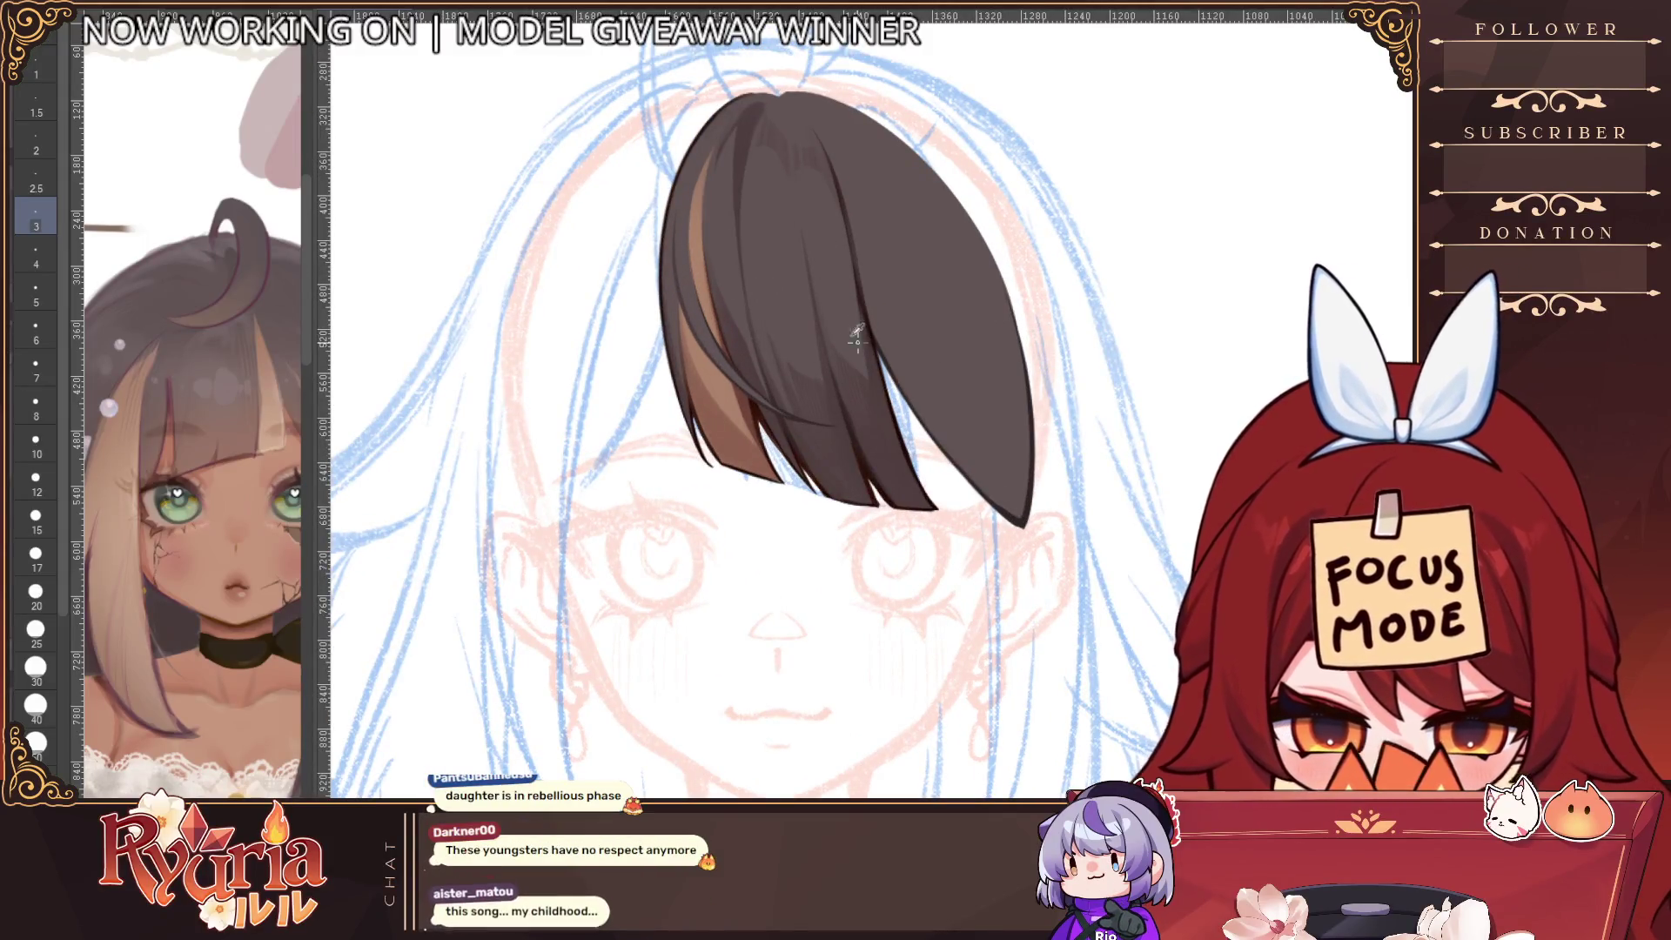
Hide the rendered bangs, centre the dark right-hand strand, and enlarge the brush for shading
{"action": "key", "text": "bracketright"}
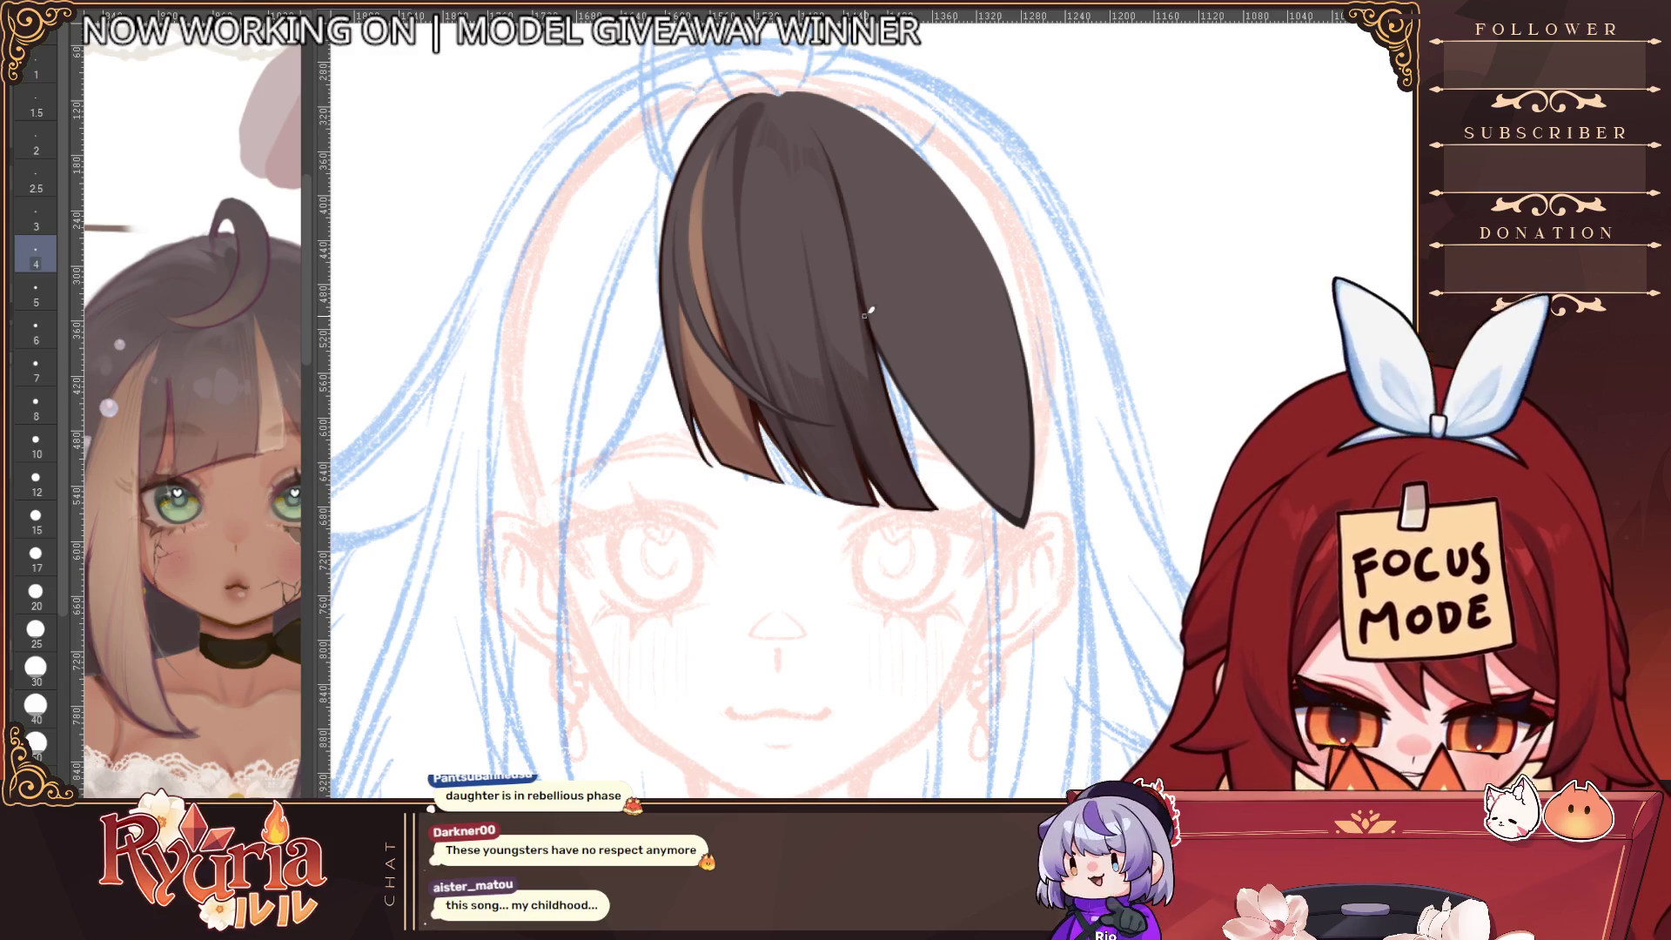
{"action": "key", "text": "ctrl+z"}
{"action": "key", "text": "ctrl+z"}
{"action": "key", "text": "ctrl+y"}
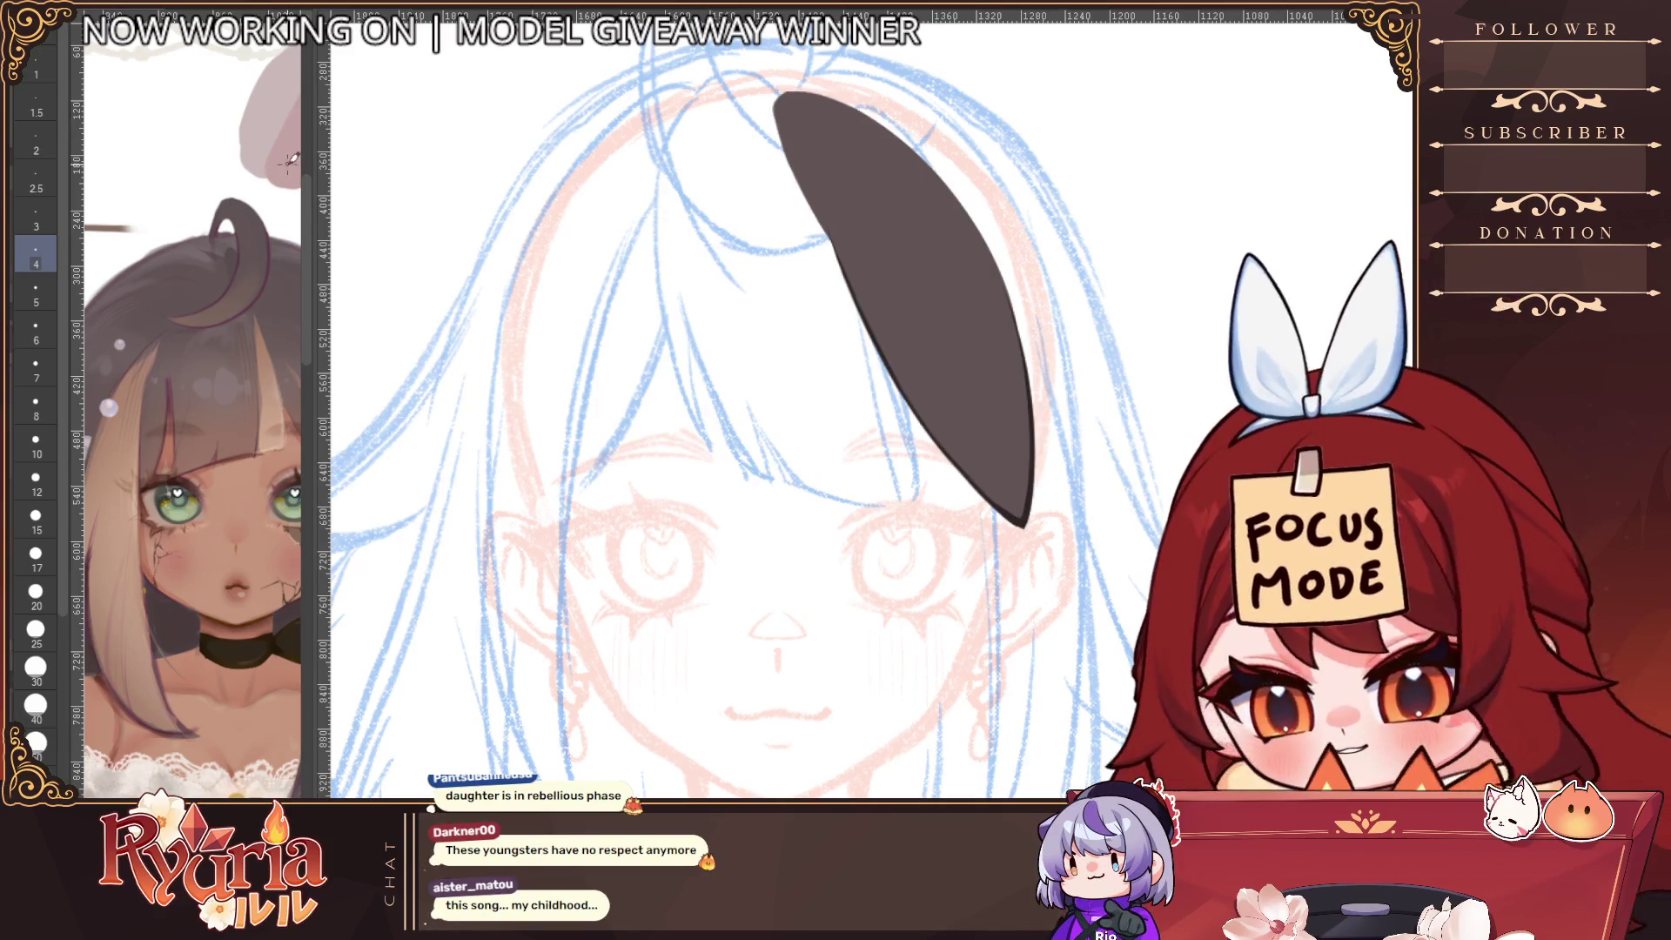
{"action": "left_click_drag", "start_coordinate": [855, 584], "coordinate": [703, 614]}
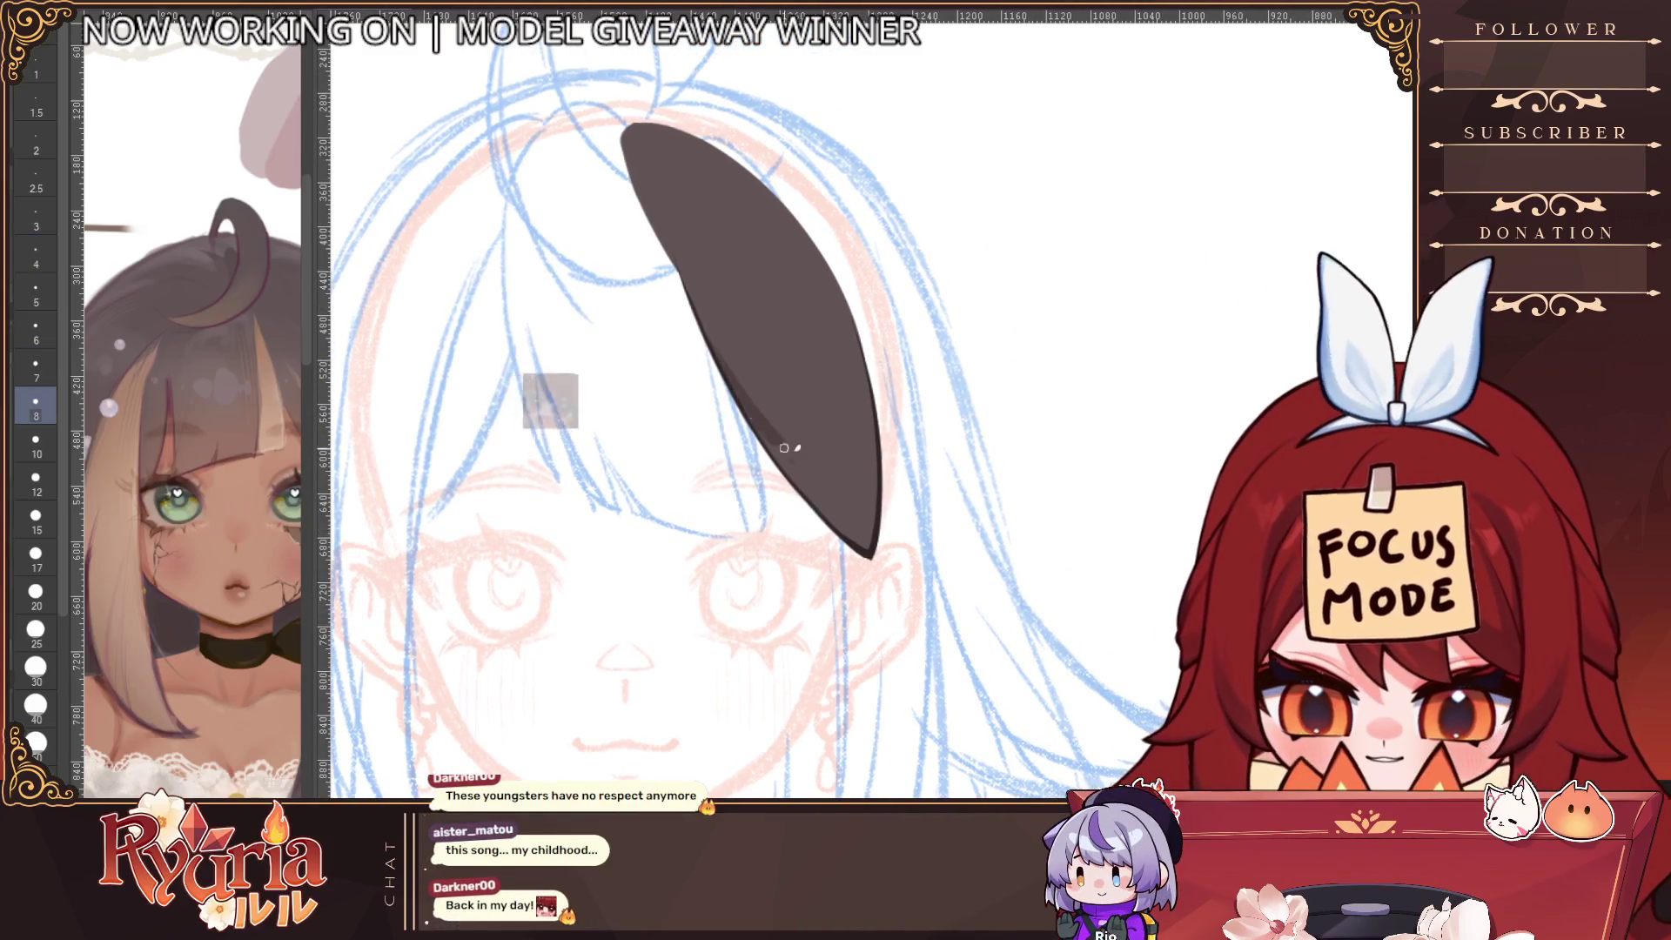
{"action": "key", "text": "bracketright"}
{"action": "key", "text": "bracketright"}
{"action": "key", "text": "bracketright"}
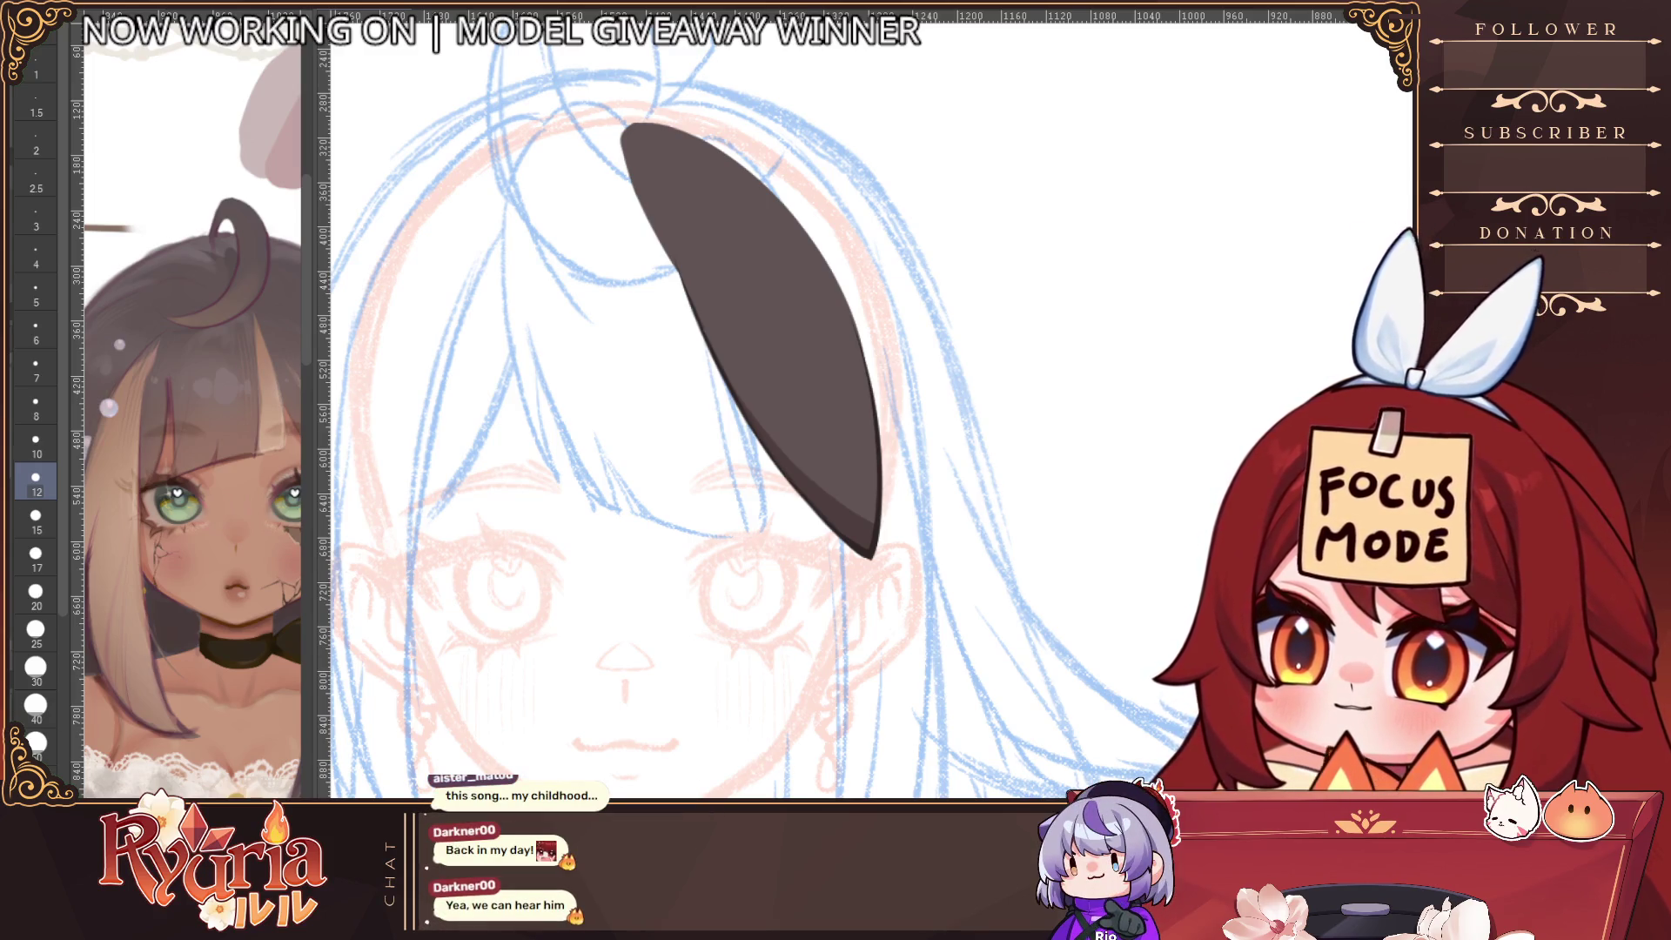
Paint darker shading down the inside of the dark strand, undoing the last stroke
{"action": "left_click_drag", "start_coordinate": [746, 346], "coordinate": [827, 479]}
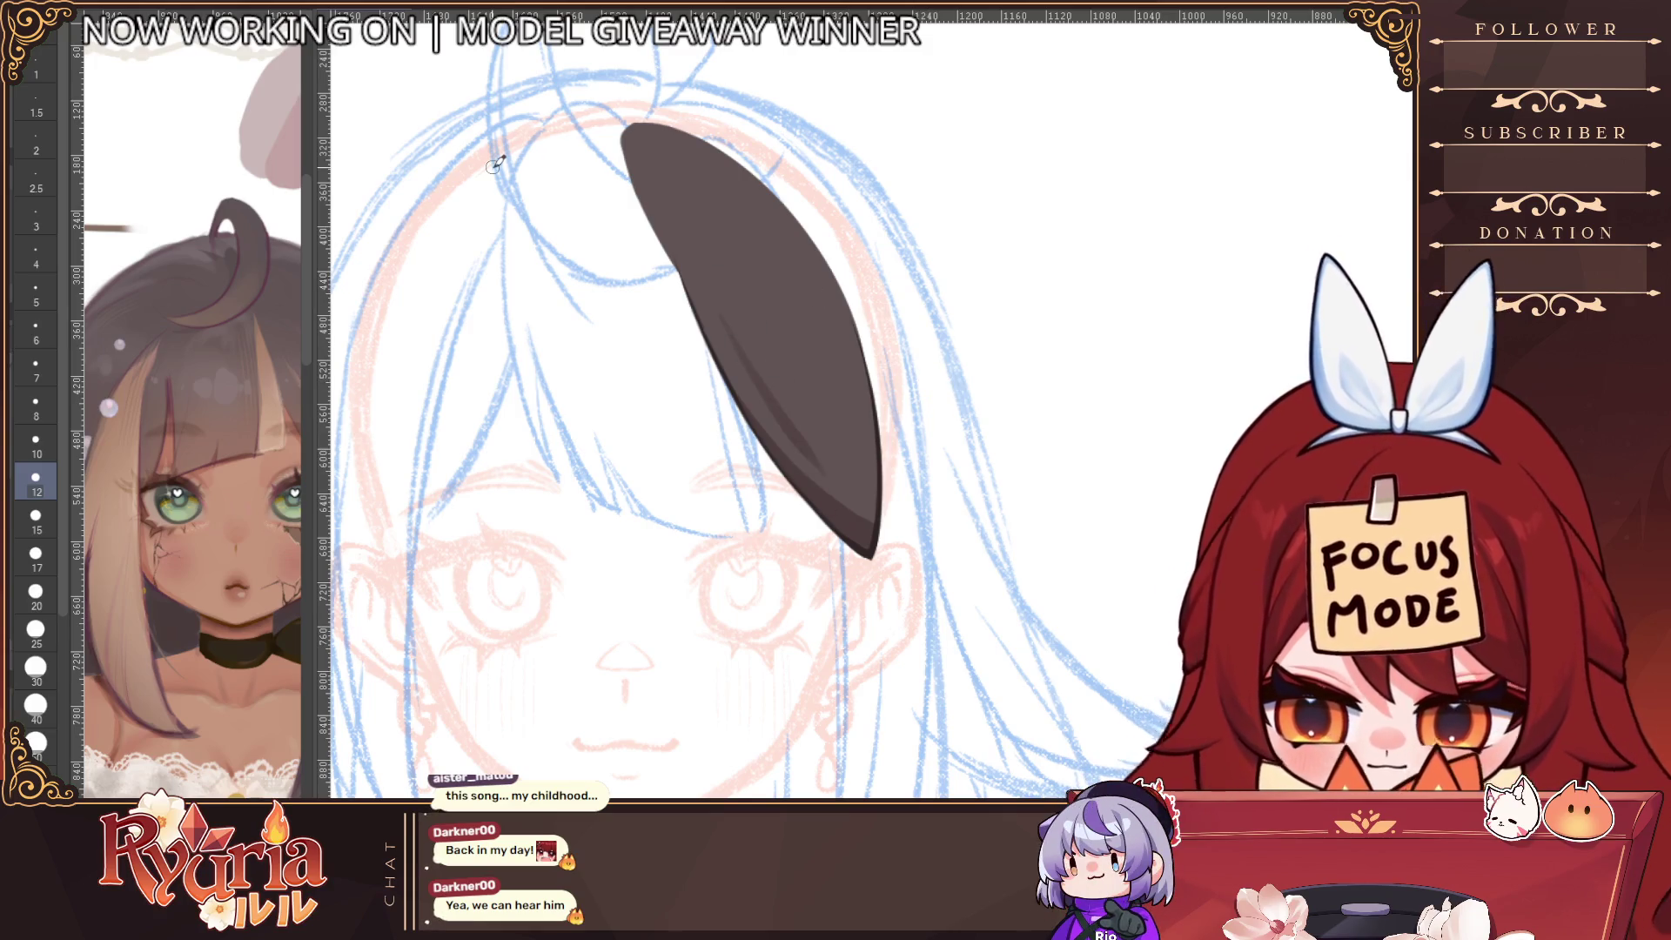
{"action": "key", "text": "bracketright"}
{"action": "key", "text": "bracketleft"}
{"action": "key", "text": "bracketleft"}
{"action": "key", "text": "bracketleft"}
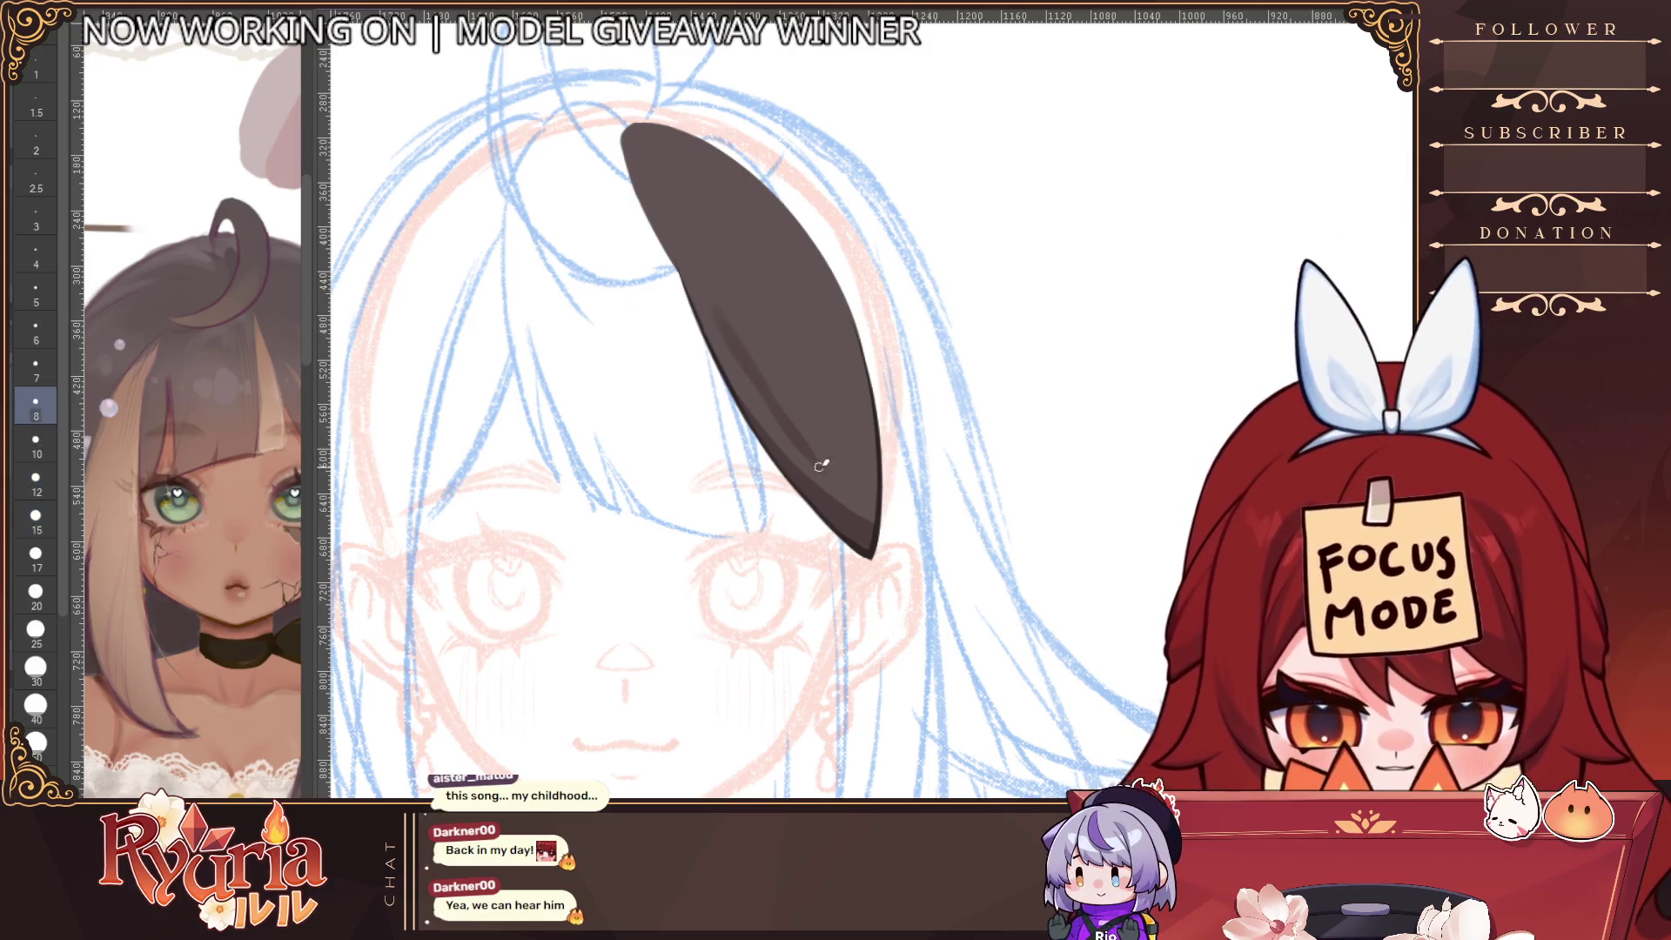
{"action": "key", "text": "bracketright"}
{"action": "key", "text": "bracketright"}
{"action": "key", "text": "bracketright"}
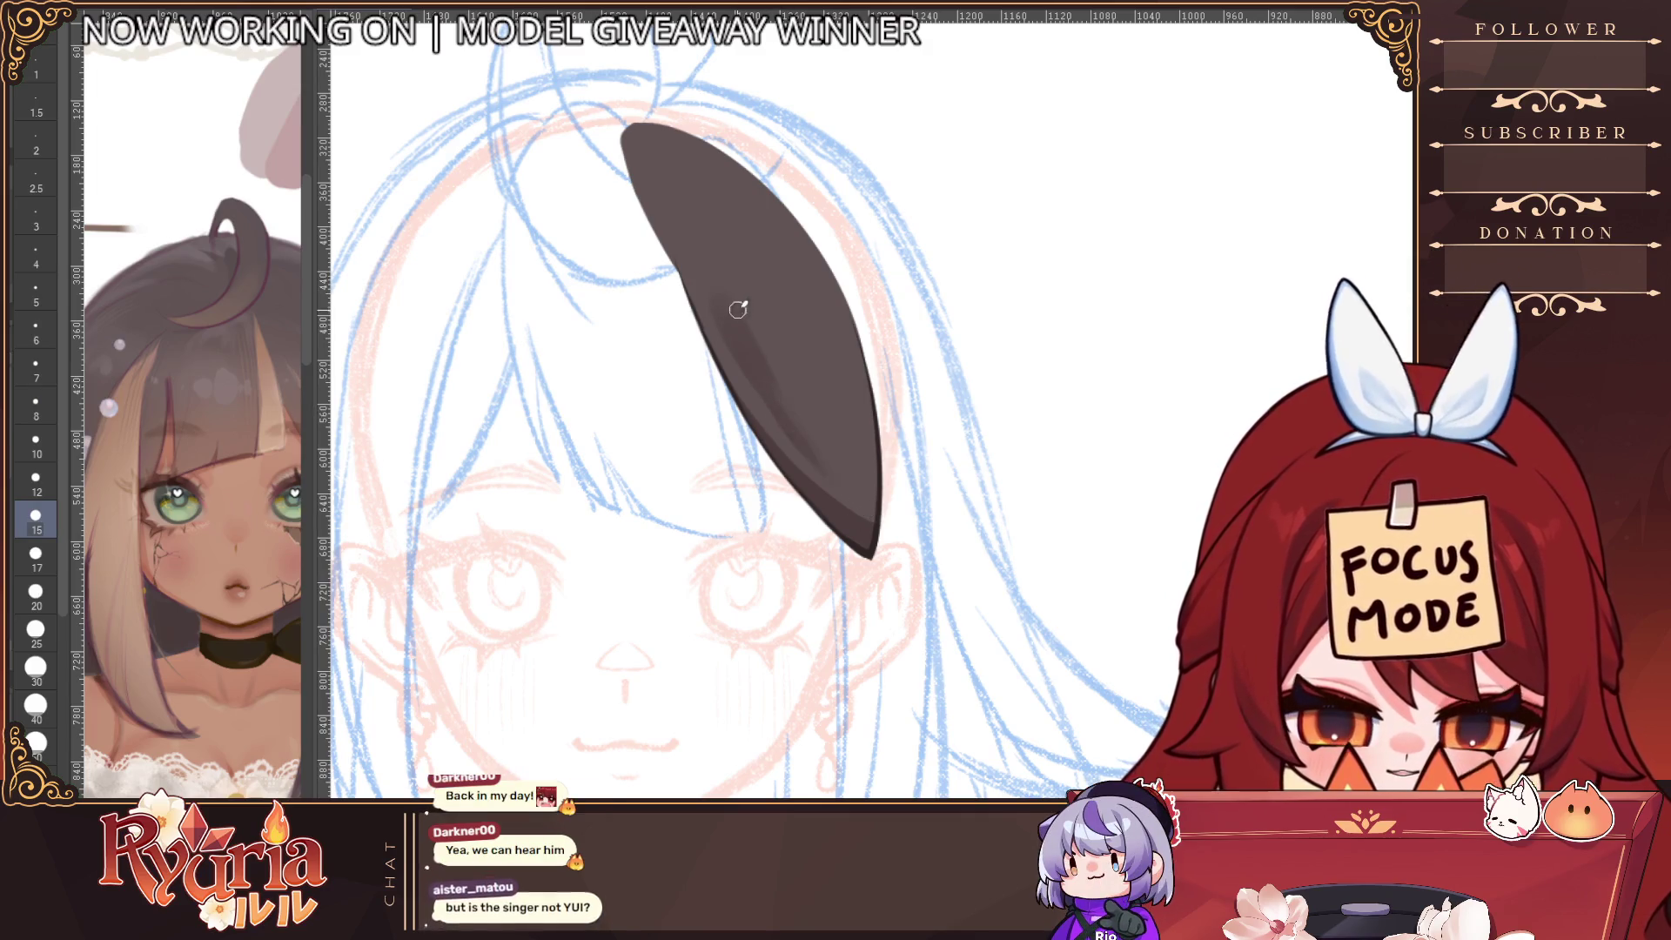
{"action": "key", "text": "bracketright"}
{"action": "key", "text": "bracketright"}
{"action": "key", "text": "bracketright"}
{"action": "left_click_drag", "start_coordinate": [728, 235], "coordinate": [879, 518]}
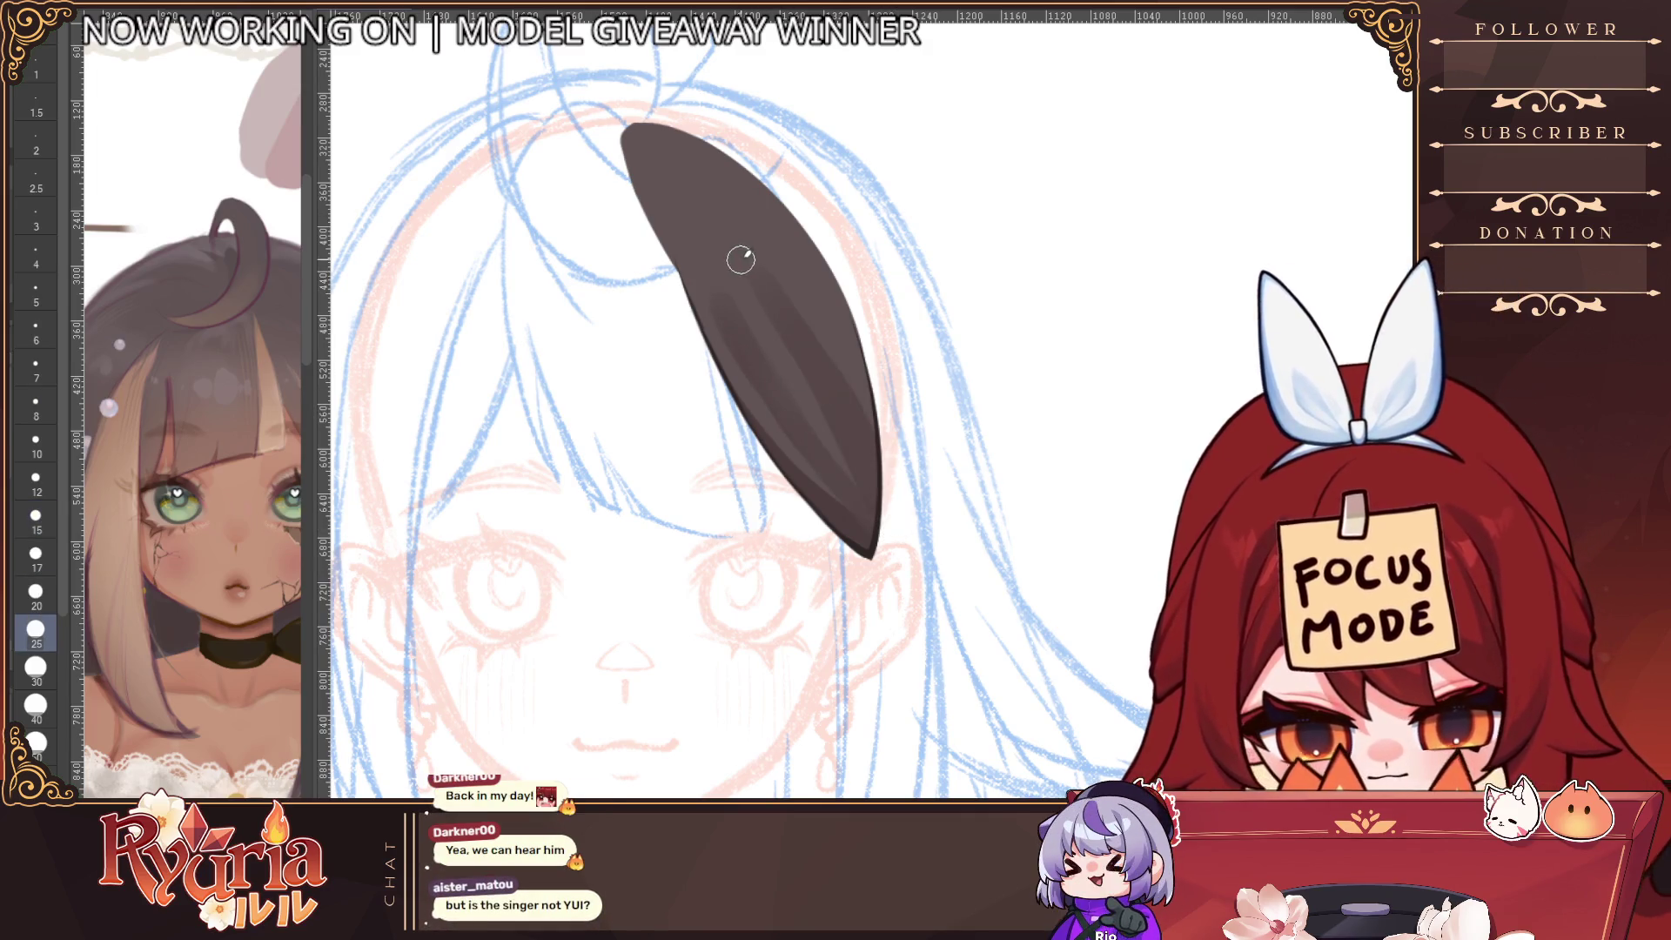
{"action": "left_click_drag", "start_coordinate": [818, 309], "coordinate": [865, 418]}
{"action": "key", "text": "ctrl+z"}
{"action": "key", "text": "ctrl+z"}
Mirror the canvas, darken the strand's left band, then reduce the brush to size 7
{"action": "key", "text": "h"}
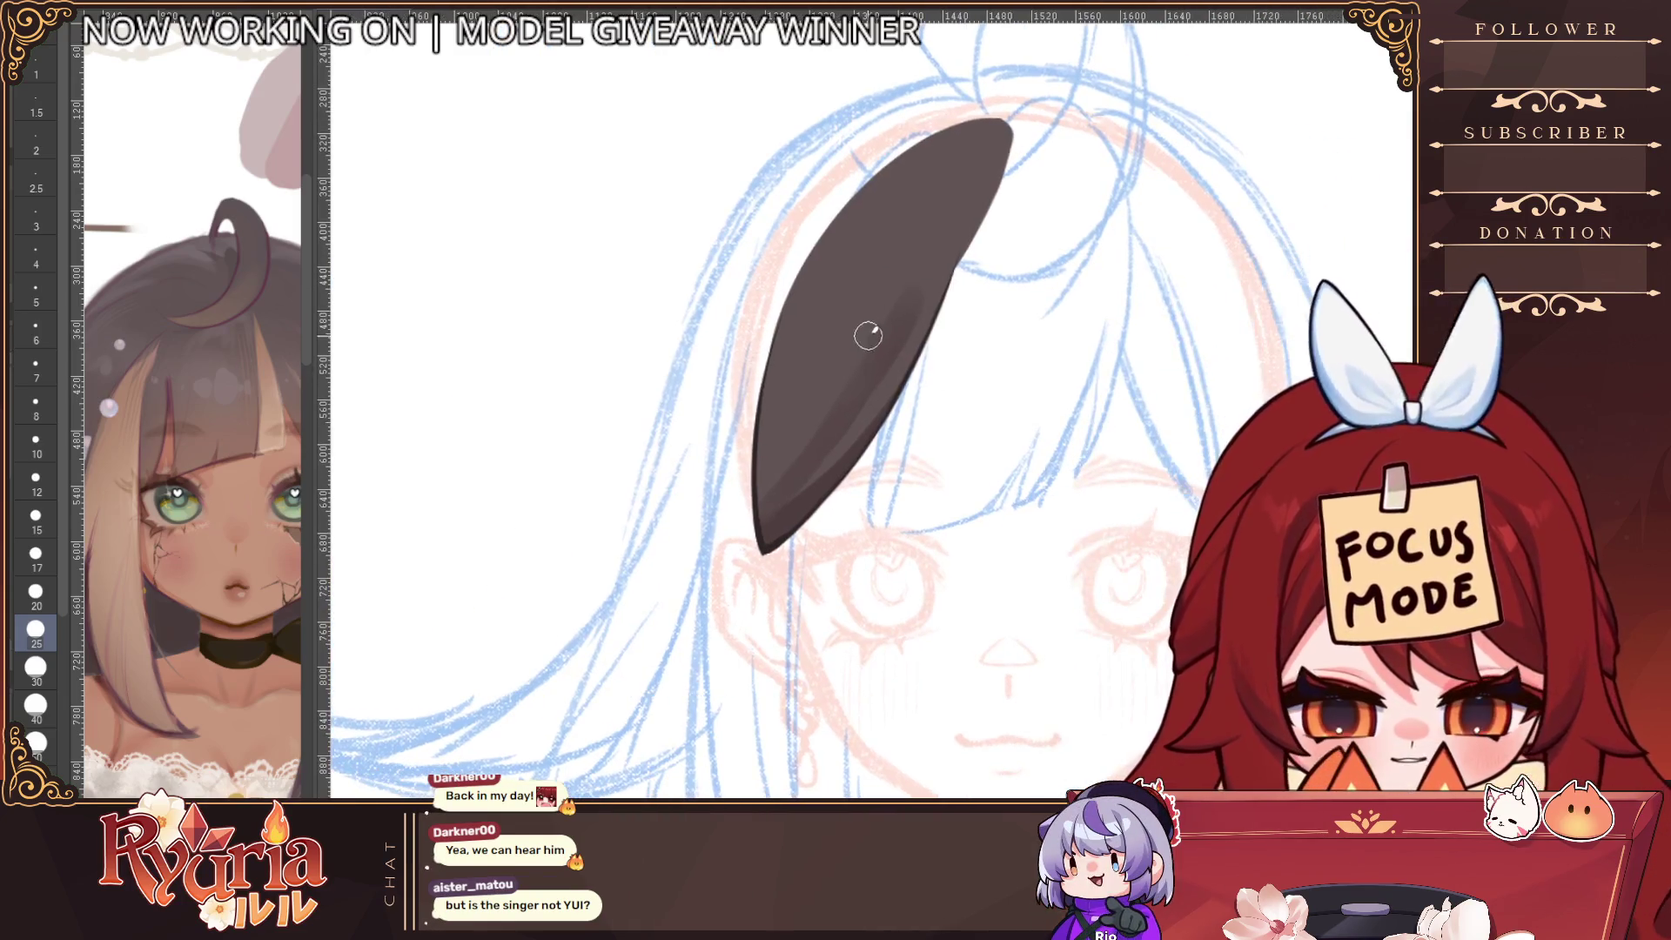
{"action": "left_click_drag", "start_coordinate": [820, 249], "coordinate": [779, 435]}
{"action": "left_click", "coordinate": [776, 505], "text": "alt"}
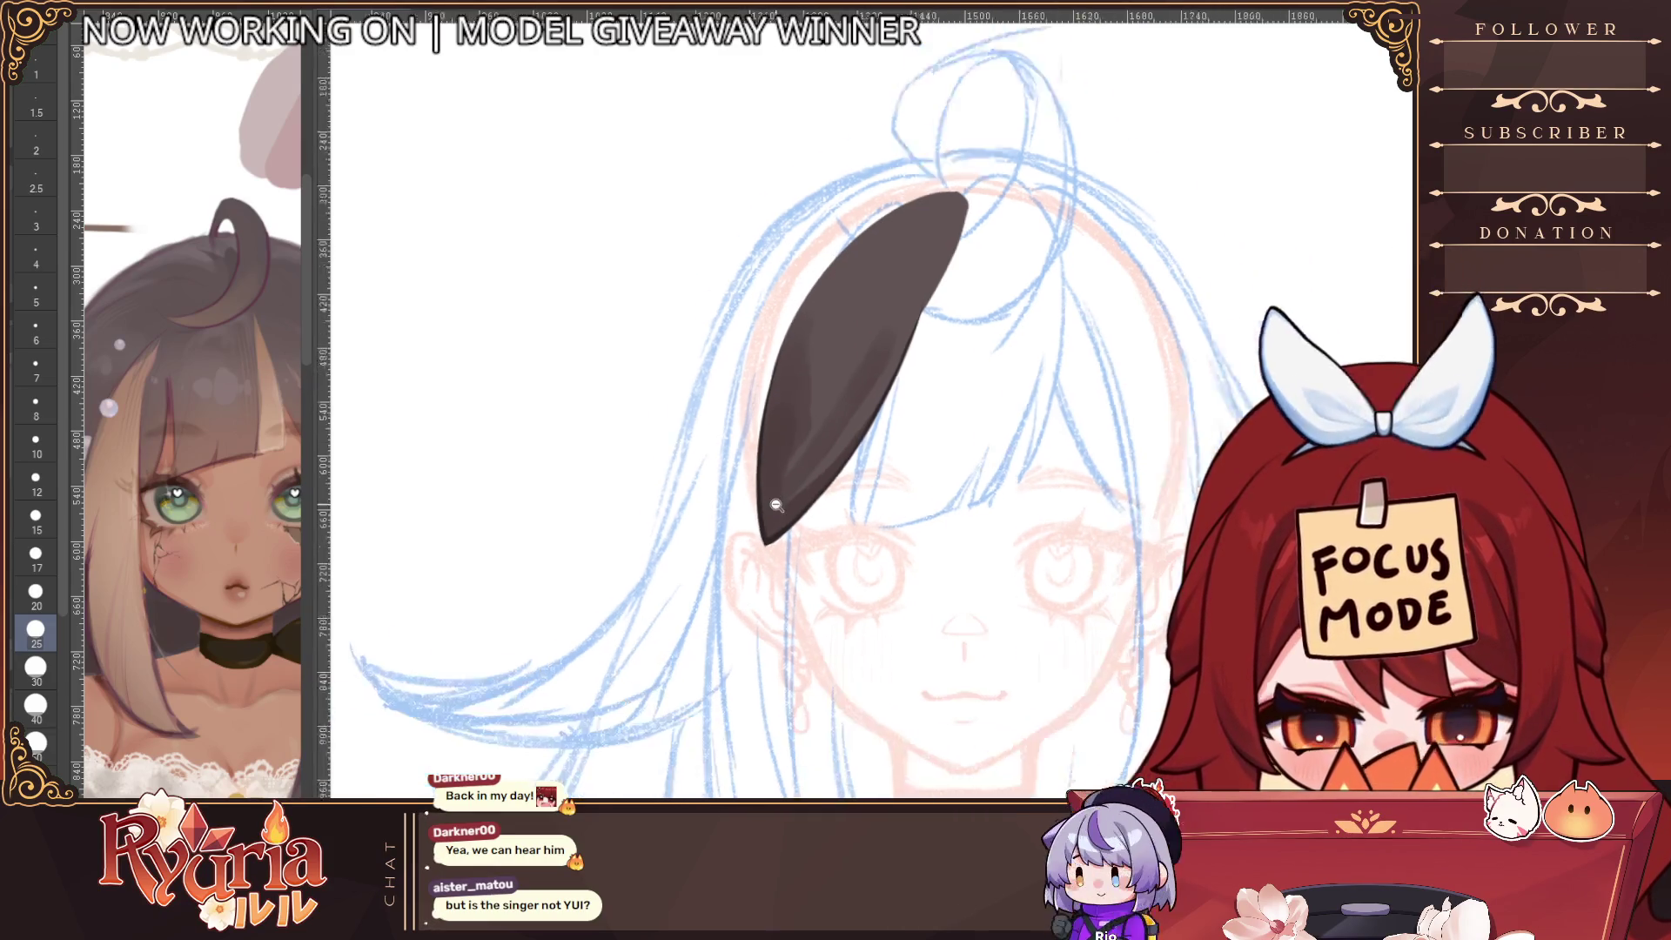
{"action": "scroll", "coordinate": [776, 504], "scroll_direction": "up", "scroll_amount": 1}
{"action": "left_click", "coordinate": [36, 476]}
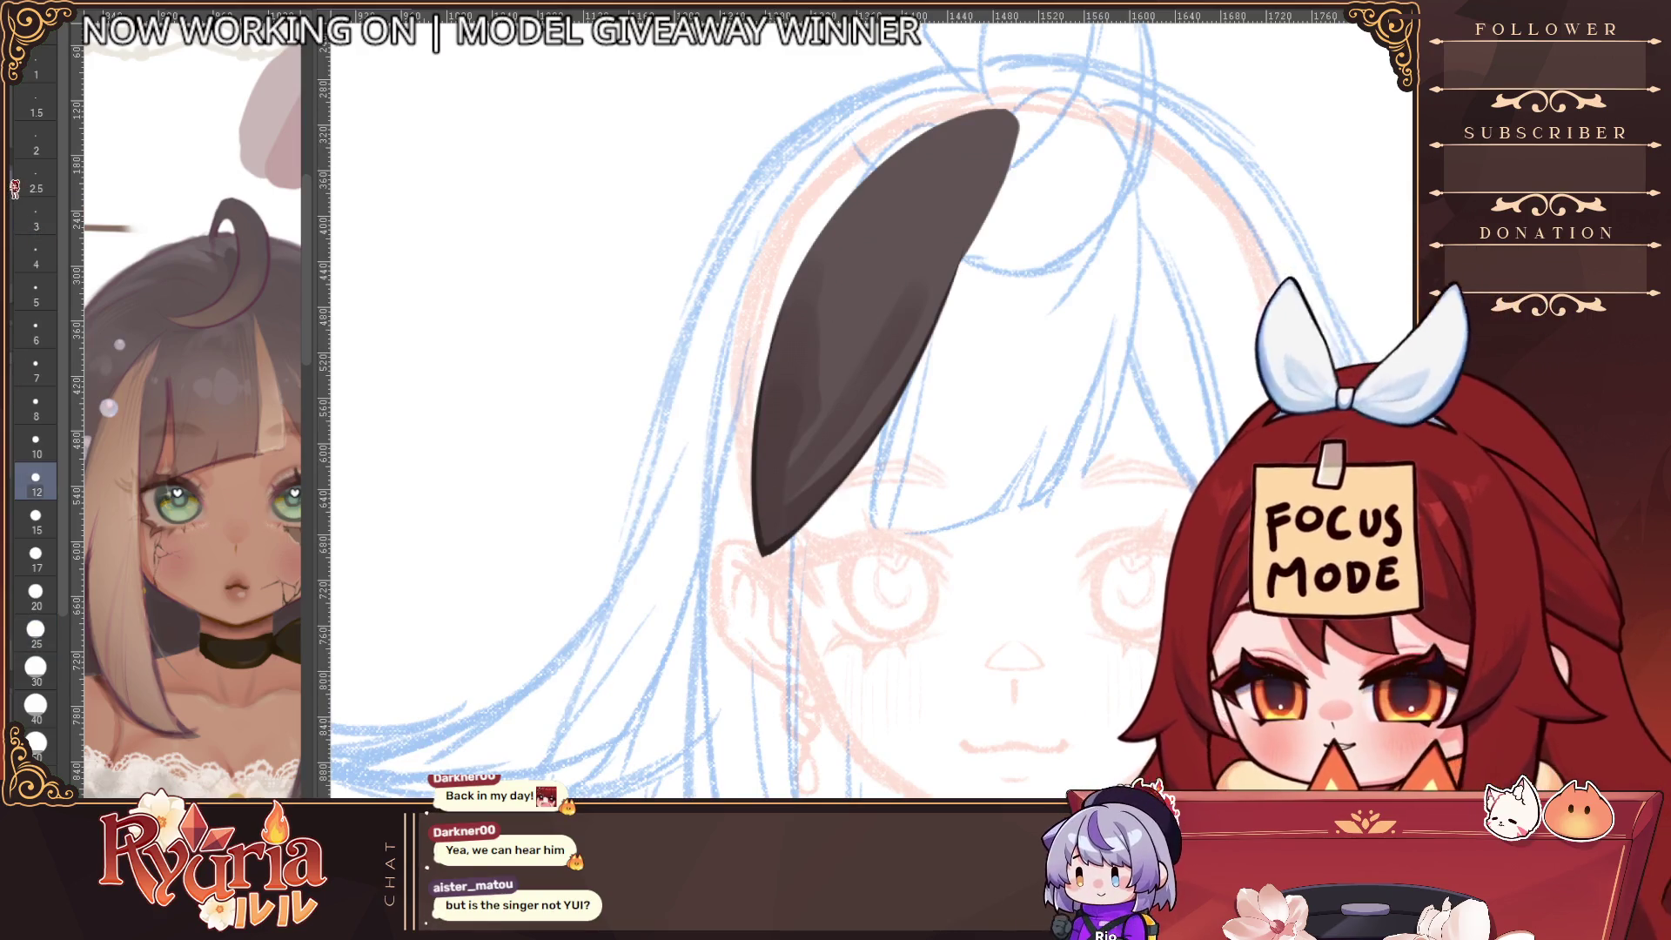
{"action": "left_click", "coordinate": [36, 439]}
{"action": "key", "text": "bracketleft"}
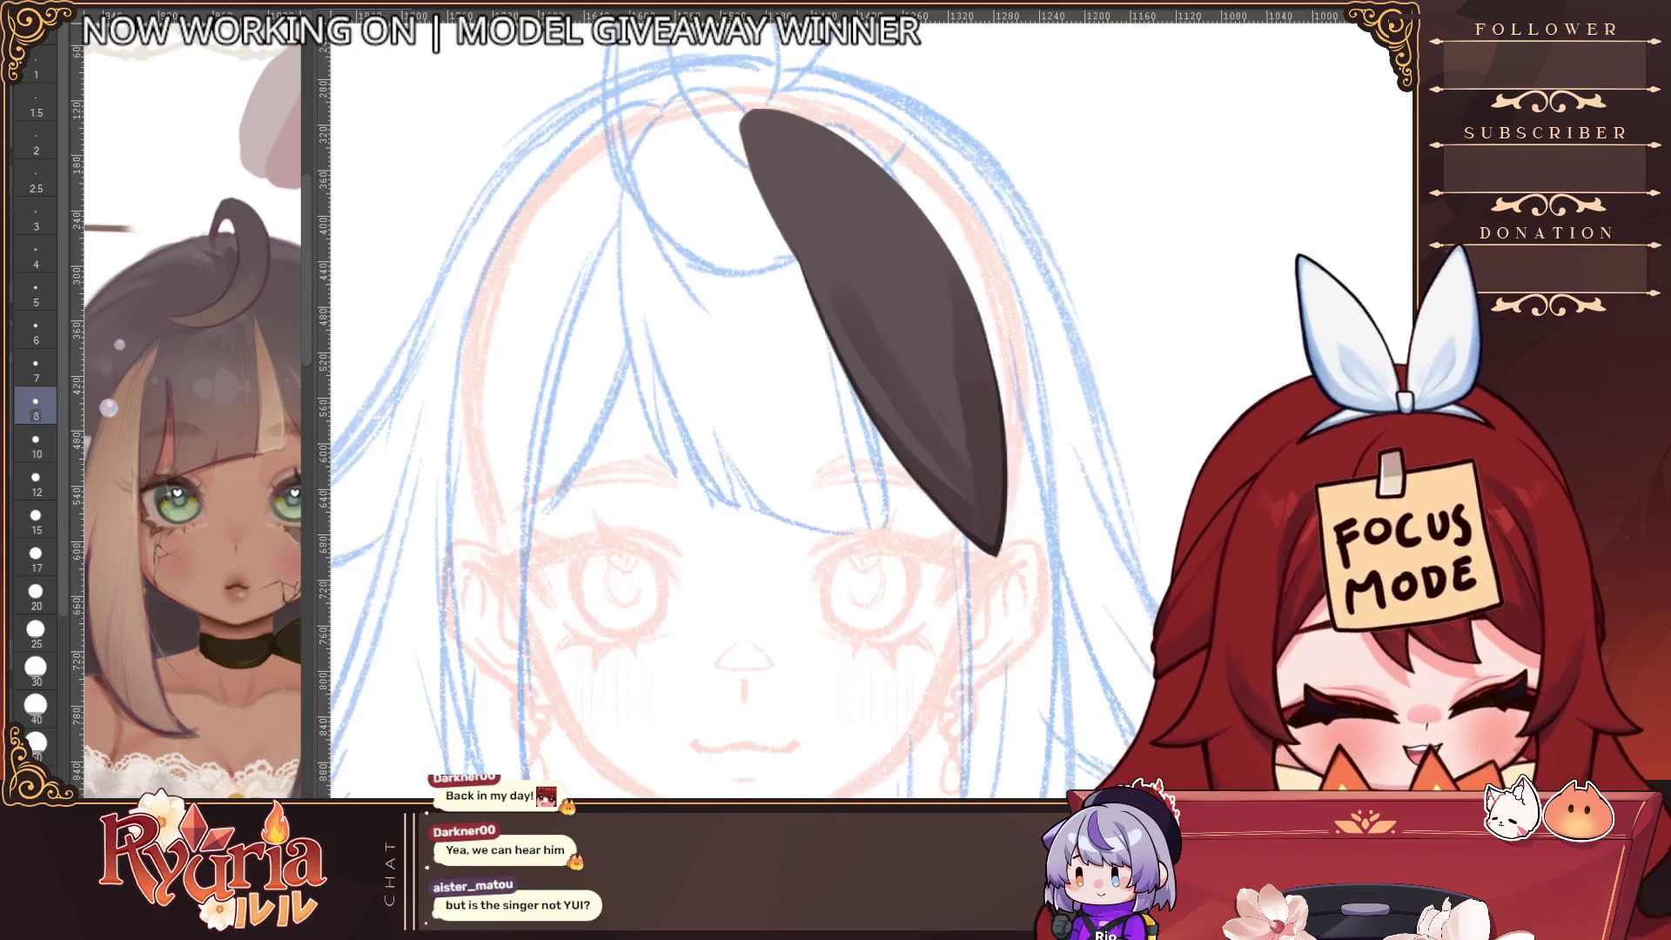
{"action": "key", "text": "h"}
{"action": "key", "text": "bracketleft"}
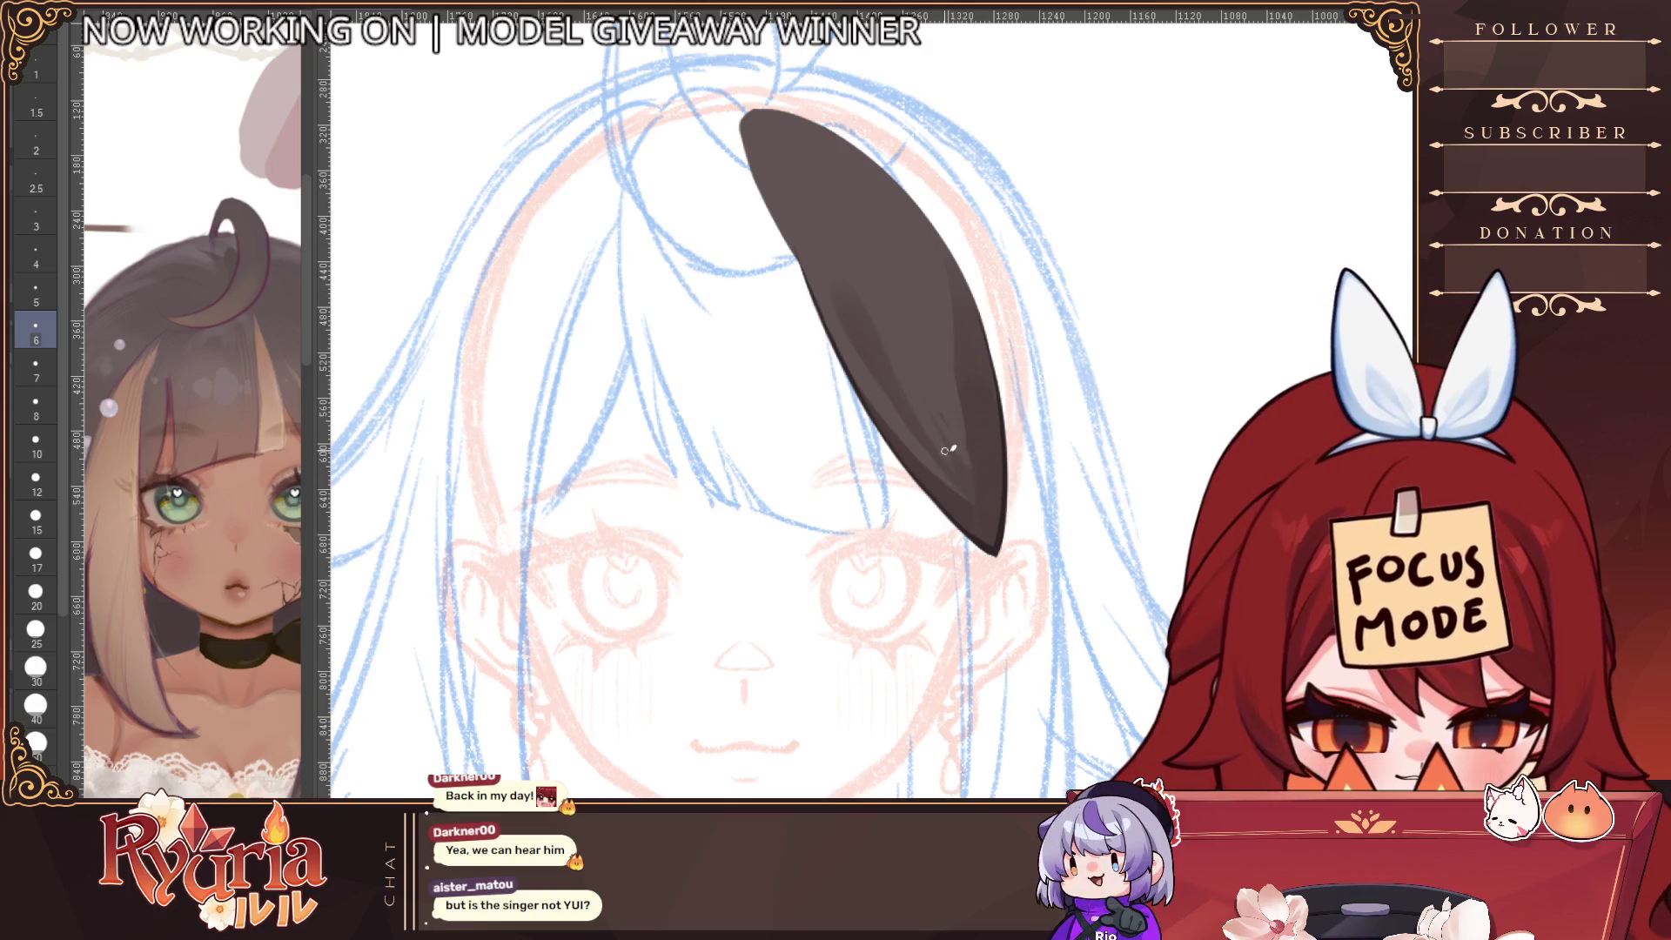
{"action": "key", "text": "bracketright"}
Add a faint light streak and a darker patch in the strand's lower middle
{"action": "left_click_drag", "start_coordinate": [871, 353], "coordinate": [968, 495]}
{"action": "left_click_drag", "start_coordinate": [872, 360], "coordinate": [887, 406]}
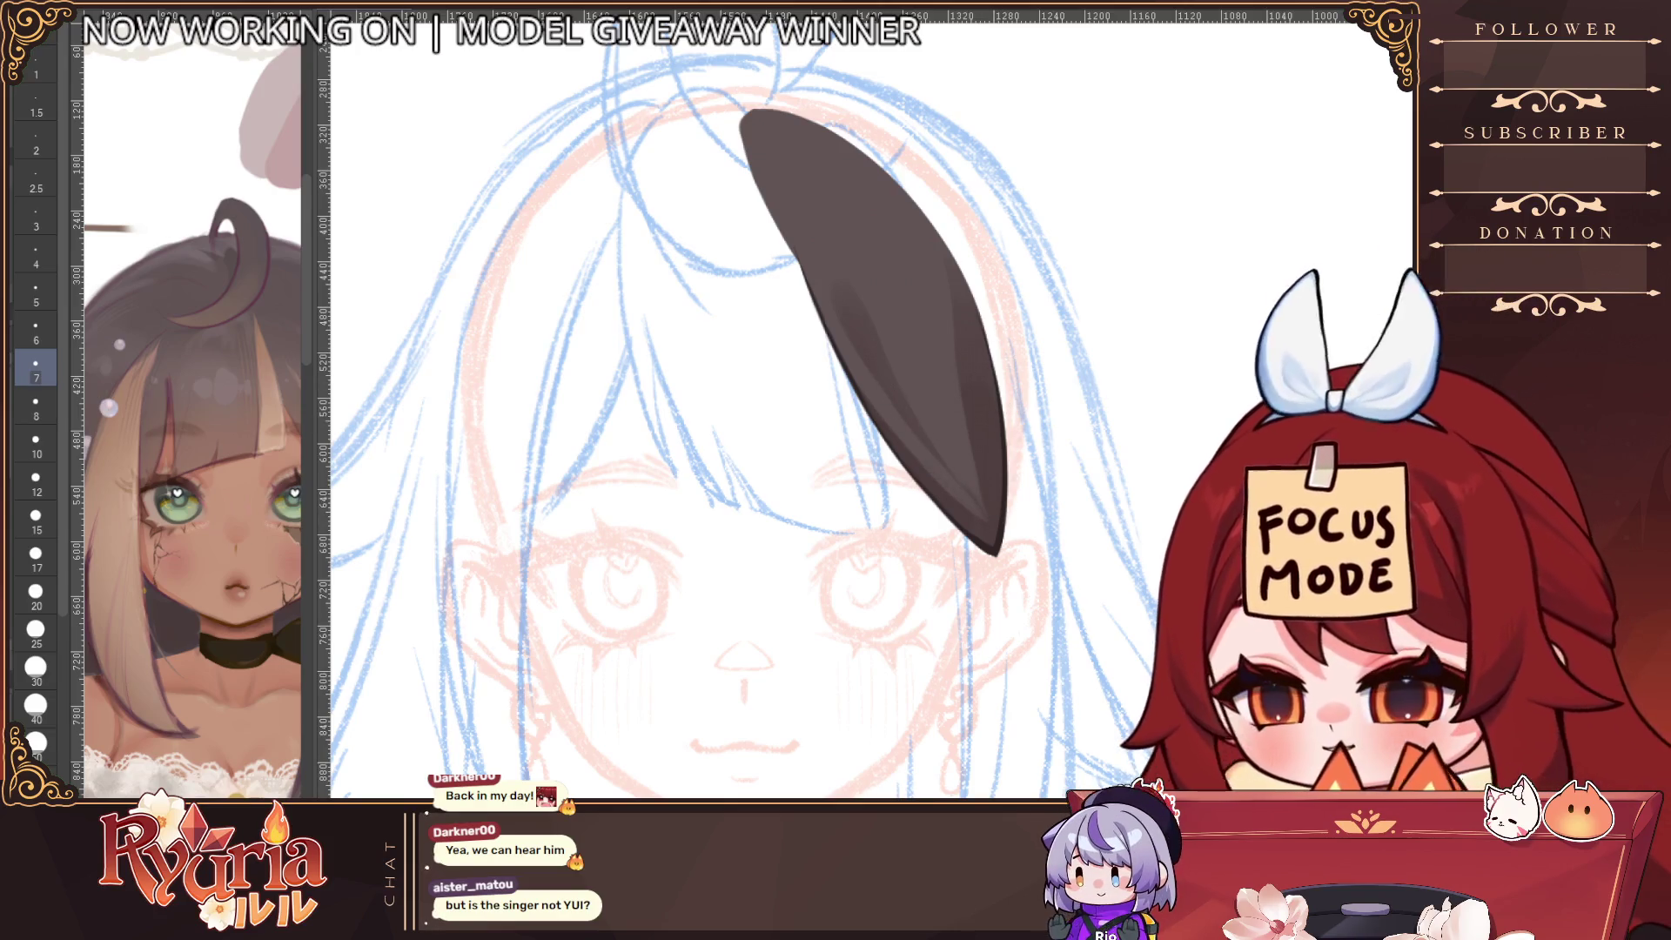
{"action": "key", "text": "bracketright"}
{"action": "key", "text": "bracketright"}
{"action": "key", "text": "bracketright"}
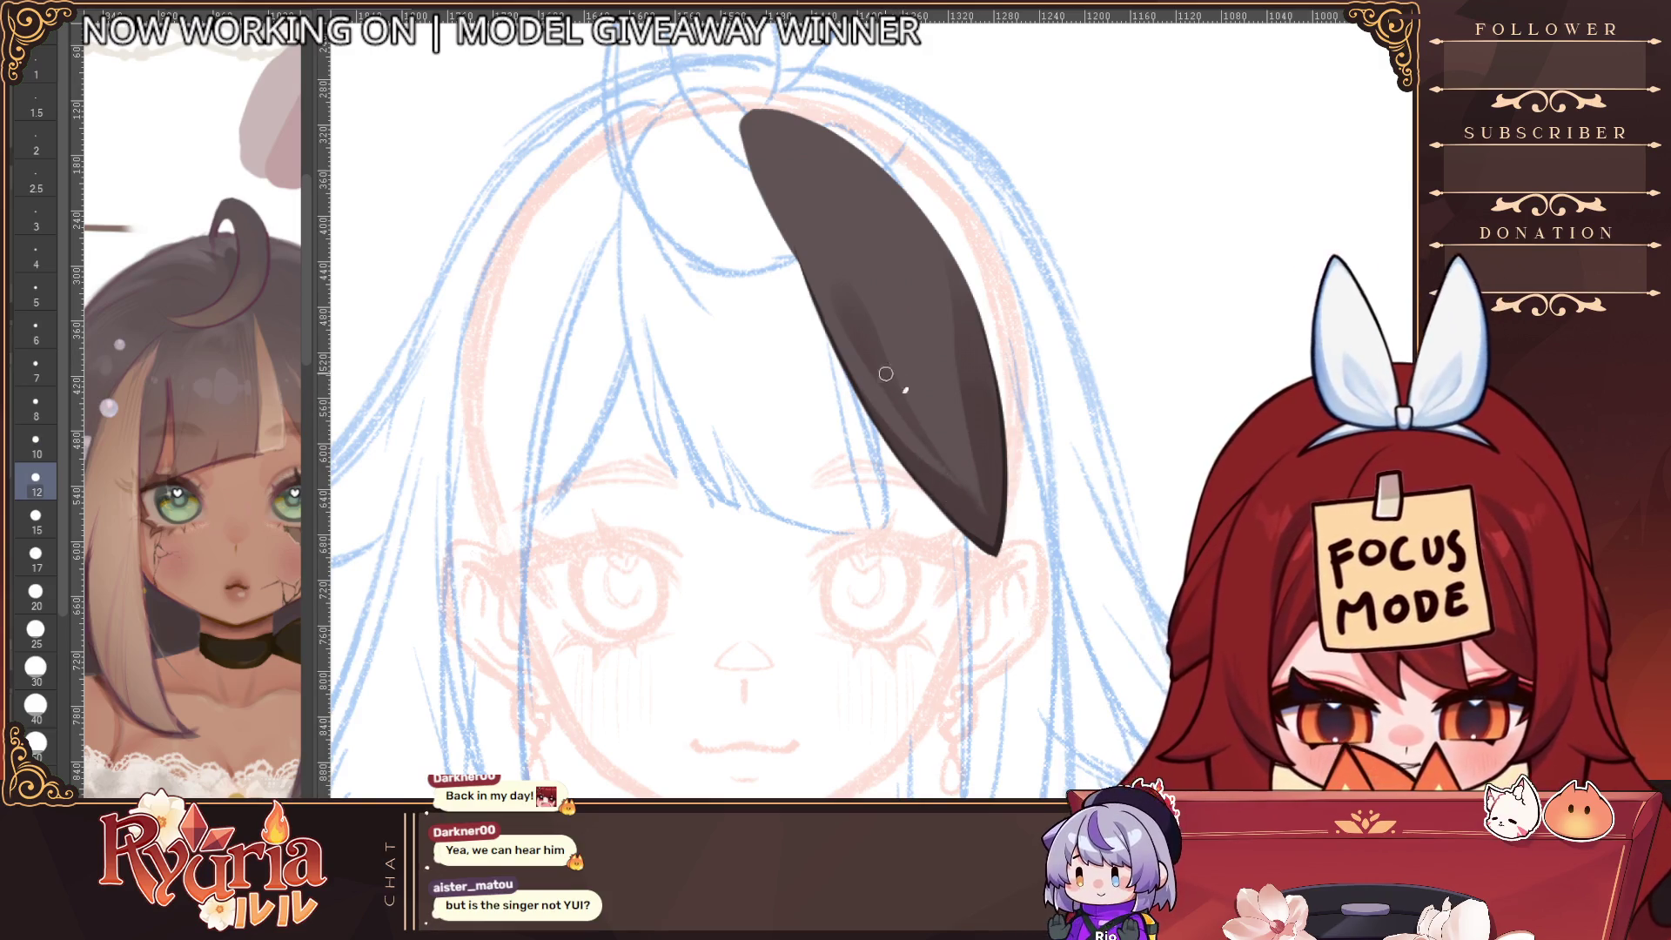
{"action": "scroll", "coordinate": [1010, 512], "scroll_direction": "down", "scroll_amount": 3}
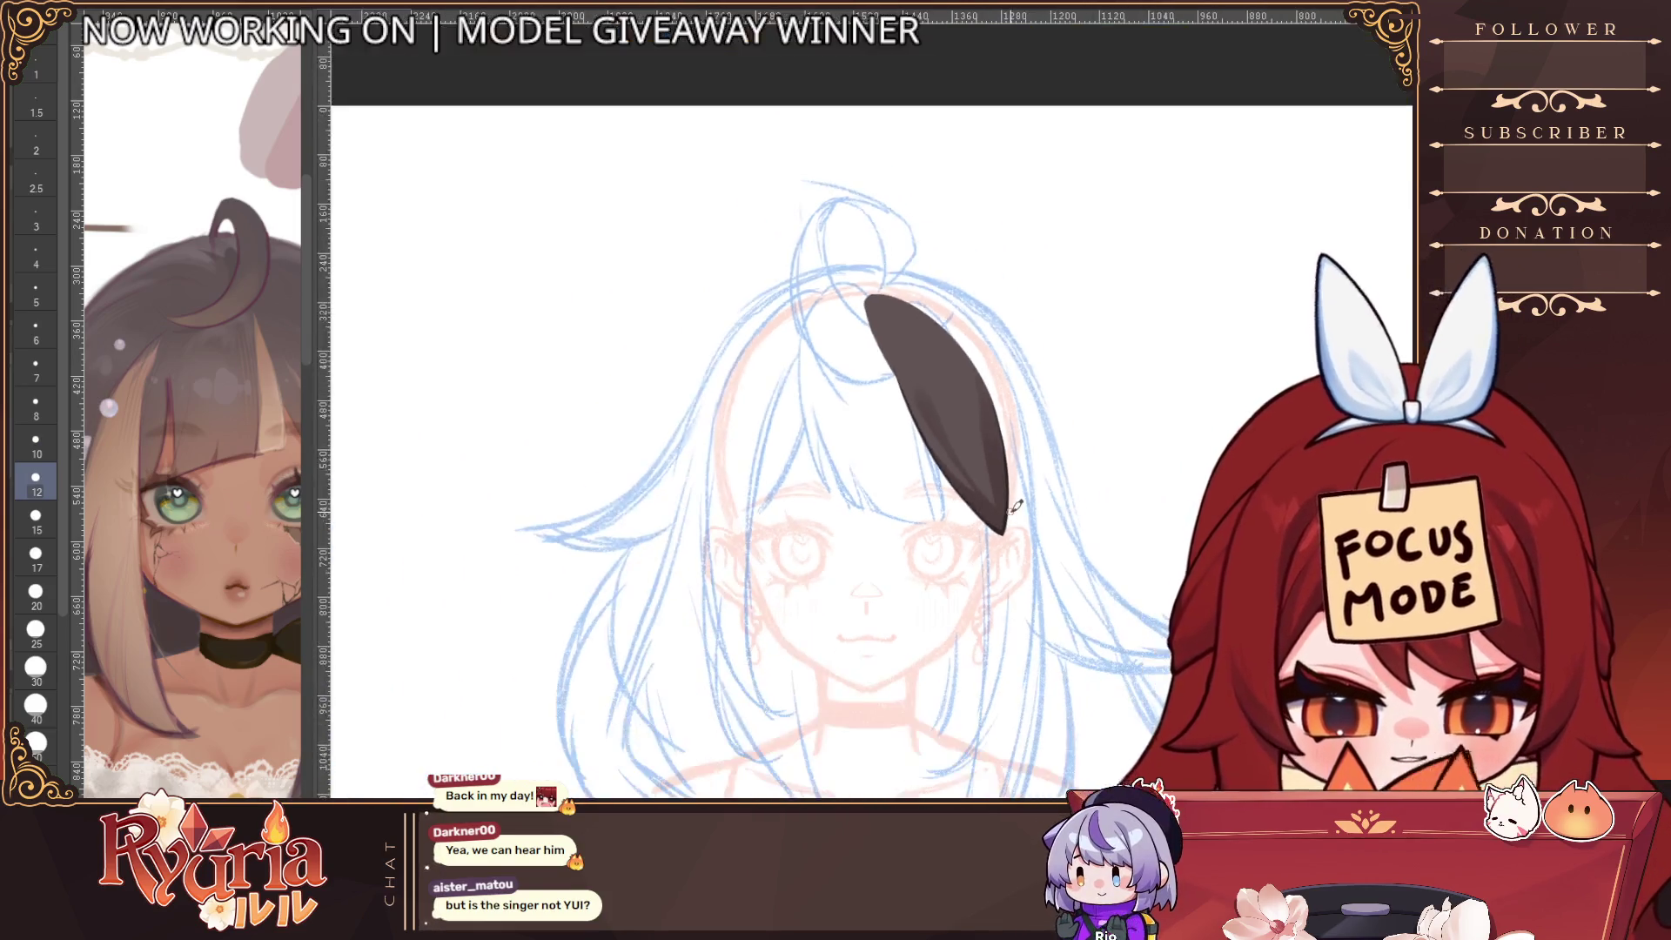
{"action": "scroll", "coordinate": [1010, 511], "scroll_direction": "up", "scroll_amount": 3}
{"action": "key", "text": "bracketright"}
{"action": "key", "text": "bracketright"}
{"action": "key", "text": "bracketright"}
{"action": "key", "text": "bracketright"}
{"action": "key", "text": "bracketright"}
{"action": "key", "text": "bracketright"}
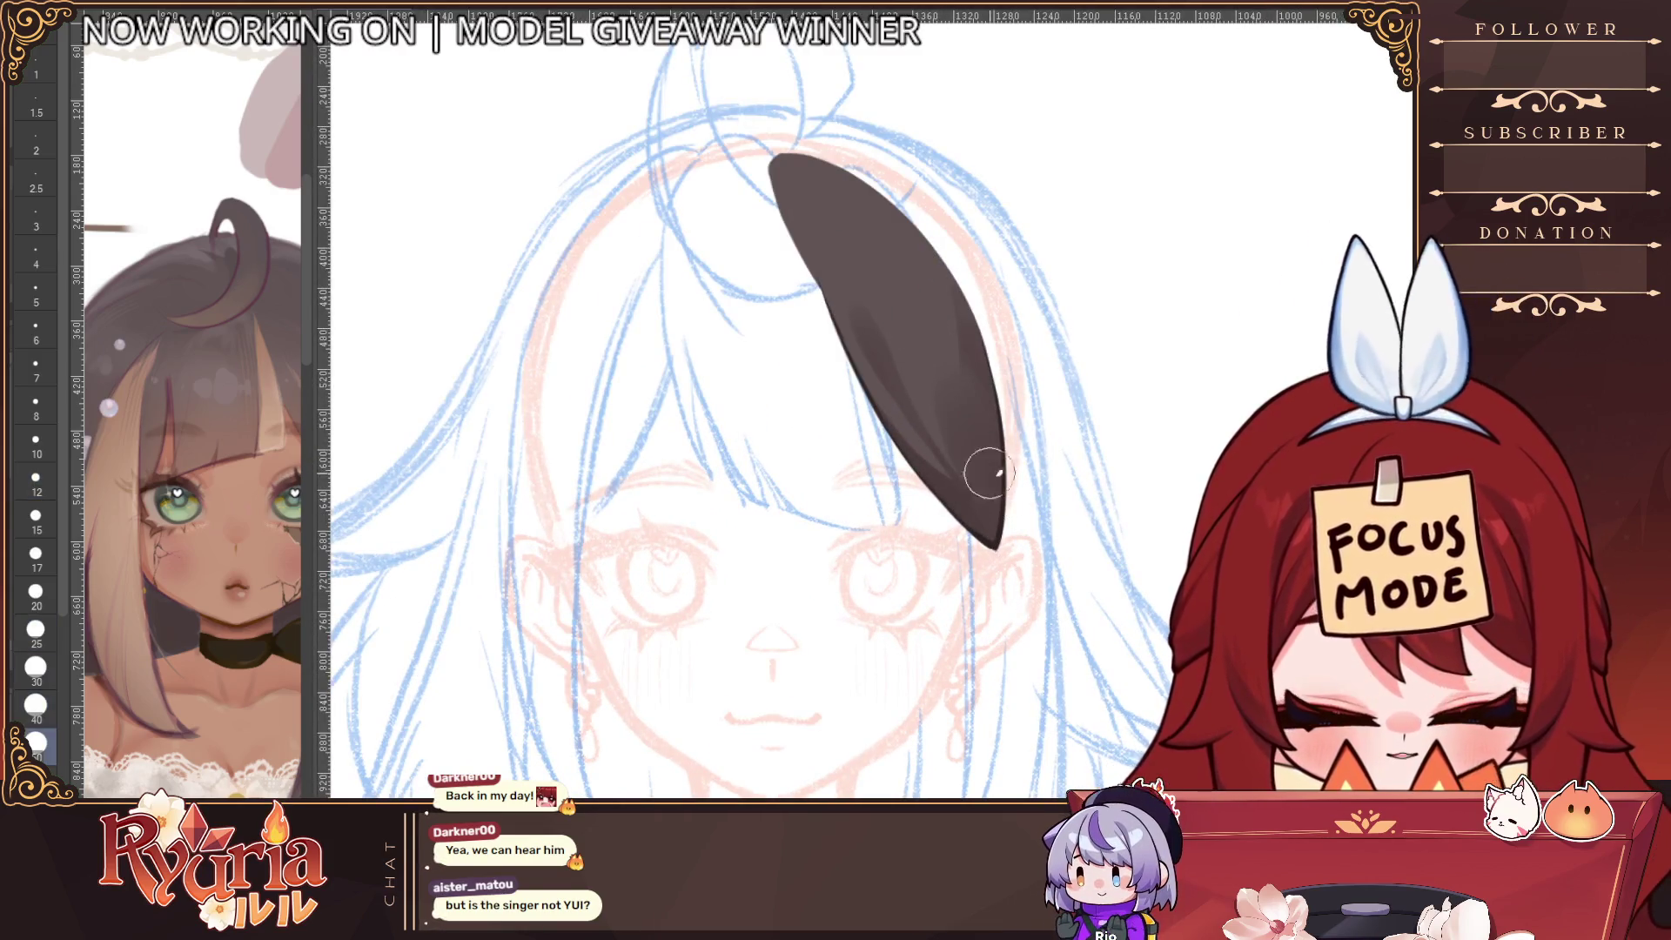
{"action": "key", "text": "bracketright"}
{"action": "key", "text": "bracketright"}
{"action": "key", "text": "bracketright"}
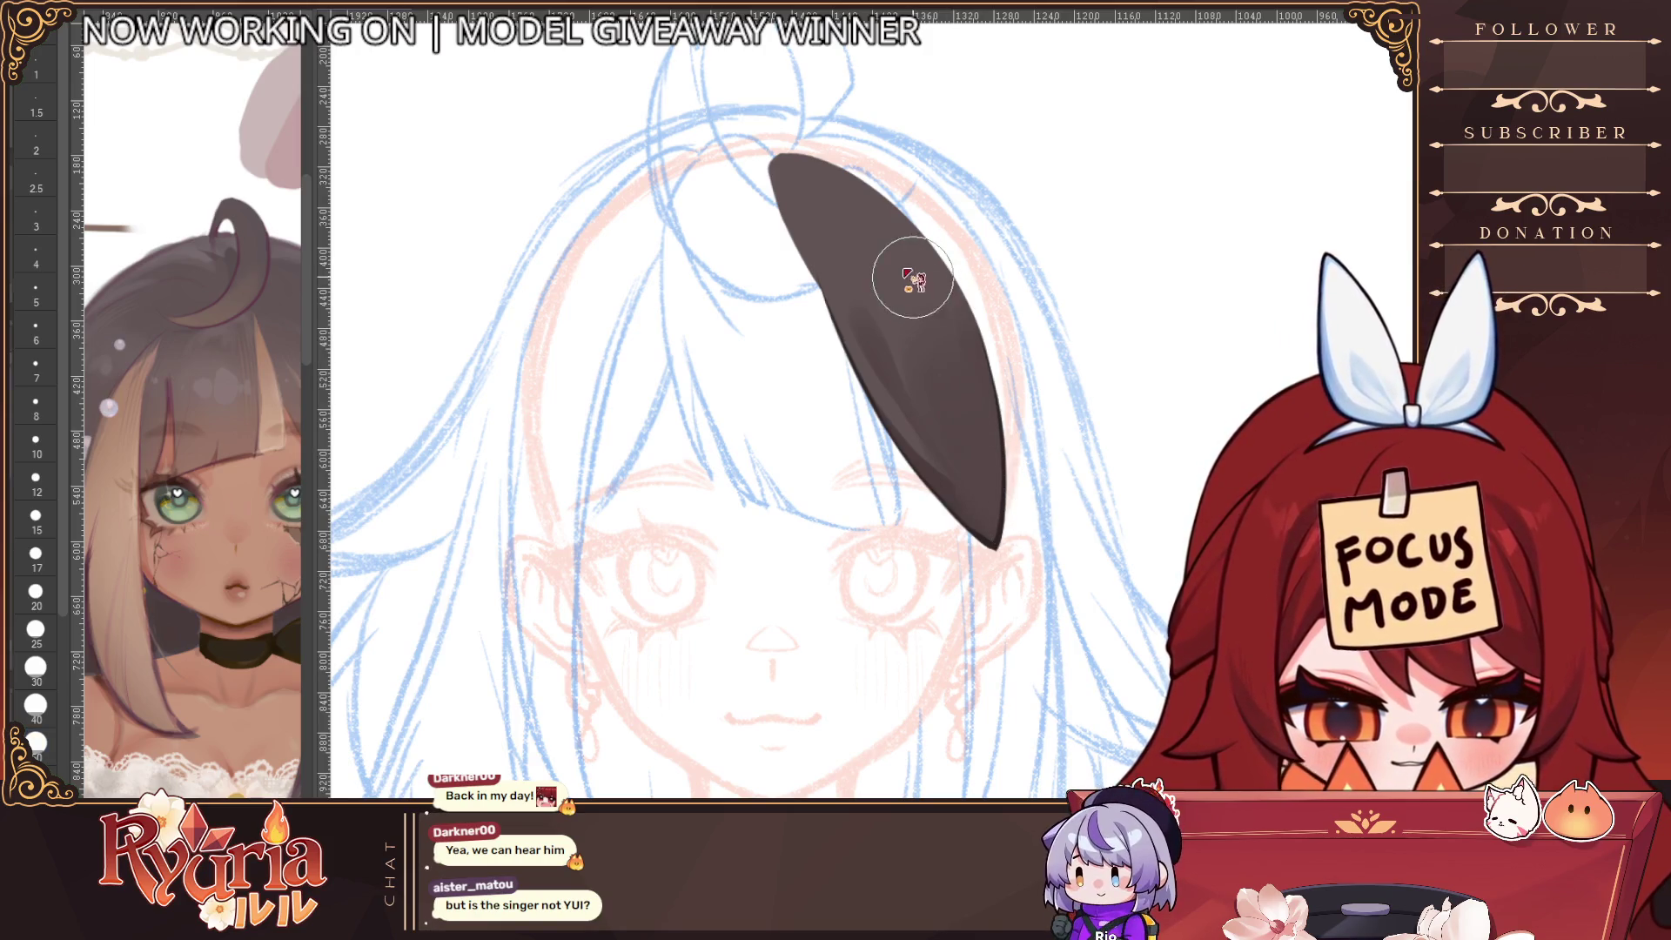
{"action": "scroll", "coordinate": [1129, 624], "scroll_direction": "down", "scroll_amount": 2}
{"action": "scroll", "coordinate": [1129, 624], "scroll_direction": "up", "scroll_amount": 2}
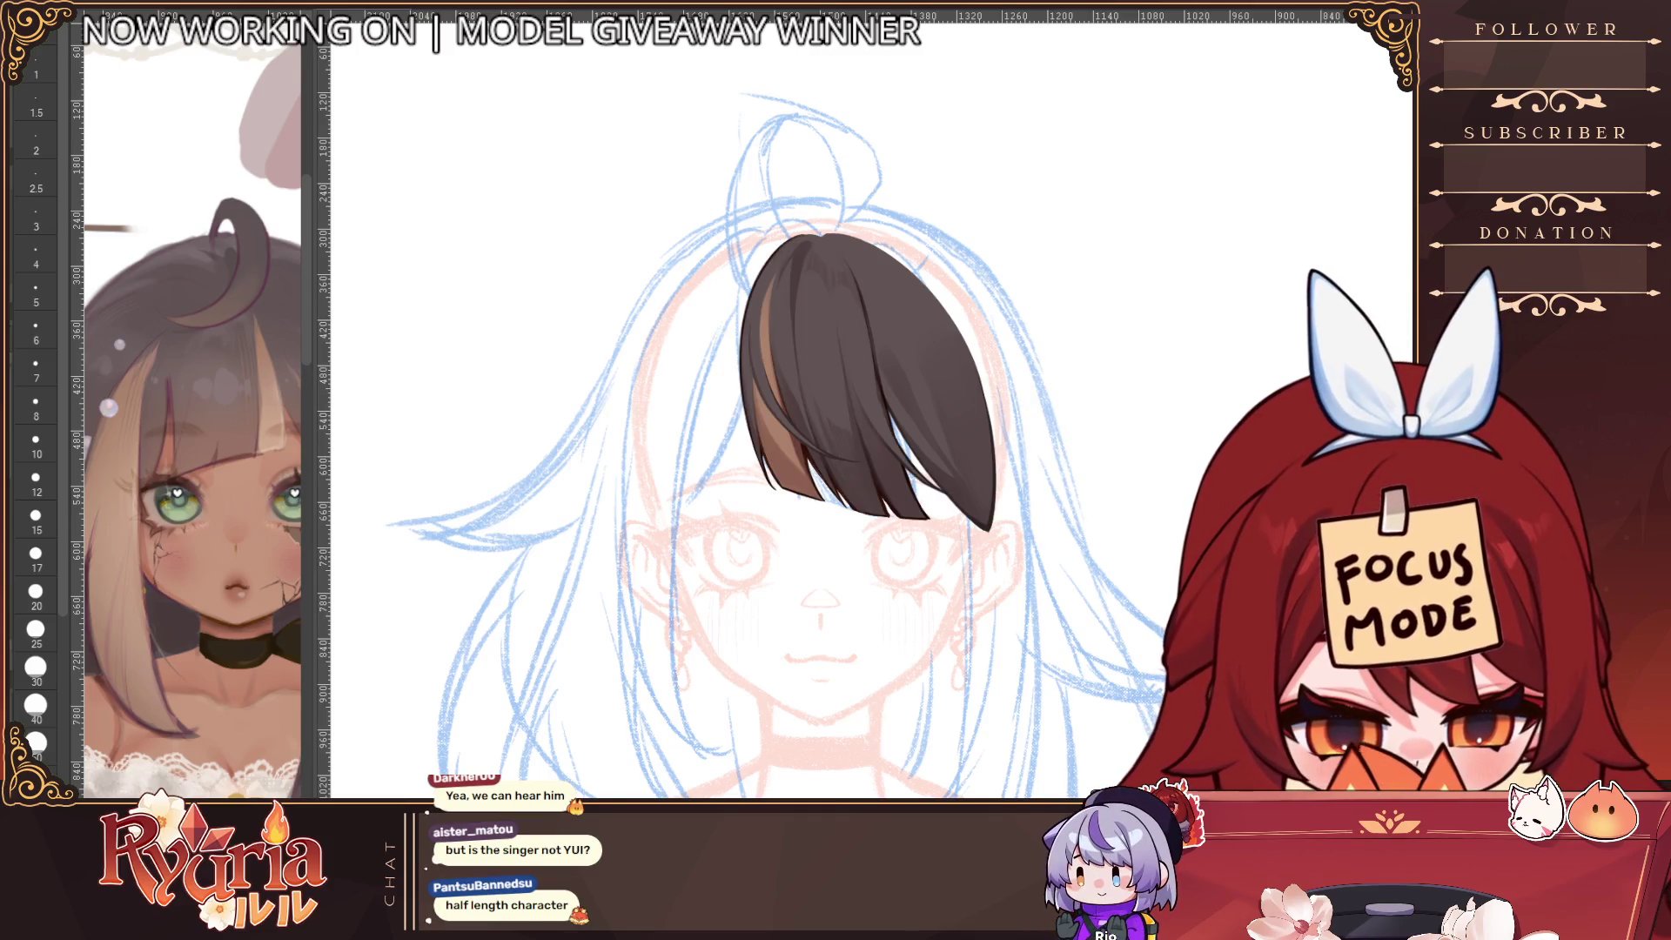
Mirror the canvas and draw a thin dark strand line across the bangs at brush size 5
{"action": "scroll", "coordinate": [1005, 557], "scroll_direction": "up", "scroll_amount": 2}
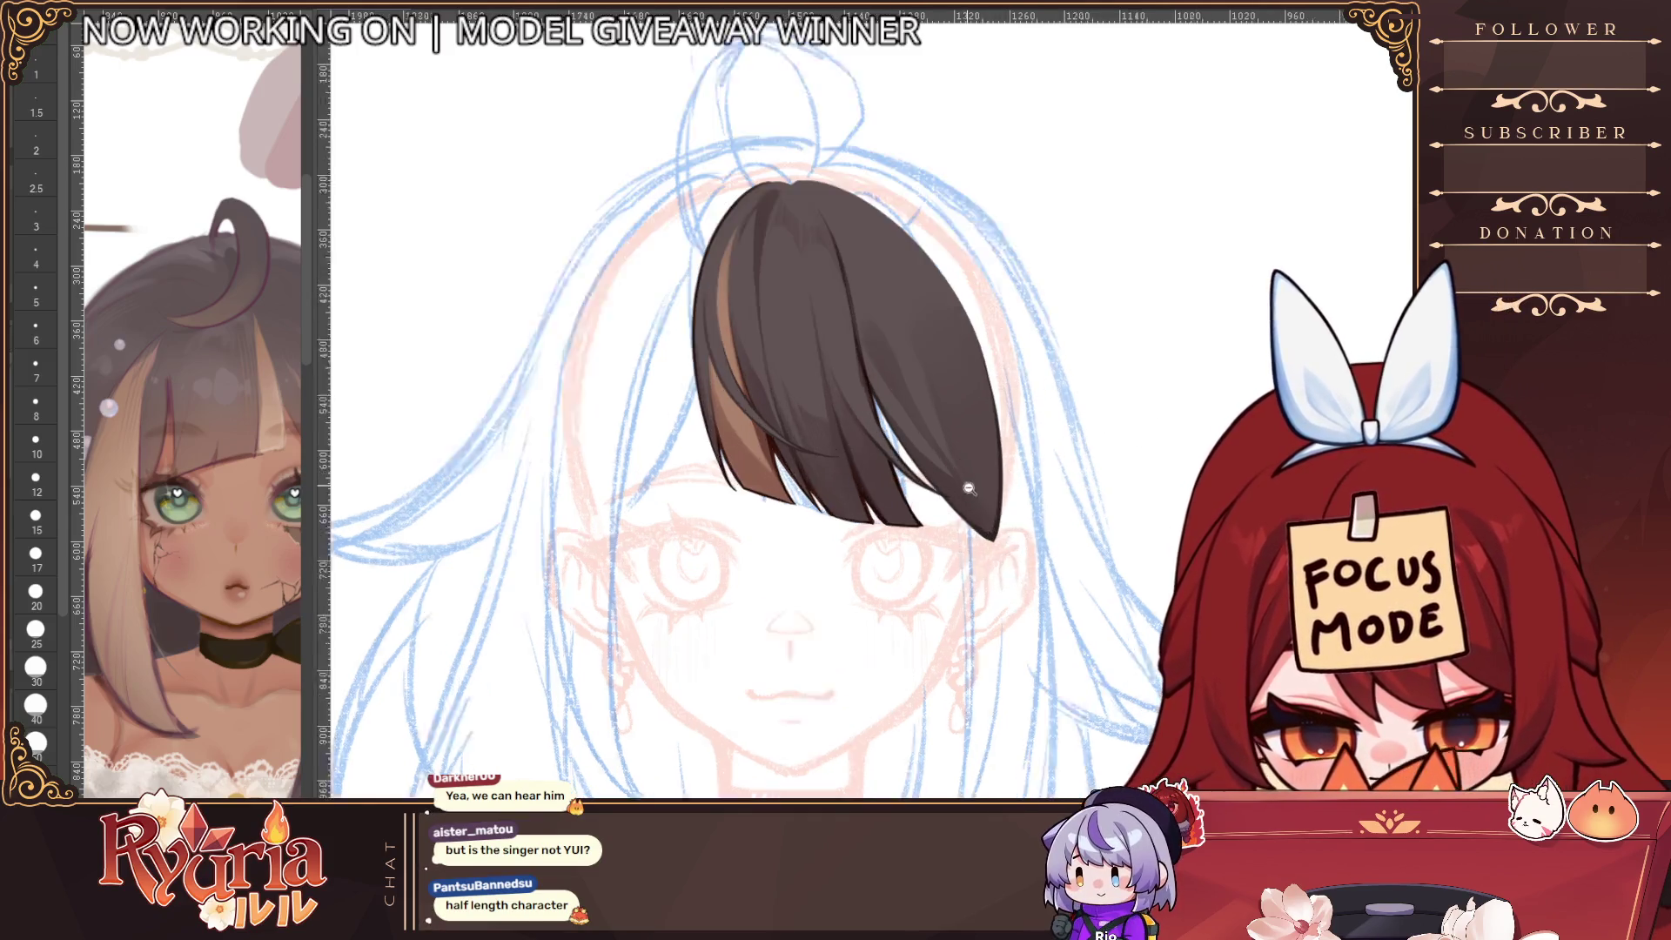
{"action": "left_click", "coordinate": [36, 479]}
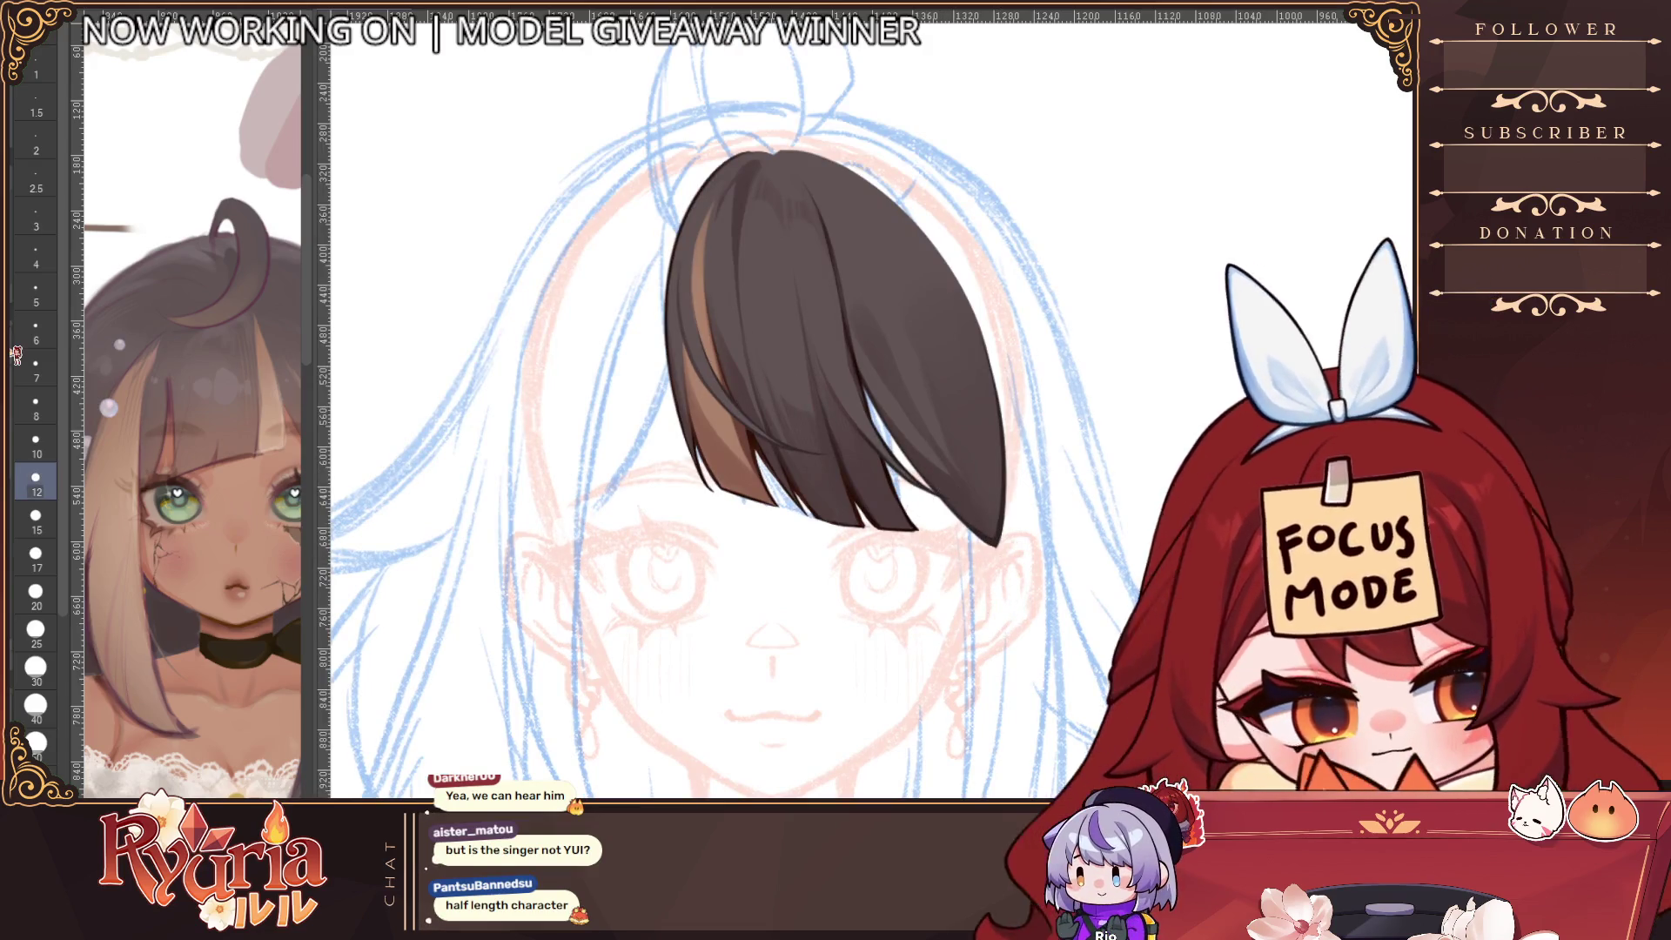
{"action": "key", "text": "h"}
{"action": "left_click", "coordinate": [36, 291]}
{"action": "left_click_drag", "start_coordinate": [866, 296], "coordinate": [775, 485]}
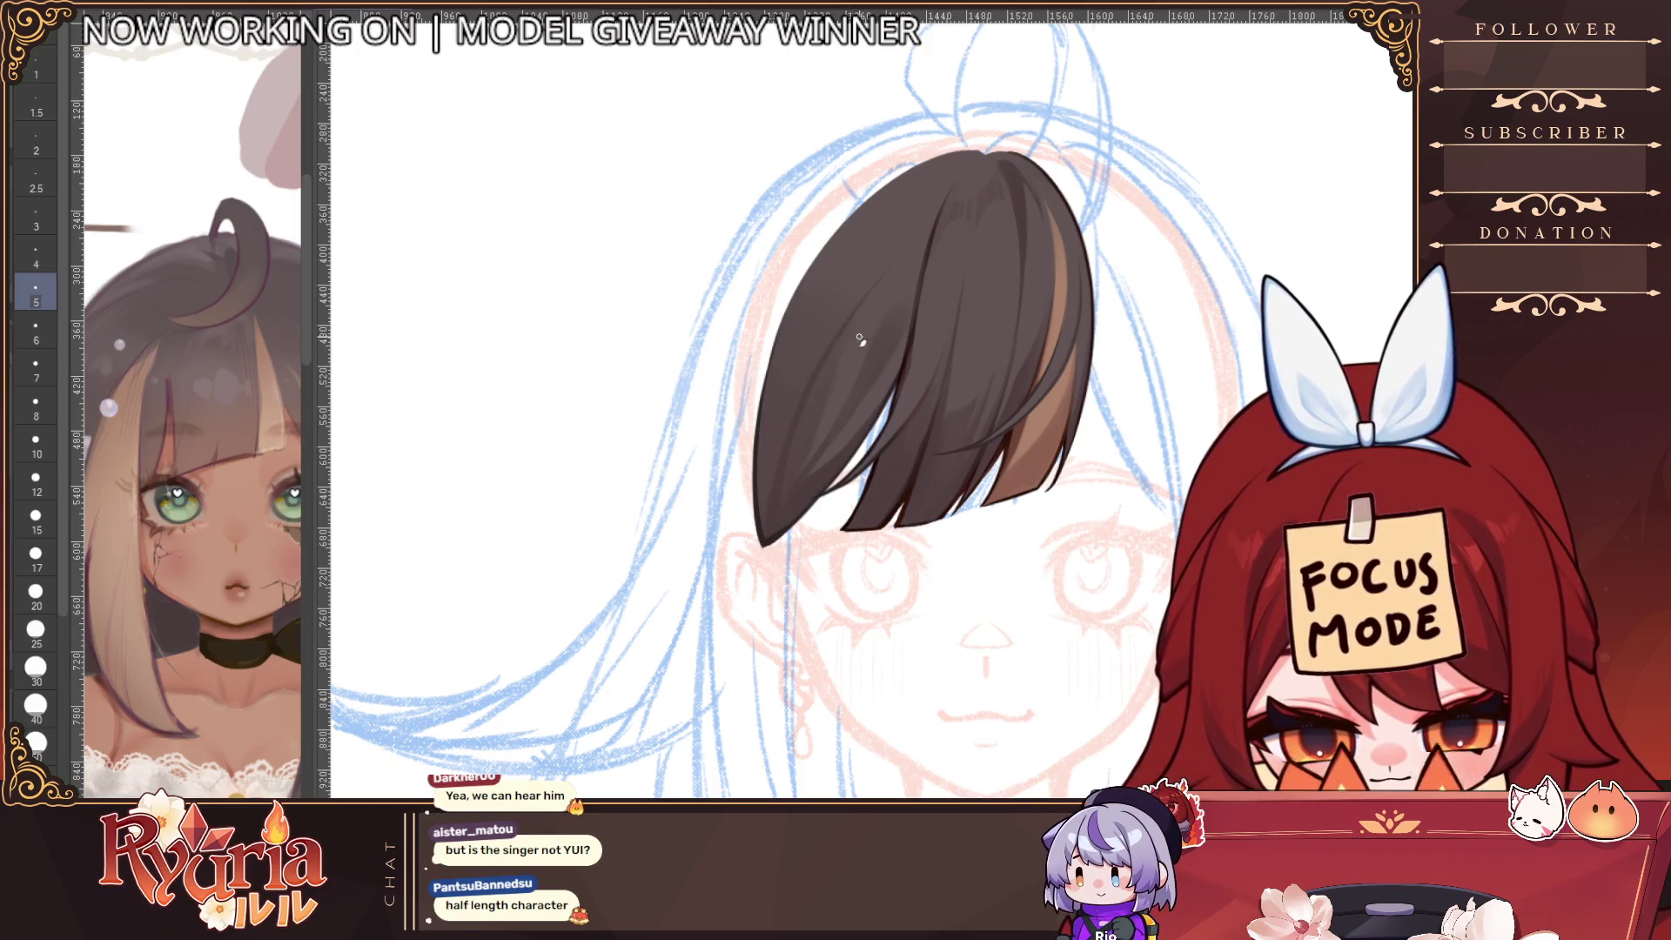
Try a second strand line at size 8, undo it, and return the brush to size 6
{"action": "key", "text": "bracketright"}
{"action": "key", "text": "bracketright"}
{"action": "key", "text": "bracketright"}
{"action": "left_click_drag", "start_coordinate": [883, 291], "coordinate": [847, 365]}
{"action": "key", "text": "ctrl+z"}
{"action": "key", "text": "bracketright"}
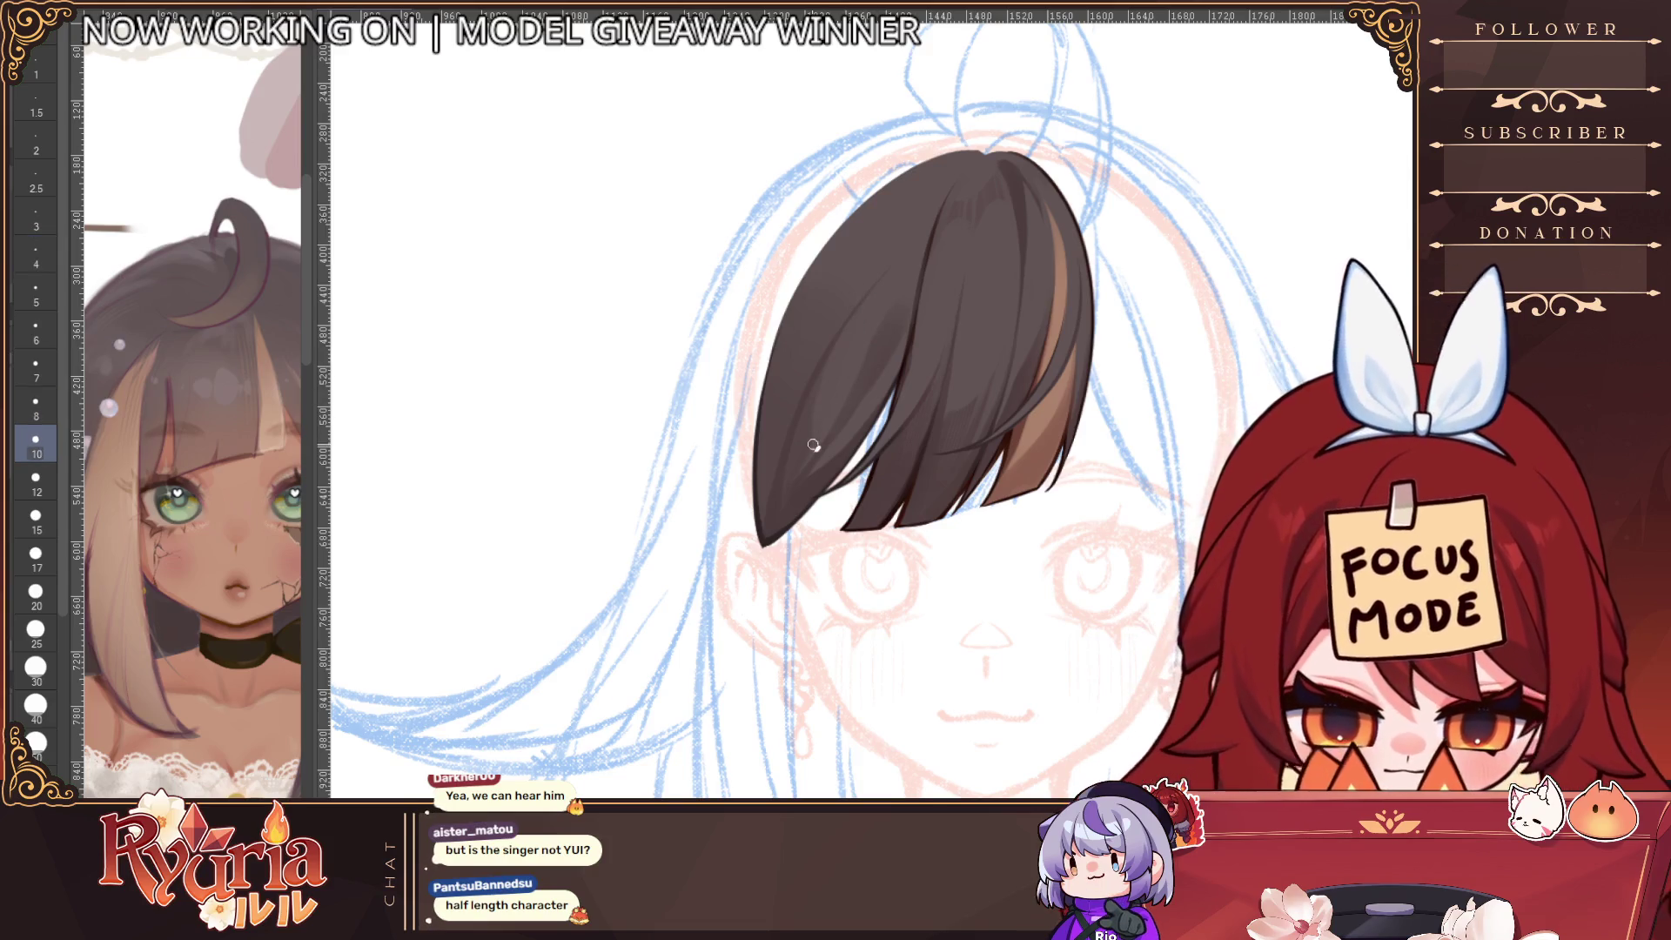
{"action": "key", "text": "bracketleft"}
{"action": "key", "text": "bracketleft"}
{"action": "key", "text": "bracketleft"}
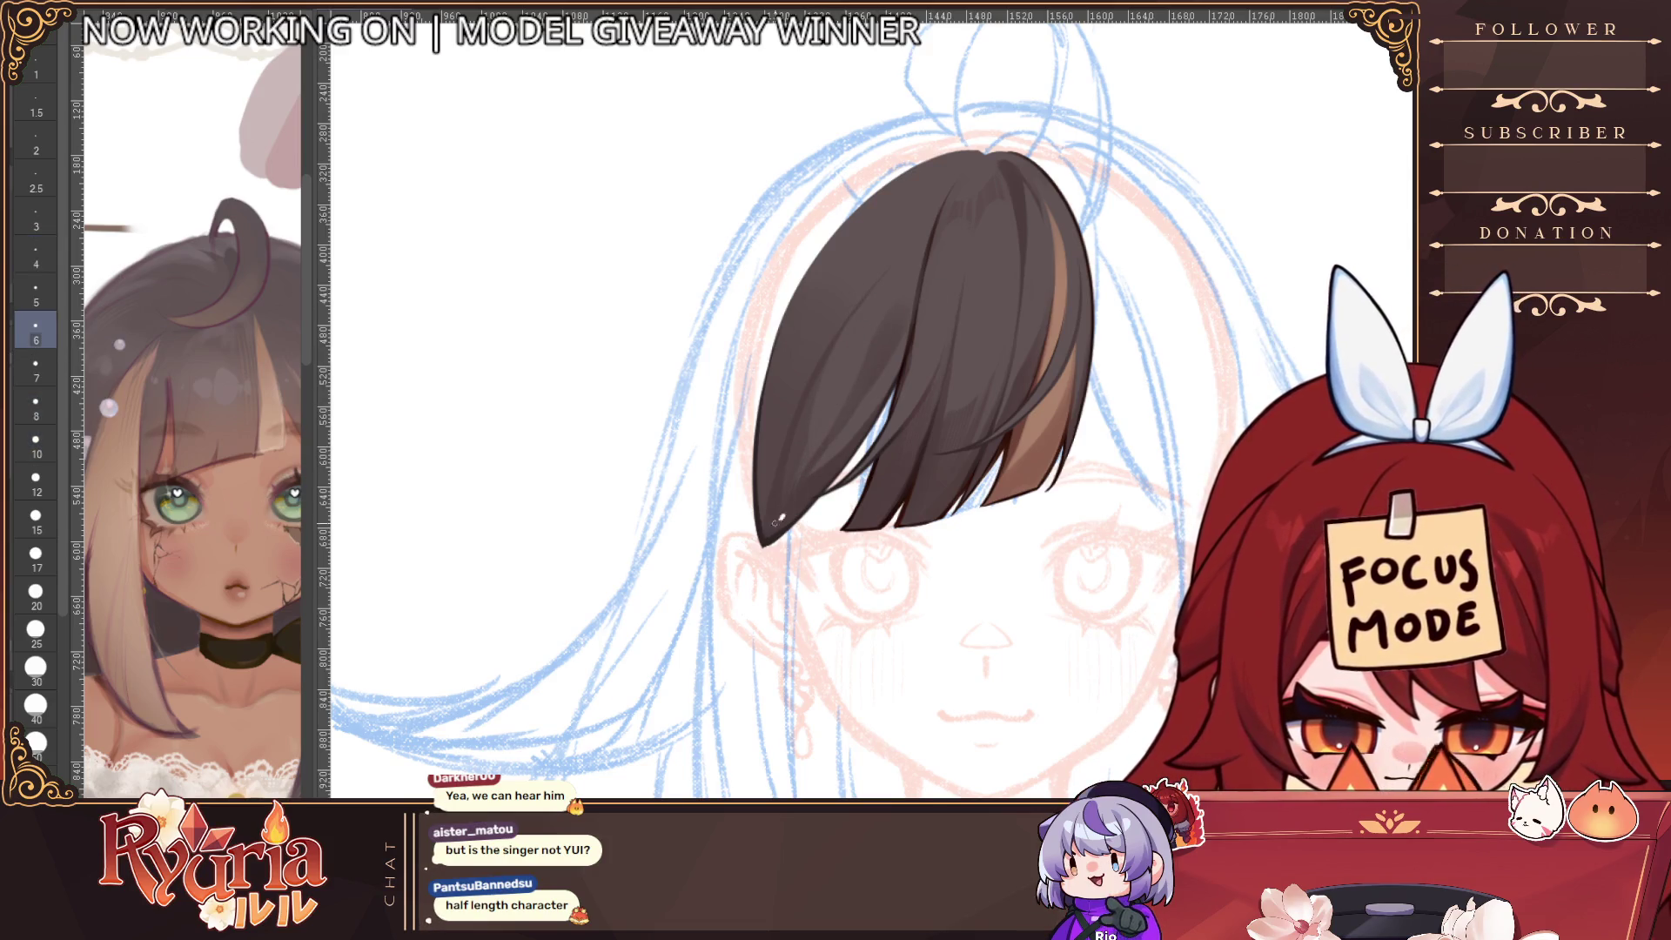
{"action": "scroll", "coordinate": [791, 499], "scroll_direction": "down", "scroll_amount": 4}
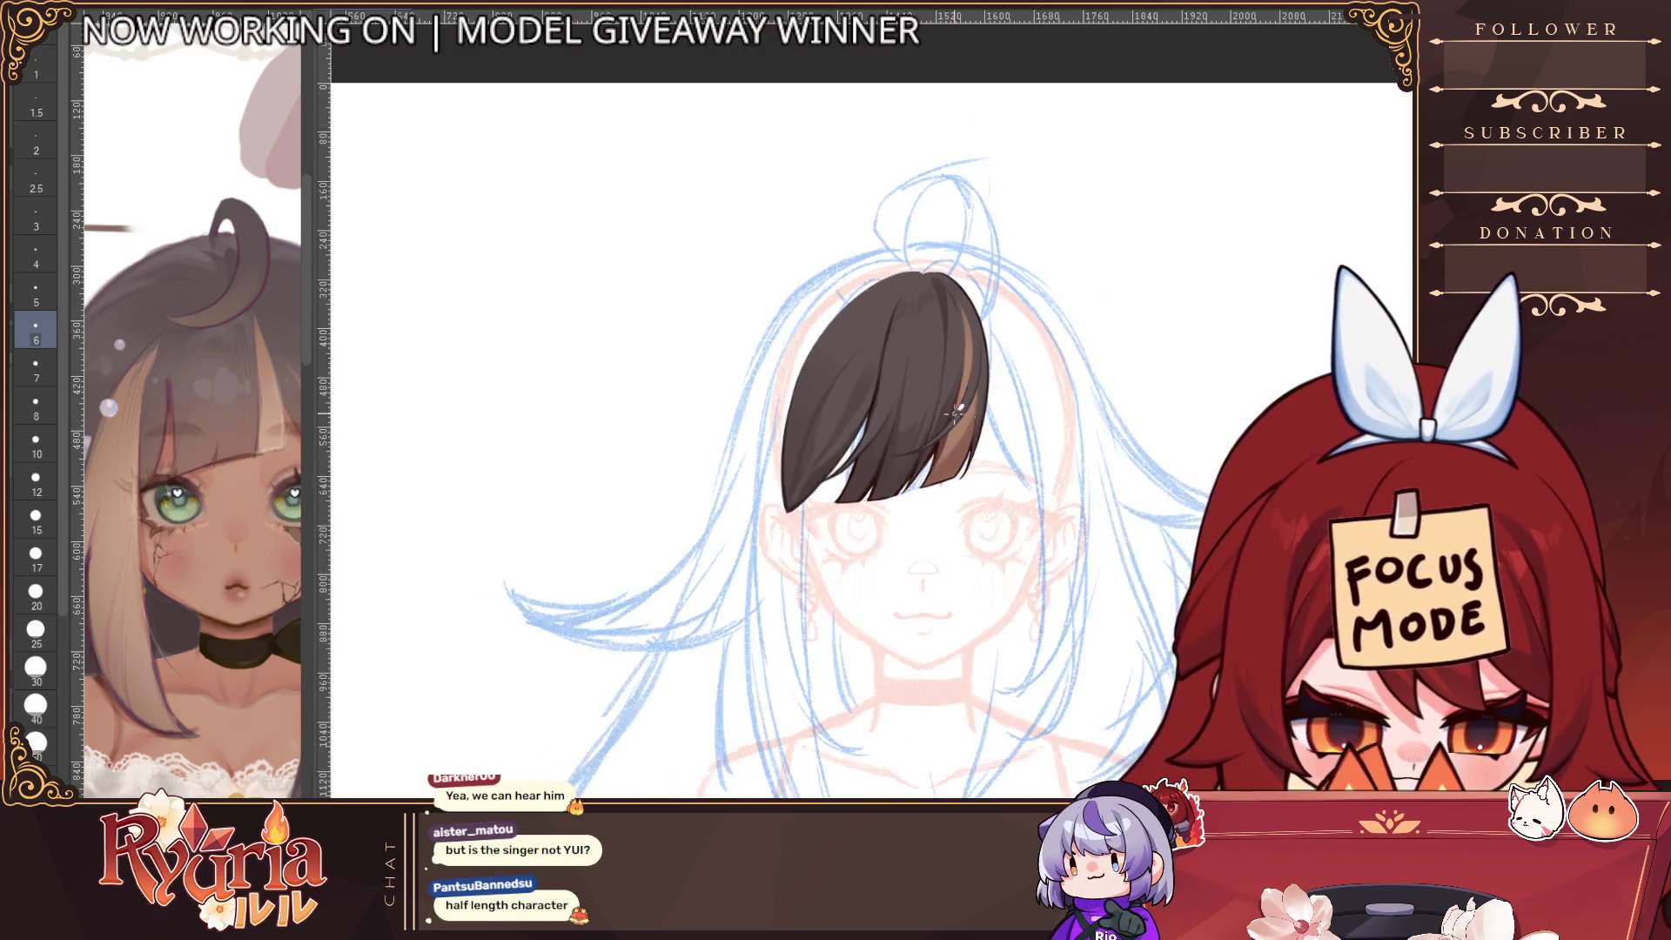
Adjust the brush size from 40 down to 17, then to a smaller size
{"action": "scroll", "coordinate": [1088, 446], "scroll_direction": "up", "scroll_amount": 1}
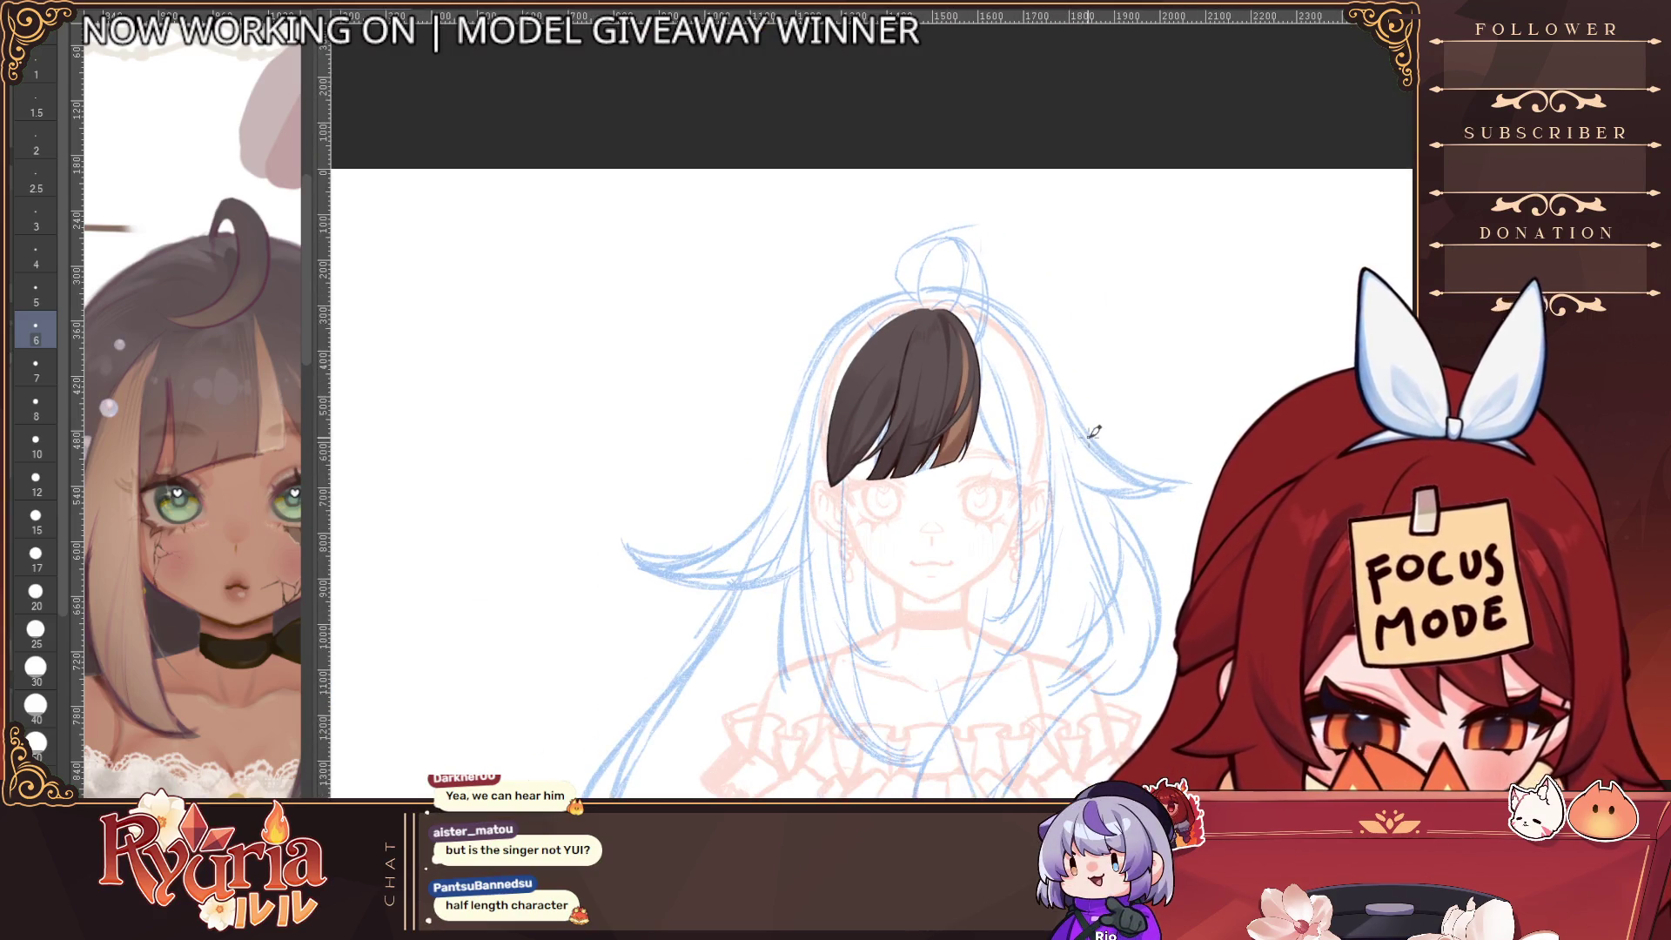
{"action": "scroll", "coordinate": [918, 428], "scroll_direction": "up", "scroll_amount": 3}
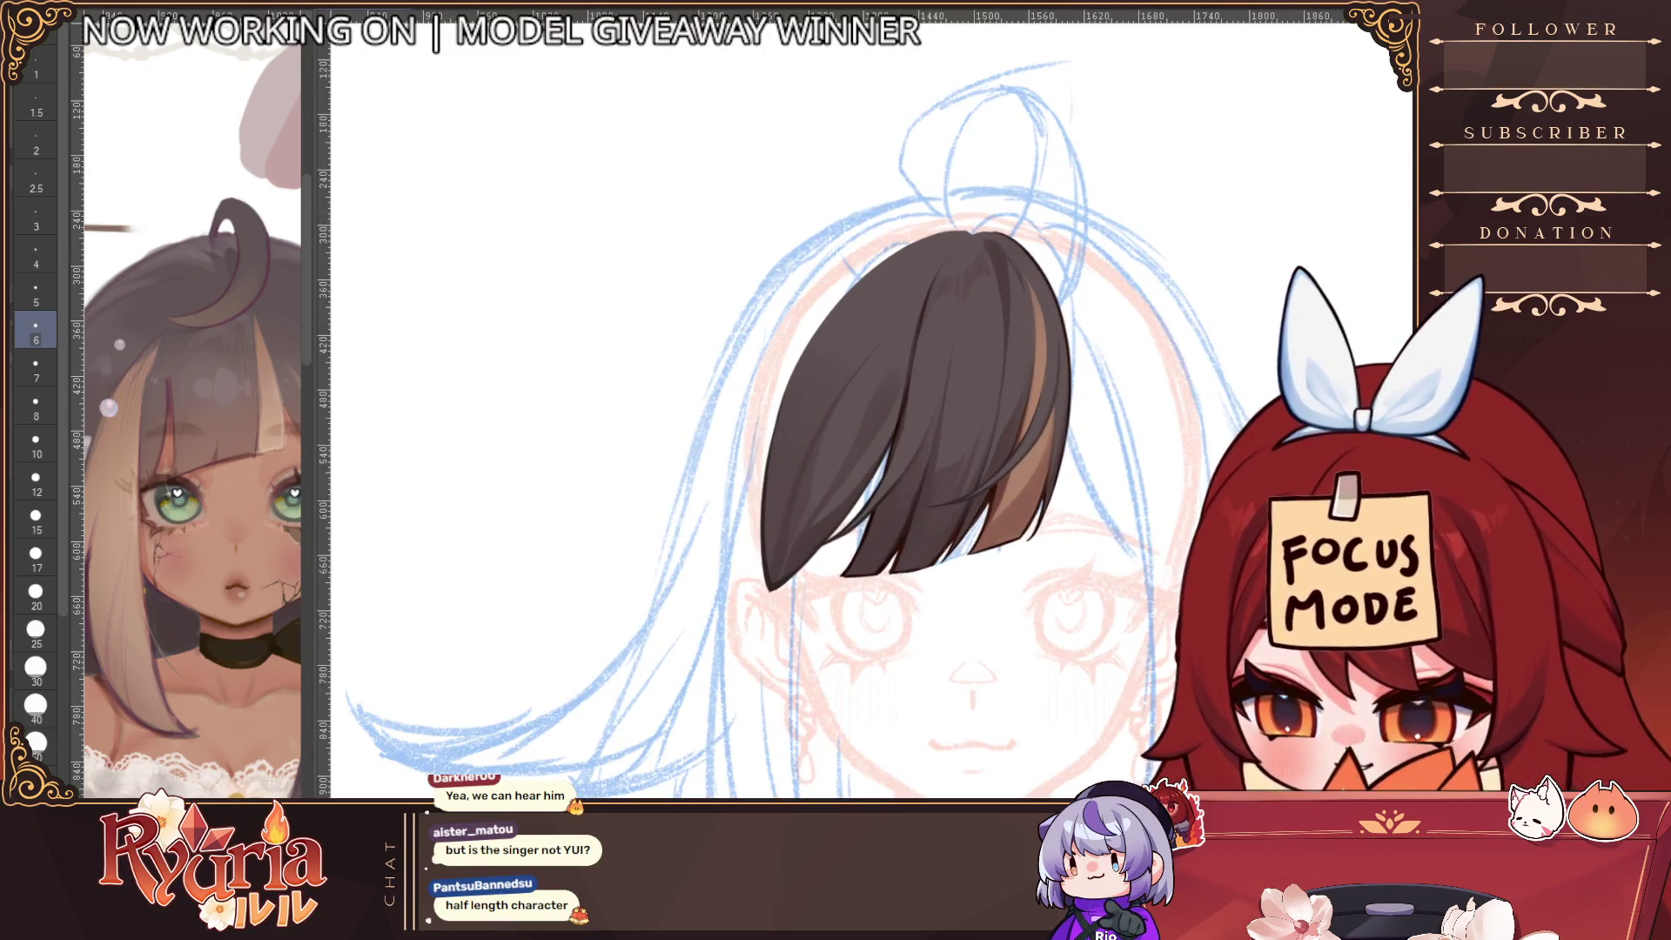
{"action": "key", "text": "e"}
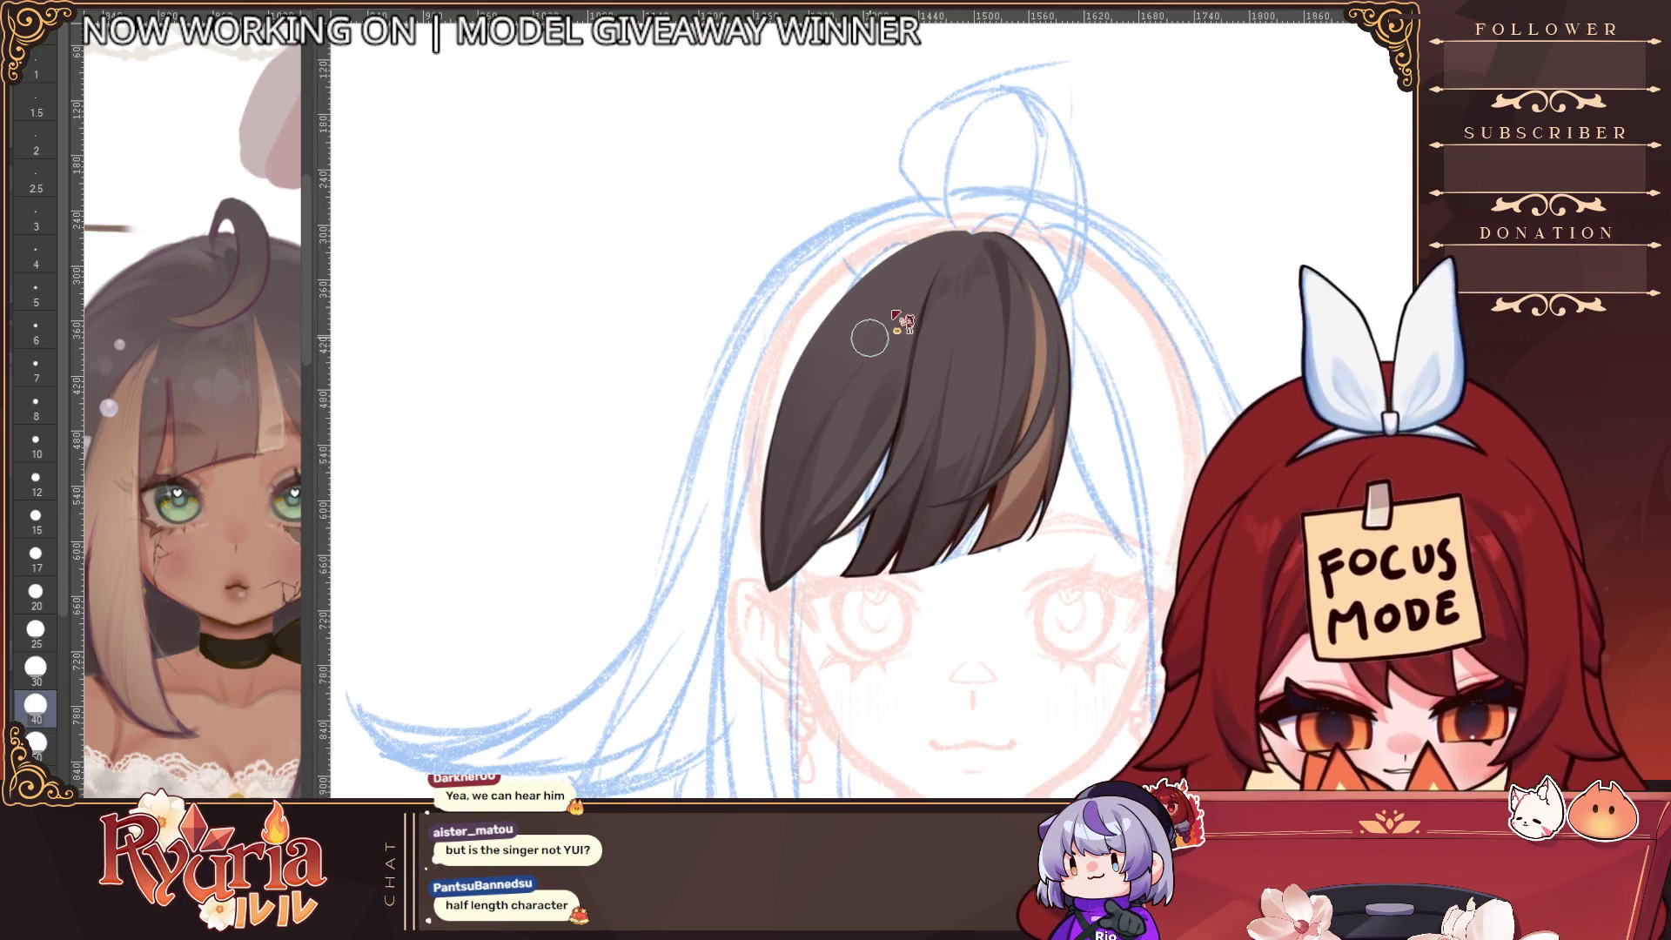
{"action": "key", "text": "bracketleft"}
{"action": "key", "text": "bracketleft"}
{"action": "key", "text": "bracketleft"}
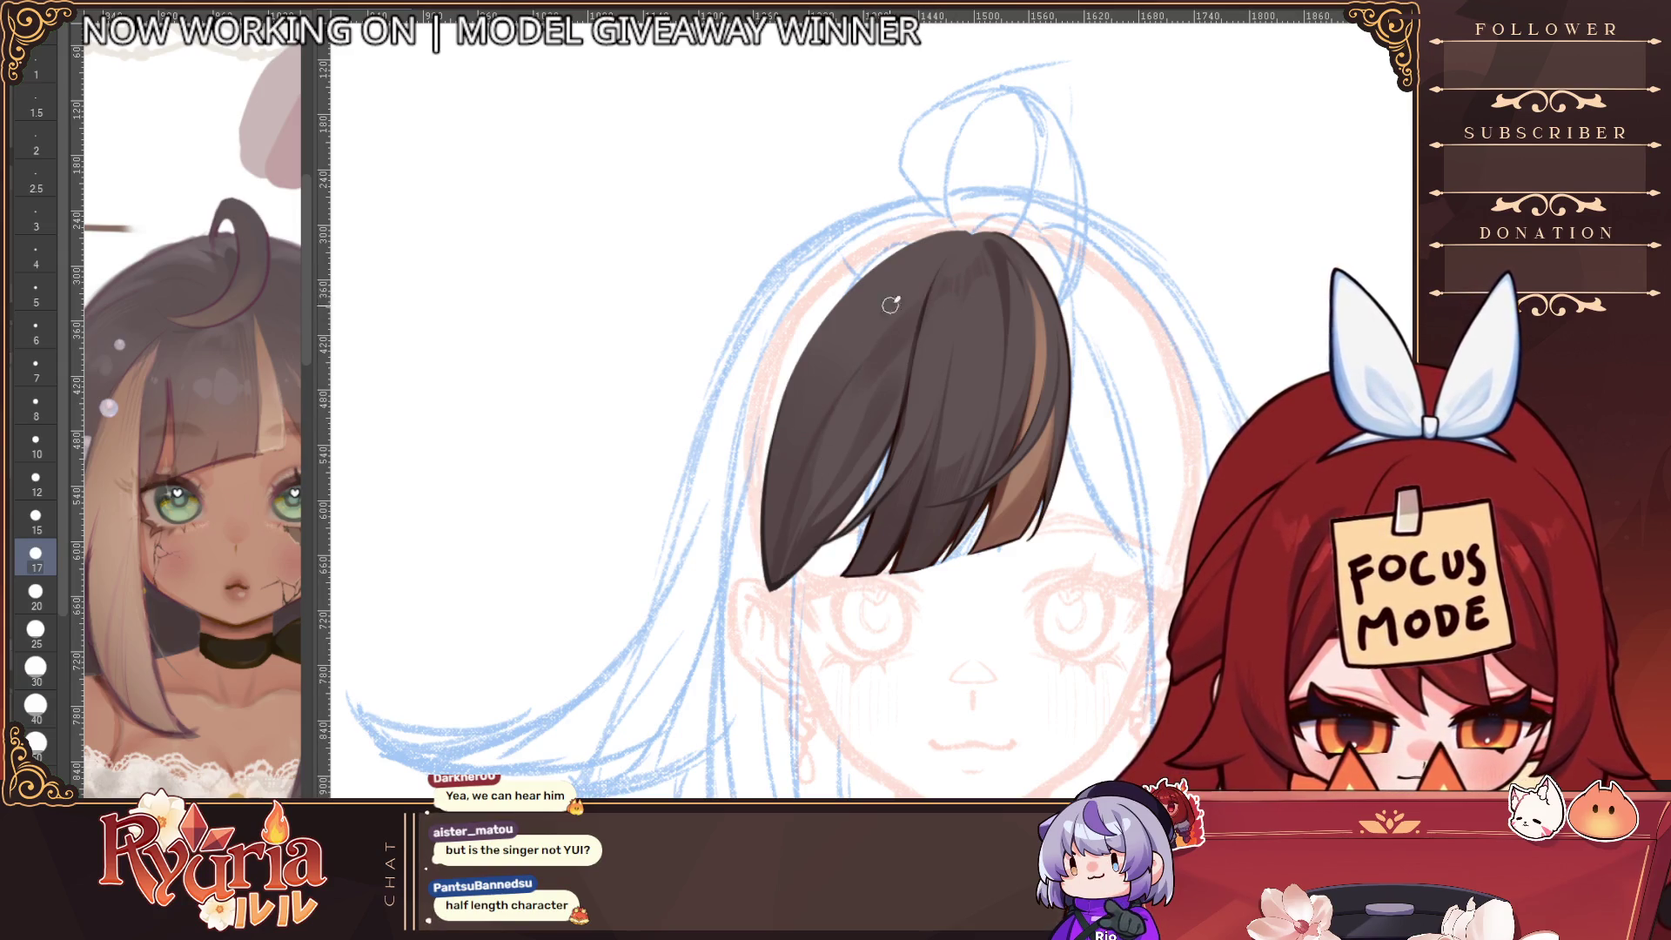
{"action": "key", "text": "p"}
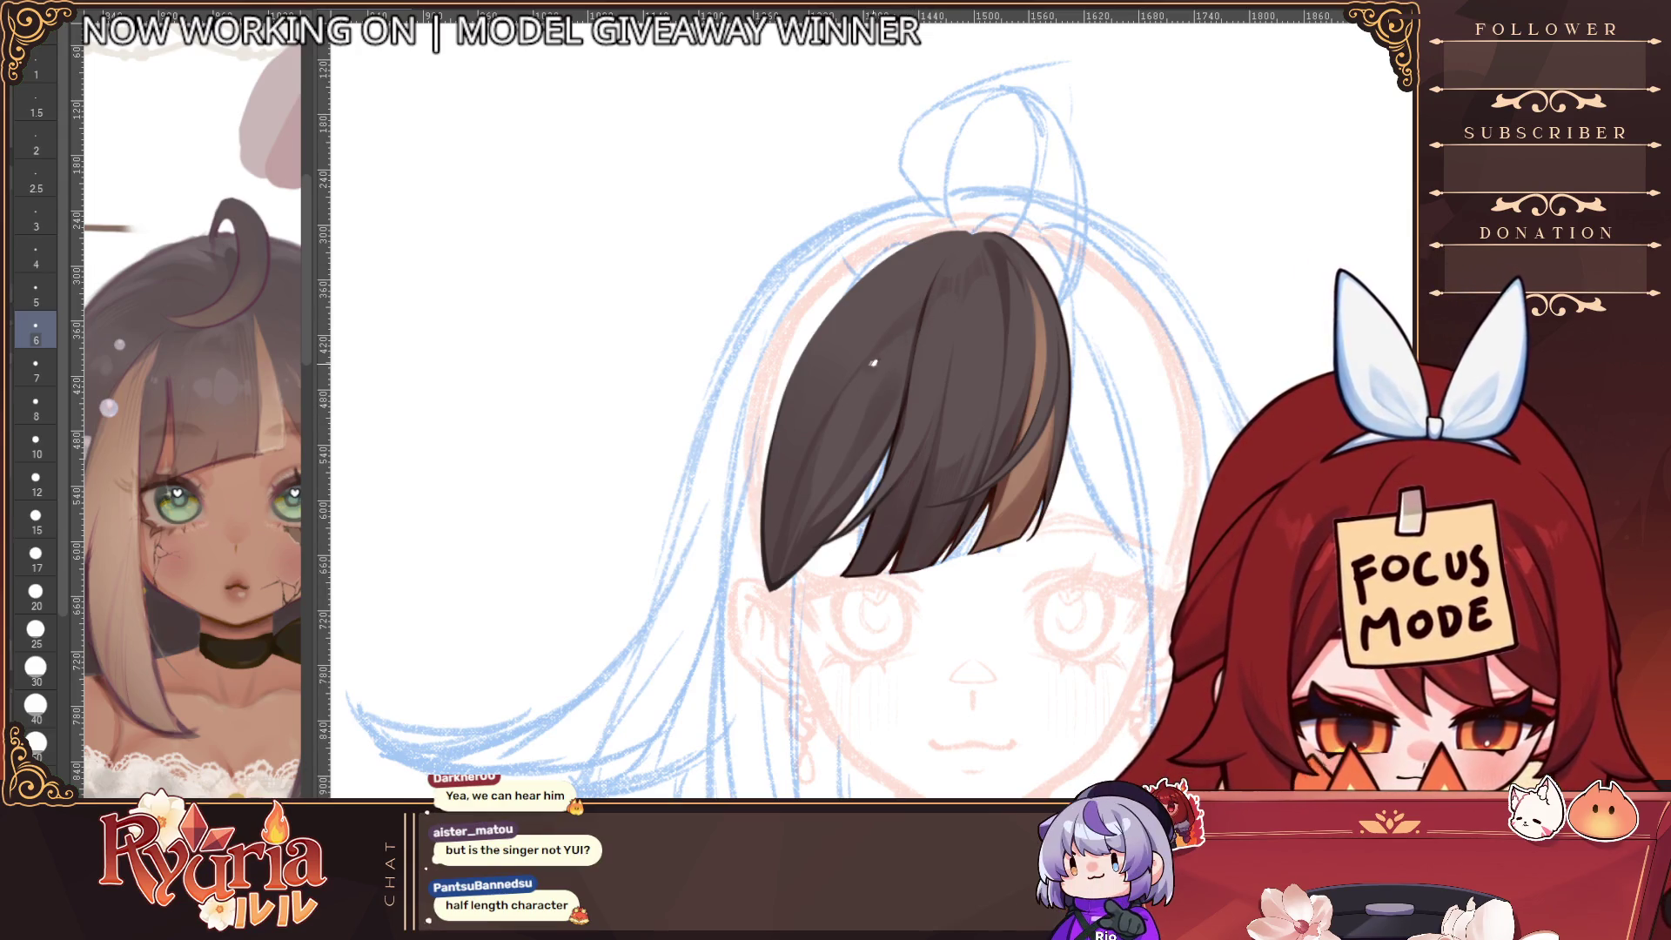
{"action": "scroll", "coordinate": [873, 363], "scroll_direction": "down", "scroll_amount": 3}
{"action": "scroll", "coordinate": [876, 353], "scroll_direction": "up", "scroll_amount": 4}
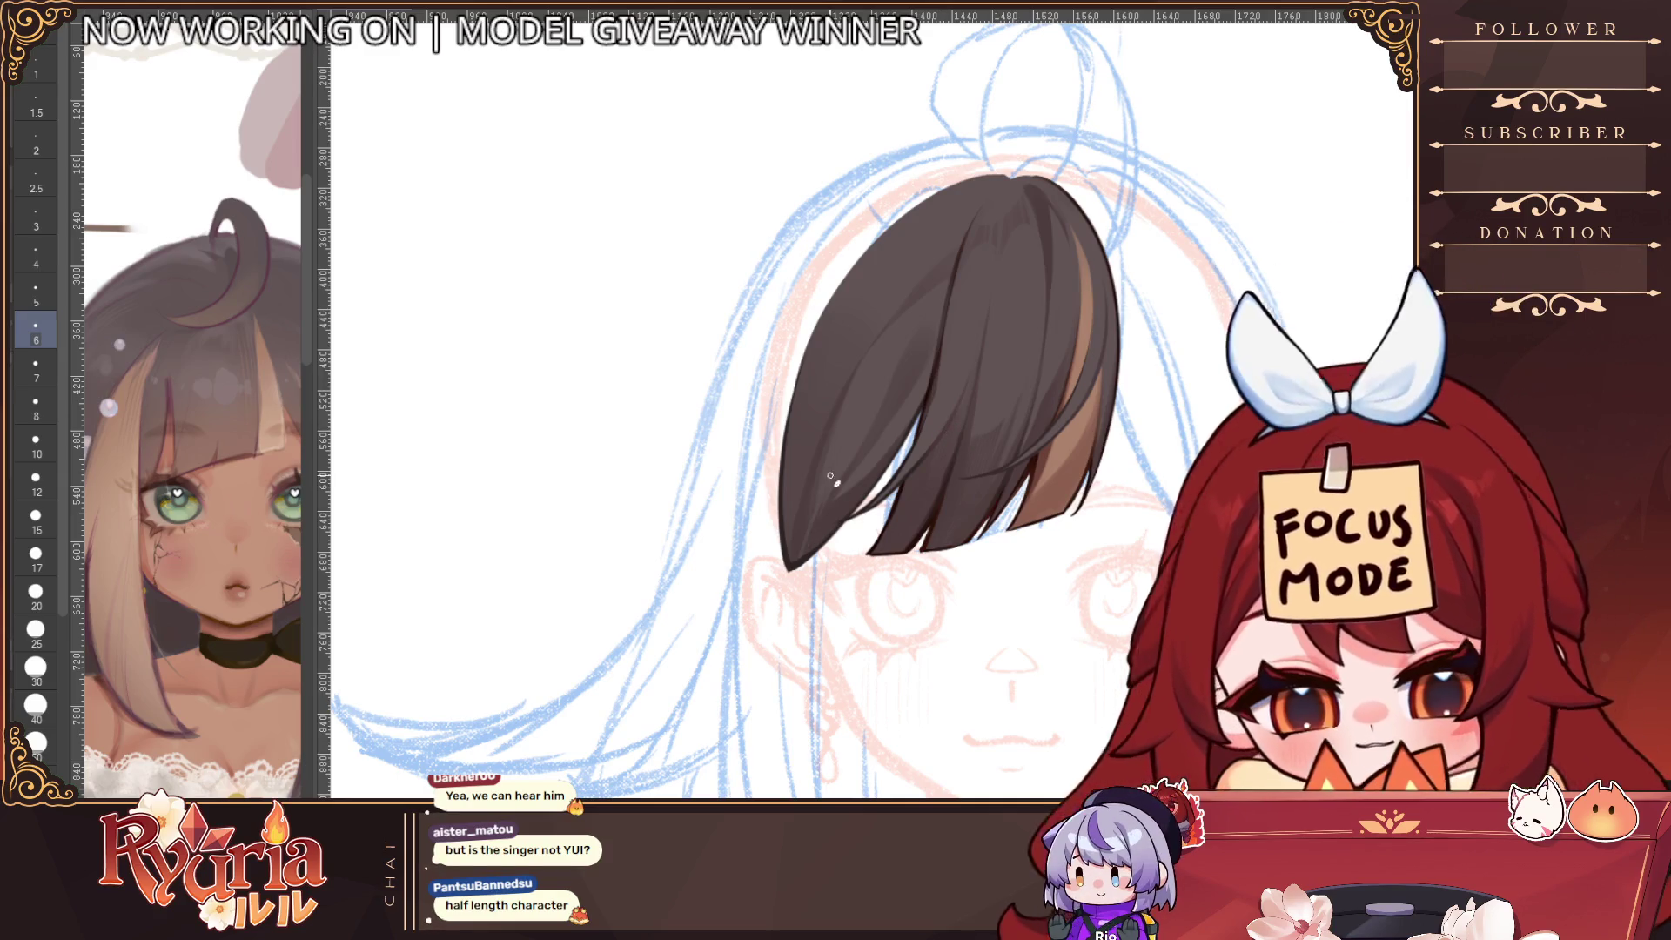
{"action": "key", "text": "bracketright"}
{"action": "key", "text": "bracketright"}
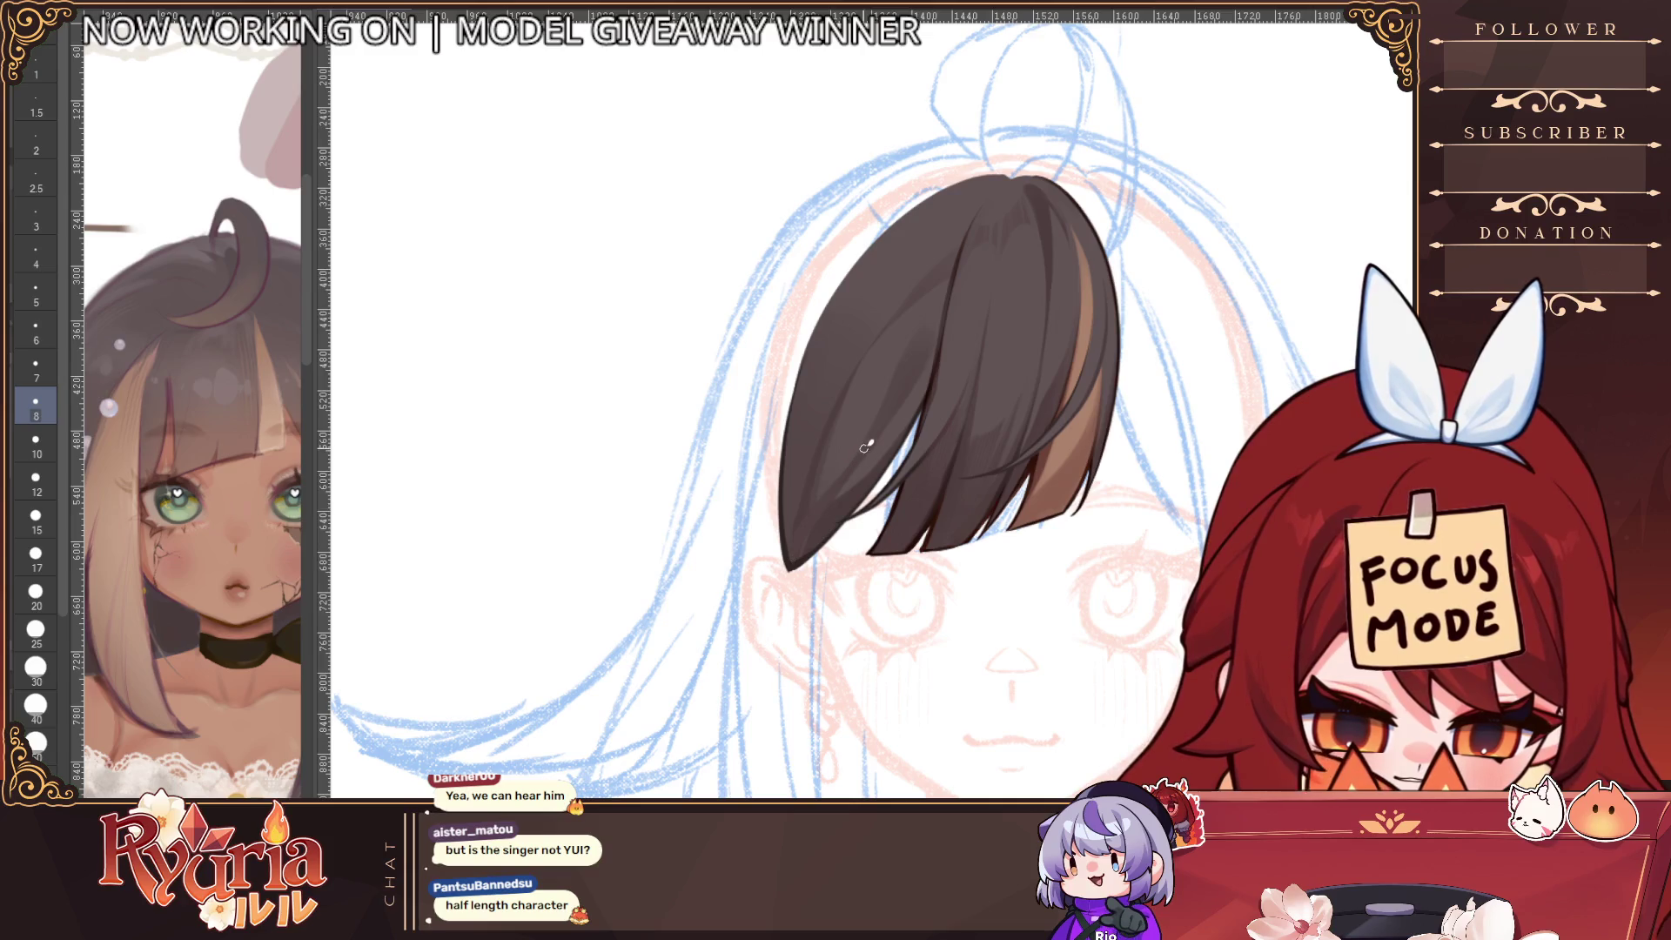
Flip the canvas to check the hair, then hide the painted bangs to reveal the sketch
{"action": "scroll", "coordinate": [791, 579], "scroll_direction": "down", "scroll_amount": 3}
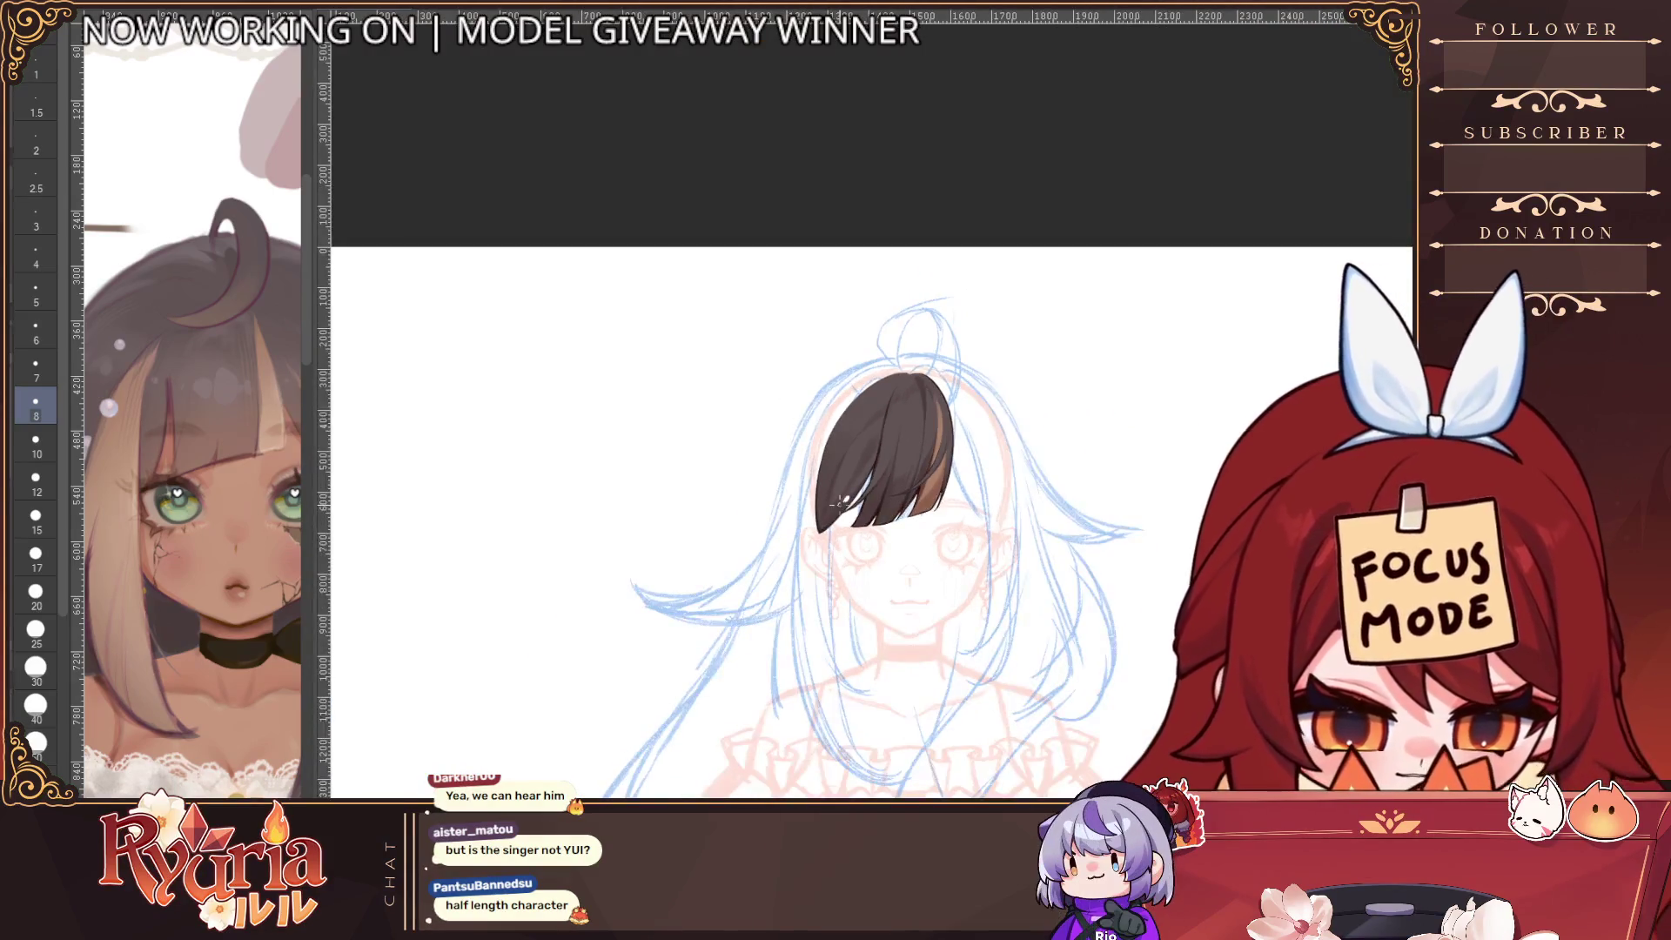
{"action": "scroll", "coordinate": [966, 387], "scroll_direction": "up", "scroll_amount": 2}
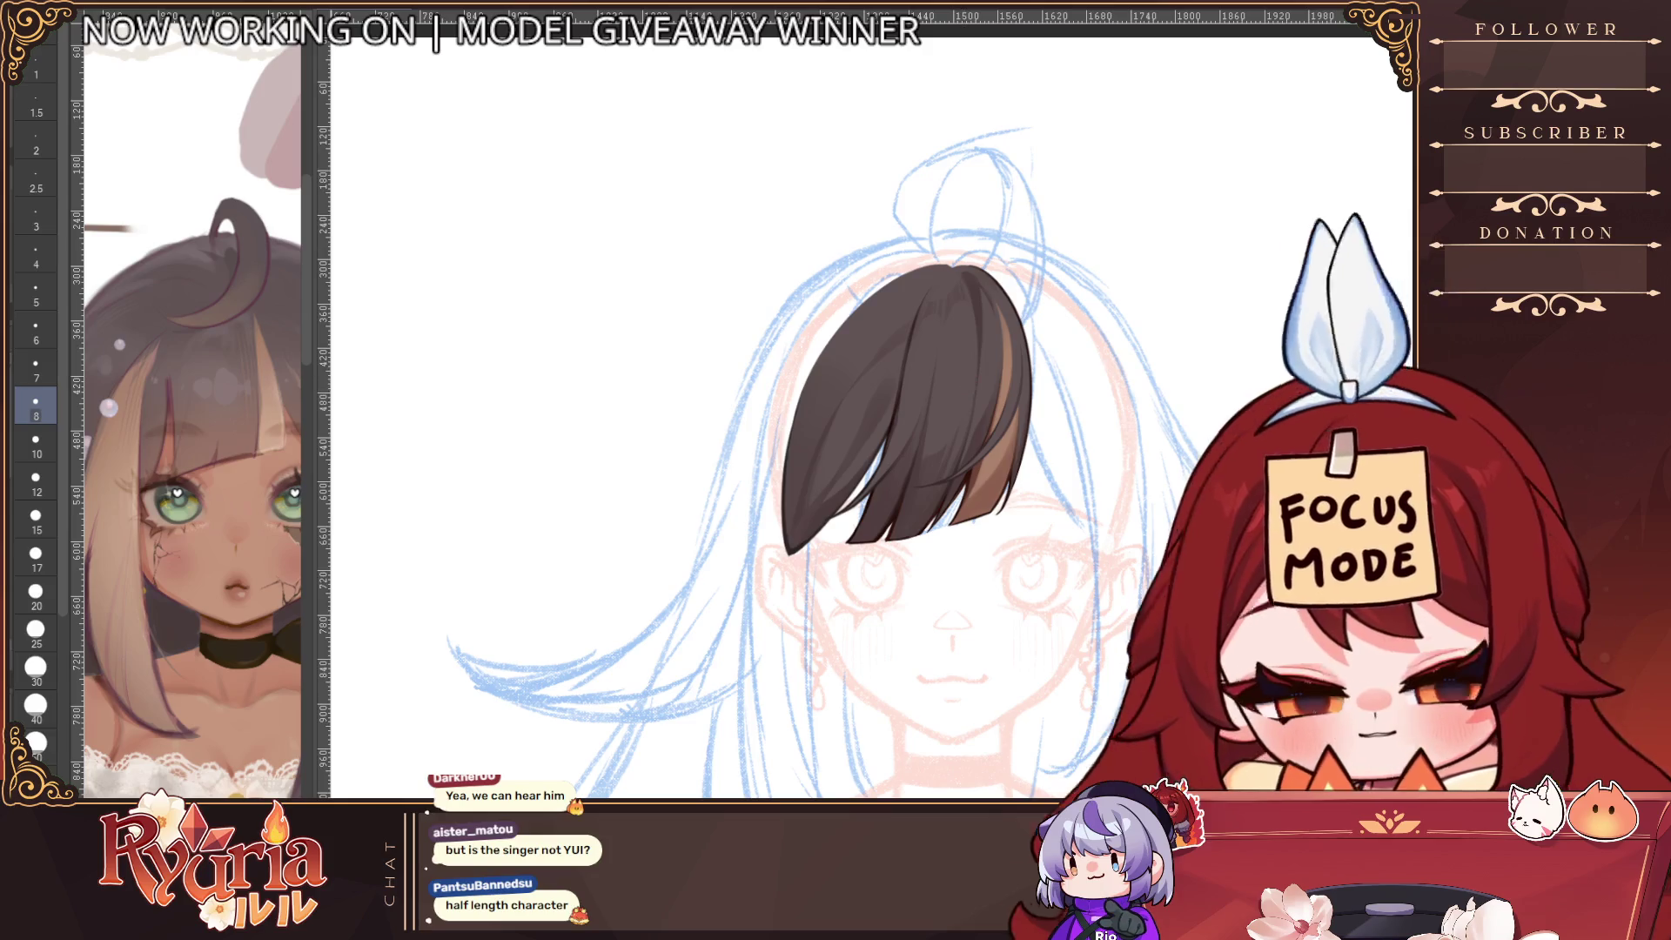
{"action": "key", "text": "h"}
{"action": "scroll", "coordinate": [966, 552], "scroll_direction": "down", "scroll_amount": 2}
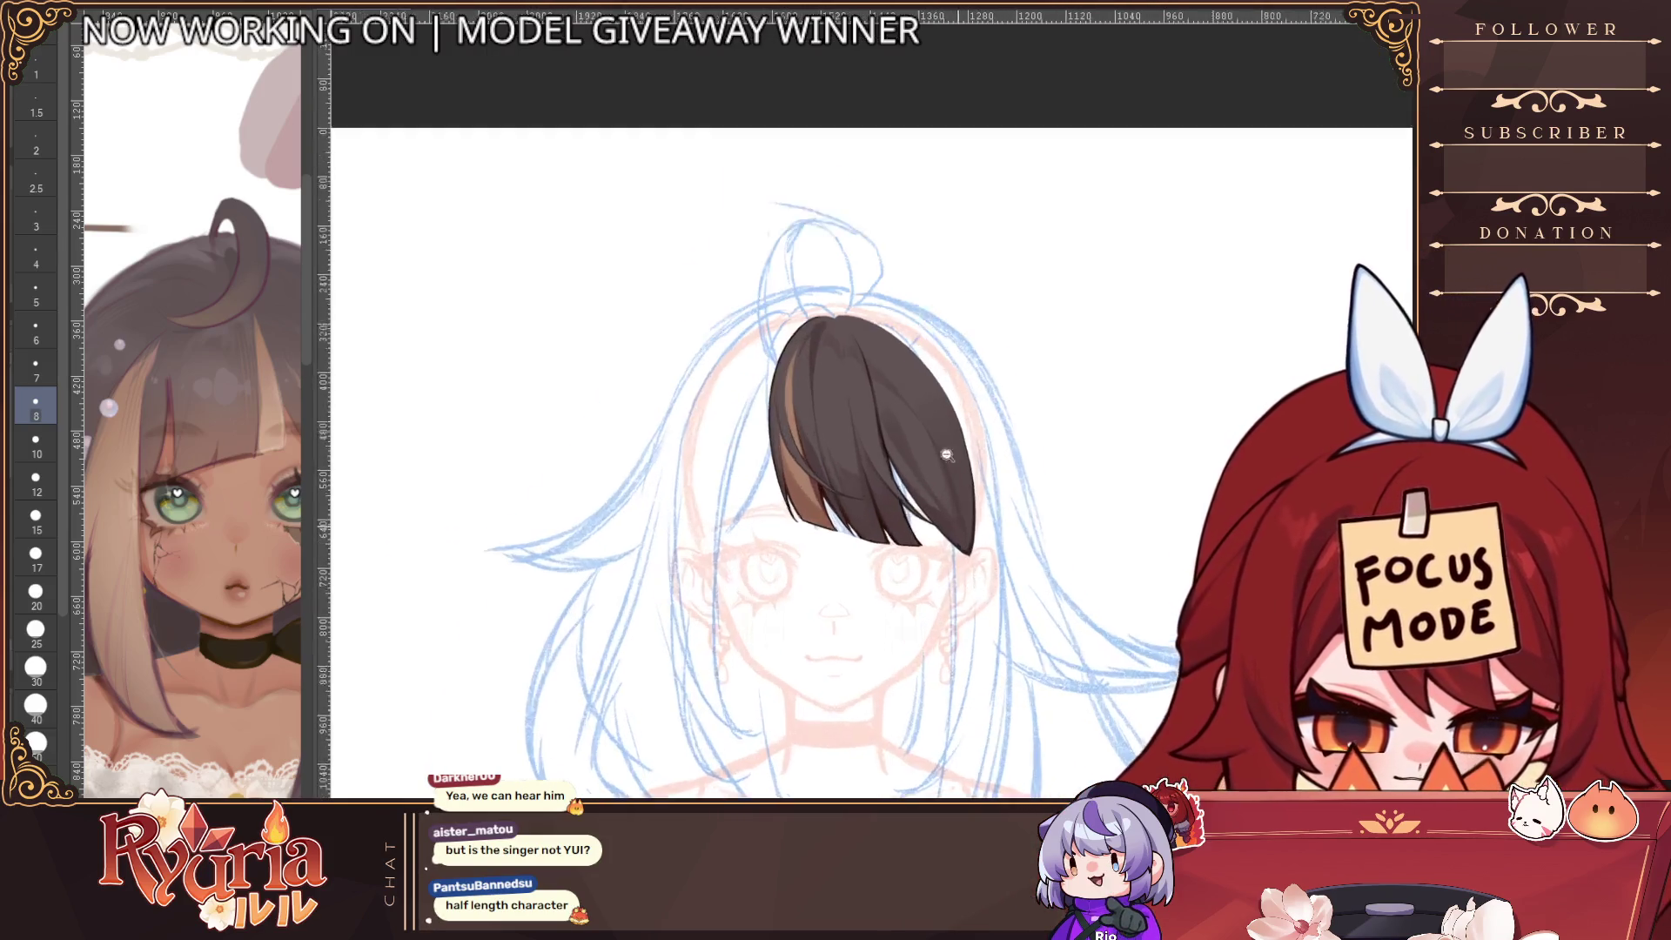
{"action": "scroll", "coordinate": [929, 444], "scroll_direction": "up", "scroll_amount": 2}
{"action": "key", "text": "bracketleft"}
{"action": "key", "text": "bracketleft"}
{"action": "key", "text": "bracketleft"}
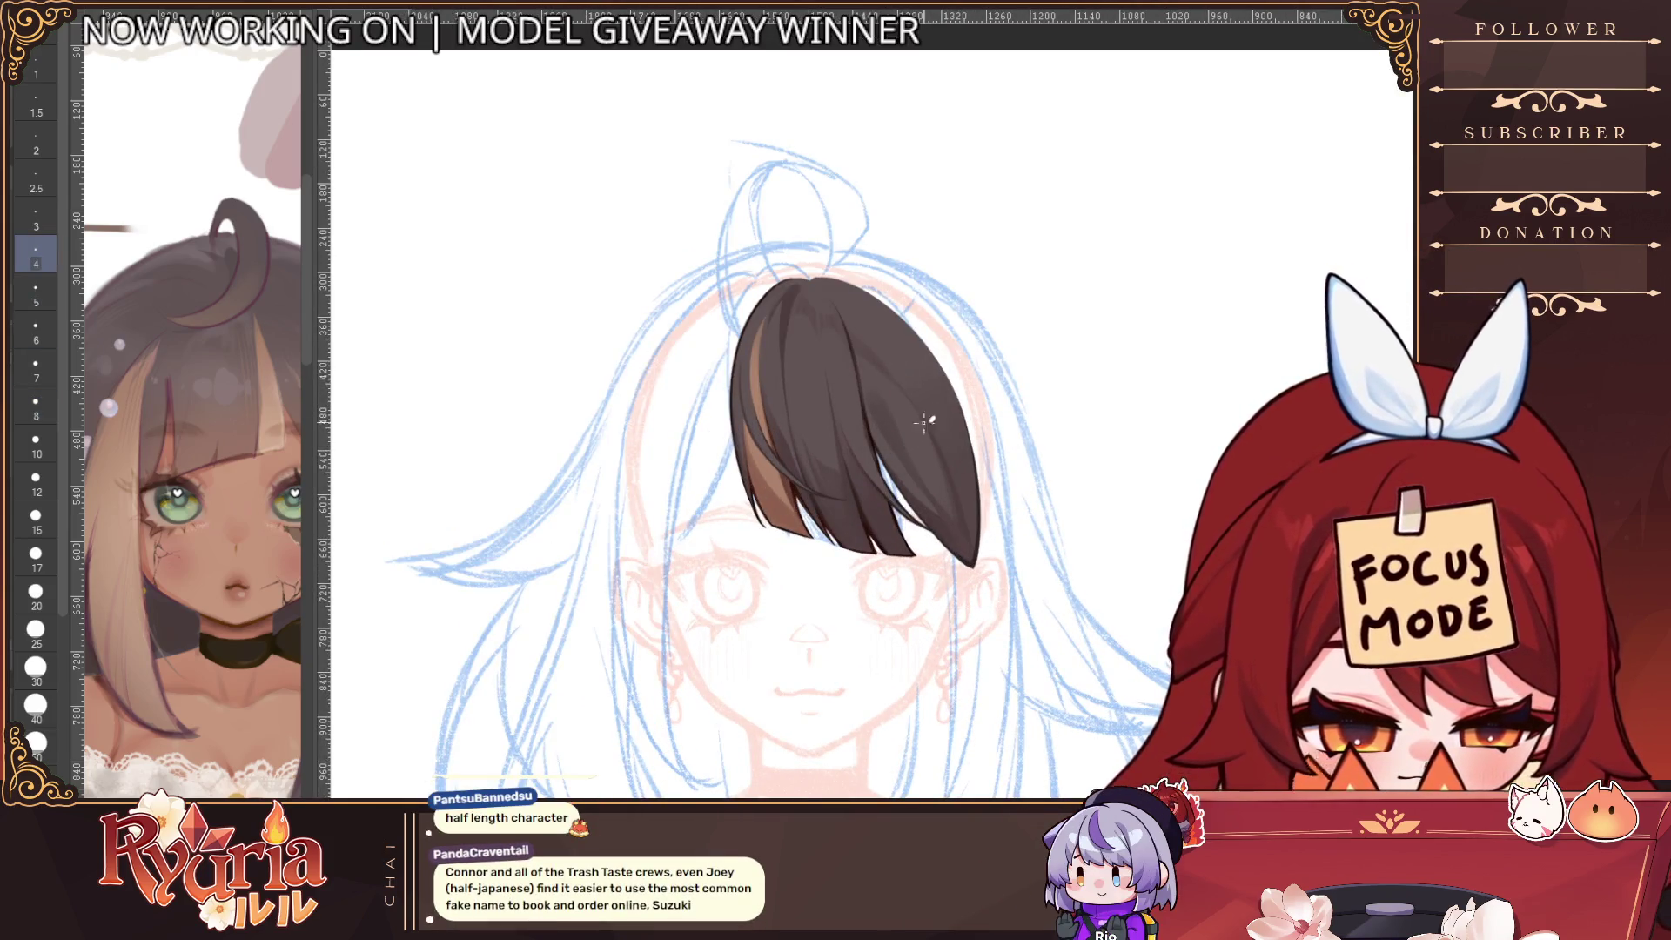
{"action": "scroll", "coordinate": [948, 474], "scroll_direction": "down", "scroll_amount": 2}
{"action": "scroll", "coordinate": [948, 474], "scroll_direction": "up", "scroll_amount": 2}
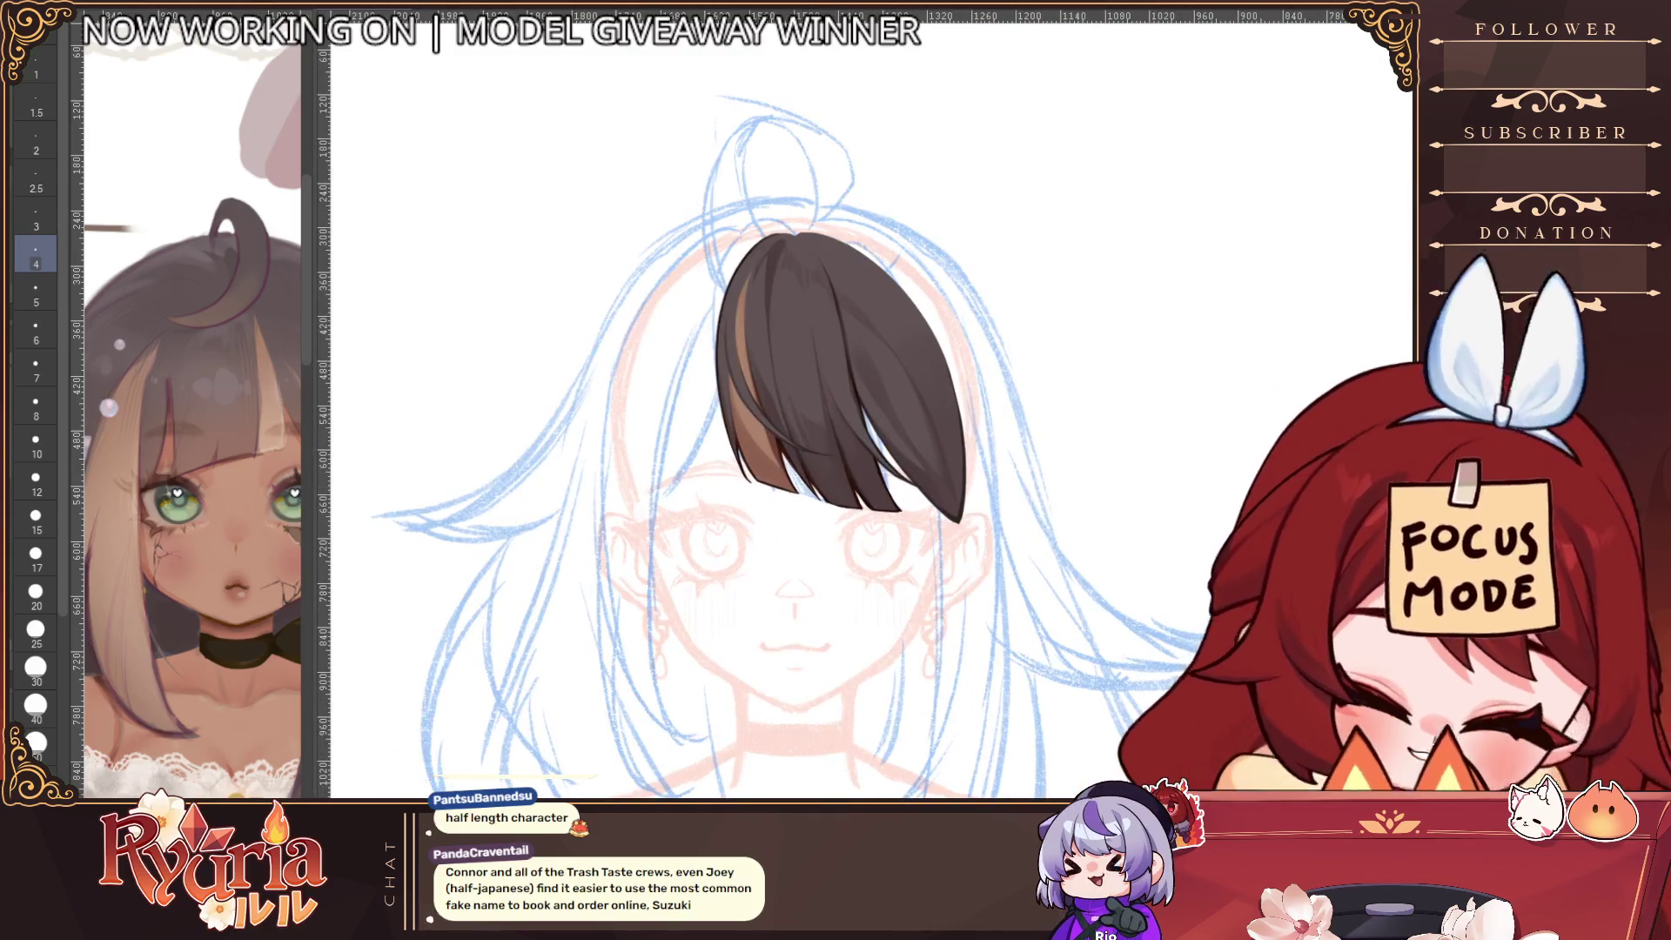
{"action": "key", "text": "ctrl+z"}
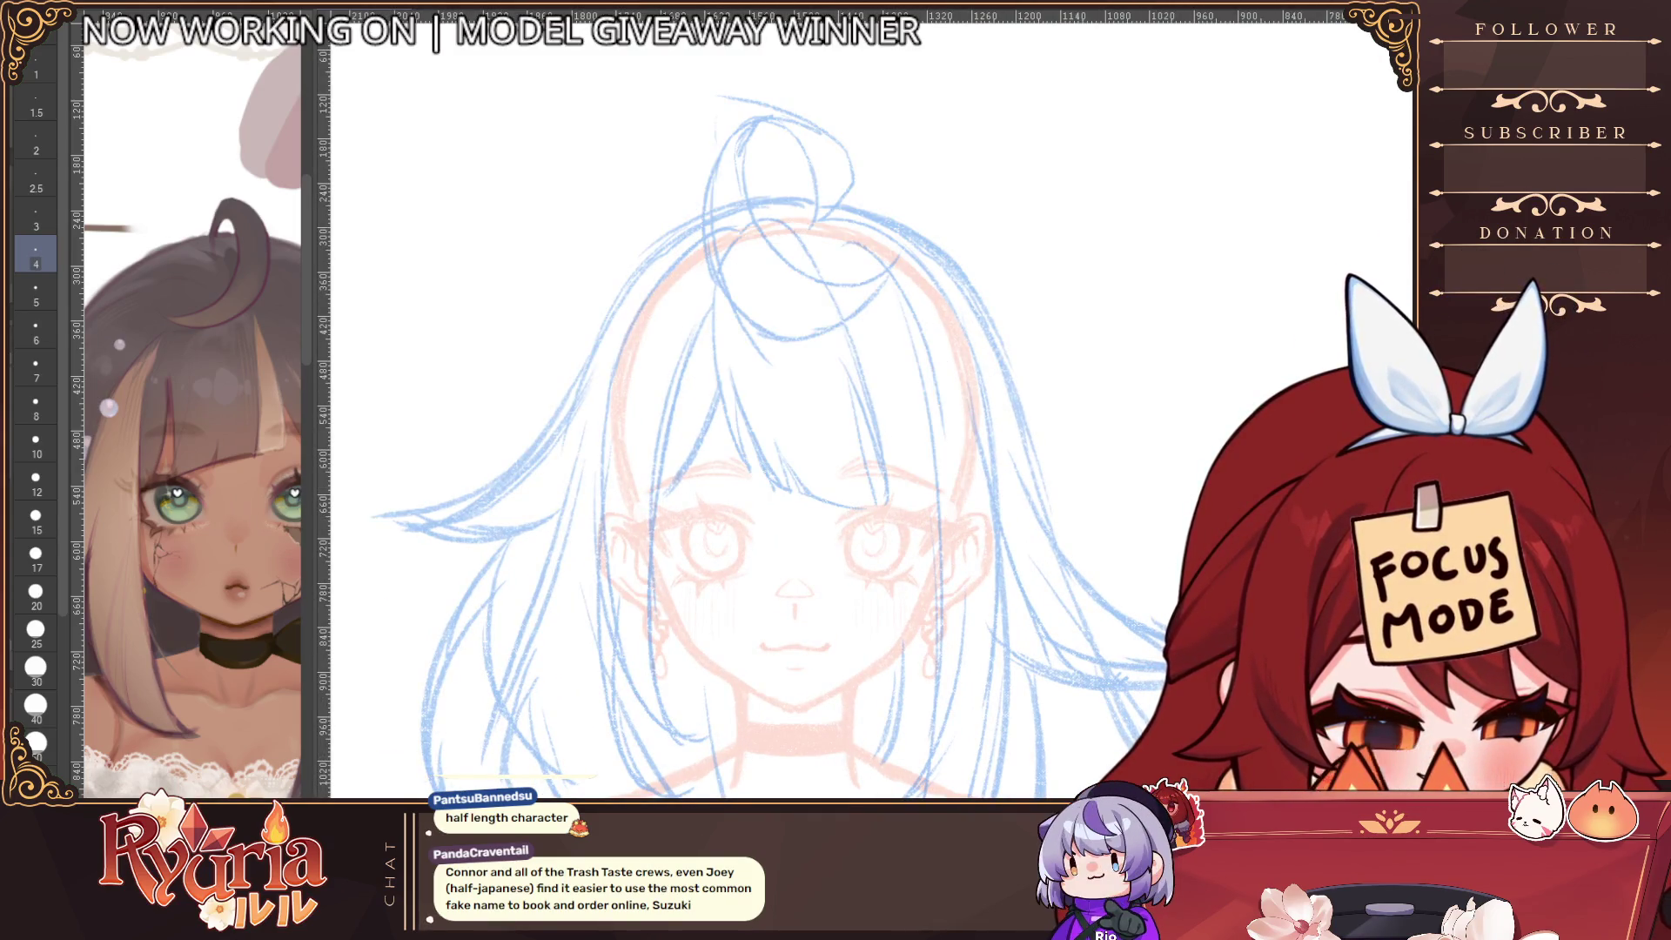
Flip the canvas back to normal and reduce the brush size for line work
{"action": "key", "text": "h"}
{"action": "scroll", "coordinate": [1120, 488], "scroll_direction": "down", "scroll_amount": 2}
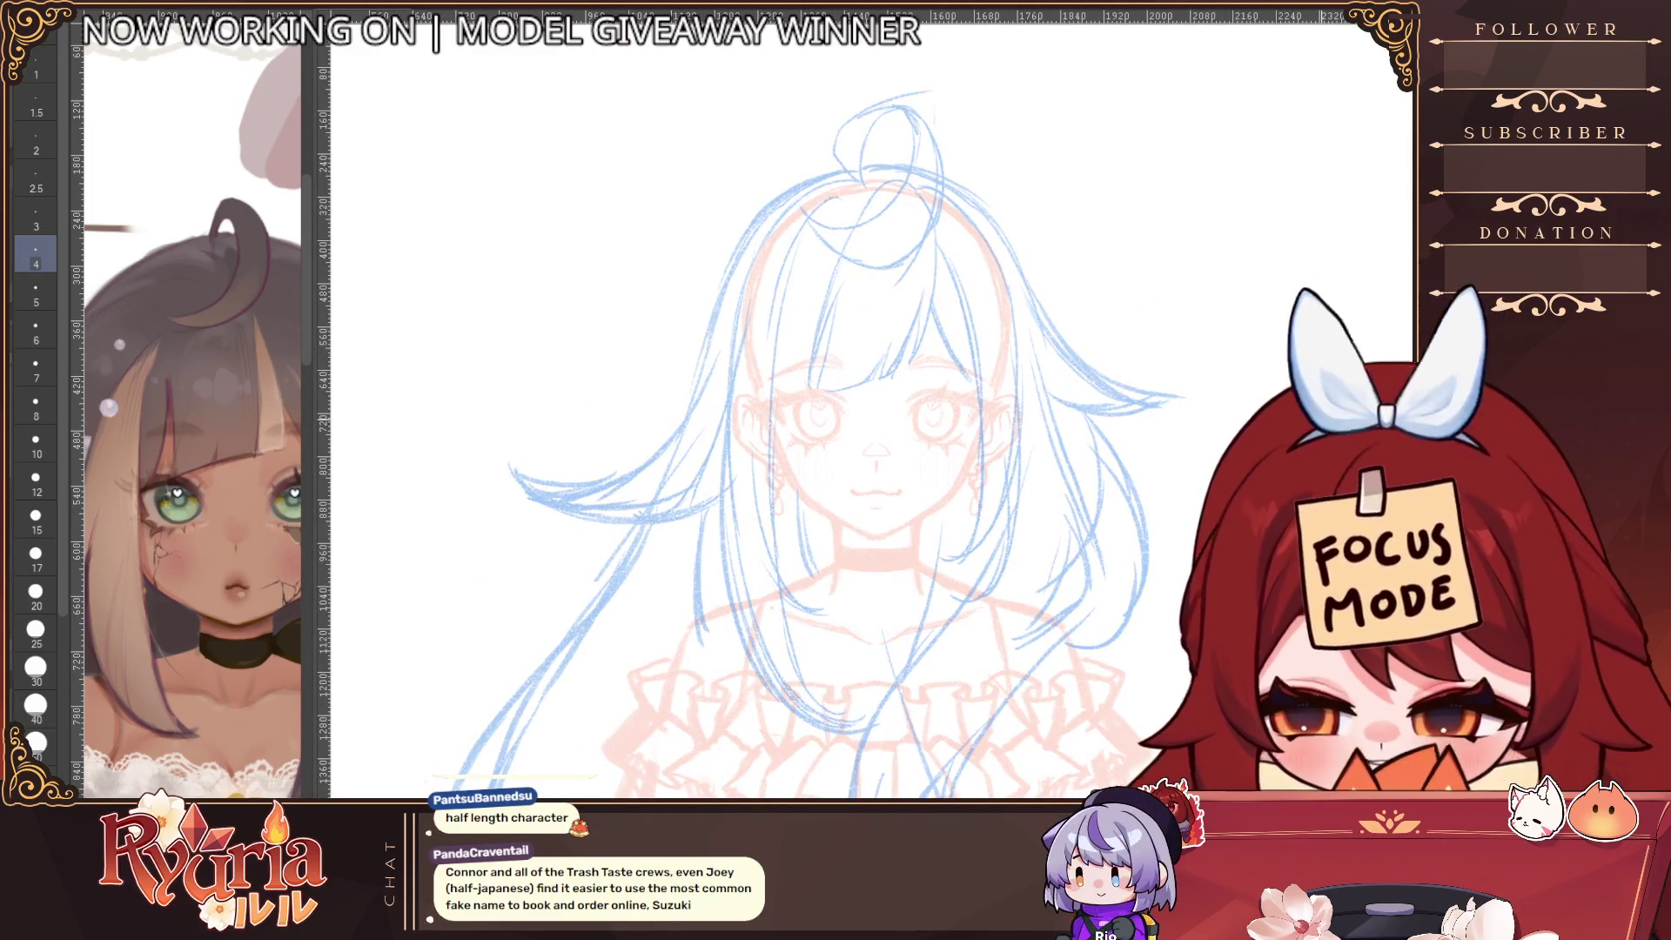
{"action": "left_click", "coordinate": [36, 519]}
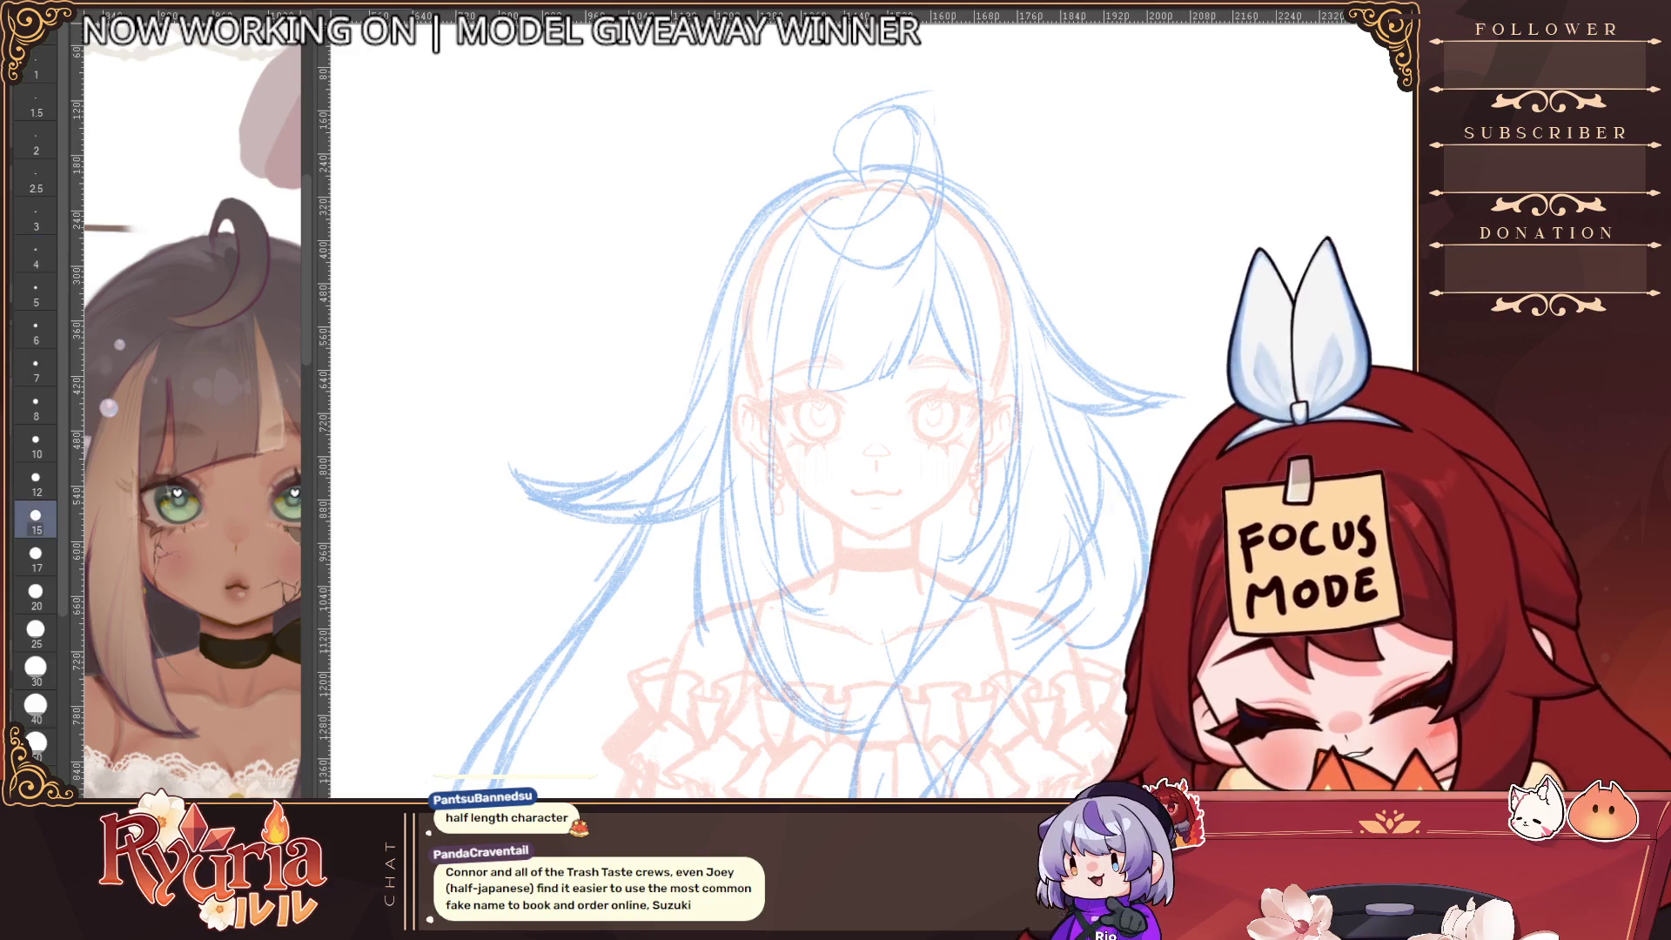
{"action": "key", "text": "bracketleft"}
{"action": "key", "text": "bracketleft"}
{"action": "key", "text": "bracketleft"}
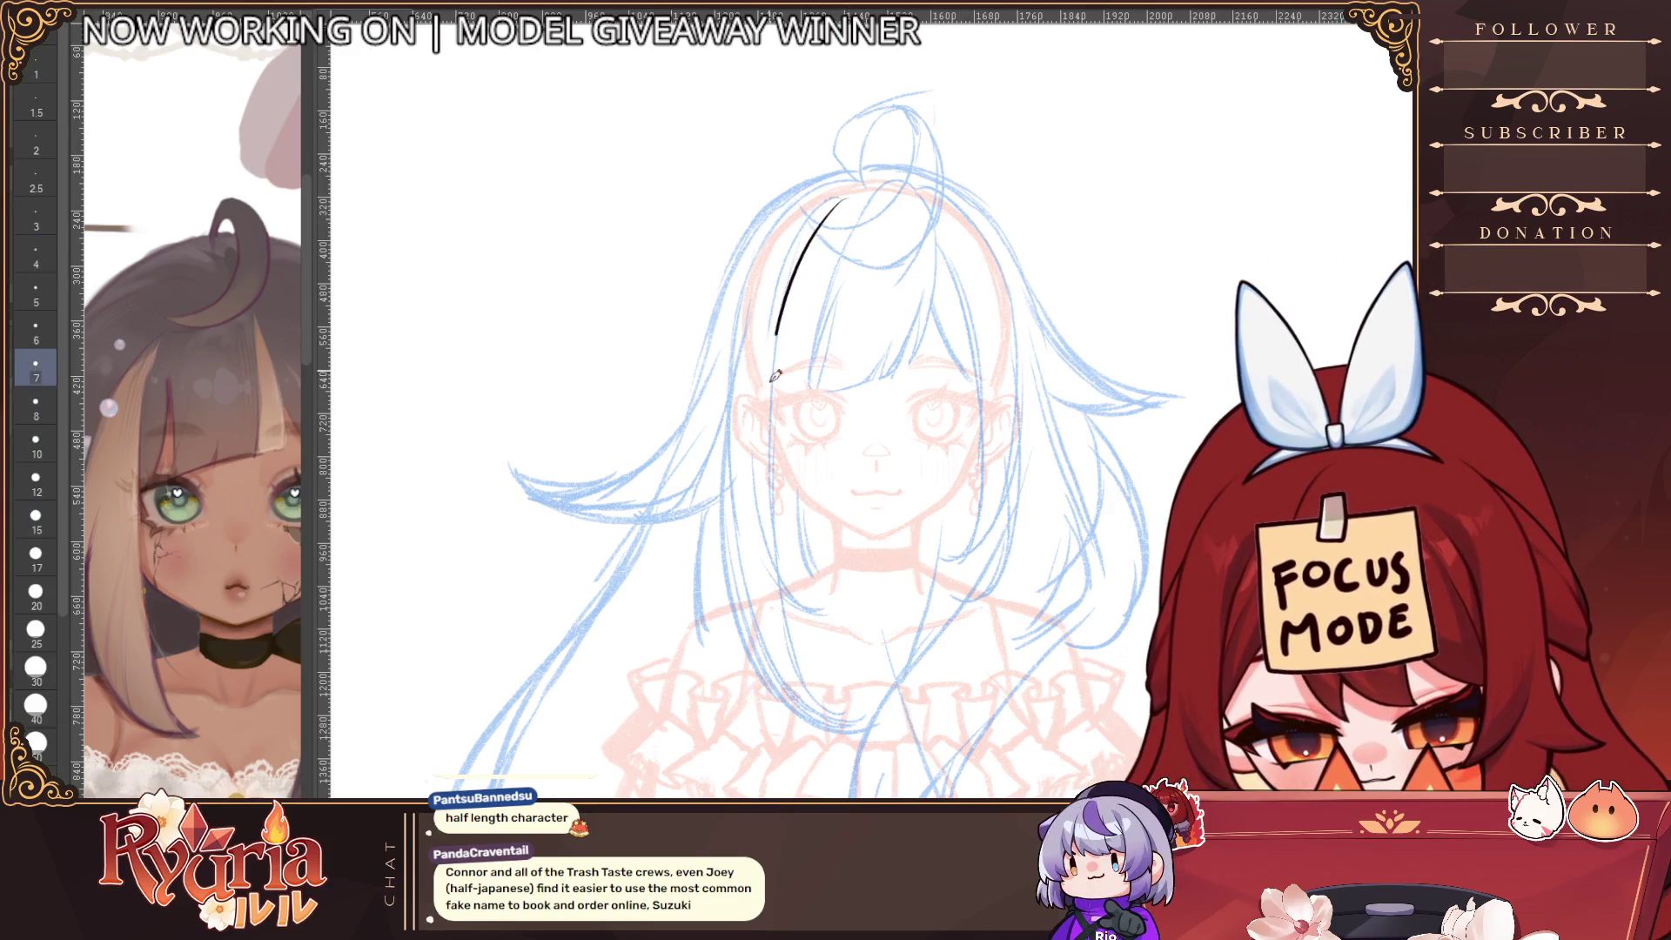
{"action": "key", "text": "bracketleft"}
{"action": "key", "text": "bracketleft"}
Draw and redraw the outer line of the left hair strand
{"action": "left_click_drag", "start_coordinate": [842, 204], "coordinate": [772, 538]}
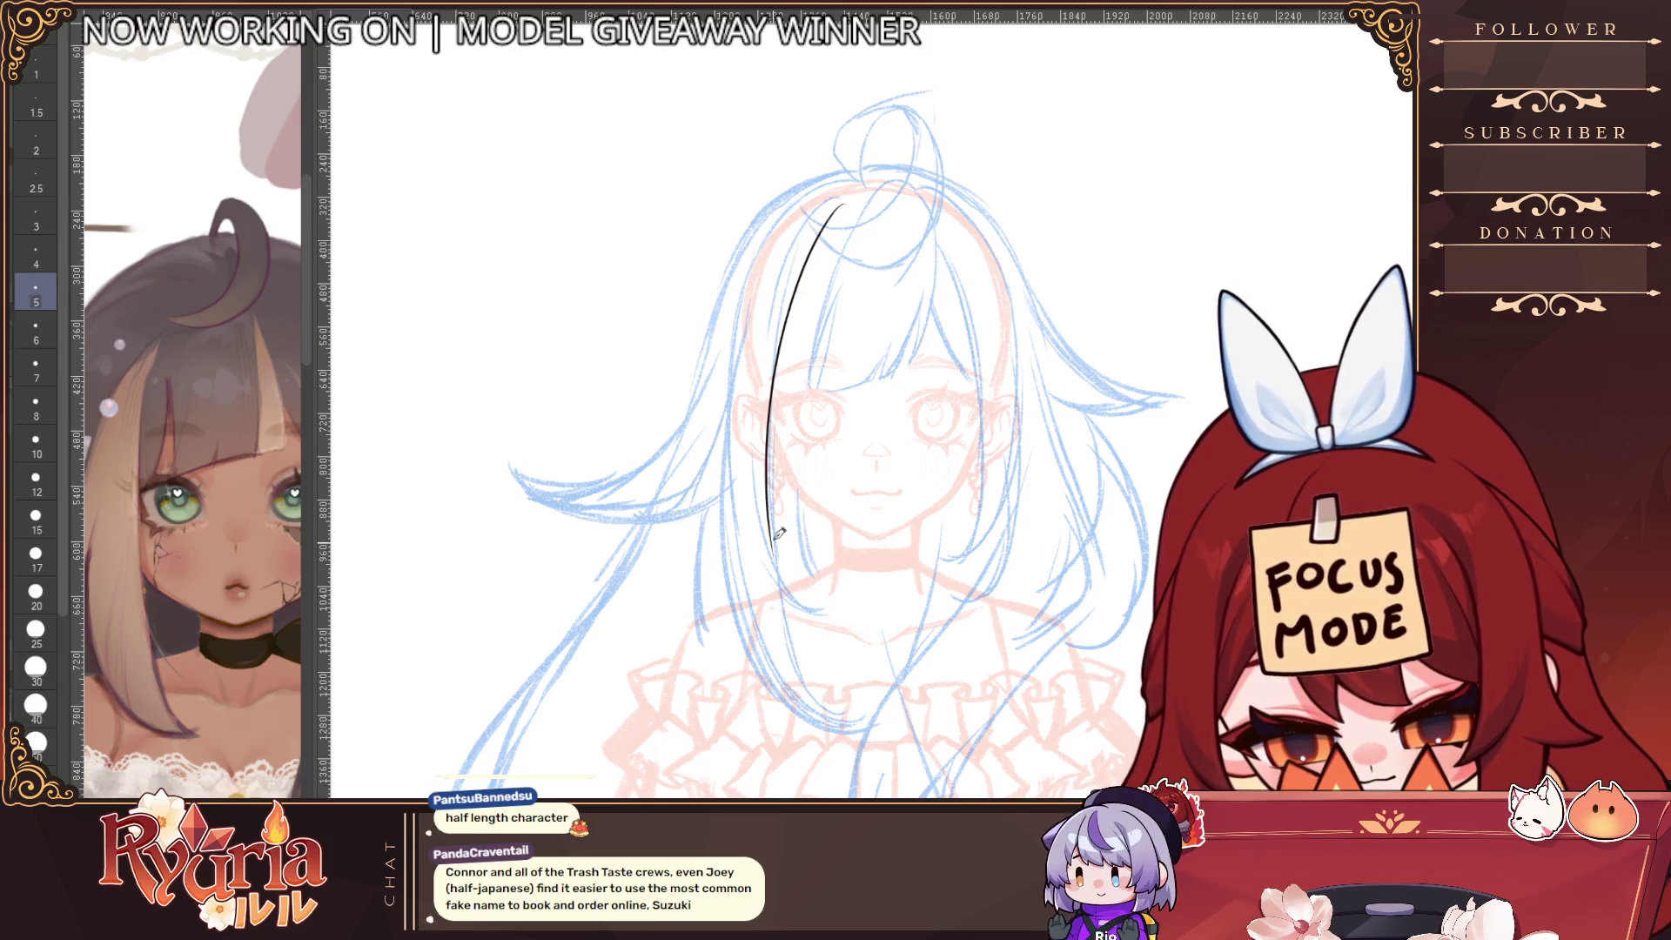
{"action": "key", "text": "ctrl+z"}
{"action": "mouse_move", "coordinate": [841, 205]}
{"action": "left_mouse_down"}
{"action": "mouse_move", "coordinate": [771, 557]}
{"action": "mouse_move", "coordinate": [787, 640]}
{"action": "left_mouse_up"}
{"action": "mouse_move", "coordinate": [808, 187]}
{"action": "left_mouse_down"}
{"action": "mouse_move", "coordinate": [722, 335]}
{"action": "mouse_move", "coordinate": [725, 410]}
{"action": "left_mouse_up"}
{"action": "key", "text": "ctrl+z"}
{"action": "key", "text": "ctrl+z"}
{"action": "mouse_move", "coordinate": [779, 217]}
{"action": "left_mouse_down"}
{"action": "mouse_move", "coordinate": [710, 602]}
{"action": "mouse_move", "coordinate": [791, 715]}
{"action": "left_mouse_up"}
Attempt the strand's lower curve, joining the inner hair line to the outer curve
{"action": "key", "text": "ctrl+z"}
{"action": "mouse_move", "coordinate": [712, 540]}
{"action": "left_mouse_down"}
{"action": "mouse_move", "coordinate": [755, 687]}
{"action": "mouse_move", "coordinate": [875, 735]}
{"action": "left_mouse_up"}
{"action": "key", "text": "ctrl+z"}
{"action": "key", "text": "ctrl+z"}
{"action": "key", "text": "ctrl+z"}
{"action": "mouse_move", "coordinate": [711, 544]}
{"action": "left_mouse_down"}
{"action": "mouse_move", "coordinate": [788, 701]}
{"action": "mouse_move", "coordinate": [871, 722]}
{"action": "left_mouse_up"}
{"action": "scroll", "coordinate": [794, 539], "scroll_direction": "up", "scroll_amount": 2}
{"action": "key", "text": "ctrl+z"}
{"action": "mouse_move", "coordinate": [781, 611]}
{"action": "left_mouse_down"}
{"action": "mouse_move", "coordinate": [853, 731]}
{"action": "mouse_move", "coordinate": [905, 765]}
{"action": "left_mouse_up"}
{"action": "key", "text": "ctrl+z"}
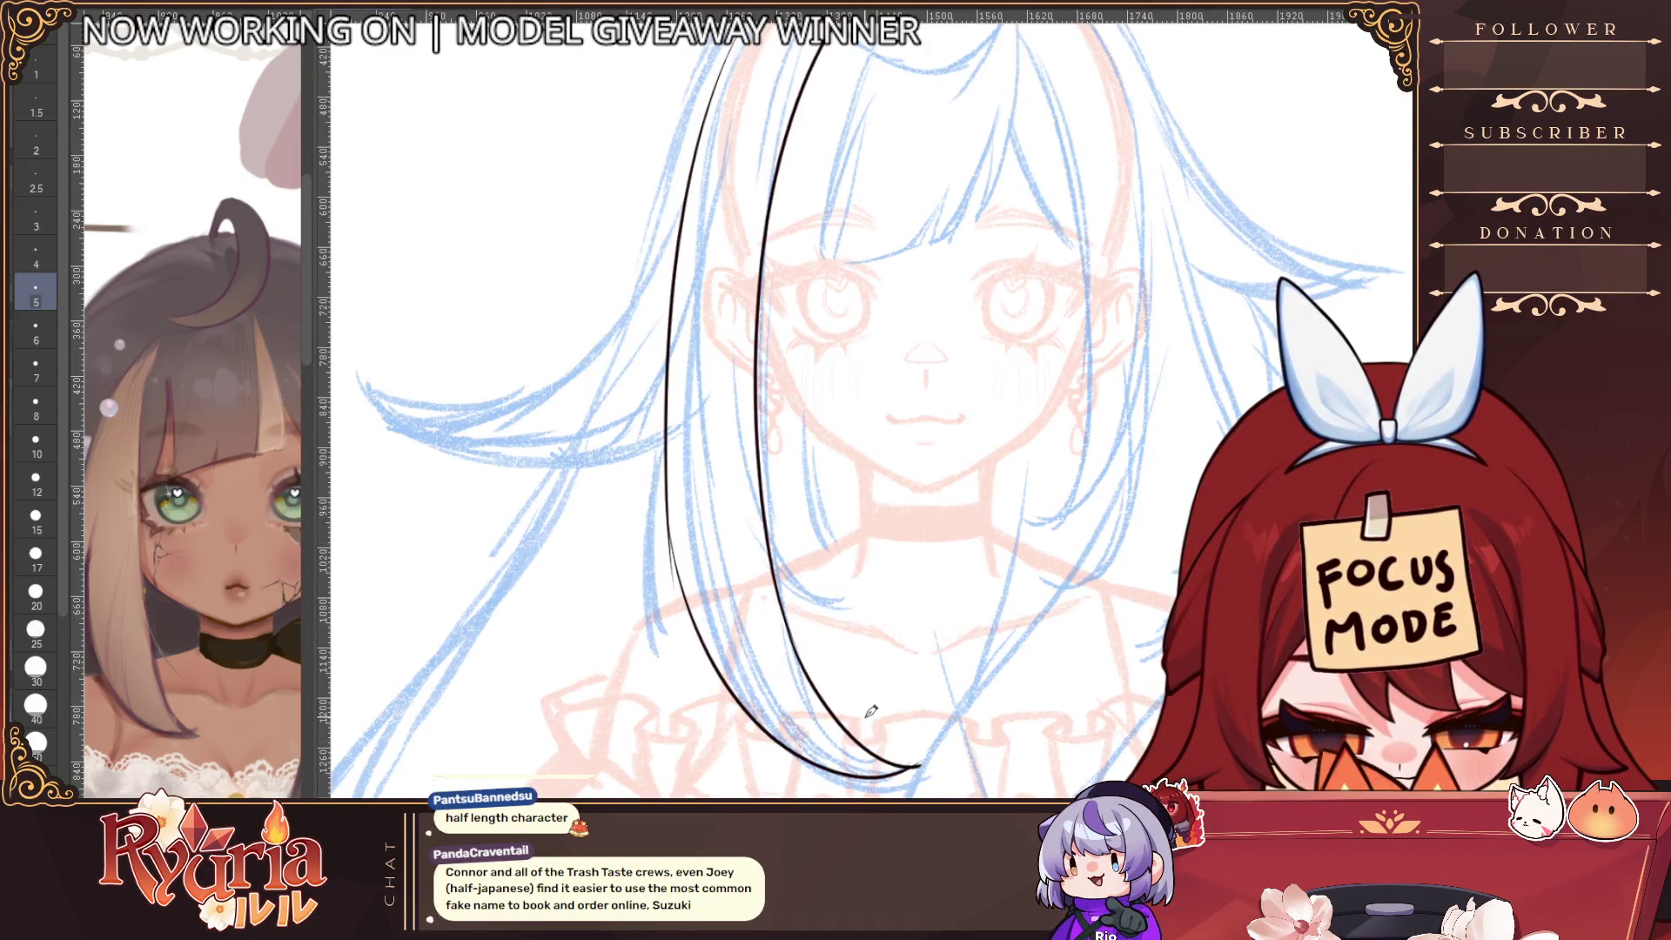
Remove the long hair strokes and draw a shorter line down from the head top
{"action": "scroll", "coordinate": [766, 696], "scroll_direction": "down", "scroll_amount": 3}
{"action": "scroll", "coordinate": [788, 657], "scroll_direction": "up", "scroll_amount": 1}
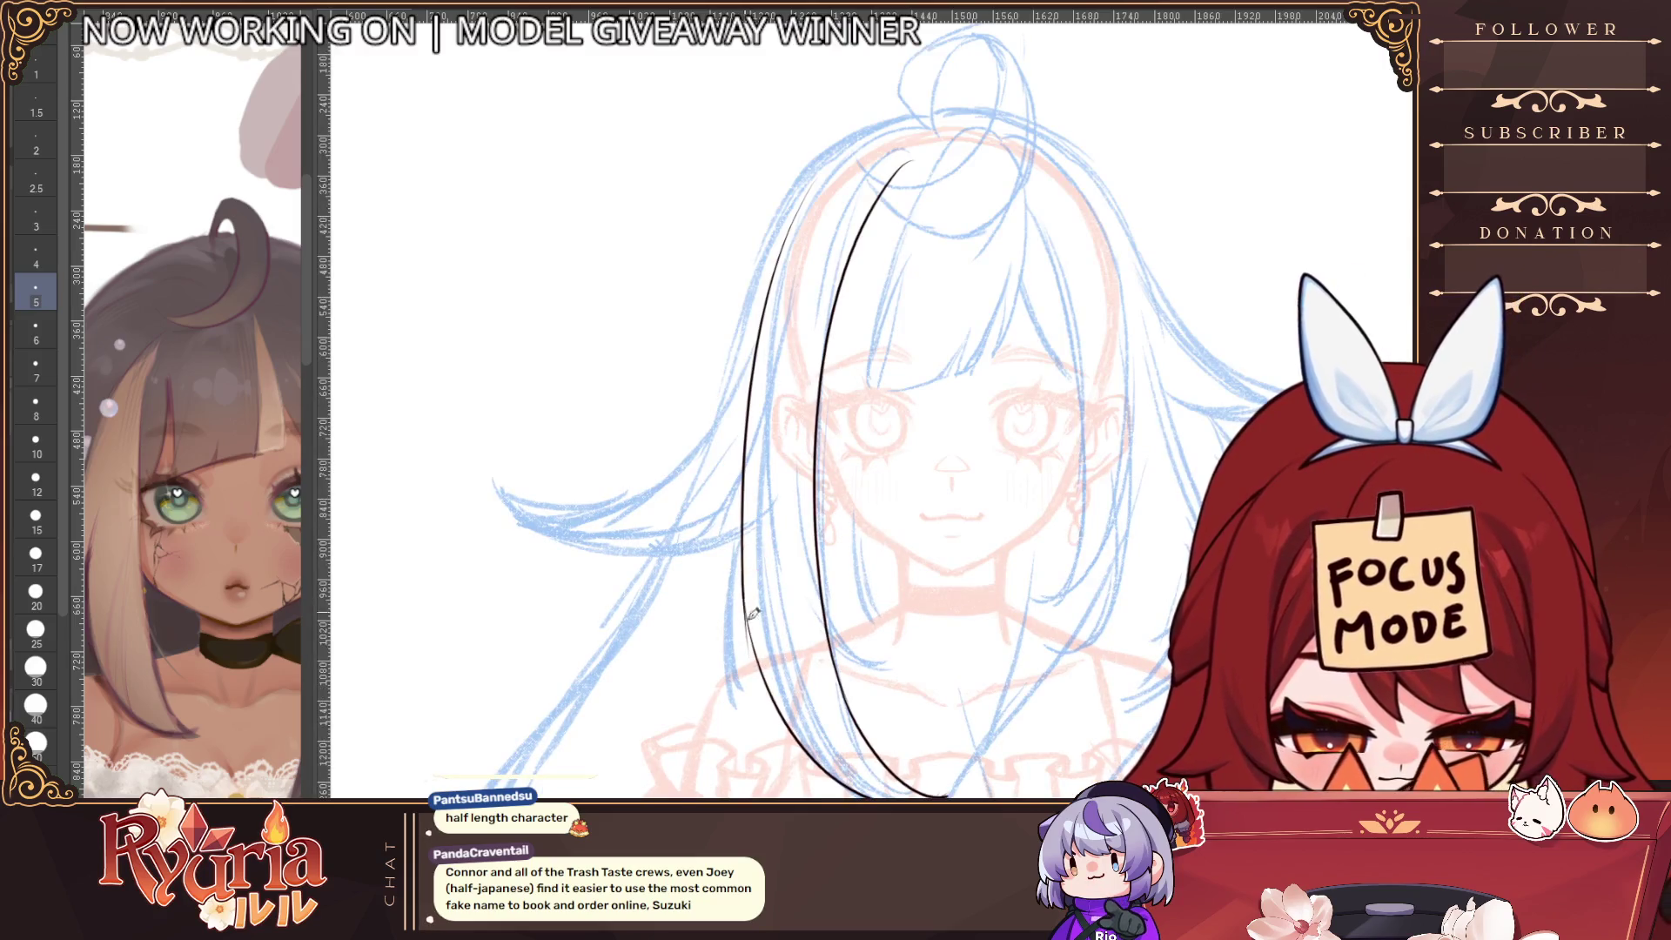
{"action": "scroll", "coordinate": [1000, 663], "scroll_direction": "down", "scroll_amount": 1}
{"action": "key", "text": "ctrl+z"}
{"action": "key", "text": "ctrl+z"}
{"action": "key", "text": "ctrl+z"}
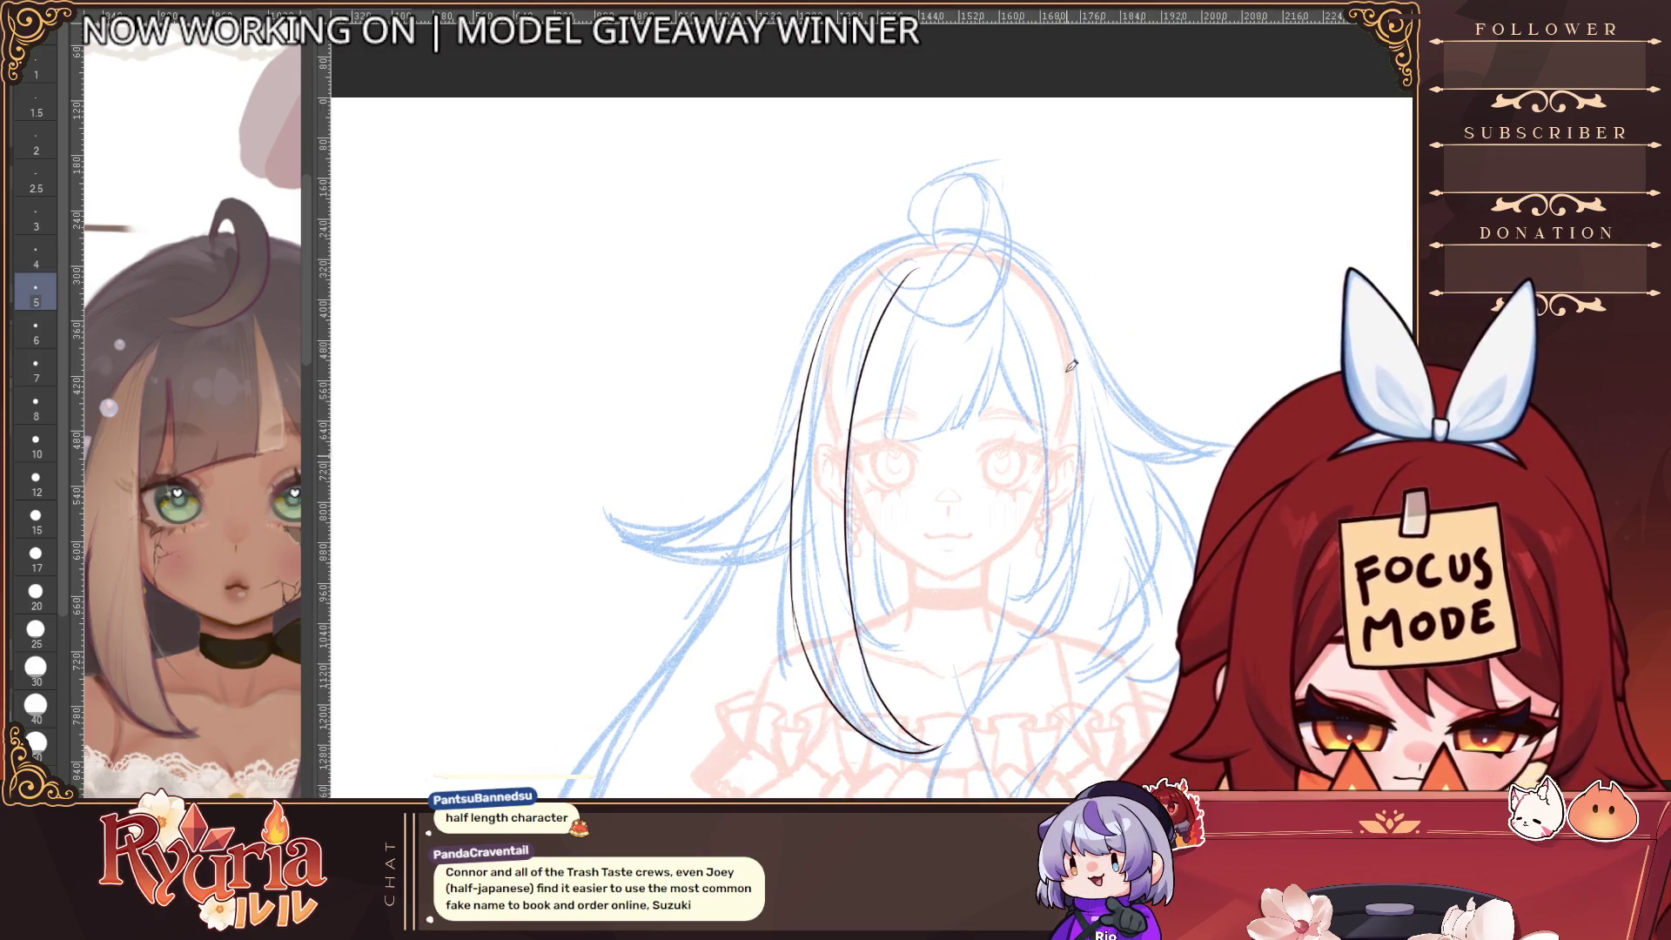
{"action": "mouse_move", "coordinate": [910, 275]}
{"action": "left_mouse_down"}
{"action": "mouse_move", "coordinate": [856, 459]}
{"action": "mouse_move", "coordinate": [861, 397]}
{"action": "mouse_move", "coordinate": [860, 665]}
{"action": "left_mouse_up"}
{"action": "key", "text": "ctrl+z"}
Retry the stroke down the hair's left side several times, undoing each attempt
{"action": "key", "text": "ctrl+z"}
{"action": "key", "text": "ctrl+z"}
{"action": "key", "text": "ctrl+z"}
{"action": "mouse_move", "coordinate": [922, 268]}
{"action": "left_mouse_down"}
{"action": "mouse_move", "coordinate": [844, 506]}
{"action": "mouse_move", "coordinate": [886, 714]}
{"action": "left_mouse_up"}
{"action": "key", "text": "ctrl+z"}
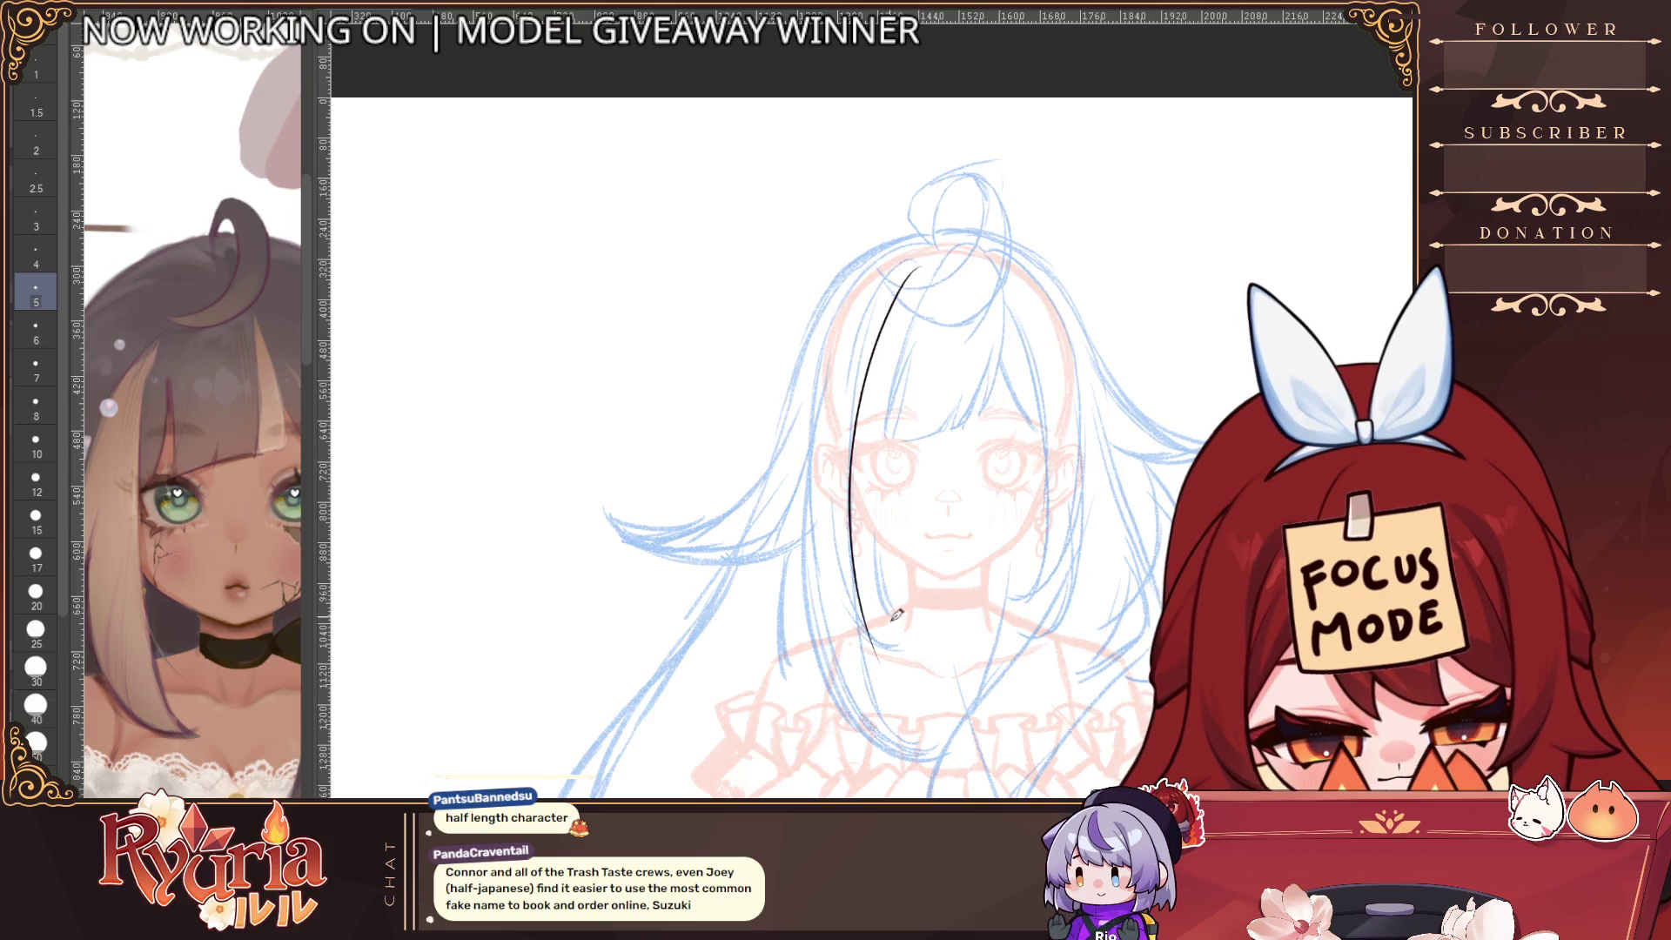
{"action": "key", "text": "ctrl+z"}
{"action": "left_click_drag", "start_coordinate": [929, 262], "coordinate": [866, 684]}
{"action": "key", "text": "ctrl+z"}
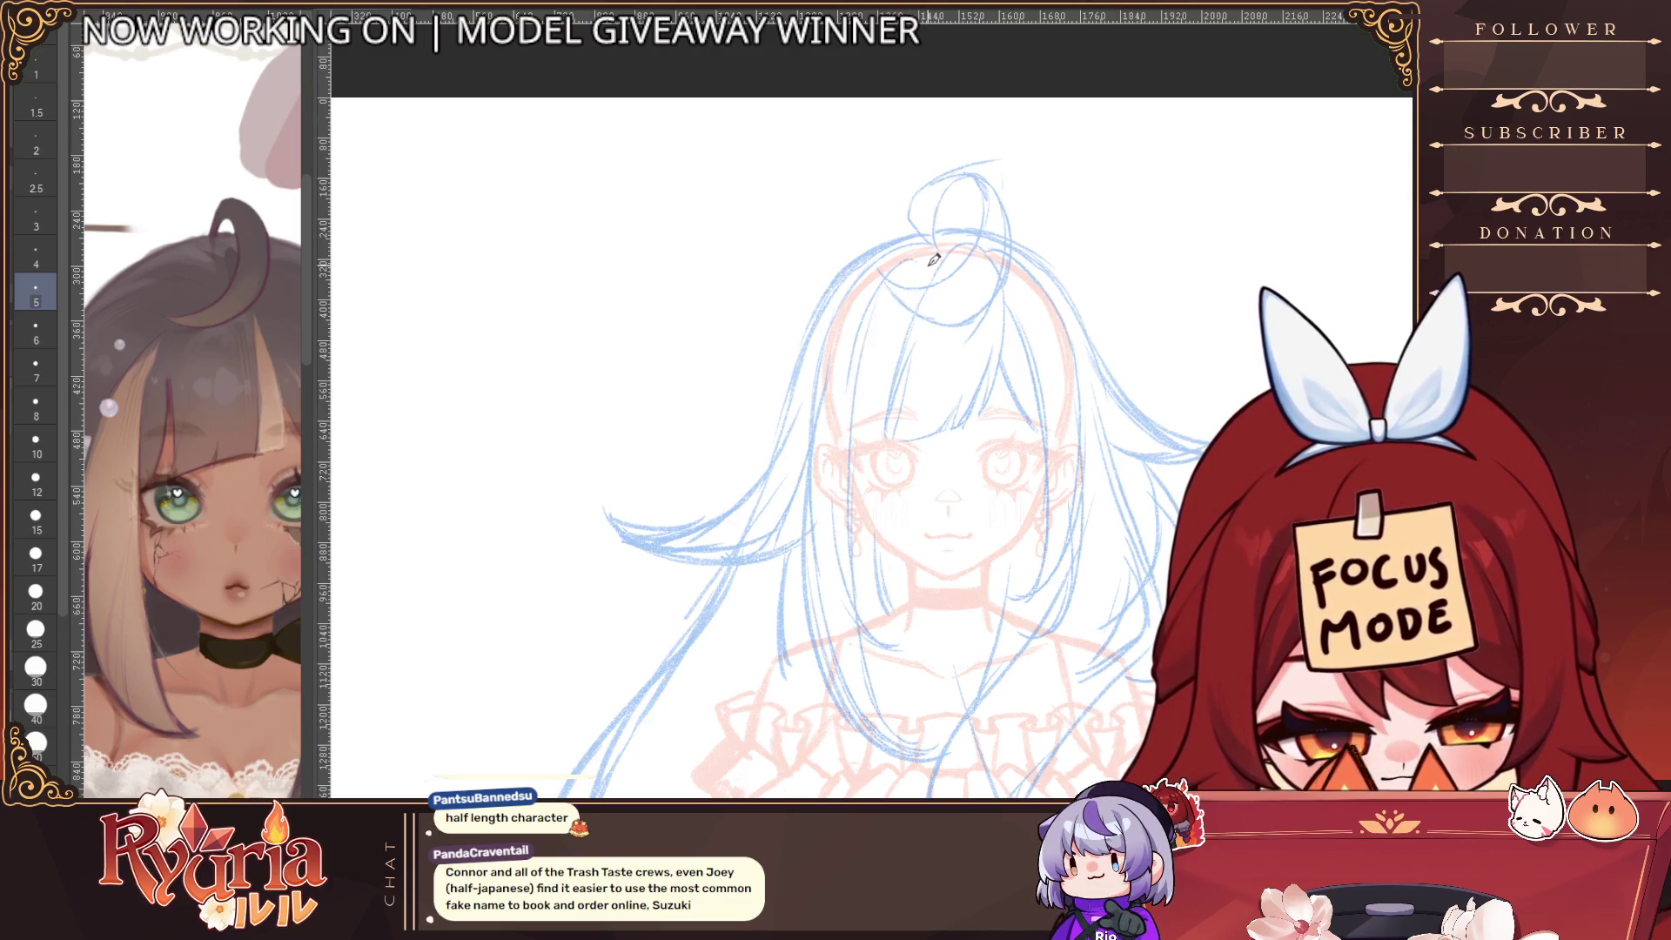
{"action": "mouse_move", "coordinate": [928, 262]}
{"action": "left_mouse_down"}
{"action": "mouse_move", "coordinate": [871, 691]}
{"action": "mouse_move", "coordinate": [859, 380]}
{"action": "mouse_move", "coordinate": [848, 622]}
{"action": "left_mouse_up"}
{"action": "key", "text": "ctrl+z"}
Redraw the lower hair line, extending it down to the canvas bottom
{"action": "scroll", "coordinate": [870, 627], "scroll_direction": "up", "scroll_amount": 2}
{"action": "key", "text": "ctrl+z"}
{"action": "left_click_drag", "start_coordinate": [855, 626], "coordinate": [909, 796]}
{"action": "key", "text": "ctrl+z"}
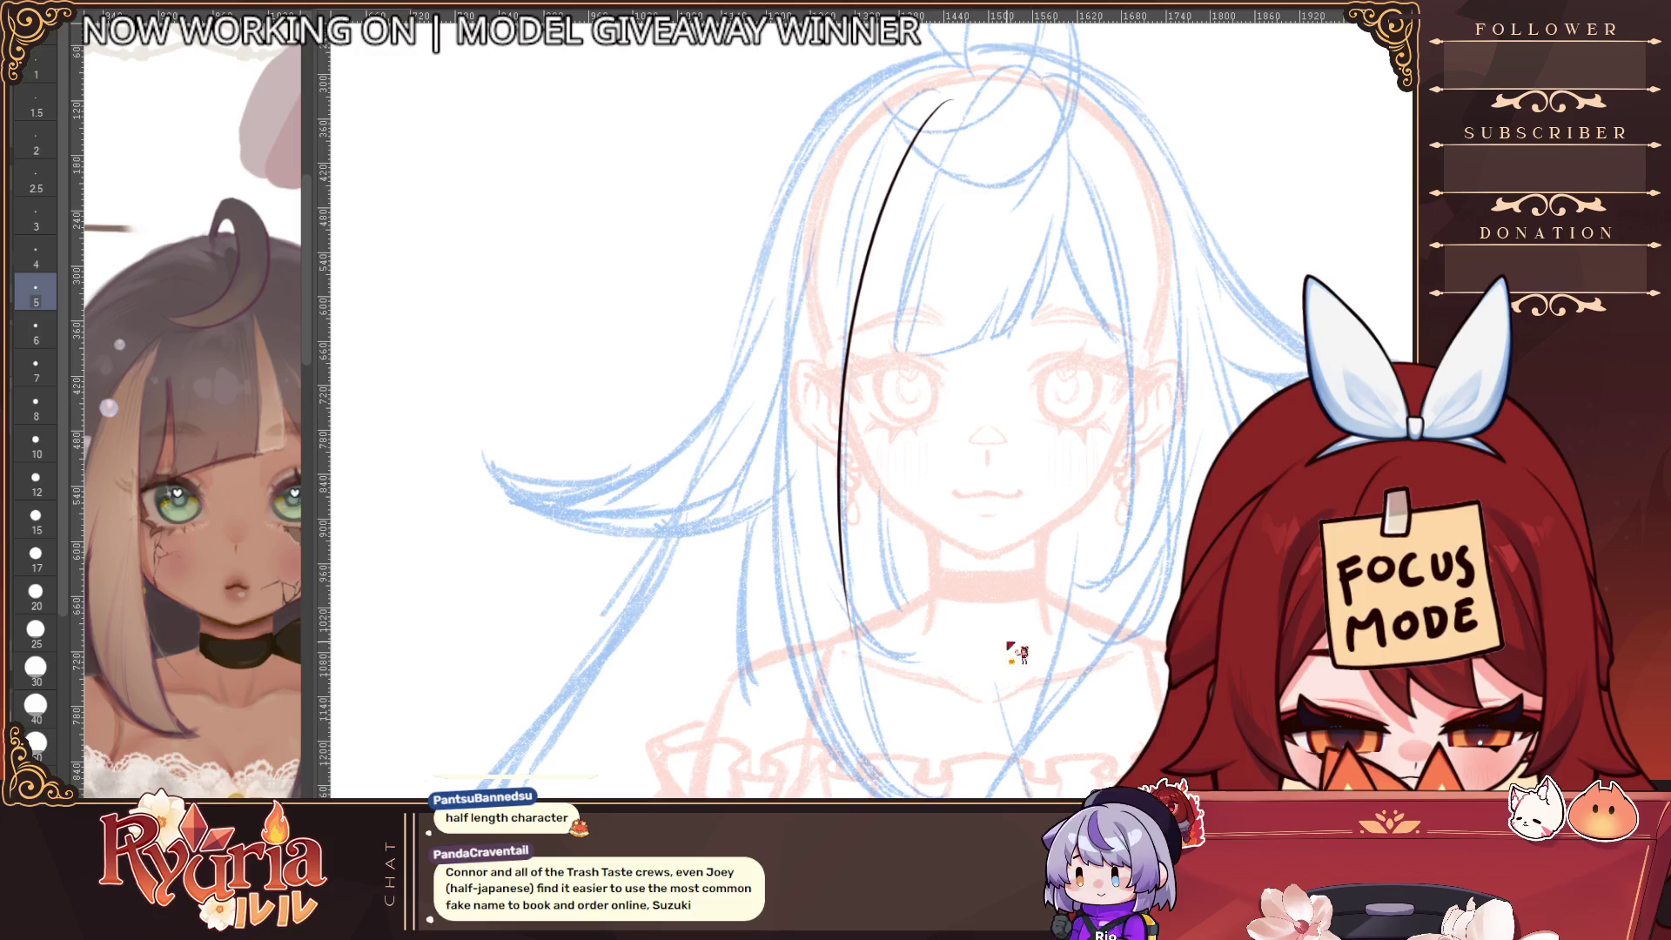
{"action": "left_click_drag", "start_coordinate": [844, 579], "coordinate": [924, 796]}
{"action": "key", "text": "ctrl+z"}
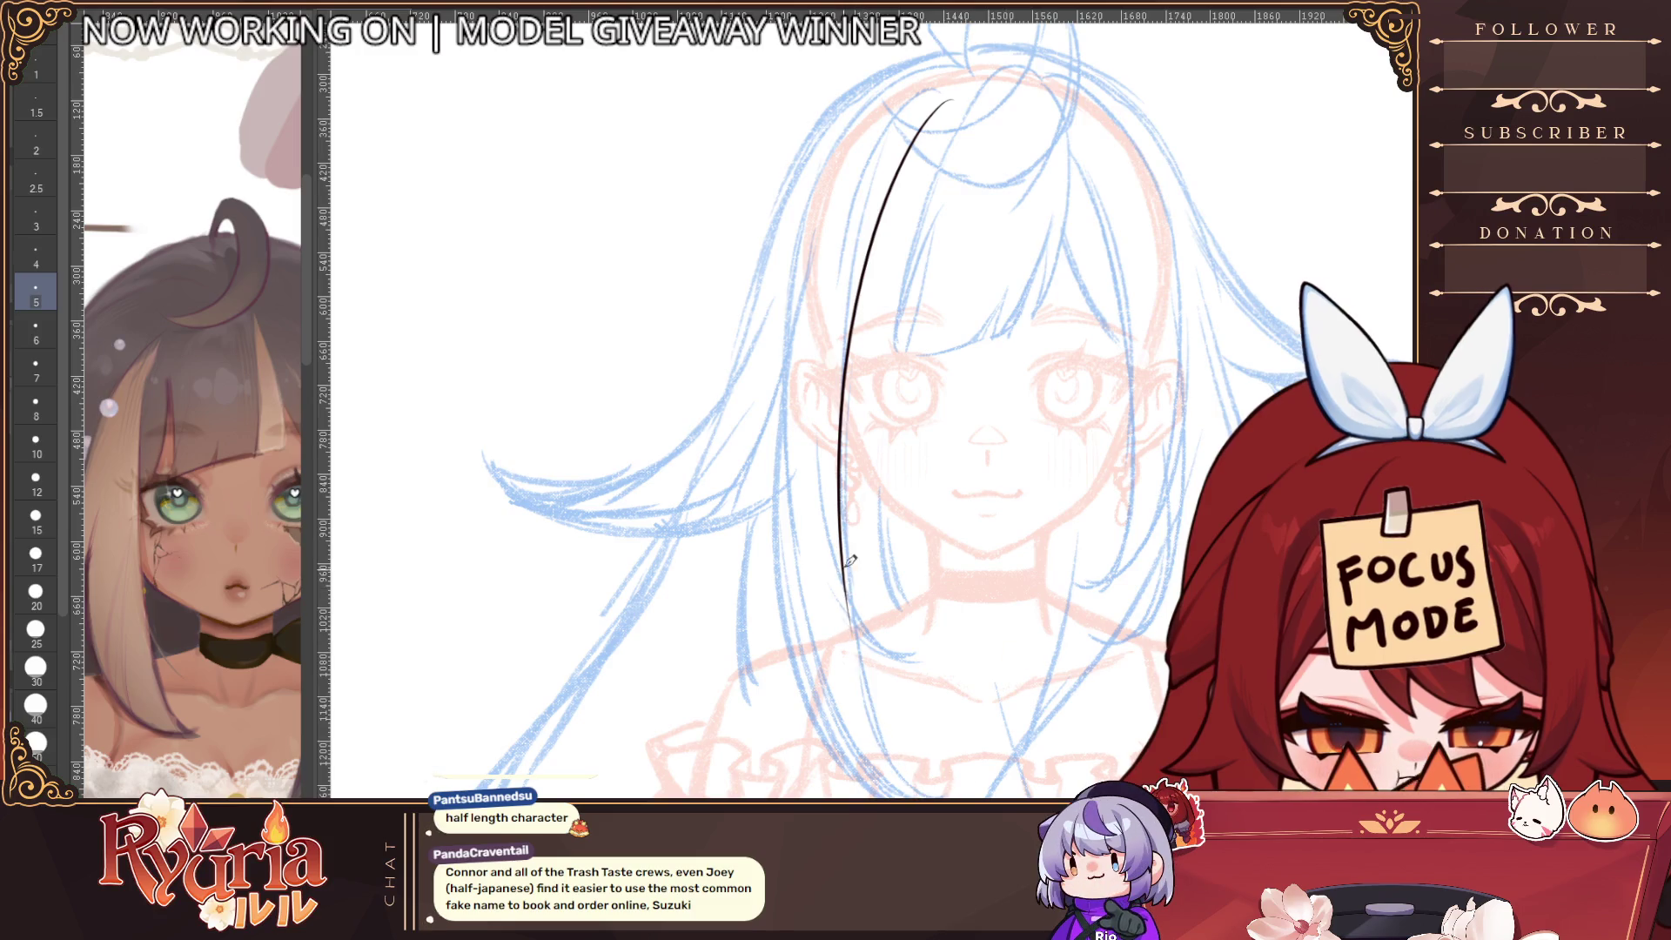
{"action": "key", "text": "ctrl+z"}
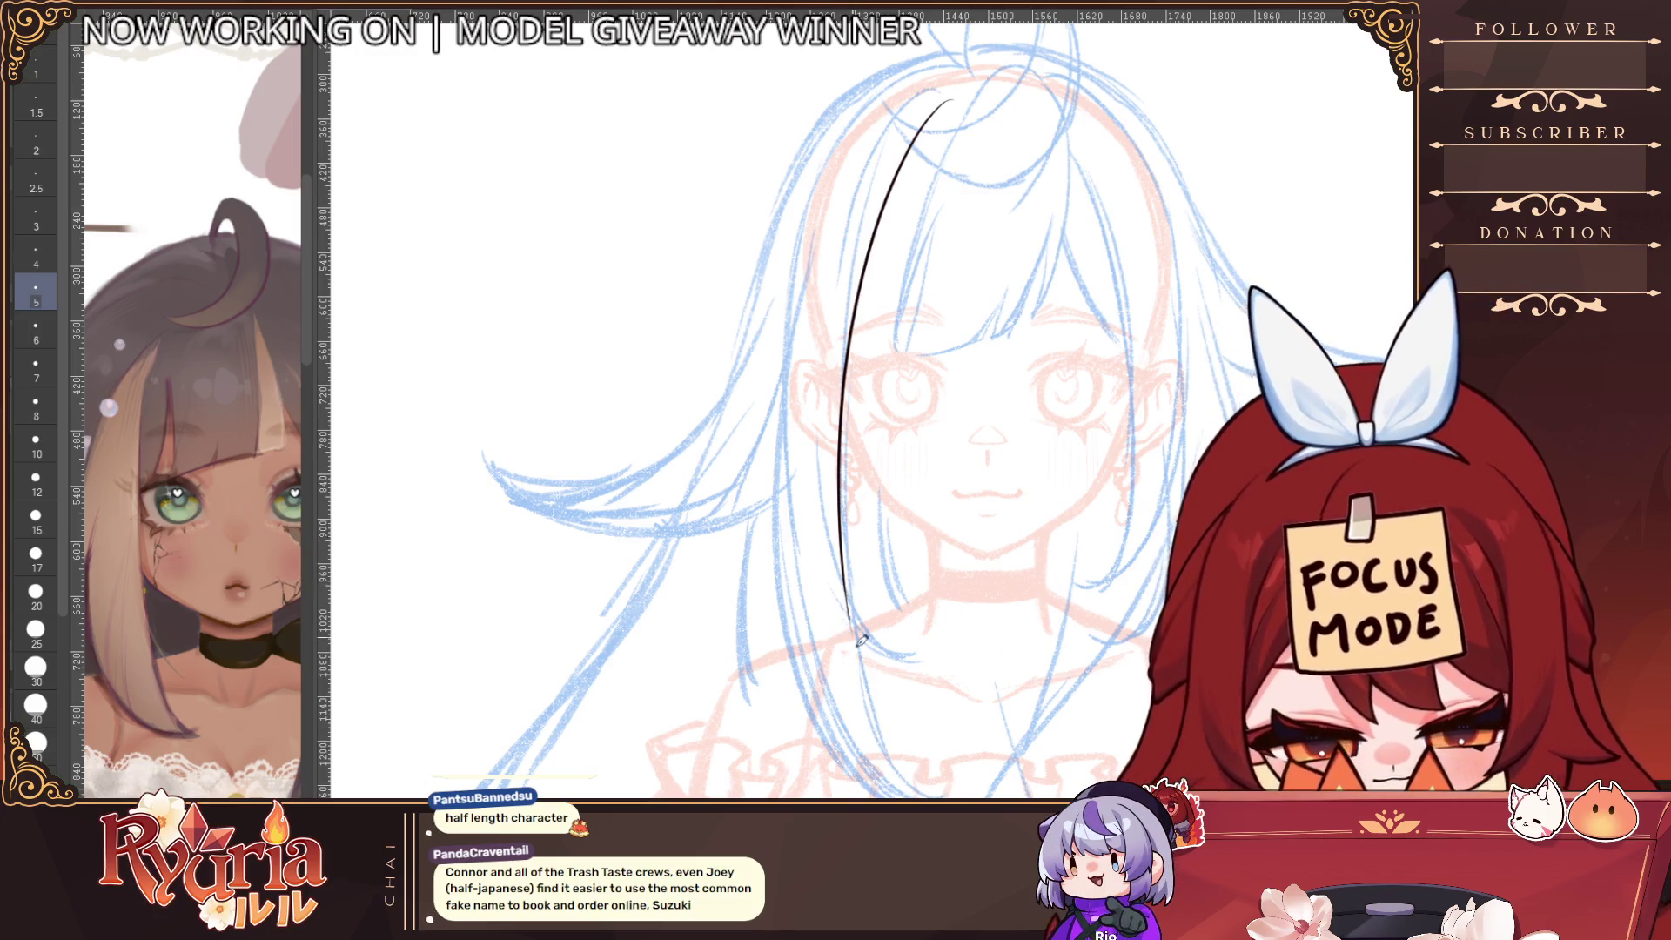
{"action": "left_click_drag", "start_coordinate": [849, 579], "coordinate": [940, 794]}
{"action": "scroll", "coordinate": [896, 366], "scroll_direction": "up", "scroll_amount": 2}
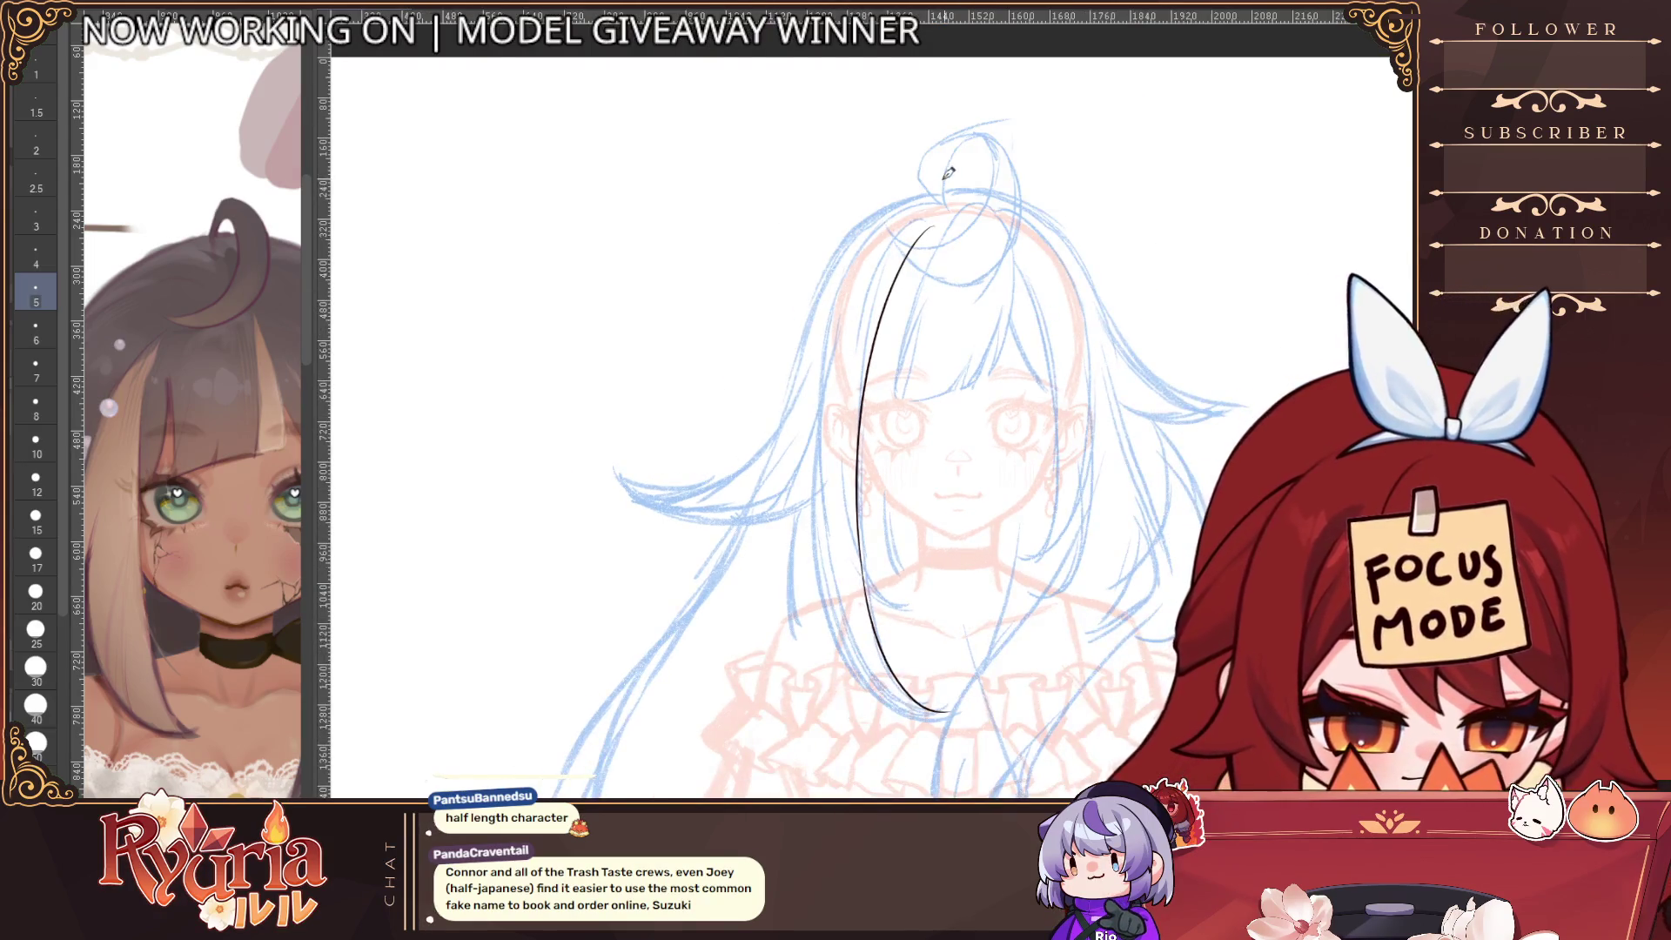
{"action": "scroll", "coordinate": [949, 174], "scroll_direction": "down", "scroll_amount": 1}
Draw the strand line from the bun down-left, retrying it several times
{"action": "mouse_move", "coordinate": [948, 199]}
{"action": "left_mouse_down"}
{"action": "mouse_move", "coordinate": [803, 352]}
{"action": "mouse_move", "coordinate": [796, 392]}
{"action": "left_mouse_up"}
{"action": "key", "text": "ctrl+z"}
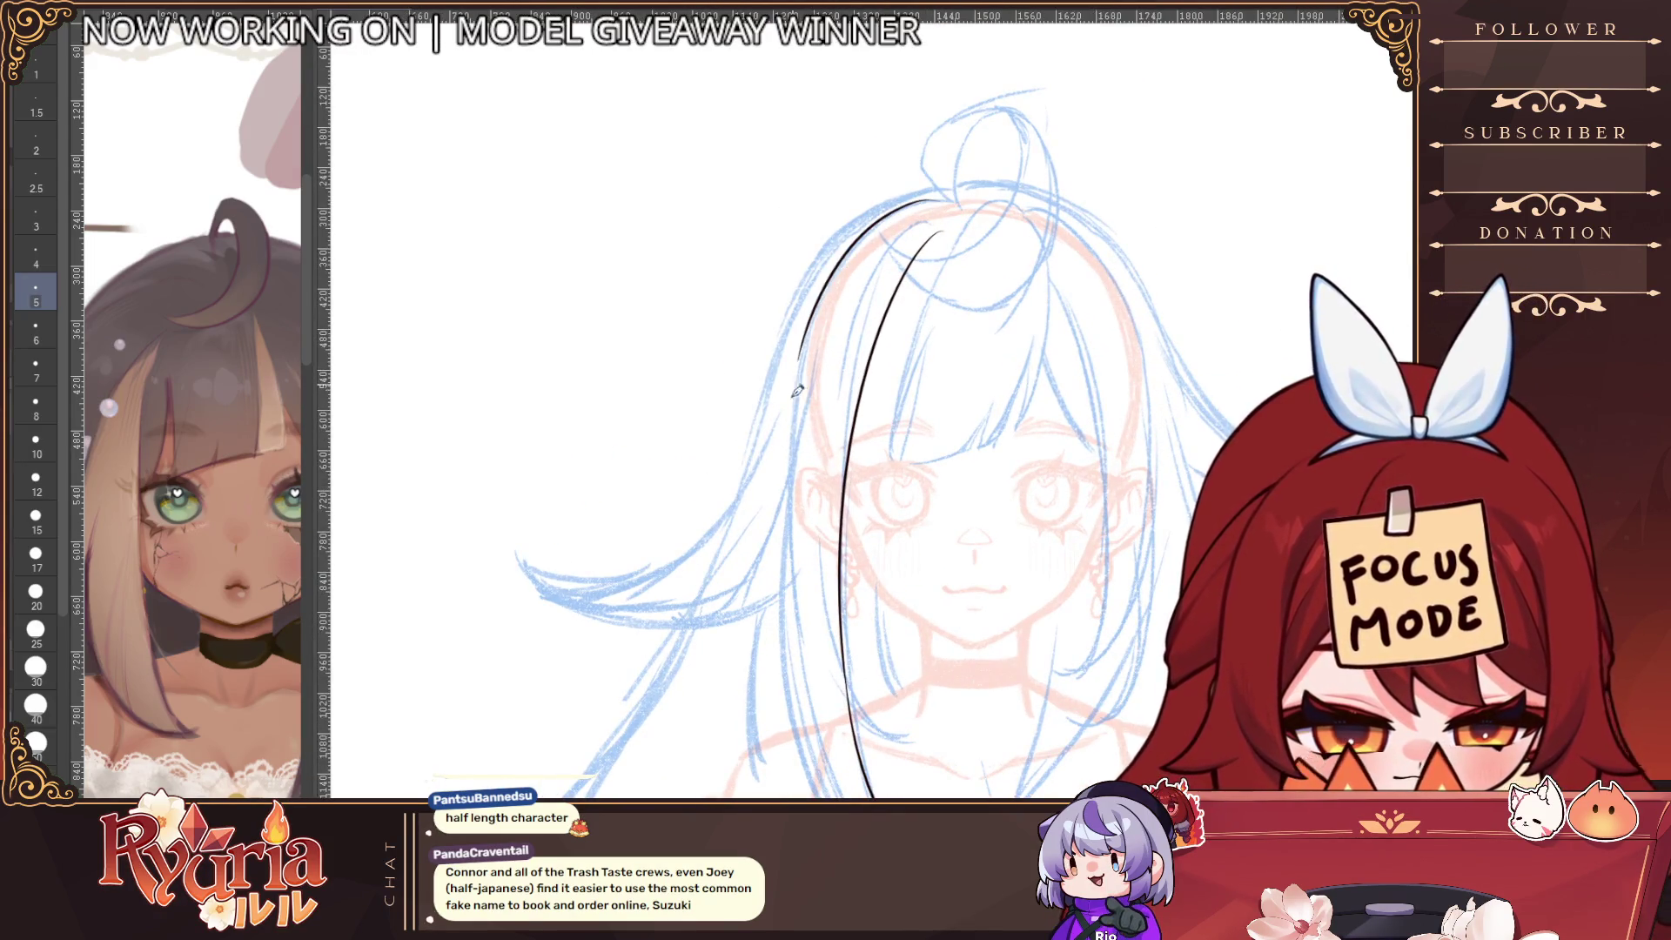
{"action": "key", "text": "ctrl+z"}
{"action": "left_click_drag", "start_coordinate": [900, 200], "coordinate": [794, 433]}
{"action": "key", "text": "ctrl+z"}
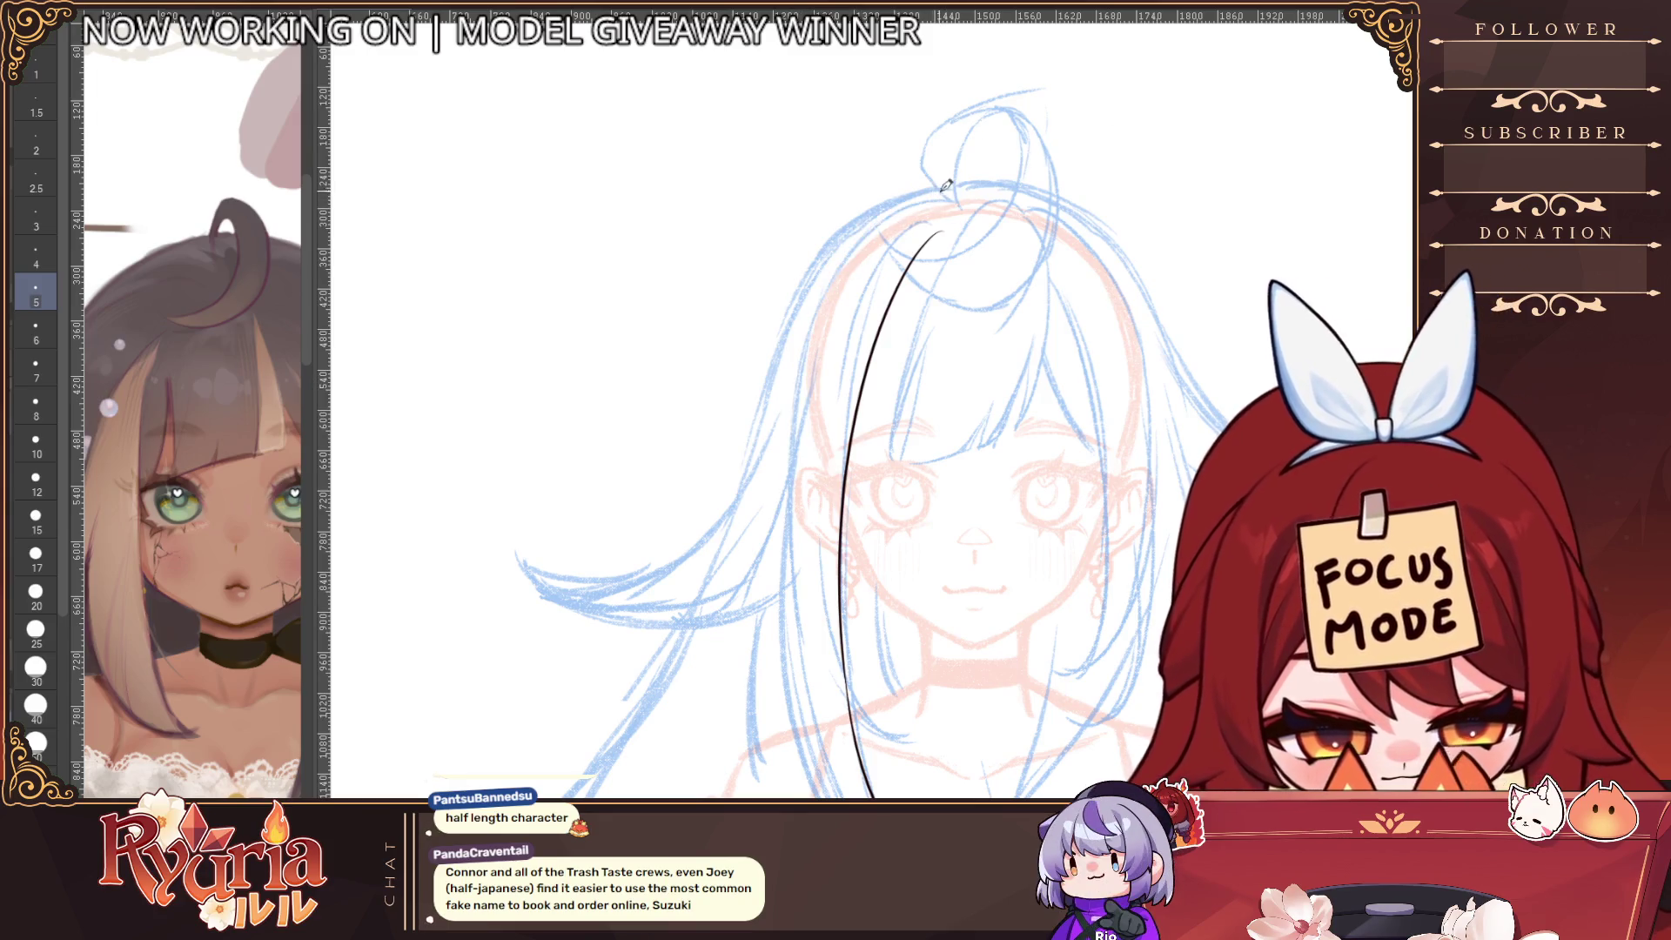
{"action": "mouse_move", "coordinate": [861, 269]}
{"action": "left_mouse_down"}
{"action": "mouse_move", "coordinate": [799, 384]}
{"action": "mouse_move", "coordinate": [775, 605]}
{"action": "left_mouse_up"}
{"action": "key", "text": "ctrl+z"}
{"action": "mouse_move", "coordinate": [807, 376]}
{"action": "left_mouse_down"}
{"action": "mouse_move", "coordinate": [794, 216]}
{"action": "mouse_move", "coordinate": [766, 470]}
{"action": "left_mouse_up"}
{"action": "key", "text": "ctrl+z"}
Redraw the long line down the left hair in repeated attempts
{"action": "key", "text": "ctrl+z"}
{"action": "left_click_drag", "start_coordinate": [793, 178], "coordinate": [820, 637]}
{"action": "key", "text": "ctrl+z"}
{"action": "left_click_drag", "start_coordinate": [794, 178], "coordinate": [757, 487]}
{"action": "key", "text": "ctrl+z"}
{"action": "left_click_drag", "start_coordinate": [796, 174], "coordinate": [859, 662]}
{"action": "key", "text": "ctrl+z"}
{"action": "key", "text": "ctrl+z"}
{"action": "mouse_move", "coordinate": [809, 143]}
{"action": "left_mouse_down"}
{"action": "mouse_move", "coordinate": [774, 417]}
{"action": "mouse_move", "coordinate": [788, 665]}
{"action": "left_mouse_up"}
{"action": "key", "text": "ctrl+z"}
{"action": "left_click_drag", "start_coordinate": [825, 112], "coordinate": [757, 444]}
Extend the left hair line so it curves down to the canvas bottom
{"action": "key", "text": "ctrl+z"}
{"action": "left_click_drag", "start_coordinate": [810, 146], "coordinate": [794, 632]}
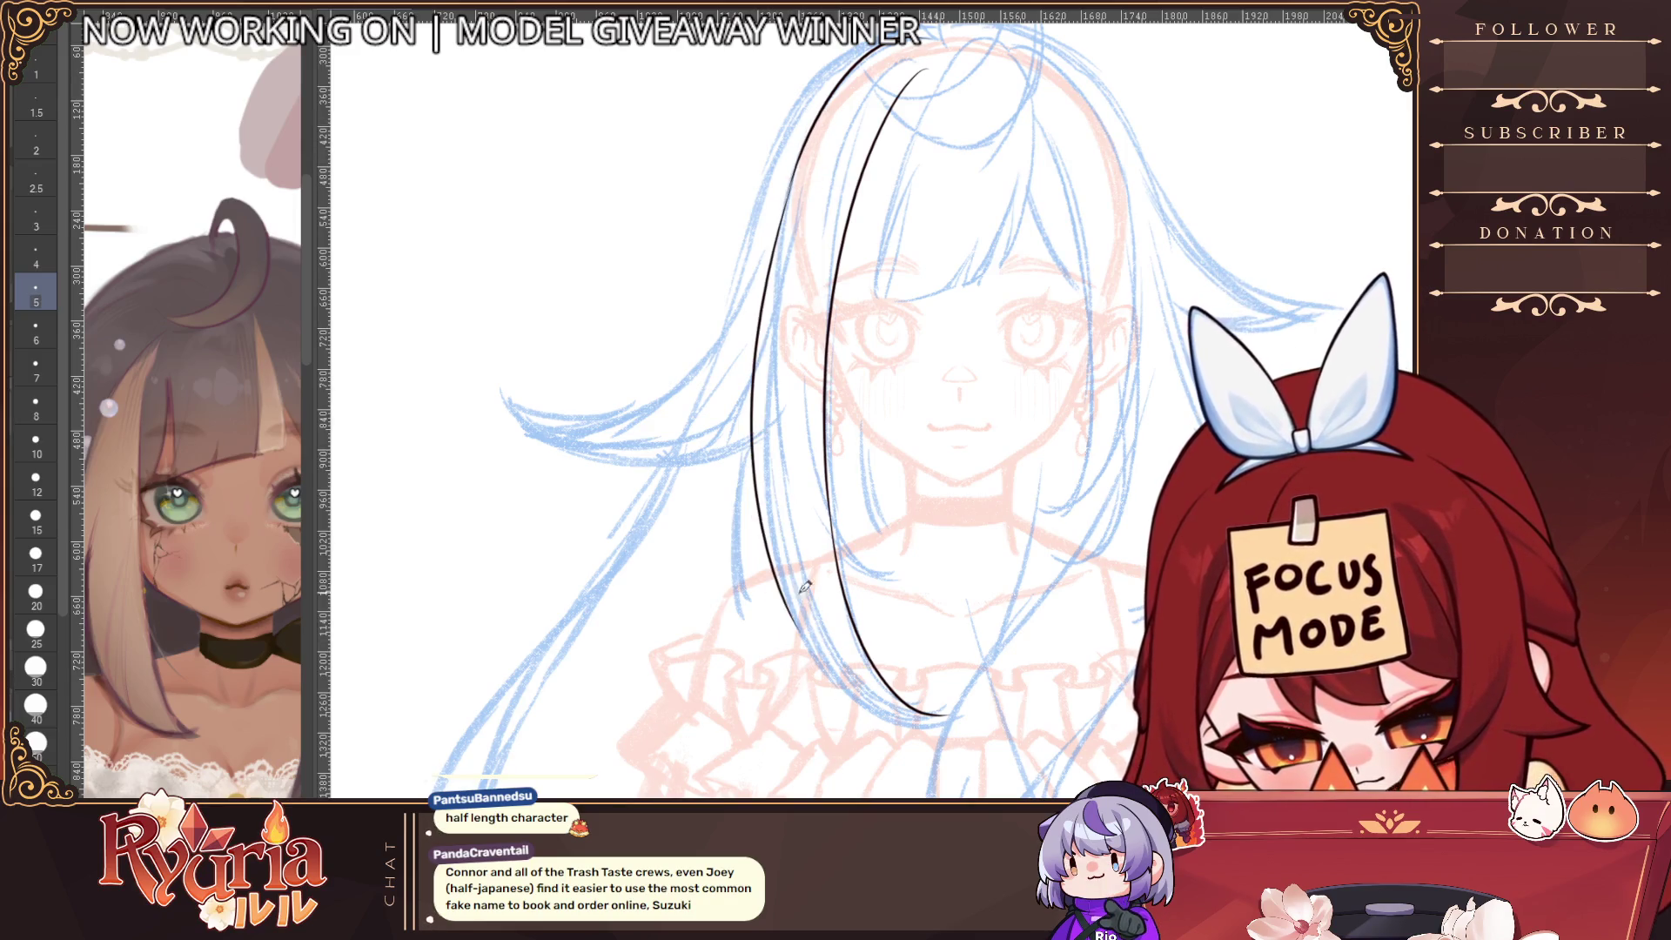
{"action": "scroll", "coordinate": [779, 566], "scroll_direction": "up", "scroll_amount": 1}
{"action": "key", "text": "ctrl+z"}
{"action": "mouse_move", "coordinate": [778, 565]}
{"action": "left_mouse_down"}
{"action": "mouse_move", "coordinate": [896, 735]}
{"action": "mouse_move", "coordinate": [978, 745]}
{"action": "left_mouse_up"}
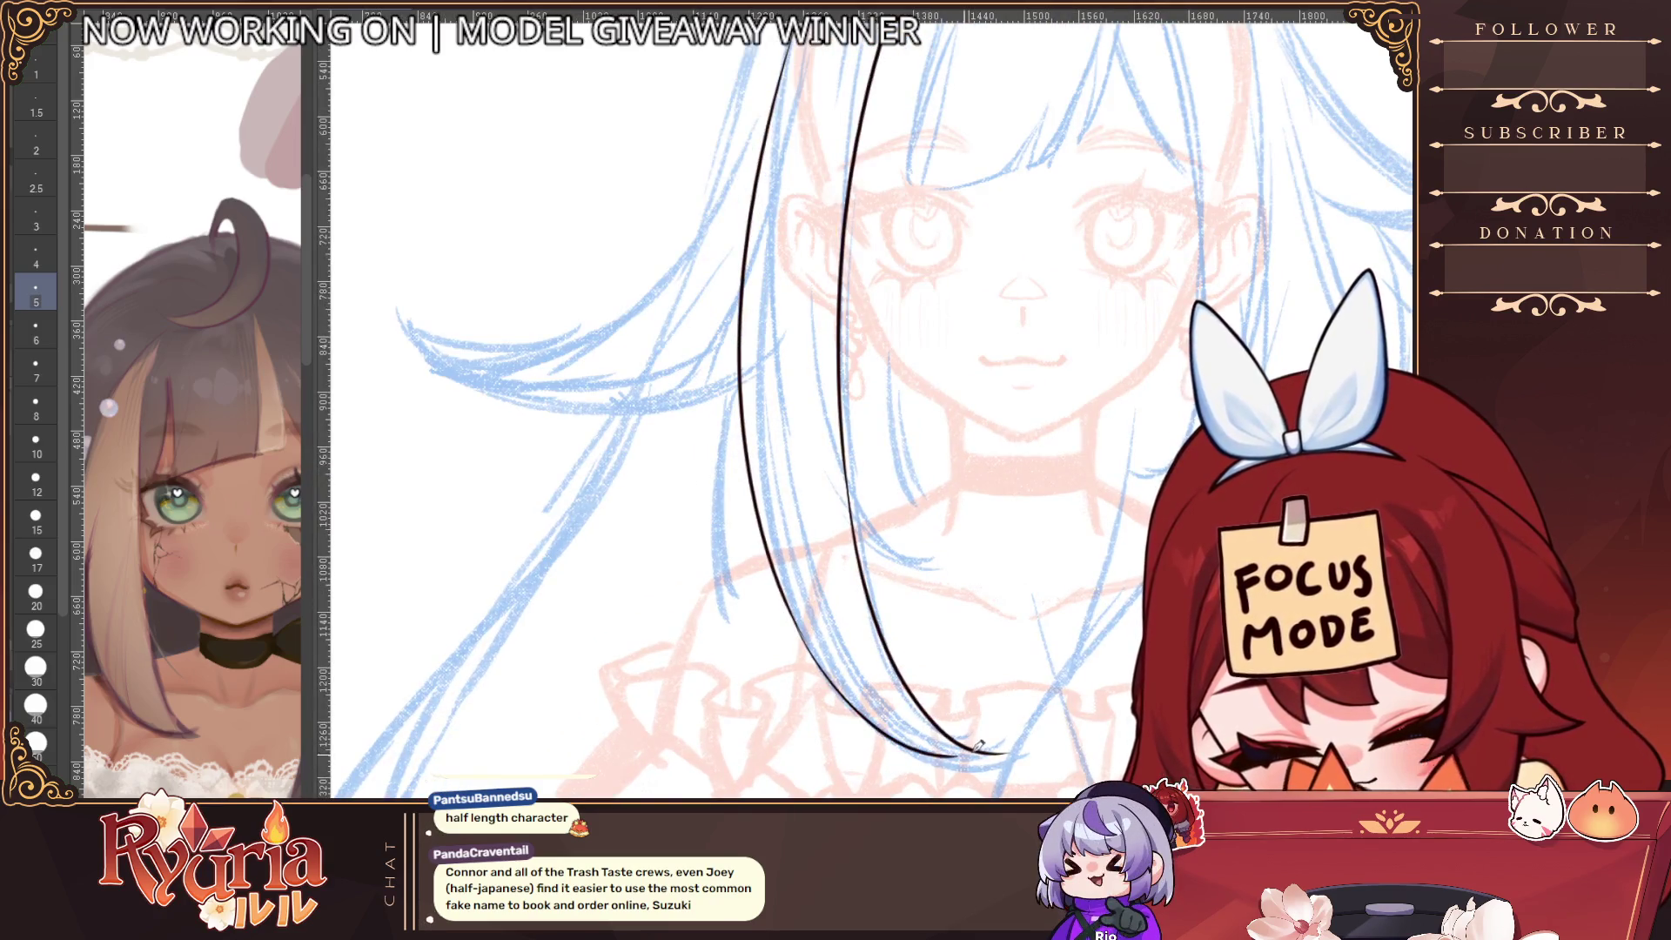
{"action": "scroll", "coordinate": [927, 742], "scroll_direction": "down", "scroll_amount": 1}
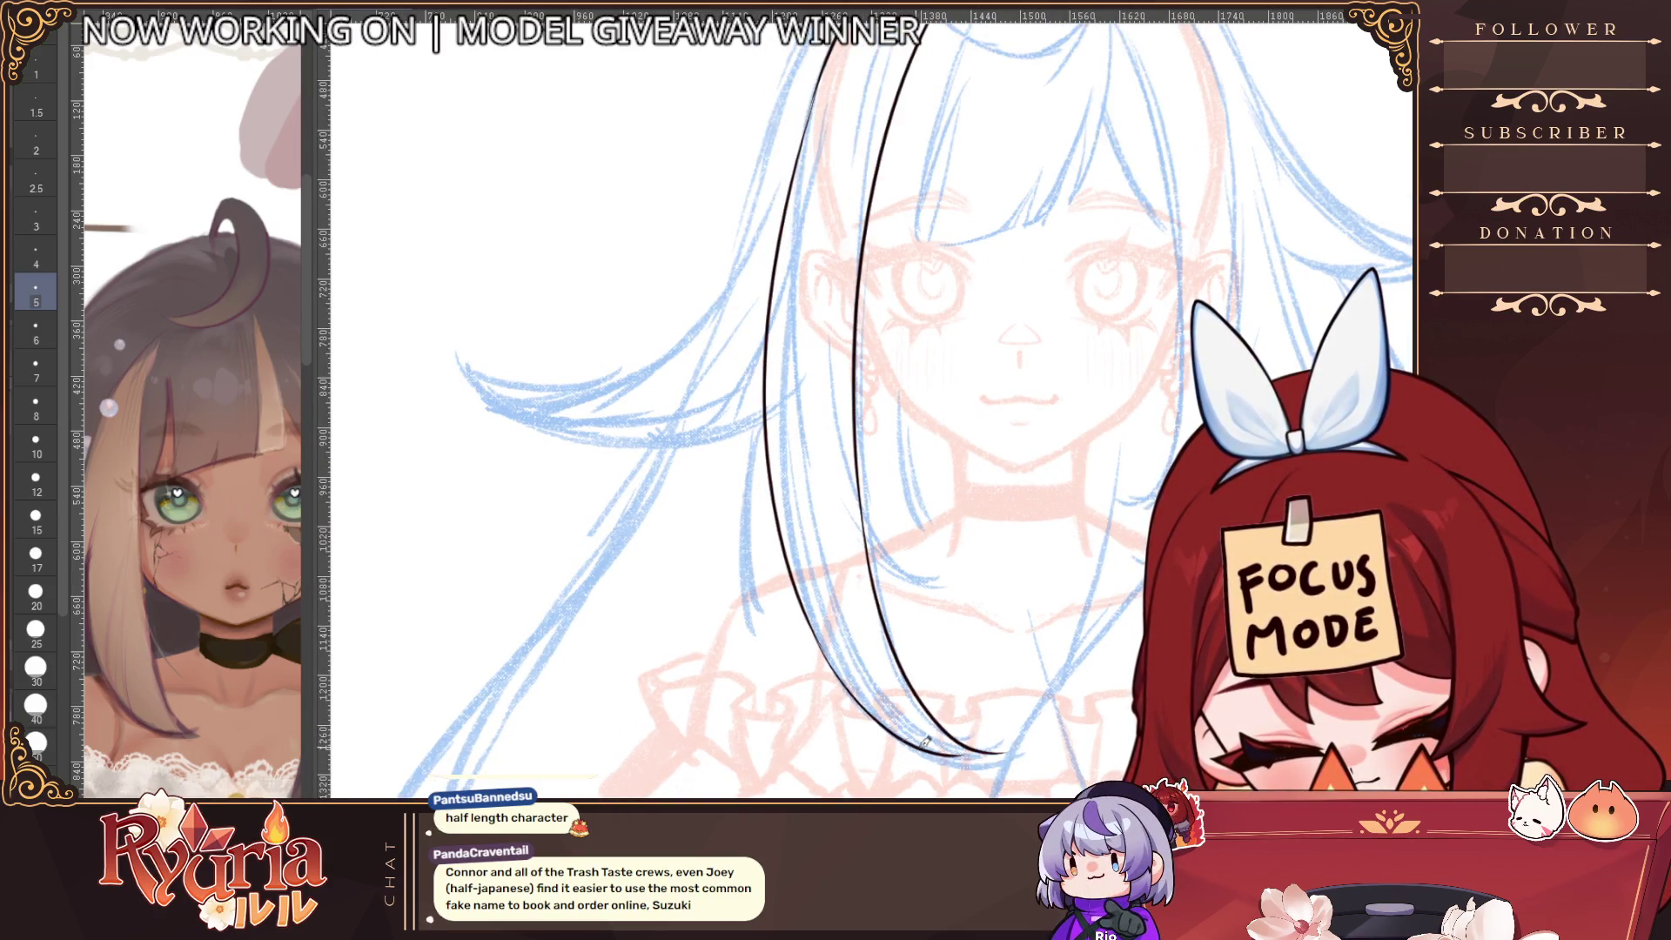
{"action": "scroll", "coordinate": [998, 729], "scroll_direction": "down", "scroll_amount": 3}
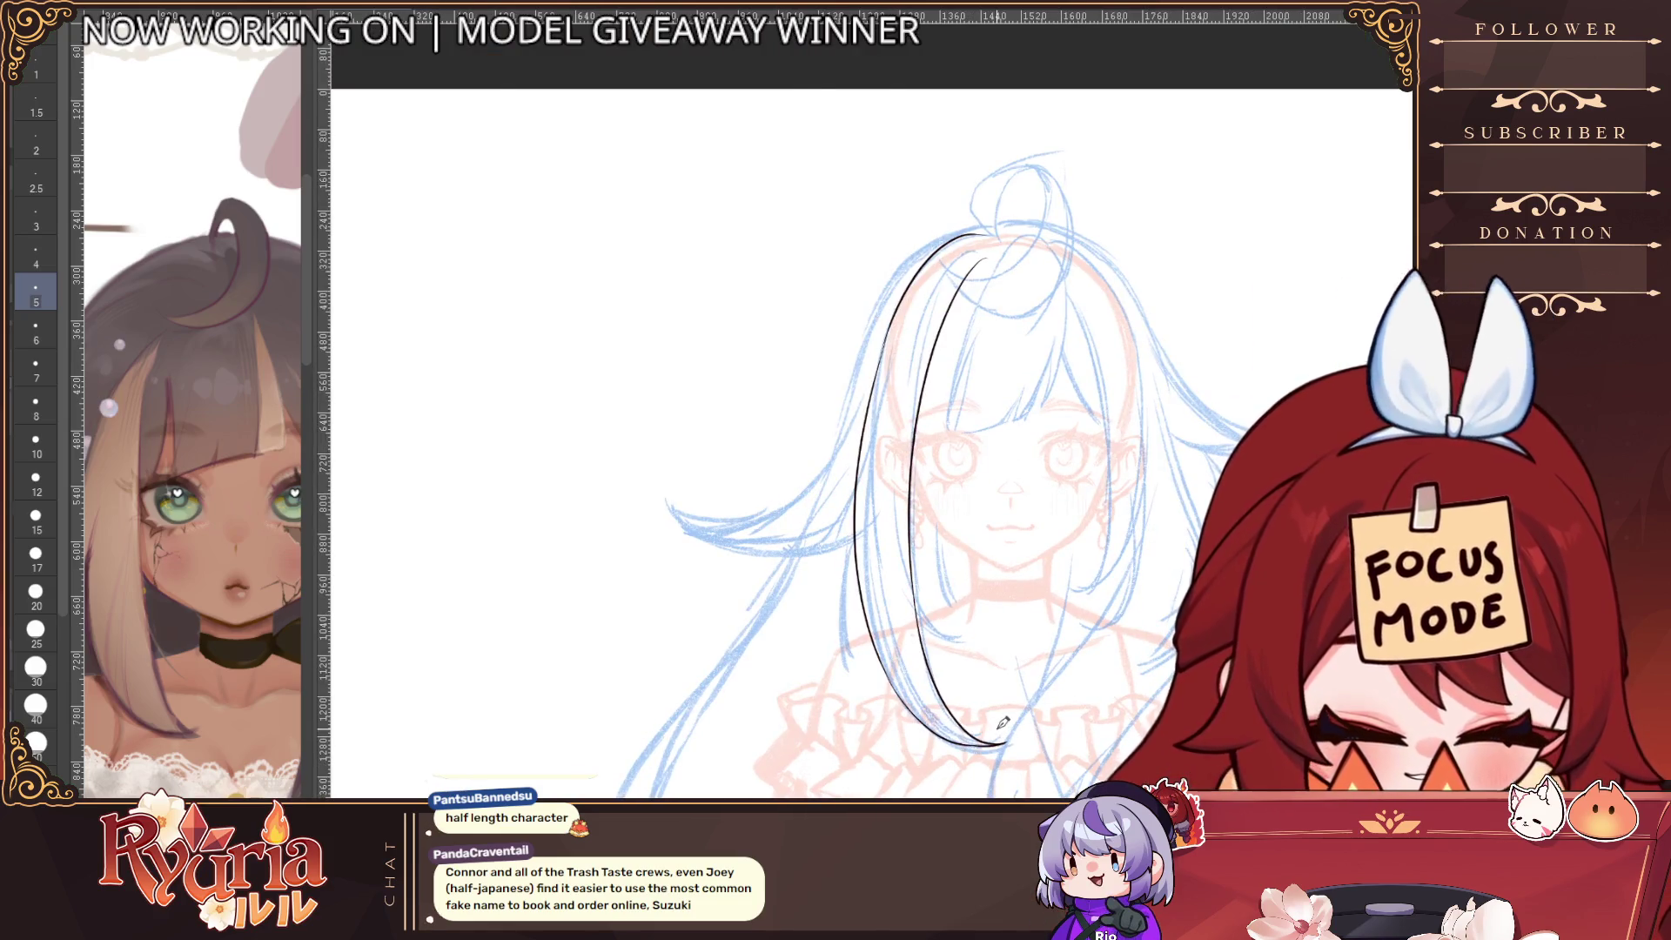
{"action": "scroll", "coordinate": [874, 164], "scroll_direction": "up", "scroll_amount": 2}
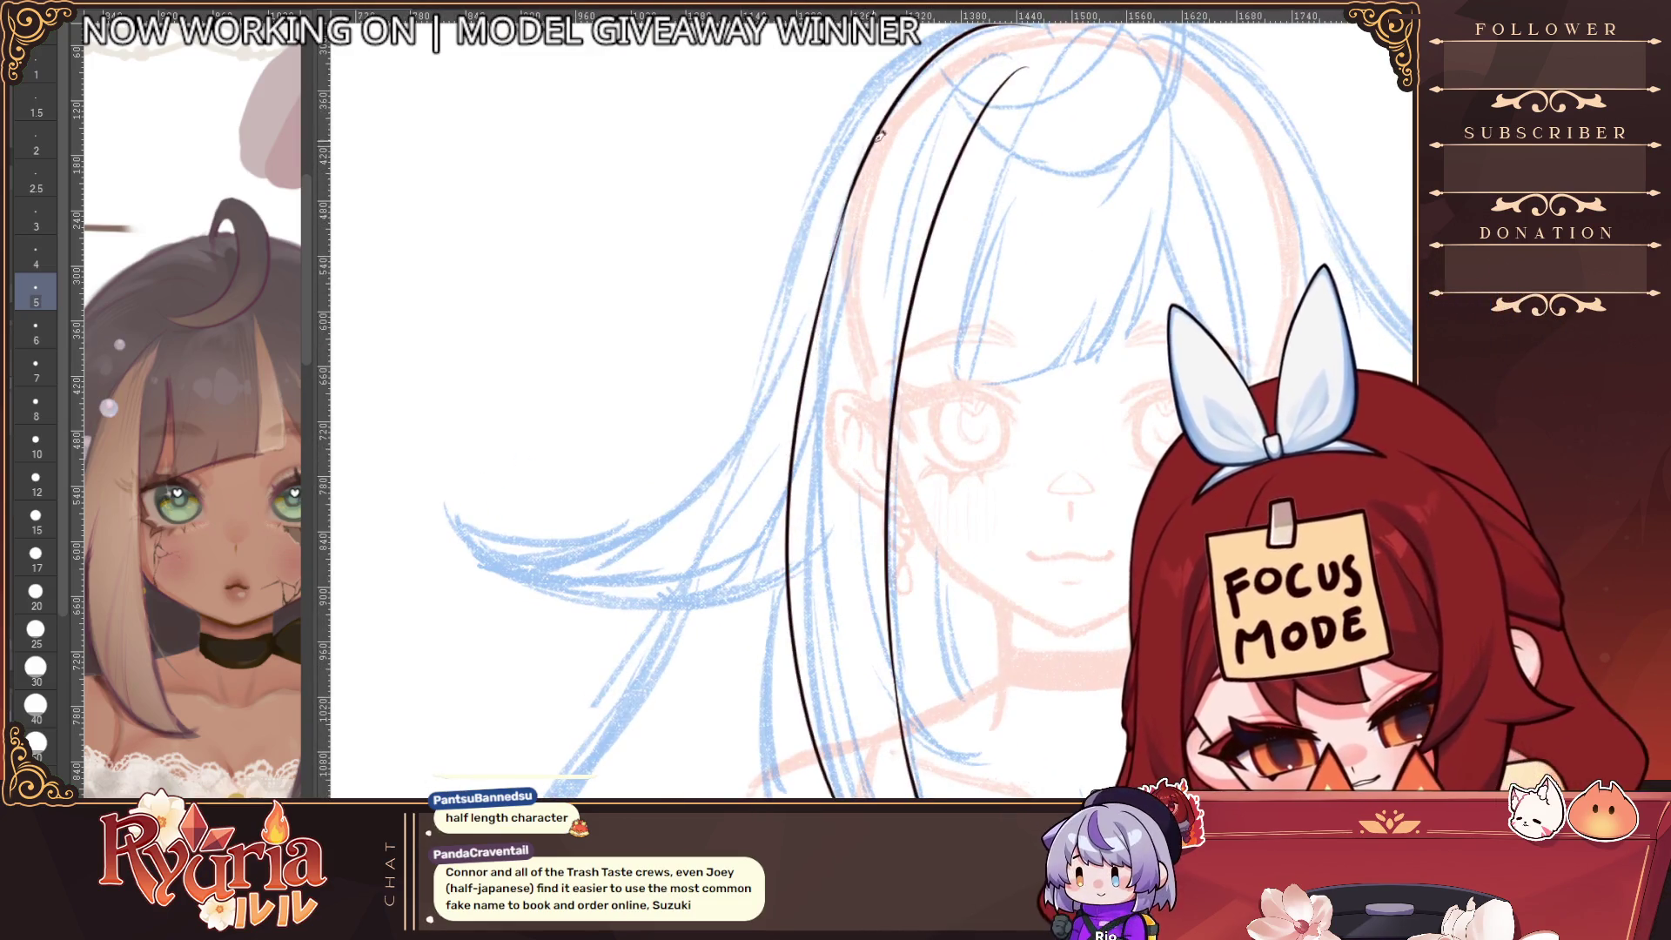
Redraw the outer left hair line from the crown, then zoom out to the whole figure
{"action": "key", "text": "ctrl+z"}
{"action": "left_click_drag", "start_coordinate": [857, 179], "coordinate": [800, 365]}
{"action": "key", "text": "ctrl+z"}
{"action": "key", "text": "ctrl+z"}
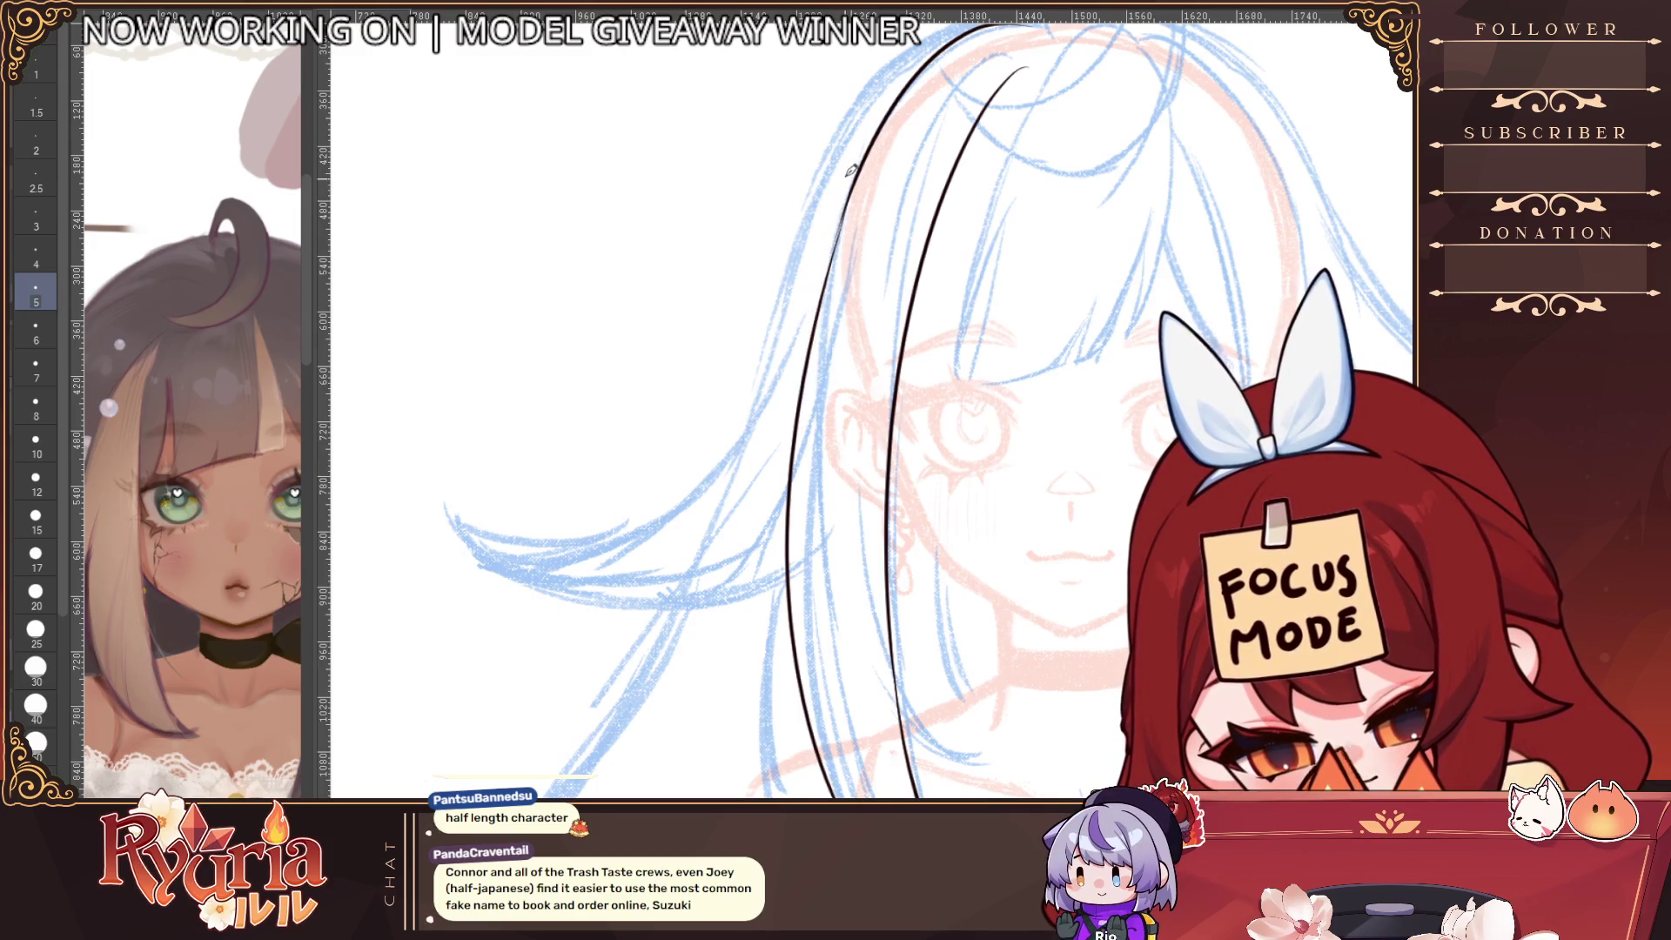
{"action": "left_click_drag", "start_coordinate": [857, 179], "coordinate": [800, 365]}
{"action": "key", "text": "ctrl+z"}
{"action": "key", "text": "ctrl+z"}
{"action": "left_click_drag", "start_coordinate": [857, 178], "coordinate": [801, 365]}
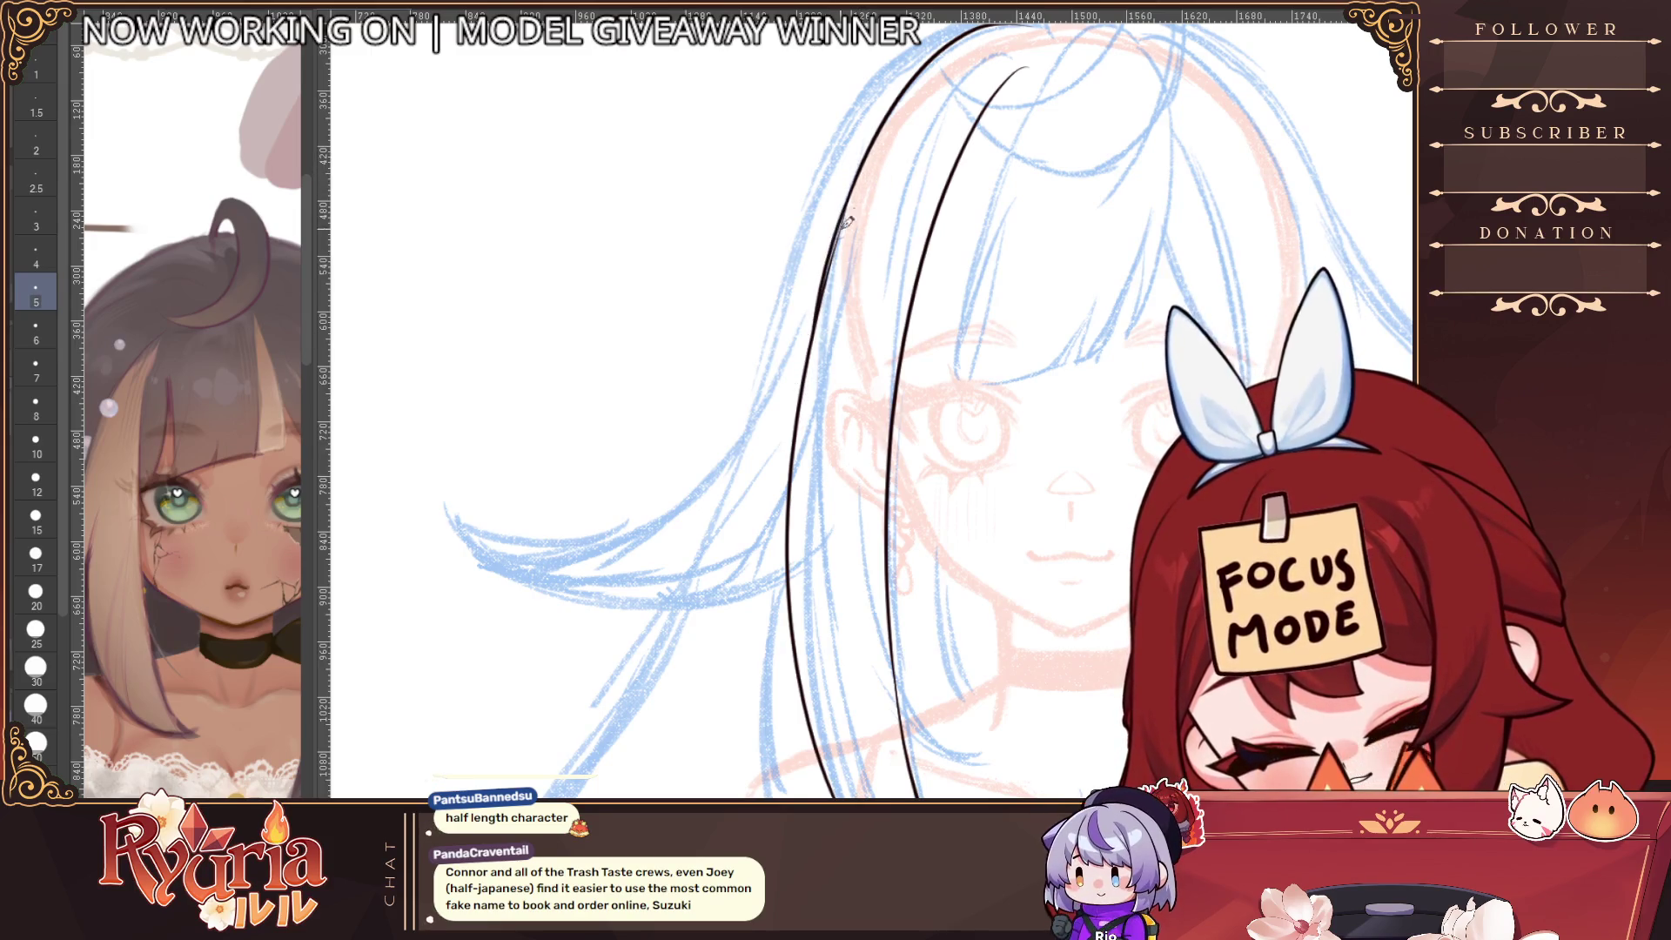
{"action": "scroll", "coordinate": [856, 177], "scroll_direction": "down", "scroll_amount": 4}
{"action": "scroll", "coordinate": [856, 177], "scroll_direction": "down", "scroll_amount": 1}
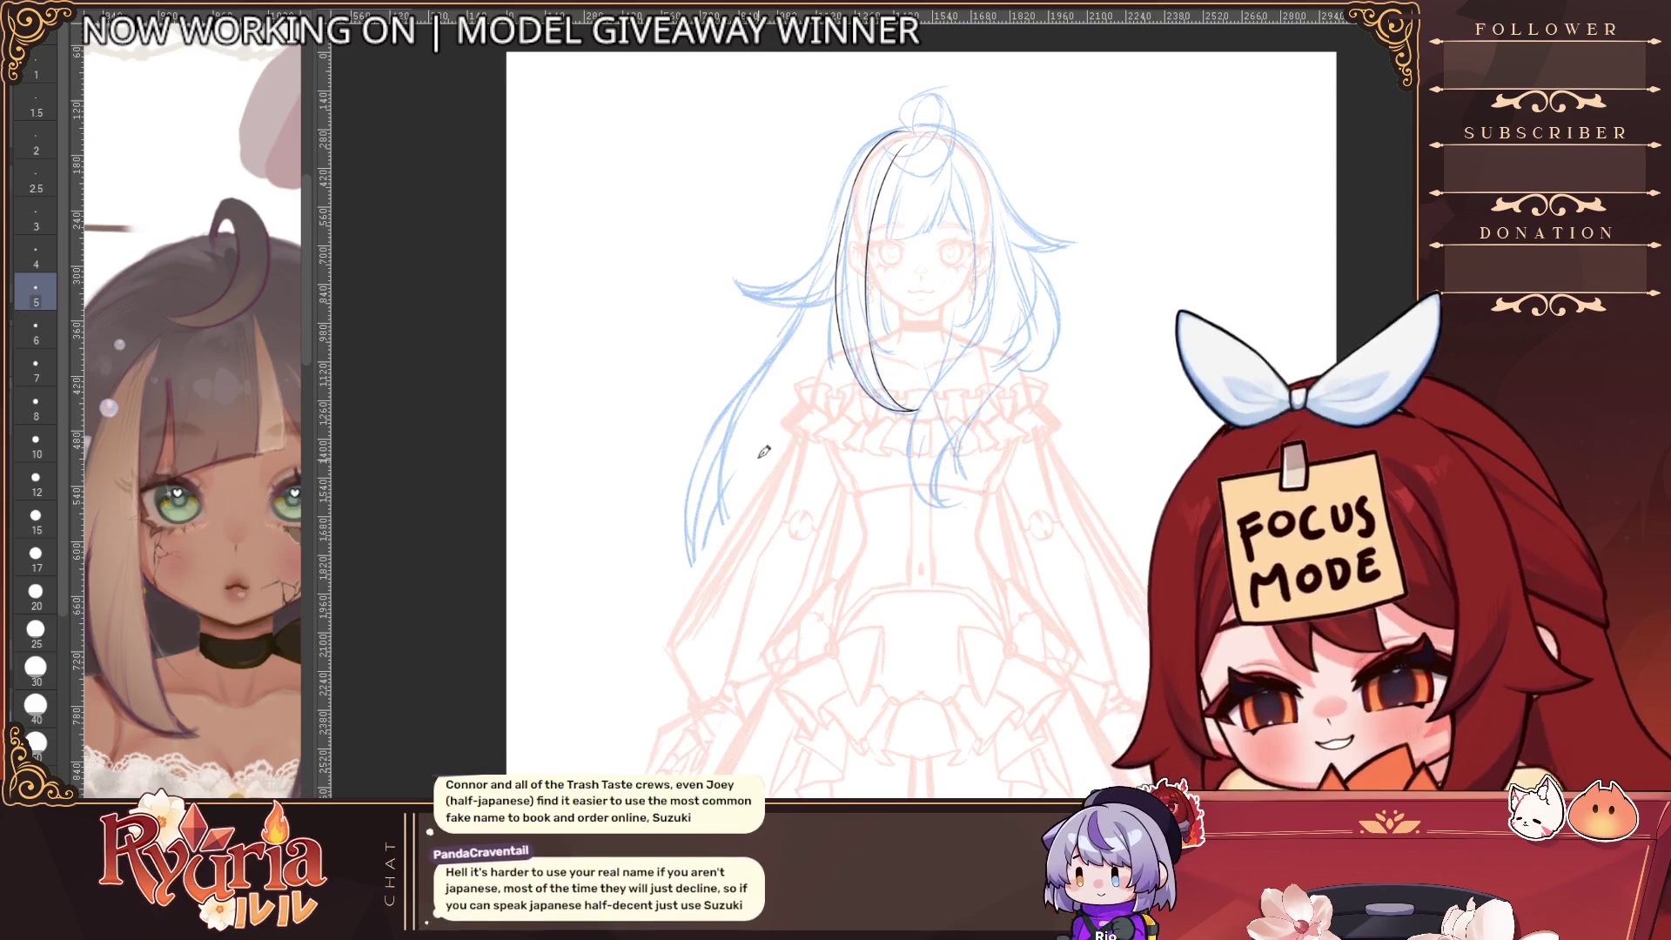
Rotate the canvas and erase the top of the outer left hair line
{"action": "key", "text": "asciicircum"}
{"action": "key", "text": "asciicircum"}
{"action": "key", "text": "asciicircum"}
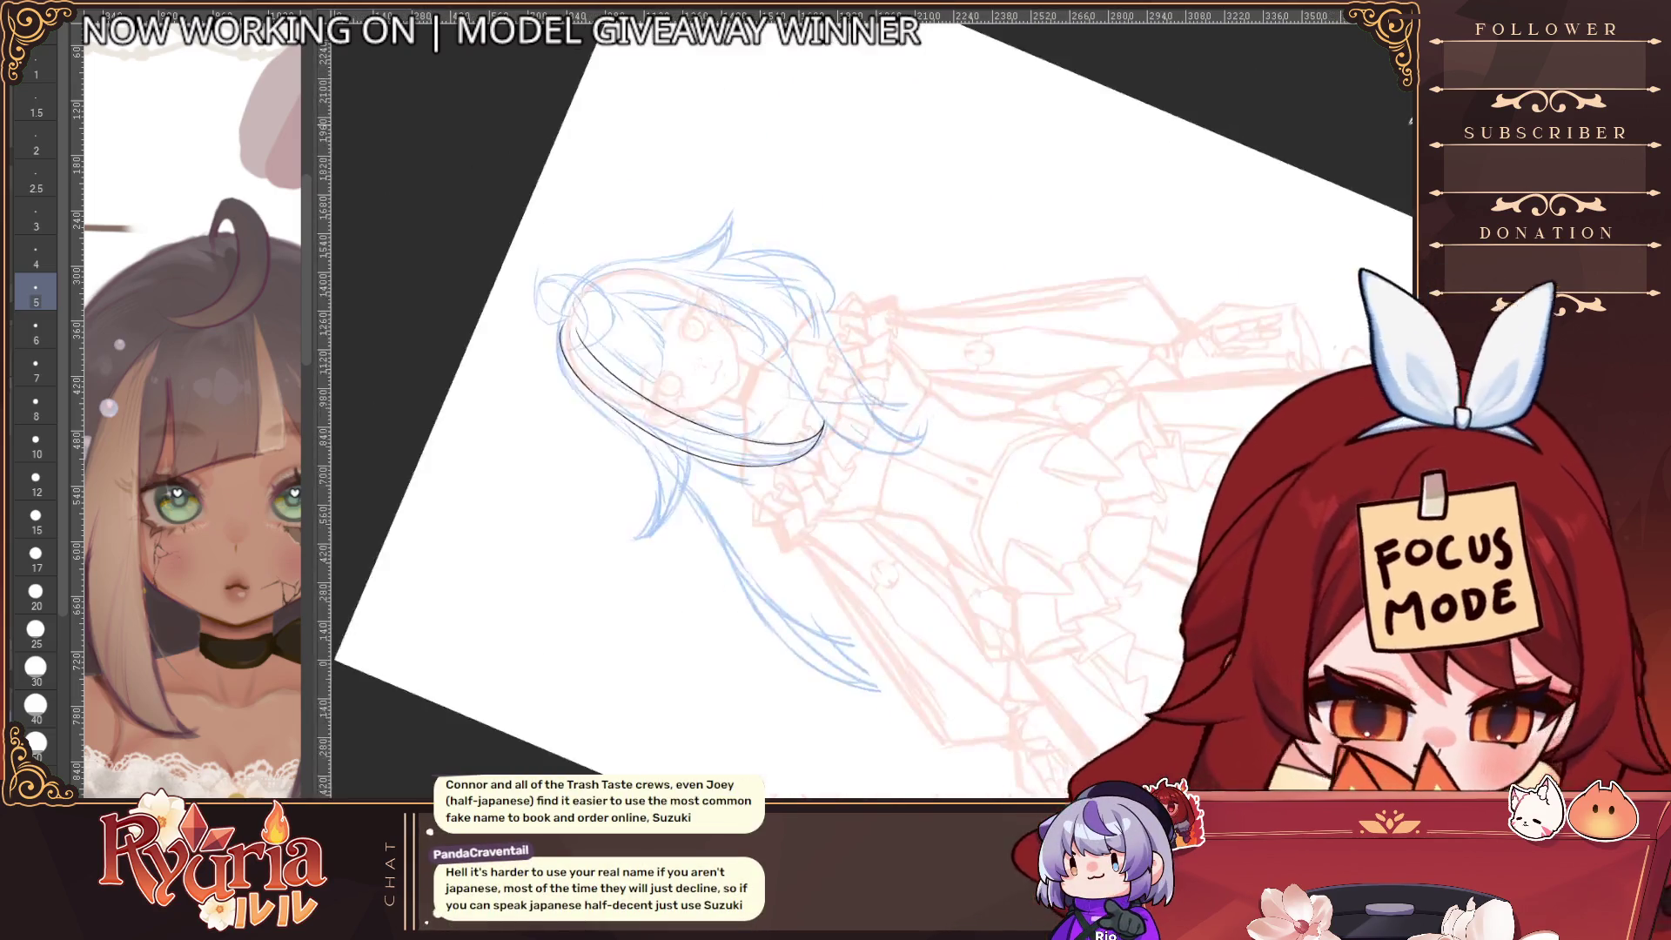
{"action": "scroll", "coordinate": [557, 361], "scroll_direction": "up", "scroll_amount": 5}
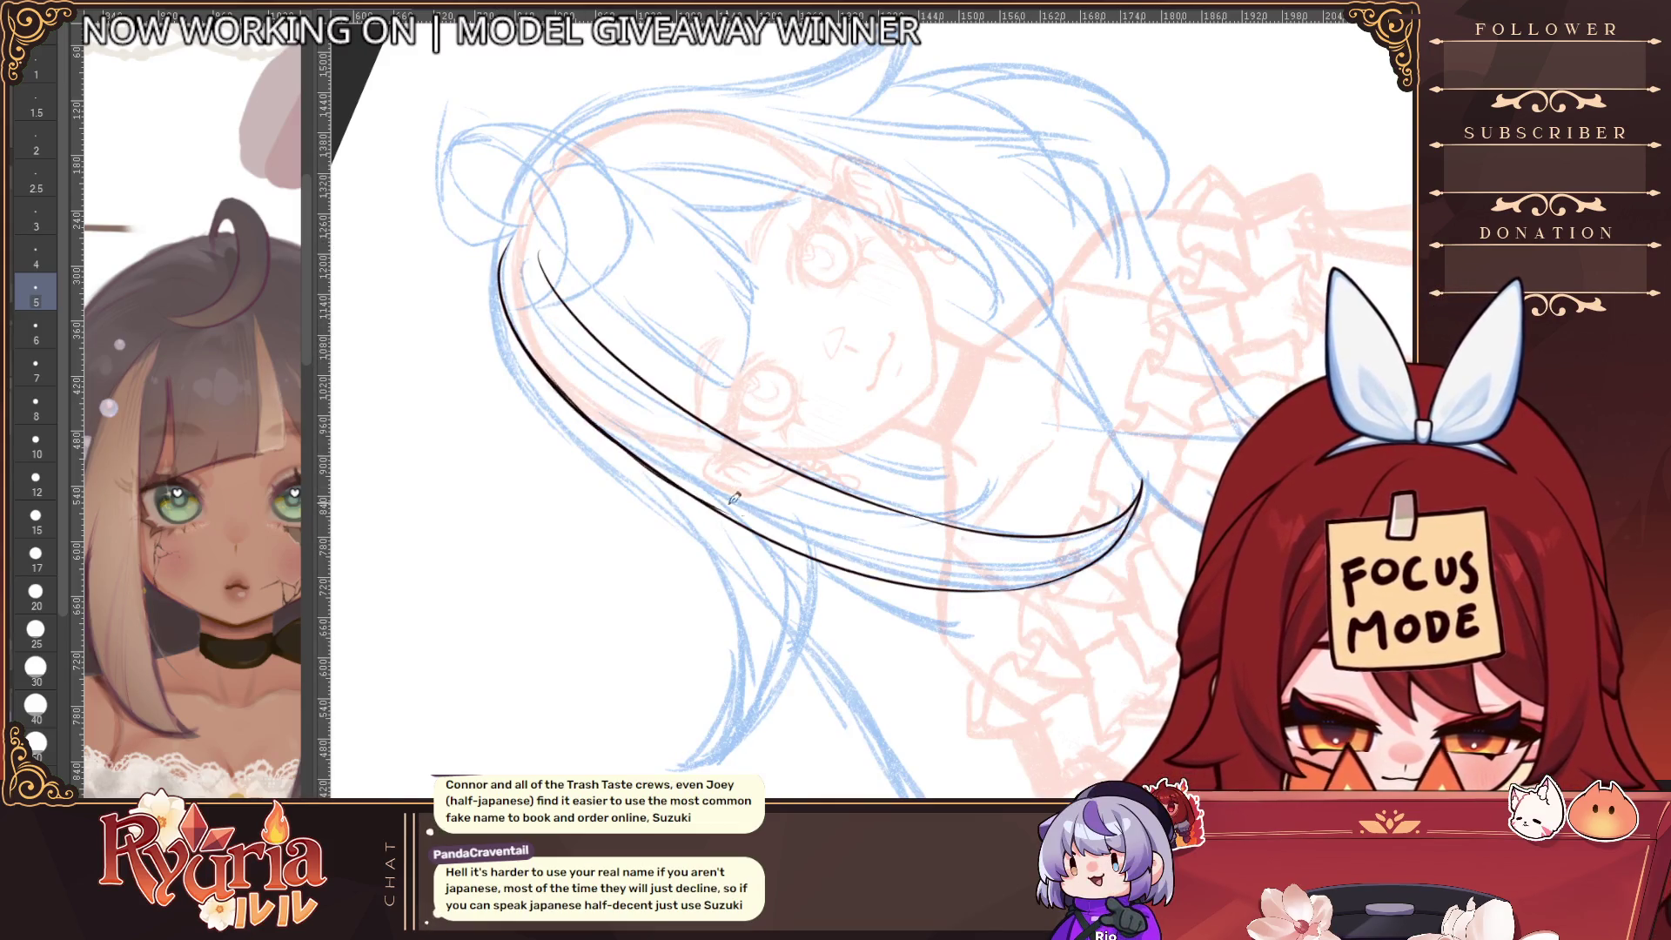
{"action": "scroll", "coordinate": [506, 255], "scroll_direction": "up", "scroll_amount": 1}
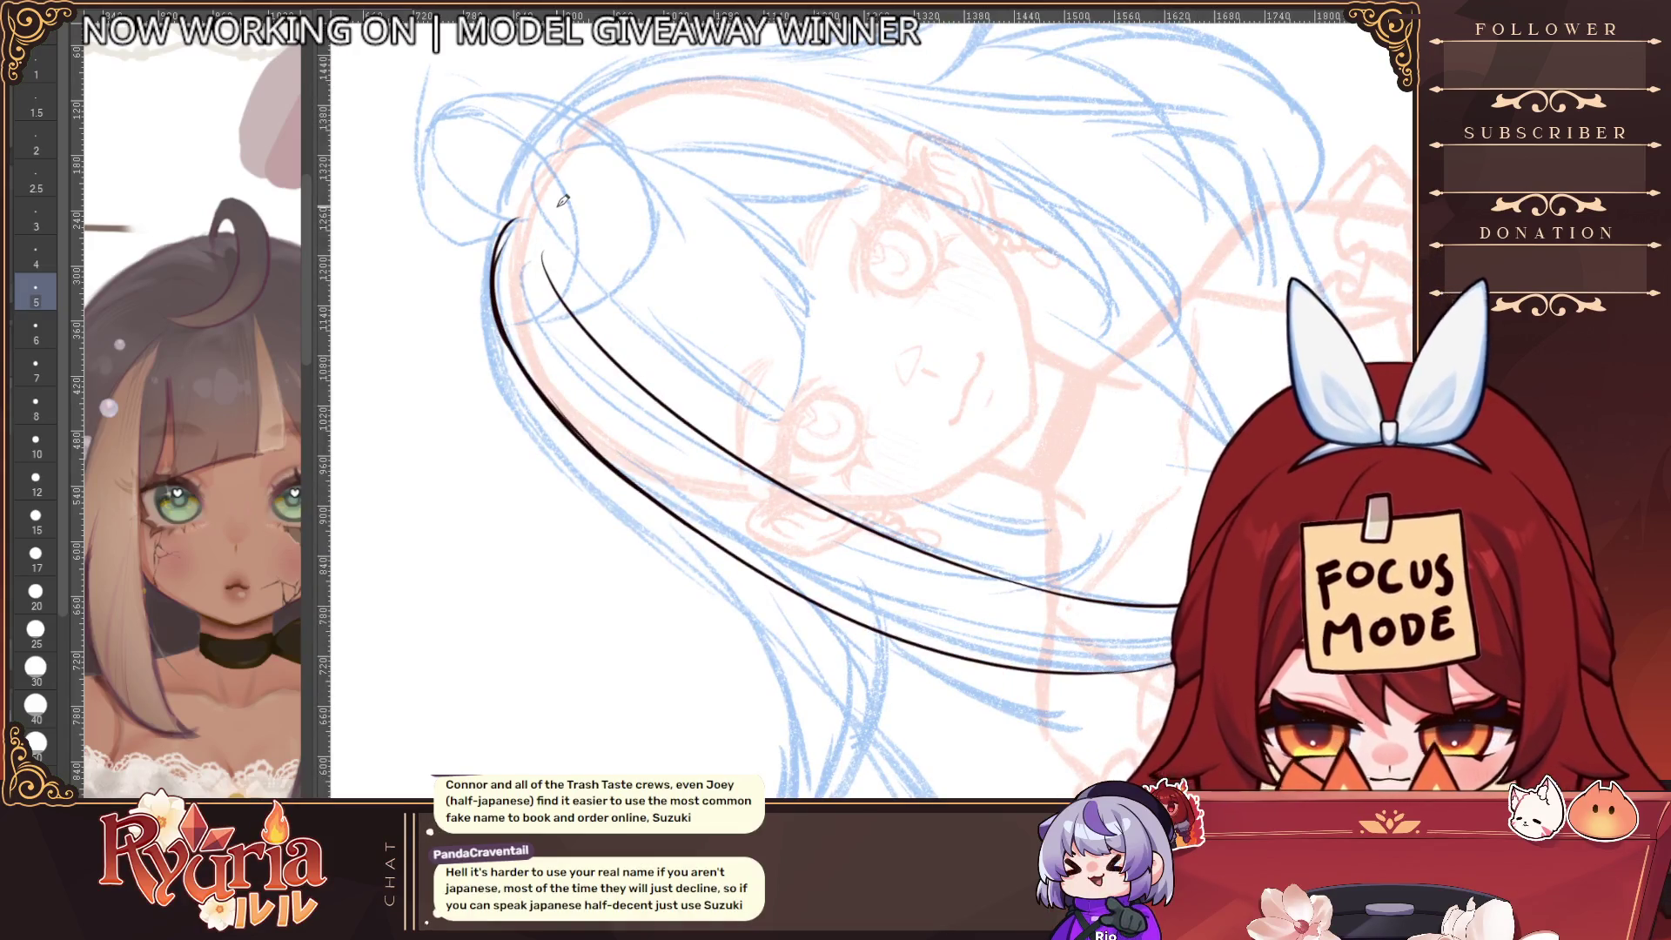
{"action": "key", "text": "bracketright"}
{"action": "key", "text": "bracketright"}
{"action": "key", "text": "bracketright"}
{"action": "key", "text": "bracketright"}
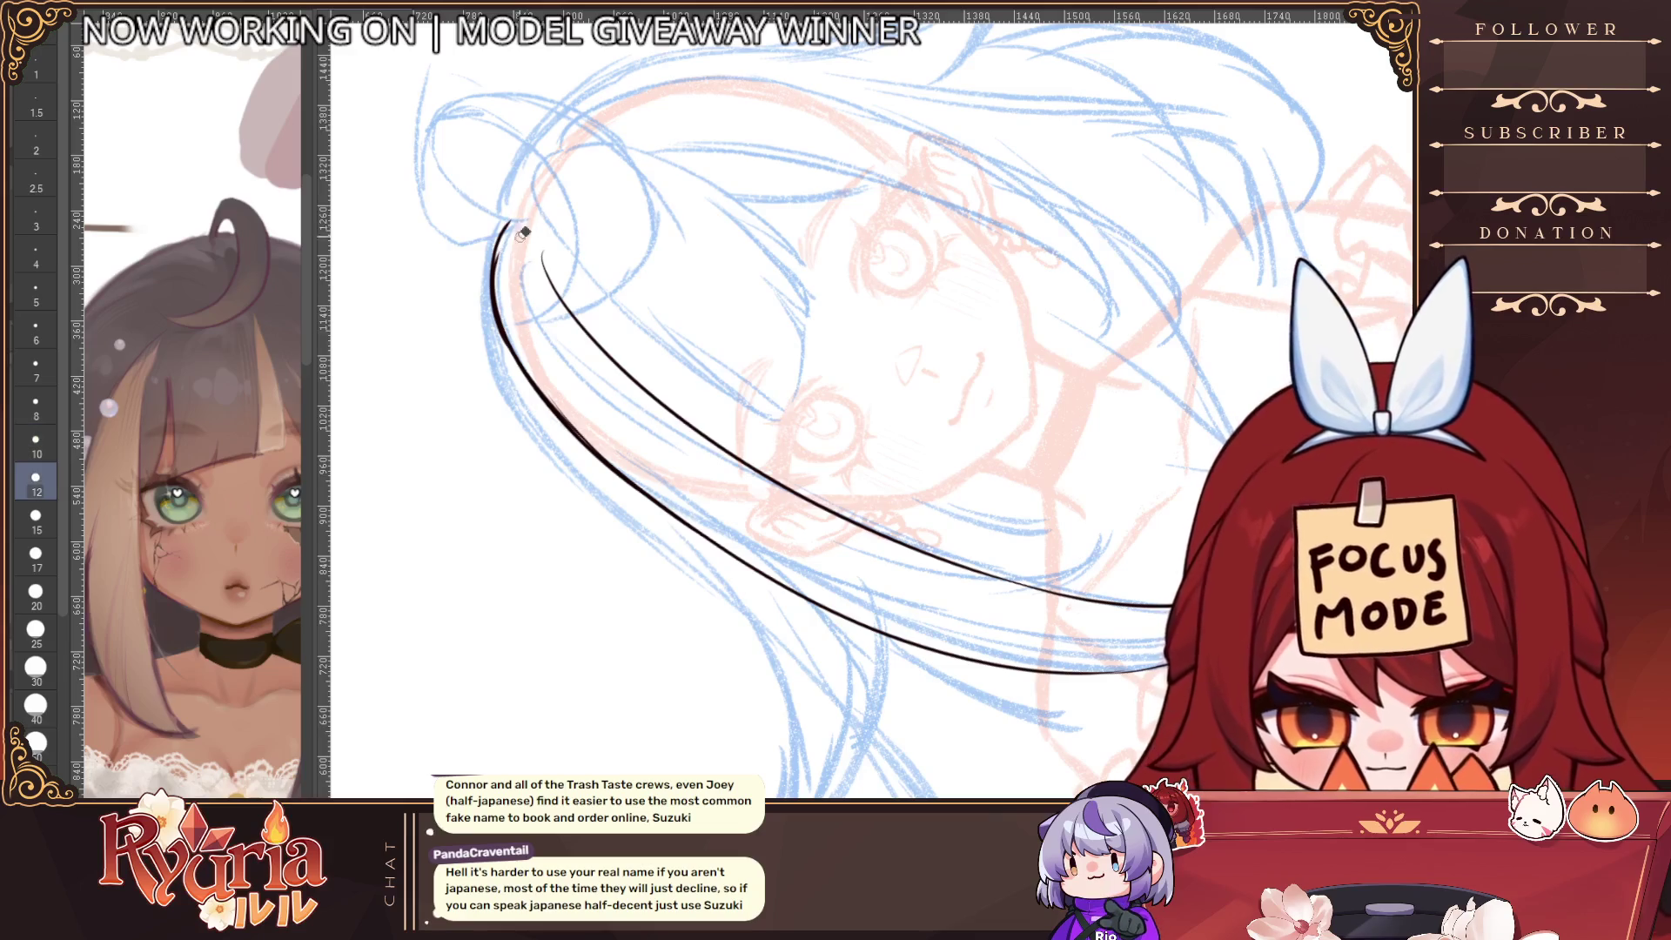
{"action": "left_click_drag", "start_coordinate": [549, 359], "coordinate": [516, 315]}
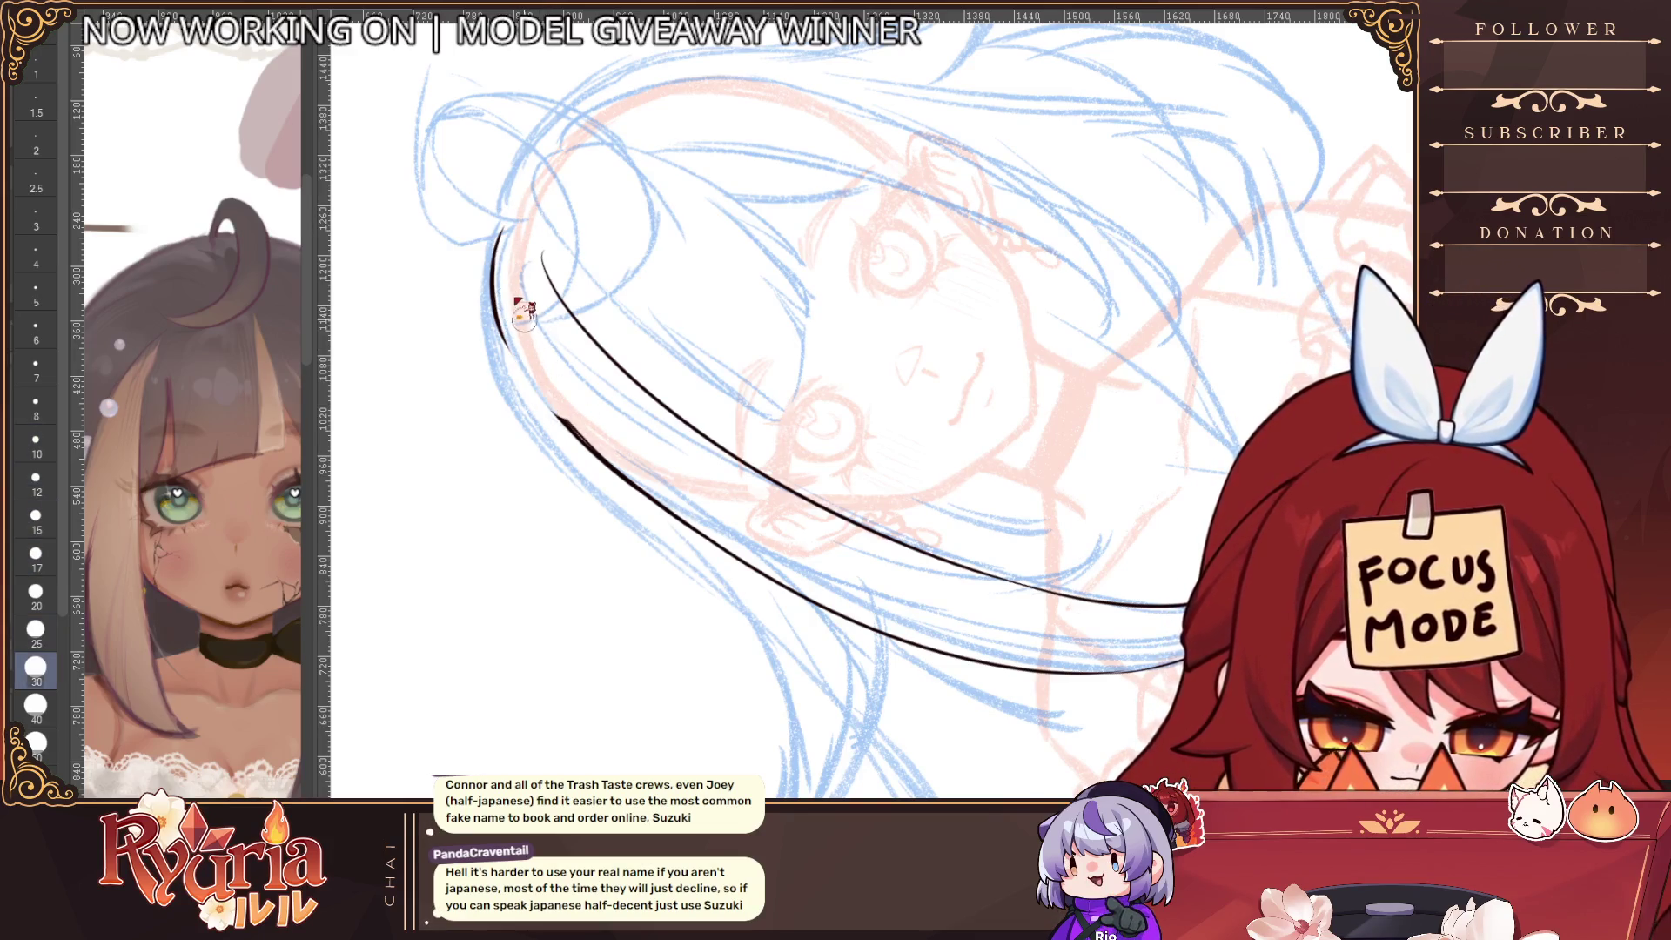
{"action": "key", "text": "ctrl+z"}
{"action": "key", "text": "bracketleft"}
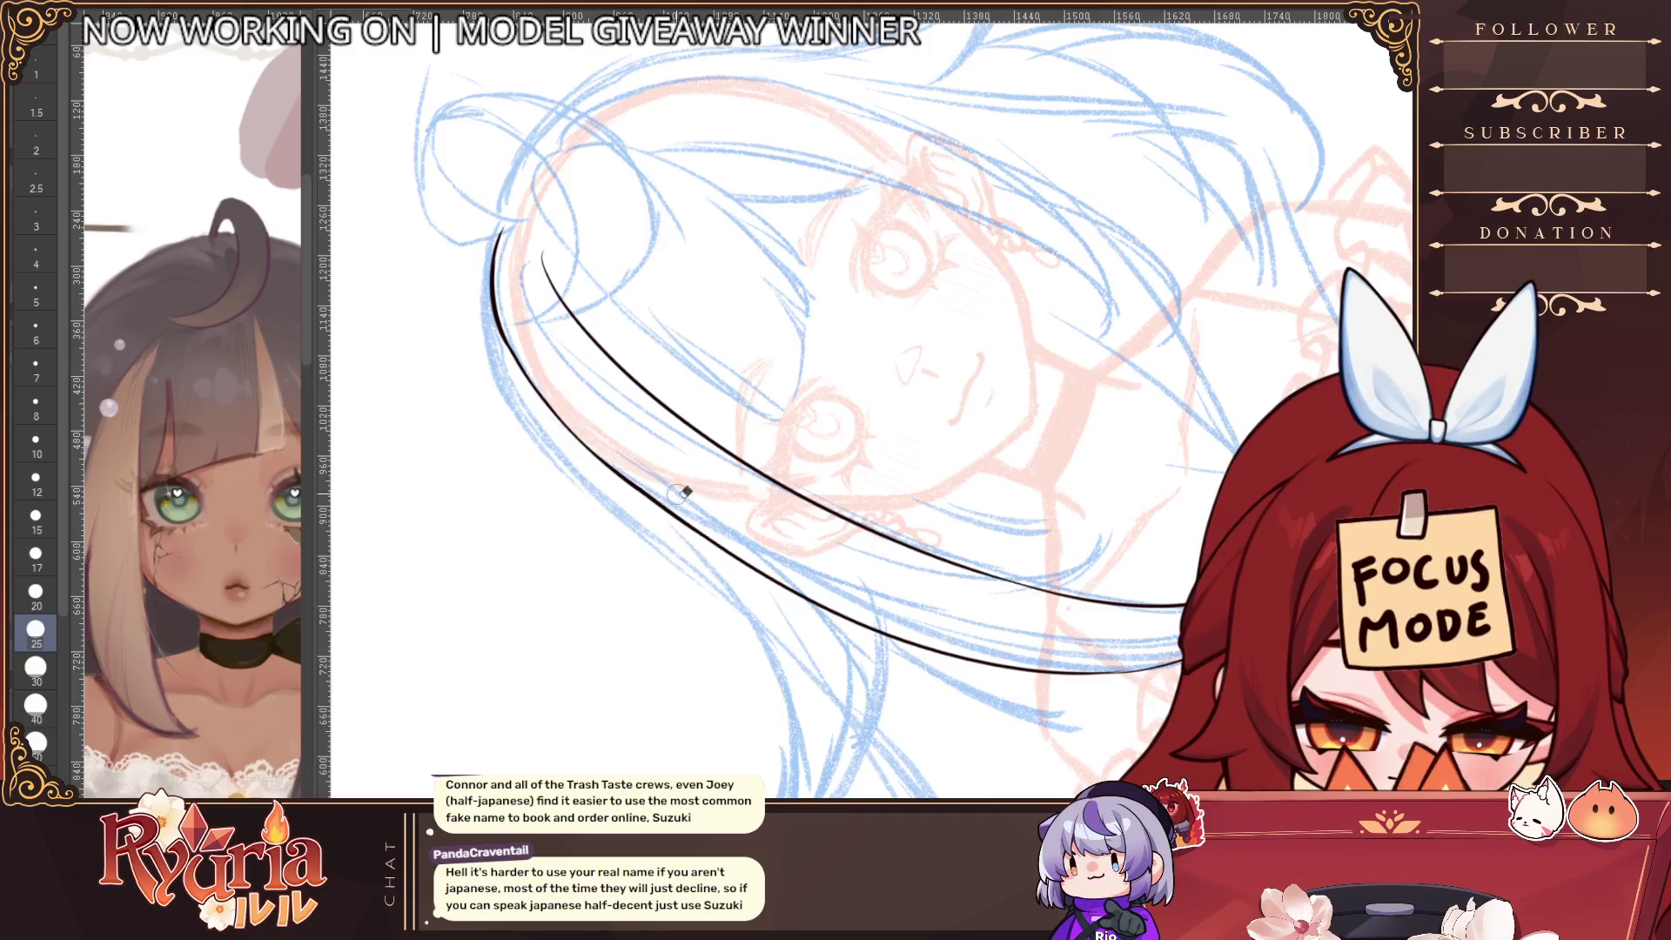
{"action": "left_click_drag", "start_coordinate": [513, 357], "coordinate": [492, 228]}
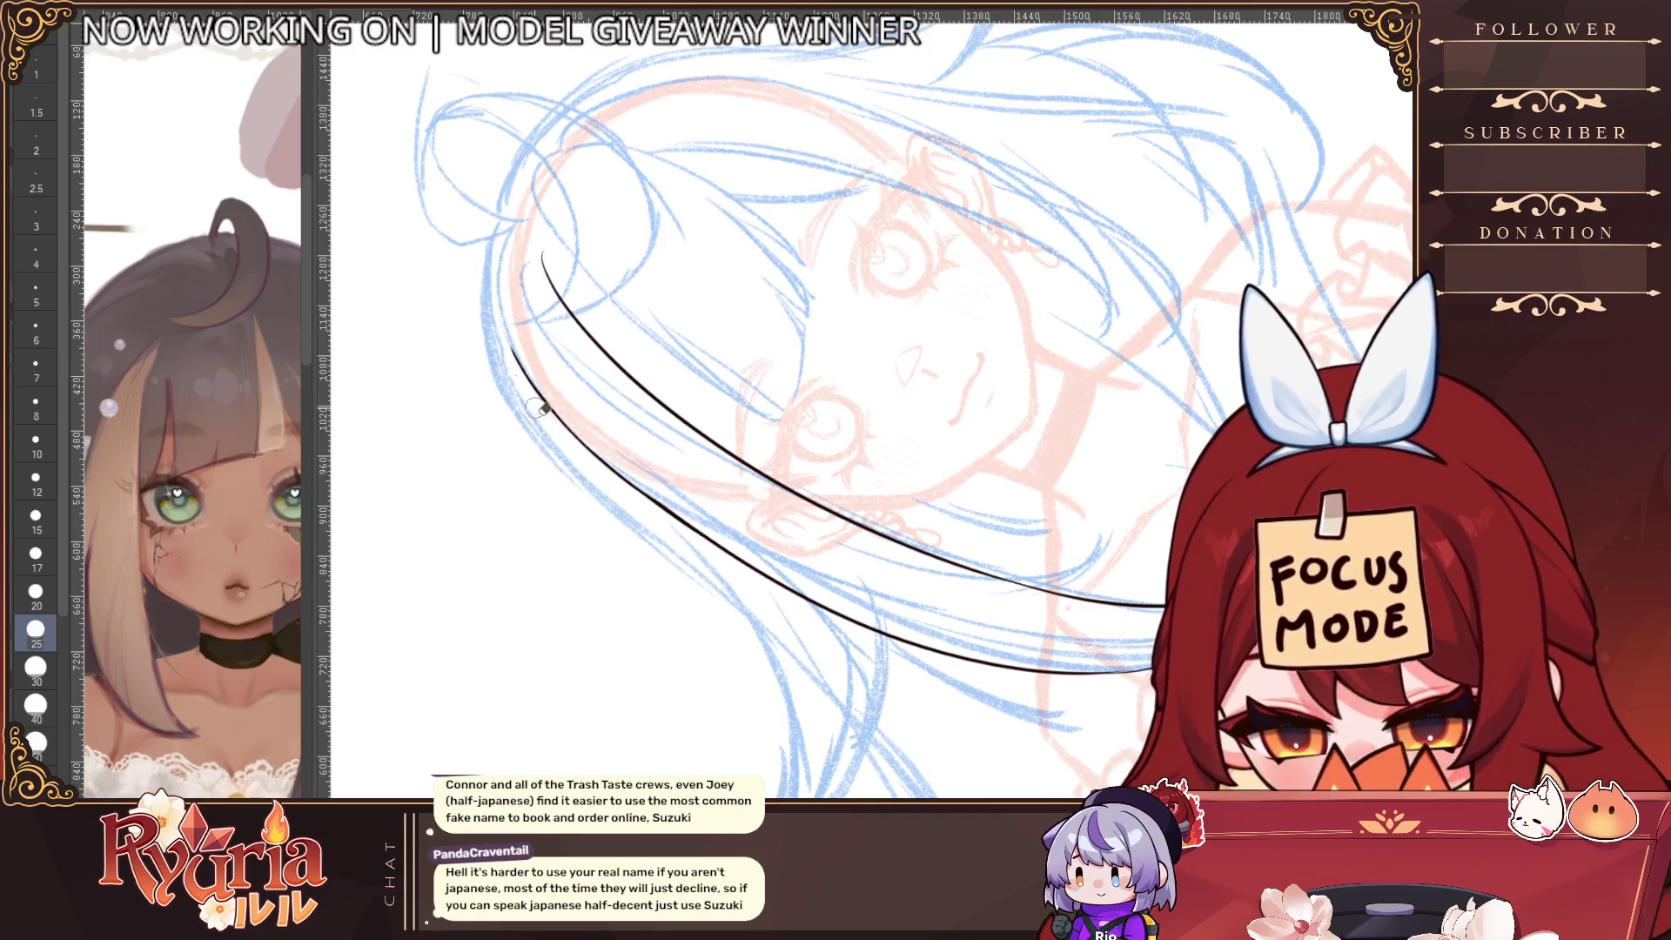
{"action": "key", "text": "bracketleft"}
{"action": "key", "text": "bracketleft"}
{"action": "key", "text": "bracketleft"}
Draw a thin stroke joining the outer hair line, trim its tip, and level the view
{"action": "scroll", "coordinate": [498, 226], "scroll_direction": "up", "scroll_amount": 2}
{"action": "key", "text": "bracketleft"}
{"action": "key", "text": "bracketleft"}
{"action": "key", "text": "bracketleft"}
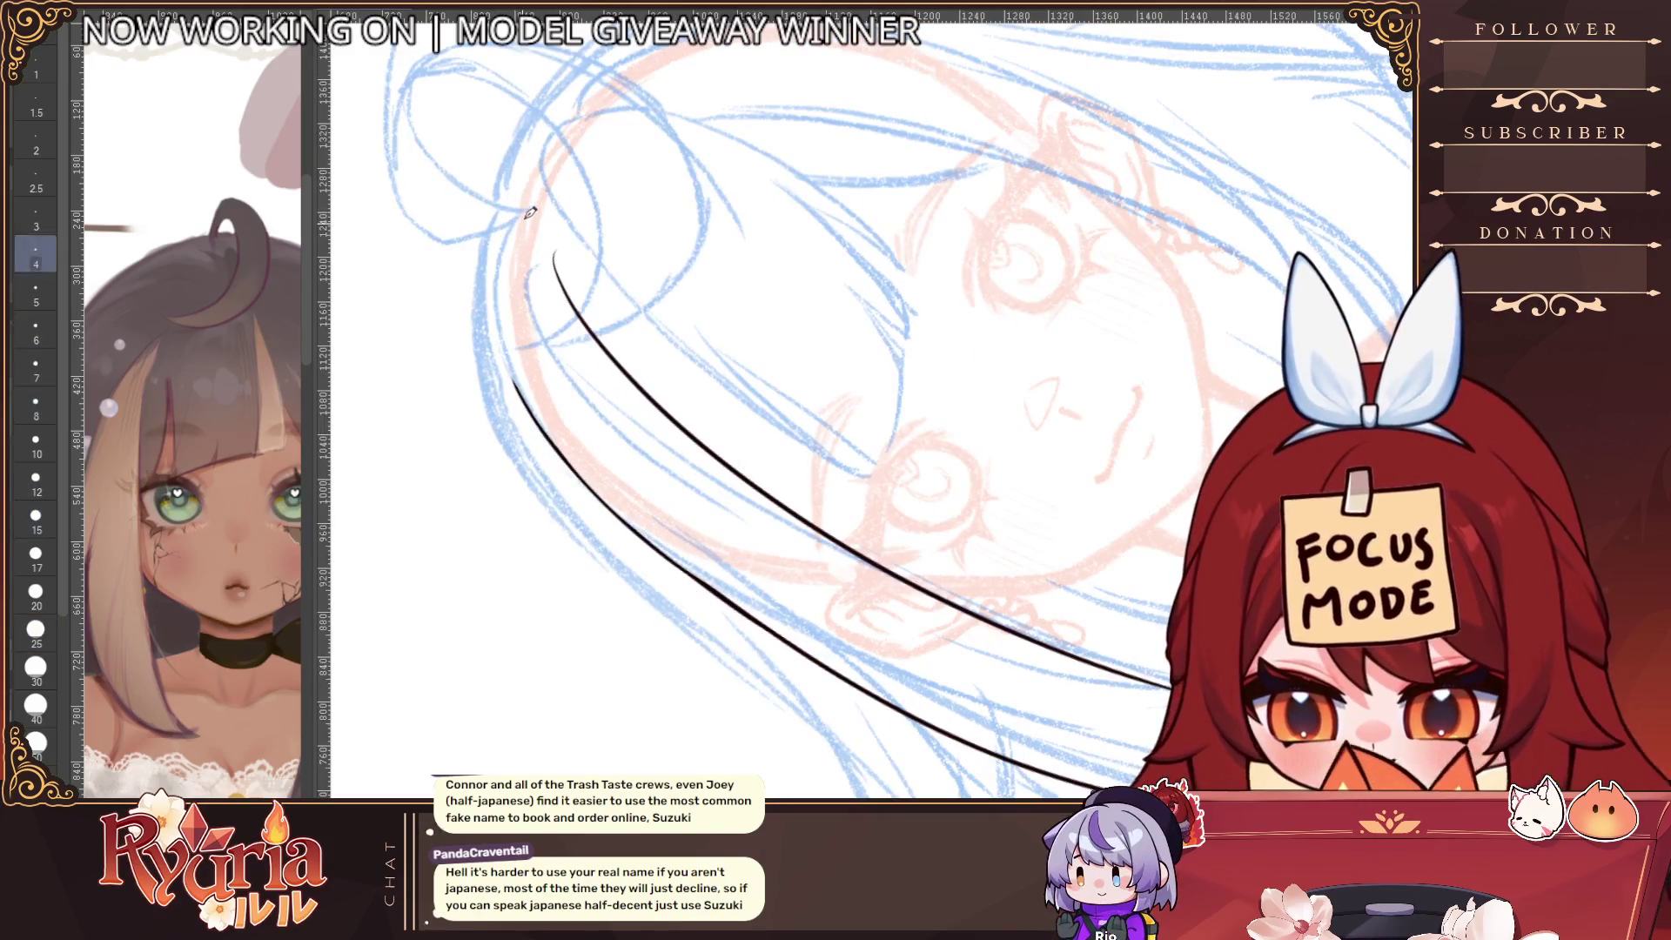
{"action": "left_click_drag", "start_coordinate": [519, 216], "coordinate": [513, 383]}
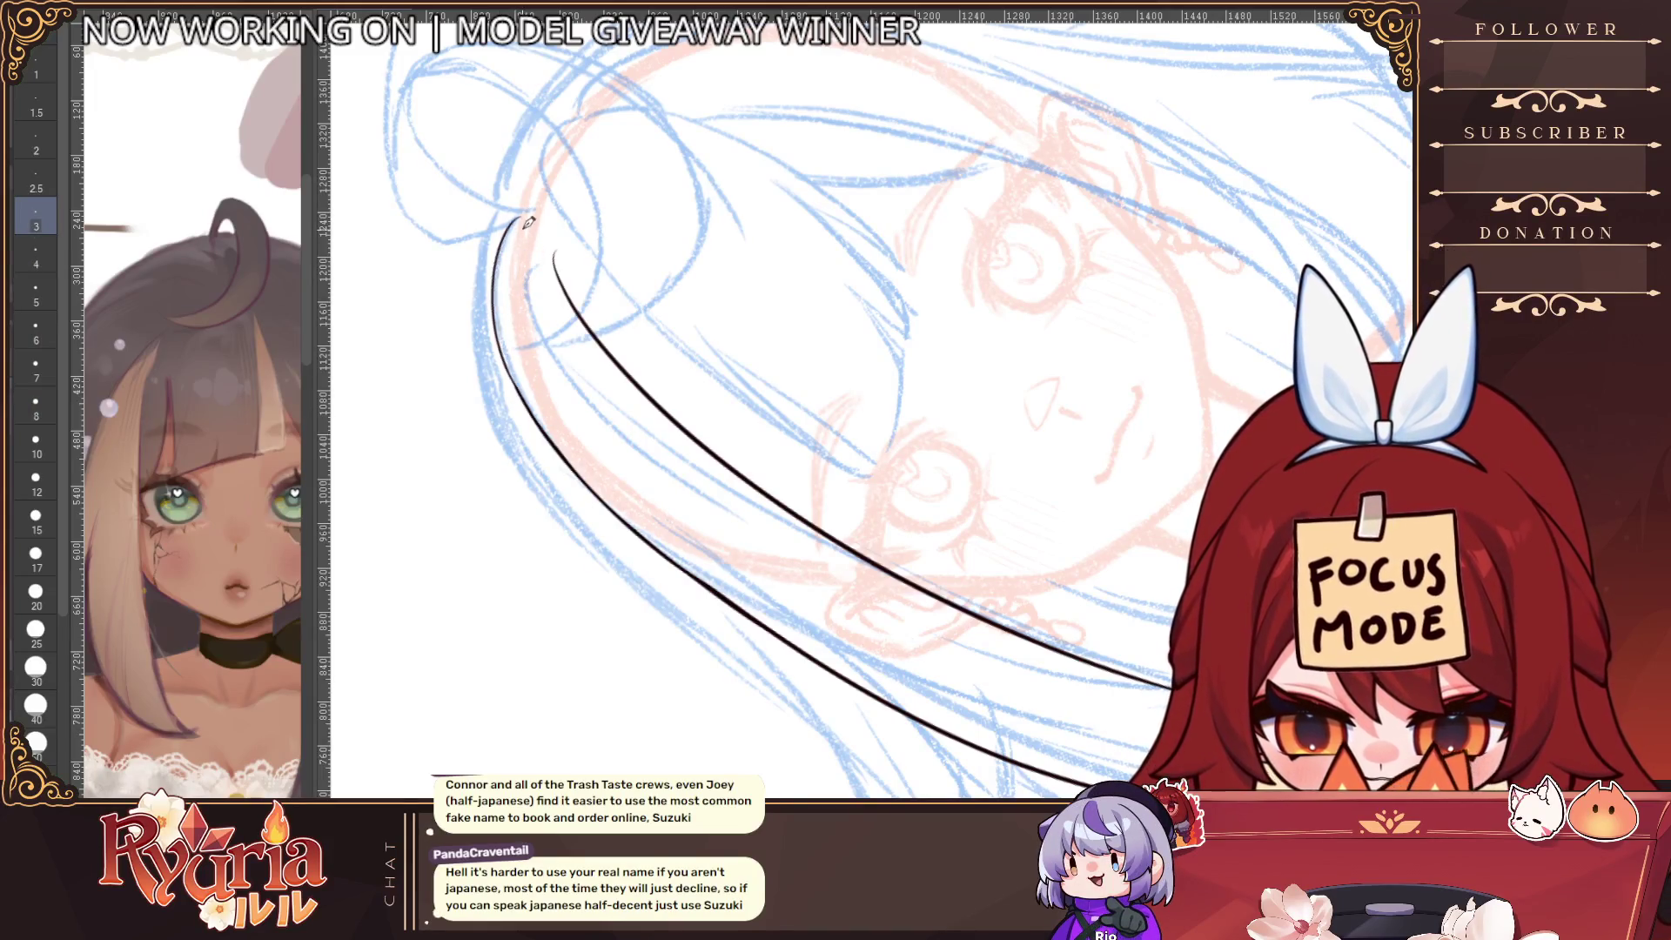
{"action": "key", "text": "ctrl+z"}
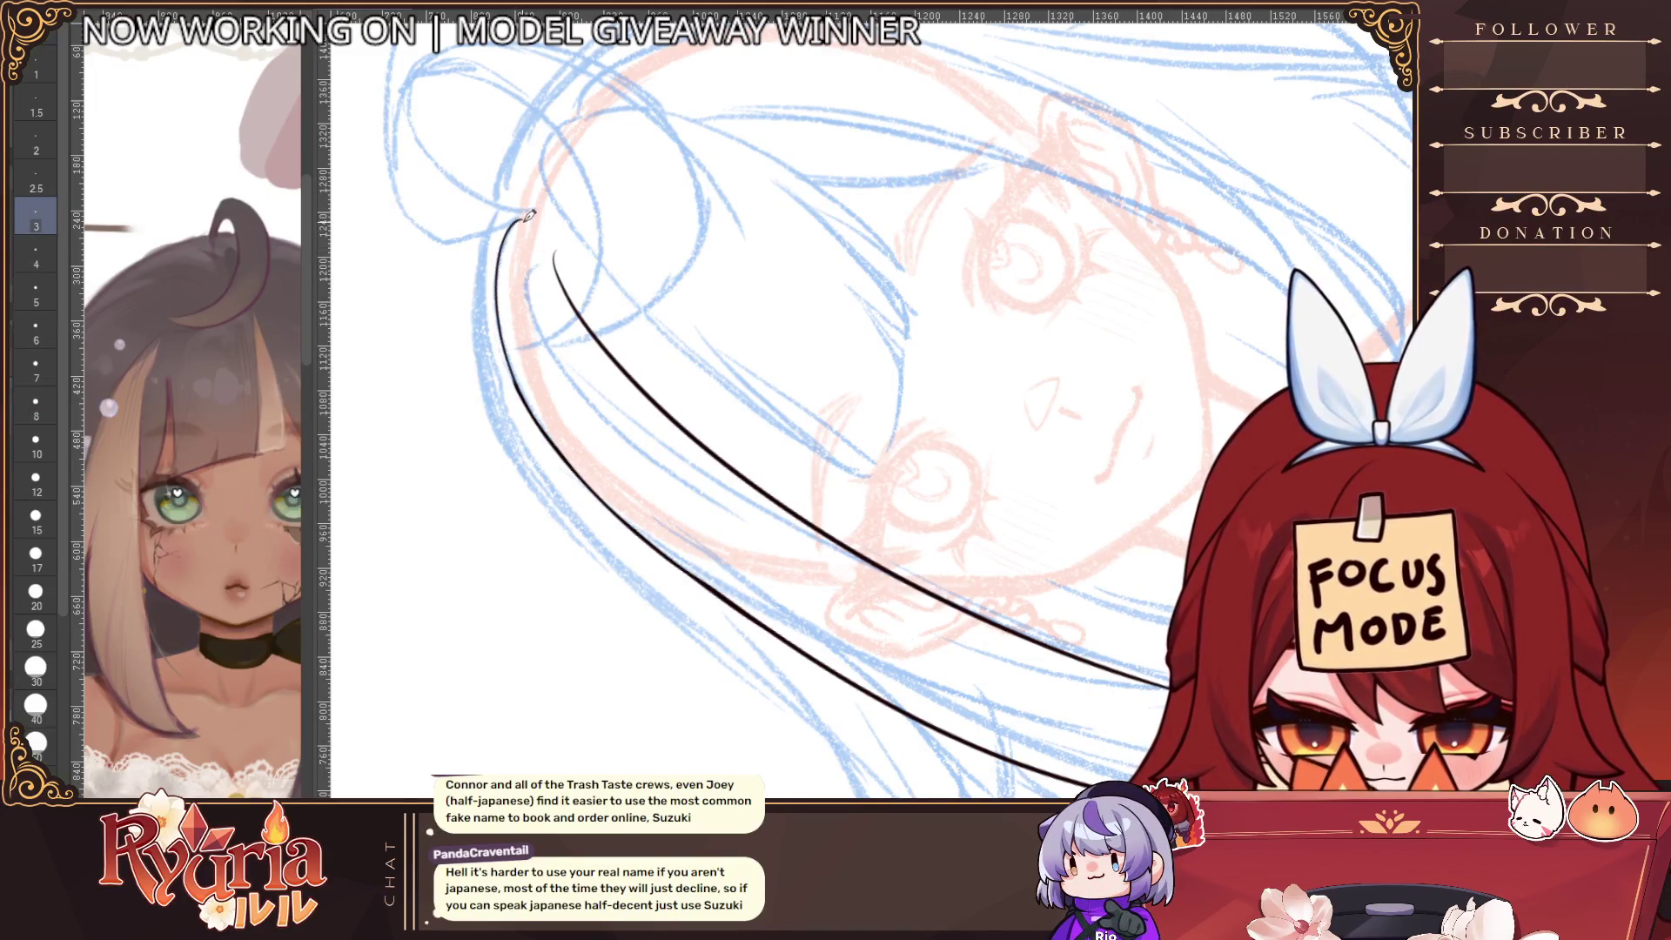
{"action": "key", "text": "ctrl+z"}
{"action": "key", "text": "bracketright"}
{"action": "mouse_move", "coordinate": [519, 218]}
{"action": "left_mouse_down"}
{"action": "mouse_move", "coordinate": [500, 331]}
{"action": "mouse_move", "coordinate": [552, 421]}
{"action": "left_mouse_up"}
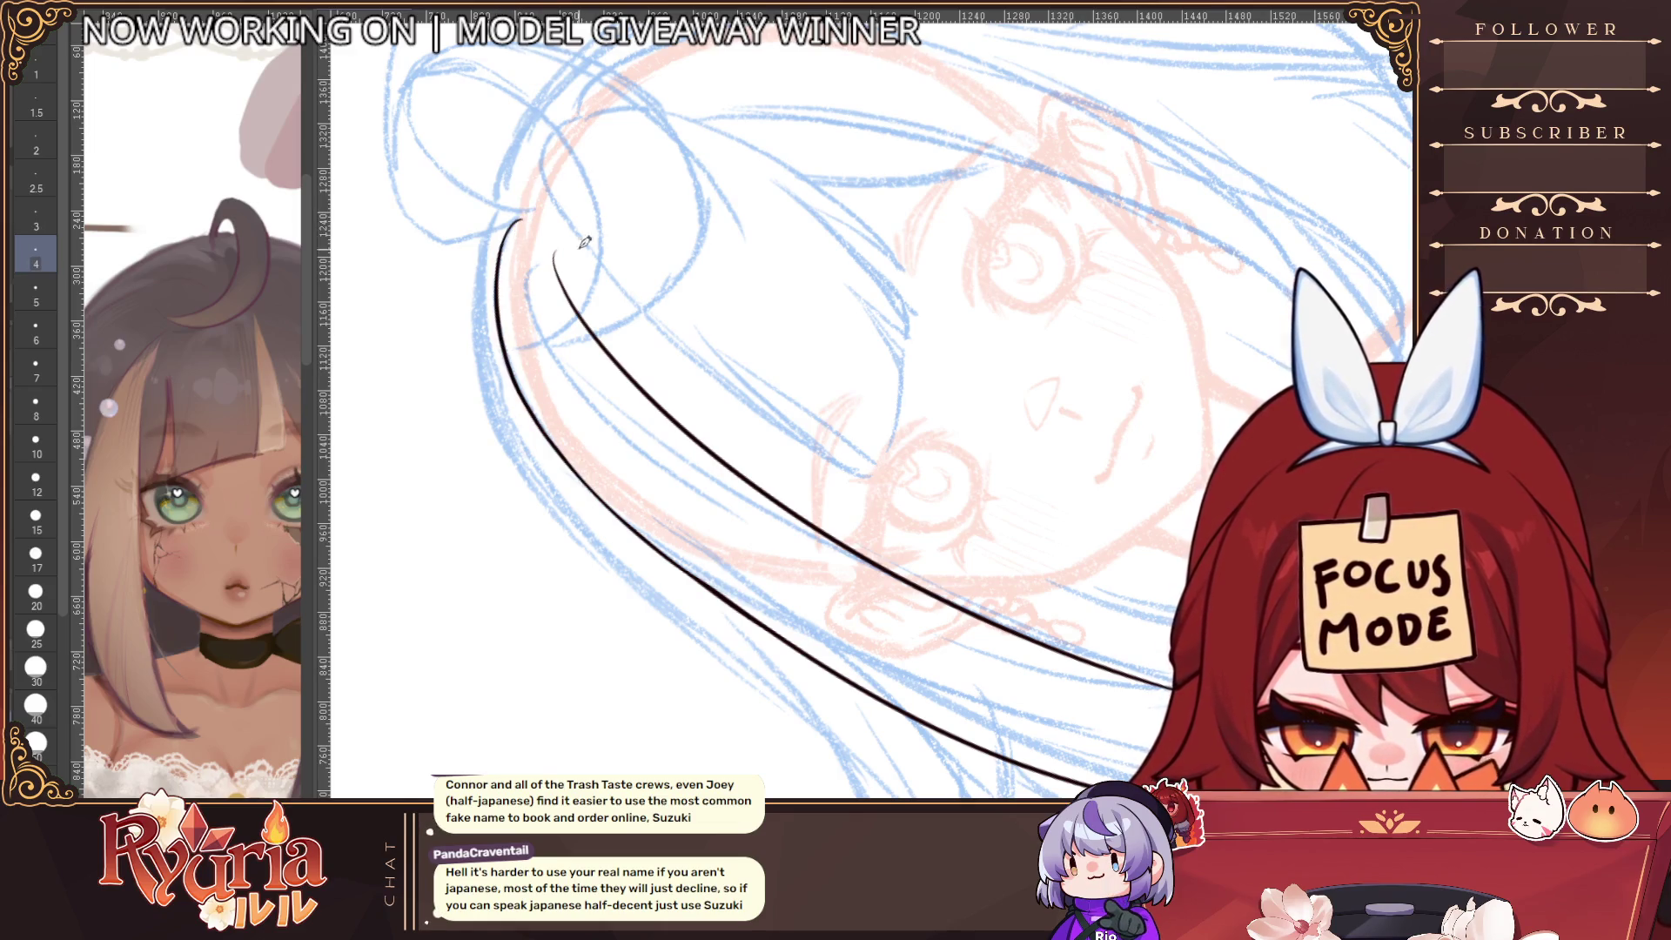
{"action": "key", "text": "bracketright"}
{"action": "key", "text": "bracketright"}
{"action": "key", "text": "e"}
{"action": "left_click_drag", "start_coordinate": [577, 261], "coordinate": [581, 347]}
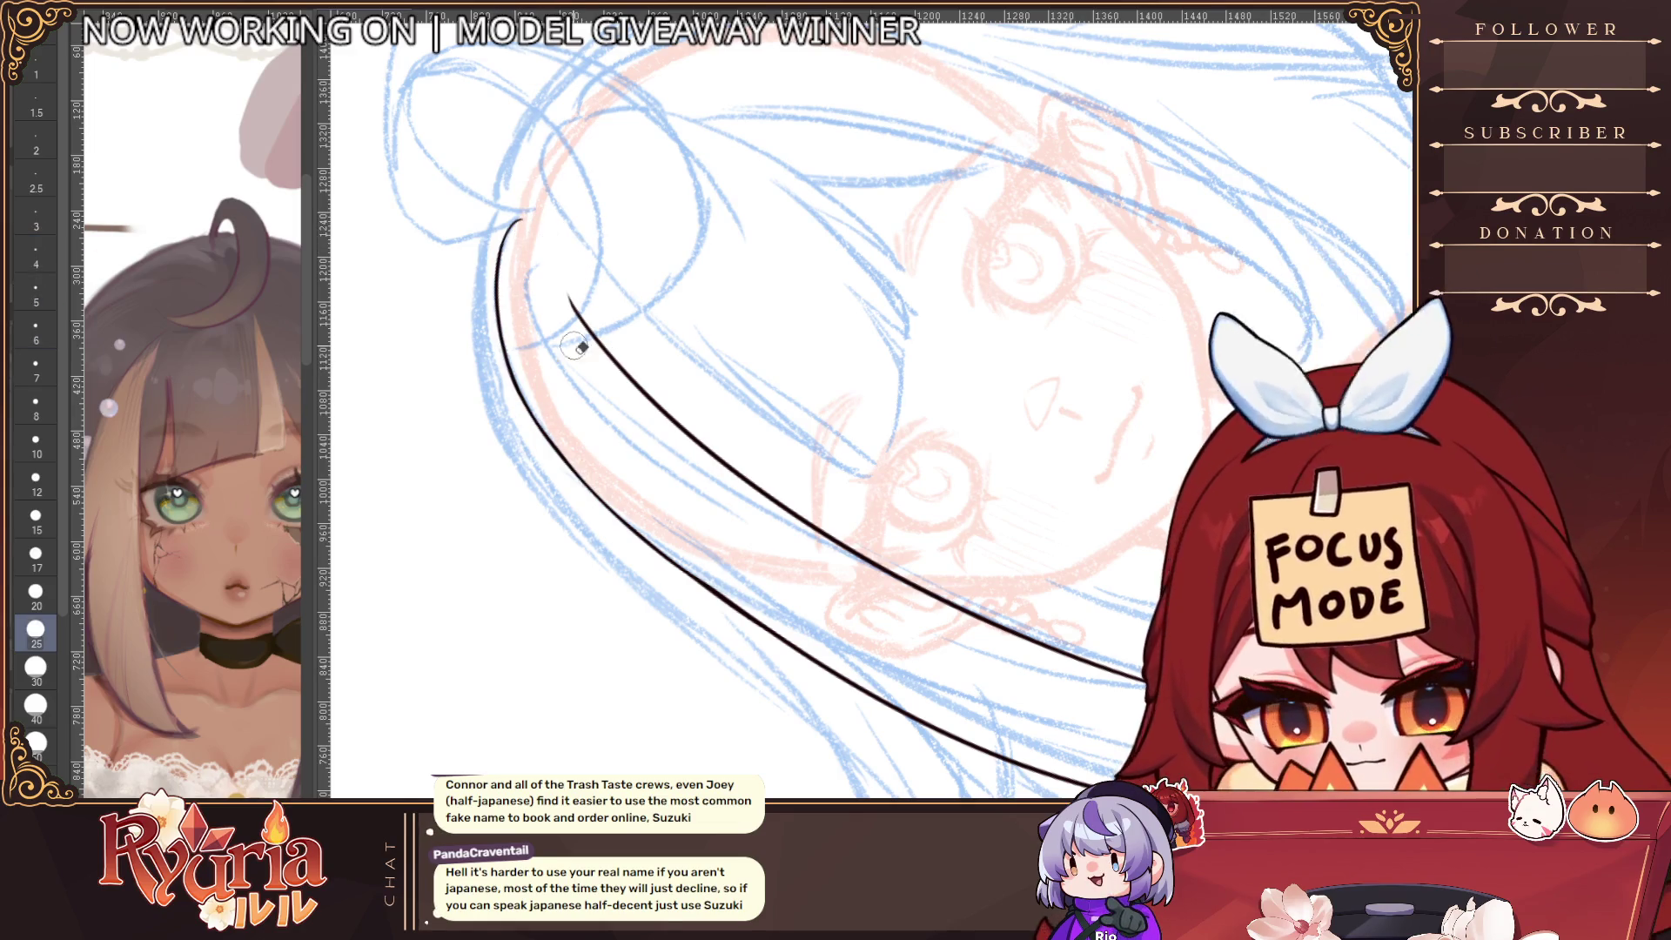
{"action": "scroll", "coordinate": [864, 327], "scroll_direction": "down", "scroll_amount": 5}
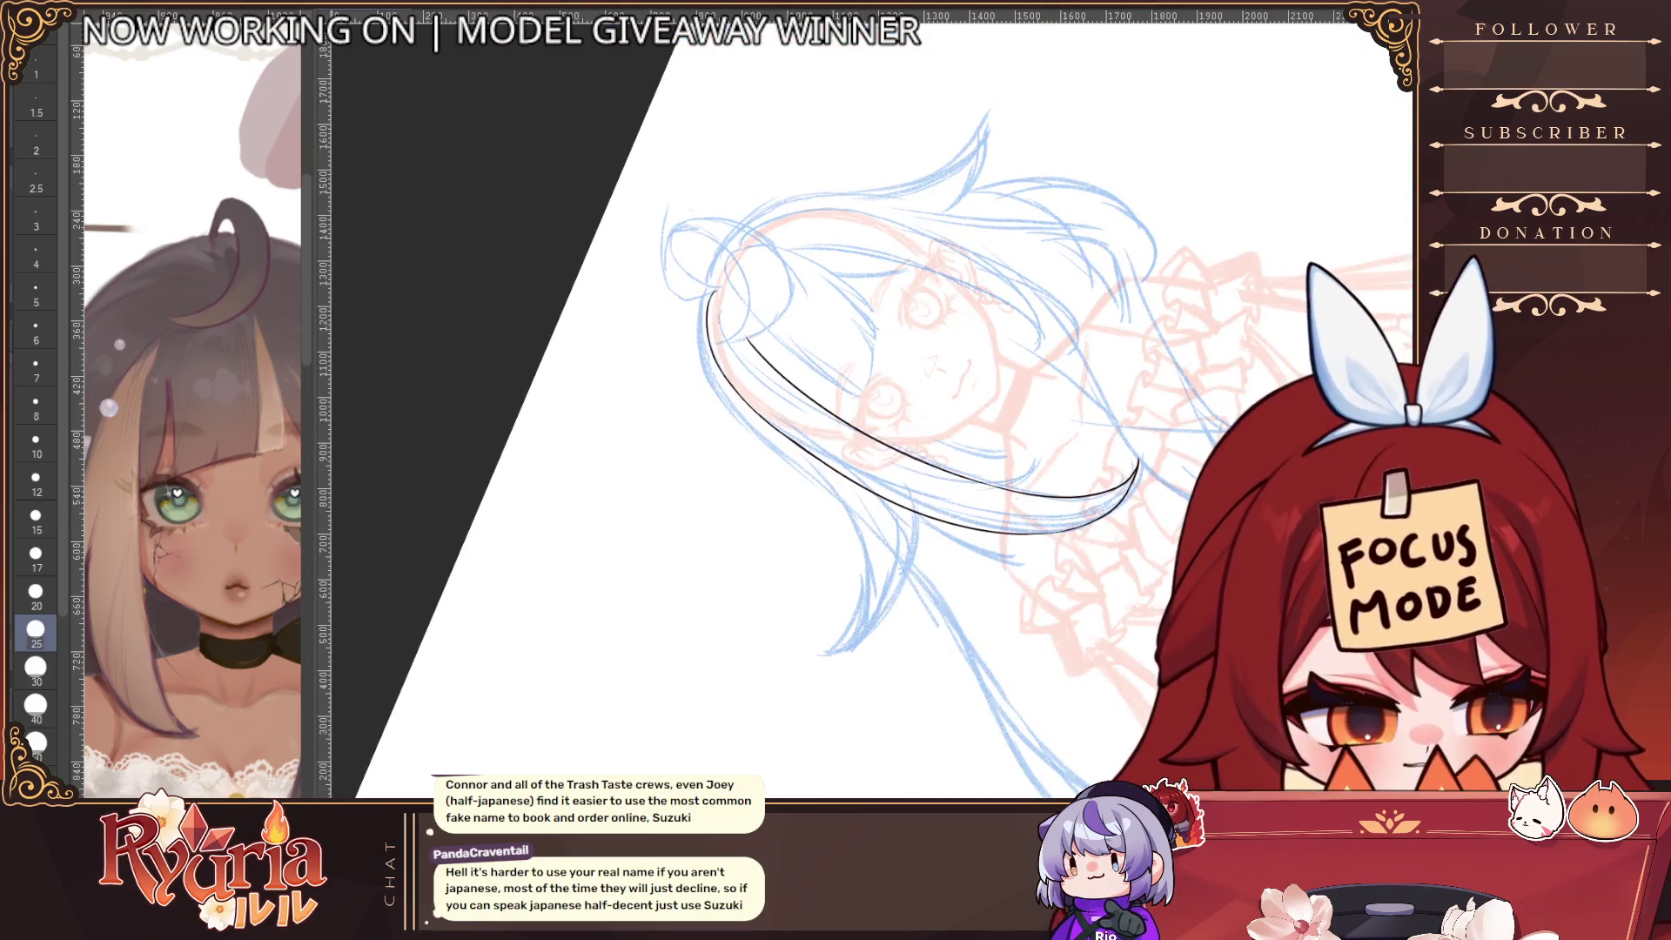
{"action": "key", "text": "ctrl+0"}
{"action": "scroll", "coordinate": [961, 556], "scroll_direction": "up", "scroll_amount": 3}
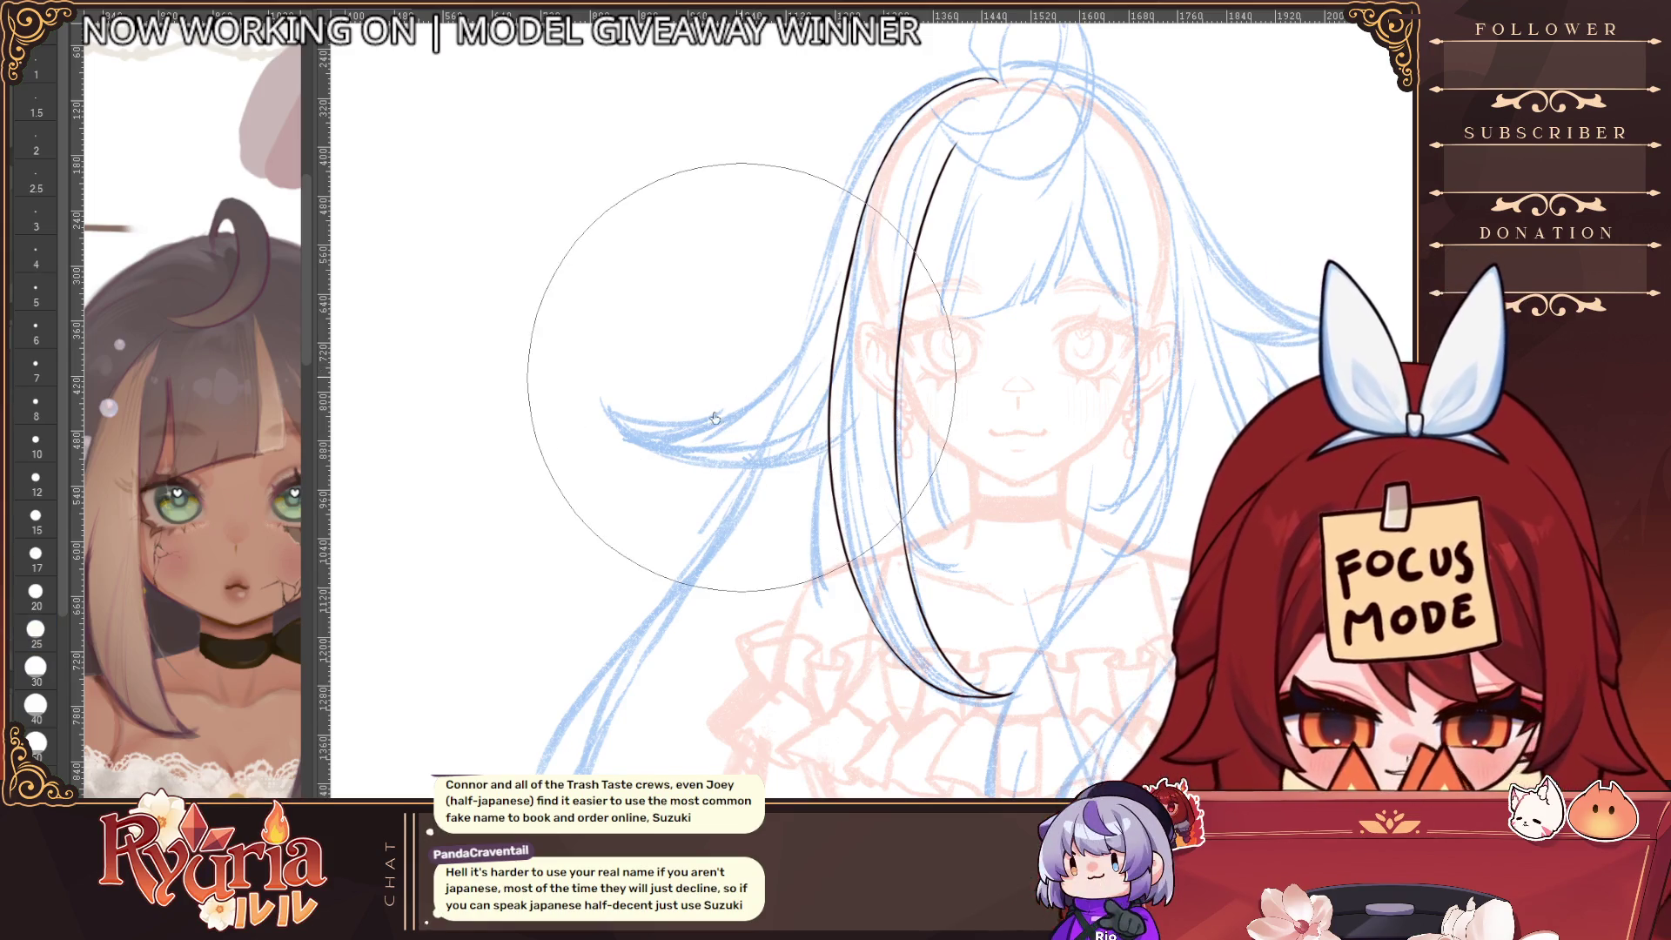
Zoom in on the hair top and, with a thinner pen, retry extending the inner hair line toward the bun
{"action": "scroll", "coordinate": [732, 383], "scroll_direction": "down", "scroll_amount": 1}
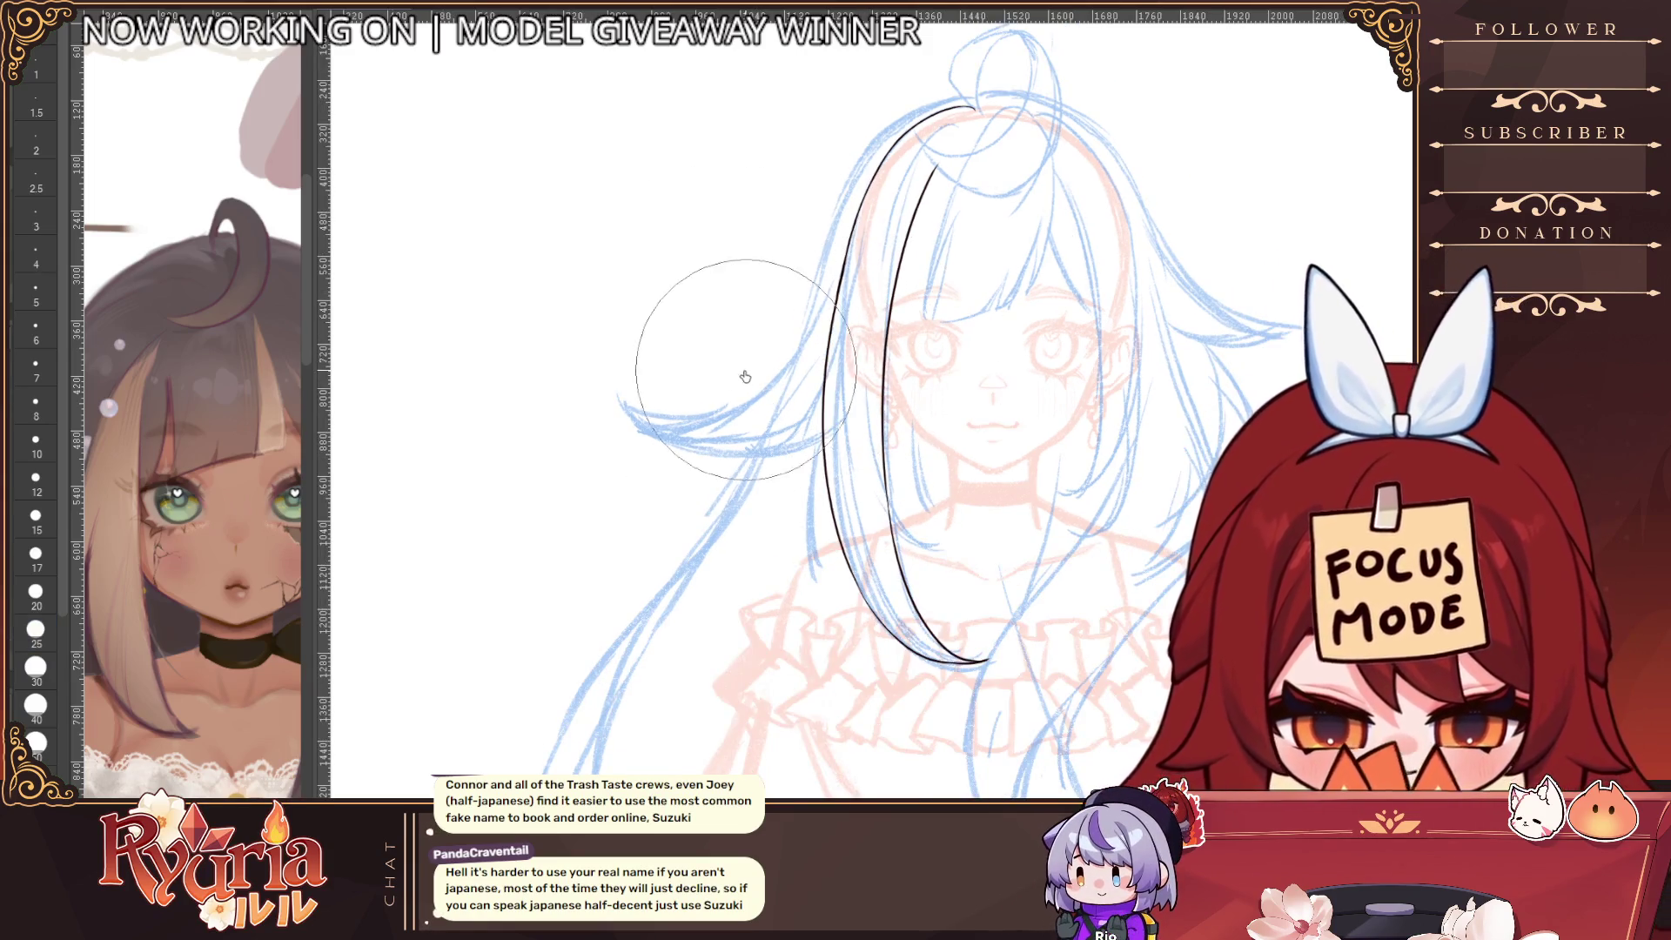
{"action": "scroll", "coordinate": [732, 405], "scroll_direction": "down", "scroll_amount": 1}
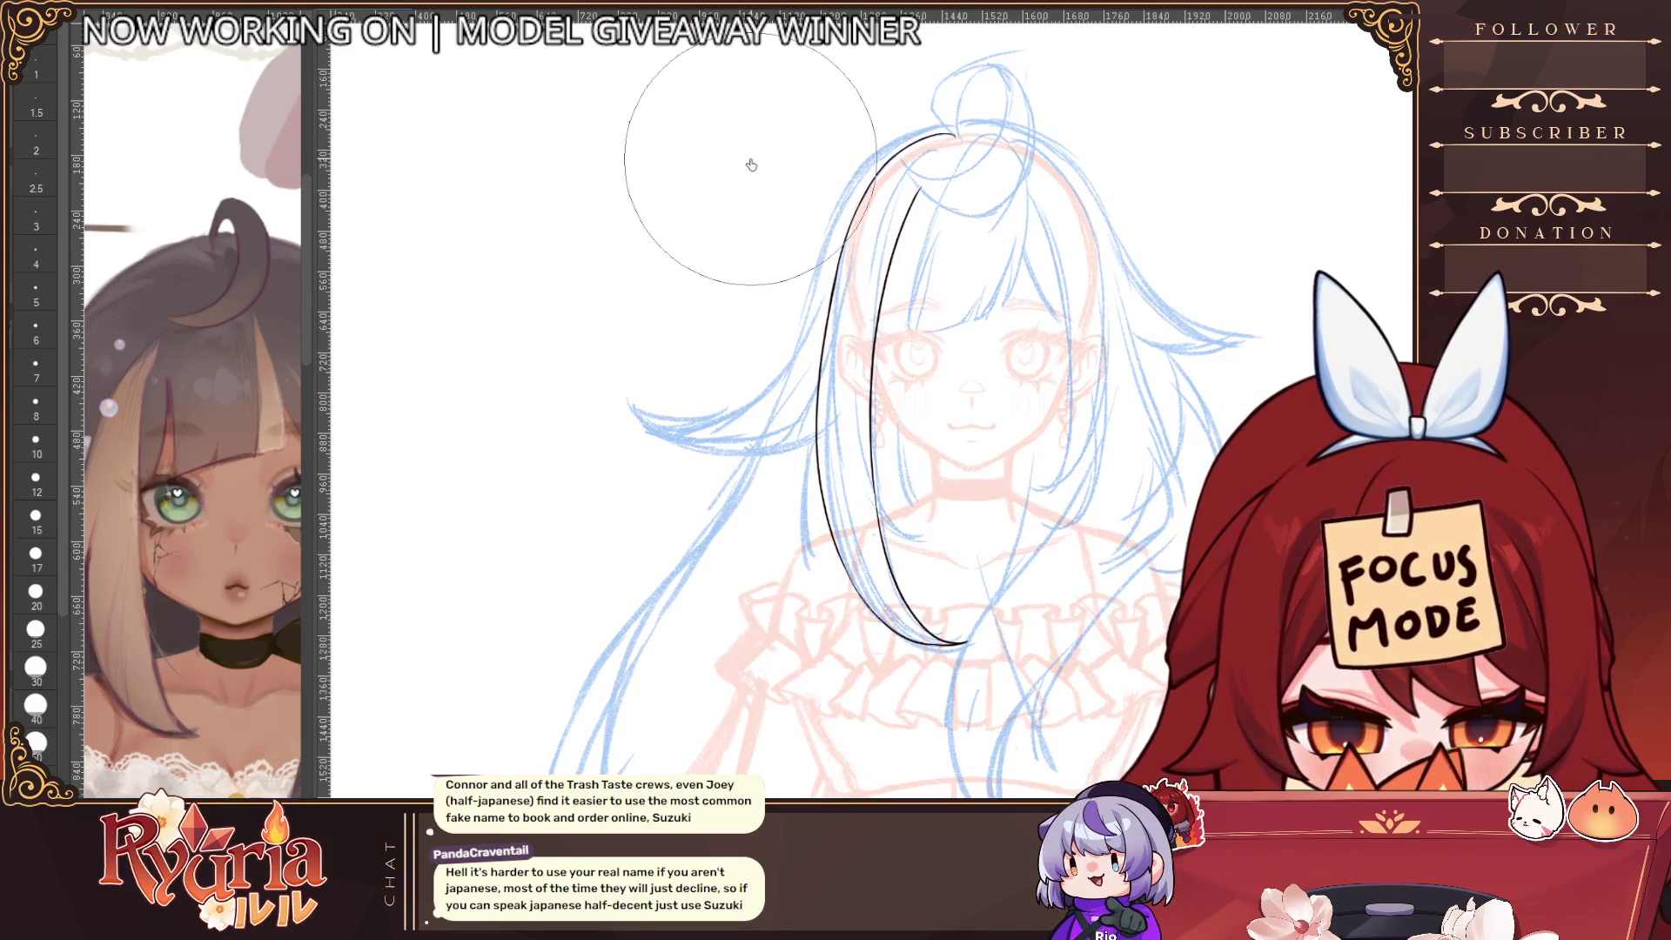
{"action": "key", "text": "bracketleft"}
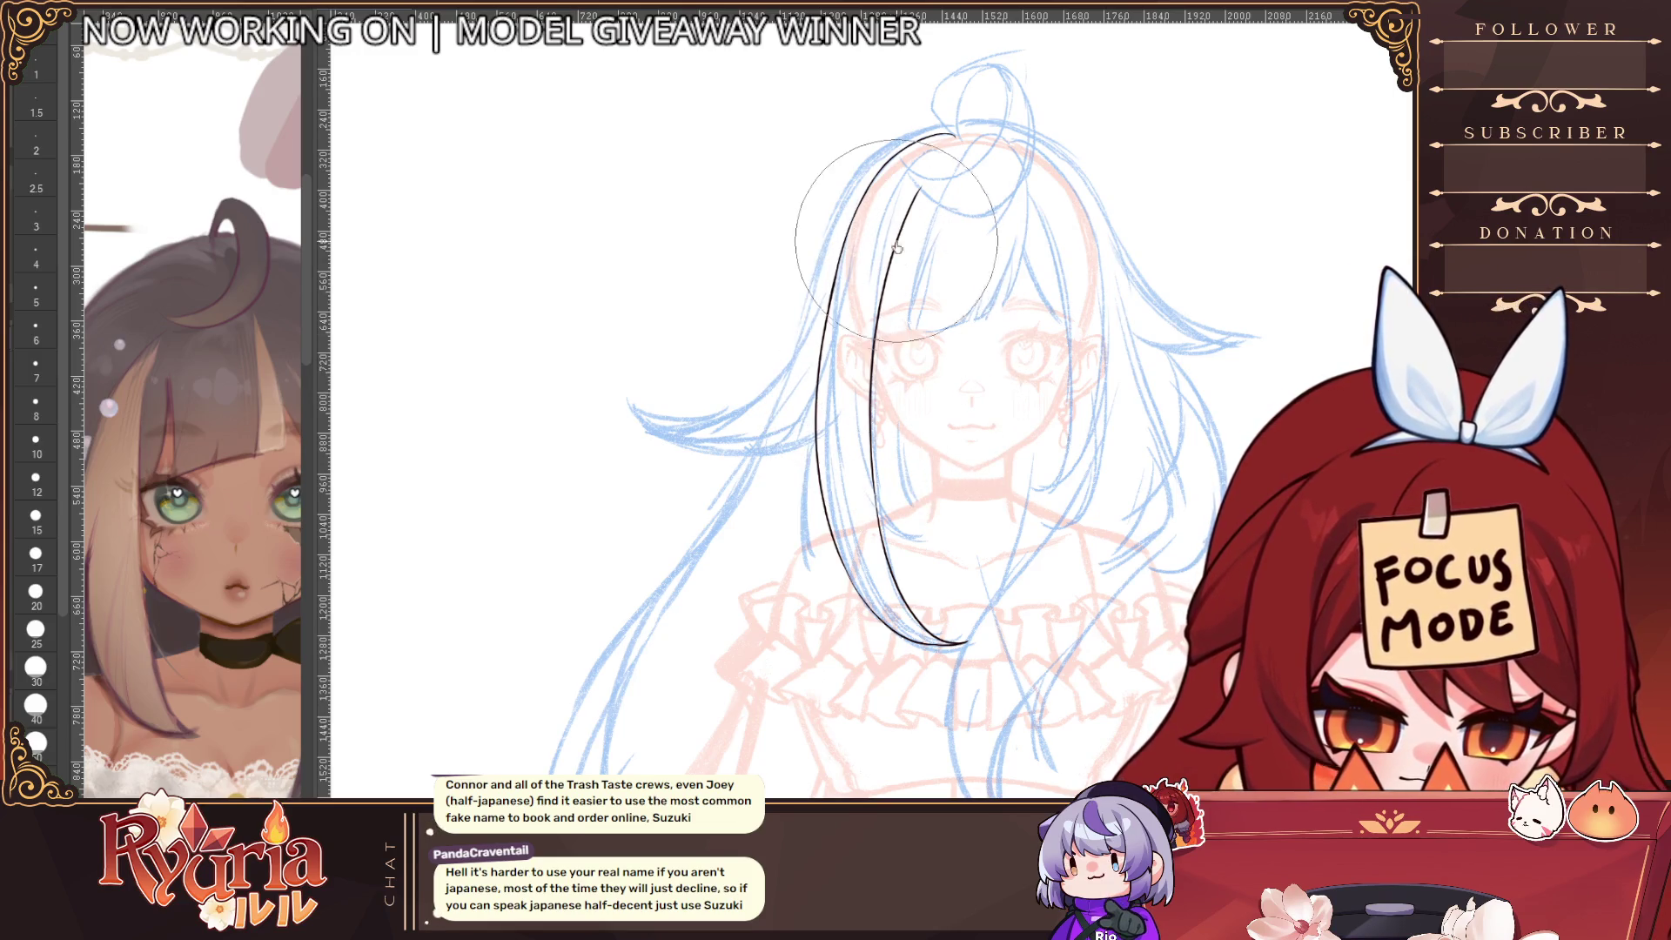
{"action": "scroll", "coordinate": [935, 392], "scroll_direction": "down", "scroll_amount": 1}
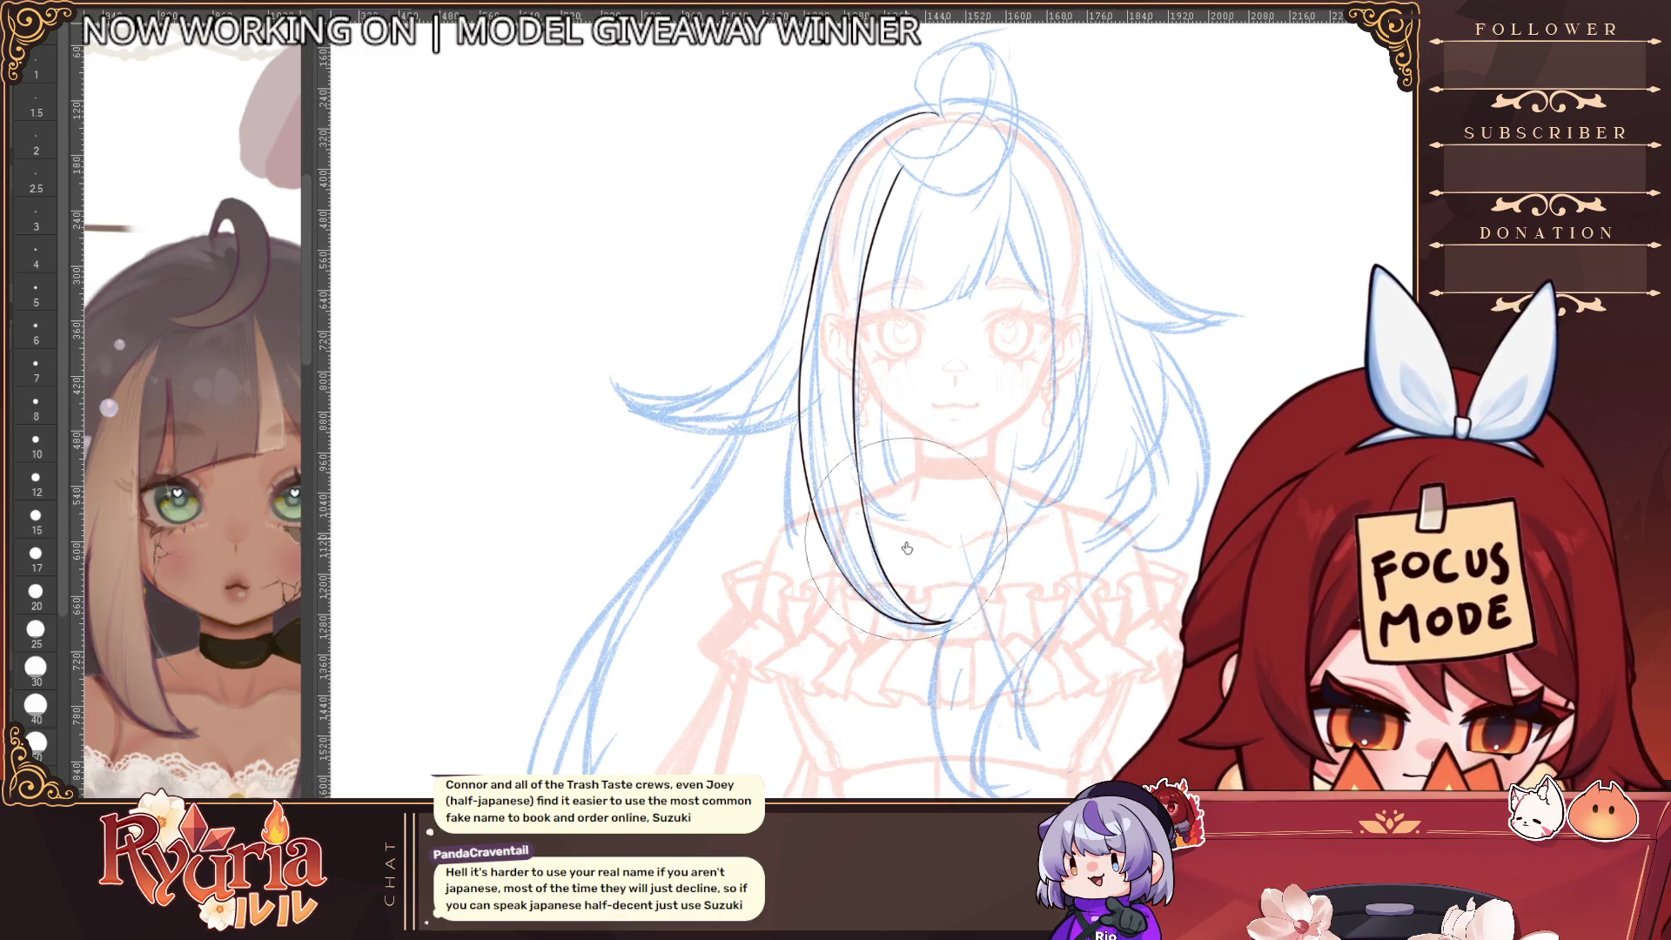
{"action": "scroll", "coordinate": [929, 524], "scroll_direction": "down", "scroll_amount": 2}
{"action": "scroll", "coordinate": [1060, 325], "scroll_direction": "up", "scroll_amount": 2}
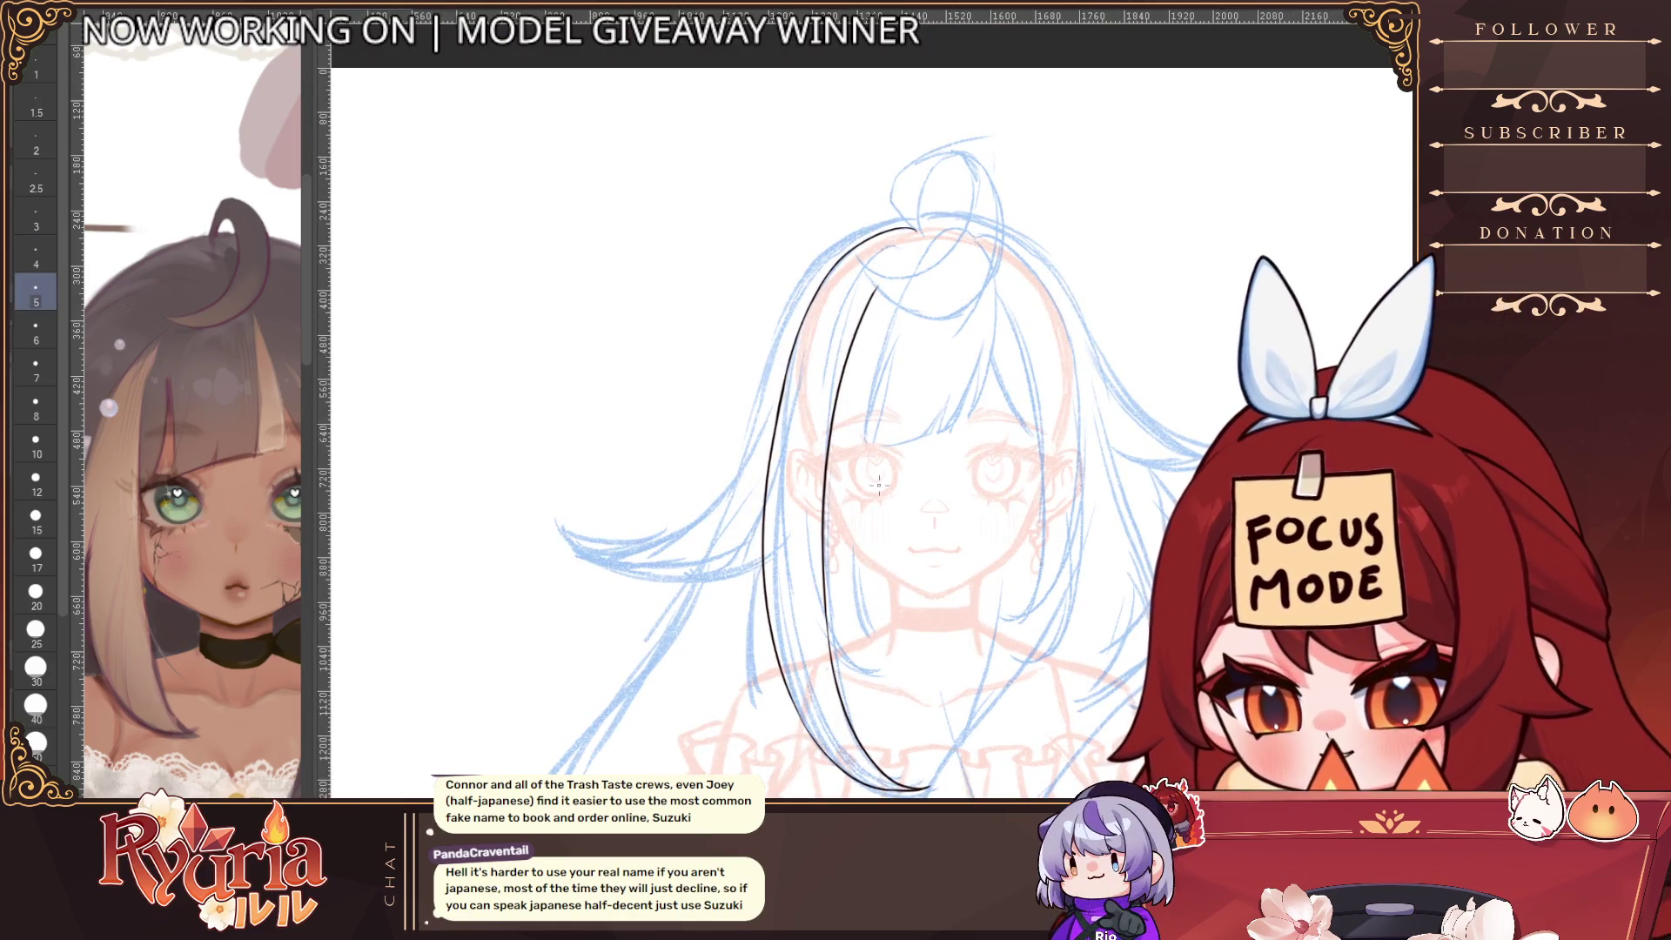
{"action": "scroll", "coordinate": [881, 272], "scroll_direction": "up", "scroll_amount": 2}
{"action": "key", "text": "bracketleft"}
{"action": "key", "text": "bracketleft"}
{"action": "left_click_drag", "start_coordinate": [900, 263], "coordinate": [843, 359]}
{"action": "key", "text": "ctrl+z"}
{"action": "left_click_drag", "start_coordinate": [900, 261], "coordinate": [848, 342]}
{"action": "key", "text": "ctrl+z"}
{"action": "key", "text": "ctrl+z"}
{"action": "scroll", "coordinate": [914, 228], "scroll_direction": "down", "scroll_amount": 3}
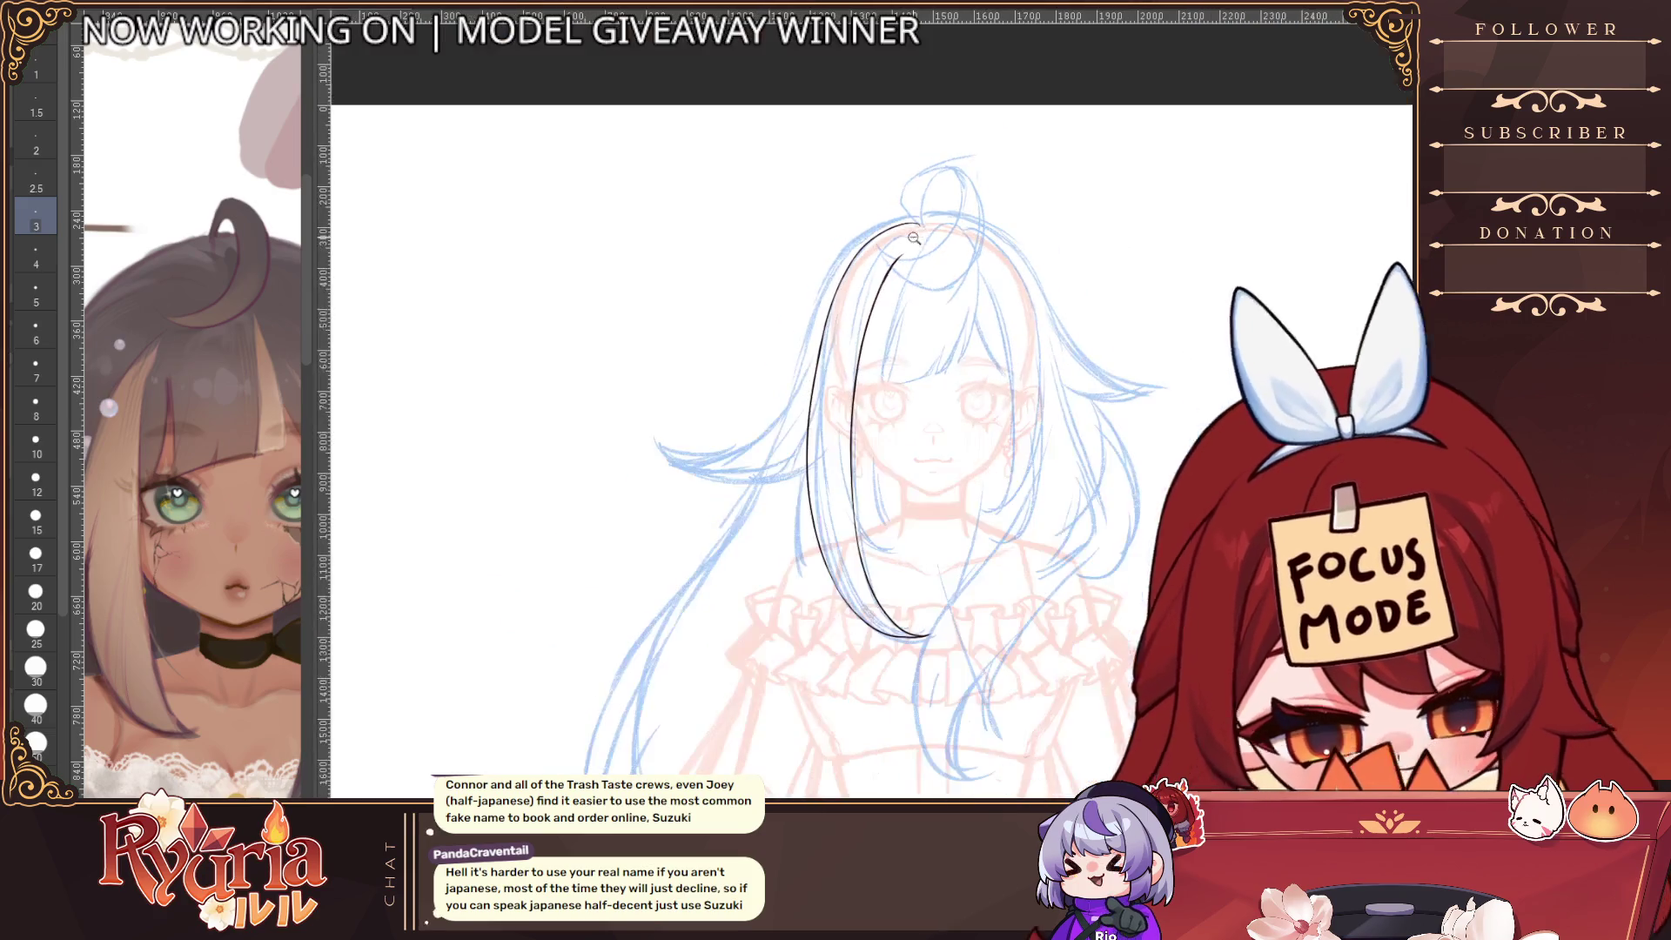
Mirror and rotate the canvas view so the hair strands run horizontally
{"action": "scroll", "coordinate": [892, 609], "scroll_direction": "up", "scroll_amount": 3}
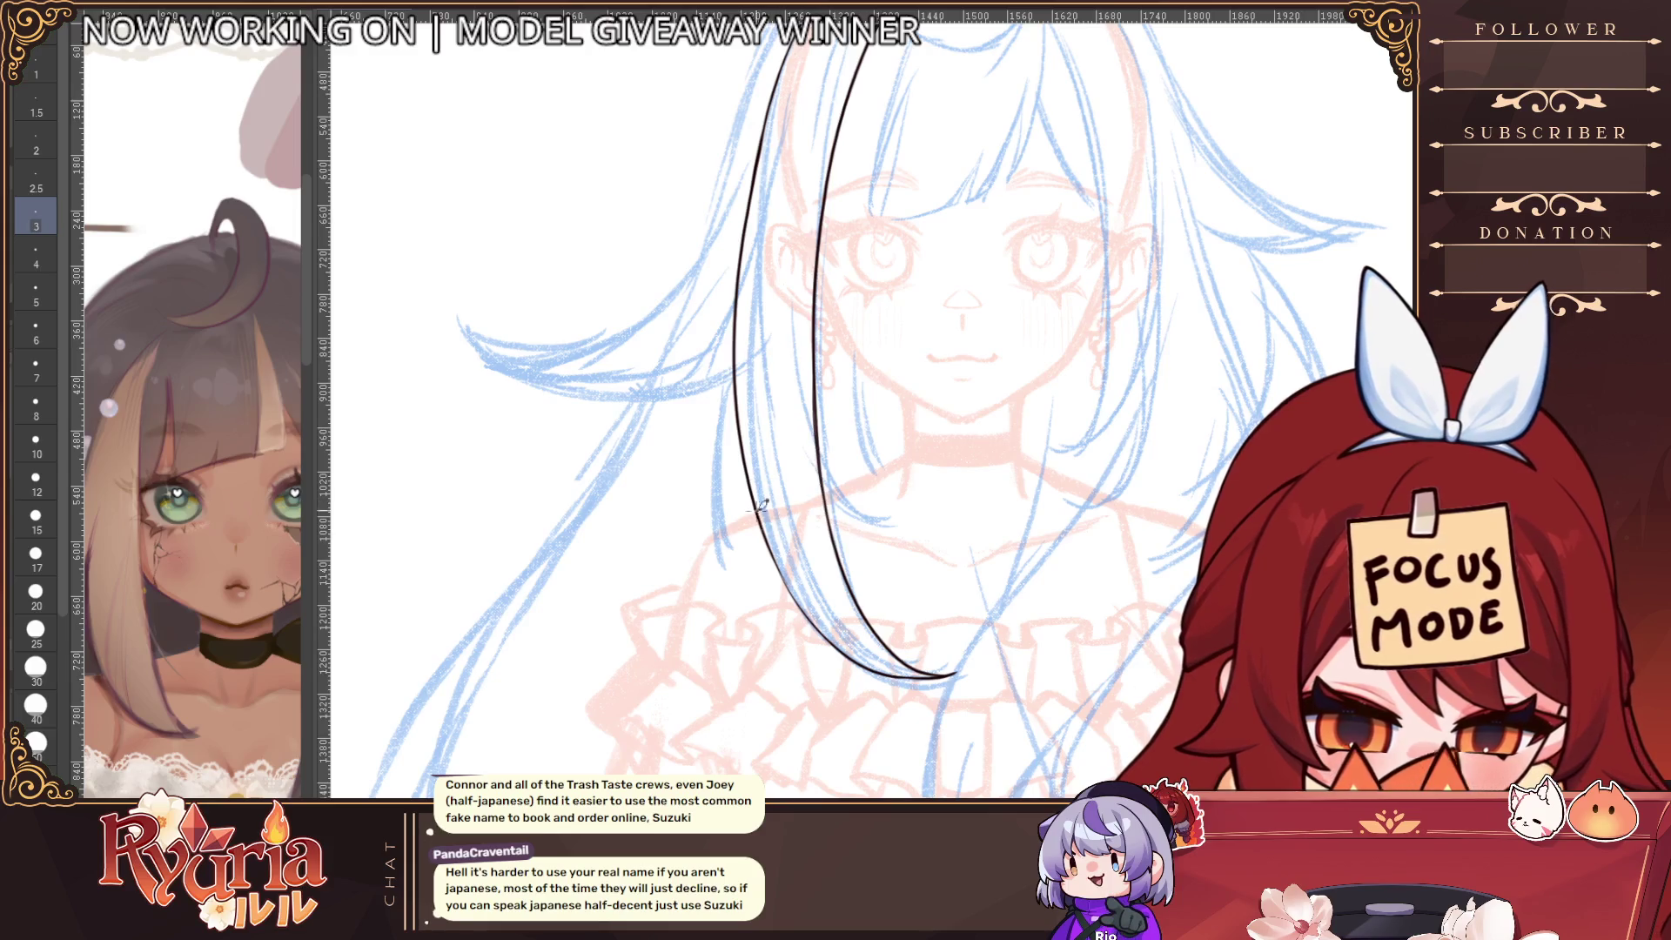
{"action": "scroll", "coordinate": [1141, 526], "scroll_direction": "down", "scroll_amount": 4}
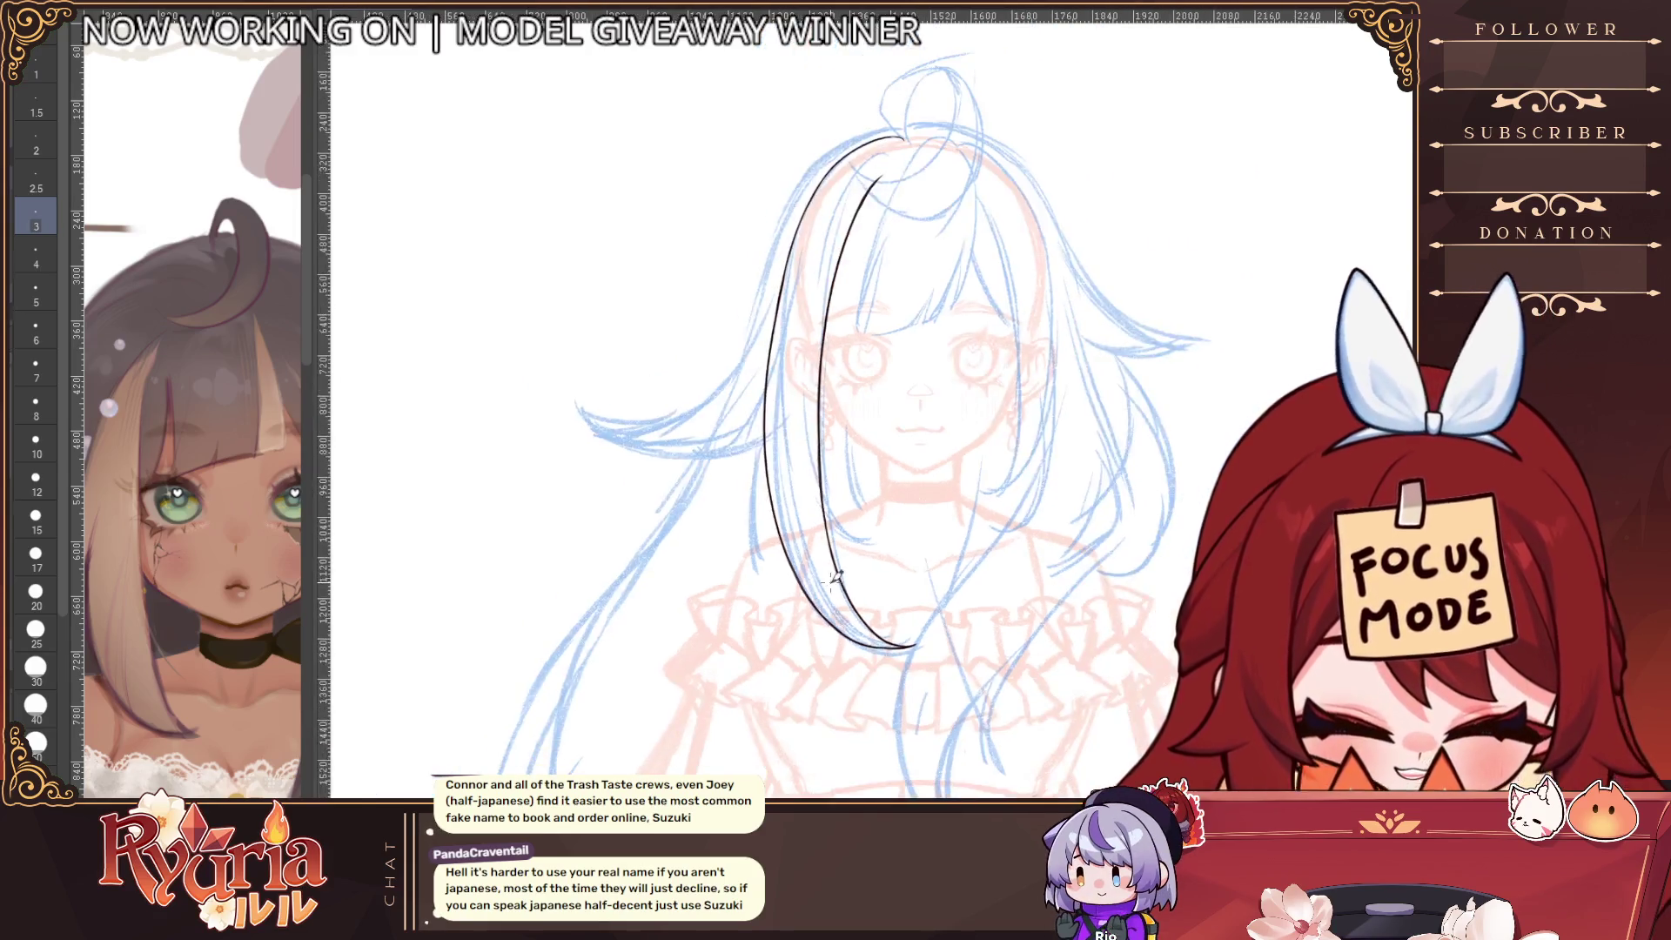
{"action": "scroll", "coordinate": [1137, 522], "scroll_direction": "up", "scroll_amount": 2}
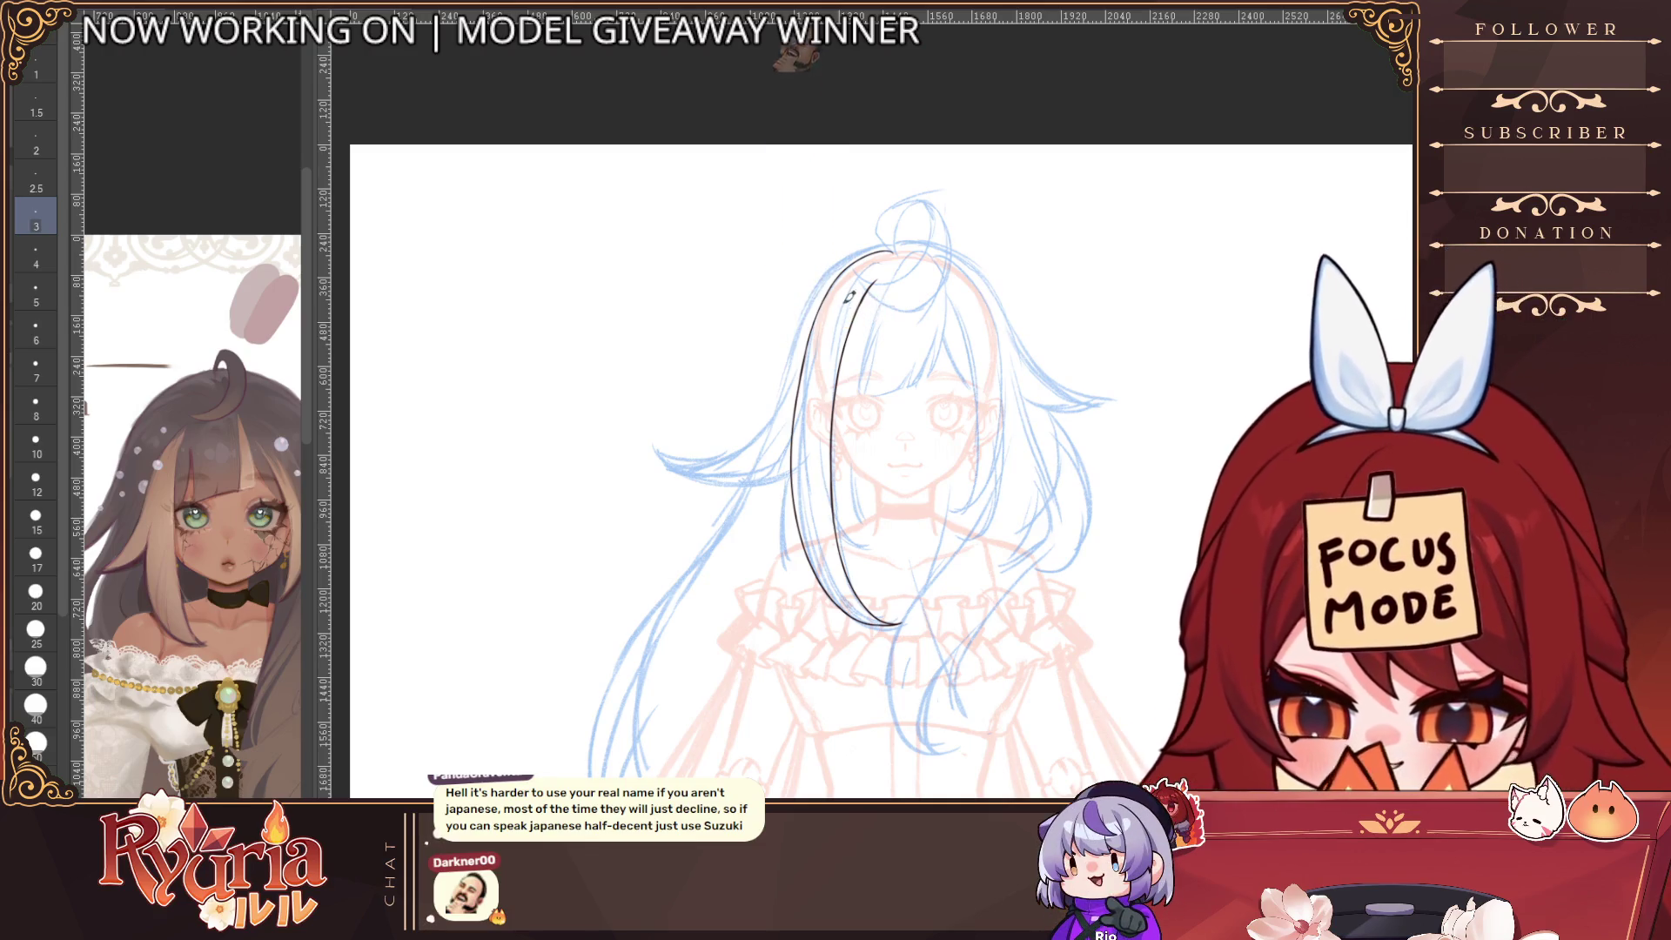
{"action": "scroll", "coordinate": [870, 247], "scroll_direction": "up", "scroll_amount": 2}
{"action": "scroll", "coordinate": [833, 283], "scroll_direction": "up", "scroll_amount": 3}
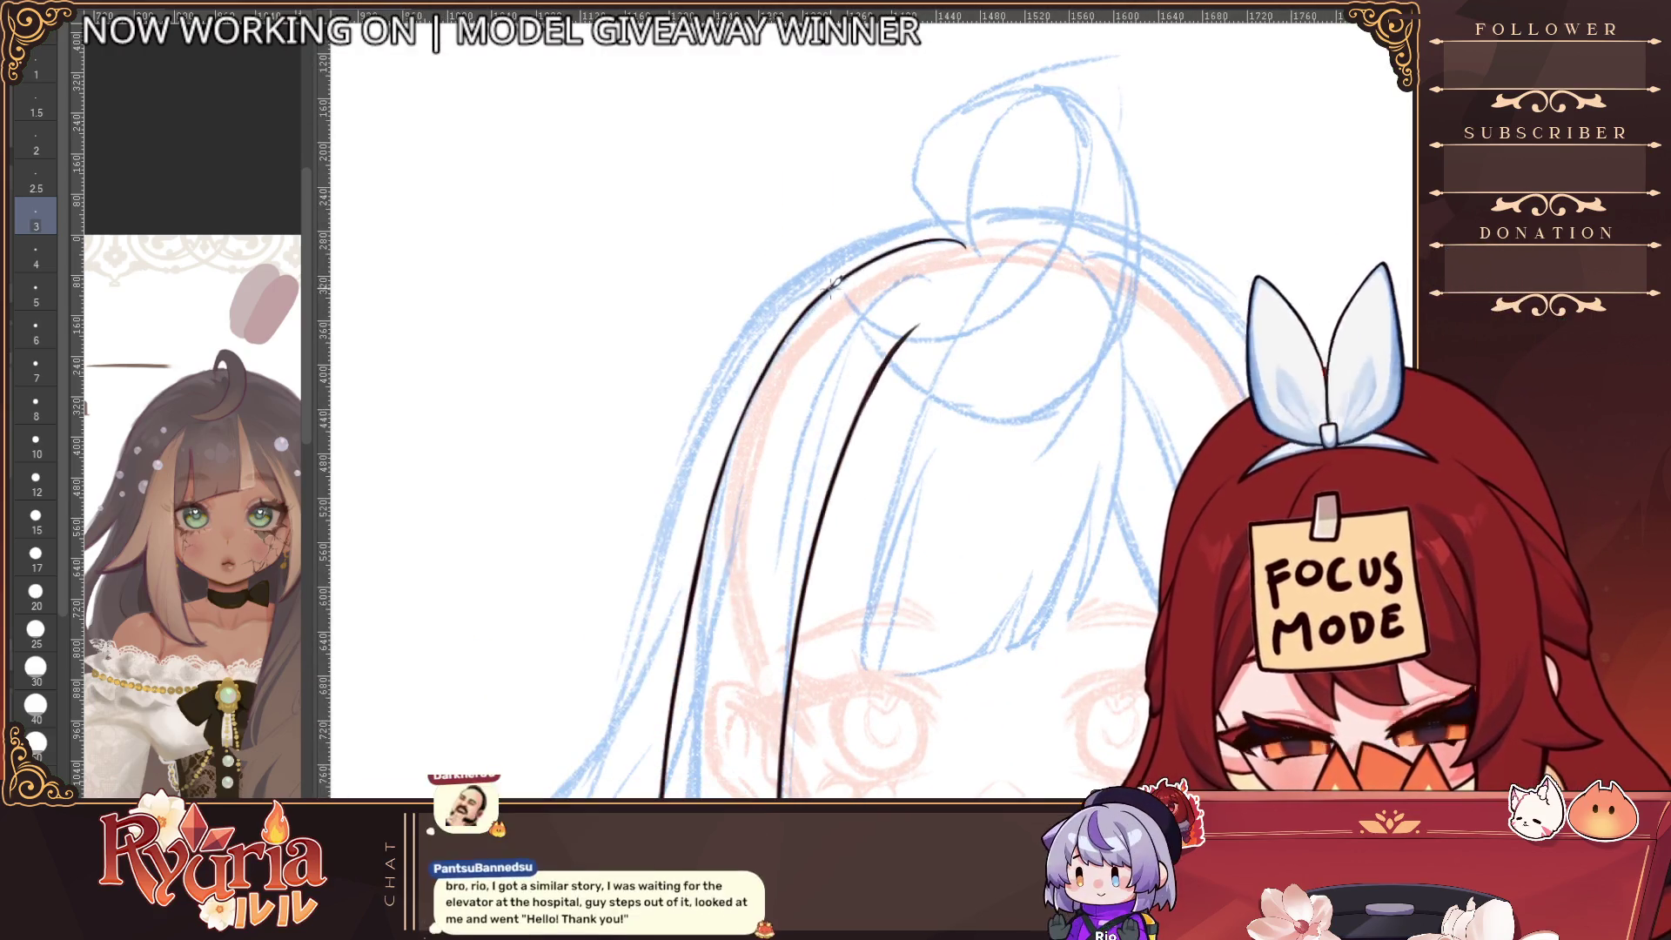
{"action": "key", "text": "h"}
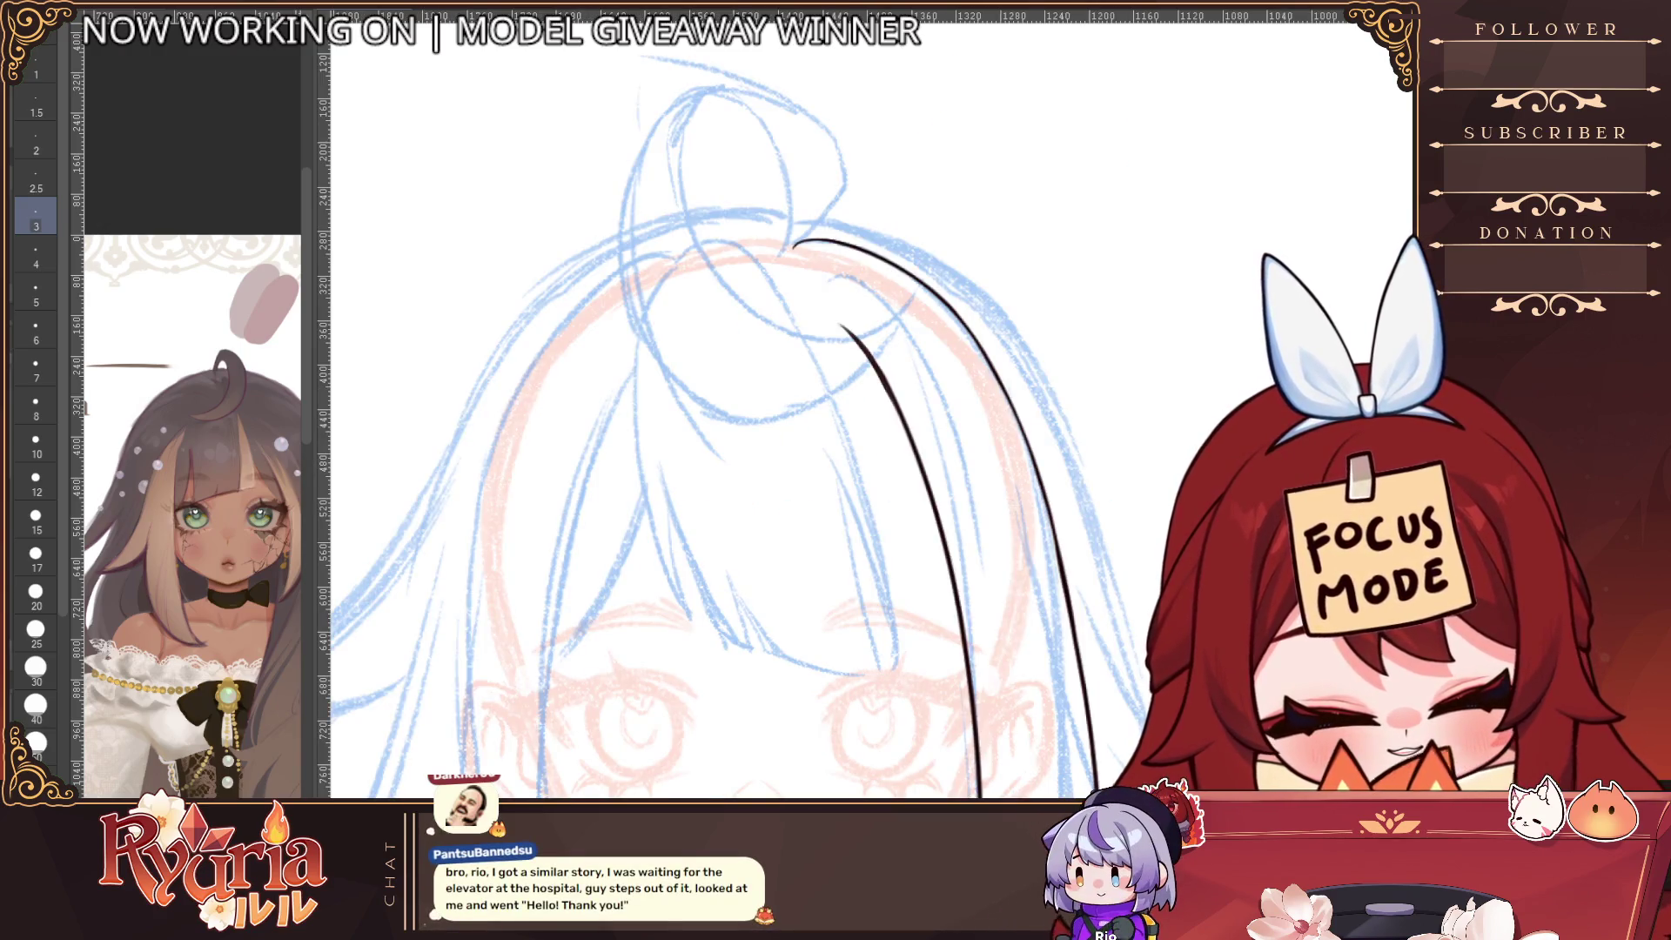
{"action": "key", "text": "-"}
{"action": "key", "text": "-"}
{"action": "key", "text": "-"}
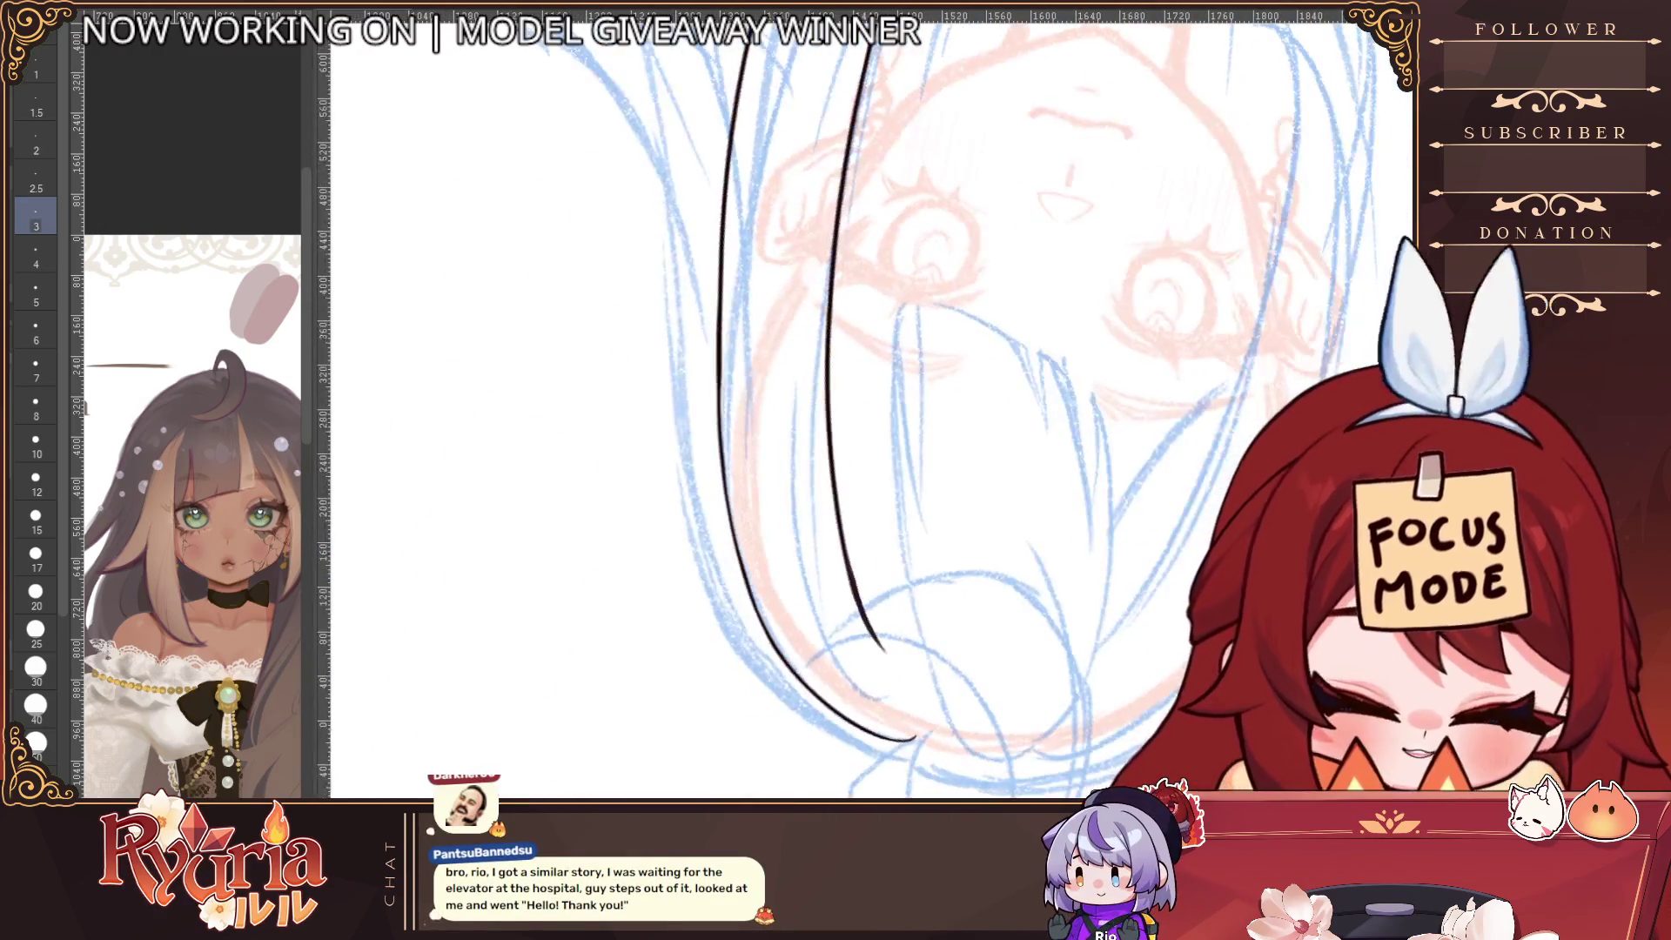
{"action": "scroll", "coordinate": [838, 441], "scroll_direction": "up", "scroll_amount": 1}
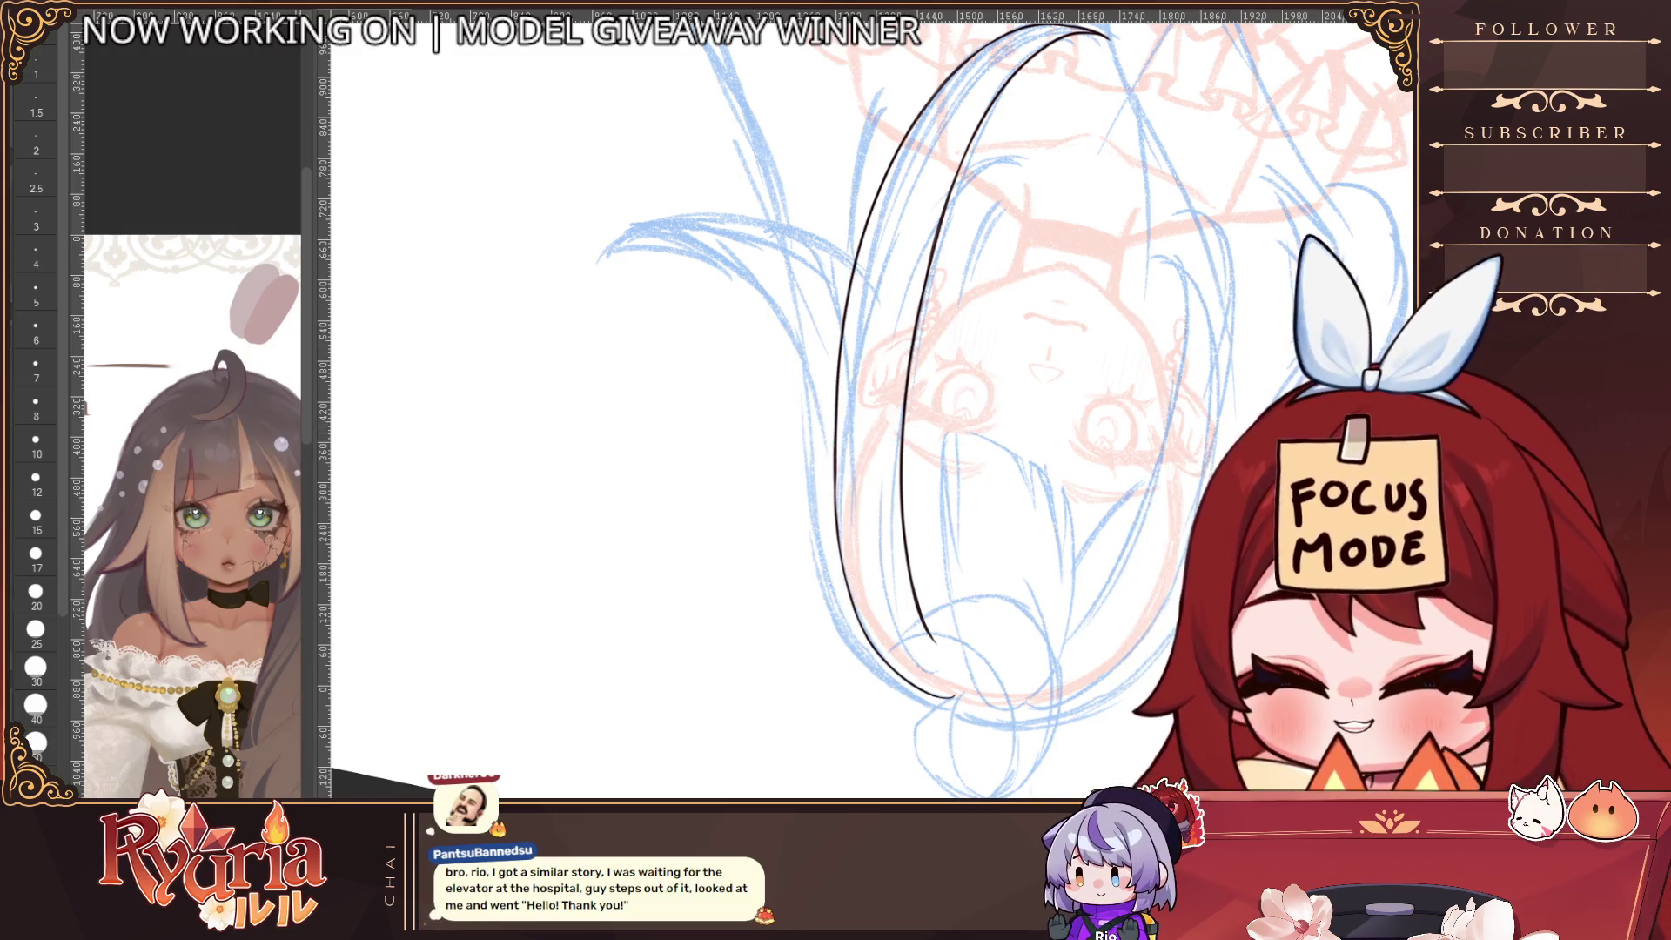
With a small brush size, re-stroke the left strand's outer line bolder, then level the view
{"action": "left_click", "coordinate": [36, 255]}
{"action": "left_click", "coordinate": [36, 217]}
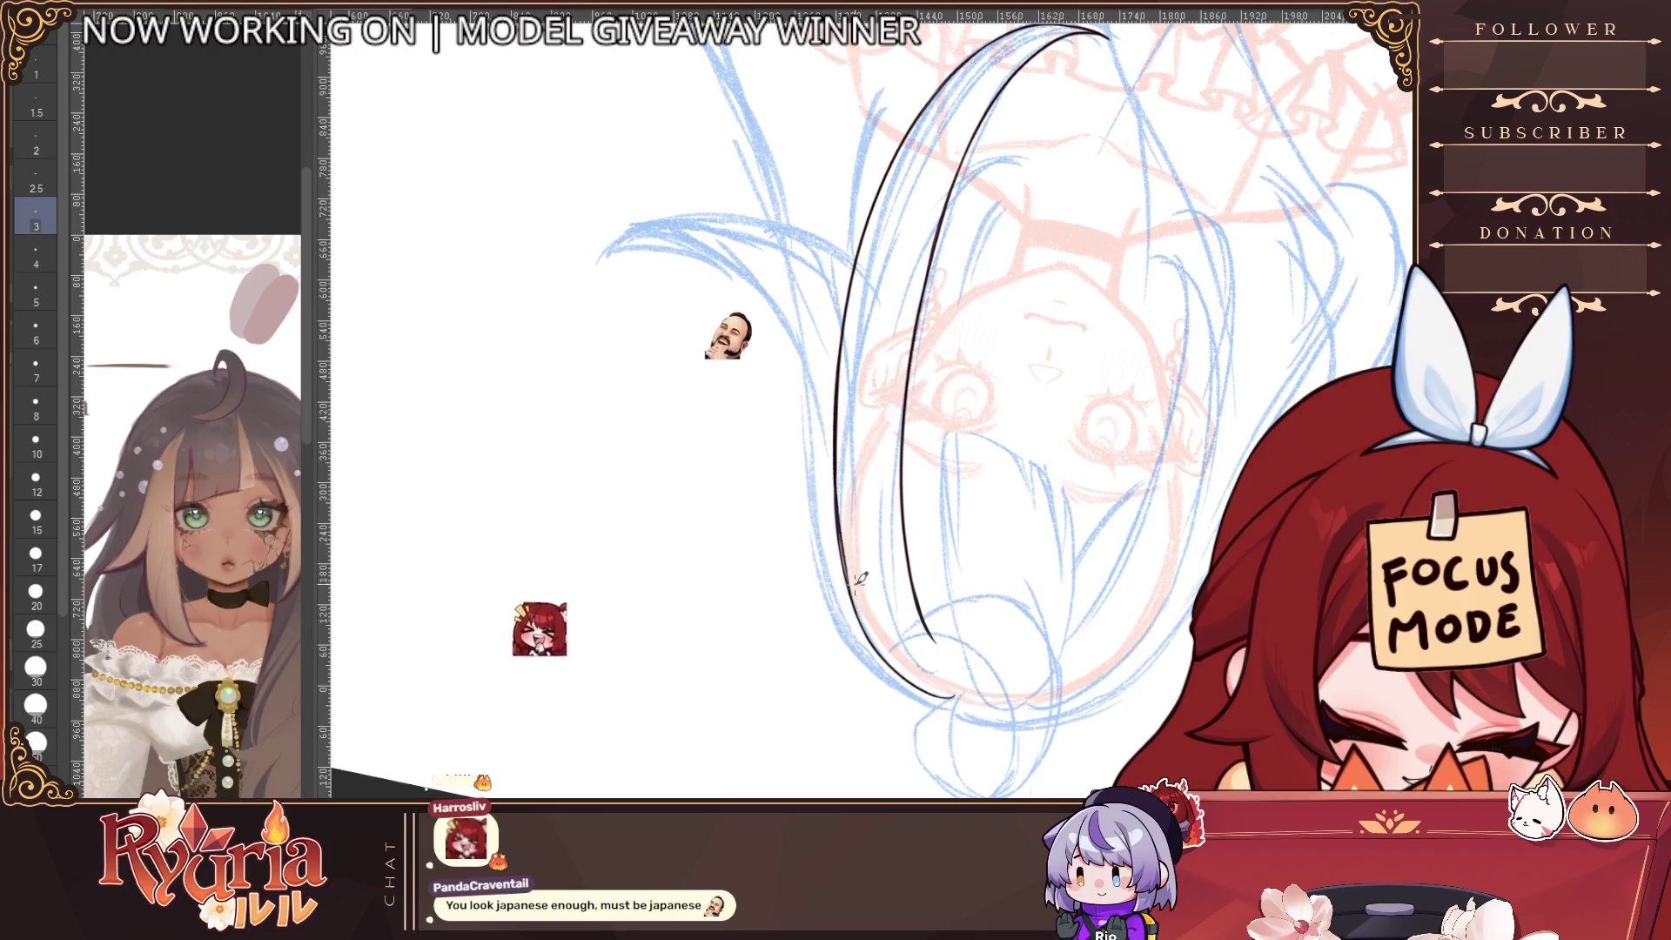
{"action": "left_click_drag", "start_coordinate": [1087, 440], "coordinate": [987, 400]}
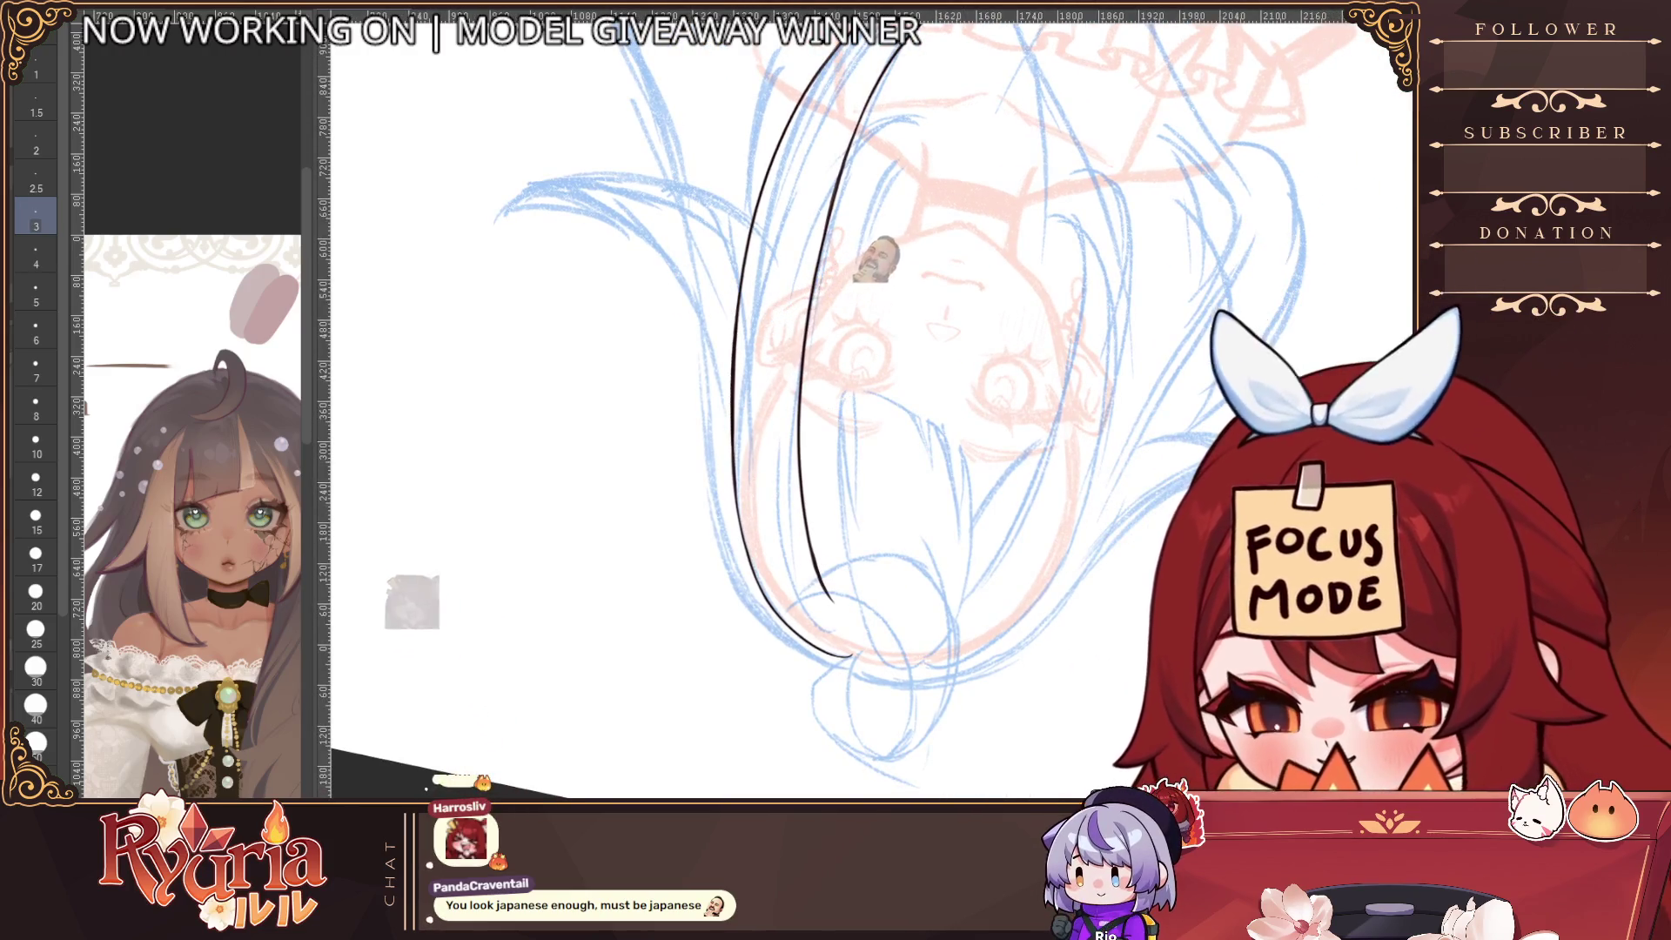
{"action": "key", "text": "bracketleft"}
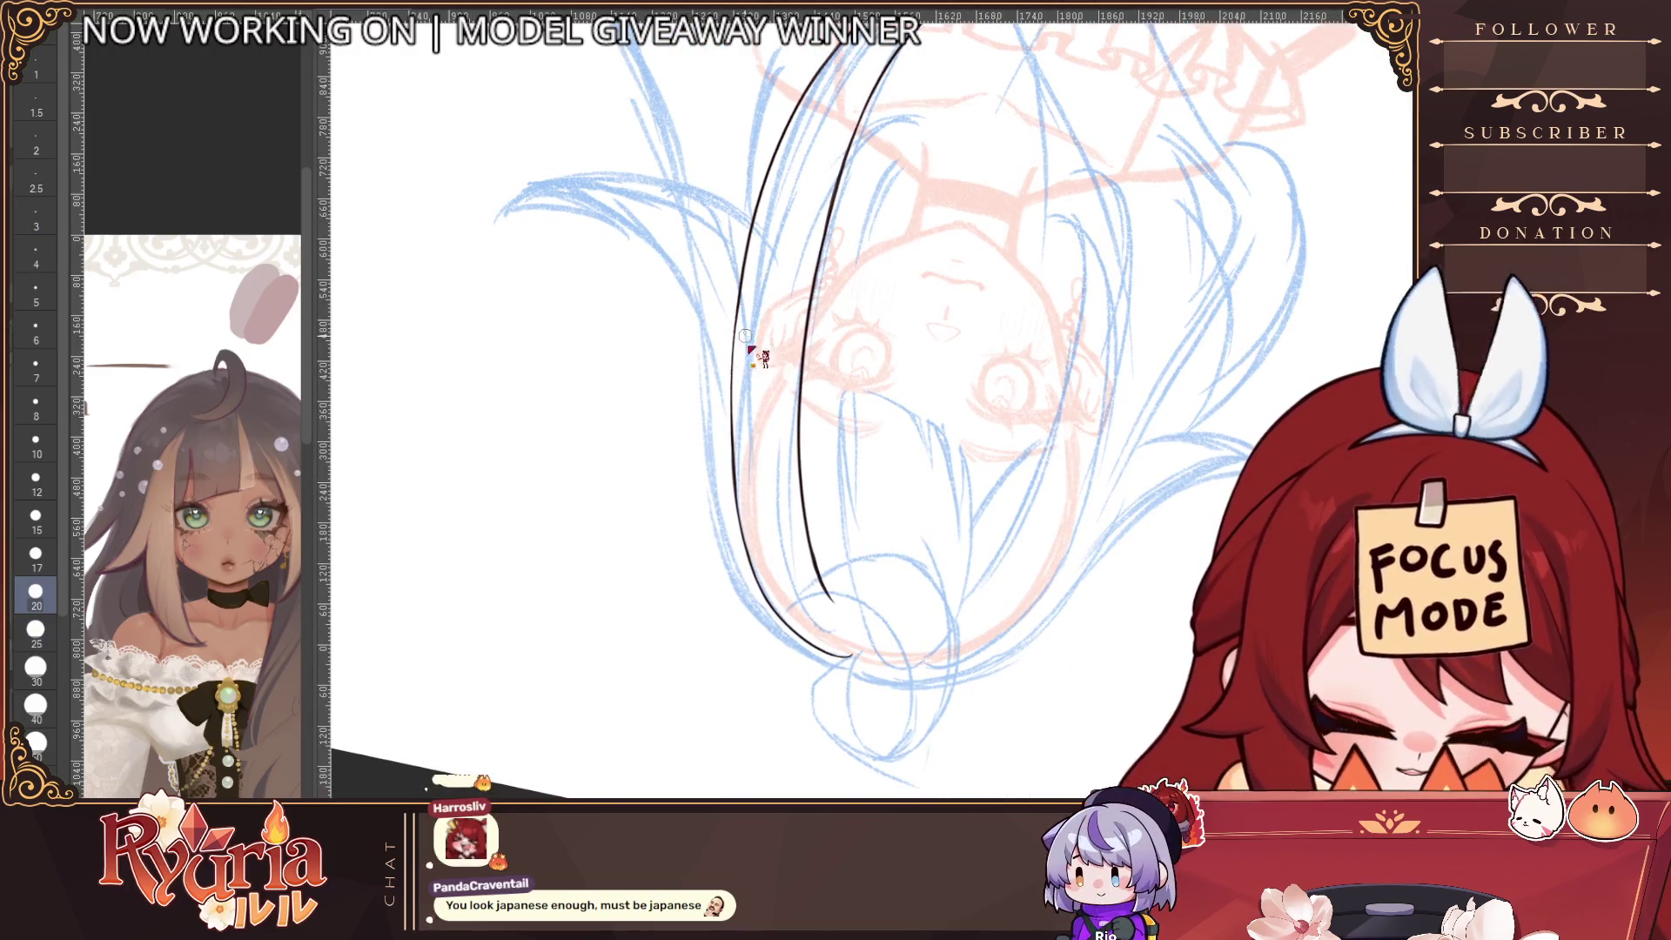
{"action": "left_click_drag", "start_coordinate": [746, 335], "coordinate": [746, 444]}
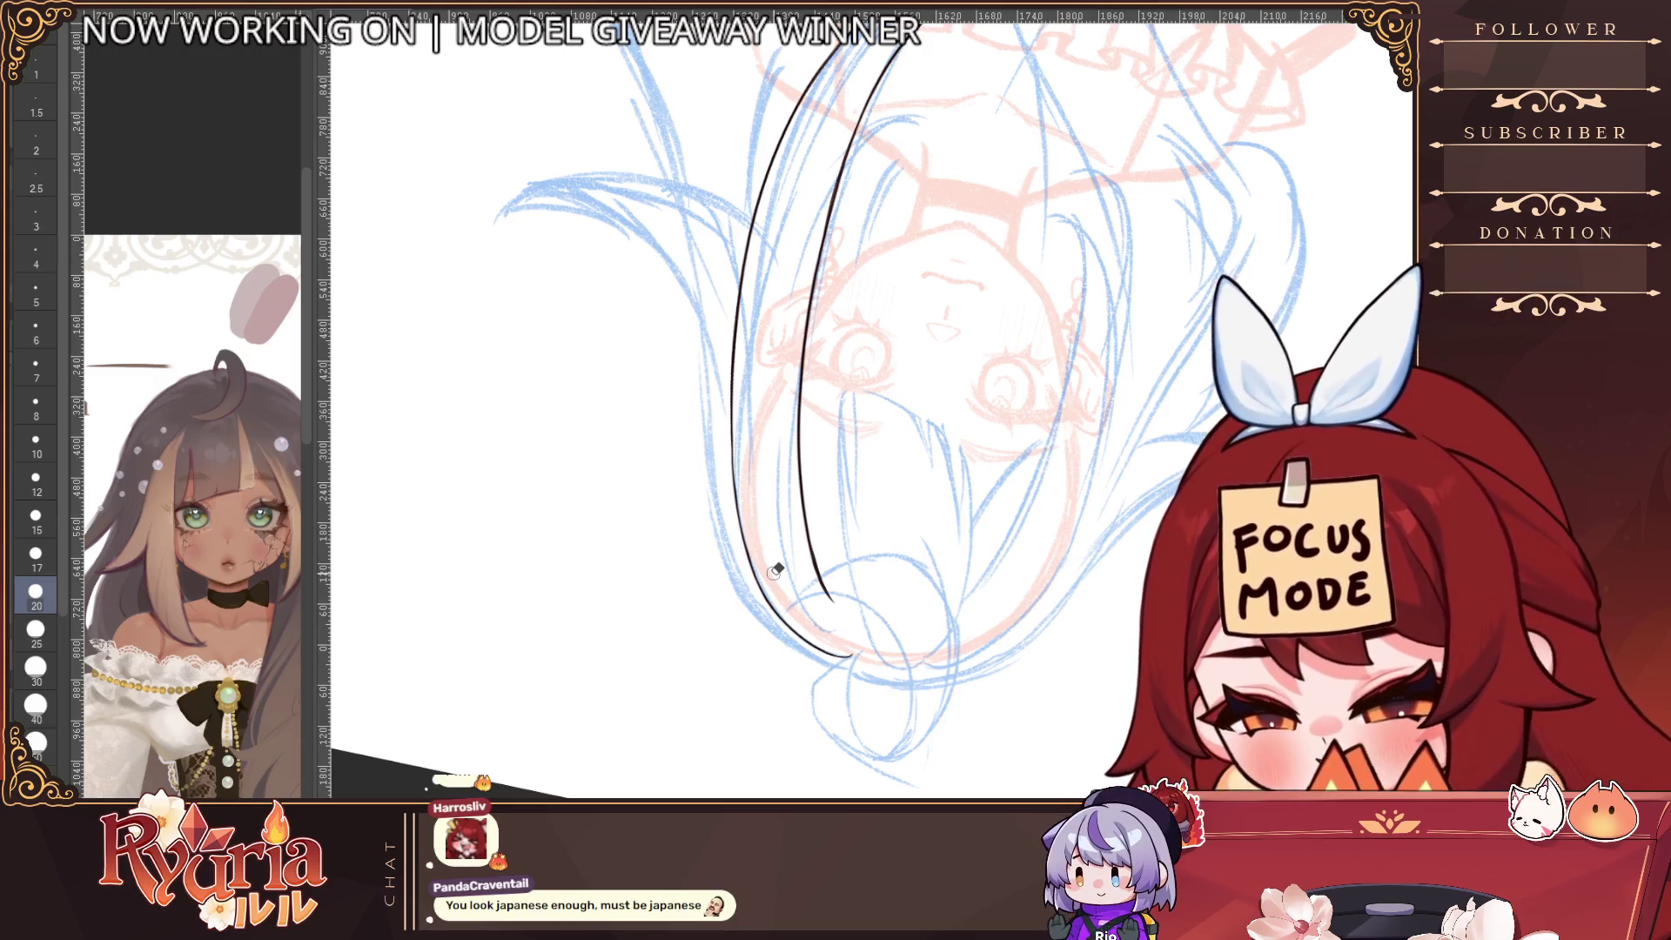
{"action": "key", "text": "e"}
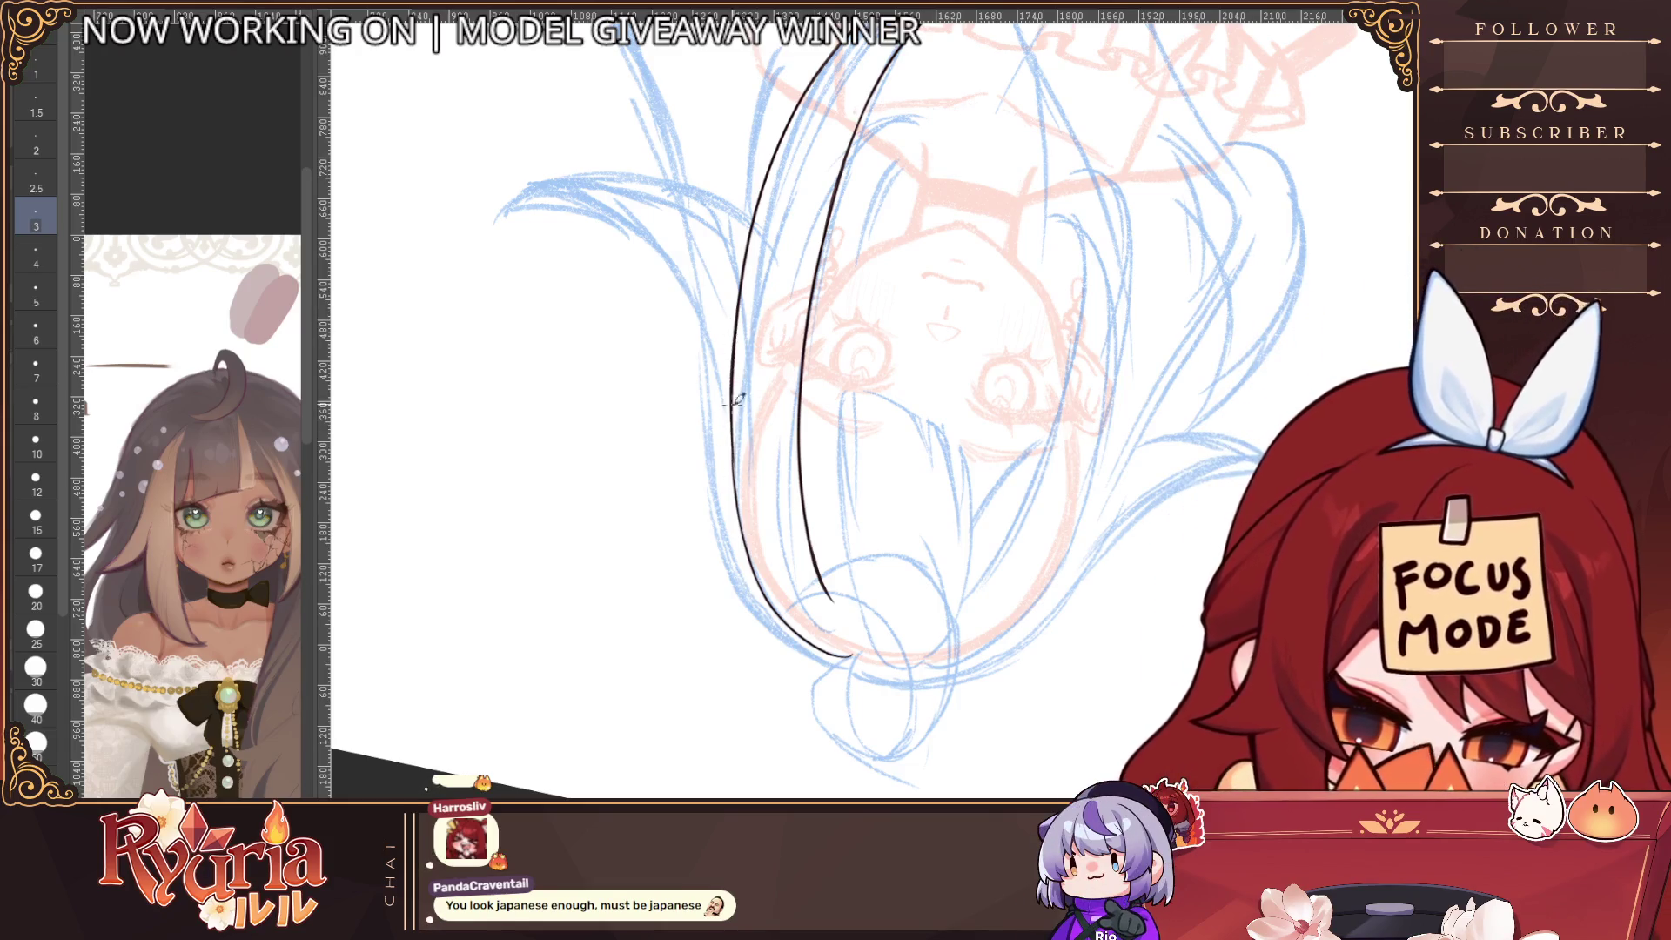
{"action": "scroll", "coordinate": [750, 528], "scroll_direction": "up", "scroll_amount": 2}
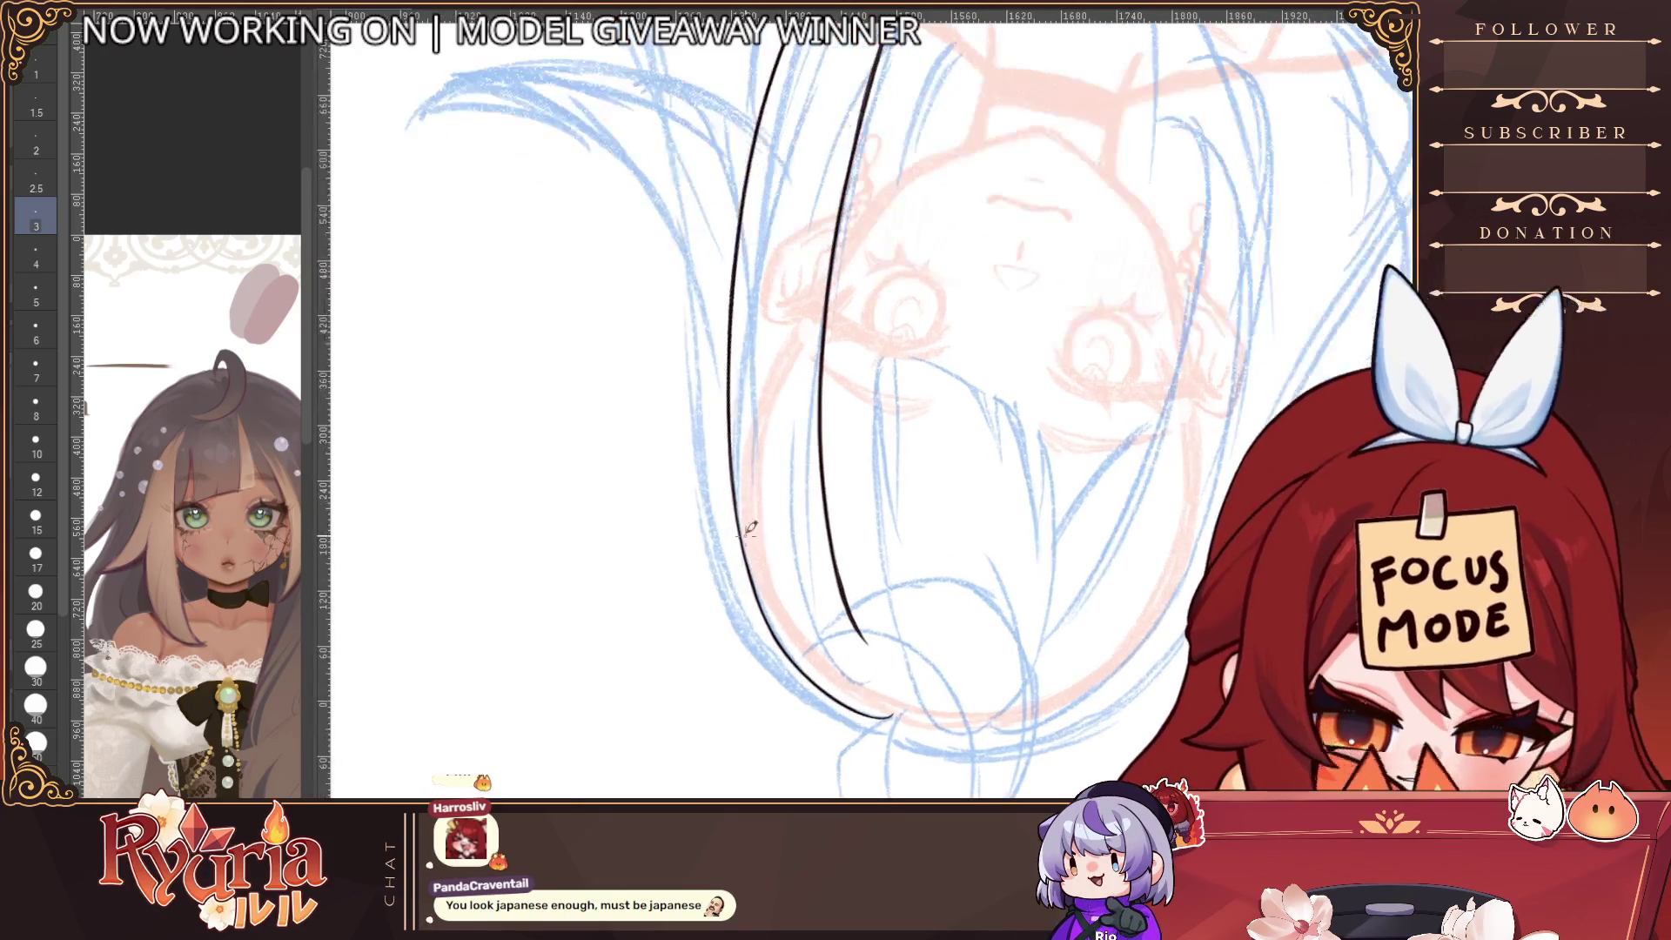
{"action": "scroll", "coordinate": [864, 687], "scroll_direction": "down", "scroll_amount": 3}
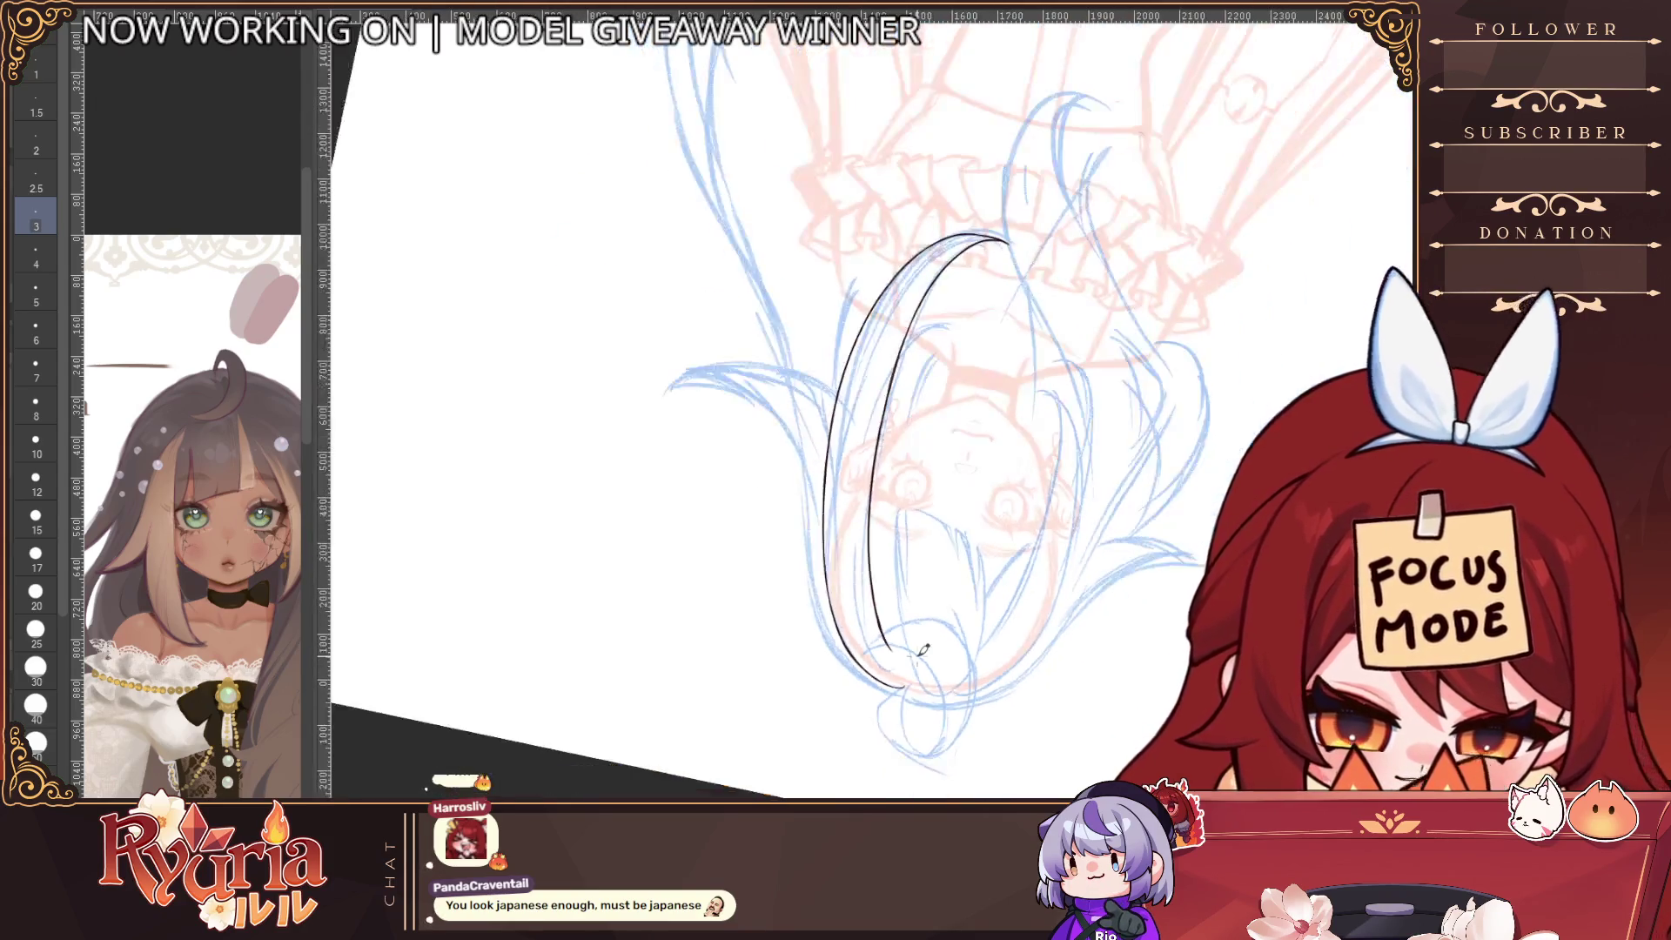
{"action": "key", "text": "ctrl+0"}
Center the face and hair, then erase the middle of the inner hair line with a larger eraser
{"action": "scroll", "coordinate": [1076, 671], "scroll_direction": "up", "scroll_amount": 3}
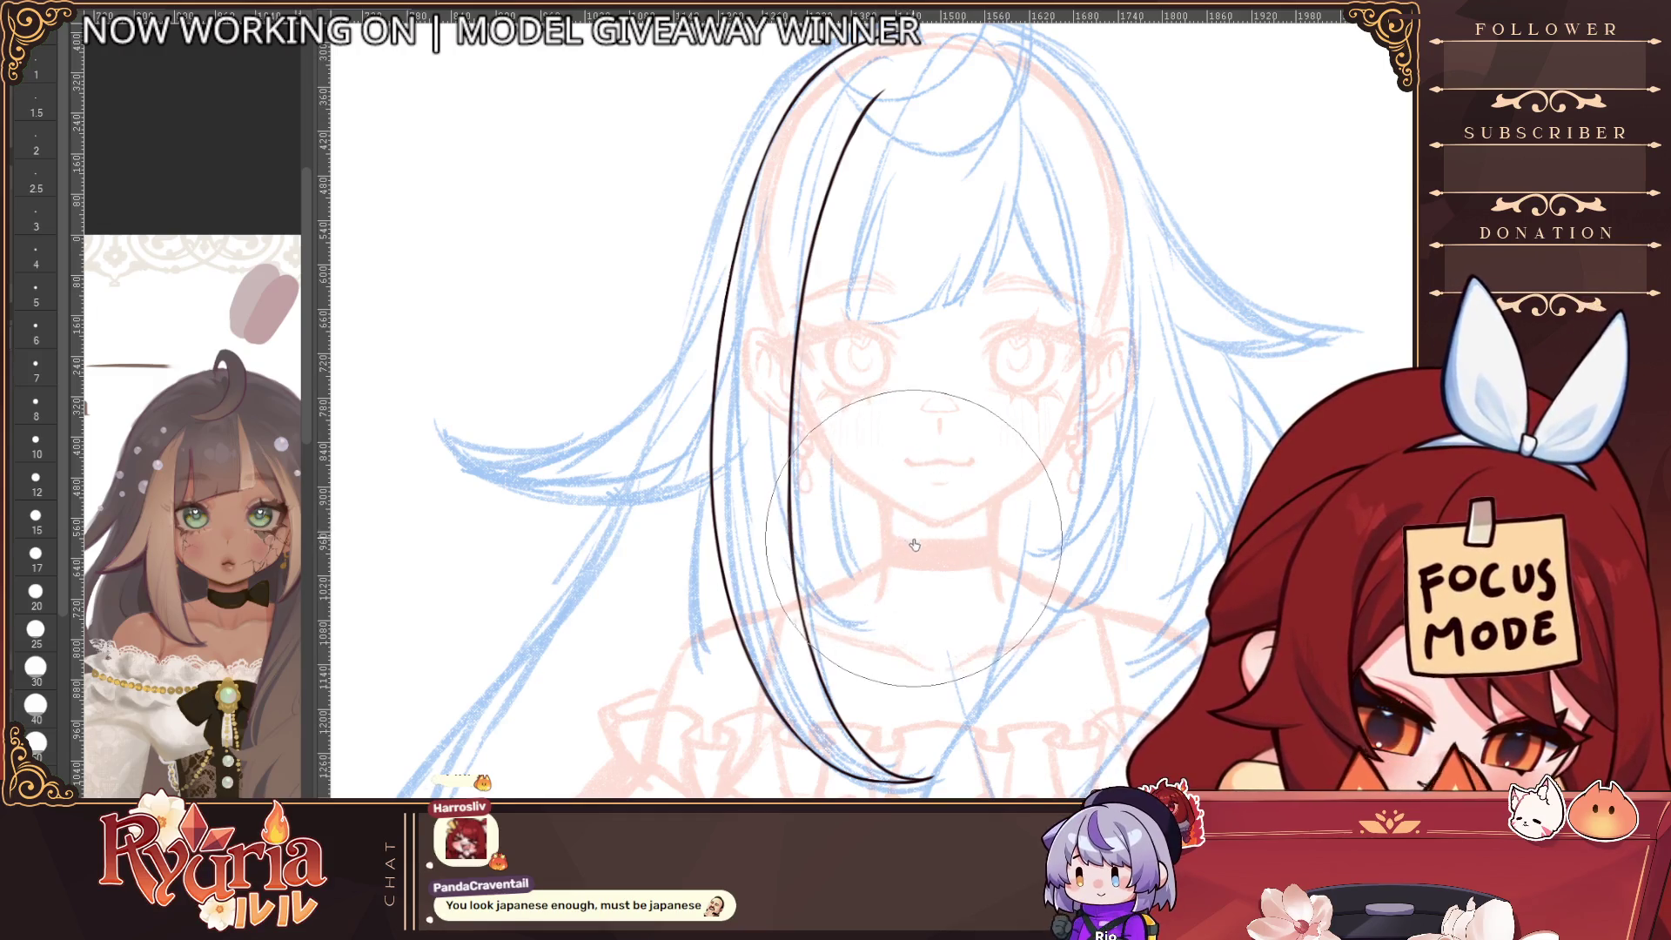
{"action": "scroll", "coordinate": [983, 561], "scroll_direction": "down", "scroll_amount": 3}
{"action": "scroll", "coordinate": [1125, 688], "scroll_direction": "up", "scroll_amount": 3}
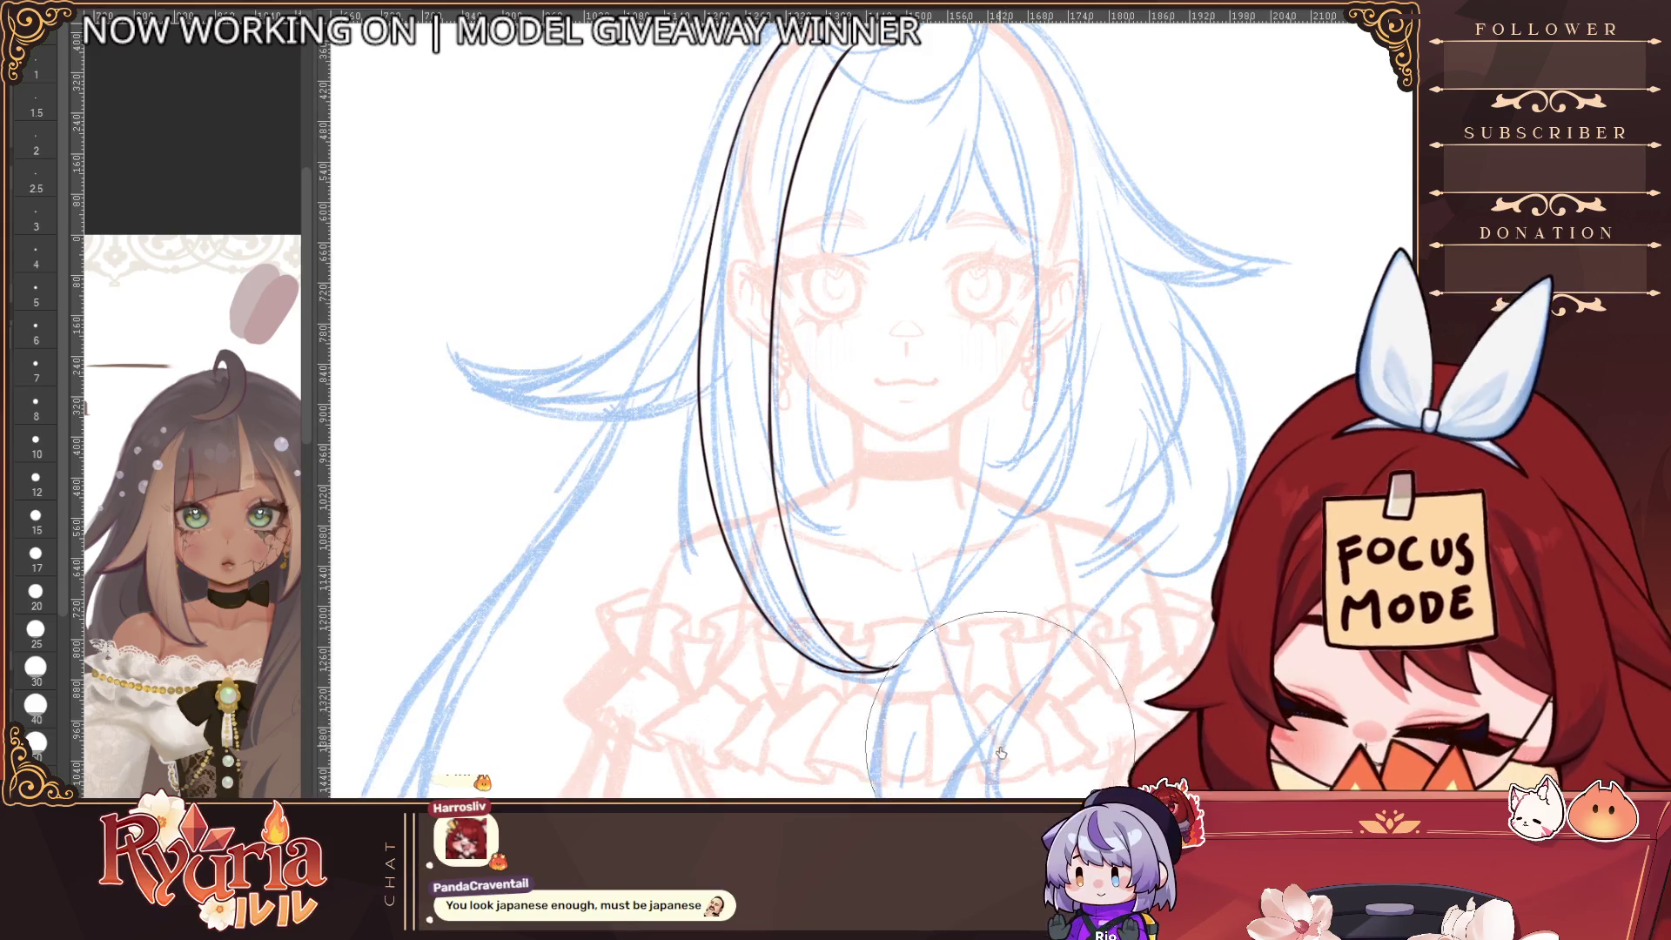
{"action": "scroll", "coordinate": [1009, 726], "scroll_direction": "down", "scroll_amount": 1}
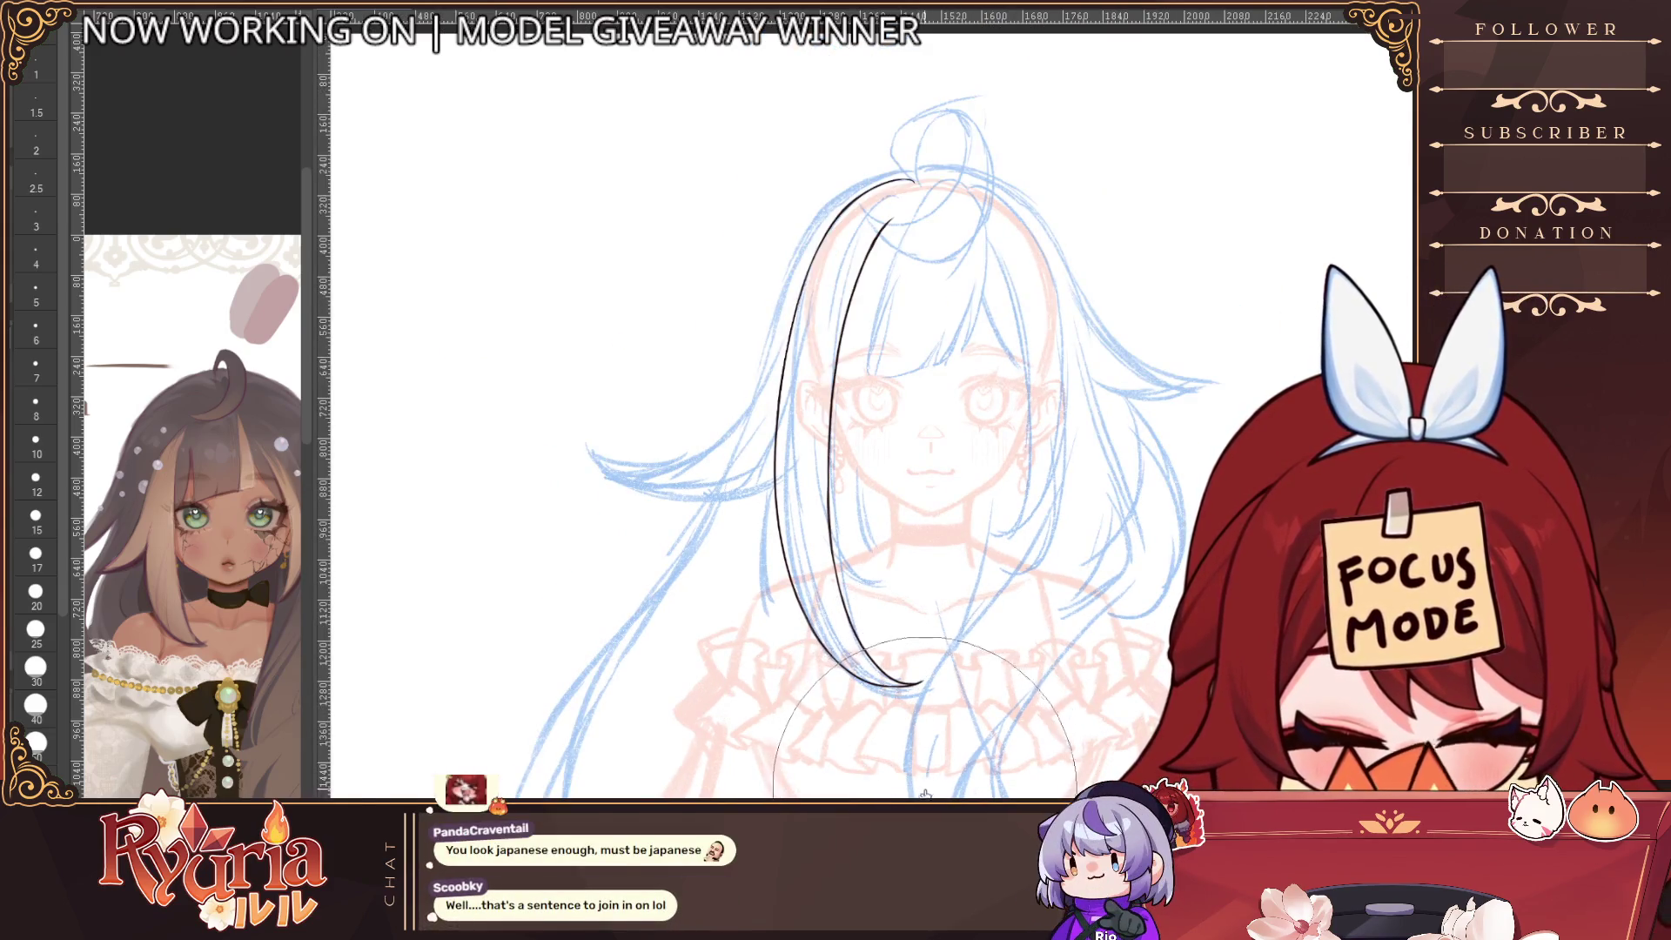
{"action": "scroll", "coordinate": [931, 769], "scroll_direction": "down", "scroll_amount": 1}
{"action": "scroll", "coordinate": [945, 347], "scroll_direction": "up", "scroll_amount": 2}
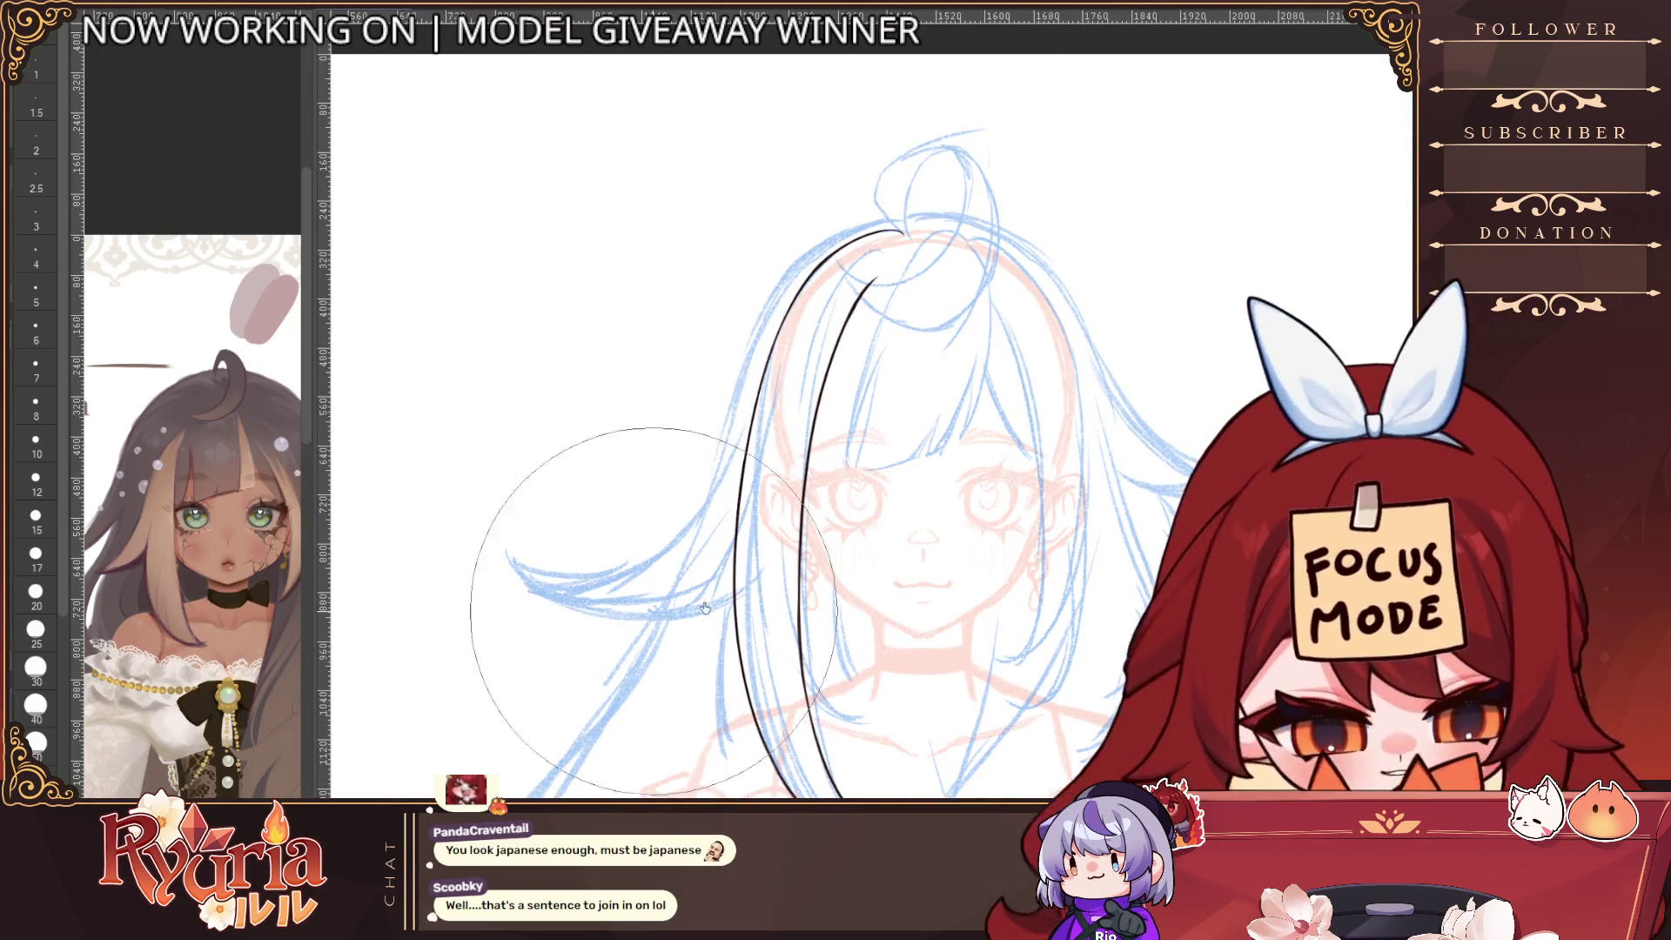
{"action": "left_click_drag", "start_coordinate": [997, 717], "coordinate": [949, 673]}
{"action": "scroll", "coordinate": [924, 633], "scroll_direction": "up", "scroll_amount": 1}
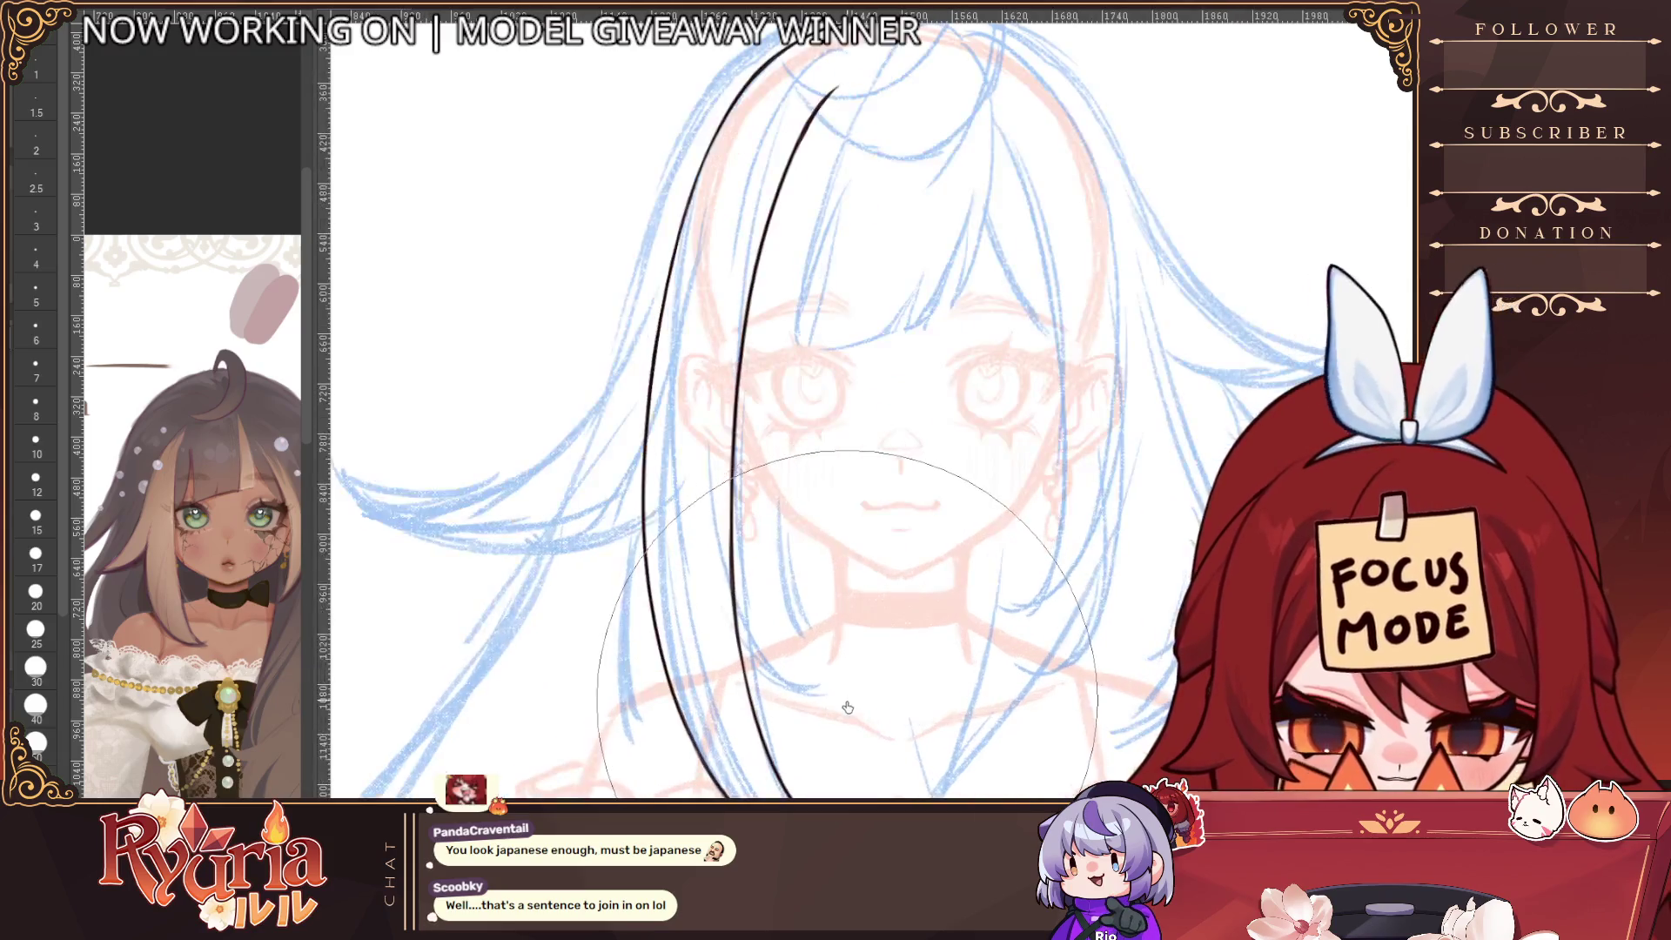
{"action": "left_click", "coordinate": [35, 594]}
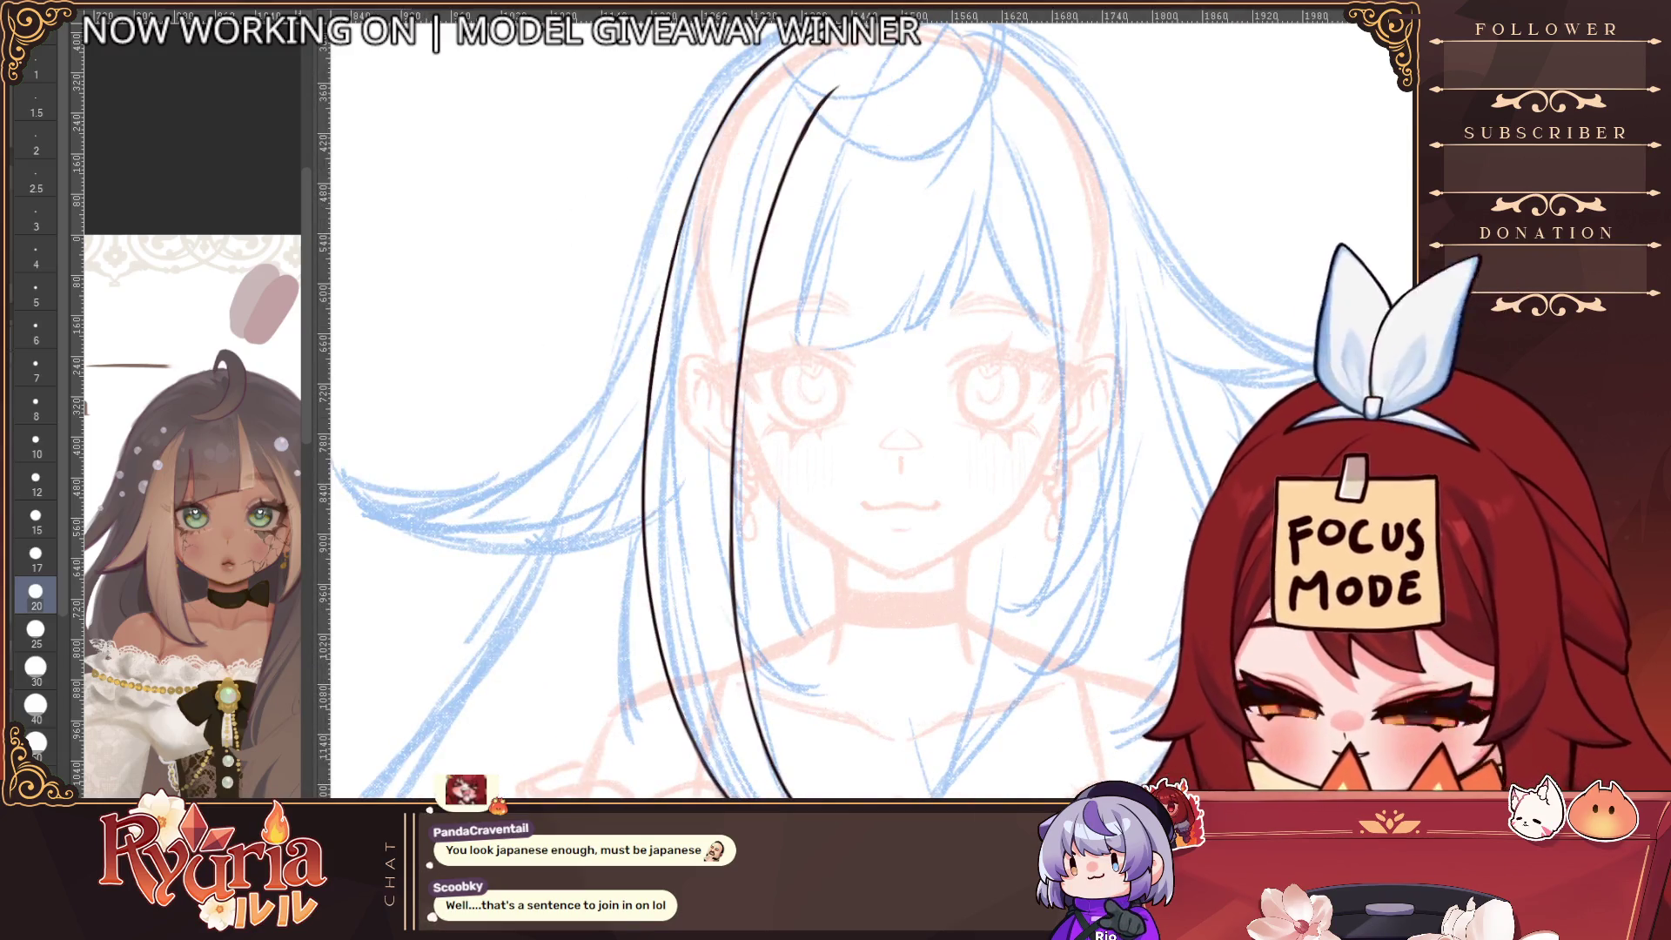
{"action": "left_click_drag", "start_coordinate": [725, 472], "coordinate": [737, 584]}
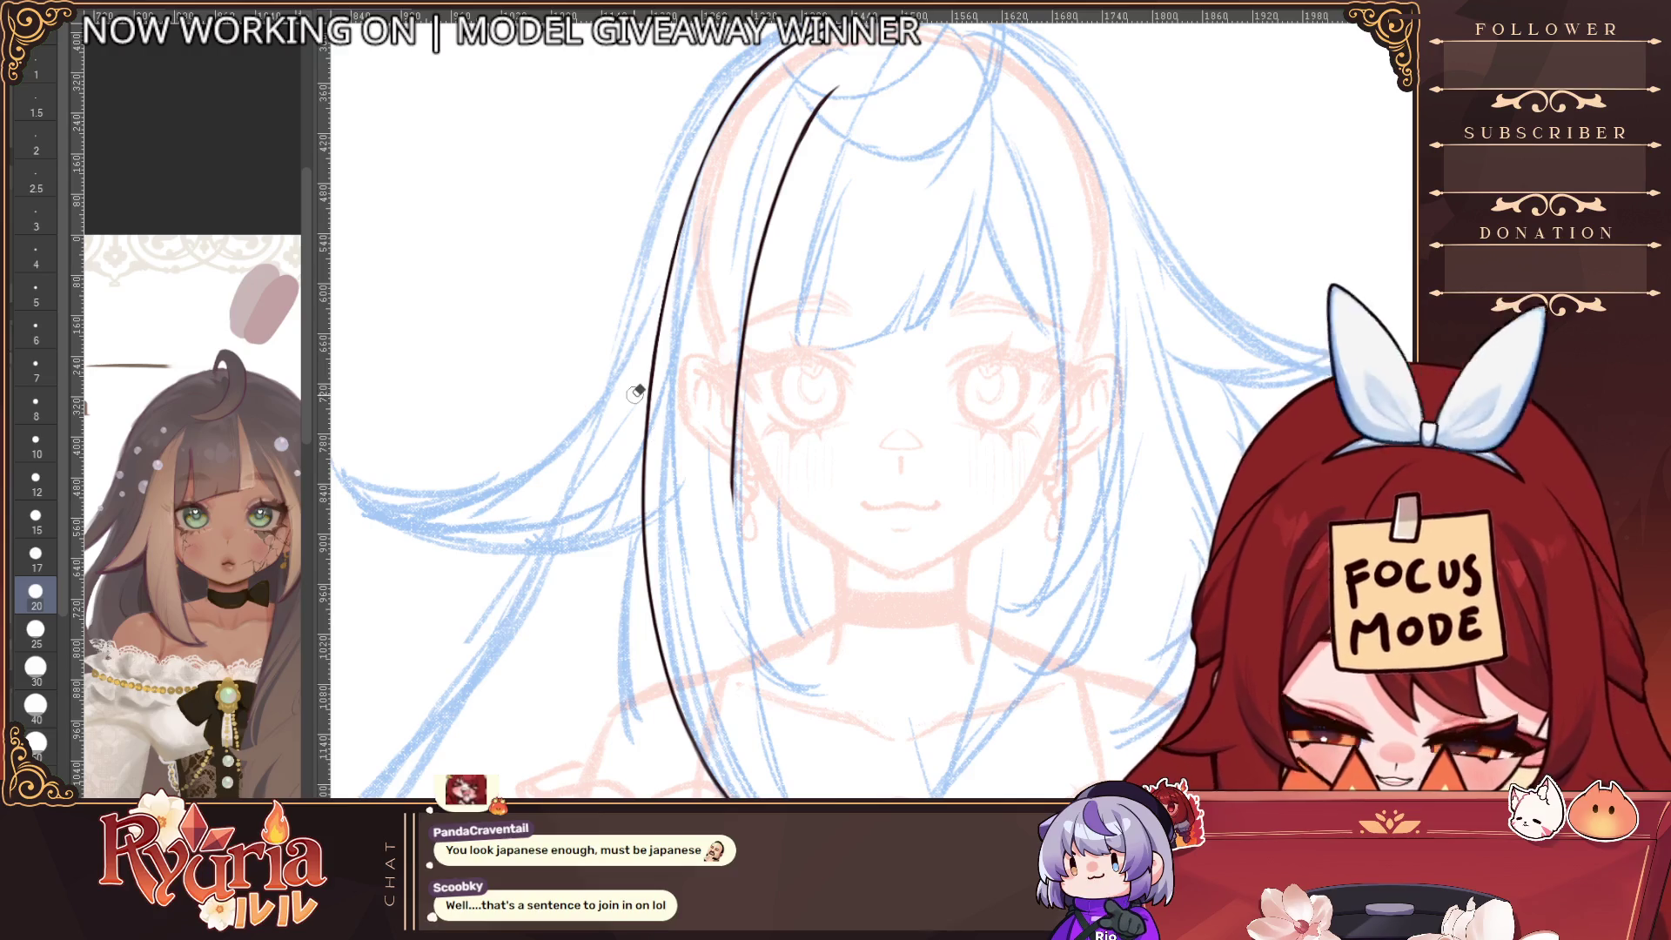
Redraw the inner hair line downward toward the strand's tip with a finer pen
{"action": "key", "text": "bracketleft"}
{"action": "key", "text": "bracketleft"}
{"action": "key", "text": "bracketleft"}
{"action": "key", "text": "bracketleft"}
{"action": "left_click_drag", "start_coordinate": [733, 501], "coordinate": [757, 696]}
{"action": "key", "text": "bracketleft"}
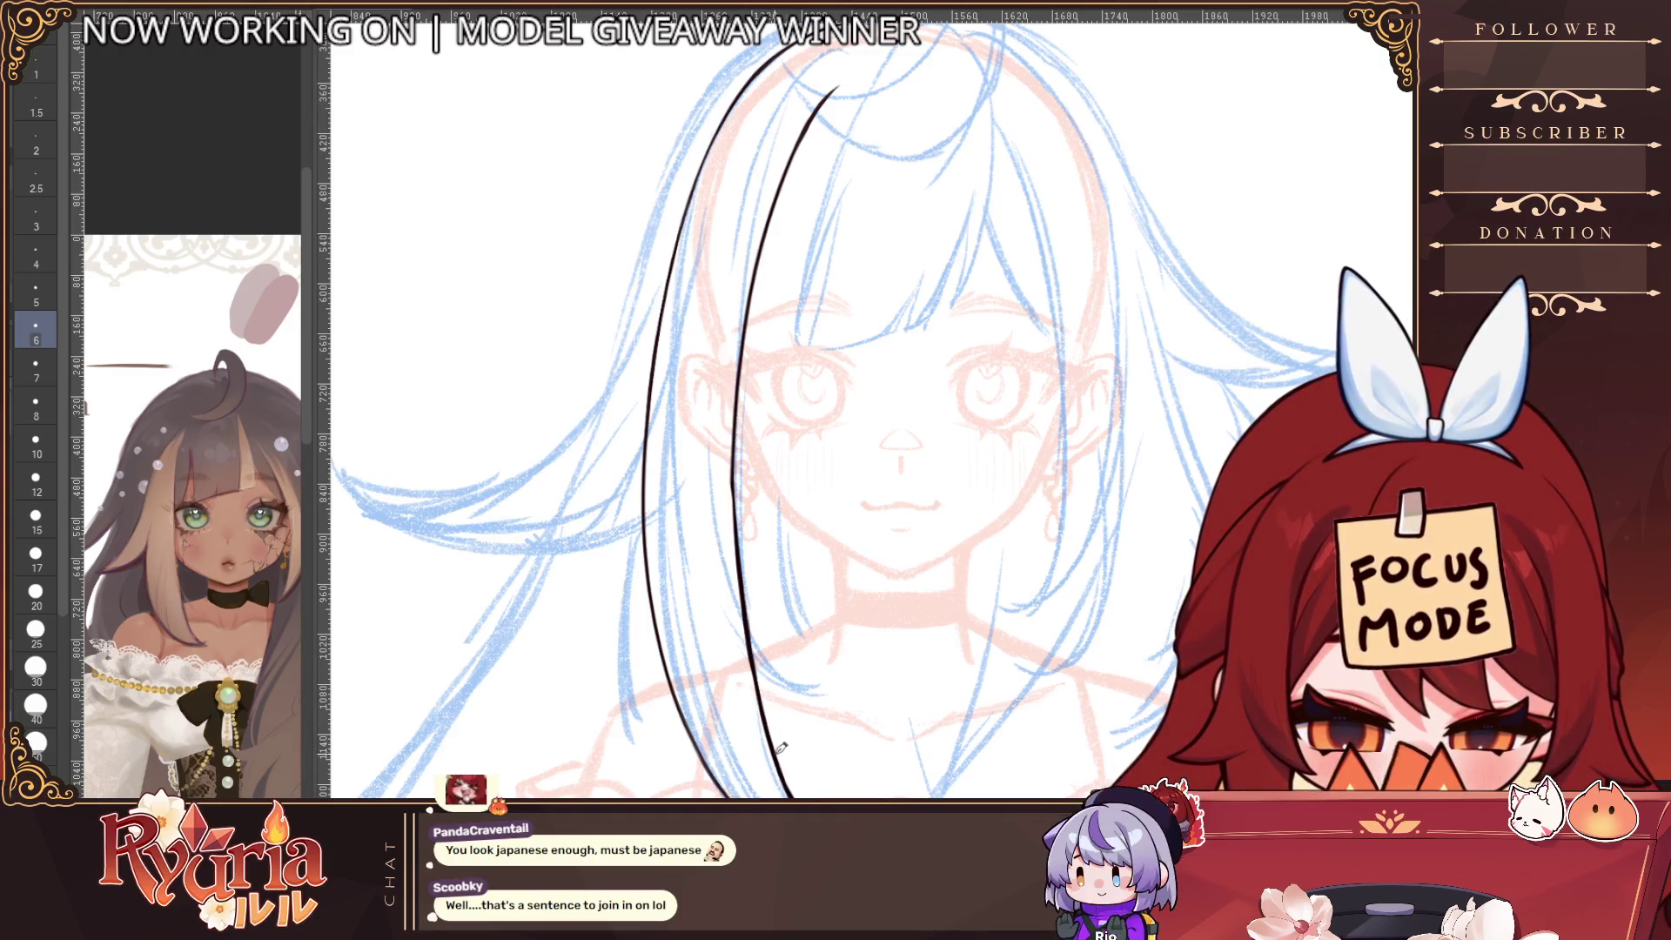
{"action": "scroll", "coordinate": [788, 400], "scroll_direction": "down", "scroll_amount": 2}
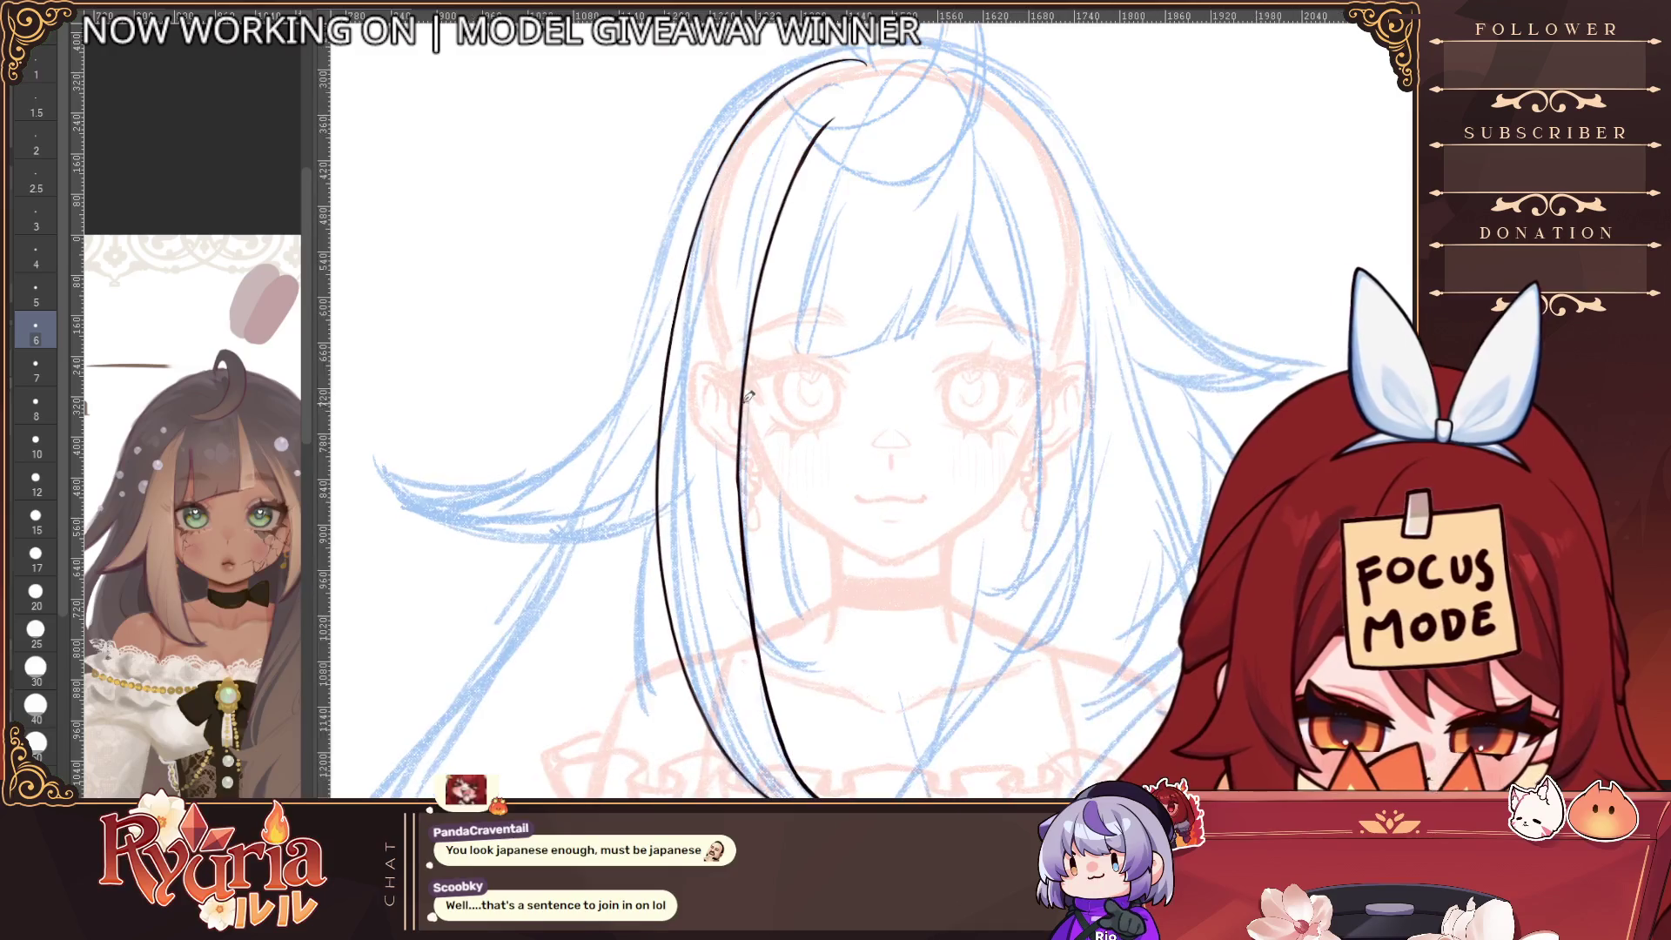
{"action": "scroll", "coordinate": [757, 592], "scroll_direction": "down", "scroll_amount": 3}
{"action": "scroll", "coordinate": [844, 750], "scroll_direction": "up", "scroll_amount": 4}
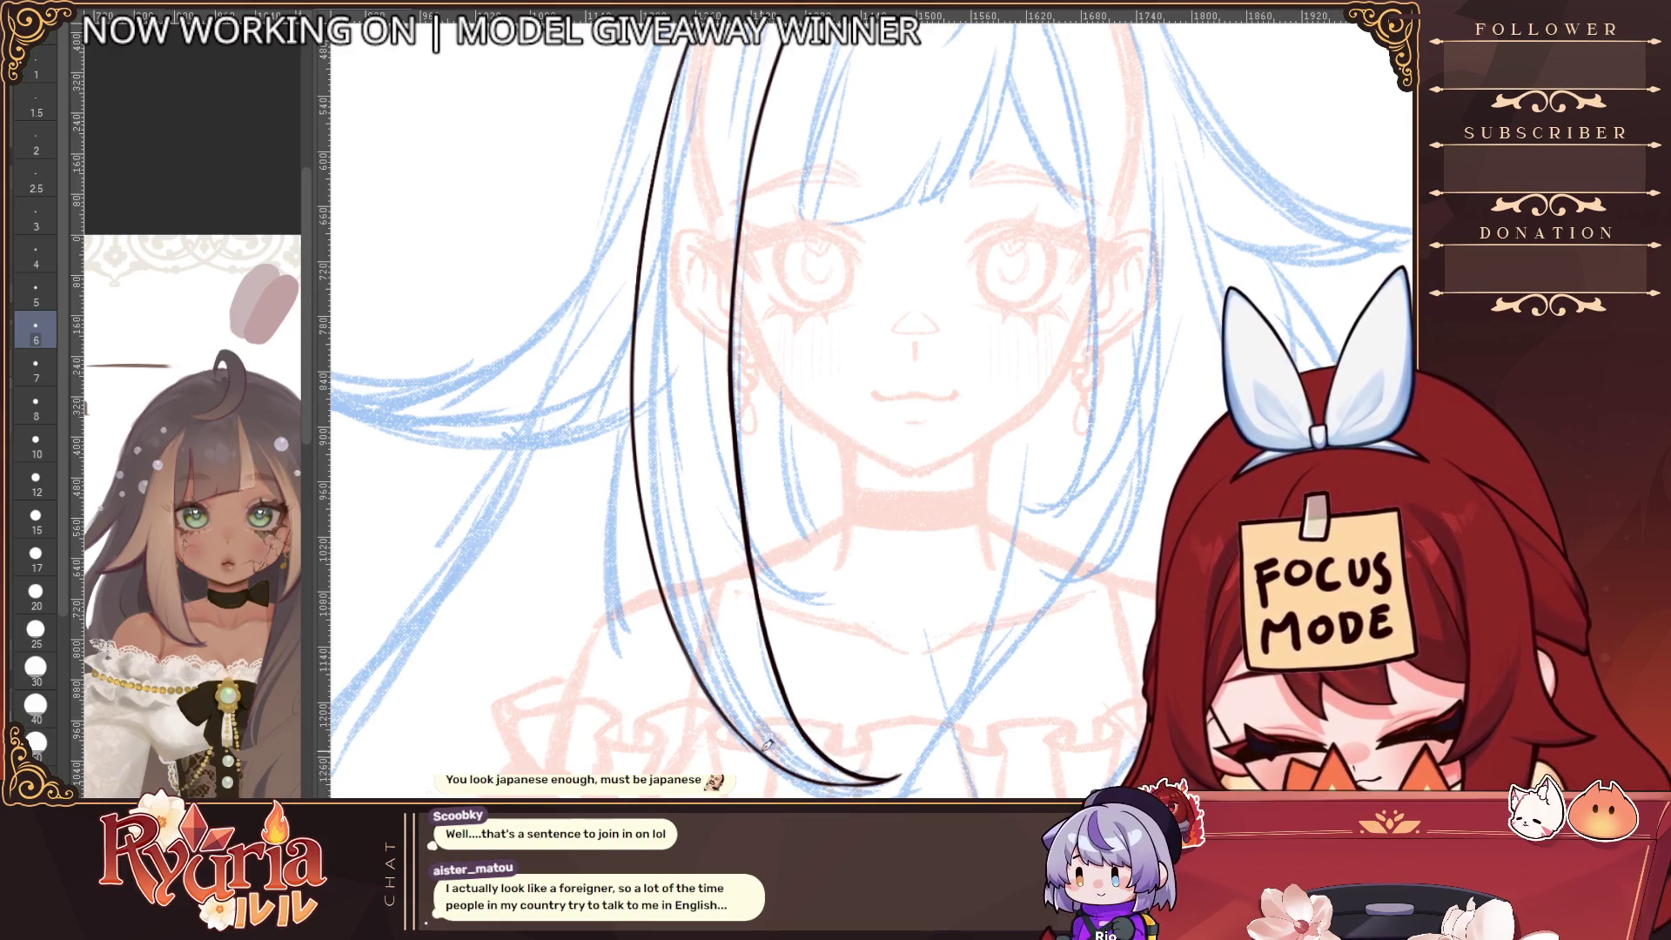
{"action": "scroll", "coordinate": [791, 760], "scroll_direction": "down", "scroll_amount": 4}
{"action": "scroll", "coordinate": [840, 720], "scroll_direction": "up", "scroll_amount": 2}
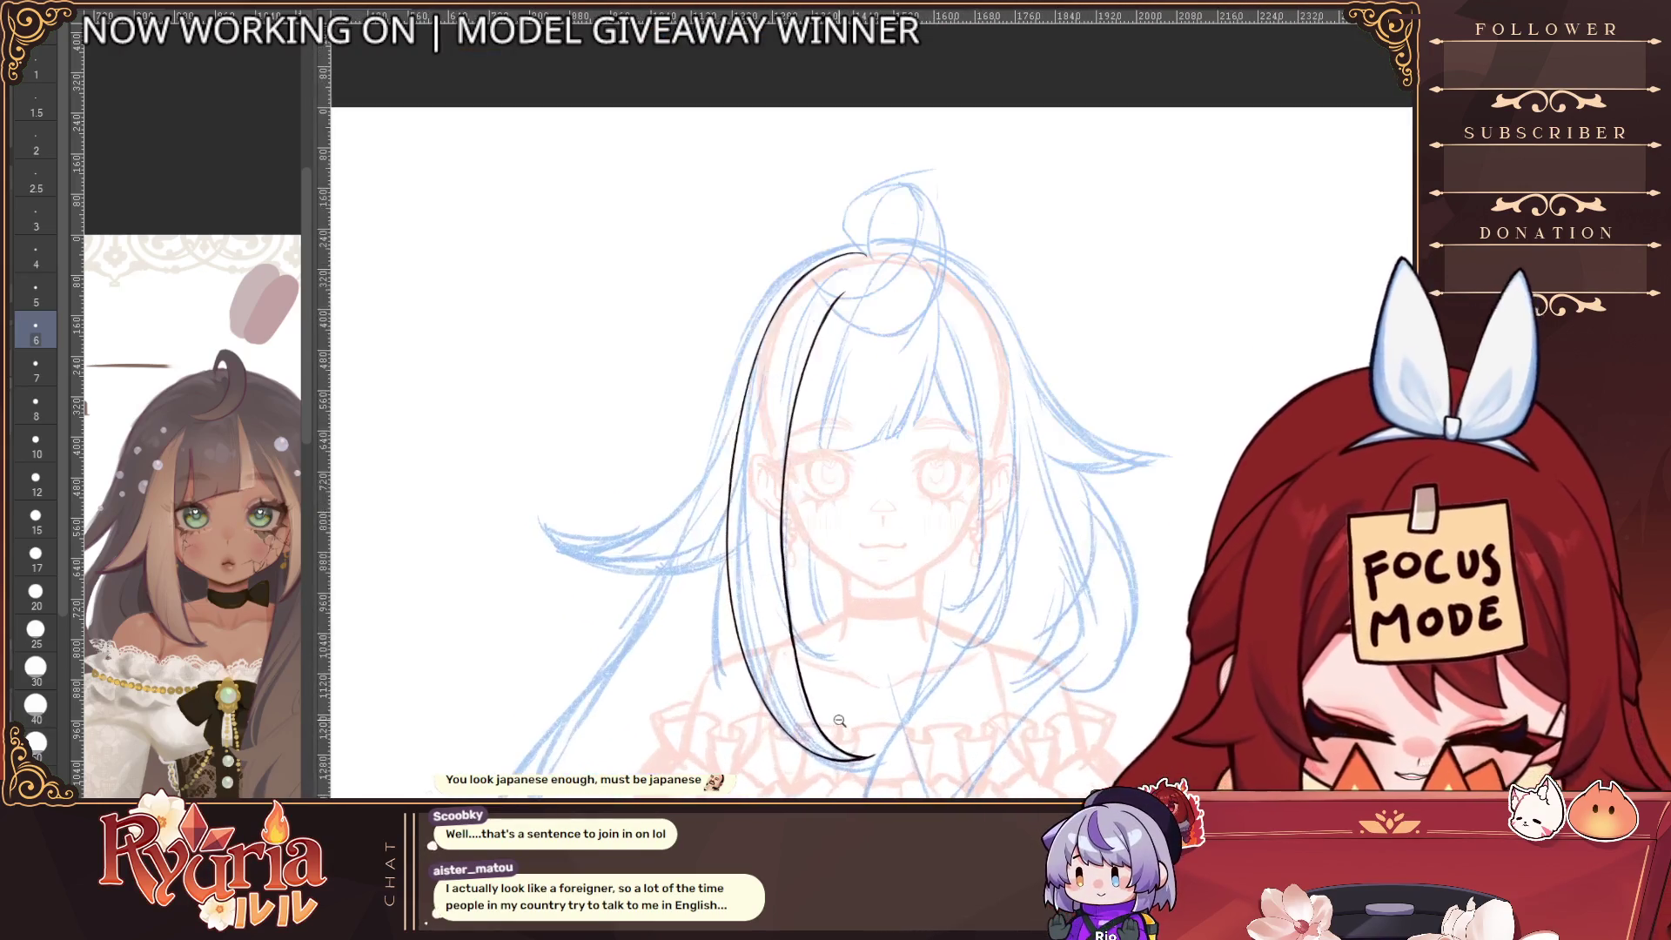
{"action": "left_click", "coordinate": [36, 593]}
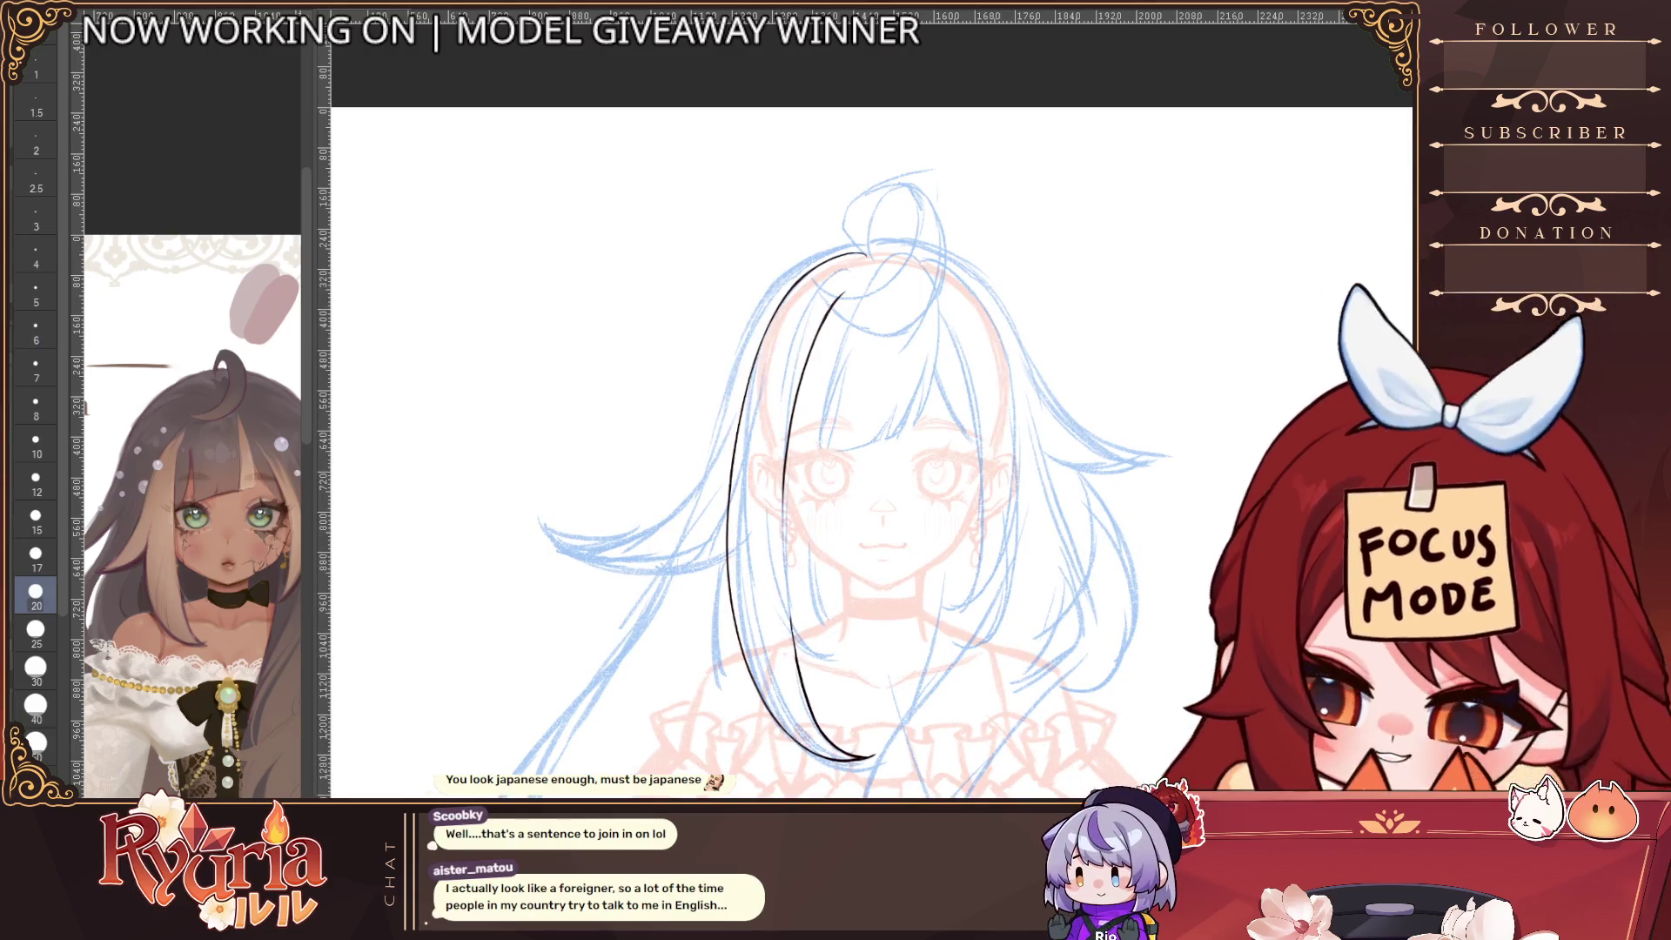
{"action": "key", "text": "bracketleft"}
{"action": "scroll", "coordinate": [792, 448], "scroll_direction": "up", "scroll_amount": 1}
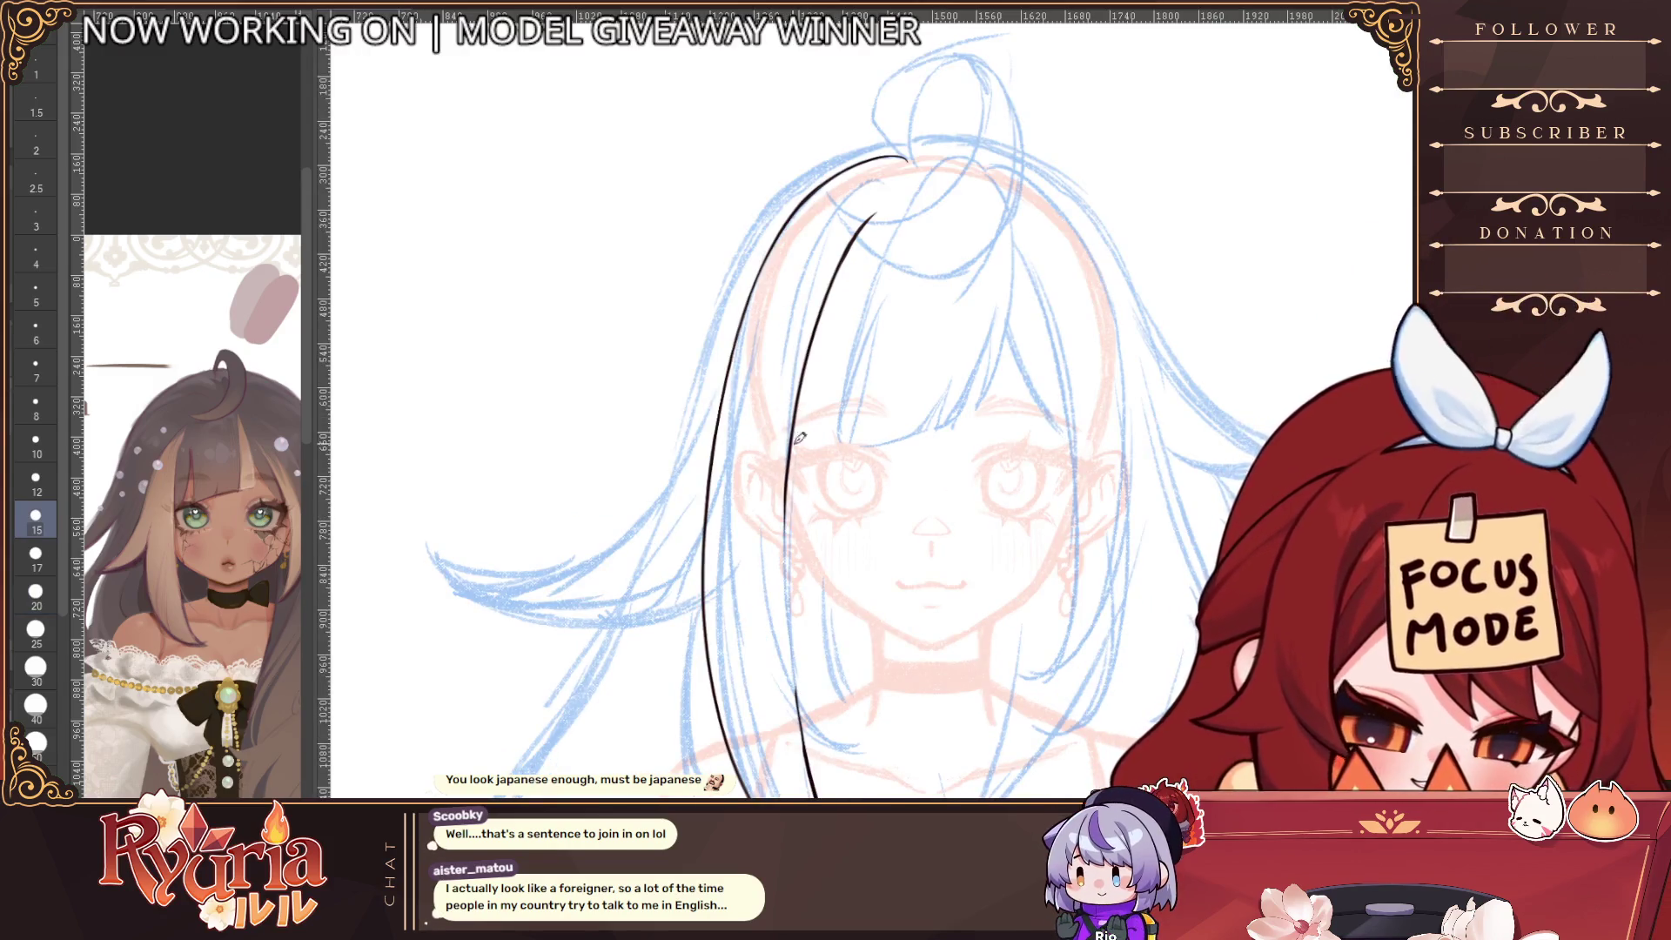
{"action": "key", "text": "bracketleft"}
{"action": "key", "text": "bracketleft"}
{"action": "key", "text": "bracketleft"}
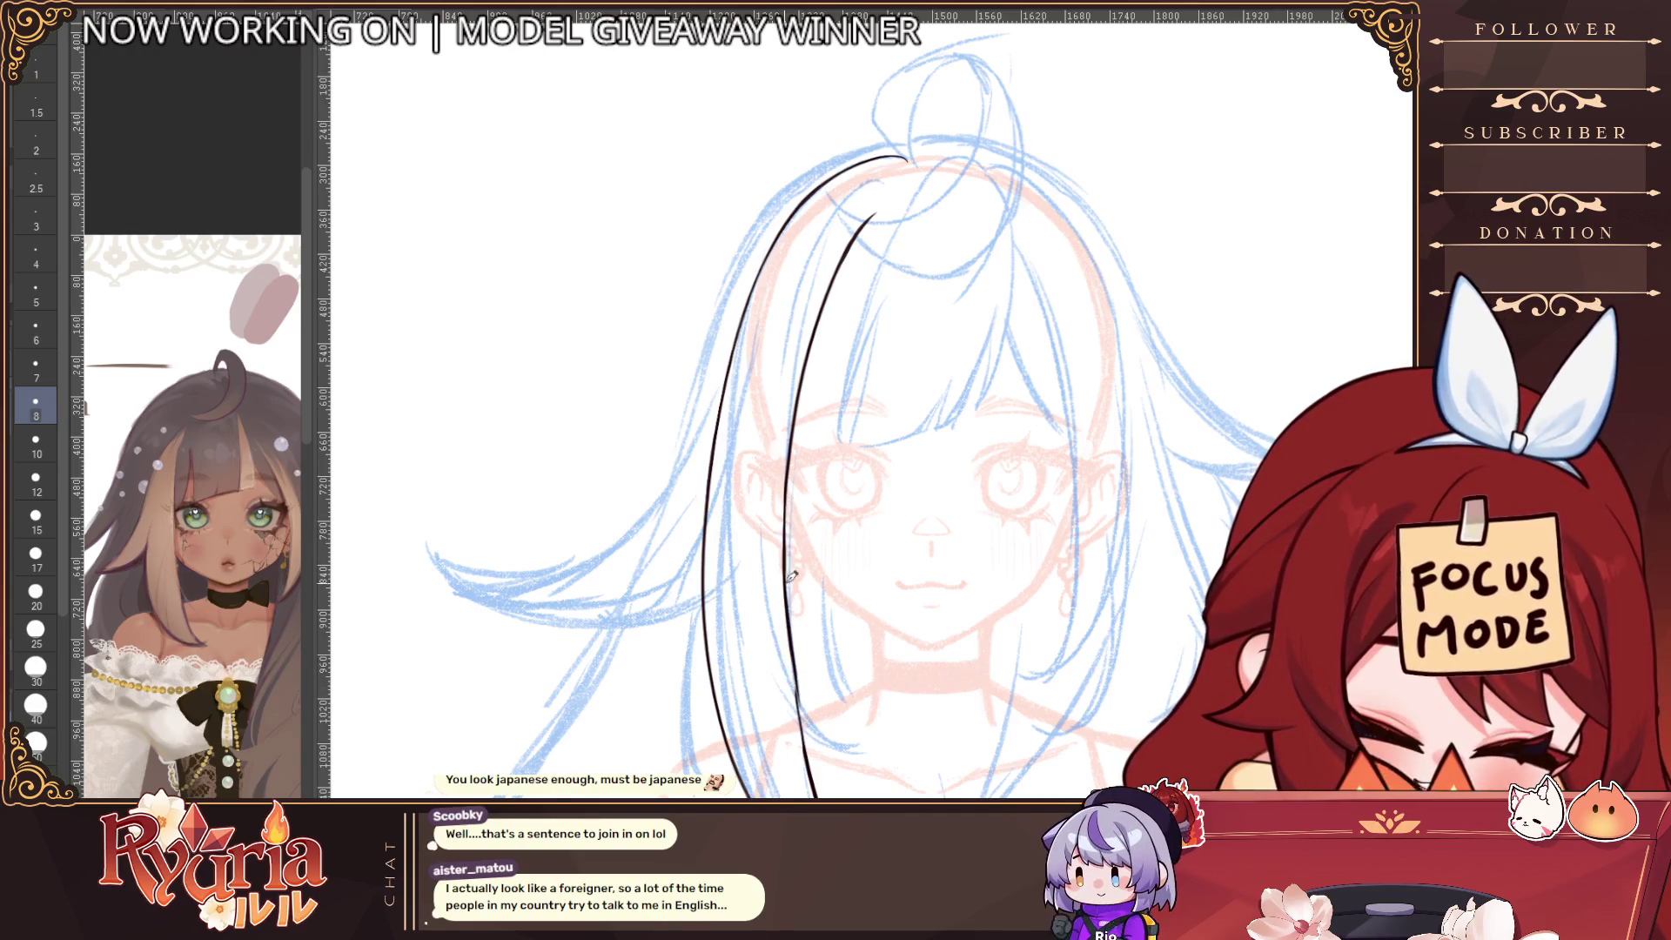
{"action": "mouse_move", "coordinate": [792, 563]}
{"action": "left_mouse_down"}
{"action": "mouse_move", "coordinate": [809, 741]}
{"action": "mouse_move", "coordinate": [870, 766]}
{"action": "left_mouse_up"}
{"action": "scroll", "coordinate": [825, 724], "scroll_direction": "down", "scroll_amount": 3}
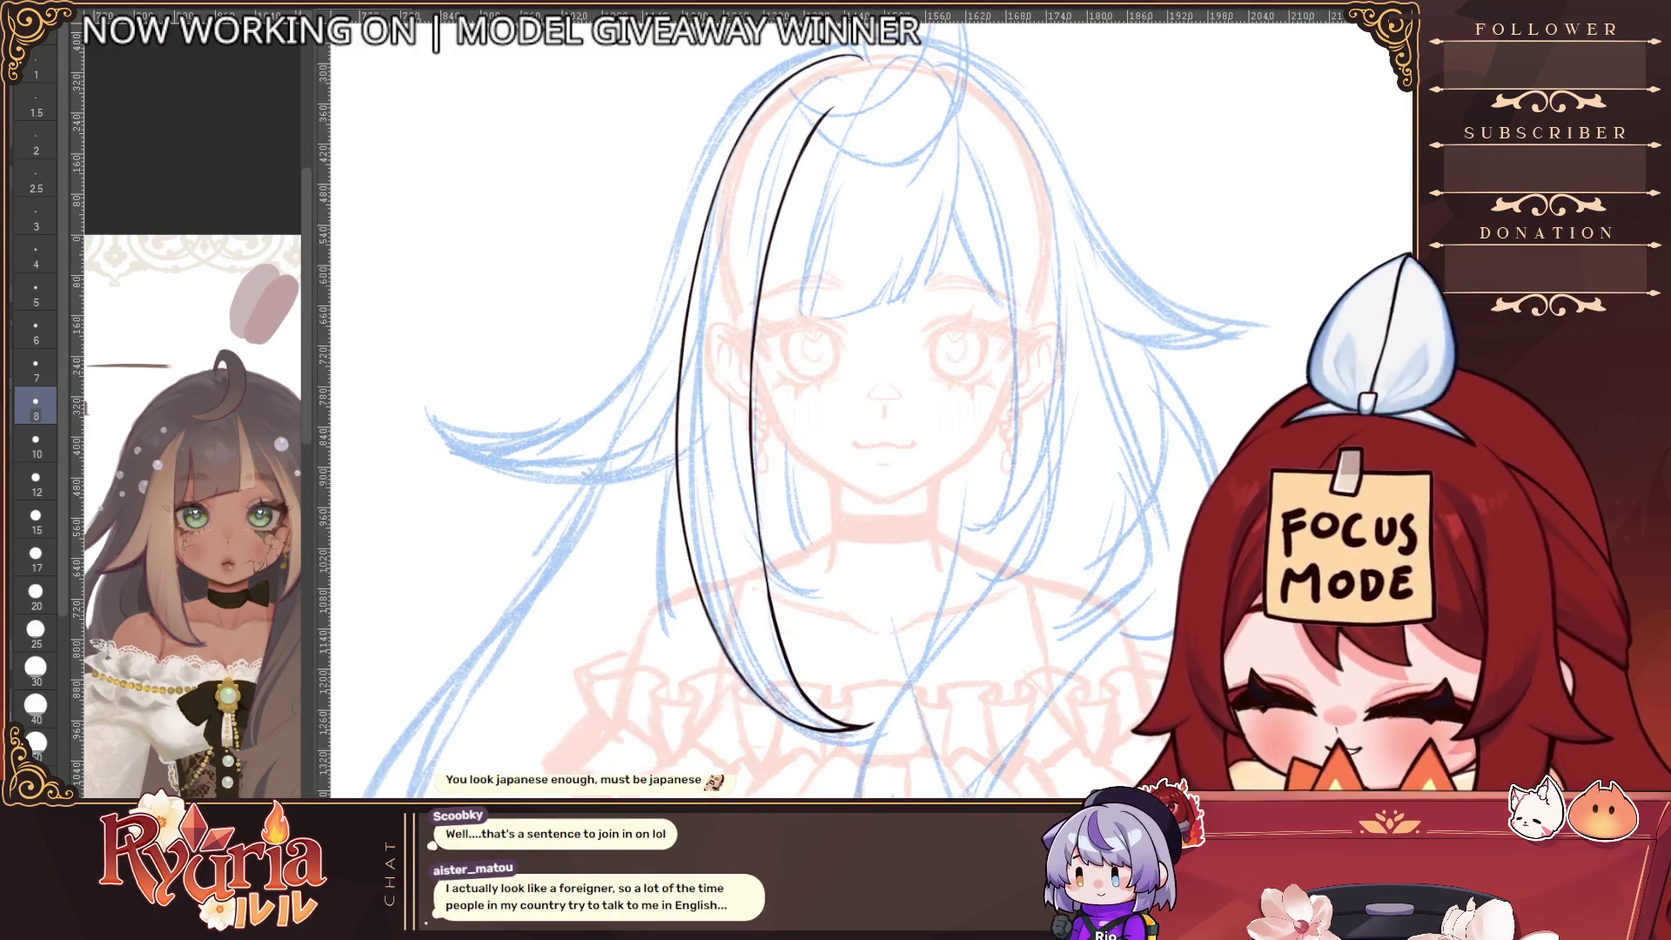
{"action": "left_click", "coordinate": [36, 595]}
{"action": "key", "text": "ctrl+z"}
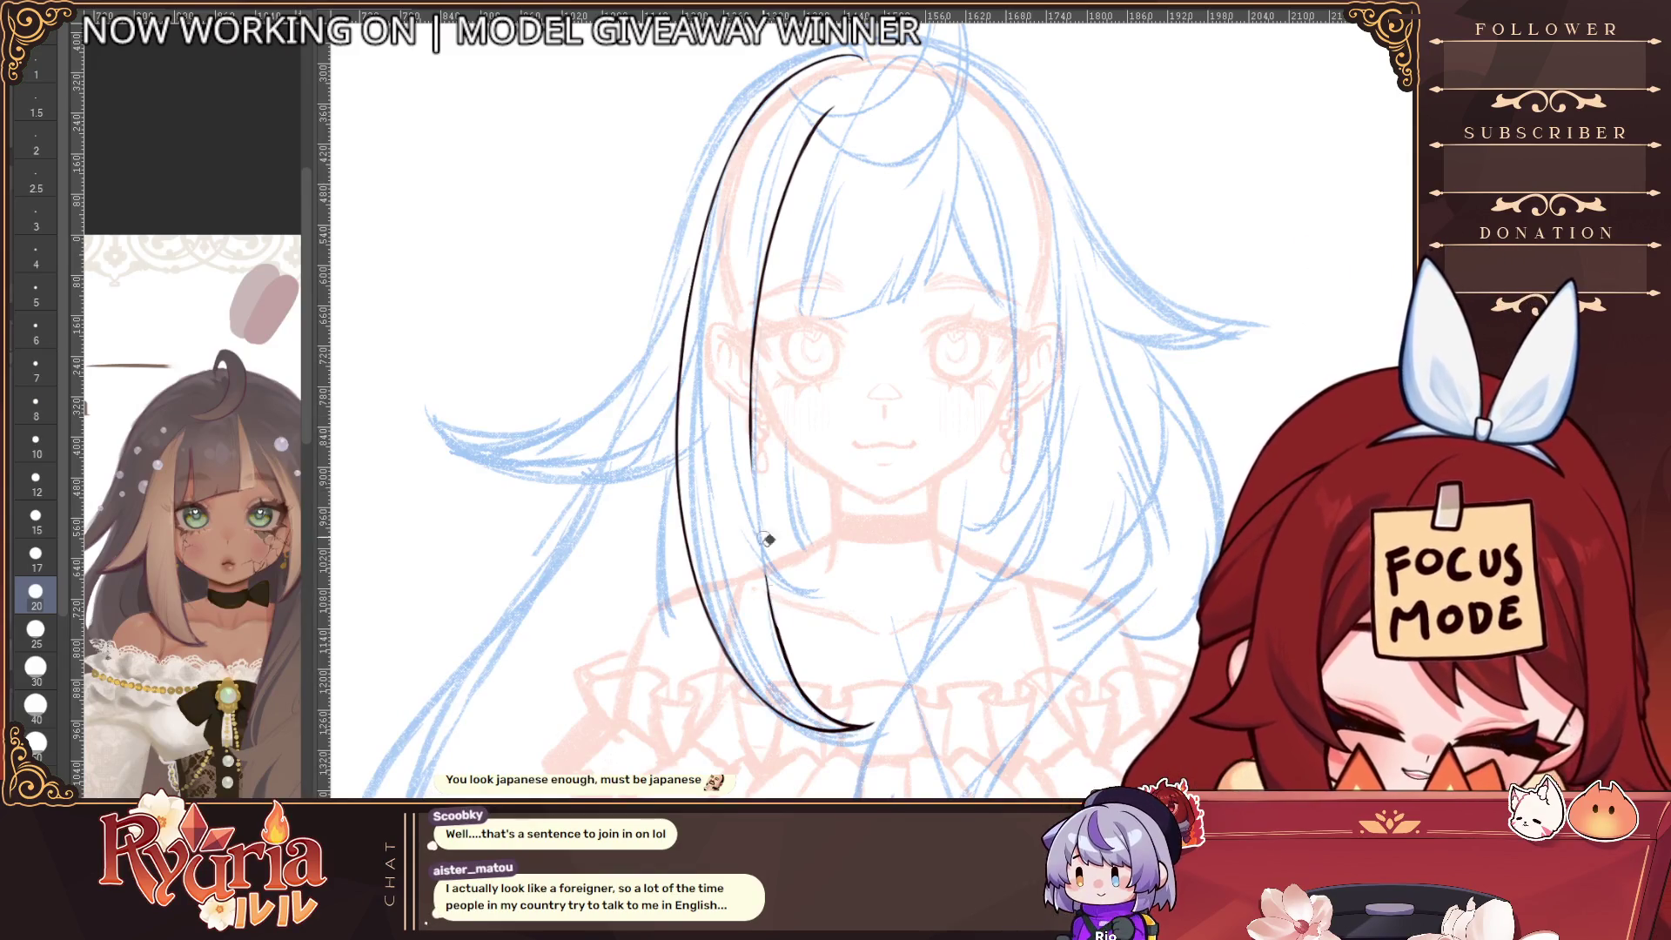
{"action": "key", "text": "bracketleft"}
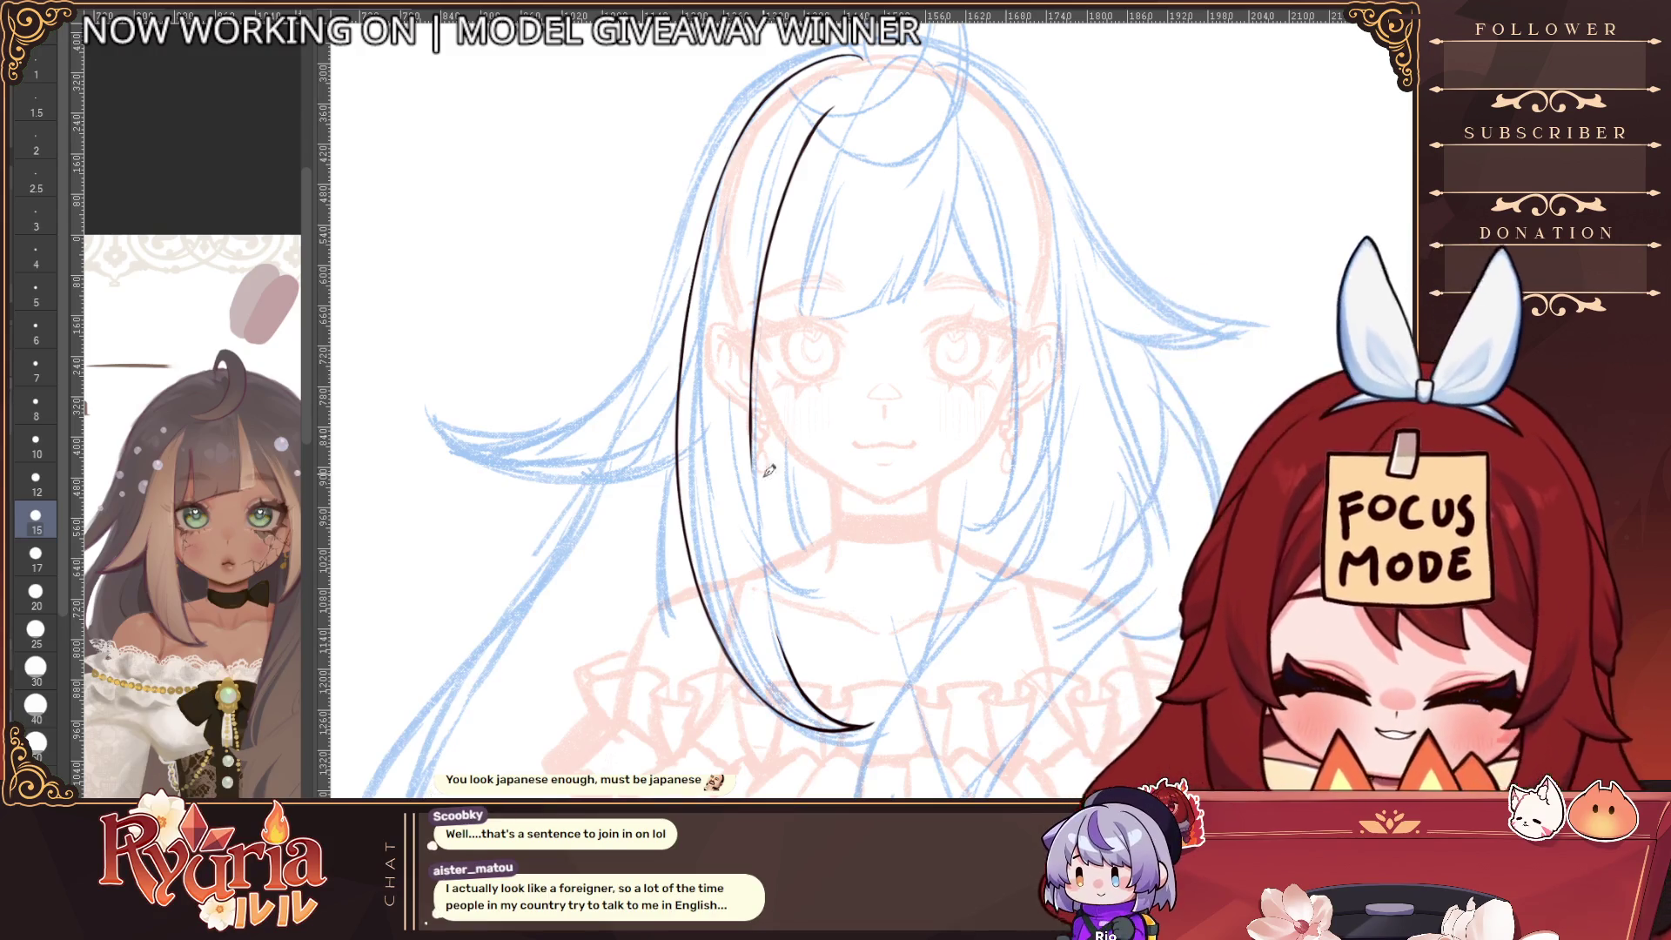
{"action": "key", "text": "bracketleft"}
{"action": "key", "text": "bracketleft"}
{"action": "key", "text": "bracketleft"}
{"action": "key", "text": "bracketleft"}
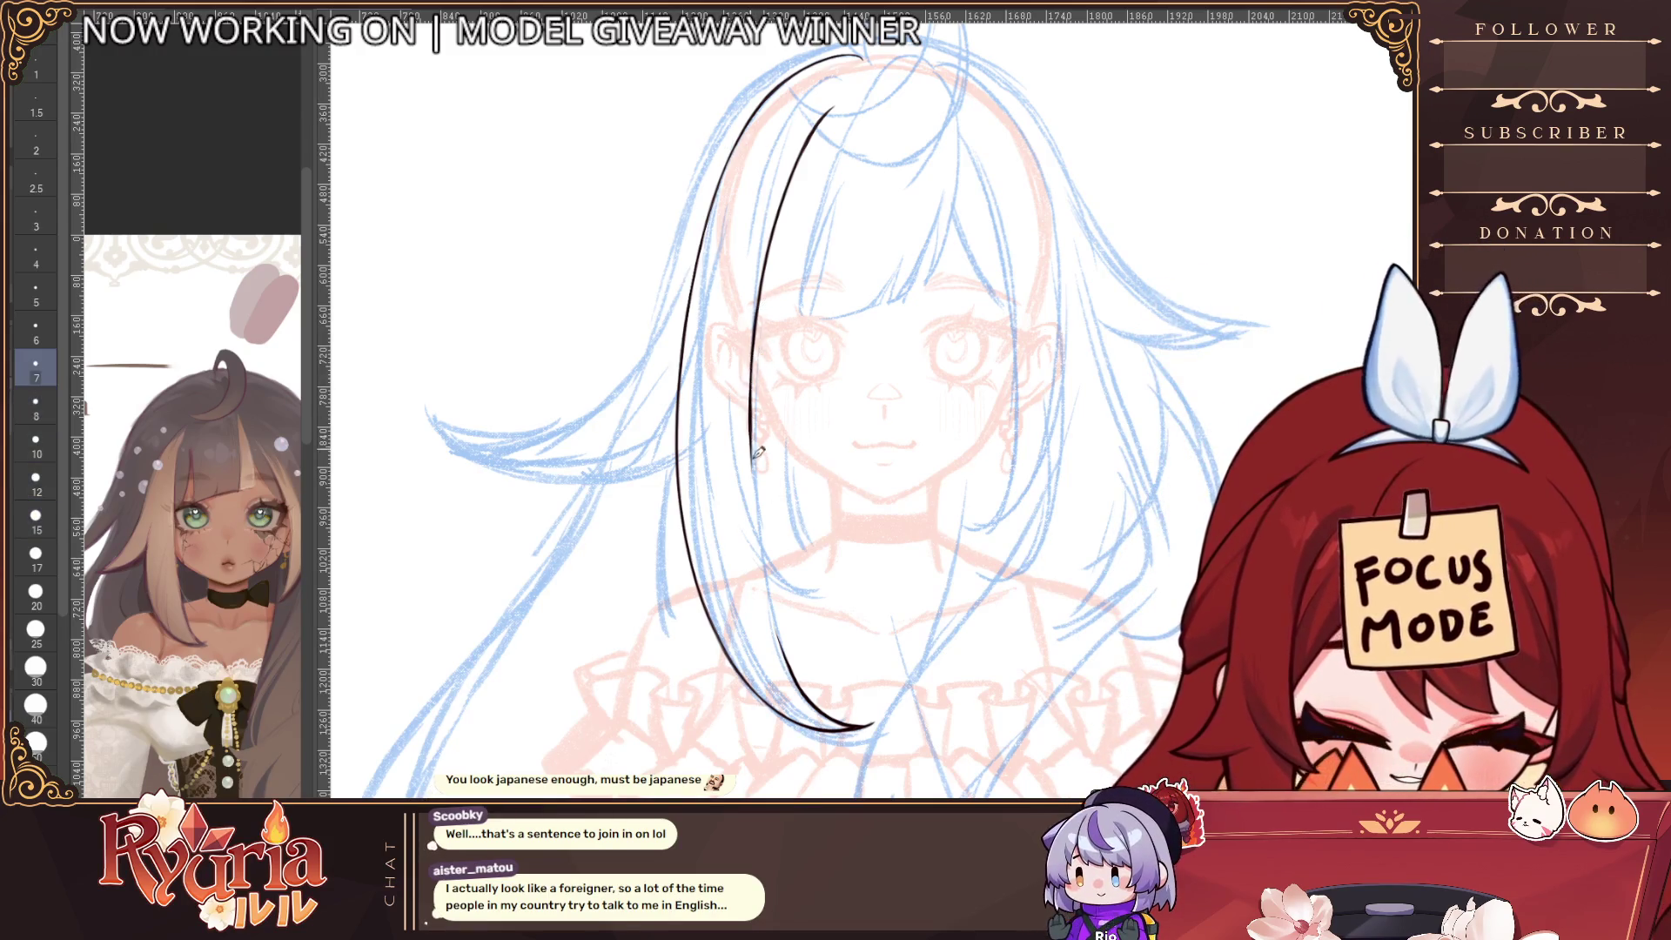
{"action": "key", "text": "bracketleft"}
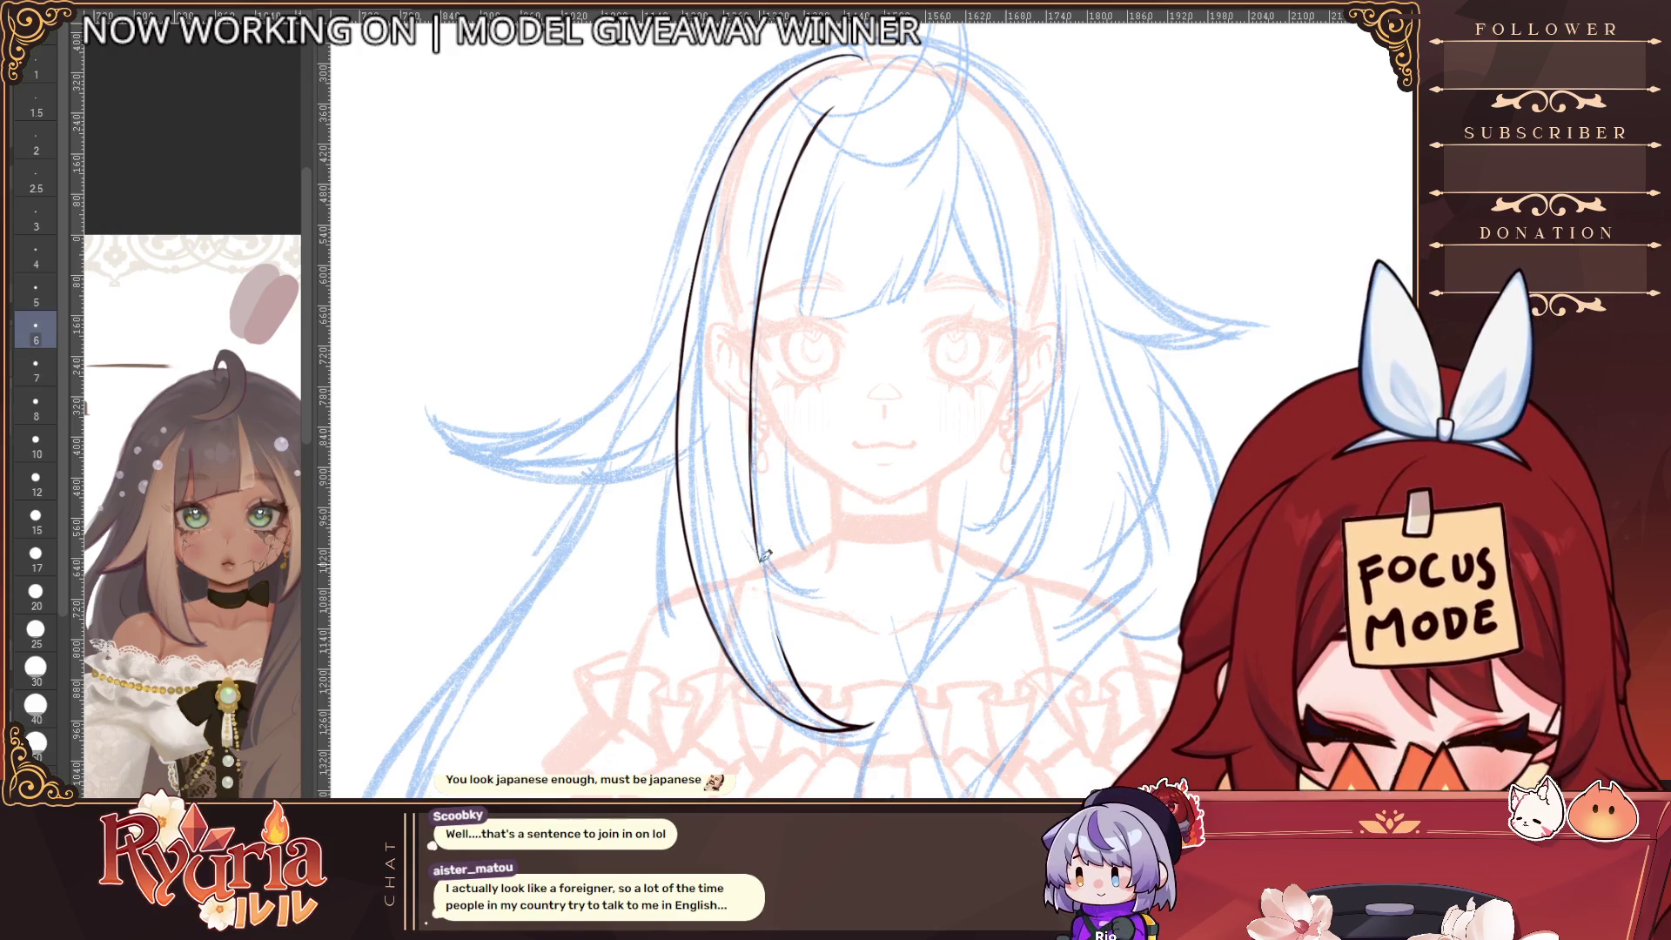
{"action": "key", "text": "bracketleft"}
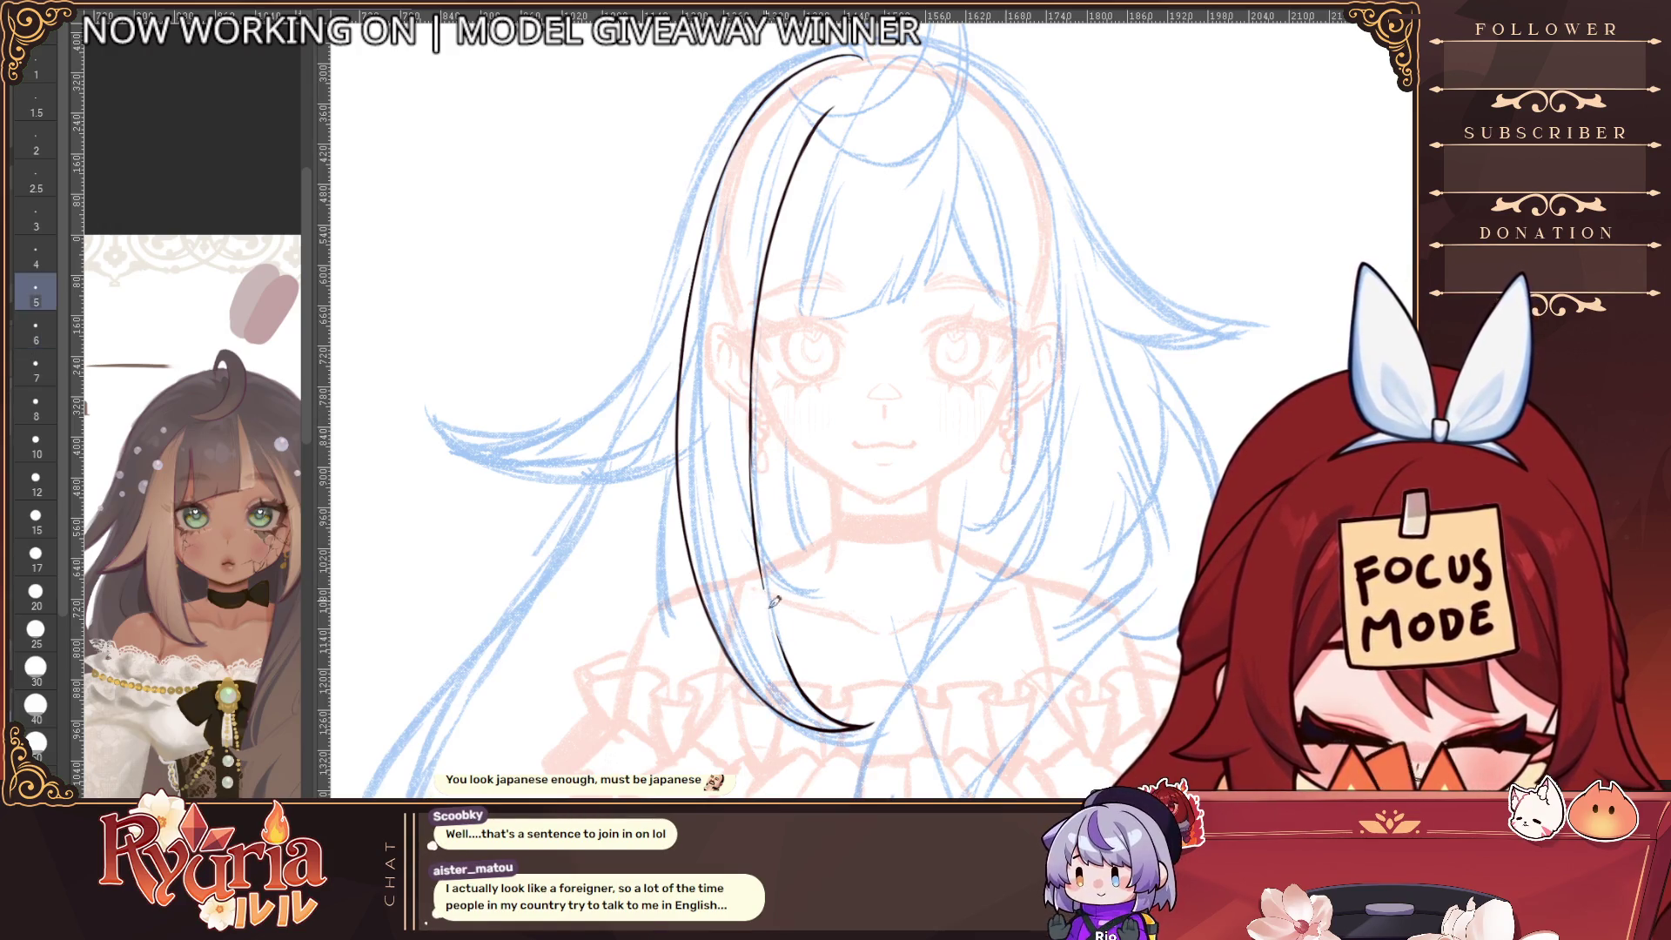
{"action": "scroll", "coordinate": [800, 670], "scroll_direction": "down", "scroll_amount": 2}
{"action": "scroll", "coordinate": [792, 627], "scroll_direction": "up", "scroll_amount": 3}
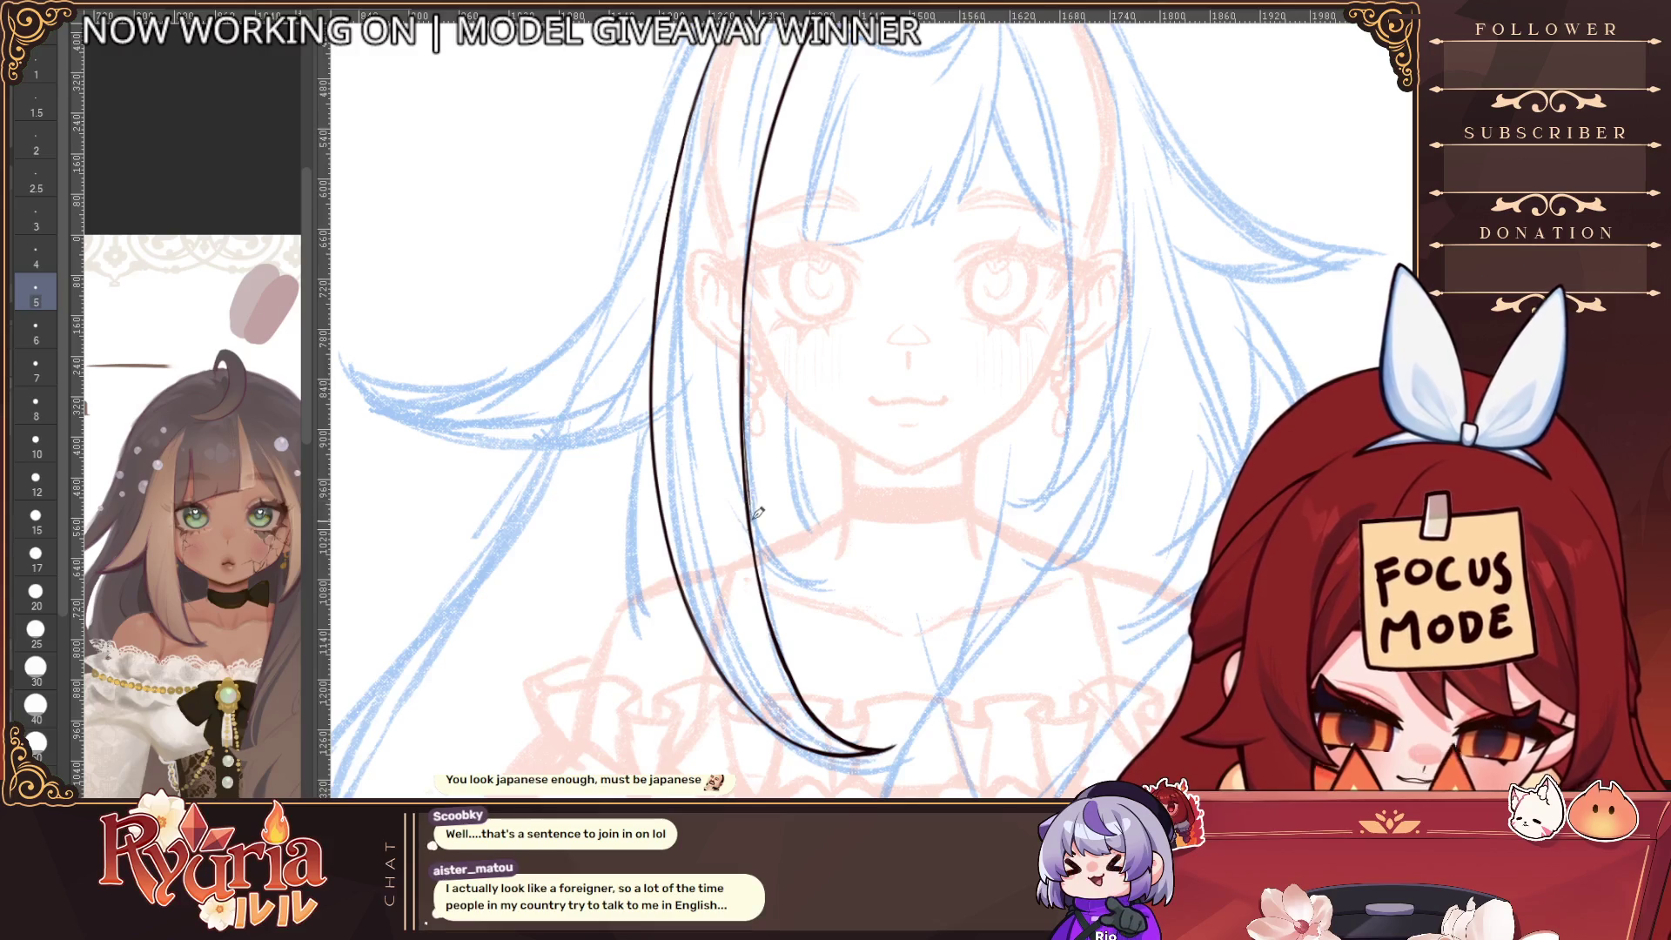
{"action": "scroll", "coordinate": [751, 519], "scroll_direction": "down", "scroll_amount": 3}
{"action": "scroll", "coordinate": [751, 514], "scroll_direction": "up", "scroll_amount": 2}
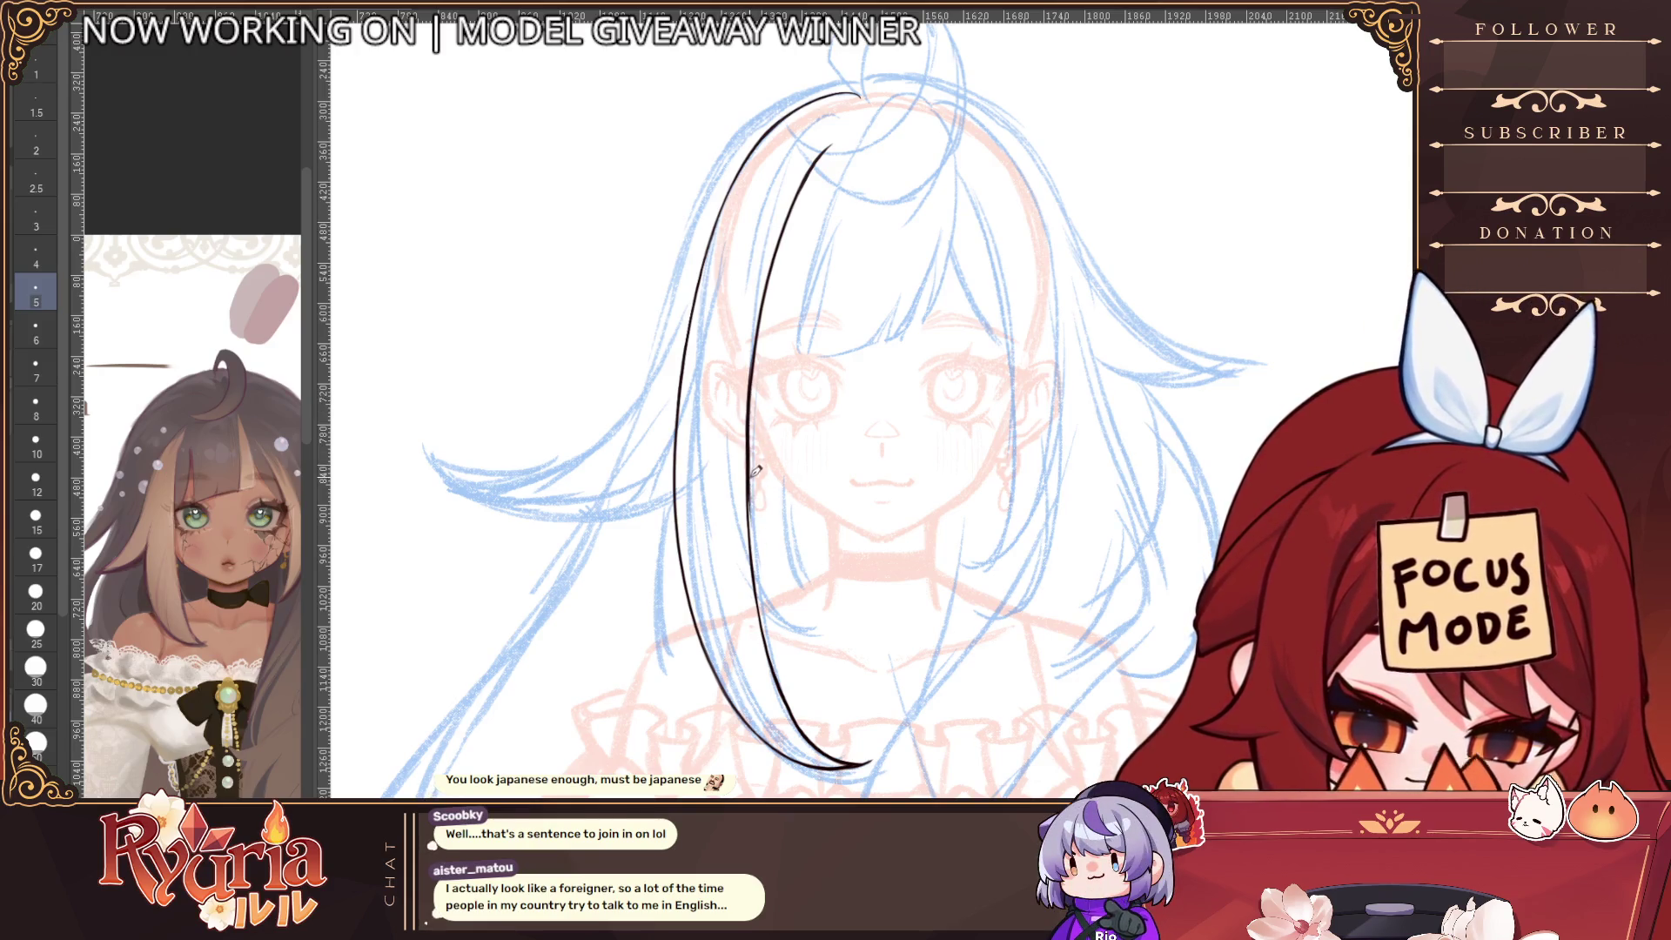
{"action": "left_click", "coordinate": [804, 719], "text": "ctrl+alt"}
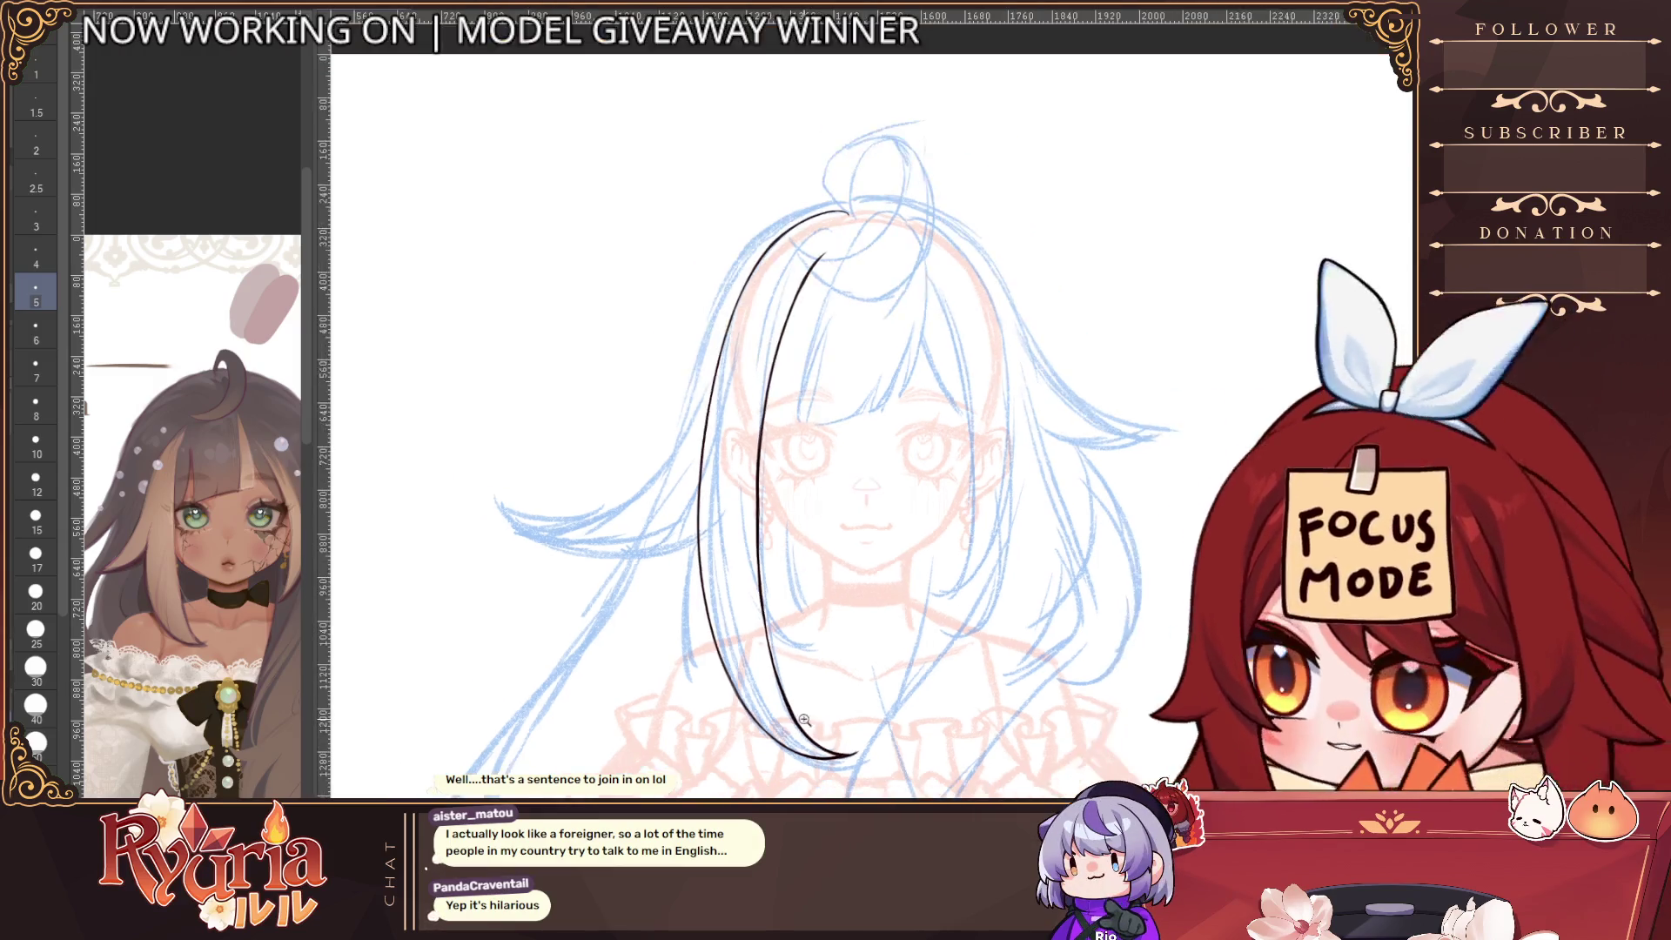
{"action": "left_click", "coordinate": [804, 719], "text": "ctrl+alt"}
{"action": "left_click", "coordinate": [804, 720], "text": "ctrl+alt"}
{"action": "left_click_drag", "start_coordinate": [958, 689], "coordinate": [907, 522]}
{"action": "scroll", "coordinate": [907, 522], "scroll_direction": "up", "scroll_amount": 2}
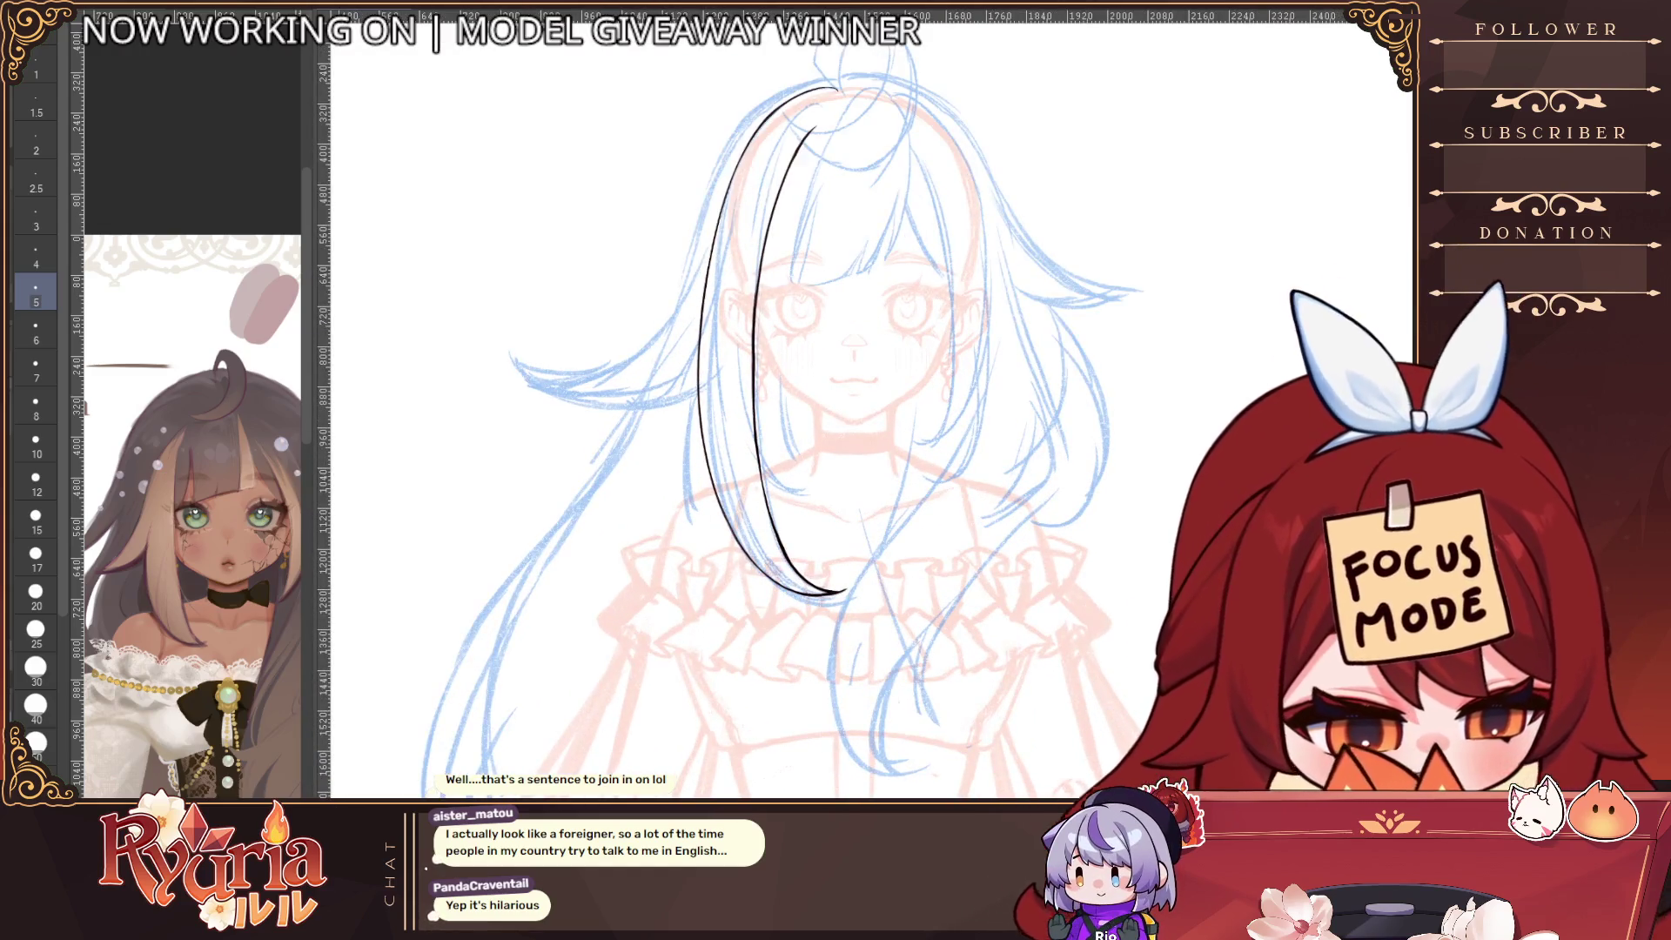
{"action": "left_click", "coordinate": [788, 191]}
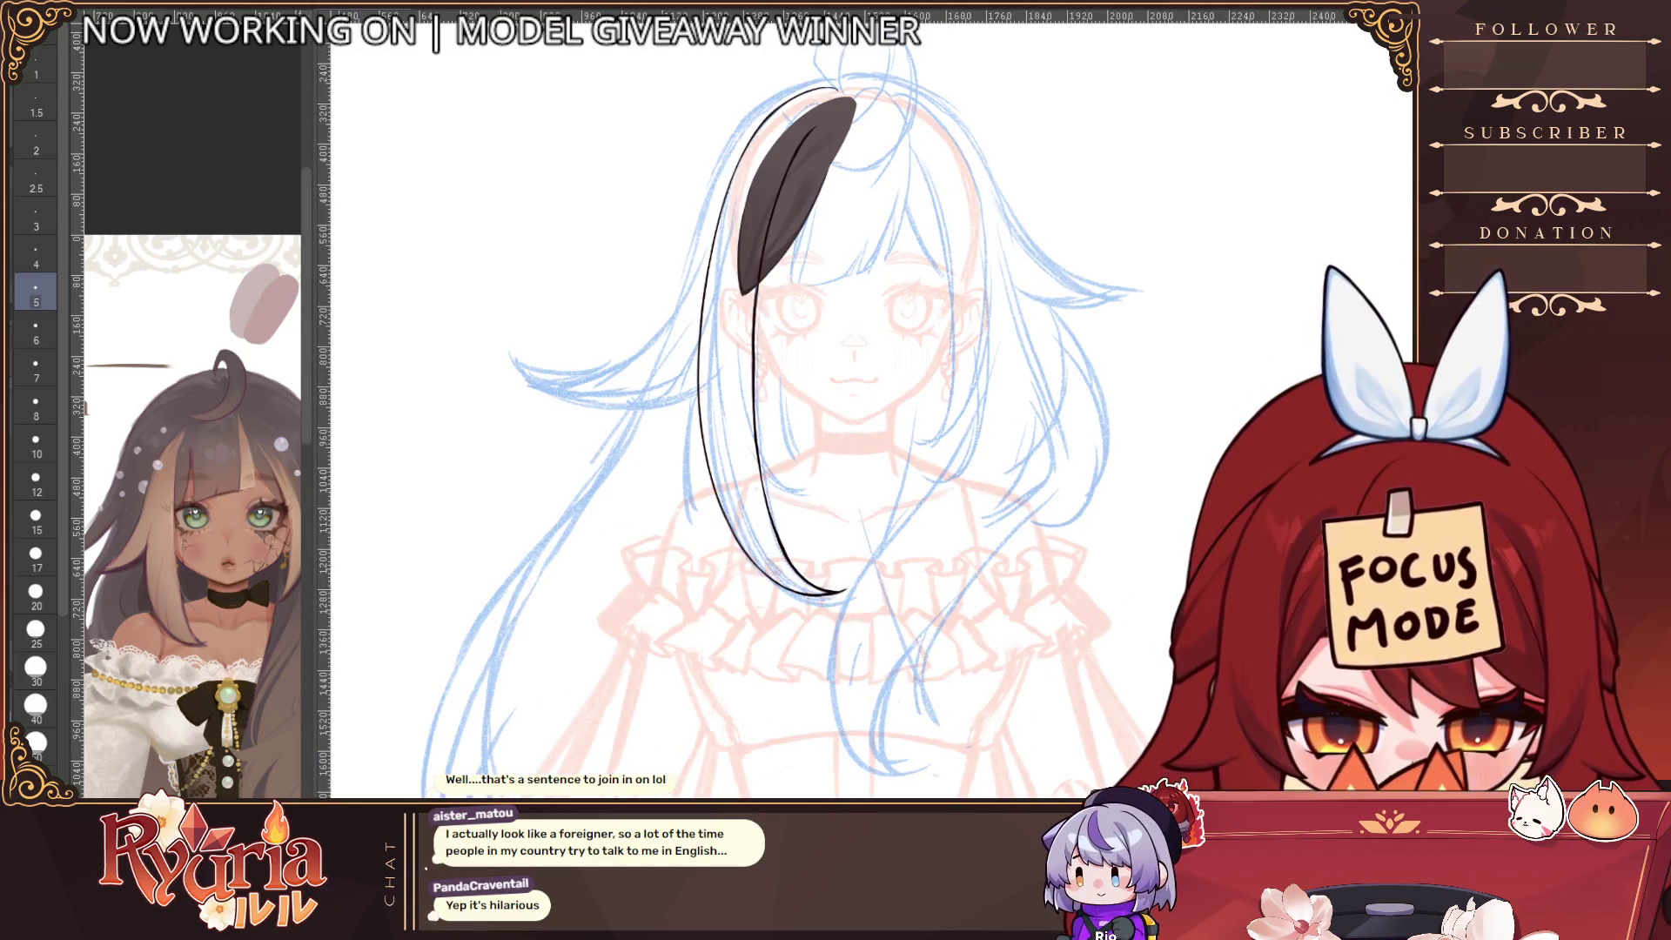
{"action": "left_click", "coordinate": [870, 200]}
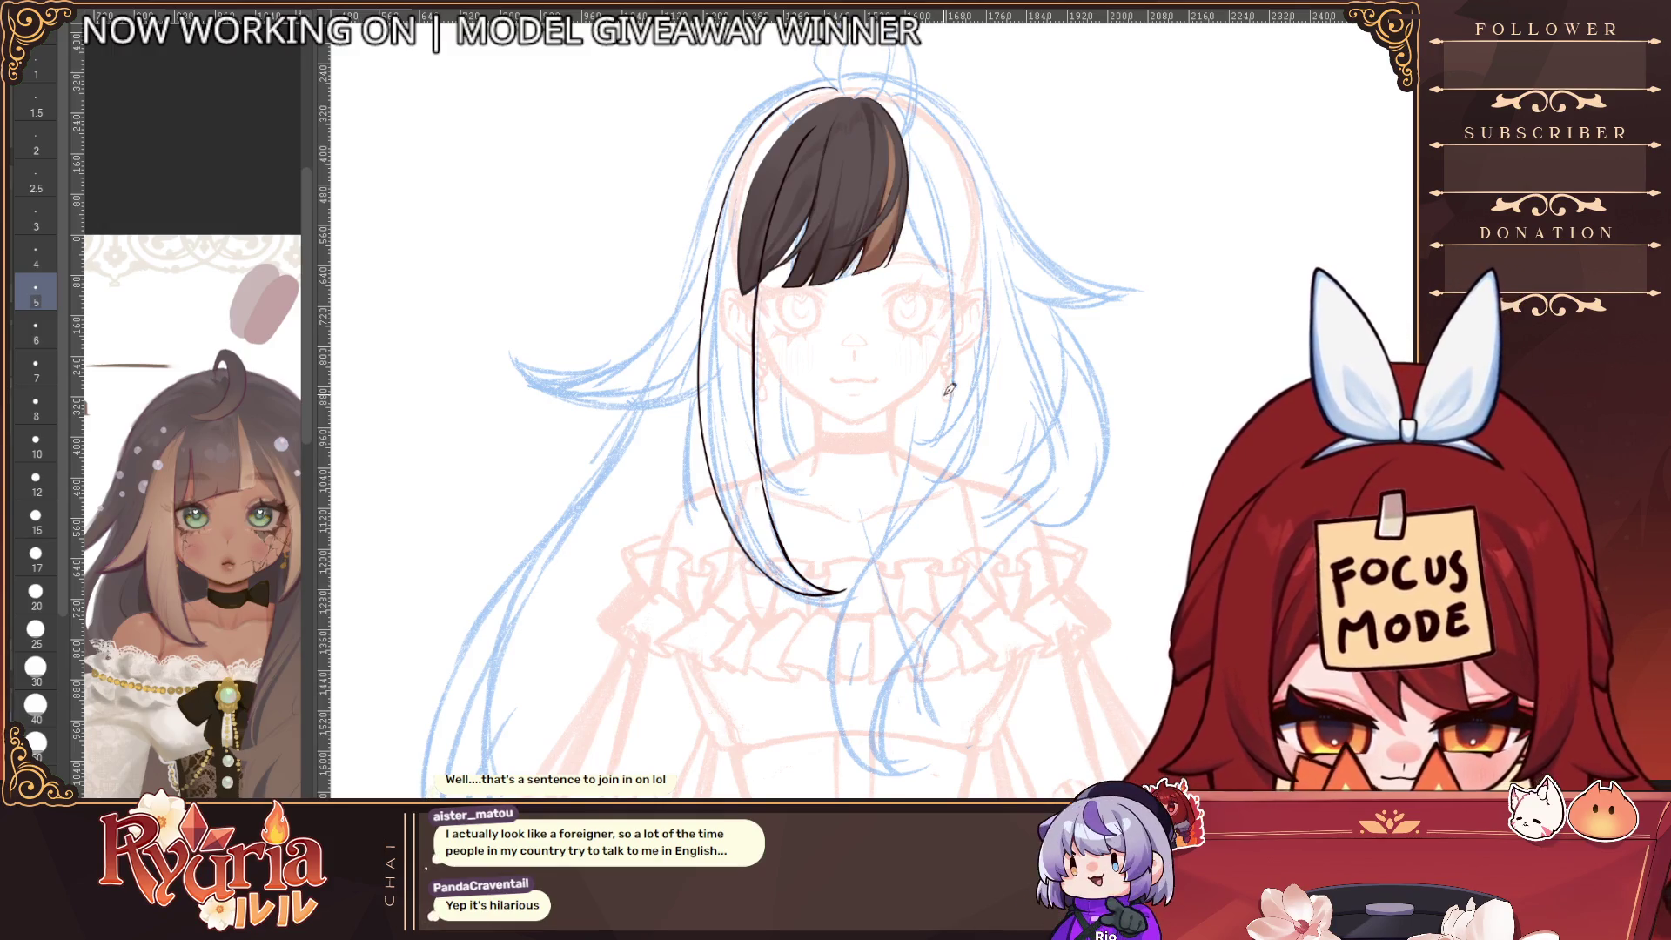
{"action": "scroll", "coordinate": [946, 405], "scroll_direction": "down", "scroll_amount": 1}
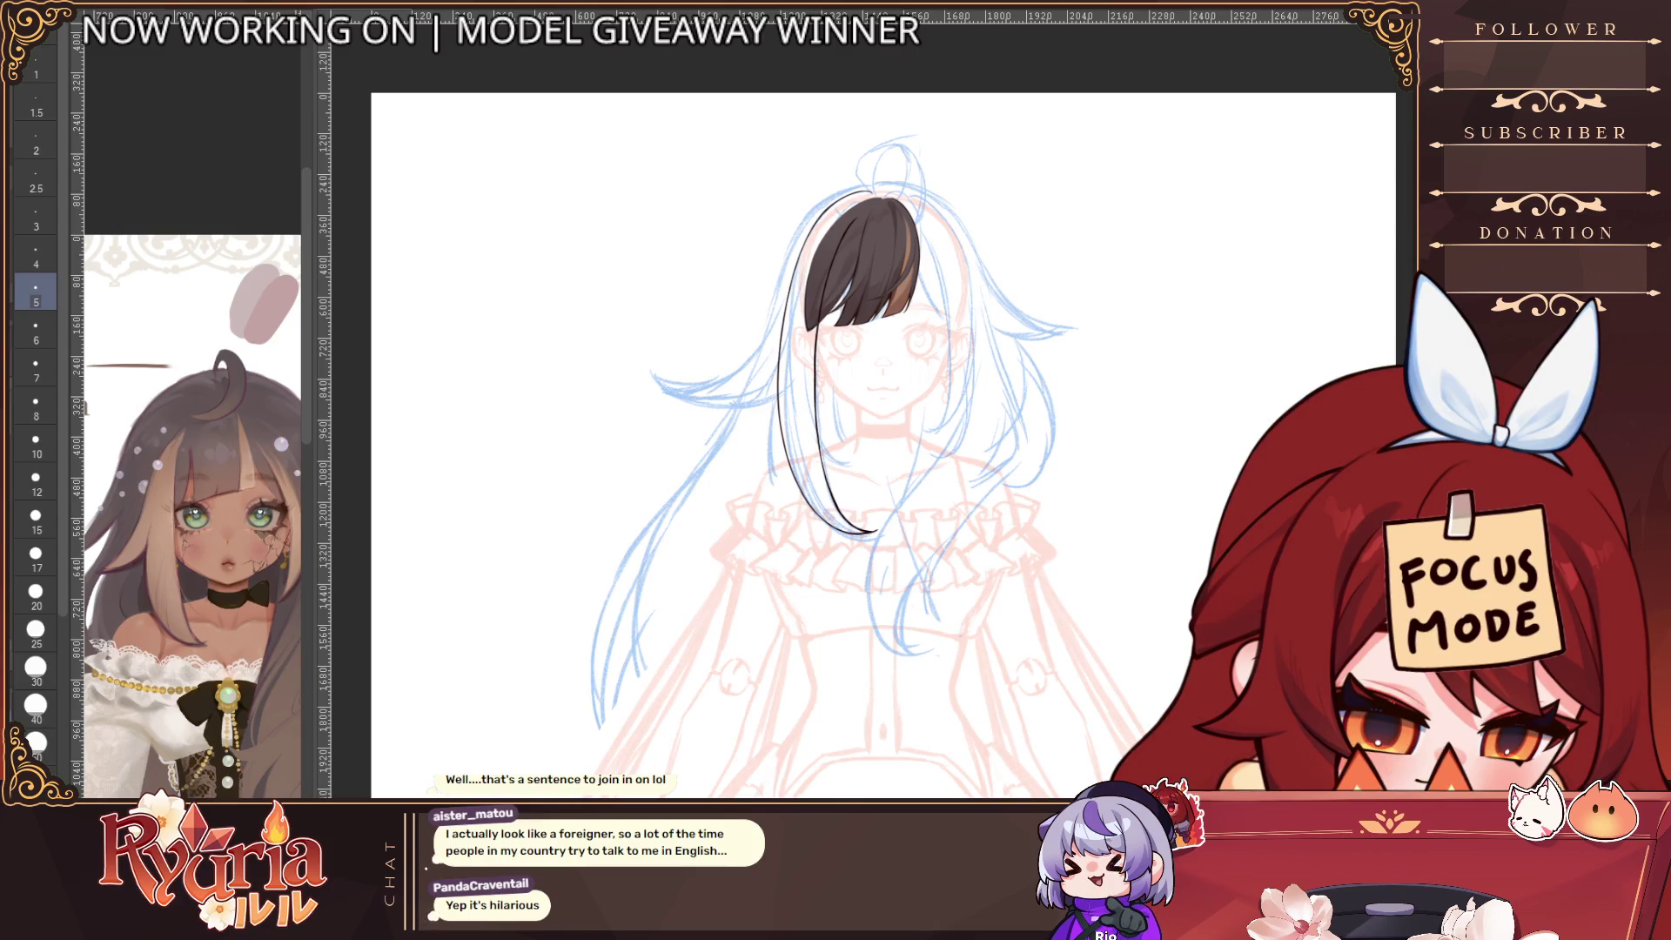
{"action": "key", "text": "ctrl+z"}
{"action": "key", "text": "ctrl+y"}
{"action": "key", "text": "ctrl+z"}
{"action": "key", "text": "ctrl+y"}
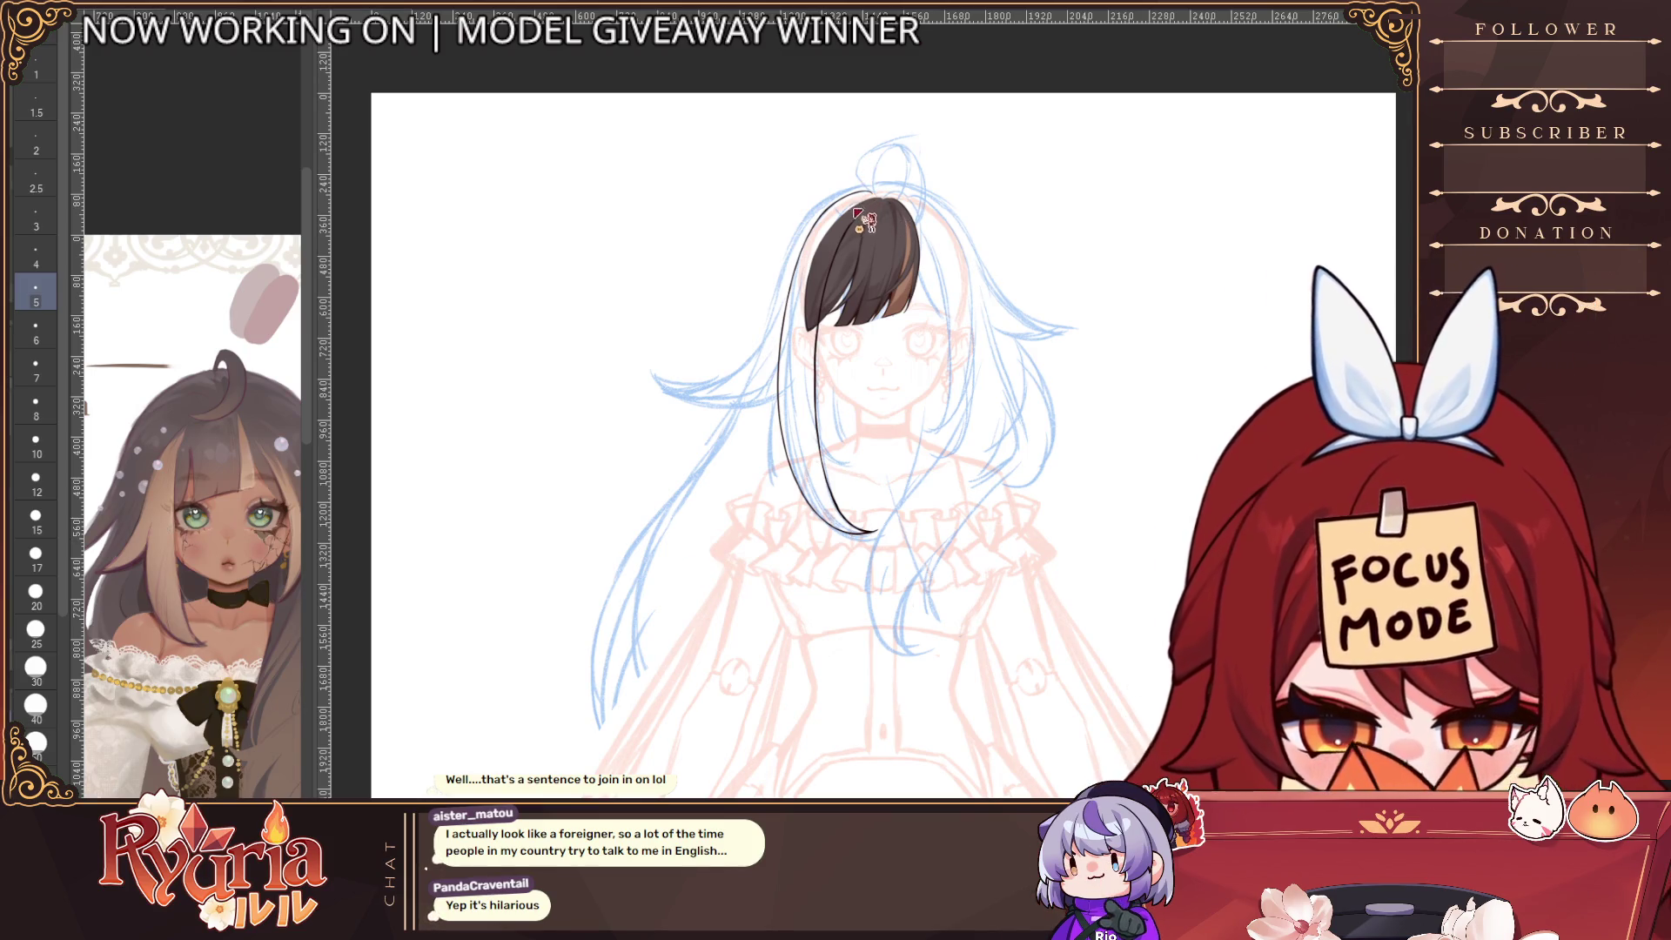
{"action": "scroll", "coordinate": [858, 210], "scroll_direction": "up", "scroll_amount": 2}
{"action": "scroll", "coordinate": [859, 210], "scroll_direction": "up", "scroll_amount": 1}
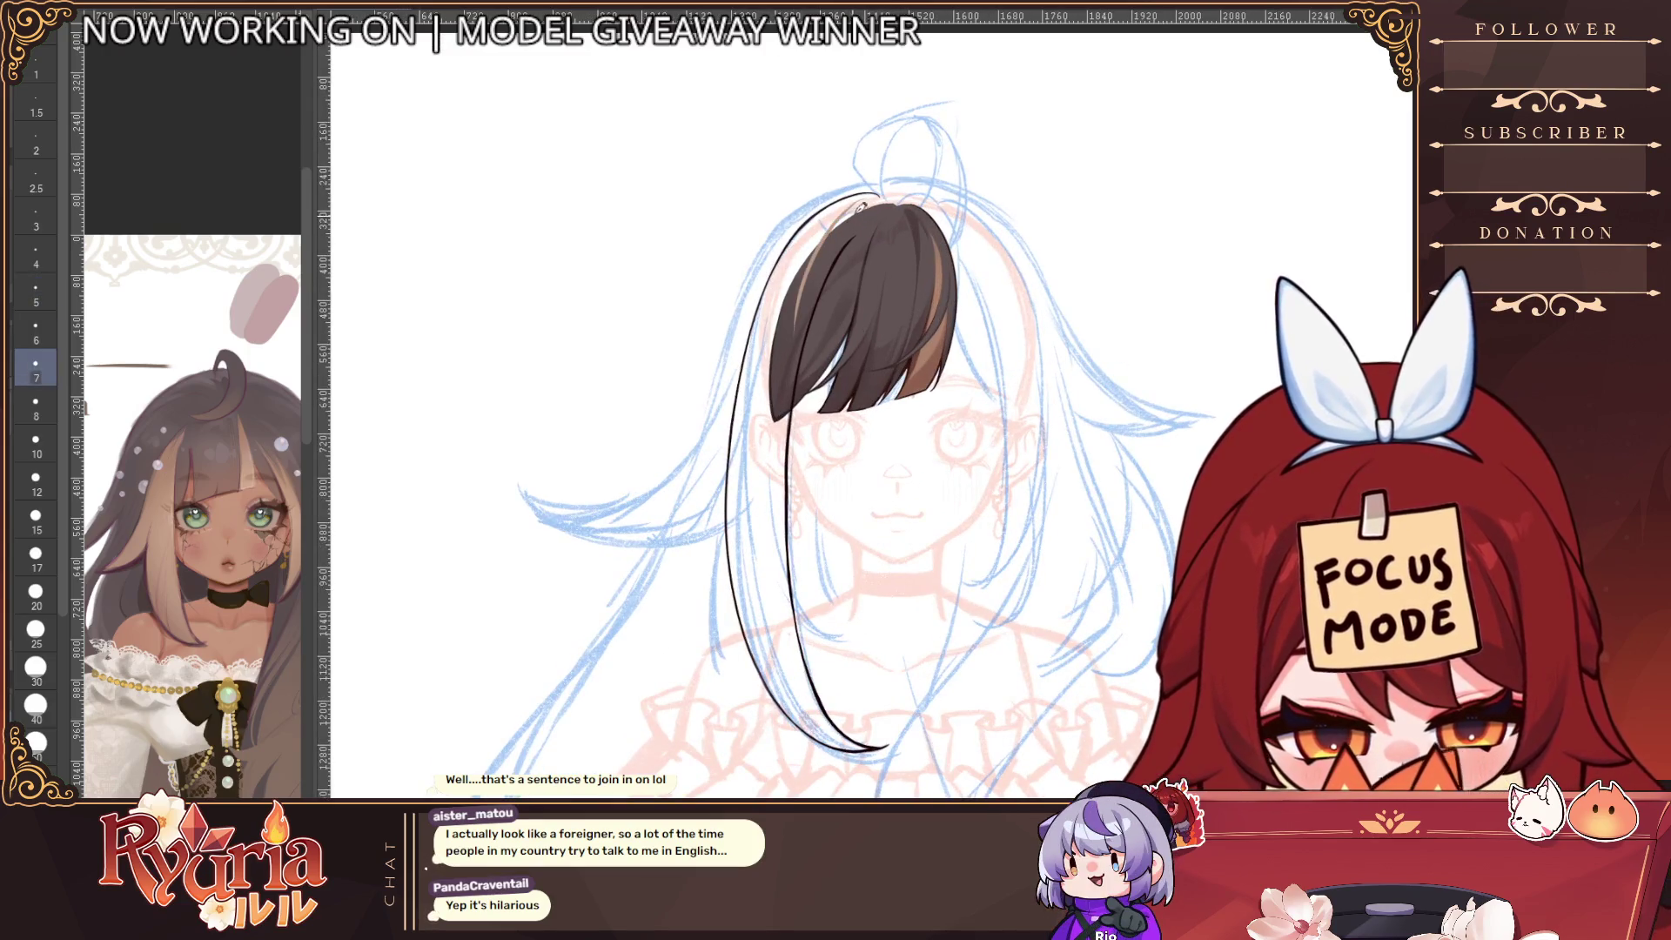
{"action": "scroll", "coordinate": [888, 190], "scroll_direction": "up", "scroll_amount": 1}
{"action": "scroll", "coordinate": [887, 189], "scroll_direction": "up", "scroll_amount": 1}
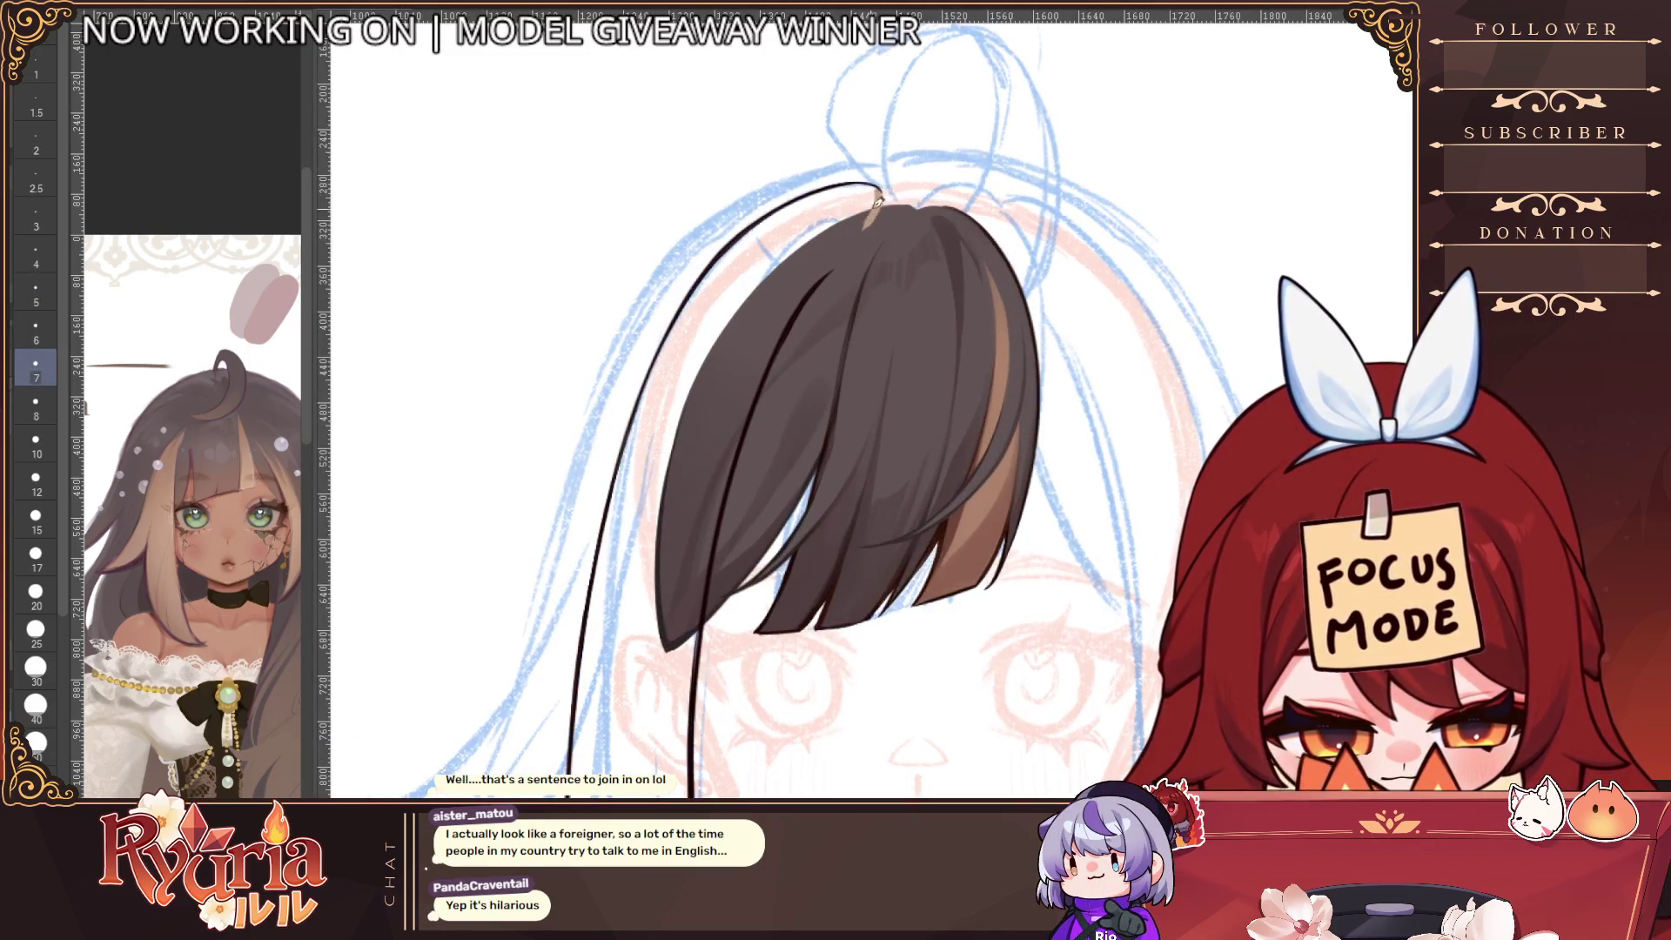
{"action": "scroll", "coordinate": [879, 198], "scroll_direction": "down", "scroll_amount": 2}
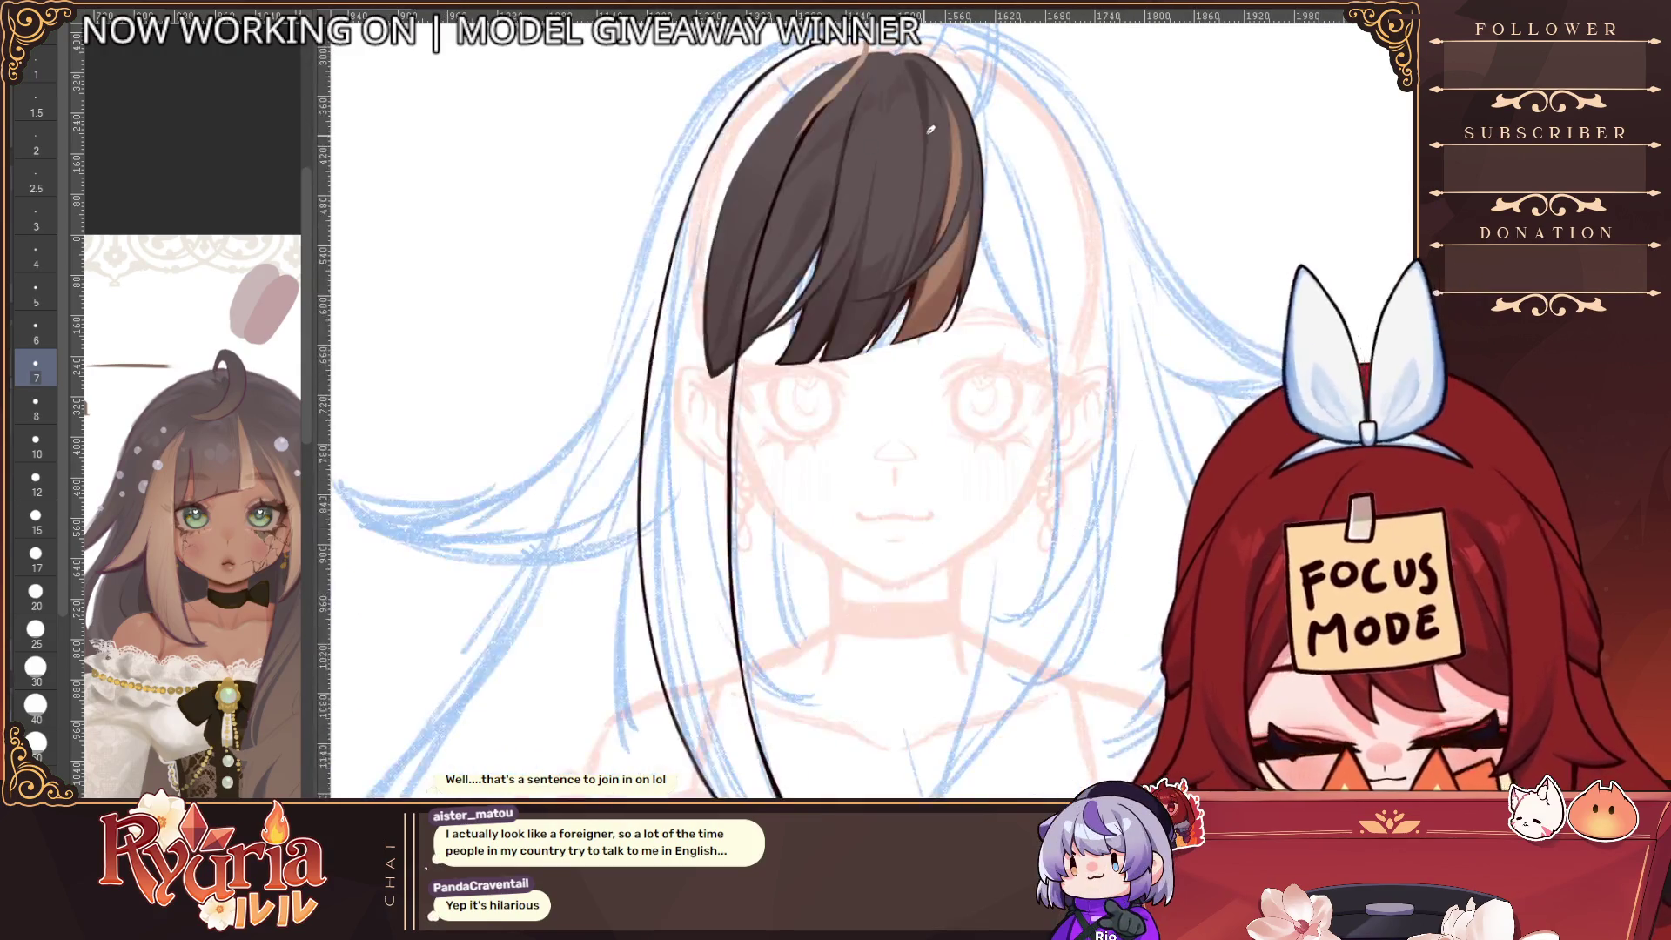
{"action": "key", "text": "ctrl+z"}
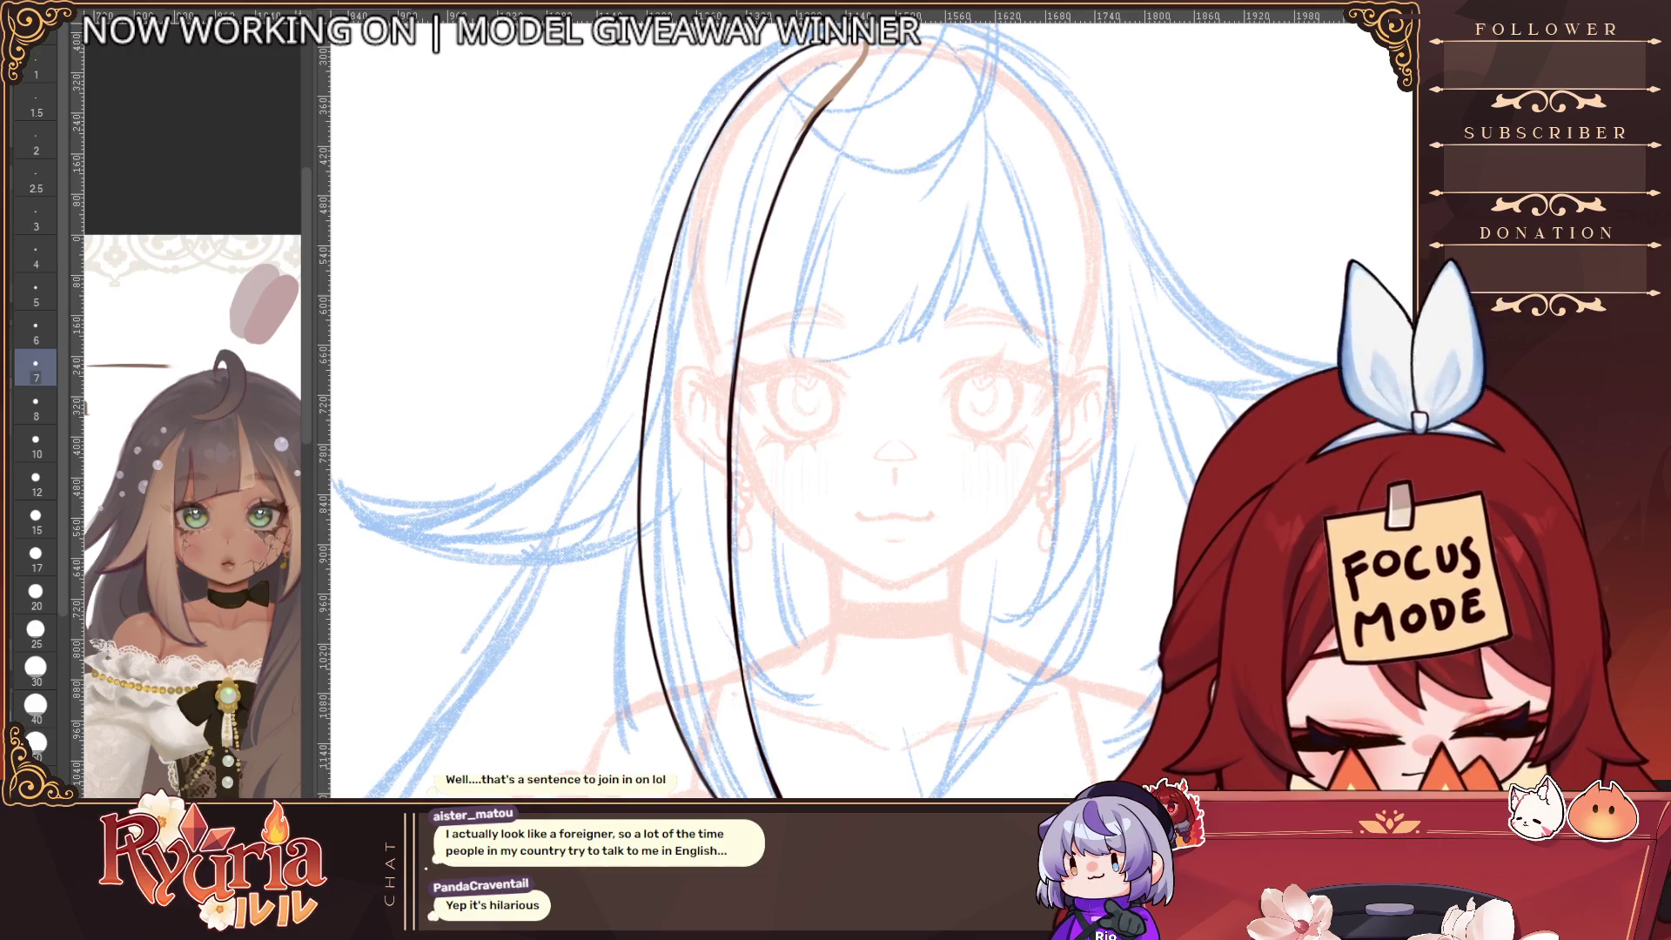
{"action": "scroll", "coordinate": [1206, 372], "scroll_direction": "down", "scroll_amount": 1}
{"action": "scroll", "coordinate": [967, 80], "scroll_direction": "up", "scroll_amount": 1}
Shade the strand's top tip and left edge brown, down to the lower left edge
{"action": "mouse_move", "coordinate": [918, 82]}
{"action": "left_mouse_down"}
{"action": "mouse_move", "coordinate": [796, 163]}
{"action": "mouse_move", "coordinate": [810, 137]}
{"action": "left_mouse_up"}
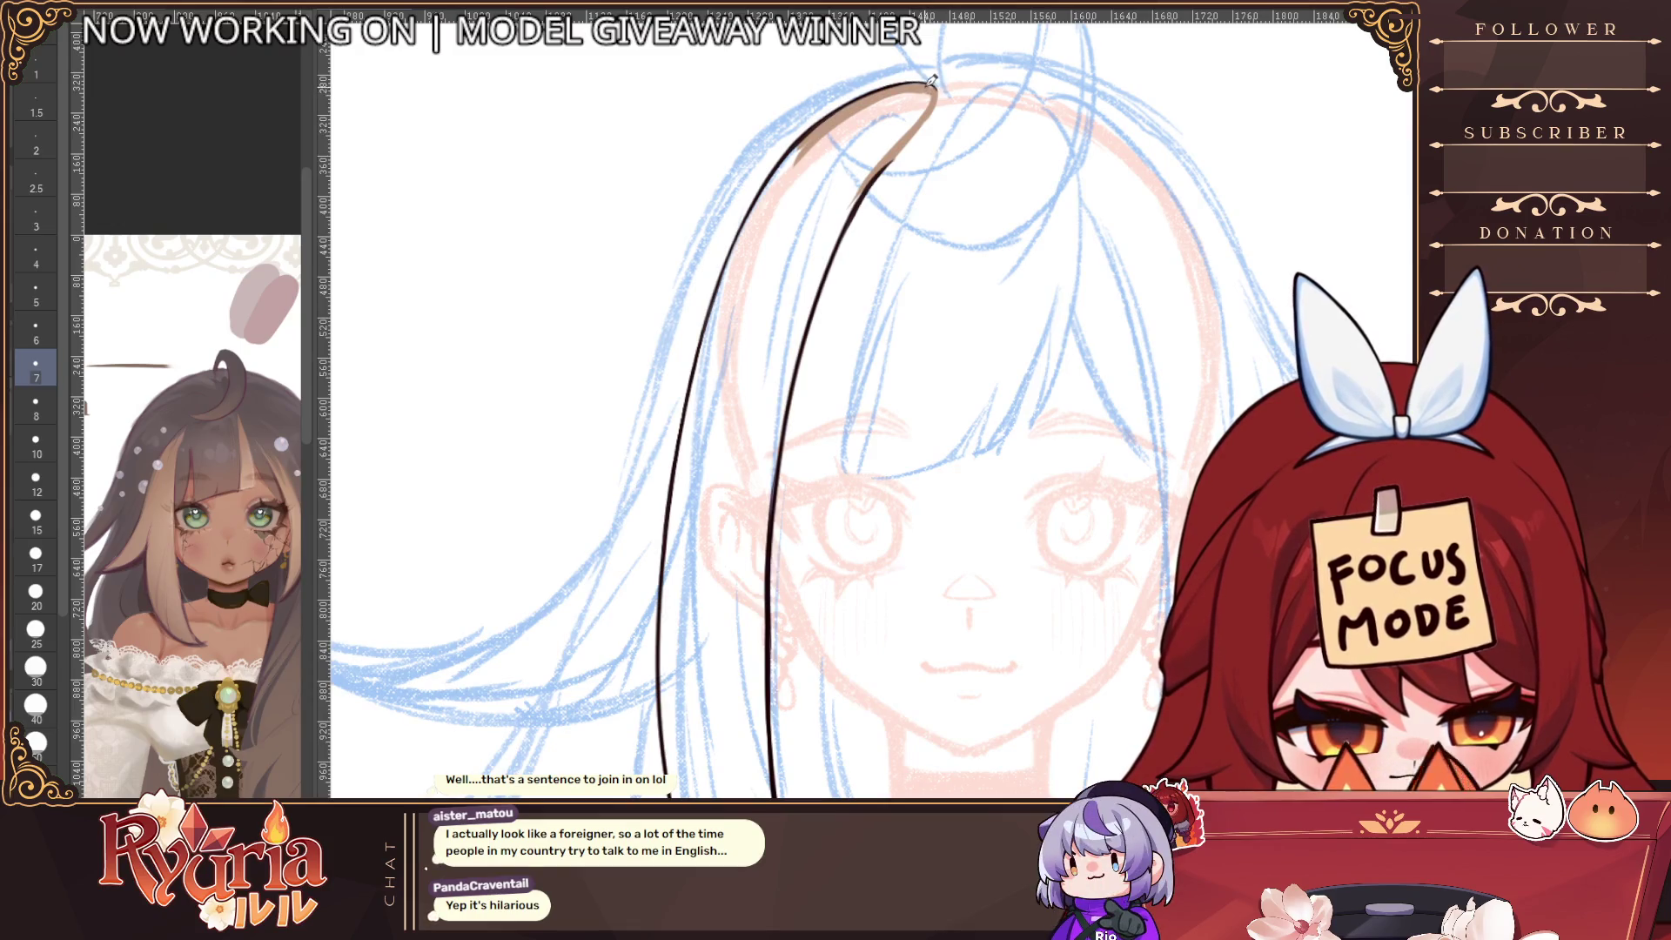
{"action": "scroll", "coordinate": [883, 105], "scroll_direction": "down", "scroll_amount": 5}
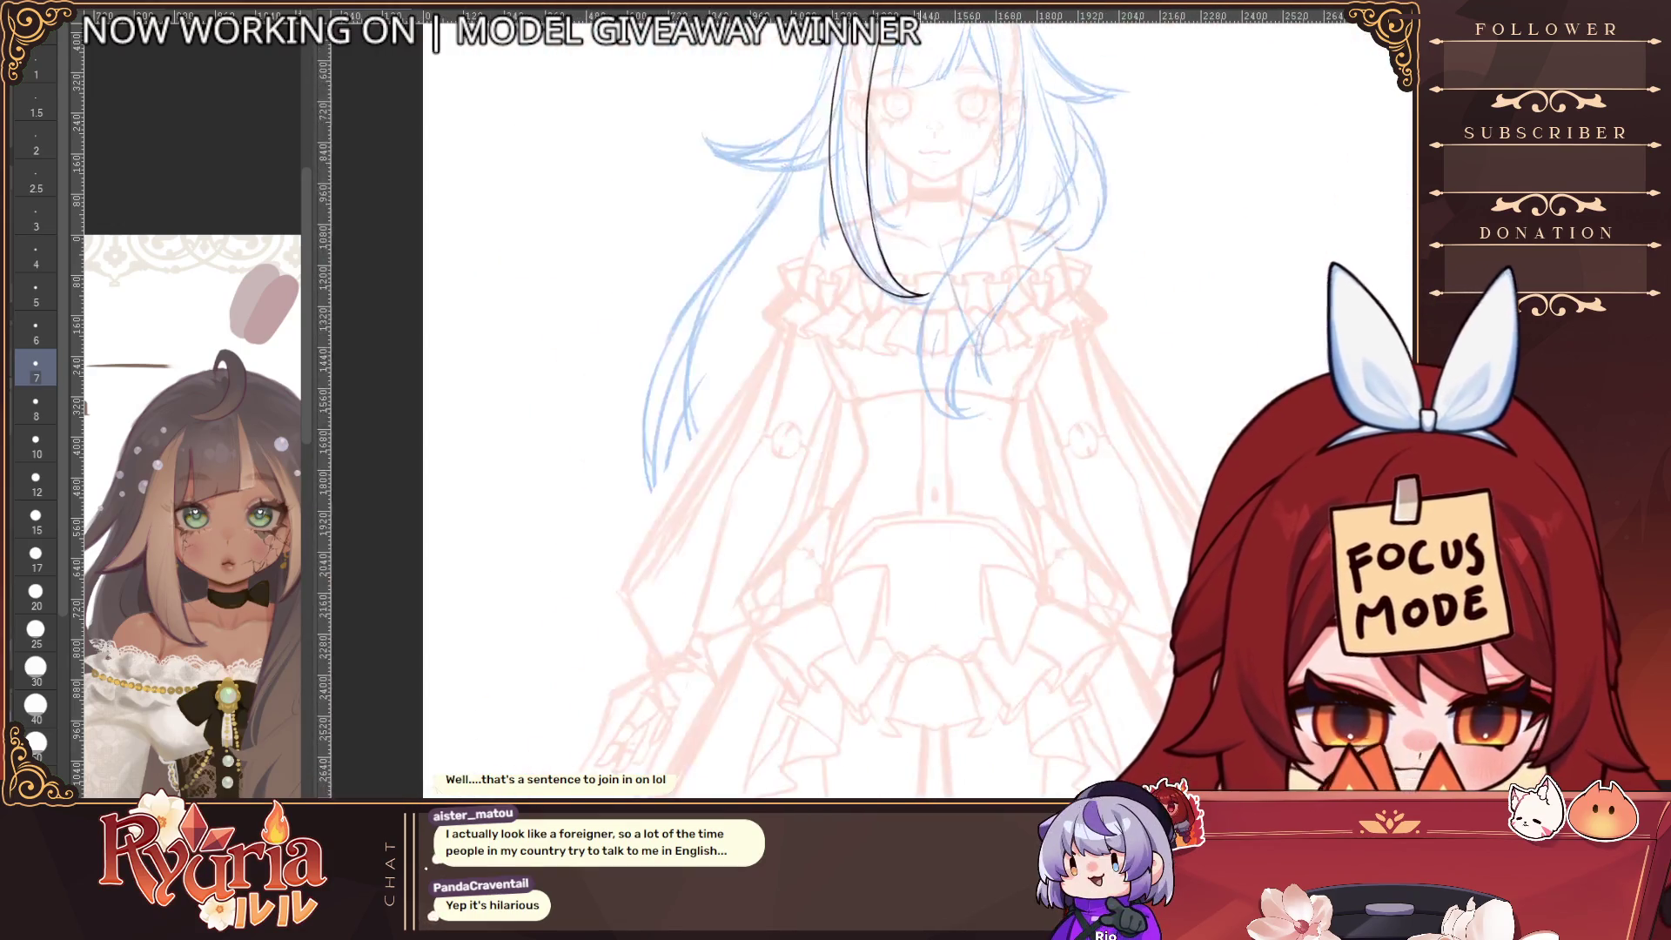
{"action": "left_click_drag", "start_coordinate": [868, 339], "coordinate": [867, 639]}
{"action": "scroll", "coordinate": [867, 640], "scroll_direction": "up", "scroll_amount": 3}
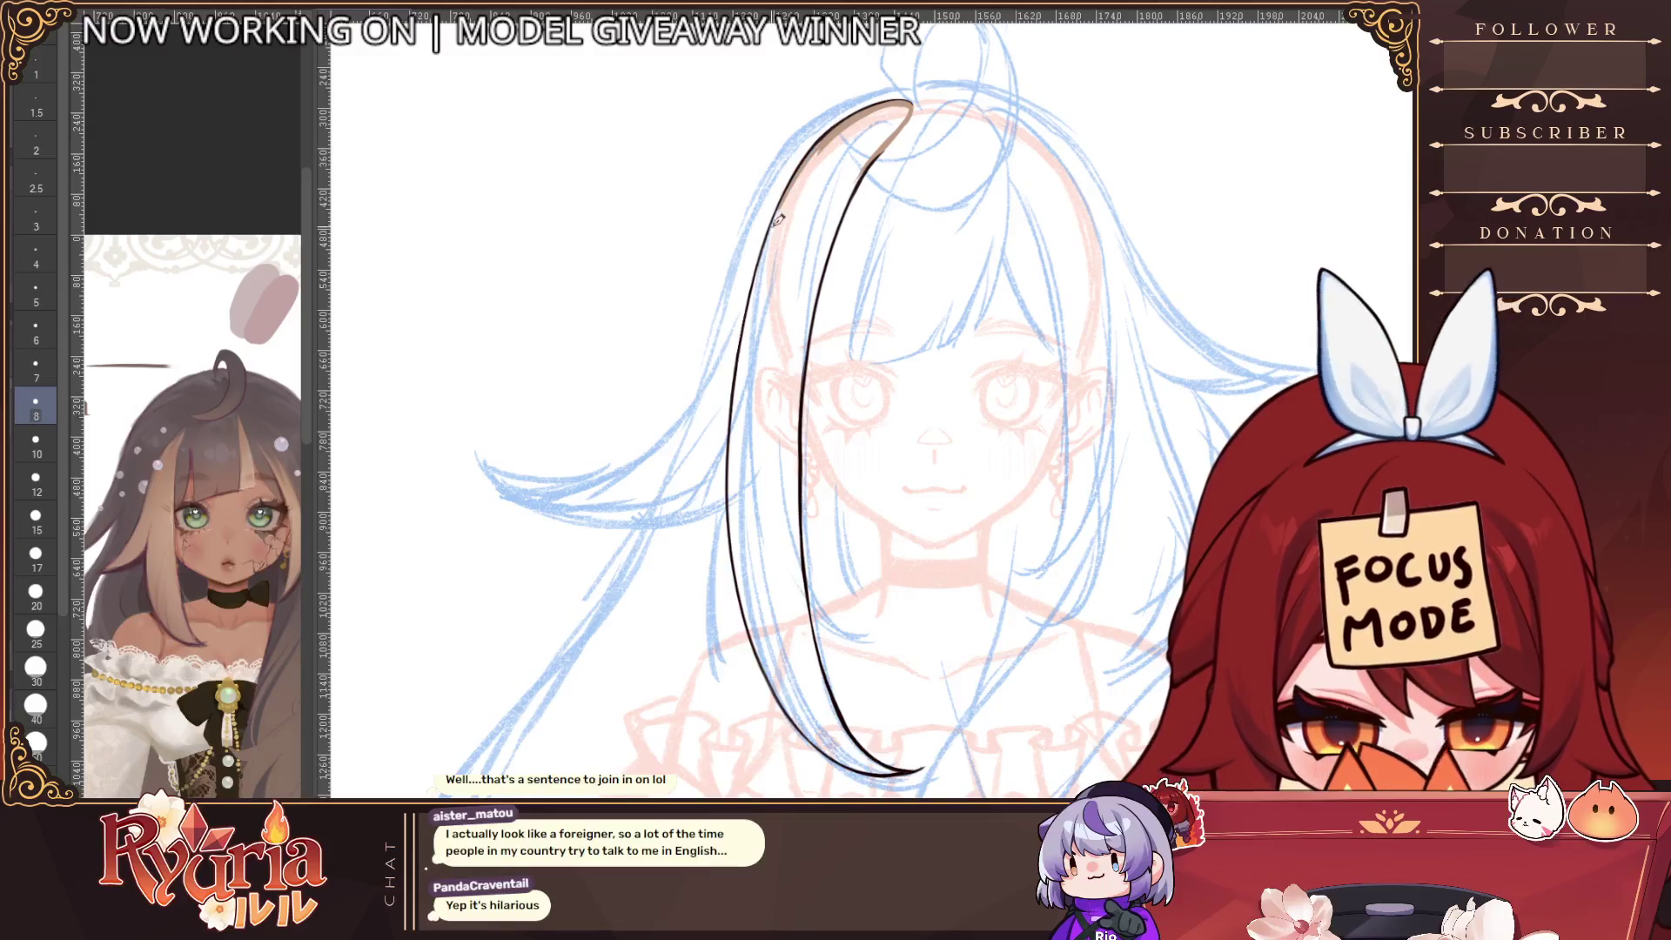
{"action": "key", "text": "bracketright"}
{"action": "key", "text": "bracketright"}
{"action": "left_click_drag", "start_coordinate": [777, 246], "coordinate": [744, 389]}
{"action": "key", "text": "ctrl+z"}
{"action": "left_click_drag", "start_coordinate": [764, 265], "coordinate": [741, 428]}
{"action": "mouse_move", "coordinate": [757, 304]}
{"action": "left_mouse_down"}
{"action": "mouse_move", "coordinate": [736, 540]}
{"action": "mouse_move", "coordinate": [773, 687]}
{"action": "left_mouse_up"}
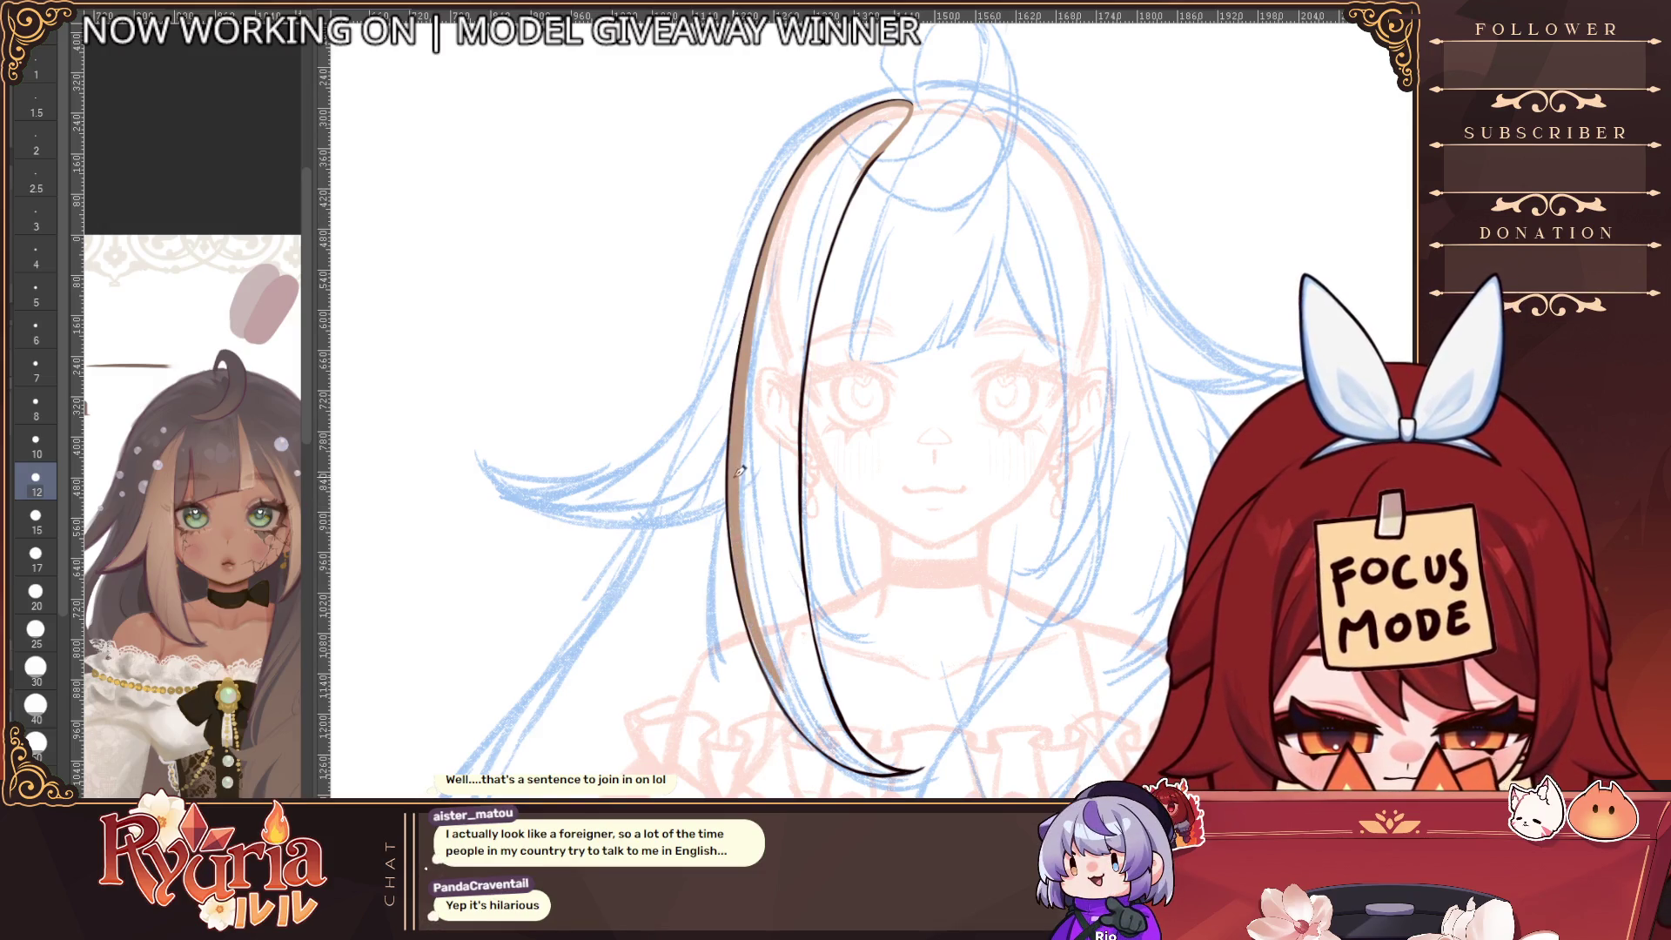
{"action": "left_click_drag", "start_coordinate": [753, 602], "coordinate": [777, 665]}
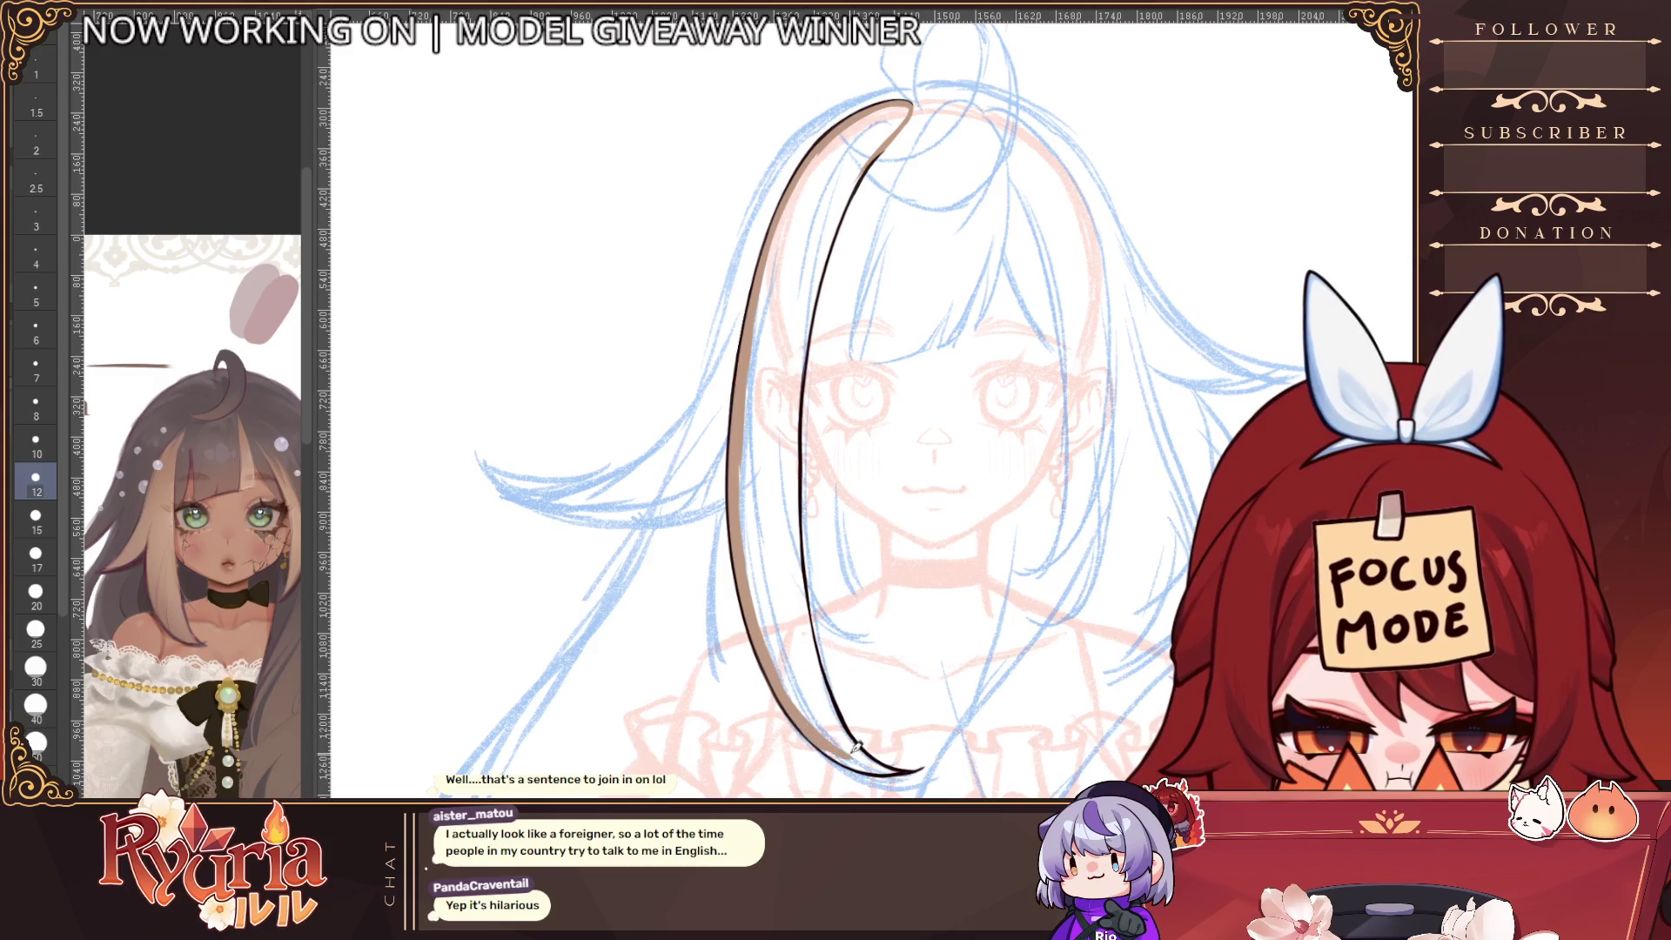
Shade the strand's bottom curve and inner edge brown, then fill its interior solid brown
{"action": "left_click_drag", "start_coordinate": [833, 733], "coordinate": [896, 764]}
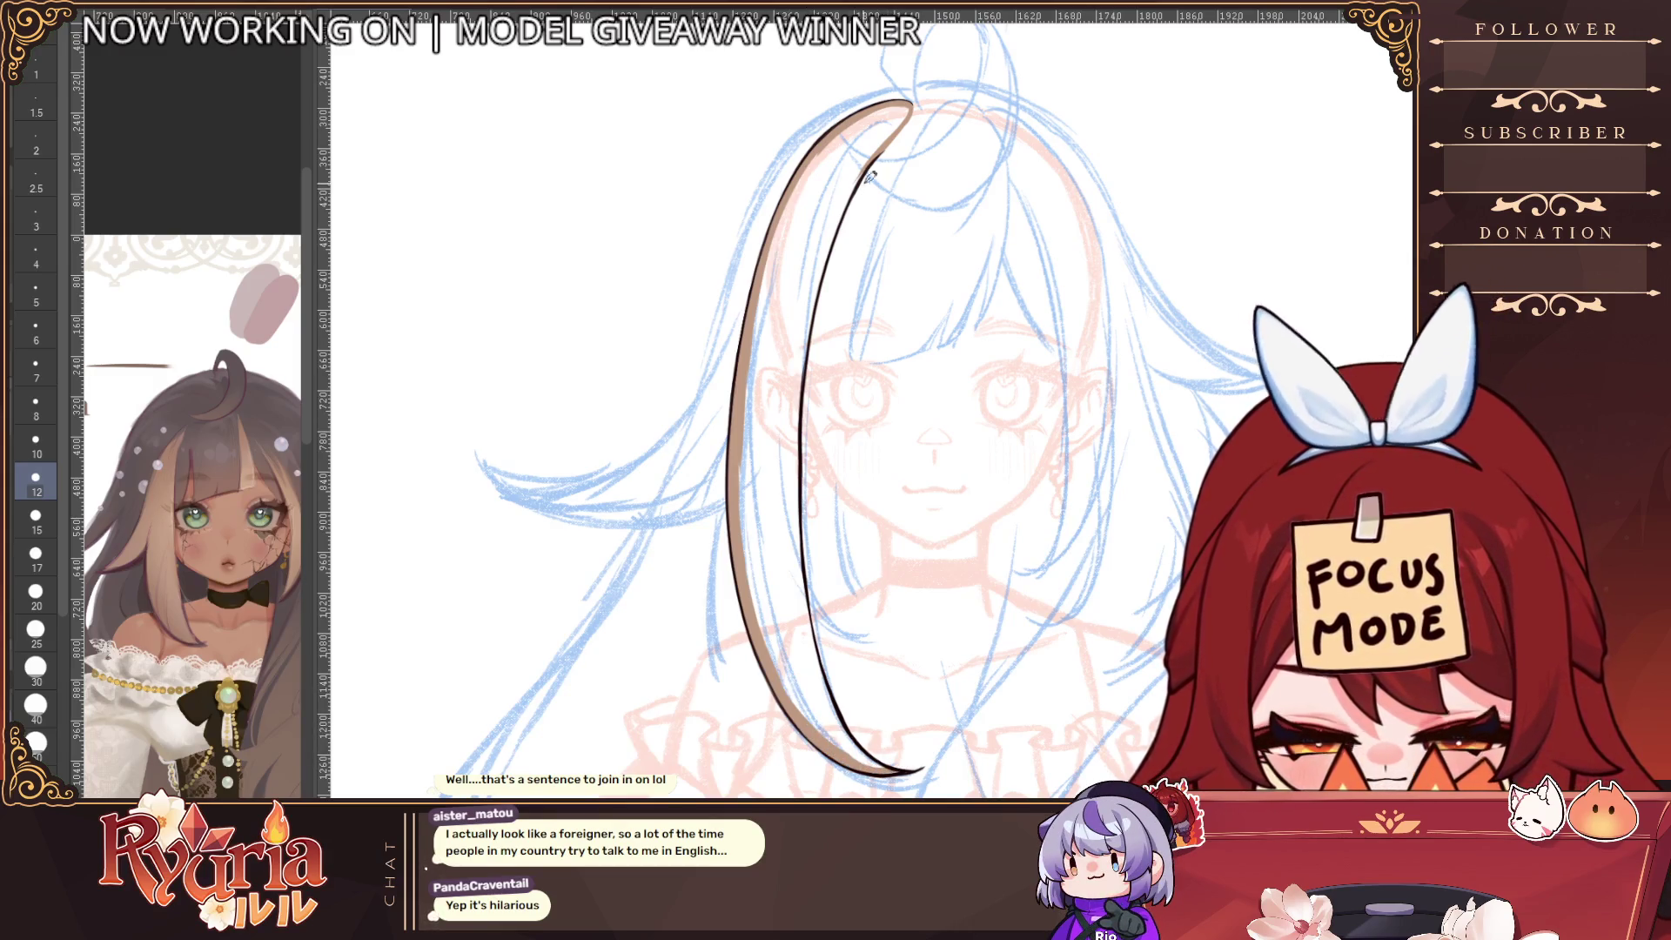
{"action": "left_click_drag", "start_coordinate": [868, 177], "coordinate": [817, 261]}
{"action": "key", "text": "ctrl+z"}
{"action": "mouse_move", "coordinate": [878, 148]}
{"action": "left_mouse_down"}
{"action": "mouse_move", "coordinate": [805, 339]}
{"action": "mouse_move", "coordinate": [796, 418]}
{"action": "left_mouse_up"}
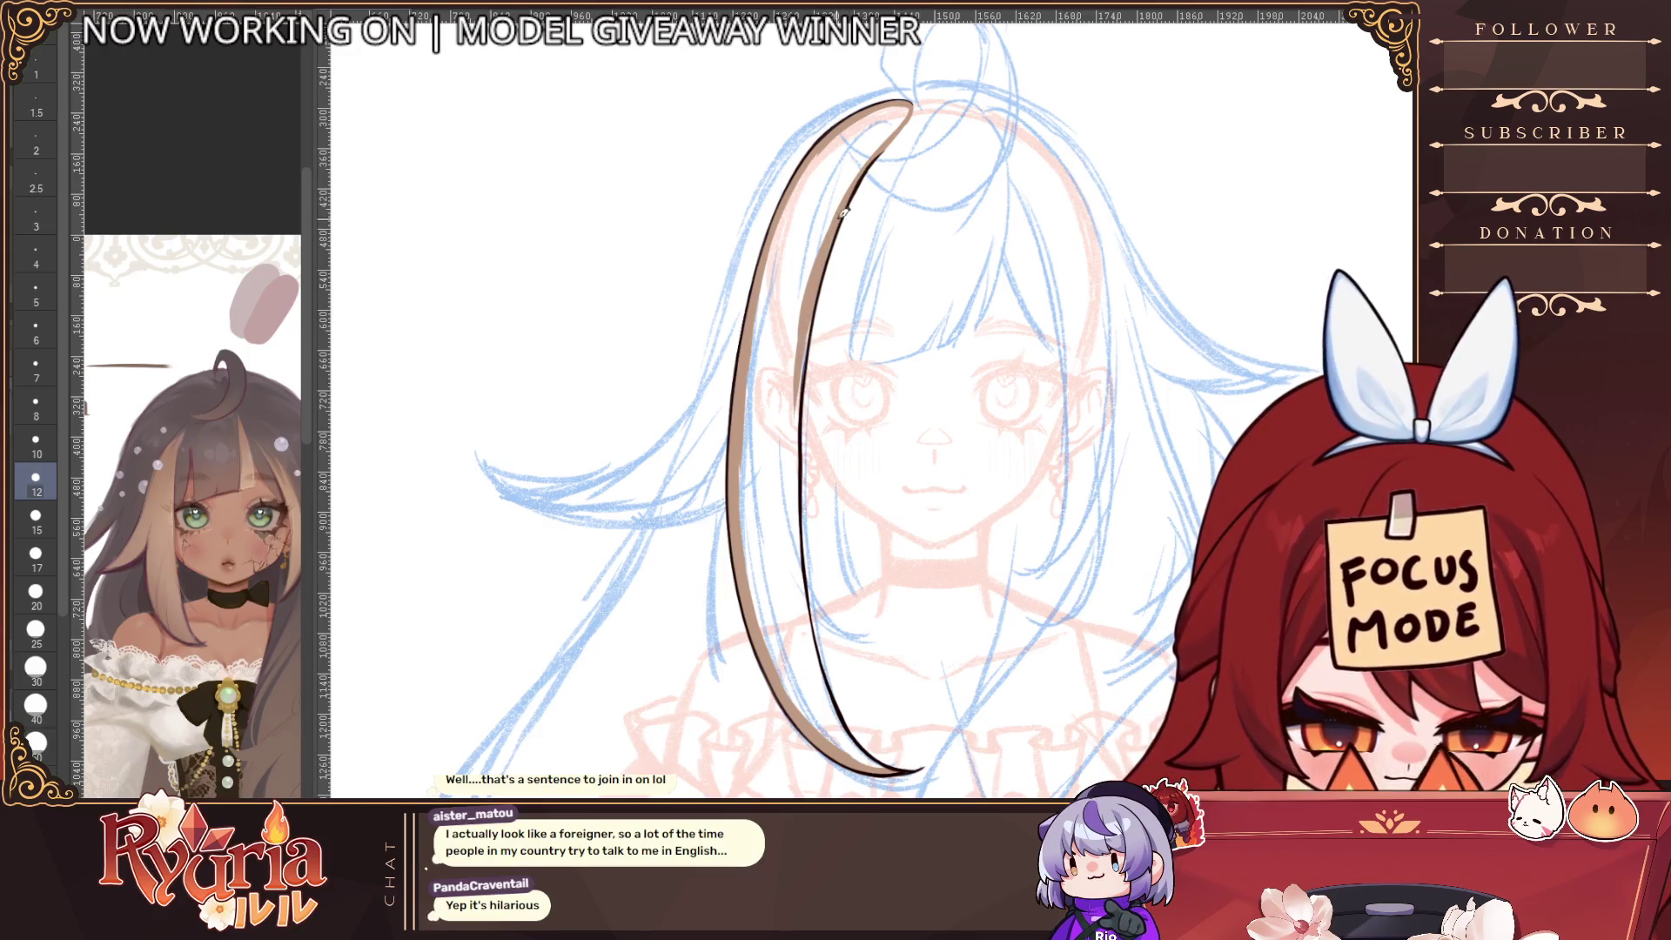
{"action": "mouse_move", "coordinate": [787, 500]}
{"action": "left_mouse_down"}
{"action": "mouse_move", "coordinate": [796, 393]}
{"action": "mouse_move", "coordinate": [799, 591]}
{"action": "mouse_move", "coordinate": [870, 766]}
{"action": "left_mouse_up"}
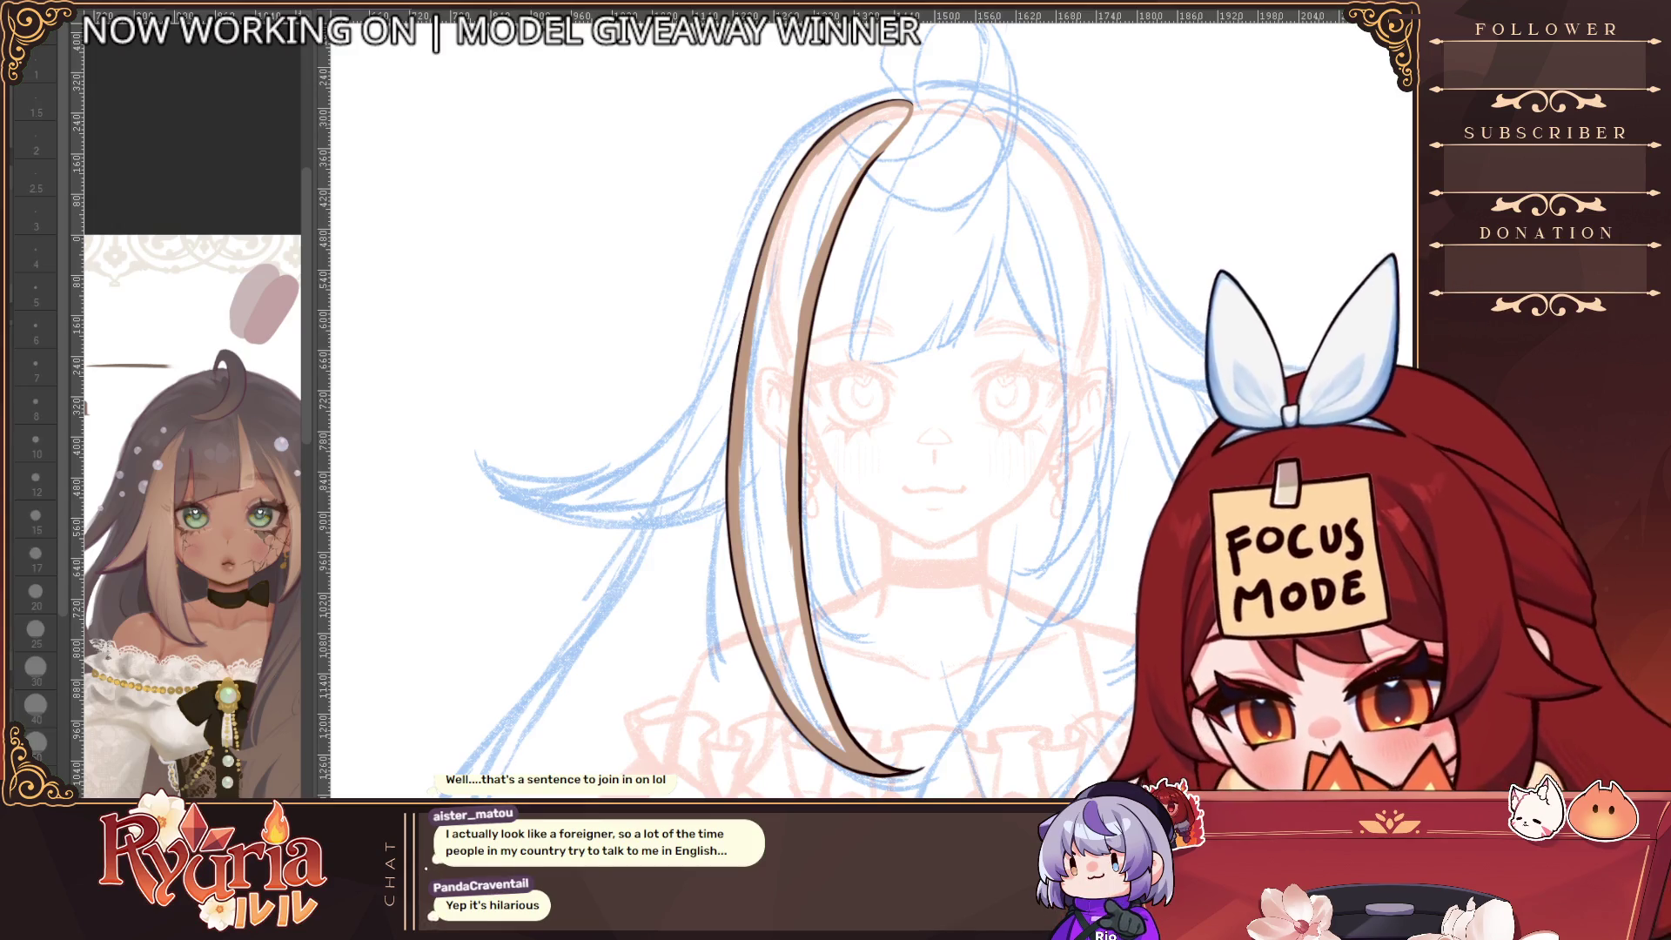
{"action": "left_click", "coordinate": [805, 268]}
Switch back to the brush, trim the strand's right edge, and set a much smaller size
{"action": "scroll", "coordinate": [897, 226], "scroll_direction": "down", "scroll_amount": 2}
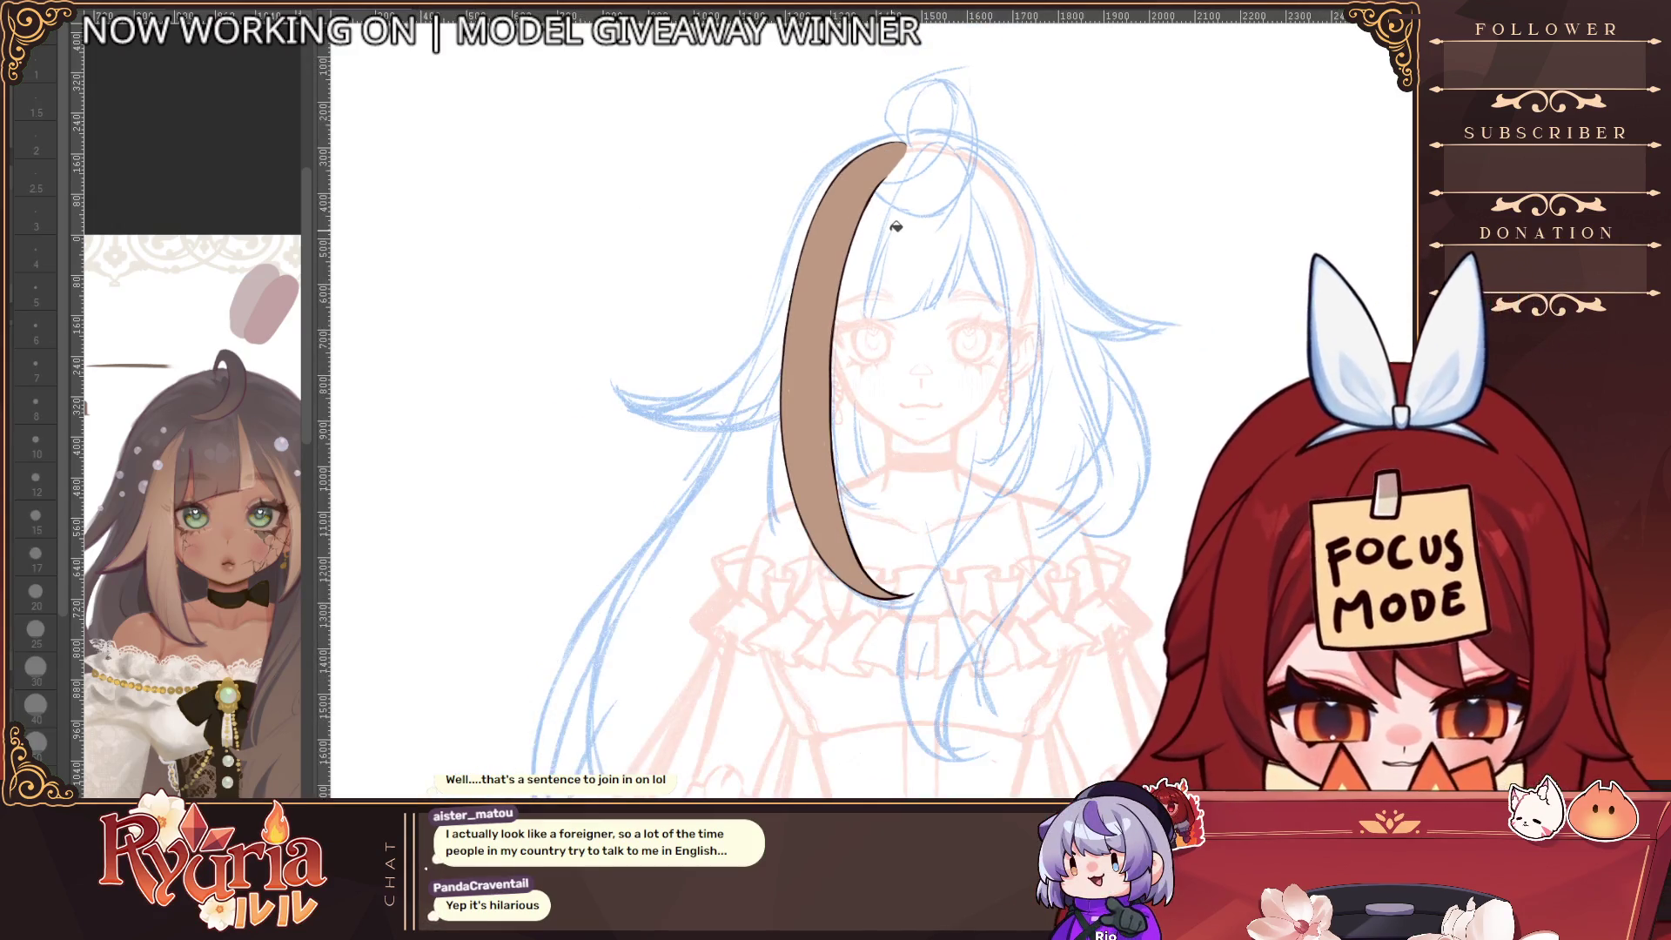
{"action": "key", "text": "b"}
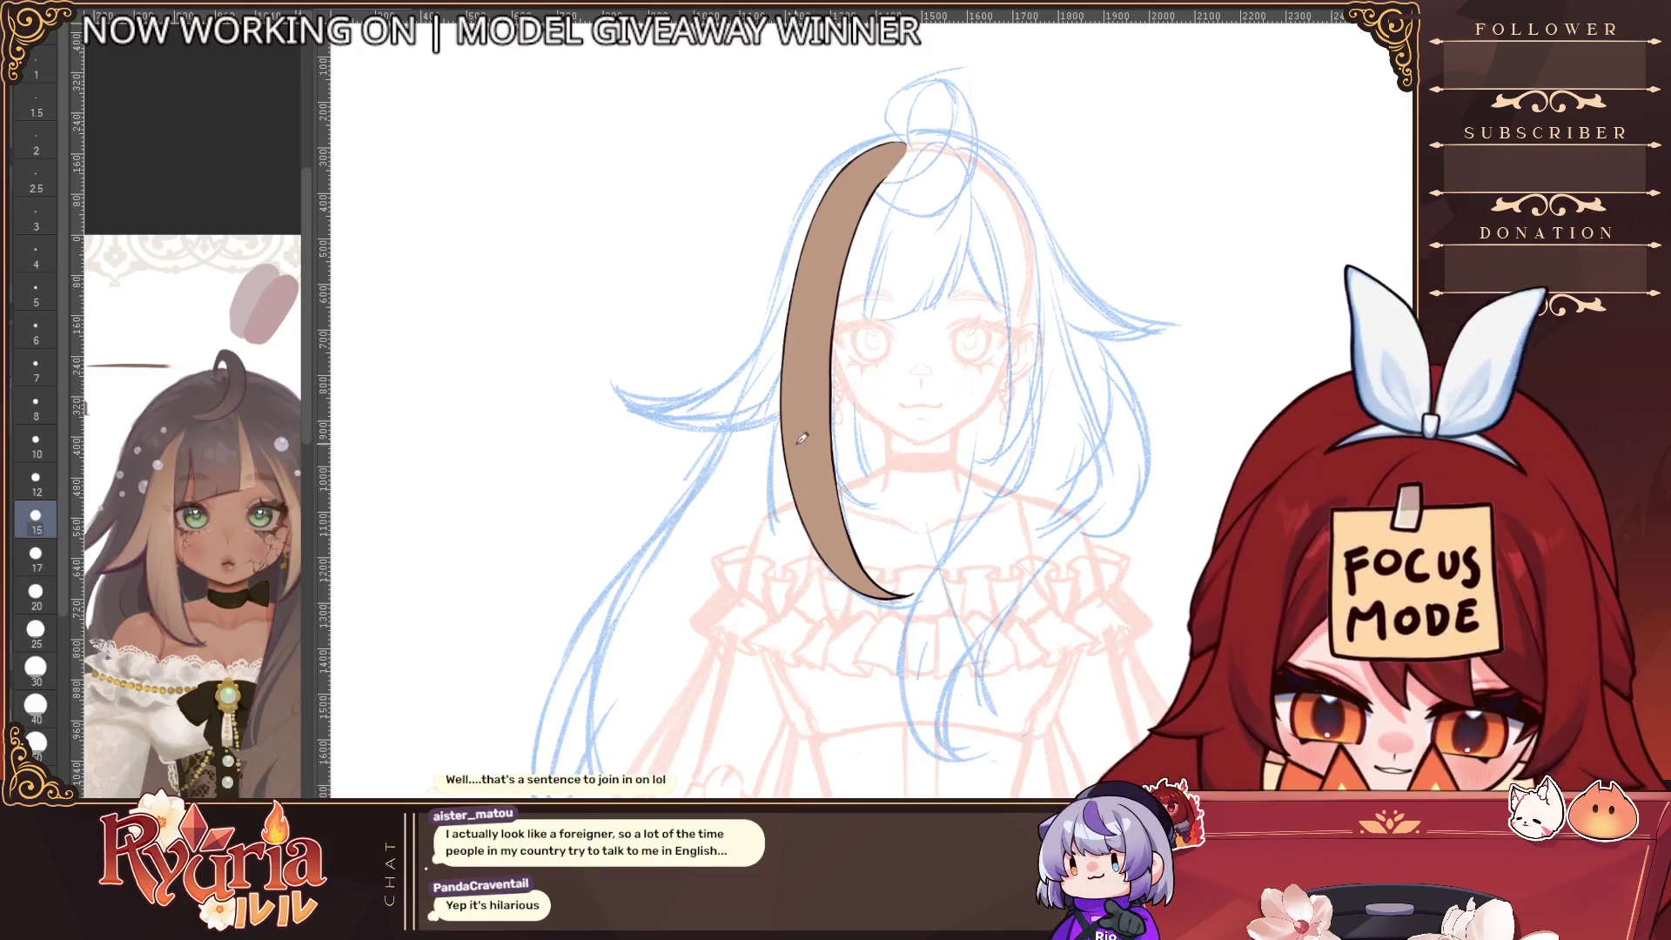
{"action": "scroll", "coordinate": [918, 505], "scroll_direction": "down", "scroll_amount": 2}
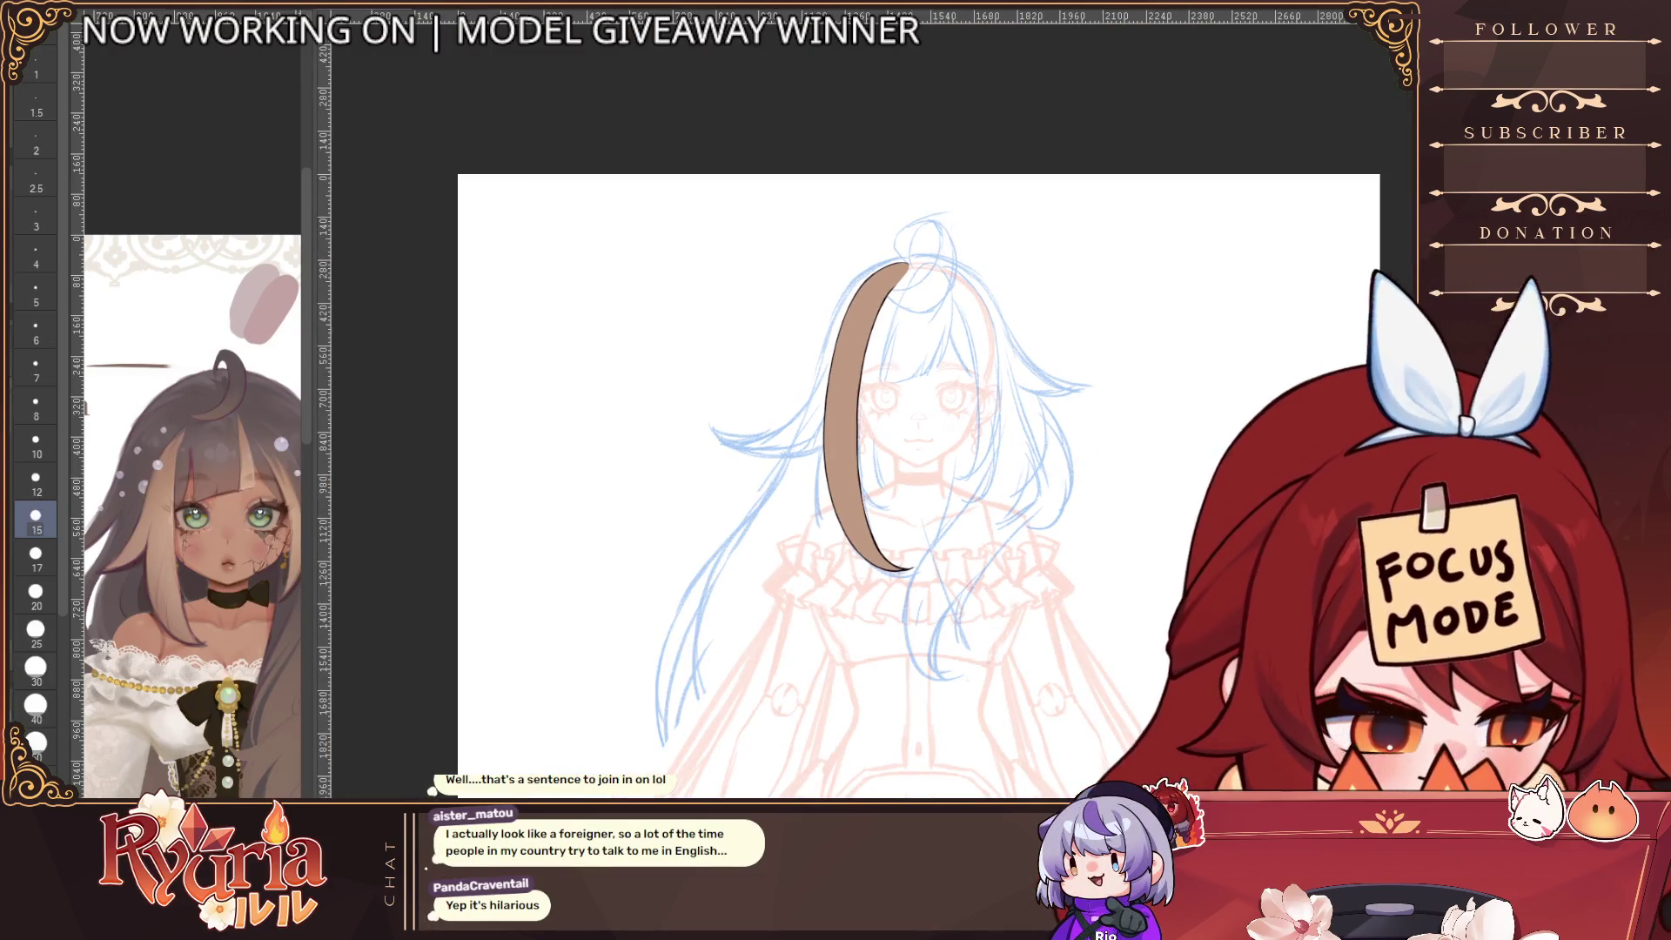
{"action": "key", "text": "bracketright"}
{"action": "scroll", "coordinate": [905, 287], "scroll_direction": "up", "scroll_amount": 3}
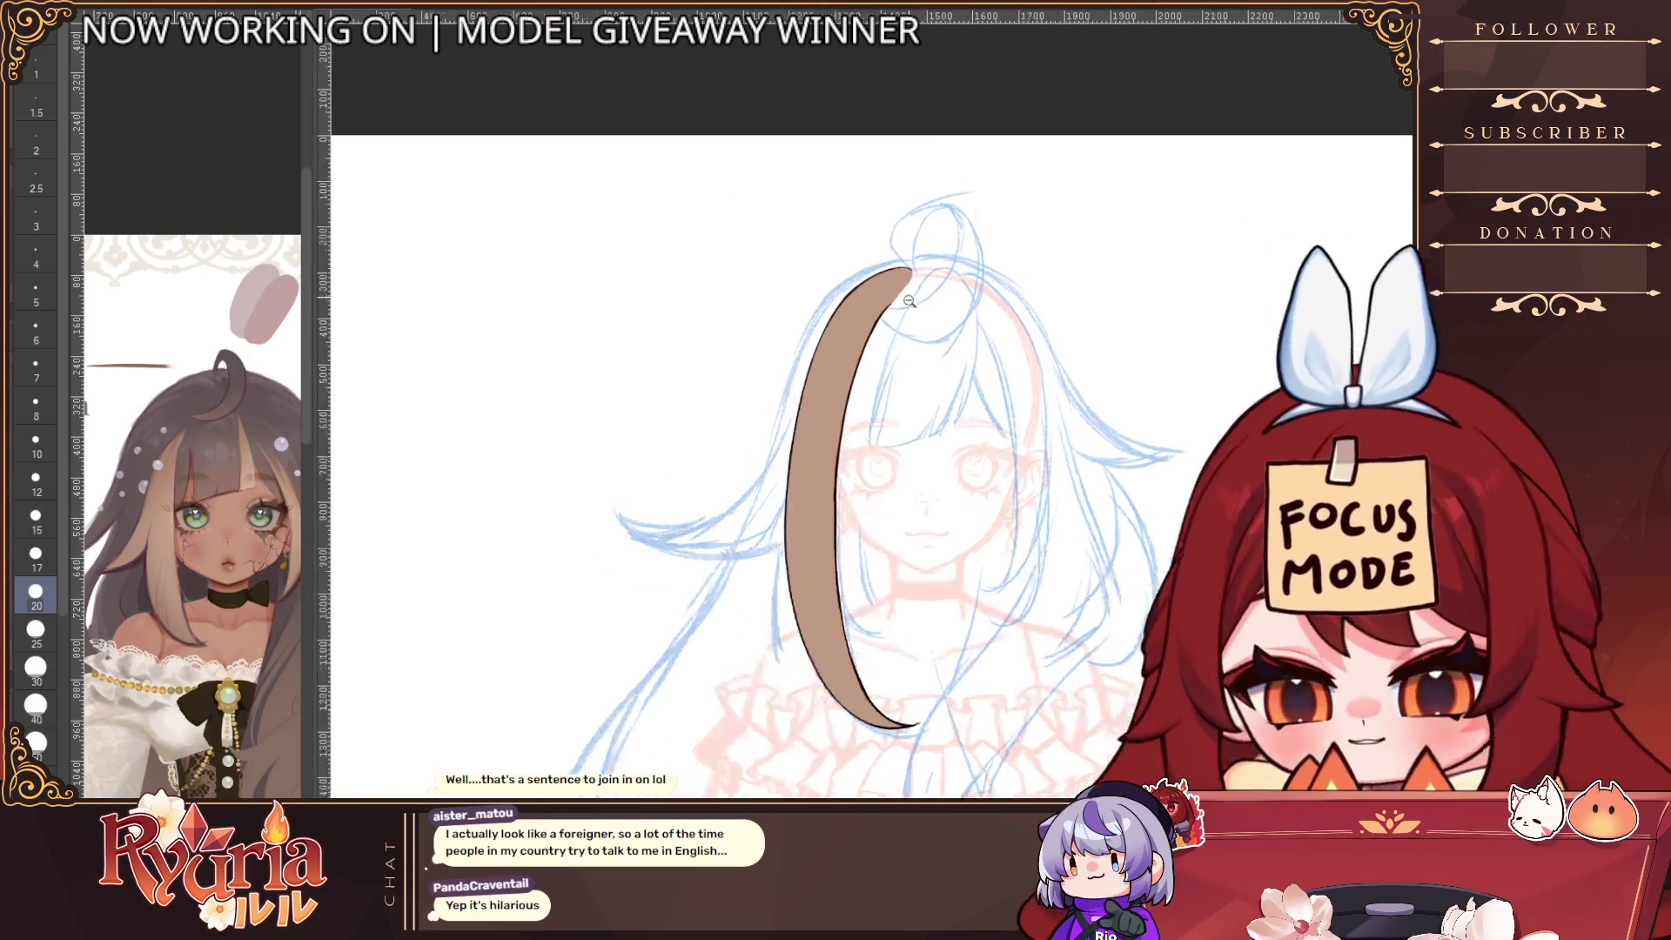
{"action": "left_click_drag", "start_coordinate": [892, 300], "coordinate": [818, 426]}
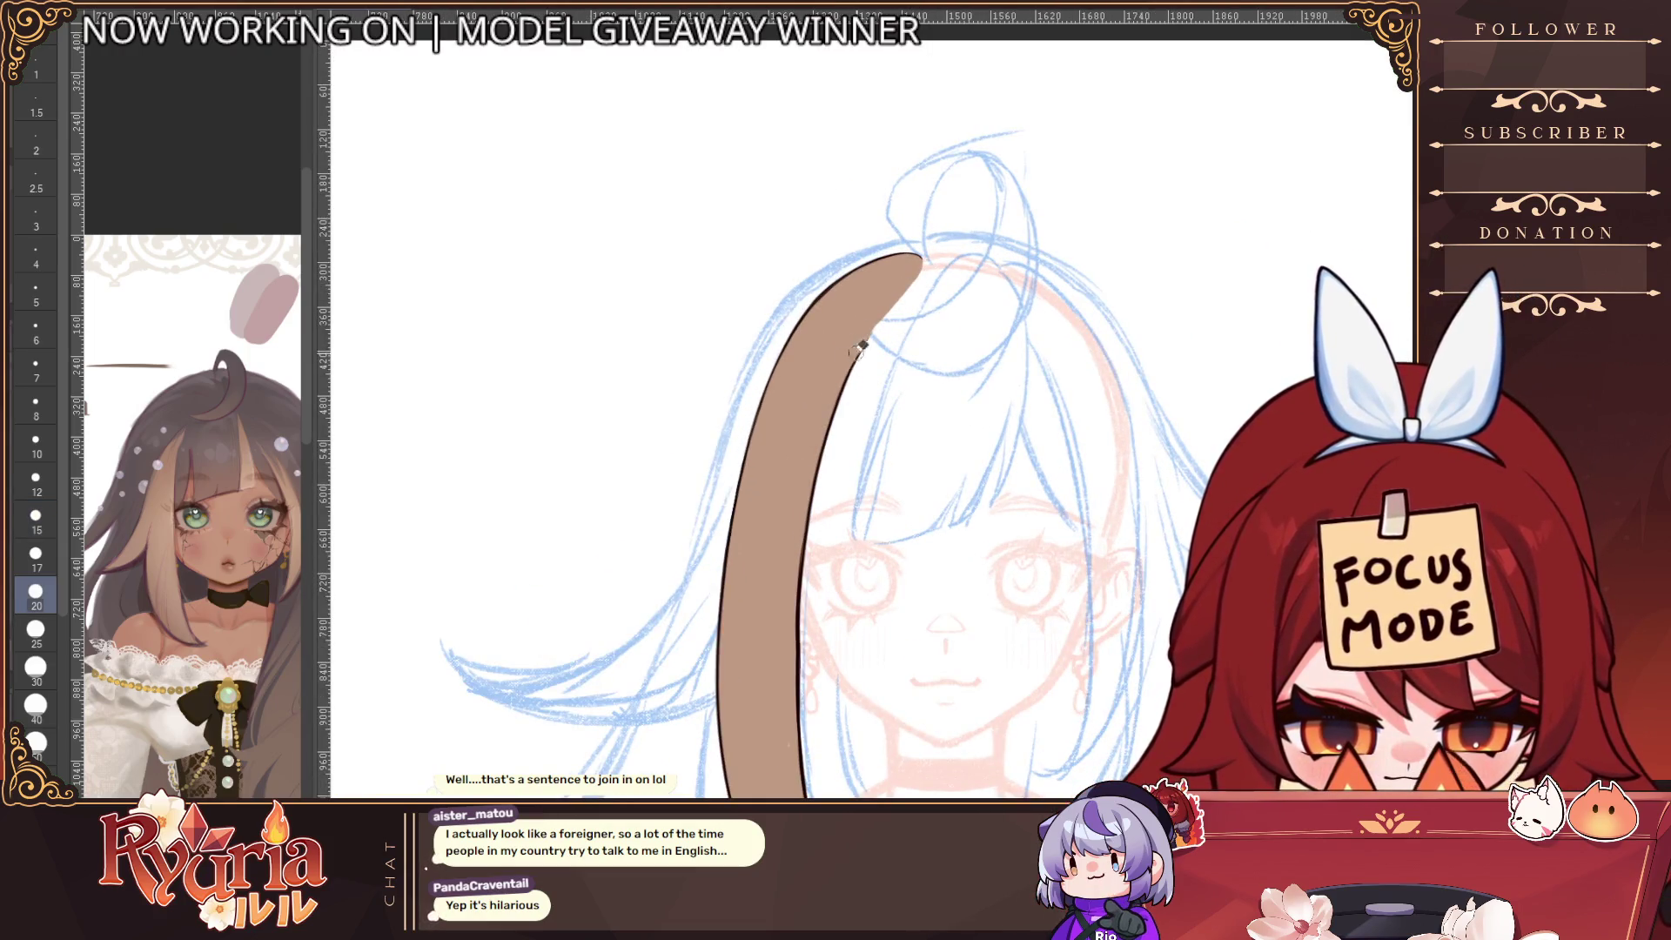
{"action": "left_click", "coordinate": [35, 216]}
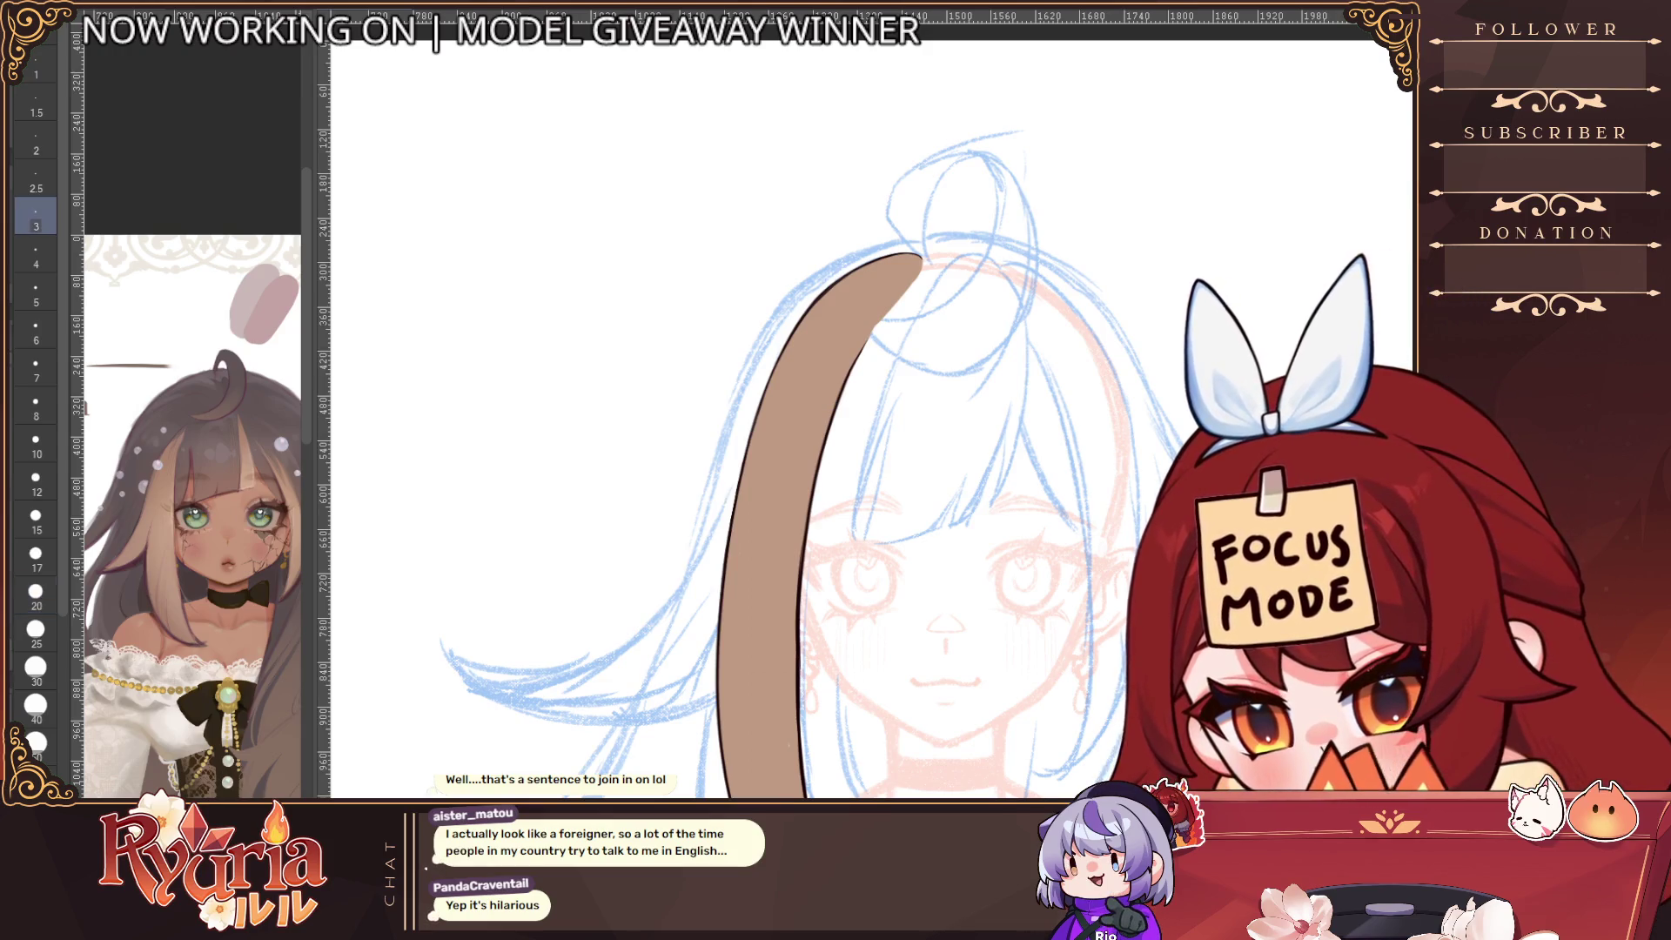
Rotate the canvas to a comfortable angle and zoom out around the hair strand
{"action": "key", "text": "minus"}
{"action": "key", "text": "minus"}
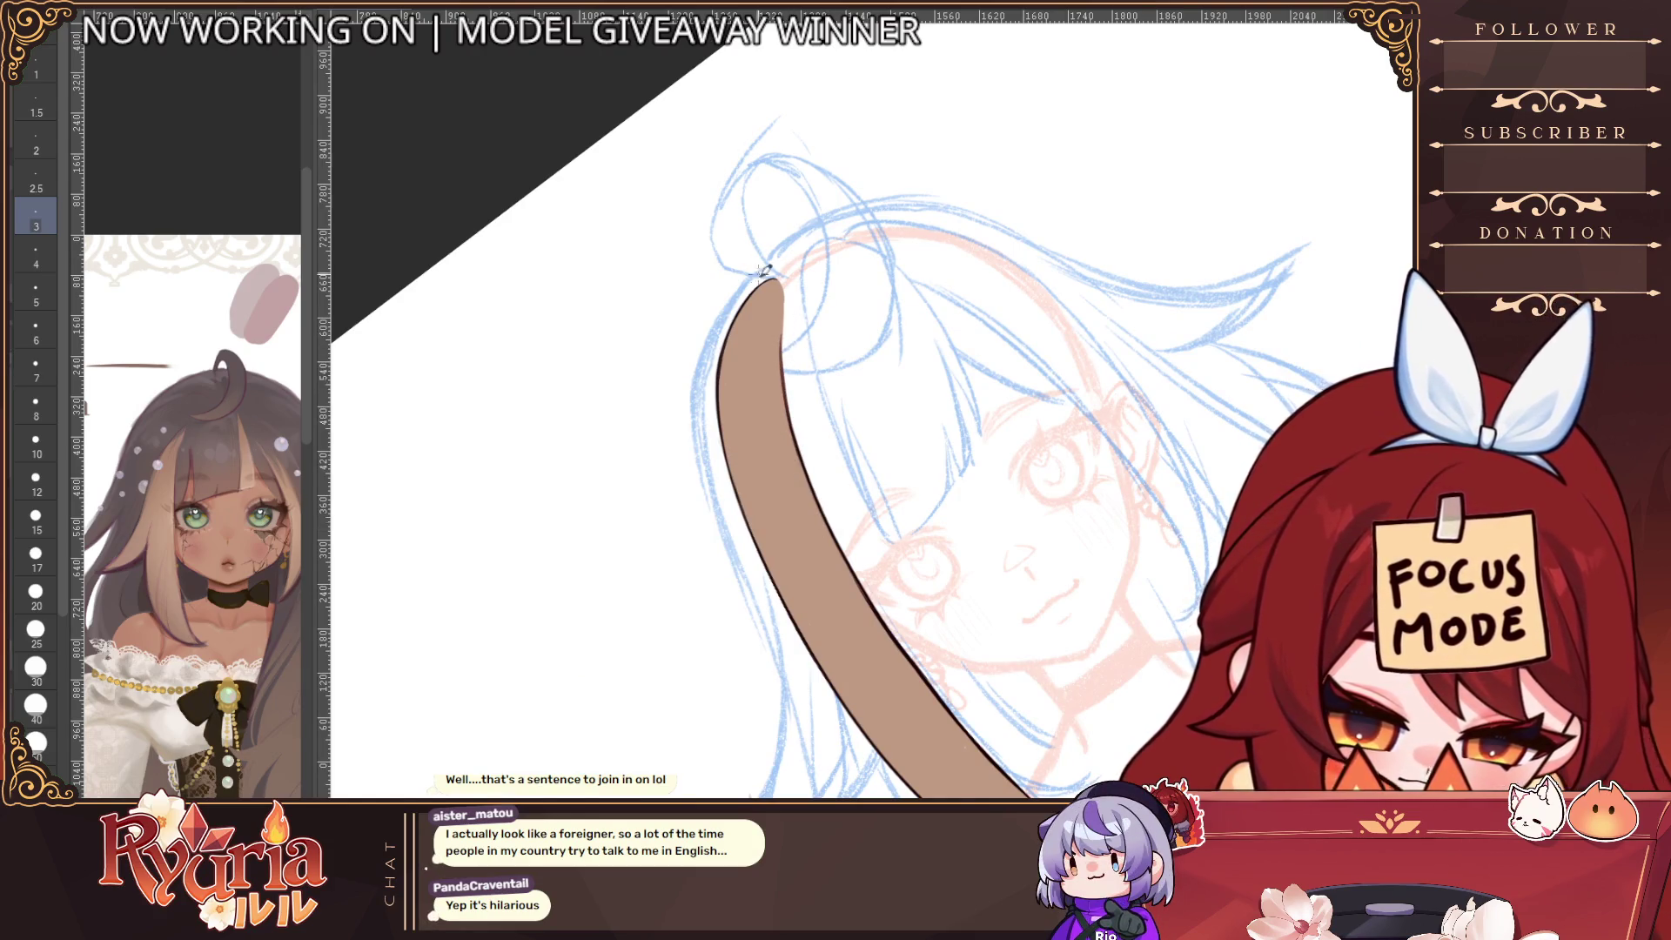
{"action": "scroll", "coordinate": [762, 272], "scroll_direction": "up", "scroll_amount": 2}
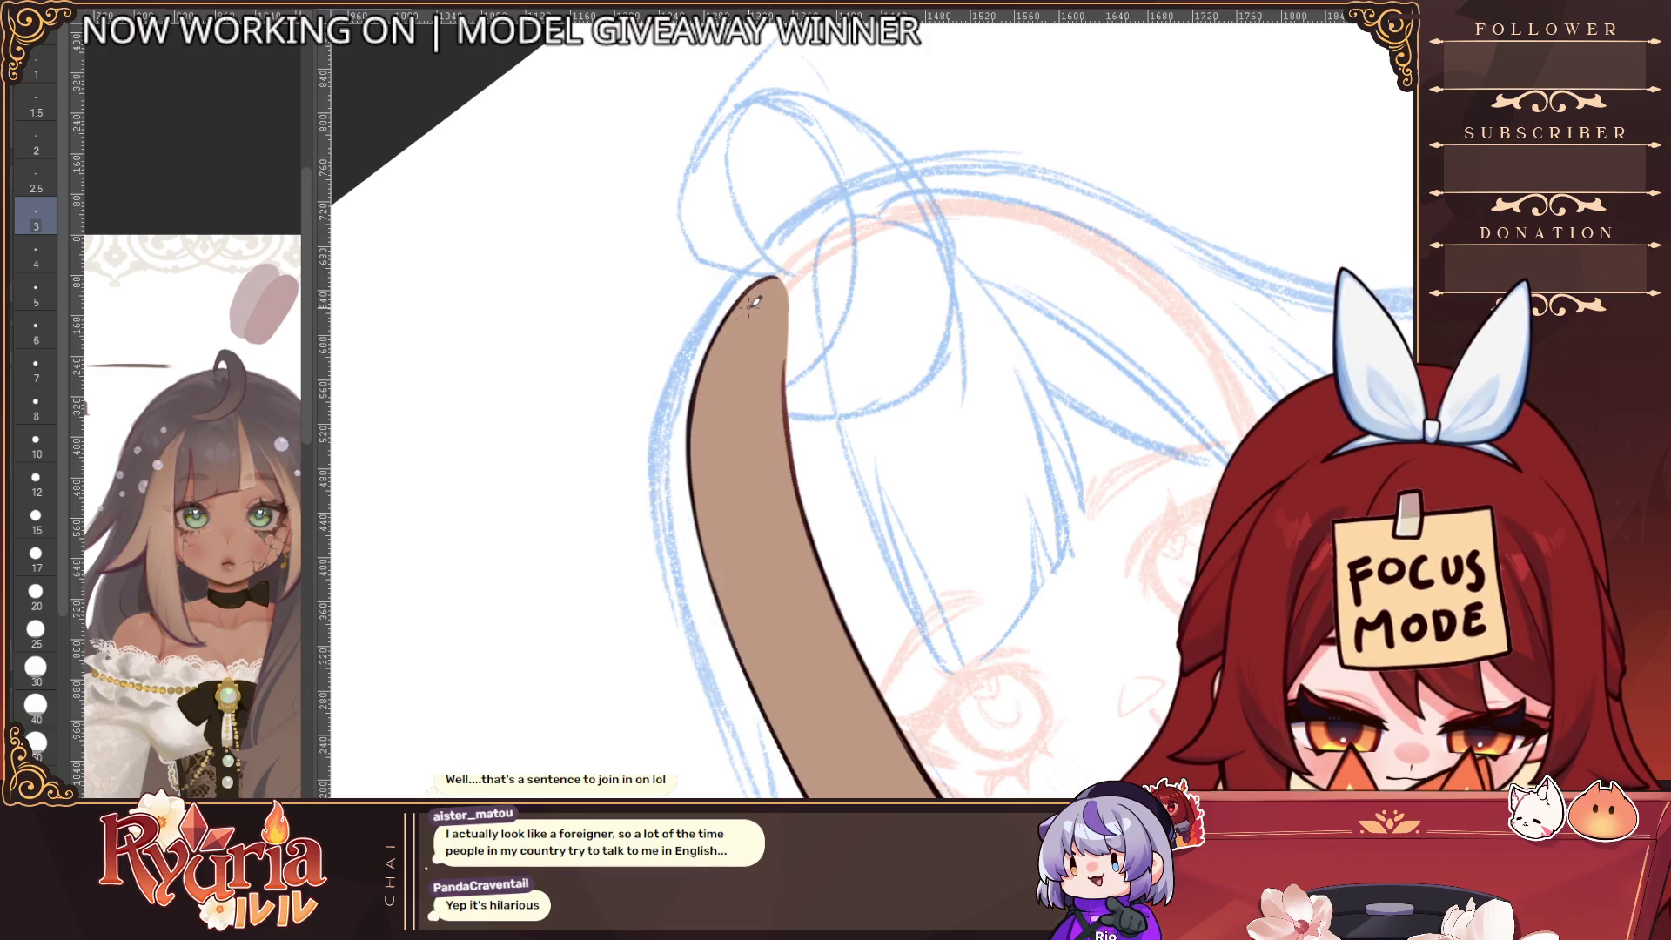
{"action": "scroll", "coordinate": [753, 301], "scroll_direction": "down", "scroll_amount": 4}
{"action": "scroll", "coordinate": [762, 373], "scroll_direction": "up", "scroll_amount": 3}
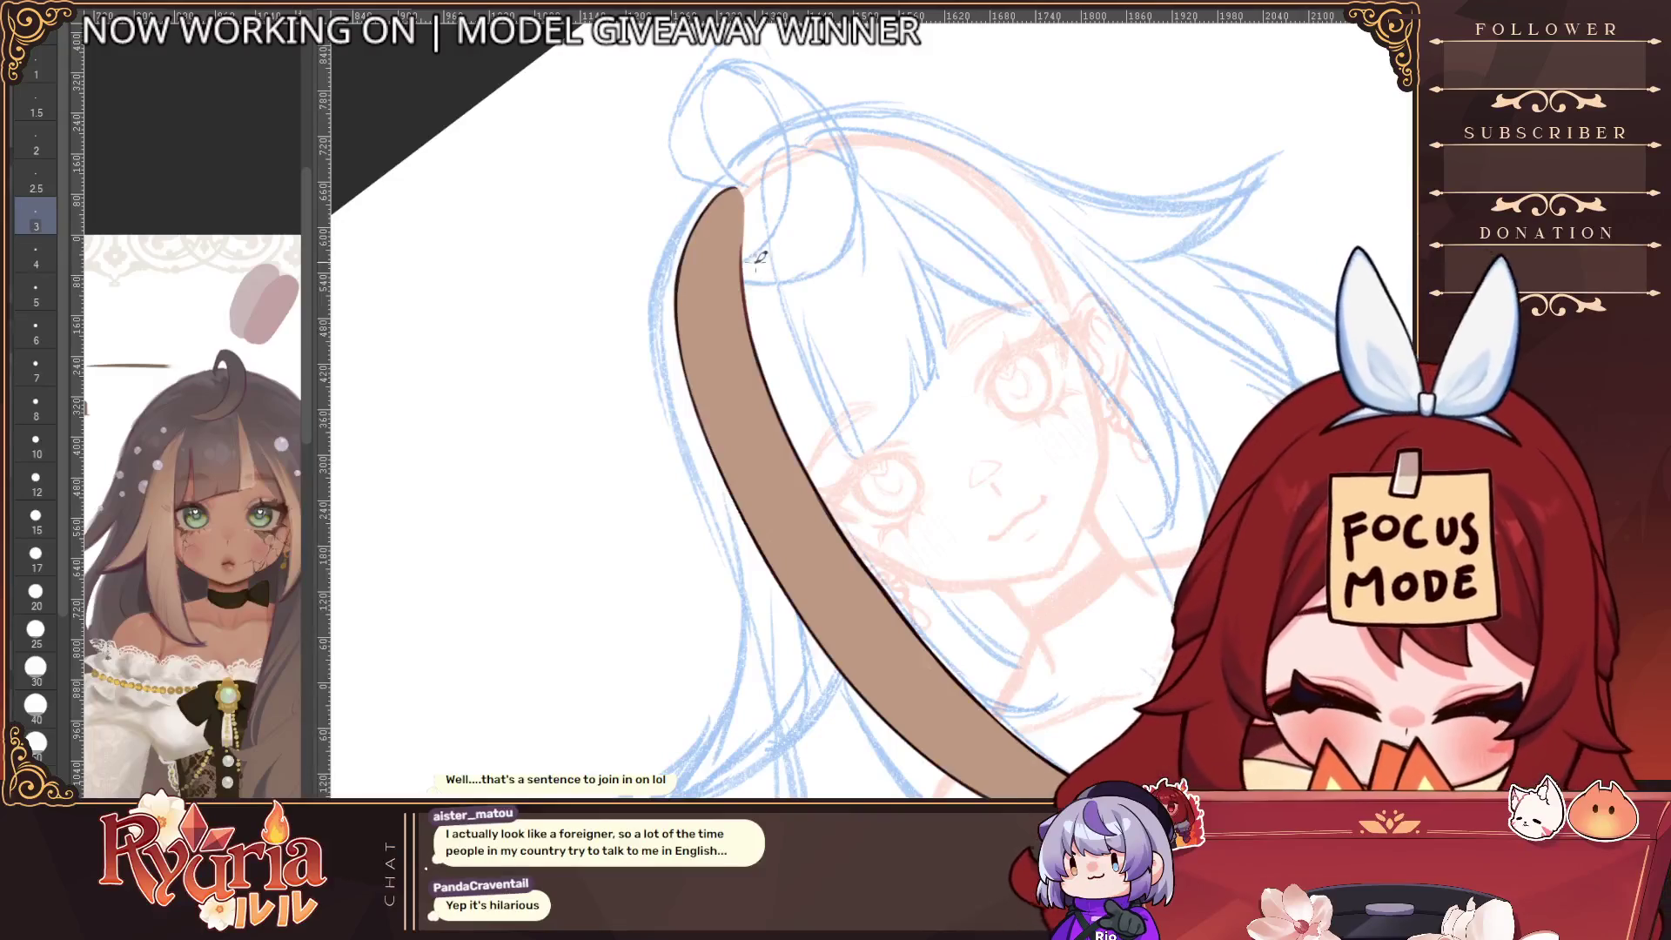
{"action": "left_click_drag", "start_coordinate": [792, 200], "coordinate": [722, 189]}
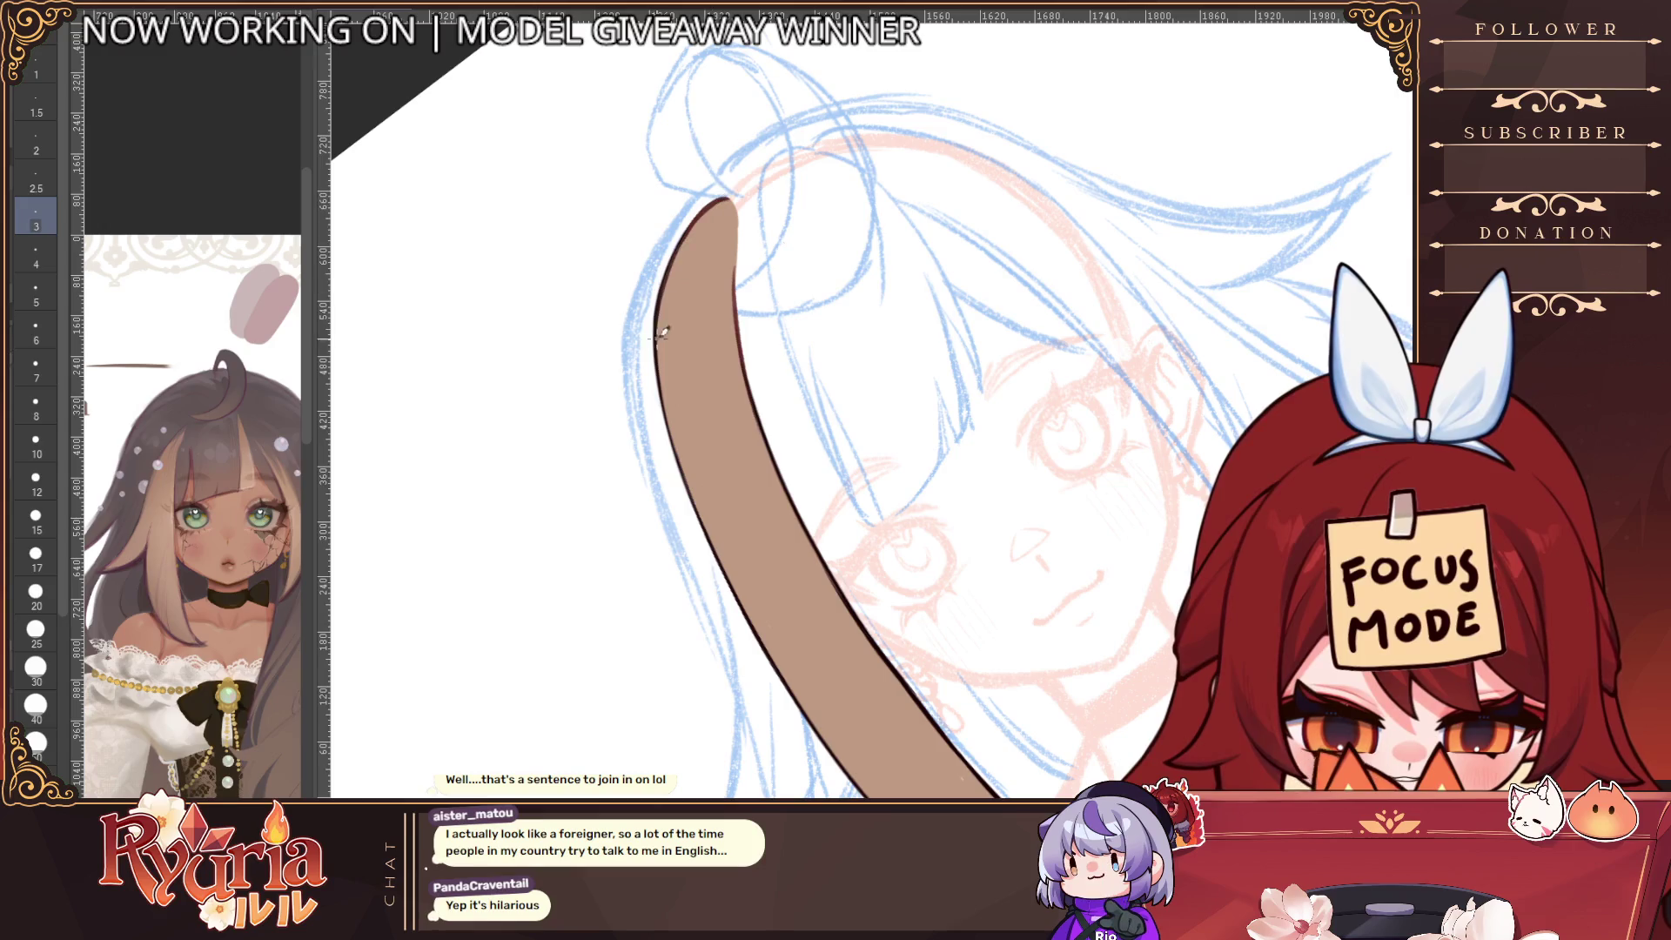
{"action": "left_click", "coordinate": [687, 201], "text": "ctrl+alt"}
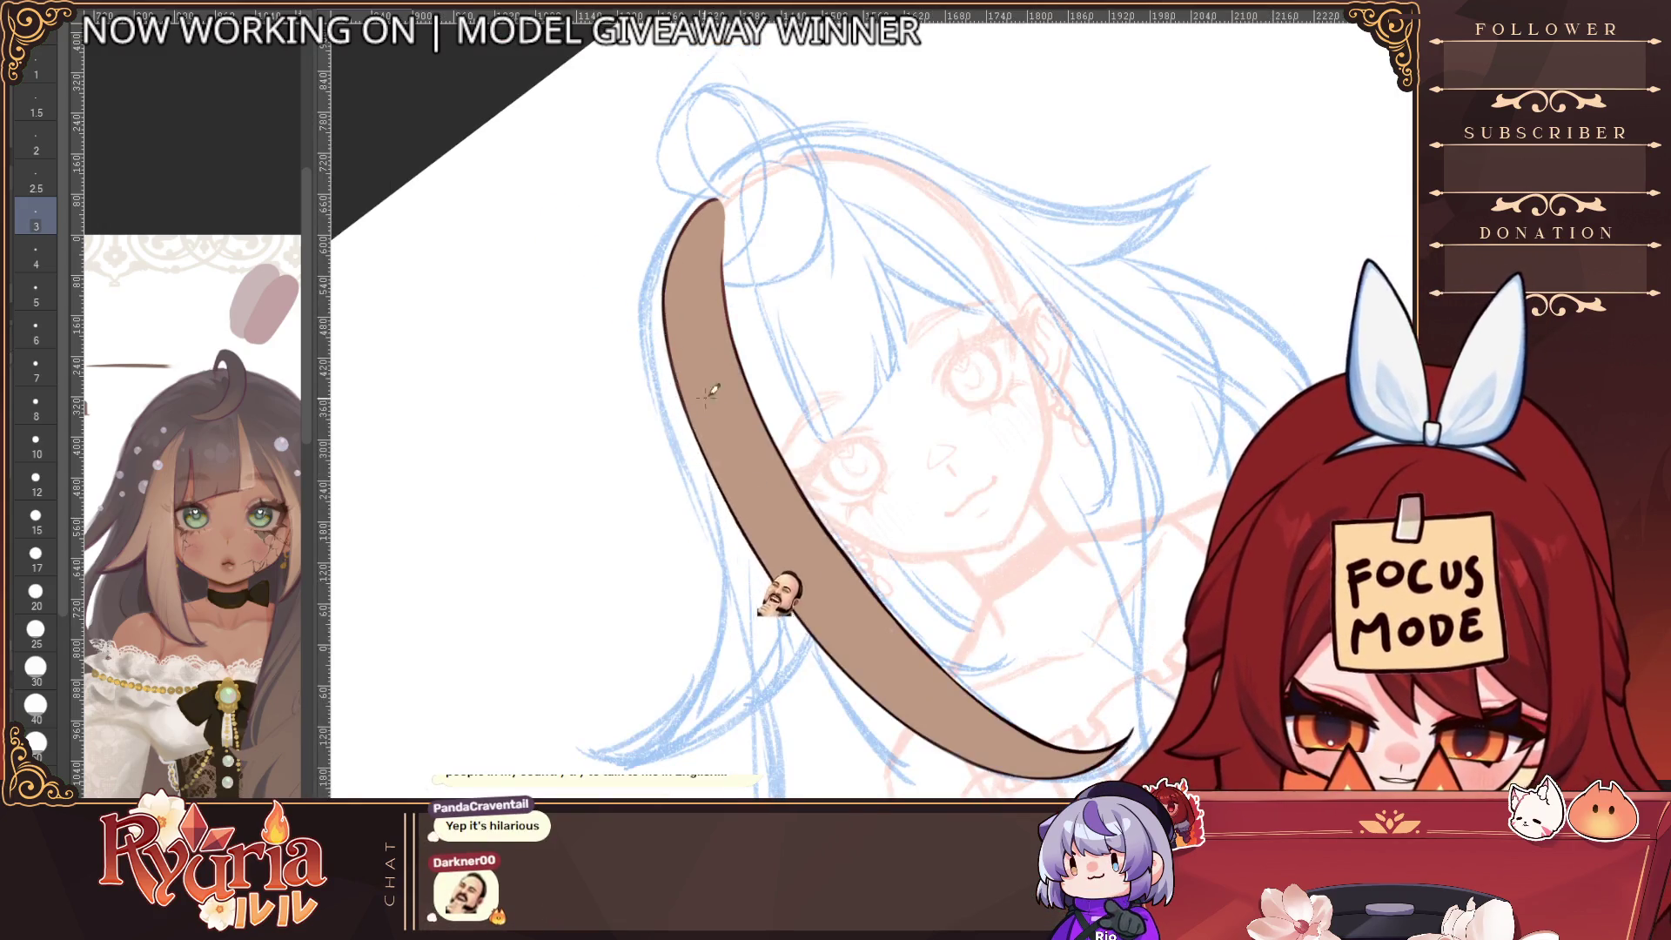
{"action": "scroll", "coordinate": [709, 391], "scroll_direction": "down", "scroll_amount": 5}
{"action": "scroll", "coordinate": [753, 412], "scroll_direction": "up", "scroll_amount": 4}
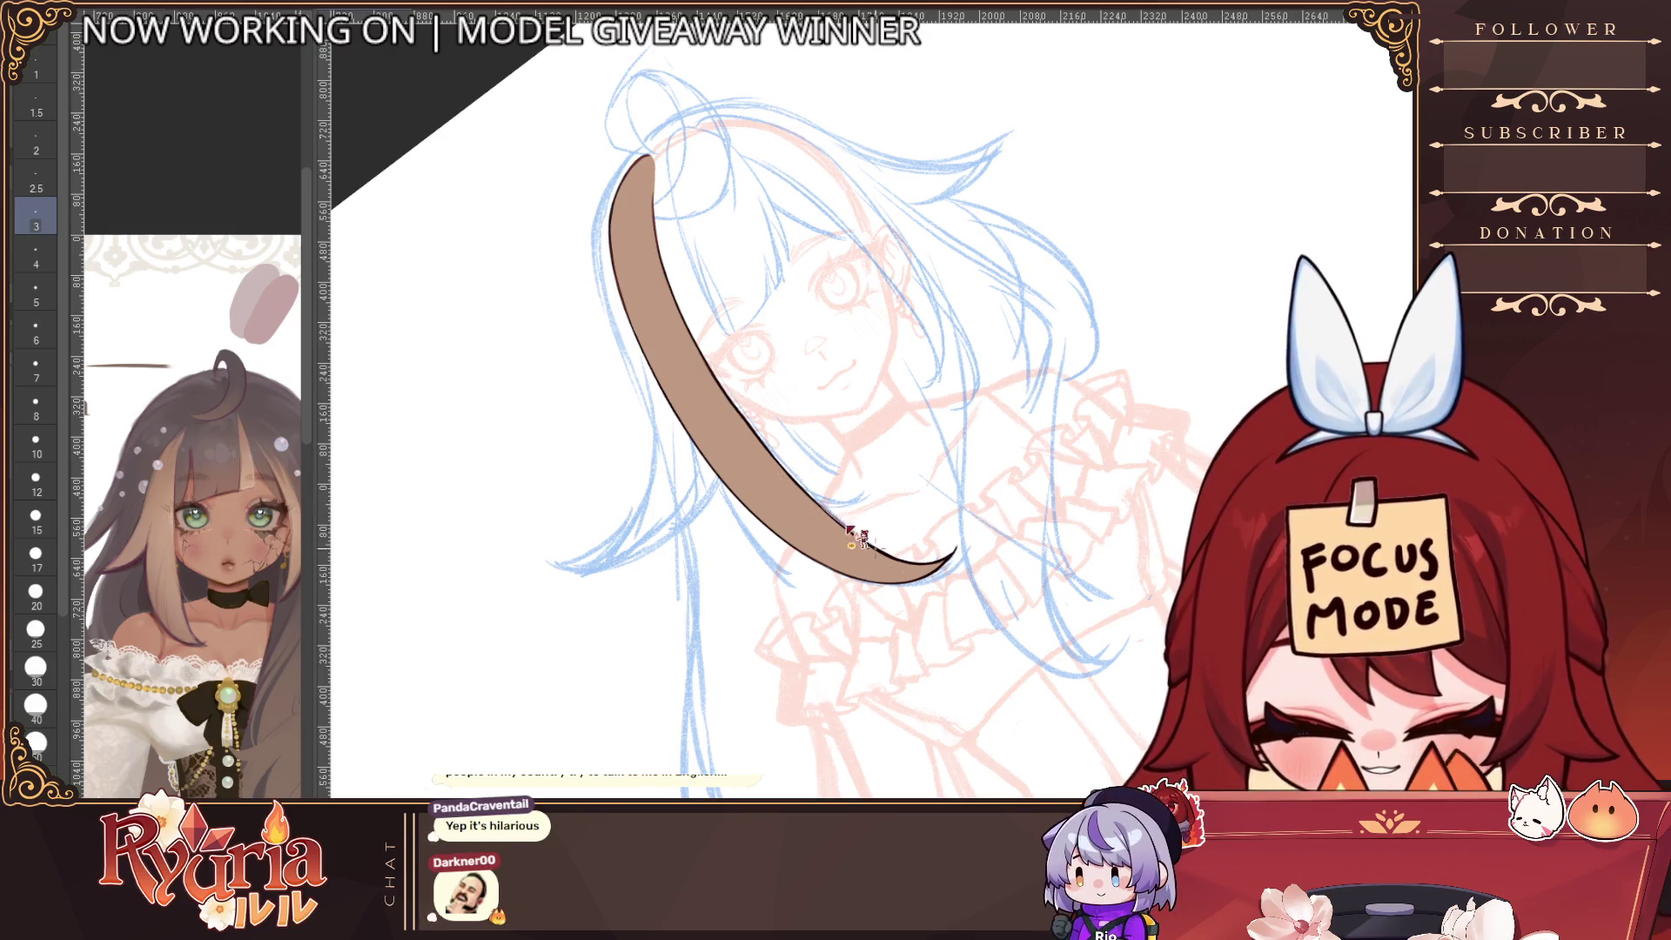
{"action": "scroll", "coordinate": [852, 535], "scroll_direction": "up", "scroll_amount": 3}
{"action": "scroll", "coordinate": [818, 514], "scroll_direction": "down", "scroll_amount": 2}
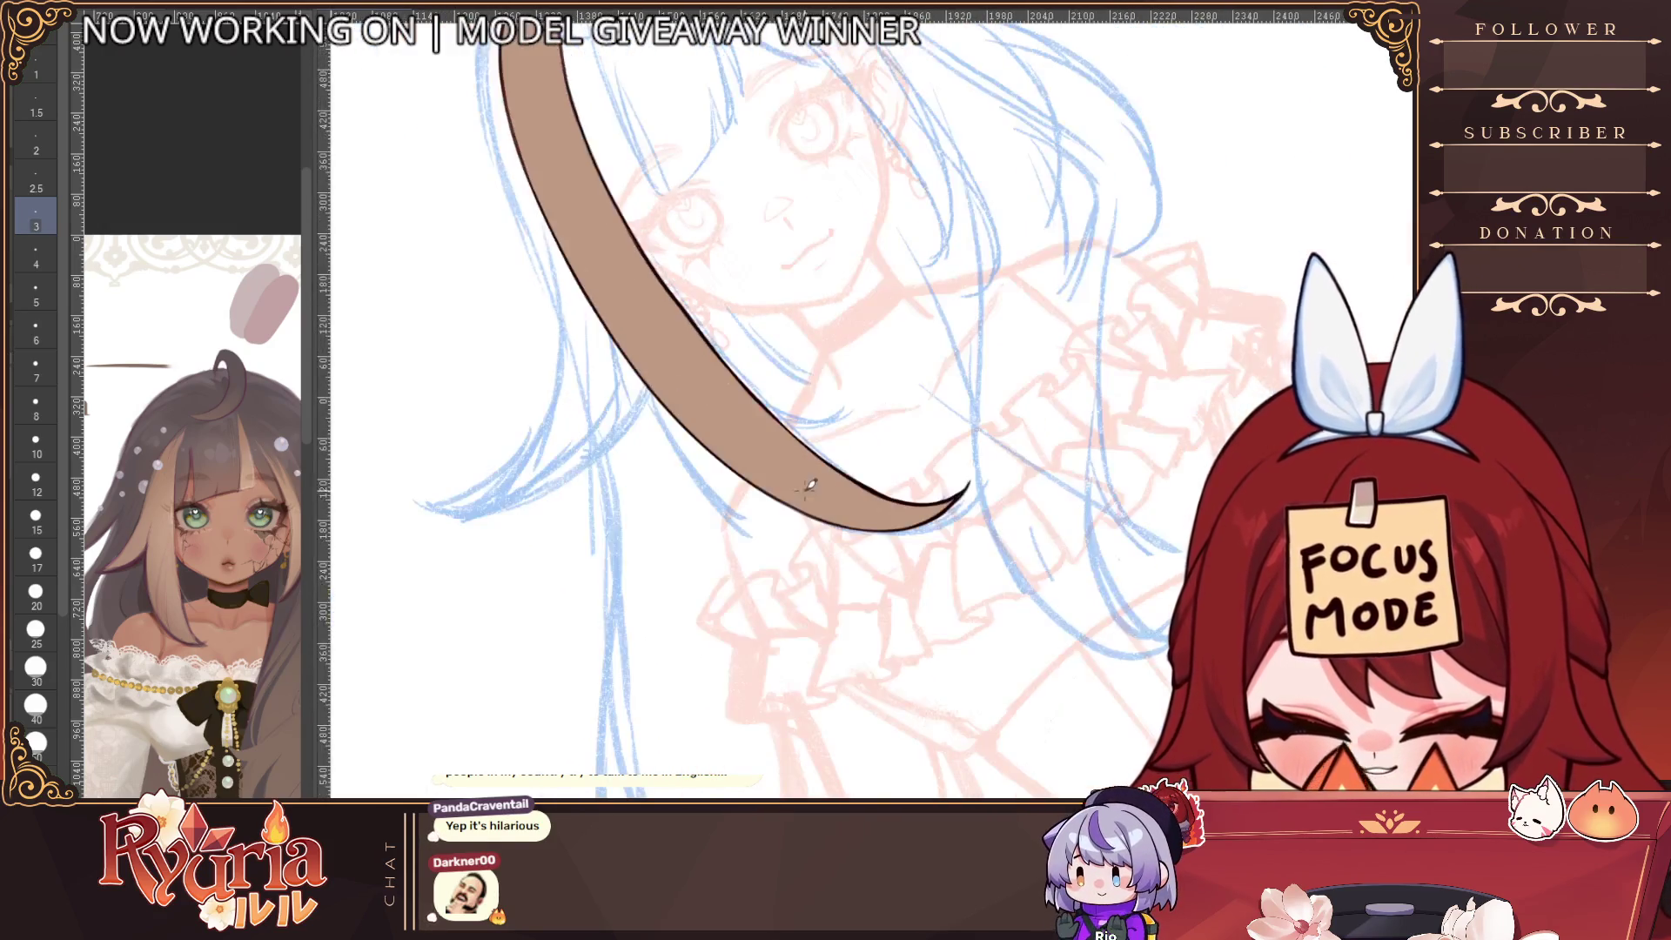
{"action": "left_click", "coordinate": [792, 450], "text": "ctrl+alt"}
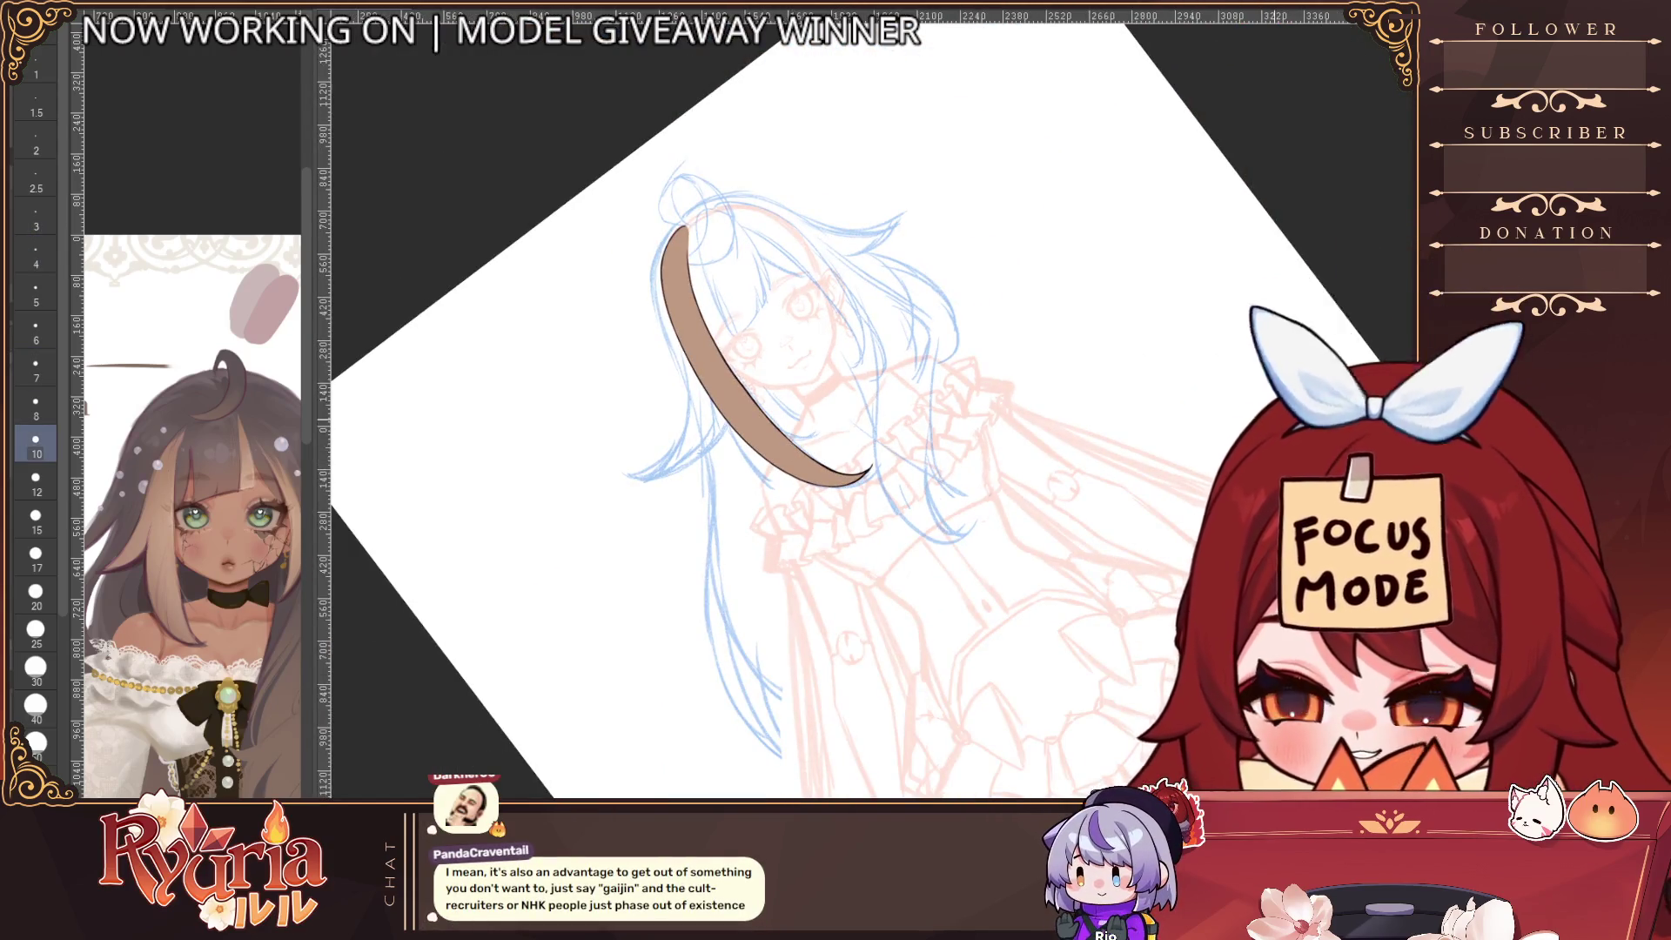
{"action": "scroll", "coordinate": [953, 509], "scroll_direction": "up", "scroll_amount": 5}
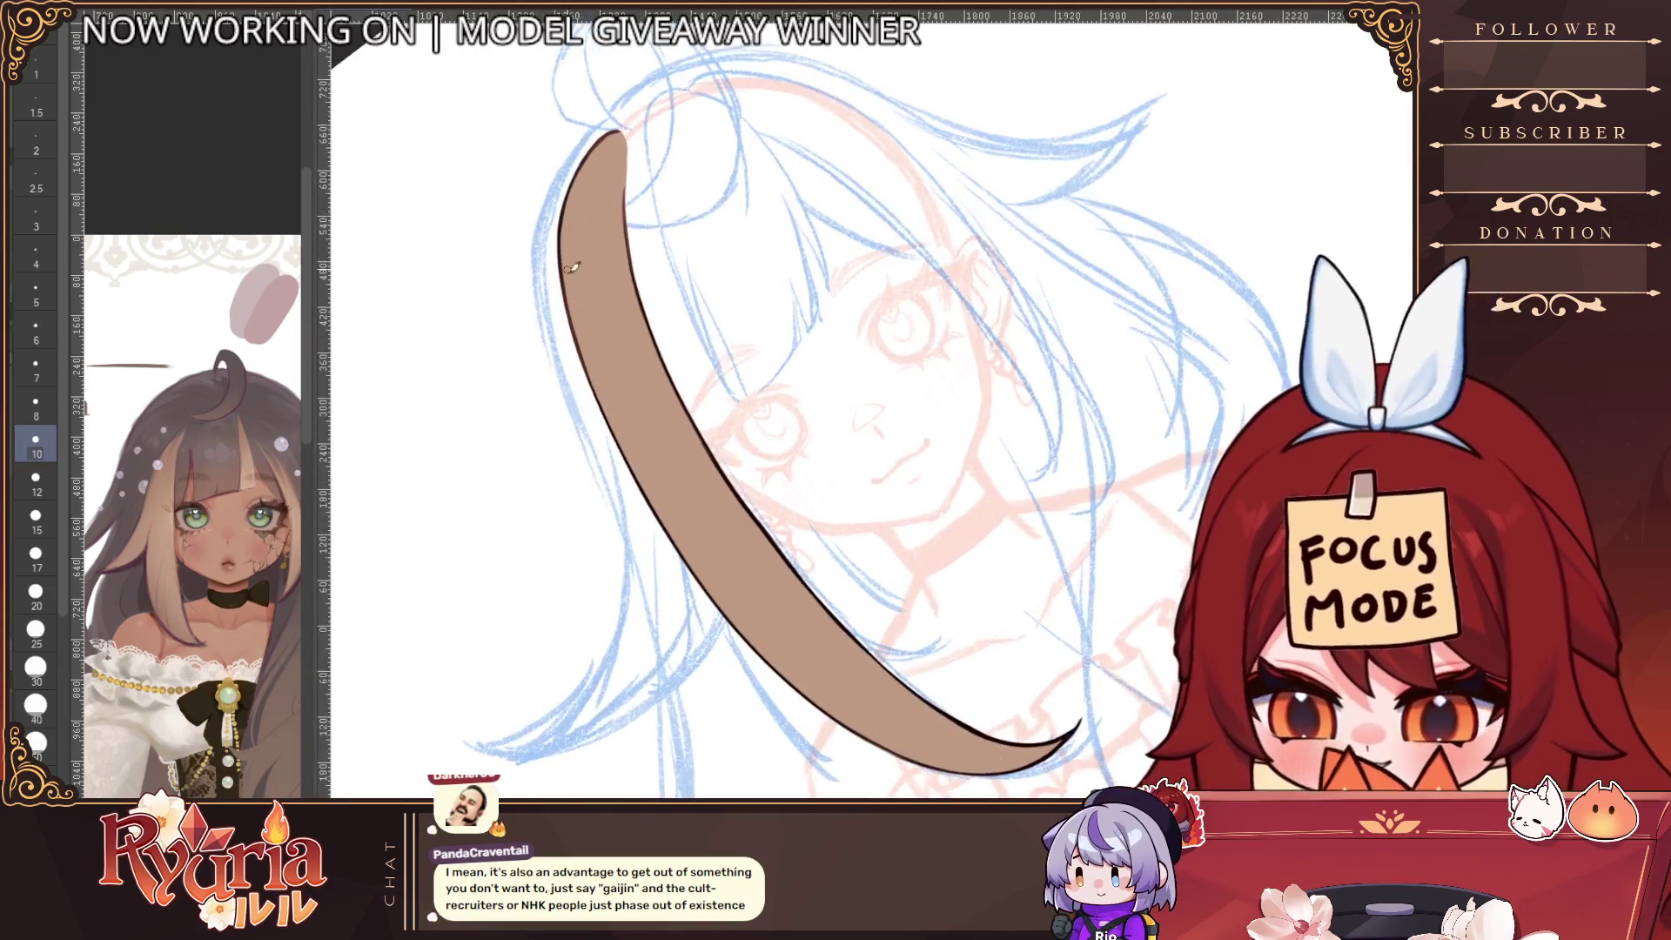
{"action": "scroll", "coordinate": [572, 267], "scroll_direction": "up", "scroll_amount": 1}
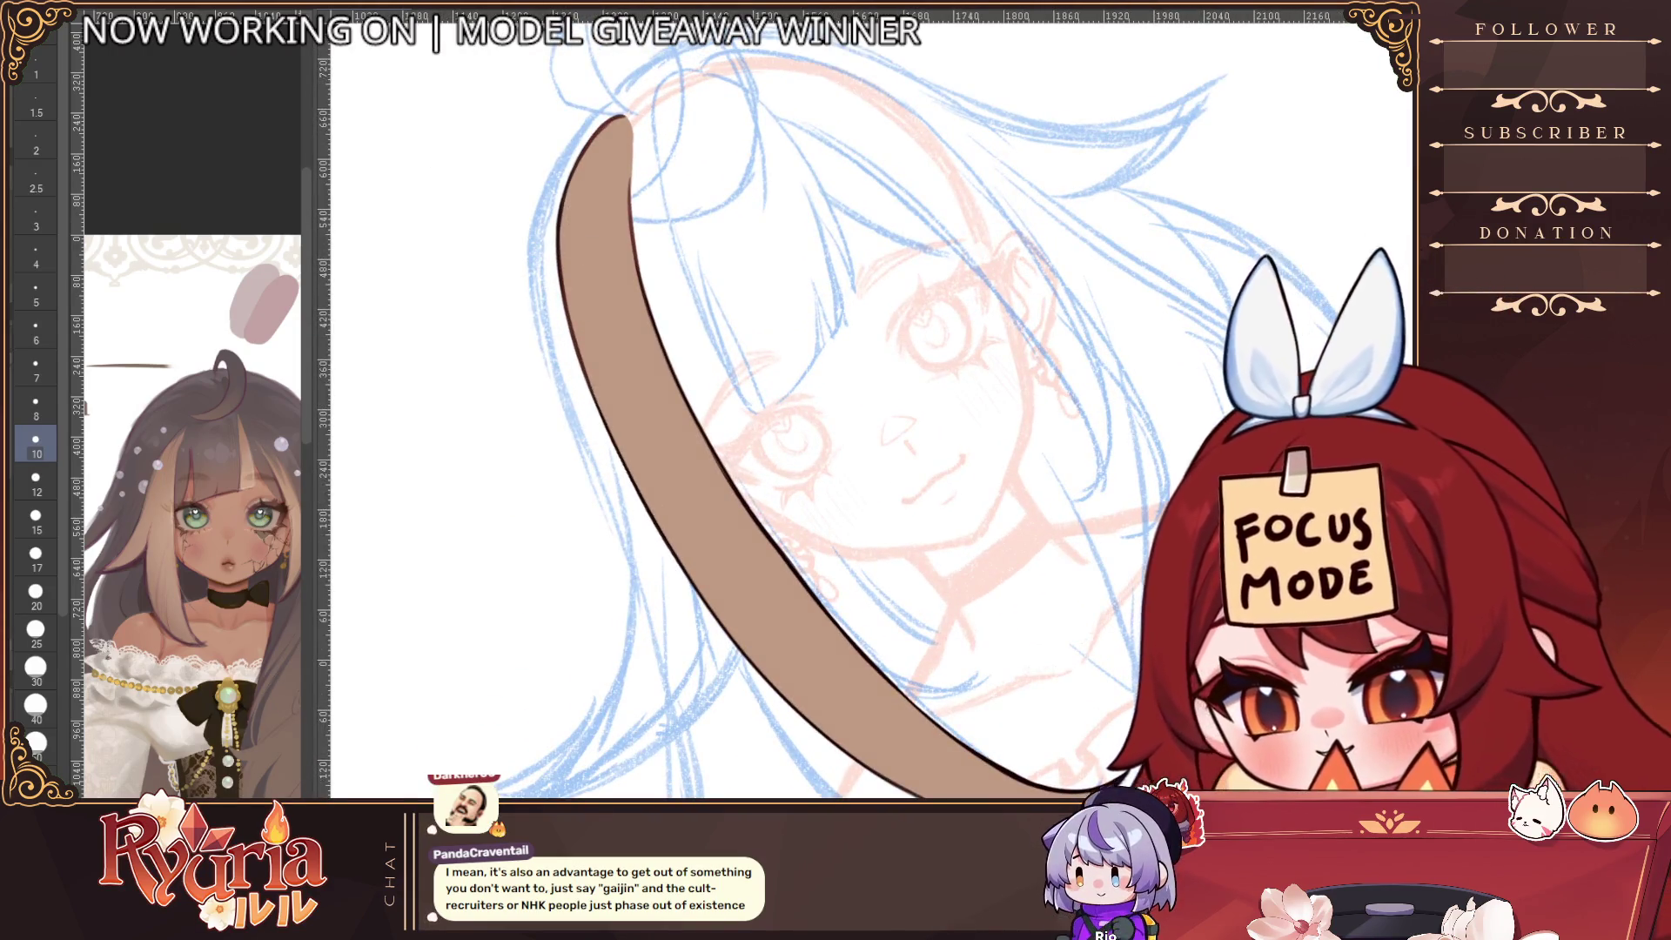
Fine-tune the brush size, shrinking it once then enlarging it two steps
{"action": "key", "text": "bracketleft"}
{"action": "key", "text": "bracketleft"}
{"action": "key", "text": "bracketleft"}
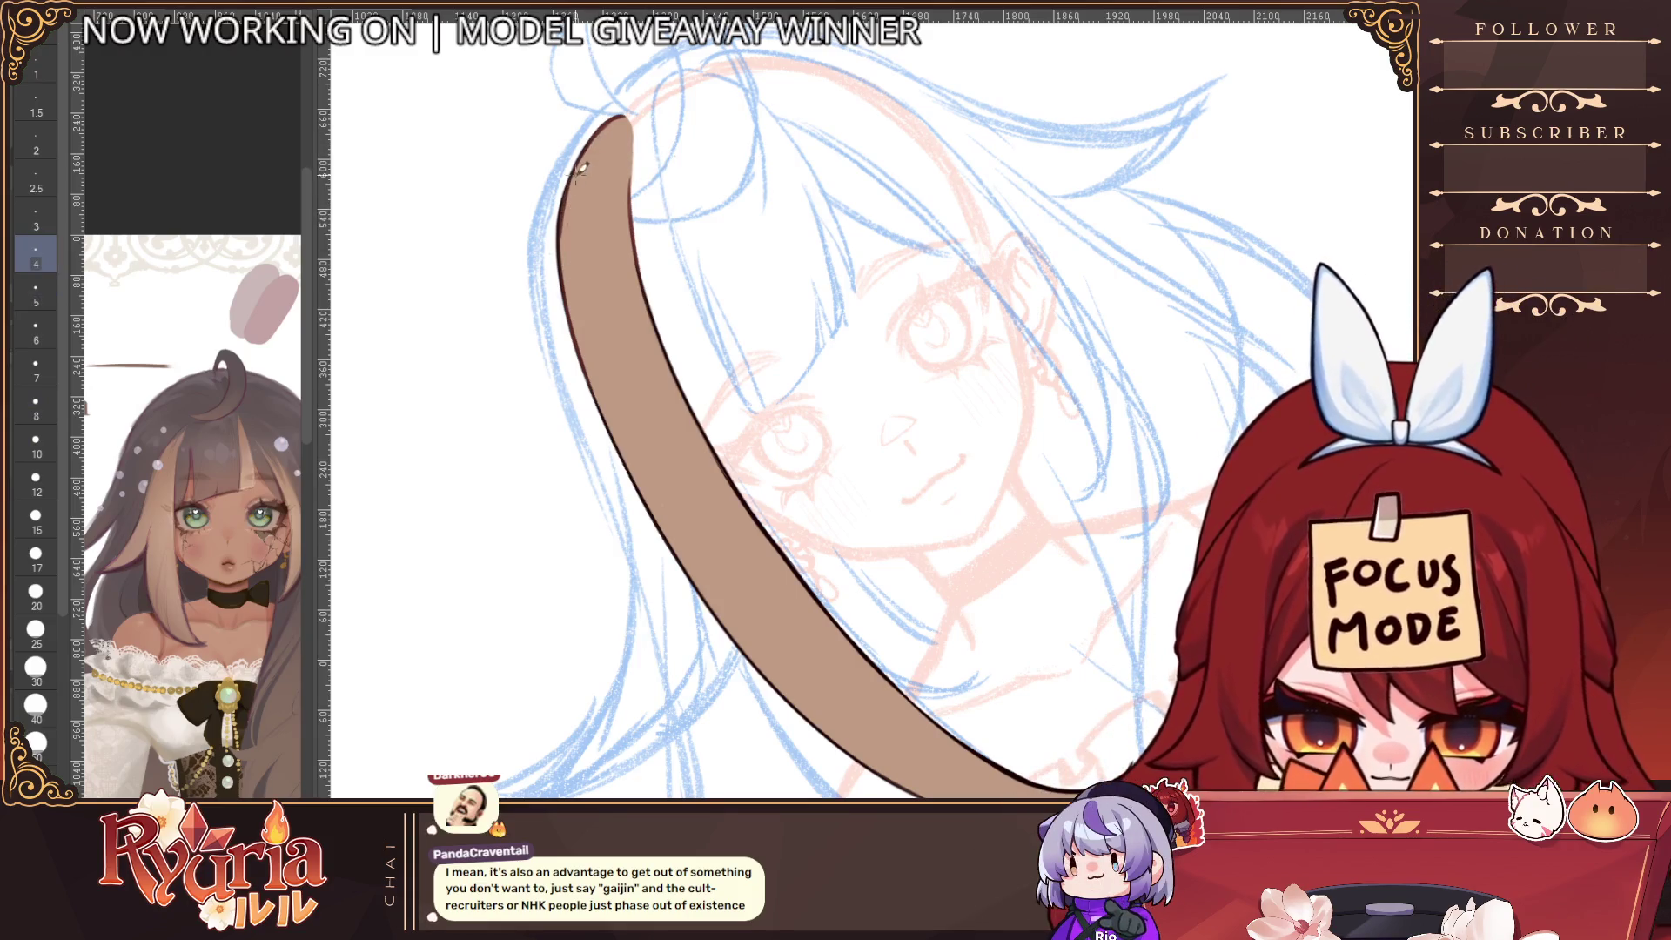
{"action": "scroll", "coordinate": [616, 408], "scroll_direction": "down", "scroll_amount": 3}
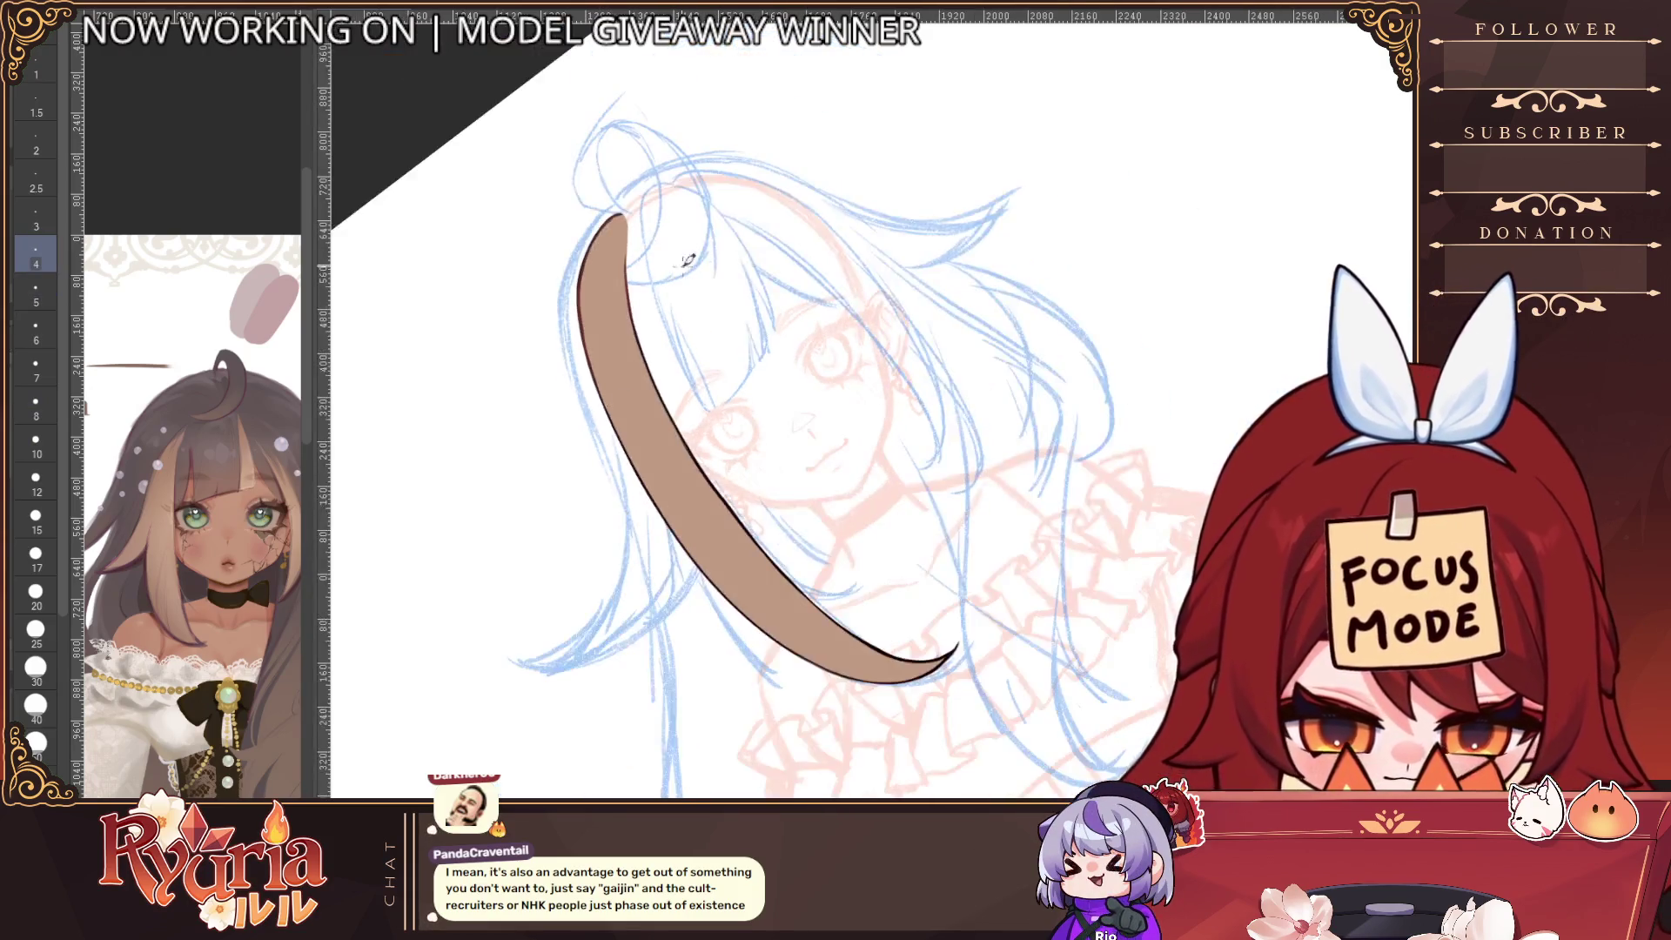
{"action": "scroll", "coordinate": [586, 311], "scroll_direction": "up", "scroll_amount": 3}
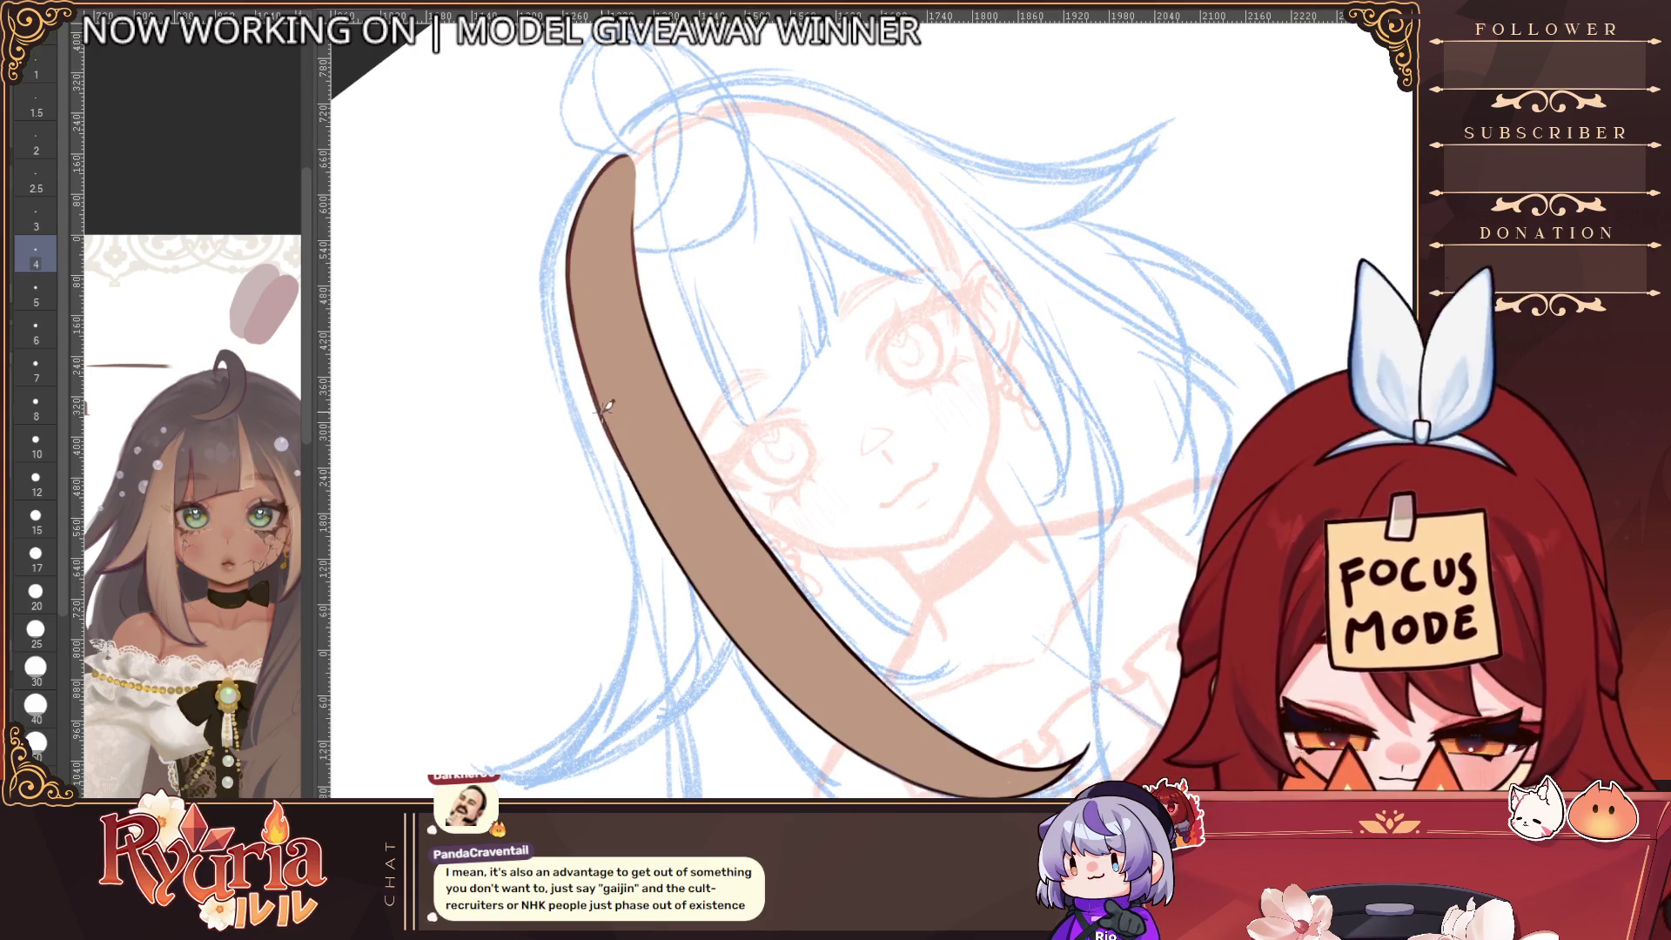
{"action": "scroll", "coordinate": [736, 474], "scroll_direction": "down", "scroll_amount": 3}
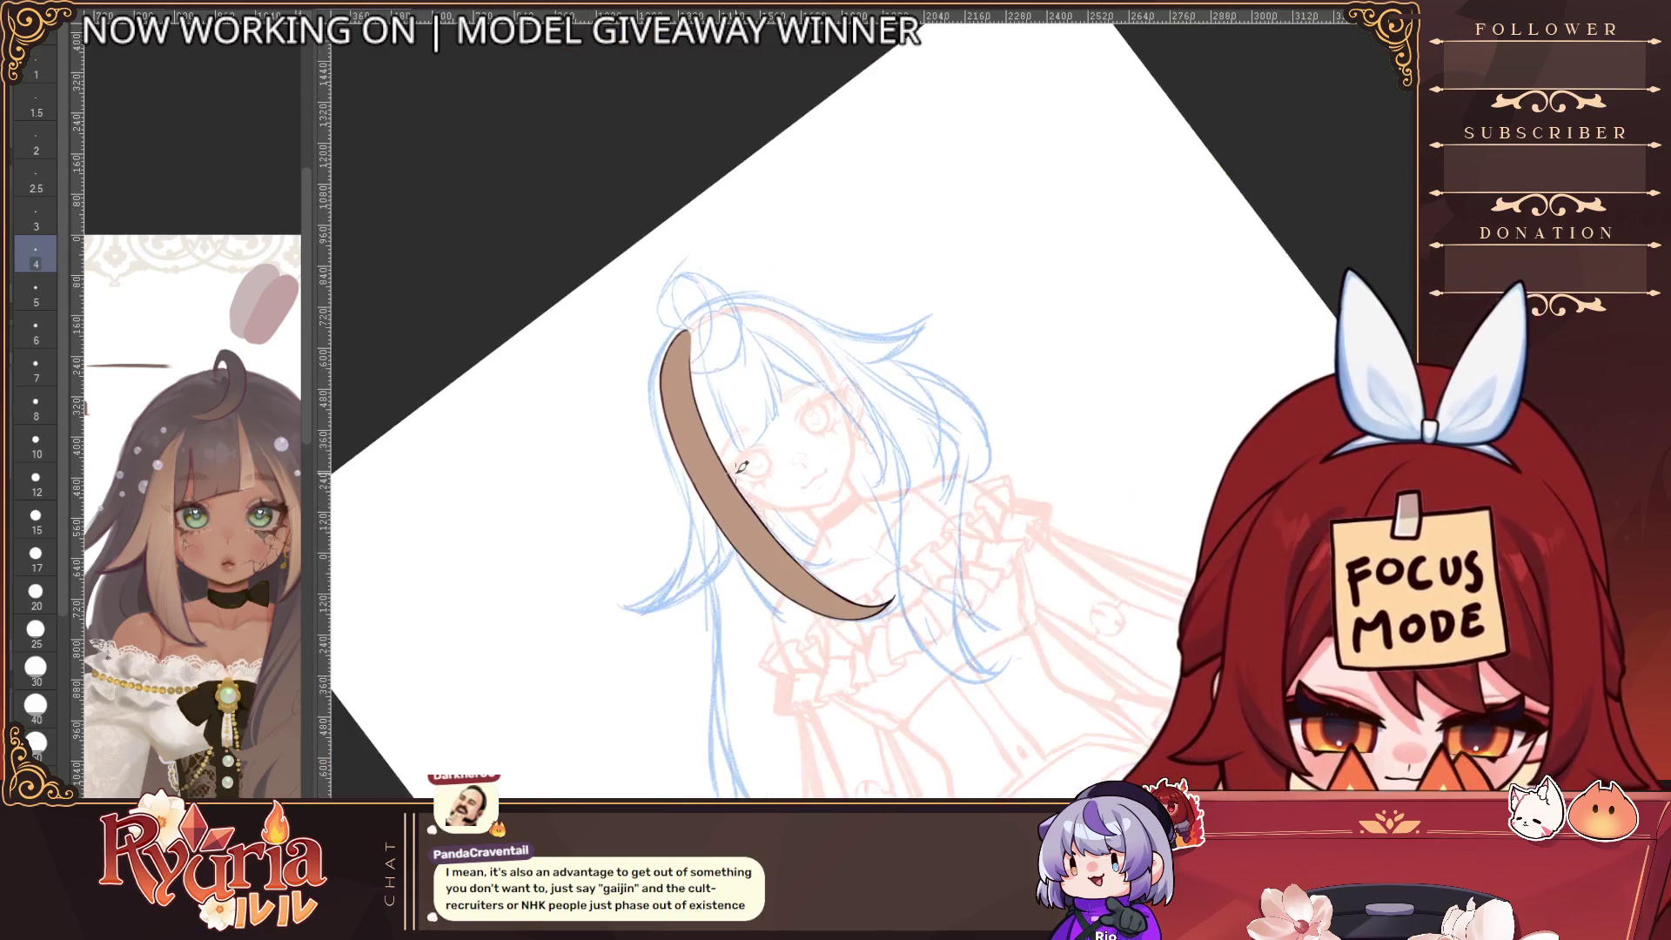
{"action": "scroll", "coordinate": [733, 392], "scroll_direction": "up", "scroll_amount": 2}
{"action": "key", "text": "bracketright"}
{"action": "key", "text": "bracketright"}
{"action": "key", "text": "bracketright"}
{"action": "scroll", "coordinate": [733, 355], "scroll_direction": "up", "scroll_amount": 1}
{"action": "key", "text": "bracketright"}
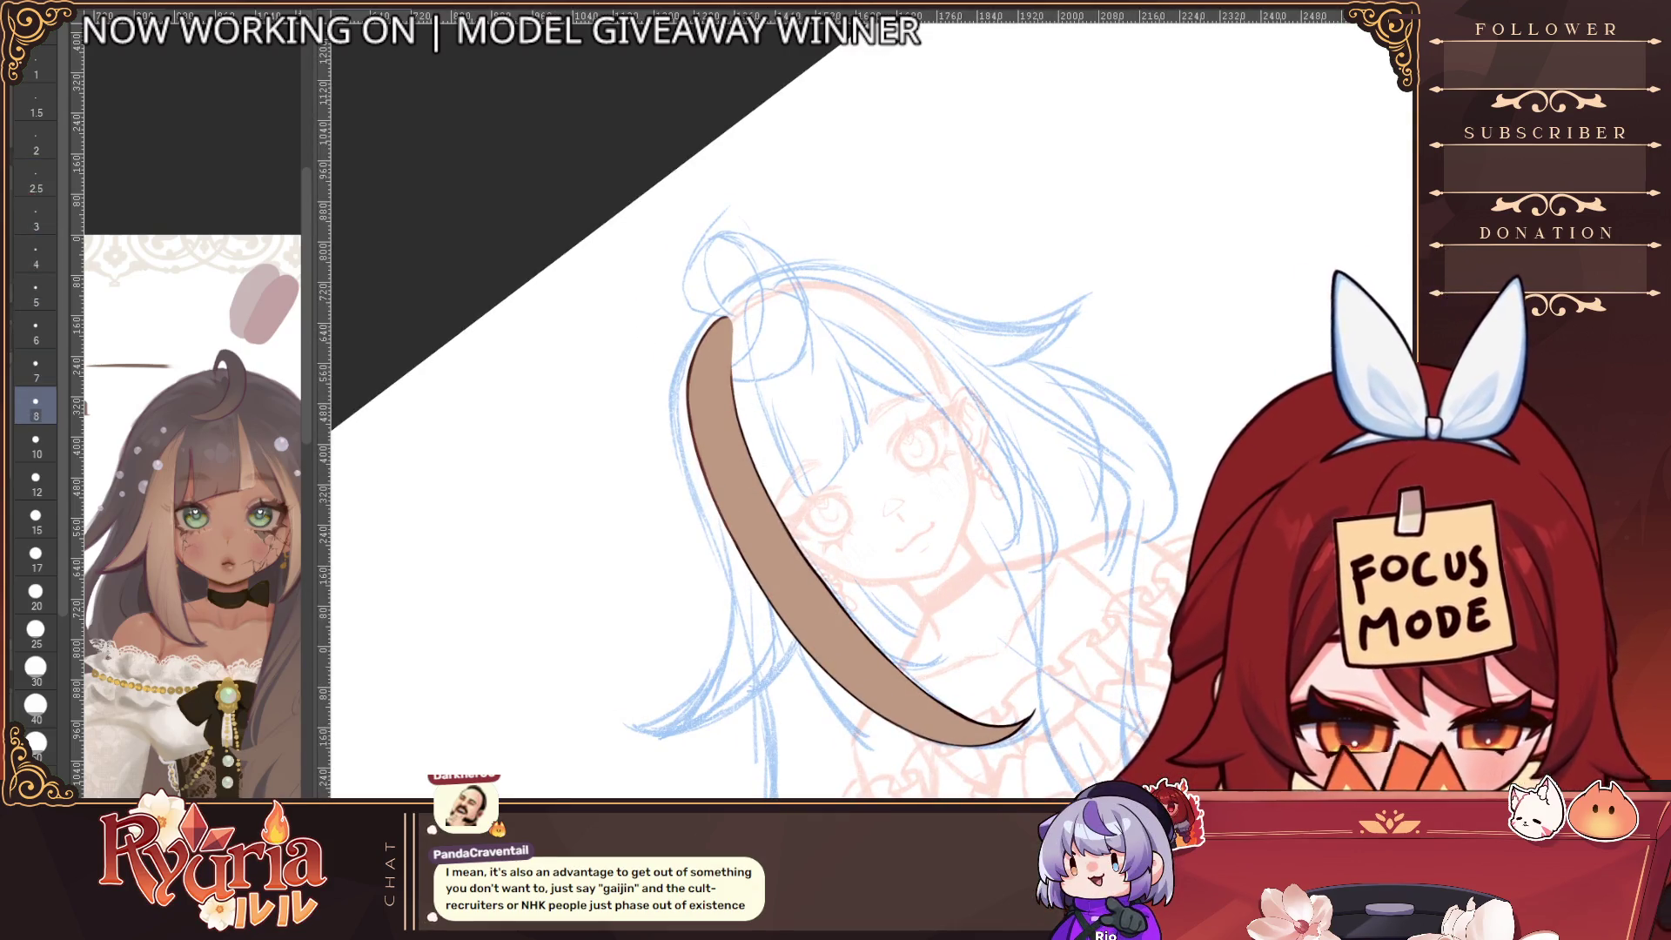
{"action": "scroll", "coordinate": [717, 335], "scroll_direction": "up", "scroll_amount": 1}
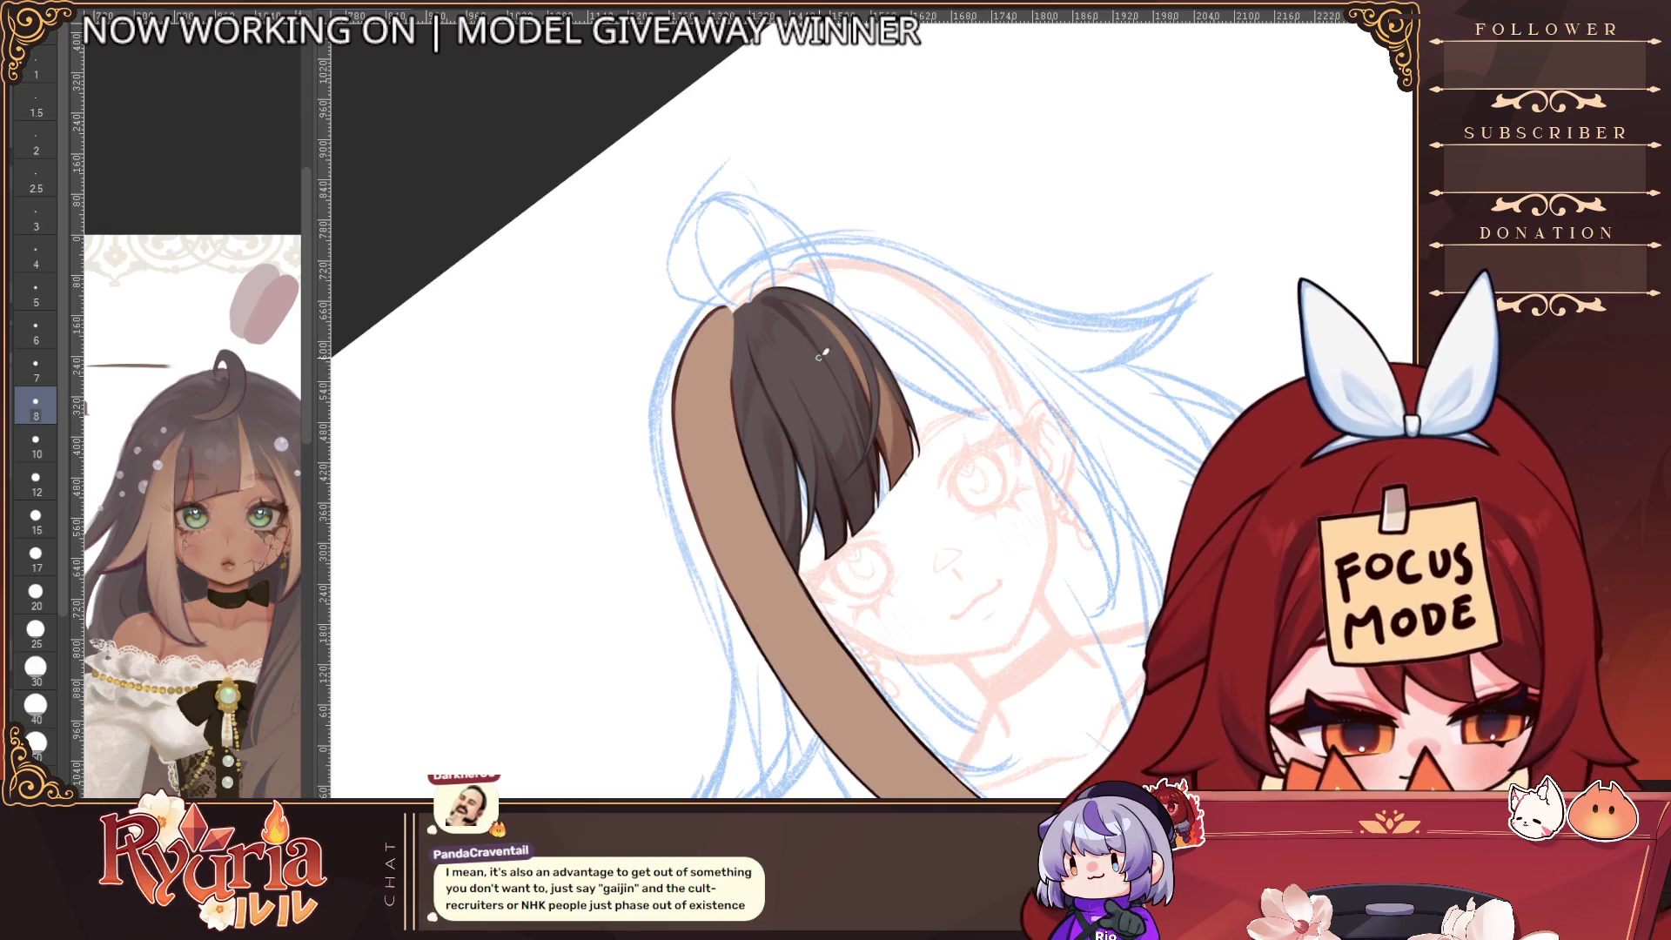
Lay broad dark brown strokes over the left hair strand with an enlarged brush, undoing the last
{"action": "key", "text": "bracketright"}
{"action": "key", "text": "bracketright"}
{"action": "key", "text": "bracketright"}
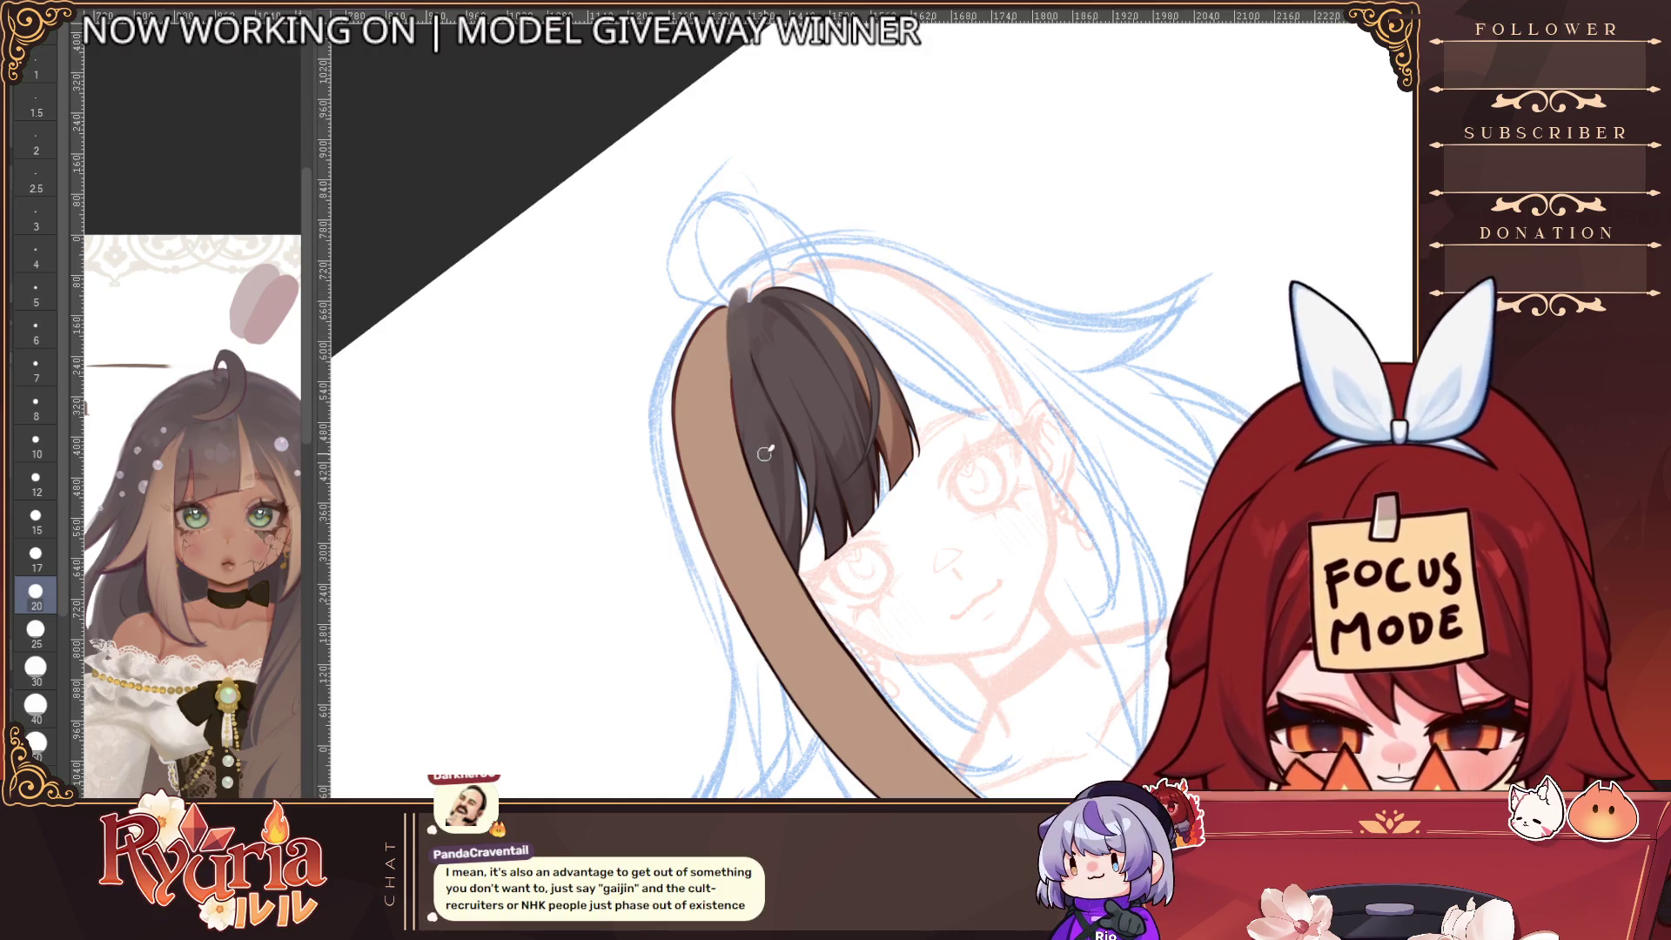
{"action": "key", "text": "bracketright"}
{"action": "key", "text": "bracketright"}
{"action": "key", "text": "bracketright"}
{"action": "mouse_move", "coordinate": [731, 313]}
{"action": "left_mouse_down"}
{"action": "mouse_move", "coordinate": [749, 496]}
{"action": "mouse_move", "coordinate": [786, 517]}
{"action": "left_mouse_up"}
{"action": "left_click_drag", "start_coordinate": [746, 298], "coordinate": [766, 539]}
{"action": "left_click_drag", "start_coordinate": [740, 479], "coordinate": [809, 601]}
{"action": "left_click_drag", "start_coordinate": [722, 427], "coordinate": [818, 626]}
{"action": "key", "text": "ctrl+z"}
{"action": "key", "text": "ctrl+z"}
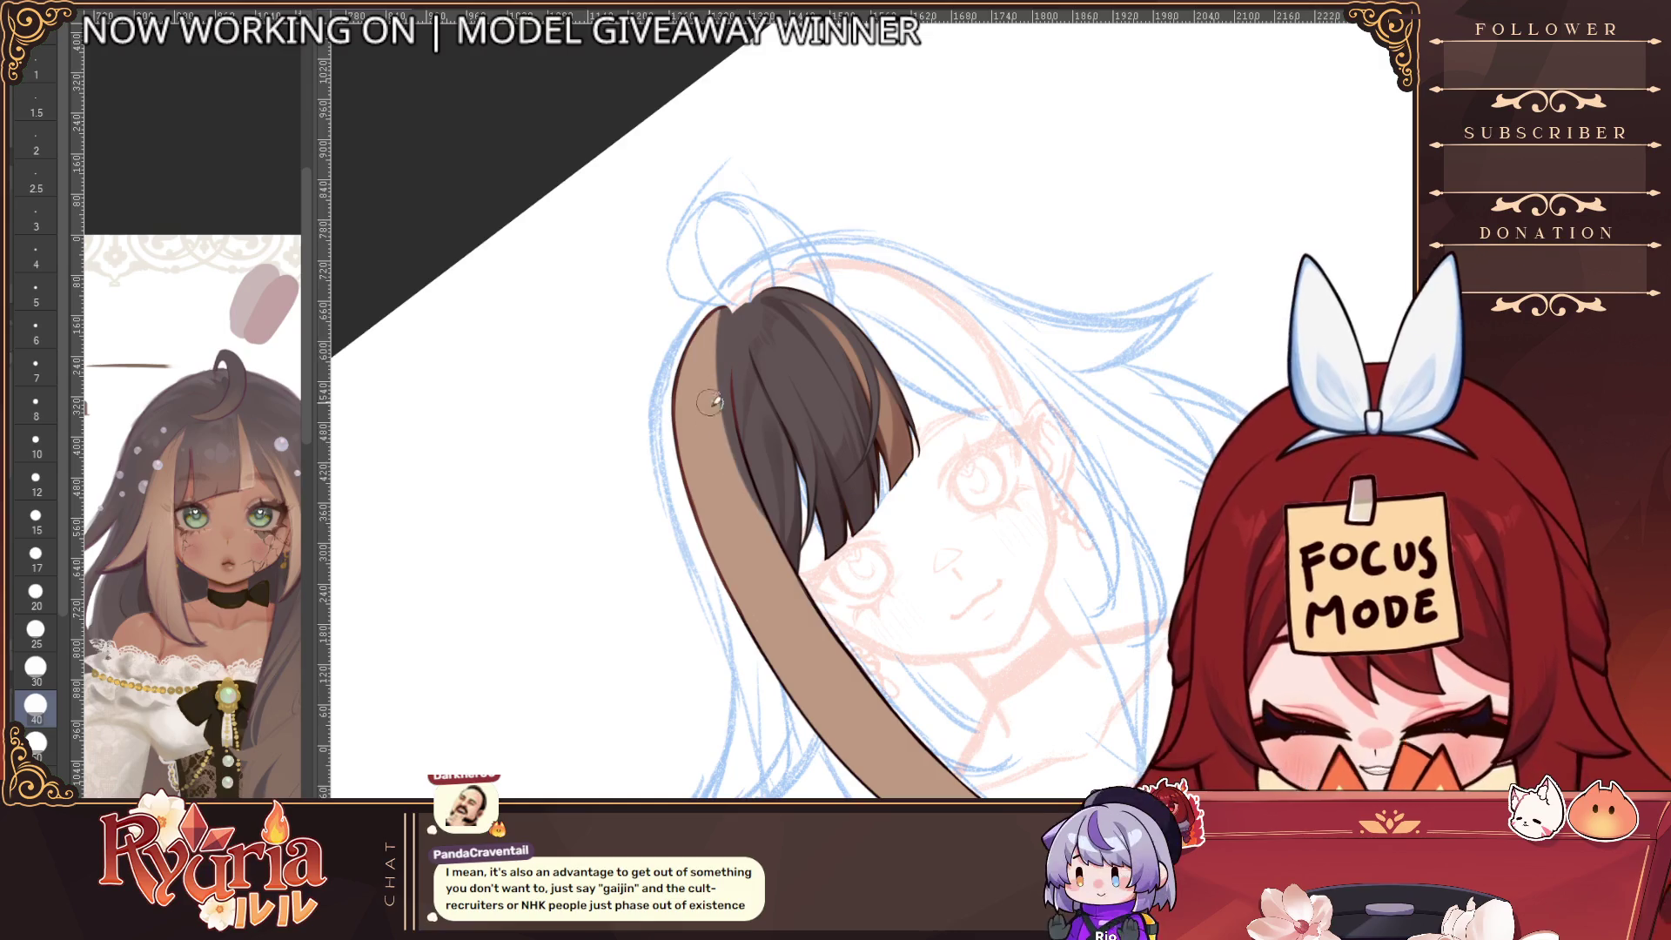
Darken the strand's upper left edge with a smaller brush and add more dark brown strokes
{"action": "key", "text": "bracketleft"}
{"action": "left_click_drag", "start_coordinate": [731, 313], "coordinate": [740, 453]}
{"action": "left_click_drag", "start_coordinate": [696, 317], "coordinate": [687, 435]}
{"action": "left_click_drag", "start_coordinate": [688, 366], "coordinate": [700, 487]}
{"action": "mouse_move", "coordinate": [722, 330]}
{"action": "left_mouse_down"}
{"action": "mouse_move", "coordinate": [731, 461]}
{"action": "mouse_move", "coordinate": [783, 566]}
{"action": "left_mouse_up"}
{"action": "left_click_drag", "start_coordinate": [705, 361], "coordinate": [809, 592]}
{"action": "left_click_drag", "start_coordinate": [745, 465], "coordinate": [801, 601]}
{"action": "key", "text": "ctrl+z"}
{"action": "key", "text": "ctrl+z"}
{"action": "left_click_drag", "start_coordinate": [700, 361], "coordinate": [831, 626]}
{"action": "mouse_move", "coordinate": [694, 418]}
{"action": "left_mouse_down"}
{"action": "mouse_move", "coordinate": [877, 638]}
{"action": "mouse_move", "coordinate": [790, 587]}
{"action": "left_mouse_up"}
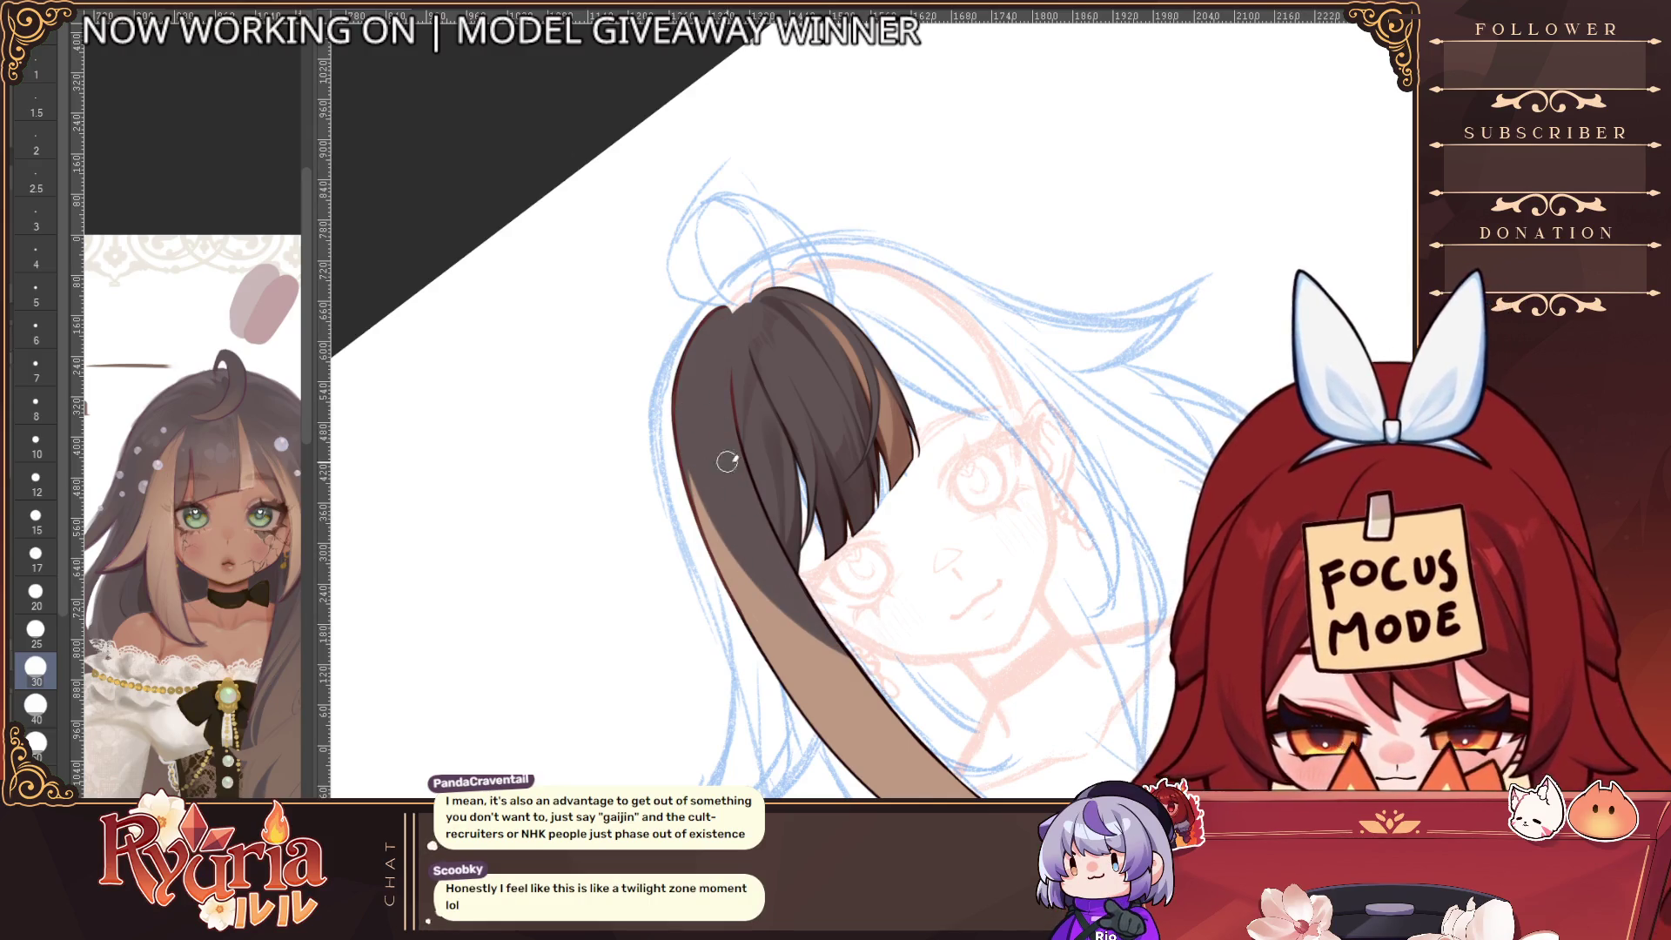
Paint dark brown down the strand's left side into its lower part, then reset the canvas rotation
{"action": "scroll", "coordinate": [845, 591], "scroll_direction": "down", "scroll_amount": 3}
{"action": "scroll", "coordinate": [818, 513], "scroll_direction": "up", "scroll_amount": 1}
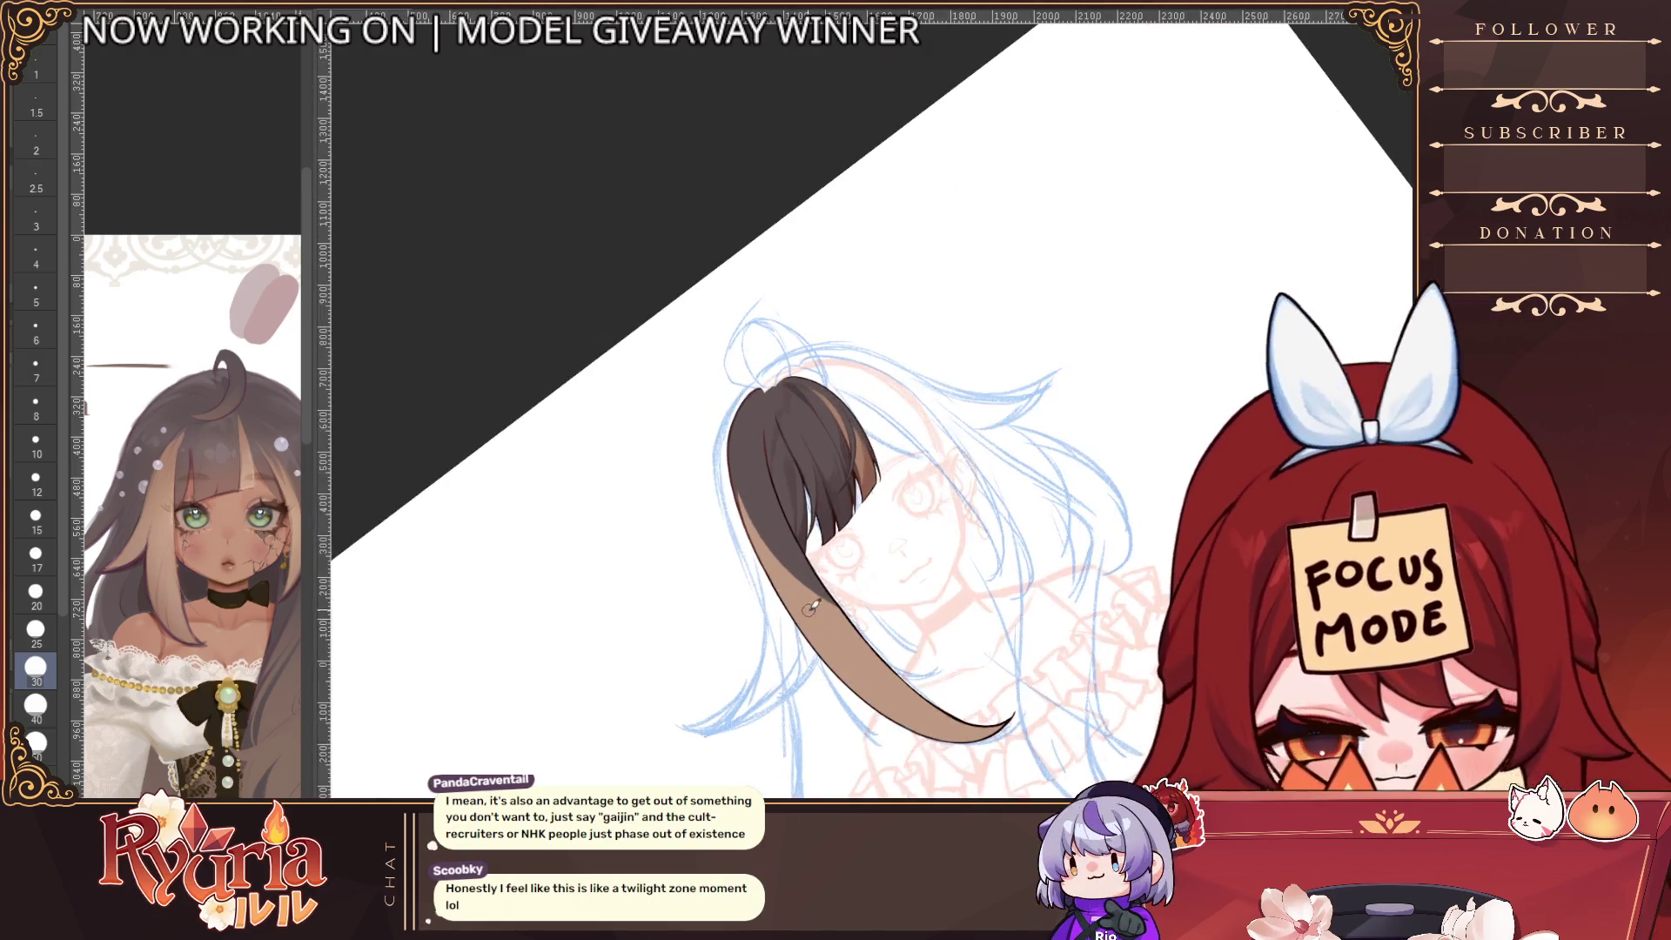
{"action": "key", "text": "bracketleft"}
{"action": "key", "text": "bracketright"}
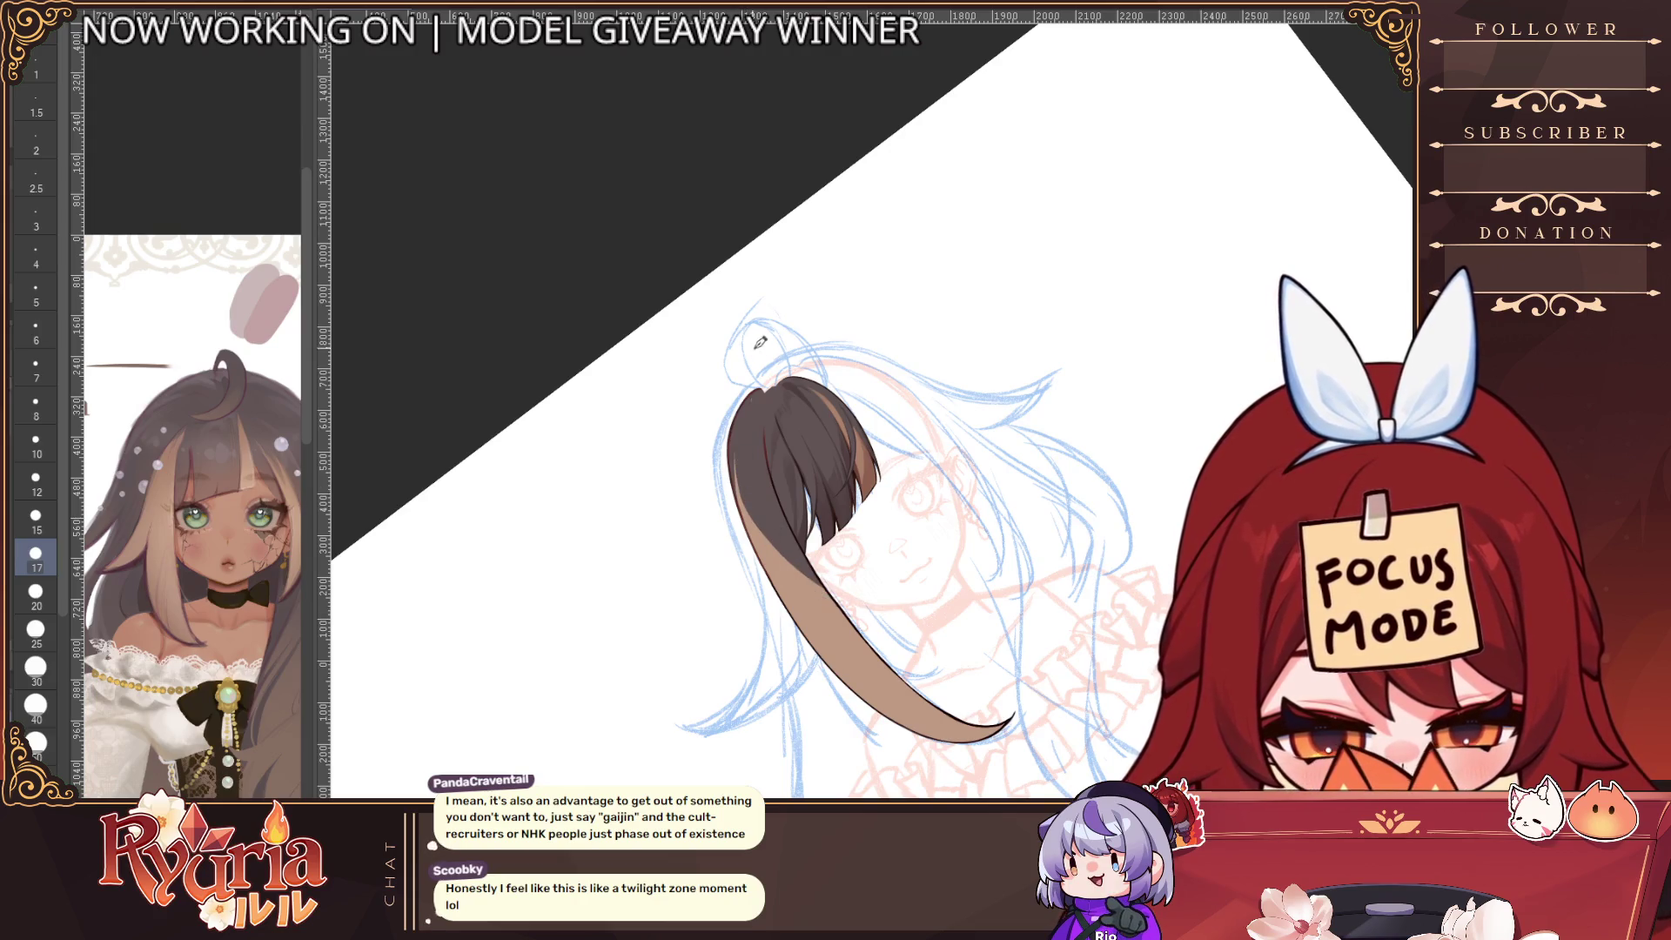
{"action": "scroll", "coordinate": [759, 342], "scroll_direction": "up", "scroll_amount": 1}
{"action": "left_click_drag", "start_coordinate": [750, 382], "coordinate": [798, 554]}
{"action": "left_click_drag", "start_coordinate": [736, 487], "coordinate": [870, 648]}
{"action": "scroll", "coordinate": [994, 564], "scroll_direction": "down", "scroll_amount": 1}
{"action": "key", "text": "ctrl+0"}
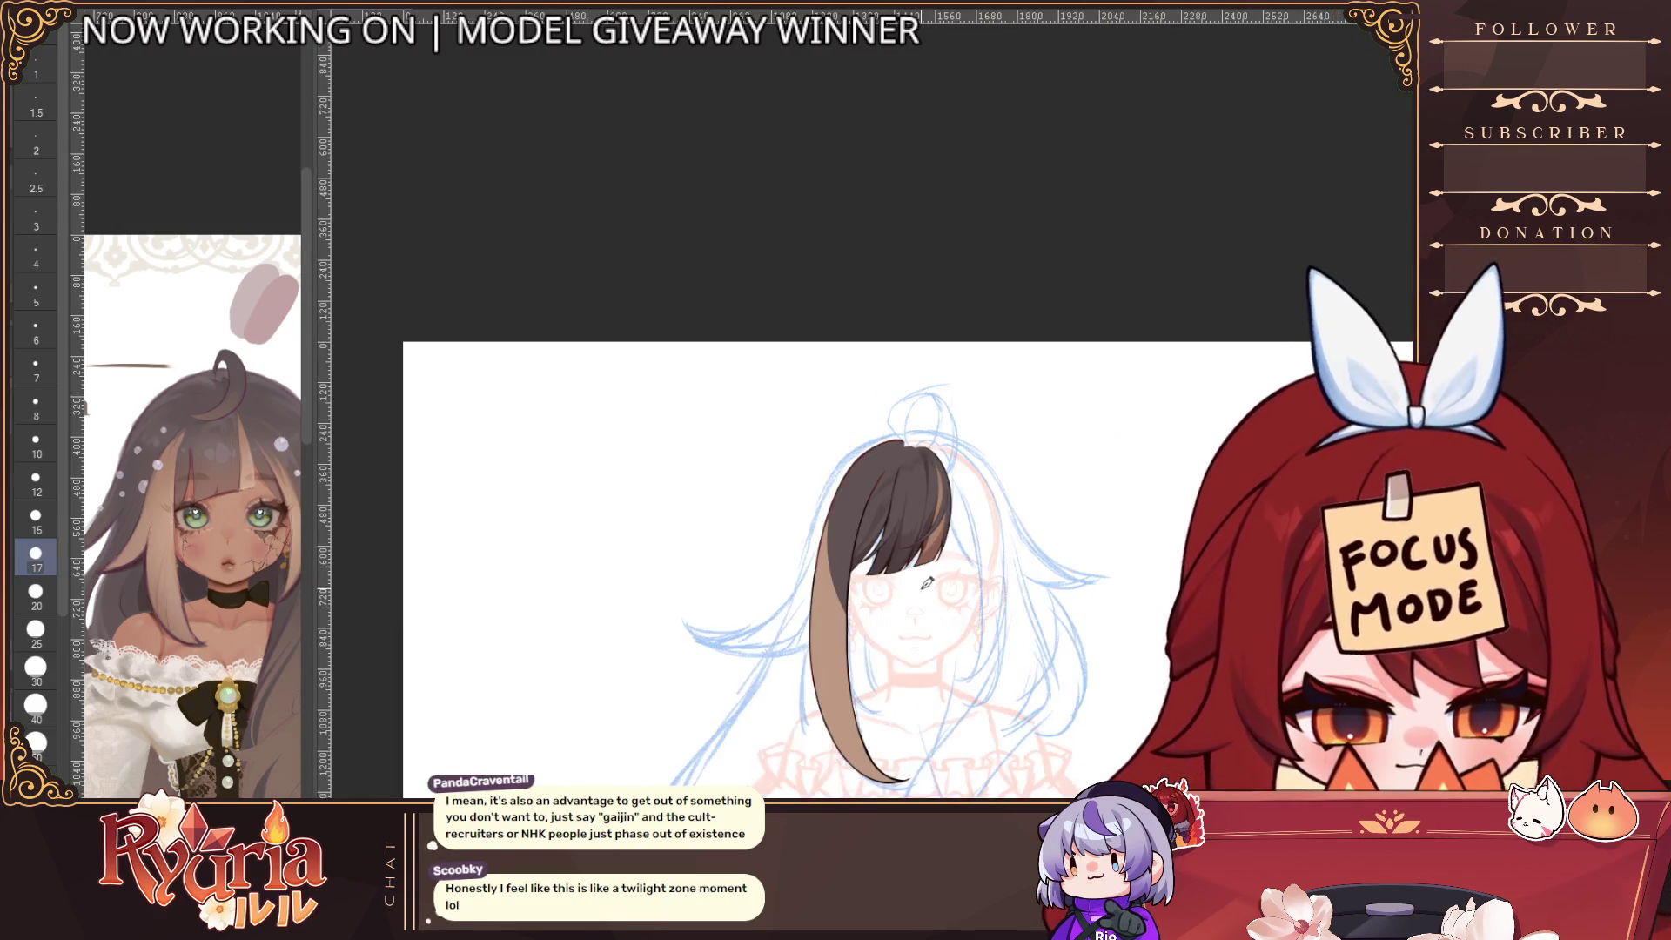
Rotate the canvas and paint a lighter strand from the crown toward the tip with a larger brush
{"action": "scroll", "coordinate": [885, 483], "scroll_direction": "up", "scroll_amount": 3}
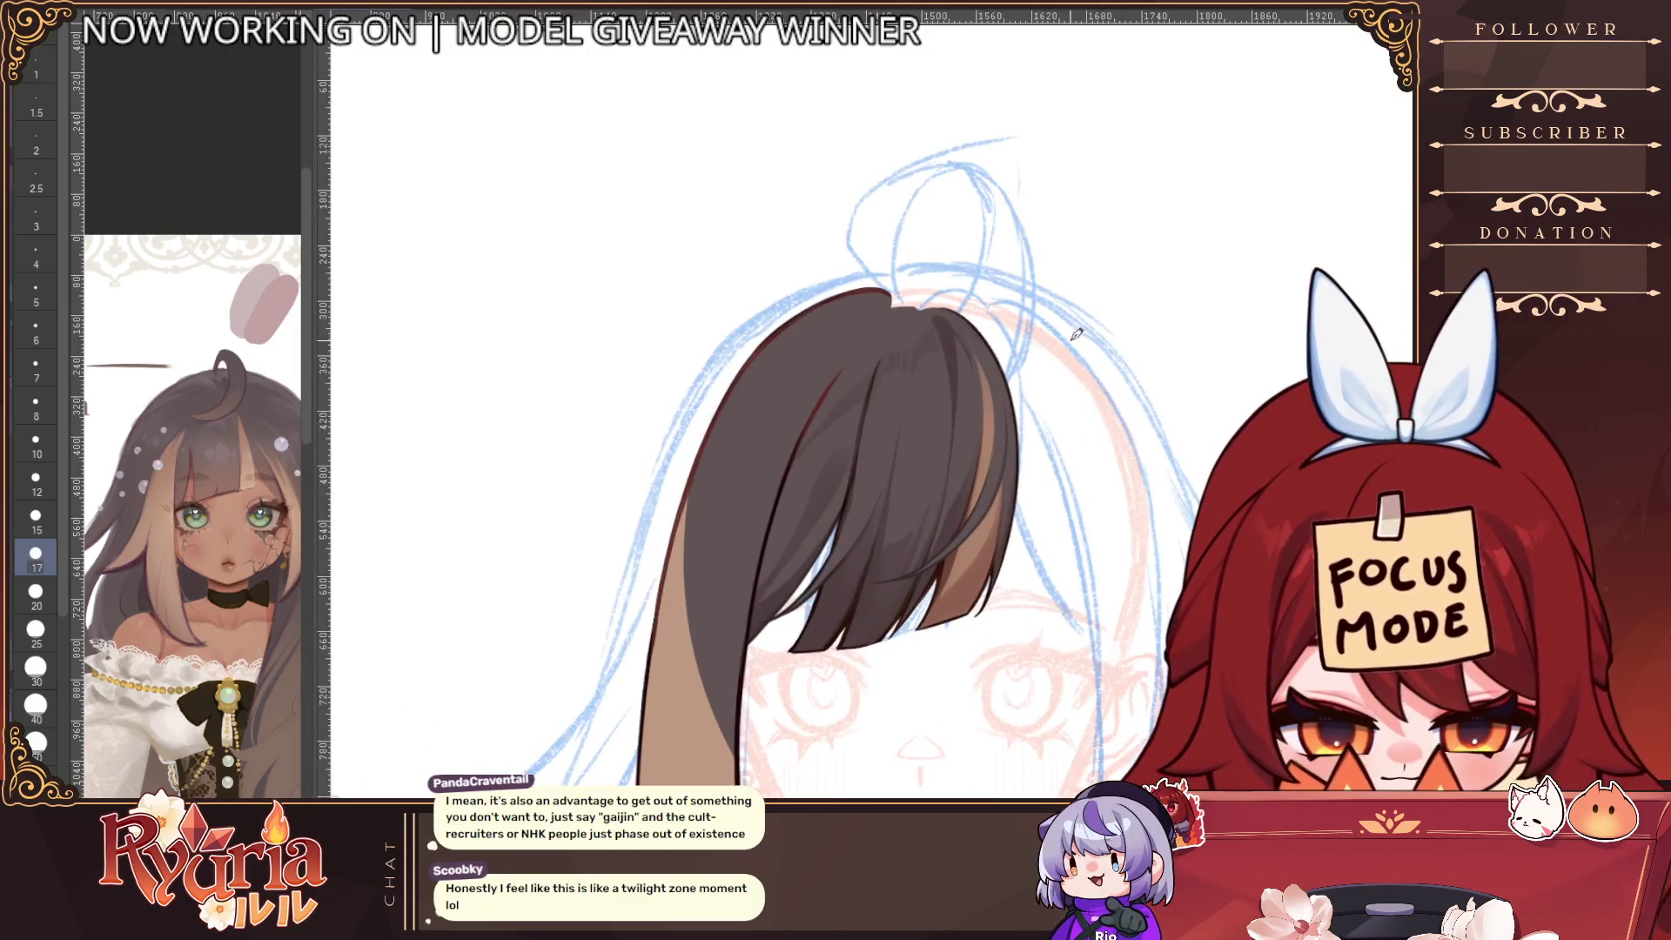
{"action": "key", "text": "minus"}
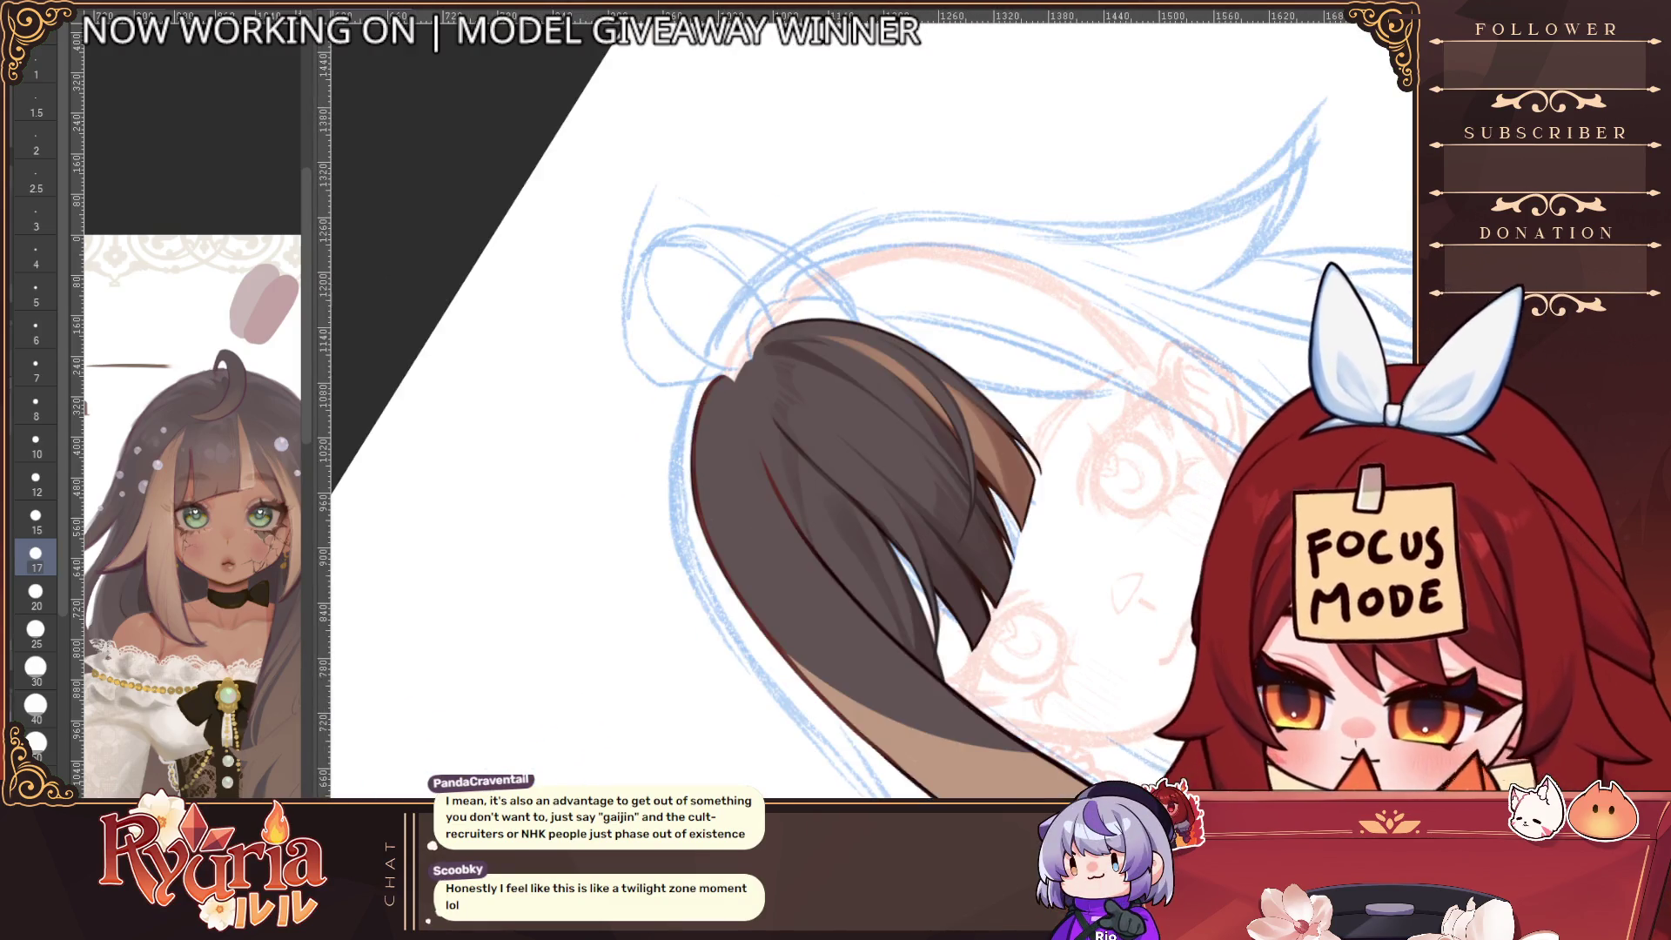
{"action": "key", "text": "bracketright"}
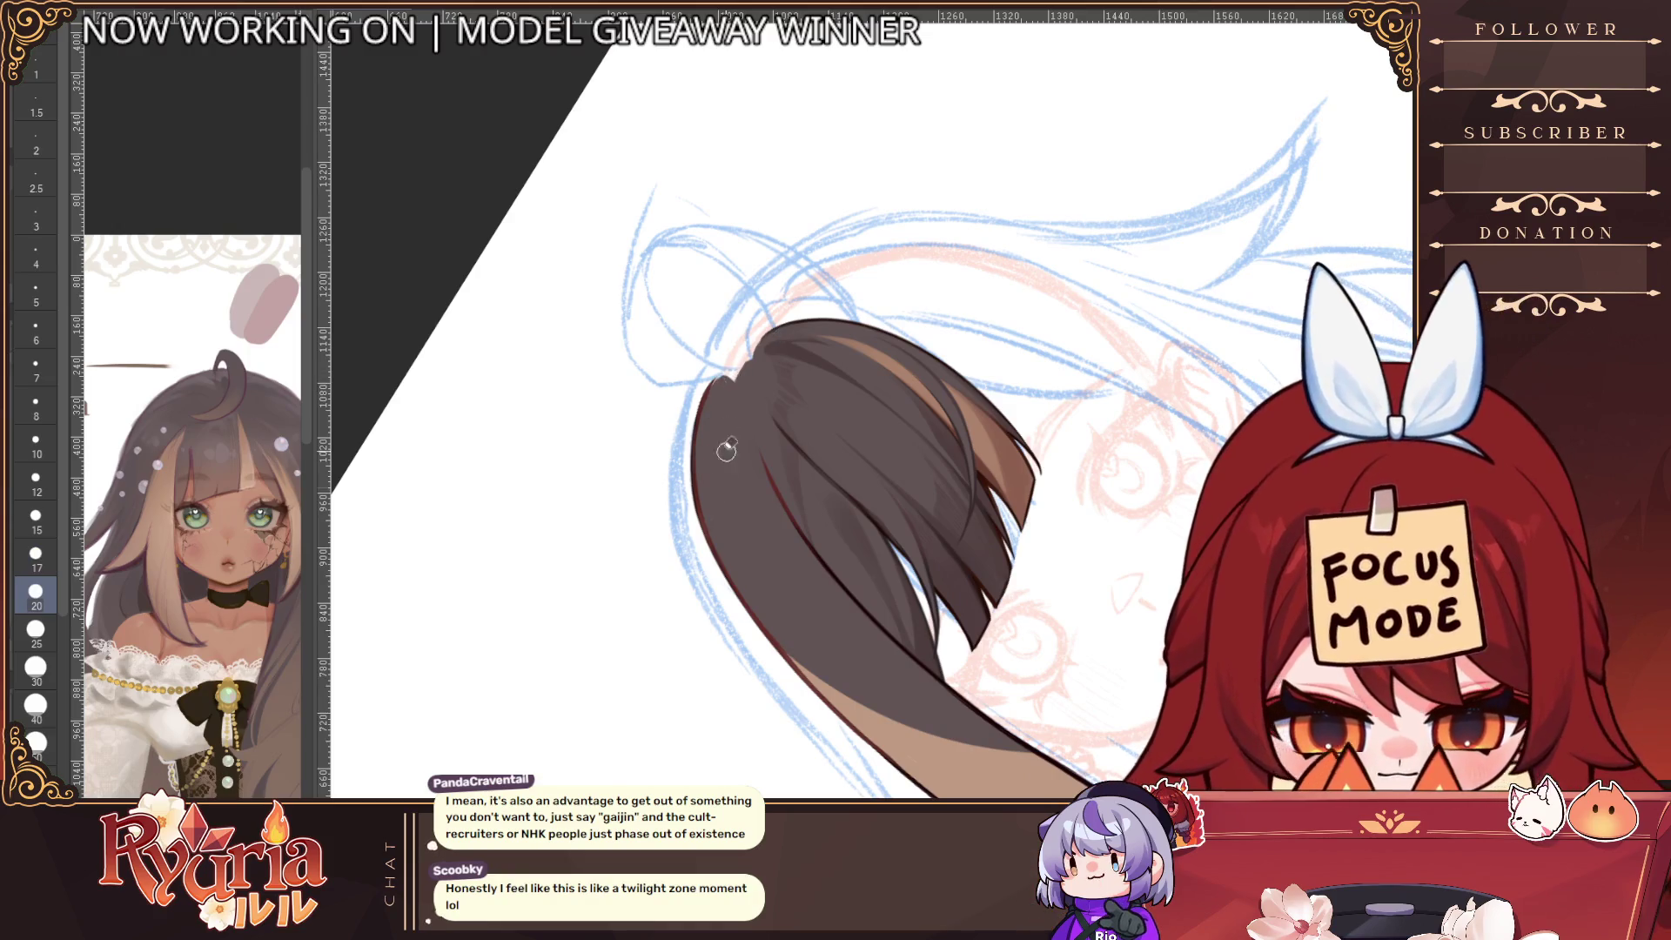
{"action": "left_click_drag", "start_coordinate": [754, 411], "coordinate": [875, 593]}
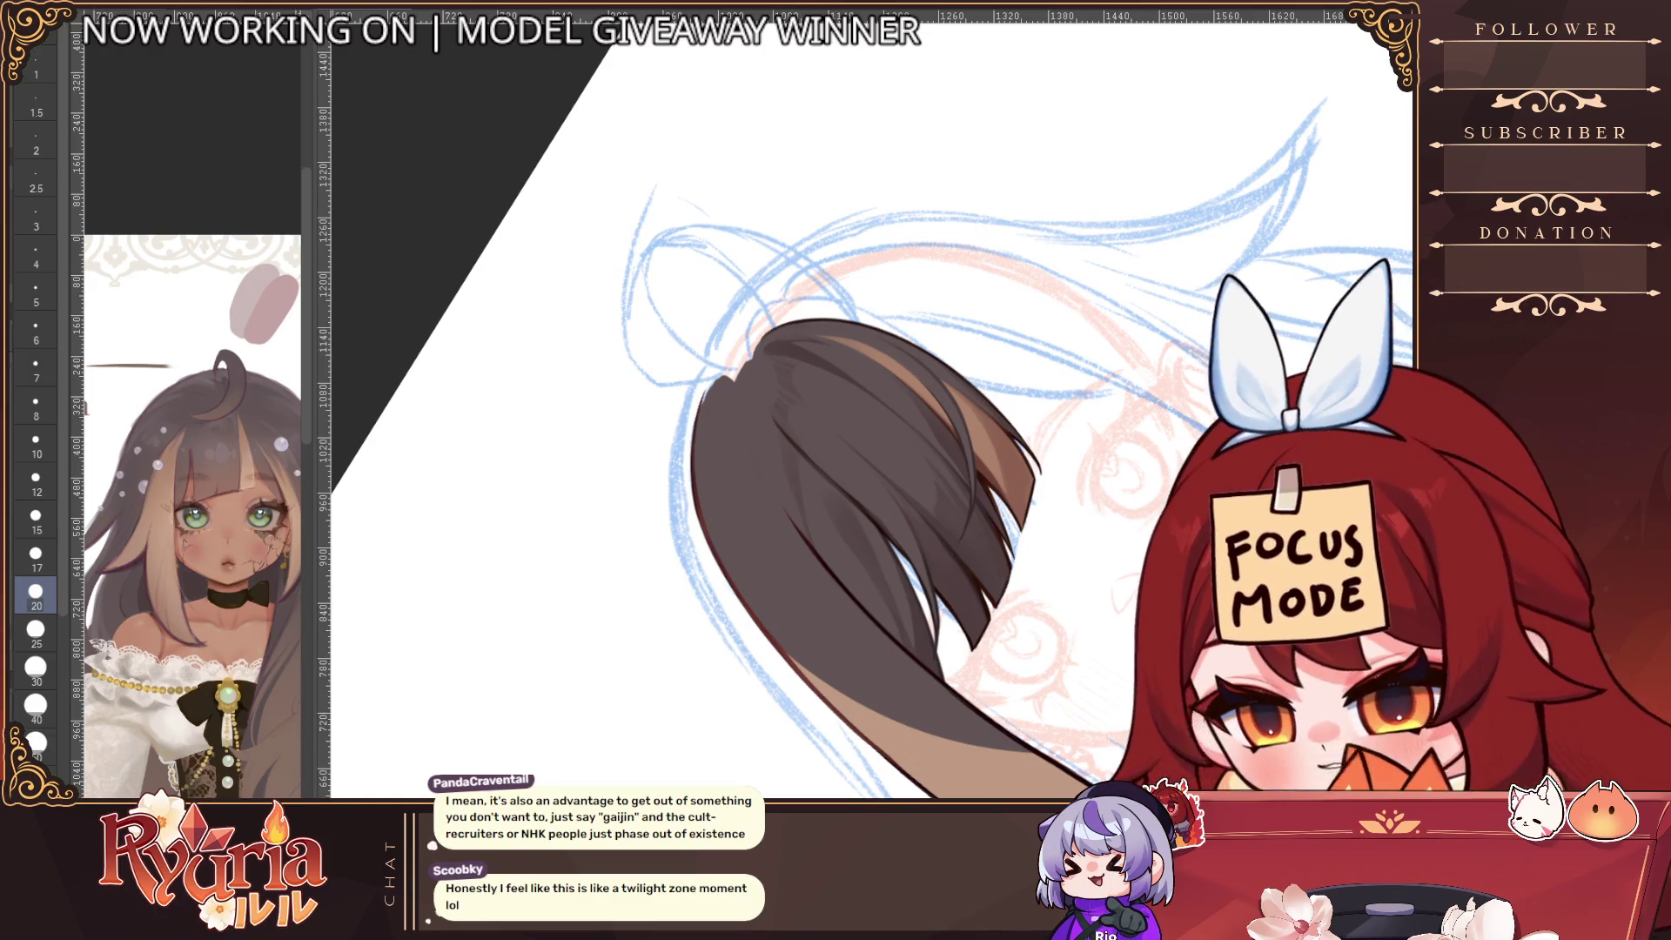
{"action": "key", "text": "bracketright"}
{"action": "key", "text": "bracketright"}
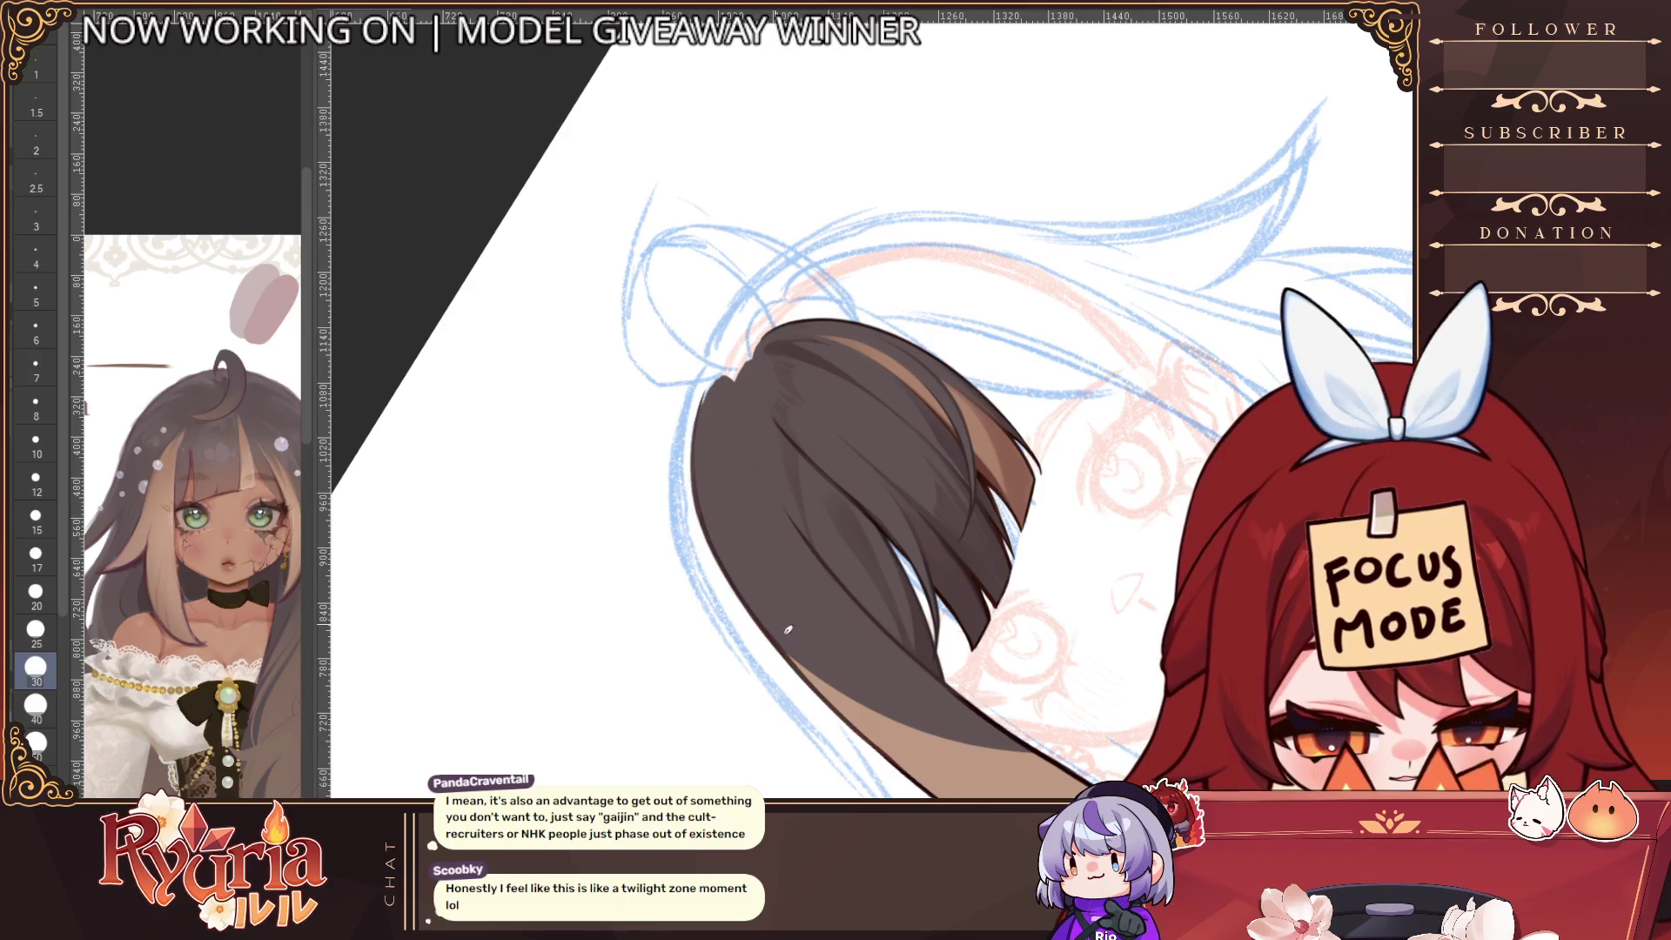
Reset the canvas rotation and pan the view to review the hair and upper body
{"action": "key", "text": "ctrl+0"}
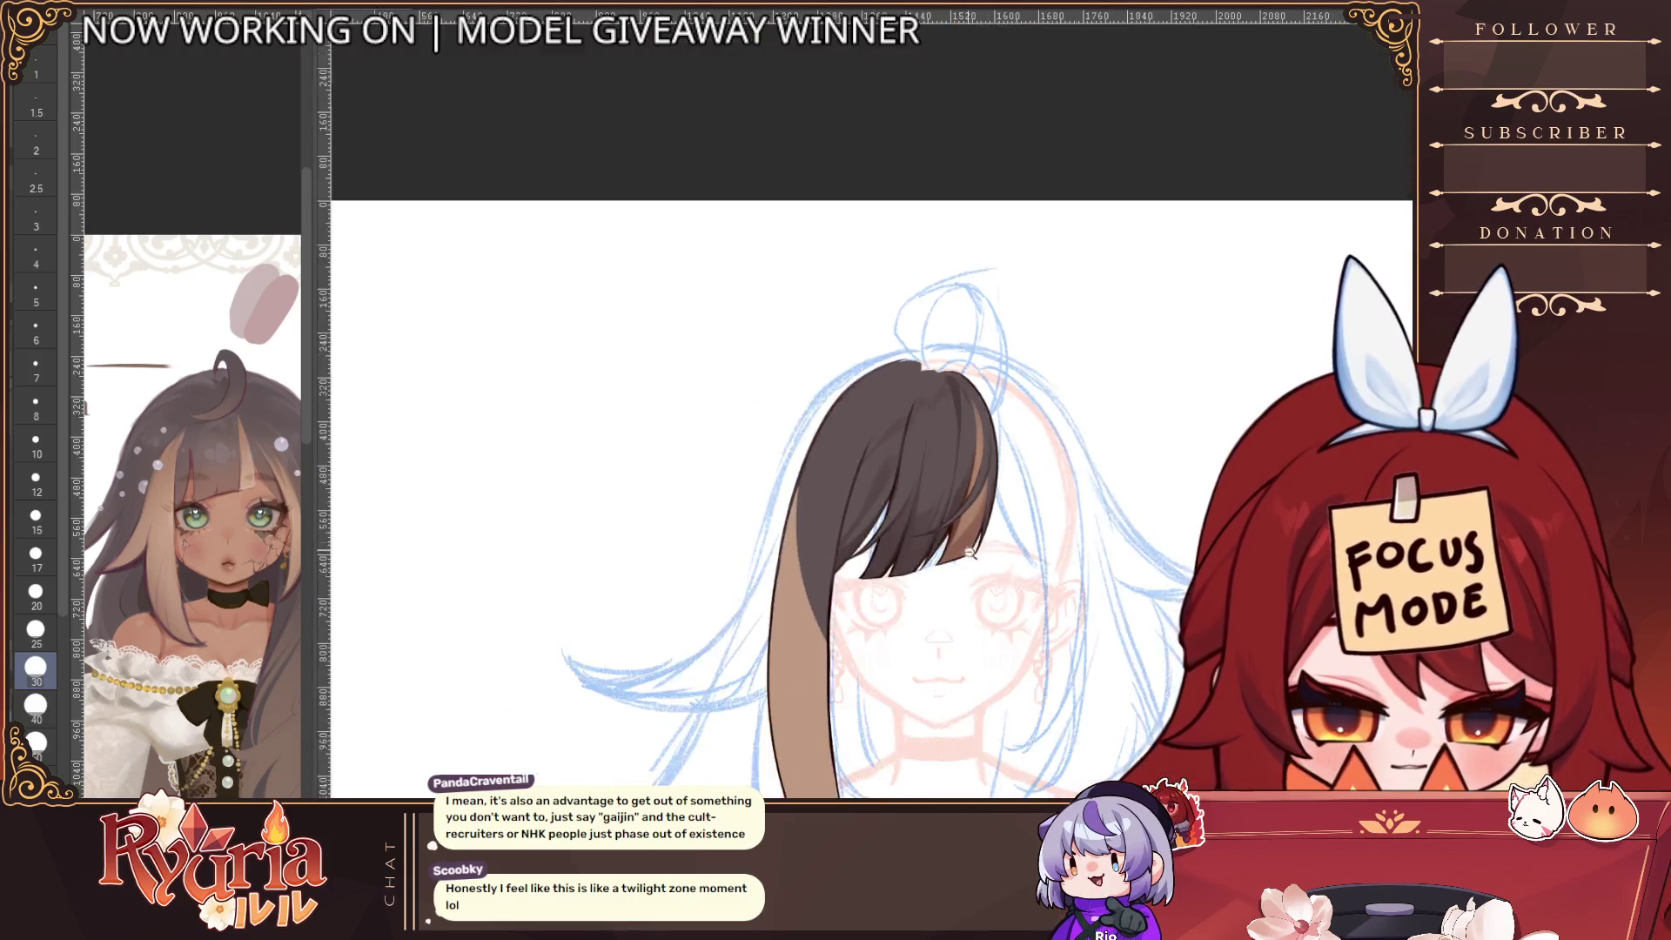
{"action": "scroll", "coordinate": [867, 523], "scroll_direction": "up", "scroll_amount": 1}
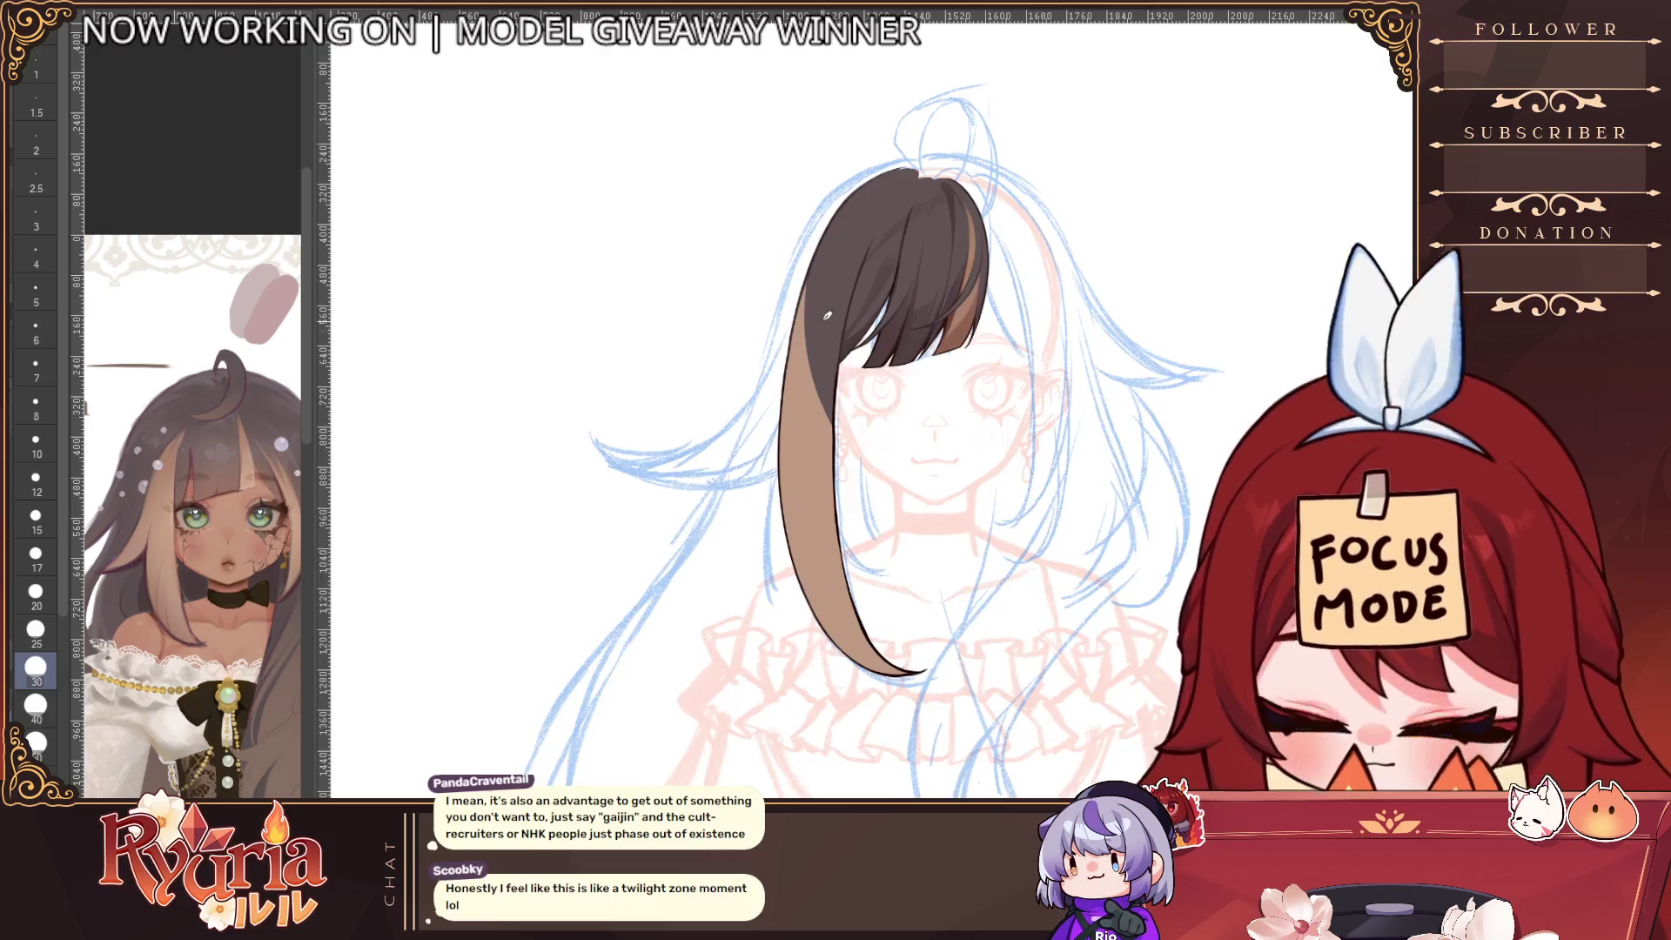
{"action": "scroll", "coordinate": [977, 569], "scroll_direction": "down", "scroll_amount": 2}
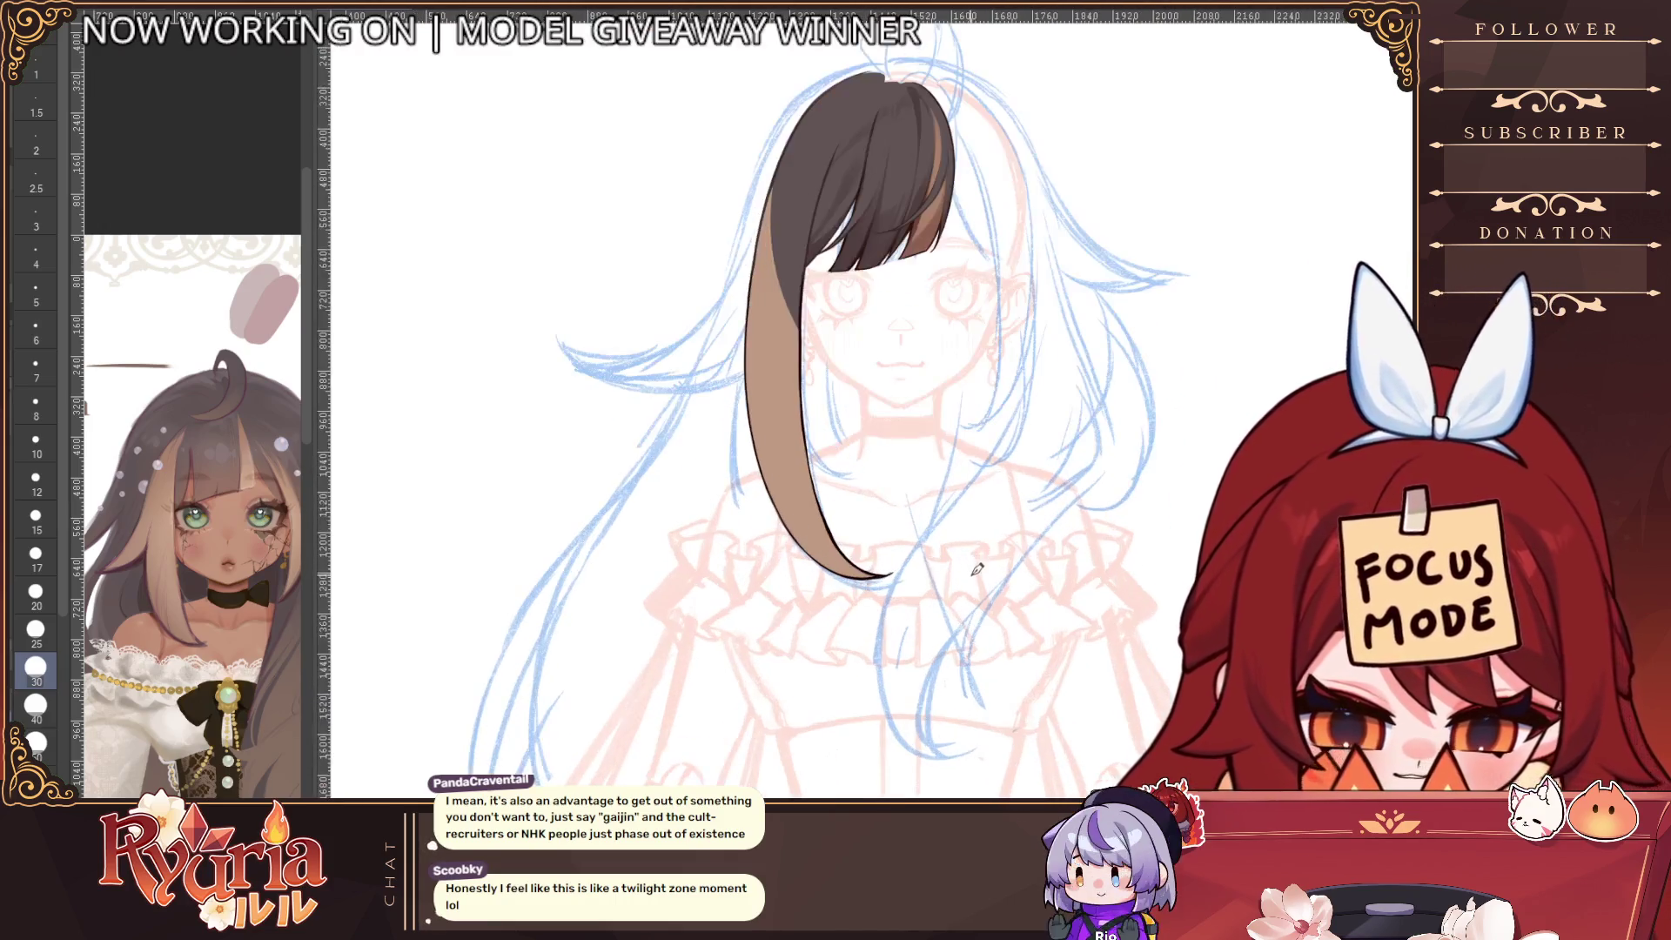
{"action": "left_click_drag", "start_coordinate": [986, 529], "coordinate": [989, 593]}
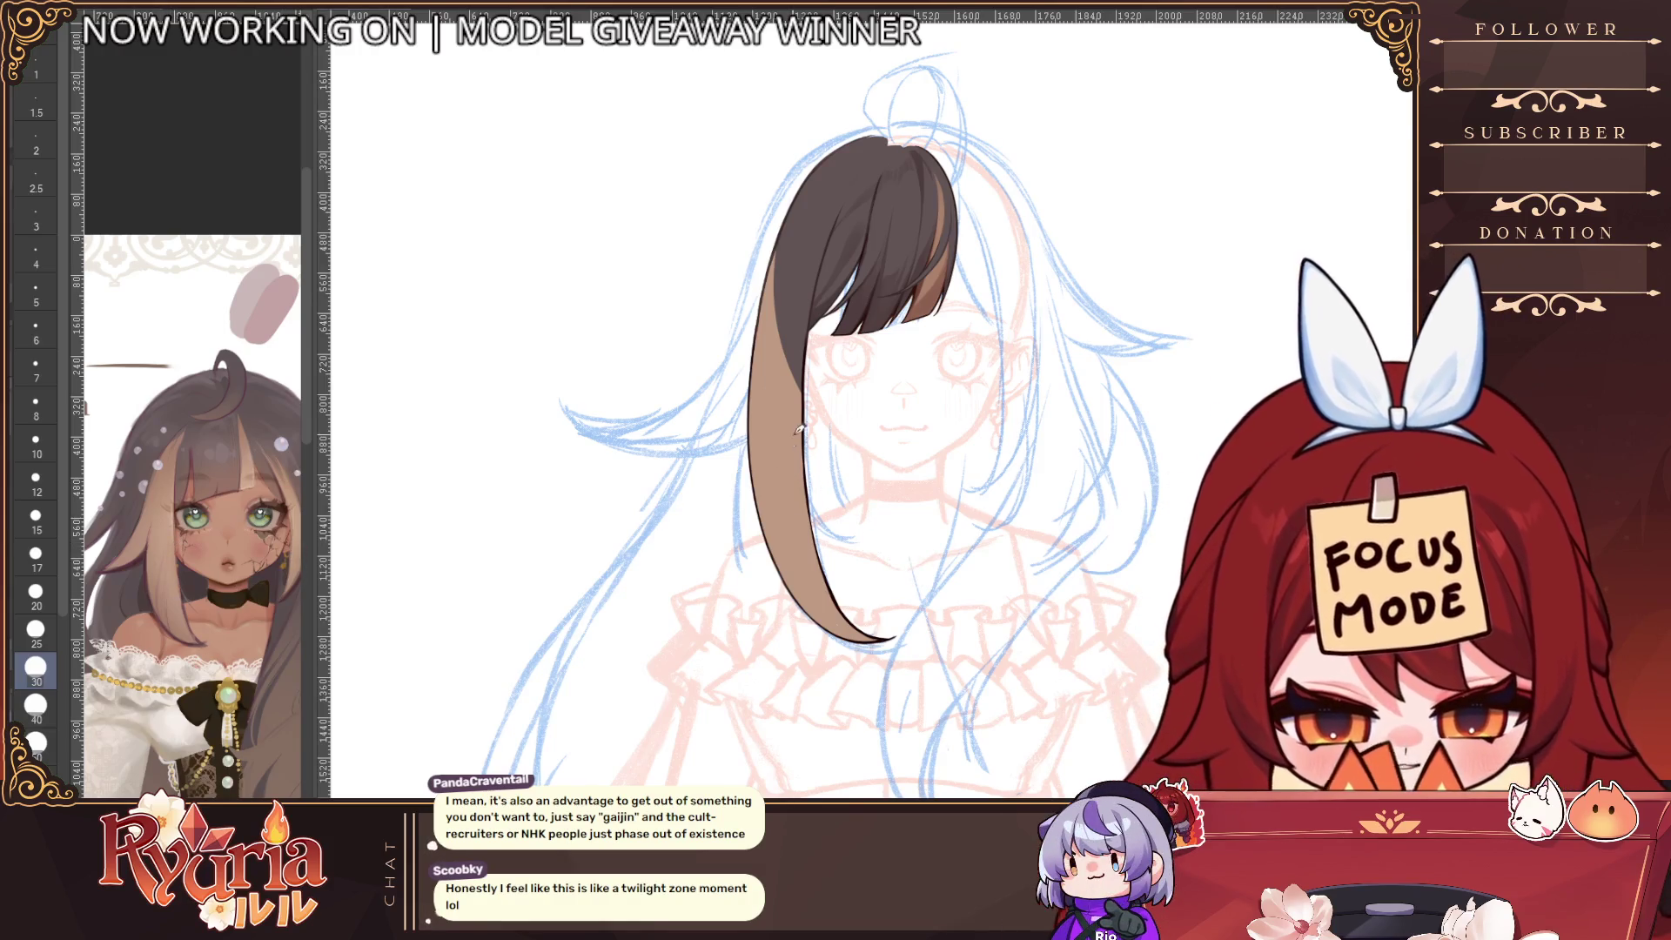
{"action": "scroll", "coordinate": [799, 428], "scroll_direction": "up", "scroll_amount": 1}
{"action": "key", "text": "bracketleft"}
{"action": "key", "text": "bracketleft"}
{"action": "key", "text": "bracketleft"}
{"action": "scroll", "coordinate": [796, 435], "scroll_direction": "up", "scroll_amount": 1}
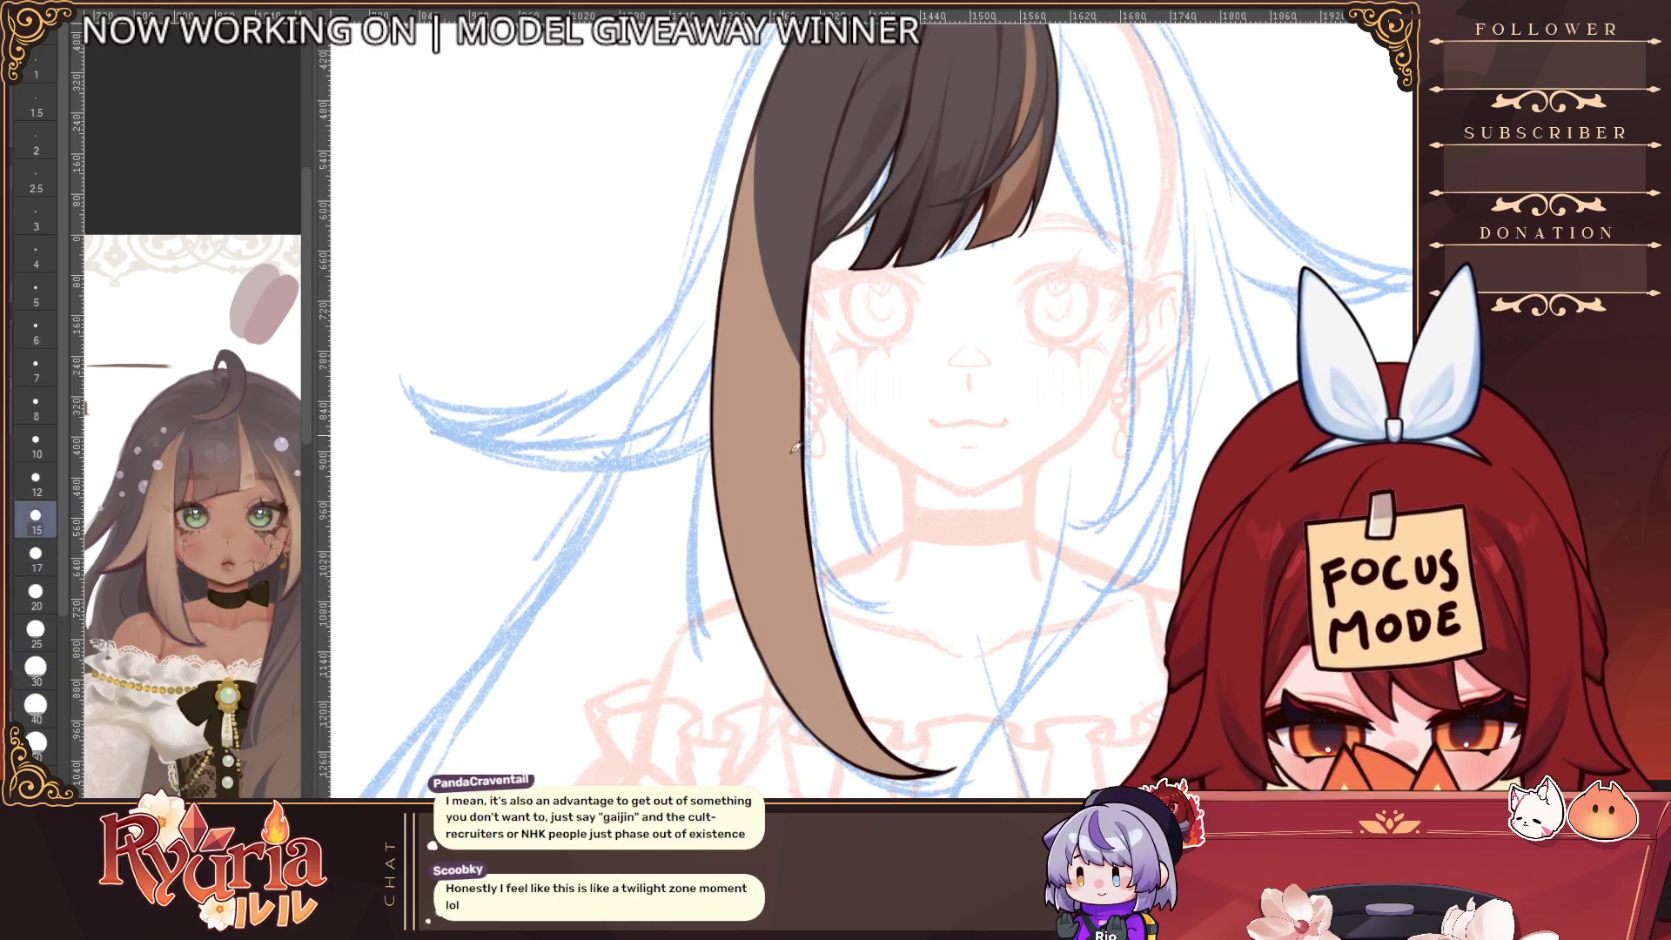
Replace the long brown strand with two thin brown strokes down the side using a smaller brush
{"action": "key", "text": "bracketleft"}
{"action": "key", "text": "bracketleft"}
{"action": "key", "text": "bracketleft"}
{"action": "key", "text": "ctrl+z"}
{"action": "key", "text": "ctrl+z"}
{"action": "left_click_drag", "start_coordinate": [777, 394], "coordinate": [862, 592]}
{"action": "left_click_drag", "start_coordinate": [781, 389], "coordinate": [831, 598]}
{"action": "key", "text": "ctrl+z"}
{"action": "scroll", "coordinate": [878, 596], "scroll_direction": "up", "scroll_amount": 1}
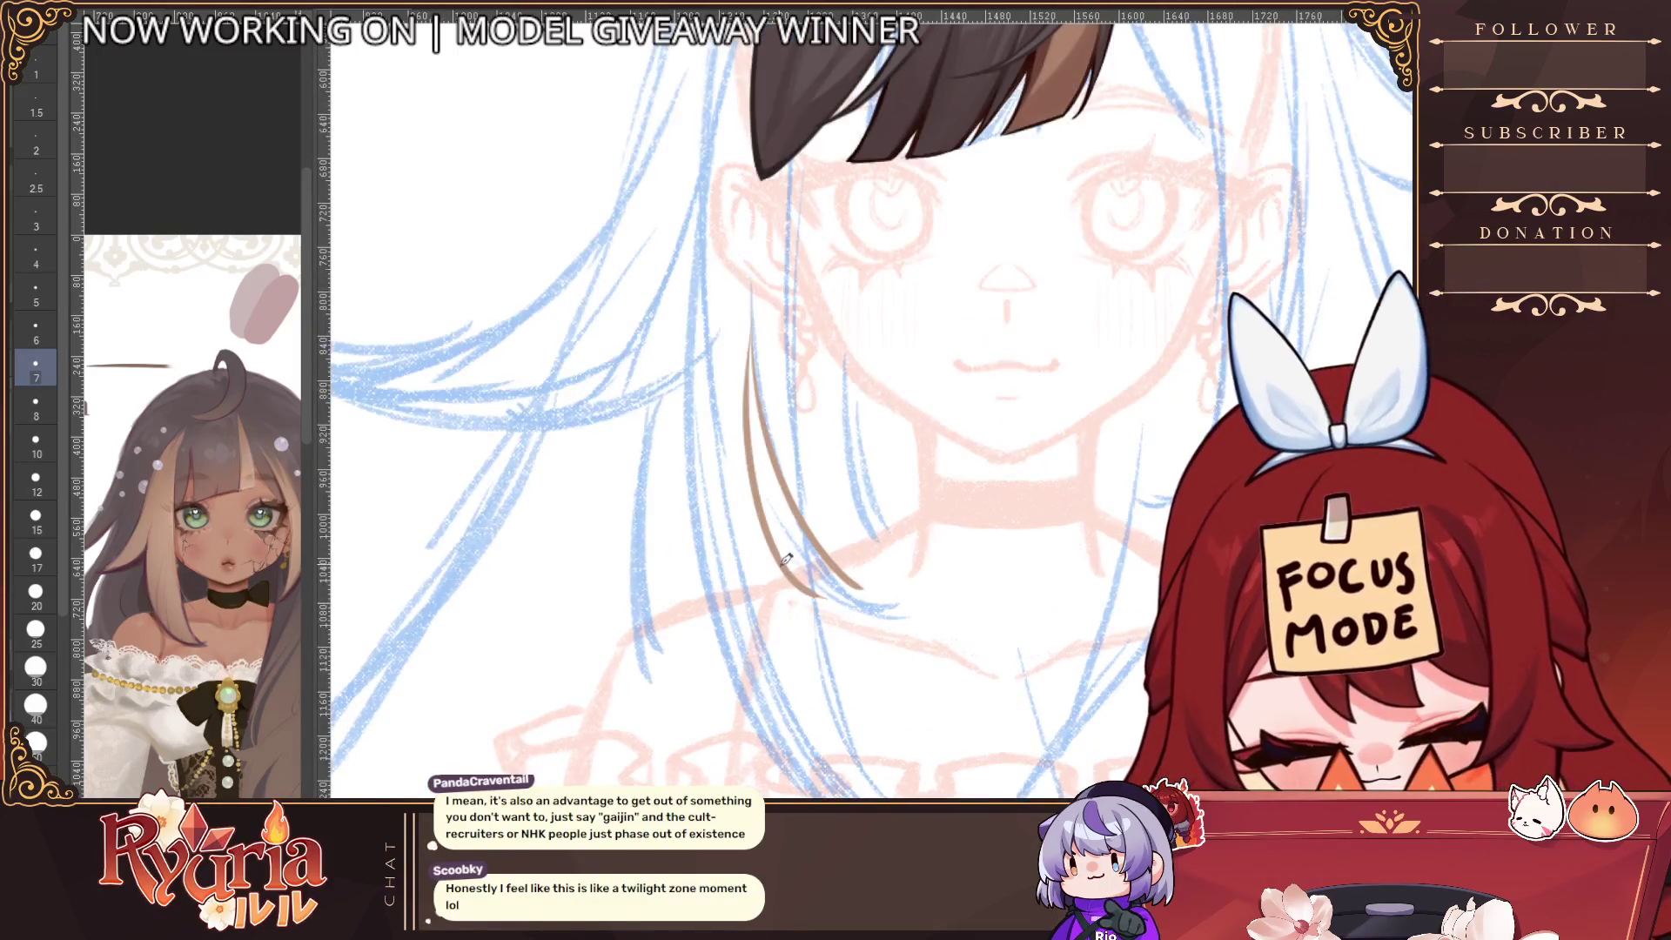
{"action": "scroll", "coordinate": [786, 559], "scroll_direction": "up", "scroll_amount": 1}
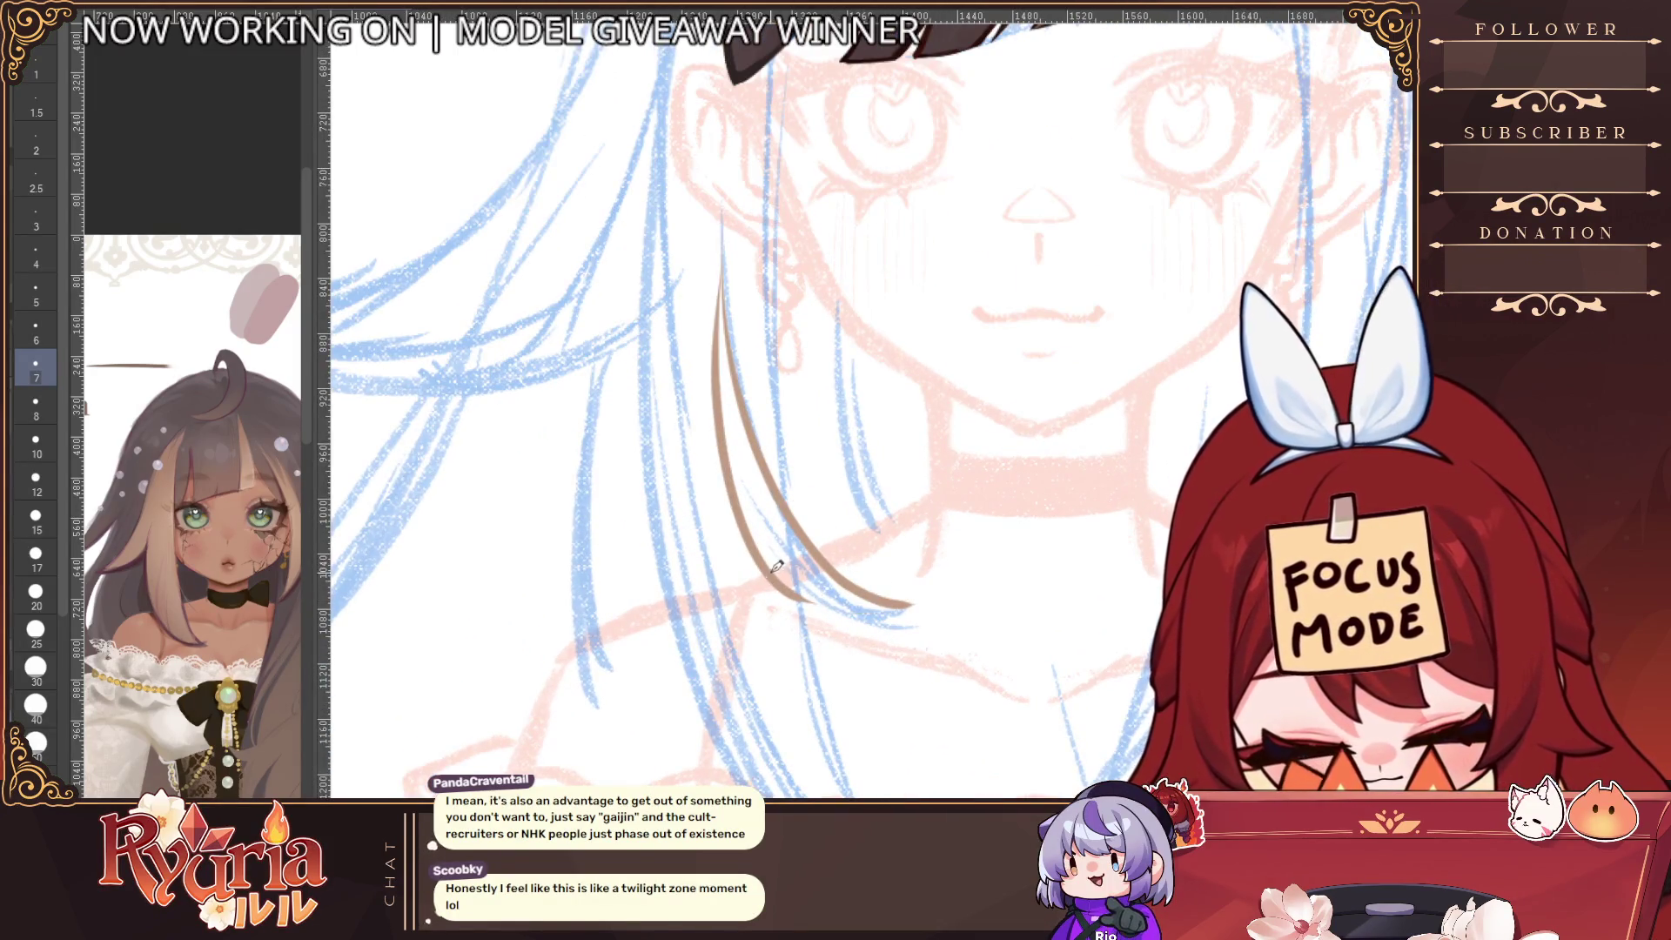
Redraw the outer stroke's brown tail along the lower curve, undoing unsatisfying attempts
{"action": "left_click_drag", "start_coordinate": [783, 576], "coordinate": [909, 608]}
{"action": "key", "text": "ctrl+z"}
{"action": "left_click_drag", "start_coordinate": [783, 576], "coordinate": [911, 607]}
{"action": "key", "text": "ctrl+z"}
{"action": "left_click_drag", "start_coordinate": [784, 578], "coordinate": [928, 601]}
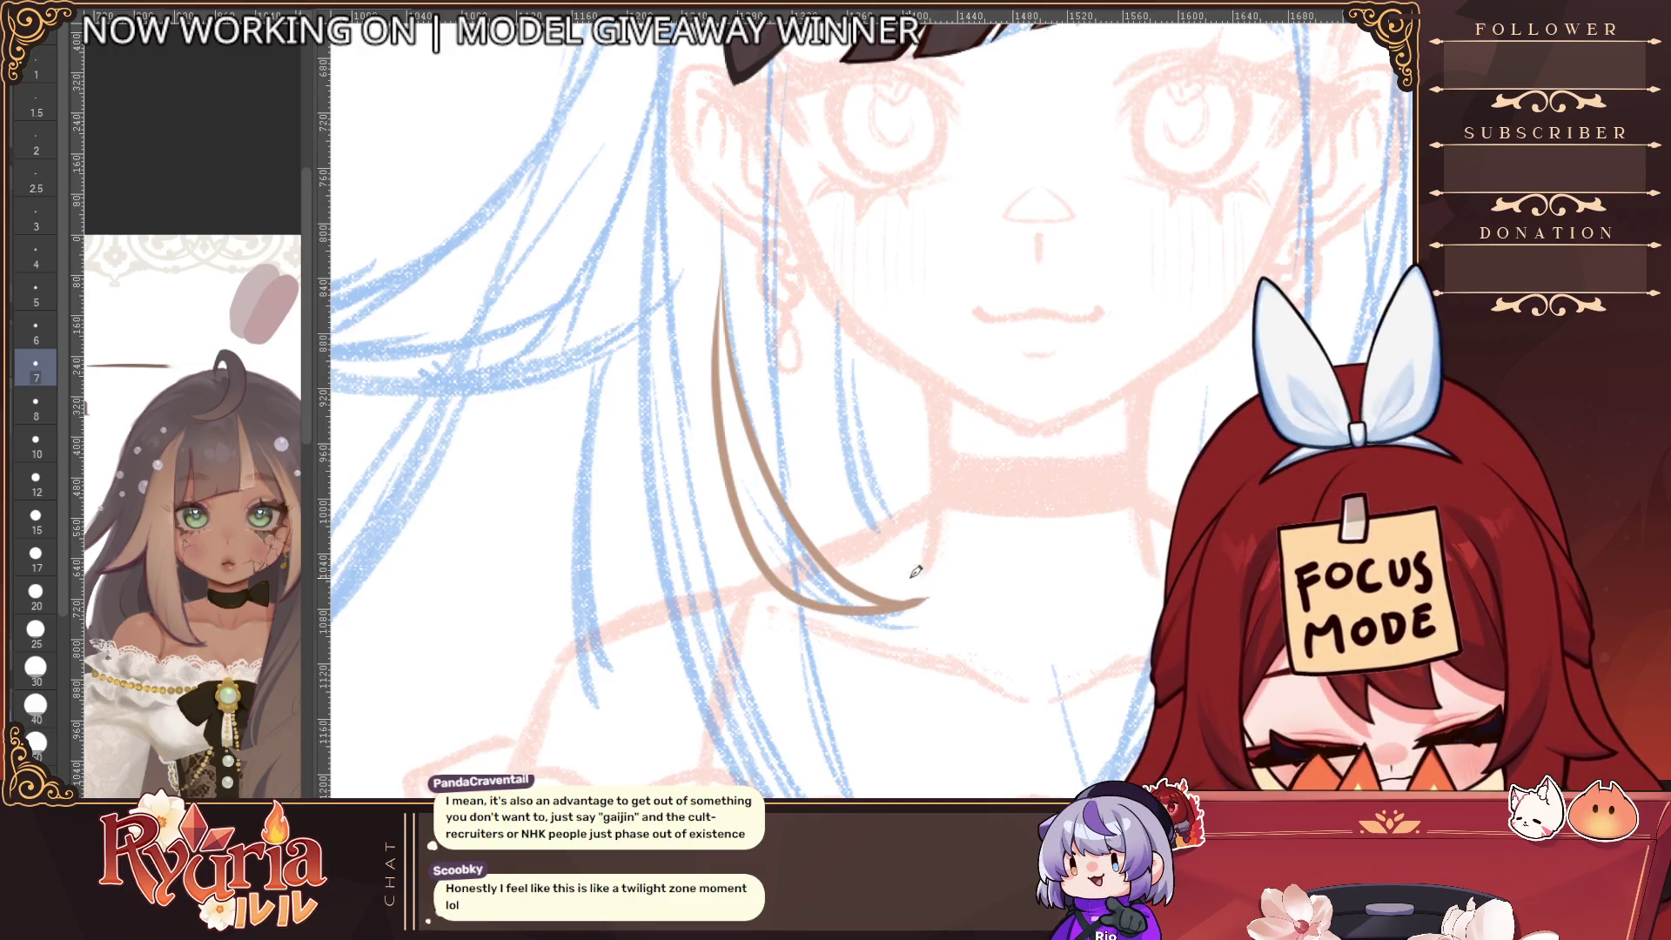
{"action": "left_click_drag", "start_coordinate": [824, 548], "coordinate": [929, 591]}
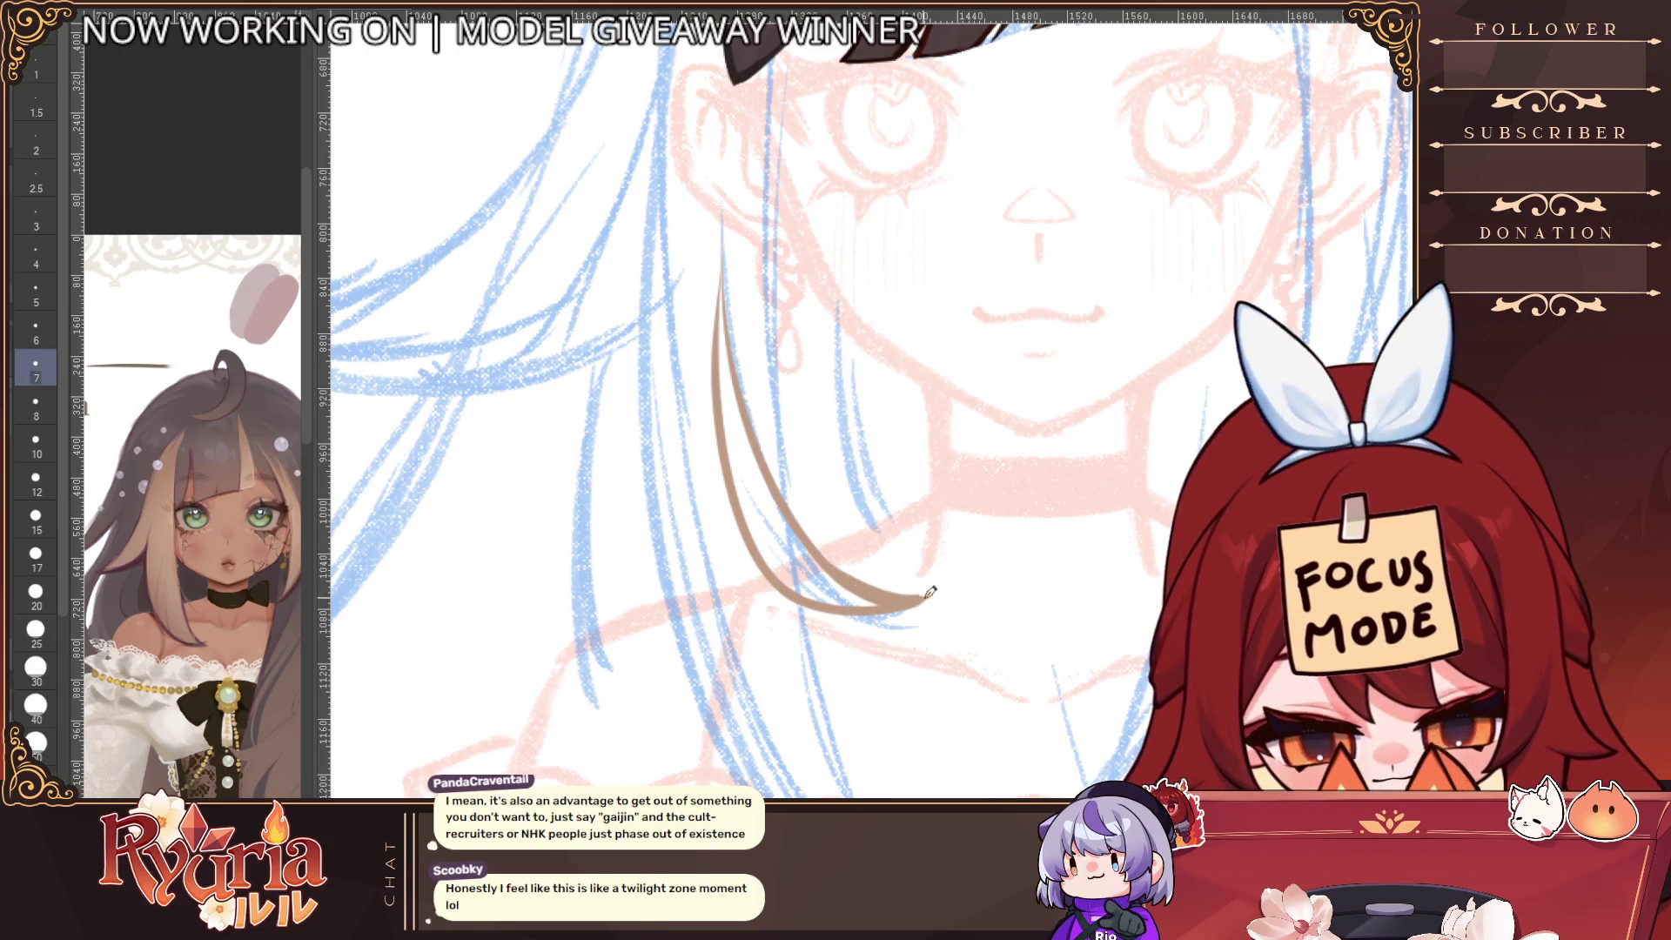
{"action": "left_click_drag", "start_coordinate": [810, 540], "coordinate": [916, 581]}
{"action": "key", "text": "ctrl+z"}
{"action": "mouse_move", "coordinate": [802, 530]}
{"action": "left_mouse_down"}
{"action": "mouse_move", "coordinate": [896, 594]}
{"action": "mouse_move", "coordinate": [938, 597]}
{"action": "left_mouse_up"}
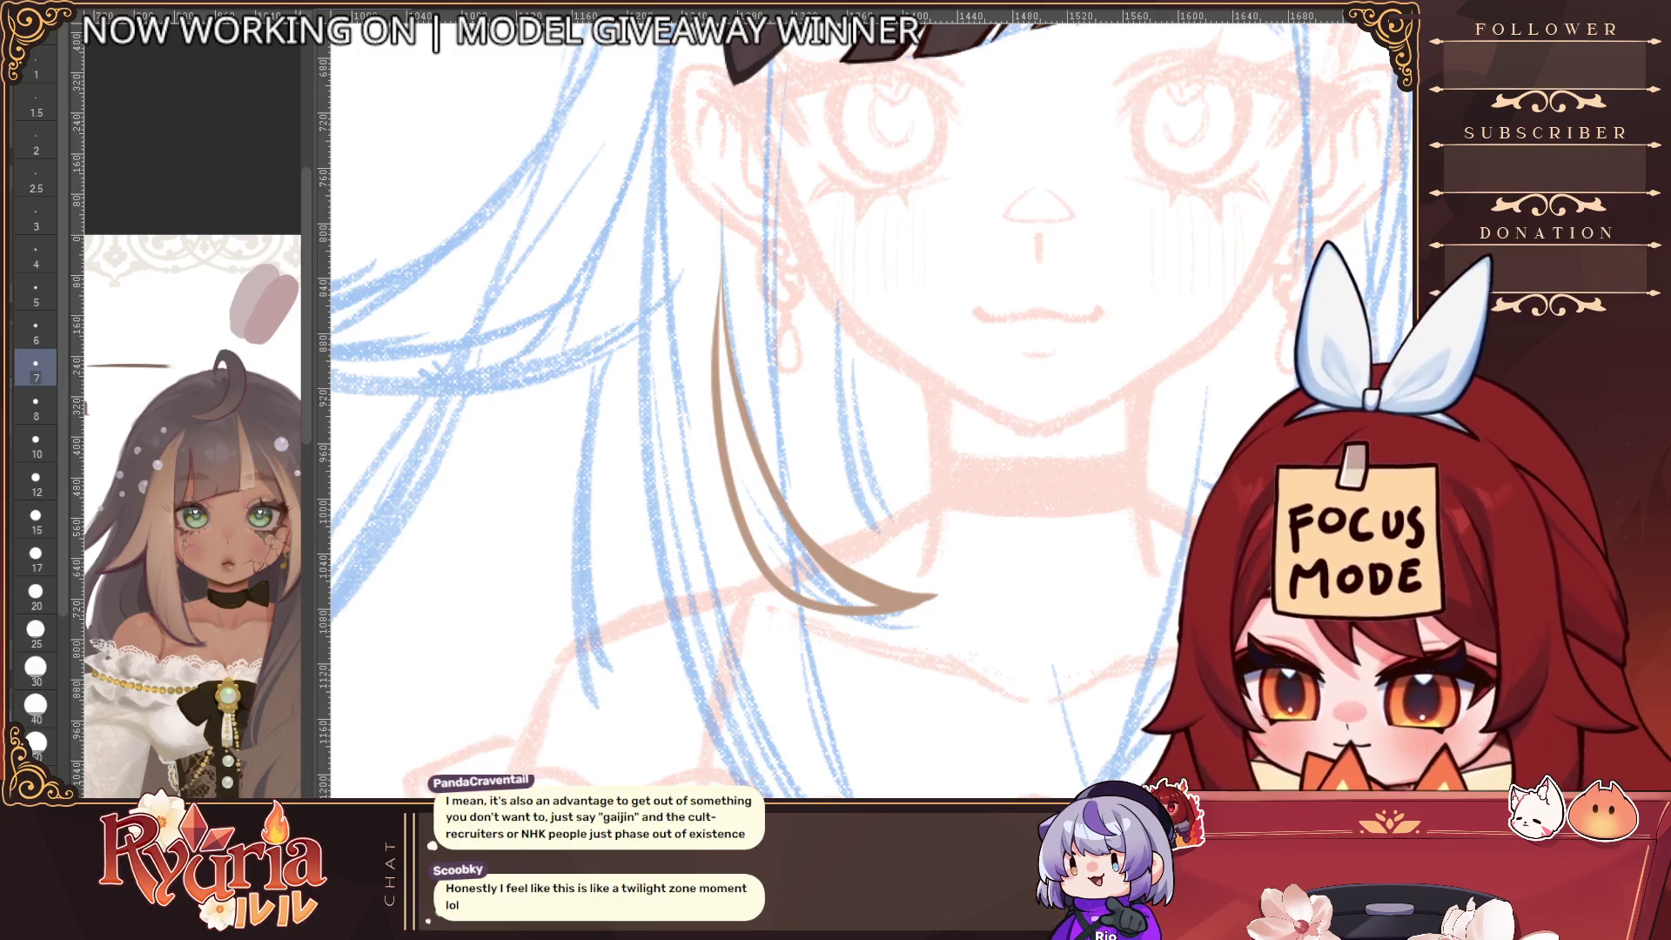
Erase the top of the brown stroke, then draw and fill the brown crescent flare
{"action": "left_click", "coordinate": [36, 594]}
{"action": "key", "text": "e"}
{"action": "left_click_drag", "start_coordinate": [735, 279], "coordinate": [735, 474]}
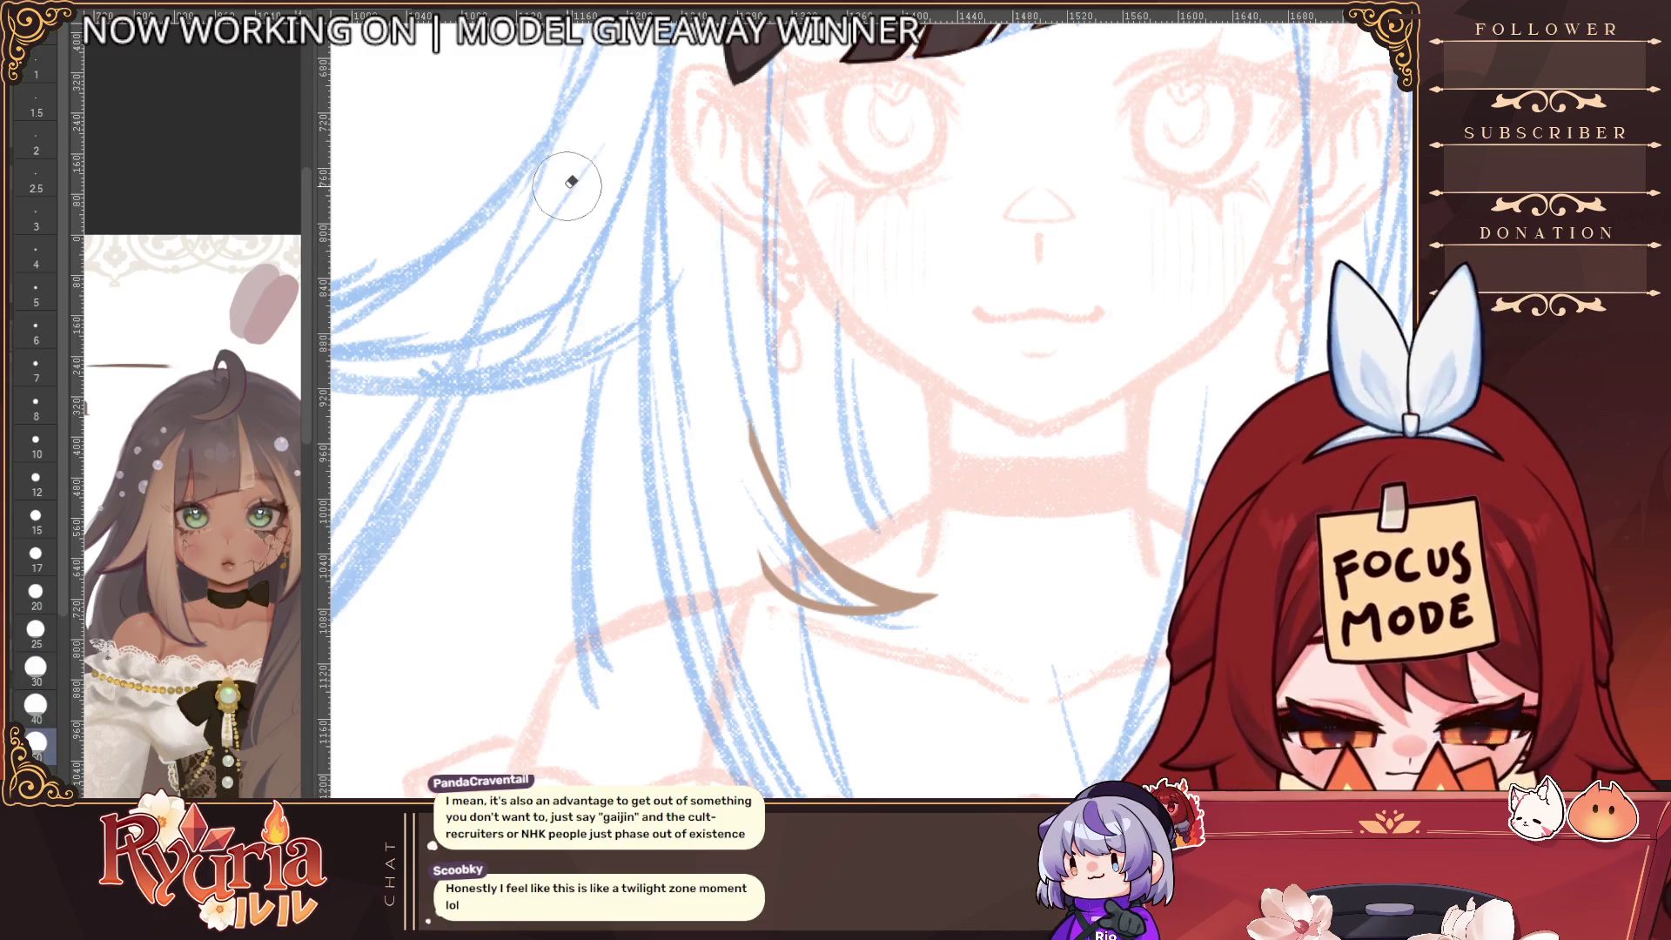
{"action": "key", "text": "p"}
{"action": "left_click_drag", "start_coordinate": [742, 406], "coordinate": [770, 583]}
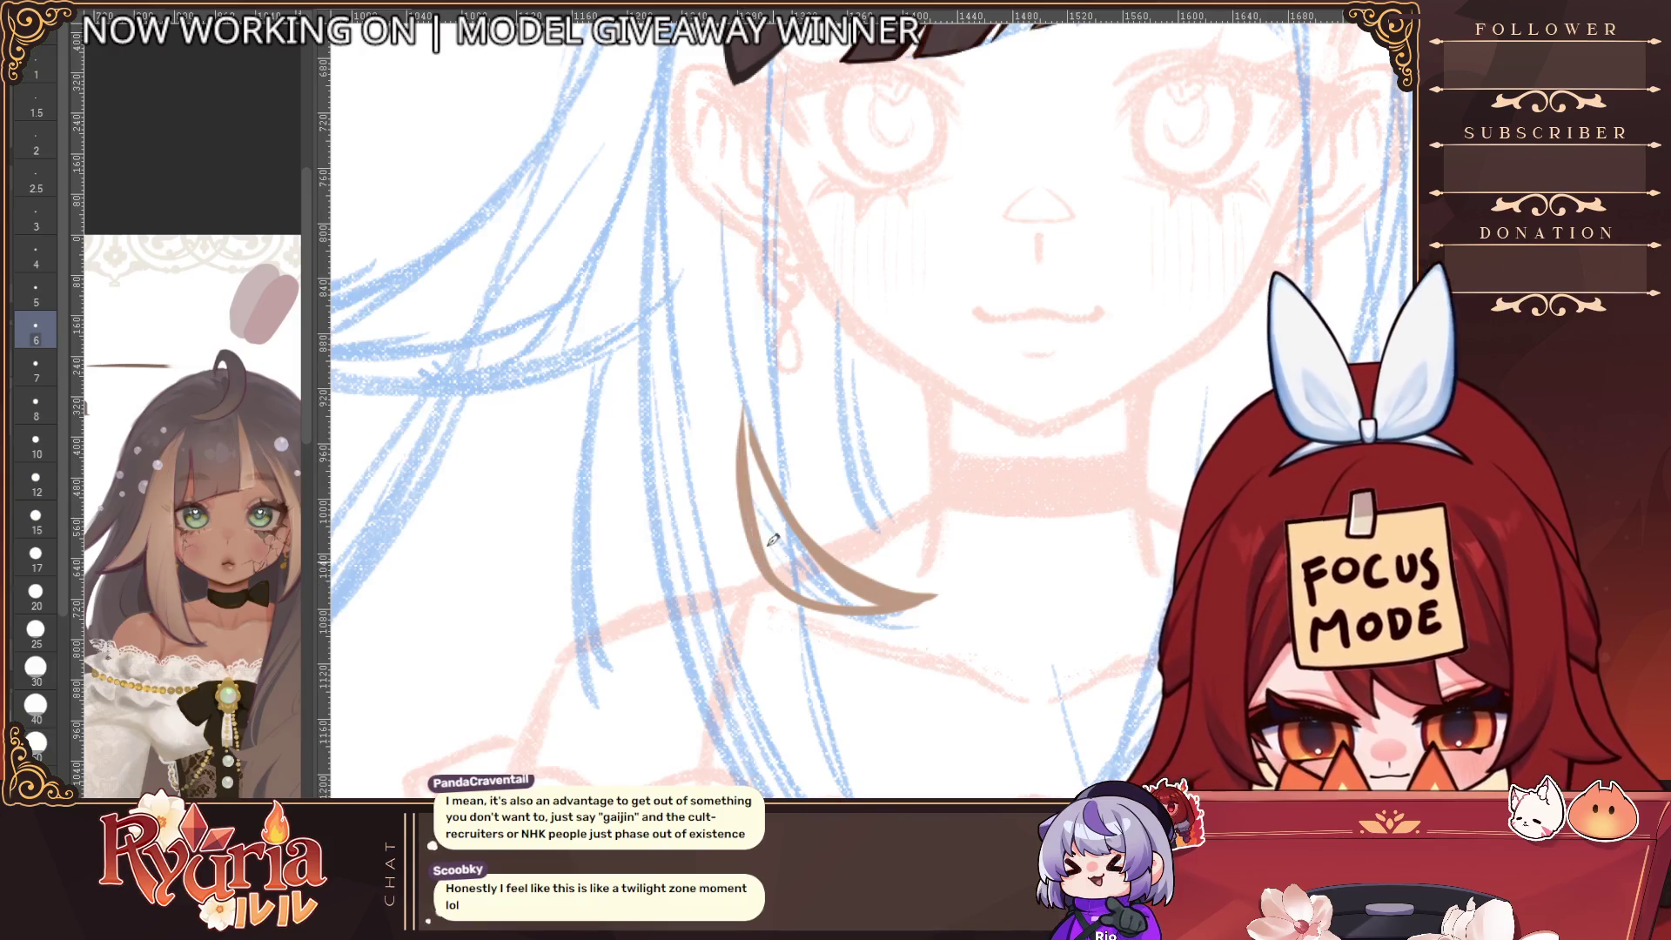
{"action": "key", "text": "bracketright"}
{"action": "mouse_move", "coordinate": [744, 387]}
{"action": "left_mouse_down"}
{"action": "mouse_move", "coordinate": [765, 526]}
{"action": "mouse_move", "coordinate": [761, 492]}
{"action": "mouse_move", "coordinate": [810, 588]}
{"action": "left_mouse_up"}
{"action": "key", "text": "bracketright"}
{"action": "key", "text": "bracketright"}
{"action": "mouse_move", "coordinate": [779, 496]}
{"action": "left_mouse_down"}
{"action": "mouse_move", "coordinate": [790, 542]}
{"action": "mouse_move", "coordinate": [853, 585]}
{"action": "left_mouse_up"}
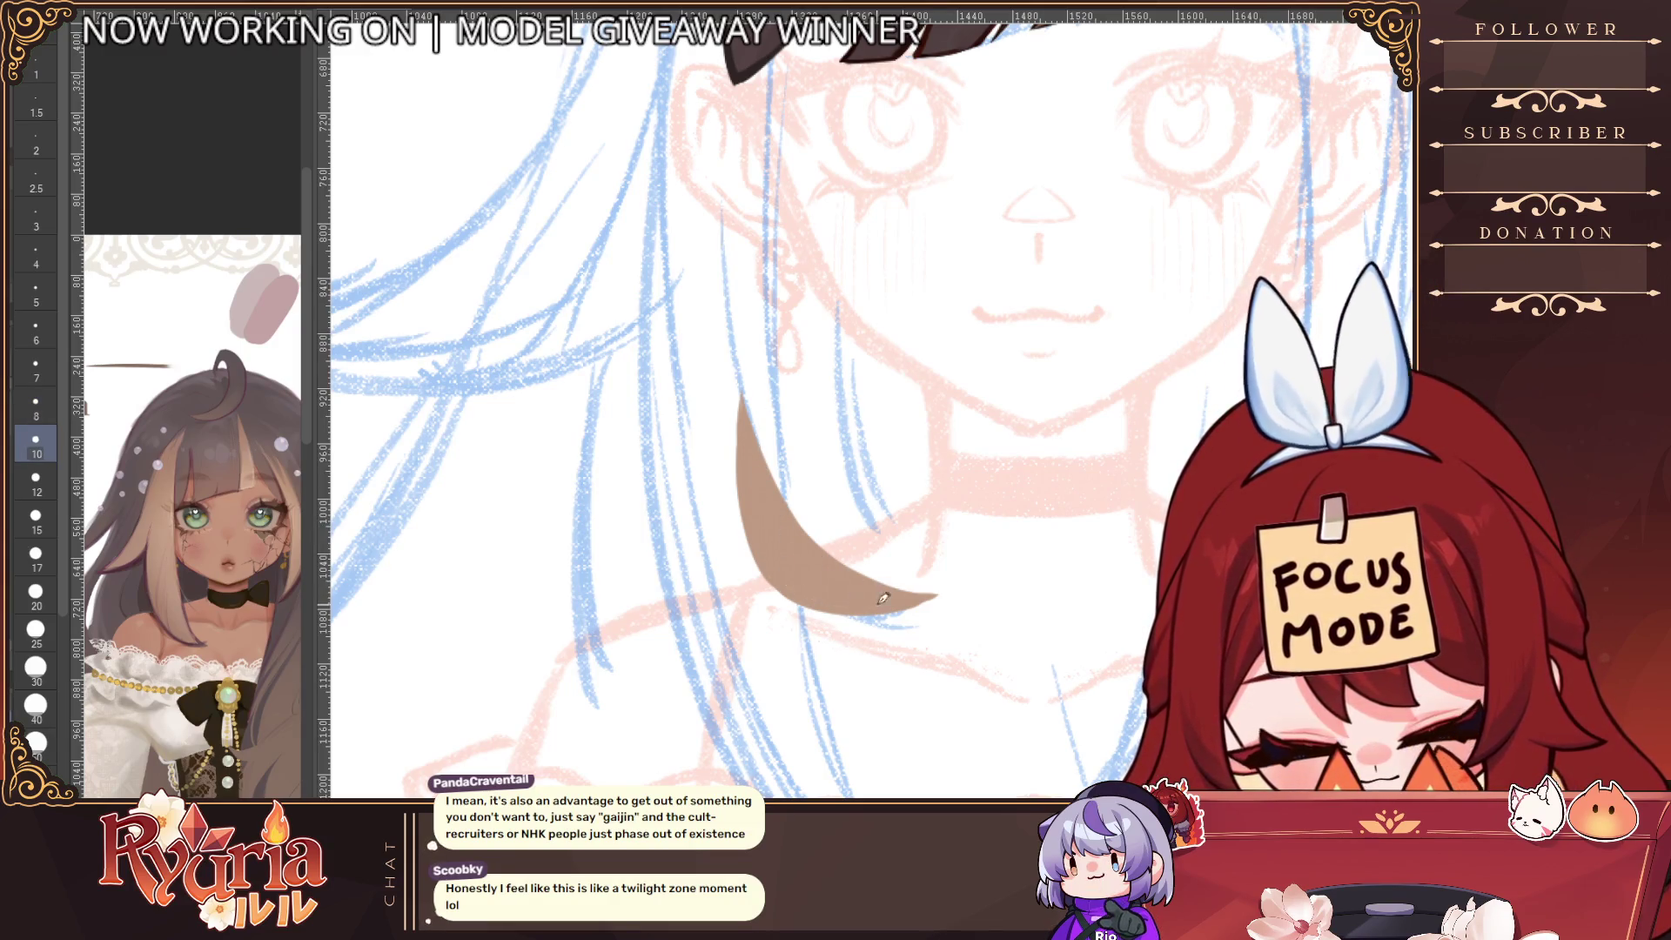
Trim the crescent's lower edge and fill the long side lock down into the crescent
{"action": "left_click", "coordinate": [36, 741]}
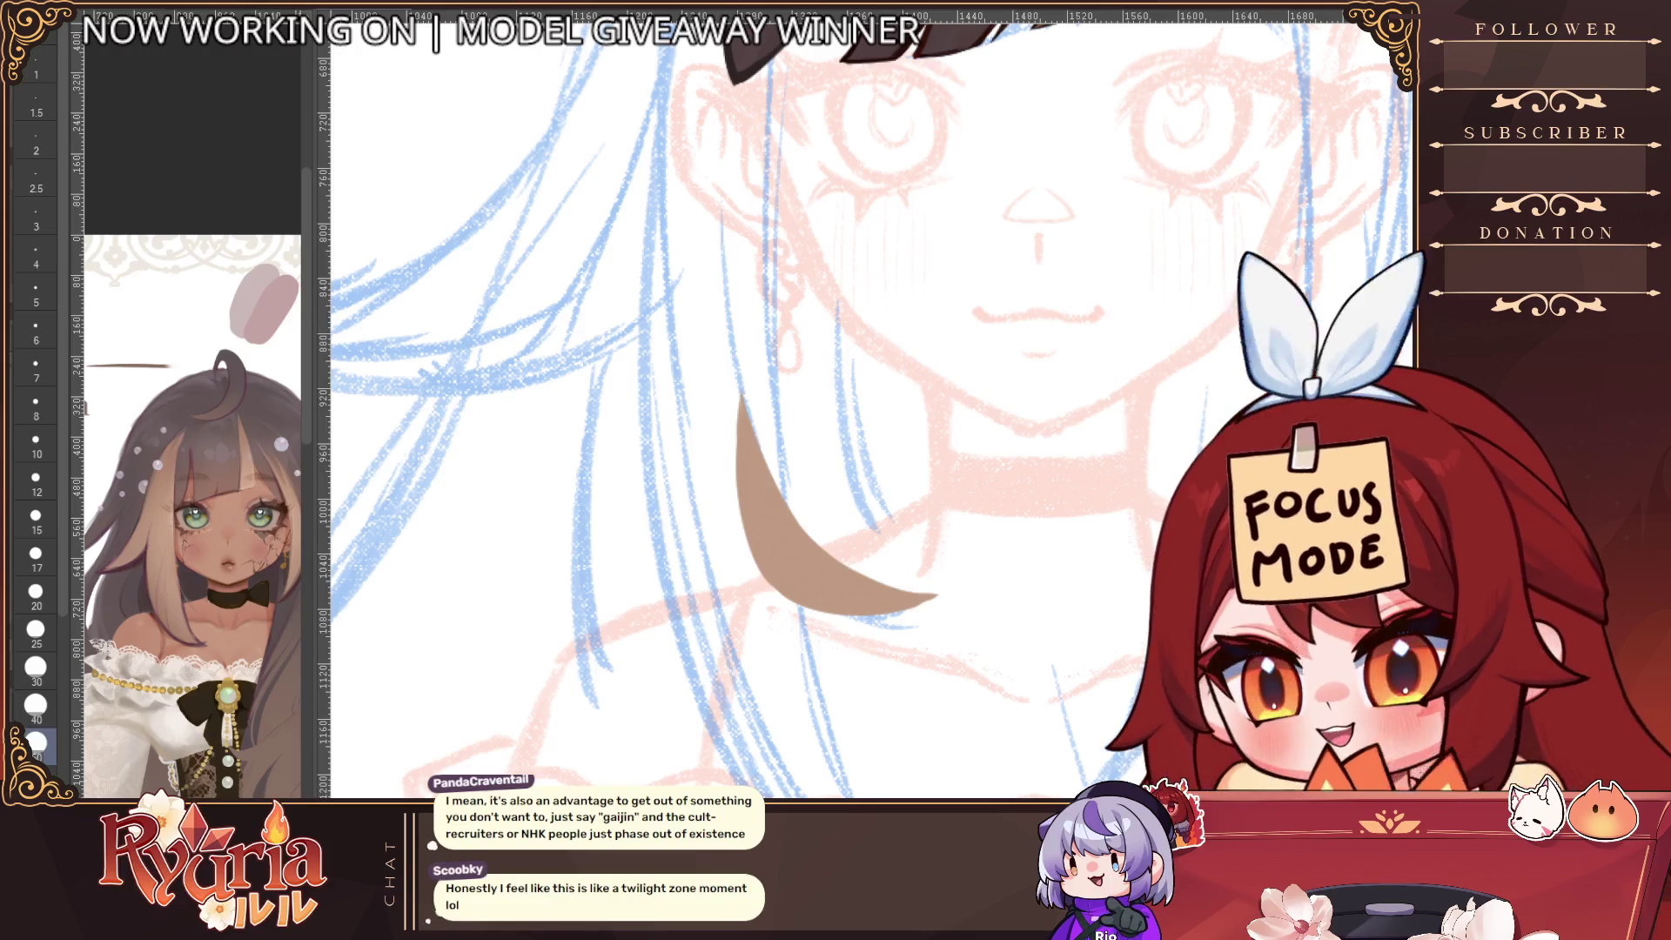
{"action": "key", "text": "bracketleft"}
{"action": "key", "text": "bracketleft"}
{"action": "key", "text": "bracketleft"}
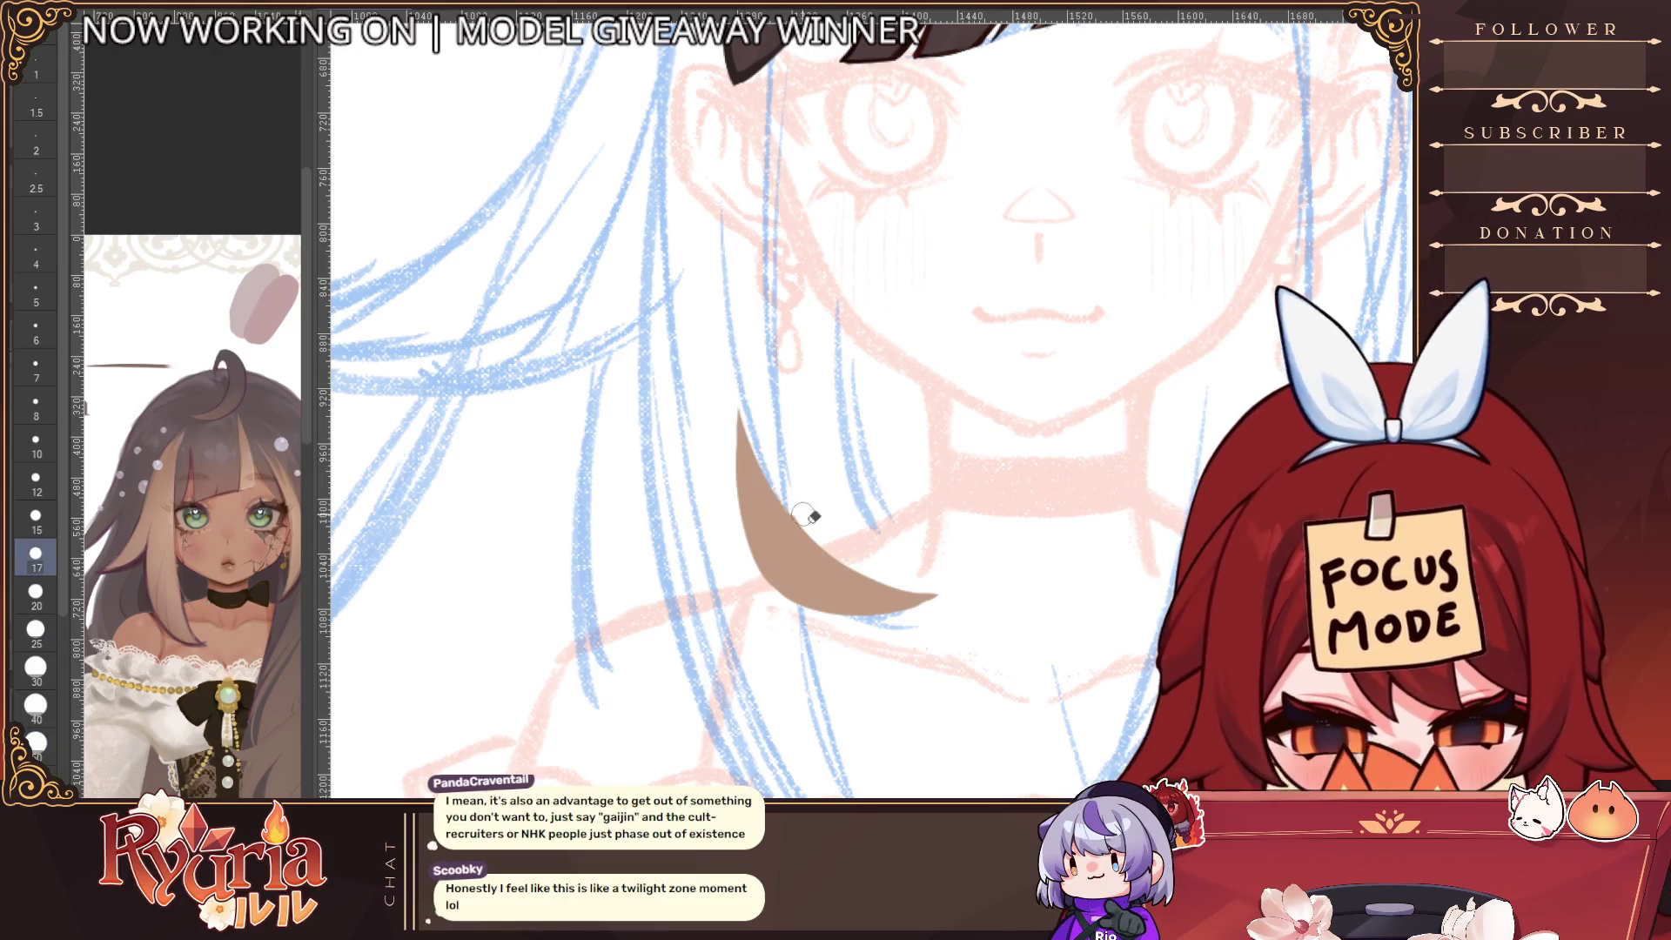
{"action": "left_click_drag", "start_coordinate": [820, 595], "coordinate": [882, 579]}
{"action": "left_click", "coordinate": [988, 494], "text": "alt"}
{"action": "mouse_move", "coordinate": [870, 44]}
{"action": "left_mouse_down"}
{"action": "mouse_move", "coordinate": [783, 749]}
{"action": "mouse_move", "coordinate": [950, 590]}
{"action": "left_mouse_up"}
{"action": "left_click", "coordinate": [950, 590], "text": "alt"}
{"action": "left_click_drag", "start_coordinate": [1055, 663], "coordinate": [1054, 644]}
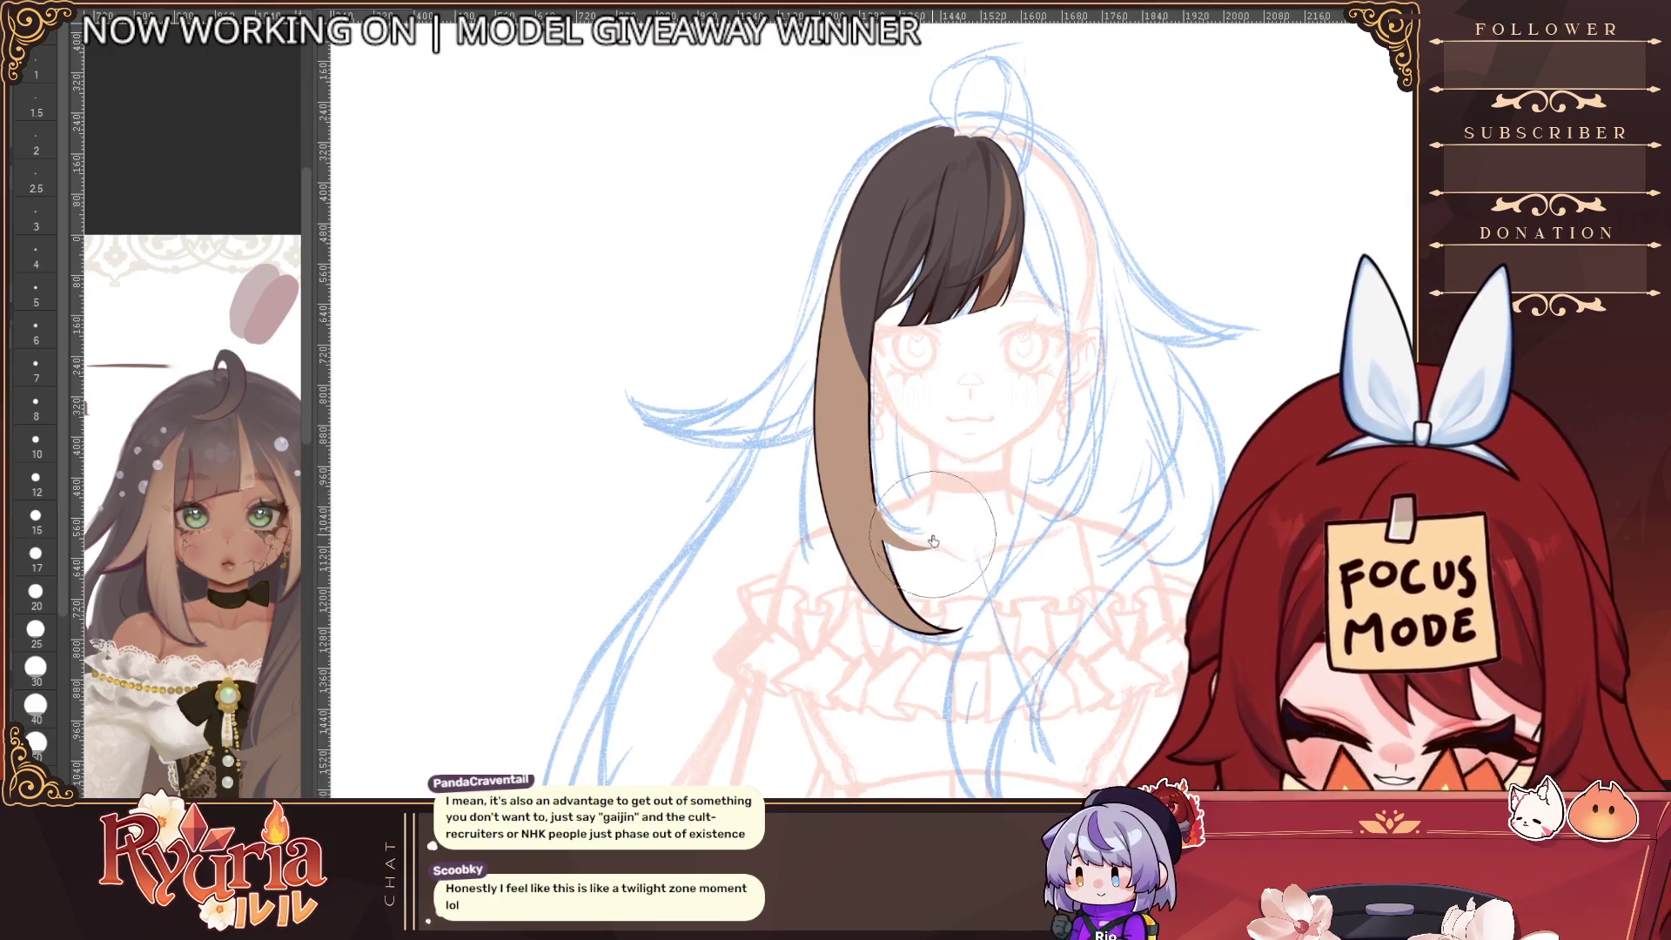
Zoom in and trace a thin dark outline along the hair edge with a size 3 pen
{"action": "scroll", "coordinate": [1017, 491], "scroll_direction": "up", "scroll_amount": 3}
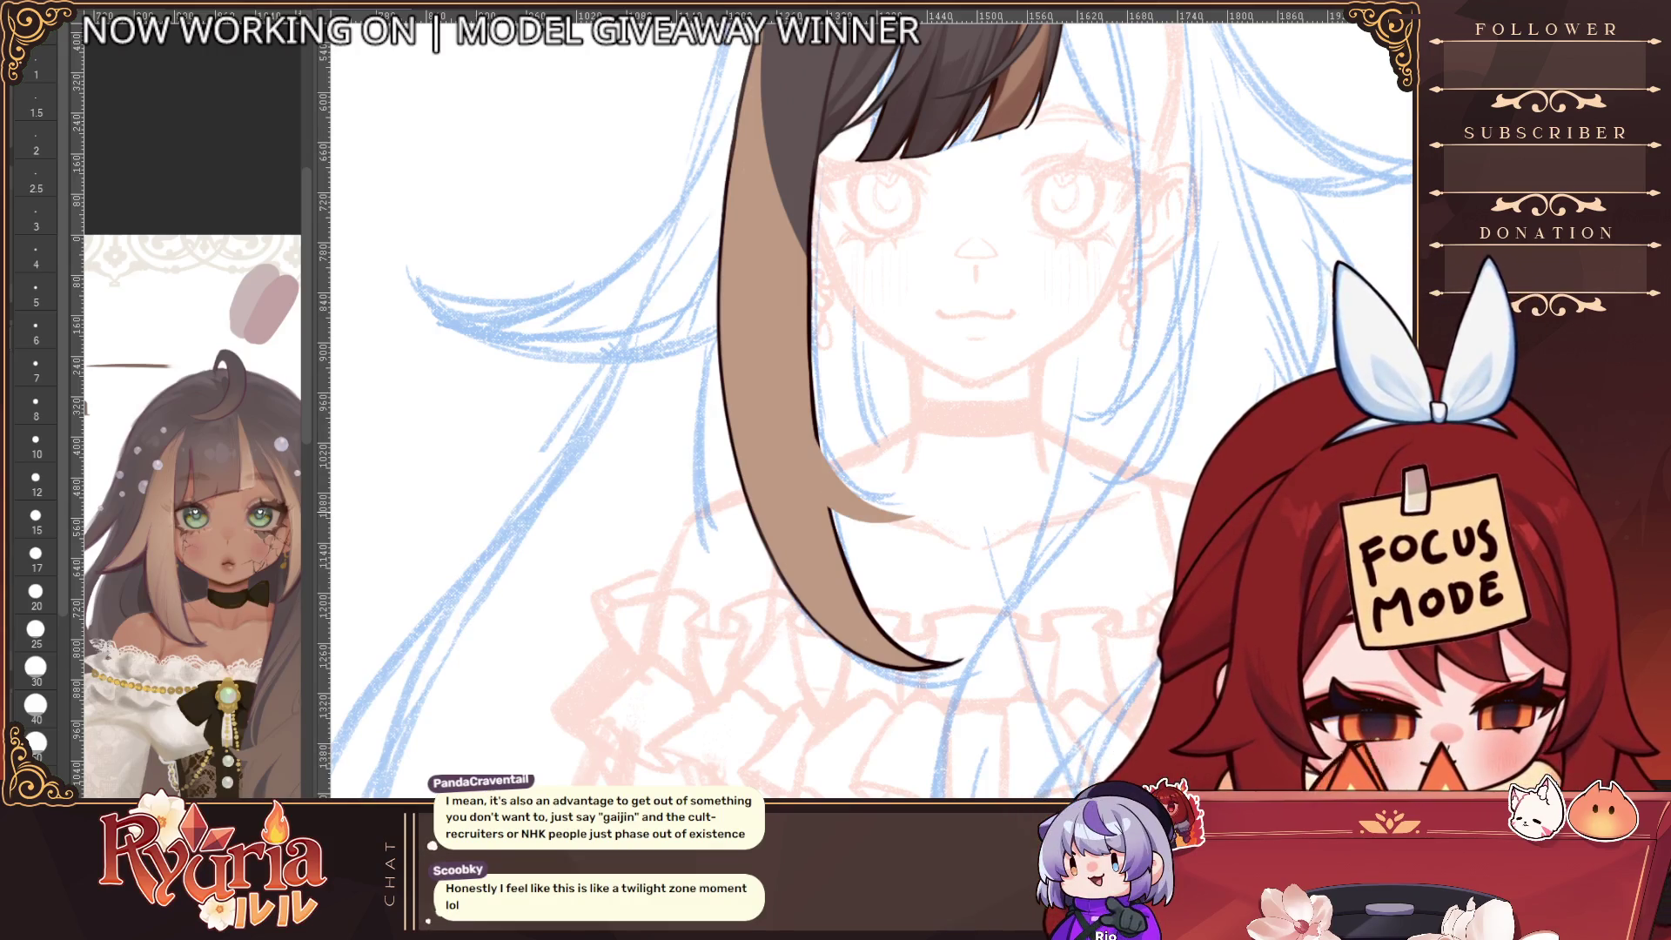
{"action": "scroll", "coordinate": [1003, 546], "scroll_direction": "up", "scroll_amount": 2}
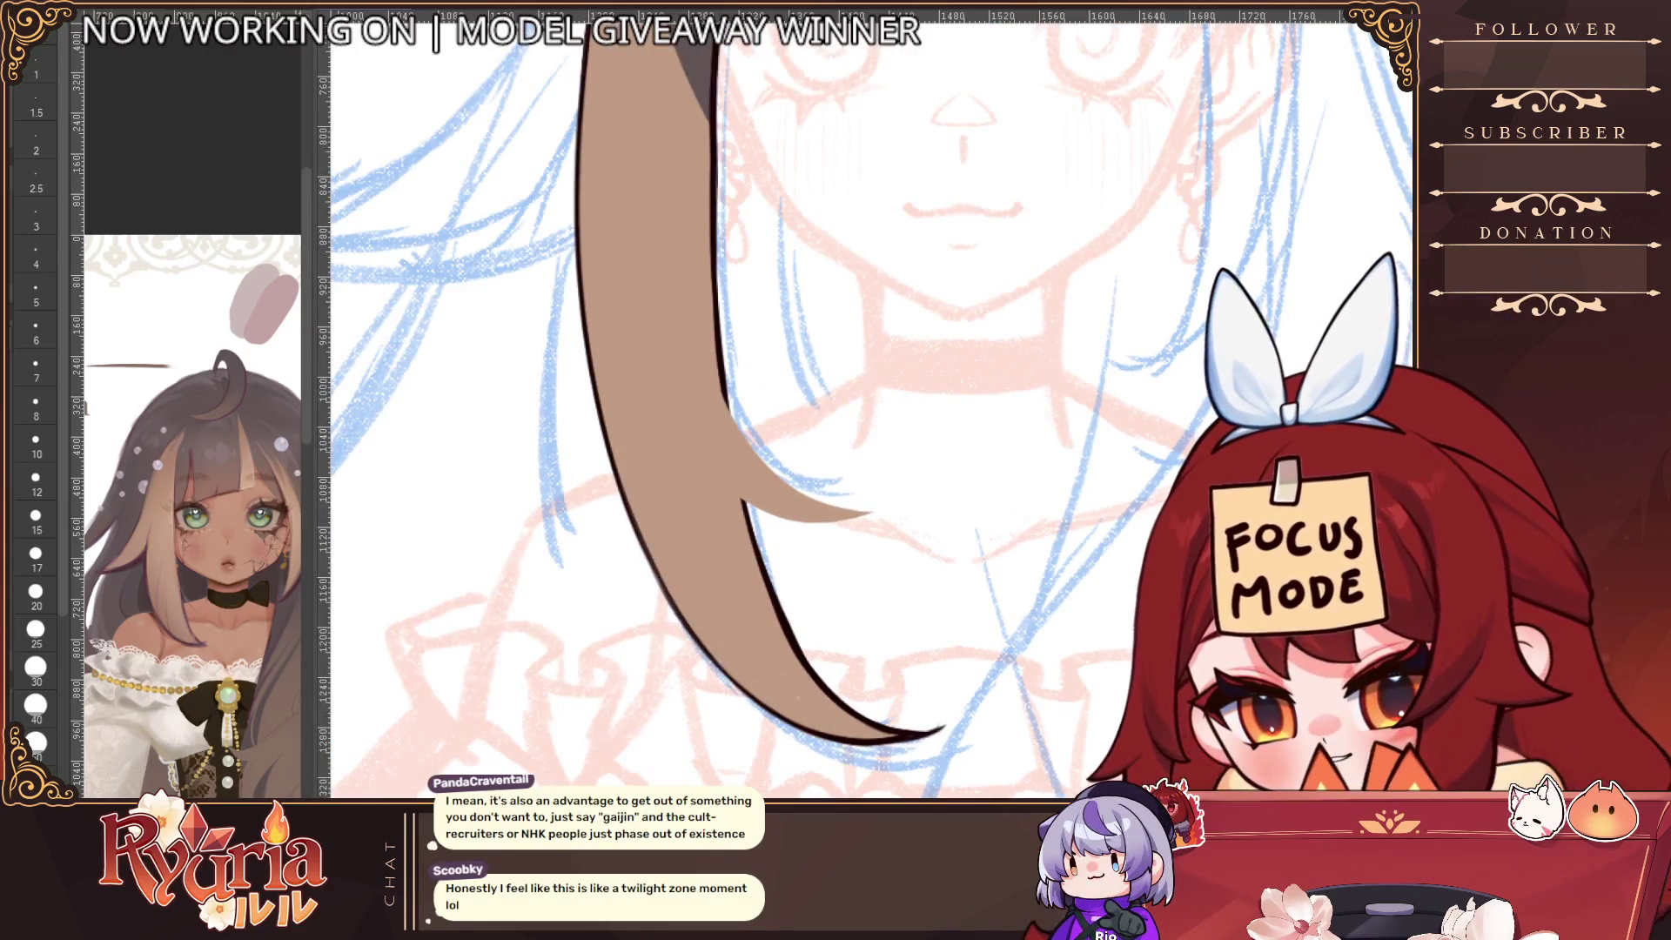
{"action": "key", "text": "bracketleft"}
{"action": "key", "text": "bracketleft"}
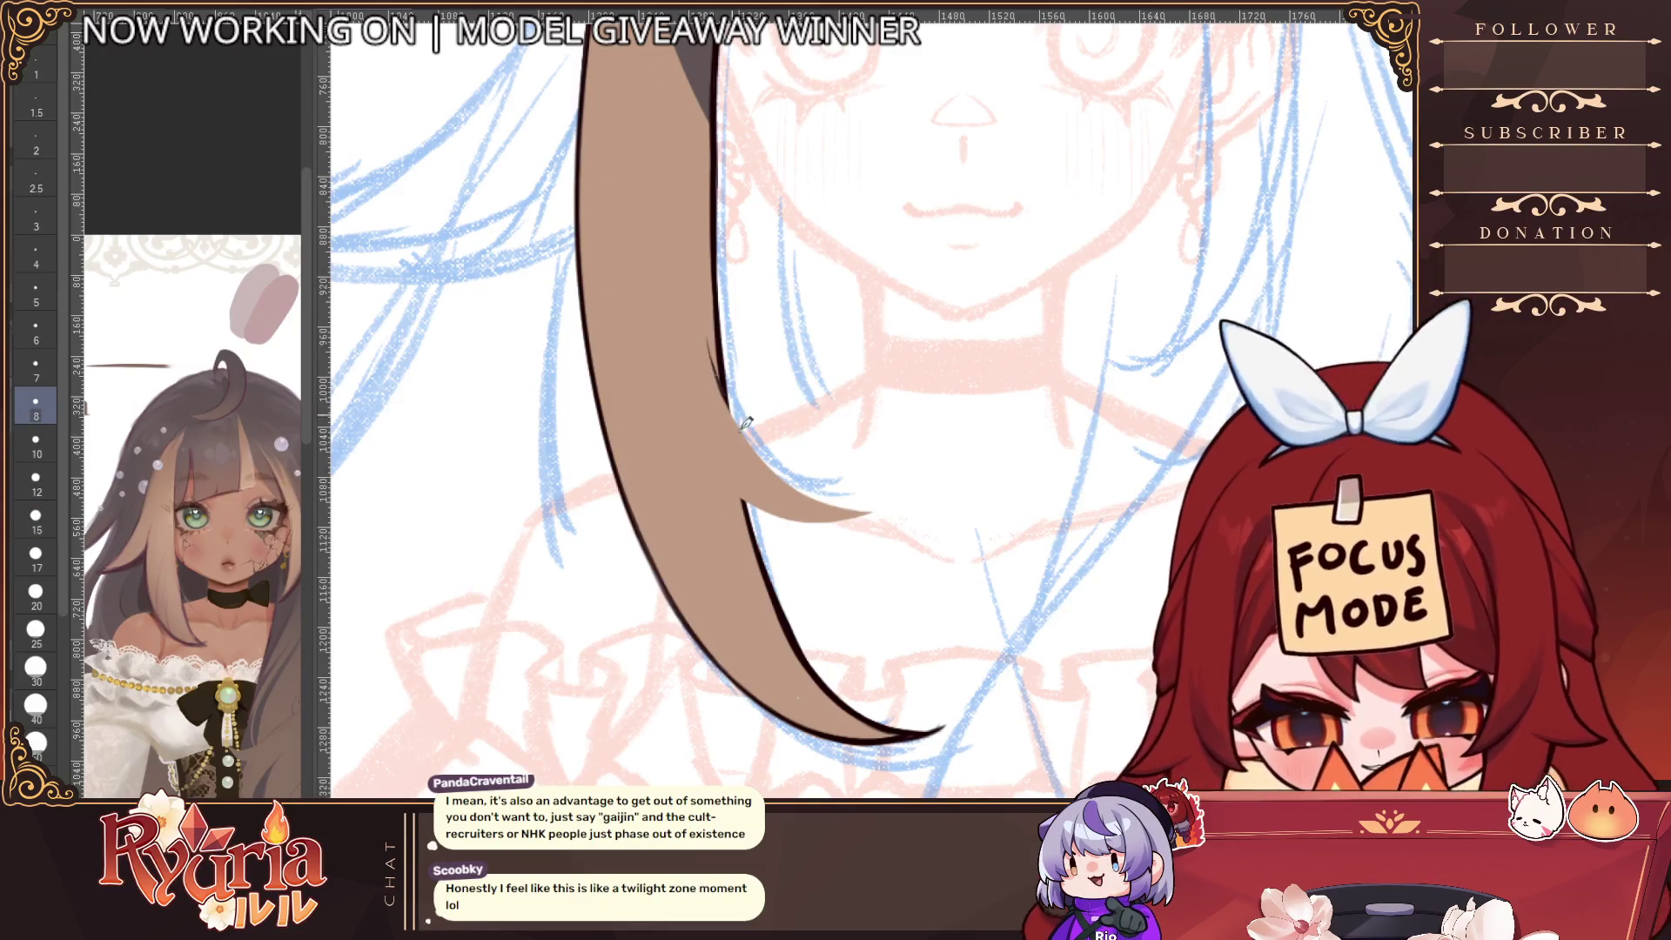
{"action": "key", "text": "bracketleft"}
{"action": "key", "text": "bracketleft"}
{"action": "key", "text": "bracketleft"}
{"action": "mouse_move", "coordinate": [698, 315]}
{"action": "left_mouse_down"}
{"action": "mouse_move", "coordinate": [784, 480]}
{"action": "mouse_move", "coordinate": [816, 500]}
{"action": "left_mouse_up"}
{"action": "key", "text": "bracketleft"}
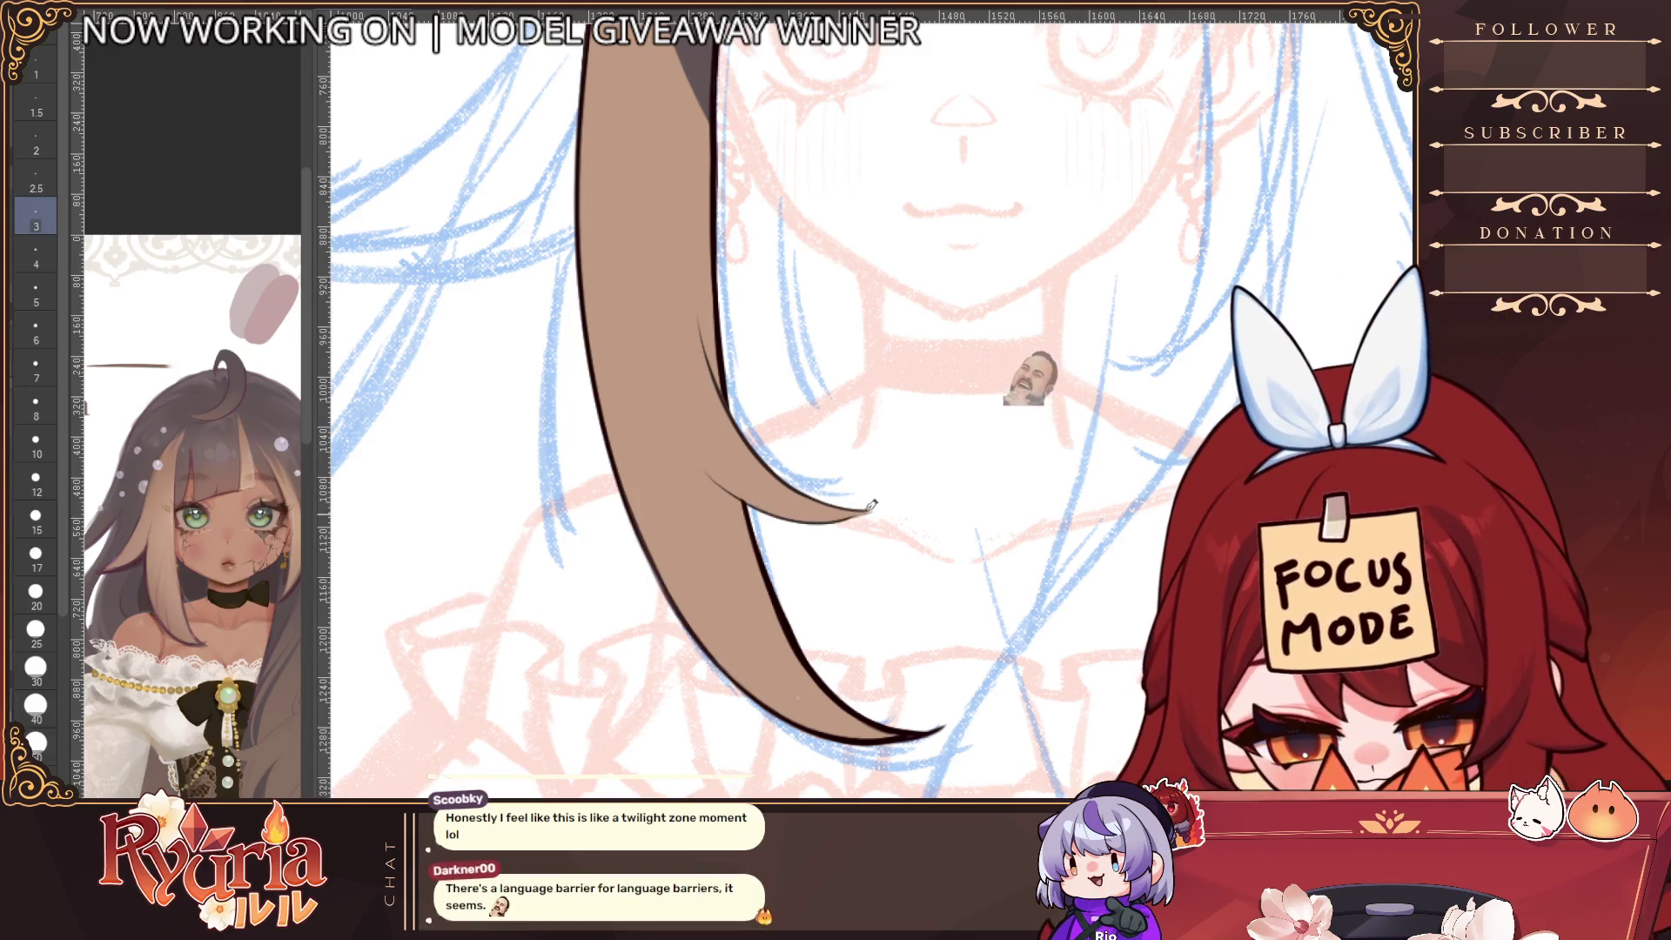
{"action": "key", "text": "bracketright"}
{"action": "key", "text": "bracketright"}
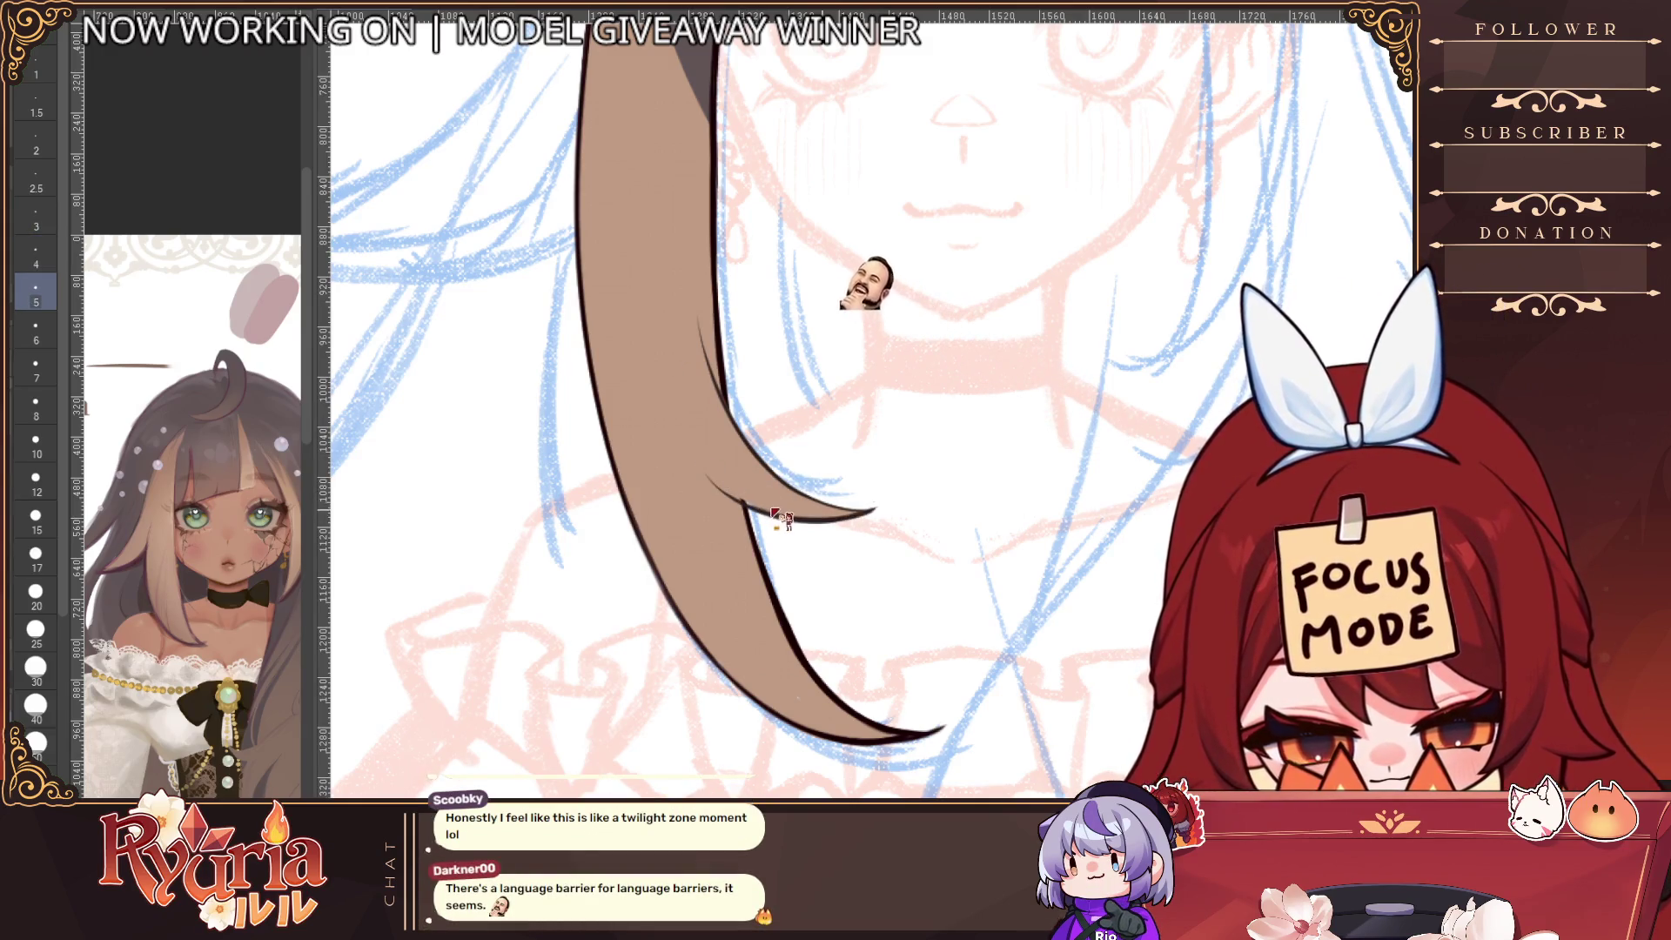
Zoom out to the whole figure and mirror the canvas horizontally to check the hair
{"action": "scroll", "coordinate": [693, 164], "scroll_direction": "down", "scroll_amount": 3}
{"action": "scroll", "coordinate": [919, 482], "scroll_direction": "down", "scroll_amount": 1}
{"action": "key", "text": "bracketright"}
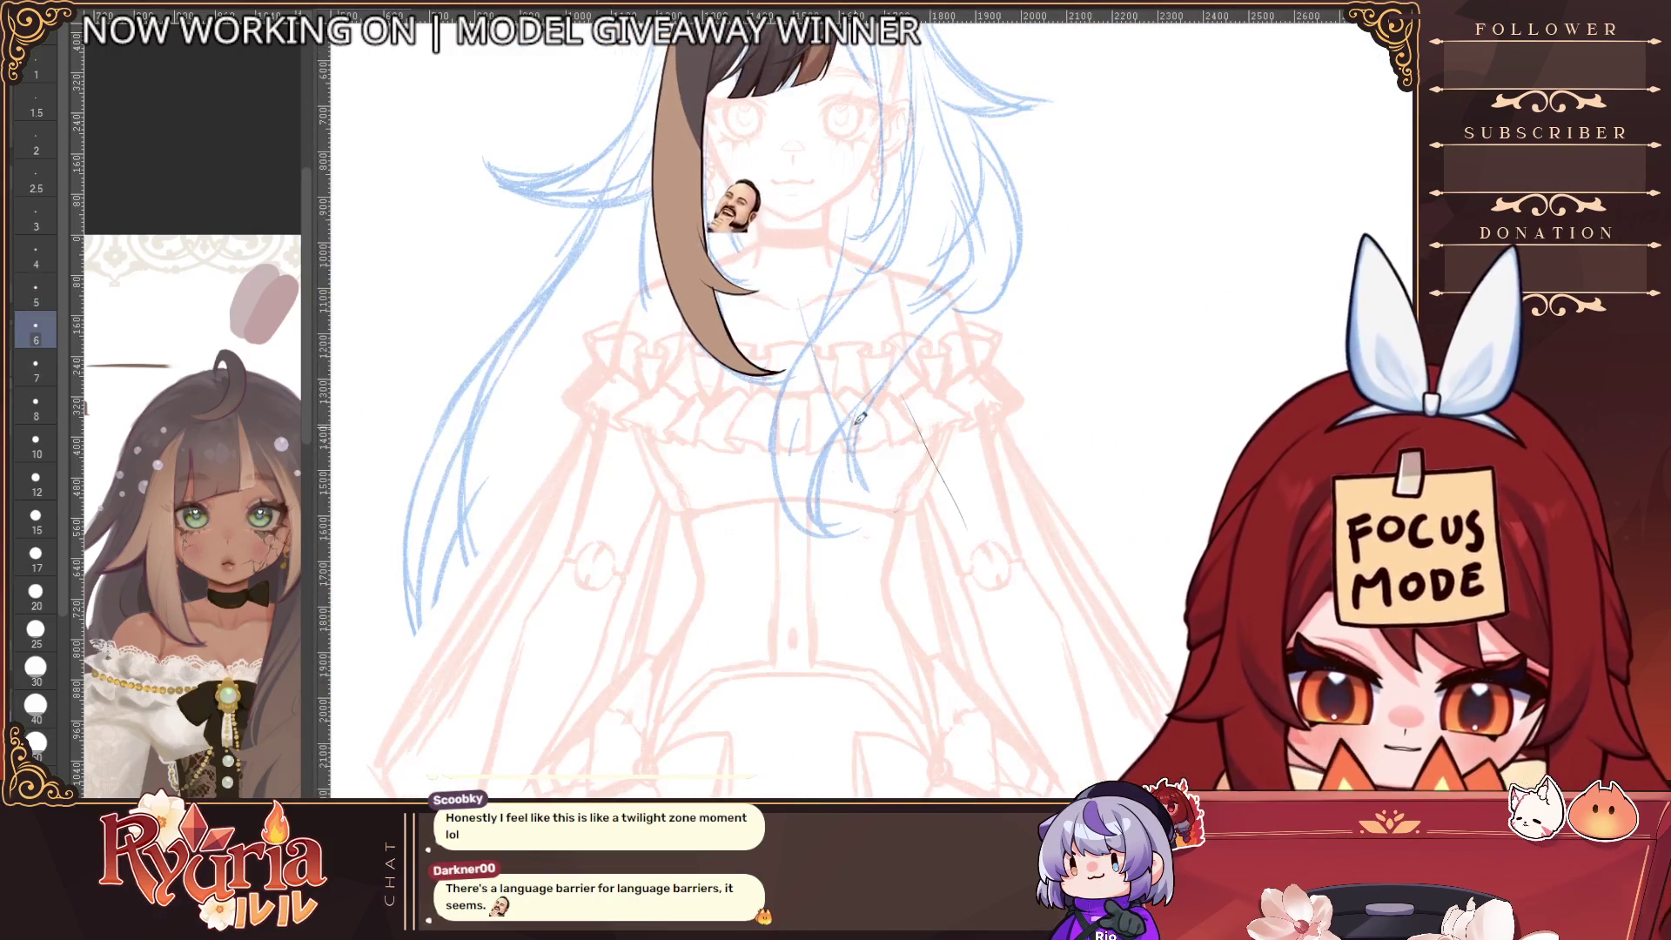
{"action": "scroll", "coordinate": [919, 481], "scroll_direction": "down", "scroll_amount": 2}
{"action": "scroll", "coordinate": [919, 481], "scroll_direction": "up", "scroll_amount": 1}
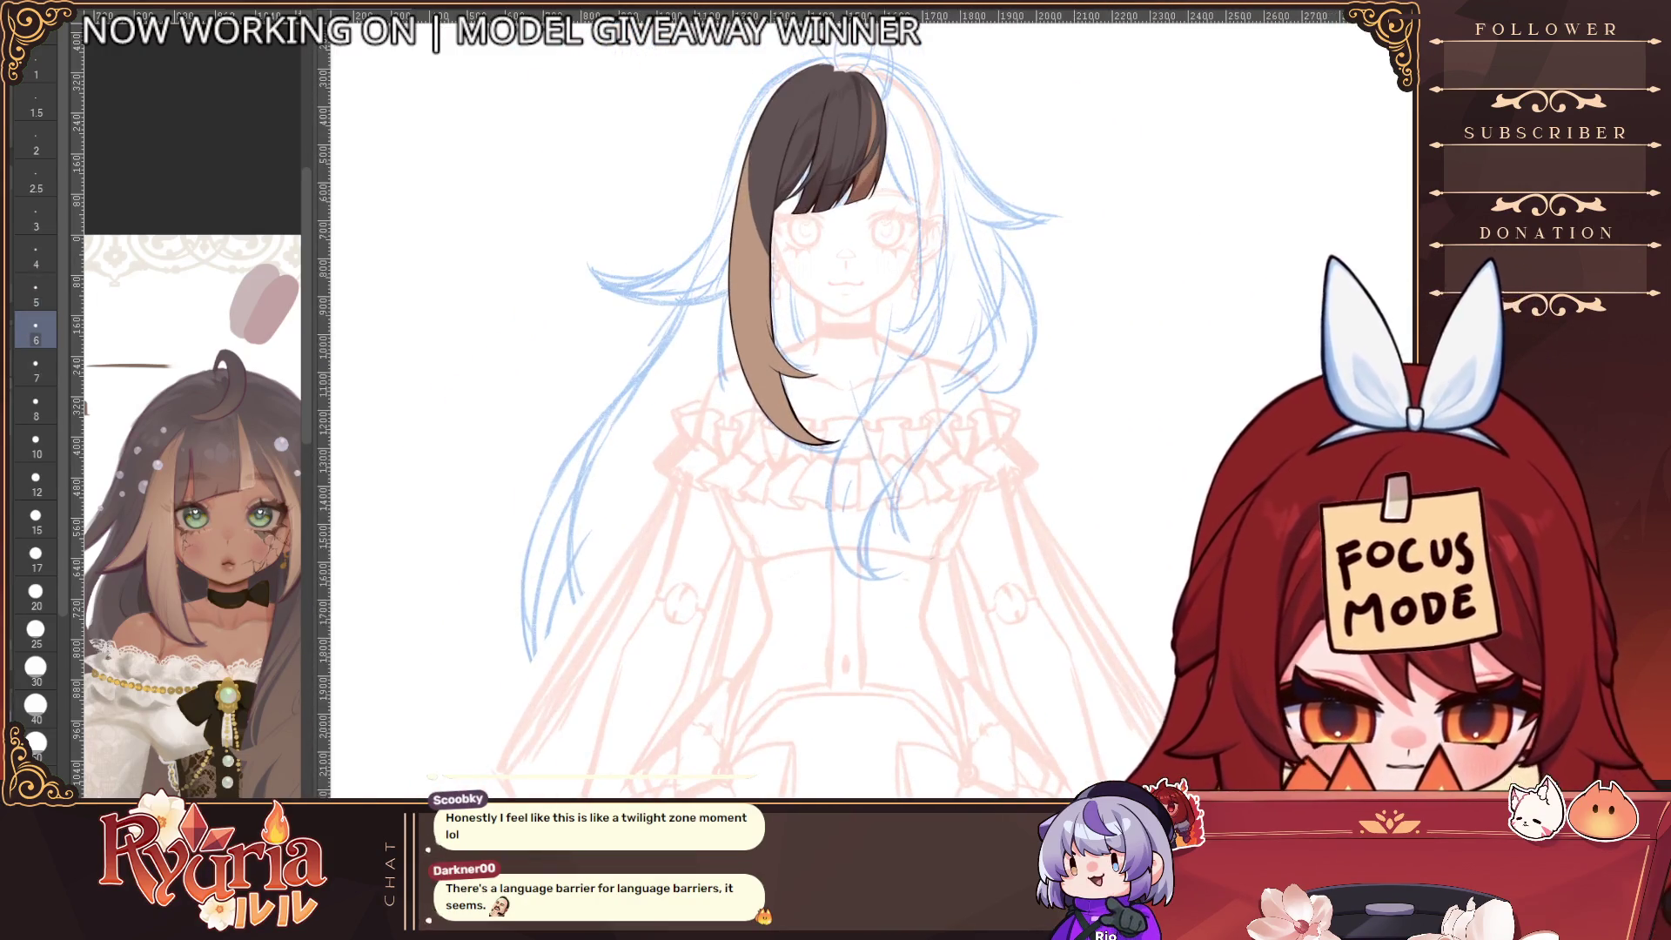
{"action": "key", "text": "h"}
{"action": "scroll", "coordinate": [915, 374], "scroll_direction": "up", "scroll_amount": 10}
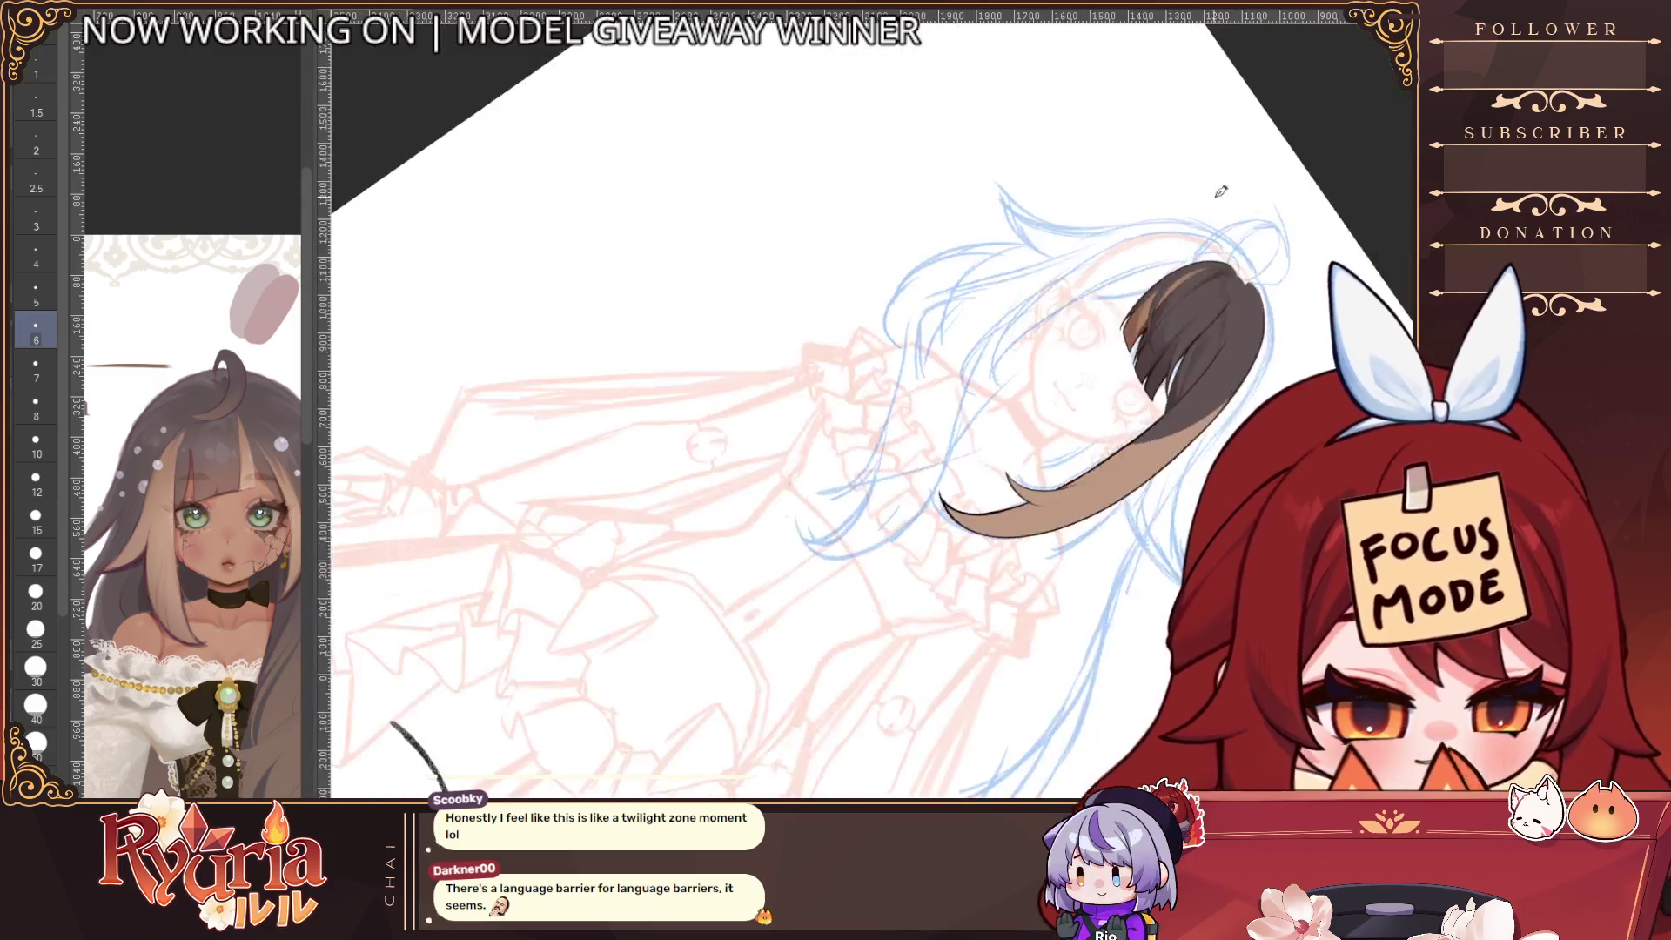
{"action": "key", "text": "bracketleft"}
{"action": "key", "text": "bracketleft"}
Extend the hair tip's dark outline upward, lighten it near the tip, and unflip the view
{"action": "left_click_drag", "start_coordinate": [924, 449], "coordinate": [906, 380]}
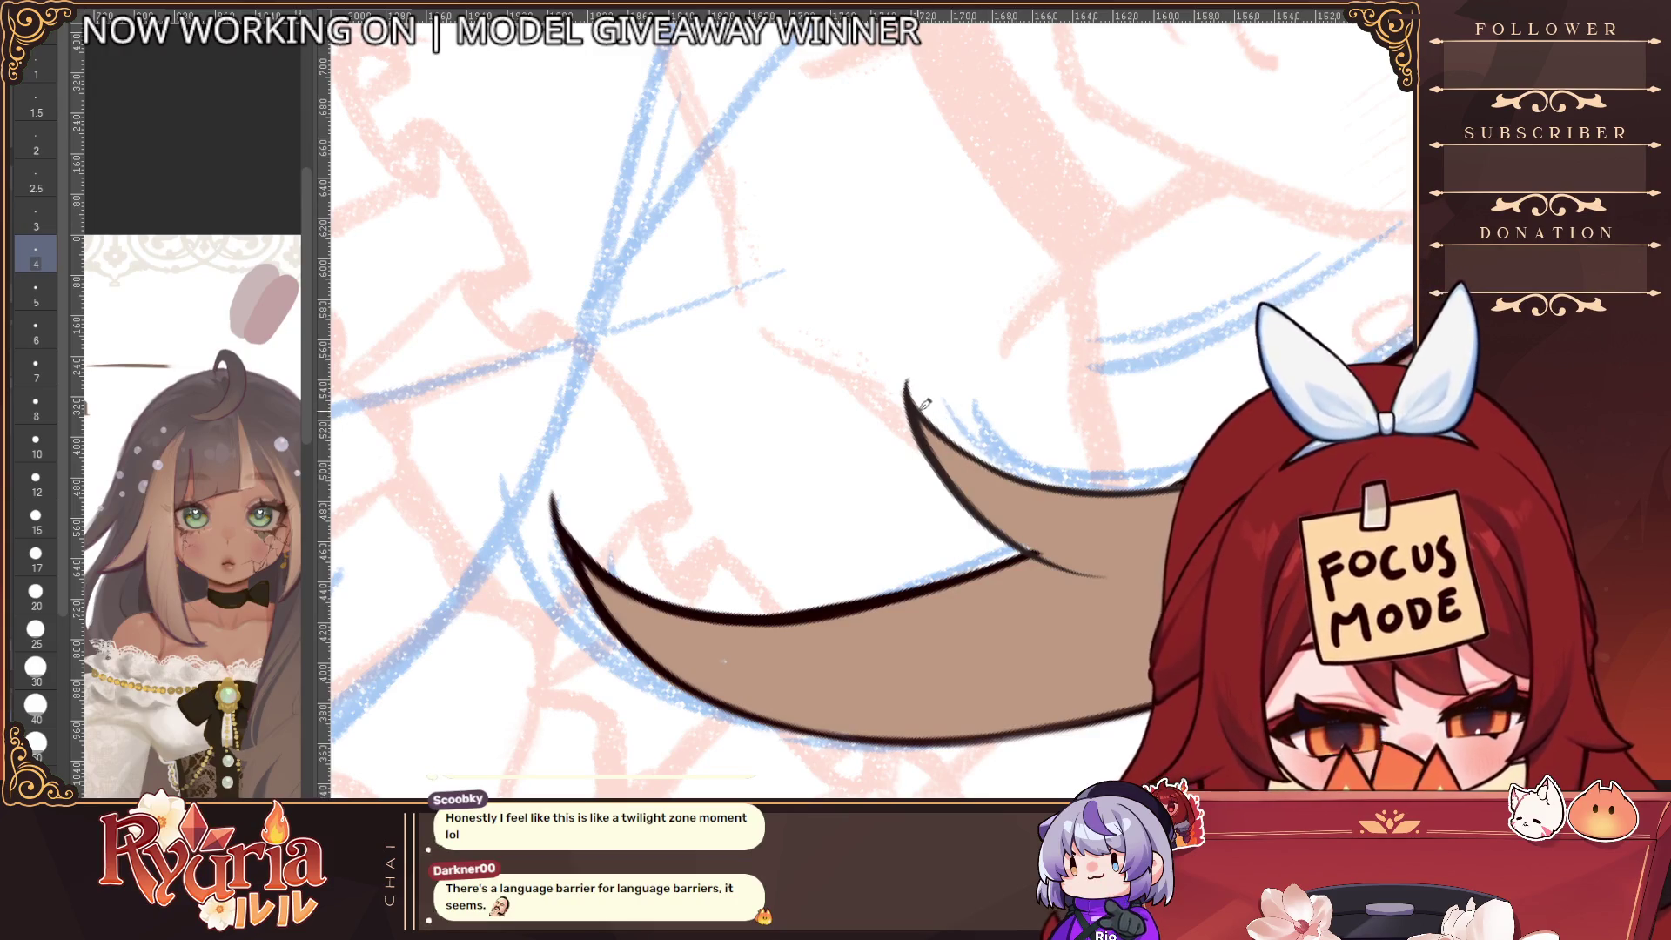
{"action": "left_click_drag", "start_coordinate": [1137, 560], "coordinate": [879, 514]}
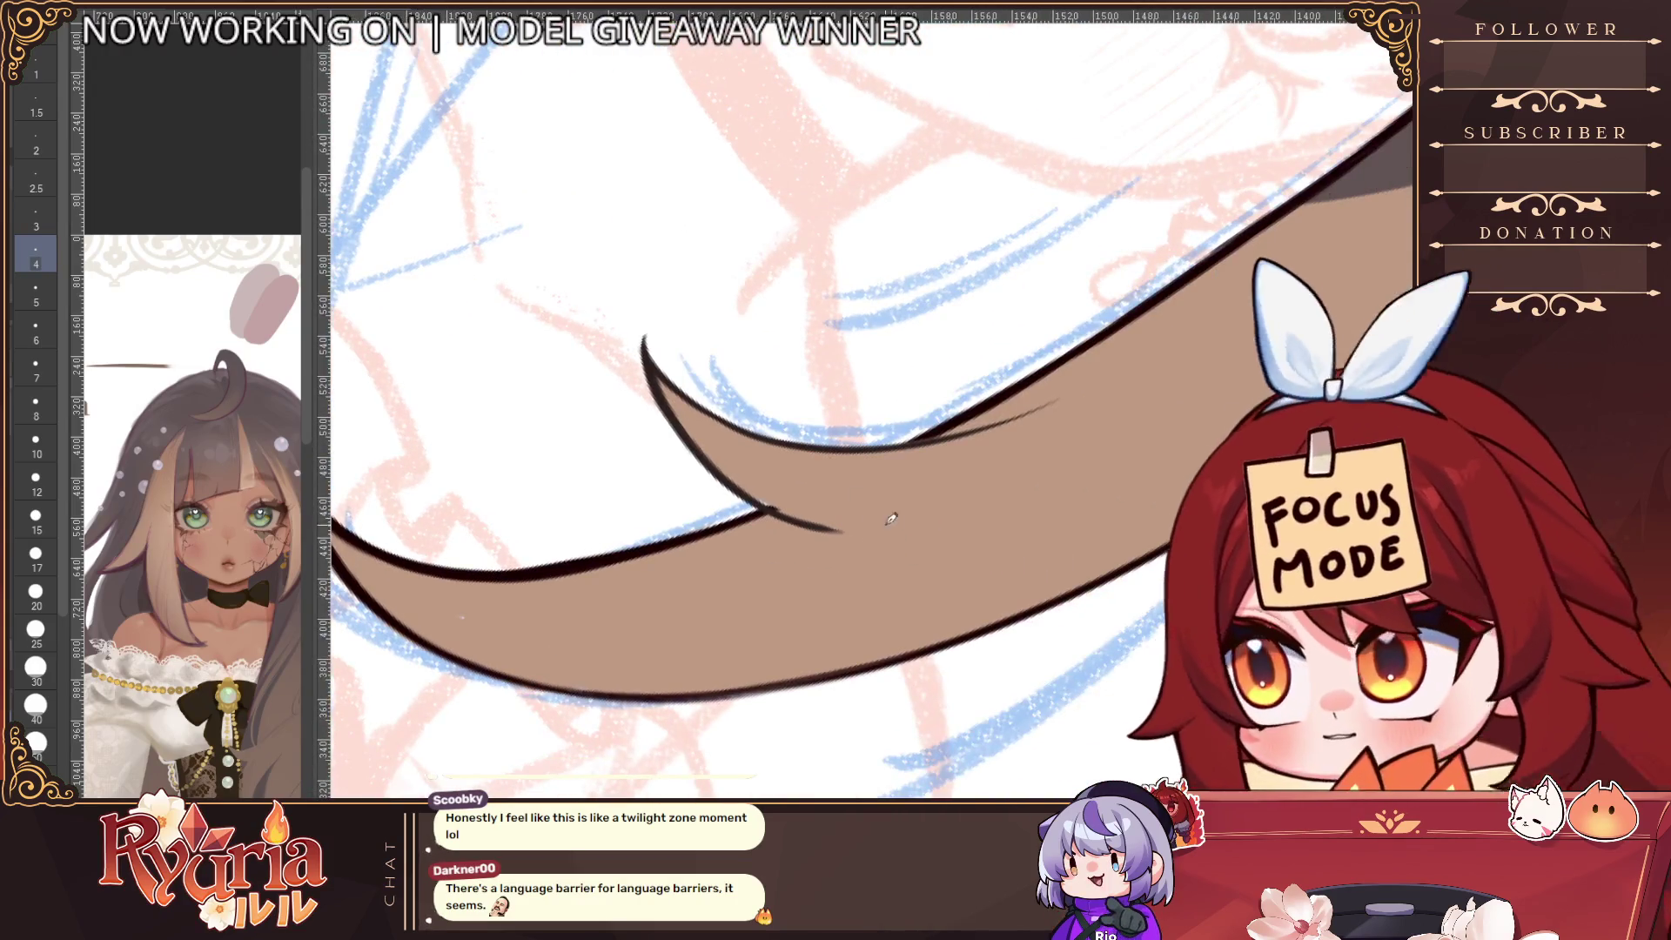
{"action": "key", "text": "bracketright"}
{"action": "left_click_drag", "start_coordinate": [695, 418], "coordinate": [886, 525]}
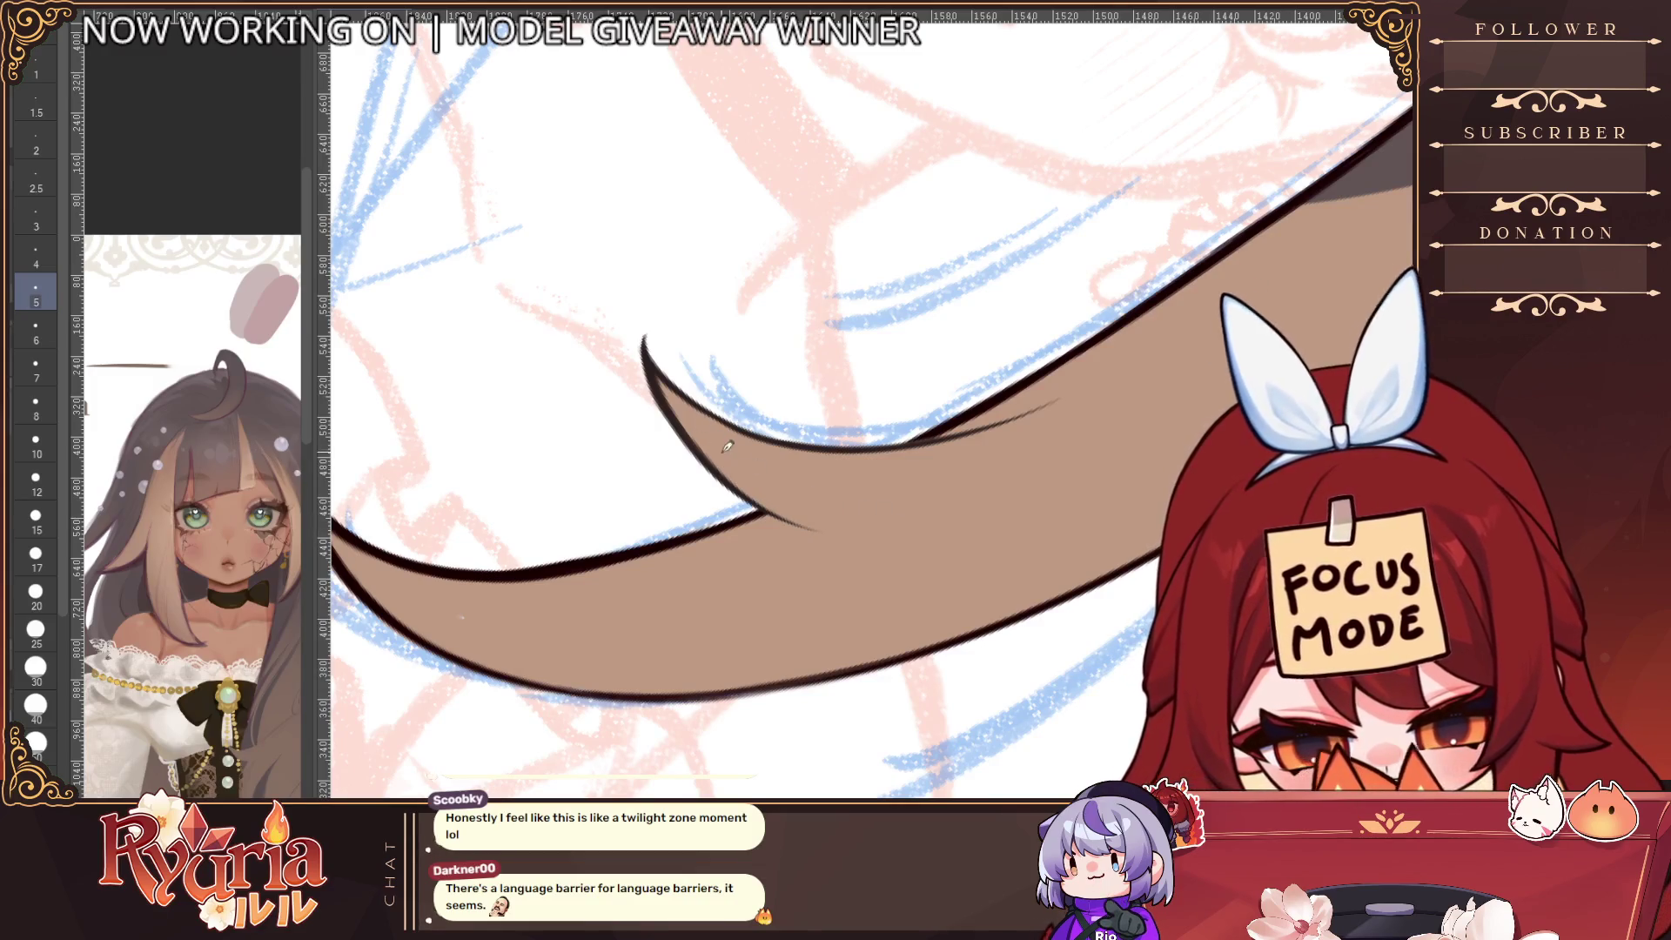
{"action": "key", "text": "h"}
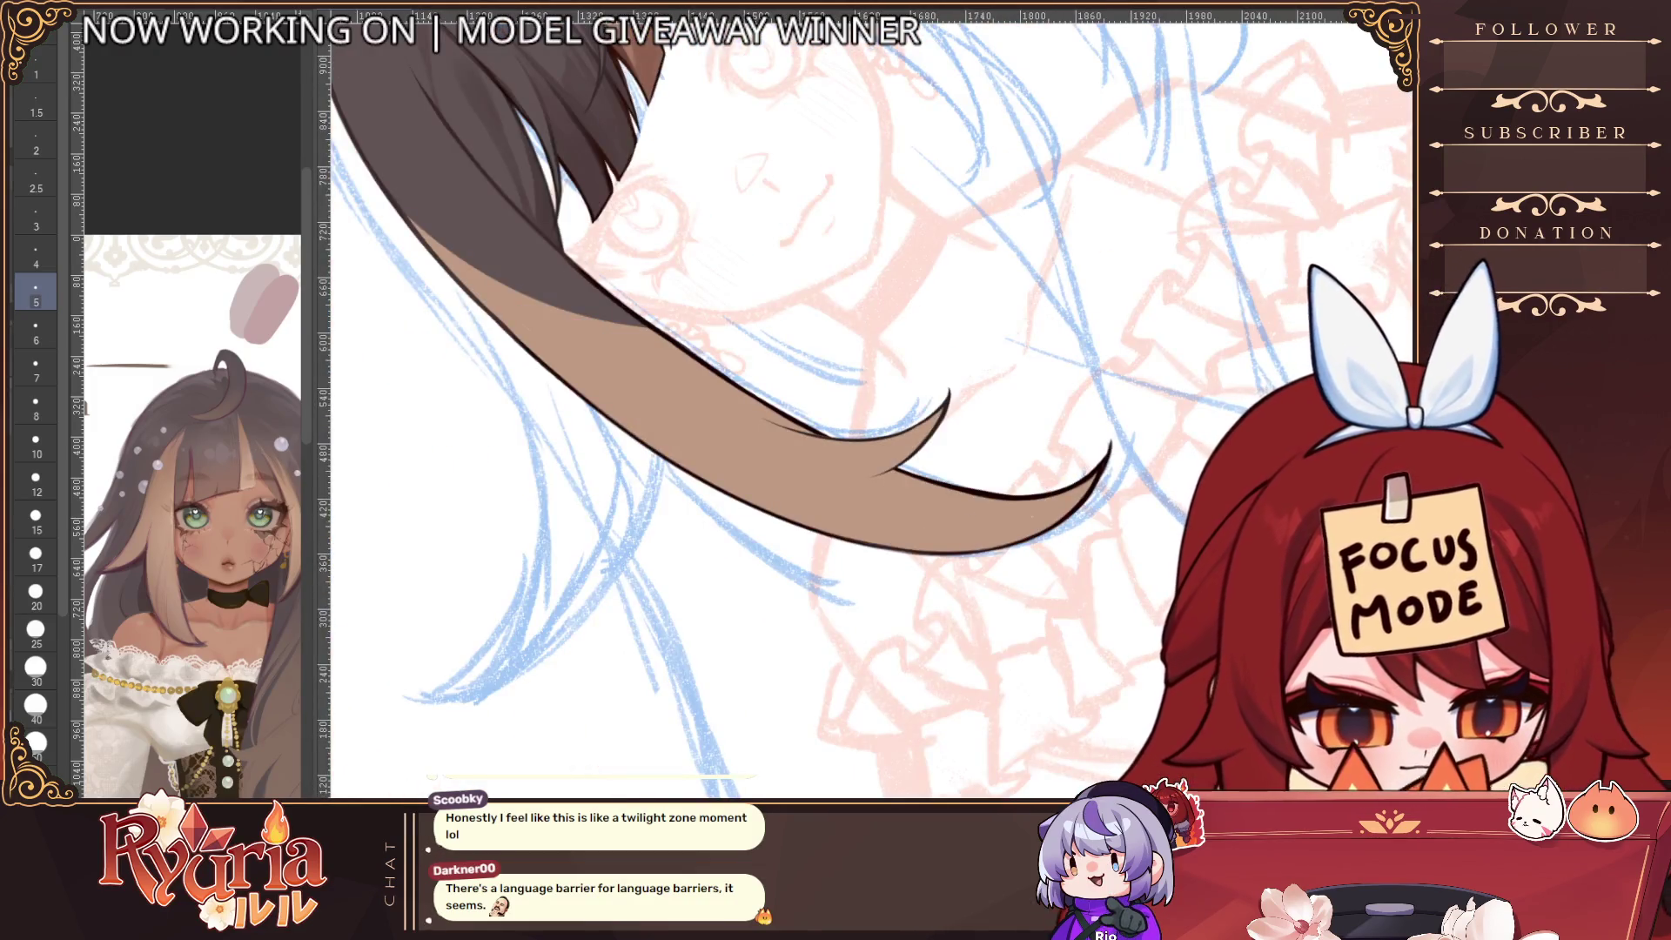
{"action": "left_click_drag", "start_coordinate": [879, 522], "coordinate": [896, 496]}
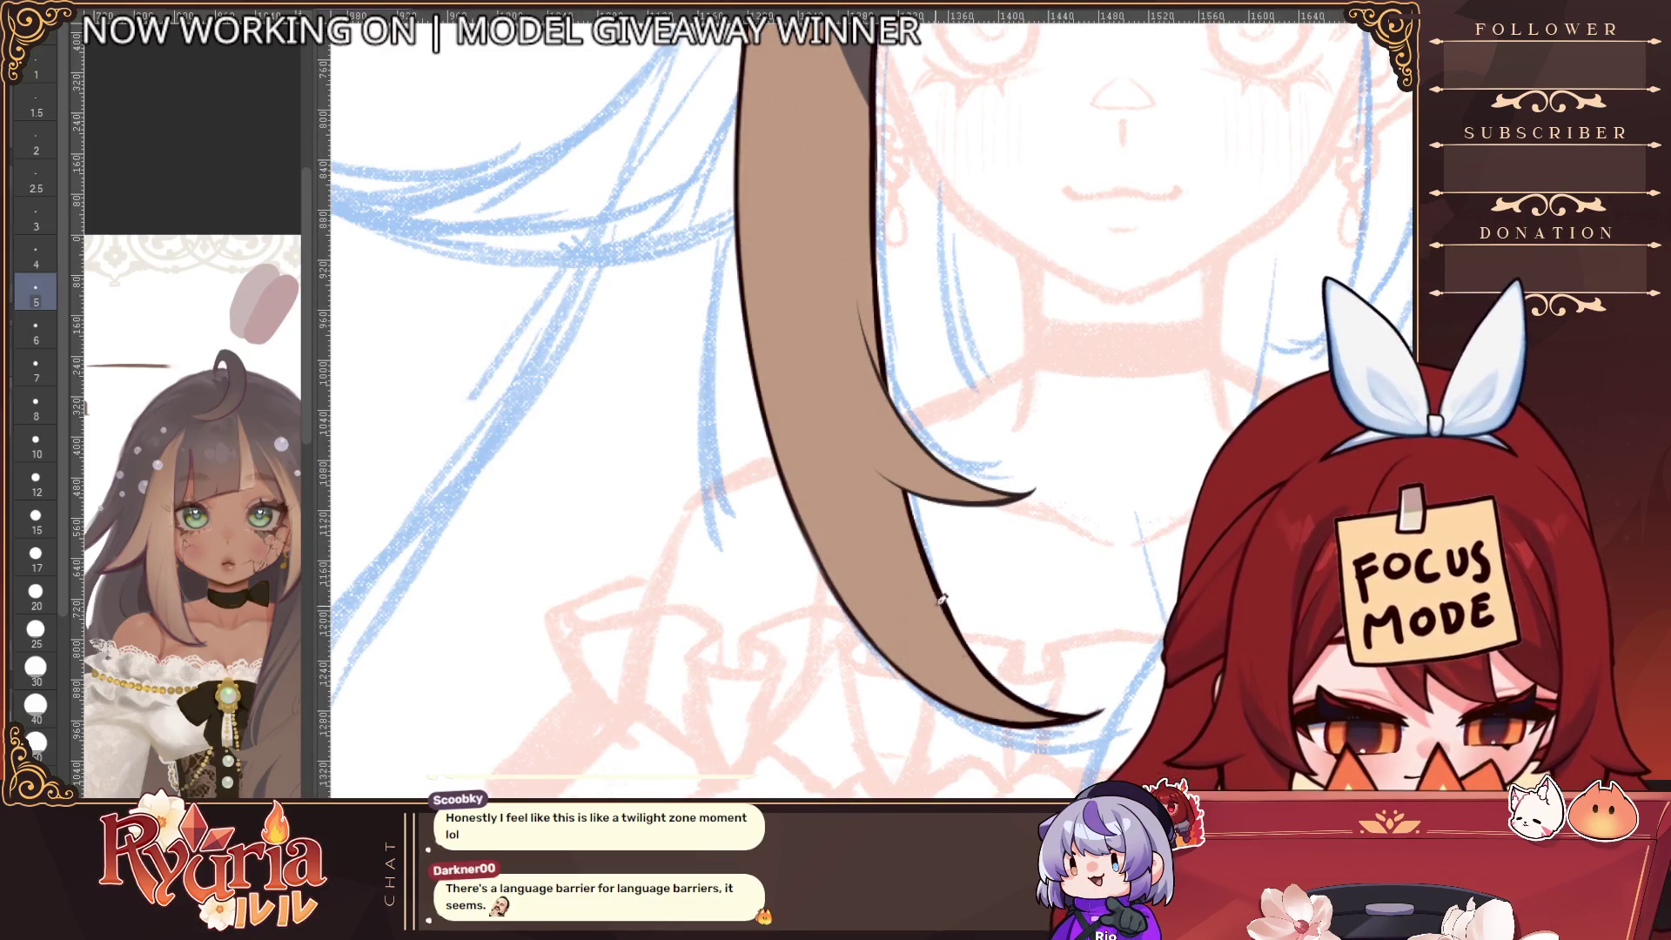
Redraw the thin strand line inside the light-brown side lock, then zoom out to the whole head
{"action": "scroll", "coordinate": [1140, 588], "scroll_direction": "down", "scroll_amount": 3}
{"action": "scroll", "coordinate": [1139, 588], "scroll_direction": "up", "scroll_amount": 3}
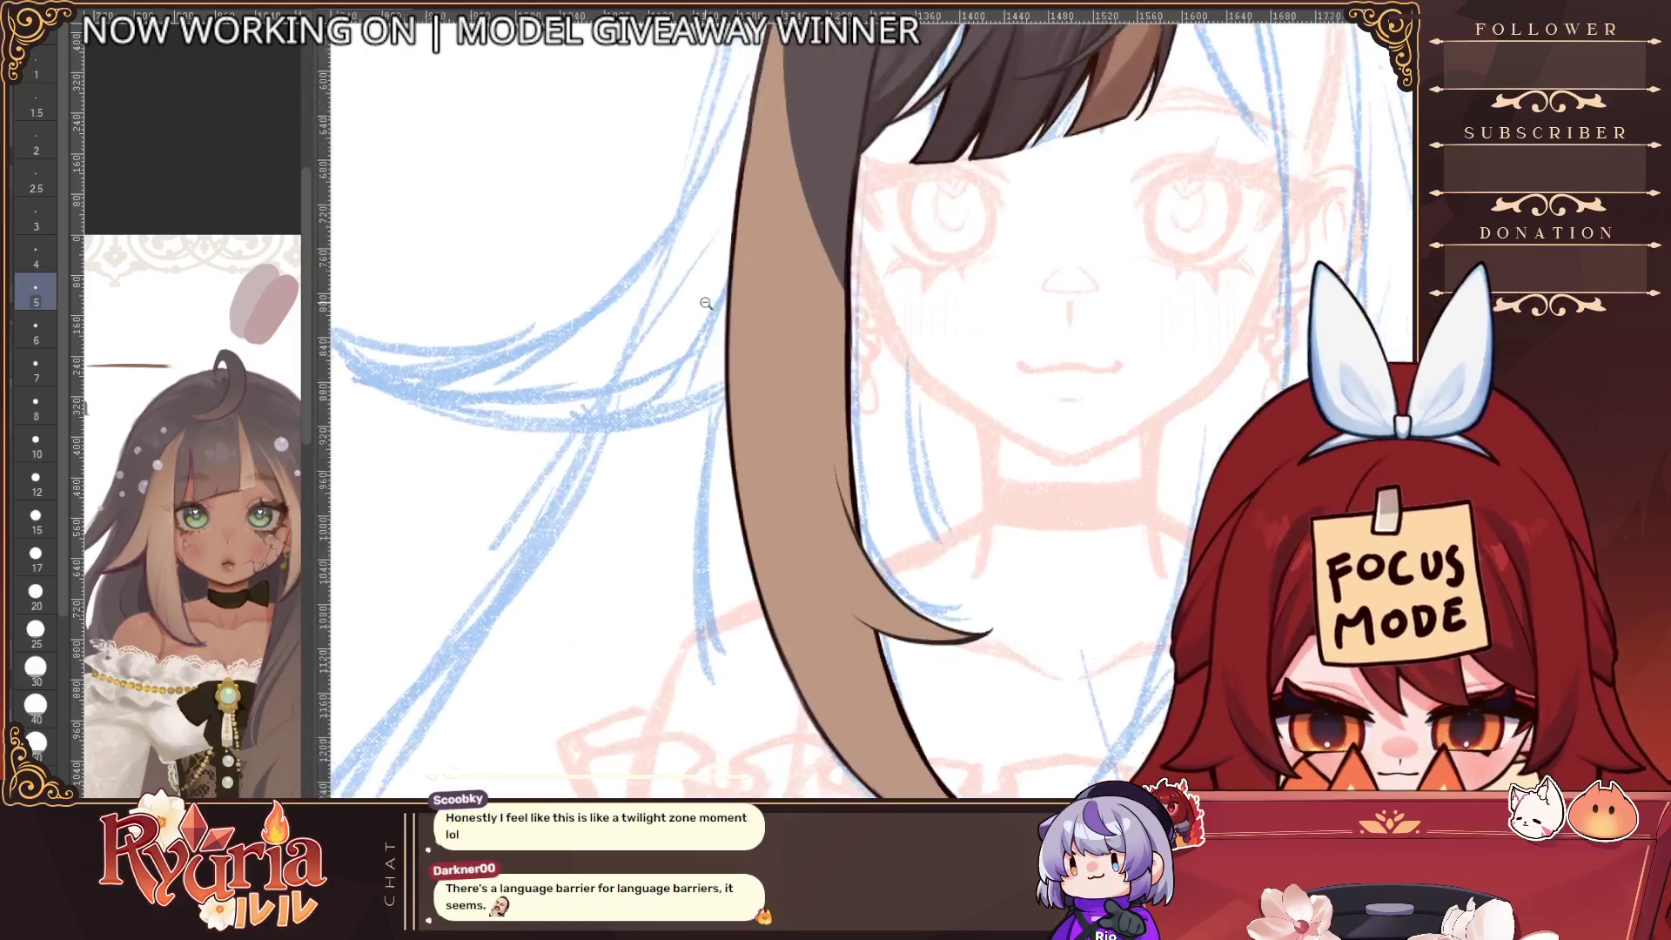
{"action": "key", "text": "bracketleft"}
{"action": "key", "text": "bracketleft"}
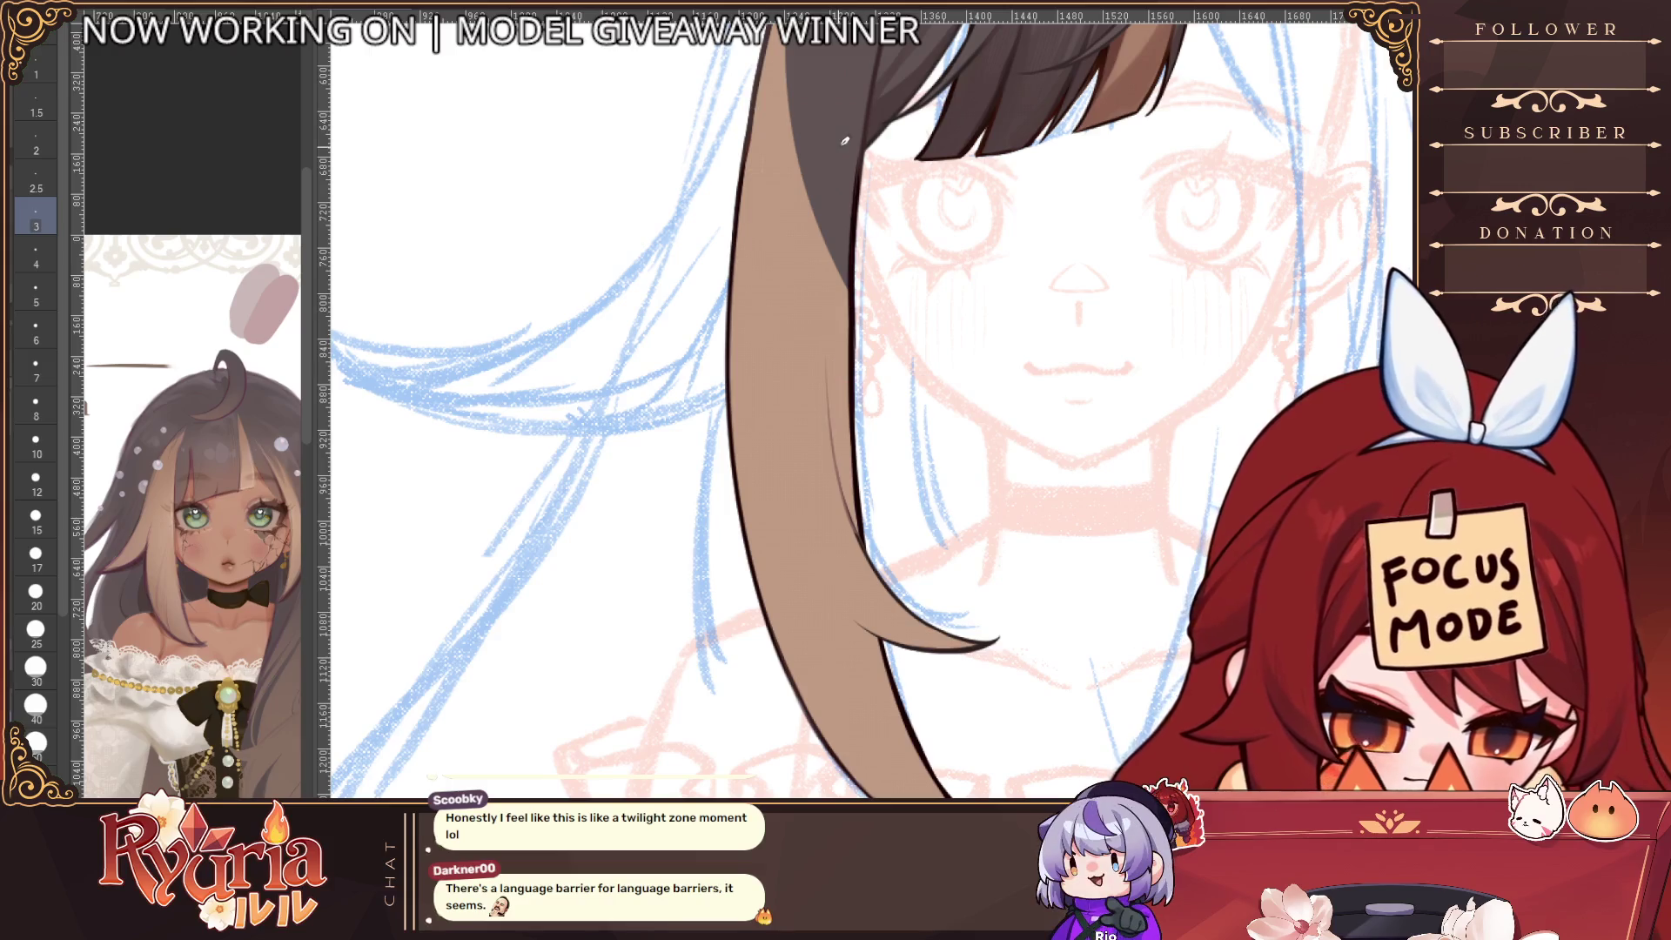
{"action": "scroll", "coordinate": [870, 409], "scroll_direction": "up", "scroll_amount": 2}
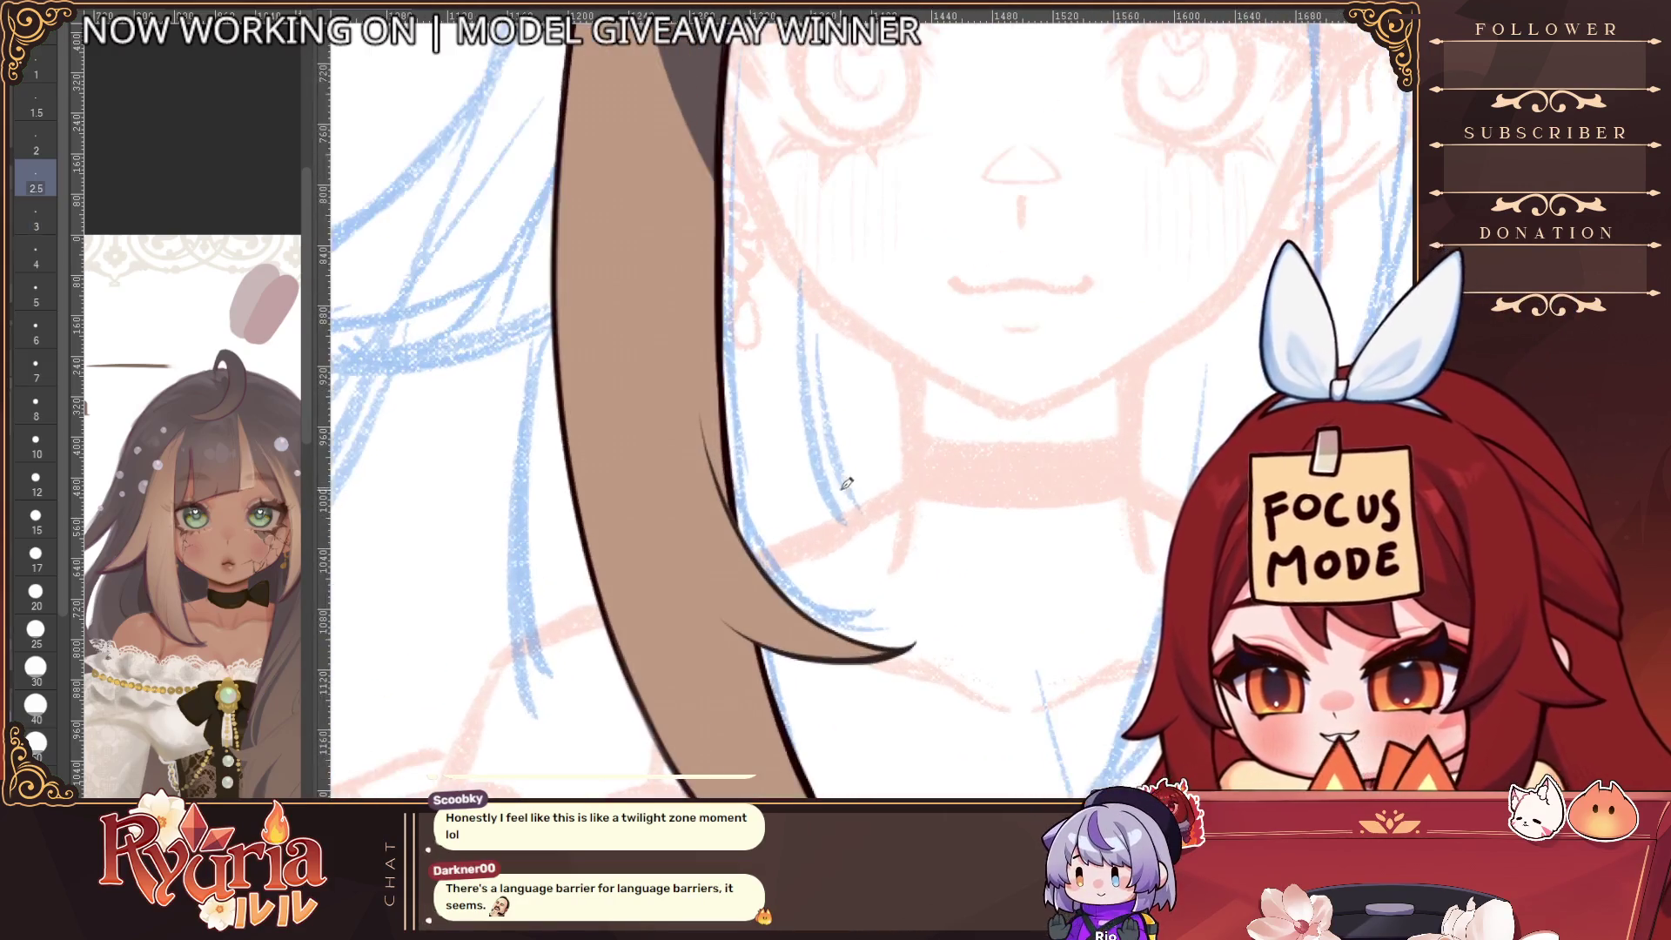
{"action": "key", "text": "bracketright"}
{"action": "left_click_drag", "start_coordinate": [684, 286], "coordinate": [729, 489]}
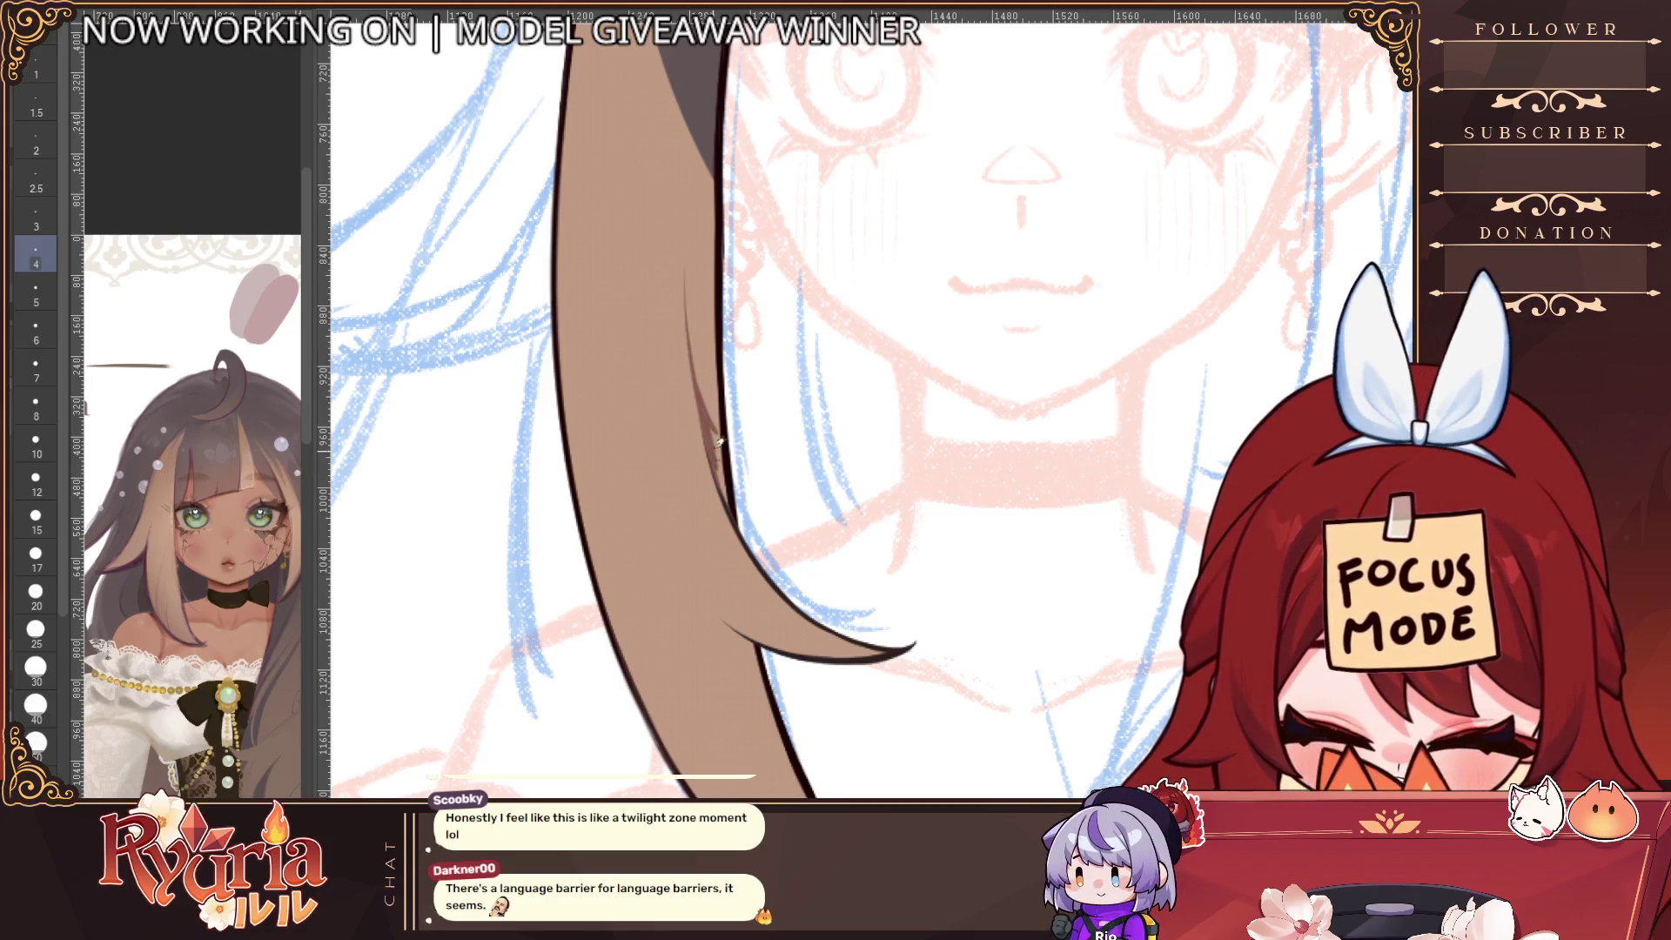
{"action": "key", "text": "bracketright"}
{"action": "key", "text": "bracketright"}
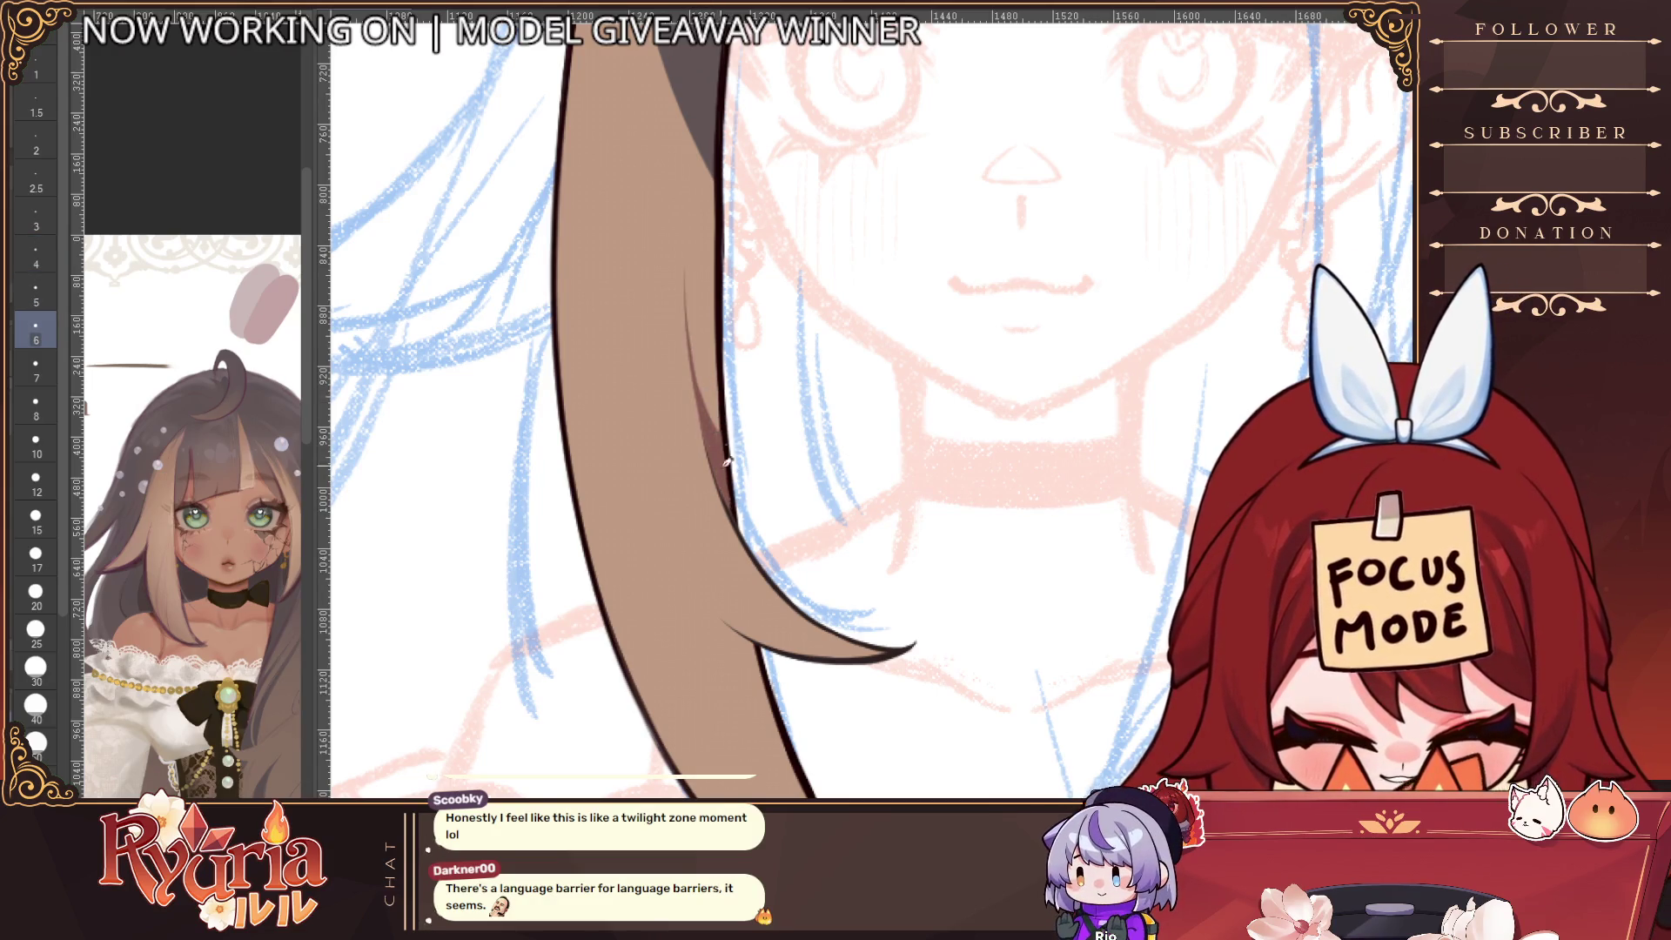
{"action": "scroll", "coordinate": [727, 461], "scroll_direction": "down", "scroll_amount": 2}
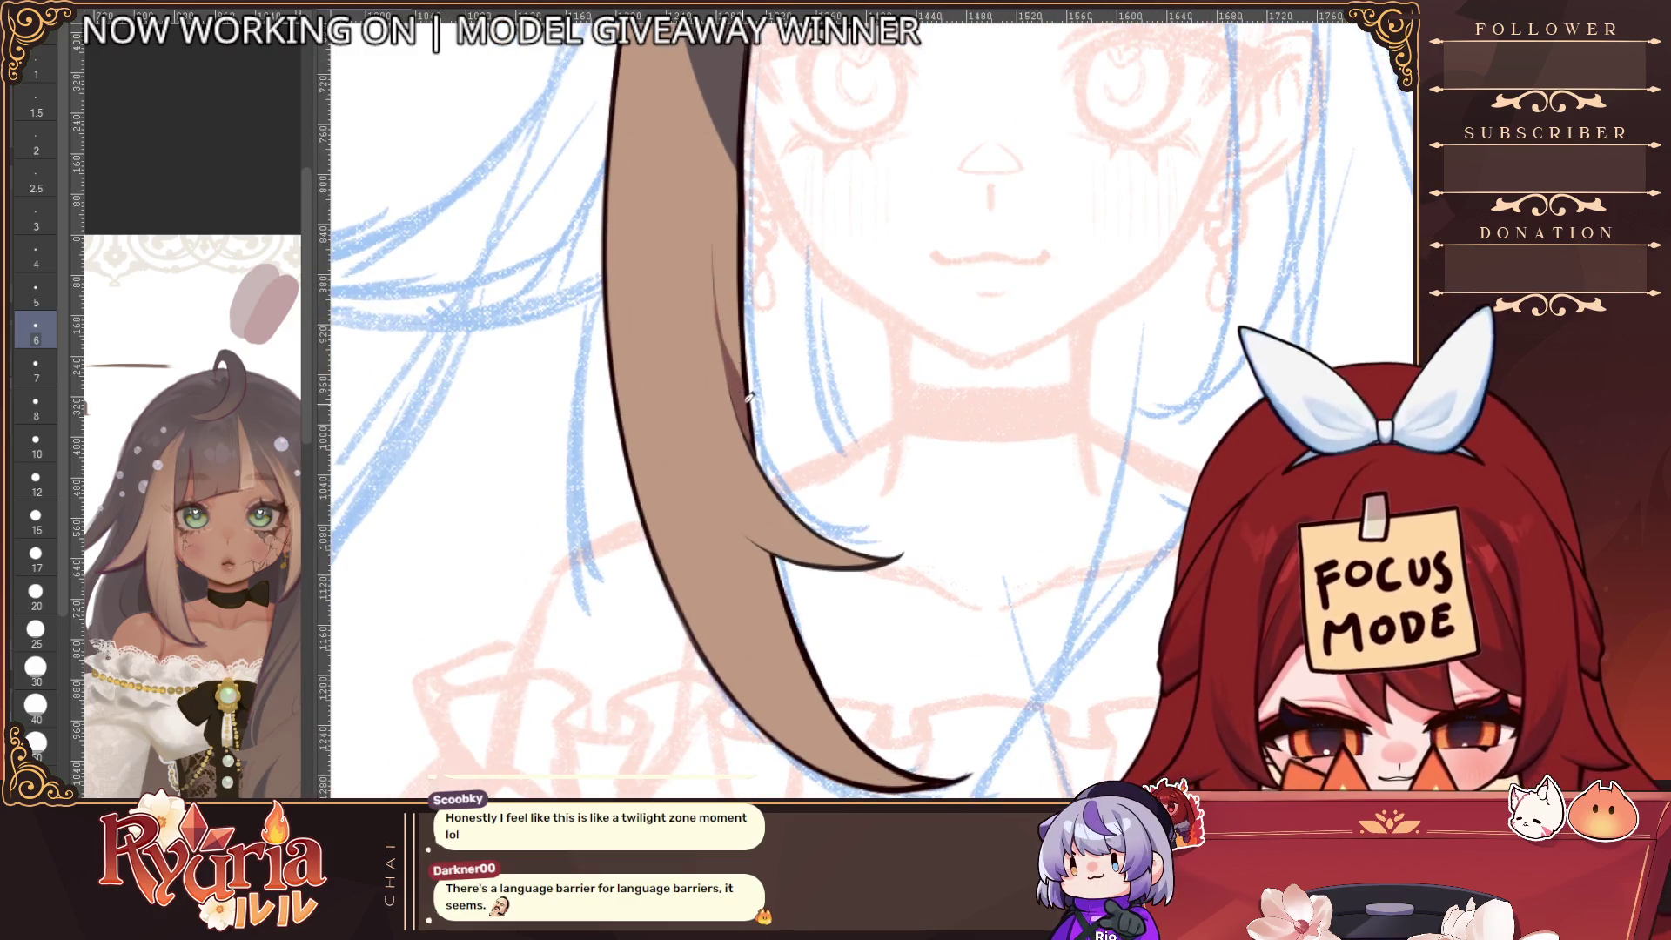
{"action": "scroll", "coordinate": [748, 396], "scroll_direction": "down", "scroll_amount": 4}
{"action": "scroll", "coordinate": [906, 181], "scroll_direction": "up", "scroll_amount": 5}
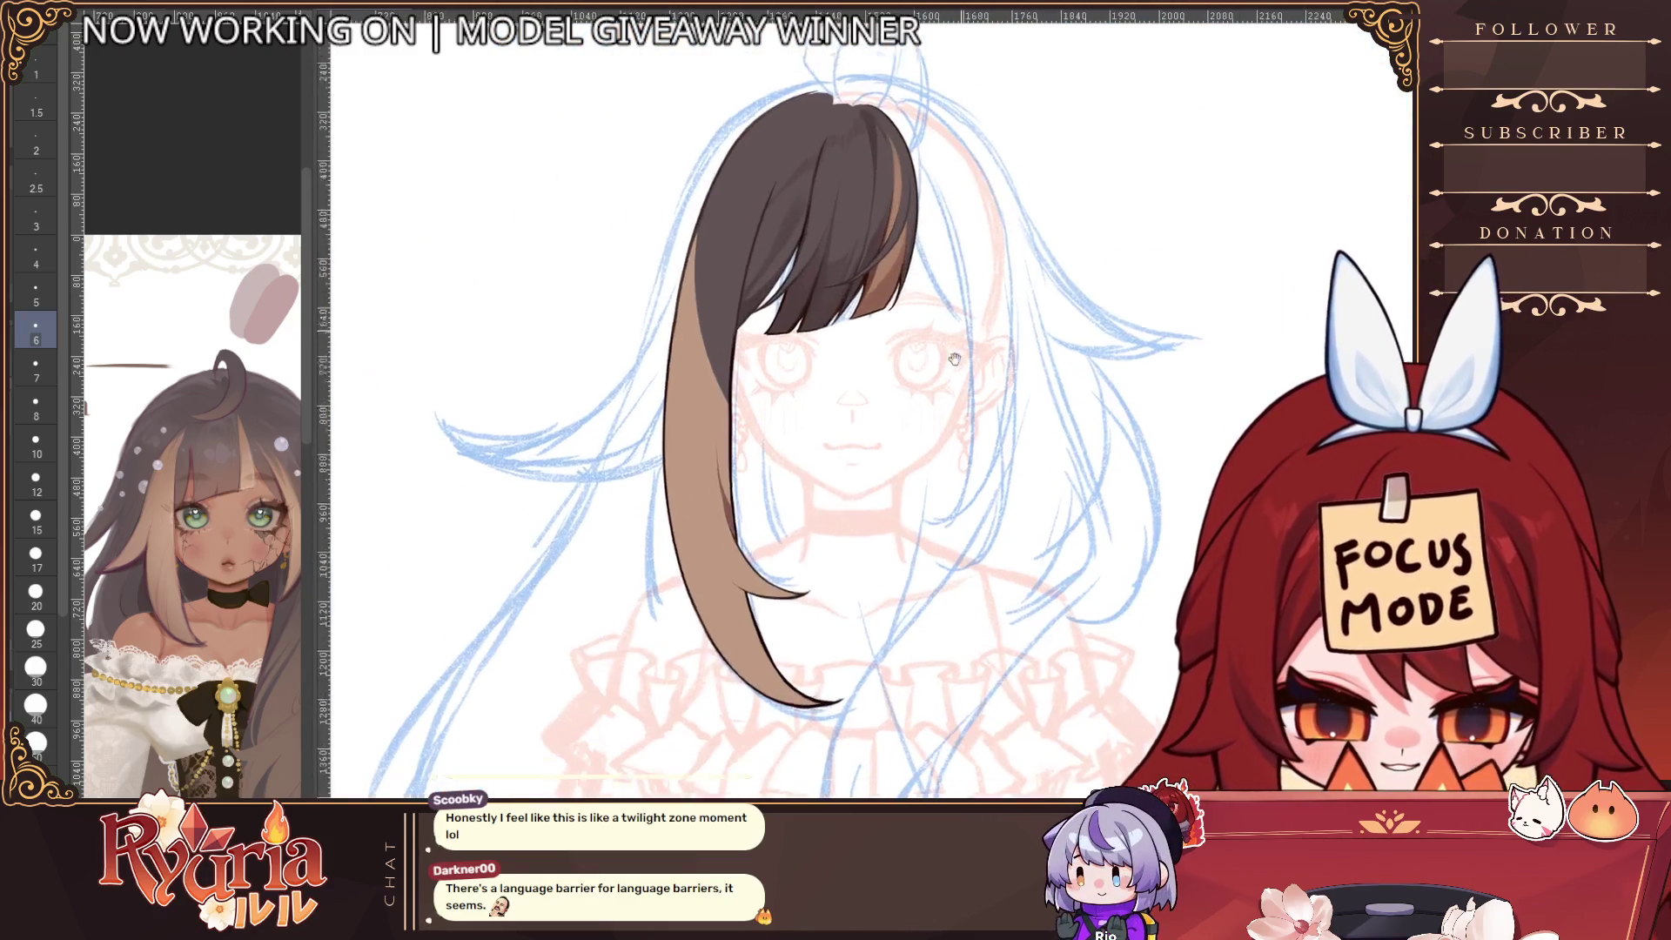
Repaint and smooth the side strand's right edge with brush size 17
{"action": "scroll", "coordinate": [800, 393], "scroll_direction": "up", "scroll_amount": 1}
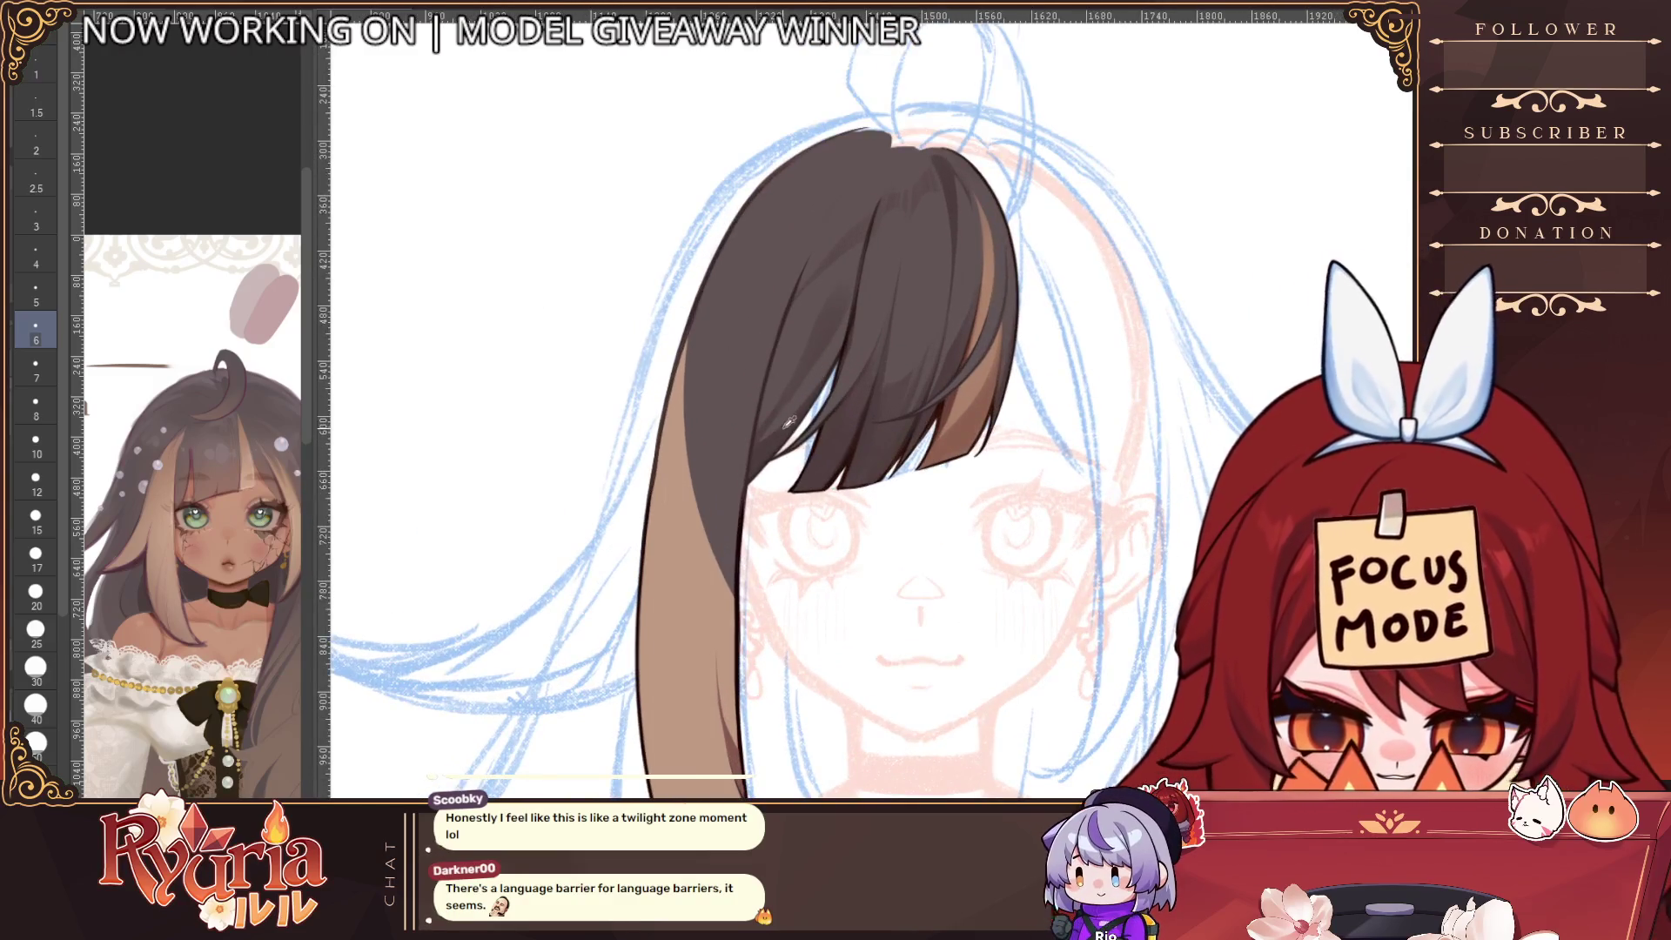
{"action": "key", "text": "bracketright"}
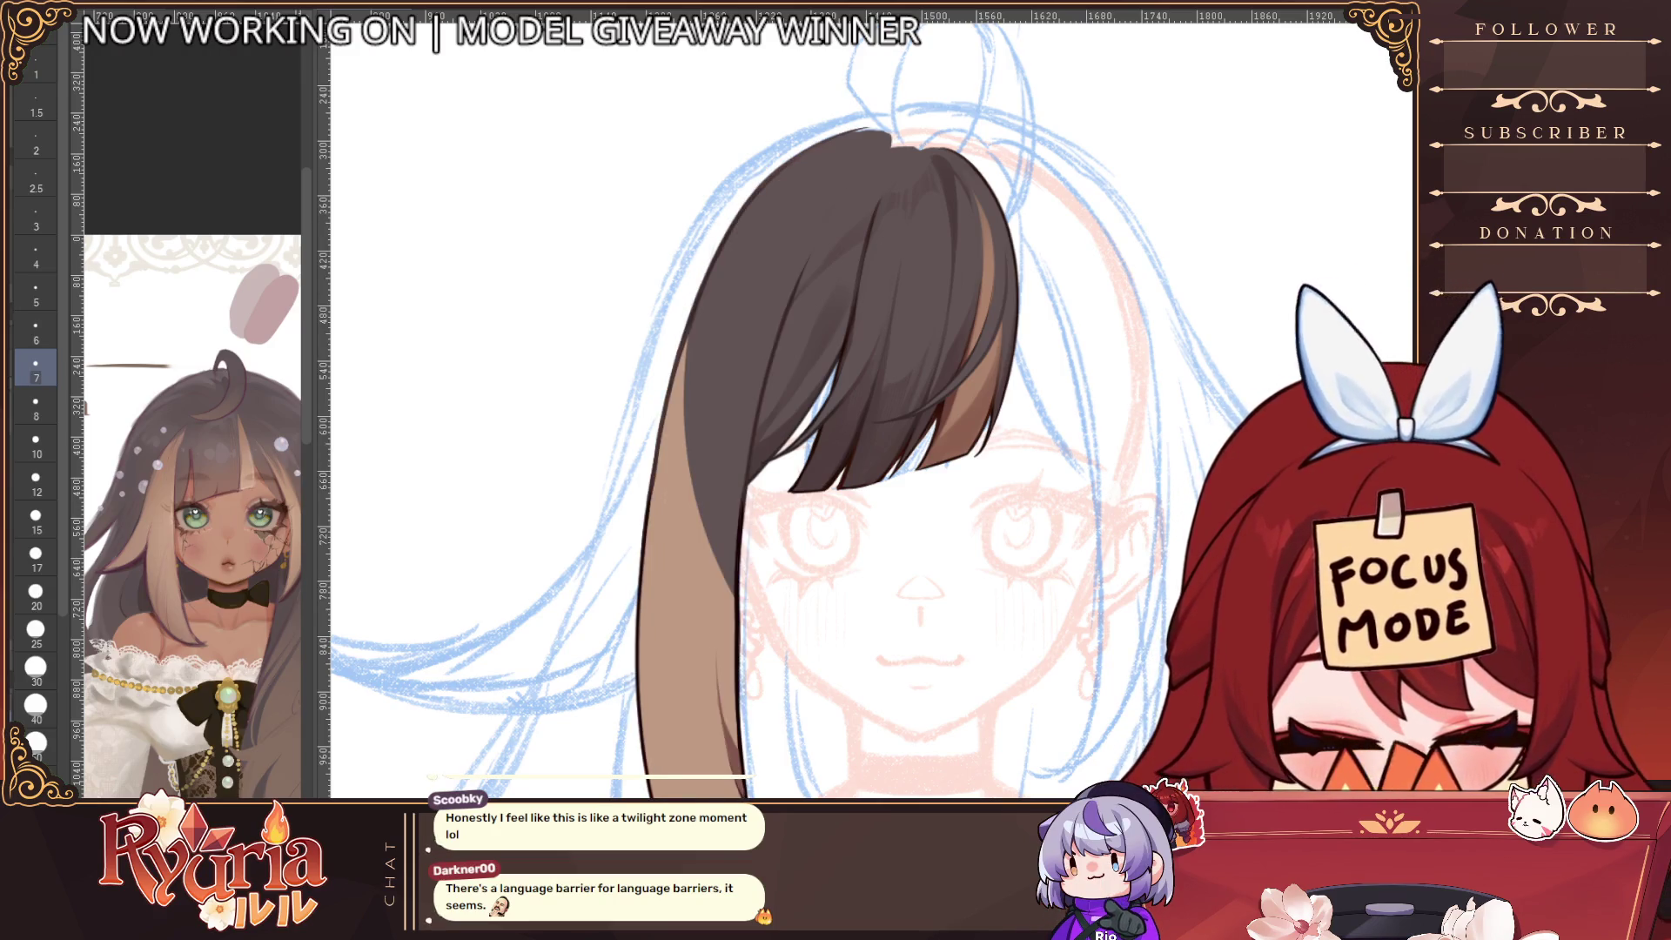
{"action": "scroll", "coordinate": [859, 757], "scroll_direction": "down", "scroll_amount": 3}
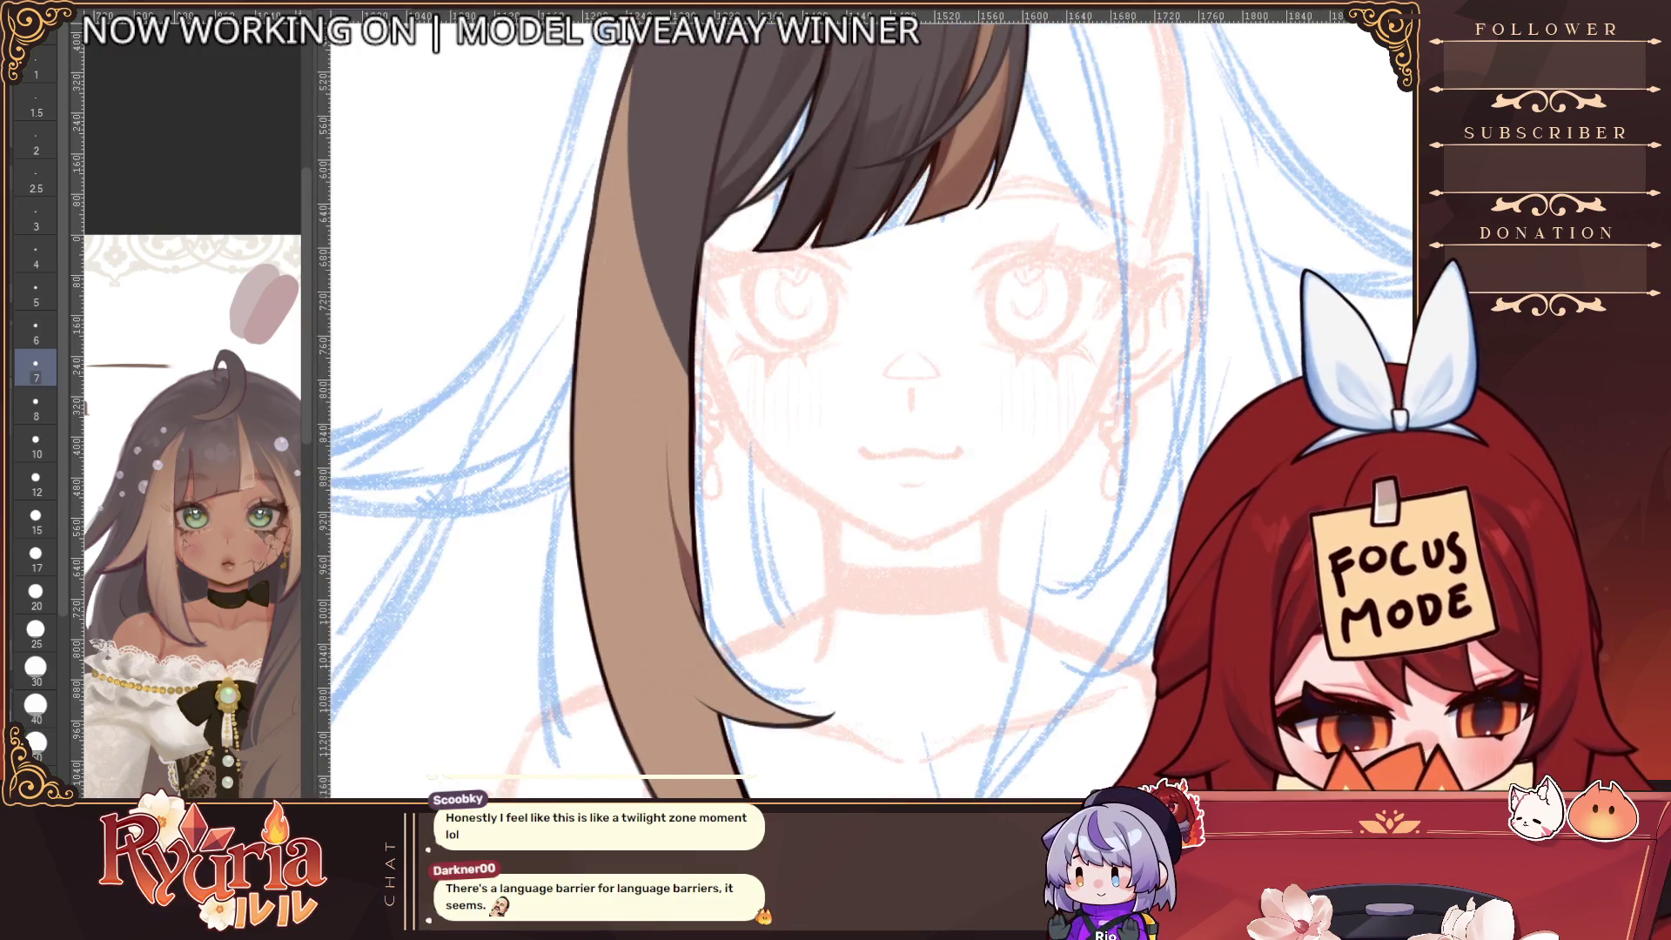
{"action": "left_click", "coordinate": [36, 556]}
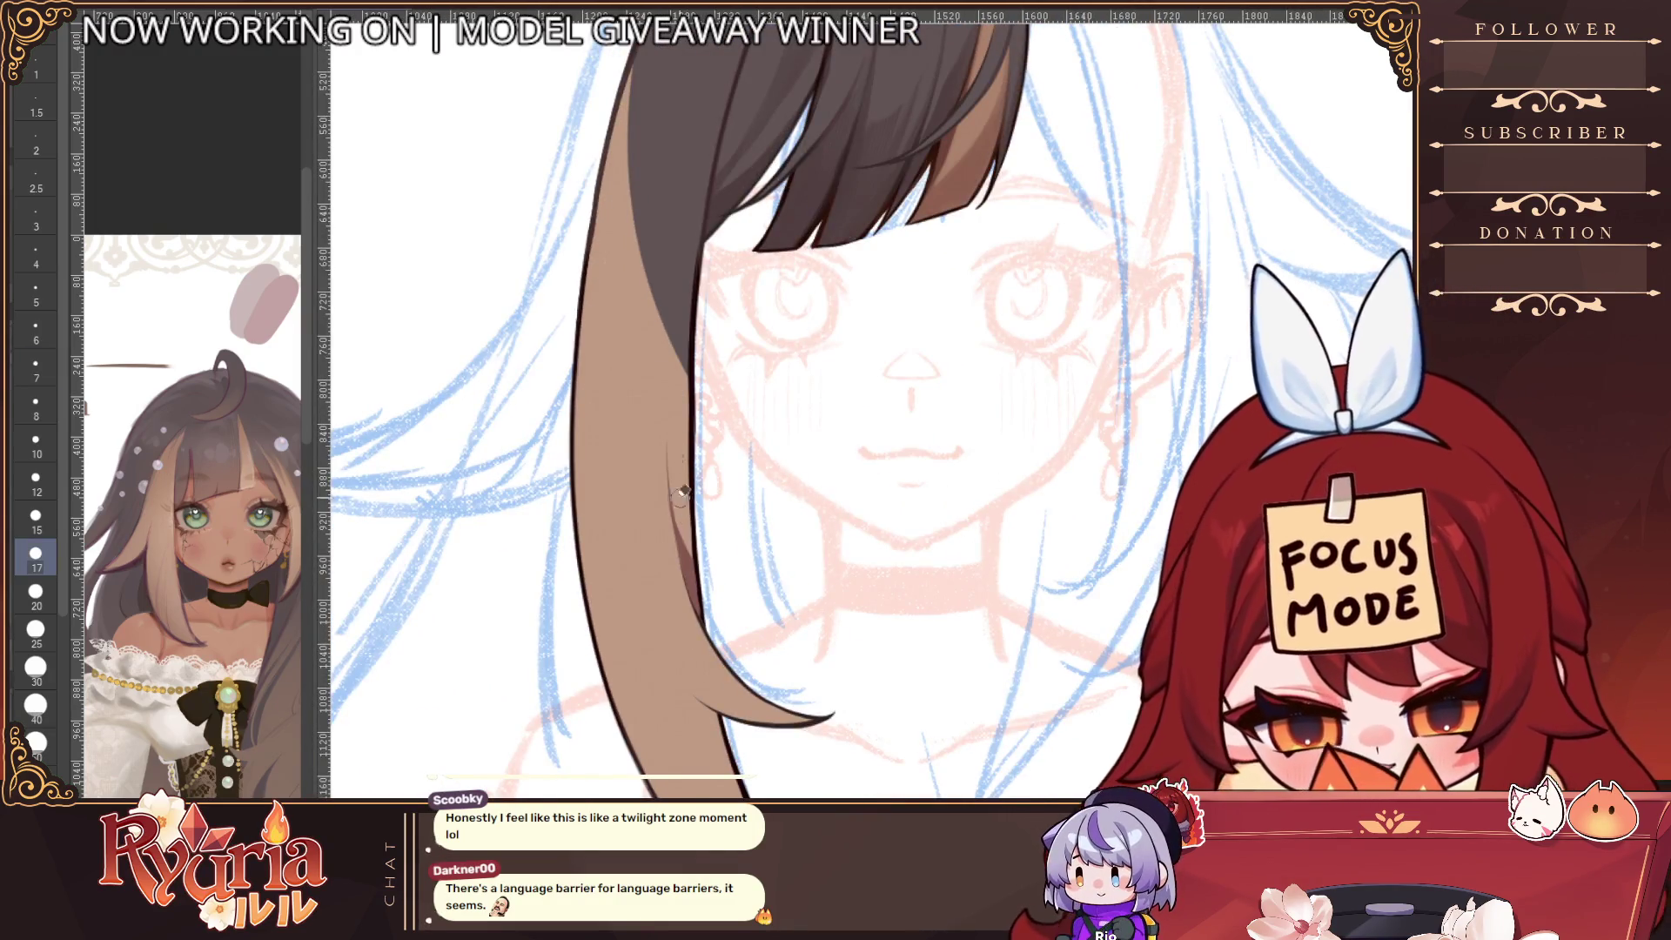
{"action": "left_click_drag", "start_coordinate": [681, 493], "coordinate": [721, 612]}
{"action": "left_click_drag", "start_coordinate": [673, 430], "coordinate": [716, 646]}
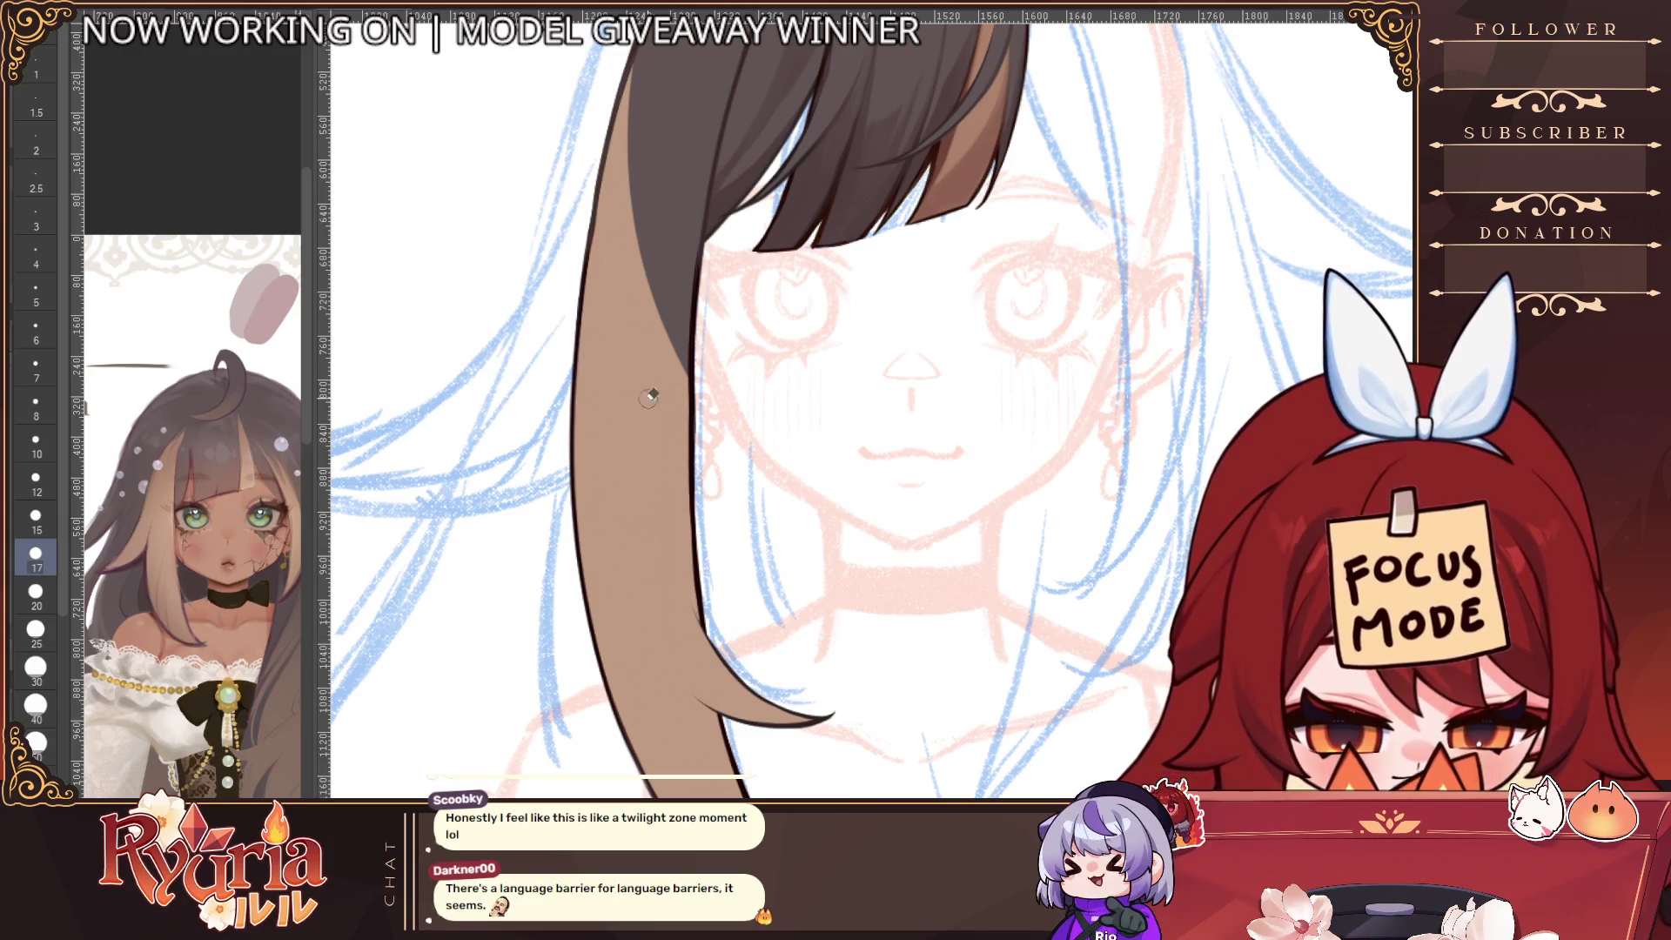
Drop to brush size 4 and add a fine dark line at the strand's pointed tip
{"action": "key", "text": "bracketleft"}
{"action": "key", "text": "bracketleft"}
{"action": "key", "text": "bracketleft"}
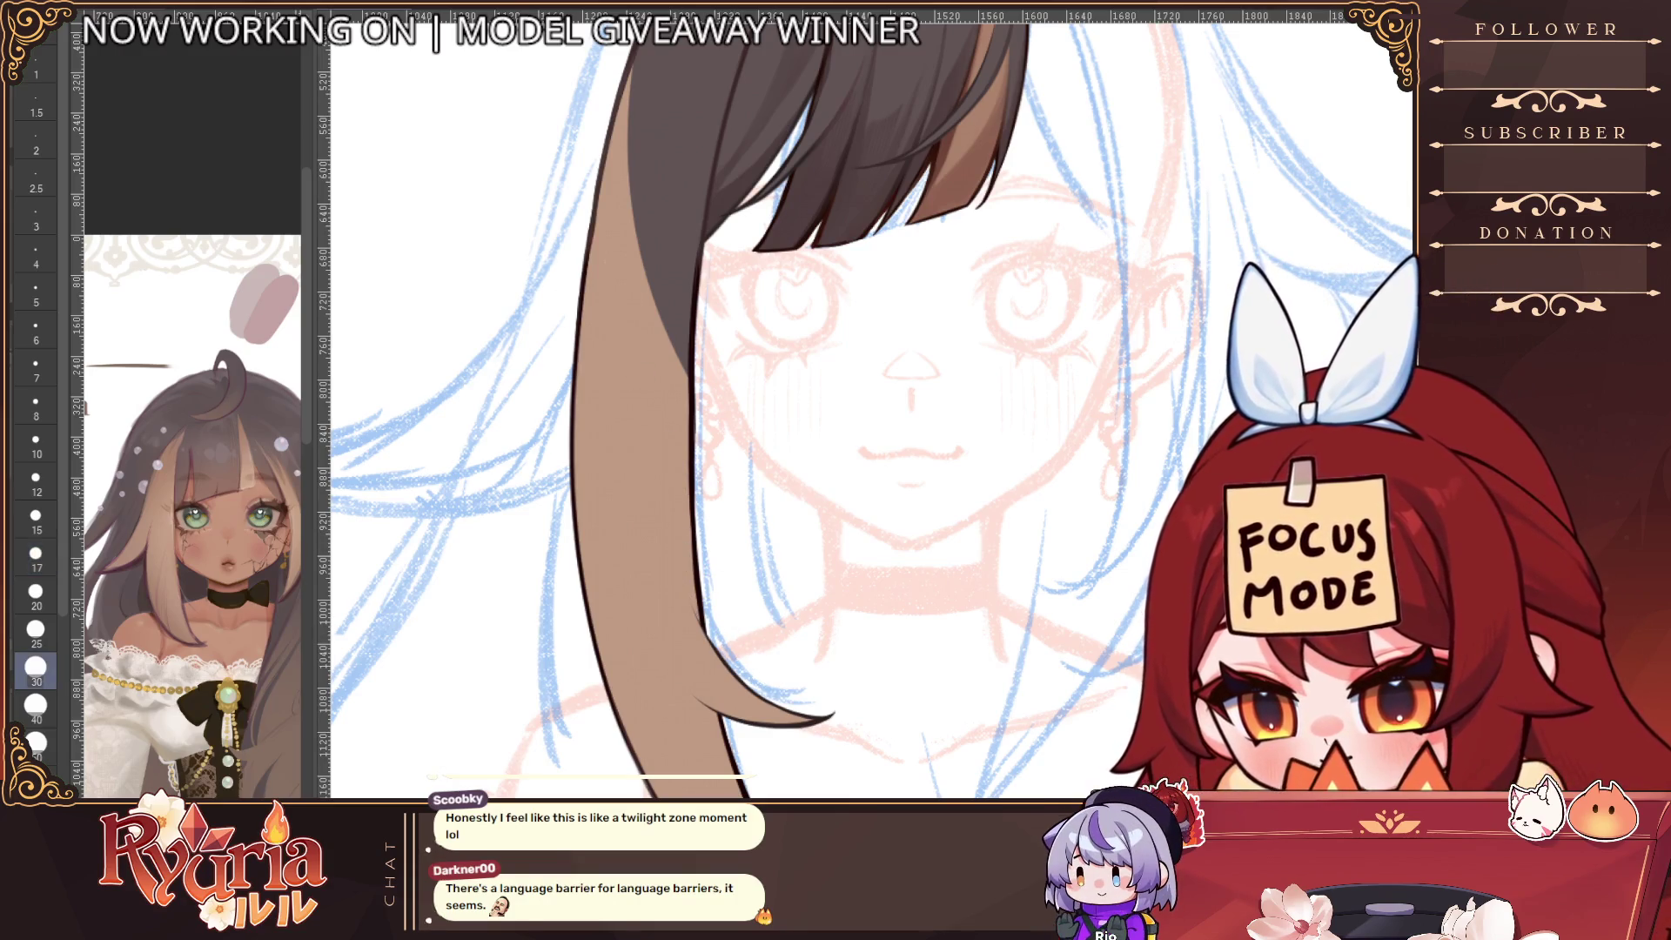
{"action": "key", "text": "bracketleft"}
{"action": "key", "text": "bracketleft"}
{"action": "key", "text": "bracketleft"}
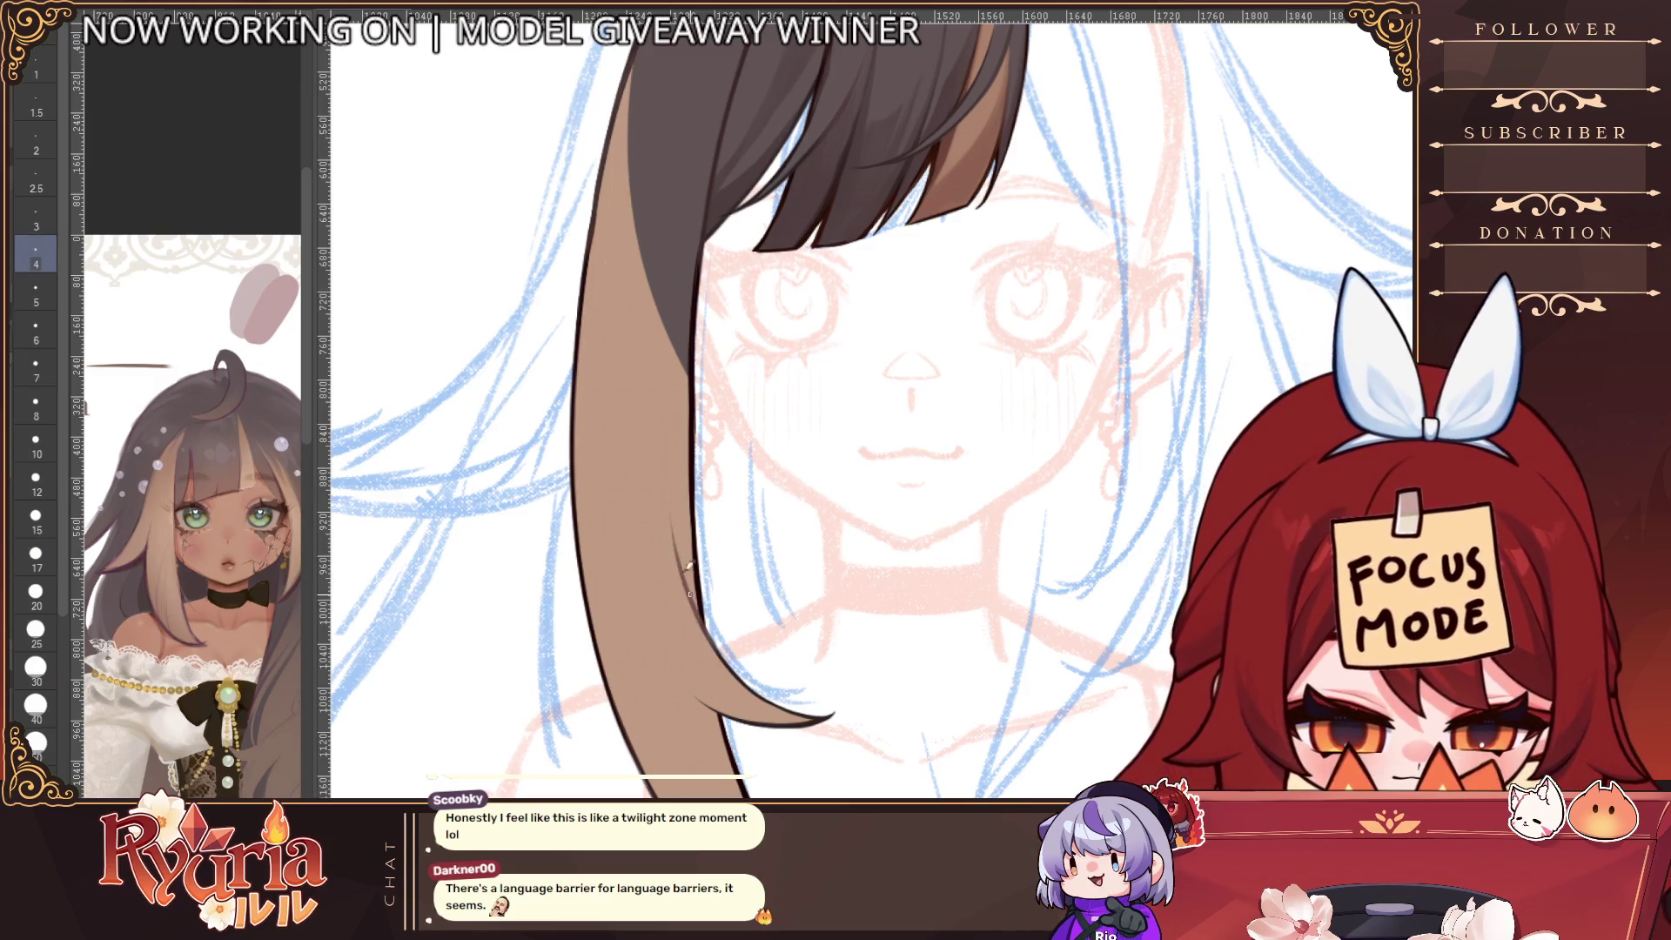
{"action": "left_click_drag", "start_coordinate": [753, 681], "coordinate": [768, 682]}
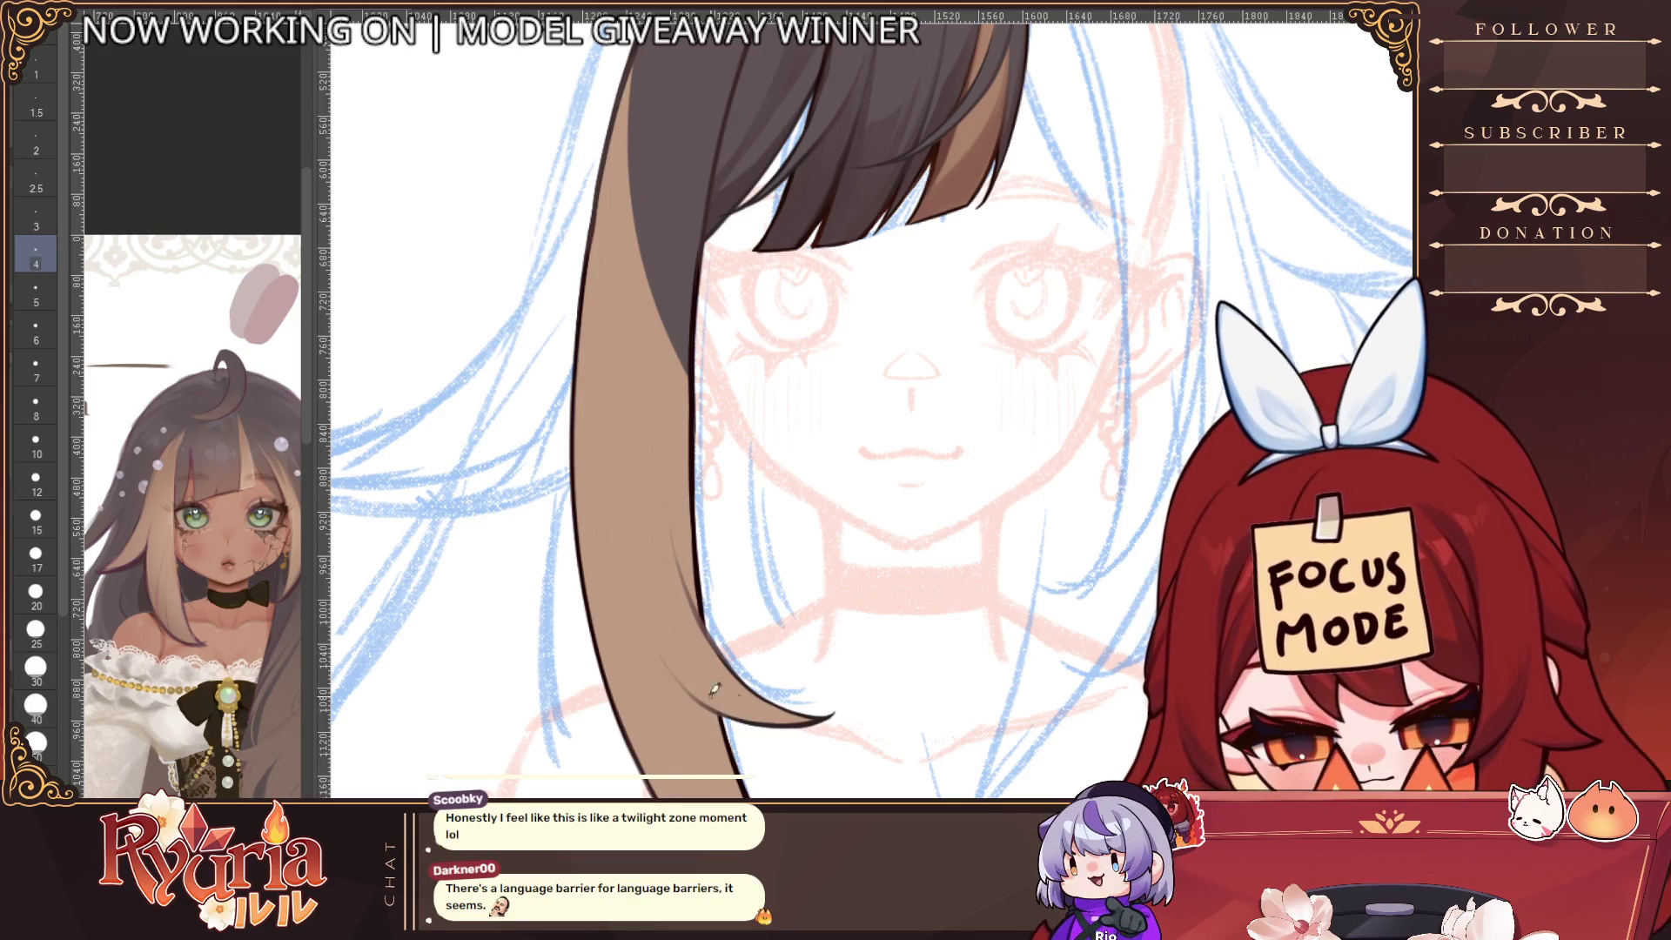
{"action": "scroll", "coordinate": [729, 696], "scroll_direction": "down", "scroll_amount": 3}
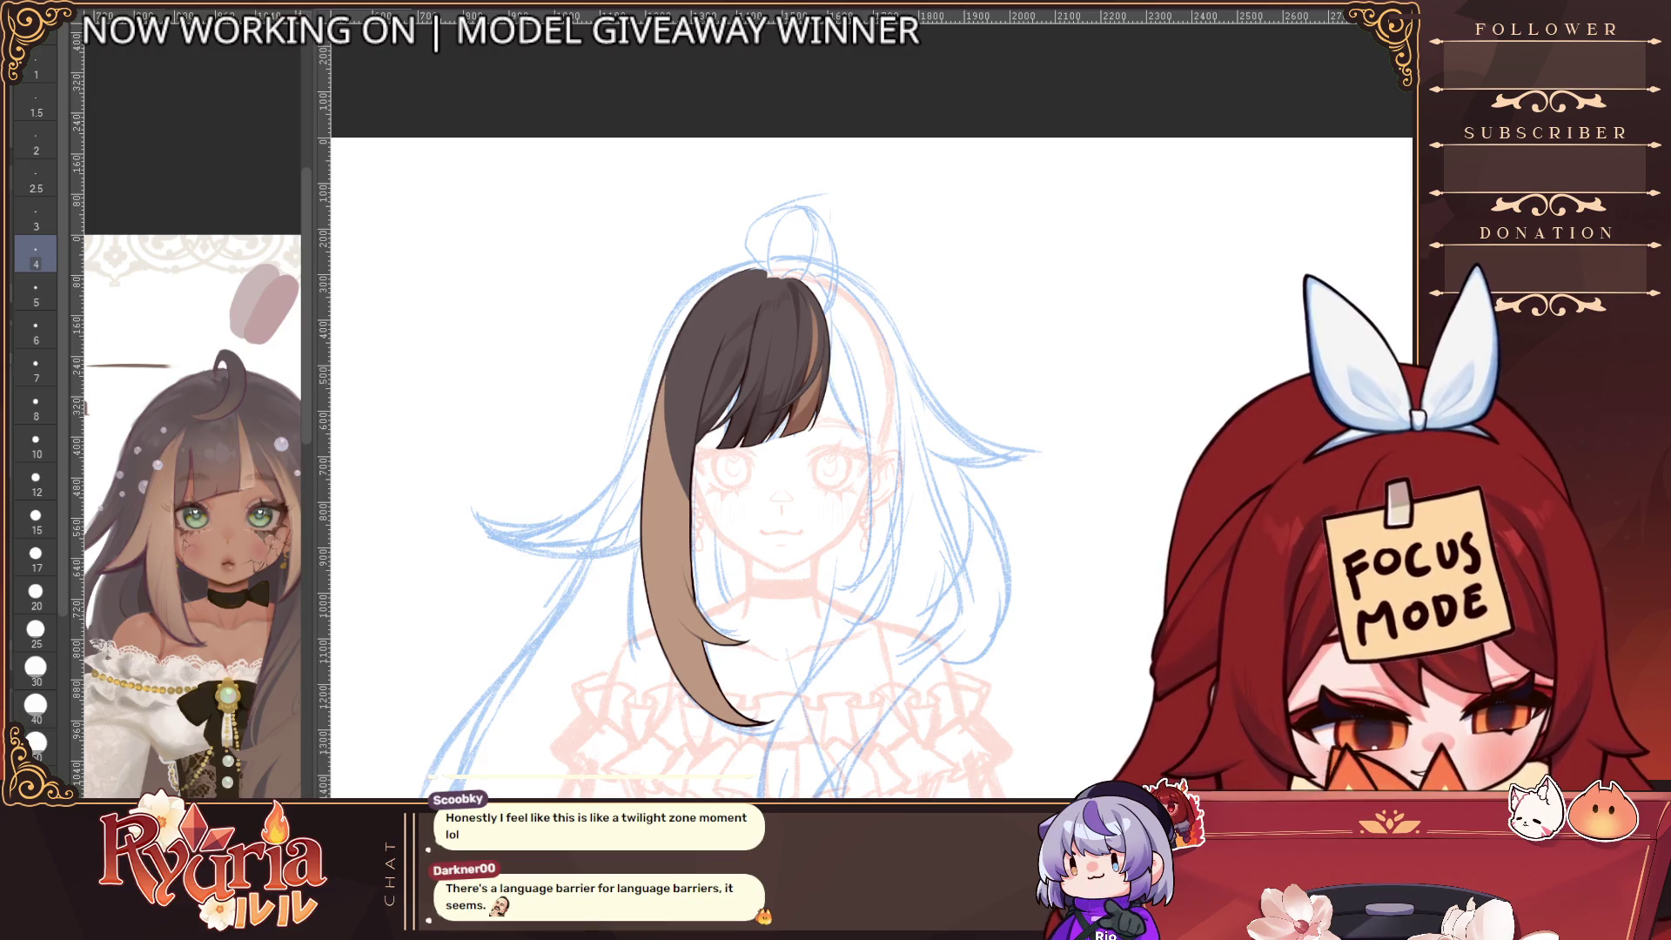
{"action": "scroll", "coordinate": [709, 283], "scroll_direction": "up", "scroll_amount": 3}
{"action": "key", "text": "bracketright"}
{"action": "key", "text": "bracketright"}
{"action": "key", "text": "bracketright"}
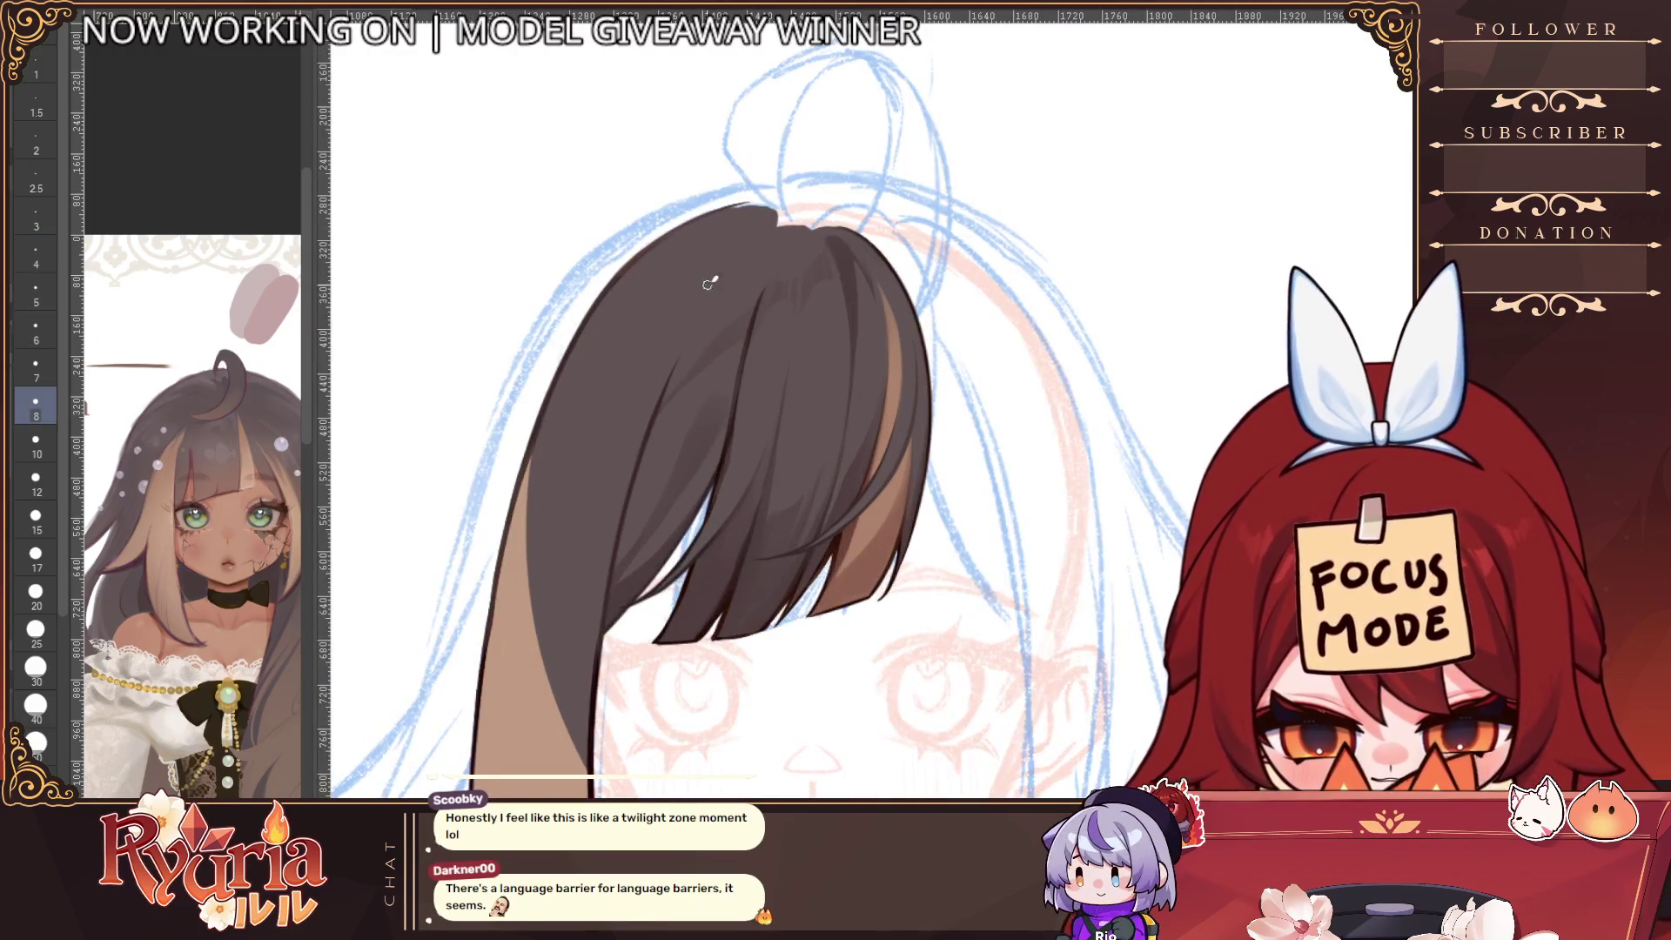
{"action": "key", "text": "bracketright"}
{"action": "key", "text": "bracketright"}
{"action": "key", "text": "bracketright"}
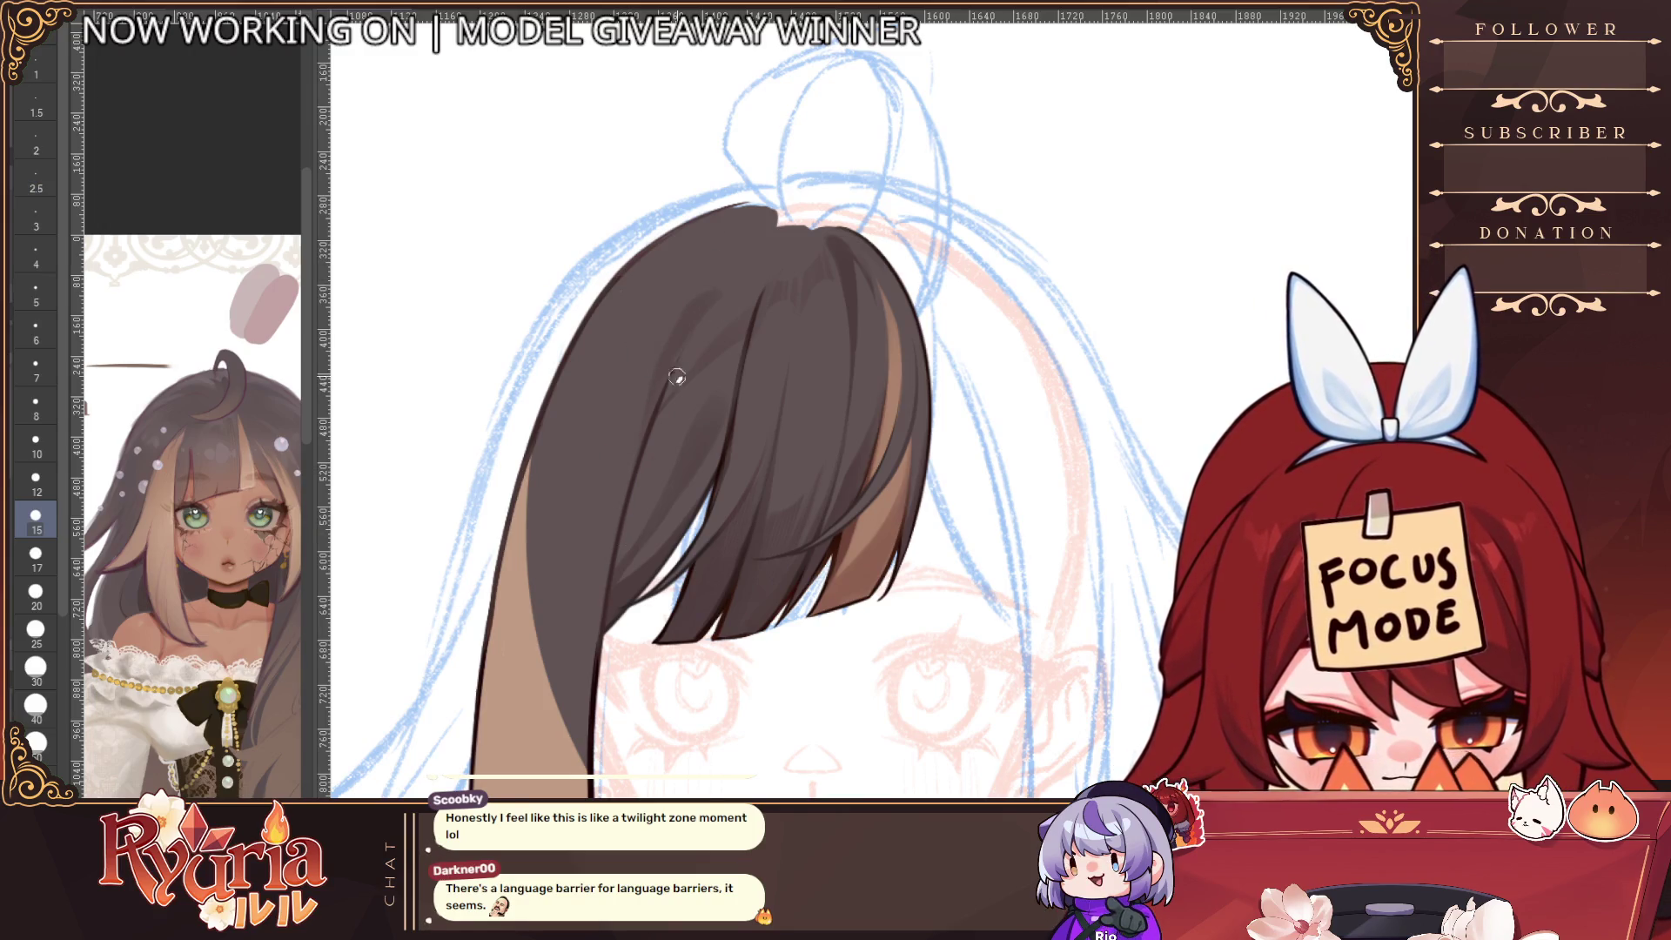
{"action": "key", "text": "bracketright"}
{"action": "key", "text": "bracketright"}
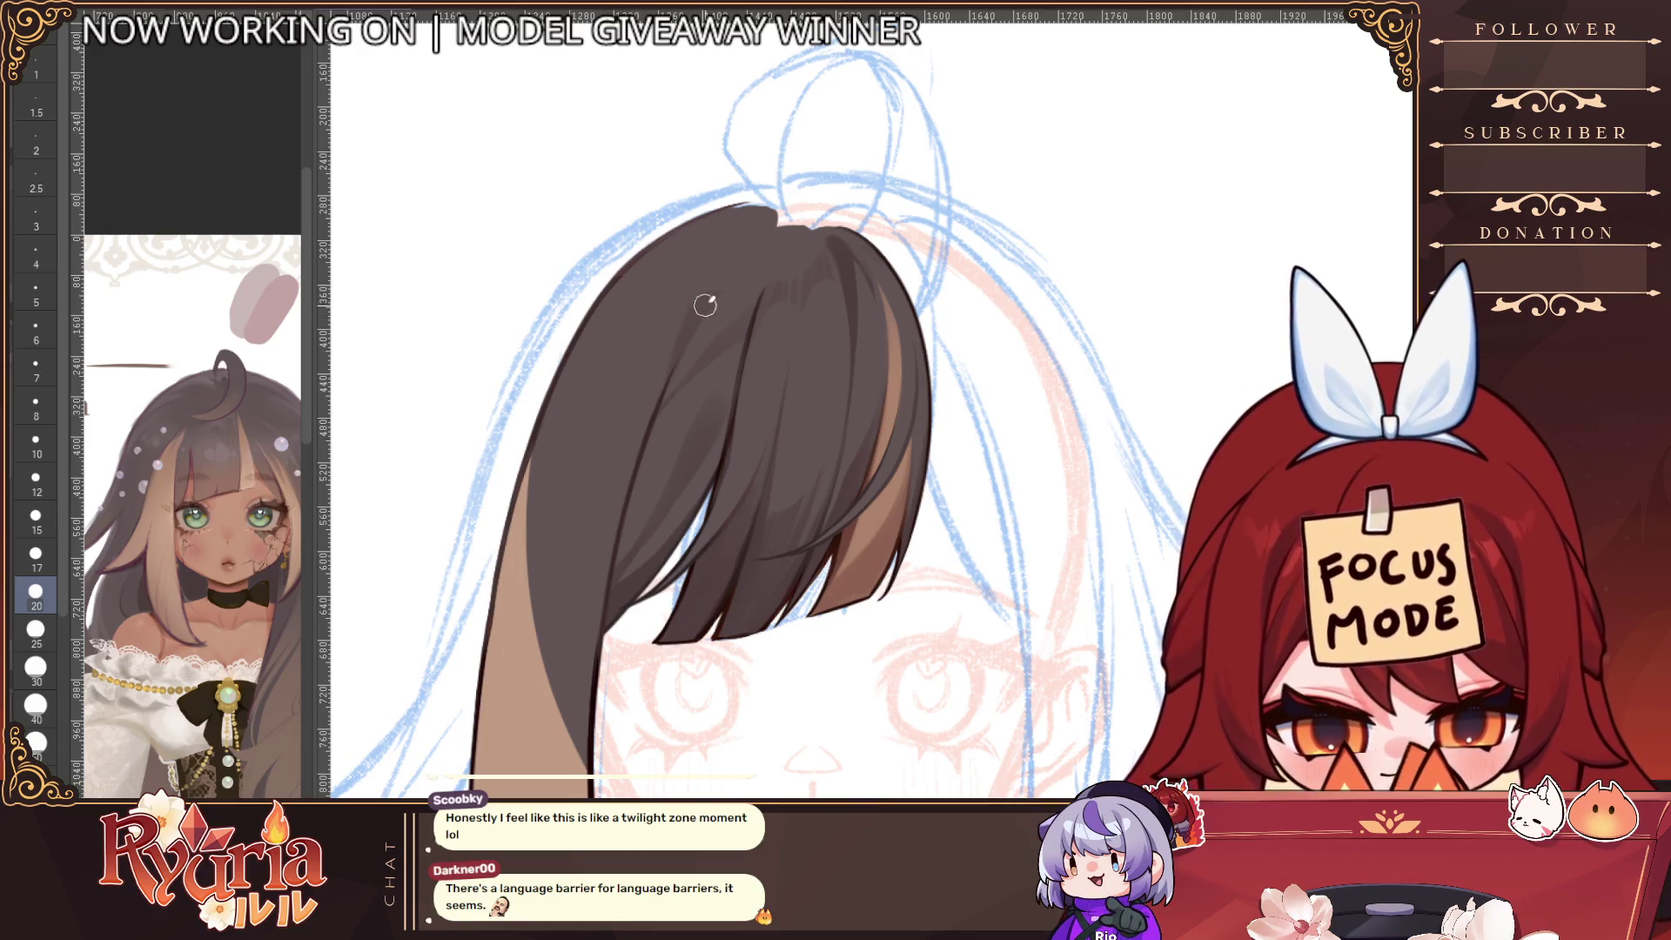
{"action": "key", "text": "bracketleft"}
{"action": "key", "text": "bracketleft"}
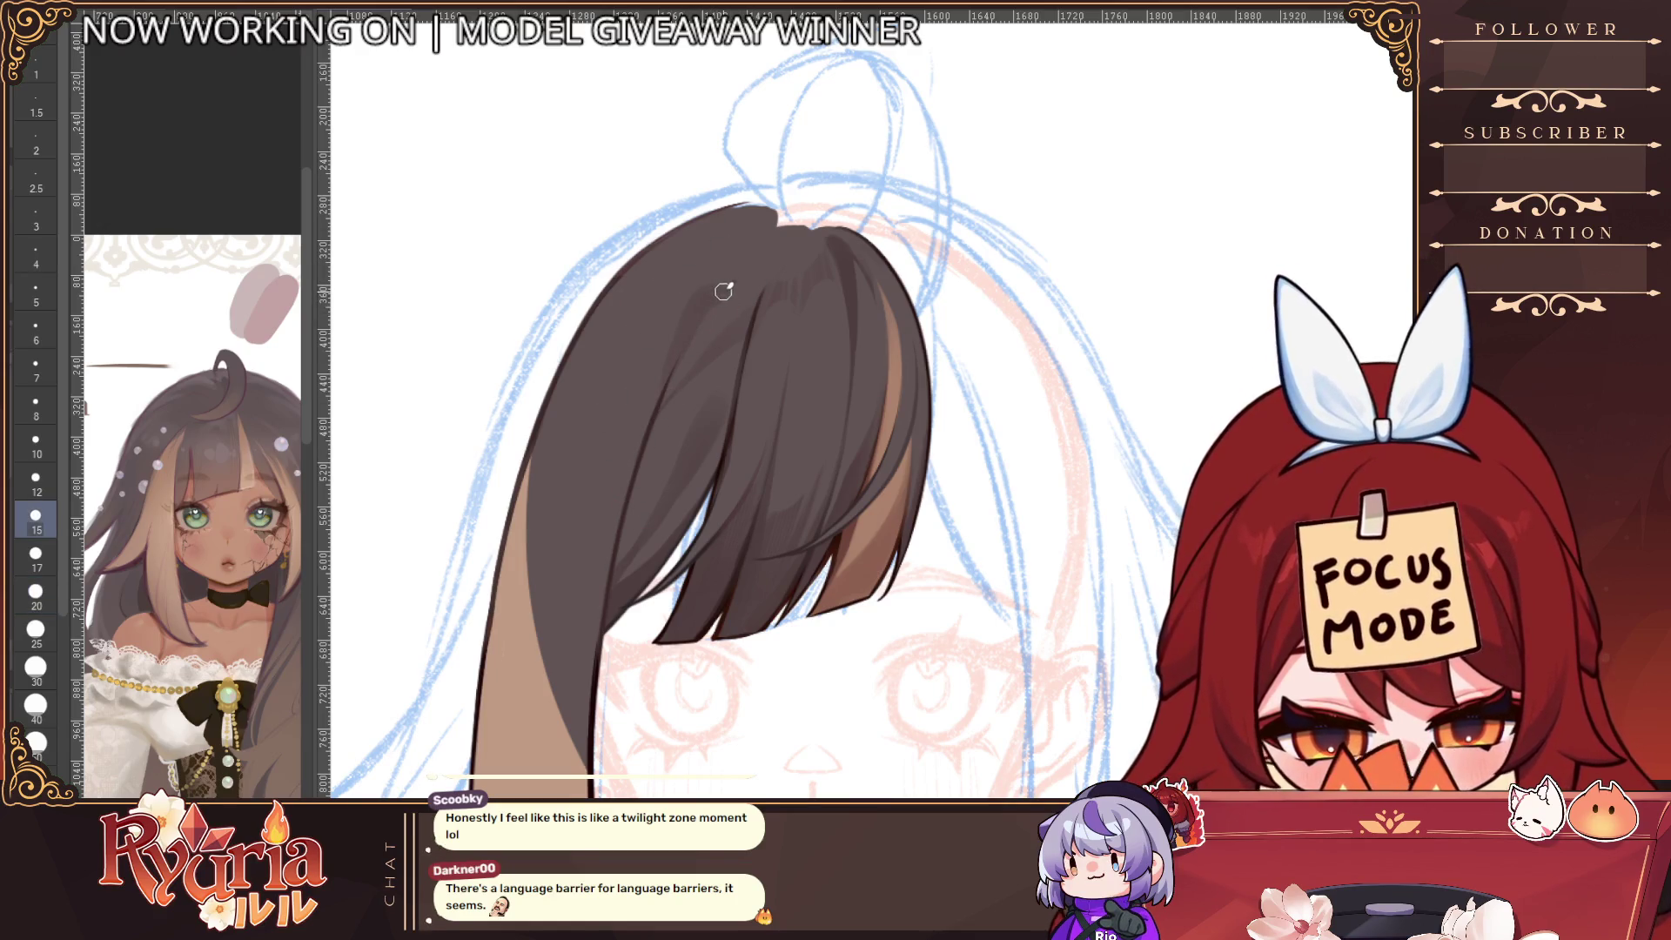
{"action": "left_click", "coordinate": [674, 473]}
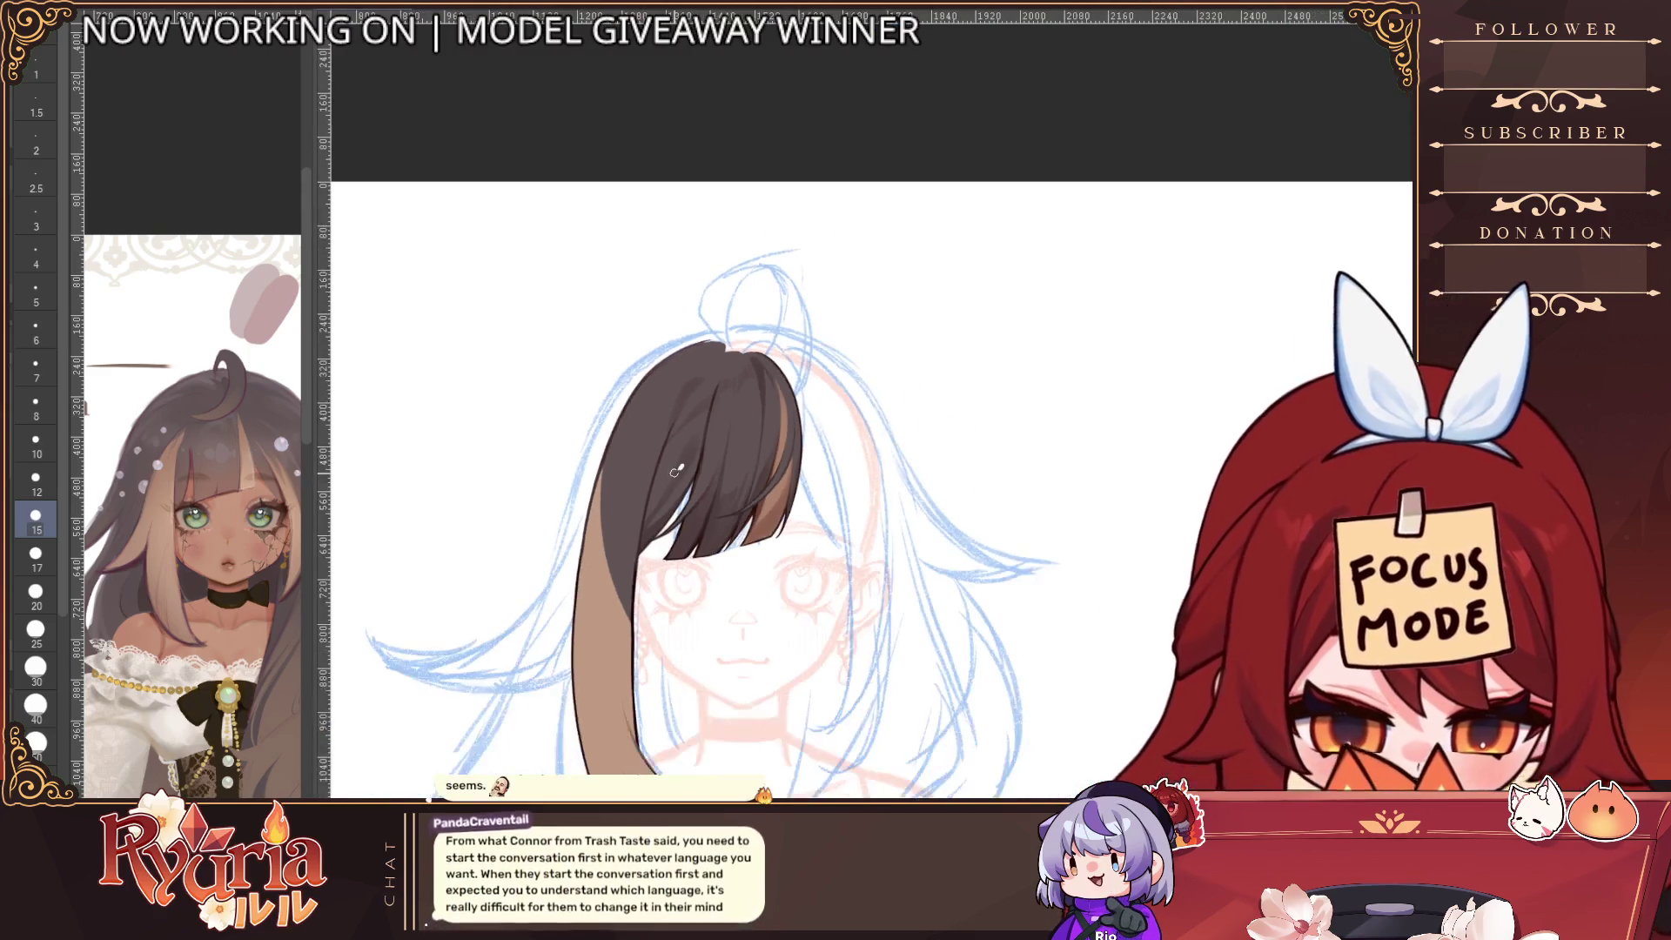
{"action": "key", "text": "h"}
{"action": "left_click_drag", "start_coordinate": [1179, 514], "coordinate": [1125, 501]}
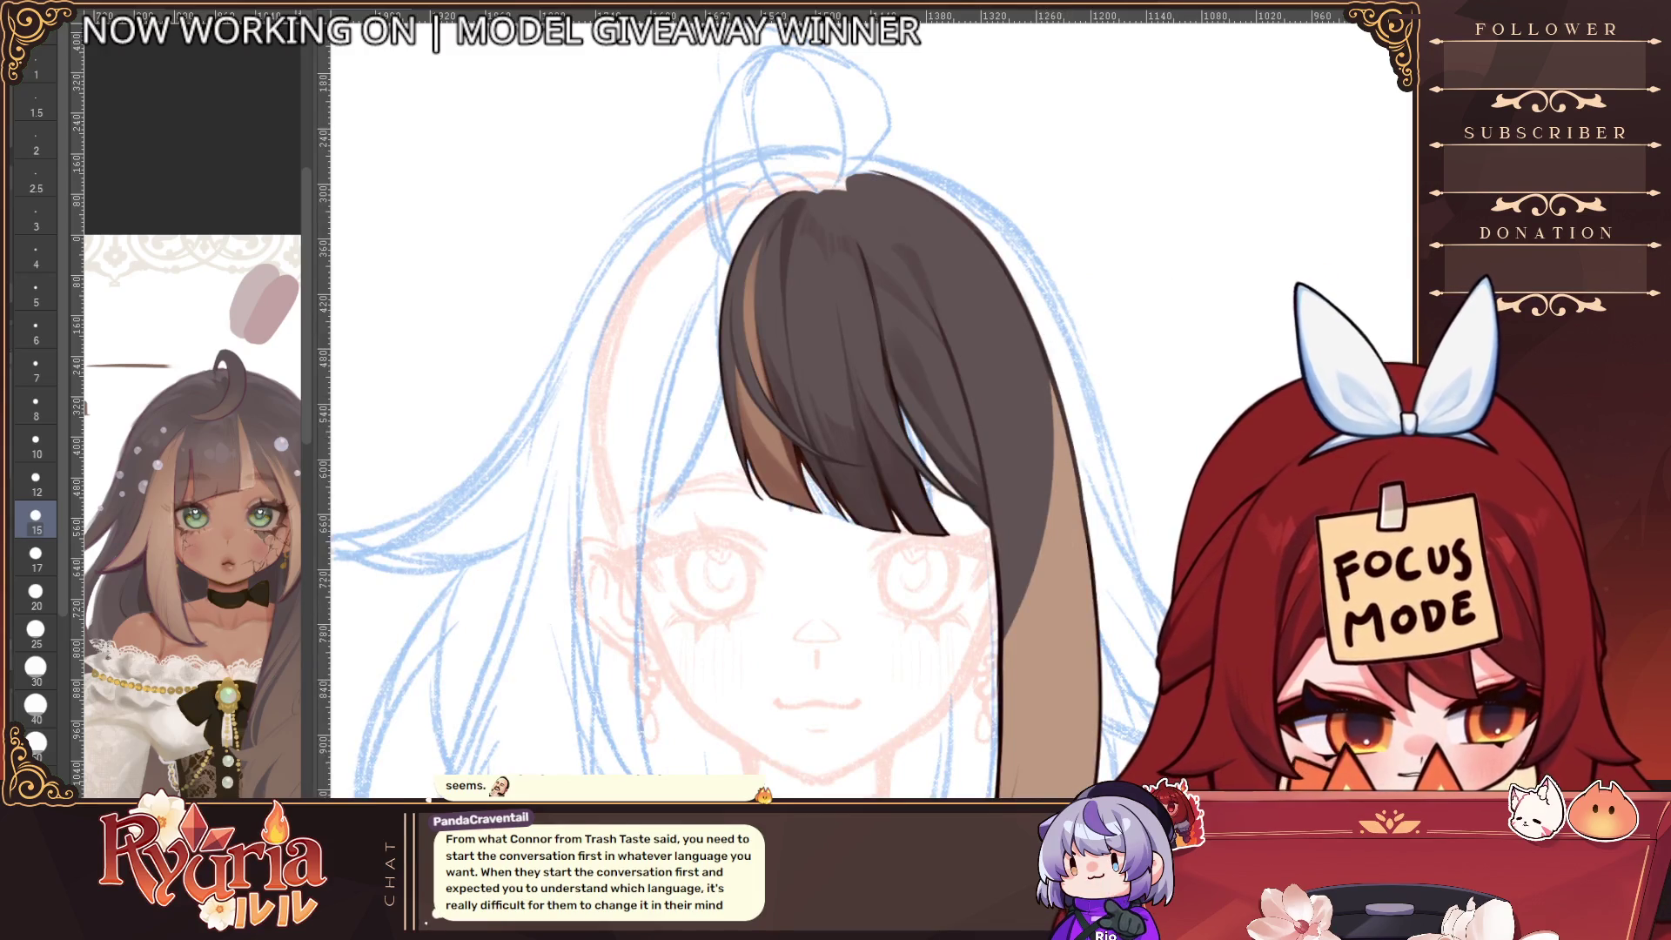
{"action": "key", "text": "h"}
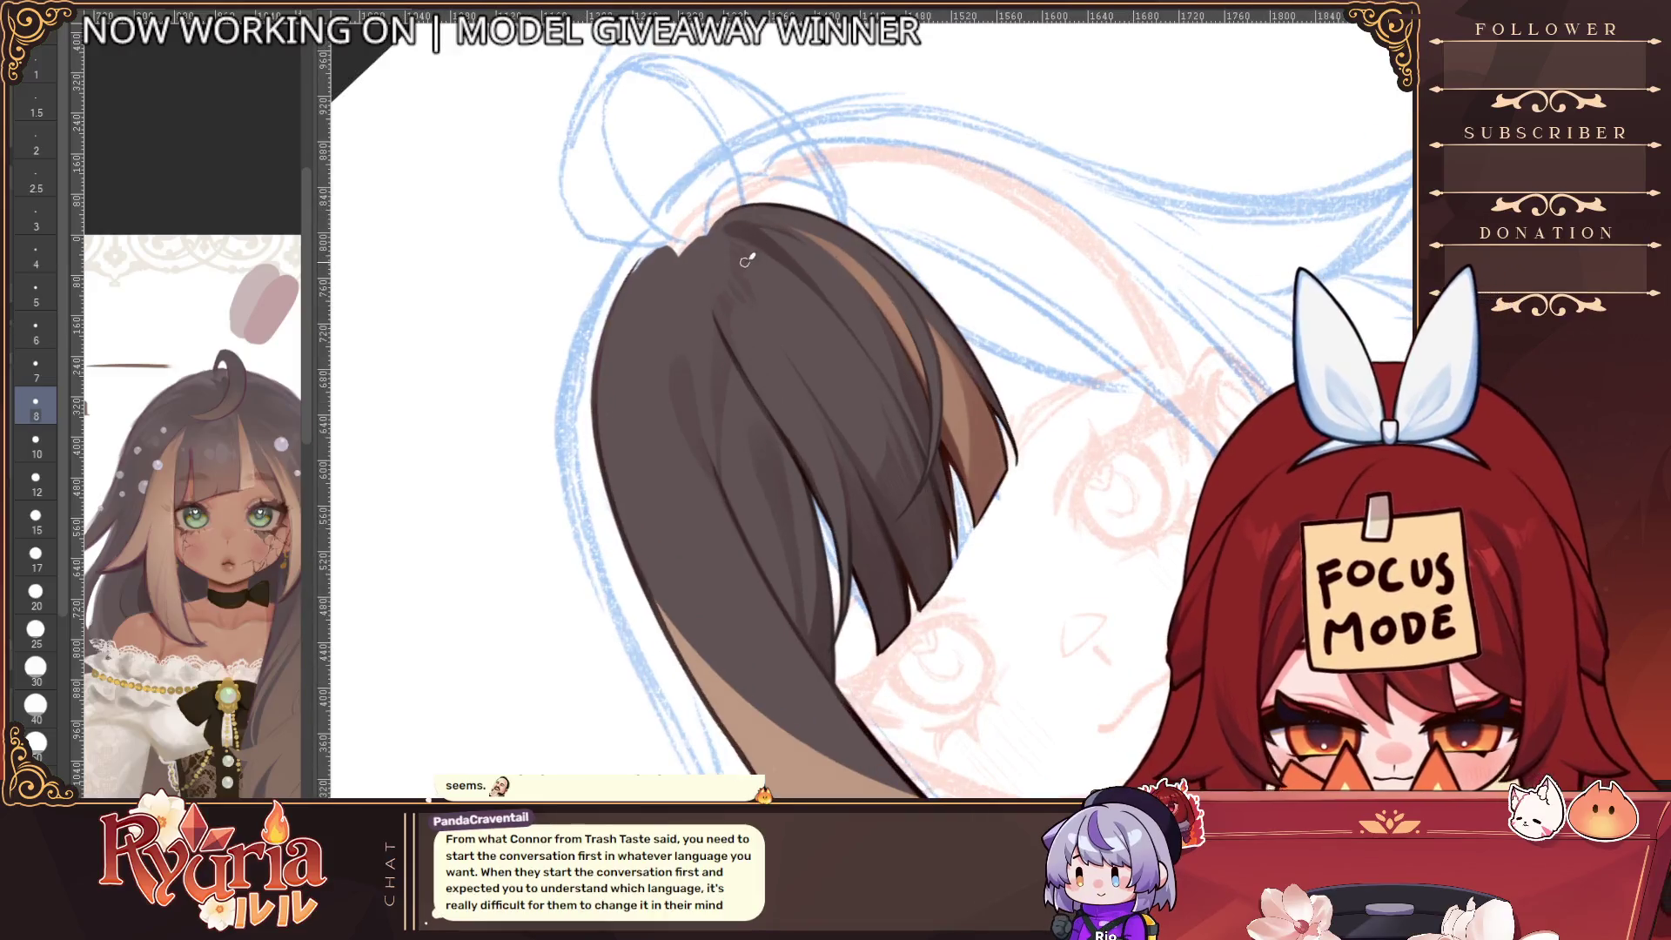
{"action": "key", "text": "bracketleft"}
{"action": "key", "text": "bracketleft"}
{"action": "key", "text": "bracketleft"}
{"action": "key", "text": "bracketright"}
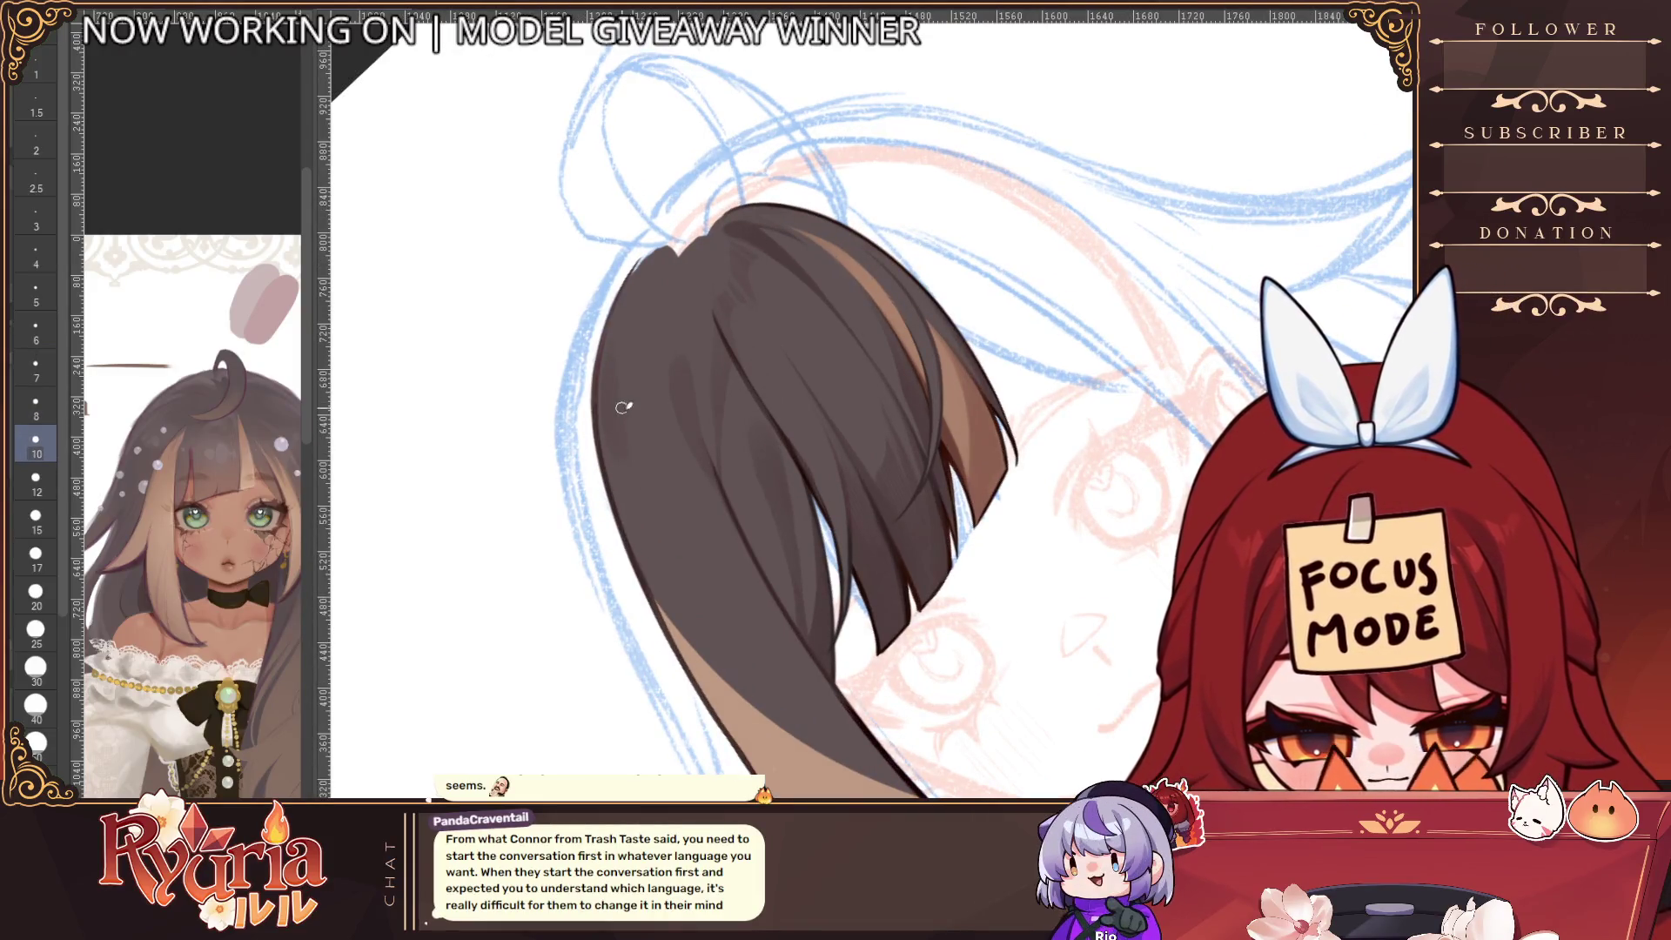
{"action": "key", "text": "bracketright"}
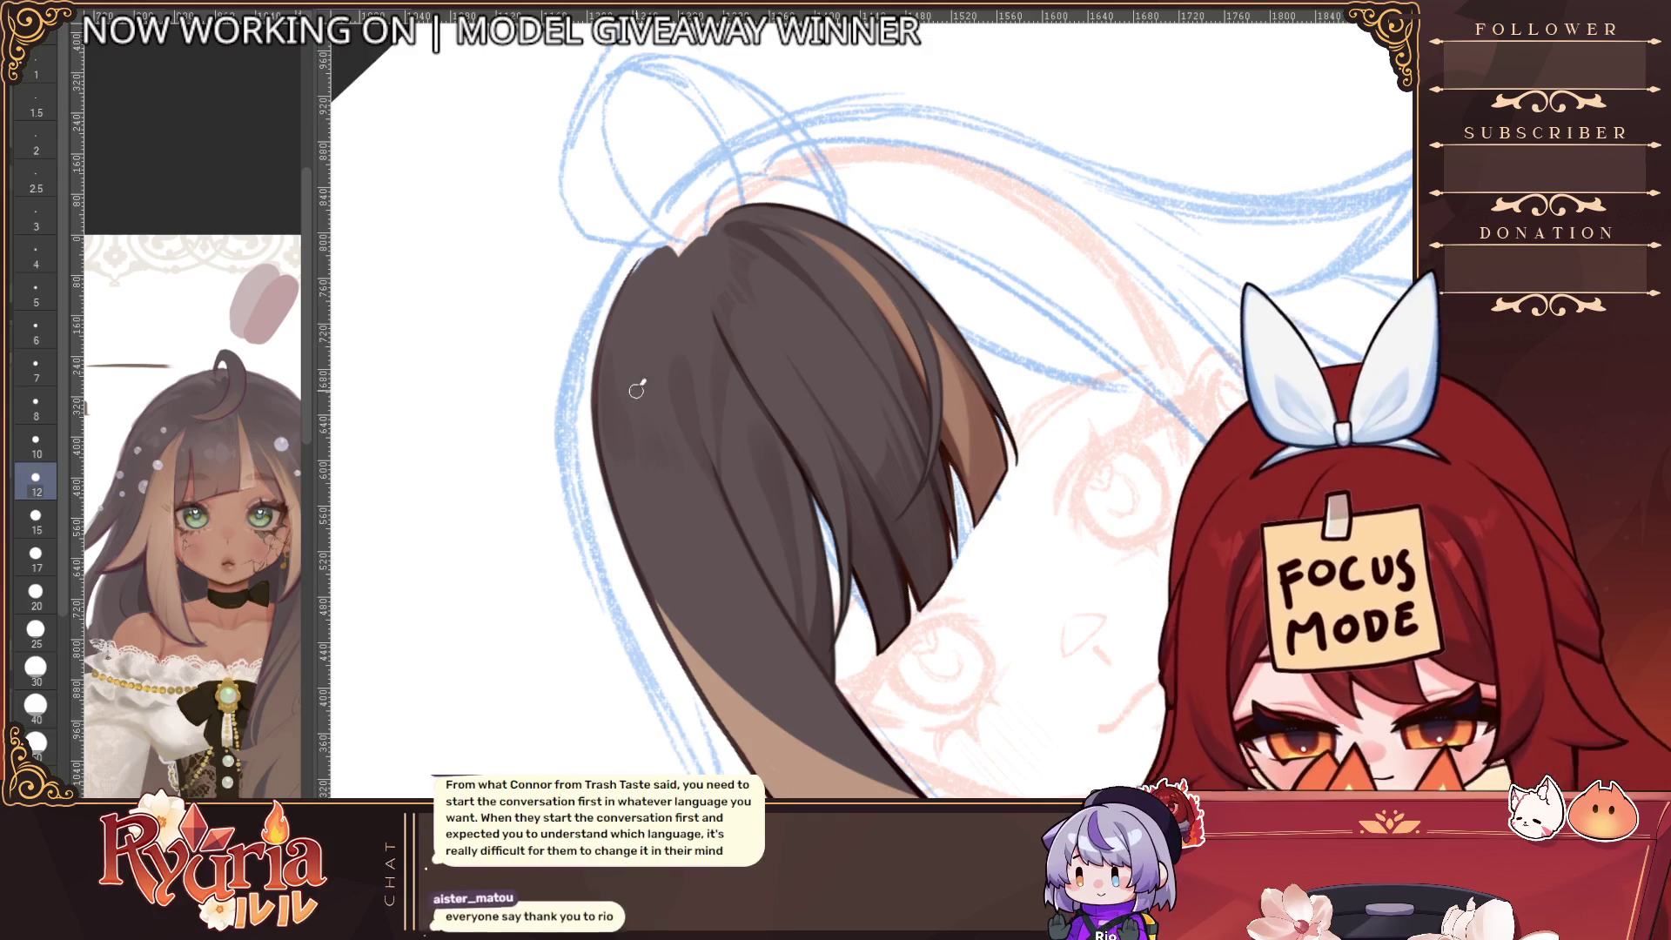
{"action": "key", "text": "bracketleft"}
{"action": "key", "text": "bracketleft"}
{"action": "key", "text": "bracketleft"}
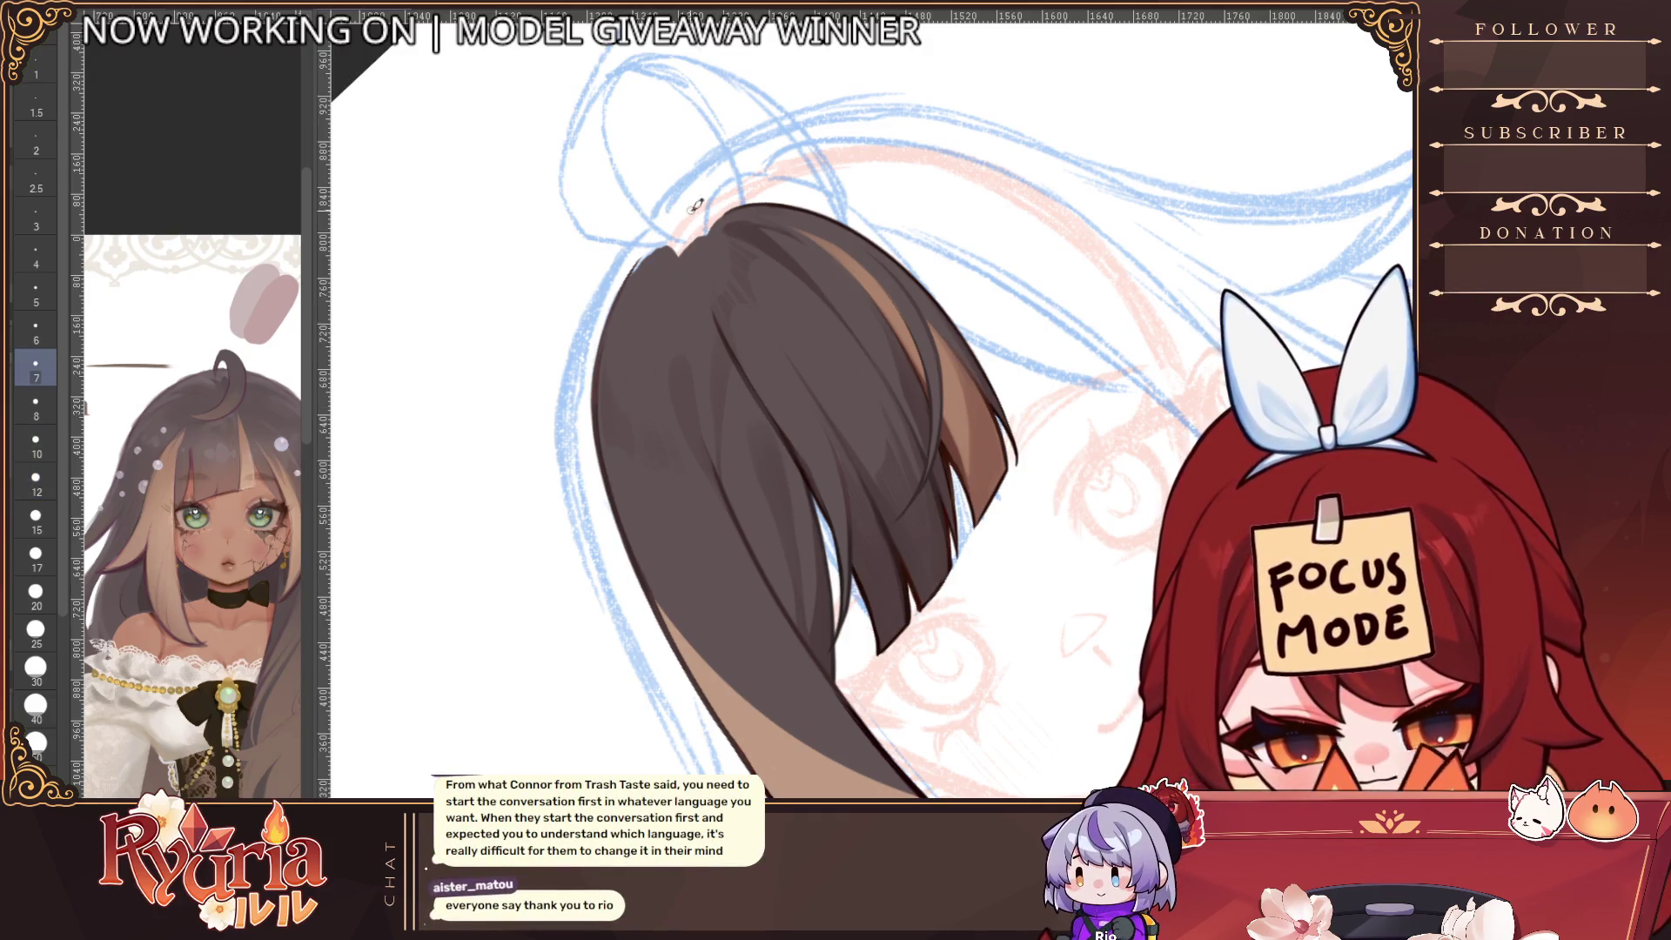
{"action": "key", "text": "bracketleft"}
{"action": "key", "text": "bracketleft"}
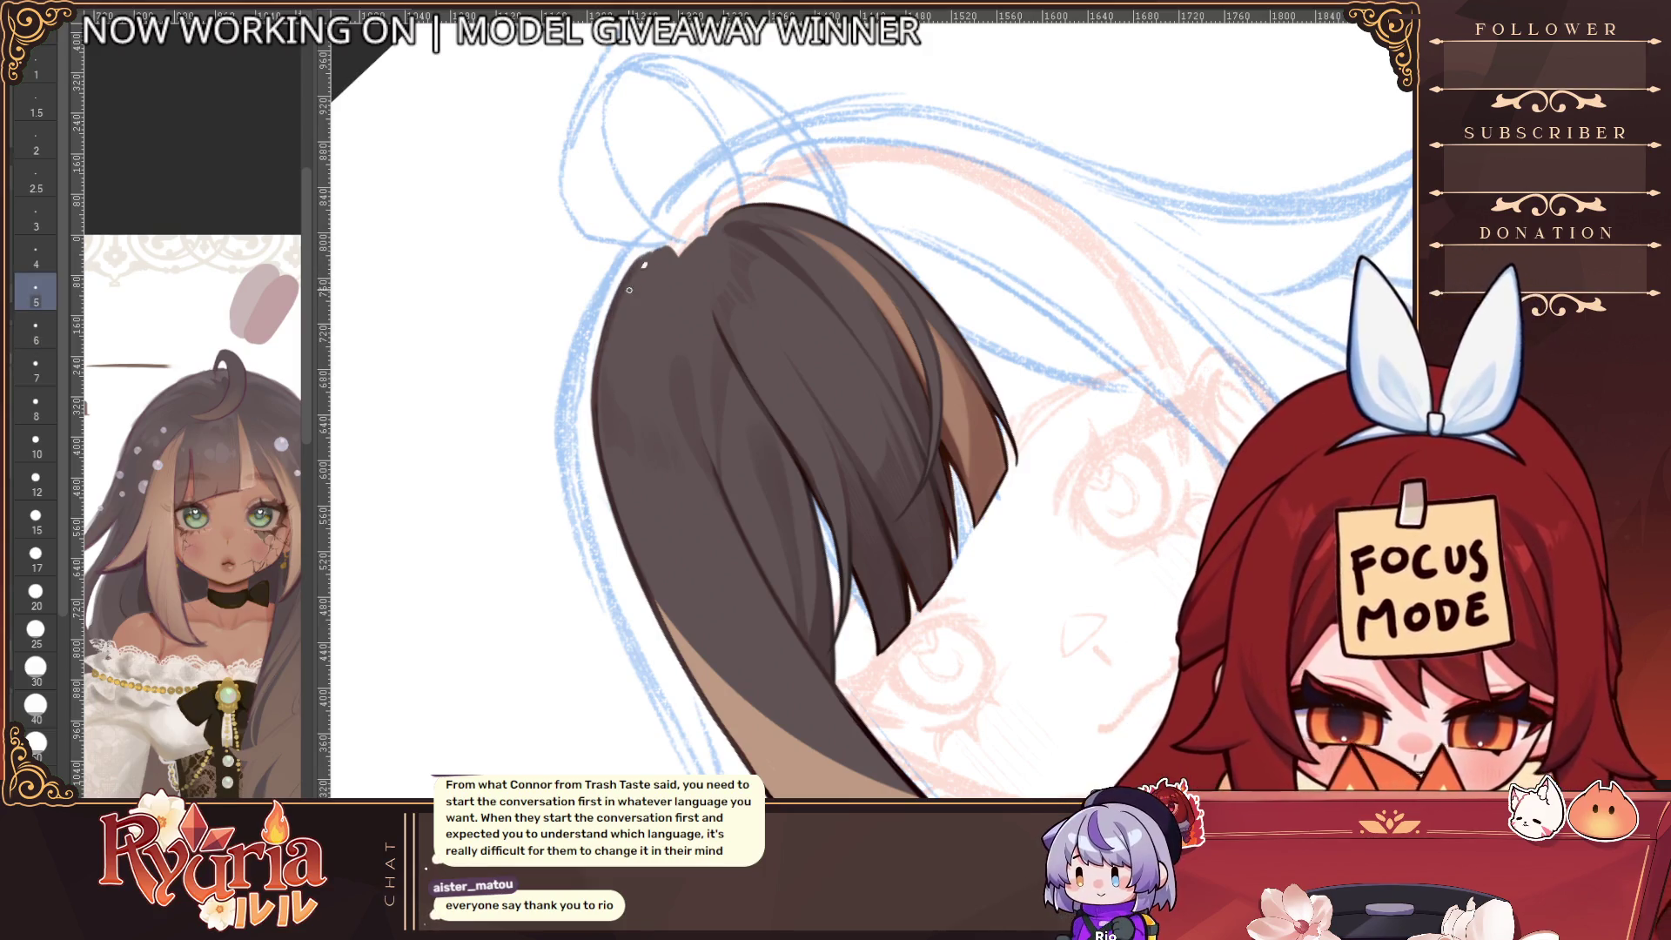
{"action": "key", "text": "bracketleft"}
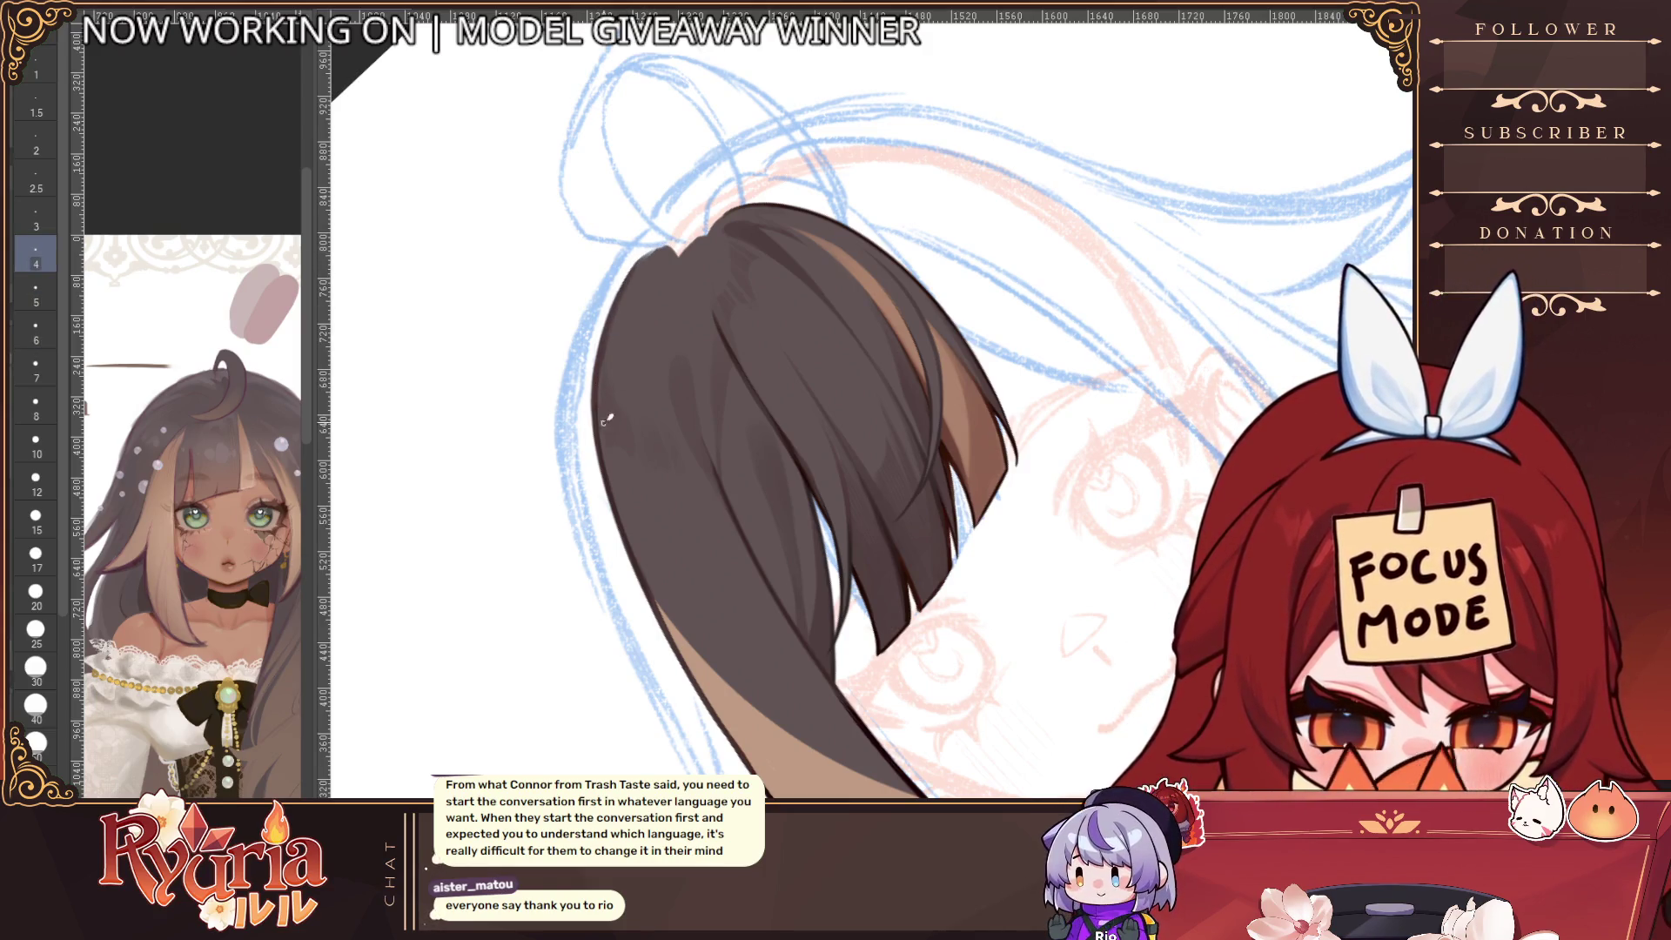
{"action": "key", "text": "minus"}
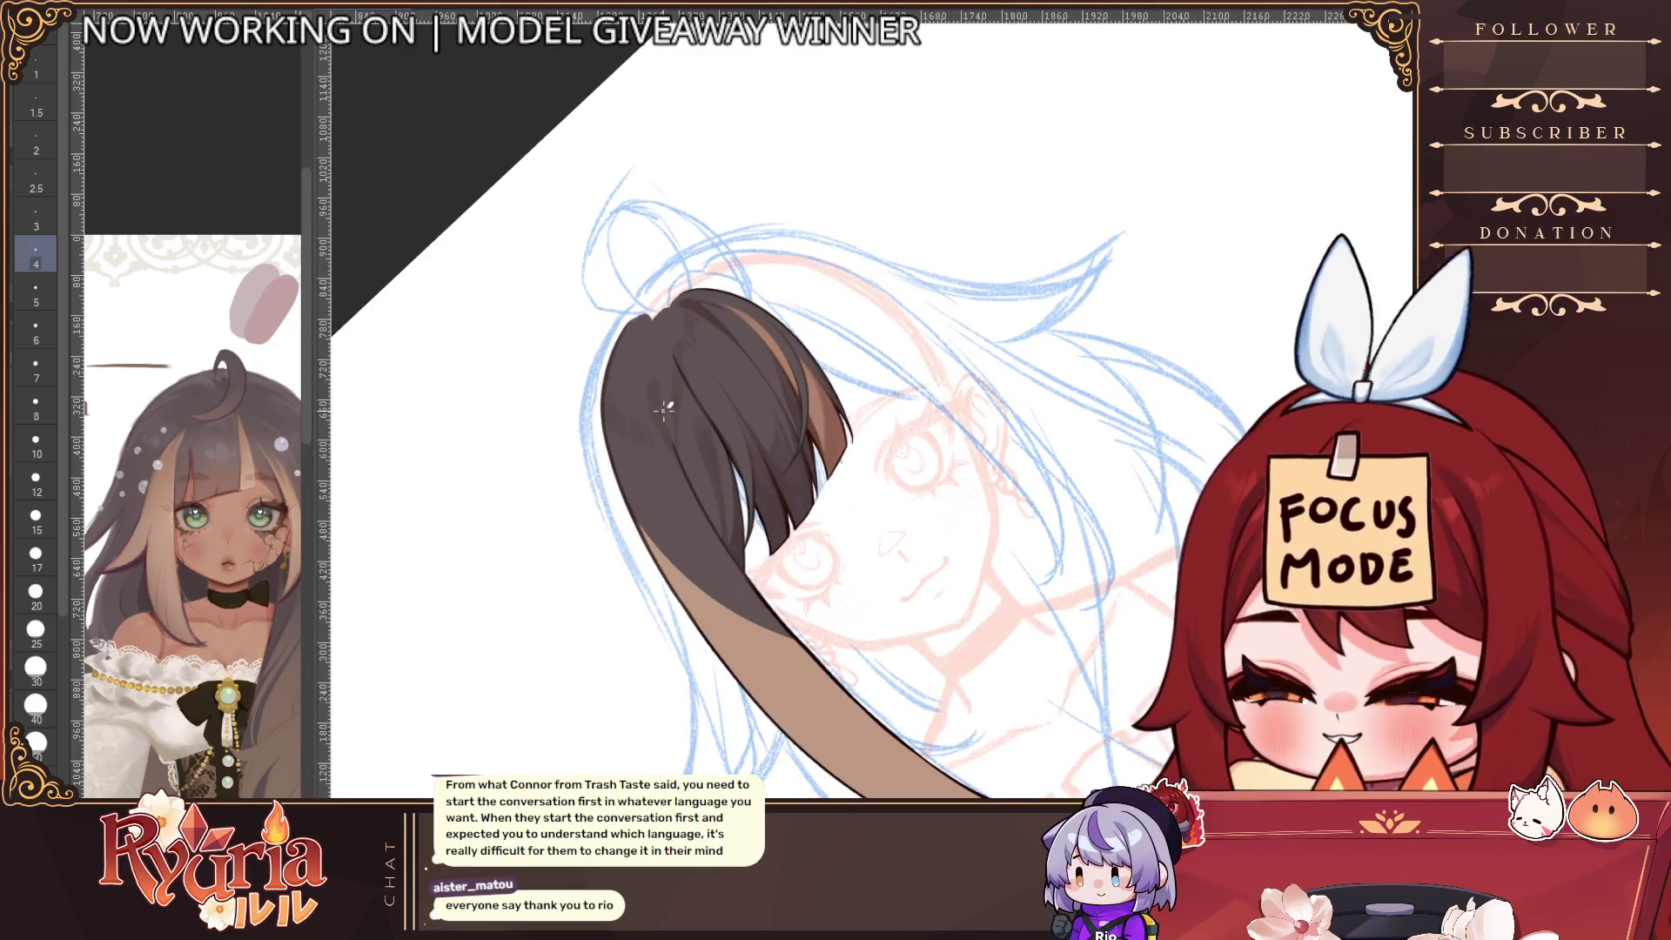
Straighten the tilted view, raise the brush from 8 to 12, and paint a lighter brown seam highlight
{"action": "scroll", "coordinate": [657, 443], "scroll_direction": "up", "scroll_amount": 2}
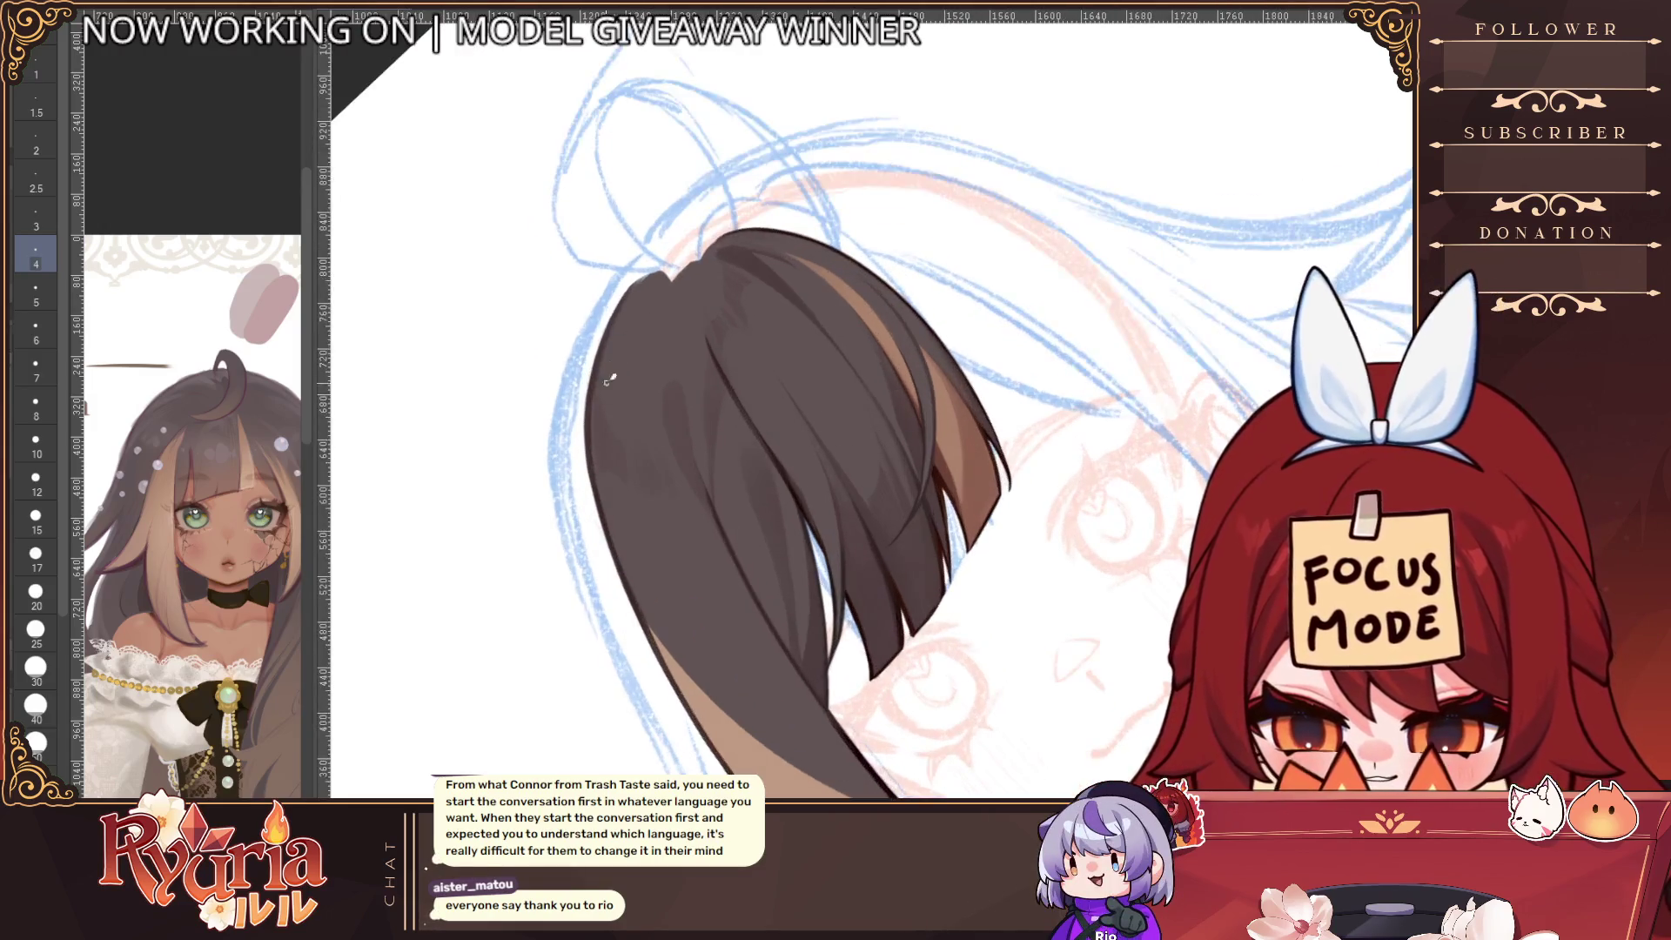
{"action": "scroll", "coordinate": [677, 285], "scroll_direction": "down", "scroll_amount": 3}
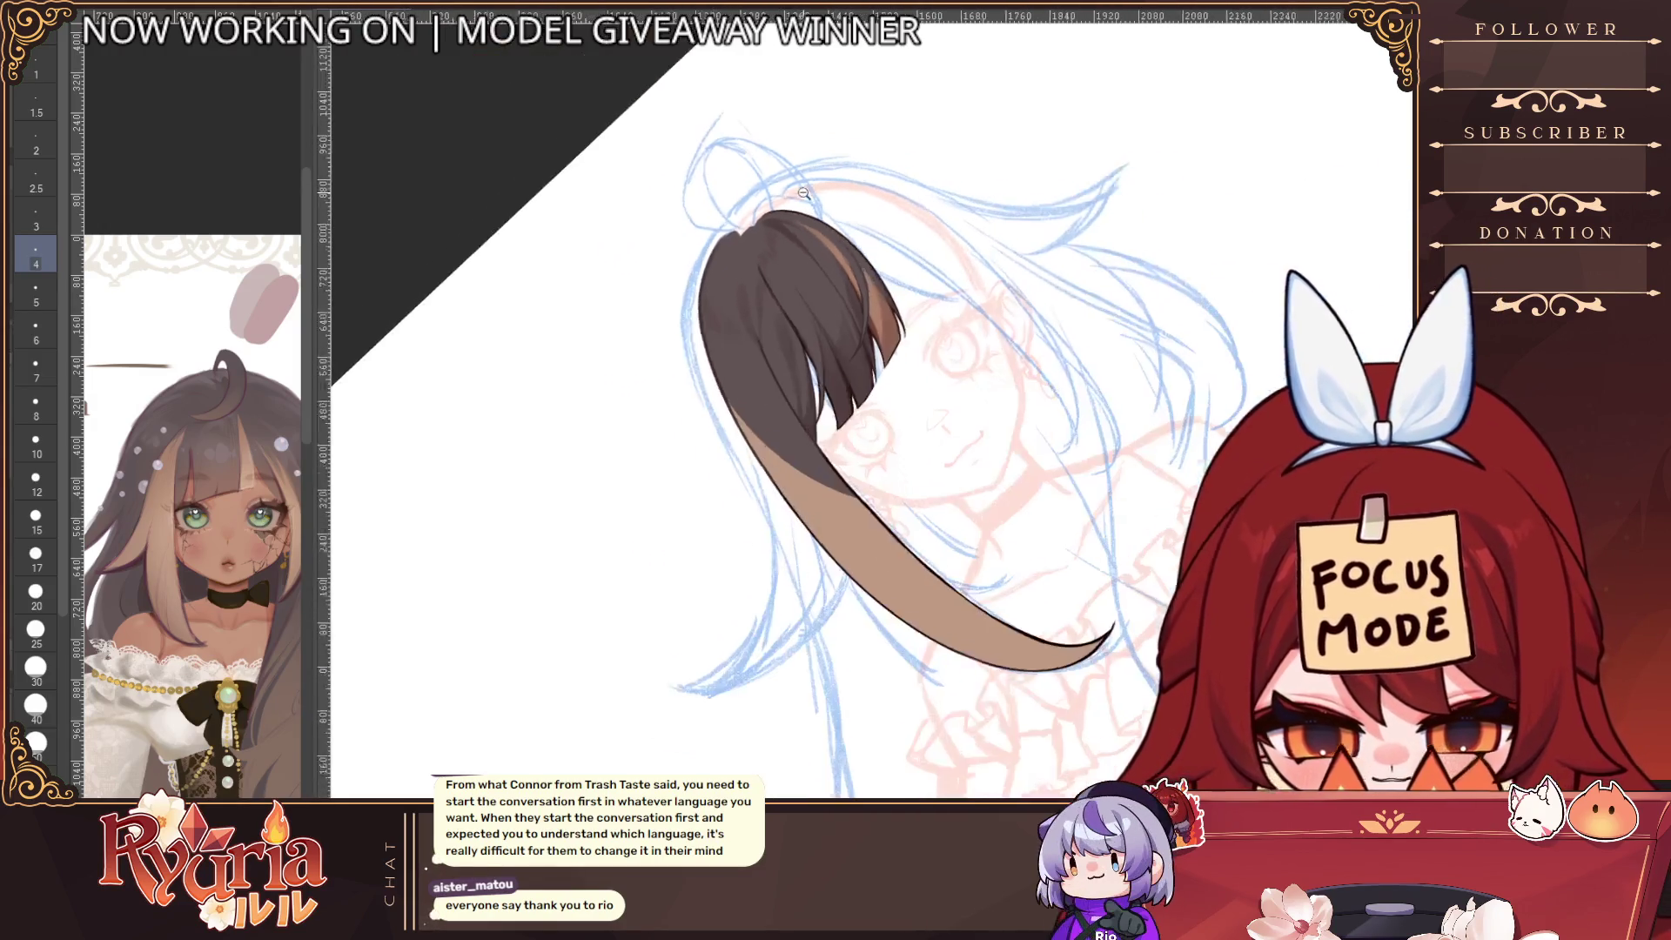
{"action": "scroll", "coordinate": [878, 543], "scroll_direction": "up", "scroll_amount": 2}
{"action": "key", "text": "ctrl+@"}
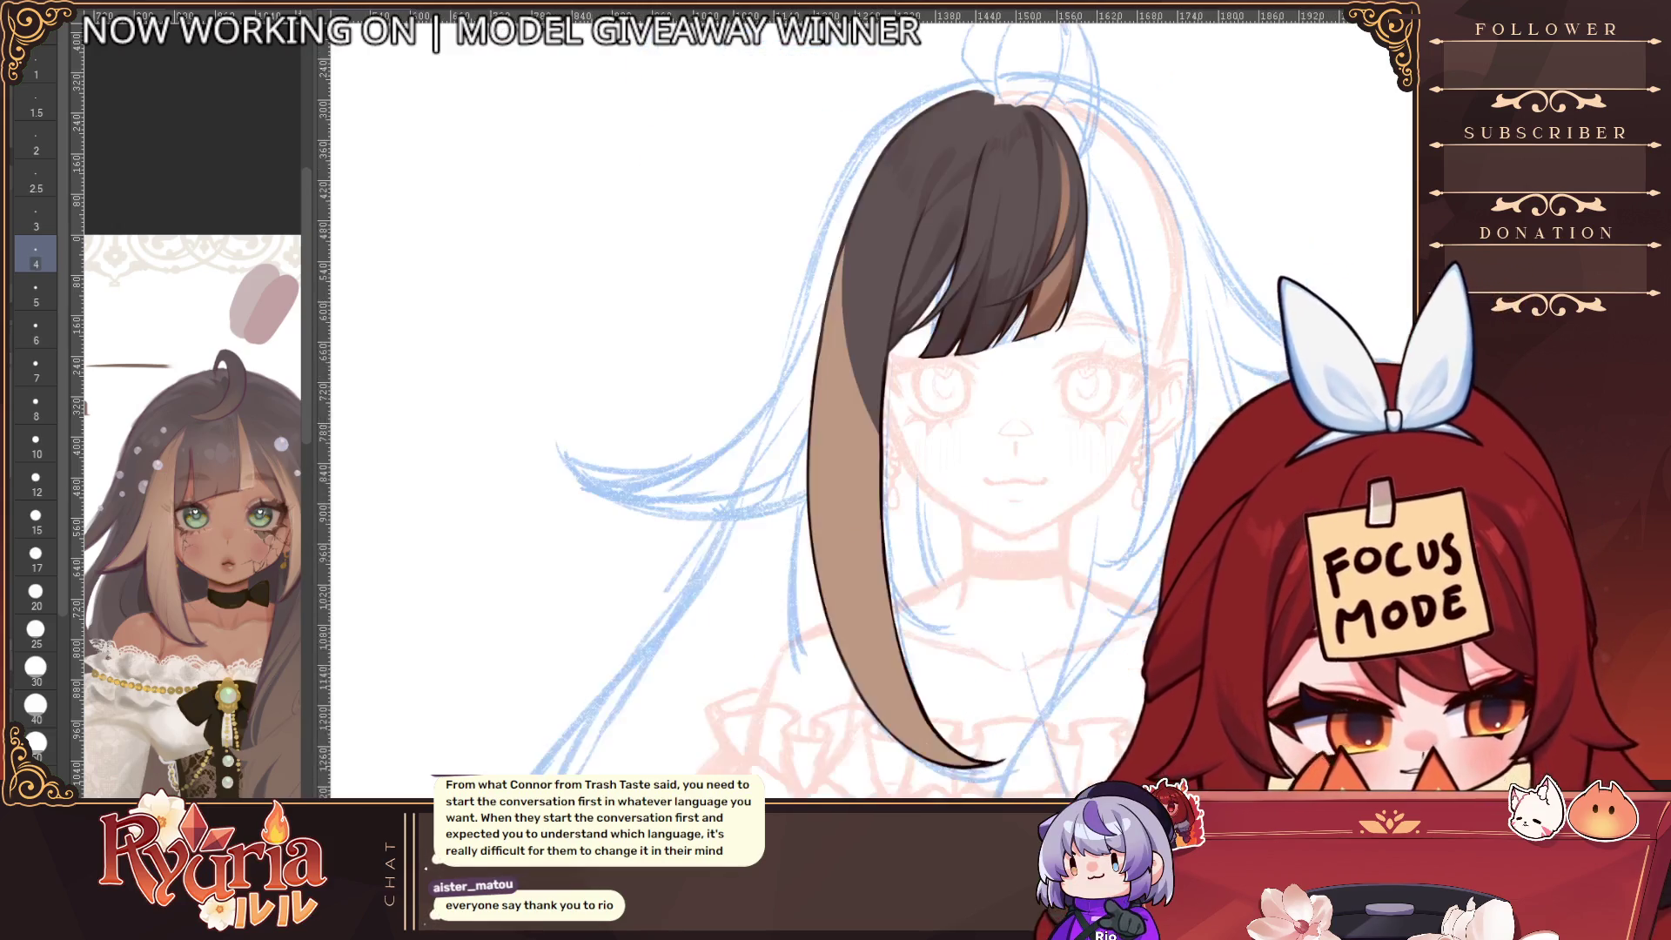
{"action": "key", "text": "bracketright"}
{"action": "key", "text": "bracketright"}
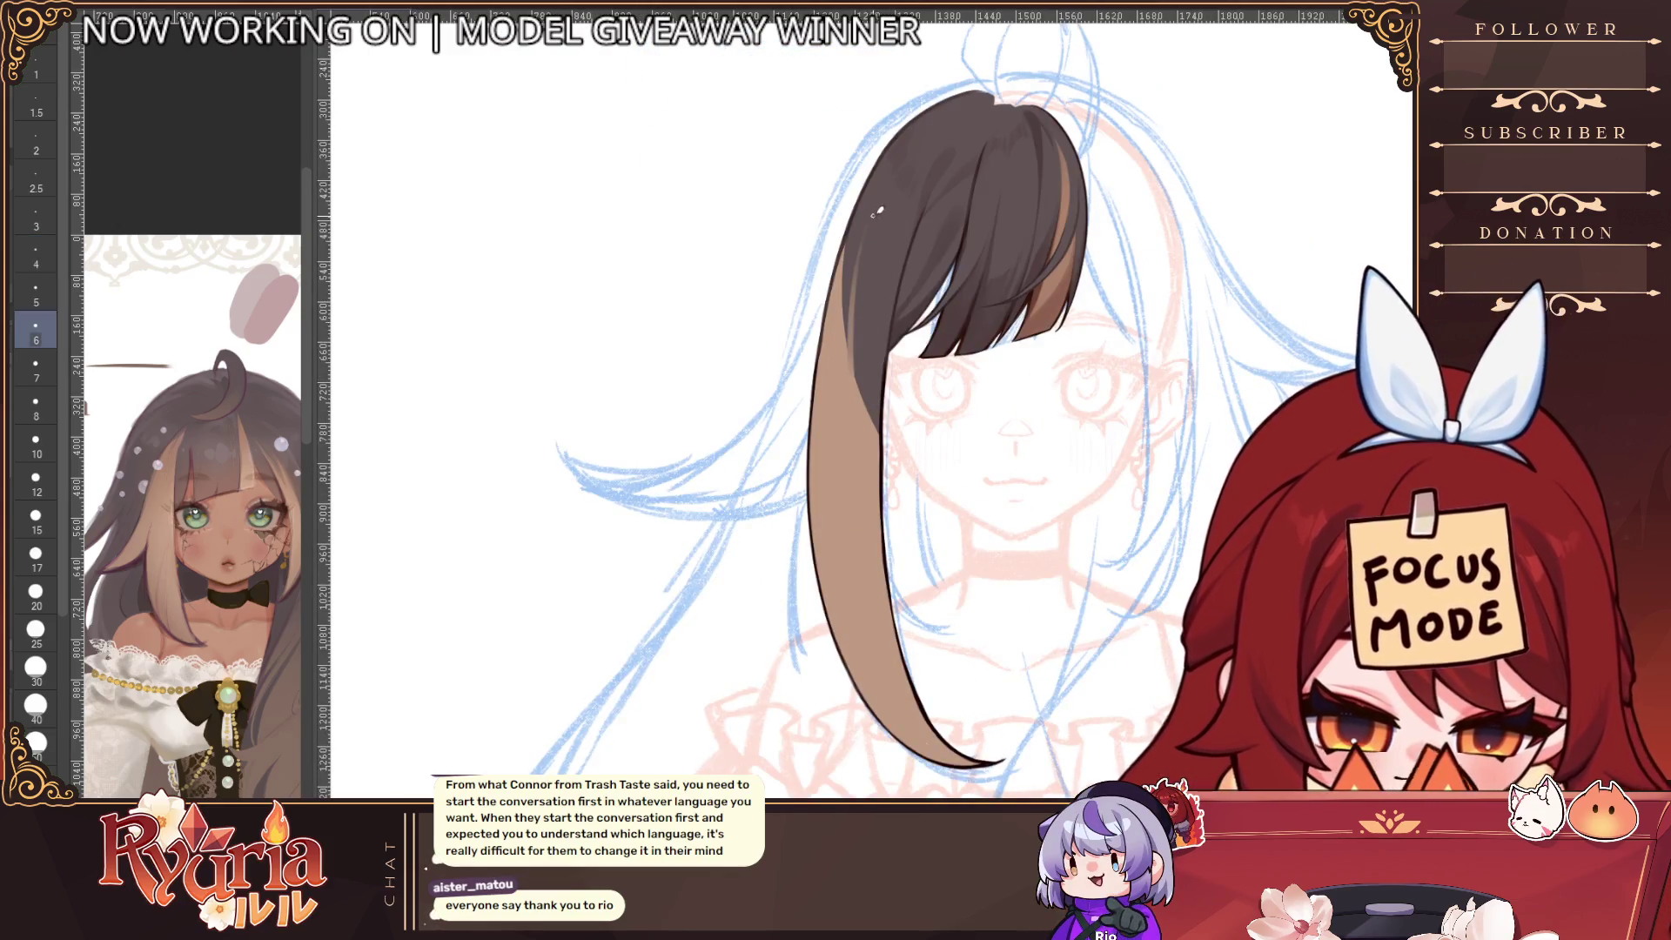
{"action": "key", "text": "bracketright"}
{"action": "key", "text": "bracketright"}
{"action": "left_click_drag", "start_coordinate": [860, 279], "coordinate": [868, 394]}
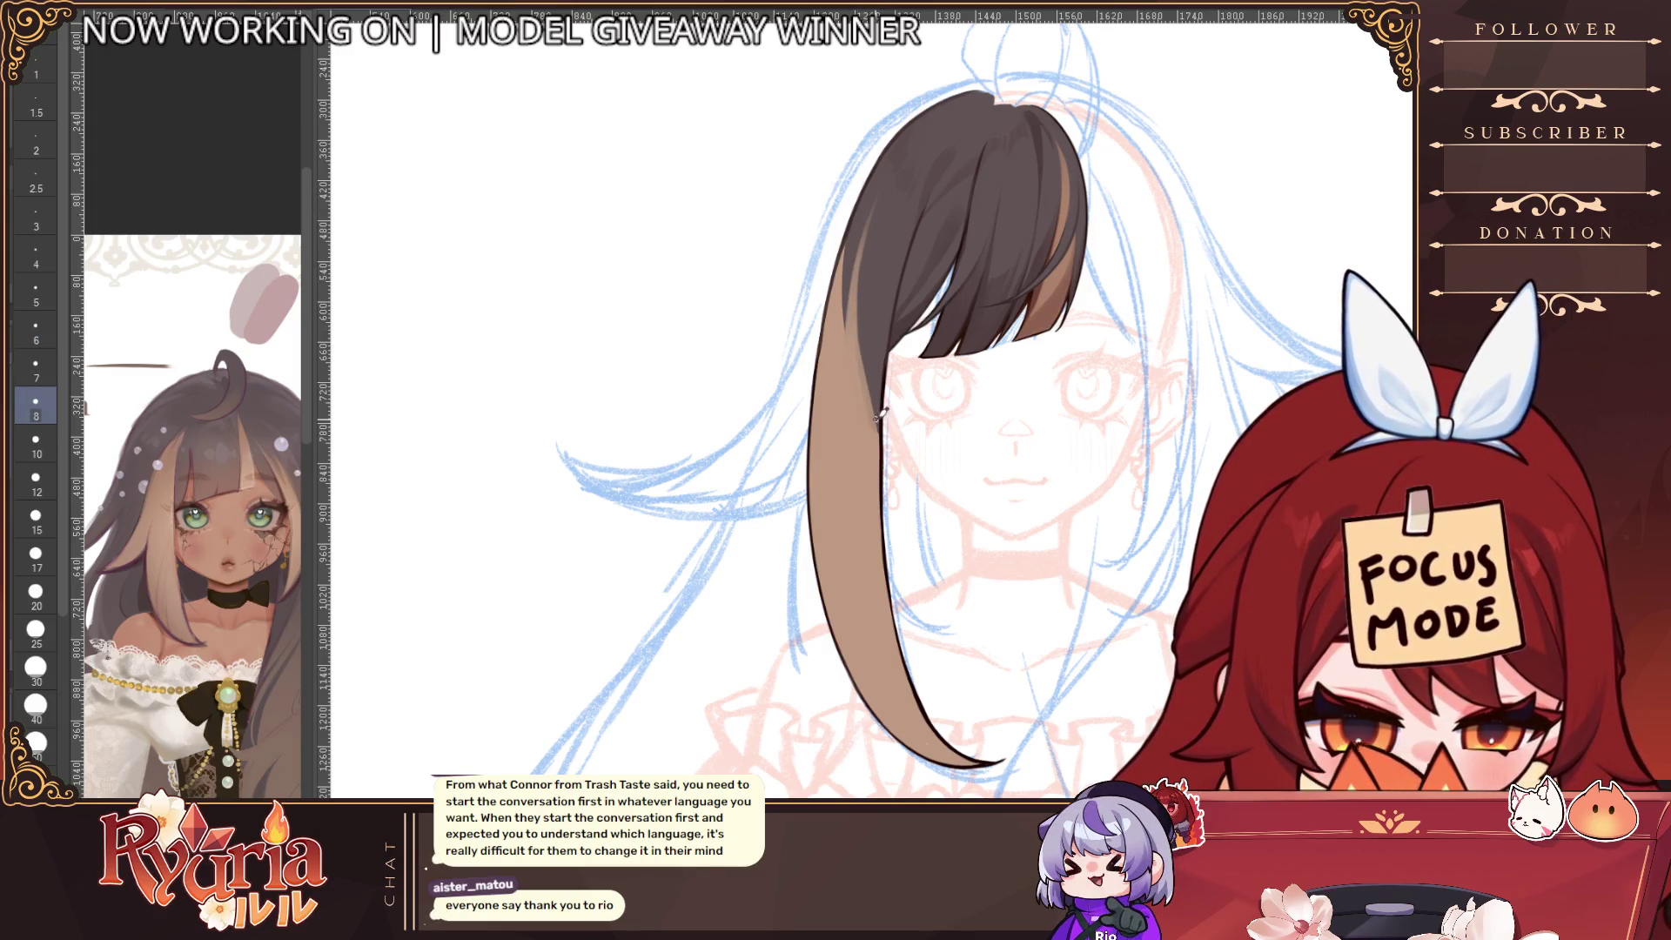
{"action": "scroll", "coordinate": [878, 415], "scroll_direction": "down", "scroll_amount": 2}
{"action": "scroll", "coordinate": [861, 391], "scroll_direction": "up", "scroll_amount": 4}
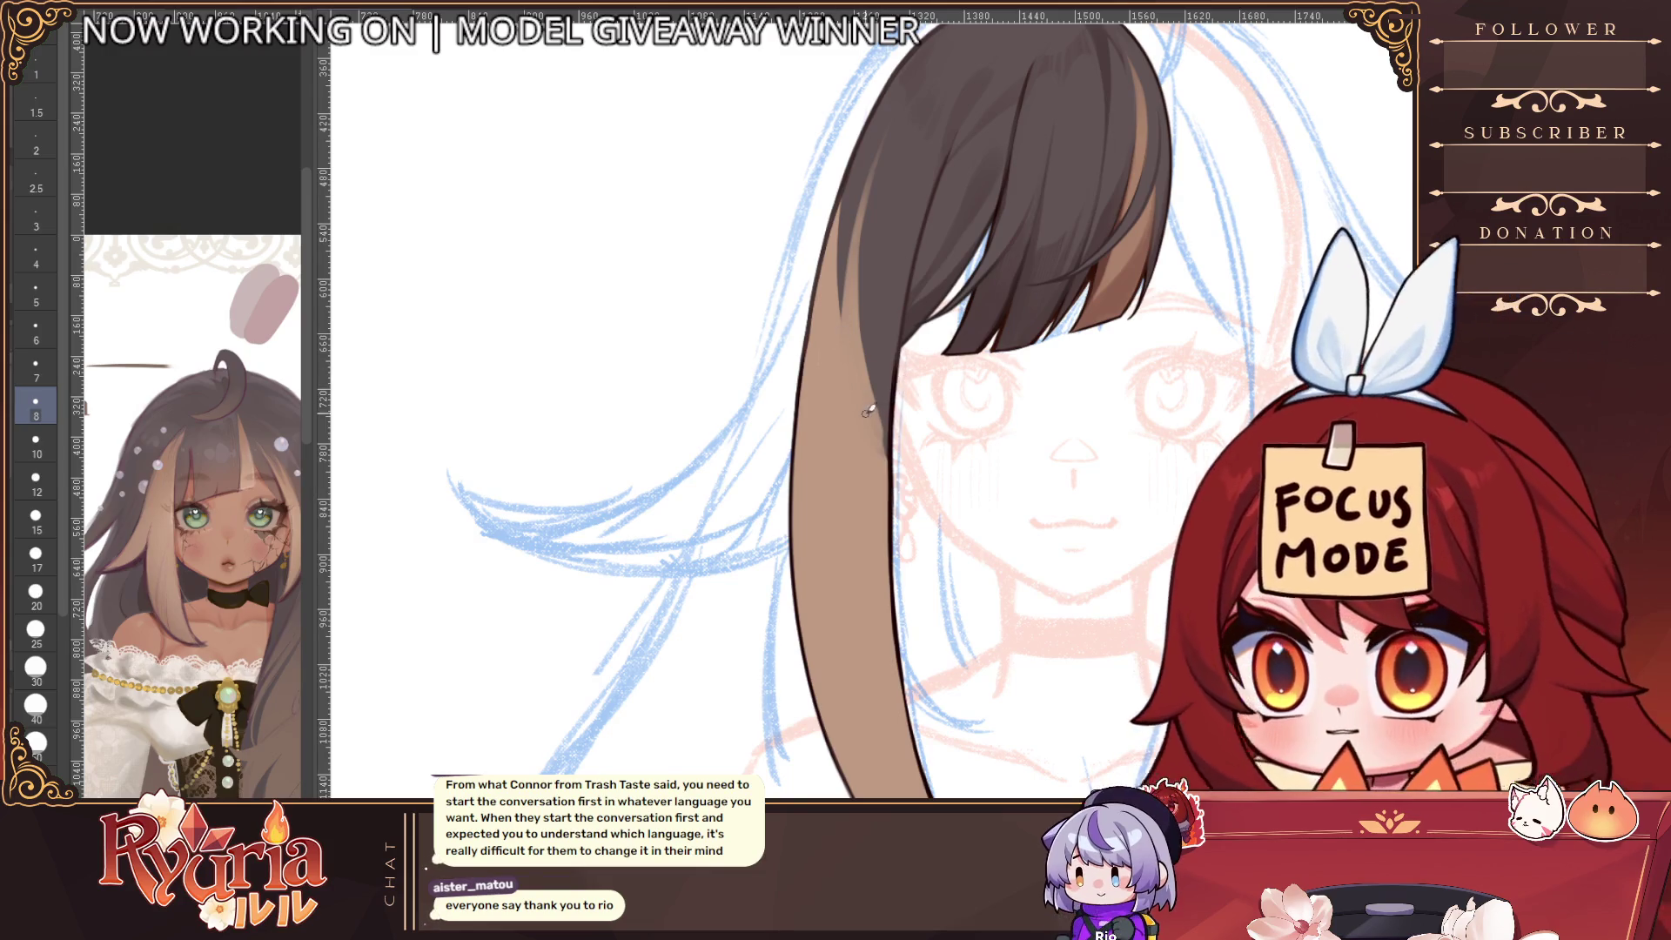
{"action": "key", "text": "bracketright"}
{"action": "key", "text": "bracketright"}
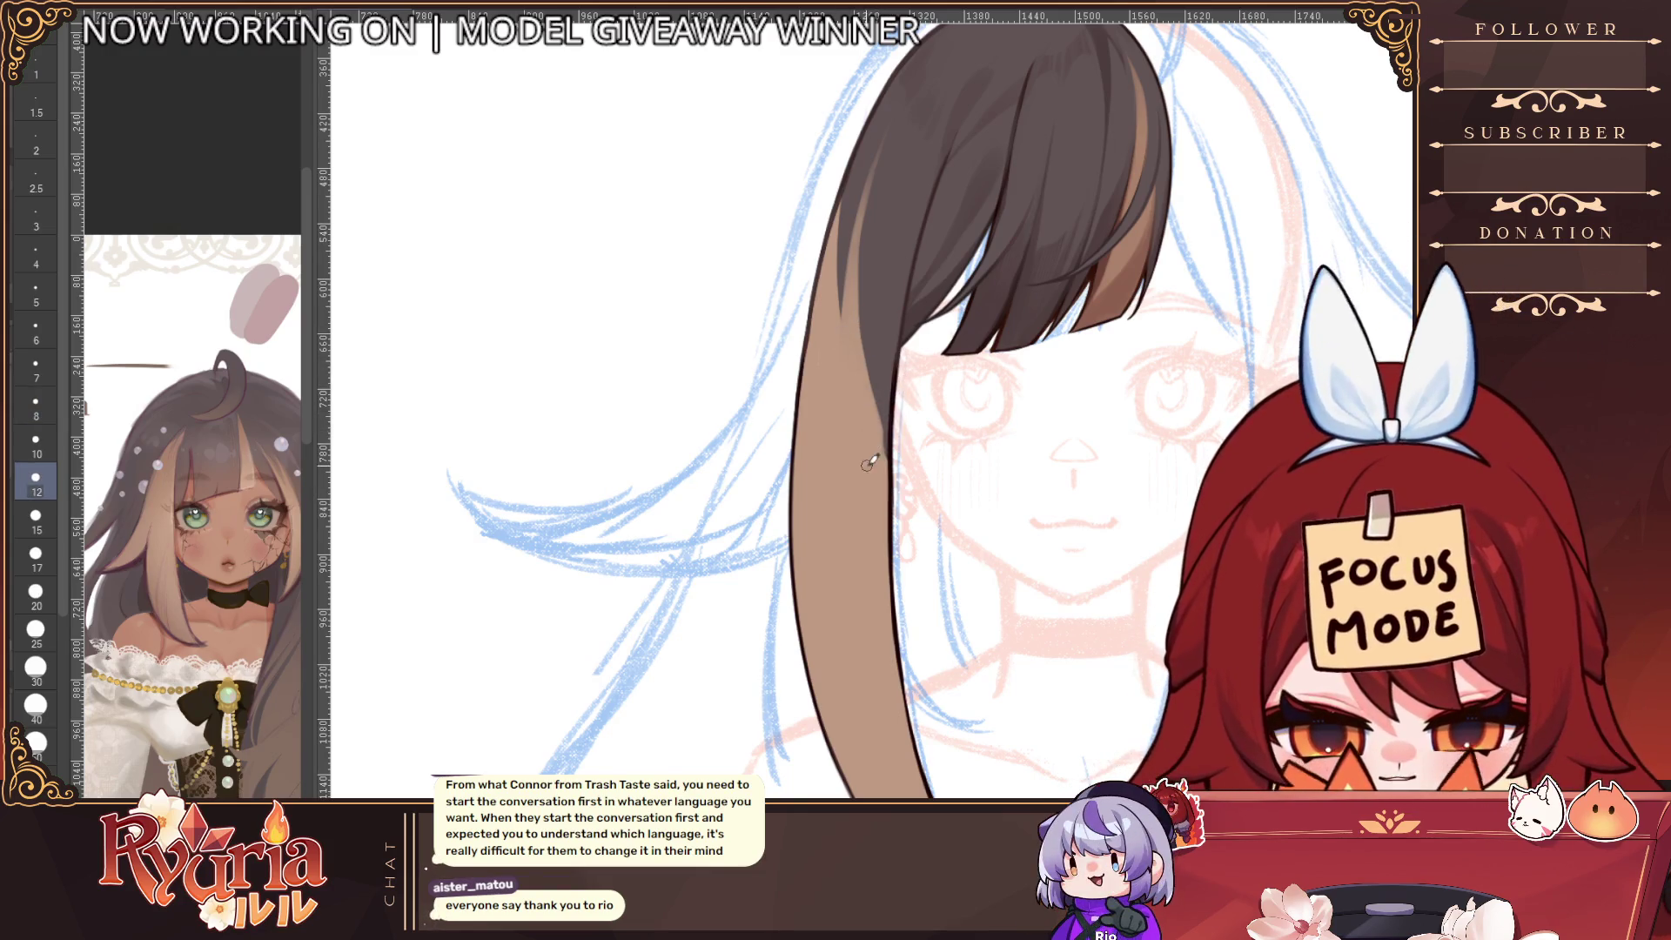
{"action": "scroll", "coordinate": [877, 441], "scroll_direction": "down", "scroll_amount": 3}
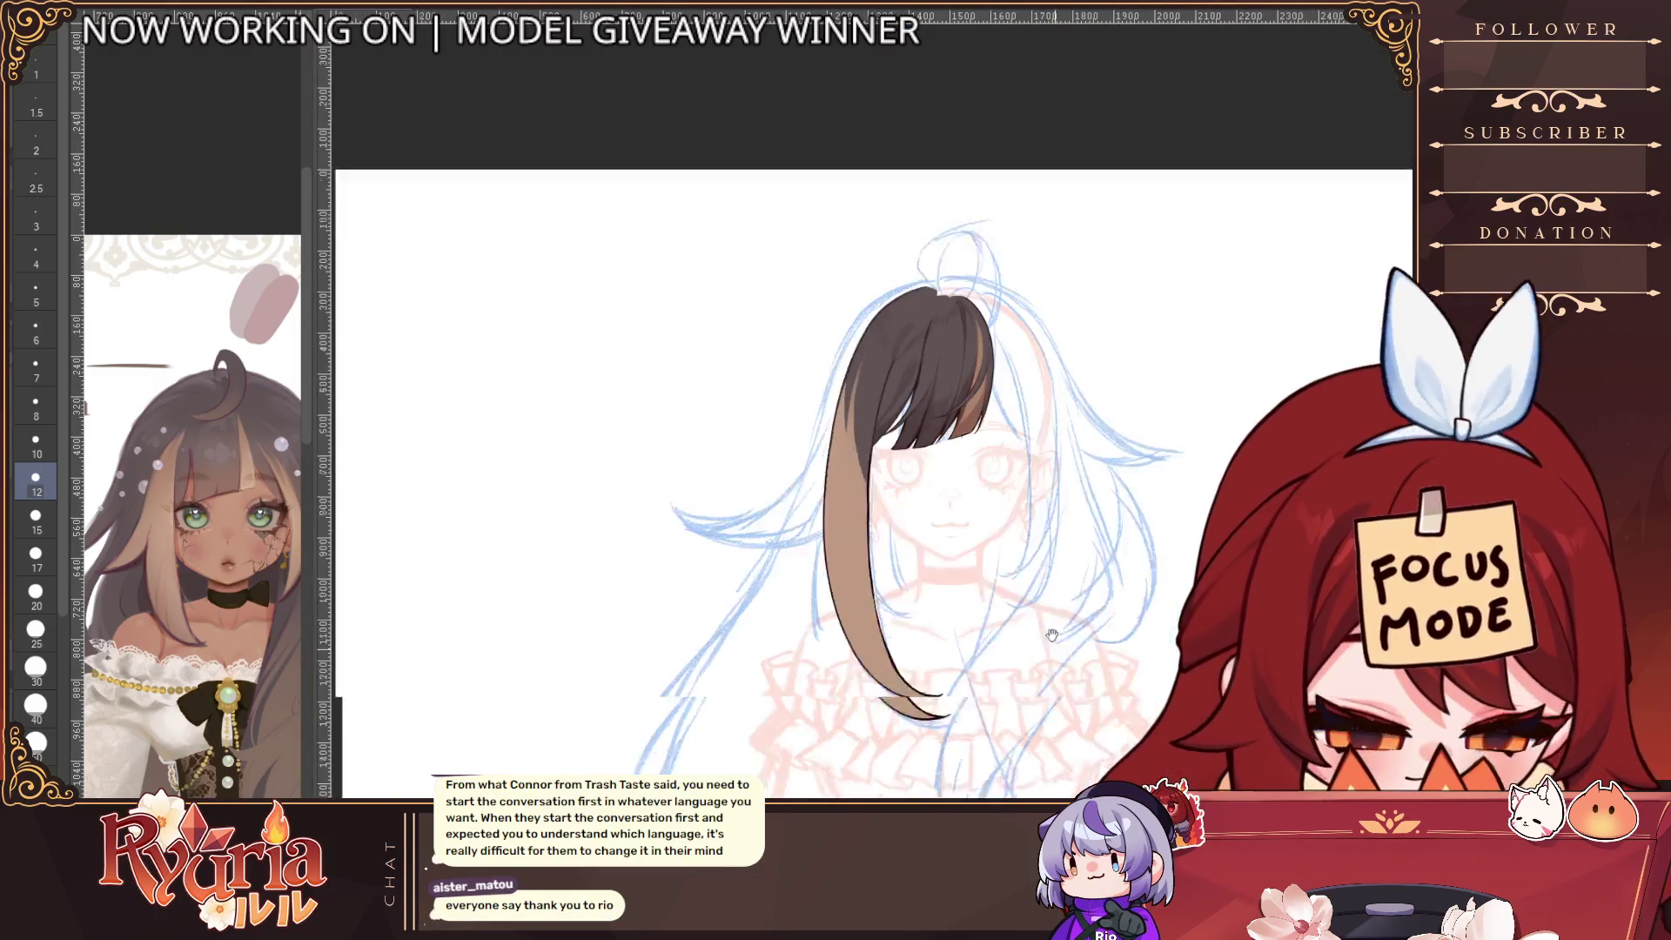
Zoom over the side lock, shrink the brush twice, then flip the canvas horizontally to review it
{"action": "scroll", "coordinate": [909, 570], "scroll_direction": "up", "scroll_amount": 3}
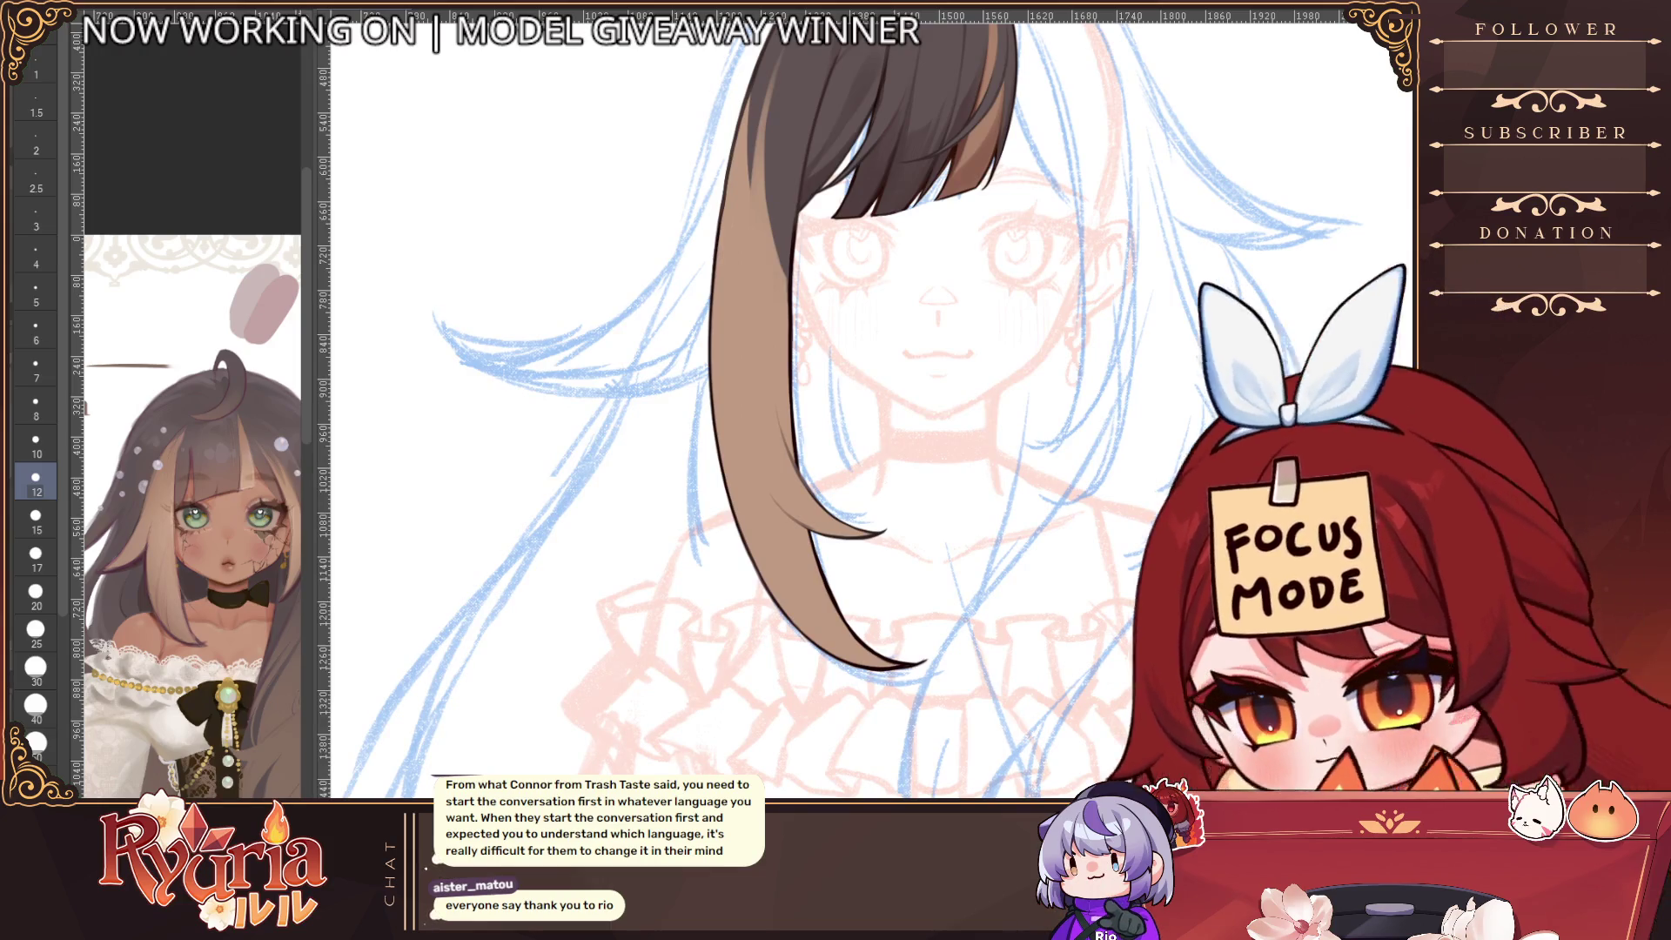
{"action": "scroll", "coordinate": [778, 483], "scroll_direction": "up", "scroll_amount": 1}
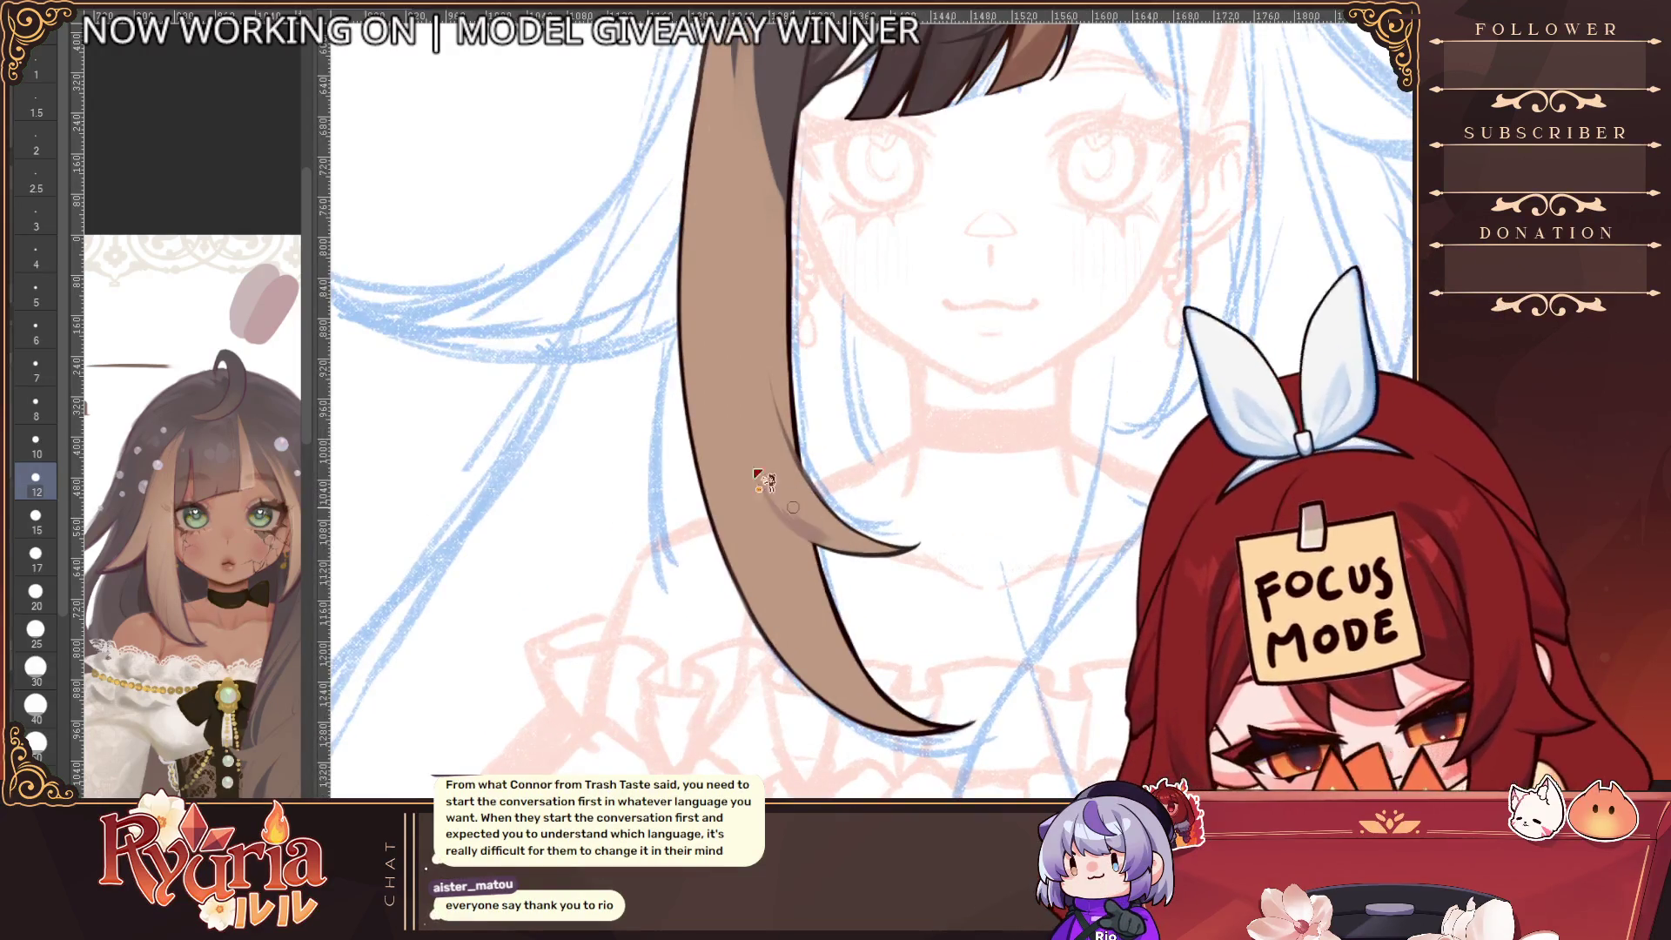
{"action": "scroll", "coordinate": [907, 308], "scroll_direction": "up", "scroll_amount": 1}
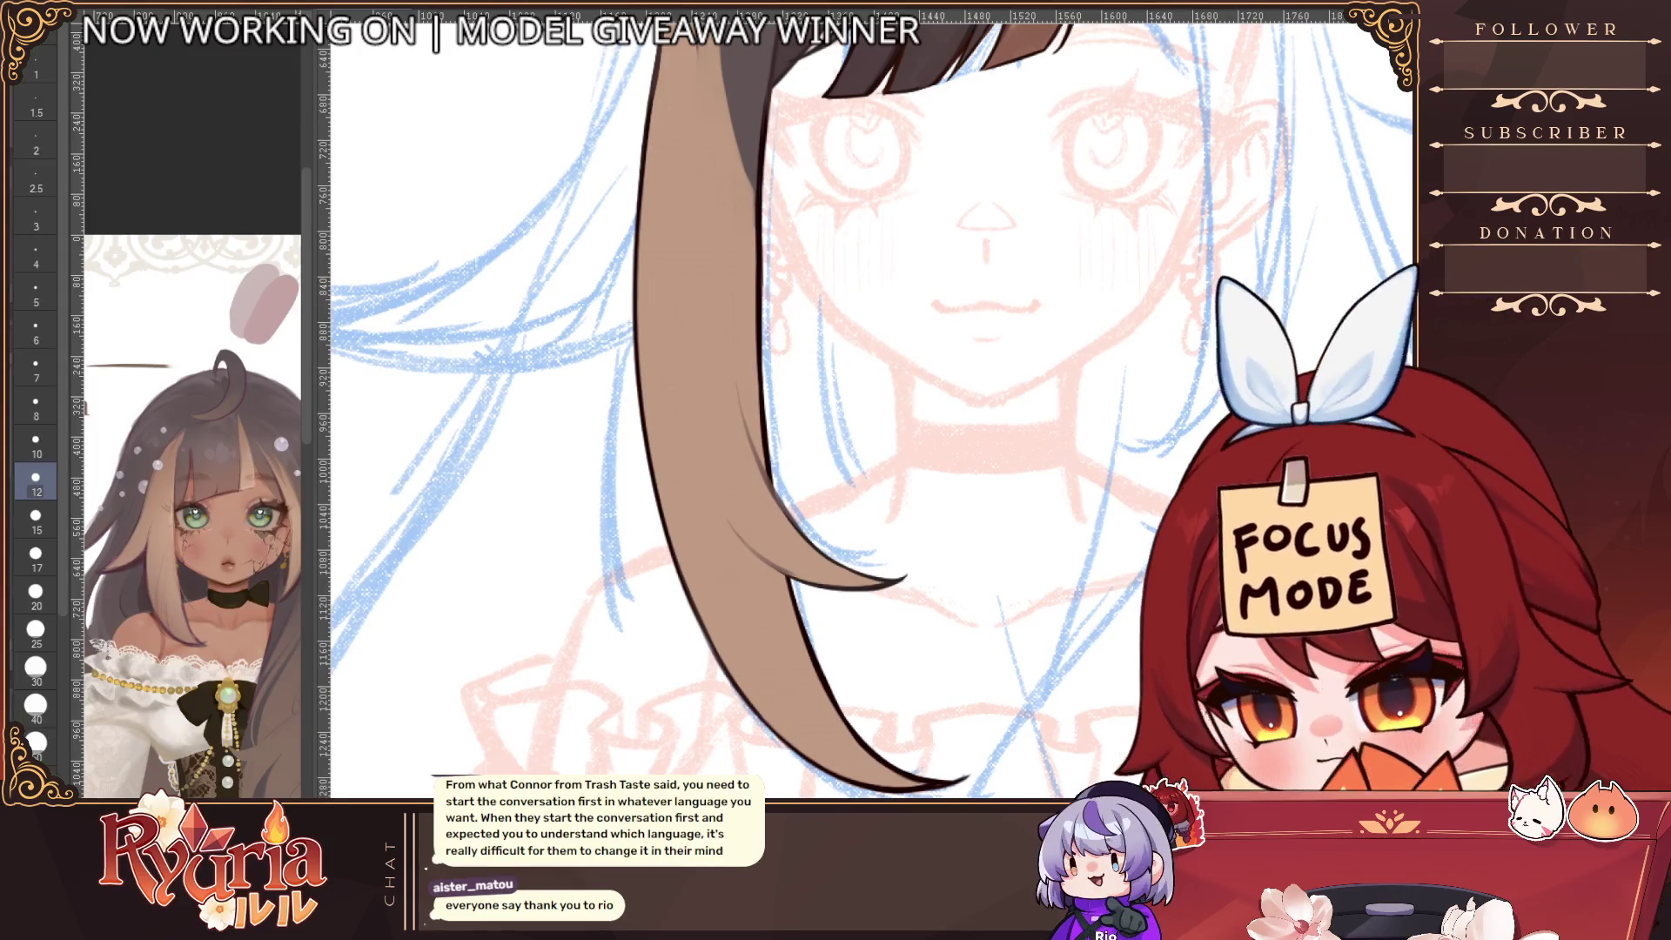
{"action": "key", "text": "bracketleft"}
{"action": "key", "text": "bracketleft"}
{"action": "key", "text": "bracketleft"}
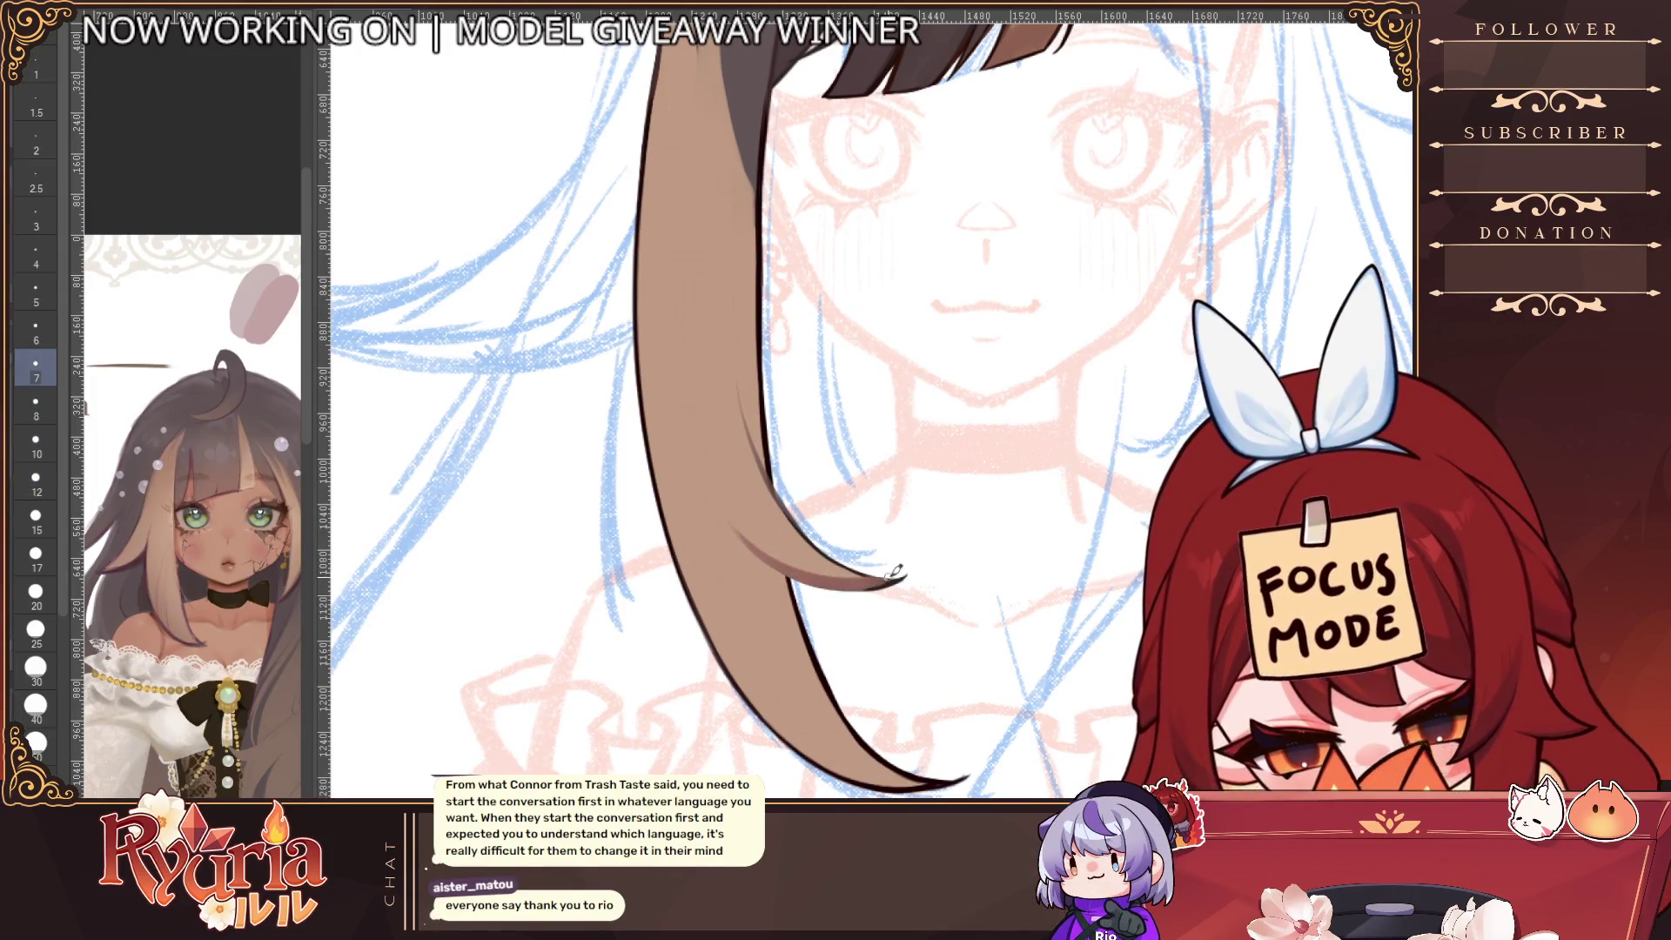
{"action": "scroll", "coordinate": [821, 567], "scroll_direction": "down", "scroll_amount": 2}
{"action": "scroll", "coordinate": [759, 547], "scroll_direction": "up", "scroll_amount": 2}
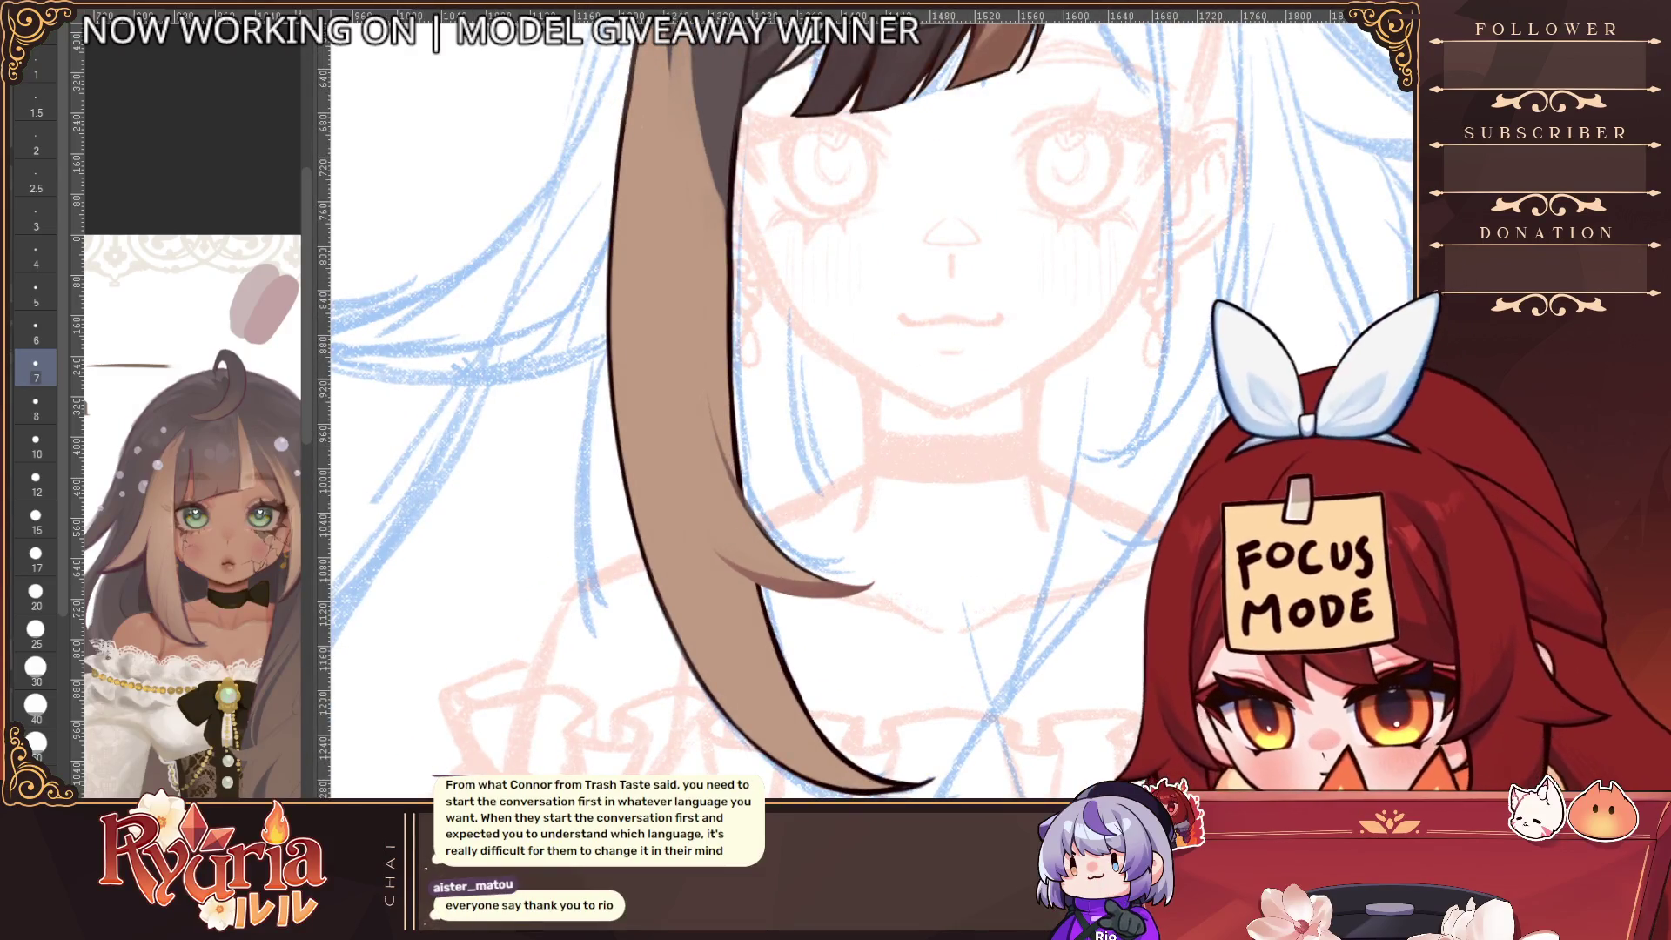
{"action": "key", "text": "bracketleft"}
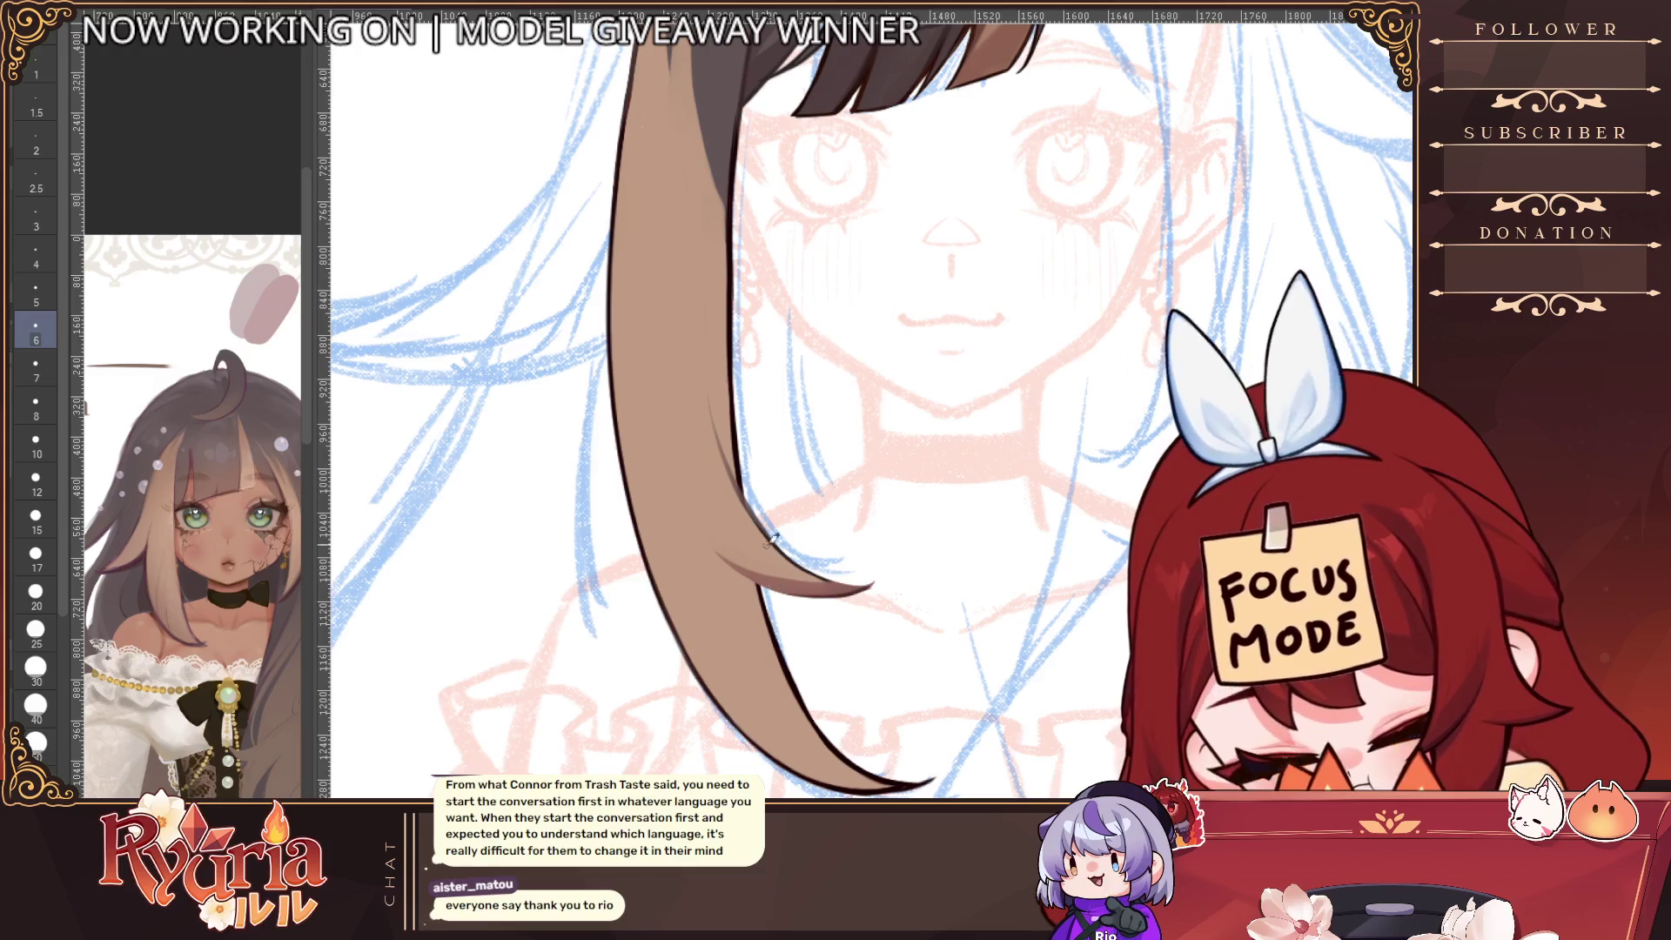
{"action": "scroll", "coordinate": [918, 522], "scroll_direction": "down", "scroll_amount": 2}
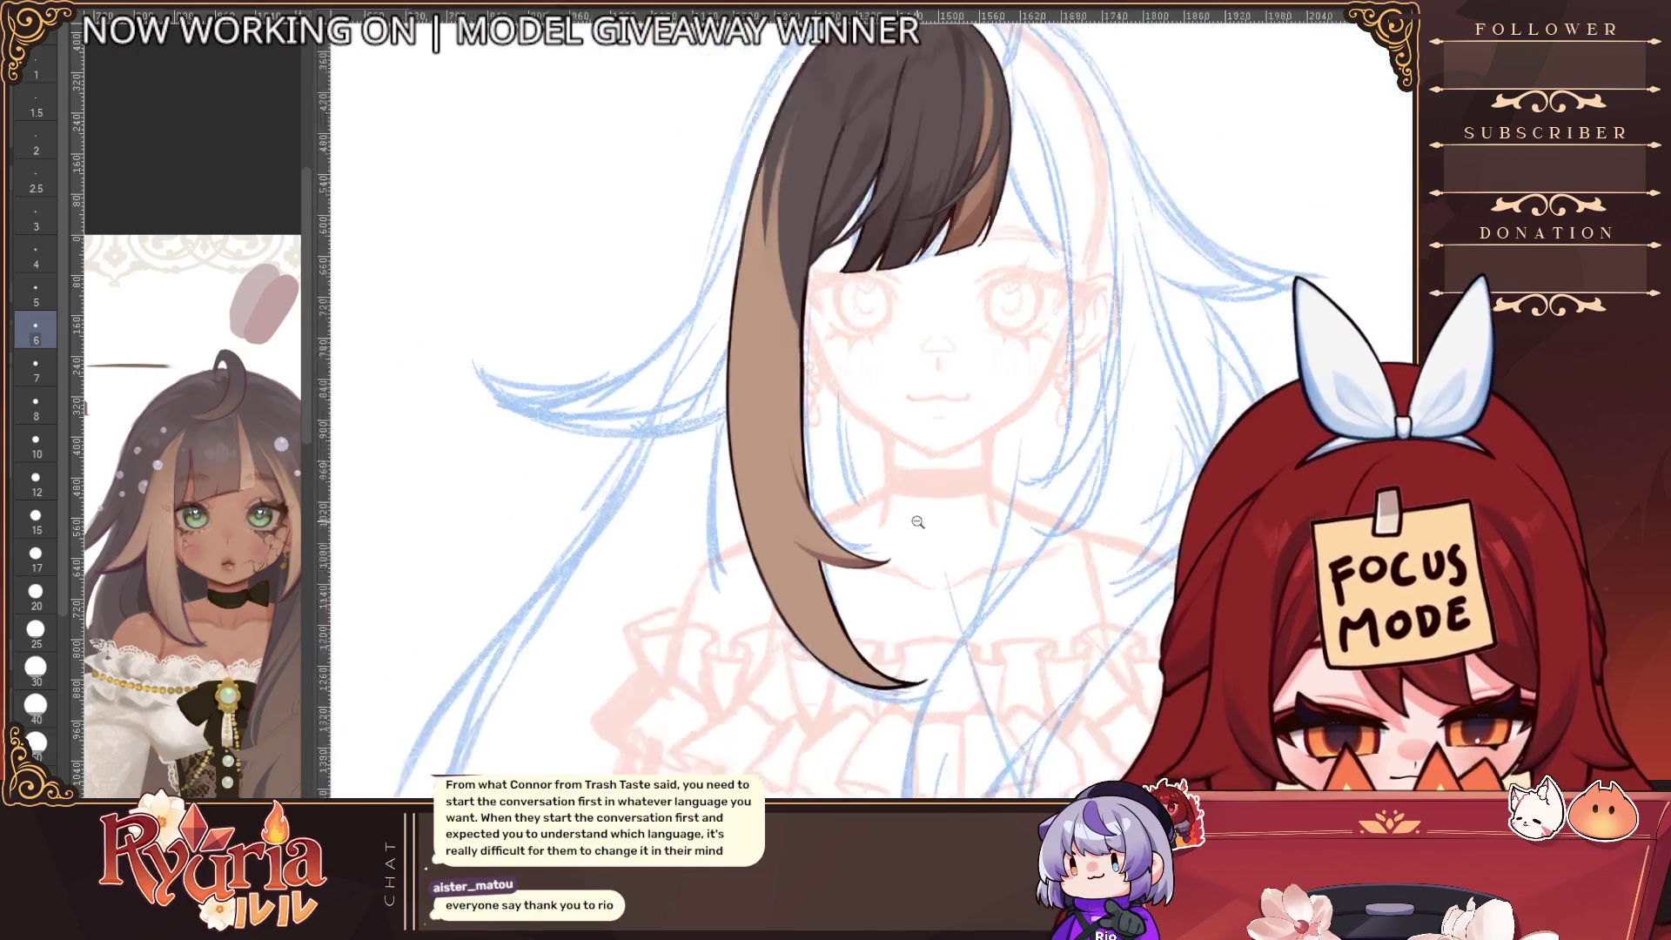
{"action": "scroll", "coordinate": [918, 522], "scroll_direction": "down", "scroll_amount": 1}
{"action": "scroll", "coordinate": [1105, 741], "scroll_direction": "down", "scroll_amount": 1}
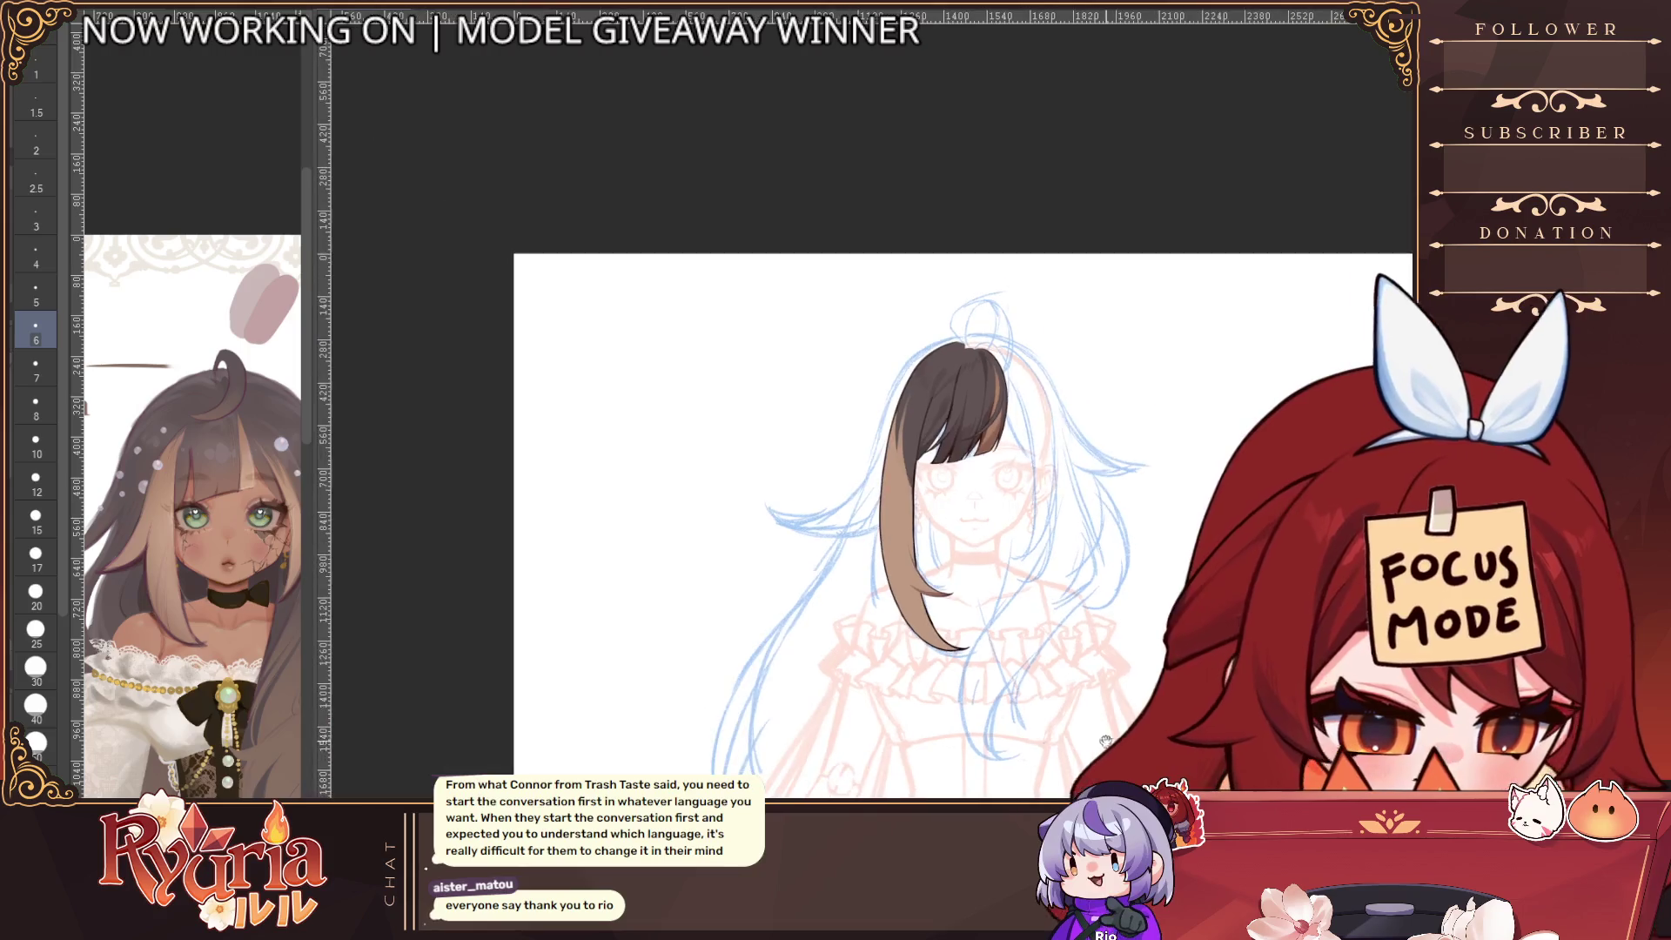
{"action": "key", "text": "h"}
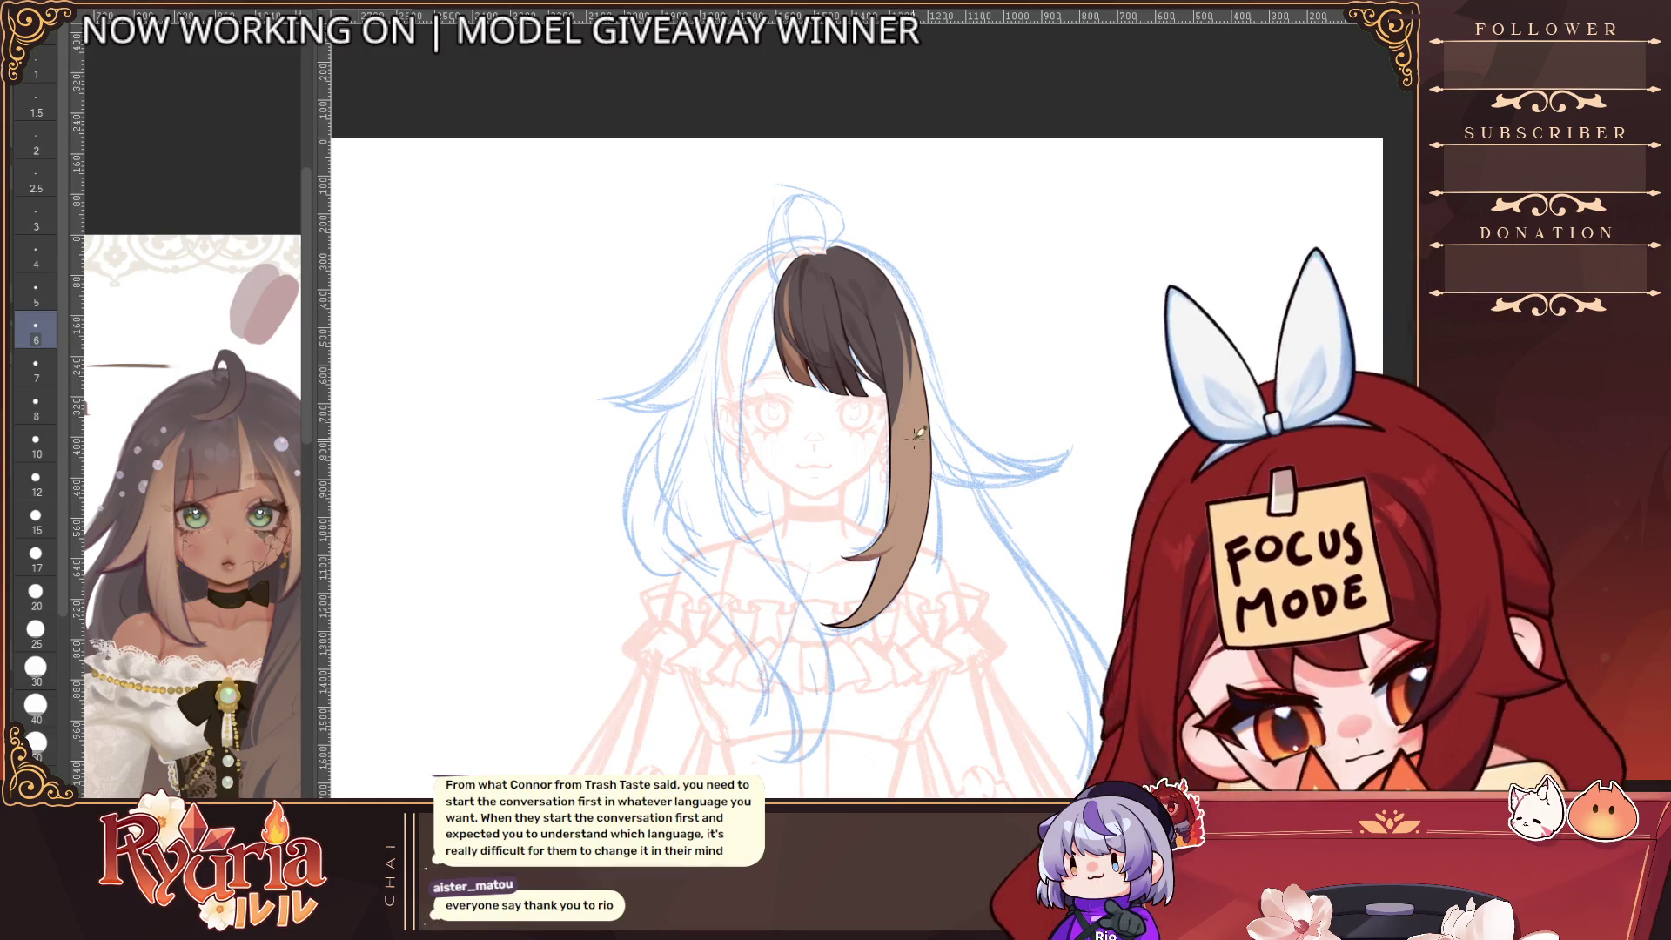
Draw a thin brown strand off the side hair's lower edge, then undo the overlong stroke
{"action": "scroll", "coordinate": [925, 474], "scroll_direction": "up", "scroll_amount": 1}
{"action": "scroll", "coordinate": [925, 474], "scroll_direction": "up", "scroll_amount": 1}
{"action": "key", "text": "bracketright"}
{"action": "key", "text": "bracketright"}
{"action": "key", "text": "bracketright"}
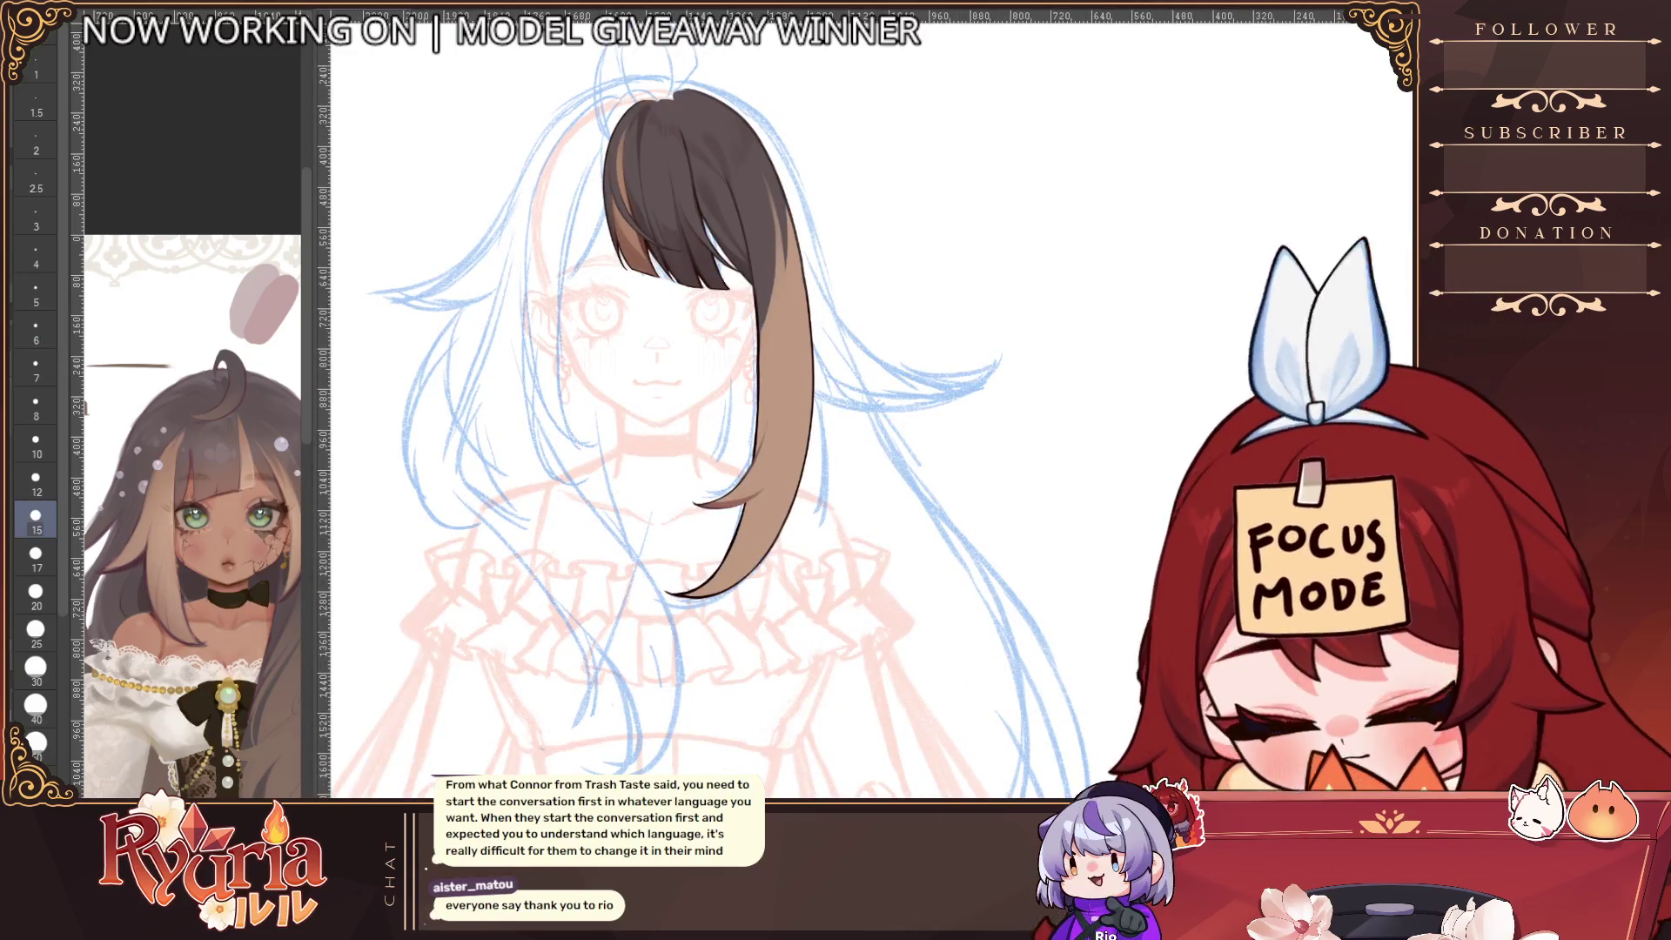
{"action": "mouse_move", "coordinate": [809, 324]}
{"action": "left_mouse_down"}
{"action": "mouse_move", "coordinate": [843, 420]}
{"action": "mouse_move", "coordinate": [896, 491]}
{"action": "mouse_move", "coordinate": [957, 503]}
{"action": "left_mouse_up"}
{"action": "key", "text": "ctrl+z"}
{"action": "key", "text": "bracketleft"}
{"action": "key", "text": "bracketleft"}
{"action": "key", "text": "bracketleft"}
{"action": "scroll", "coordinate": [802, 277], "scroll_direction": "up", "scroll_amount": 1}
{"action": "key", "text": "ctrl+z"}
Redraw the strand with a larger brush, filling it out into a flared brown wedge
{"action": "key", "text": "bracketright"}
{"action": "key", "text": "bracketright"}
{"action": "left_click_drag", "start_coordinate": [823, 418], "coordinate": [948, 501]}
{"action": "mouse_move", "coordinate": [822, 387]}
{"action": "left_mouse_down"}
{"action": "mouse_move", "coordinate": [905, 492]}
{"action": "mouse_move", "coordinate": [878, 487]}
{"action": "left_mouse_up"}
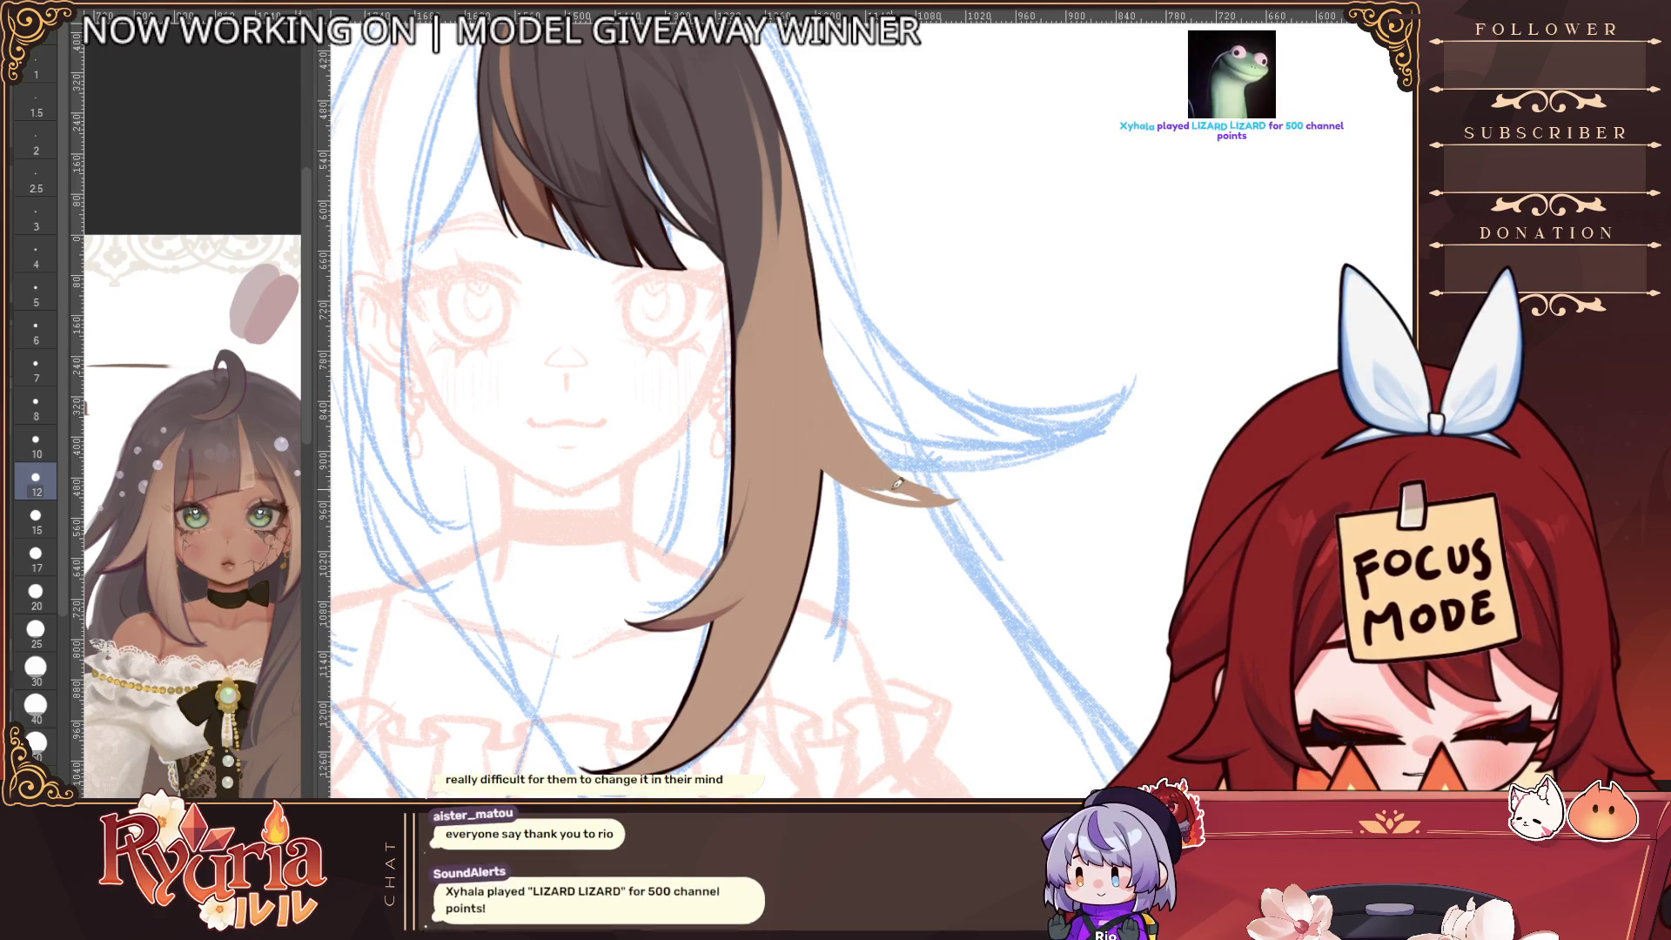
{"action": "scroll", "coordinate": [922, 455], "scroll_direction": "down", "scroll_amount": 3}
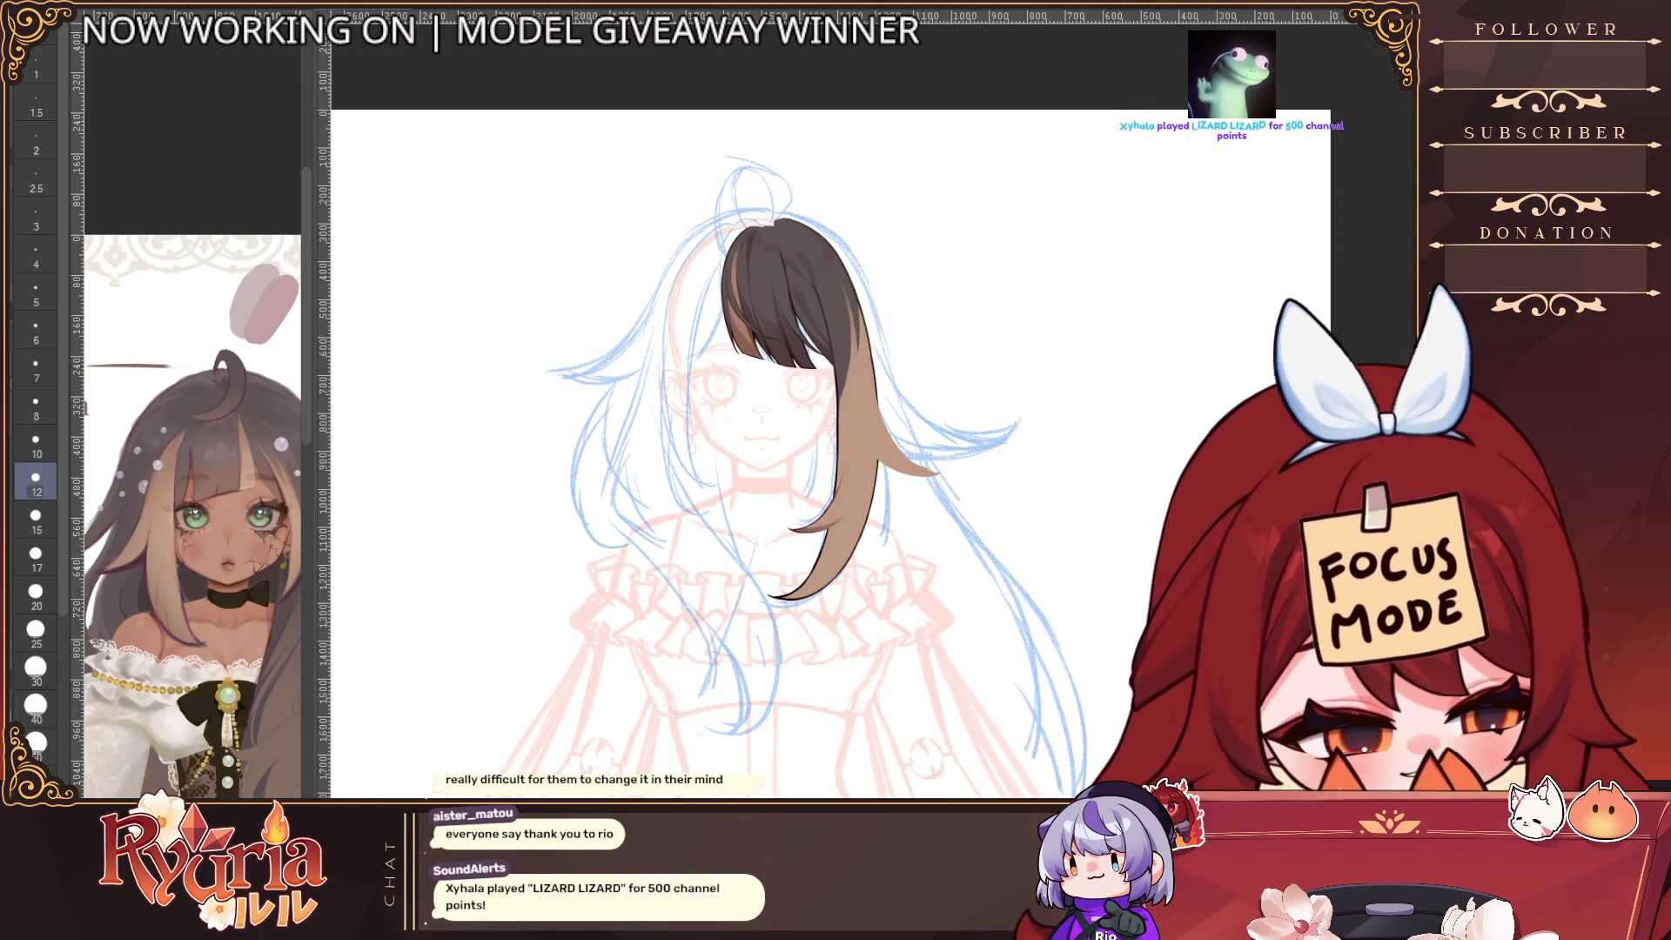
{"action": "left_click_drag", "start_coordinate": [957, 435], "coordinate": [1123, 523]}
Fill in the spike's left edge and trim its tip with the brown pen
{"action": "scroll", "coordinate": [1124, 523], "scroll_direction": "up", "scroll_amount": 3}
{"action": "scroll", "coordinate": [1123, 522], "scroll_direction": "down", "scroll_amount": 1}
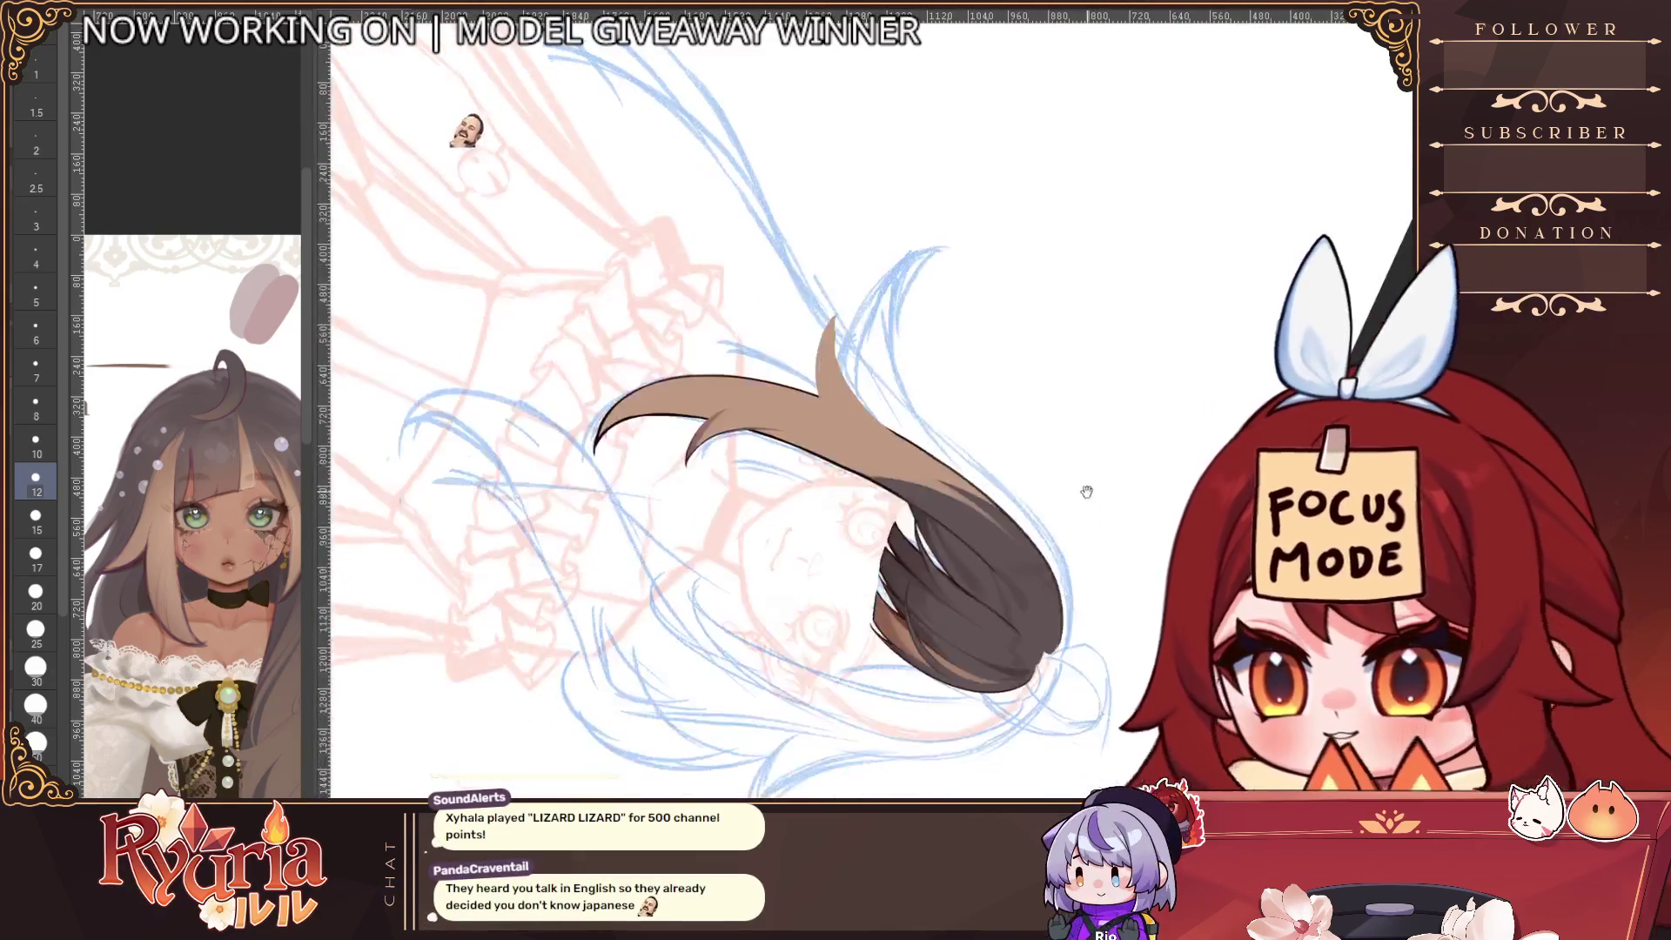
{"action": "scroll", "coordinate": [922, 376], "scroll_direction": "up", "scroll_amount": 4}
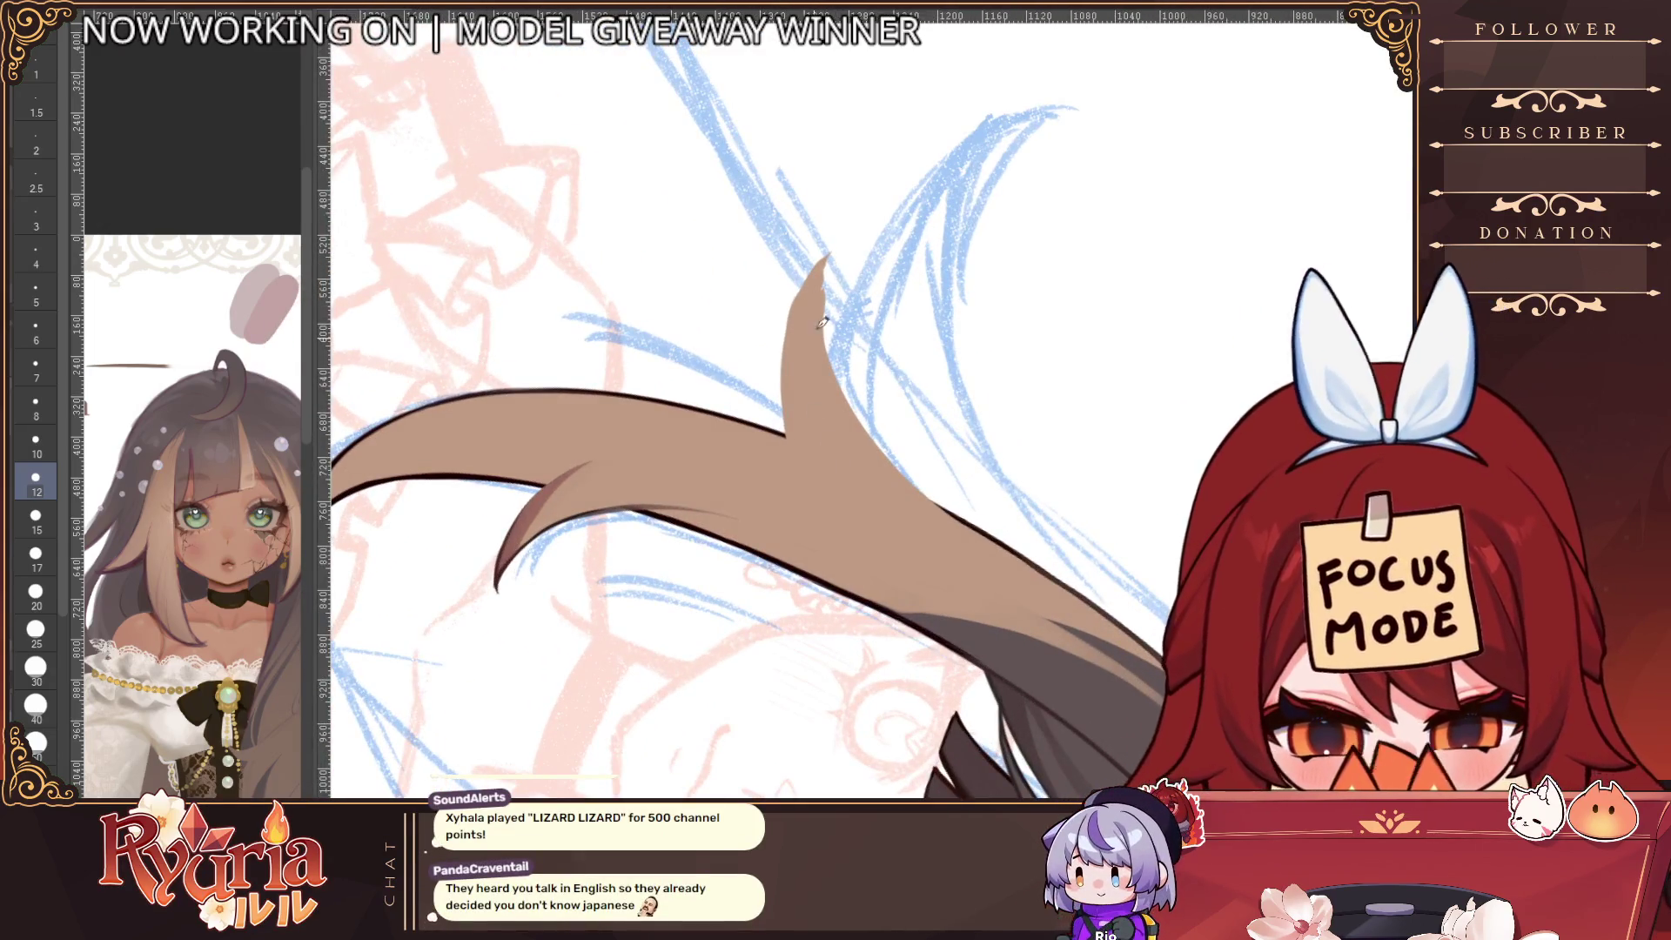
{"action": "left_click_drag", "start_coordinate": [785, 376], "coordinate": [783, 440]}
{"action": "key", "text": "bracketright"}
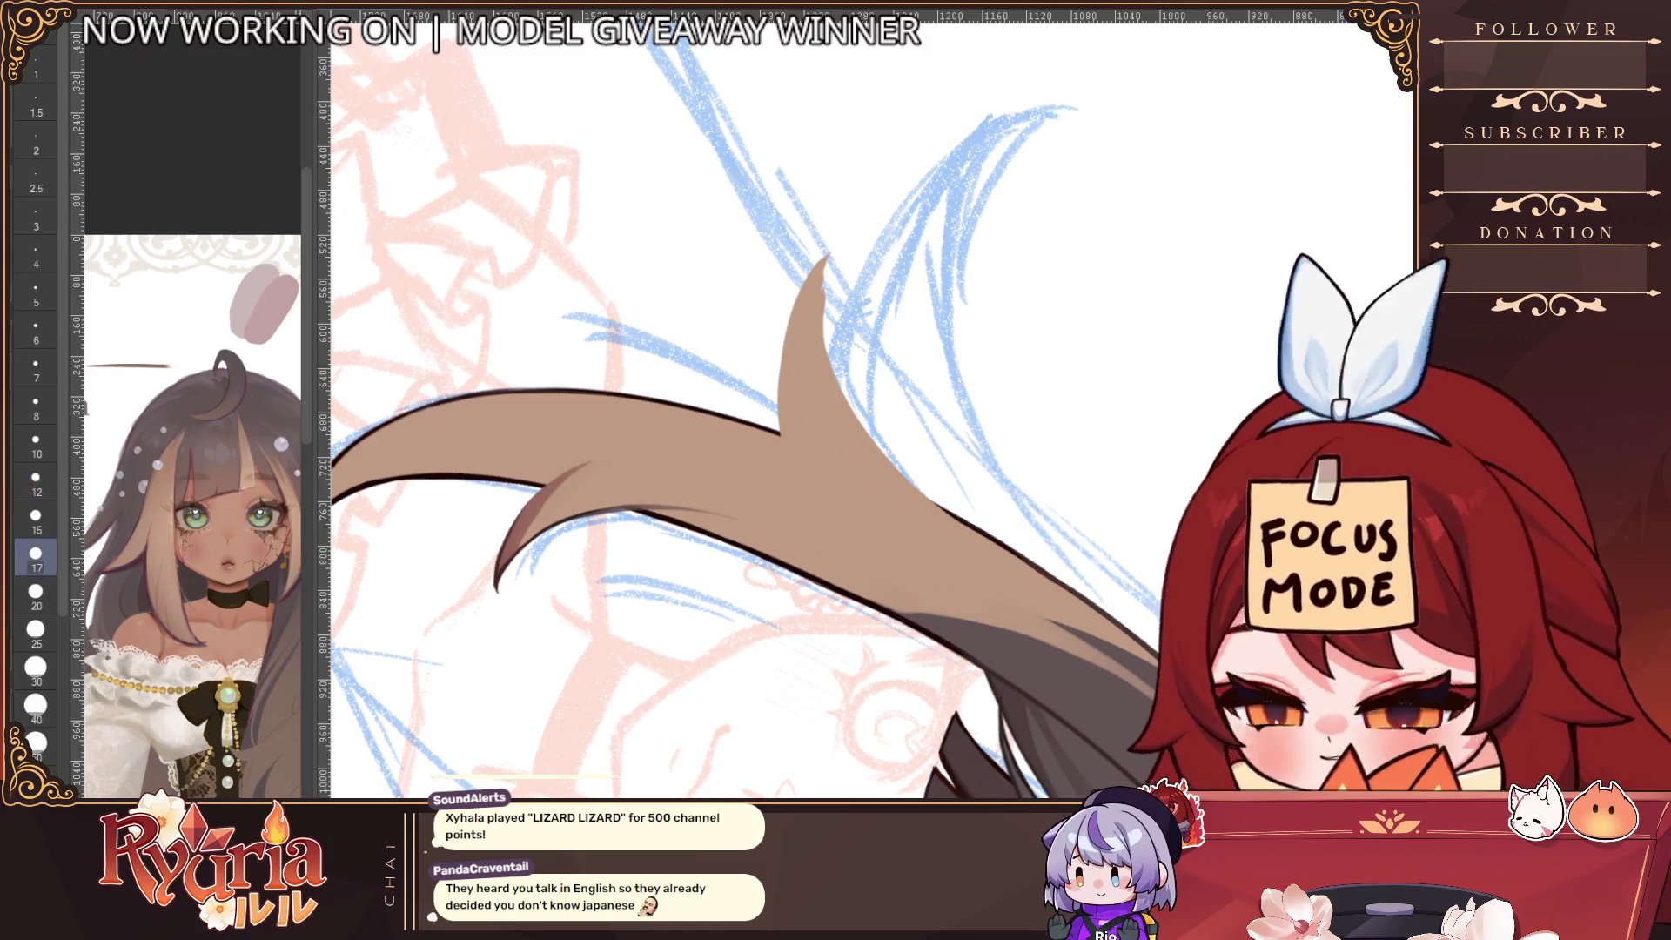
{"action": "left_click_drag", "start_coordinate": [823, 258], "coordinate": [818, 348]}
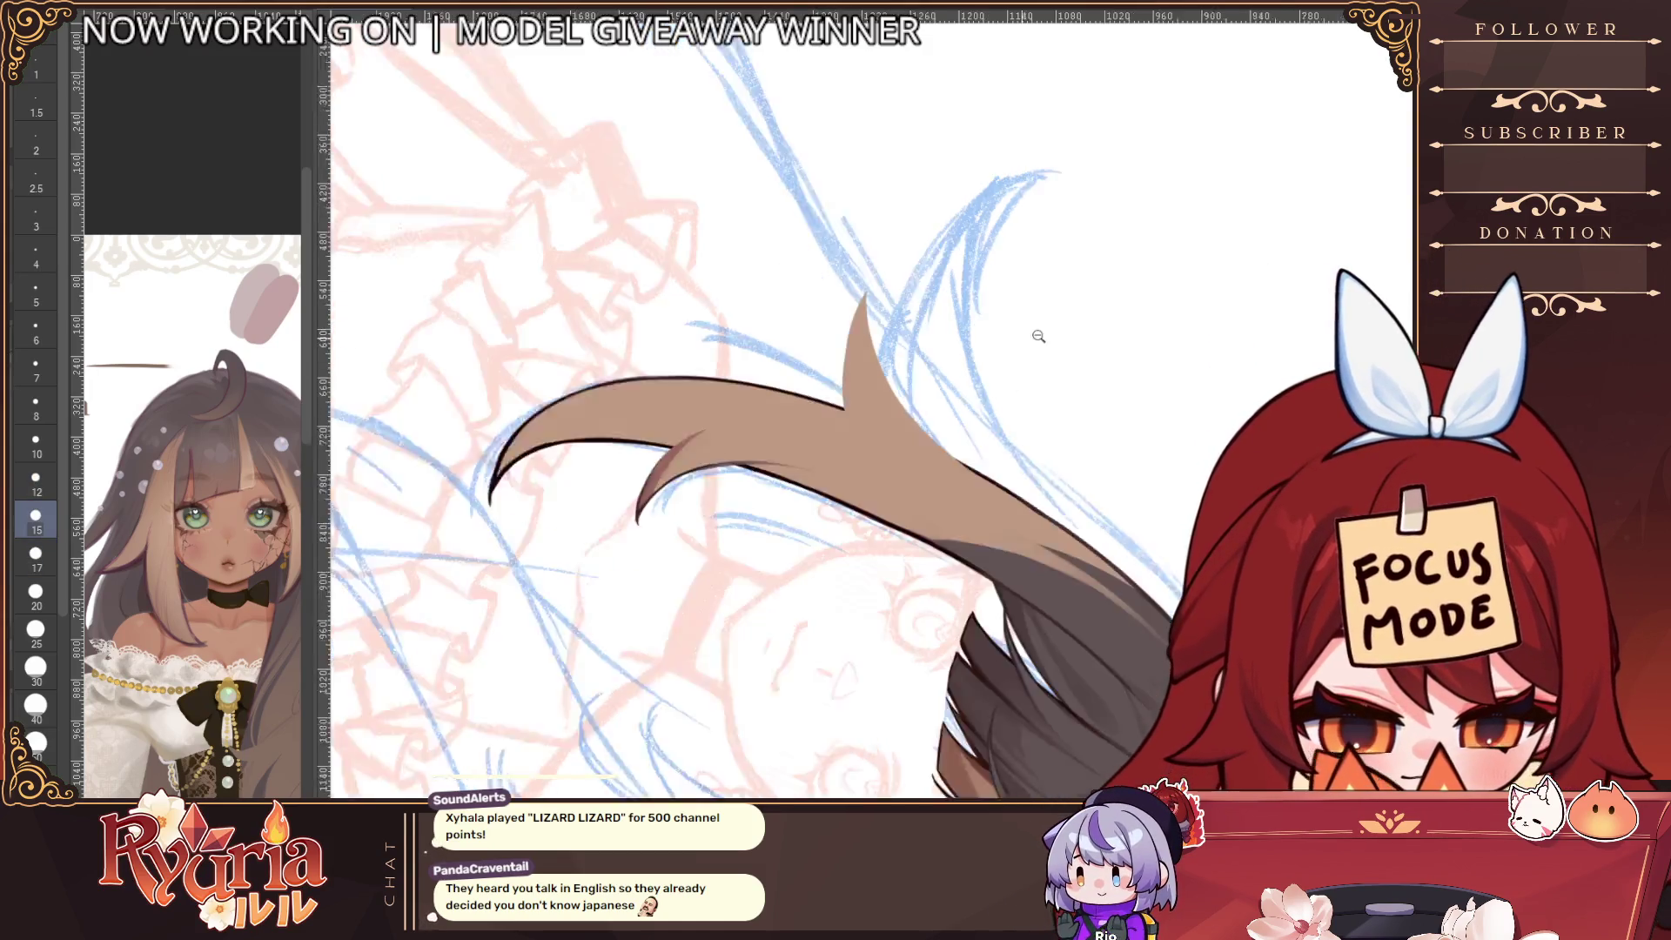
{"action": "key", "text": "minus"}
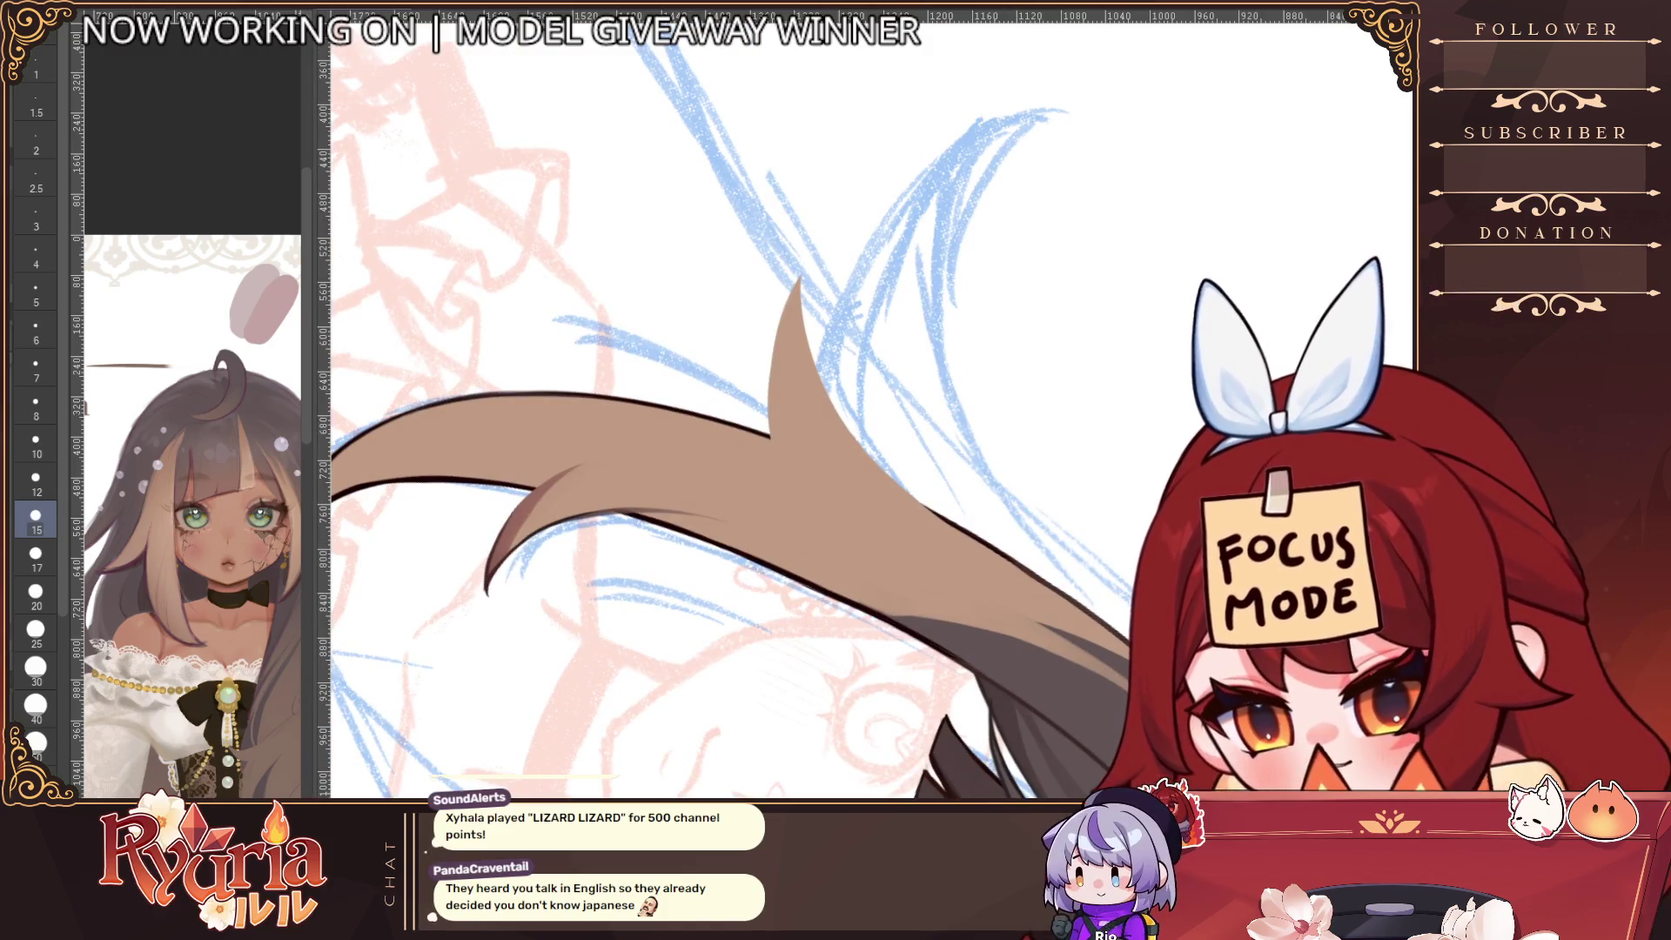
Hide the main hair and outline both edges of the spike with a thin dark line
{"action": "key", "text": "ctrl+z"}
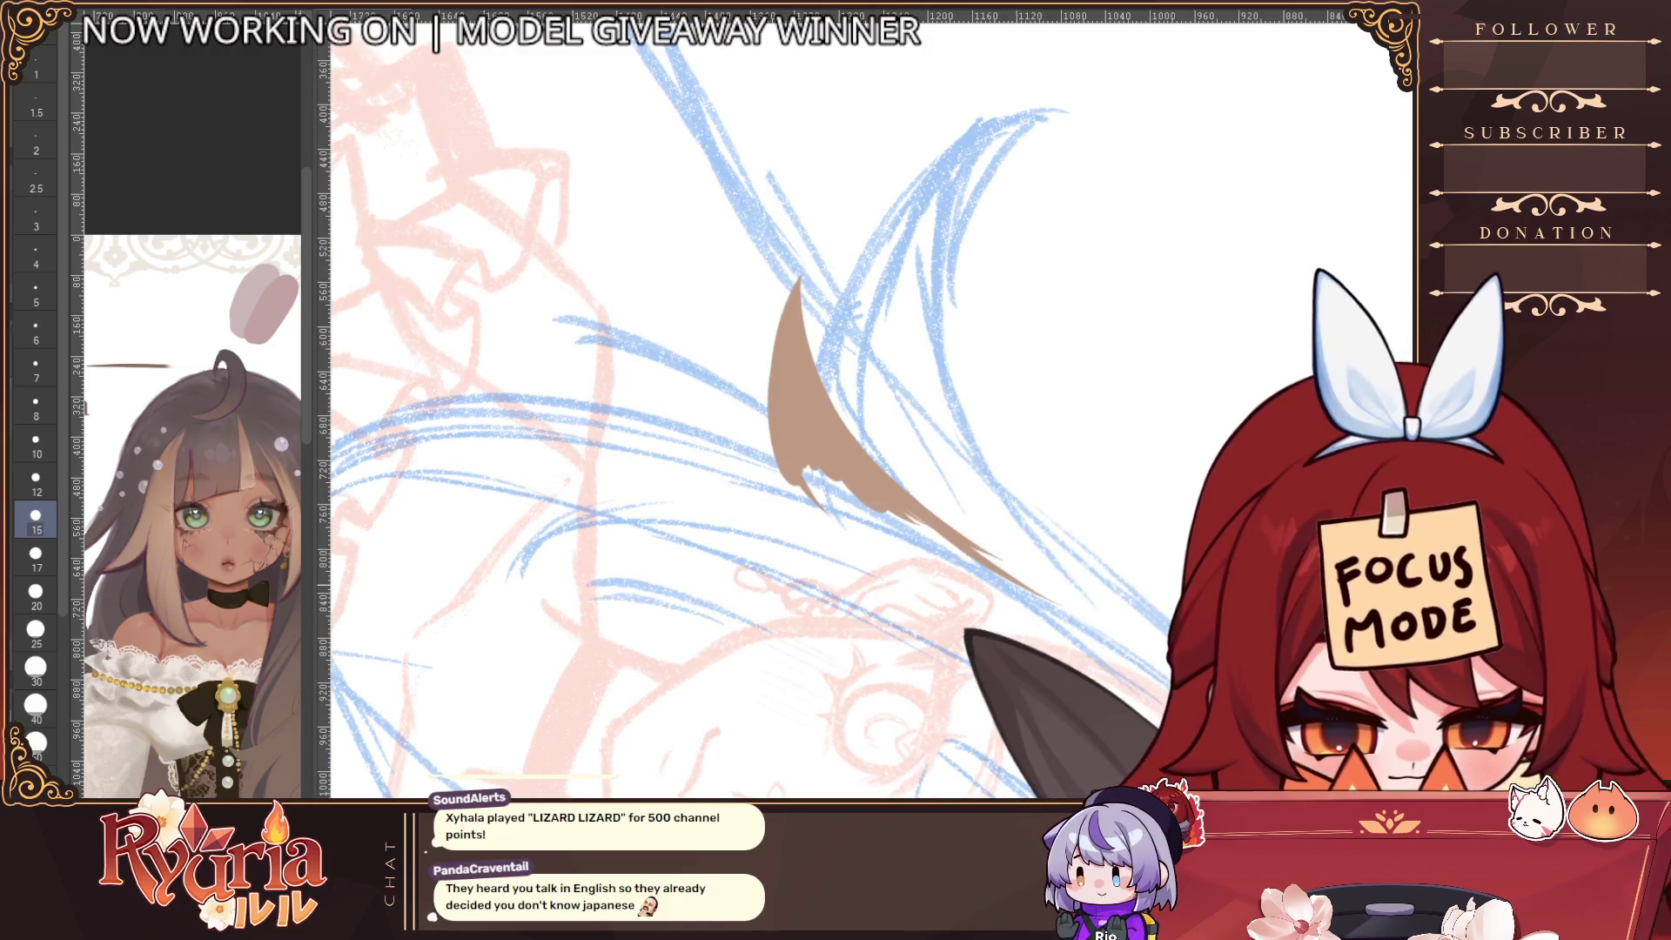
{"action": "key", "text": "bracketleft"}
{"action": "key", "text": "bracketleft"}
{"action": "key", "text": "bracketleft"}
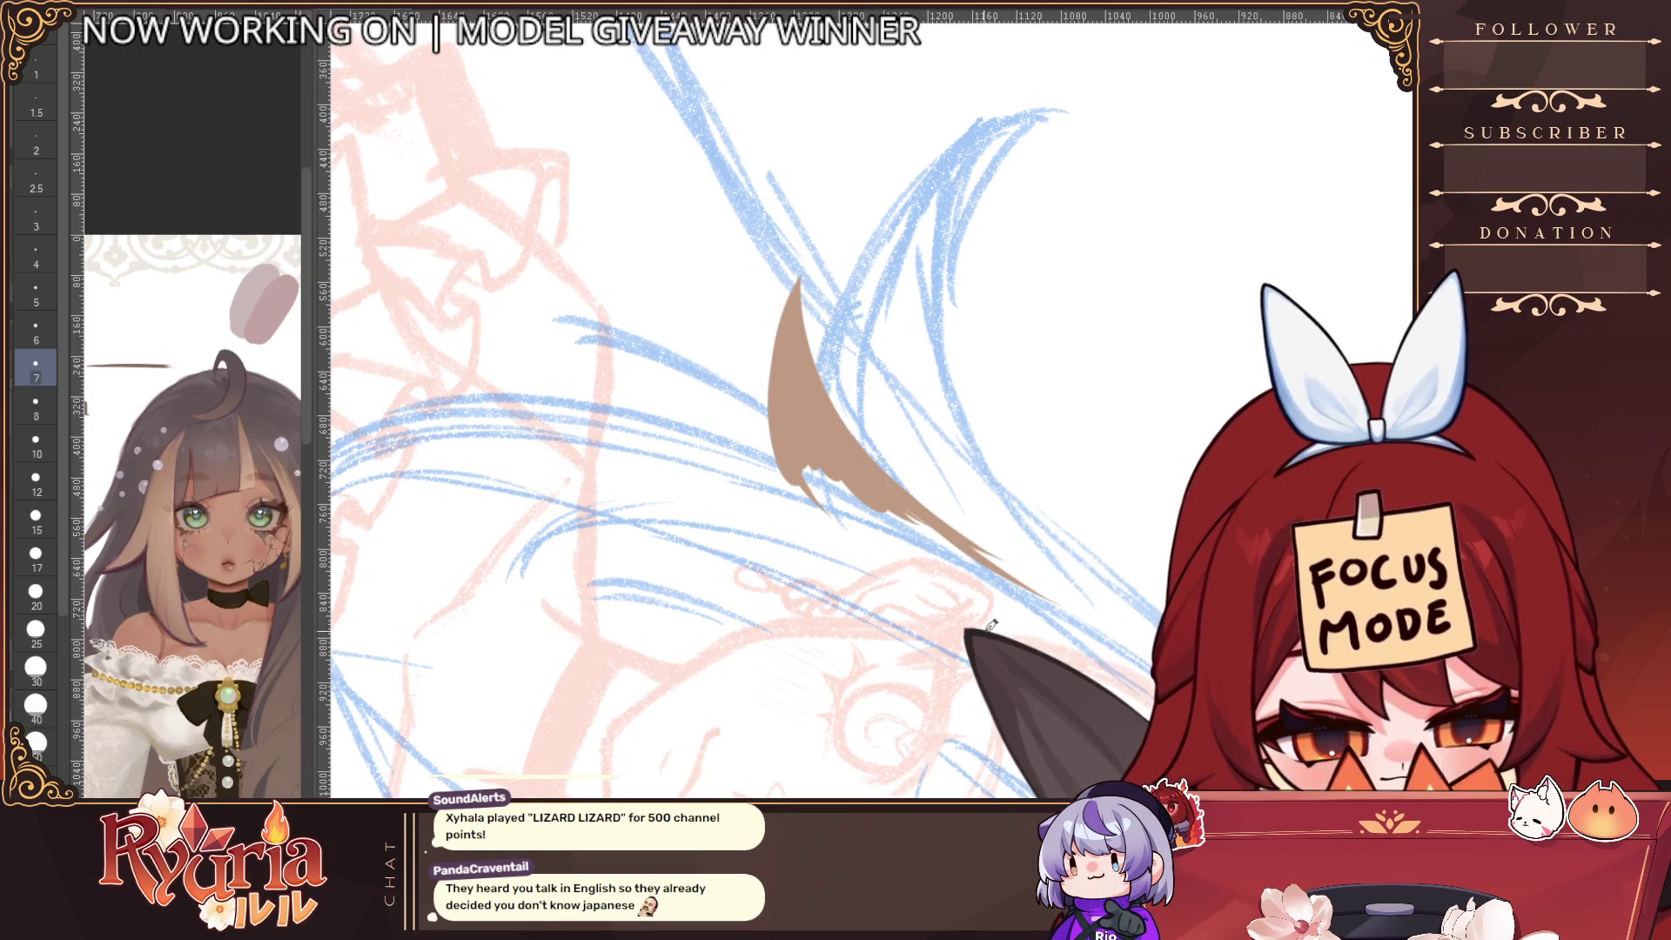
{"action": "key", "text": "bracketleft"}
{"action": "key", "text": "bracketleft"}
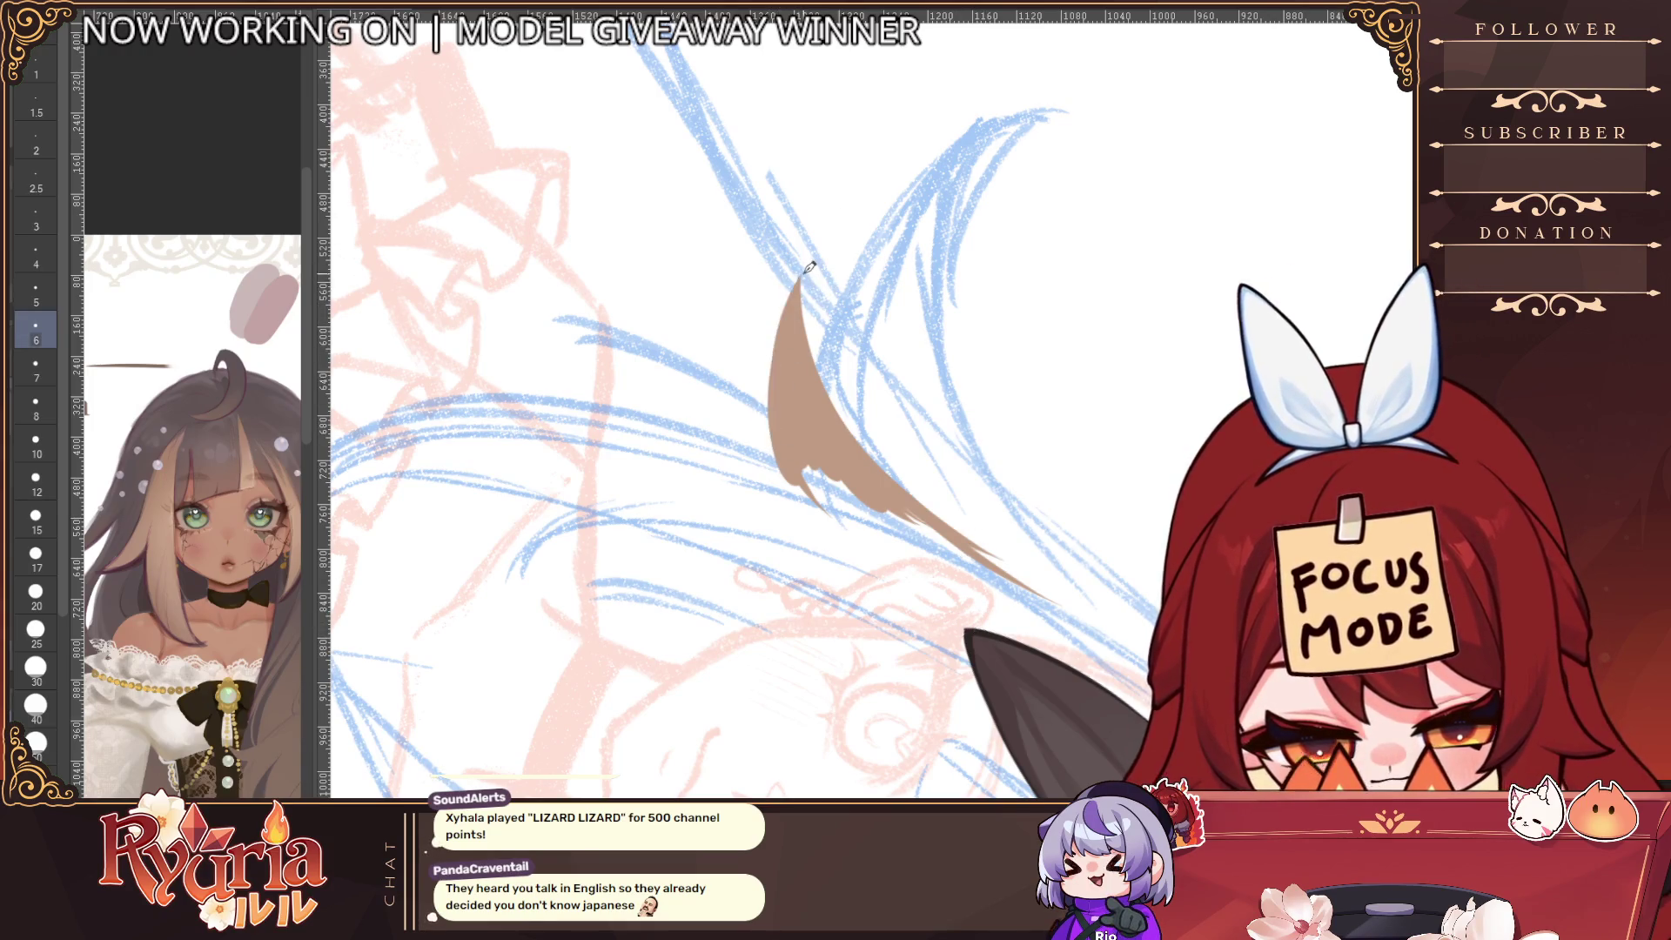
{"action": "left_click_drag", "start_coordinate": [802, 267], "coordinate": [770, 460]}
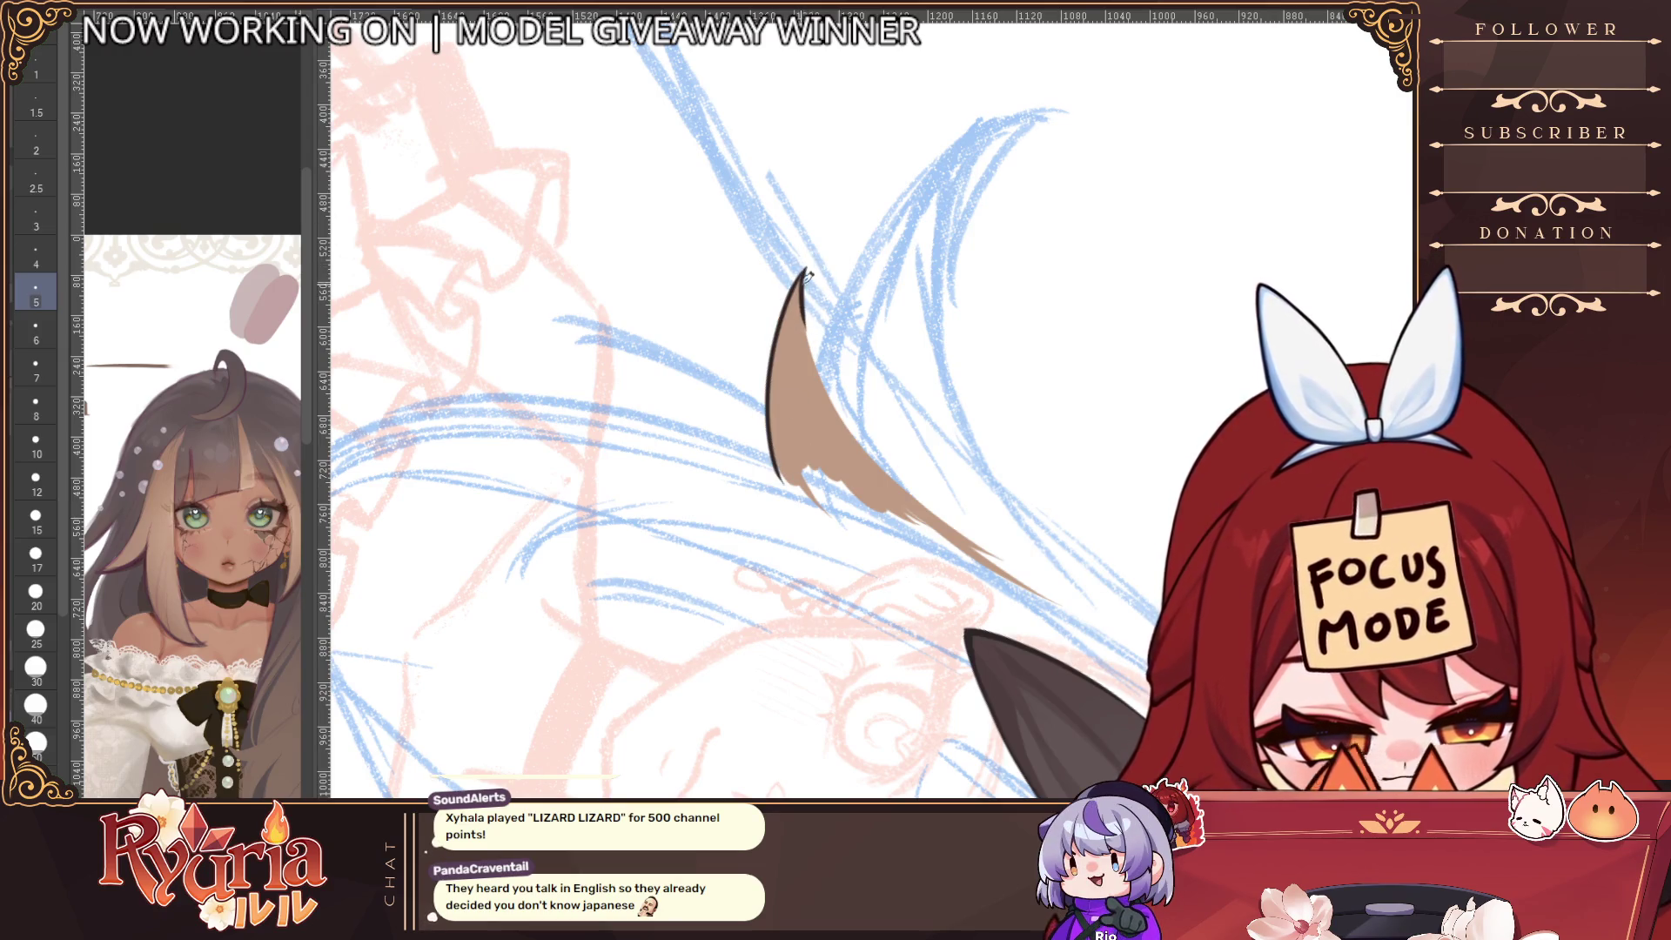
{"action": "left_click_drag", "start_coordinate": [806, 275], "coordinate": [878, 451]}
{"action": "mouse_move", "coordinate": [810, 311]}
{"action": "left_mouse_down"}
{"action": "mouse_move", "coordinate": [841, 386]}
{"action": "mouse_move", "coordinate": [931, 501]}
{"action": "left_mouse_up"}
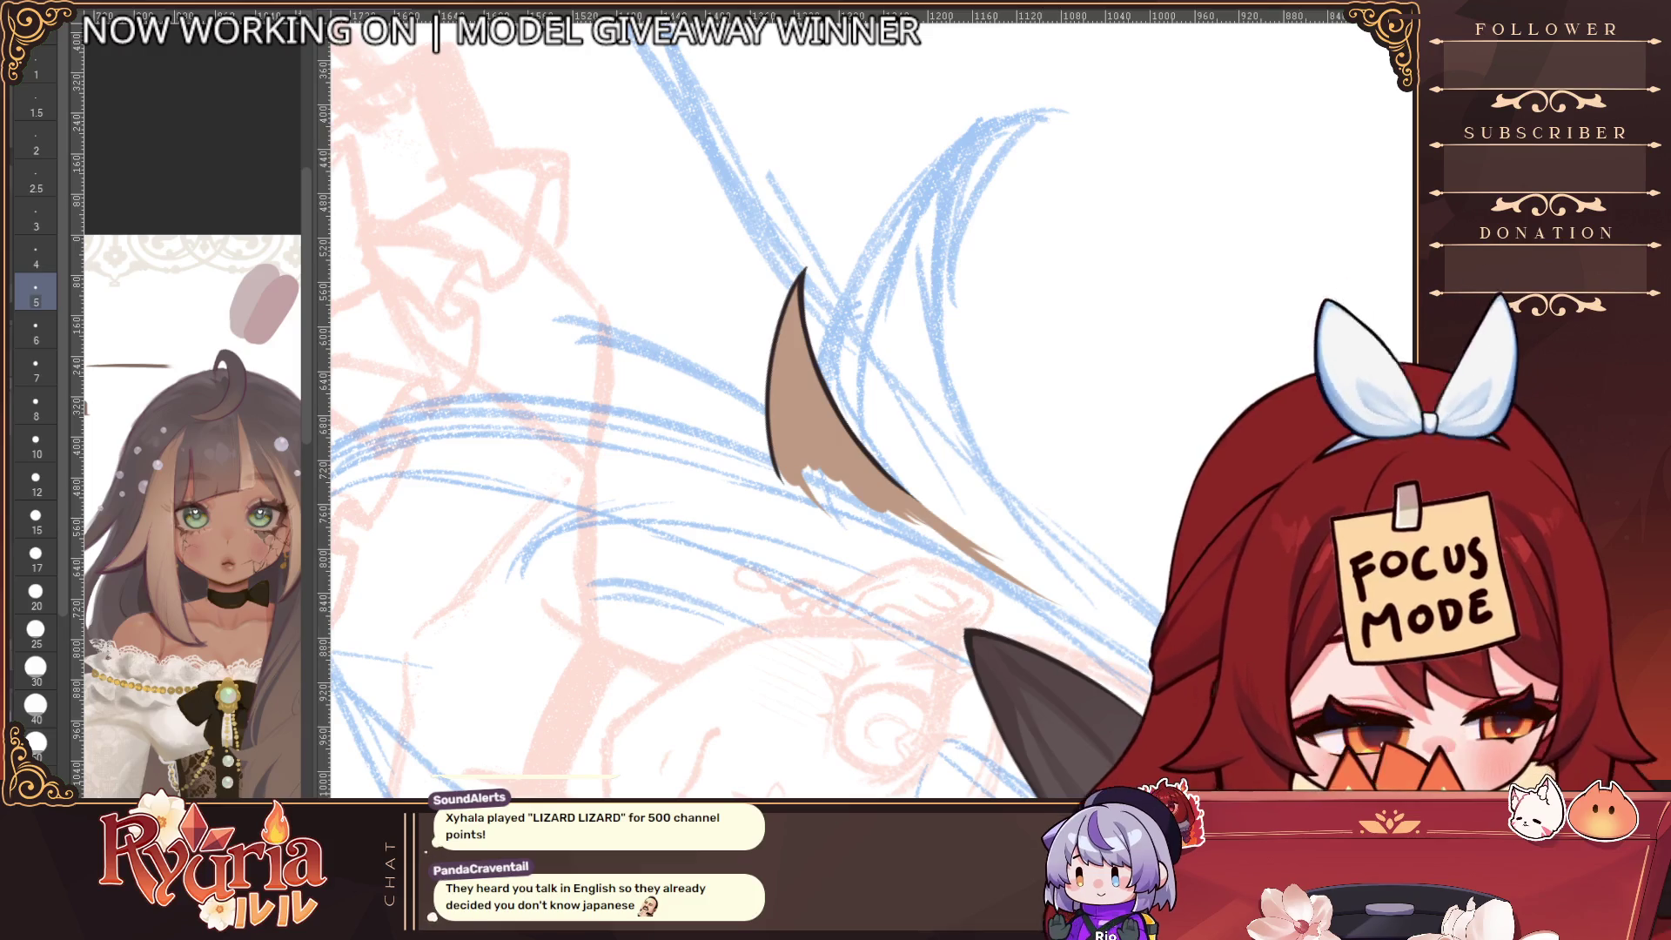
{"action": "key", "text": "h"}
Erase the spike's upper edge, extend the brown fill along its top, and mirror the view back
{"action": "key", "text": "e"}
{"action": "mouse_move", "coordinate": [830, 183]}
{"action": "left_mouse_down"}
{"action": "mouse_move", "coordinate": [822, 322]}
{"action": "mouse_move", "coordinate": [821, 298]}
{"action": "mouse_move", "coordinate": [853, 463]}
{"action": "left_mouse_up"}
{"action": "key", "text": "bracketright"}
{"action": "key", "text": "bracketright"}
{"action": "key", "text": "bracketright"}
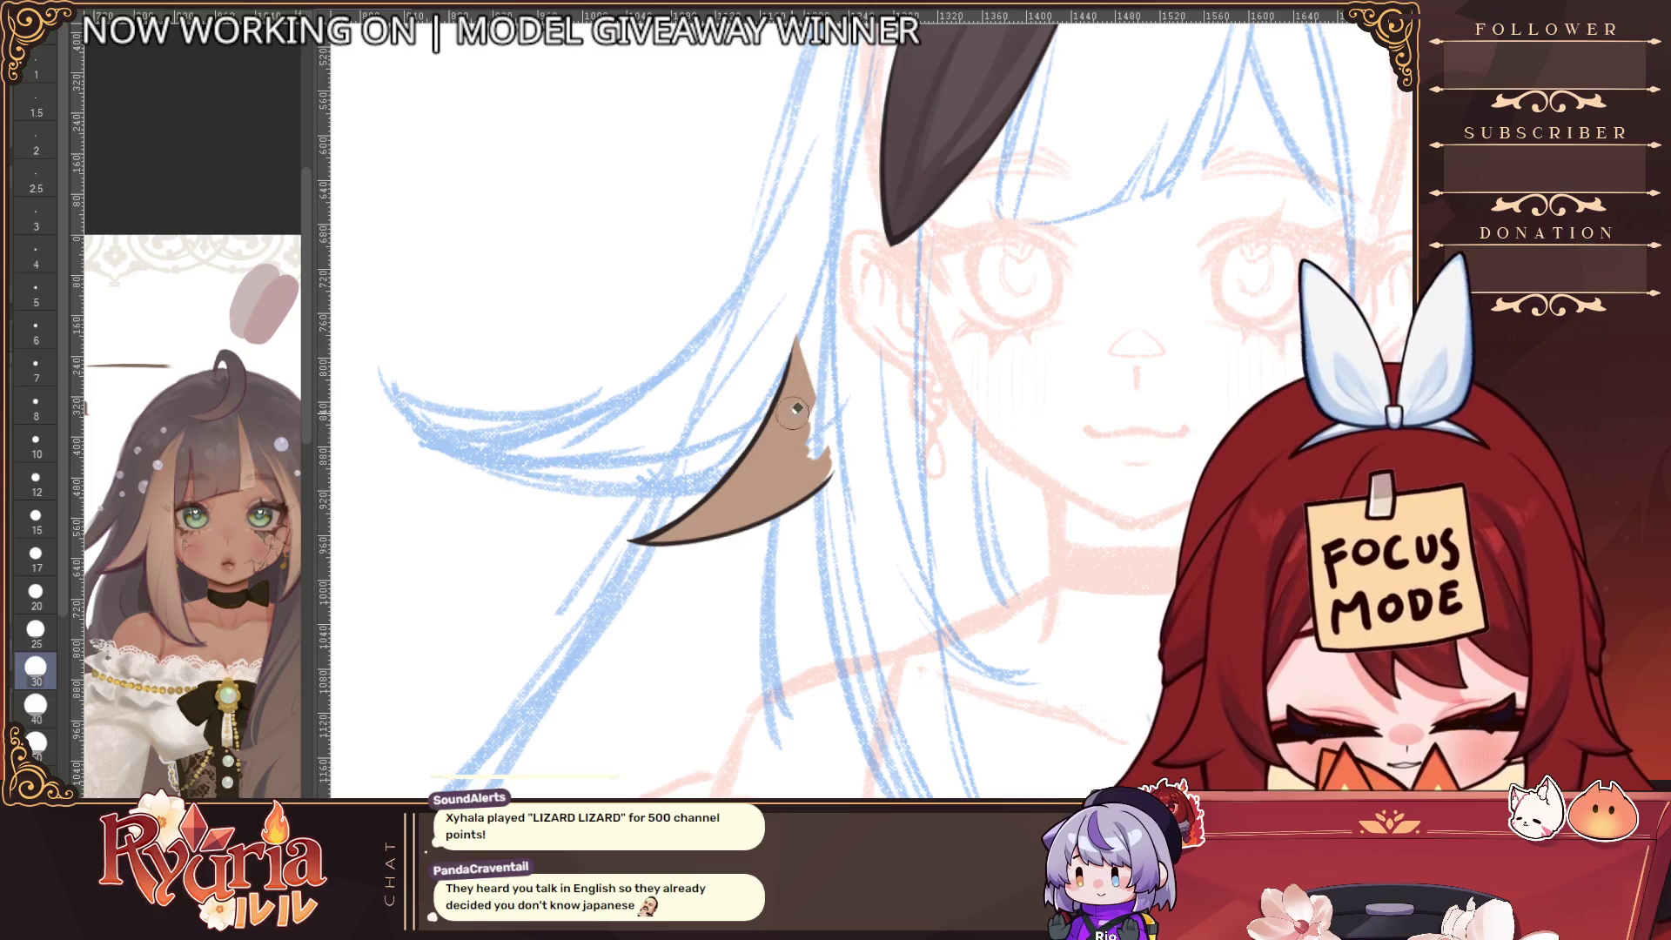
{"action": "key", "text": "bracketleft"}
{"action": "key", "text": "bracketright"}
{"action": "left_click_drag", "start_coordinate": [805, 337], "coordinate": [831, 470]}
{"action": "key", "text": "bracketleft"}
{"action": "key", "text": "bracketleft"}
{"action": "scroll", "coordinate": [823, 413], "scroll_direction": "down", "scroll_amount": 1}
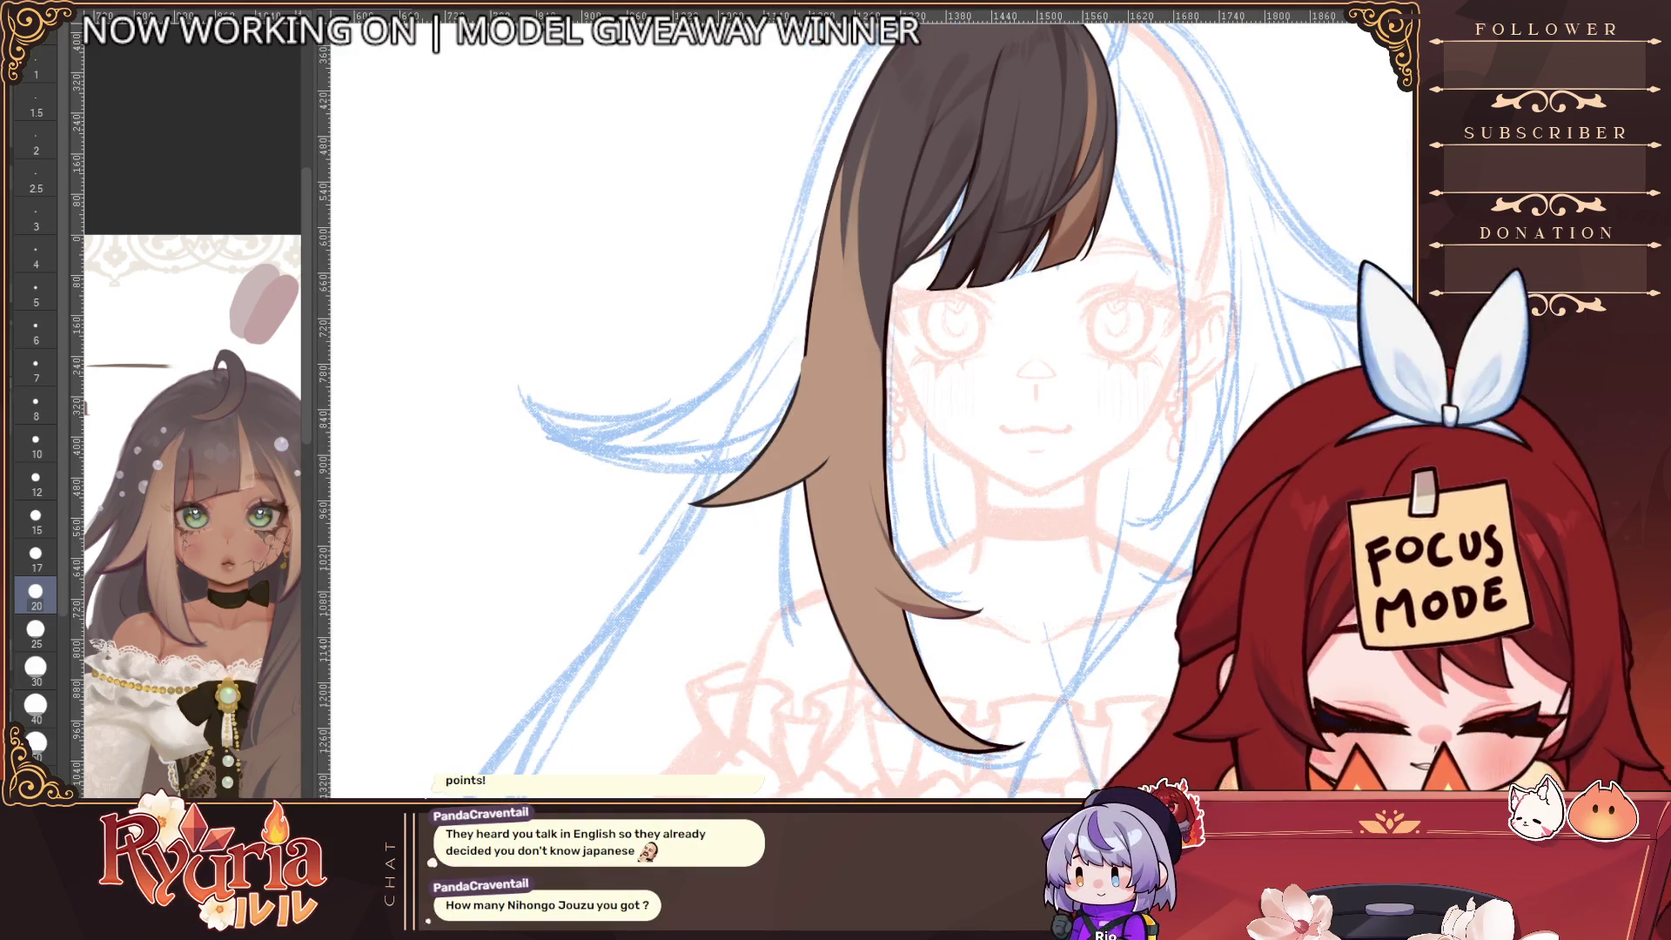
{"action": "key", "text": "h"}
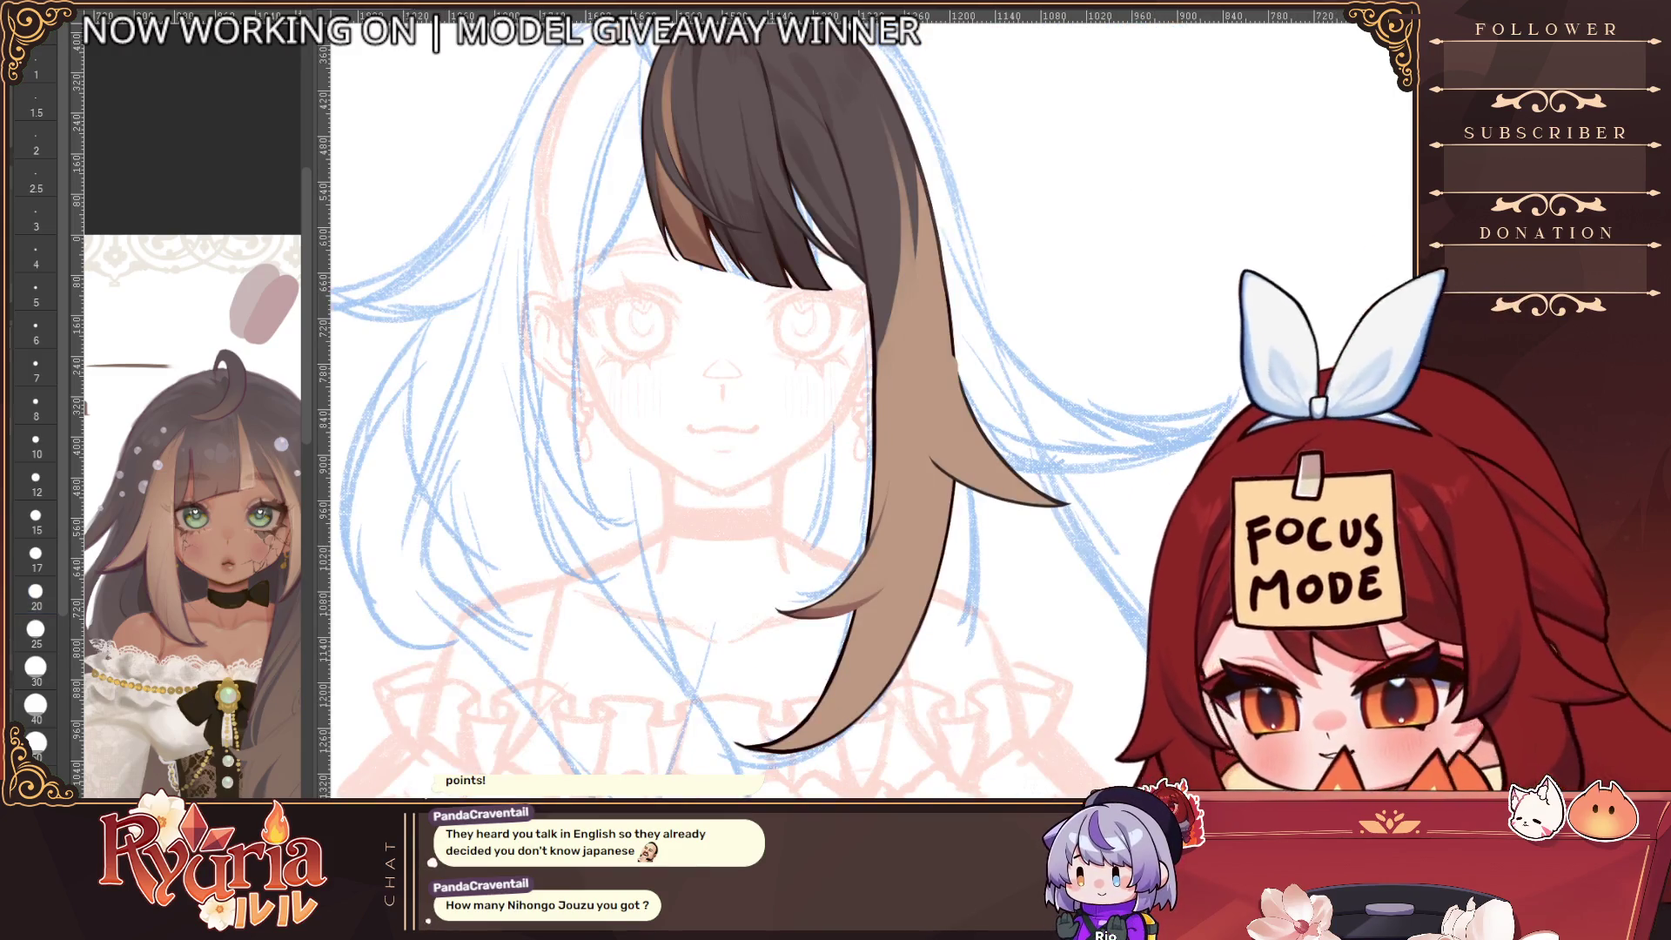
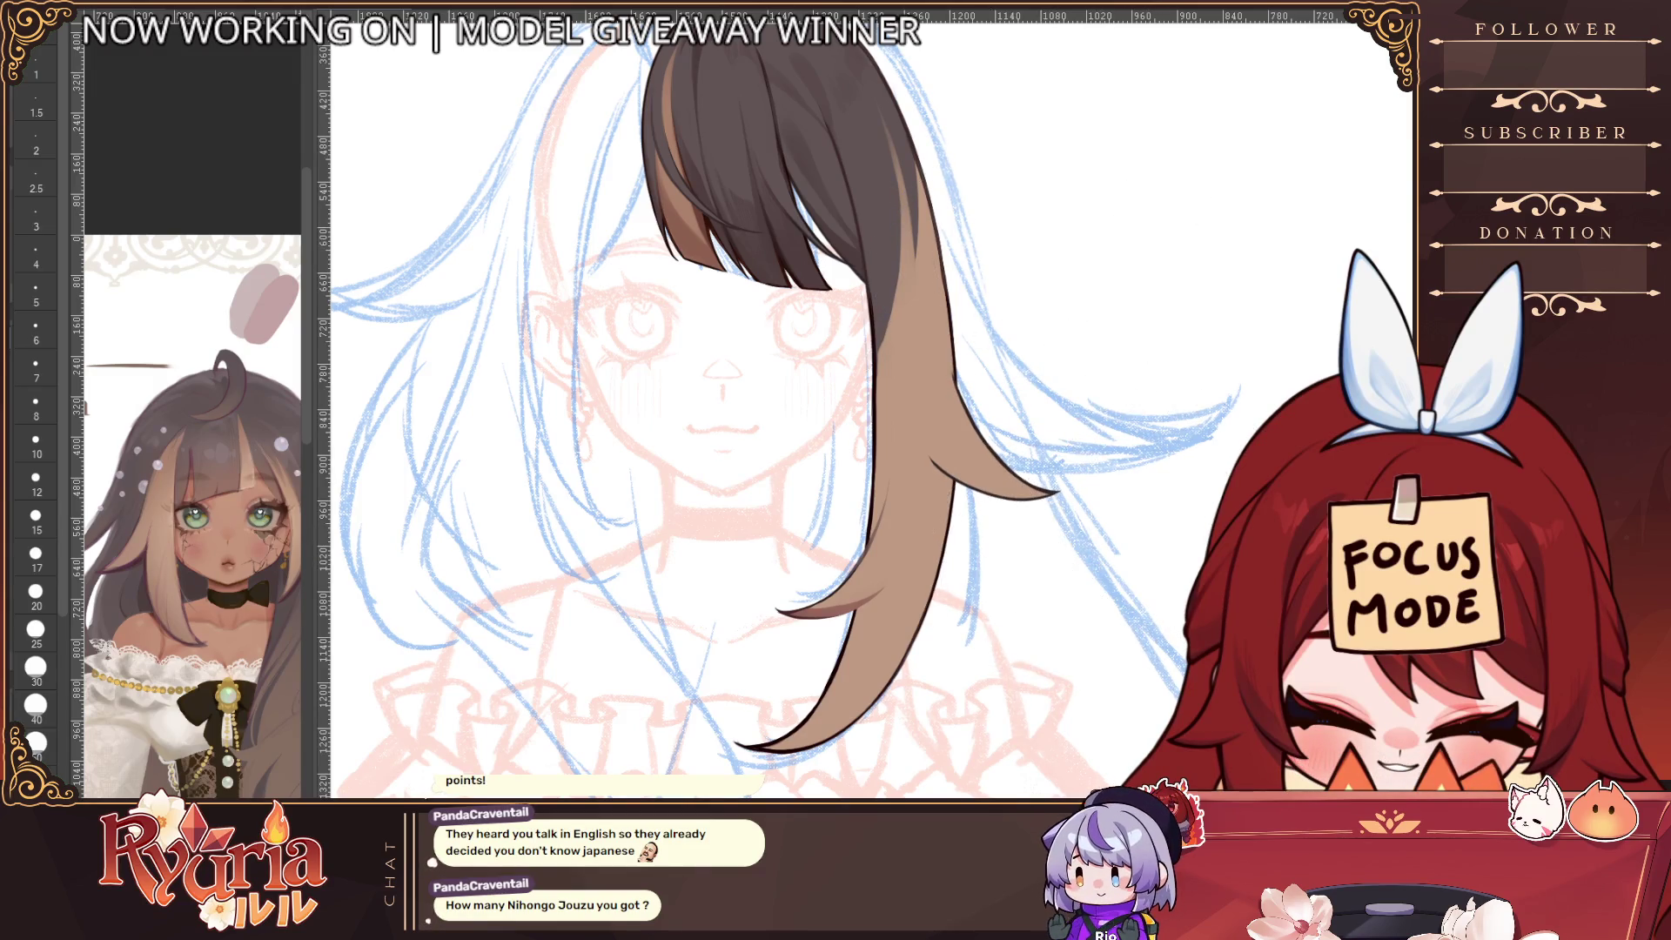
Mirror the canvas horizontally, adjust the brush size and undo the stray inner hair line
{"action": "scroll", "coordinate": [1161, 511], "scroll_direction": "down", "scroll_amount": 4}
{"action": "scroll", "coordinate": [1046, 537], "scroll_direction": "up", "scroll_amount": 3}
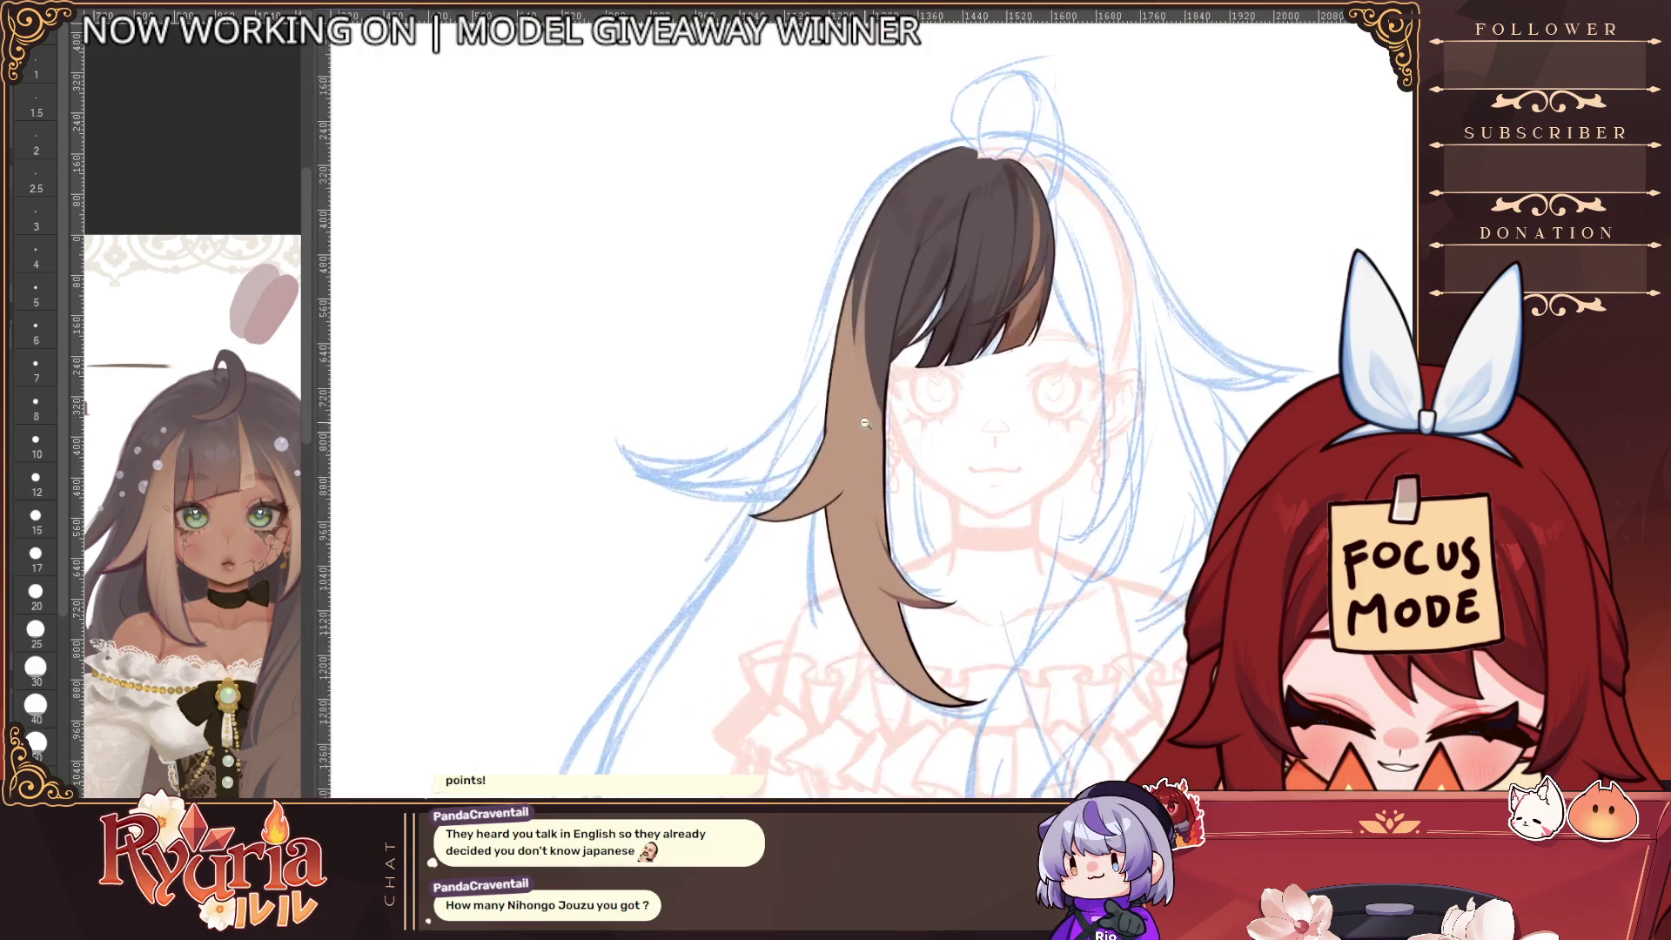
{"action": "scroll", "coordinate": [1401, 335], "scroll_direction": "up", "scroll_amount": 1}
{"action": "scroll", "coordinate": [1157, 466], "scroll_direction": "up", "scroll_amount": 3}
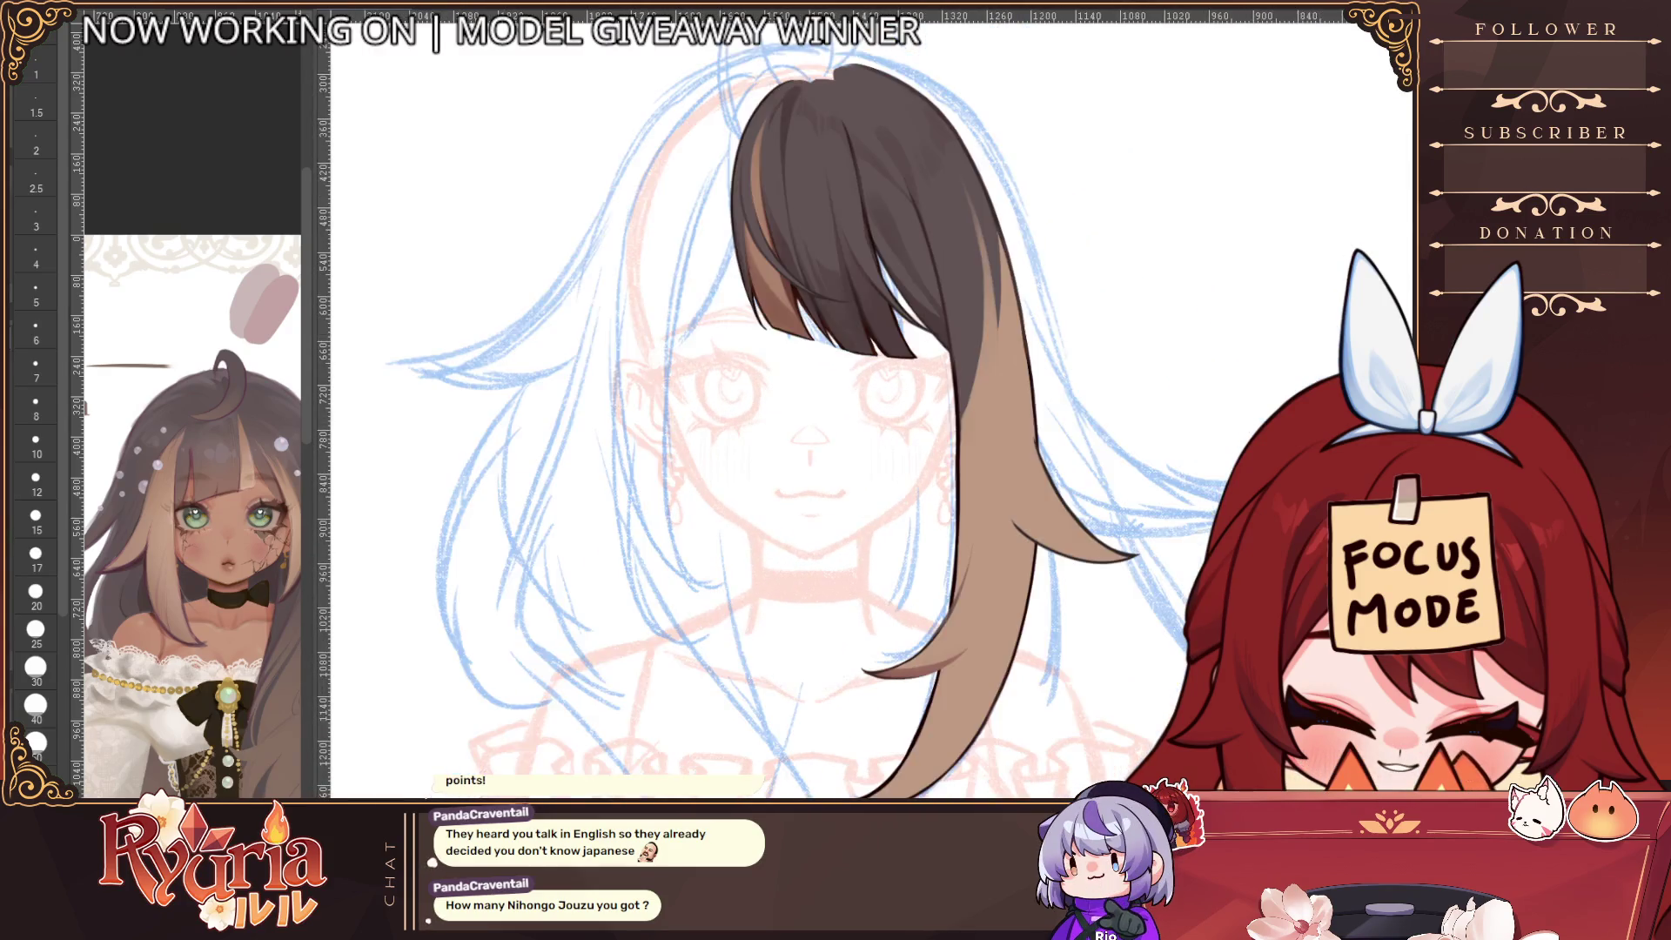
{"action": "key", "text": "h"}
{"action": "left_click_drag", "start_coordinate": [1157, 465], "coordinate": [999, 364]}
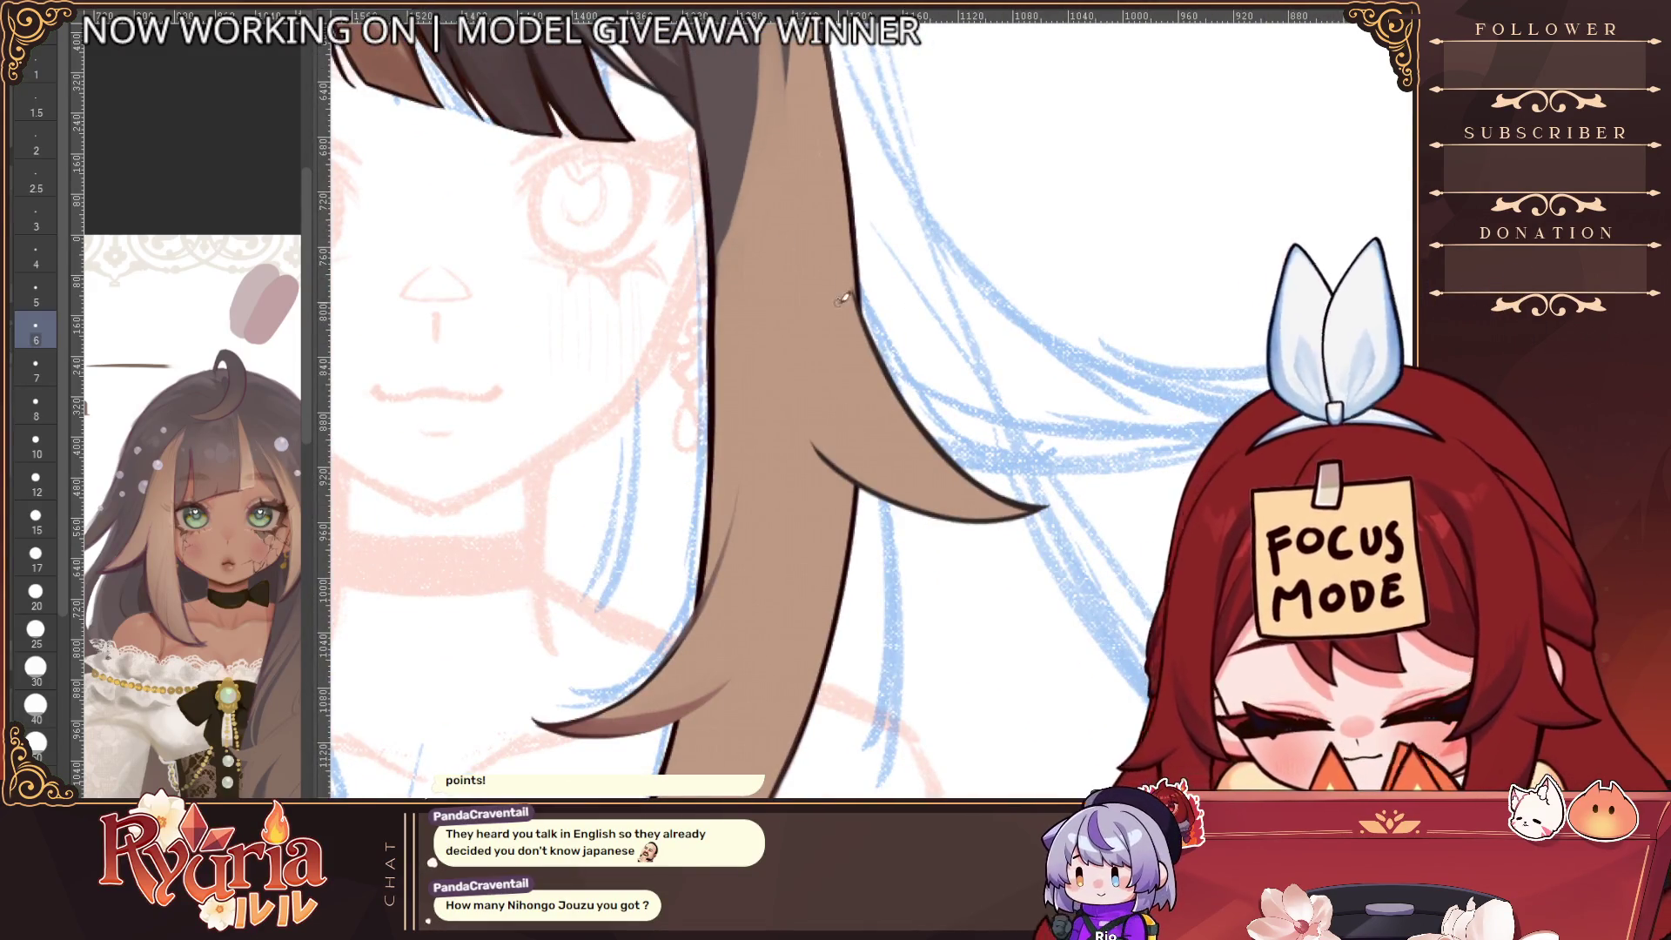
{"action": "key", "text": "bracketleft"}
{"action": "key", "text": "bracketleft"}
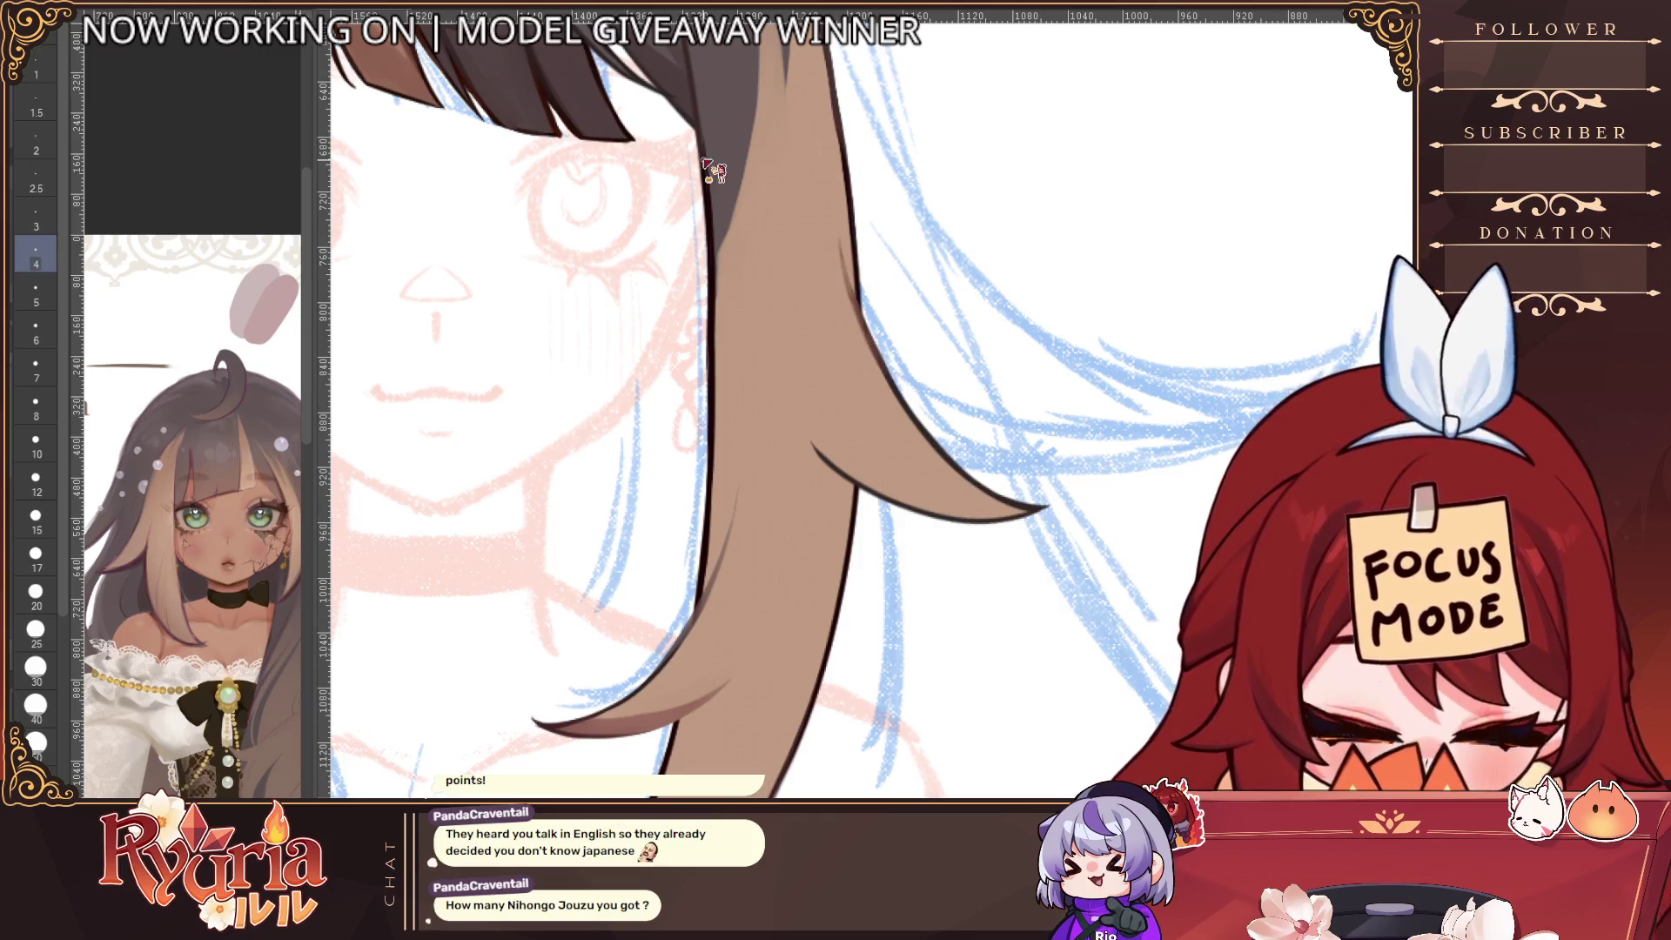
{"action": "key", "text": "bracketleft"}
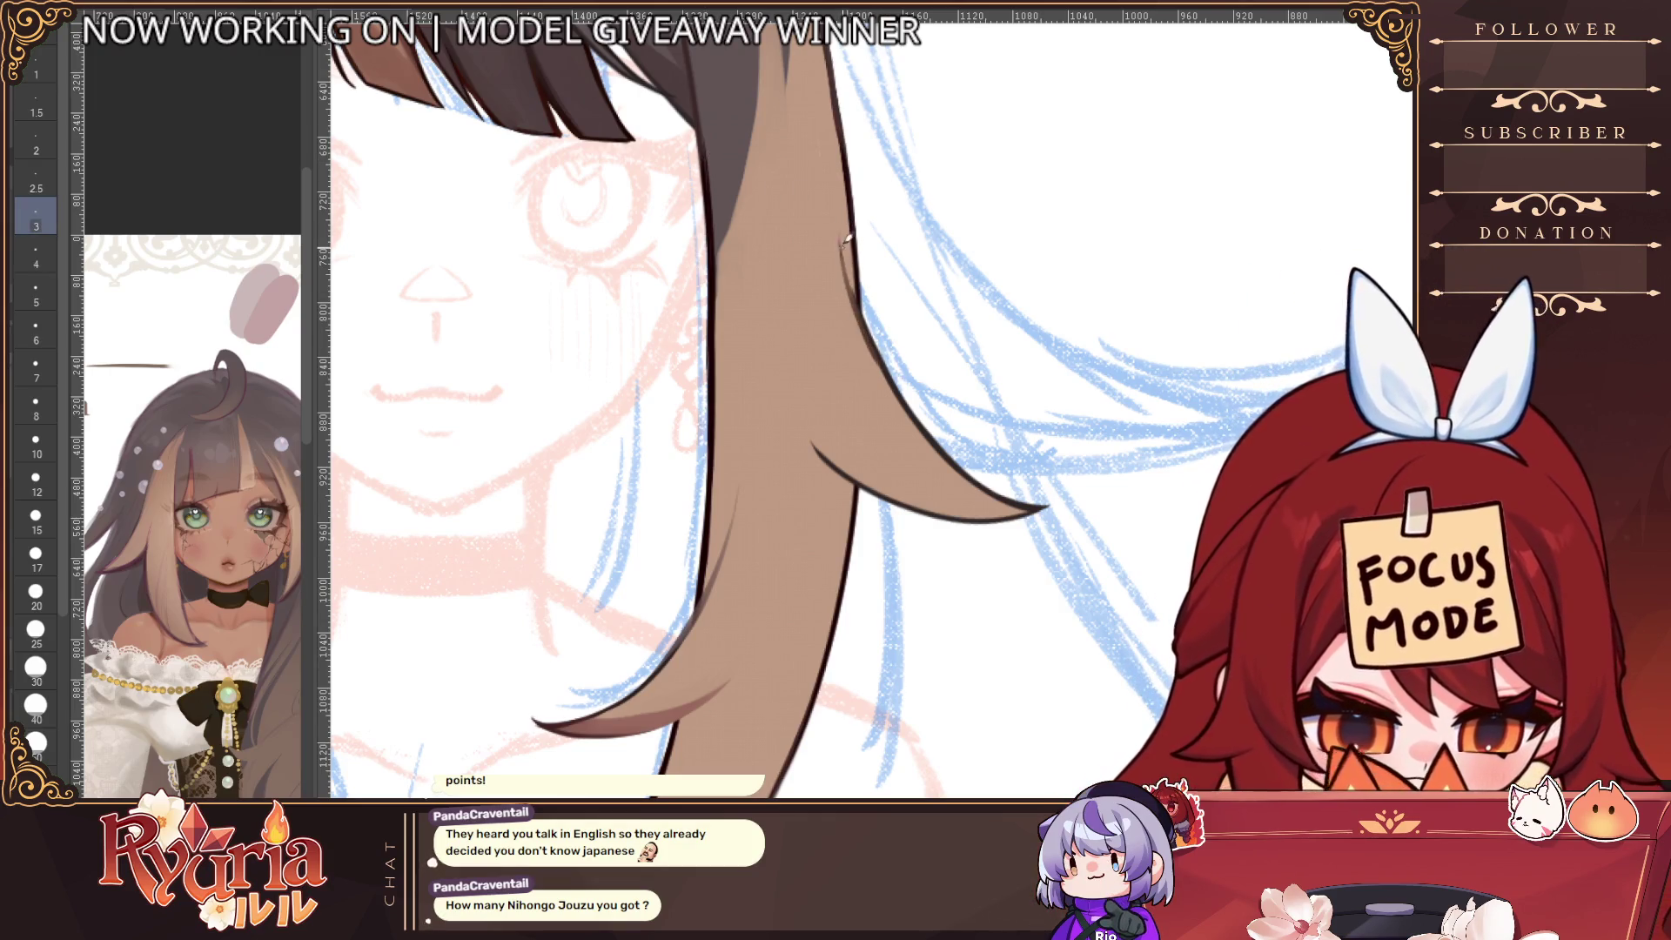
{"action": "key", "text": "bracketright"}
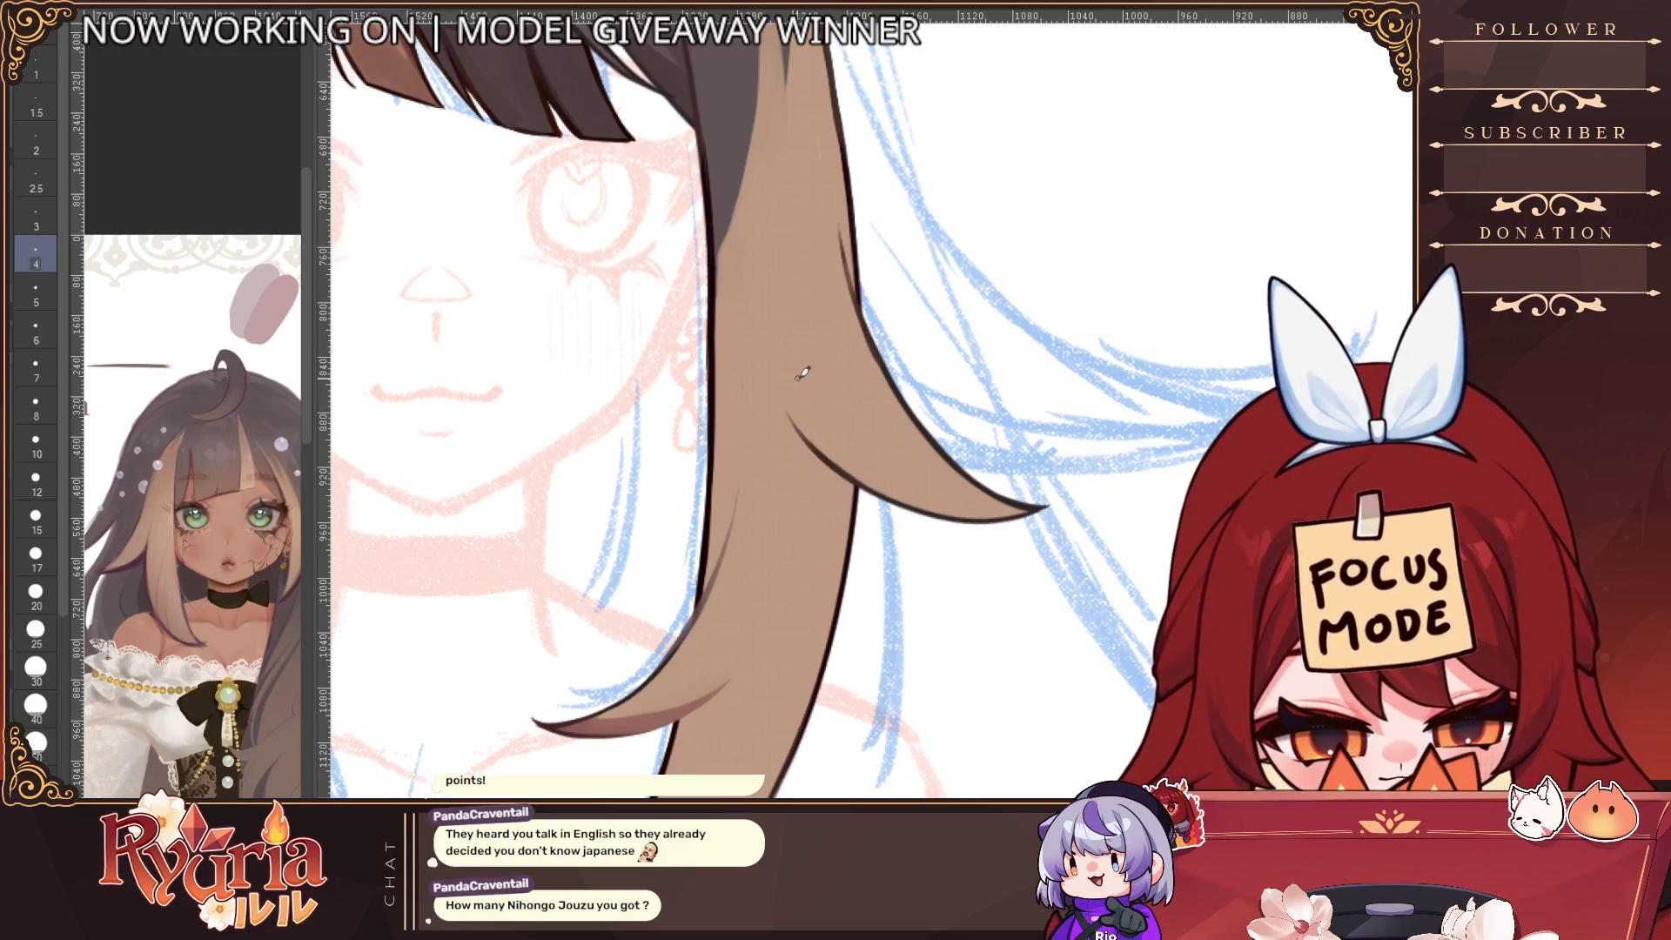
{"action": "key", "text": "bracketright"}
{"action": "key", "text": "bracketright"}
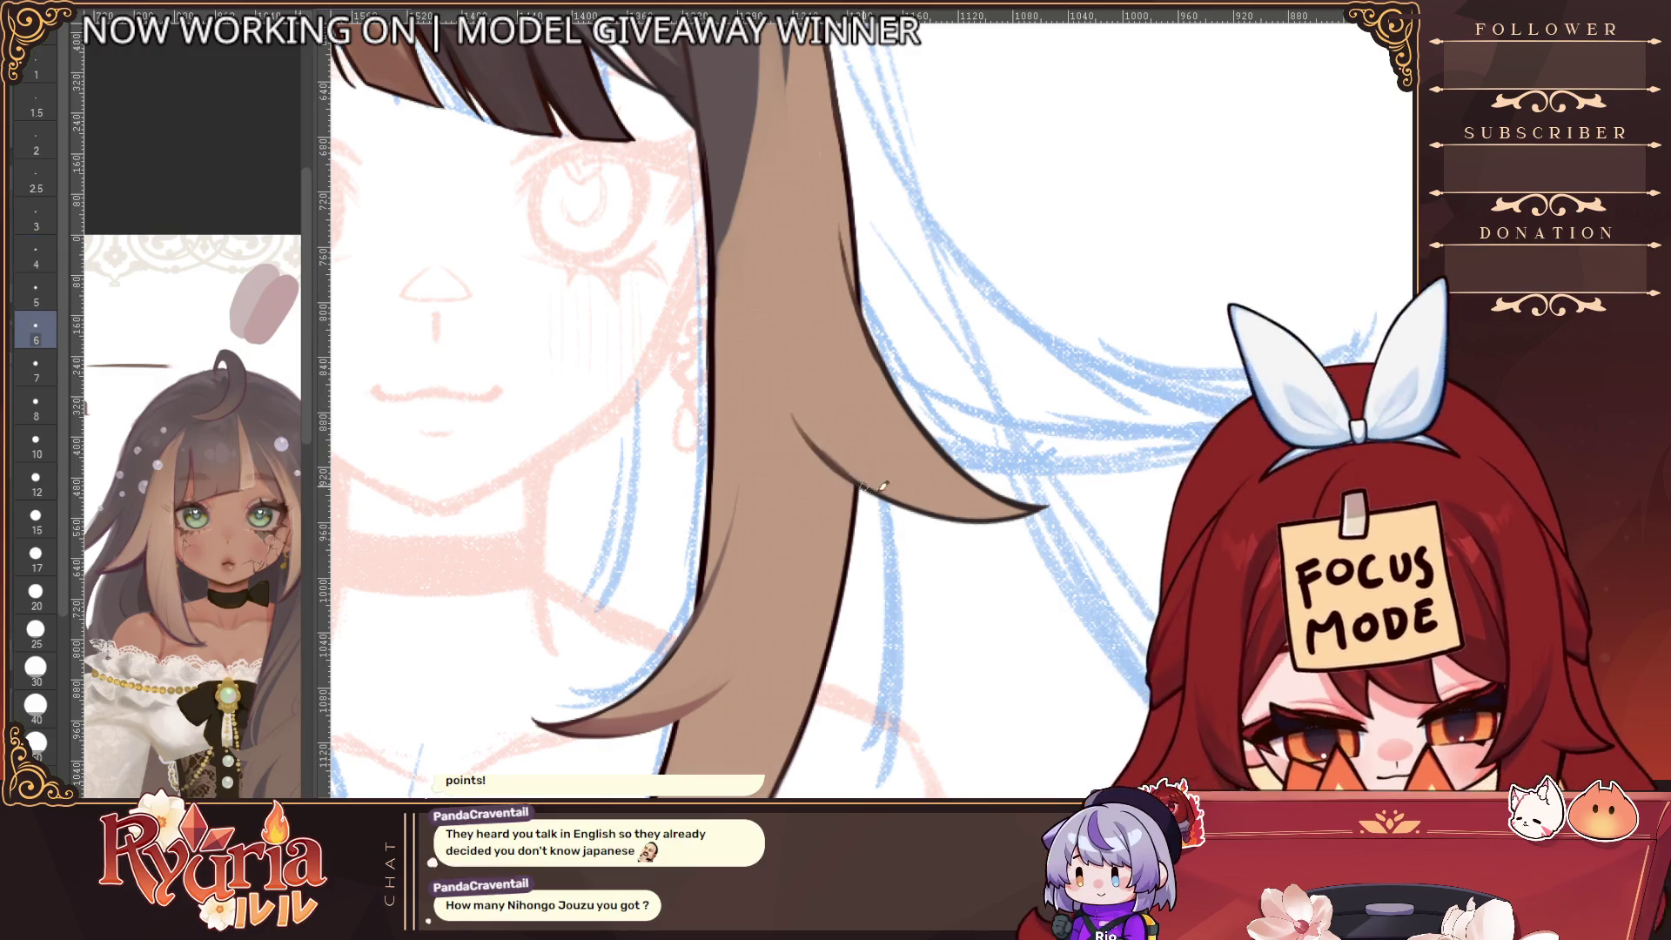
{"action": "key", "text": "ctrl+z"}
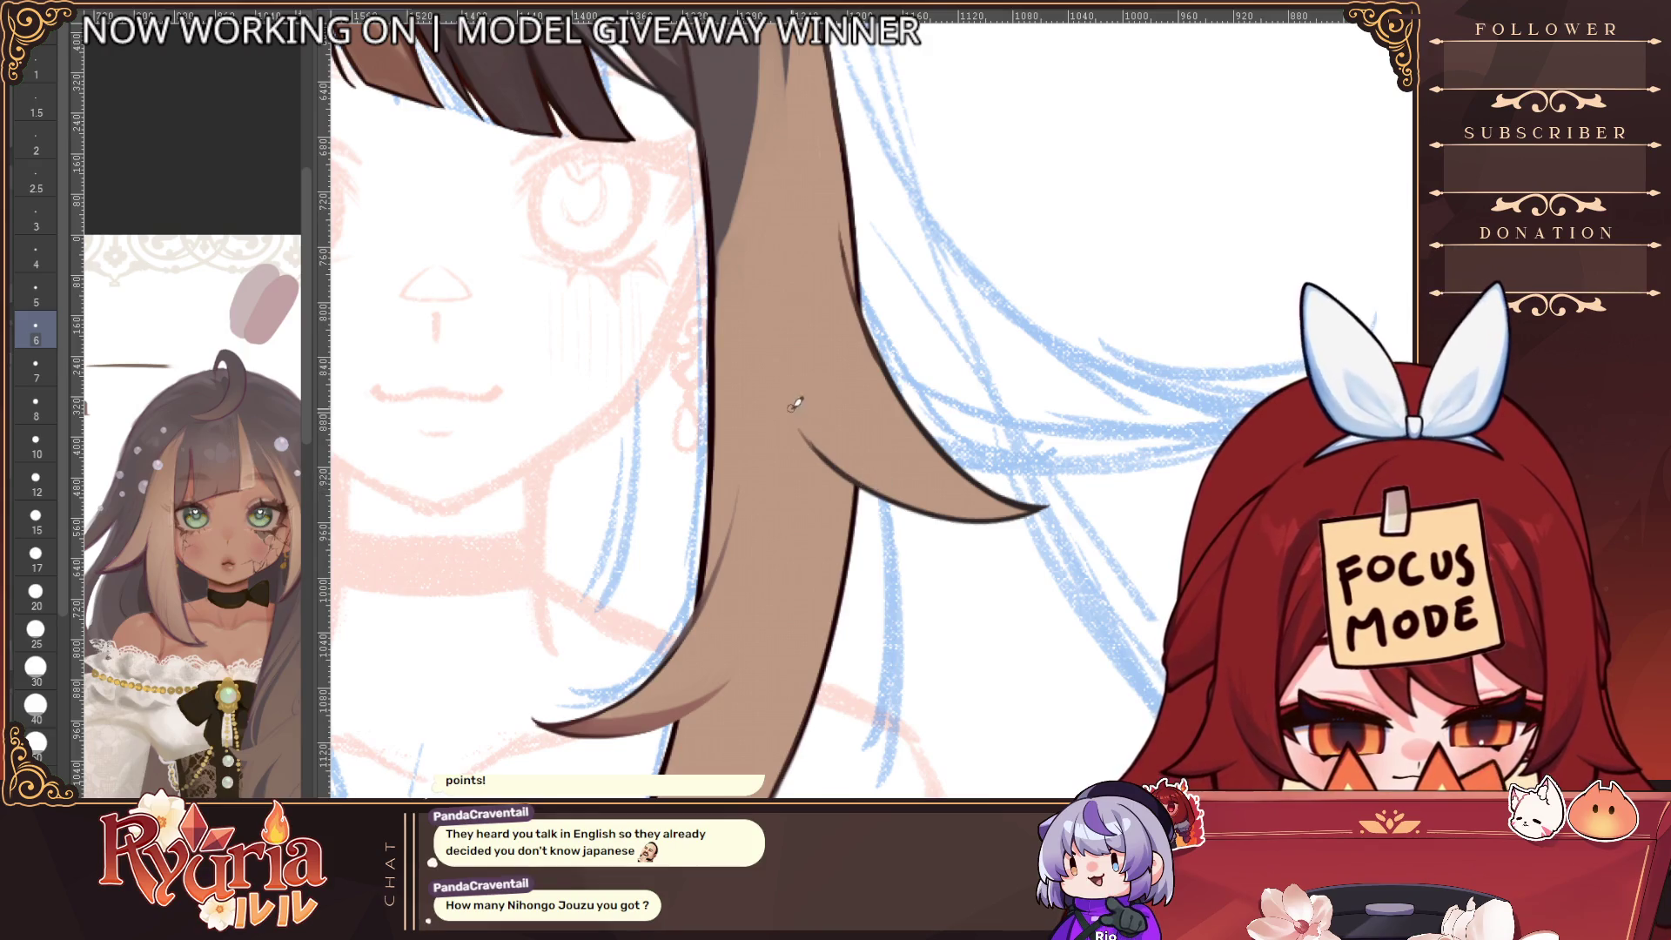
Redraw the dark inner line of the brown side strand
{"action": "left_click_drag", "start_coordinate": [794, 418], "coordinate": [837, 455]}
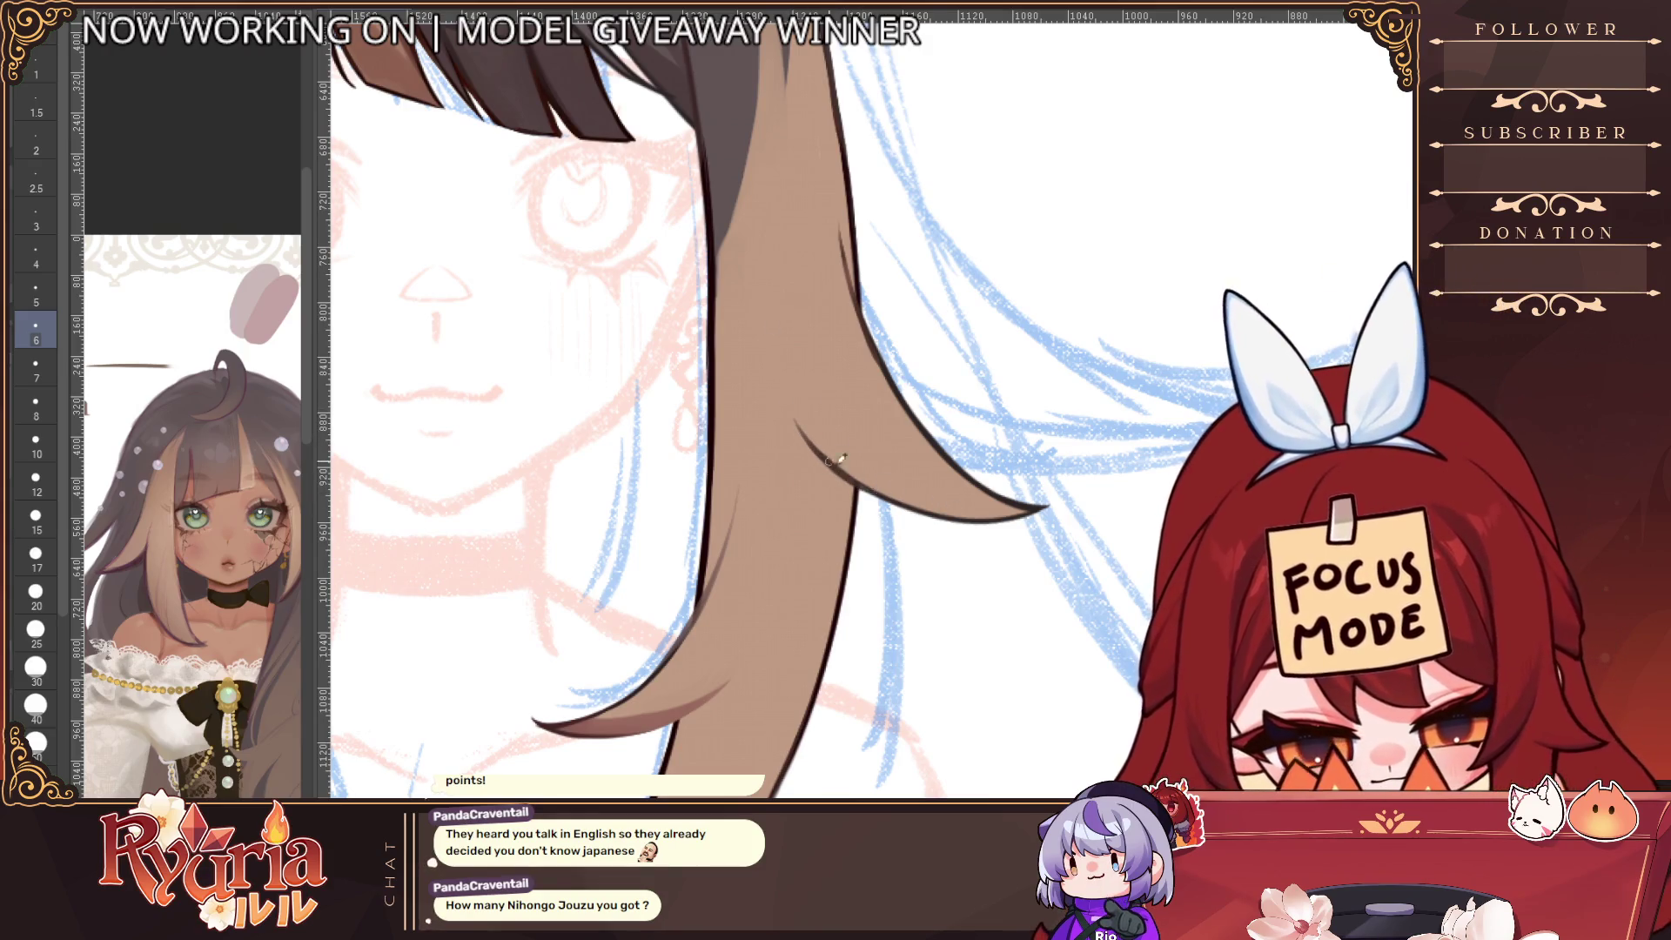
{"action": "scroll", "coordinate": [839, 456], "scroll_direction": "down", "scroll_amount": 2}
{"action": "scroll", "coordinate": [912, 470], "scroll_direction": "up", "scroll_amount": 2}
Paint the strand's right edge a lighter brown with a larger brush
{"action": "key", "text": "bracketright"}
{"action": "key", "text": "bracketright"}
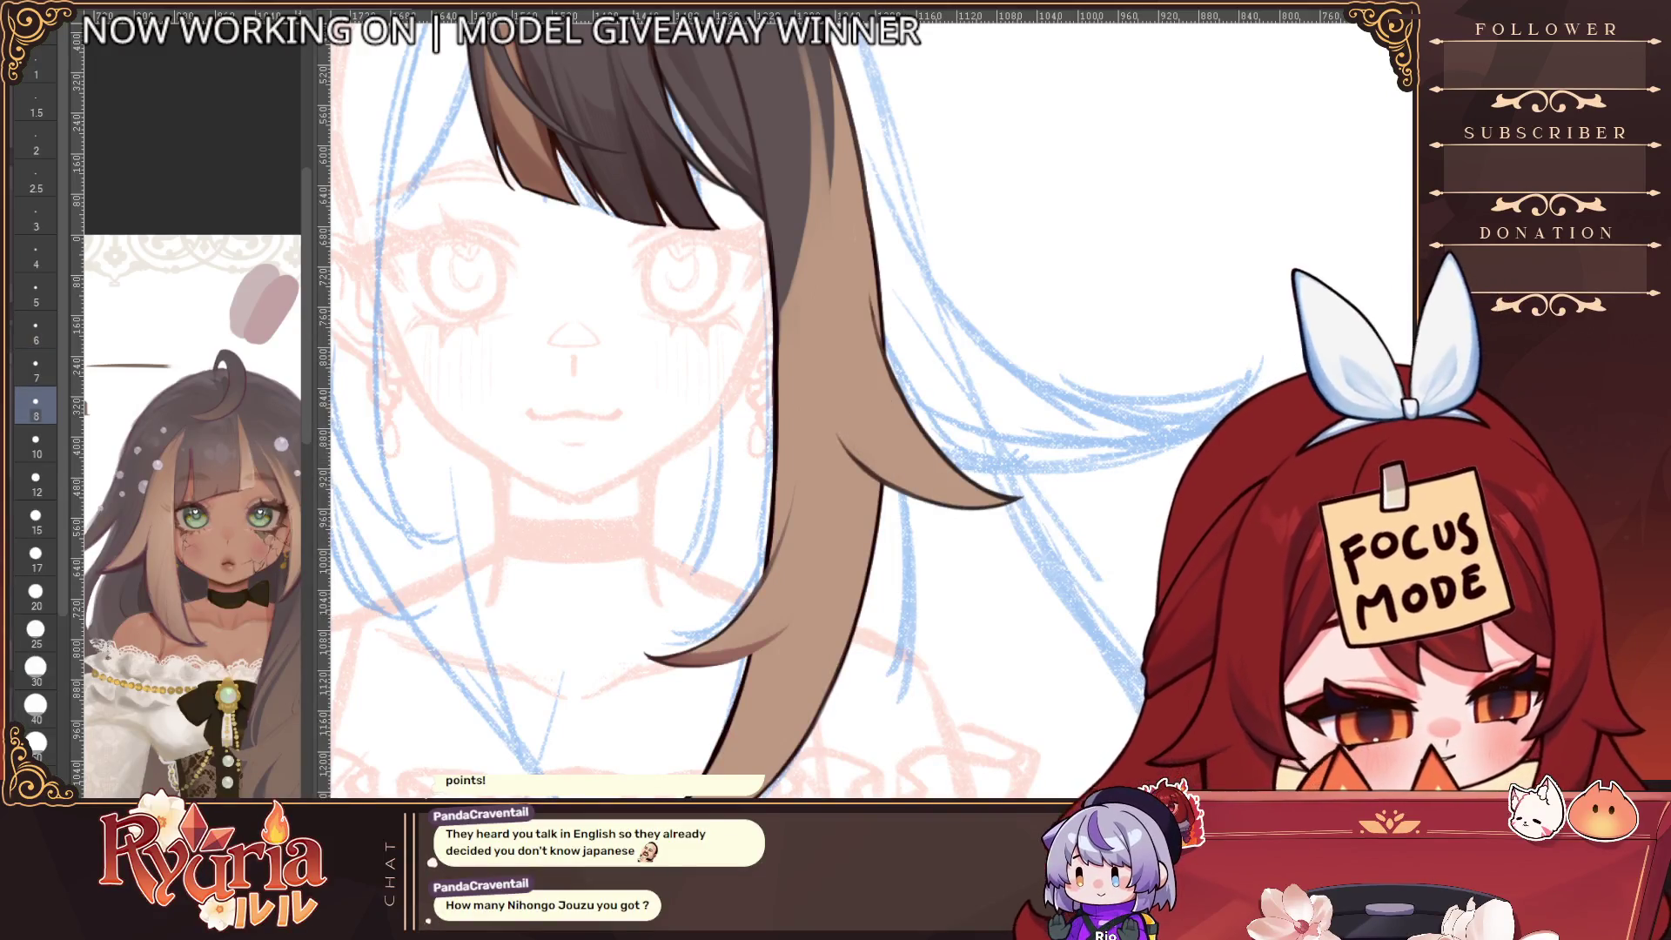
{"action": "key", "text": "bracketright"}
{"action": "key", "text": "bracketright"}
{"action": "left_click_drag", "start_coordinate": [866, 277], "coordinate": [927, 465]}
{"action": "scroll", "coordinate": [935, 458], "scroll_direction": "down", "scroll_amount": 3}
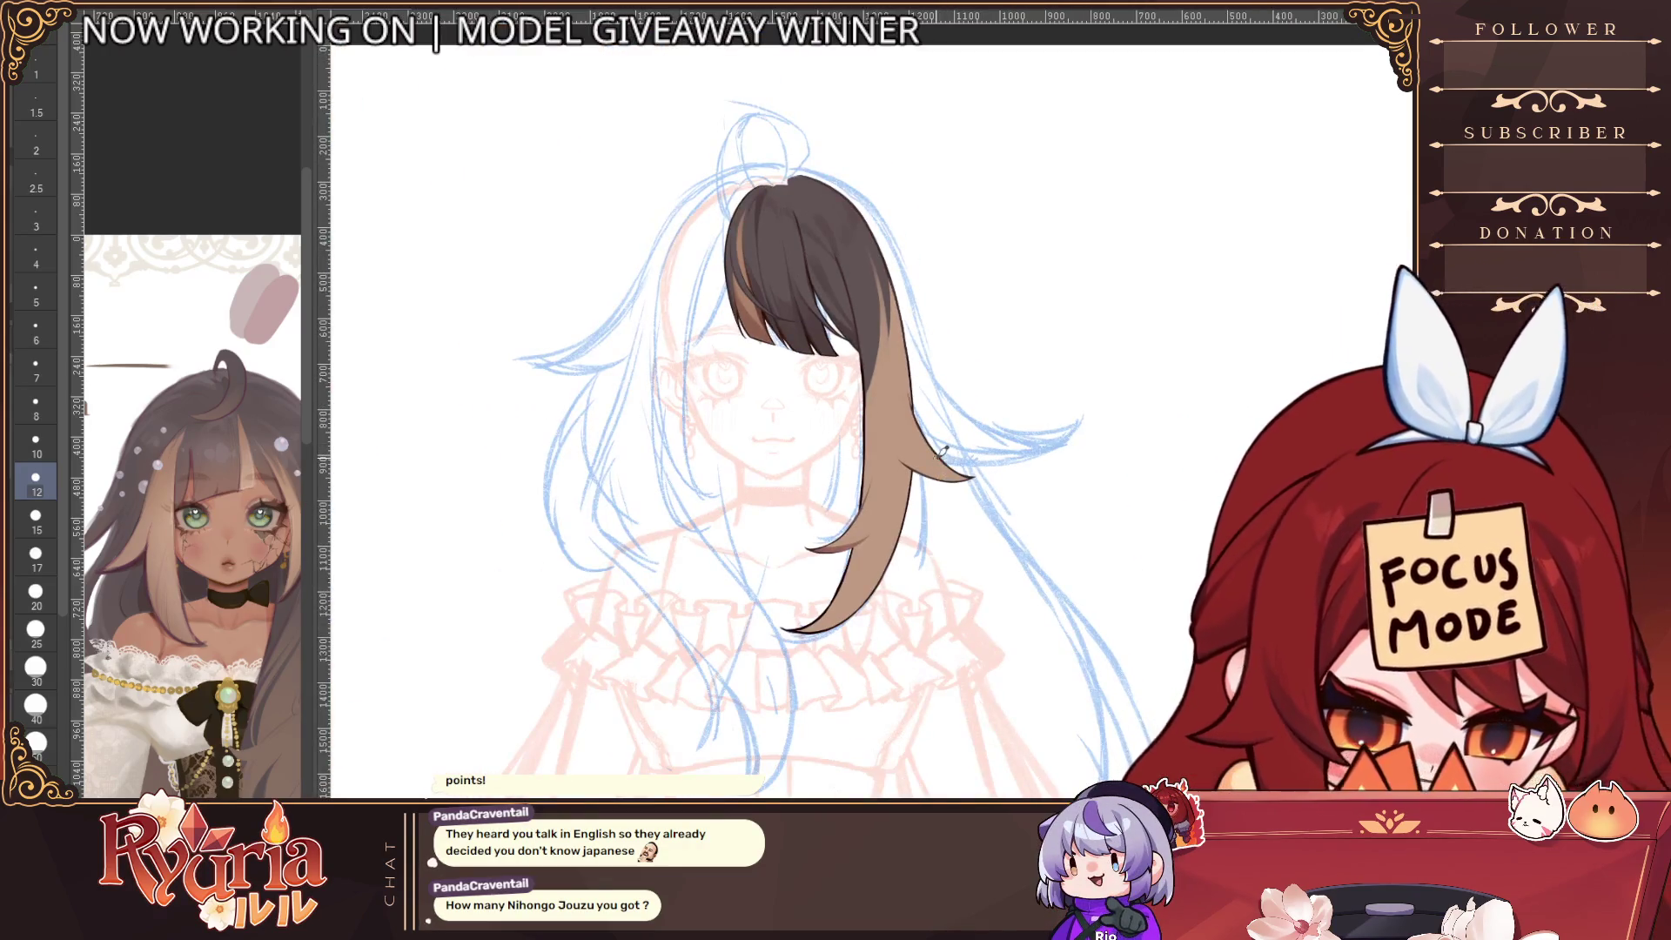
{"action": "scroll", "coordinate": [911, 413], "scroll_direction": "up", "scroll_amount": 3}
{"action": "scroll", "coordinate": [910, 413], "scroll_direction": "up", "scroll_amount": 1}
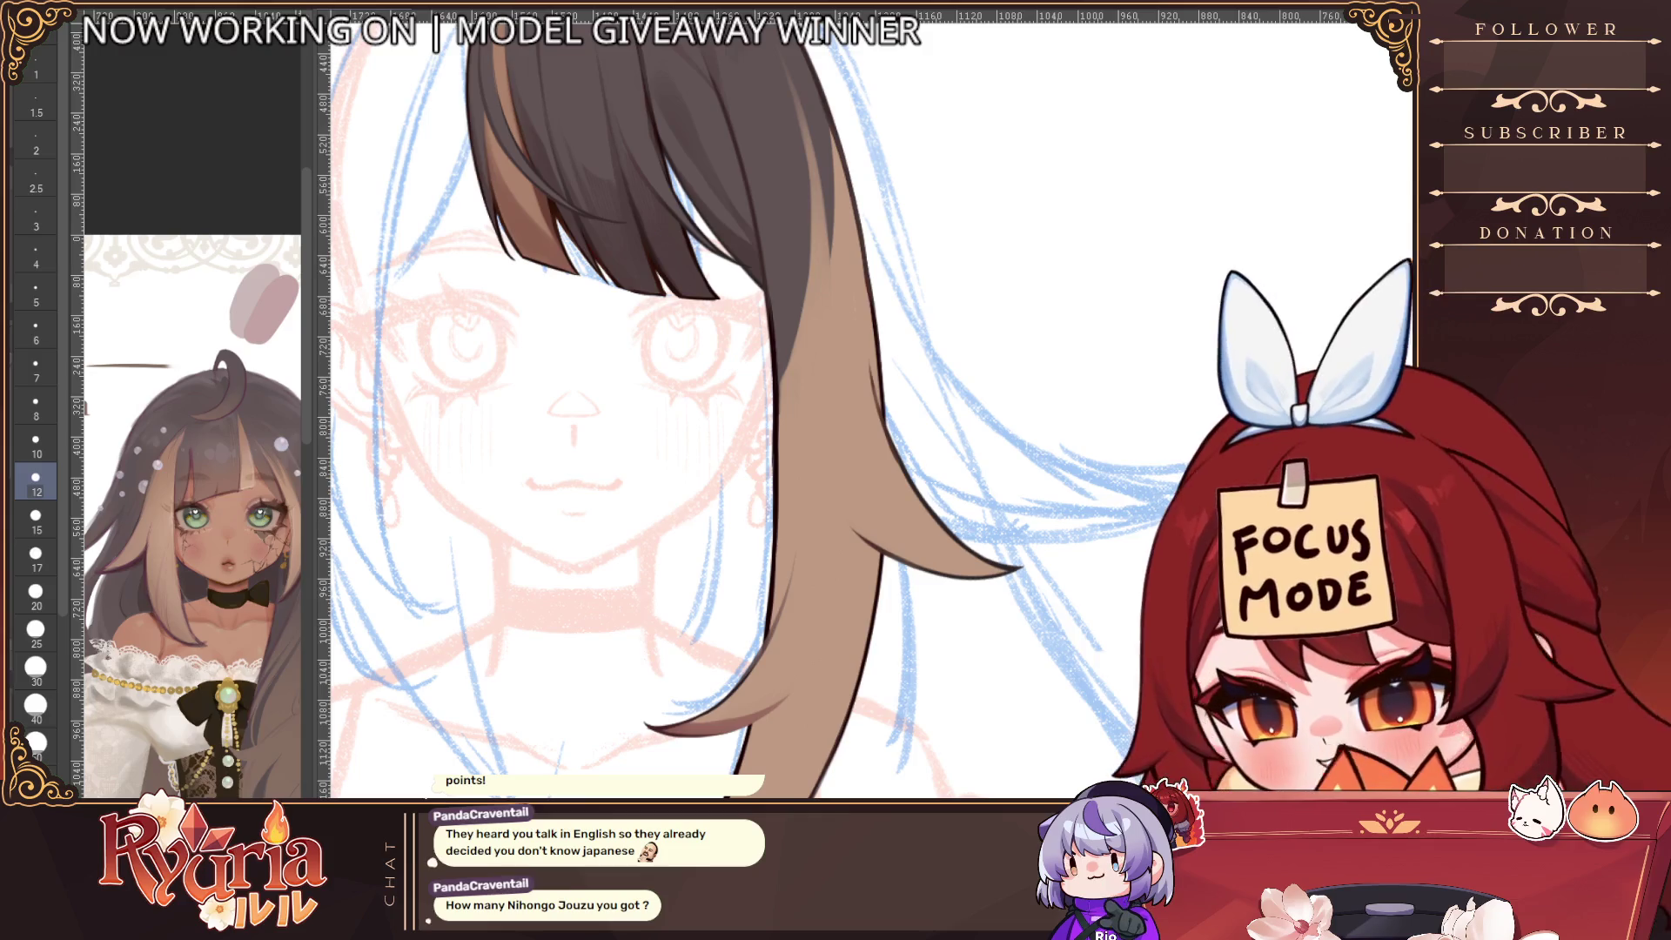
{"action": "key", "text": "bracketleft"}
{"action": "key", "text": "bracketleft"}
{"action": "key", "text": "bracketleft"}
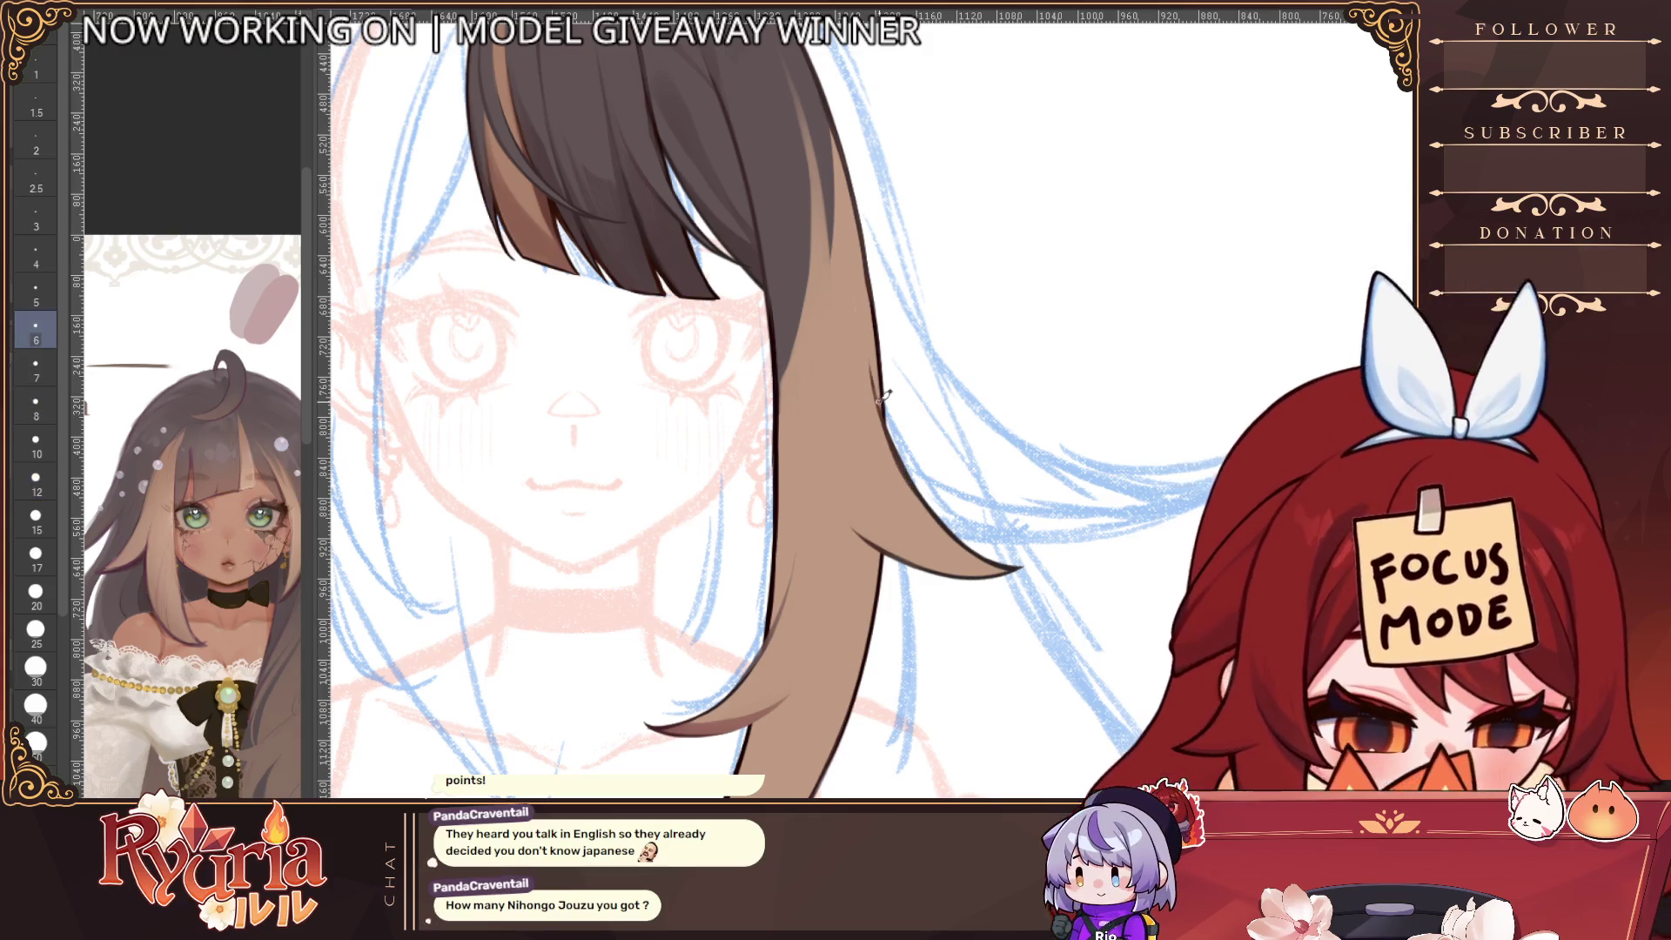
{"action": "scroll", "coordinate": [880, 395], "scroll_direction": "down", "scroll_amount": 3}
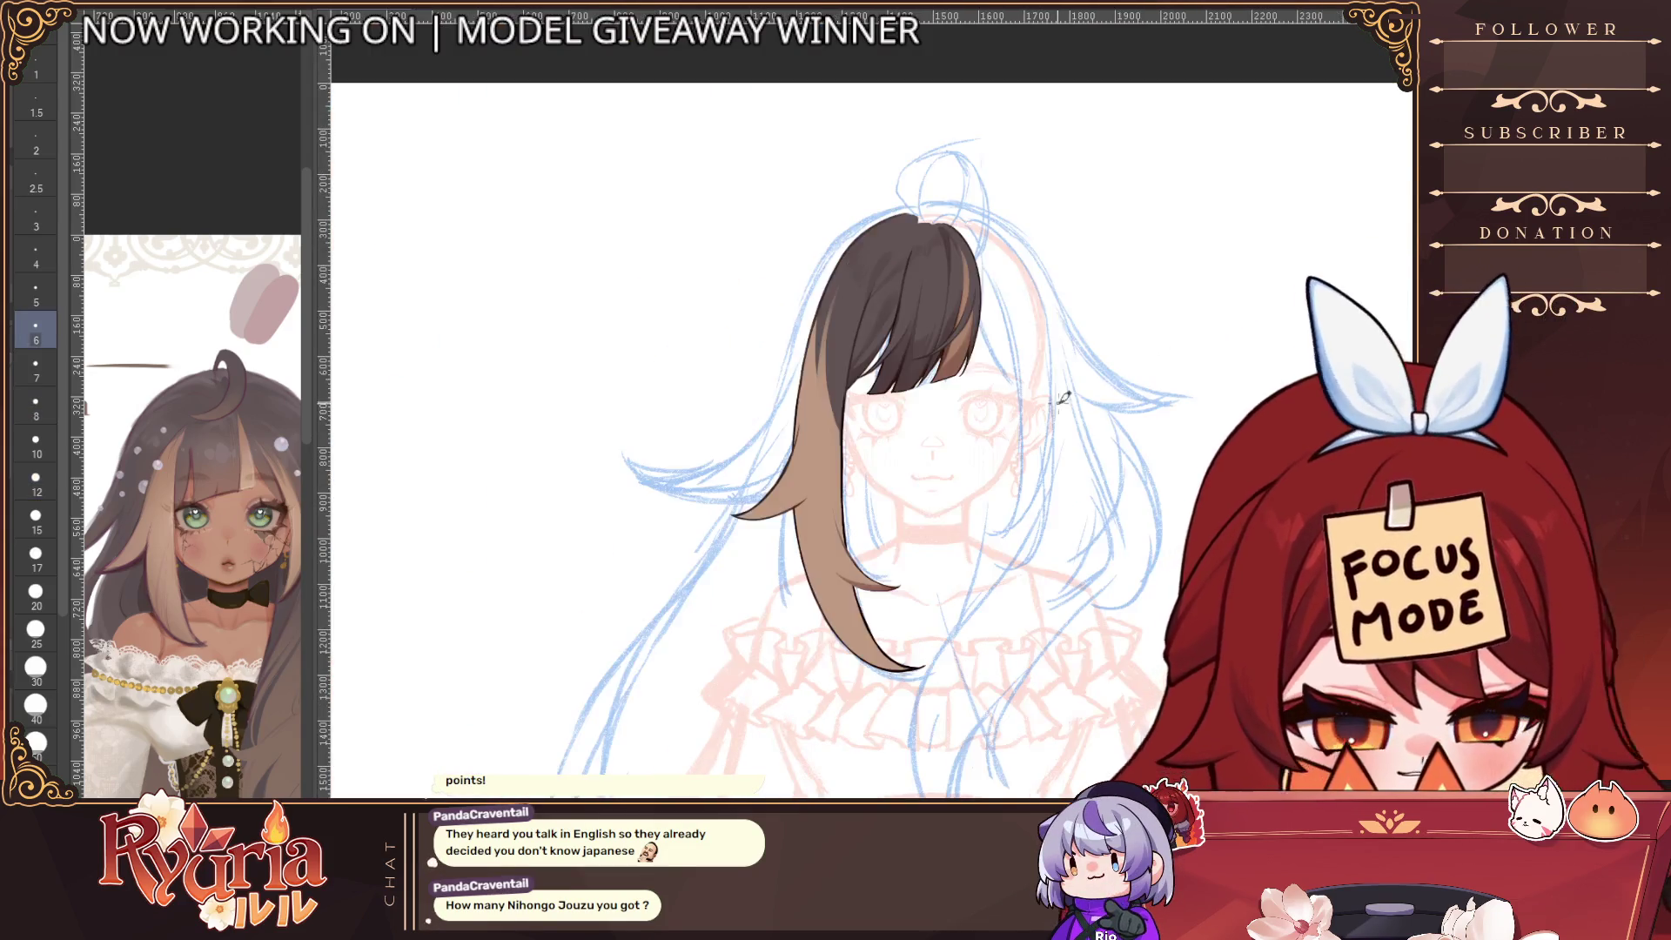
{"action": "scroll", "coordinate": [1063, 397], "scroll_direction": "down", "scroll_amount": 2}
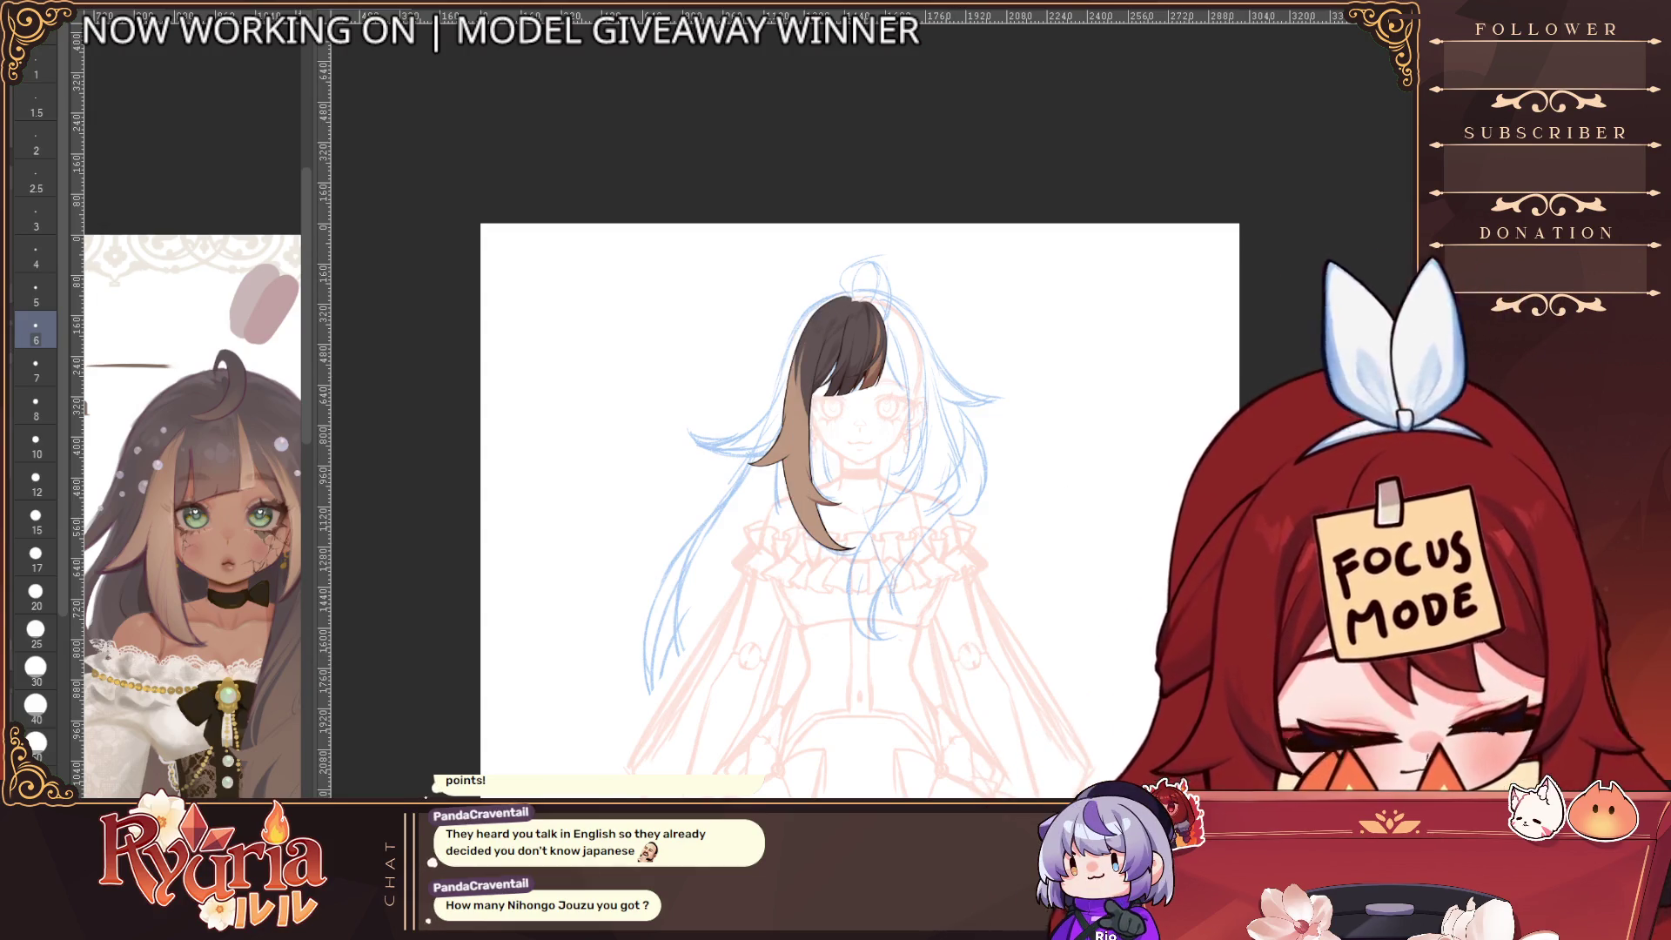
{"action": "scroll", "coordinate": [783, 418], "scroll_direction": "up", "scroll_amount": 2}
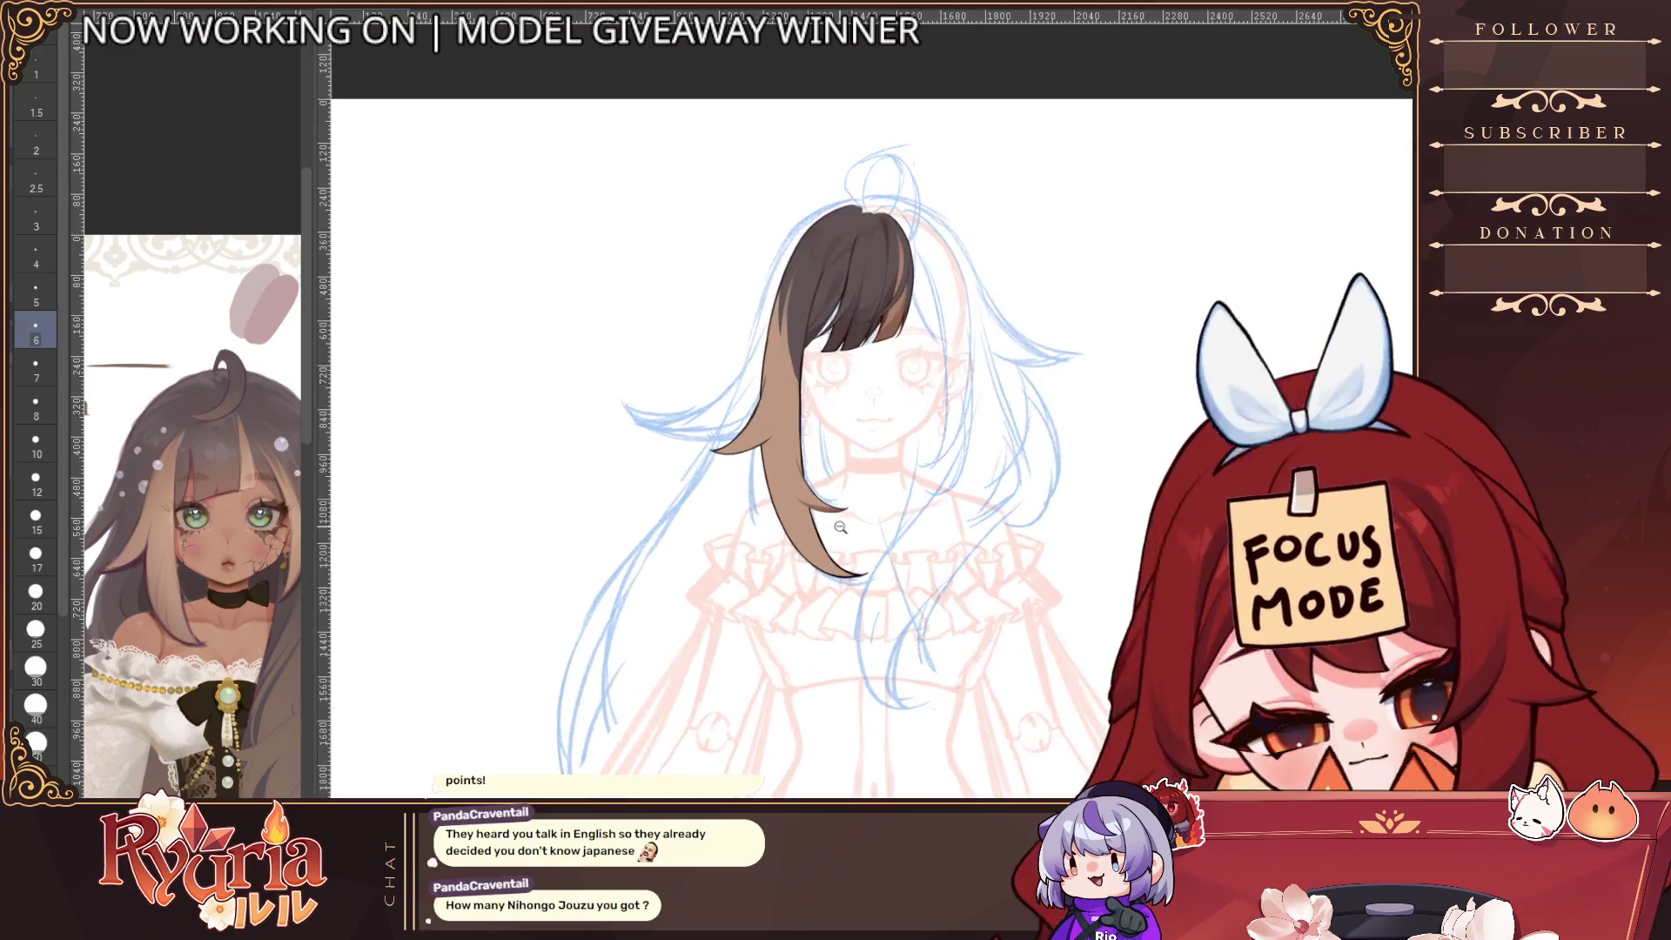
{"action": "key", "text": "bracketright"}
{"action": "key", "text": "bracketright"}
{"action": "key", "text": "bracketright"}
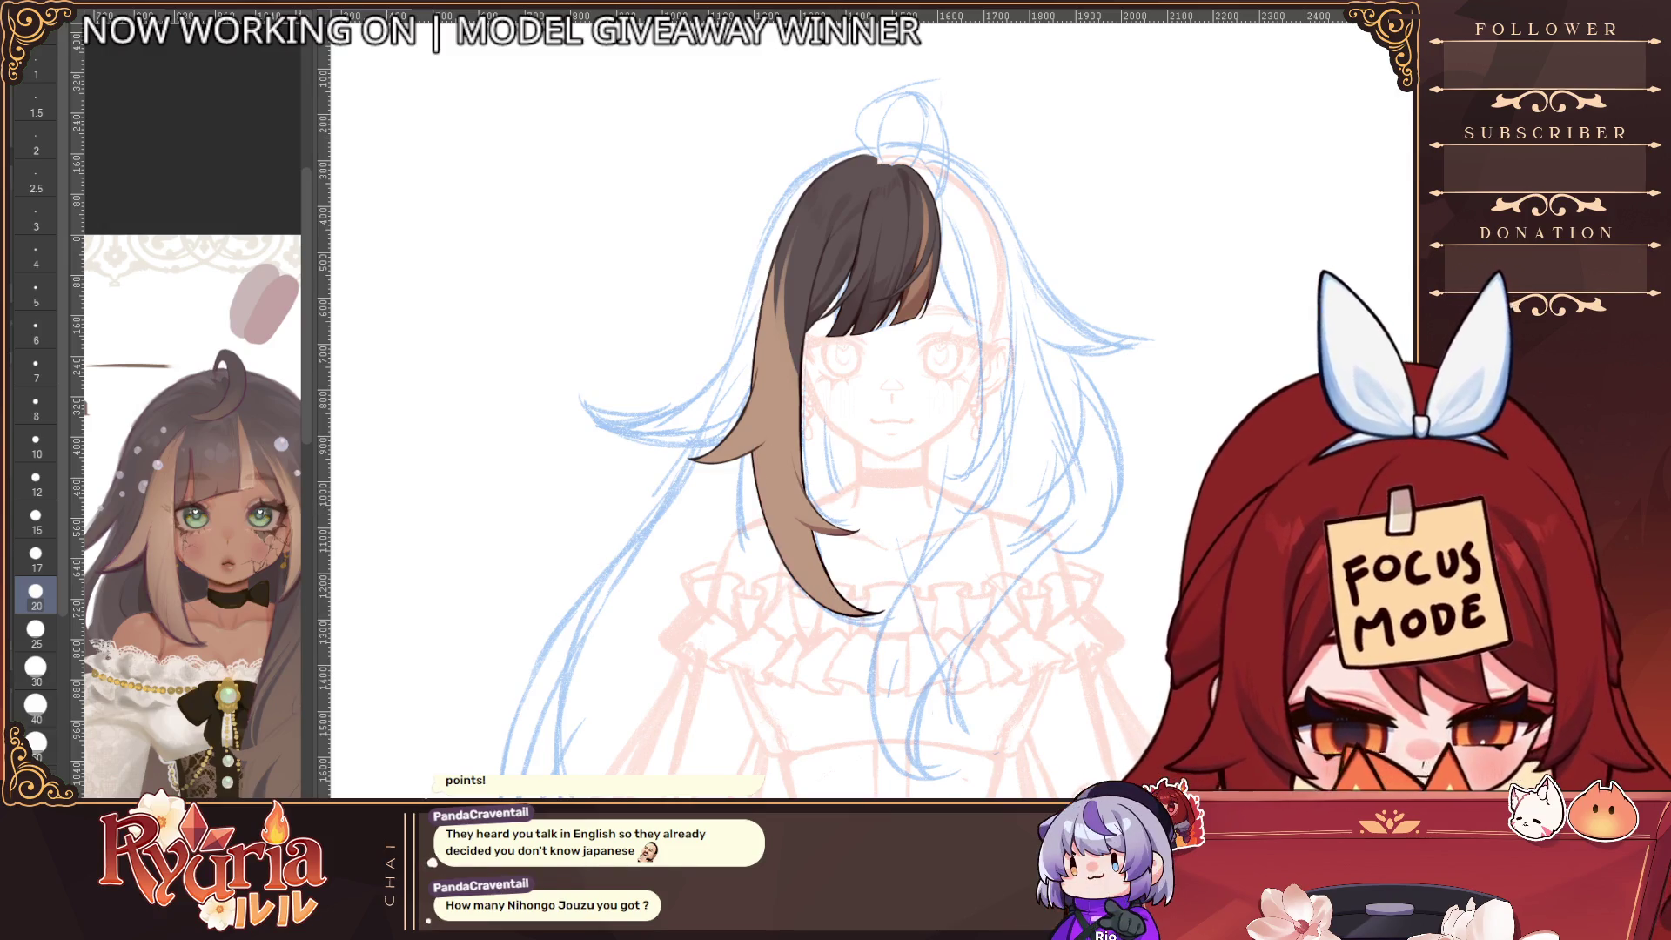
Undo the lower flare of the brown side lock, zoom out to check it, and enlarge the brush
{"action": "key", "text": "ctrl+z"}
{"action": "key", "text": "ctrl+z"}
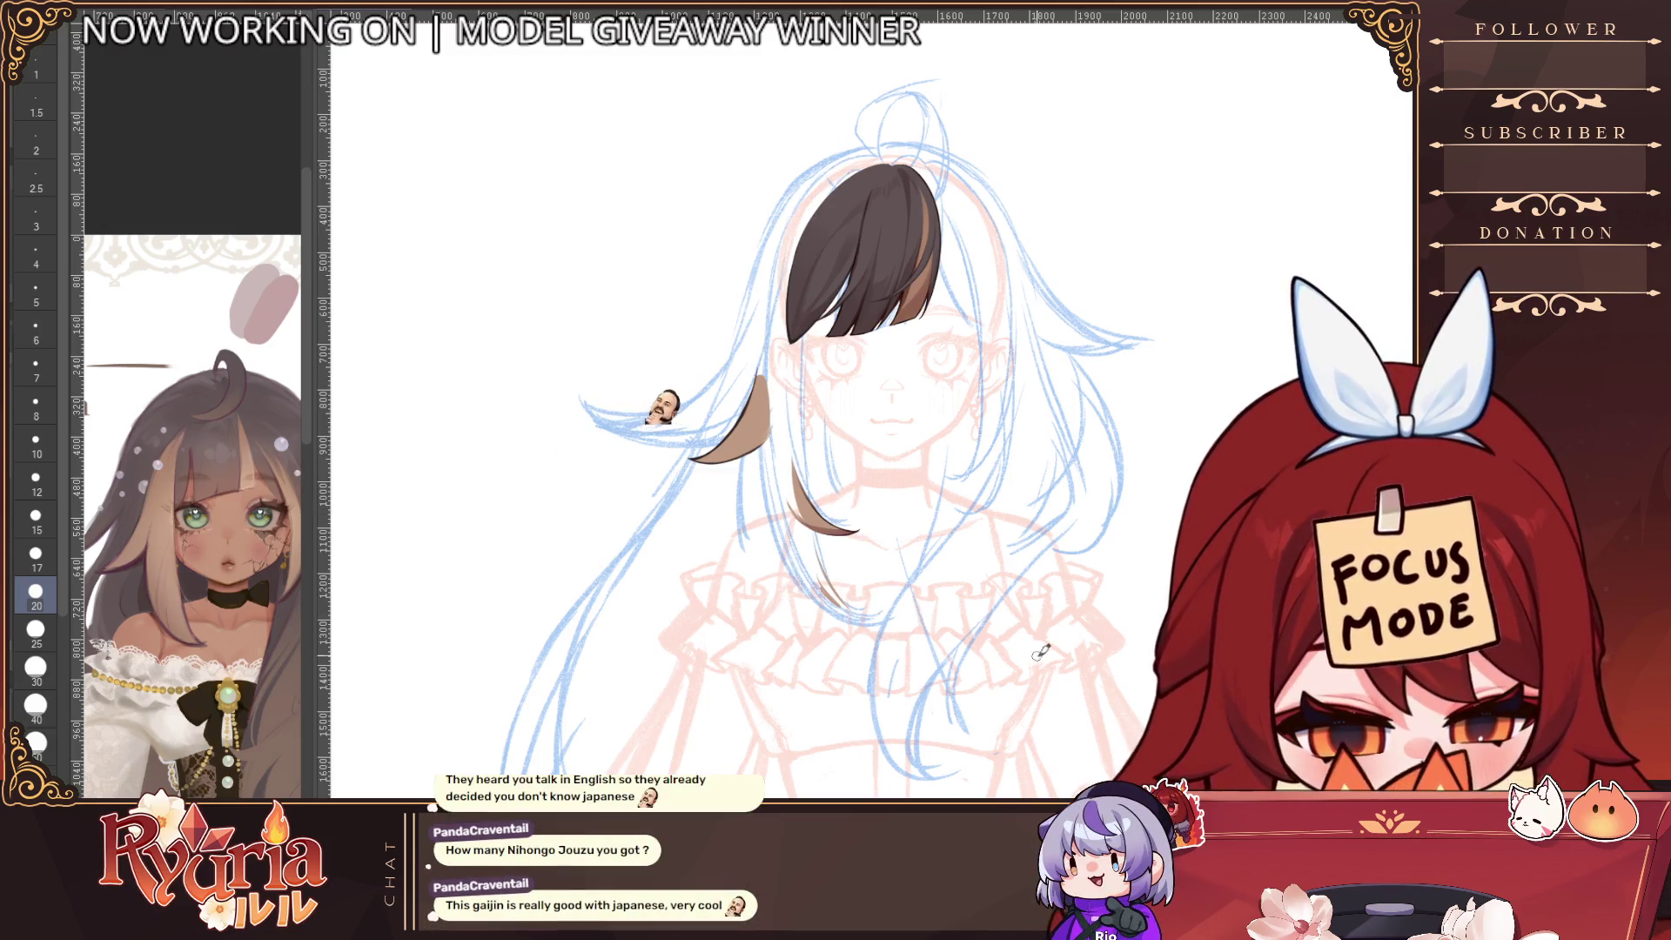
{"action": "scroll", "coordinate": [827, 592], "scroll_direction": "up", "scroll_amount": 3}
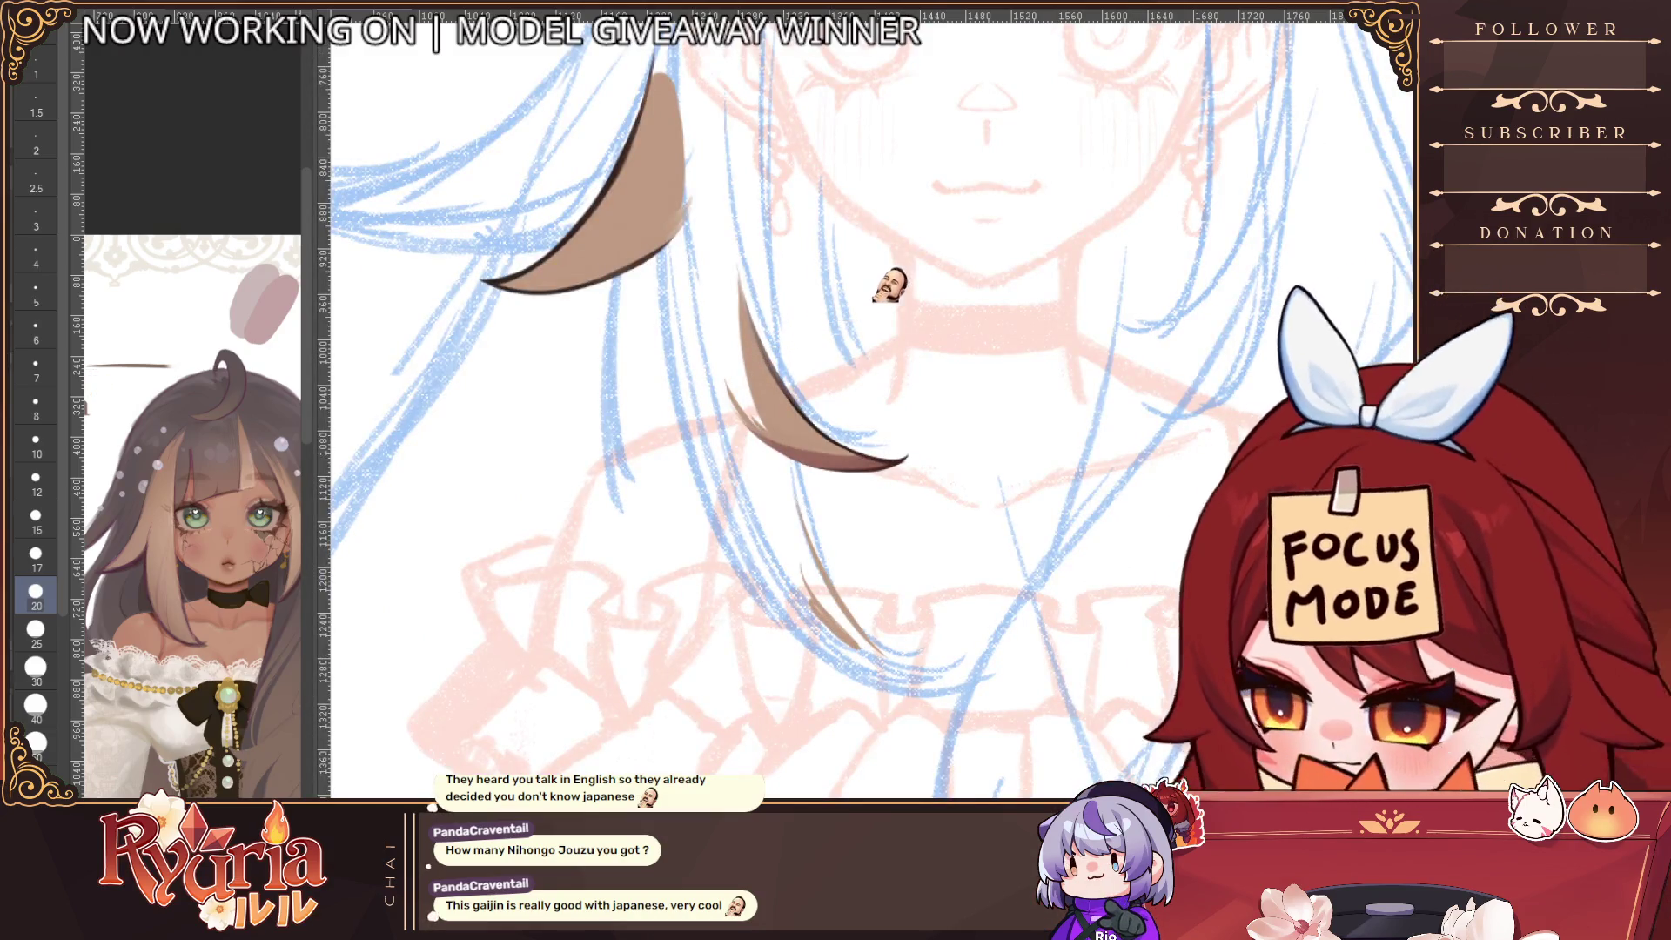
{"action": "key", "text": "bracketright"}
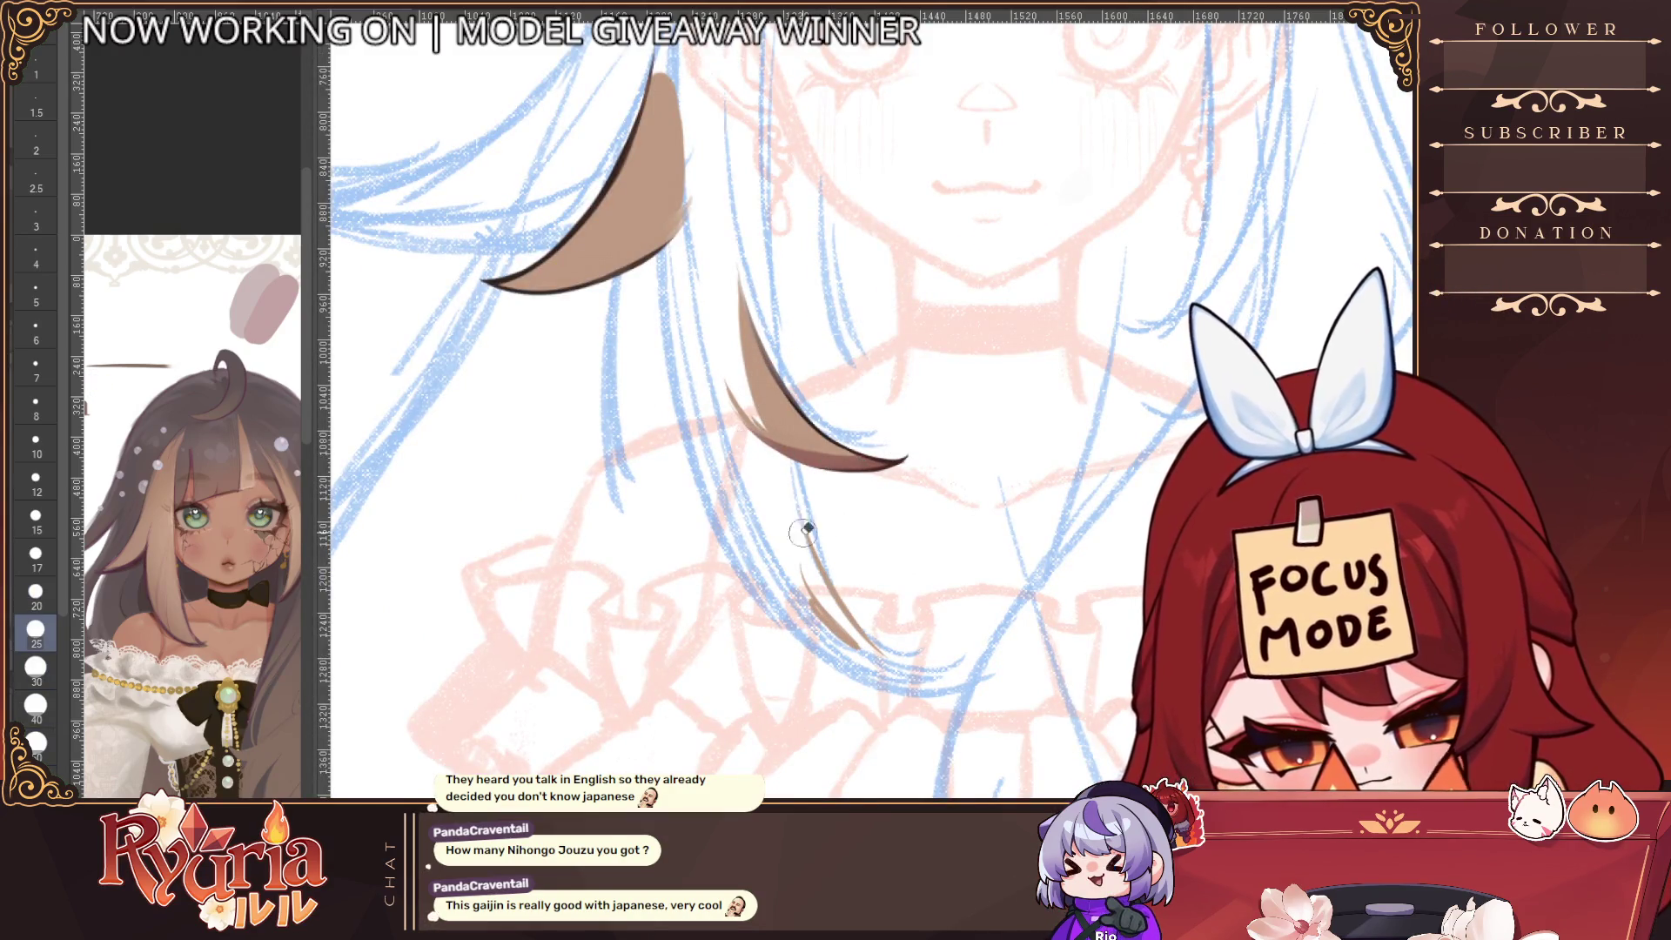
{"action": "scroll", "coordinate": [989, 416], "scroll_direction": "down", "scroll_amount": 1}
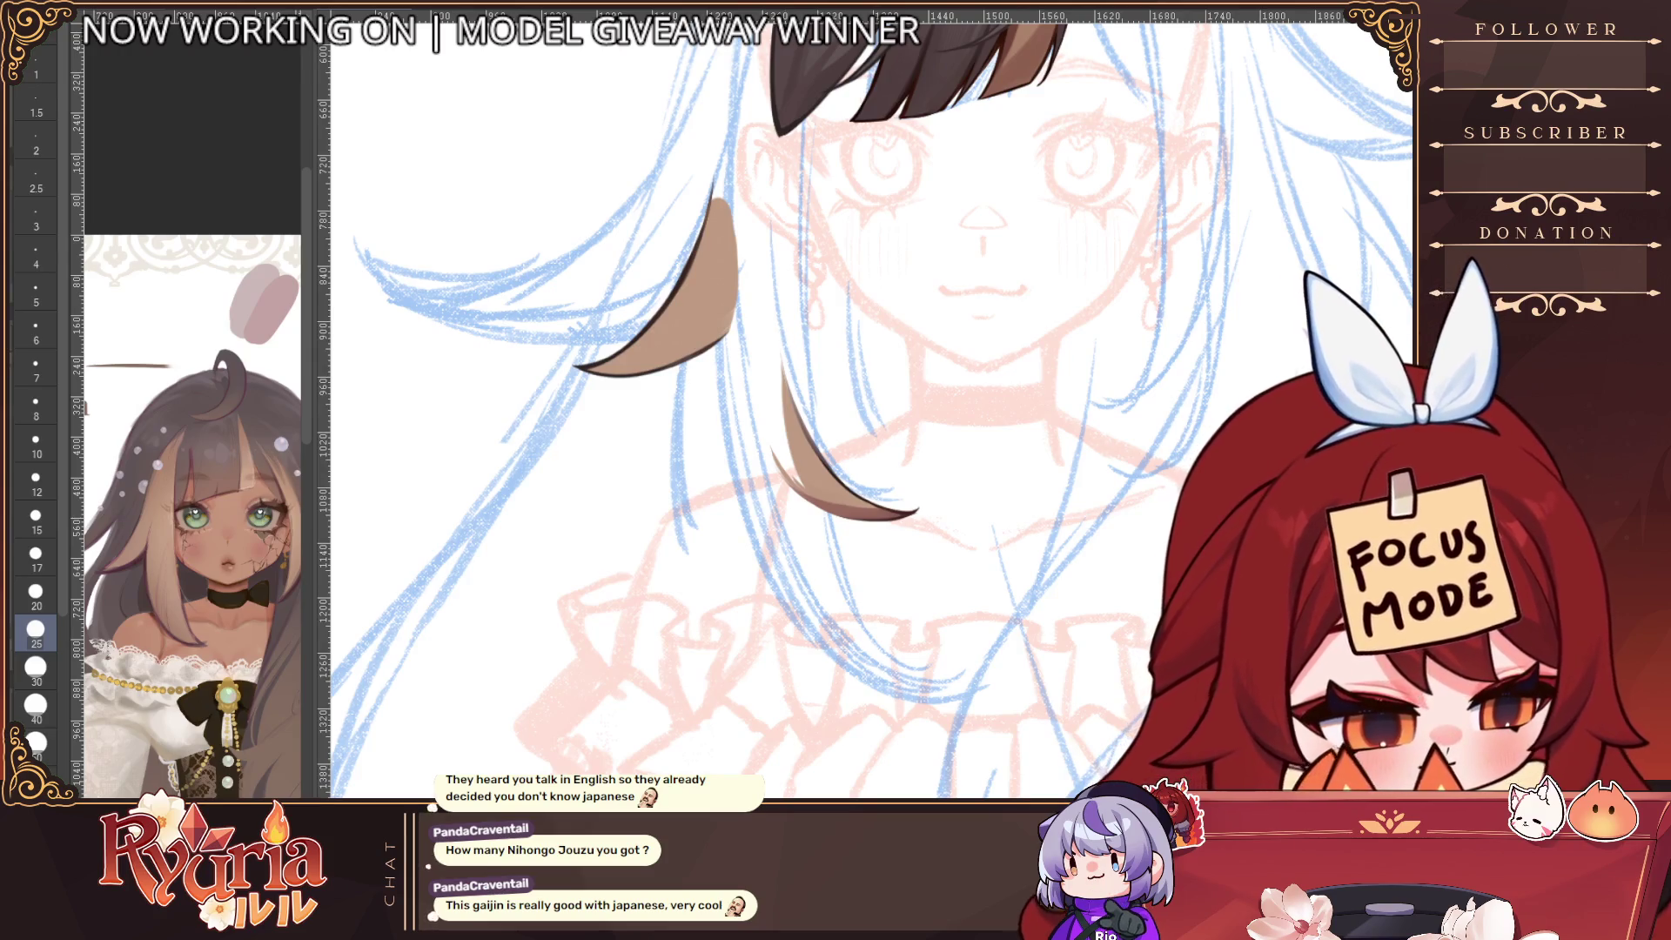
{"action": "scroll", "coordinate": [870, 417], "scroll_direction": "down", "scroll_amount": 3}
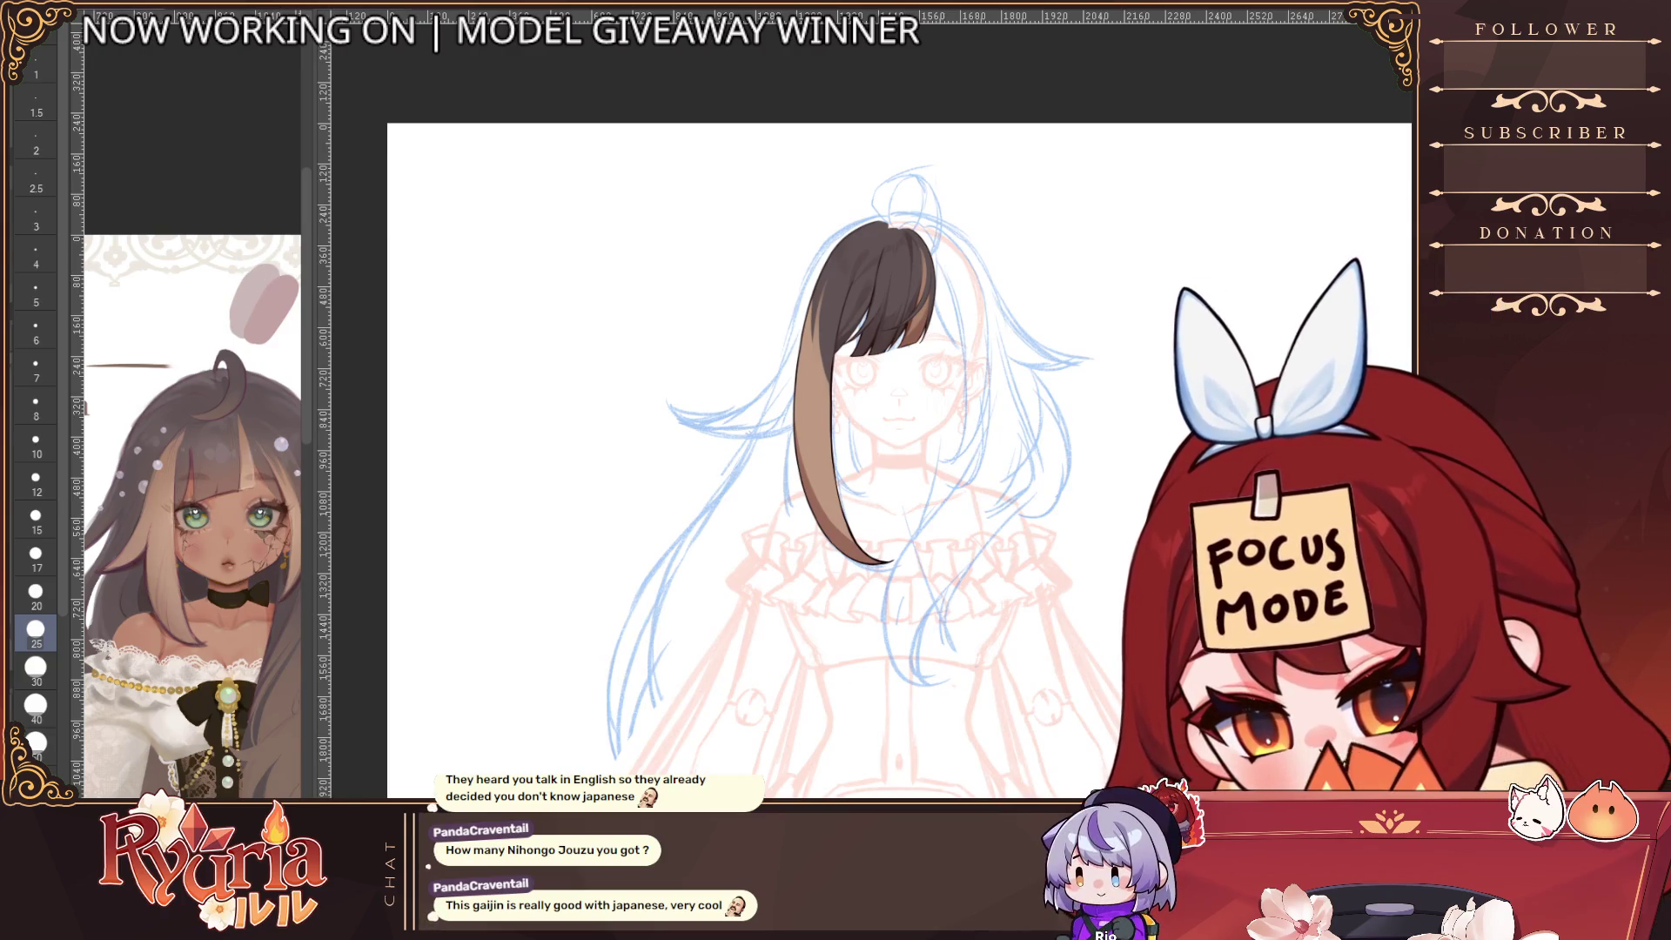
{"action": "scroll", "coordinate": [818, 407], "scroll_direction": "up", "scroll_amount": 2}
{"action": "key", "text": "bracketright"}
{"action": "key", "text": "bracketright"}
Darken the brown strand's left edge from the roots down to its tip
{"action": "left_click_drag", "start_coordinate": [797, 281], "coordinate": [897, 587]}
{"action": "key", "text": "bracketleft"}
{"action": "key", "text": "bracketleft"}
{"action": "key", "text": "bracketleft"}
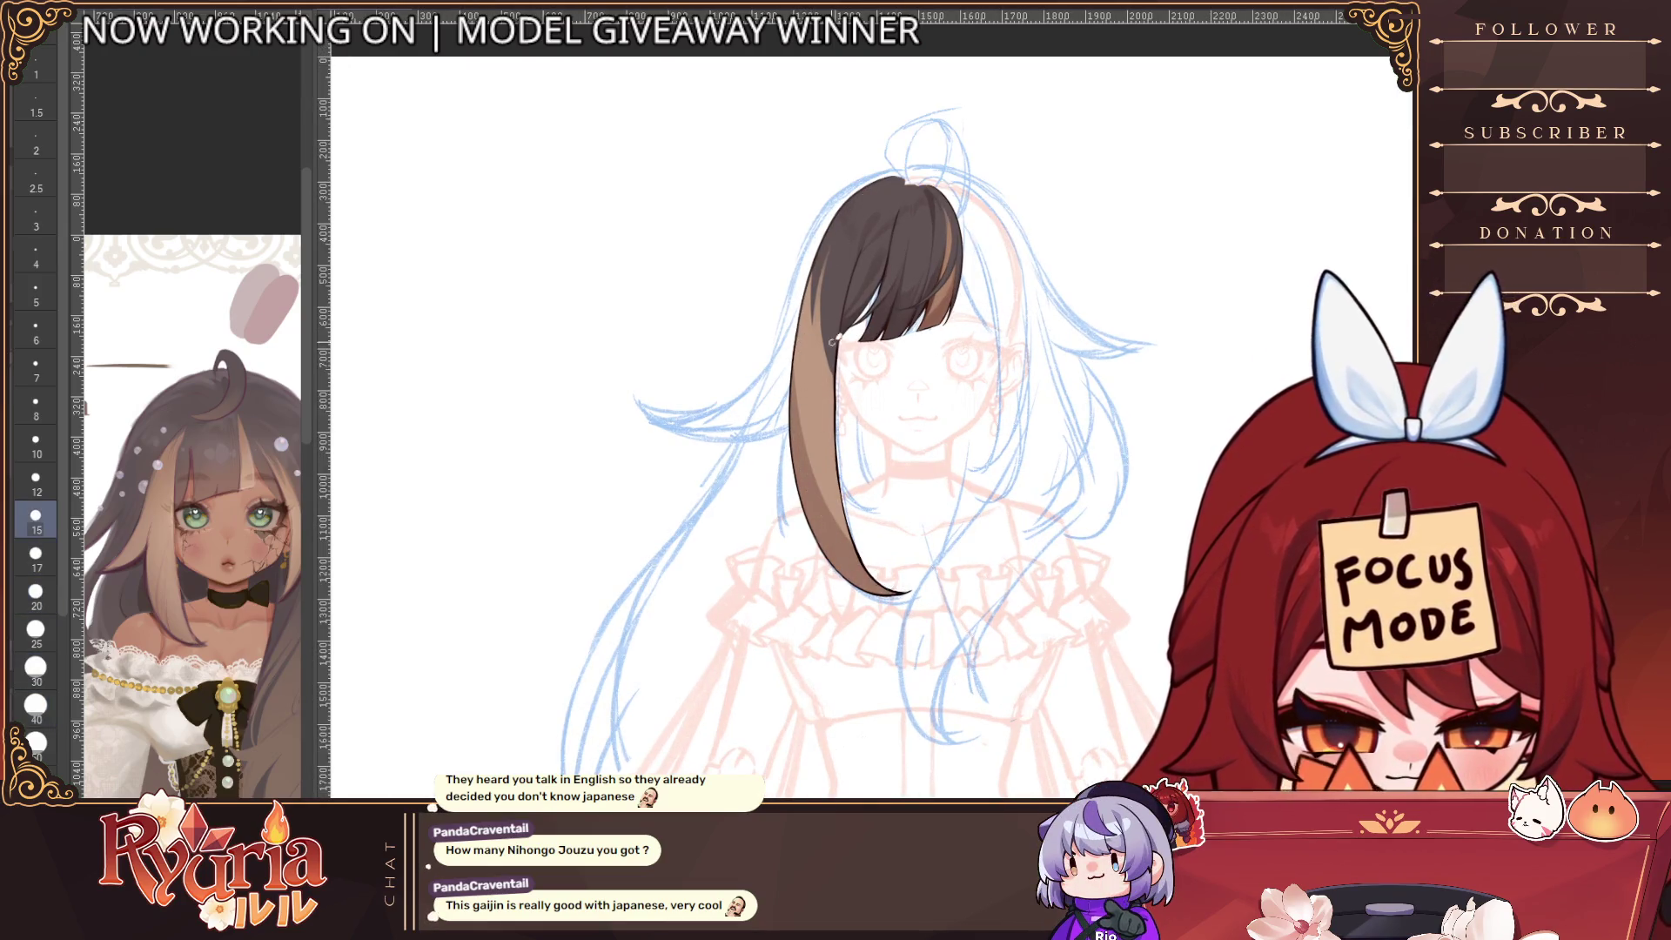
{"action": "key", "text": "bracketleft"}
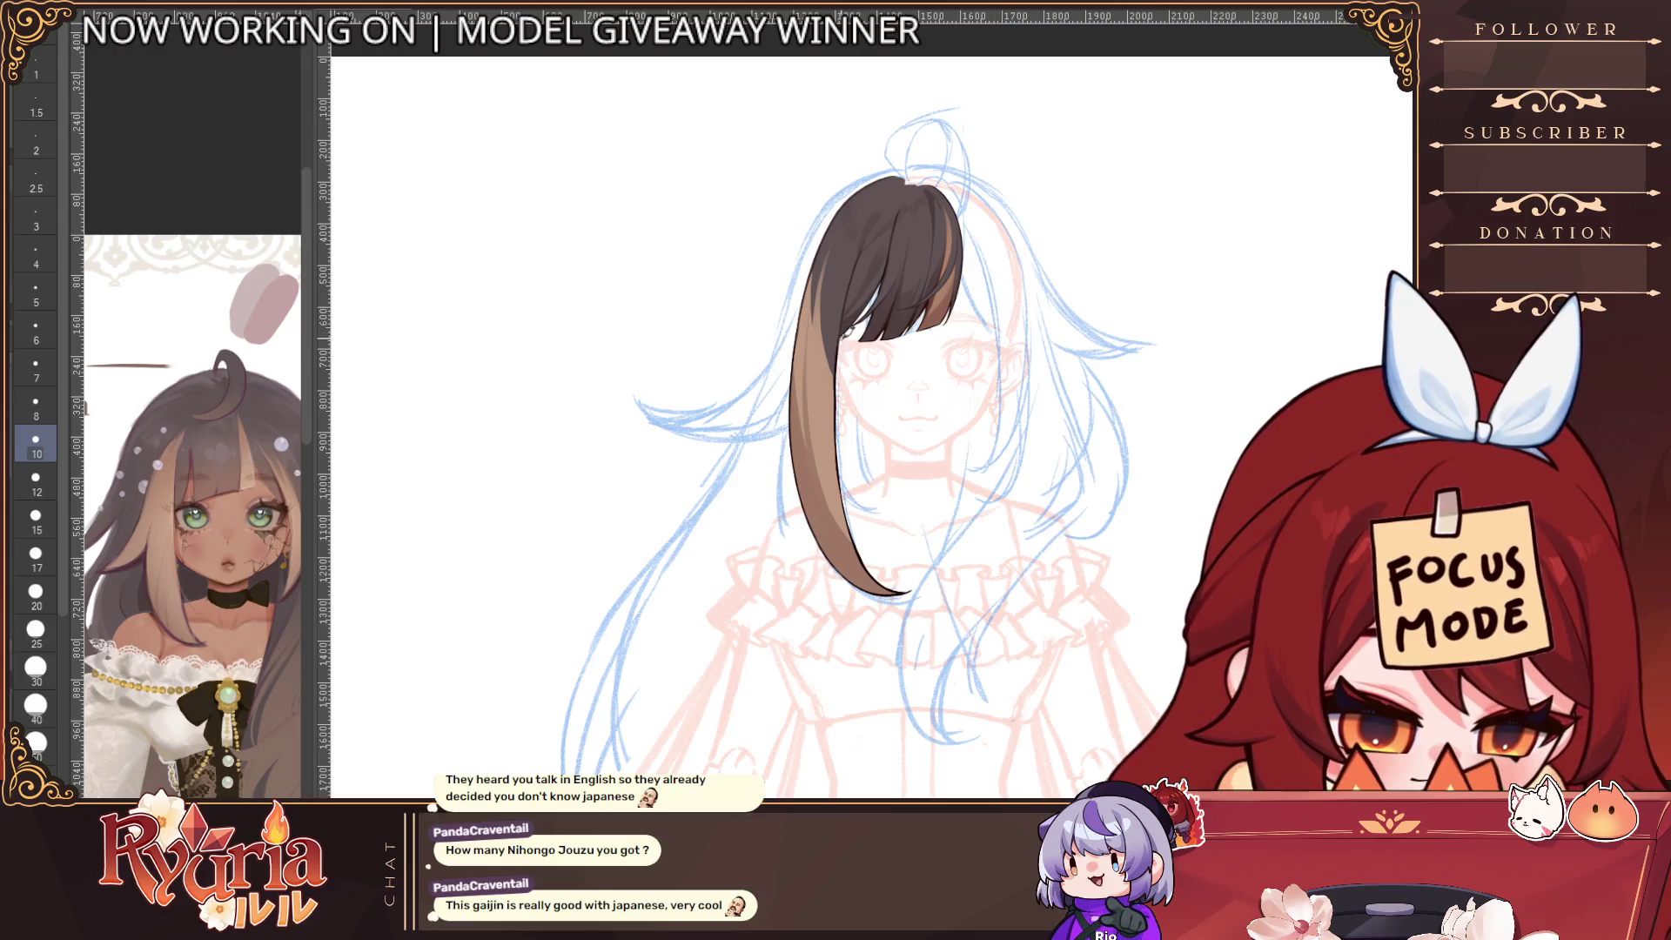
{"action": "key", "text": "bracketleft"}
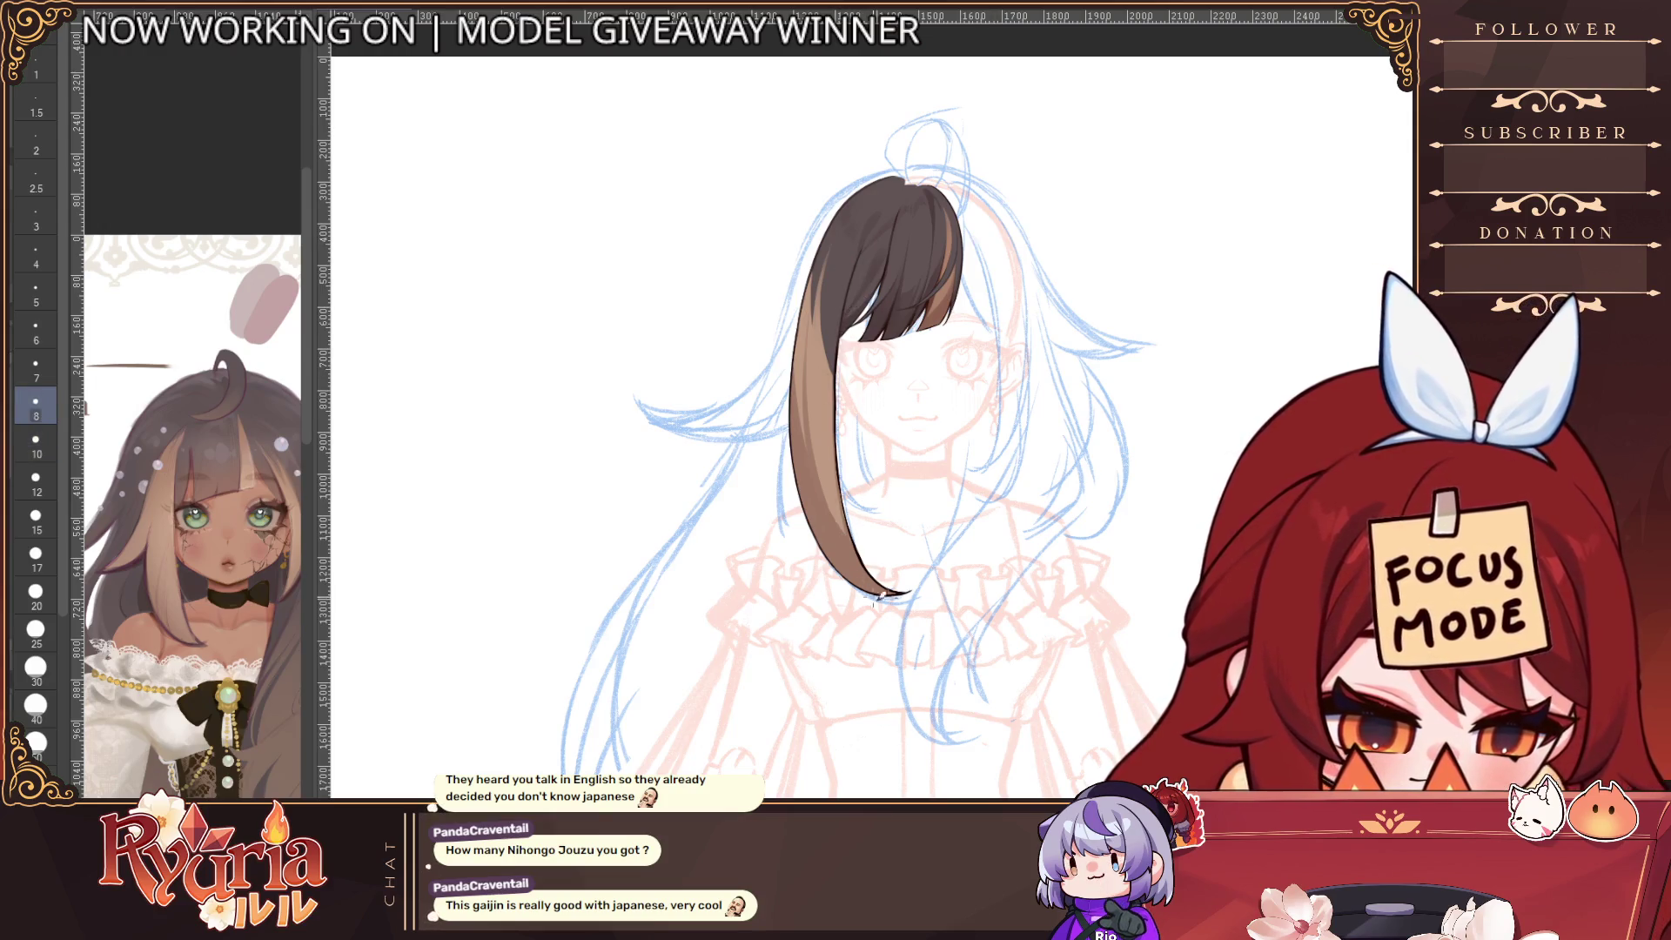
{"action": "key", "text": "bracketright"}
{"action": "key", "text": "bracketright"}
{"action": "scroll", "coordinate": [891, 560], "scroll_direction": "down", "scroll_amount": 3}
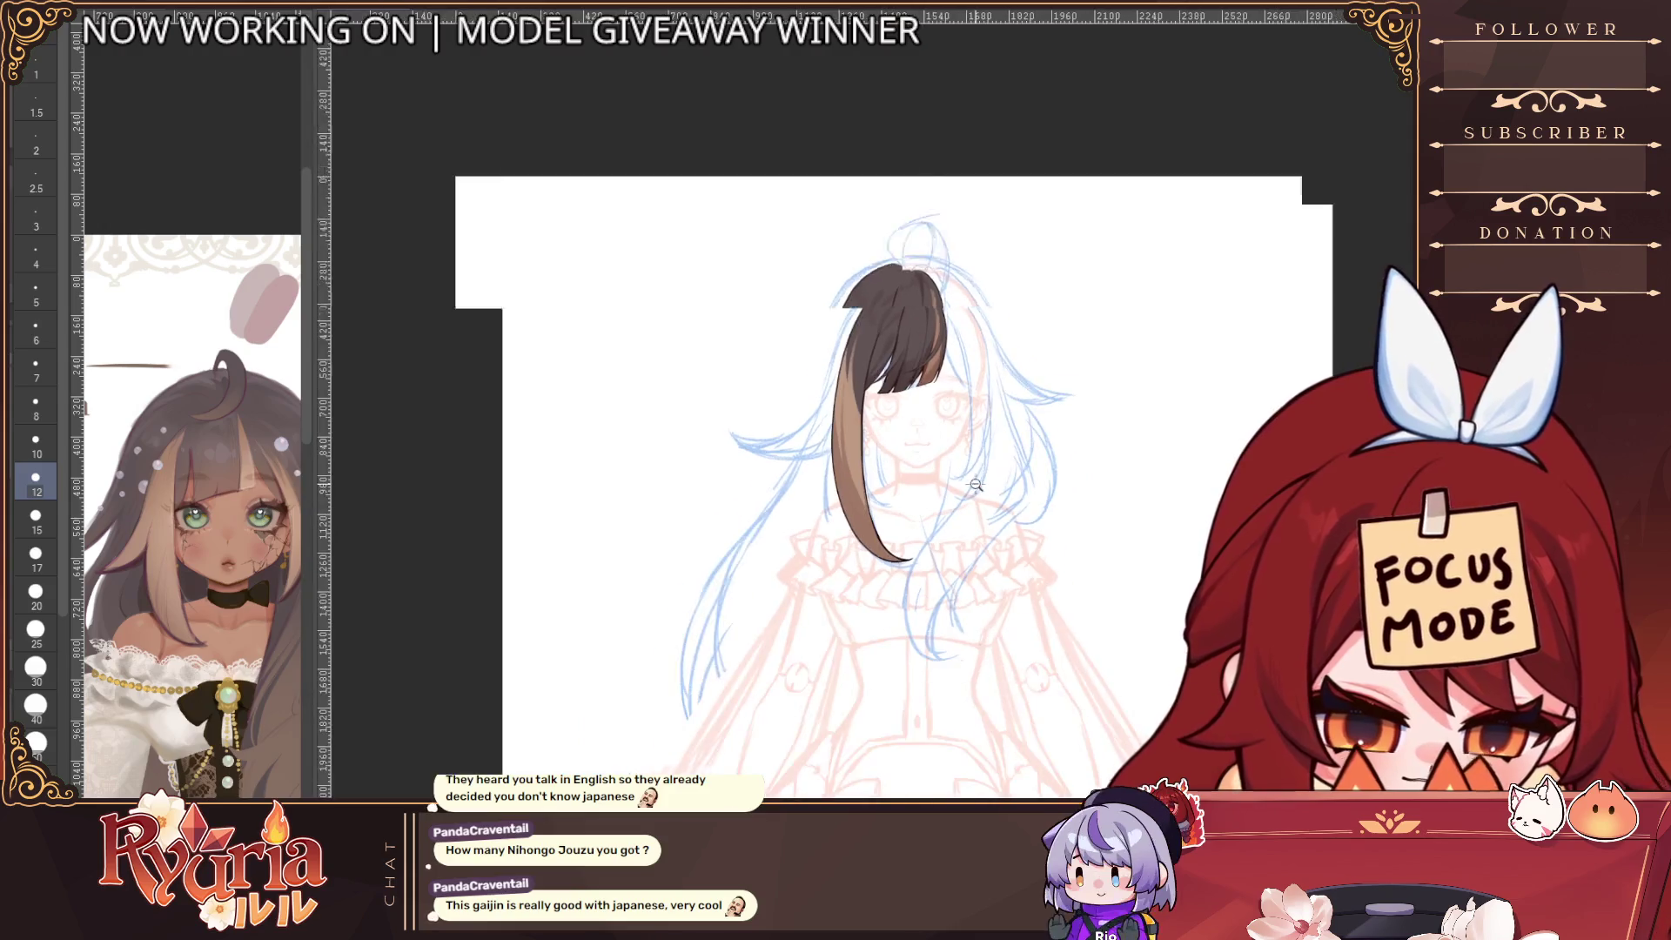
{"action": "scroll", "coordinate": [737, 356], "scroll_direction": "up", "scroll_amount": 5}
Refine the lock's edge shading, add a light-brown flick flaring left, and nudge it upward
{"action": "key", "text": "bracketleft"}
{"action": "key", "text": "bracketleft"}
{"action": "key", "text": "bracketleft"}
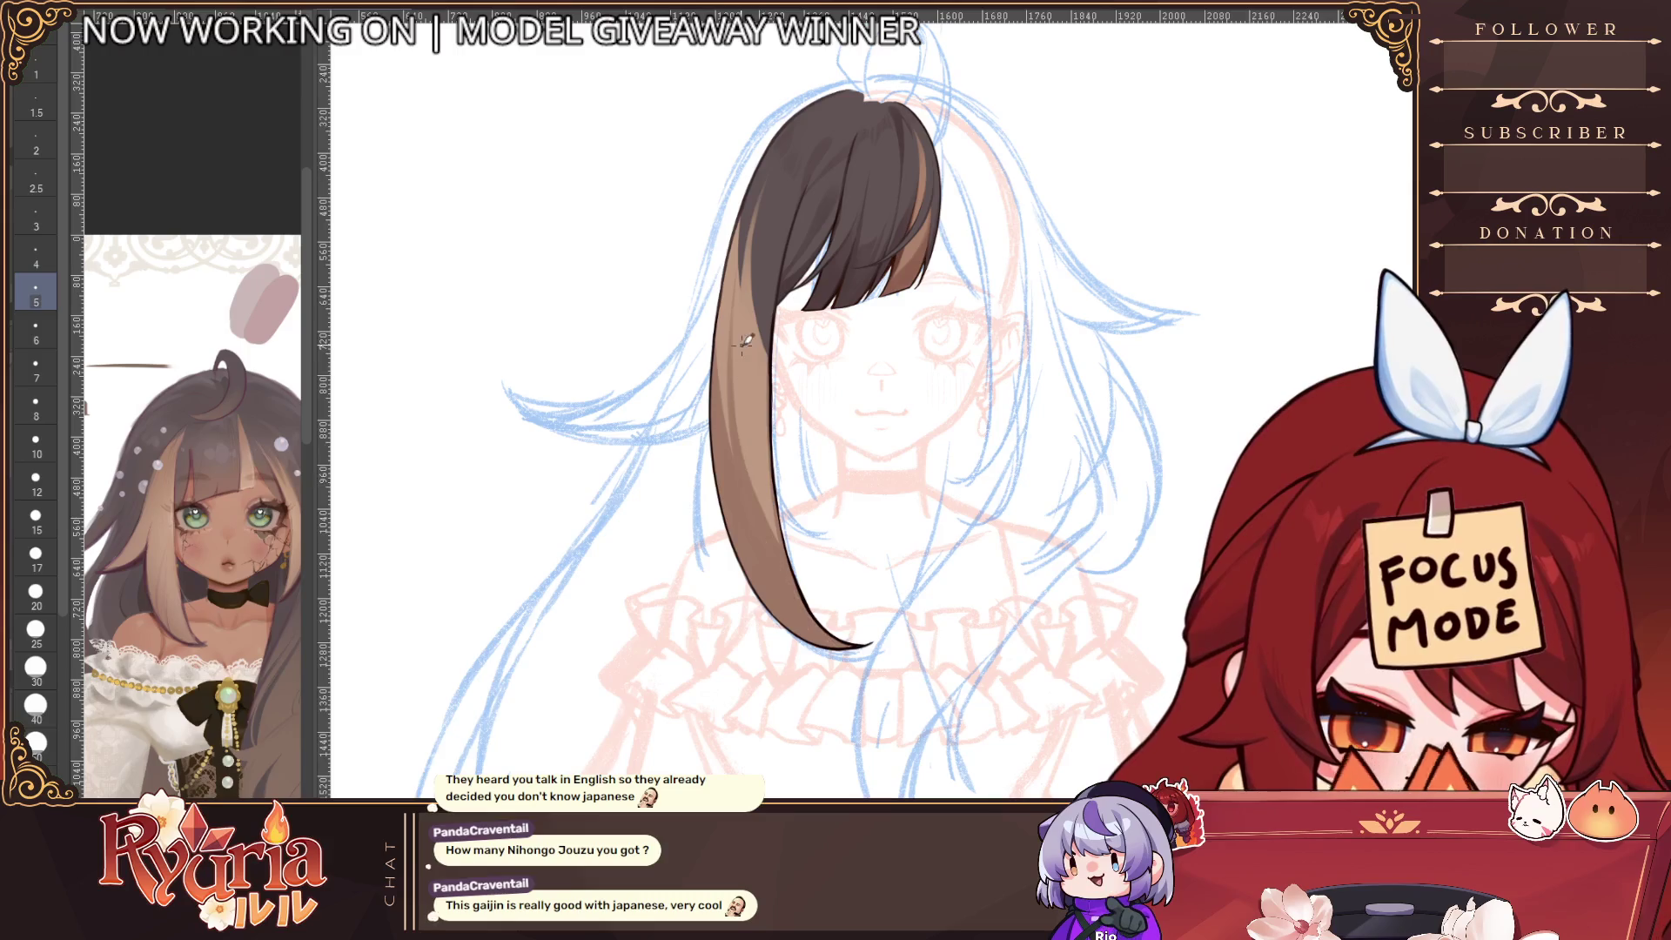
{"action": "left_click_drag", "start_coordinate": [747, 372], "coordinate": [815, 606]}
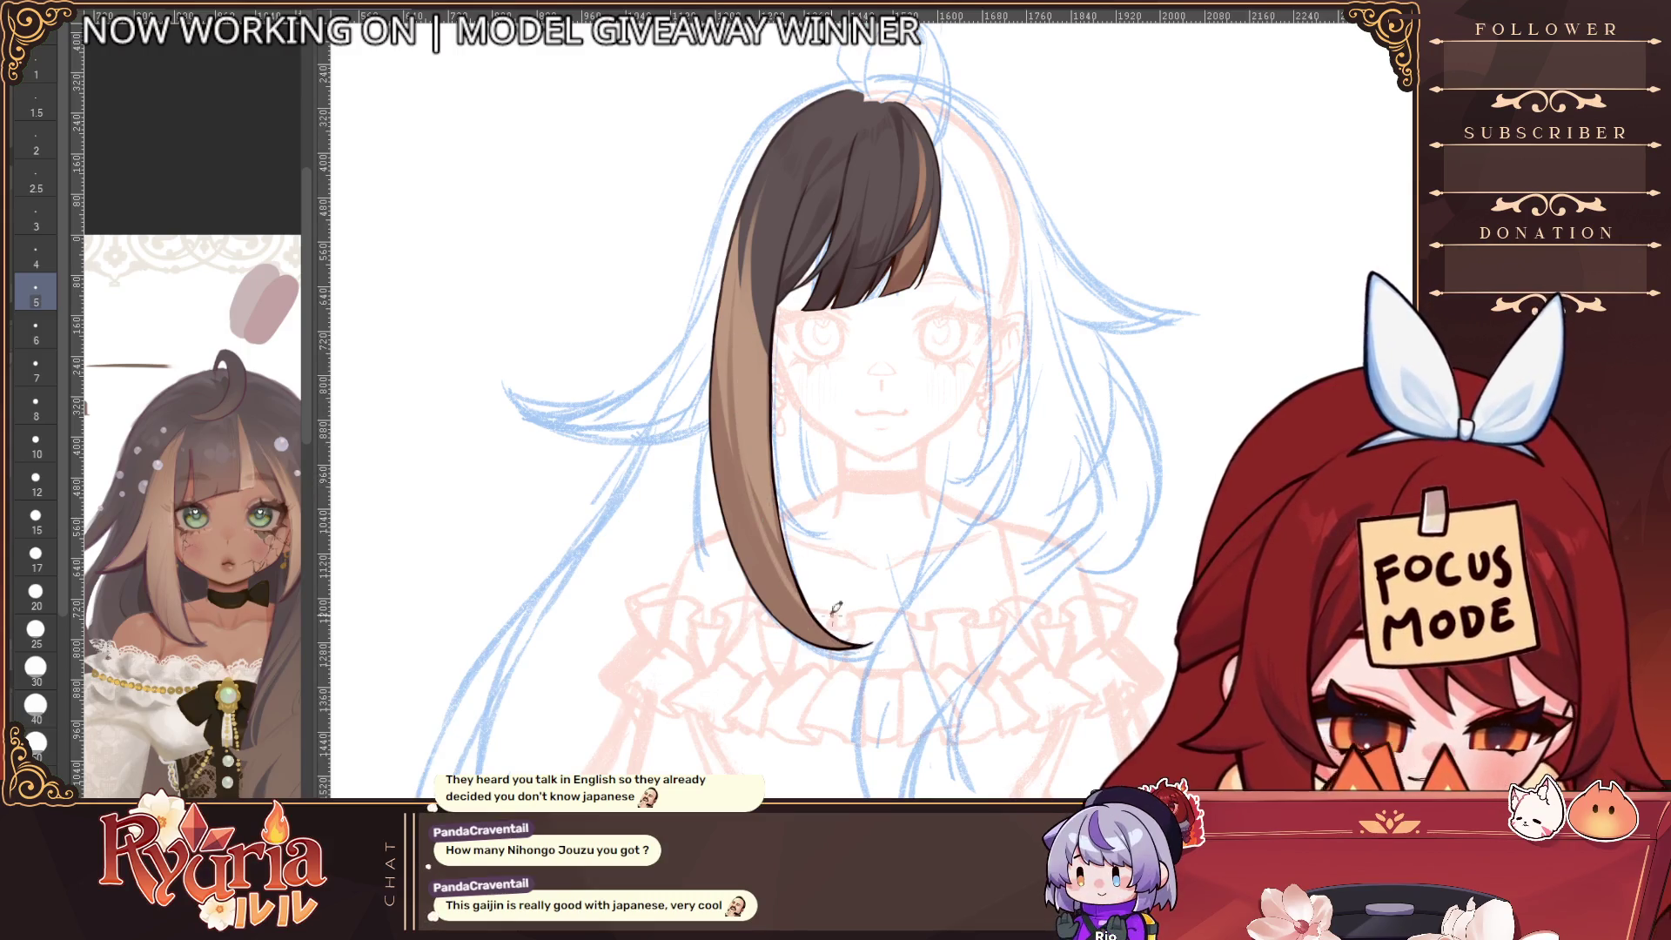
{"action": "scroll", "coordinate": [840, 624], "scroll_direction": "down", "scroll_amount": 3}
{"action": "left_click_drag", "start_coordinate": [762, 414], "coordinate": [715, 474]}
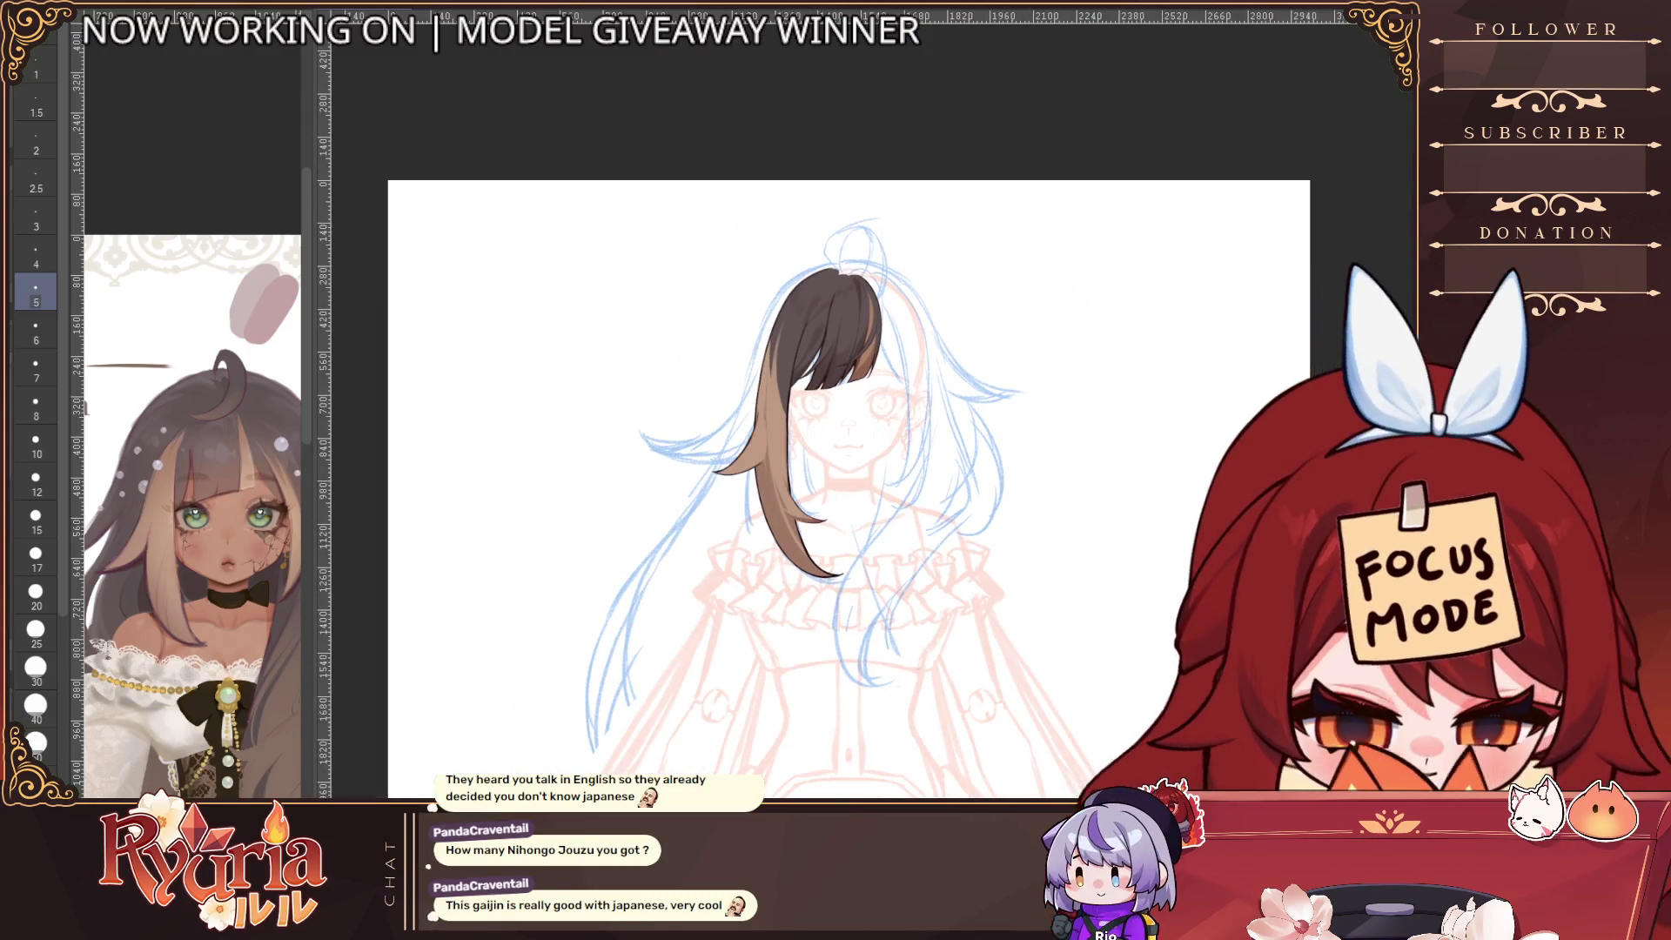
{"action": "scroll", "coordinate": [799, 537], "scroll_direction": "up", "scroll_amount": 3}
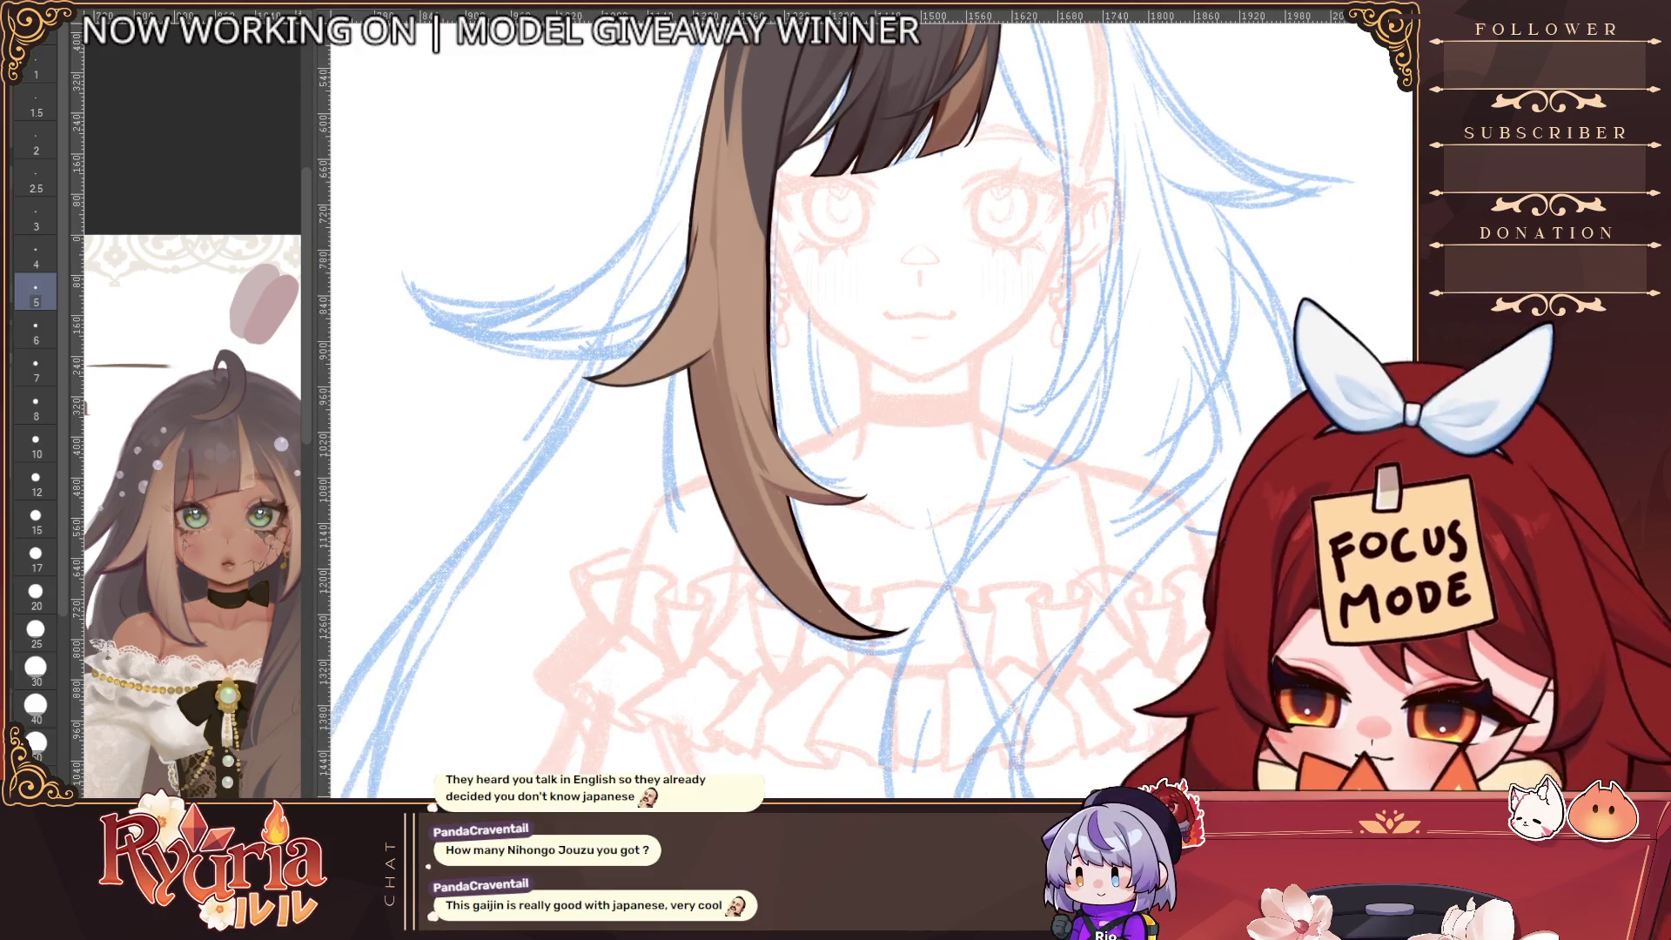
{"action": "key", "text": "ctrl+t"}
{"action": "mouse_move", "coordinate": [857, 418]}
{"action": "left_mouse_down"}
{"action": "mouse_move", "coordinate": [851, 375]}
{"action": "mouse_move", "coordinate": [867, 372]}
{"action": "left_mouse_up"}
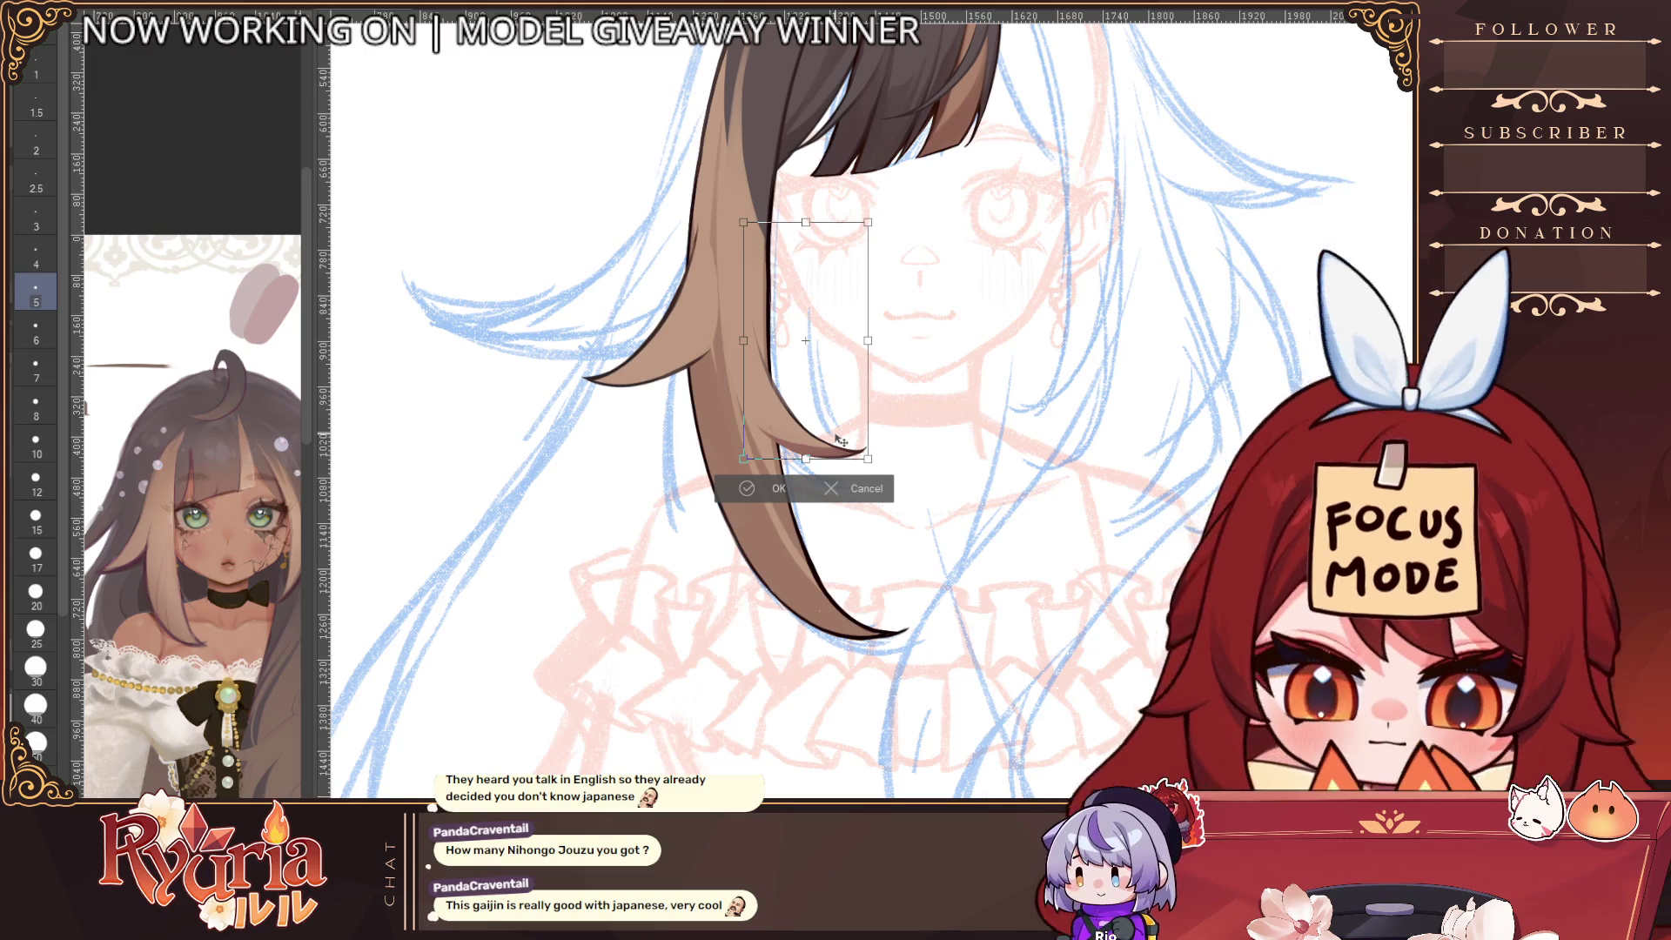
Narrow and rotate the light strand's inner section, then lift its outer tip up-right
{"action": "left_click_drag", "start_coordinate": [867, 342], "coordinate": [852, 369]}
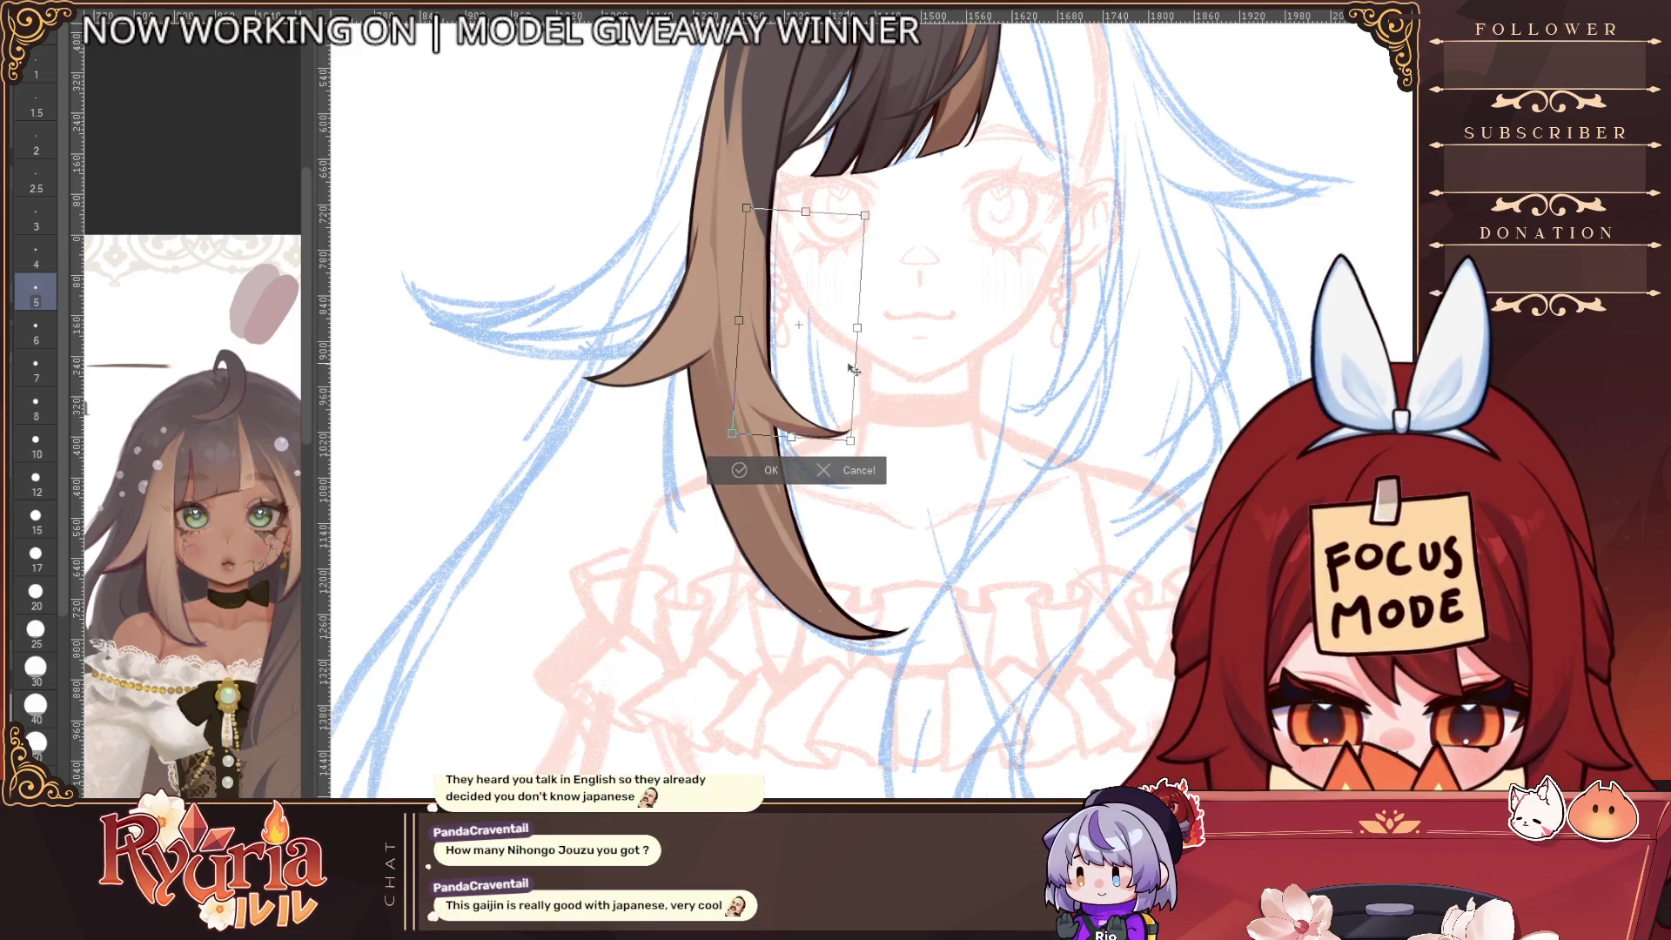
{"action": "left_click", "coordinate": [772, 479]}
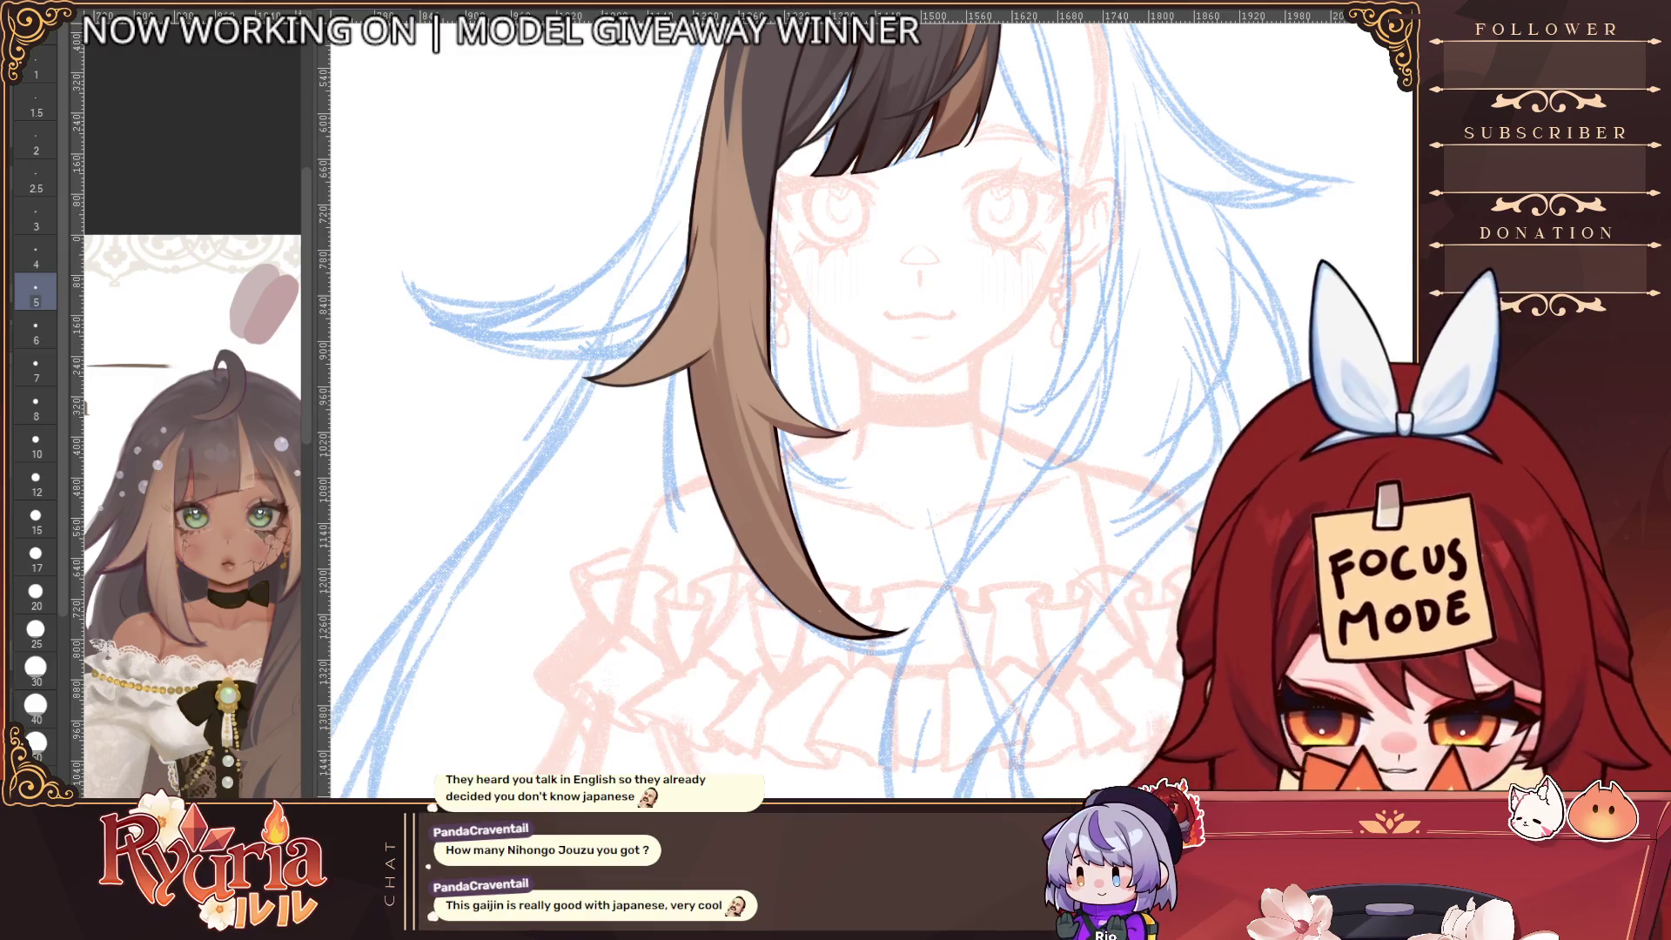
{"action": "left_click", "coordinate": [35, 631]}
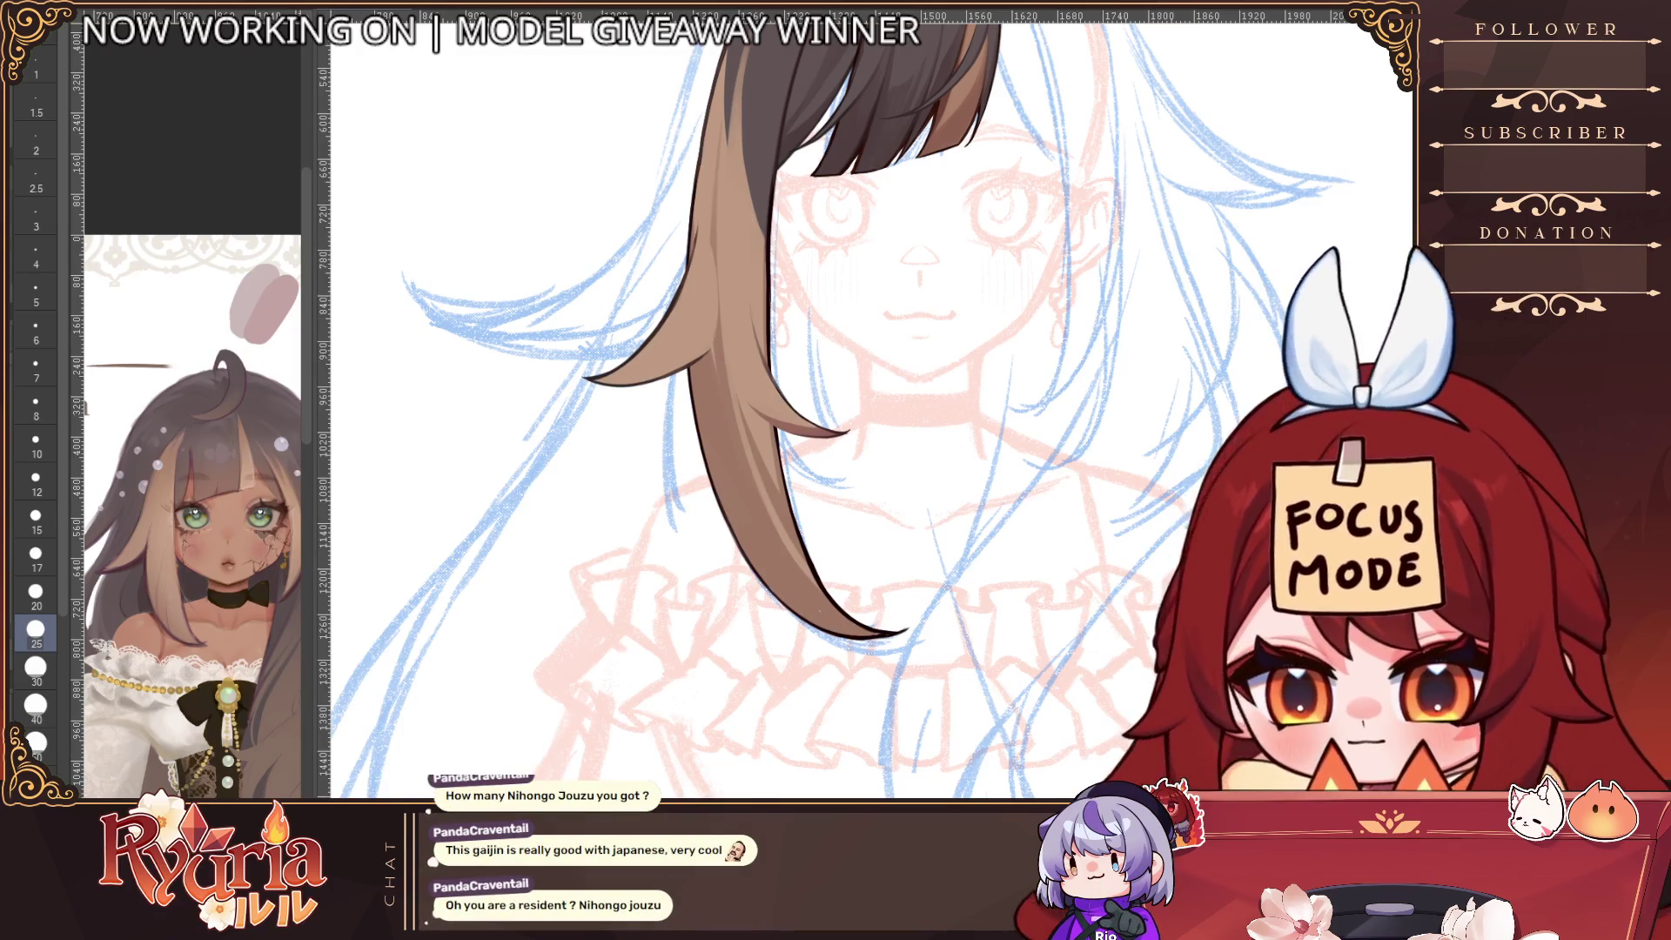
{"action": "key", "text": "ctrl+t"}
{"action": "mouse_move", "coordinate": [704, 287]}
{"action": "left_mouse_down"}
{"action": "mouse_move", "coordinate": [705, 235]}
{"action": "mouse_move", "coordinate": [724, 246]}
{"action": "mouse_move", "coordinate": [722, 273]}
{"action": "mouse_move", "coordinate": [703, 270]}
{"action": "left_mouse_up"}
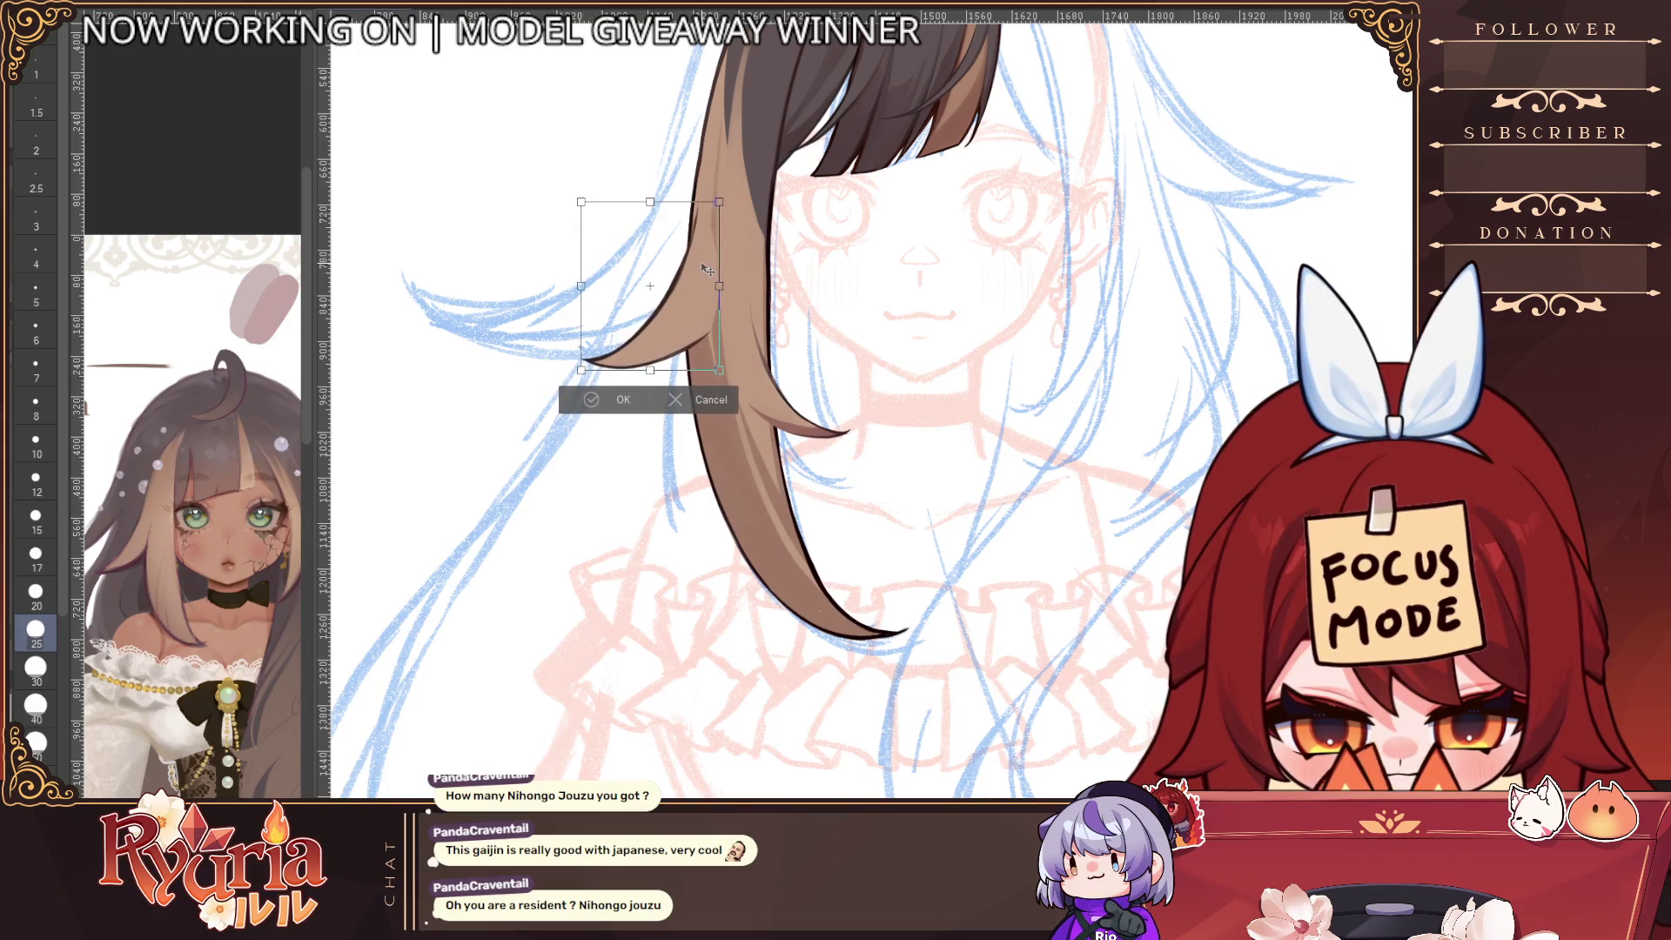
{"action": "left_click", "coordinate": [593, 400]}
{"action": "scroll", "coordinate": [774, 378], "scroll_direction": "down", "scroll_amount": 3}
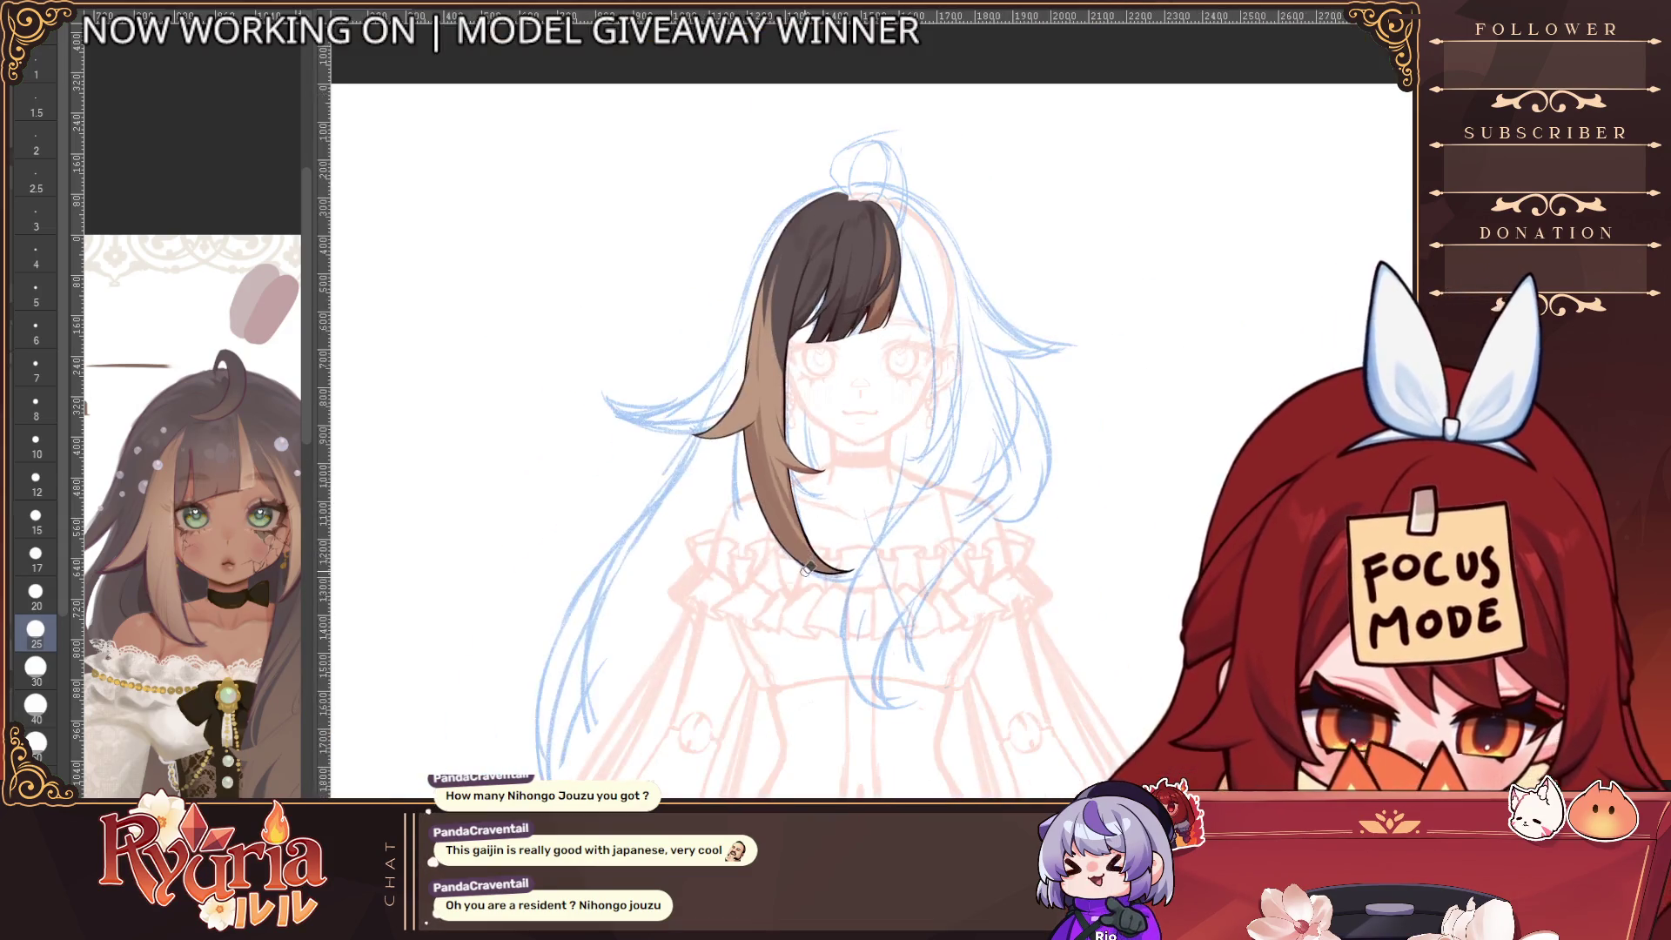
Zoom in on the hair tip and settle the pen on brush size 4
{"action": "scroll", "coordinate": [775, 379], "scroll_direction": "up", "scroll_amount": 3}
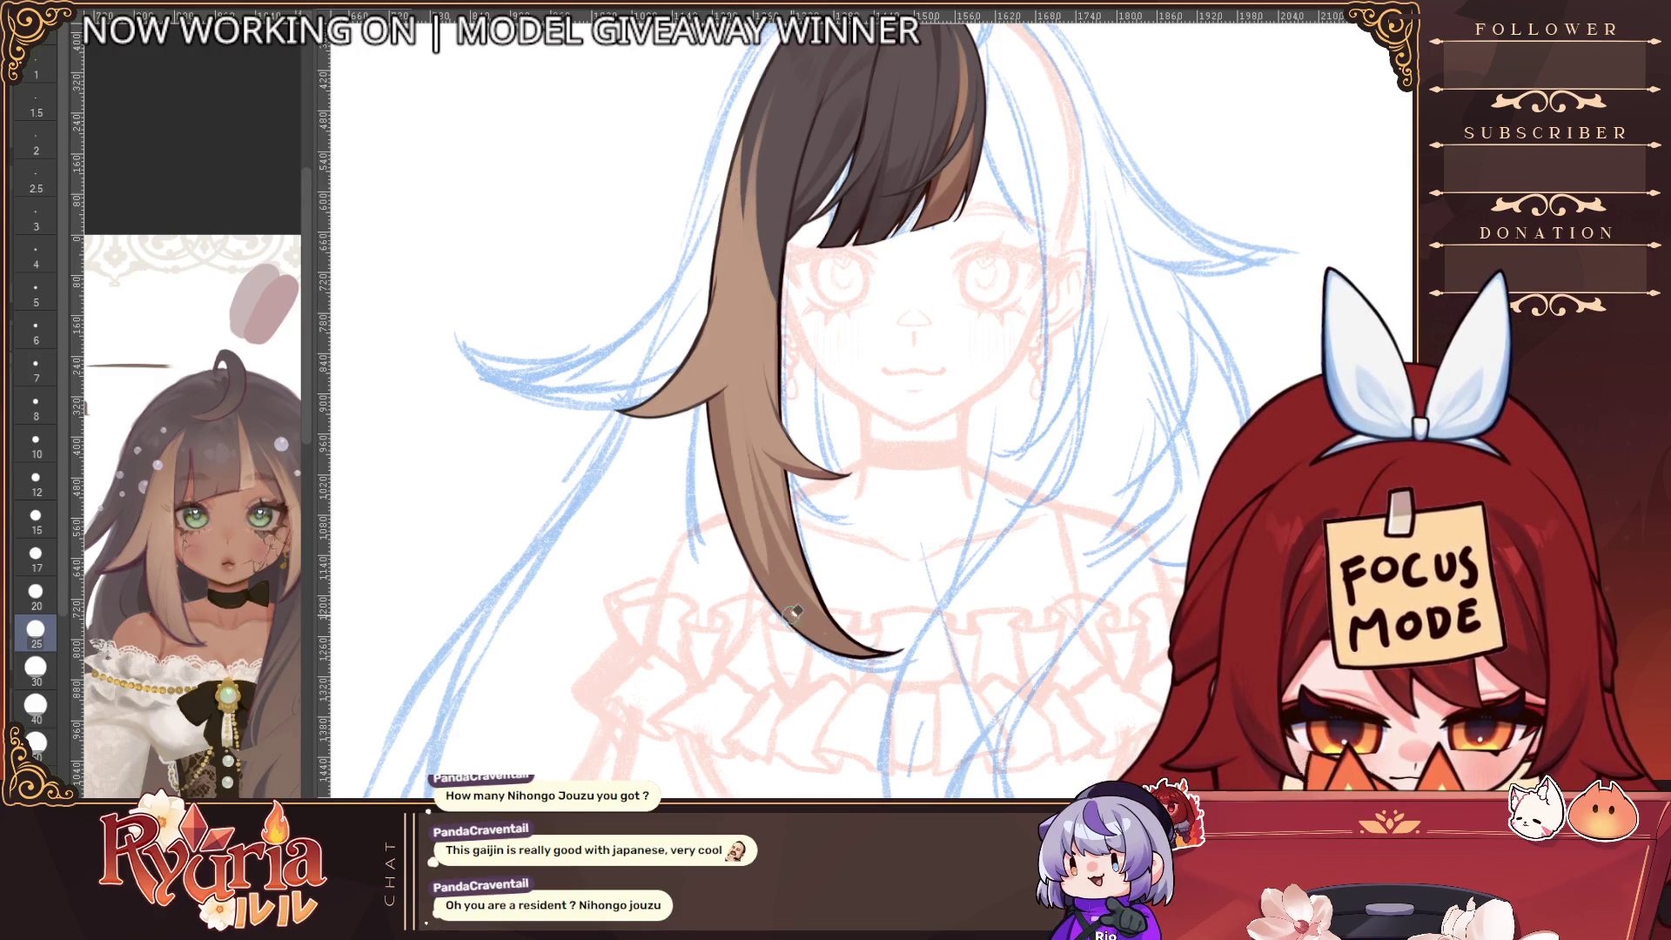
{"action": "key", "text": "bracketleft"}
{"action": "key", "text": "bracketleft"}
{"action": "key", "text": "bracketleft"}
{"action": "key", "text": "bracketleft"}
{"action": "key", "text": "bracketleft"}
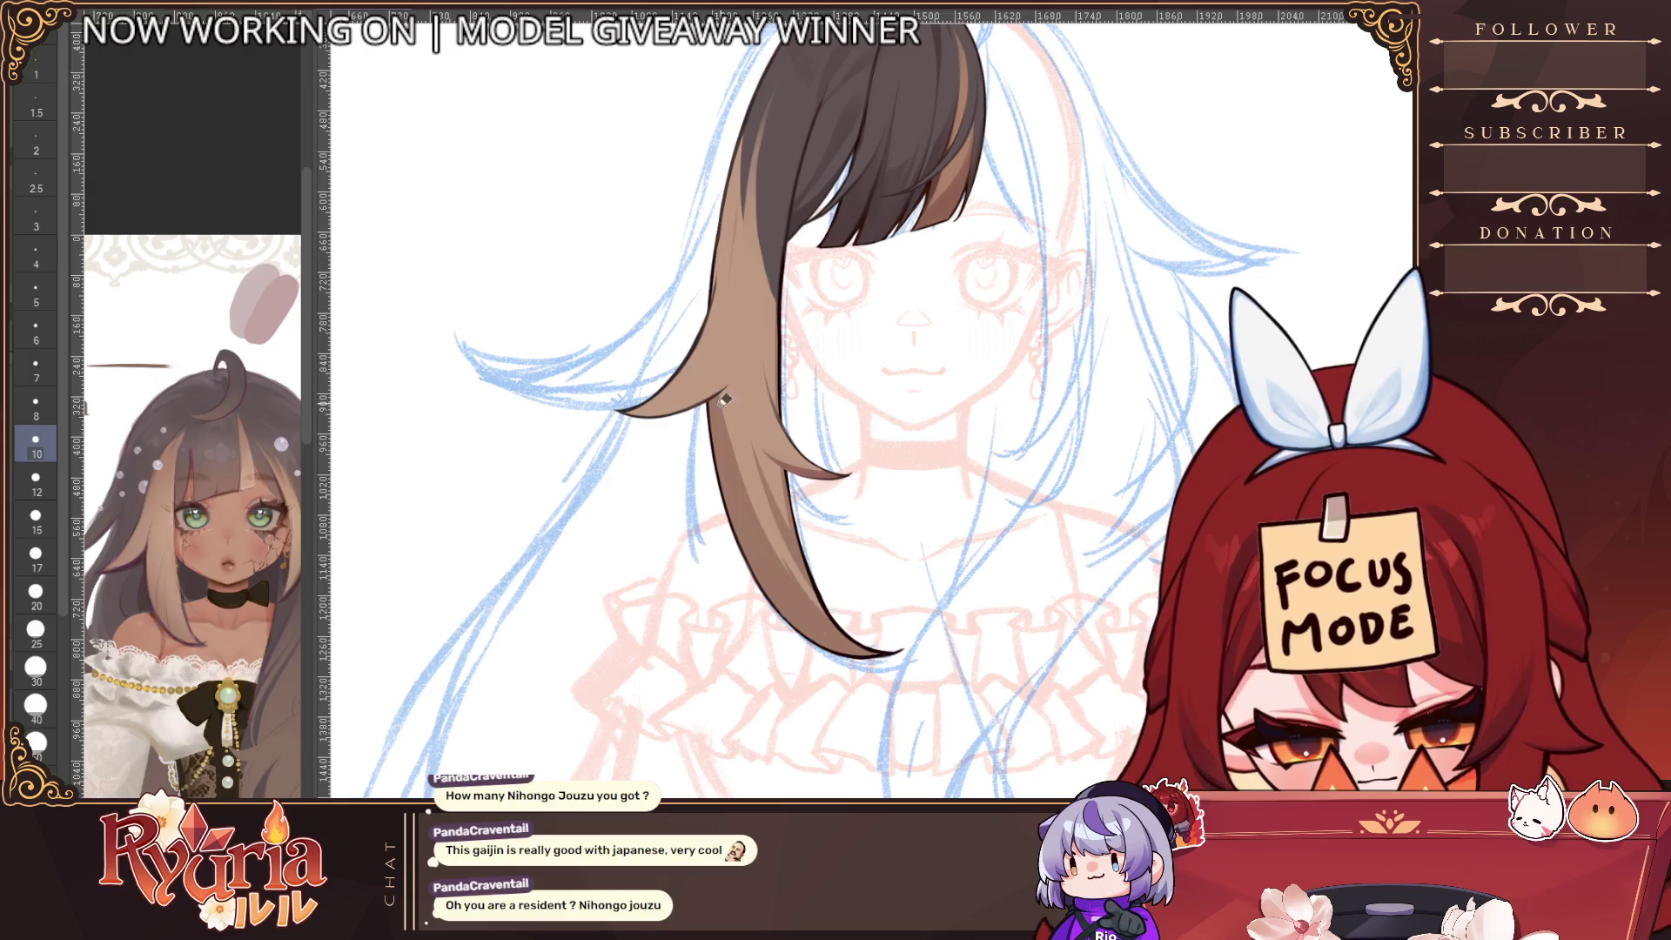
{"action": "scroll", "coordinate": [852, 456], "scroll_direction": "down", "scroll_amount": 2}
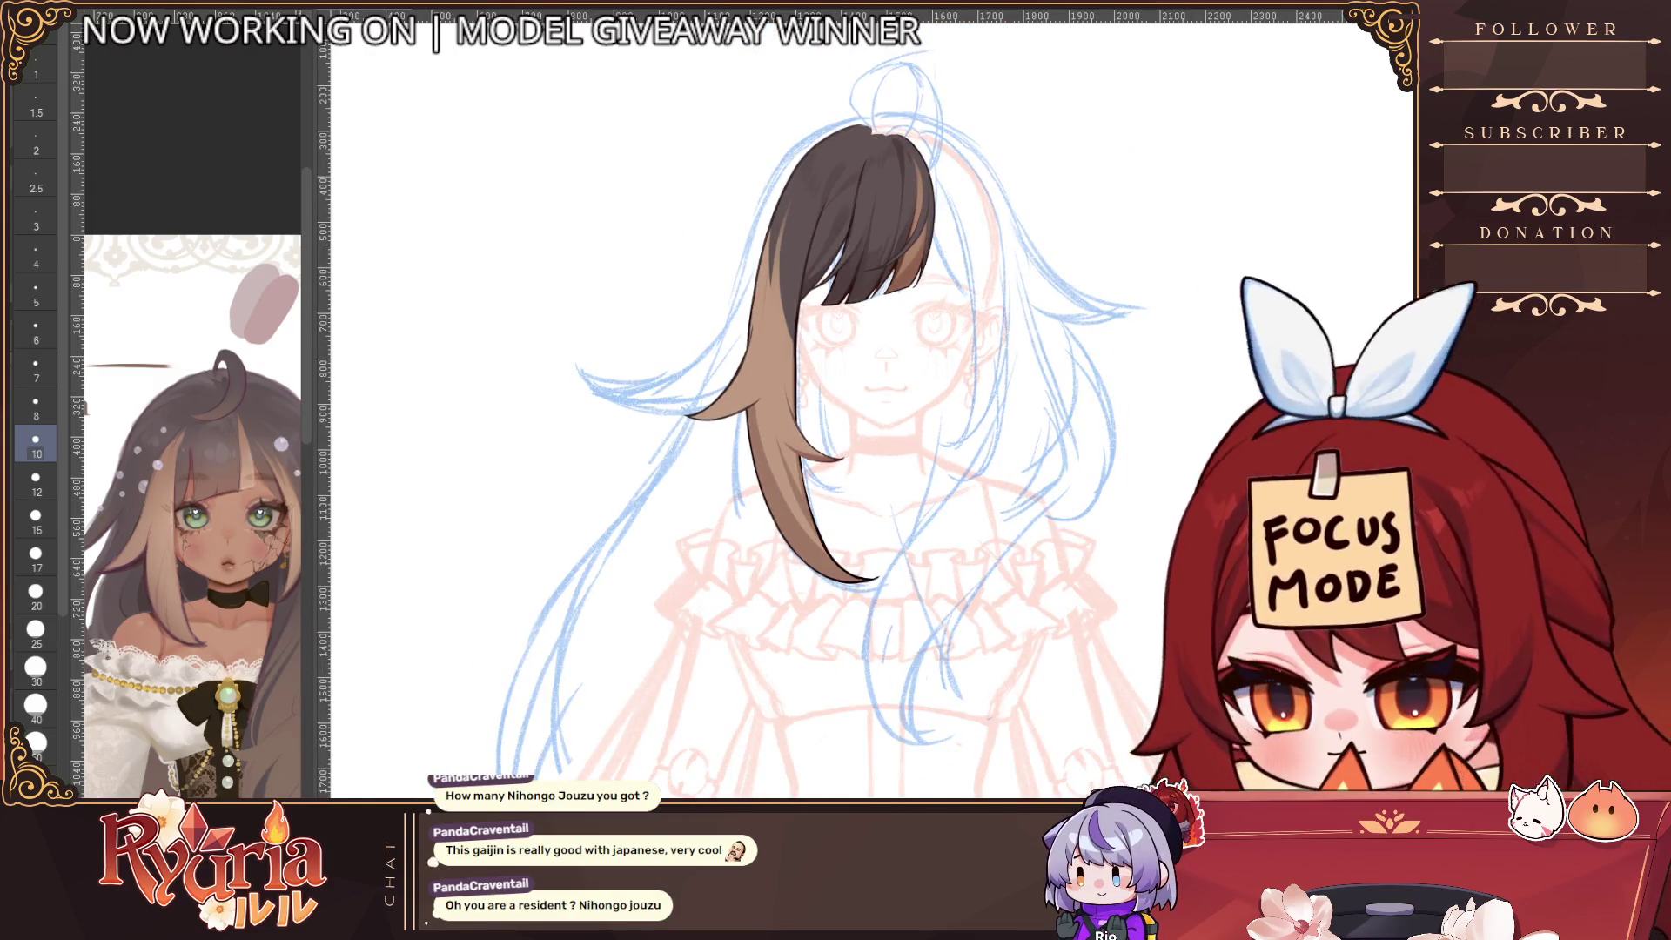
{"action": "key", "text": "bracketleft"}
{"action": "key", "text": "bracketleft"}
{"action": "key", "text": "bracketleft"}
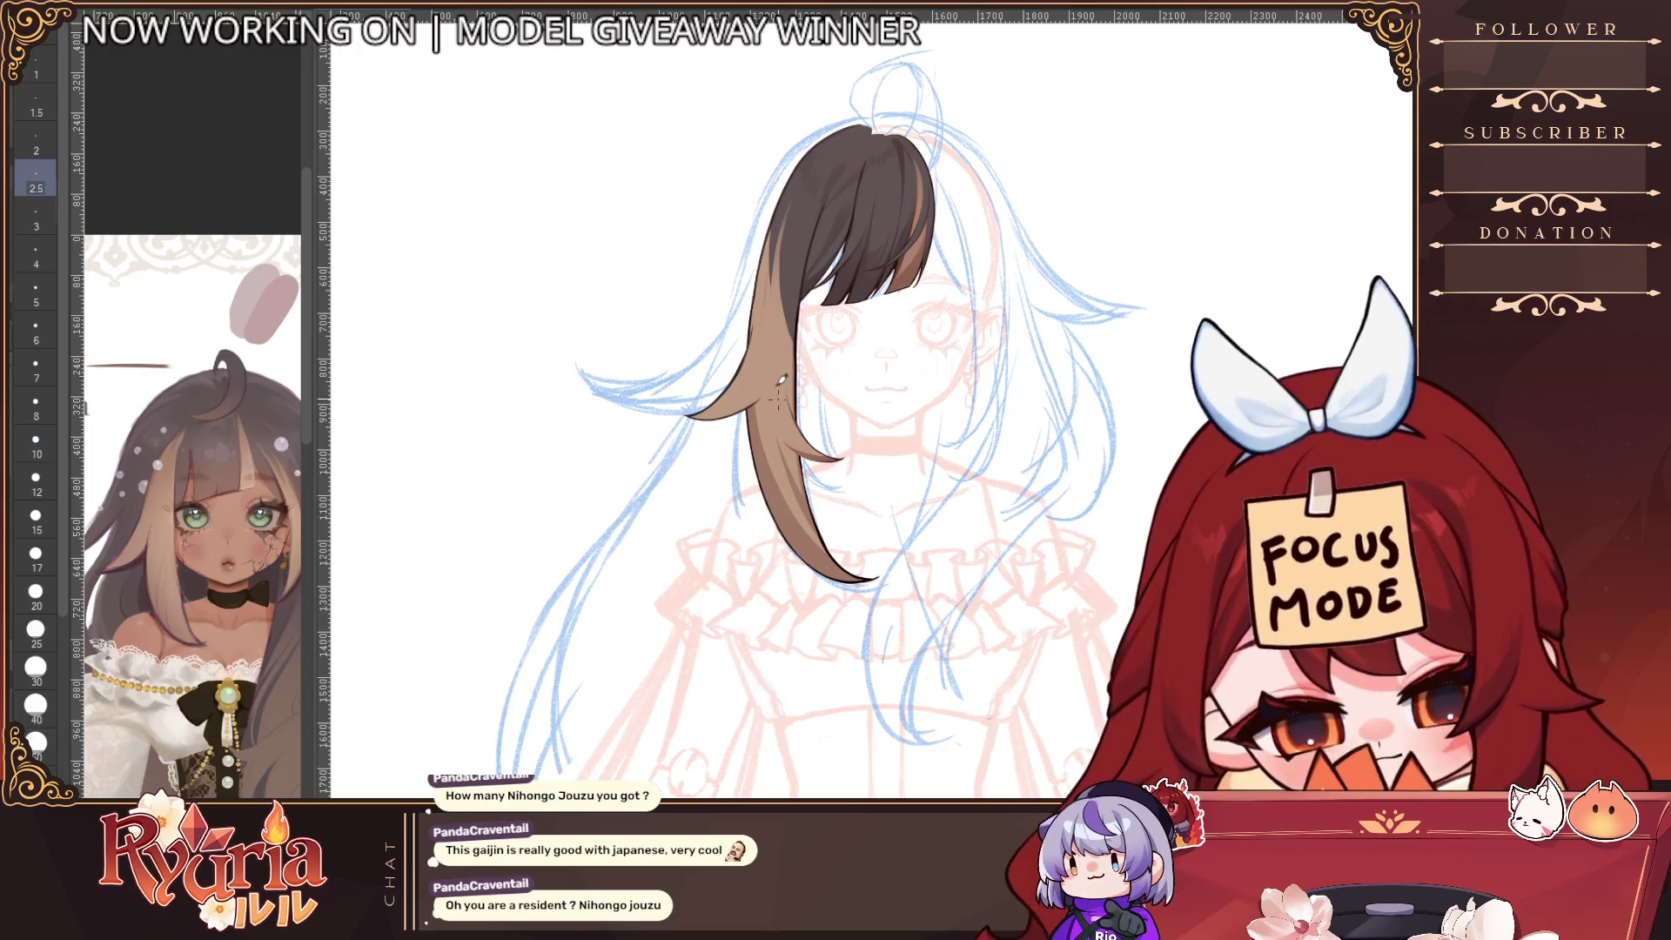
{"action": "key", "text": "bracketleft"}
{"action": "key", "text": "bracketleft"}
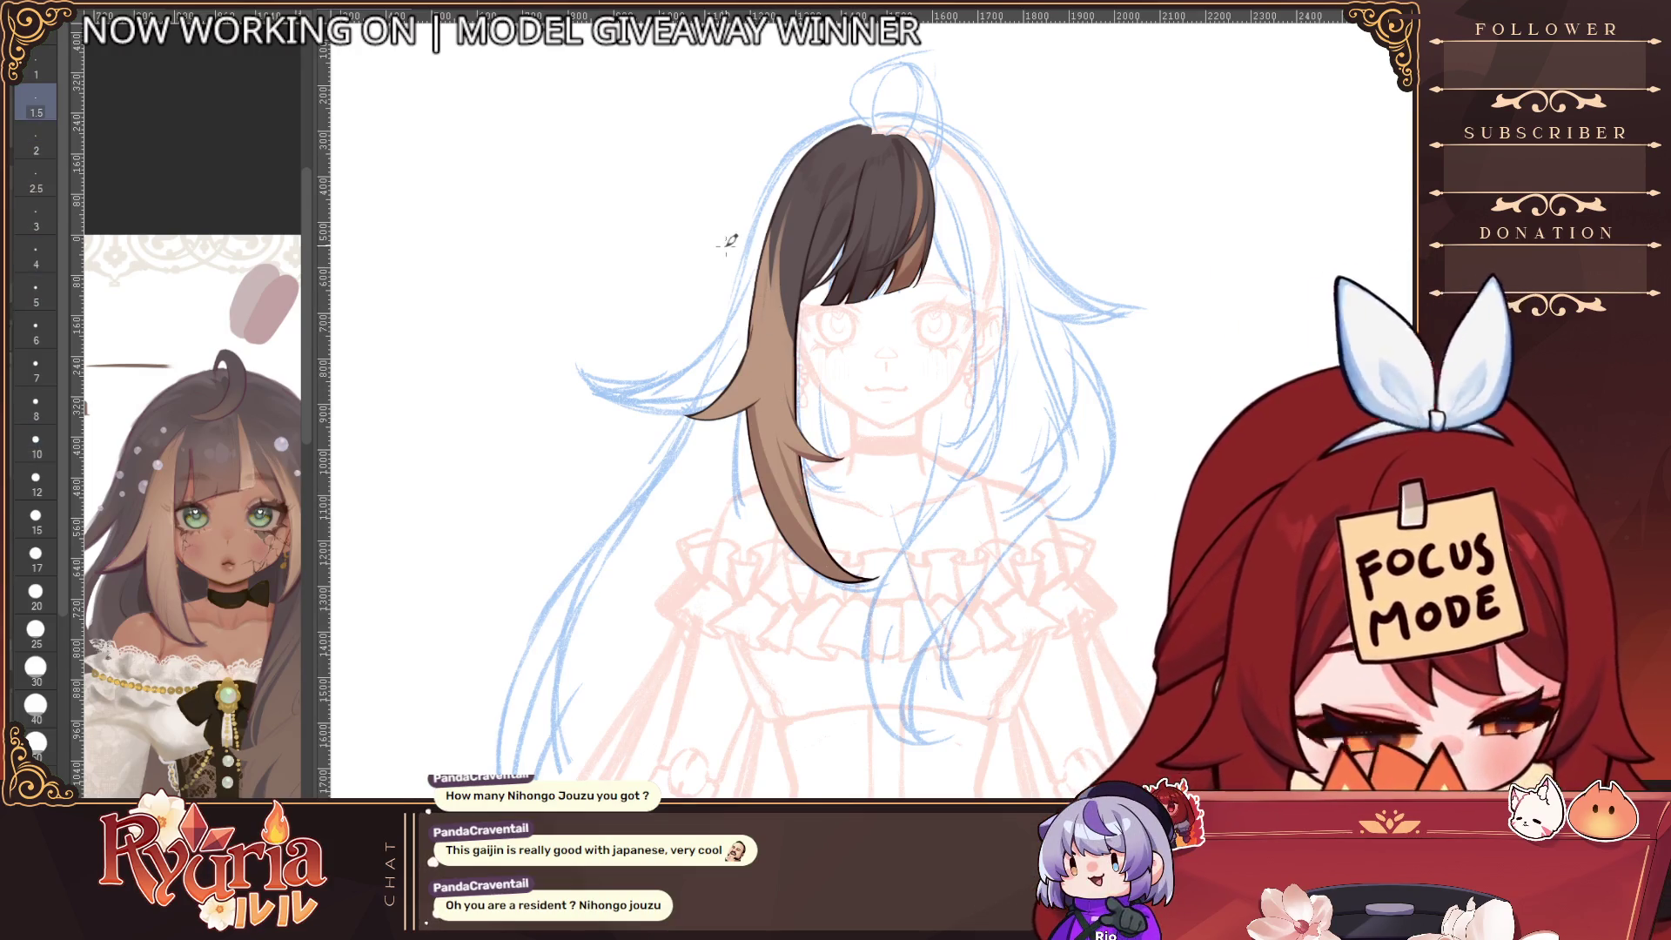
{"action": "scroll", "coordinate": [729, 241], "scroll_direction": "up", "scroll_amount": 2}
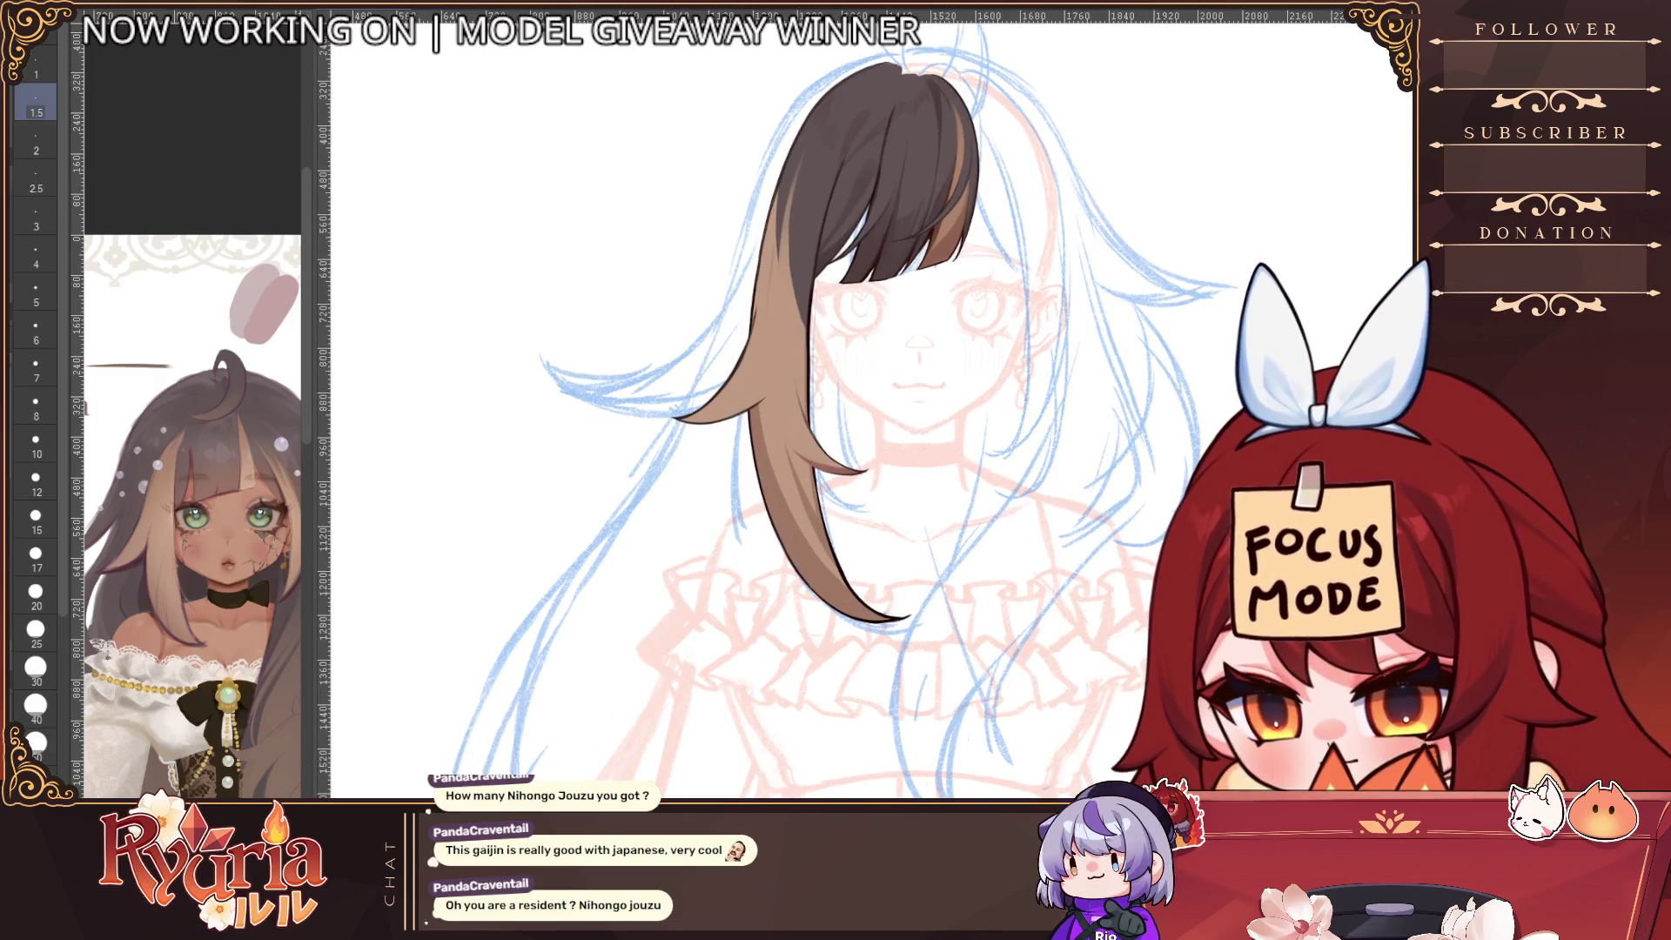
{"action": "key", "text": "bracketright"}
{"action": "key", "text": "bracketright"}
{"action": "key", "text": "bracketright"}
{"action": "key", "text": "bracketright"}
{"action": "key", "text": "bracketright"}
{"action": "key", "text": "bracketright"}
{"action": "key", "text": "bracketright"}
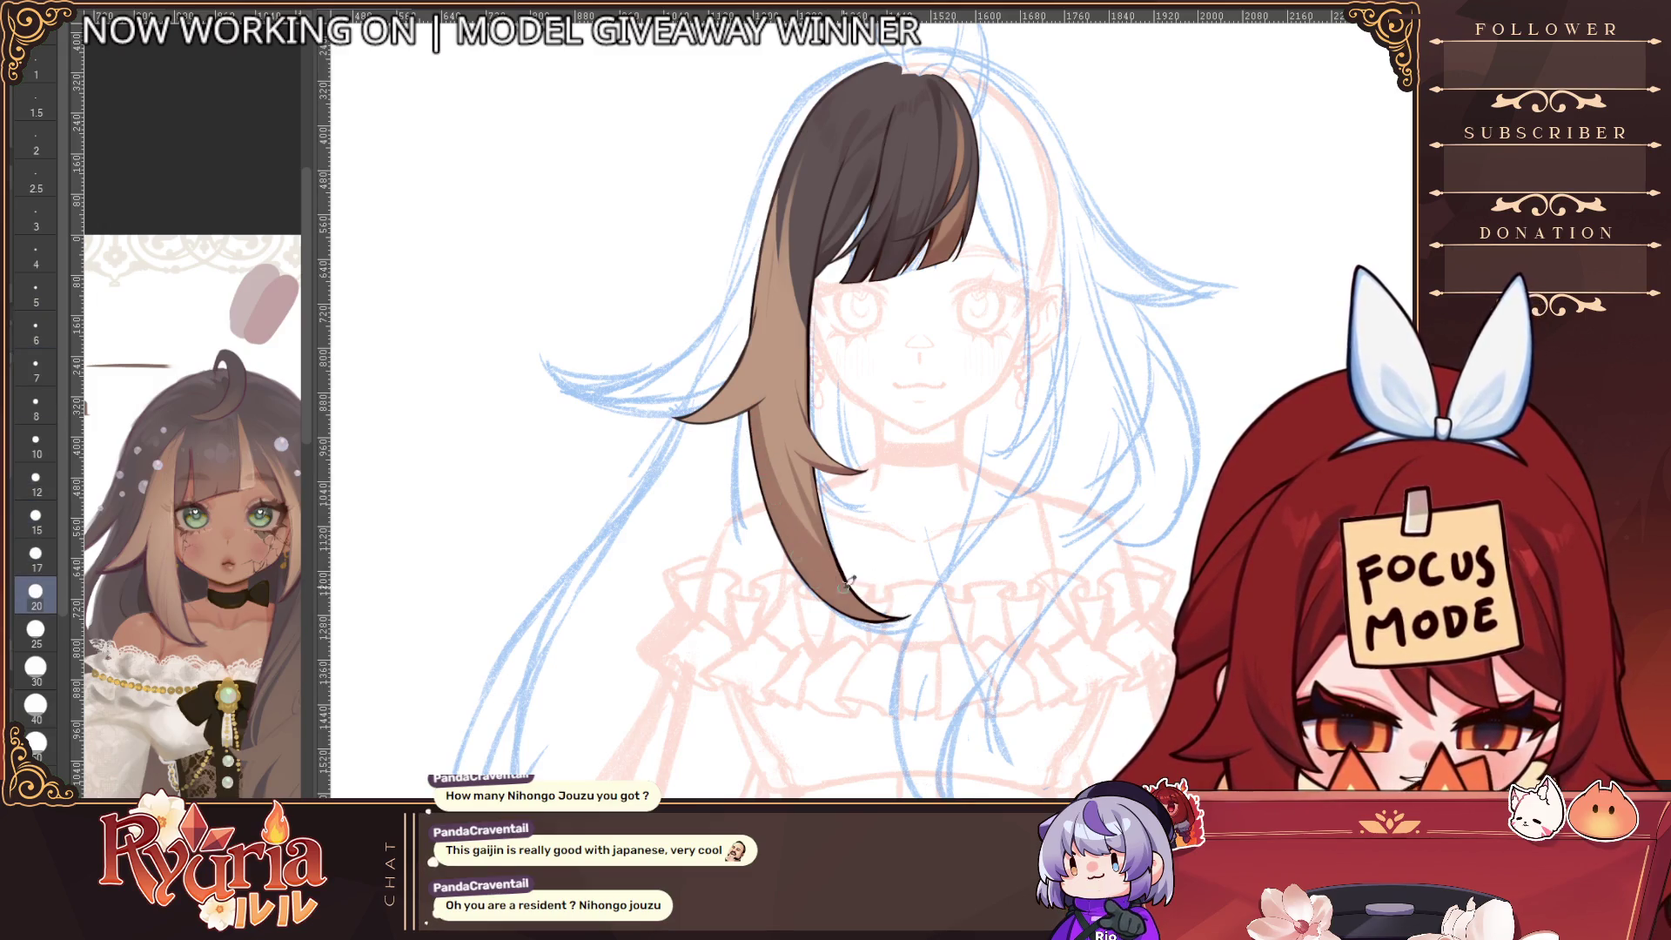
{"action": "key", "text": "bracketleft"}
{"action": "key", "text": "bracketleft"}
{"action": "key", "text": "bracketleft"}
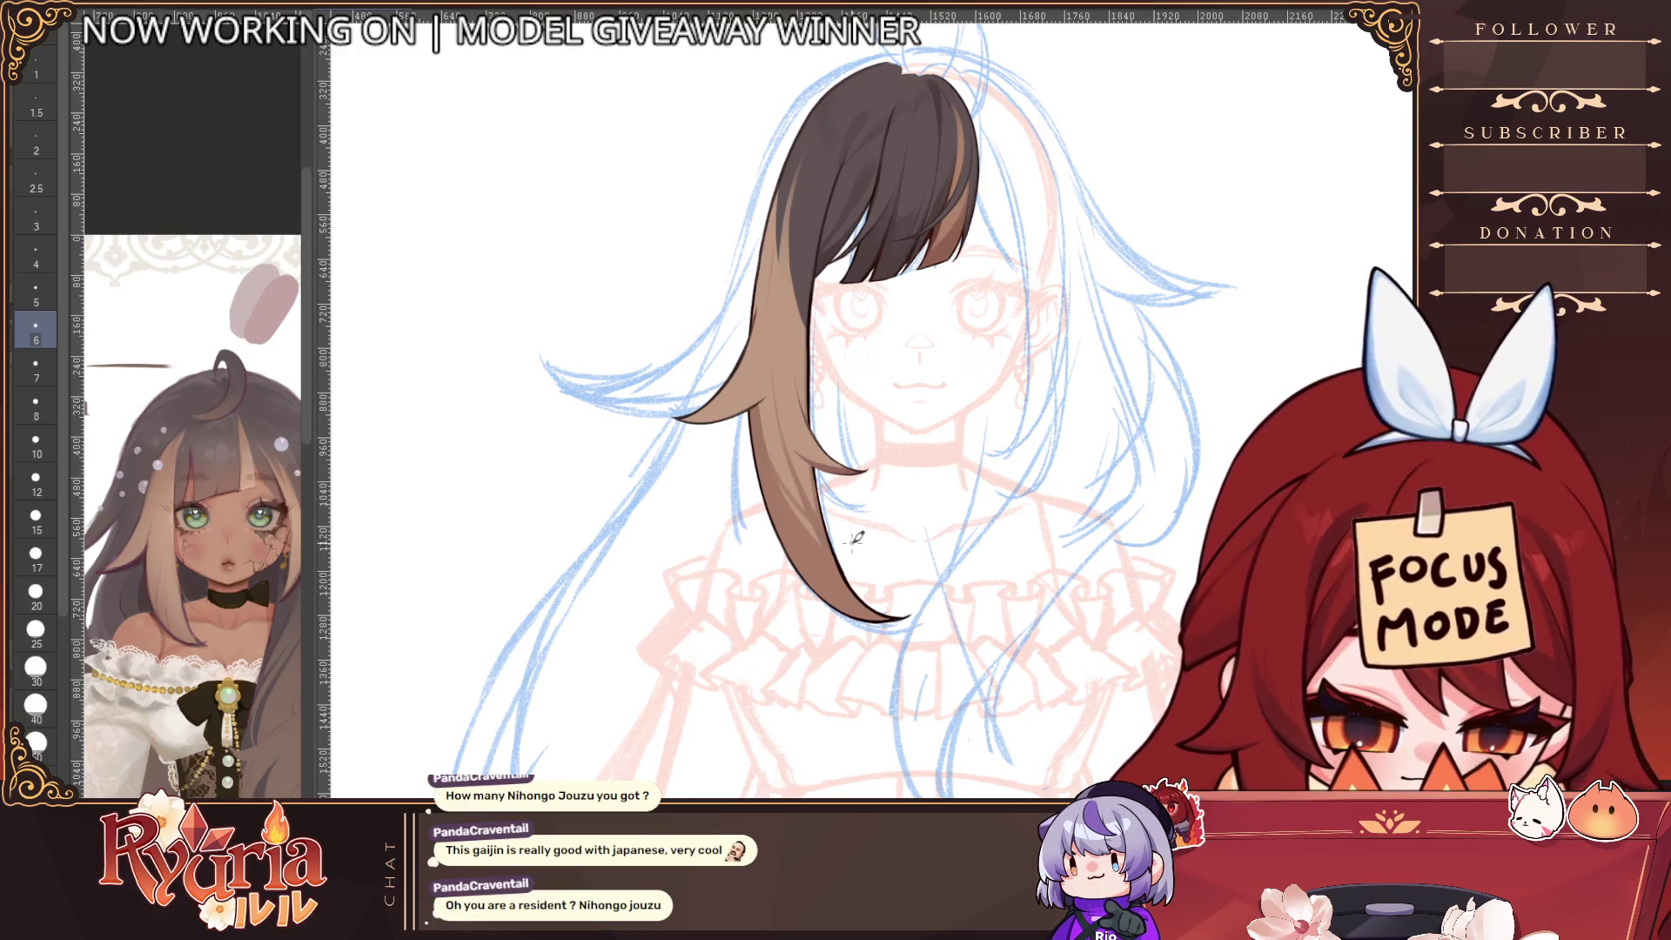
{"action": "scroll", "coordinate": [1085, 581], "scroll_direction": "down", "scroll_amount": 2}
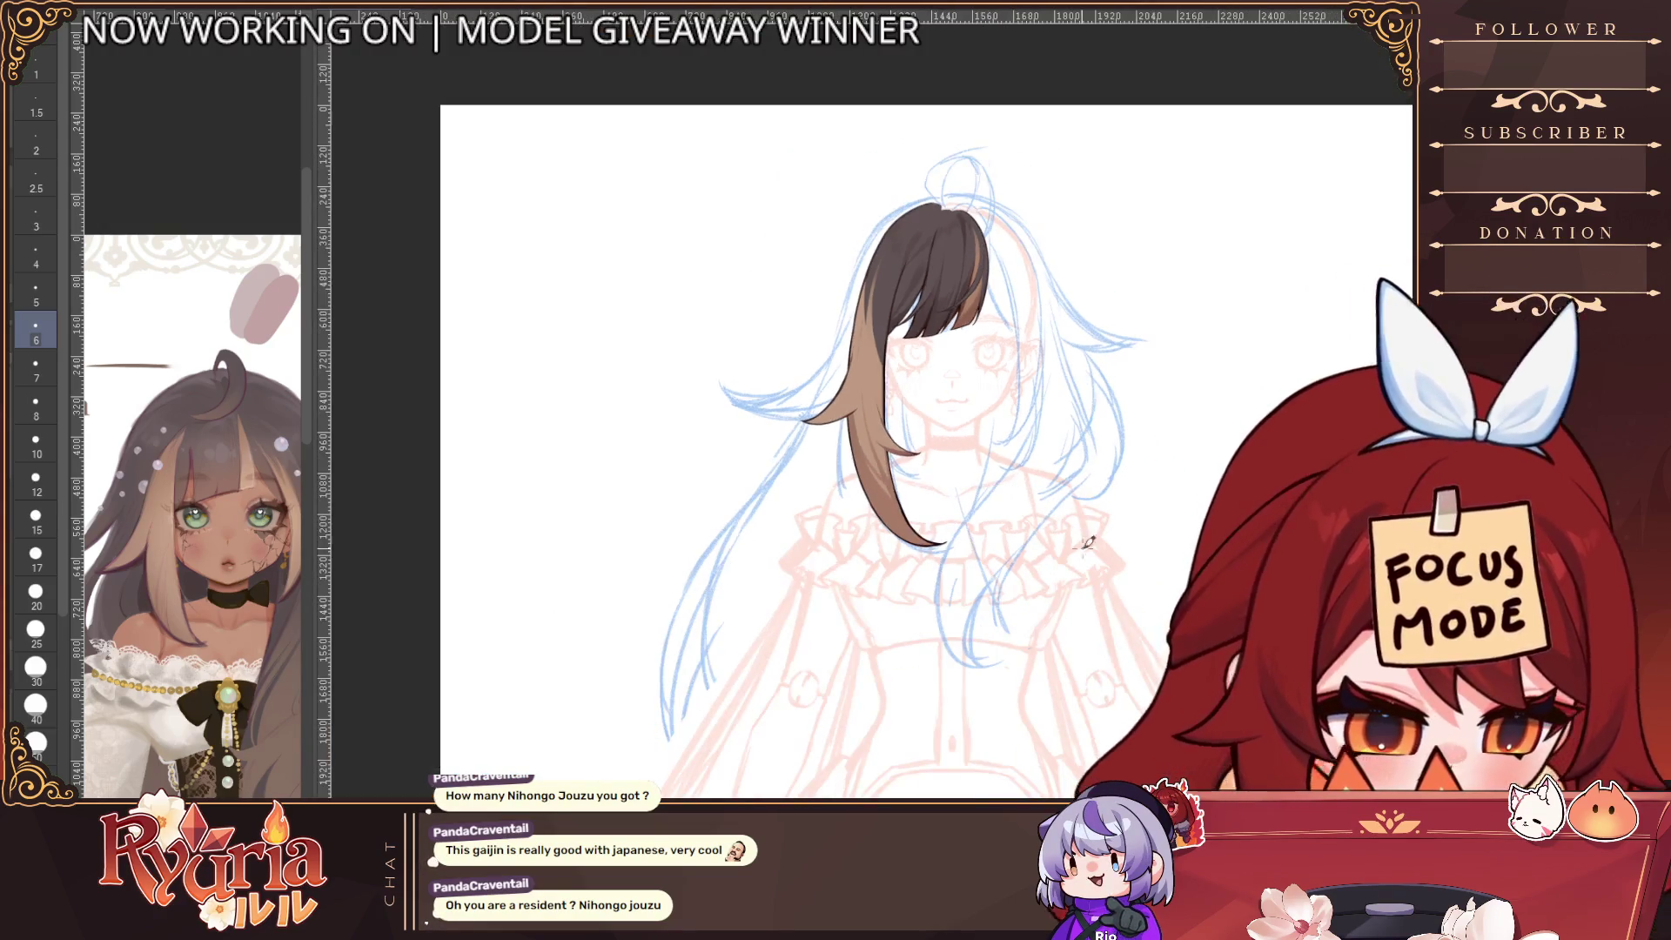
{"action": "scroll", "coordinate": [1085, 581], "scroll_direction": "down", "scroll_amount": 1}
{"action": "scroll", "coordinate": [1230, 354], "scroll_direction": "up", "scroll_amount": 1}
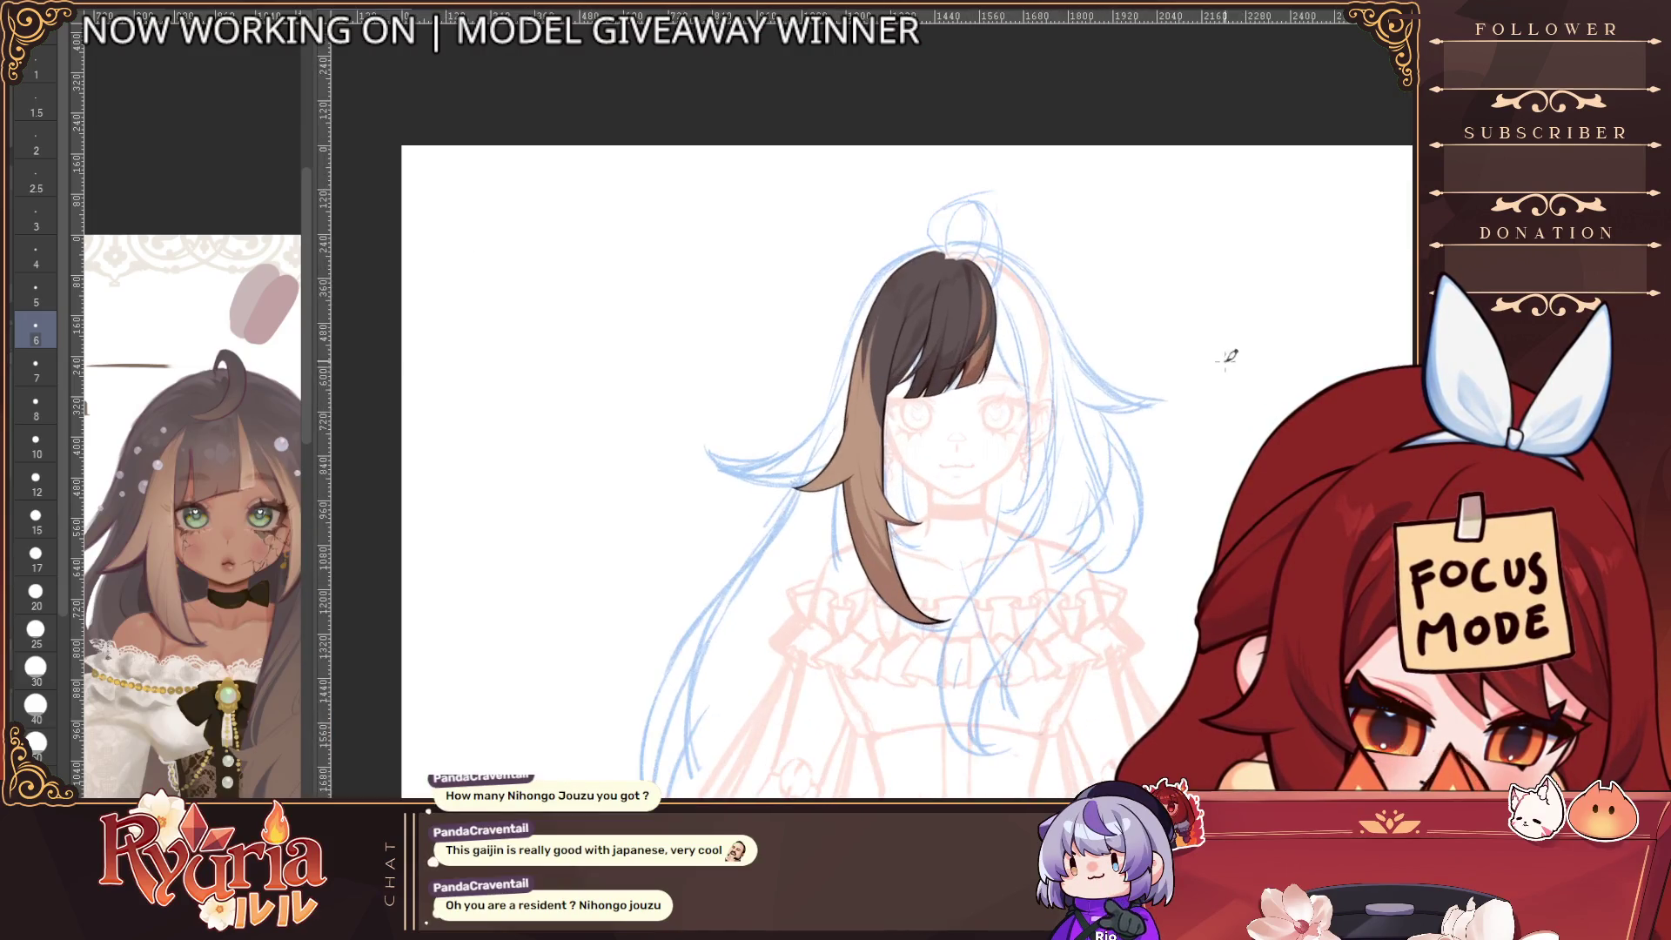
{"action": "scroll", "coordinate": [905, 590], "scroll_direction": "up", "scroll_amount": 4}
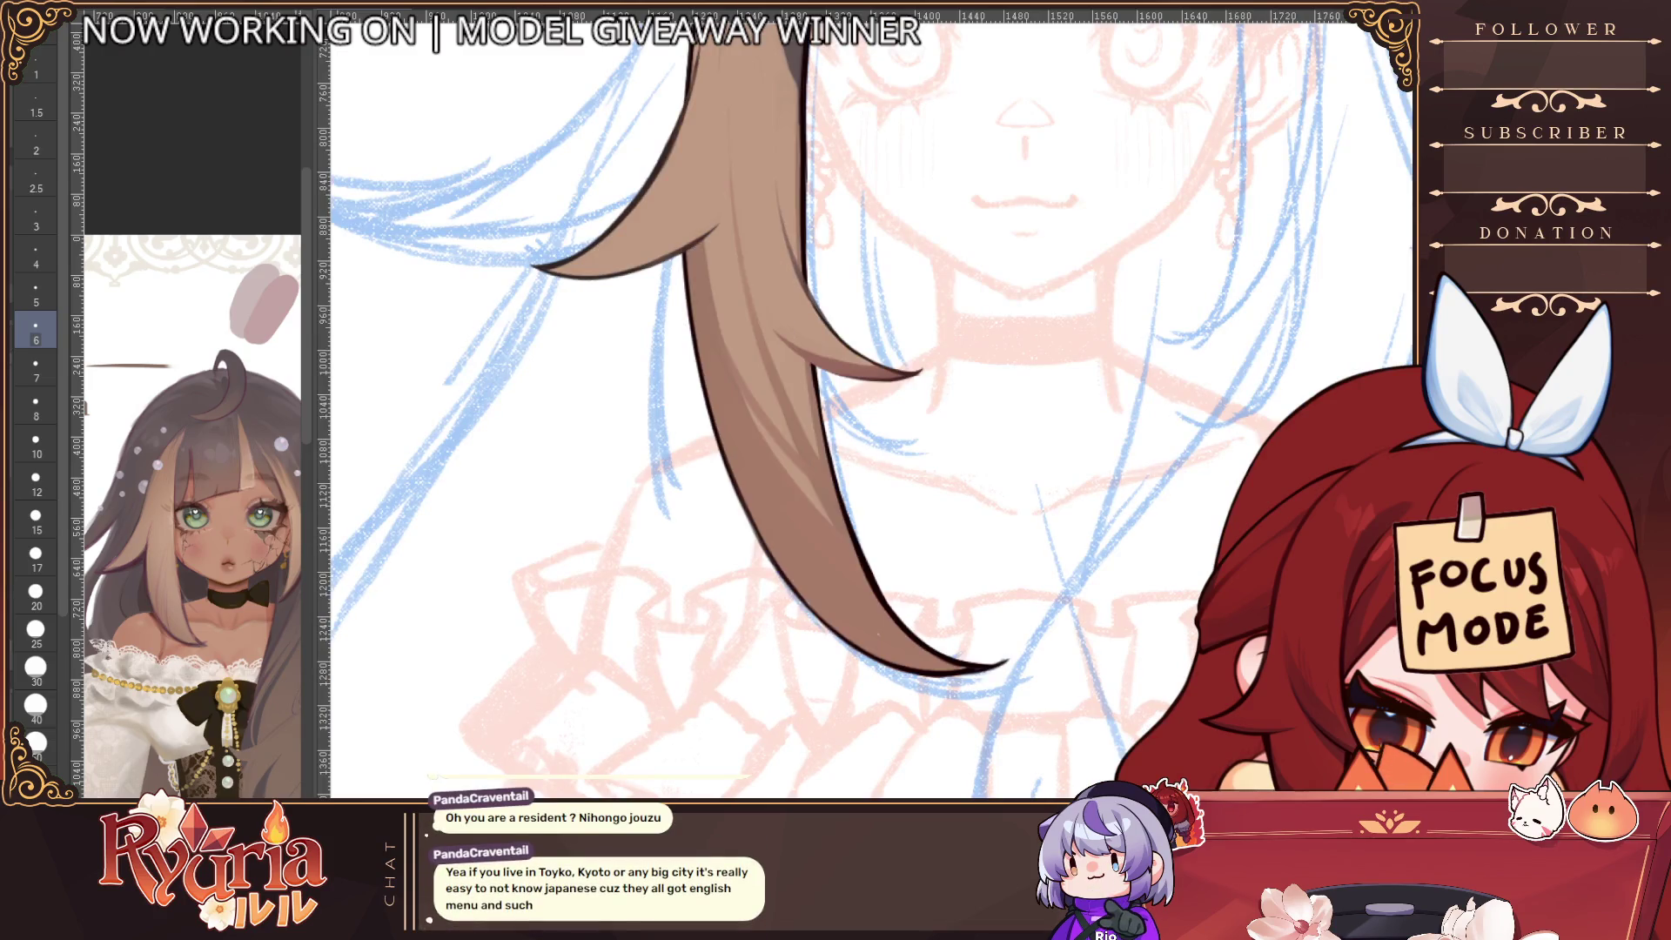
{"action": "key", "text": "bracketright"}
{"action": "key", "text": "bracketright"}
{"action": "key", "text": "bracketright"}
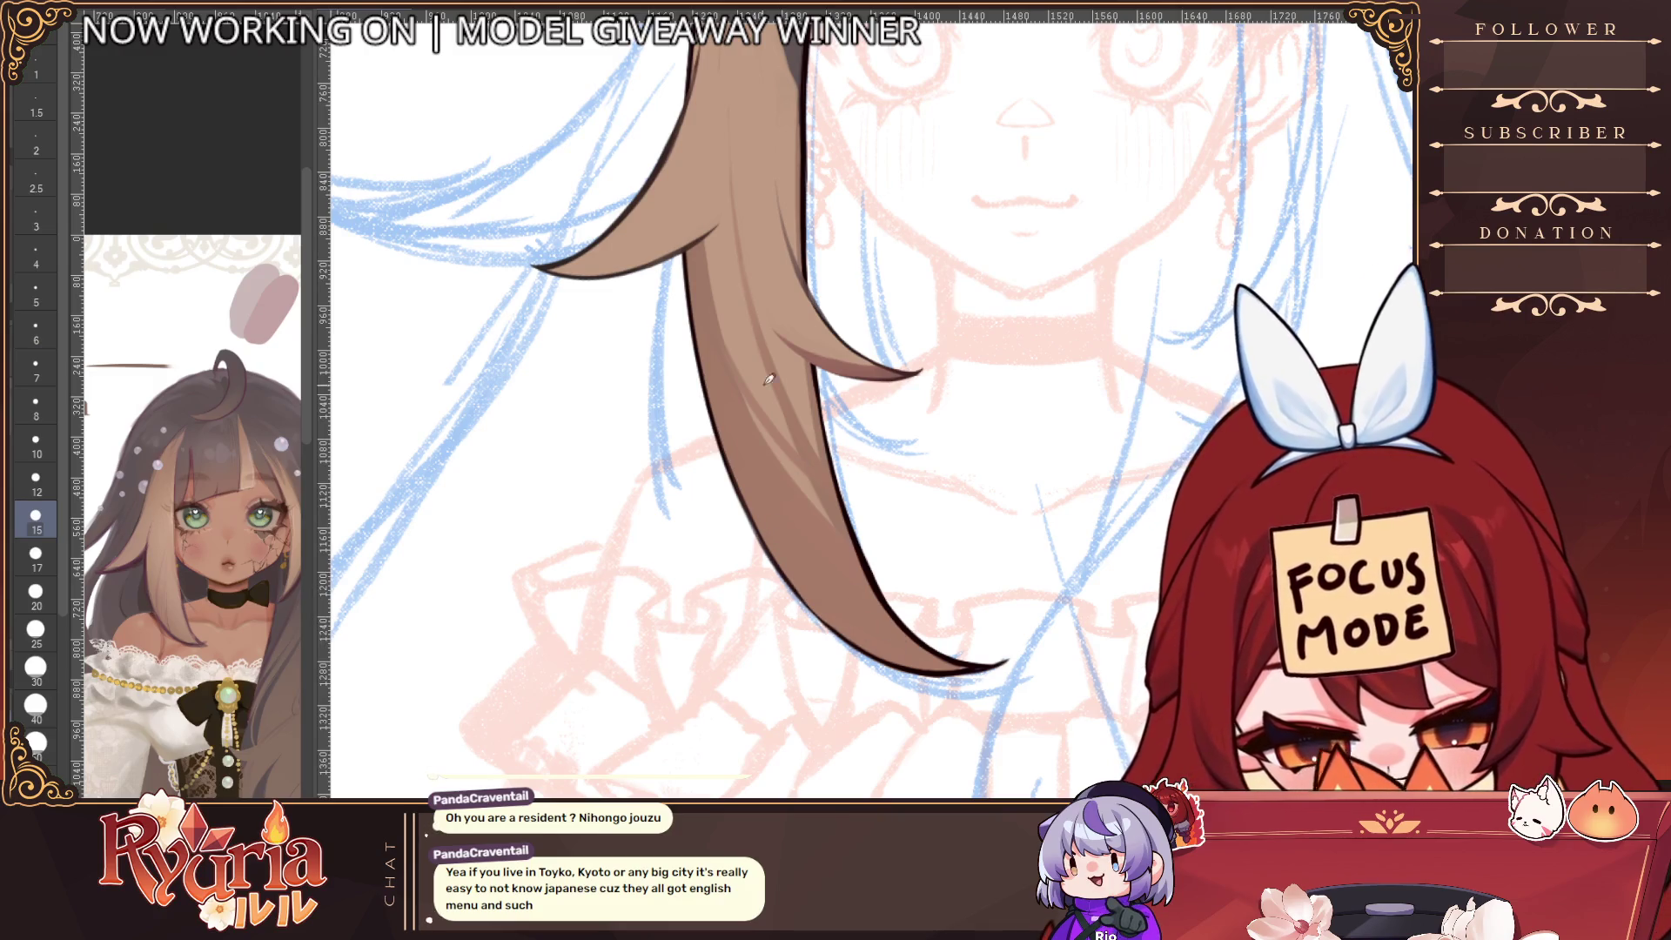
{"action": "key", "text": "bracketleft"}
{"action": "key", "text": "bracketleft"}
{"action": "key", "text": "bracketleft"}
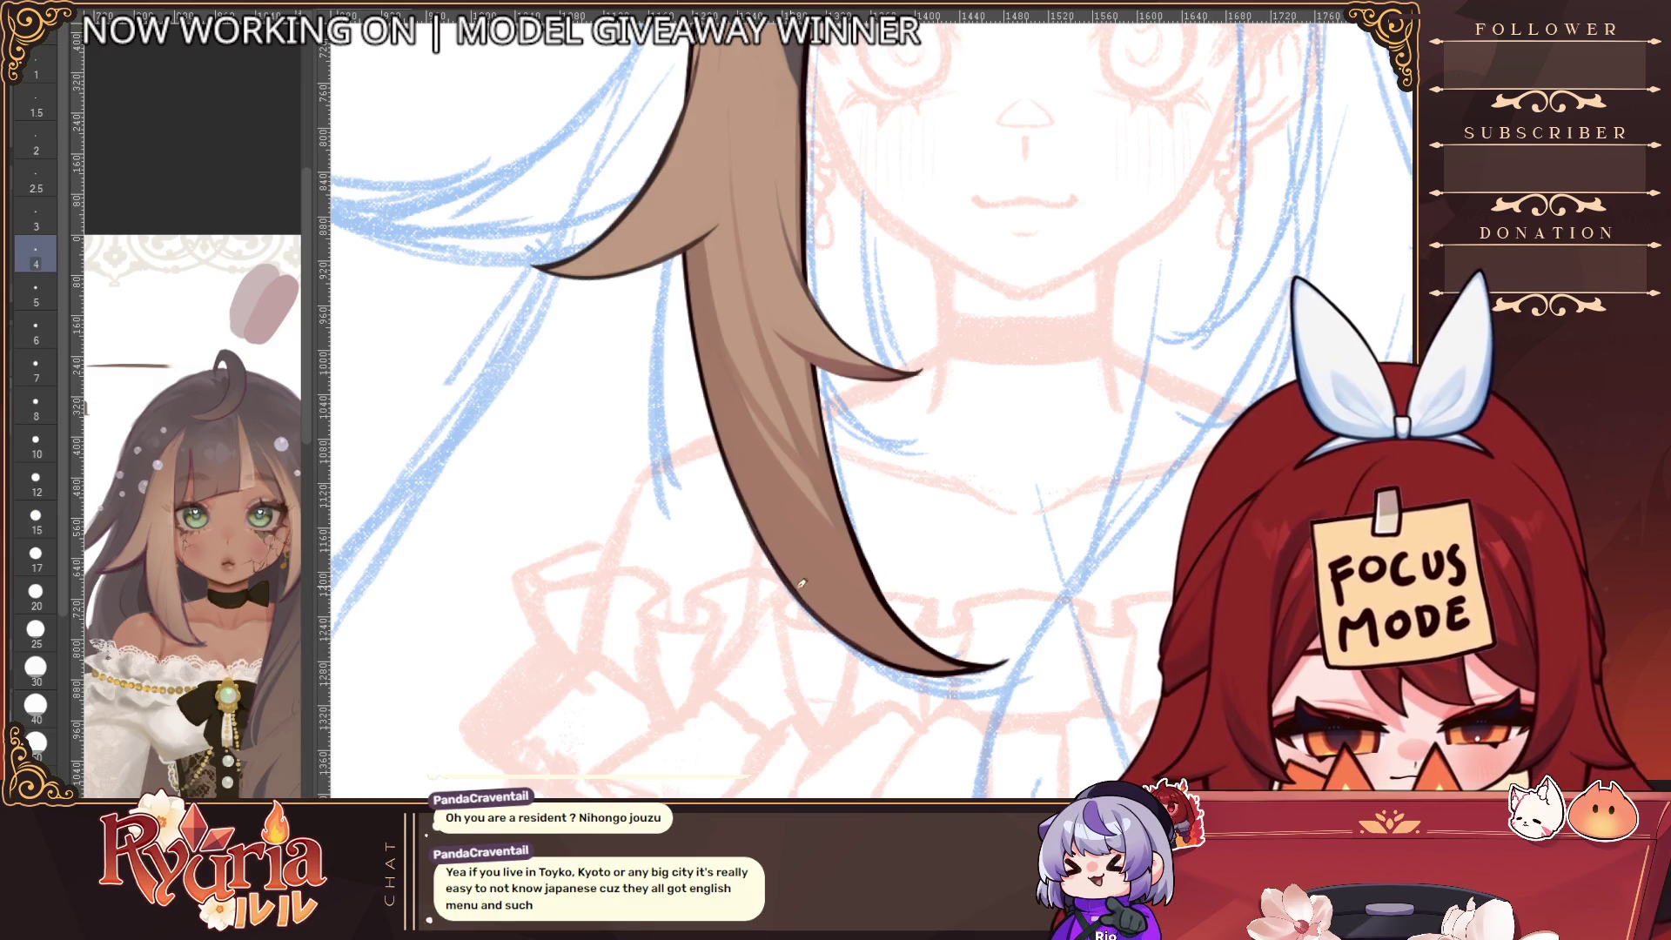
Ink the light-brown strand's lower outline down to its tip
{"action": "left_click_drag", "start_coordinate": [822, 606], "coordinate": [987, 658]}
{"action": "left_click_drag", "start_coordinate": [883, 661], "coordinate": [983, 659]}
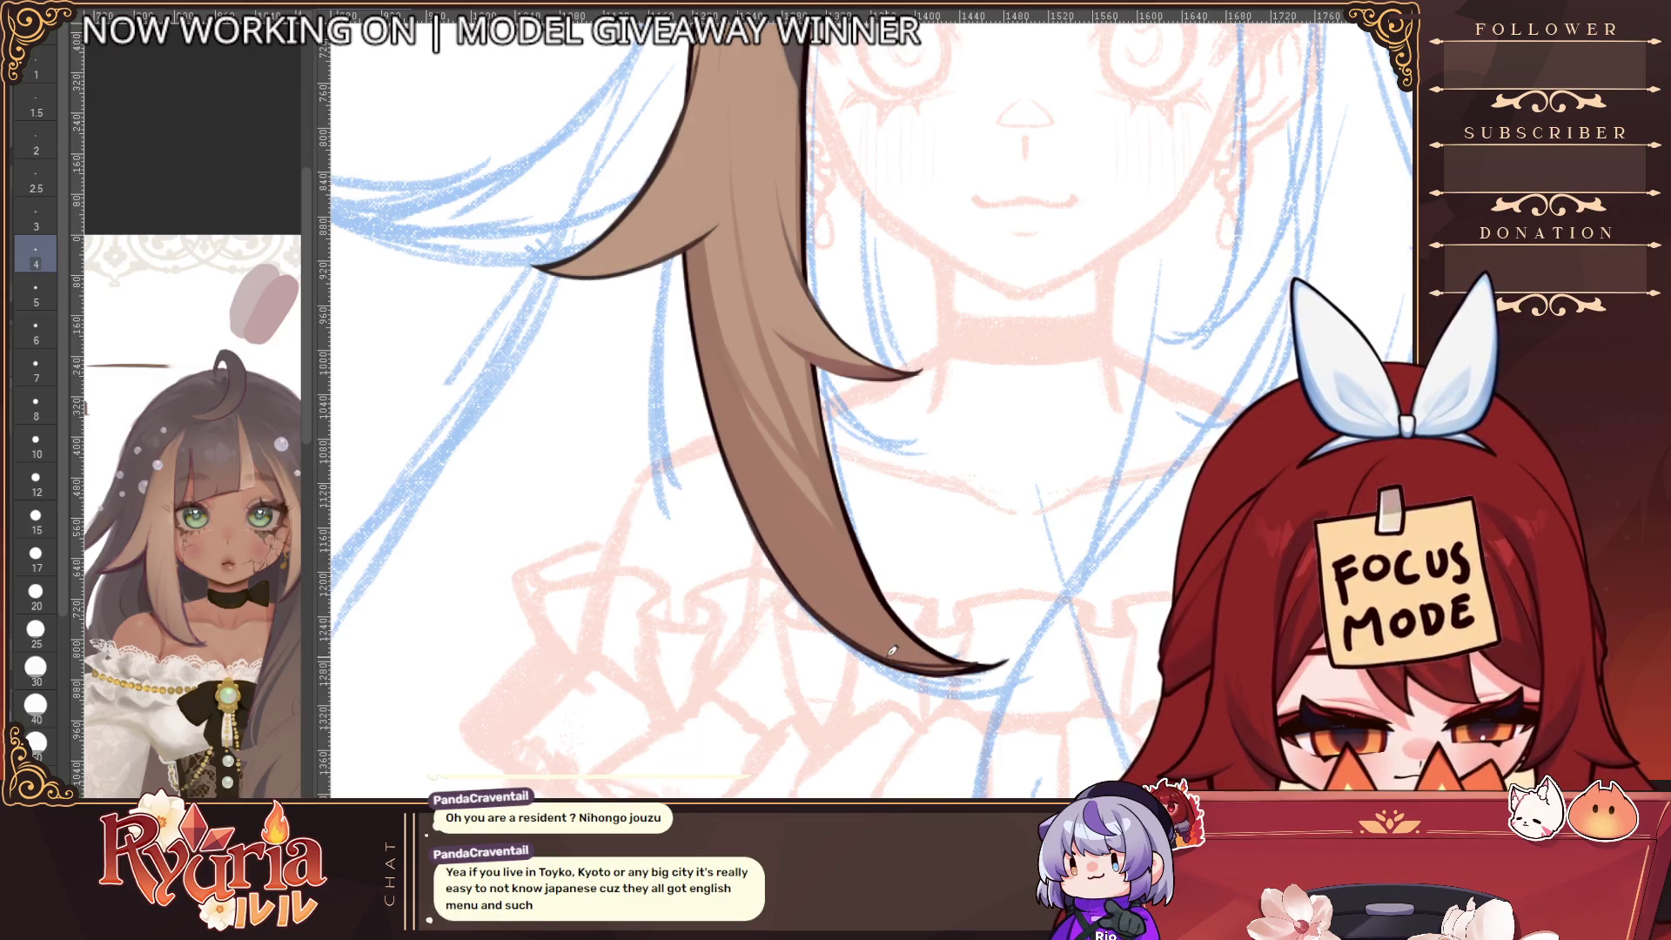
{"action": "key", "text": "bracketright"}
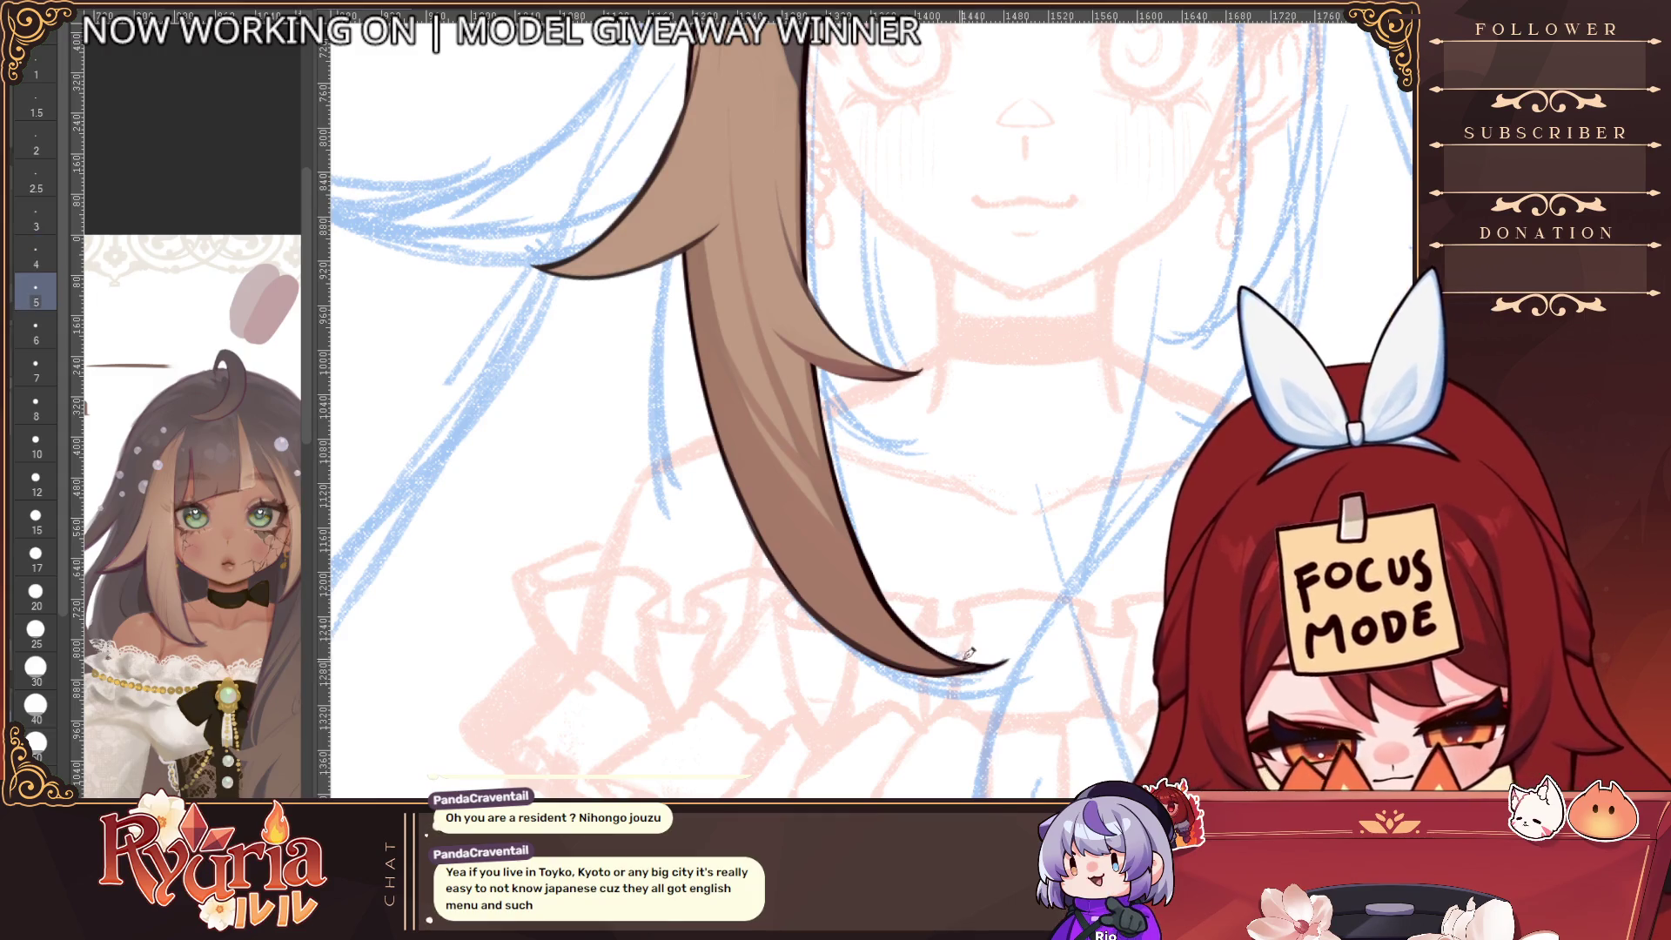
{"action": "scroll", "coordinate": [981, 650], "scroll_direction": "down", "scroll_amount": 2}
{"action": "scroll", "coordinate": [994, 616], "scroll_direction": "down", "scroll_amount": 3}
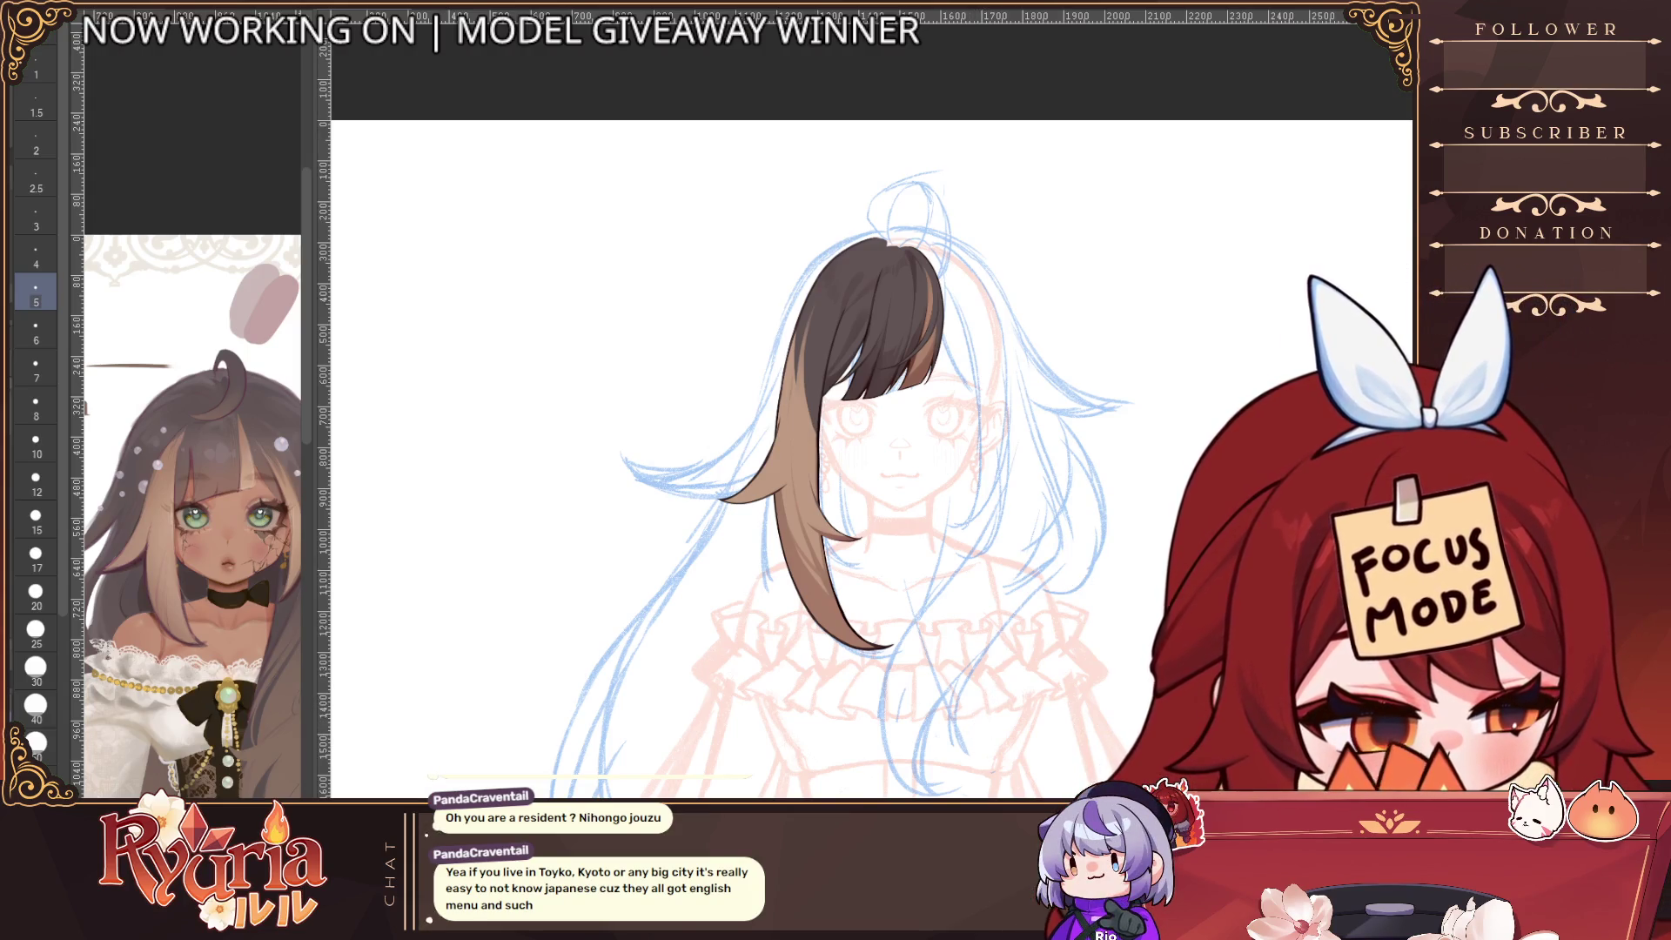
{"action": "scroll", "coordinate": [927, 552], "scroll_direction": "down", "scroll_amount": 1}
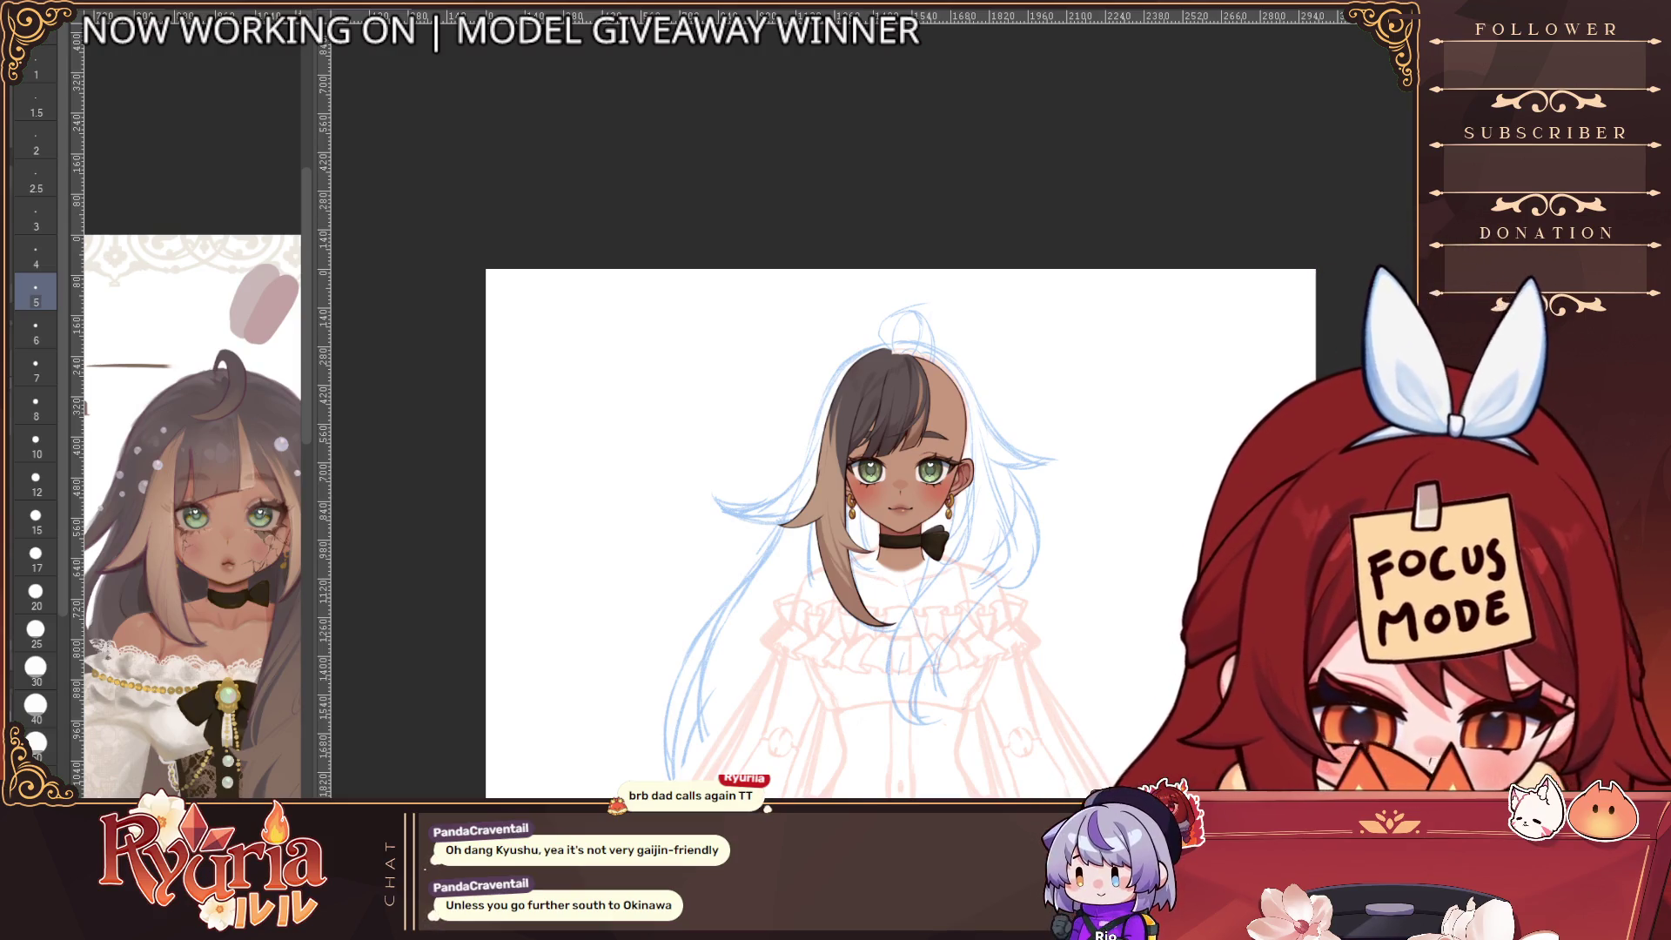
Undo back to the bare tan face, then redo the eyes, brows and hair to compare
{"action": "scroll", "coordinate": [901, 393], "scroll_direction": "up", "scroll_amount": 3}
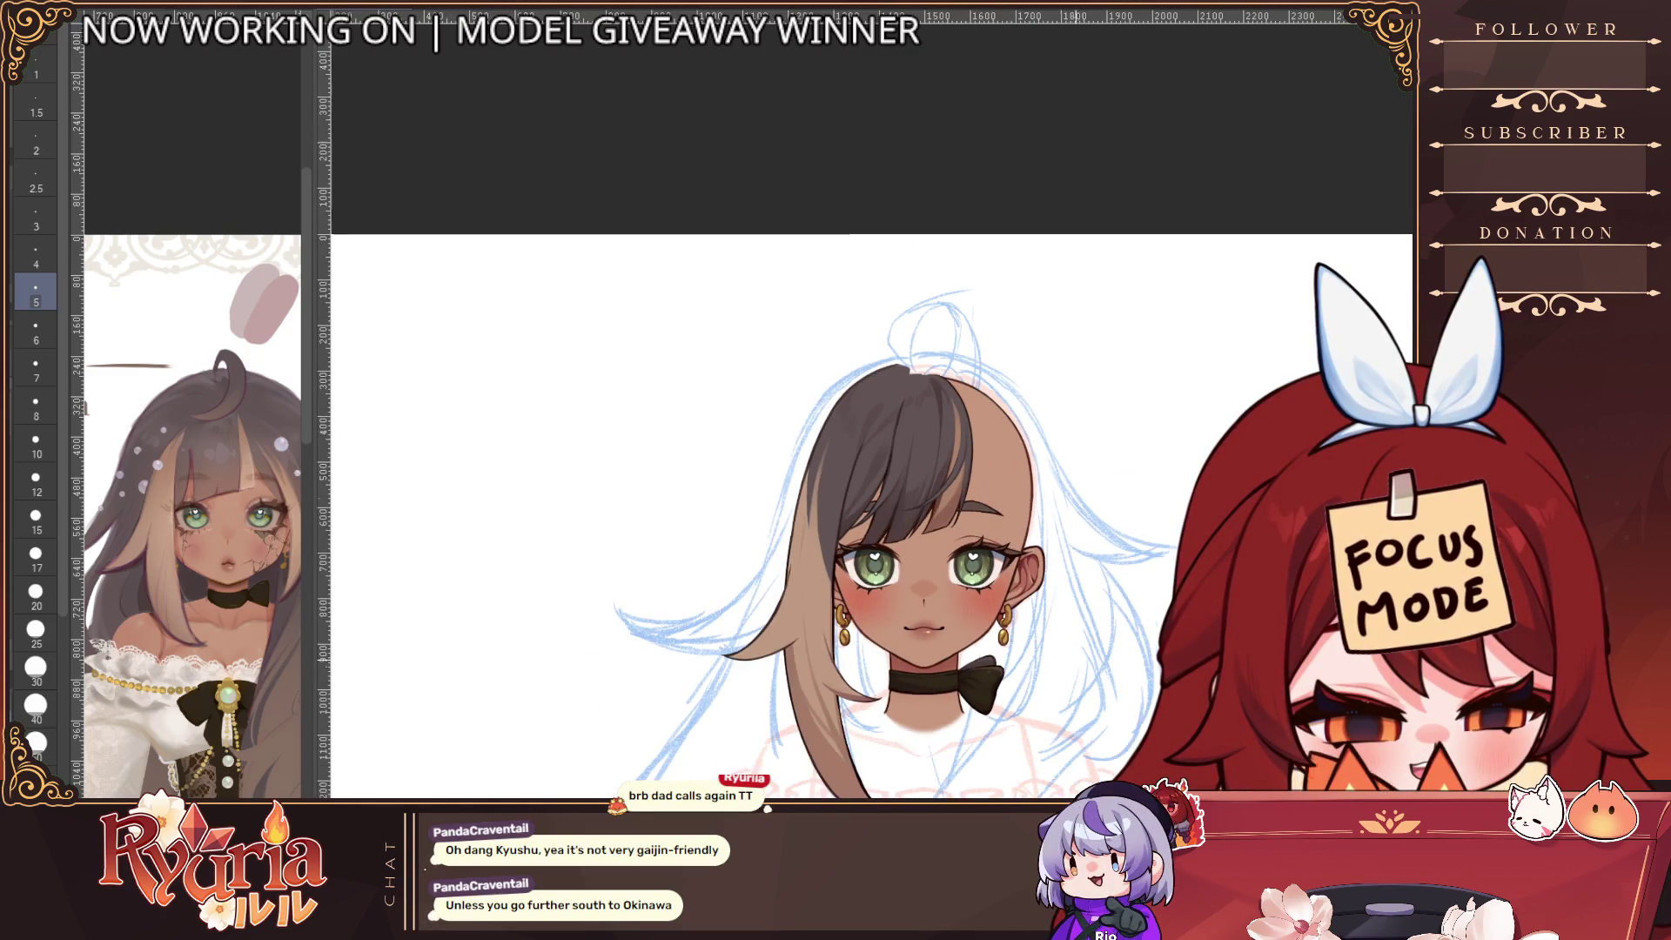
{"action": "scroll", "coordinate": [995, 625], "scroll_direction": "down", "scroll_amount": 1}
{"action": "scroll", "coordinate": [948, 599], "scroll_direction": "up", "scroll_amount": 2}
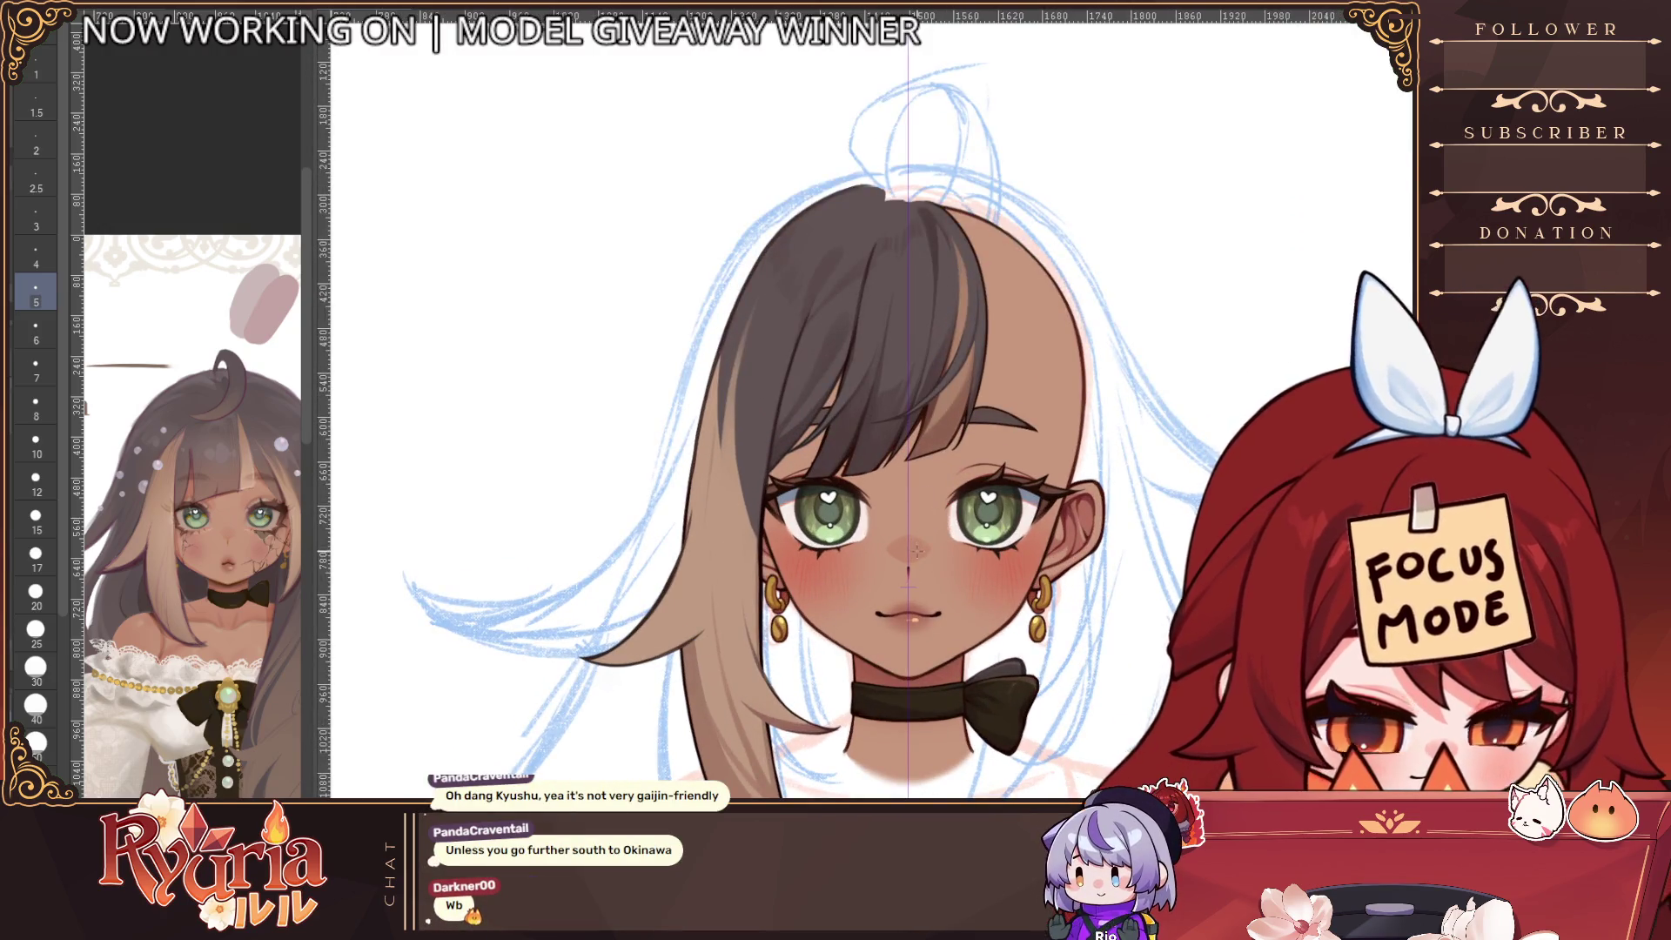
{"action": "scroll", "coordinate": [191, 409], "scroll_direction": "up", "scroll_amount": 4}
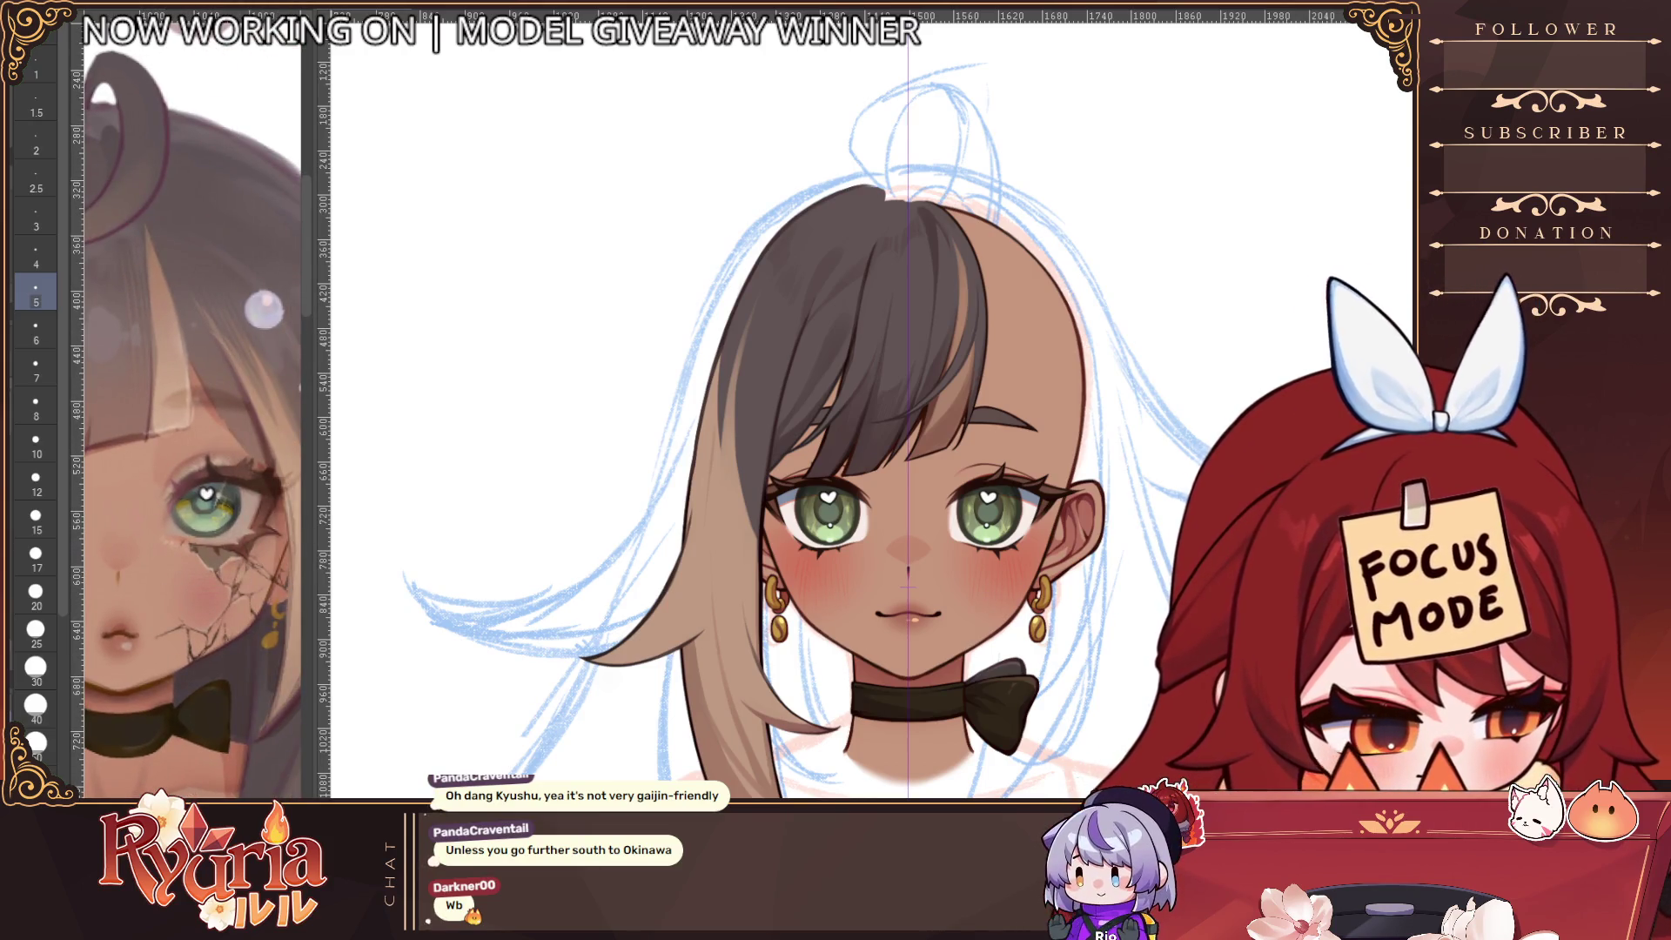
{"action": "key", "text": "ctrl+z"}
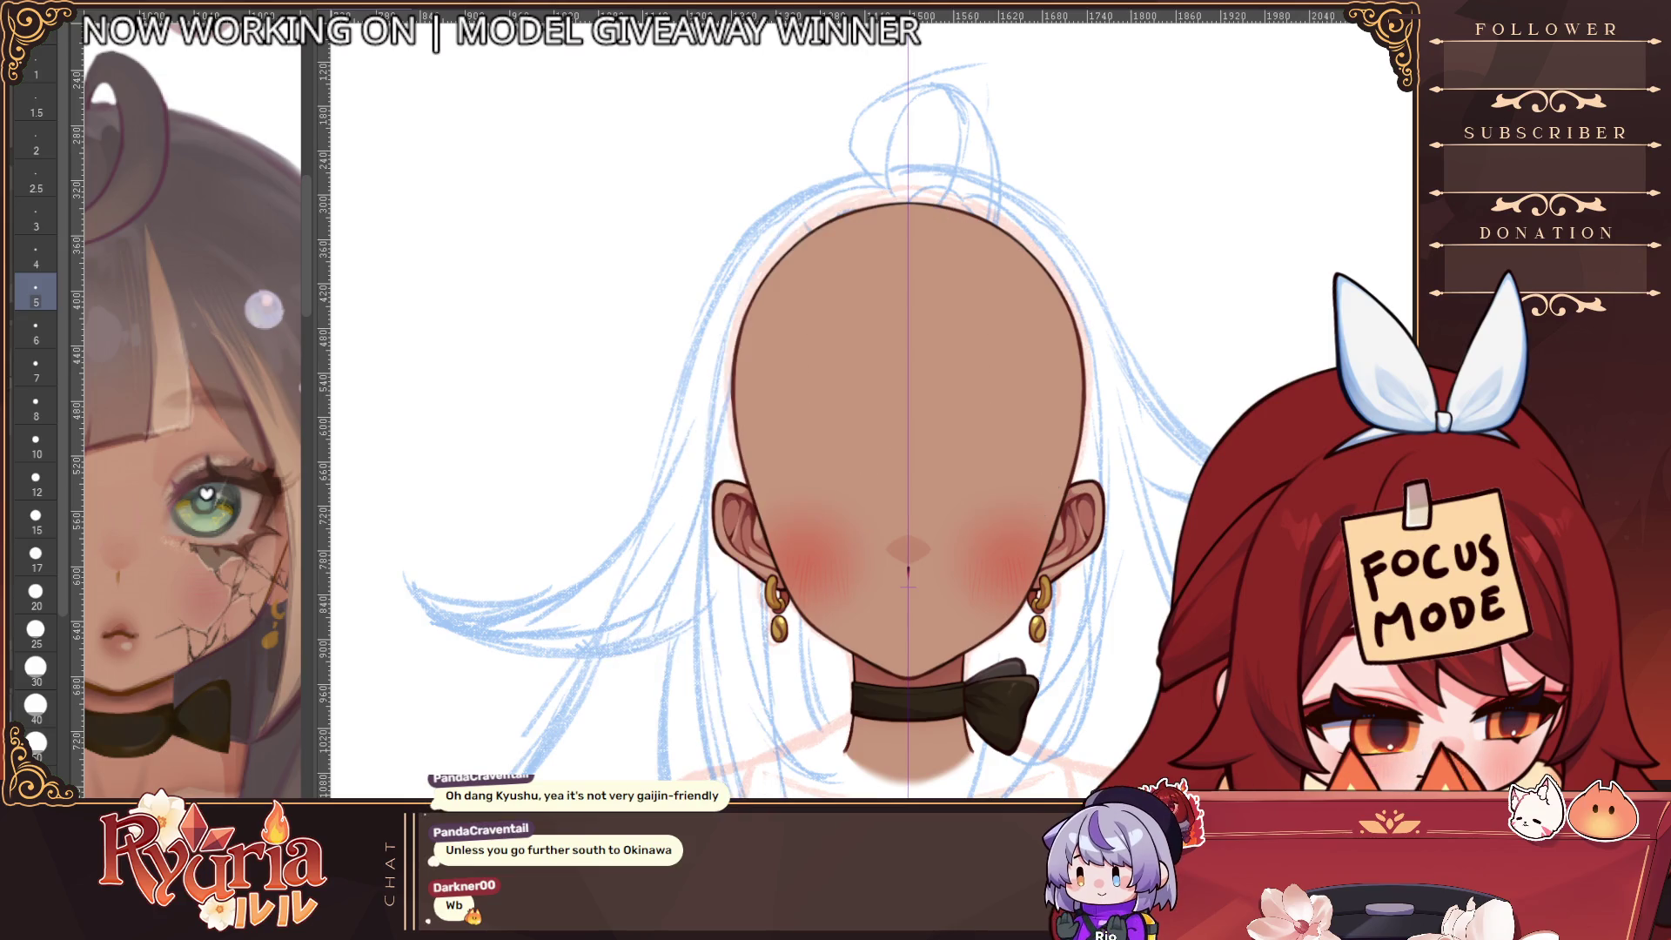
{"action": "key", "text": "ctrl+y"}
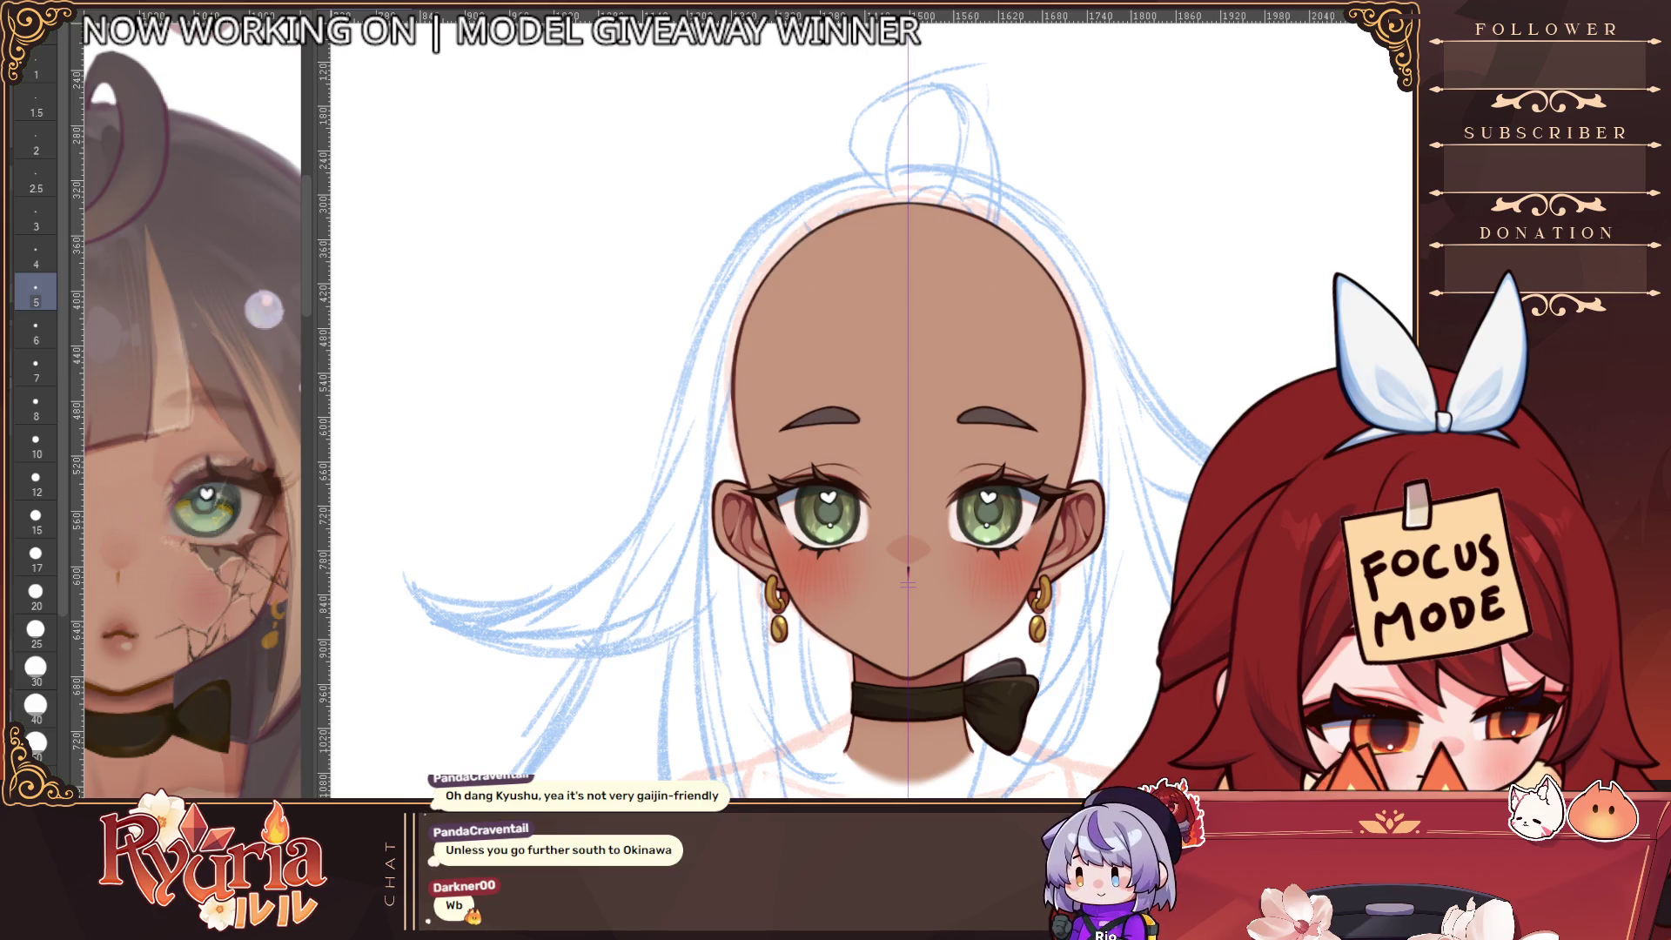
{"action": "key", "text": "ctrl+y"}
Hide the hair and mouth again and tilt the canvas about 60° counter-clockwise
{"action": "key", "text": "ctrl+z"}
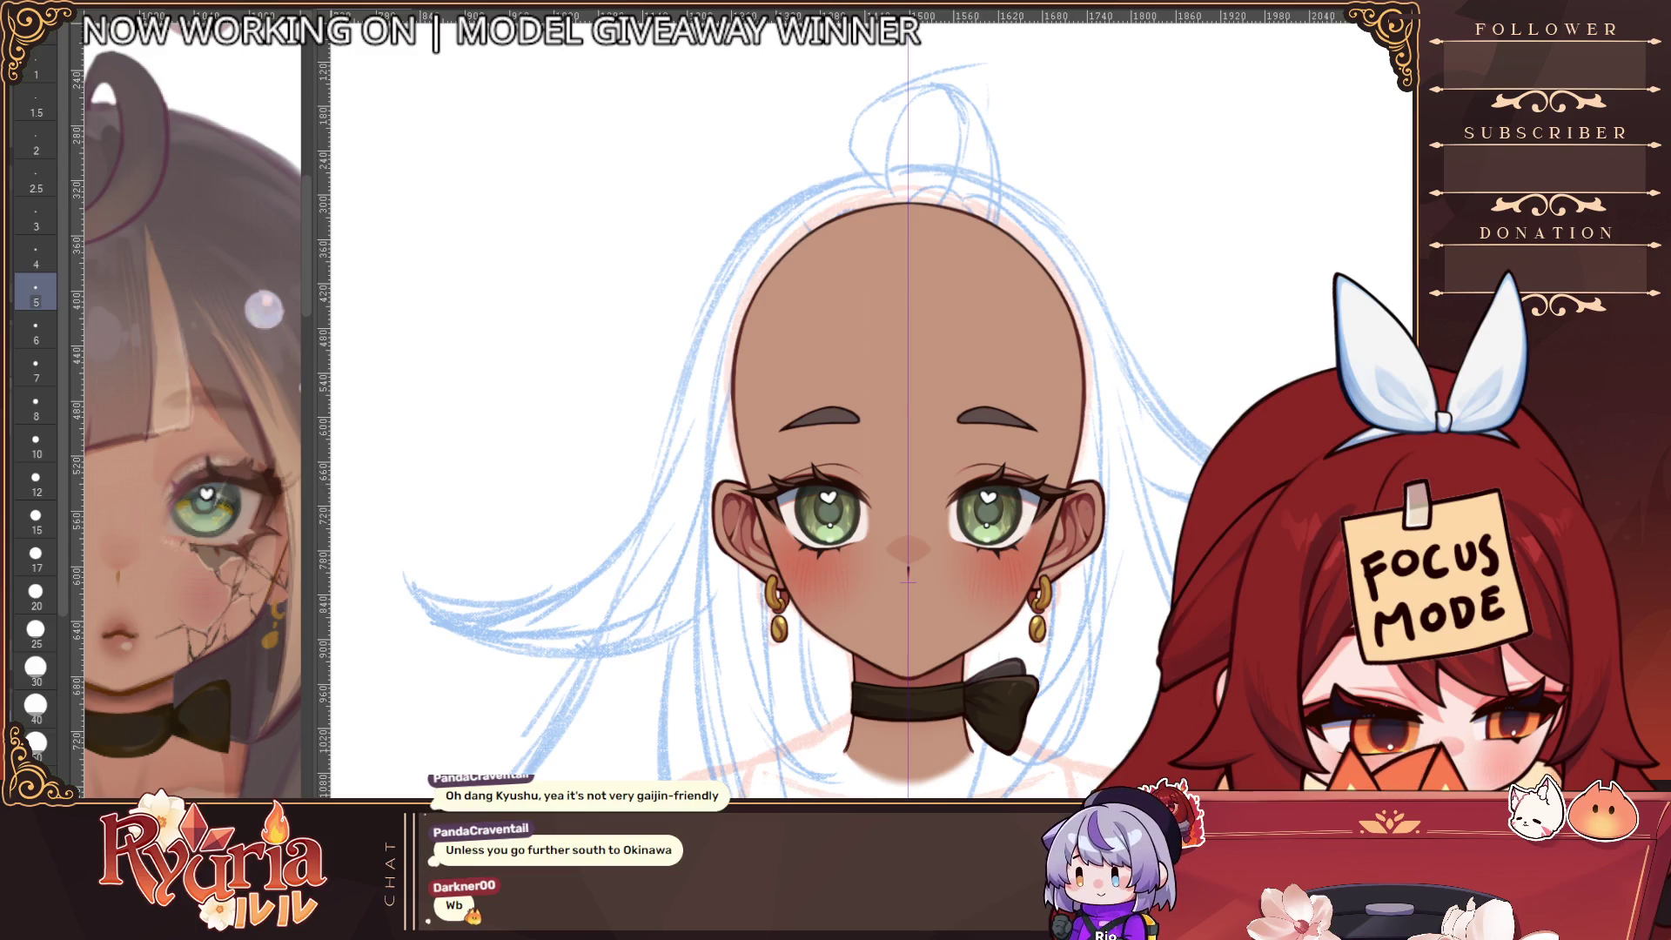
{"action": "scroll", "coordinate": [948, 502], "scroll_direction": "up", "scroll_amount": 2}
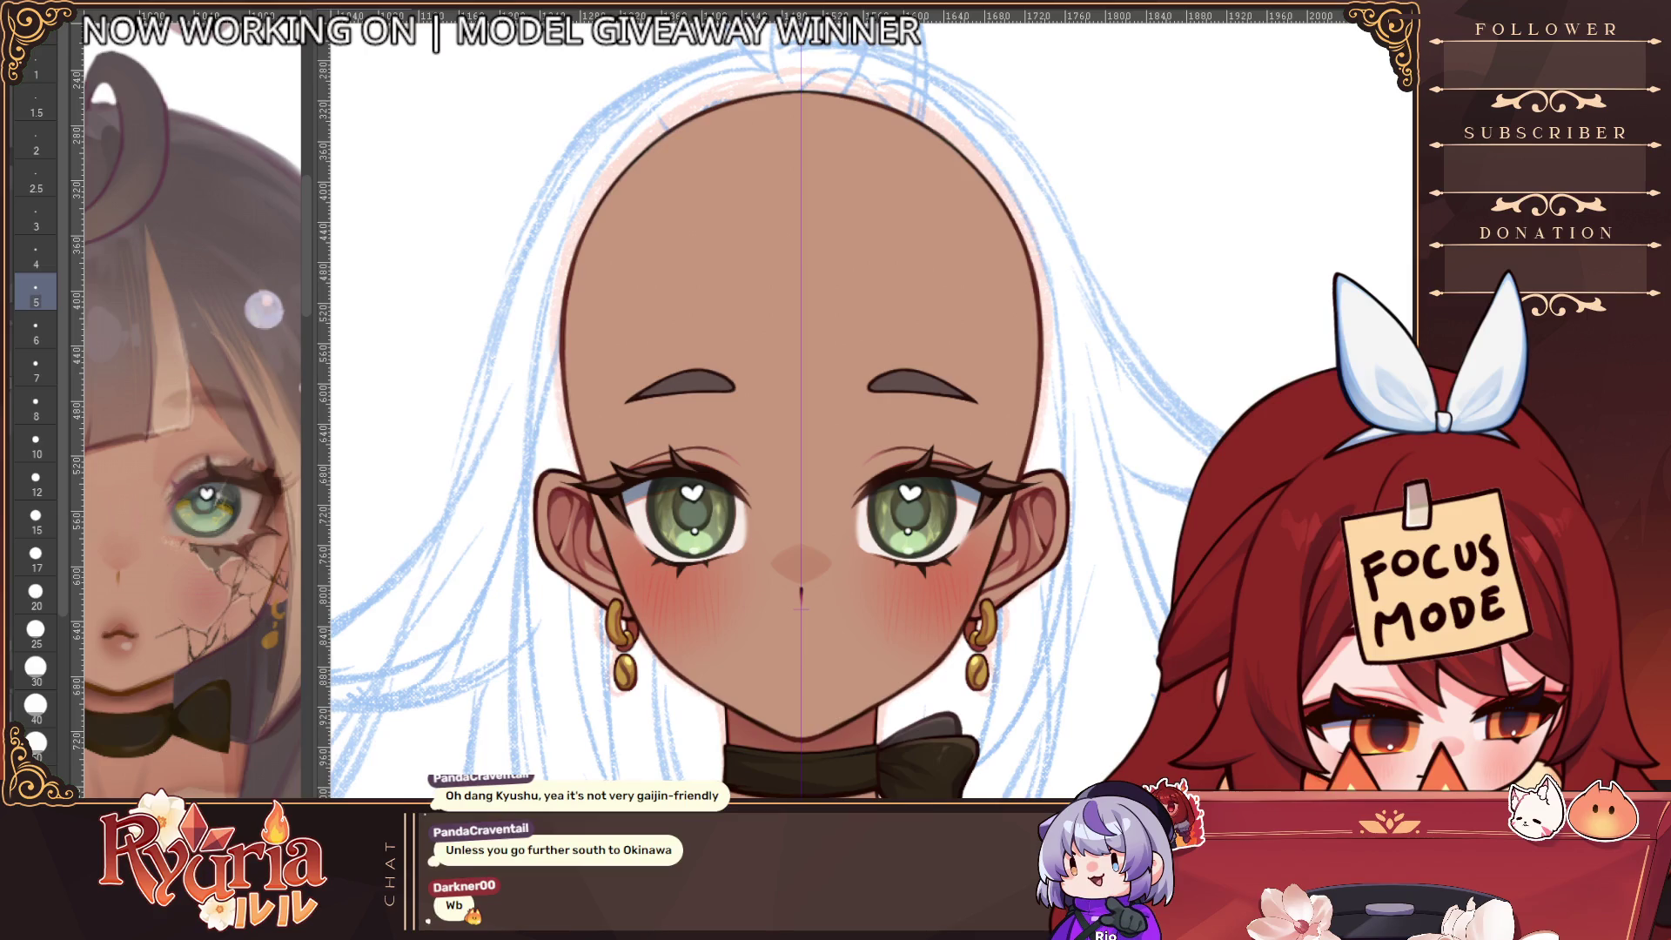
{"action": "key", "text": "minus"}
{"action": "key", "text": "minus"}
{"action": "key", "text": "minus"}
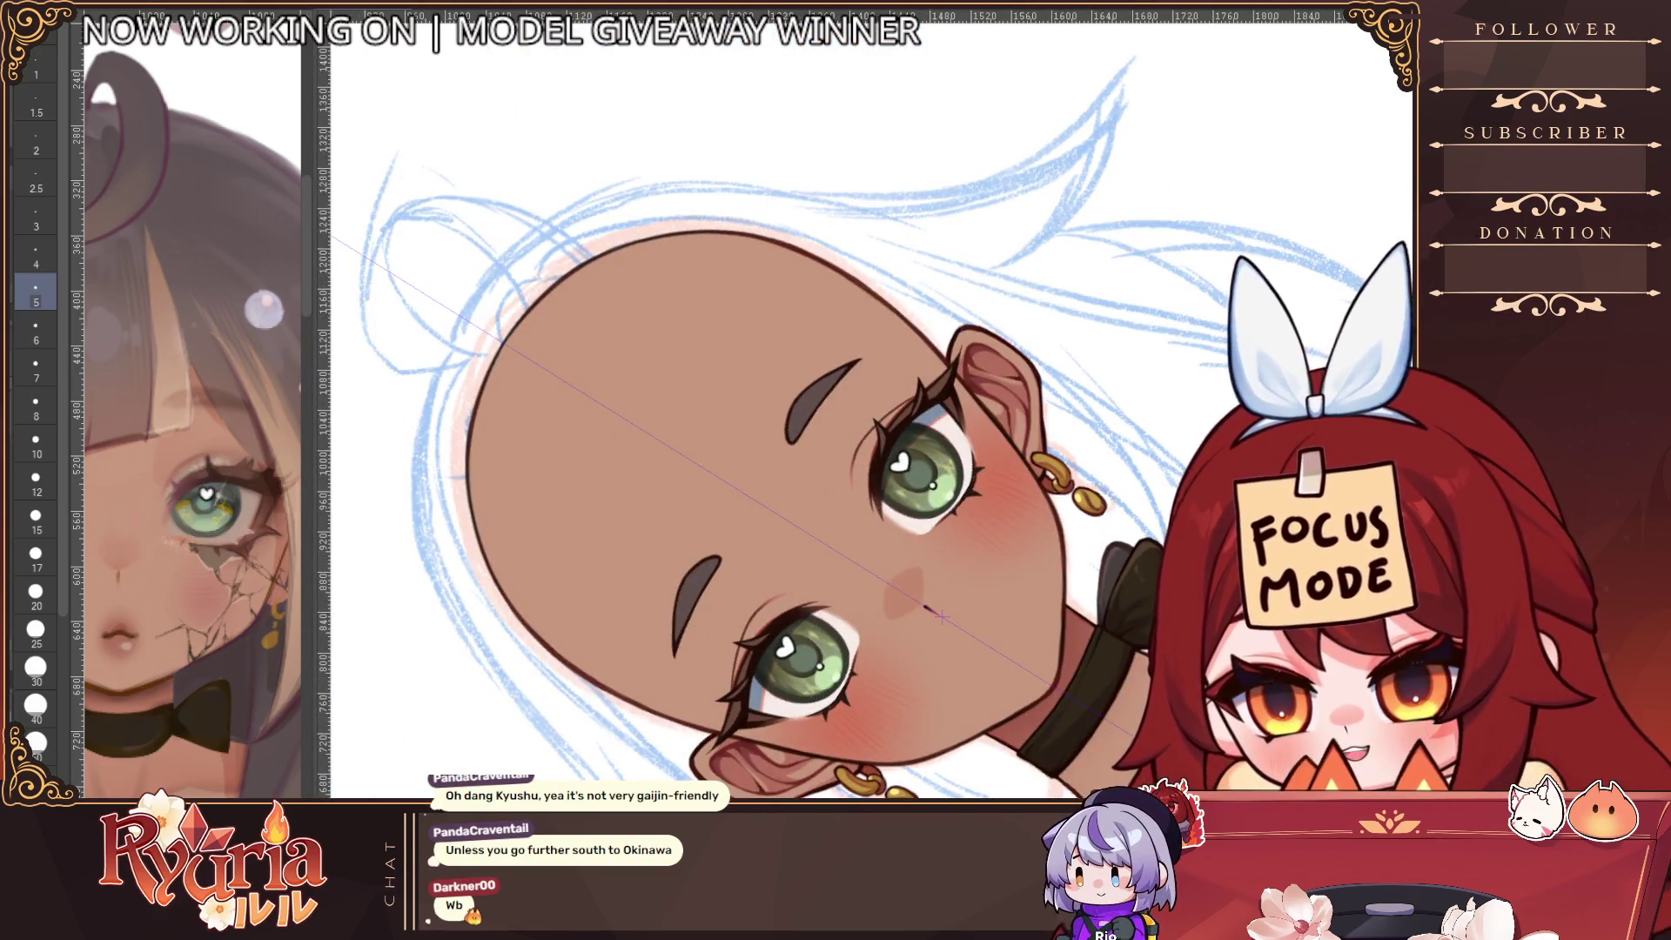
Darken the inner corners of both eyes with mirrored brown shading
{"action": "key", "text": "bracketright"}
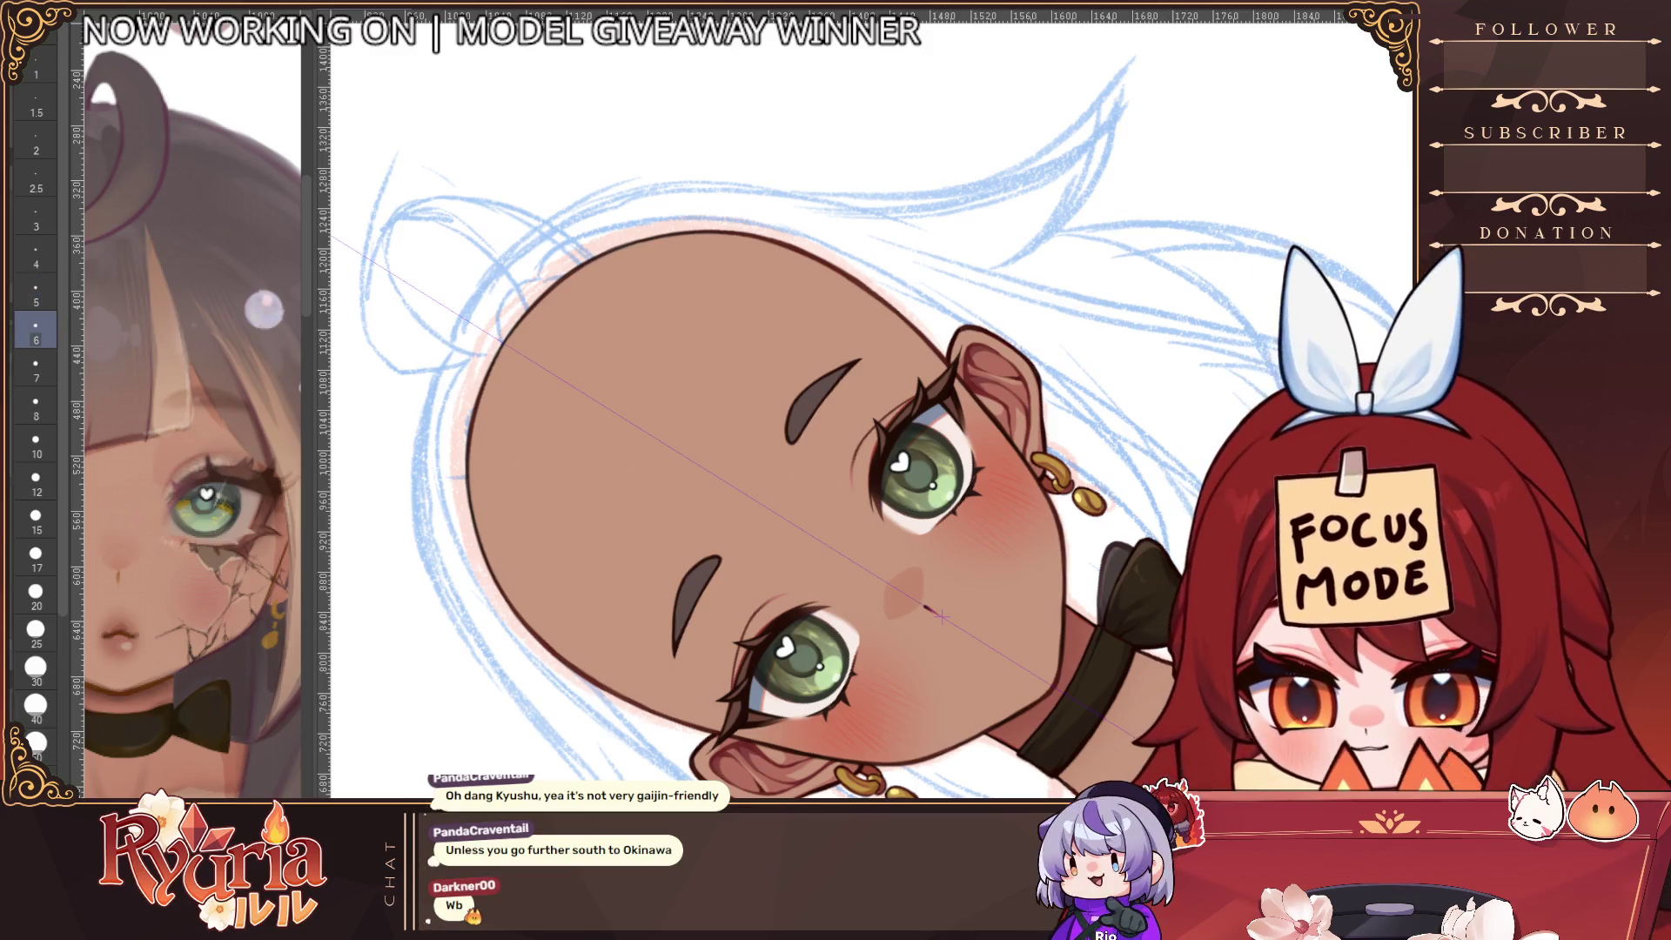
{"action": "scroll", "coordinate": [939, 616], "scroll_direction": "up", "scroll_amount": 3}
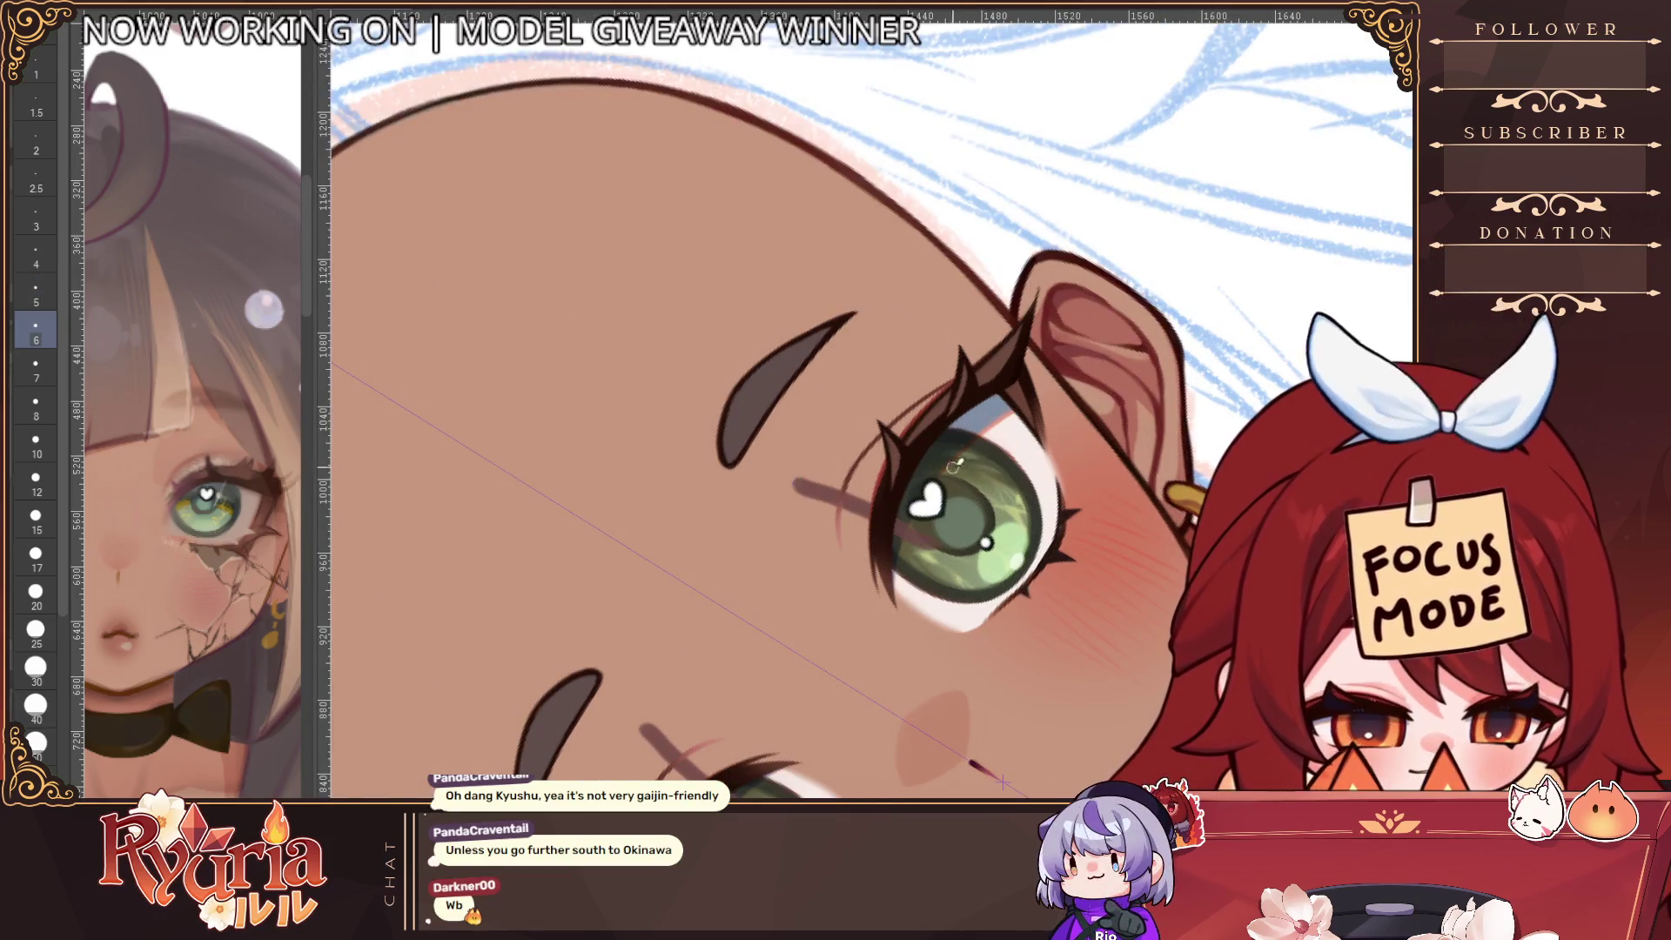
{"action": "left_click_drag", "start_coordinate": [885, 594], "coordinate": [846, 562]}
{"action": "key", "text": "bracketright"}
{"action": "key", "text": "bracketright"}
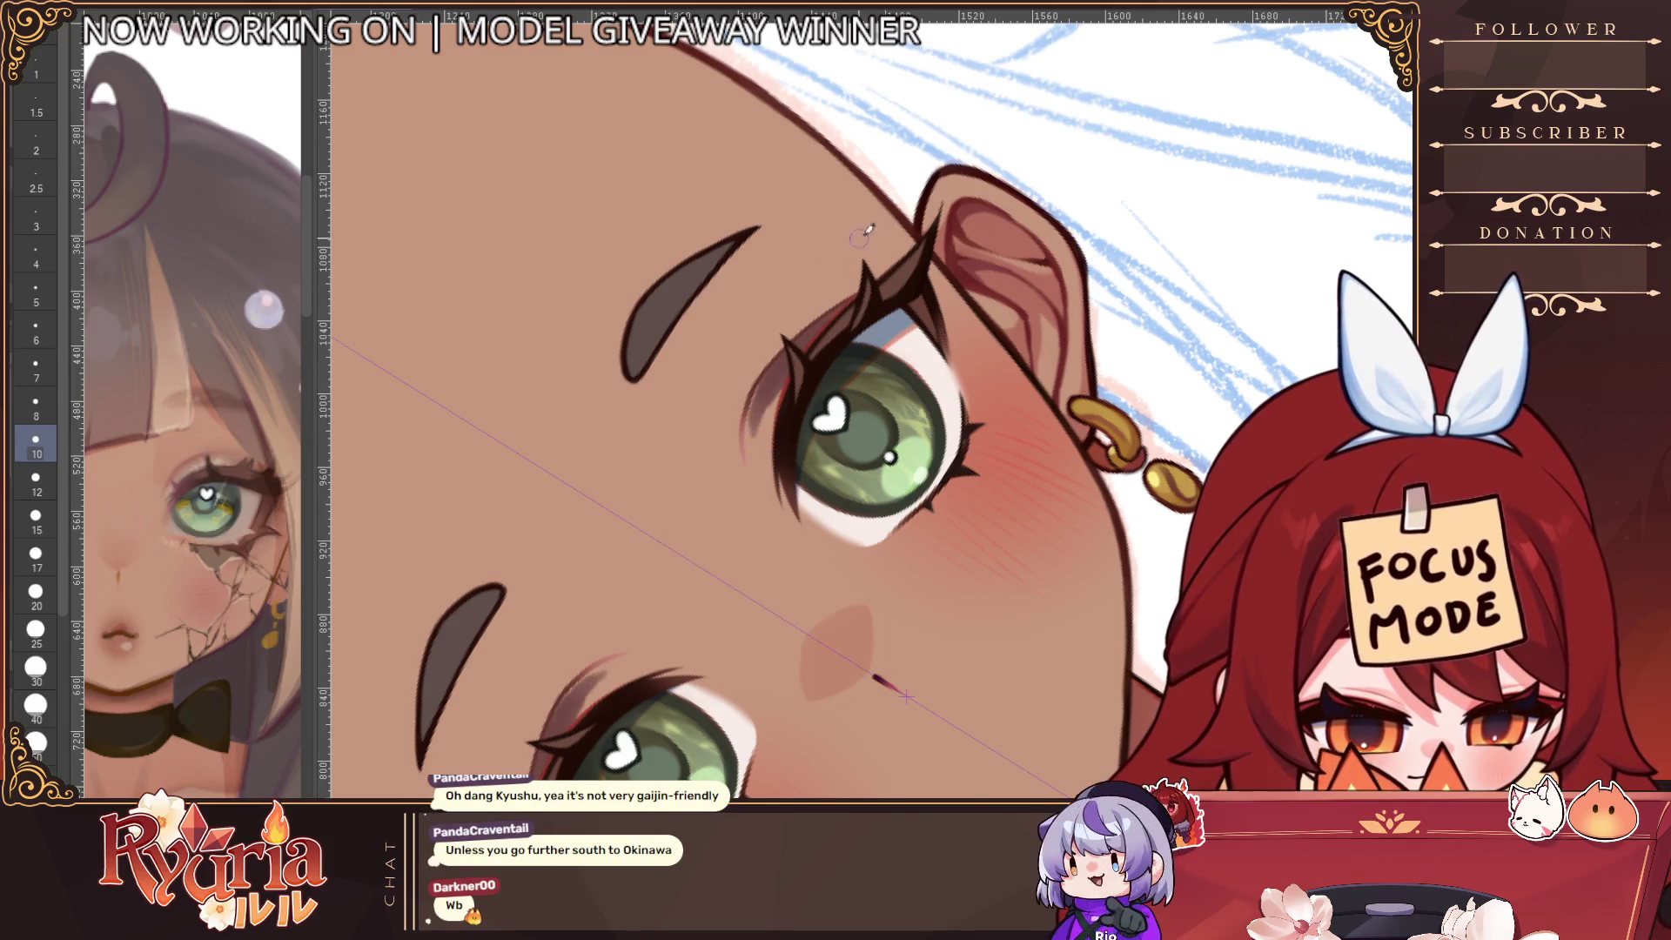
{"action": "scroll", "coordinate": [861, 235], "scroll_direction": "down", "scroll_amount": 2}
{"action": "key", "text": "bracketleft"}
{"action": "key", "text": "bracketleft"}
{"action": "left_click_drag", "start_coordinate": [788, 391], "coordinate": [793, 426]}
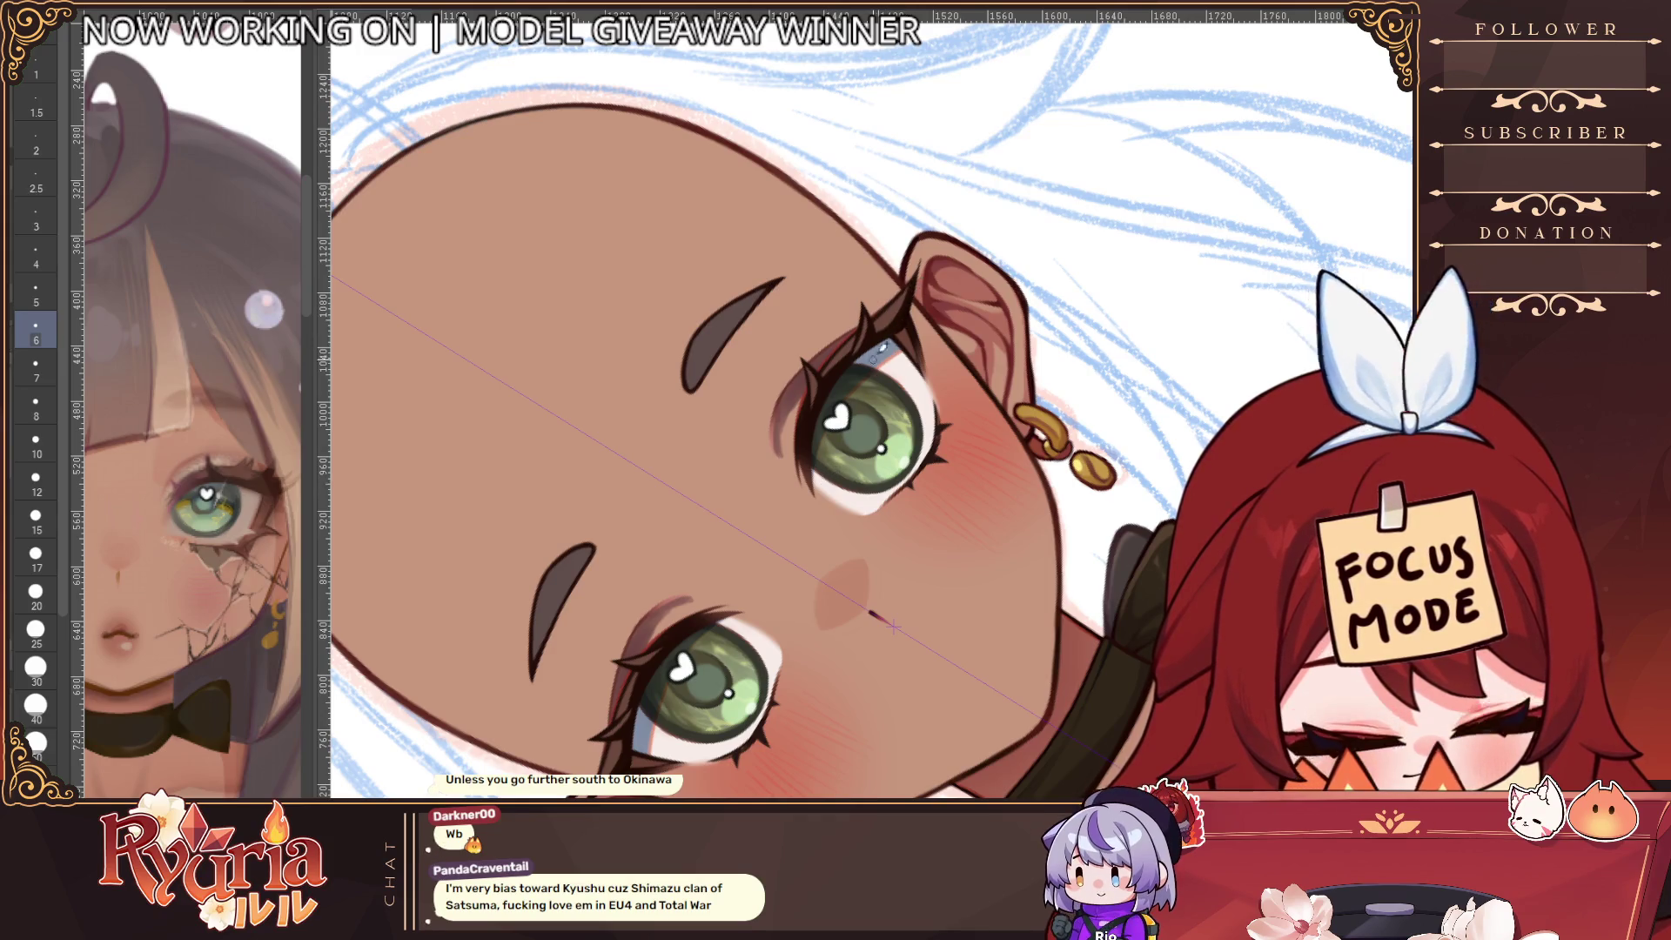
{"action": "left_click_drag", "start_coordinate": [783, 452], "coordinate": [800, 480]}
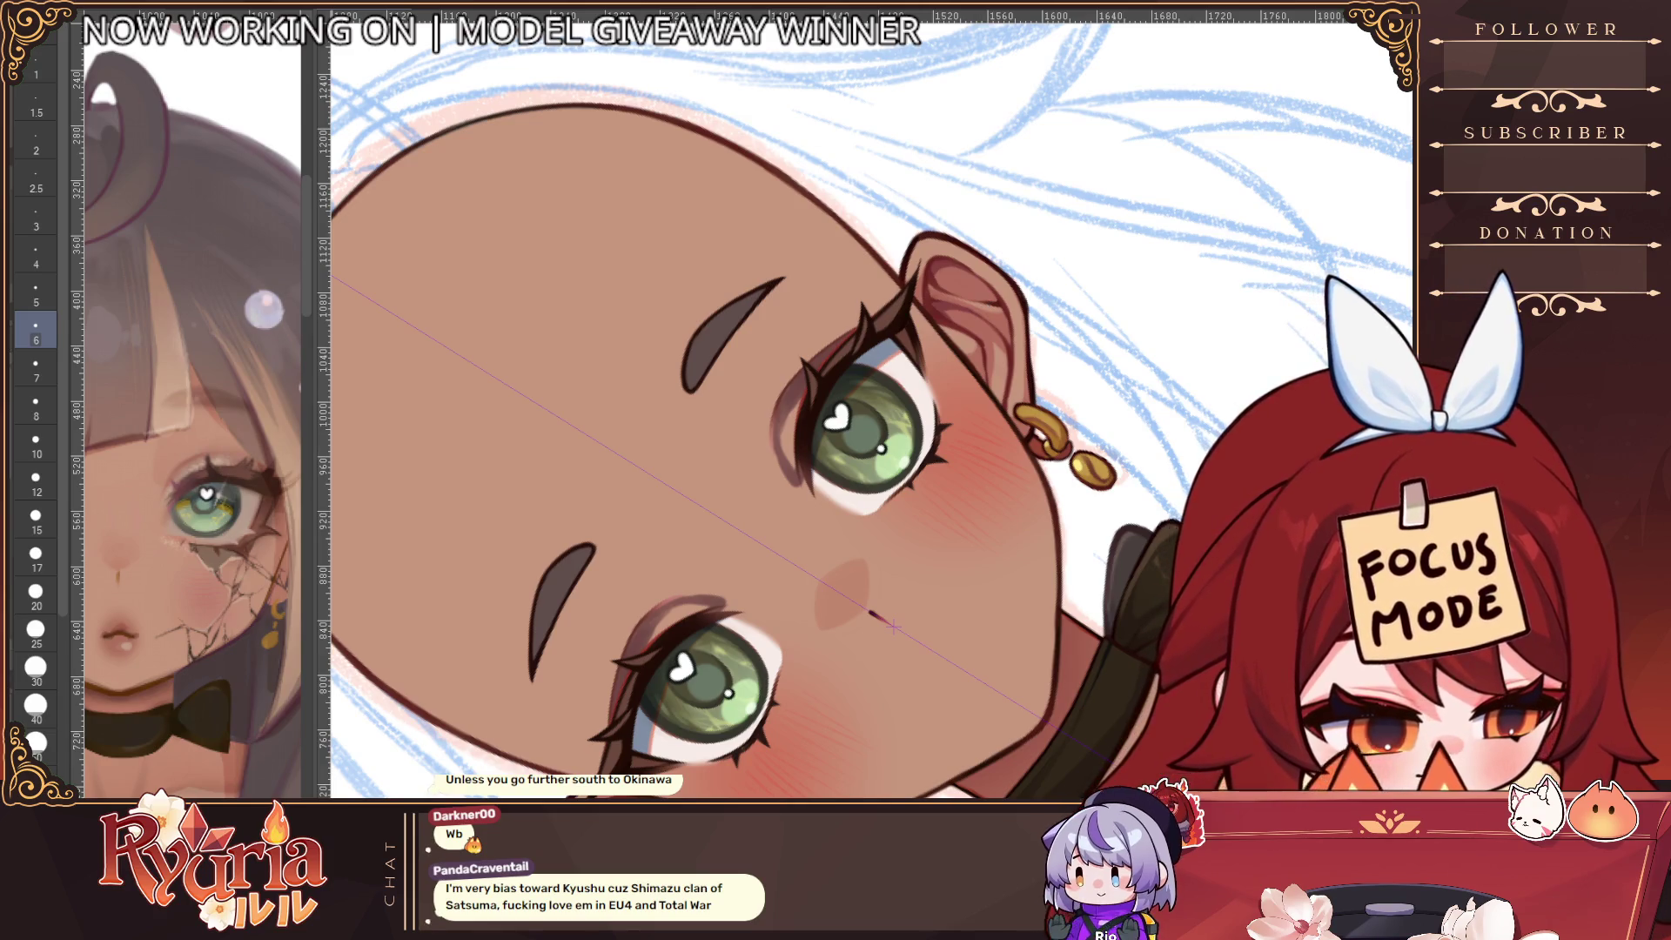
Hide the eyes, lash lines and brows, then fill both eye shapes dark brown
{"action": "key", "text": "ctrl+z"}
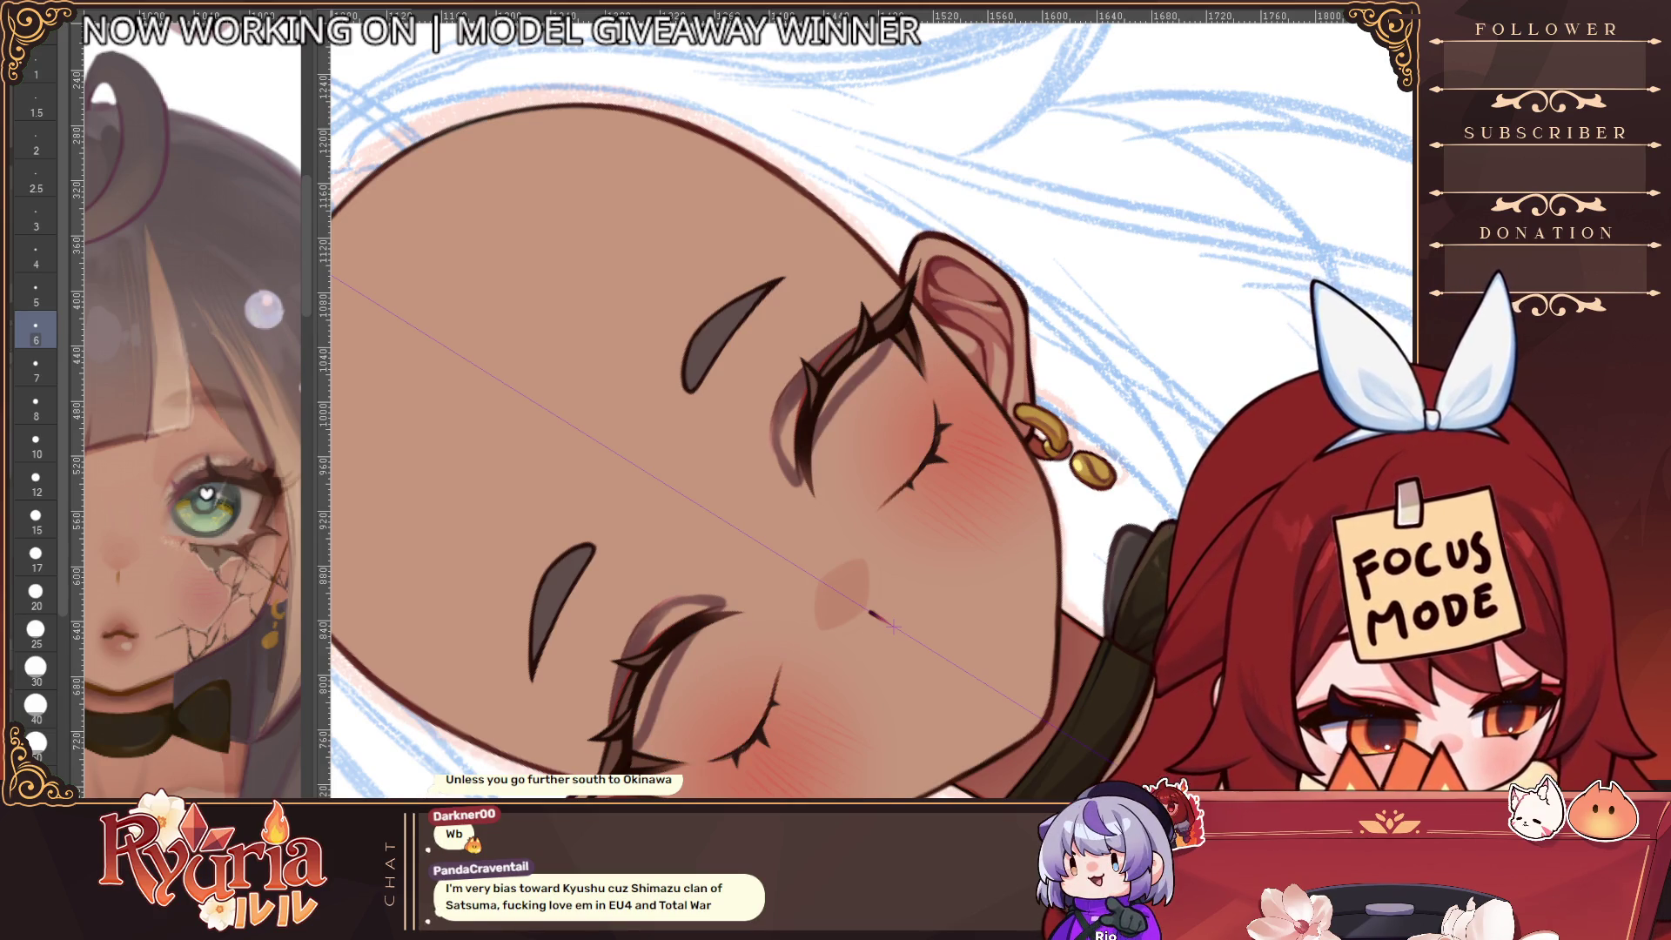
{"action": "key", "text": "ctrl+z"}
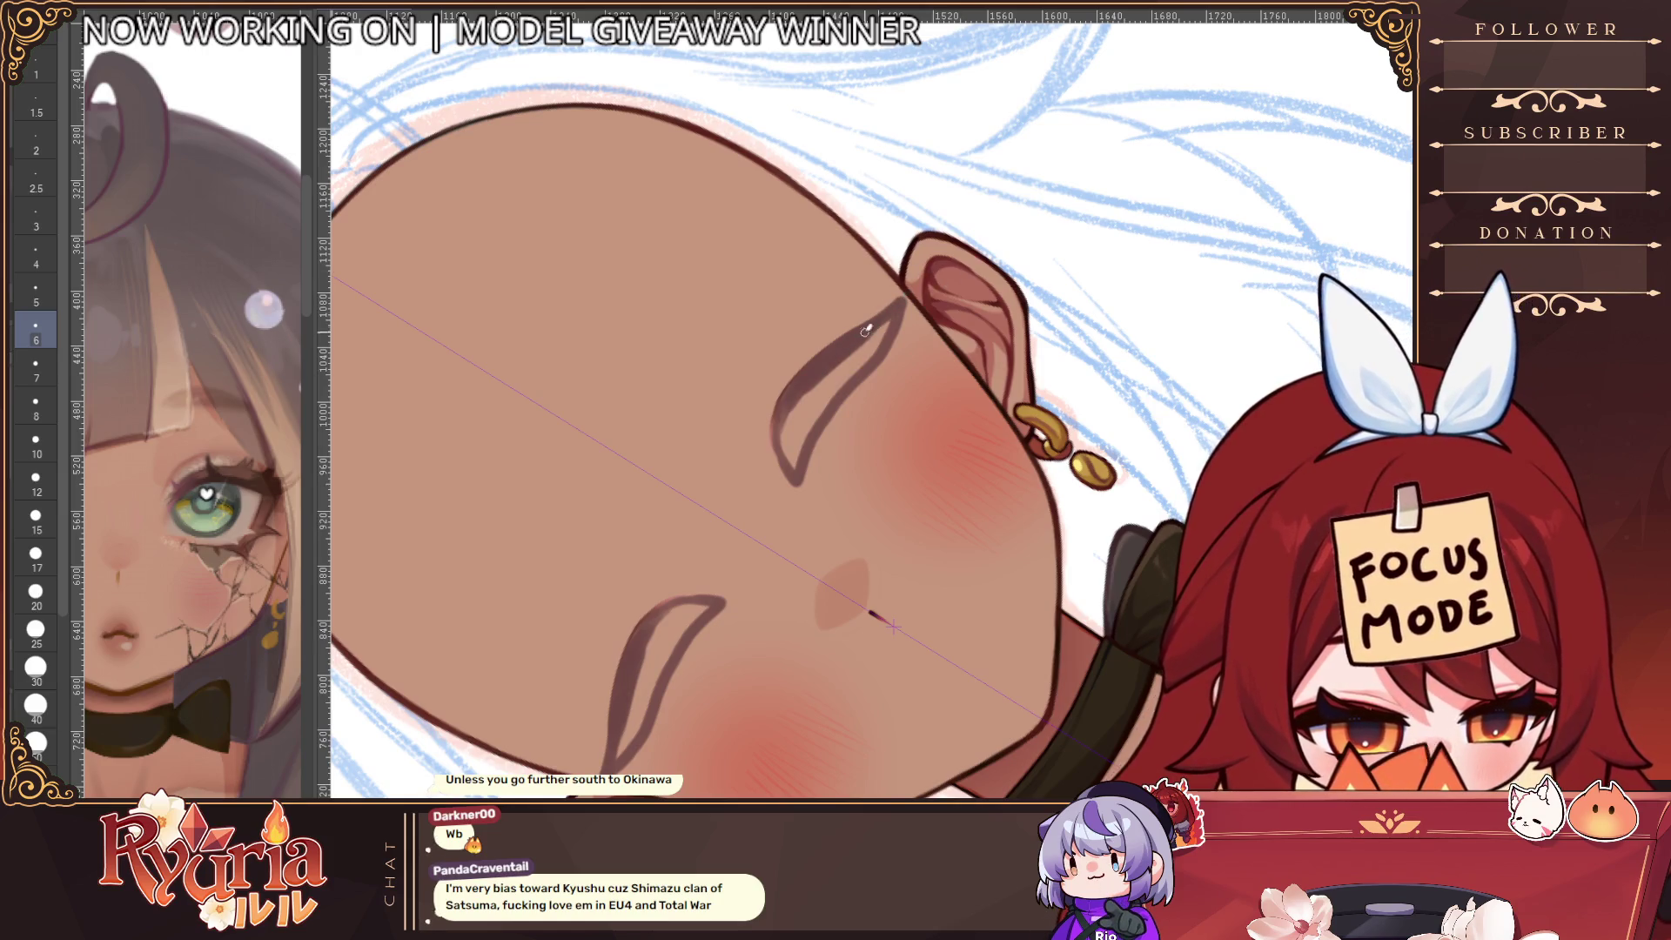
{"action": "key", "text": "bracketright"}
{"action": "key", "text": "bracketright"}
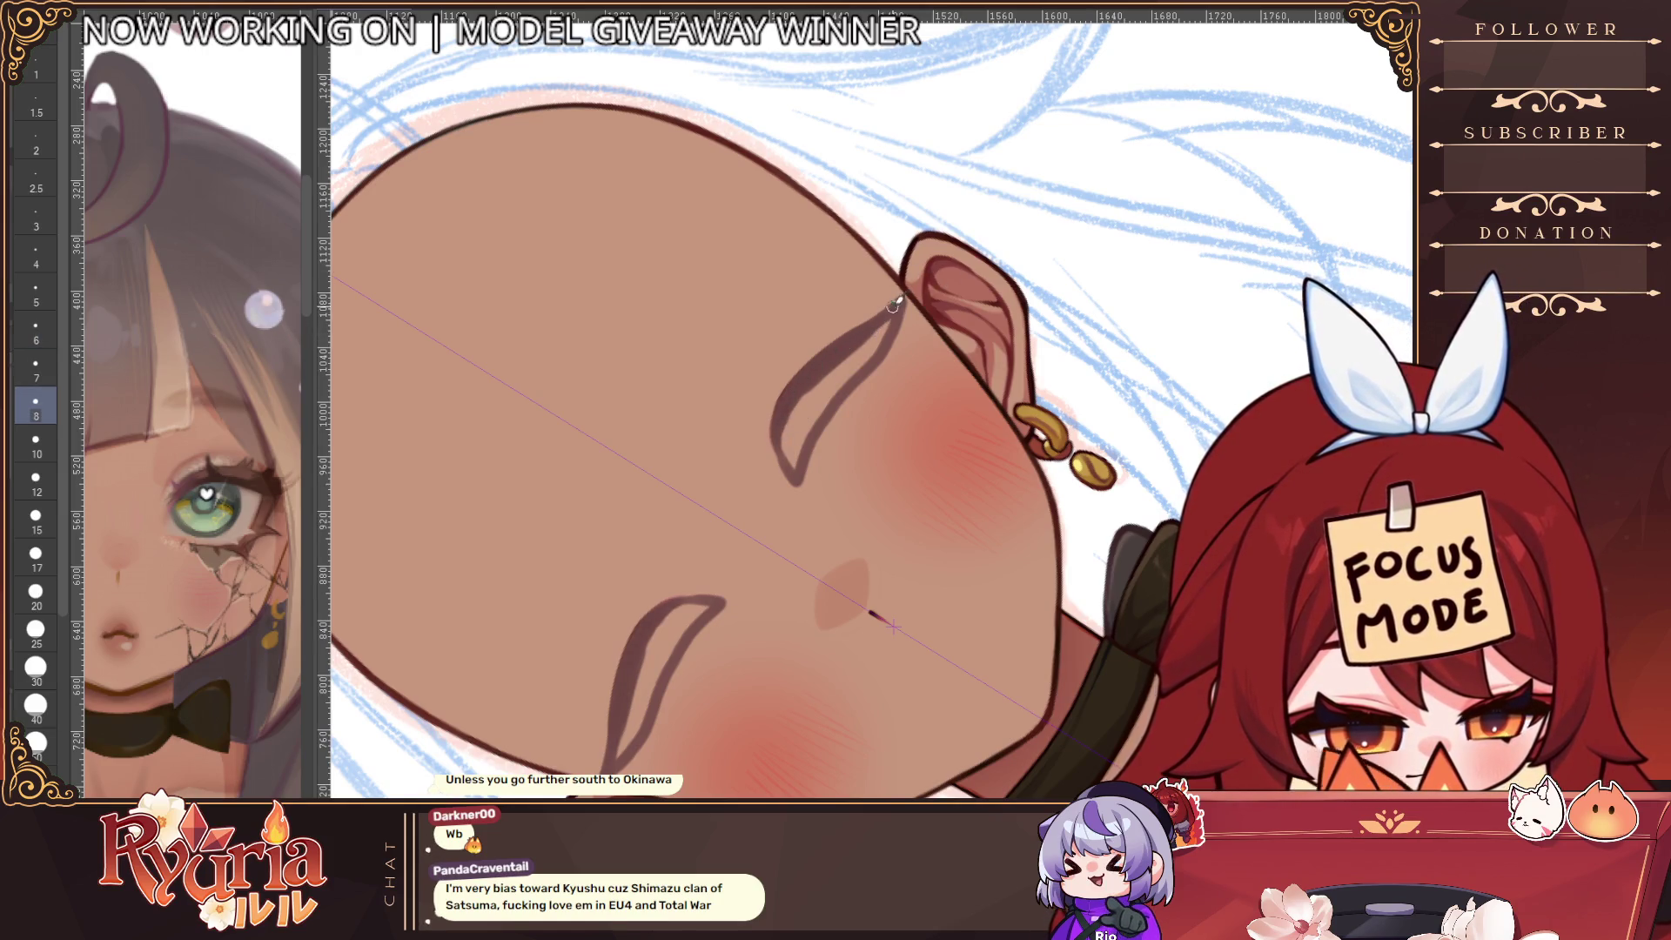
{"action": "left_click_drag", "start_coordinate": [898, 303], "coordinate": [870, 357]}
{"action": "mouse_move", "coordinate": [900, 296]}
{"action": "left_mouse_down"}
{"action": "mouse_move", "coordinate": [808, 407]}
{"action": "mouse_move", "coordinate": [793, 466]}
{"action": "mouse_move", "coordinate": [797, 450]}
{"action": "left_mouse_up"}
{"action": "key", "text": "bracketright"}
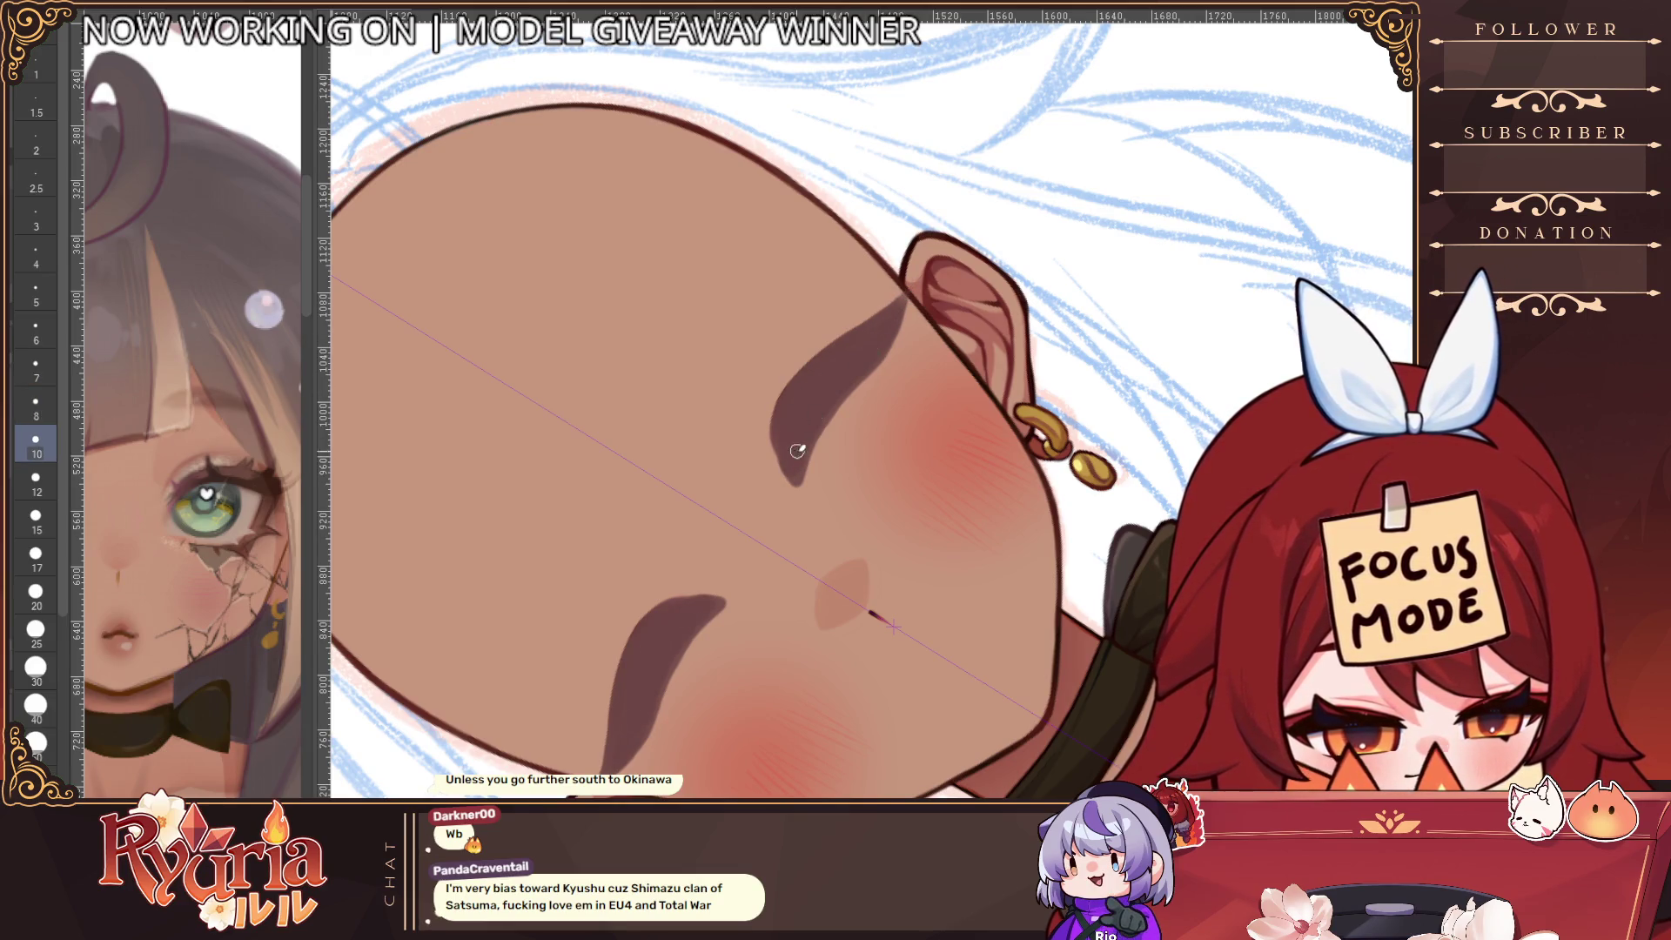
{"action": "scroll", "coordinate": [934, 265], "scroll_direction": "down", "scroll_amount": 3}
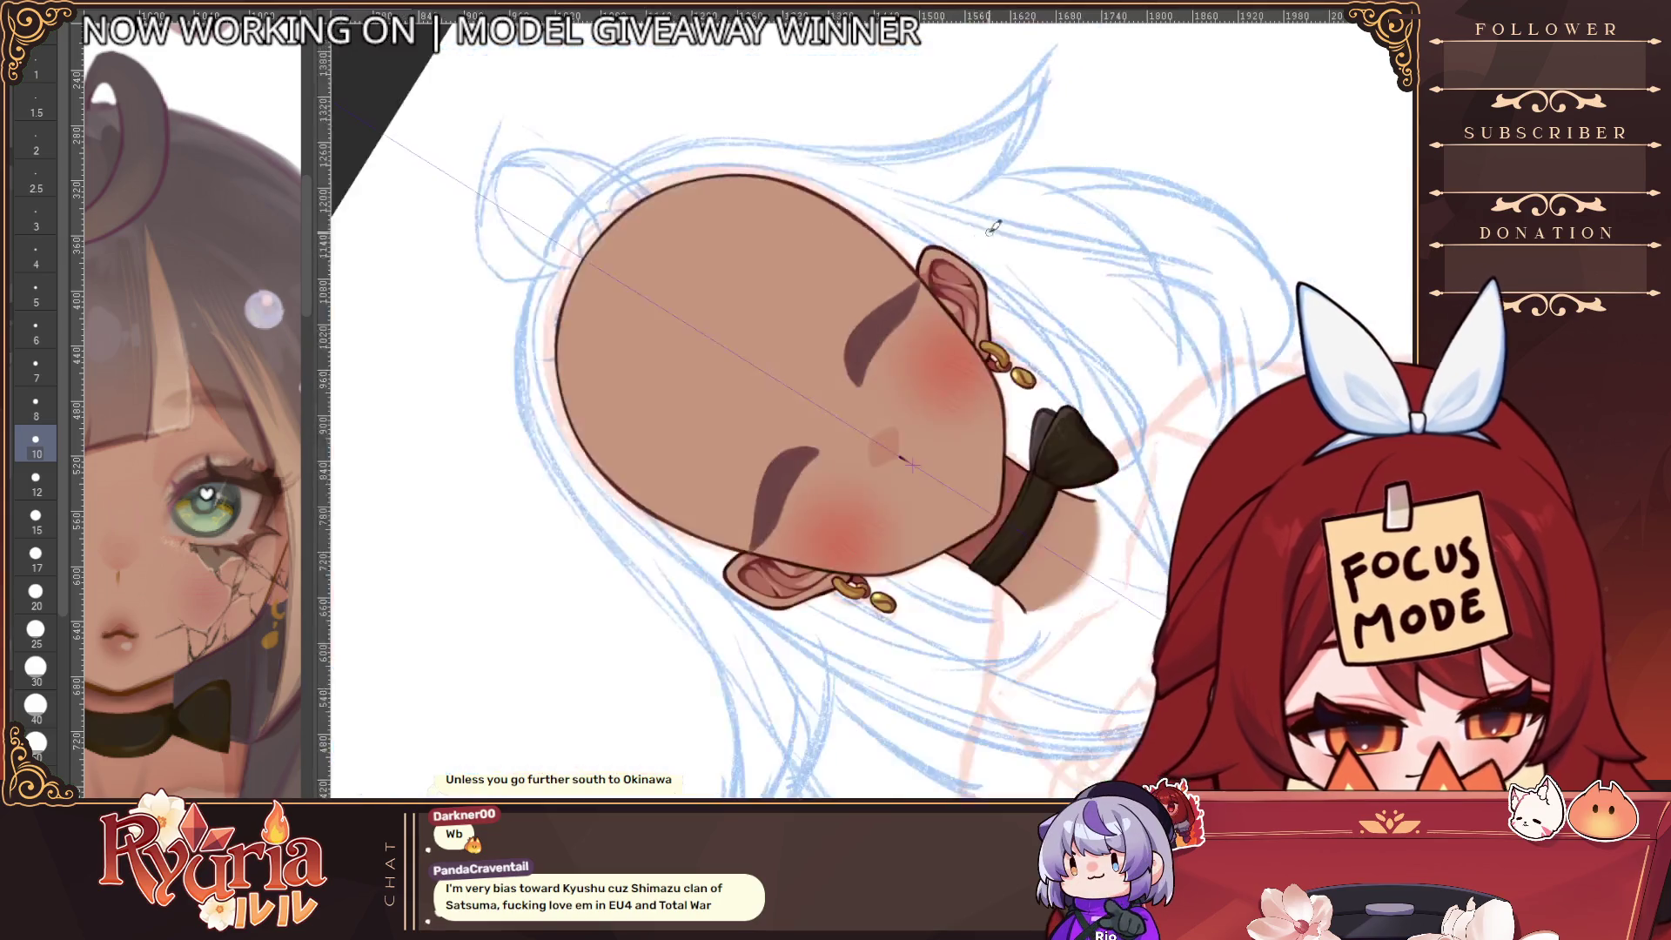
Reset the canvas upright, set the brush around size 50, and rotate the view sideways onto the face
{"action": "key", "text": "ctrl+at"}
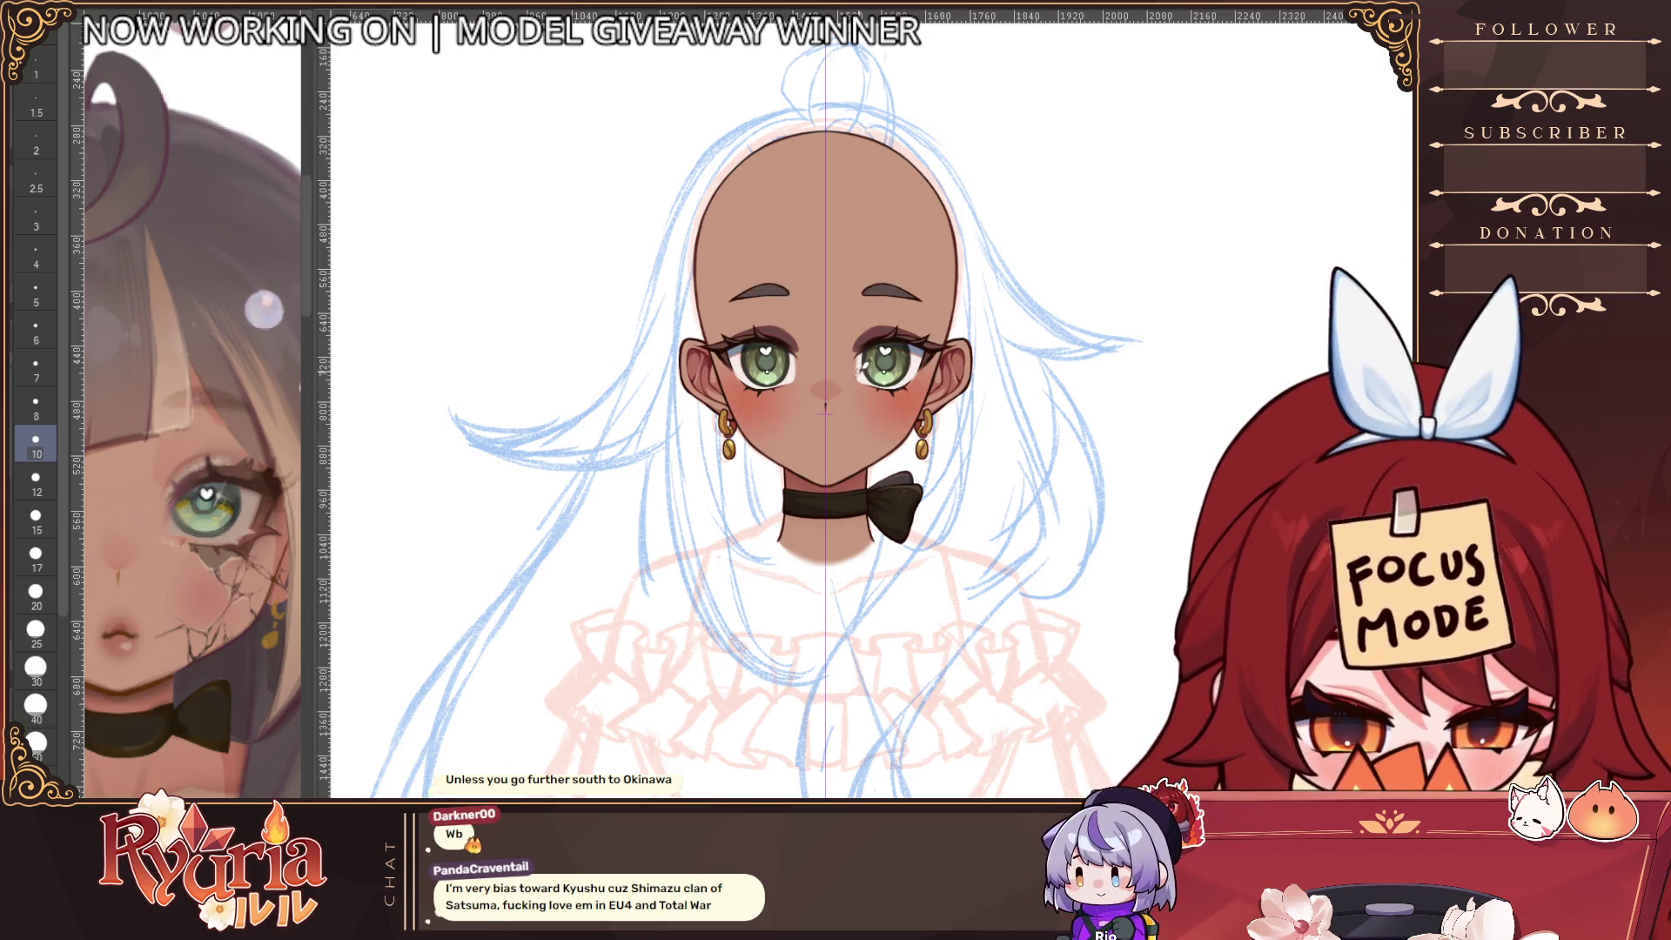
{"action": "scroll", "coordinate": [861, 387], "scroll_direction": "up", "scroll_amount": 3}
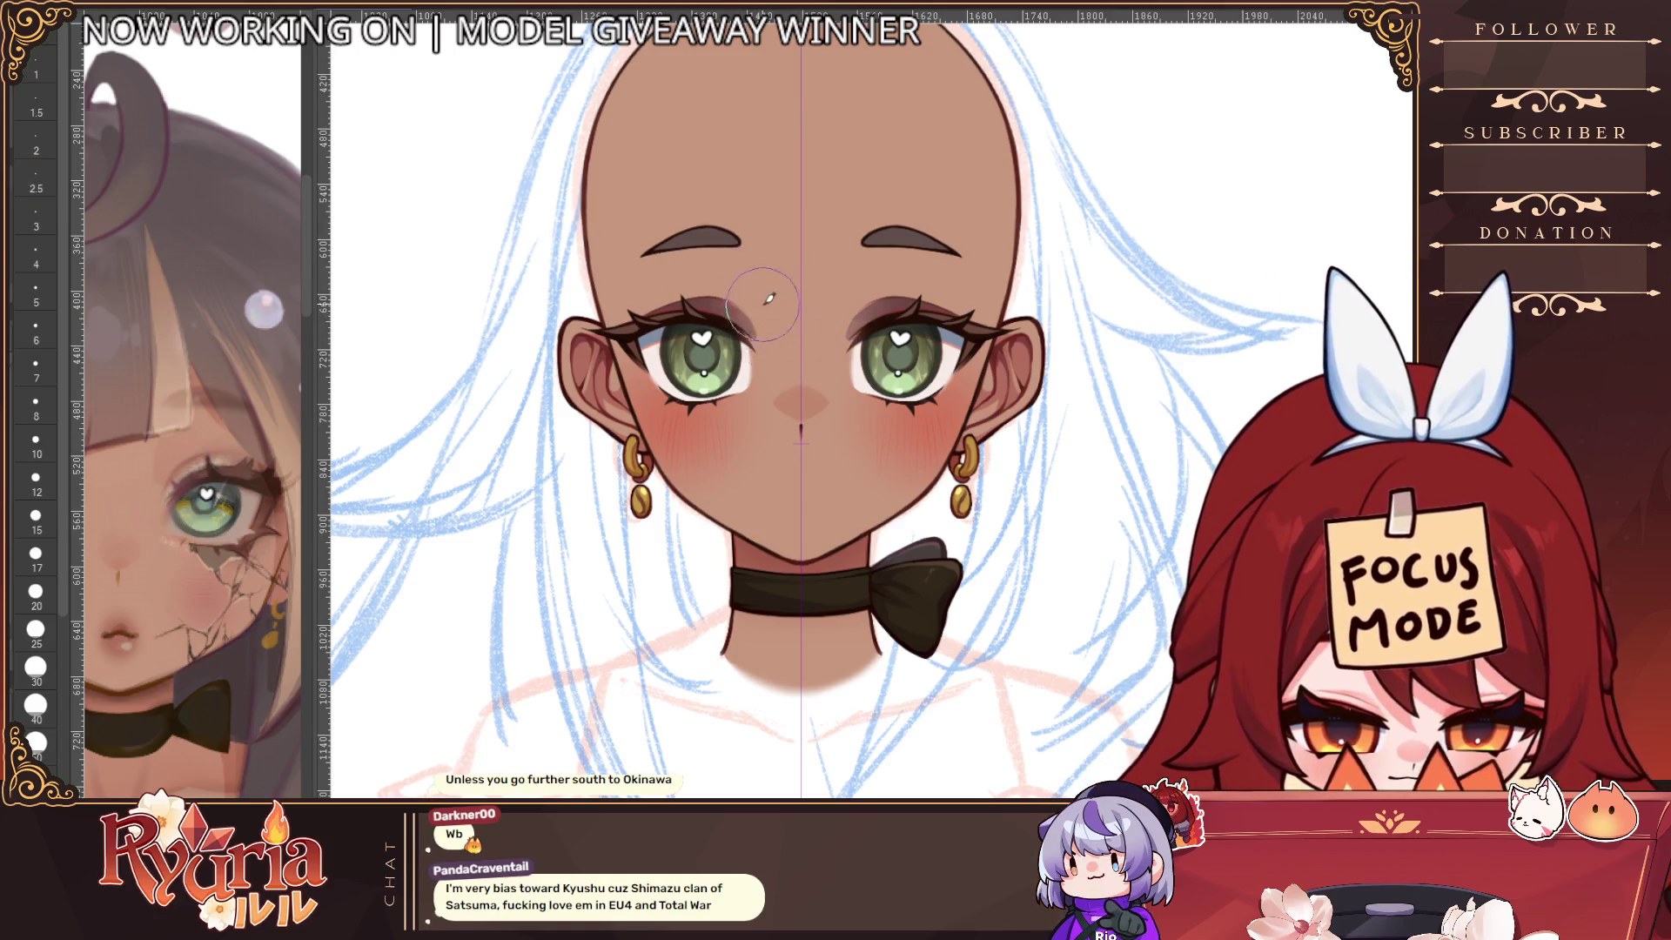
{"action": "key", "text": "bracketleft"}
{"action": "key", "text": "bracketright"}
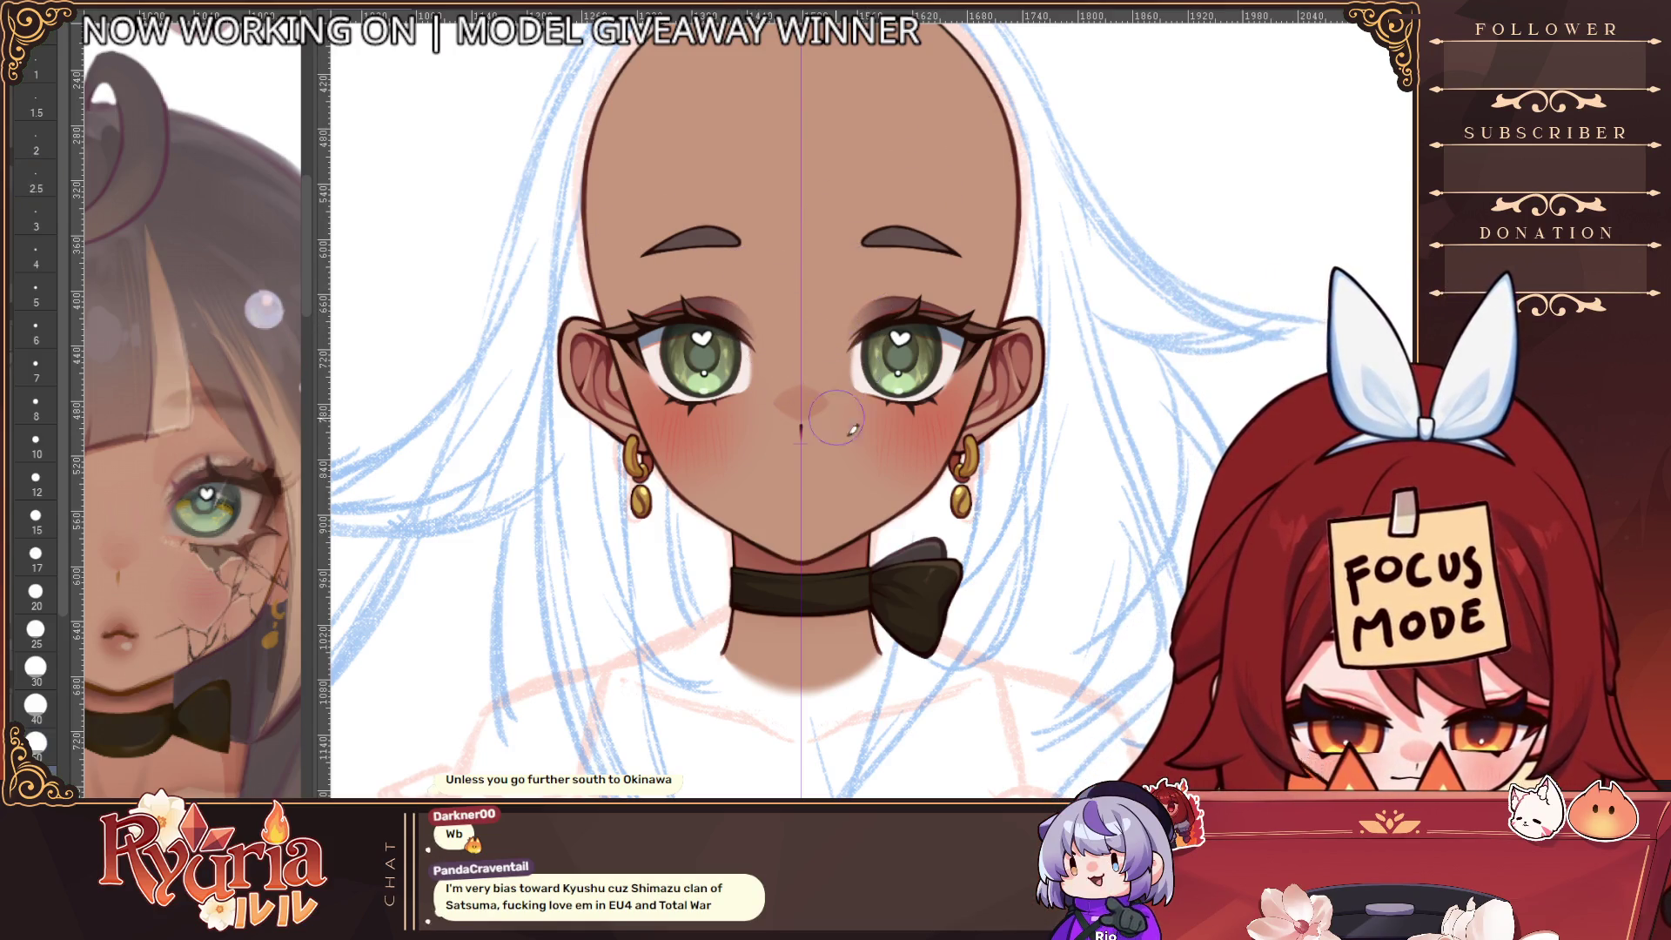
{"action": "scroll", "coordinate": [1380, 620], "scroll_direction": "down", "scroll_amount": 2}
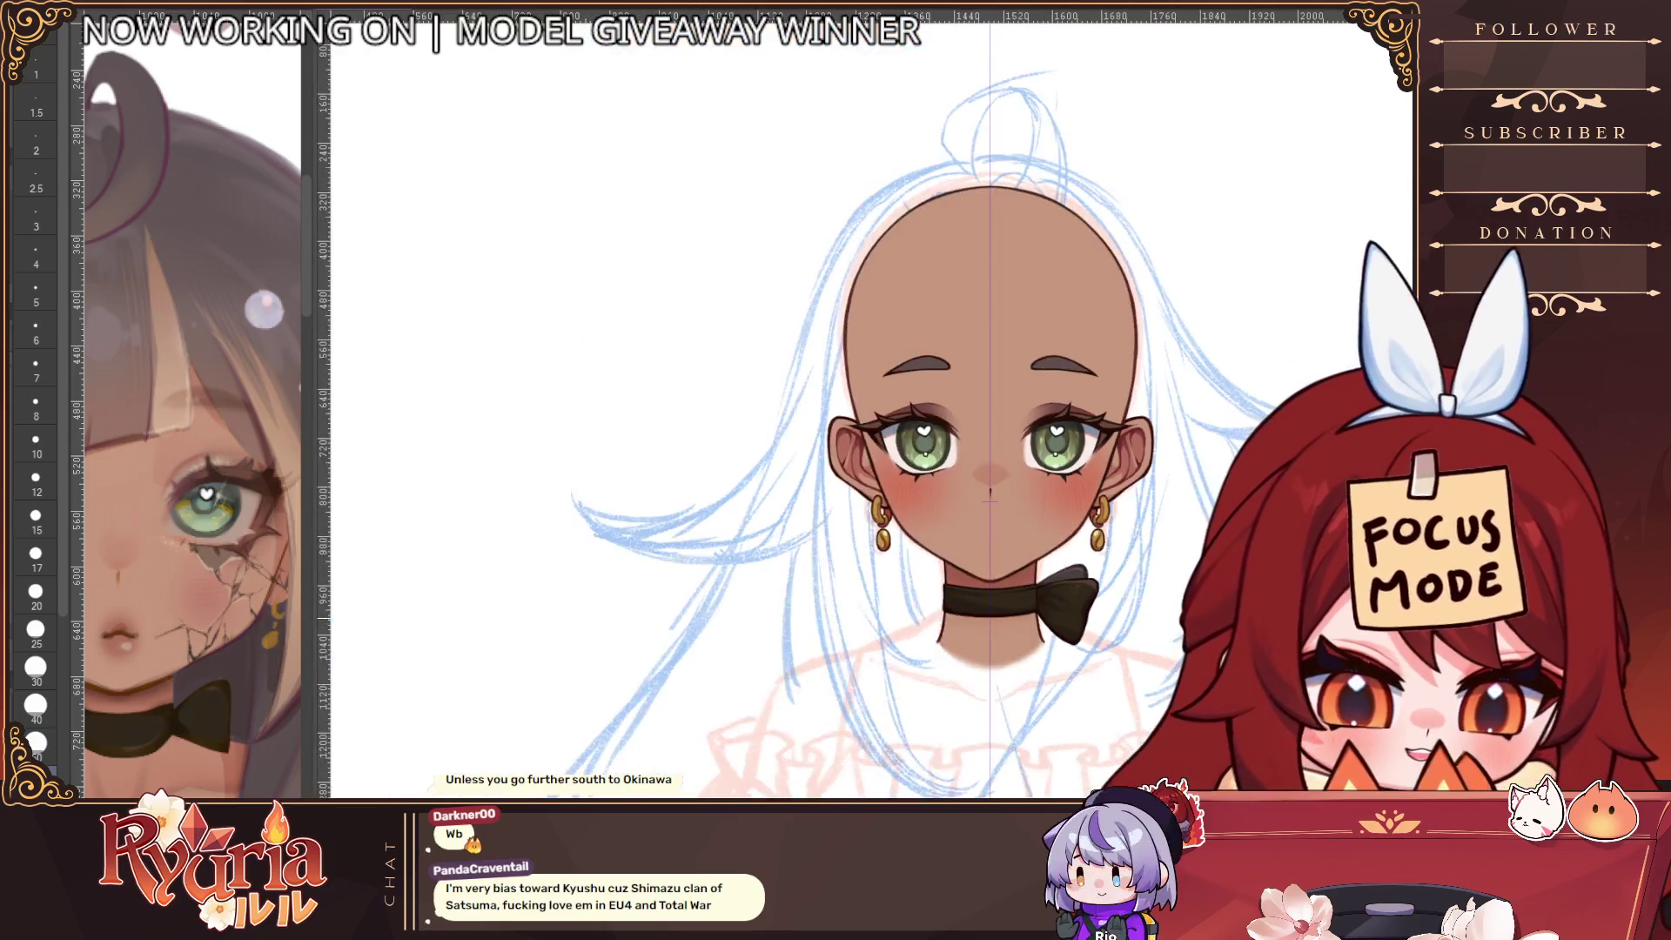
{"action": "mouse_move", "coordinate": [1306, 218]}
{"action": "left_mouse_down"}
{"action": "mouse_move", "coordinate": [1379, 165]}
{"action": "mouse_move", "coordinate": [901, 479]}
{"action": "left_mouse_up"}
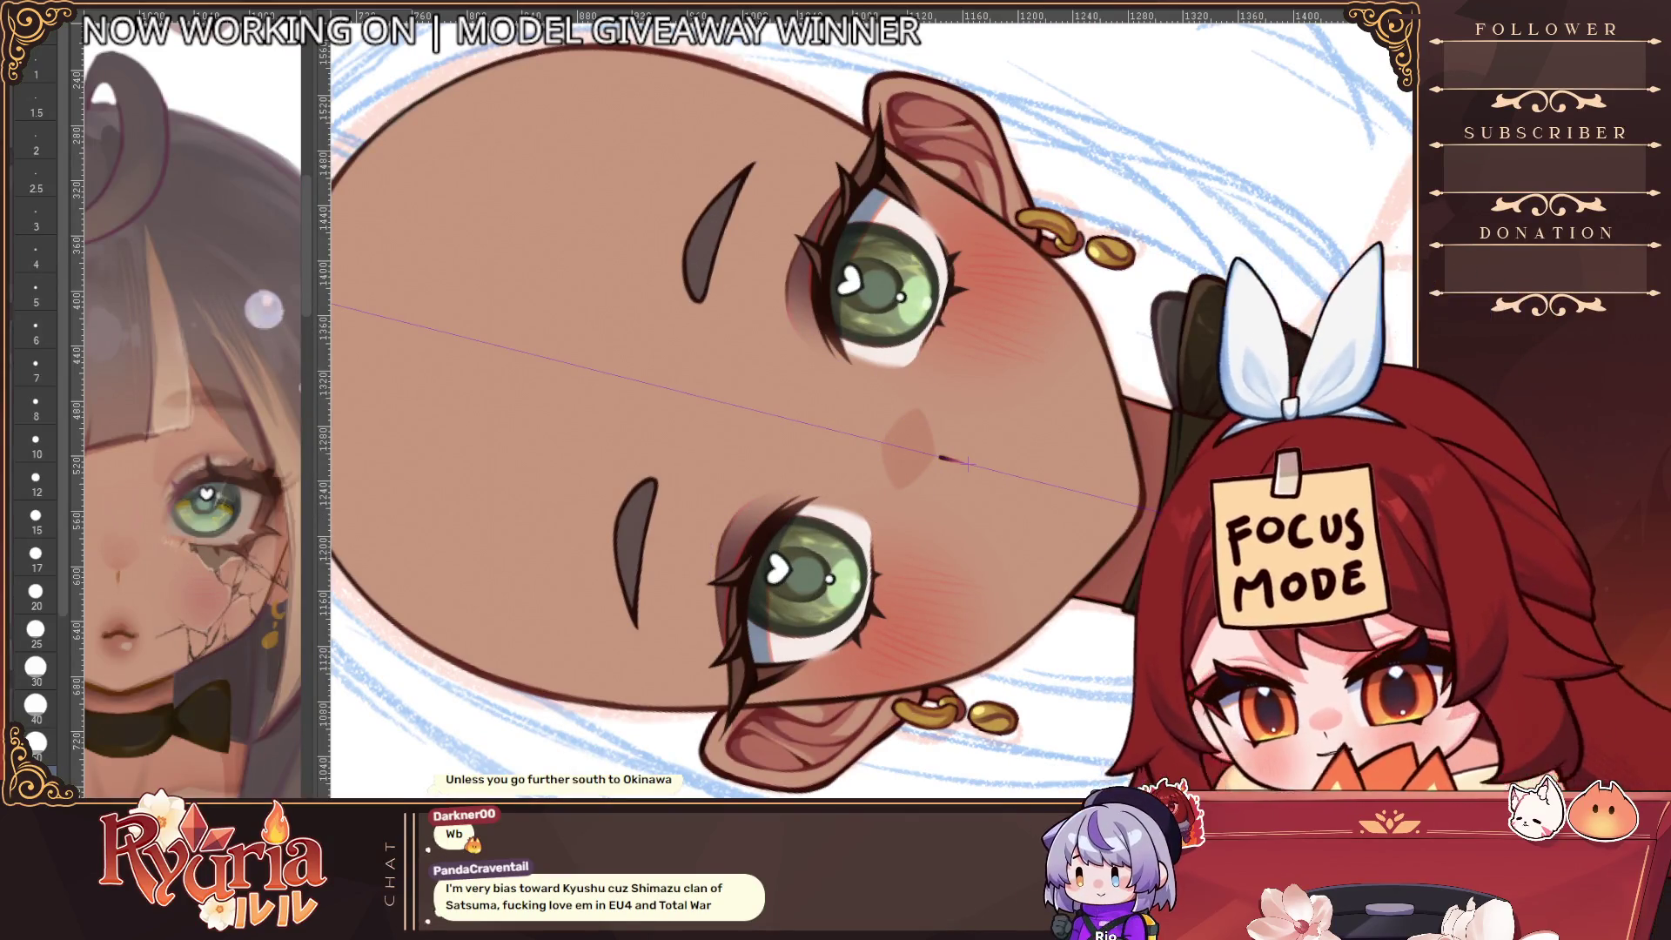
{"action": "key", "text": "bracketright"}
{"action": "key", "text": "bracketright"}
{"action": "key", "text": "bracketright"}
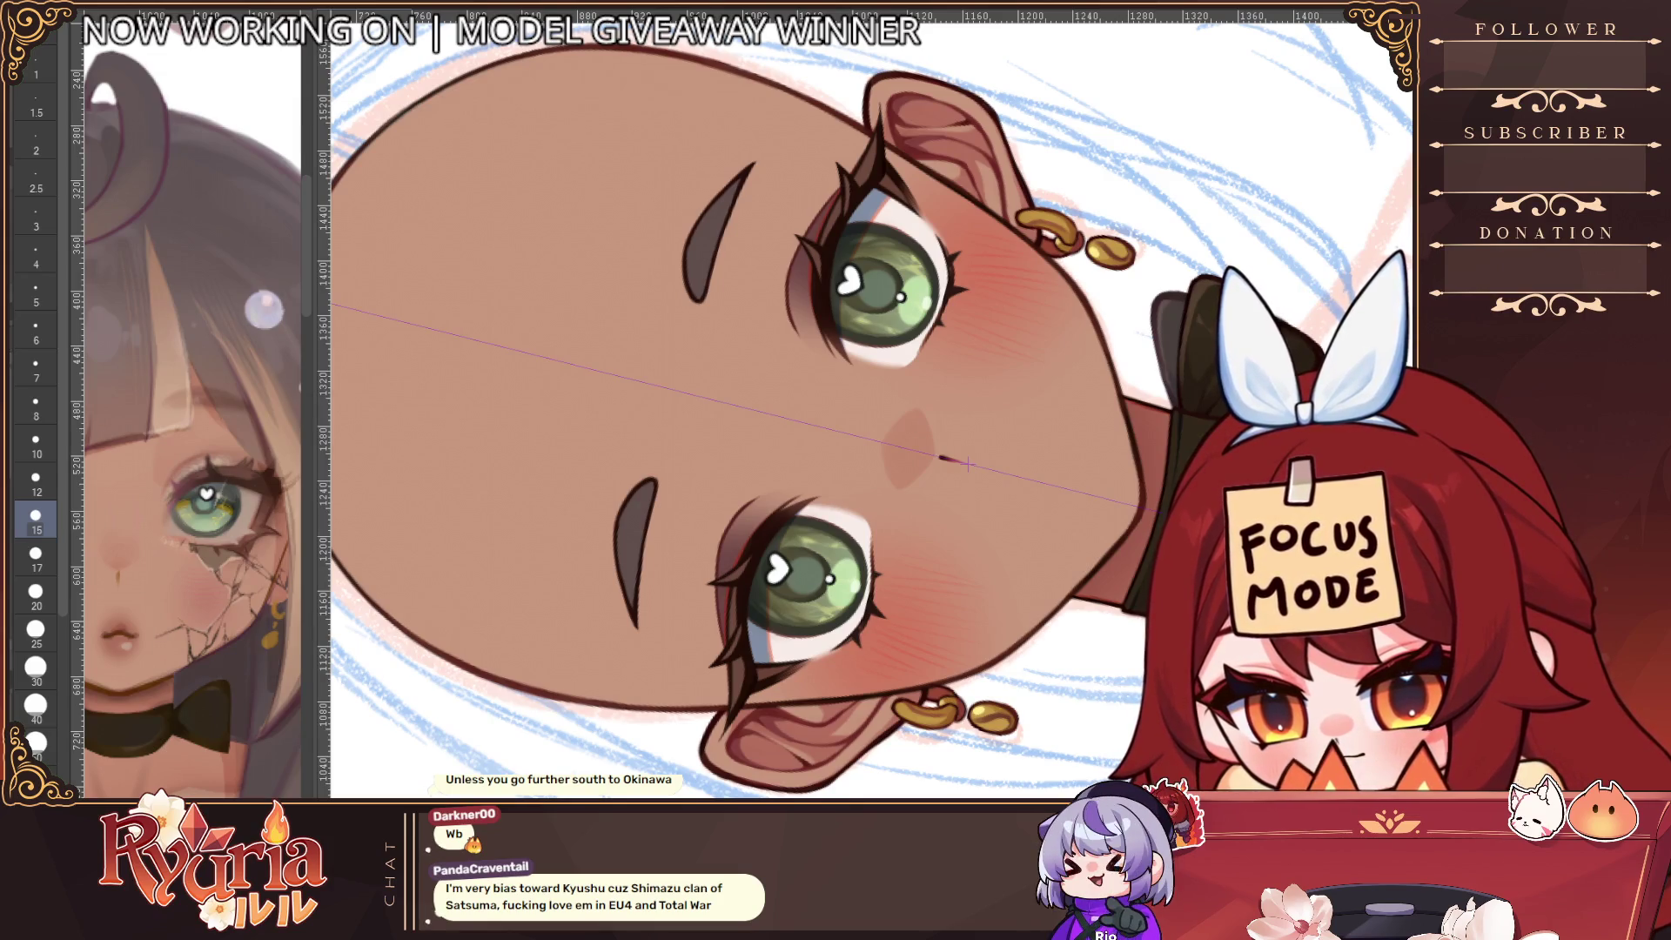
{"action": "scroll", "coordinate": [808, 342], "scroll_direction": "down", "scroll_amount": 5}
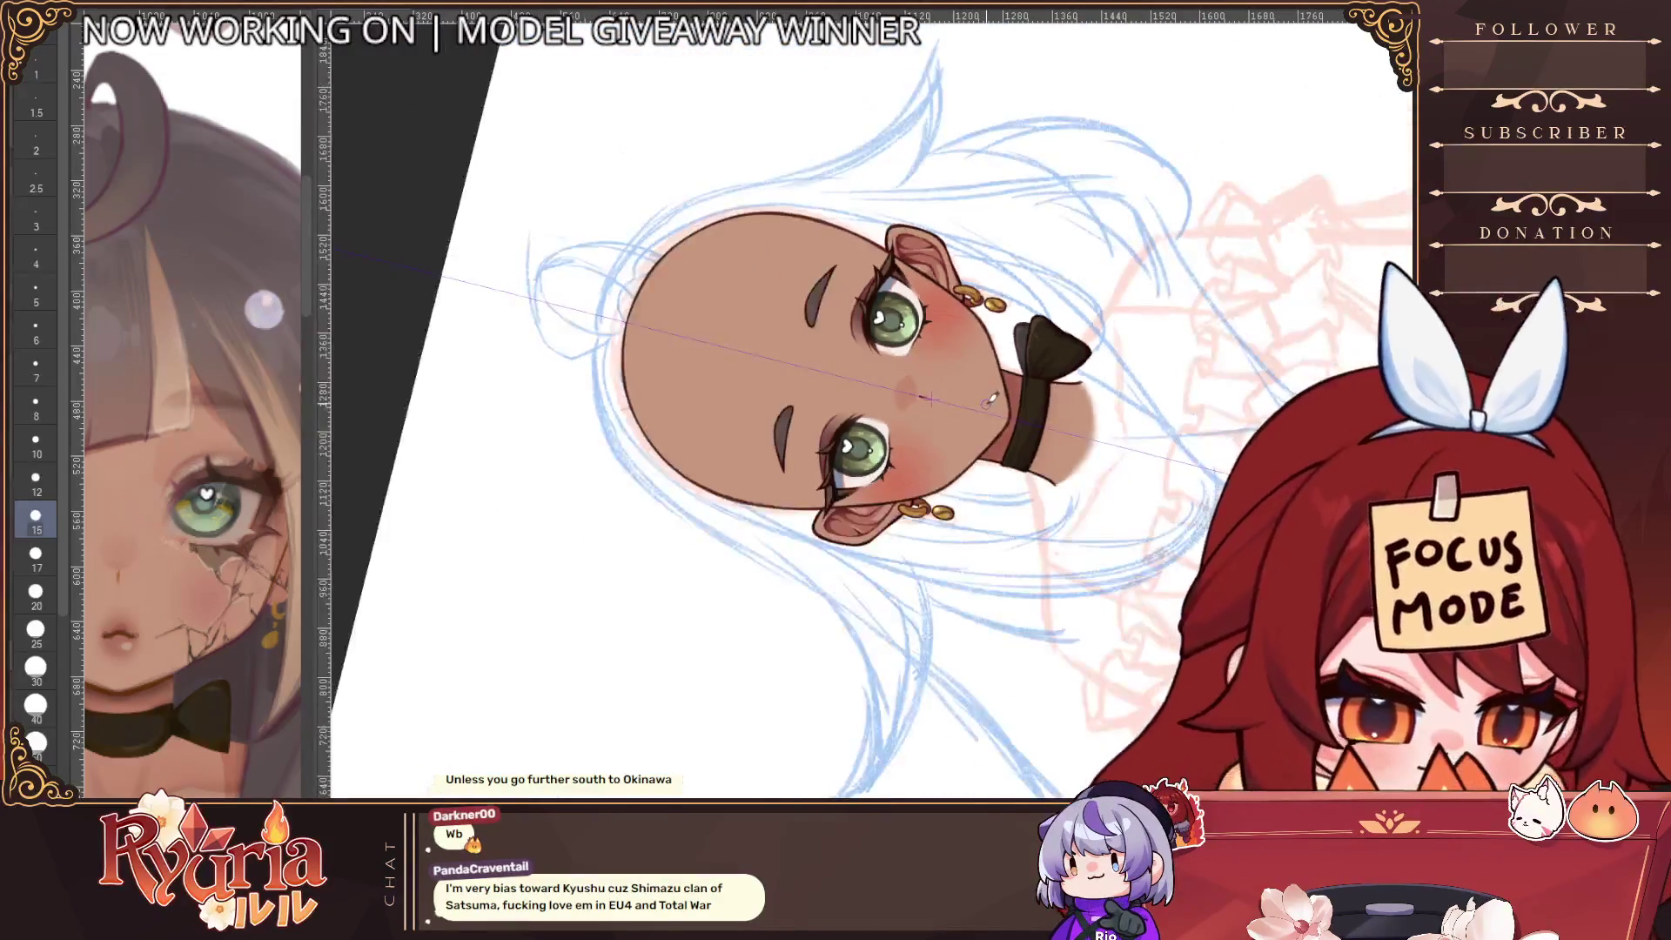
{"action": "key", "text": "ctrl+0"}
{"action": "scroll", "coordinate": [1003, 510], "scroll_direction": "up", "scroll_amount": 5}
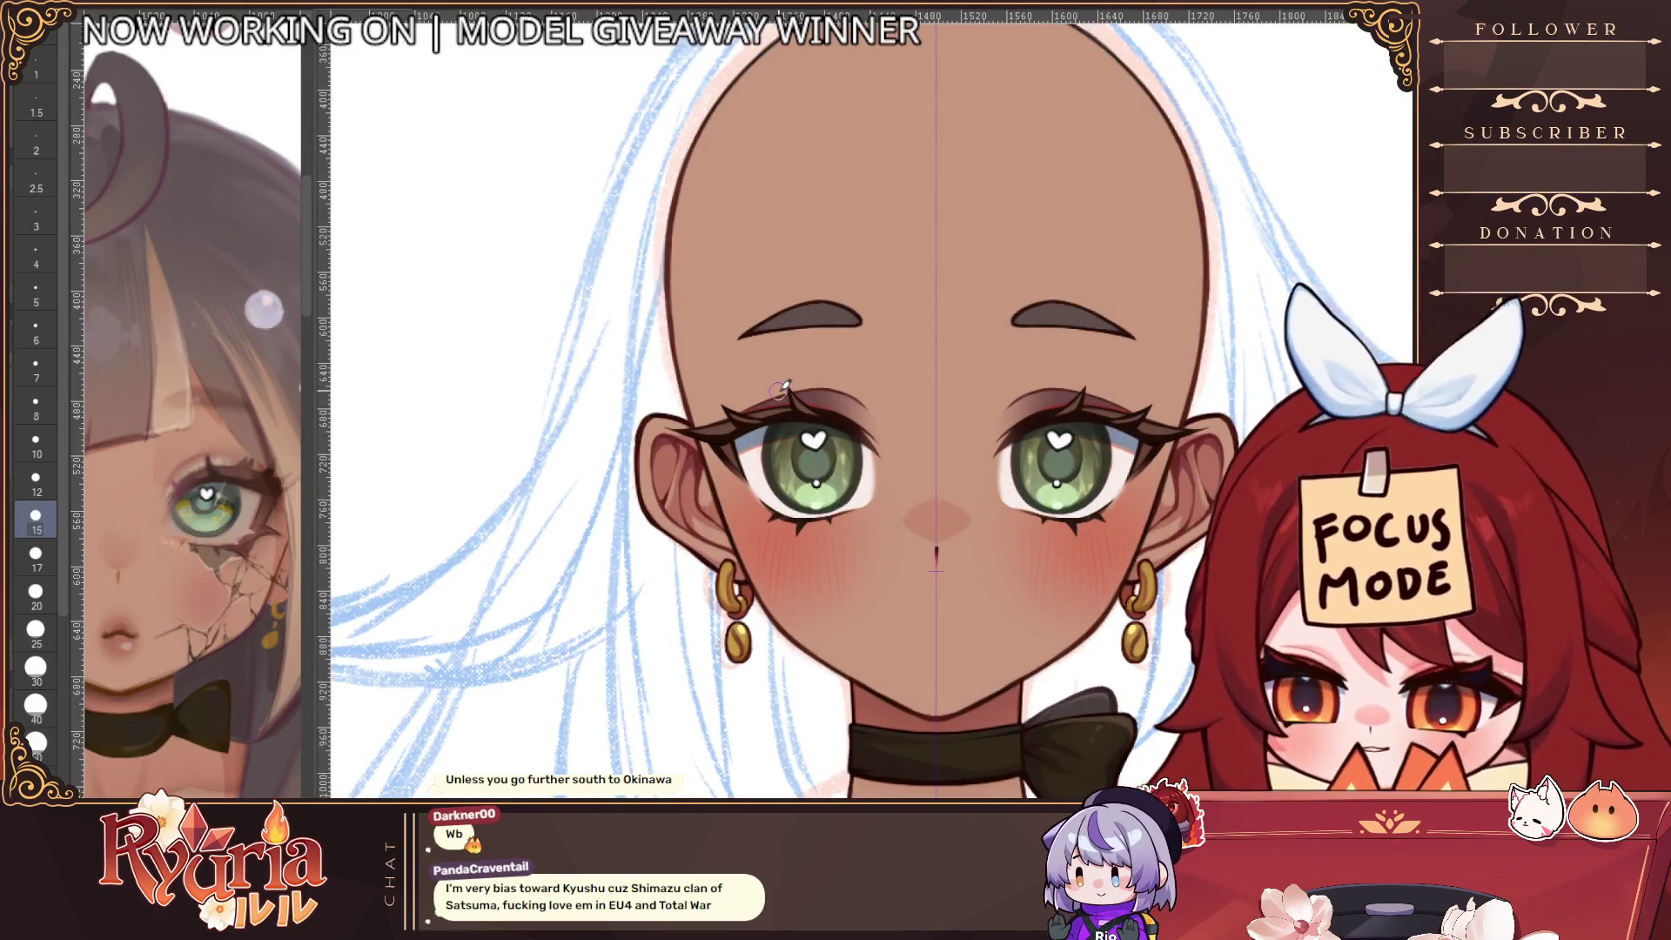
{"action": "left_click_drag", "start_coordinate": [1142, 498], "coordinate": [1008, 419]}
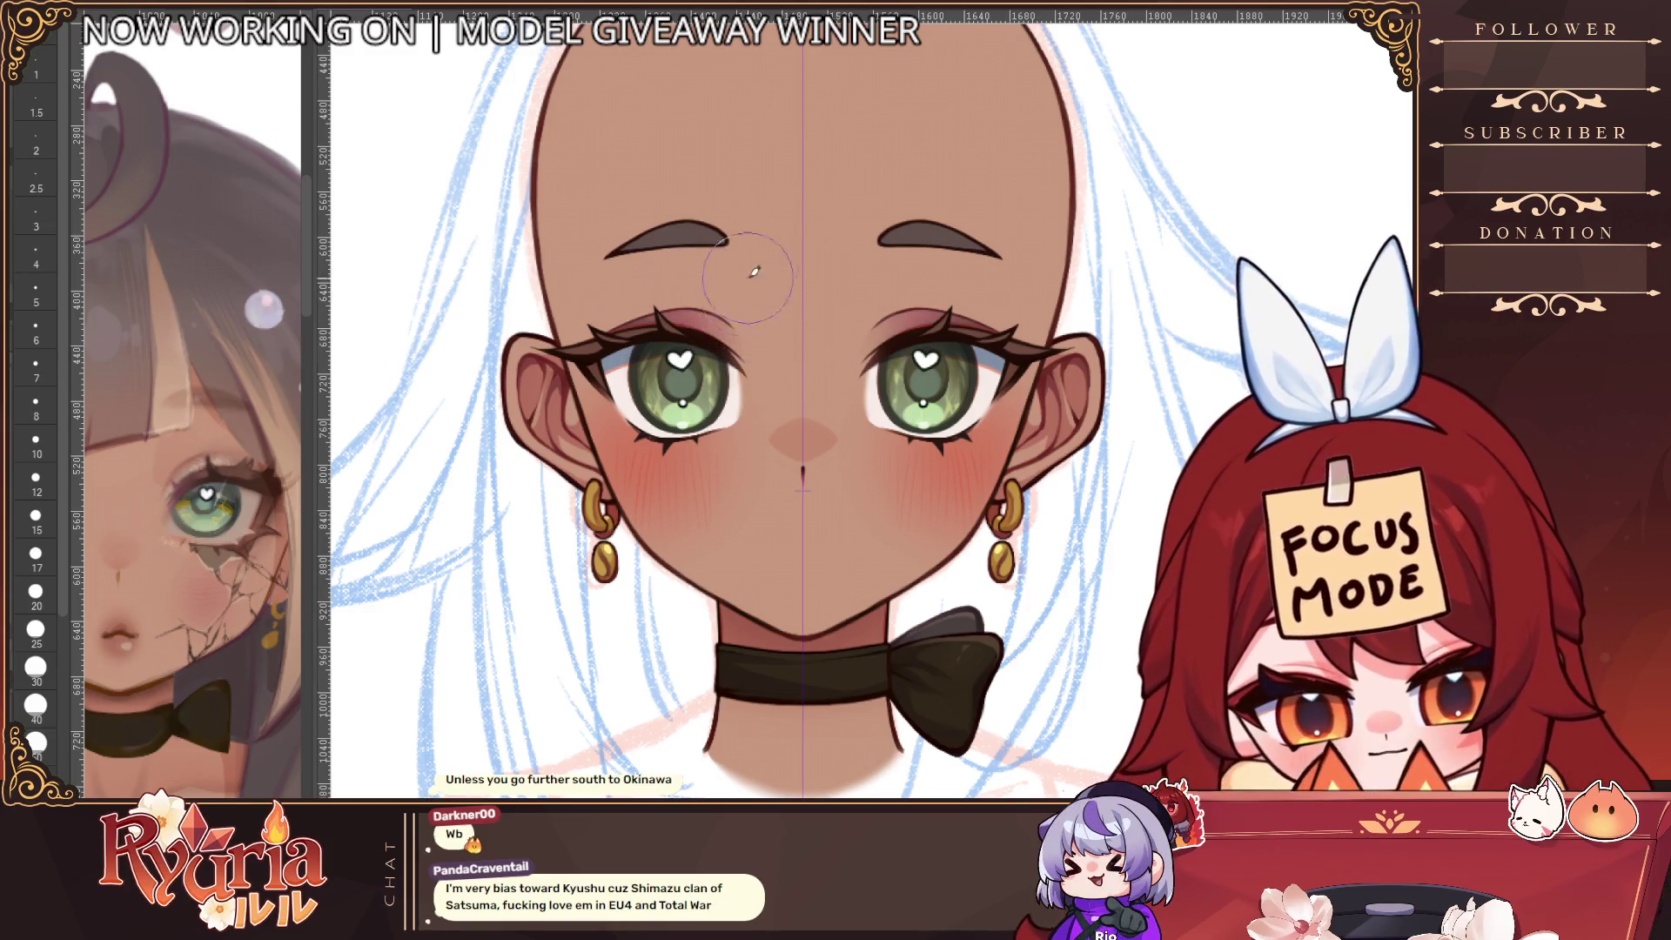
{"action": "key", "text": "ctrl+minus"}
{"action": "key", "text": "ctrl+minus"}
{"action": "key", "text": "ctrl+minus"}
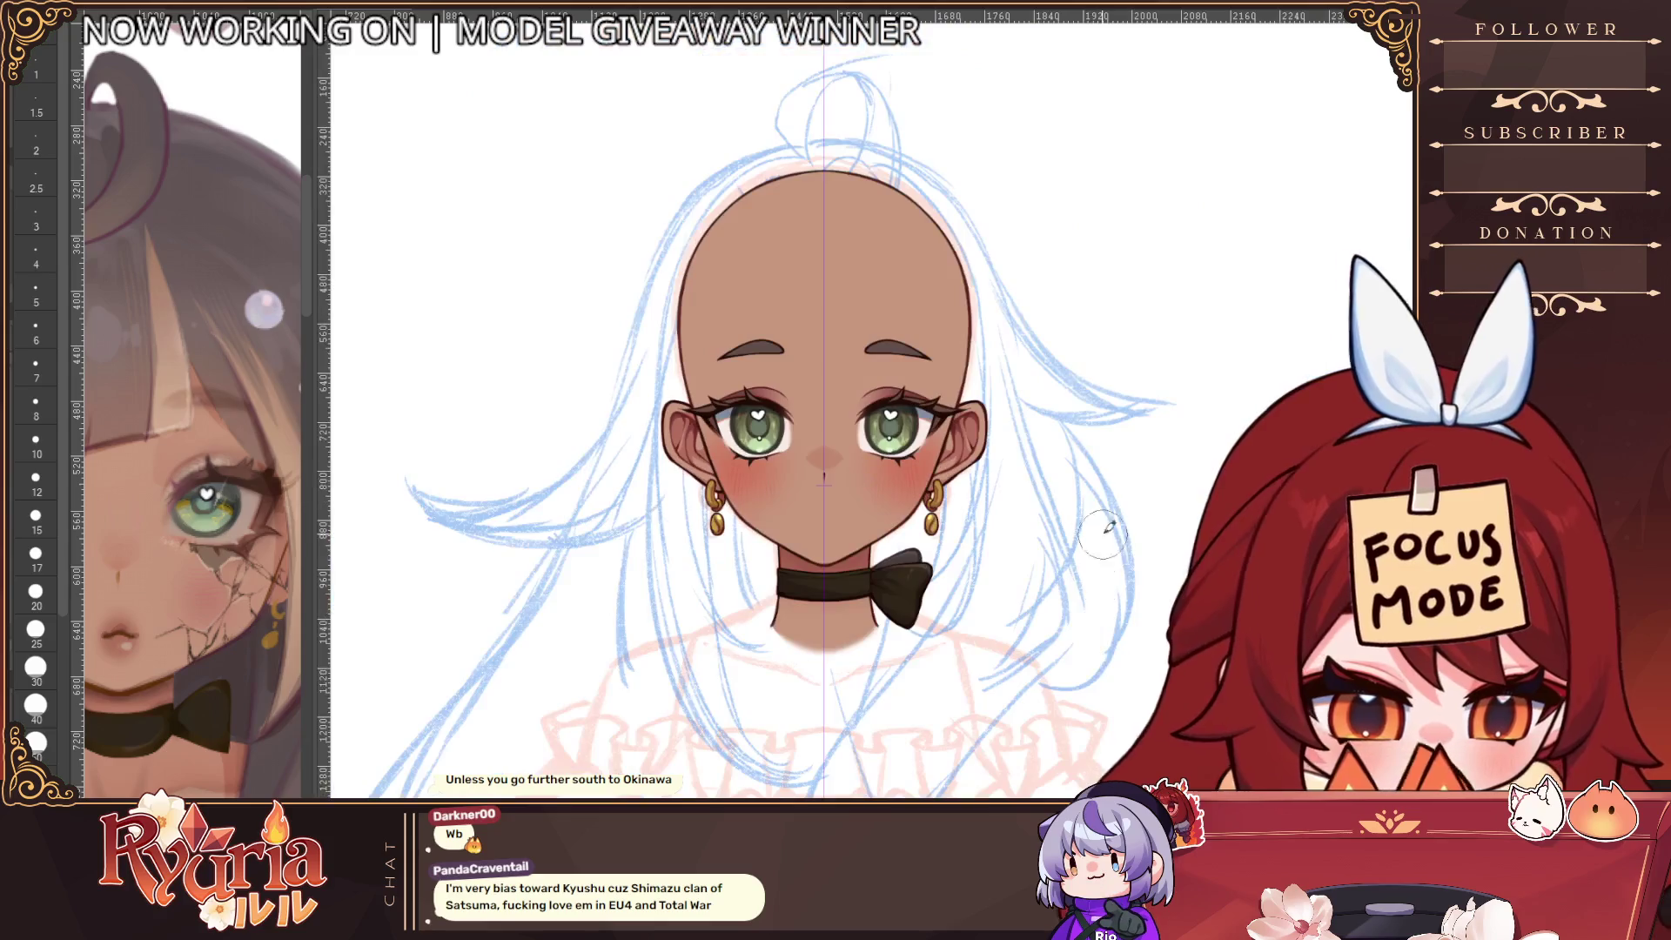
{"action": "key", "text": "ctrl+plus"}
{"action": "key", "text": "ctrl+plus"}
{"action": "key", "text": "ctrl+plus"}
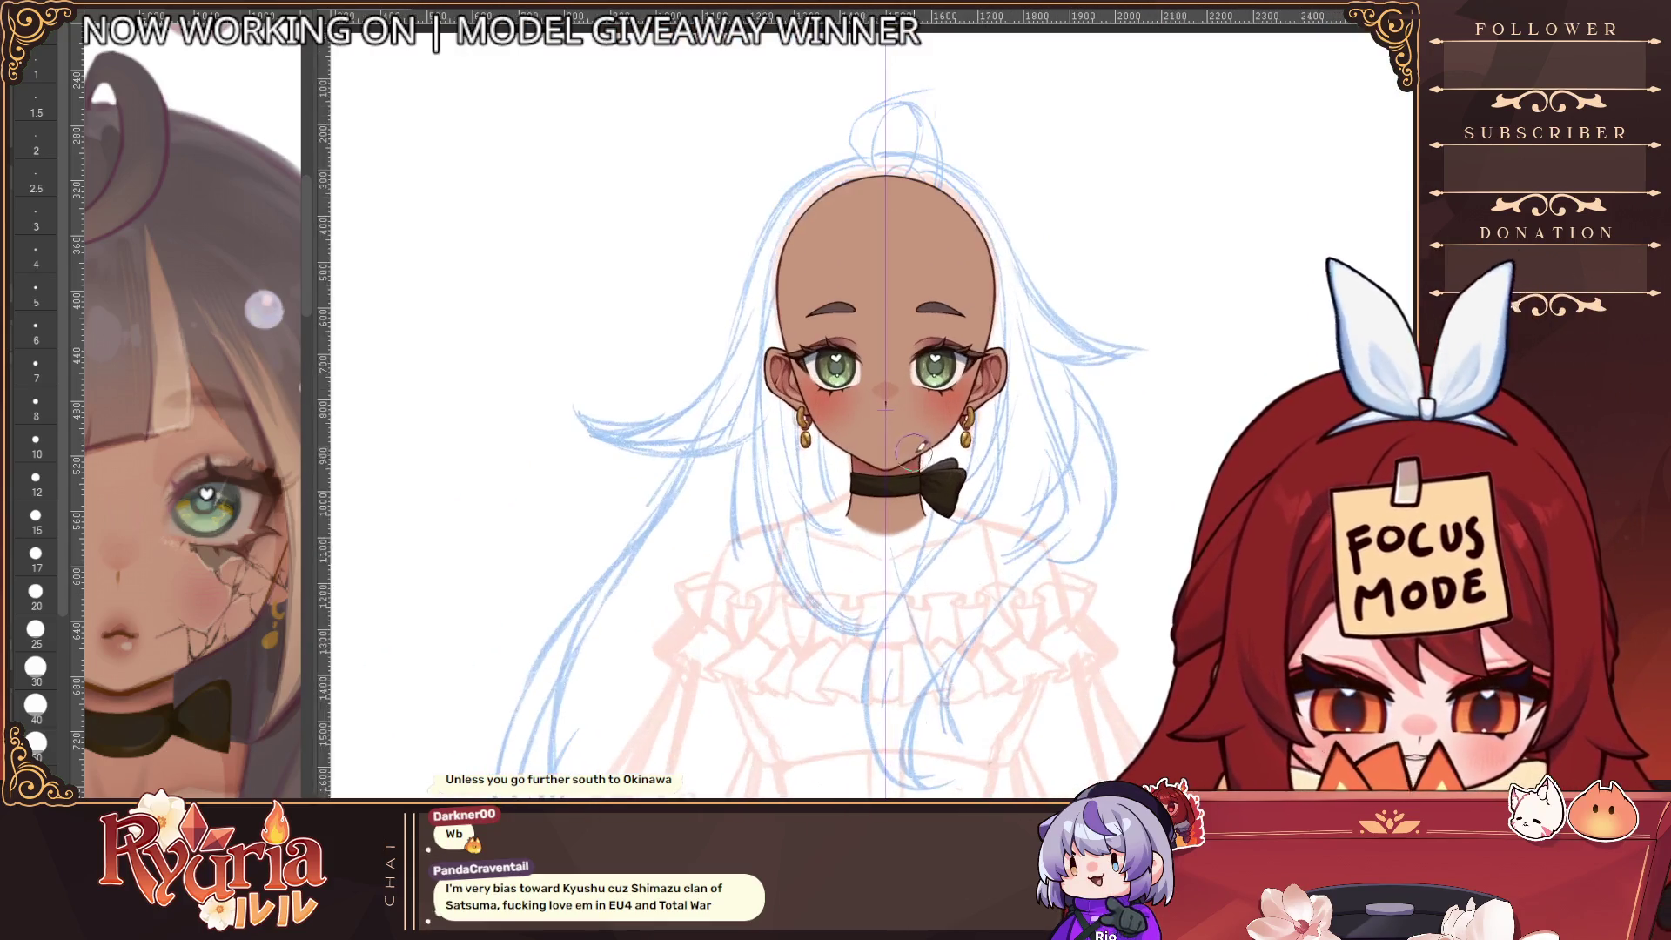
{"action": "left_click_drag", "start_coordinate": [878, 400], "coordinate": [866, 495]}
{"action": "key", "text": "ctrl+plus"}
{"action": "key", "text": "ctrl+plus"}
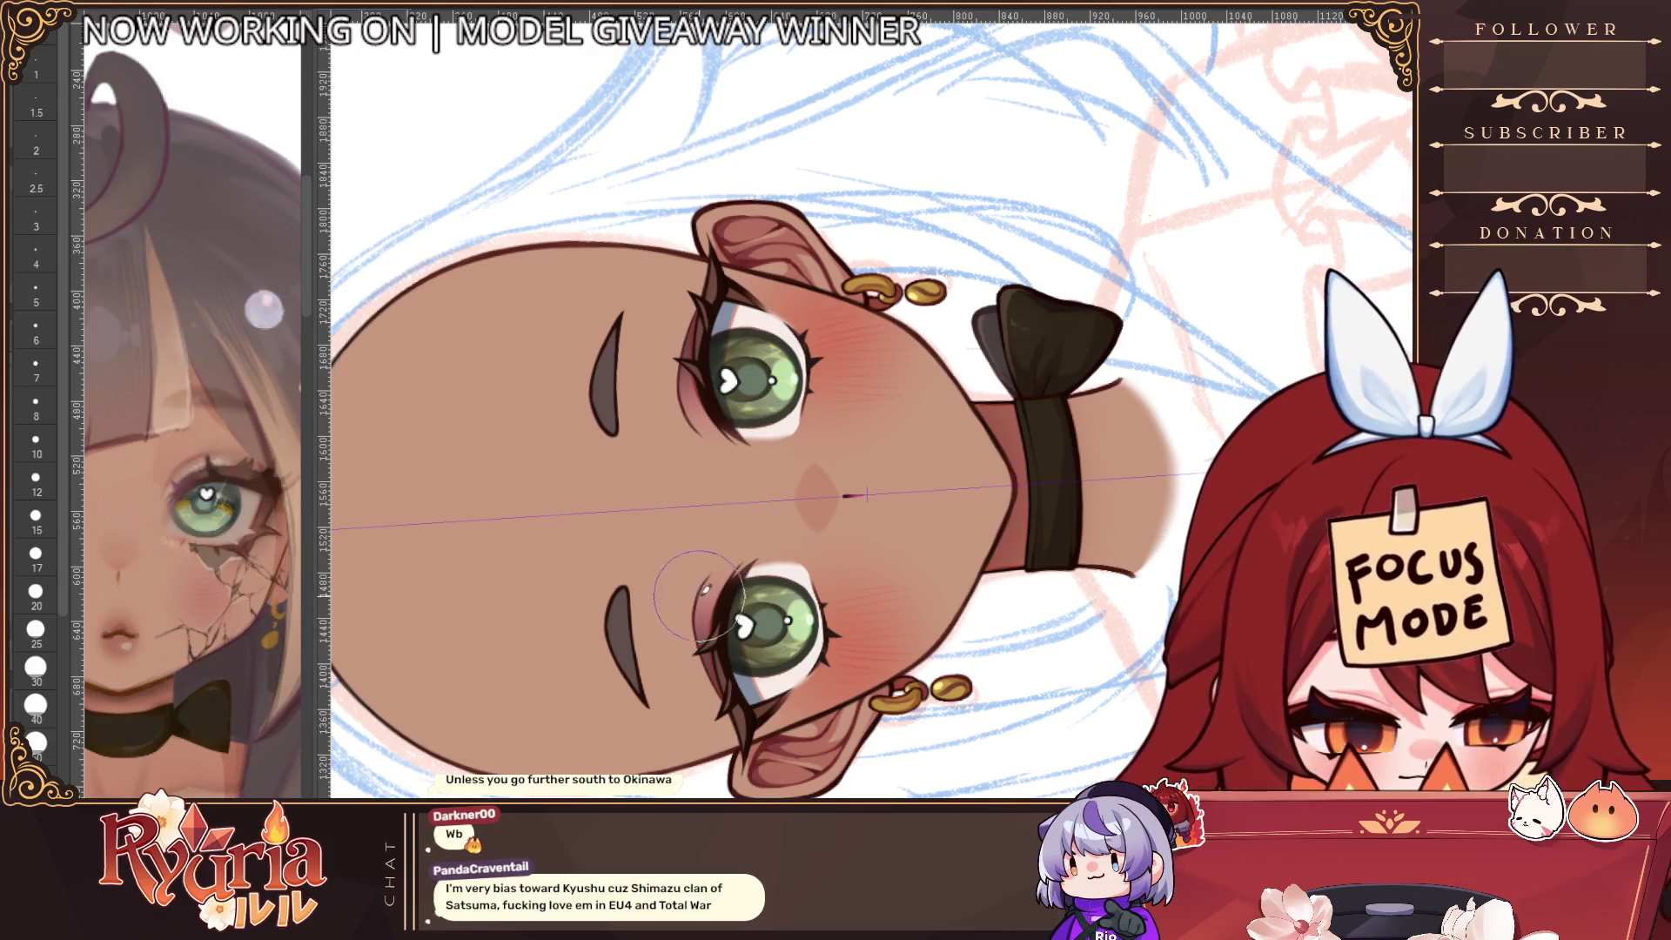
Set the brush to size 40, zoom out to the full figure, then tilt toward the eye by the ear
{"action": "key", "text": "bracketleft"}
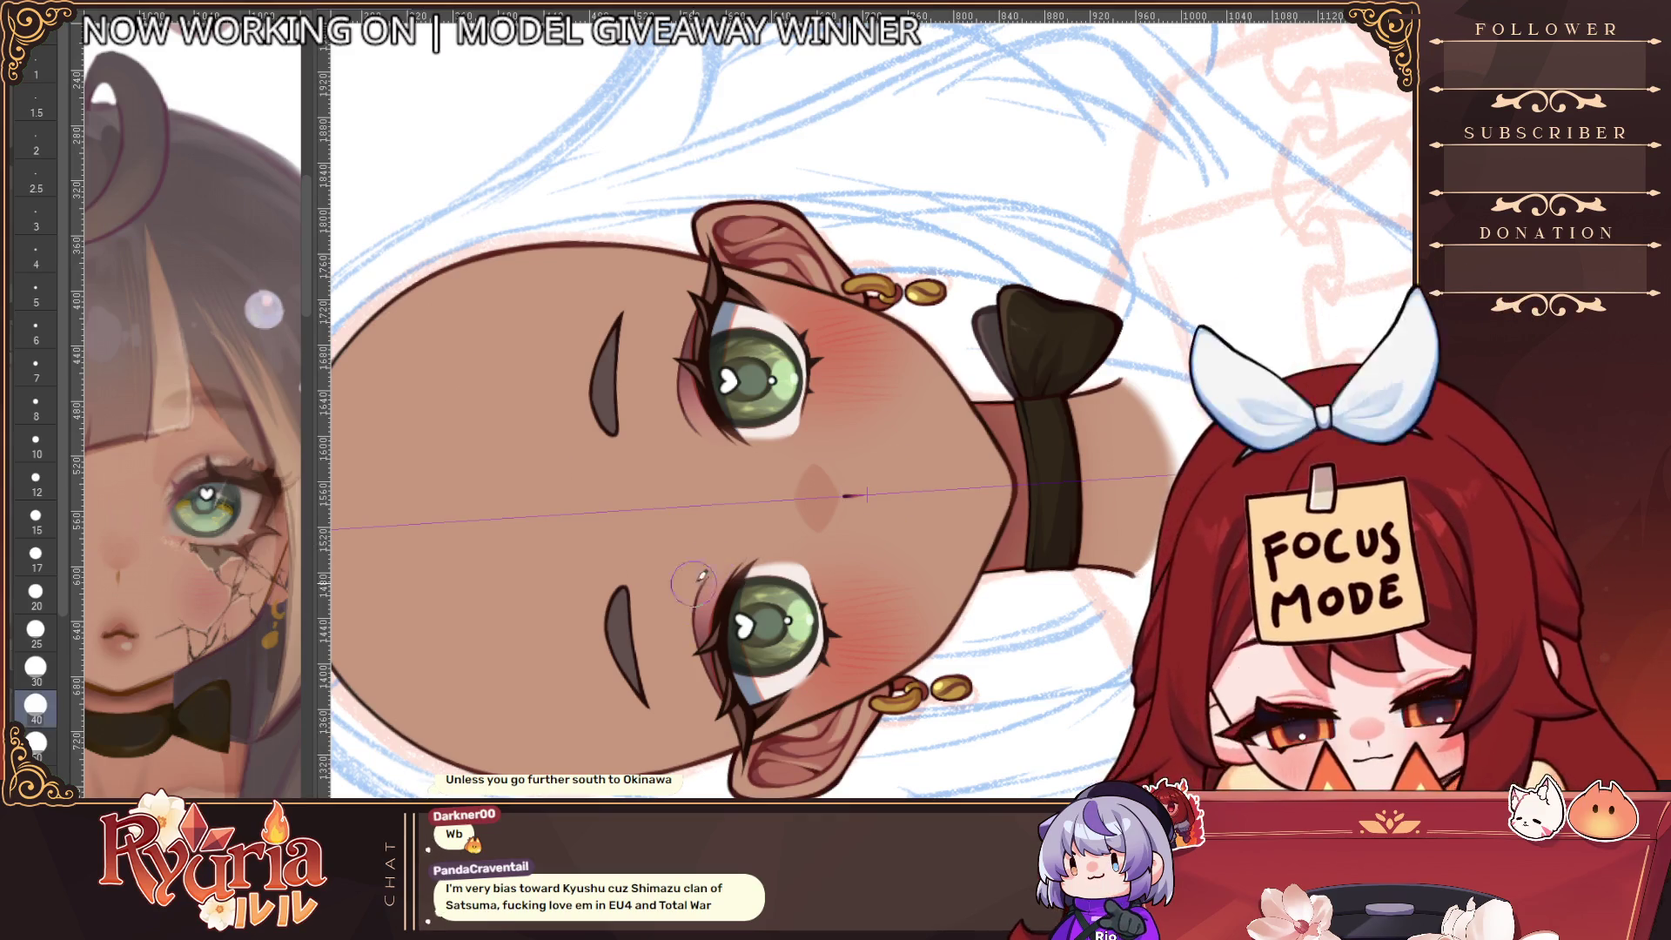
{"action": "scroll", "coordinate": [838, 795], "scroll_direction": "down", "scroll_amount": 2}
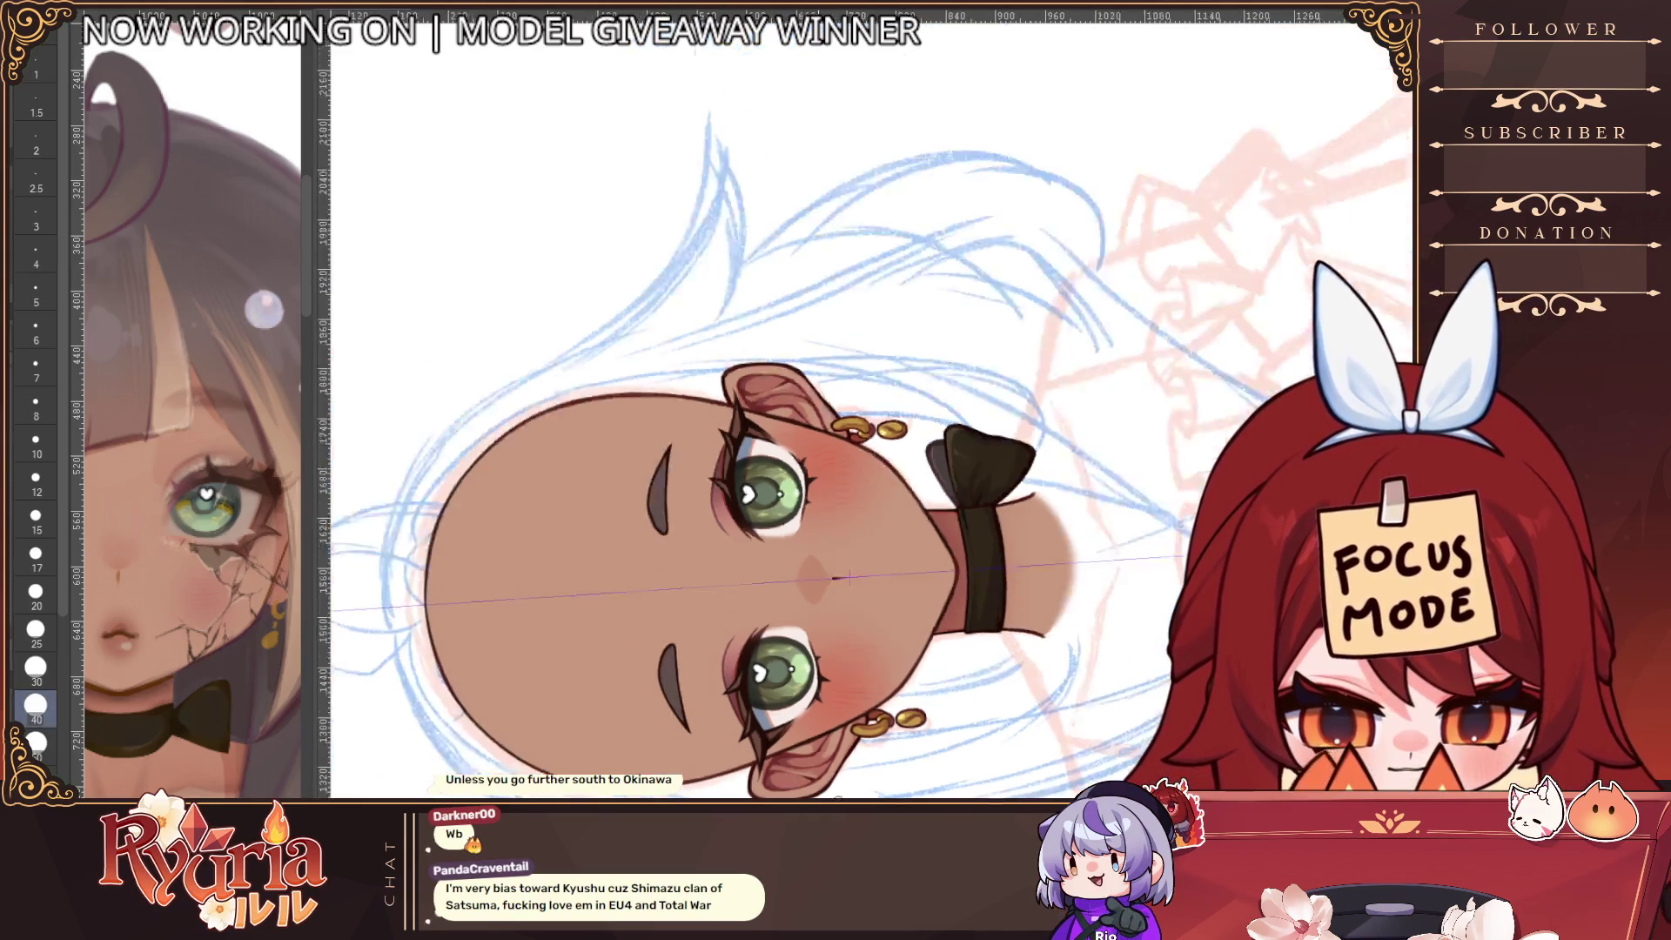
{"action": "scroll", "coordinate": [838, 796], "scroll_direction": "down", "scroll_amount": 1}
{"action": "scroll", "coordinate": [872, 788], "scroll_direction": "down", "scroll_amount": 2}
{"action": "scroll", "coordinate": [872, 789], "scroll_direction": "up", "scroll_amount": 4}
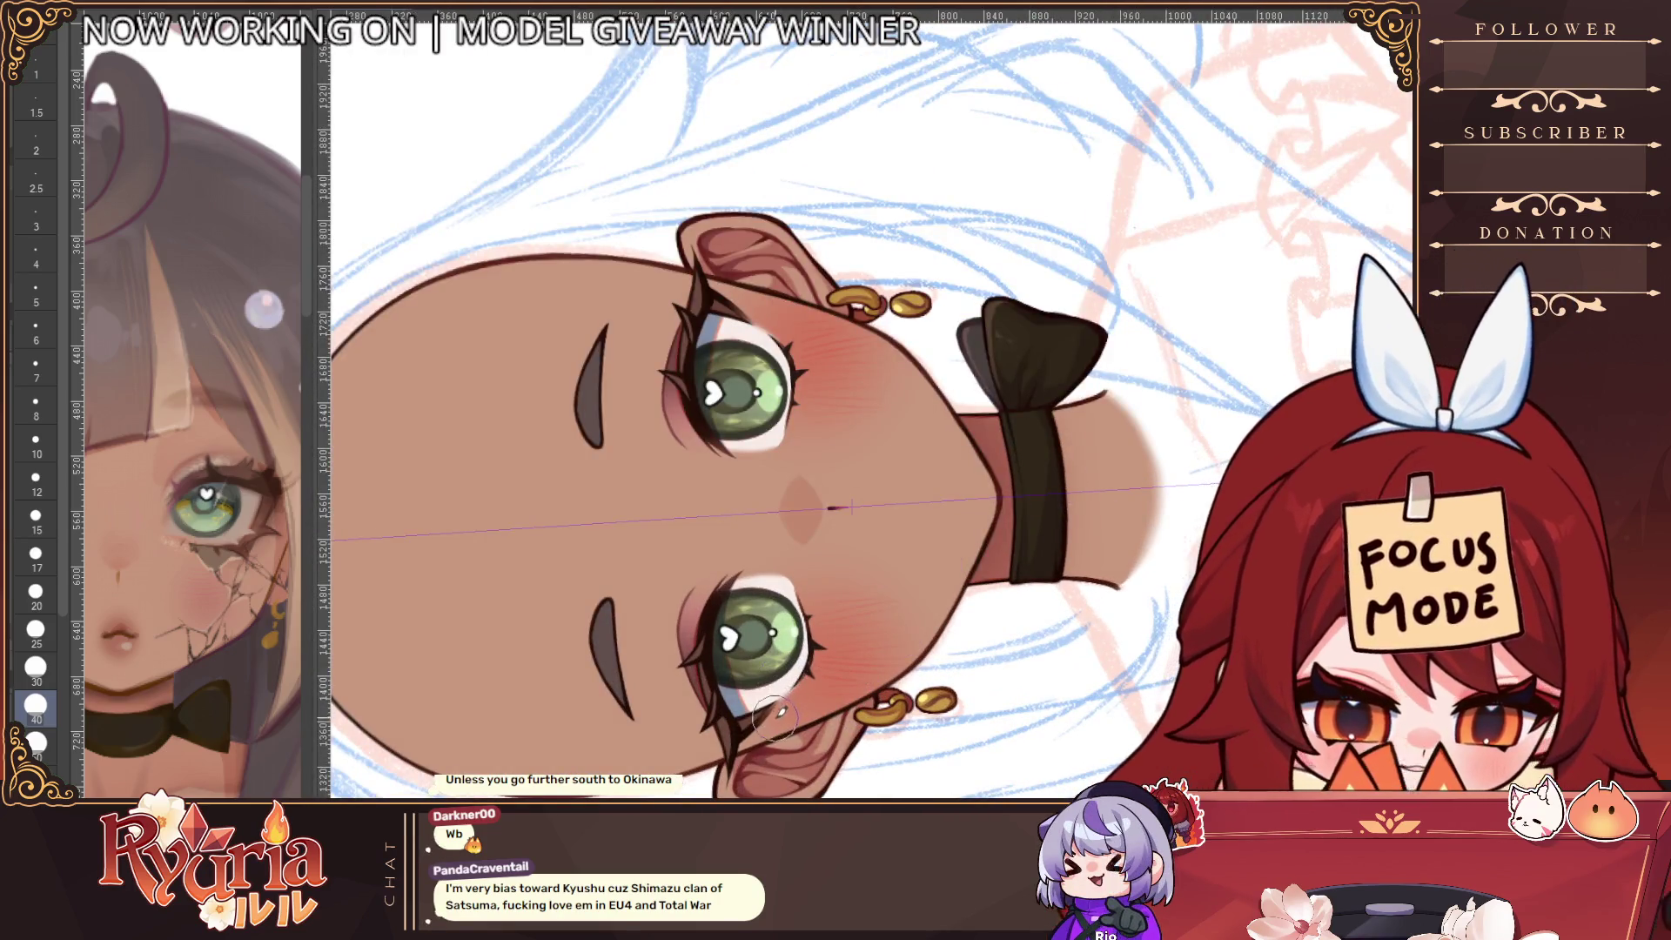
{"action": "scroll", "coordinate": [791, 708], "scroll_direction": "down", "scroll_amount": 1}
{"action": "scroll", "coordinate": [835, 331], "scroll_direction": "up", "scroll_amount": 4}
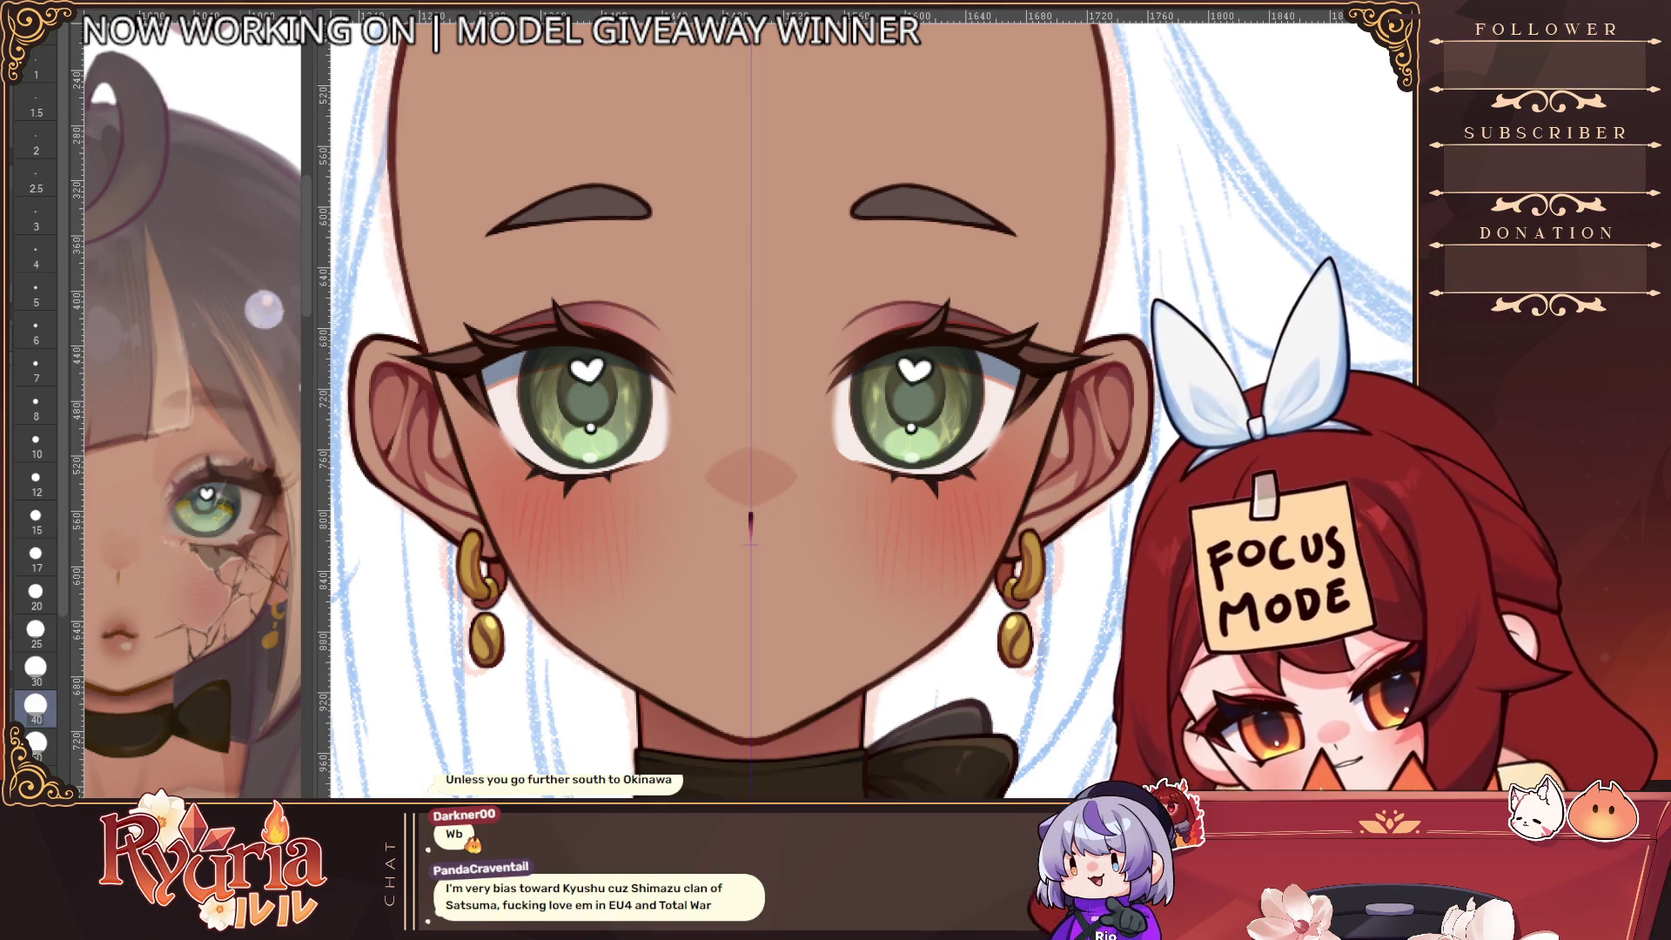
{"action": "scroll", "coordinate": [715, 538], "scroll_direction": "down", "scroll_amount": 2}
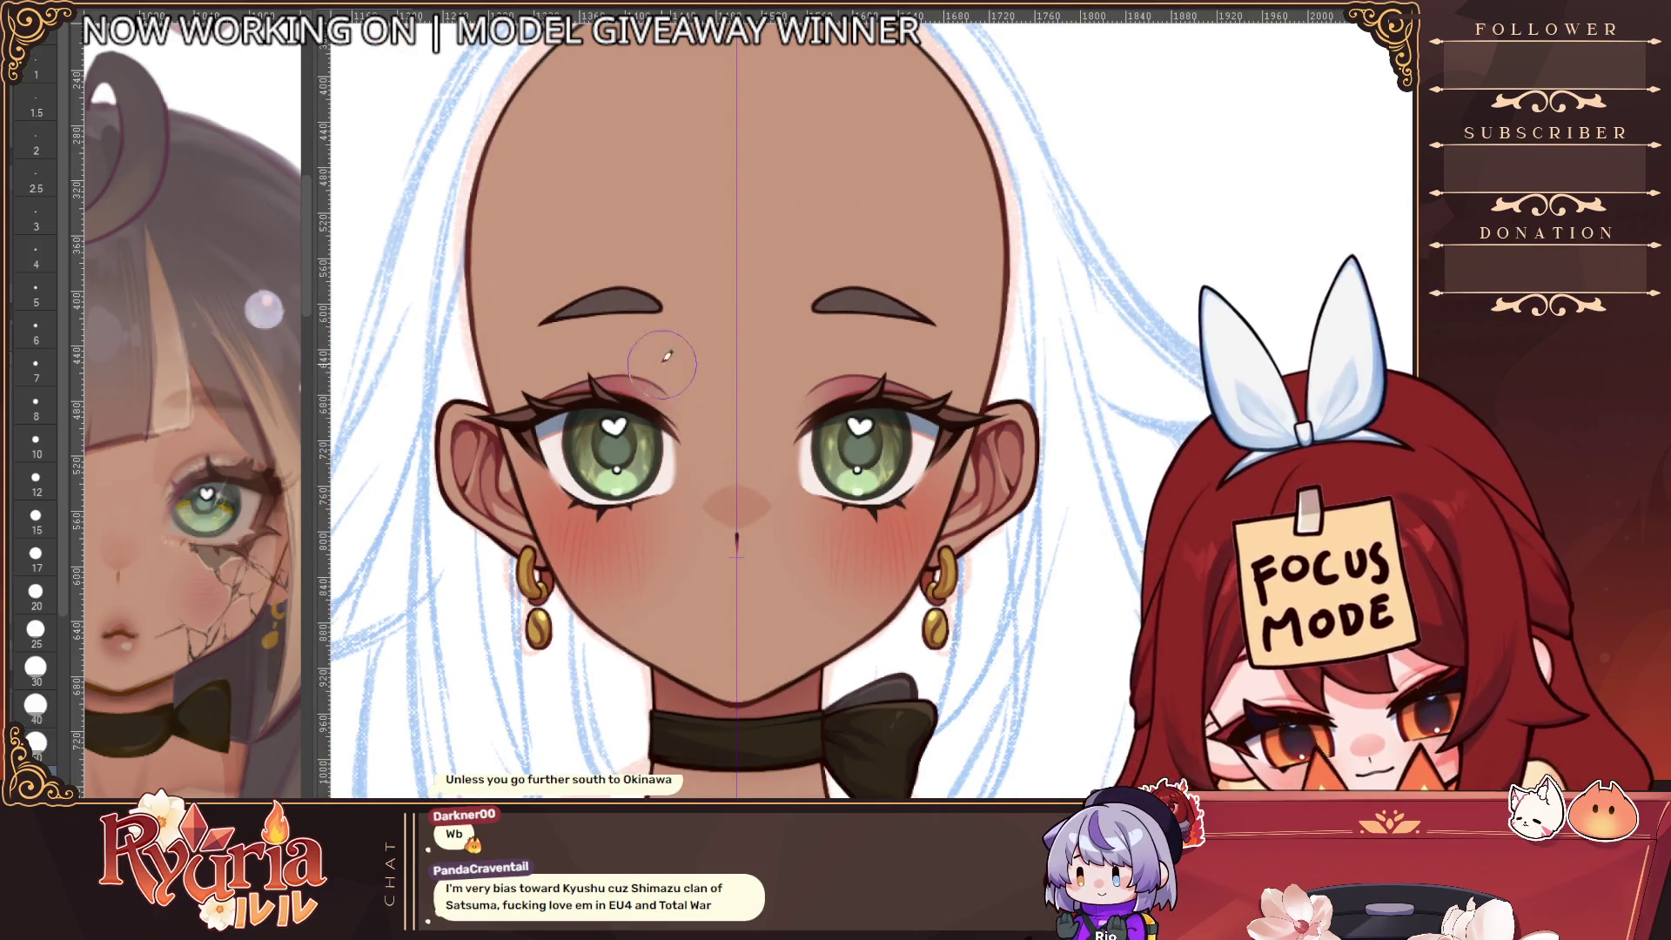
{"action": "scroll", "coordinate": [661, 353], "scroll_direction": "down", "scroll_amount": 5}
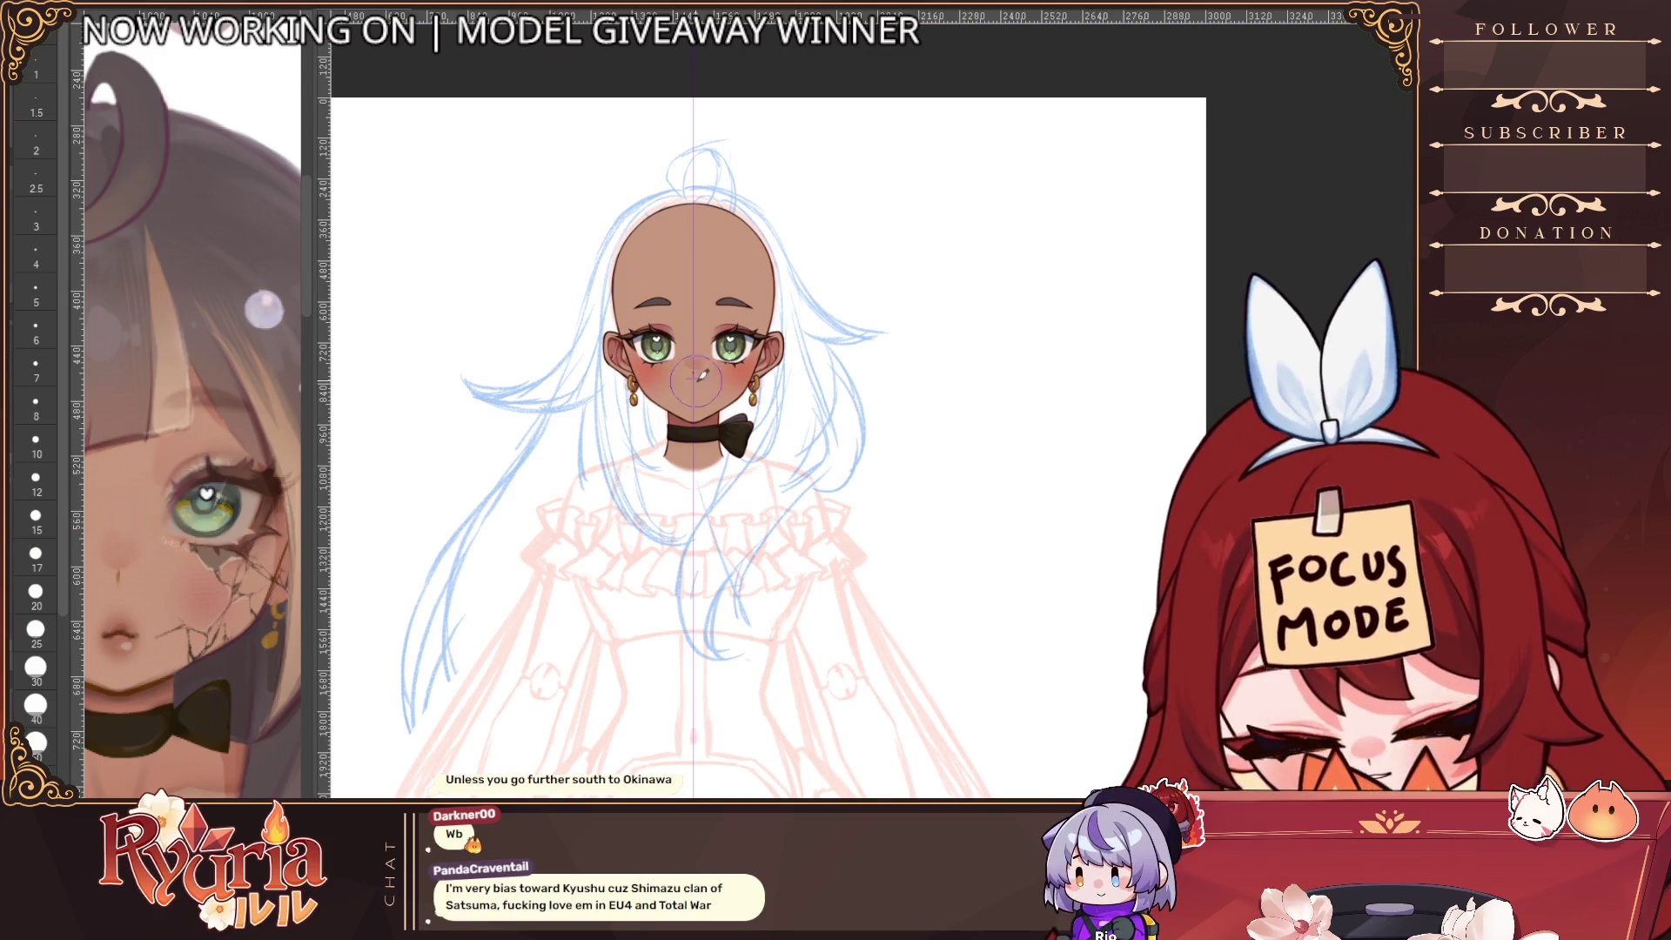
{"action": "scroll", "coordinate": [874, 258], "scroll_direction": "up", "scroll_amount": 5}
{"action": "left_click_drag", "start_coordinate": [874, 258], "coordinate": [668, 495]}
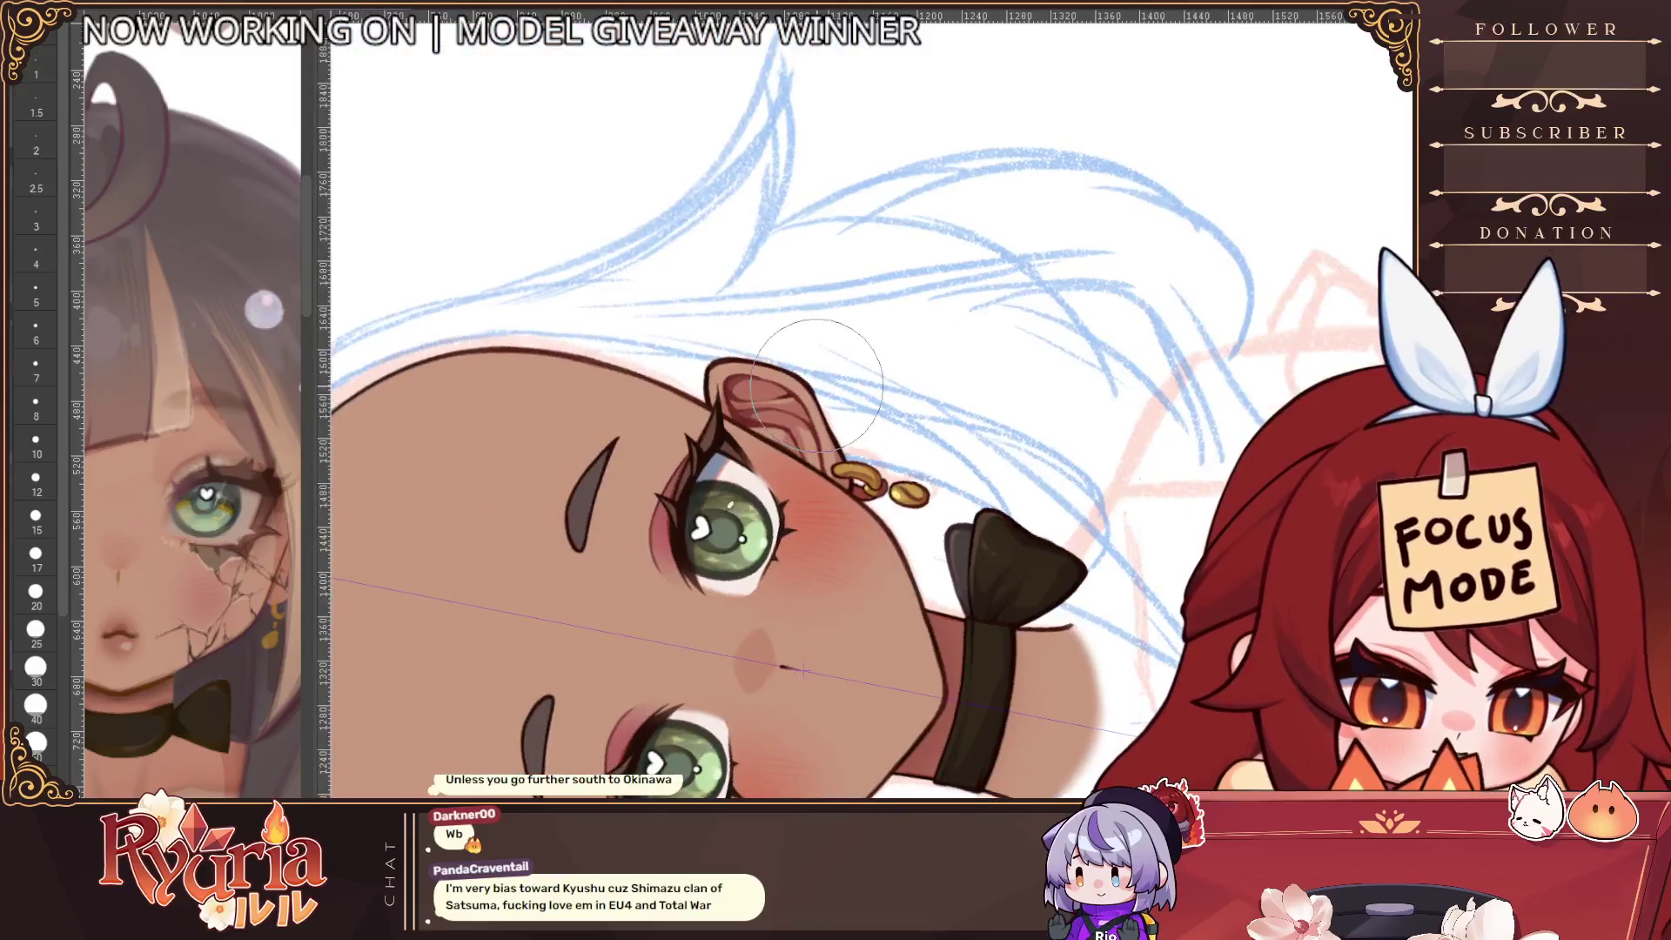
Hide the green iris, eye white, lashes, lid lines and eyebrow to expose the eyelid
{"action": "scroll", "coordinate": [667, 495], "scroll_direction": "up", "scroll_amount": 2}
{"action": "scroll", "coordinate": [668, 494], "scroll_direction": "up", "scroll_amount": 1}
{"action": "key", "text": "bracketleft"}
{"action": "key", "text": "bracketleft"}
{"action": "key", "text": "bracketleft"}
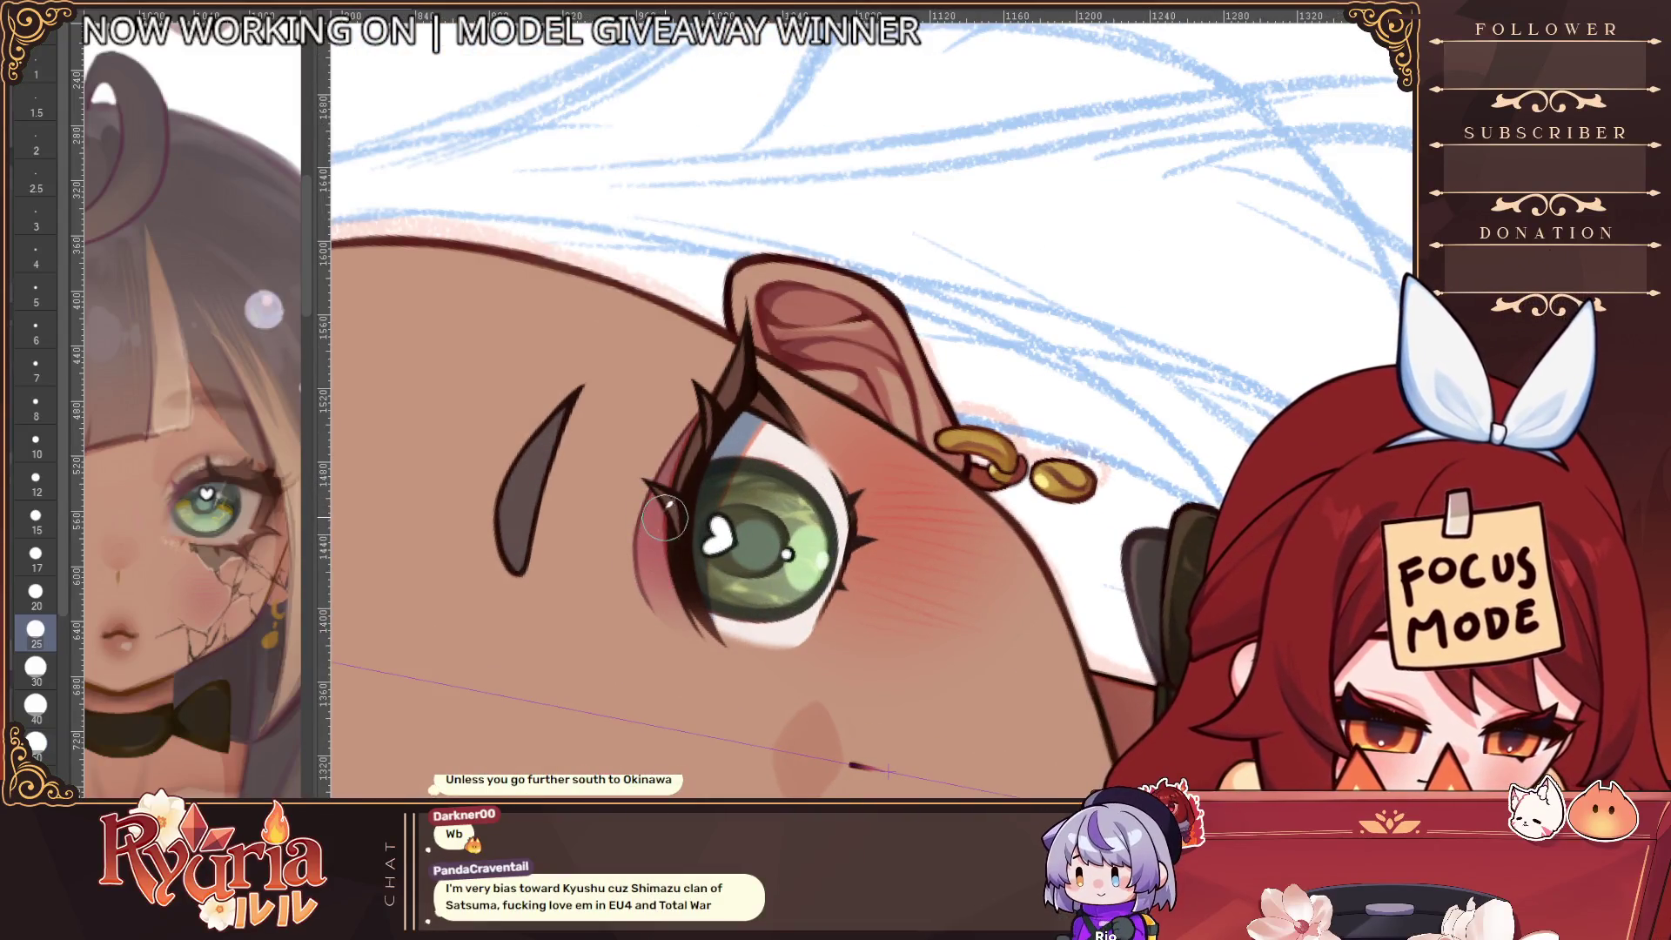
{"action": "key", "text": "bracketright"}
{"action": "key", "text": "bracketright"}
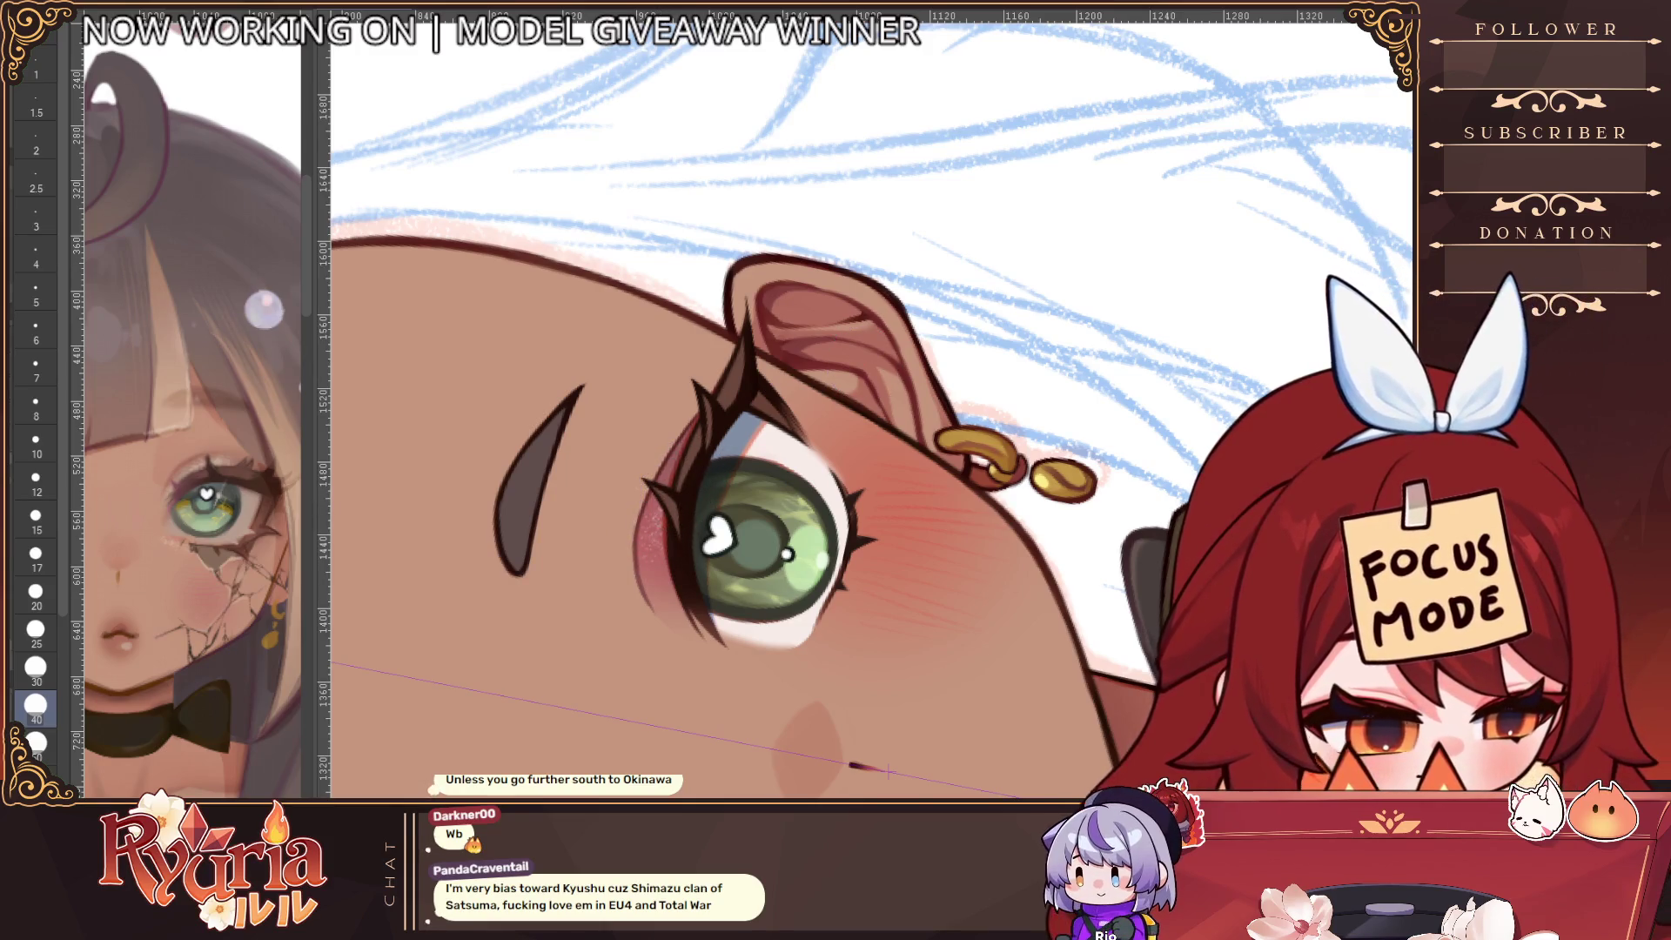
{"action": "key", "text": "ctrl+z"}
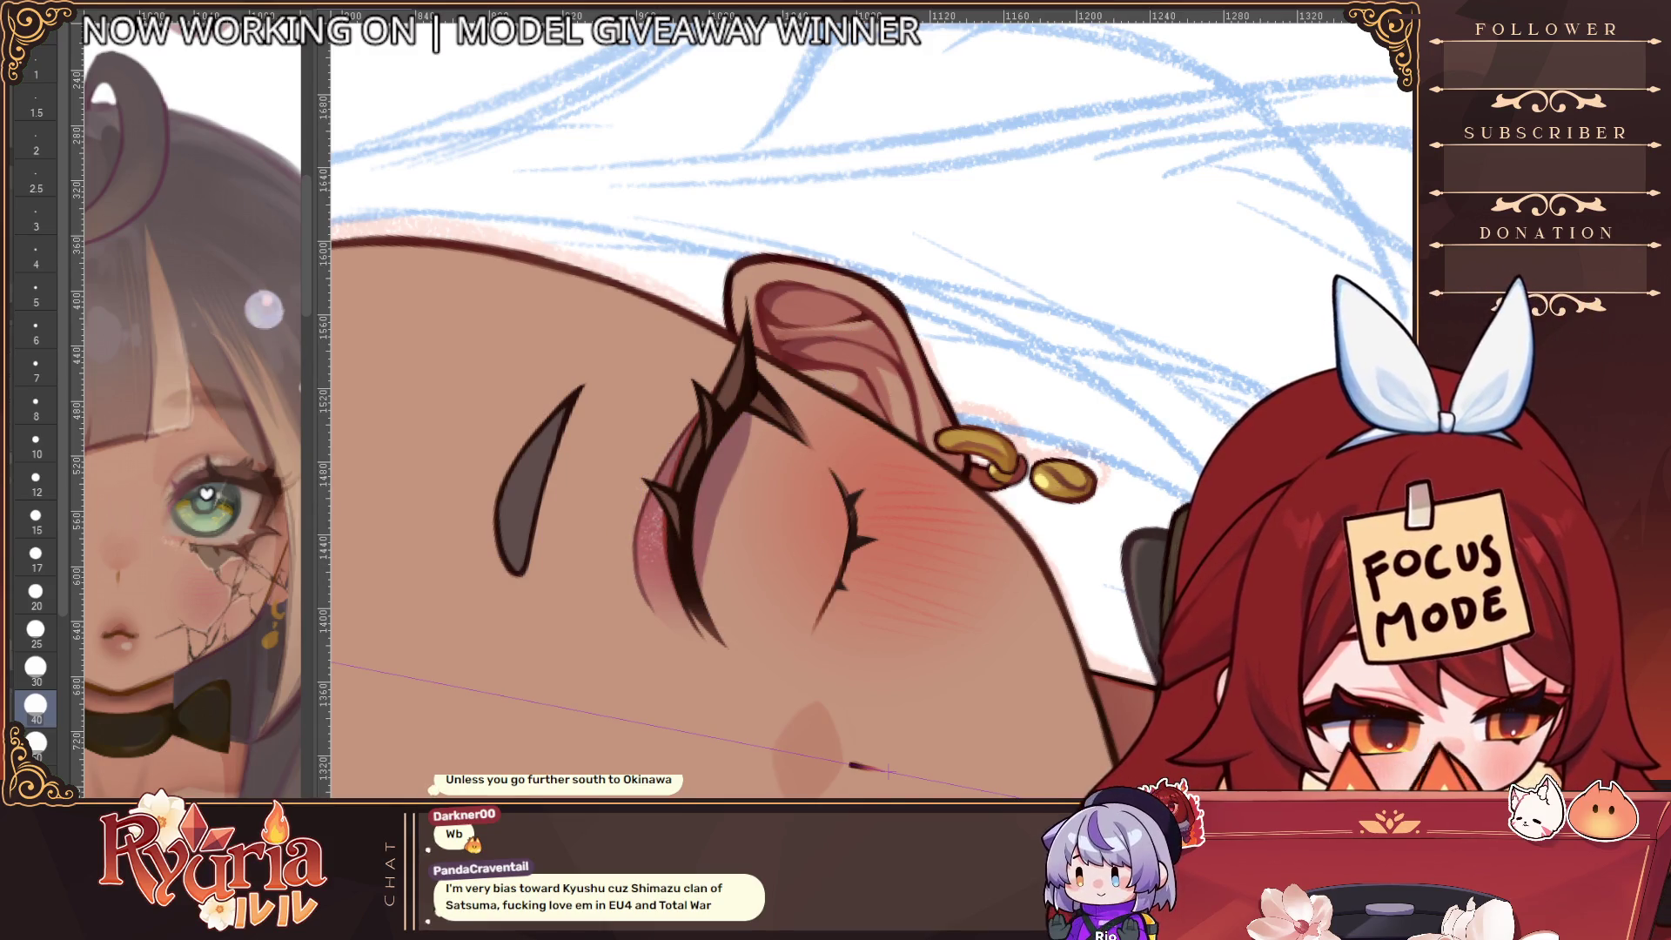
{"action": "key", "text": "ctrl+z"}
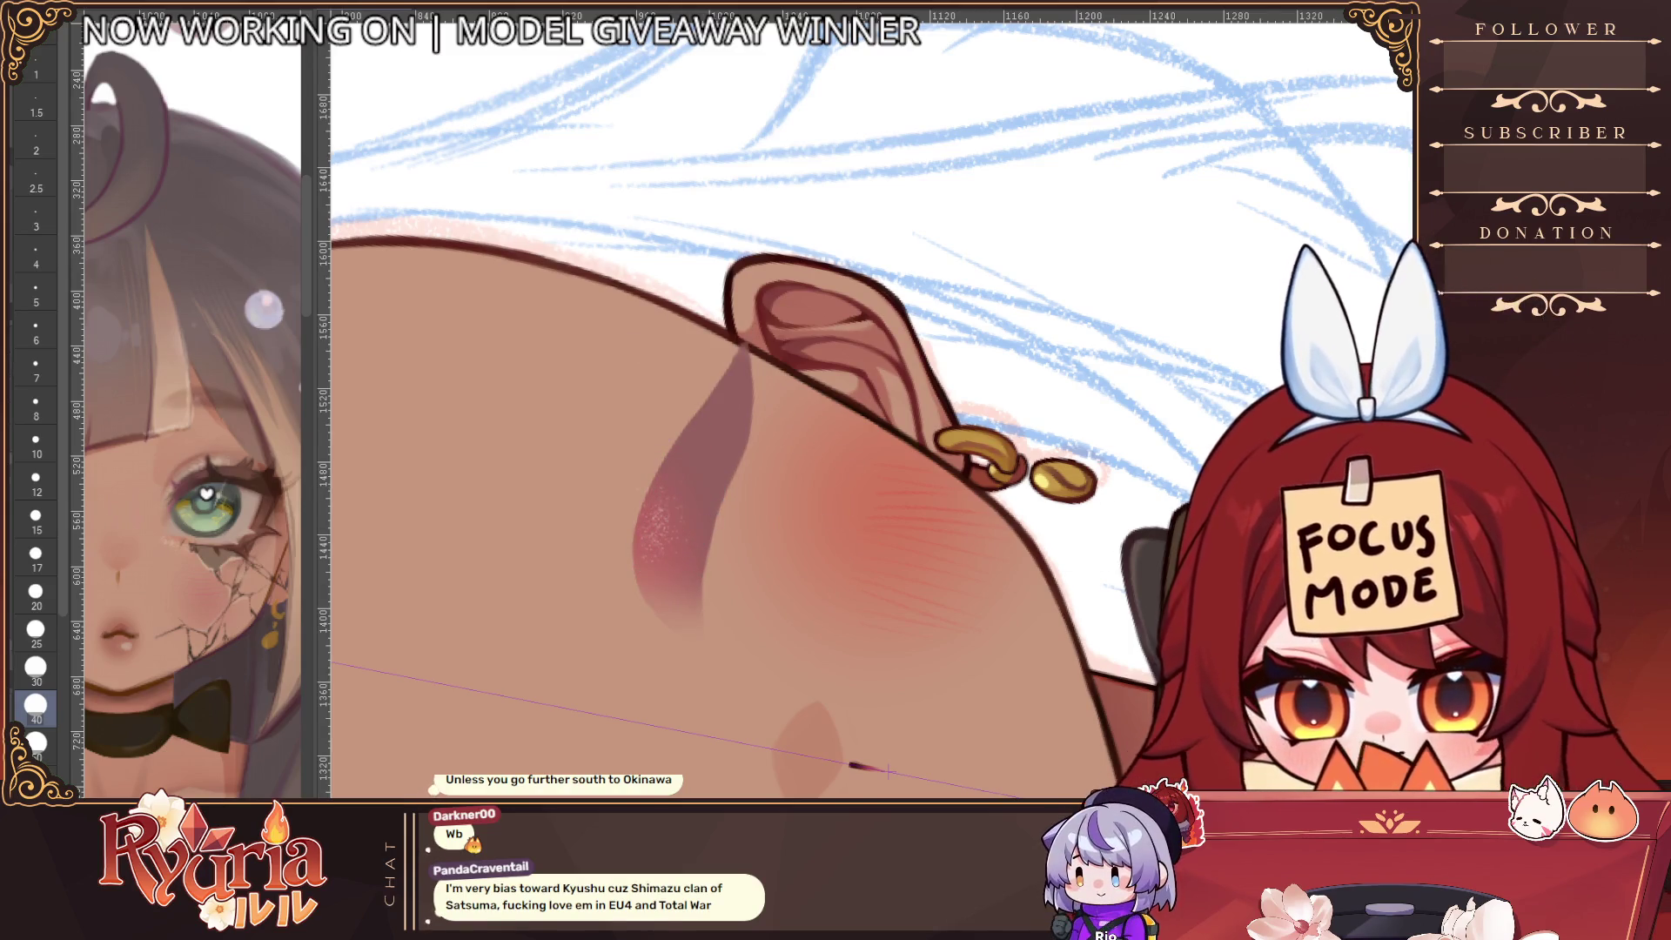
{"action": "key", "text": "ctrl+z"}
Paint gold glitter speckles over the eyeshadow, then zoom out to the whole head
{"action": "key", "text": "]"}
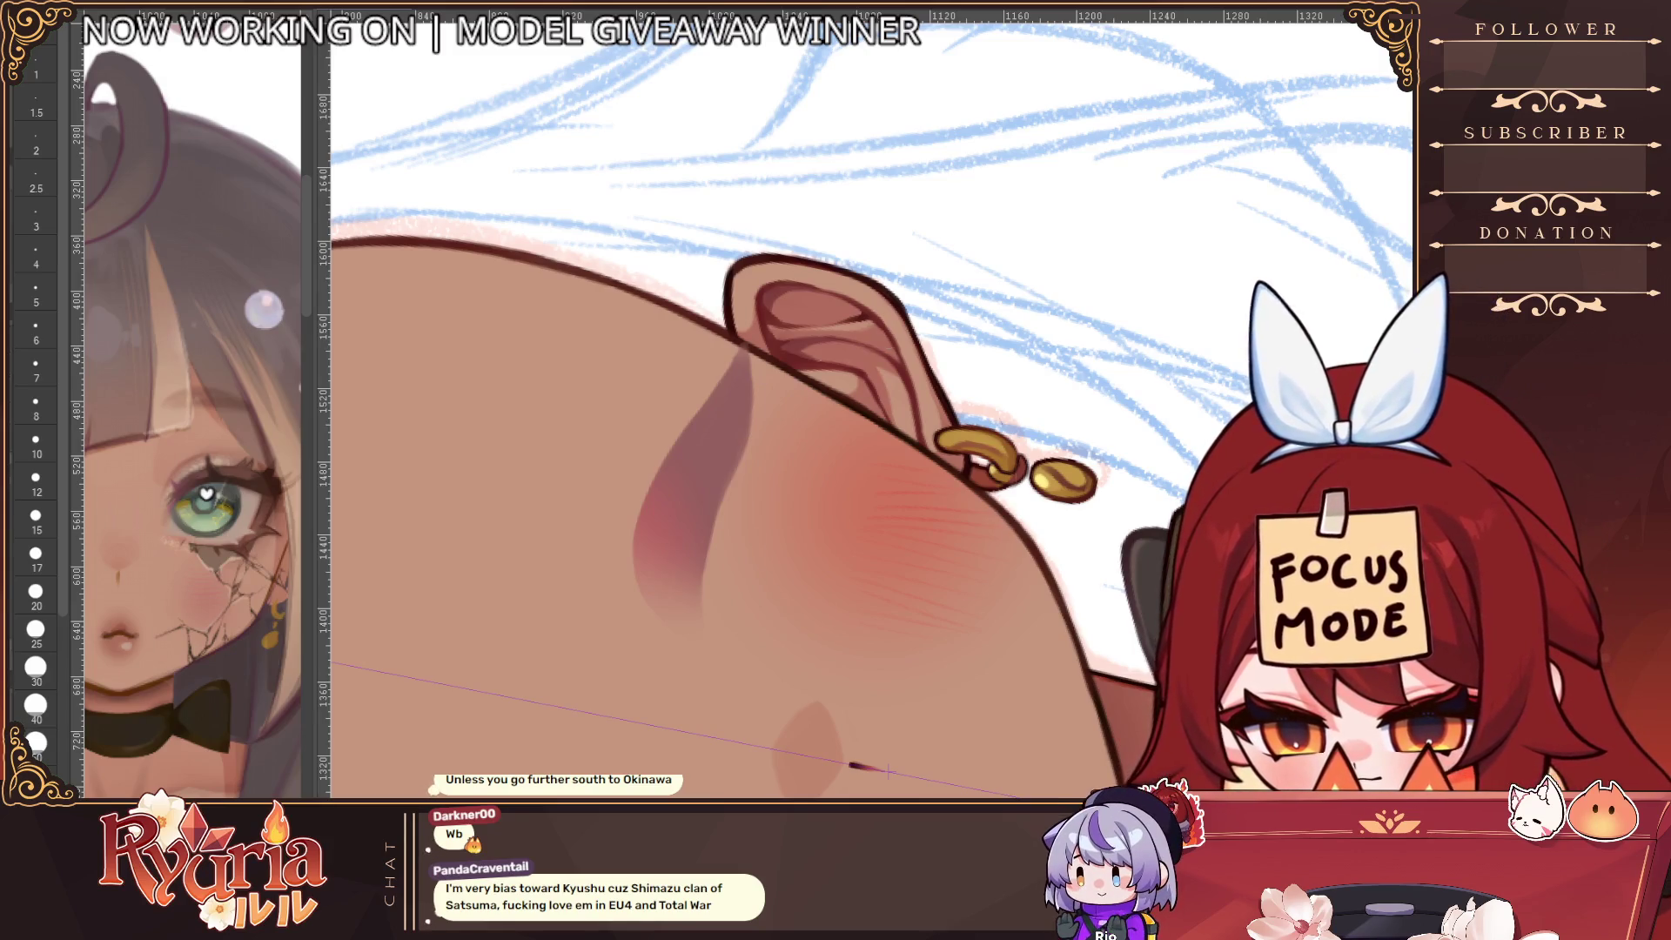
{"action": "key", "text": "["}
{"action": "key", "text": "["}
{"action": "key", "text": "["}
{"action": "mouse_move", "coordinate": [685, 479]}
{"action": "left_mouse_down"}
{"action": "mouse_move", "coordinate": [653, 531]}
{"action": "mouse_move", "coordinate": [697, 439]}
{"action": "mouse_move", "coordinate": [670, 549]}
{"action": "mouse_move", "coordinate": [664, 496]}
{"action": "mouse_move", "coordinate": [699, 429]}
{"action": "mouse_move", "coordinate": [662, 556]}
{"action": "left_mouse_up"}
{"action": "key", "text": "]"}
{"action": "key", "text": "]"}
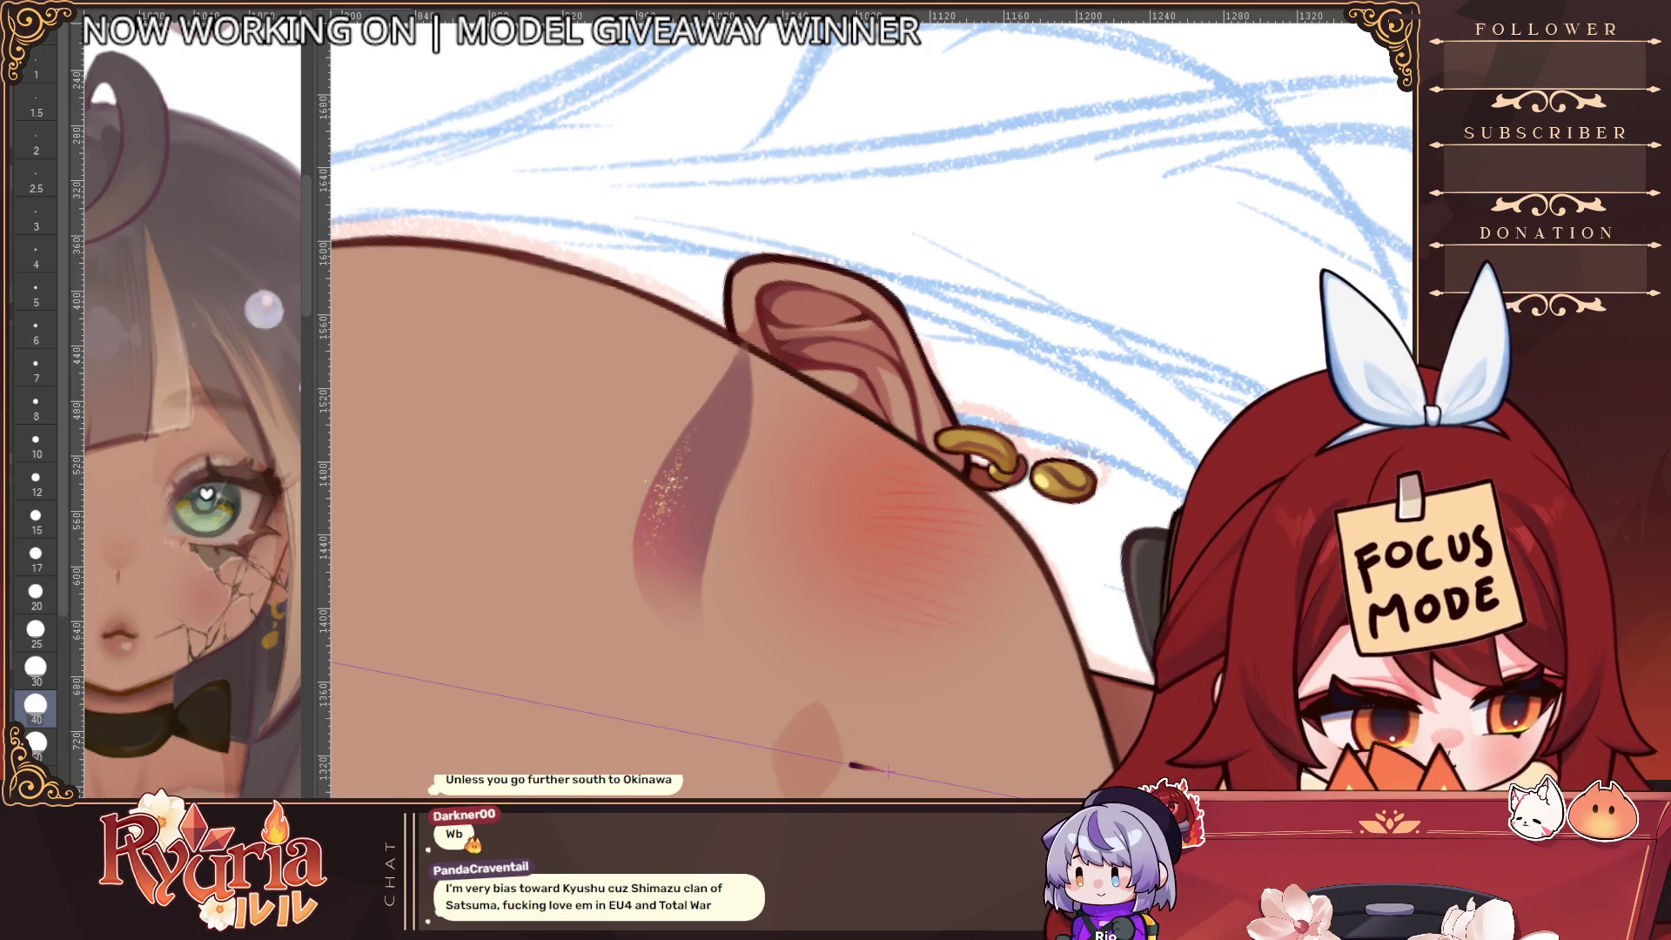
{"action": "key", "text": "ctrl+minus"}
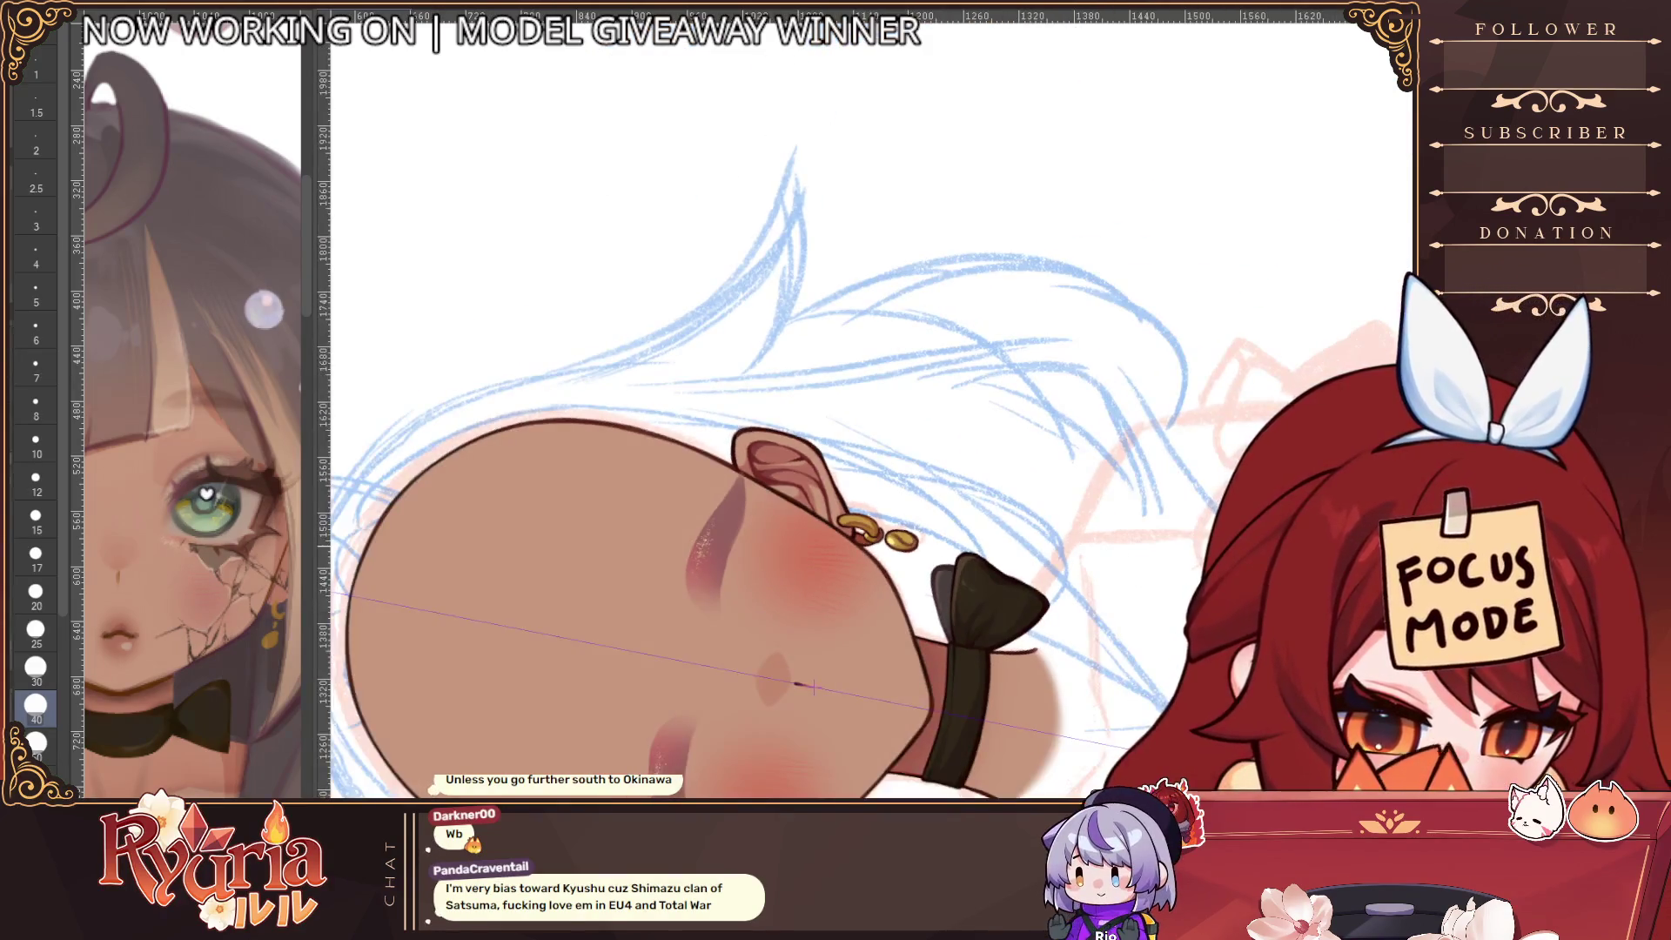
{"action": "scroll", "coordinate": [747, 576], "scroll_direction": "up", "scroll_amount": 2}
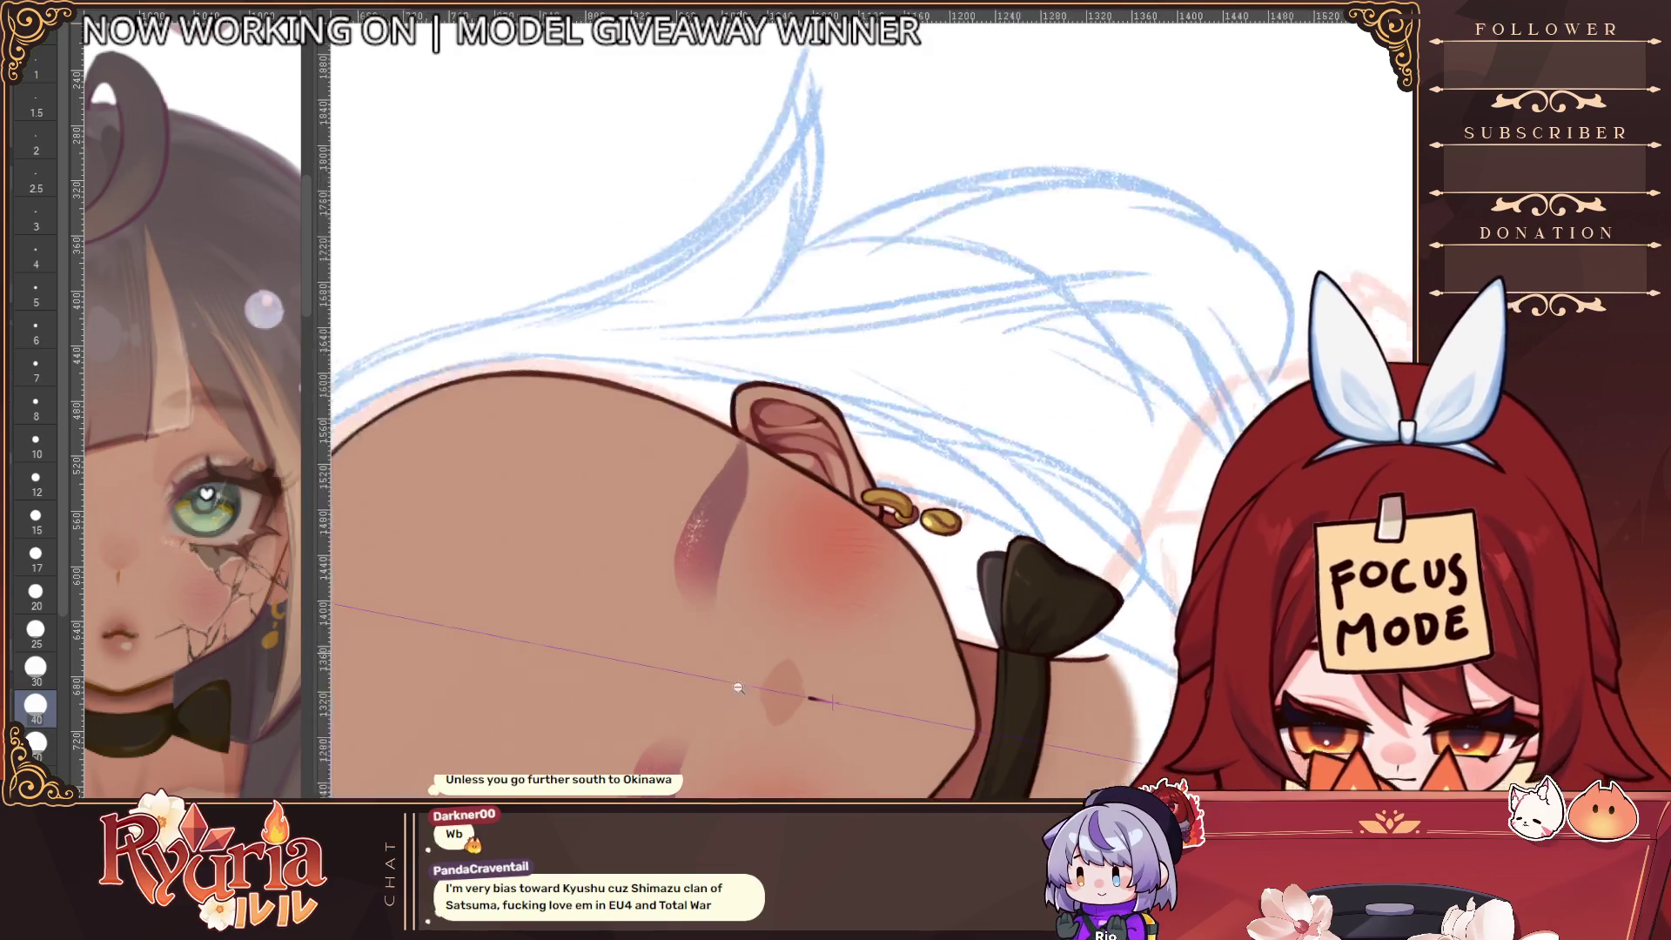
{"action": "left_click_drag", "start_coordinate": [931, 681], "coordinate": [905, 532]}
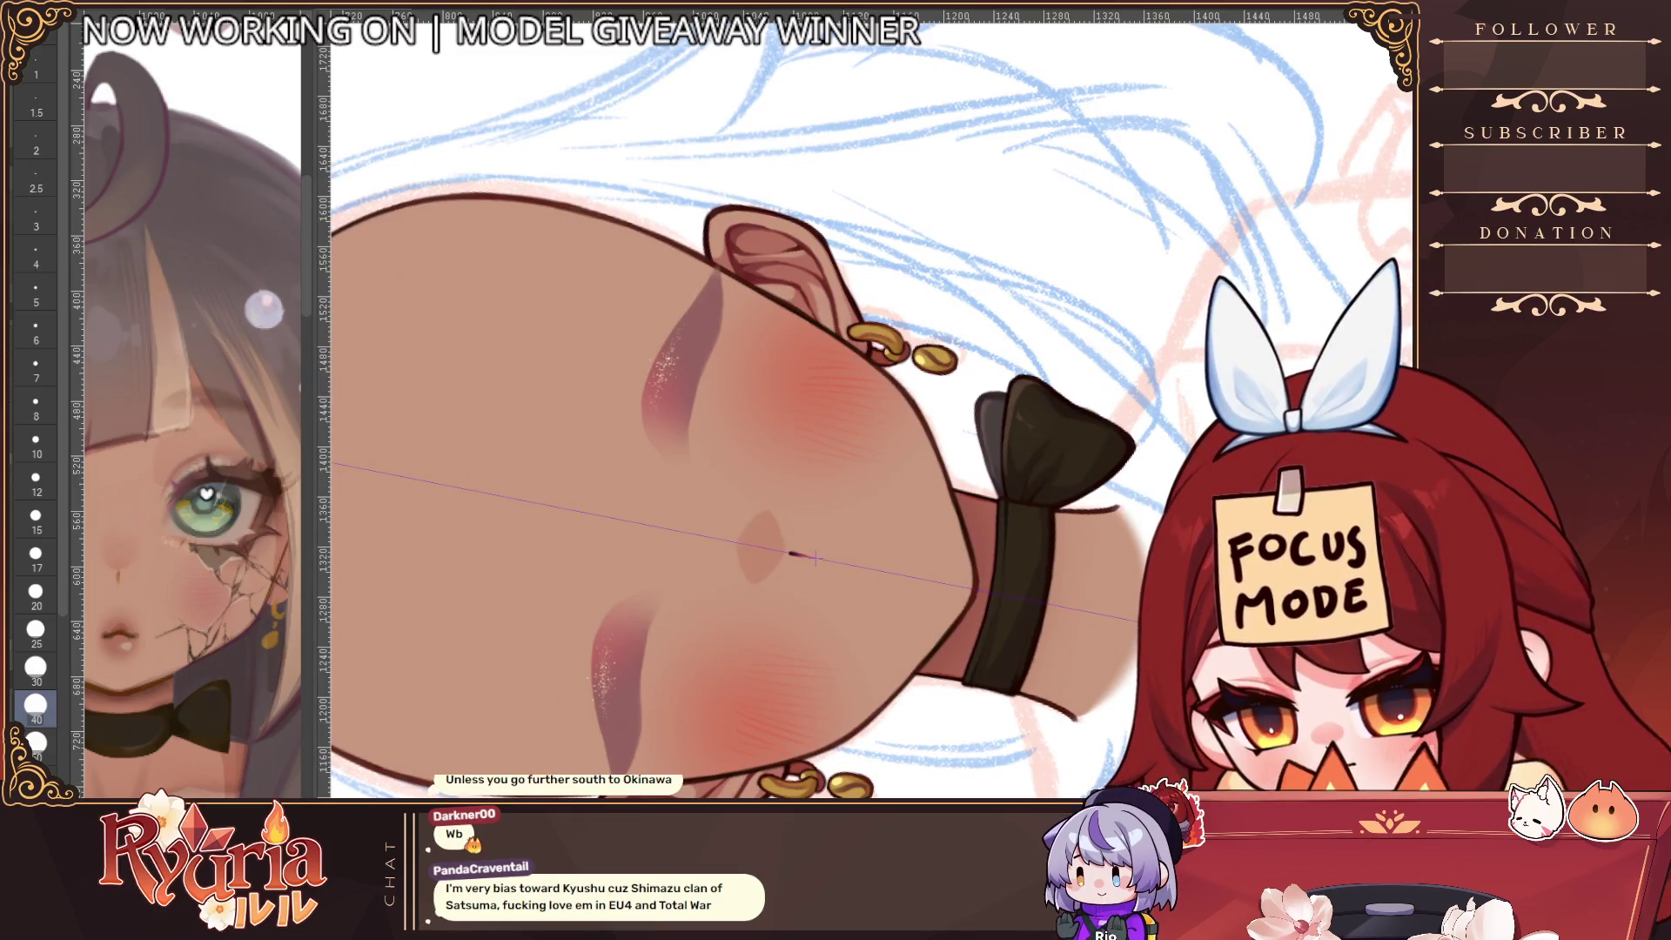
{"action": "key", "text": "bracketleft"}
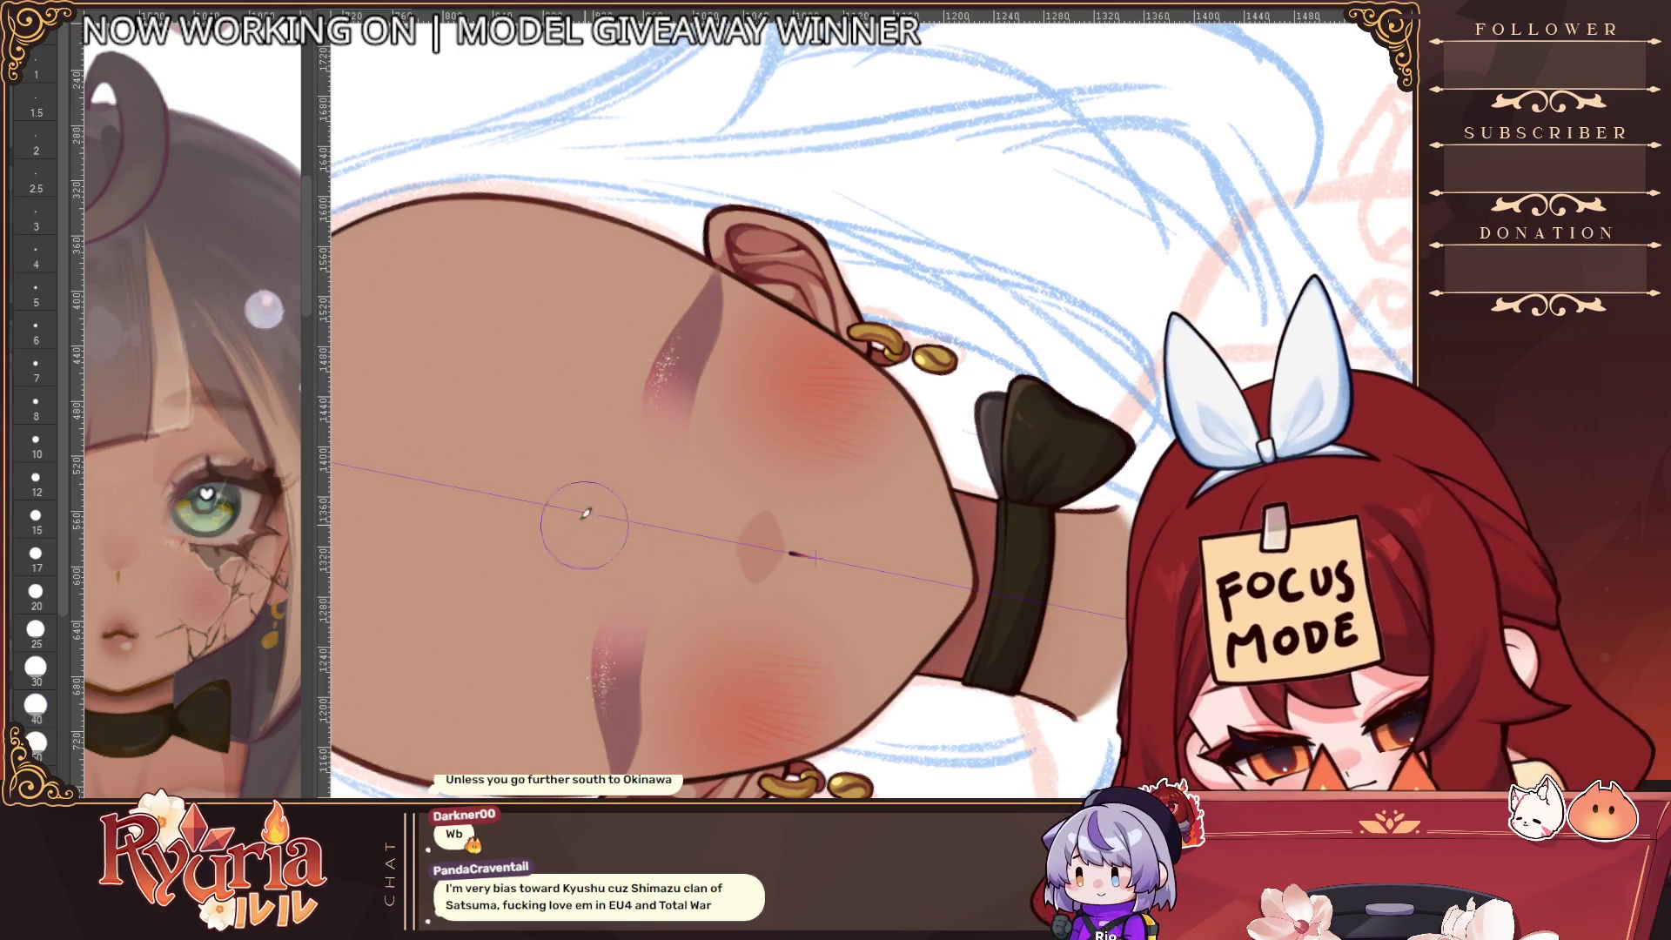
{"action": "key", "text": "bracketleft"}
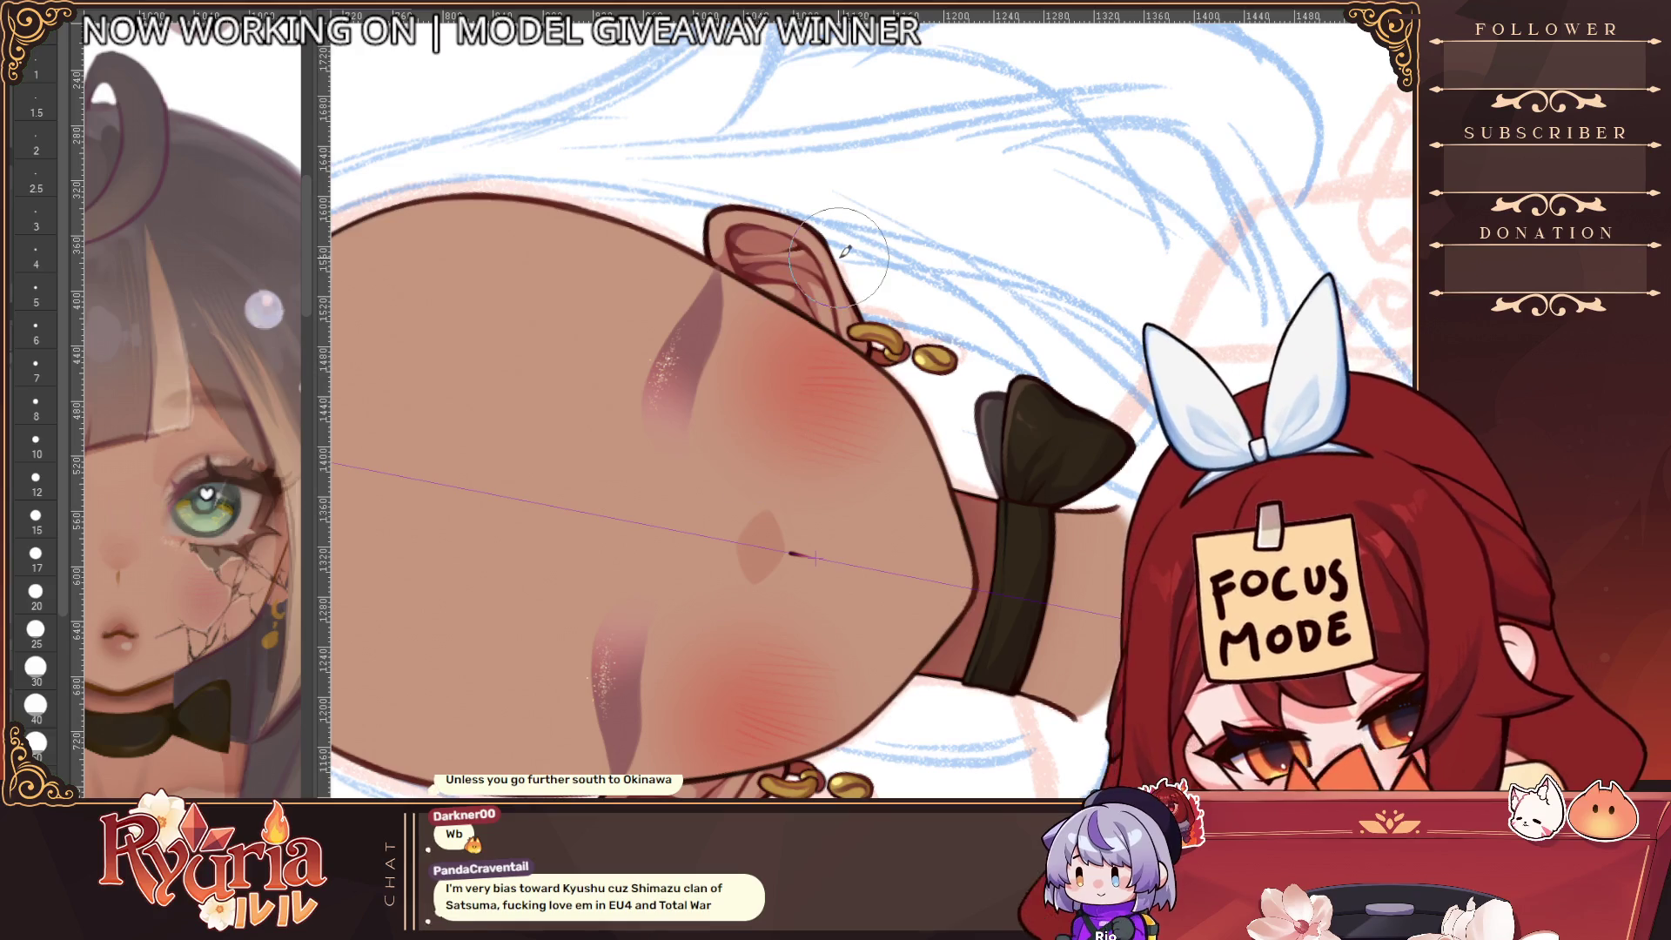
{"action": "key", "text": "ctrl+at"}
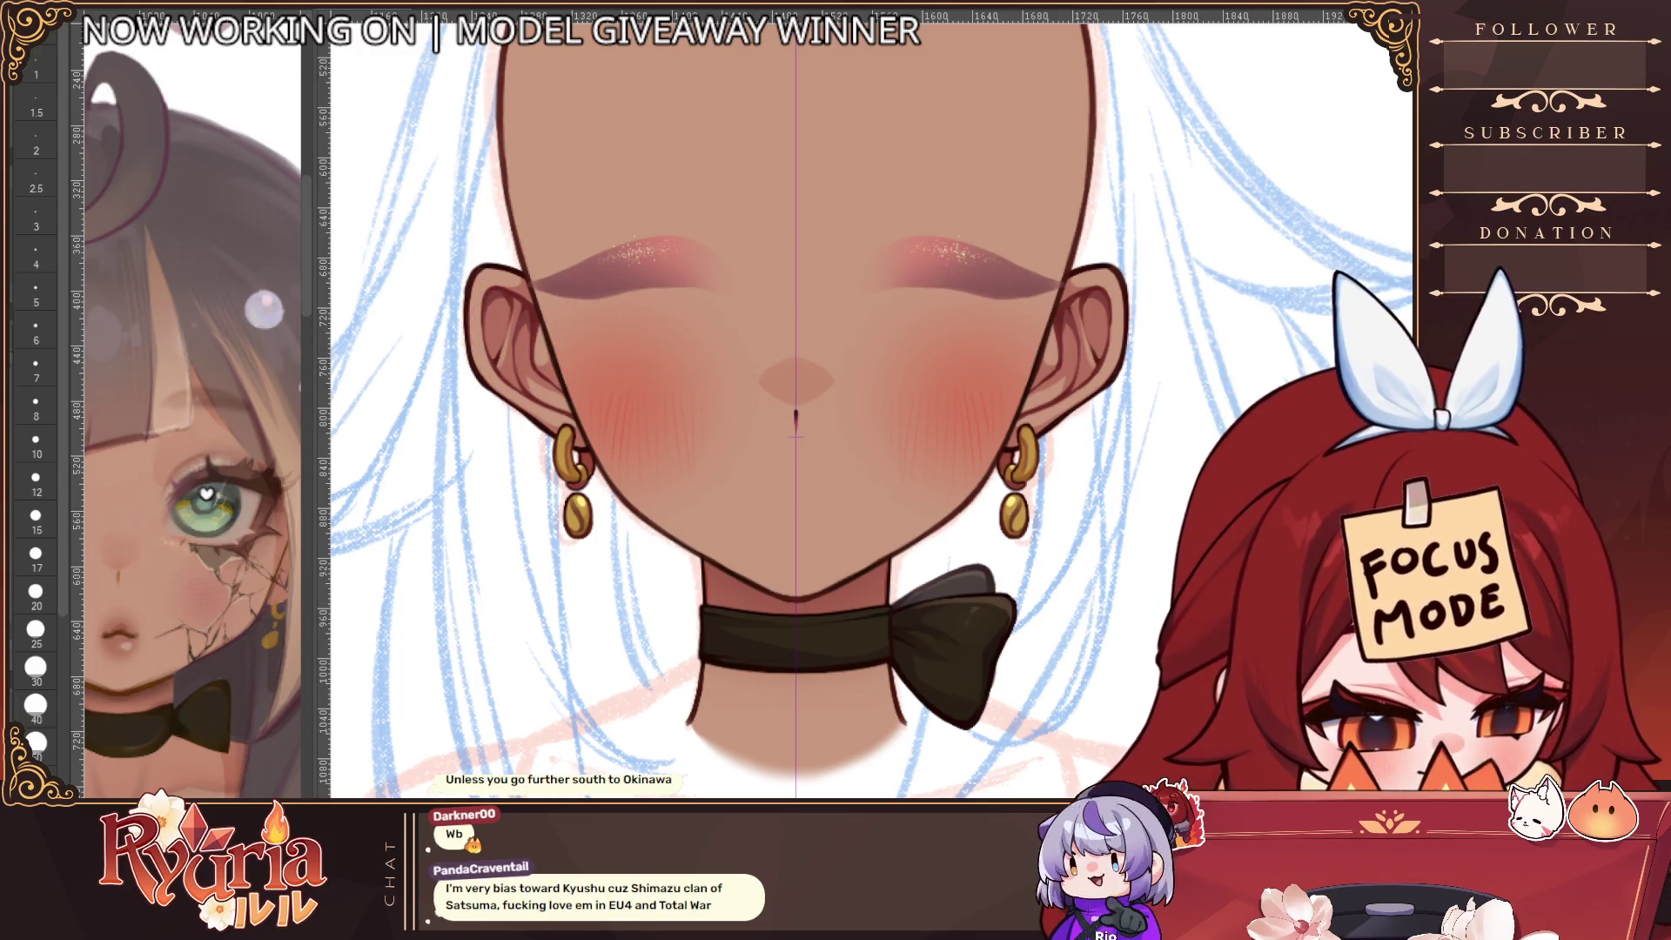
{"action": "key", "text": "ctrl+z"}
{"action": "key", "text": "ctrl+z"}
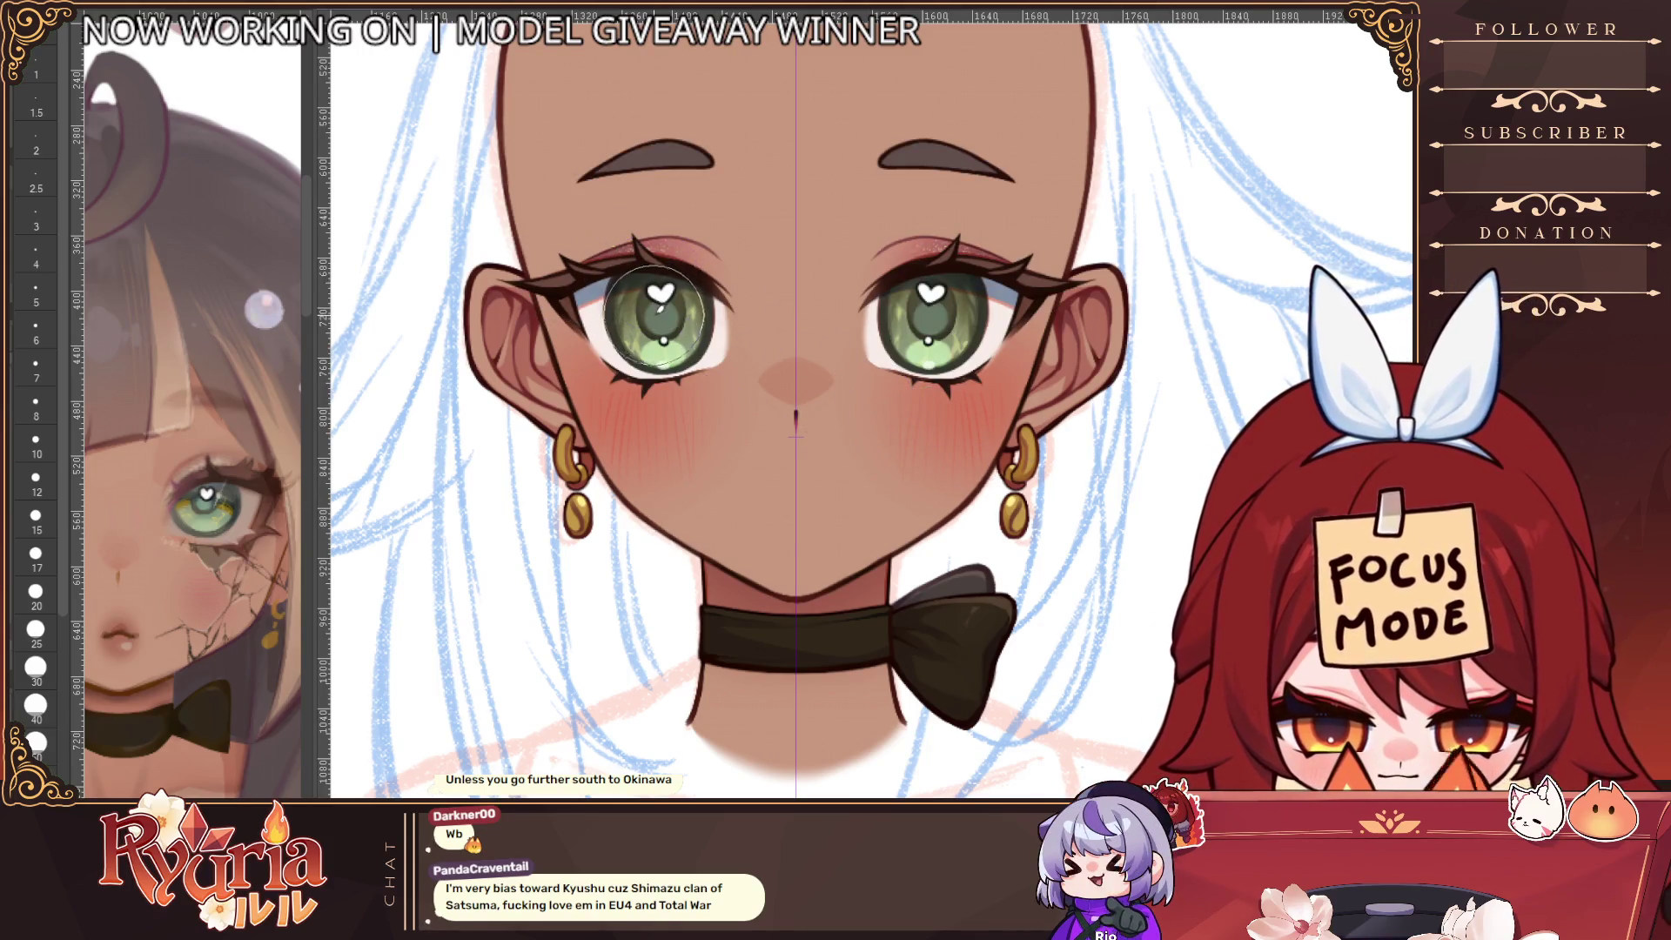
Zoom in on the green eyes, lashes and brows and pick a smaller brush size
{"action": "scroll", "coordinate": [703, 426], "scroll_direction": "down", "scroll_amount": 5}
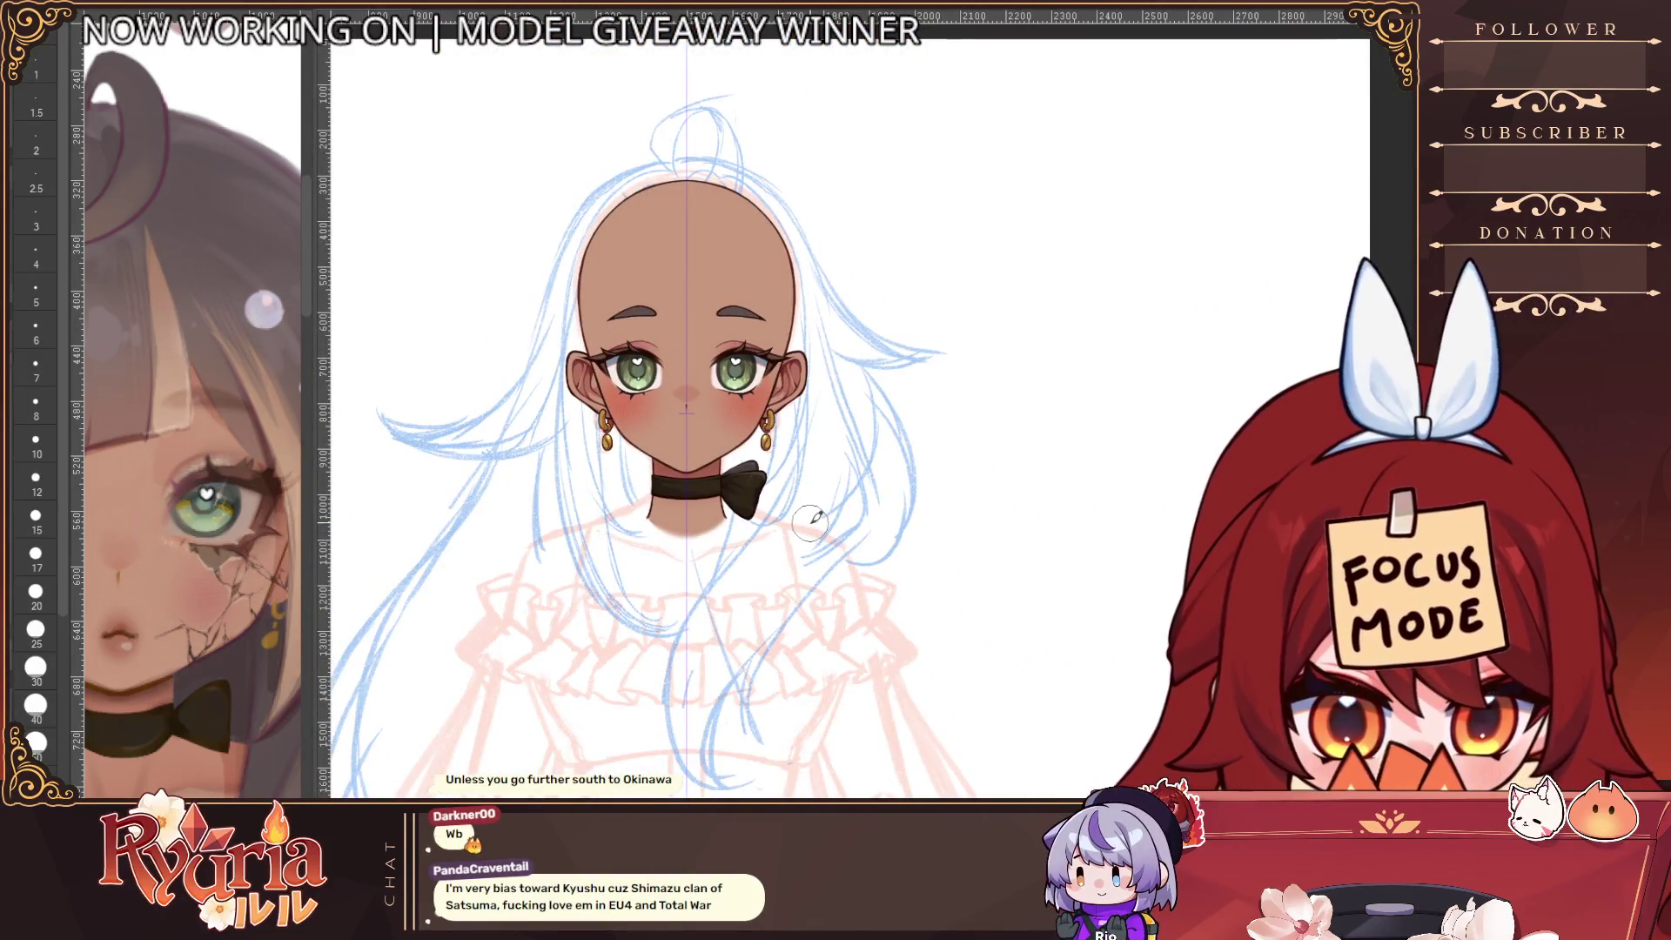
{"action": "scroll", "coordinate": [809, 520], "scroll_direction": "up", "scroll_amount": 5}
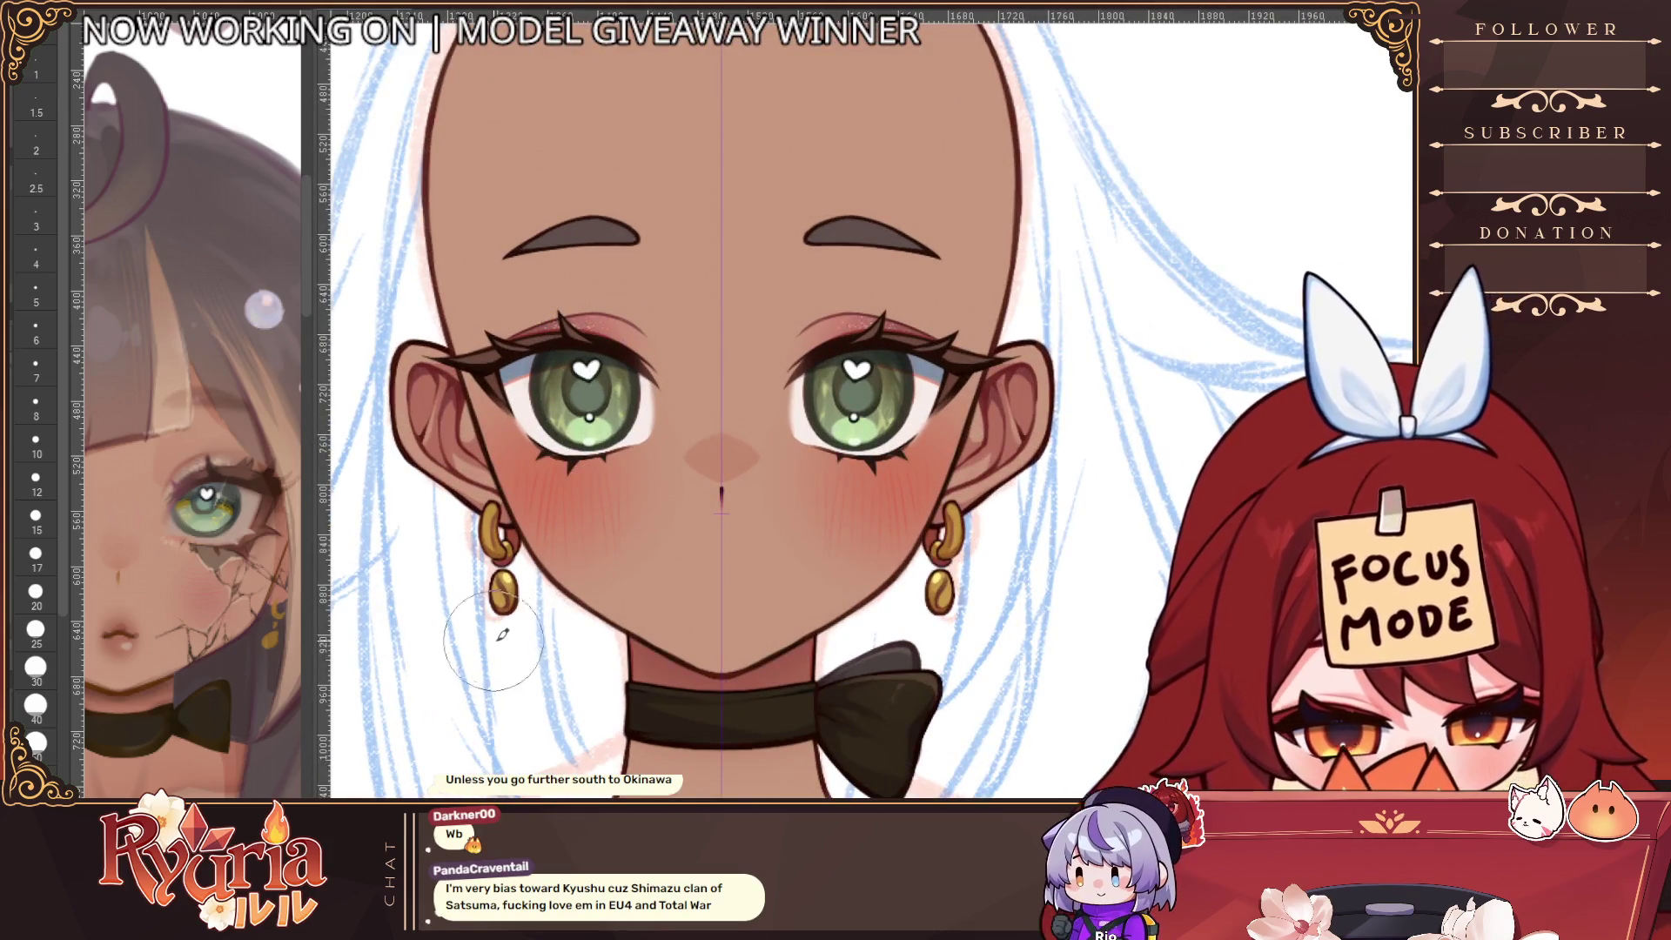
{"action": "left_click", "coordinate": [35, 594]}
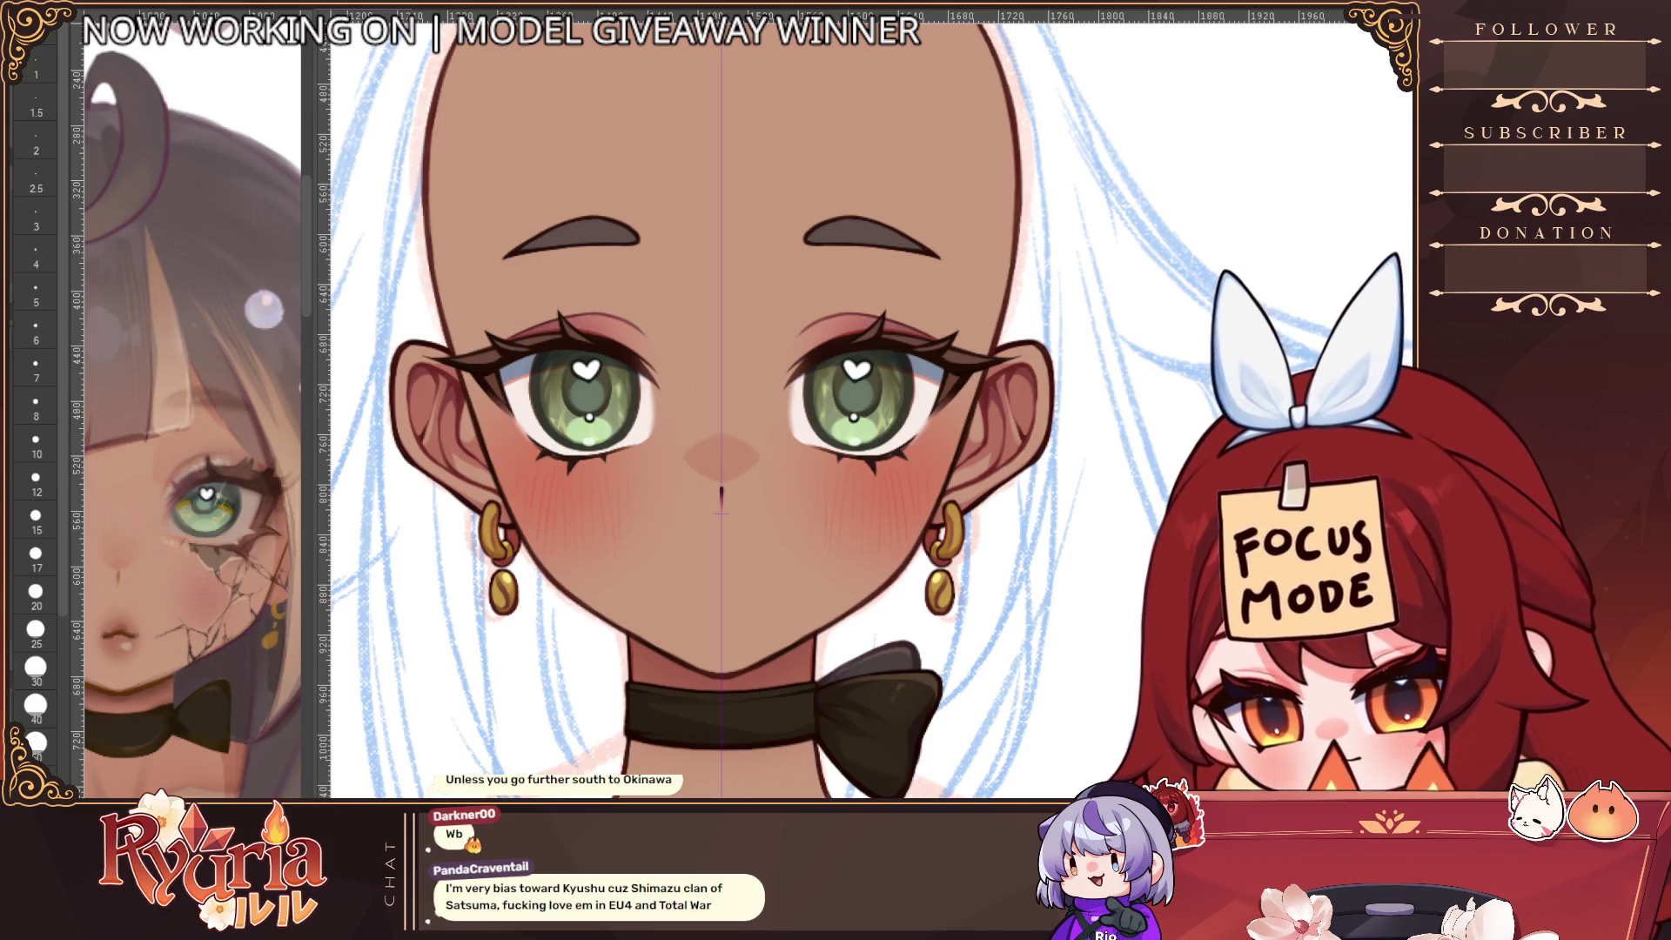
{"action": "scroll", "coordinate": [596, 338], "scroll_direction": "up", "scroll_amount": 2}
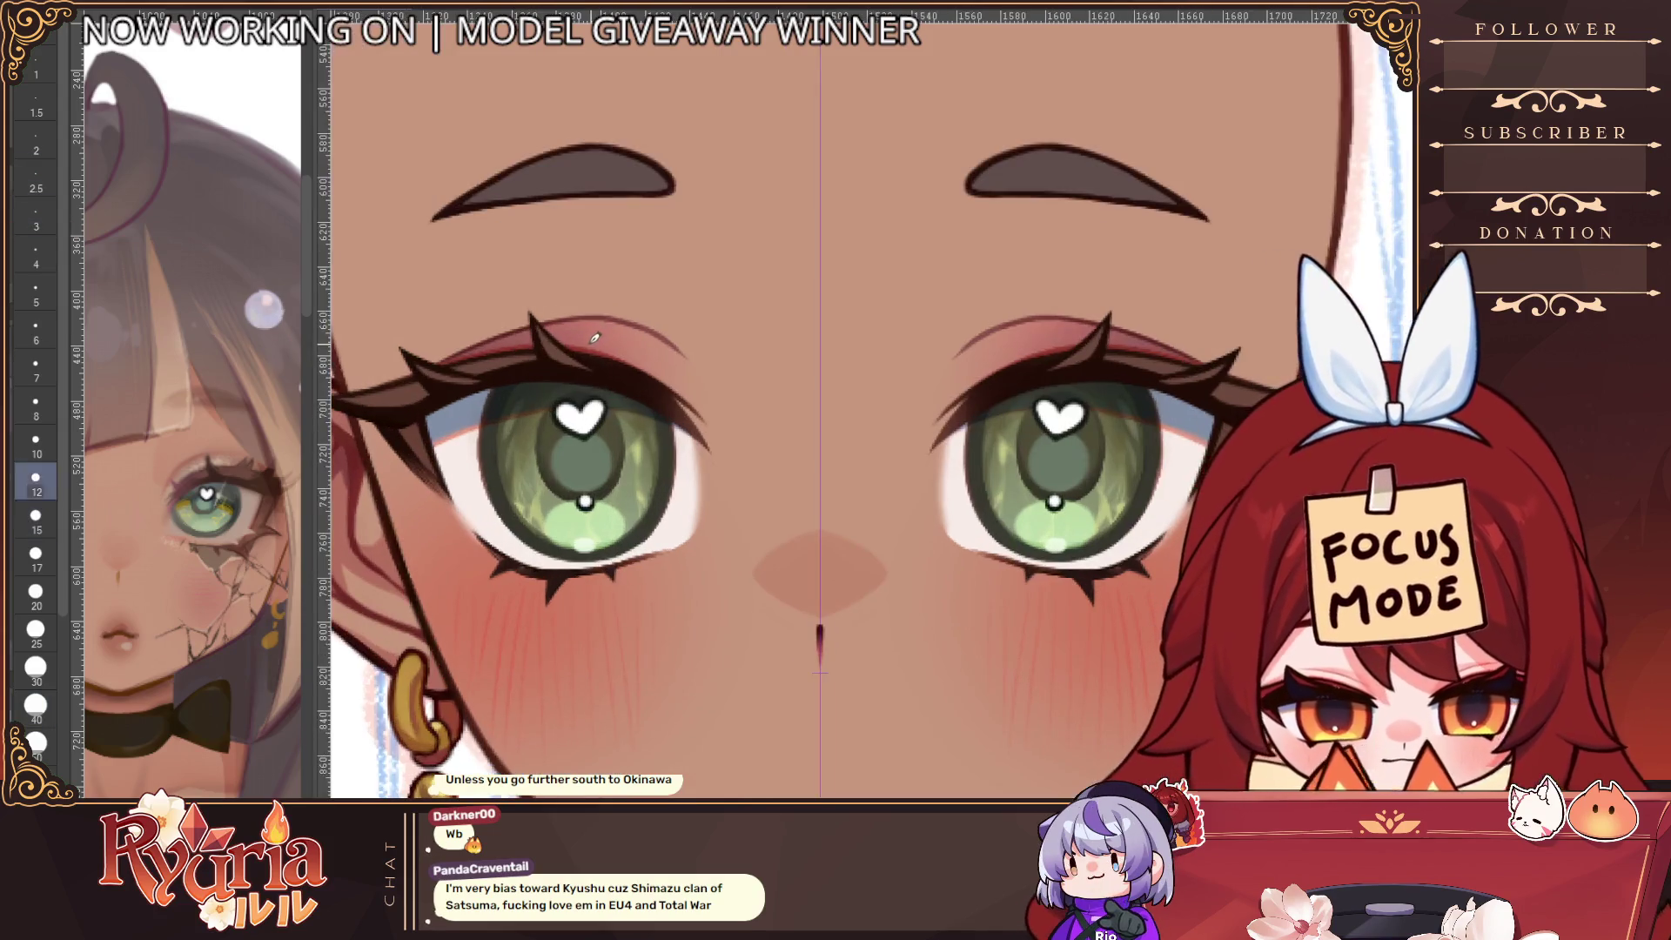
Tilt the view along the eyelid and dab tiny white sparkle dots on the lower eye's lid
{"action": "key", "text": "bracketleft"}
{"action": "key", "text": "bracketleft"}
{"action": "mouse_move", "coordinate": [628, 295]}
{"action": "left_mouse_down"}
{"action": "mouse_move", "coordinate": [985, 566]}
{"action": "mouse_move", "coordinate": [962, 383]}
{"action": "left_mouse_up"}
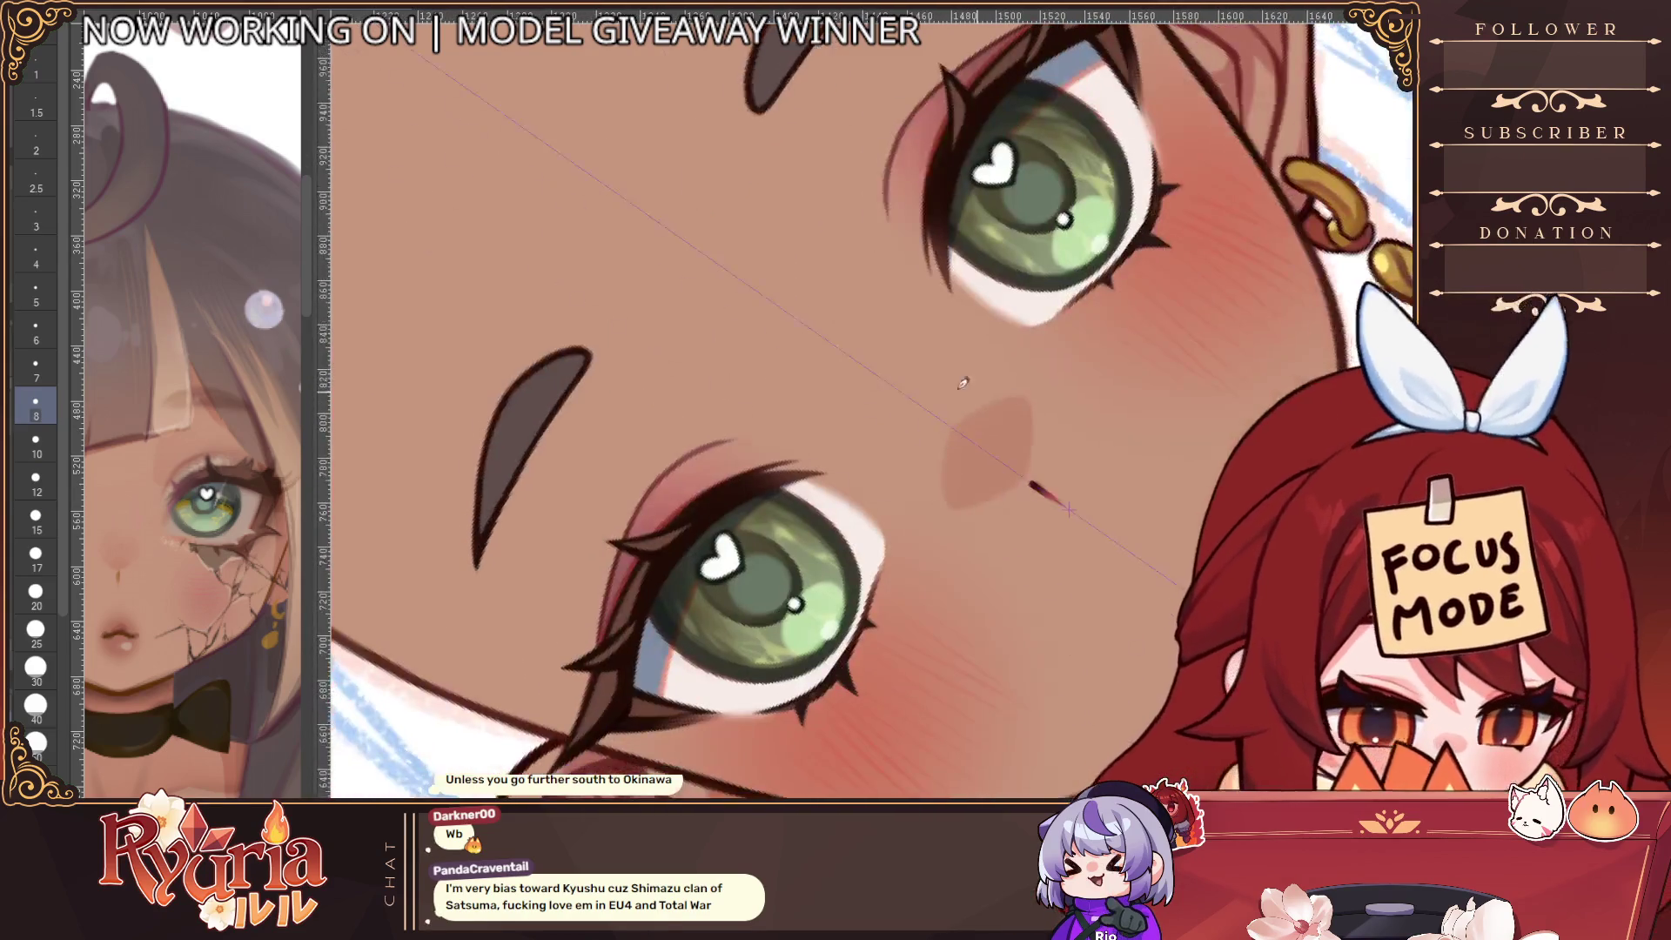
{"action": "key", "text": "bracketleft"}
{"action": "key", "text": "bracketleft"}
{"action": "key", "text": "bracketleft"}
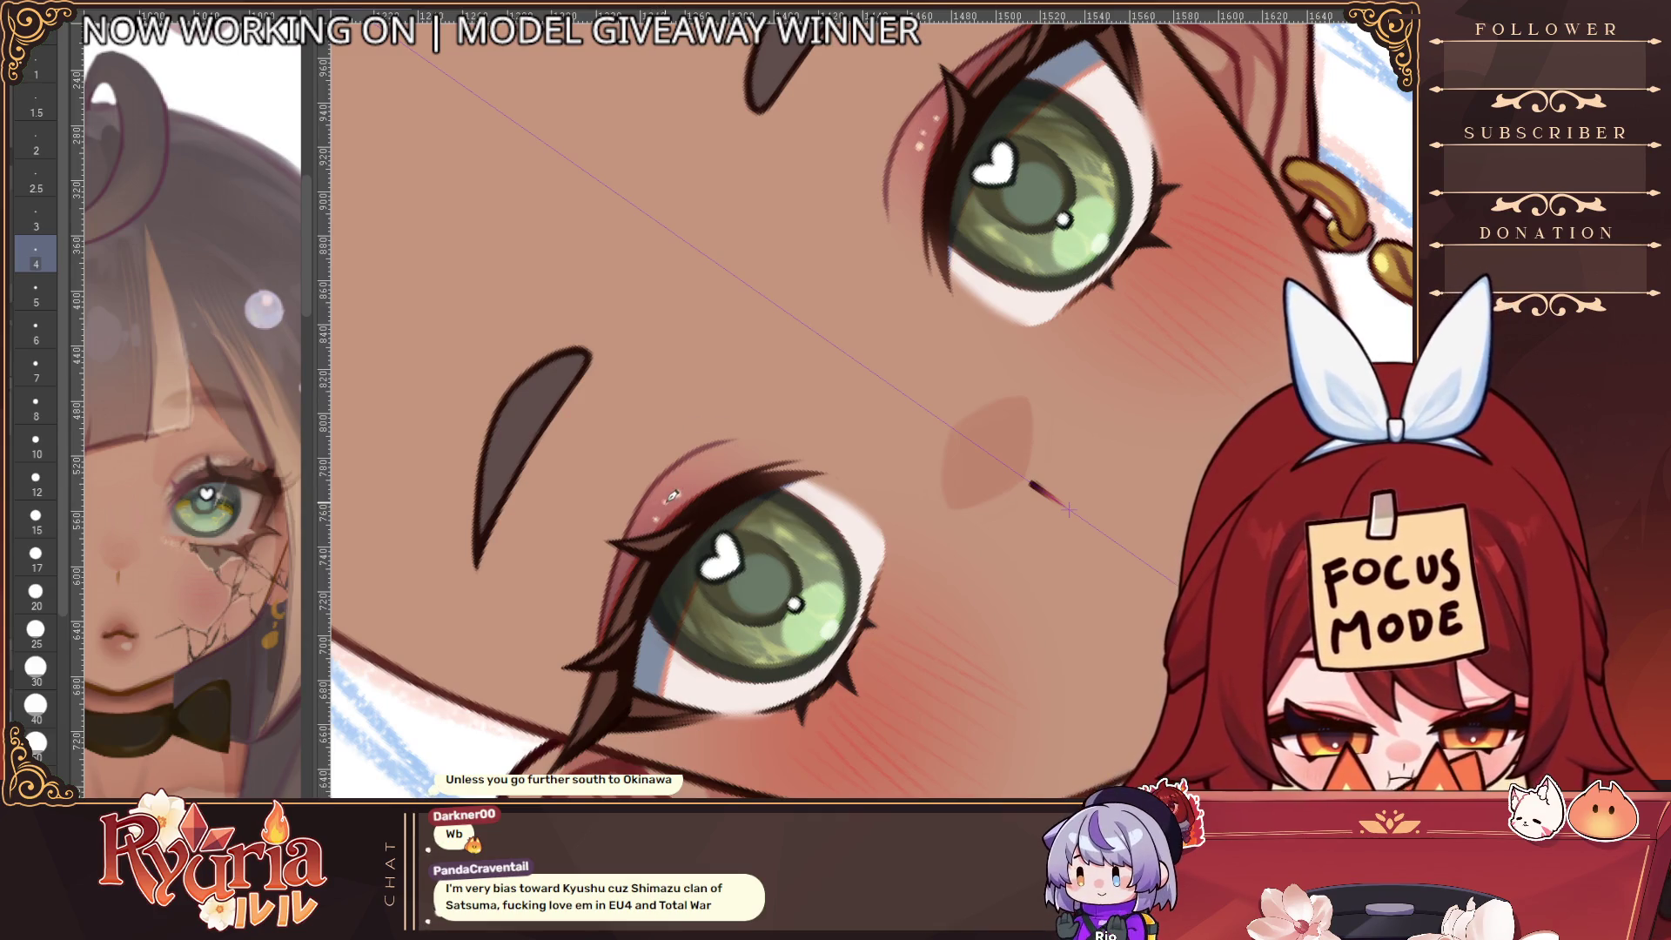
{"action": "key", "text": "bracketleft"}
{"action": "left_click", "coordinate": [672, 495]}
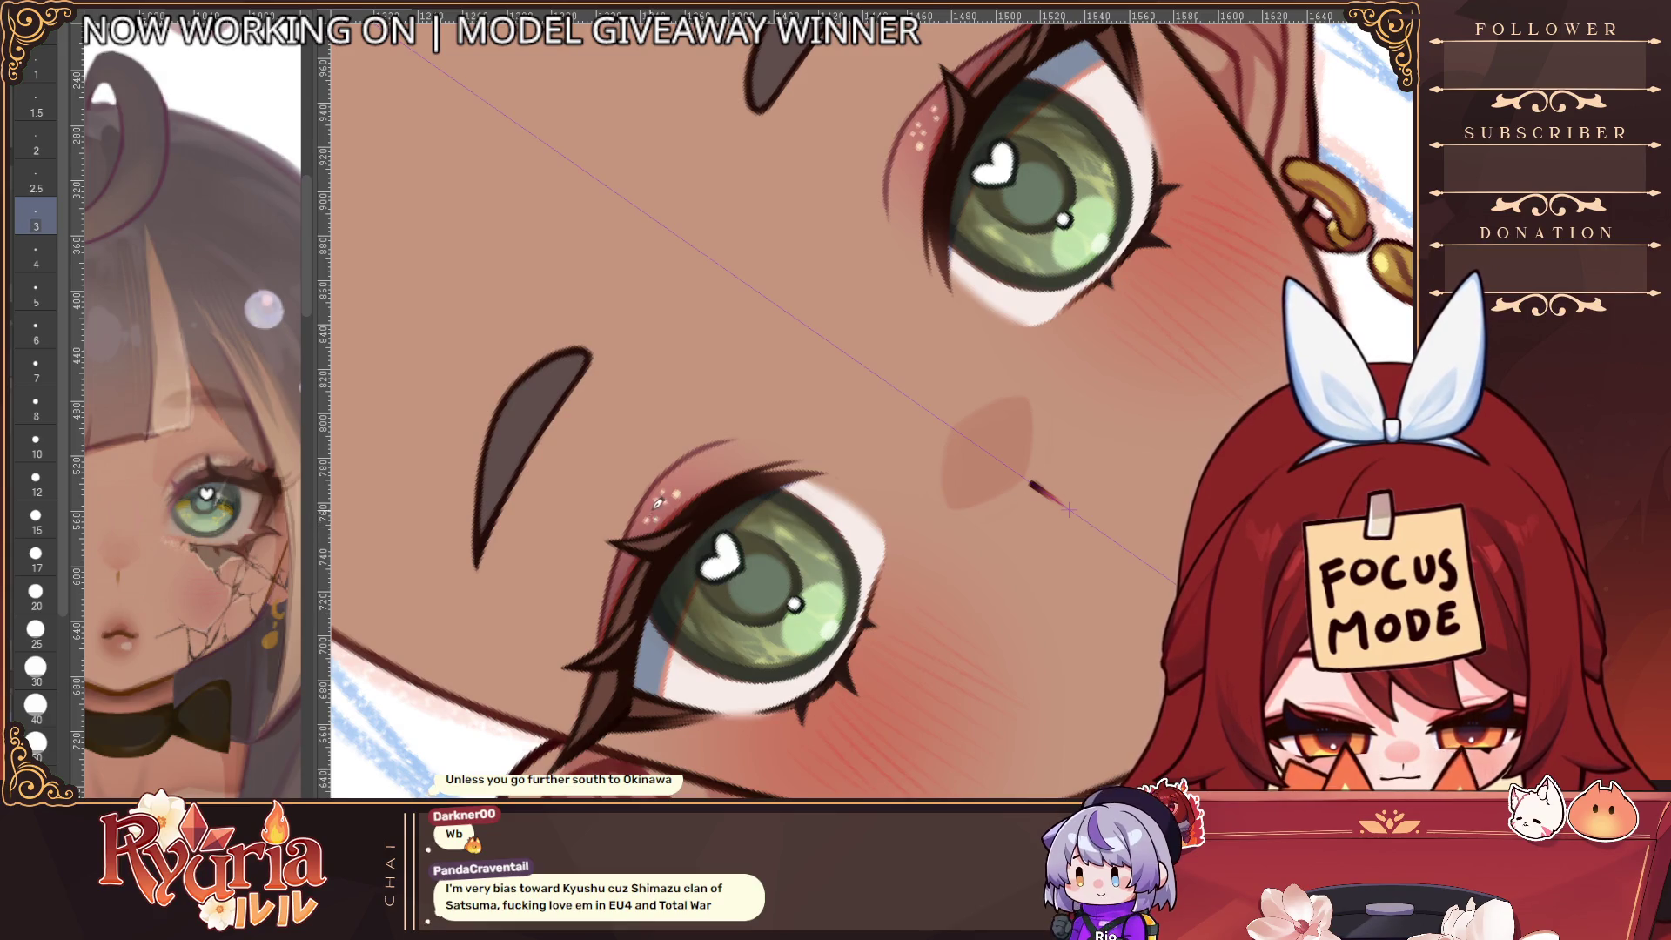
{"action": "scroll", "coordinate": [664, 506], "scroll_direction": "down", "scroll_amount": 5}
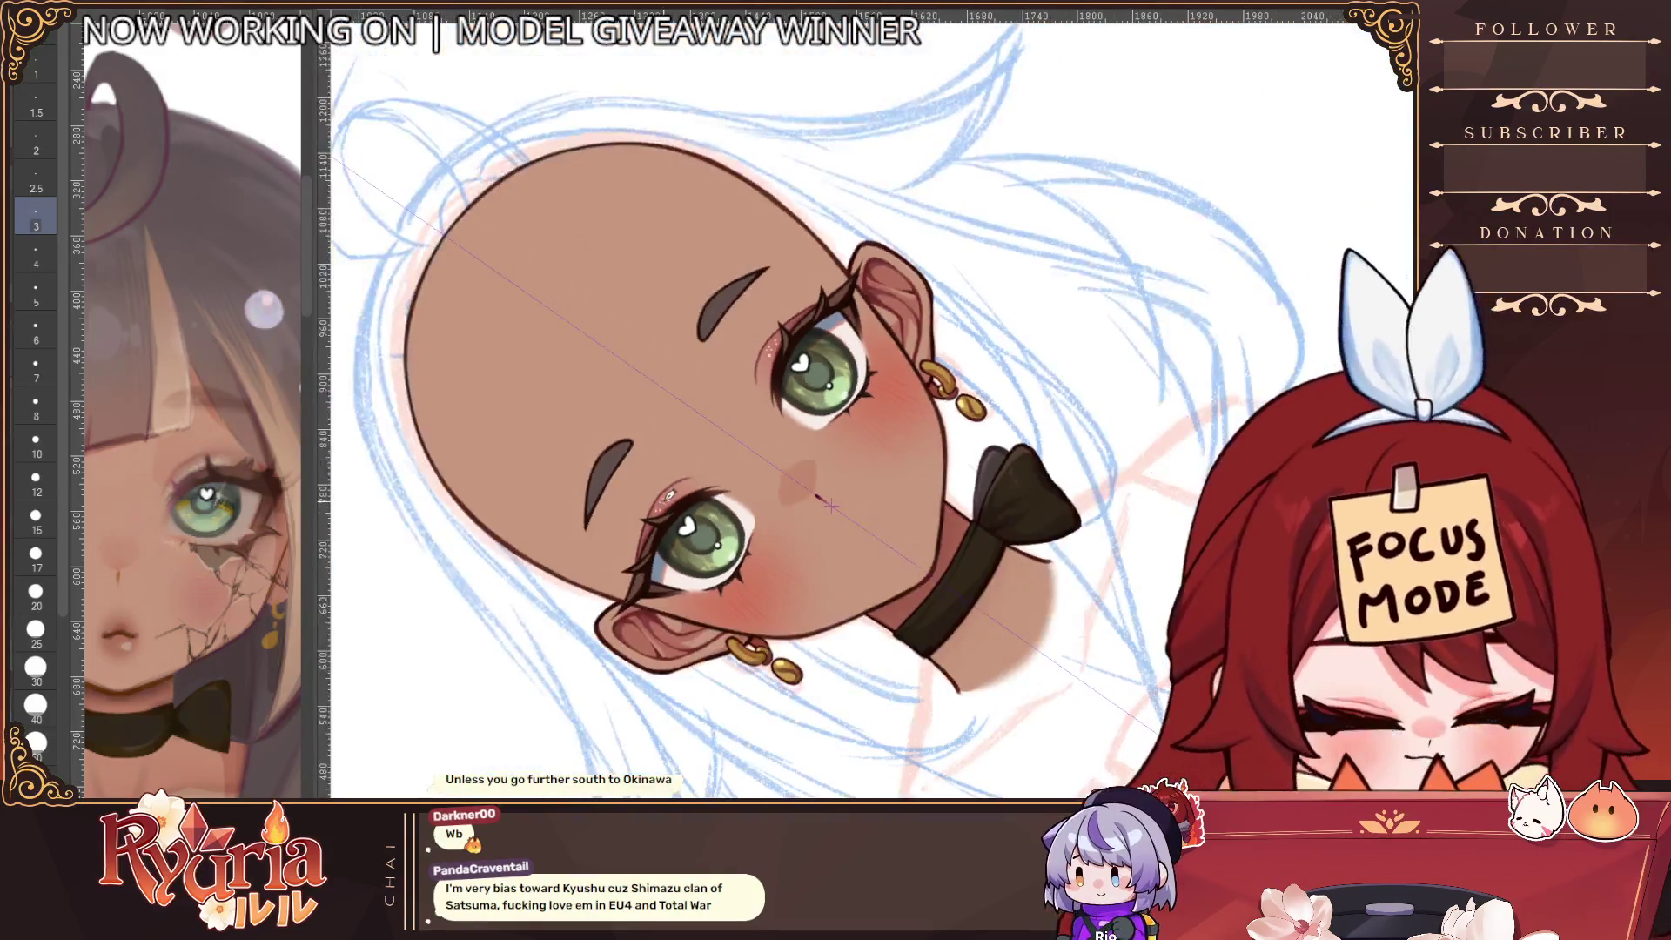
{"action": "scroll", "coordinate": [386, 568], "scroll_direction": "up", "scroll_amount": 5}
{"action": "scroll", "coordinate": [386, 567], "scroll_direction": "up", "scroll_amount": 2}
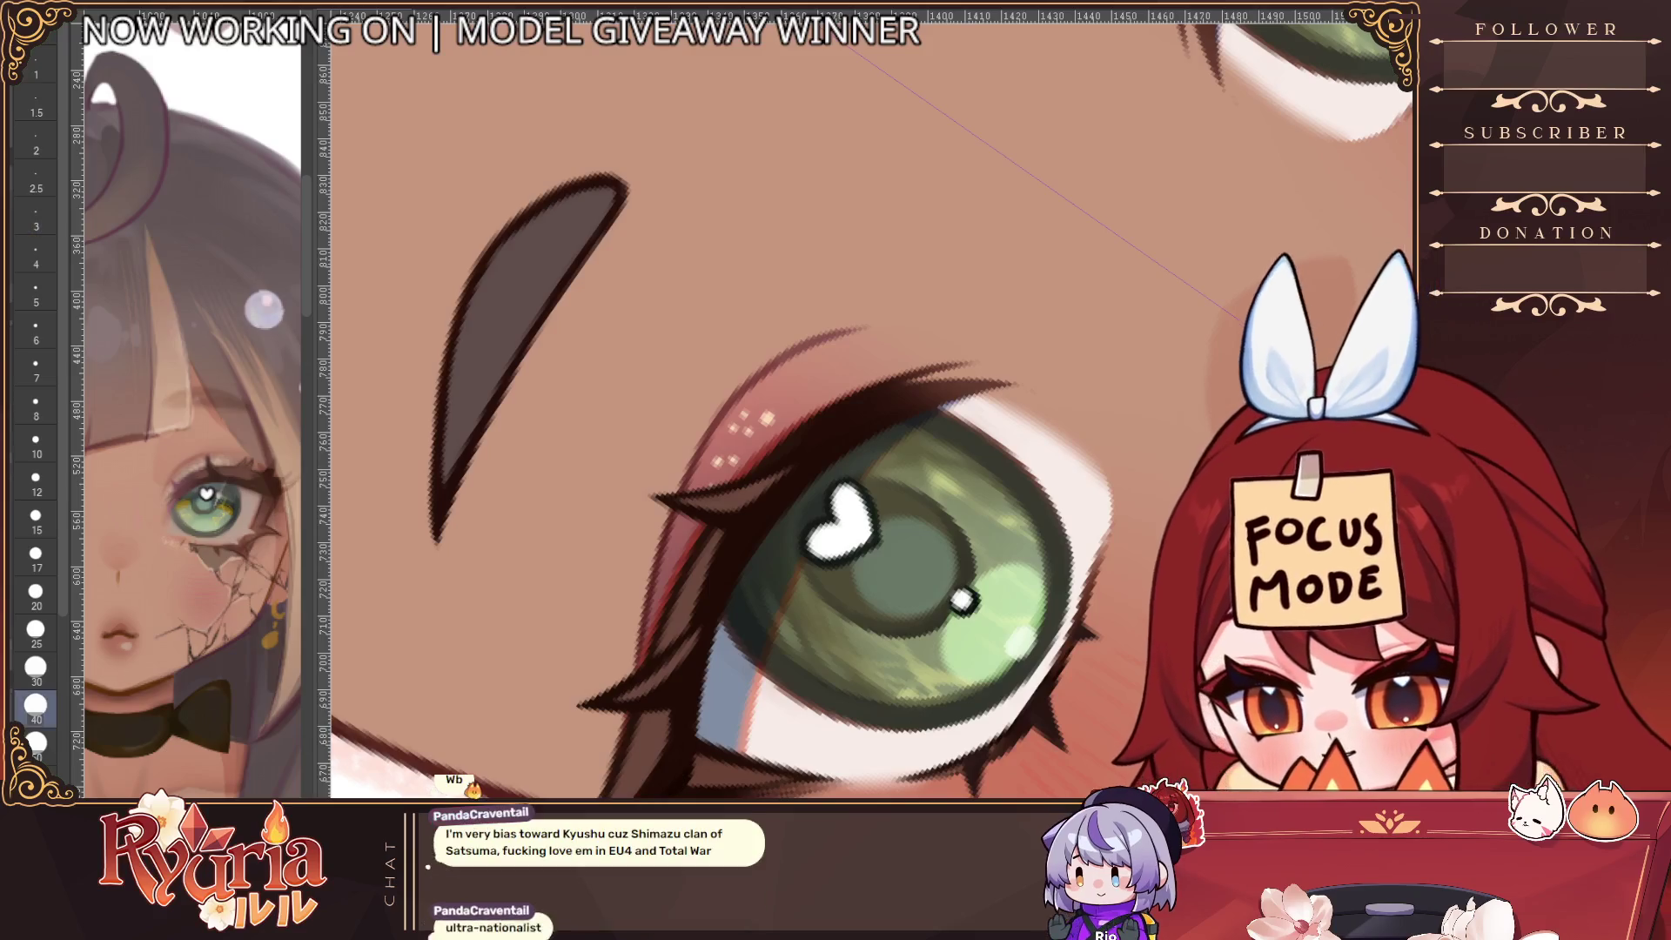
Switch between medium and tiny sparkle brush sizes, then return the view upright
{"action": "left_click", "coordinate": [36, 519]}
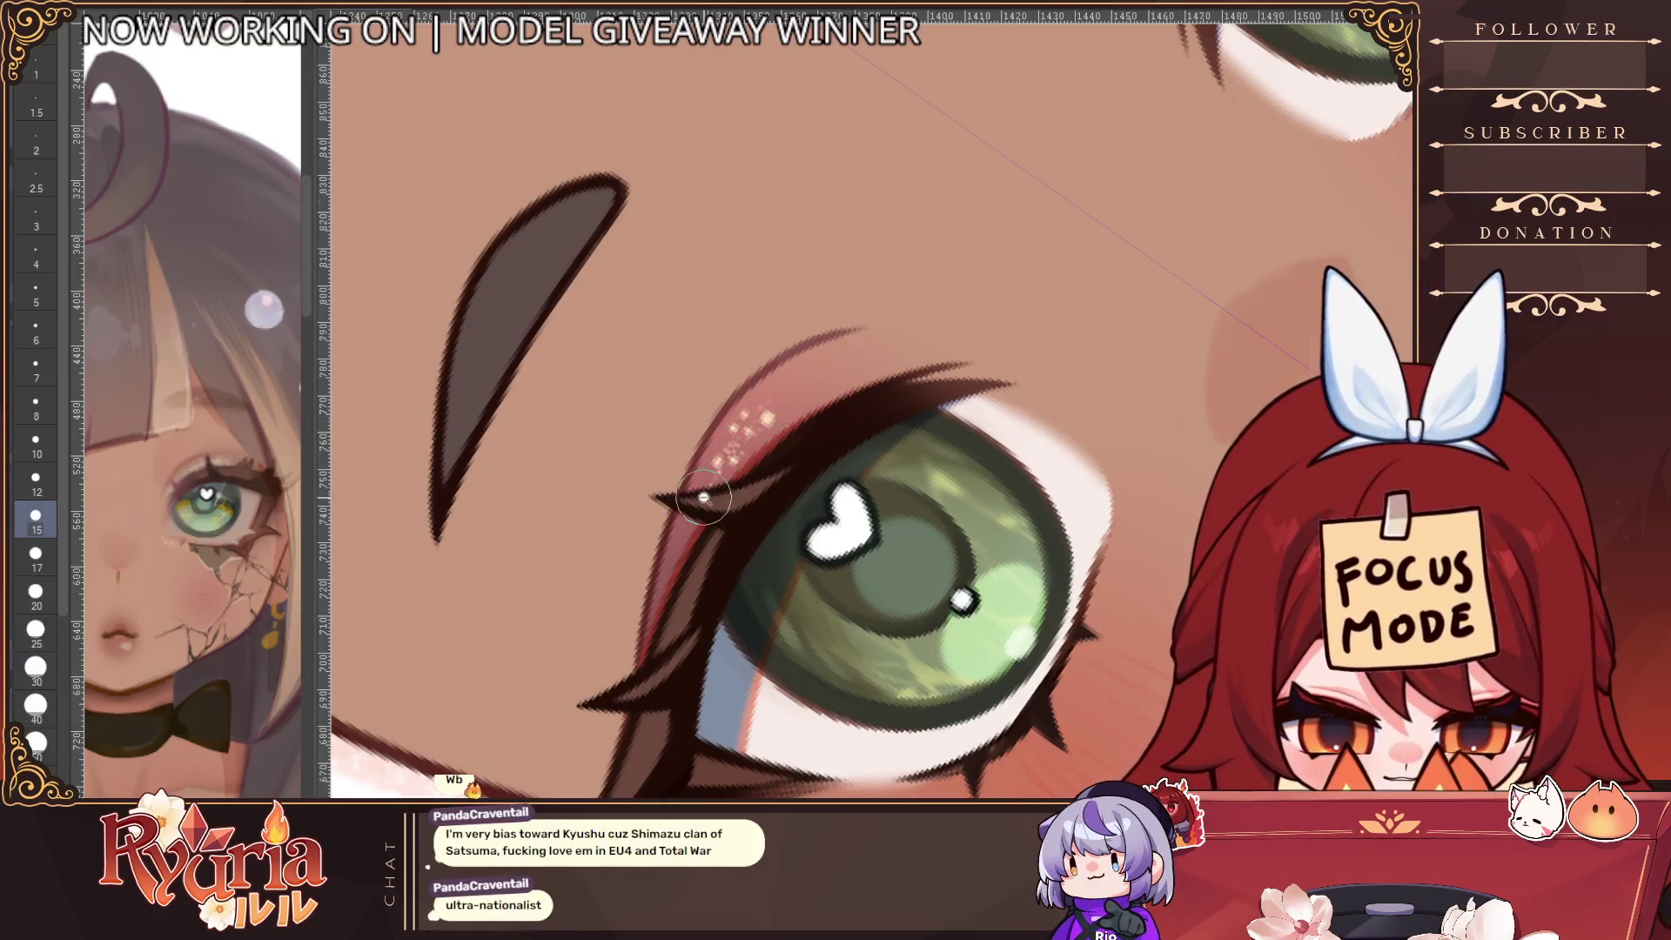
{"action": "scroll", "coordinate": [706, 494], "scroll_direction": "down", "scroll_amount": 5}
{"action": "scroll", "coordinate": [577, 642], "scroll_direction": "up", "scroll_amount": 4}
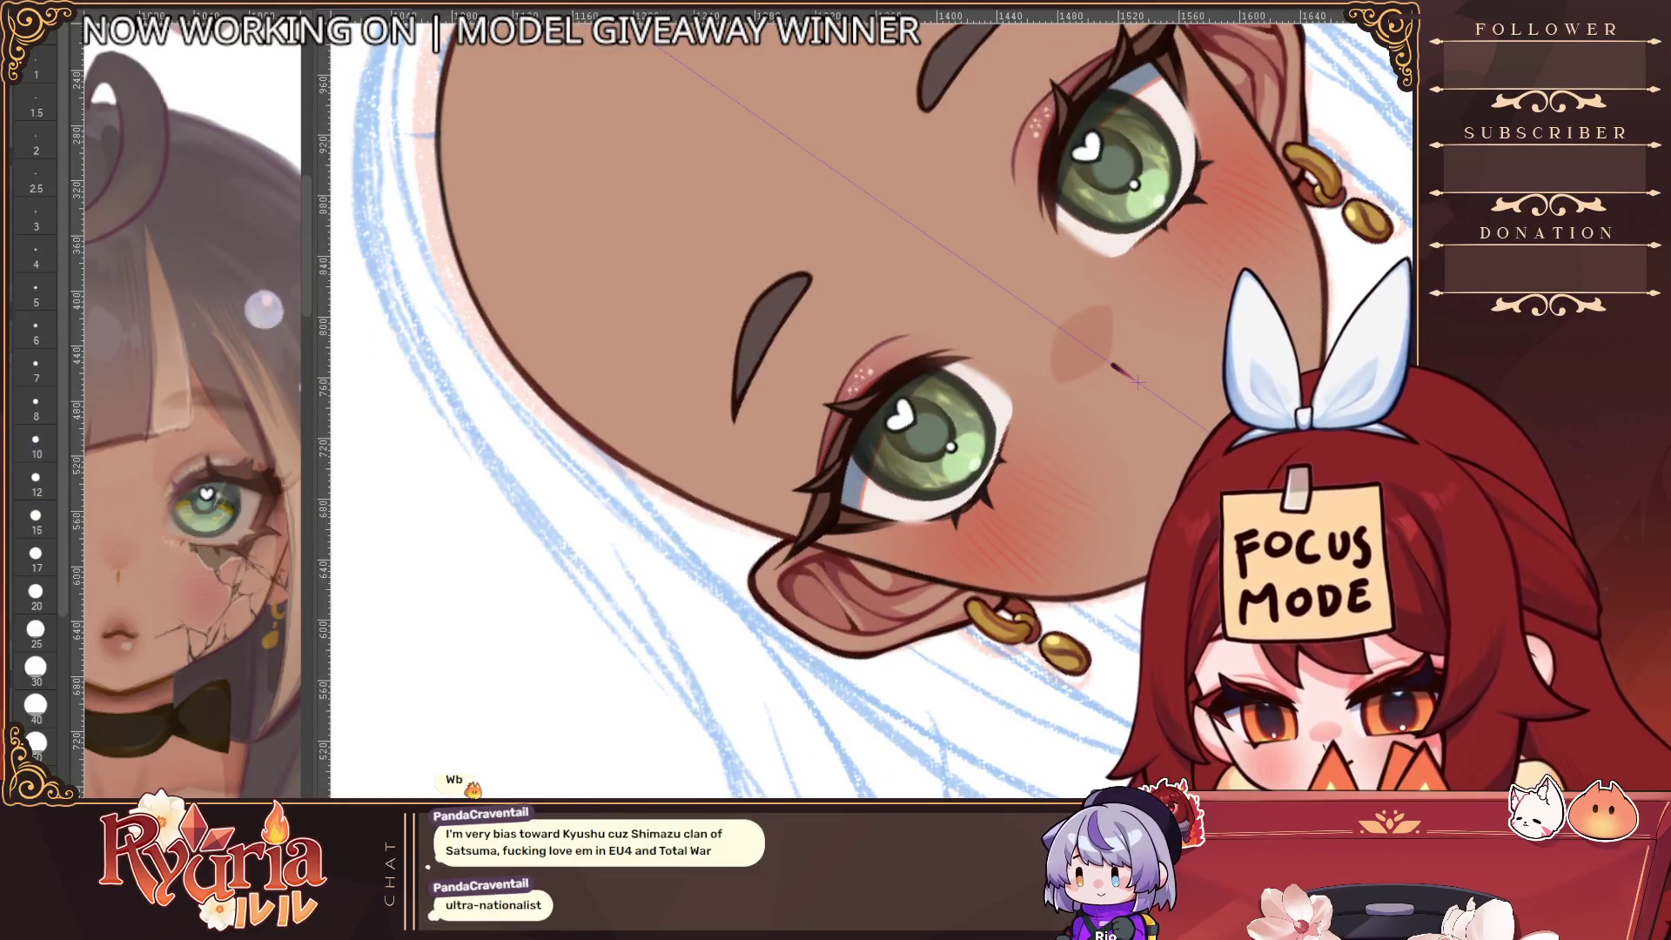
{"action": "key", "text": "bracketleft"}
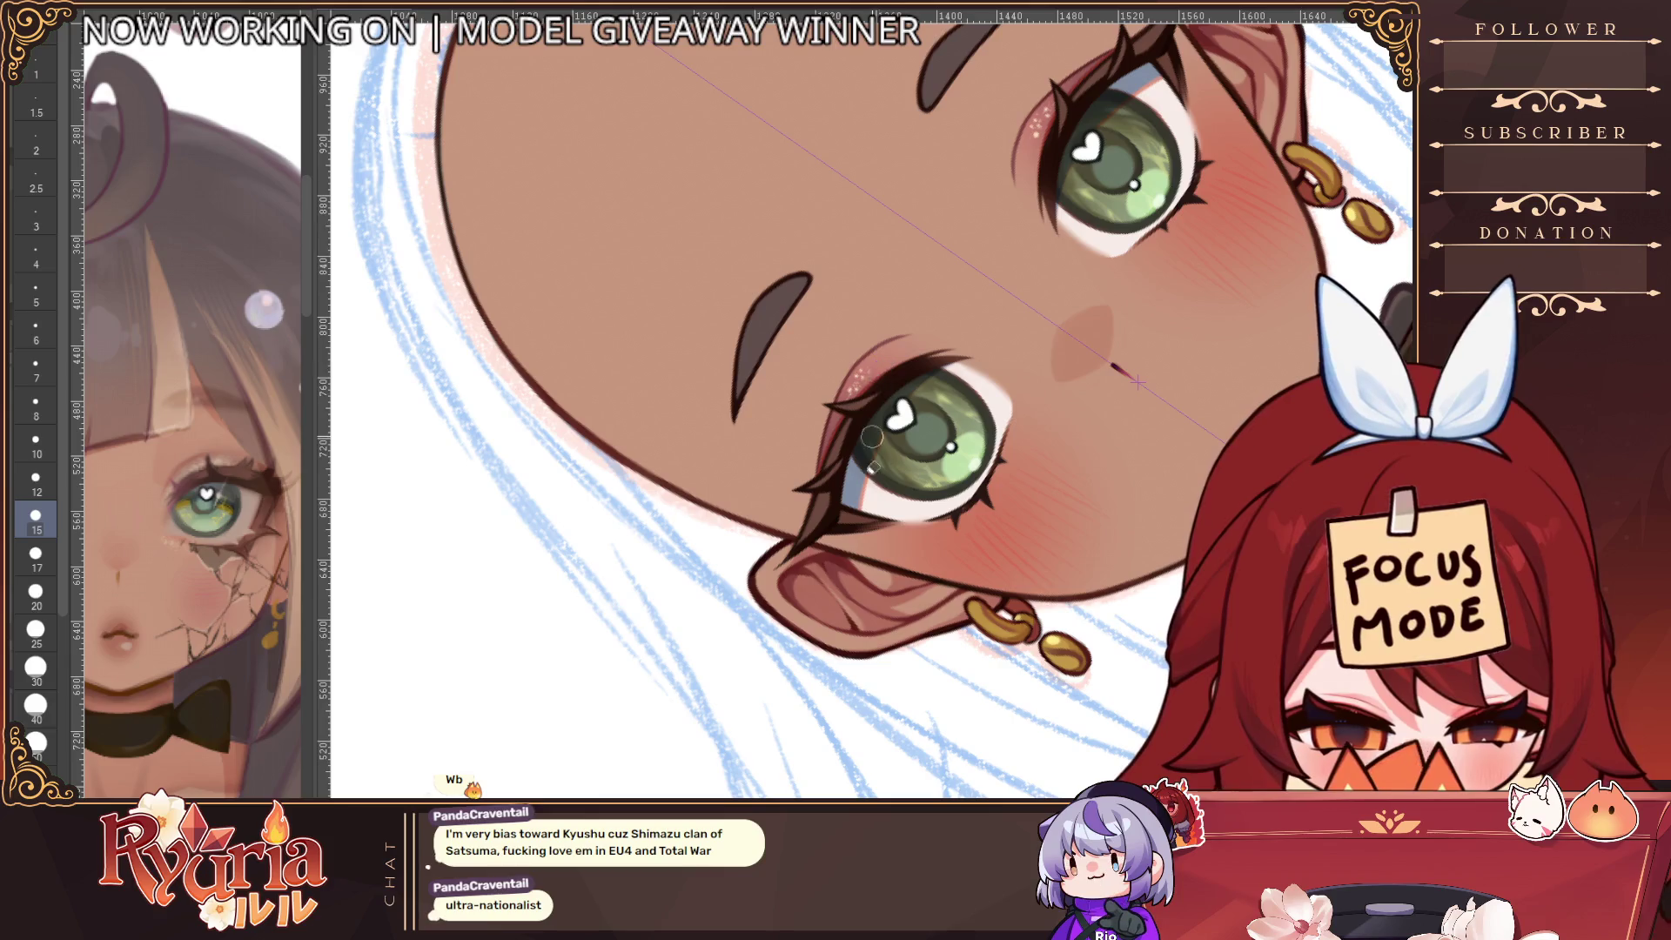
{"action": "scroll", "coordinate": [977, 494], "scroll_direction": "down", "scroll_amount": 1}
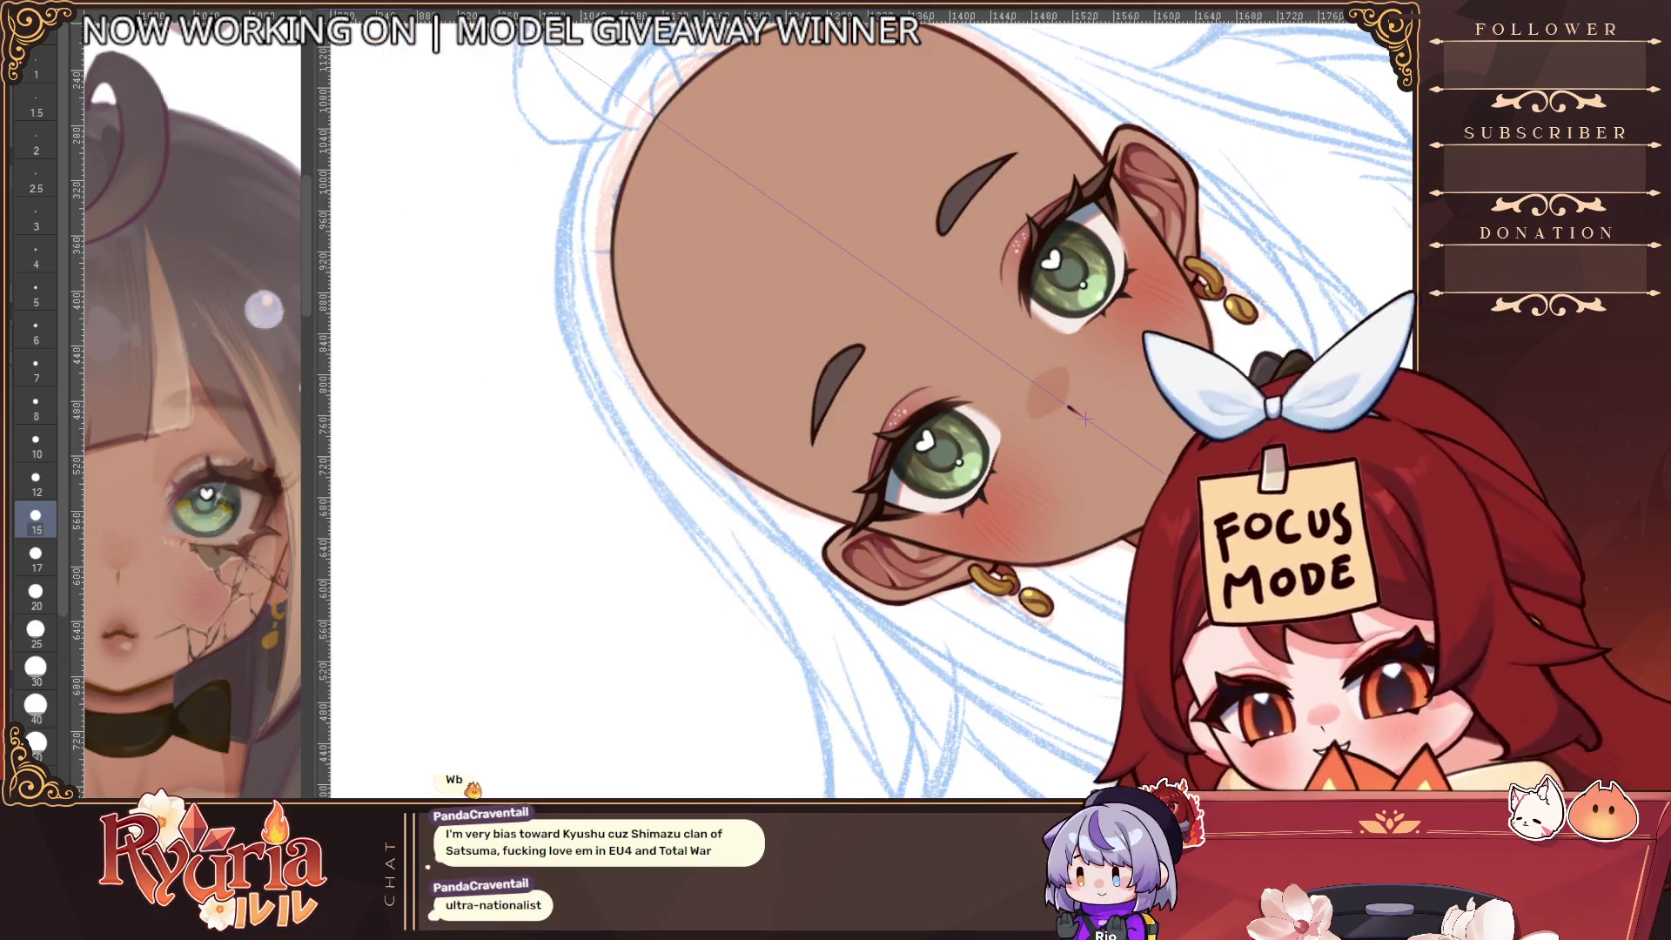
{"action": "key", "text": "e"}
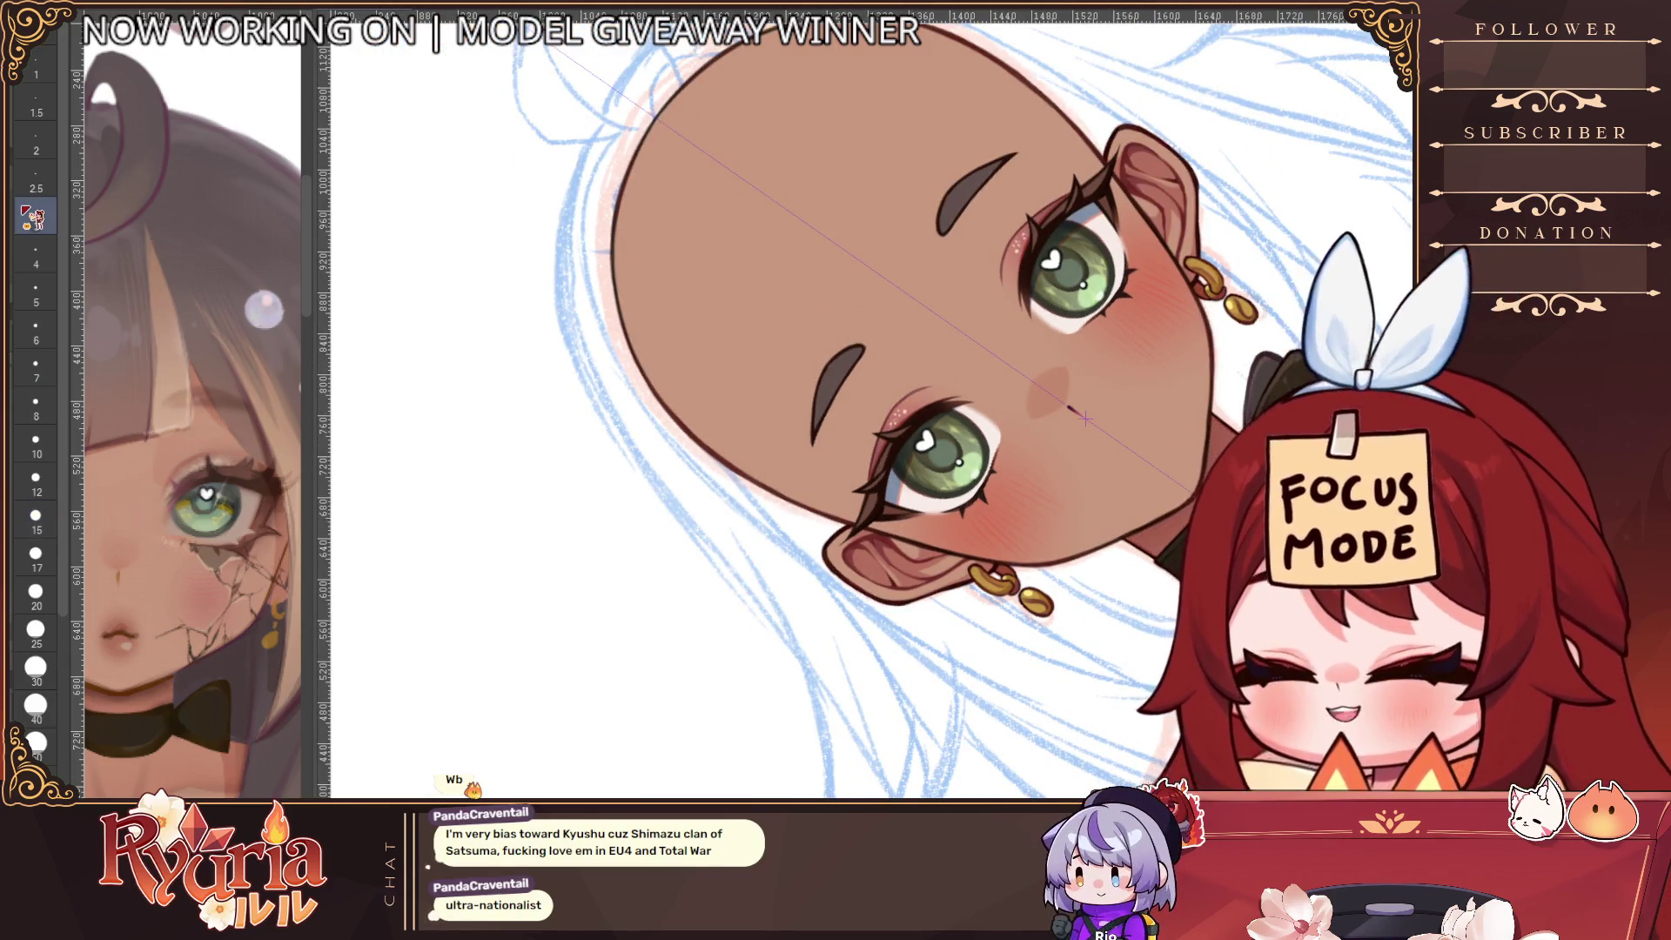
{"action": "key", "text": "p"}
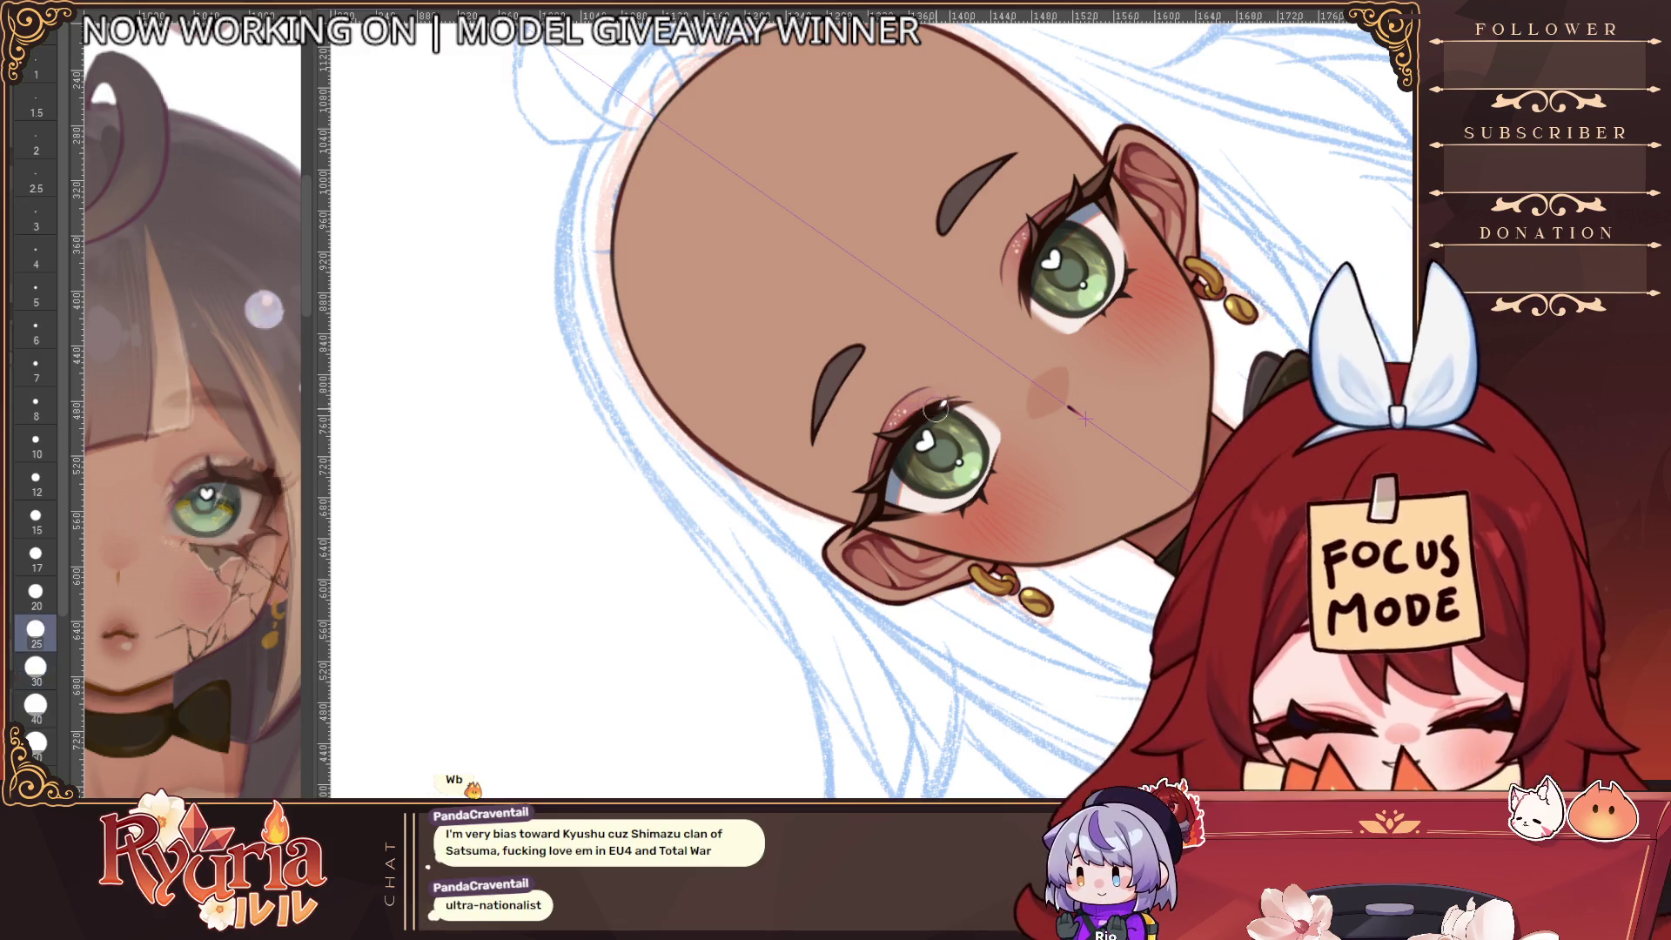
{"action": "scroll", "coordinate": [944, 405], "scroll_direction": "up", "scroll_amount": 1}
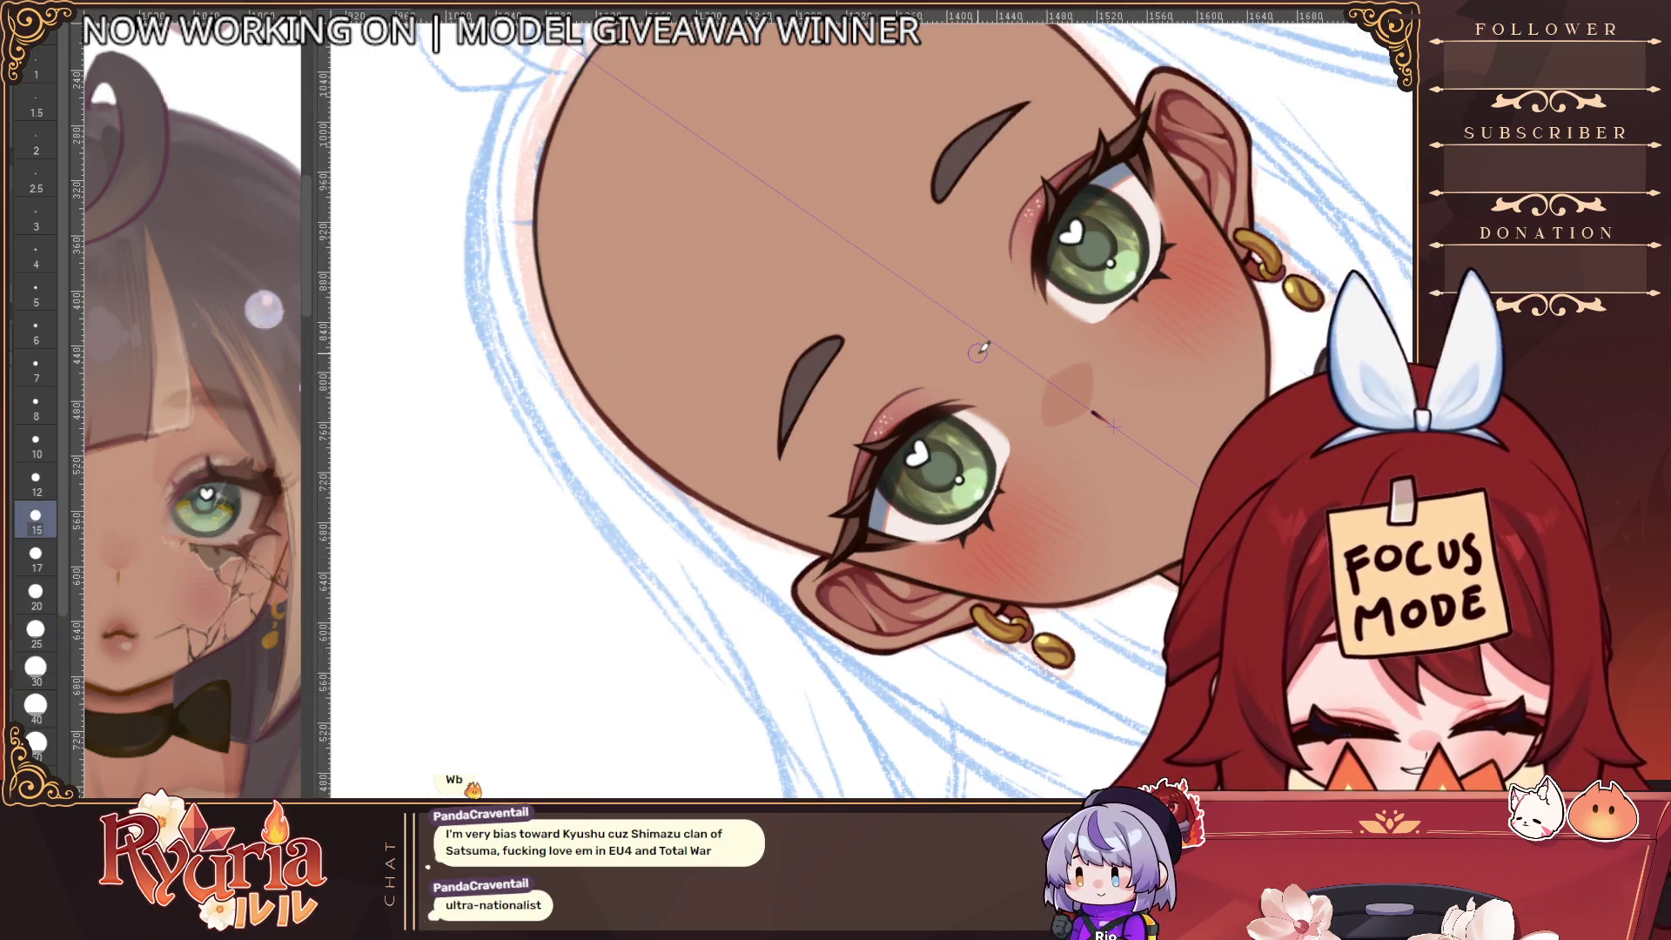
{"action": "key", "text": "ctrl+at"}
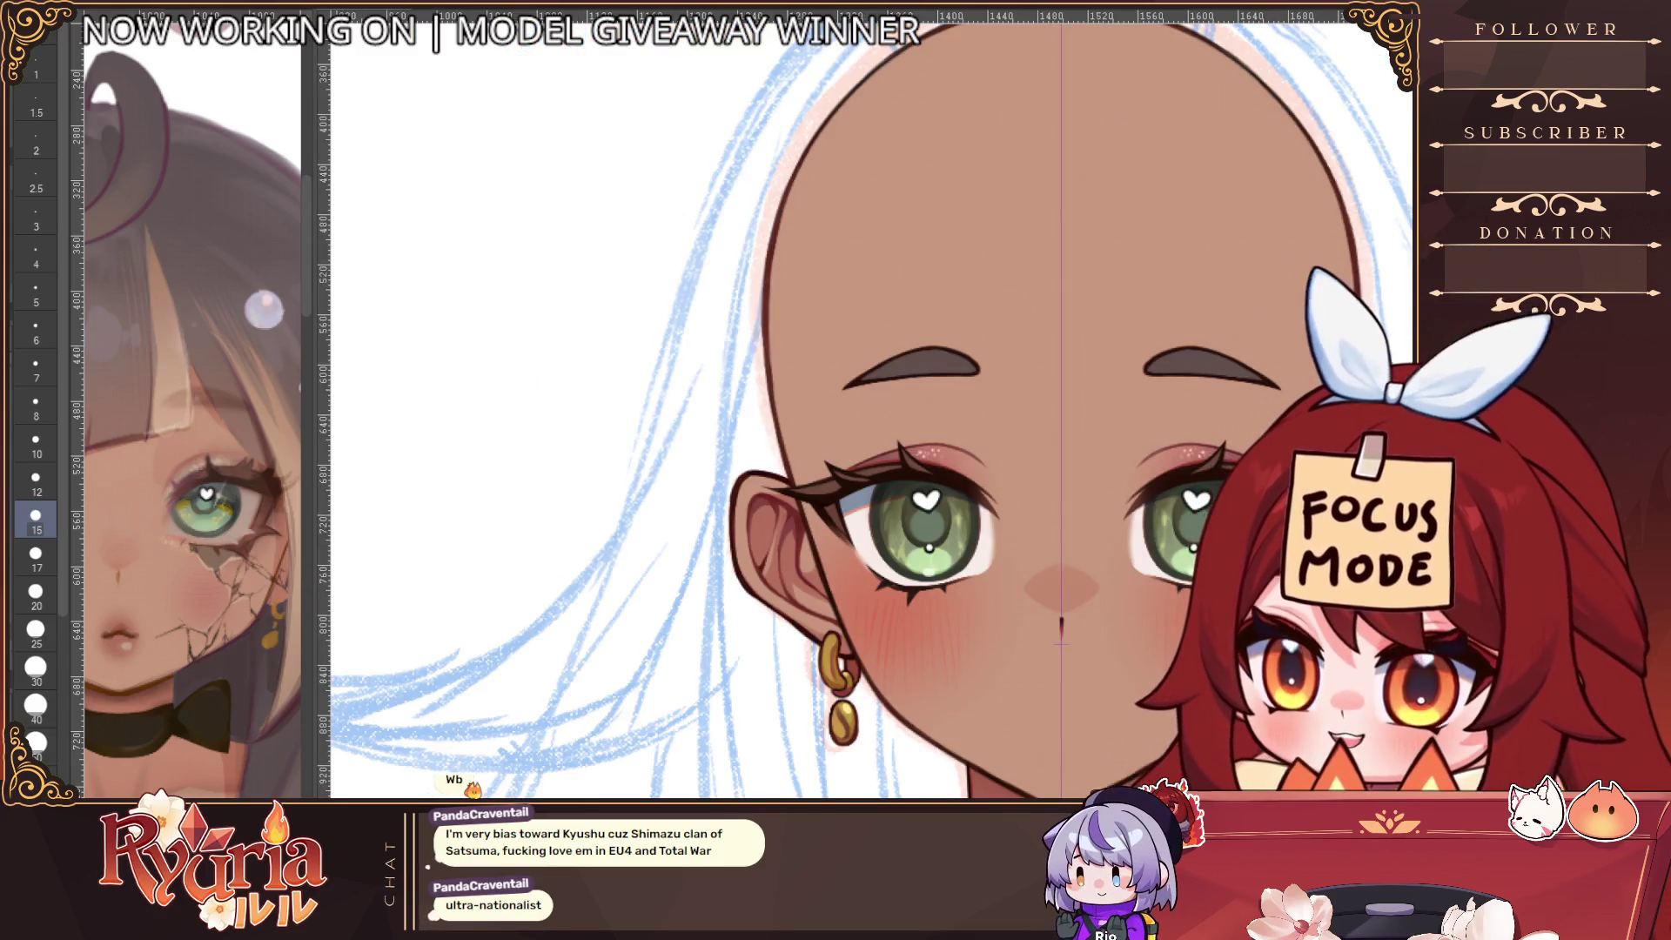
Center the whole face in view and make the brush much smaller
{"action": "left_click_drag", "start_coordinate": [1072, 656], "coordinate": [867, 638]}
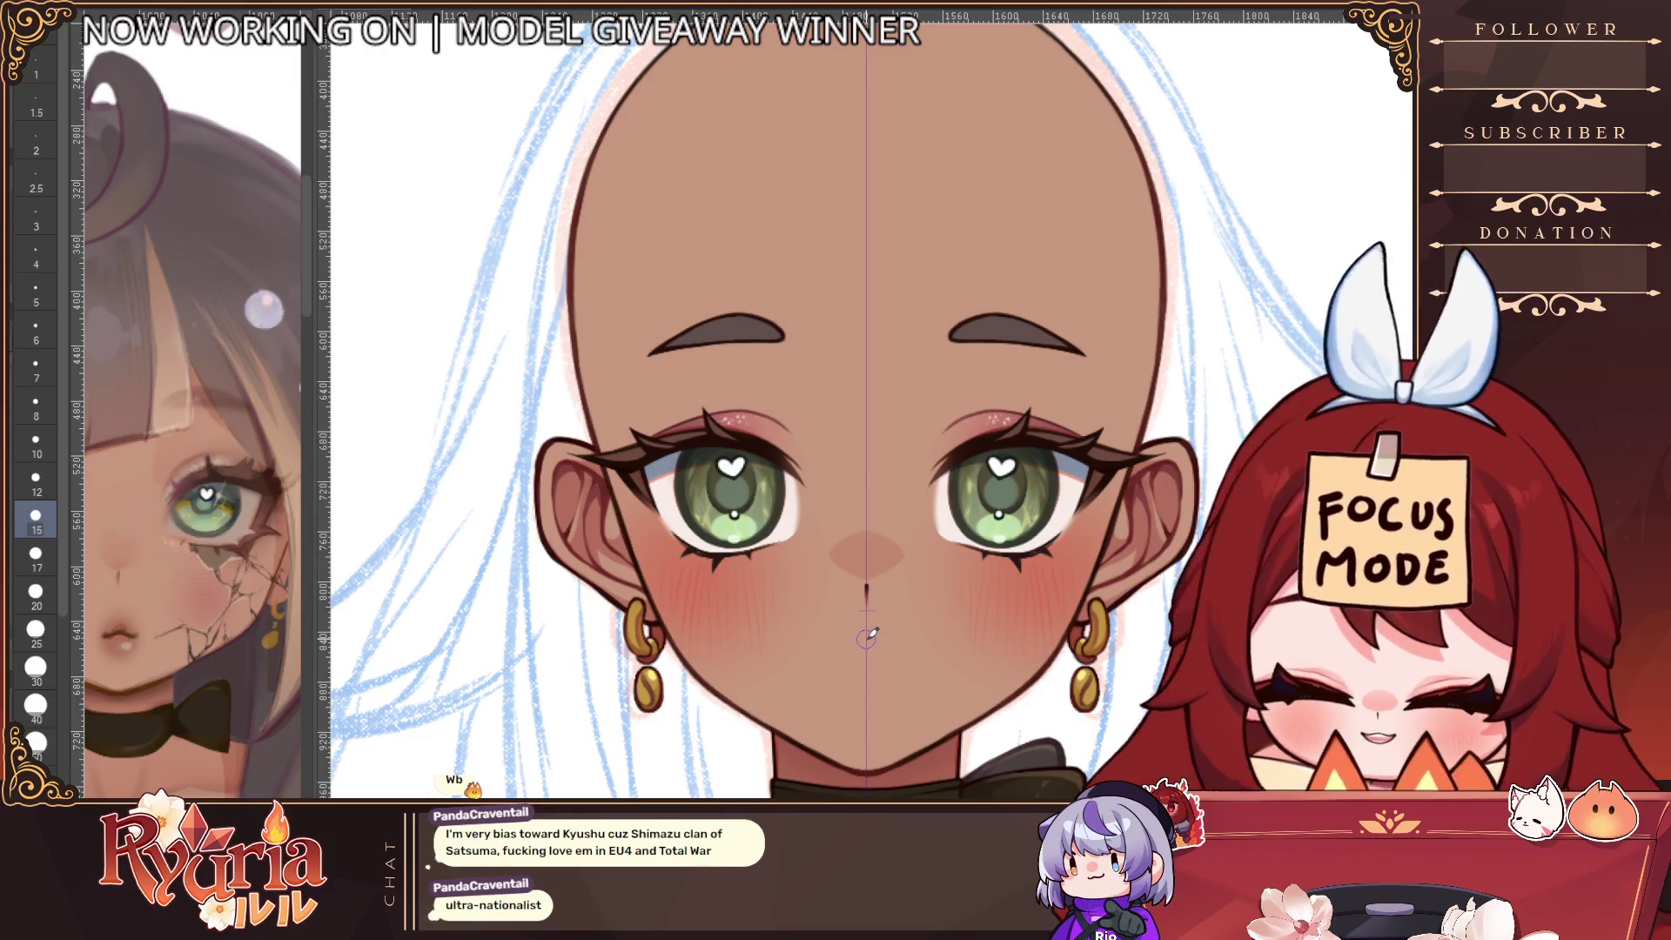
{"action": "scroll", "coordinate": [866, 638], "scroll_direction": "down", "scroll_amount": 2}
{"action": "scroll", "coordinate": [957, 601], "scroll_direction": "down", "scroll_amount": 2}
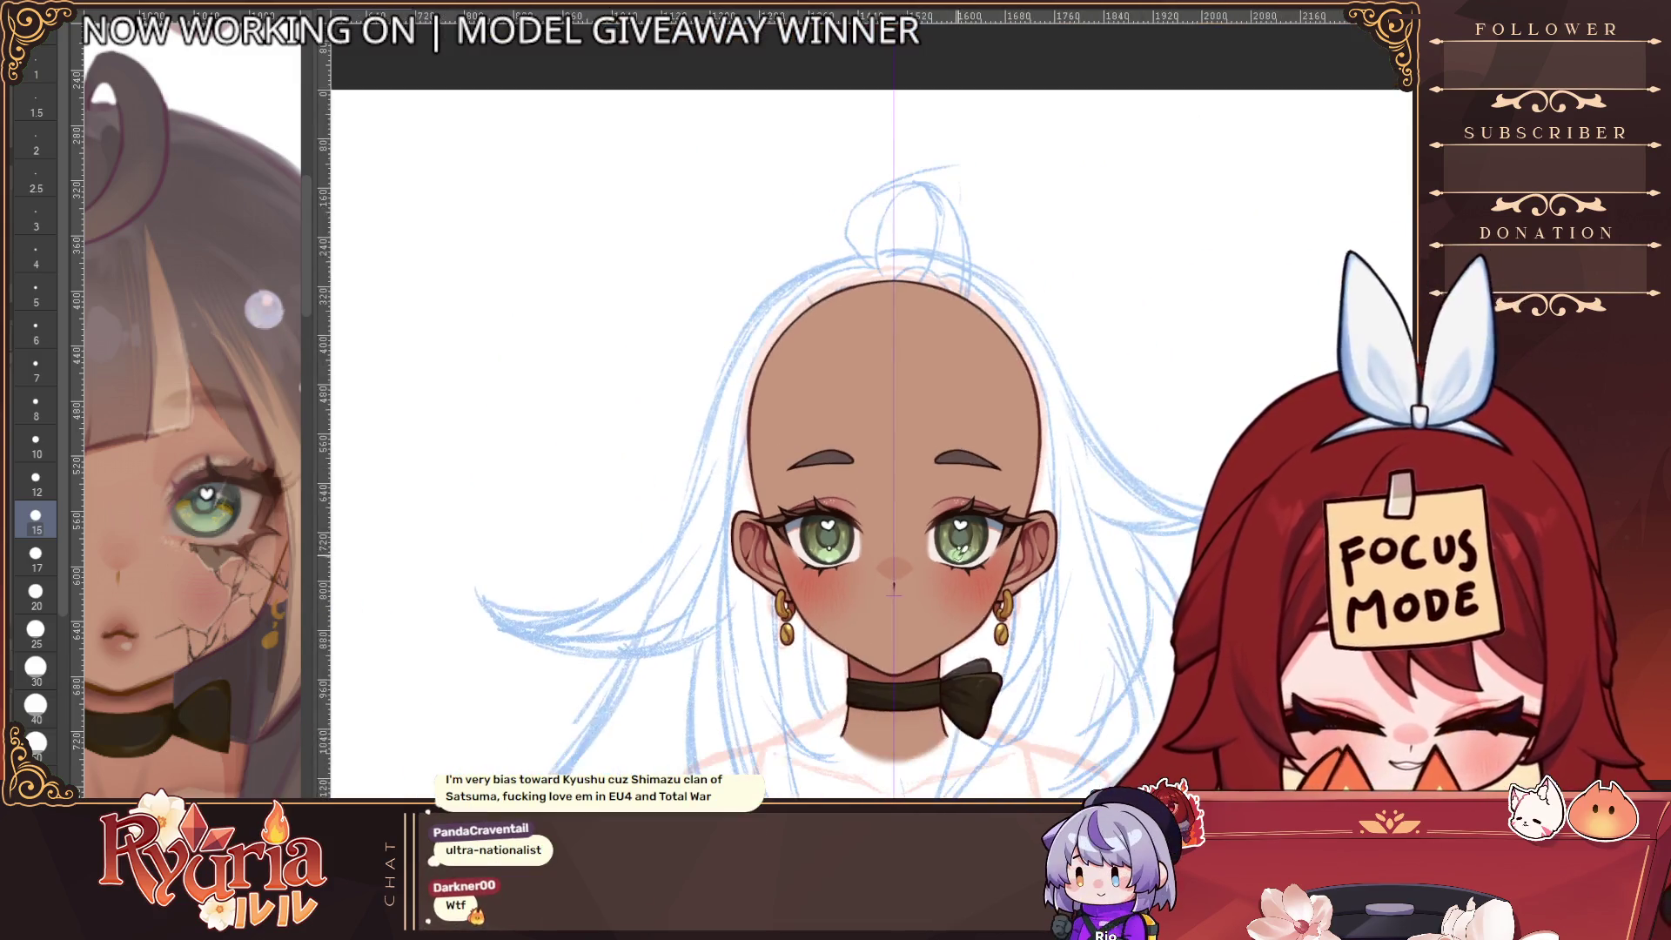
{"action": "scroll", "coordinate": [574, 340], "scroll_direction": "up", "scroll_amount": 3}
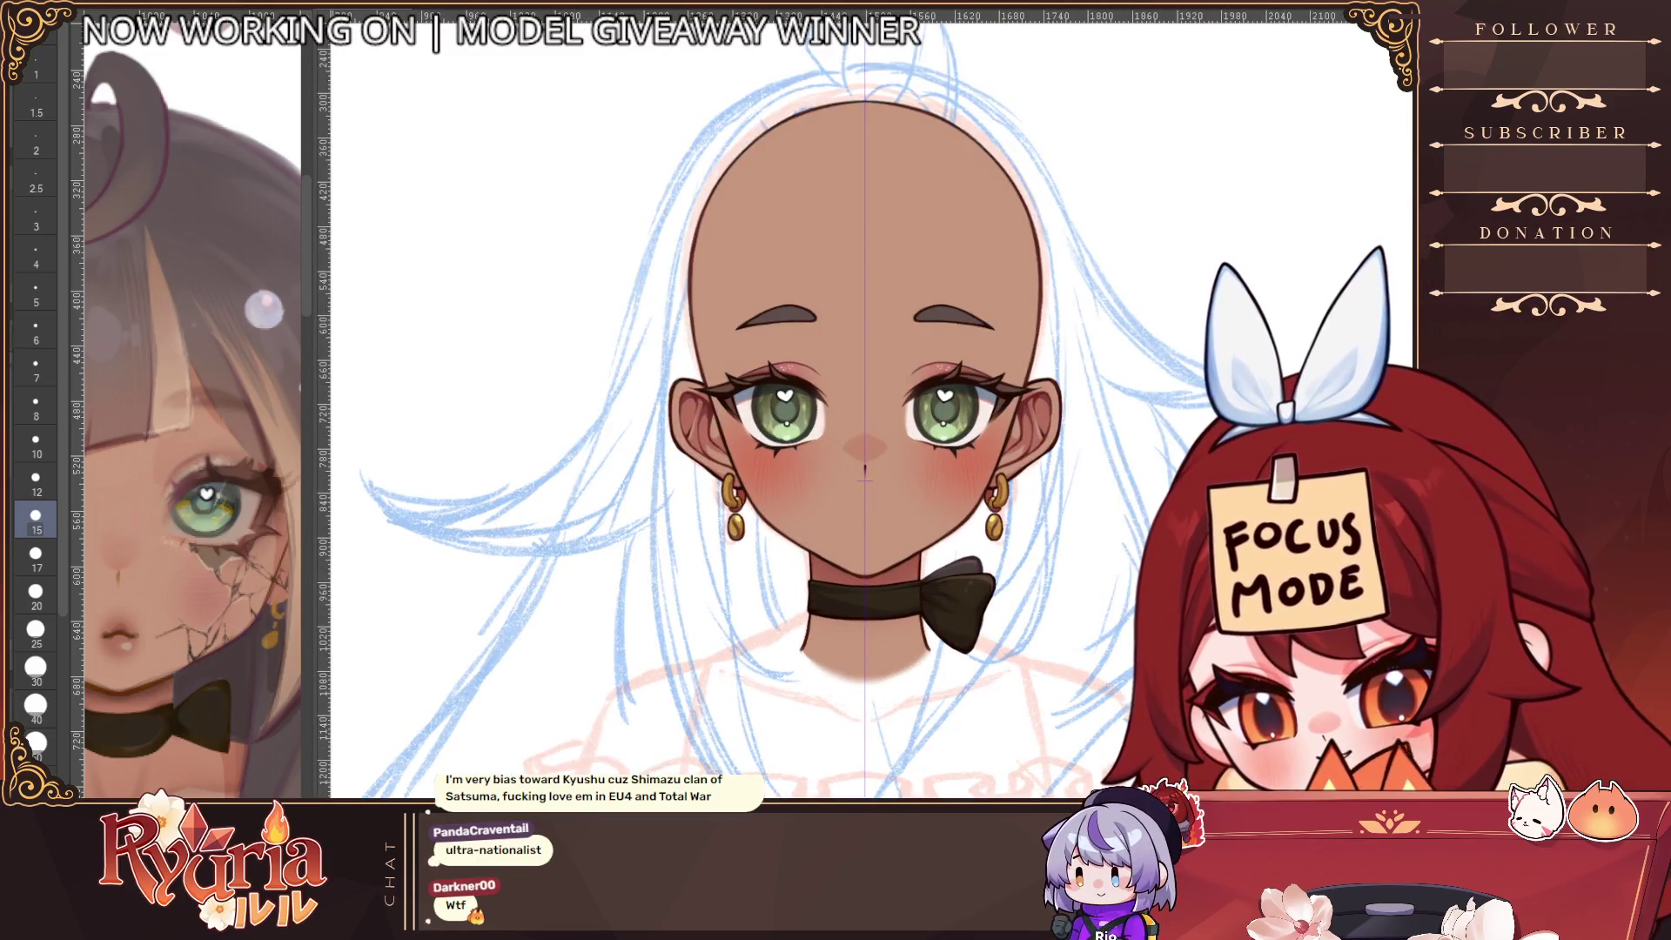
{"action": "scroll", "coordinate": [787, 348], "scroll_direction": "up", "scroll_amount": 4}
{"action": "key", "text": "bracketleft"}
{"action": "key", "text": "bracketleft"}
{"action": "key", "text": "bracketleft"}
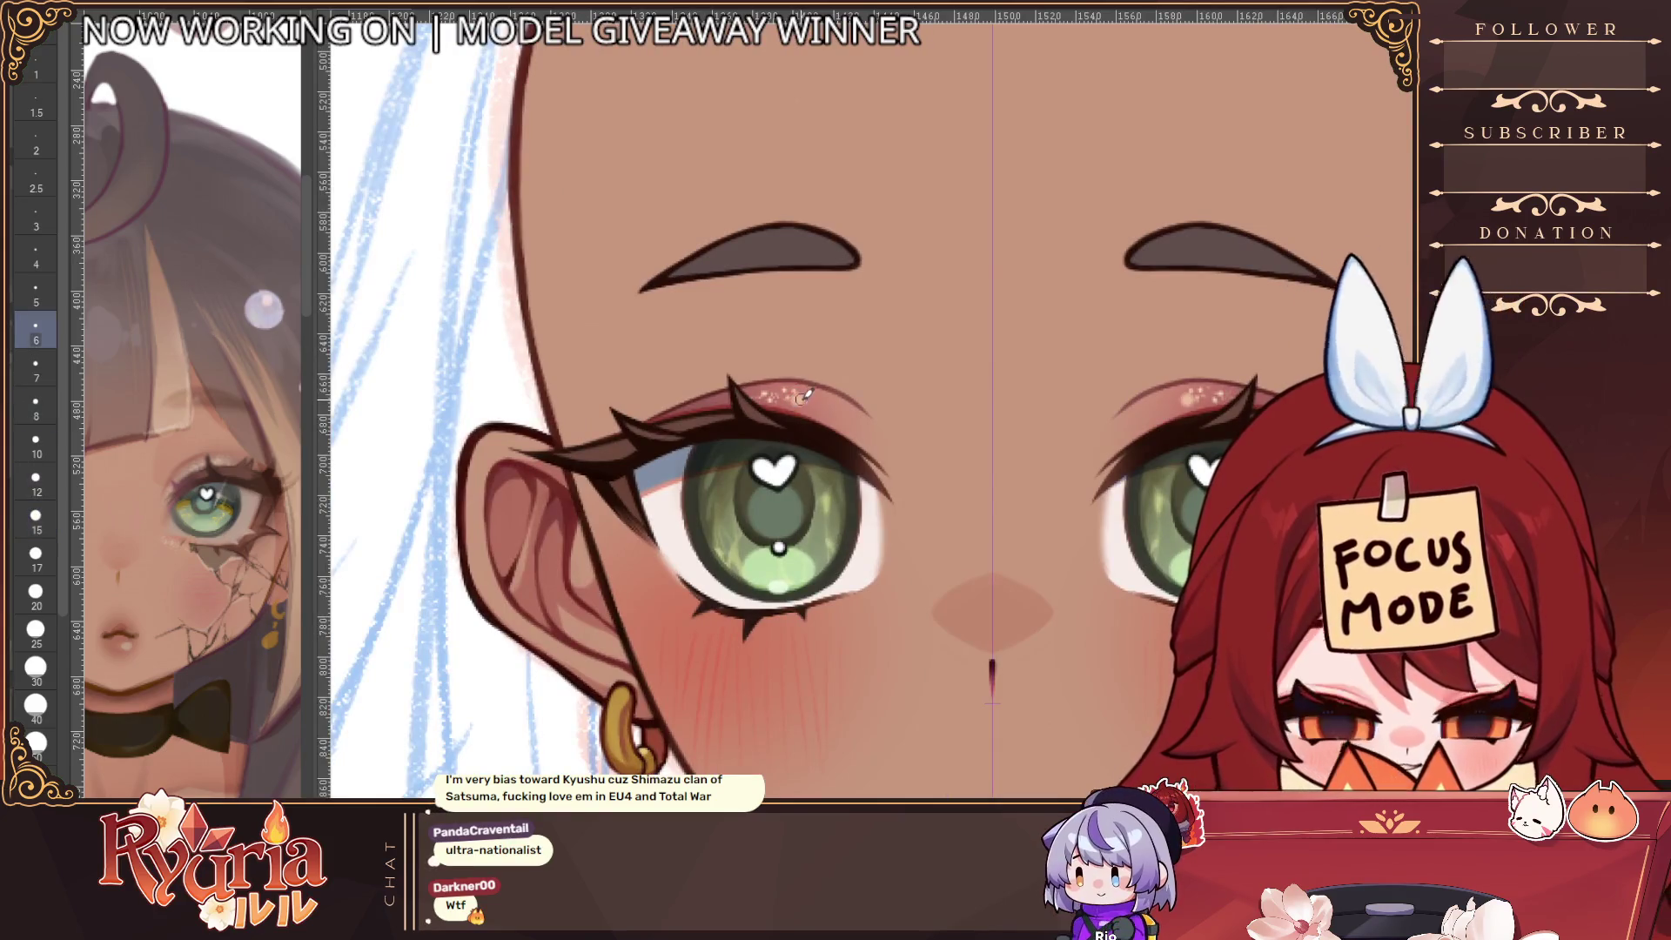
{"action": "key", "text": "bracketleft"}
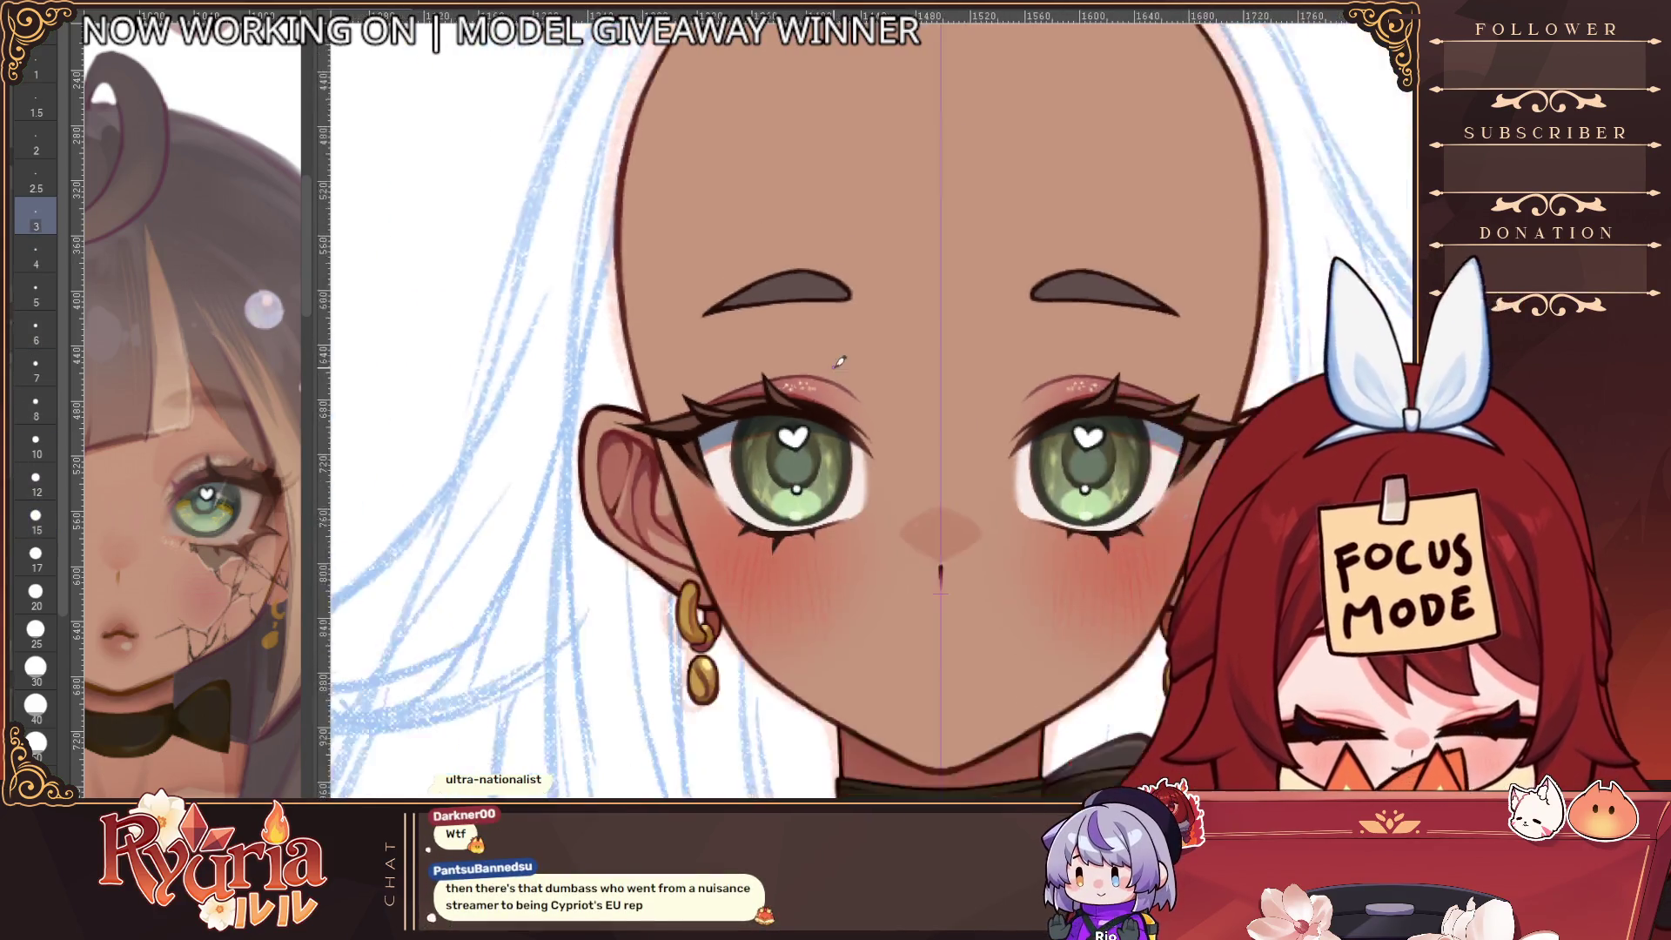
Pan over the lower head and hair, then reveal the small mouth with its tinted lower lip
{"action": "scroll", "coordinate": [835, 364], "scroll_direction": "down", "scroll_amount": 4}
{"action": "left_click_drag", "start_coordinate": [1146, 623], "coordinate": [1068, 556]}
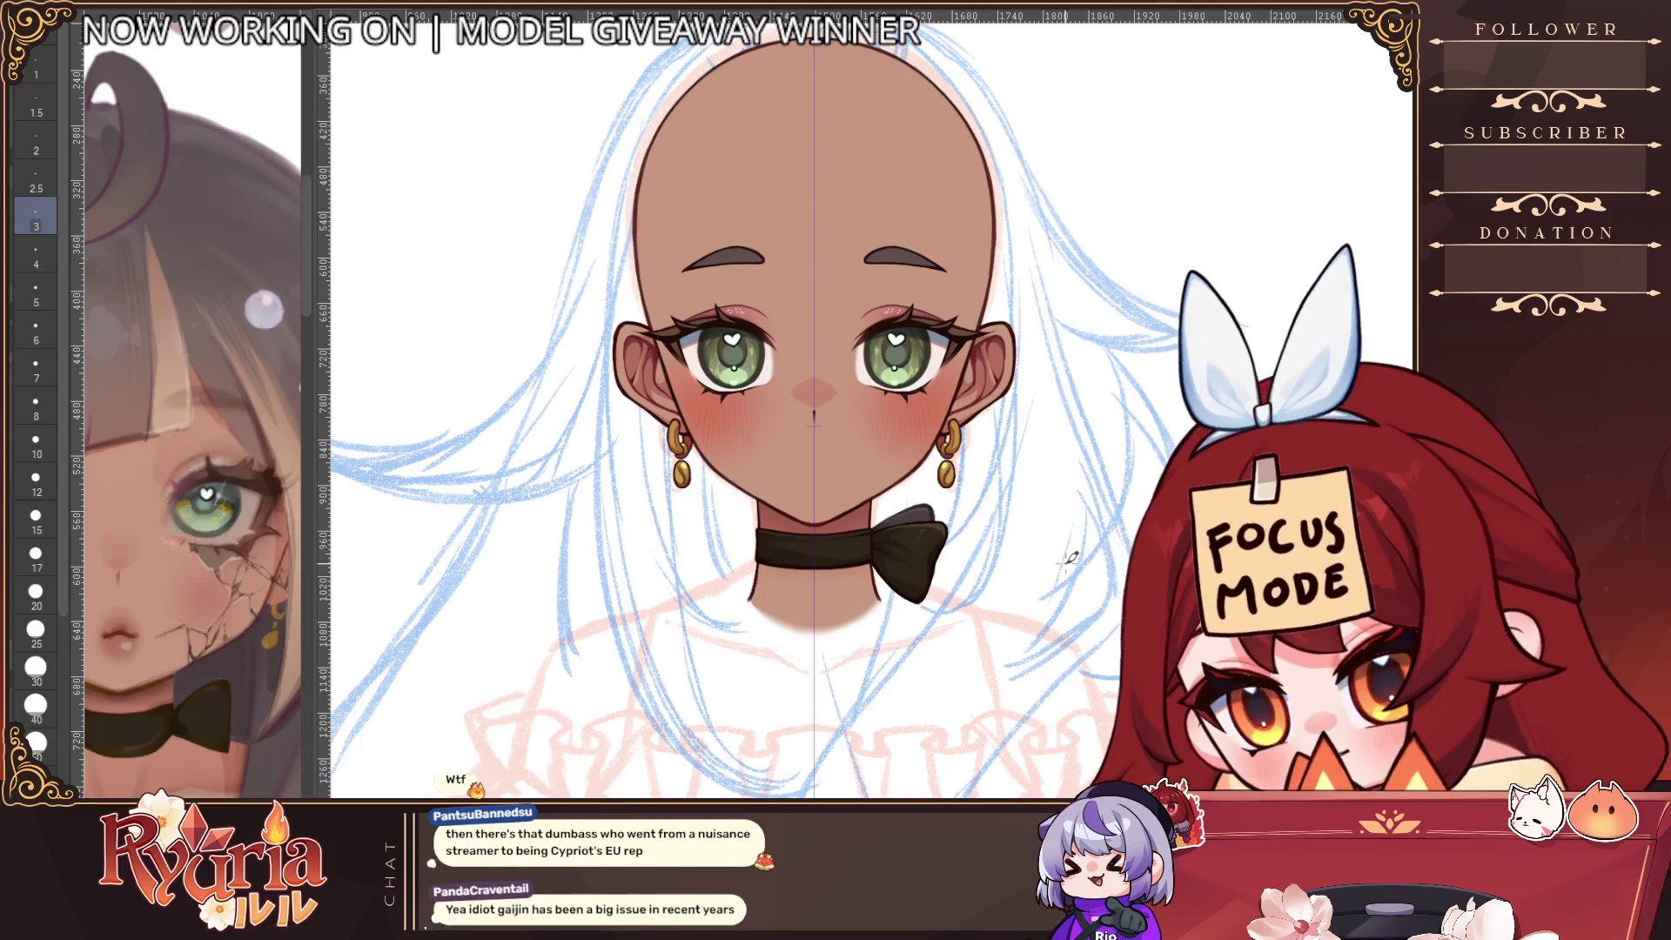
{"action": "scroll", "coordinate": [1071, 557], "scroll_direction": "down", "scroll_amount": 2}
{"action": "left_click_drag", "start_coordinate": [1009, 514], "coordinate": [944, 472]}
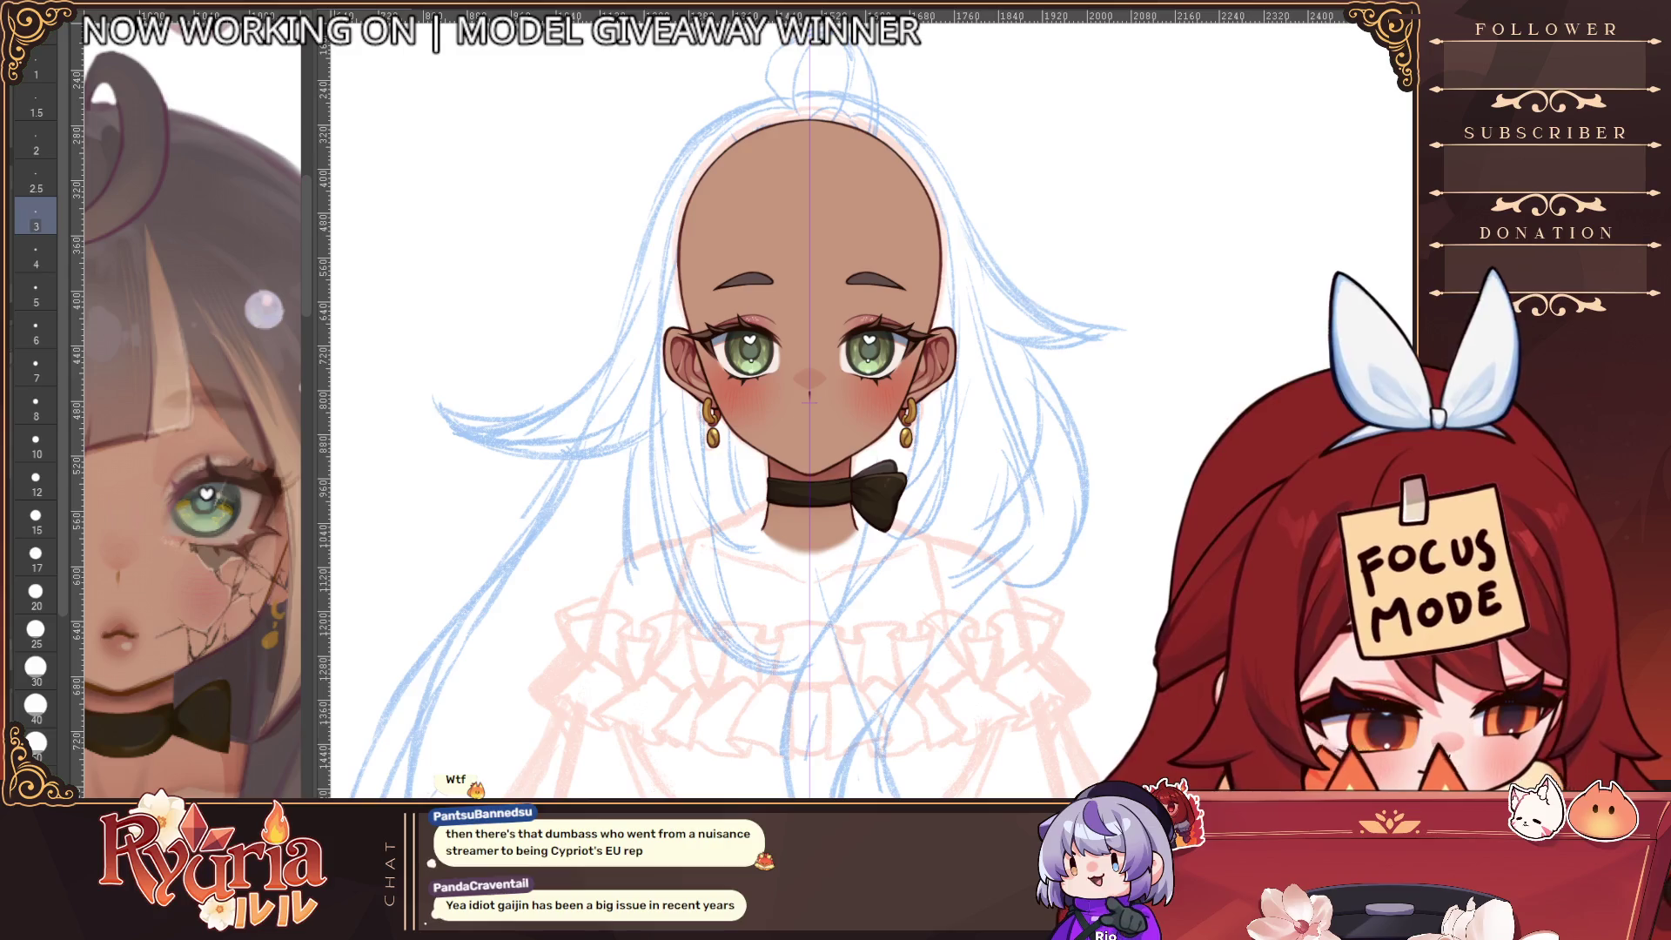
{"action": "key", "text": "ctrl+z"}
{"action": "scroll", "coordinate": [914, 416], "scroll_direction": "down", "scroll_amount": 3}
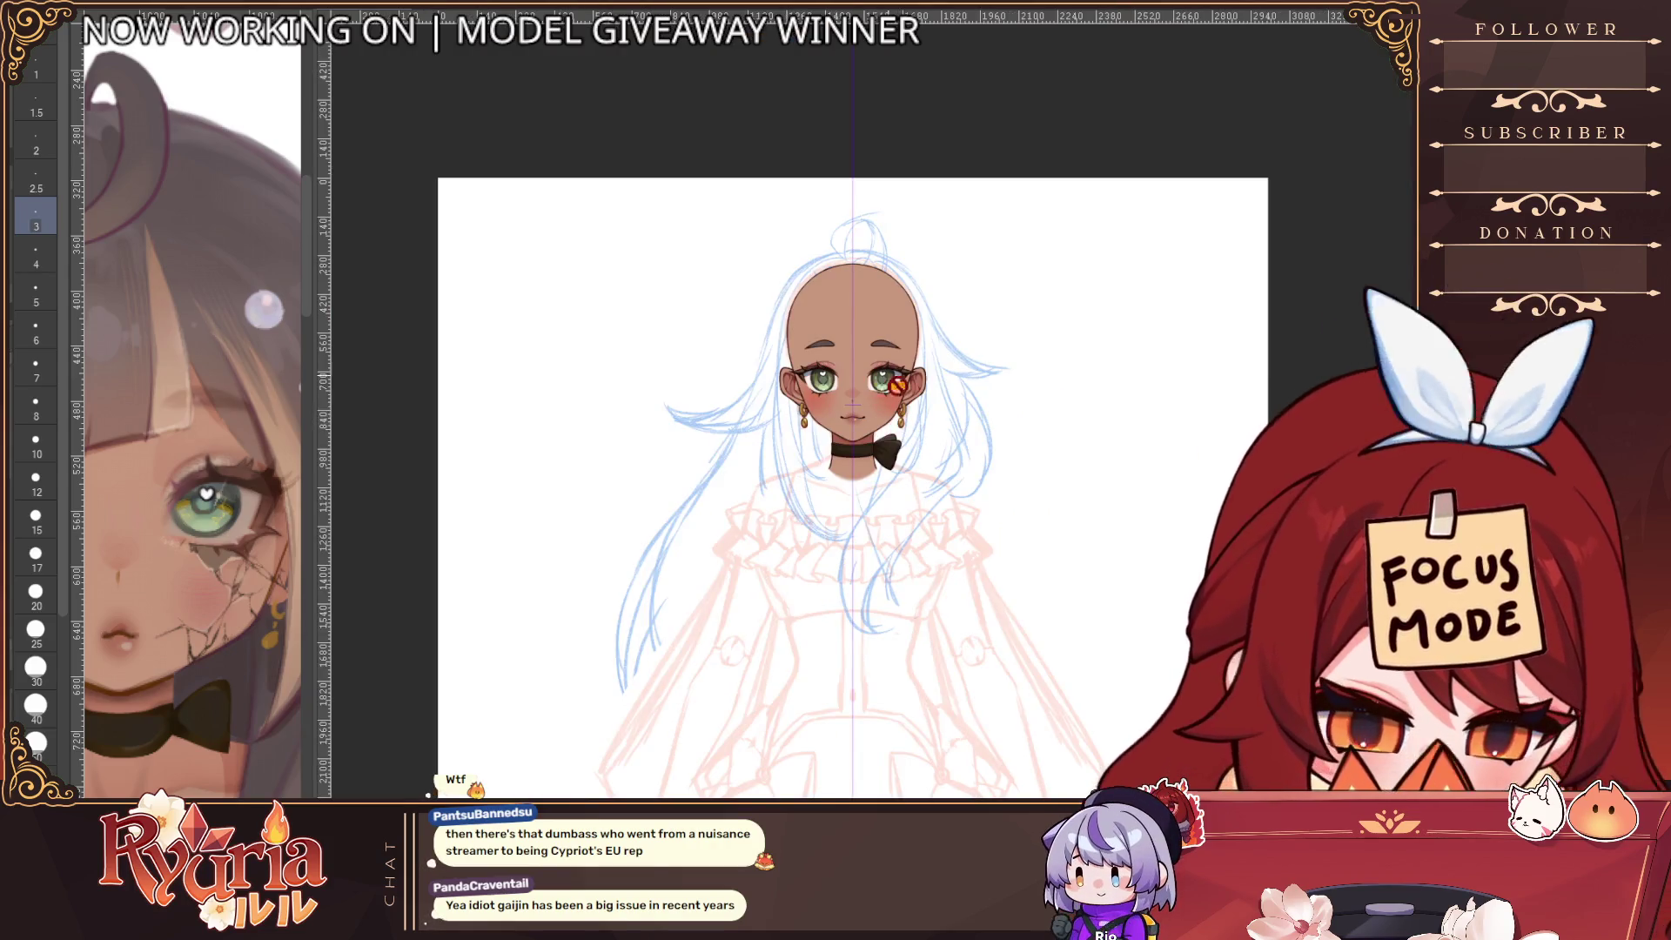
Zoom around the head and toggle the dark shaded bangs off and on to compare
{"action": "scroll", "coordinate": [896, 405], "scroll_direction": "up", "scroll_amount": 1}
{"action": "scroll", "coordinate": [885, 391], "scroll_direction": "up", "scroll_amount": 1}
{"action": "scroll", "coordinate": [885, 391], "scroll_direction": "down", "scroll_amount": 1}
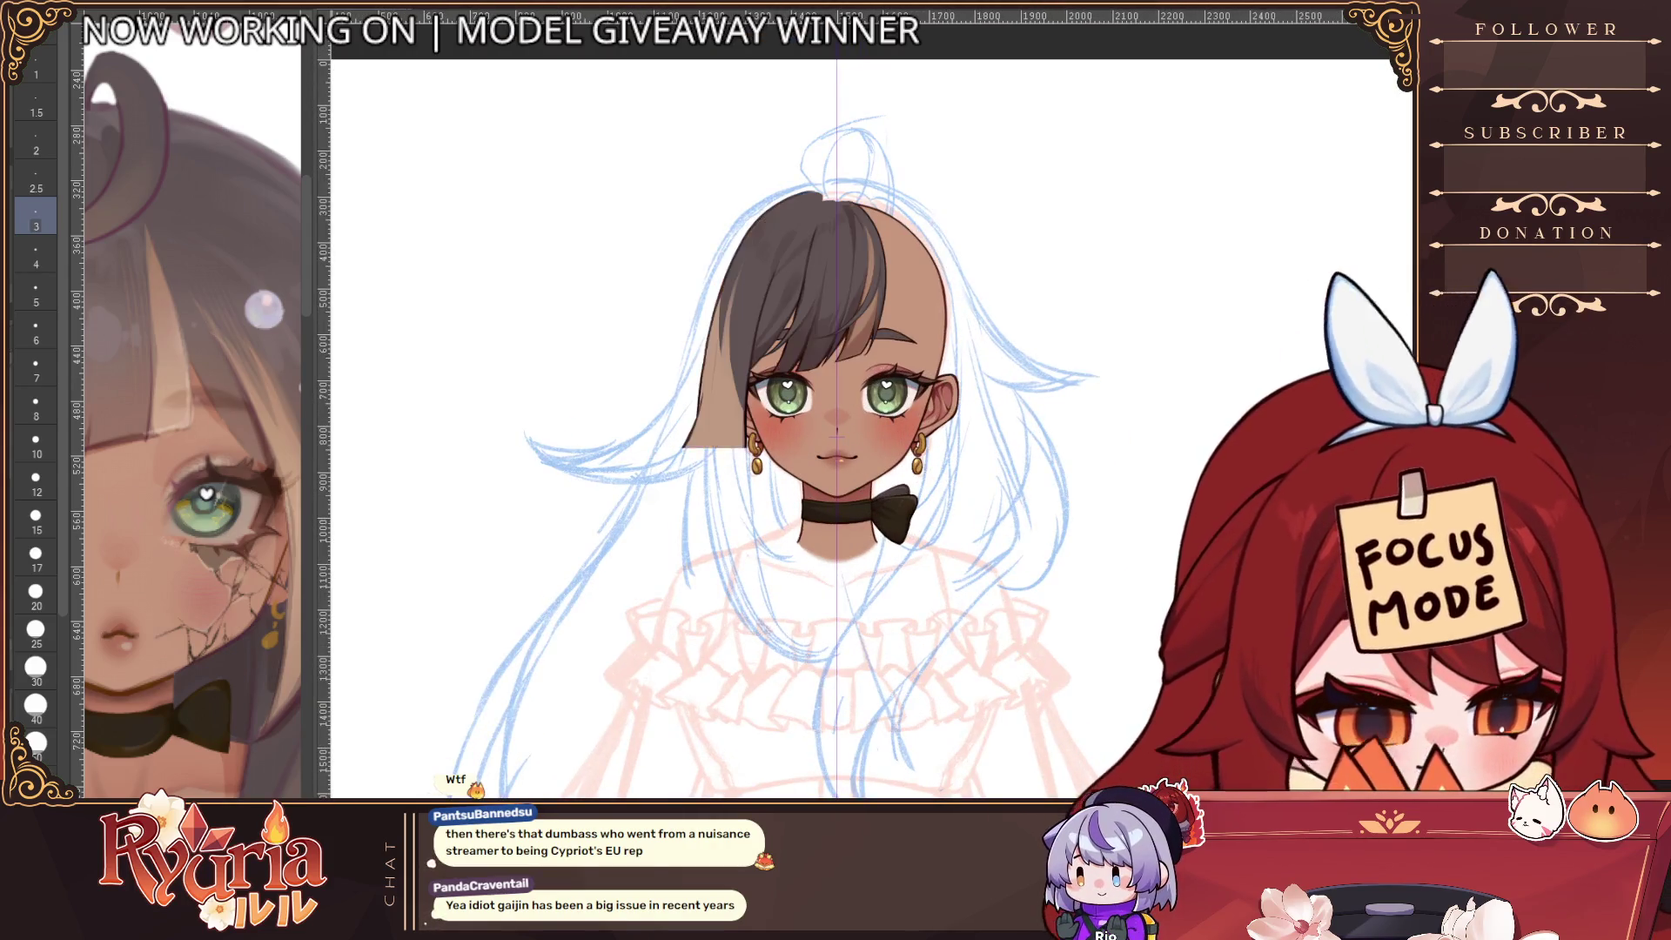
{"action": "scroll", "coordinate": [827, 561], "scroll_direction": "down", "scroll_amount": 1}
{"action": "scroll", "coordinate": [827, 561], "scroll_direction": "down", "scroll_amount": 1}
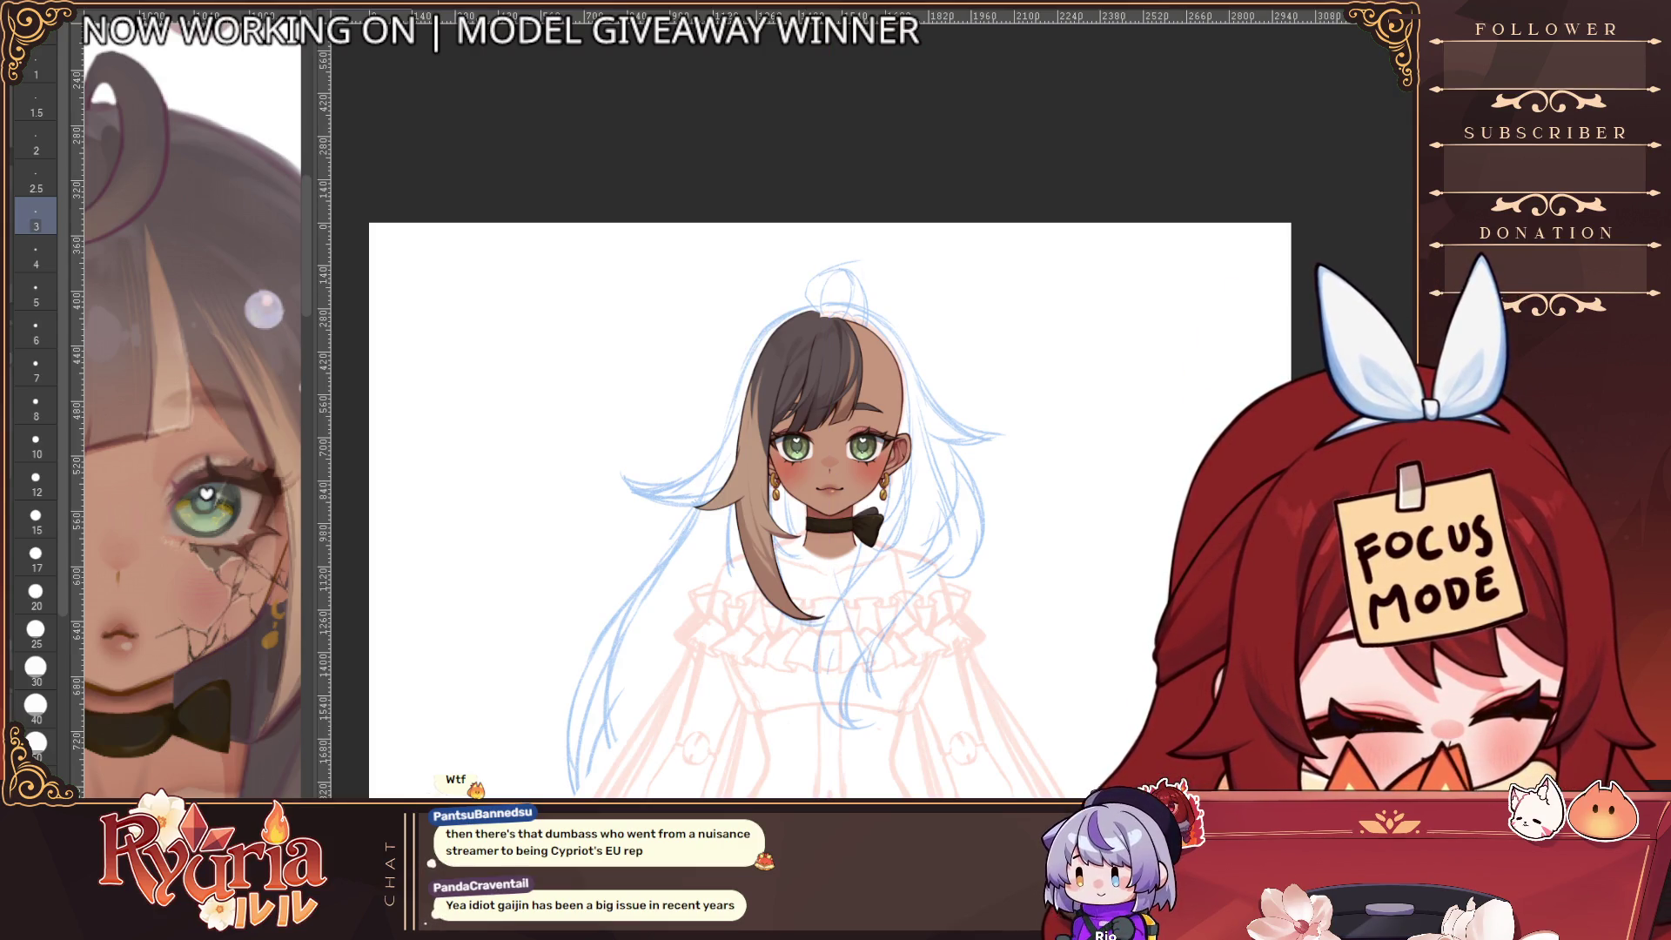
{"action": "scroll", "coordinate": [869, 292], "scroll_direction": "up", "scroll_amount": 3}
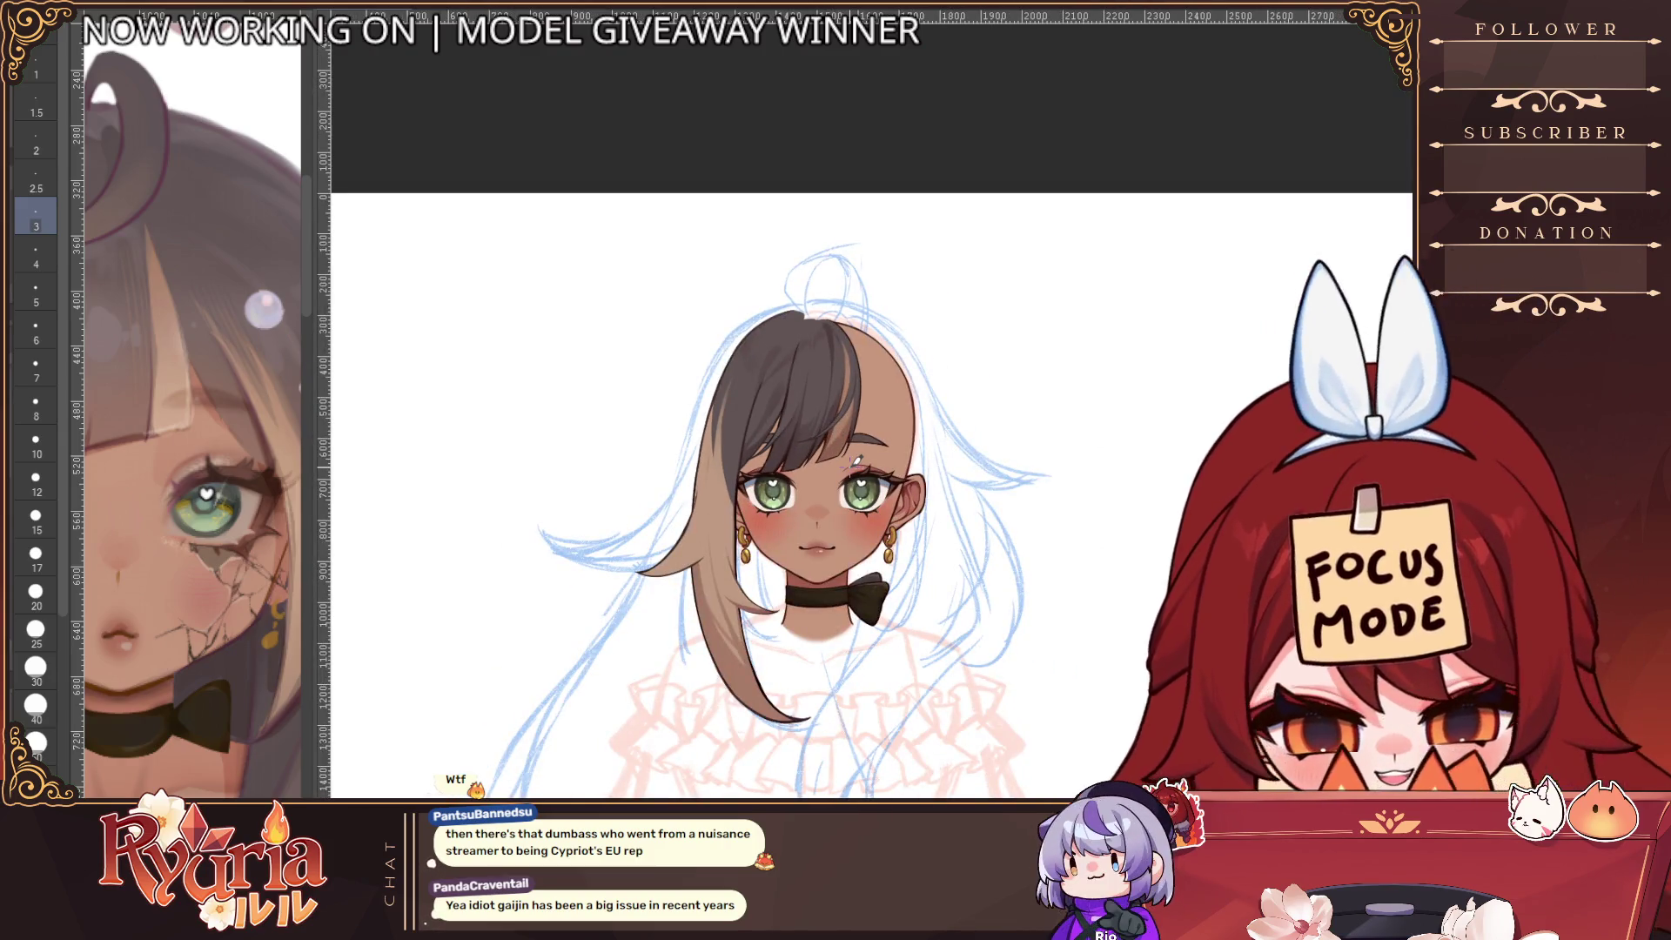
{"action": "scroll", "coordinate": [820, 380], "scroll_direction": "up", "scroll_amount": 2}
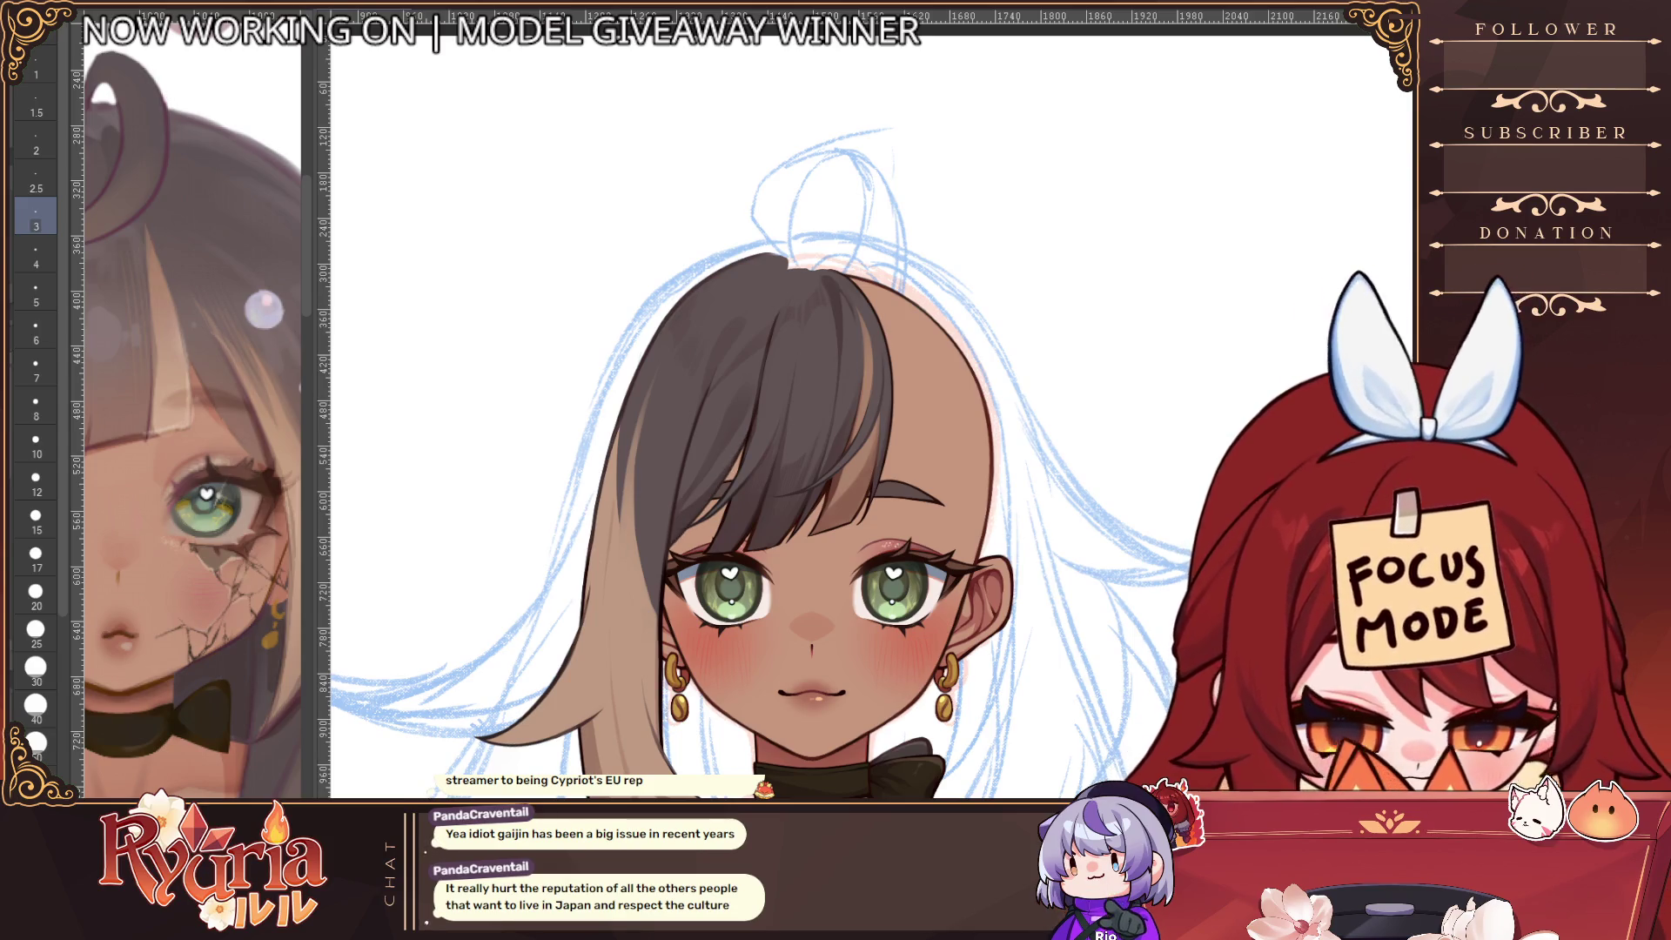
{"action": "key", "text": "ctrl+z"}
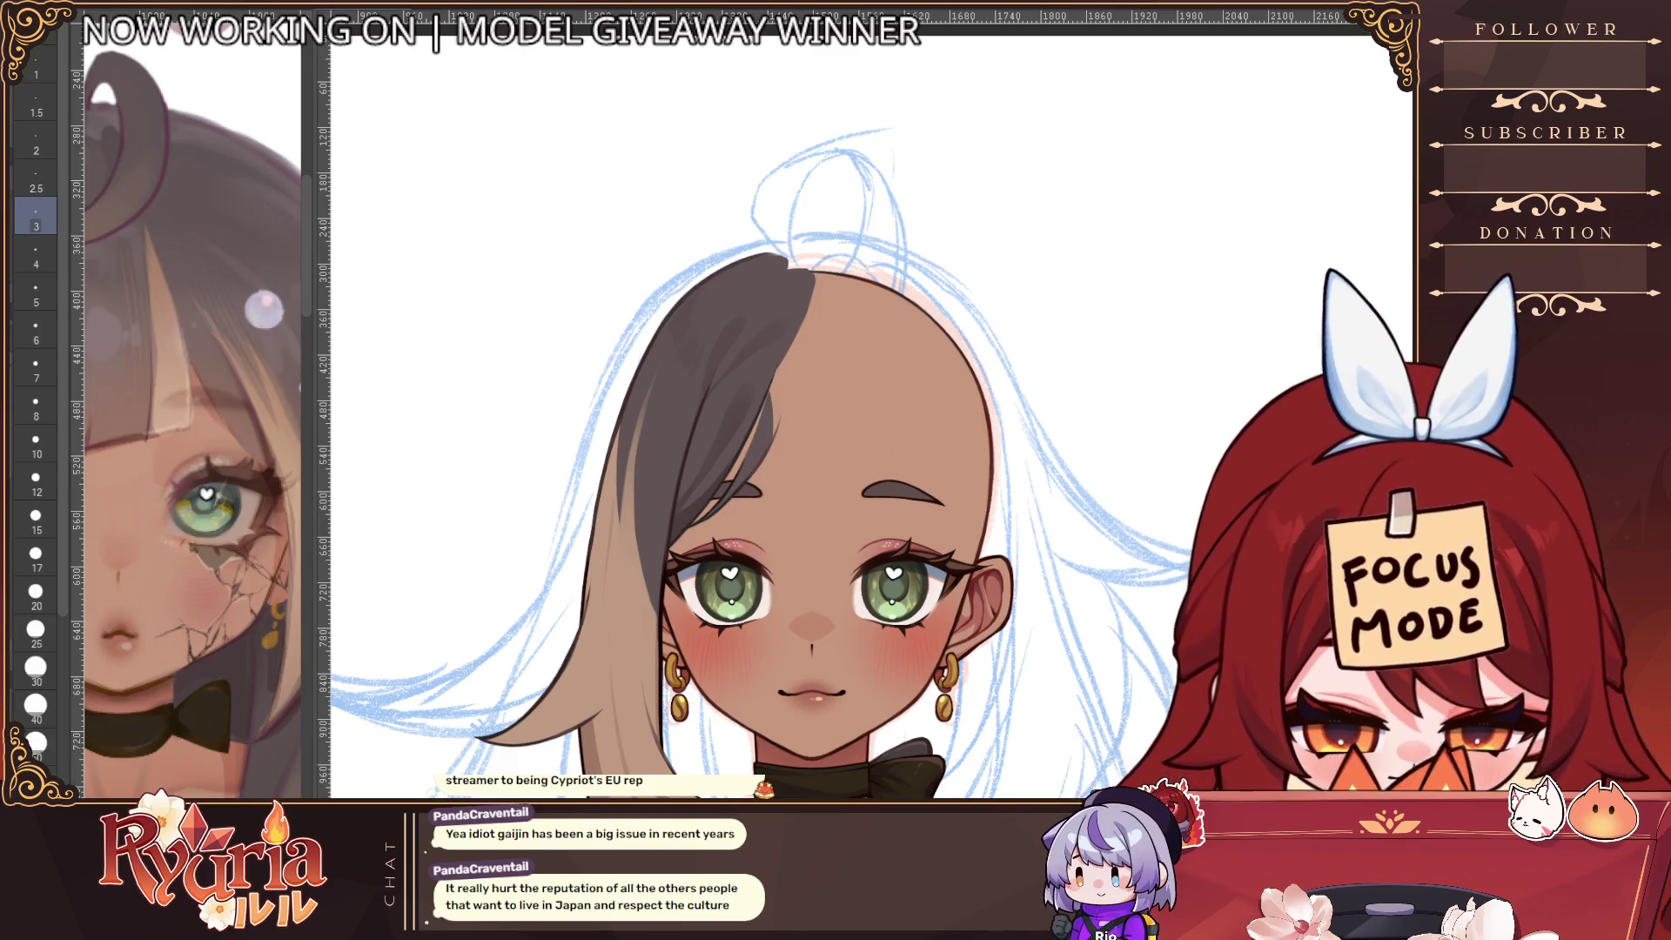
{"action": "key", "text": "ctrl+y"}
{"action": "key", "text": "ctrl+z"}
{"action": "key", "text": "ctrl+y"}
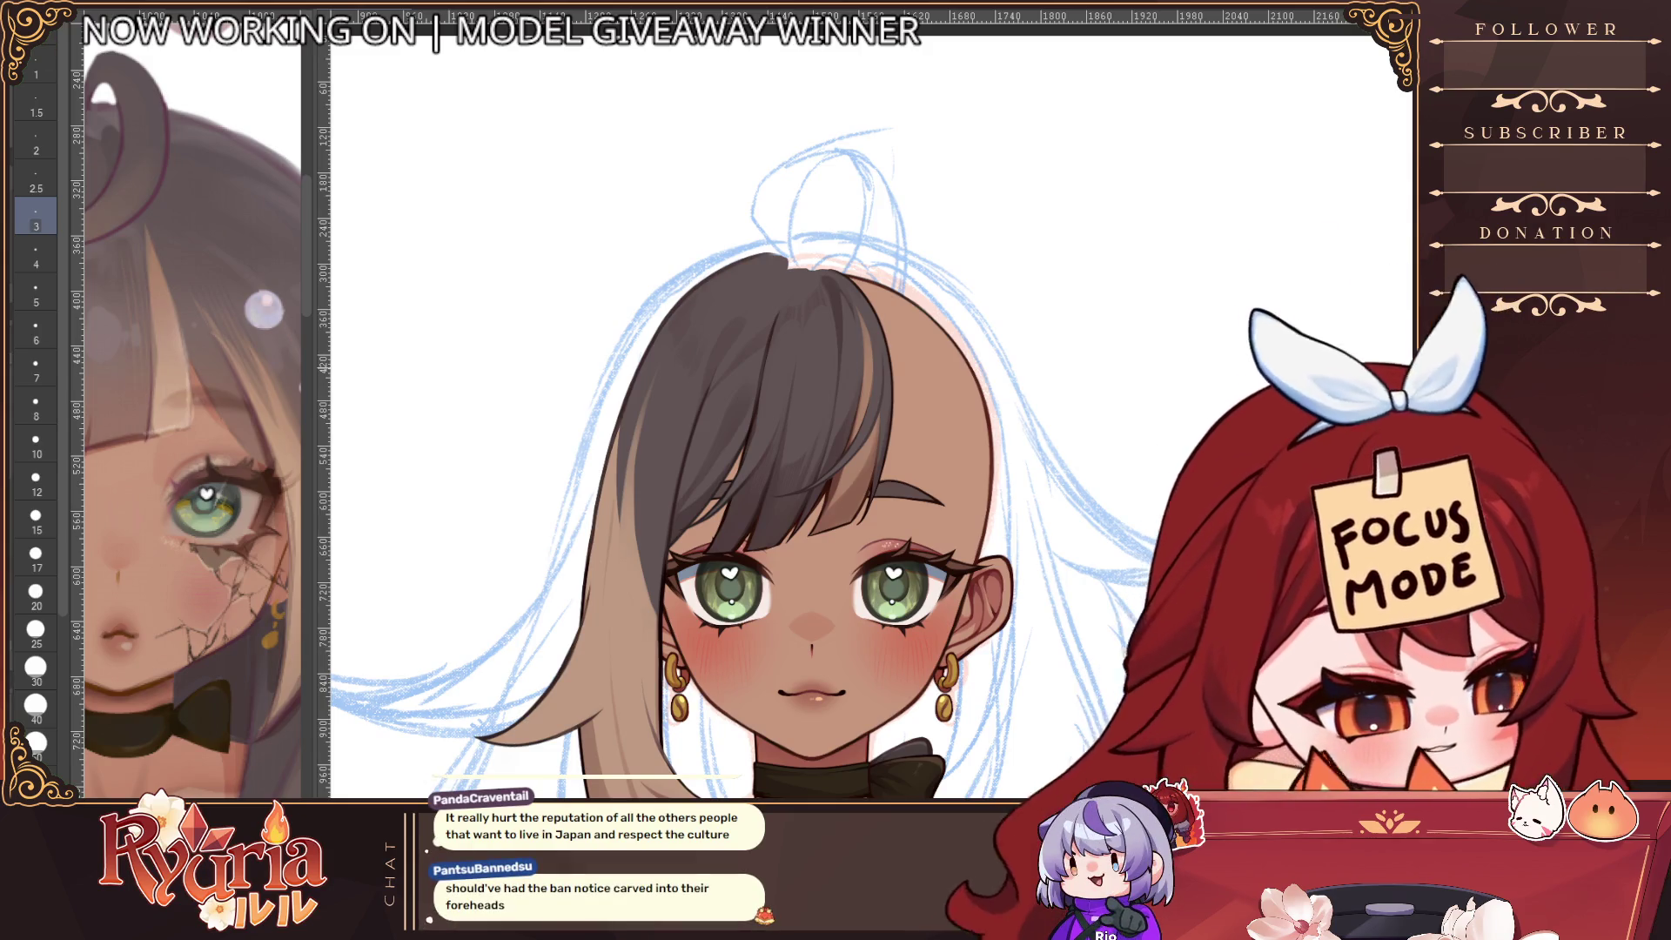
Mirror the canvas to check the face, toggle the dark hair strand back, and adjust brush size
{"action": "key", "text": "h"}
{"action": "scroll", "coordinate": [911, 346], "scroll_direction": "up", "scroll_amount": 5}
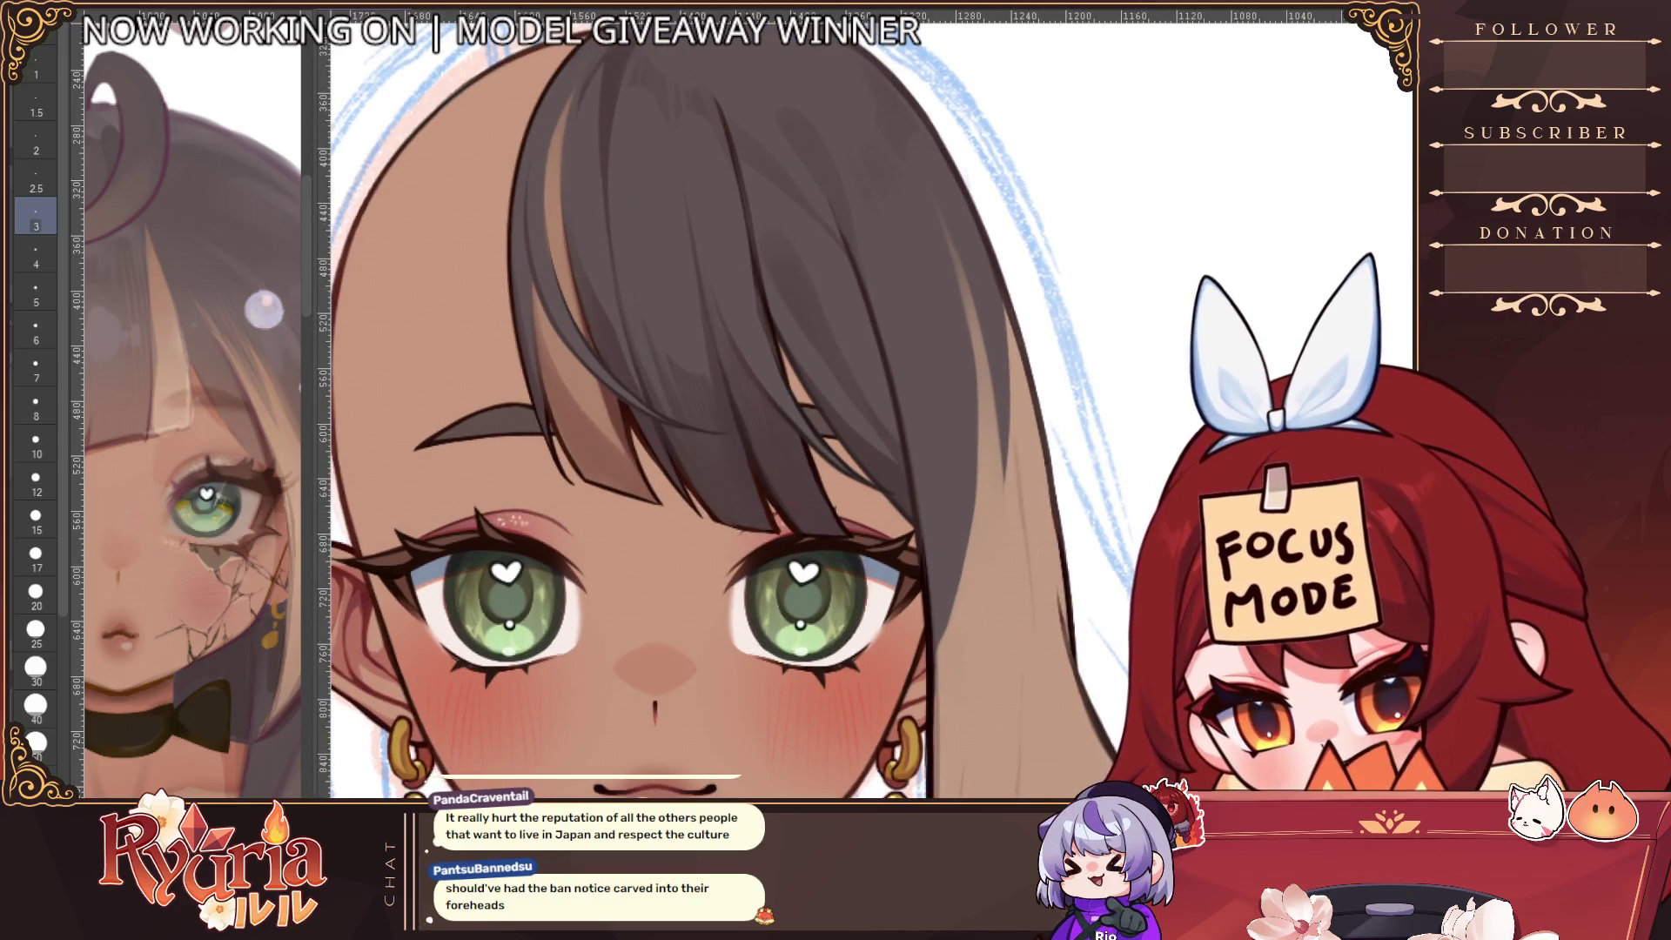
{"action": "key", "text": "bracketleft"}
{"action": "key", "text": "bracketleft"}
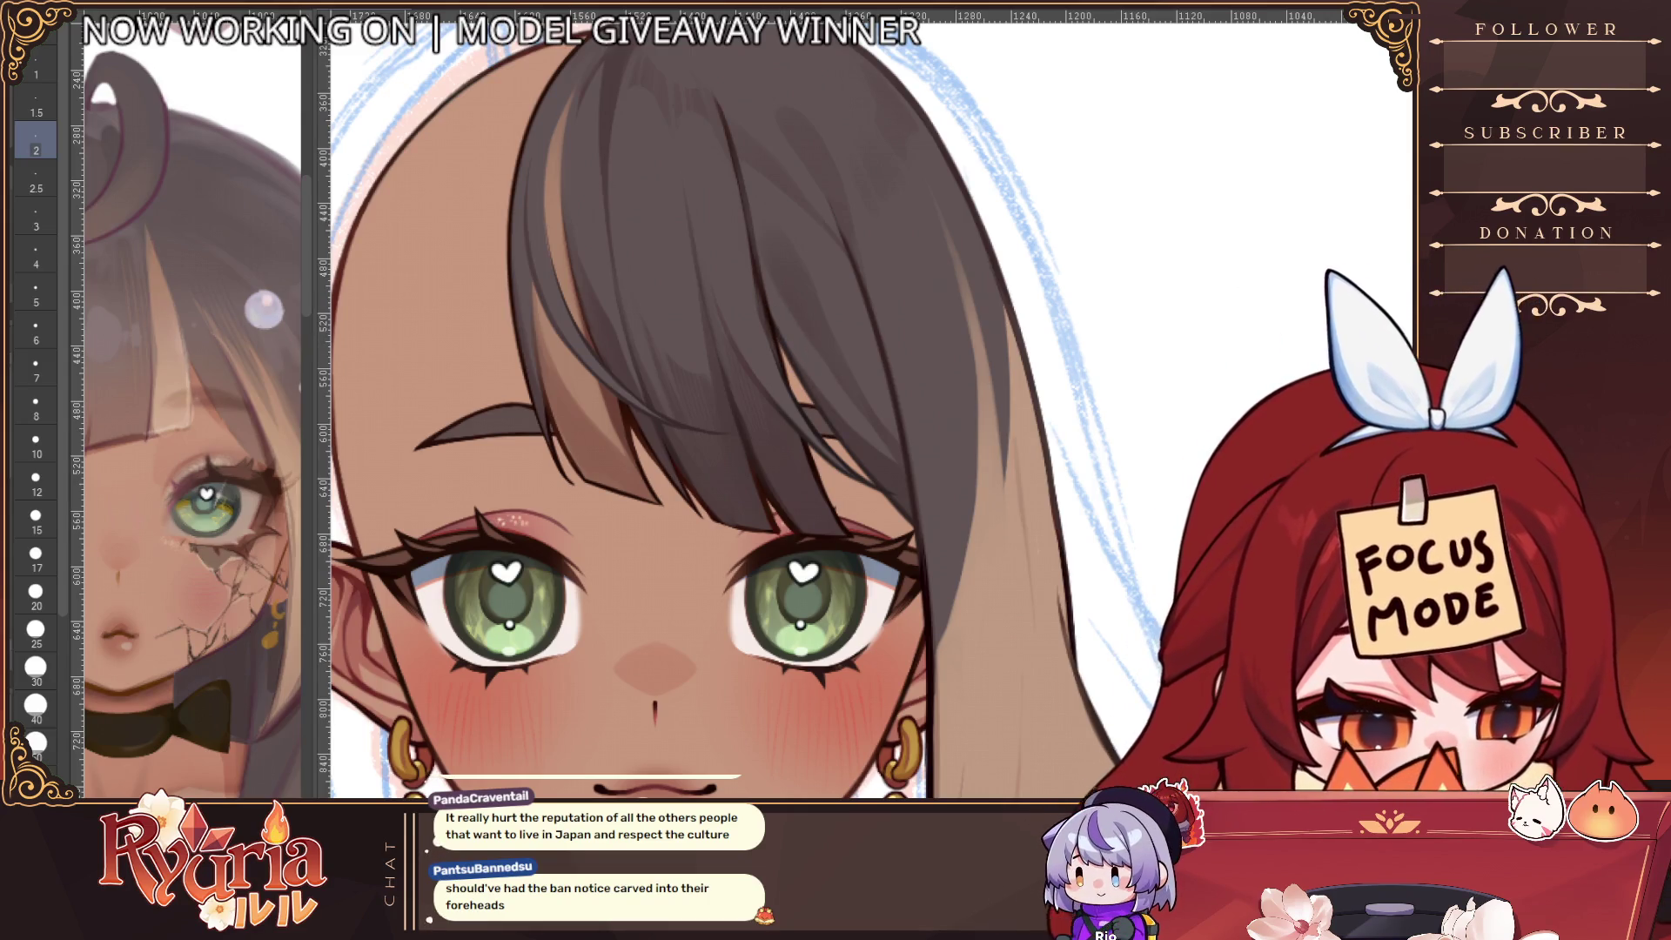
{"action": "key", "text": "ctrl+comma"}
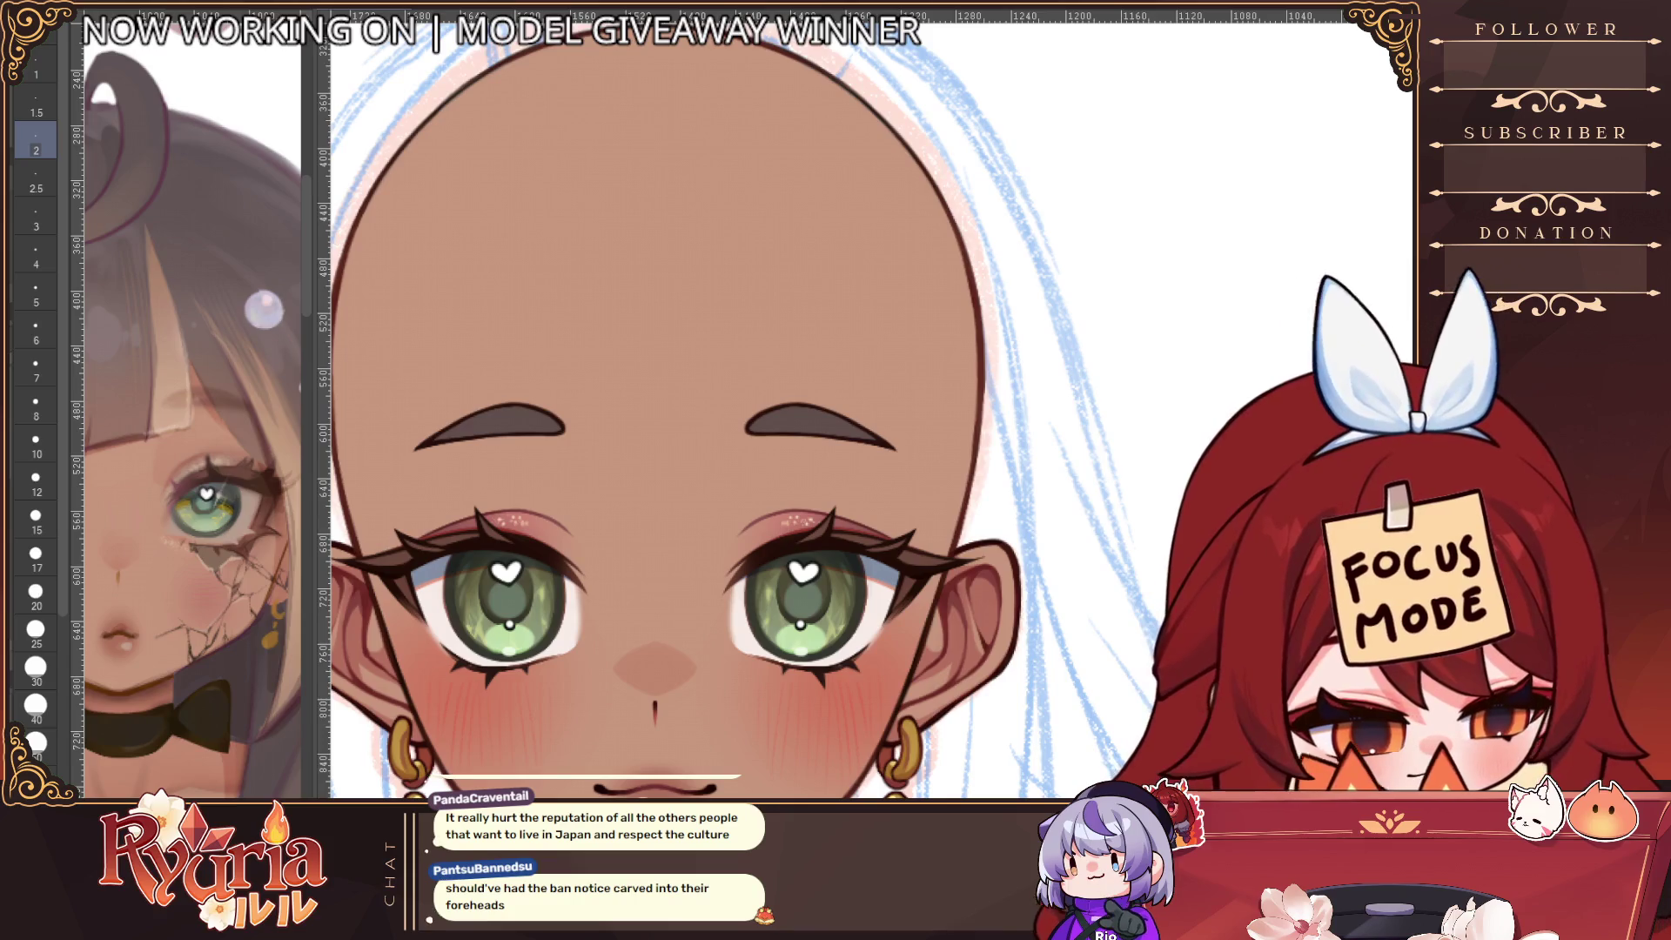
{"action": "key", "text": "ctrl+comma"}
{"action": "key", "text": "bracketright"}
{"action": "key", "text": "bracketright"}
{"action": "key", "text": "bracketright"}
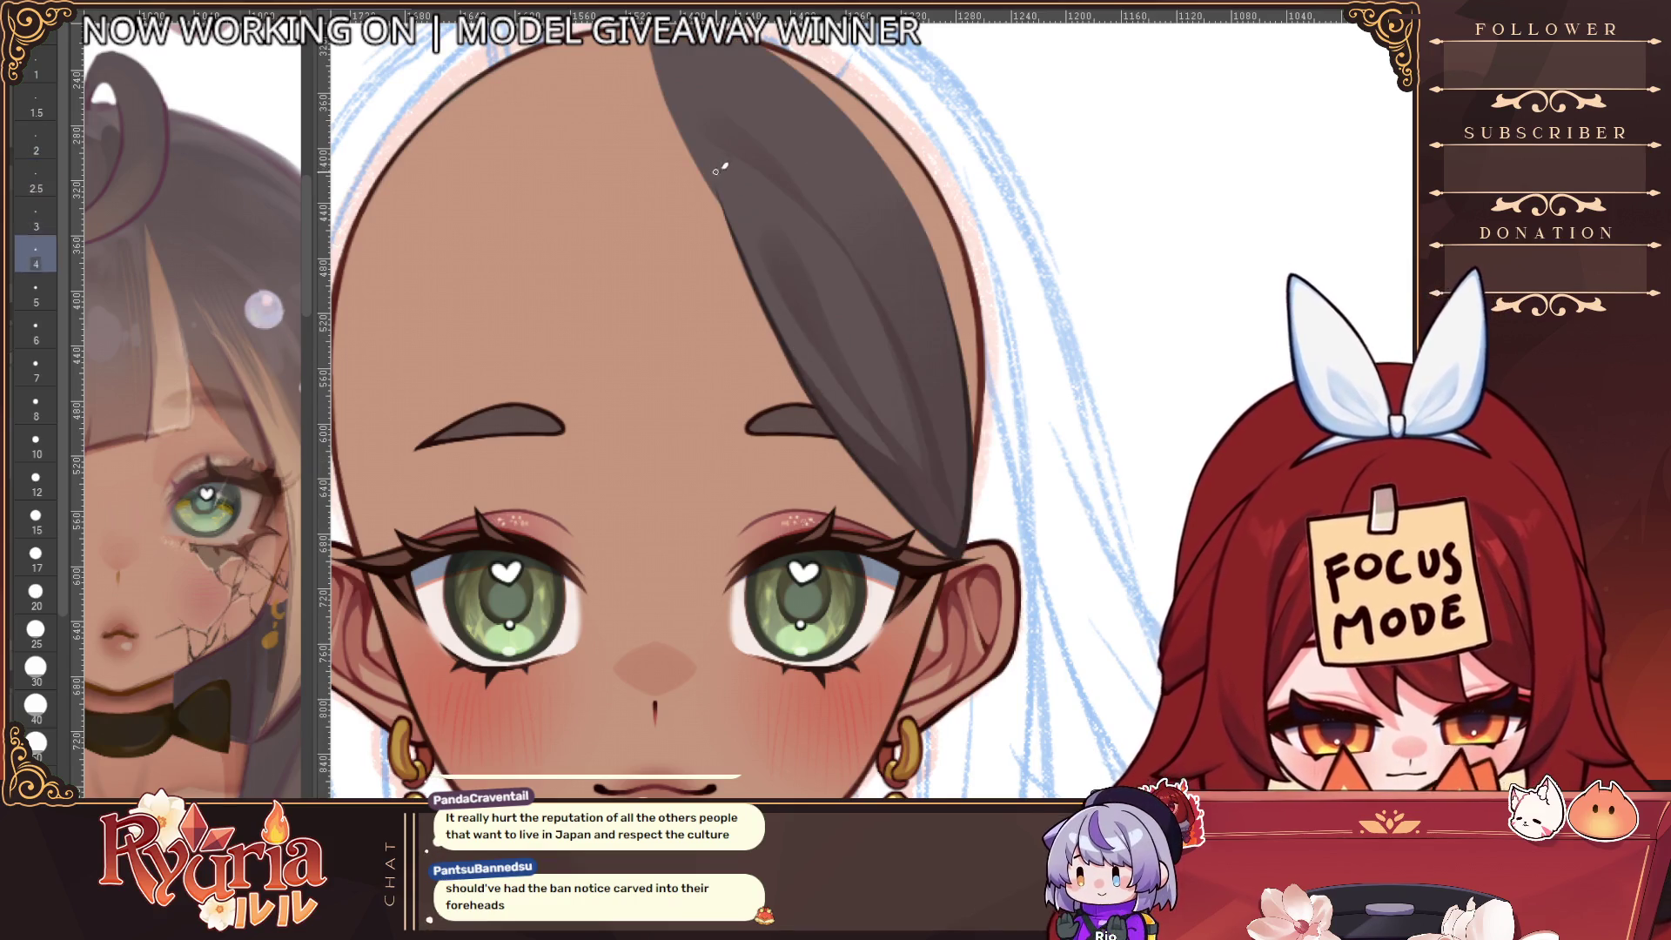
{"action": "key", "text": "bracketright"}
{"action": "key", "text": "bracketright"}
{"action": "key", "text": "bracketright"}
{"action": "key", "text": "bracketright"}
{"action": "key", "text": "bracketright"}
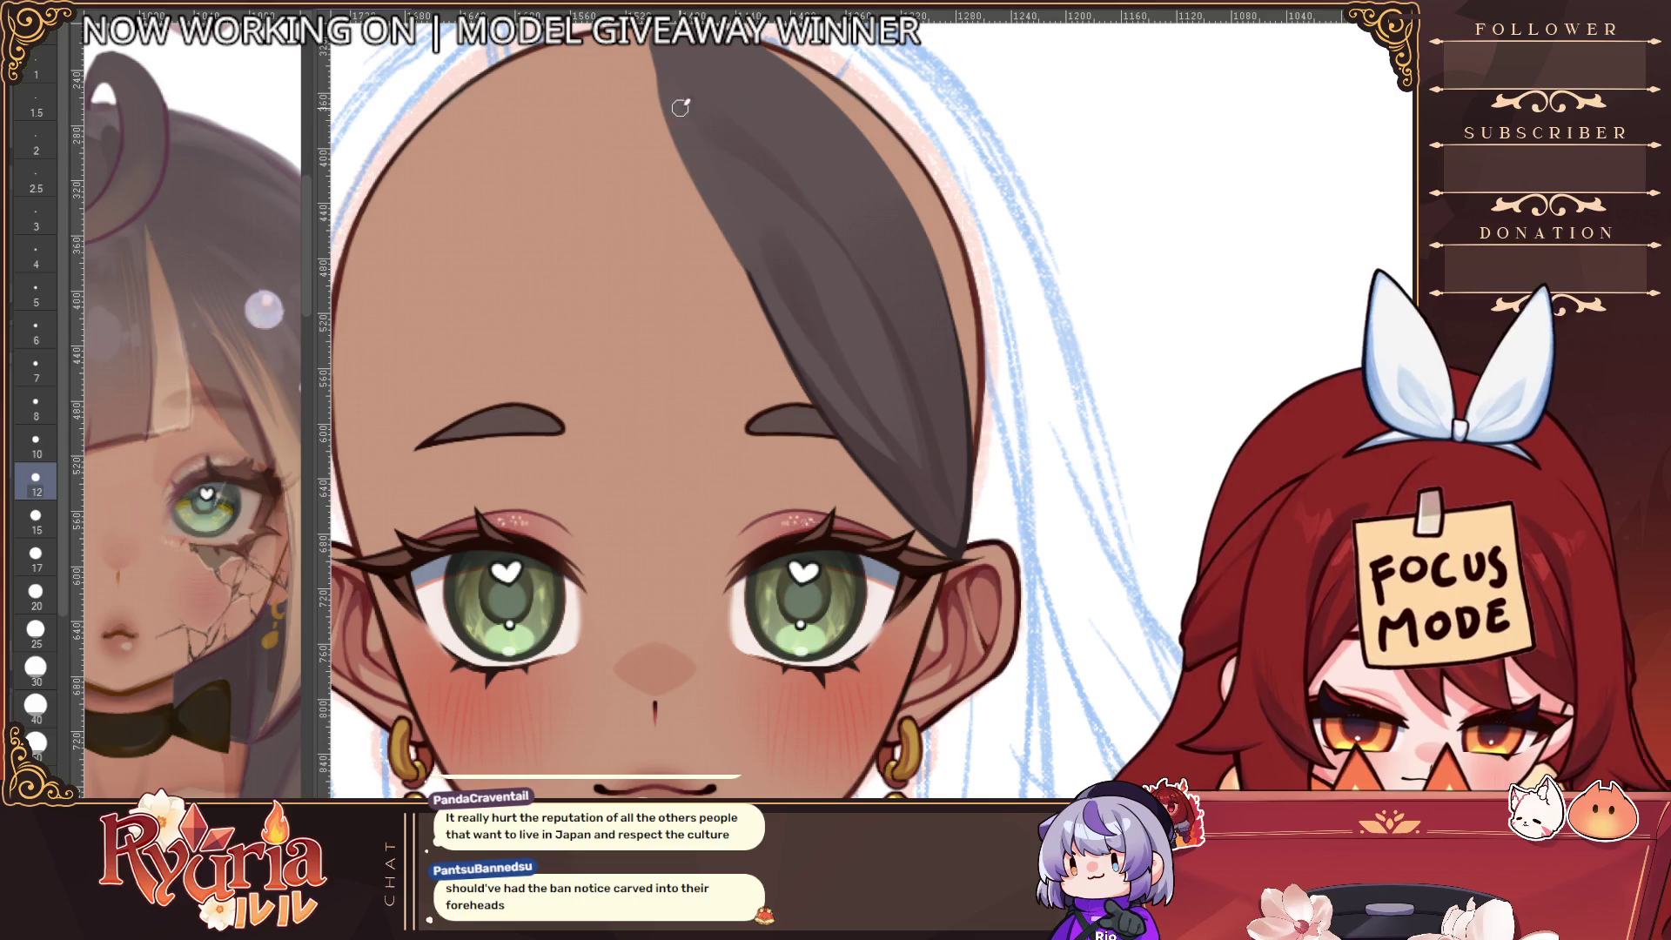
{"action": "key", "text": "bracketleft"}
{"action": "key", "text": "bracketleft"}
{"action": "key", "text": "bracketleft"}
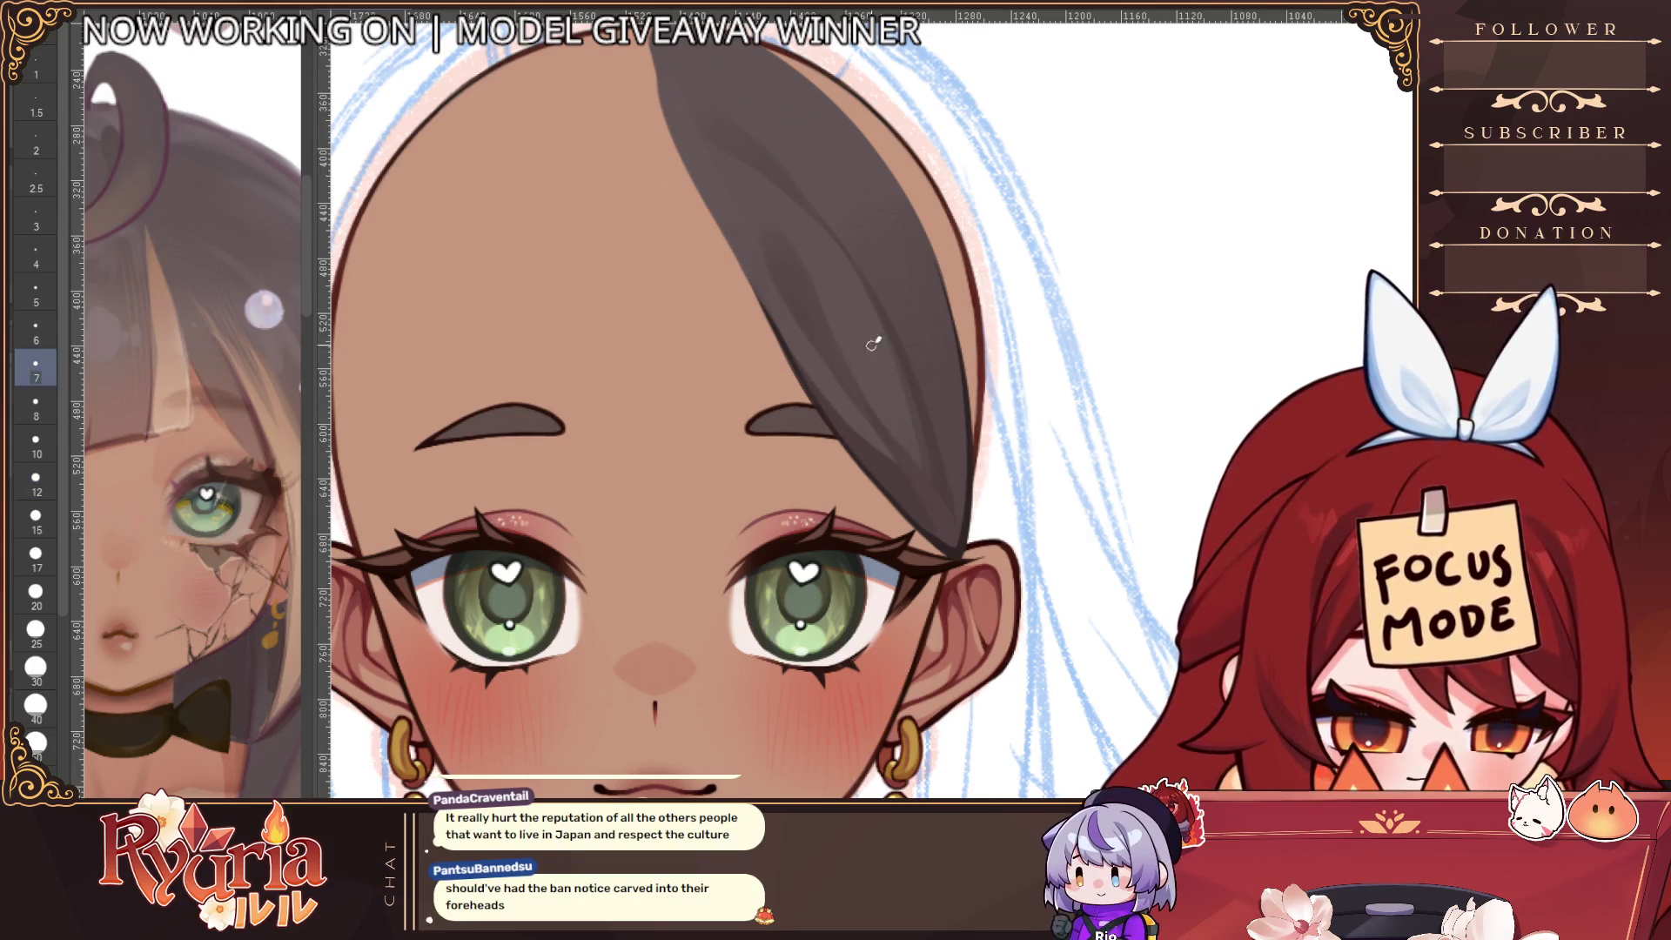
{"action": "scroll", "coordinate": [957, 509], "scroll_direction": "down", "scroll_amount": 2}
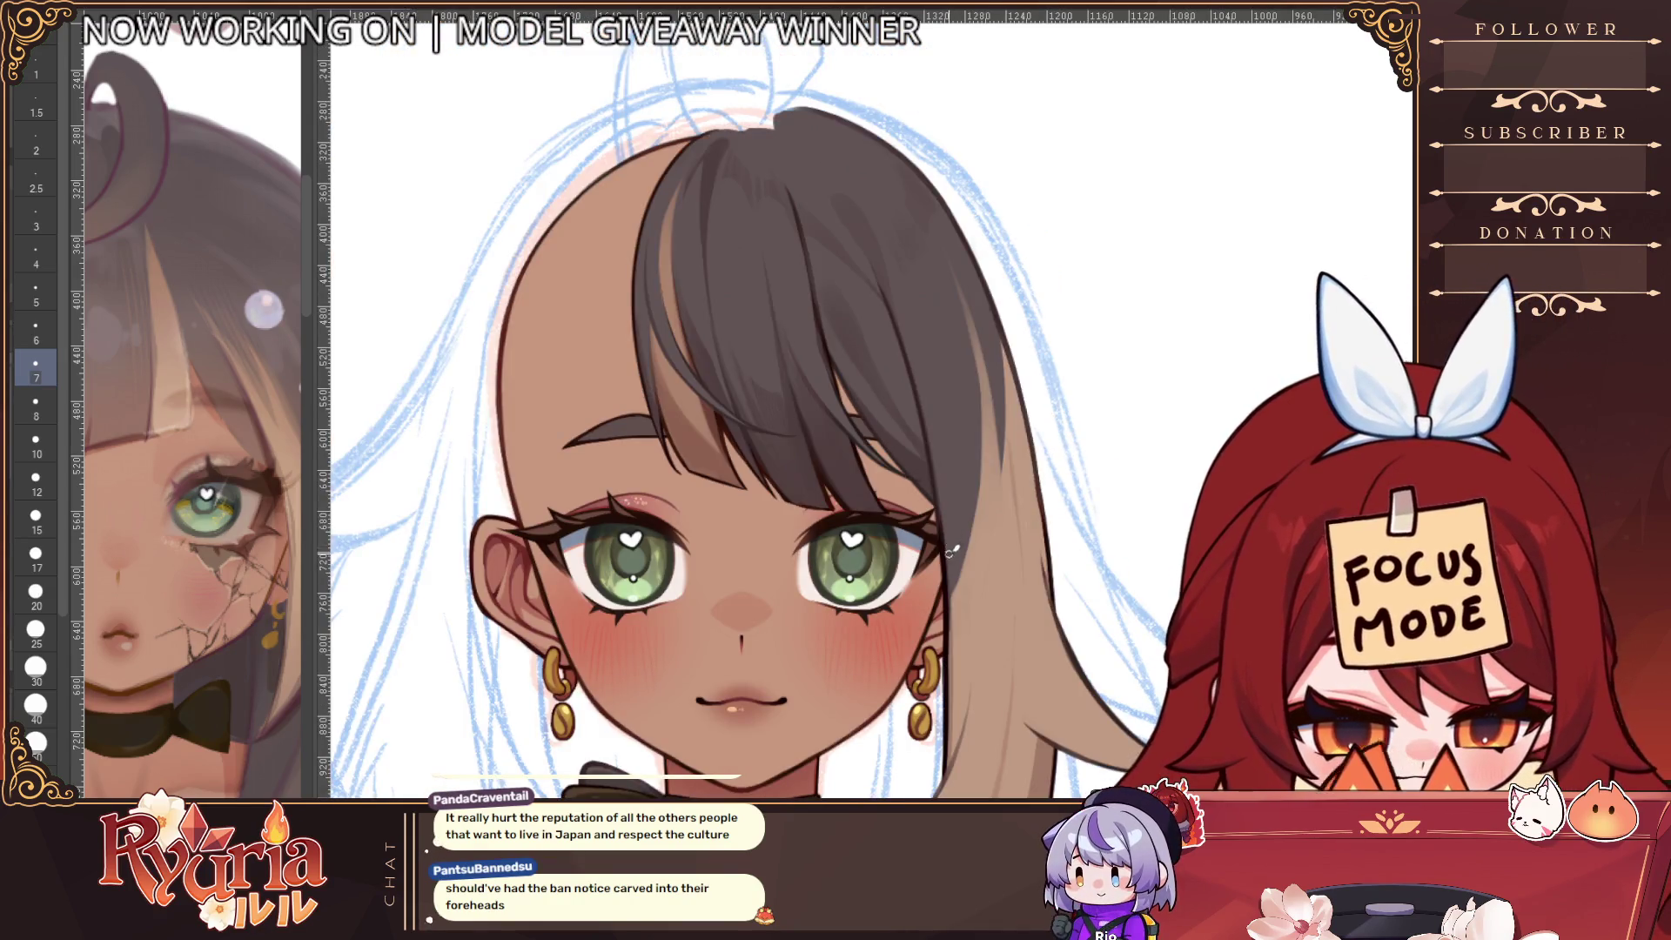
{"action": "scroll", "coordinate": [925, 550], "scroll_direction": "down", "scroll_amount": 5}
{"action": "scroll", "coordinate": [925, 574], "scroll_direction": "up", "scroll_amount": 3}
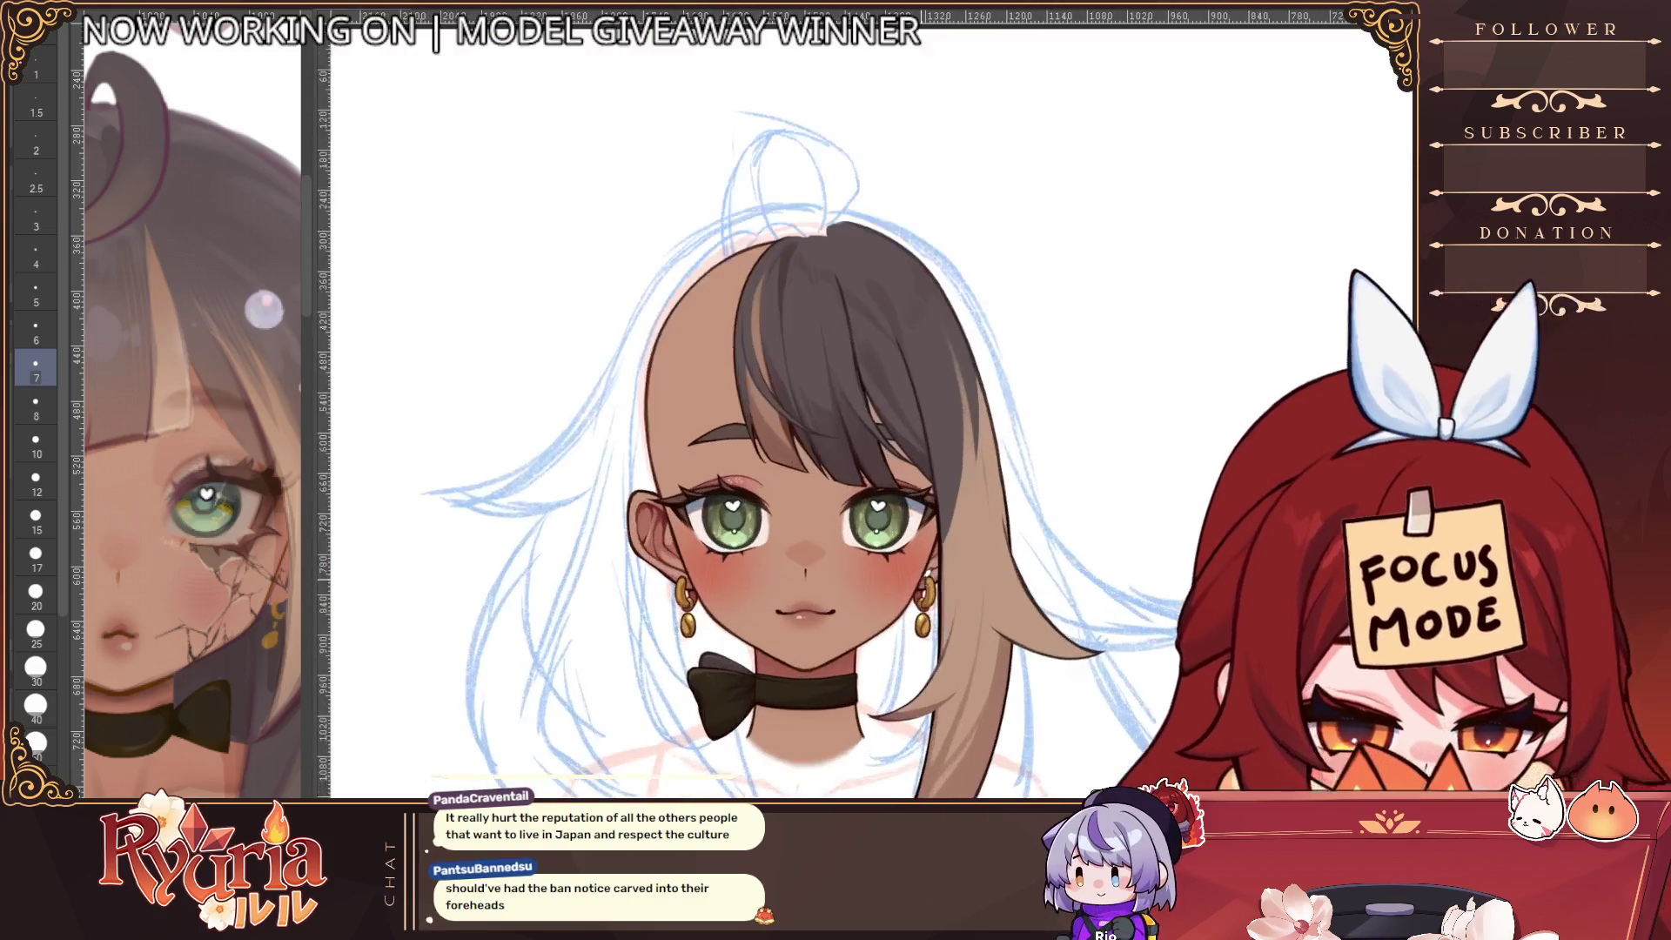
{"action": "key", "text": "h"}
{"action": "key", "text": "minus"}
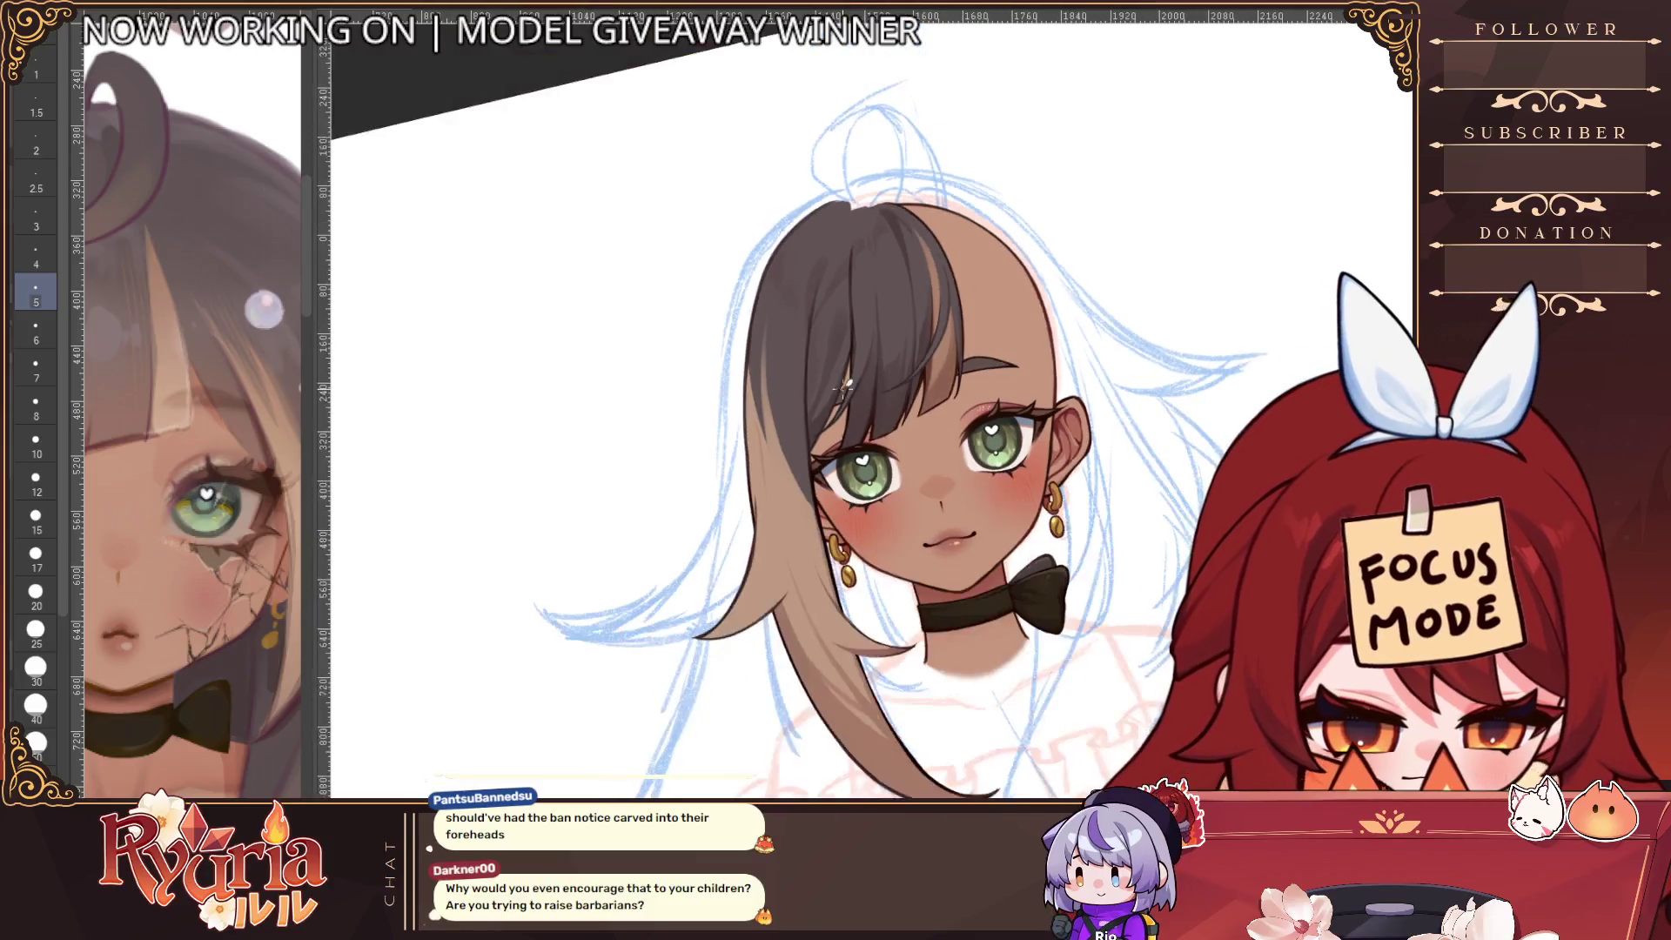
{"action": "key", "text": "ctrl+0"}
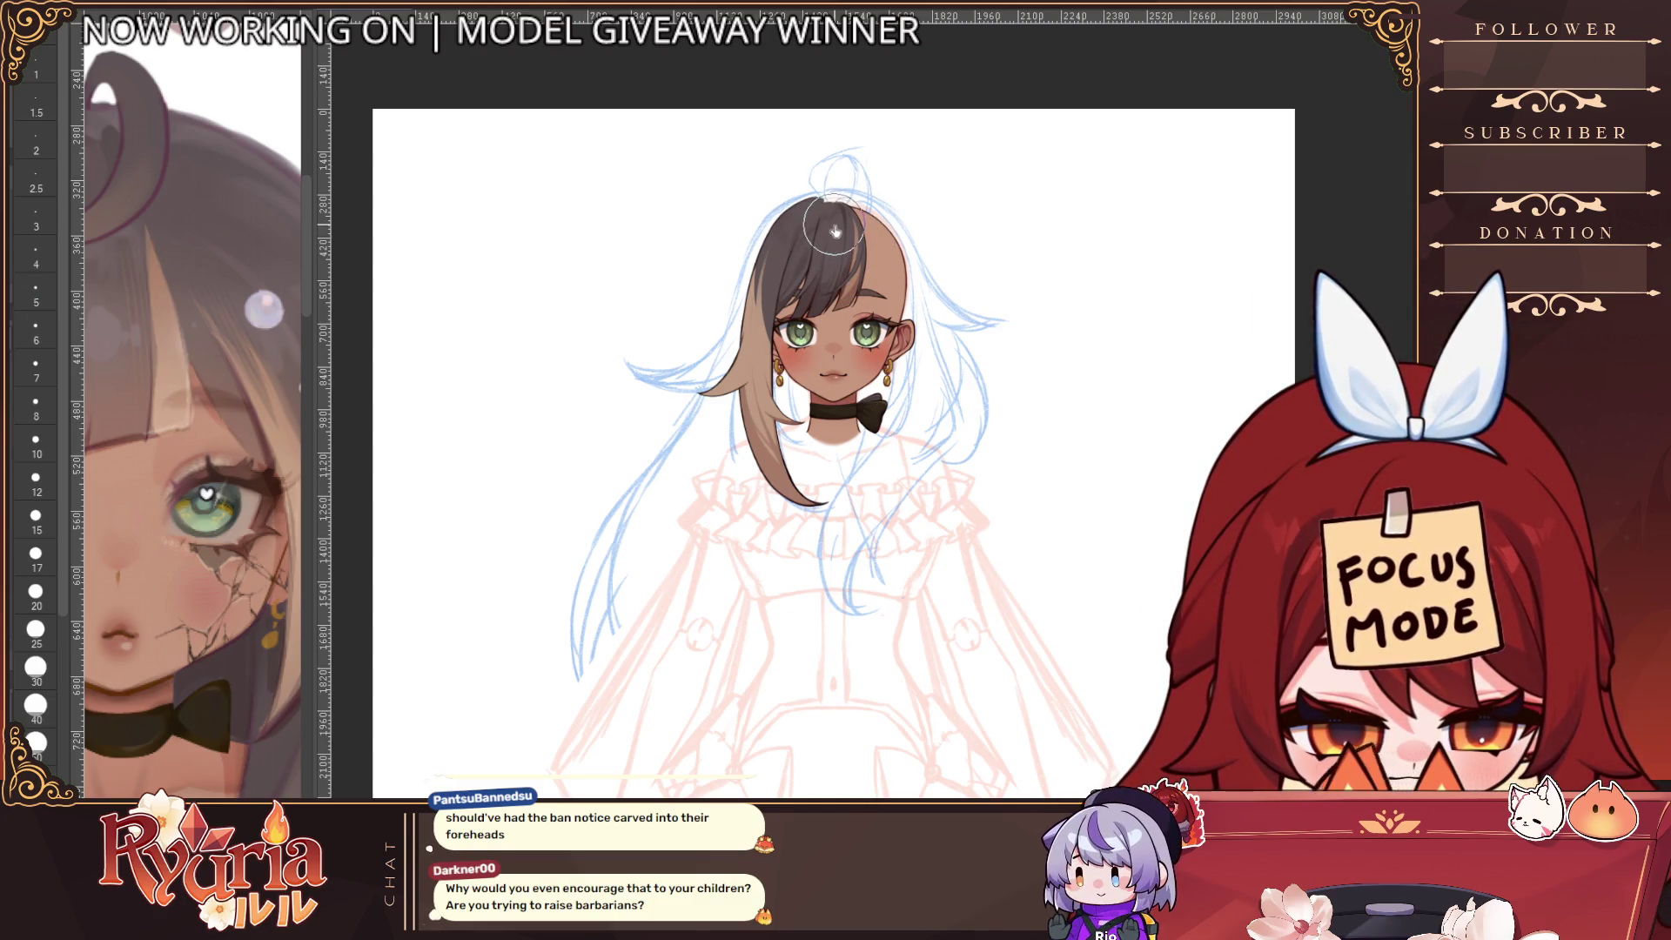
{"action": "scroll", "coordinate": [944, 534], "scroll_direction": "down", "scroll_amount": 1}
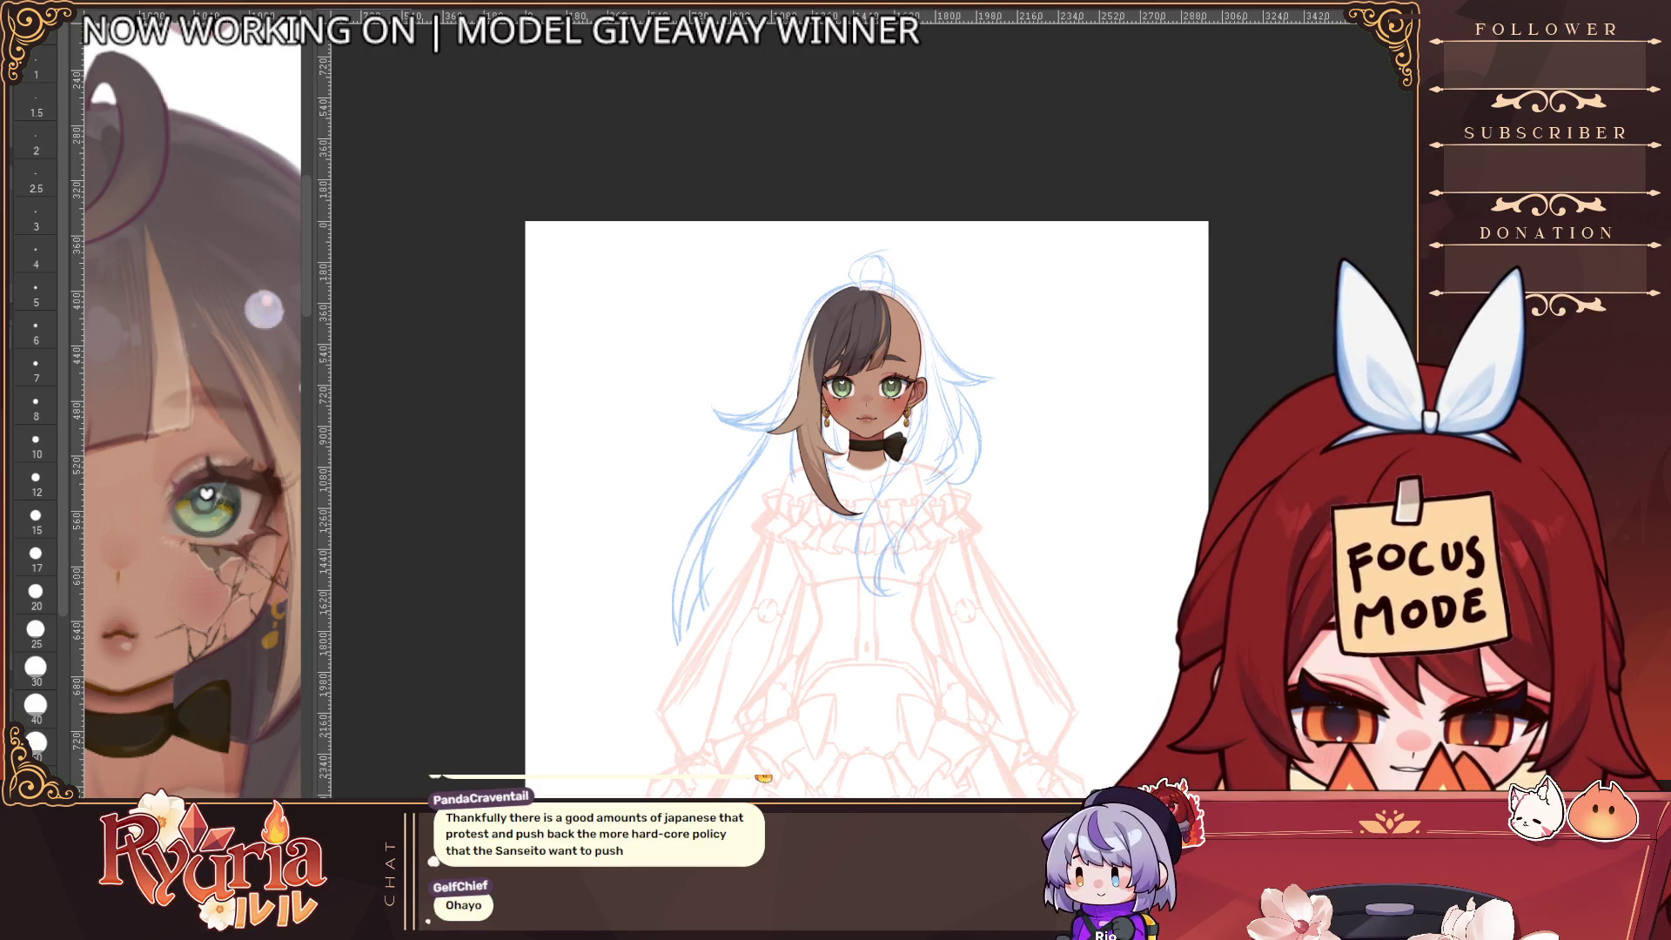
Draw the right ear's first tapered edge with a thinner brush, redrawing it once
{"action": "scroll", "coordinate": [868, 435], "scroll_direction": "up", "scroll_amount": 3}
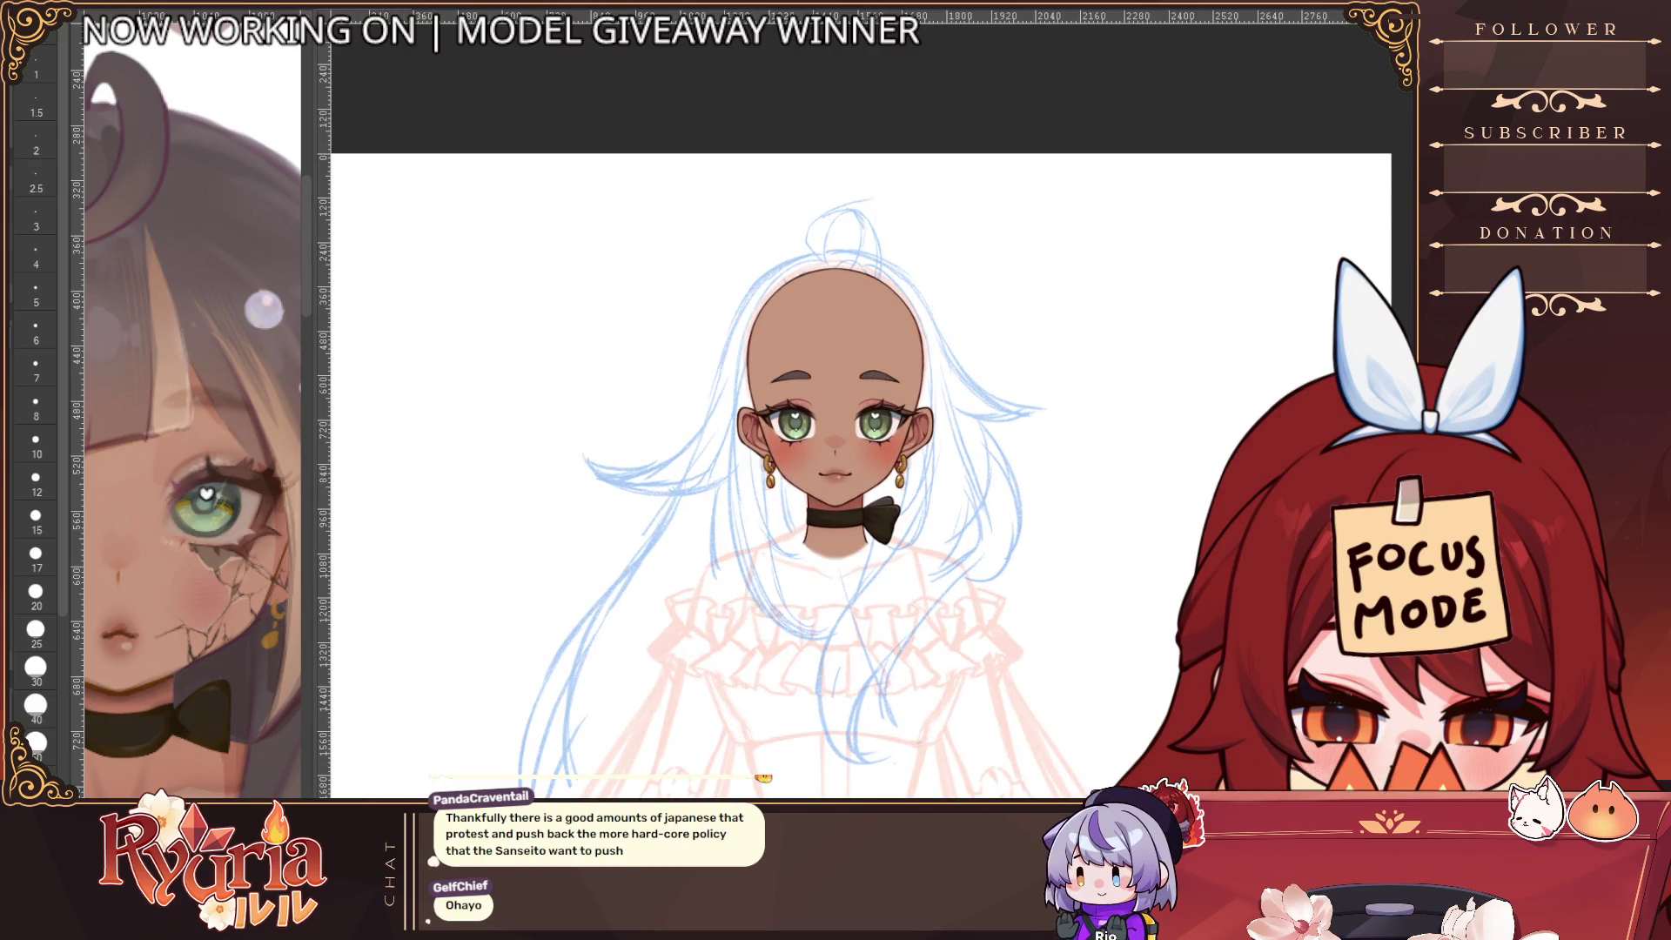
{"action": "scroll", "coordinate": [918, 317], "scroll_direction": "up", "scroll_amount": 3}
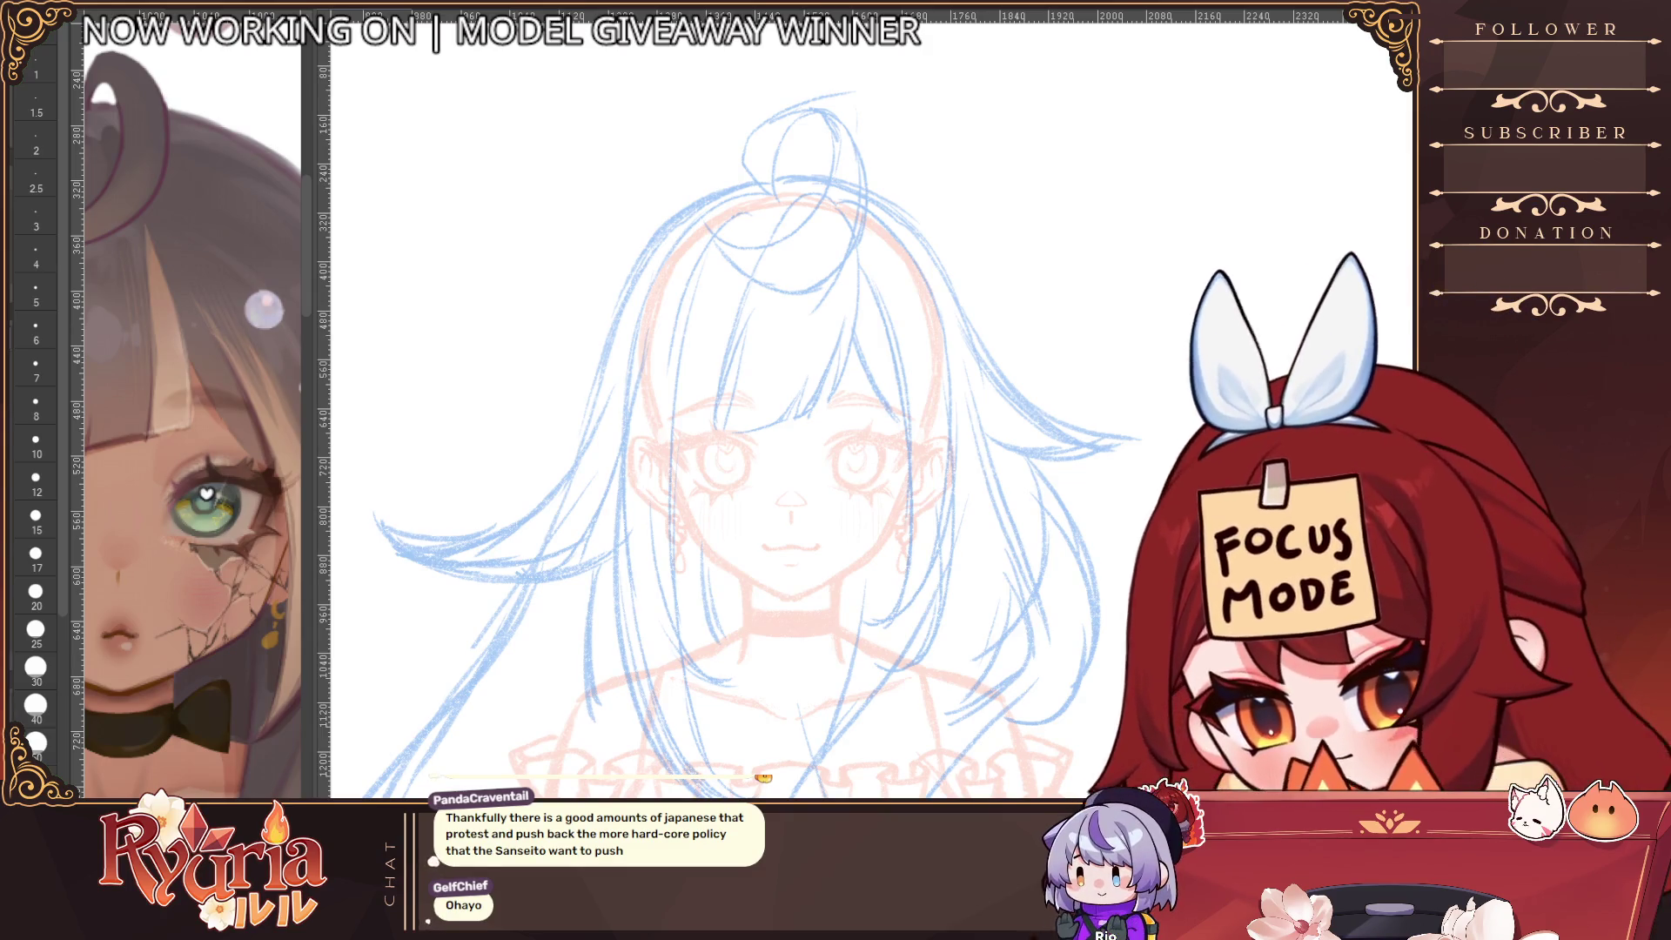
{"action": "left_click", "coordinate": [35, 517]}
{"action": "scroll", "coordinate": [842, 252], "scroll_direction": "up", "scroll_amount": 1}
{"action": "key", "text": "bracketleft"}
{"action": "key", "text": "bracketleft"}
{"action": "left_click_drag", "start_coordinate": [837, 305], "coordinate": [905, 431]}
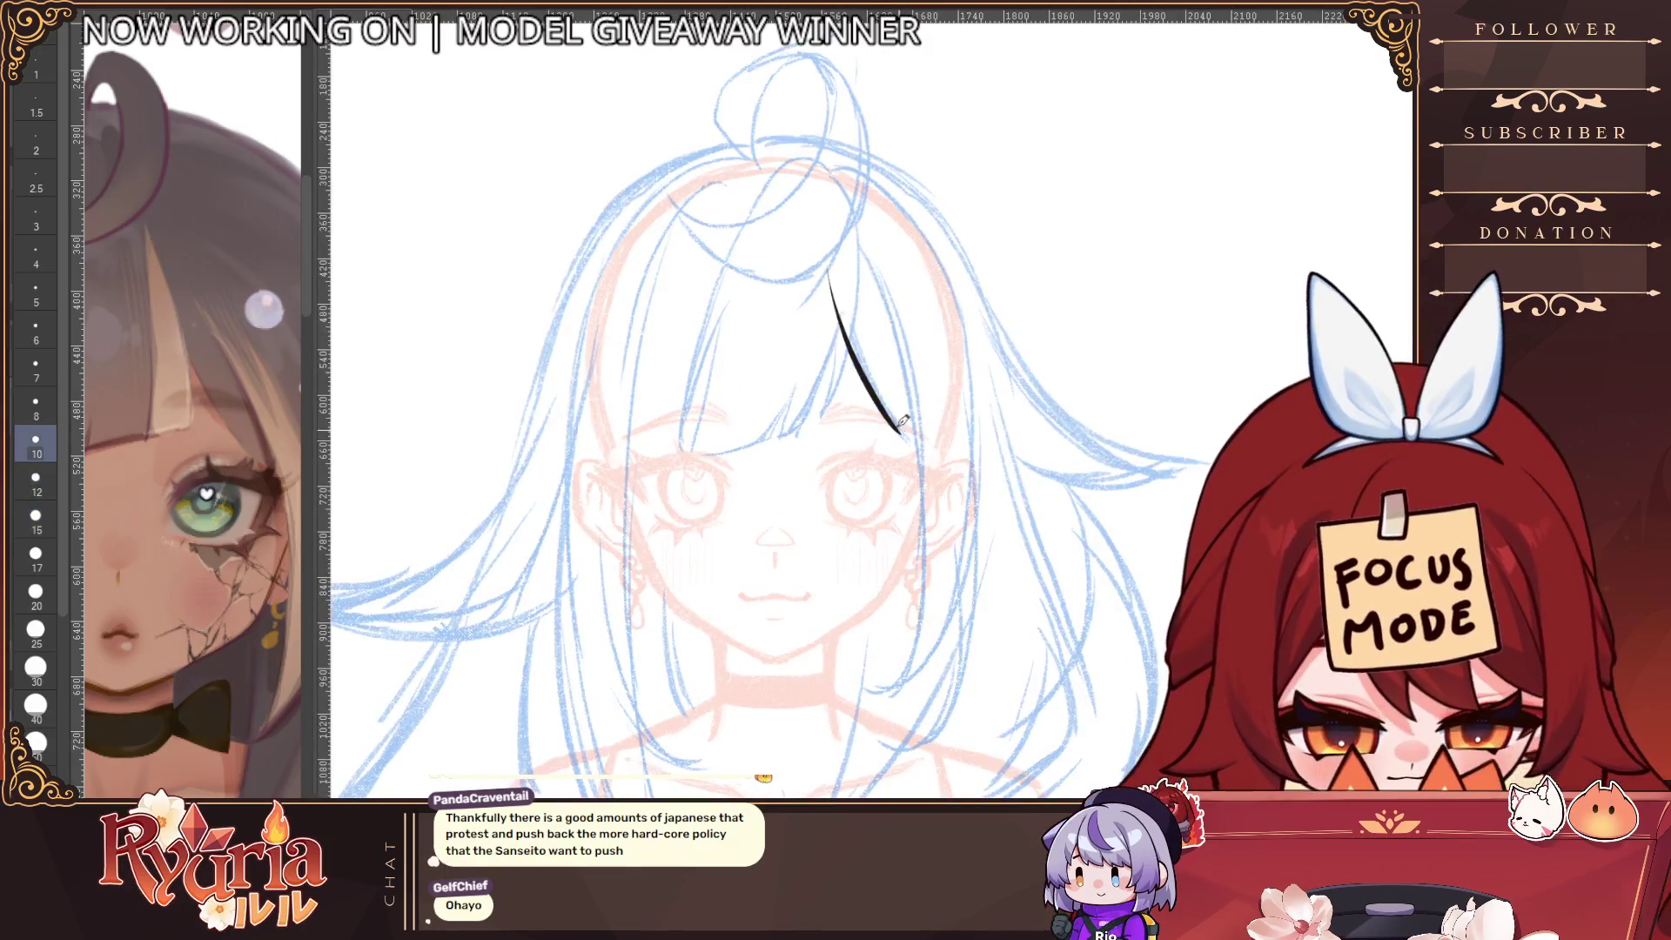
{"action": "key", "text": "ctrl+z"}
{"action": "key", "text": "bracketleft"}
{"action": "key", "text": "bracketleft"}
{"action": "key", "text": "bracketleft"}
{"action": "left_click_drag", "start_coordinate": [837, 306], "coordinate": [939, 466]}
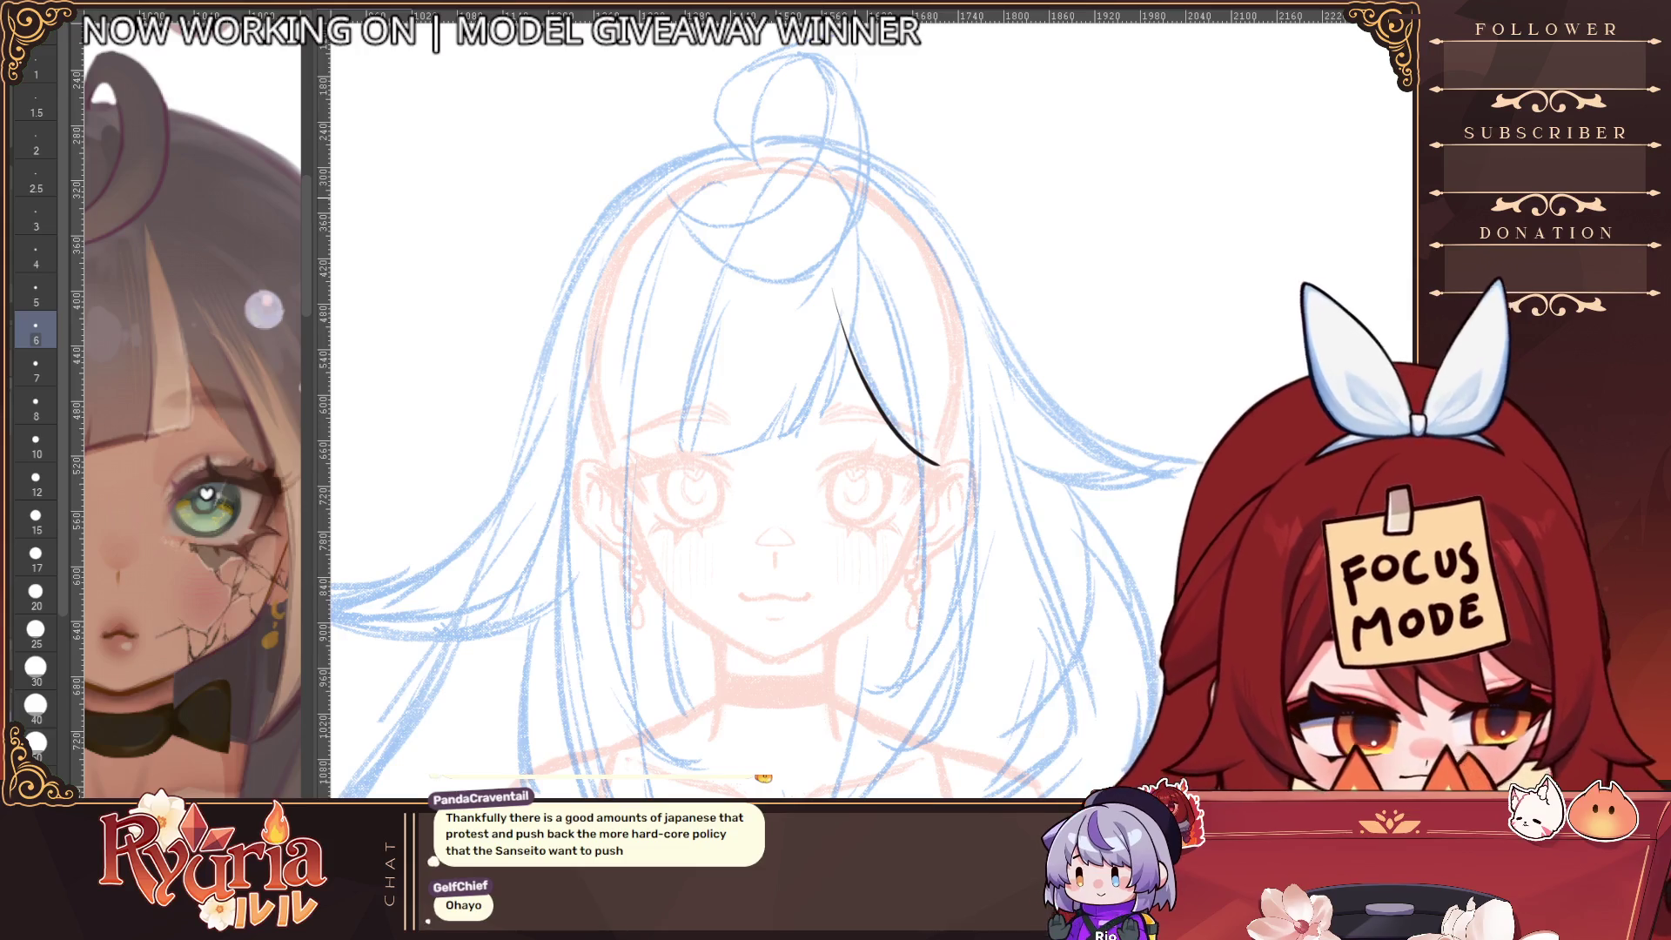
Mirror the view, draw and undo the ear's second edge, then mirror again to check the shape
{"action": "key", "text": "h"}
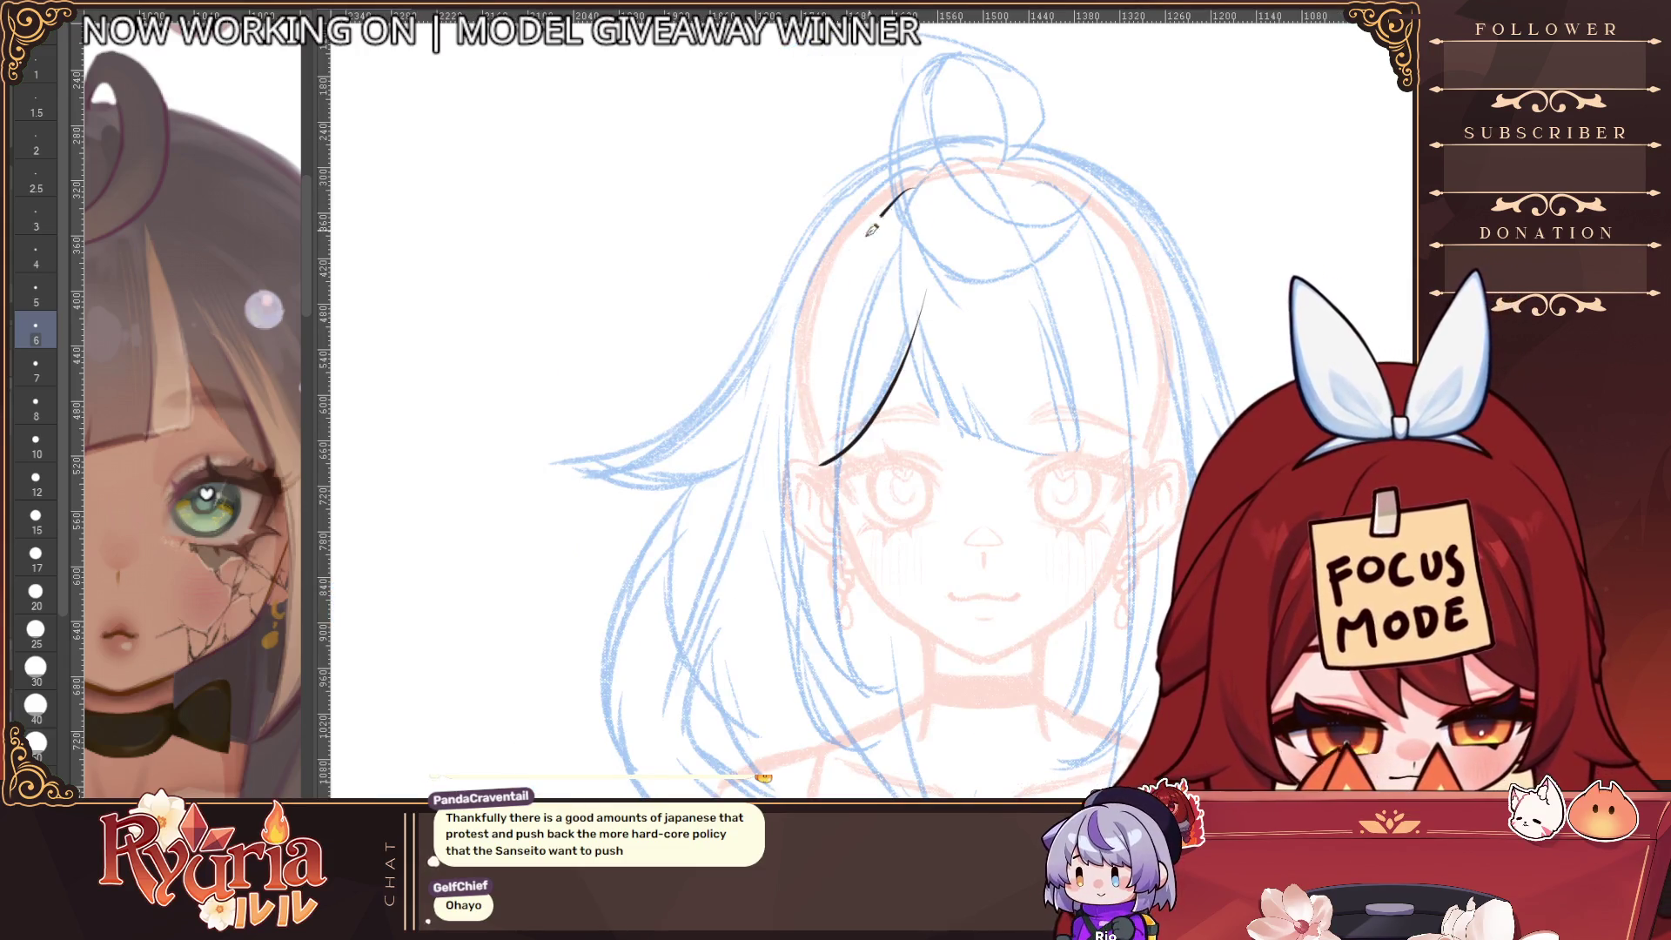
{"action": "key", "text": "bracketleft"}
{"action": "key", "text": "bracketleft"}
{"action": "scroll", "coordinate": [896, 187], "scroll_direction": "up", "scroll_amount": 1}
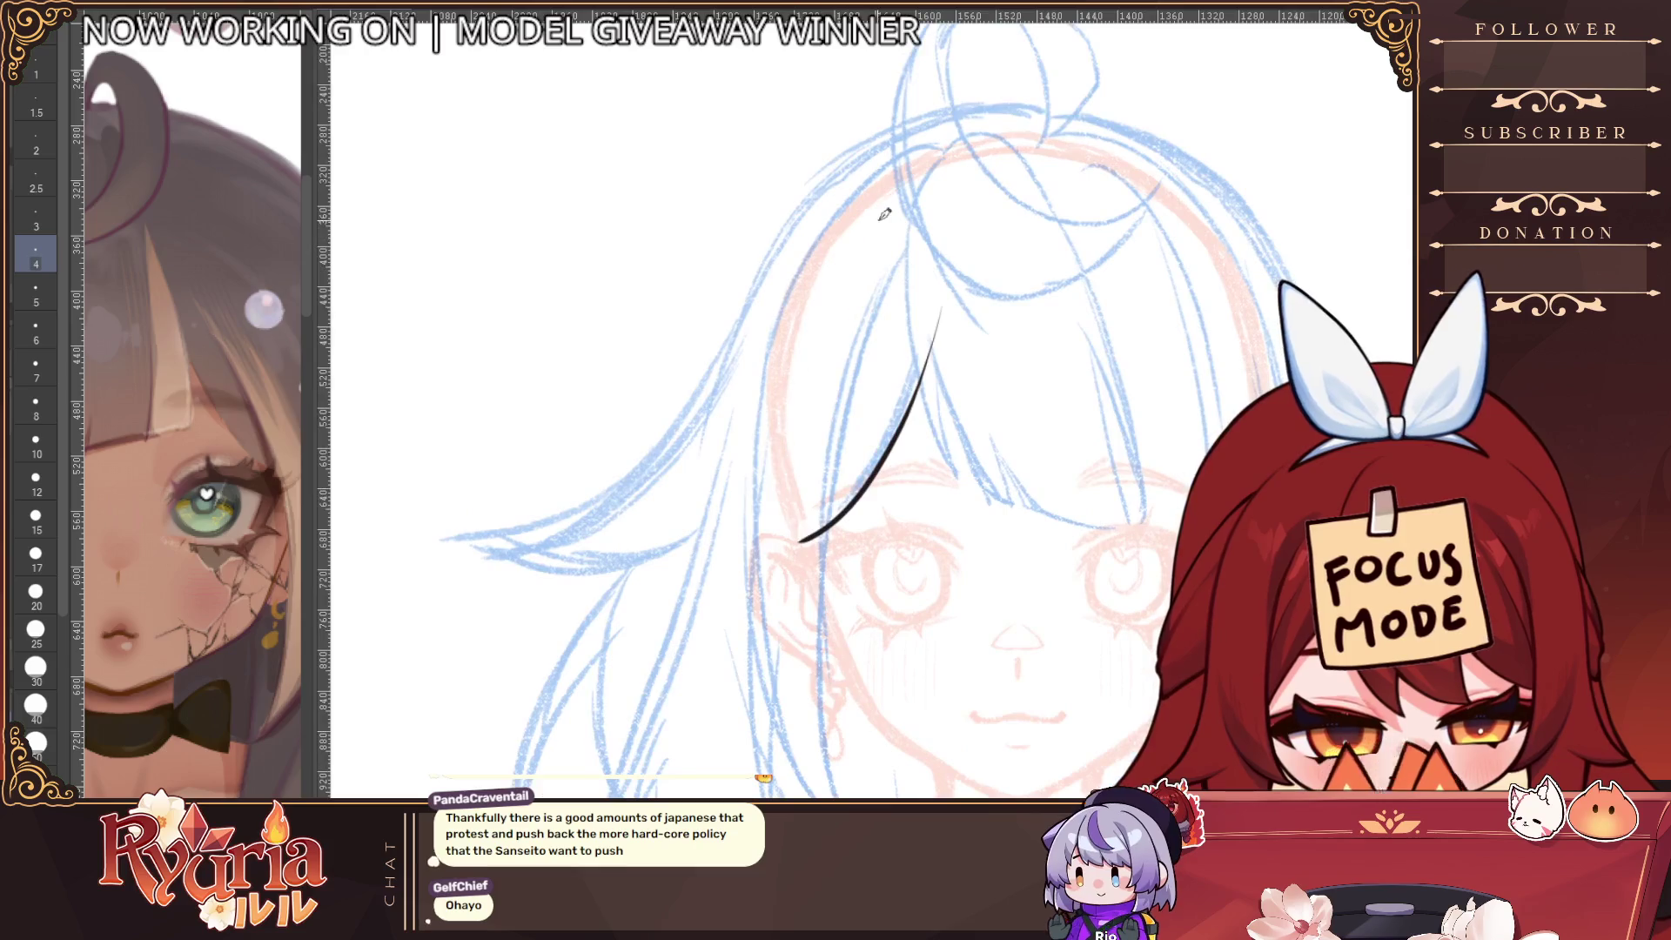
{"action": "left_click_drag", "start_coordinate": [813, 296], "coordinate": [799, 544]}
{"action": "key", "text": "ctrl+z"}
{"action": "key", "text": "ctrl+z"}
{"action": "scroll", "coordinate": [798, 499], "scroll_direction": "up", "scroll_amount": 1}
{"action": "key", "text": "bracketright"}
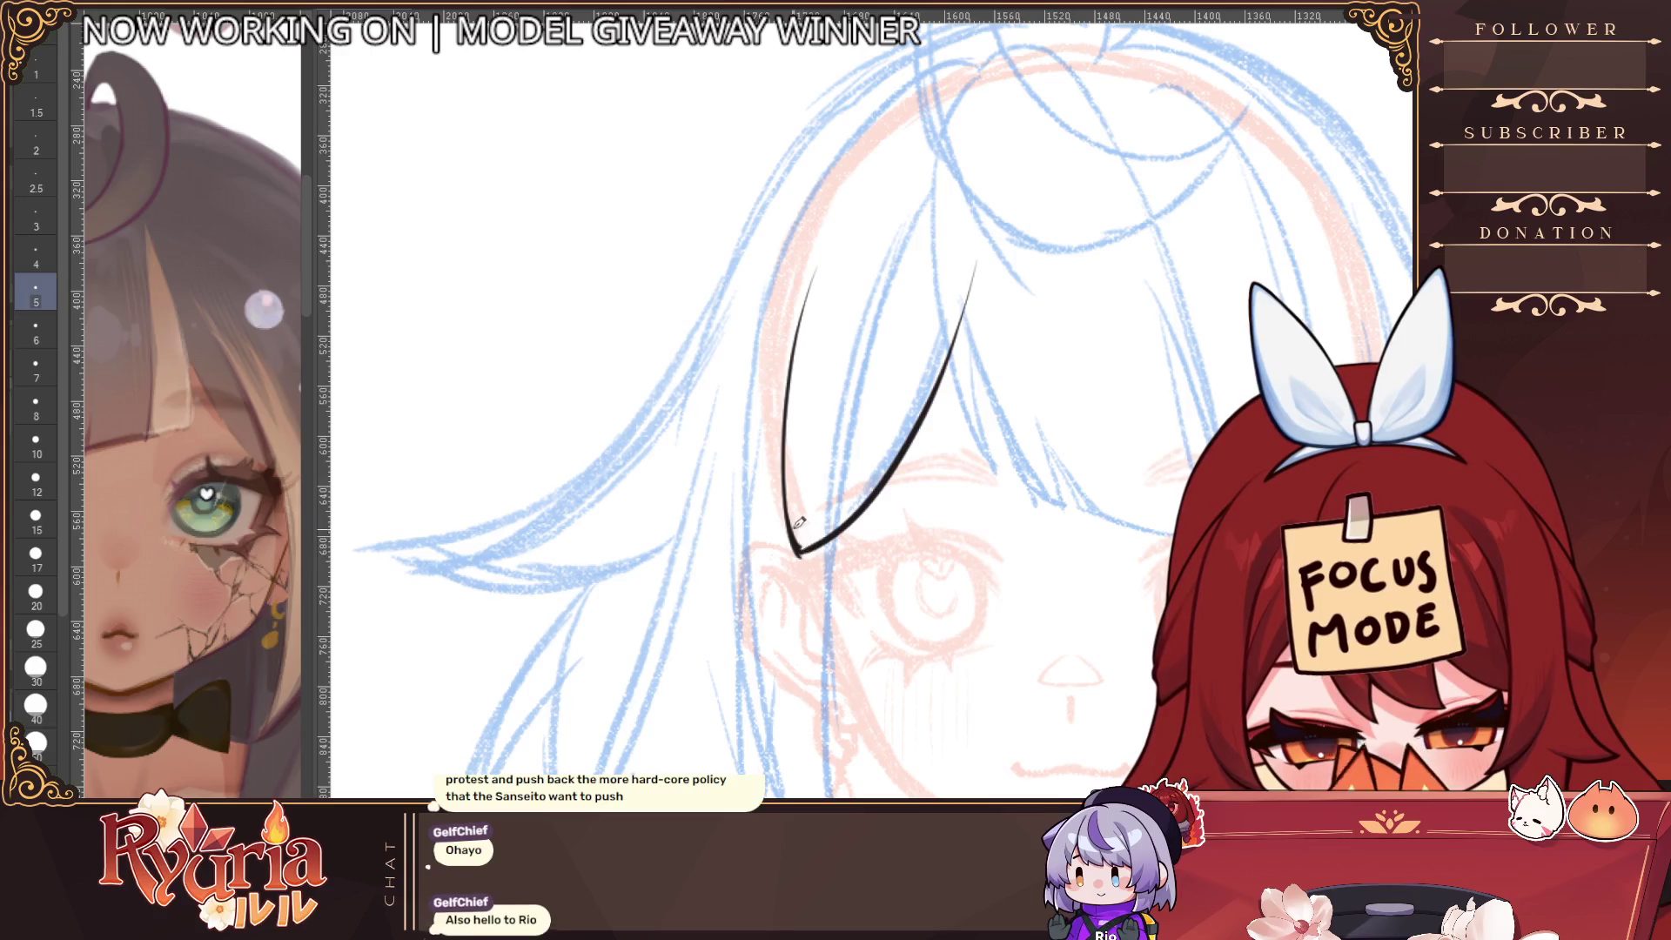
{"action": "key", "text": "h"}
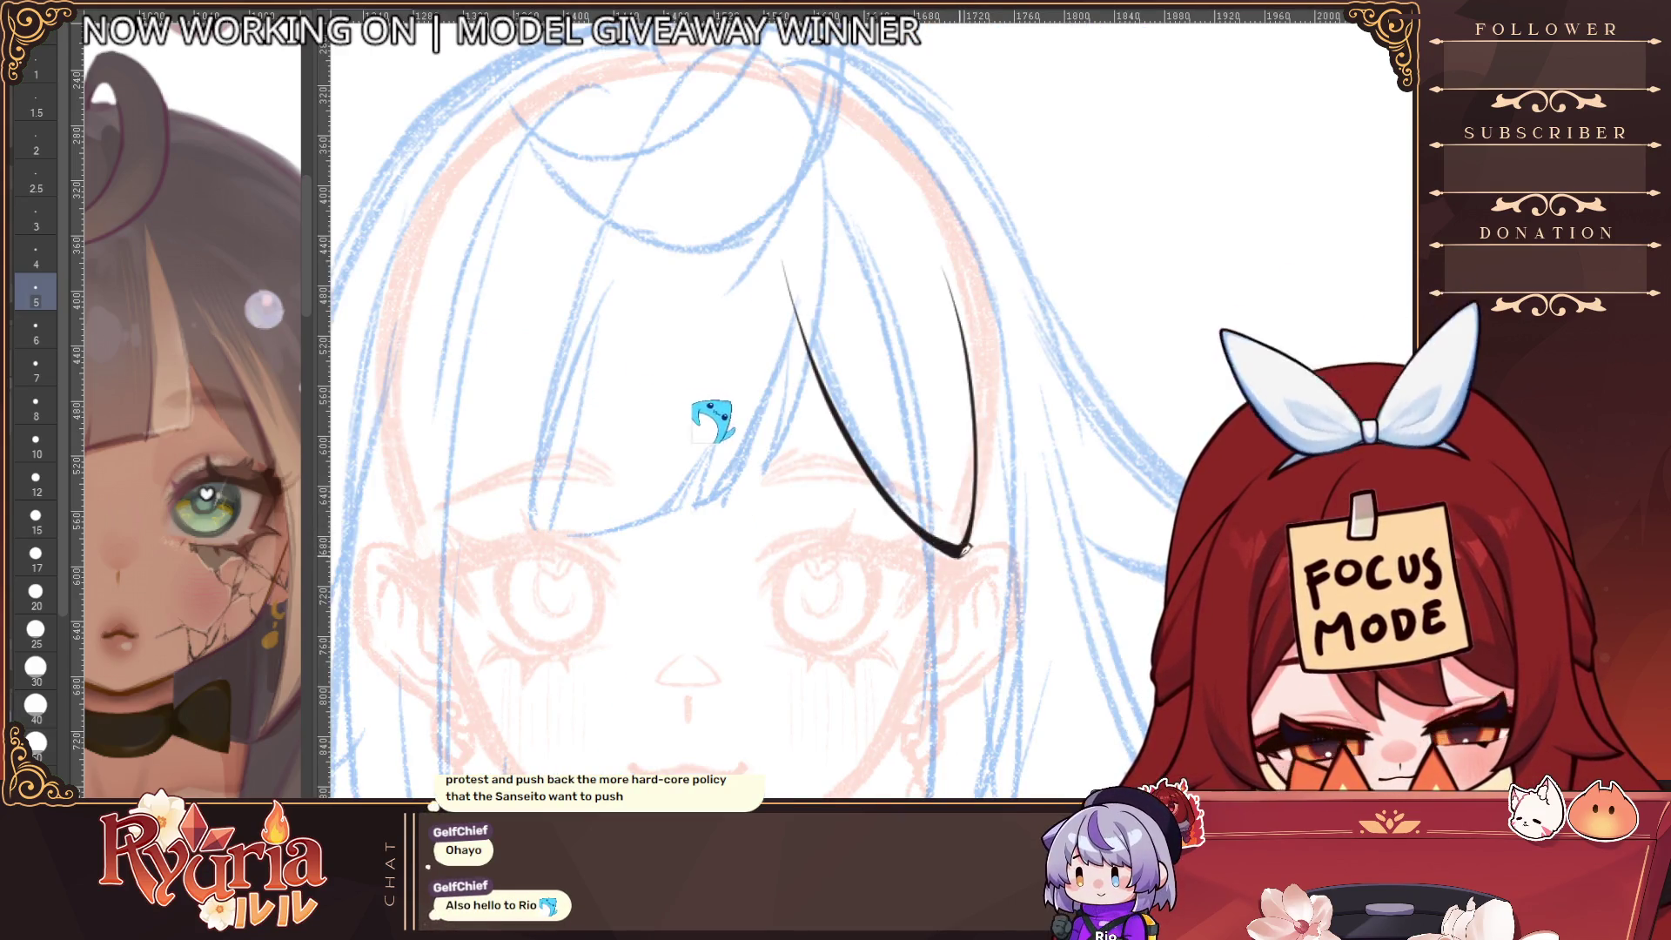
Set the brush size to 10, then step it up to 12
{"action": "scroll", "coordinate": [935, 485], "scroll_direction": "down", "scroll_amount": 1}
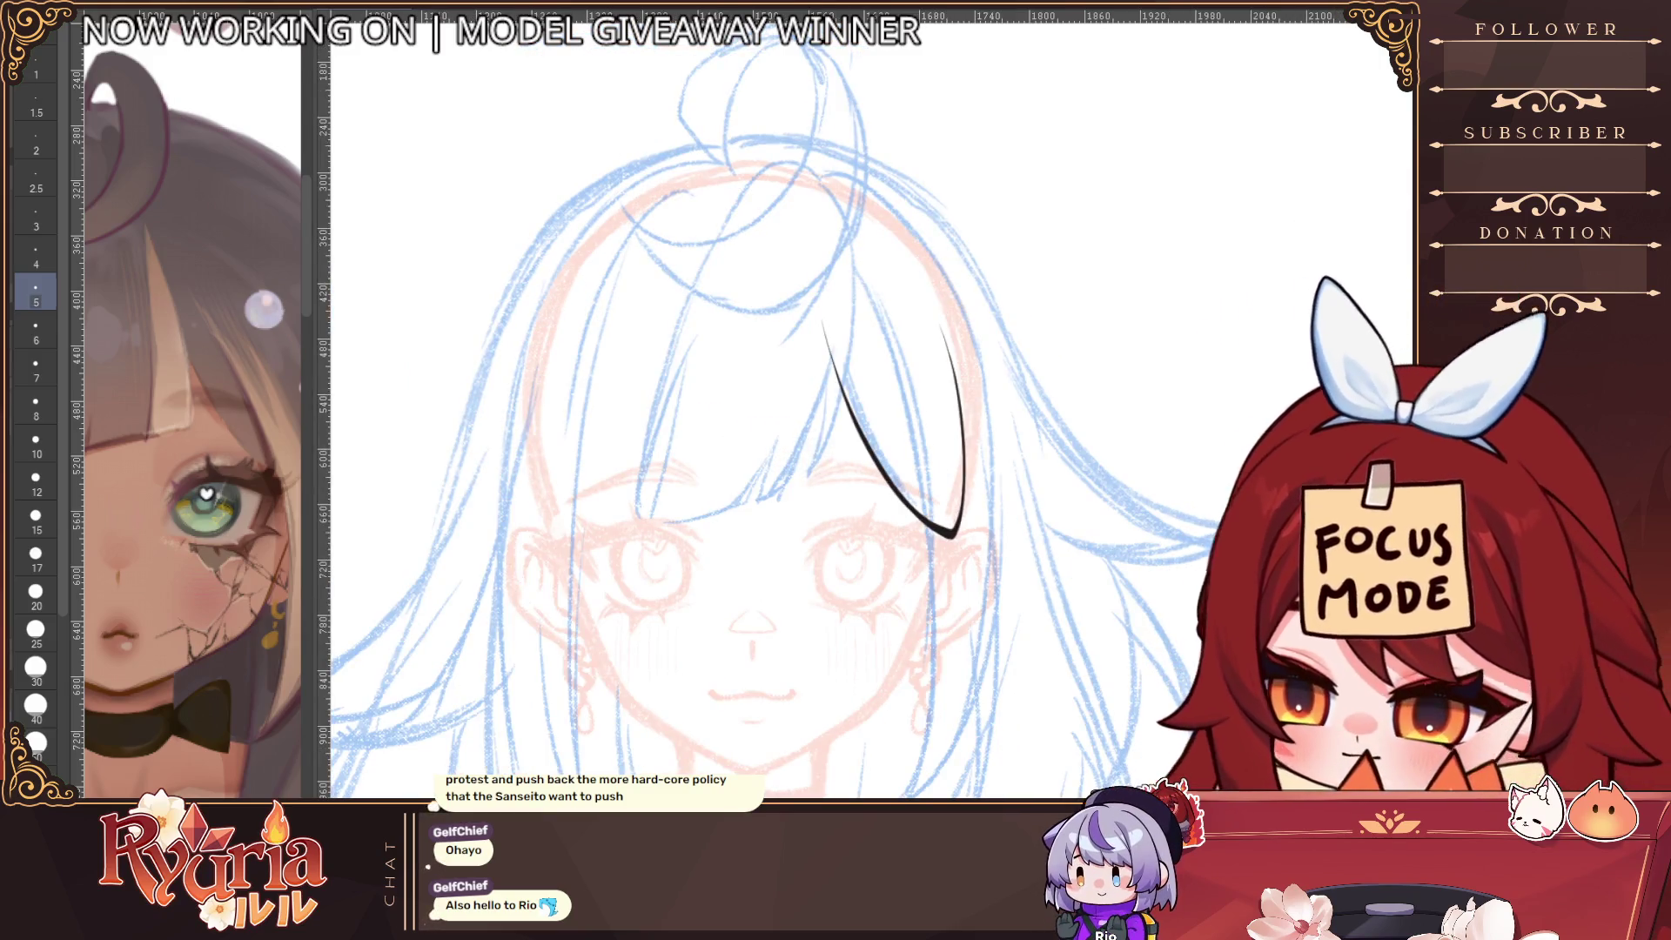
{"action": "left_click", "coordinate": [35, 516]}
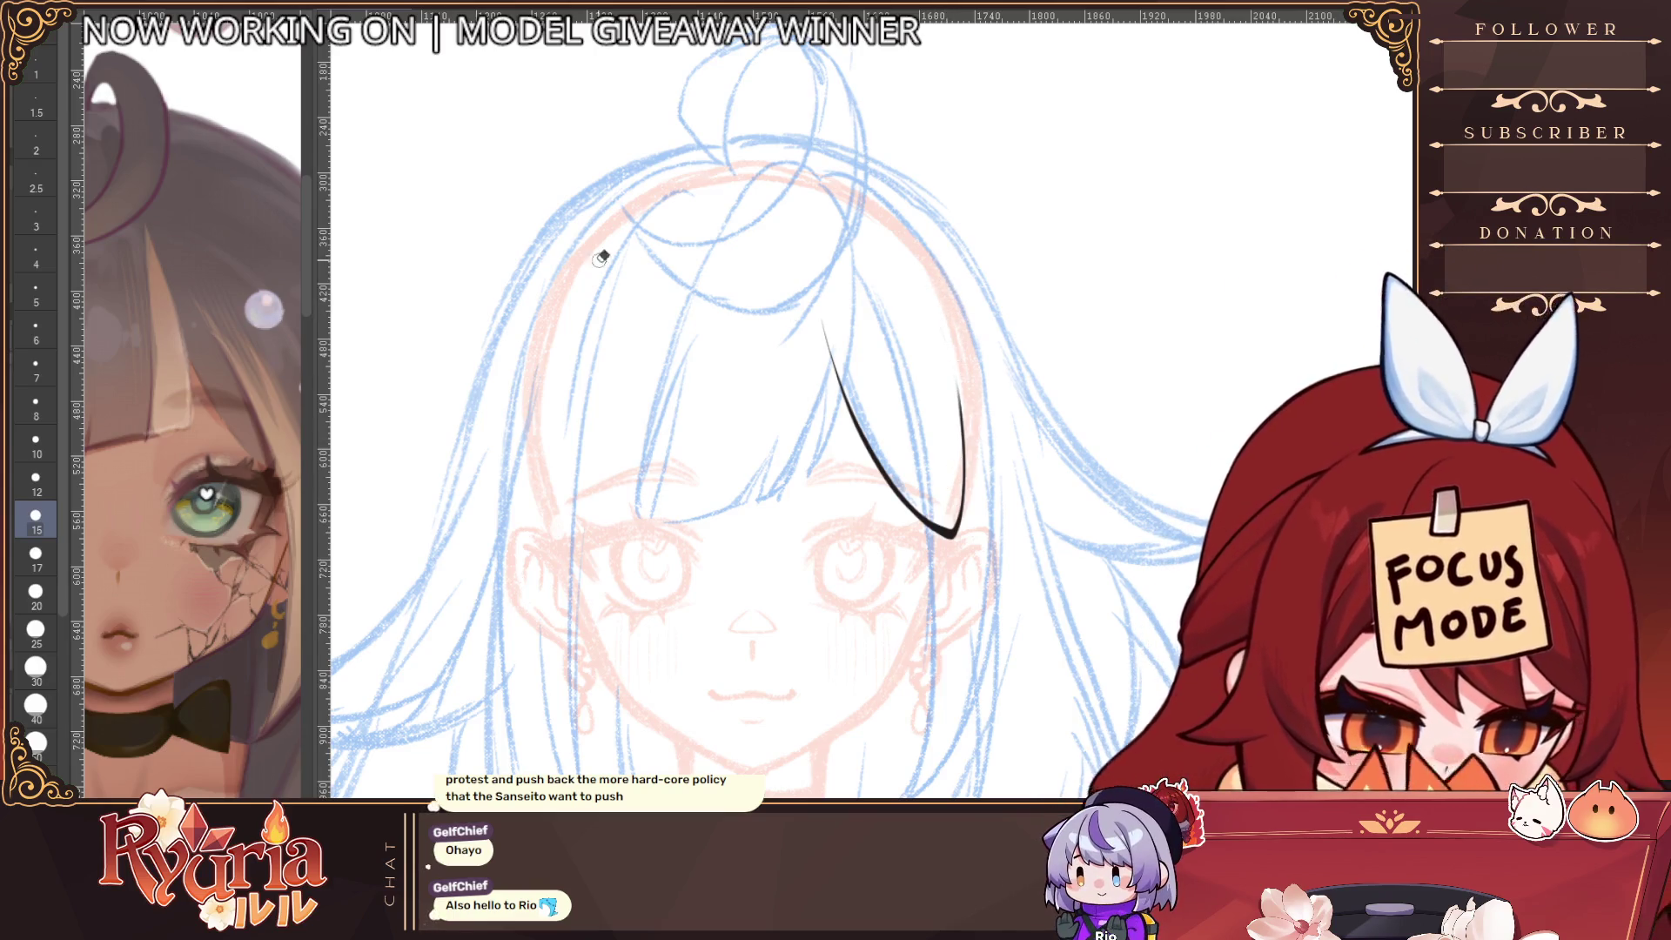
{"action": "left_click", "coordinate": [36, 442]}
{"action": "key", "text": "bracketright"}
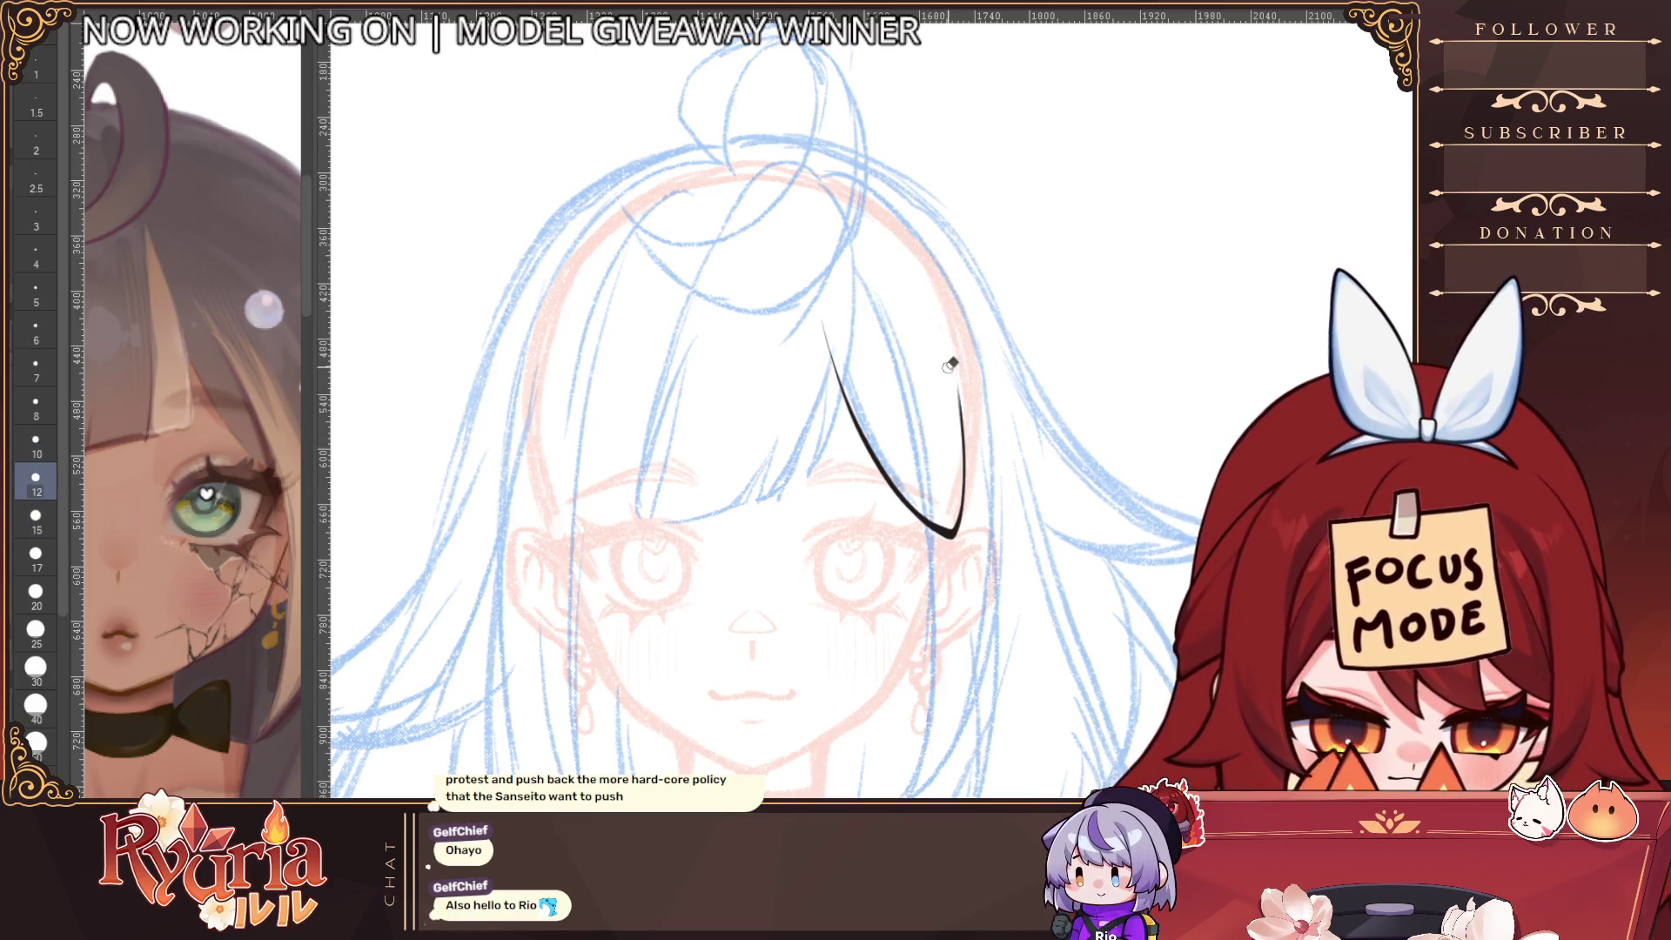
{"action": "scroll", "coordinate": [982, 439], "scroll_direction": "down", "scroll_amount": 2}
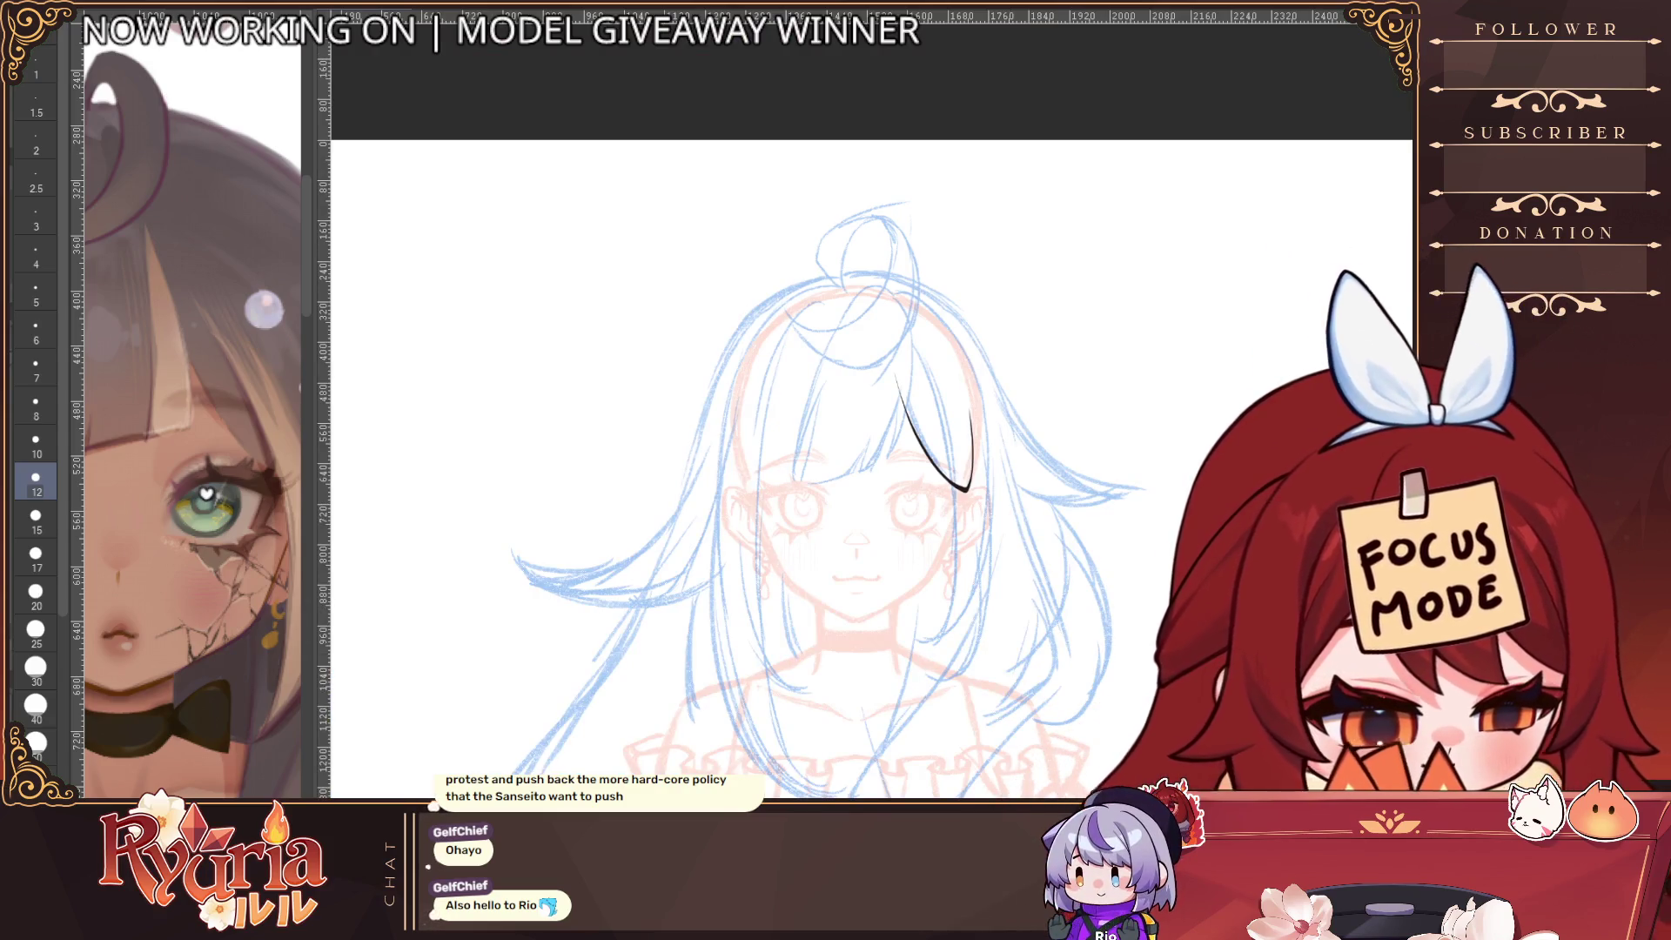
Paint the left bunny ear as a solid dark shape, undoing and redoing to compare
{"action": "left_click_drag", "start_coordinate": [857, 296], "coordinate": [744, 492]}
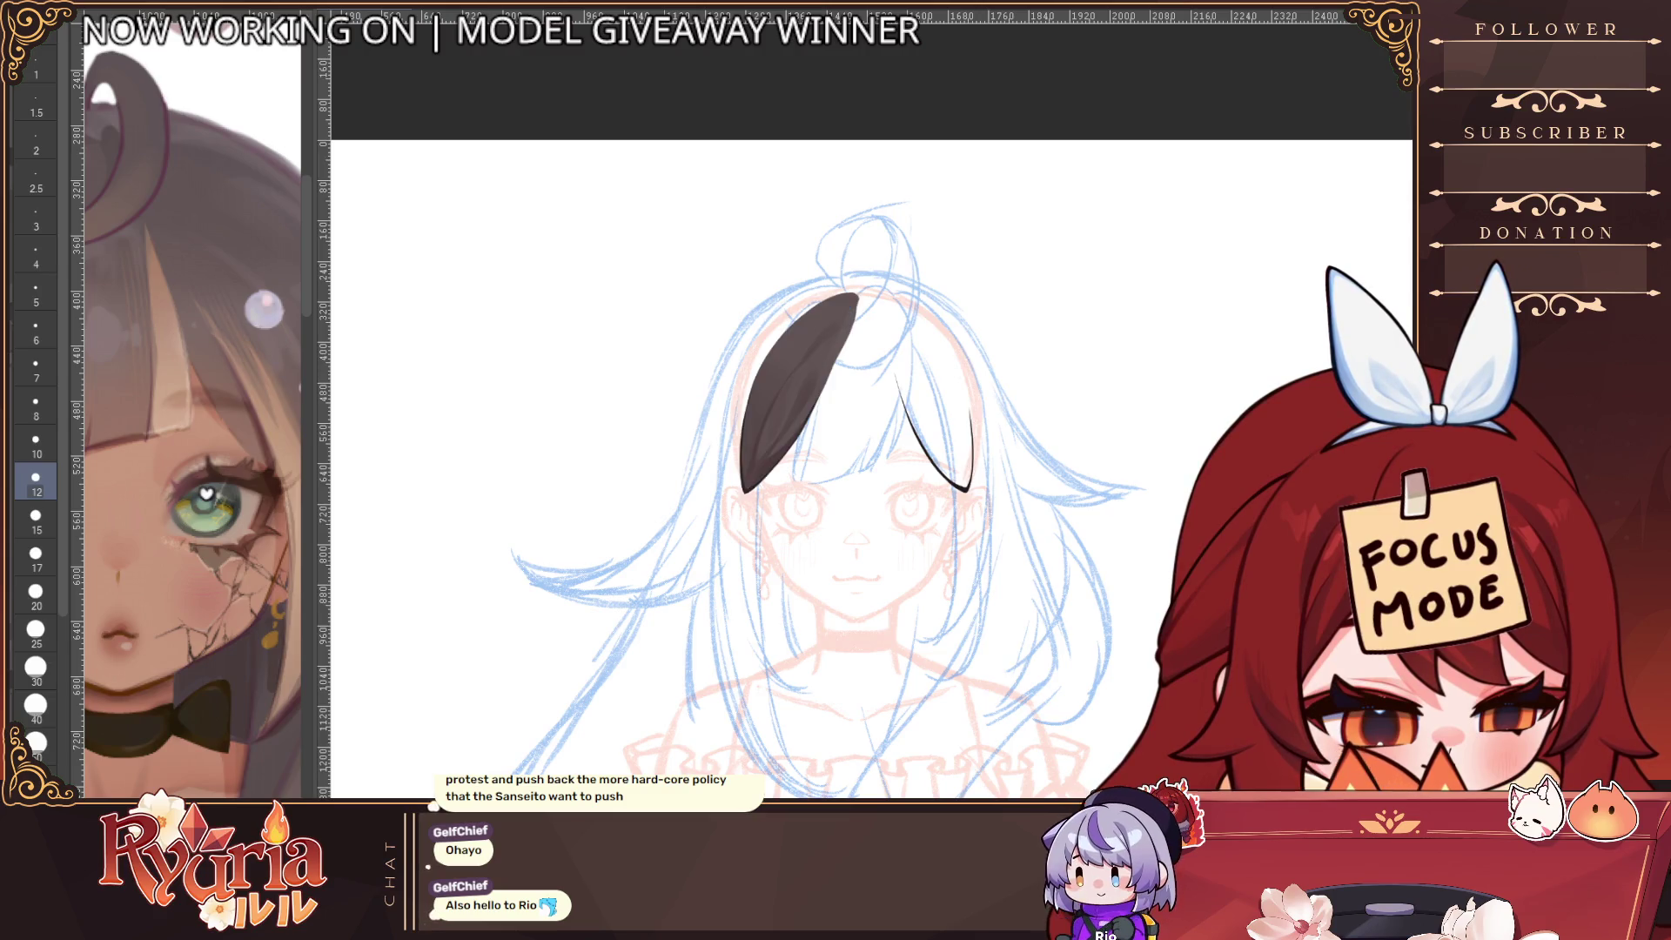
{"action": "key", "text": "ctrl+z"}
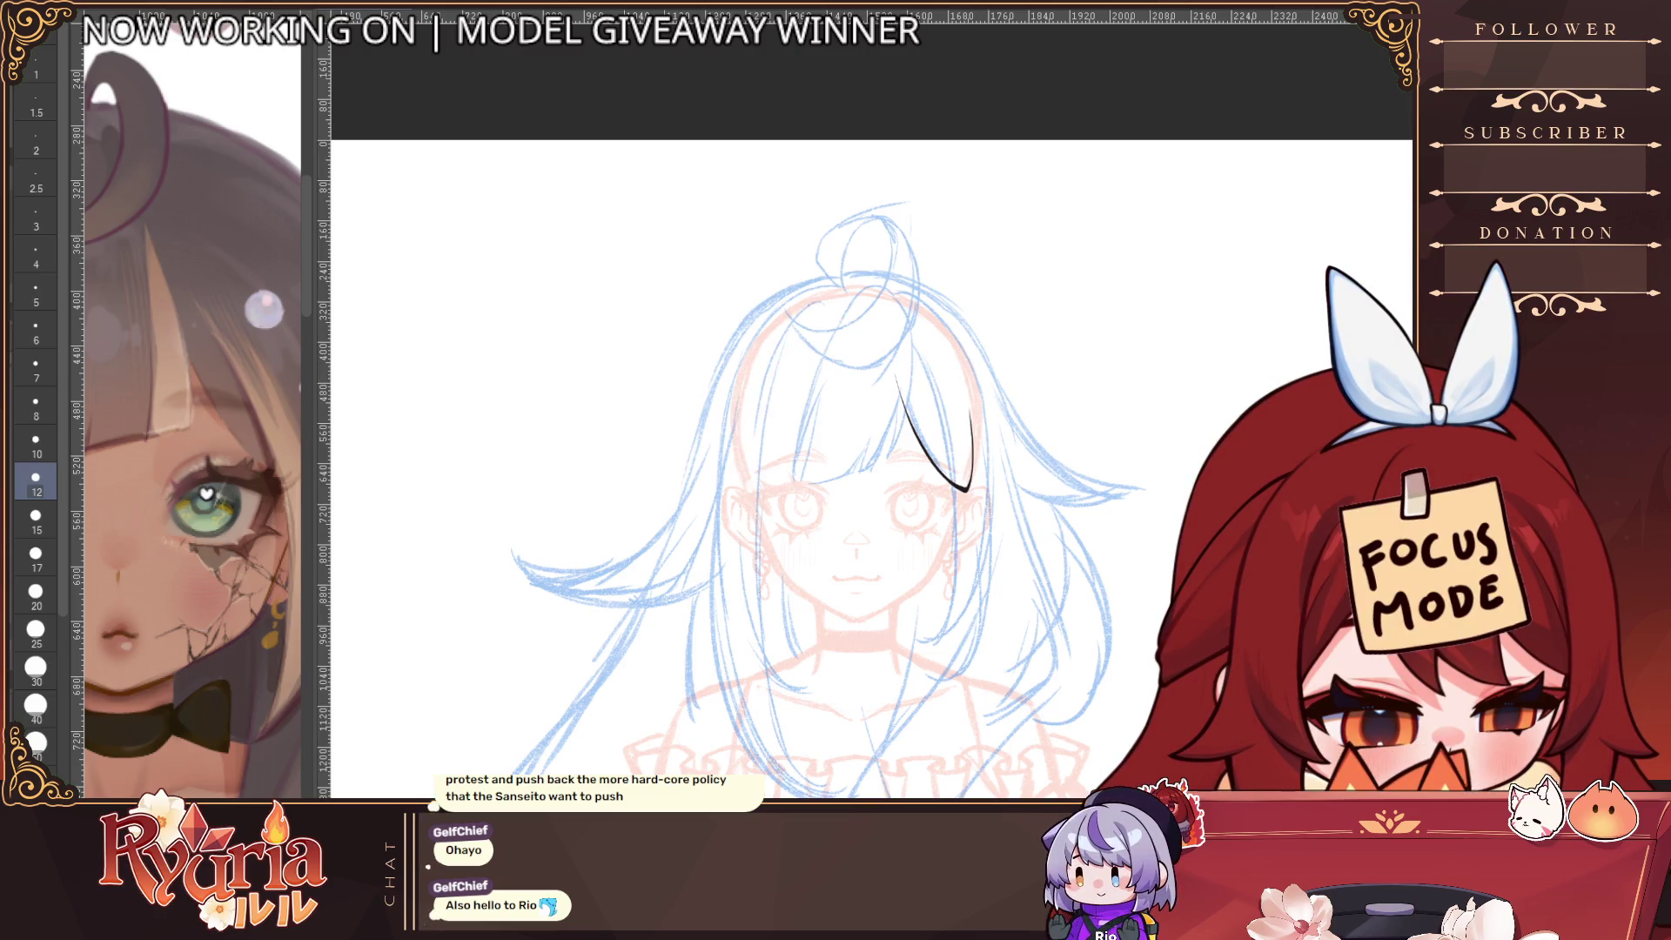
{"action": "key", "text": "ctrl+y"}
{"action": "scroll", "coordinate": [764, 362], "scroll_direction": "up", "scroll_amount": 3}
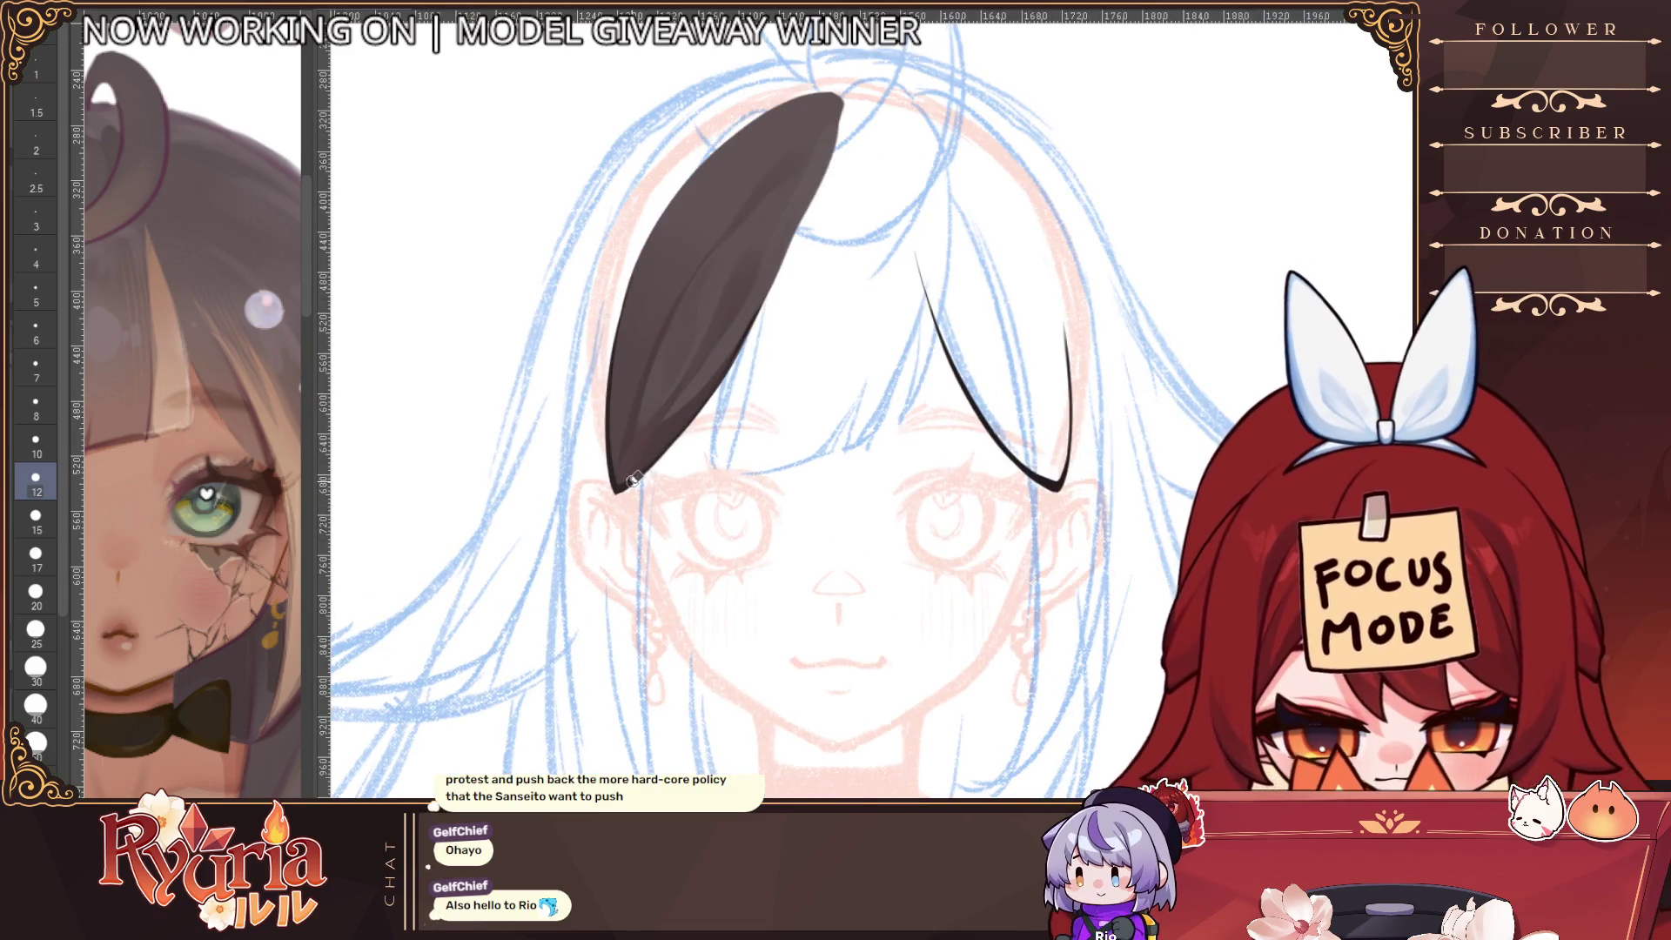
At brush size 8, redraw the right ear's tapered outer edge longer
{"action": "left_click", "coordinate": [35, 515]}
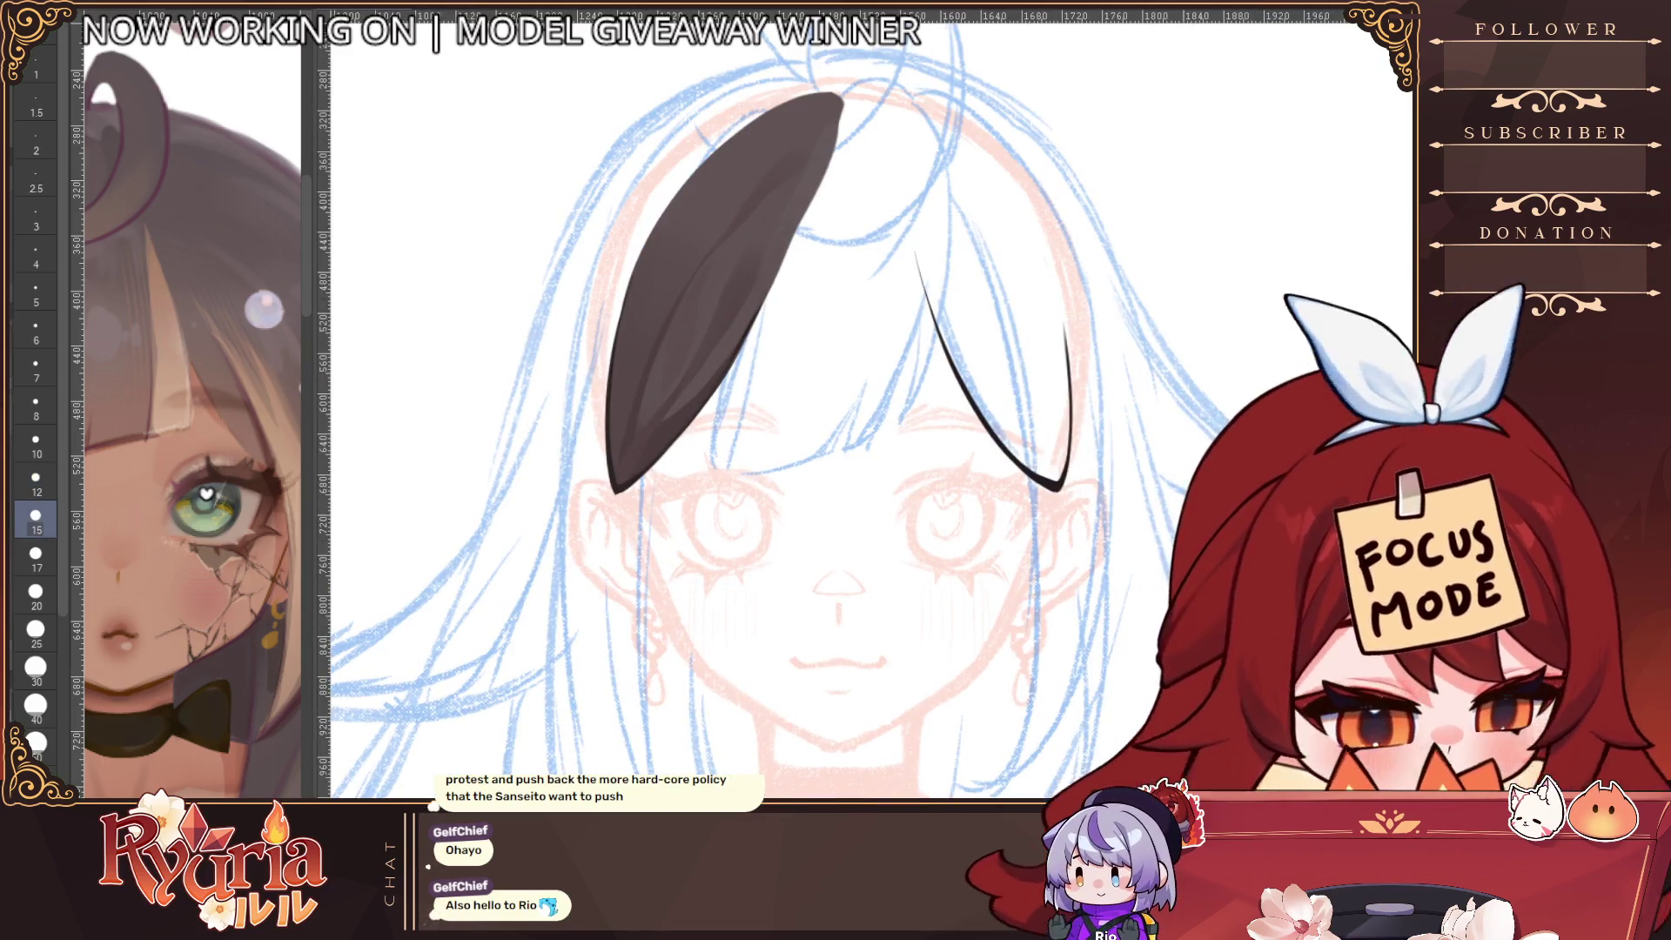
{"action": "scroll", "coordinate": [988, 387], "scroll_direction": "up", "scroll_amount": 1}
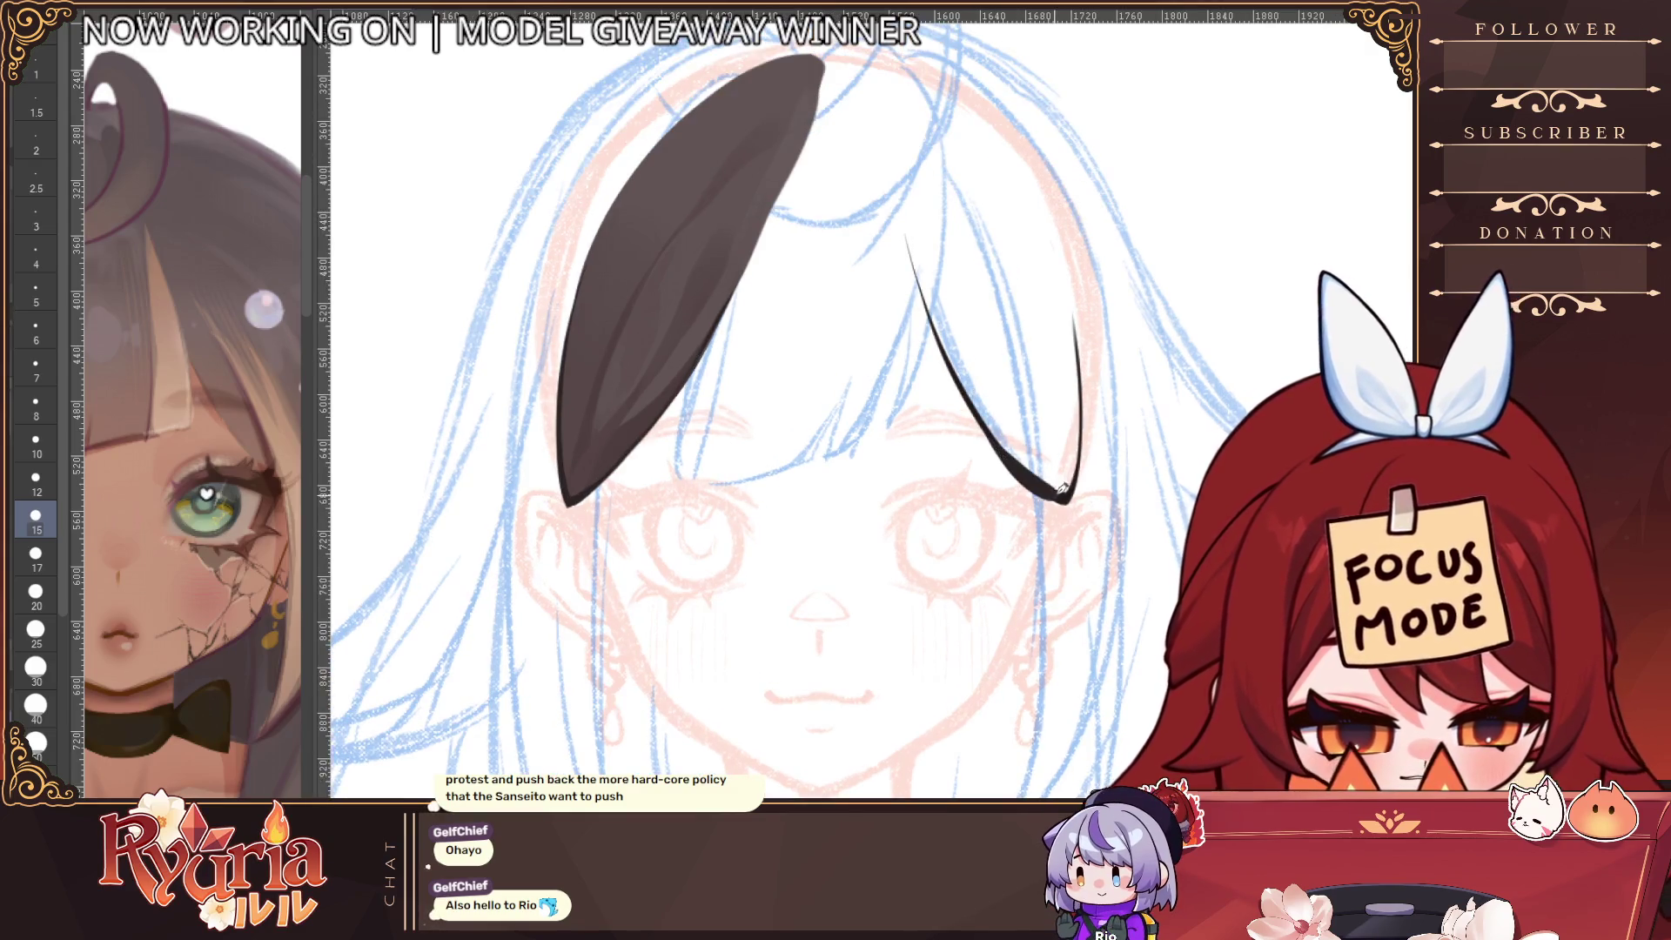
{"action": "key", "text": "bracketleft"}
{"action": "key", "text": "bracketleft"}
{"action": "key", "text": "bracketleft"}
{"action": "key", "text": "bracketleft"}
{"action": "key", "text": "bracketleft"}
{"action": "key", "text": "bracketleft"}
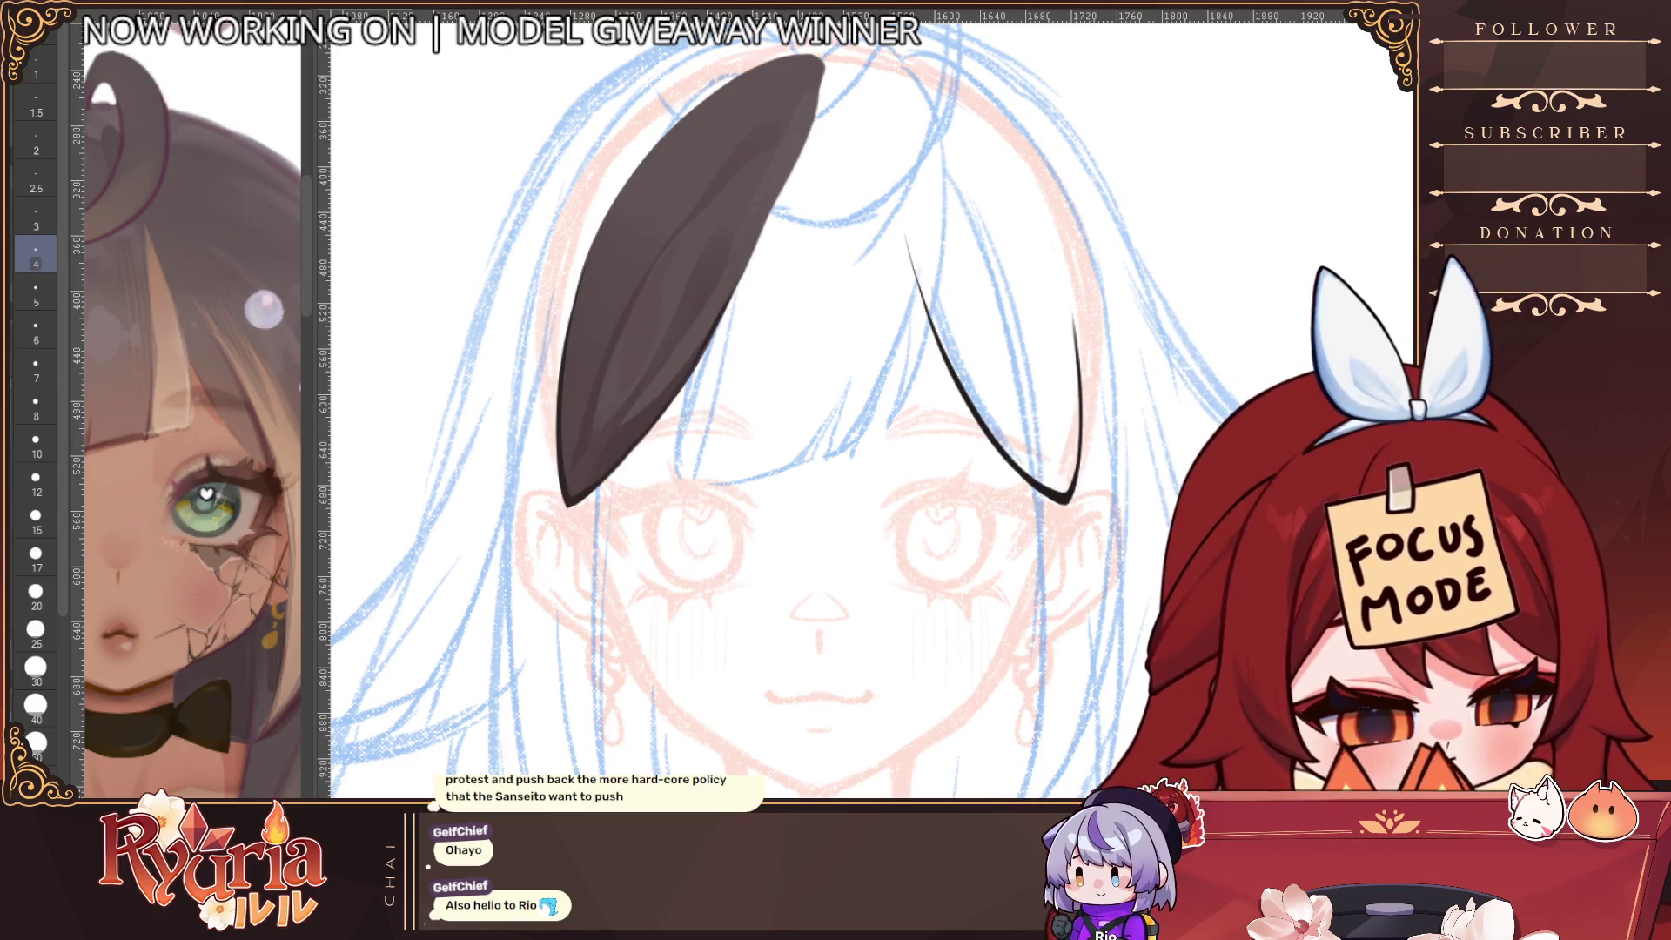
{"action": "key", "text": "bracketright"}
{"action": "key", "text": "bracketright"}
{"action": "key", "text": "bracketright"}
{"action": "left_click_drag", "start_coordinate": [892, 157], "coordinate": [956, 357]}
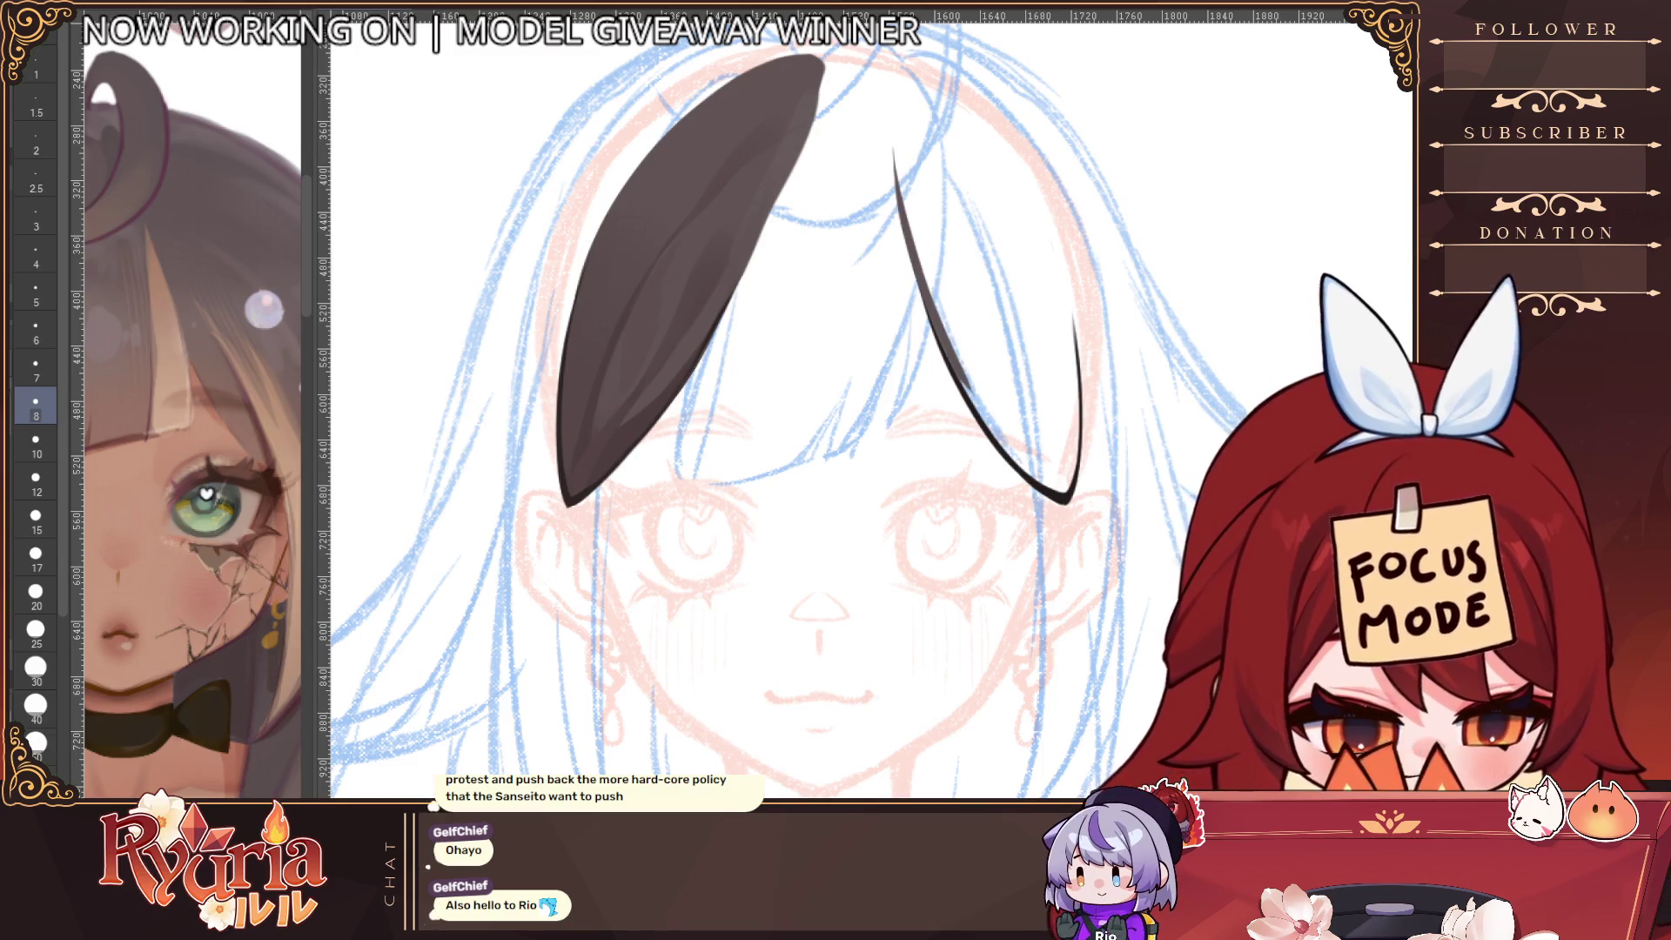
{"action": "key", "text": "Delete"}
{"action": "key", "text": "ctrl+z"}
{"action": "key", "text": "ctrl+z"}
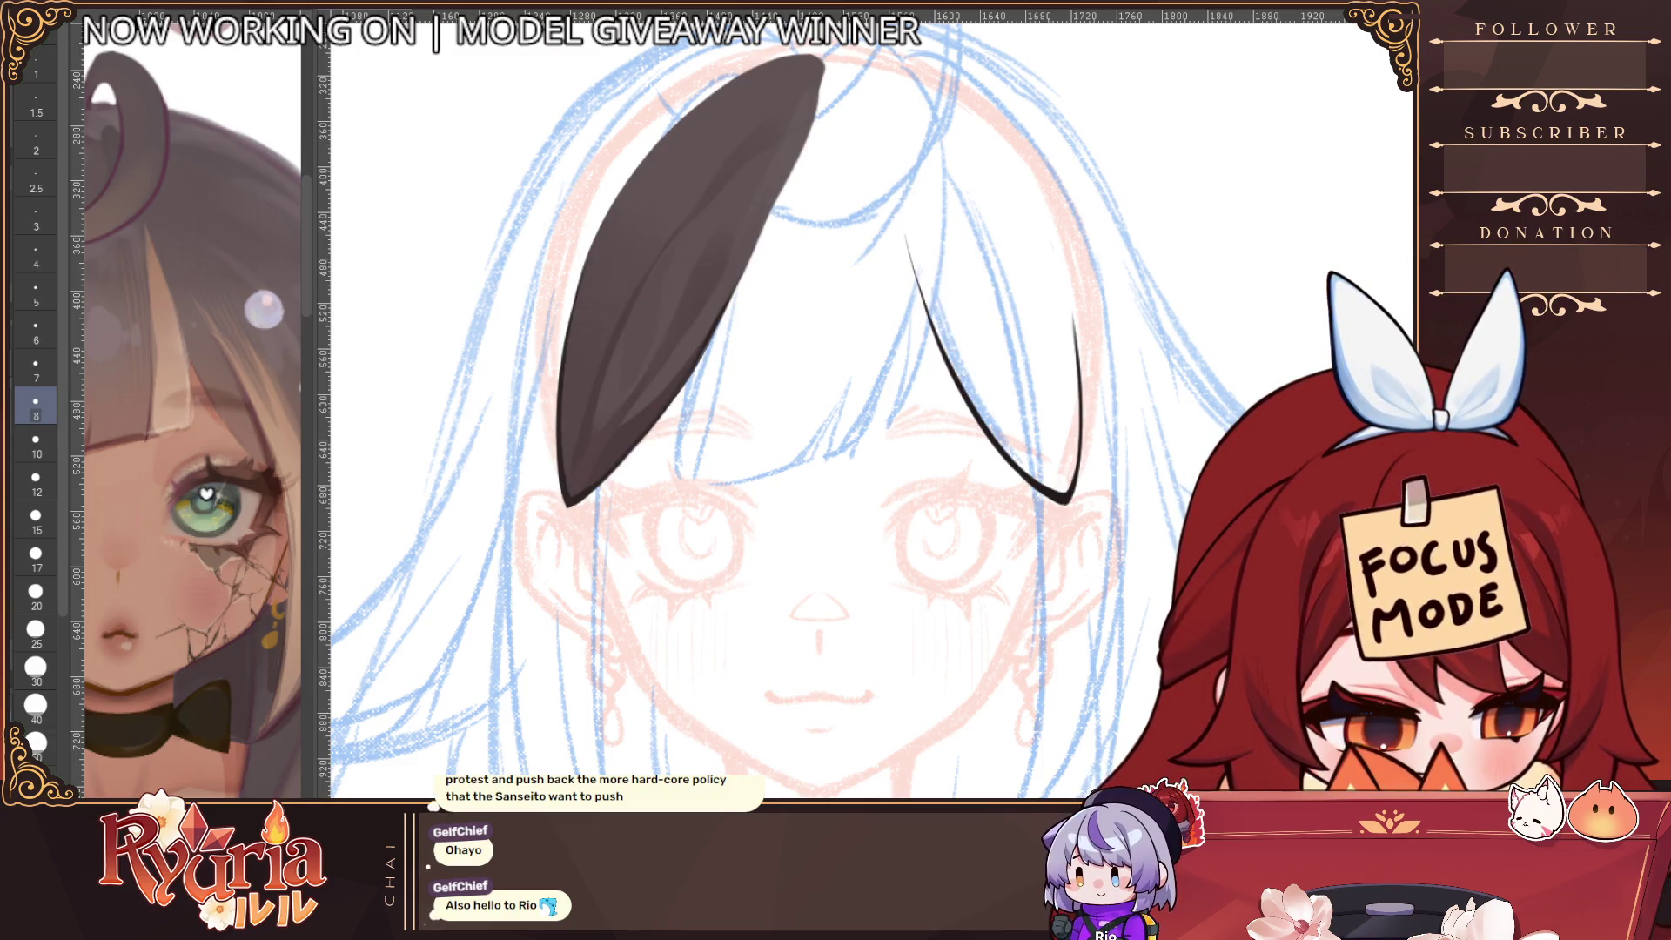
{"action": "mouse_move", "coordinate": [896, 150]}
{"action": "left_mouse_down"}
{"action": "mouse_move", "coordinate": [950, 335]}
{"action": "mouse_move", "coordinate": [1057, 491]}
{"action": "left_mouse_up"}
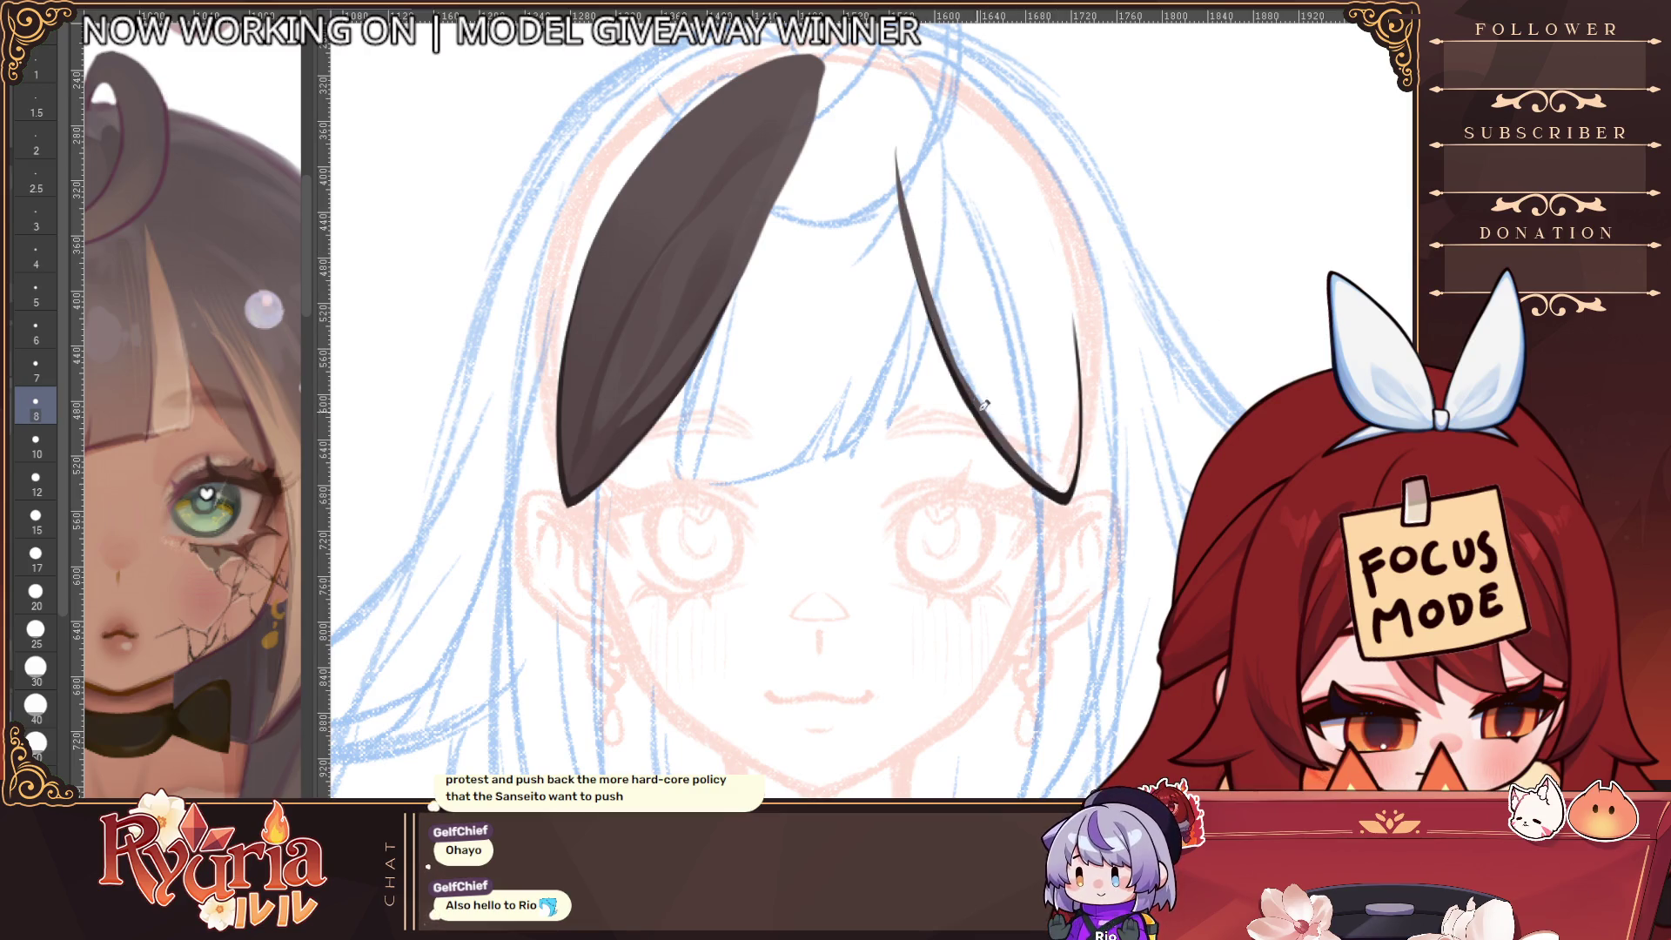
In a mirrored view, close the second ear's outline with a sharp tip and fill it dark brown
{"action": "key", "text": "h"}
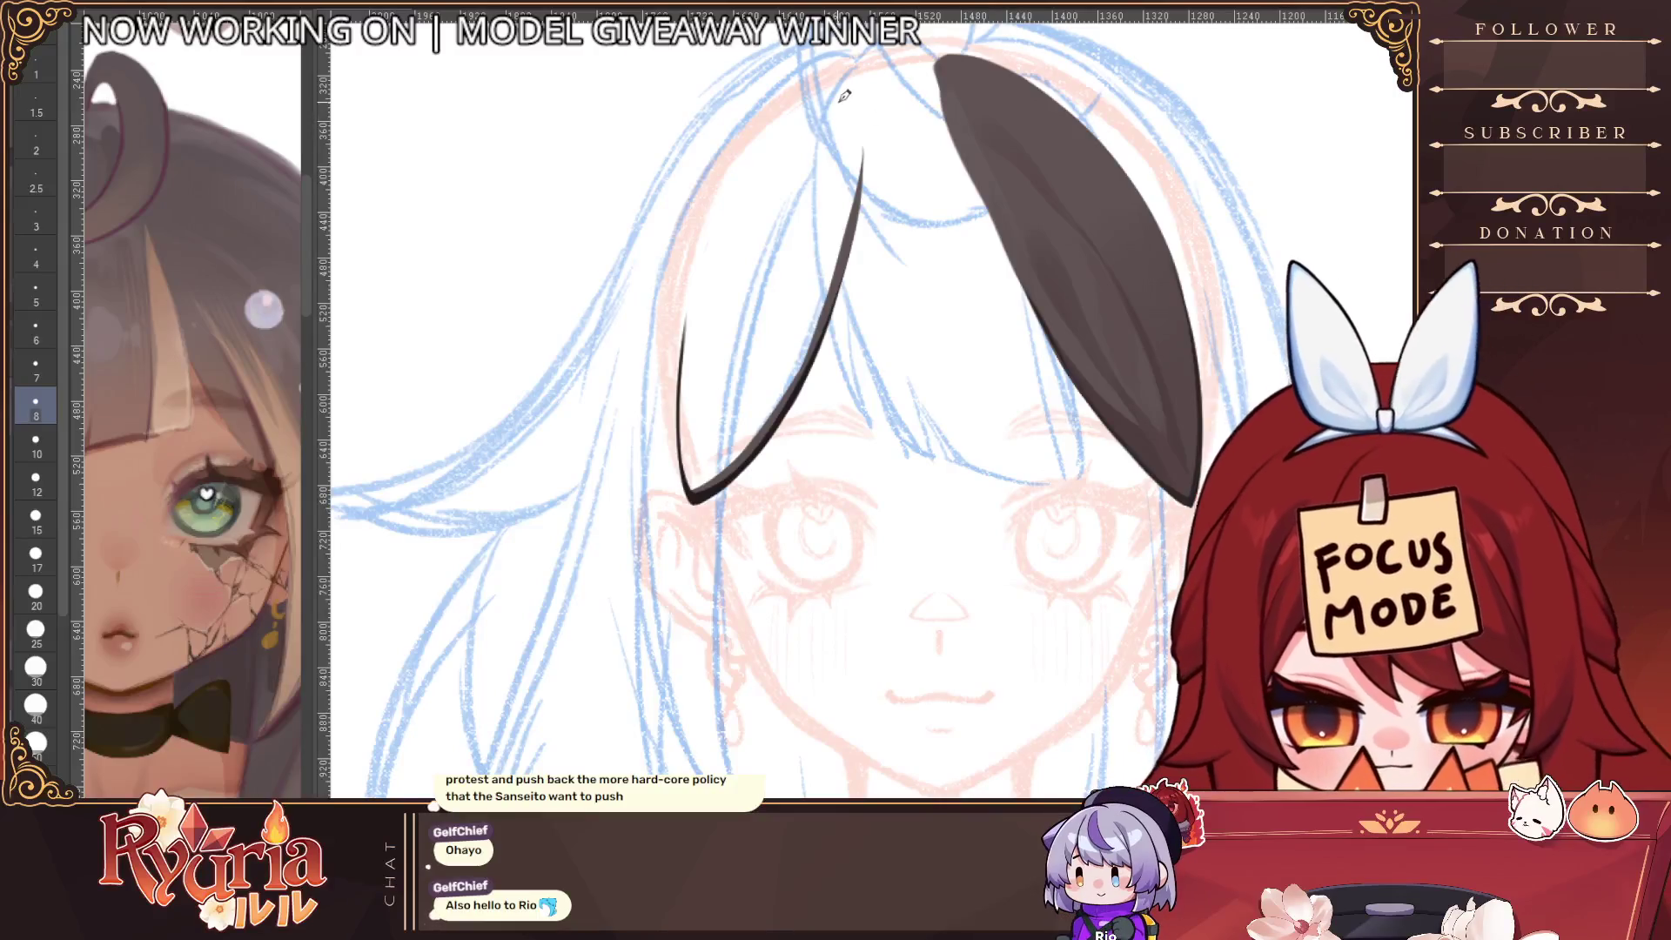
{"action": "mouse_move", "coordinate": [693, 353]}
{"action": "left_mouse_down"}
{"action": "mouse_move", "coordinate": [823, 117]}
{"action": "mouse_move", "coordinate": [692, 341]}
{"action": "mouse_move", "coordinate": [705, 476]}
{"action": "left_mouse_up"}
{"action": "key", "text": "ctrl+z"}
{"action": "left_click_drag", "start_coordinate": [837, 86], "coordinate": [856, 213]}
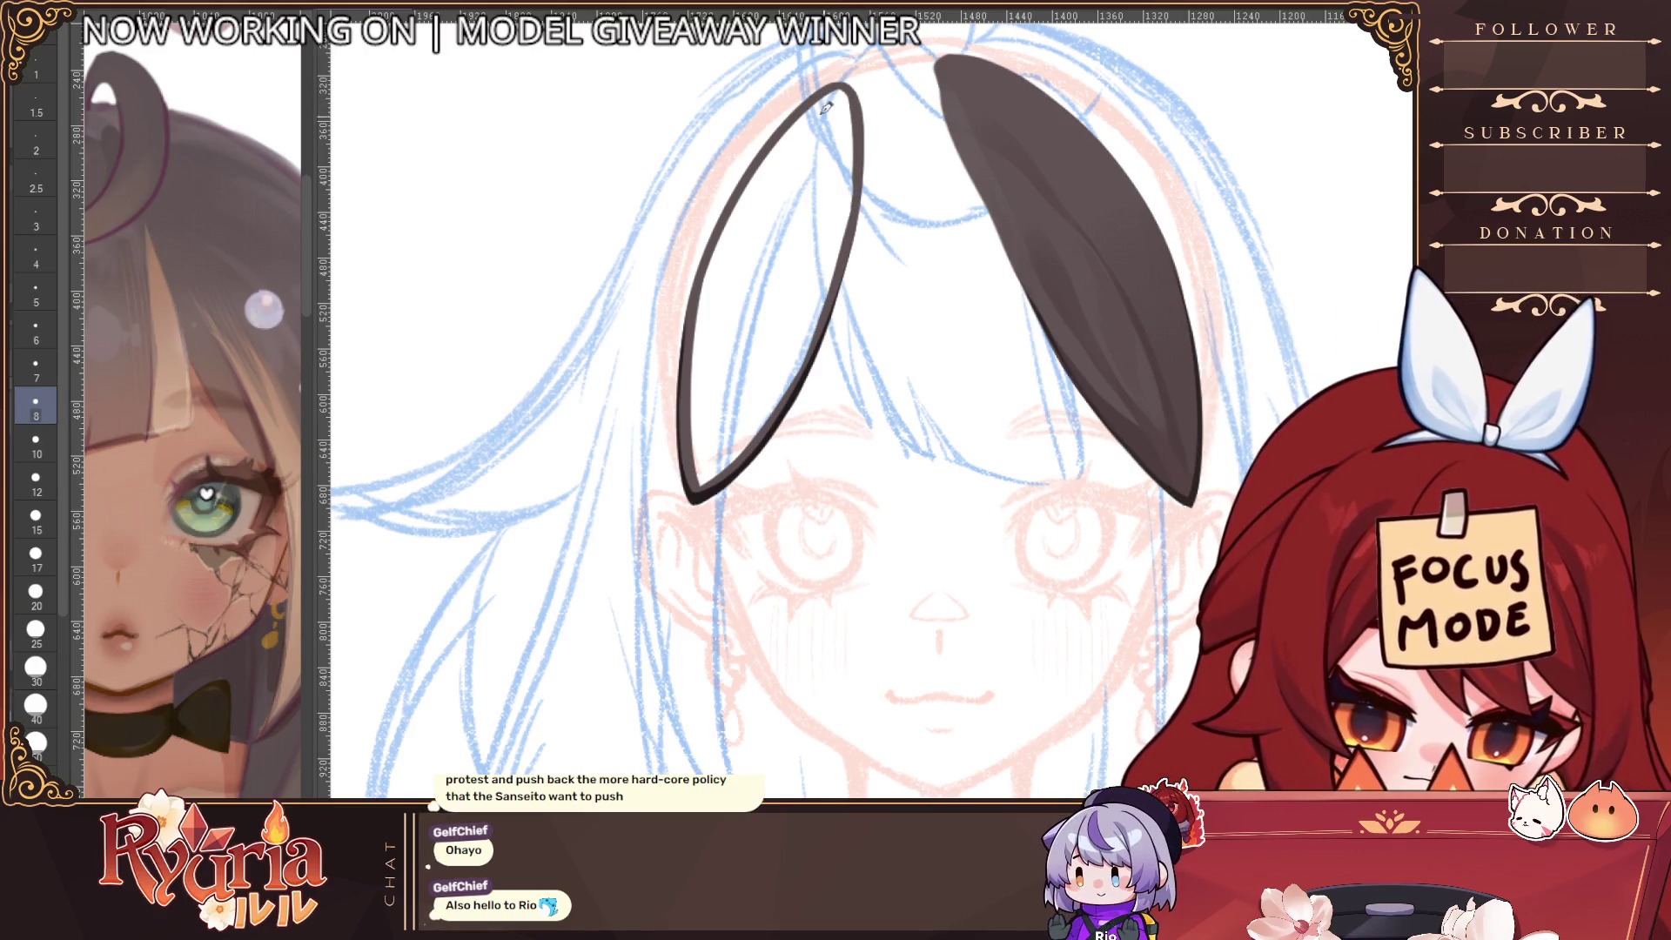
{"action": "left_click", "coordinate": [783, 261]}
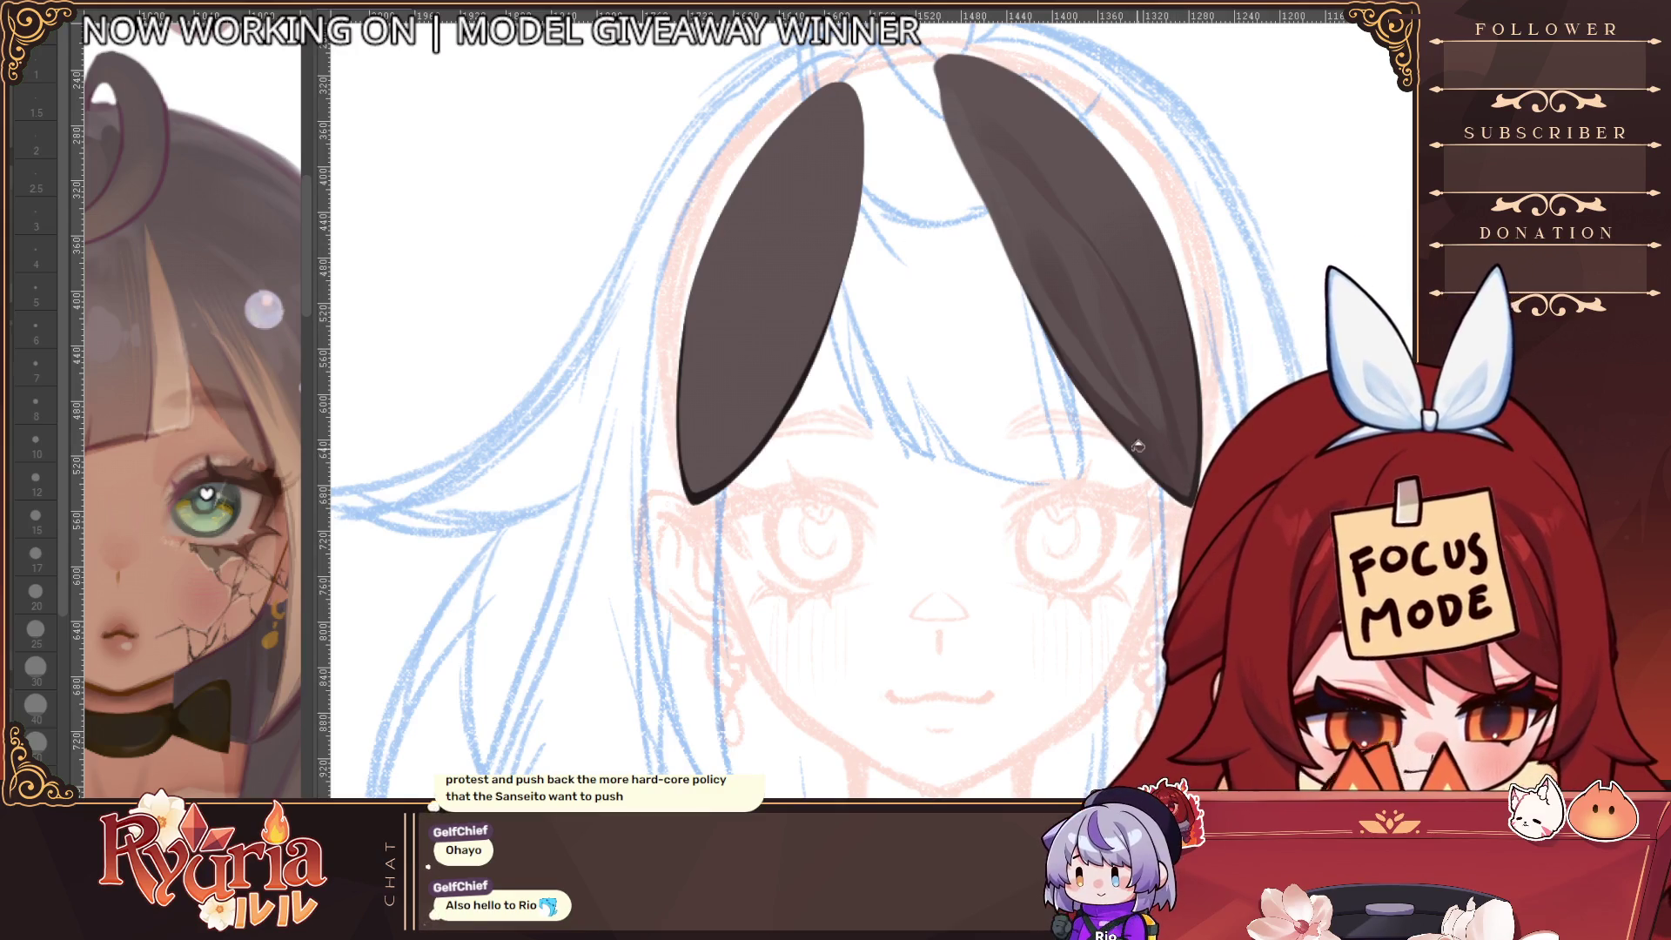
Flip the view back and draw thin inner lines down the right ear at brush size 5
{"action": "left_click", "coordinate": [35, 291]}
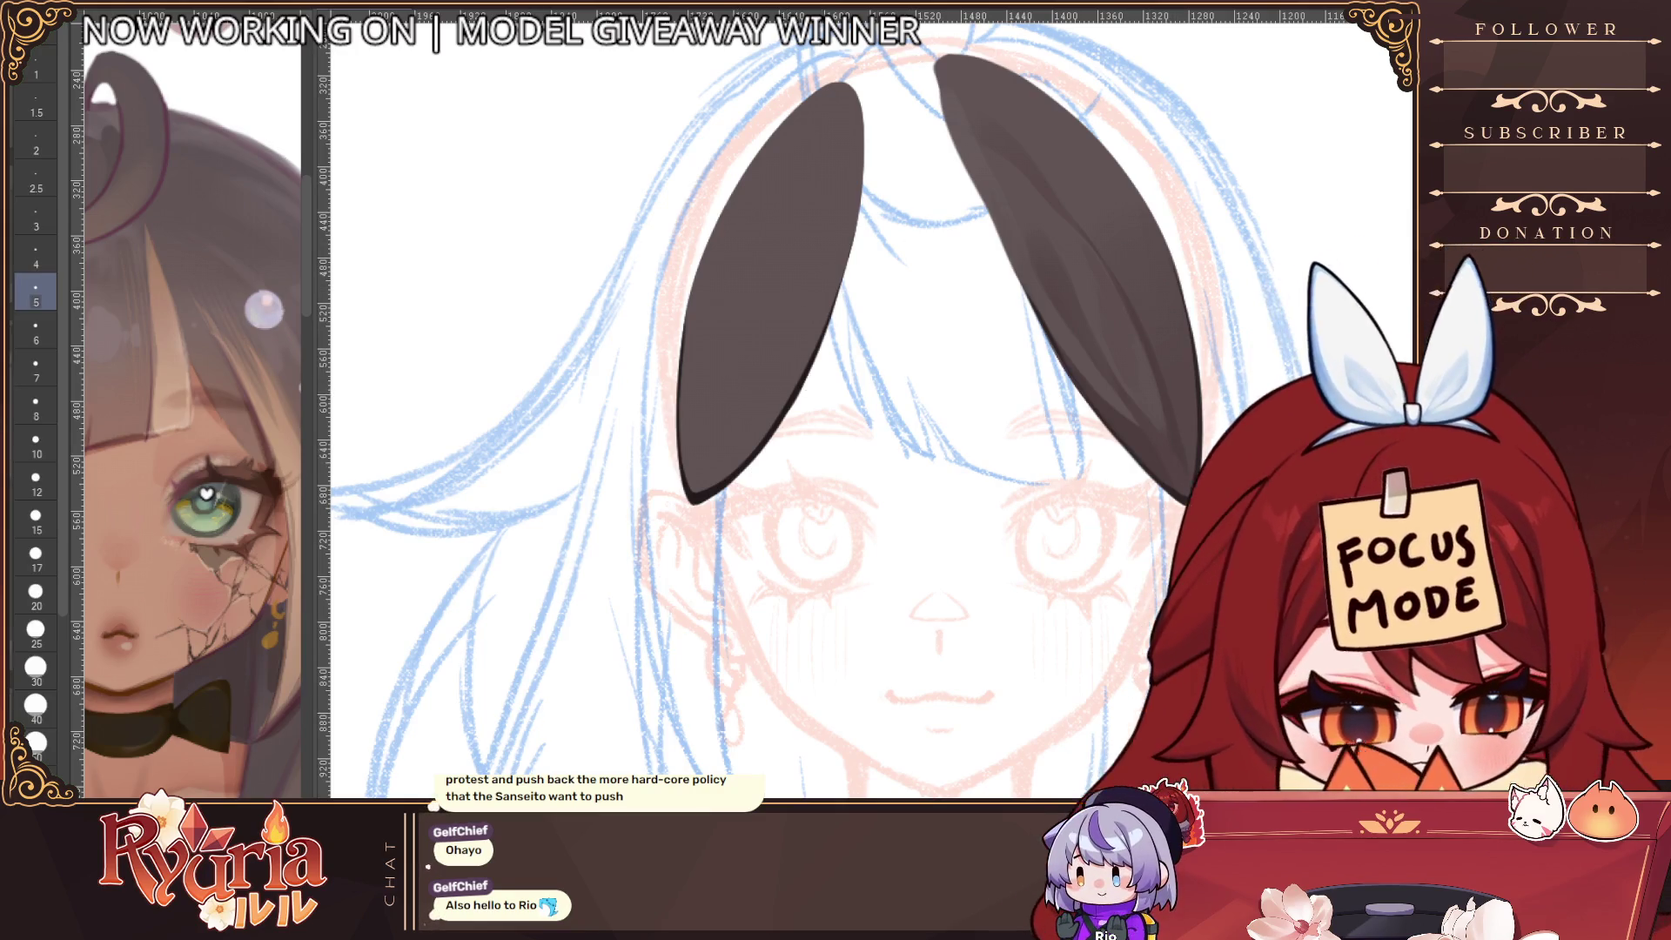
{"action": "key", "text": "bracketright"}
{"action": "key", "text": "bracketright"}
{"action": "key", "text": "bracketright"}
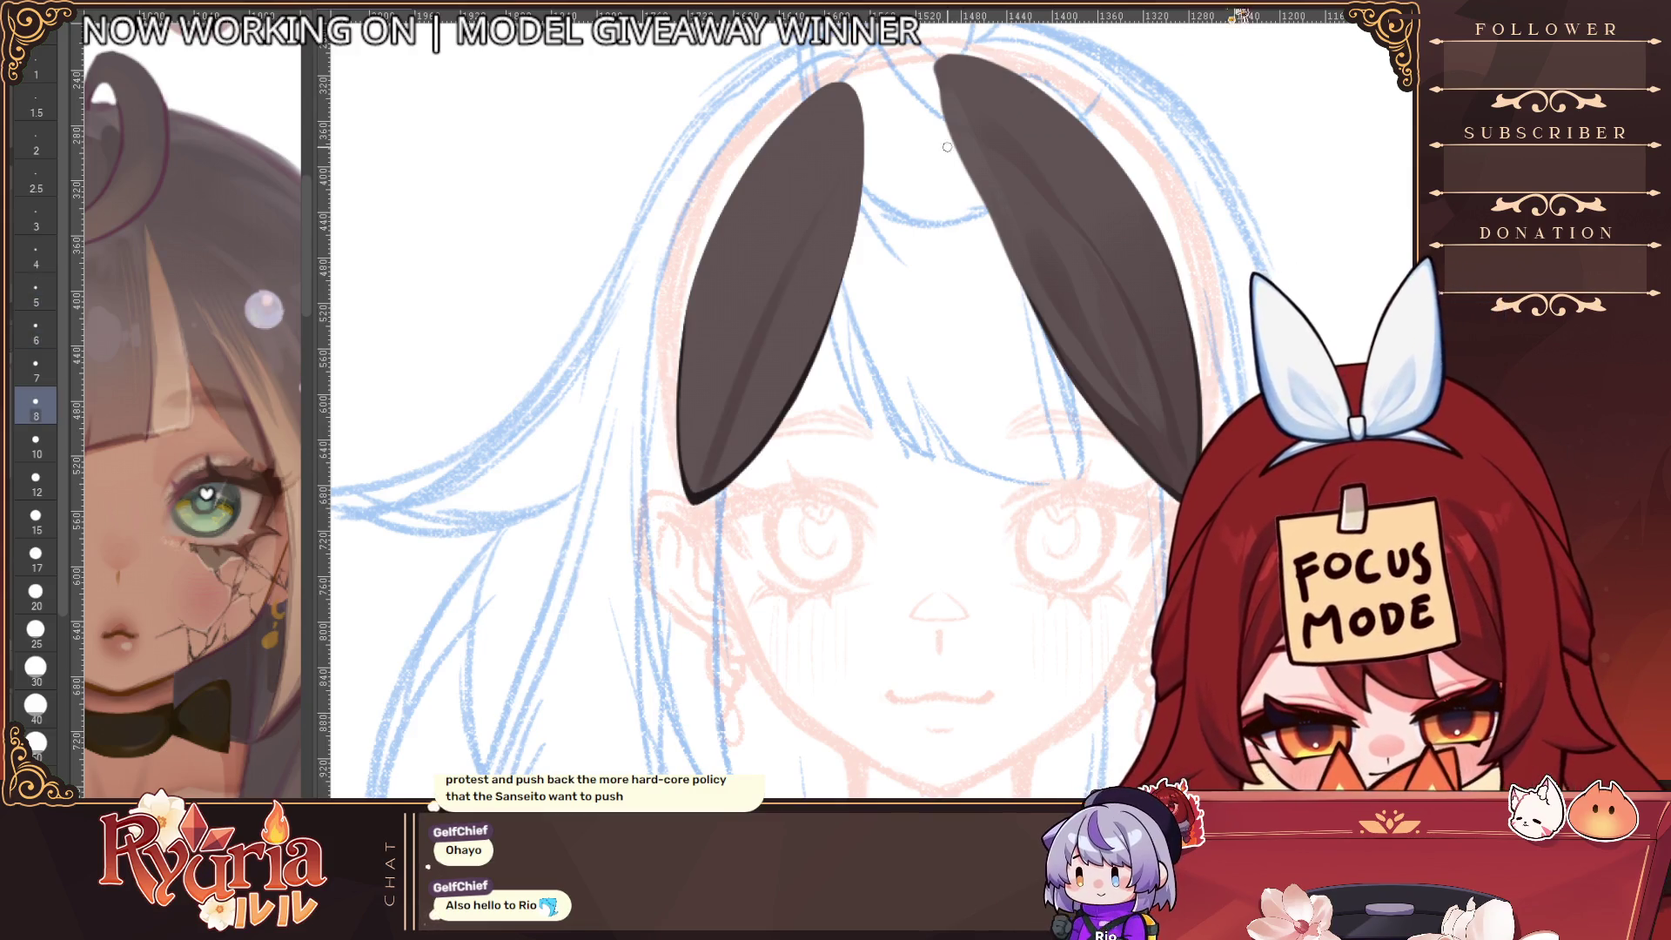
{"action": "key", "text": "h"}
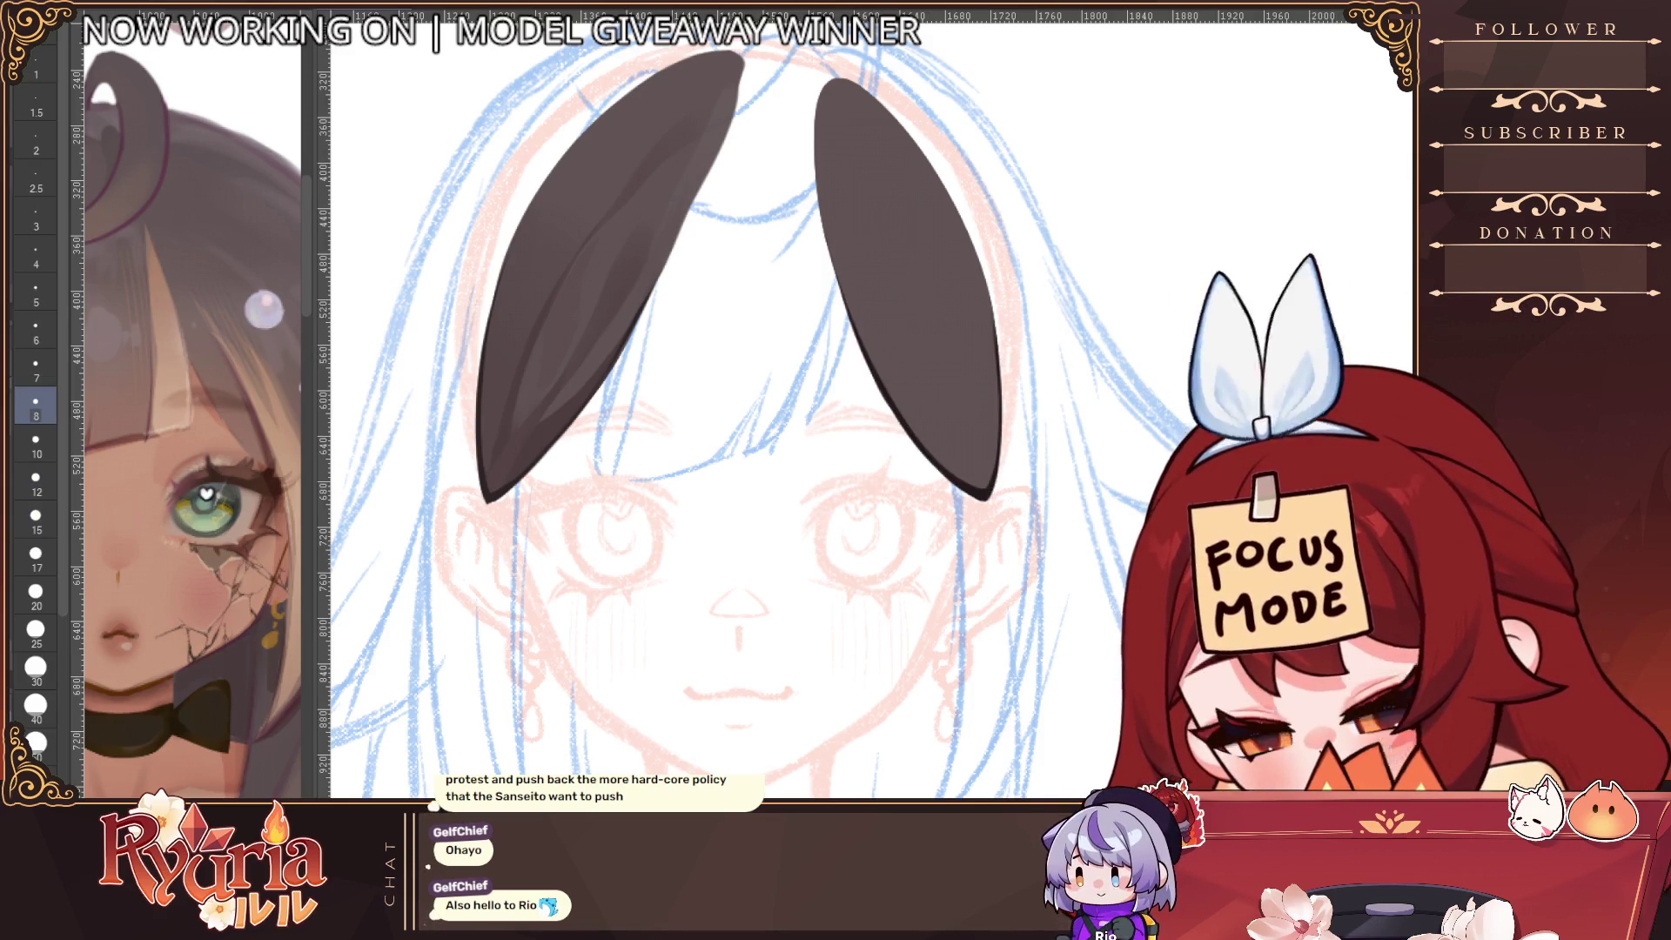
{"action": "key", "text": "bracketleft"}
{"action": "key", "text": "bracketleft"}
{"action": "key", "text": "bracketleft"}
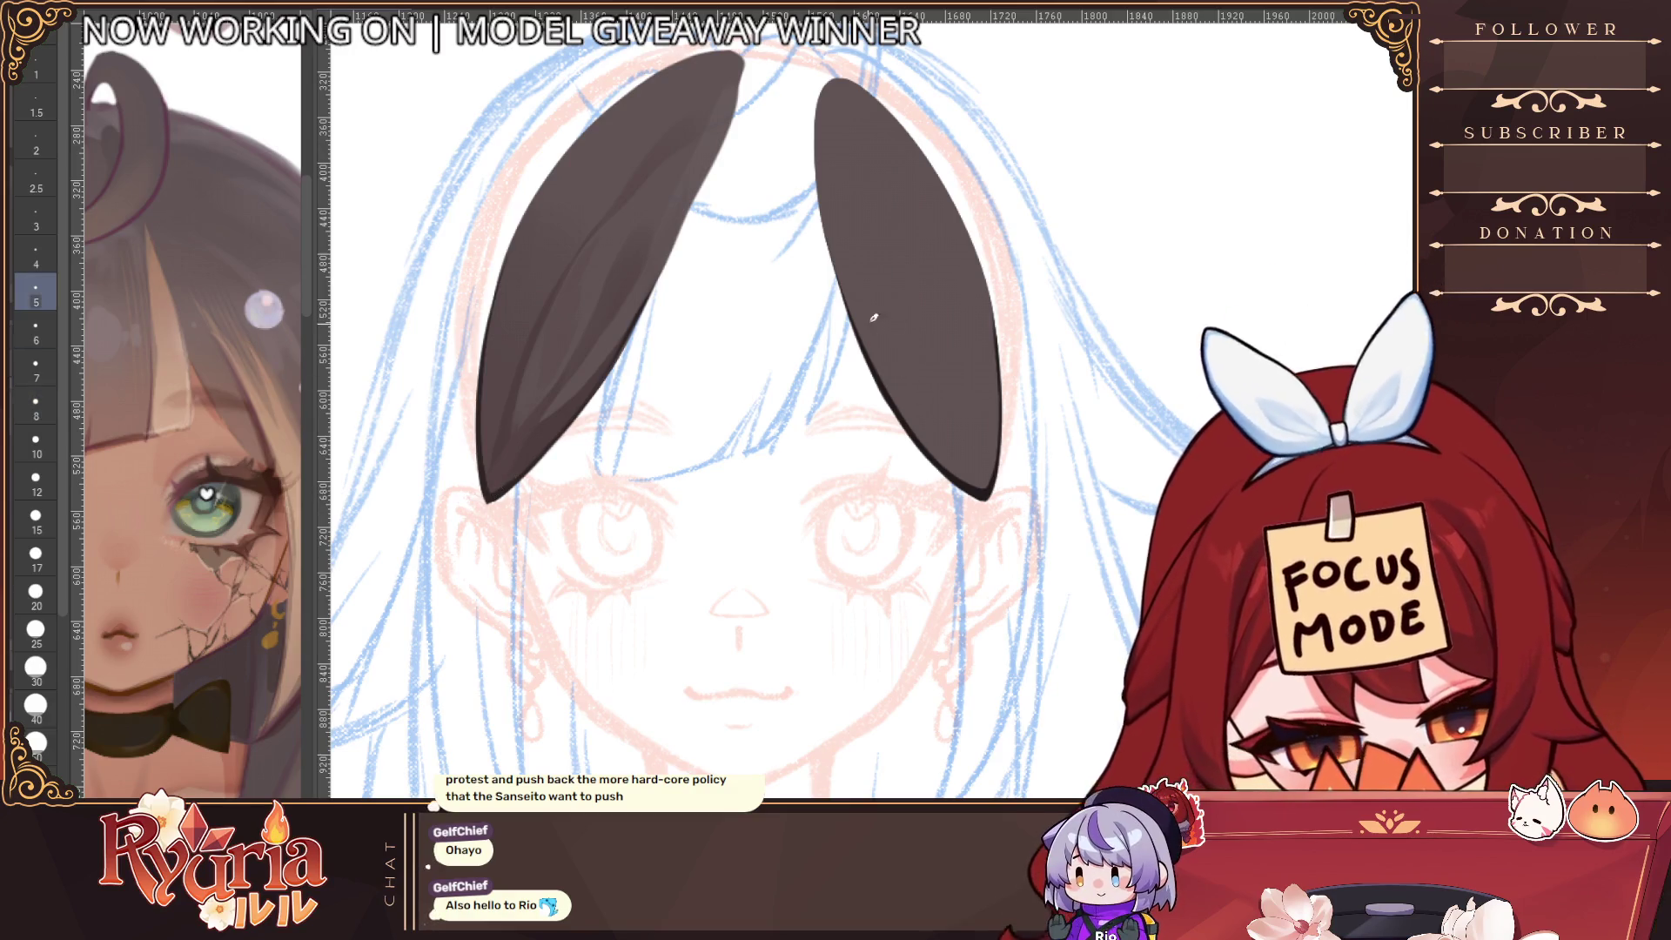
{"action": "left_click_drag", "start_coordinate": [869, 319], "coordinate": [964, 459]}
{"action": "left_click_drag", "start_coordinate": [866, 326], "coordinate": [958, 463]}
{"action": "left_click_drag", "start_coordinate": [924, 409], "coordinate": [970, 471]}
{"action": "left_click_drag", "start_coordinate": [853, 265], "coordinate": [895, 379]}
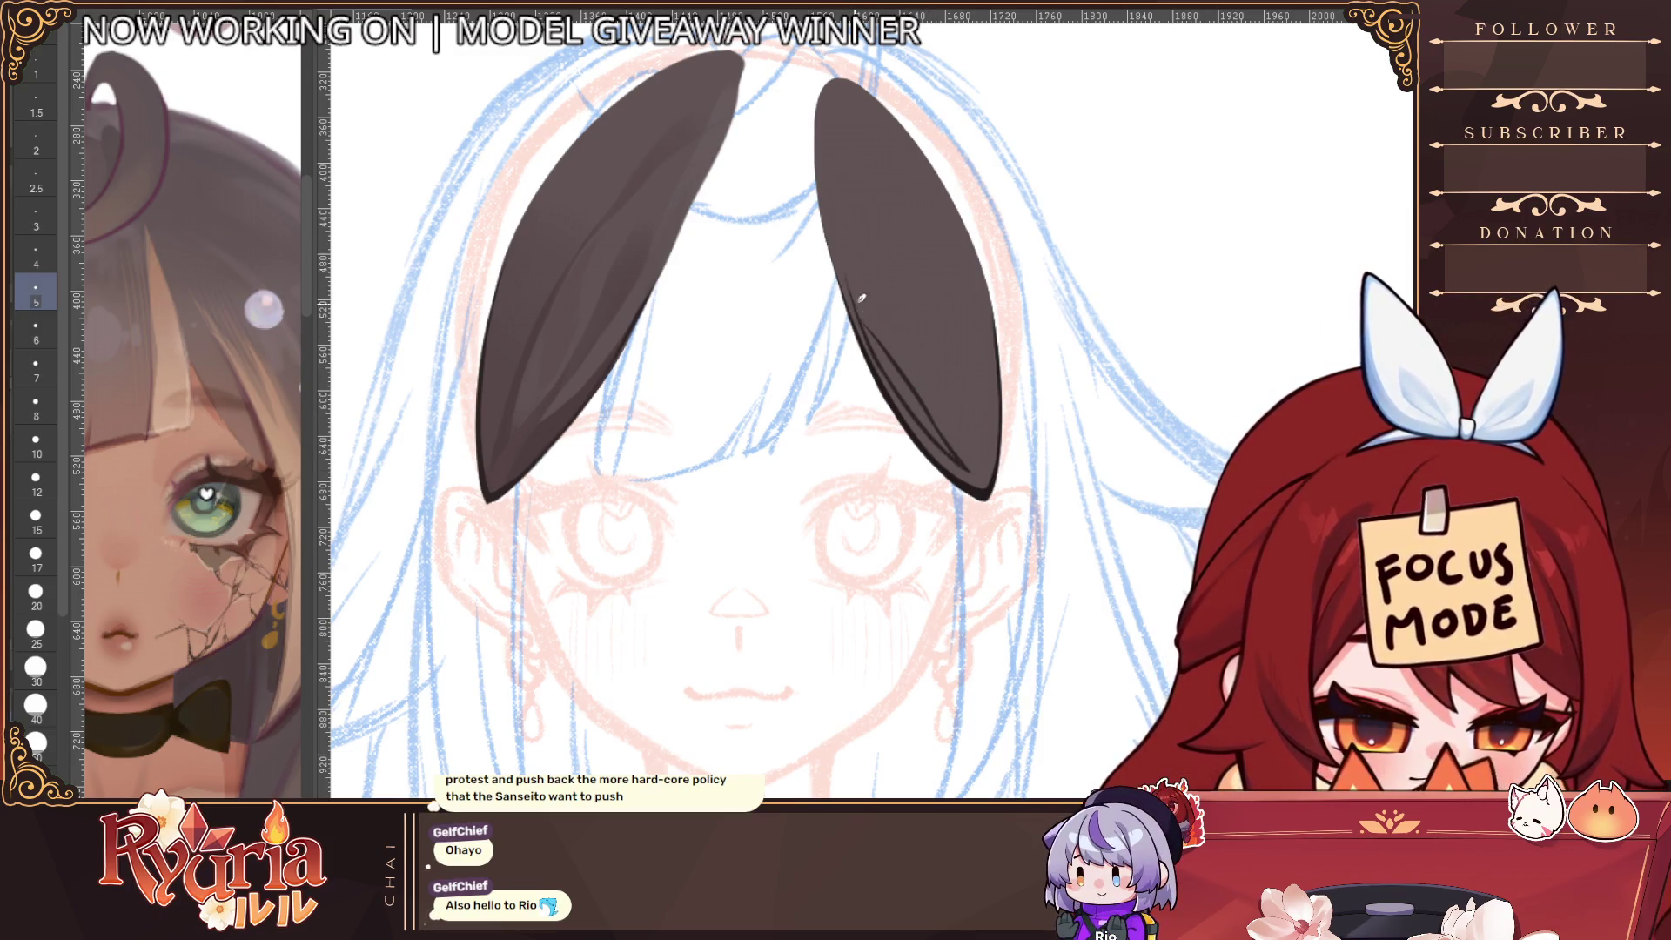
{"action": "scroll", "coordinate": [981, 204], "scroll_direction": "down", "scroll_amount": 5}
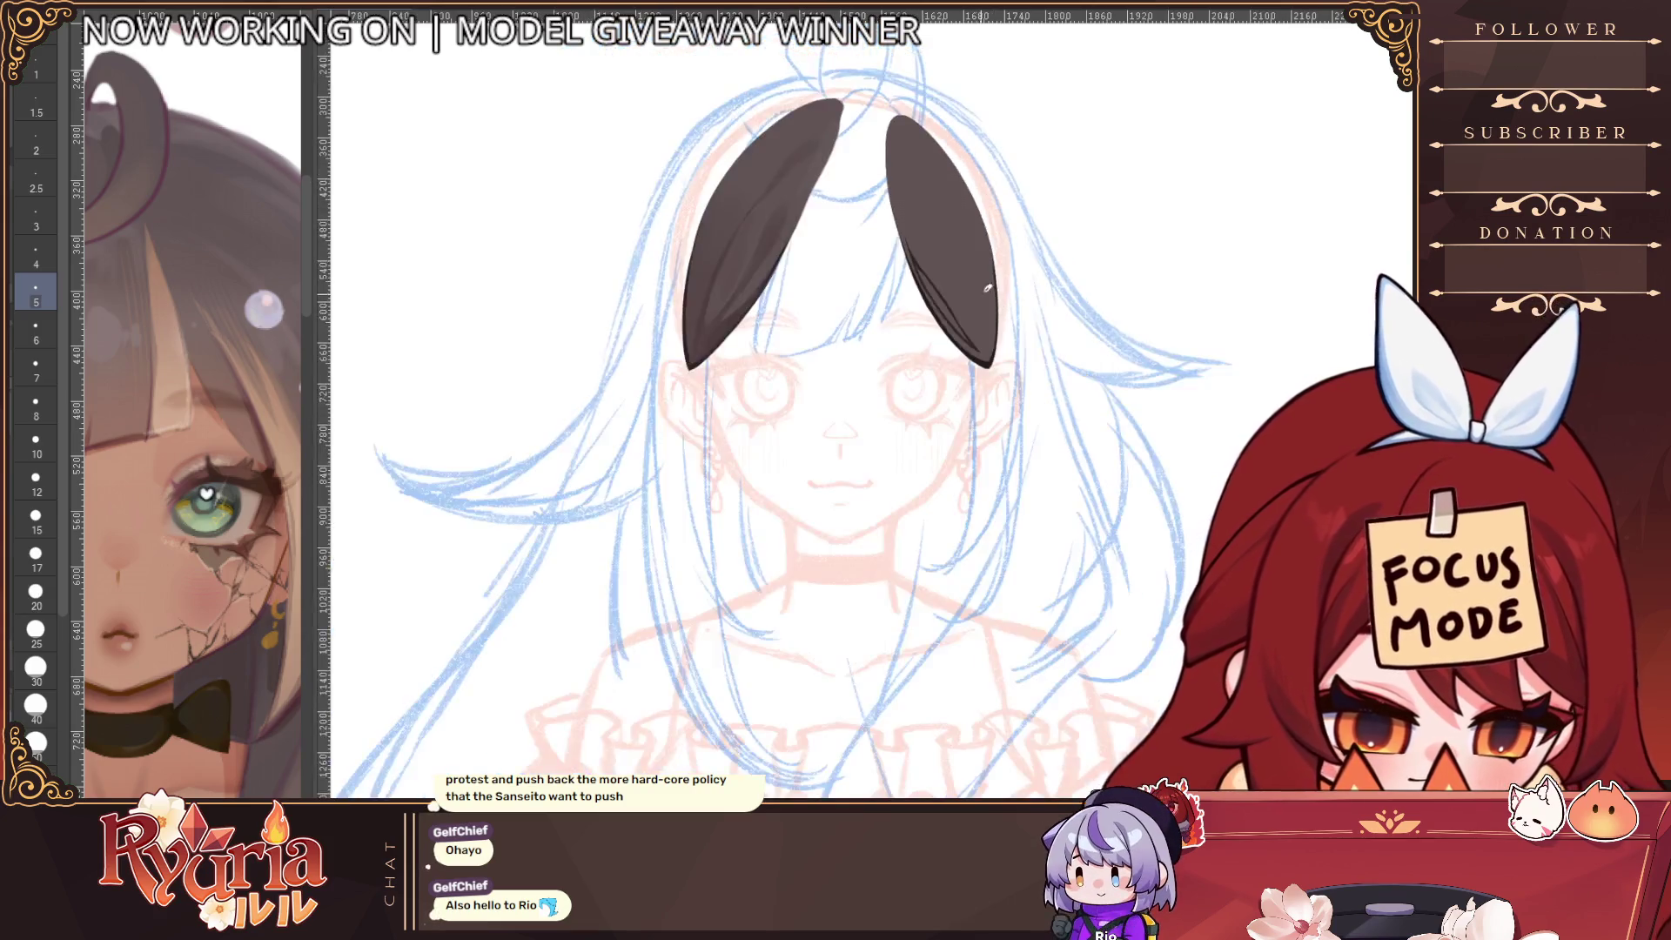
At brush size 4, retry the right ear's thin inner line until it reaches higher up the ear
{"action": "scroll", "coordinate": [928, 250], "scroll_direction": "up", "scroll_amount": 5}
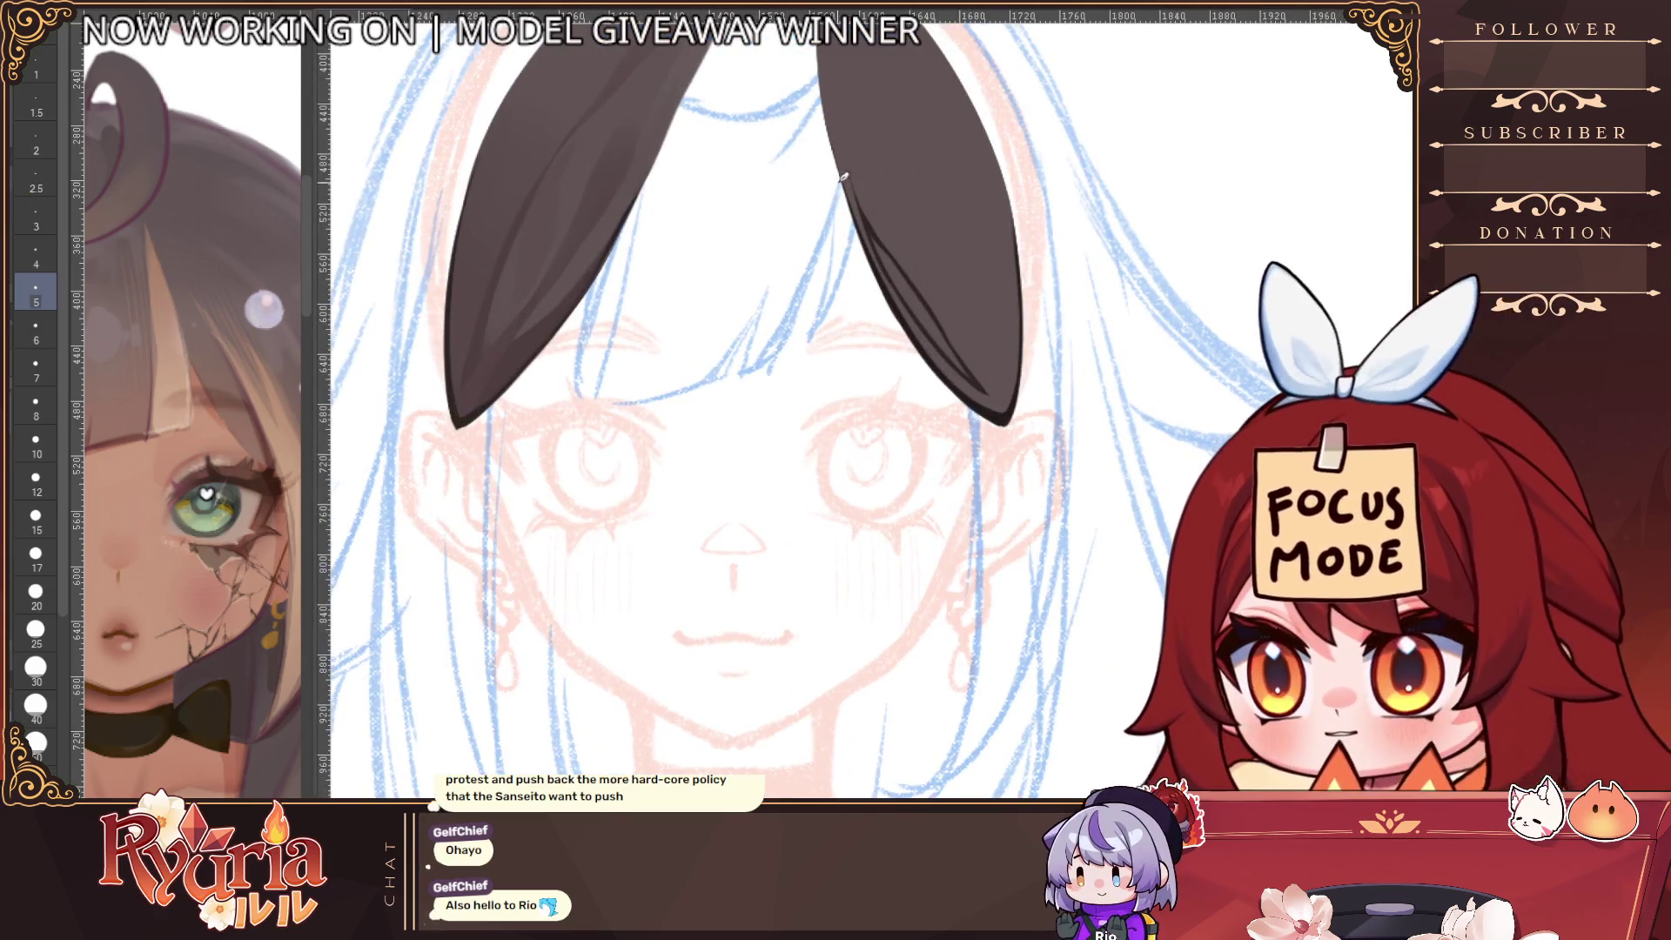
{"action": "key", "text": "ctrl+z"}
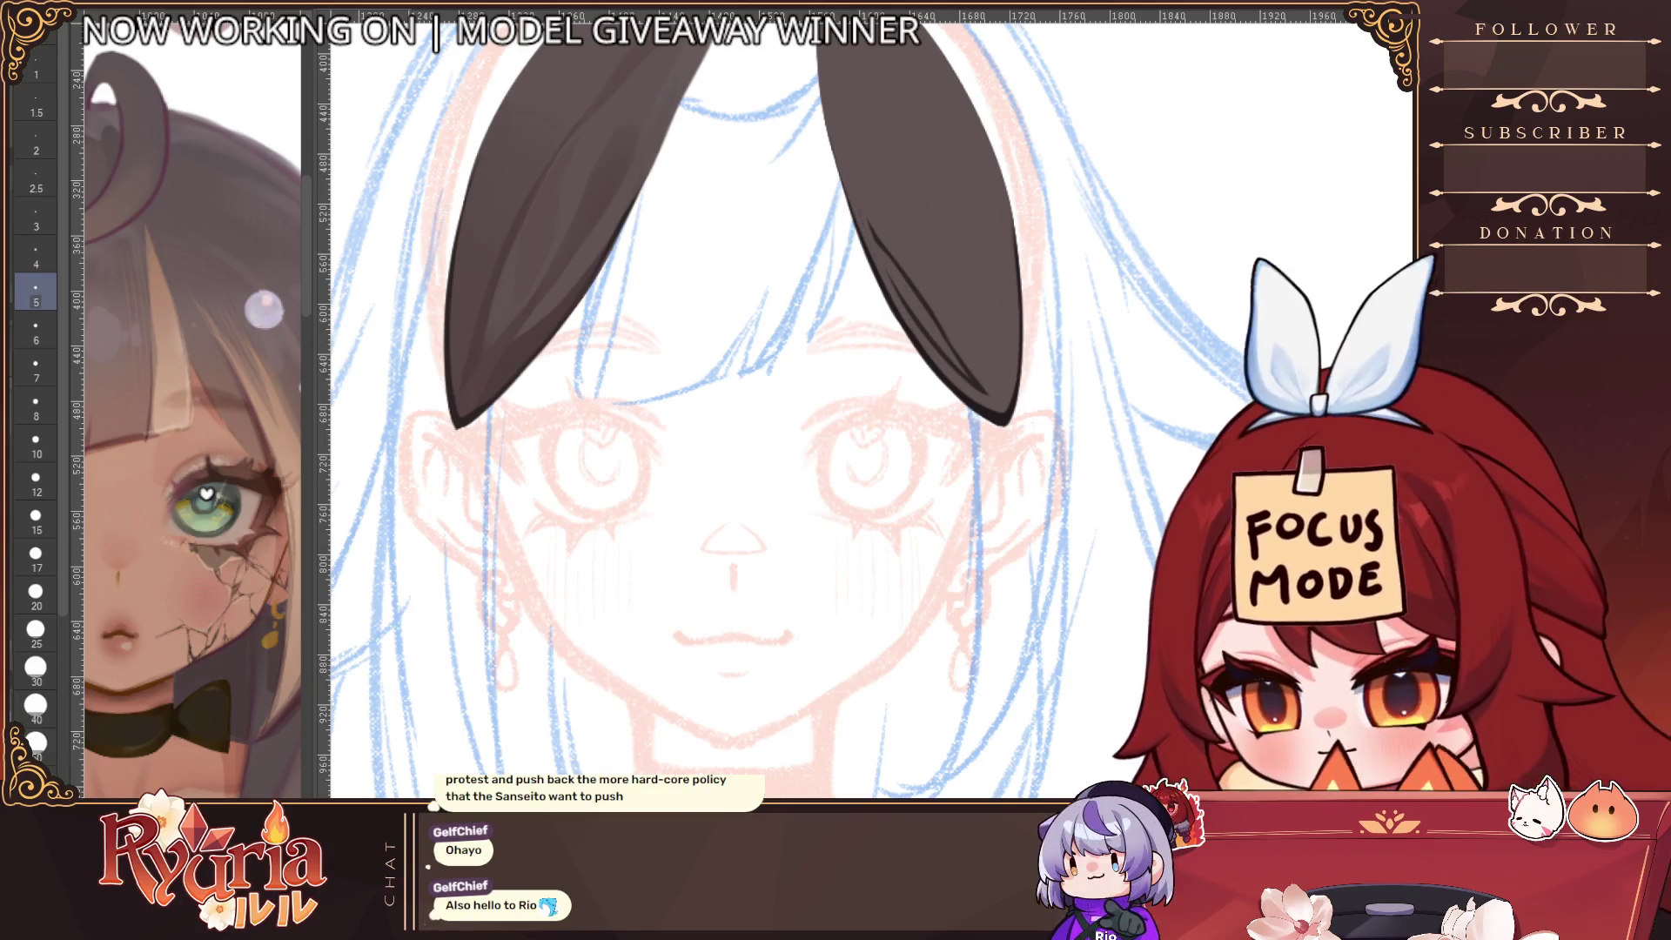
{"action": "key", "text": "bracketleft"}
{"action": "left_click_drag", "start_coordinate": [905, 295], "coordinate": [875, 220]}
{"action": "key", "text": "ctrl+z"}
{"action": "mouse_move", "coordinate": [907, 301]}
{"action": "left_mouse_down"}
{"action": "mouse_move", "coordinate": [880, 232]}
{"action": "mouse_move", "coordinate": [959, 357]}
{"action": "left_mouse_up"}
{"action": "key", "text": "ctrl+z"}
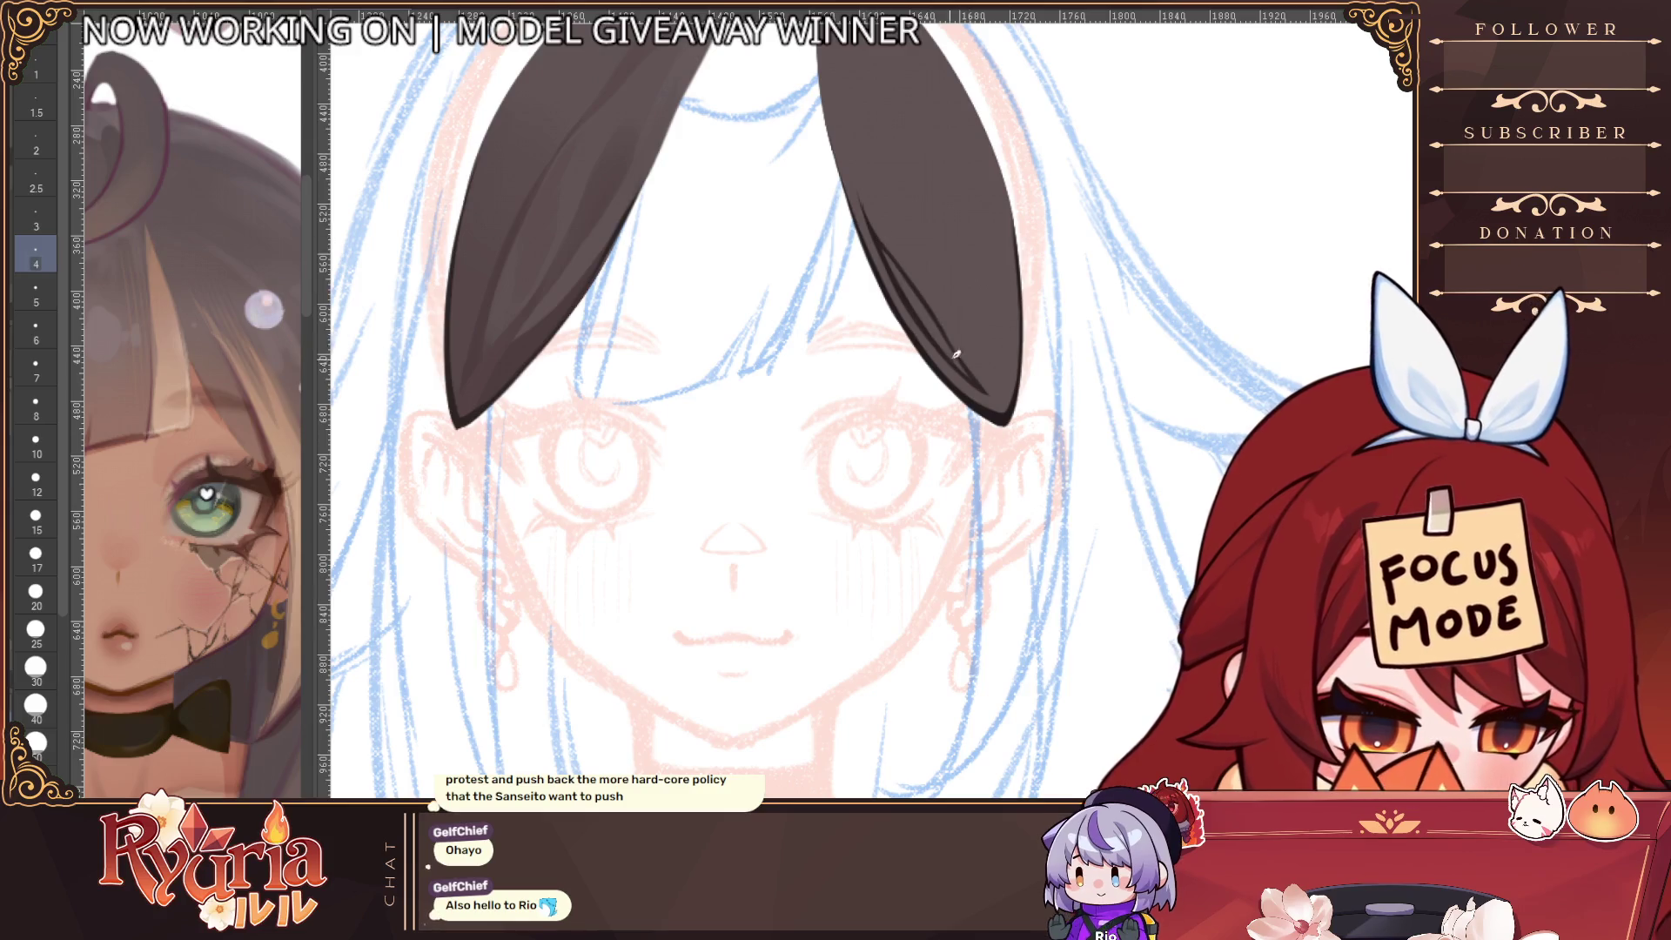
{"action": "scroll", "coordinate": [955, 354], "scroll_direction": "down", "scroll_amount": 5}
{"action": "scroll", "coordinate": [957, 344], "scroll_direction": "up", "scroll_amount": 6}
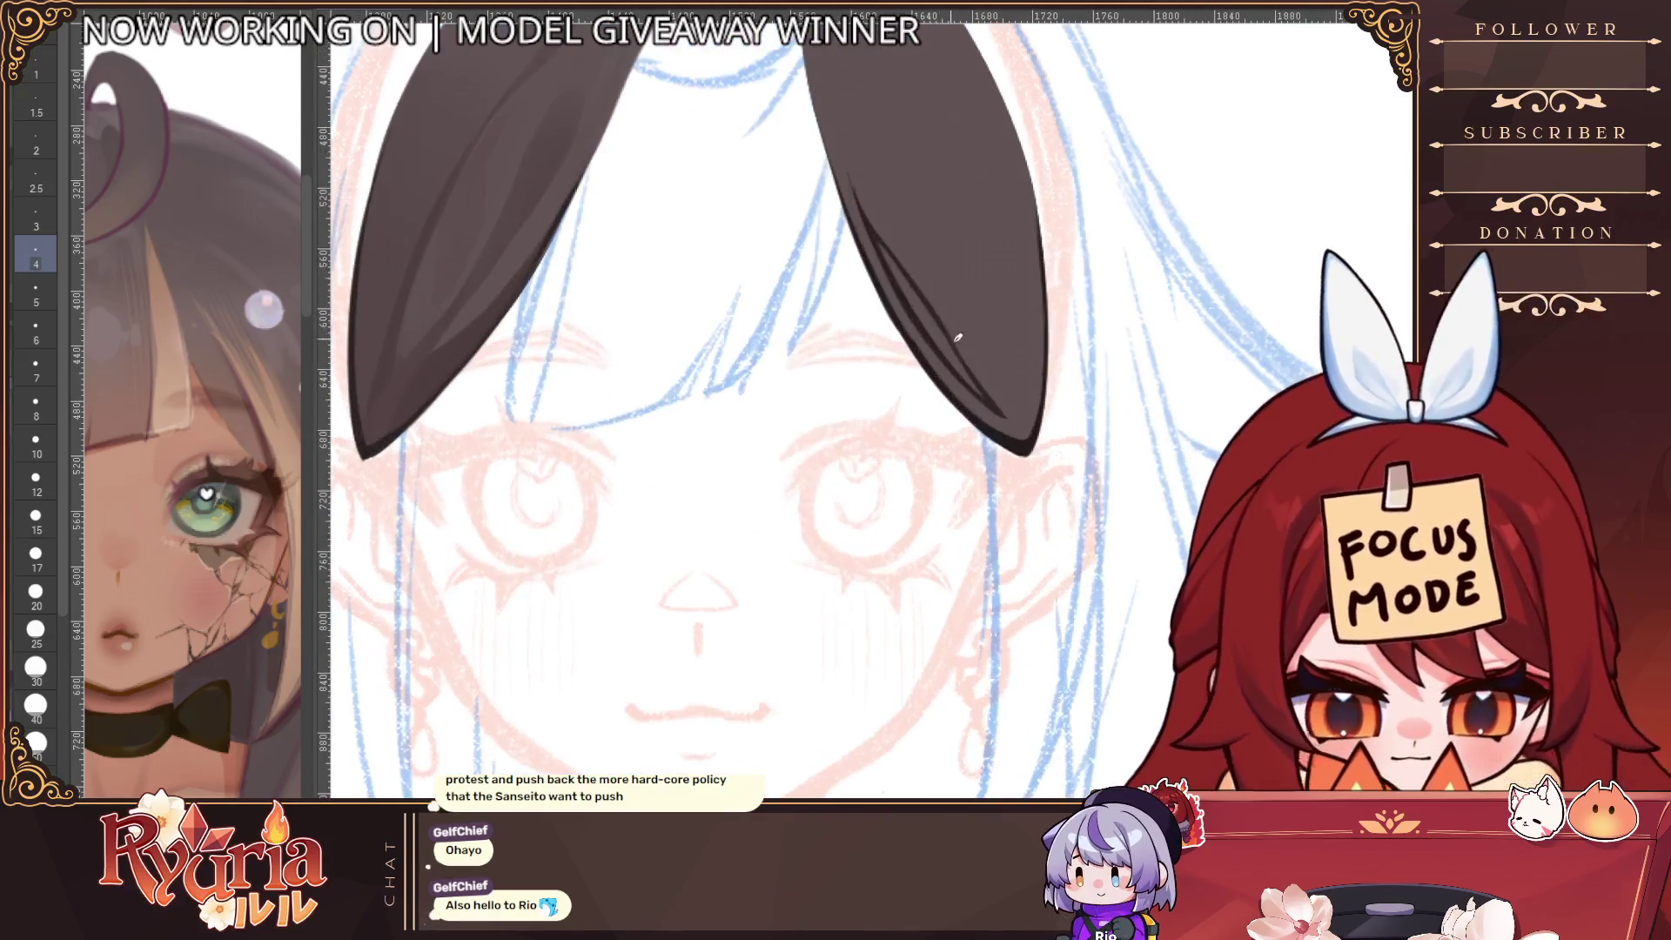
{"action": "key", "text": "ctrl+z"}
{"action": "left_click_drag", "start_coordinate": [867, 214], "coordinate": [835, 123]}
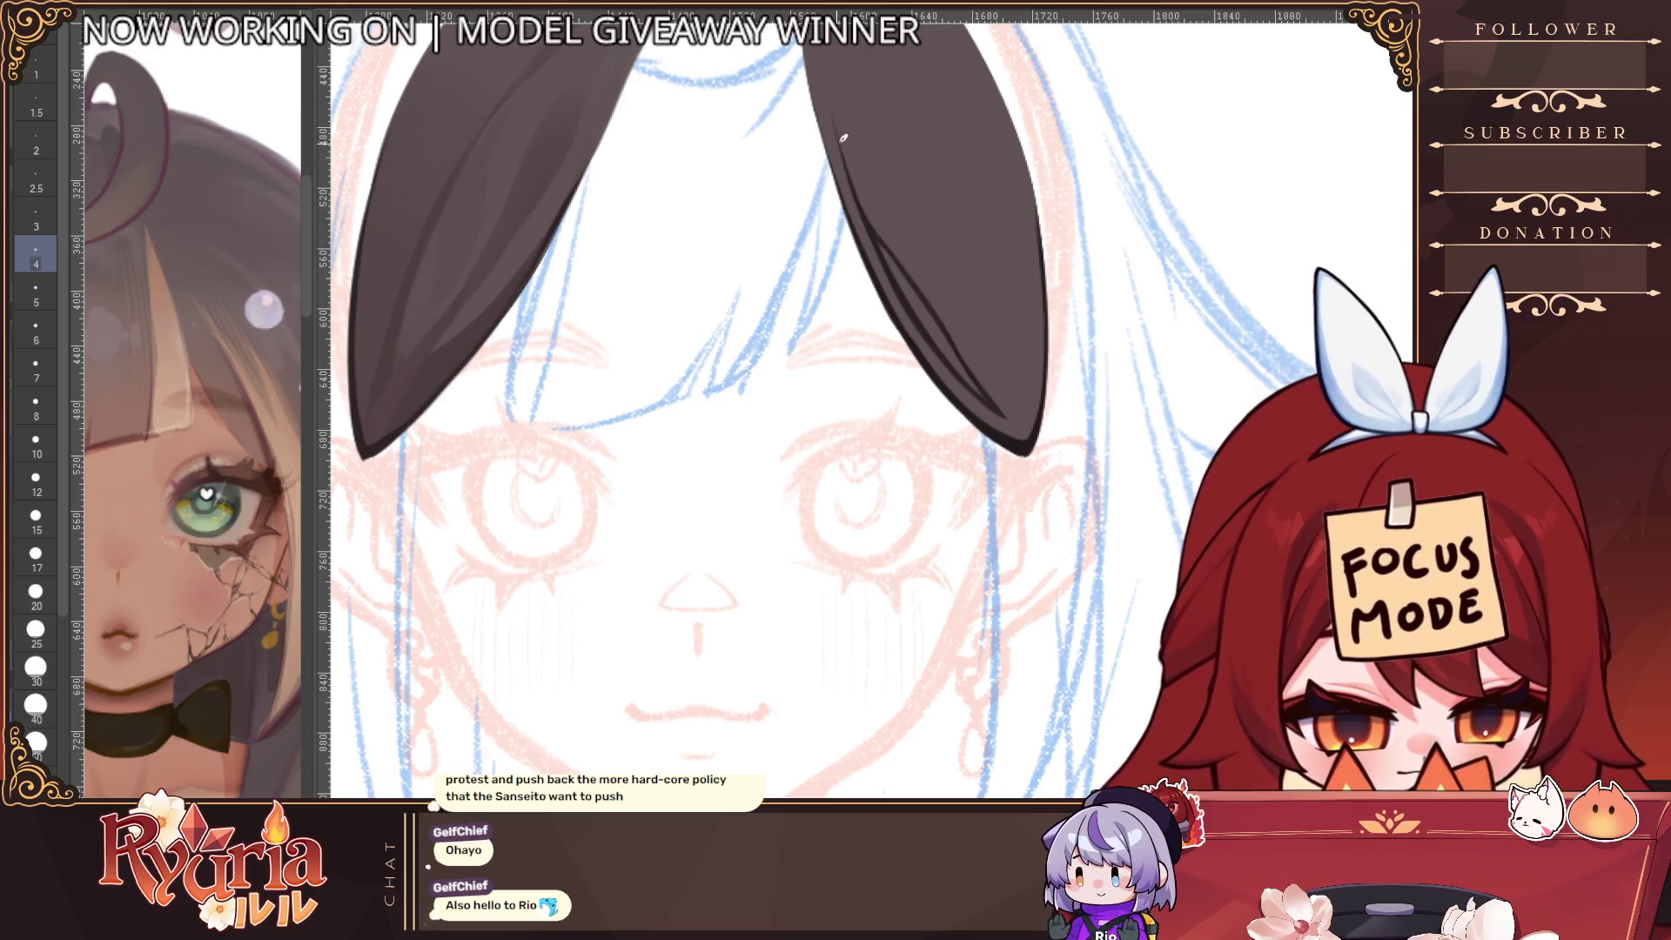
{"action": "scroll", "coordinate": [1022, 297], "scroll_direction": "down", "scroll_amount": 5}
{"action": "scroll", "coordinate": [1006, 279], "scroll_direction": "up", "scroll_amount": 5}
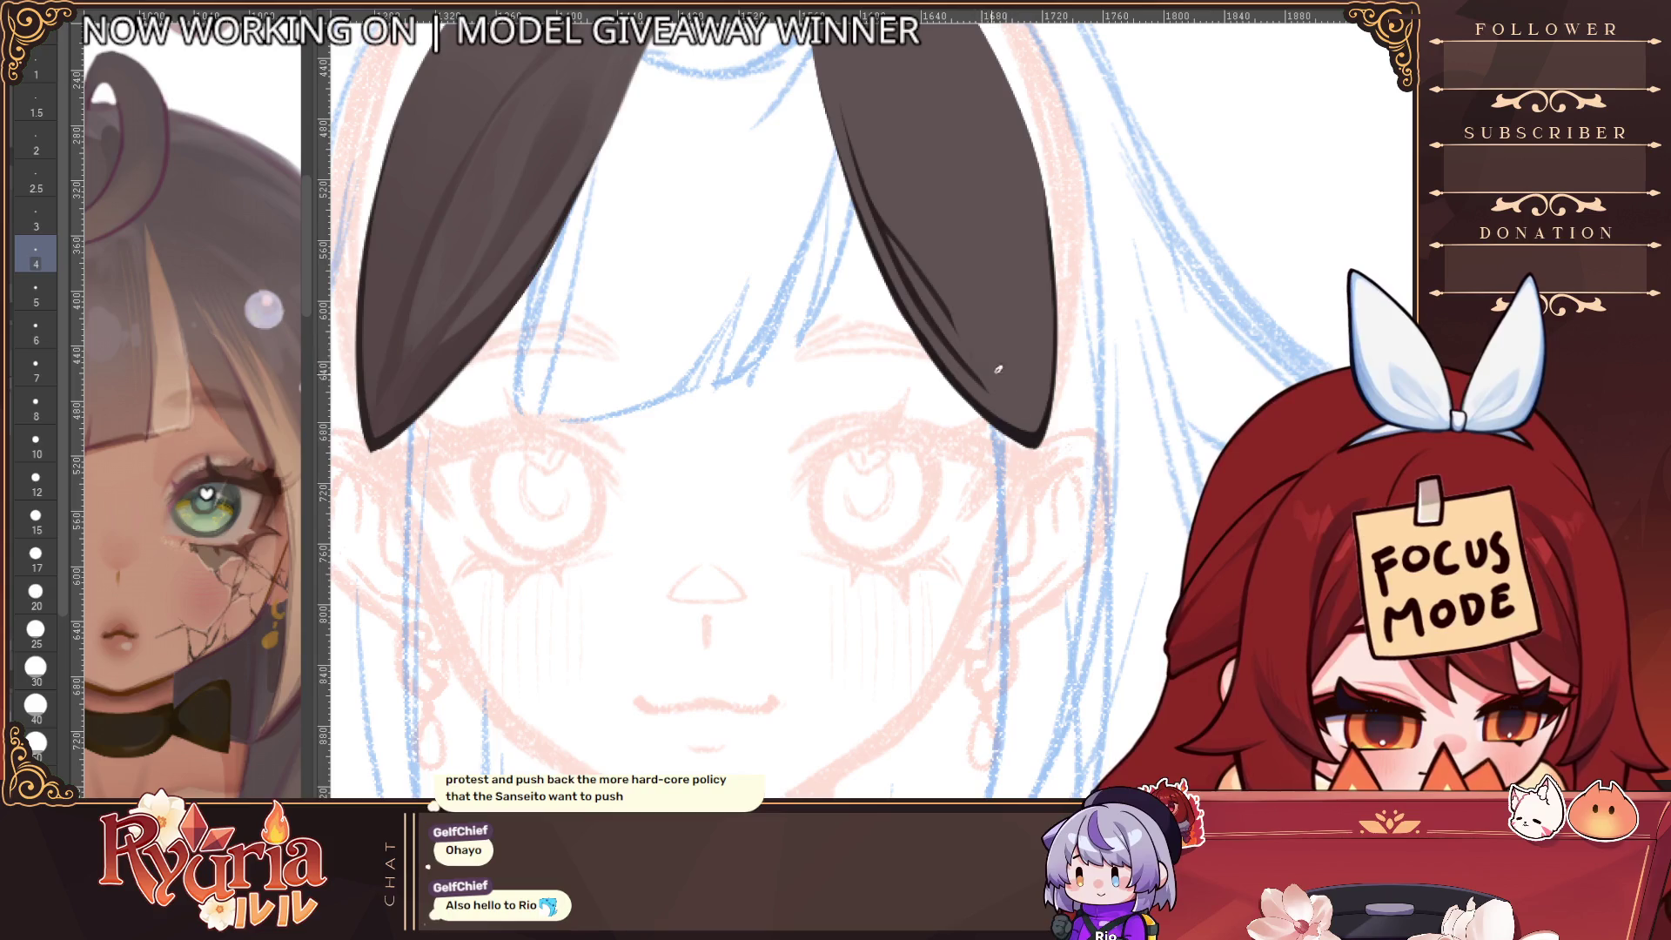
Add a dark line and a light highlight along the right ear's inner edge, then hide its fill
{"action": "left_click_drag", "start_coordinate": [948, 302], "coordinate": [1012, 401]}
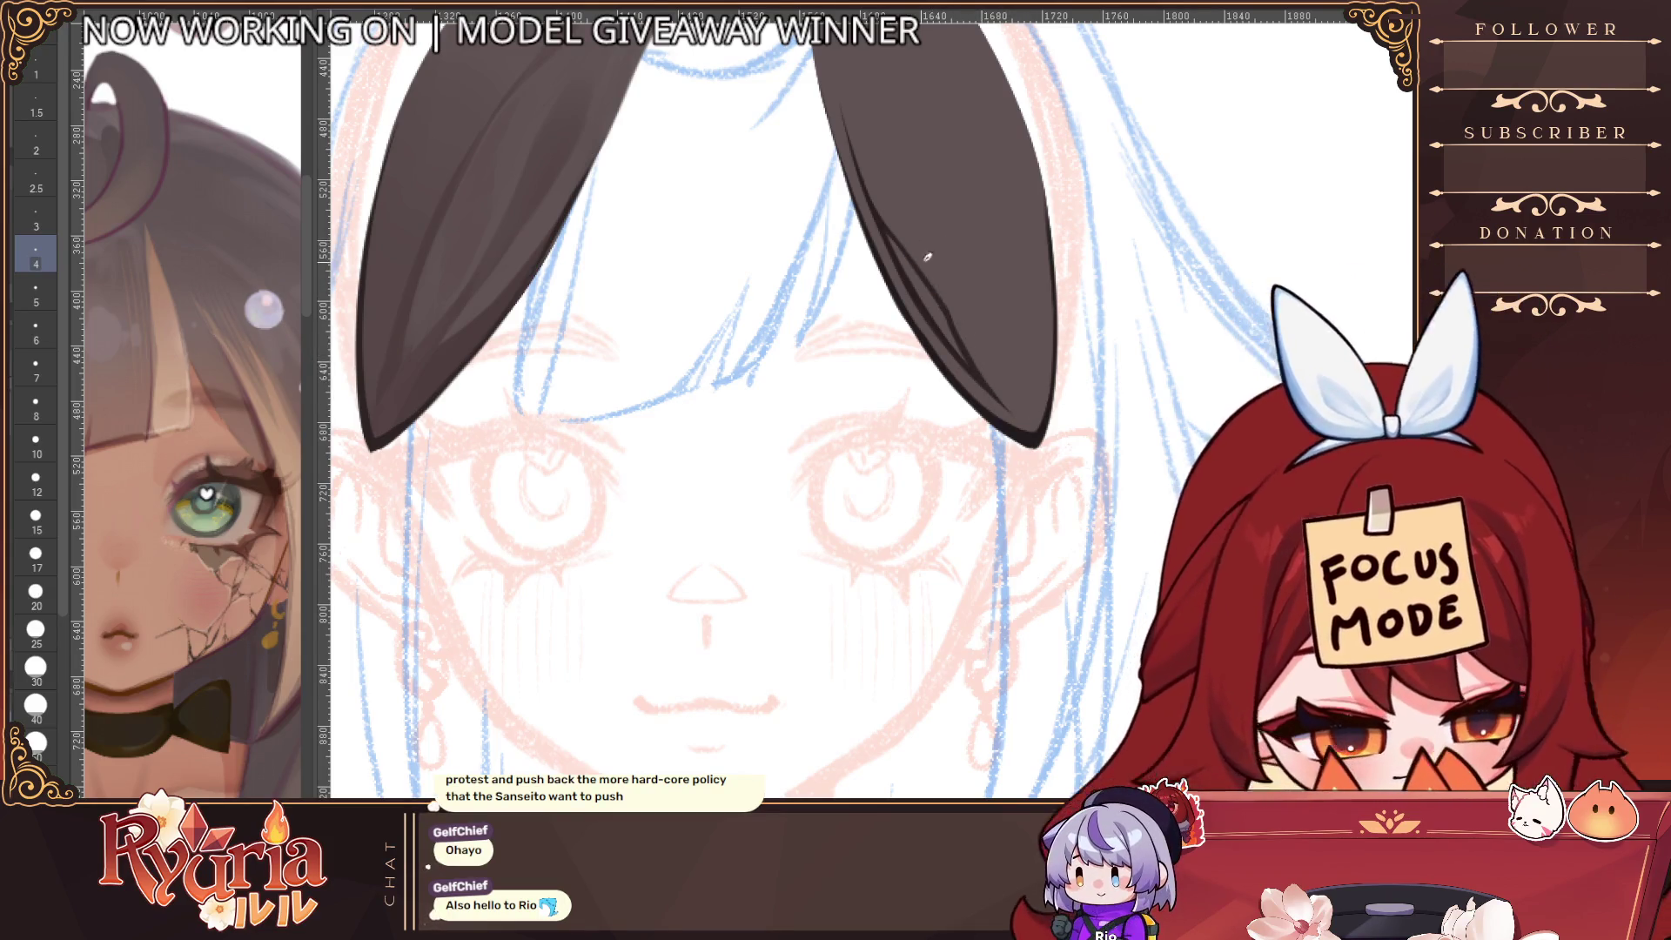
{"action": "scroll", "coordinate": [1009, 396], "scroll_direction": "down", "scroll_amount": 2}
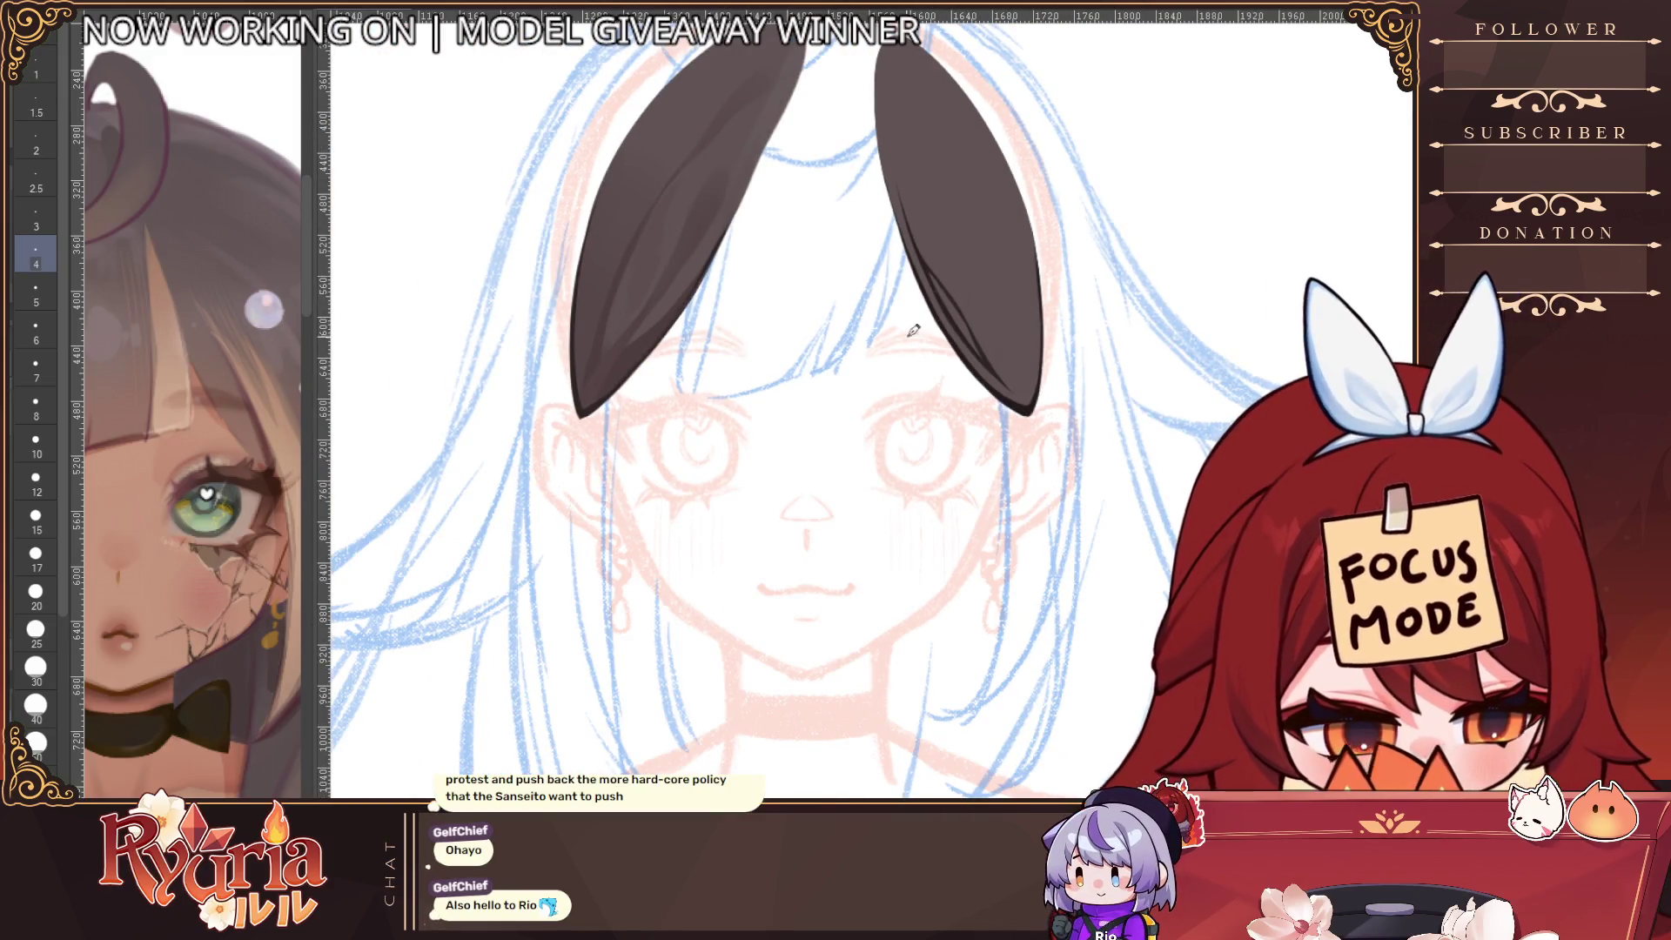
{"action": "key", "text": "ctrl+z"}
{"action": "key", "text": "ctrl+y"}
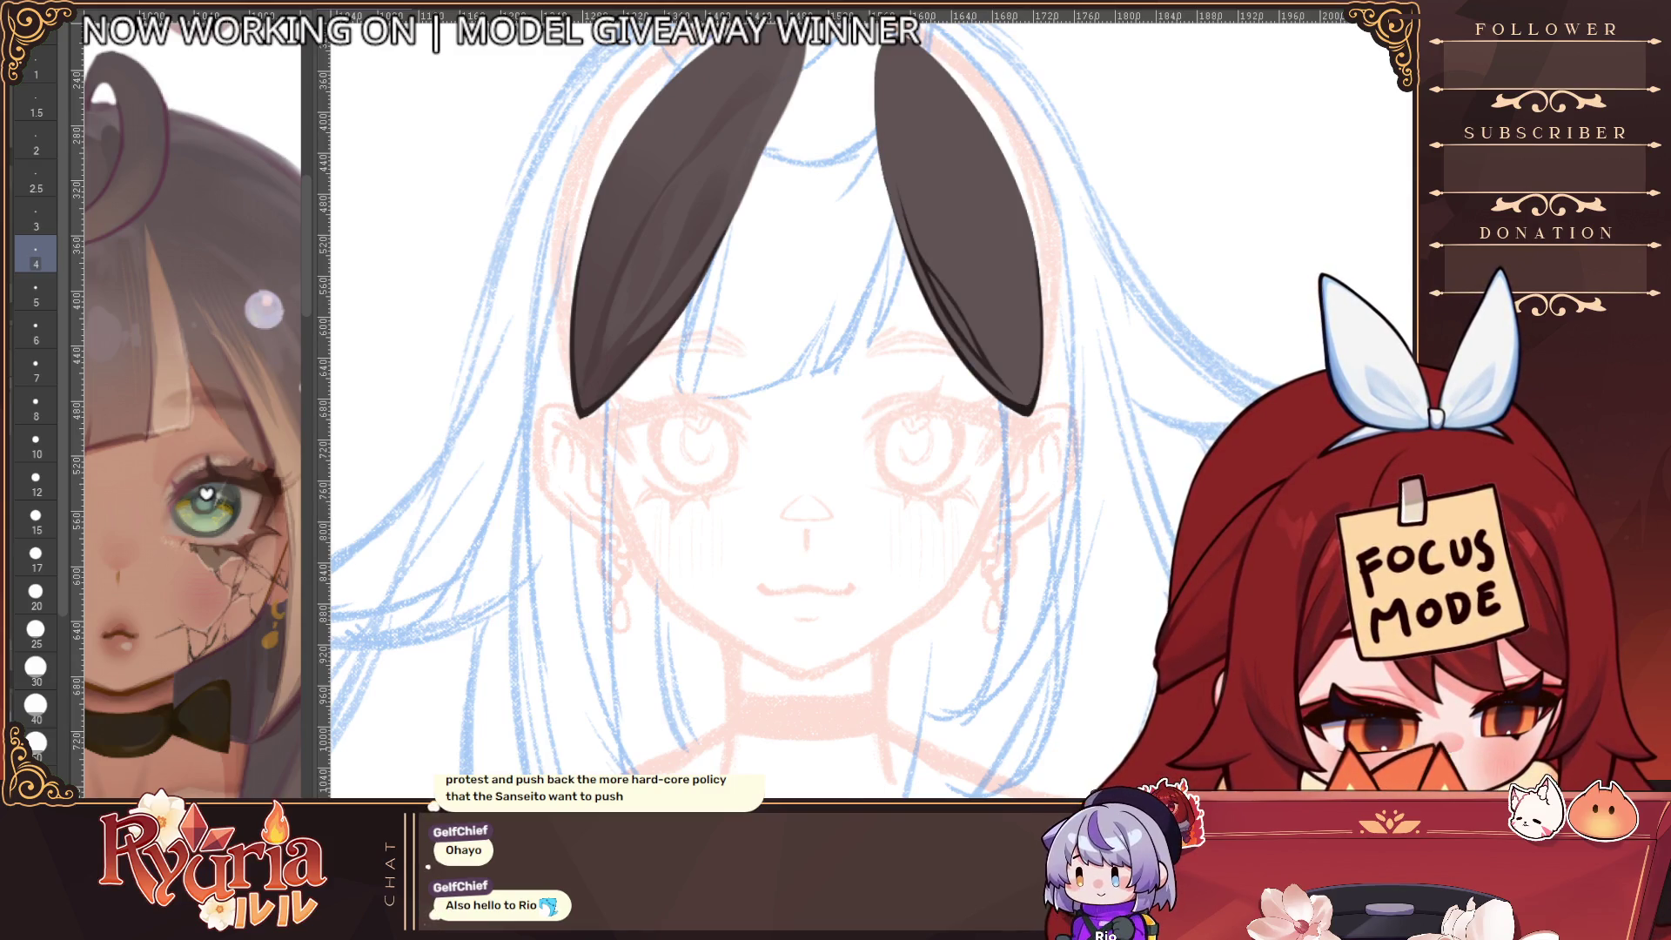
{"action": "left_click_drag", "start_coordinate": [931, 280], "coordinate": [992, 357]}
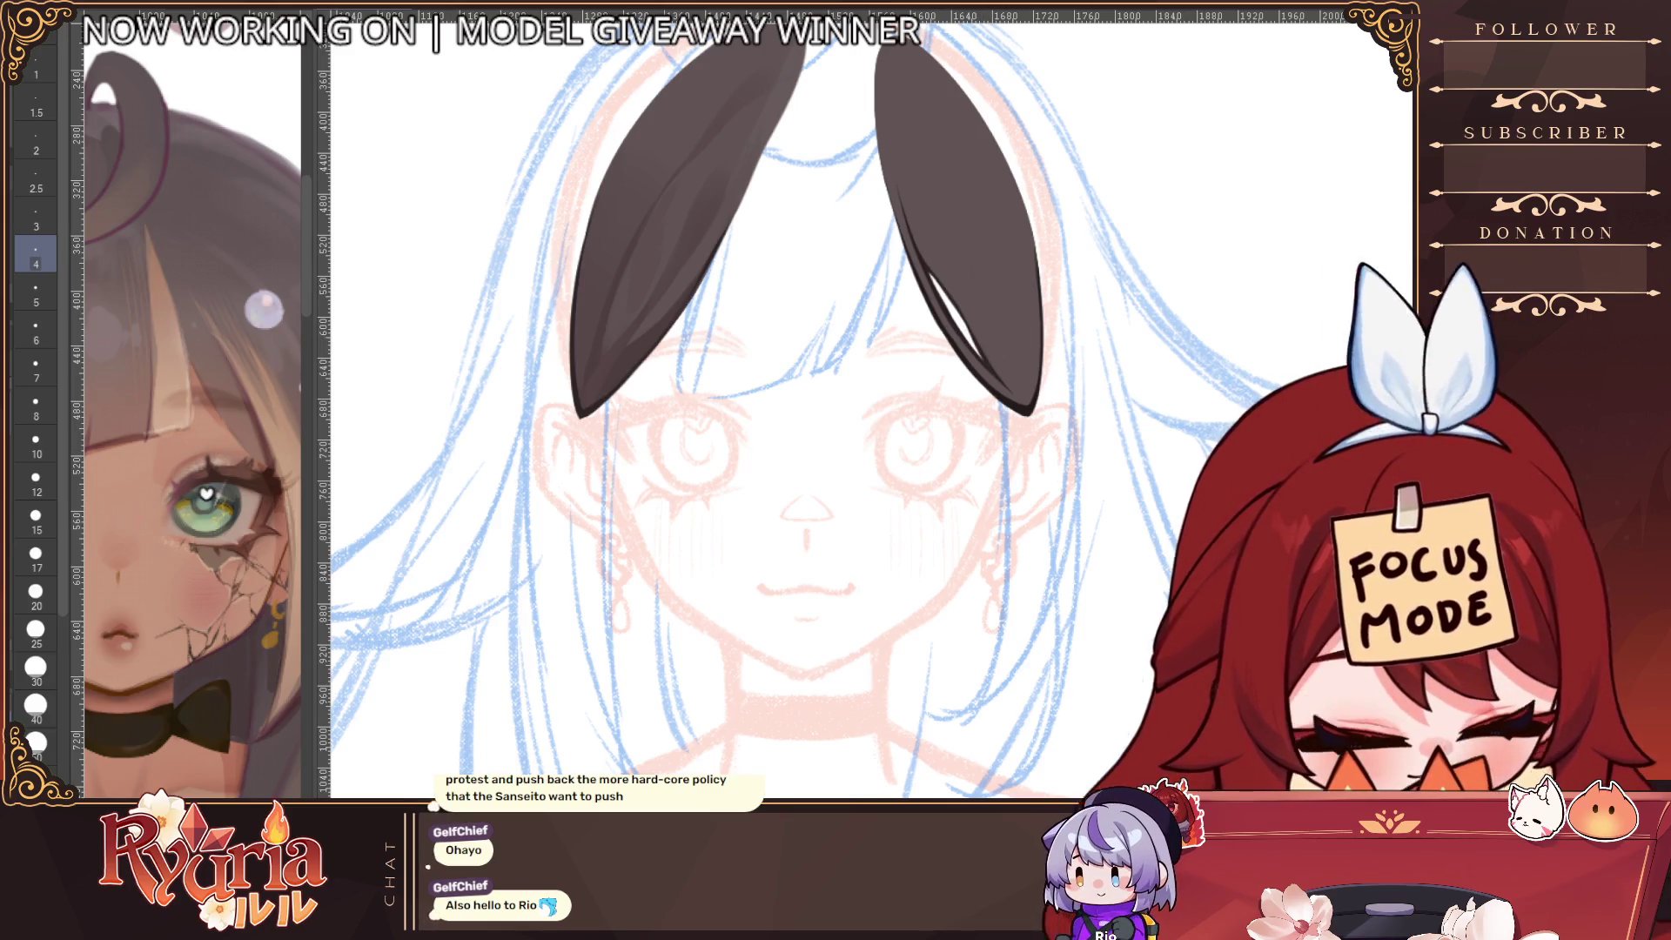
{"action": "key", "text": "ctrl+z"}
{"action": "scroll", "coordinate": [1007, 250], "scroll_direction": "up", "scroll_amount": 2}
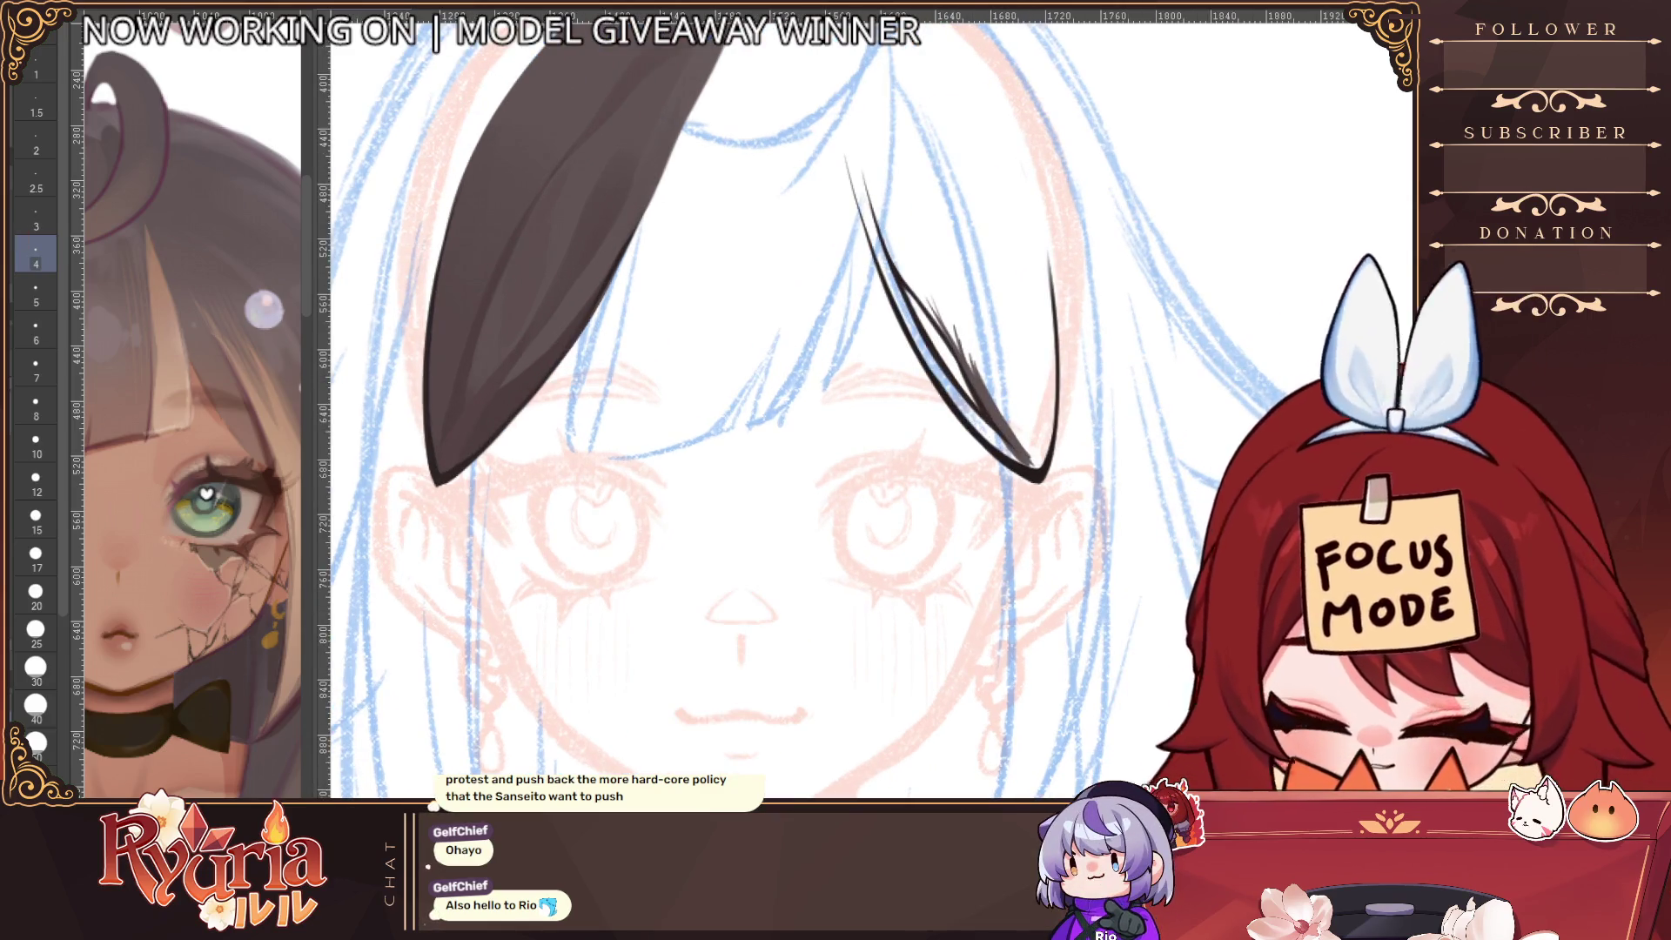
Lighten the right ear's inner edge at size 10, then ink it to the tip at size 4
{"action": "key", "text": "]"}
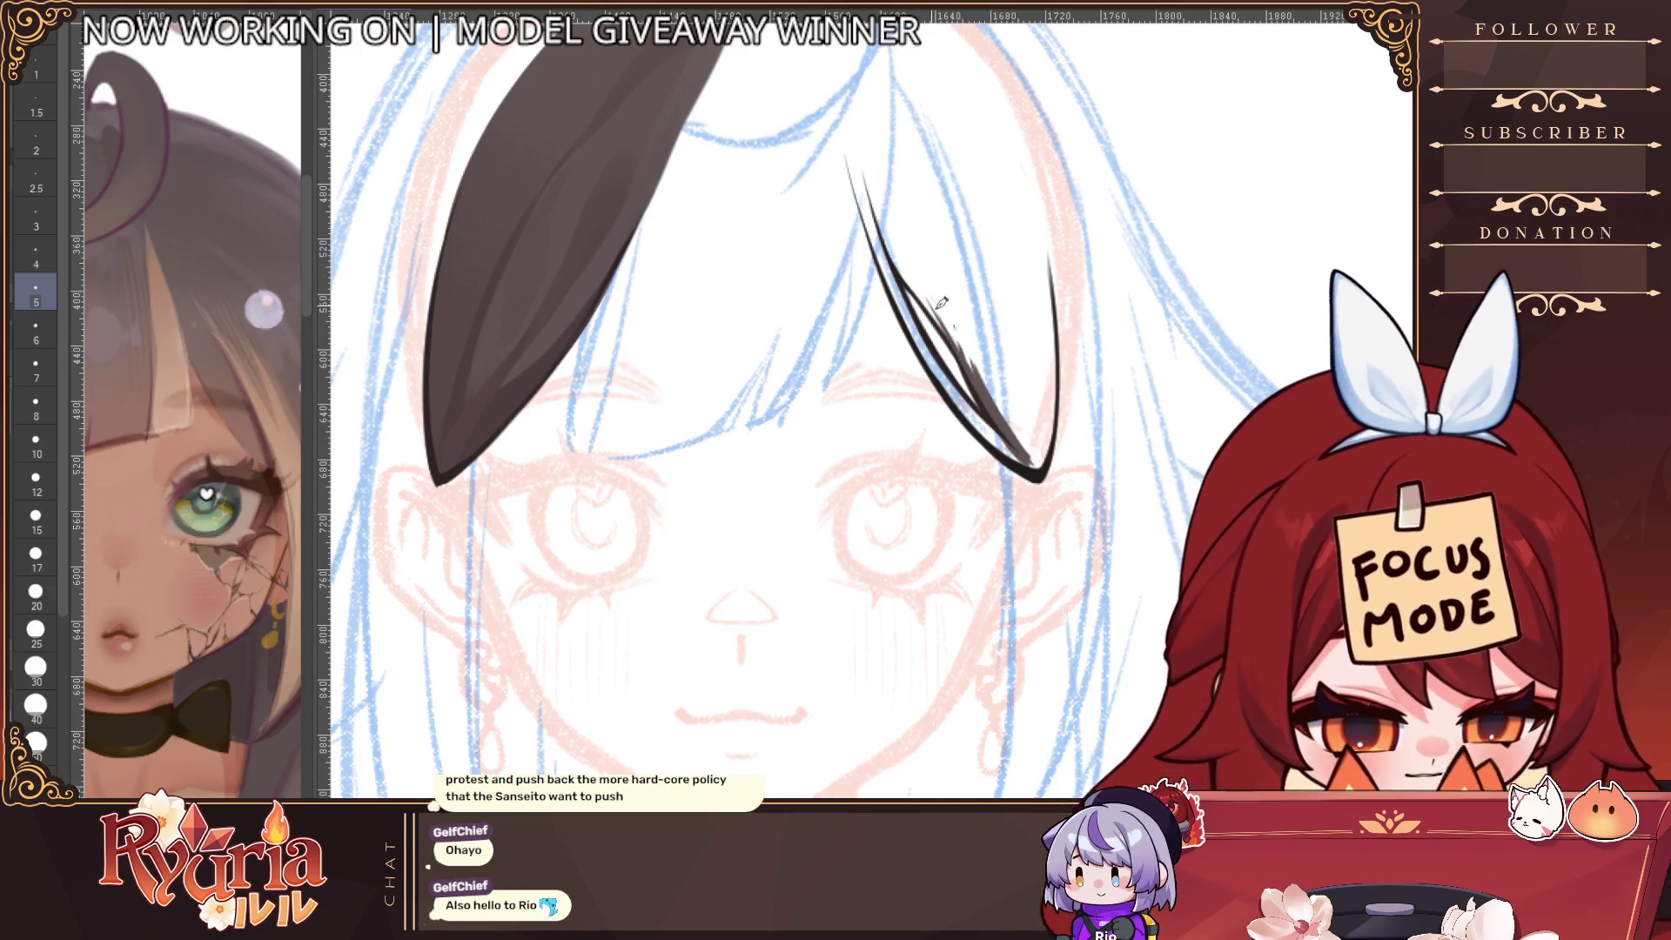
{"action": "key", "text": "ctrl+z"}
{"action": "key", "text": "]"}
{"action": "key", "text": "]"}
{"action": "mouse_move", "coordinate": [938, 306]}
{"action": "left_mouse_down"}
{"action": "mouse_move", "coordinate": [1023, 457]}
{"action": "mouse_move", "coordinate": [1012, 430]}
{"action": "left_mouse_up"}
{"action": "key", "text": "]"}
{"action": "key", "text": "]"}
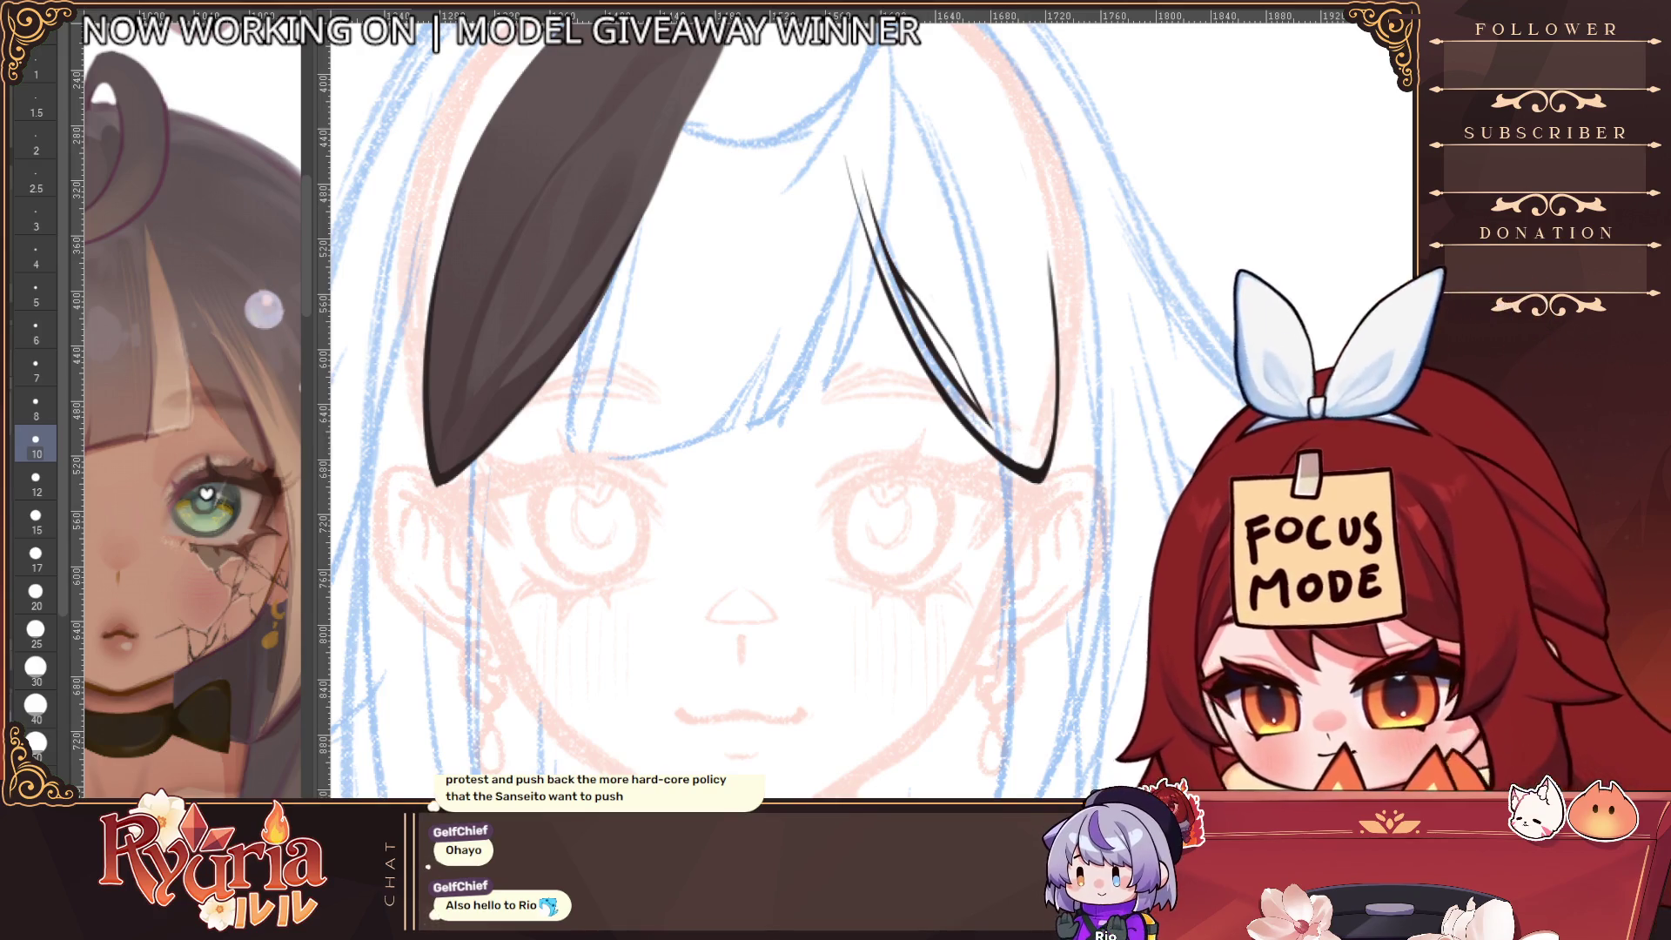
{"action": "key", "text": "bracketleft"}
{"action": "key", "text": "bracketleft"}
{"action": "key", "text": "bracketleft"}
{"action": "left_click_drag", "start_coordinate": [940, 338], "coordinate": [1032, 451]}
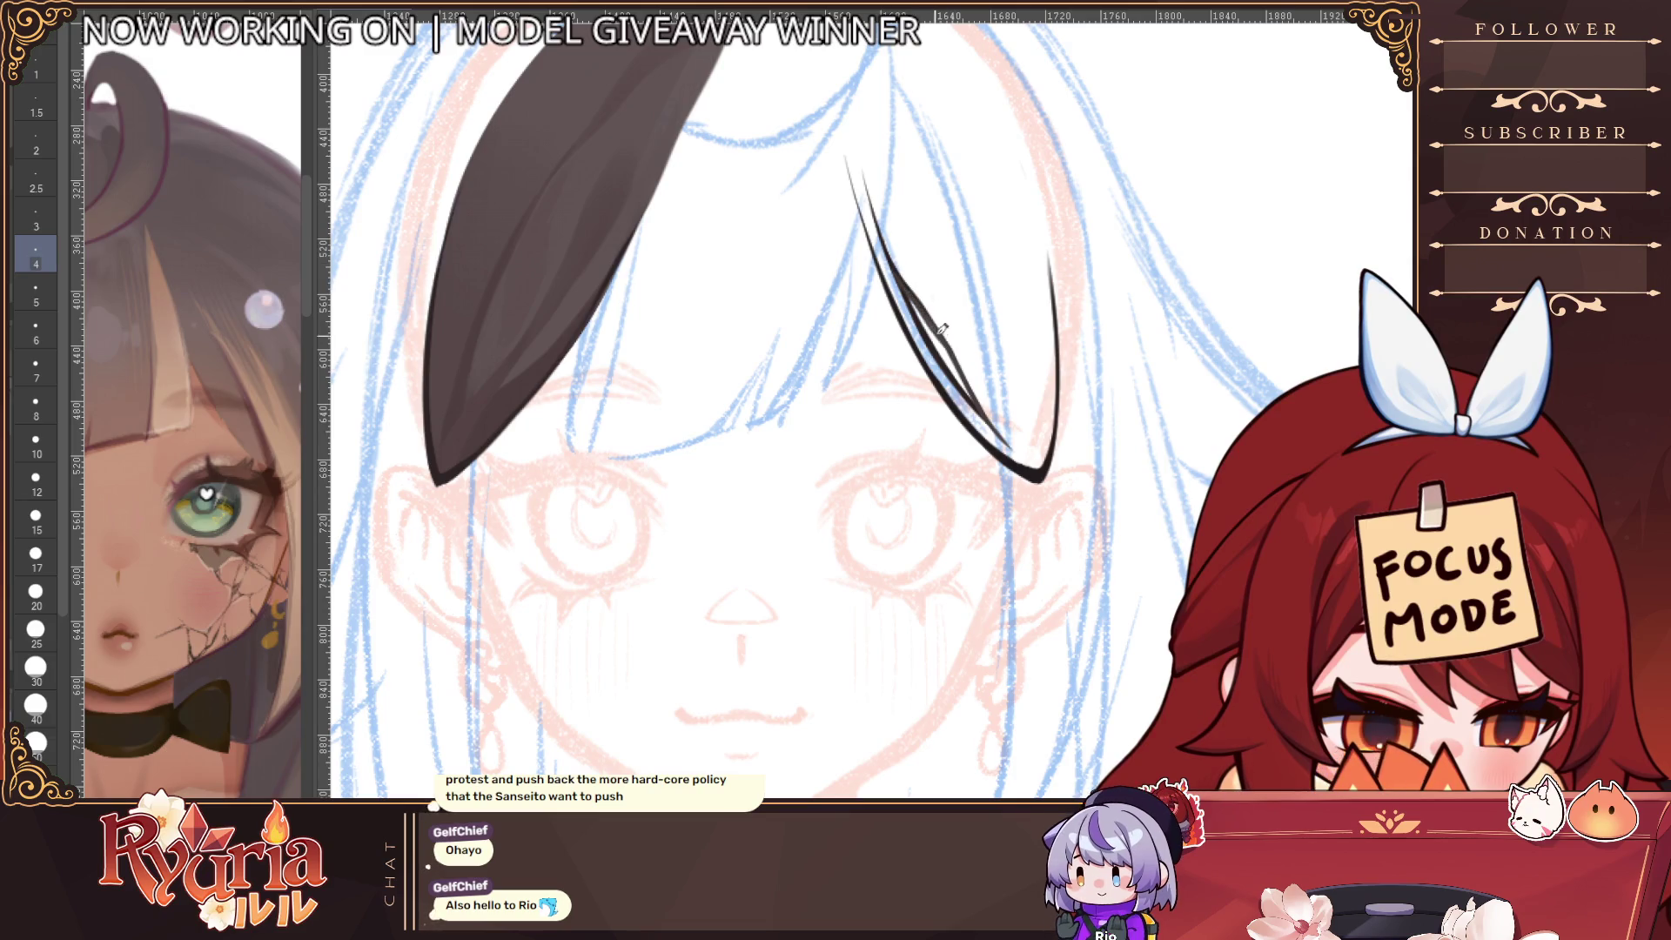
Fill the right ear solid dark brown and zoom out to see the whole head
{"action": "key", "text": "bracketright"}
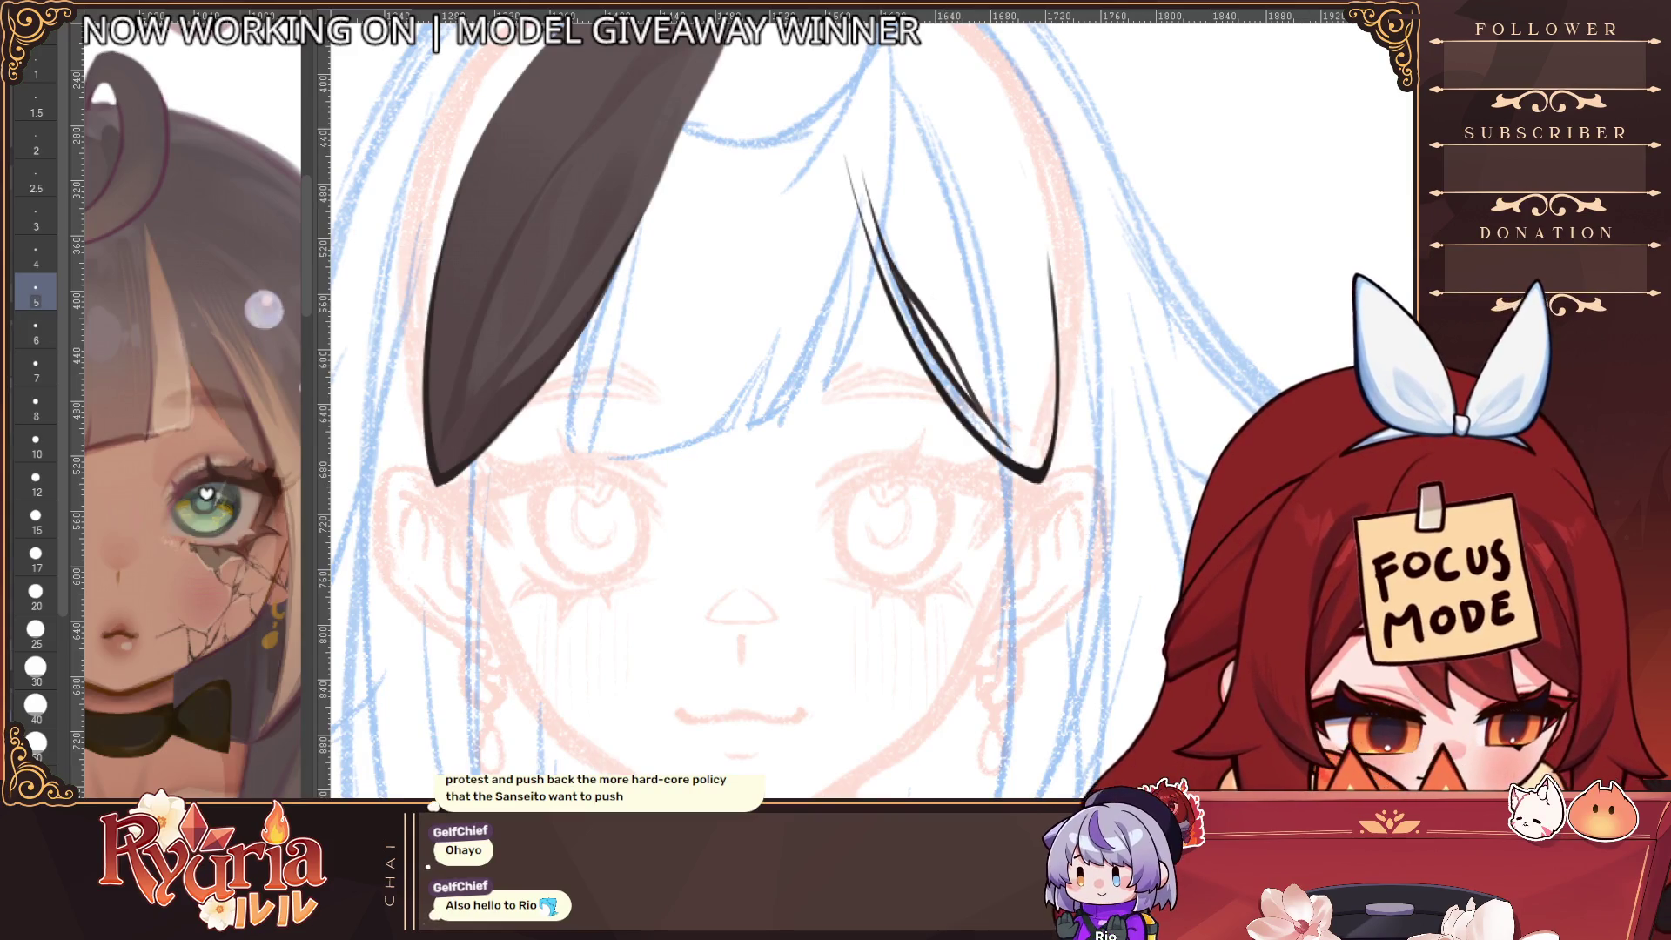
{"action": "left_click", "coordinate": [949, 244]}
{"action": "key", "text": "ctrl+minus"}
{"action": "key", "text": "ctrl+minus"}
{"action": "key", "text": "ctrl+minus"}
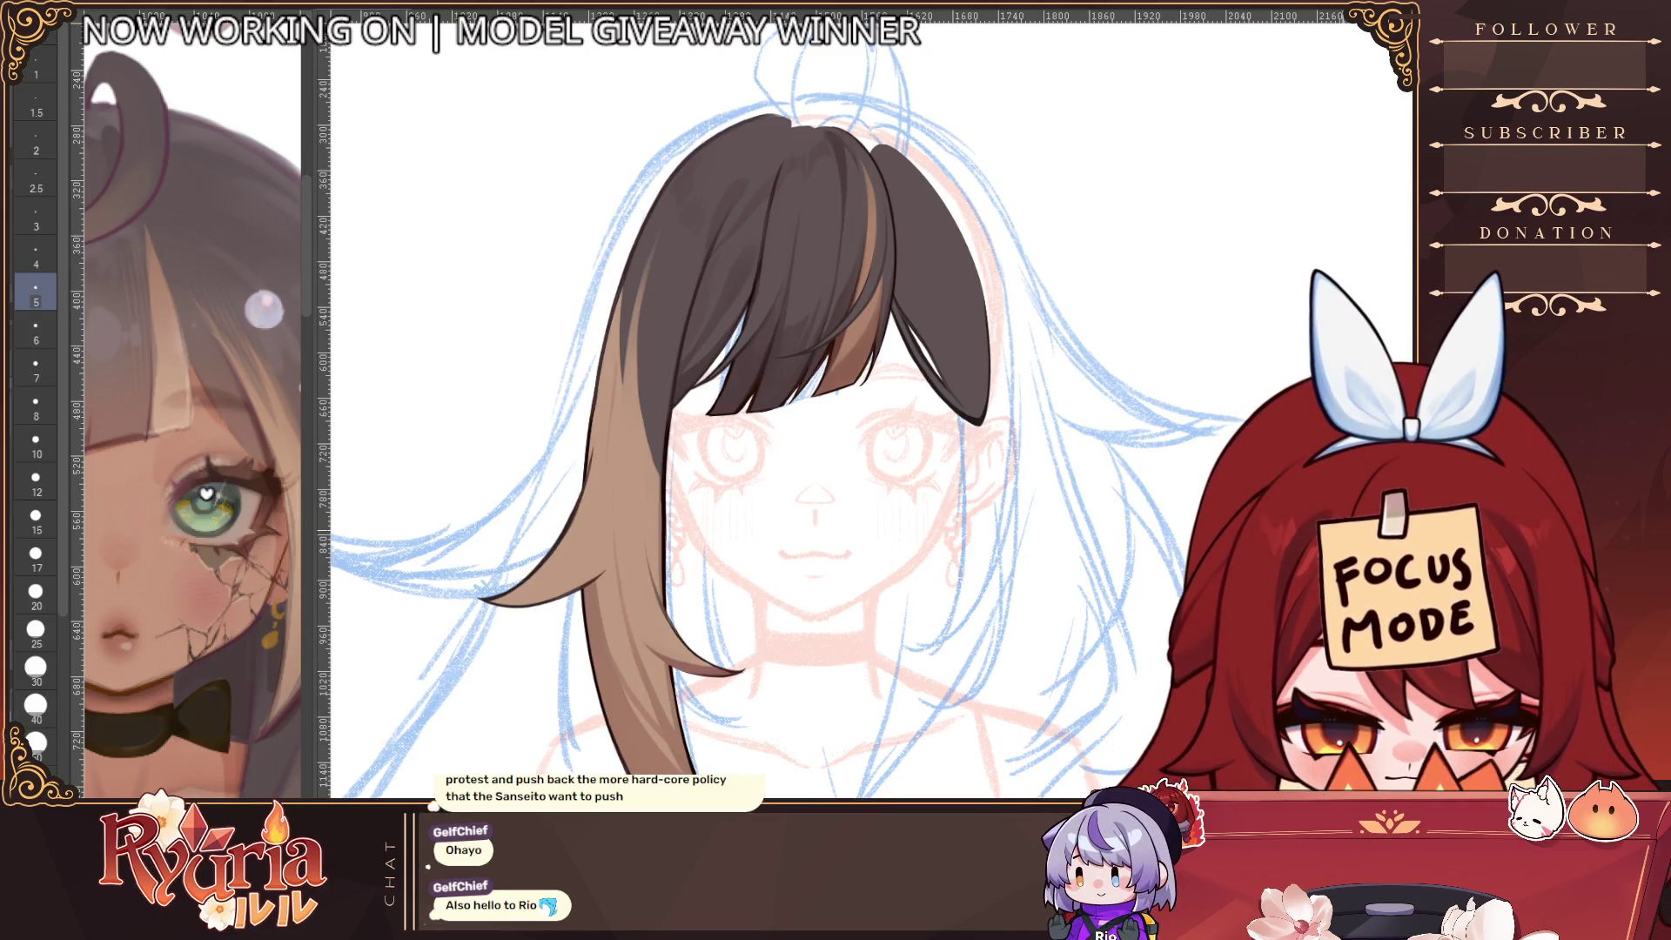
Zoom in on the bangs and eyes, then back out to review the coloured head
{"action": "key", "text": "ctrl+plus"}
{"action": "key", "text": "ctrl+plus"}
{"action": "key", "text": "ctrl+plus"}
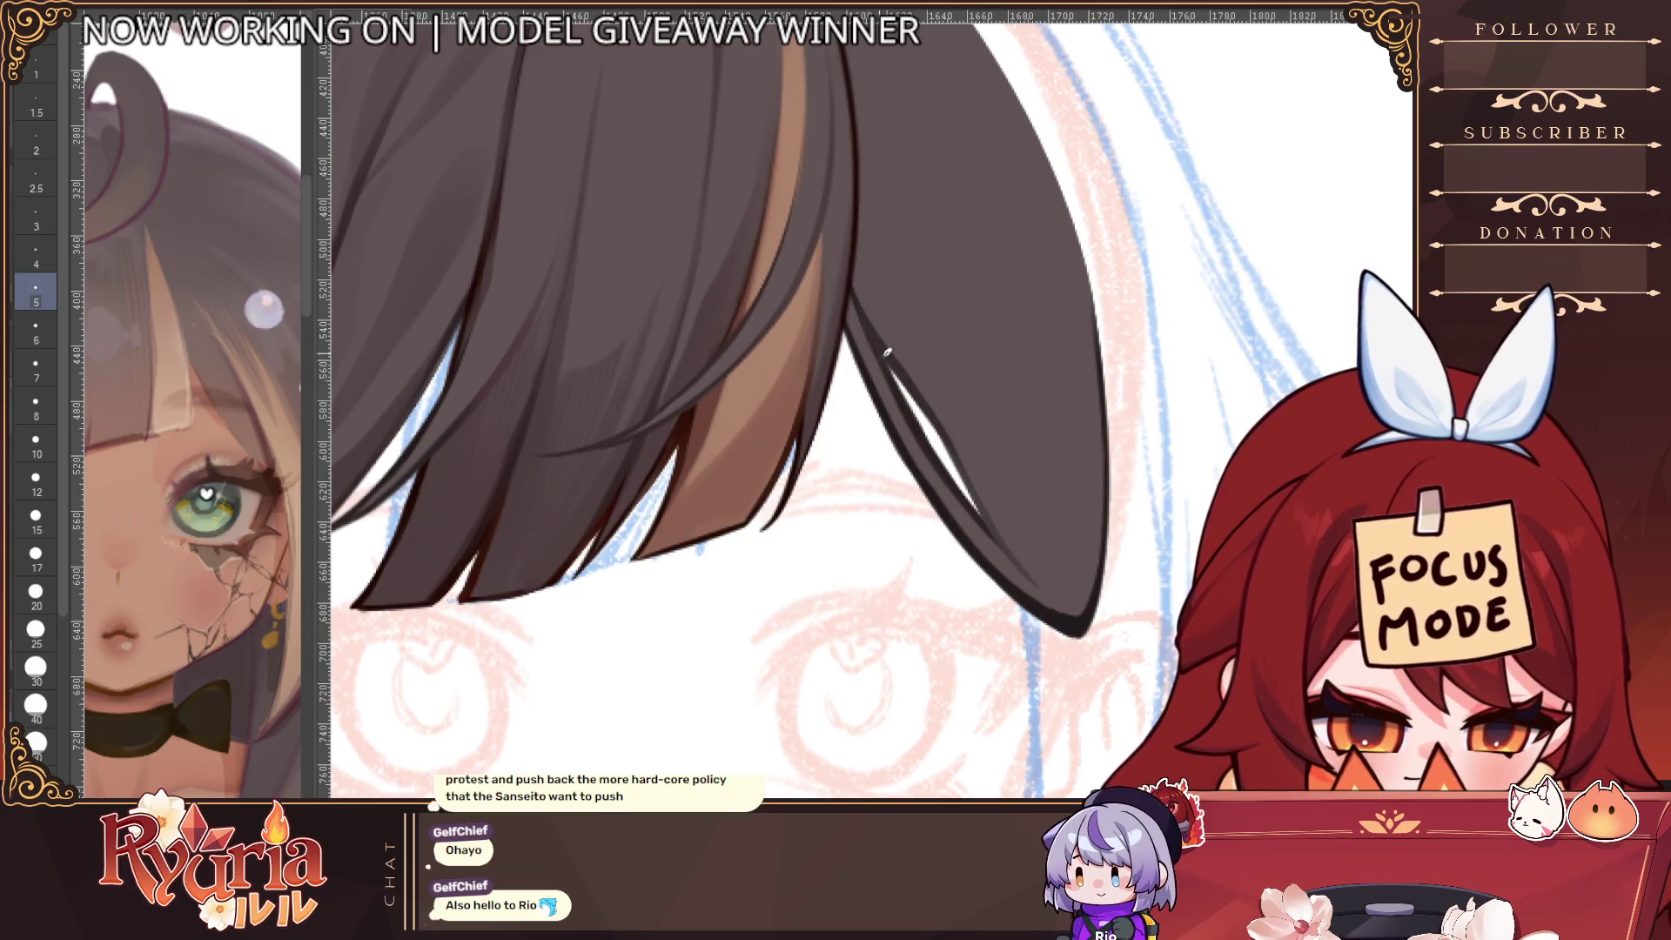
{"action": "key", "text": "ctrl+minus"}
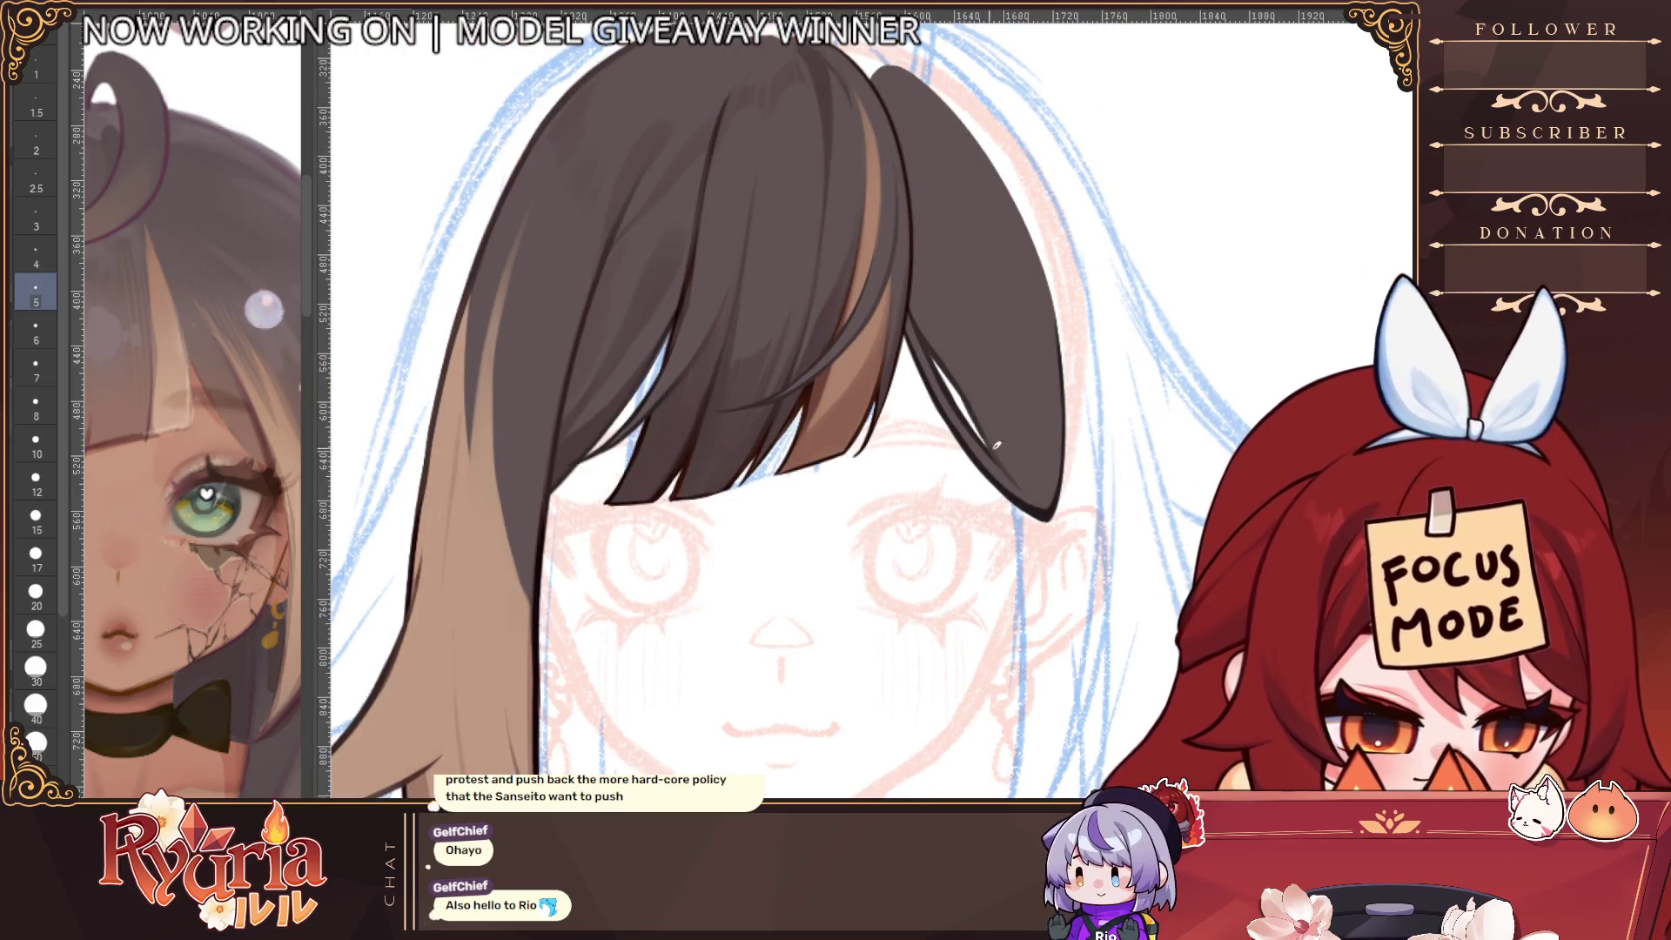
{"action": "scroll", "coordinate": [1008, 467], "scroll_direction": "down", "scroll_amount": 1}
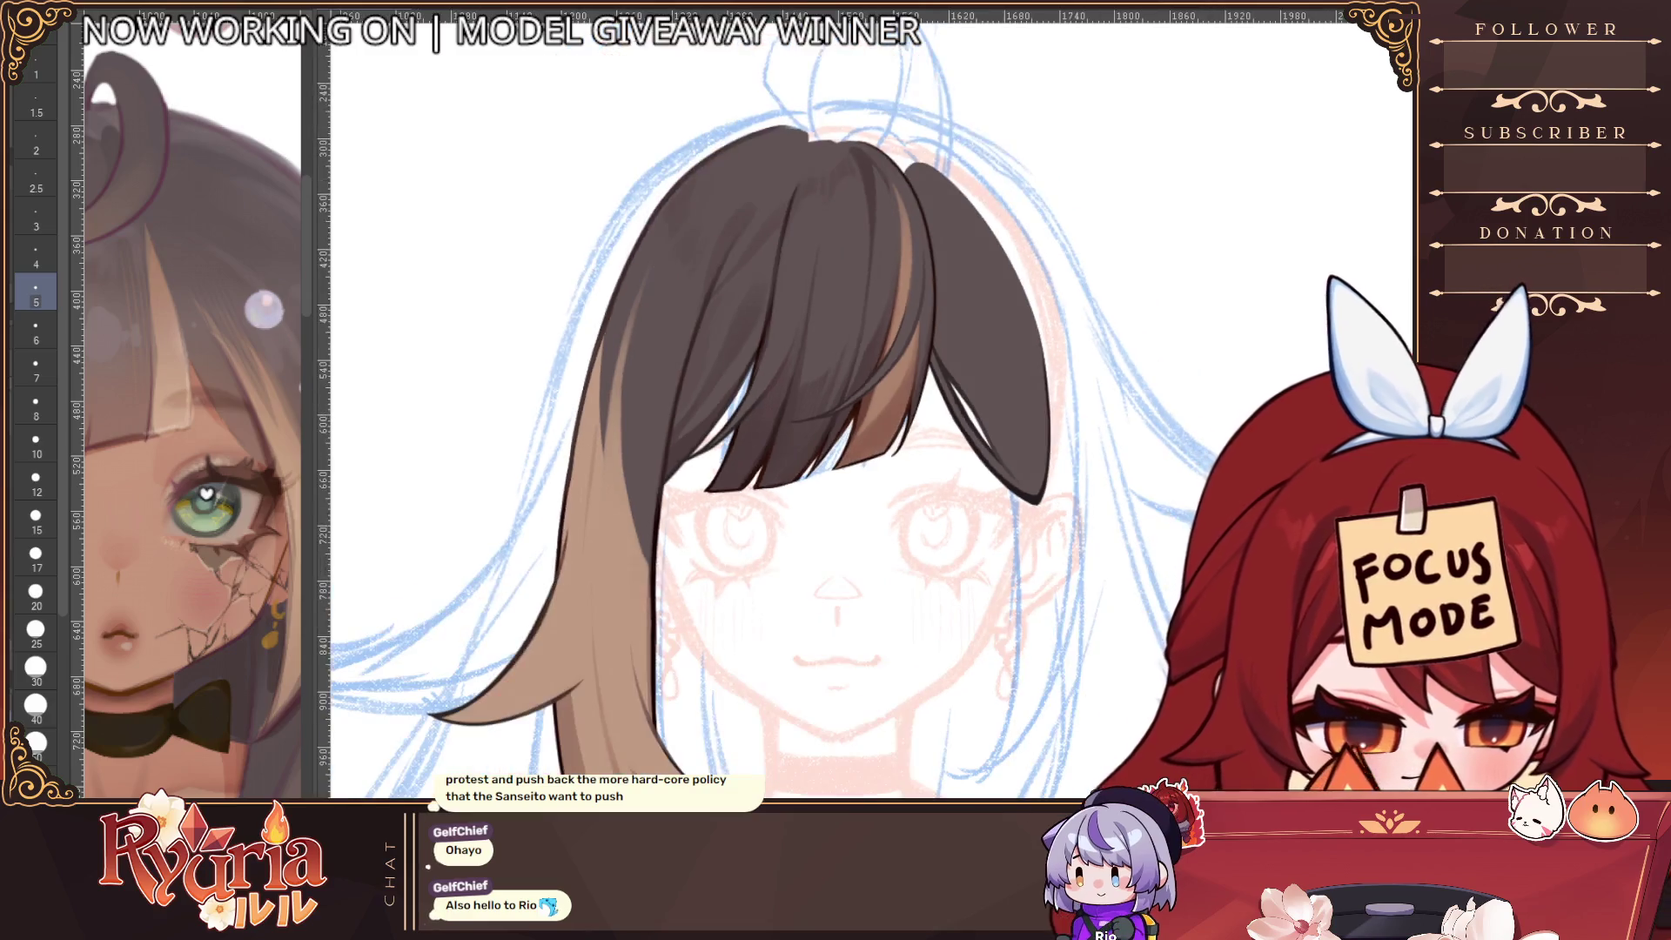
{"action": "scroll", "coordinate": [1000, 610], "scroll_direction": "down", "scroll_amount": 3}
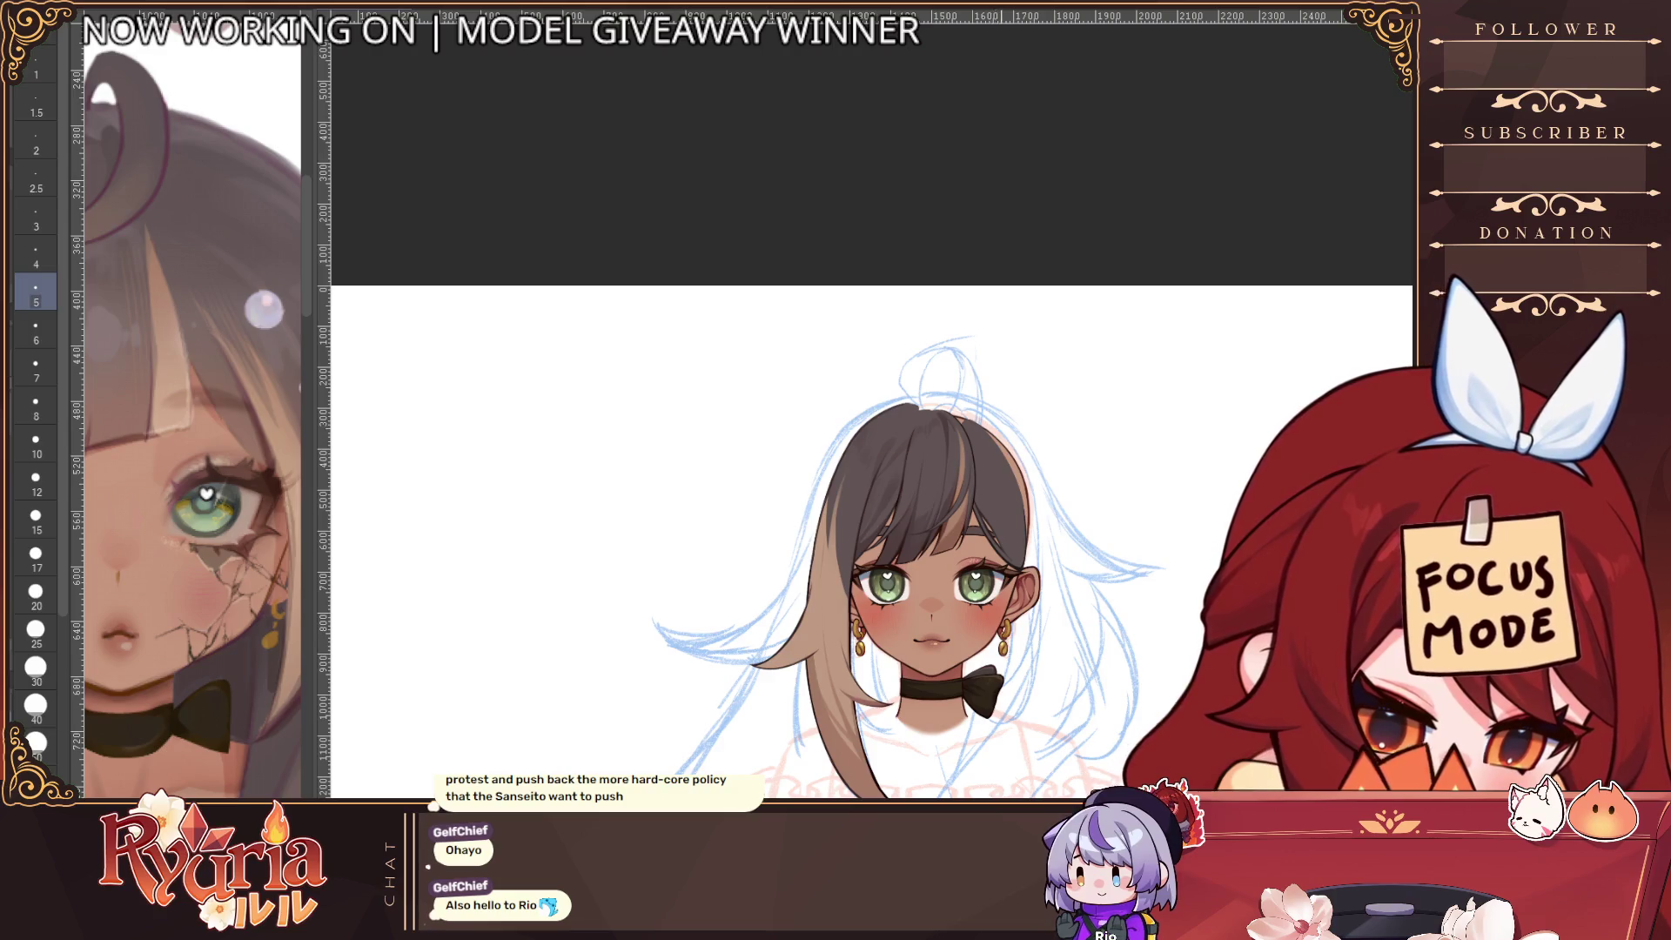
{"action": "scroll", "coordinate": [1016, 579], "scroll_direction": "up", "scroll_amount": 5}
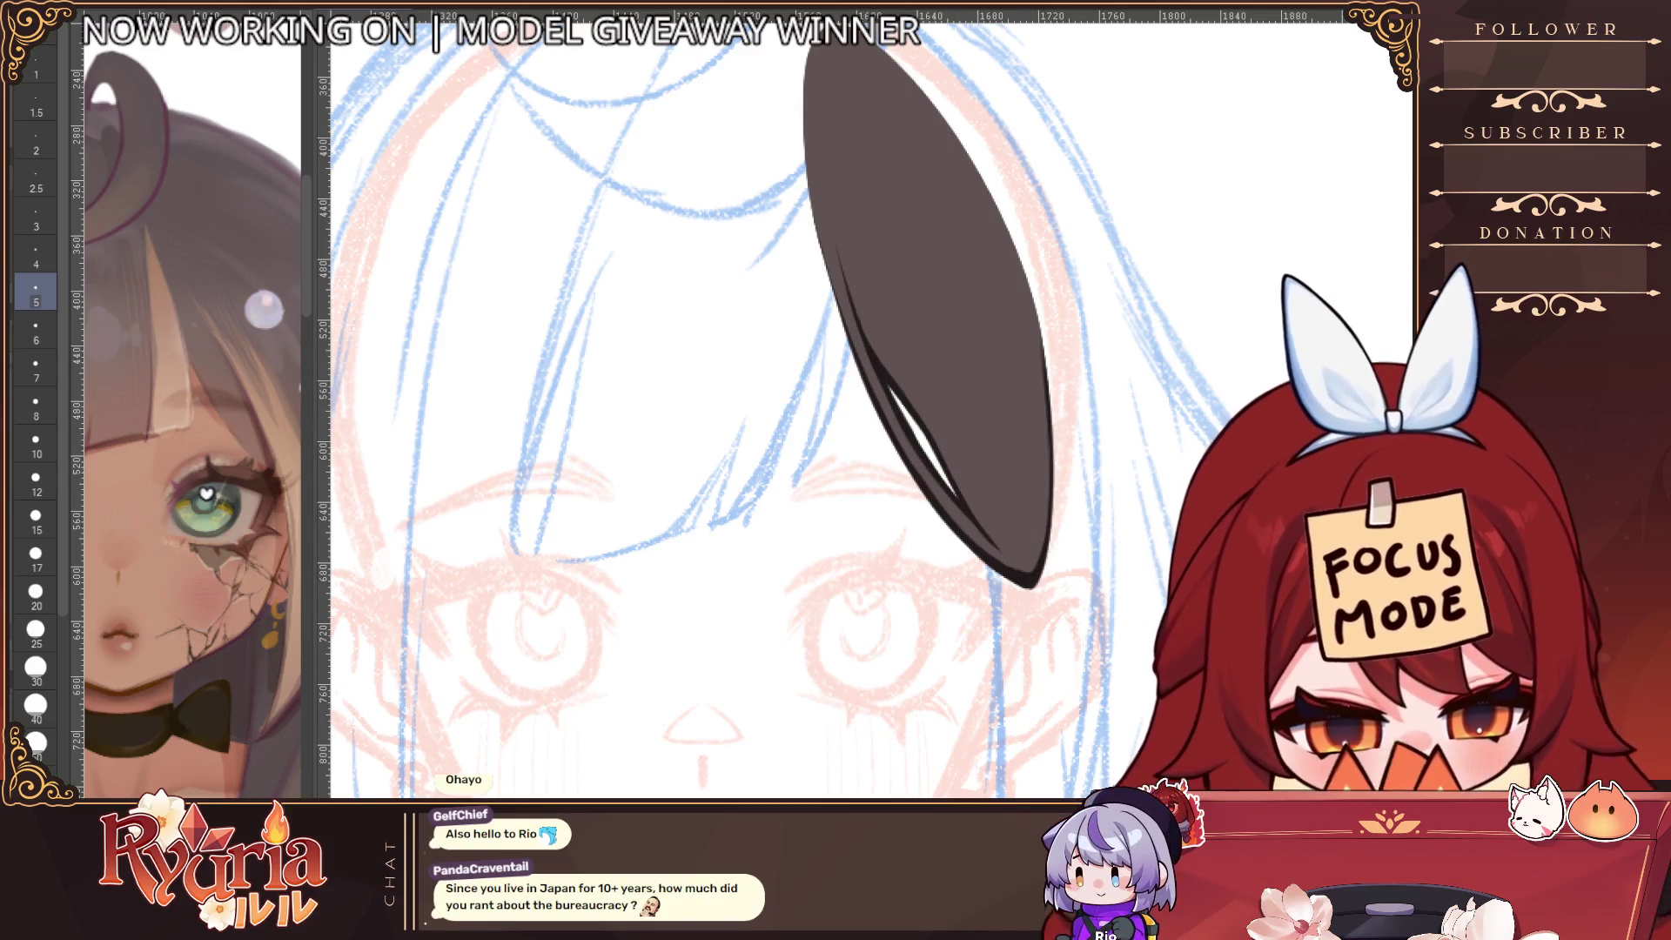
Restore the shaded left bunny ear, then try a small dark stroke on the right ear and undo it
{"action": "key", "text": "ctrl+z"}
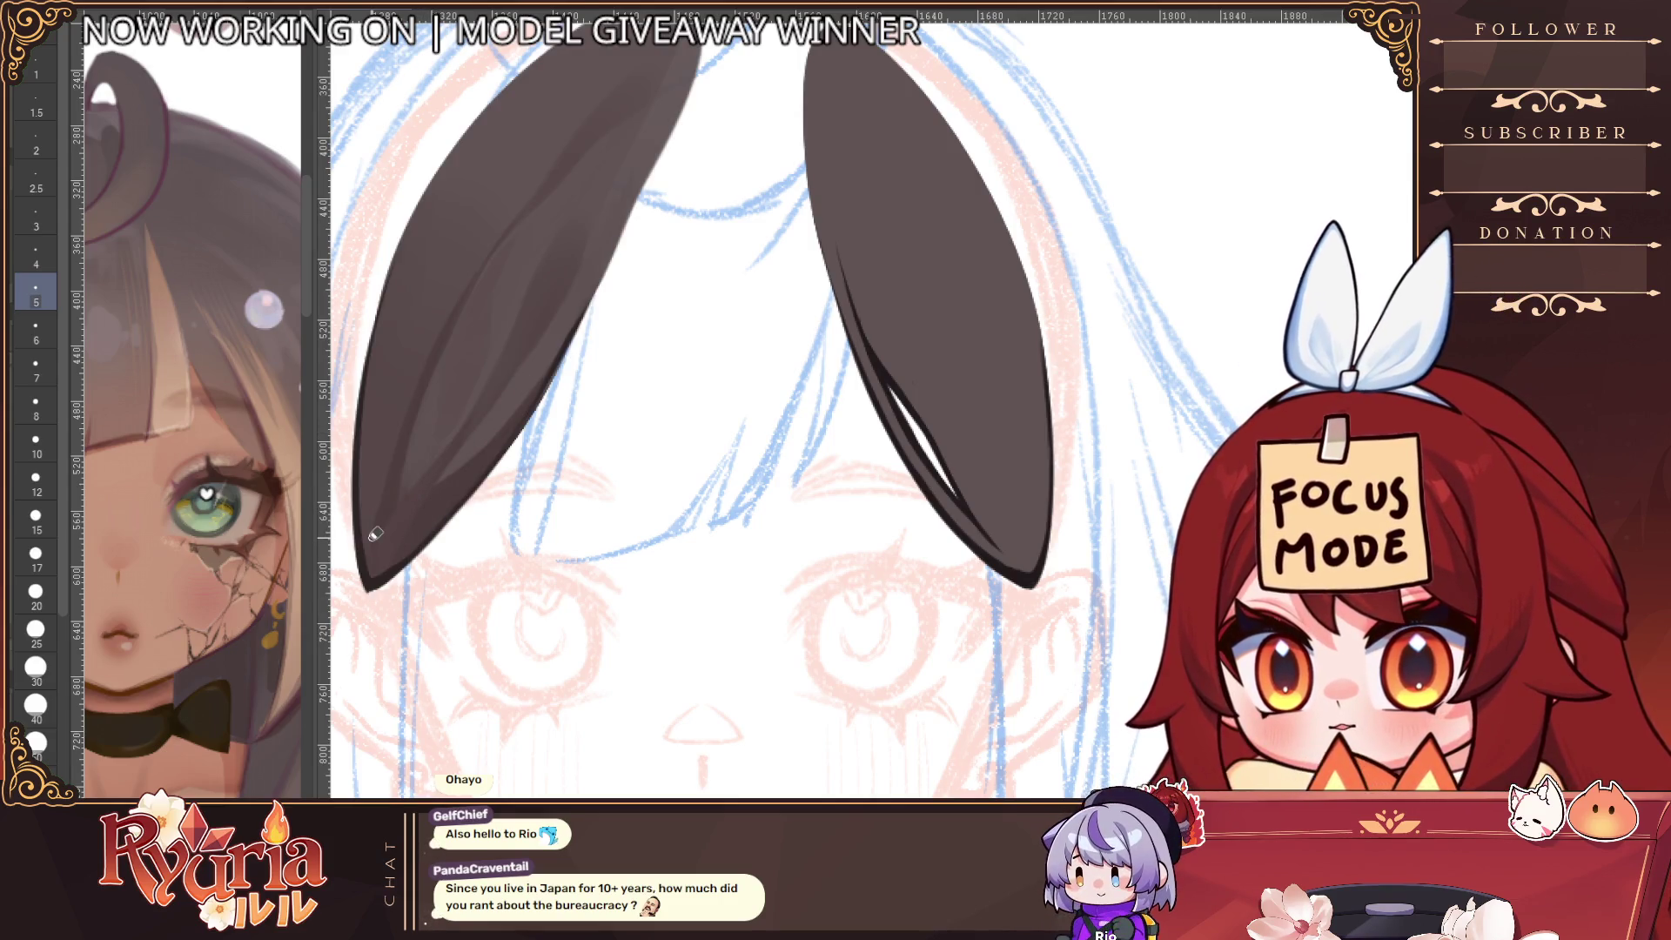
{"action": "key", "text": "bracketright"}
{"action": "key", "text": "bracketright"}
{"action": "key", "text": "bracketright"}
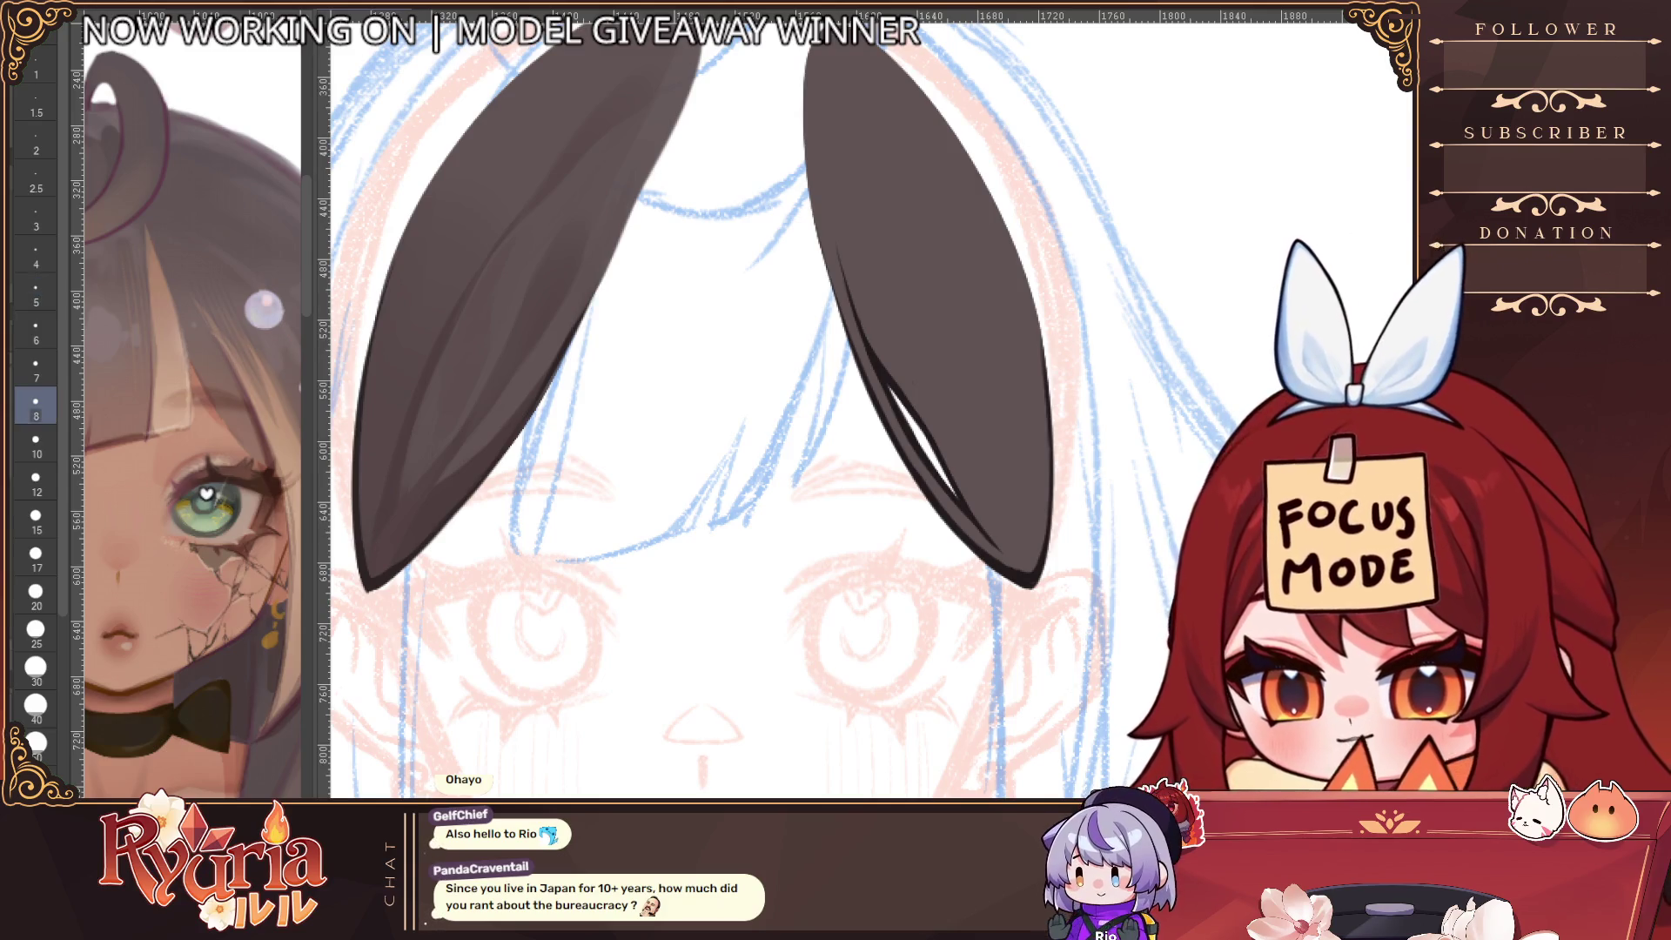
{"action": "key", "text": "bracketleft"}
{"action": "key", "text": "bracketleft"}
{"action": "key", "text": "bracketleft"}
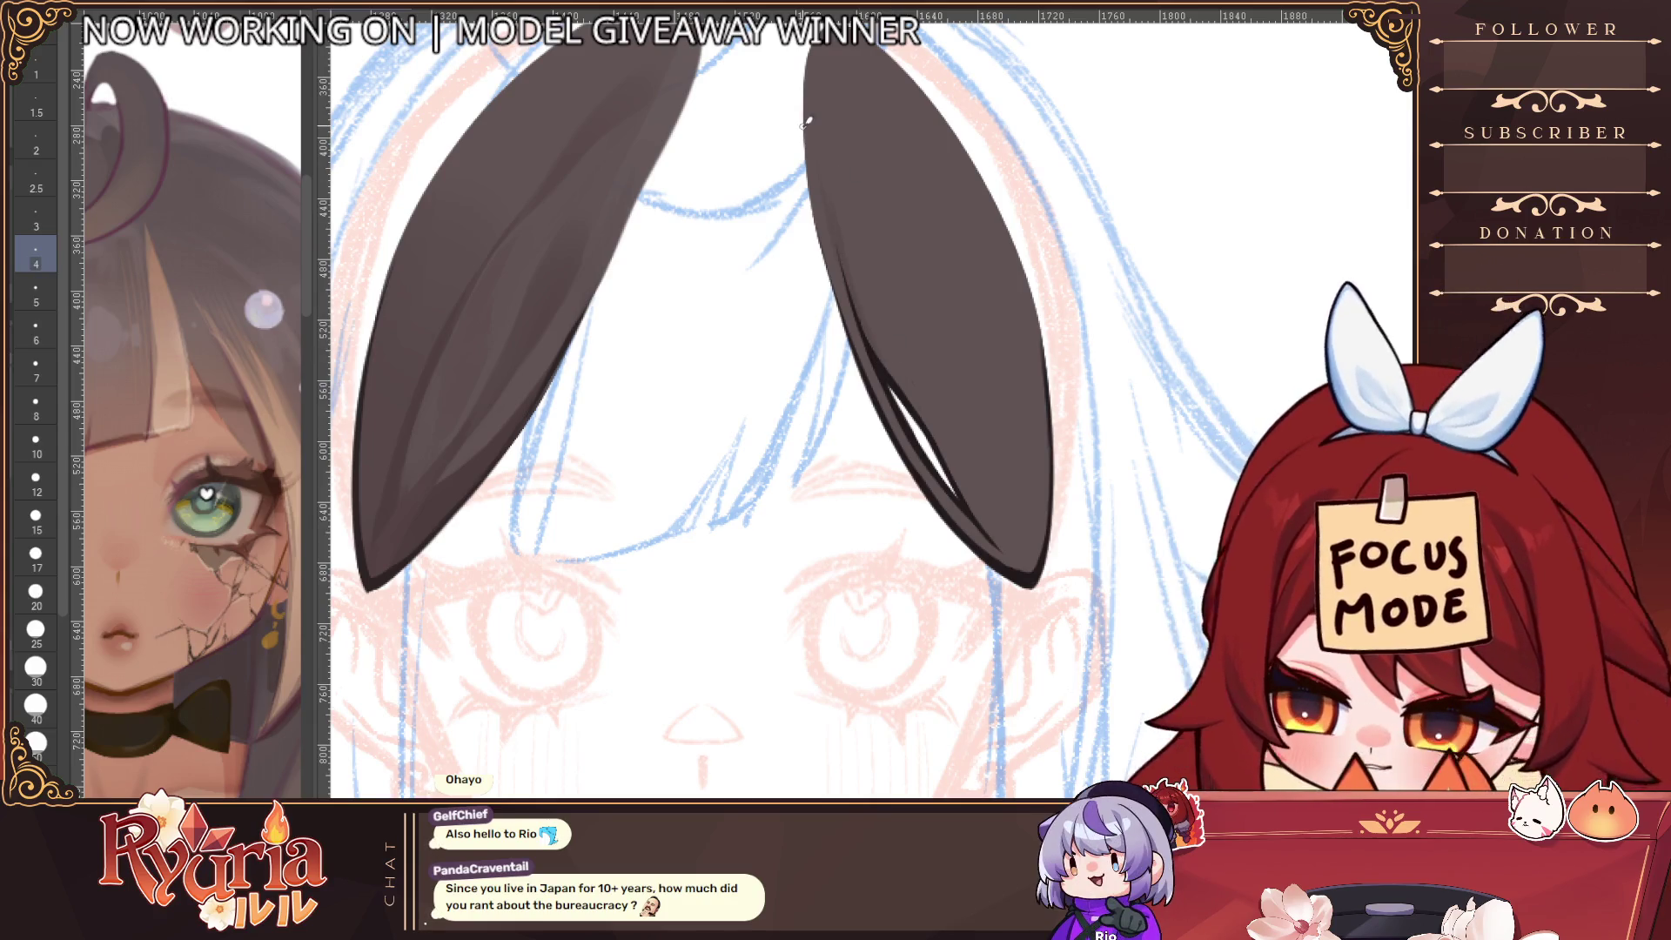
{"action": "key", "text": "bracketright"}
{"action": "key", "text": "bracketright"}
{"action": "key", "text": "bracketright"}
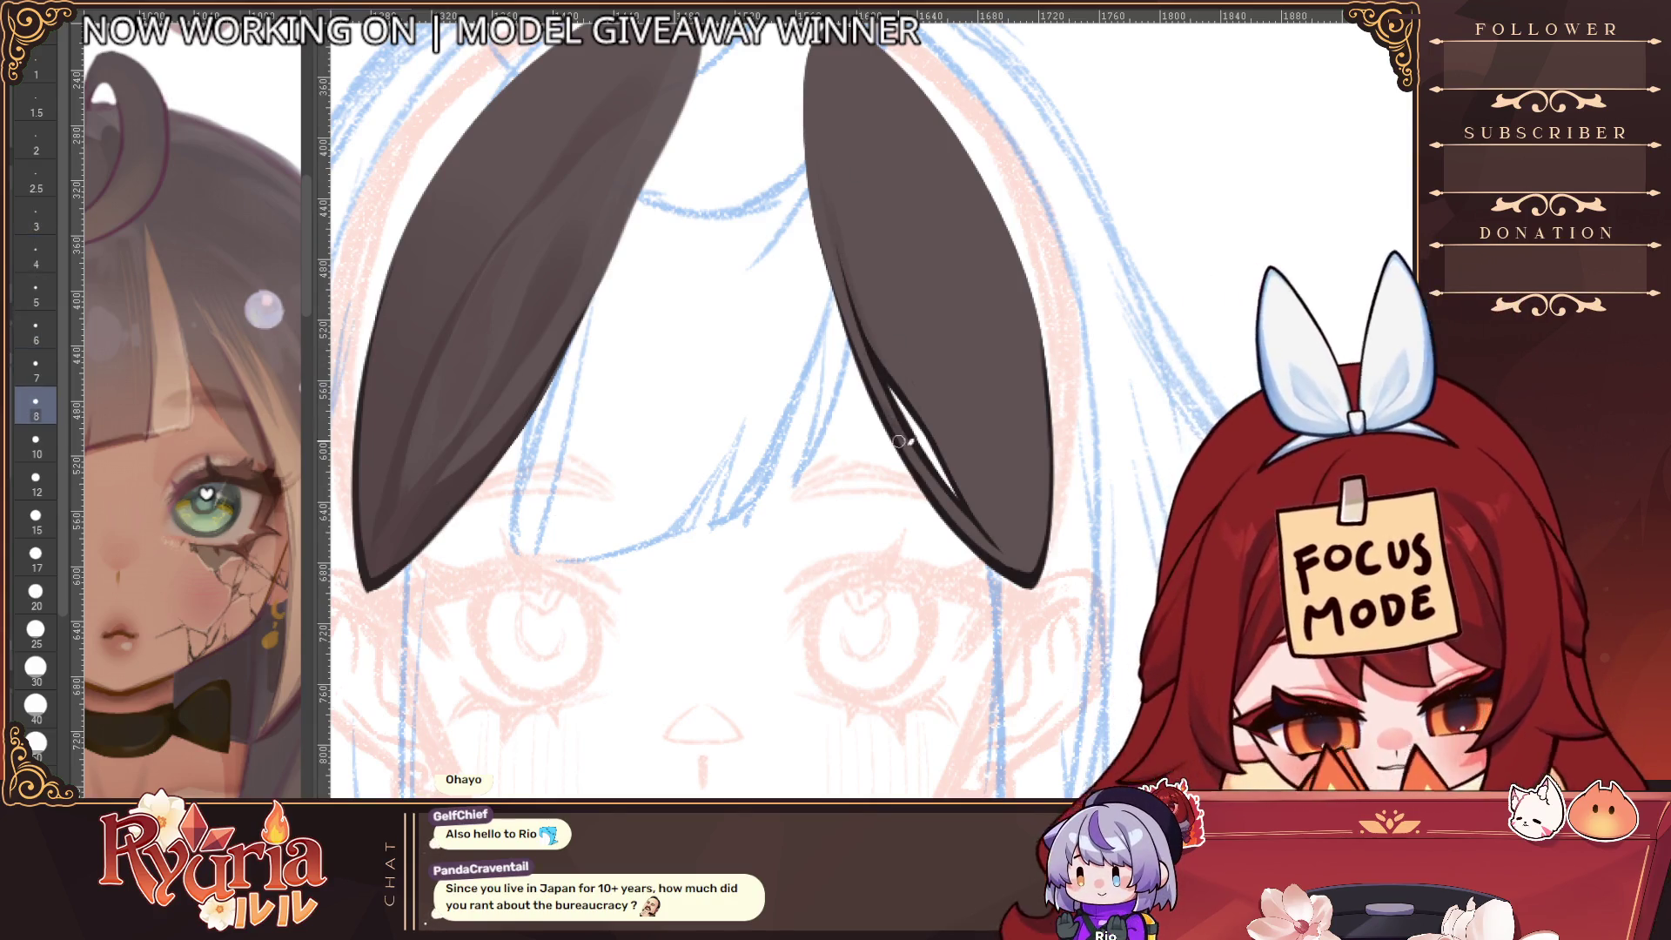
{"action": "key", "text": "bracketright"}
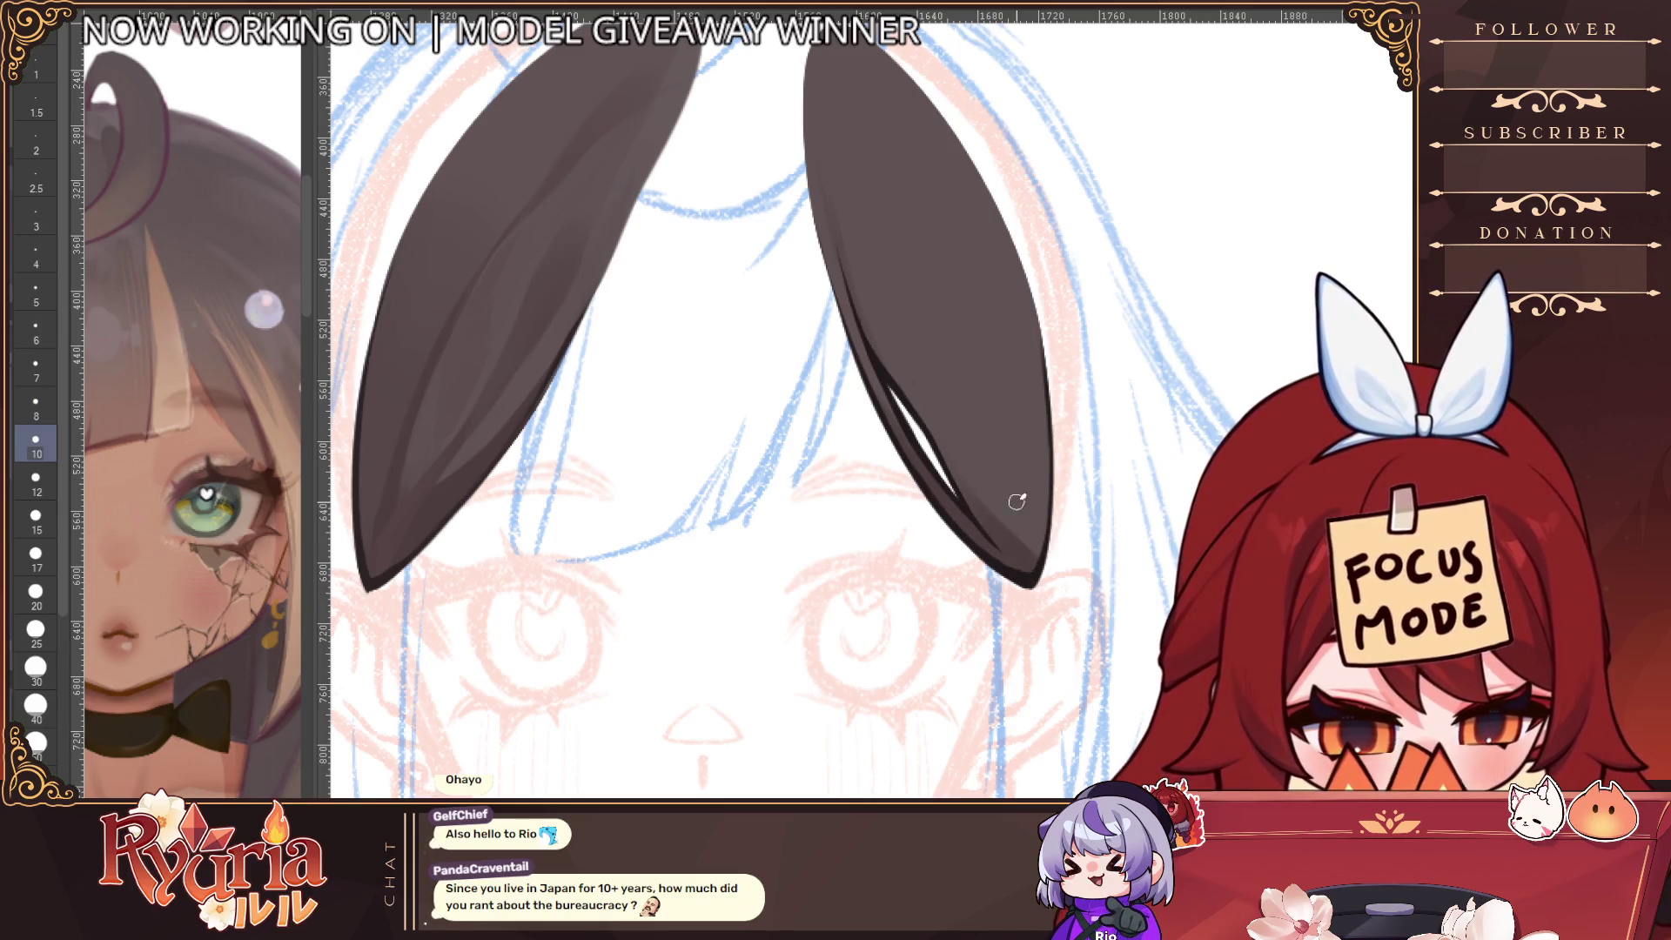
{"action": "key", "text": "bracketright"}
{"action": "key", "text": "bracketright"}
{"action": "key", "text": "bracketright"}
{"action": "key", "text": "bracketleft"}
{"action": "key", "text": "bracketleft"}
{"action": "key", "text": "bracketleft"}
{"action": "left_click_drag", "start_coordinate": [851, 120], "coordinate": [967, 346]}
{"action": "key", "text": "ctrl+z"}
Vary the brush size between 5 and 20, settle at 4, and mirror the canvas horizontally
{"action": "key", "text": "bracketleft"}
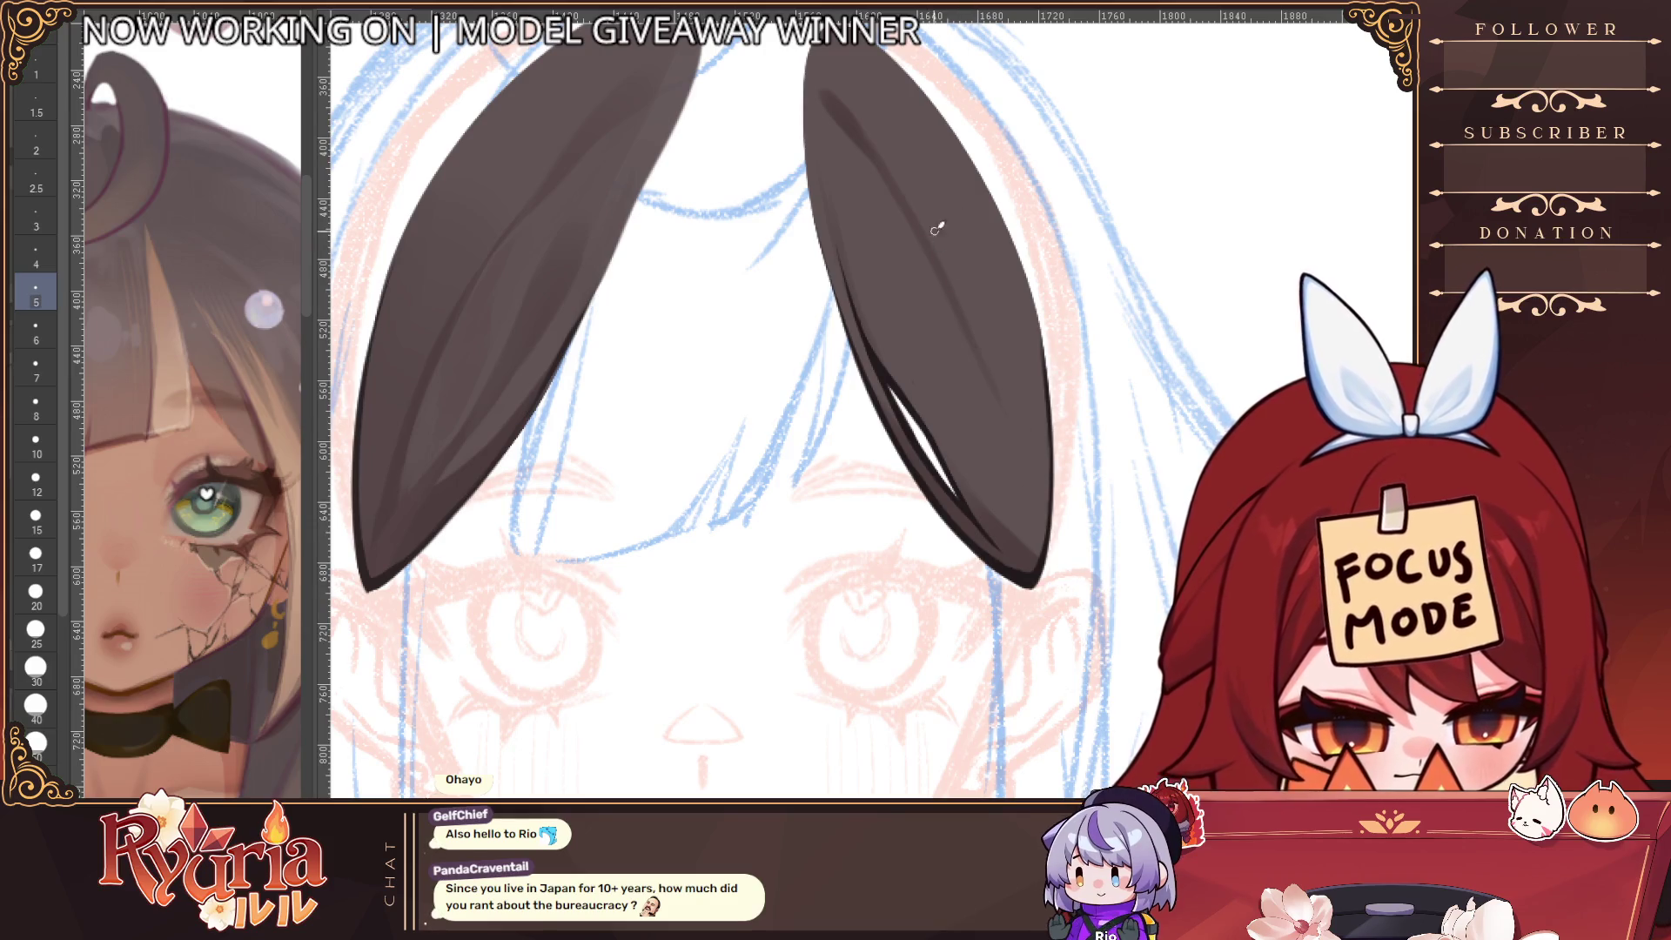
{"action": "key", "text": "bracketright"}
{"action": "key", "text": "bracketright"}
{"action": "key", "text": "bracketright"}
{"action": "key", "text": "bracketright"}
{"action": "key", "text": "bracketright"}
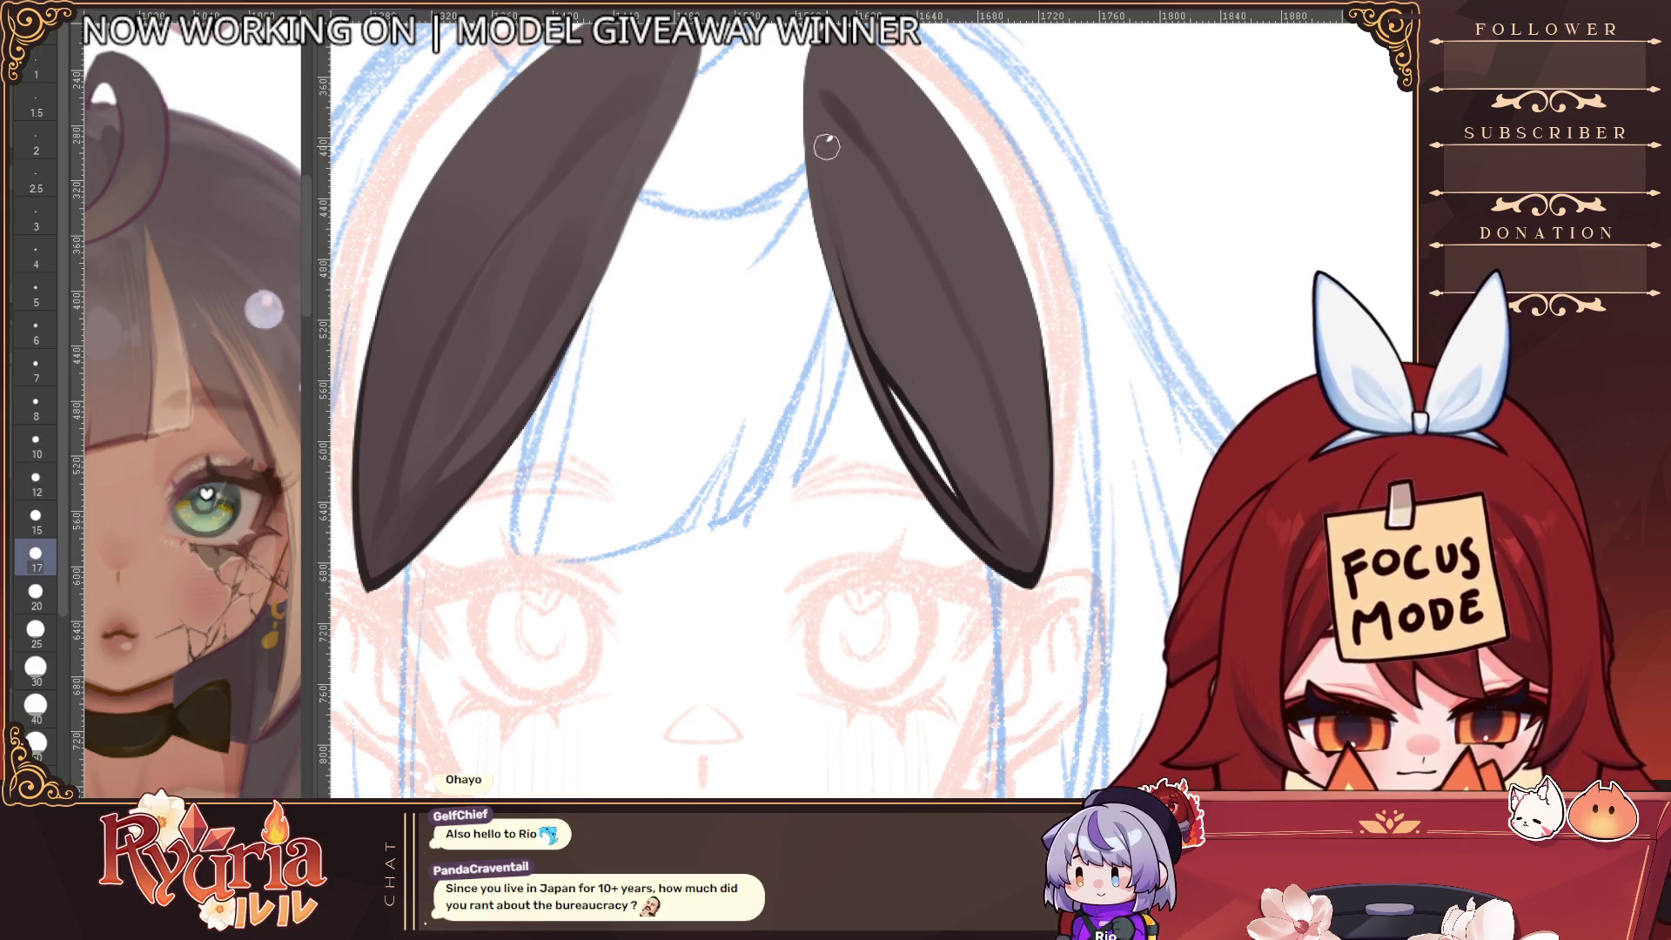
{"action": "key", "text": "bracketright"}
{"action": "key", "text": "bracketright"}
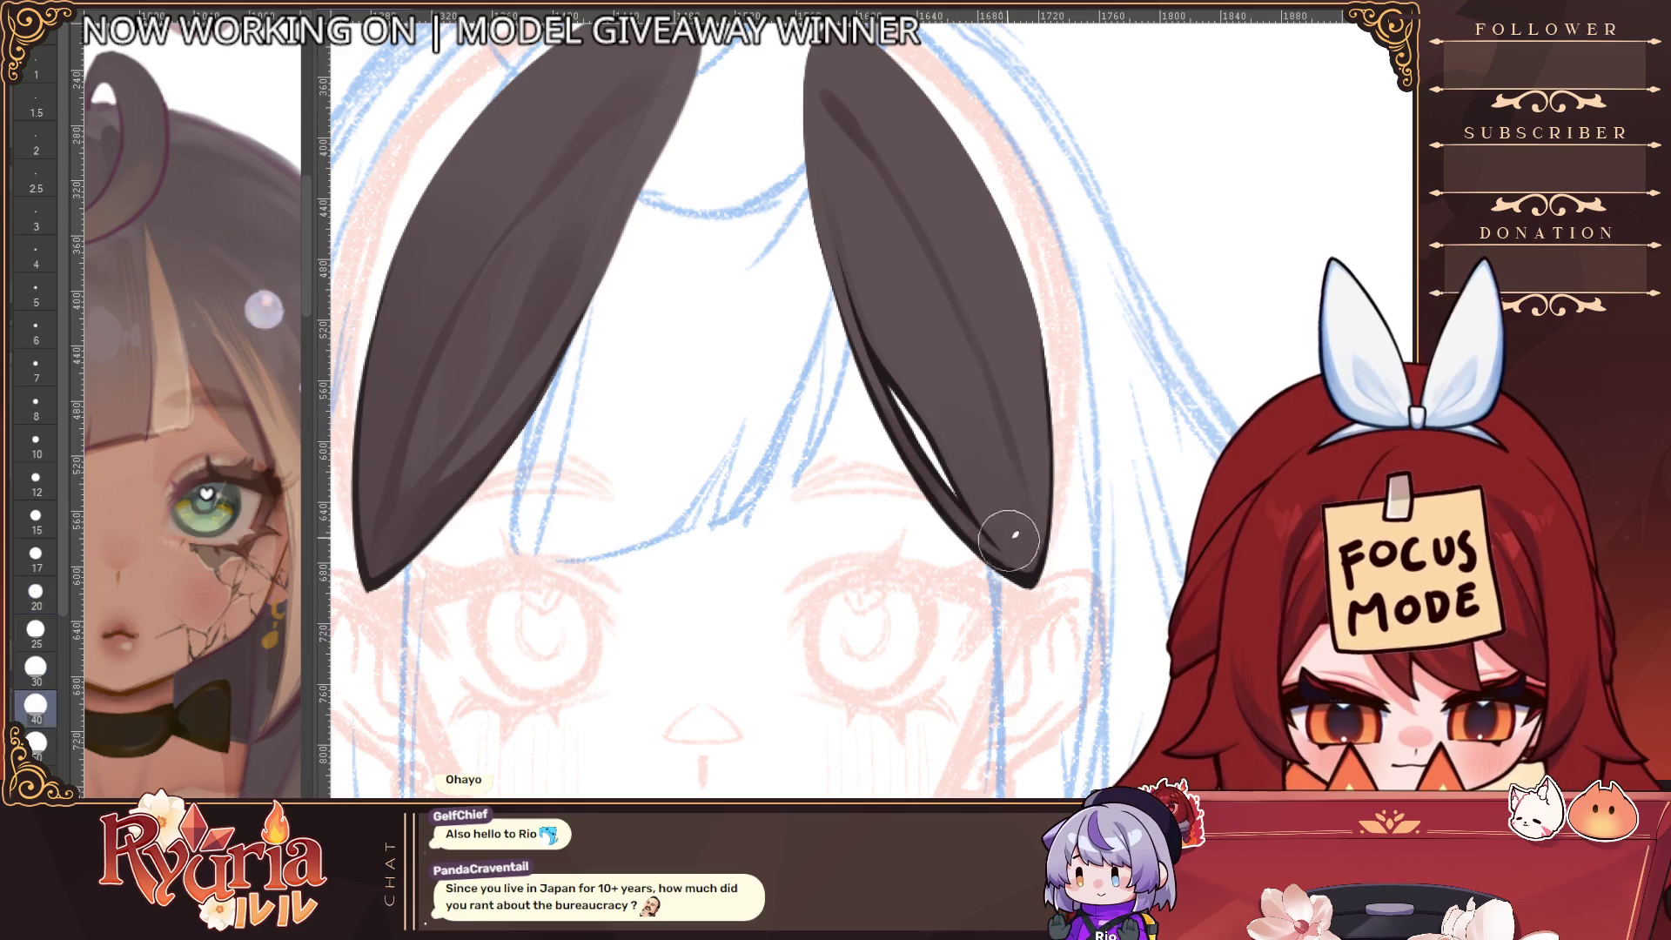
{"action": "key", "text": "bracketleft"}
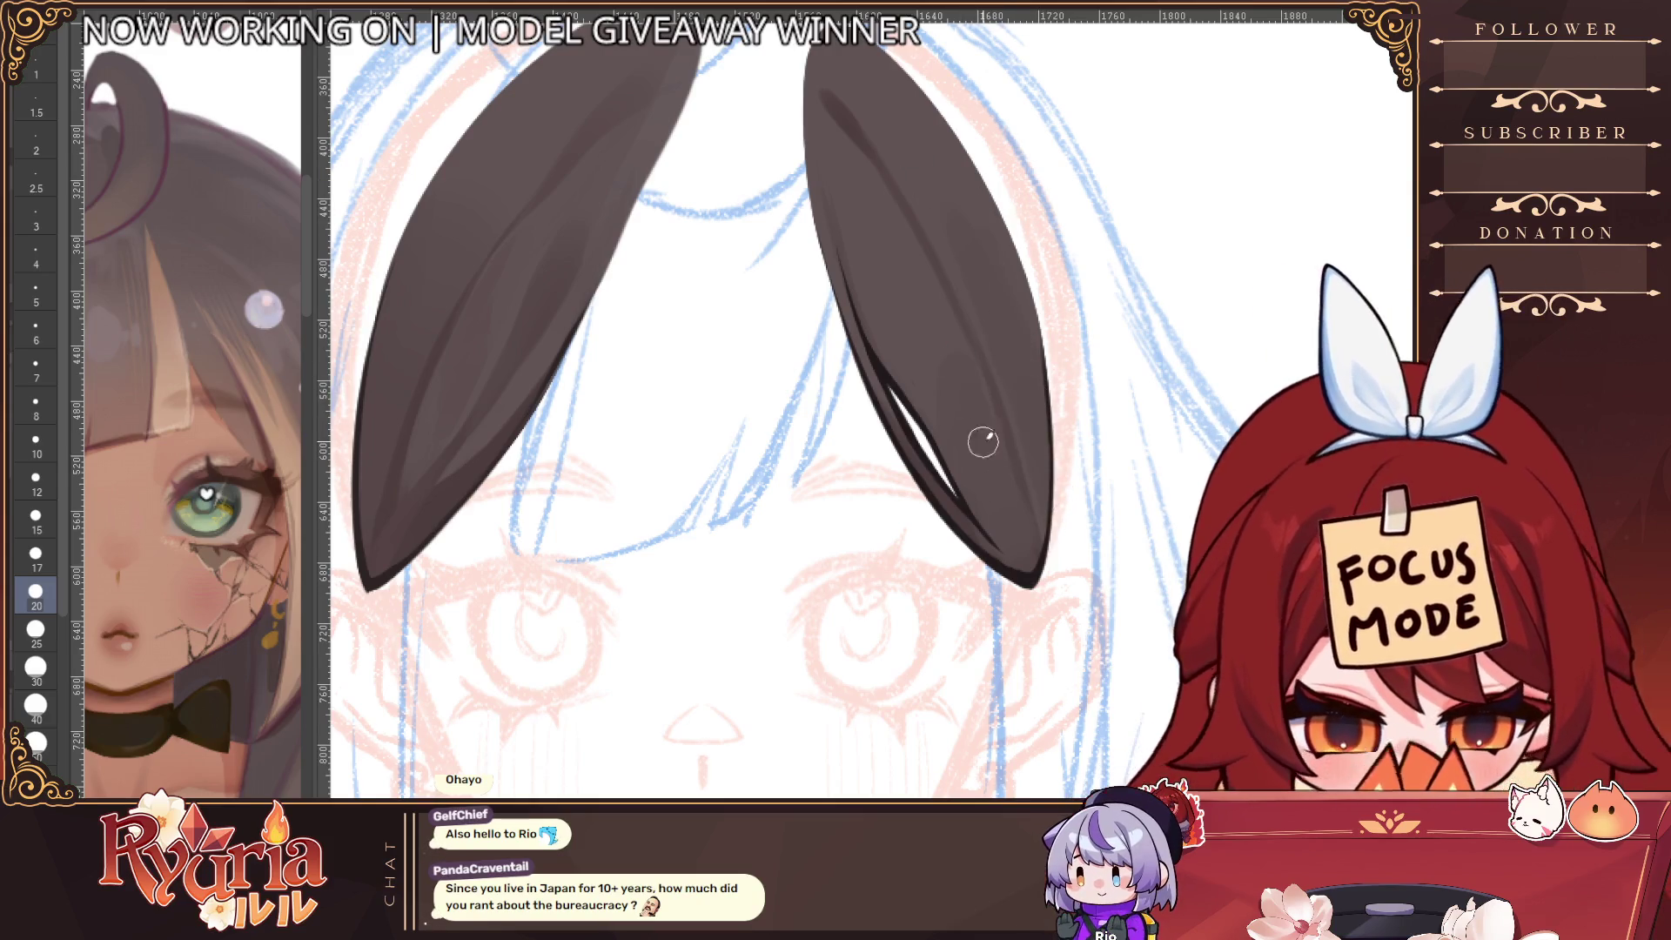
{"action": "key", "text": "bracketleft"}
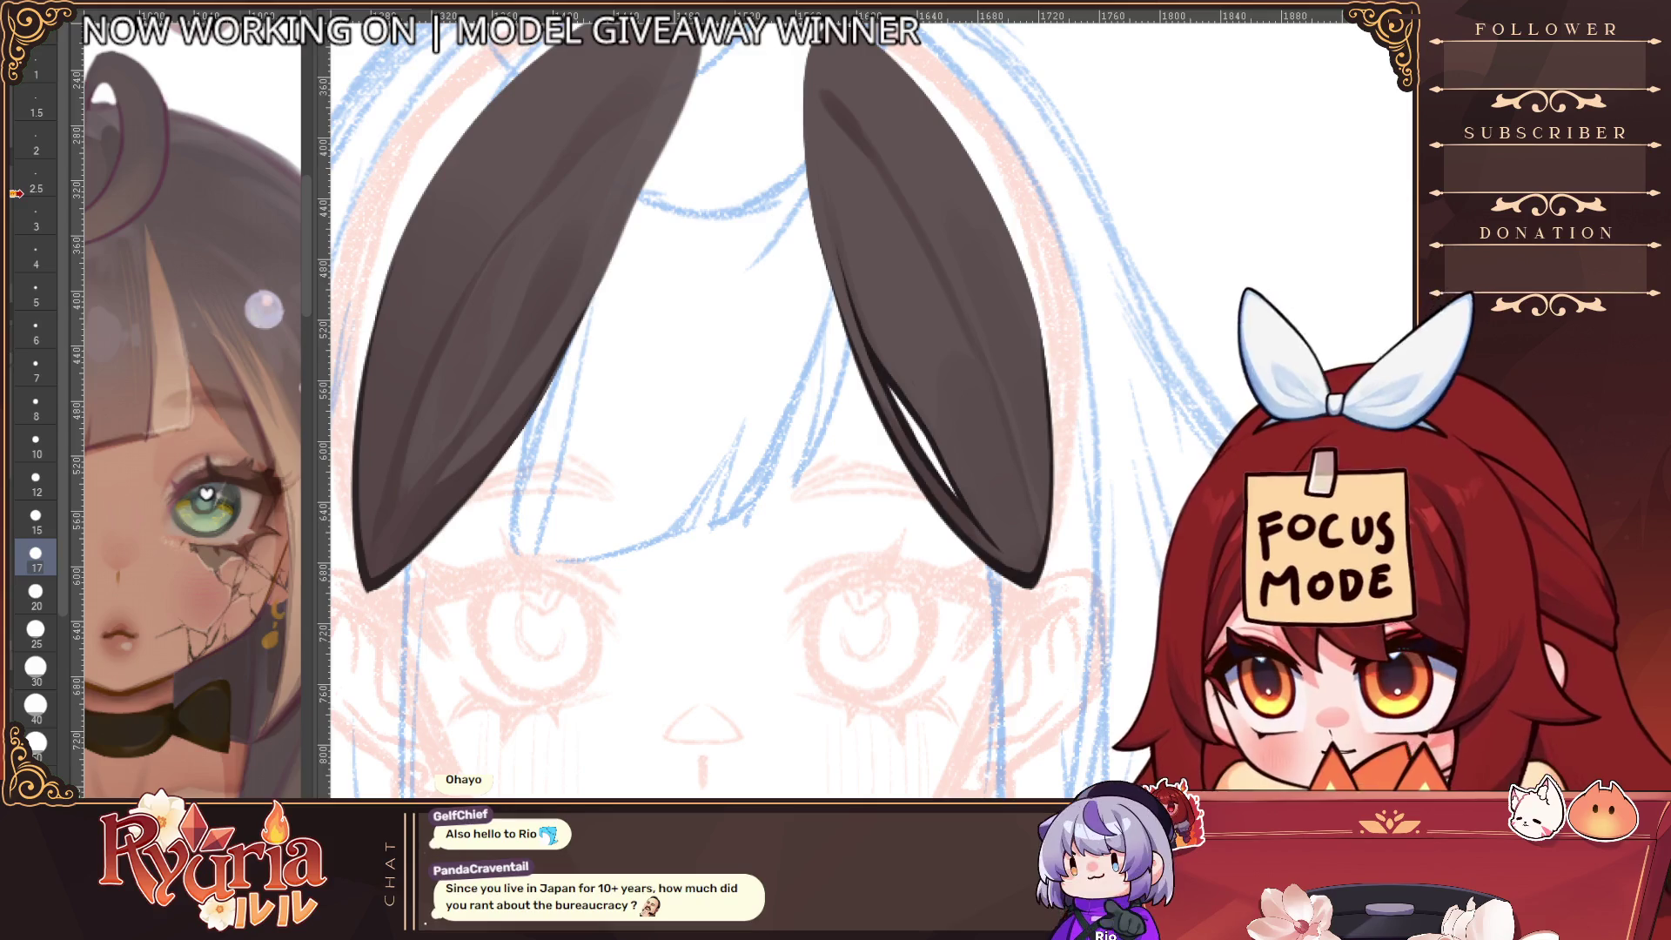
{"action": "key", "text": "bracketleft"}
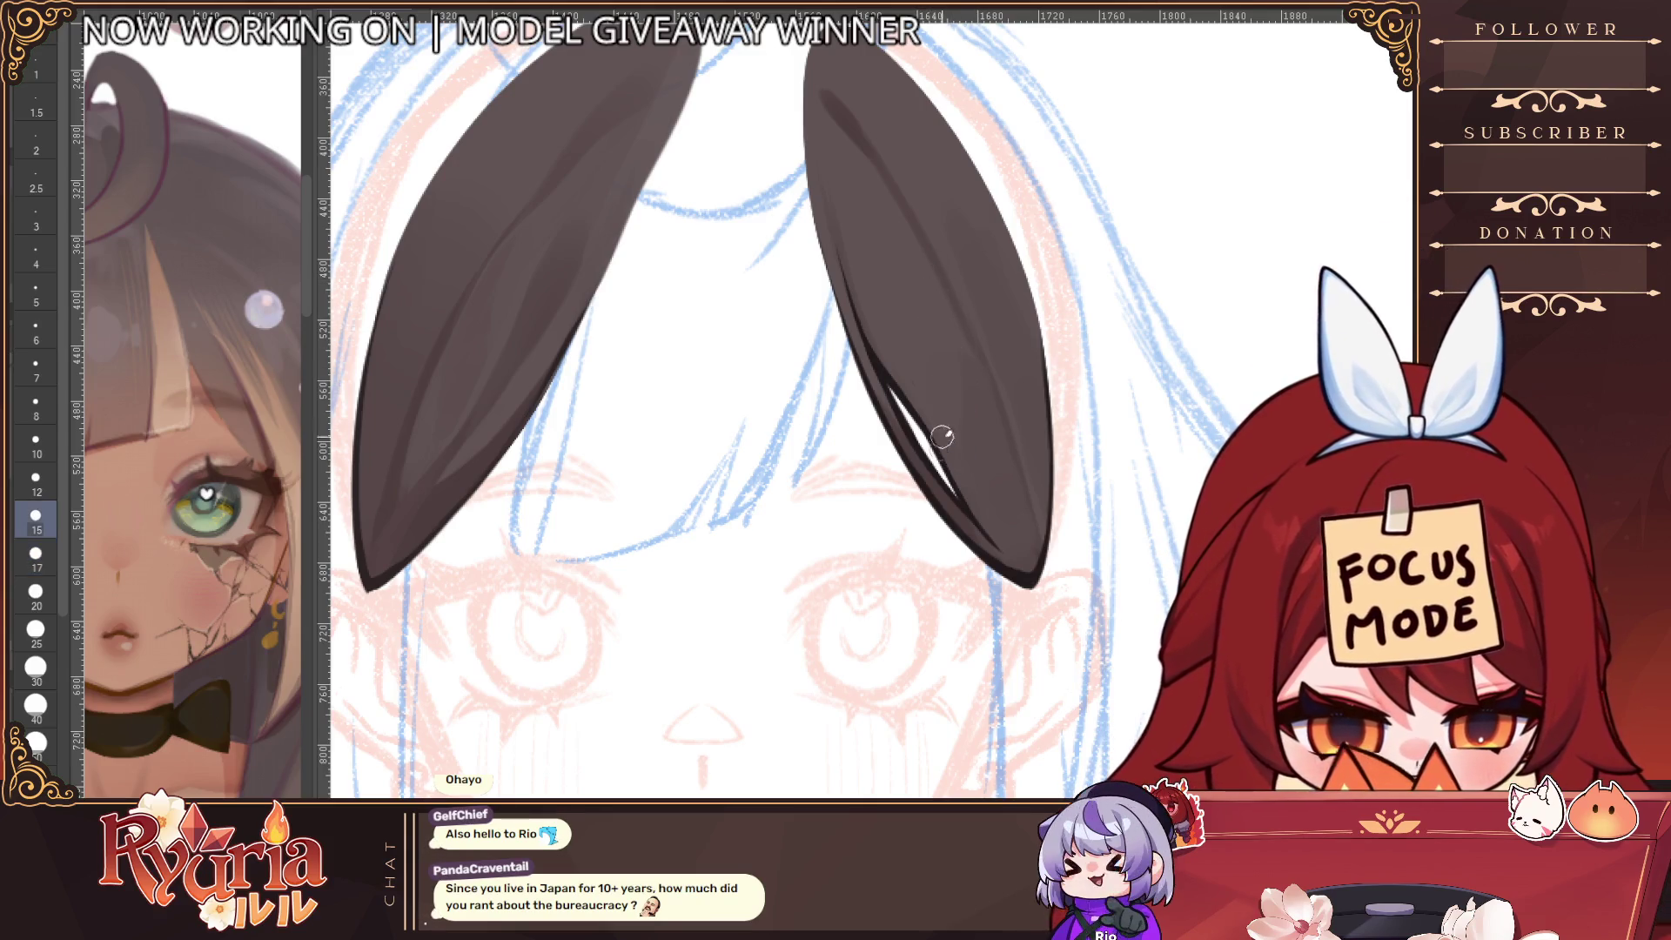
{"action": "key", "text": "bracketleft"}
{"action": "key", "text": "bracketleft"}
{"action": "key", "text": "bracketleft"}
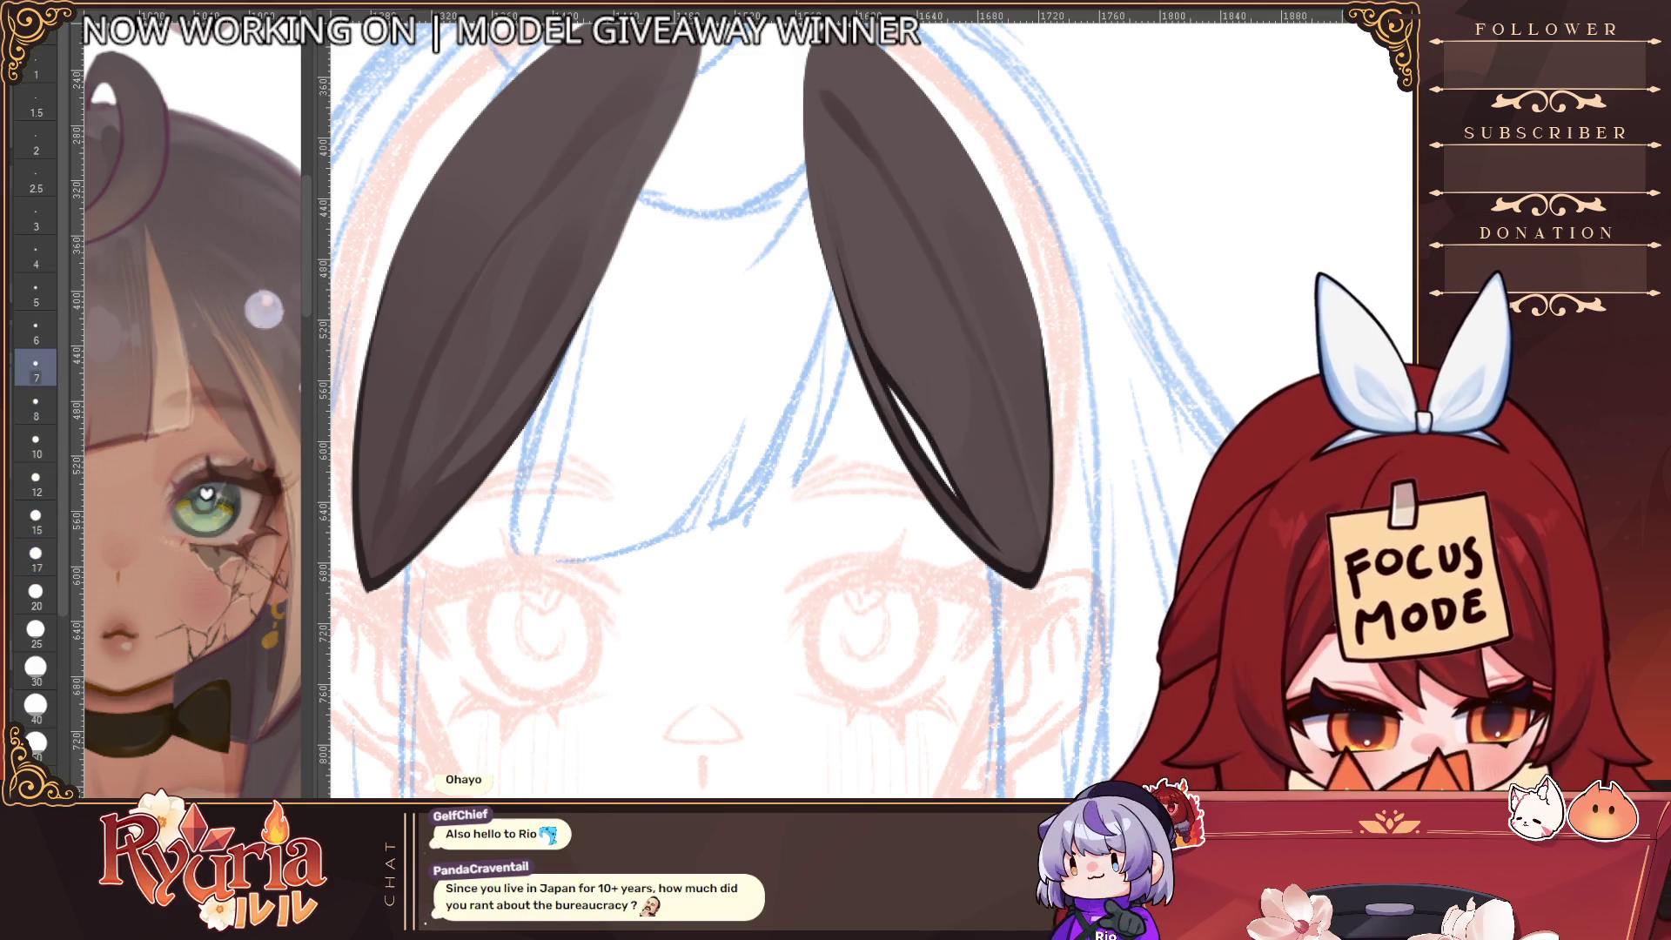
{"action": "key", "text": "h"}
{"action": "key", "text": "bracketleft"}
{"action": "key", "text": "bracketleft"}
{"action": "key", "text": "bracketleft"}
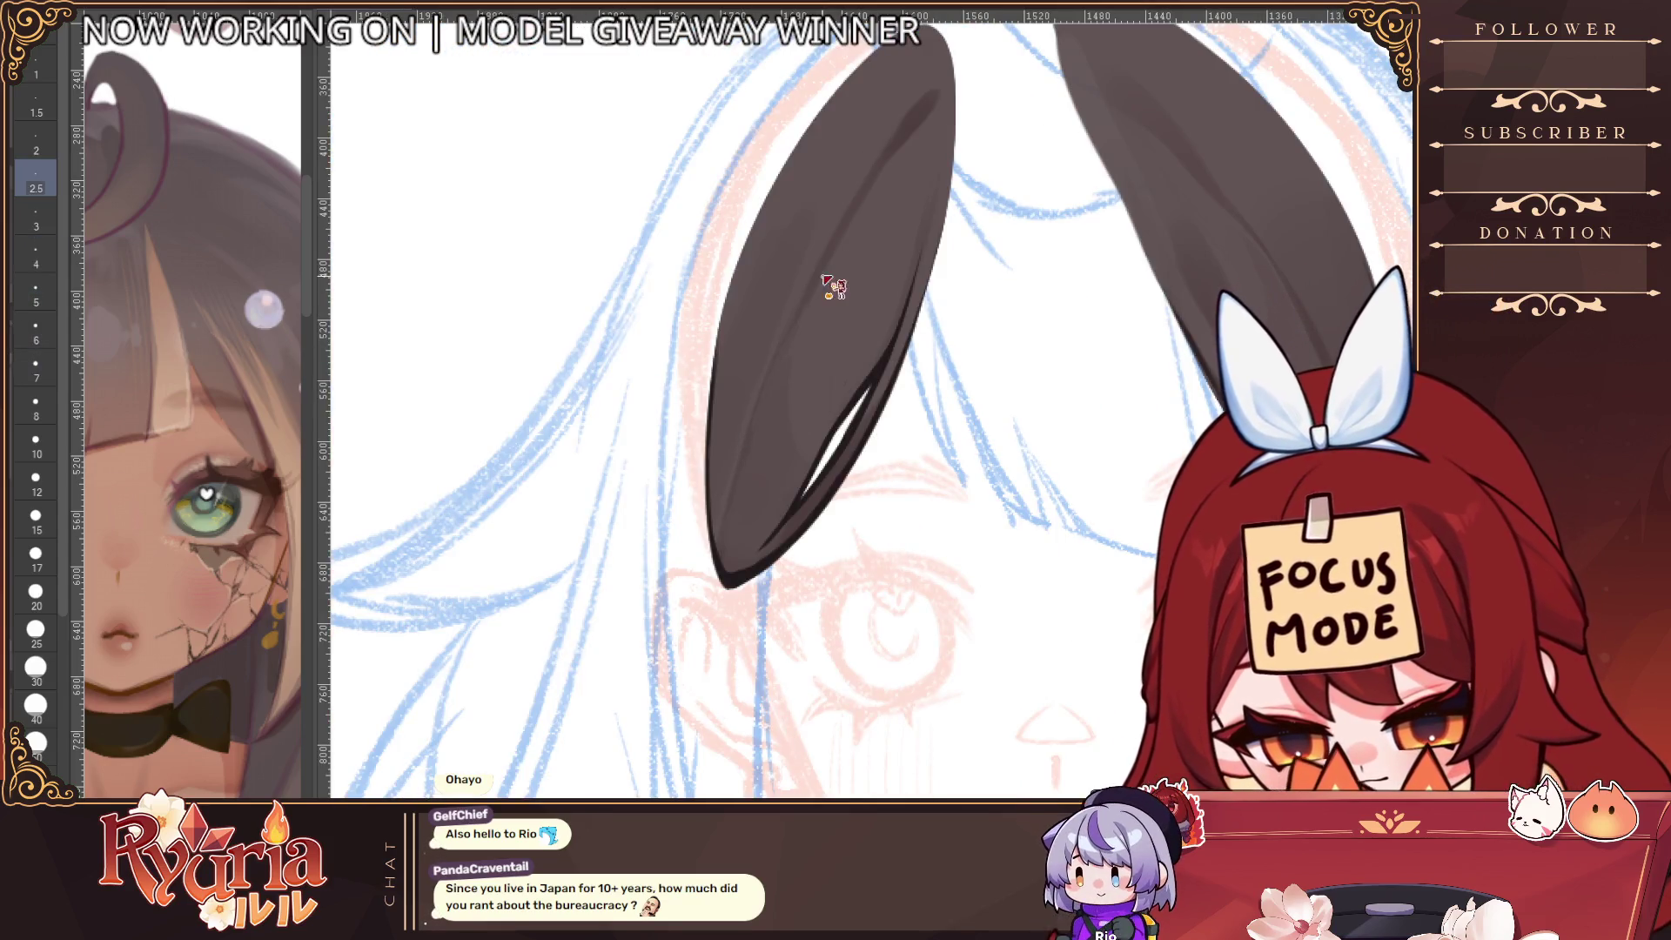
{"action": "key", "text": "bracketright"}
{"action": "key", "text": "bracketright"}
{"action": "key", "text": "bracketright"}
{"action": "key", "text": "bracketright"}
{"action": "key", "text": "bracketright"}
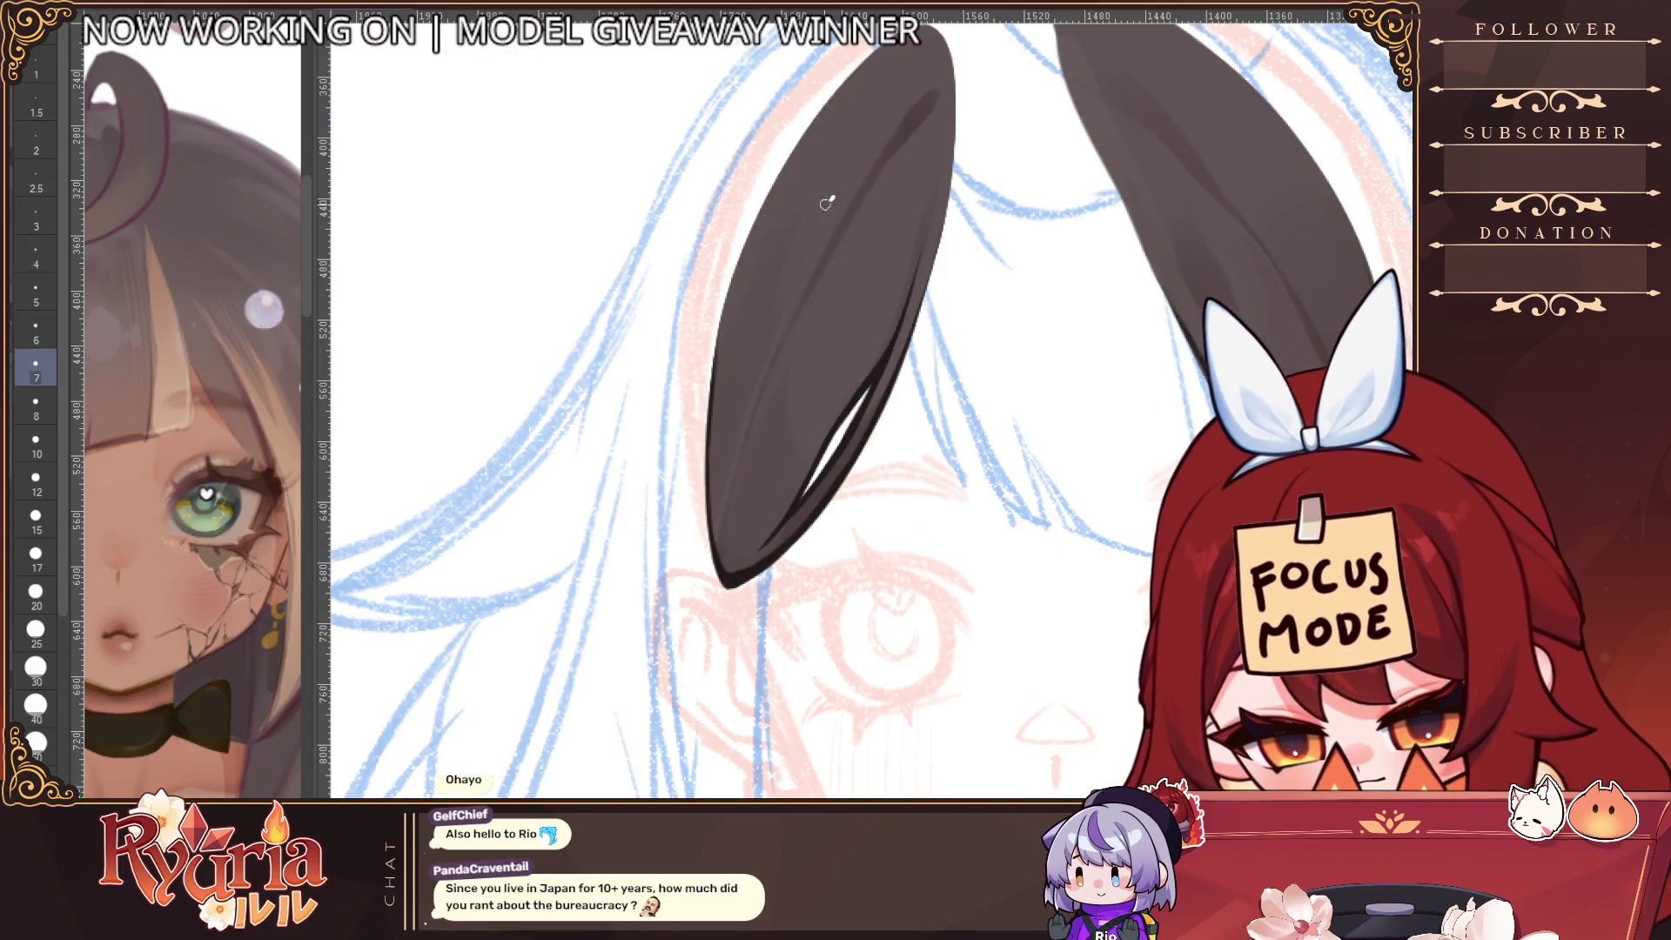
Zoom out to the whole head, flip the canvas back to check ear symmetry, and fine-tune the brush size
{"action": "key", "text": "ctrl+minus"}
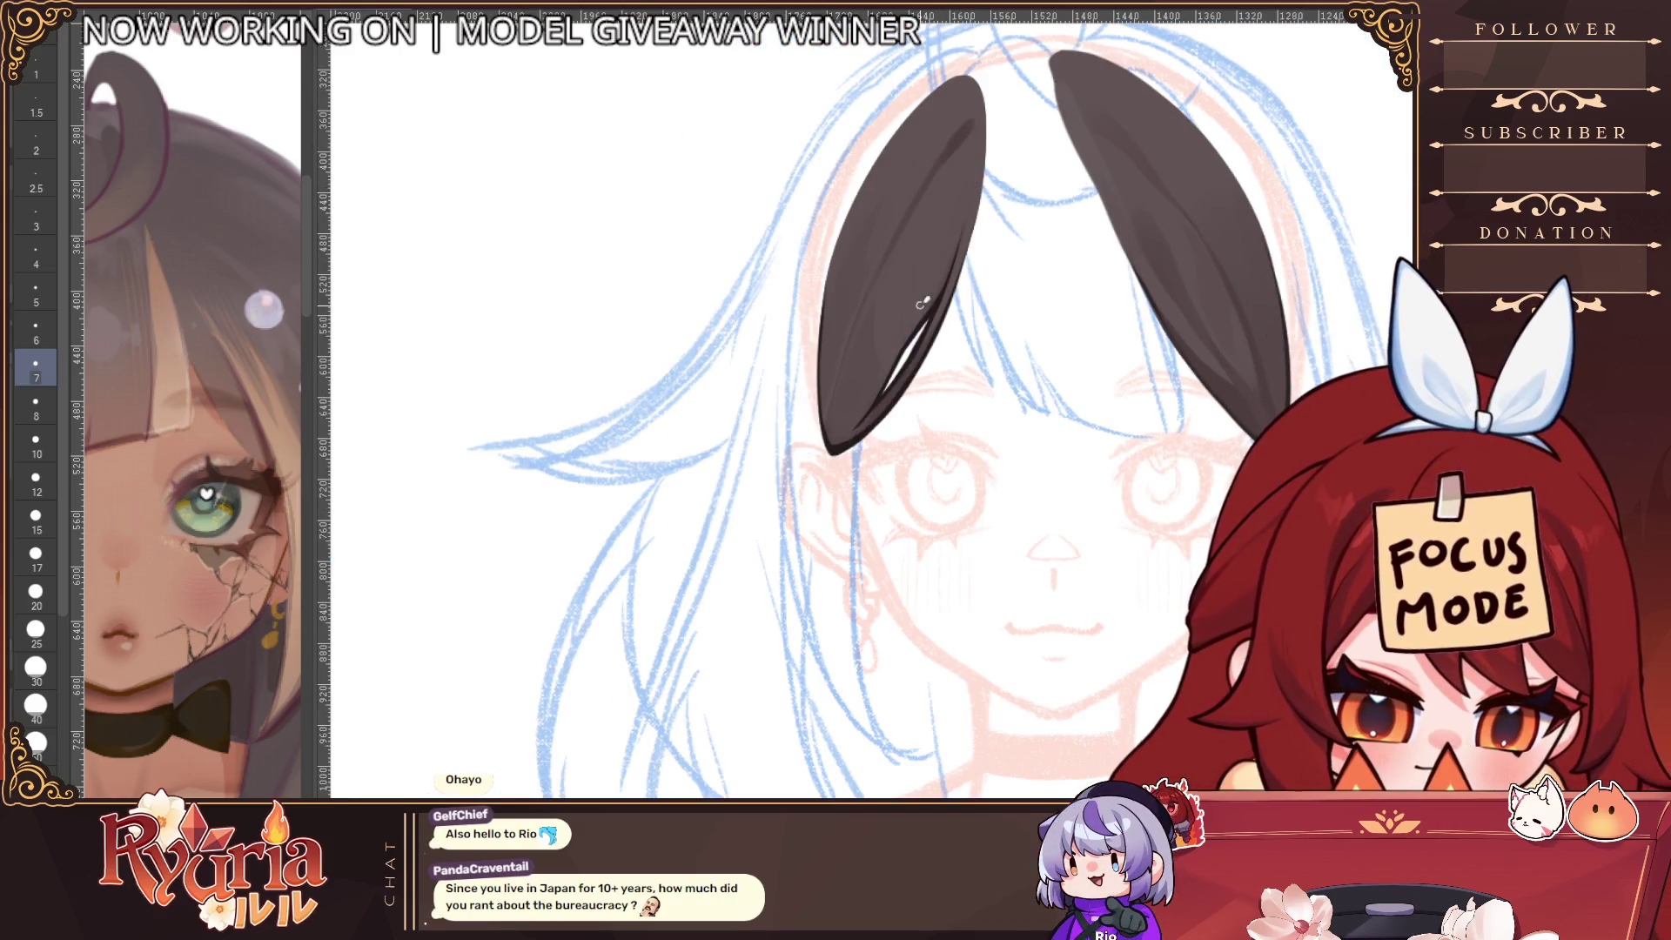
{"action": "key", "text": "ctrl+minus"}
{"action": "key", "text": "ctrl+minus"}
{"action": "scroll", "coordinate": [1089, 303], "scroll_direction": "up", "scroll_amount": 2}
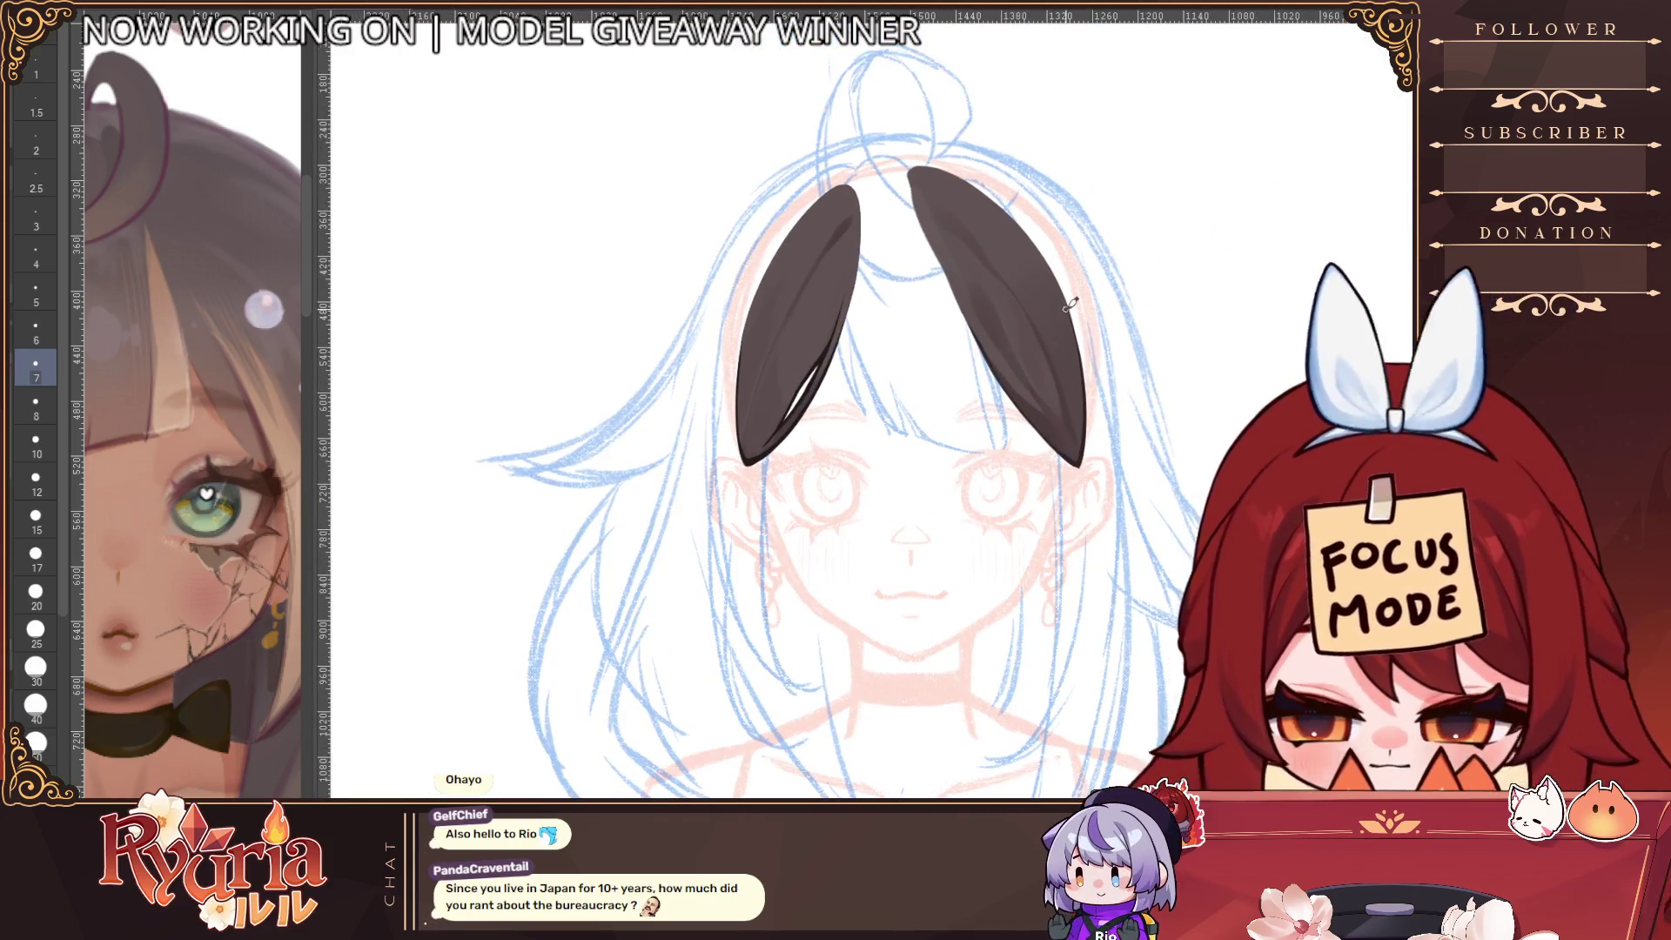
{"action": "scroll", "coordinate": [813, 289], "scroll_direction": "up", "scroll_amount": 2}
{"action": "key", "text": "bracketleft"}
{"action": "key", "text": "bracketleft"}
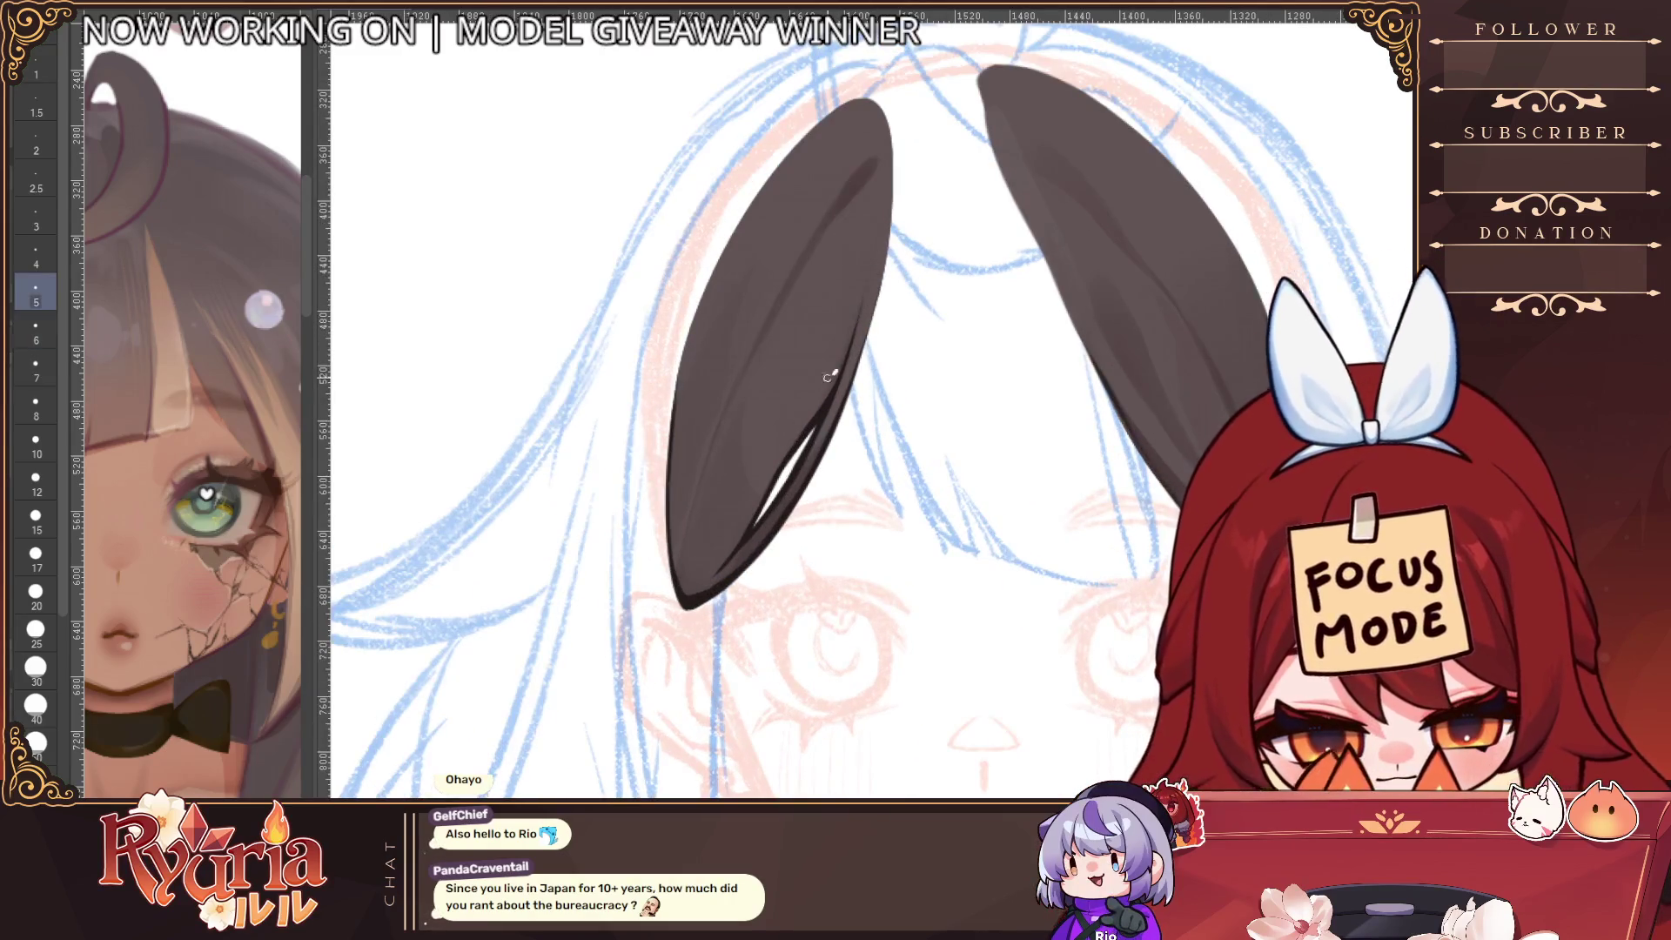
{"action": "key", "text": "bracketleft"}
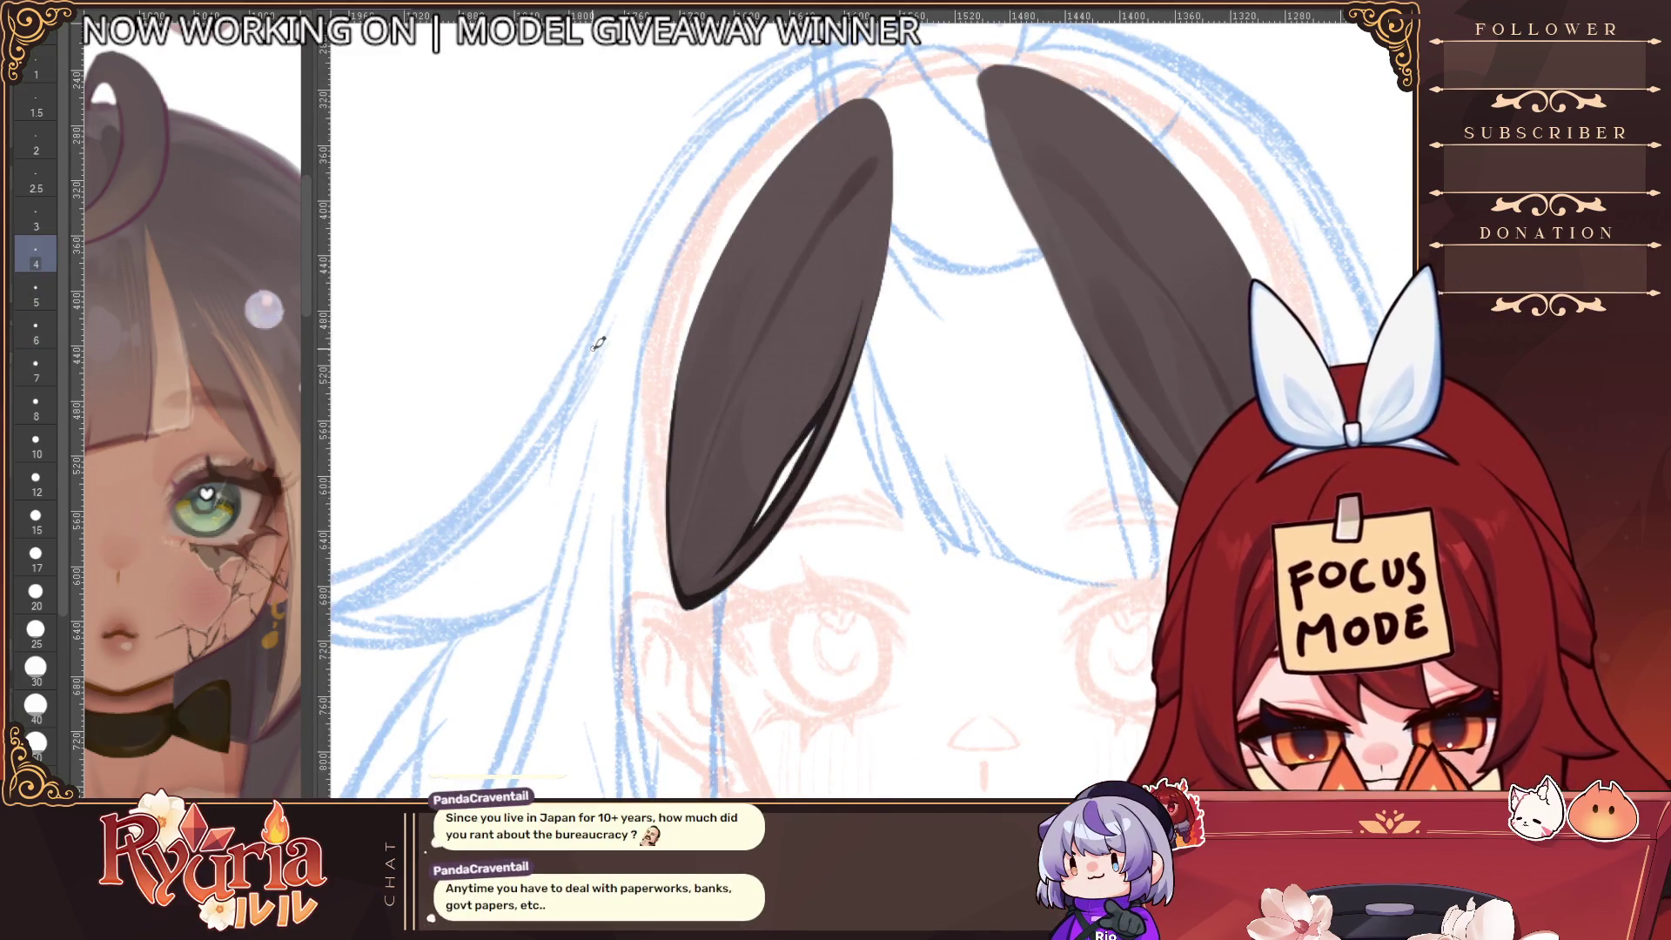
{"action": "key", "text": "h"}
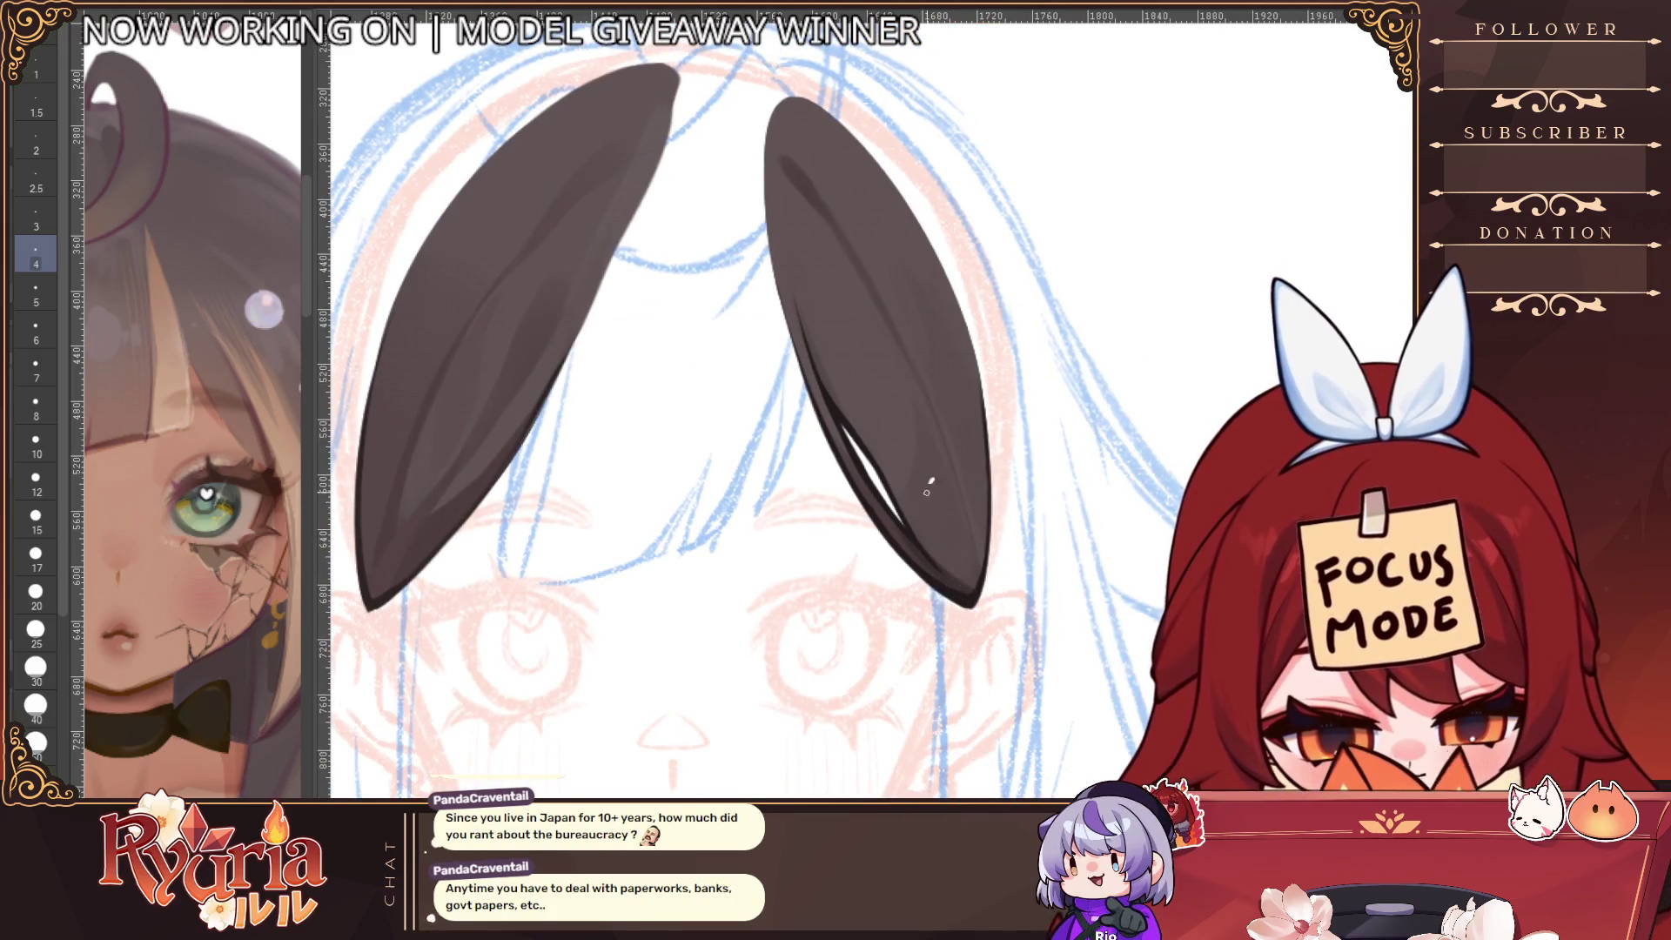
{"action": "key", "text": "bracketleft"}
{"action": "key", "text": "bracketleft"}
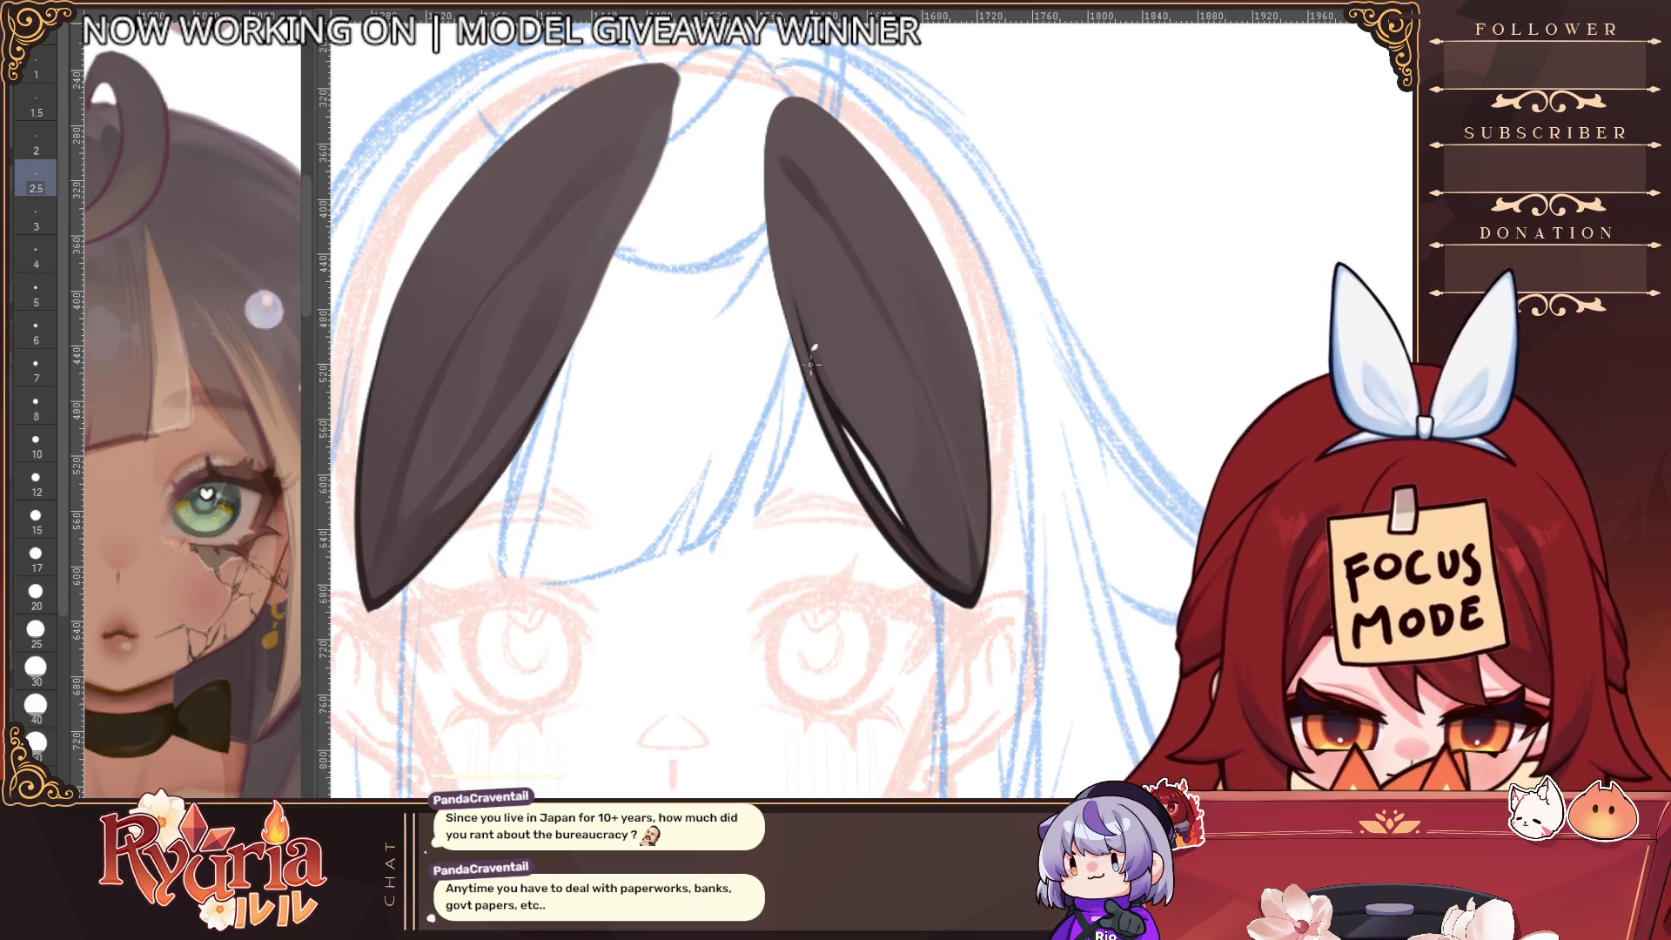
{"action": "scroll", "coordinate": [815, 344], "scroll_direction": "down", "scroll_amount": 2}
{"action": "scroll", "coordinate": [910, 471], "scroll_direction": "up", "scroll_amount": 2}
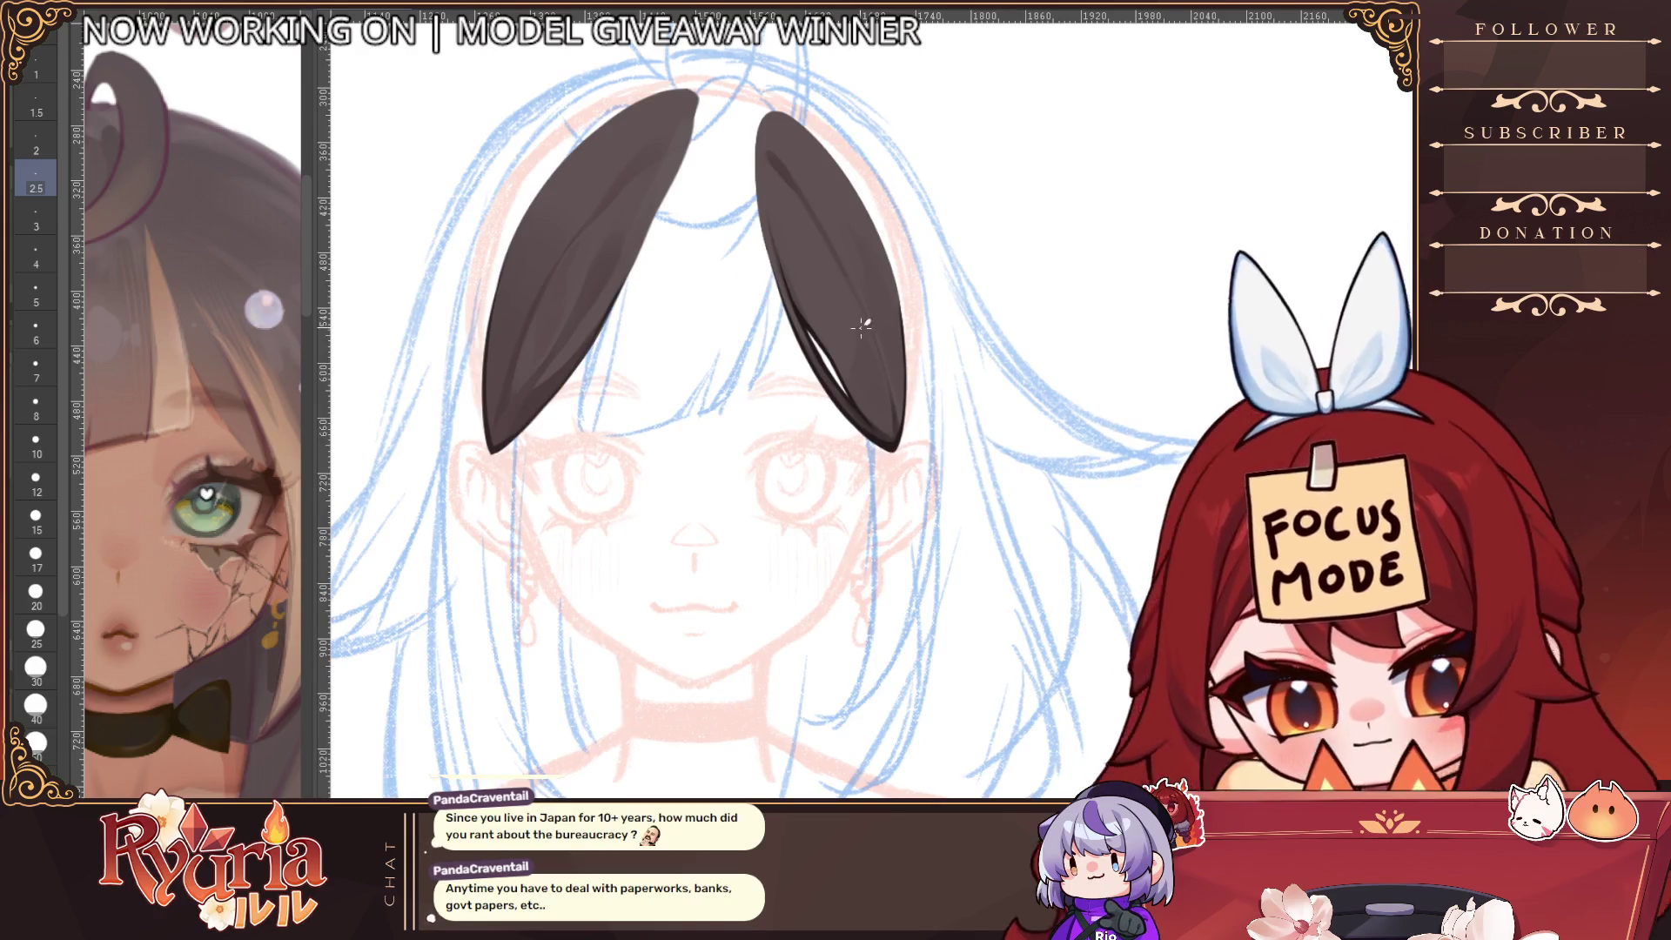
{"action": "key", "text": "bracketleft"}
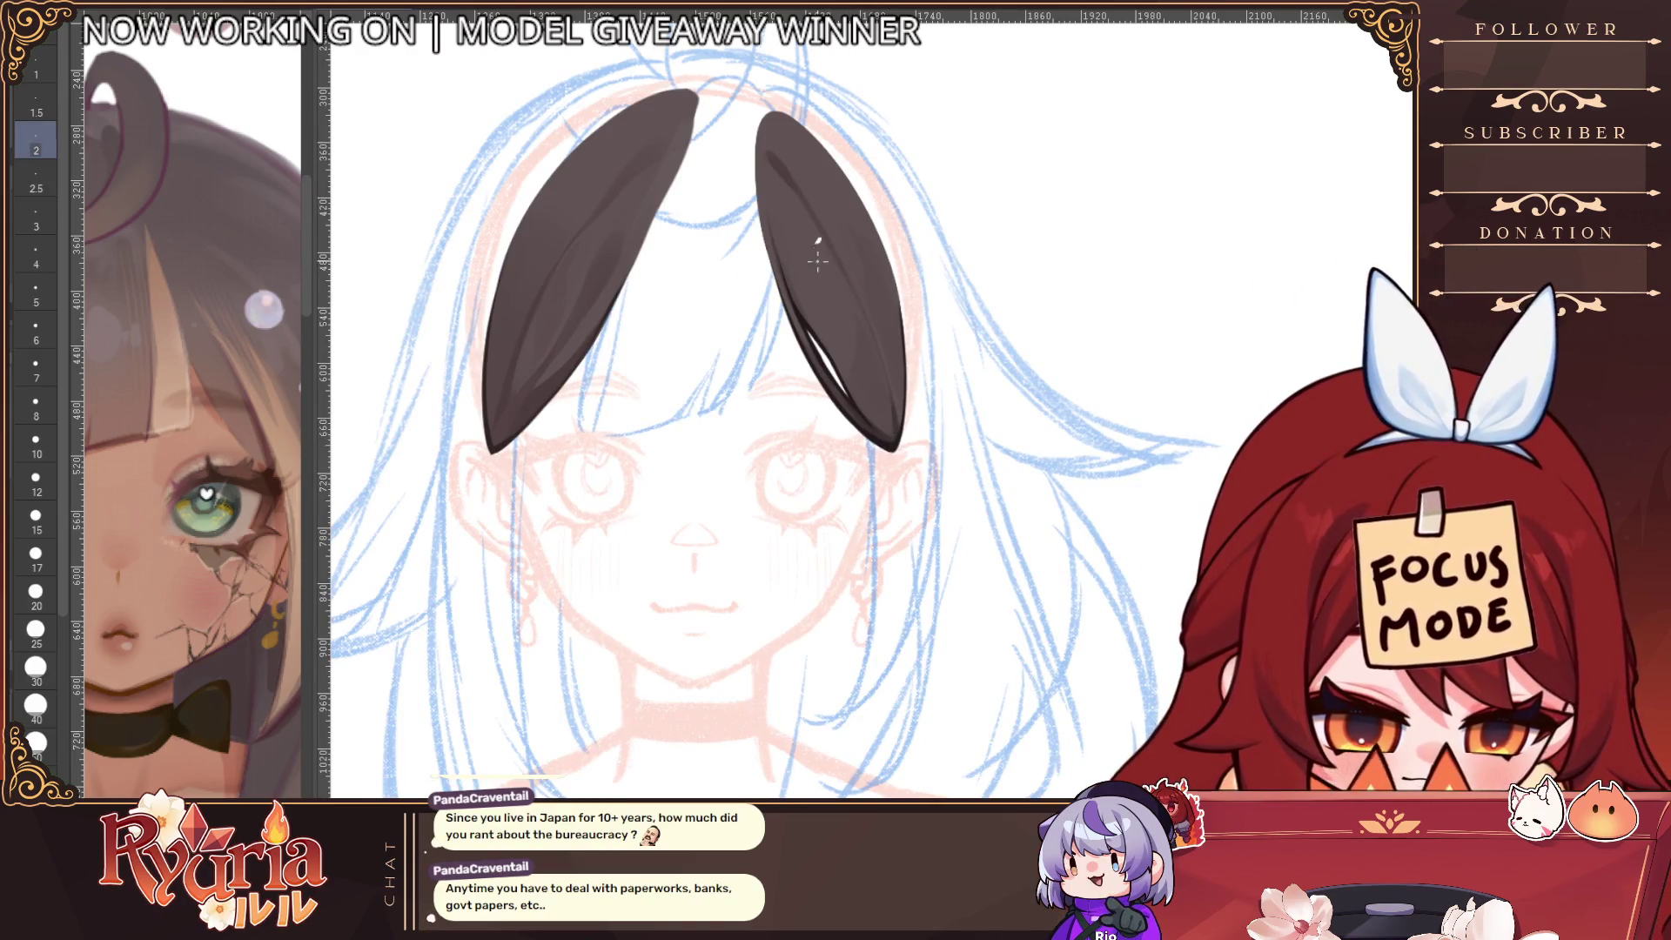
{"action": "key", "text": "bracketright"}
{"action": "key", "text": "bracketright"}
{"action": "key", "text": "bracketright"}
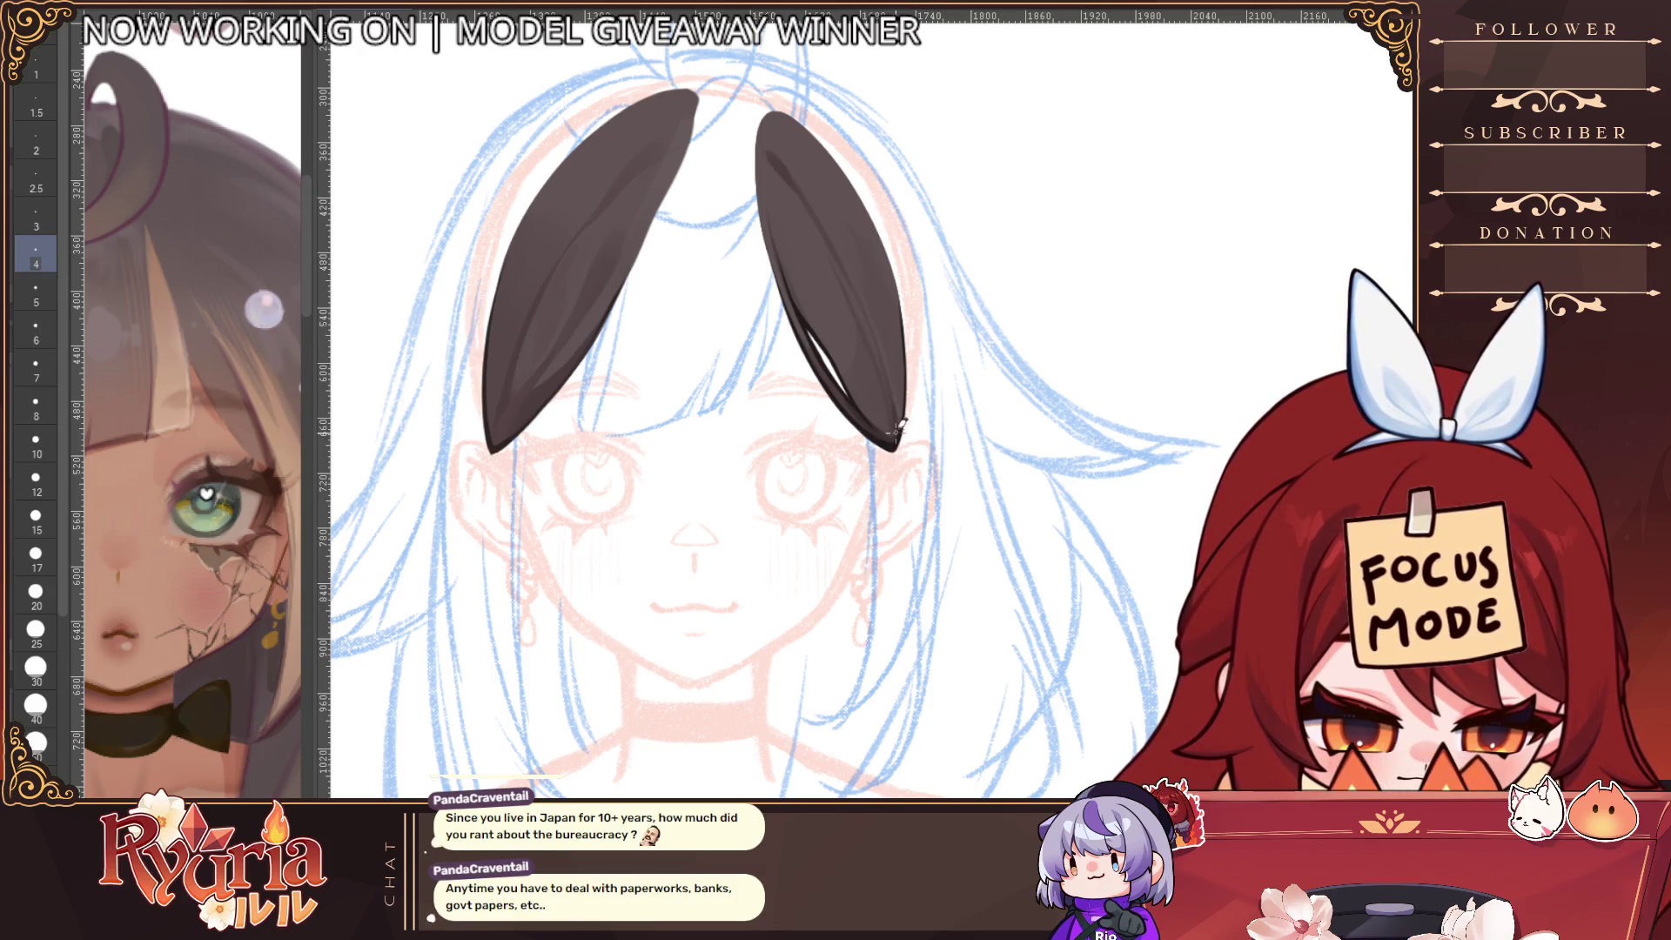
{"action": "key", "text": "bracketright"}
{"action": "key", "text": "bracketright"}
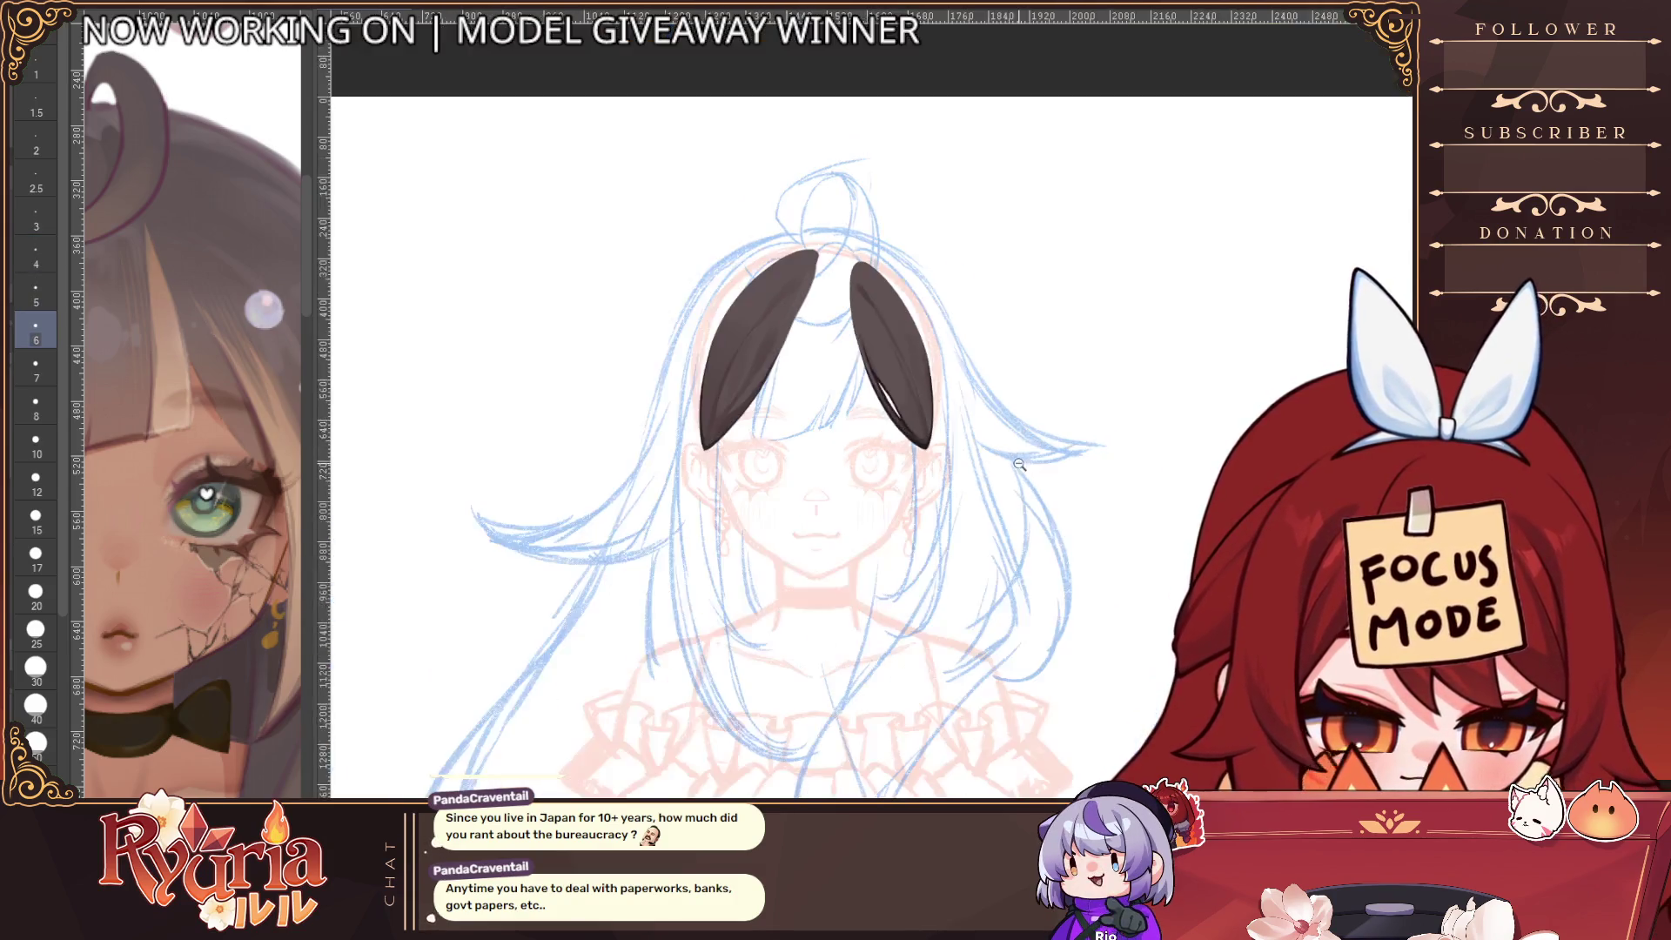
{"action": "scroll", "coordinate": [1022, 457], "scroll_direction": "down", "scroll_amount": 4}
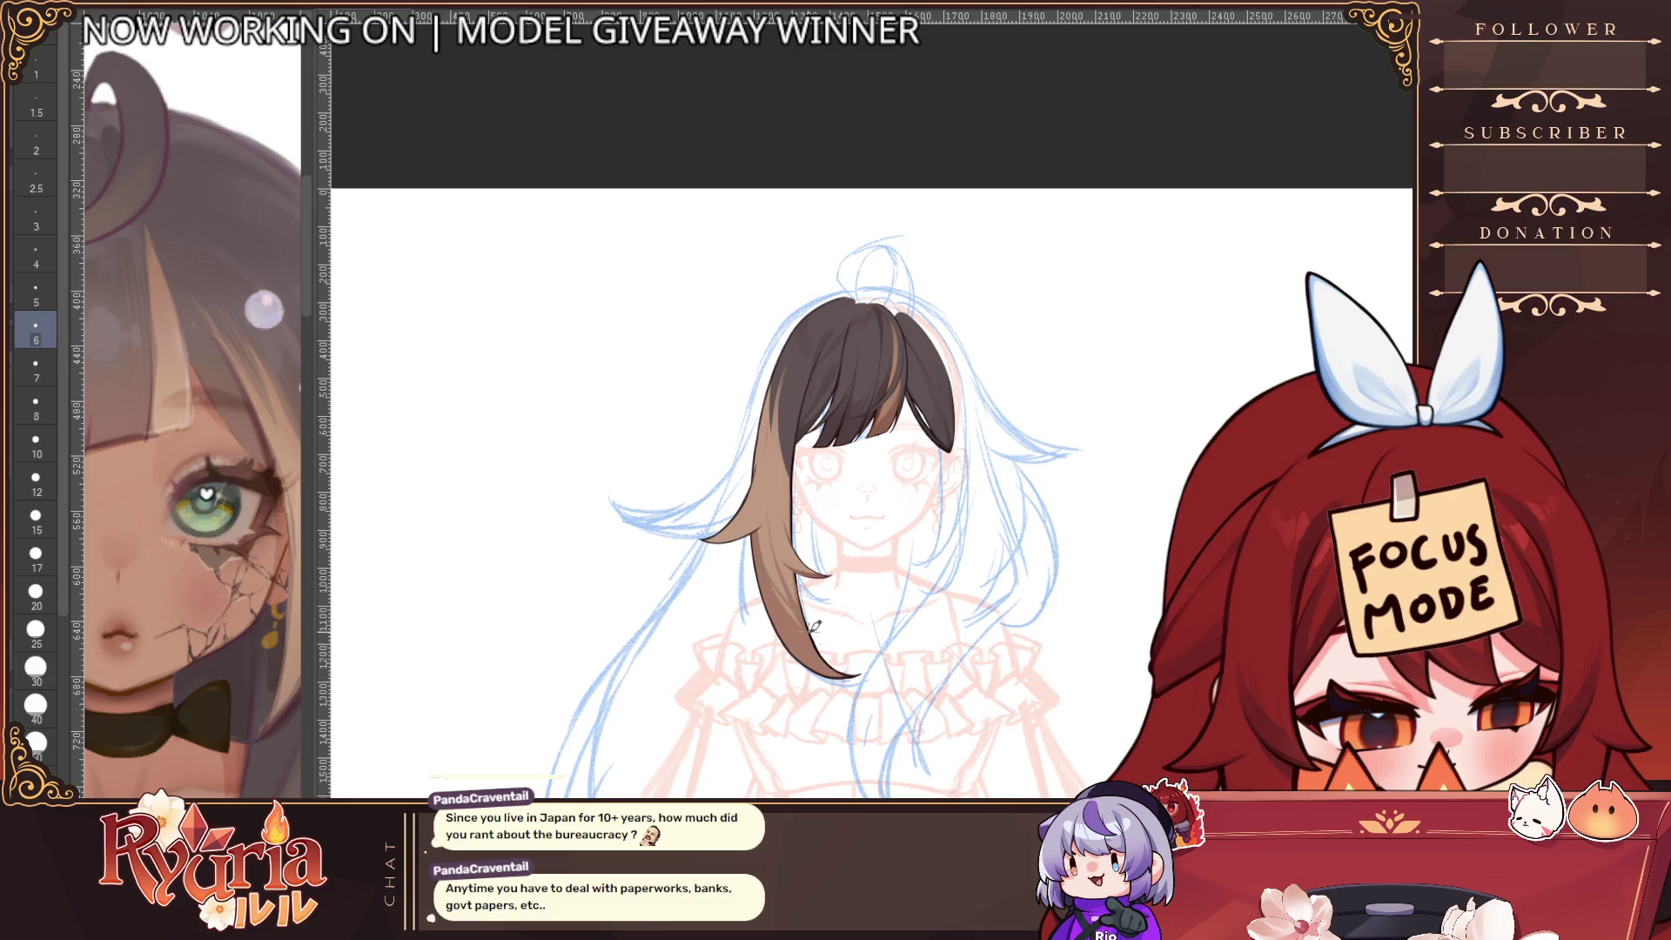
Paint light highlight streaks along the long light-brown side strand
{"action": "scroll", "coordinate": [757, 531], "scroll_direction": "up", "scroll_amount": 2}
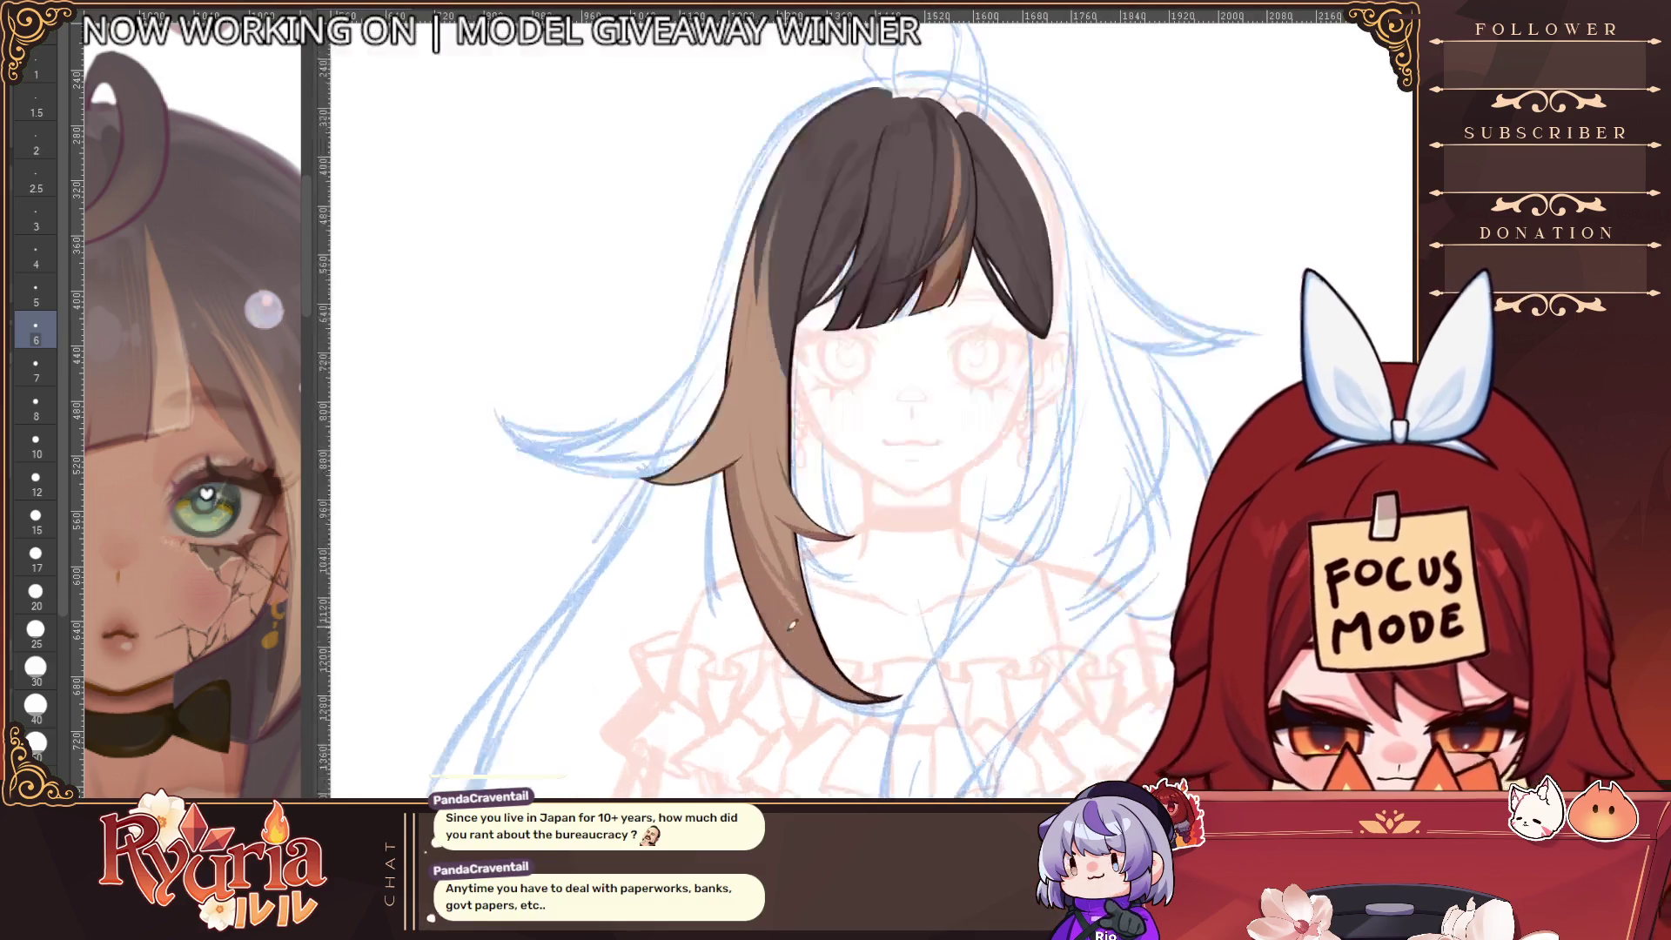
{"action": "scroll", "coordinate": [757, 531], "scroll_direction": "up", "scroll_amount": 2}
{"action": "key", "text": "]"}
{"action": "key", "text": "]"}
{"action": "left_click_drag", "start_coordinate": [744, 522], "coordinate": [801, 607]}
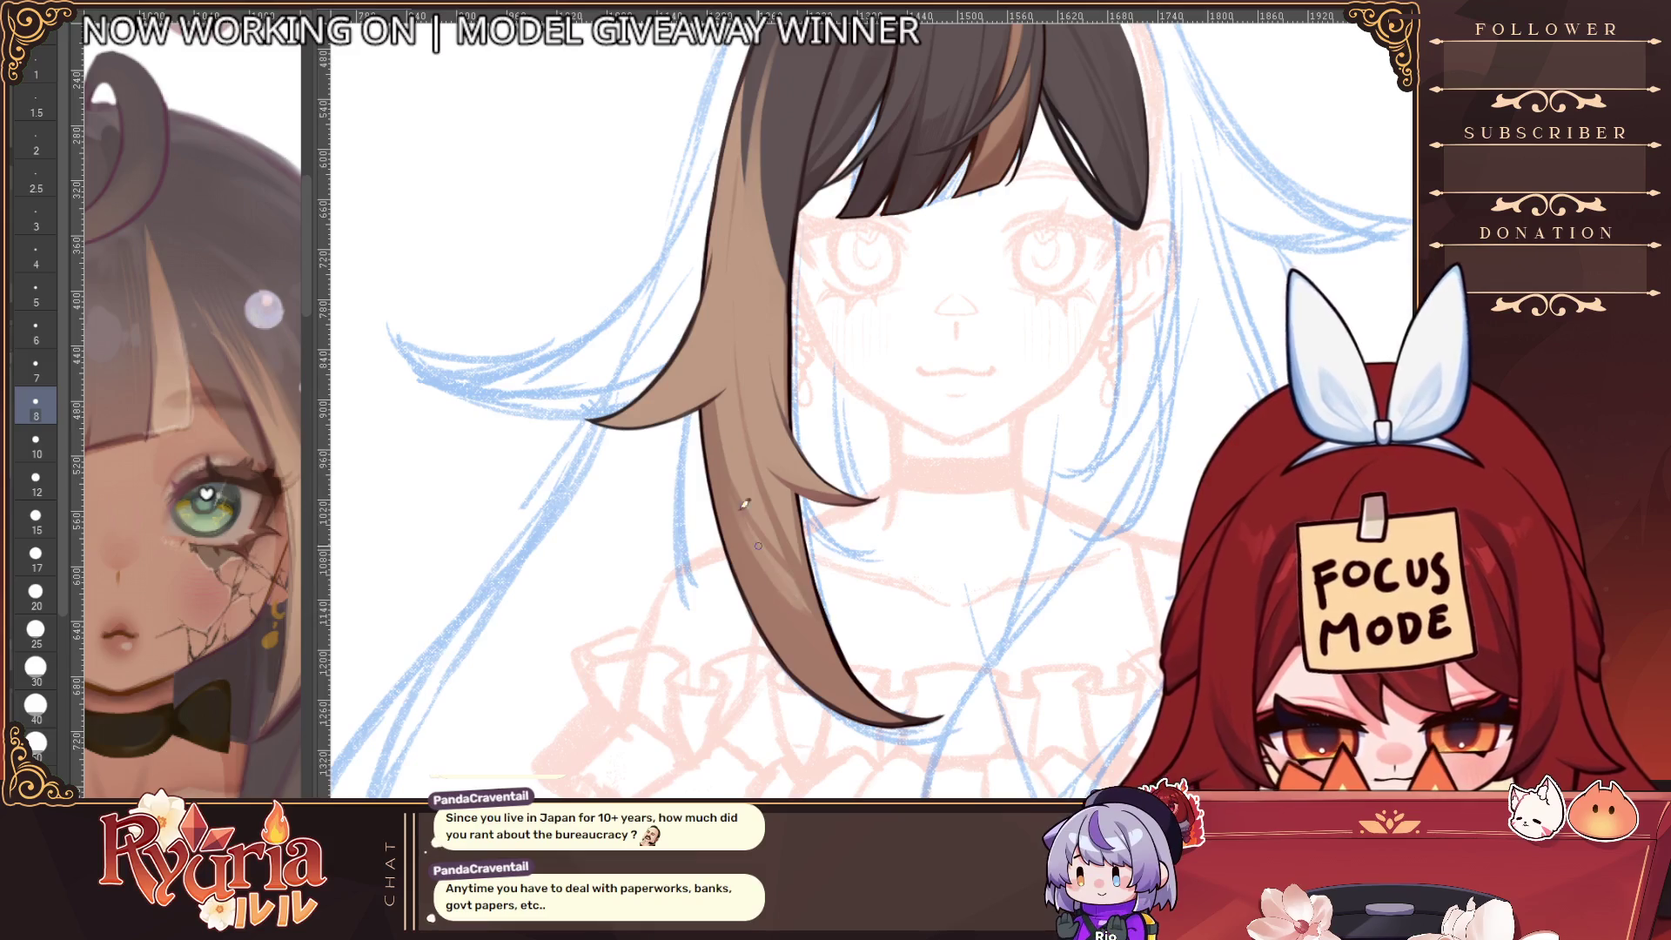
{"action": "key", "text": "ctrl+z"}
{"action": "left_click_drag", "start_coordinate": [757, 554], "coordinate": [811, 628]}
{"action": "left_click_drag", "start_coordinate": [729, 508], "coordinate": [775, 591]}
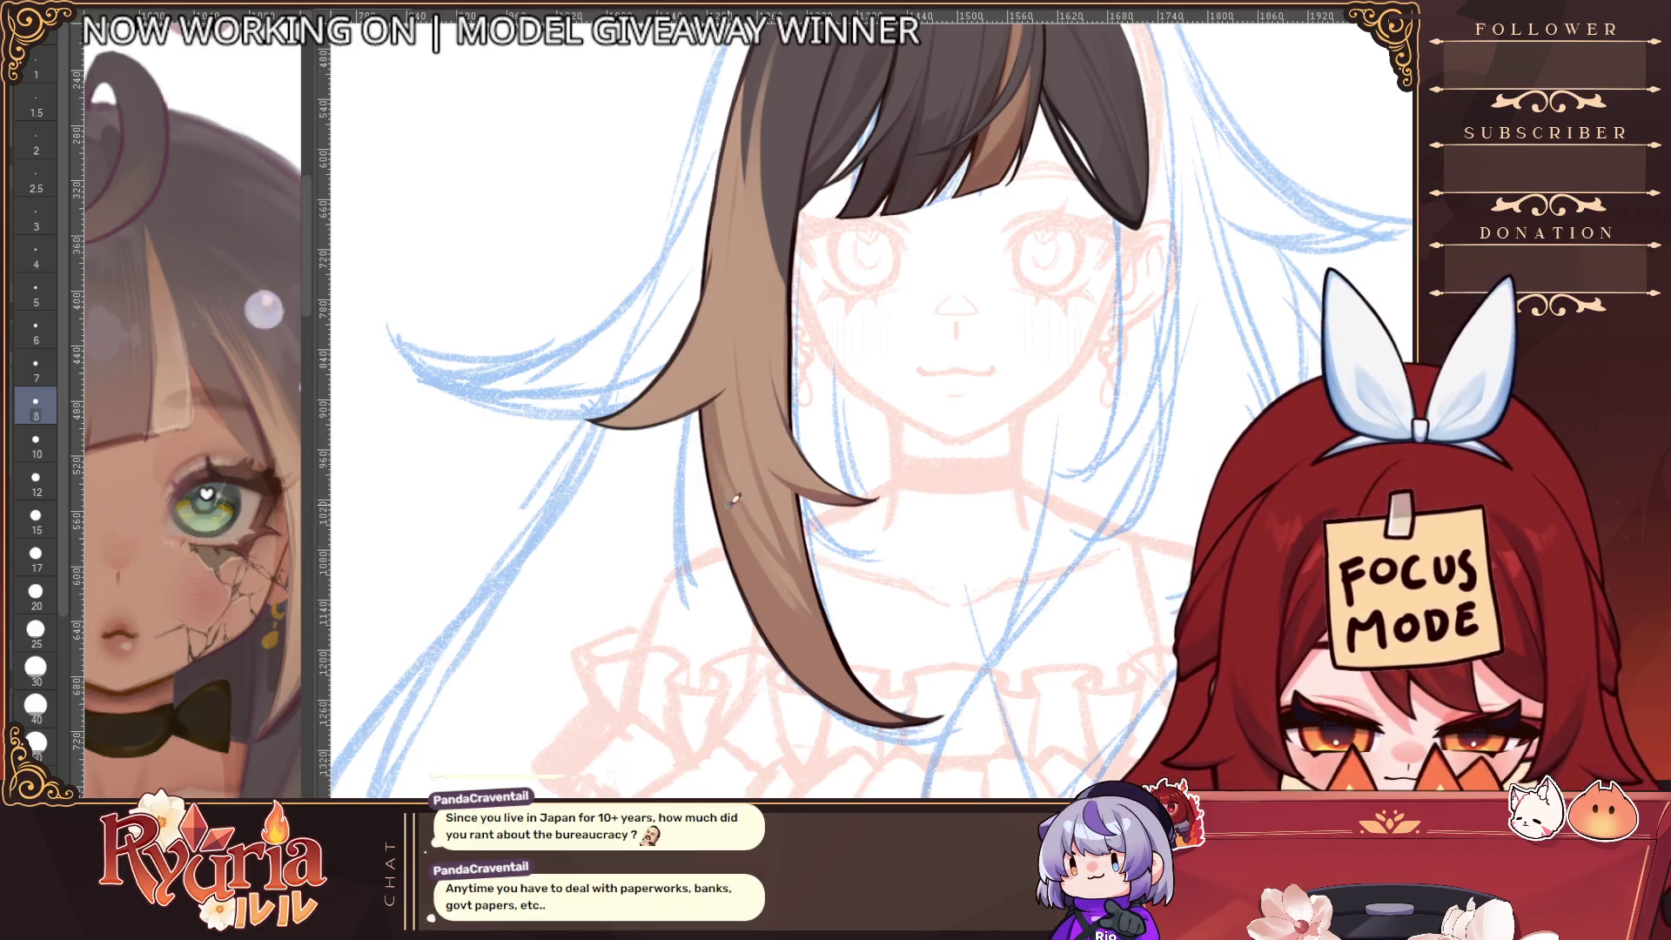
{"action": "left_click_drag", "start_coordinate": [731, 492], "coordinate": [803, 628]}
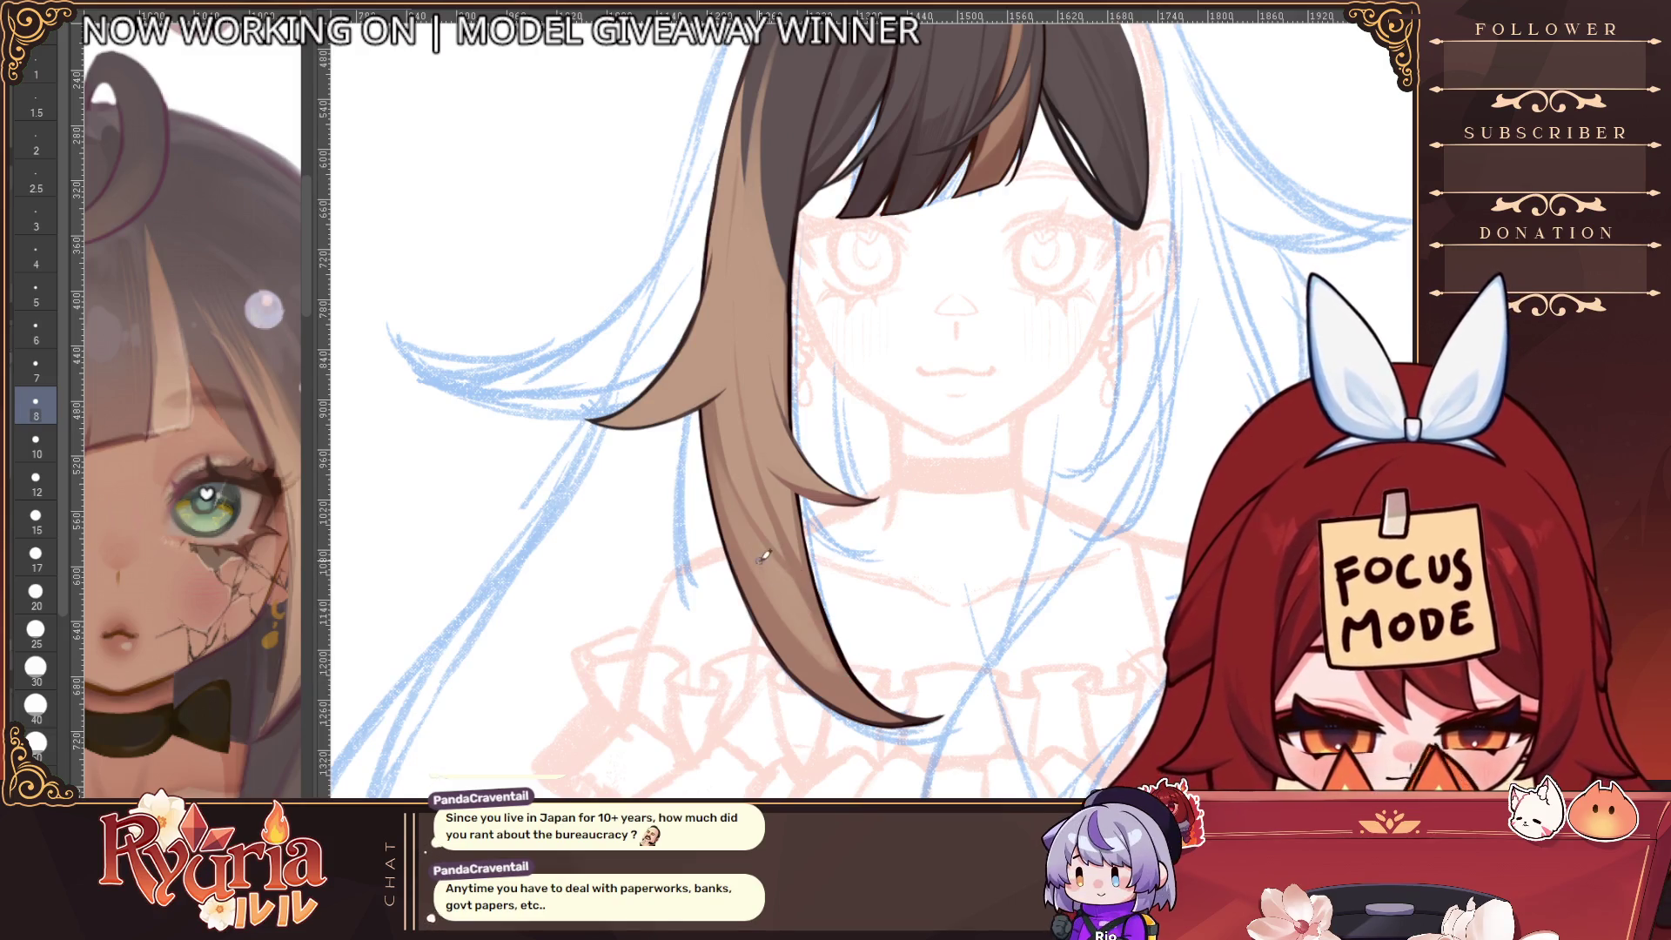
Darken the strand's outer edge and paint darker shading strokes into the brown hair
{"action": "left_click_drag", "start_coordinate": [813, 591], "coordinate": [842, 669]}
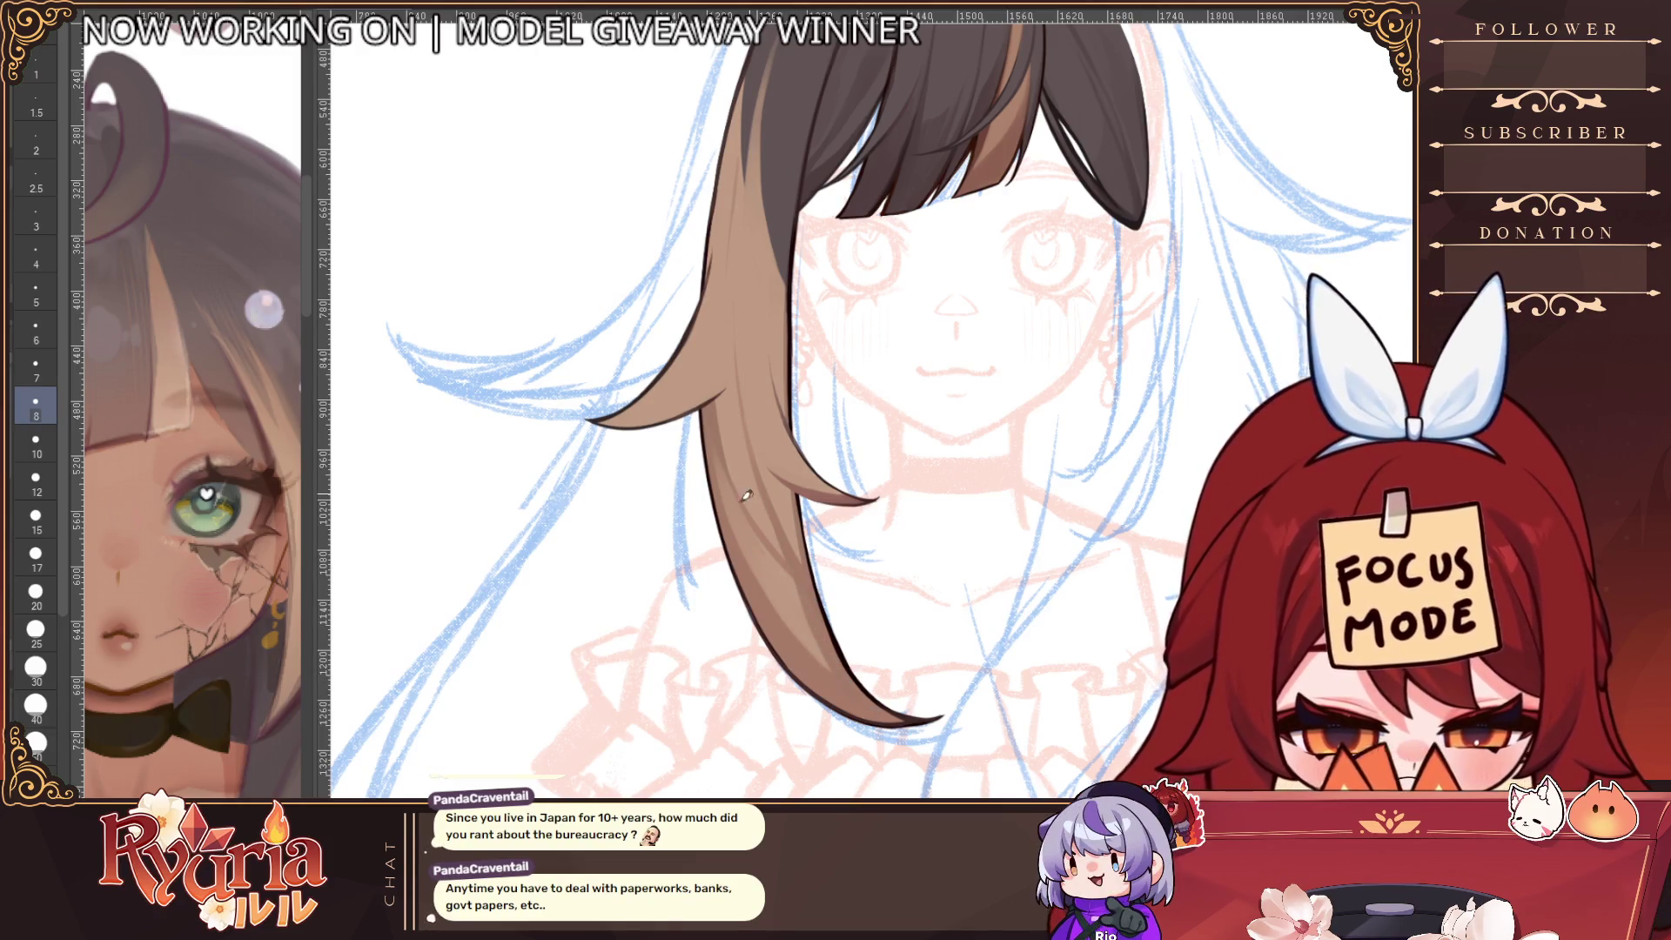
{"action": "key", "text": "bracketleft"}
{"action": "key", "text": "bracketleft"}
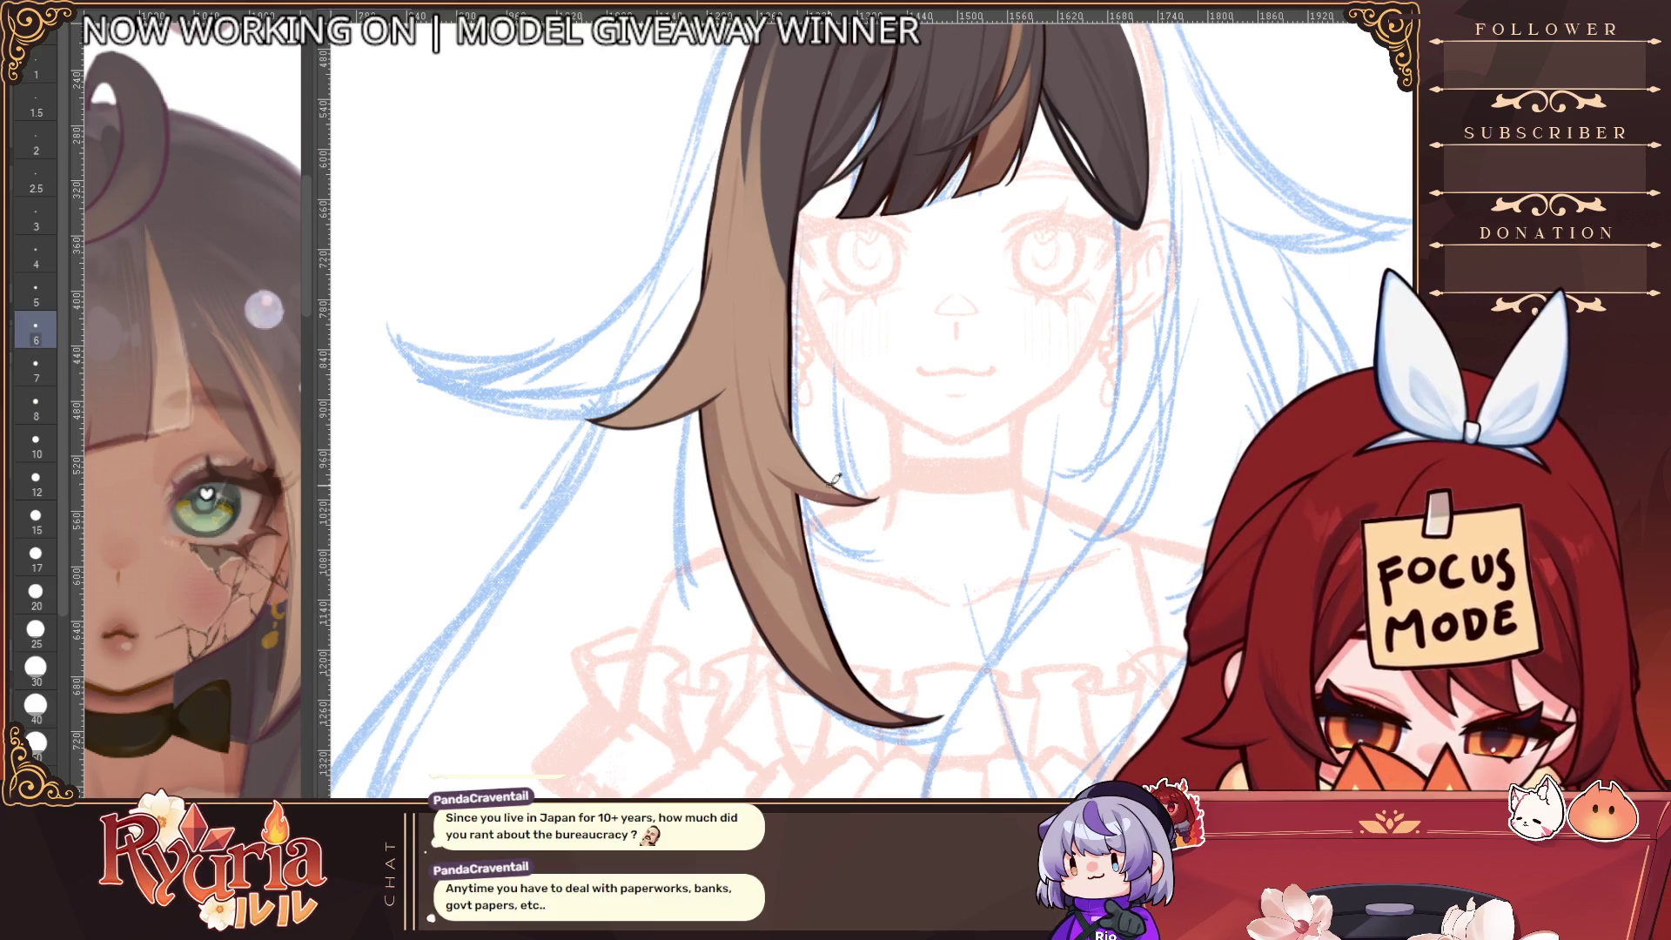
{"action": "mouse_move", "coordinate": [724, 453]}
{"action": "left_mouse_down"}
{"action": "mouse_move", "coordinate": [766, 579]}
{"action": "mouse_move", "coordinate": [774, 551]}
{"action": "left_mouse_up"}
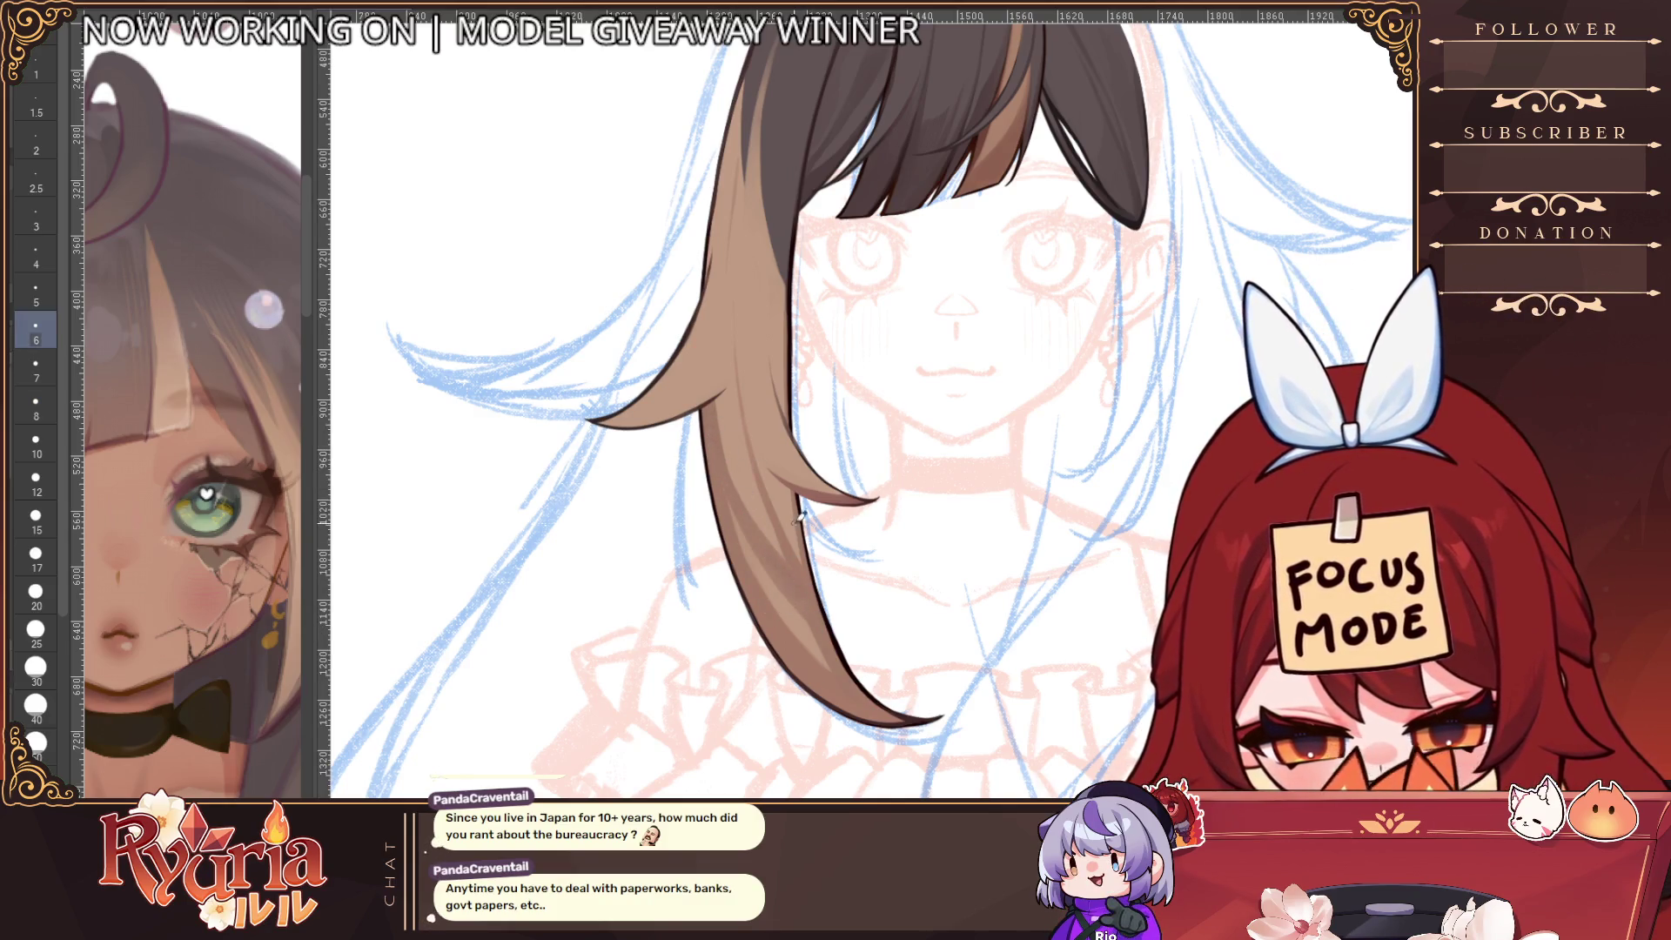
{"action": "scroll", "coordinate": [800, 516], "scroll_direction": "down", "scroll_amount": 2}
{"action": "scroll", "coordinate": [1009, 568], "scroll_direction": "up", "scroll_amount": 1}
{"action": "key", "text": "bracketright"}
{"action": "key", "text": "bracketright"}
{"action": "key", "text": "bracketright"}
{"action": "left_click_drag", "start_coordinate": [644, 503], "coordinate": [698, 583]}
{"action": "key", "text": "bracketleft"}
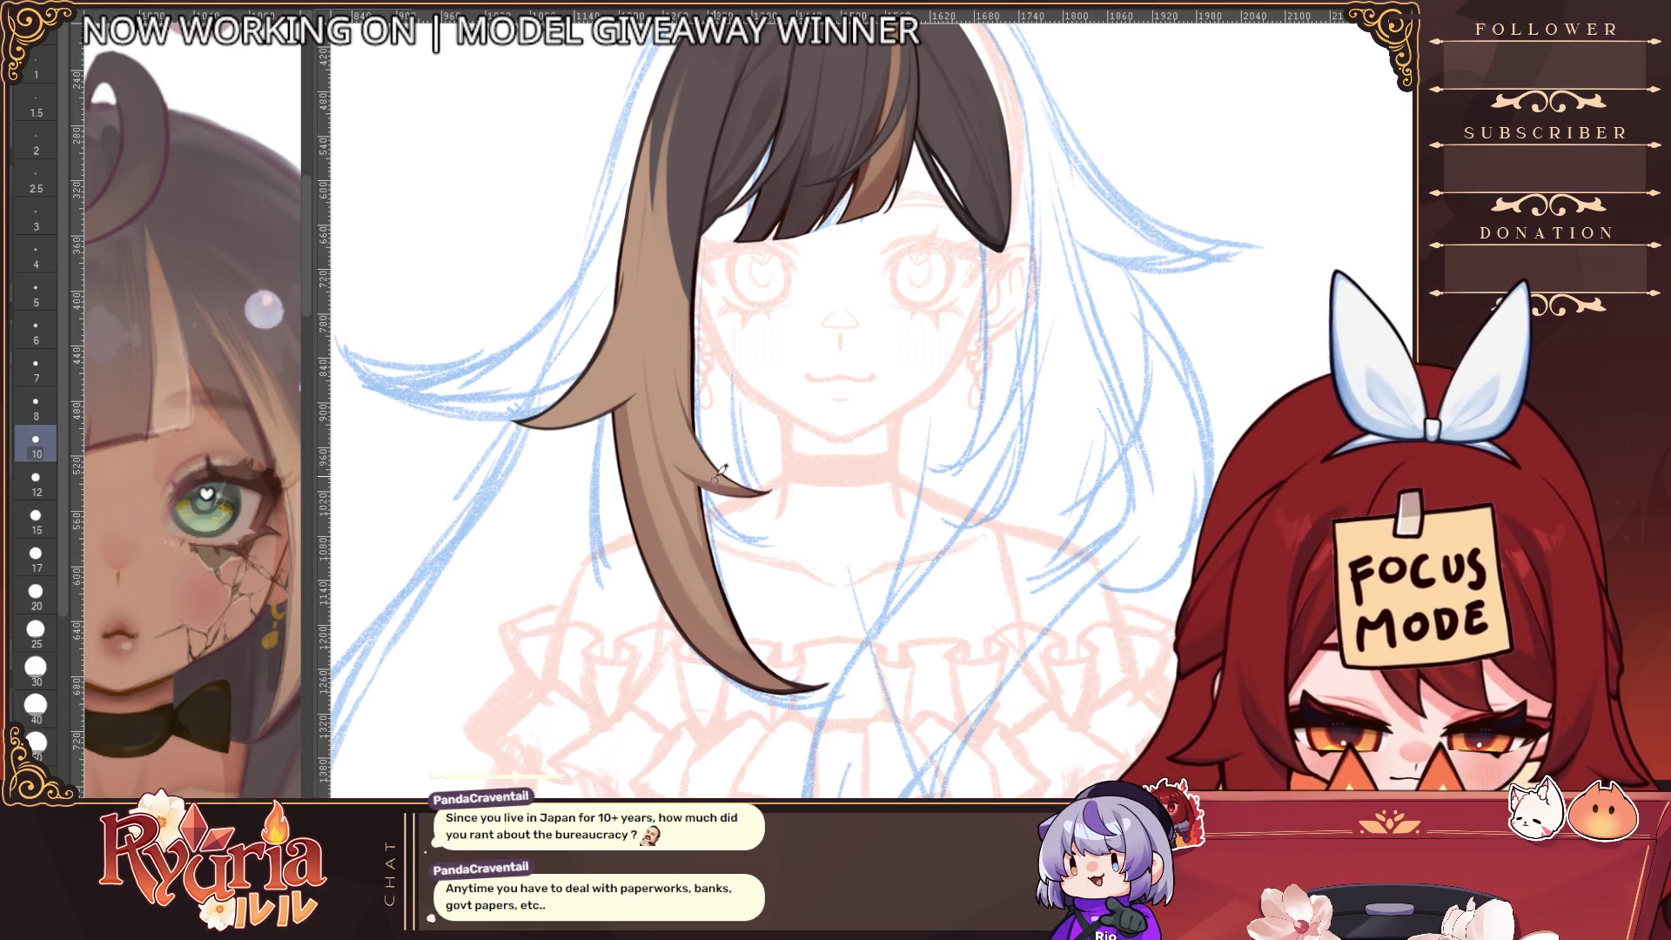
{"action": "key", "text": "bracketleft"}
{"action": "key", "text": "bracketleft"}
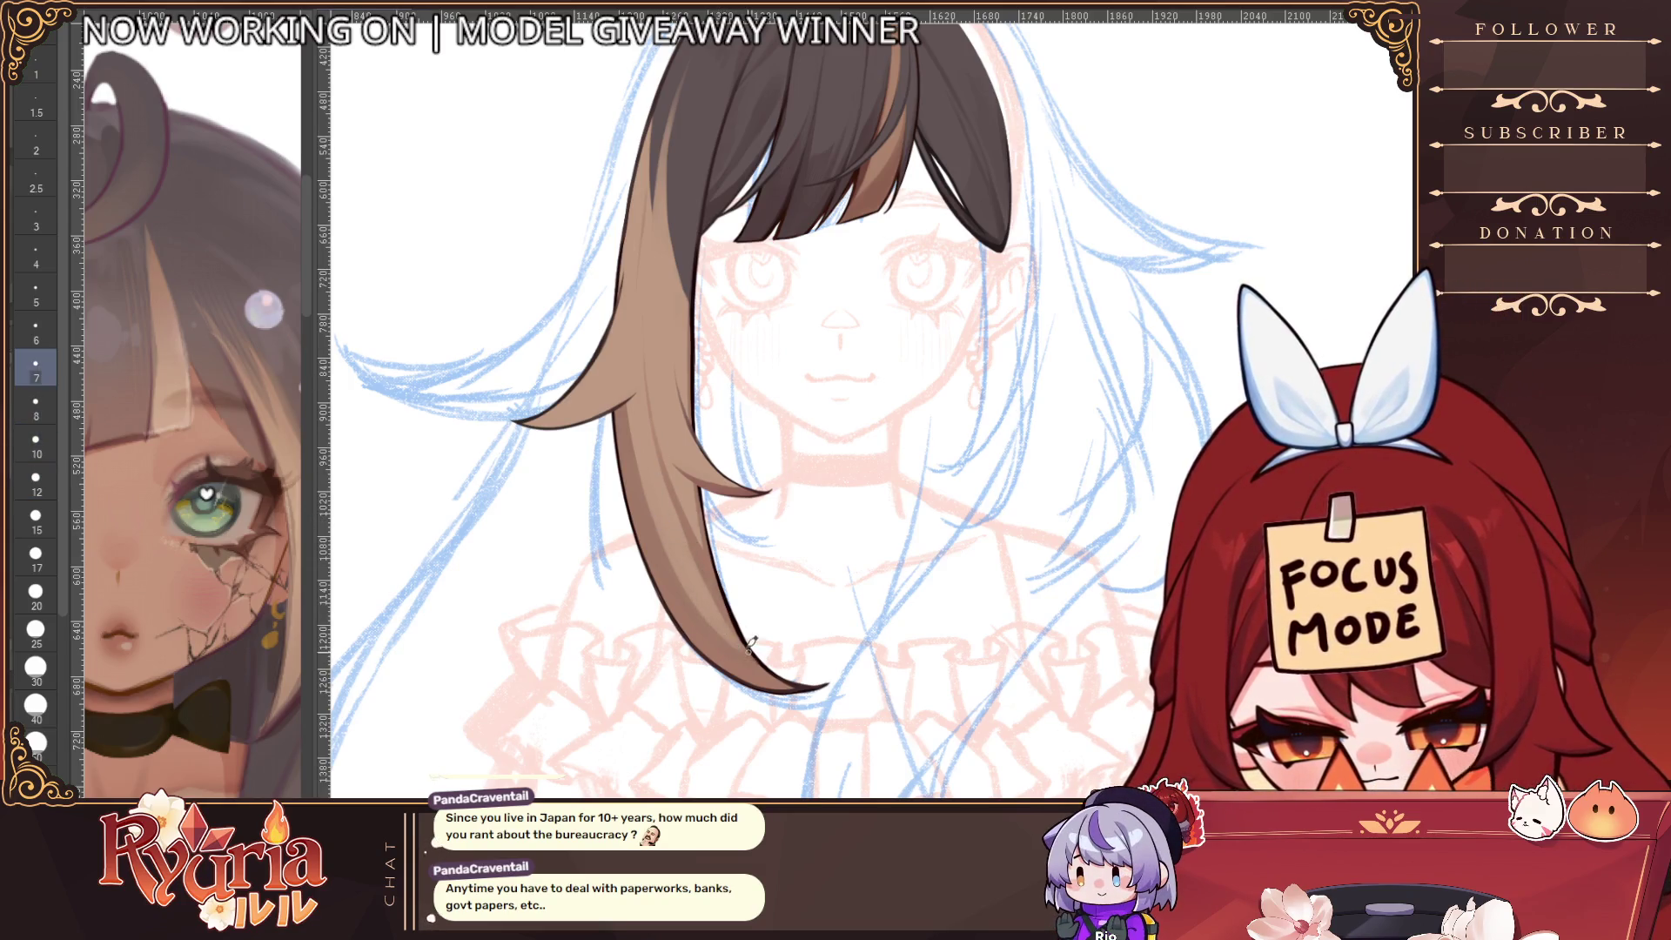
Enlarge the brush again and zoom back out to view the whole figure
{"action": "scroll", "coordinate": [735, 627], "scroll_direction": "up", "scroll_amount": 2}
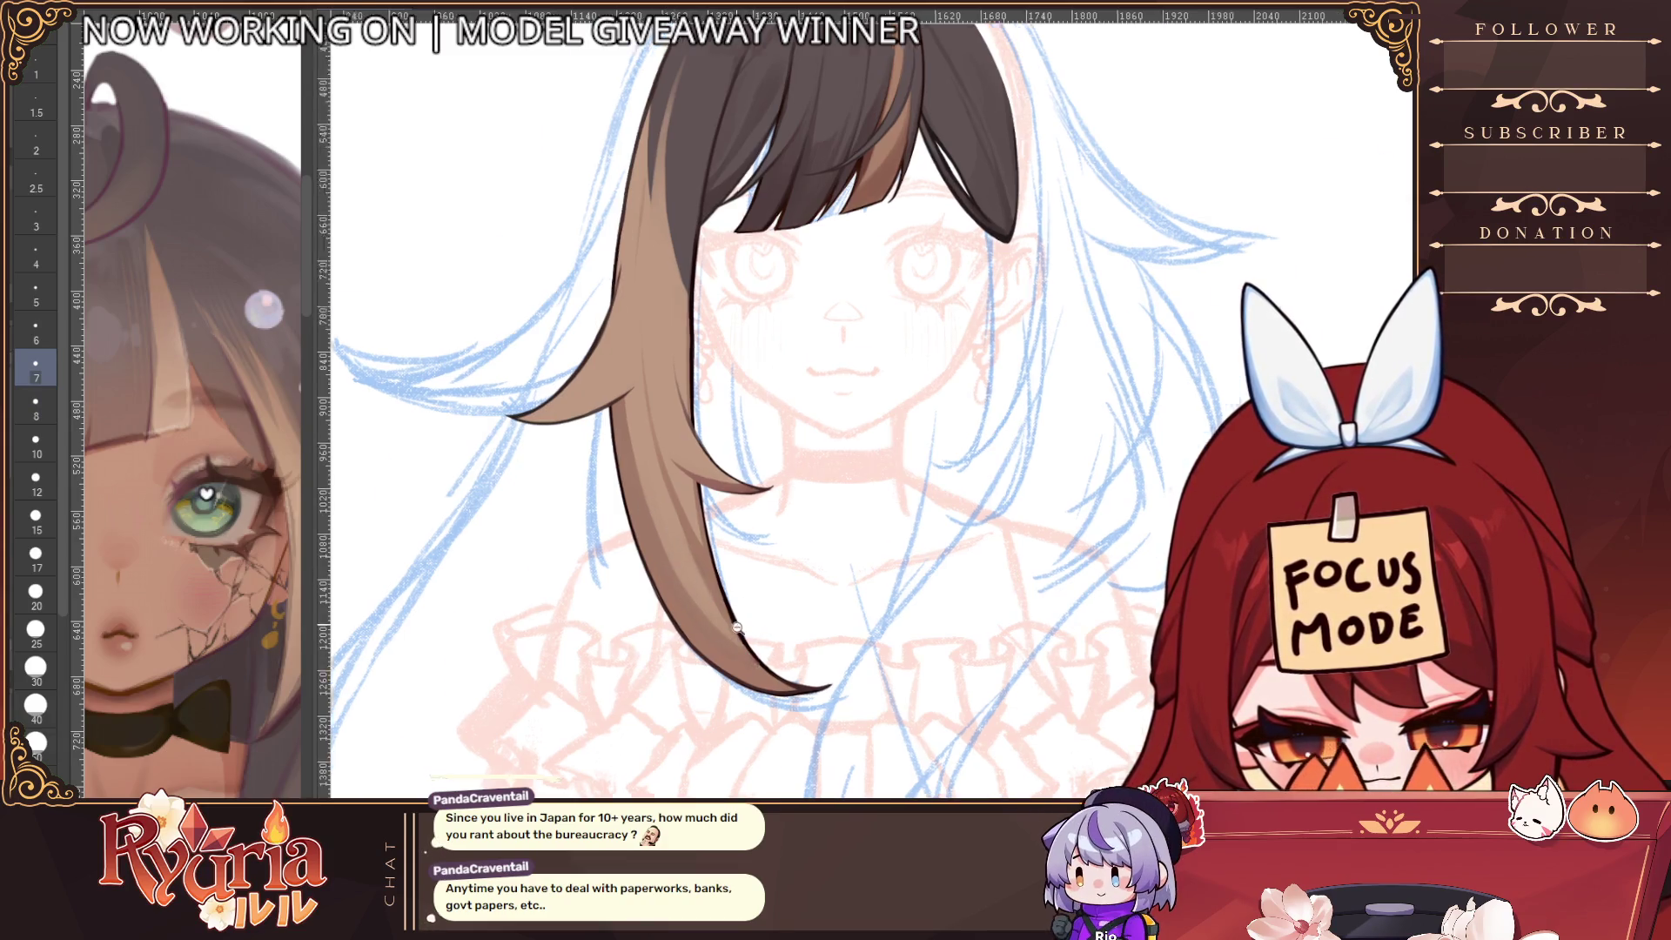
{"action": "scroll", "coordinate": [744, 622], "scroll_direction": "down", "scroll_amount": 3}
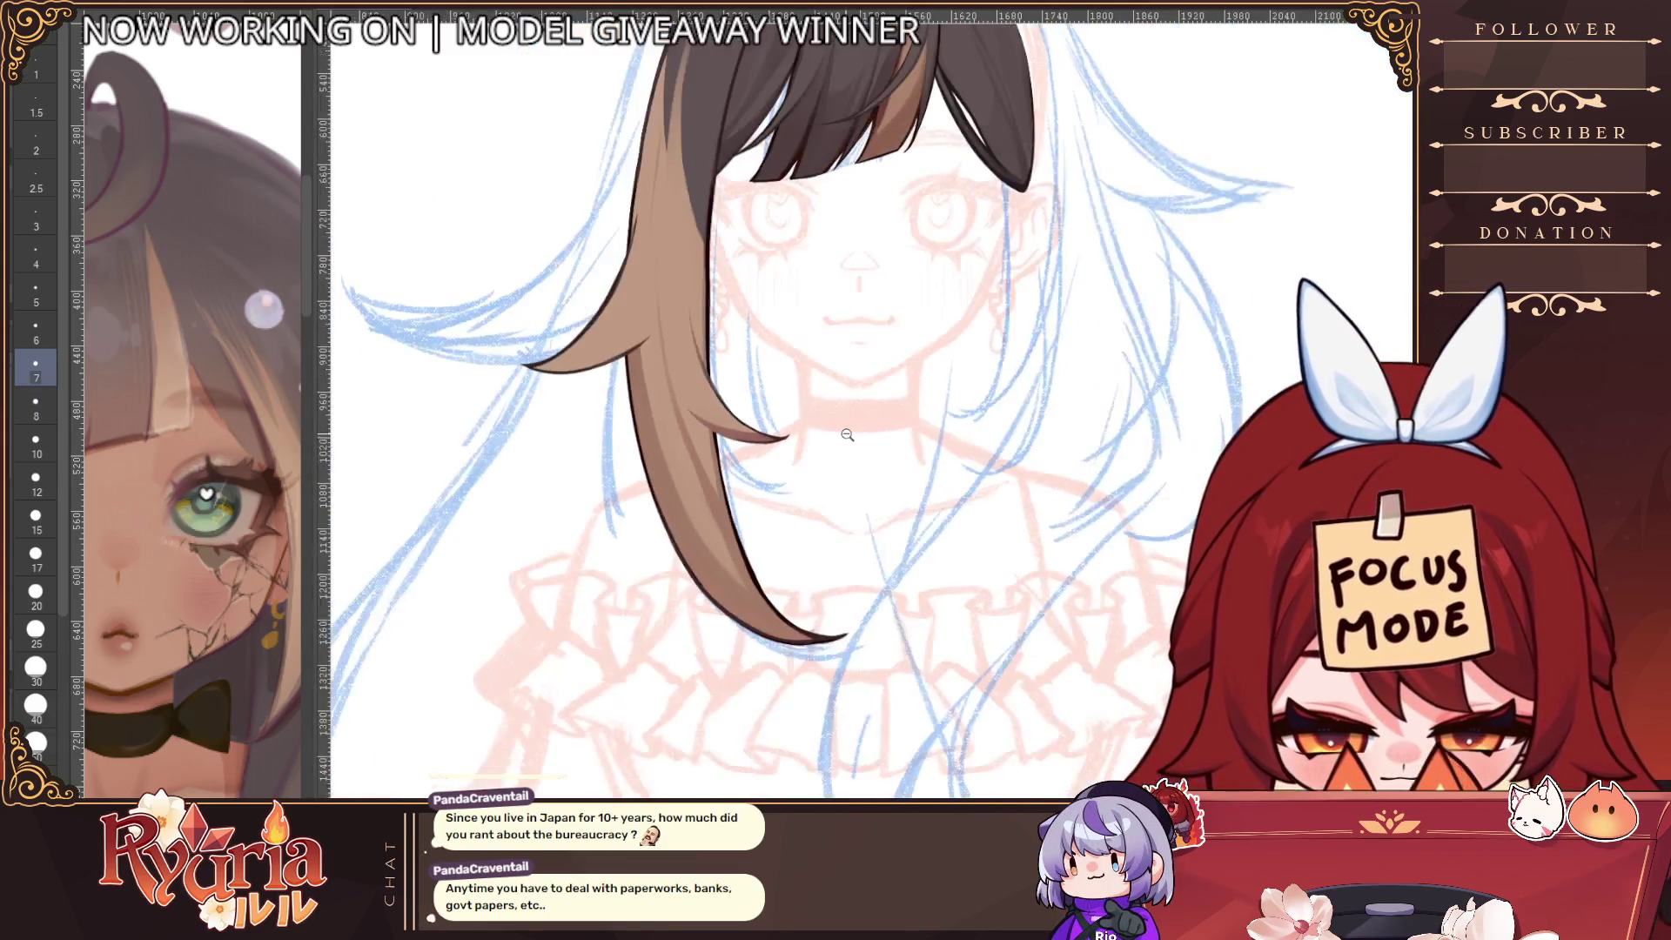
{"action": "scroll", "coordinate": [696, 391], "scroll_direction": "up", "scroll_amount": 2}
{"action": "key", "text": "bracketright"}
{"action": "key", "text": "bracketright"}
{"action": "key", "text": "bracketright"}
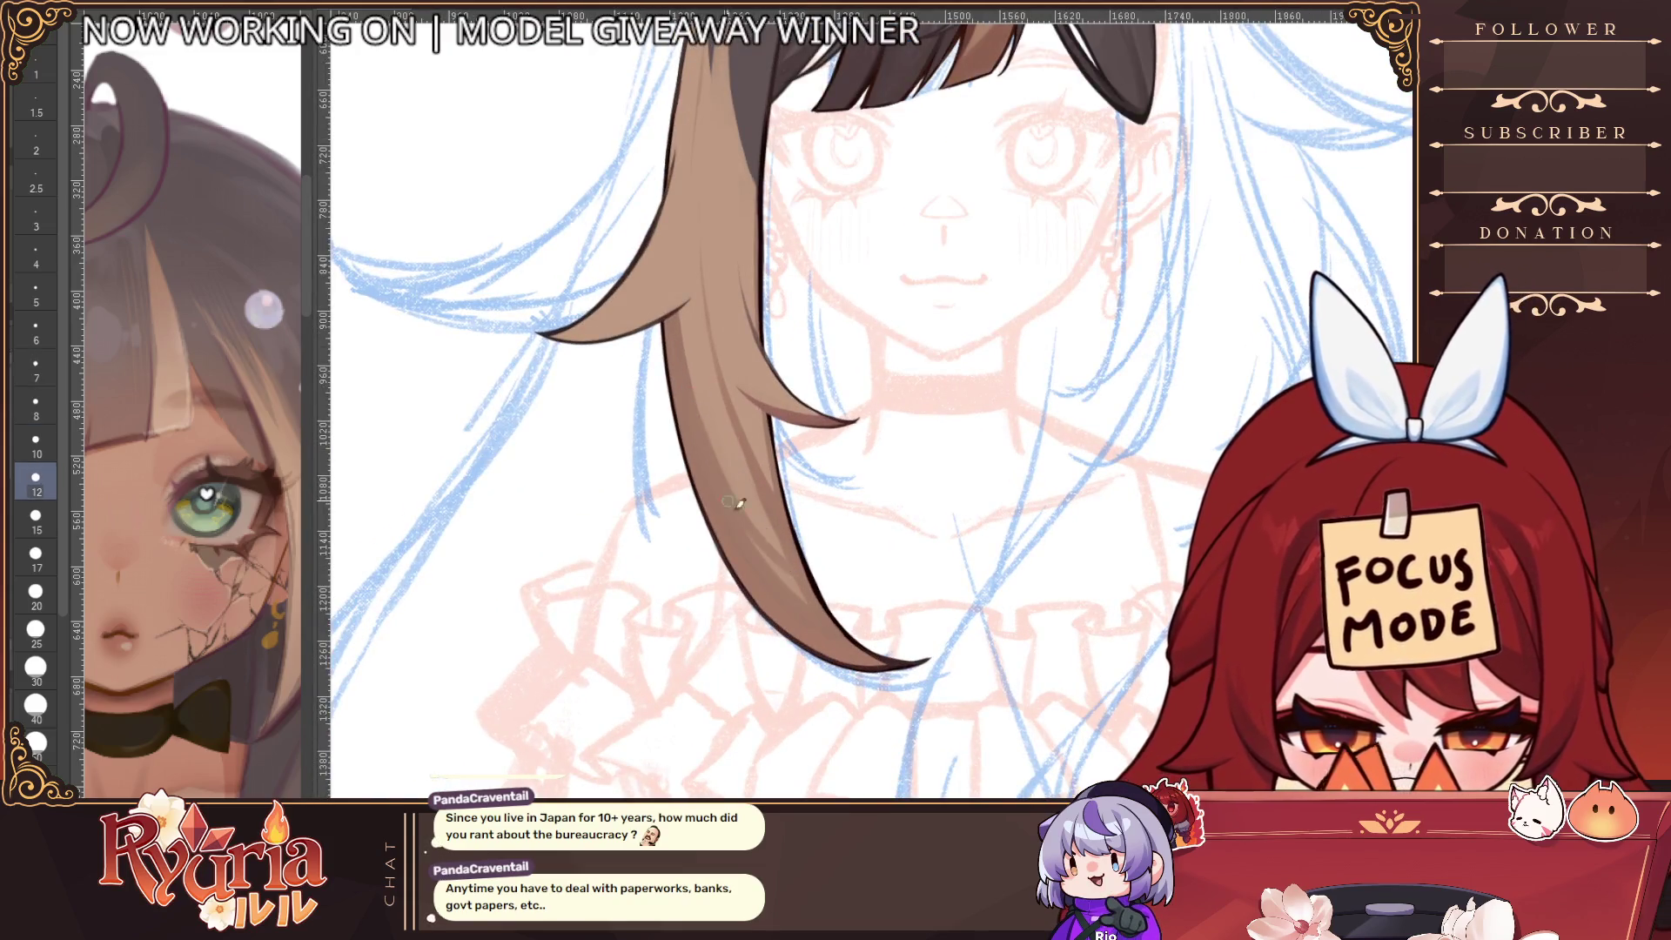
{"action": "scroll", "coordinate": [765, 468], "scroll_direction": "down", "scroll_amount": 2}
{"action": "scroll", "coordinate": [765, 468], "scroll_direction": "down", "scroll_amount": 2}
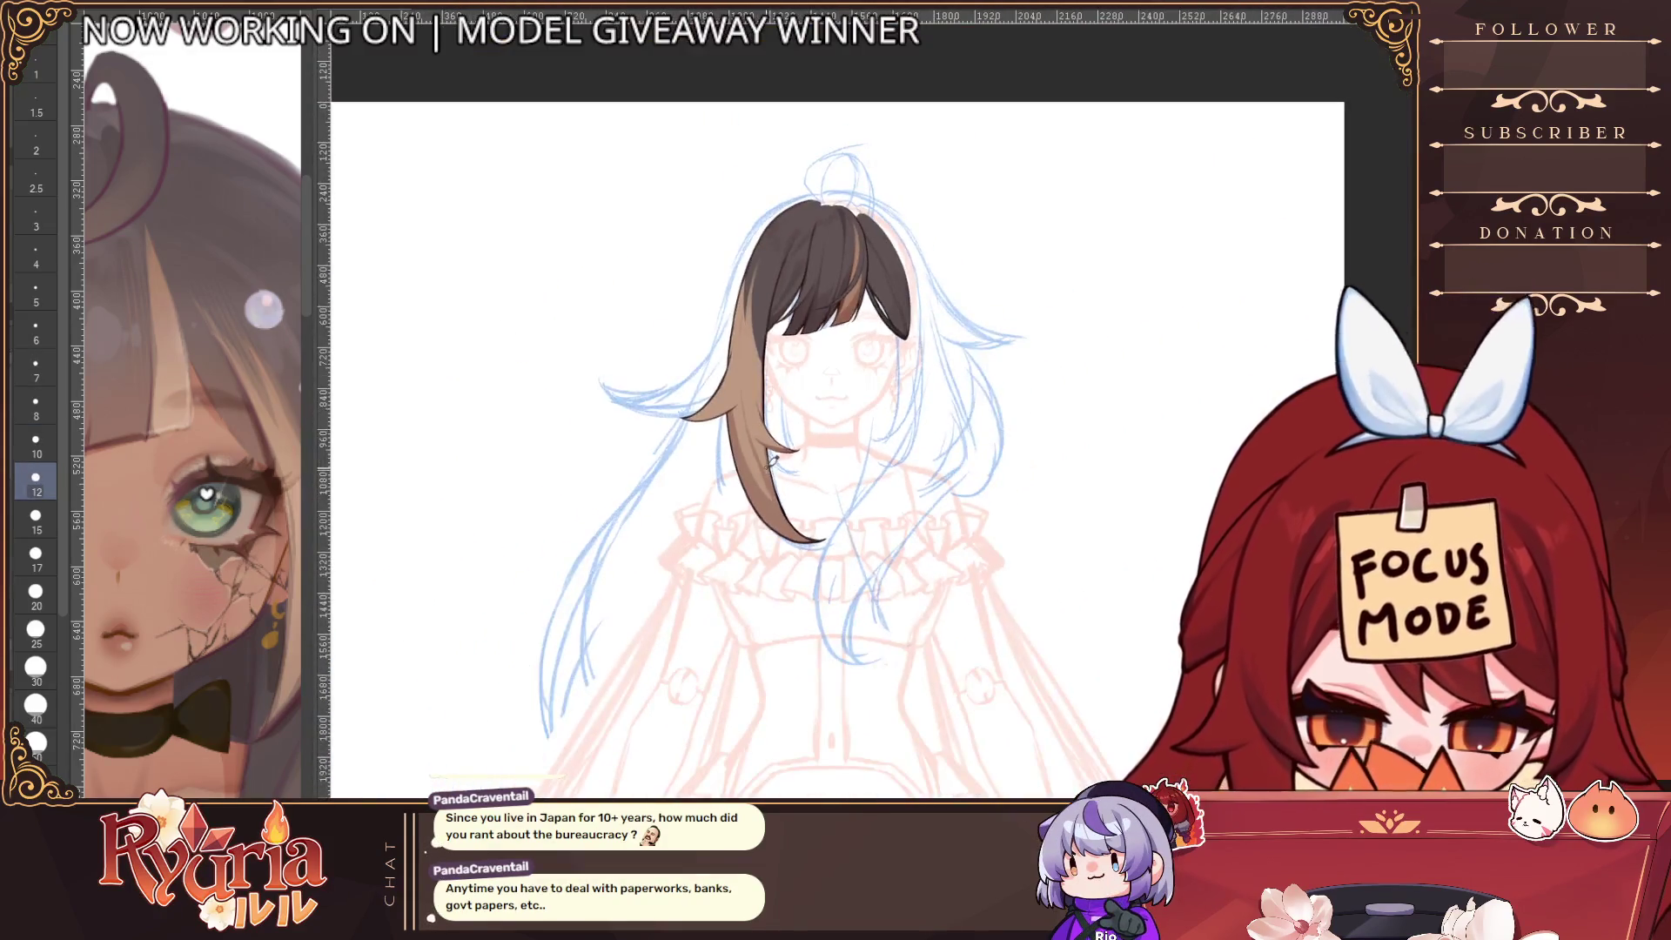
{"action": "scroll", "coordinate": [765, 468], "scroll_direction": "down", "scroll_amount": 2}
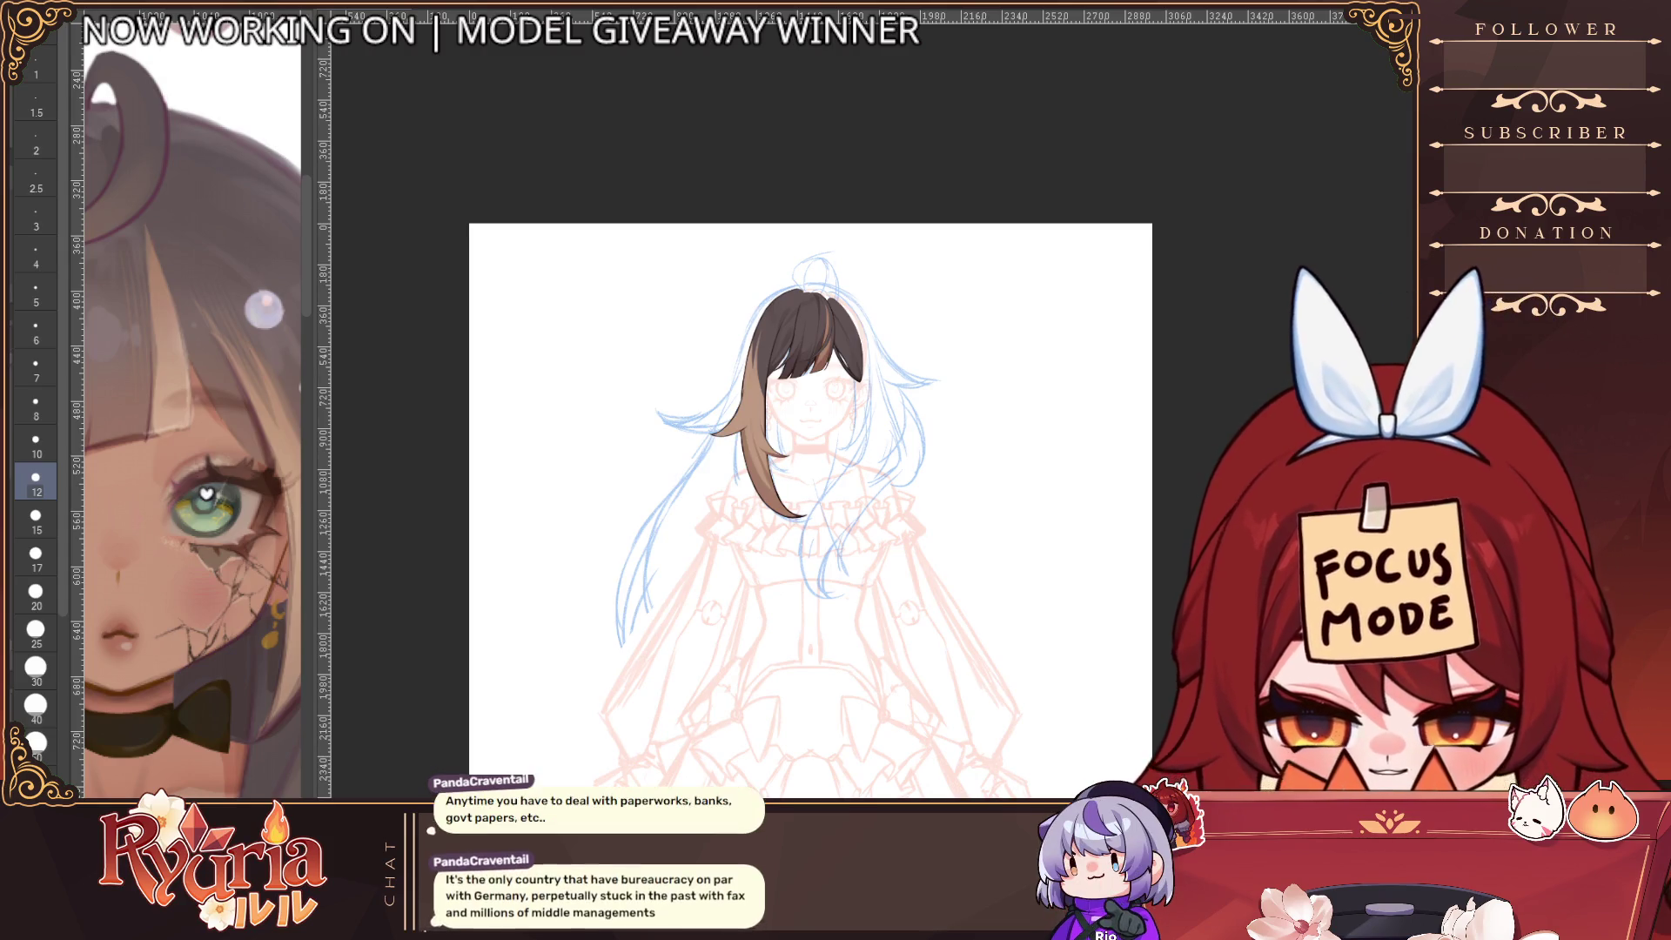
Try mirroring the brown hair piece onto the right side, then cancel the transform
{"action": "key", "text": "ctrl+t"}
{"action": "mouse_move", "coordinate": [780, 424]}
{"action": "left_mouse_down"}
{"action": "mouse_move", "coordinate": [869, 425]}
{"action": "mouse_move", "coordinate": [800, 452]}
{"action": "mouse_move", "coordinate": [857, 435]}
{"action": "left_mouse_up"}
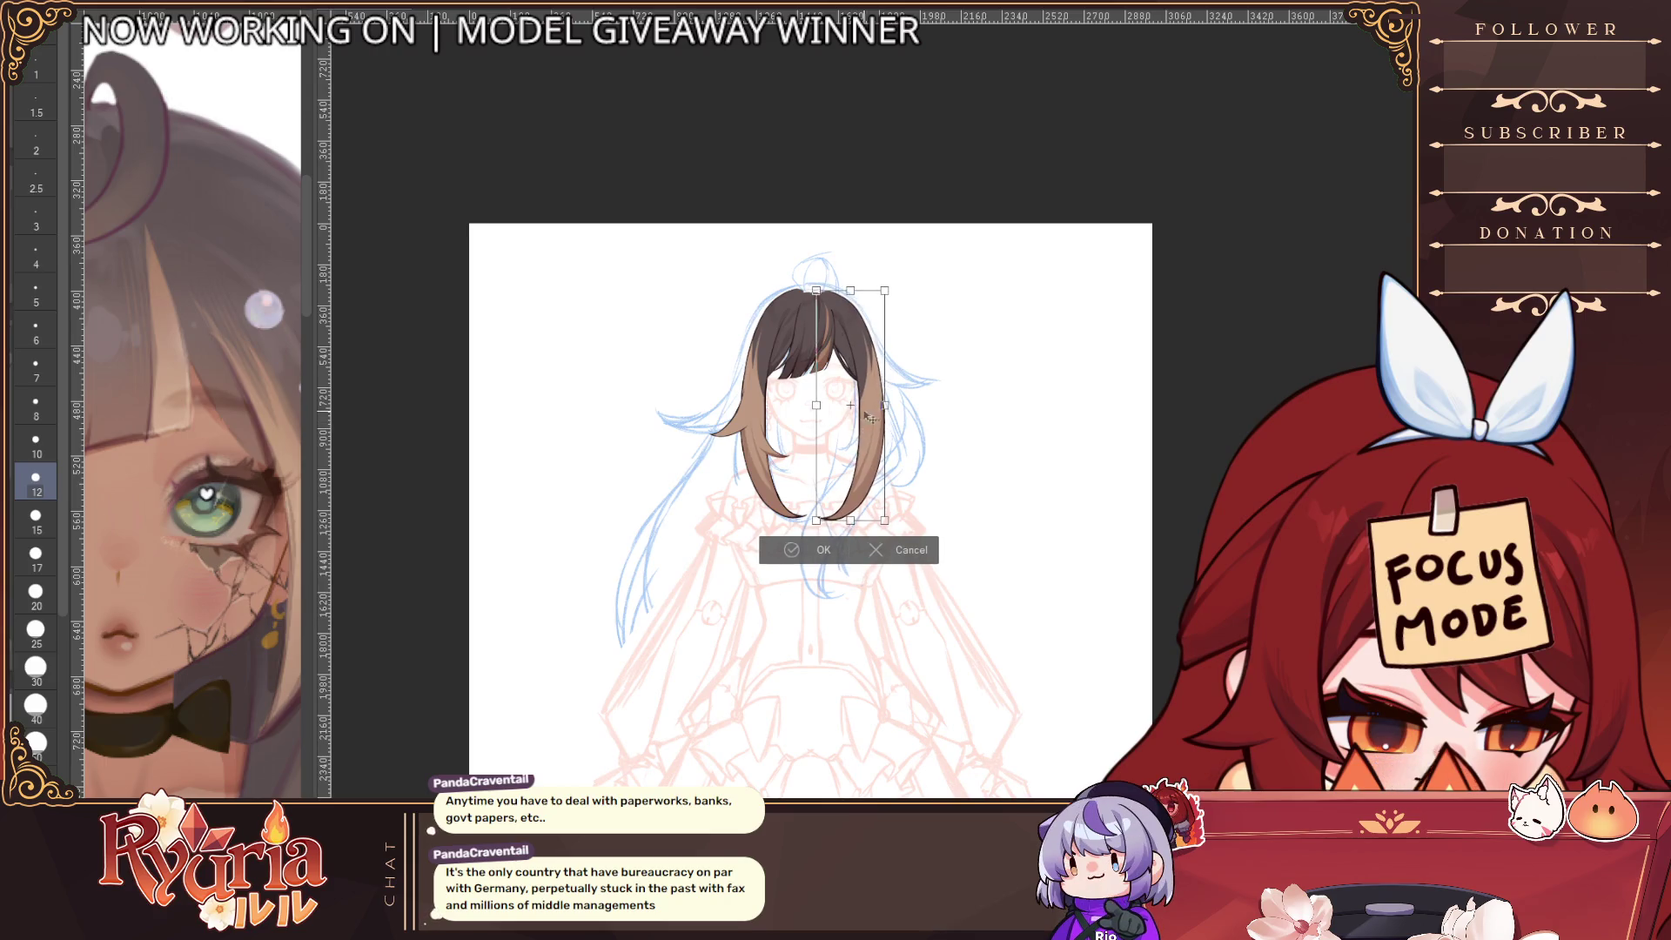
{"action": "left_click", "coordinate": [905, 557]}
{"action": "scroll", "coordinate": [857, 324], "scroll_direction": "up", "scroll_amount": 3}
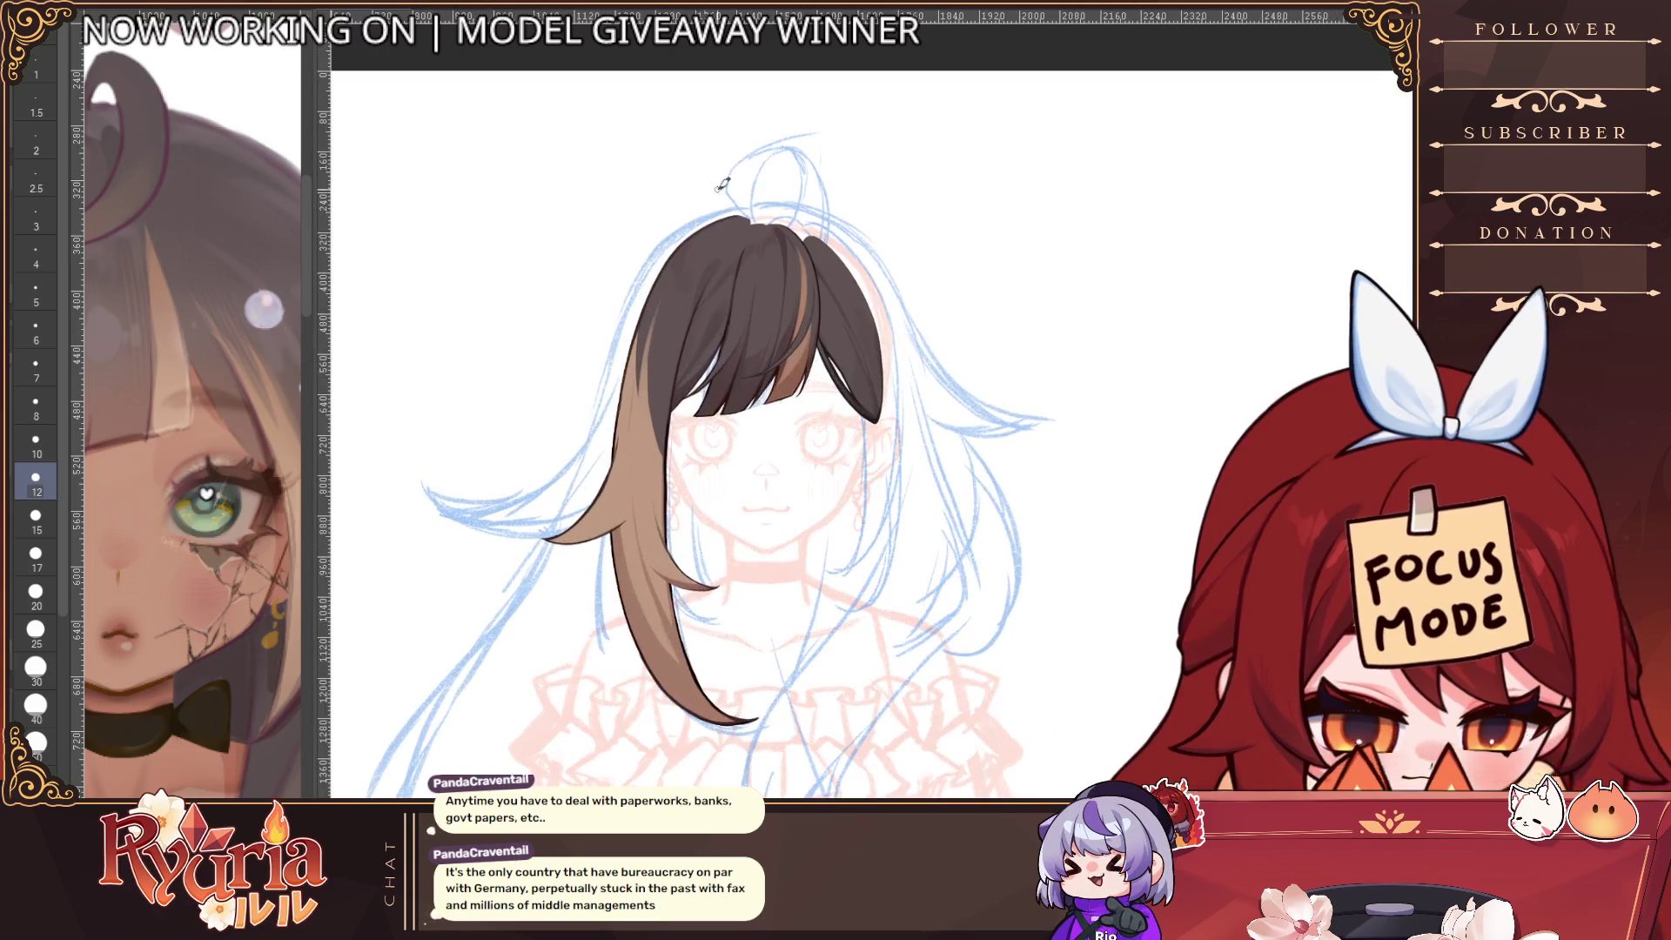
Transform the left hair strand, nudge it two steps right, and commit the new position
{"action": "key", "text": "ctrl+t"}
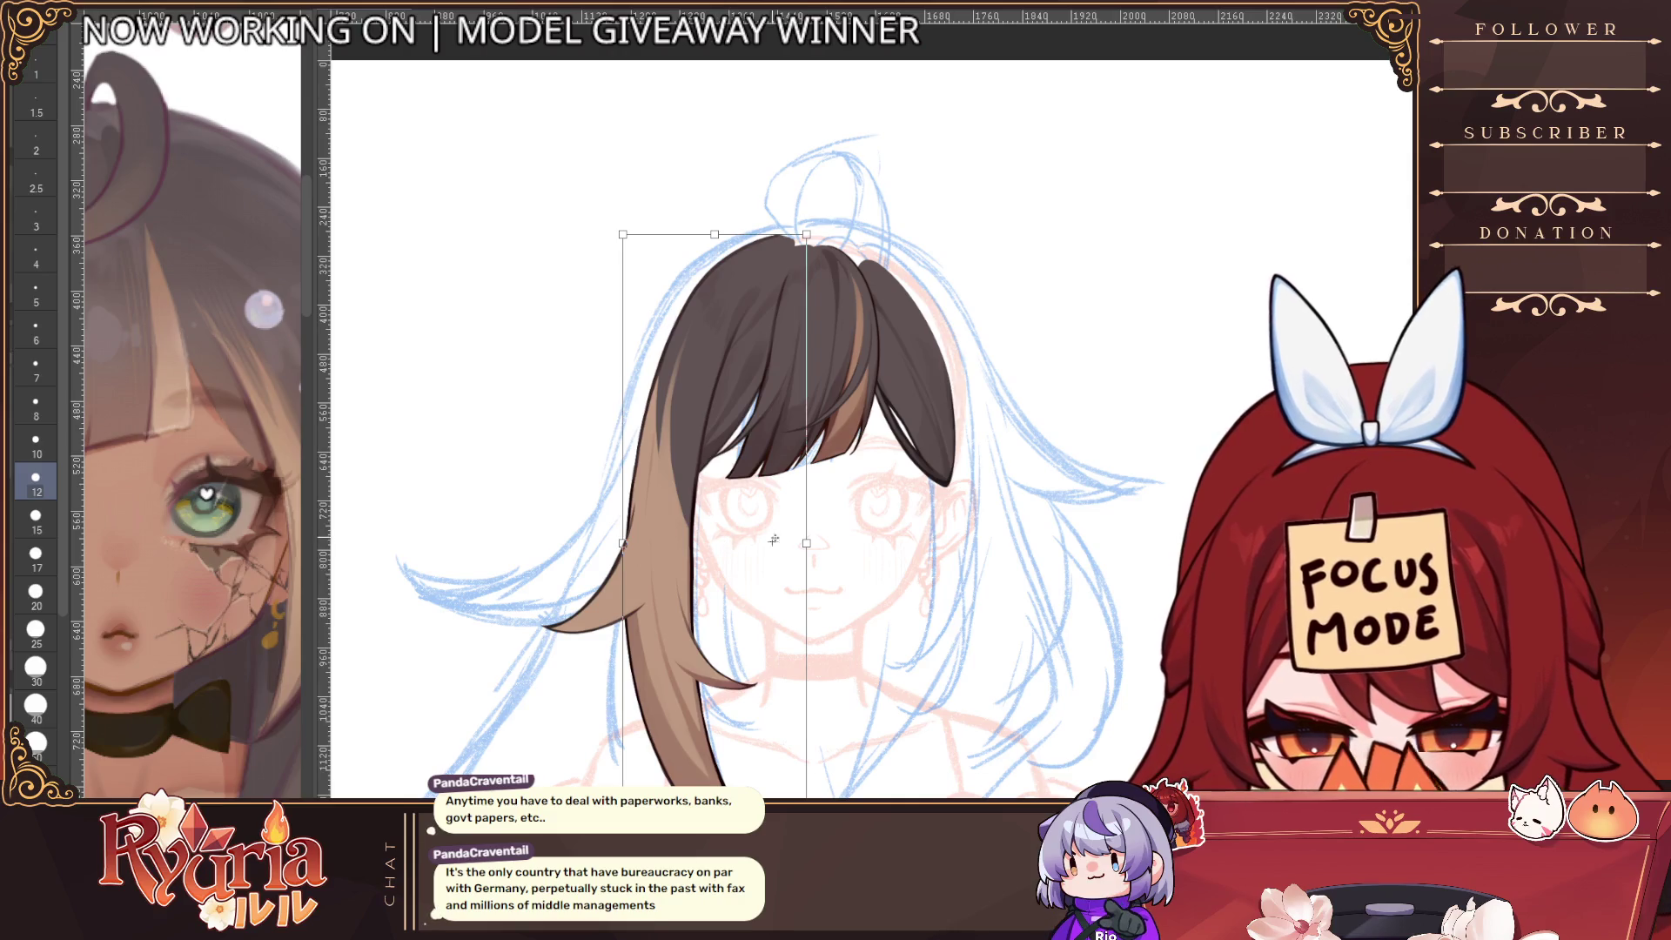
{"action": "scroll", "coordinate": [817, 554], "scroll_direction": "up", "scroll_amount": 10}
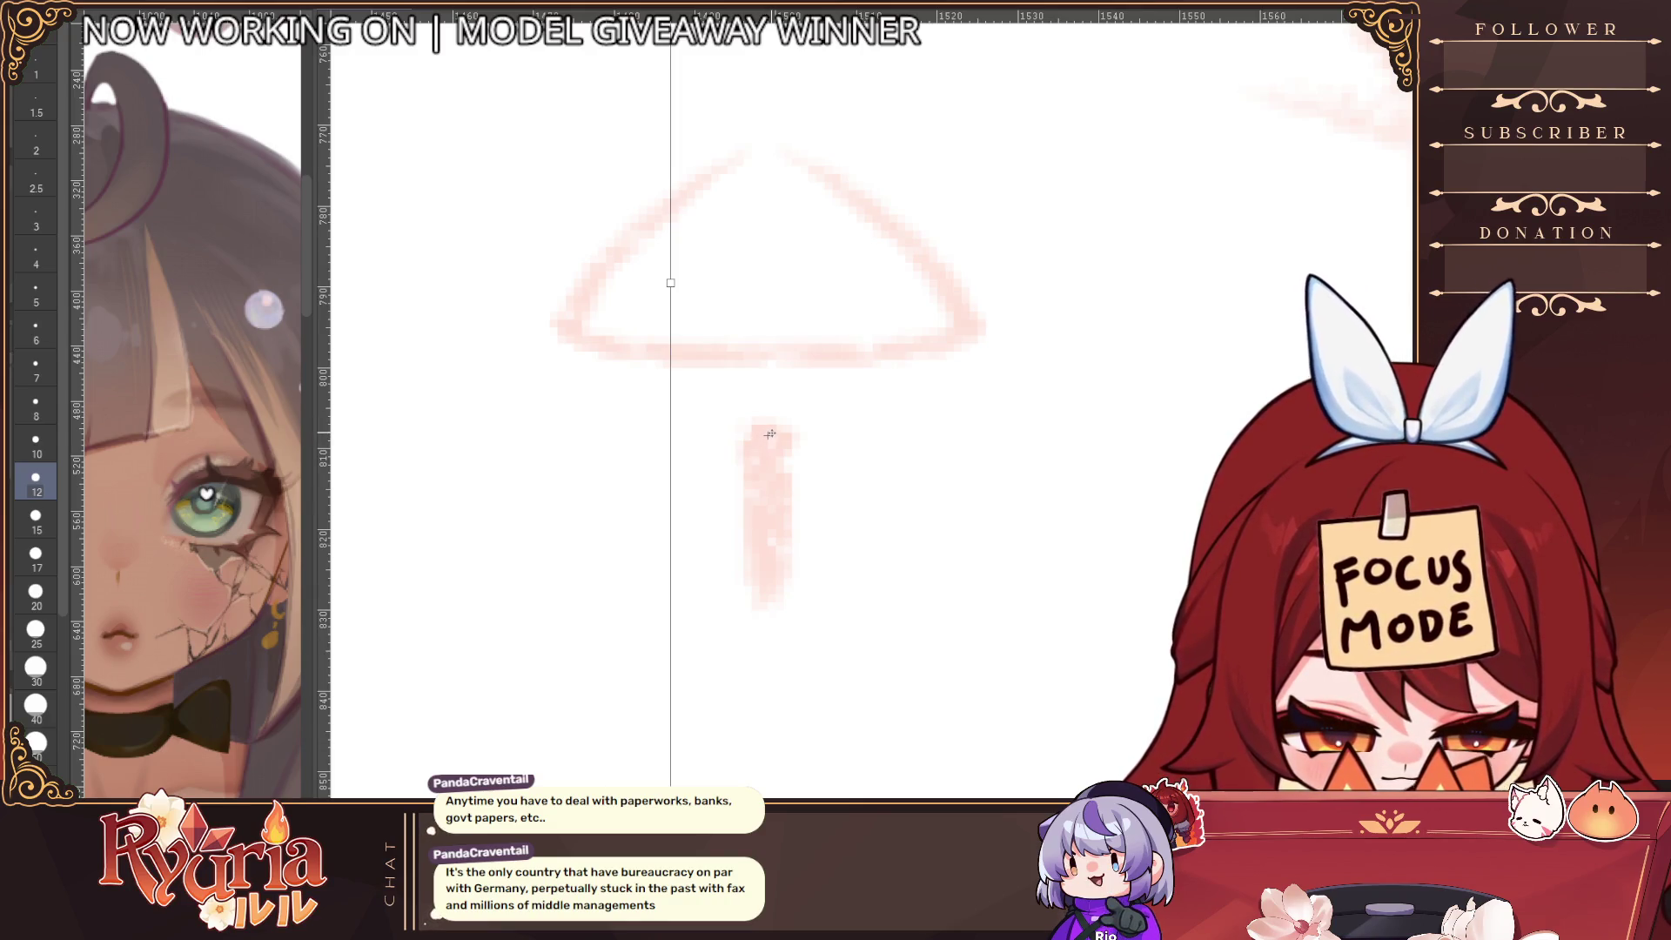
{"action": "scroll", "coordinate": [779, 522], "scroll_direction": "down", "scroll_amount": 6}
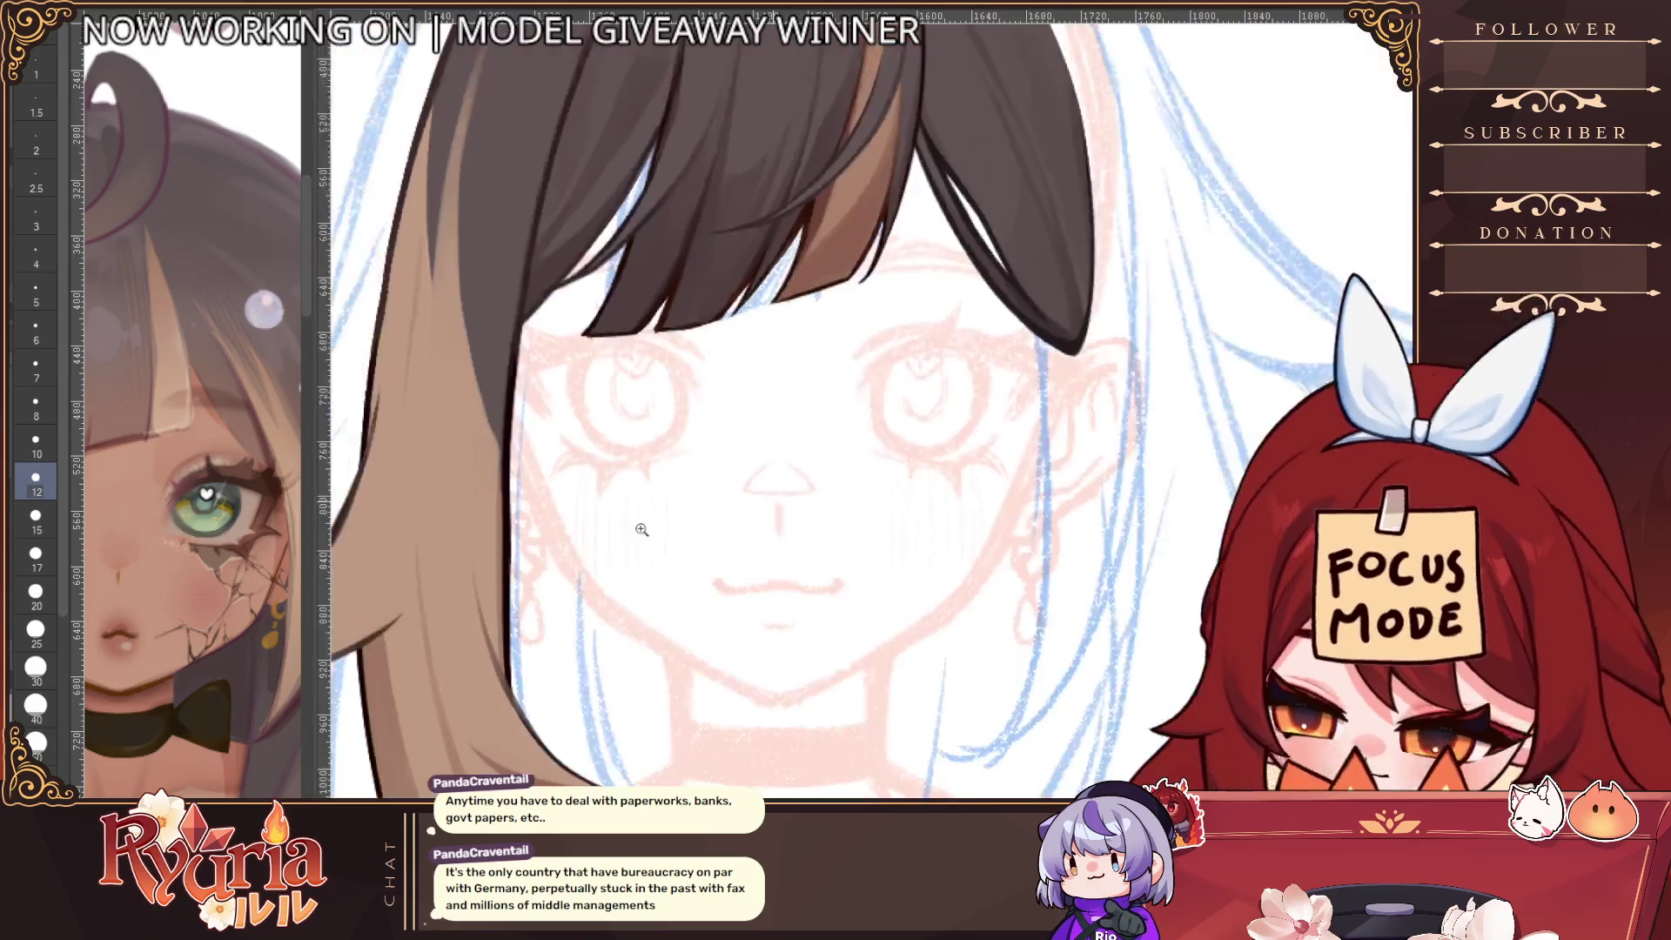
{"action": "scroll", "coordinate": [744, 513], "scroll_direction": "down", "scroll_amount": 3}
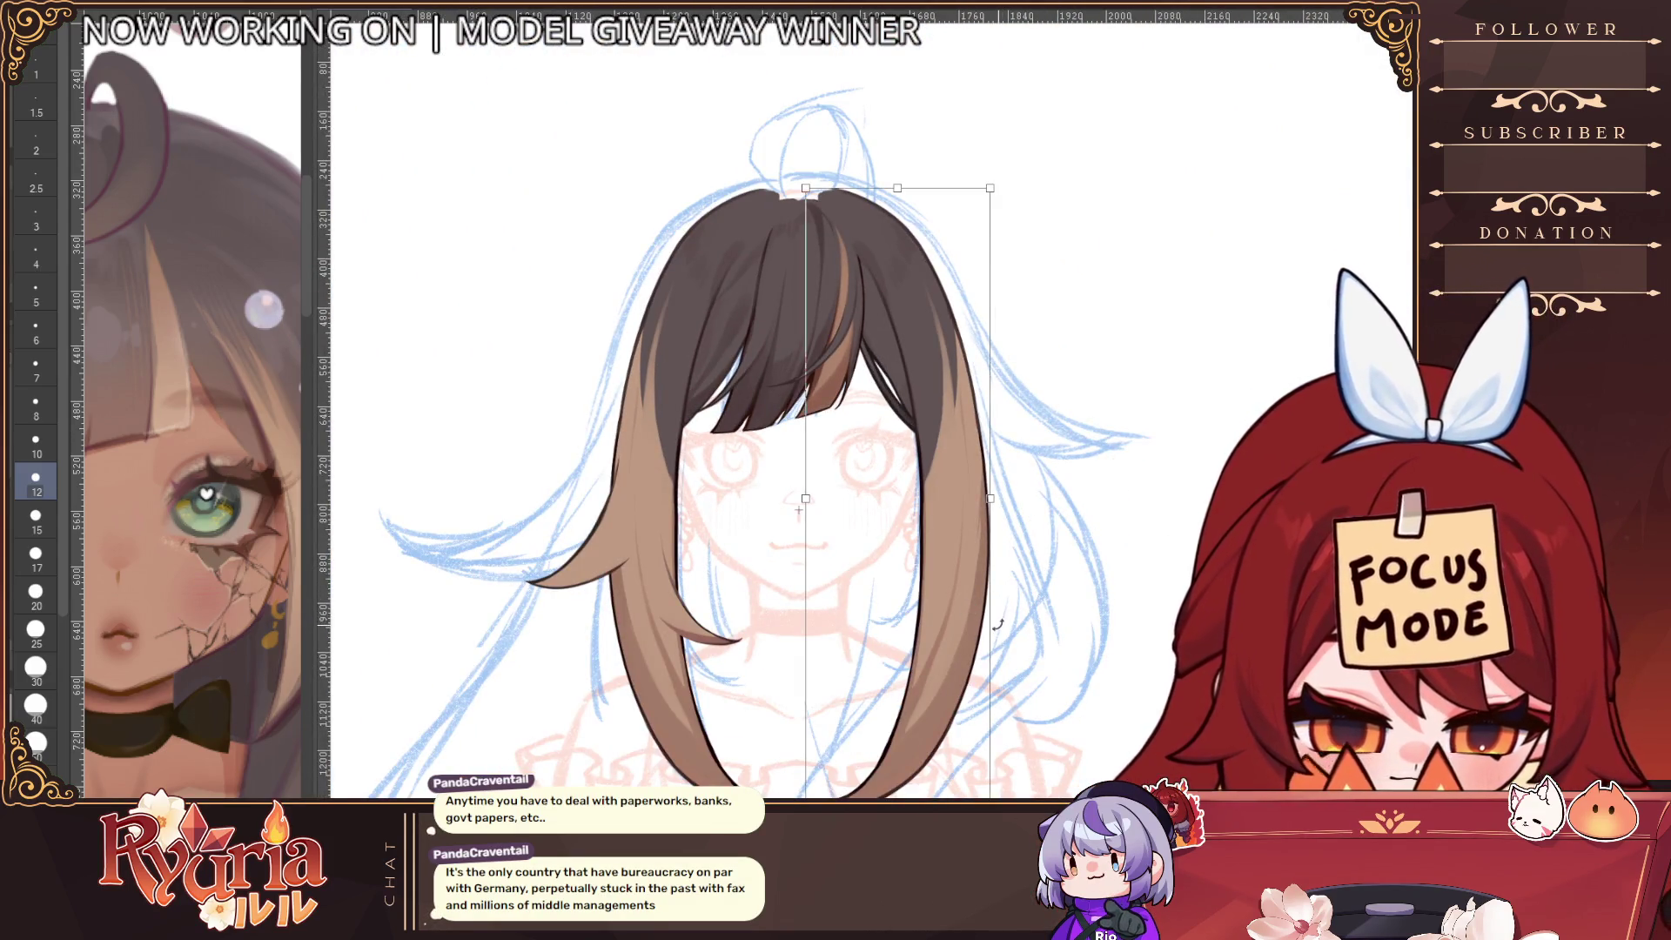
{"action": "key", "text": "Right"}
{"action": "key", "text": "Right"}
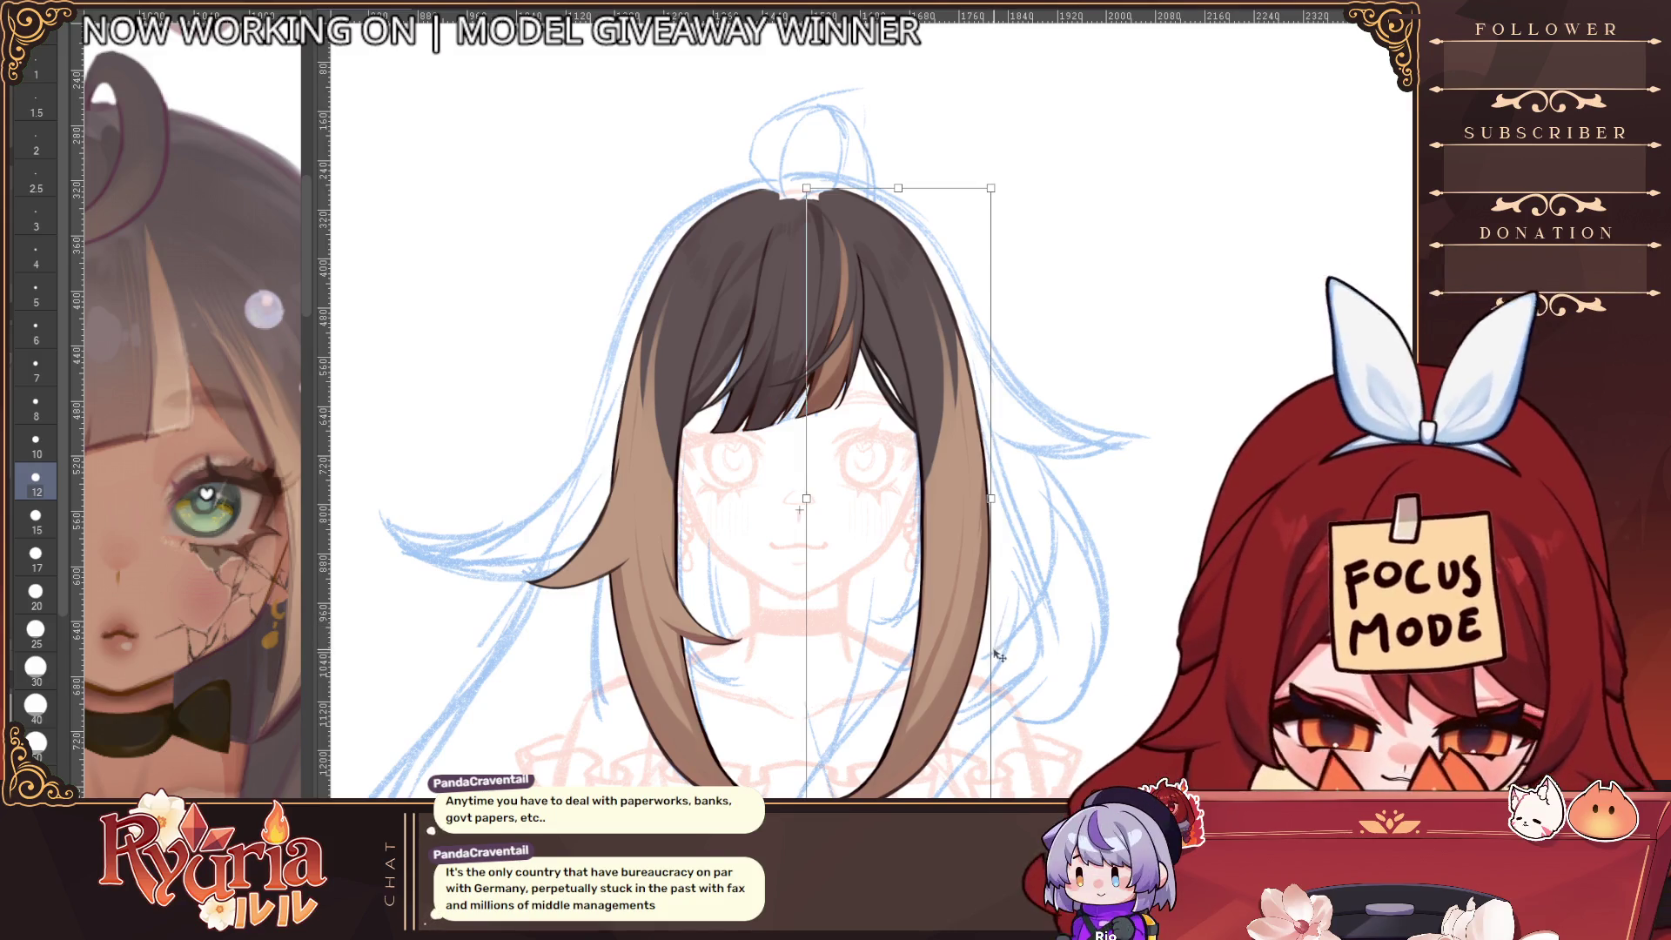
{"action": "key", "text": "Right"}
{"action": "key", "text": "Right"}
{"action": "key", "text": "Right"}
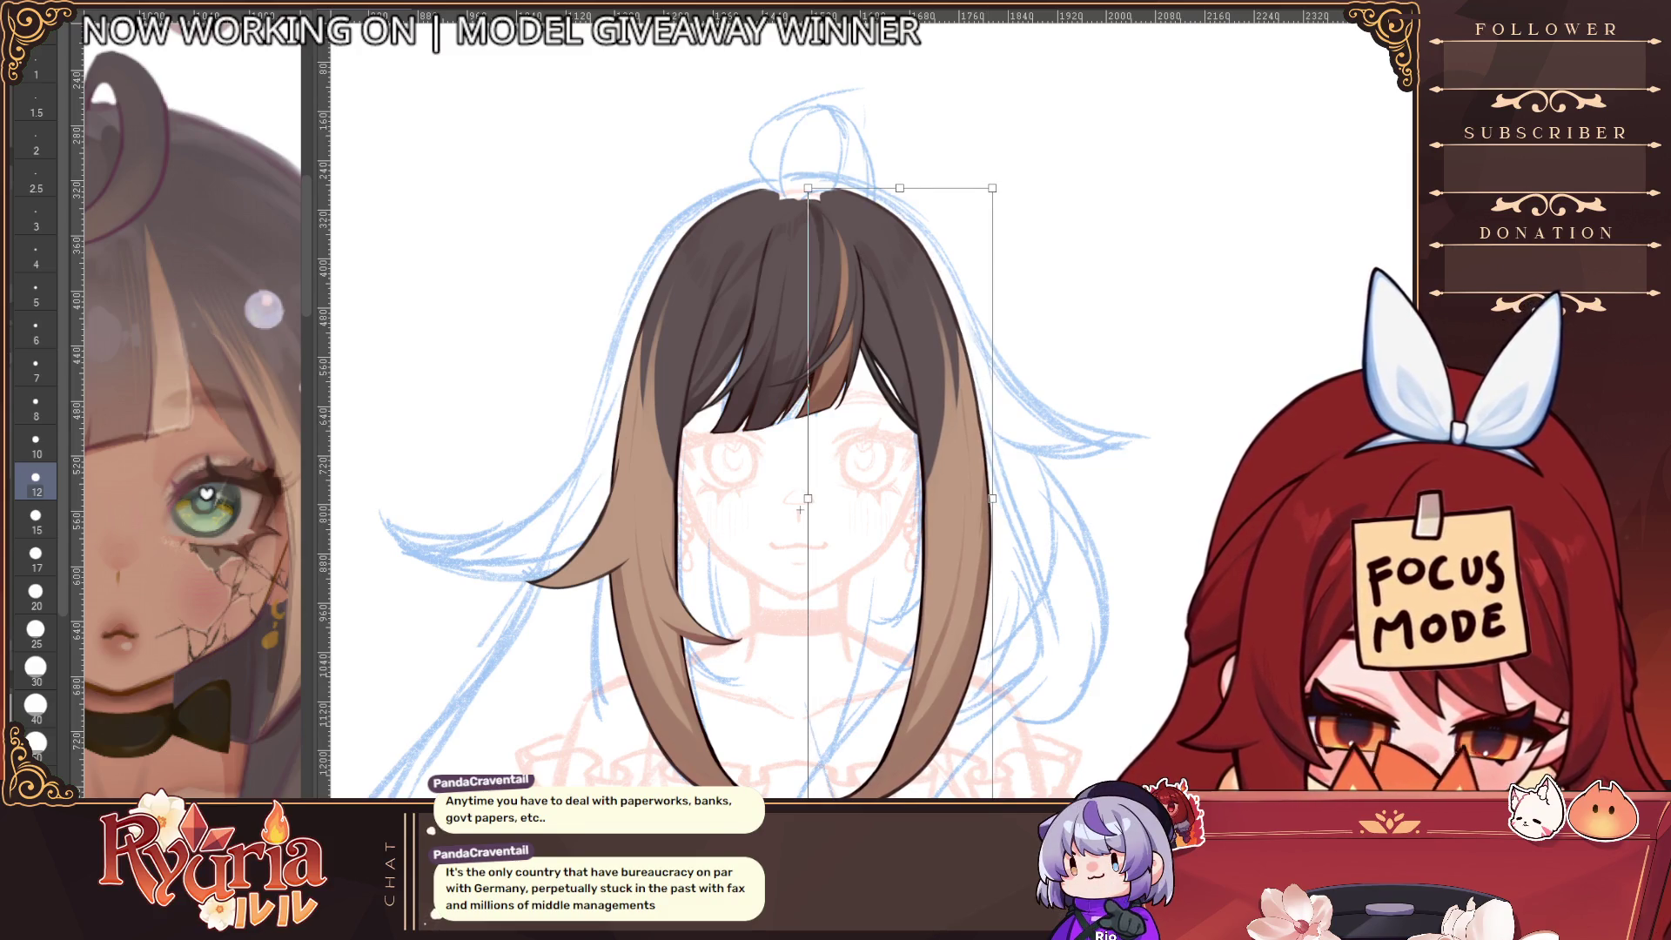
{"action": "key", "text": "Return"}
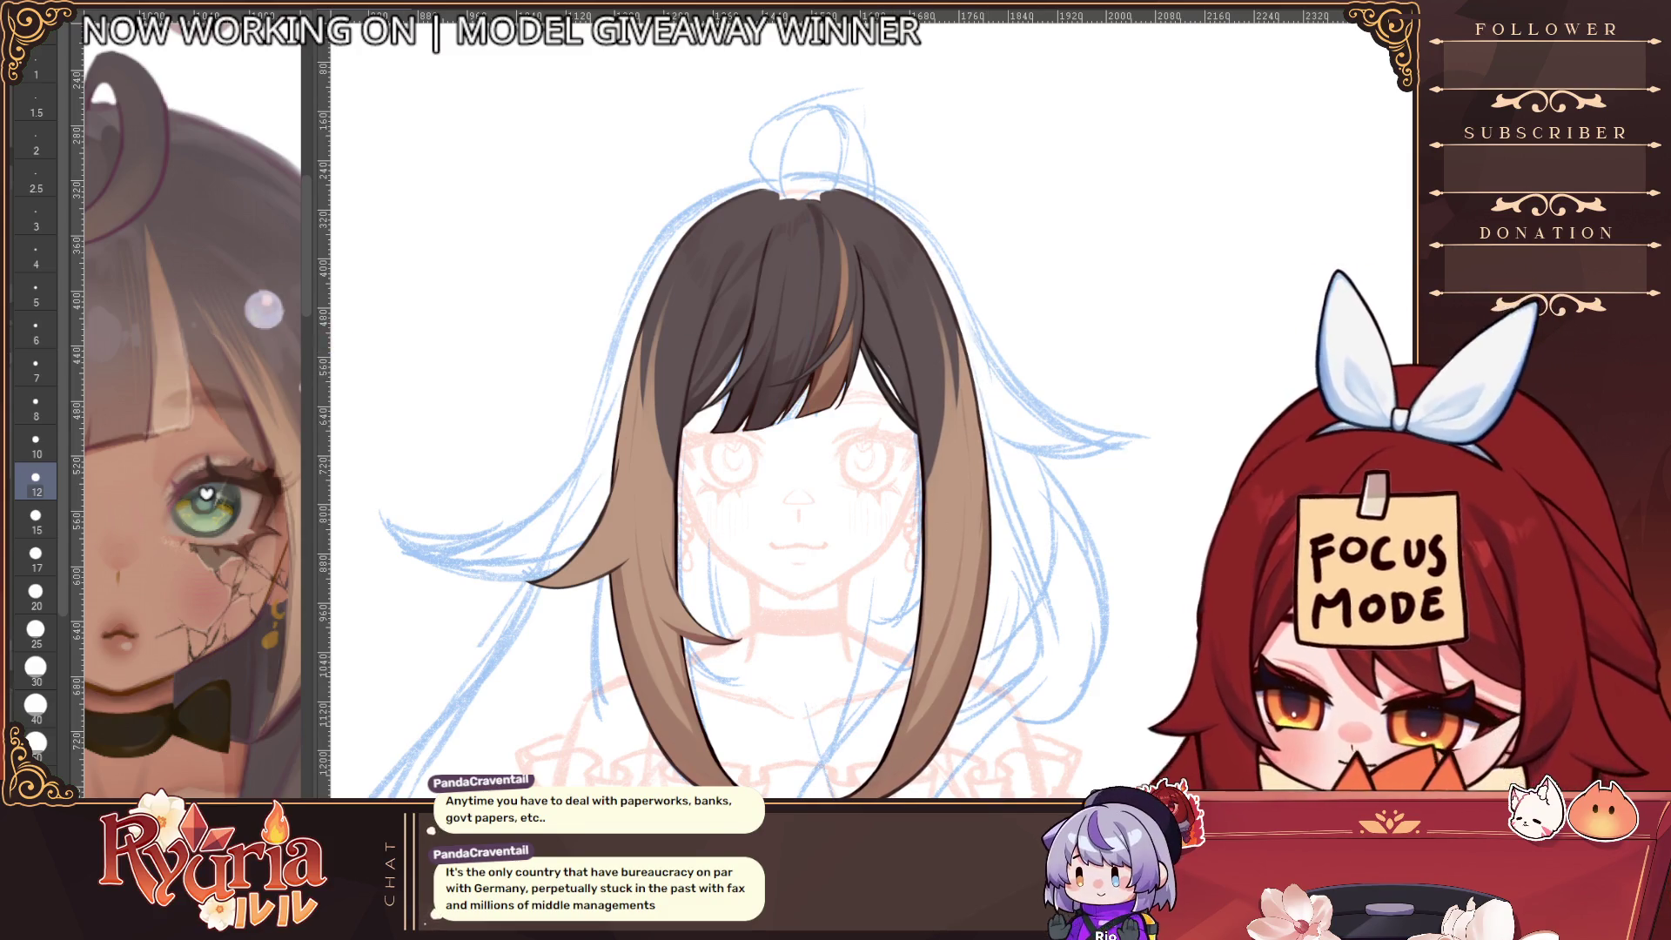
Switch back to a larger brush and undo the right lock's long brown strand
{"action": "key", "text": "b"}
{"action": "key", "text": "bracketright"}
{"action": "key", "text": "bracketright"}
{"action": "key", "text": "bracketright"}
{"action": "key", "text": "bracketright"}
{"action": "key", "text": "bracketright"}
{"action": "key", "text": "bracketright"}
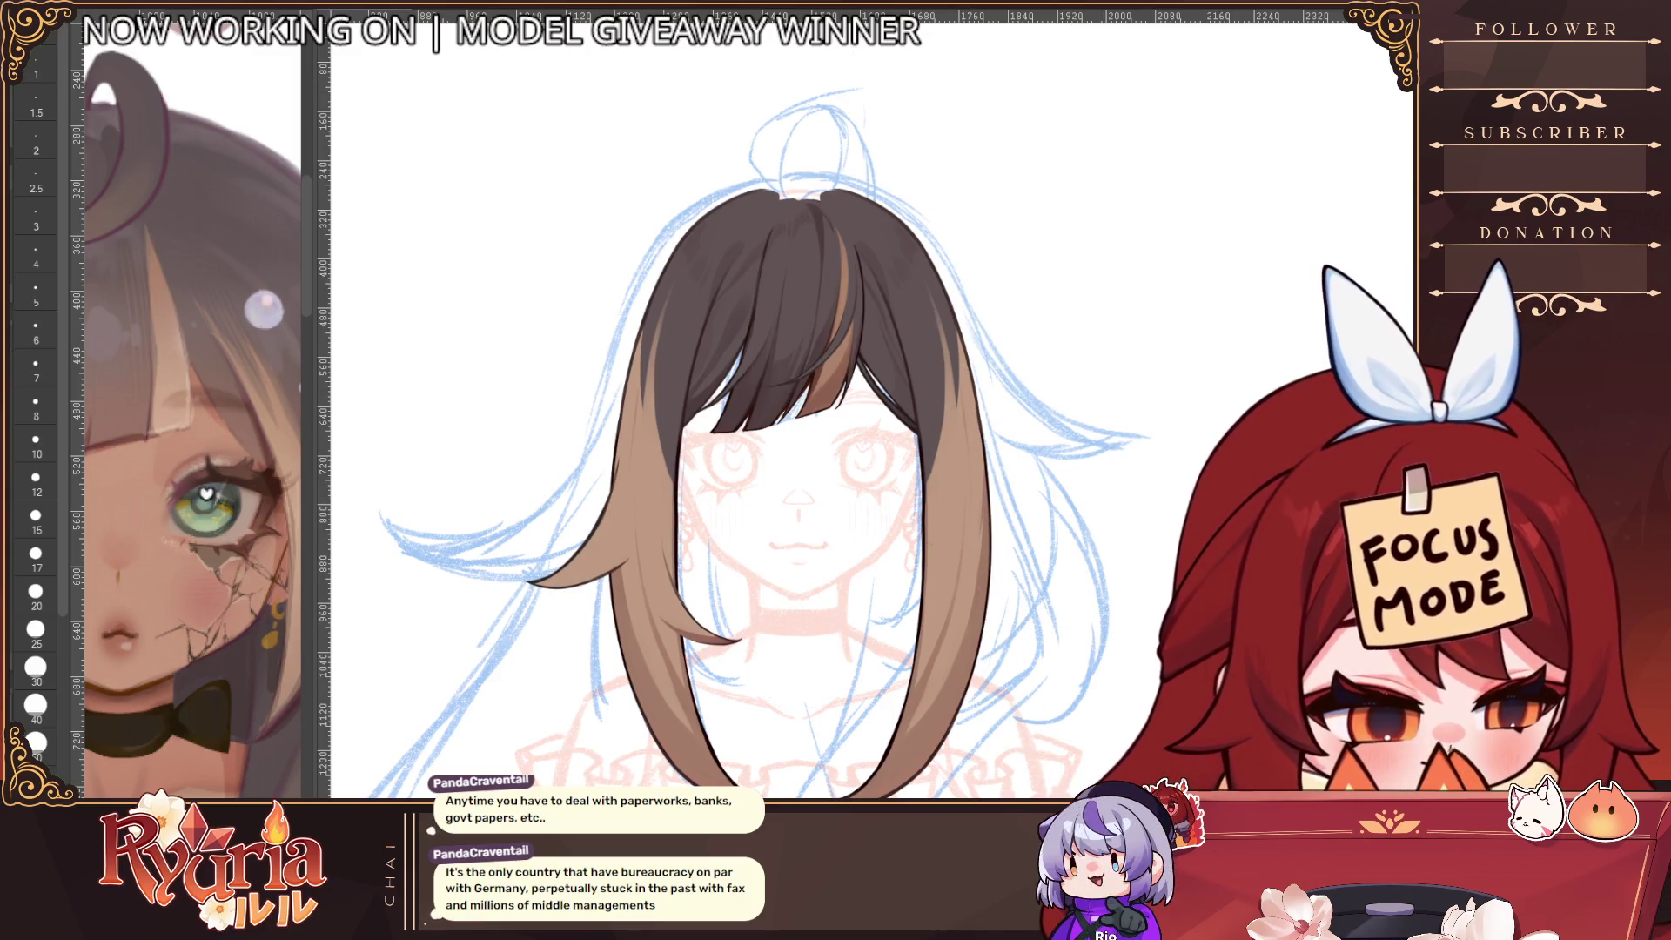
{"action": "key", "text": "ctrl+z"}
{"action": "scroll", "coordinate": [913, 337], "scroll_direction": "up", "scroll_amount": 2}
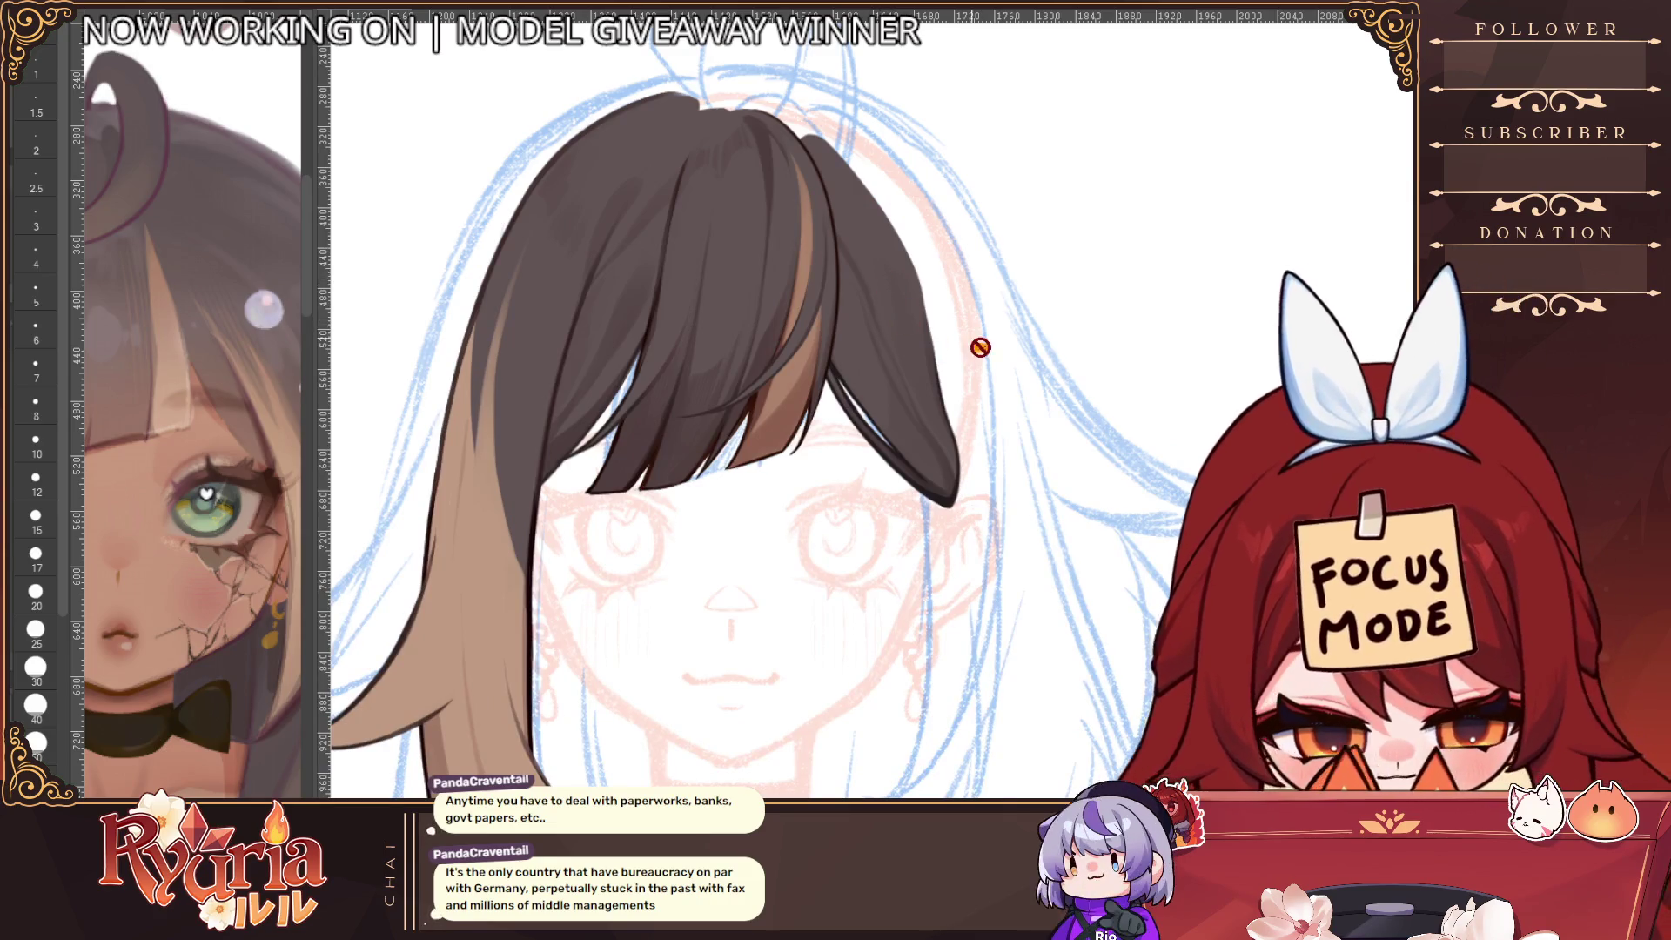
Undo the left lock's light-brown strand and bangs, then set the brush to size 6 on a mirrored canvas
{"action": "key", "text": "ctrl+z"}
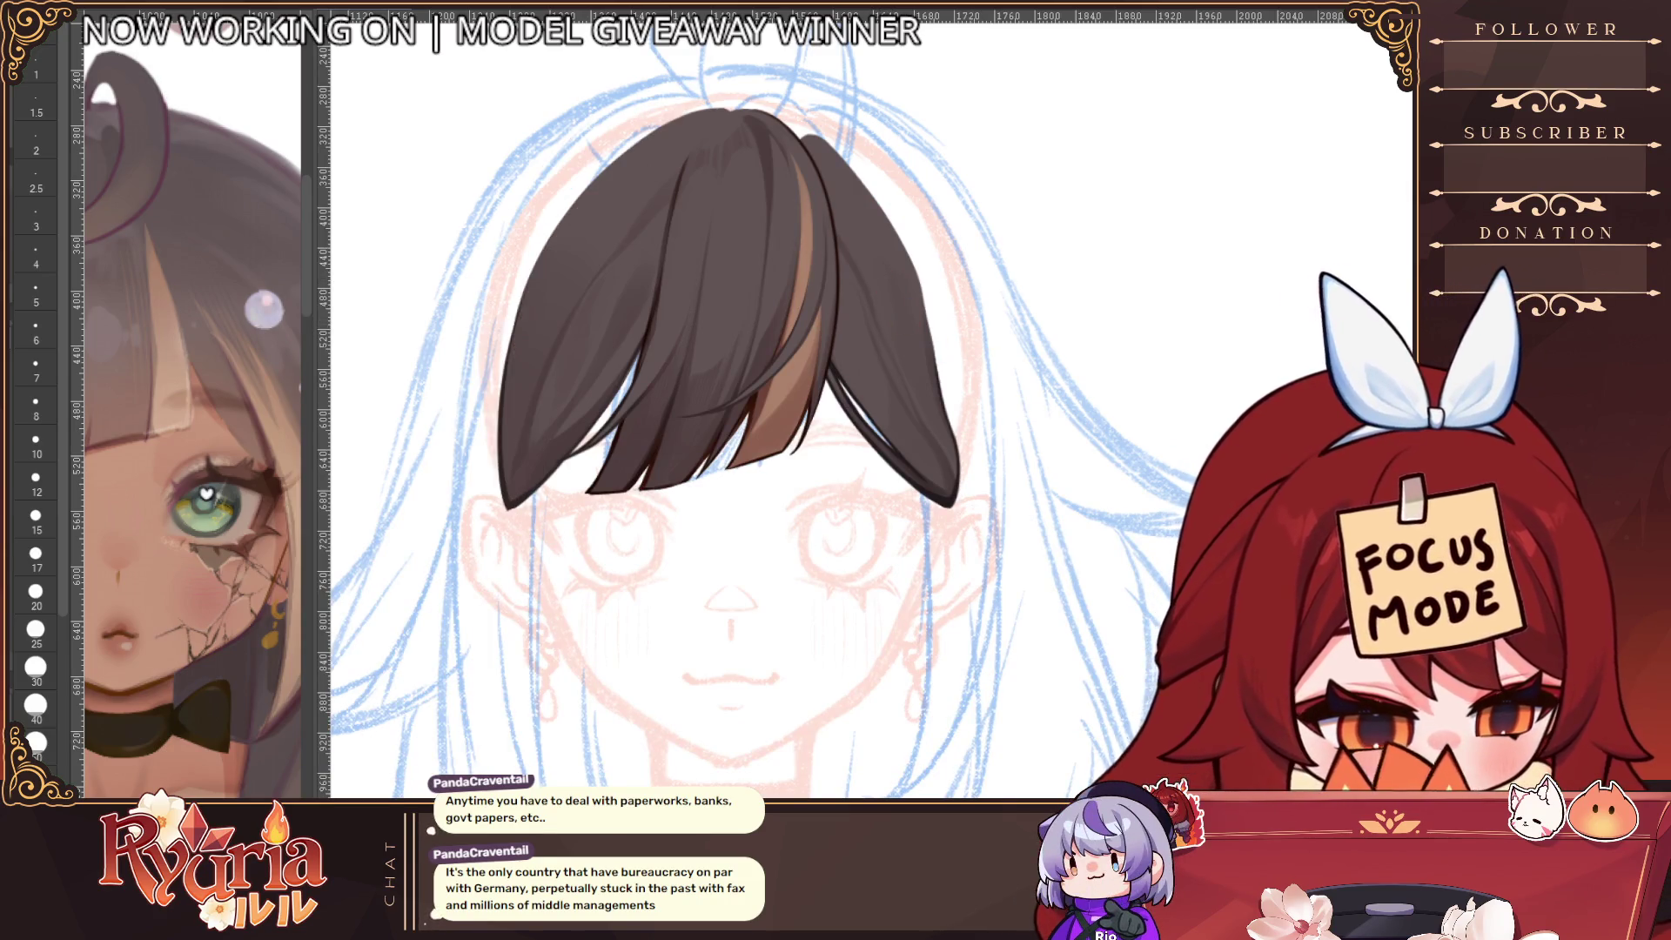
{"action": "key", "text": "ctrl+z"}
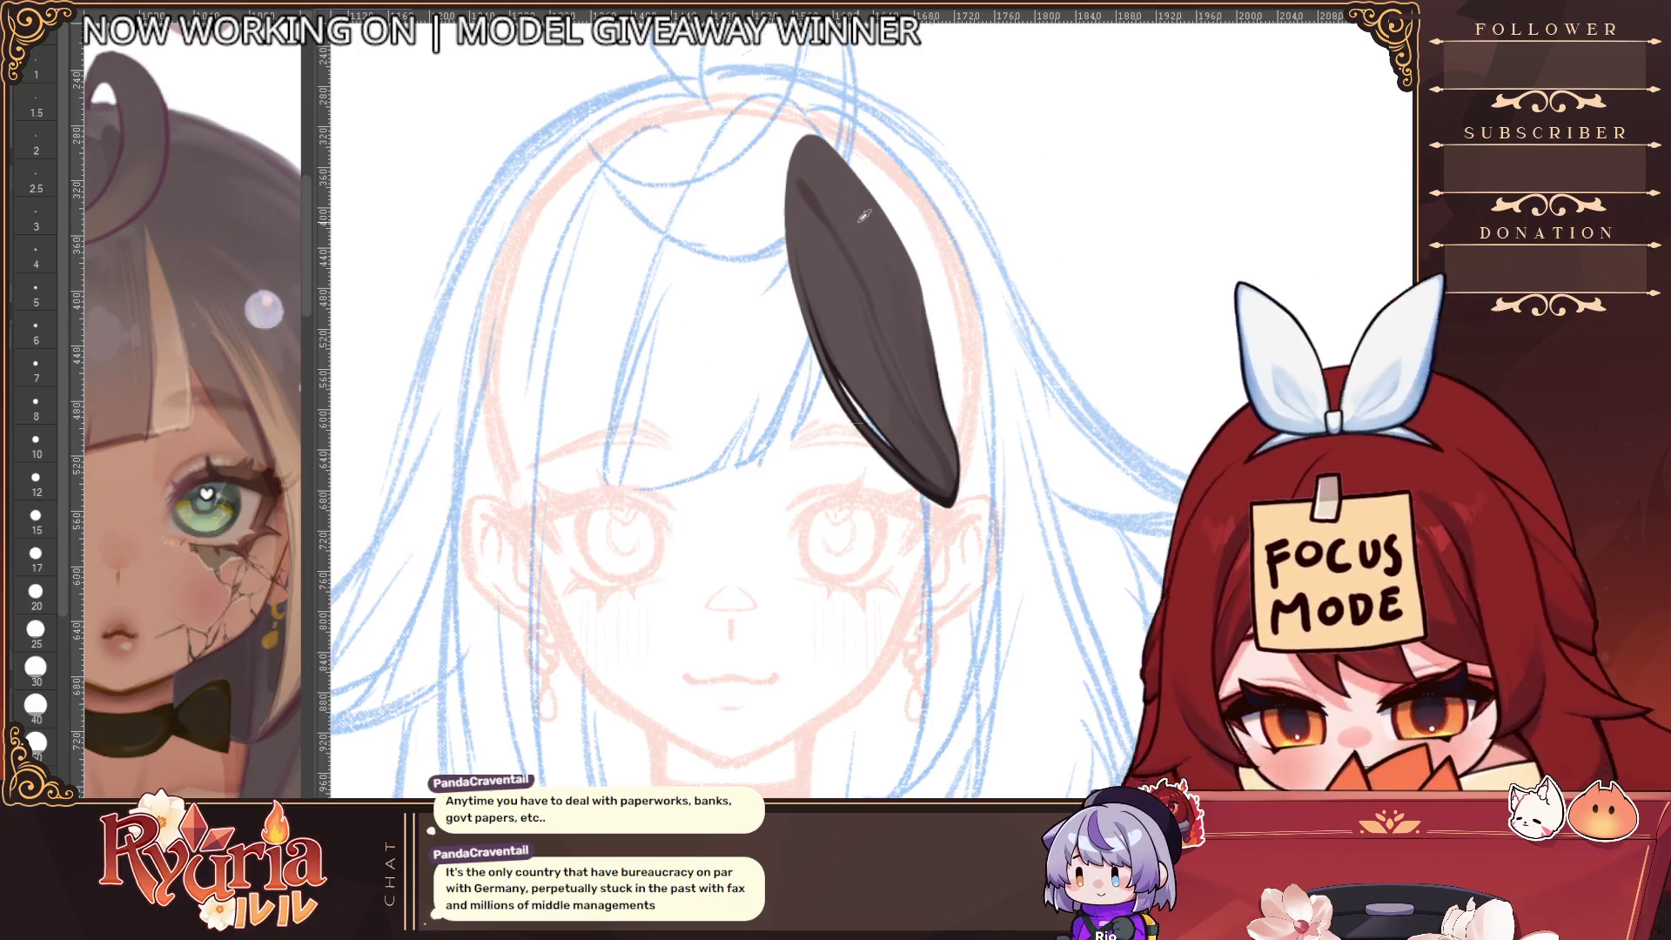
{"action": "left_click", "coordinate": [36, 481]}
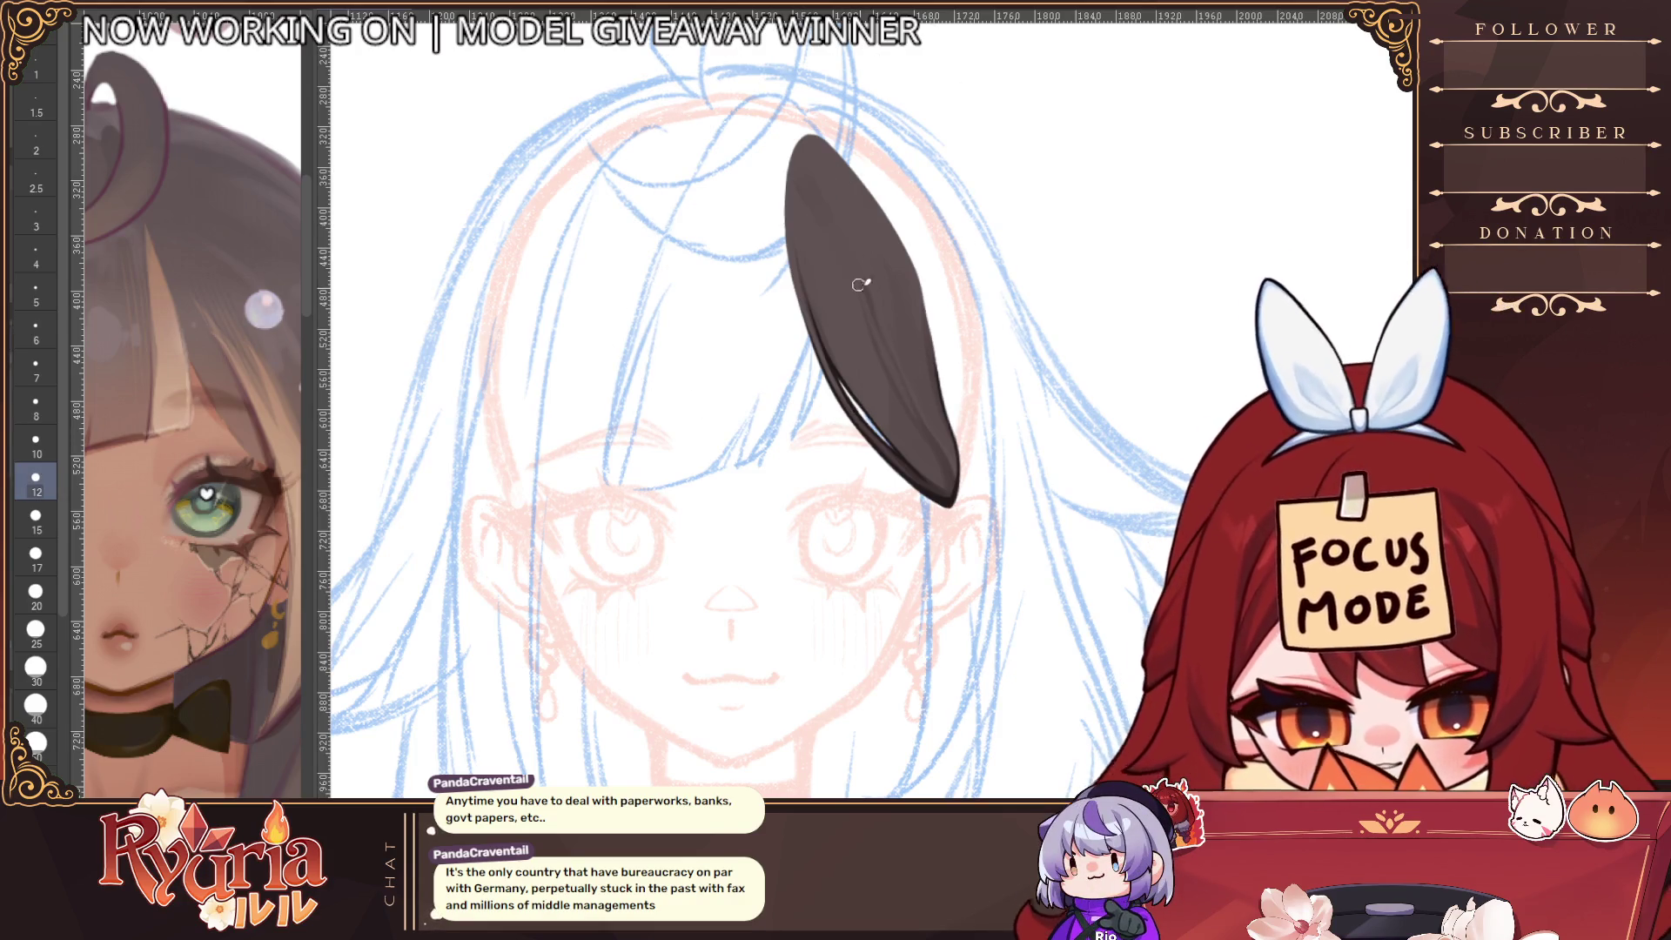
{"action": "key", "text": "bracketright"}
{"action": "key", "text": "h"}
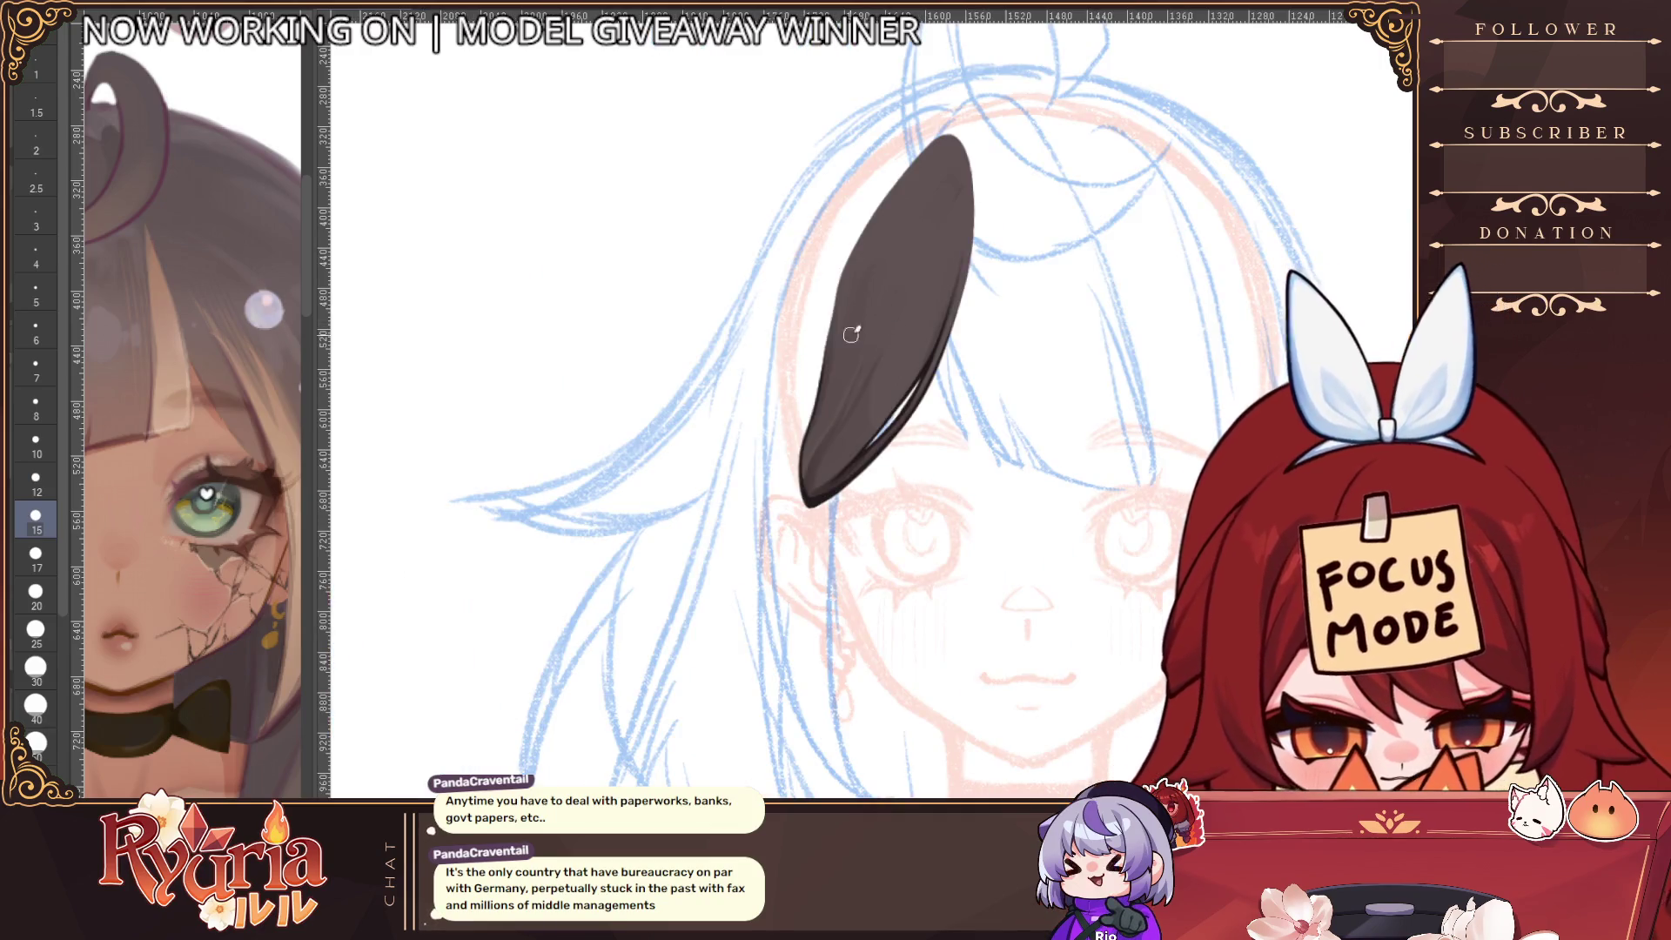
{"action": "key", "text": "bracketleft"}
{"action": "key", "text": "bracketleft"}
{"action": "key", "text": "bracketleft"}
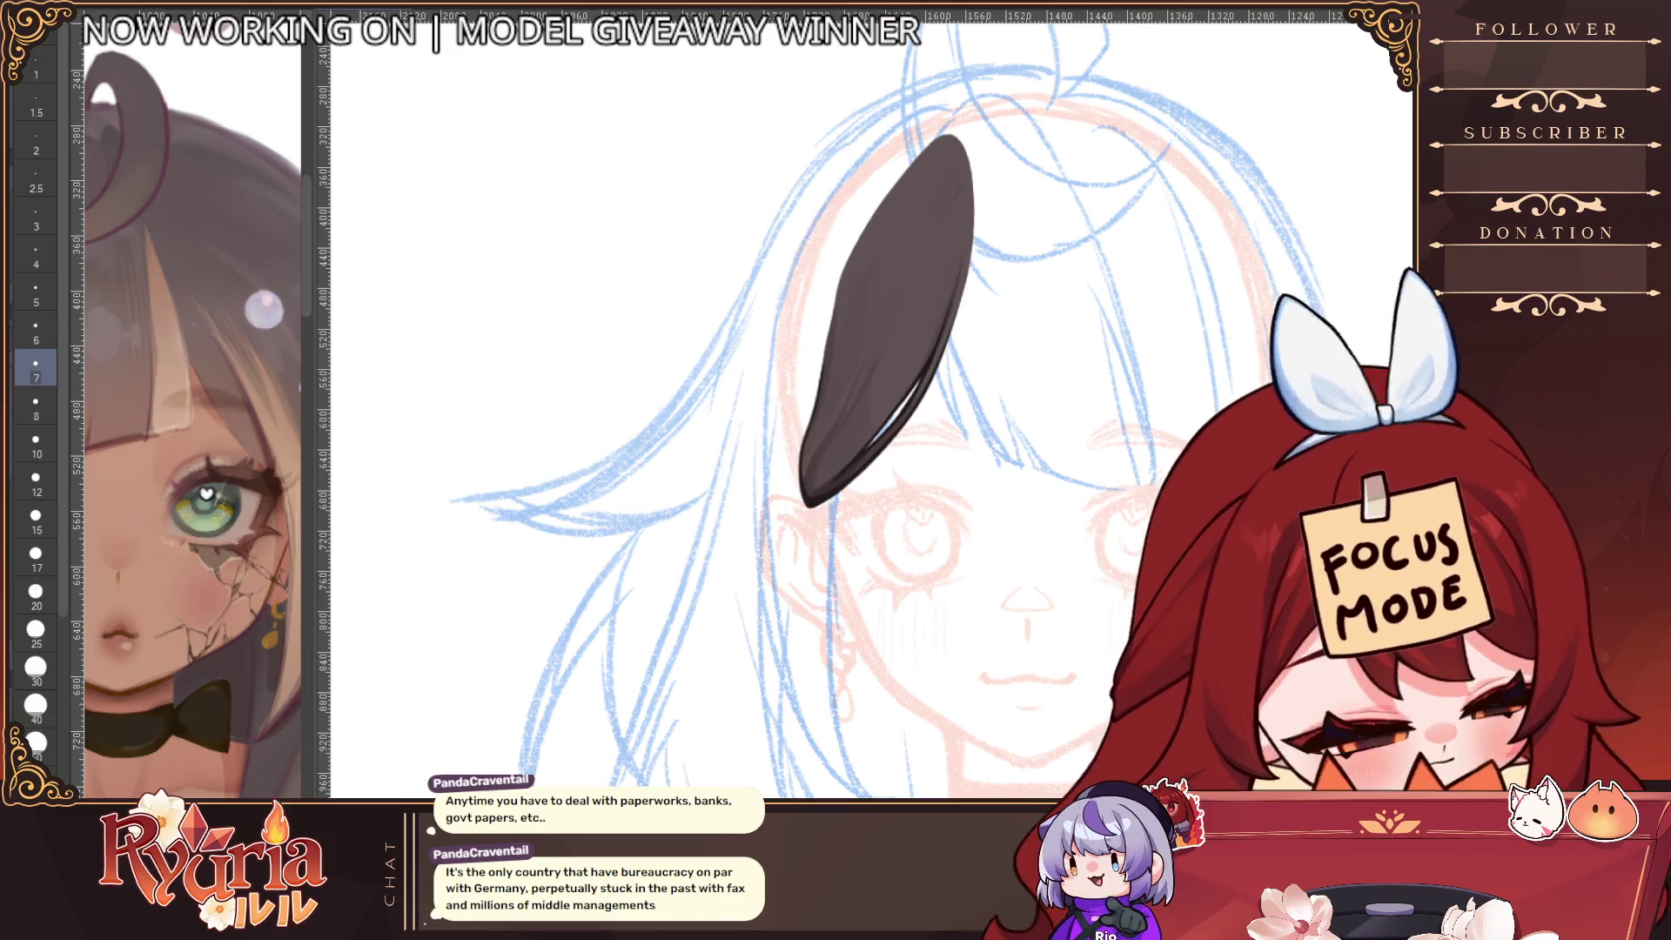
{"action": "key", "text": "bracketright"}
{"action": "key", "text": "bracketright"}
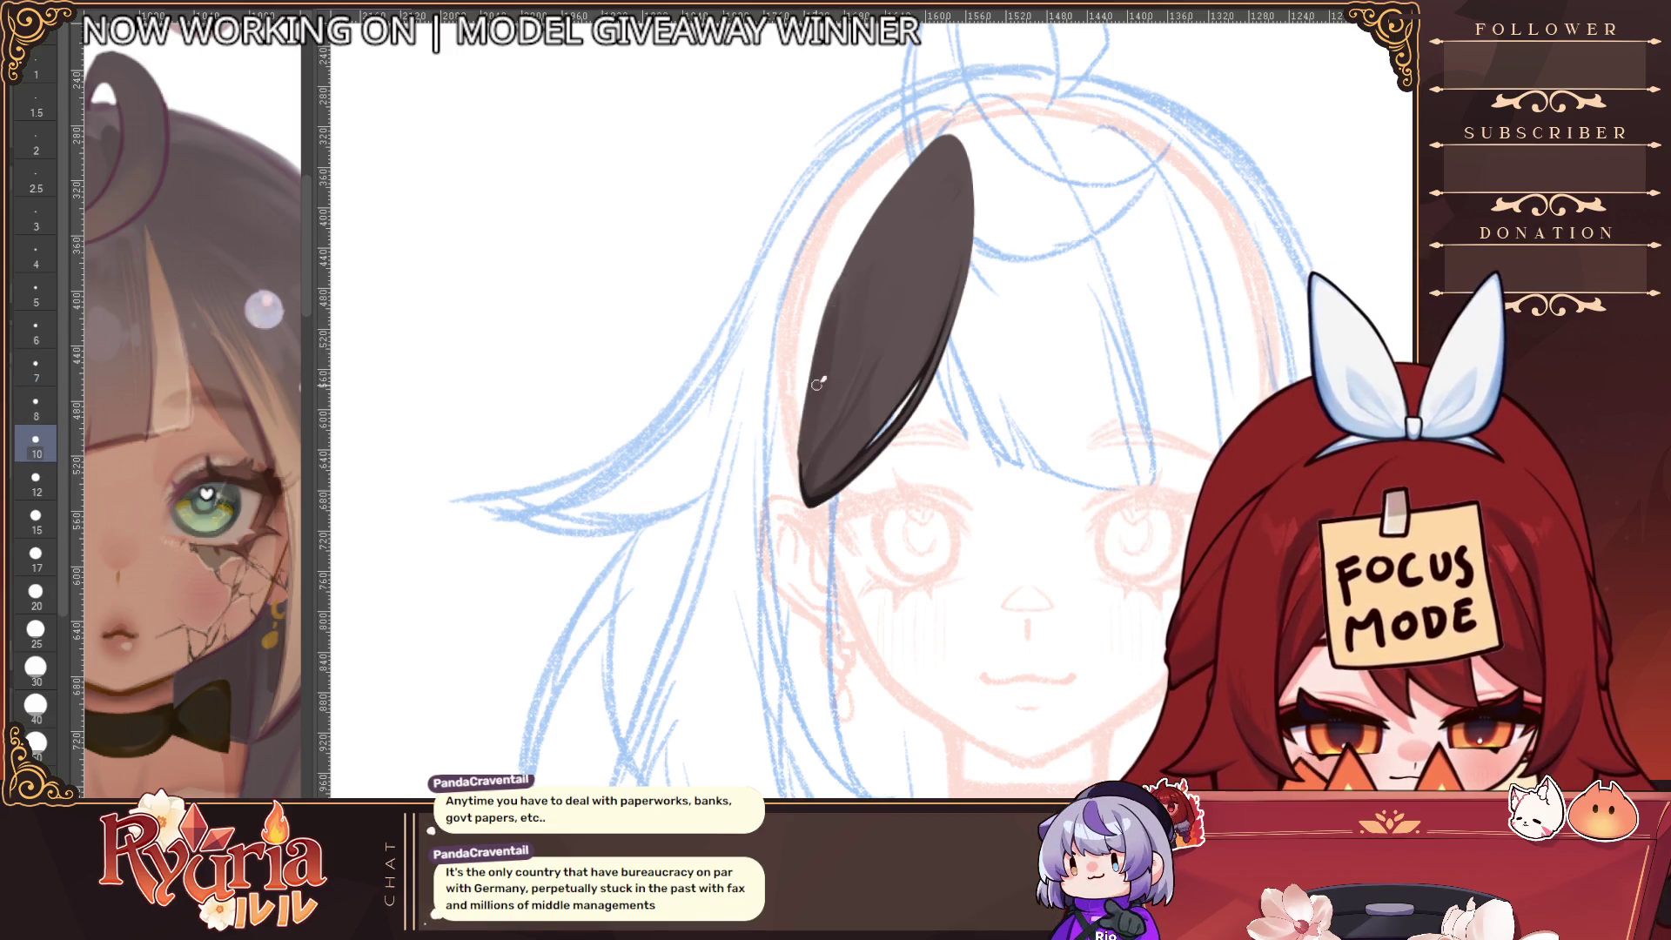
{"action": "key", "text": "bracketleft"}
{"action": "key", "text": "bracketleft"}
{"action": "key", "text": "bracketleft"}
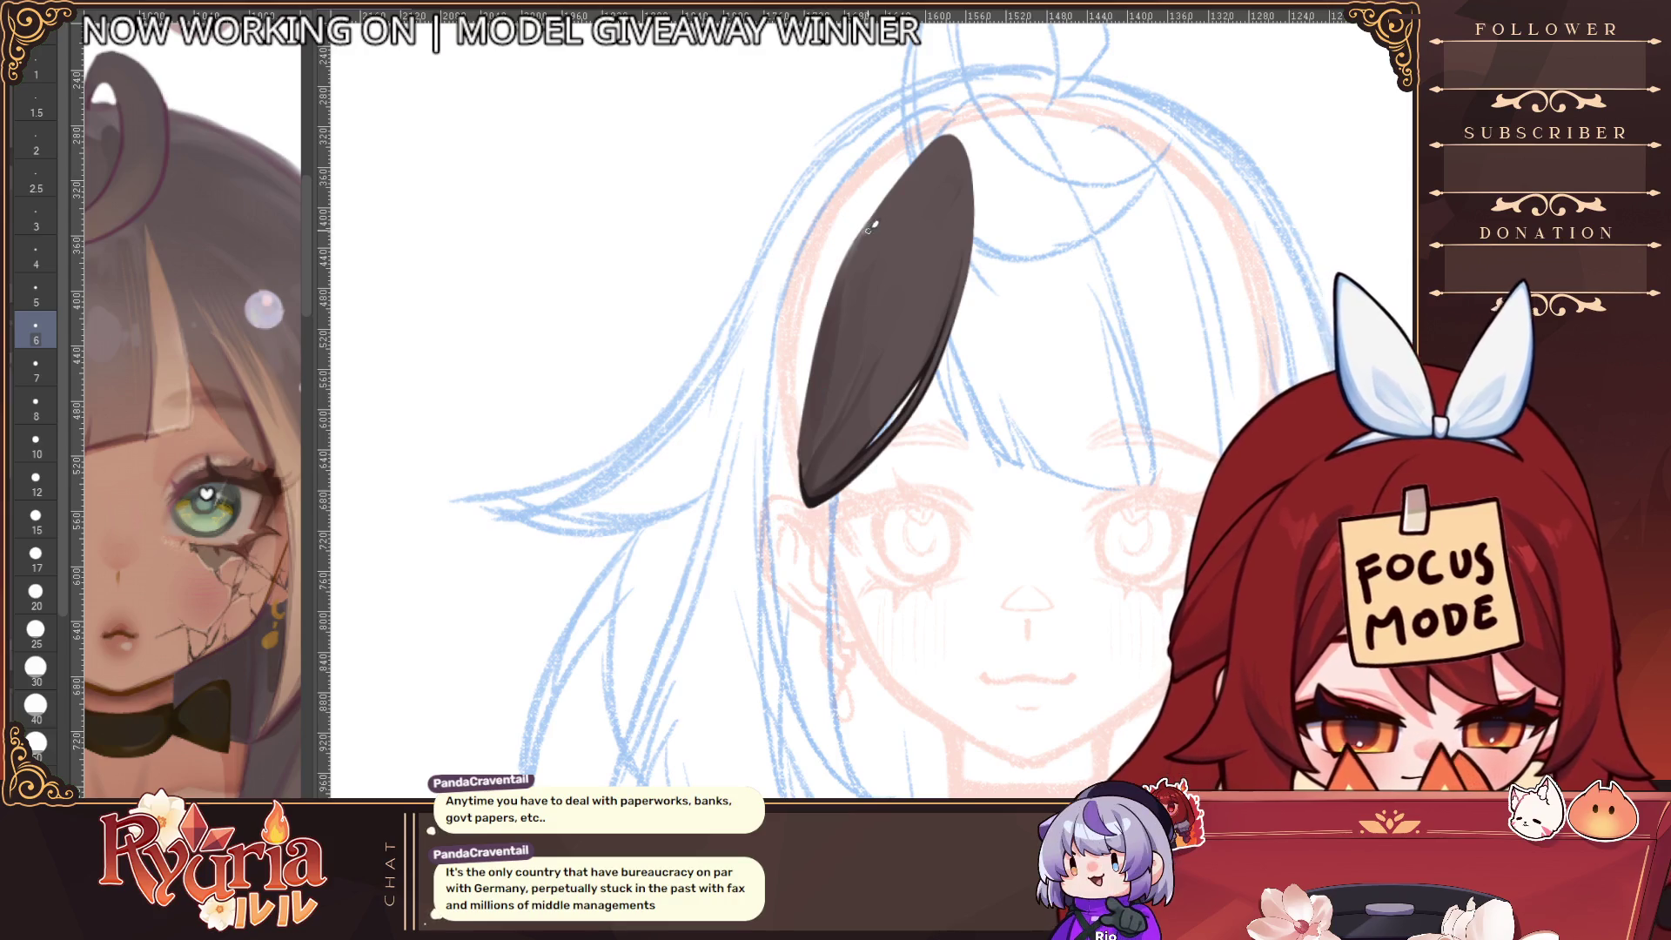
Refine shading along the ear's left edge, flipping the canvas to check, with brush size back at 6
{"action": "mouse_move", "coordinate": [821, 373]}
{"action": "left_mouse_down"}
{"action": "mouse_move", "coordinate": [807, 492]}
{"action": "mouse_move", "coordinate": [870, 224]}
{"action": "mouse_move", "coordinate": [818, 384]}
{"action": "left_mouse_up"}
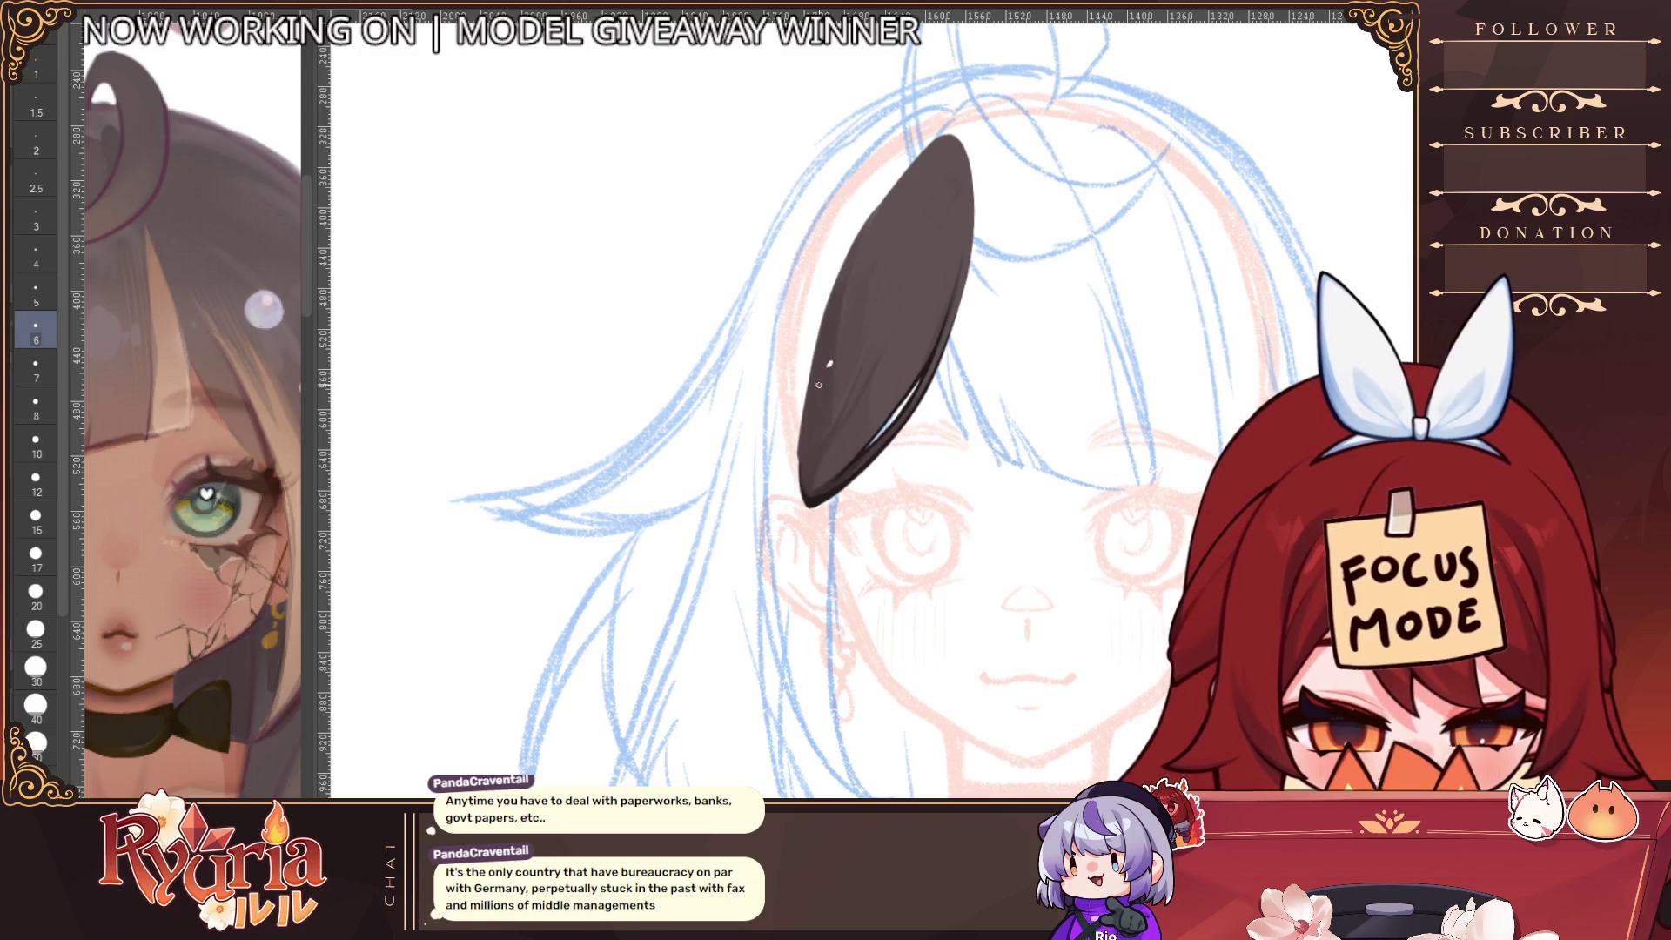
{"action": "key", "text": "bracketright"}
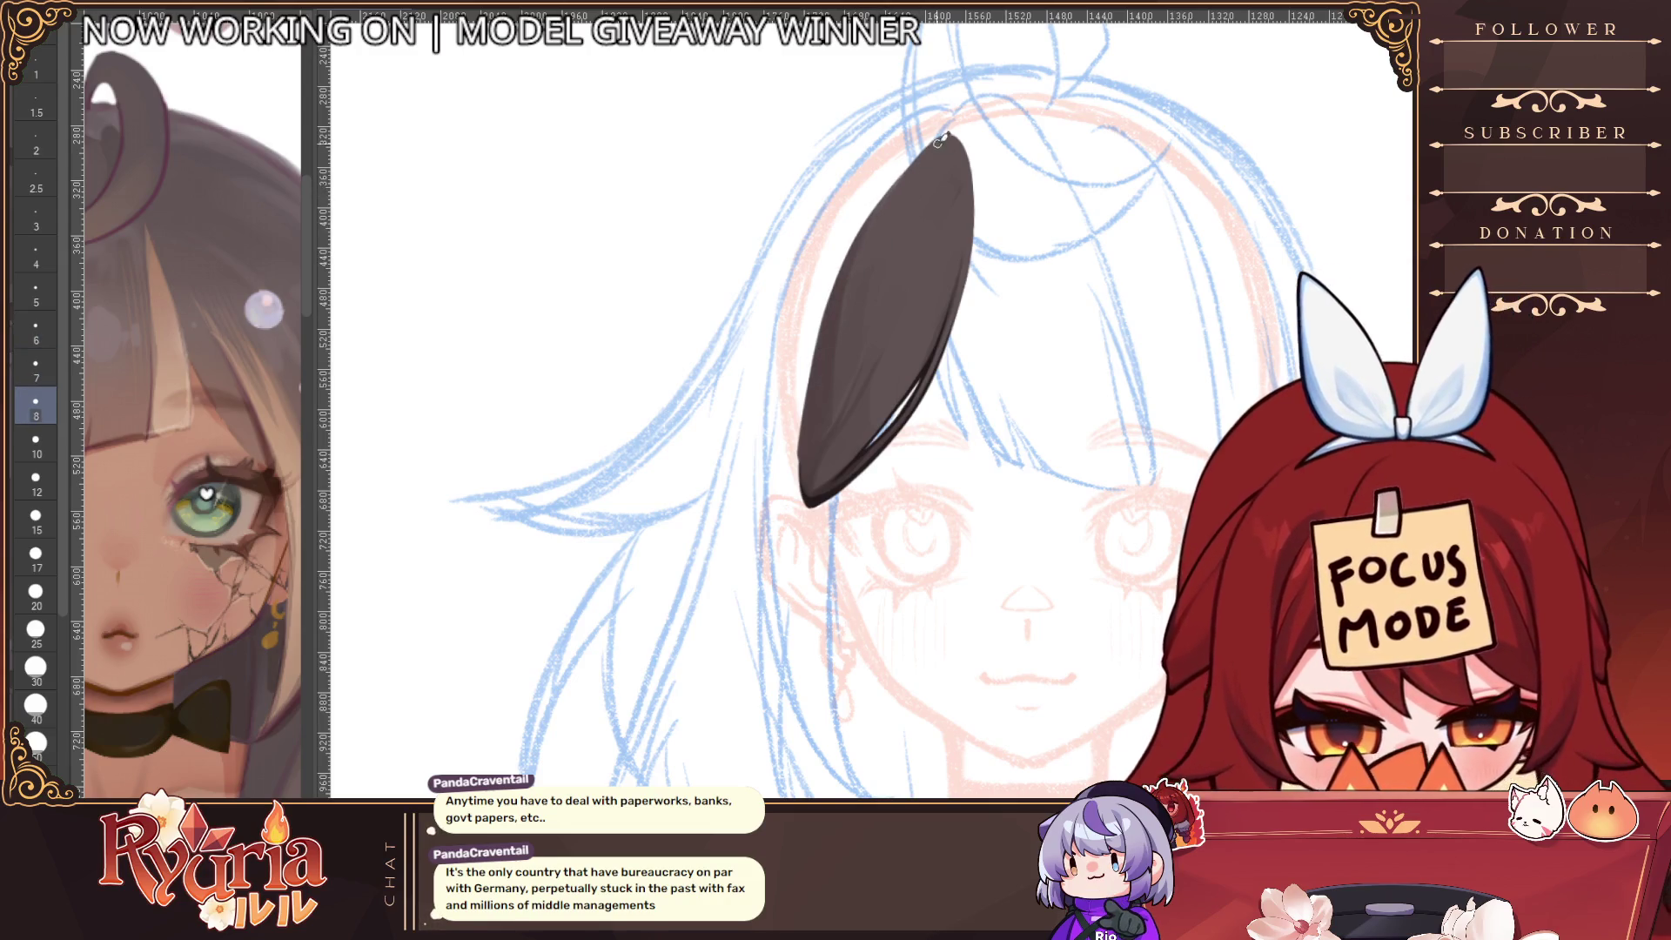
{"action": "key", "text": "h"}
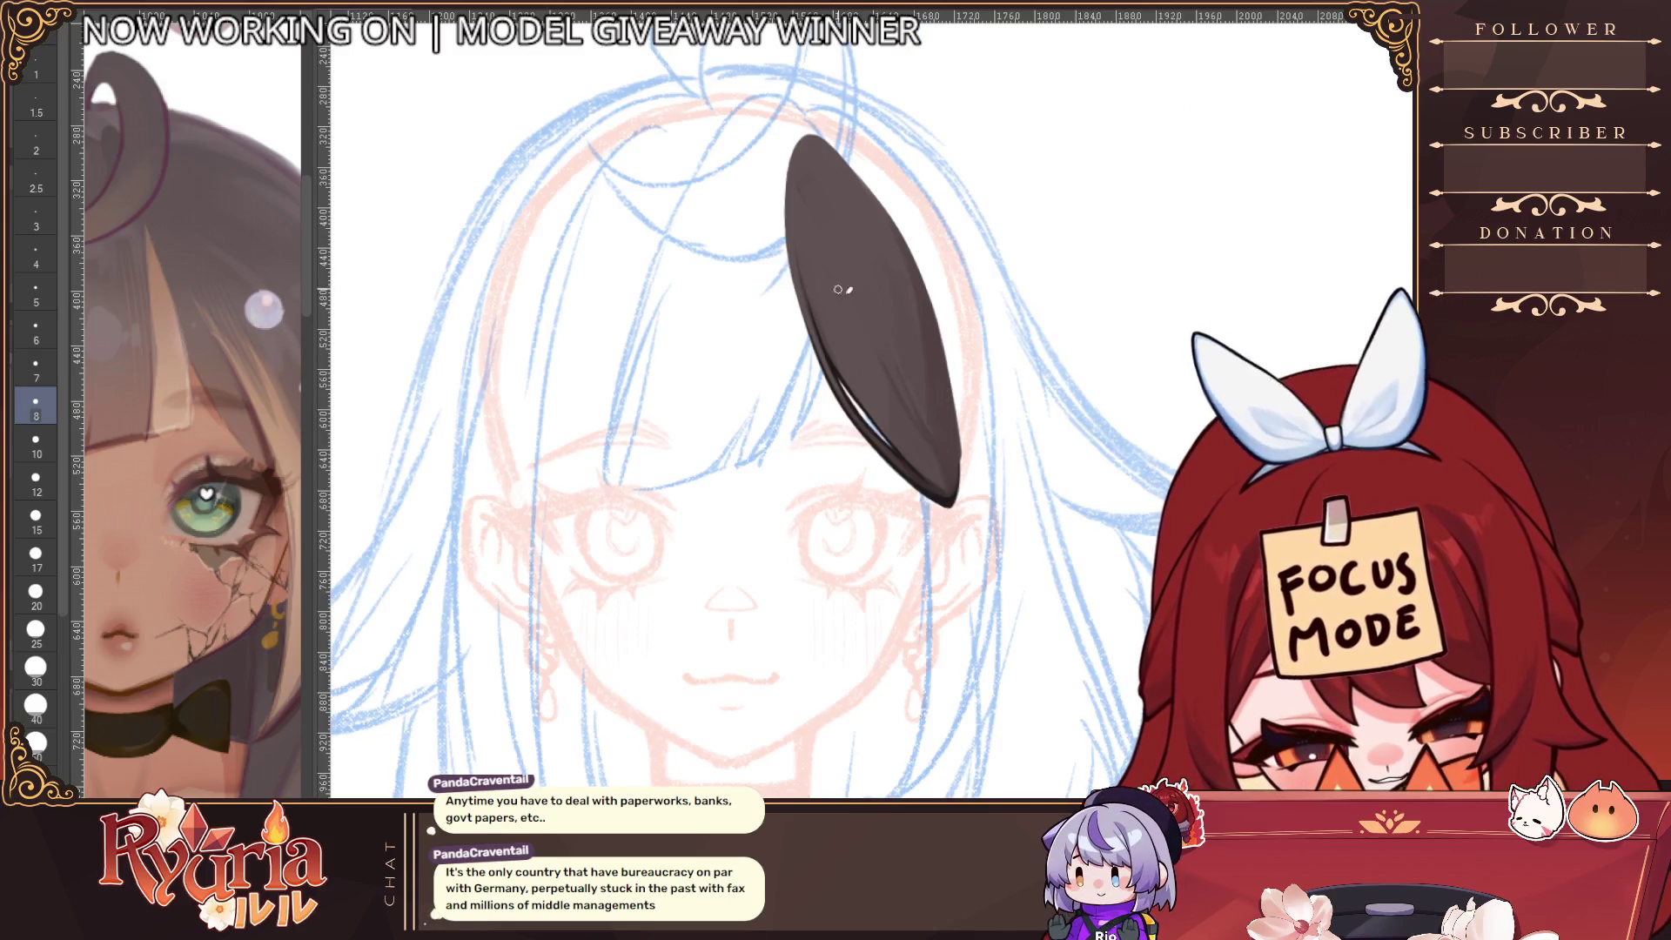
{"action": "key", "text": "bracketleft"}
{"action": "key", "text": "bracketleft"}
{"action": "key", "text": "bracketleft"}
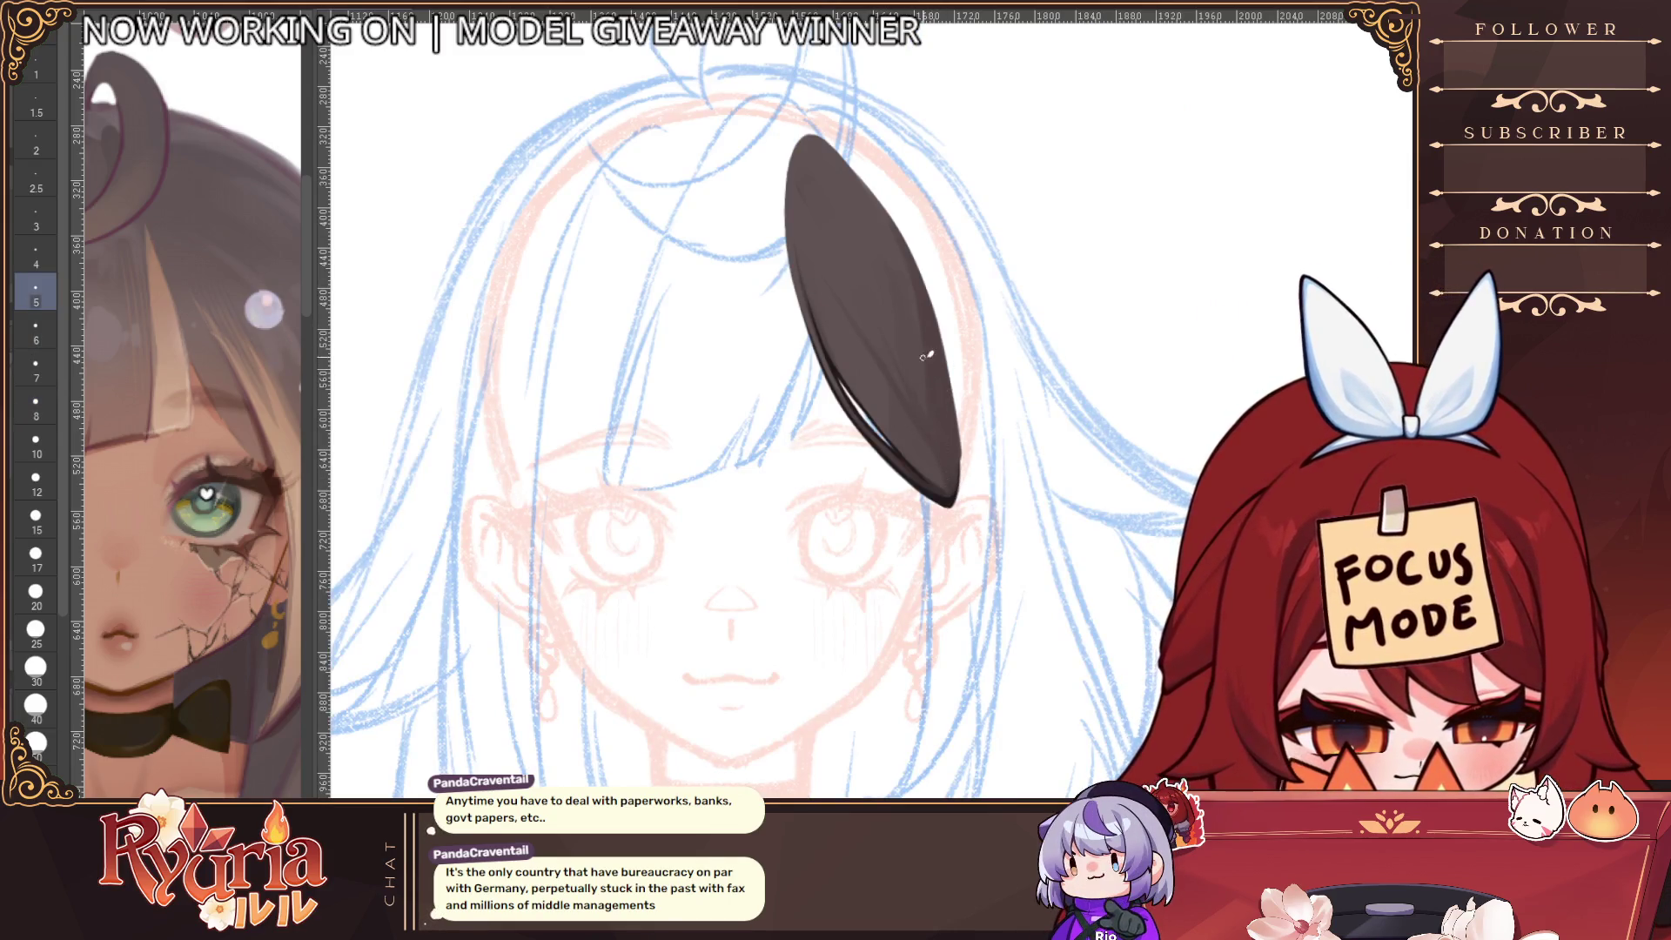
{"action": "key", "text": "h"}
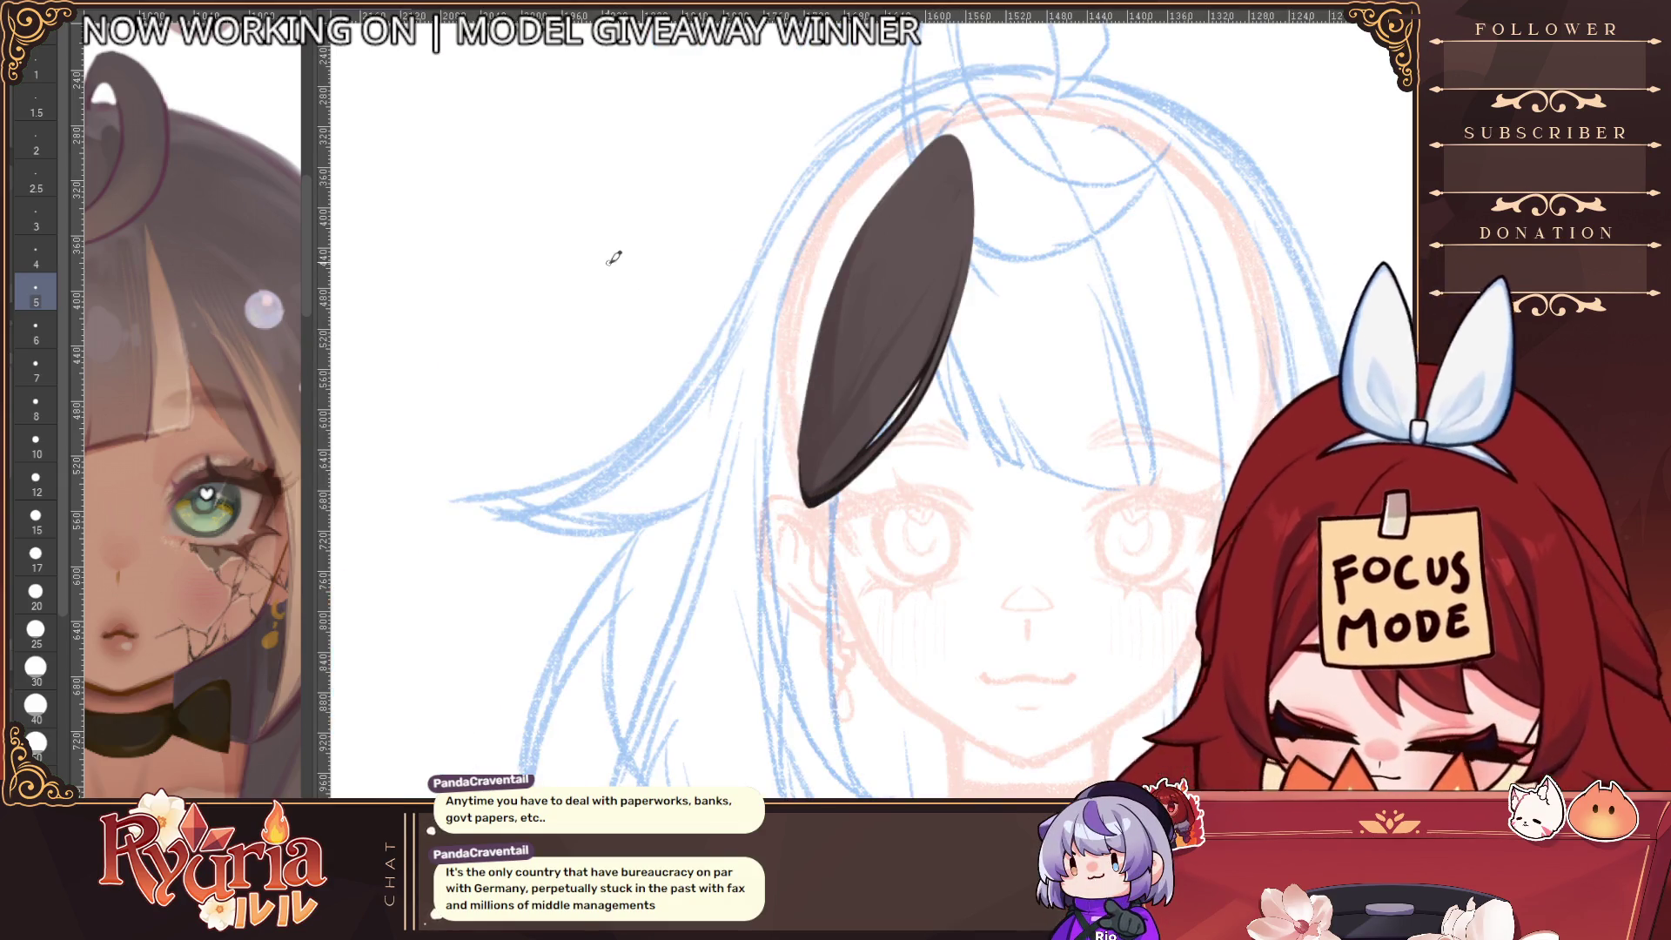
{"action": "key", "text": "bracketright"}
{"action": "key", "text": "bracketright"}
{"action": "key", "text": "bracketright"}
{"action": "scroll", "coordinate": [813, 392], "scroll_direction": "up", "scroll_amount": 1}
{"action": "key", "text": "bracketleft"}
{"action": "key", "text": "bracketleft"}
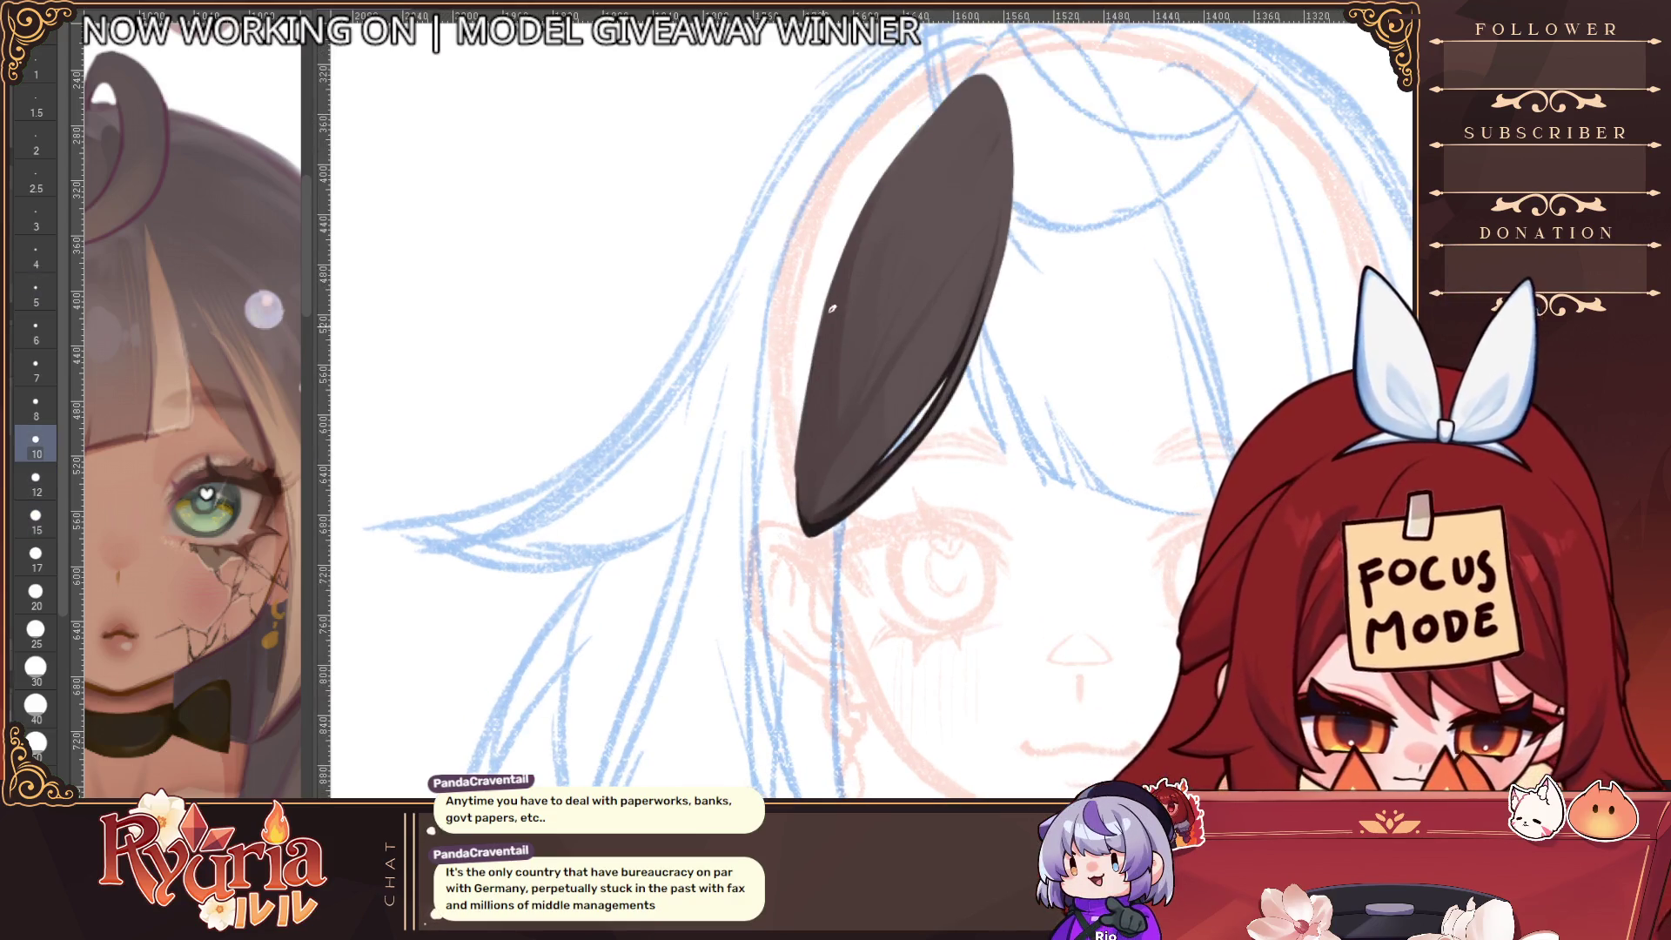
{"action": "key", "text": "bracketleft"}
{"action": "key", "text": "bracketleft"}
{"action": "key", "text": "bracketleft"}
Paint dark strokes along the ear's edge, undo them, and recheck with a canvas flip at brush size 8
{"action": "mouse_move", "coordinate": [816, 321]}
{"action": "left_mouse_down"}
{"action": "mouse_move", "coordinate": [803, 501]}
{"action": "mouse_move", "coordinate": [827, 527]}
{"action": "left_mouse_up"}
{"action": "key", "text": "ctrl+z"}
{"action": "scroll", "coordinate": [827, 514], "scroll_direction": "down", "scroll_amount": 3}
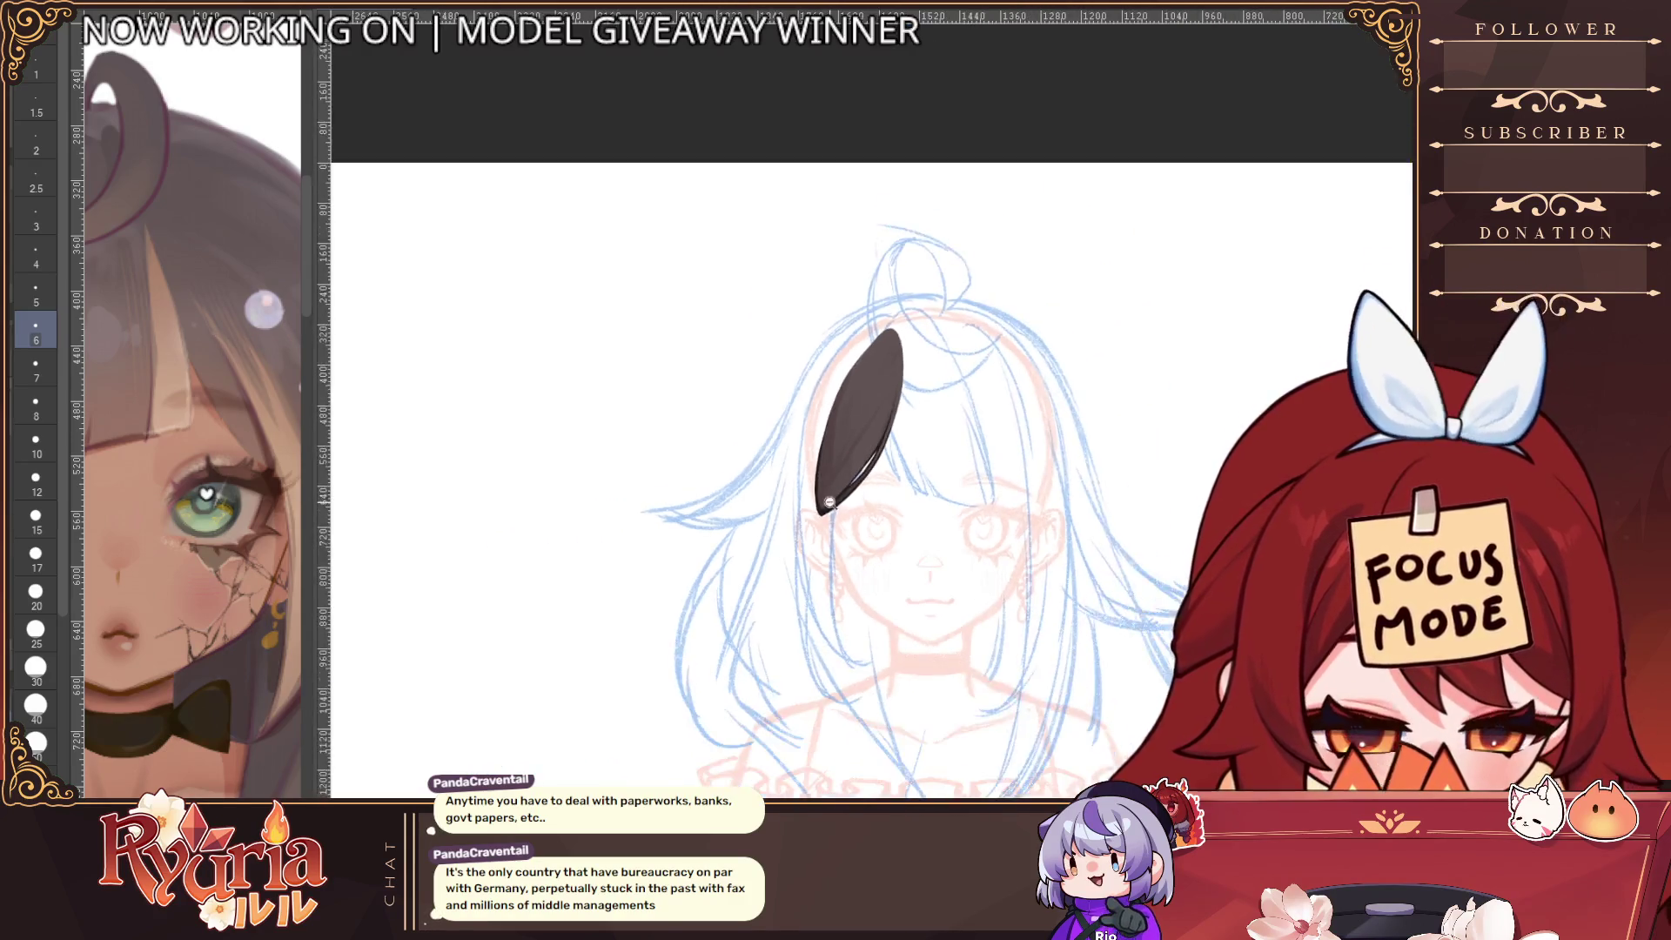
{"action": "key", "text": "h"}
{"action": "scroll", "coordinate": [827, 513], "scroll_direction": "up", "scroll_amount": 2}
{"action": "scroll", "coordinate": [910, 438], "scroll_direction": "up", "scroll_amount": 1}
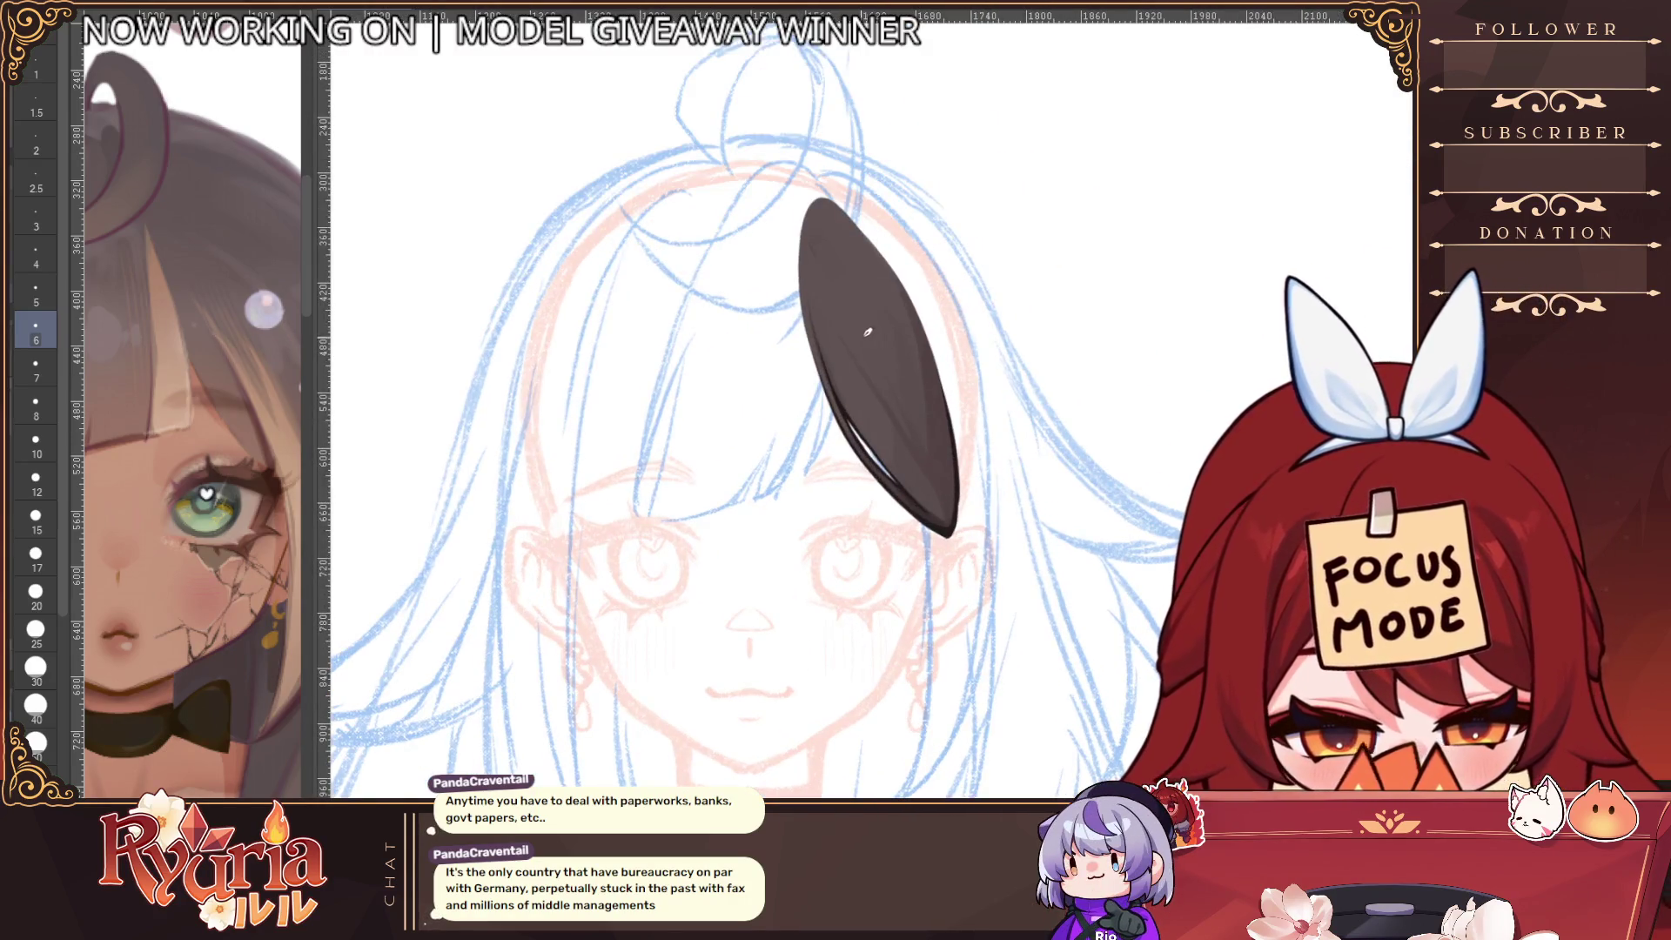
{"action": "key", "text": "bracketright"}
{"action": "key", "text": "bracketright"}
{"action": "key", "text": "bracketright"}
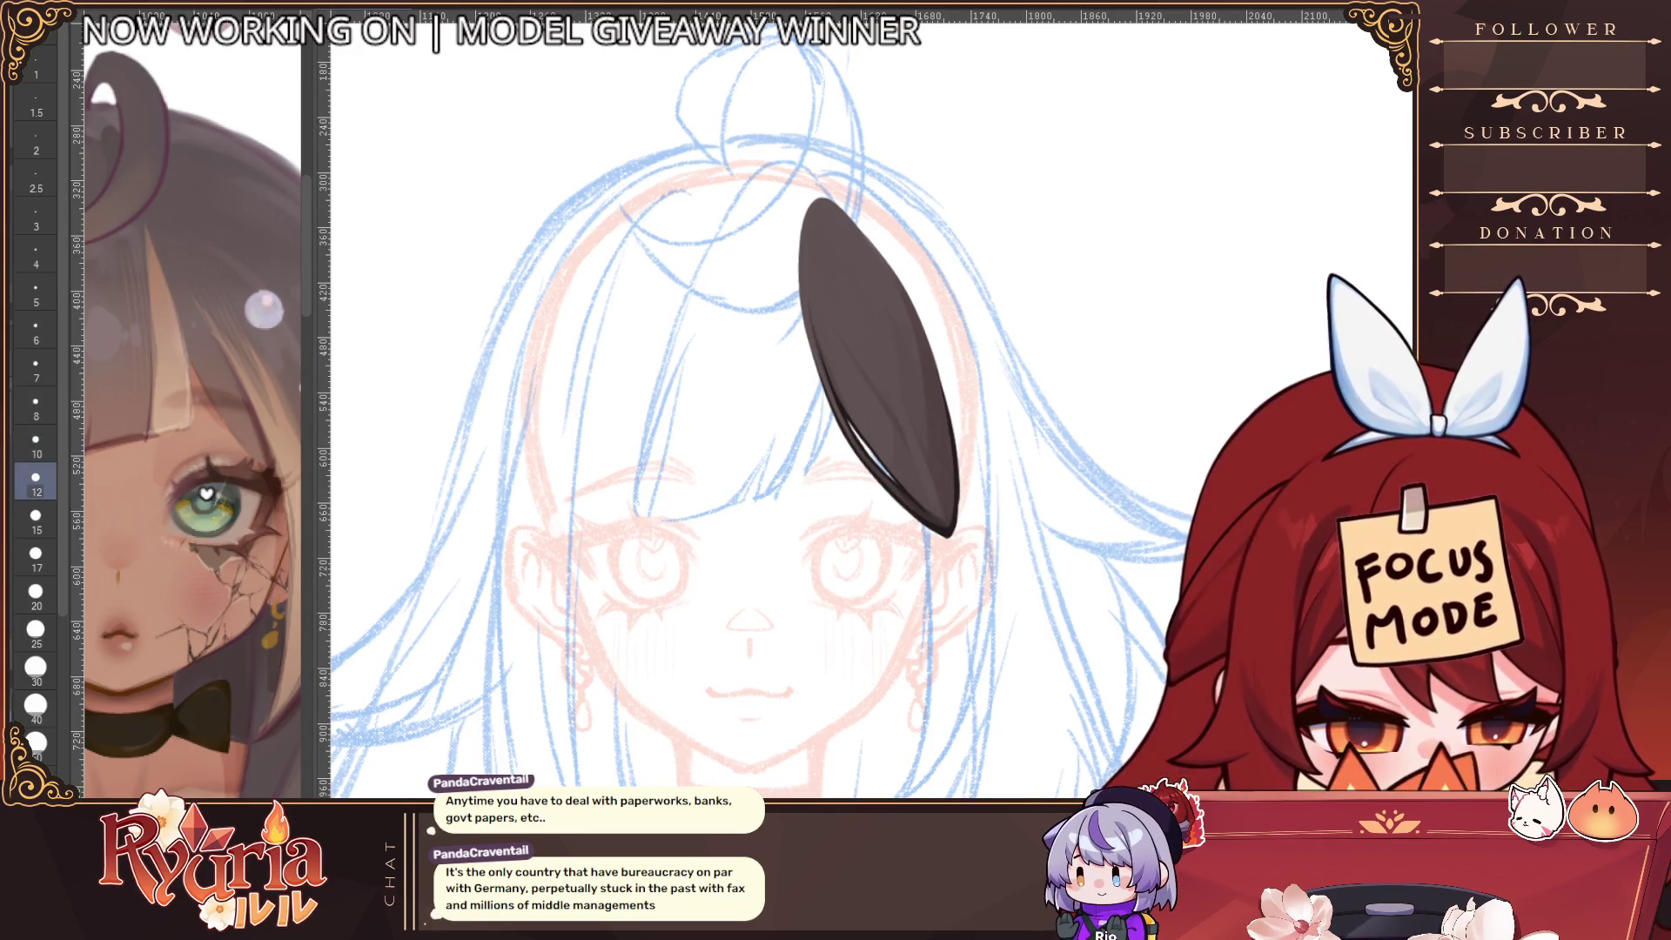
{"action": "key", "text": "h"}
{"action": "key", "text": "bracketleft"}
{"action": "key", "text": "bracketleft"}
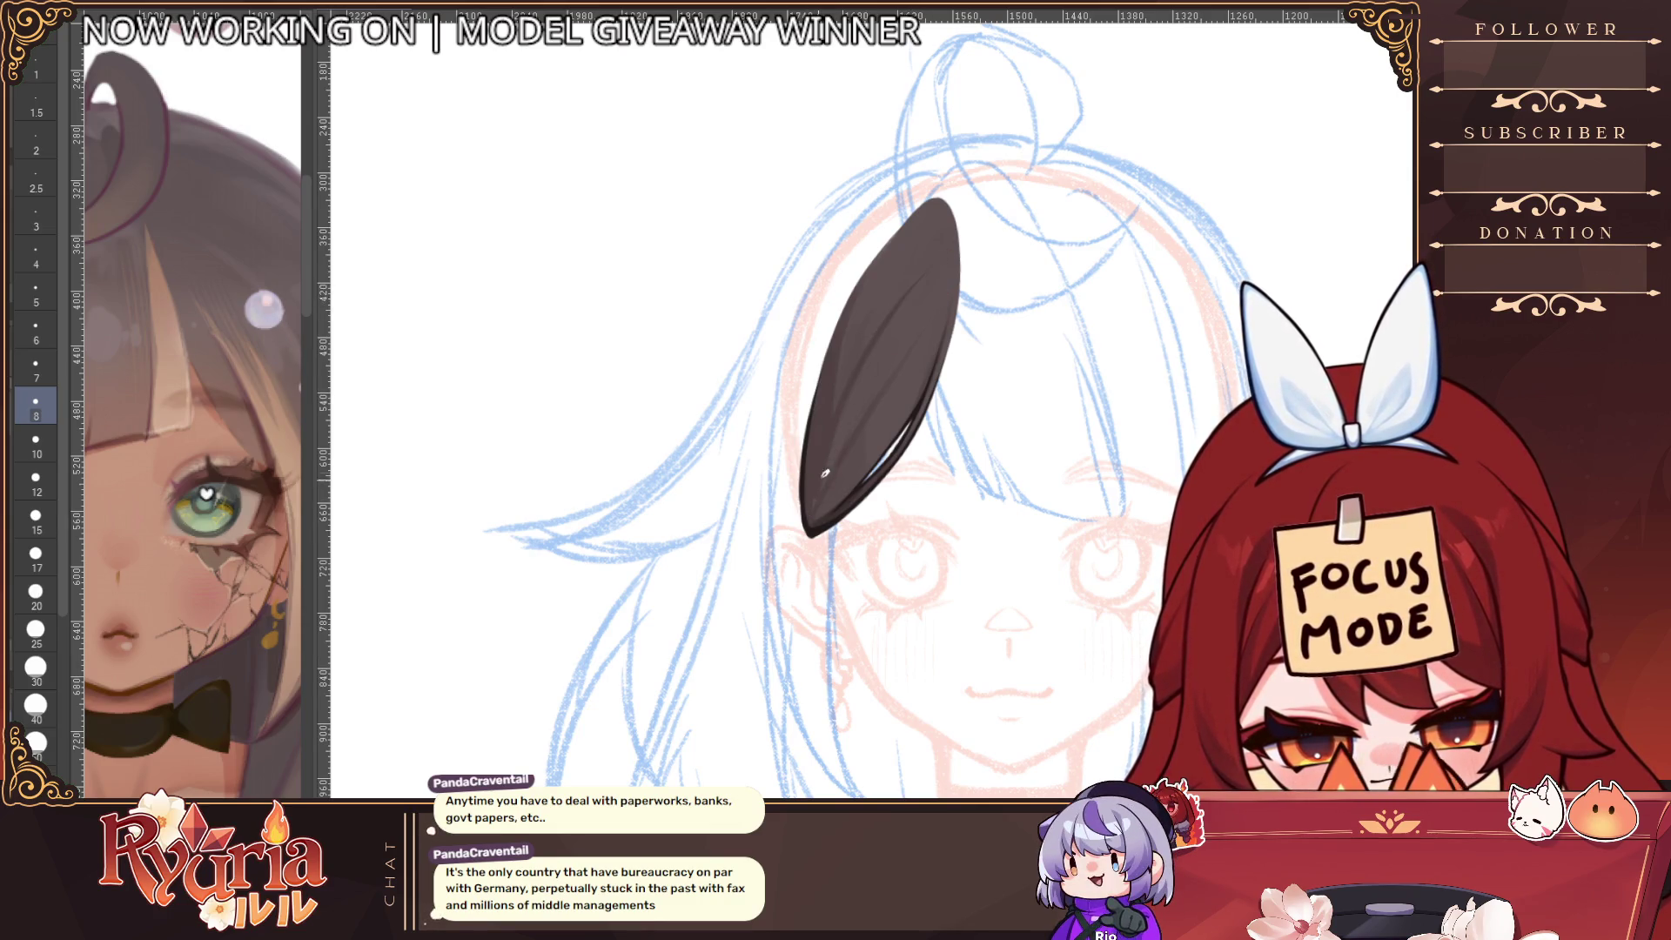
{"action": "scroll", "coordinate": [868, 374], "scroll_direction": "down", "scroll_amount": 4}
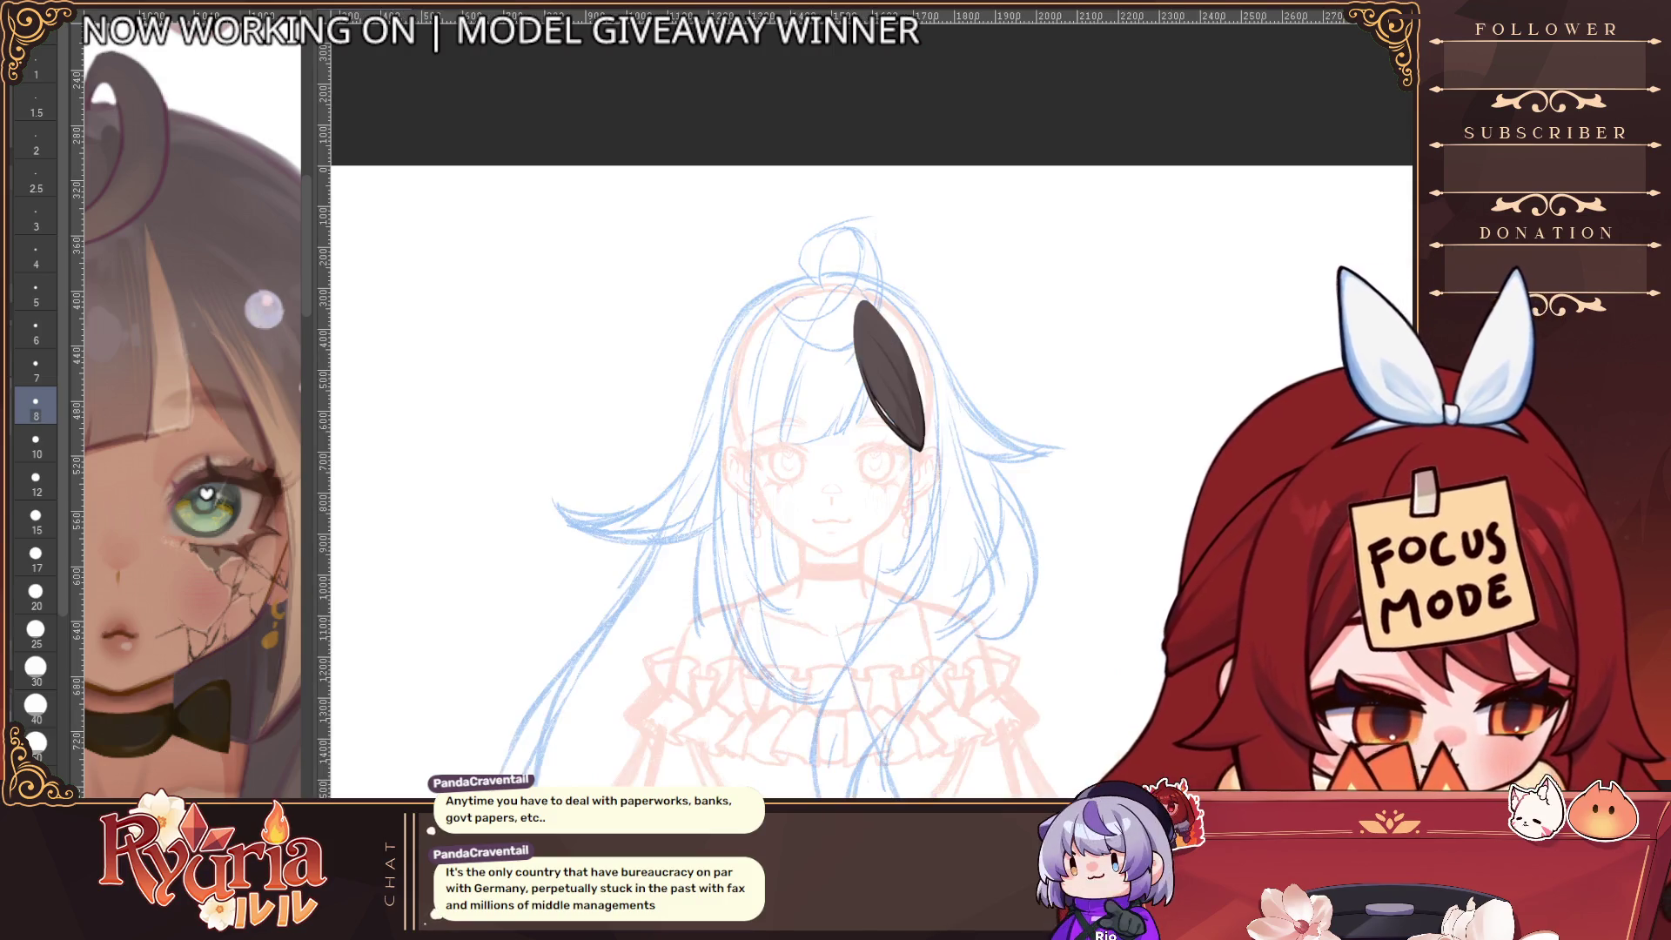
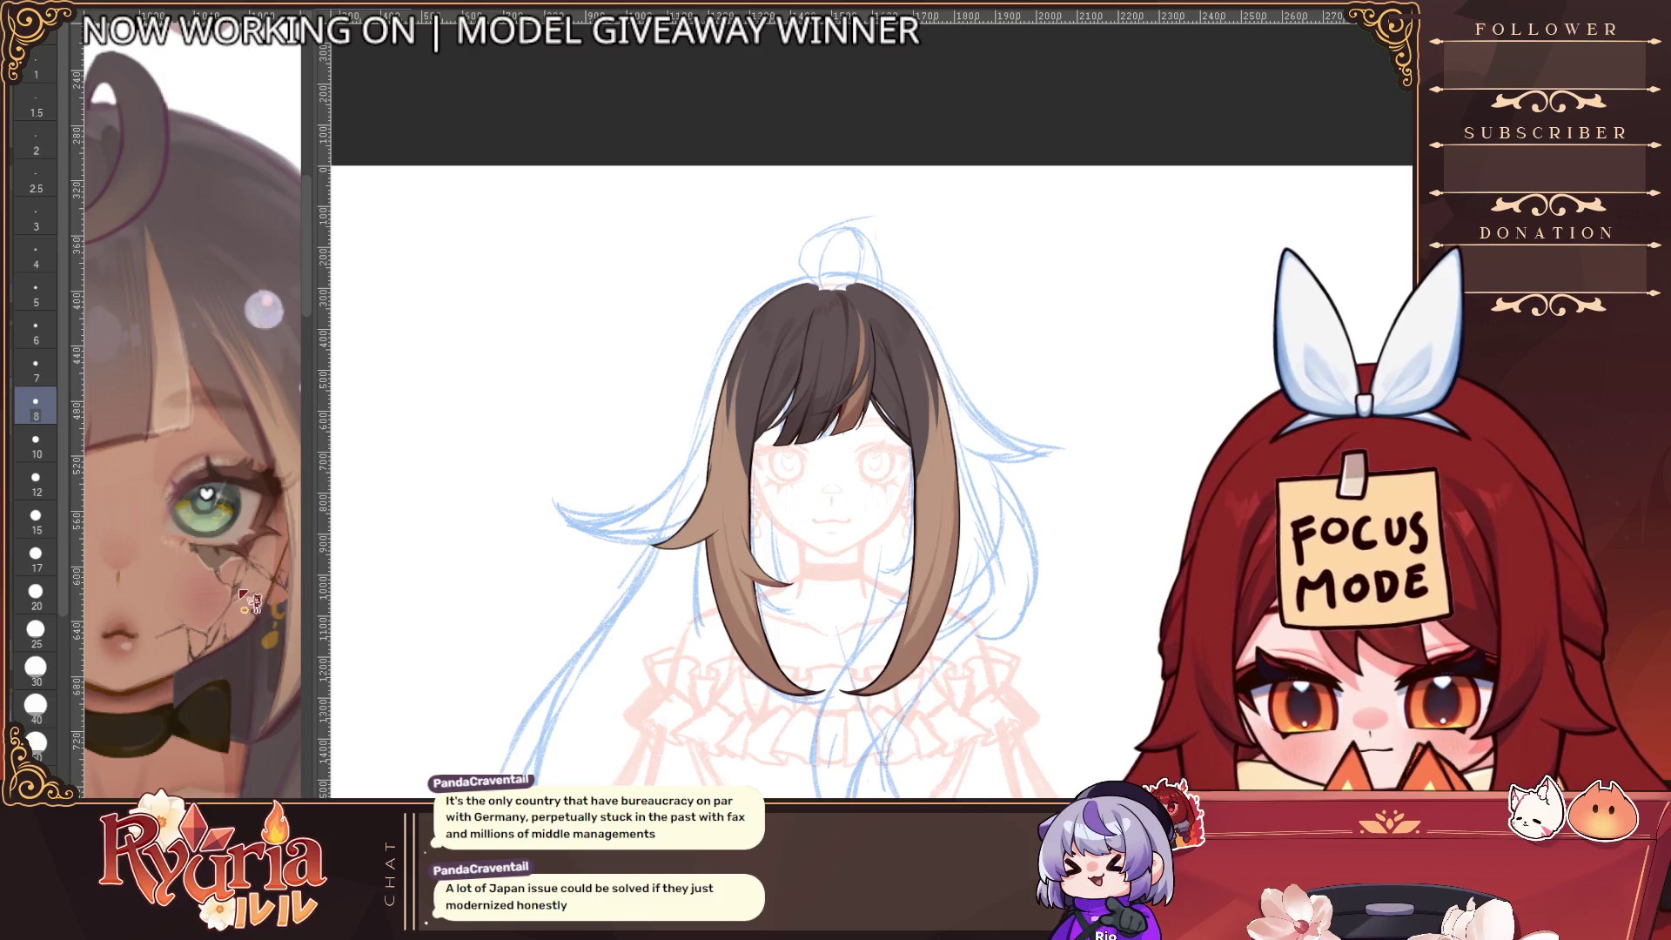
Transform the right front hair lock, pulling its bottom up so it ends at the chin
{"action": "key", "text": "ctrl+t"}
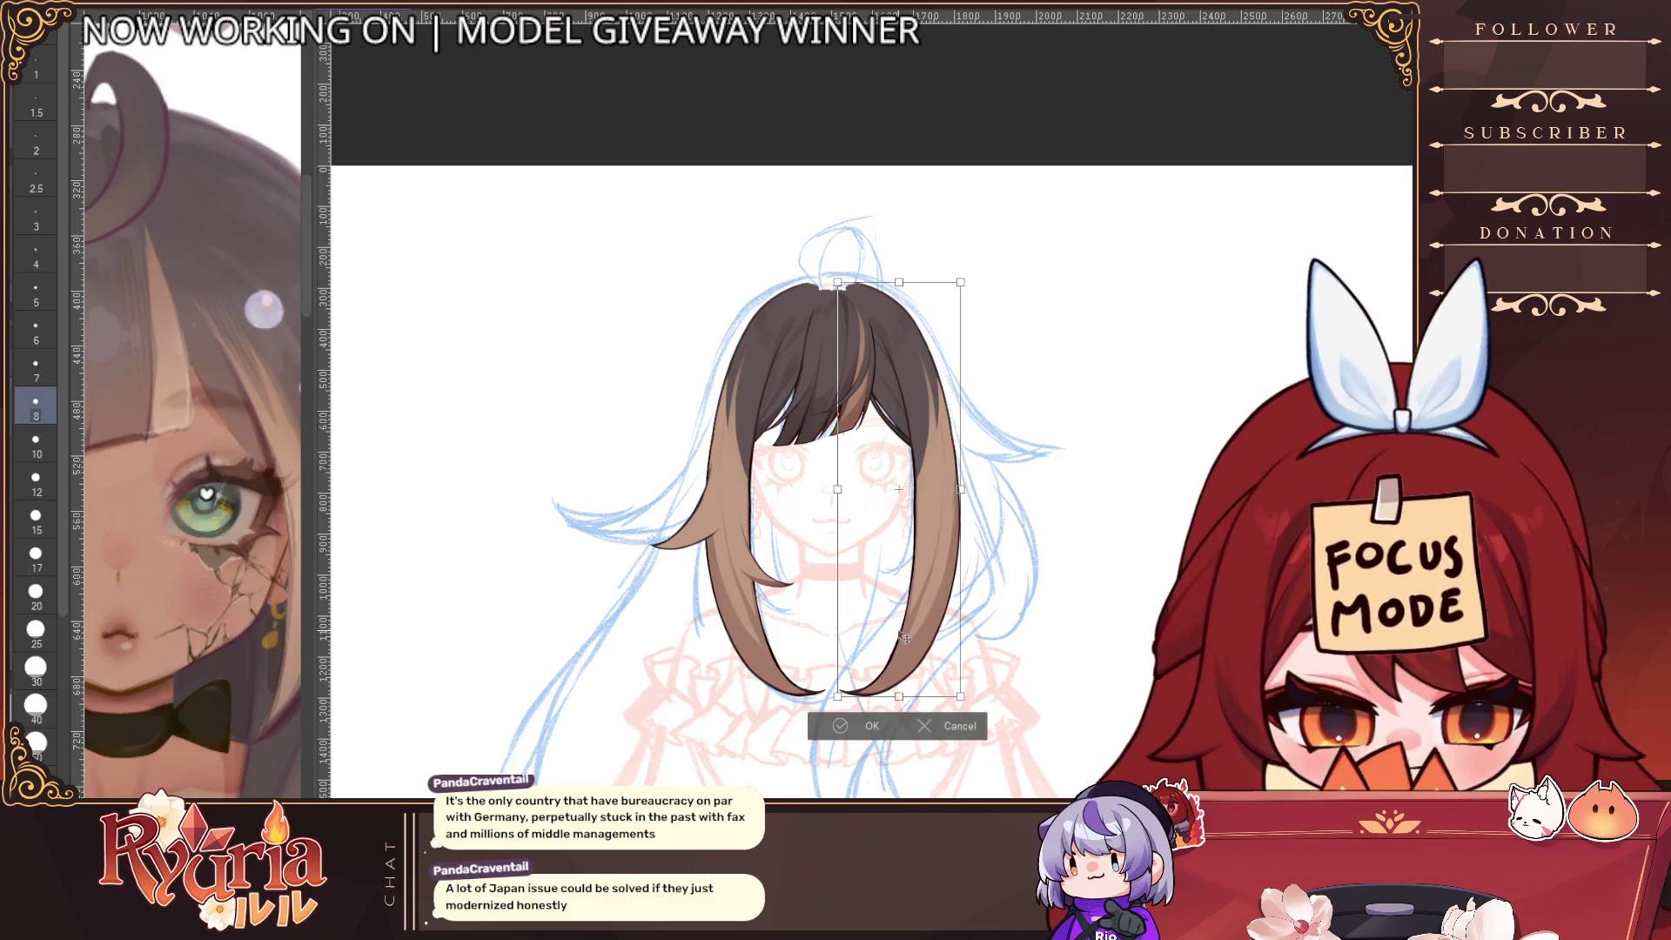
{"action": "mouse_move", "coordinate": [899, 694]}
{"action": "left_mouse_down"}
{"action": "mouse_move", "coordinate": [901, 568]}
{"action": "mouse_move", "coordinate": [901, 583]}
{"action": "left_mouse_up"}
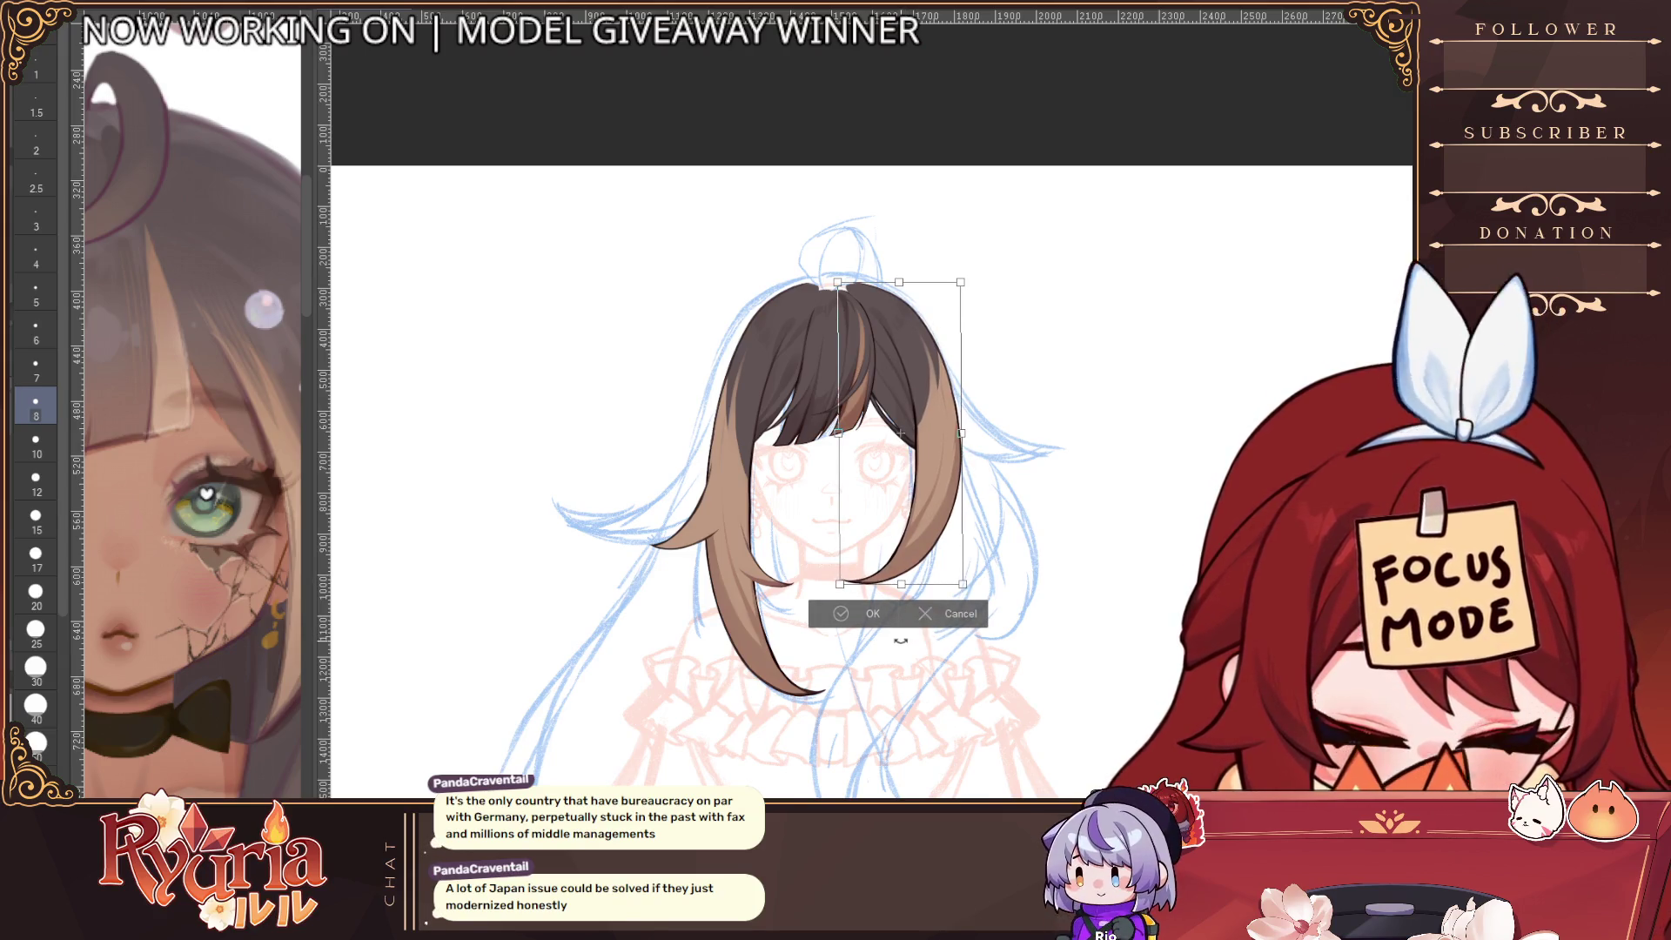
{"action": "left_click", "coordinate": [861, 613]}
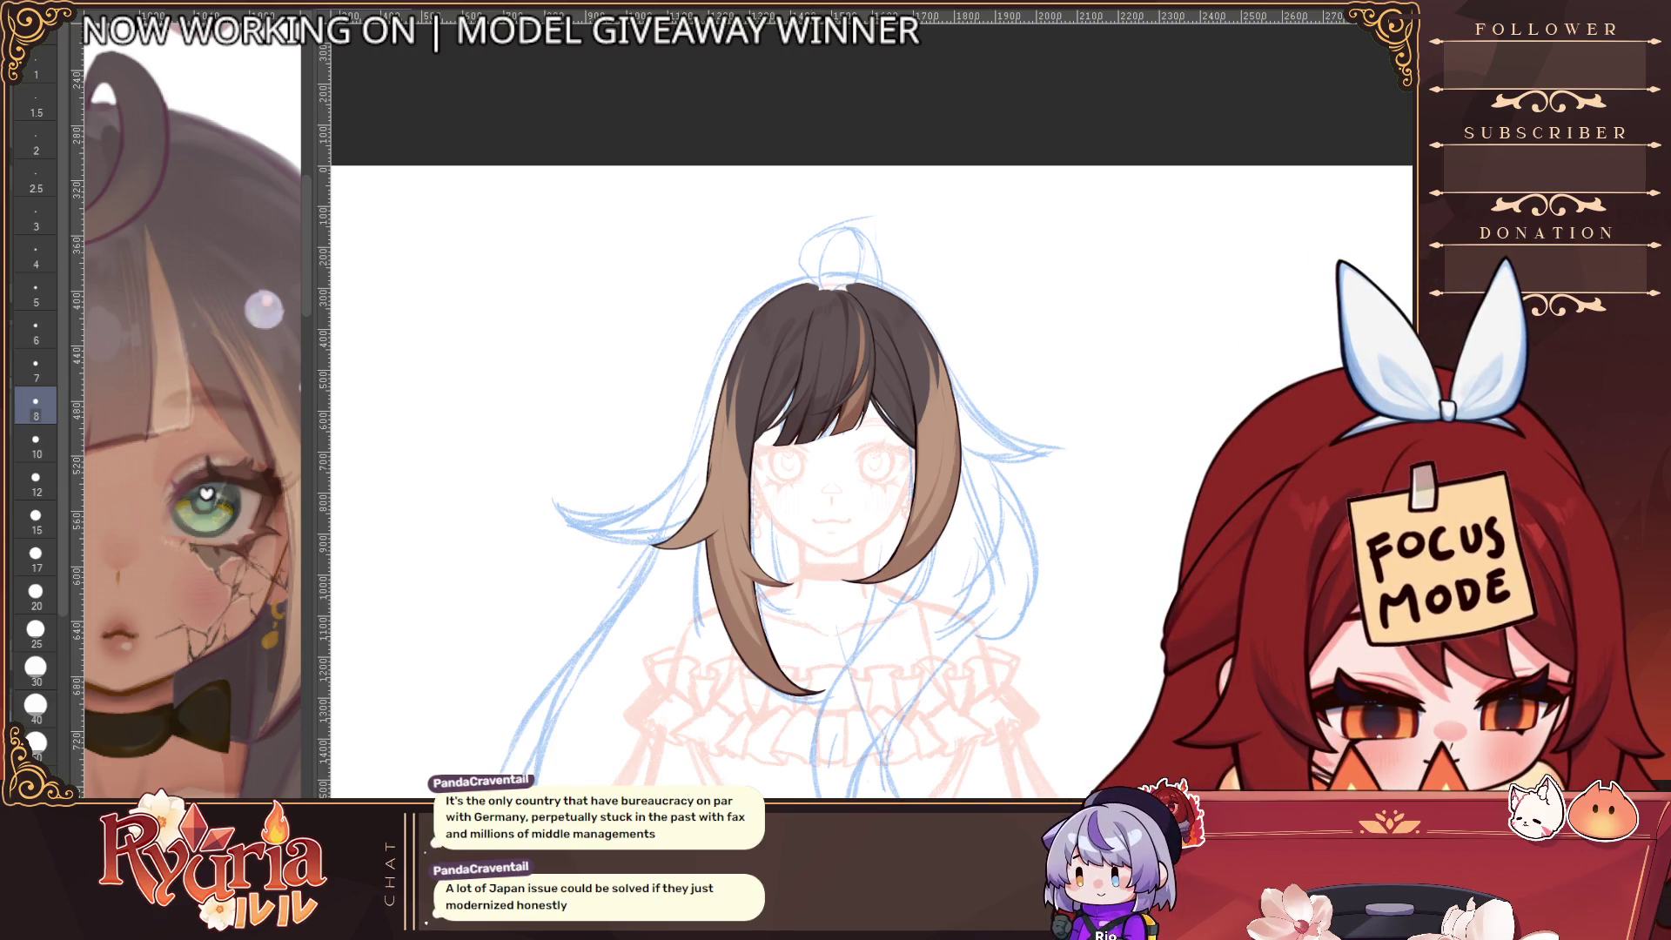
{"action": "scroll", "coordinate": [827, 461], "scroll_direction": "up", "scroll_amount": 3}
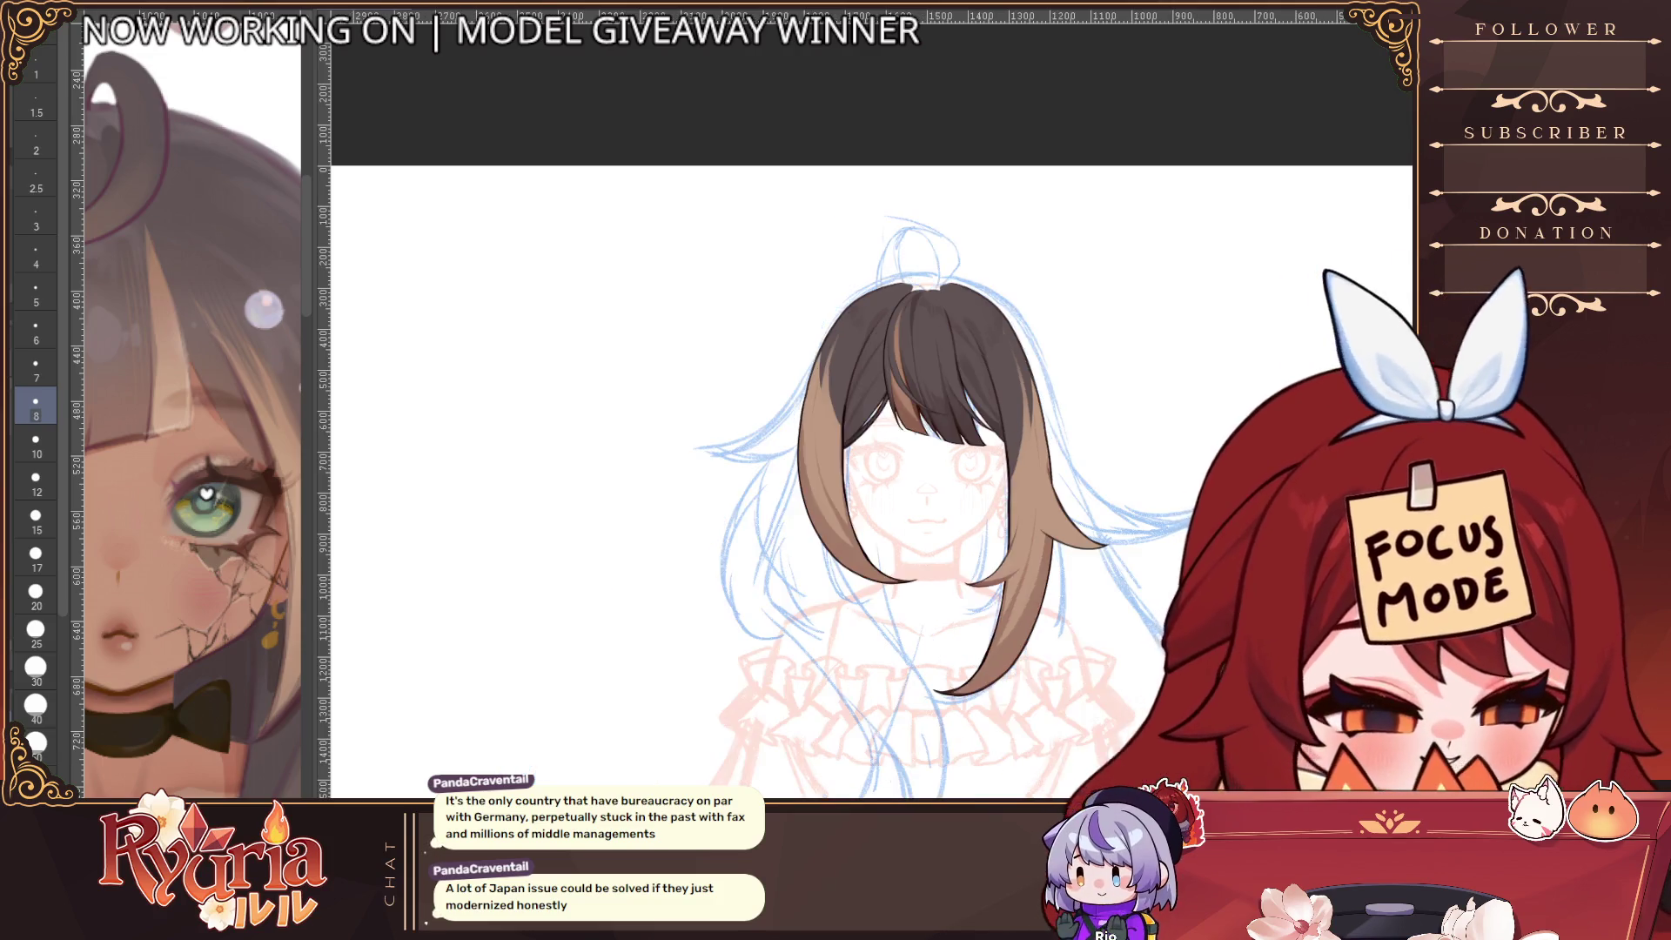
Fill out the brown hair edge, resizing the brush and mirroring the view to check
{"action": "key", "text": "h"}
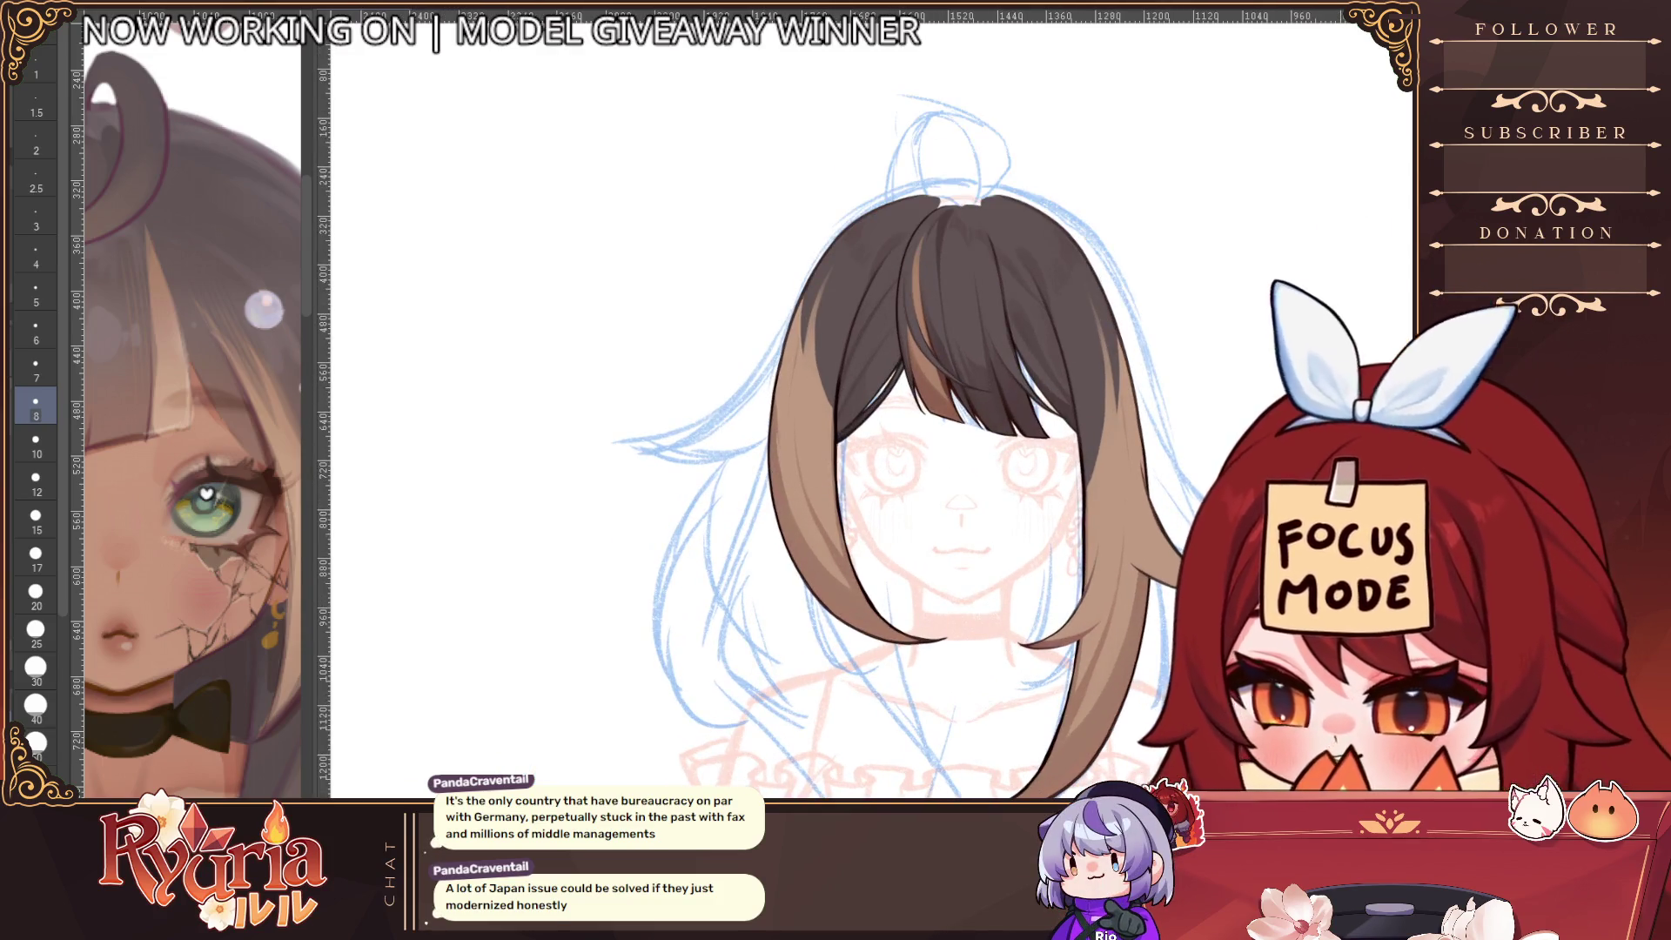
{"action": "left_click", "coordinate": [35, 291]}
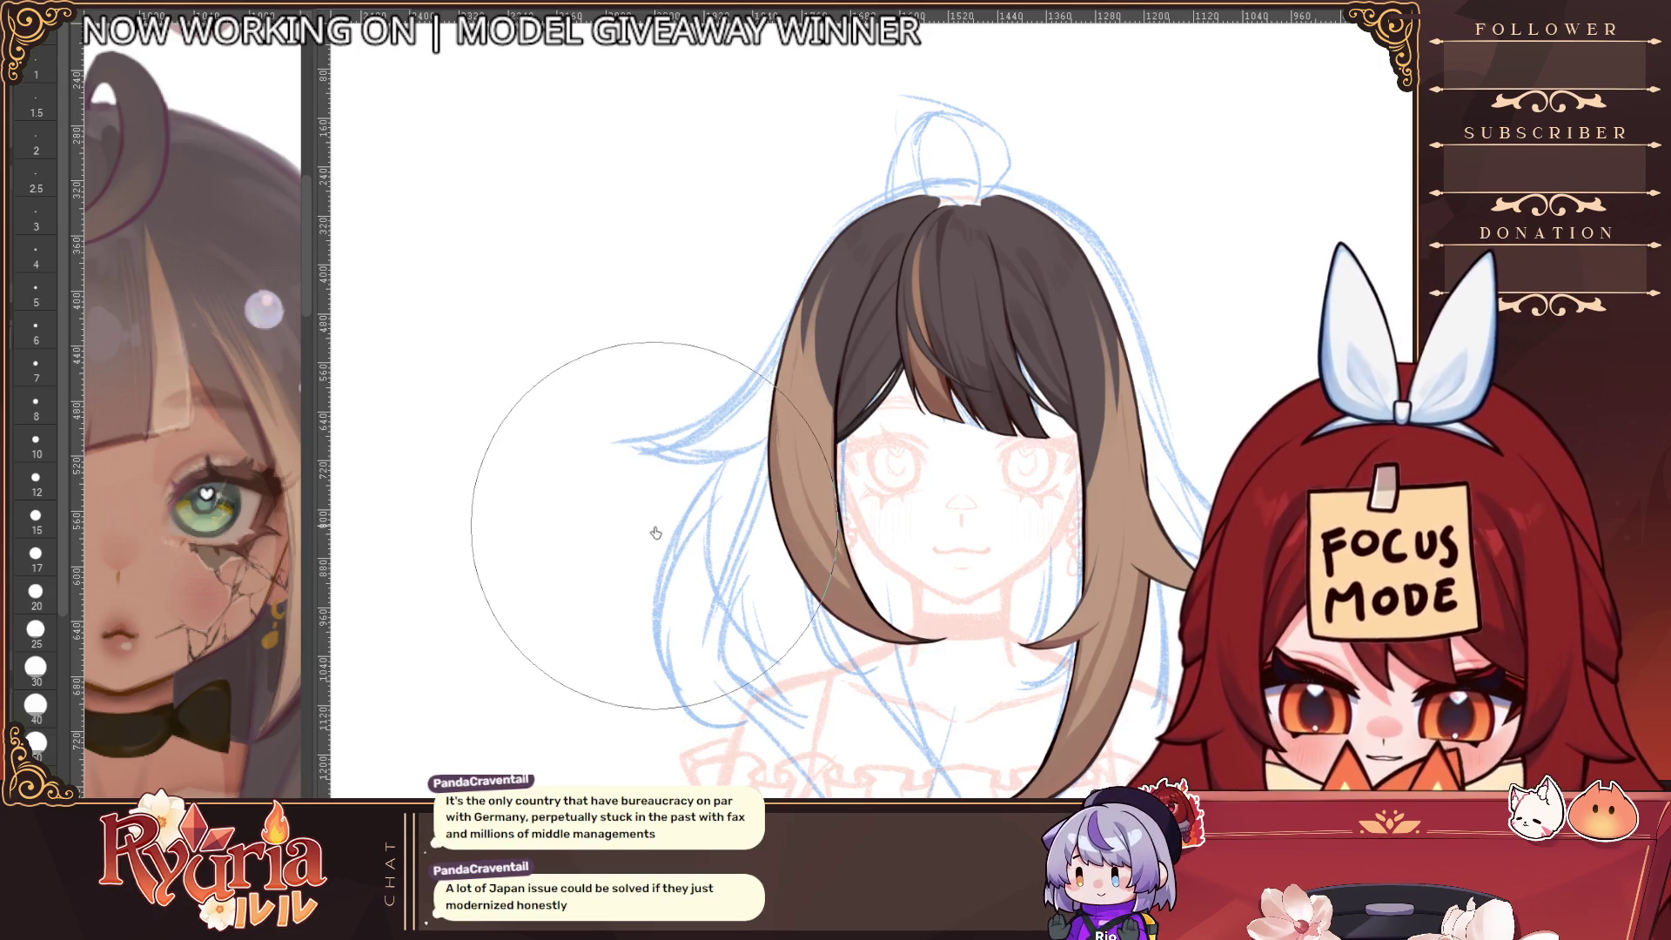
{"action": "key", "text": "bracketright"}
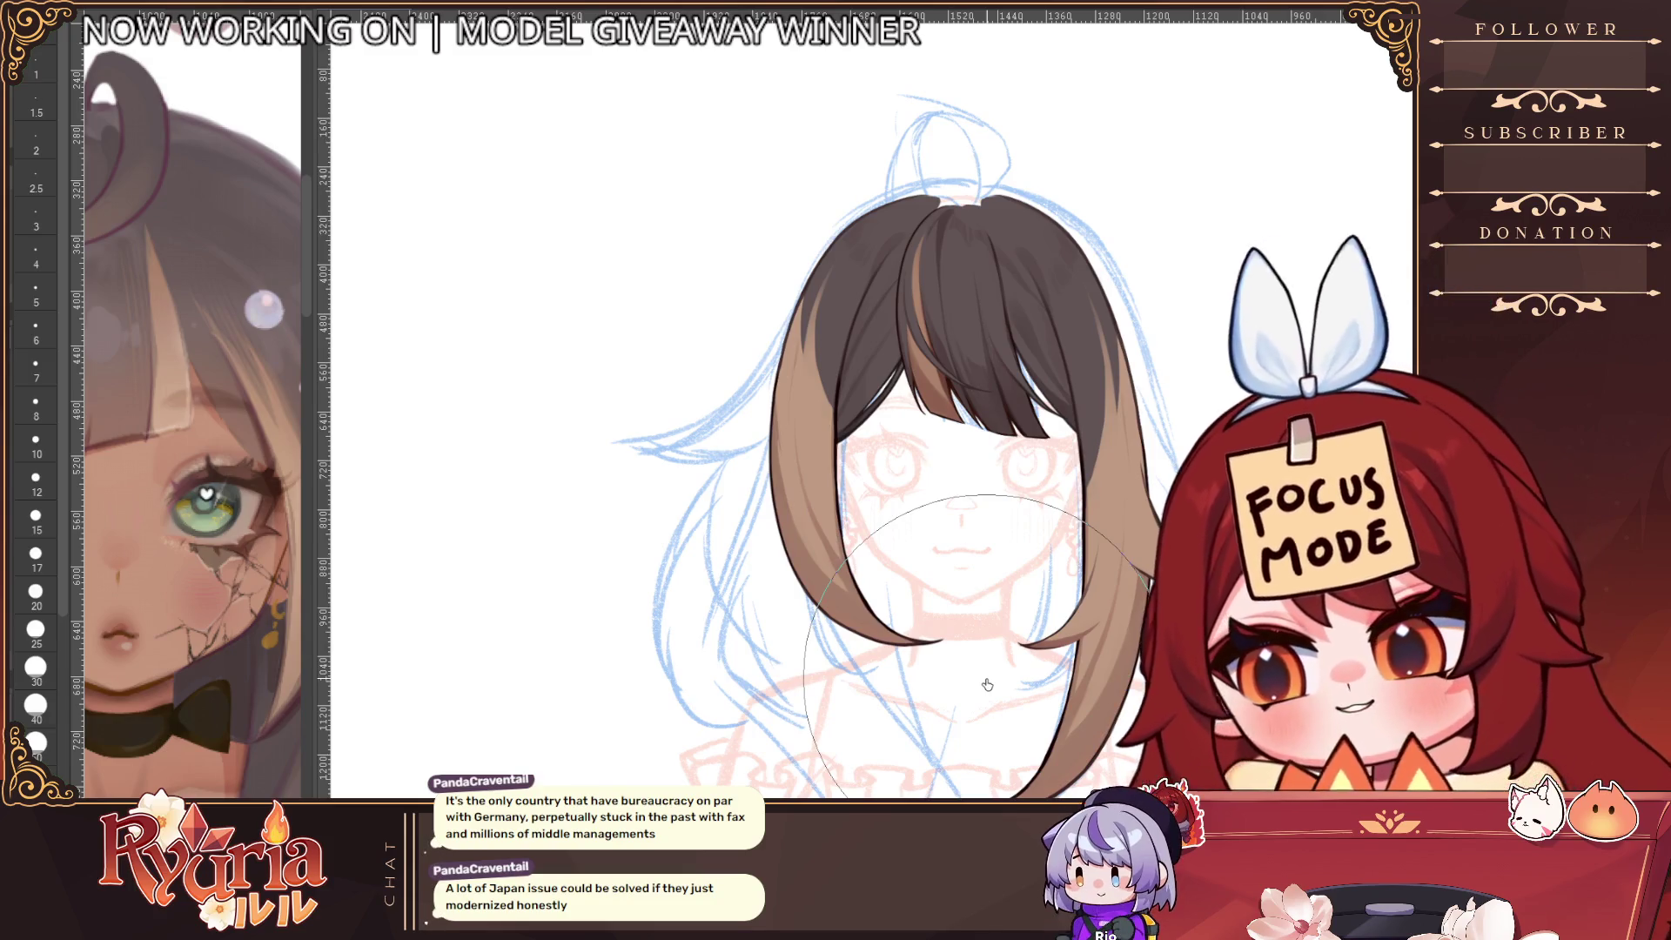
{"action": "key", "text": "h"}
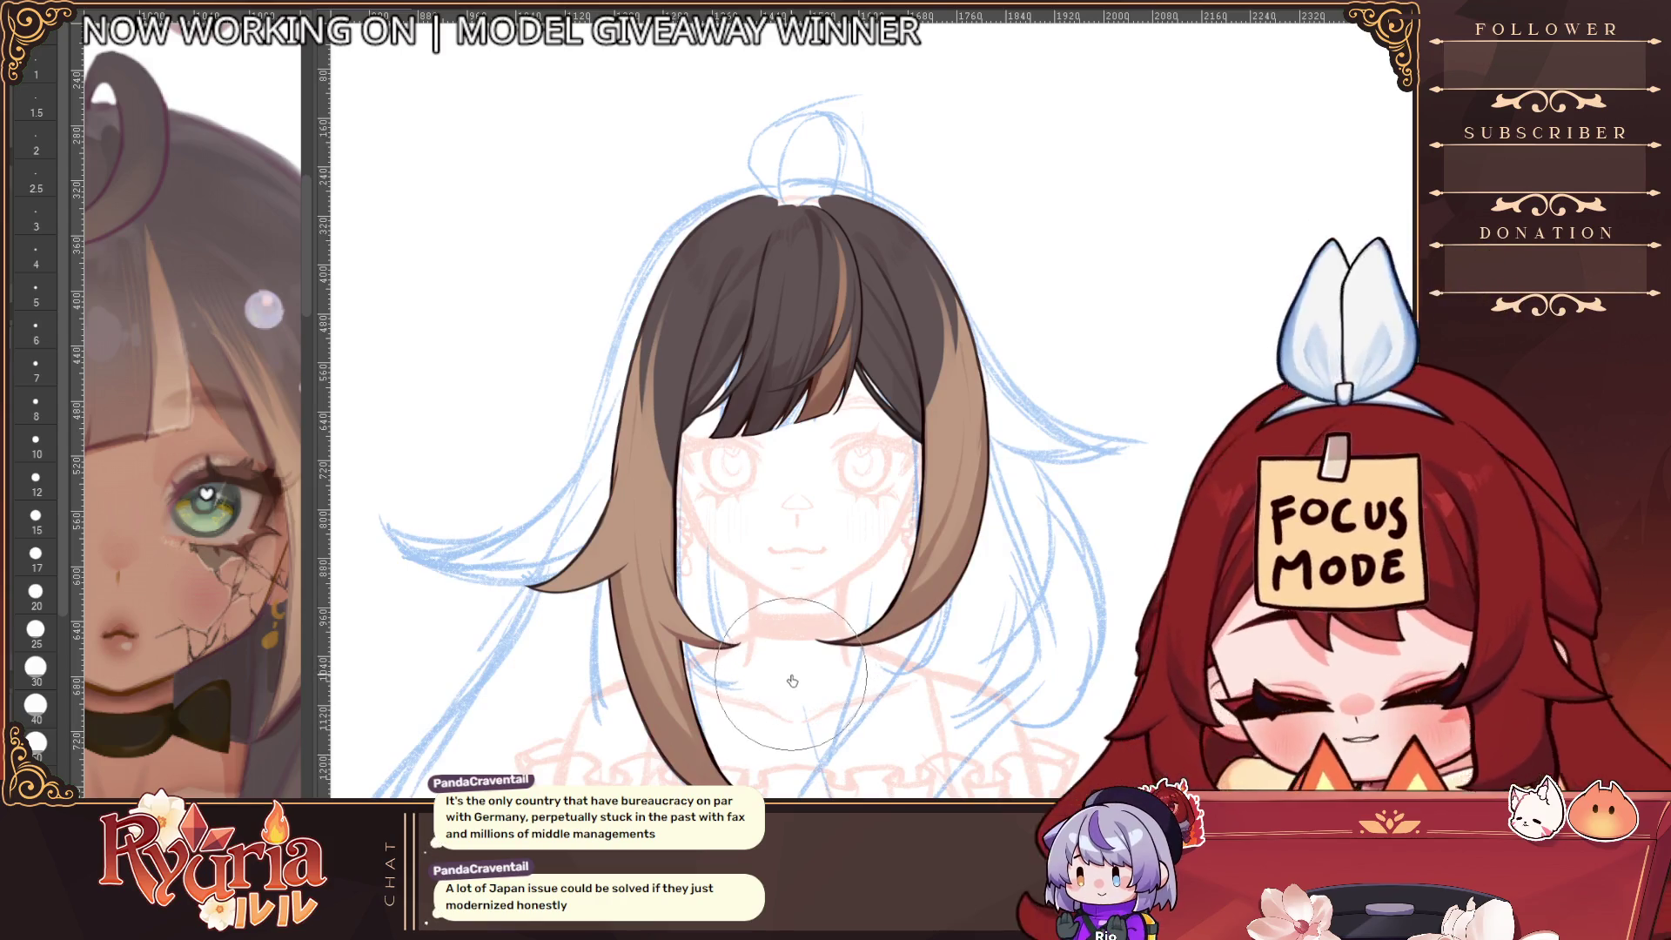
{"action": "key", "text": "h"}
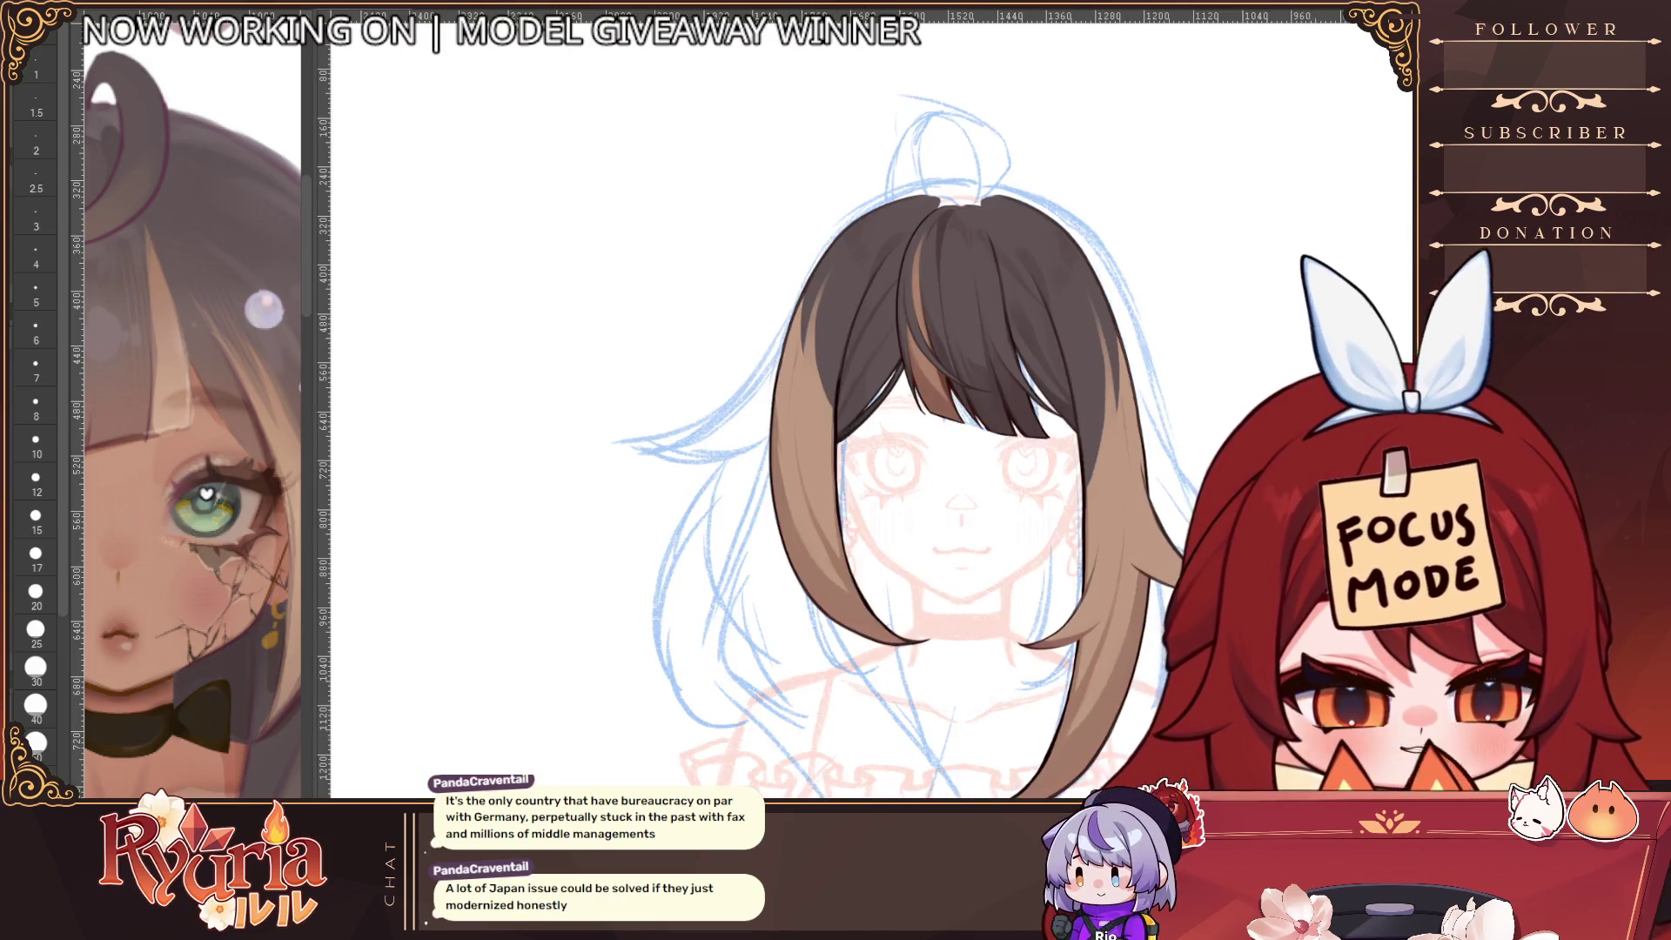
{"action": "key", "text": "bracketright"}
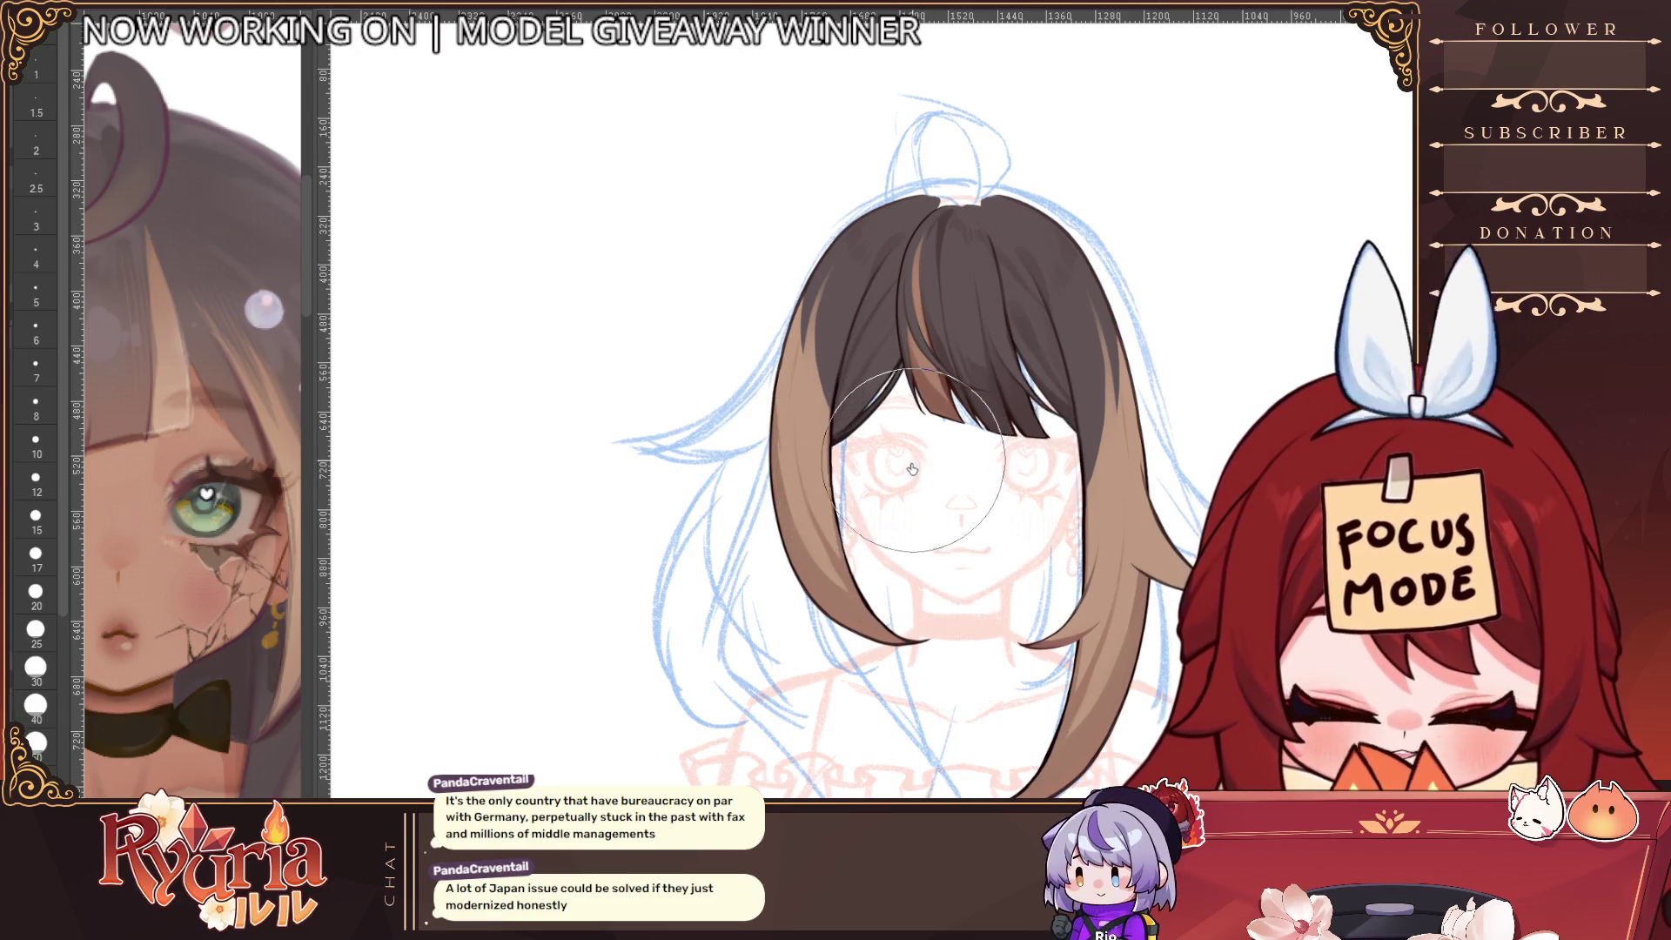
{"action": "key", "text": "ctrl+minus"}
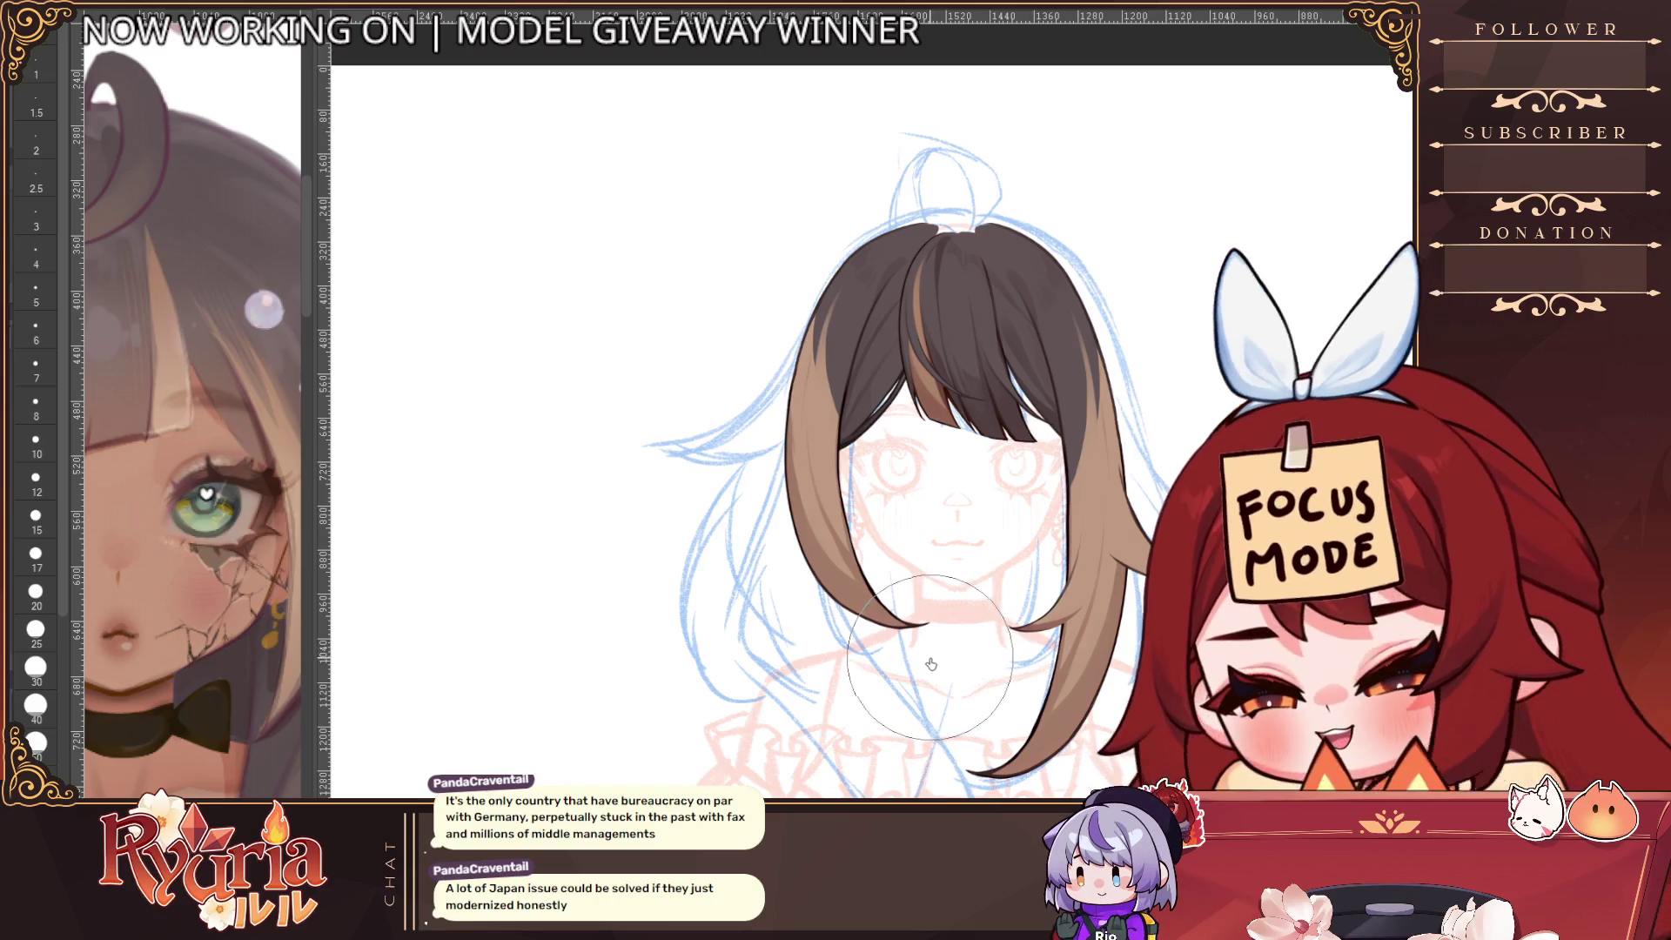
{"action": "key", "text": "bracketright"}
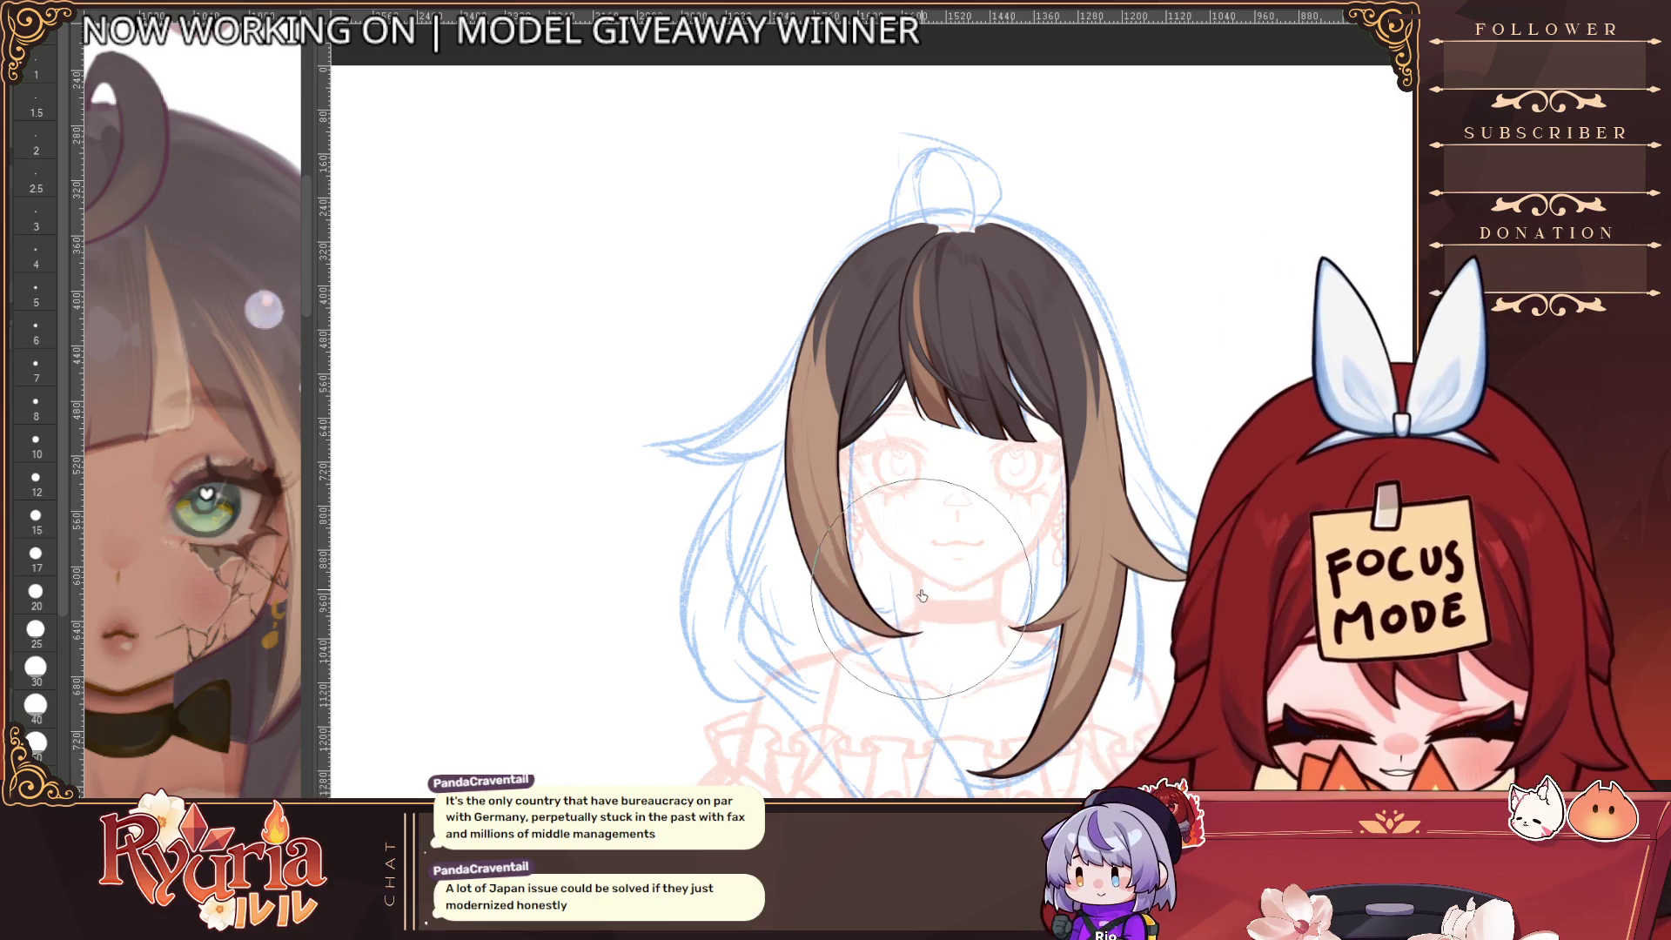
{"action": "key", "text": "bracketleft"}
{"action": "key", "text": "bracketleft"}
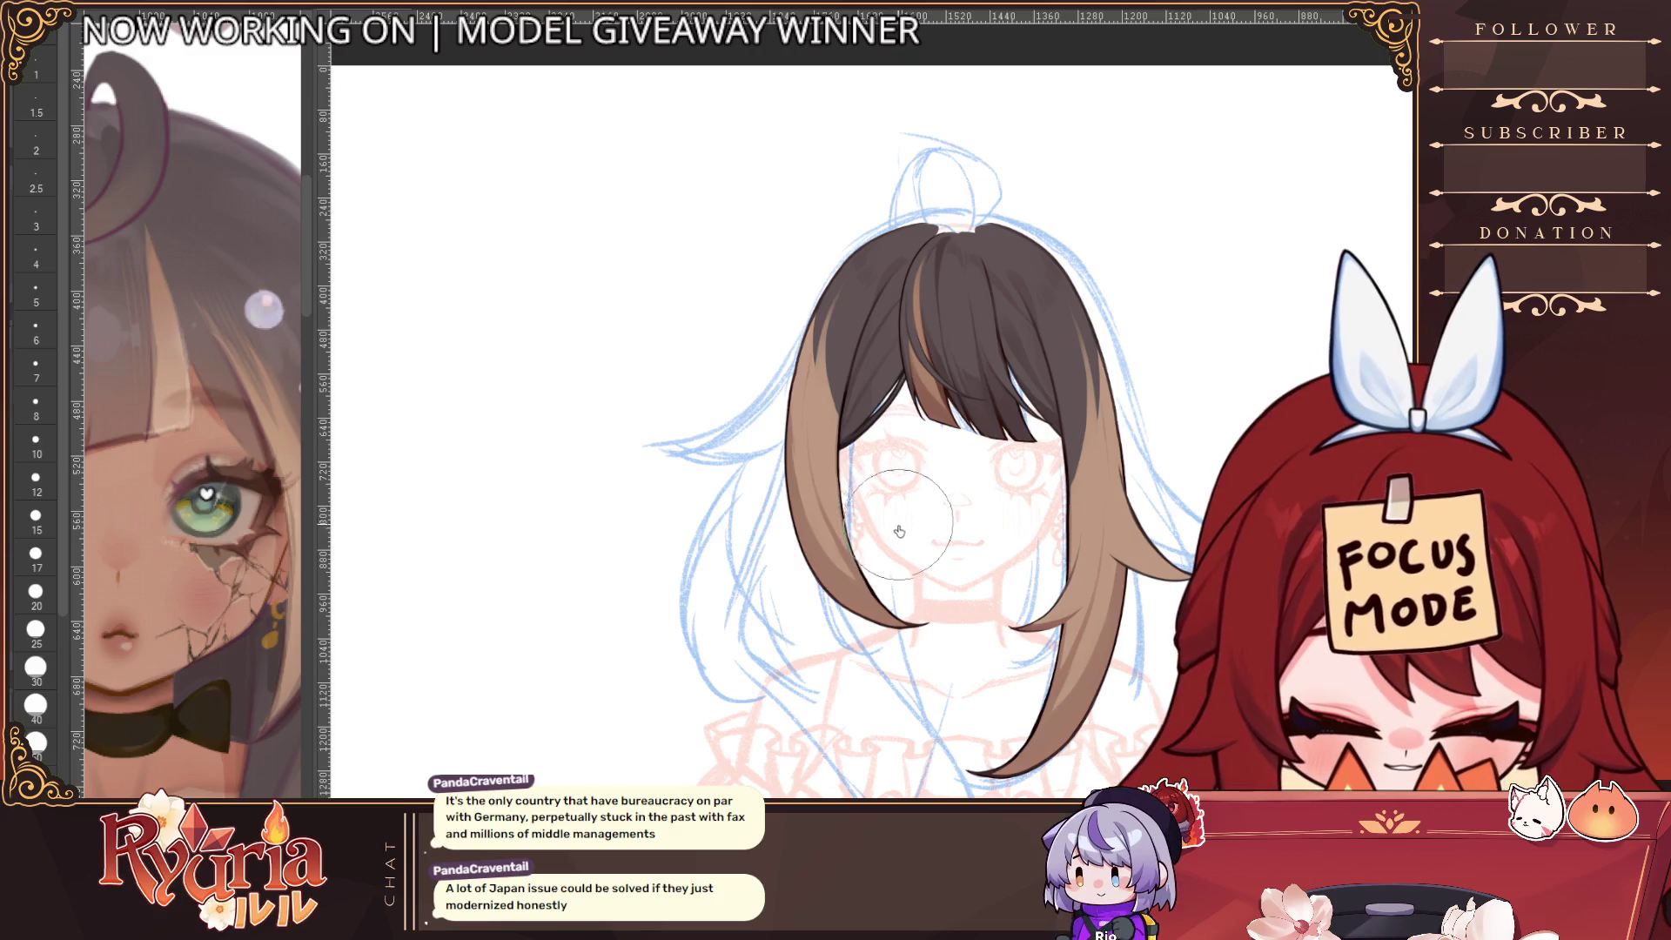
{"action": "key", "text": "bracketright"}
{"action": "key", "text": "bracketleft"}
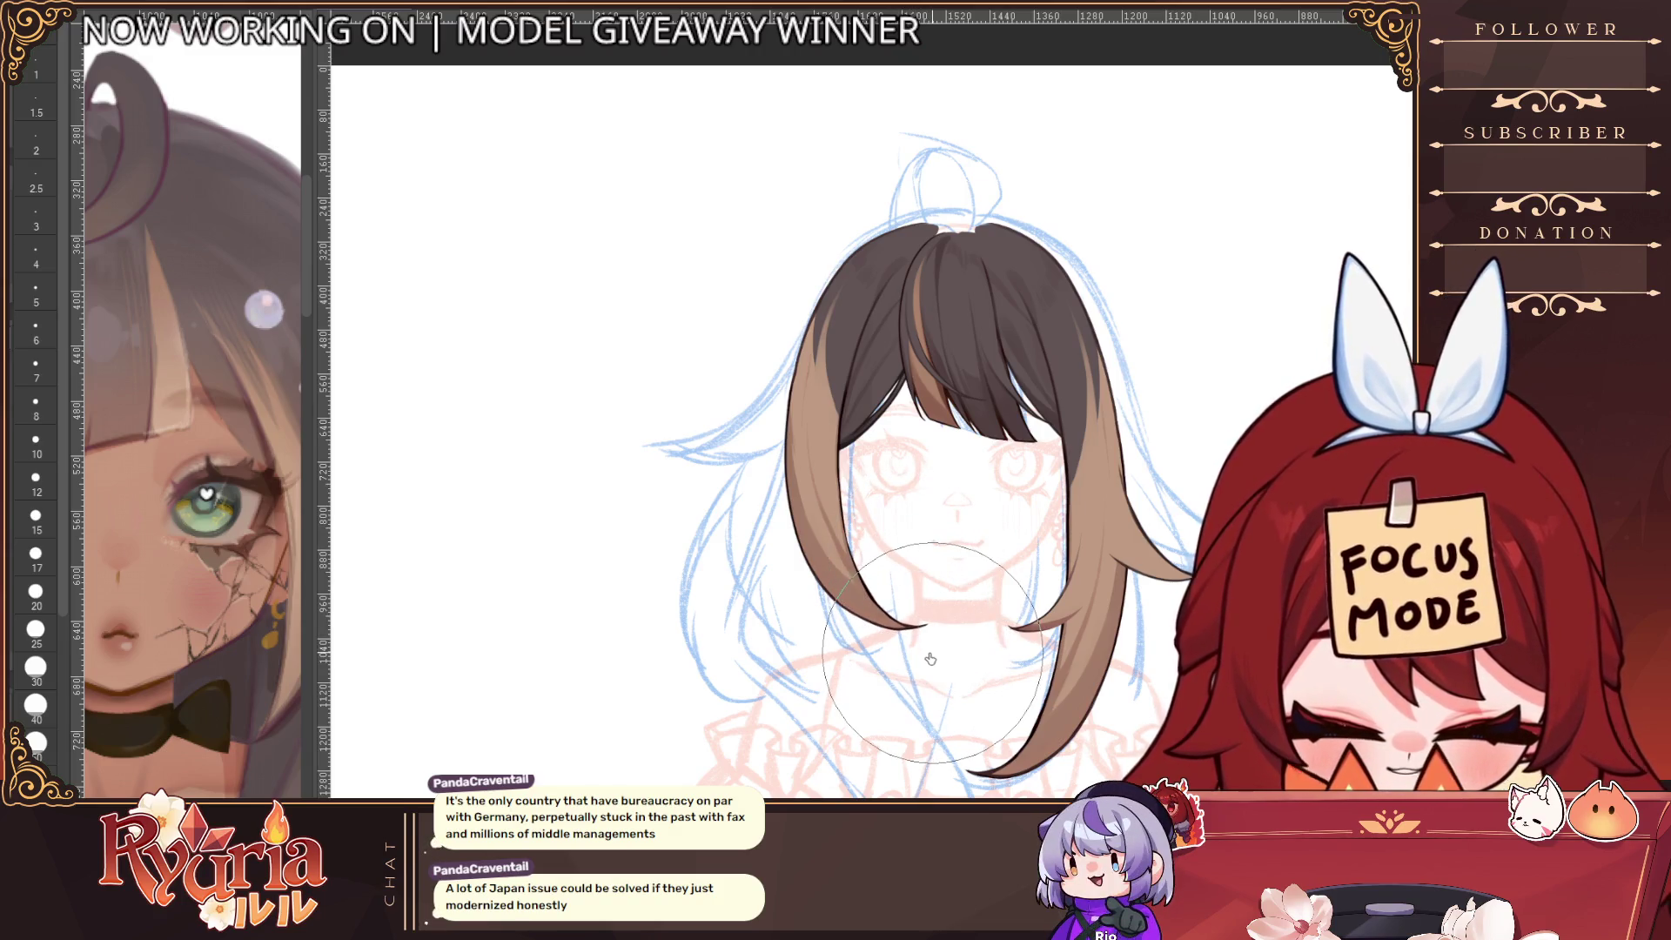
{"action": "scroll", "coordinate": [921, 698], "scroll_direction": "down", "scroll_amount": 1}
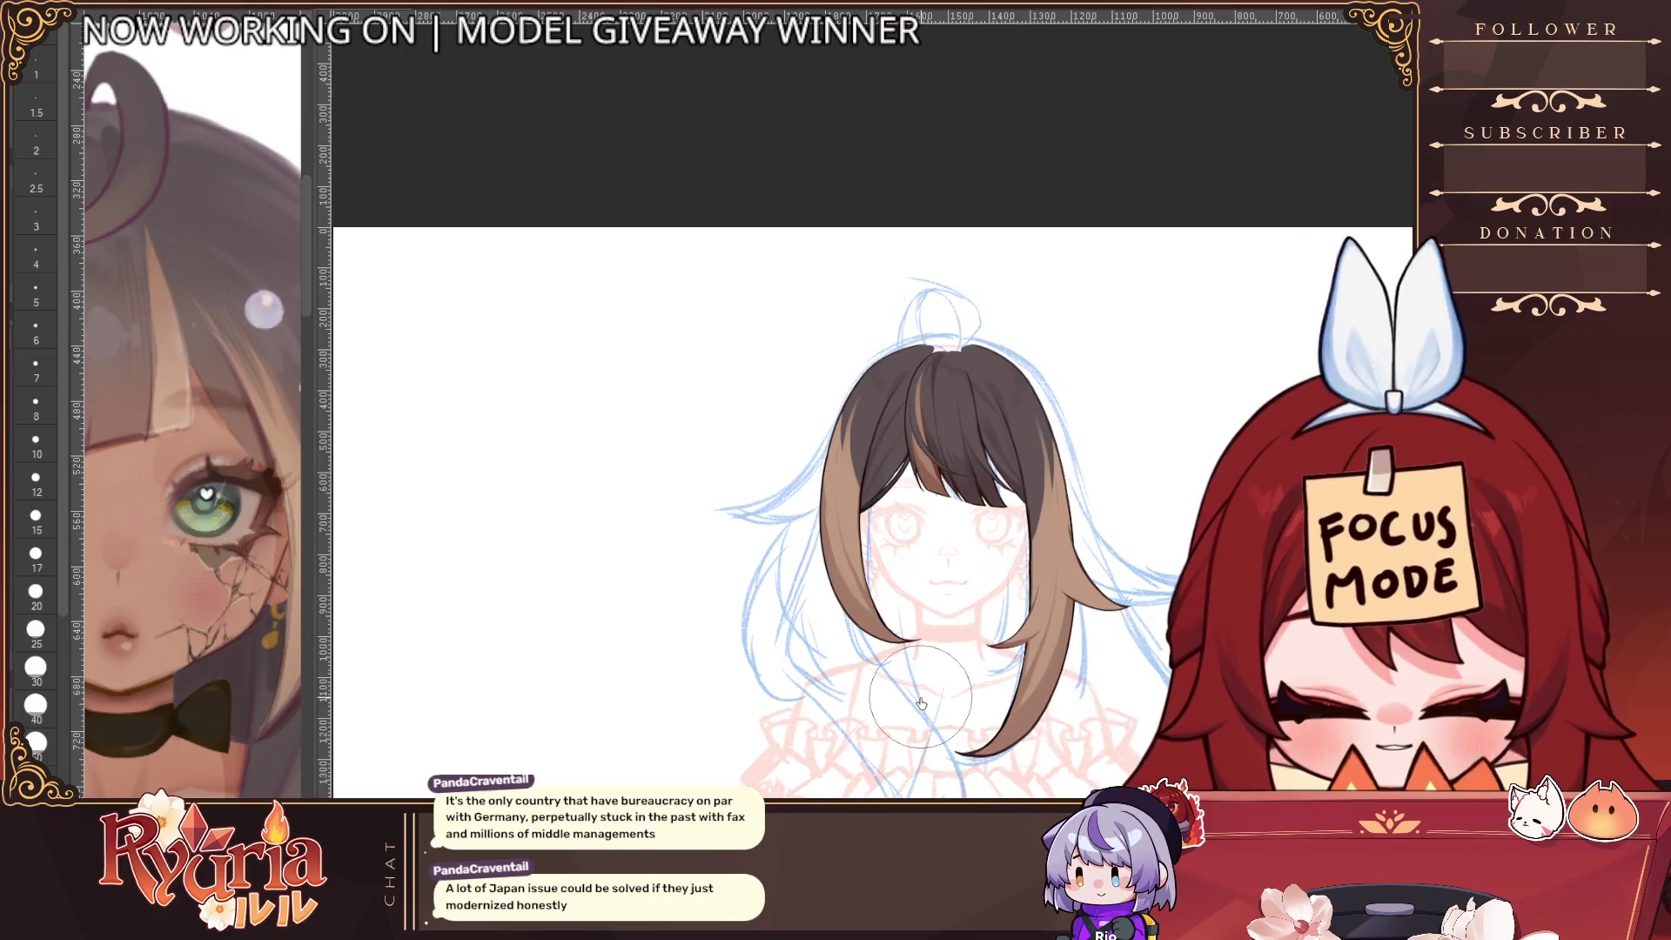
{"action": "scroll", "coordinate": [921, 700], "scroll_direction": "up", "scroll_amount": 1}
{"action": "scroll", "coordinate": [870, 457], "scroll_direction": "right", "scroll_amount": 3}
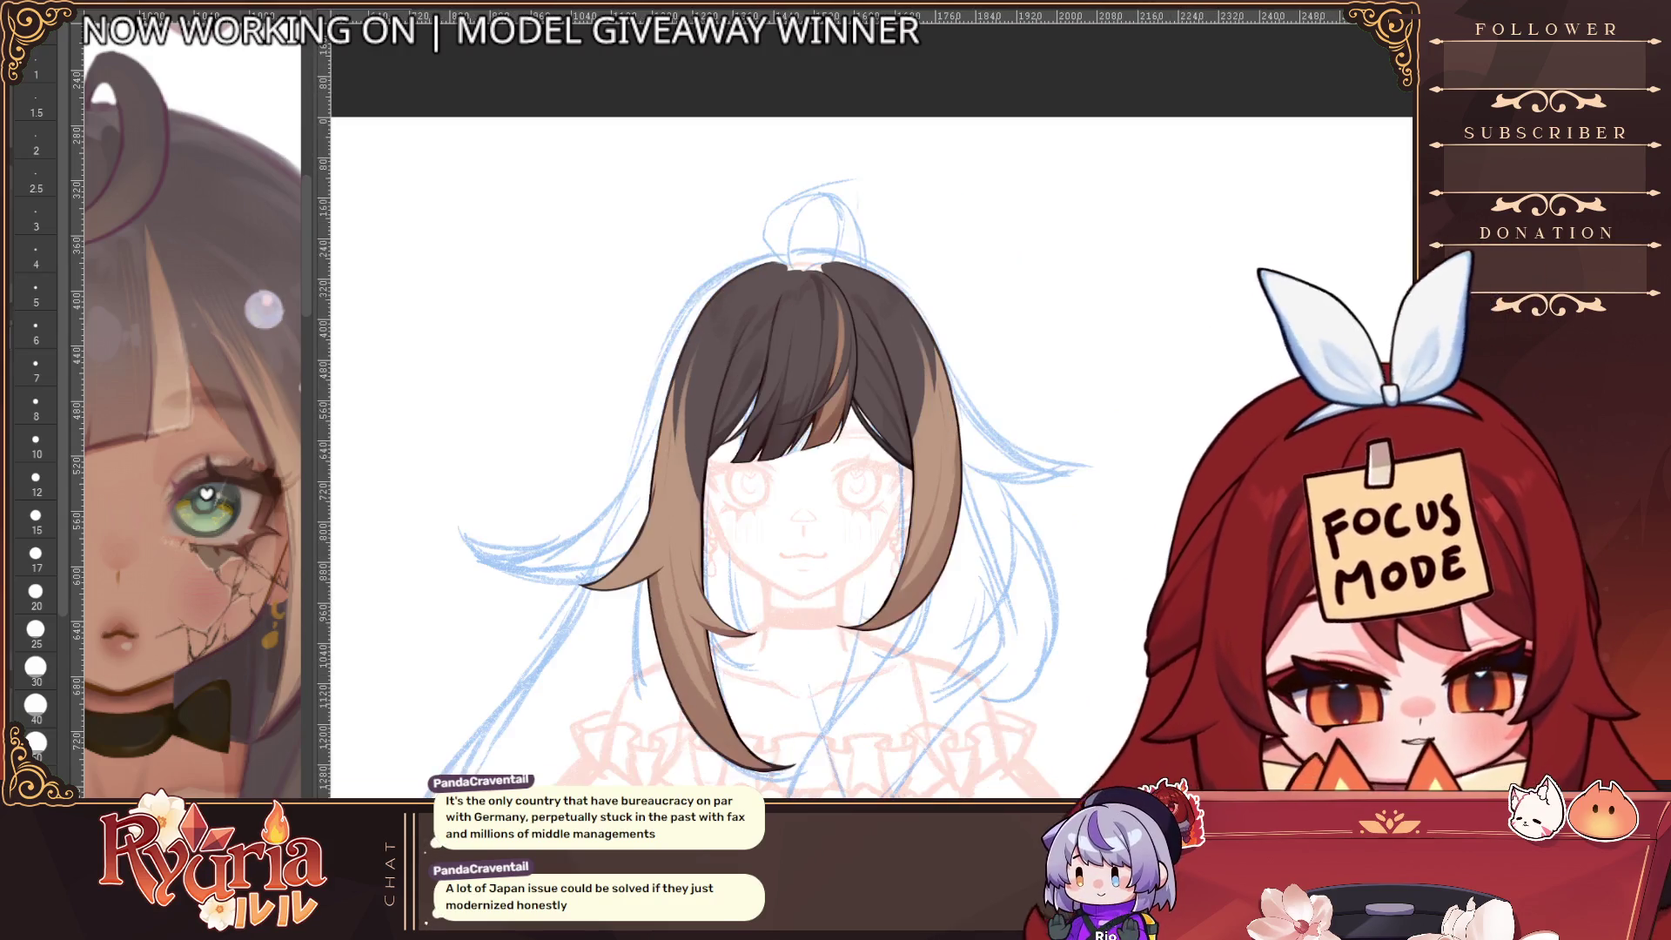
{"action": "key", "text": "e"}
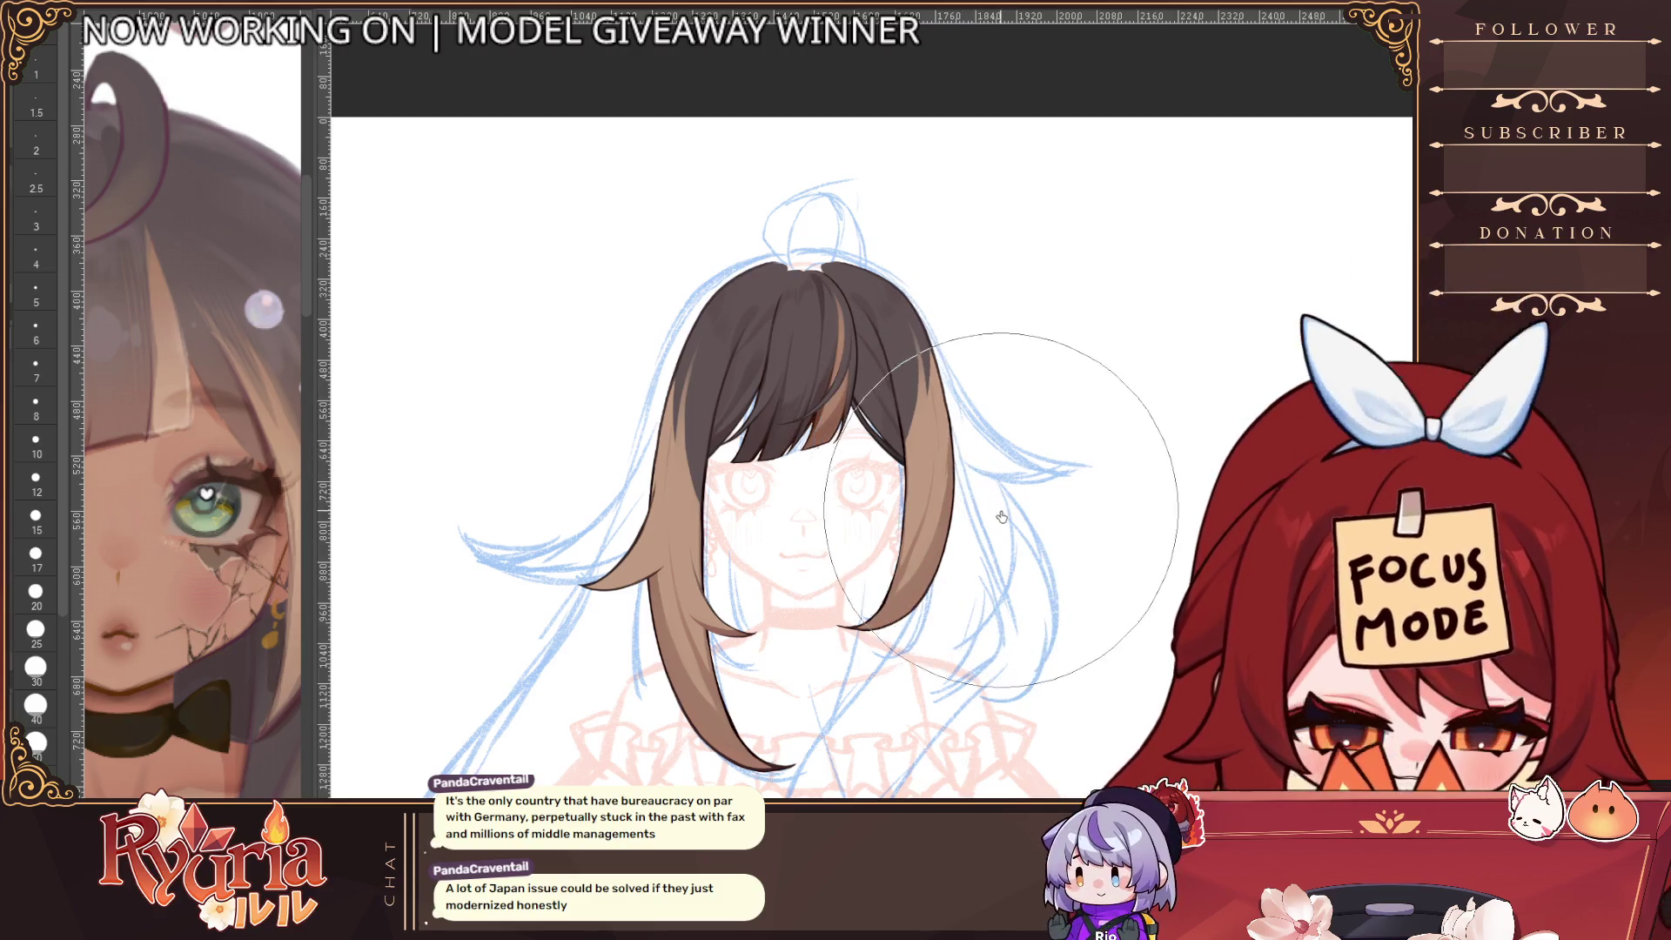
{"action": "key", "text": "bracketleft"}
{"action": "key", "text": "bracketleft"}
{"action": "key", "text": "bracketleft"}
{"action": "key", "text": "bracketleft"}
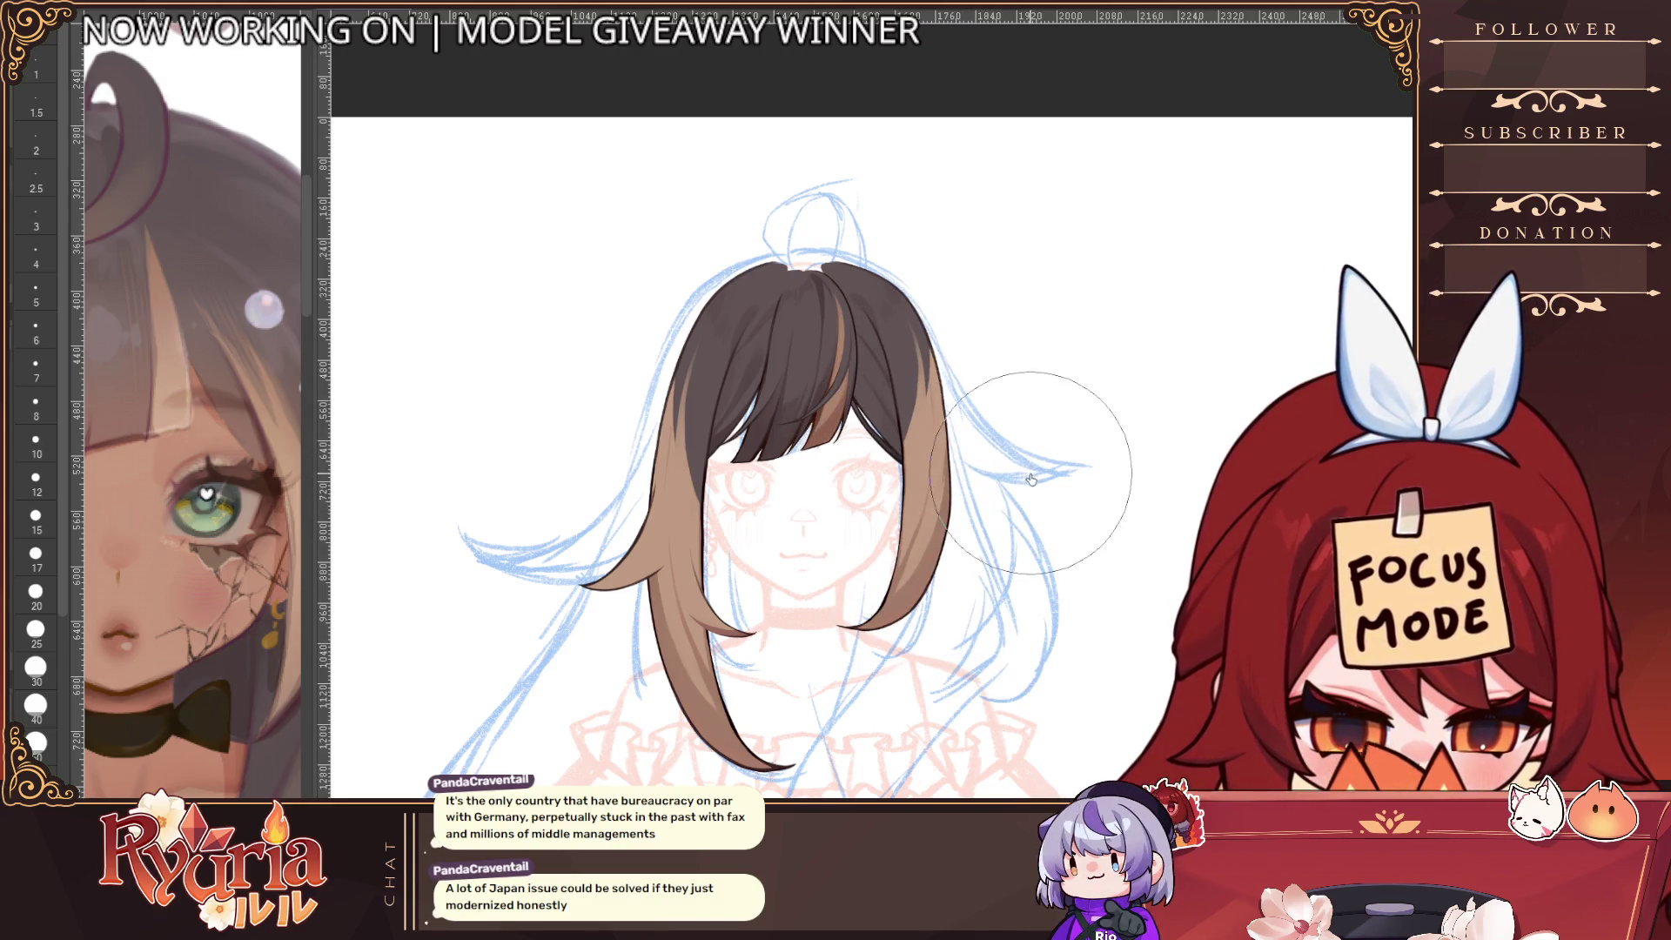
Compare the short and long versions of the hair strand by toggling undo and redo
{"action": "key", "text": "ctrl+z"}
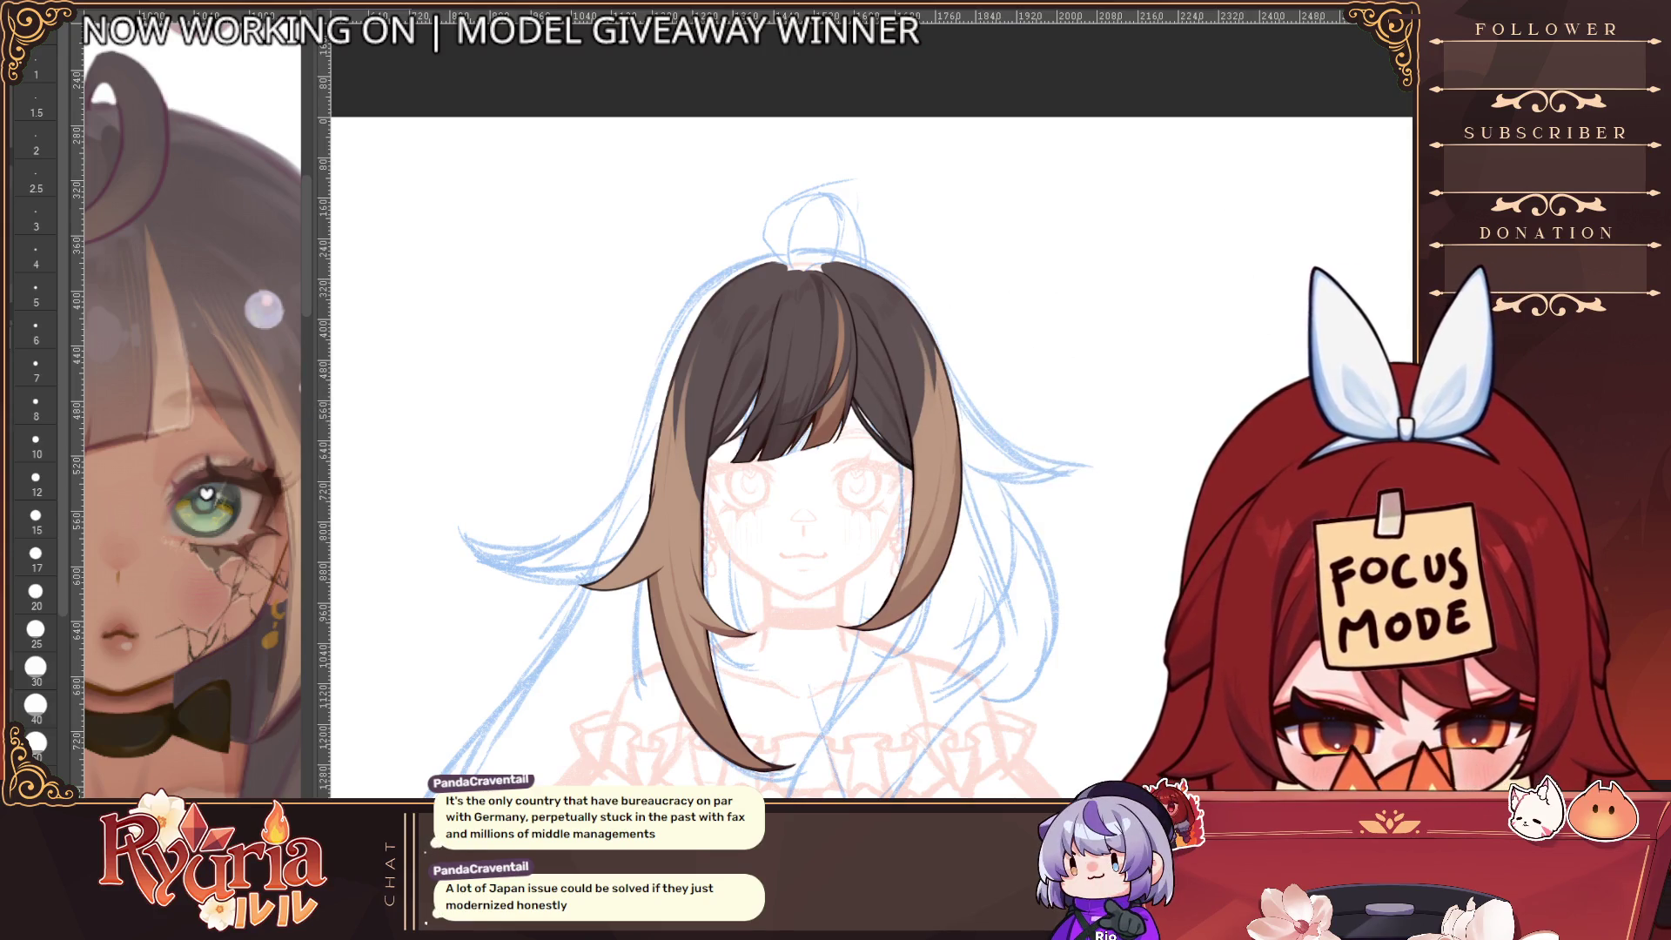
{"action": "key", "text": "h"}
{"action": "key", "text": "ctrl+z"}
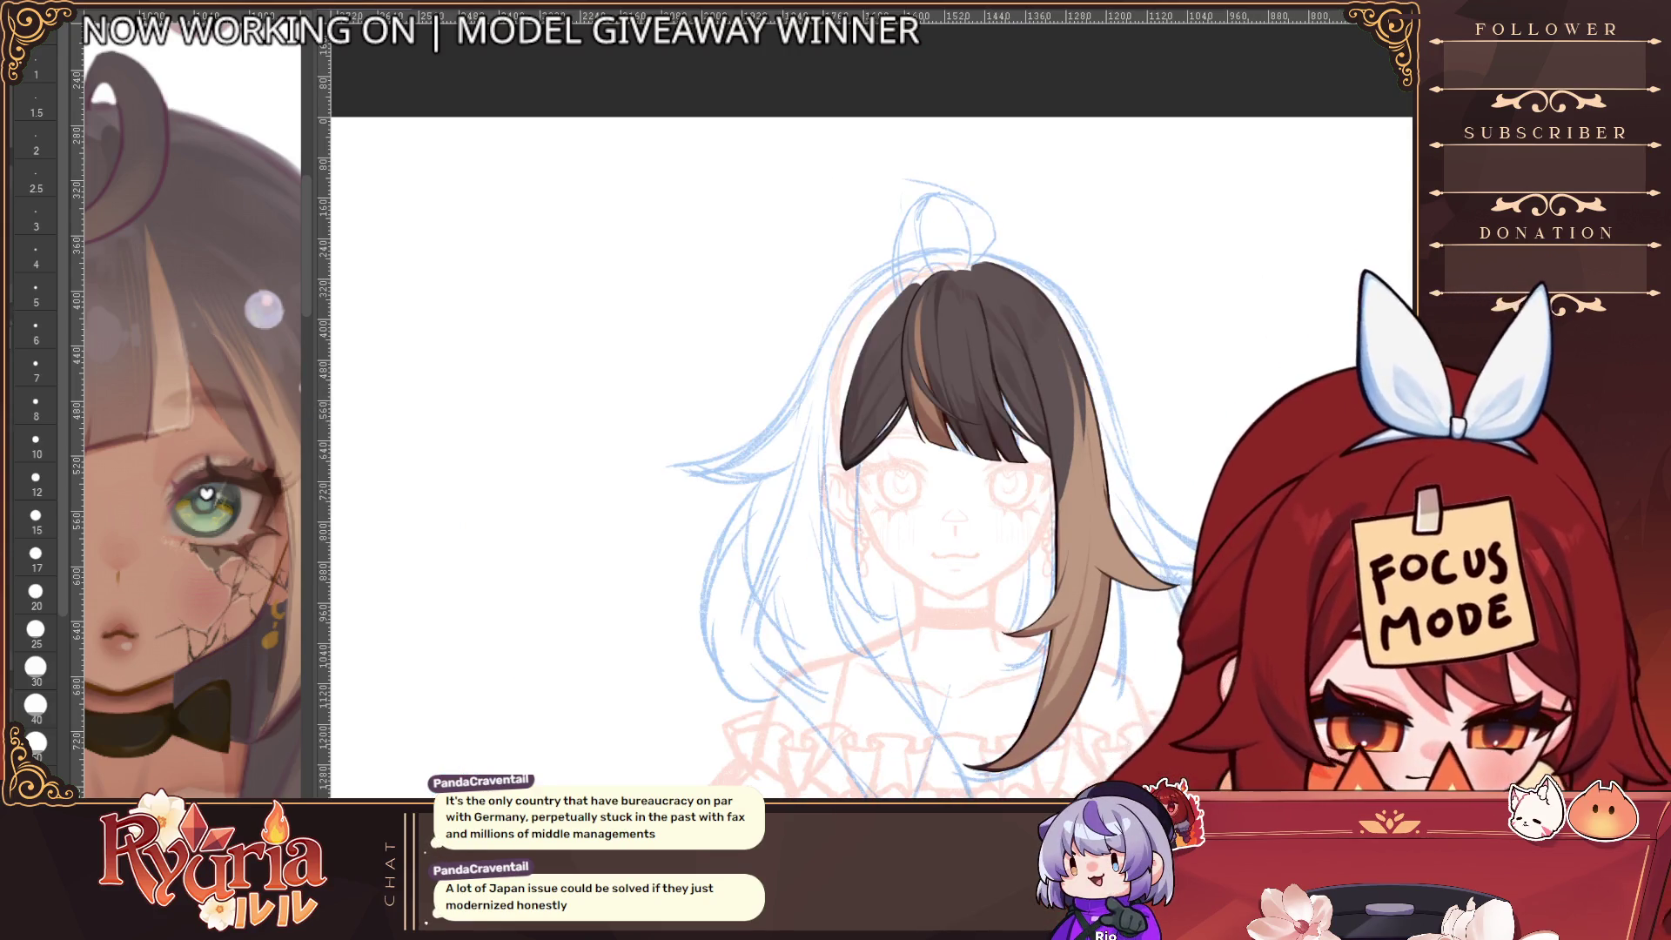
{"action": "key", "text": "ctrl+y"}
{"action": "key", "text": "ctrl+z"}
{"action": "key", "text": "ctrl+y"}
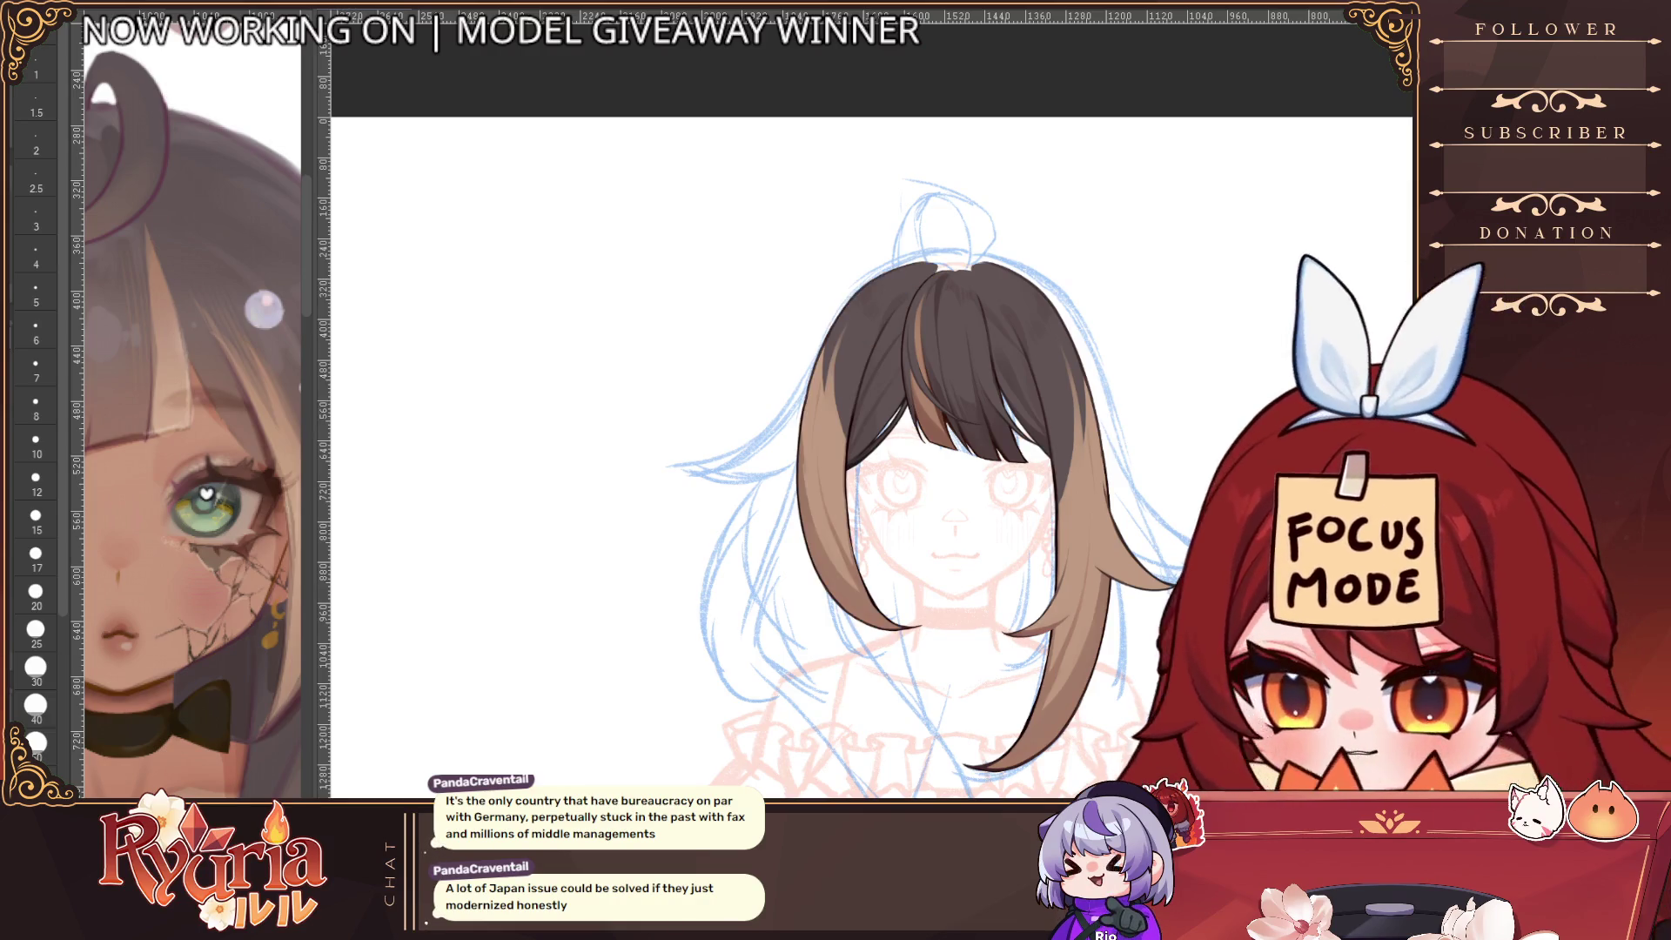
Transform the side hair strand and nudge it left and right into line
{"action": "key", "text": "ctrl+t"}
{"action": "key", "text": "Right"}
{"action": "key", "text": "Right"}
{"action": "key", "text": "Right"}
{"action": "key", "text": "Left"}
{"action": "key", "text": "Left"}
{"action": "key", "text": "Left"}
{"action": "key", "text": "Right"}
Commit the side strand in its nudged position and return the view to normal orientation
{"action": "key", "text": "Left"}
{"action": "key", "text": "Left"}
{"action": "key", "text": "Left"}
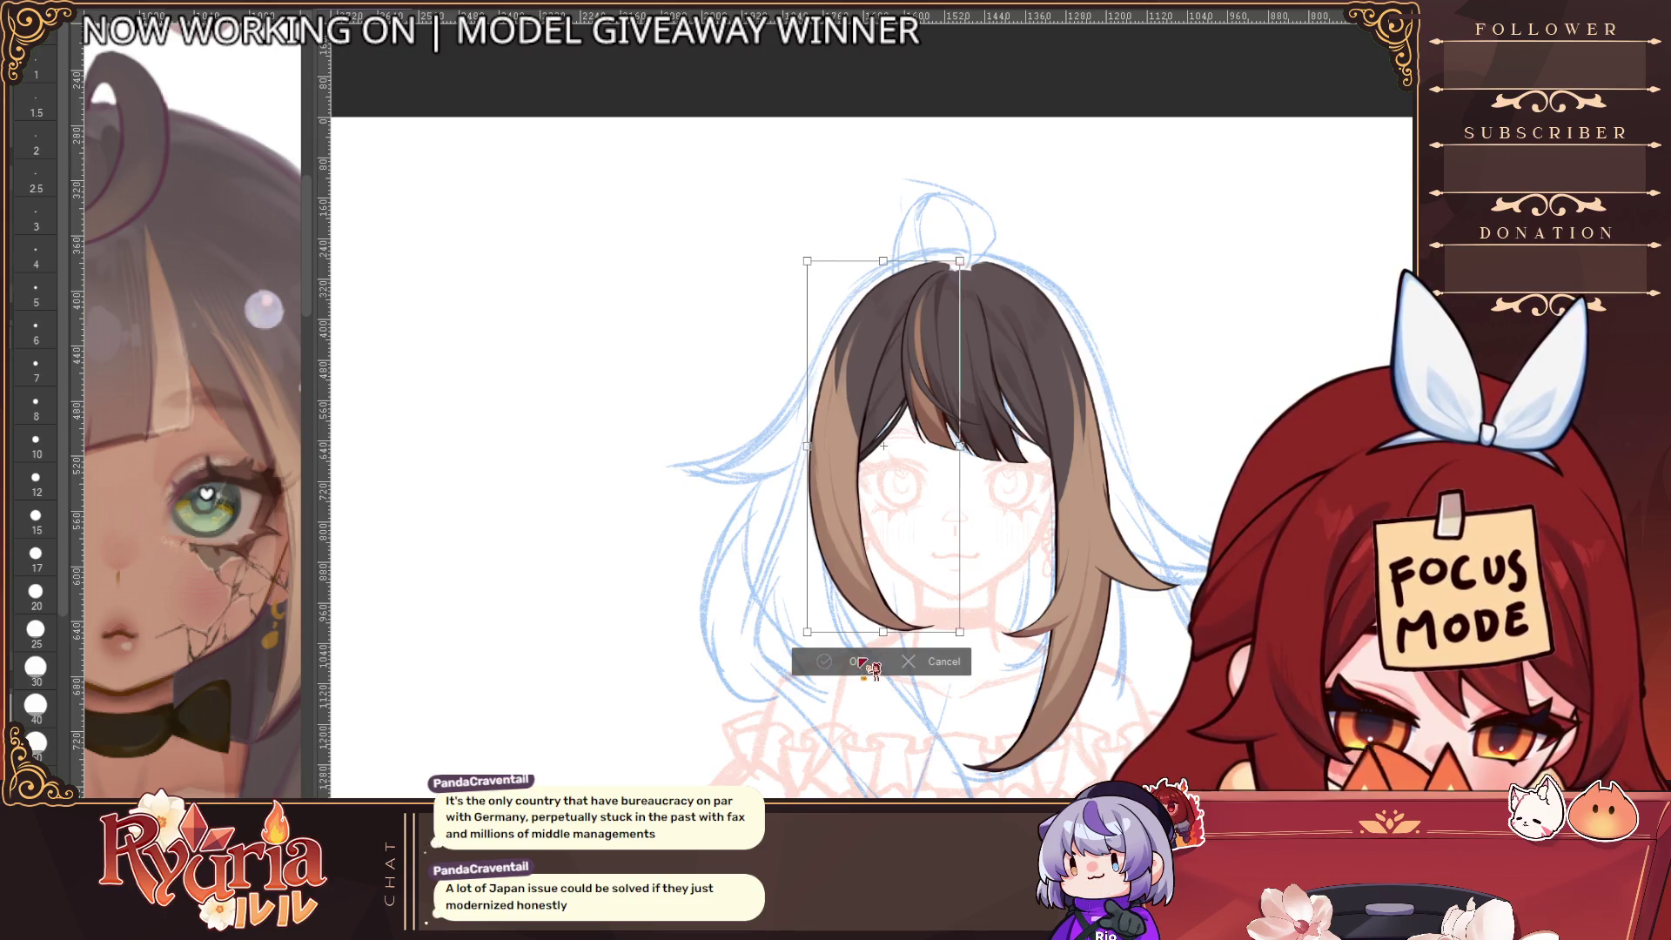
{"action": "left_click", "coordinate": [864, 663]}
{"action": "key", "text": "h"}
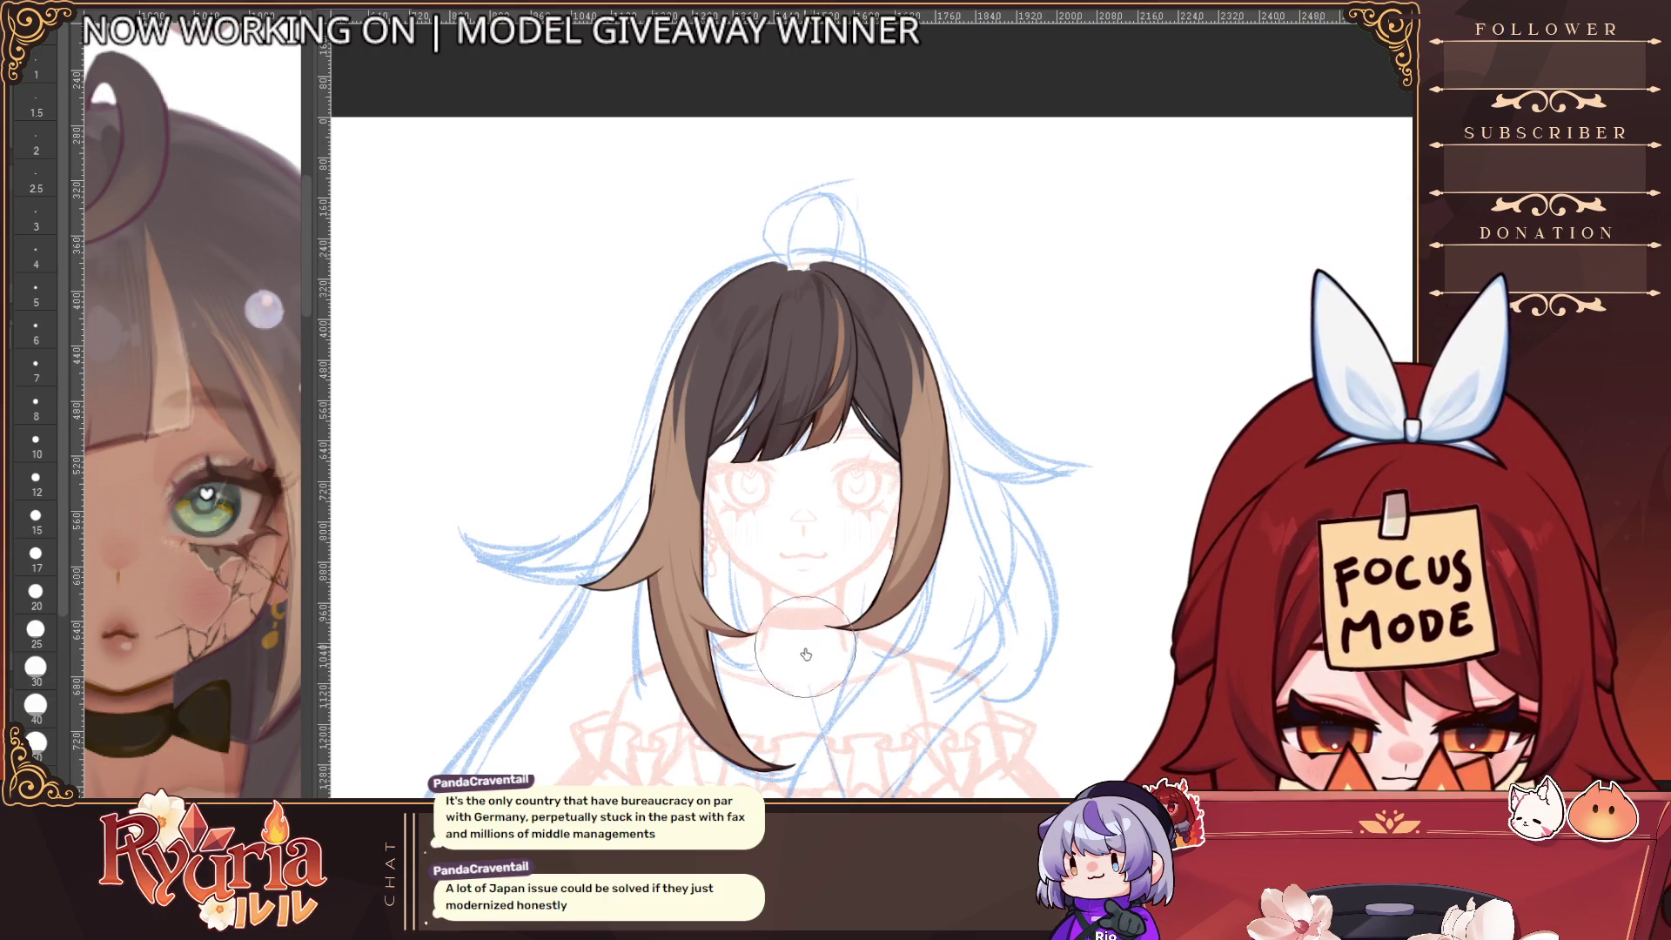
Zoom in on the face and bring the brush down to size 5
{"action": "key", "text": "bracketright"}
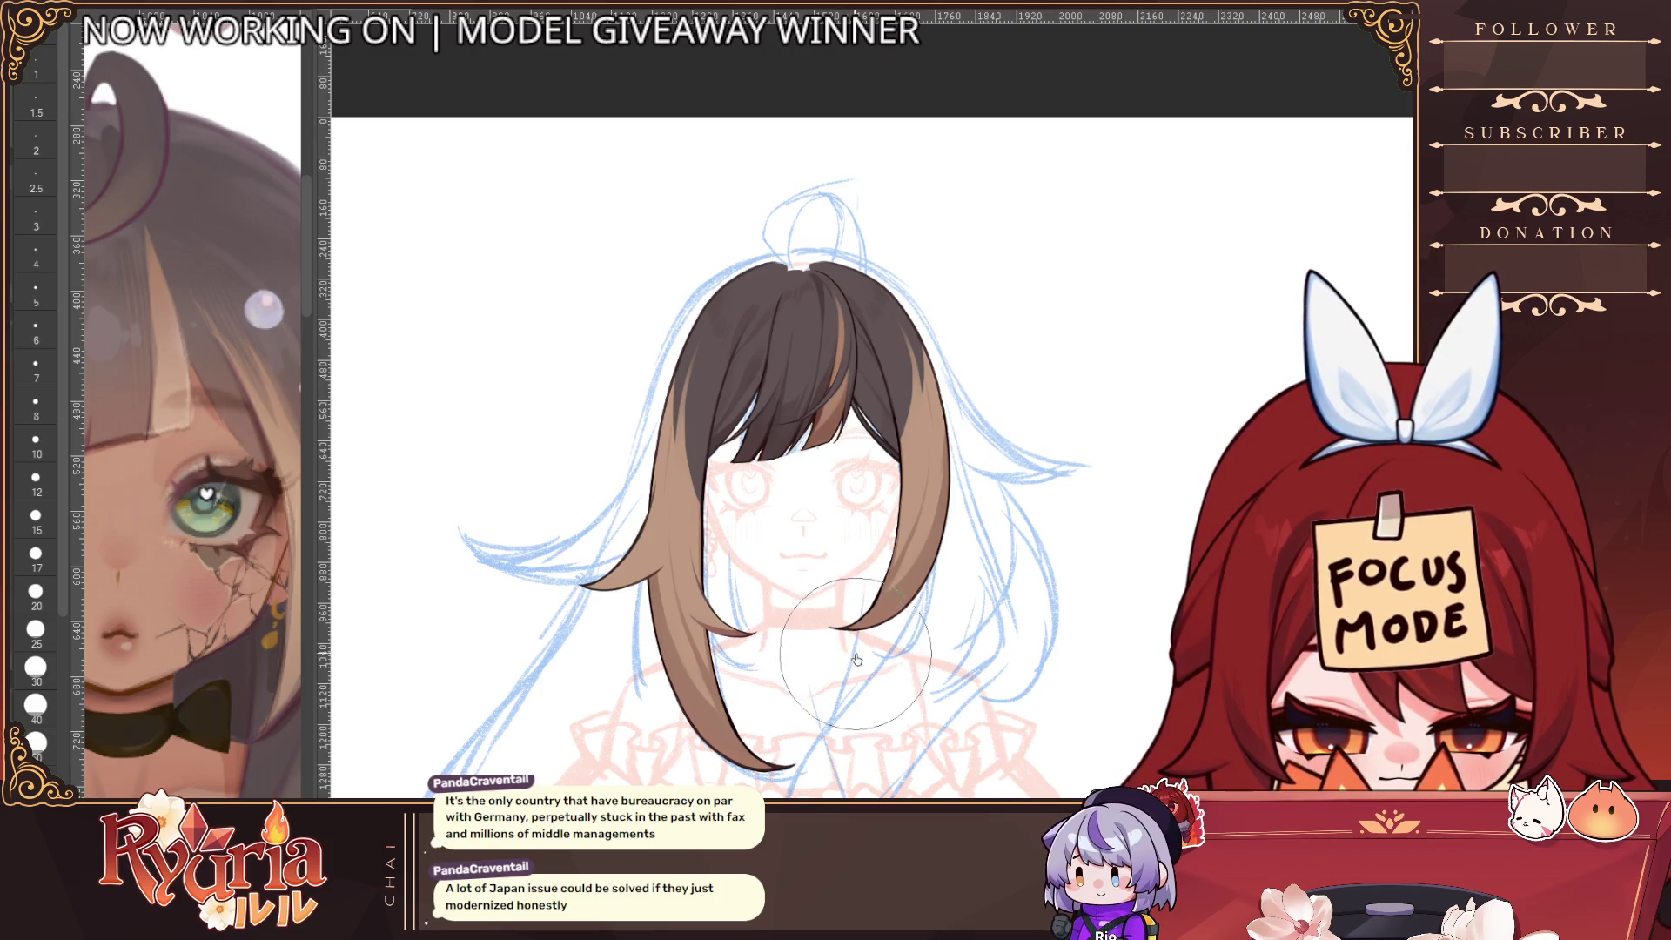
{"action": "scroll", "coordinate": [896, 610], "scroll_direction": "up", "scroll_amount": 1}
{"action": "key", "text": "h"}
{"action": "key", "text": "bracketleft"}
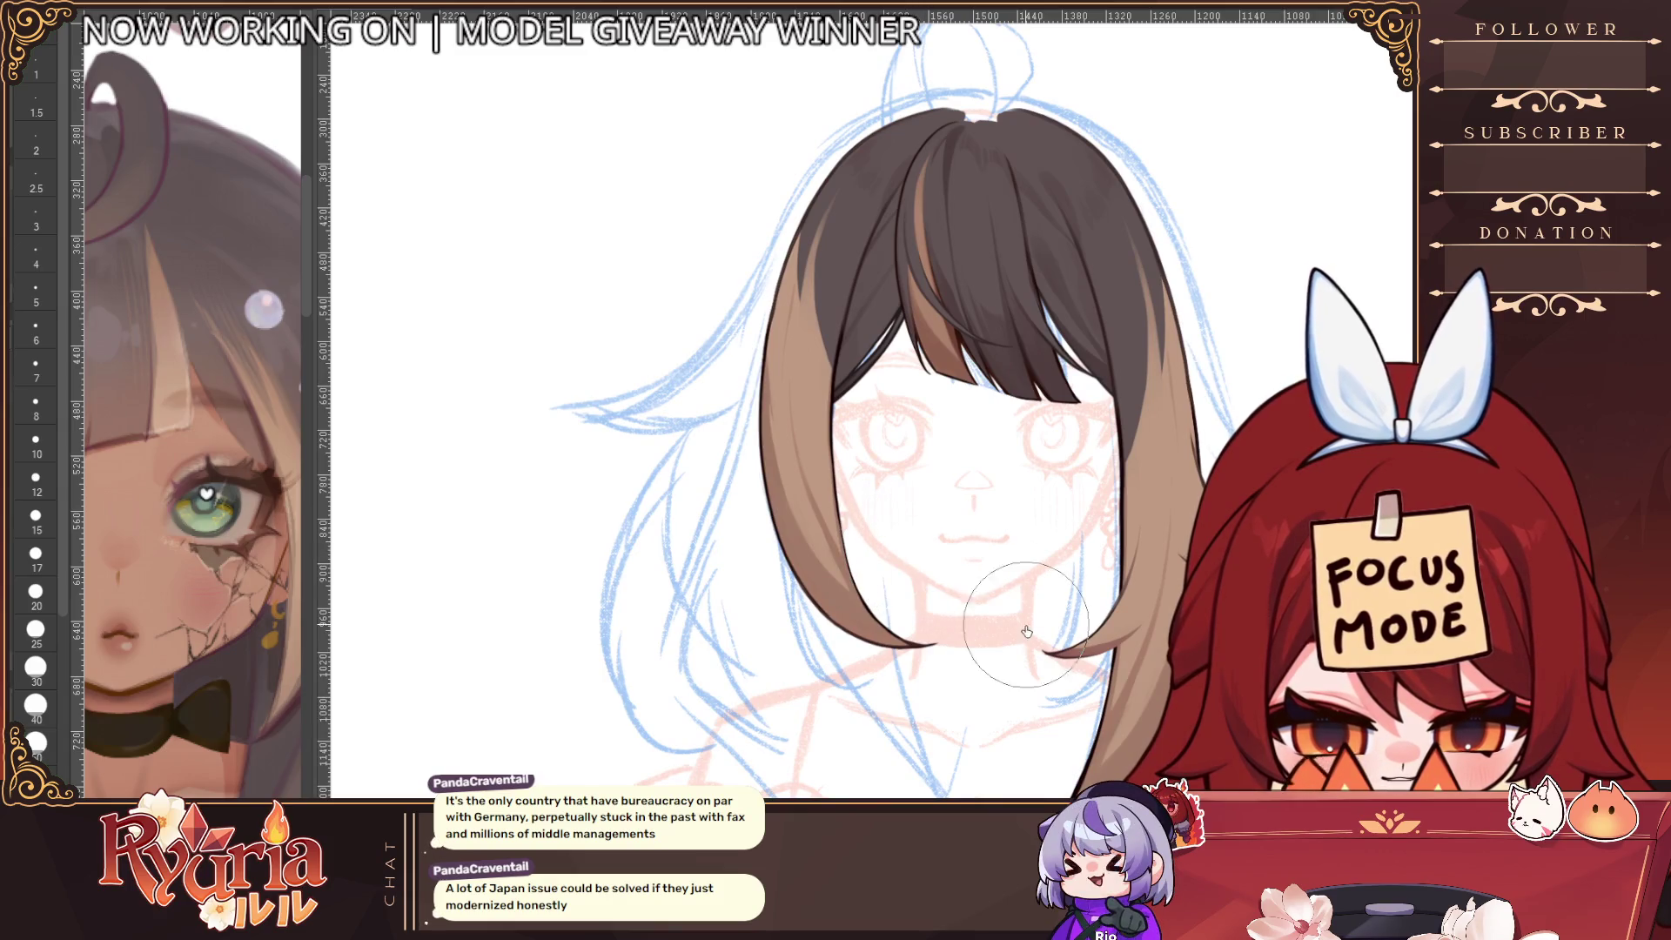
{"action": "key", "text": "bracketleft"}
{"action": "scroll", "coordinate": [848, 503], "scroll_direction": "up", "scroll_amount": 1}
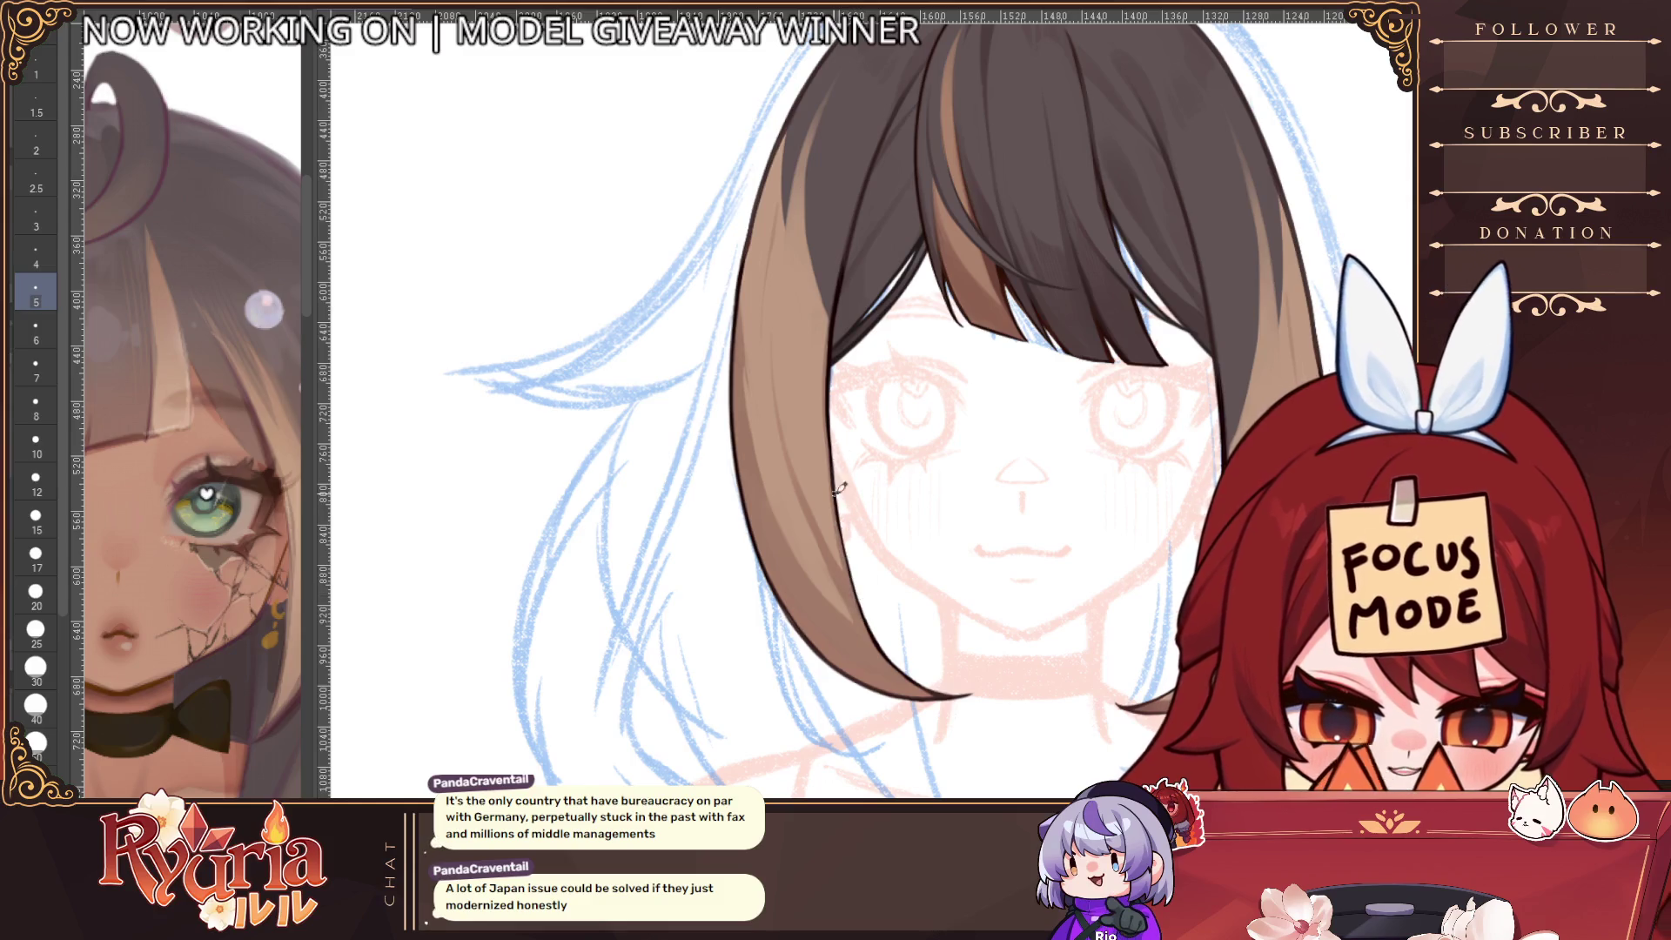
Try brush sizes 3, 6 and 4 while mirroring the view to check the hair
{"action": "key", "text": "bracketleft"}
{"action": "key", "text": "bracketleft"}
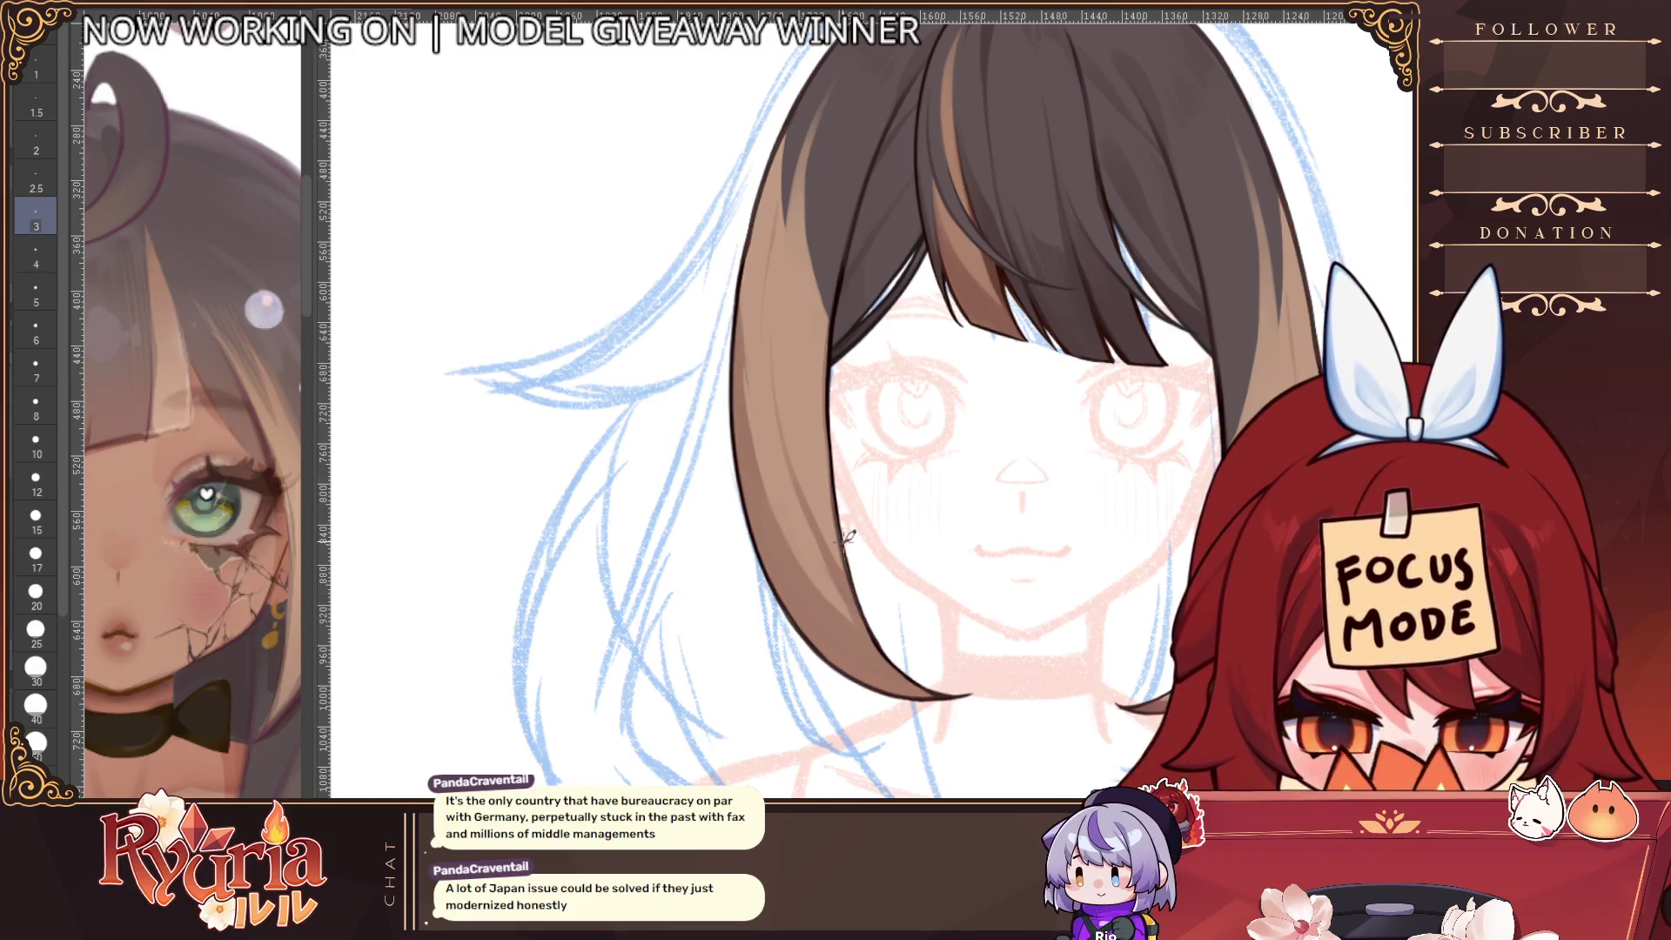
{"action": "scroll", "coordinate": [921, 671], "scroll_direction": "down", "scroll_amount": 3}
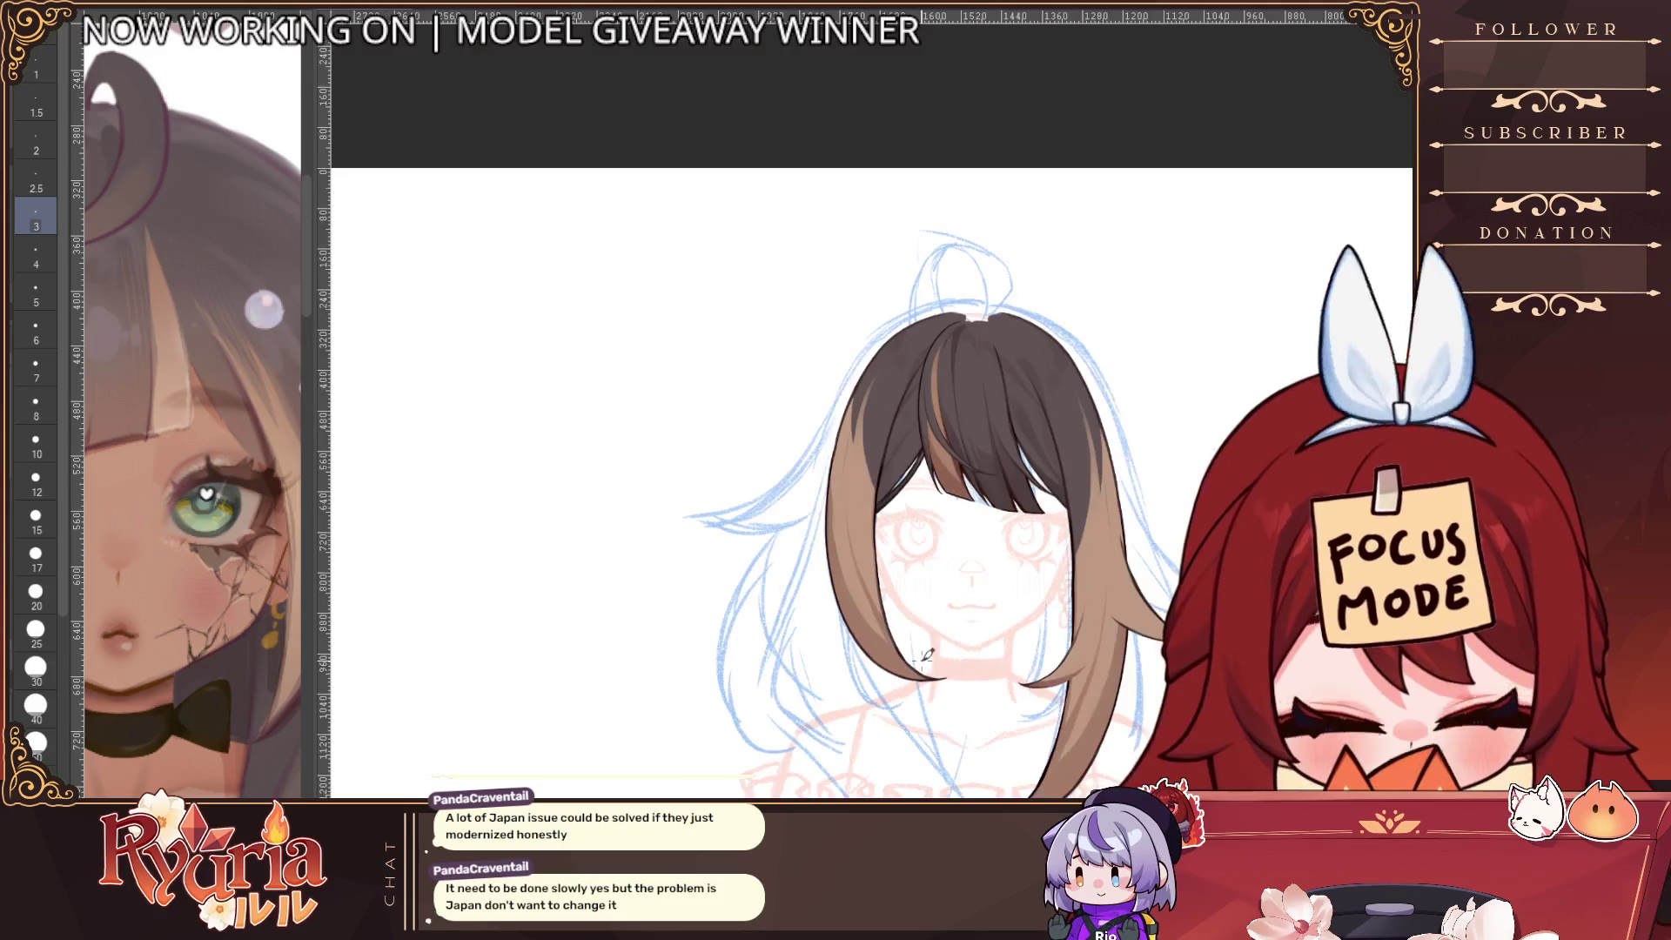
{"action": "scroll", "coordinate": [921, 661], "scroll_direction": "up", "scroll_amount": 1}
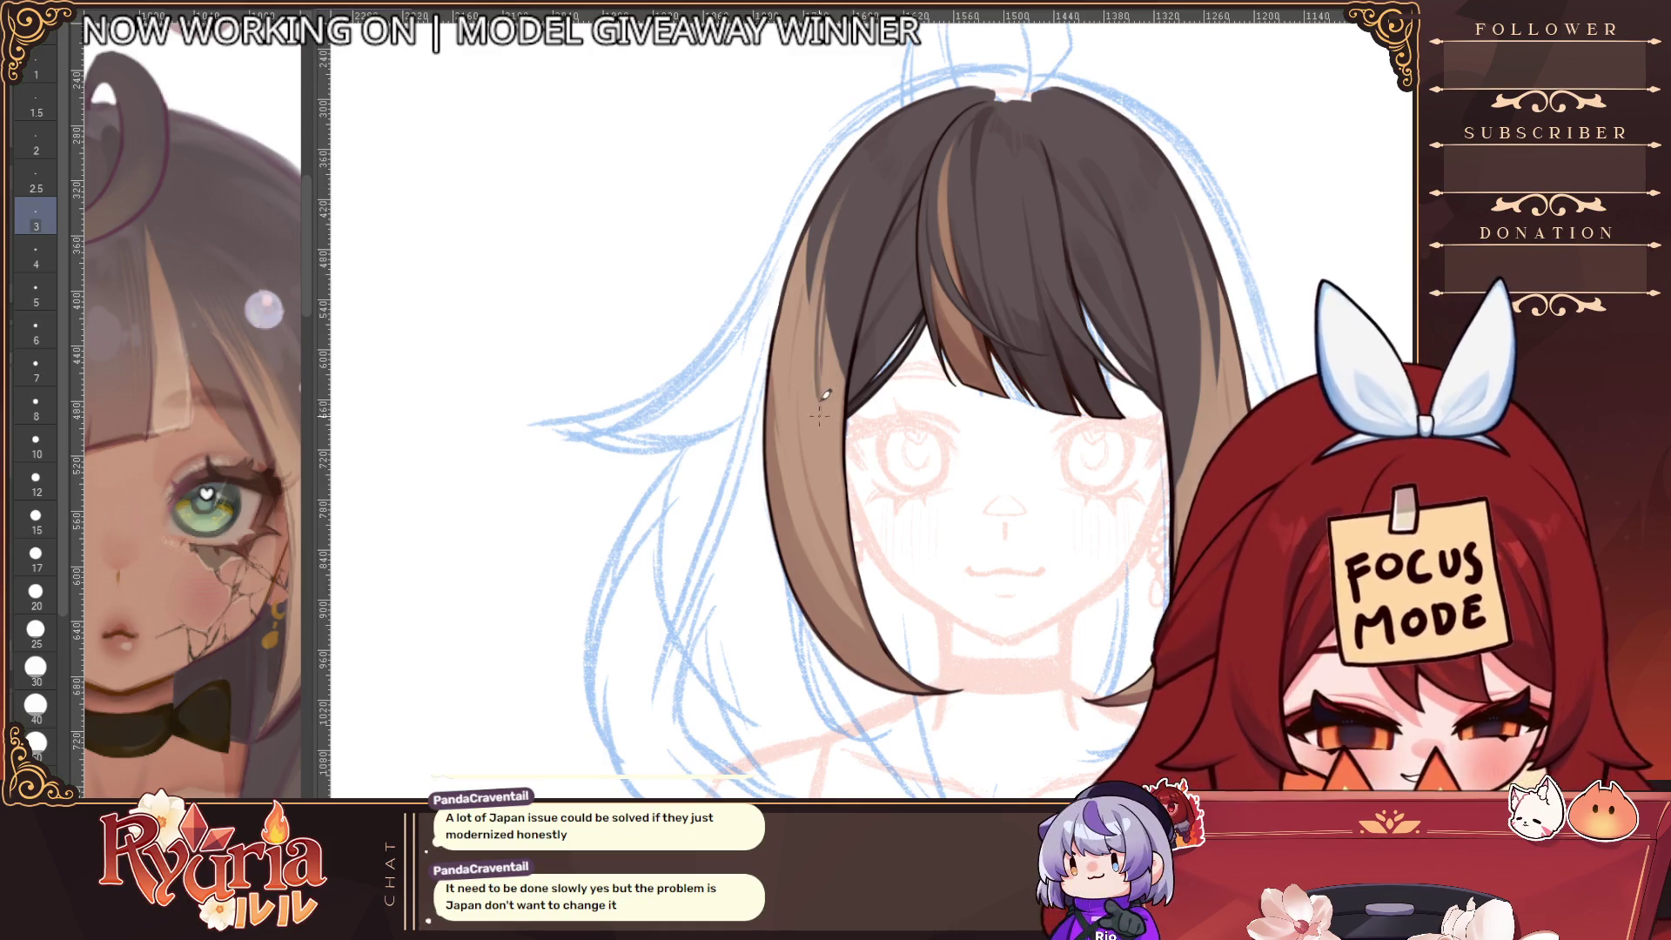
{"action": "key", "text": "bracketright"}
{"action": "key", "text": "bracketright"}
{"action": "key", "text": "bracketright"}
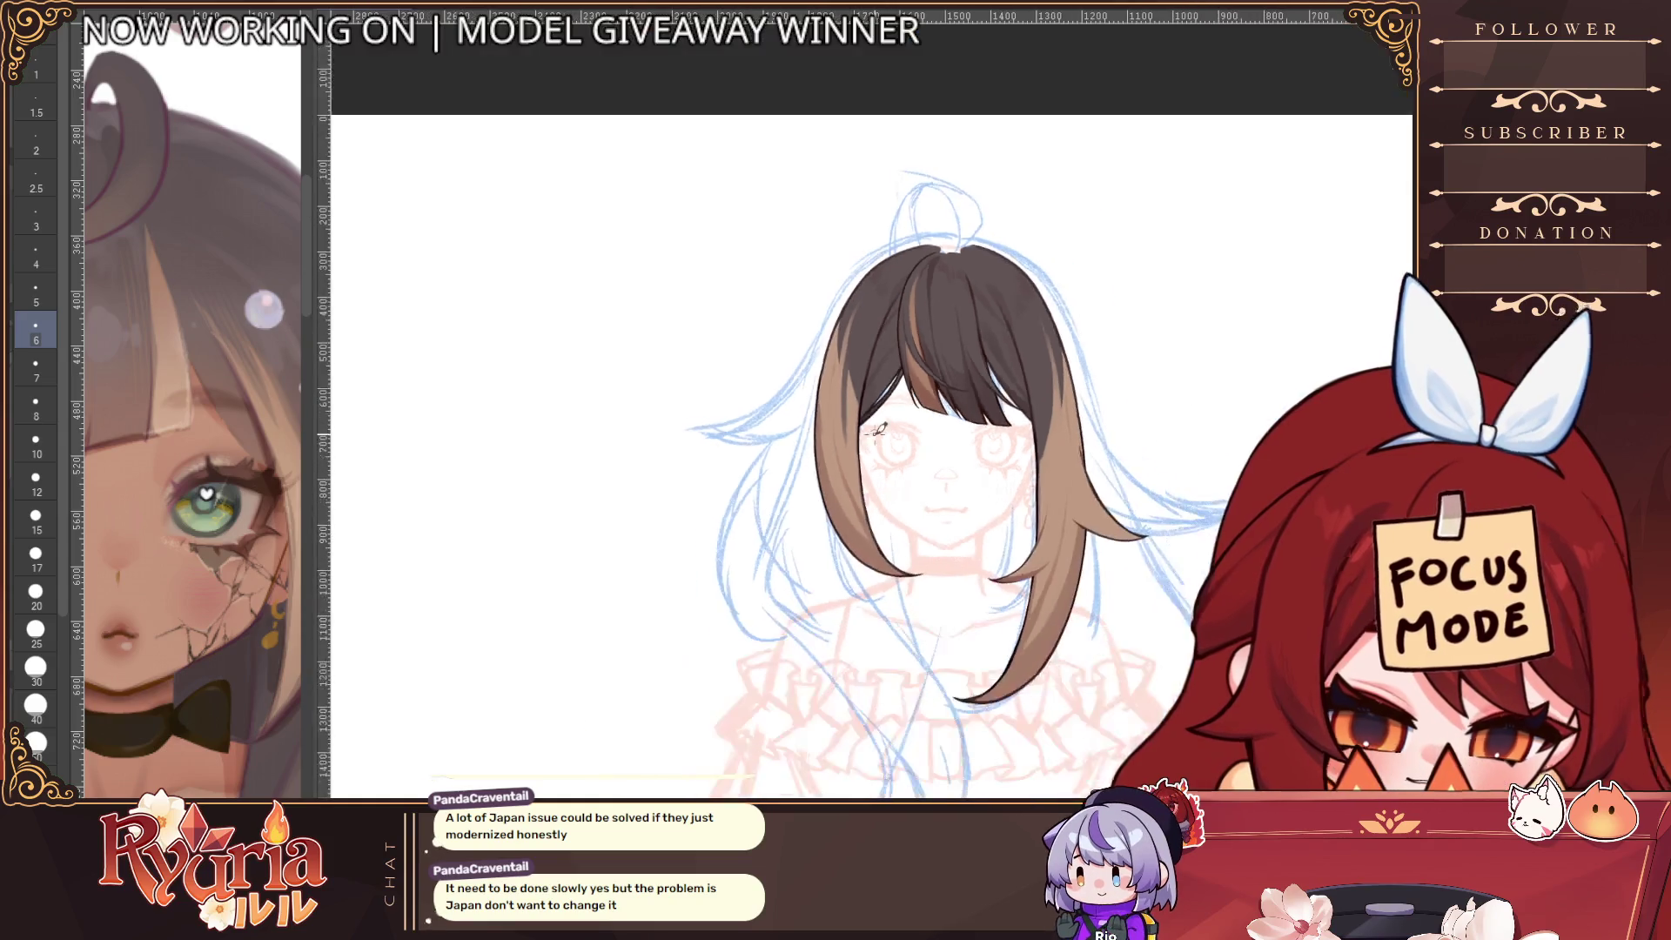
{"action": "key", "text": "bracketleft"}
{"action": "key", "text": "bracketleft"}
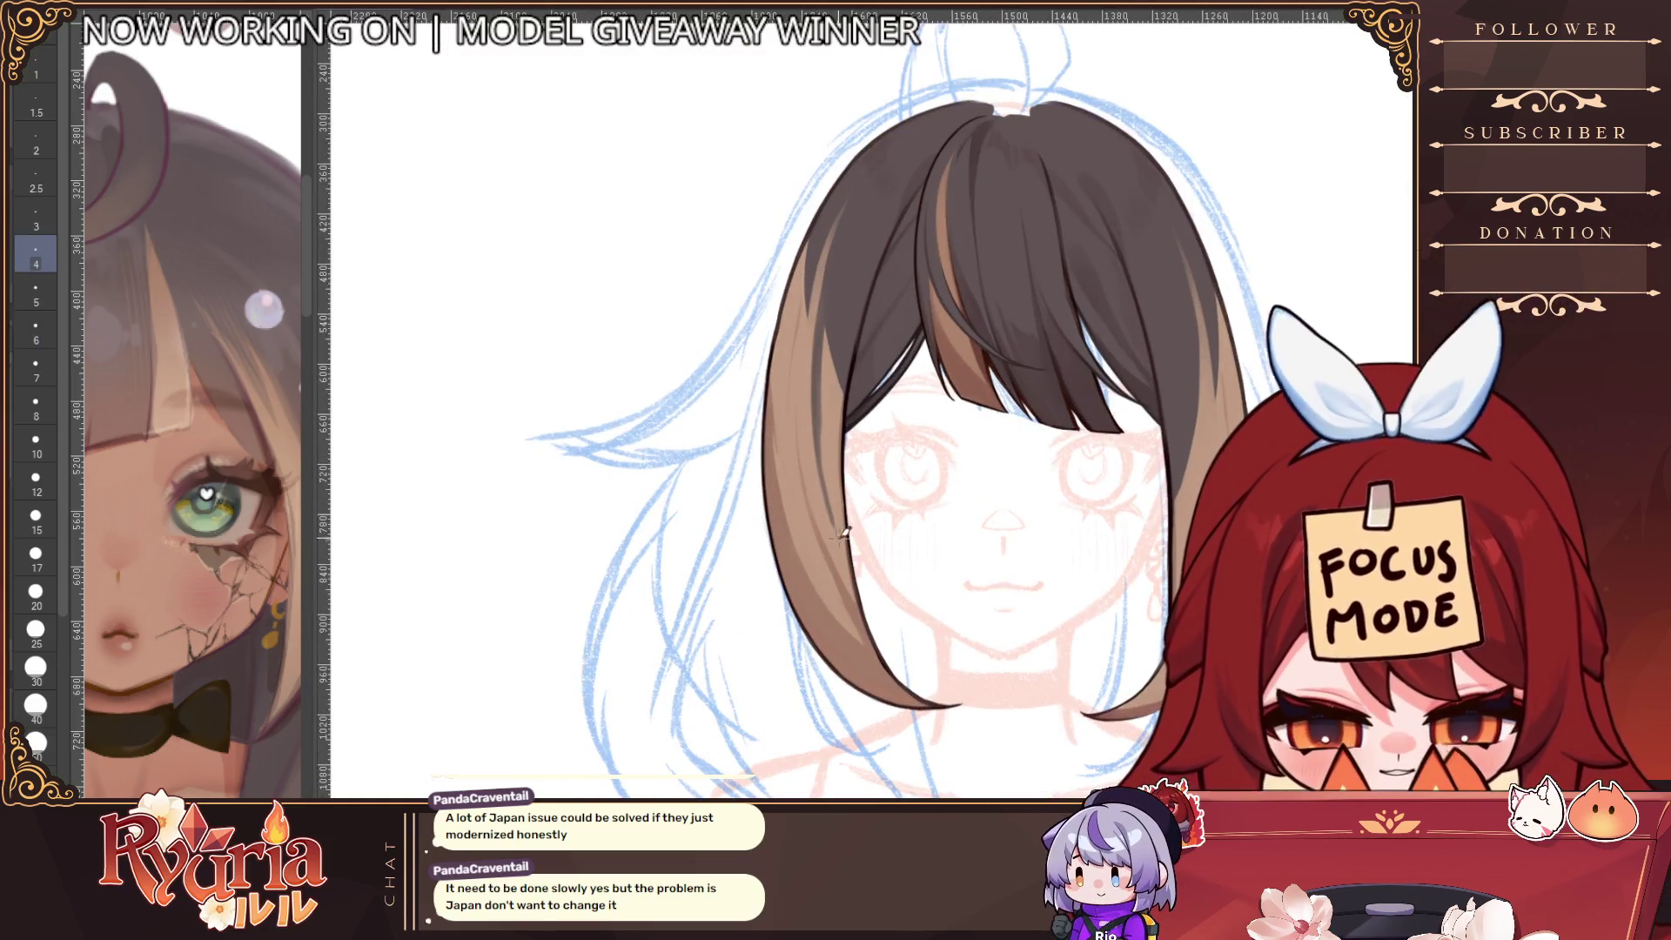
{"action": "scroll", "coordinate": [825, 340], "scroll_direction": "down", "scroll_amount": 3}
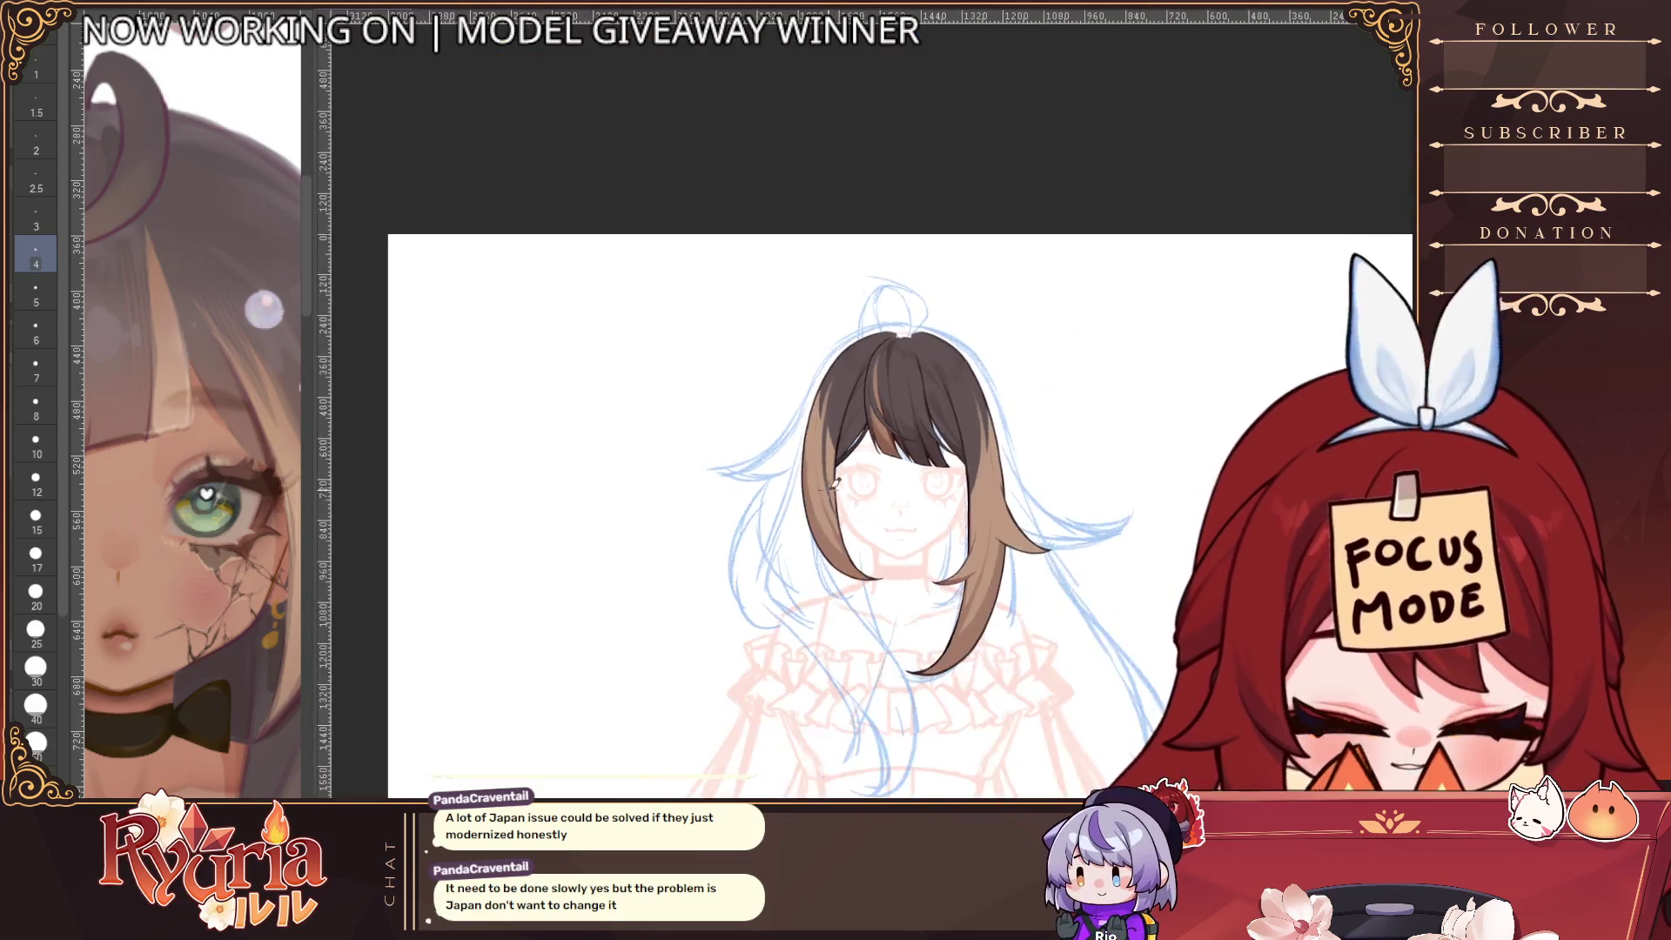
{"action": "key", "text": "h"}
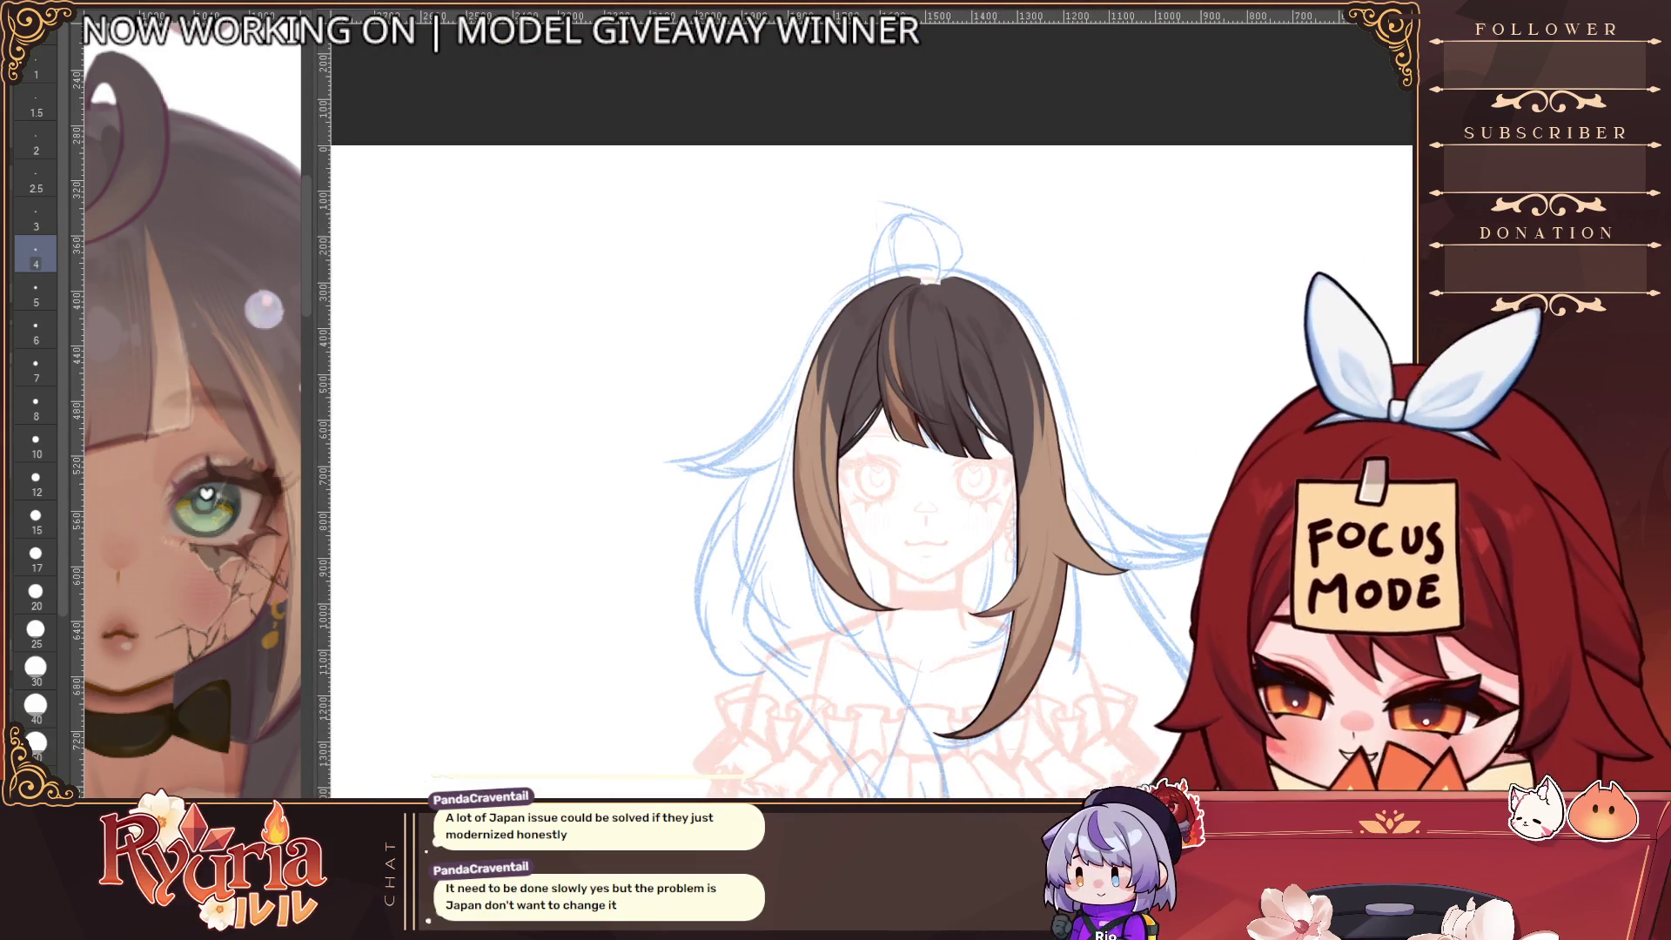
{"action": "scroll", "coordinate": [853, 436], "scroll_direction": "up", "scroll_amount": 3}
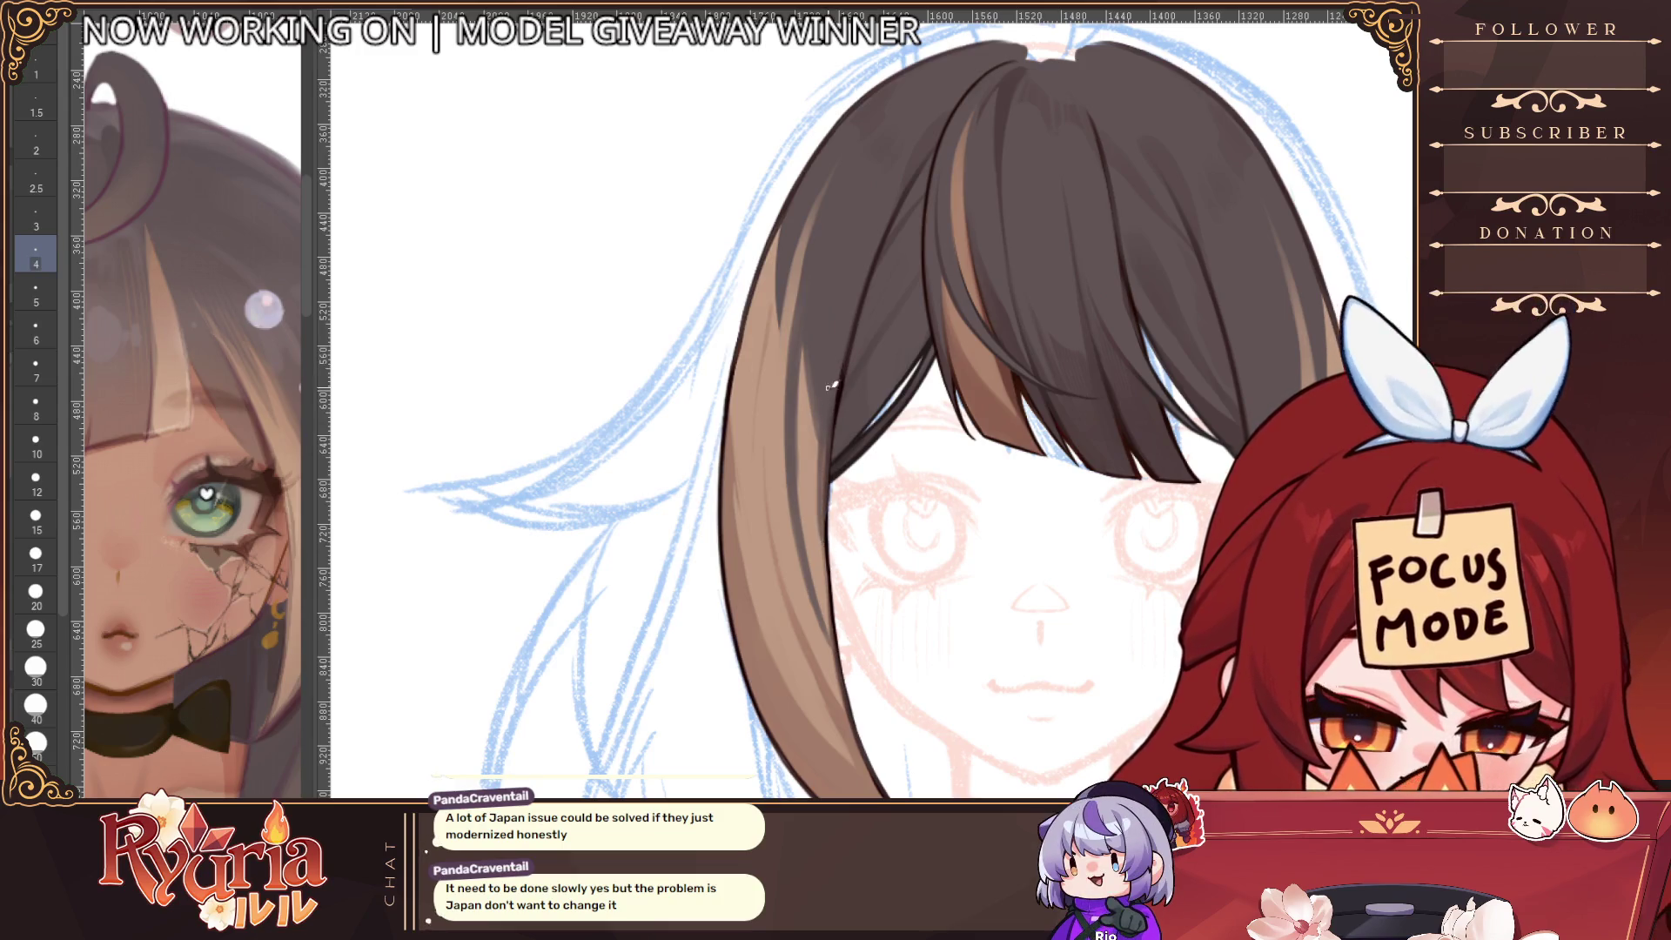
{"action": "scroll", "coordinate": [824, 515], "scroll_direction": "down", "scroll_amount": 3}
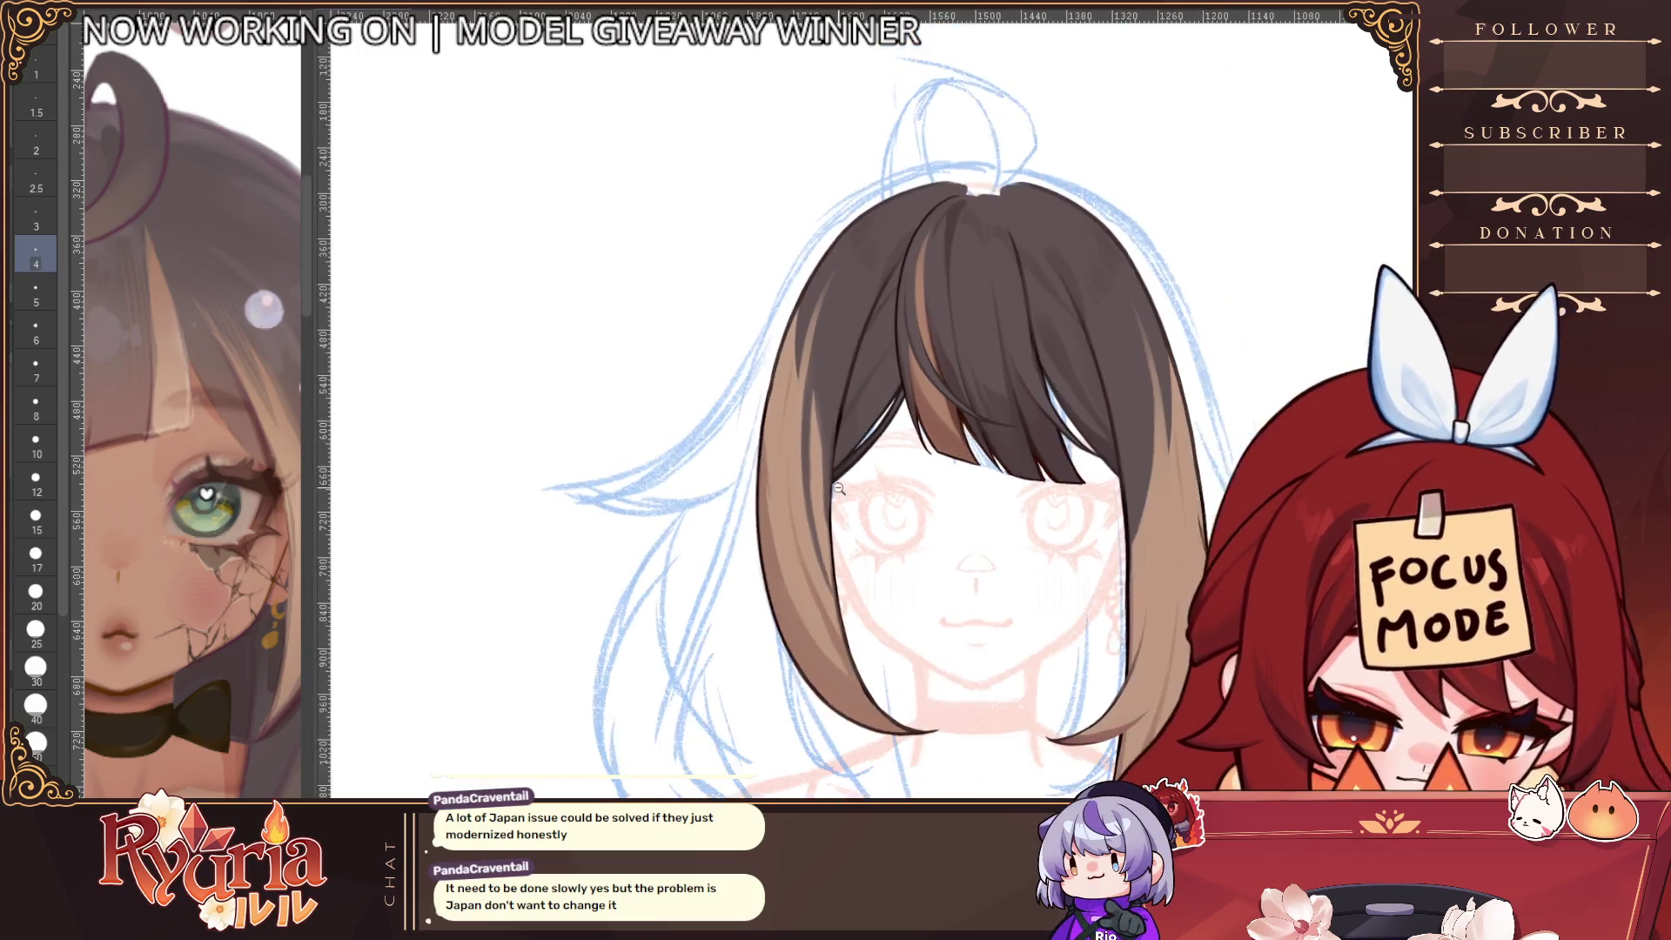
{"action": "scroll", "coordinate": [820, 517], "scroll_direction": "up", "scroll_amount": 4}
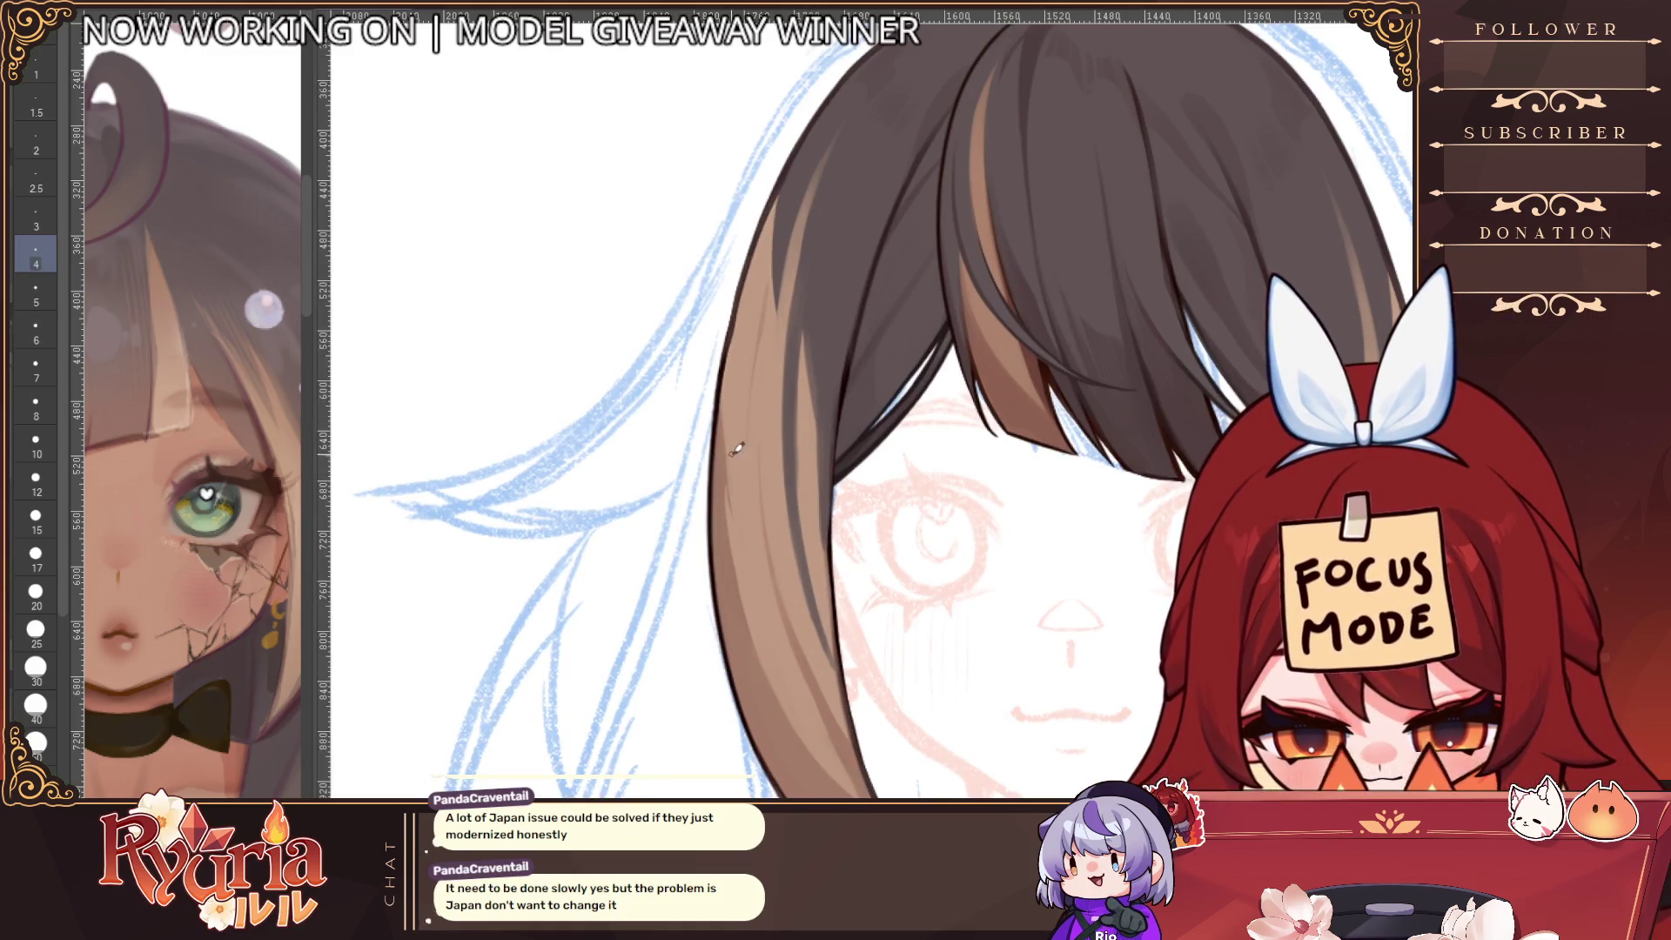
Softly blend the hair colour on the upper left with a much larger brush
{"action": "key", "text": "bracketright"}
{"action": "key", "text": "bracketright"}
{"action": "key", "text": "bracketright"}
{"action": "key", "text": "bracketright"}
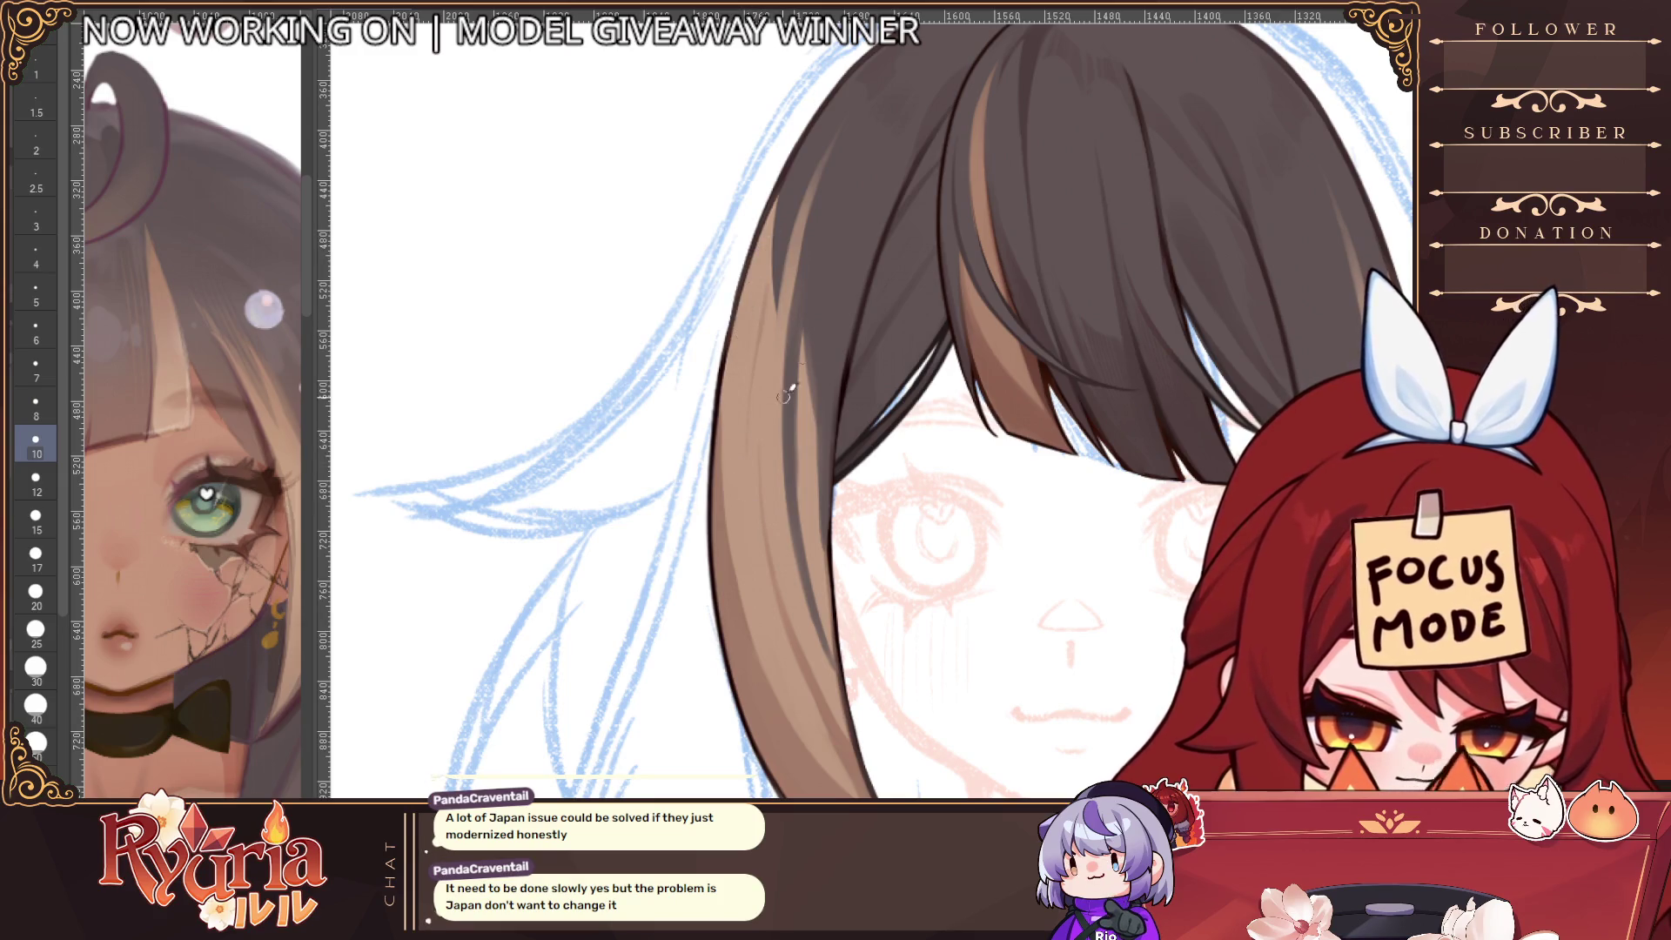
{"action": "scroll", "coordinate": [740, 474], "scroll_direction": "down", "scroll_amount": 5}
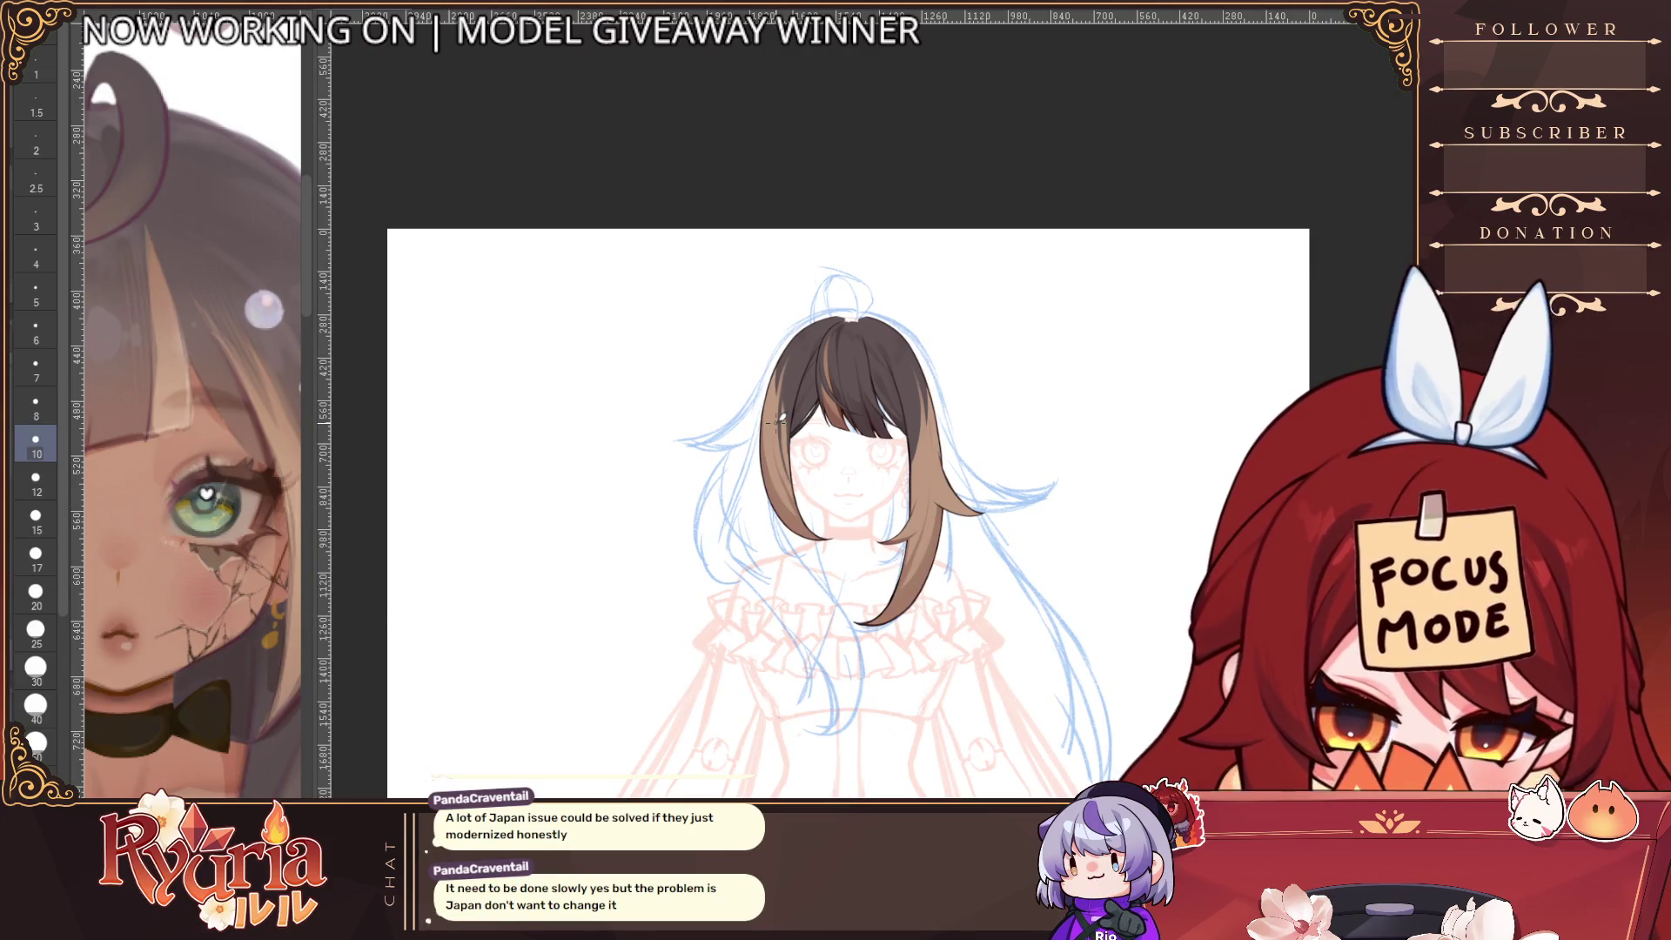
{"action": "scroll", "coordinate": [777, 422], "scroll_direction": "up", "scroll_amount": 2}
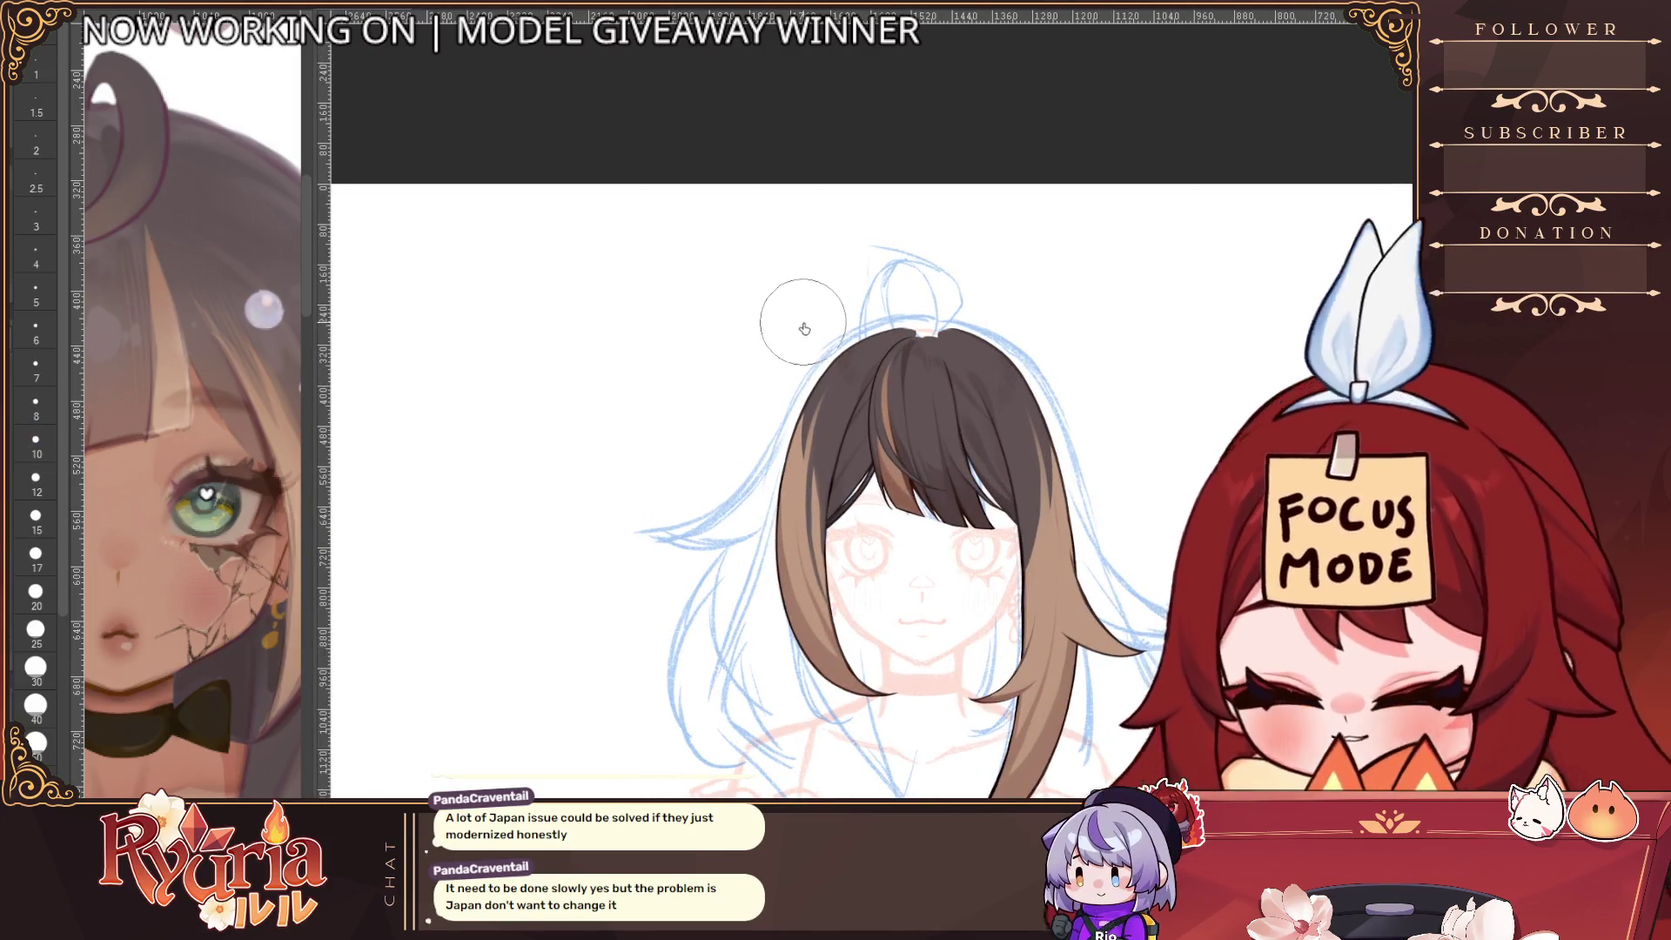
{"action": "key", "text": "bracketright"}
{"action": "key", "text": "bracketright"}
{"action": "key", "text": "bracketright"}
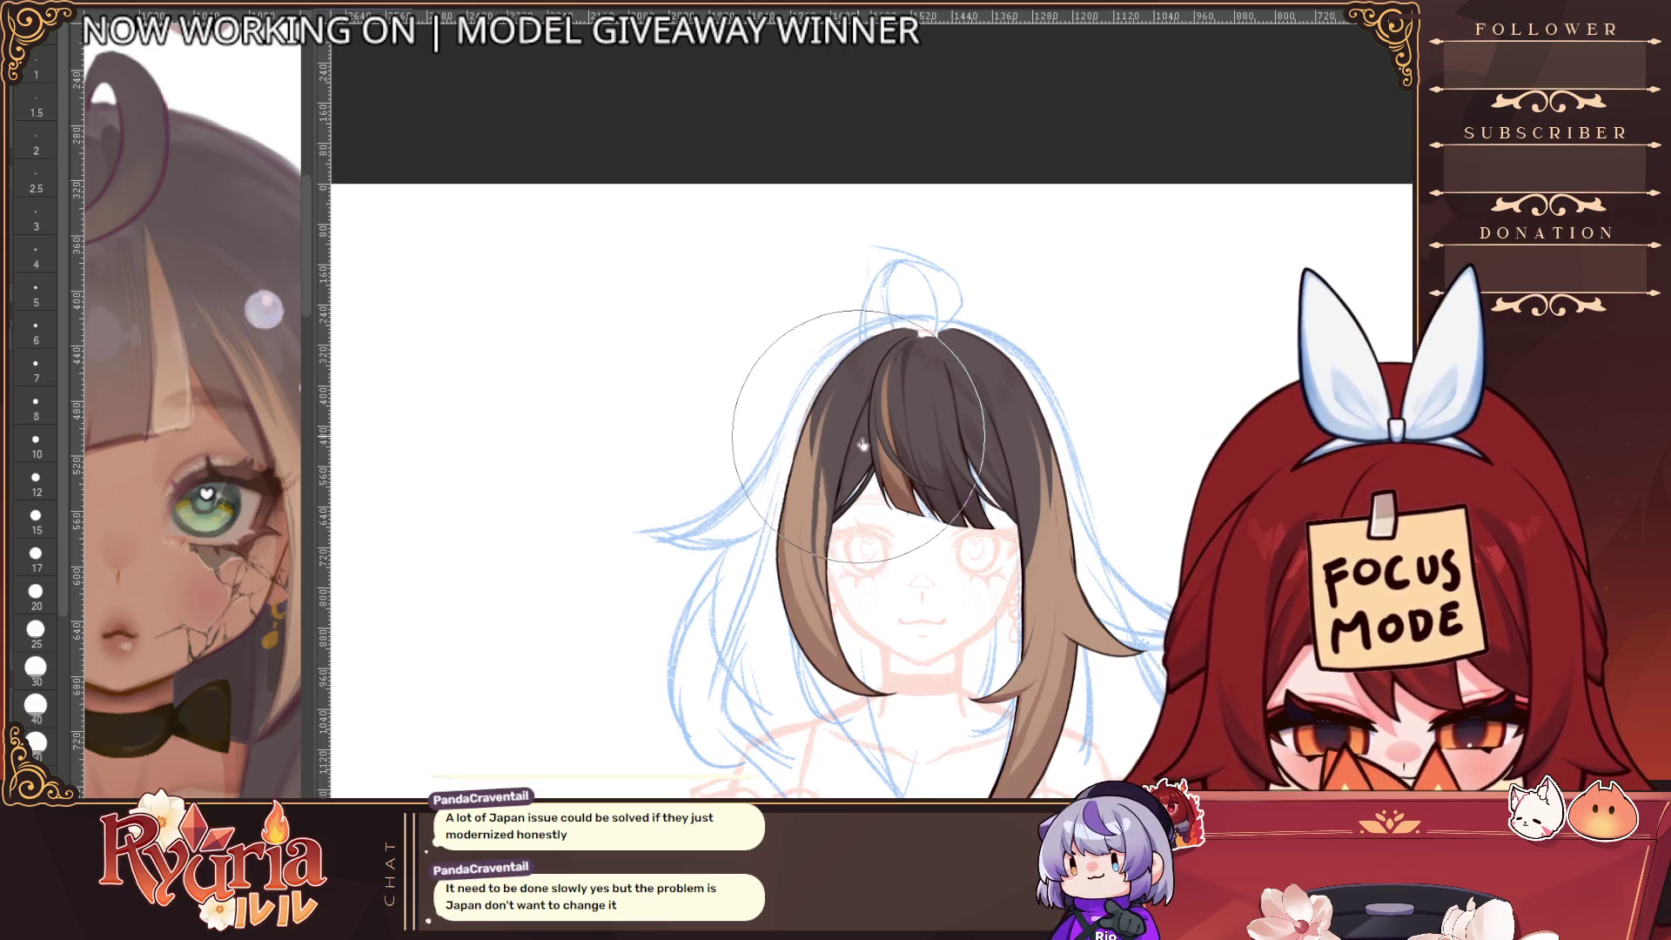
{"action": "left_click_drag", "start_coordinate": [862, 445], "coordinate": [874, 458]}
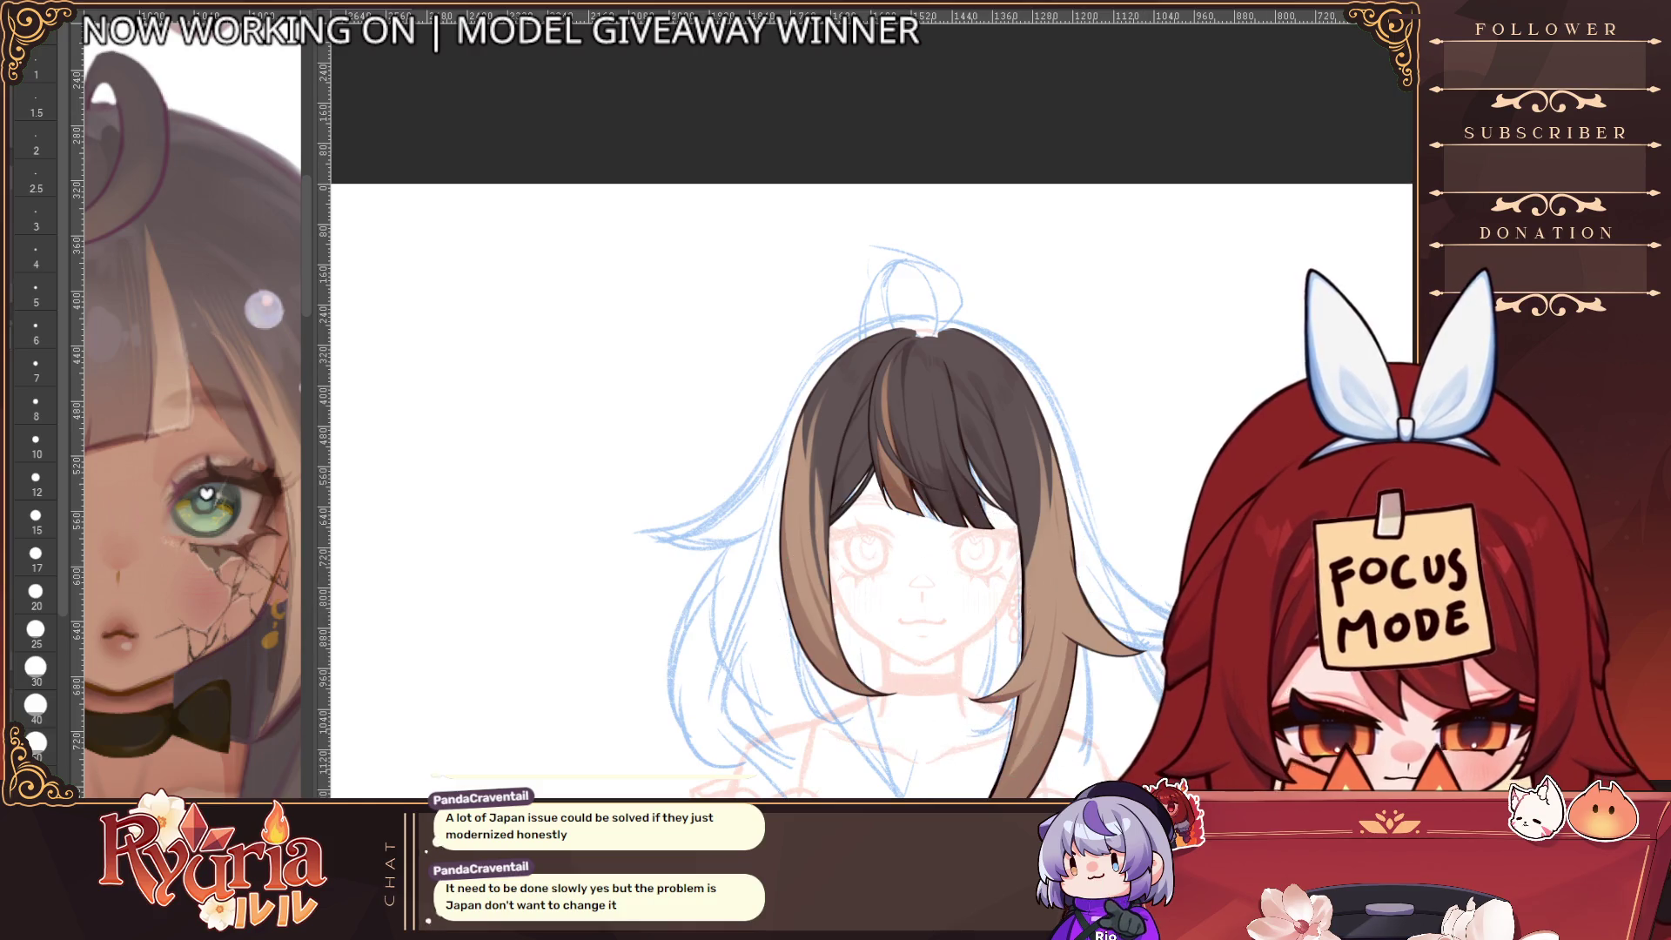
{"action": "key", "text": "h"}
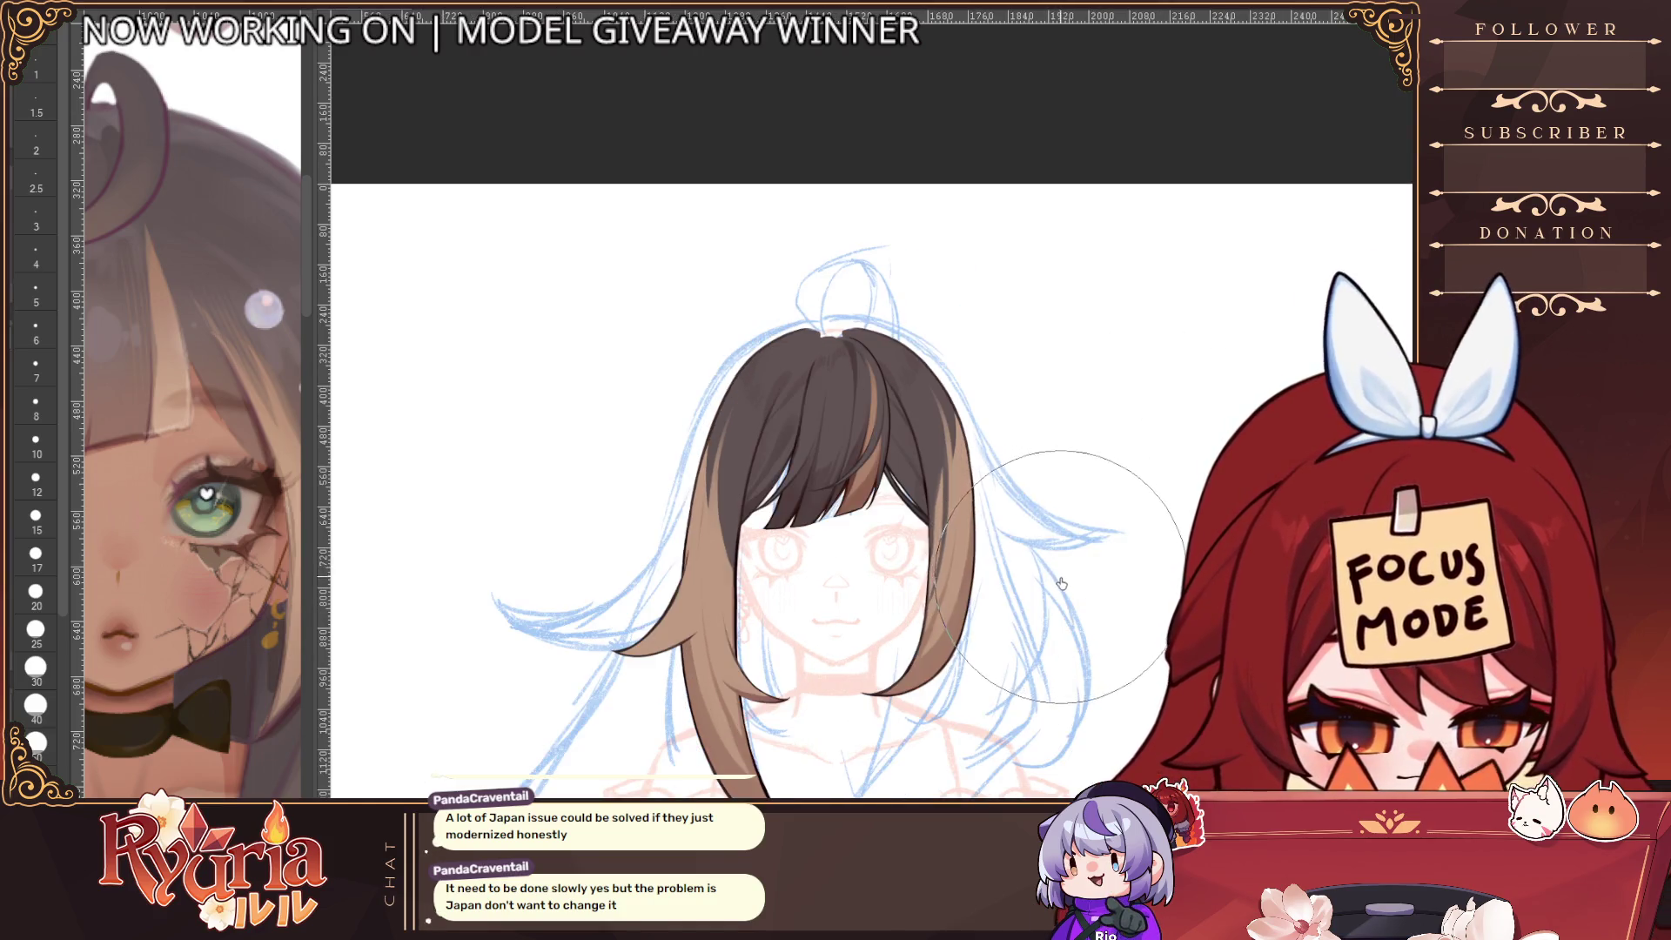
{"action": "scroll", "coordinate": [1094, 741], "scroll_direction": "down", "scroll_amount": 3}
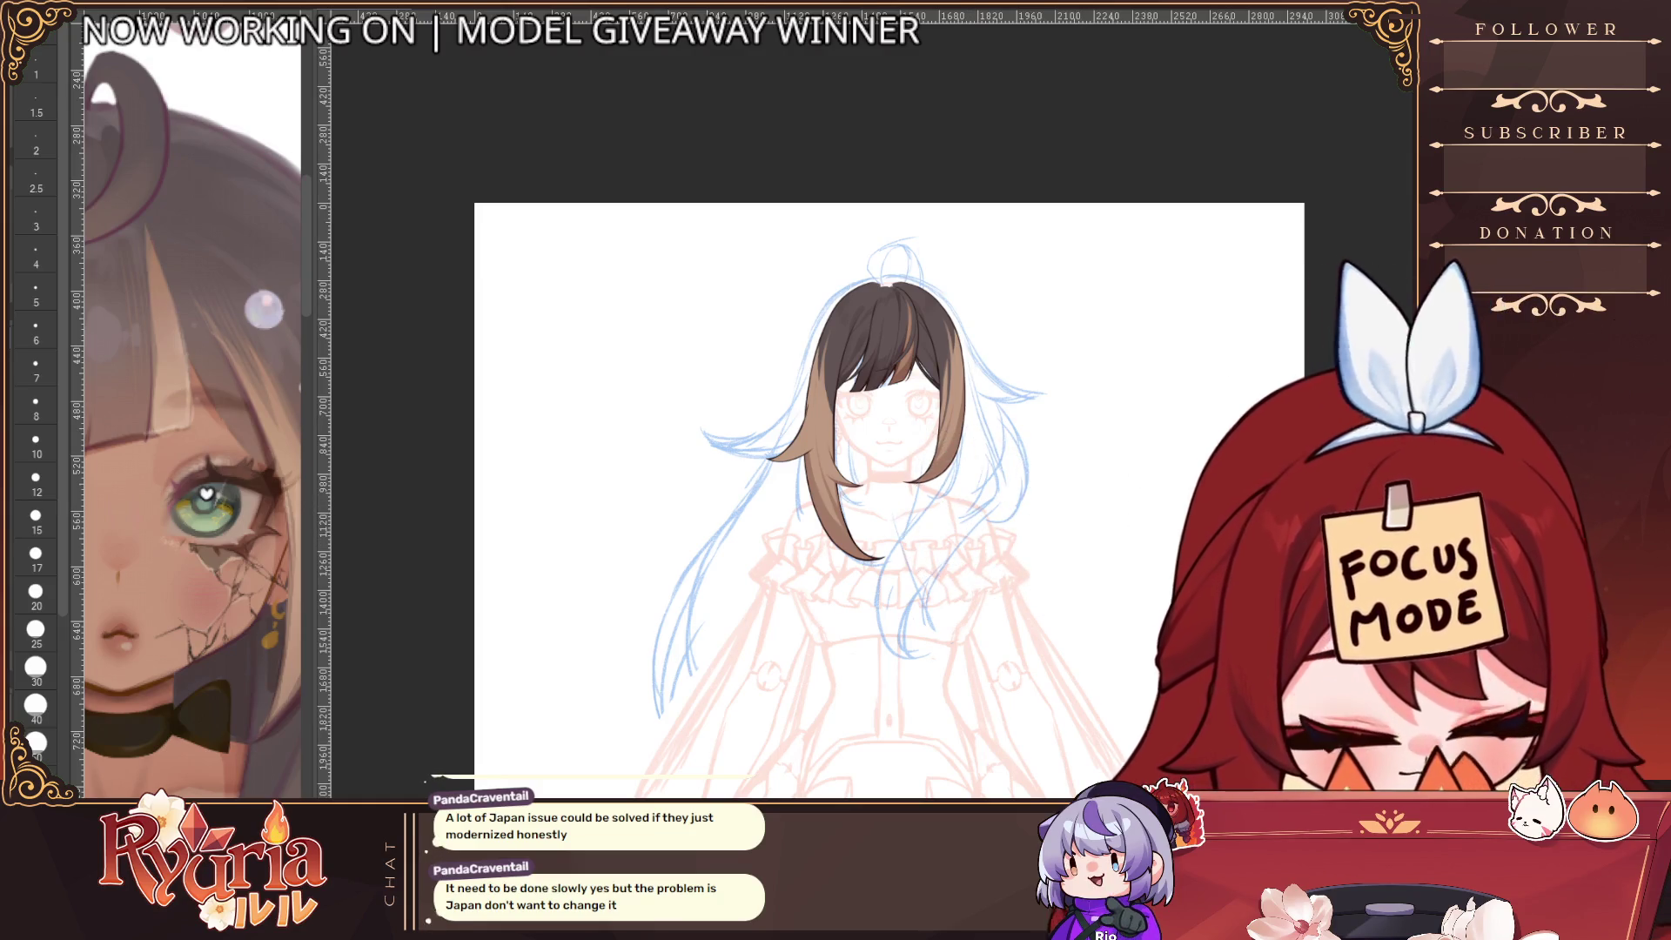
{"action": "scroll", "coordinate": [798, 357], "scroll_direction": "up", "scroll_amount": 5}
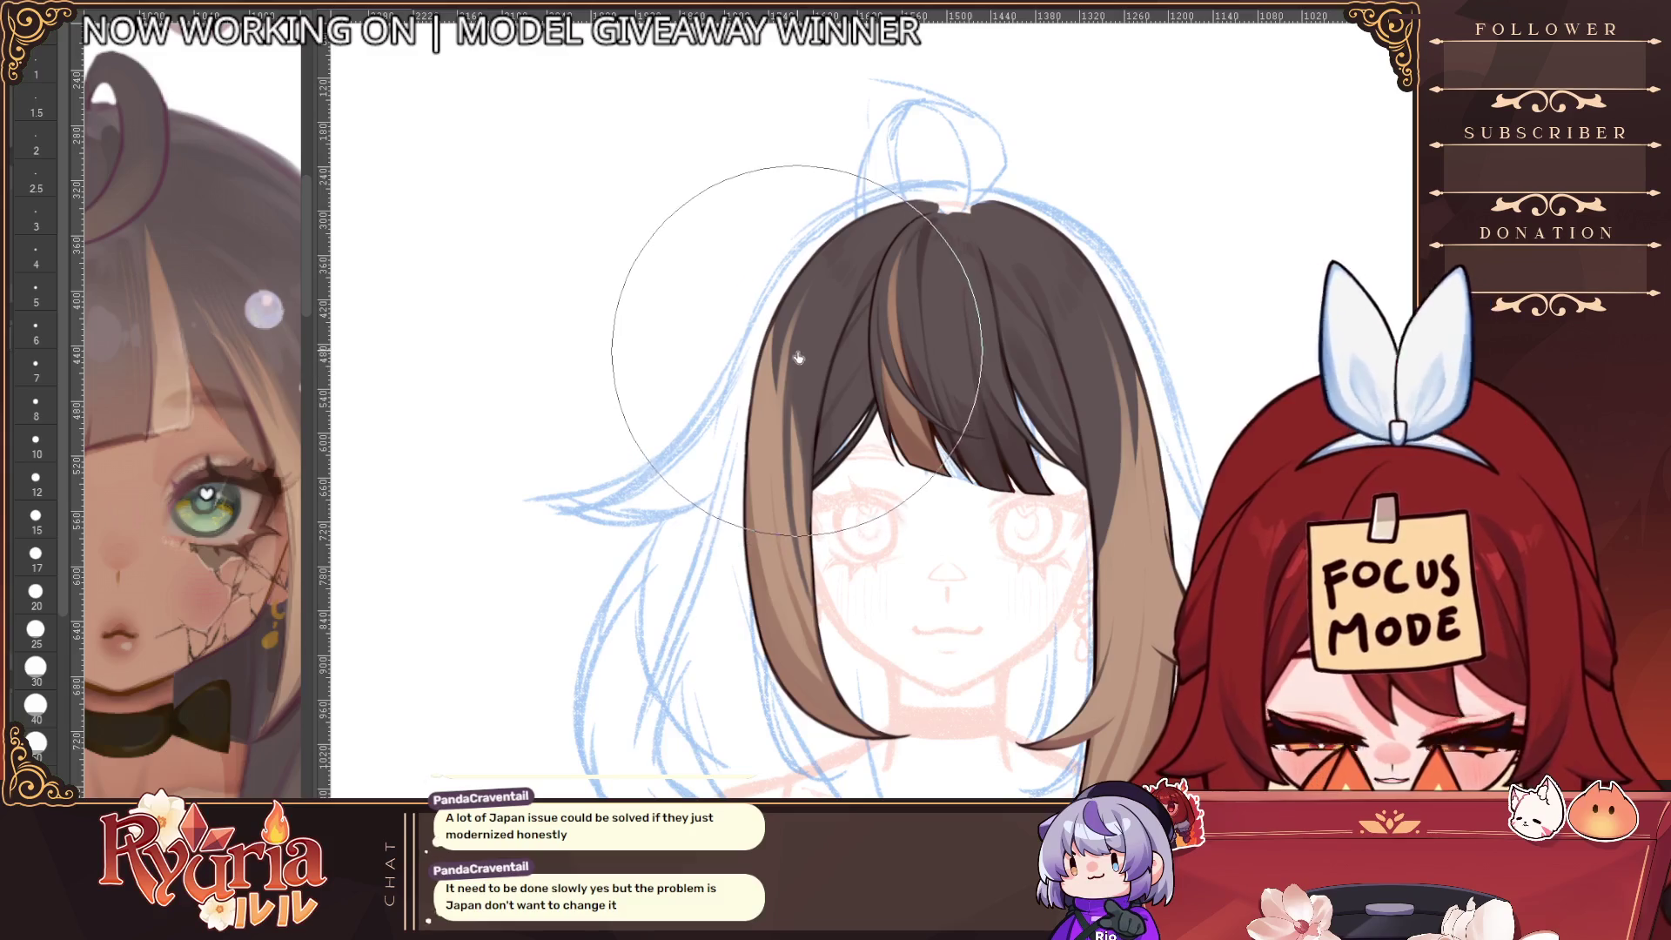
Paint darker strokes along the hair's left side, then shift the view toward the dress
{"action": "left_click", "coordinate": [35, 518]}
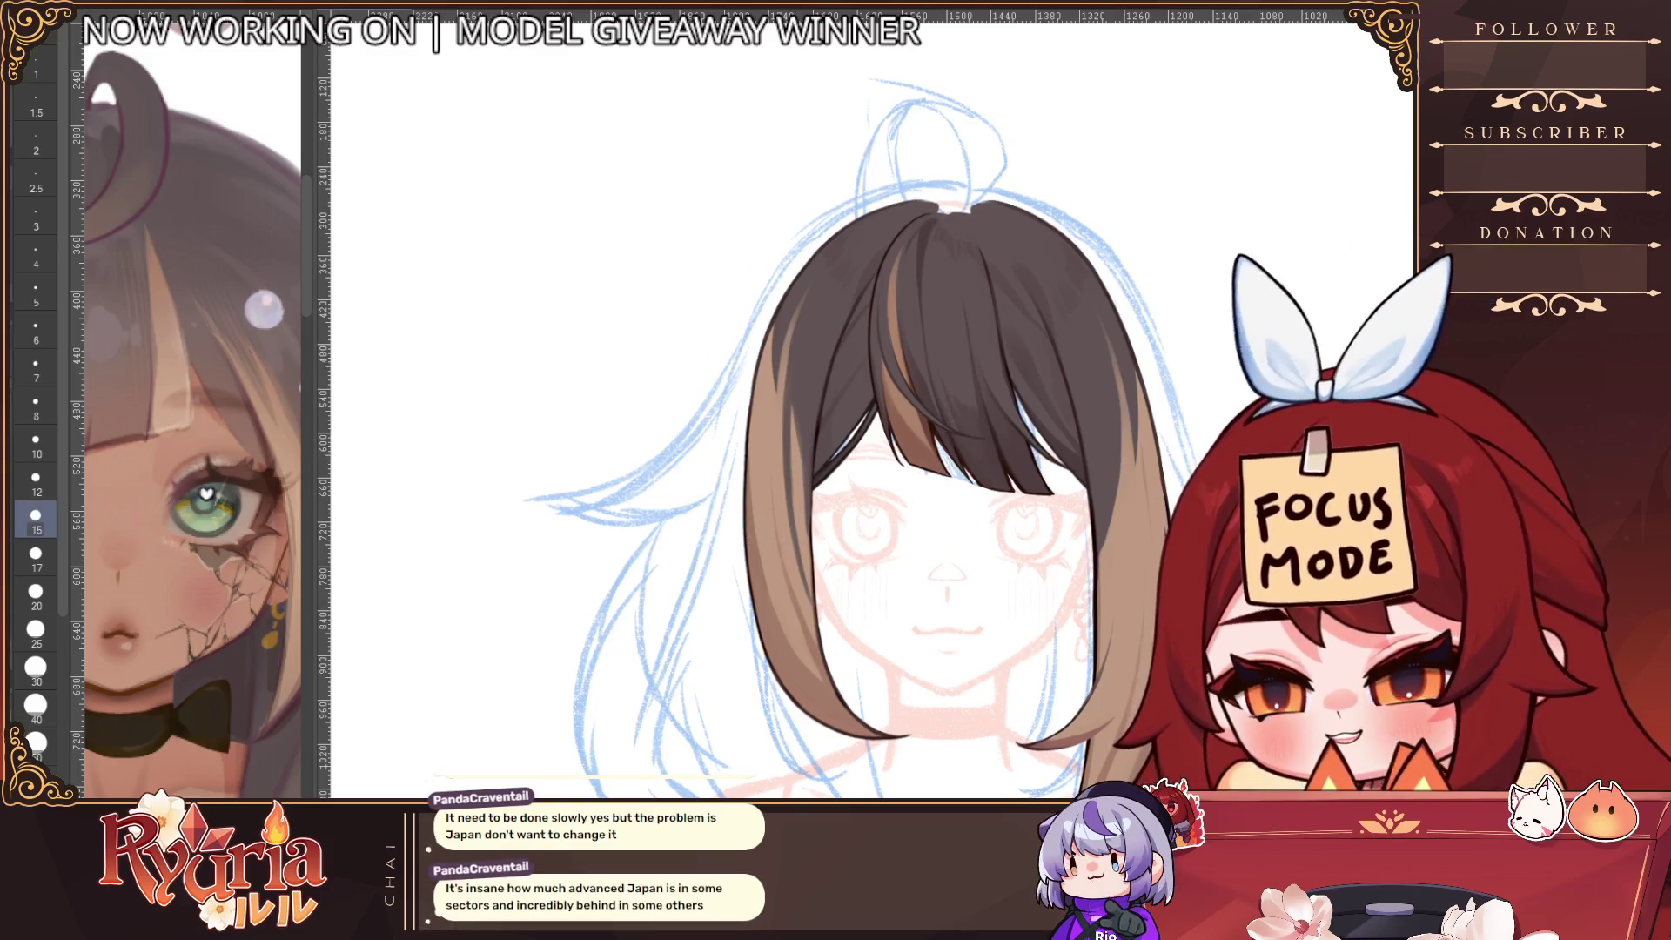
{"action": "key", "text": "bracketleft"}
{"action": "mouse_move", "coordinate": [791, 405]}
{"action": "left_mouse_down"}
{"action": "mouse_move", "coordinate": [791, 483]}
{"action": "mouse_move", "coordinate": [801, 431]}
{"action": "left_mouse_up"}
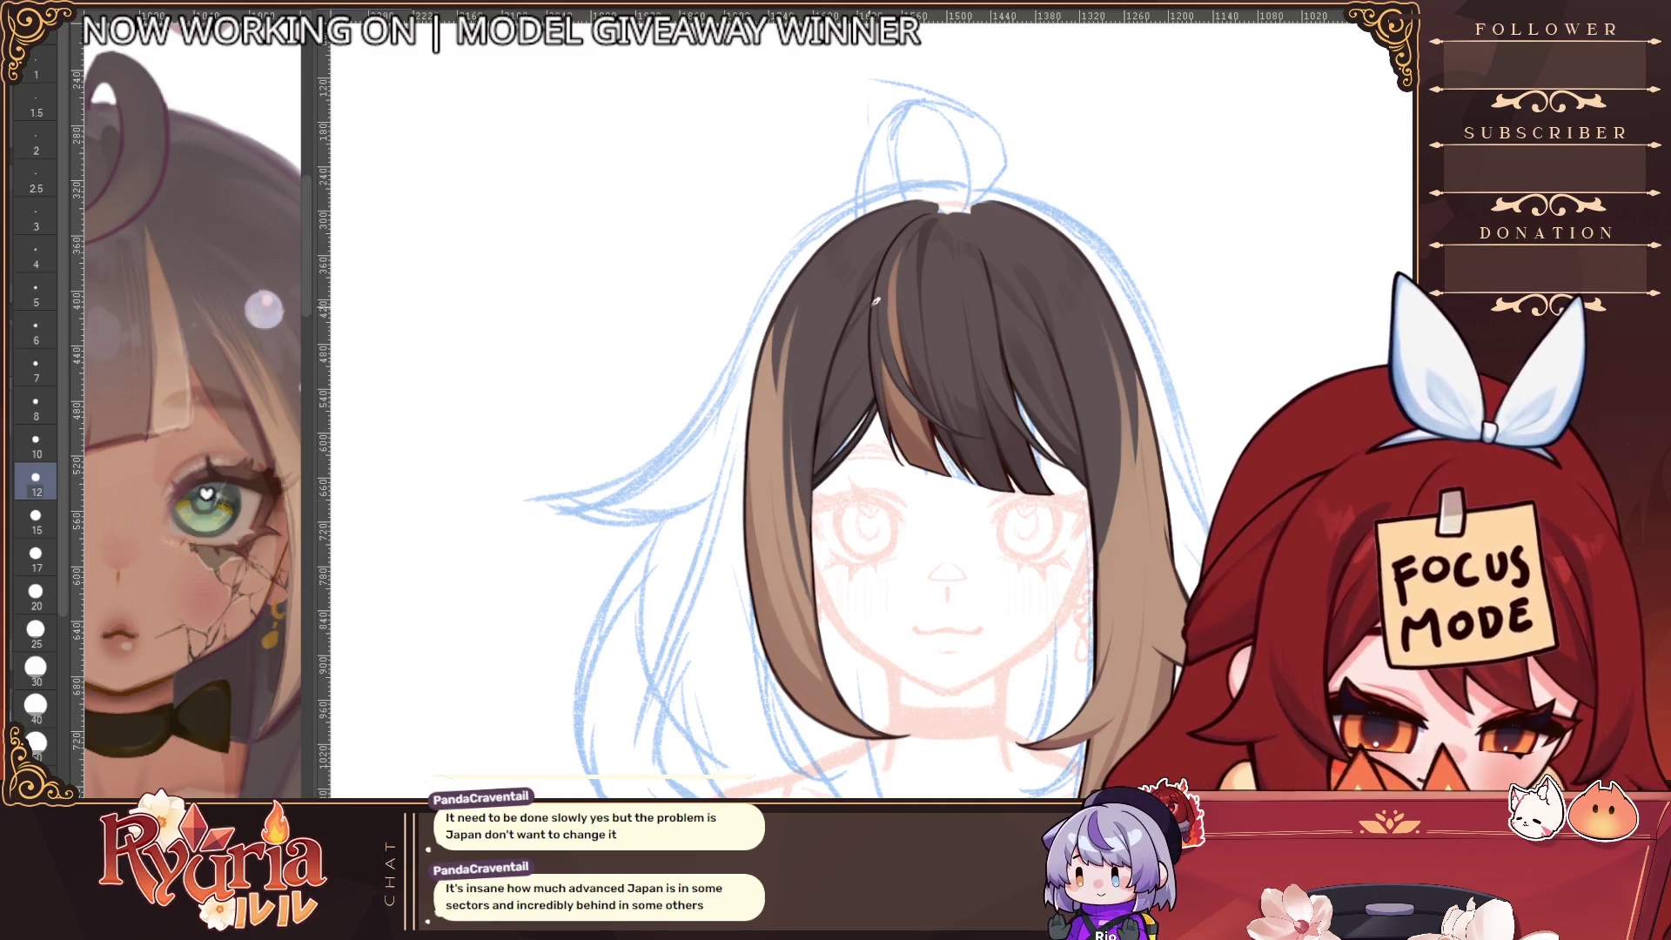
{"action": "key", "text": "bracketleft"}
{"action": "key", "text": "bracketleft"}
{"action": "key", "text": "bracketleft"}
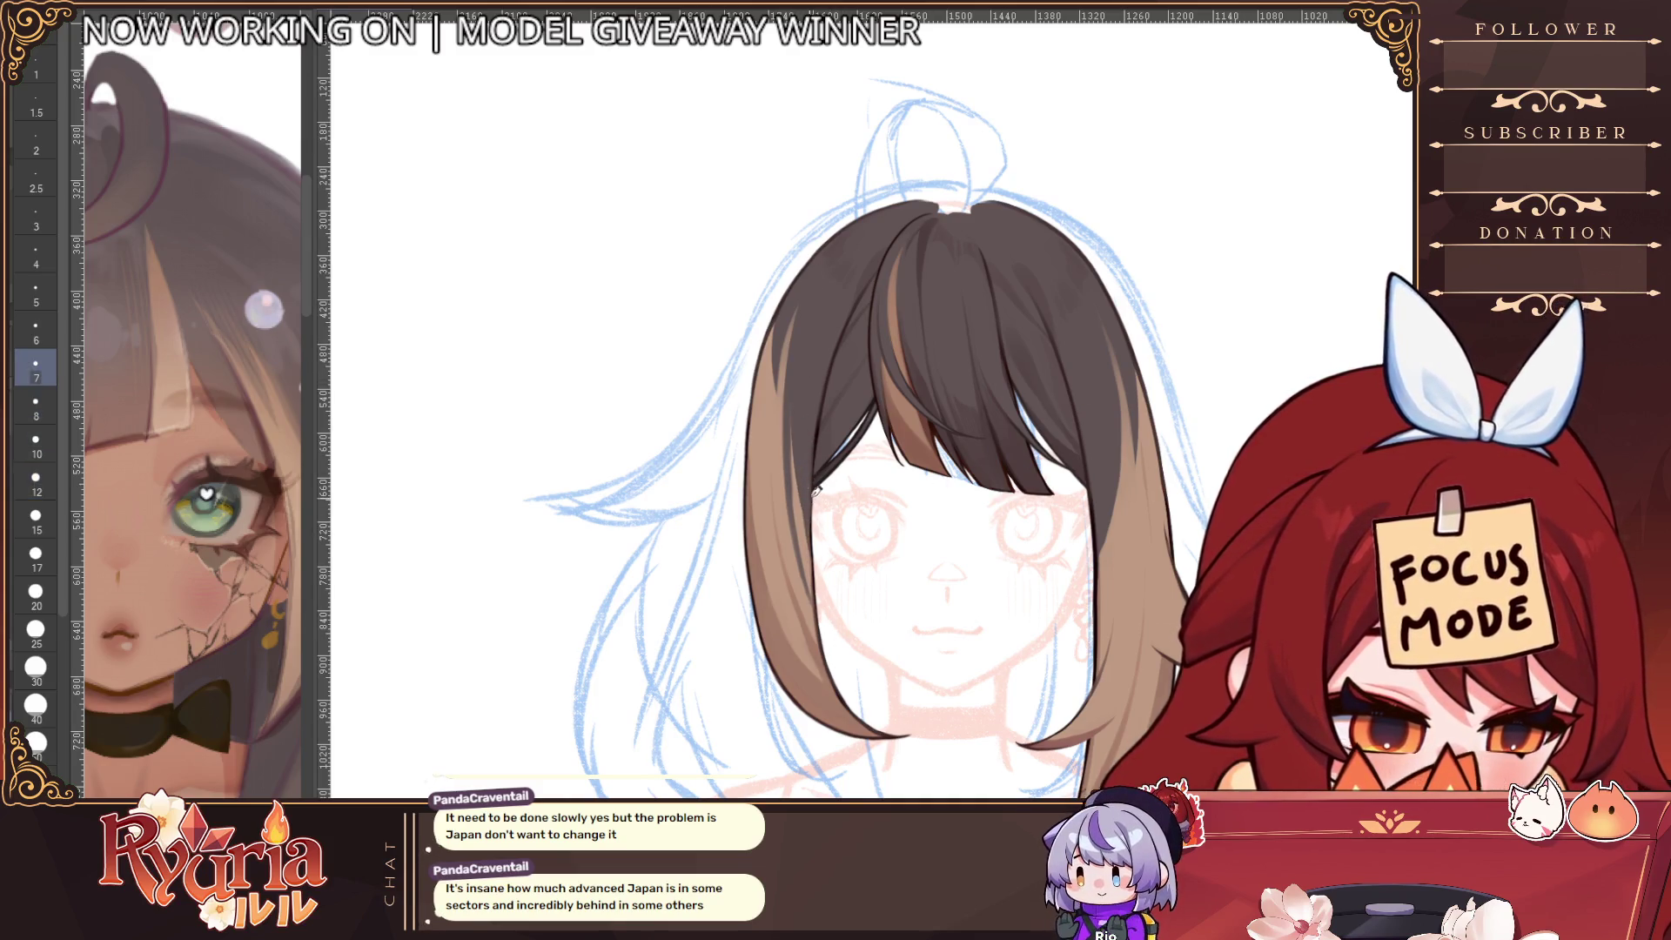
{"action": "scroll", "coordinate": [812, 547], "scroll_direction": "up", "scroll_amount": 1}
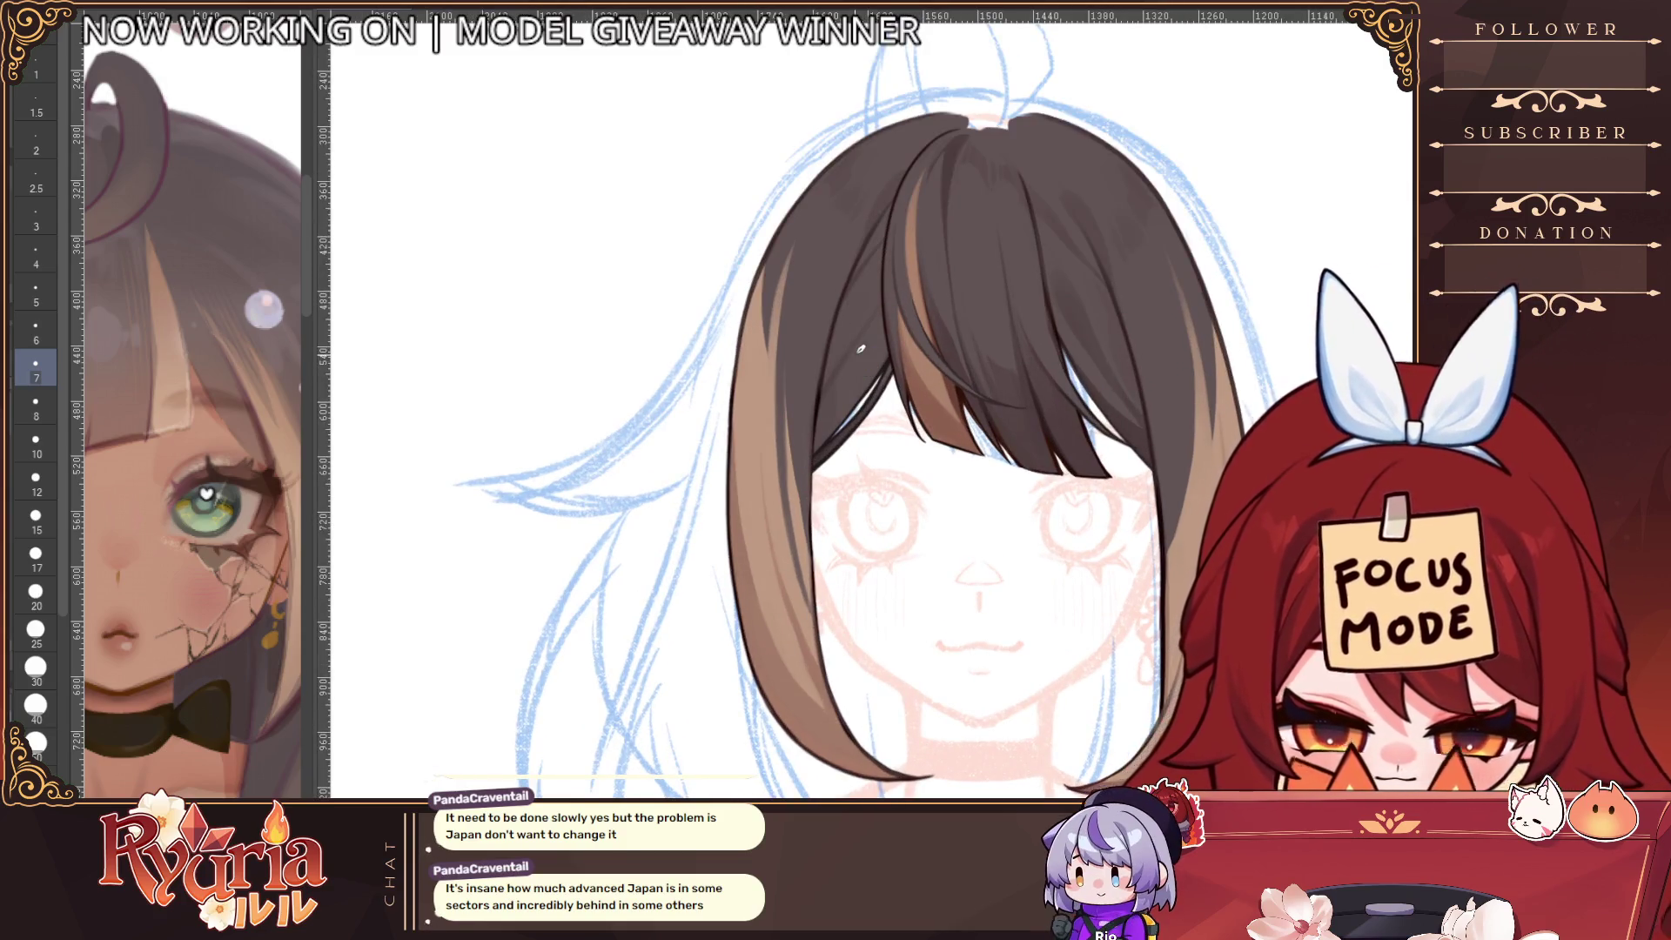
{"action": "key", "text": "bracketleft"}
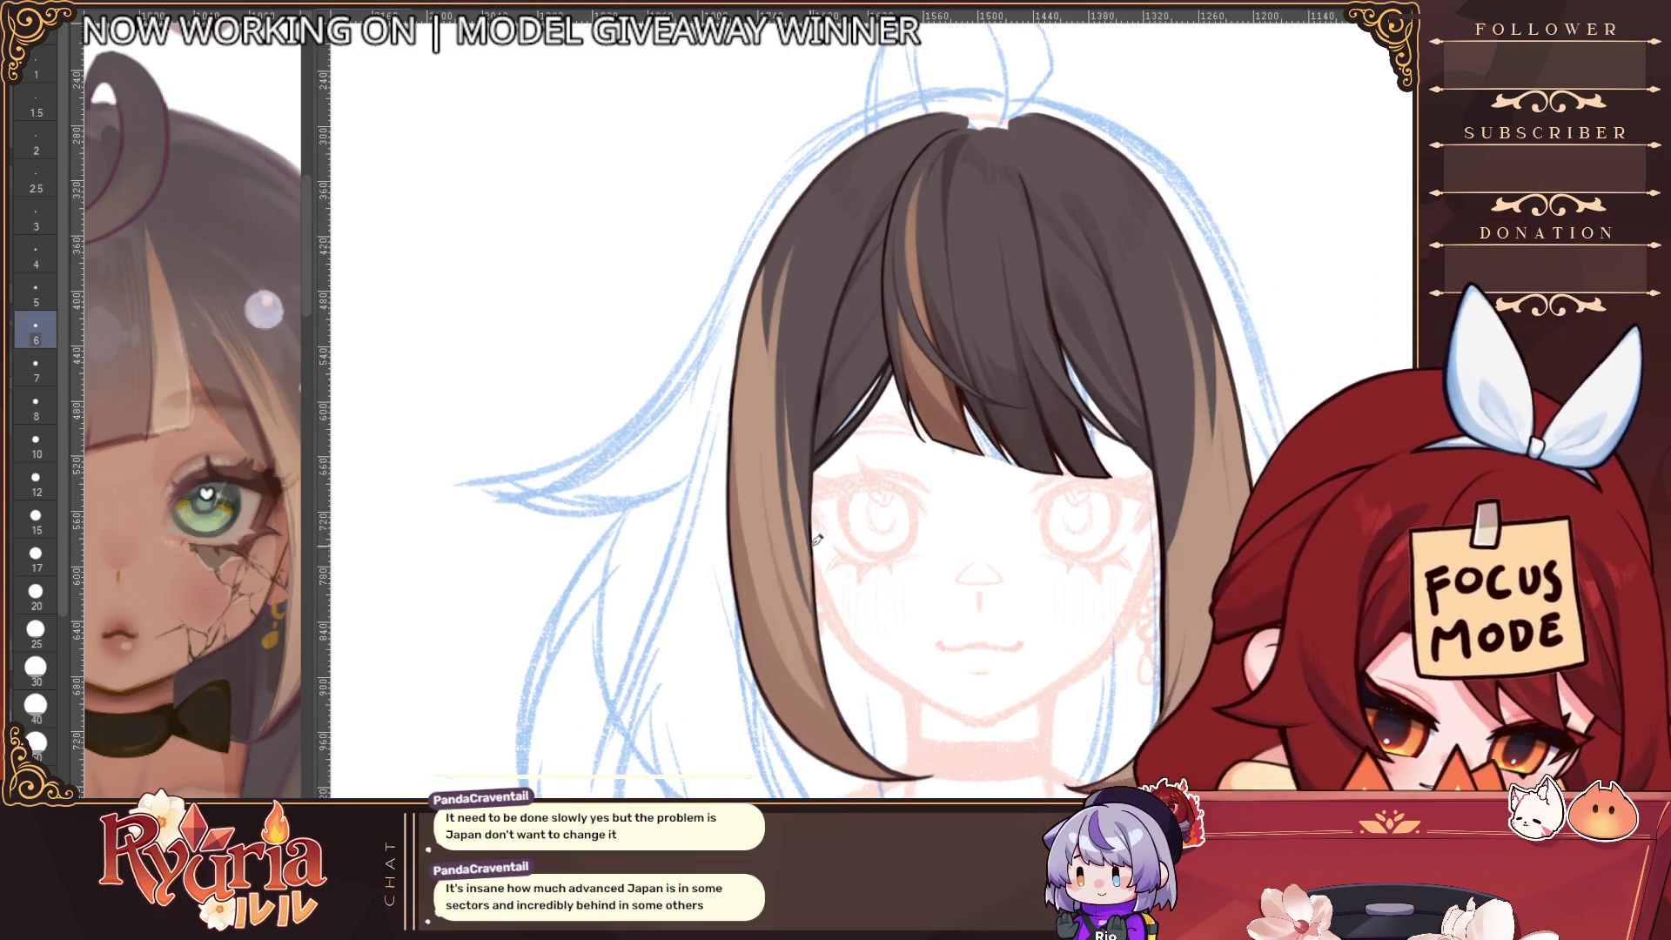
{"action": "scroll", "coordinate": [924, 746], "scroll_direction": "down", "scroll_amount": 3}
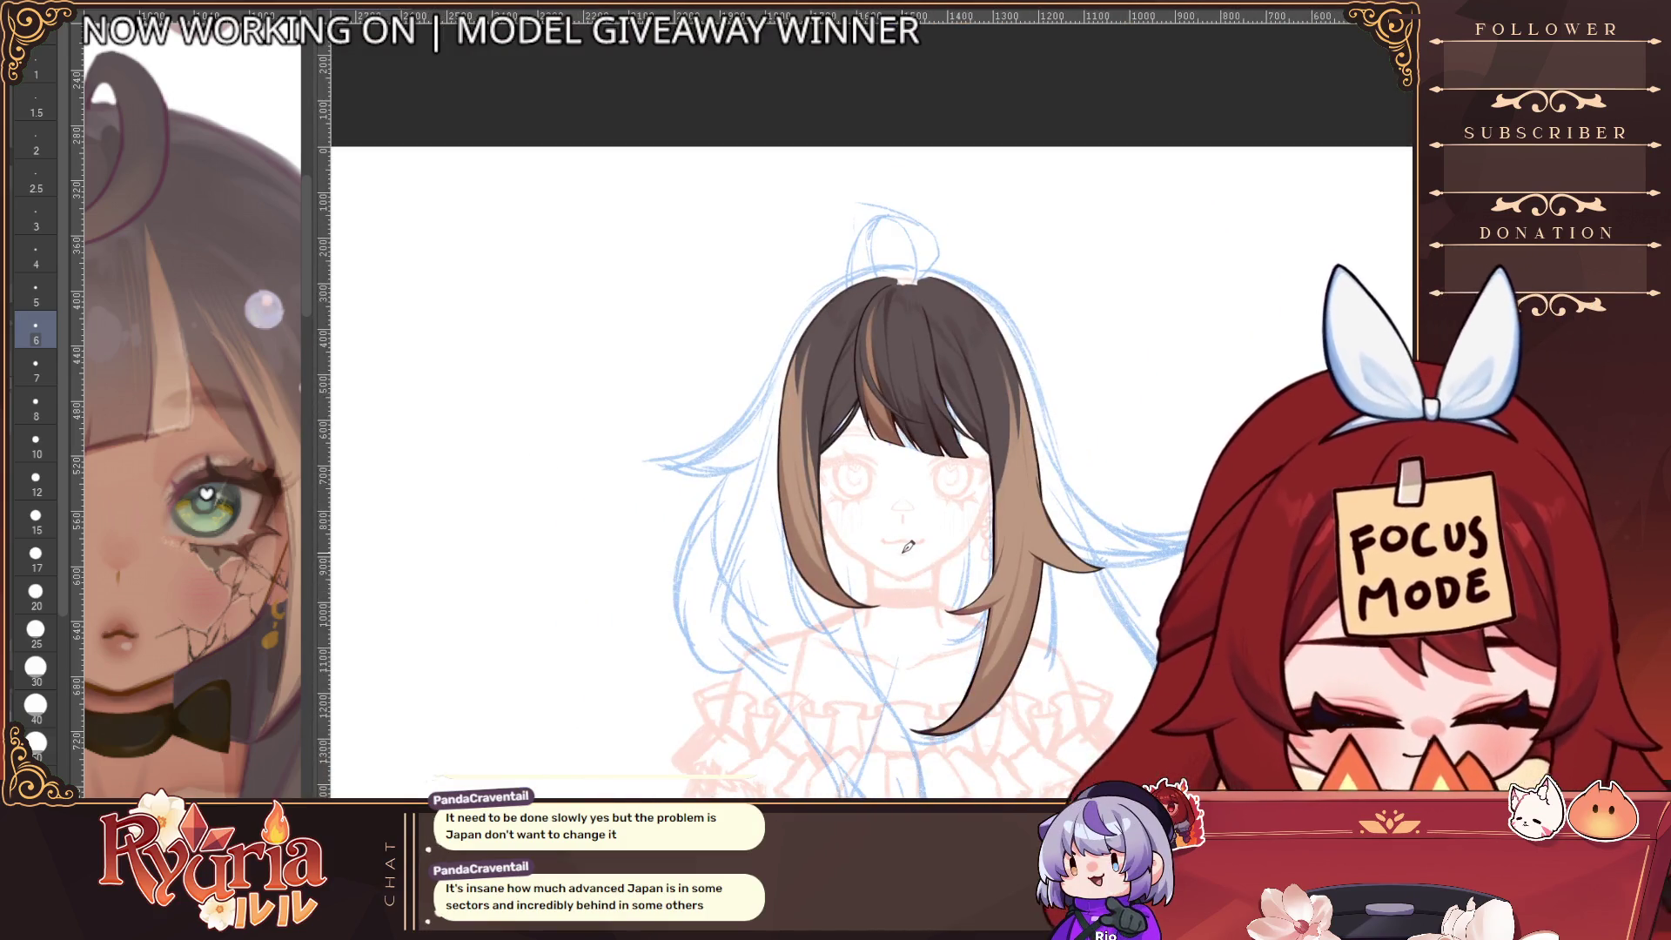
{"action": "scroll", "coordinate": [1024, 625], "scroll_direction": "down", "scroll_amount": 2}
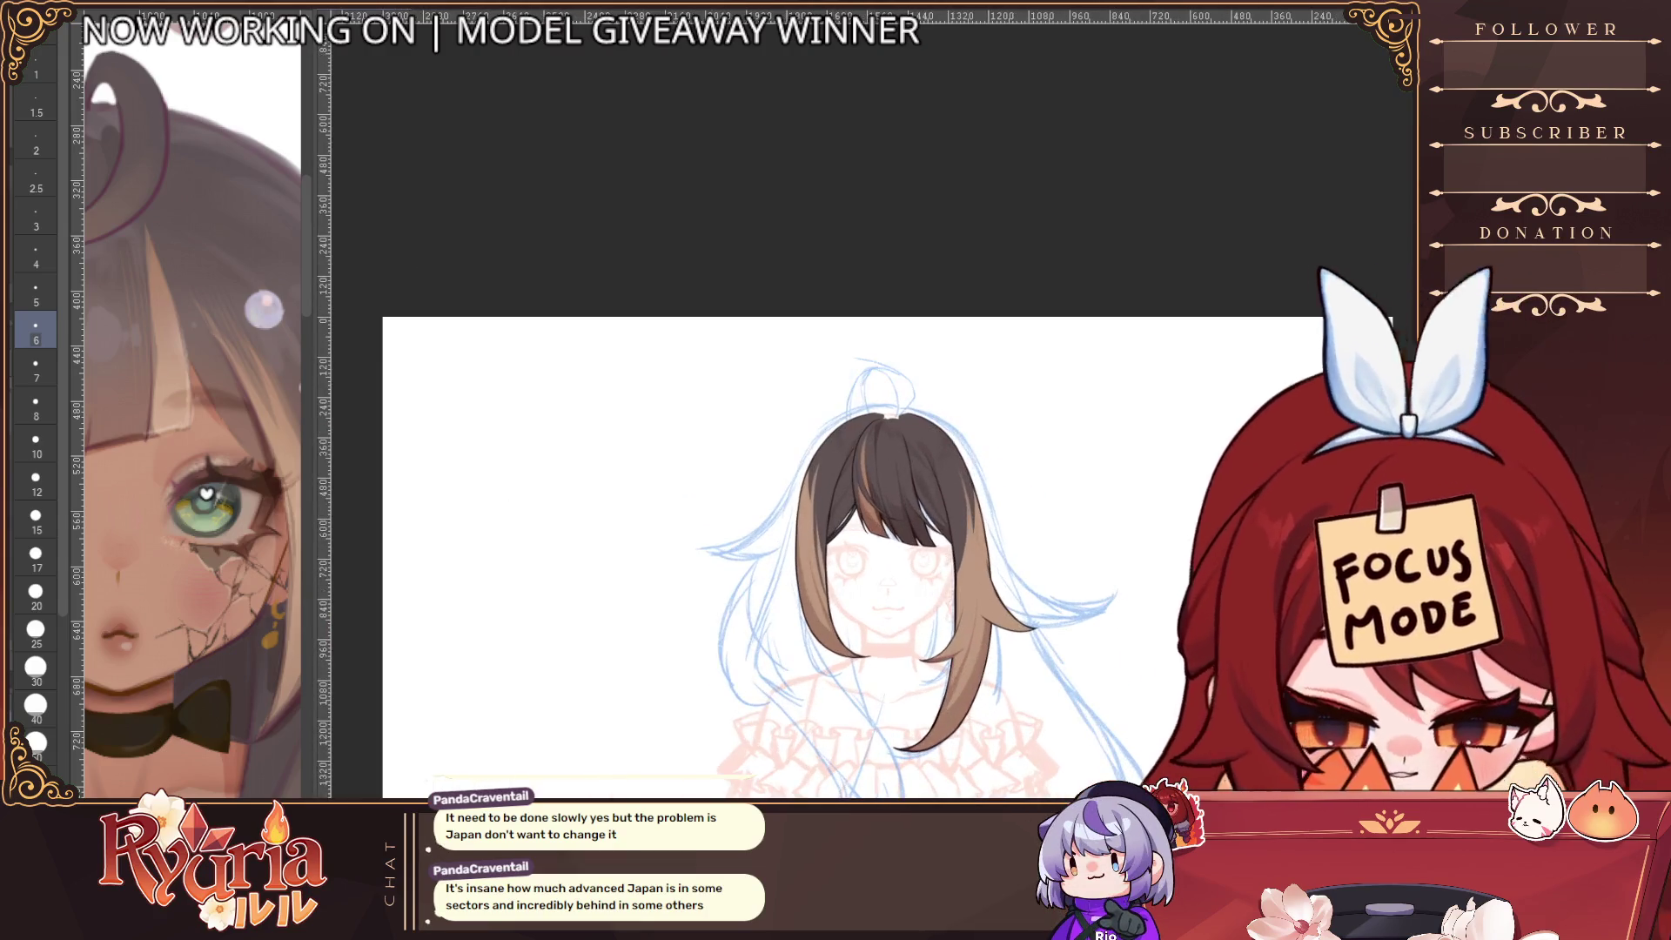
{"action": "left_click_drag", "start_coordinate": [1057, 791], "coordinate": [1036, 634]}
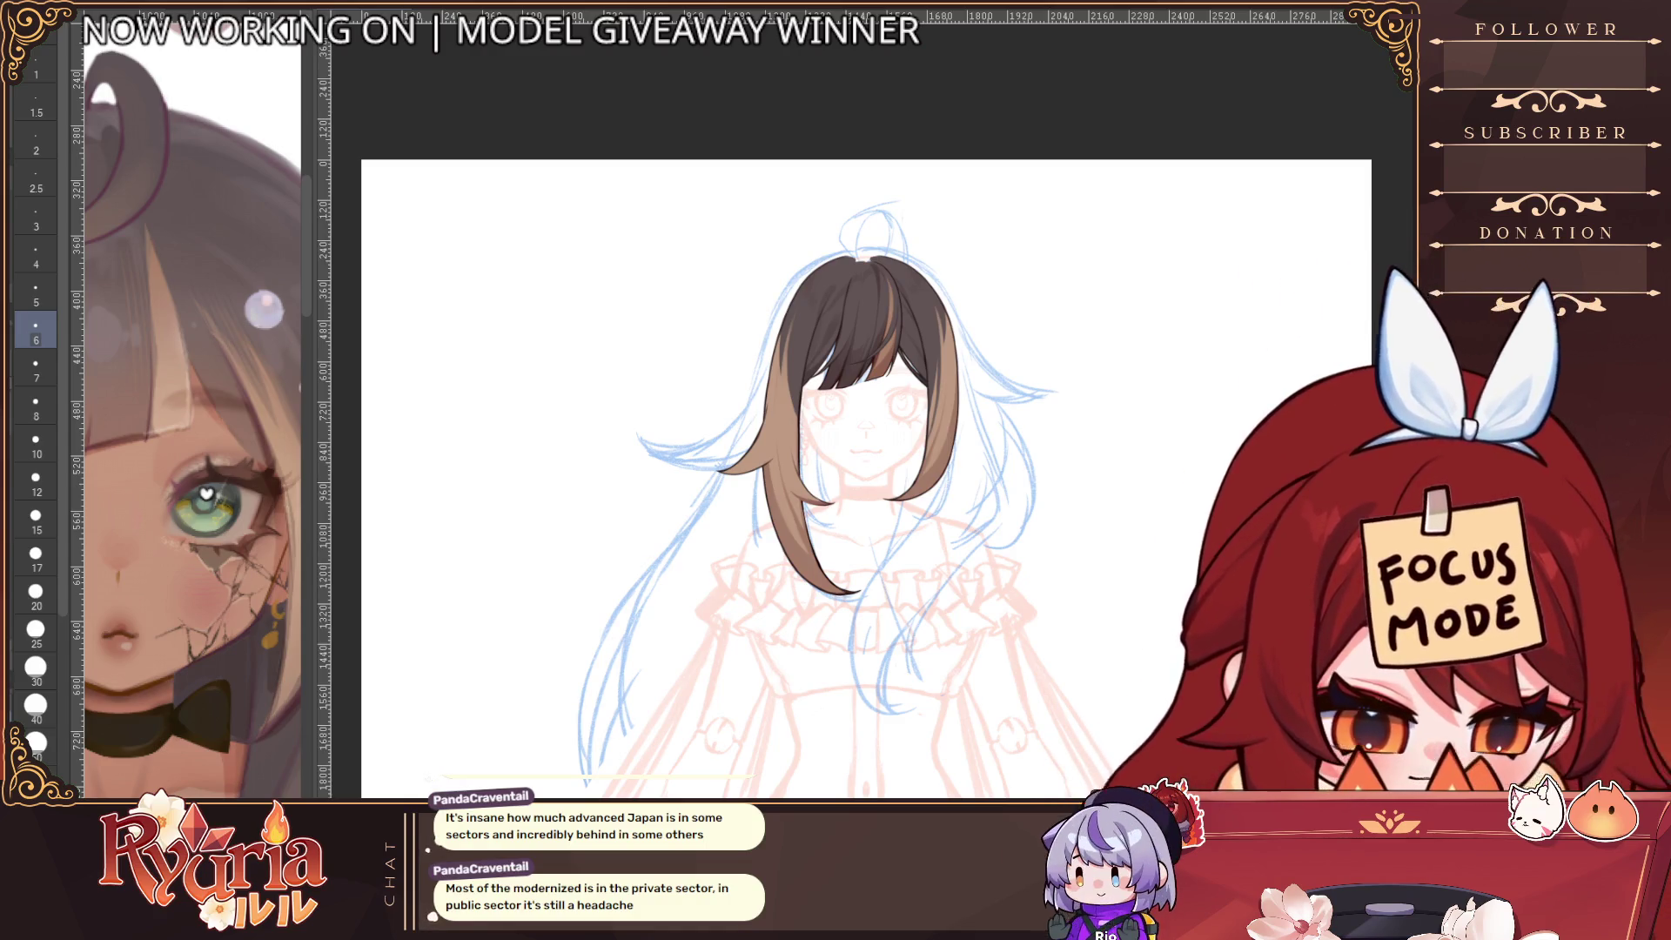
Compare the hair with and without the left lock, then pick a very fine brush
{"action": "key", "text": "h"}
{"action": "key", "text": "ctrl+z"}
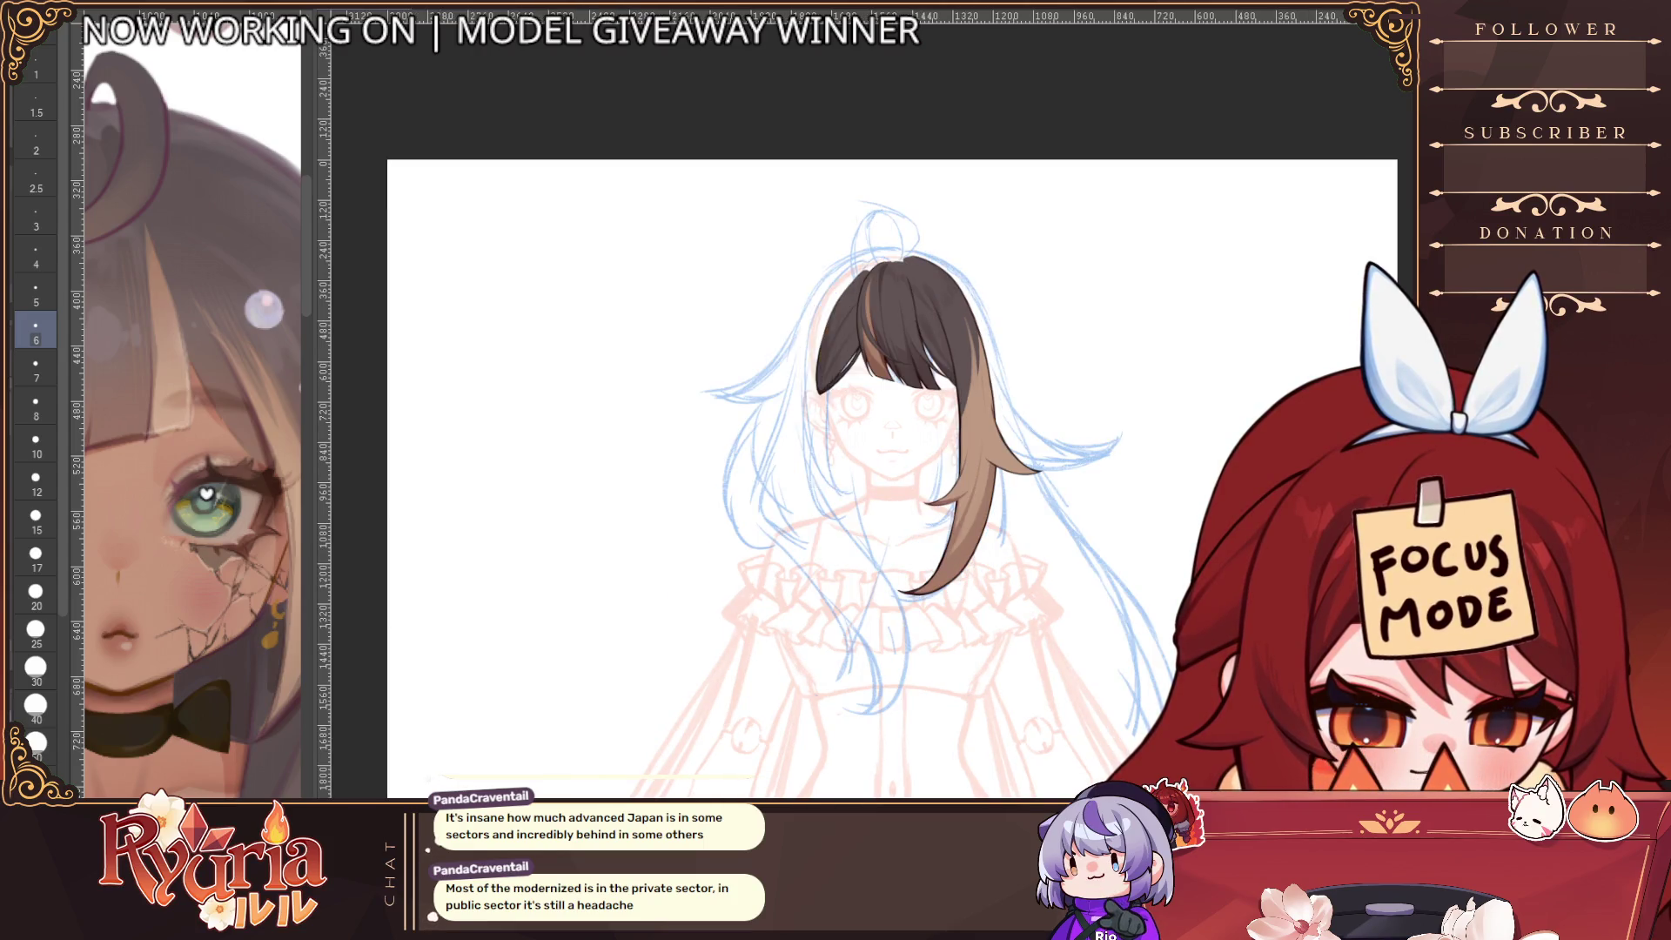
{"action": "key", "text": "ctrl+y"}
{"action": "scroll", "coordinate": [822, 343], "scroll_direction": "up", "scroll_amount": 5}
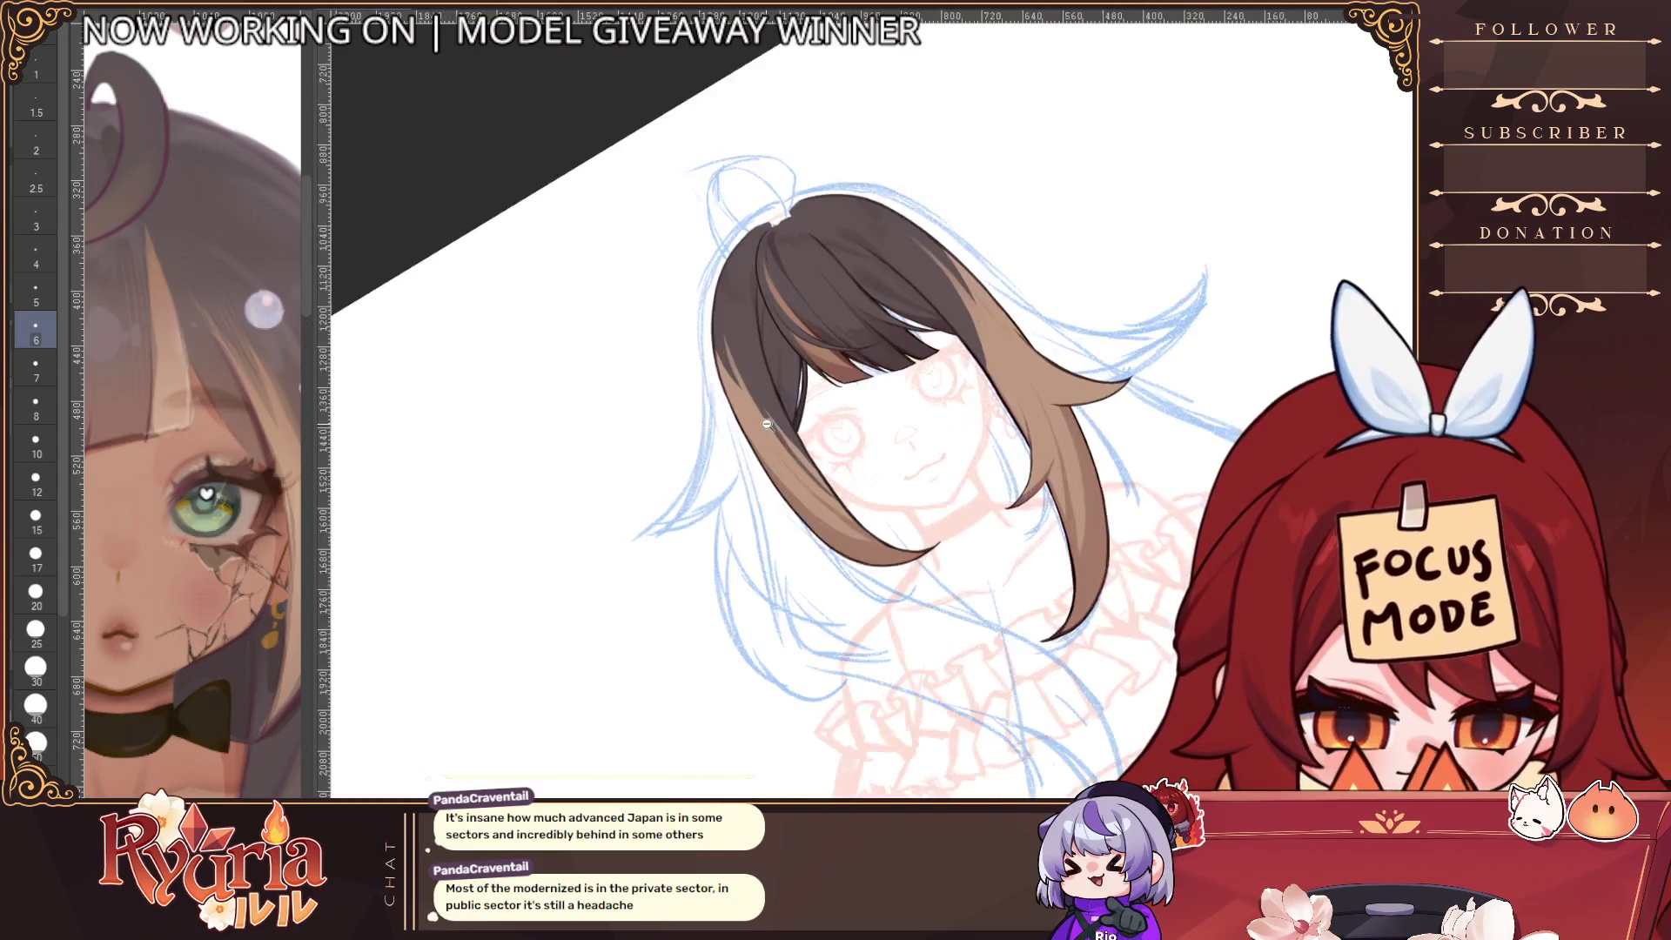
{"action": "key", "text": "bracketright"}
{"action": "key", "text": "bracketright"}
{"action": "key", "text": "bracketright"}
{"action": "key", "text": "bracketleft"}
{"action": "key", "text": "bracketleft"}
{"action": "key", "text": "bracketleft"}
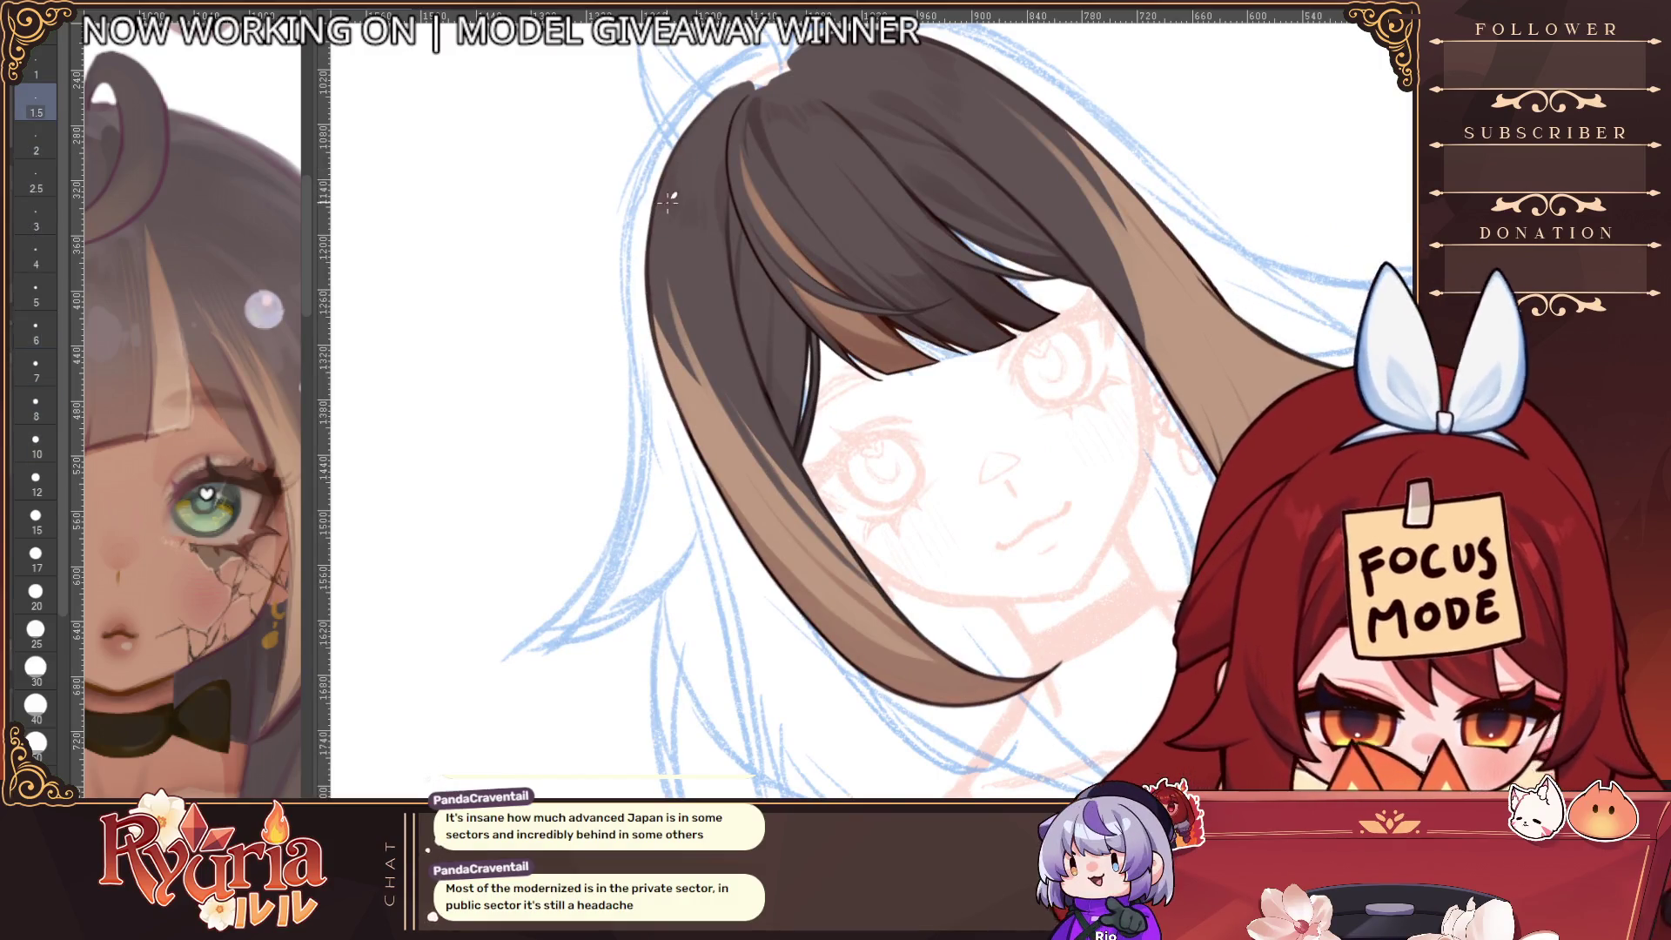
{"action": "key", "text": "bracketright"}
{"action": "key", "text": "bracketright"}
{"action": "key", "text": "bracketright"}
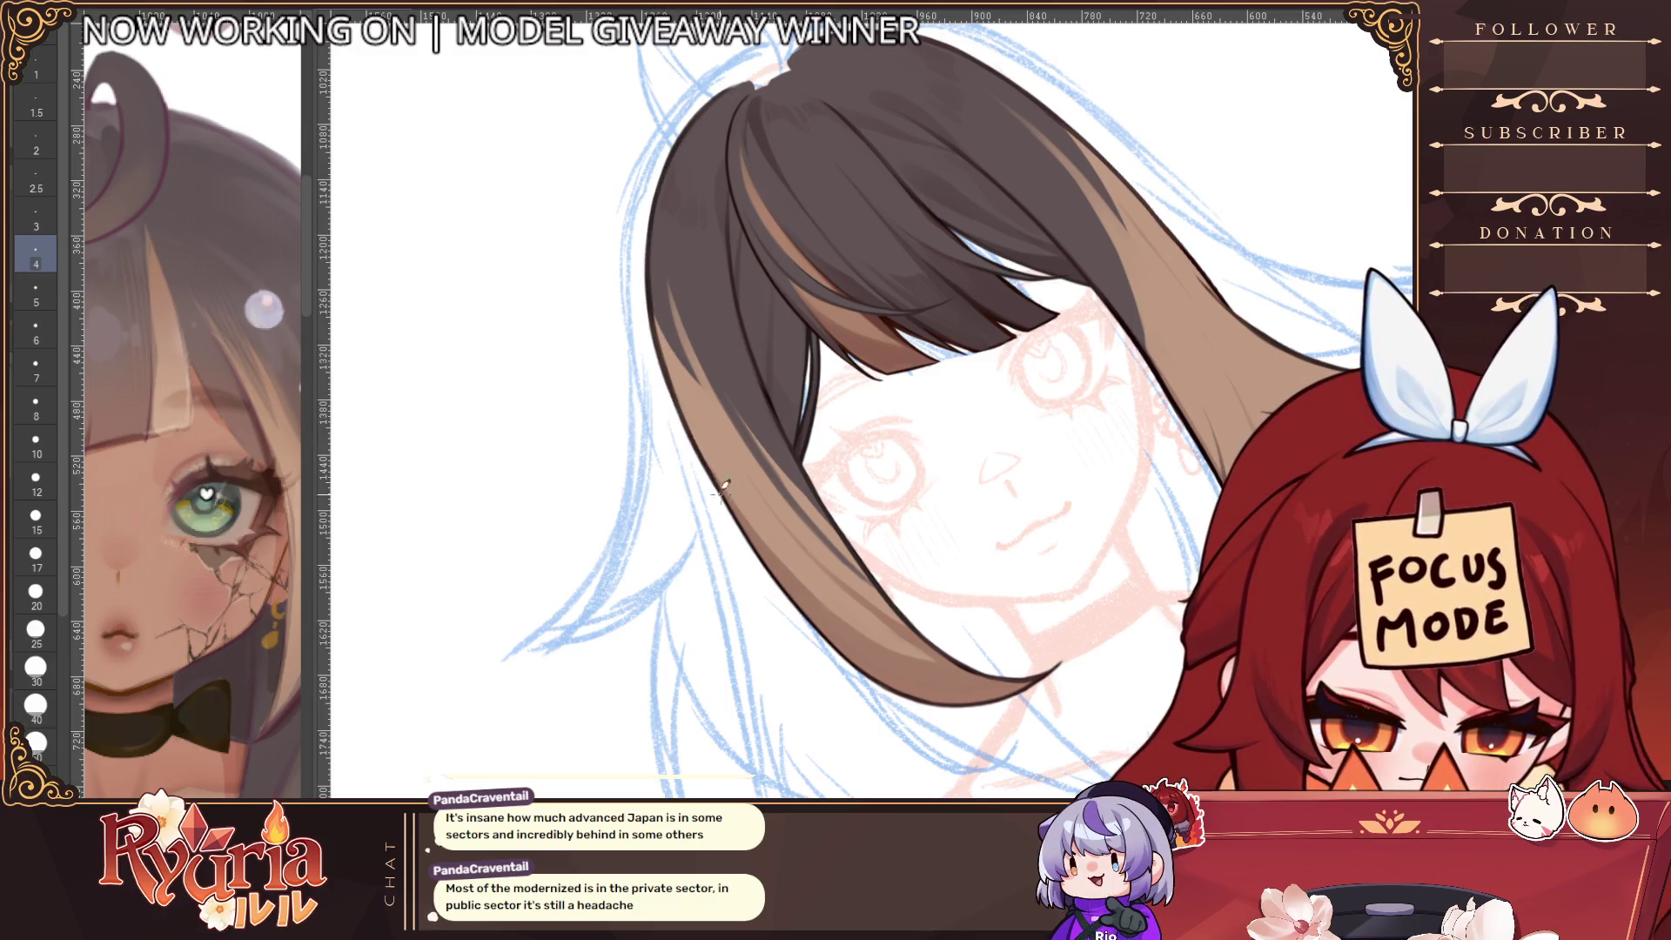
{"action": "scroll", "coordinate": [762, 380], "scroll_direction": "down", "scroll_amount": 3}
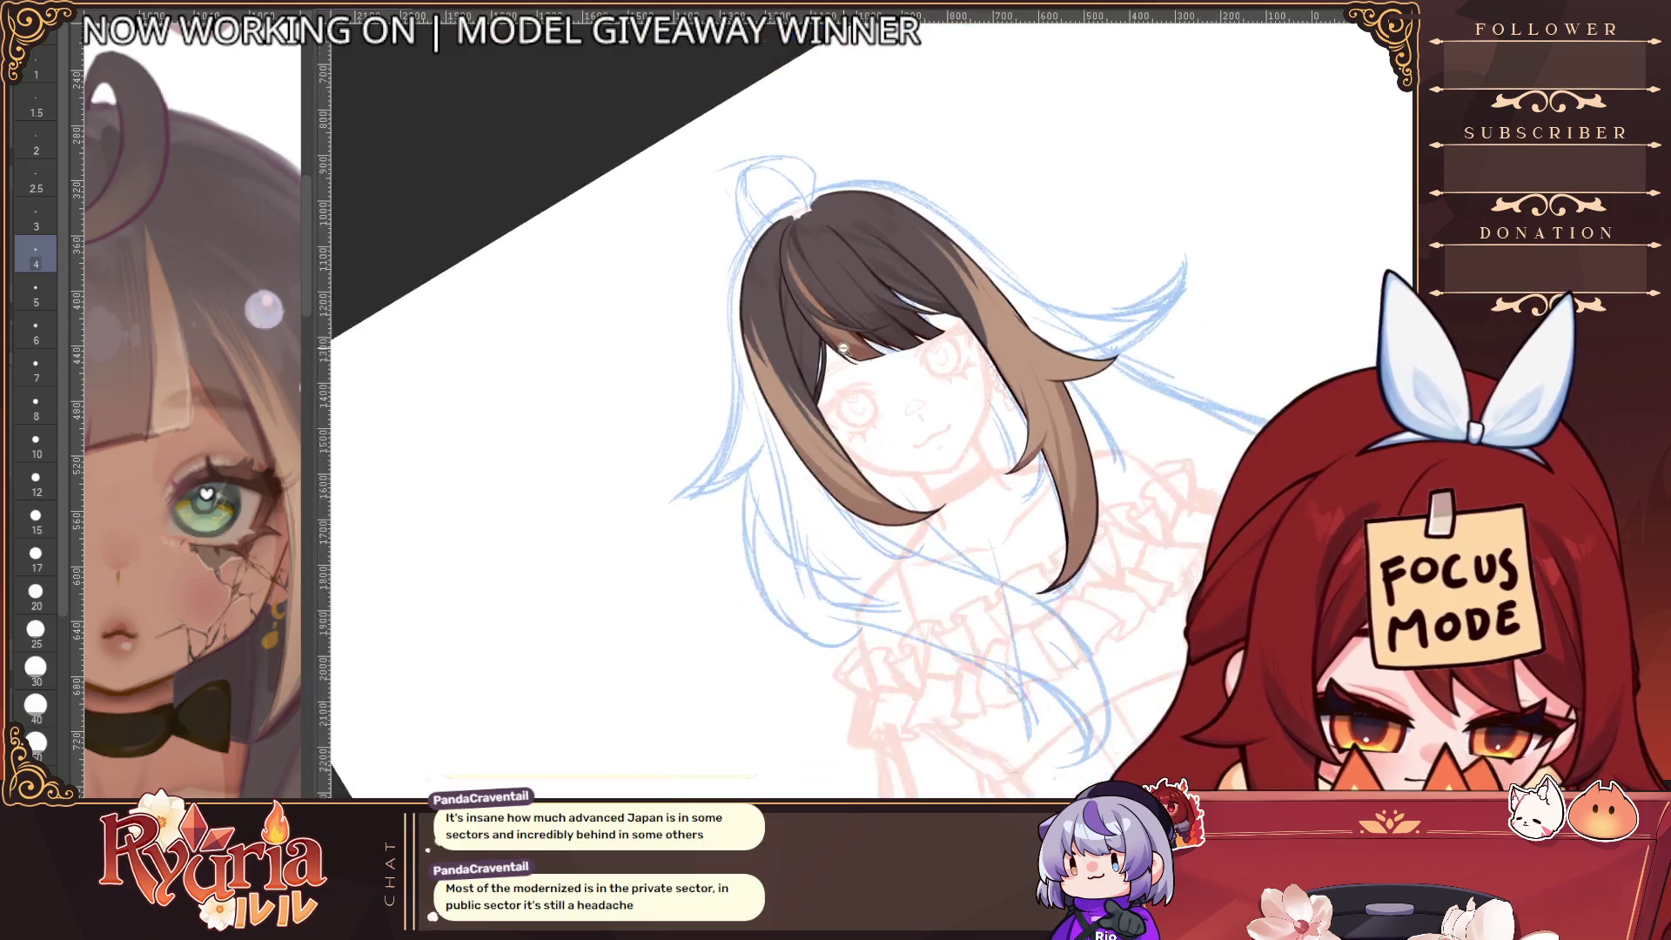
Reset the view upright and shade the hair from dark roots to tan ends at medium size
{"action": "key", "text": "ctrl+@"}
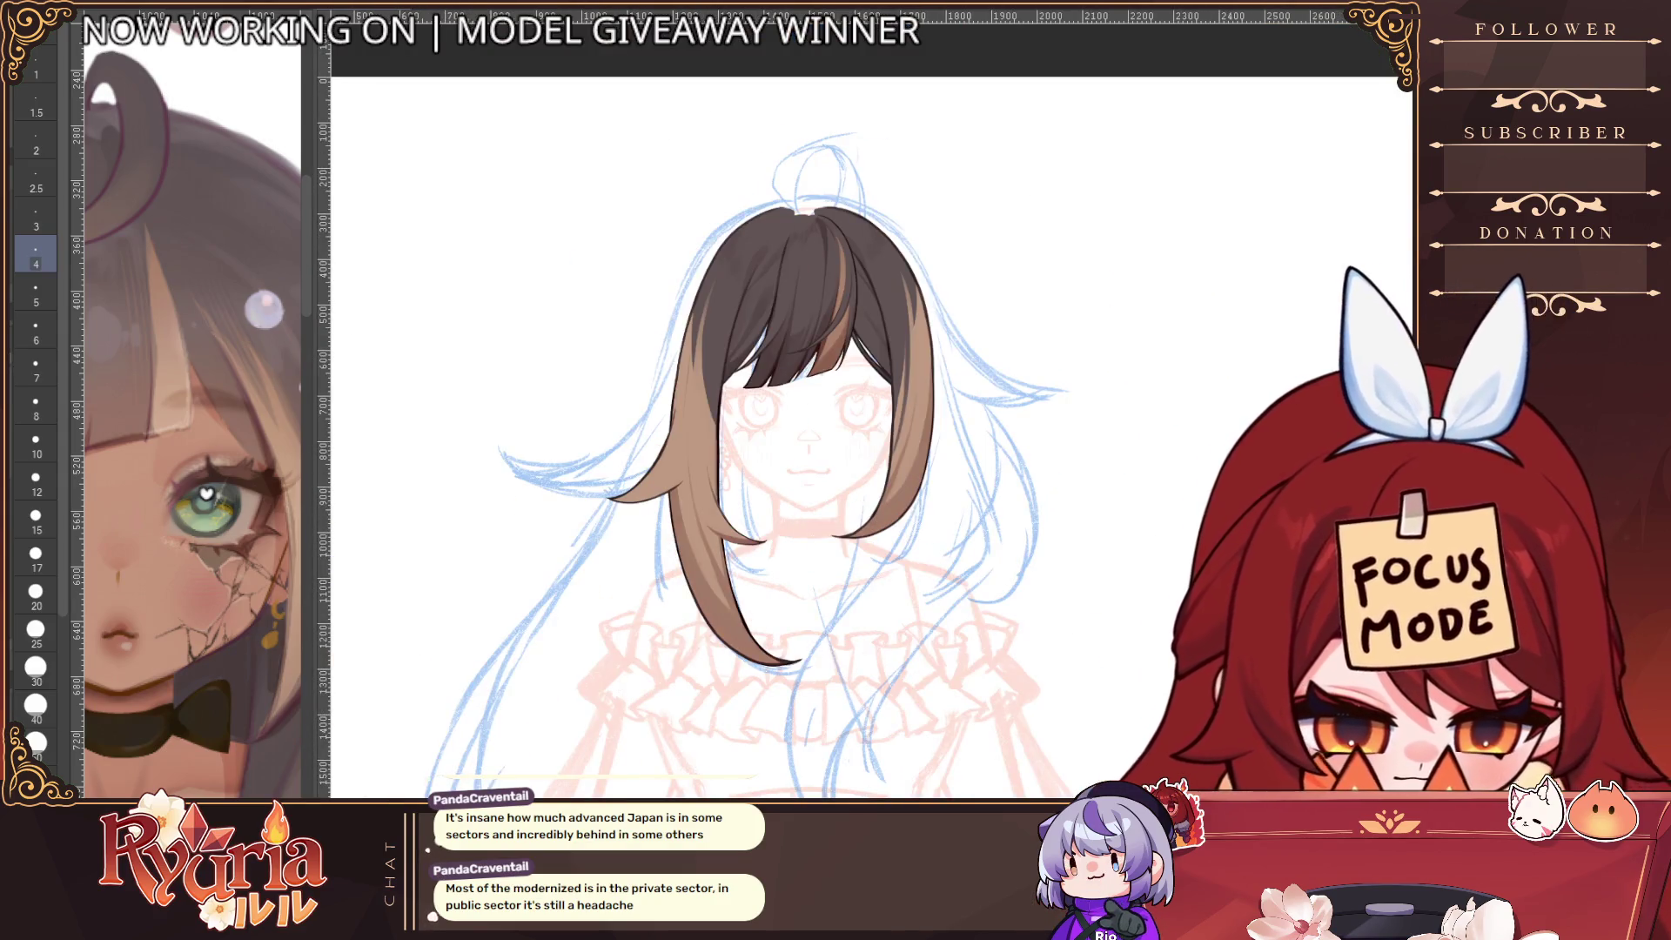
{"action": "key", "text": "h"}
{"action": "scroll", "coordinate": [764, 502], "scroll_direction": "up", "scroll_amount": 4}
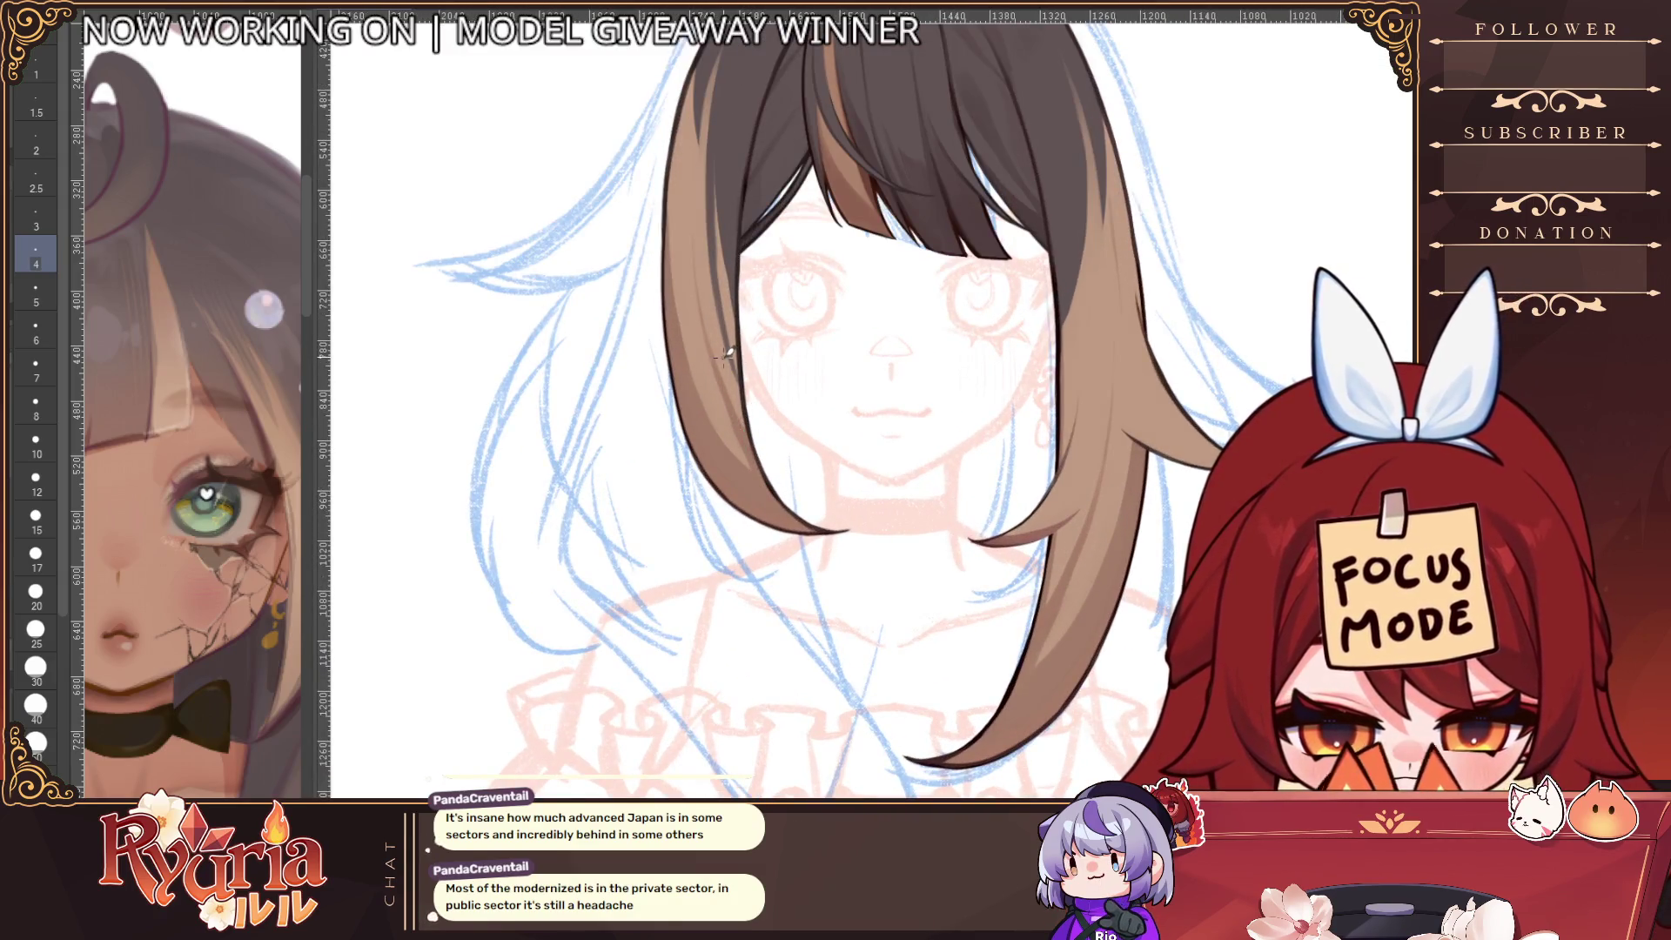
{"action": "key", "text": "bracketright"}
{"action": "key", "text": "bracketright"}
{"action": "key", "text": "bracketright"}
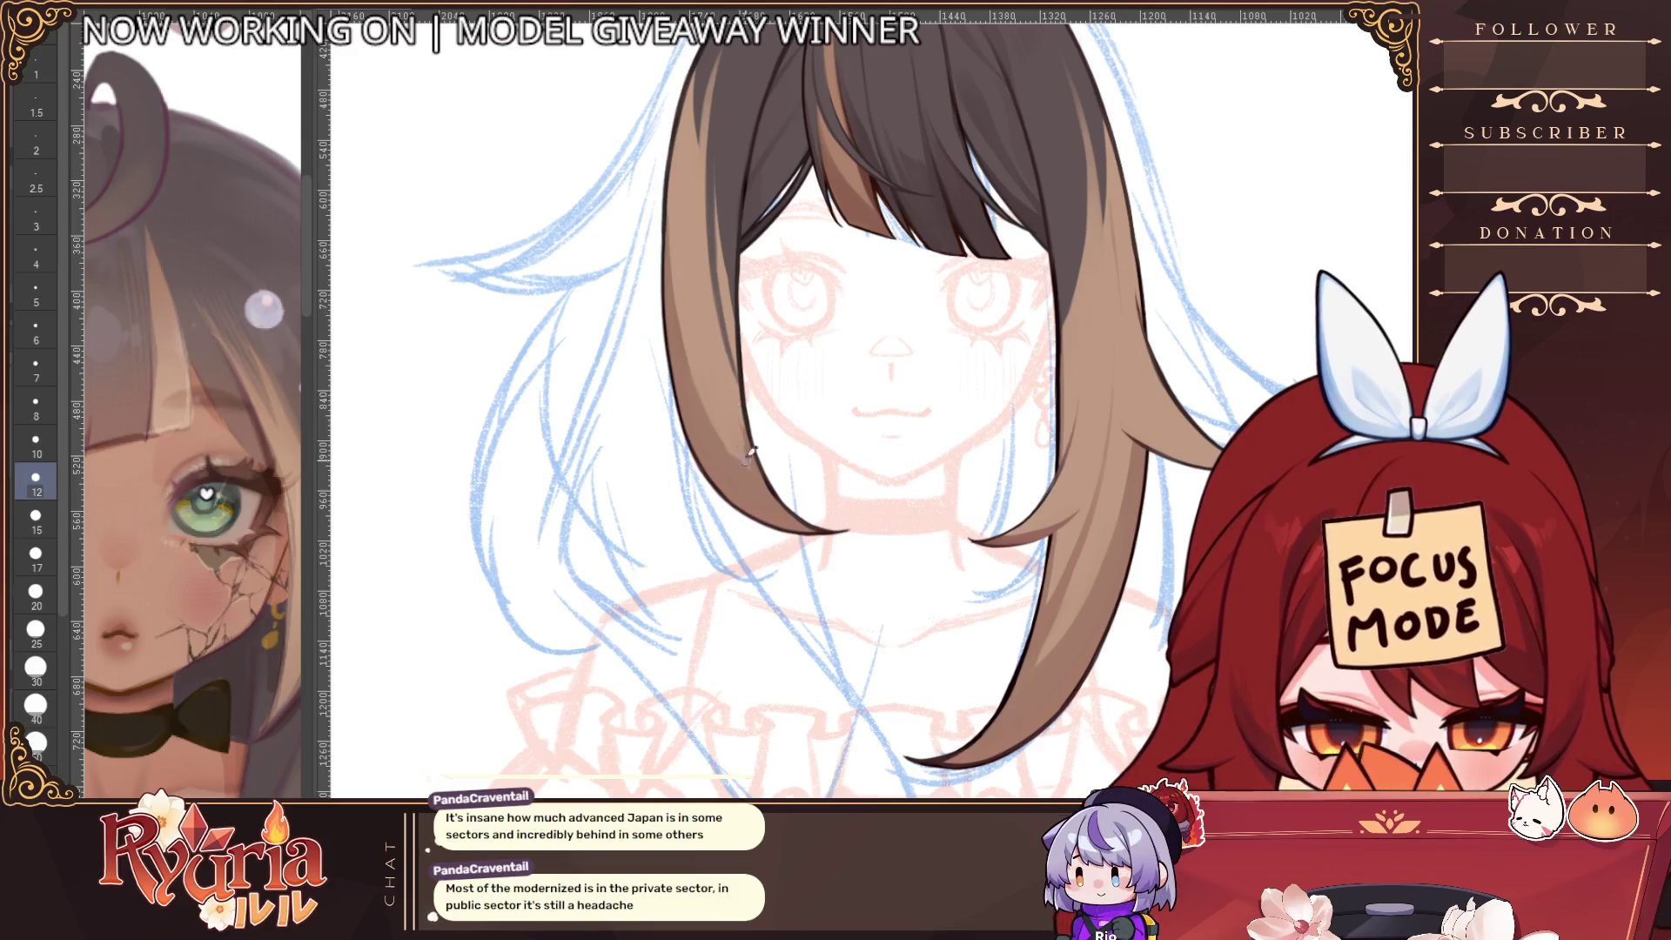
{"action": "key", "text": "bracketleft"}
{"action": "key", "text": "bracketleft"}
{"action": "key", "text": "bracketleft"}
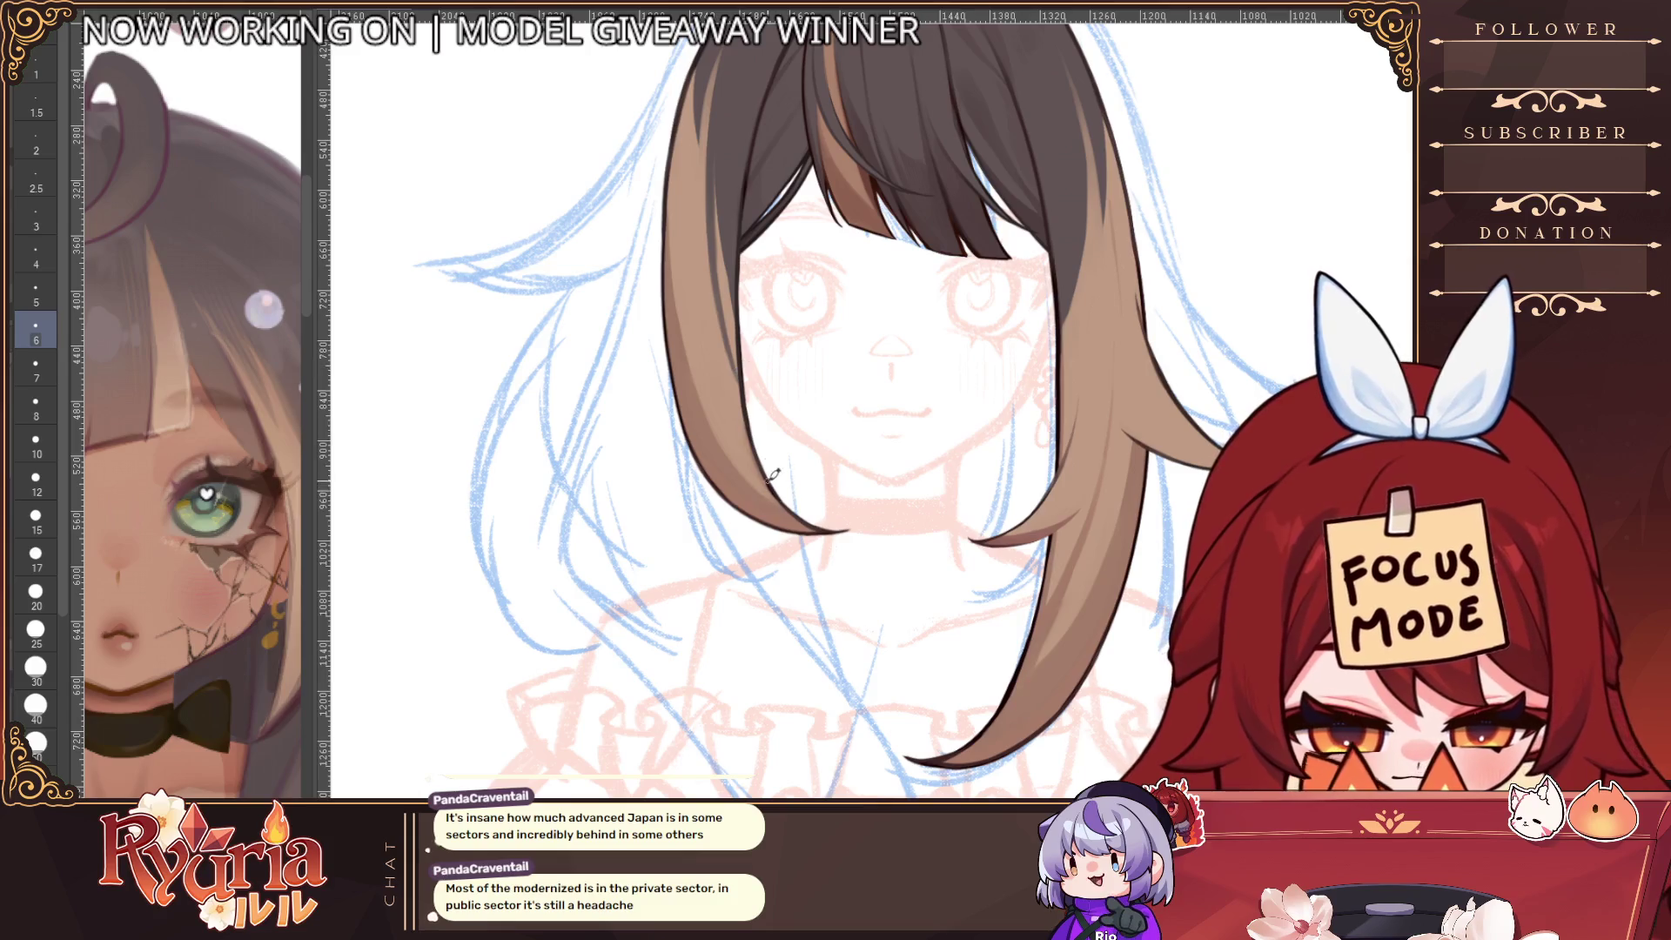
{"action": "scroll", "coordinate": [773, 474], "scroll_direction": "down", "scroll_amount": 3}
{"action": "scroll", "coordinate": [736, 450], "scroll_direction": "up", "scroll_amount": 3}
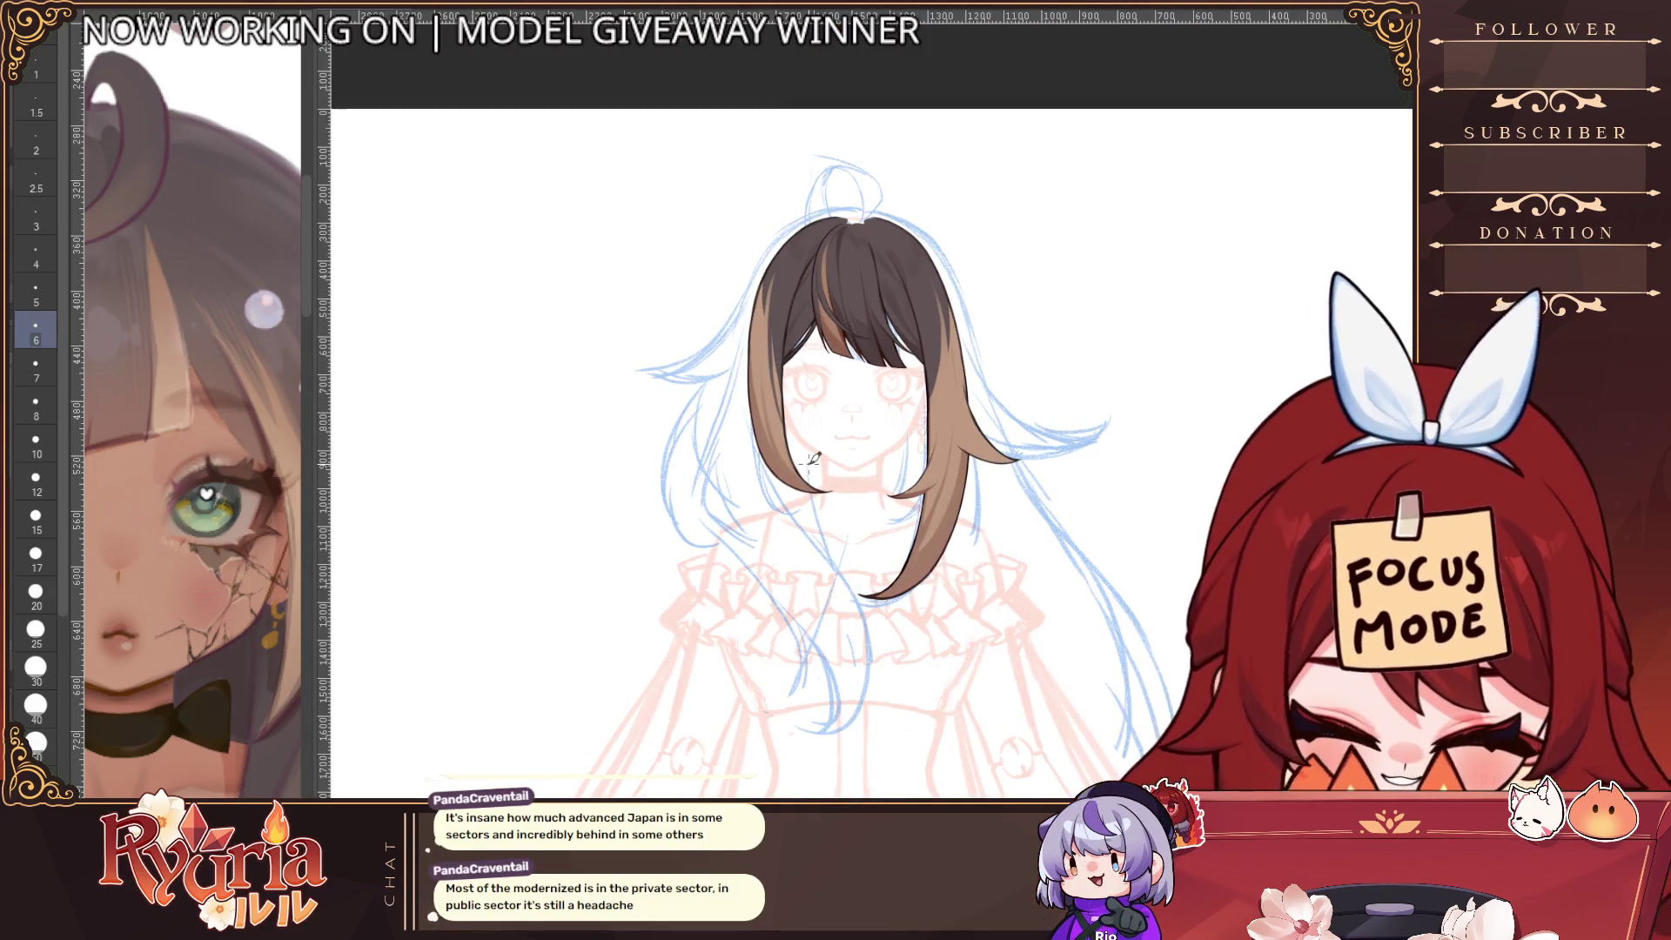
{"action": "scroll", "coordinate": [809, 461], "scroll_direction": "up", "scroll_amount": 1}
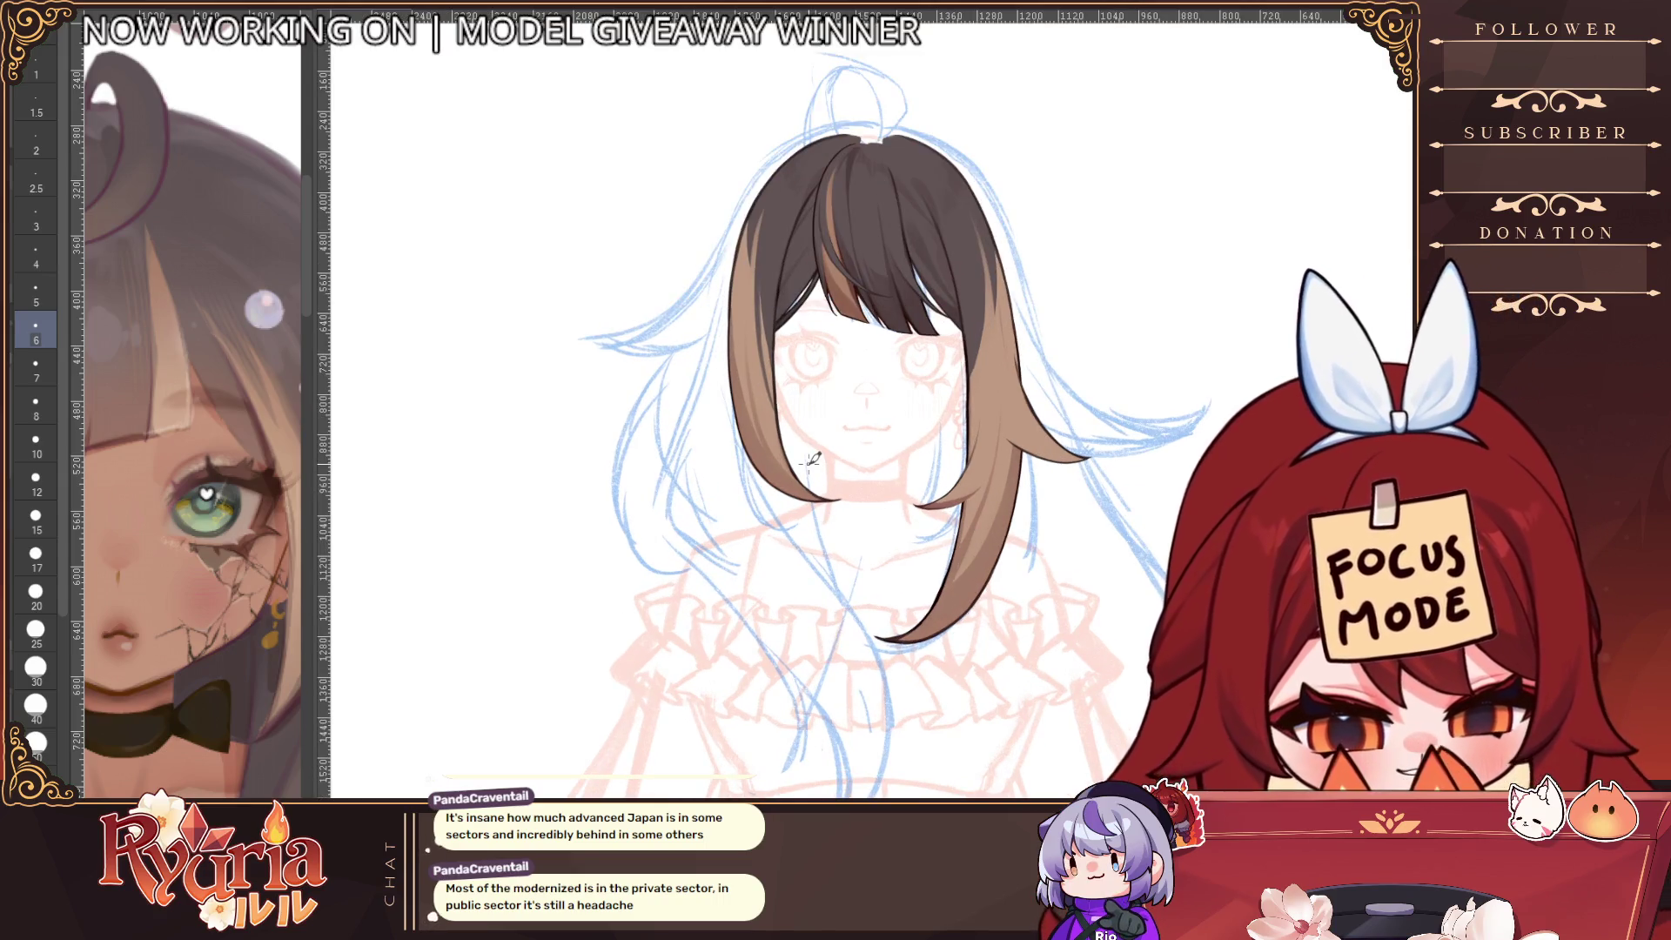
Choose a smaller pen and test brown strokes on the hair, undoing each
{"action": "scroll", "coordinate": [772, 406], "scroll_direction": "up", "scroll_amount": 3}
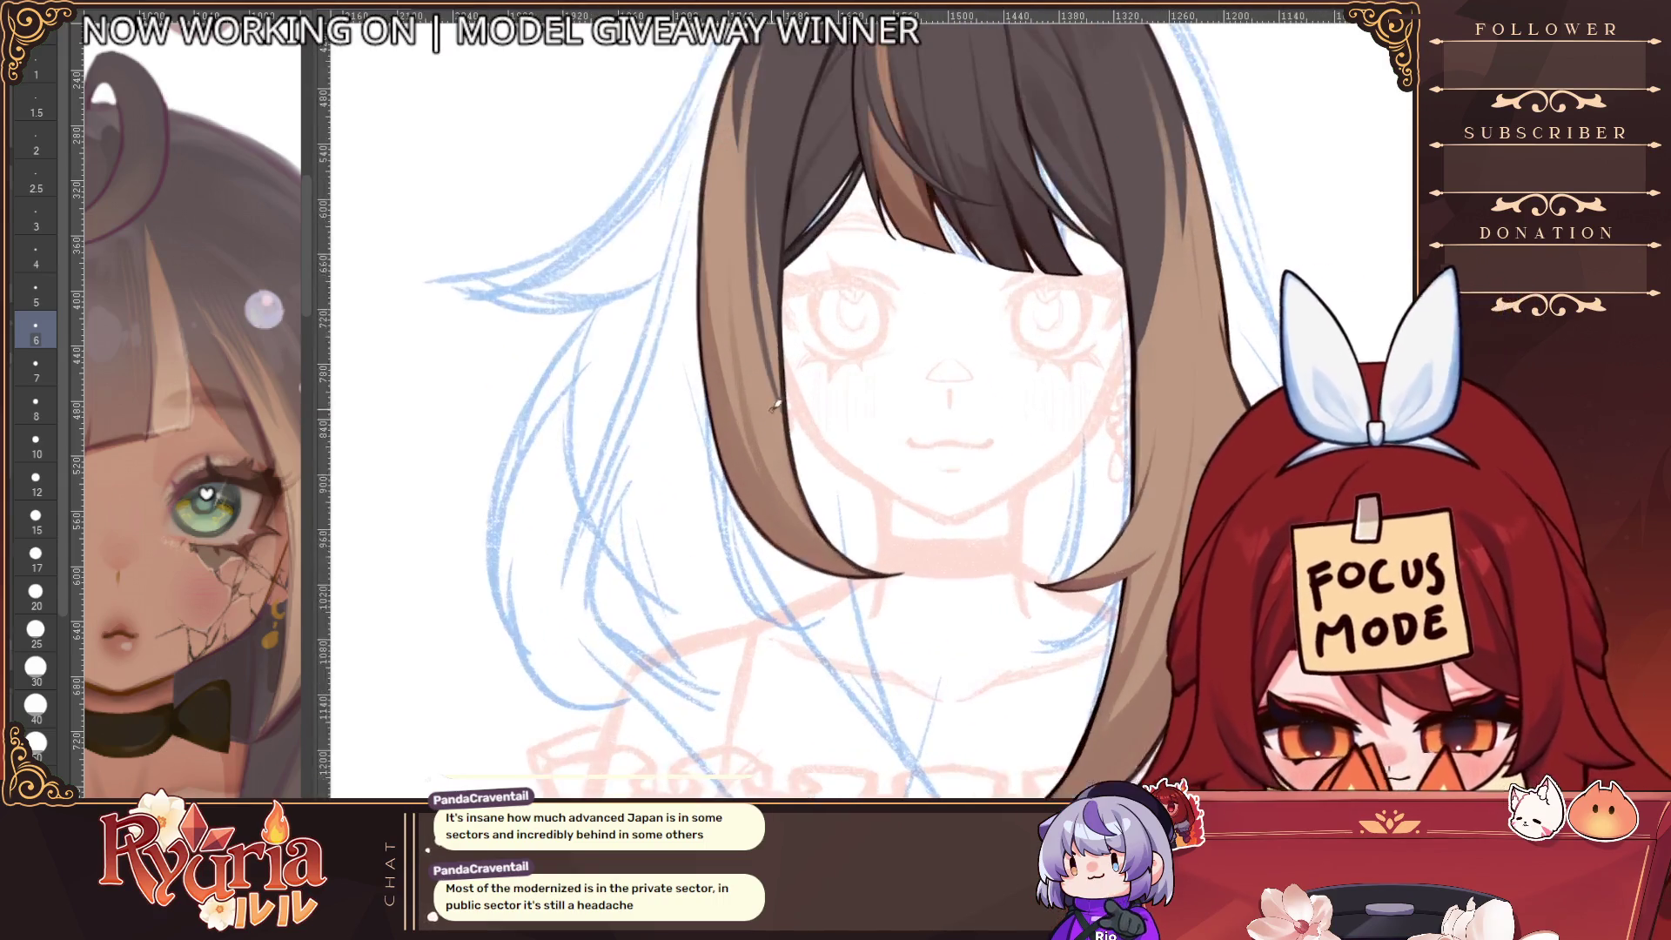
{"action": "key", "text": "p"}
{"action": "scroll", "coordinate": [740, 386], "scroll_direction": "up", "scroll_amount": 2}
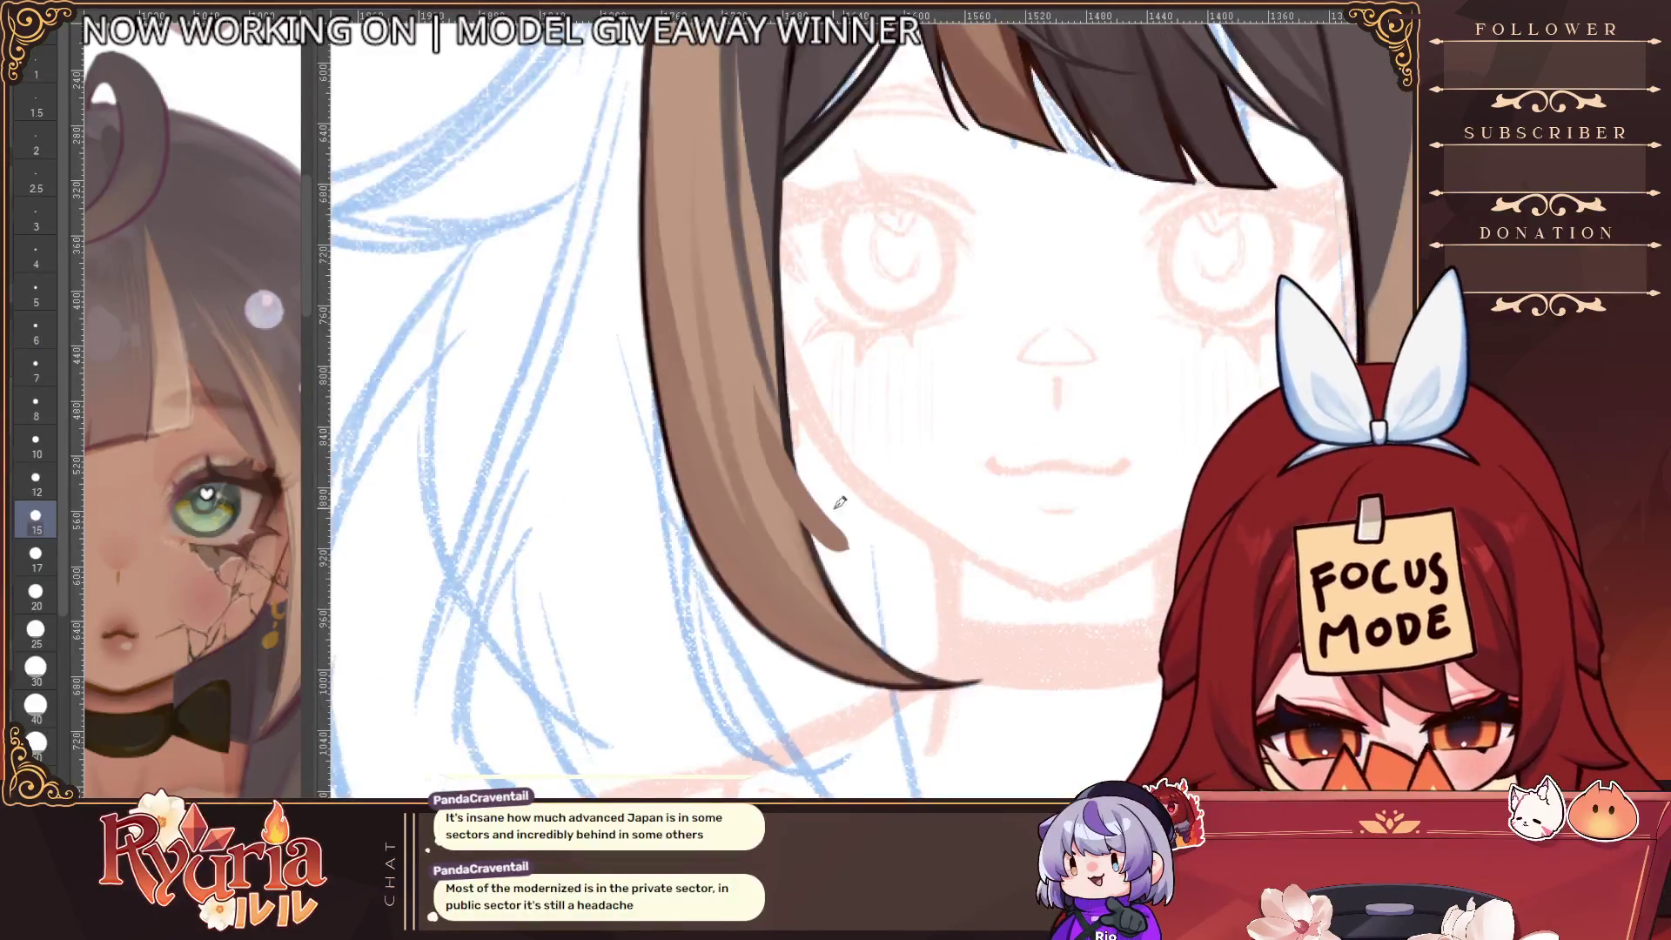
{"action": "key", "text": "bracketleft"}
{"action": "key", "text": "bracketleft"}
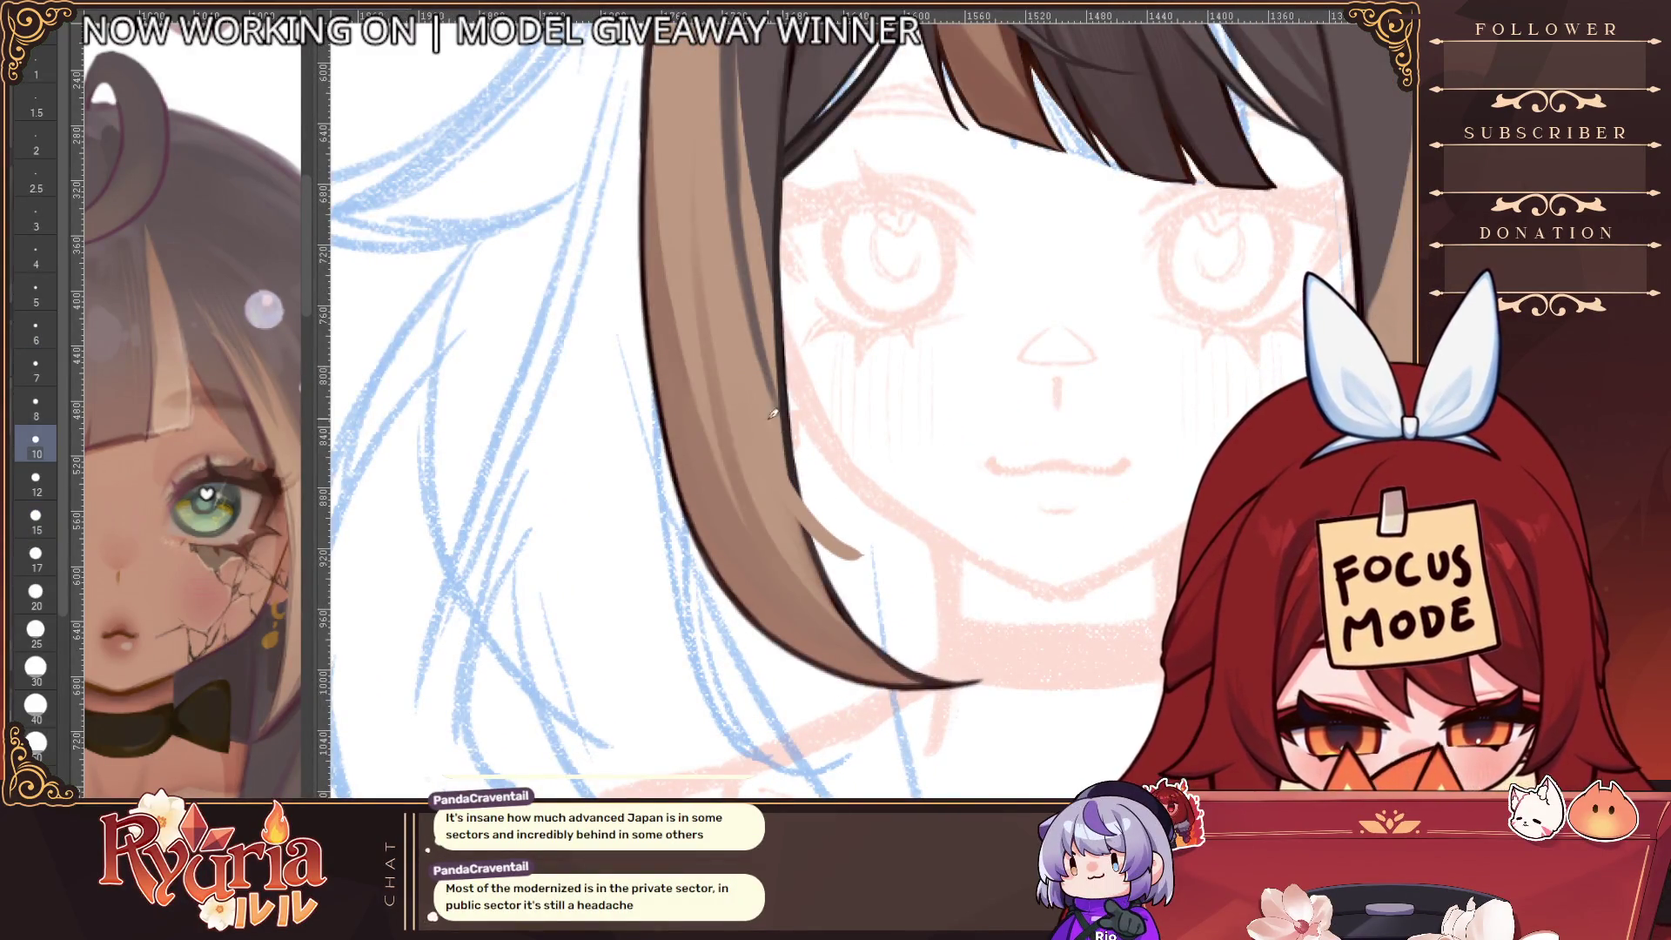
{"action": "key", "text": "bracketleft"}
{"action": "left_click_drag", "start_coordinate": [788, 479], "coordinate": [883, 557]}
{"action": "key", "text": "ctrl+z"}
{"action": "left_click_drag", "start_coordinate": [766, 296], "coordinate": [853, 487]}
{"action": "key", "text": "ctrl+z"}
{"action": "scroll", "coordinate": [887, 459], "scroll_direction": "down", "scroll_amount": 3}
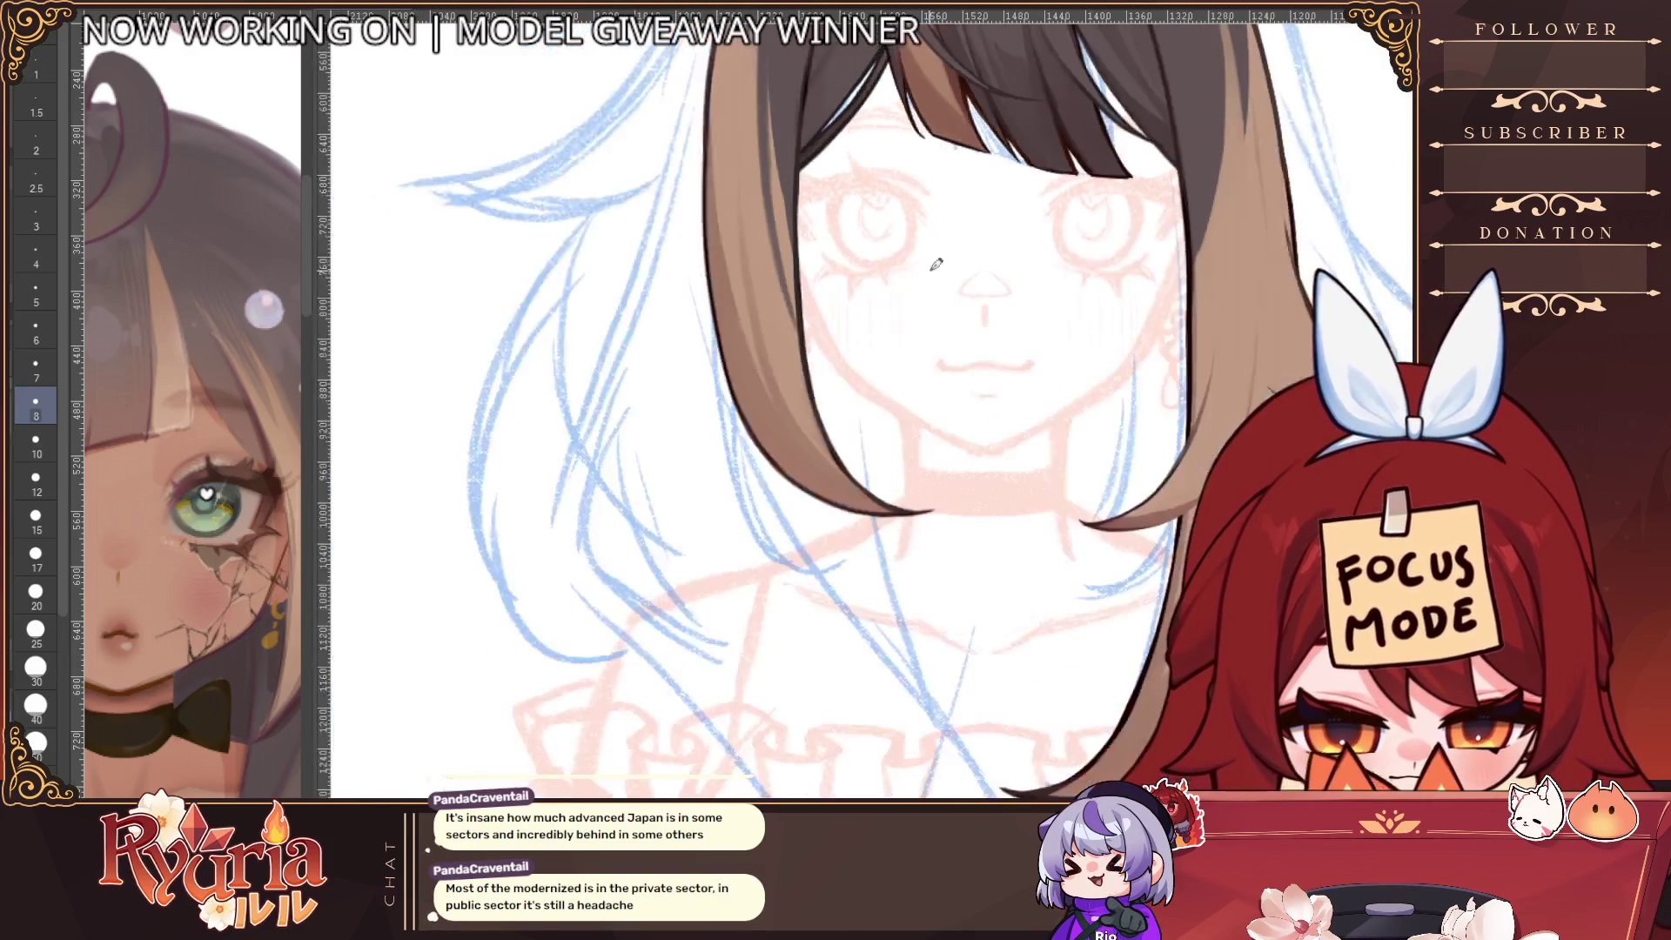
{"action": "scroll", "coordinate": [697, 244], "scroll_direction": "up", "scroll_amount": 2}
Draw a line along the left hair edge, redoing it until it sits right
{"action": "mouse_move", "coordinate": [735, 379]}
{"action": "left_mouse_down"}
{"action": "mouse_move", "coordinate": [722, 618]}
{"action": "mouse_move", "coordinate": [739, 683]}
{"action": "left_mouse_up"}
{"action": "key", "text": "ctrl+z"}
{"action": "left_click_drag", "start_coordinate": [749, 369], "coordinate": [740, 670]}
{"action": "scroll", "coordinate": [783, 435], "scroll_direction": "down", "scroll_amount": 3}
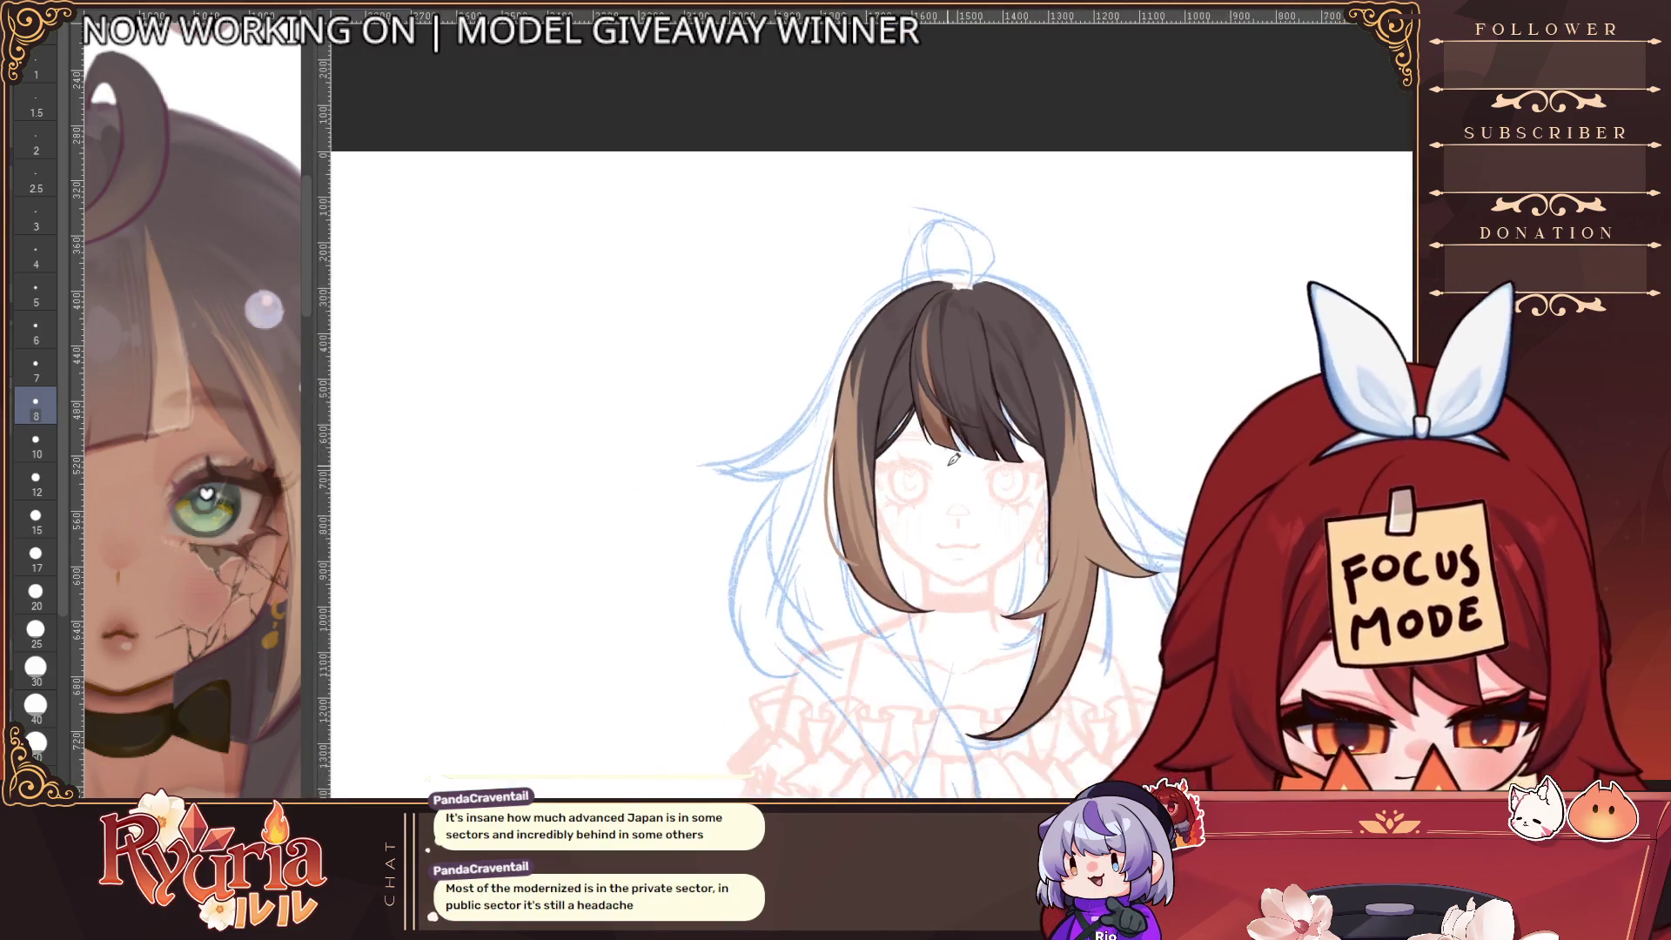
{"action": "scroll", "coordinate": [943, 310], "scroll_direction": "up", "scroll_amount": 2}
{"action": "key", "text": "ctrl+z"}
{"action": "left_click_drag", "start_coordinate": [782, 361], "coordinate": [799, 594]}
{"action": "key", "text": "ctrl+z"}
{"action": "left_click_drag", "start_coordinate": [783, 369], "coordinate": [814, 592]}
{"action": "key", "text": "ctrl+z"}
{"action": "left_click_drag", "start_coordinate": [789, 319], "coordinate": [812, 598]}
{"action": "scroll", "coordinate": [831, 574], "scroll_direction": "down", "scroll_amount": 1}
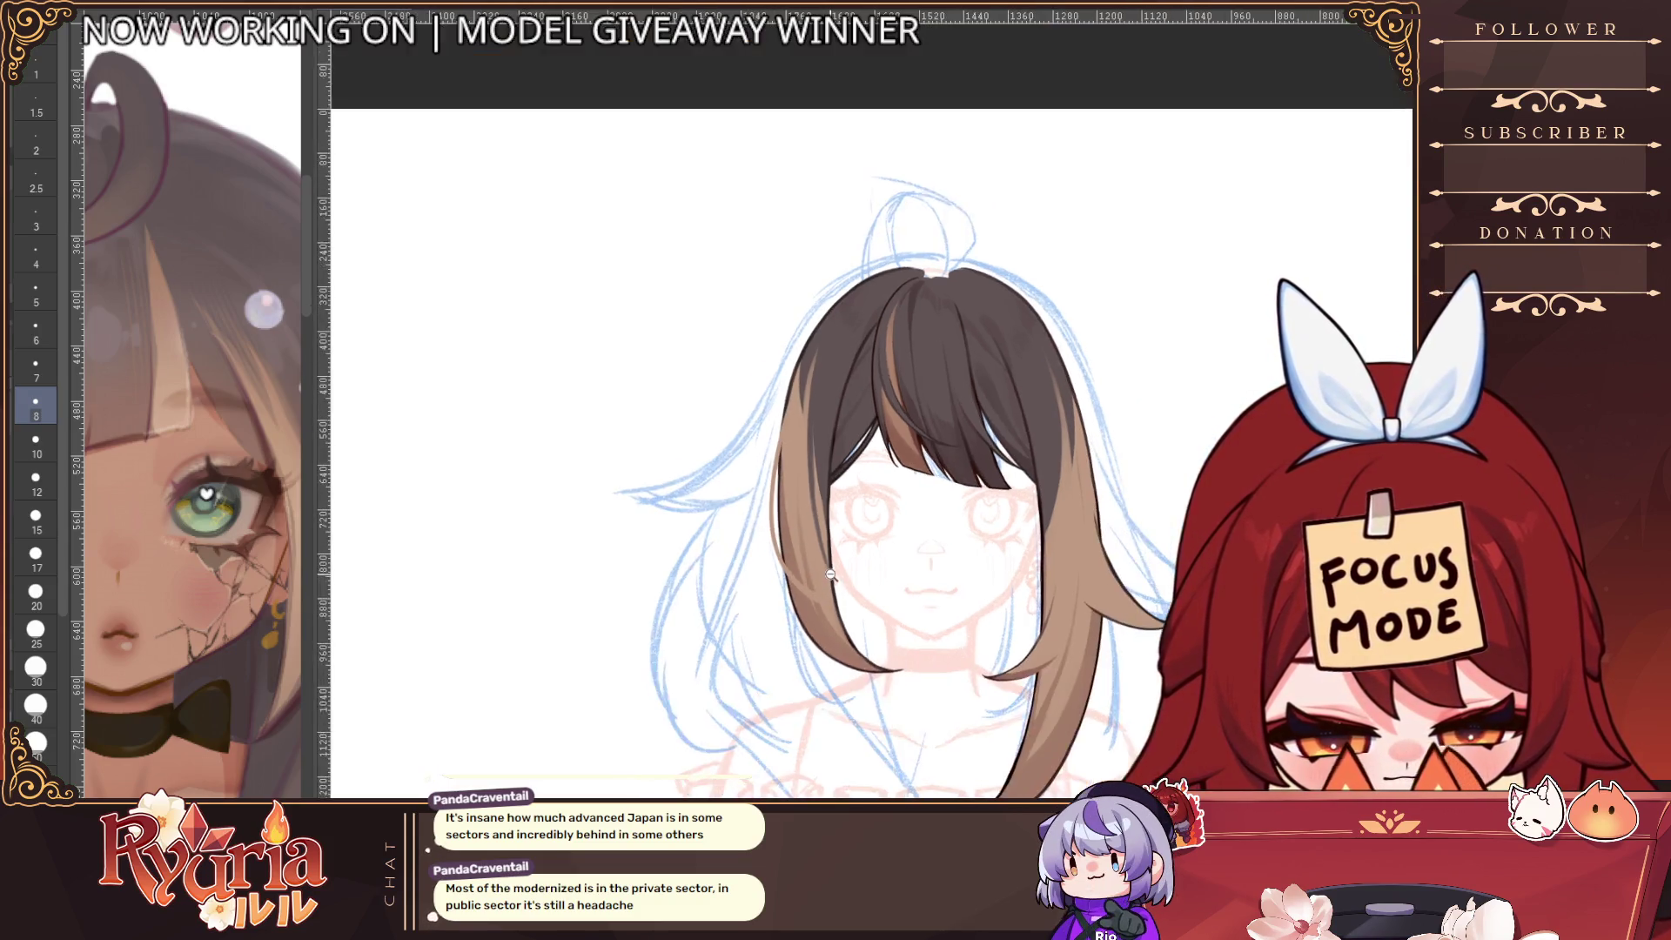
{"action": "scroll", "coordinate": [831, 574], "scroll_direction": "down", "scroll_amount": 1}
{"action": "scroll", "coordinate": [1237, 699], "scroll_direction": "up", "scroll_amount": 1}
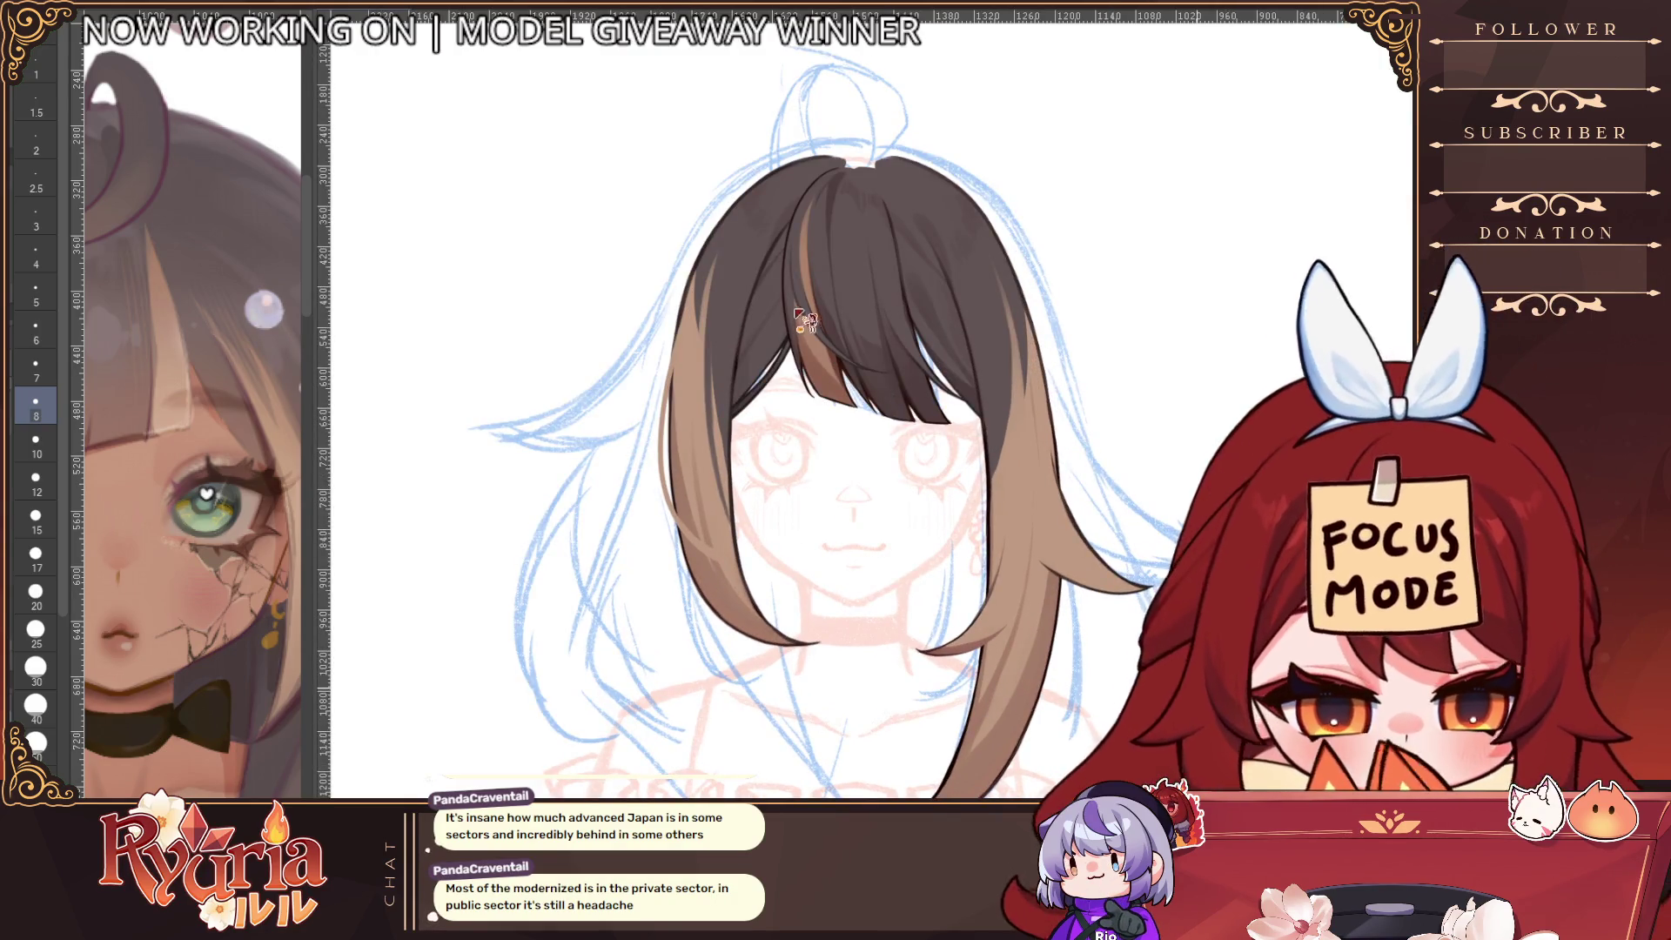
Outline the outer left hair edge in dark down to the strand tip
{"action": "left_click_drag", "start_coordinate": [692, 339], "coordinate": [712, 623]}
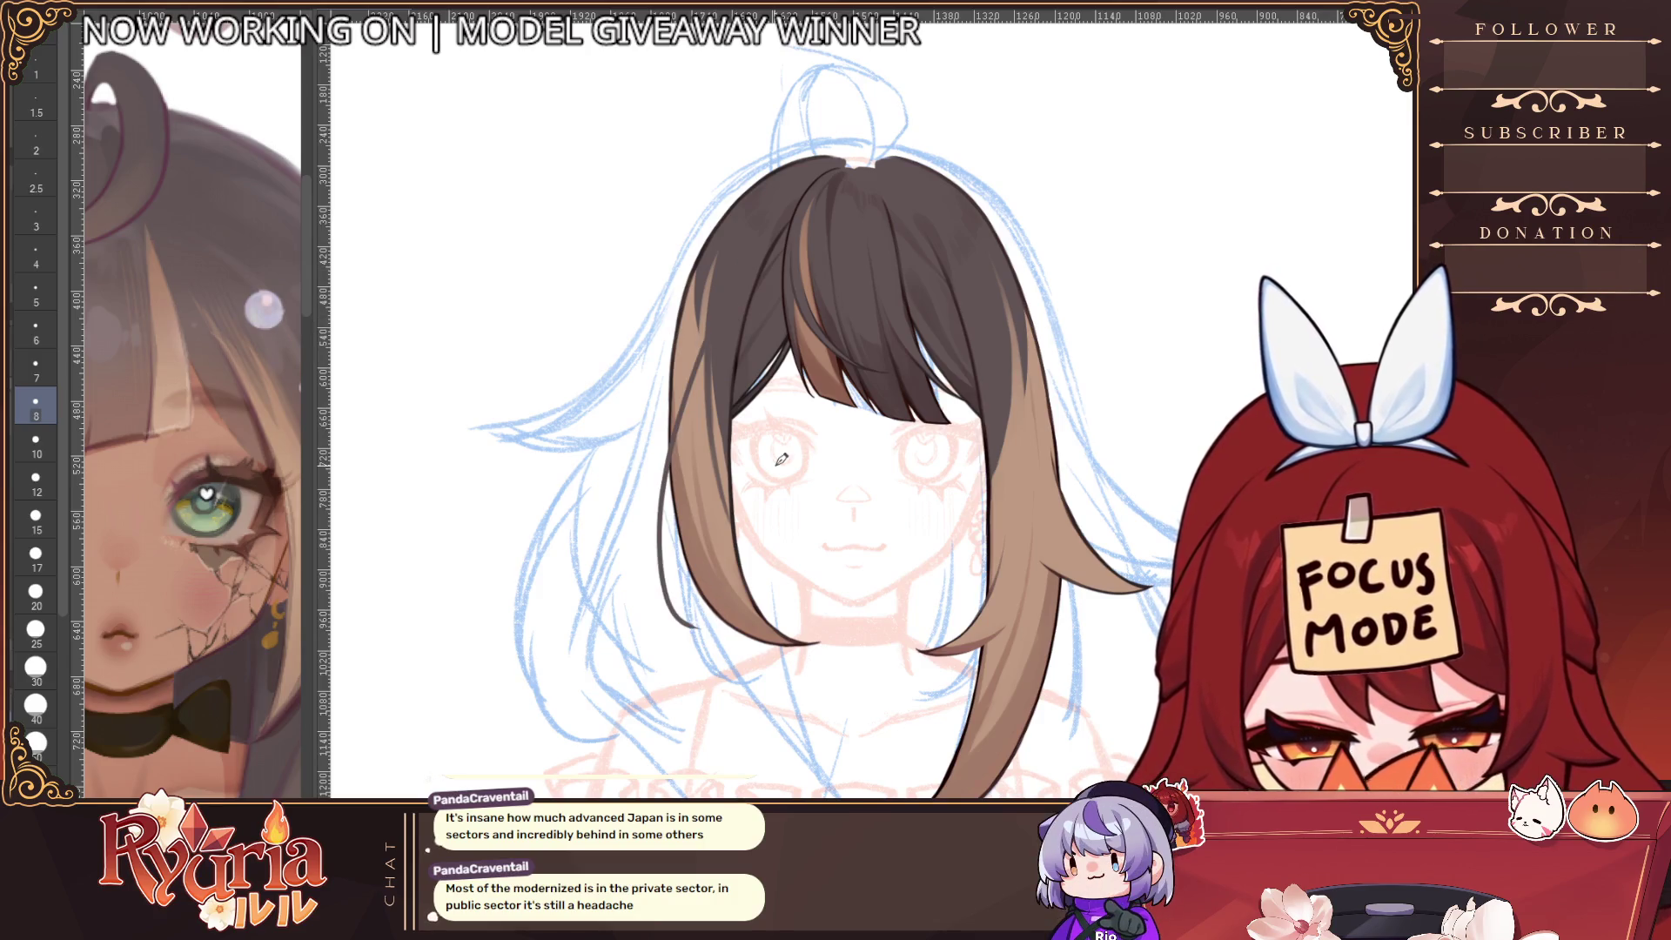
{"action": "key", "text": "ctrl+z"}
{"action": "left_click_drag", "start_coordinate": [690, 358], "coordinate": [711, 625]}
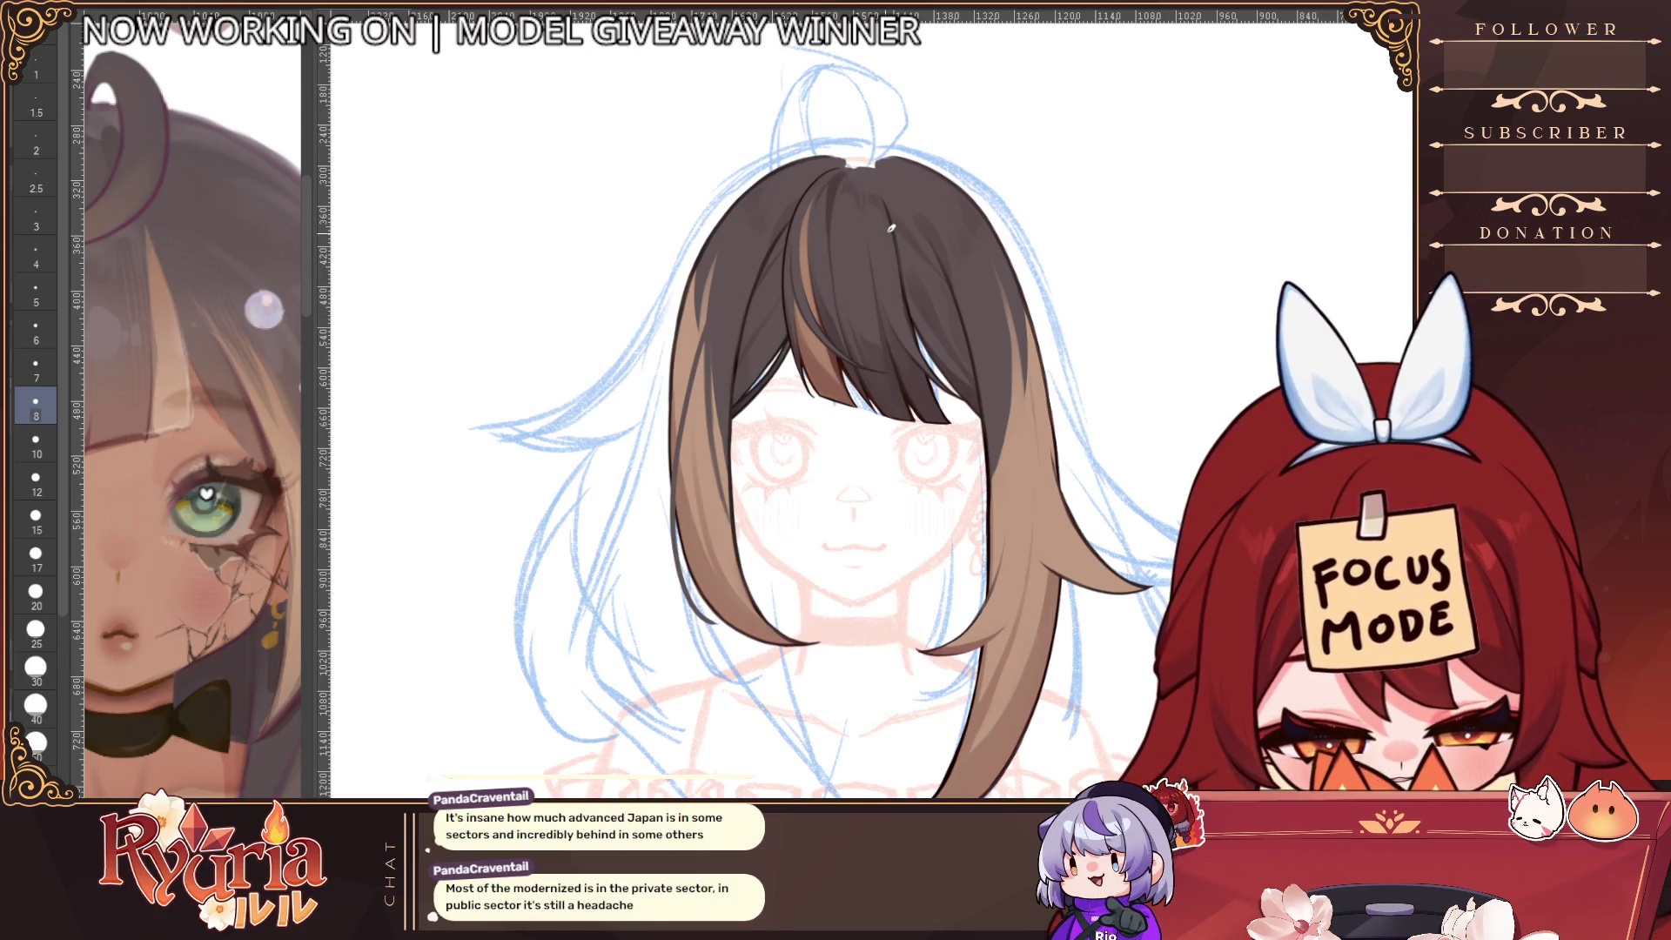
{"action": "key", "text": "ctrl+z"}
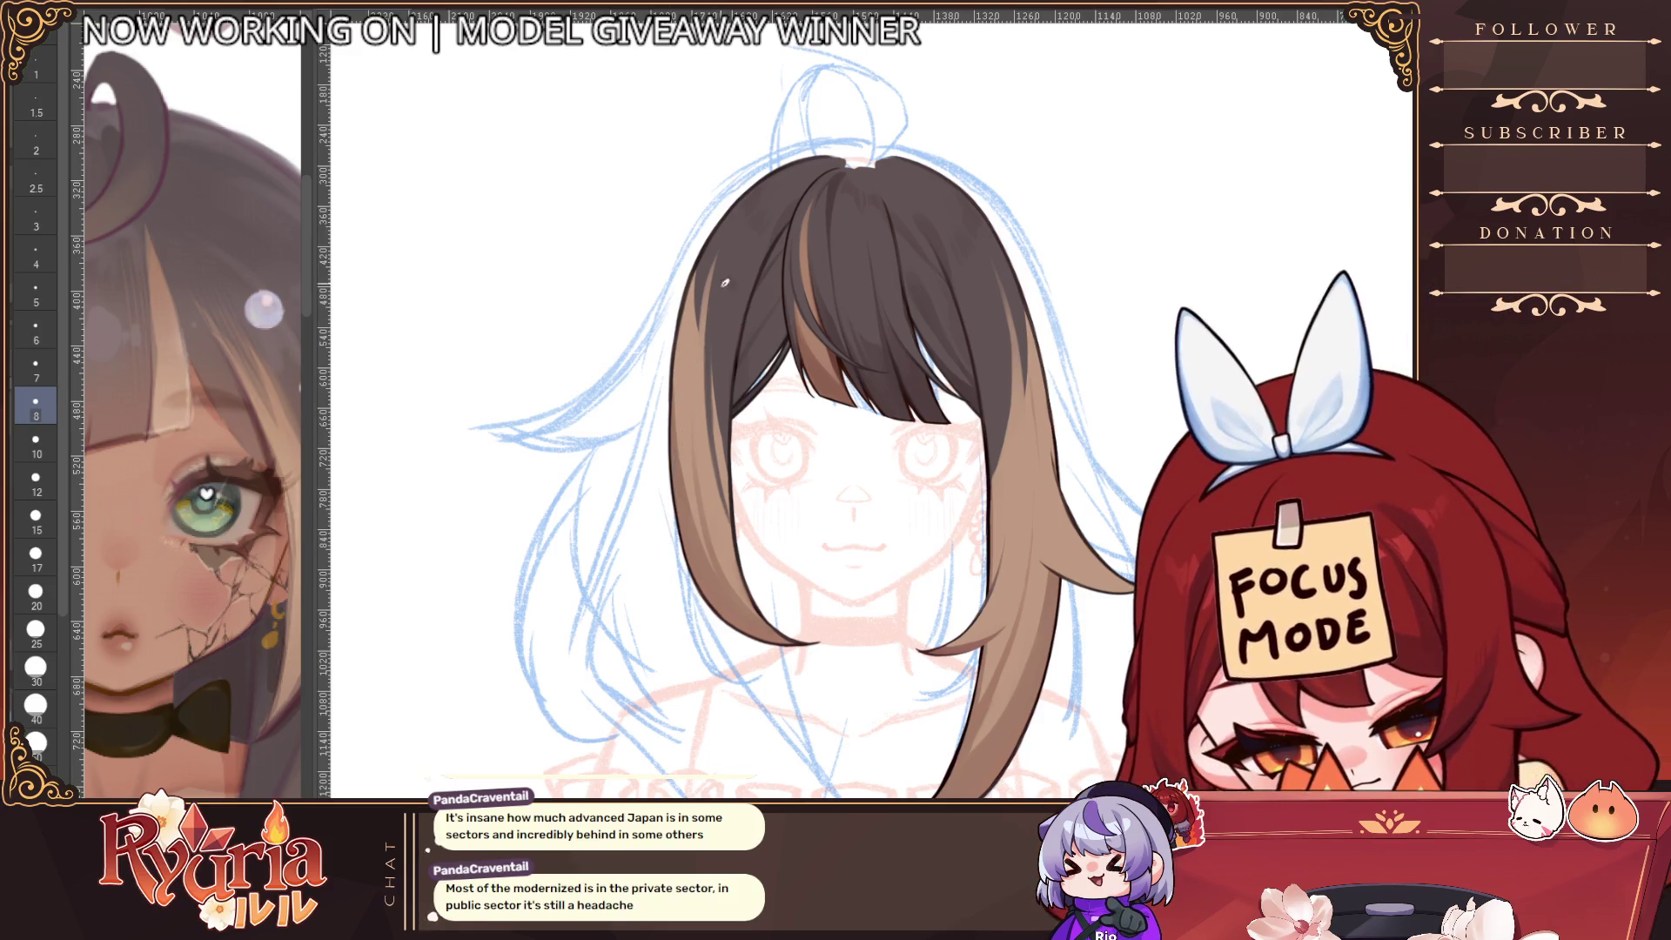
{"action": "left_click_drag", "start_coordinate": [735, 359], "coordinate": [766, 578]}
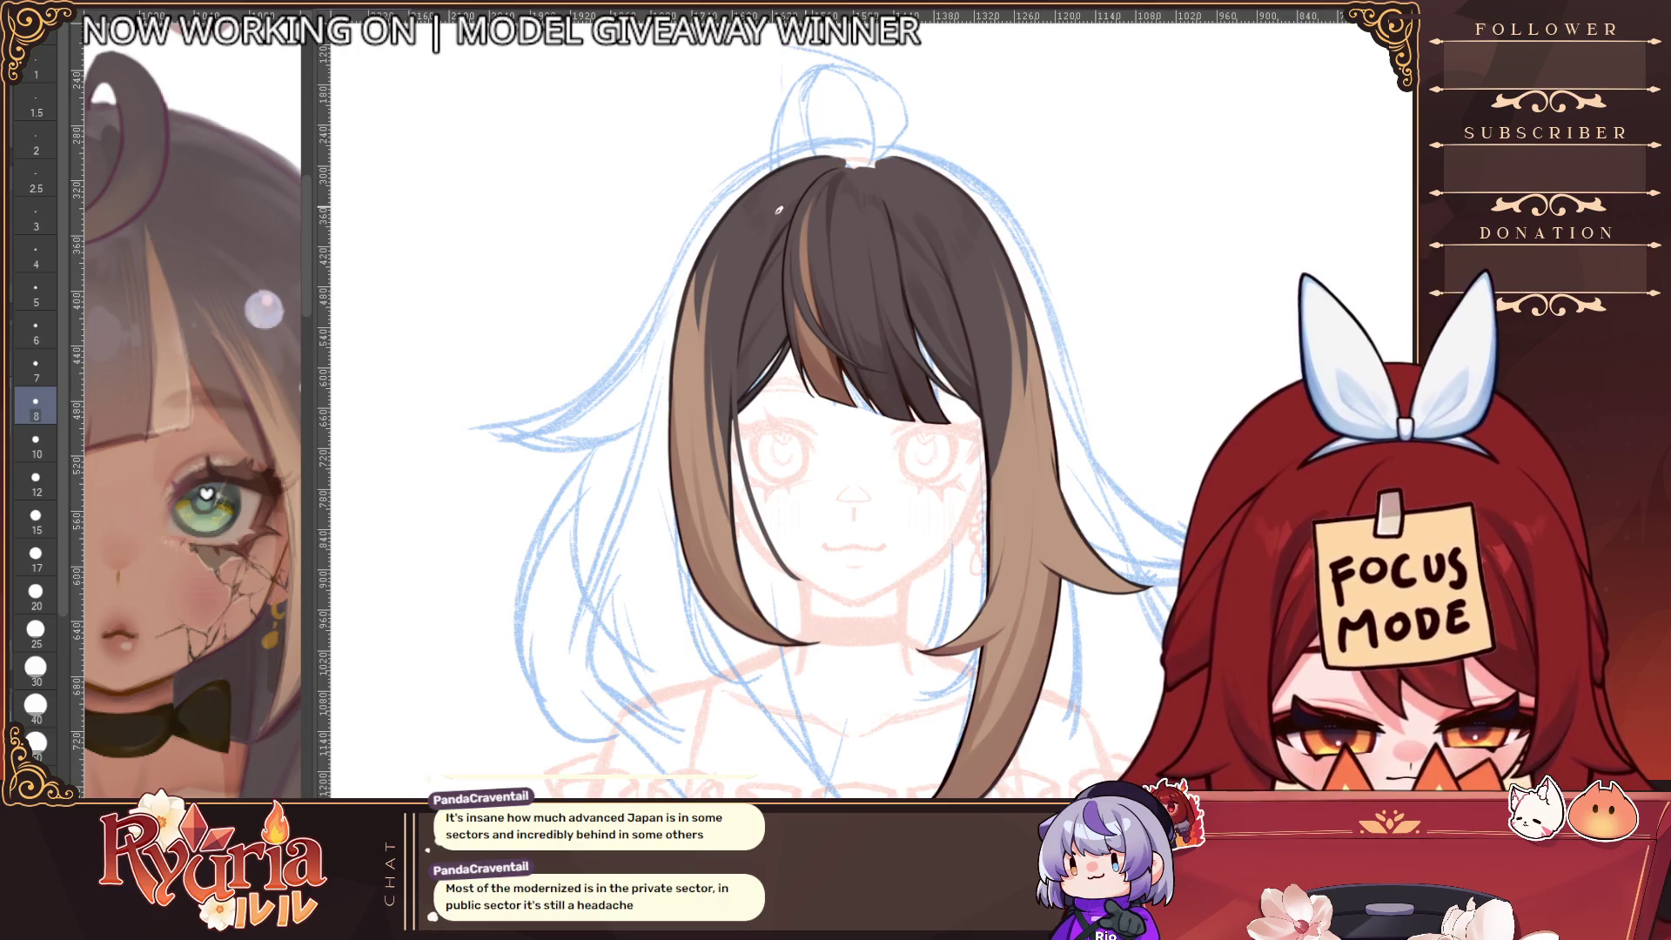
{"action": "key", "text": "ctrl+z"}
{"action": "left_click_drag", "start_coordinate": [734, 362], "coordinate": [794, 484]}
{"action": "key", "text": "ctrl+z"}
{"action": "left_click_drag", "start_coordinate": [707, 294], "coordinate": [659, 602]}
{"action": "key", "text": "ctrl+z"}
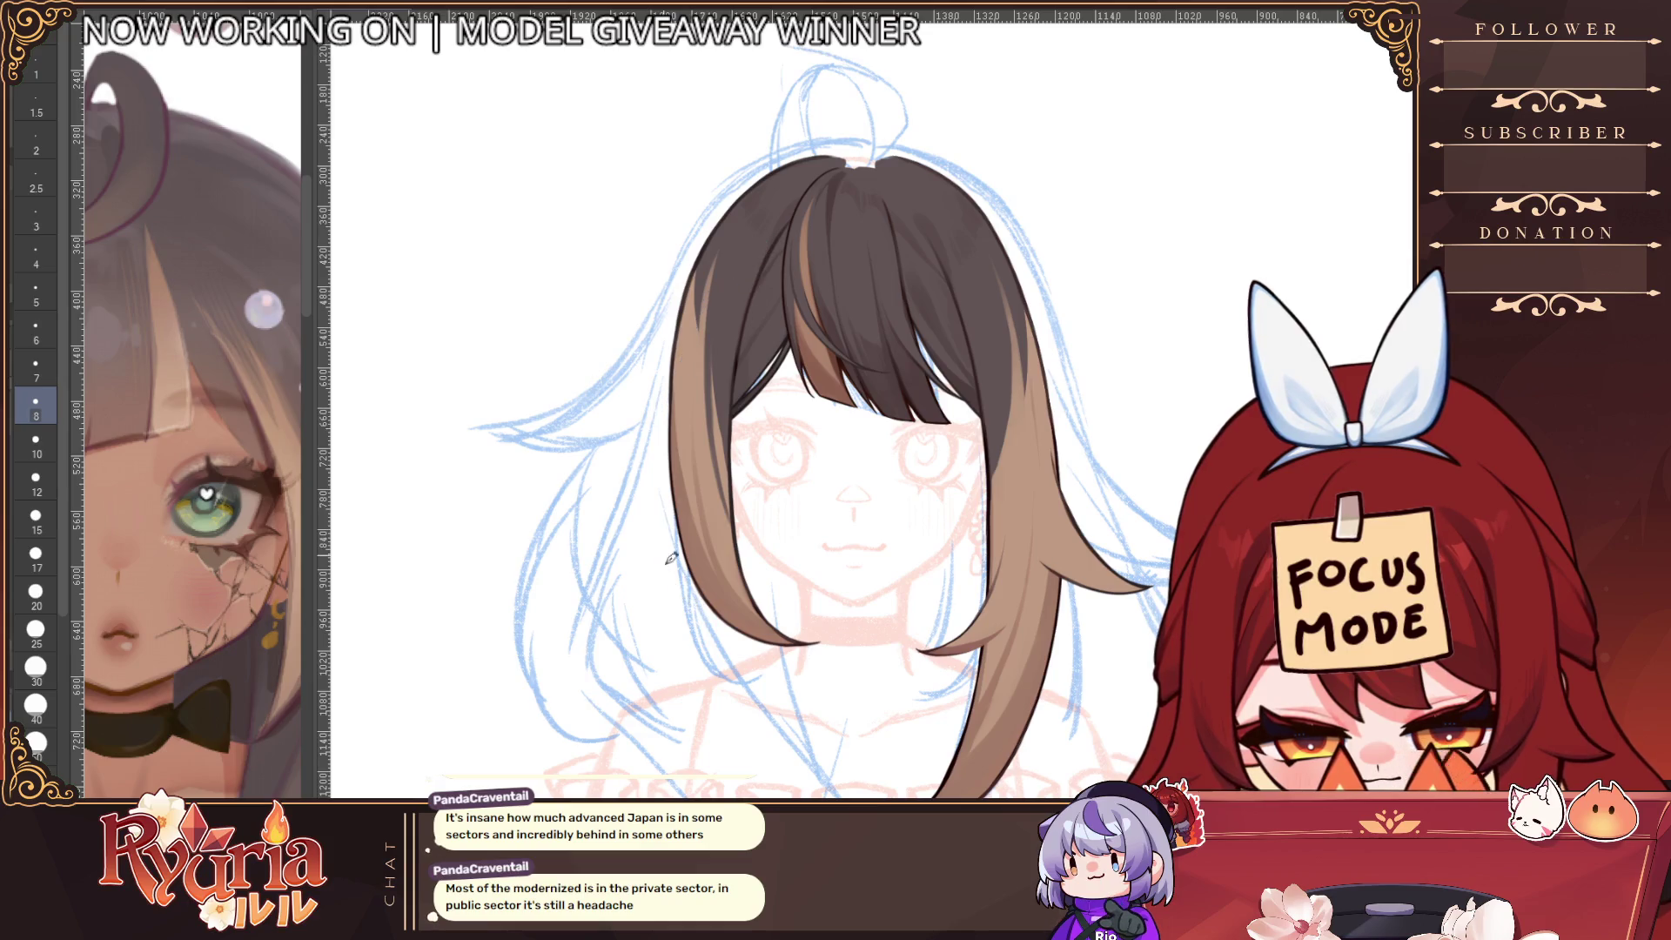
{"action": "left_click_drag", "start_coordinate": [707, 326], "coordinate": [683, 625]}
{"action": "left_click_drag", "start_coordinate": [703, 342], "coordinate": [669, 469]}
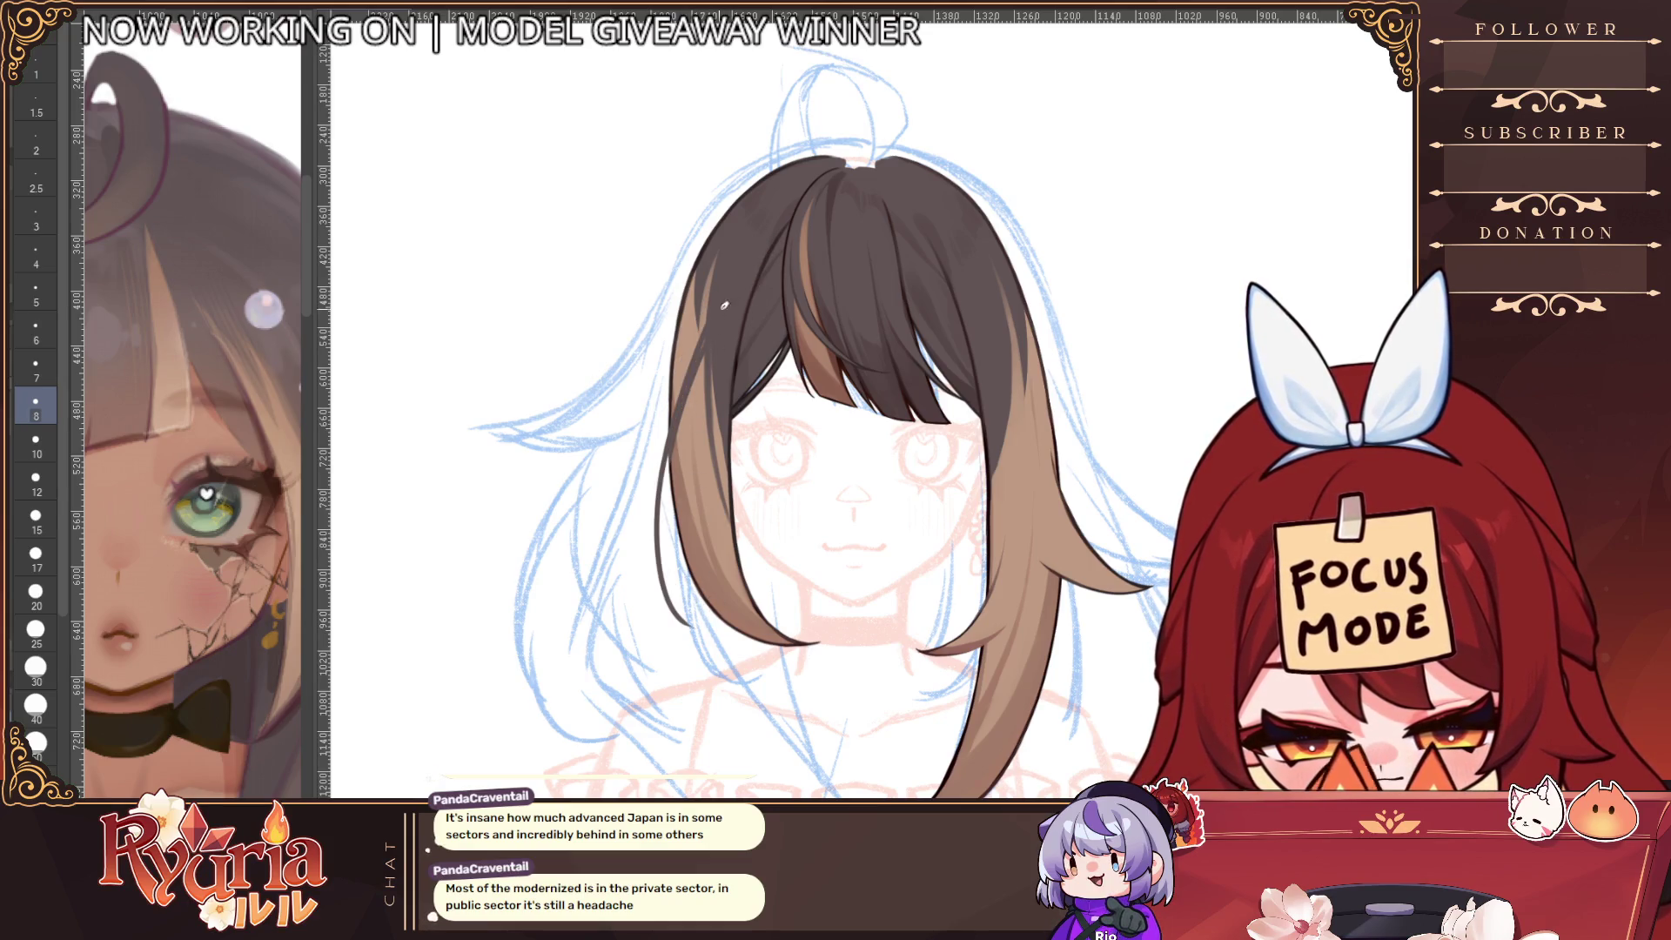
{"action": "left_click_drag", "start_coordinate": [702, 357], "coordinate": [680, 424]}
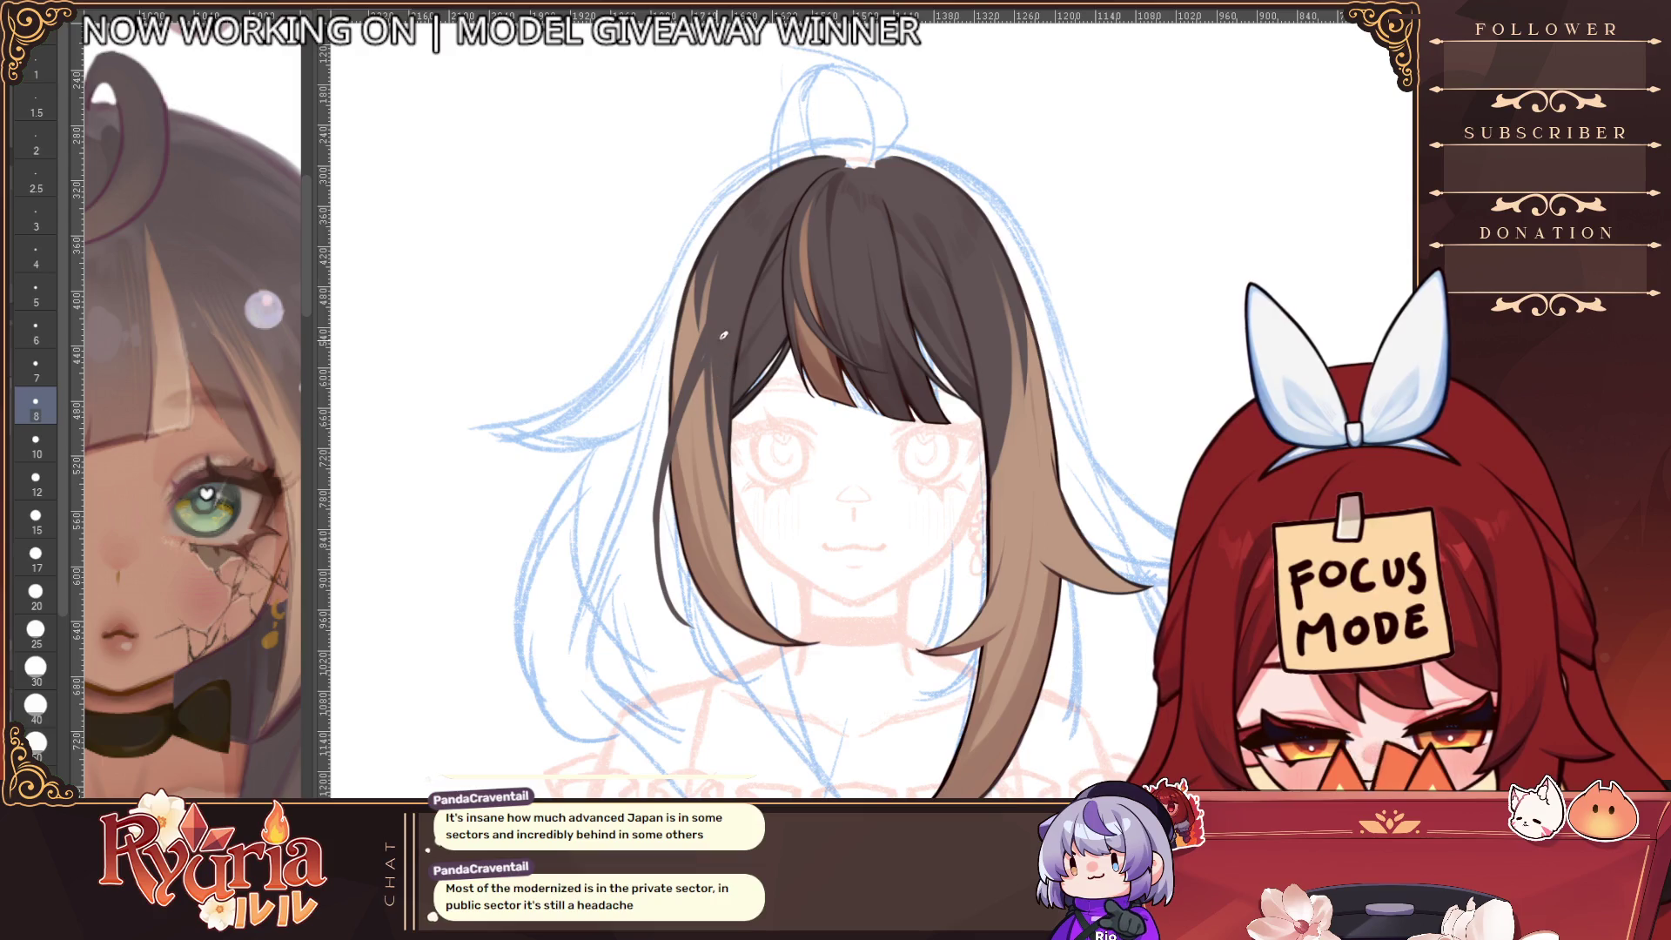
{"action": "key", "text": "ctrl+z"}
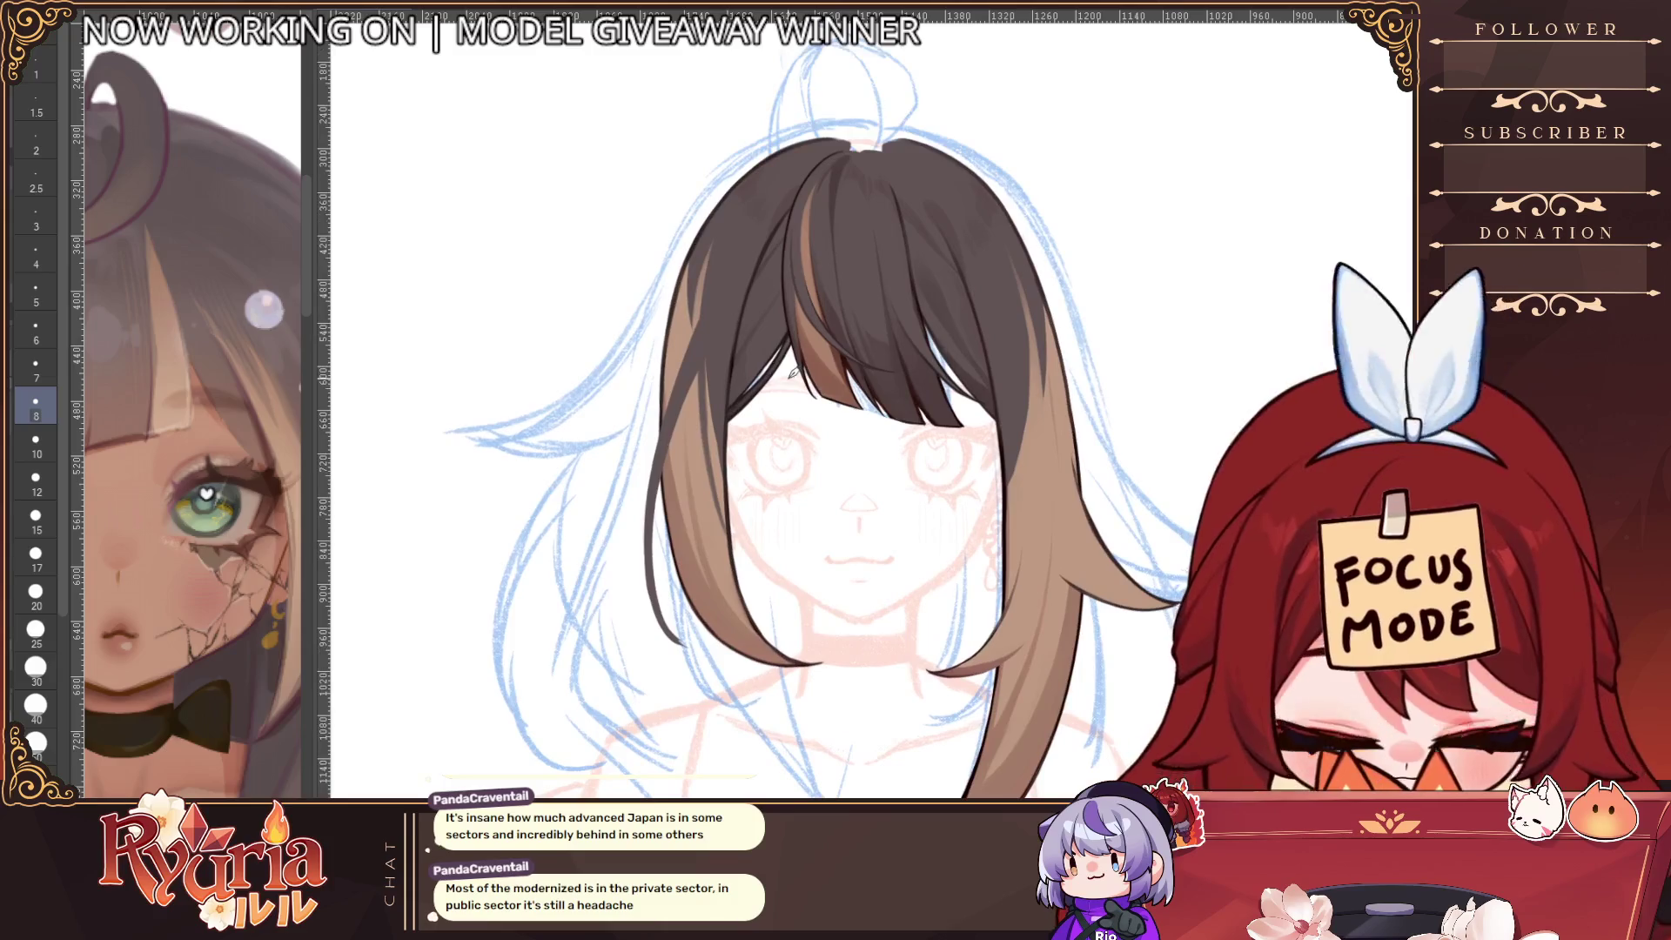
Outline the lower left edge with a finer brush and add a light highlight streak
{"action": "key", "text": "bracketleft"}
{"action": "key", "text": "bracketleft"}
{"action": "key", "text": "bracketleft"}
{"action": "left_click_drag", "start_coordinate": [674, 544], "coordinate": [689, 639]}
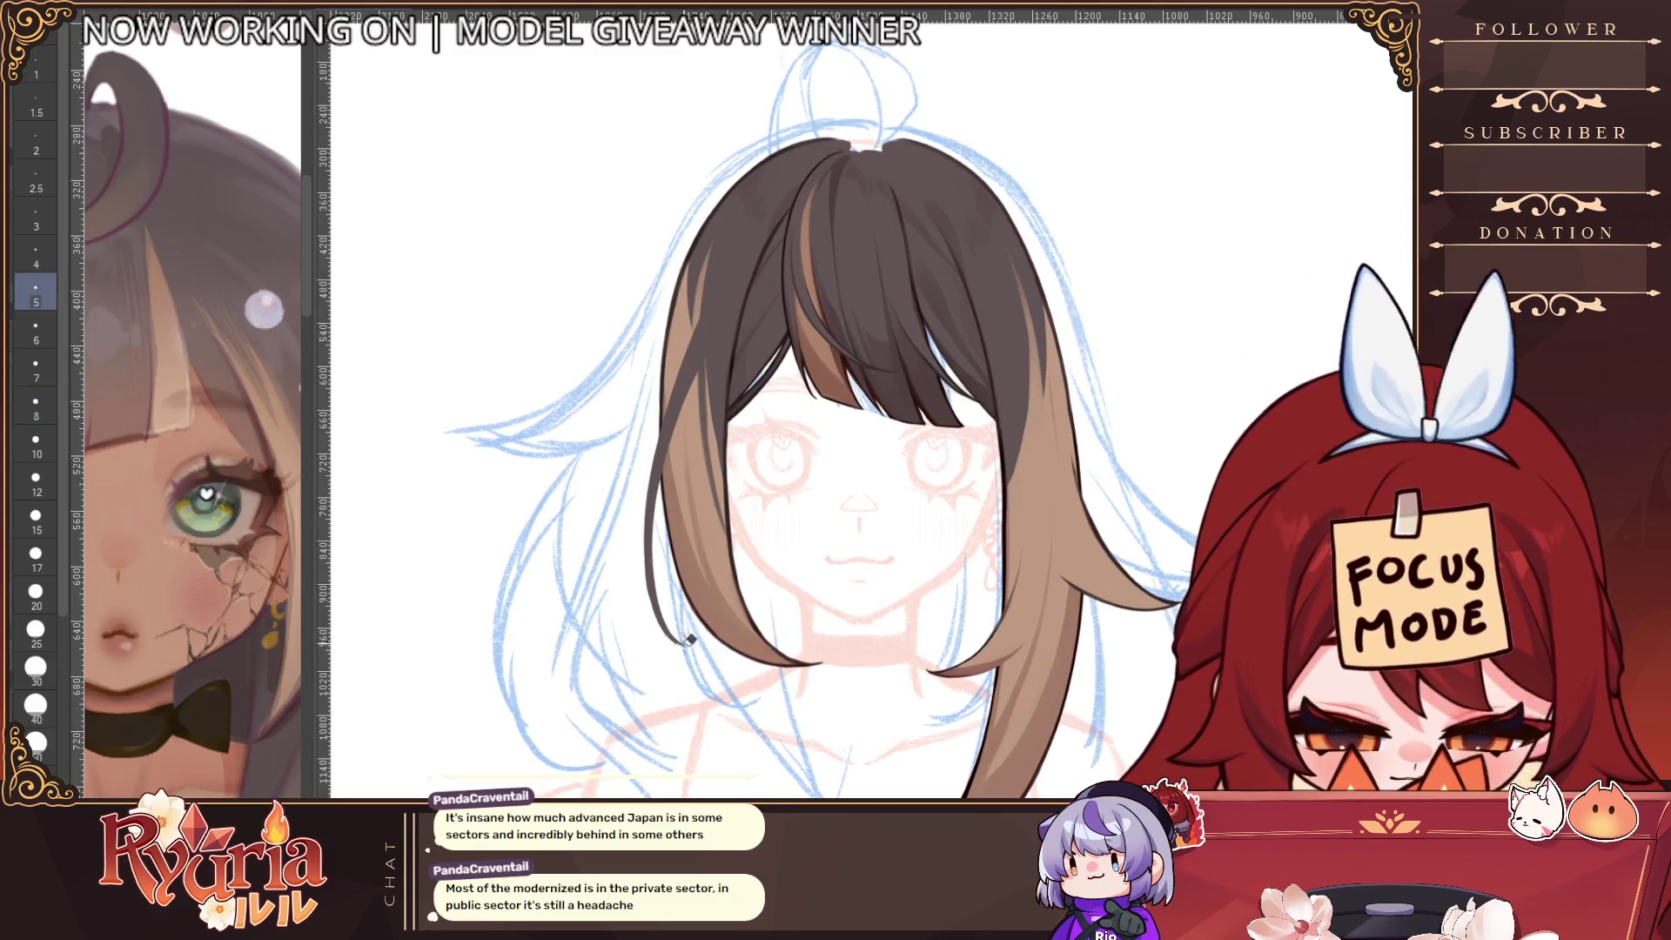
{"action": "key", "text": "bracketright"}
{"action": "key", "text": "bracketright"}
{"action": "key", "text": "bracketright"}
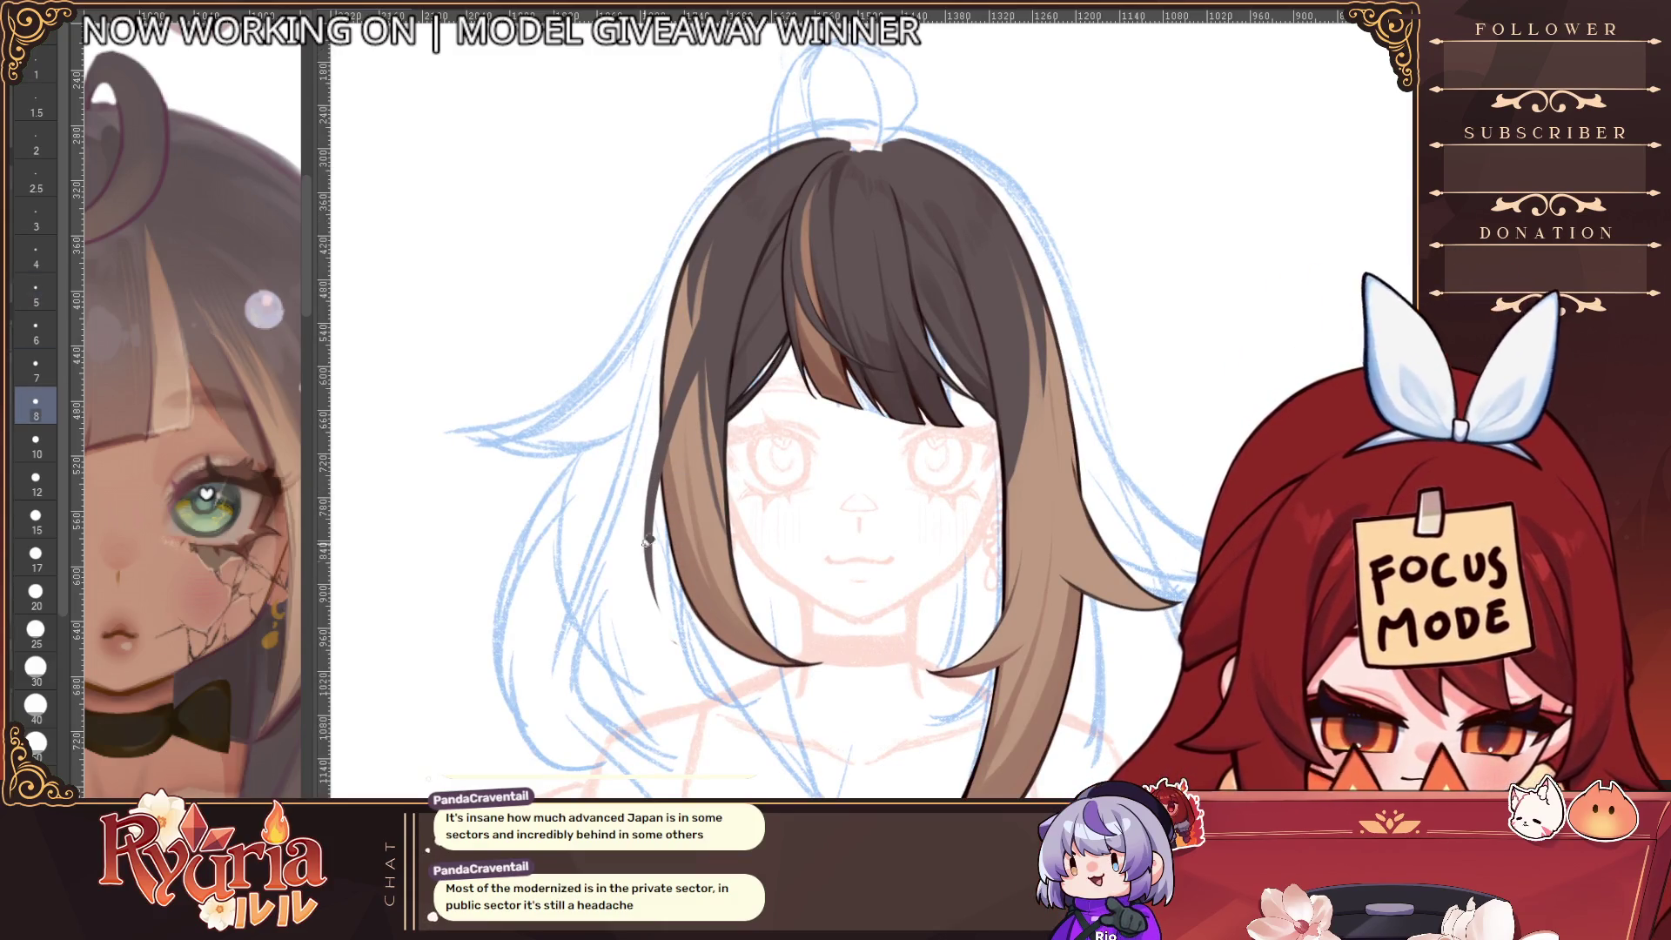
{"action": "scroll", "coordinate": [745, 485], "scroll_direction": "down", "scroll_amount": 2}
{"action": "scroll", "coordinate": [758, 343], "scroll_direction": "up", "scroll_amount": 2}
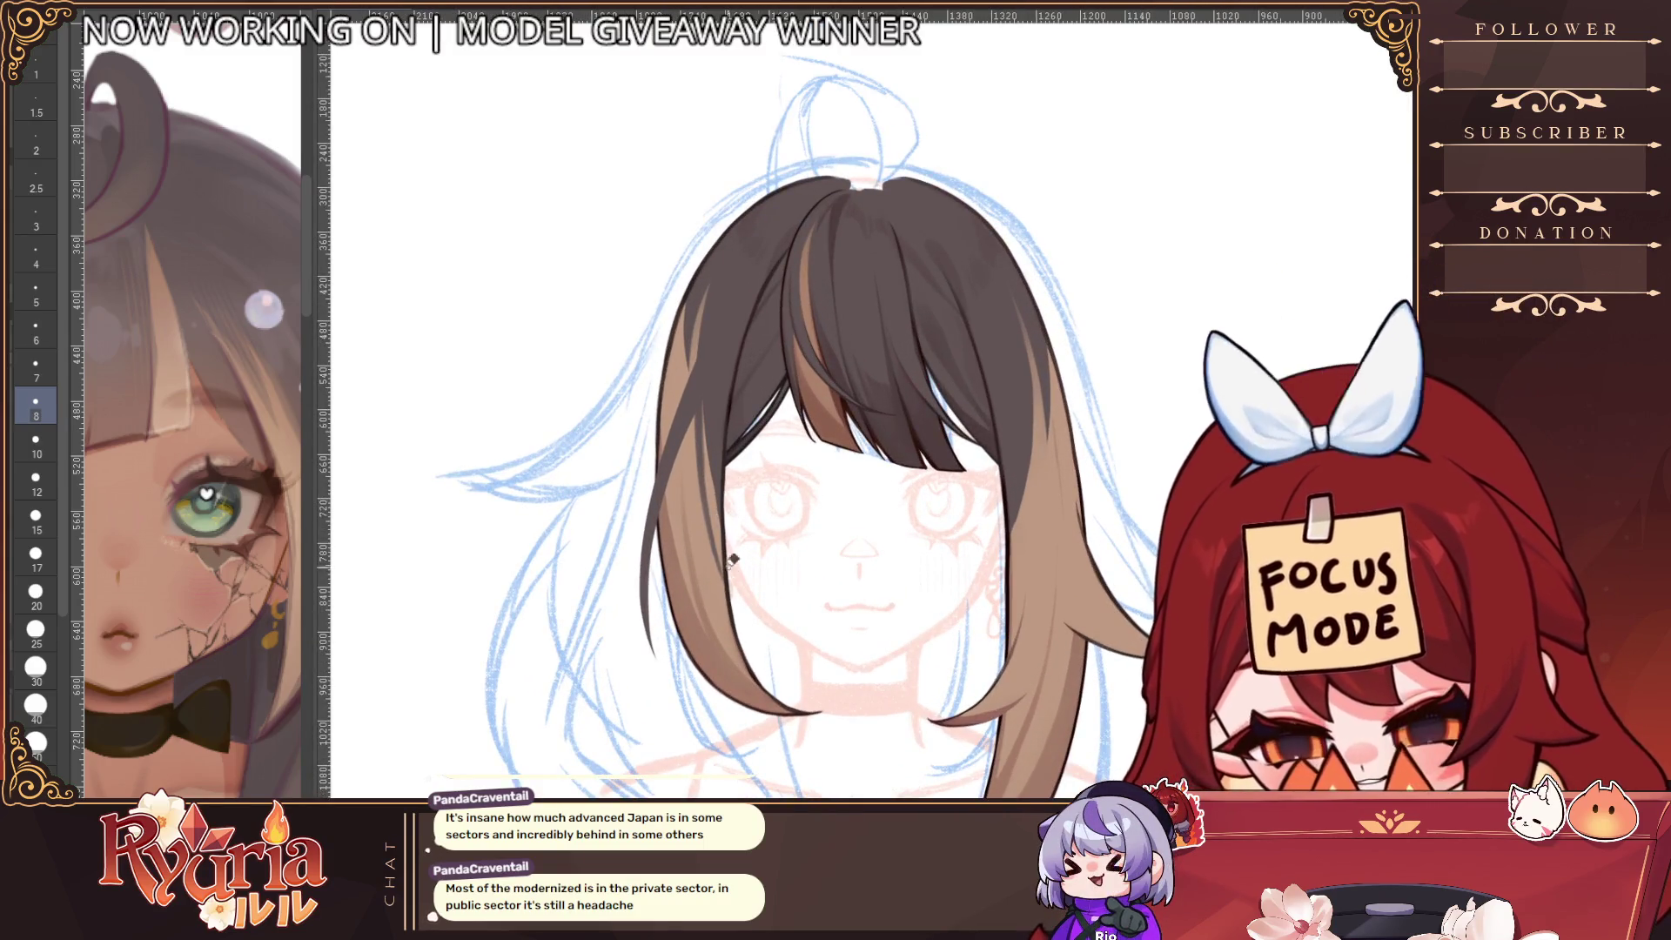
{"action": "left_click_drag", "start_coordinate": [738, 276], "coordinate": [661, 522]}
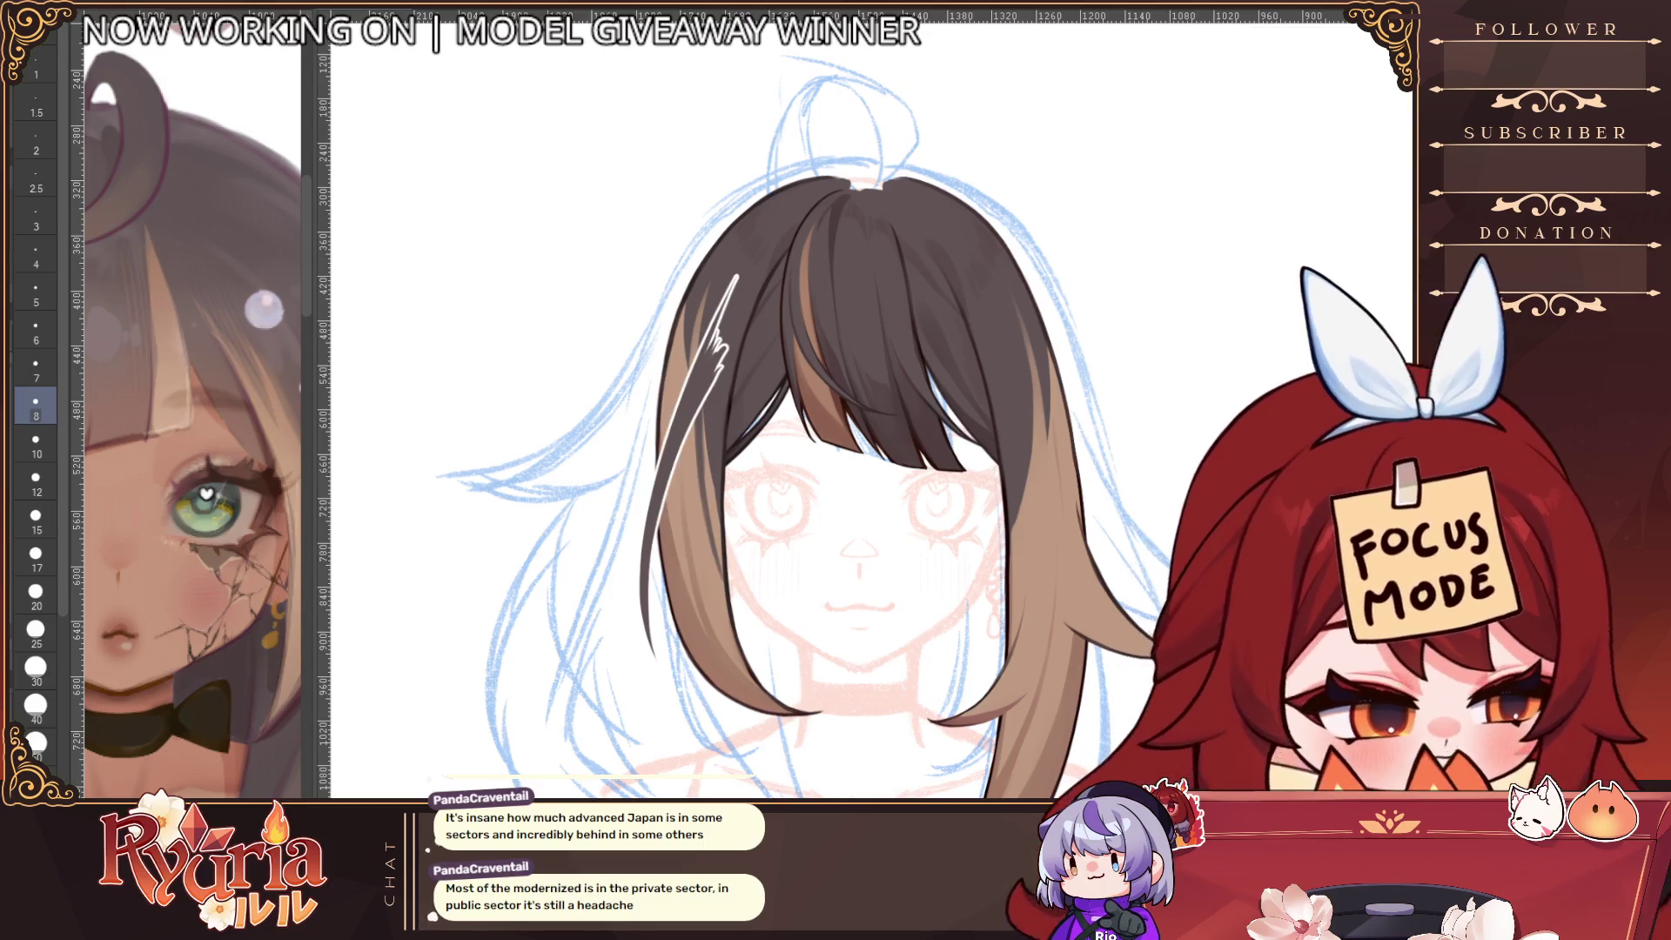
Undo the highlight streak and extend the left strand's dark outline down toward its tip
{"action": "key", "text": "ctrl+z"}
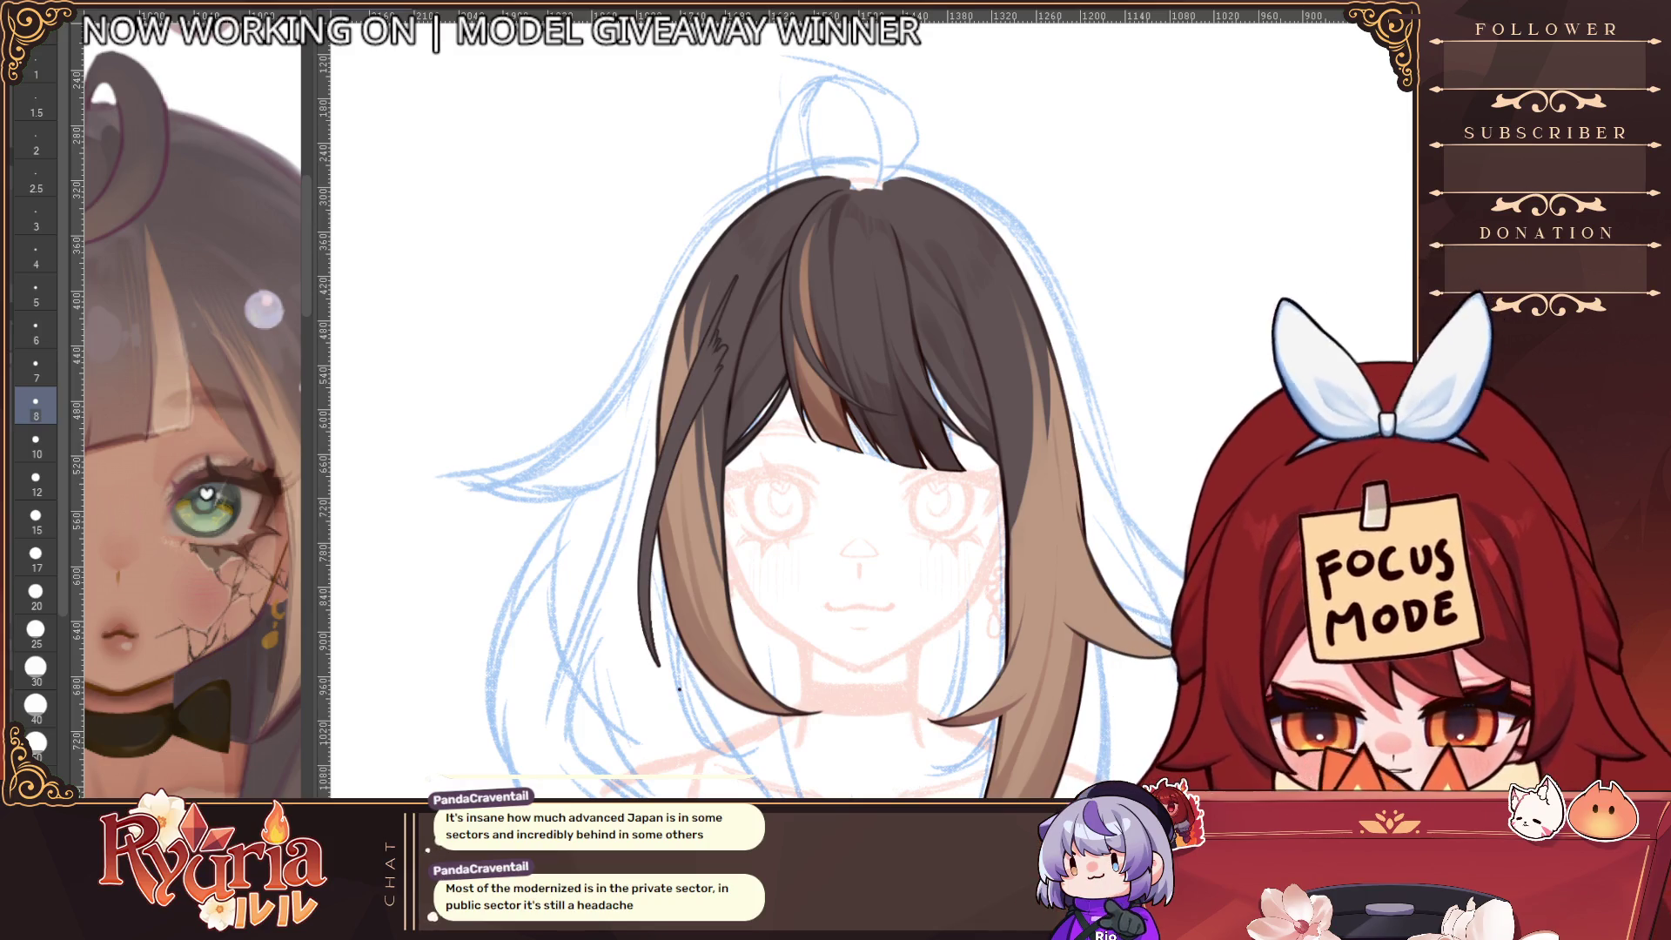
{"action": "scroll", "coordinate": [707, 673], "scroll_direction": "up", "scroll_amount": 1}
{"action": "key", "text": "bracketright"}
{"action": "key", "text": "bracketright"}
{"action": "key", "text": "bracketright"}
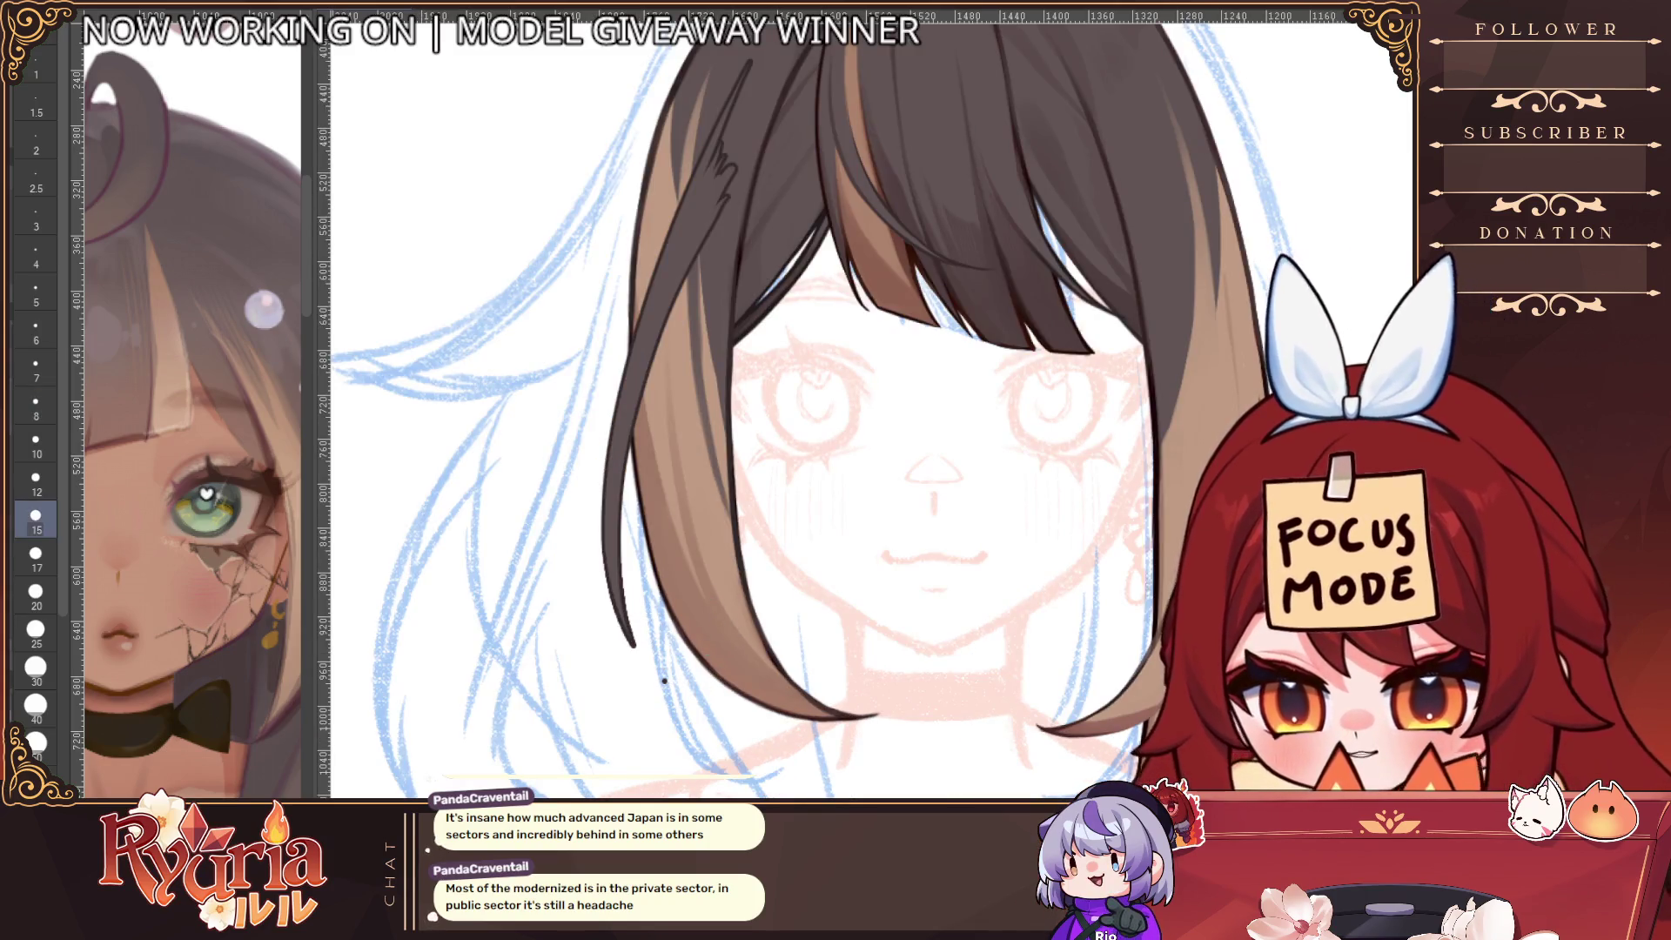
{"action": "key", "text": "bracketleft"}
{"action": "key", "text": "bracketleft"}
{"action": "key", "text": "bracketleft"}
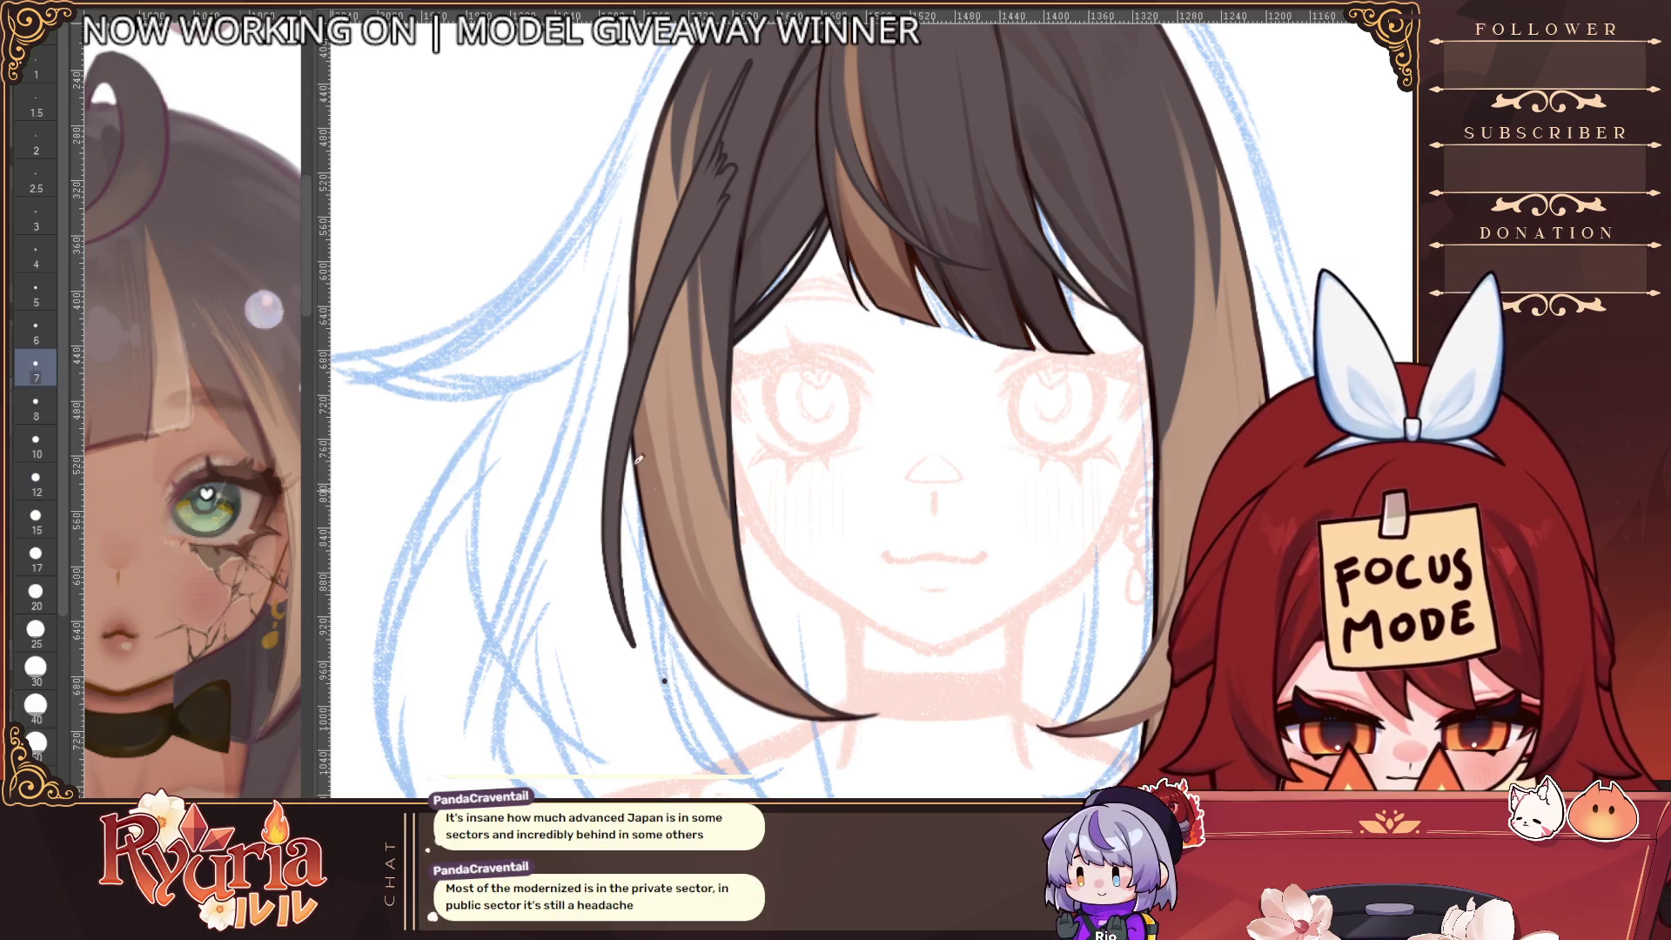
{"action": "left_click_drag", "start_coordinate": [623, 601], "coordinate": [688, 677]}
{"action": "scroll", "coordinate": [692, 624], "scroll_direction": "down", "scroll_amount": 1}
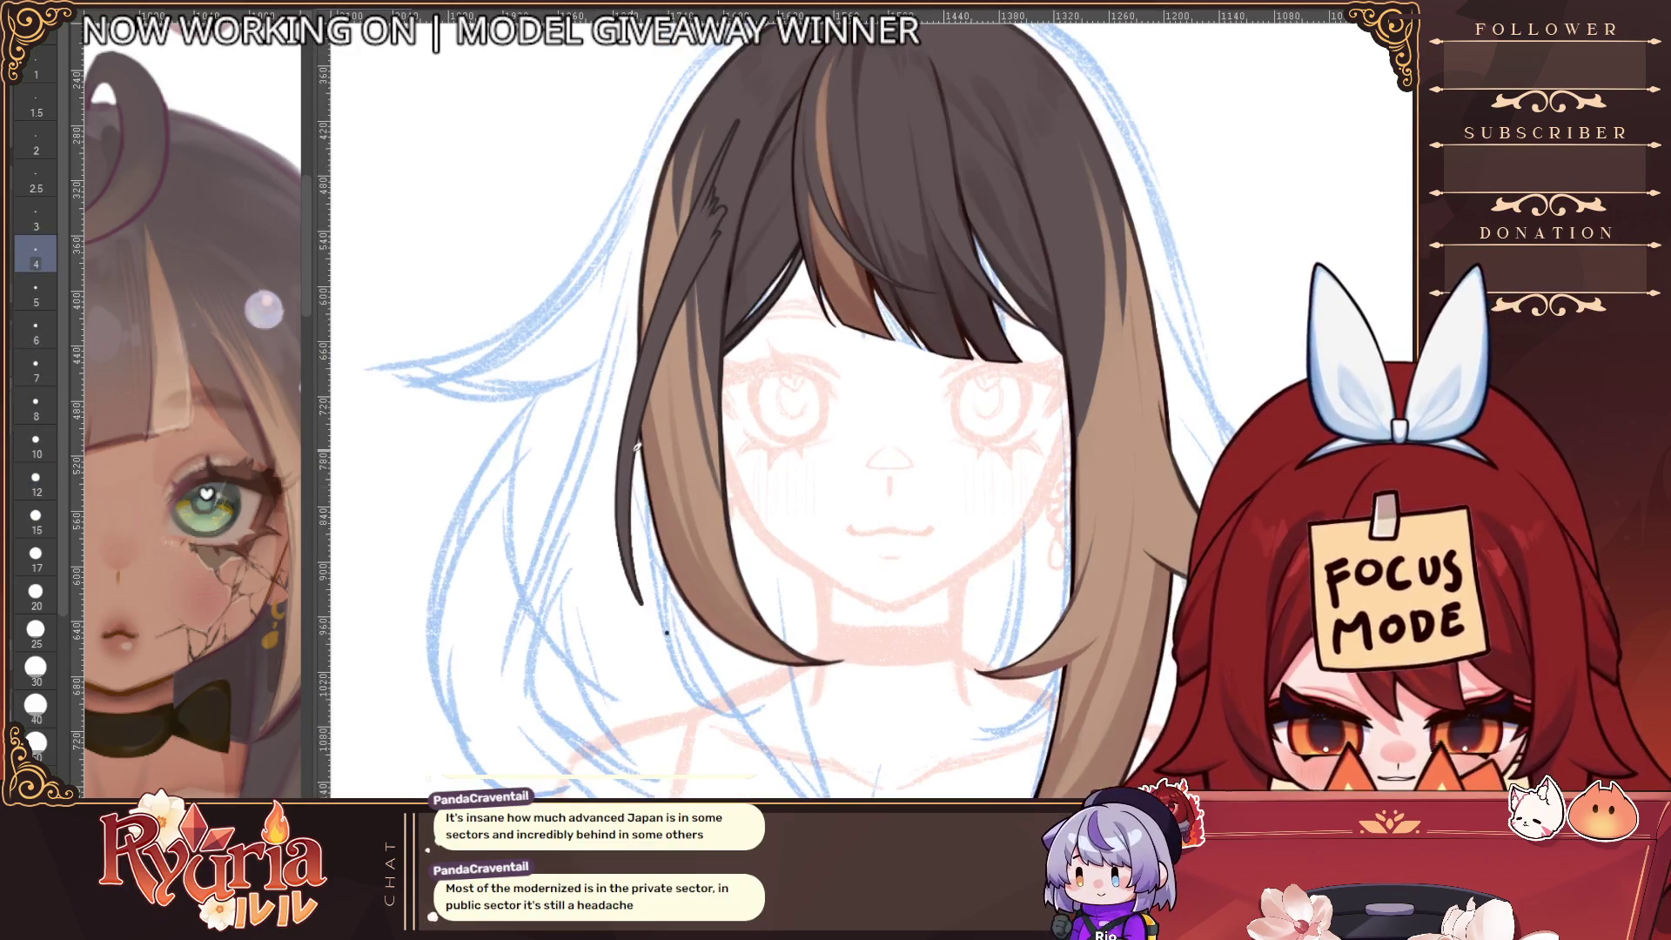
{"action": "left_click_drag", "start_coordinate": [631, 549], "coordinate": [683, 644]}
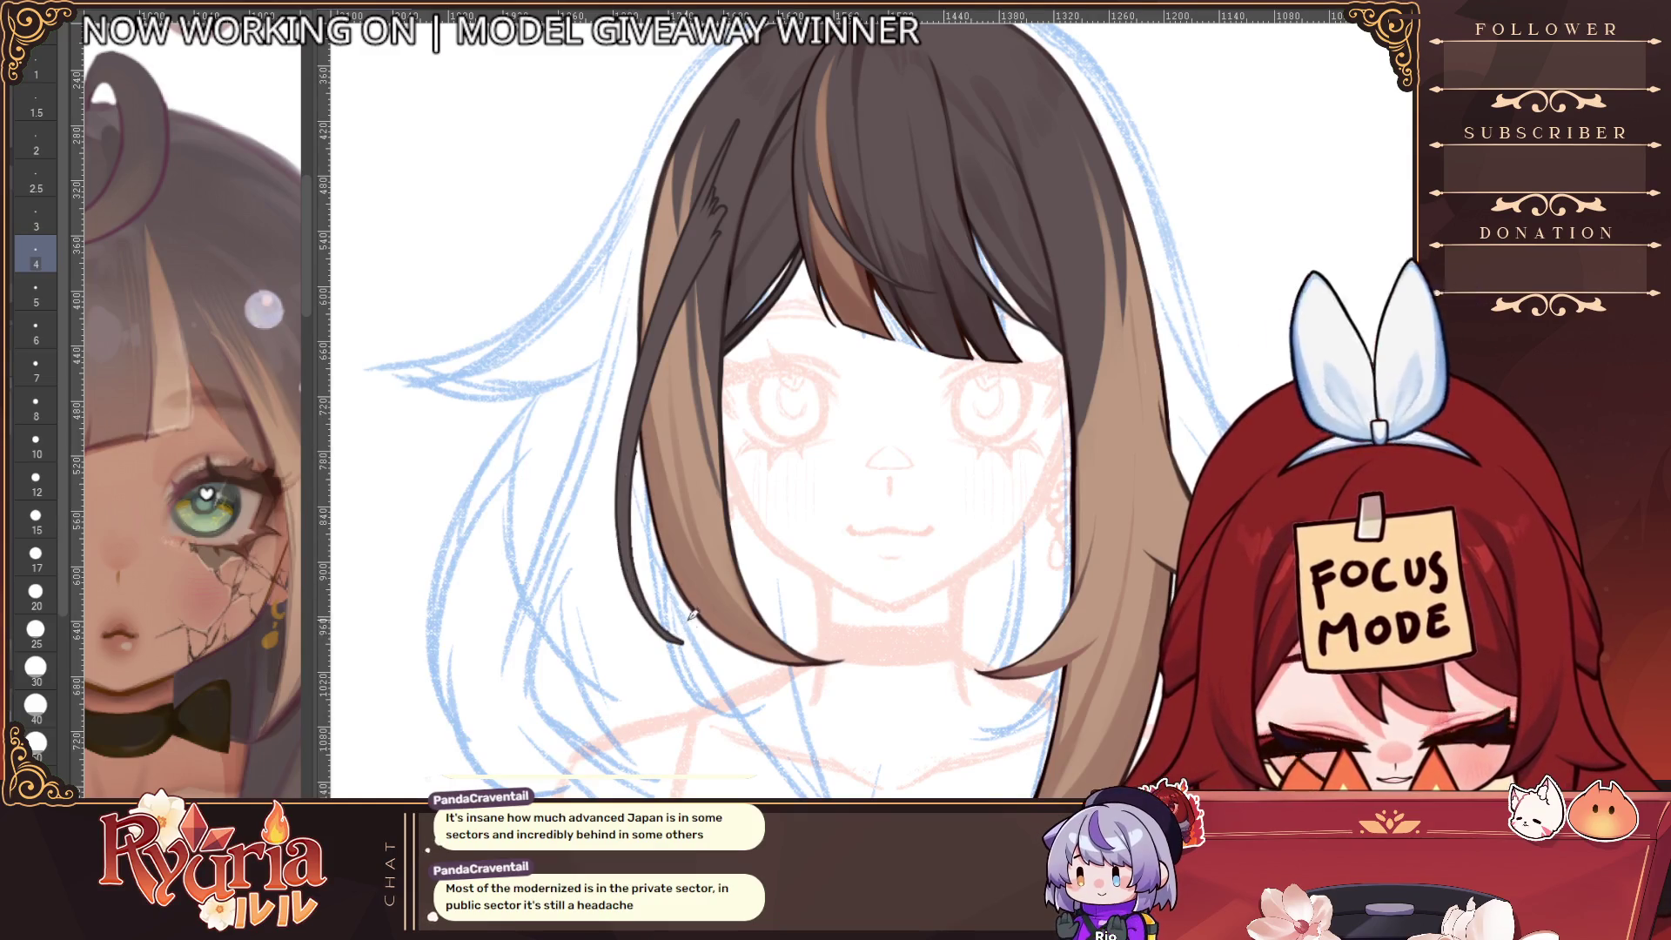
Undo the last outline stroke and redraw the left strand outline at medium and finer sizes
{"action": "key", "text": "bracketright"}
{"action": "key", "text": "bracketright"}
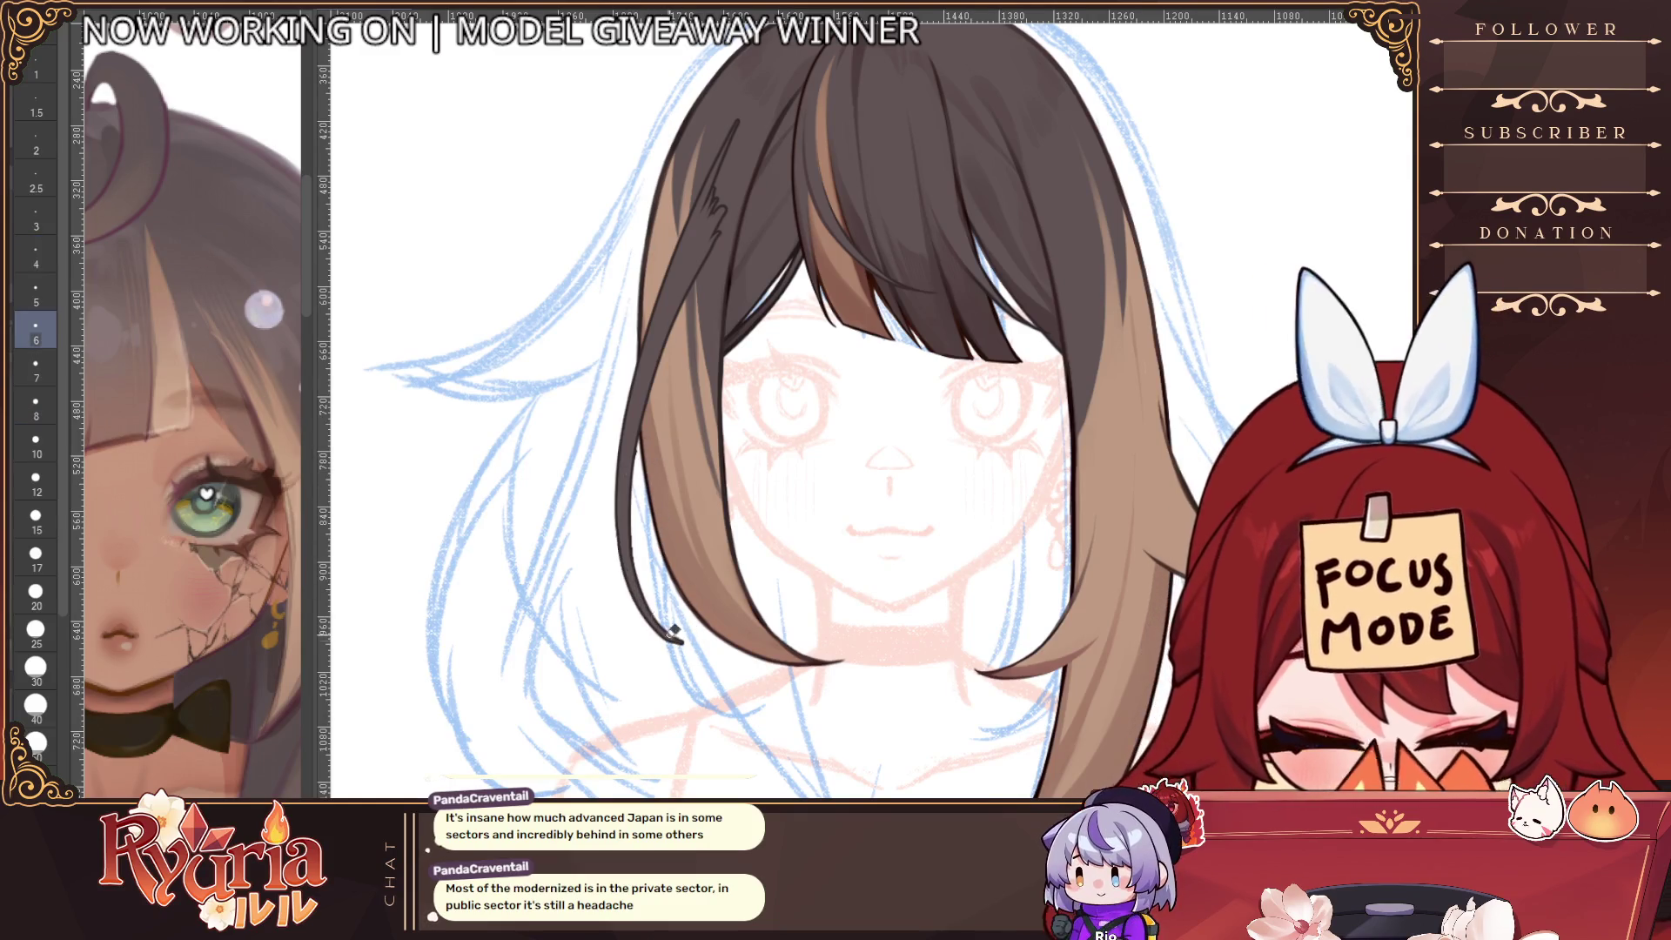
{"action": "key", "text": "bracketright"}
{"action": "key", "text": "bracketright"}
{"action": "key", "text": "bracketright"}
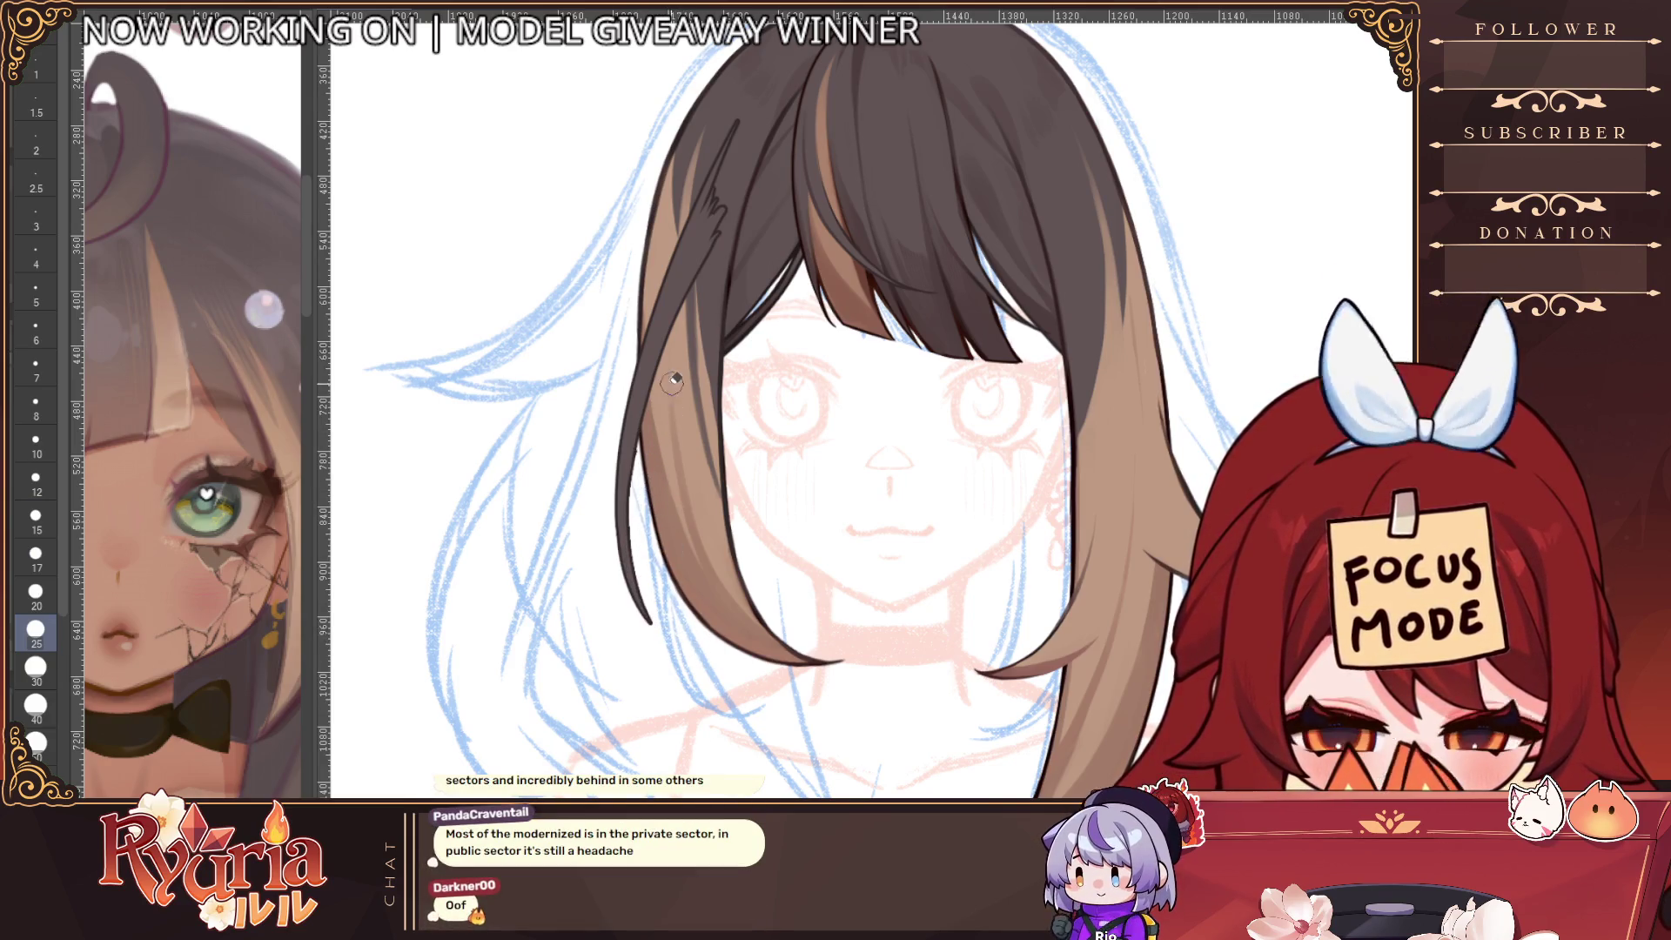
{"action": "key", "text": "ctrl+z"}
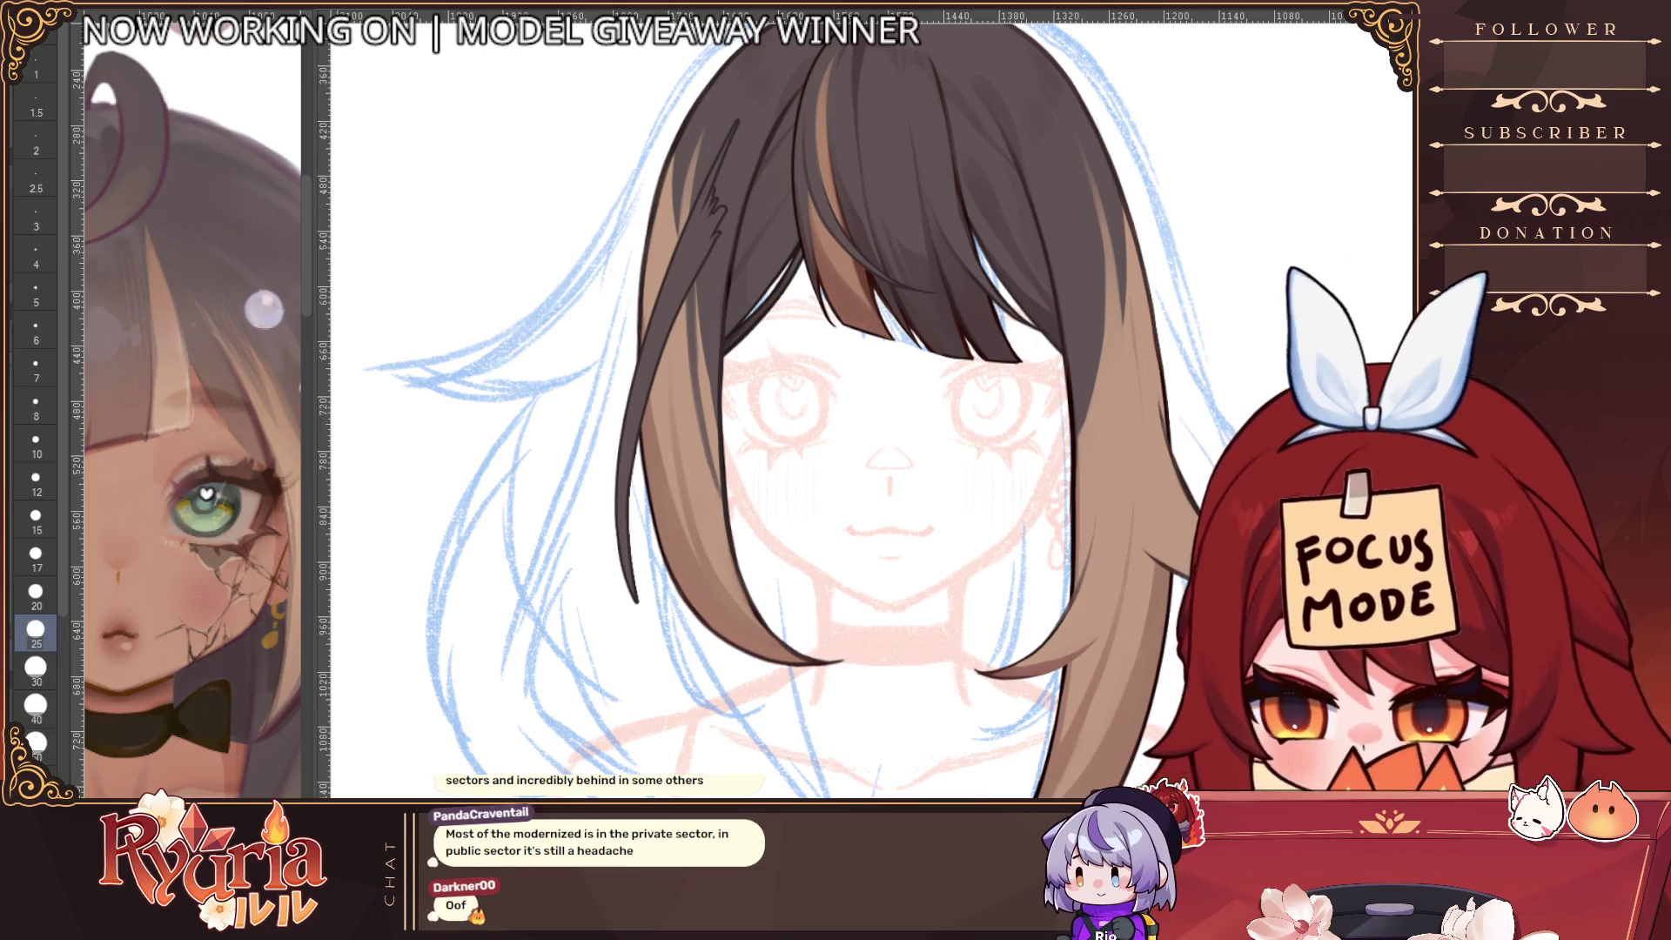
{"action": "key", "text": "bracketleft"}
{"action": "key", "text": "bracketleft"}
{"action": "key", "text": "bracketleft"}
{"action": "key", "text": "bracketleft"}
{"action": "key", "text": "bracketleft"}
{"action": "key", "text": "bracketleft"}
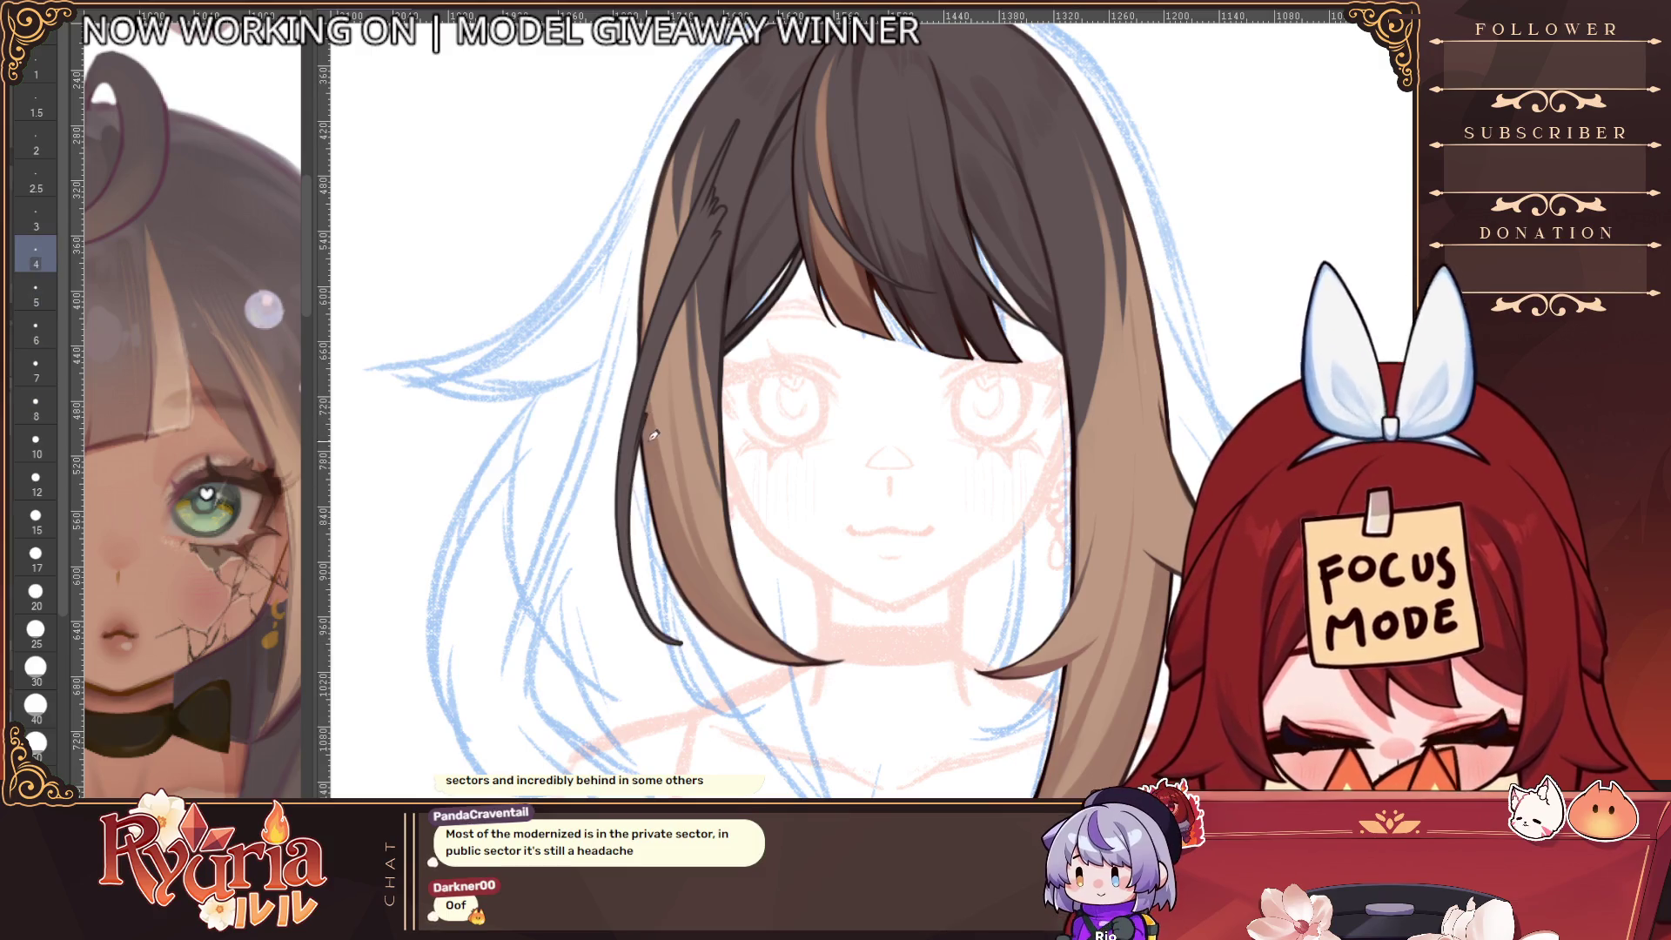
{"action": "left_click_drag", "start_coordinate": [648, 407], "coordinate": [686, 656]}
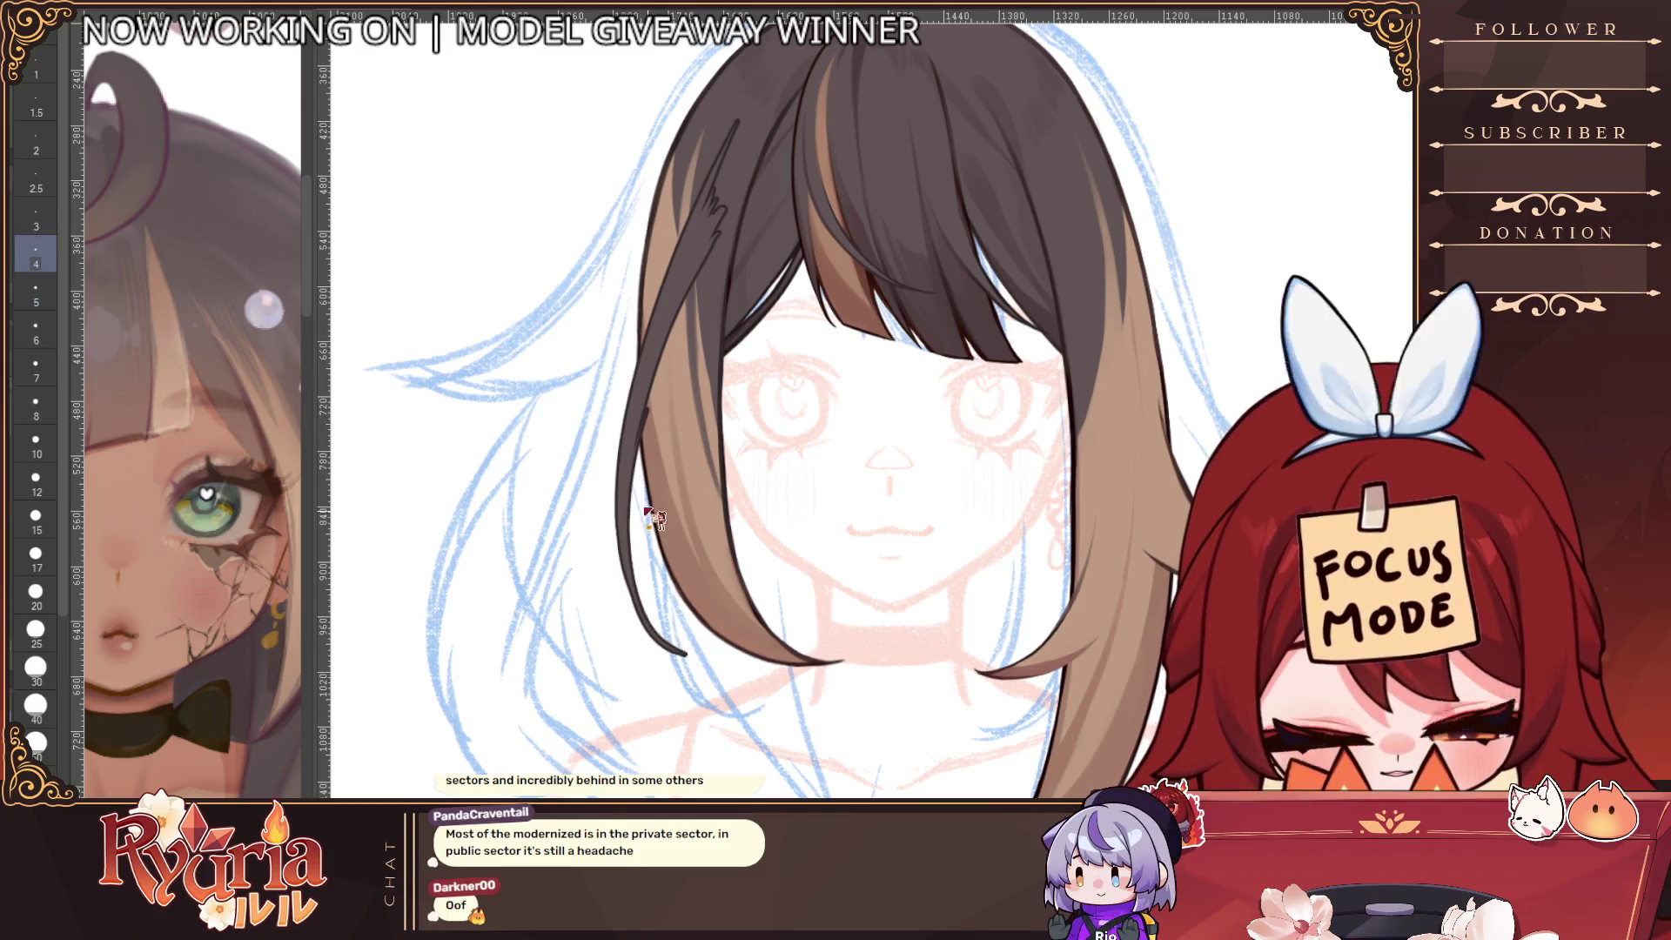
{"action": "scroll", "coordinate": [653, 519], "scroll_direction": "down", "scroll_amount": 3}
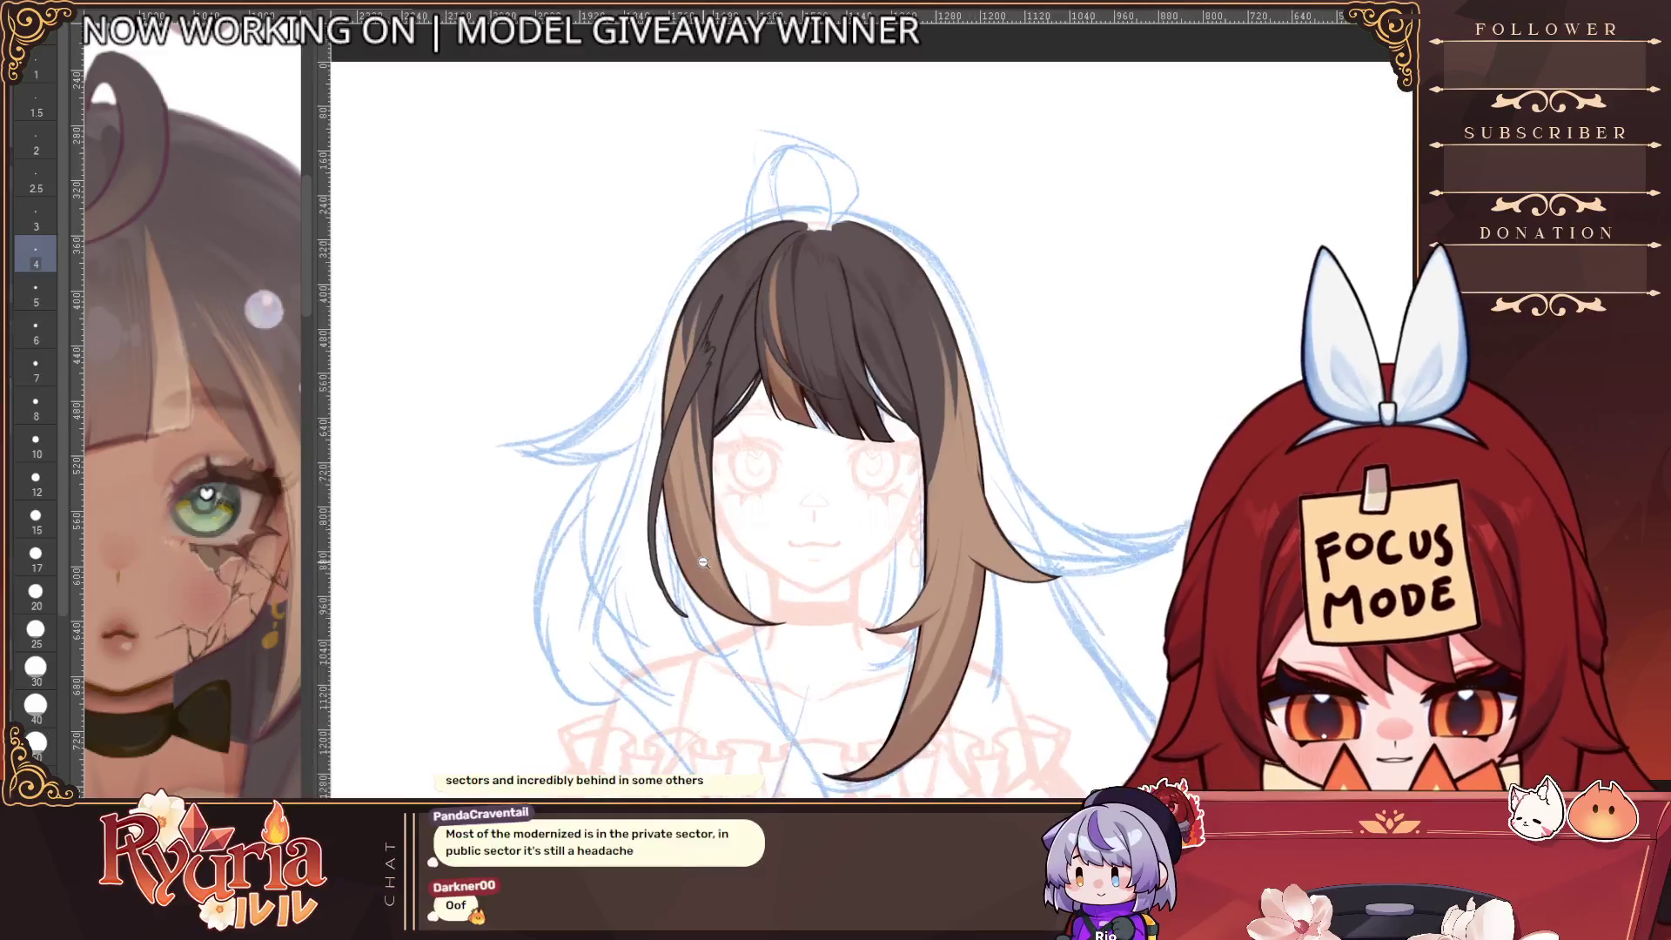
{"action": "scroll", "coordinate": [703, 562], "scroll_direction": "up", "scroll_amount": 2}
{"action": "key", "text": "bracketleft"}
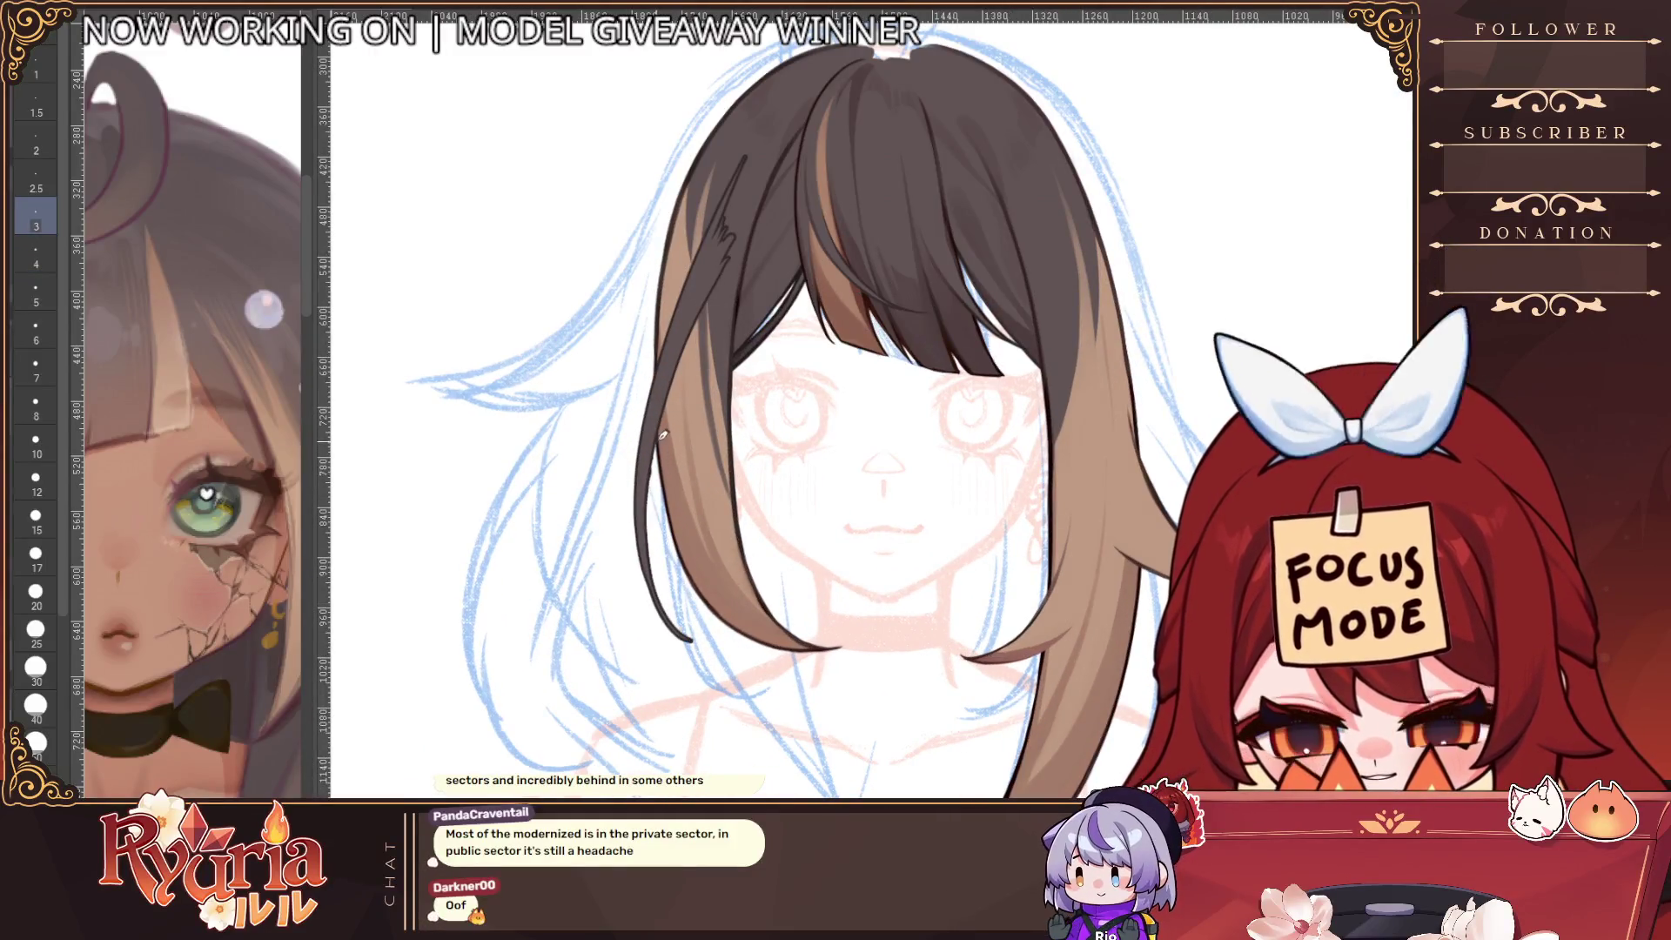
{"action": "left_click_drag", "start_coordinate": [650, 479], "coordinate": [665, 571]}
Try a curving outline at the hair tip, undo the stray curl, and retrace the outline thicker
{"action": "scroll", "coordinate": [680, 532], "scroll_direction": "down", "scroll_amount": 2}
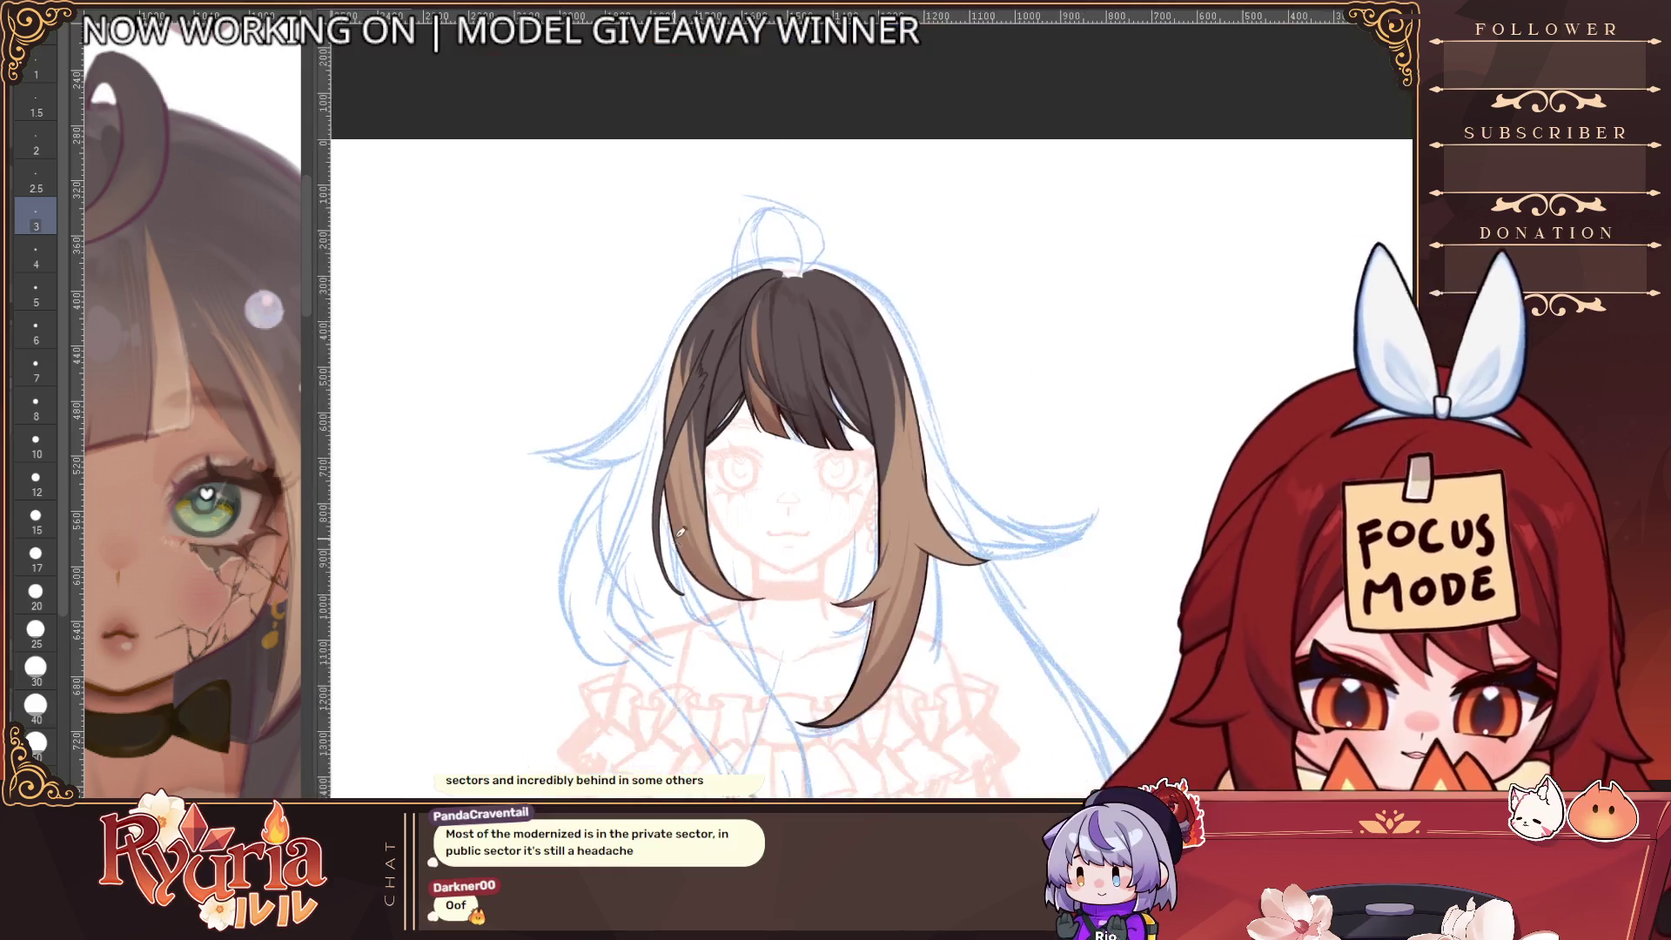
{"action": "scroll", "coordinate": [670, 609], "scroll_direction": "up", "scroll_amount": 3}
{"action": "left_click_drag", "start_coordinate": [665, 679], "coordinate": [652, 699]}
{"action": "scroll", "coordinate": [609, 565], "scroll_direction": "up", "scroll_amount": 3}
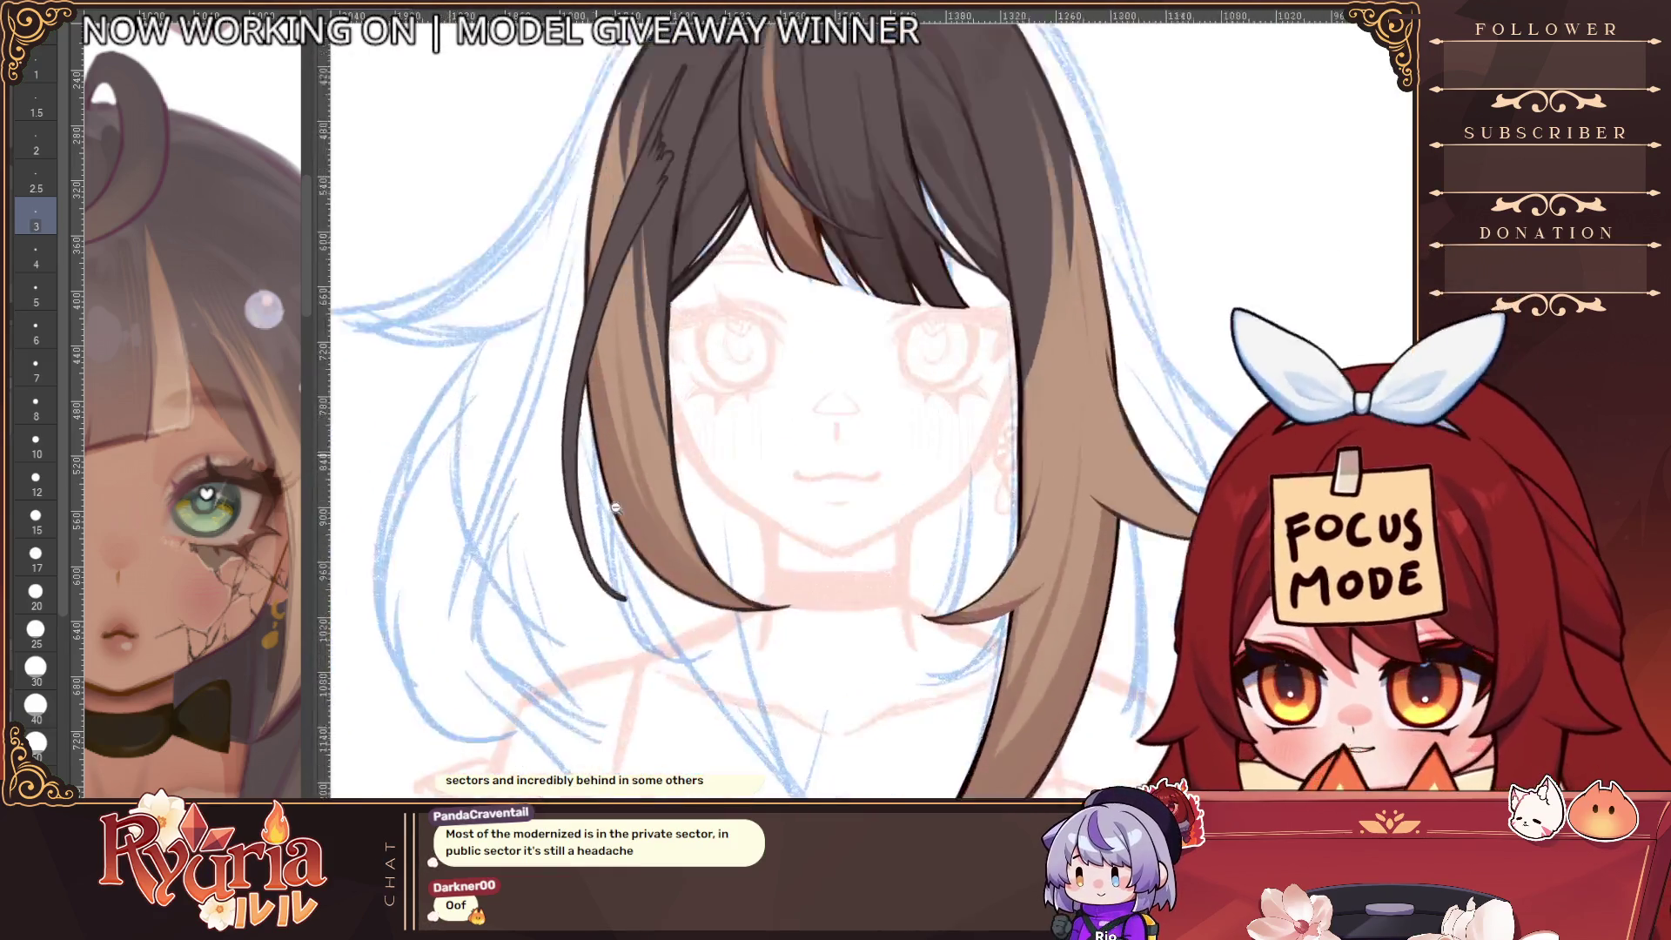
{"action": "left_click_drag", "start_coordinate": [607, 614], "coordinate": [704, 640]}
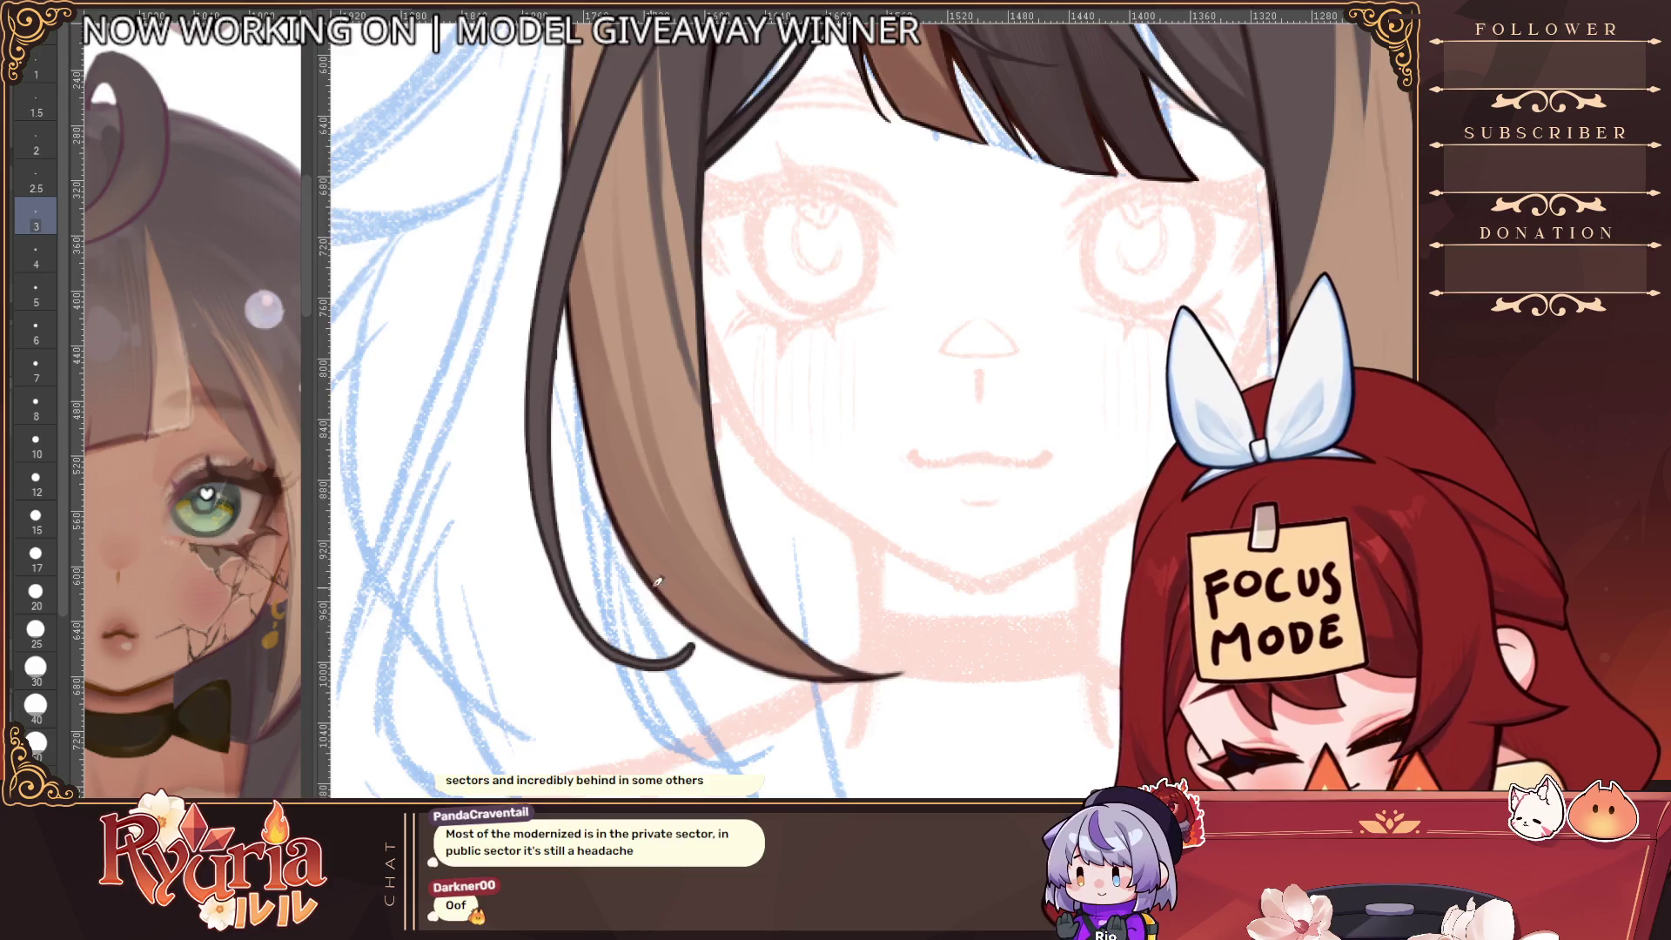
{"action": "scroll", "coordinate": [696, 640], "scroll_direction": "down", "scroll_amount": 2}
{"action": "scroll", "coordinate": [659, 554], "scroll_direction": "up", "scroll_amount": 2}
{"action": "key", "text": "ctrl+z"}
{"action": "key", "text": "ctrl+z"}
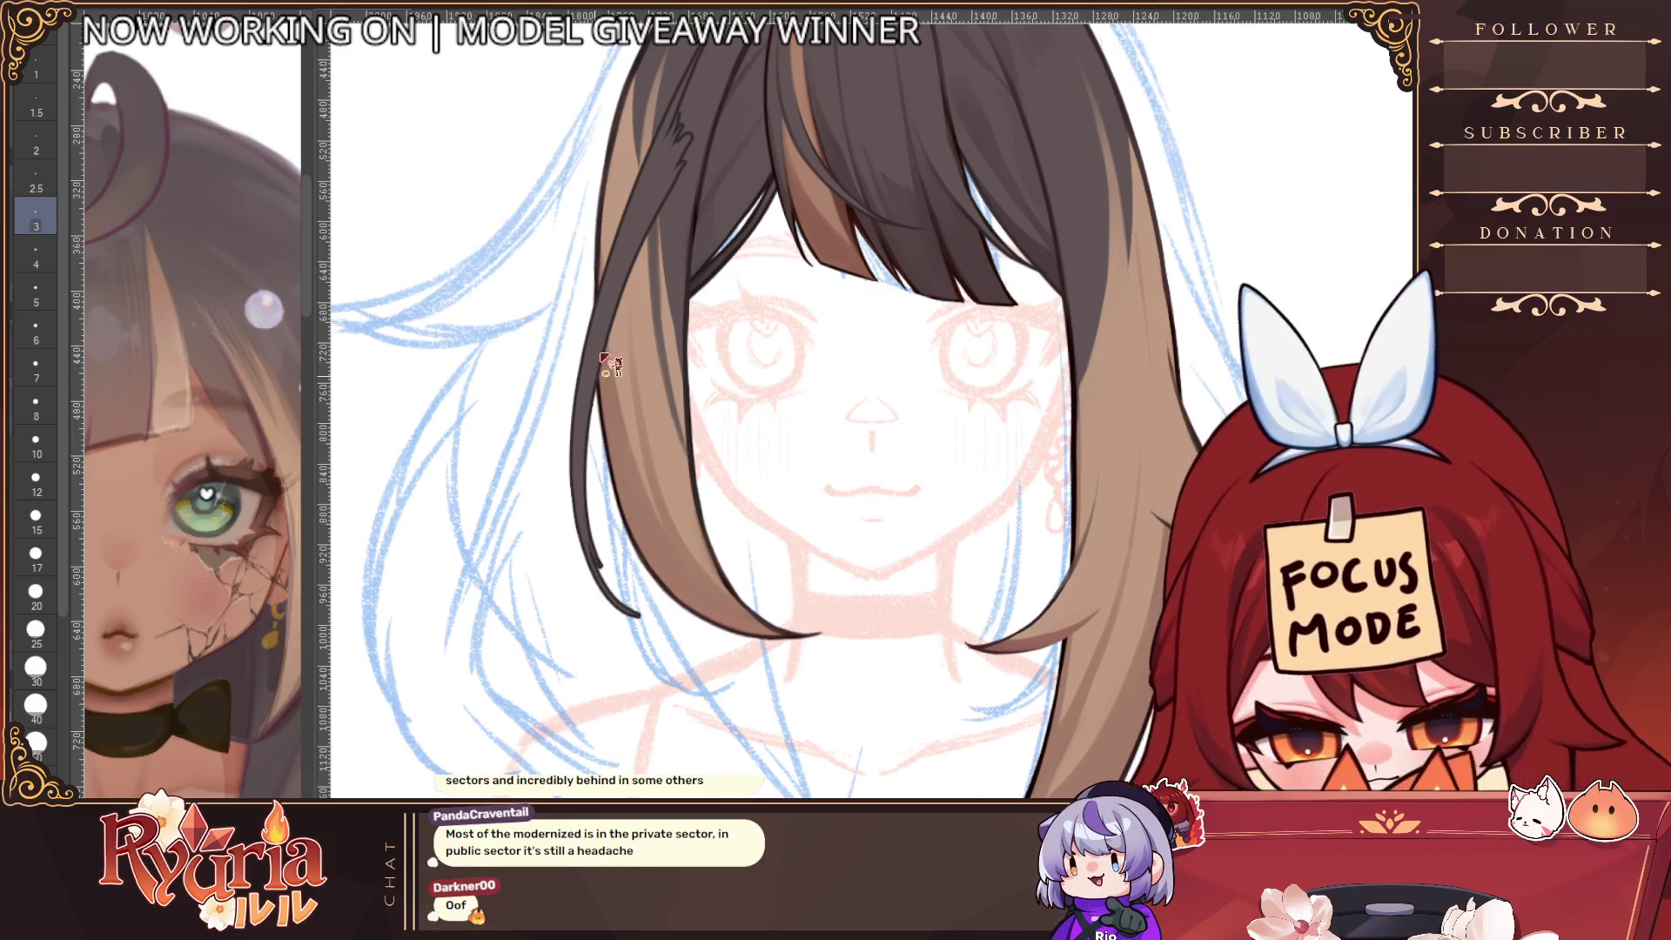
{"action": "left_click_drag", "start_coordinate": [598, 385], "coordinate": [623, 586]}
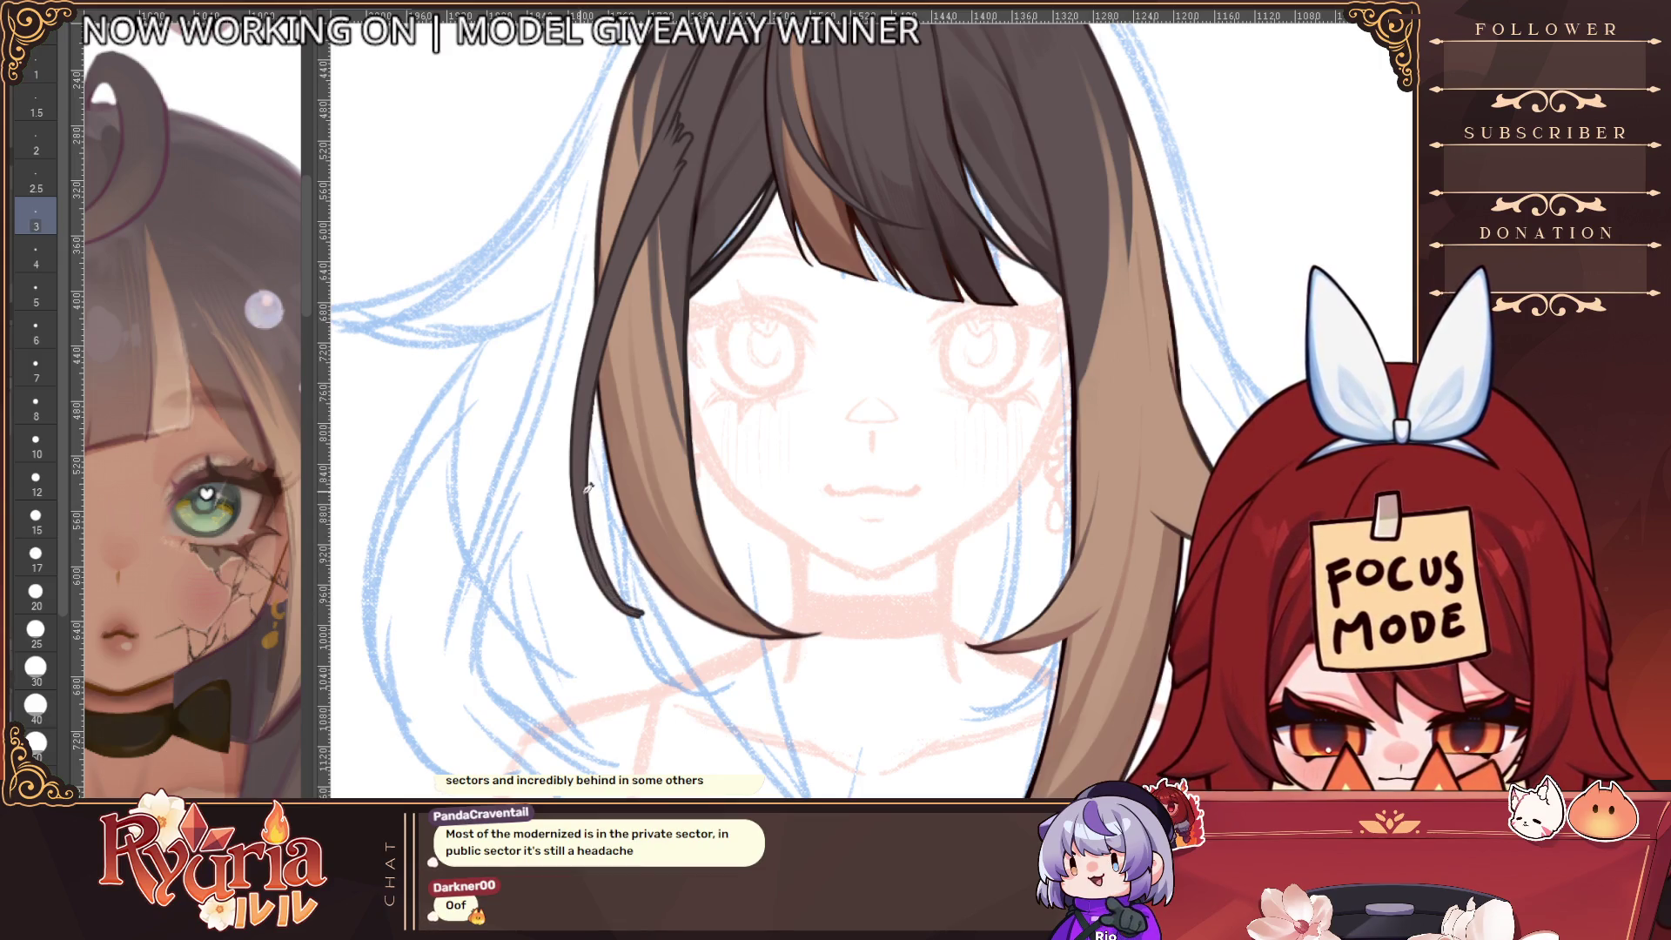
Add bold outline strokes along the left strand down to its tip at sizes 12 and 4
{"action": "key", "text": "bracketright"}
{"action": "key", "text": "bracketright"}
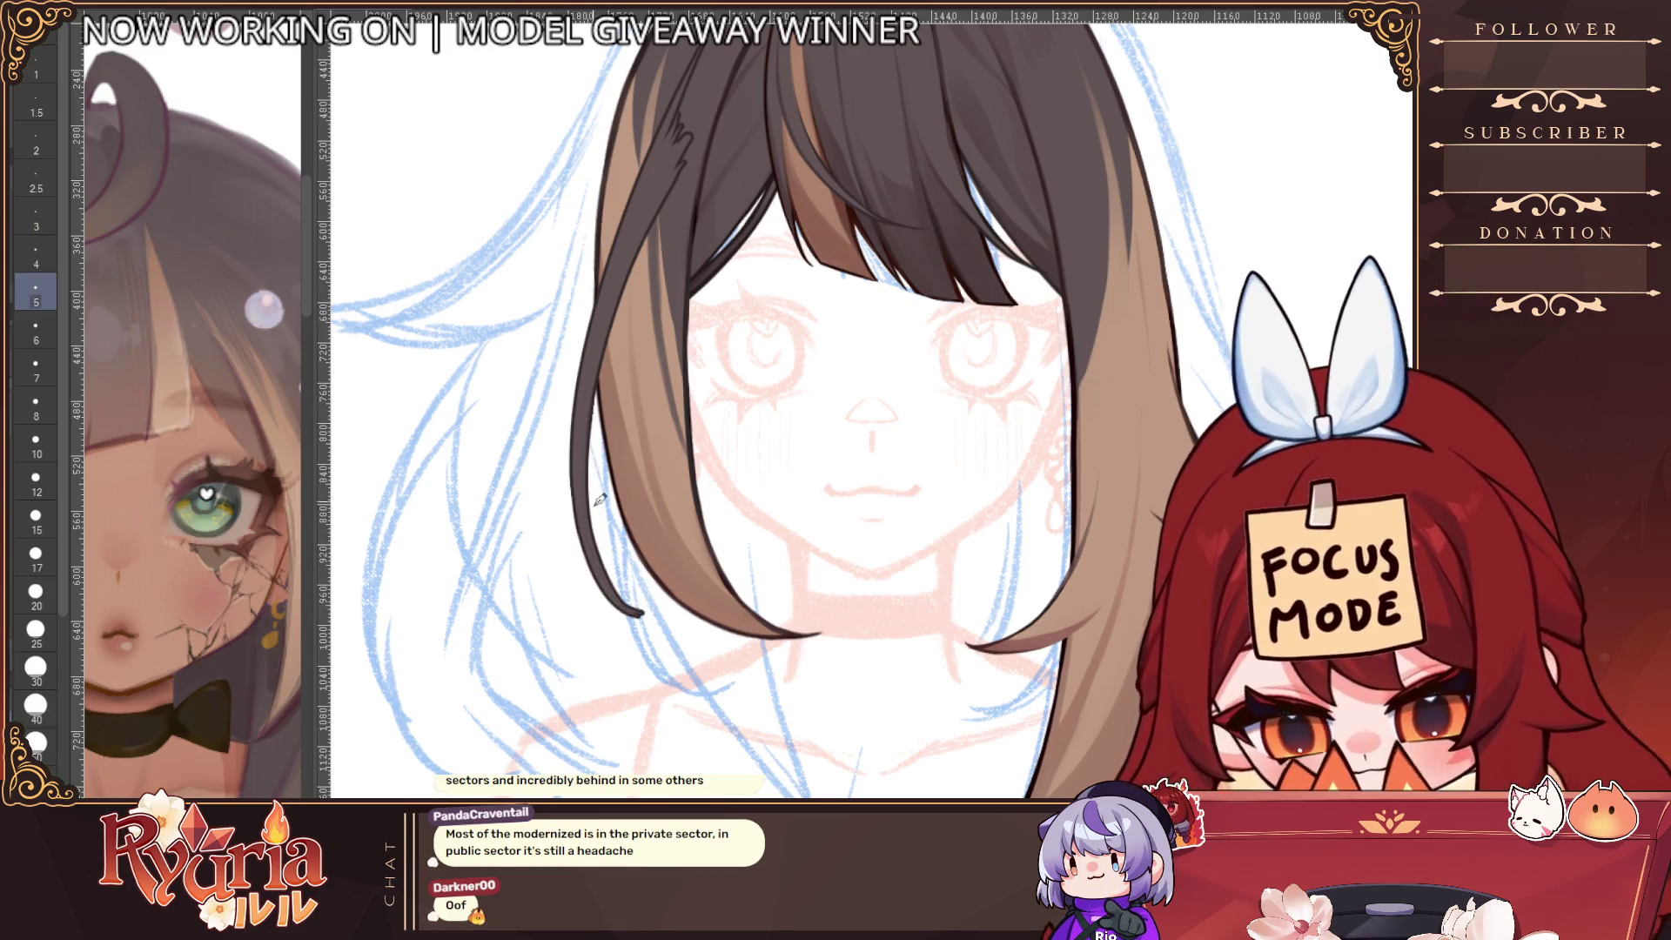
{"action": "key", "text": "bracketright"}
{"action": "key", "text": "bracketright"}
{"action": "key", "text": "bracketright"}
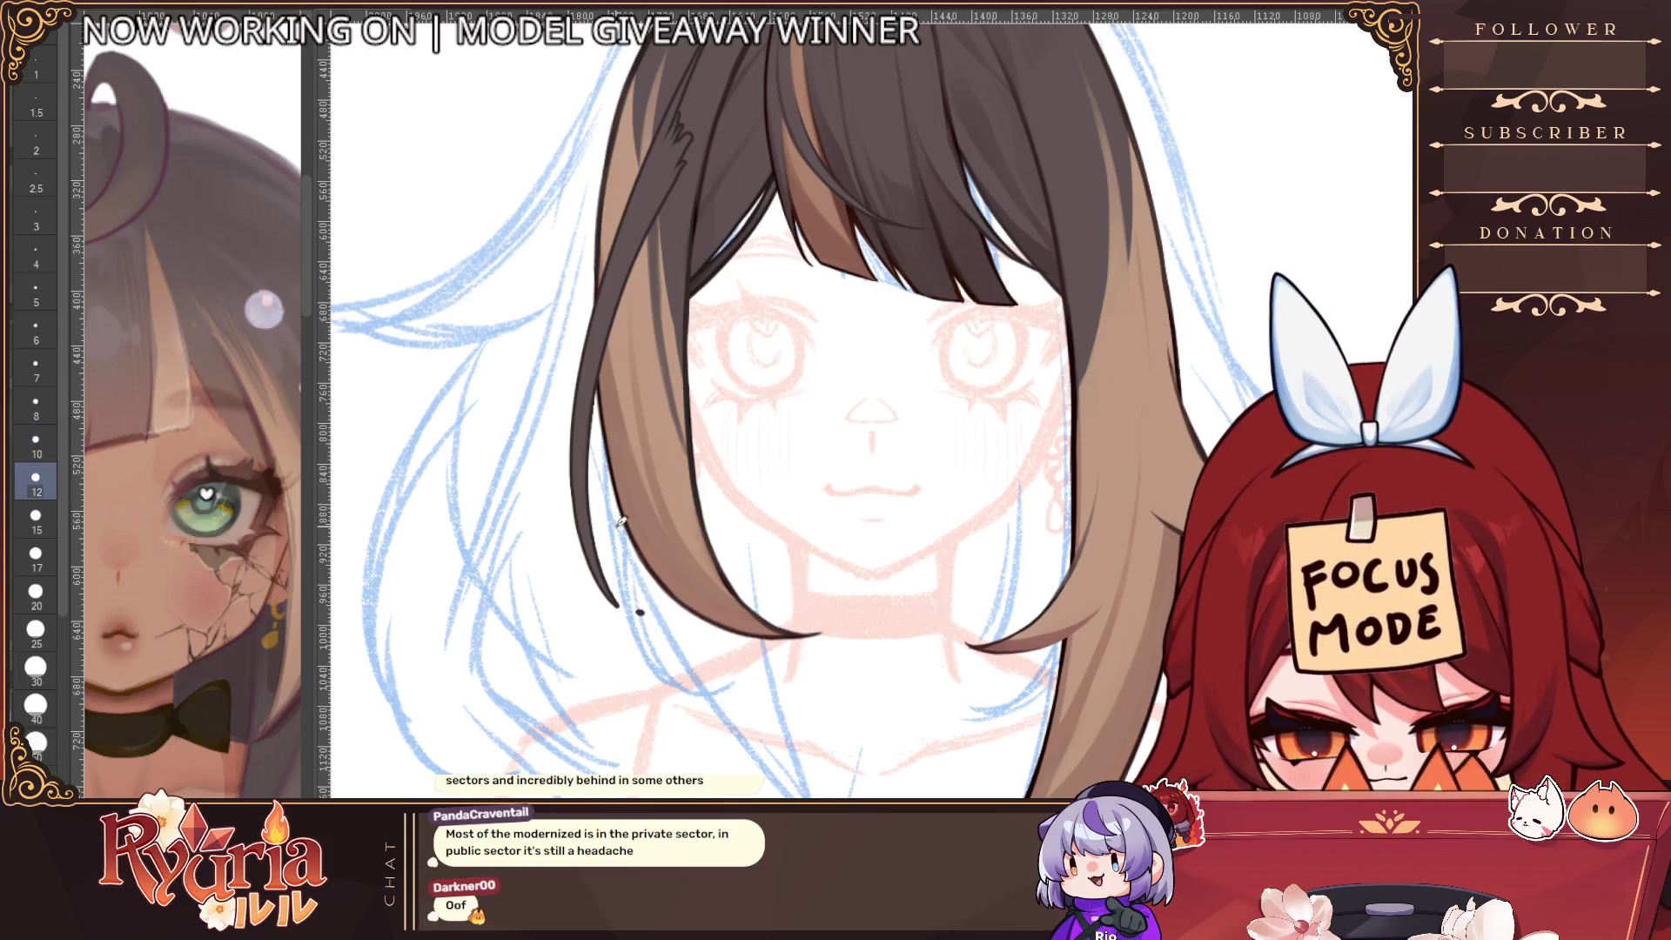
{"action": "scroll", "coordinate": [725, 644], "scroll_direction": "down", "scroll_amount": 5}
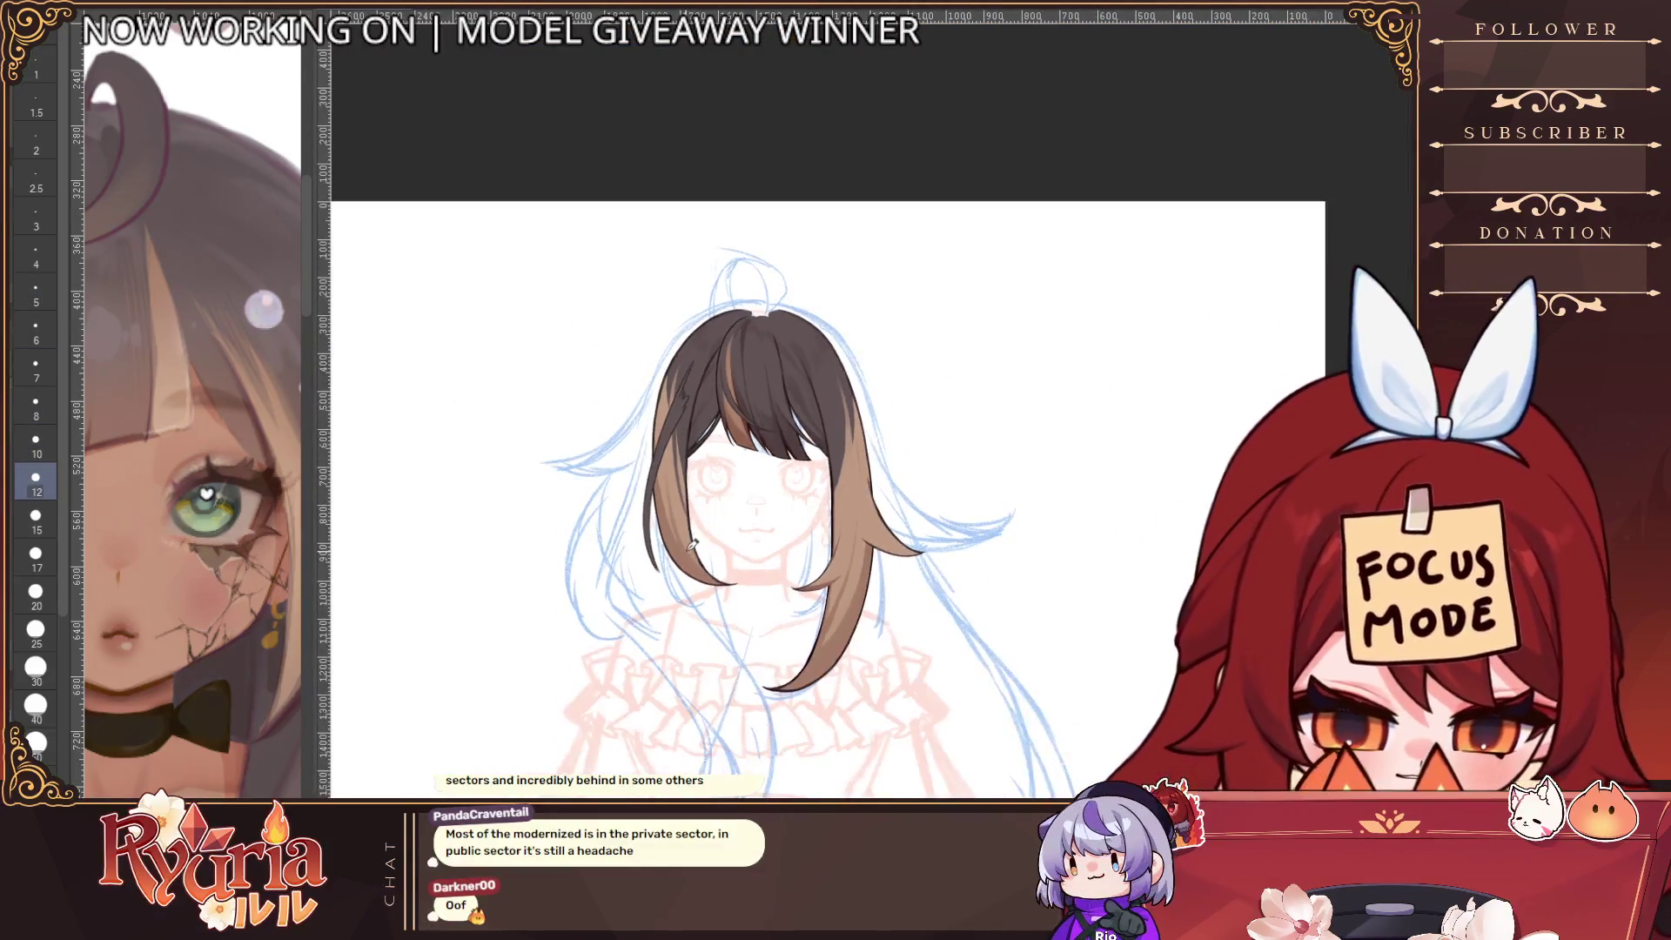
{"action": "scroll", "coordinate": [515, 506], "scroll_direction": "up", "scroll_amount": 5}
{"action": "scroll", "coordinate": [514, 506], "scroll_direction": "up", "scroll_amount": 2}
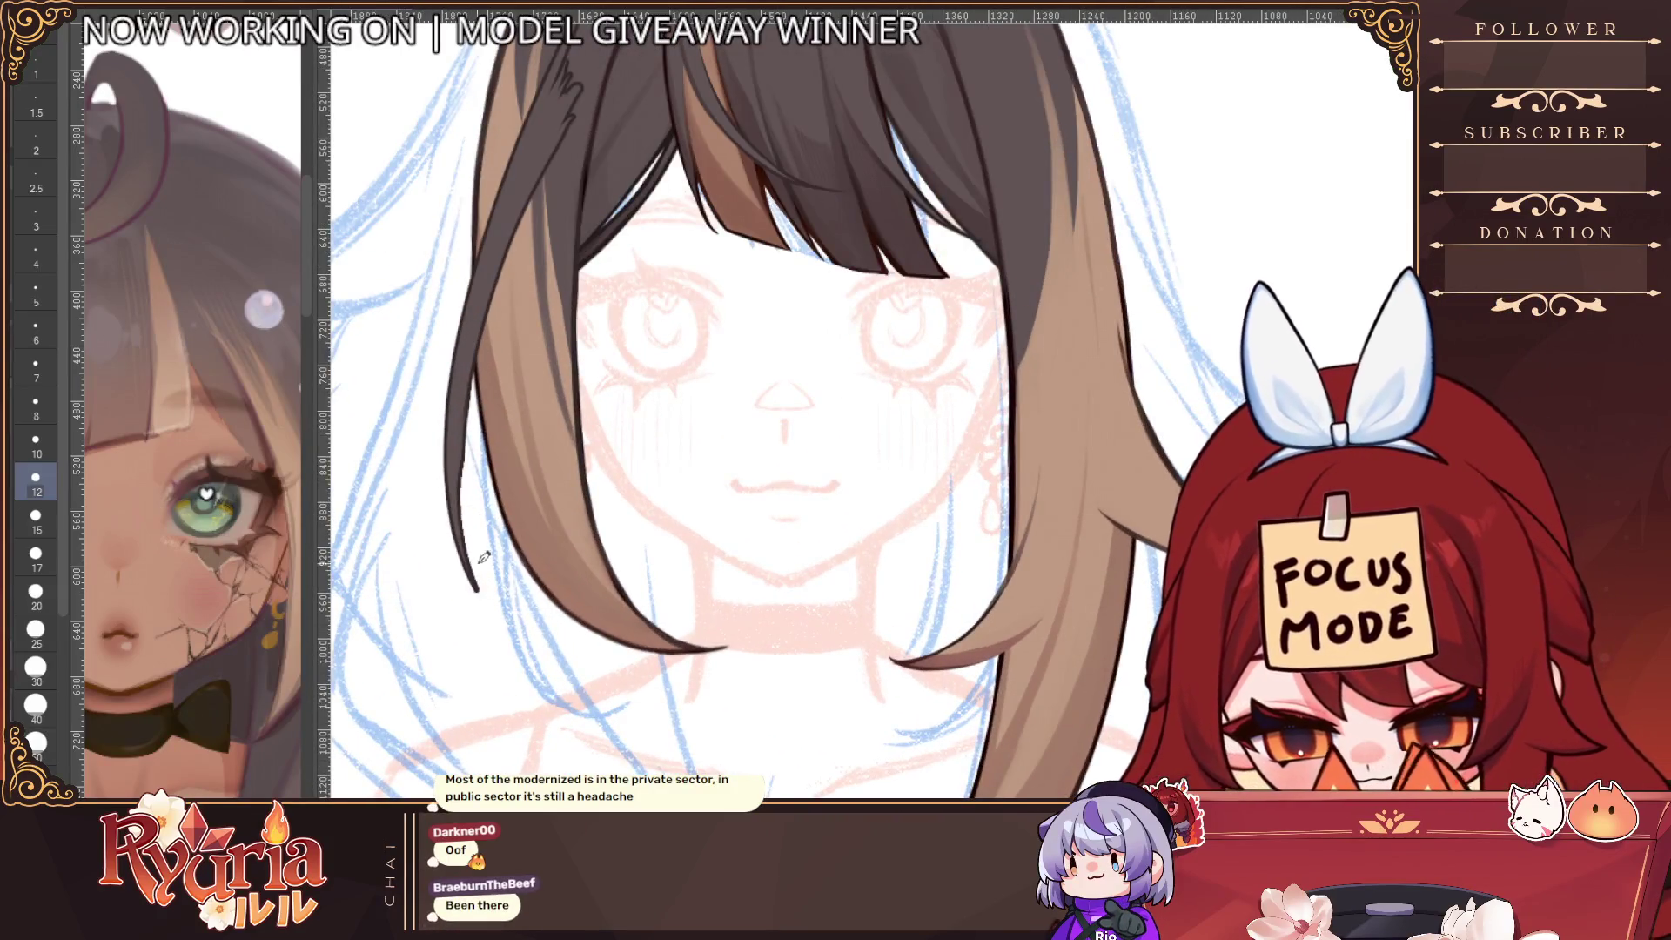
{"action": "left_click_drag", "start_coordinate": [487, 461], "coordinate": [478, 609]}
{"action": "key", "text": "bracketleft"}
{"action": "key", "text": "bracketleft"}
{"action": "key", "text": "bracketleft"}
{"action": "left_click_drag", "start_coordinate": [466, 522], "coordinate": [529, 631]}
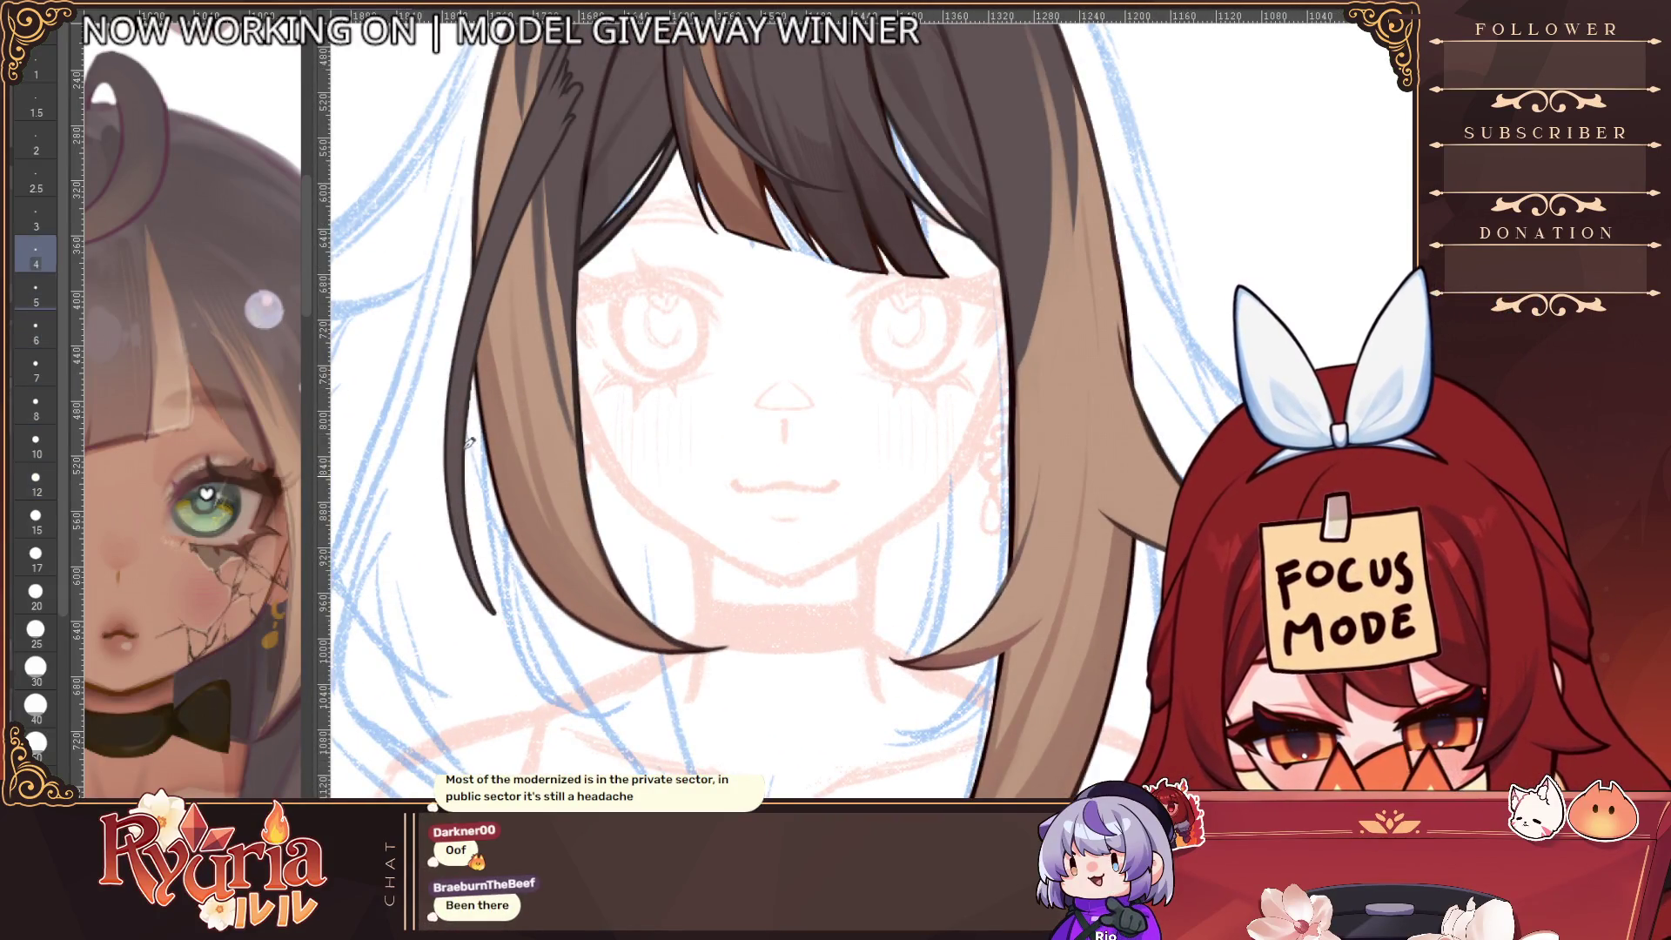
Draw a thin dark strand along the upper hair edge at size 6, then zoom out
{"action": "scroll", "coordinate": [522, 500], "scroll_direction": "down", "scroll_amount": 3}
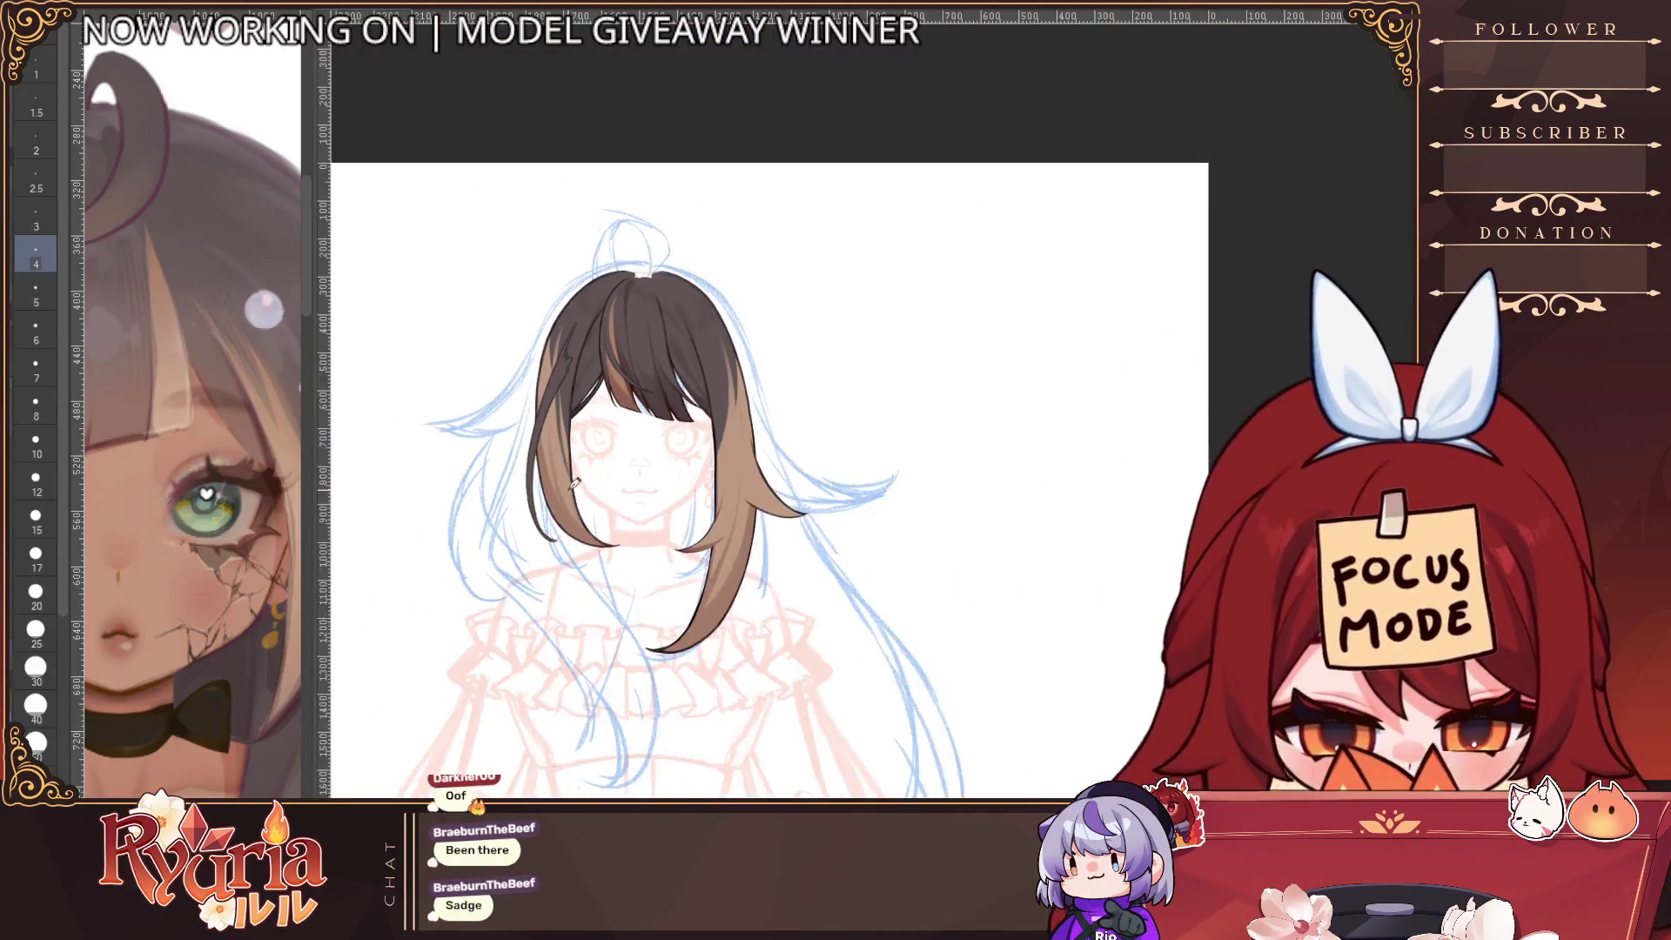
{"action": "scroll", "coordinate": [633, 484], "scroll_direction": "up", "scroll_amount": 4}
{"action": "key", "text": "bracketright"}
{"action": "key", "text": "bracketright"}
{"action": "left_click_drag", "start_coordinate": [607, 318], "coordinate": [646, 242]}
{"action": "key", "text": "bracketright"}
{"action": "key", "text": "bracketright"}
{"action": "key", "text": "bracketright"}
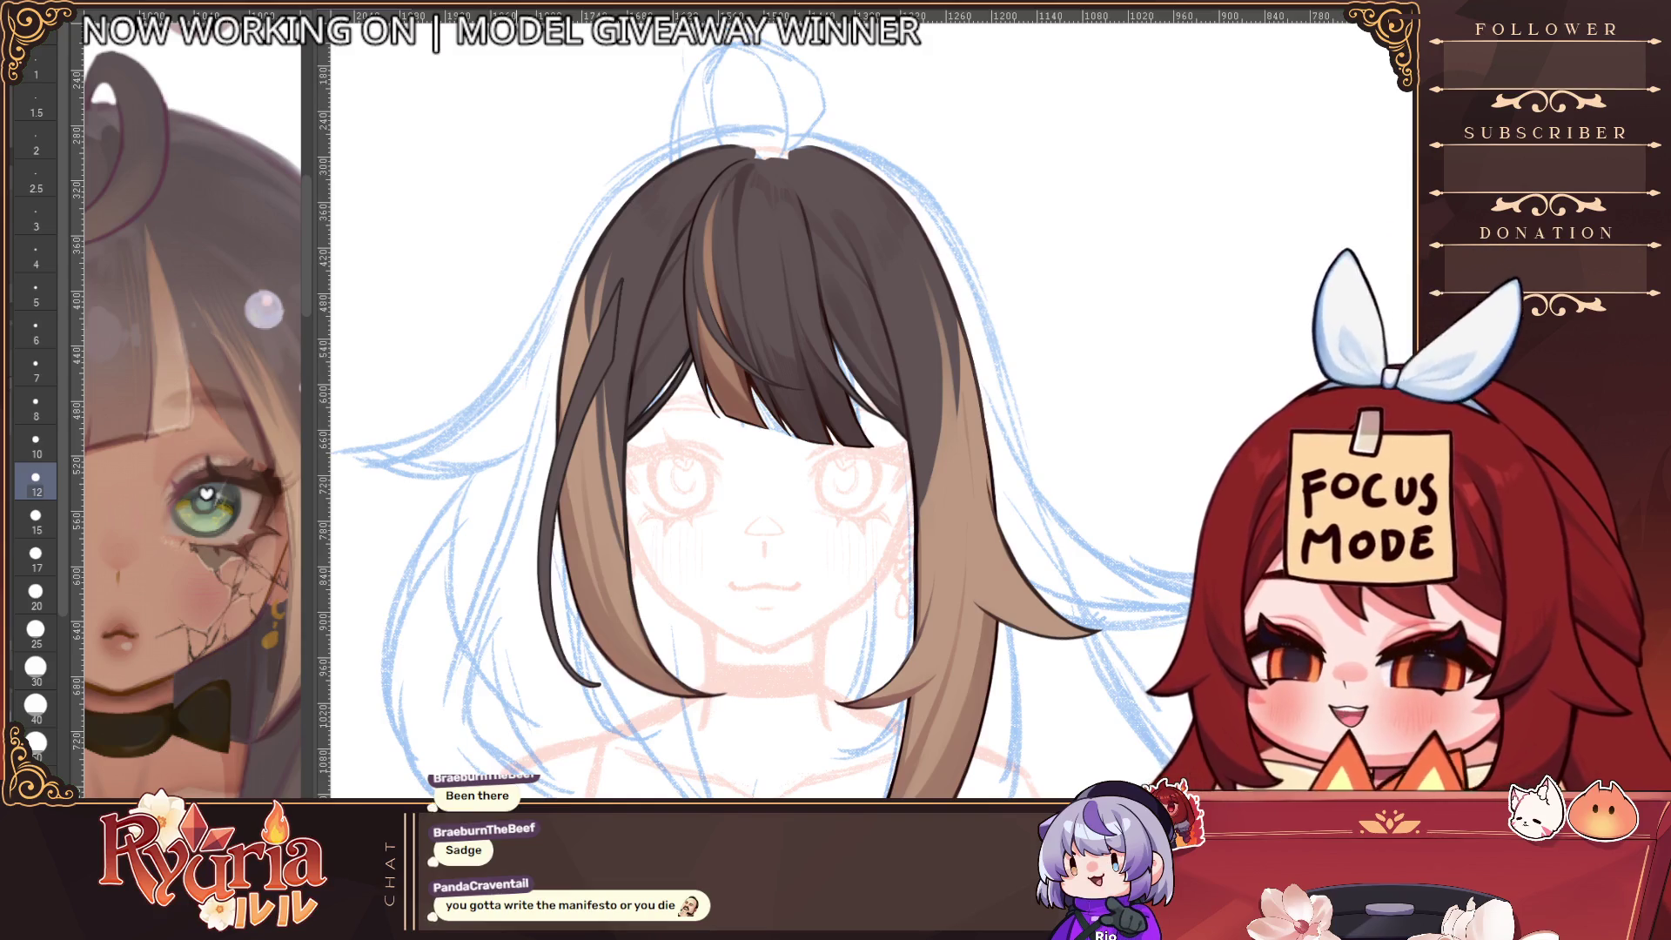
{"action": "left_click", "coordinate": [716, 463], "text": "ctrl+alt"}
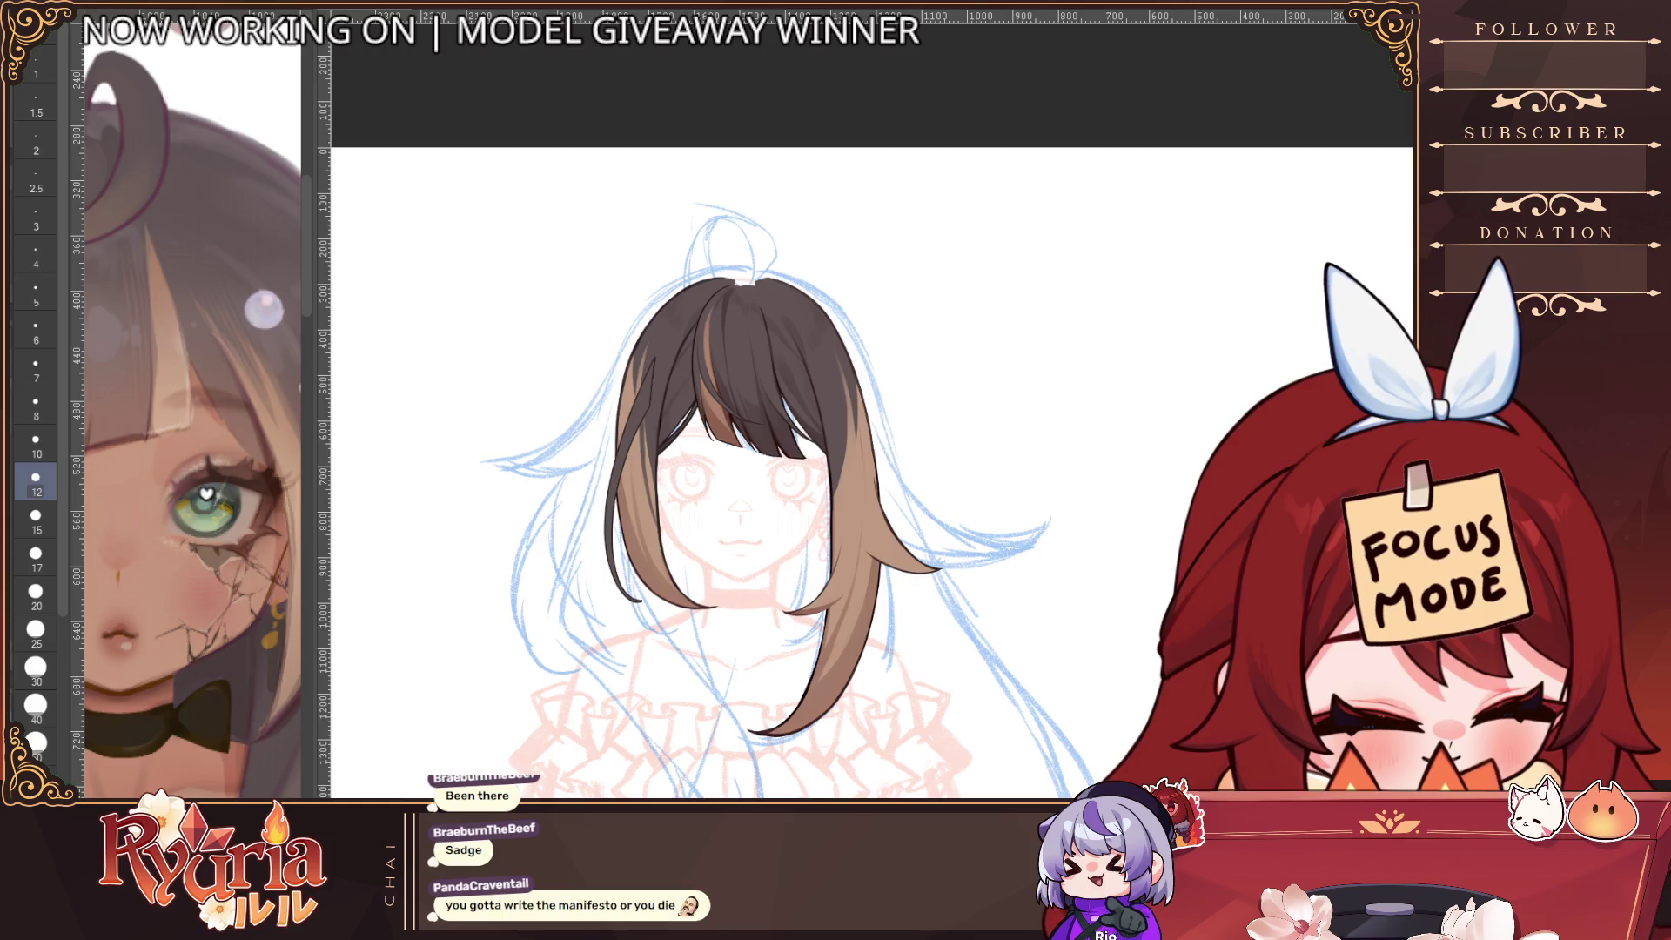
Zoom and pan around the face and left hair tip, stepping the brush down to size 4
{"action": "left_click", "coordinate": [658, 344], "text": "ctrl"}
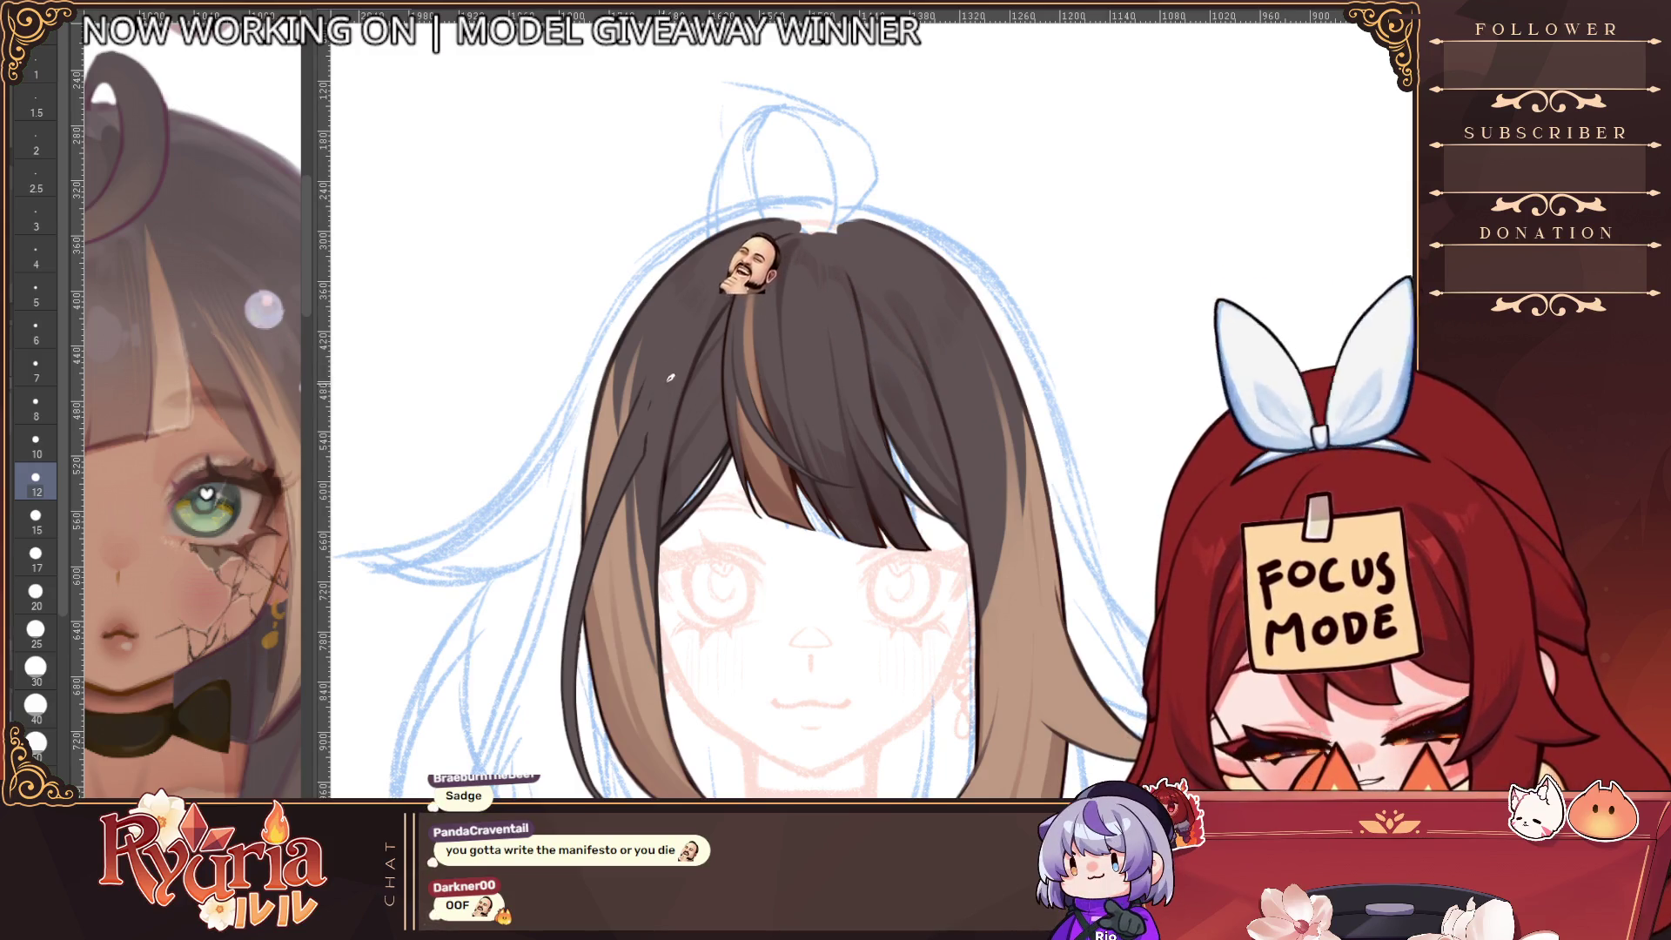
{"action": "left_click", "coordinate": [619, 535], "text": "alt"}
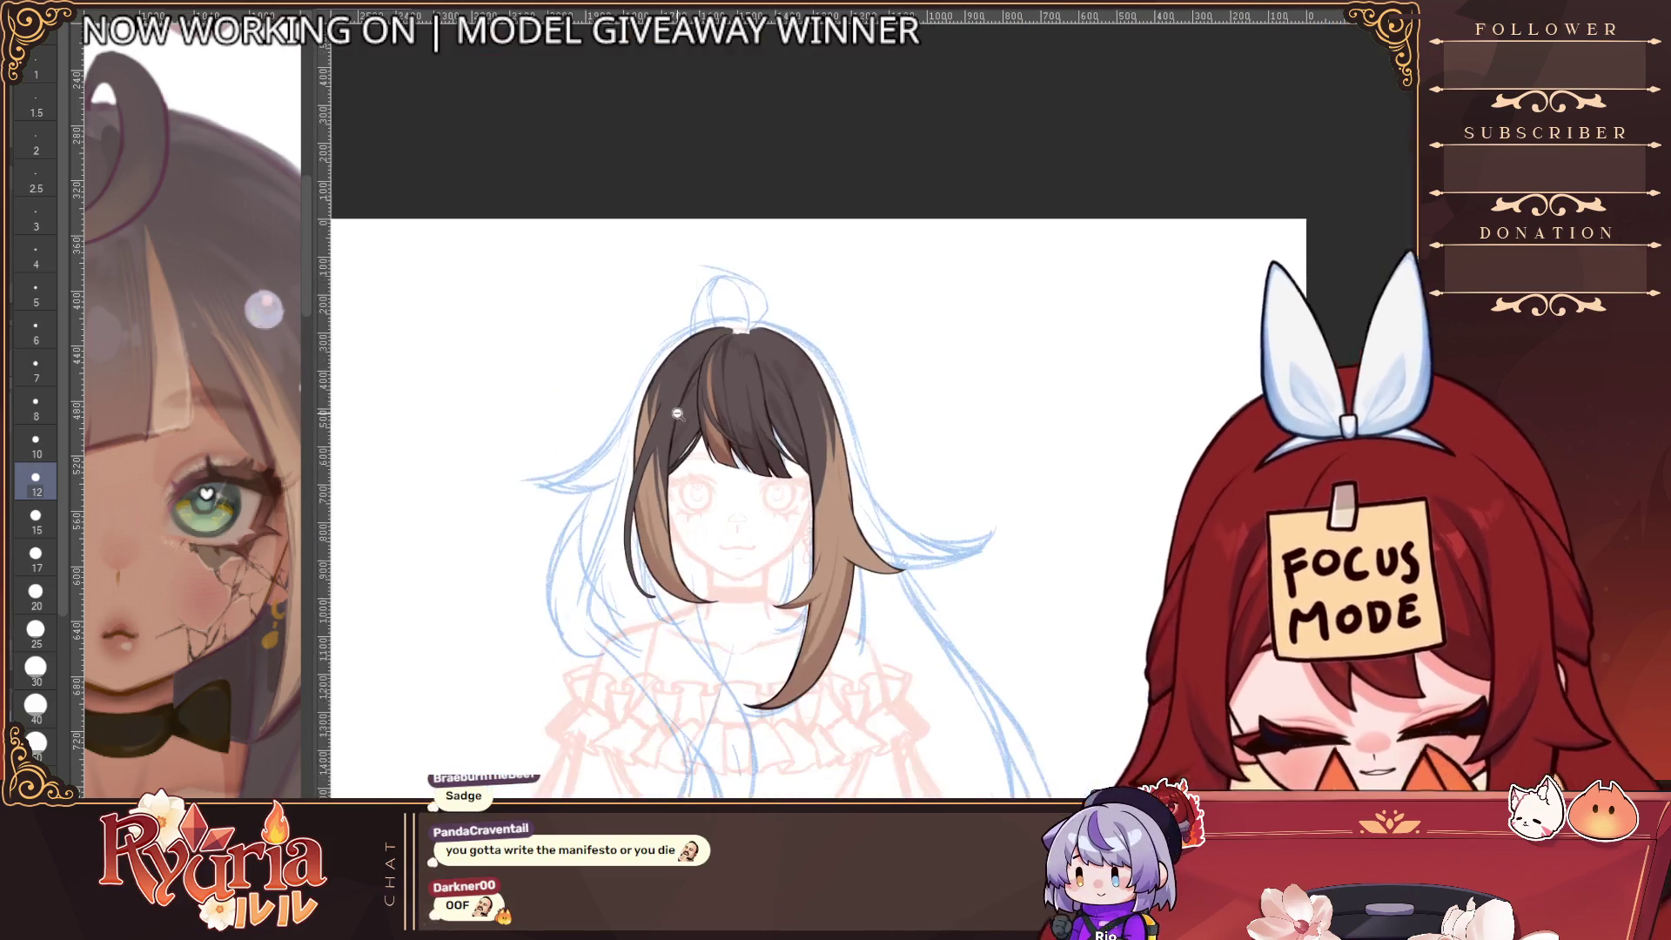
{"action": "left_click", "coordinate": [733, 489]}
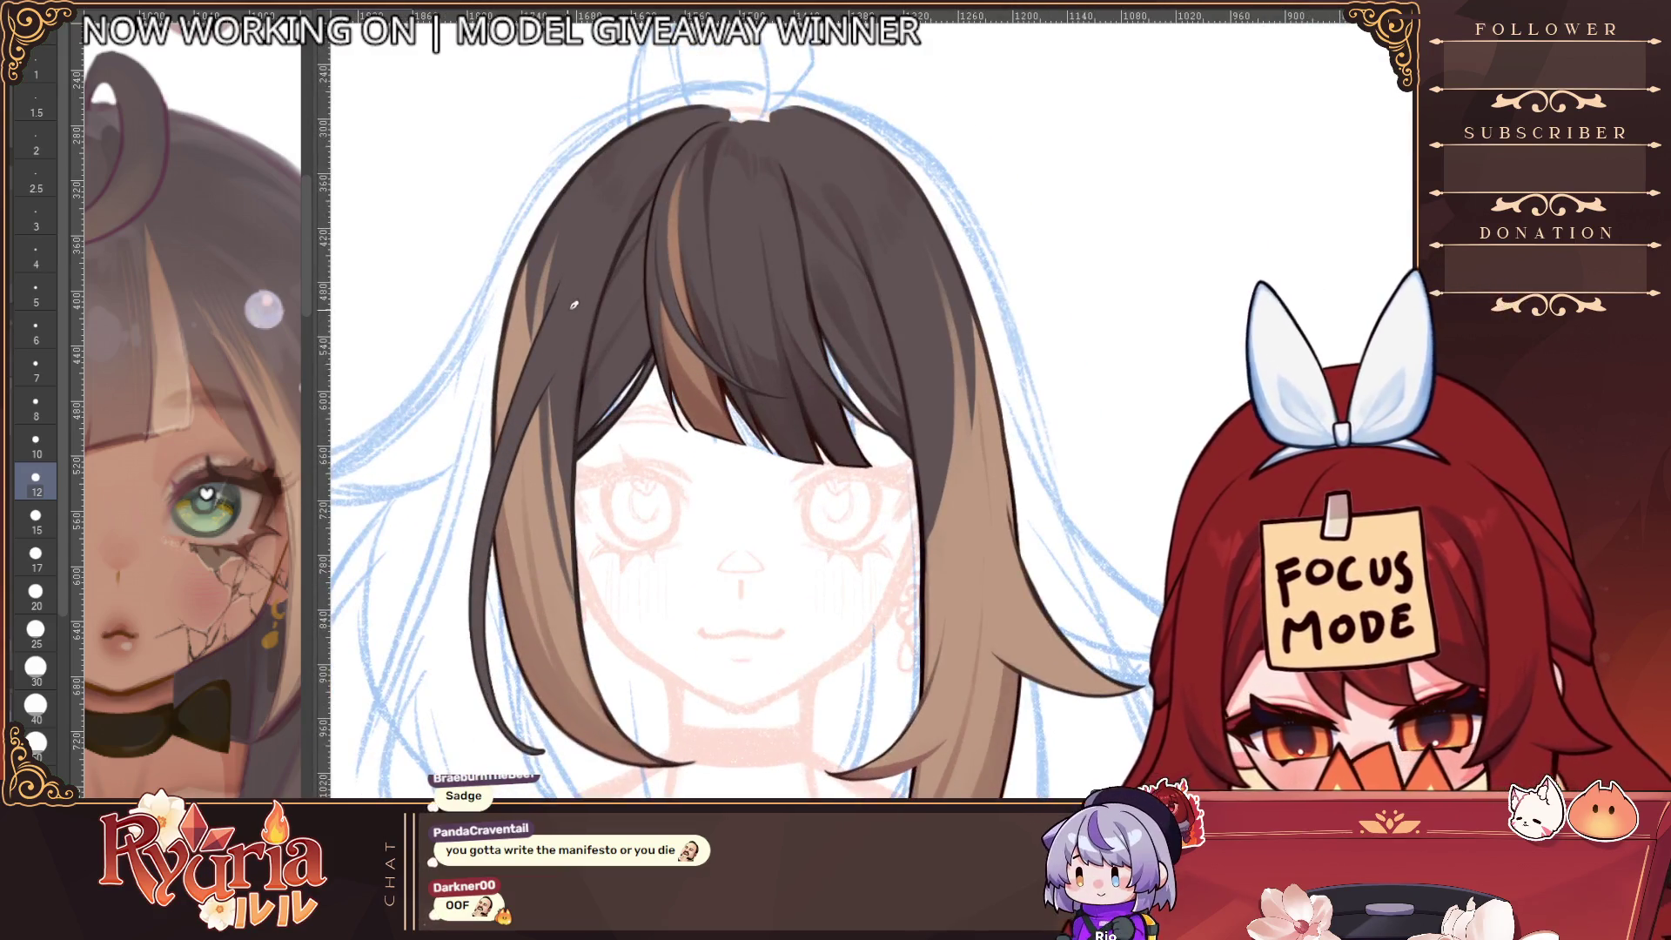
{"action": "key", "text": "bracketleft"}
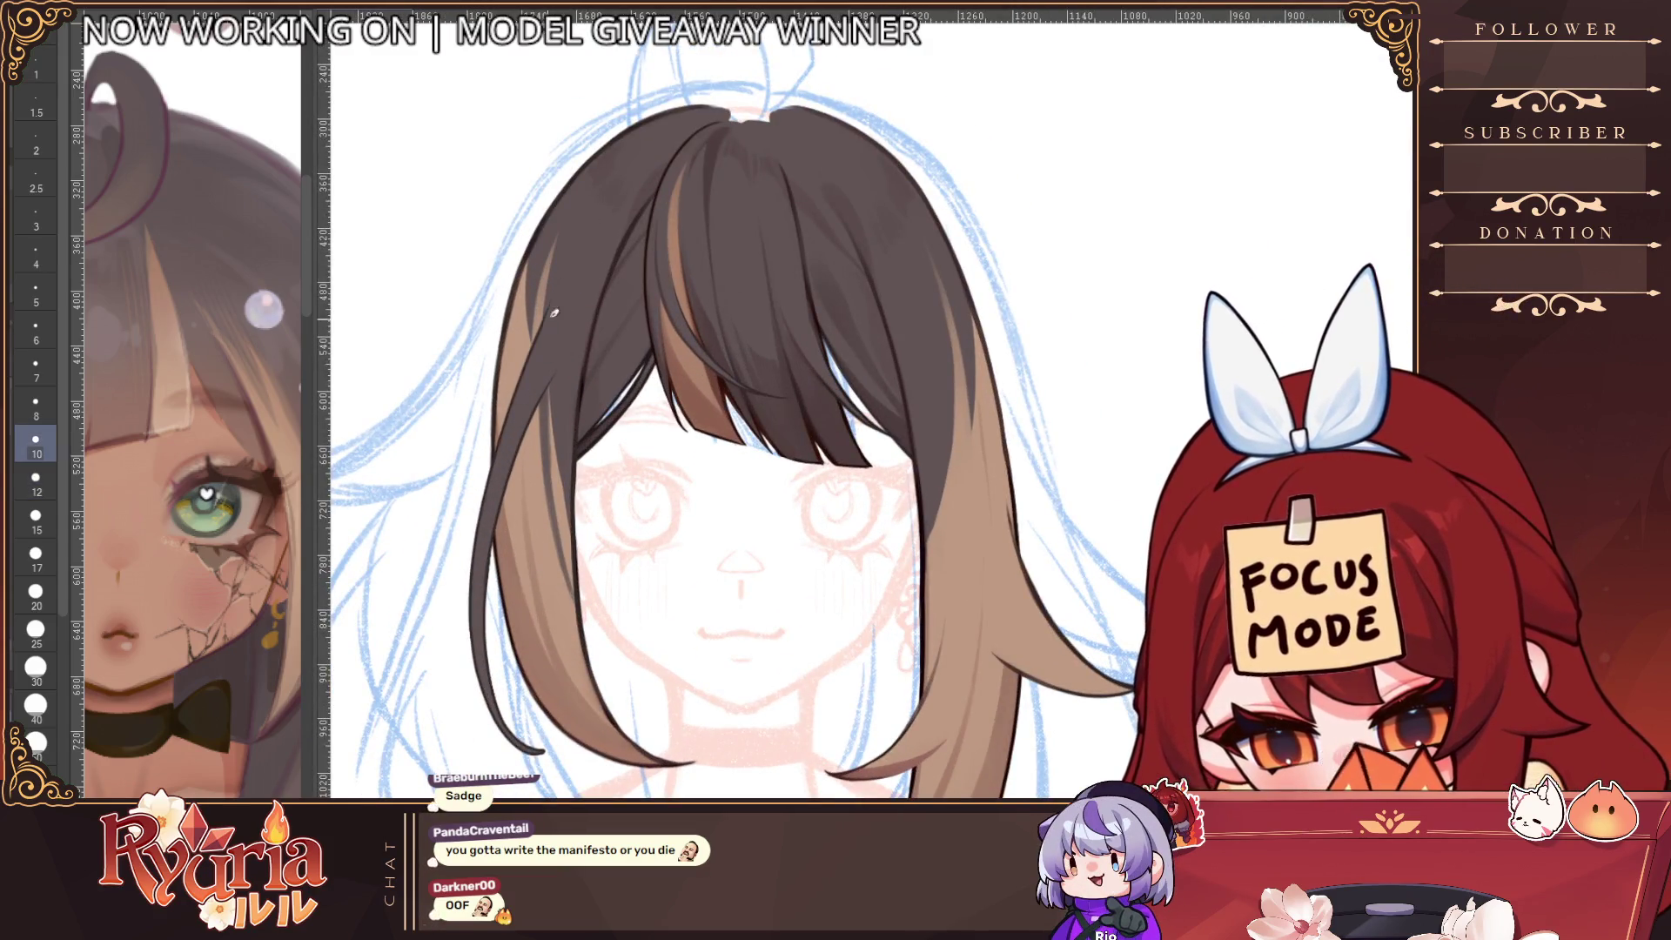
{"action": "left_click", "coordinate": [603, 240], "text": "alt"}
{"action": "left_click", "coordinate": [623, 590]}
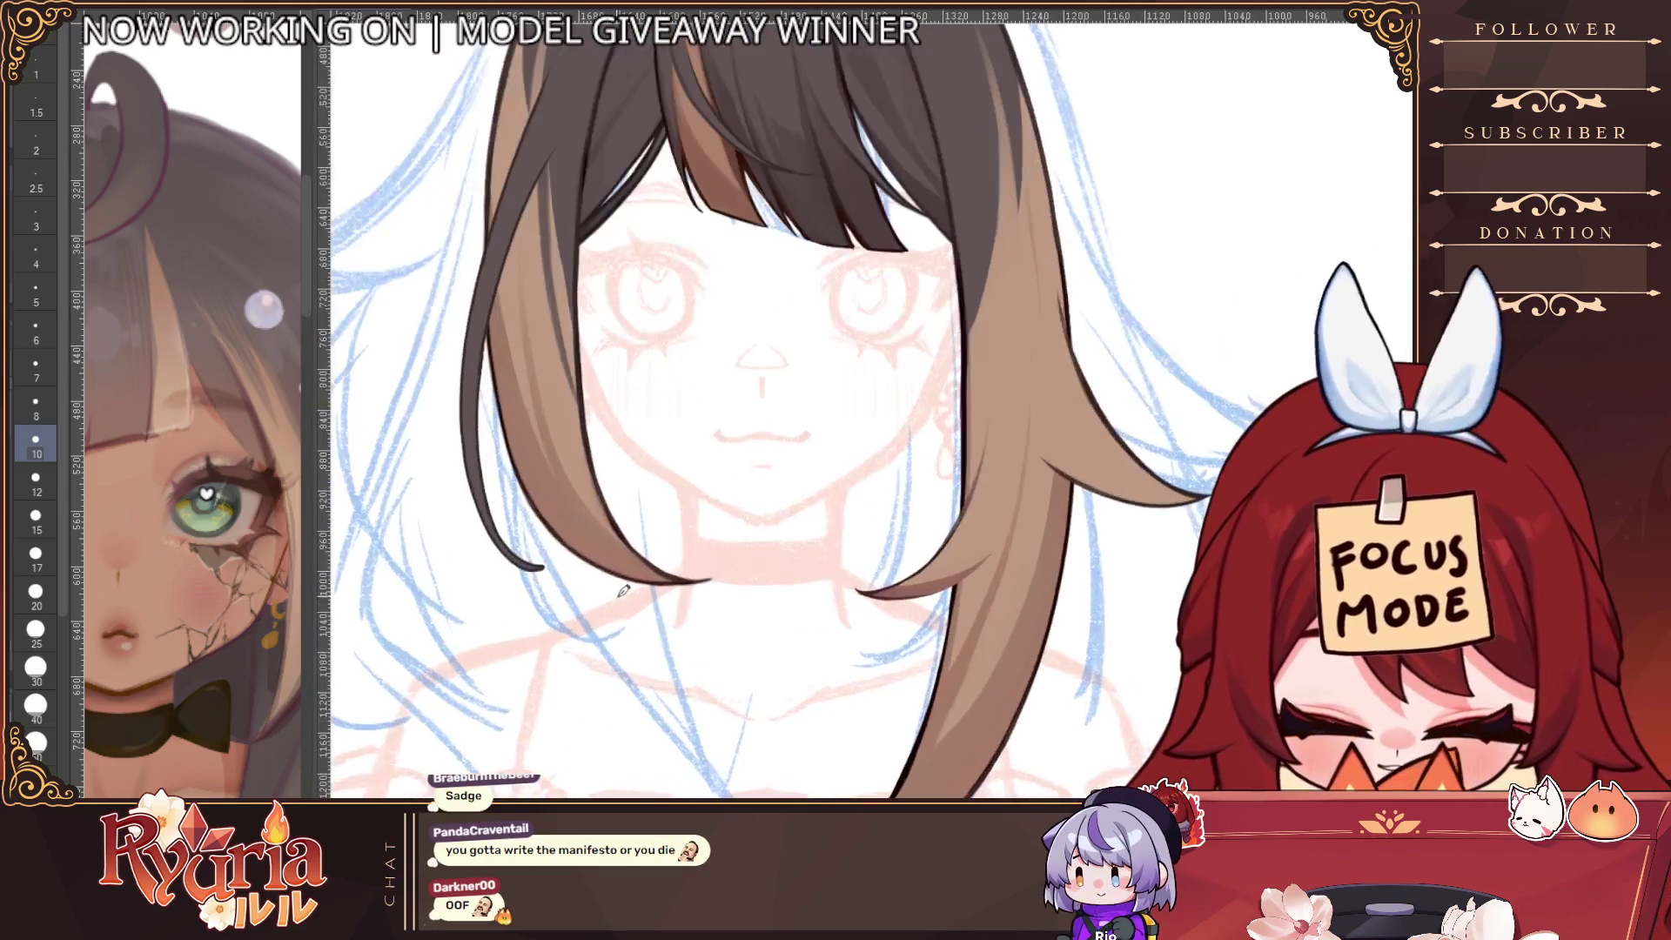
{"action": "left_click_drag", "start_coordinate": [569, 536], "coordinate": [626, 562]}
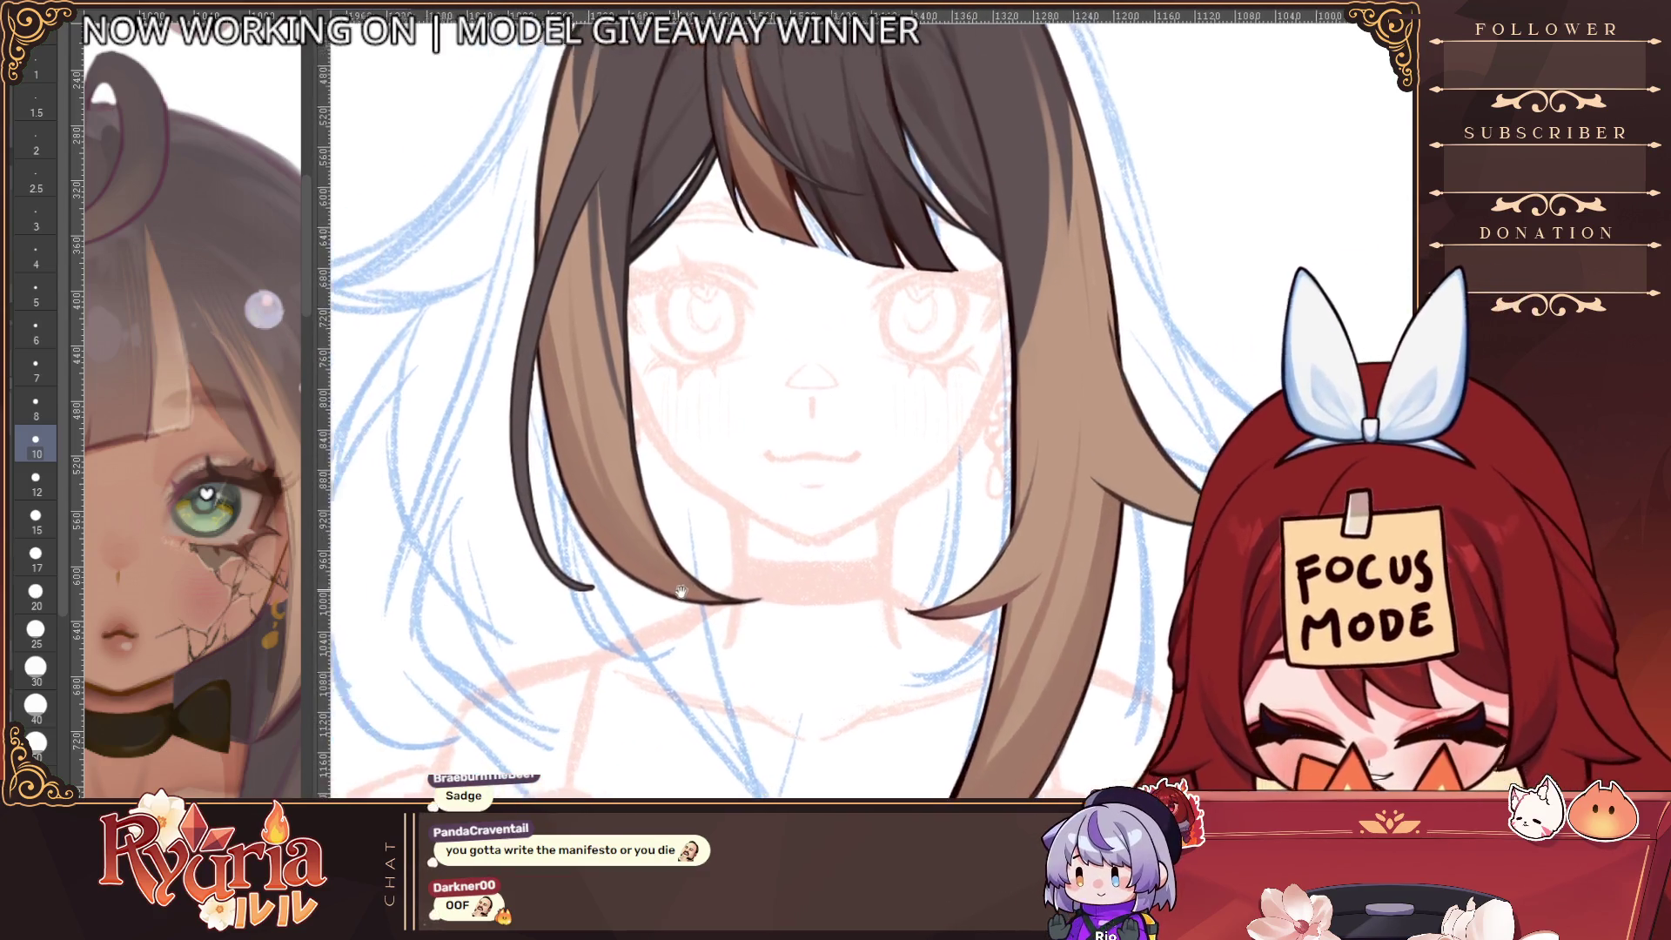
{"action": "key", "text": "bracketleft"}
{"action": "key", "text": "bracketleft"}
{"action": "key", "text": "bracketleft"}
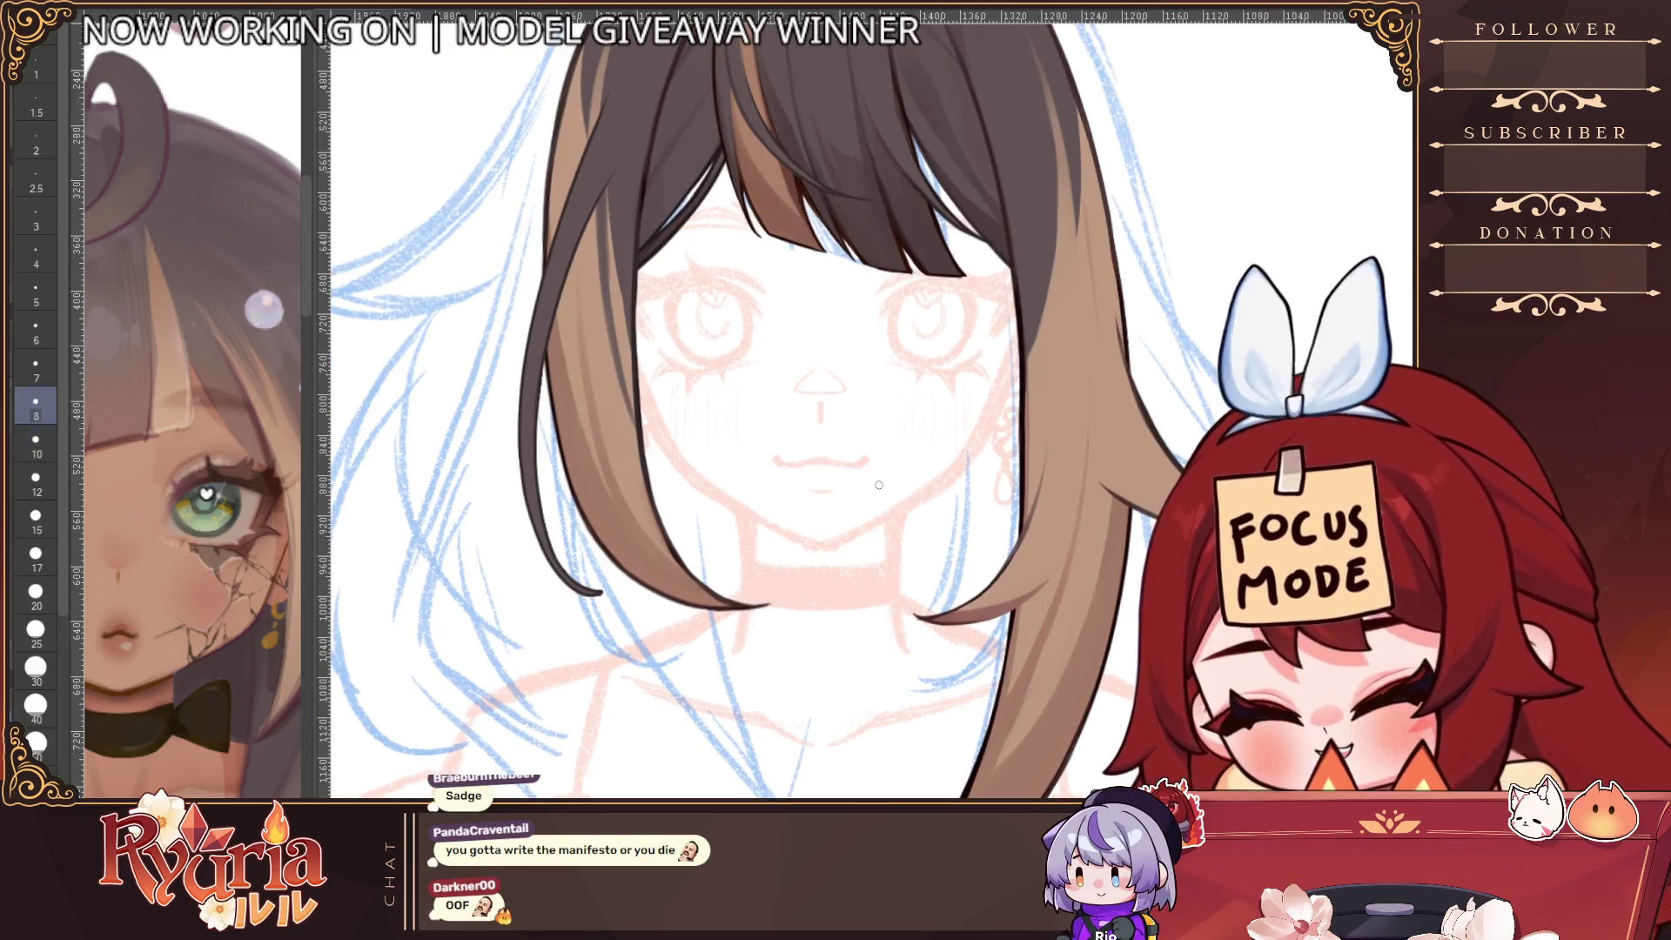
{"action": "key", "text": "bracketleft"}
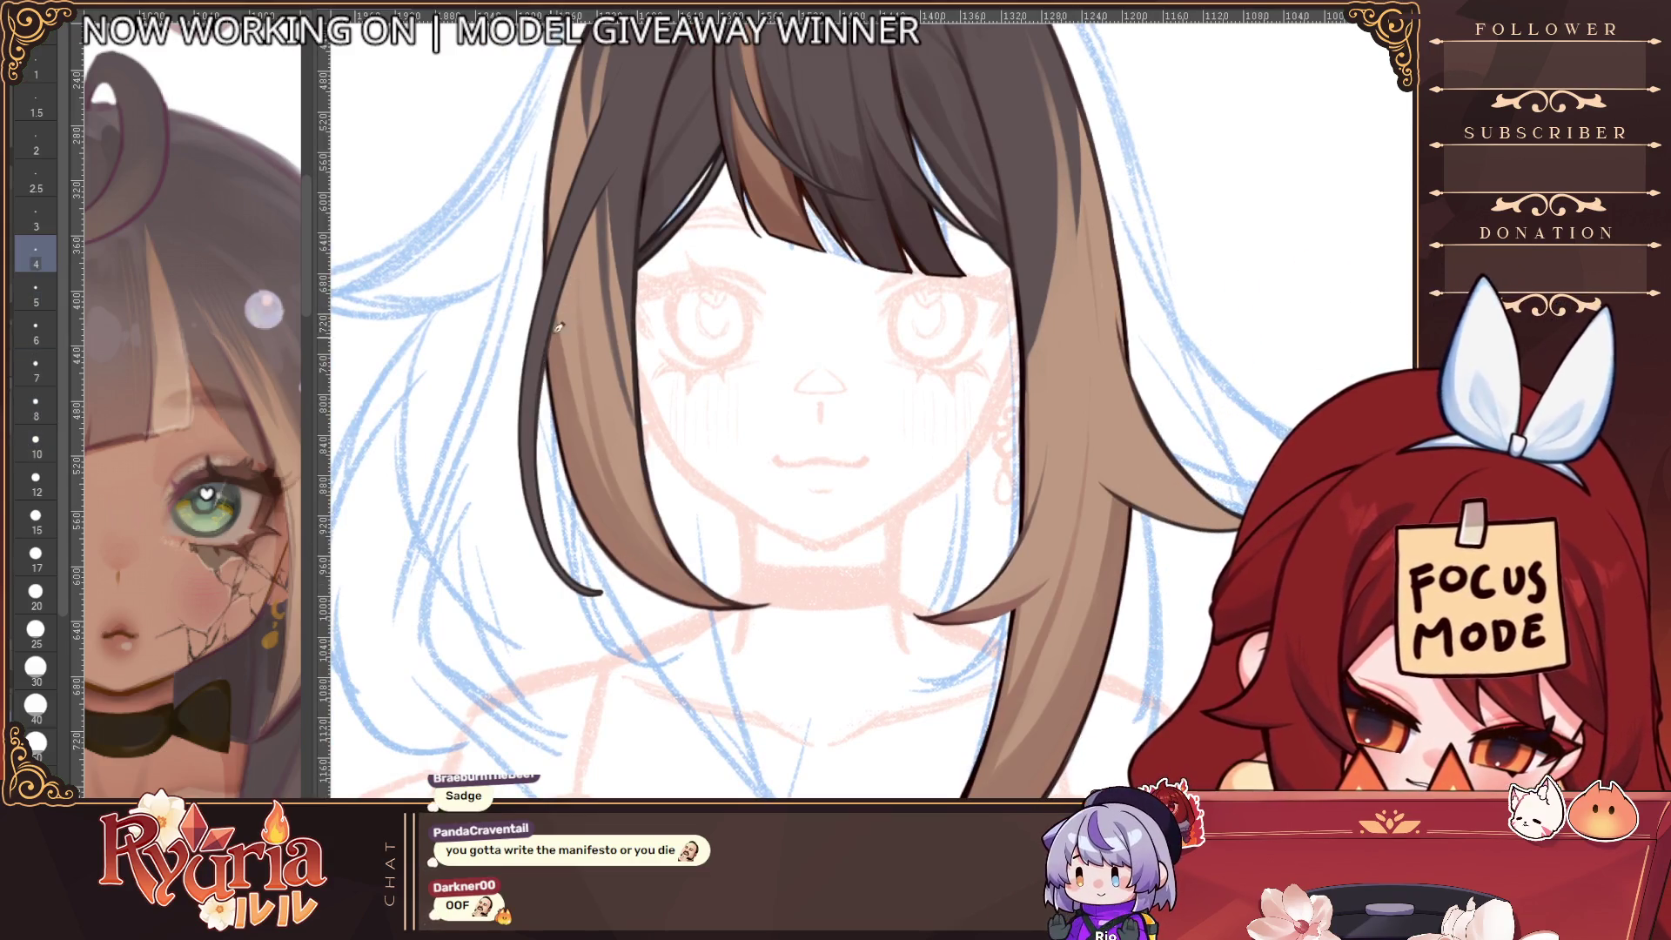
{"action": "left_click", "coordinate": [569, 555]}
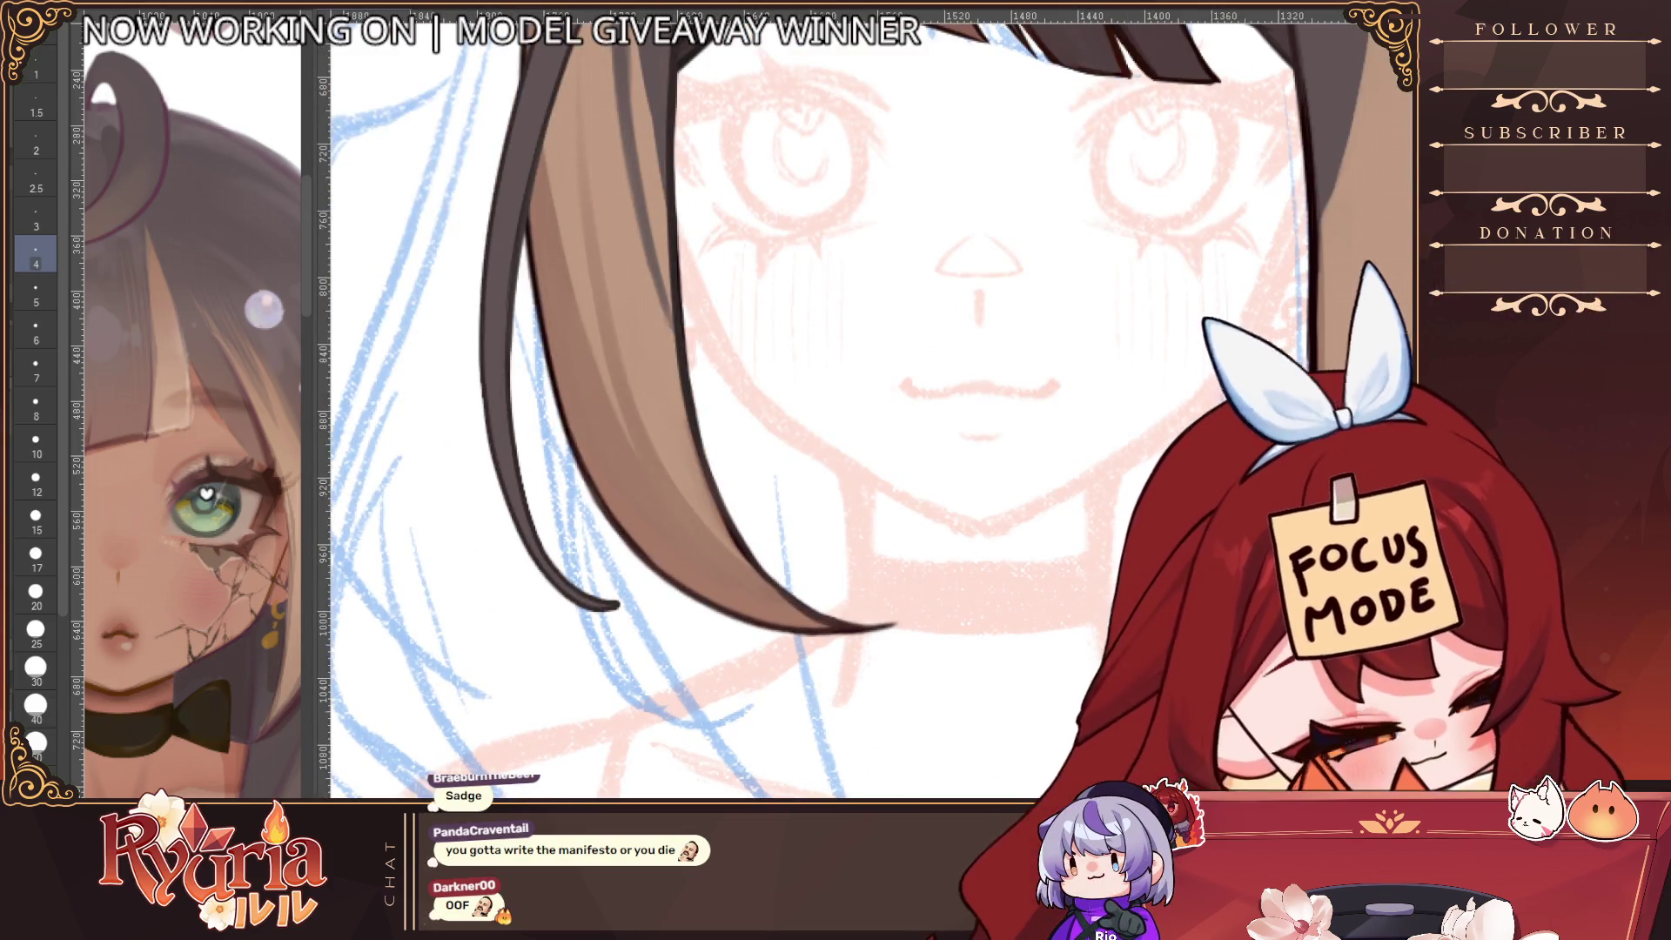
{"action": "scroll", "coordinate": [961, 659], "scroll_direction": "down", "scroll_amount": 3}
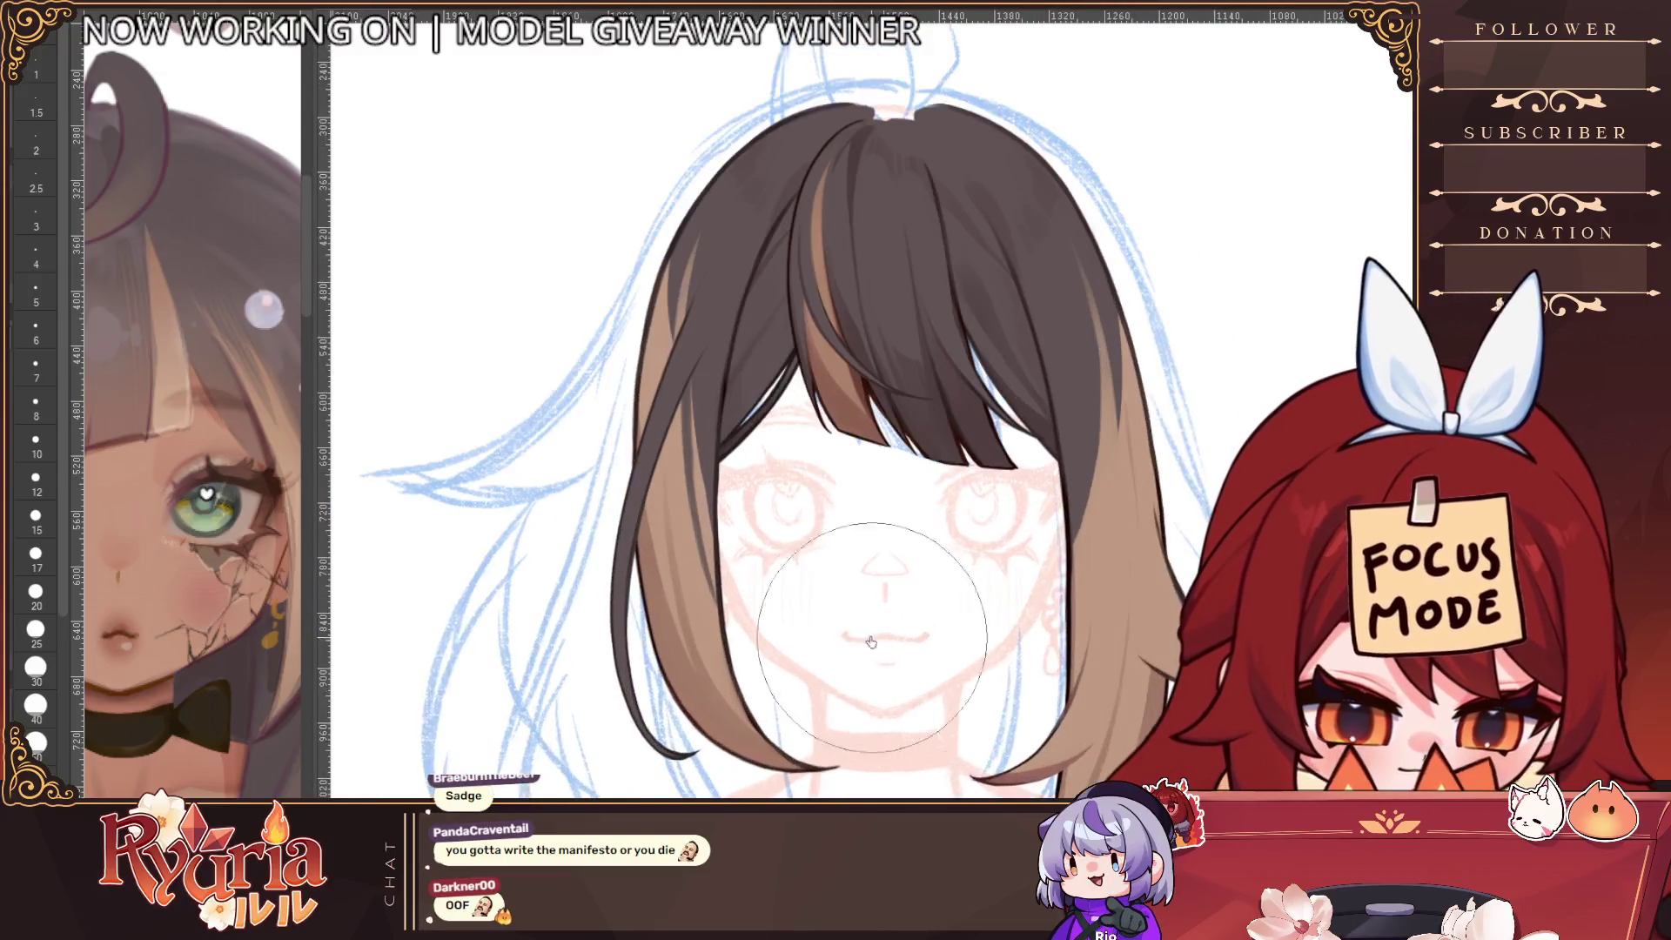
{"action": "scroll", "coordinate": [961, 660], "scroll_direction": "up", "scroll_amount": 2}
{"action": "mouse_move", "coordinate": [635, 797]}
{"action": "left_mouse_down"}
{"action": "mouse_move", "coordinate": [716, 615]}
{"action": "mouse_move", "coordinate": [706, 589]}
{"action": "left_mouse_up"}
{"action": "left_click", "coordinate": [35, 518]}
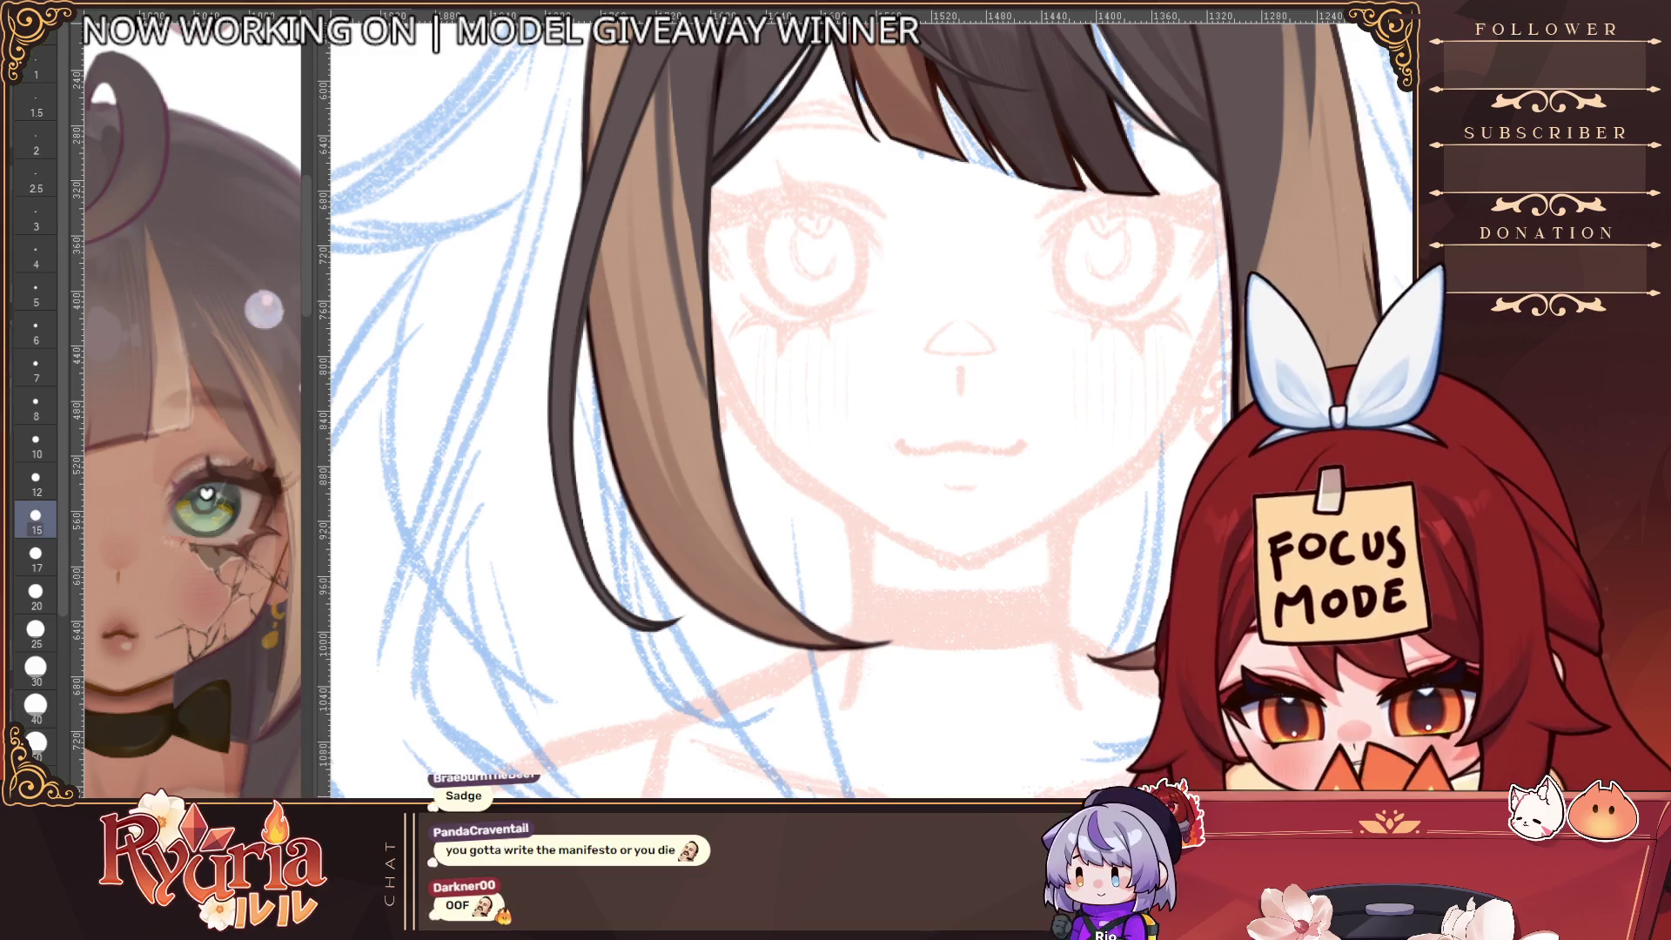
Thin the dark hair-tip outline with a size 5 brush, then step back up to size 6
{"action": "key", "text": "bracketleft"}
{"action": "key", "text": "bracketleft"}
{"action": "key", "text": "bracketleft"}
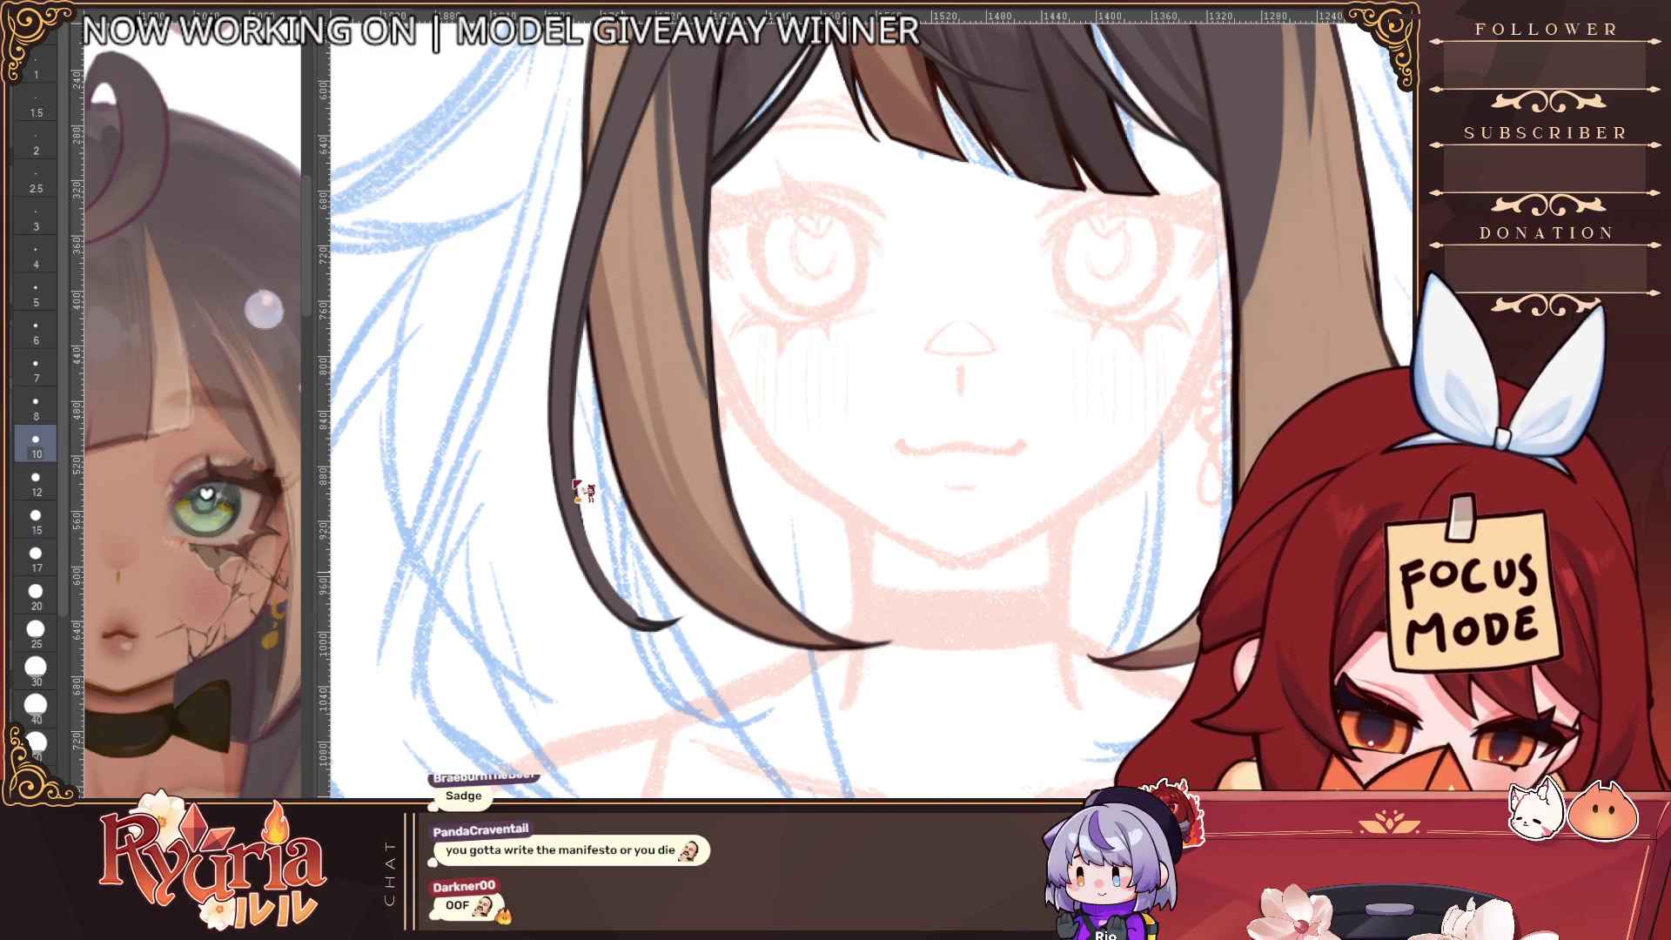
{"action": "key", "text": "bracketleft"}
{"action": "key", "text": "bracketleft"}
{"action": "key", "text": "bracketleft"}
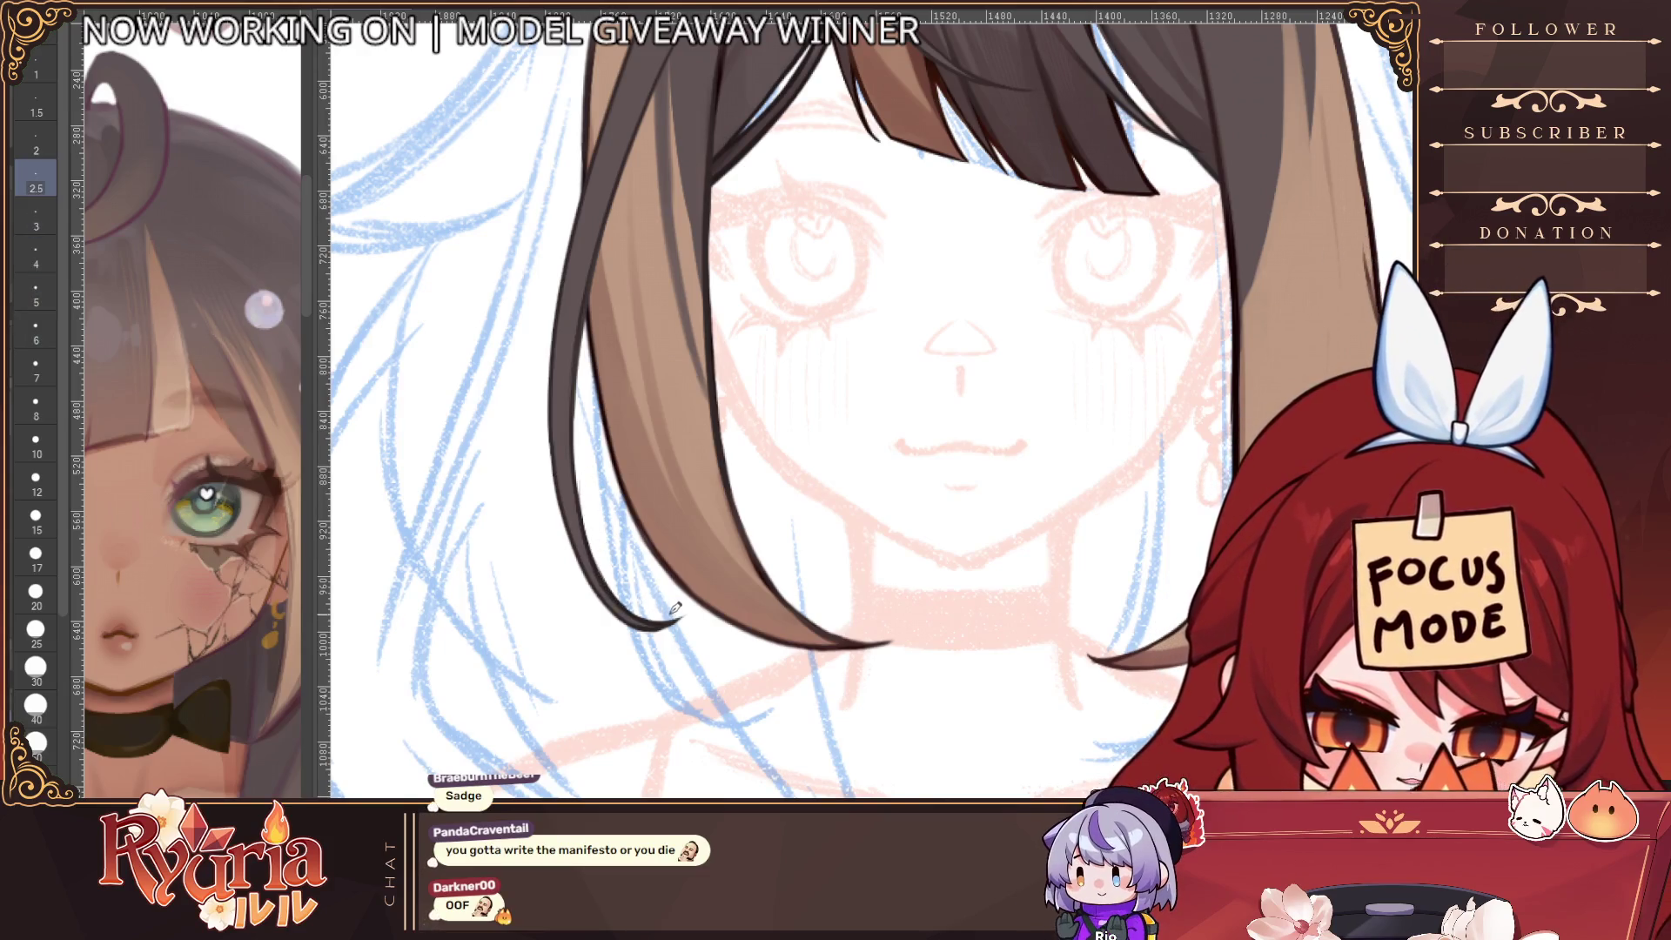
{"action": "scroll", "coordinate": [530, 499], "scroll_direction": "up", "scroll_amount": 1}
{"action": "key", "text": "bracketright"}
{"action": "key", "text": "bracketright"}
{"action": "key", "text": "bracketright"}
{"action": "left_click_drag", "start_coordinate": [609, 634], "coordinate": [700, 628]}
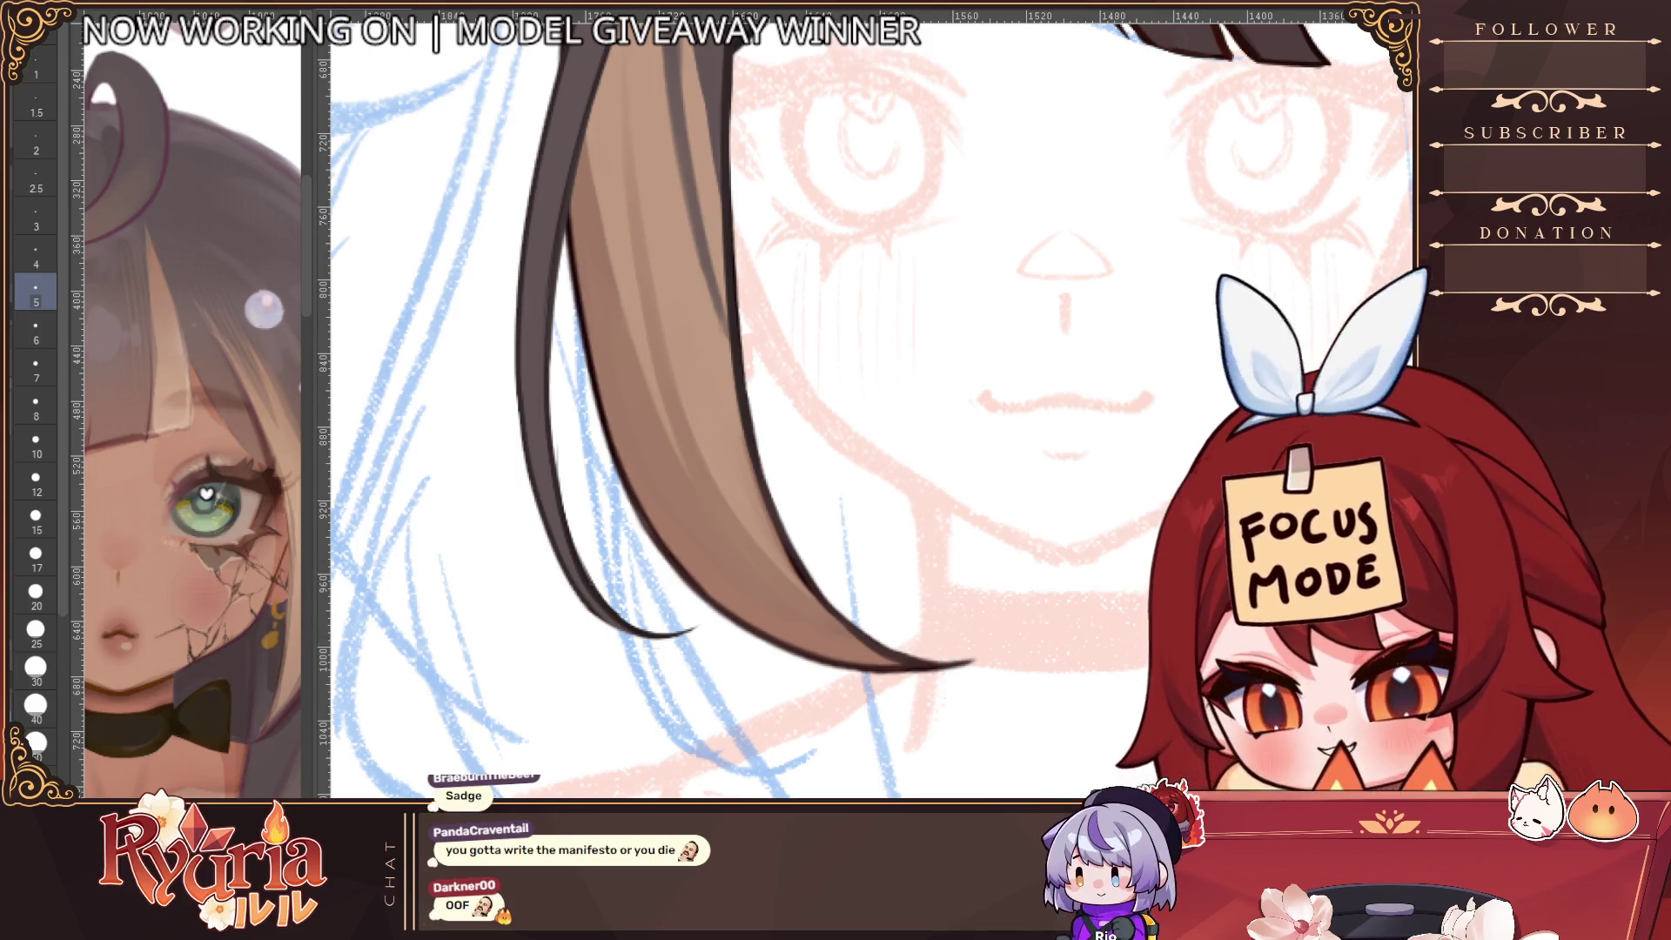
{"action": "key", "text": "bracketleft"}
{"action": "key", "text": "bracketleft"}
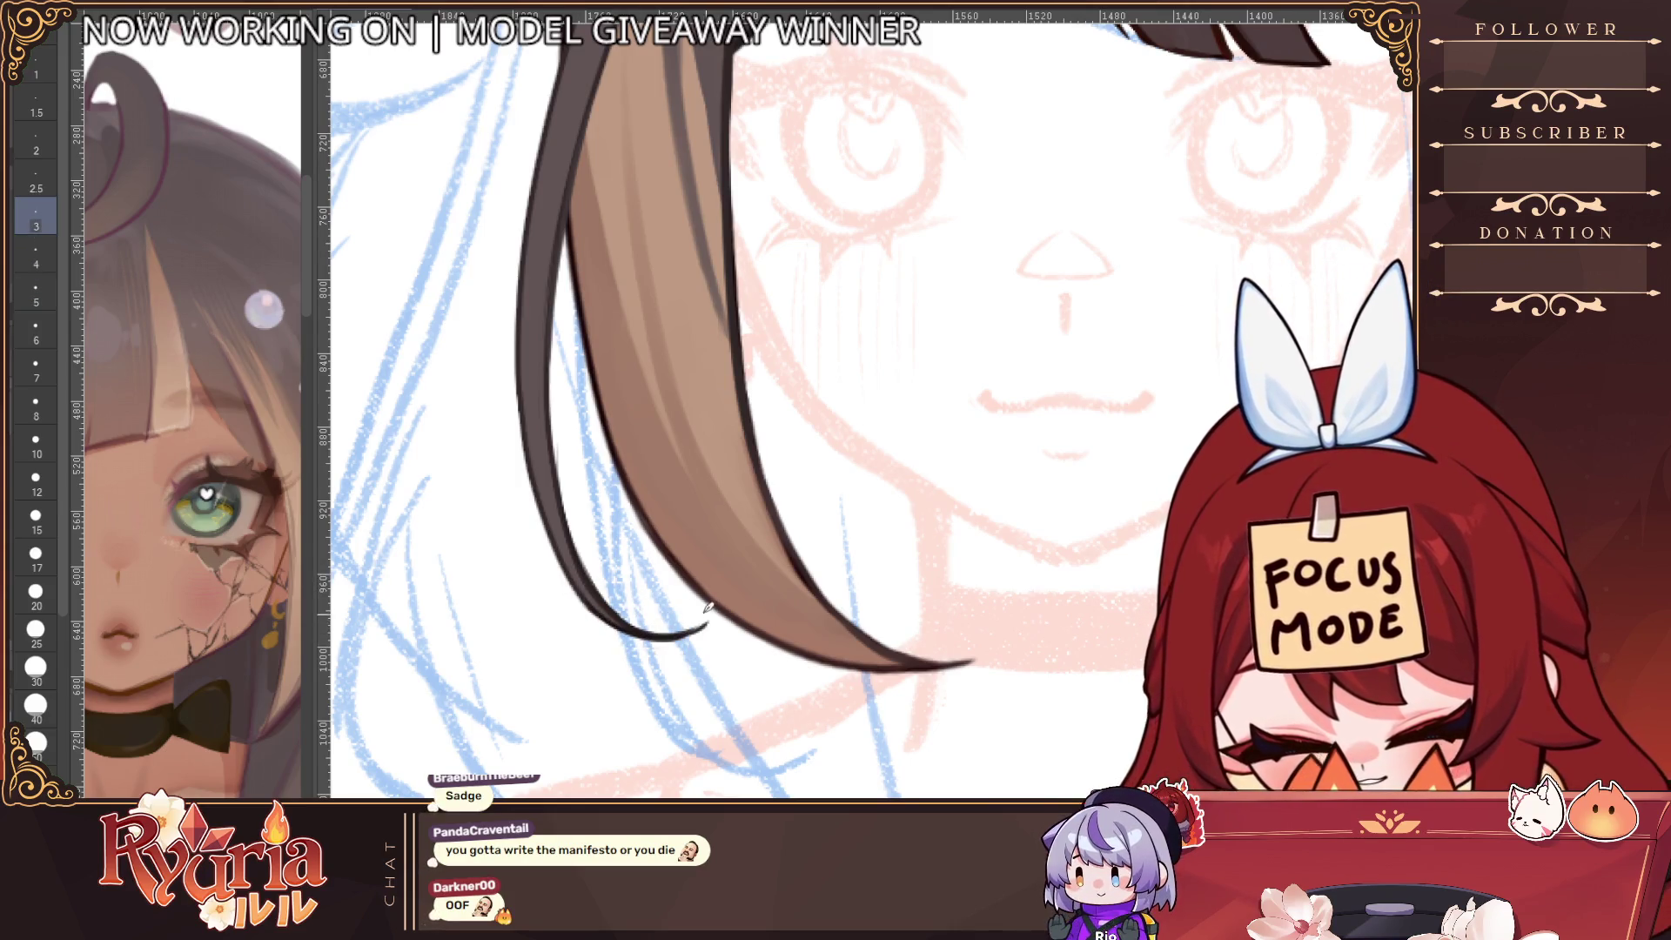
{"action": "scroll", "coordinate": [640, 590], "scroll_direction": "down", "scroll_amount": 1}
{"action": "scroll", "coordinate": [609, 392], "scroll_direction": "up", "scroll_amount": 2}
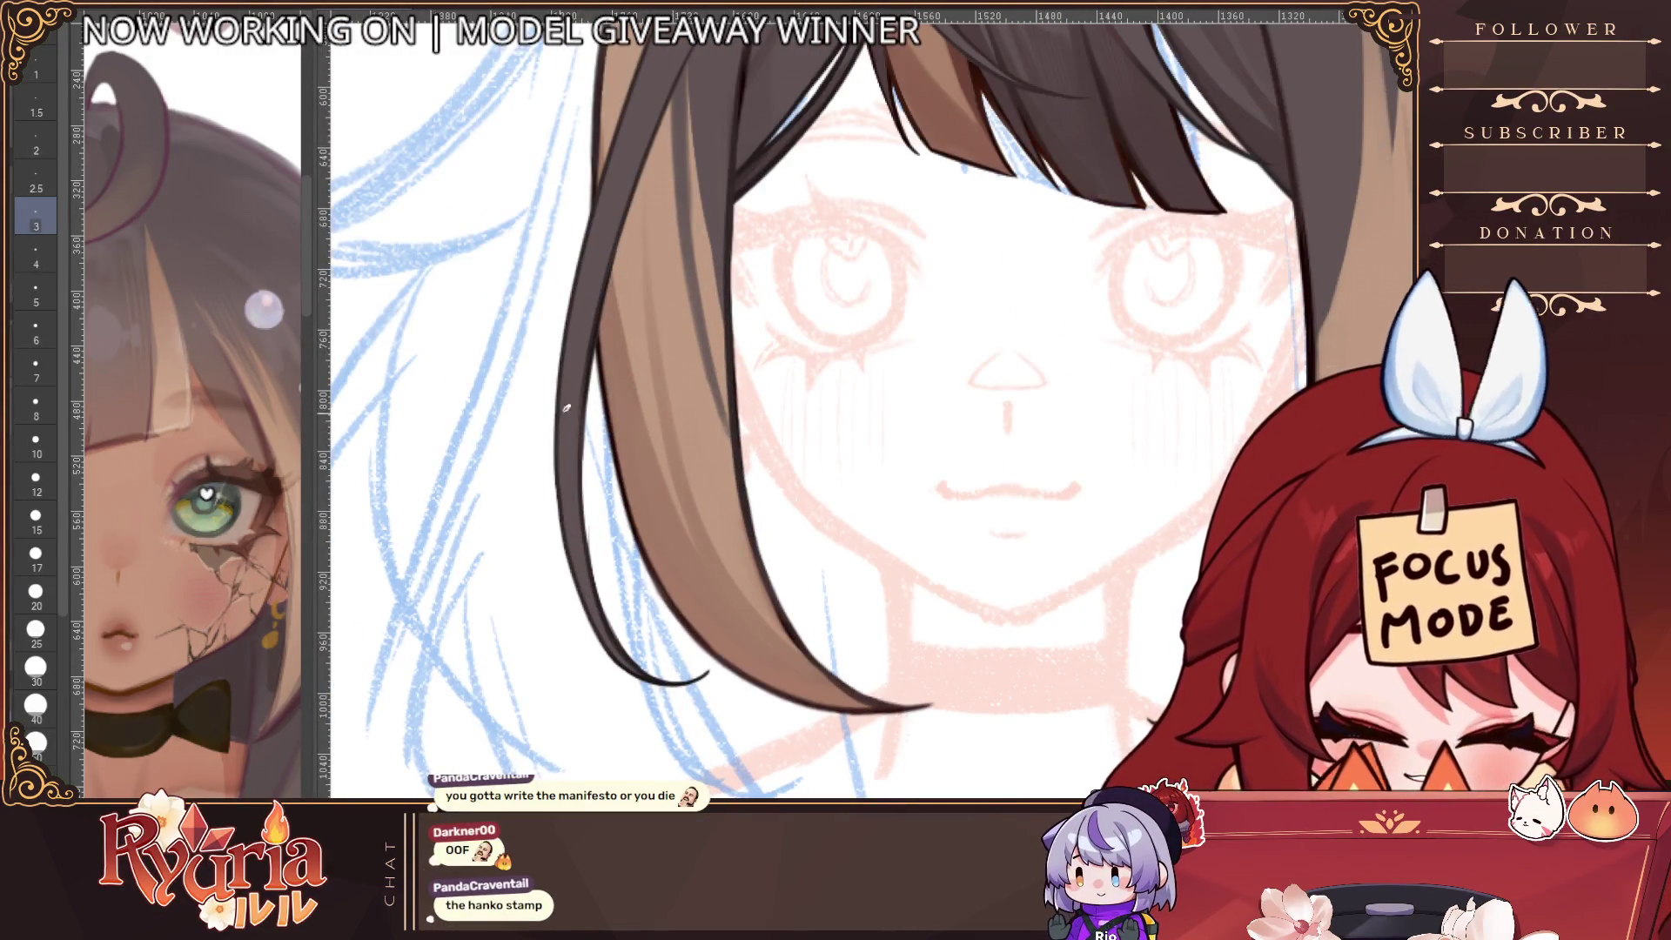
{"action": "key", "text": "bracketright"}
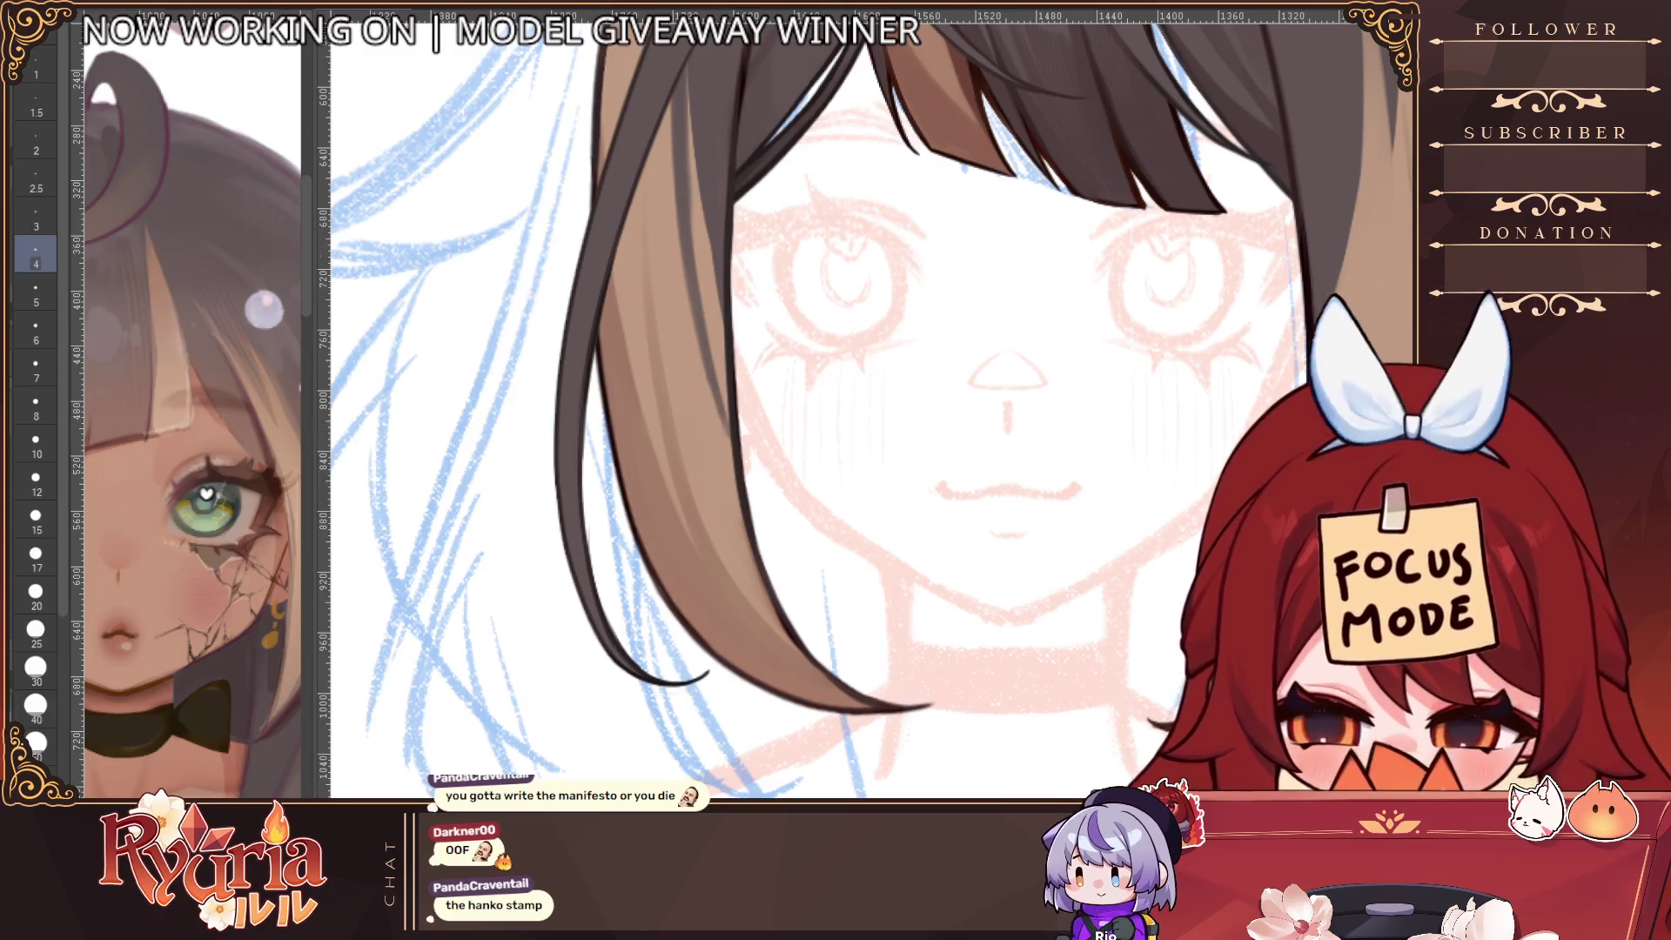
{"action": "key", "text": "bracketright"}
{"action": "key", "text": "bracketright"}
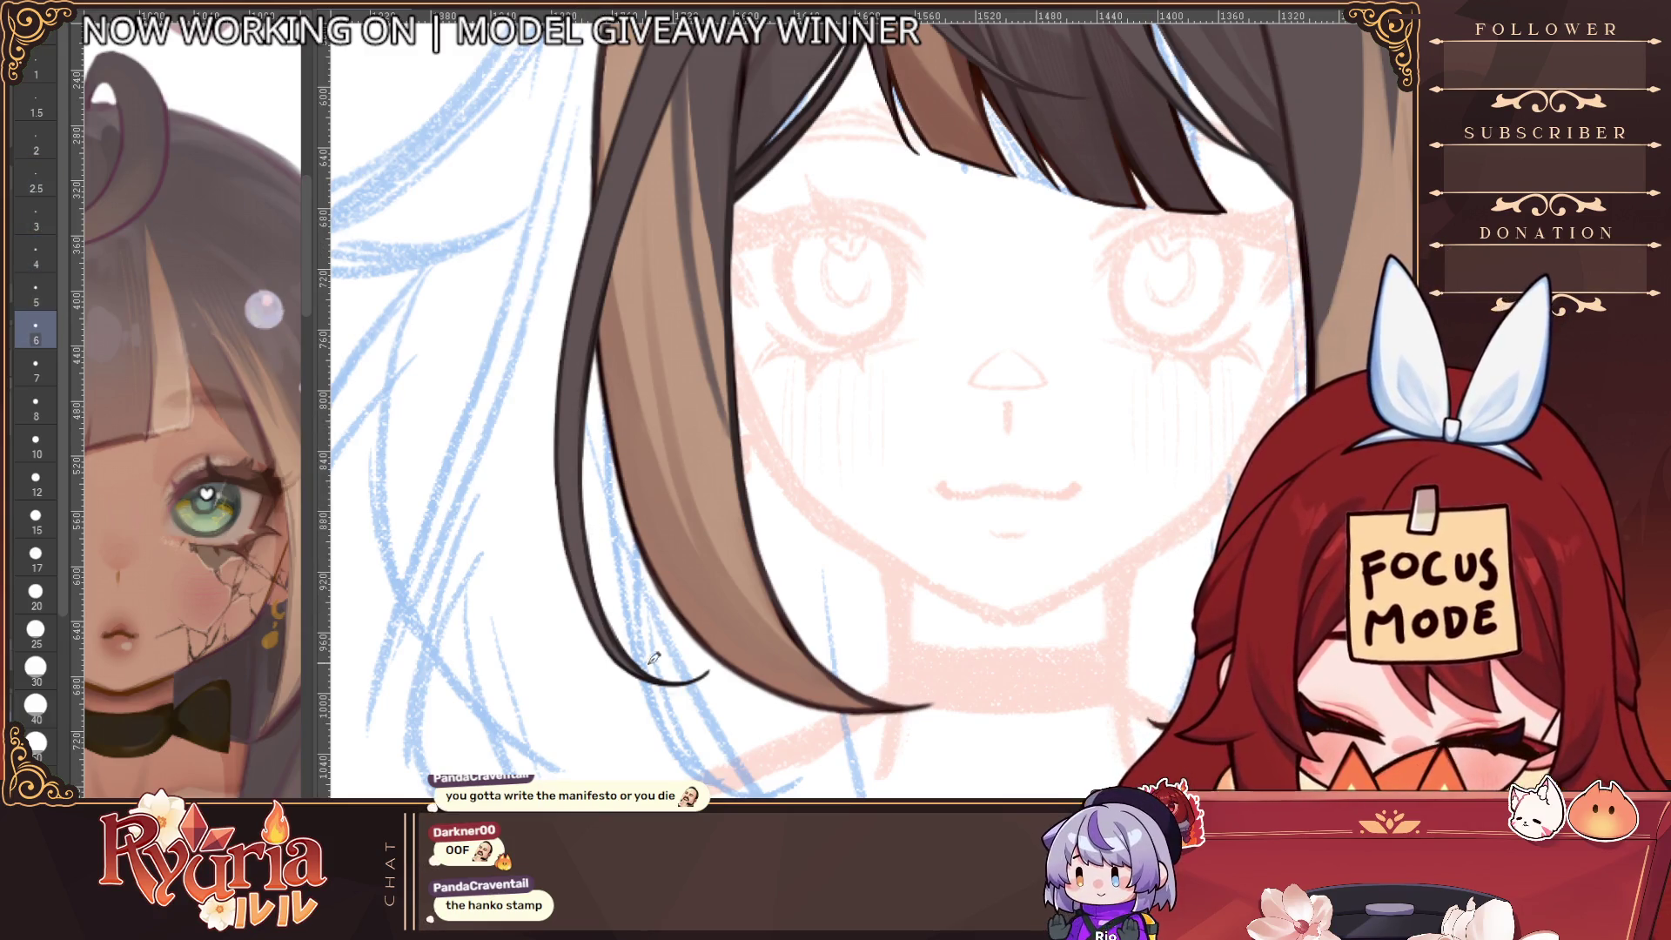
{"action": "scroll", "coordinate": [670, 661], "scroll_direction": "down", "scroll_amount": 3}
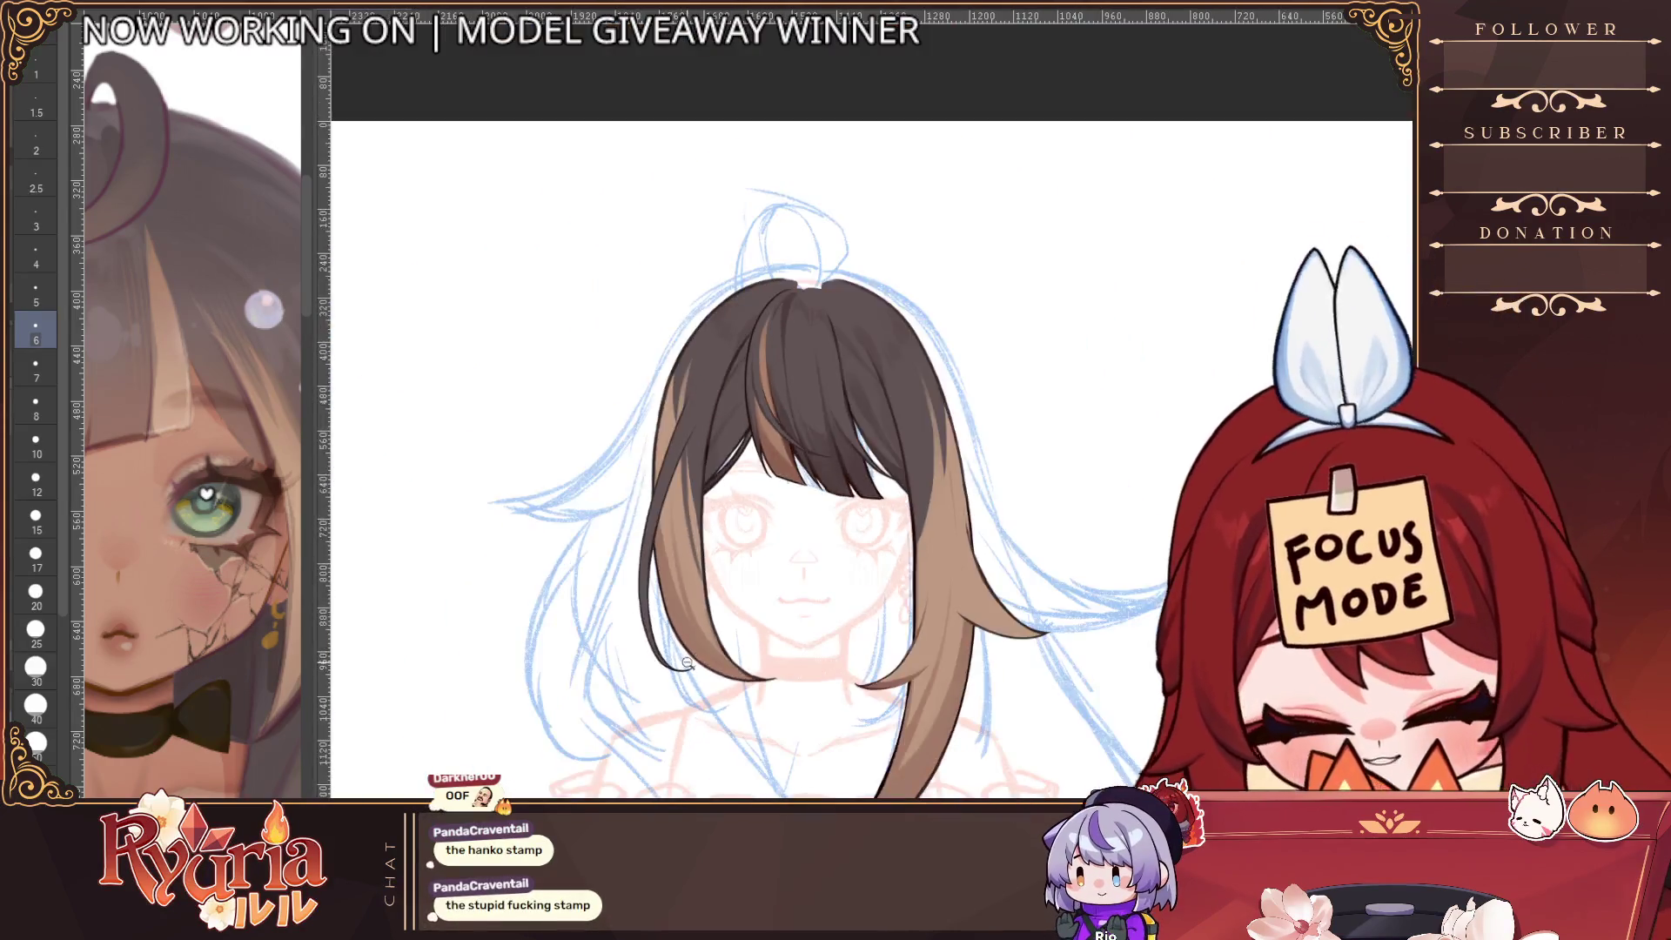
Flip the canvas horizontally to check the drawing's balance, then flip it back
{"action": "scroll", "coordinate": [687, 663], "scroll_direction": "down", "scroll_amount": 2}
{"action": "scroll", "coordinate": [694, 657], "scroll_direction": "up", "scroll_amount": 1}
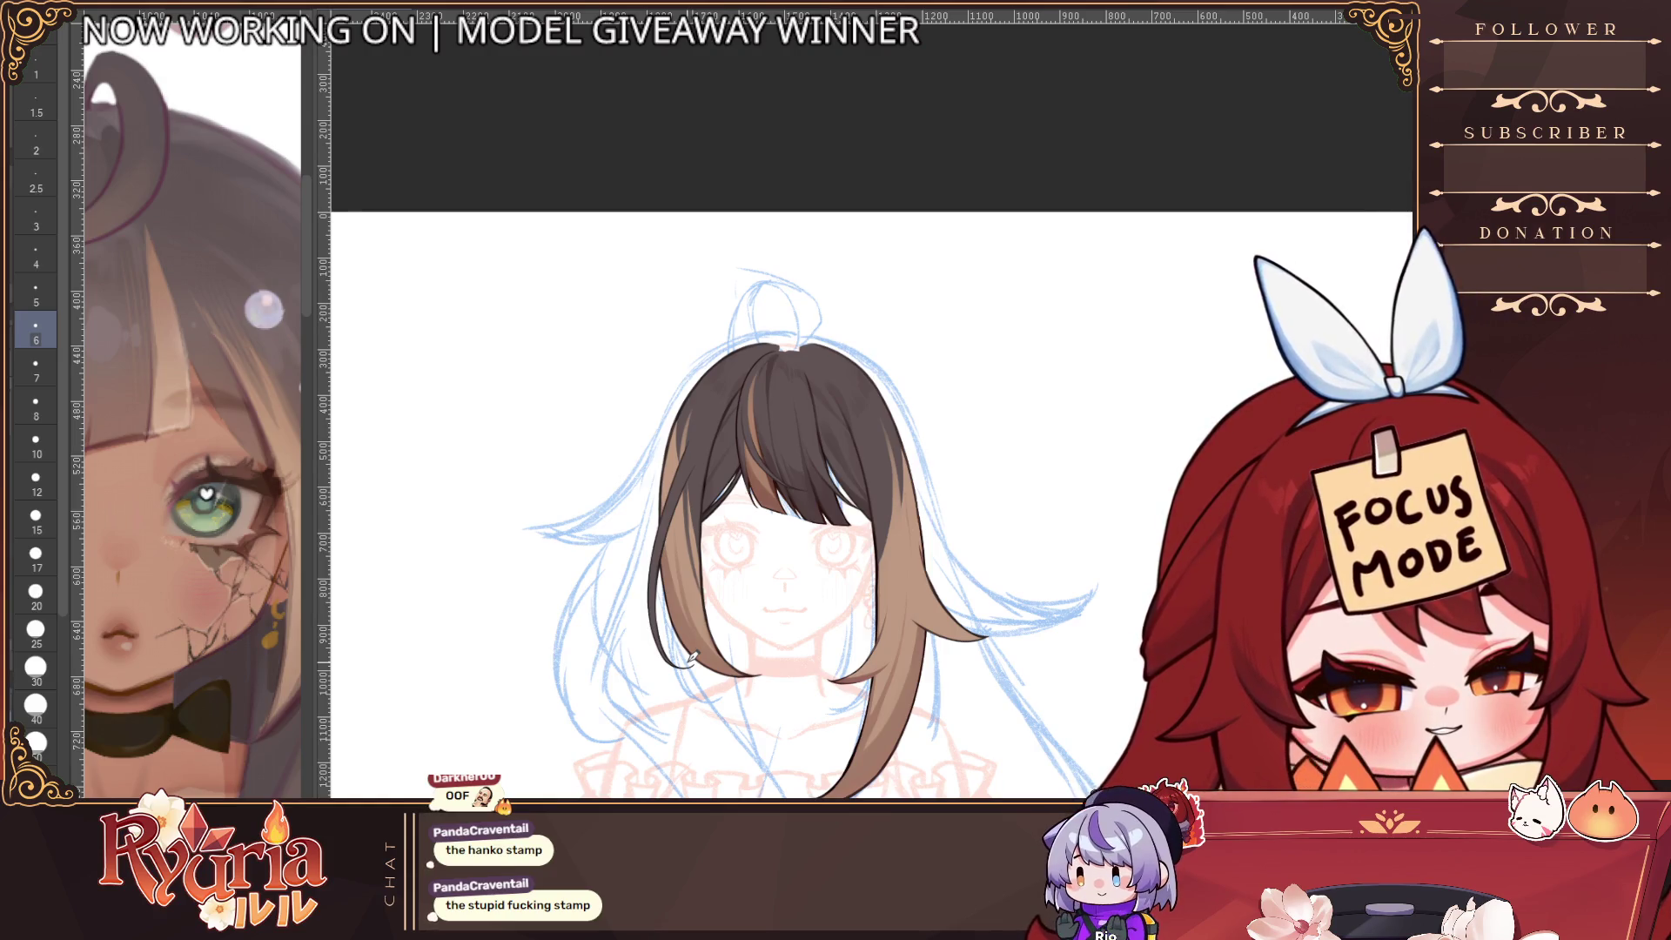
{"action": "scroll", "coordinate": [822, 721], "scroll_direction": "down", "scroll_amount": 1}
{"action": "scroll", "coordinate": [828, 758], "scroll_direction": "up", "scroll_amount": 1}
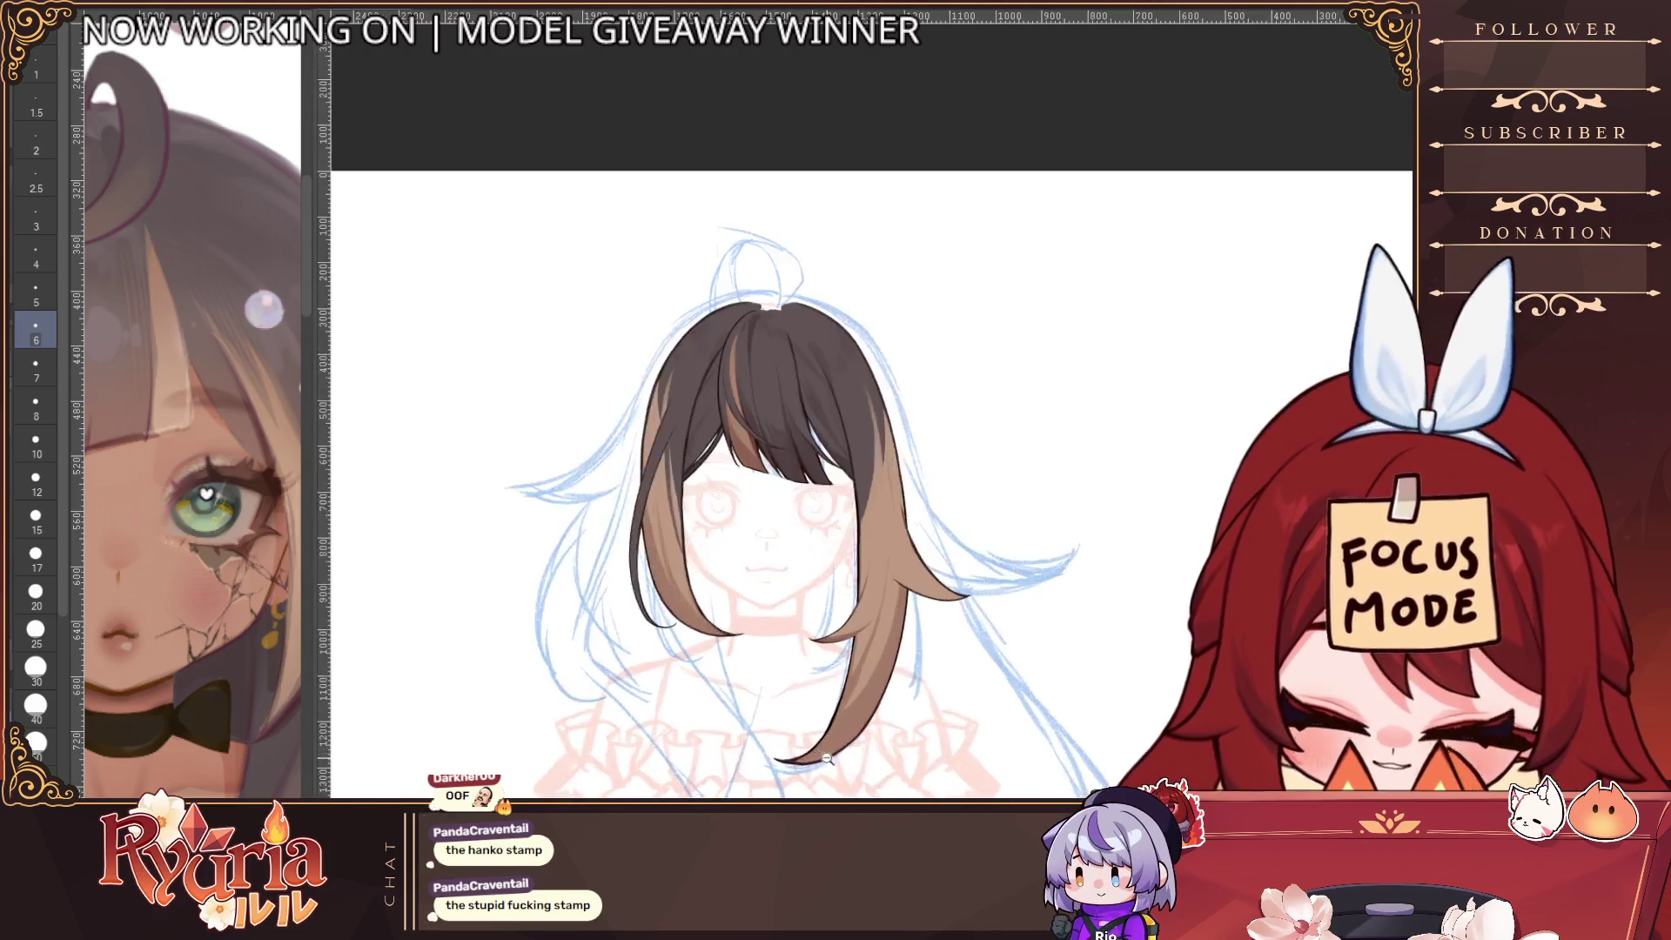
{"action": "key", "text": "h"}
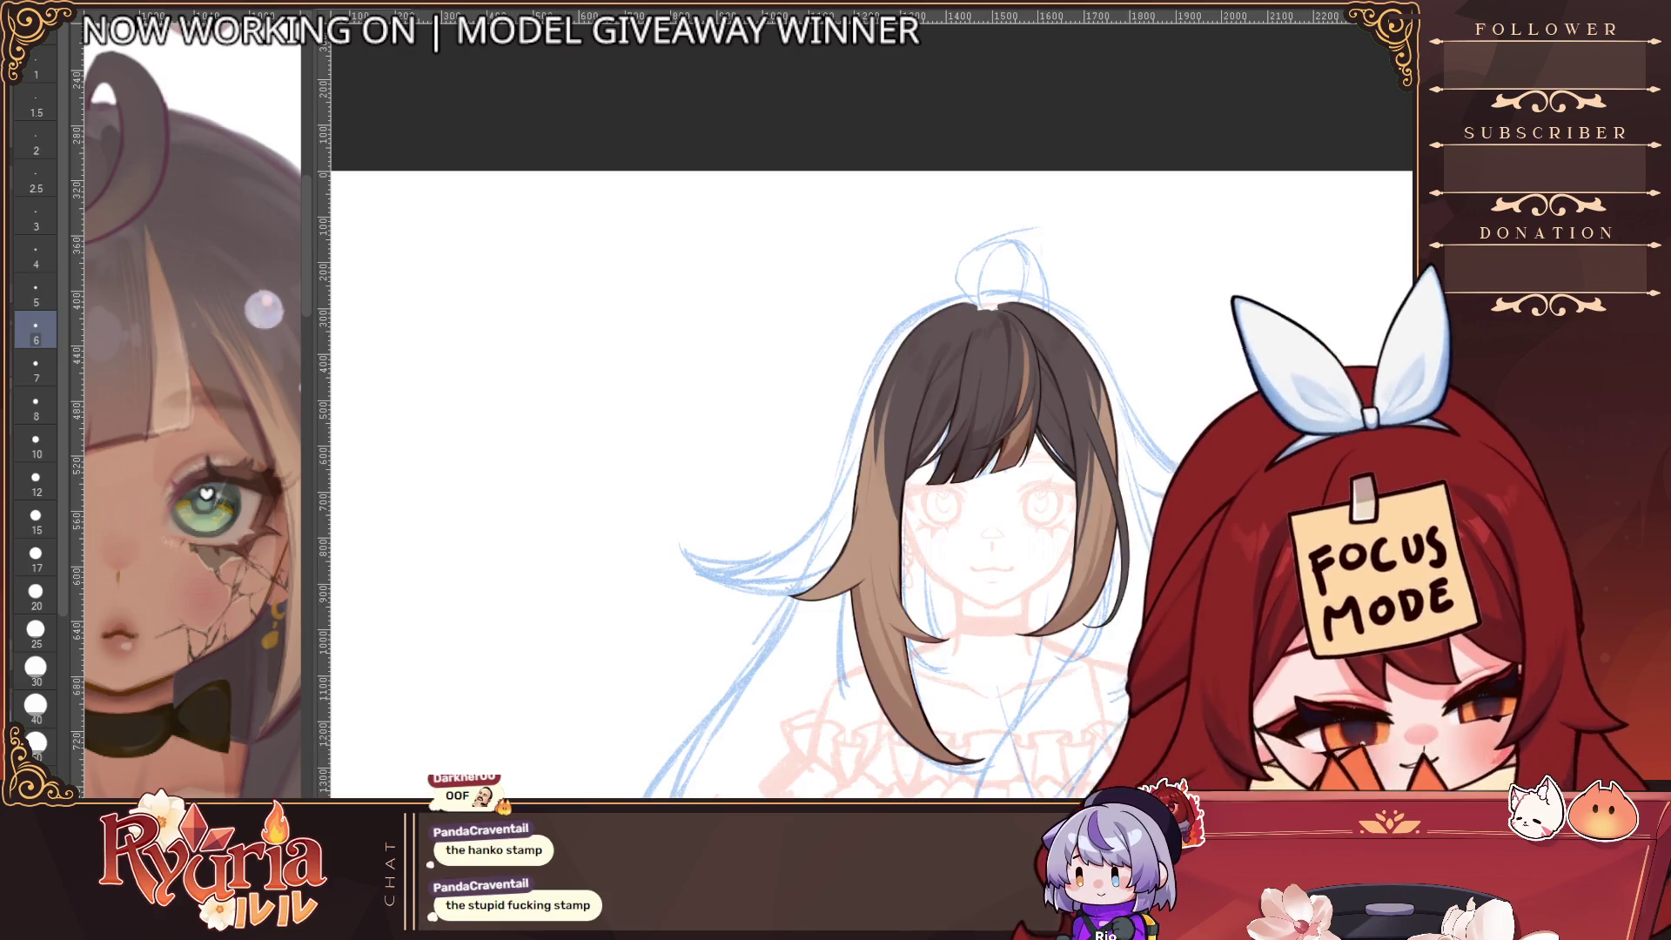
{"action": "scroll", "coordinate": [1038, 417], "scroll_direction": "down", "scroll_amount": 2}
{"action": "scroll", "coordinate": [1039, 418], "scroll_direction": "up", "scroll_amount": 2}
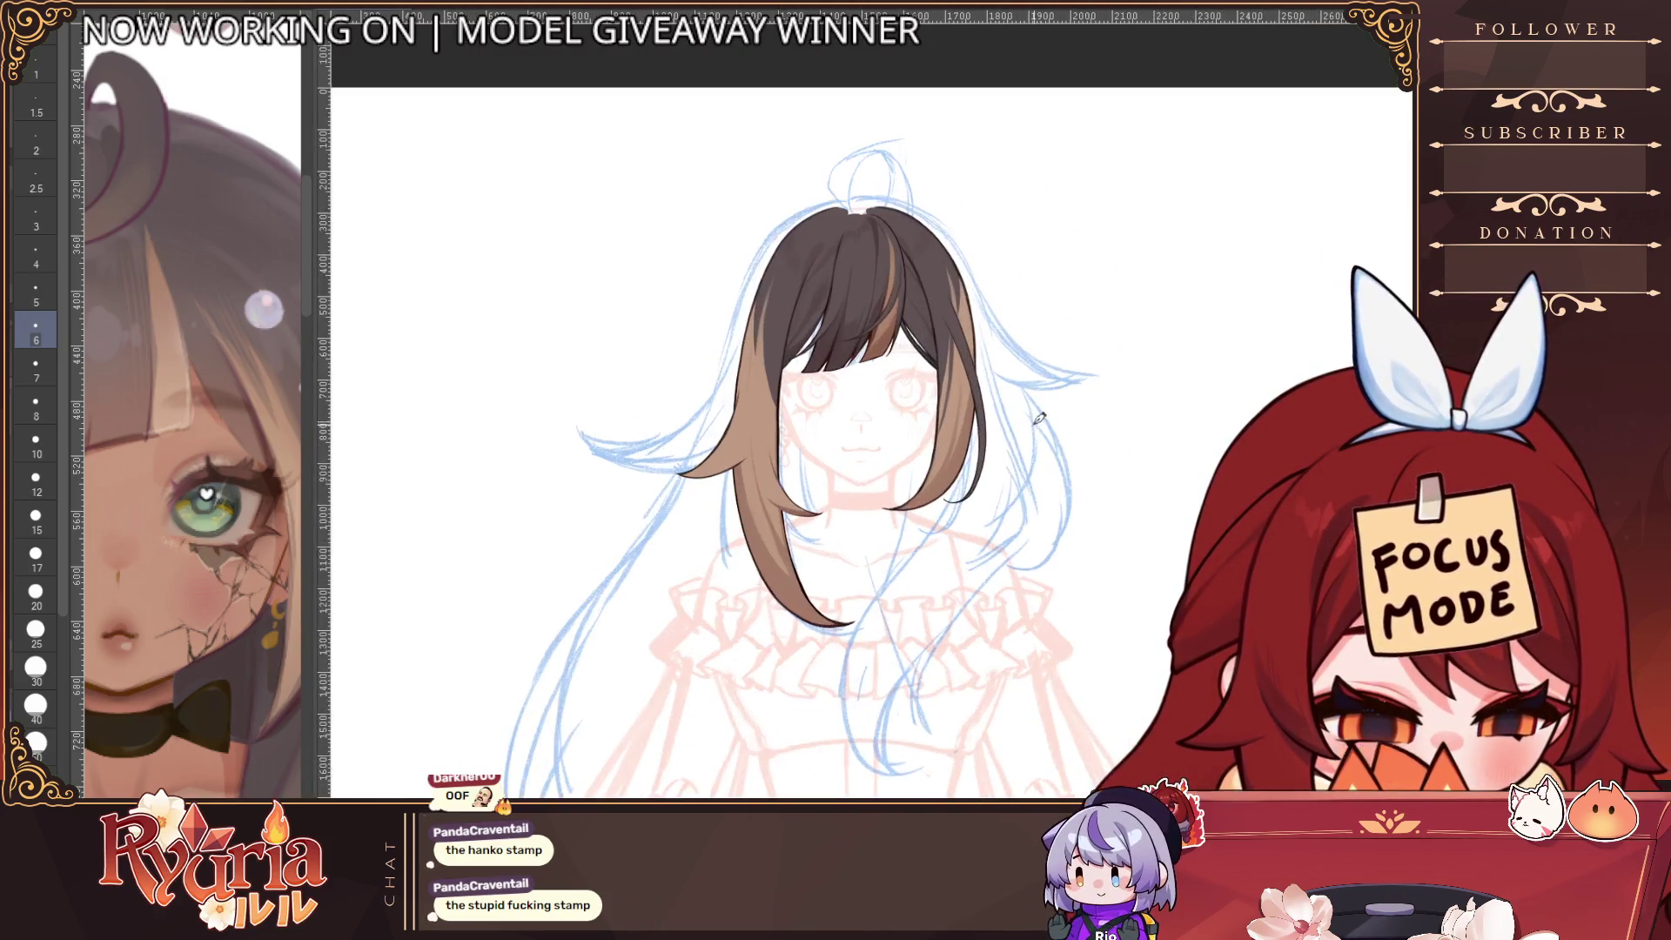
{"action": "key", "text": "h"}
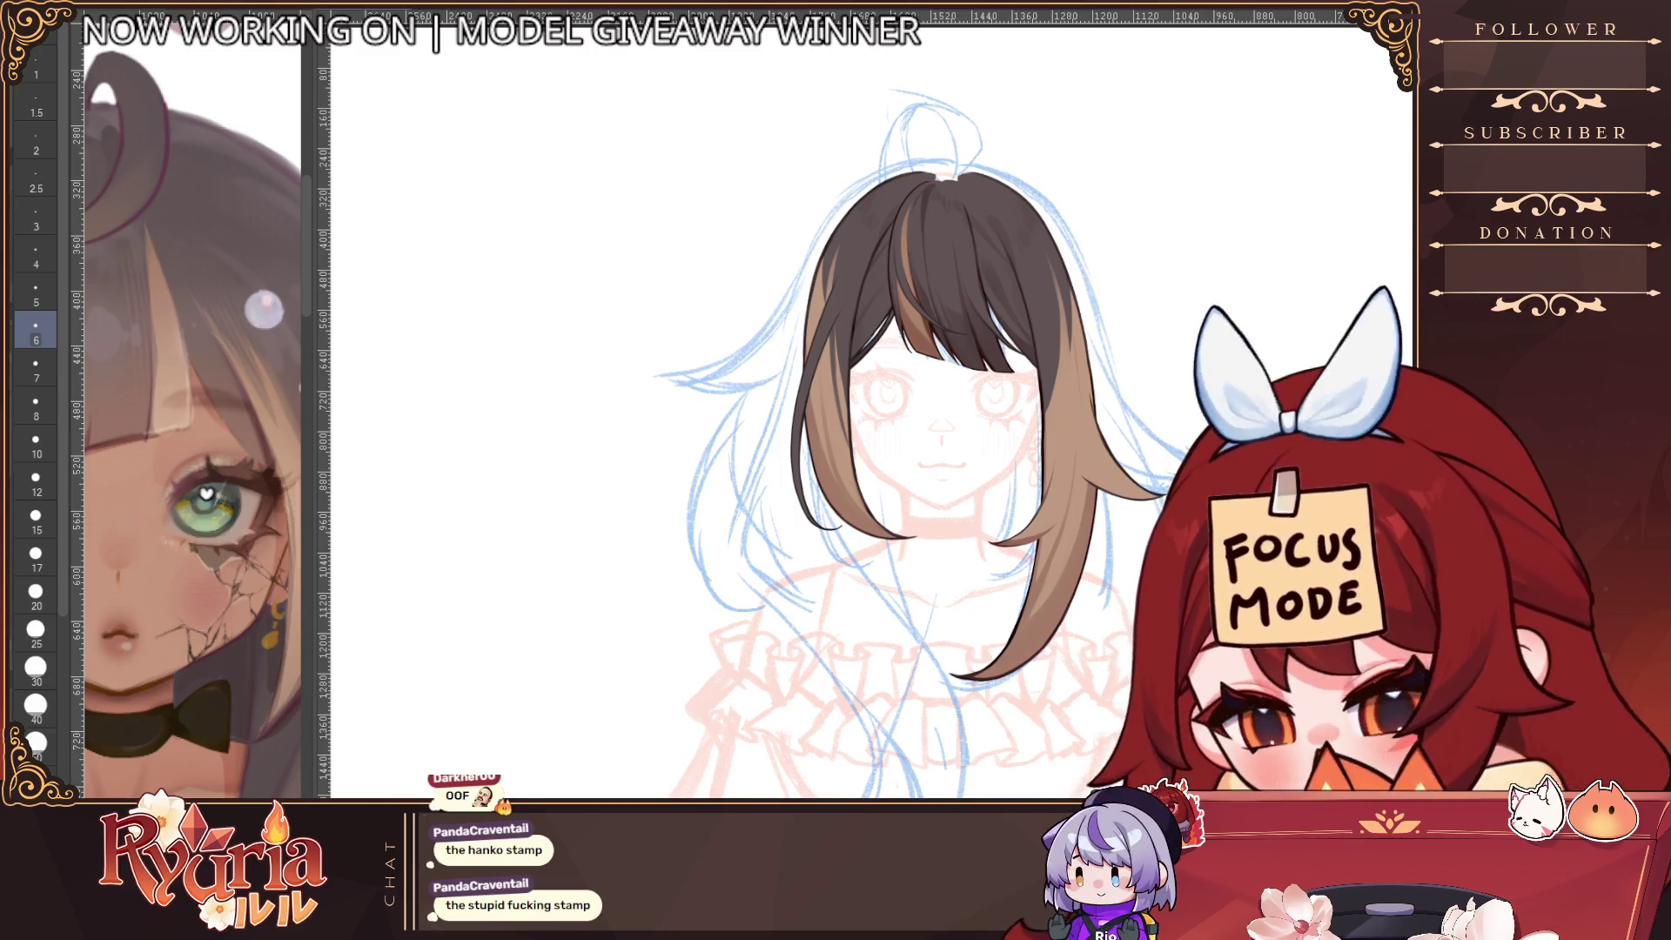
Mirror the view again to check the face, adjust the brush size, and restore orientation
{"action": "scroll", "coordinate": [892, 233], "scroll_direction": "up", "scroll_amount": 1}
{"action": "scroll", "coordinate": [862, 270], "scroll_direction": "up", "scroll_amount": 1}
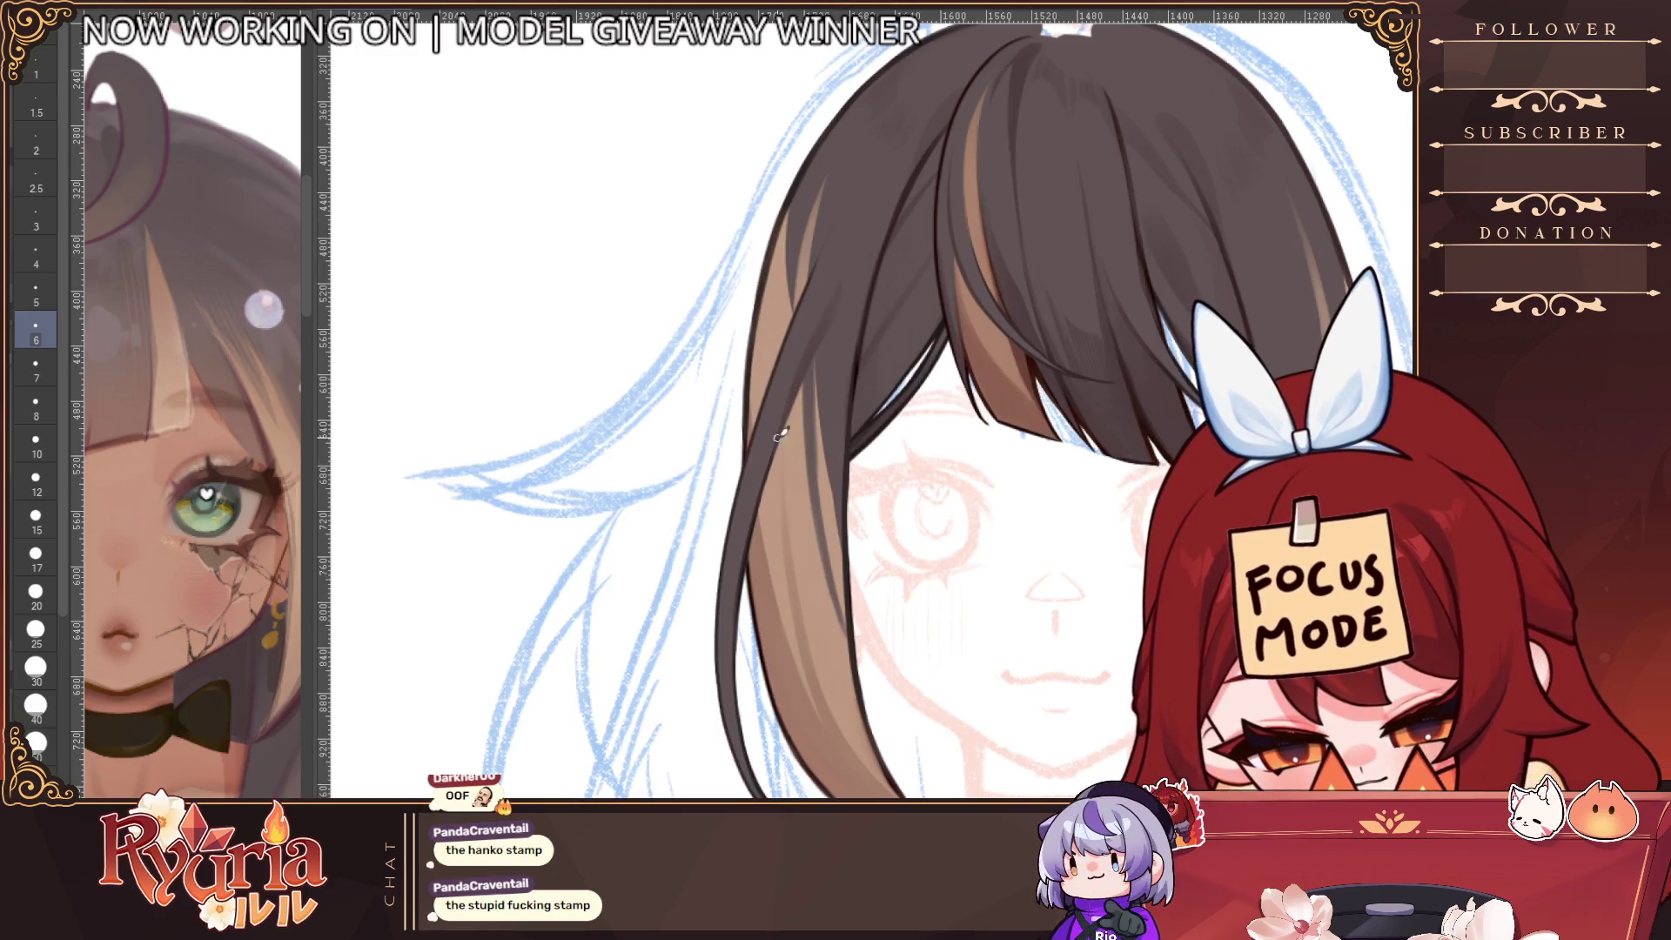
{"action": "key", "text": "h"}
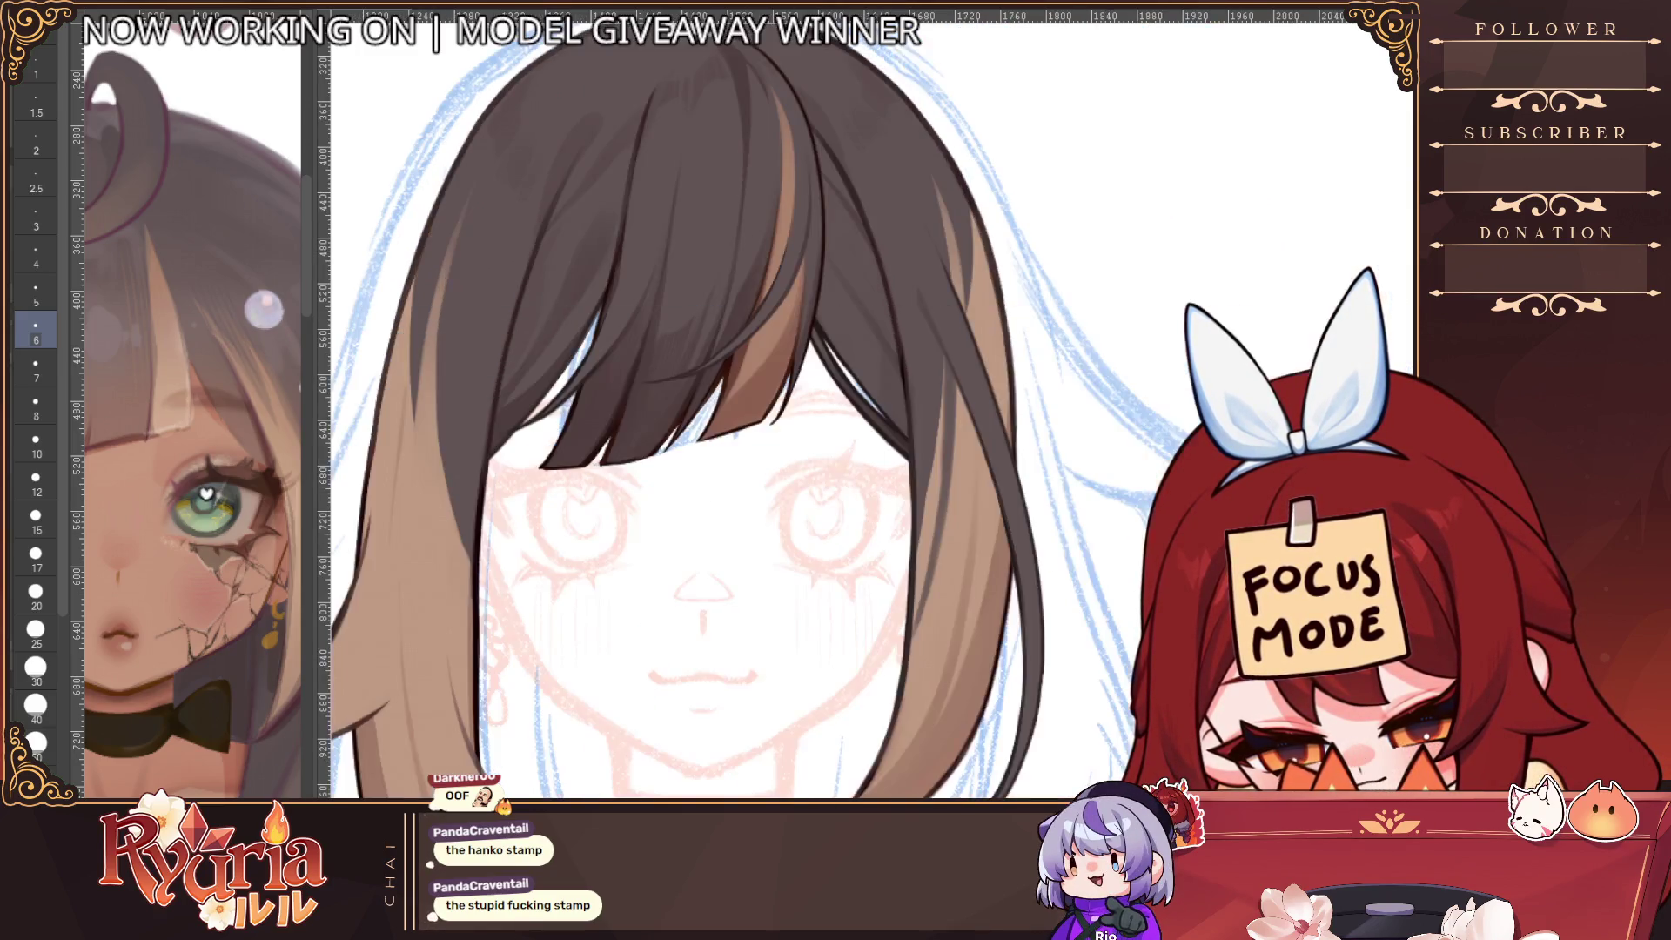
{"action": "key", "text": "bracketleft"}
{"action": "key", "text": "bracketleft"}
{"action": "key", "text": "bracketleft"}
{"action": "key", "text": "bracketright"}
{"action": "key", "text": "bracketright"}
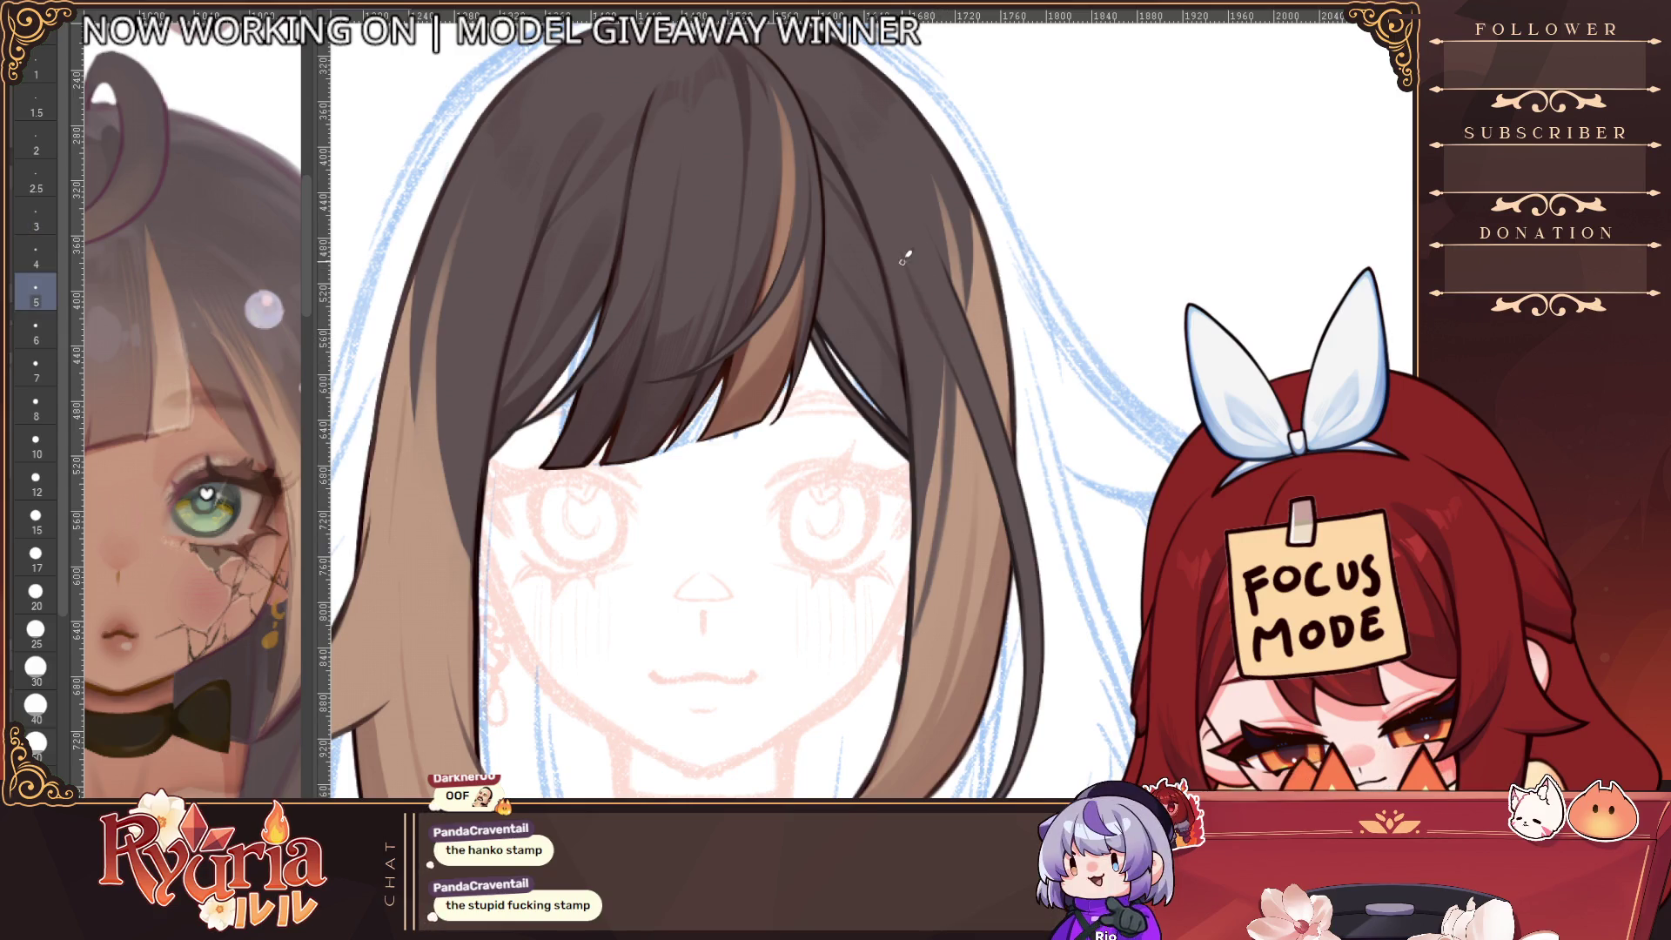
{"action": "scroll", "coordinate": [905, 258], "scroll_direction": "down", "scroll_amount": 3}
{"action": "key", "text": "h"}
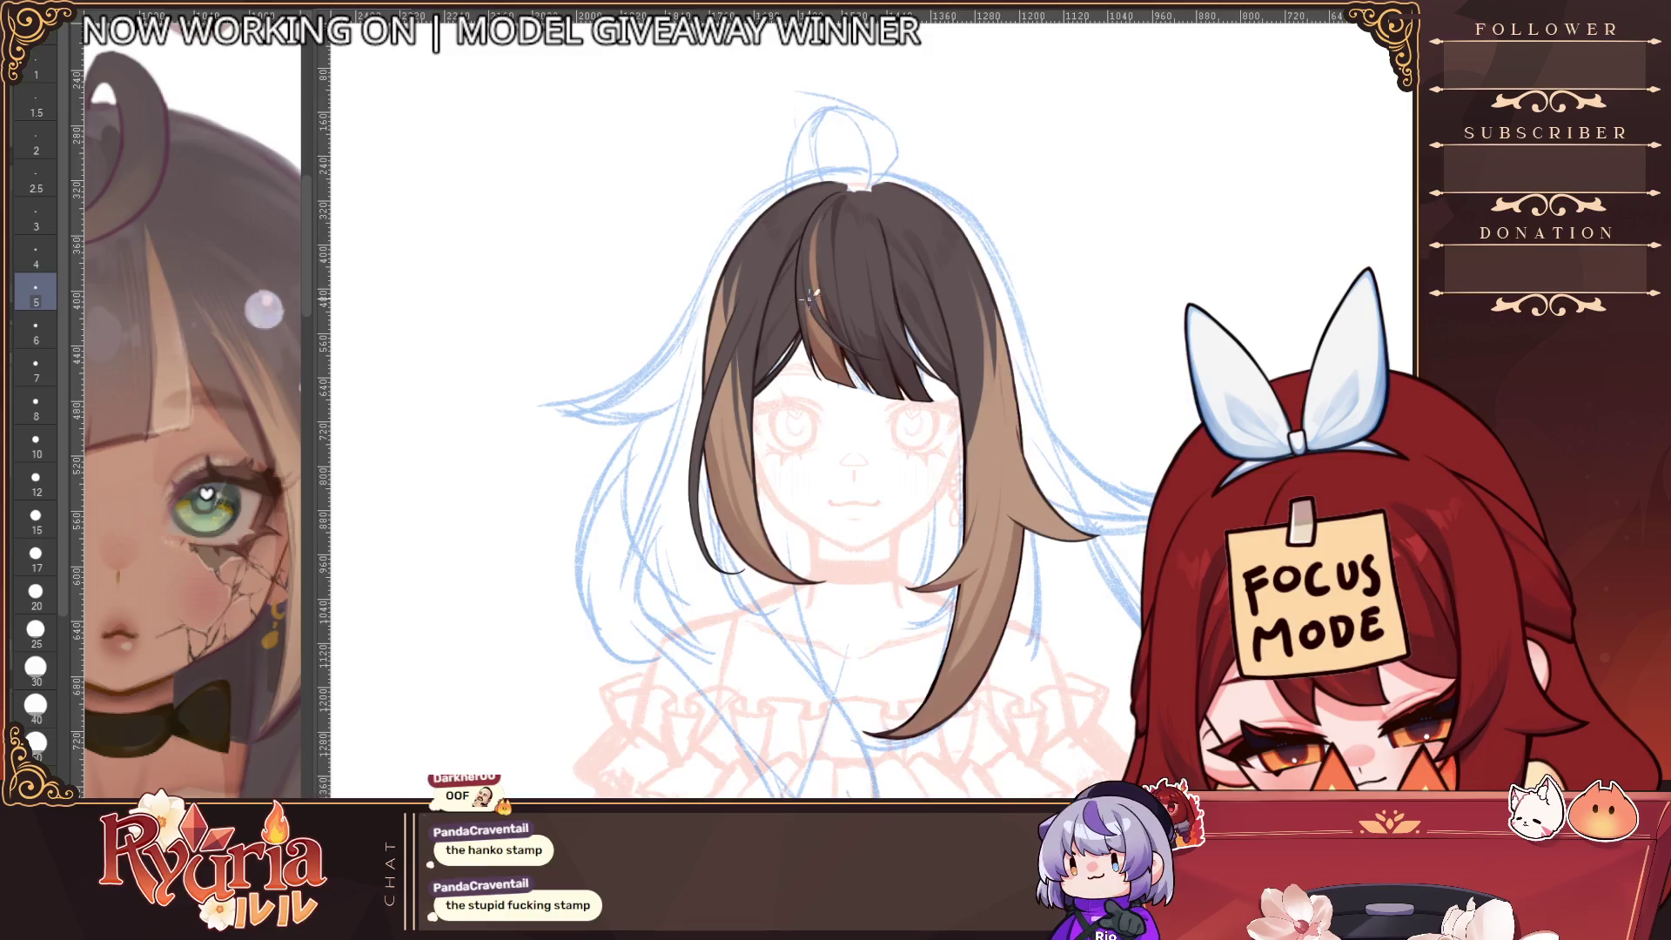
{"action": "scroll", "coordinate": [808, 296], "scroll_direction": "up", "scroll_amount": 3}
{"action": "key", "text": "bracketright"}
{"action": "key", "text": "bracketright"}
{"action": "key", "text": "bracketright"}
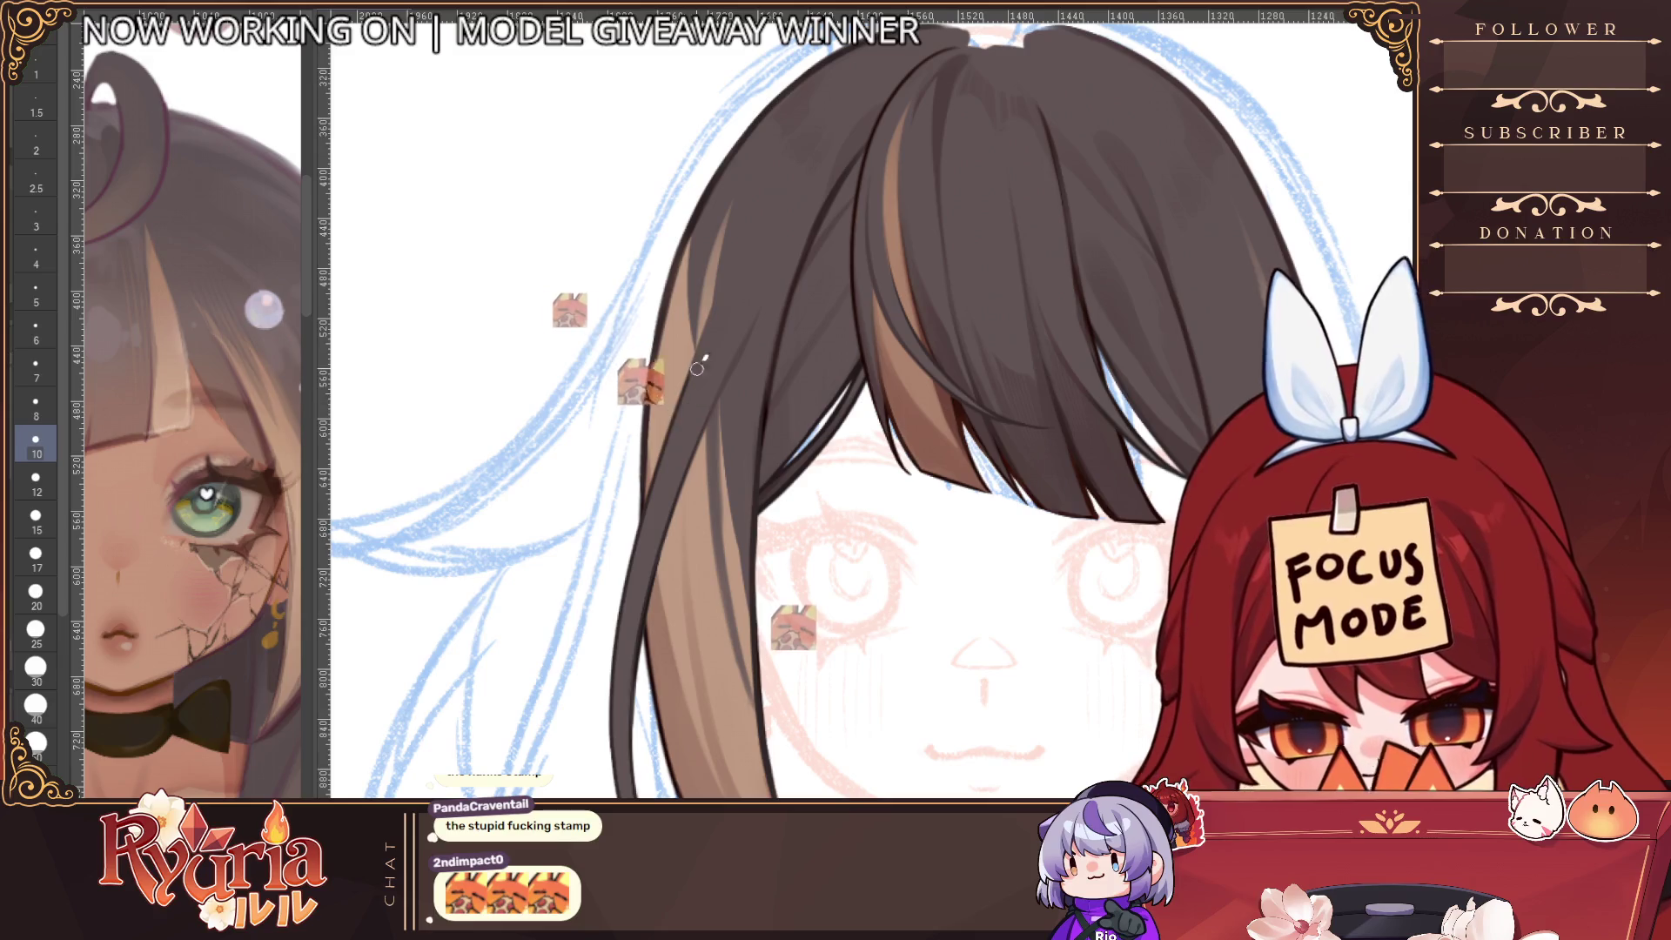
Recentre the figure, mirror the canvas once more, and show the centre line for symmetry
{"action": "scroll", "coordinate": [818, 198], "scroll_direction": "down", "scroll_amount": 3}
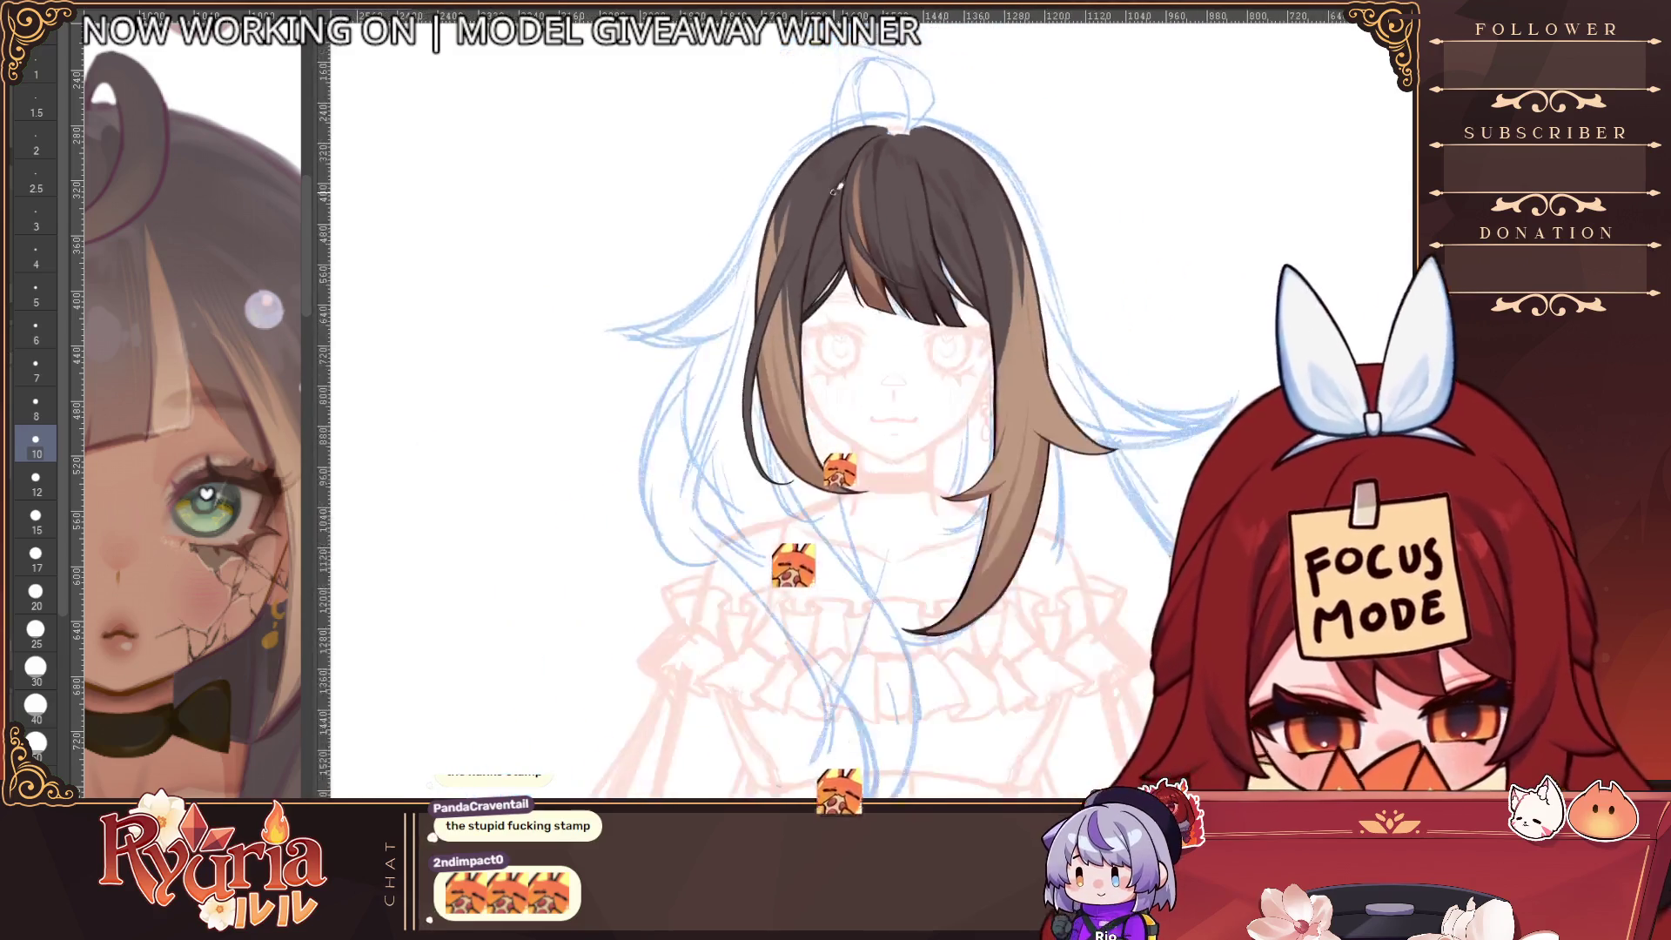
{"action": "scroll", "coordinate": [833, 187], "scroll_direction": "down", "scroll_amount": 3}
{"action": "scroll", "coordinate": [1073, 474], "scroll_direction": "up", "scroll_amount": 3}
{"action": "mouse_move", "coordinate": [1073, 474]}
{"action": "left_mouse_down"}
{"action": "mouse_move", "coordinate": [1053, 609]}
{"action": "mouse_move", "coordinate": [1218, 609]}
{"action": "left_mouse_up"}
{"action": "key", "text": "h"}
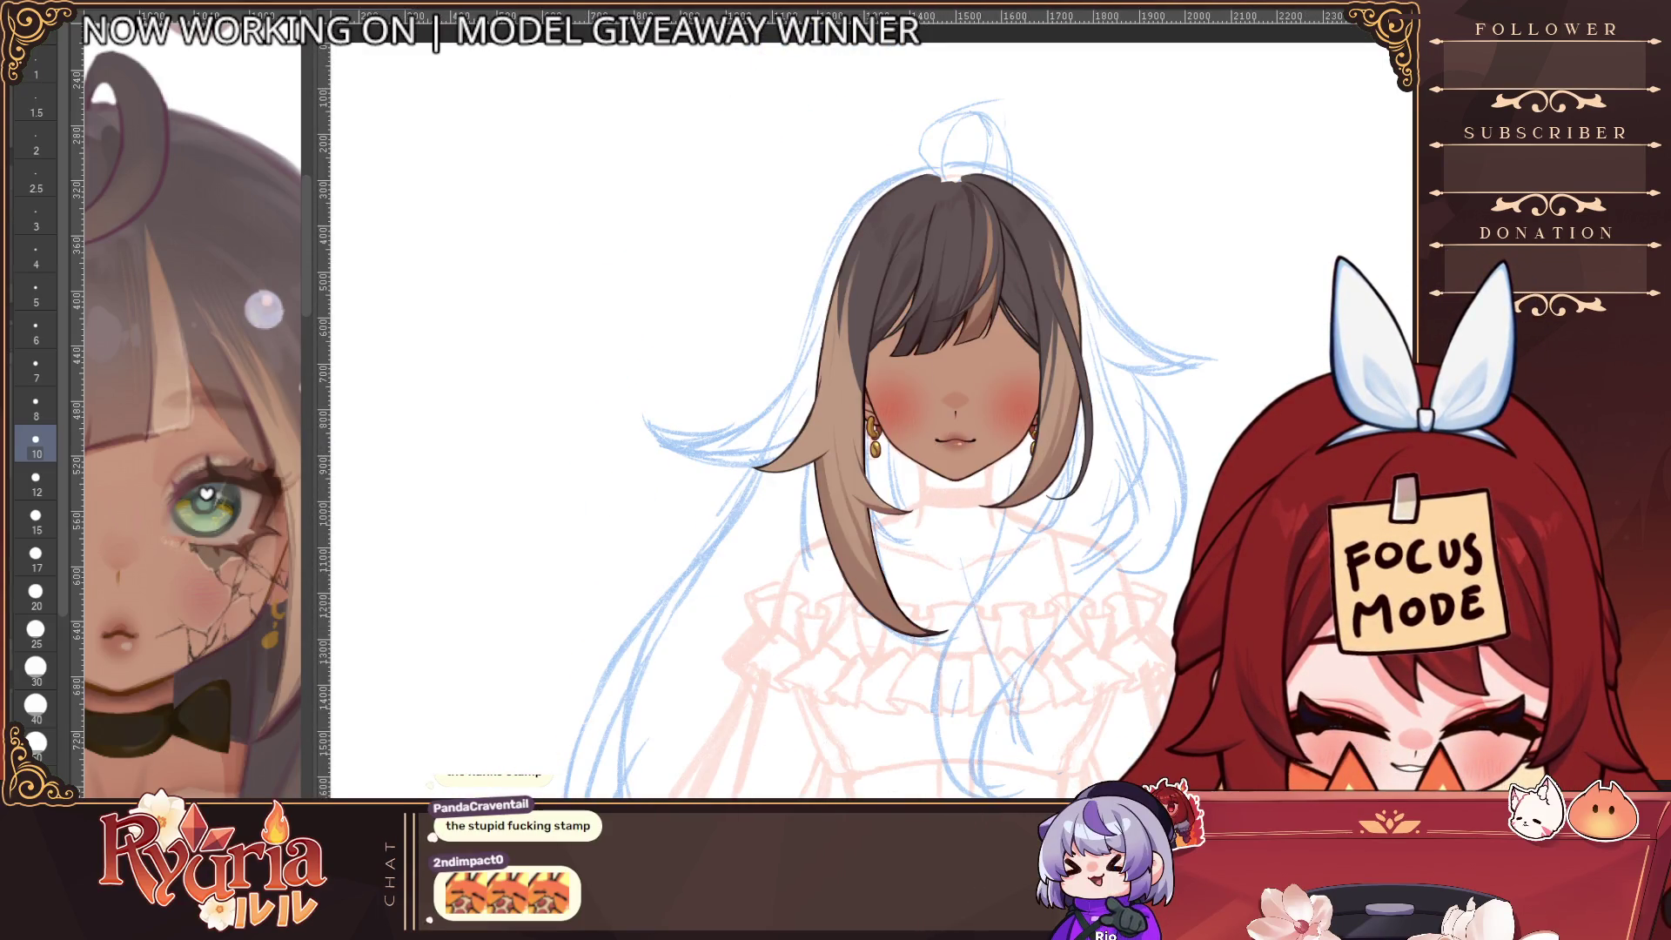
{"action": "scroll", "coordinate": [877, 692], "scroll_direction": "down", "scroll_amount": 4}
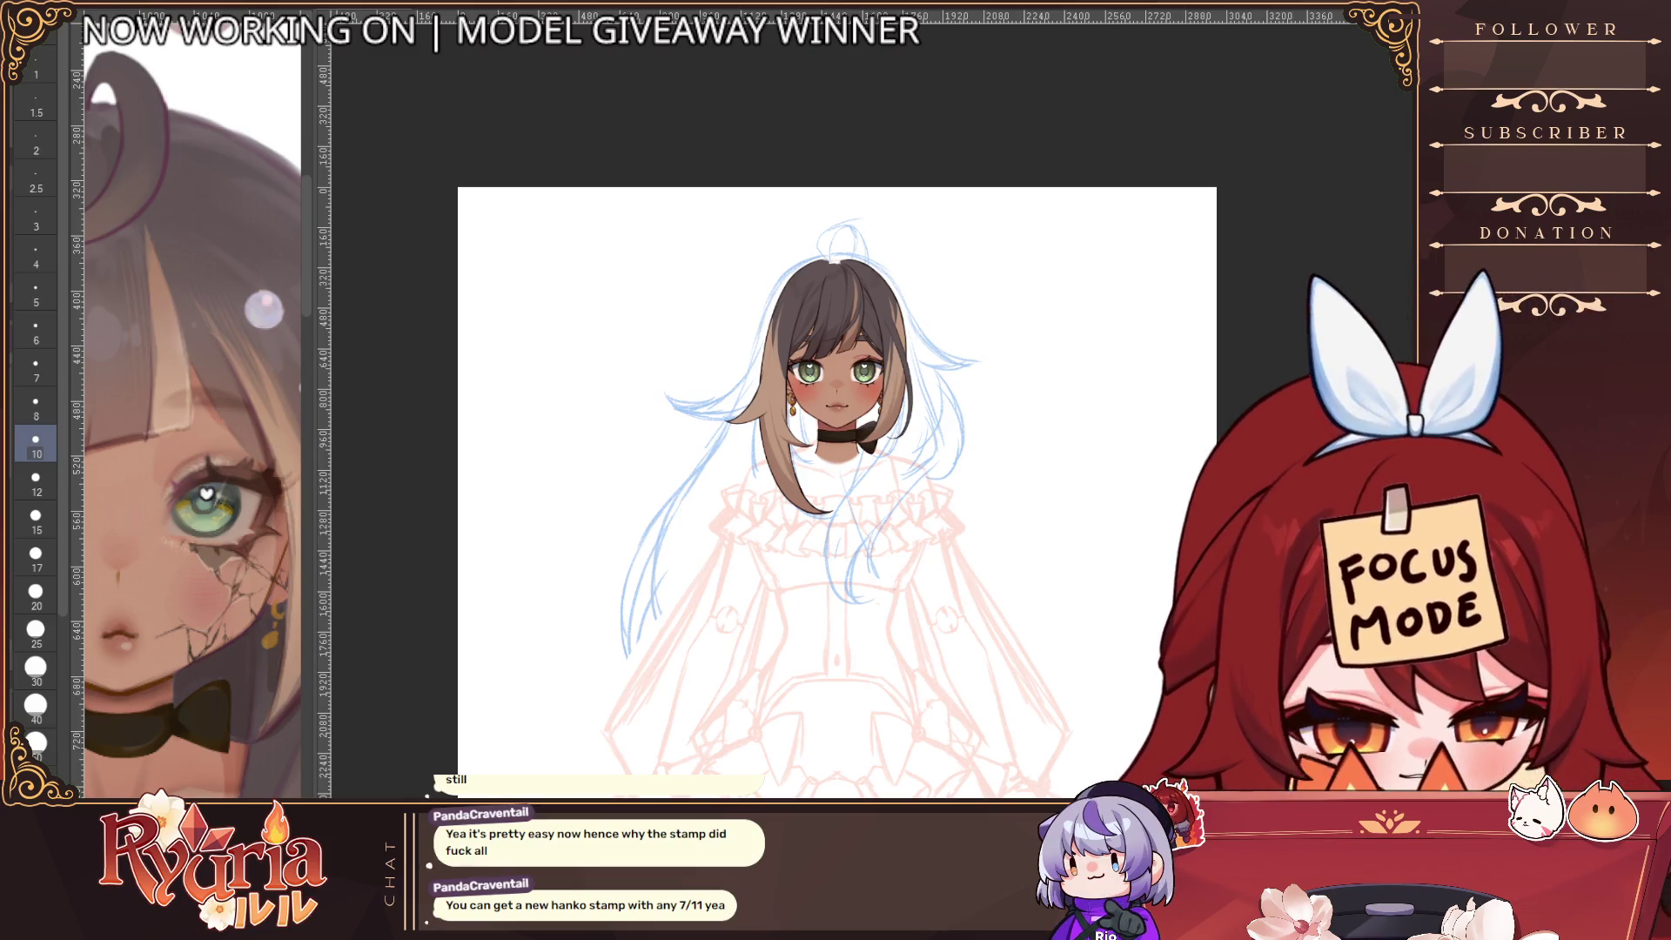
{"action": "key", "text": "ctrl+r"}
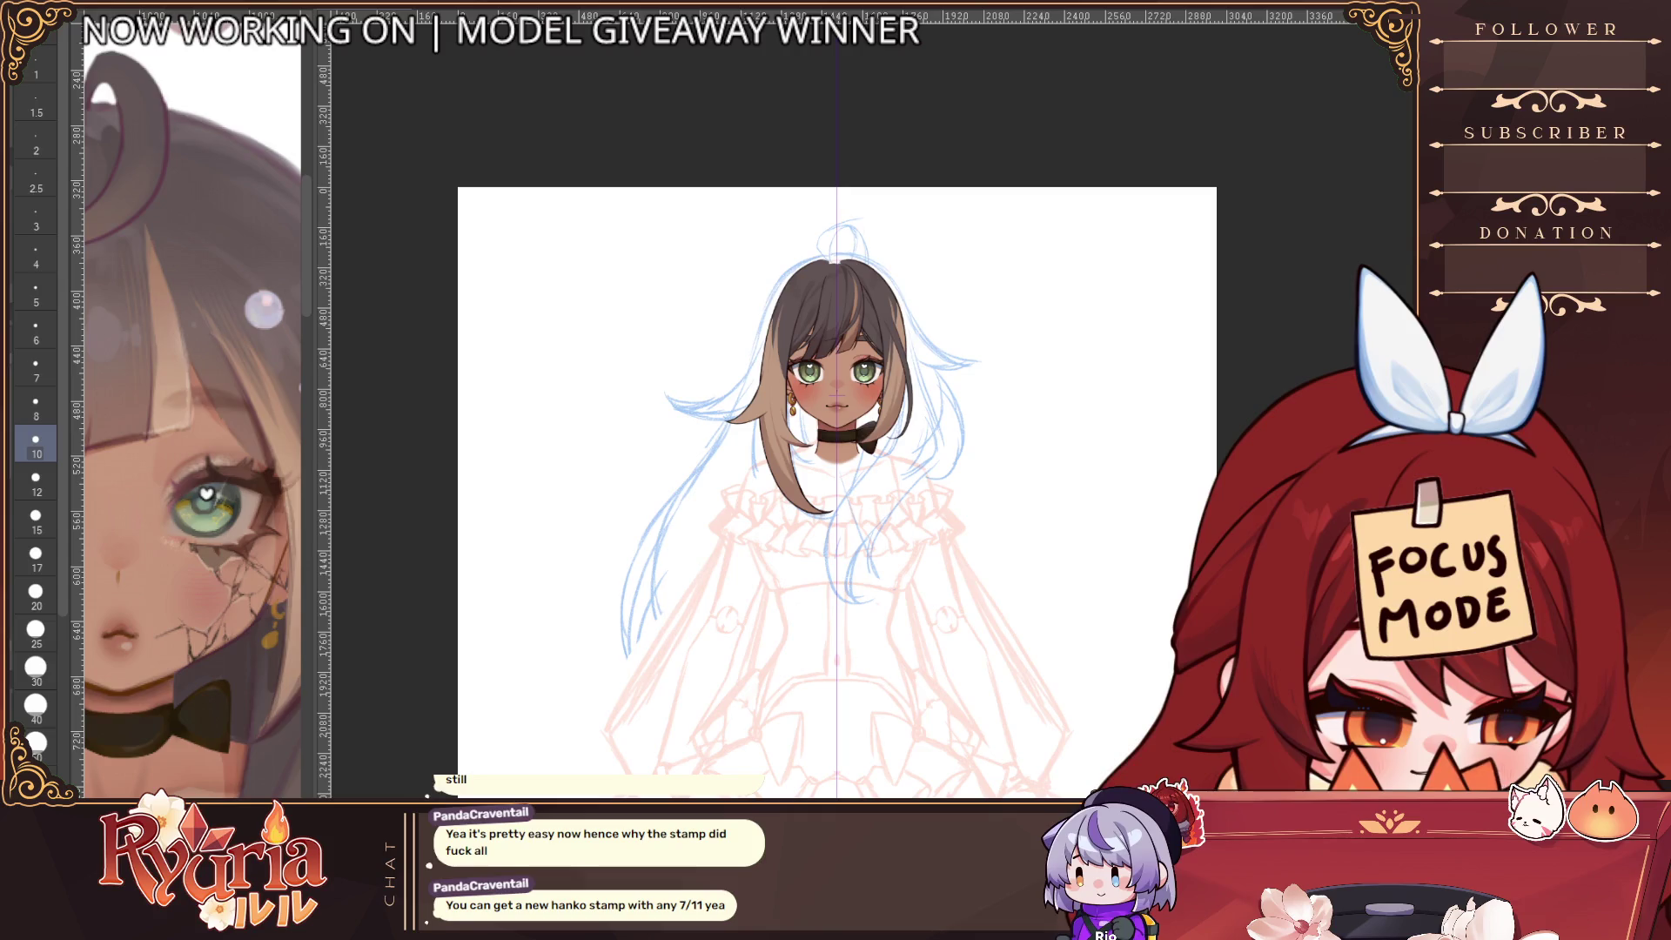
Briefly hide the hair to check the face, hide the centre guide, and rezoom the reference
{"action": "key", "text": "v"}
{"action": "key", "text": "v"}
{"action": "key", "text": "v"}
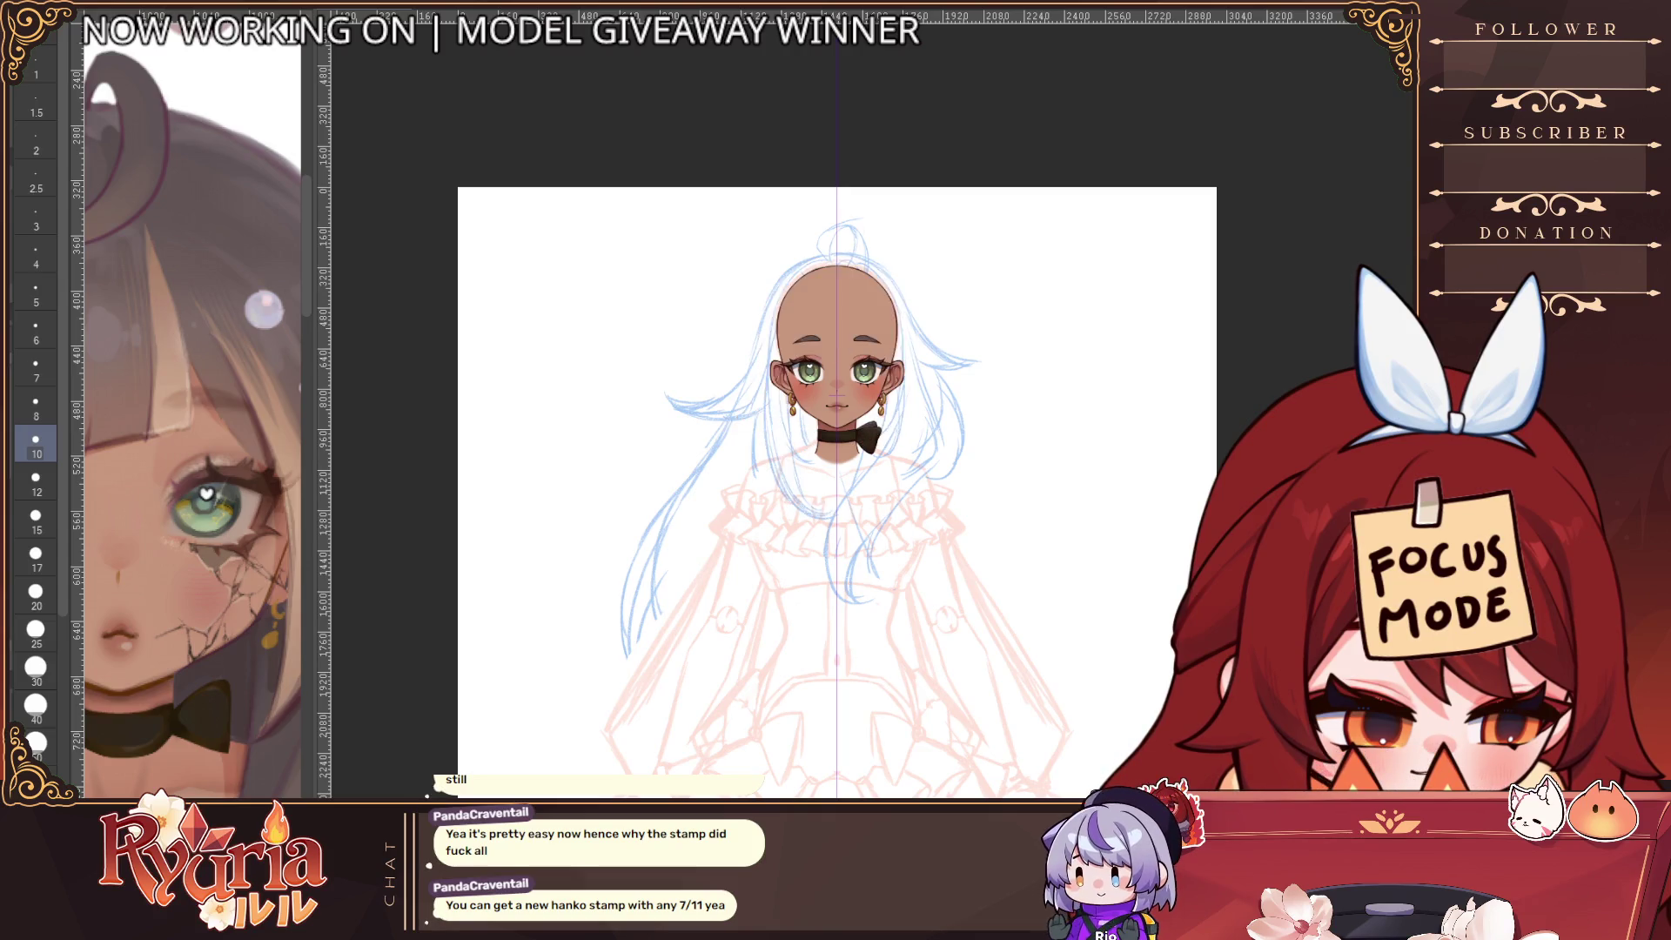
{"action": "key", "text": "v"}
{"action": "key", "text": "ctrl+r"}
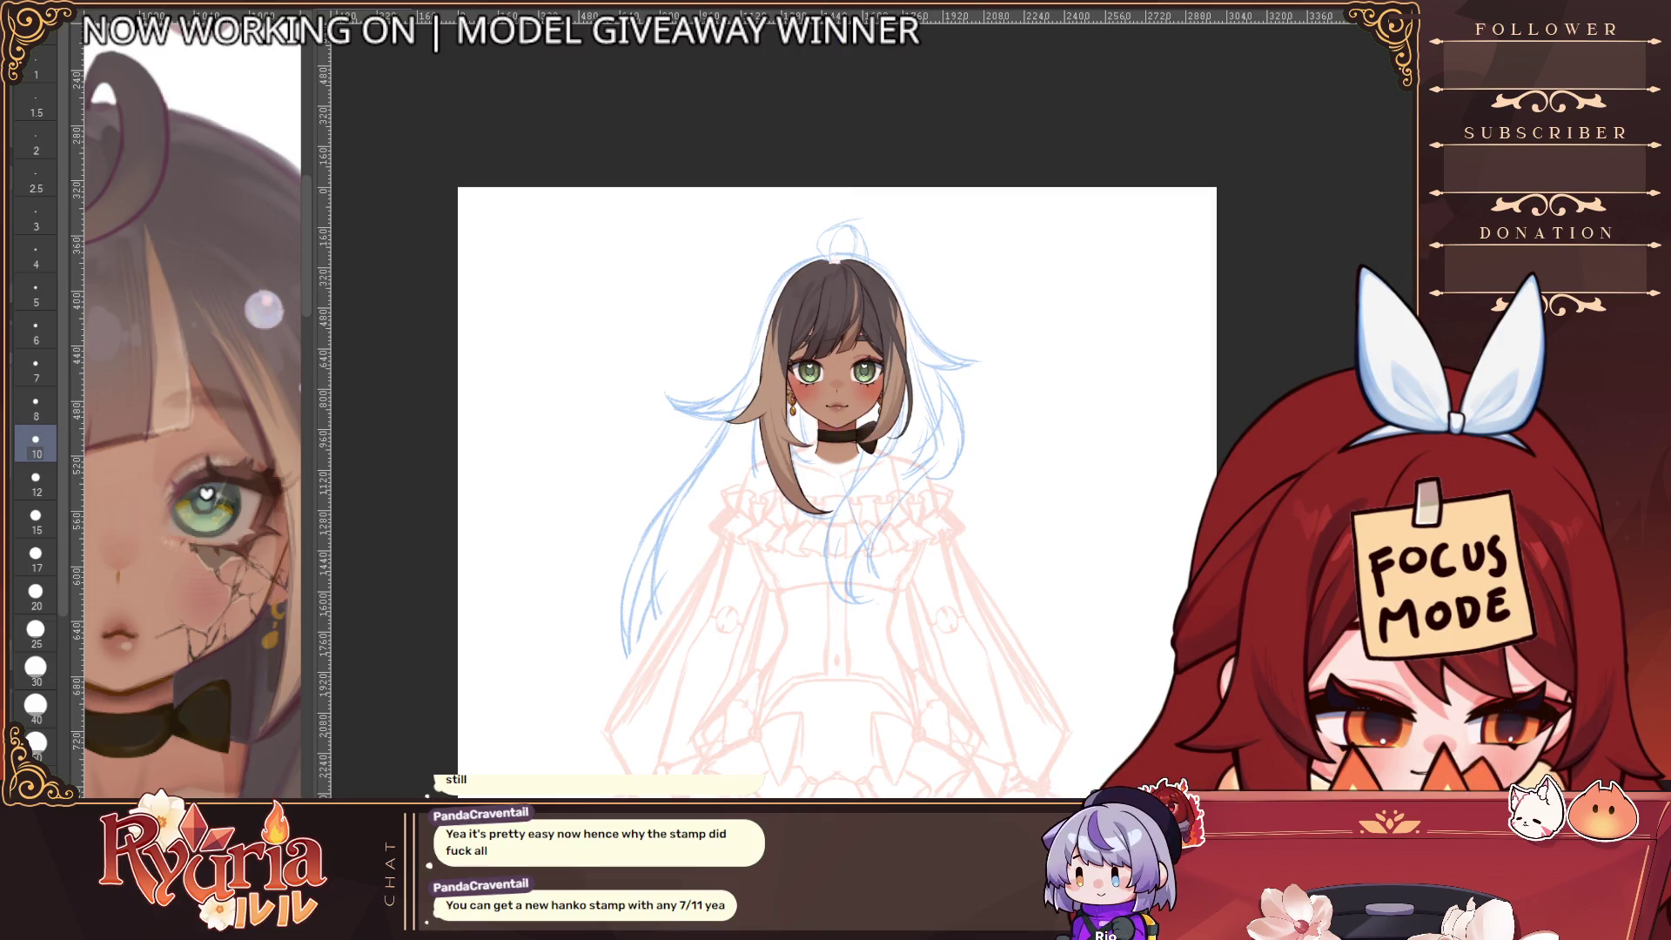
{"action": "scroll", "coordinate": [233, 718], "scroll_direction": "down", "scroll_amount": 2}
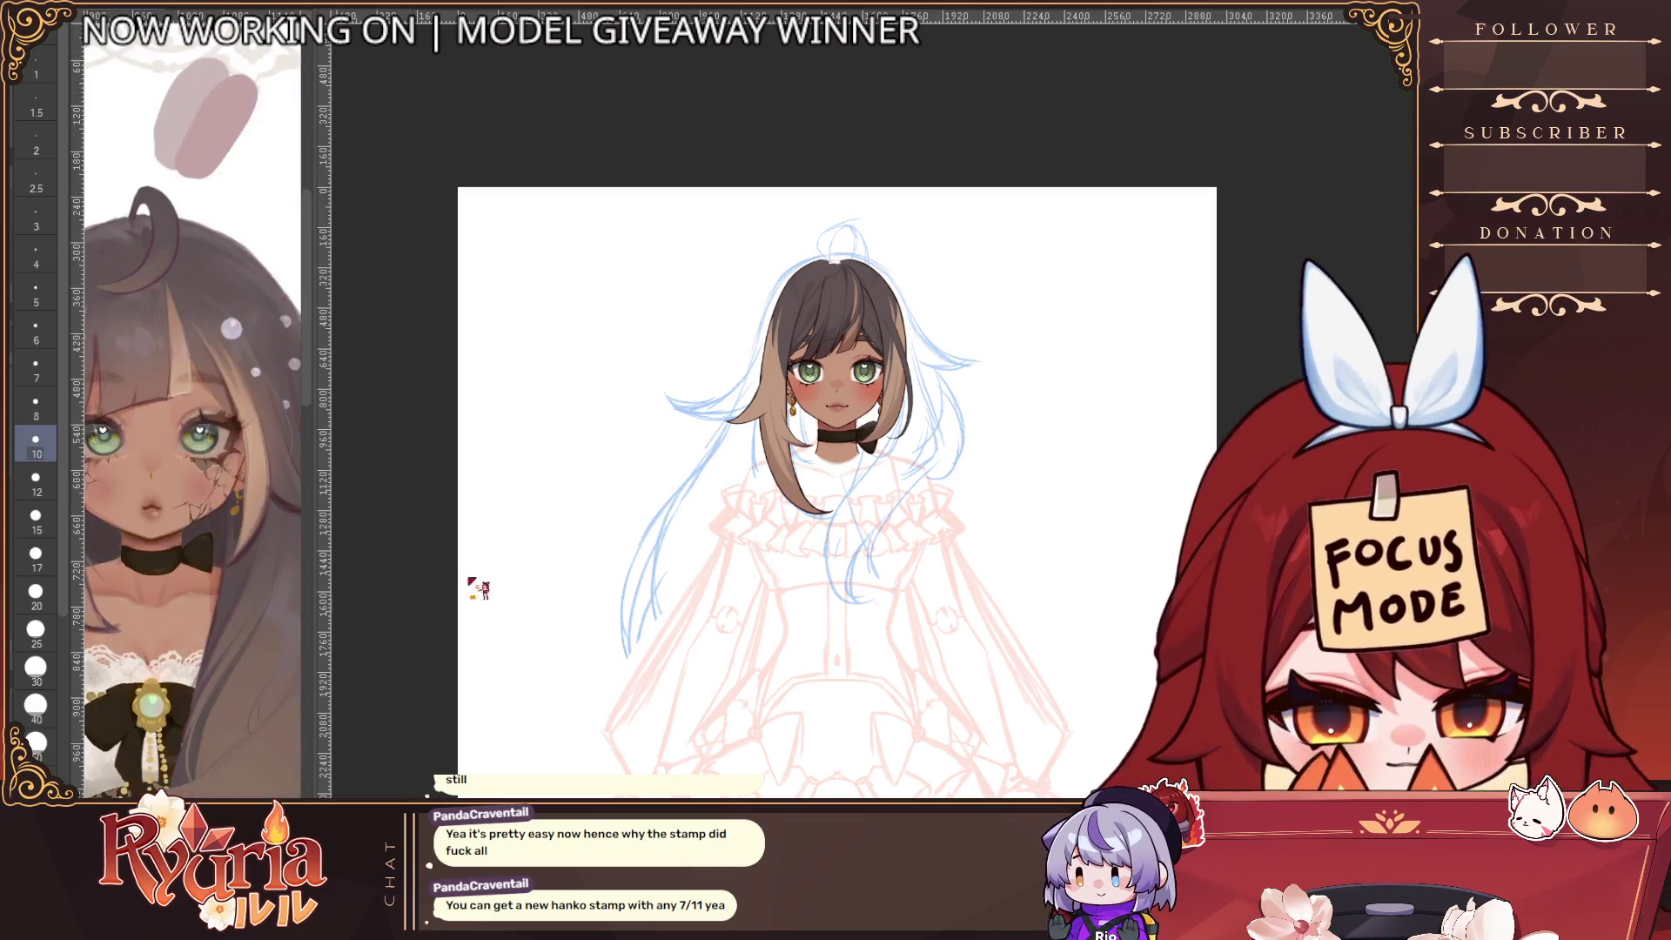
{"action": "scroll", "coordinate": [235, 601], "scroll_direction": "down", "scroll_amount": 2}
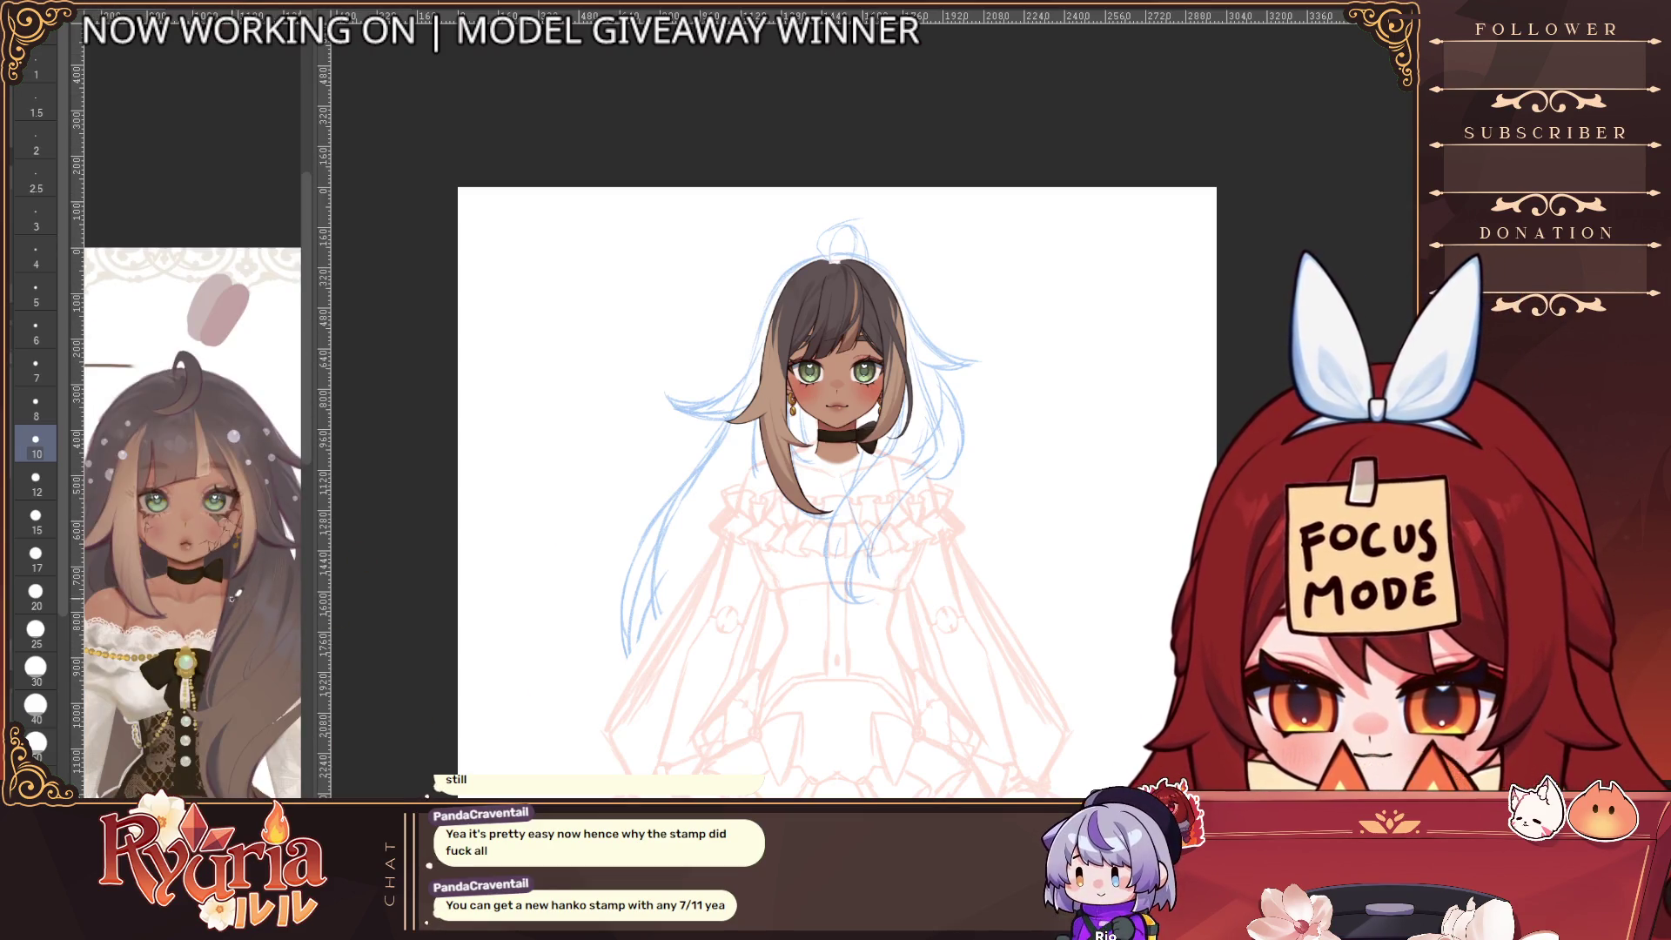
{"action": "scroll", "coordinate": [905, 320], "scroll_direction": "up", "scroll_amount": 3}
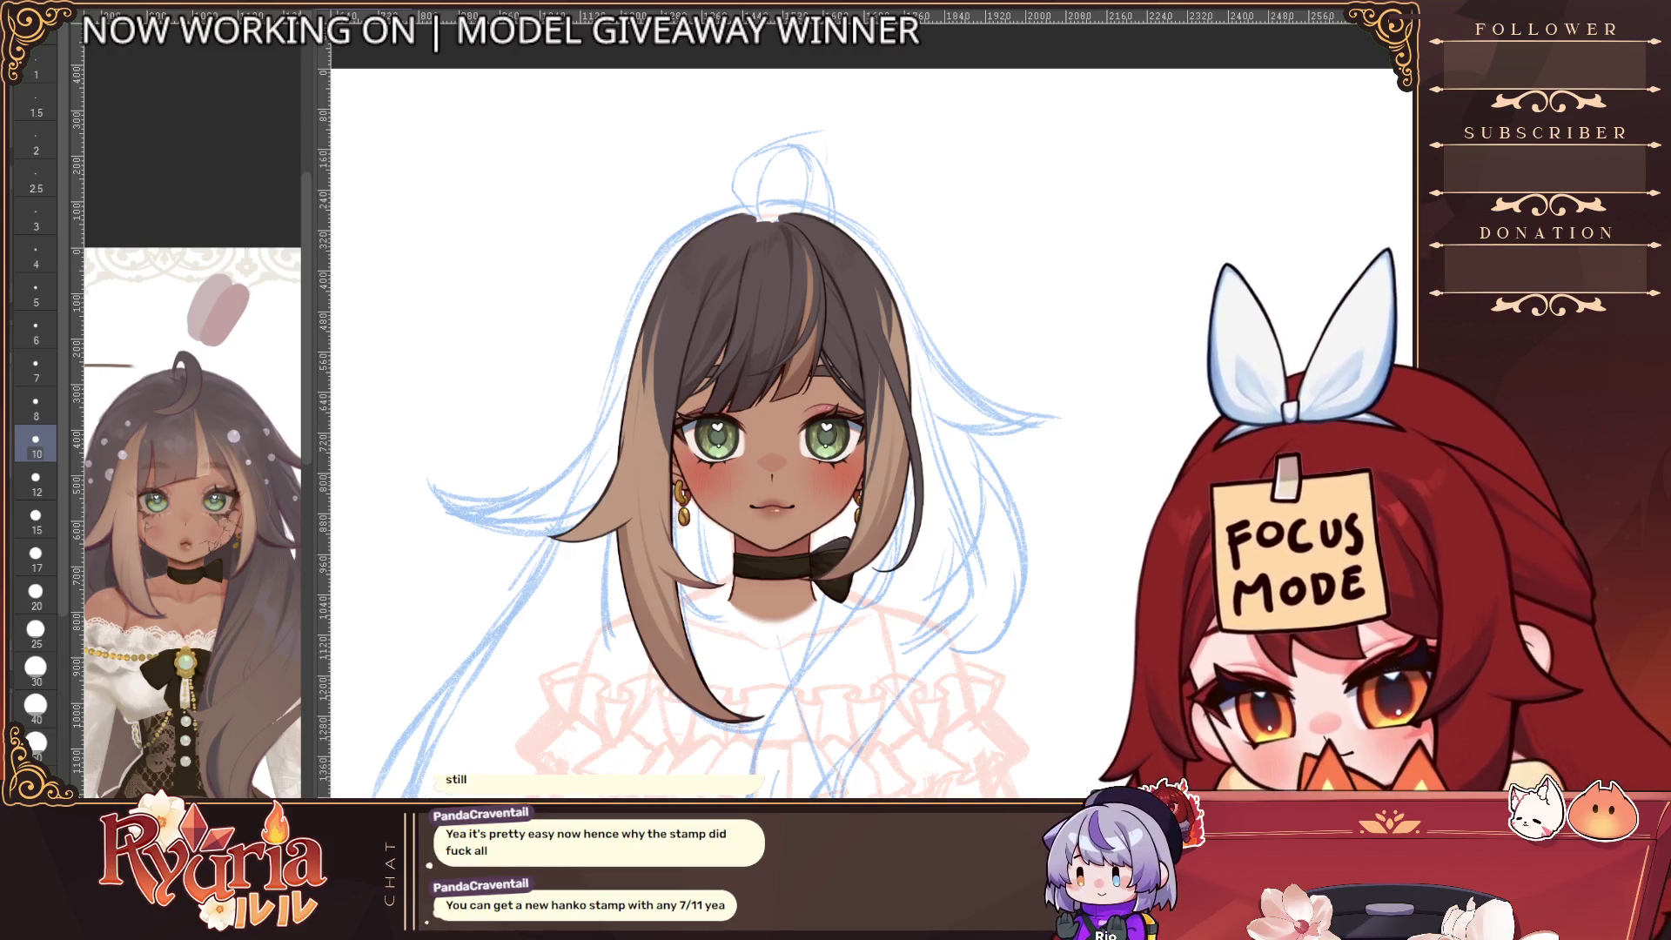
{"action": "scroll", "coordinate": [645, 406], "scroll_direction": "up", "scroll_amount": 5}
Ink the ahoge's left outline from the bun top down to the hair, discarding trial arcs
{"action": "left_click_drag", "start_coordinate": [625, 214], "coordinate": [878, 637]}
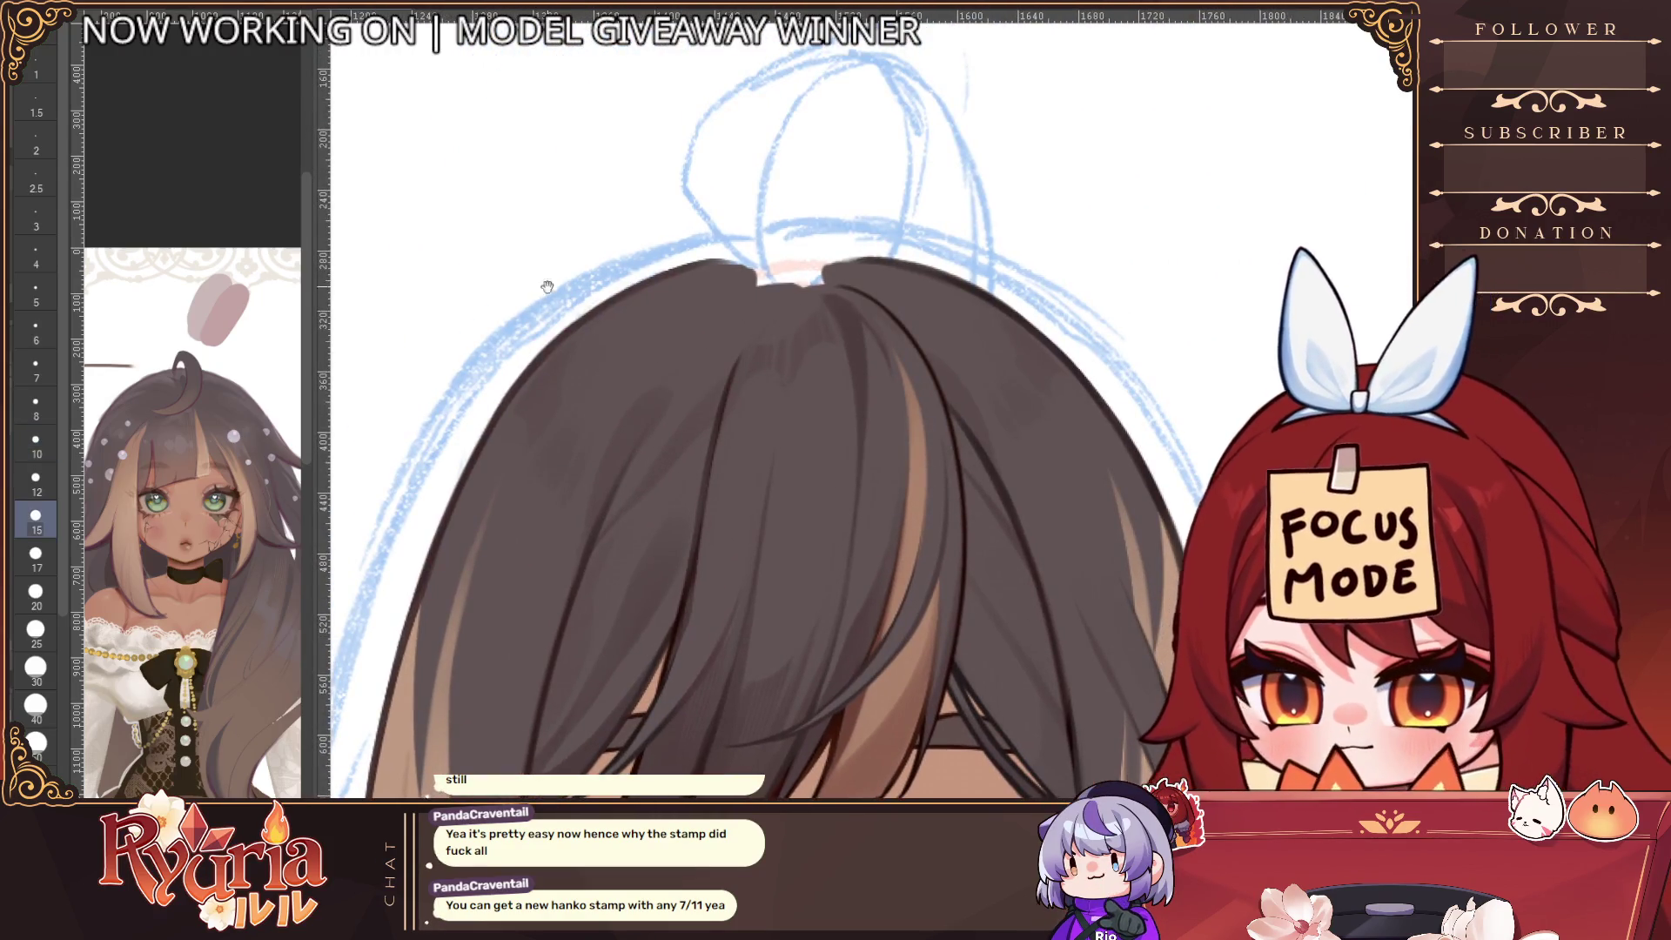
{"action": "left_click_drag", "start_coordinate": [612, 335], "coordinate": [668, 483]}
{"action": "left_click_drag", "start_coordinate": [727, 269], "coordinate": [803, 254]}
{"action": "key", "text": "ctrl+z"}
{"action": "left_click_drag", "start_coordinate": [904, 191], "coordinate": [780, 368]}
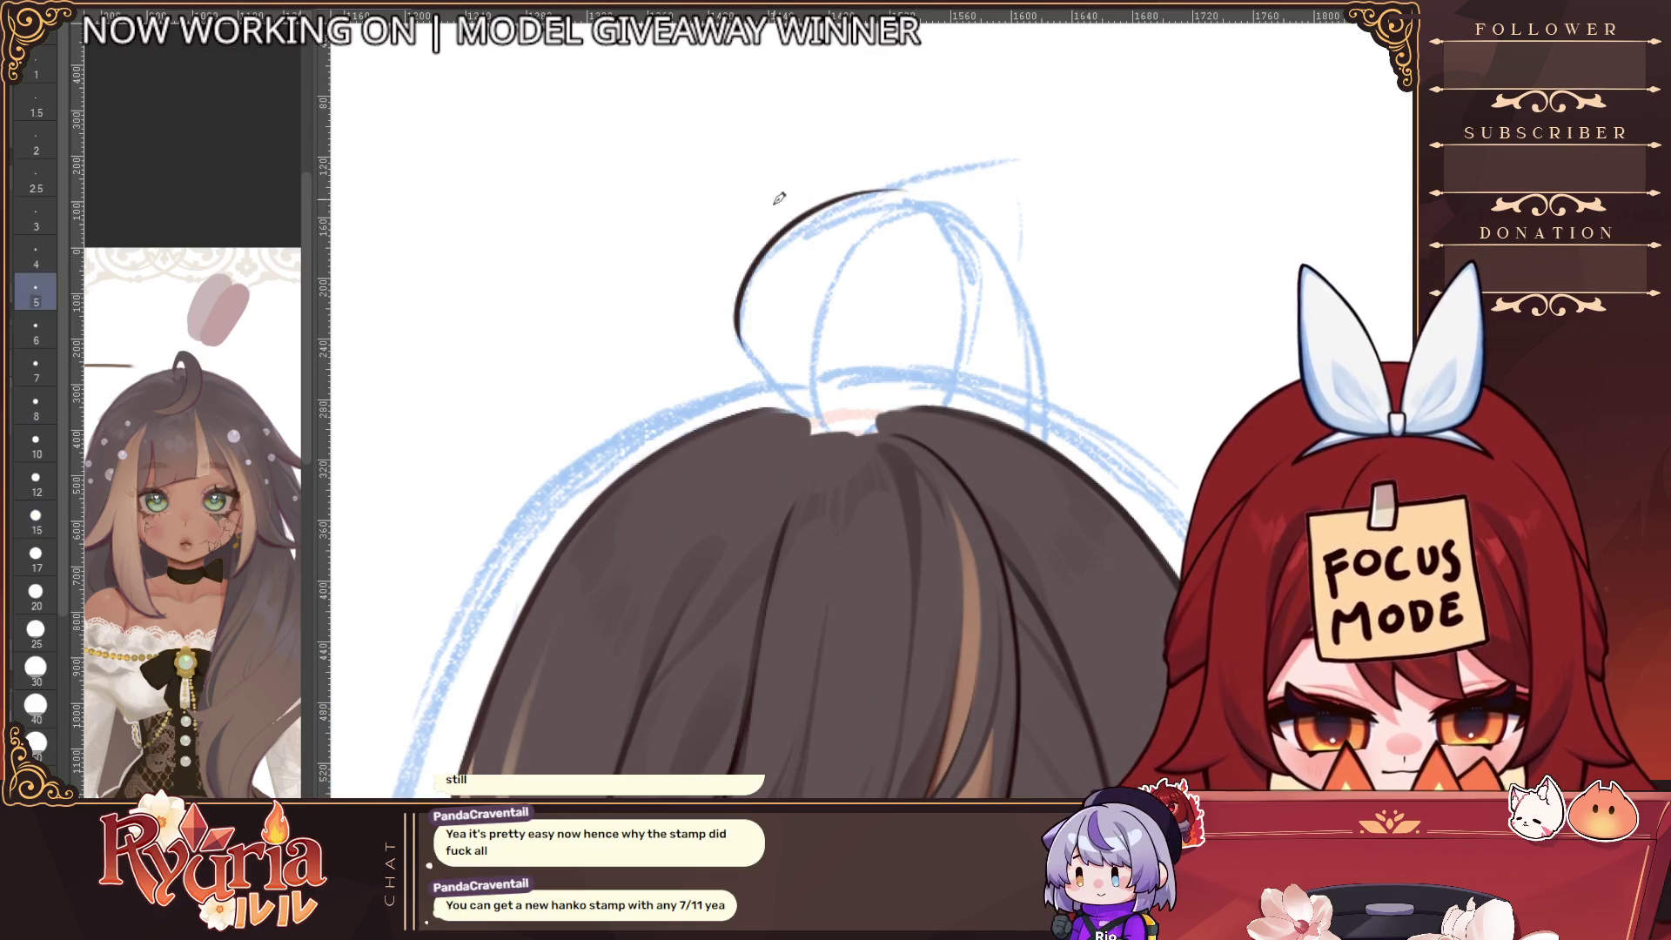
{"action": "left_click_drag", "start_coordinate": [739, 300], "coordinate": [835, 440]}
{"action": "mouse_move", "coordinate": [924, 213]}
{"action": "left_mouse_down"}
{"action": "mouse_move", "coordinate": [823, 431]}
{"action": "mouse_move", "coordinate": [818, 416]}
{"action": "mouse_move", "coordinate": [834, 432]}
{"action": "left_mouse_up"}
{"action": "key", "text": "ctrl+z"}
{"action": "key", "text": "ctrl+z"}
{"action": "key", "text": "ctrl+z"}
{"action": "mouse_move", "coordinate": [746, 305]}
{"action": "left_mouse_down"}
{"action": "mouse_move", "coordinate": [783, 387]}
{"action": "mouse_move", "coordinate": [833, 431]}
{"action": "left_mouse_up"}
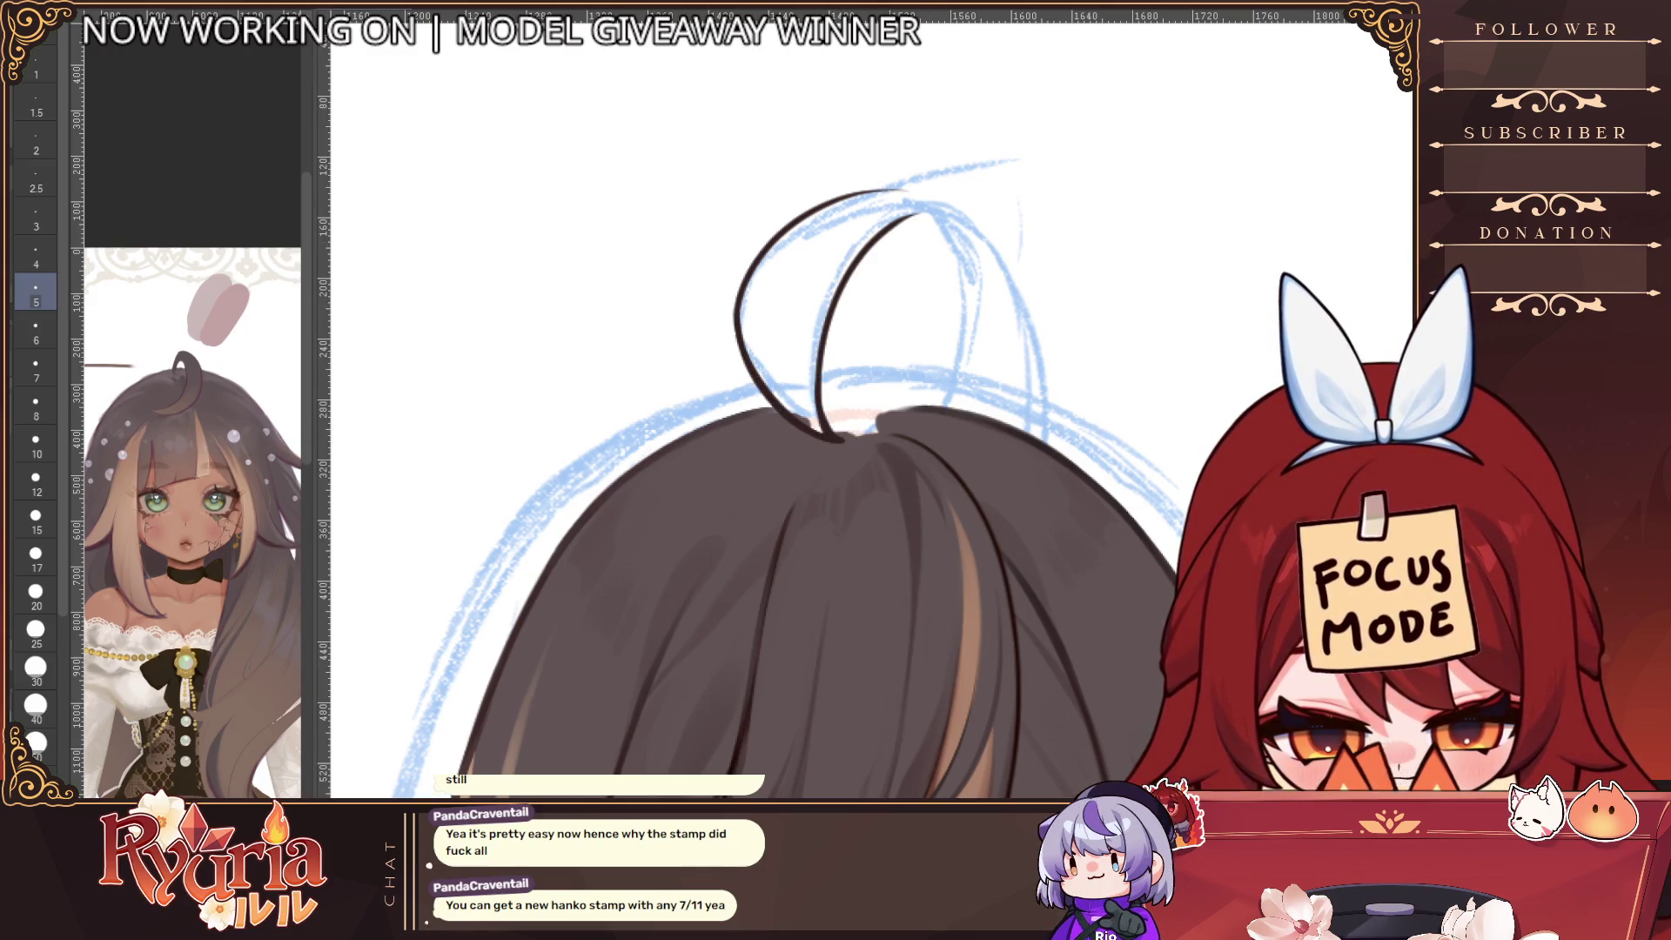
Try the curl's end and outer line on a rotated and mirrored view, undoing the attempts
{"action": "key", "text": "minus"}
{"action": "key", "text": "minus"}
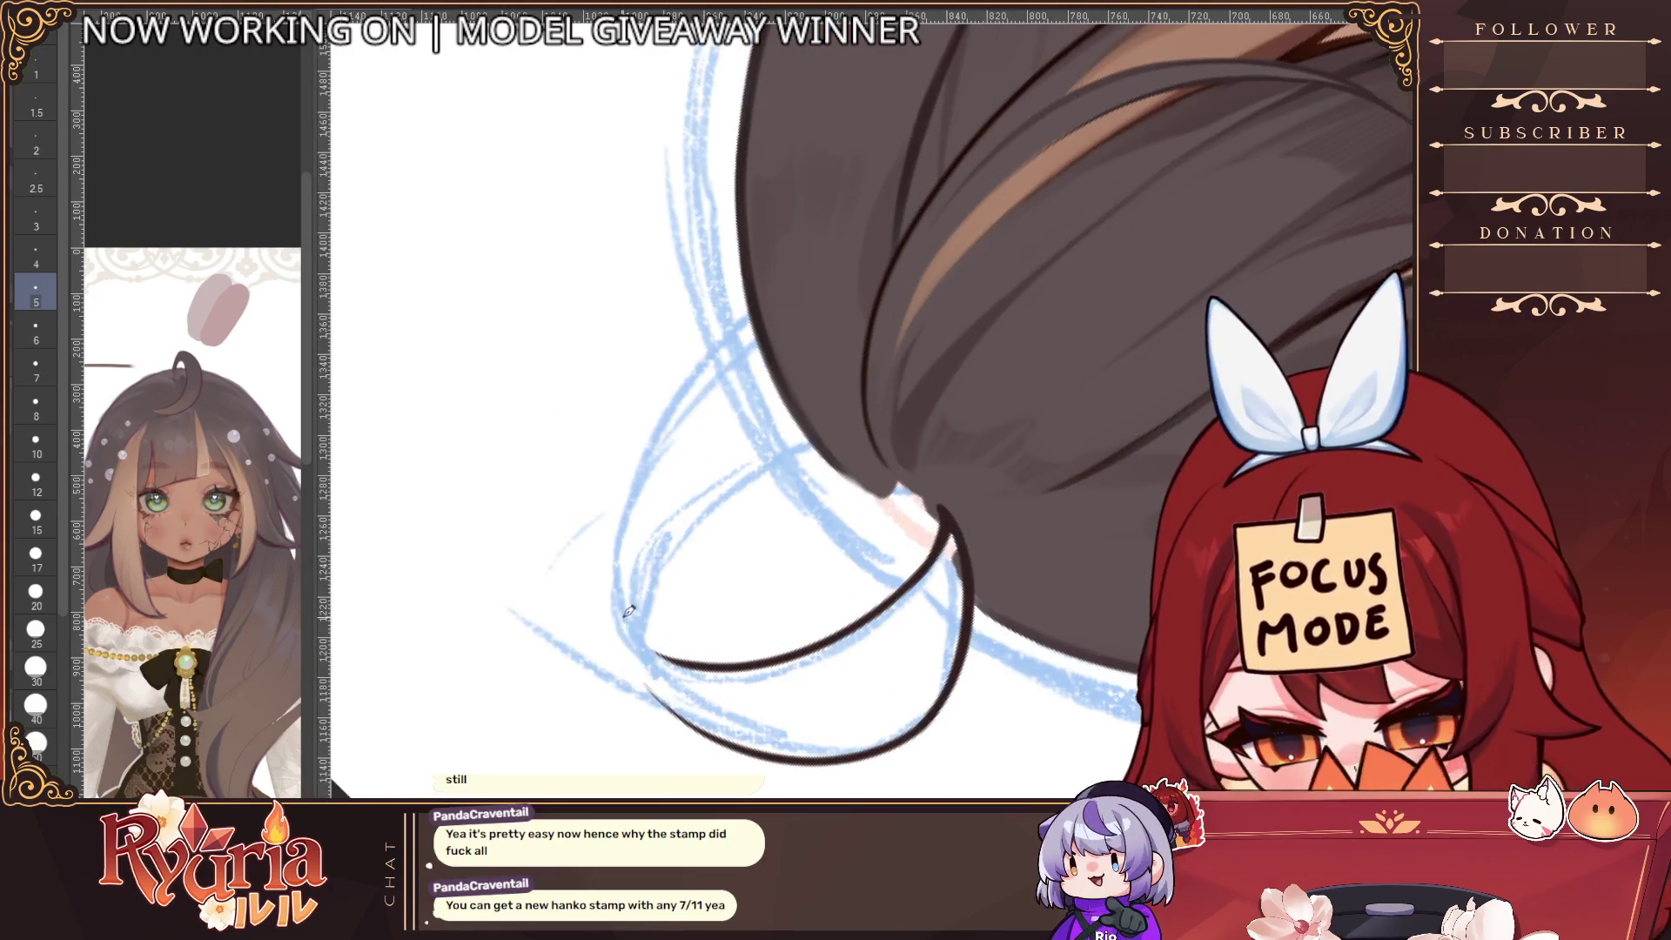
{"action": "key", "text": "ctrl+z"}
{"action": "mouse_move", "coordinate": [623, 623]}
{"action": "left_mouse_down"}
{"action": "mouse_move", "coordinate": [683, 666]}
{"action": "mouse_move", "coordinate": [648, 661]}
{"action": "left_mouse_up"}
{"action": "key", "text": "ctrl+z"}
{"action": "key", "text": "minus"}
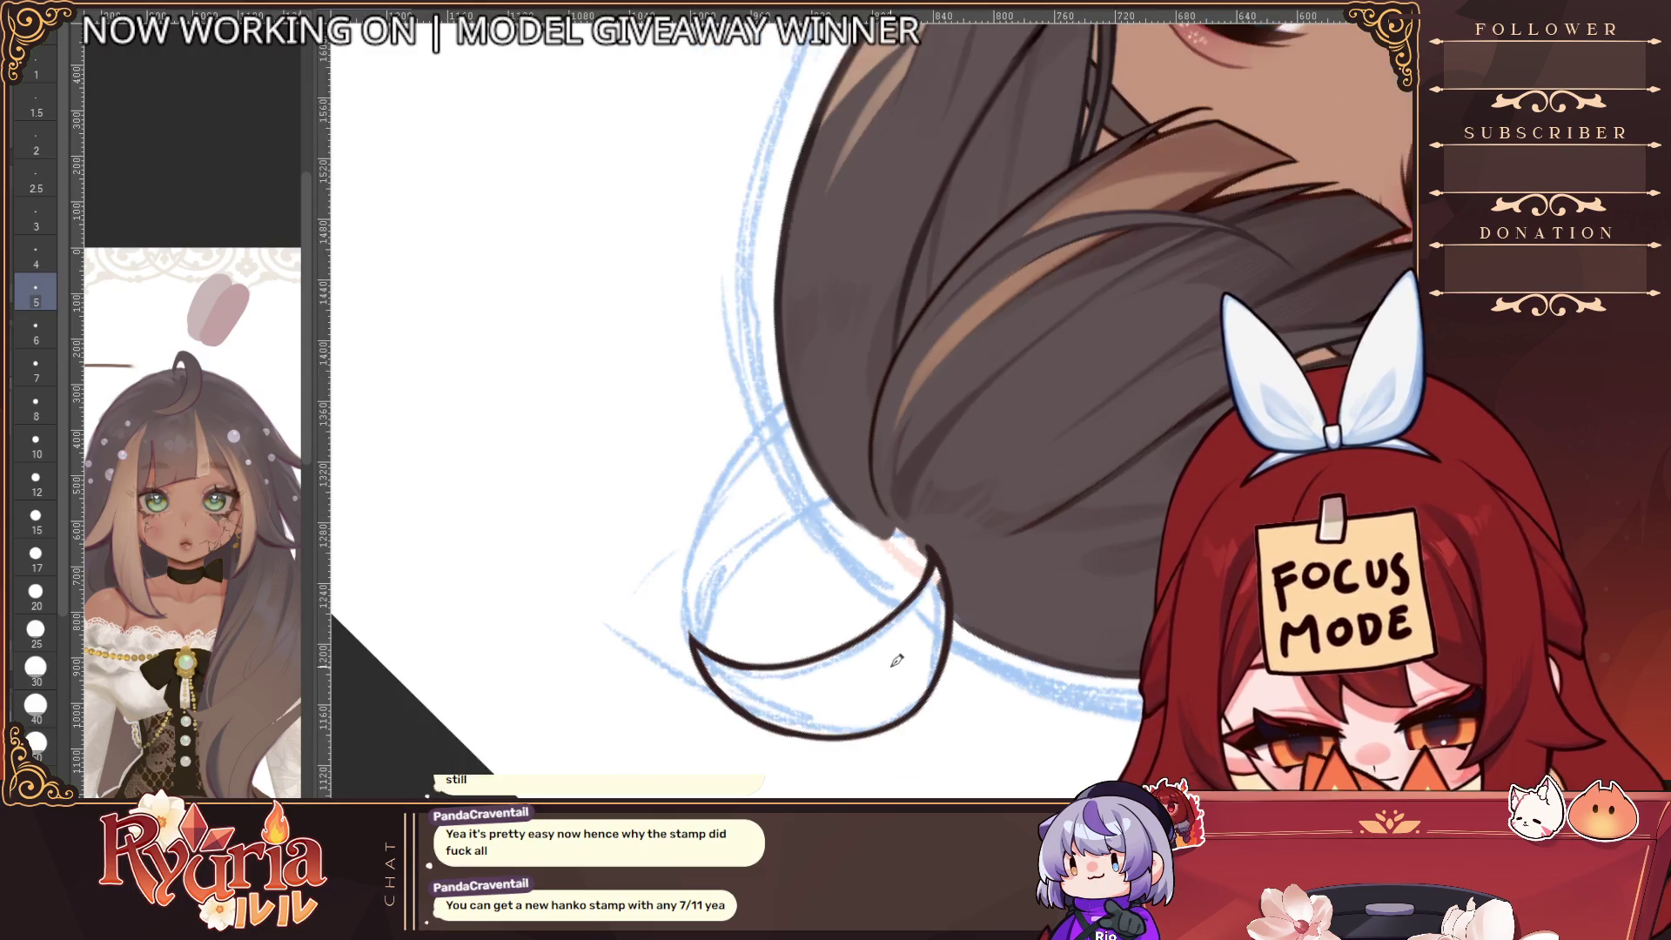
{"action": "key", "text": "ctrl+shift+r"}
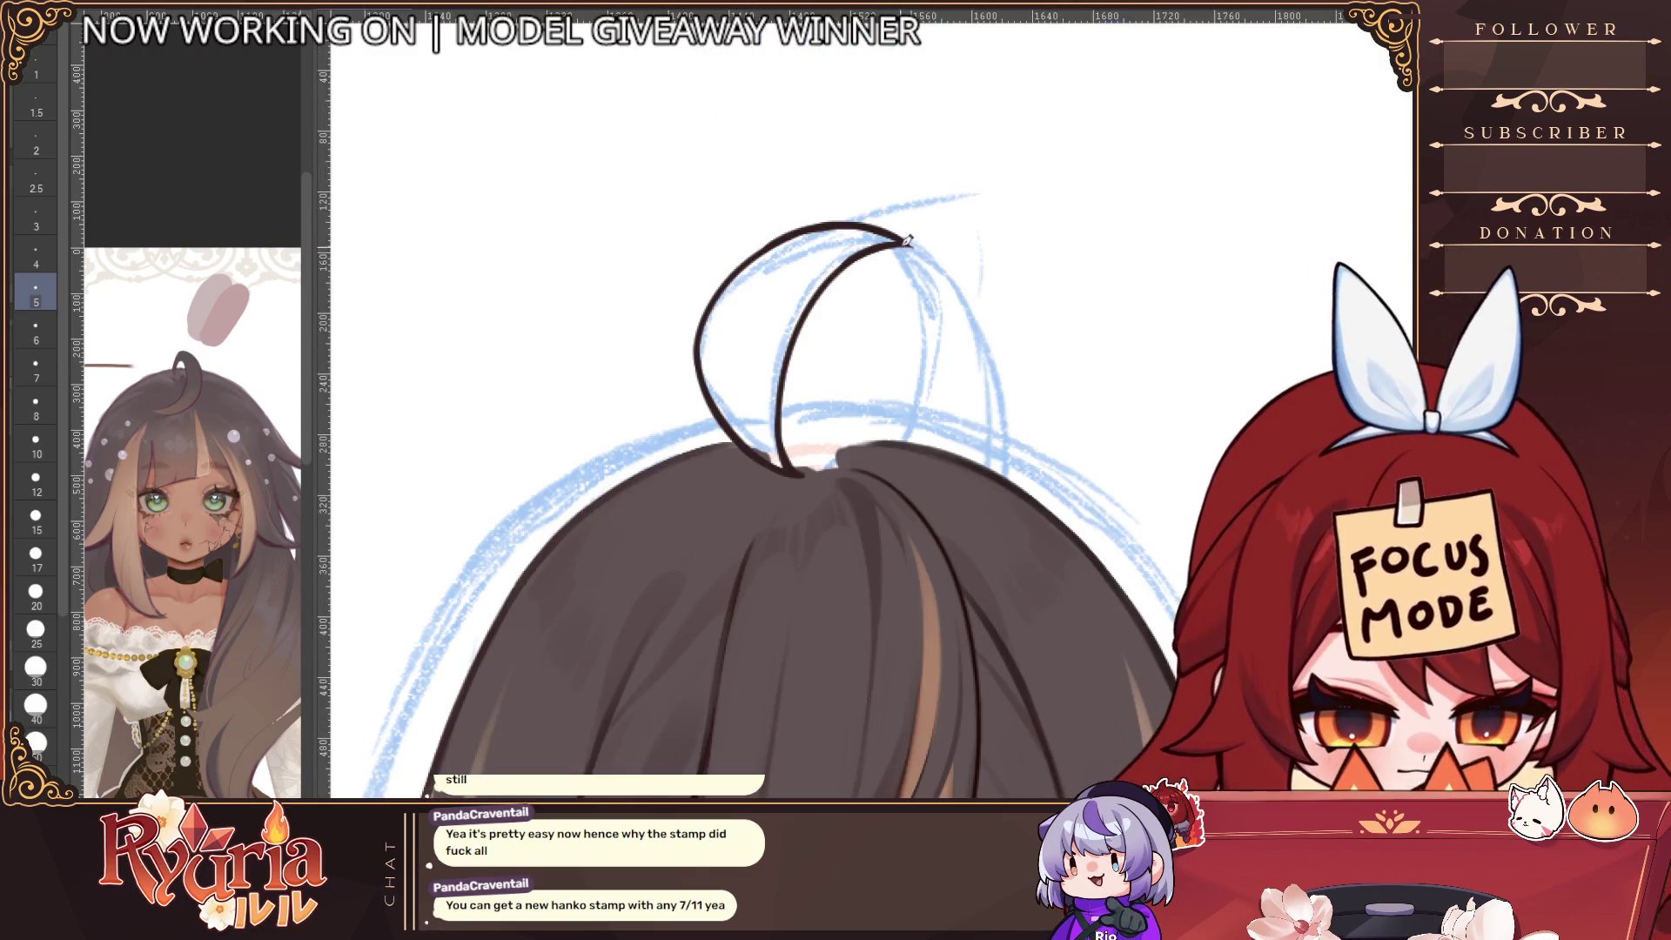
{"action": "key", "text": "h"}
{"action": "mouse_move", "coordinate": [844, 167]}
{"action": "left_mouse_down"}
{"action": "mouse_move", "coordinate": [728, 307]}
{"action": "mouse_move", "coordinate": [721, 412]}
{"action": "mouse_move", "coordinate": [834, 582]}
{"action": "left_mouse_up"}
{"action": "key", "text": "ctrl+z"}
{"action": "key", "text": "ctrl+z"}
{"action": "key", "text": "ctrl+z"}
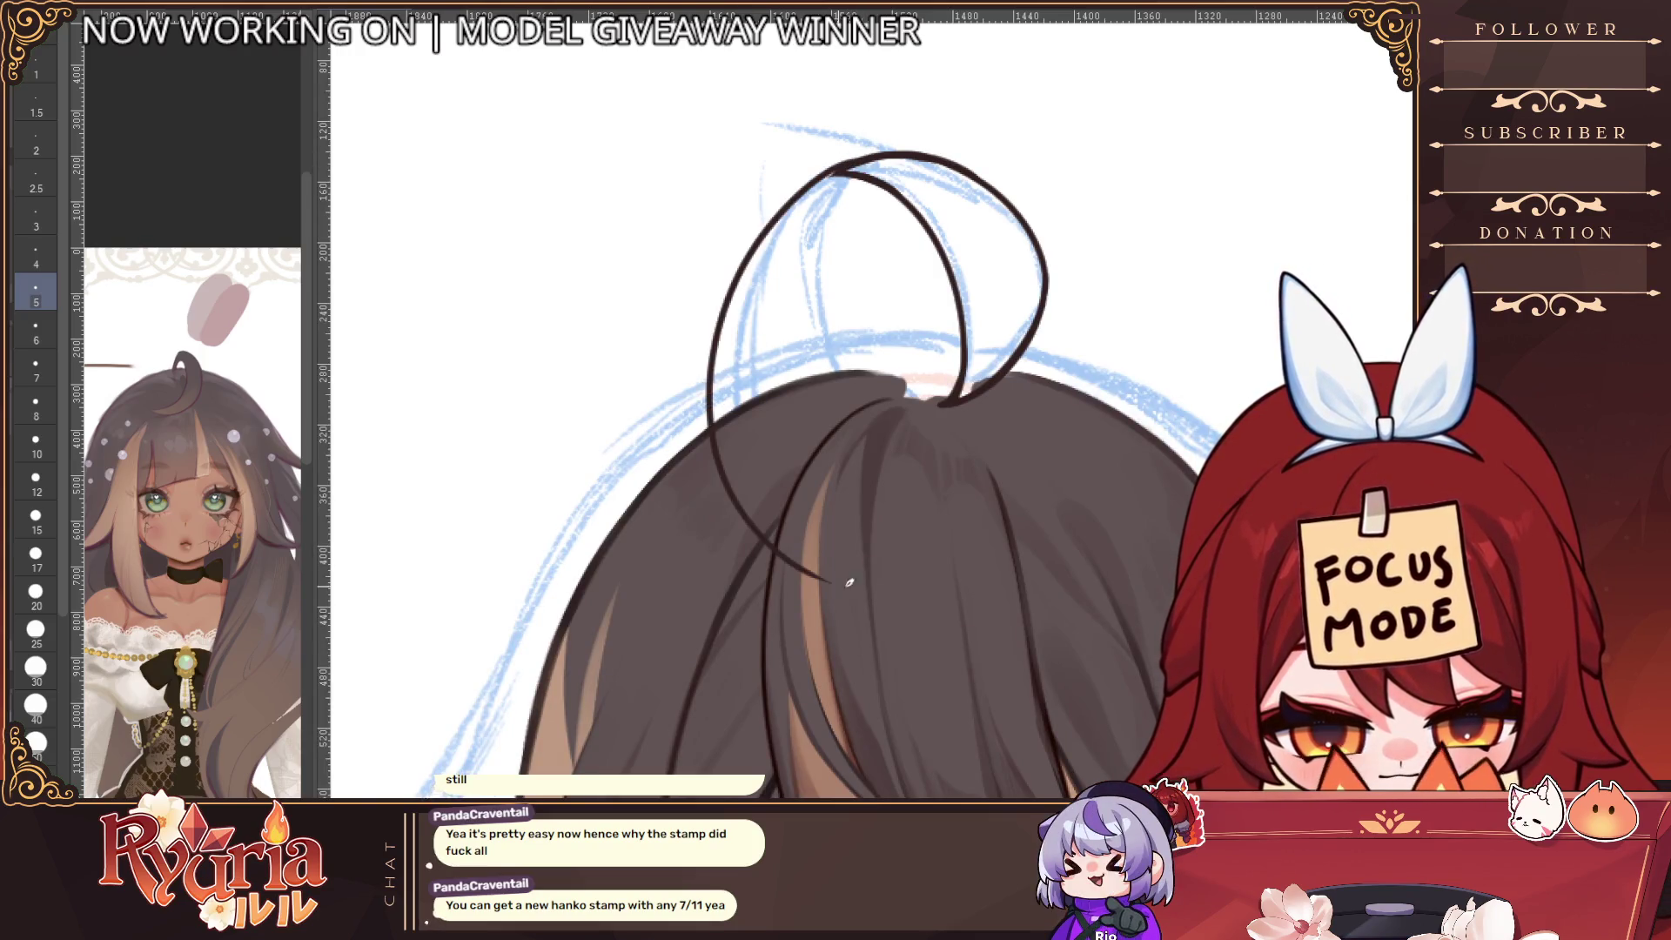
{"action": "left_click_drag", "start_coordinate": [837, 172], "coordinate": [834, 428]}
{"action": "key", "text": "ctrl+z"}
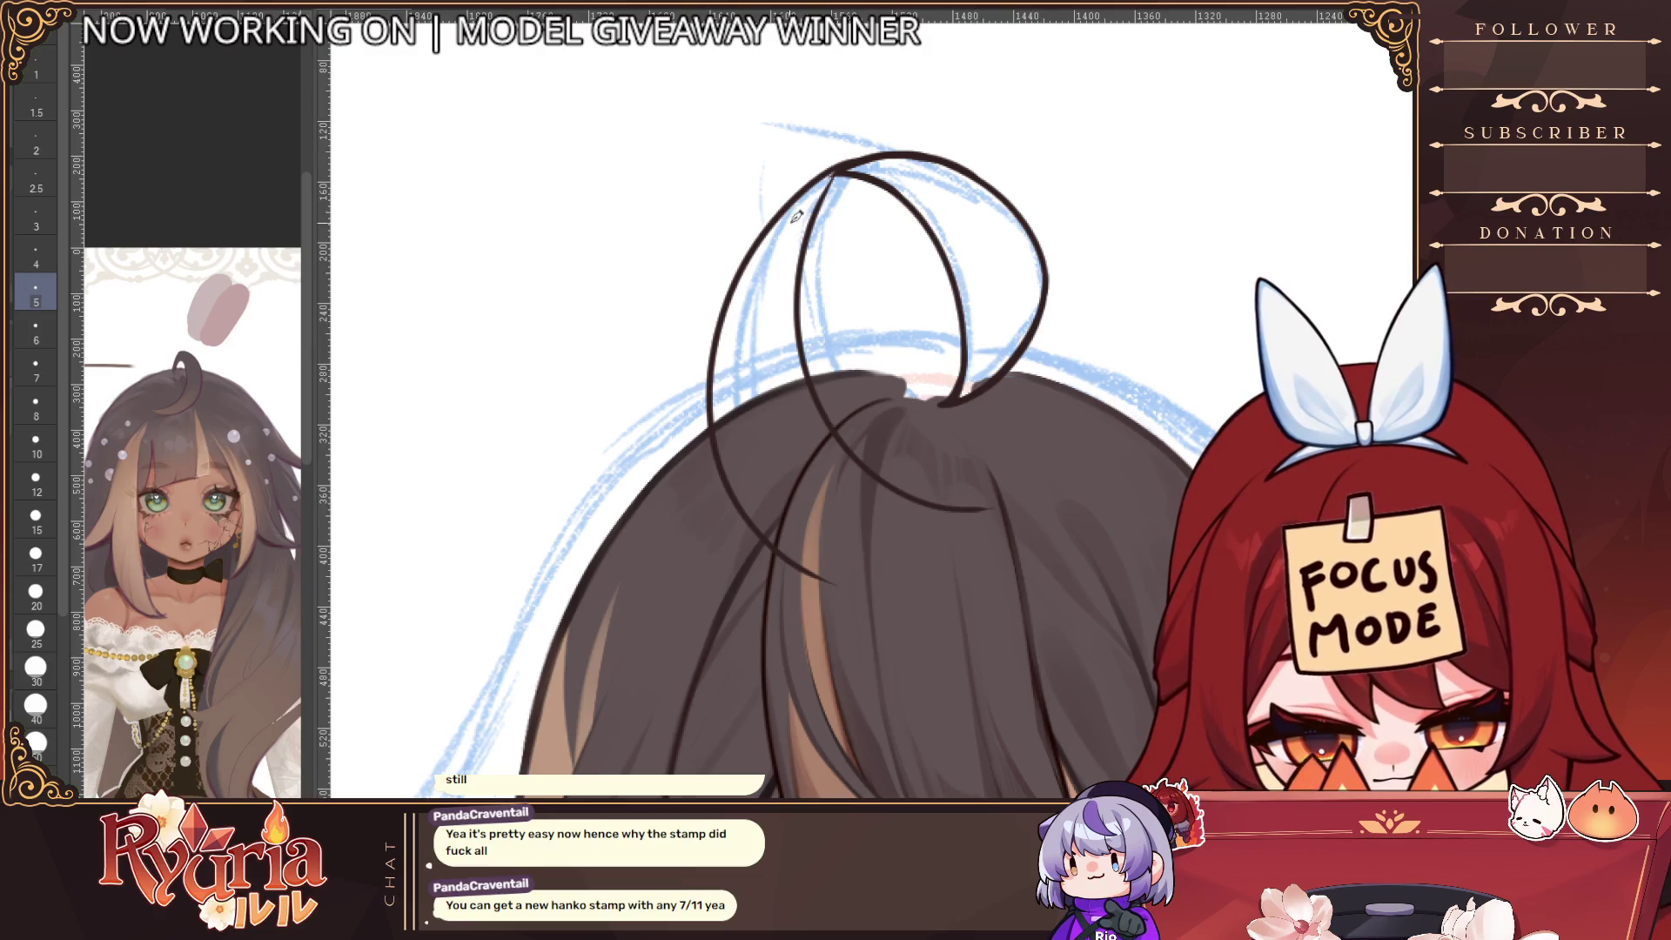
{"action": "key", "text": "h"}
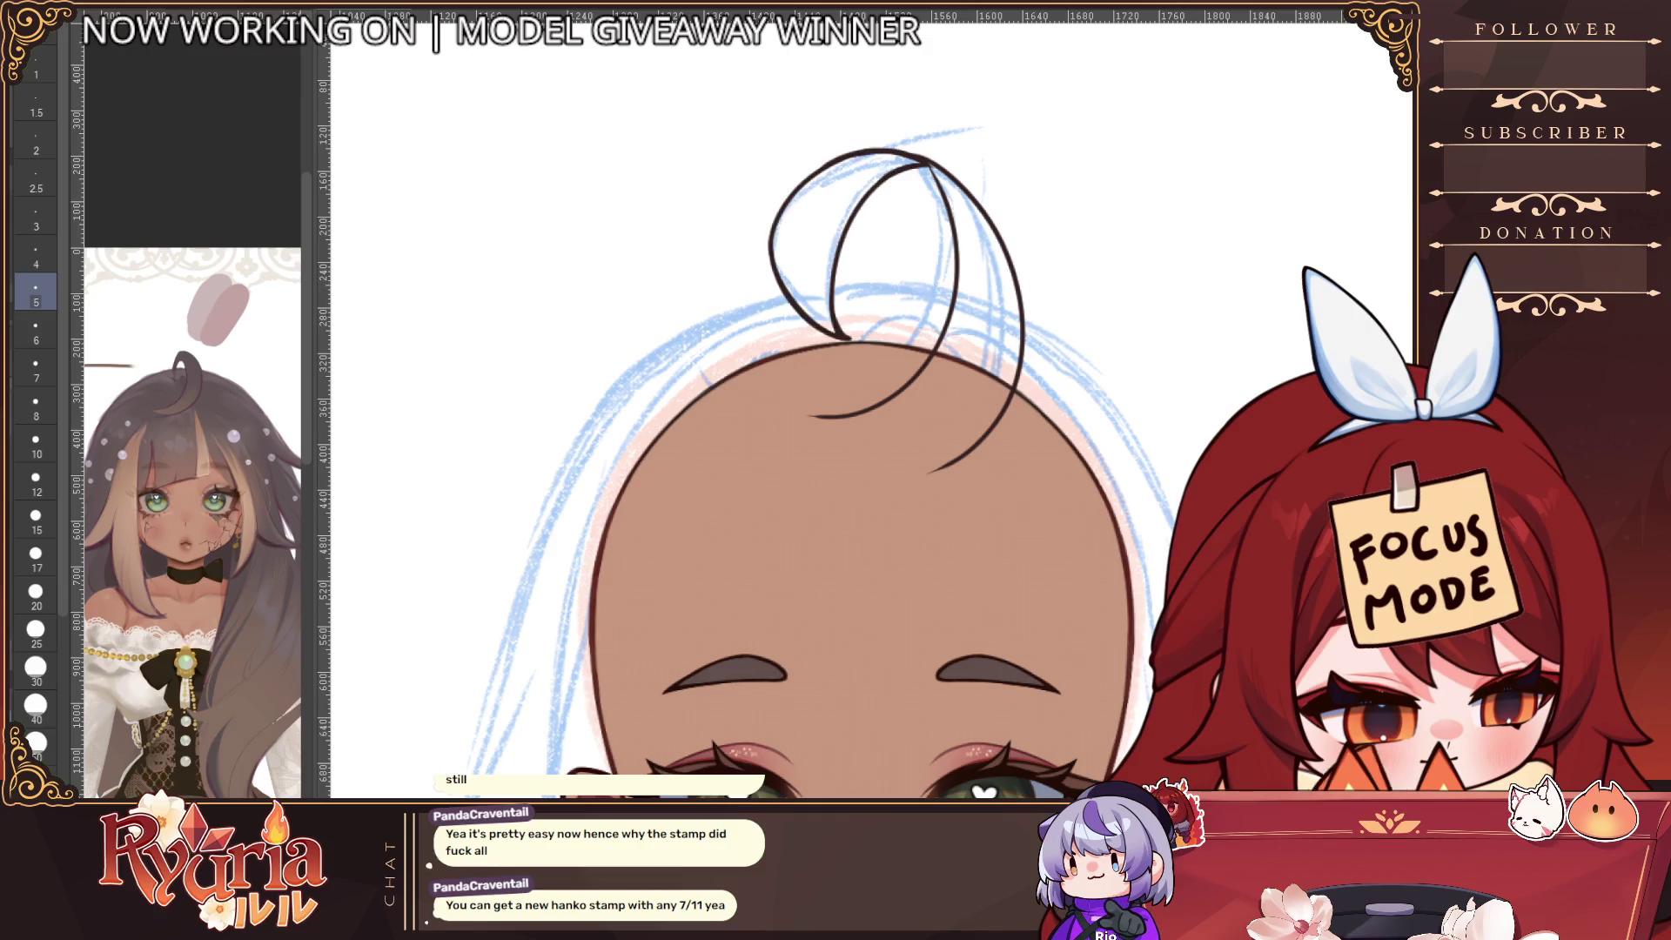
{"action": "key", "text": "ctrl+z"}
{"action": "key", "text": "ctrl+z"}
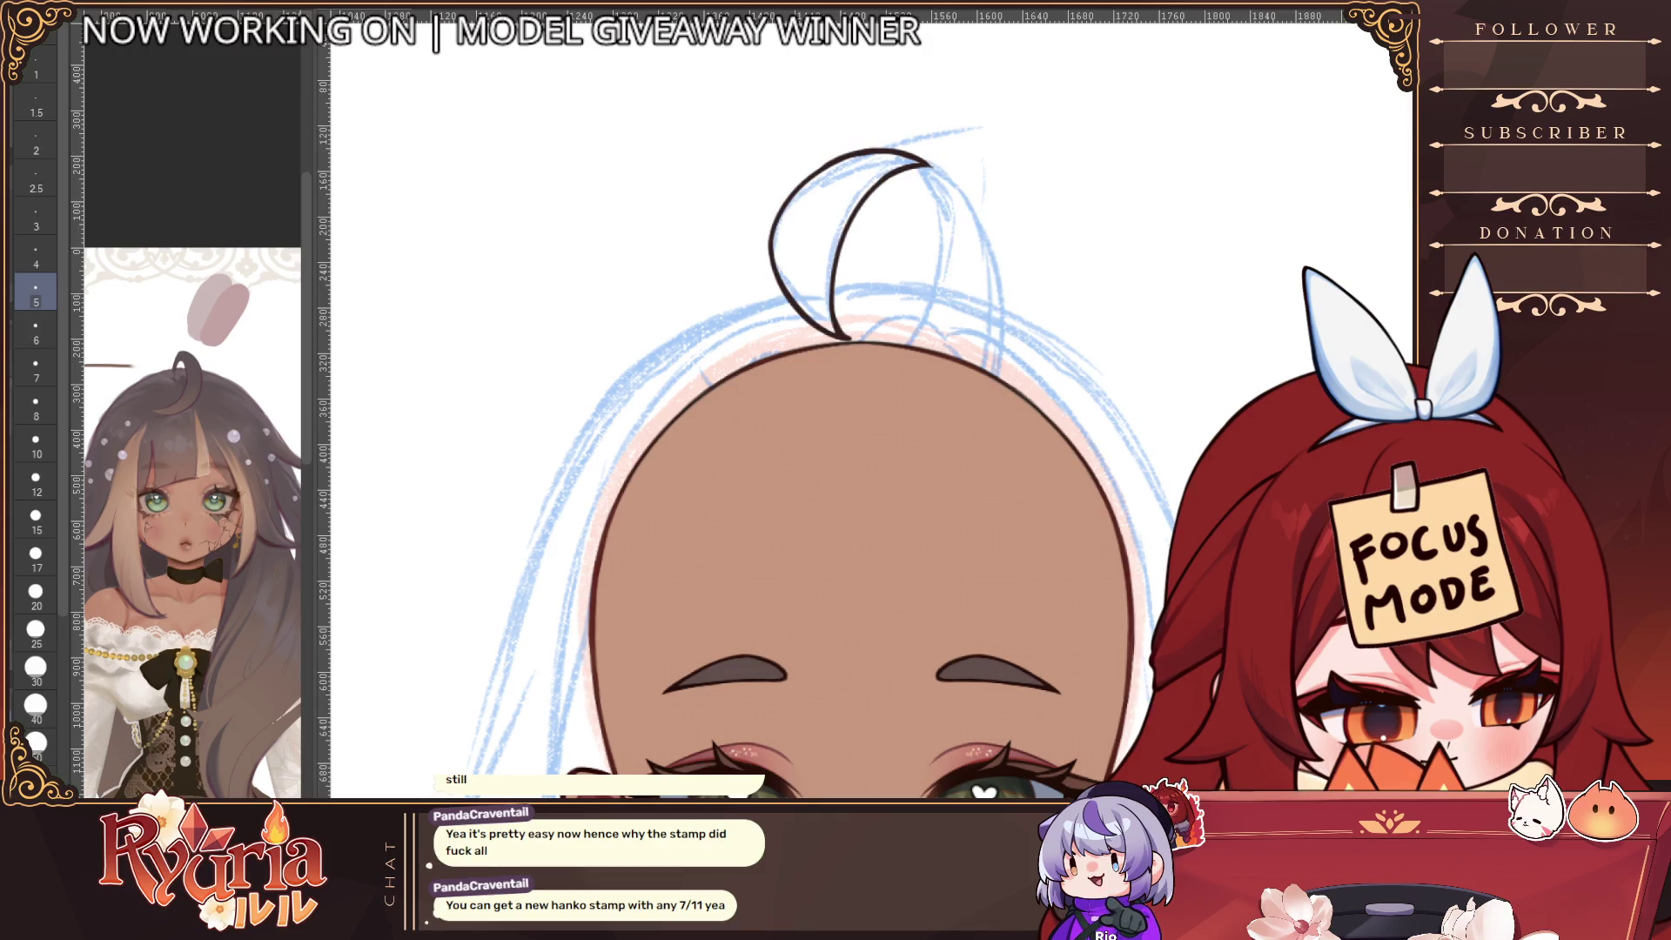
On the mirrored view, draw the ahoge's long outer curl outline and retry the inner curl line
{"action": "key", "text": "h"}
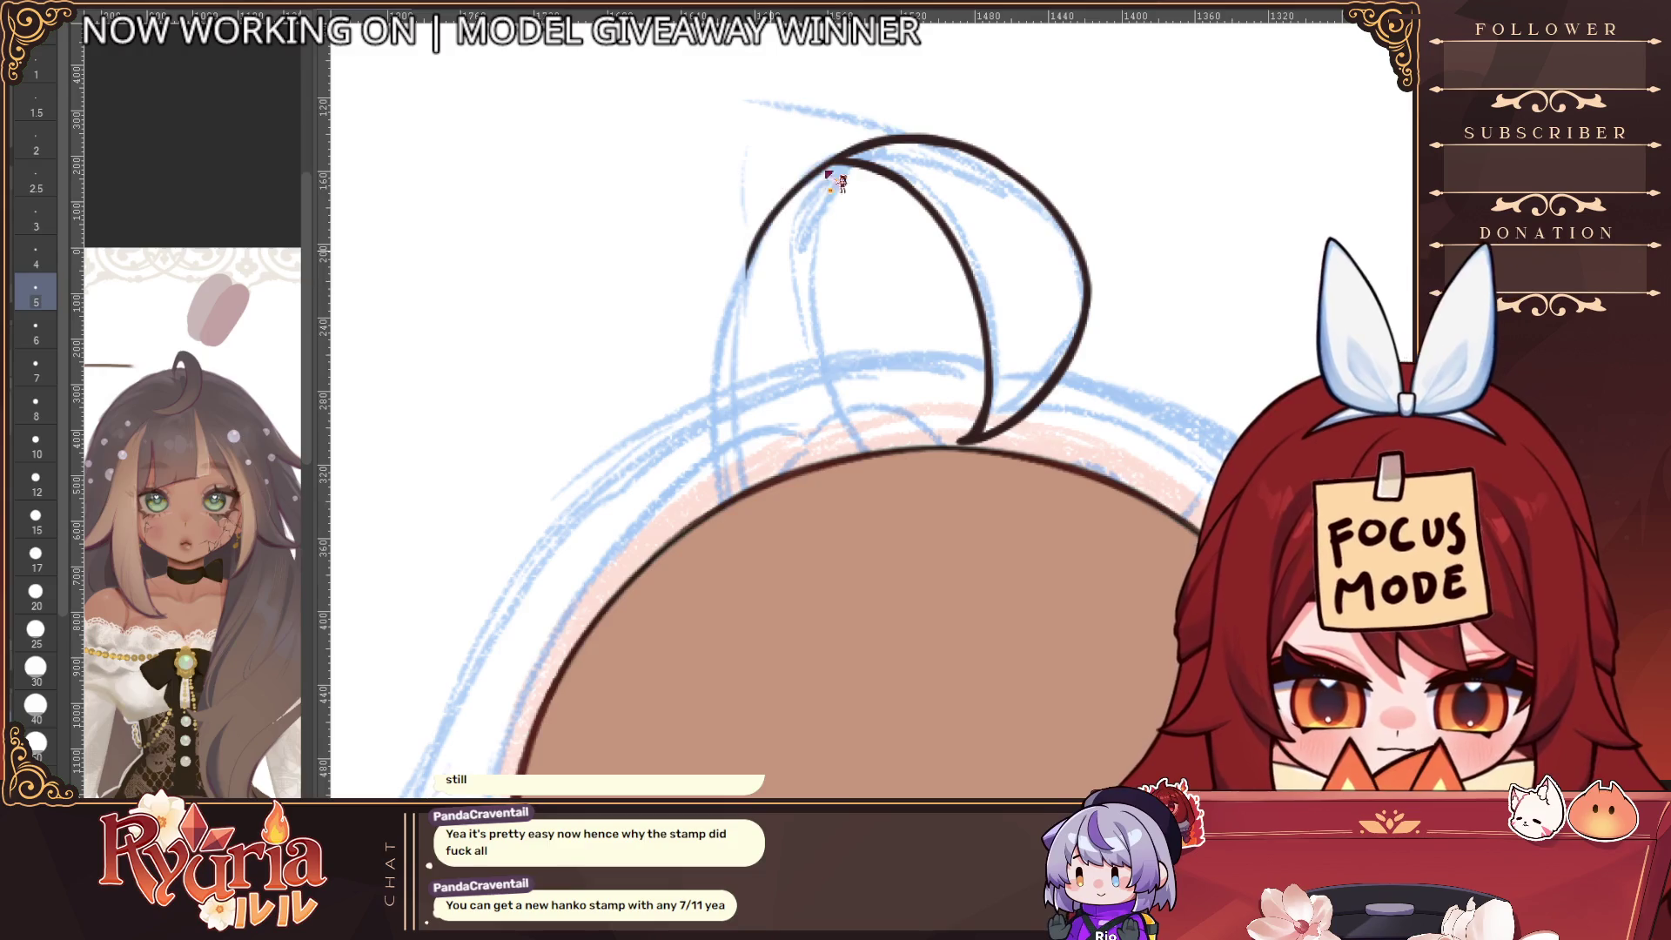
{"action": "mouse_move", "coordinate": [850, 154]}
{"action": "left_mouse_down"}
{"action": "mouse_move", "coordinate": [718, 365]}
{"action": "mouse_move", "coordinate": [709, 500]}
{"action": "left_mouse_up"}
{"action": "key", "text": "ctrl+z"}
{"action": "mouse_move", "coordinate": [717, 348]}
{"action": "left_mouse_down"}
{"action": "mouse_move", "coordinate": [723, 391]}
{"action": "mouse_move", "coordinate": [949, 642]}
{"action": "left_mouse_up"}
{"action": "mouse_move", "coordinate": [850, 157]}
{"action": "left_mouse_down"}
{"action": "mouse_move", "coordinate": [826, 365]}
{"action": "mouse_move", "coordinate": [844, 383]}
{"action": "left_mouse_up"}
{"action": "key", "text": "ctrl+z"}
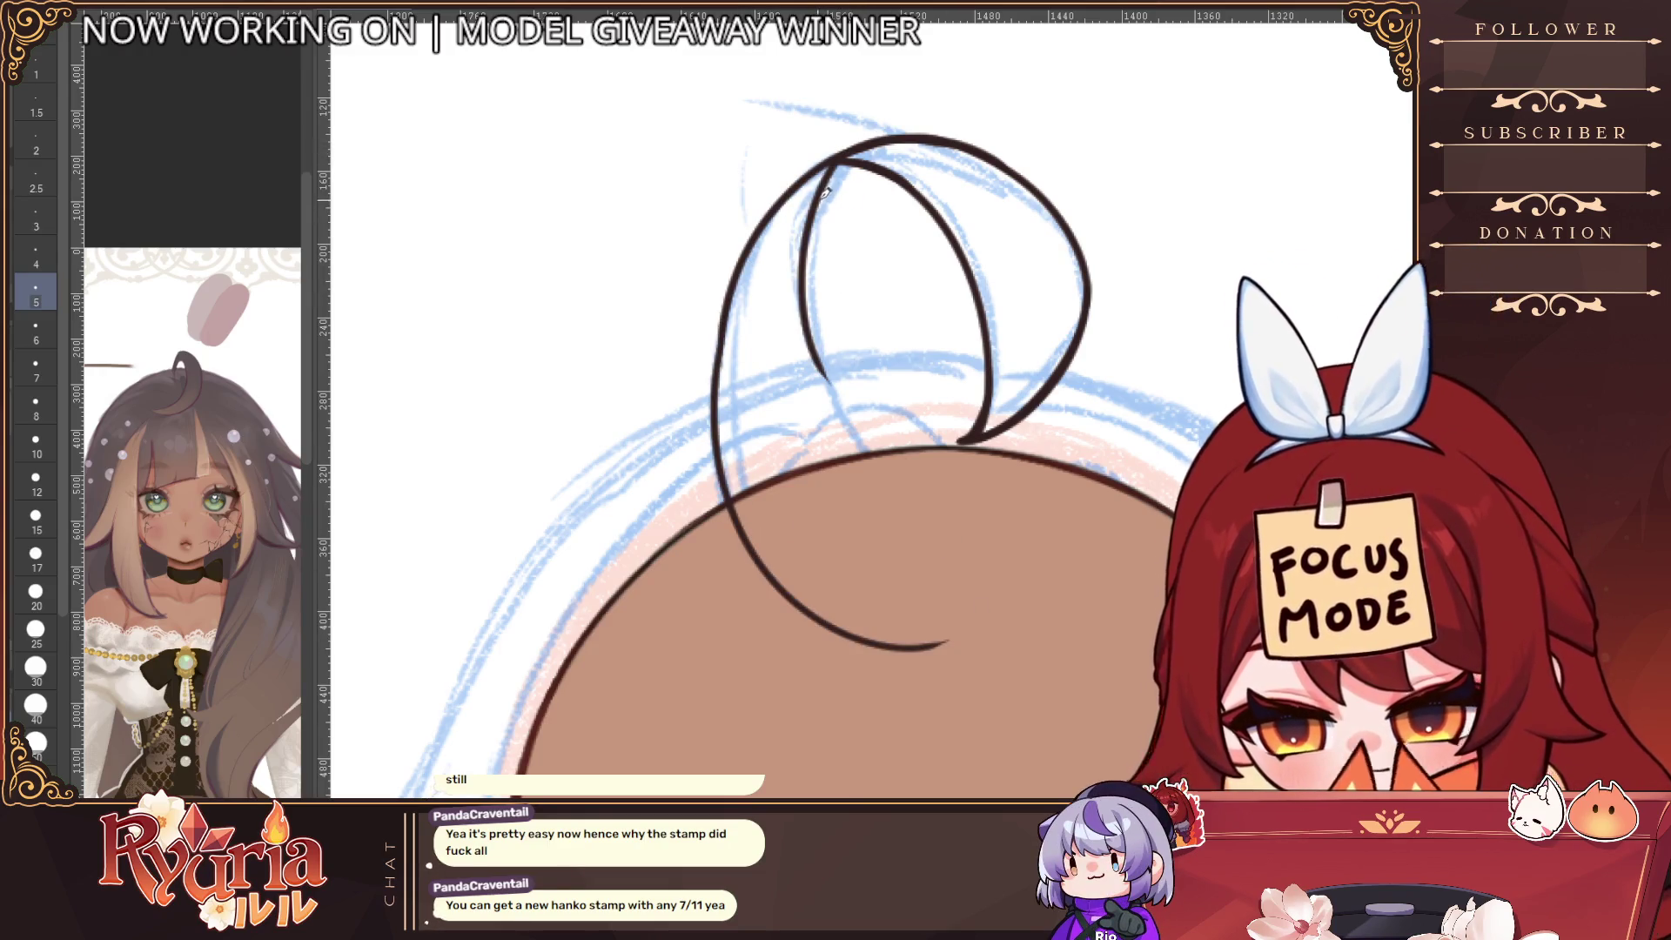
{"action": "key", "text": "ctrl+z"}
{"action": "mouse_move", "coordinate": [839, 161]}
{"action": "left_mouse_down"}
{"action": "mouse_move", "coordinate": [805, 322]}
{"action": "mouse_move", "coordinate": [823, 457]}
{"action": "mouse_move", "coordinate": [1009, 552]}
{"action": "left_mouse_up"}
{"action": "key", "text": "ctrl+z"}
Retry the loop's inner curve down to the hairline, undoing each attempt
{"action": "scroll", "coordinate": [894, 644], "scroll_direction": "down", "scroll_amount": 3}
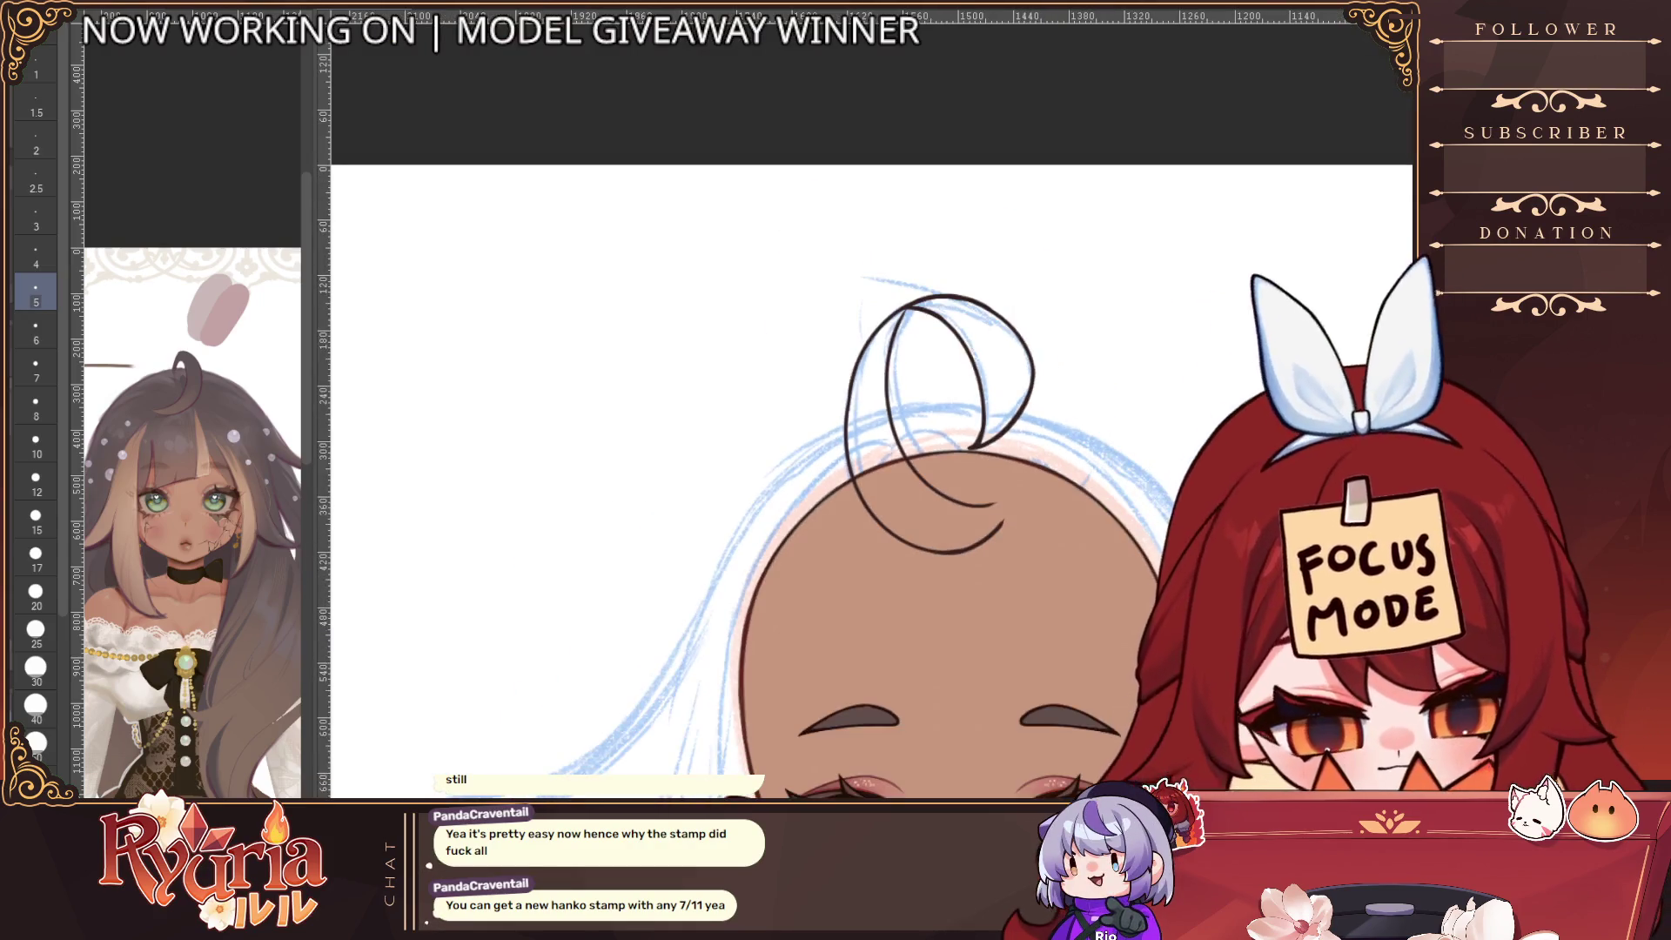
{"action": "scroll", "coordinate": [788, 389], "scroll_direction": "up", "scroll_amount": 5}
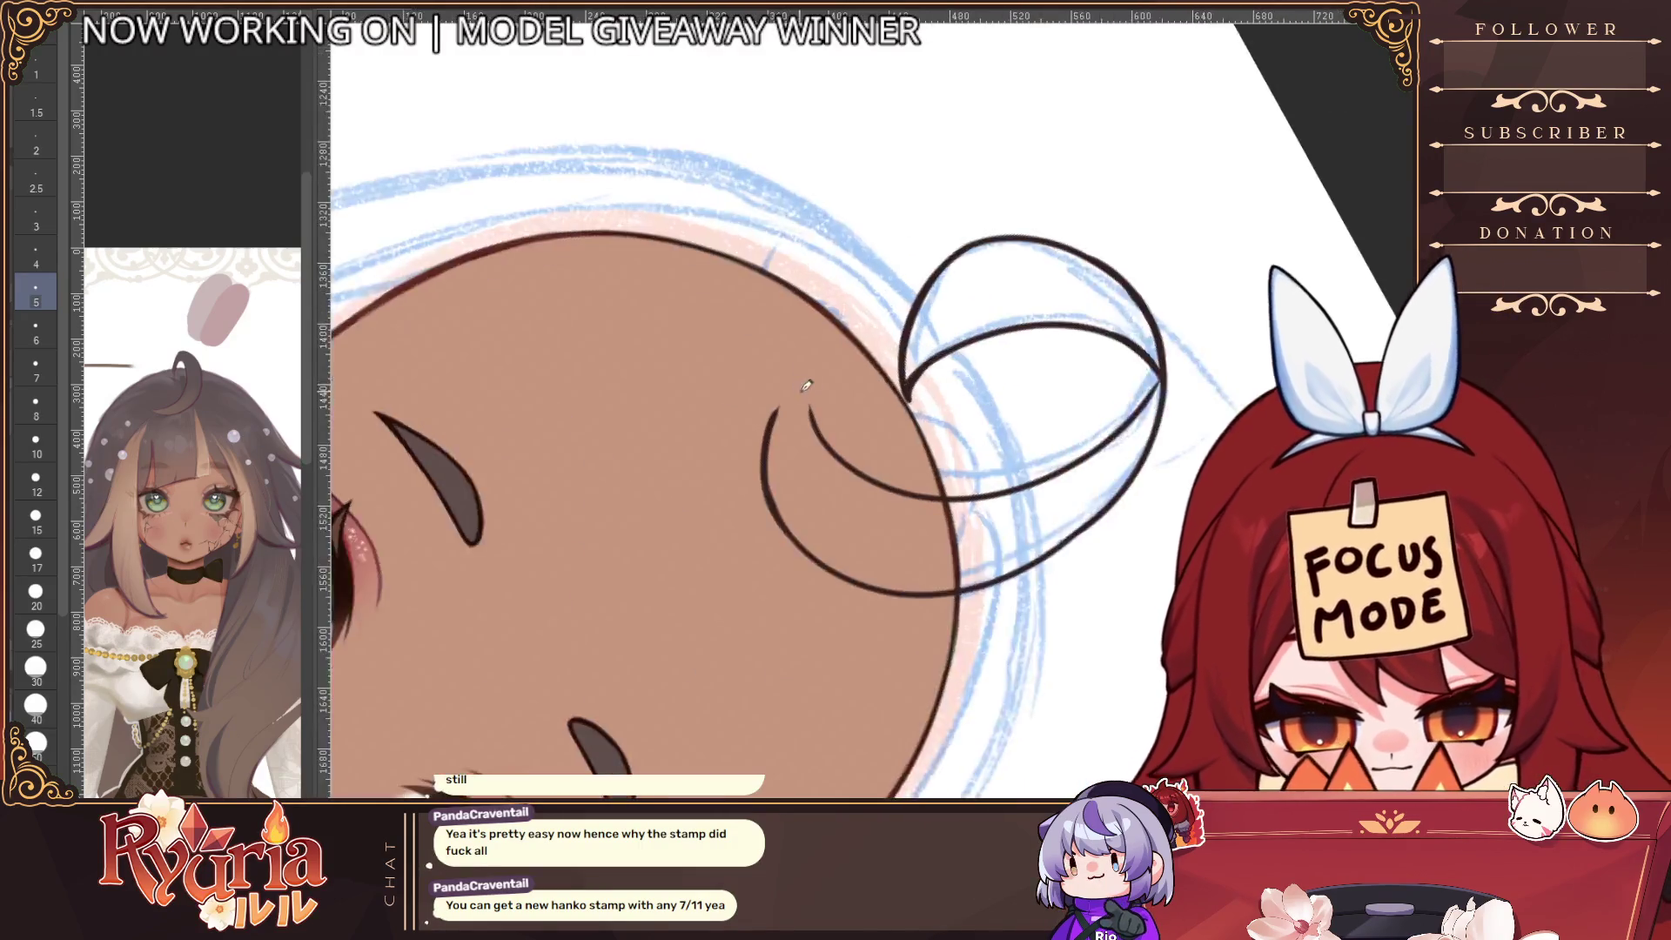
{"action": "mouse_move", "coordinate": [738, 544]}
{"action": "left_mouse_down"}
{"action": "mouse_move", "coordinate": [787, 388]}
{"action": "mouse_move", "coordinate": [770, 639]}
{"action": "left_mouse_up"}
{"action": "key", "text": "ctrl+z"}
{"action": "key", "text": "ctrl+z"}
{"action": "left_click_drag", "start_coordinate": [805, 353], "coordinate": [772, 642]}
{"action": "key", "text": "ctrl+z"}
{"action": "mouse_move", "coordinate": [801, 347]}
{"action": "left_mouse_down"}
{"action": "mouse_move", "coordinate": [774, 644]}
{"action": "mouse_move", "coordinate": [814, 382]}
{"action": "mouse_move", "coordinate": [861, 500]}
{"action": "left_mouse_up"}
{"action": "key", "text": "ctrl+z"}
Turn the canvas upside down and retry the outer left curl stroke
{"action": "scroll", "coordinate": [818, 350], "scroll_direction": "down", "scroll_amount": 6}
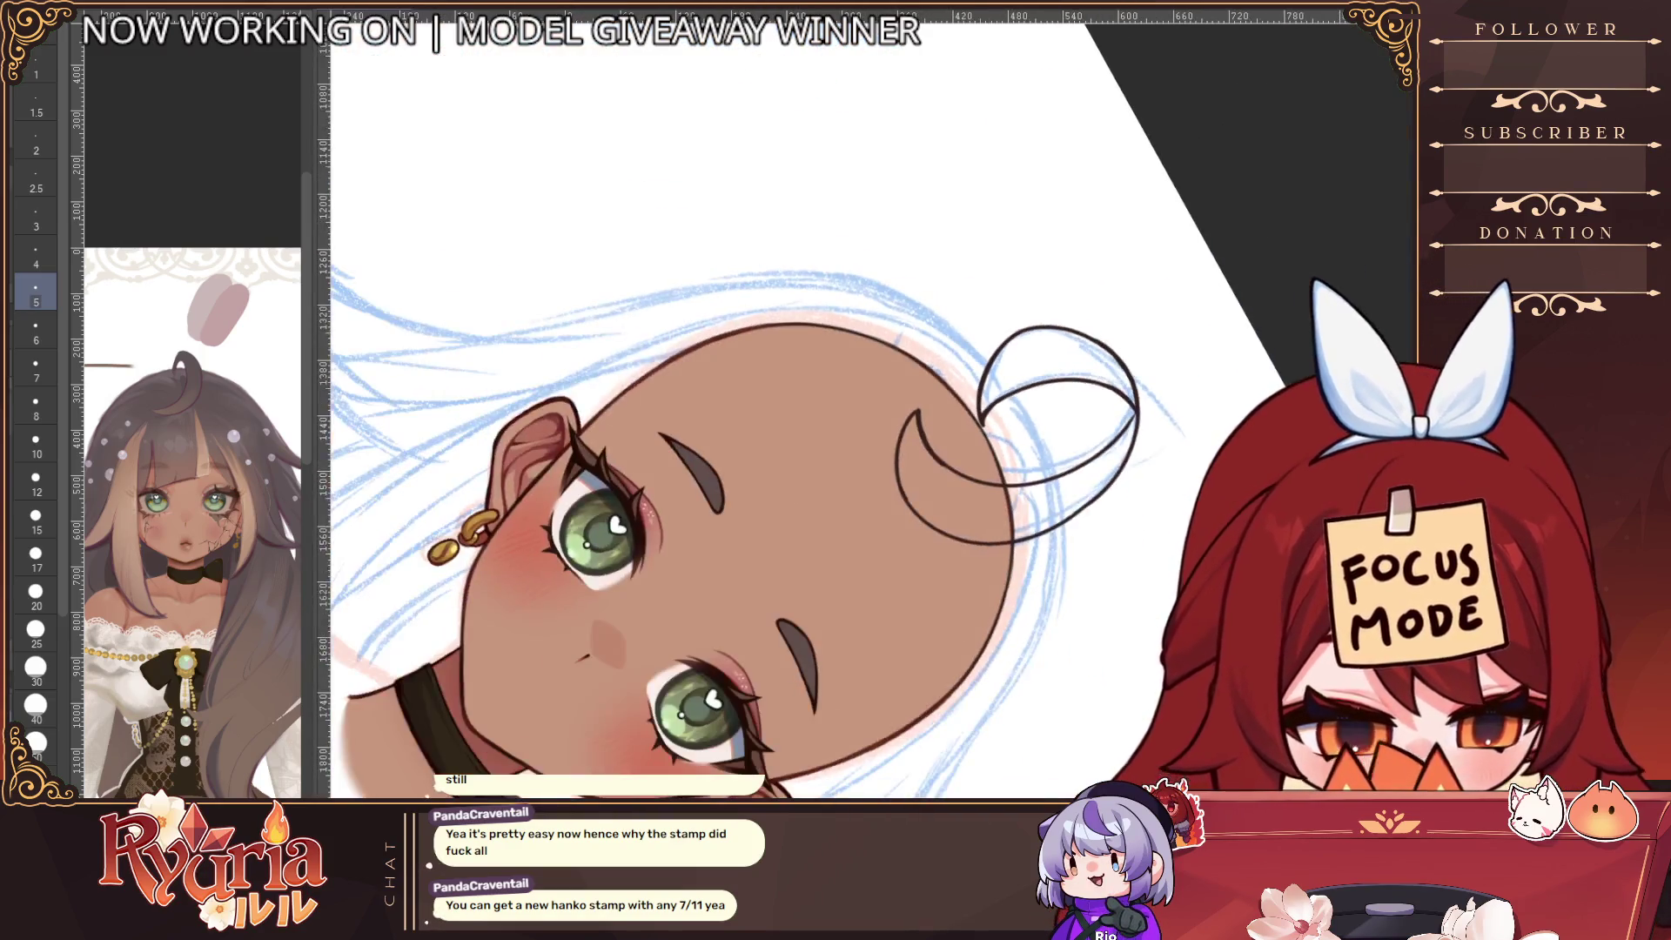
{"action": "key", "text": "ctrl+alt+r"}
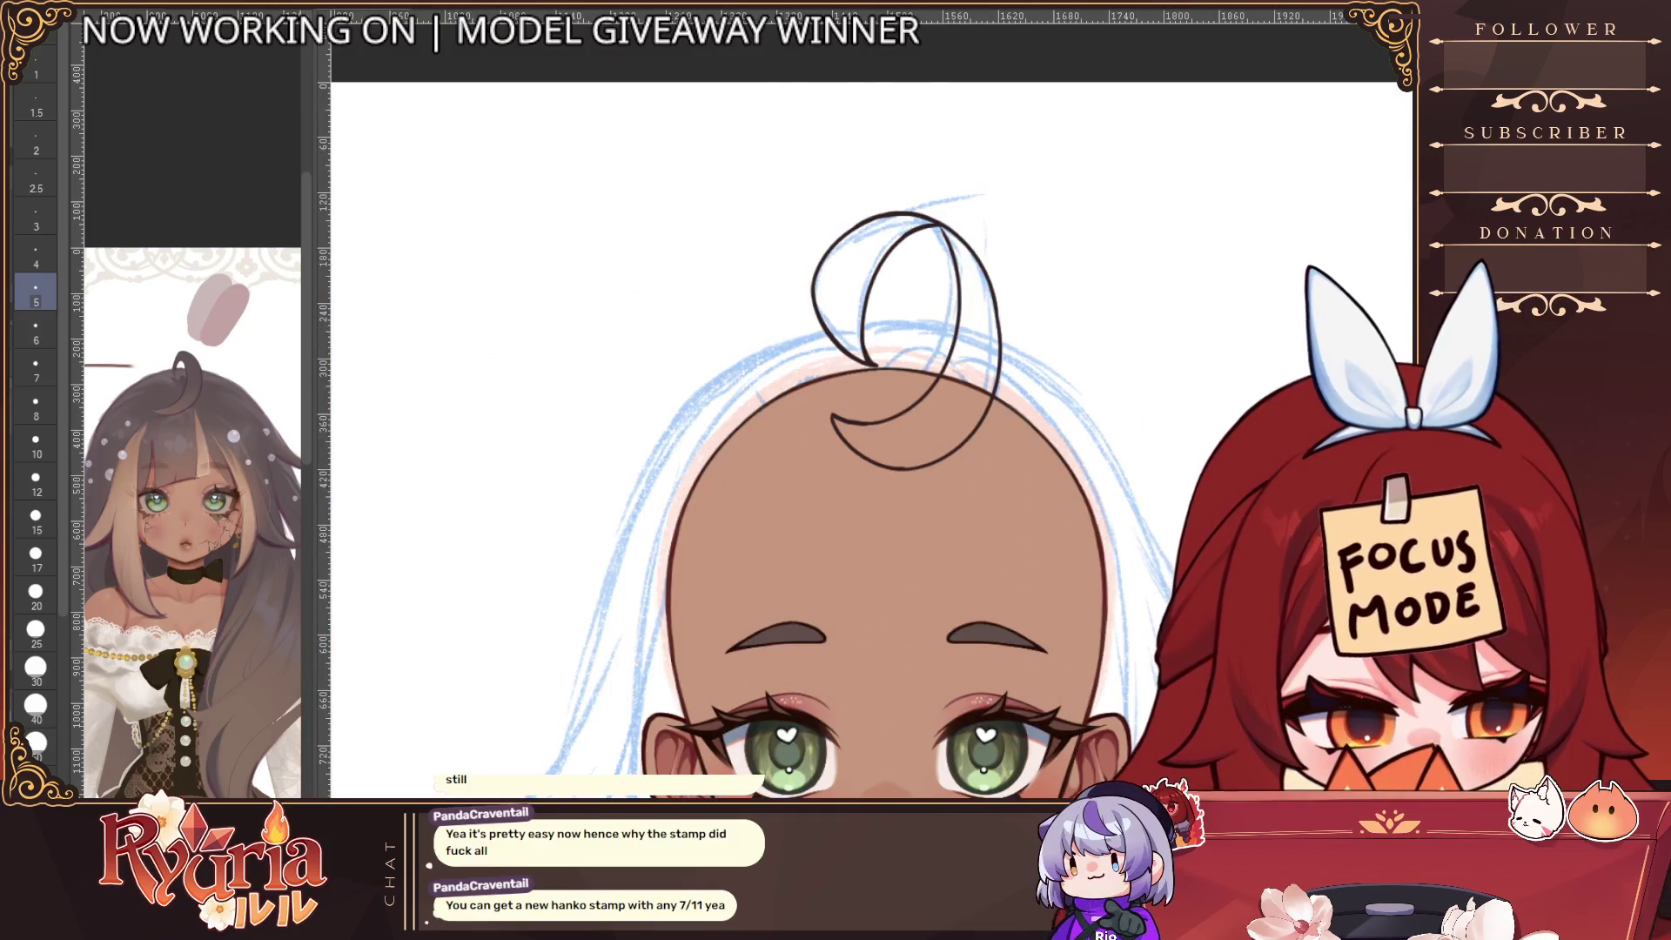
{"action": "key", "text": "ctrl+alt+r"}
{"action": "scroll", "coordinate": [748, 657], "scroll_direction": "up", "scroll_amount": 4}
{"action": "scroll", "coordinate": [748, 657], "scroll_direction": "up", "scroll_amount": 3}
{"action": "mouse_move", "coordinate": [675, 383]}
{"action": "left_mouse_down"}
{"action": "mouse_move", "coordinate": [696, 548]}
{"action": "mouse_move", "coordinate": [698, 492]}
{"action": "left_mouse_up"}
{"action": "key", "text": "ctrl+z"}
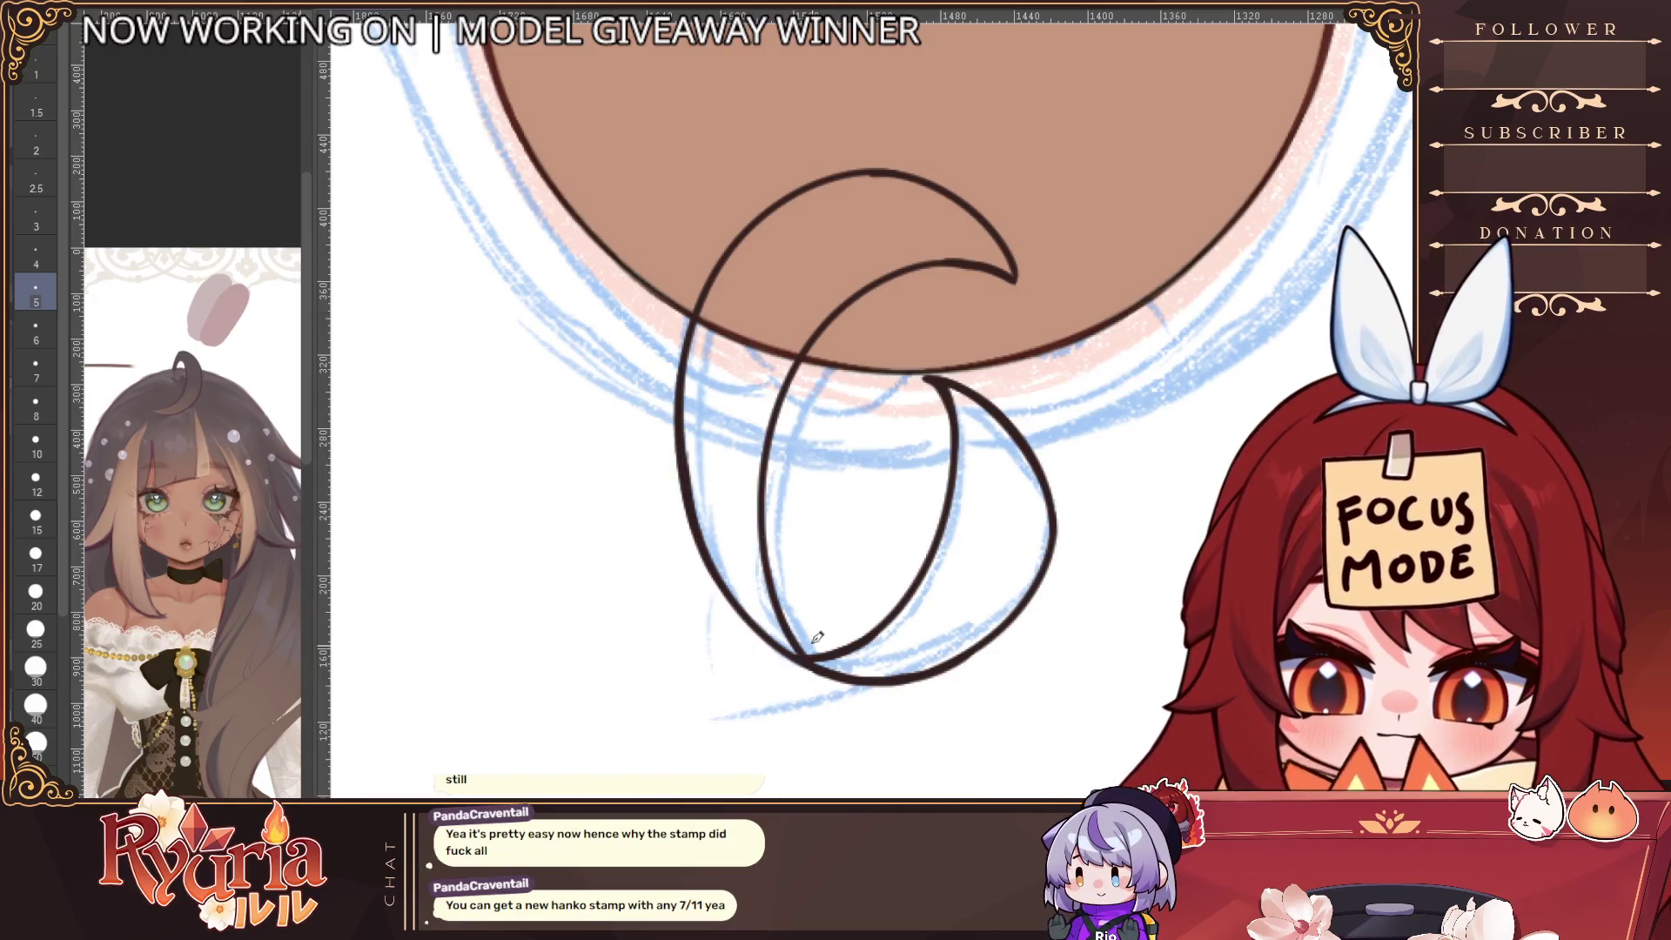
{"action": "scroll", "coordinate": [831, 565], "scroll_direction": "down", "scroll_amount": 3}
{"action": "scroll", "coordinate": [804, 503], "scroll_direction": "up", "scroll_amount": 5}
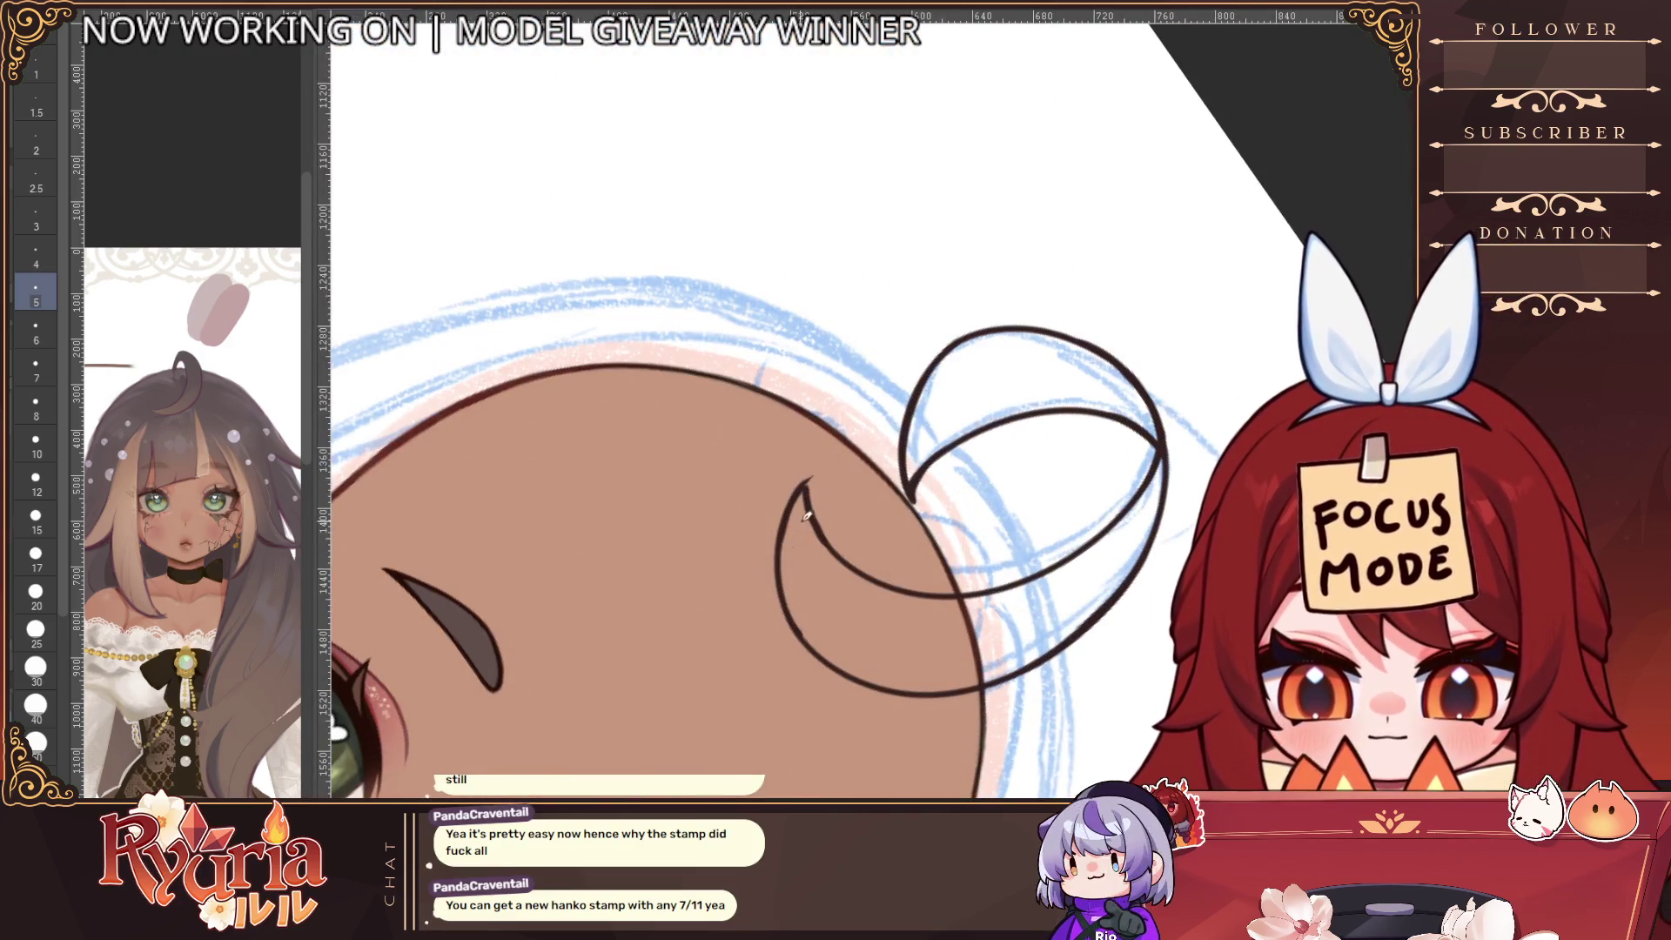
{"action": "scroll", "coordinate": [805, 515], "scroll_direction": "up", "scroll_amount": 2}
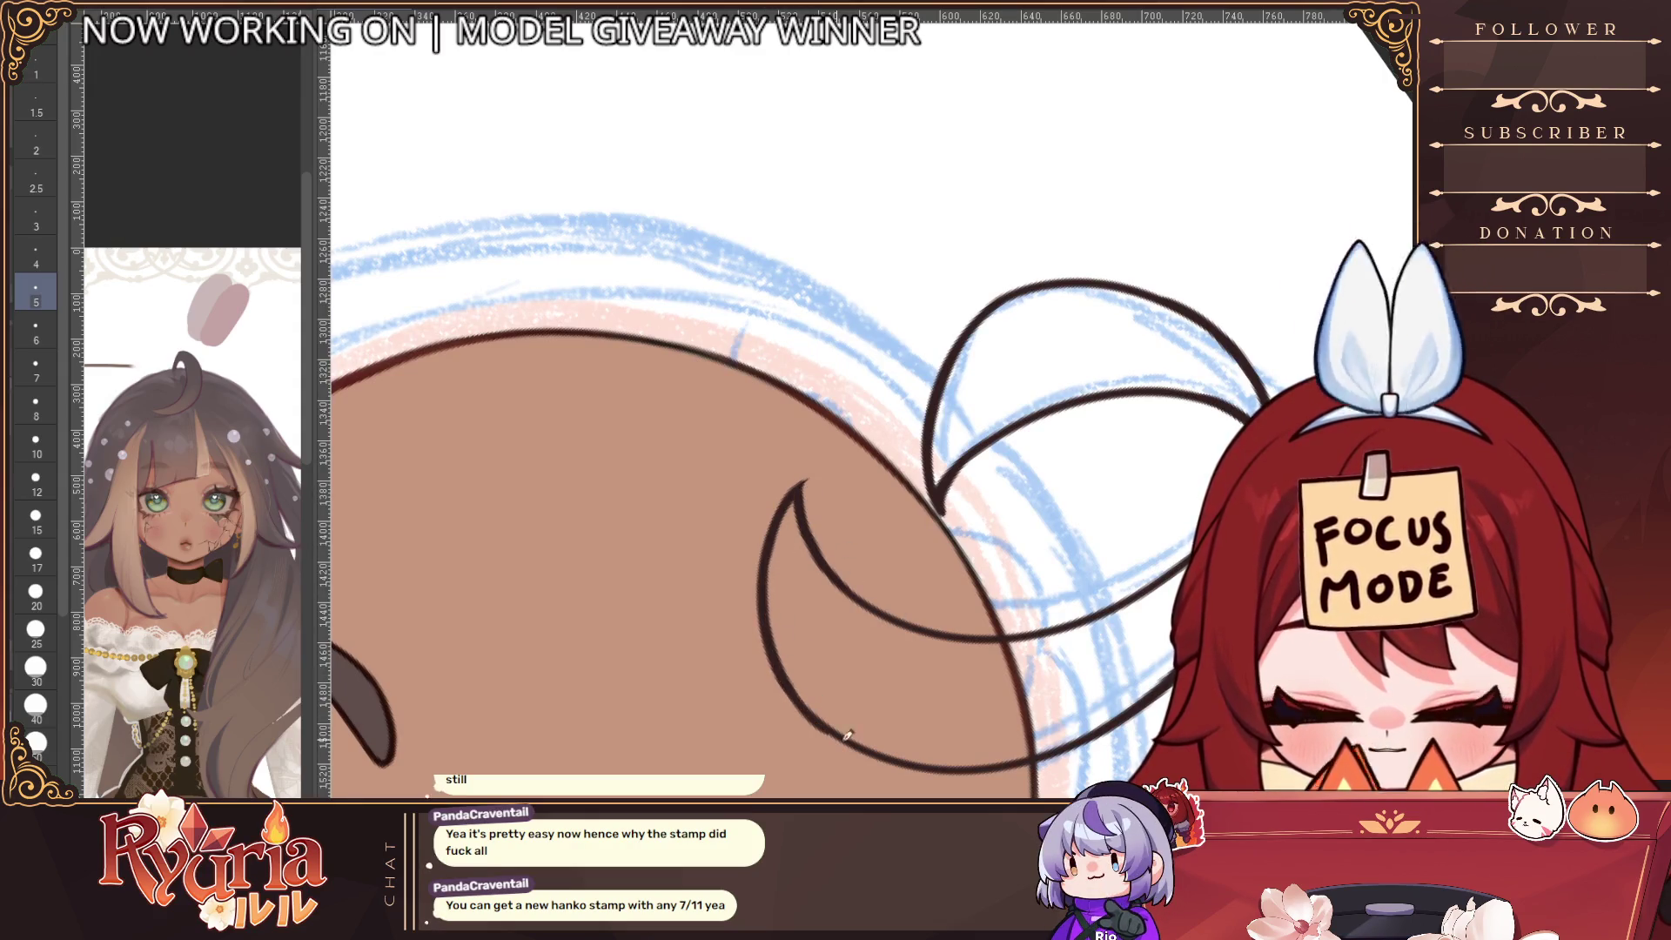
{"action": "scroll", "coordinate": [951, 718], "scroll_direction": "down", "scroll_amount": 2}
Reset the rotation, keep a smaller loop at the hairline, and show the brown hair layer again
{"action": "key", "text": "ctrl+at"}
{"action": "key", "text": "ctrl+z"}
{"action": "key", "text": "ctrl+z"}
{"action": "left_click_drag", "start_coordinate": [1013, 498], "coordinate": [1090, 342]}
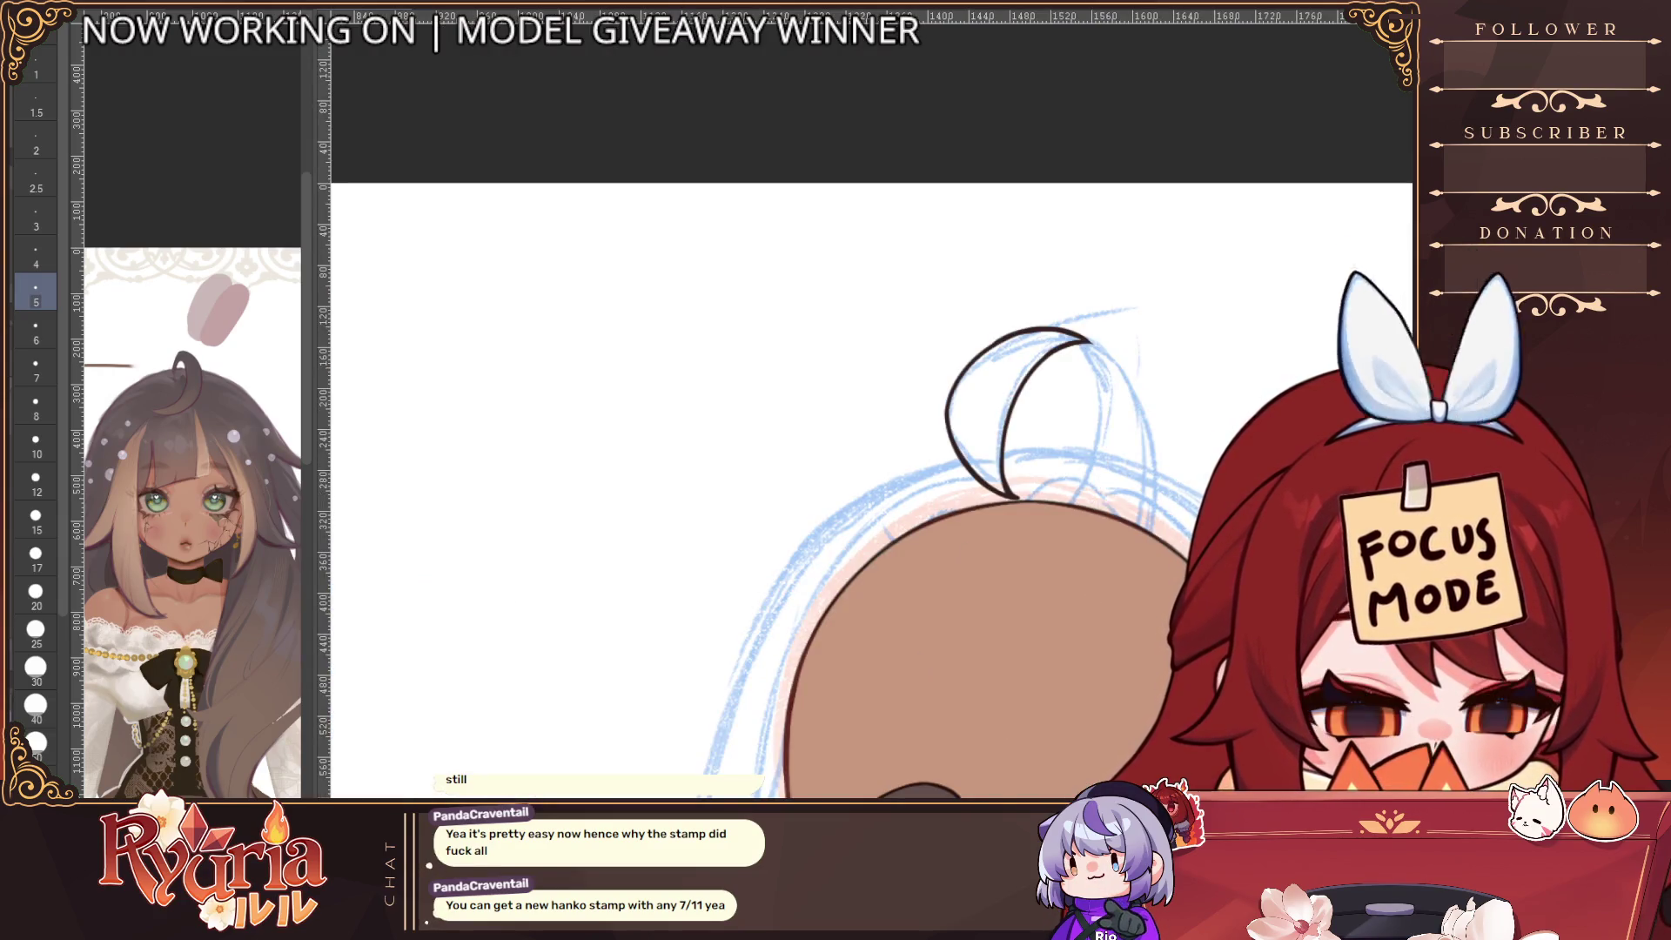
{"action": "key", "text": "ctrl+z"}
{"action": "key", "text": "ctrl+y"}
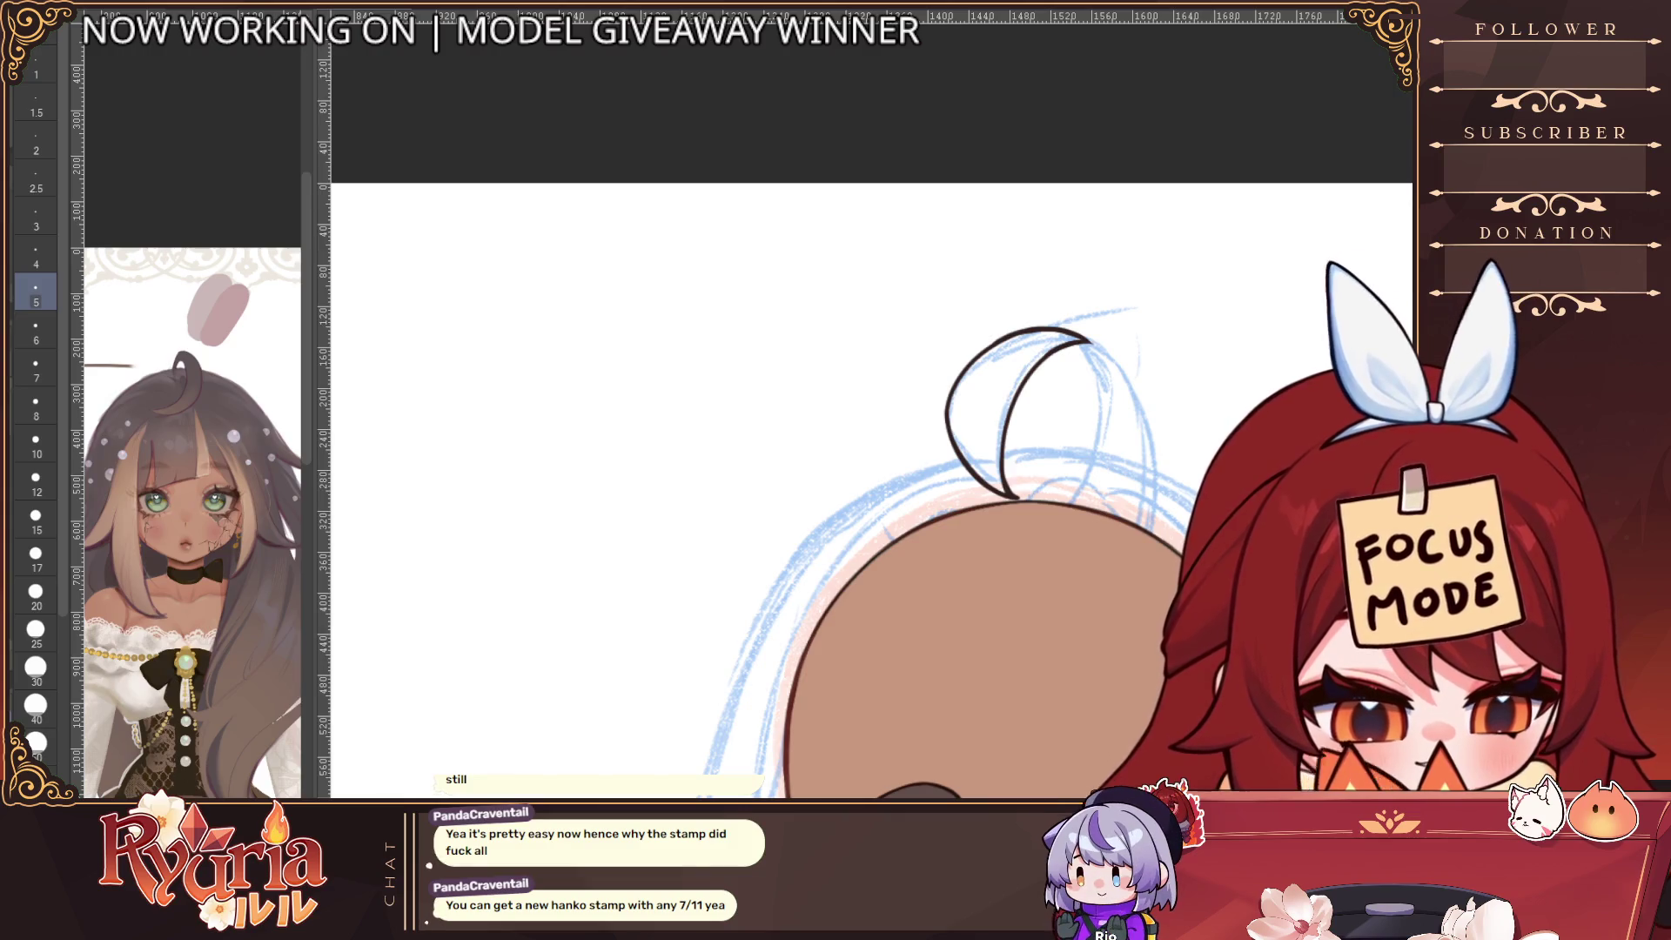
{"action": "left_click", "coordinate": [1168, 538], "text": "ctrl+alt"}
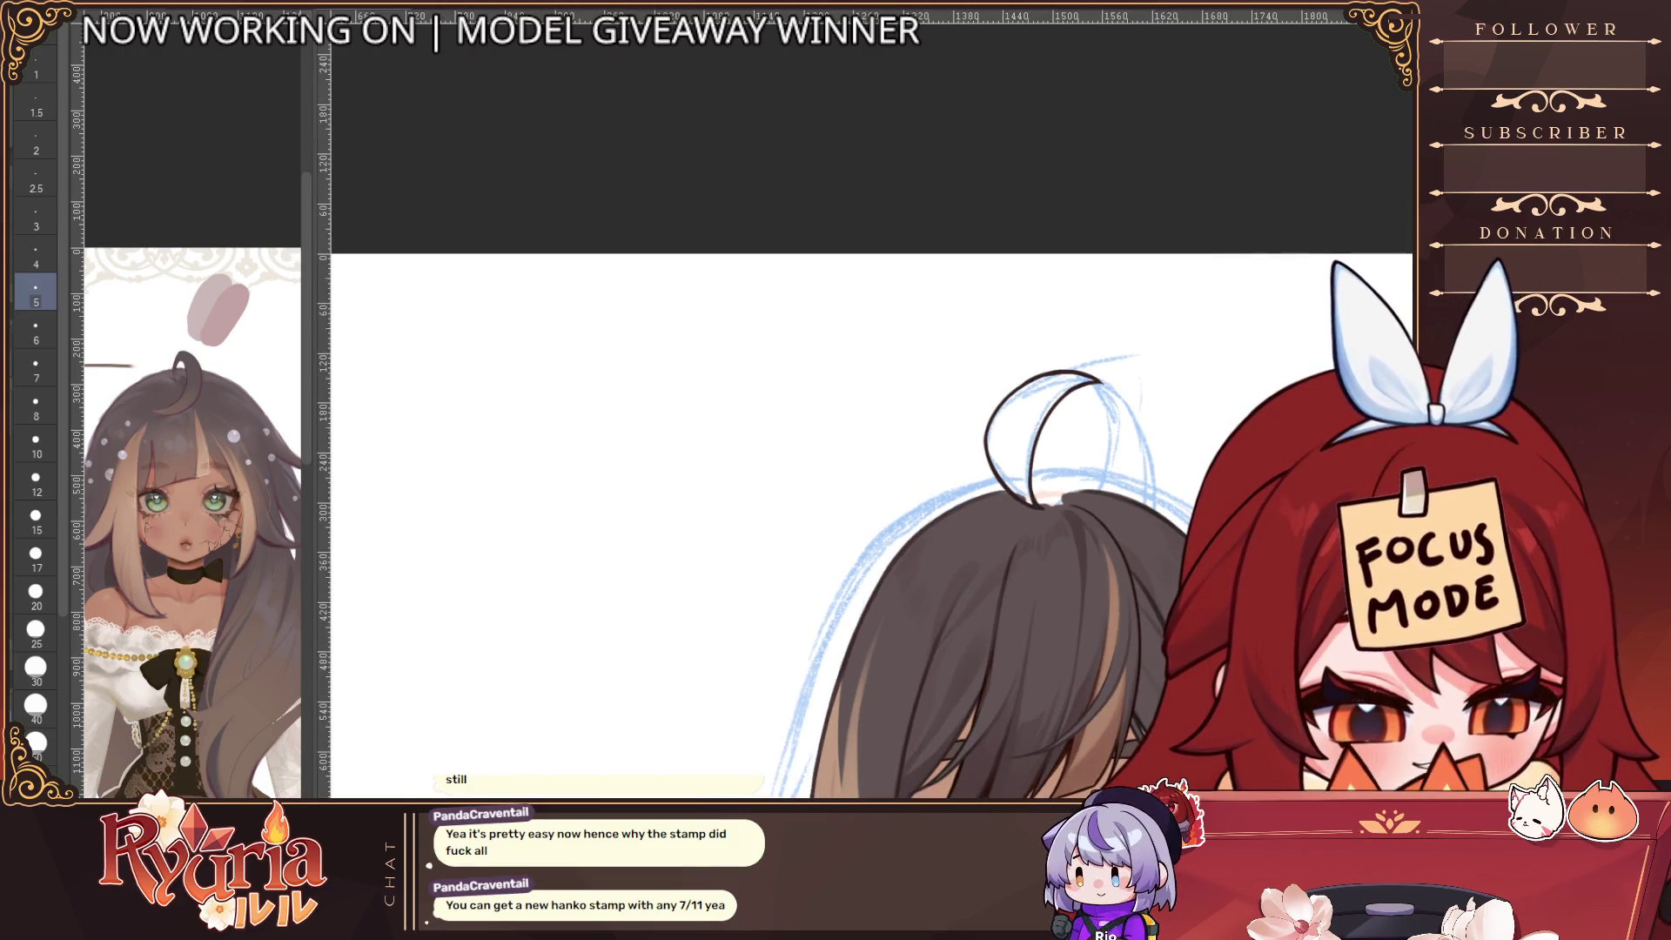
{"action": "key", "text": "ctrl+minus"}
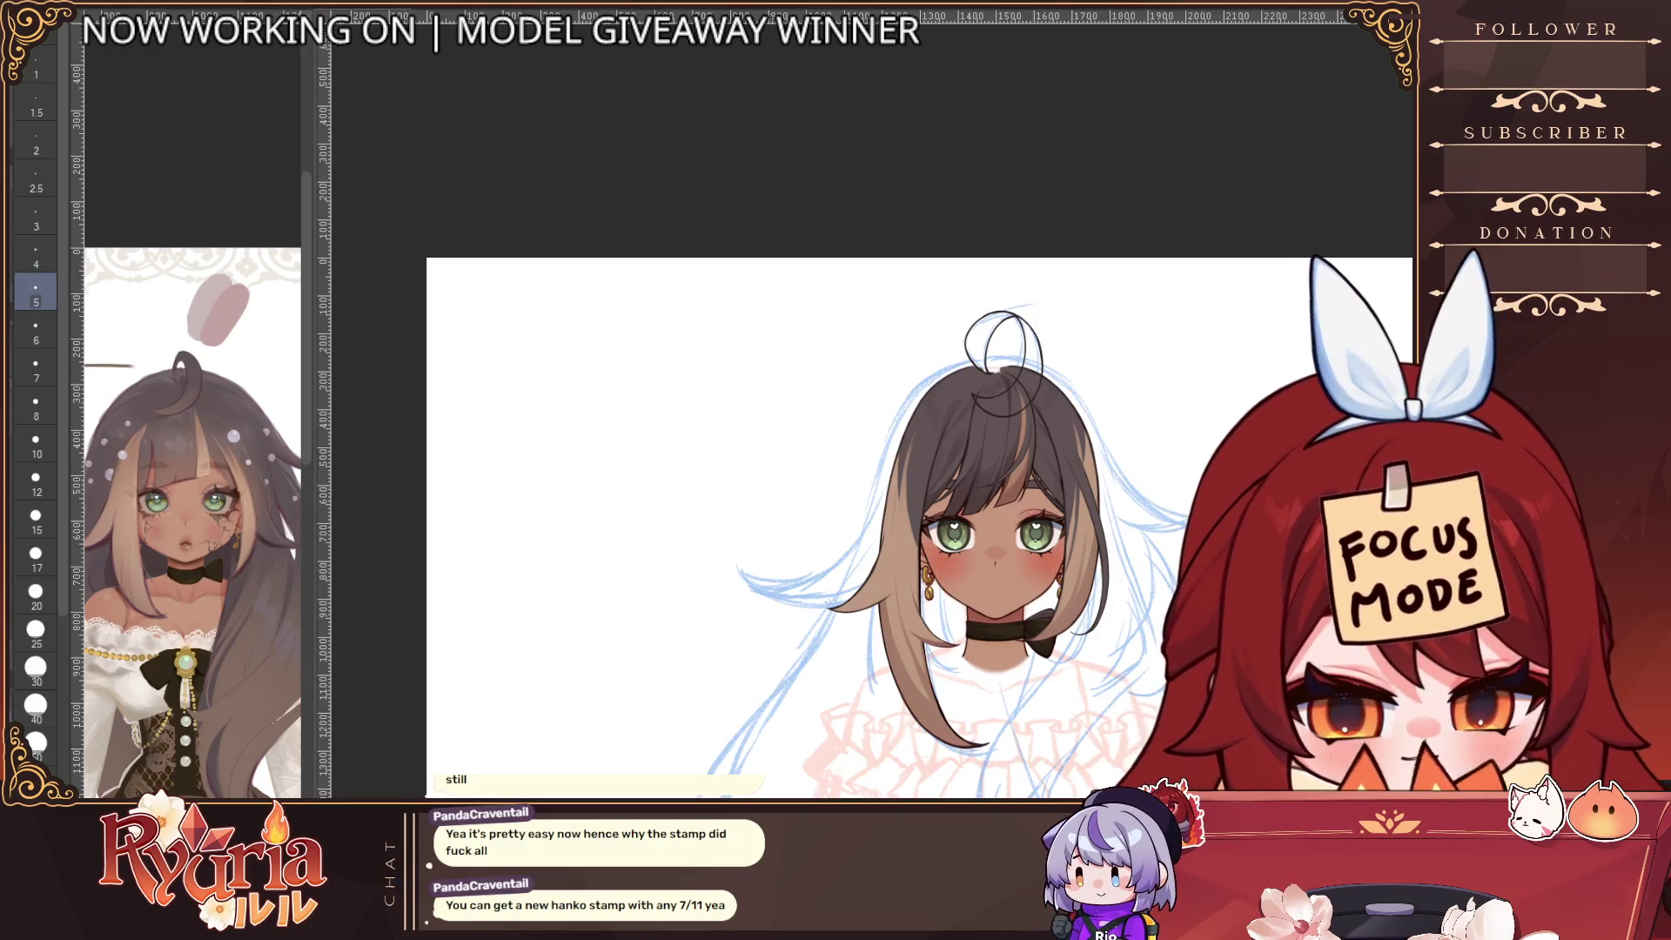
With a larger brush, paint dark fill along the loop's upper-left edge, down the loop and at its tip
{"action": "left_click", "coordinate": [213, 377]}
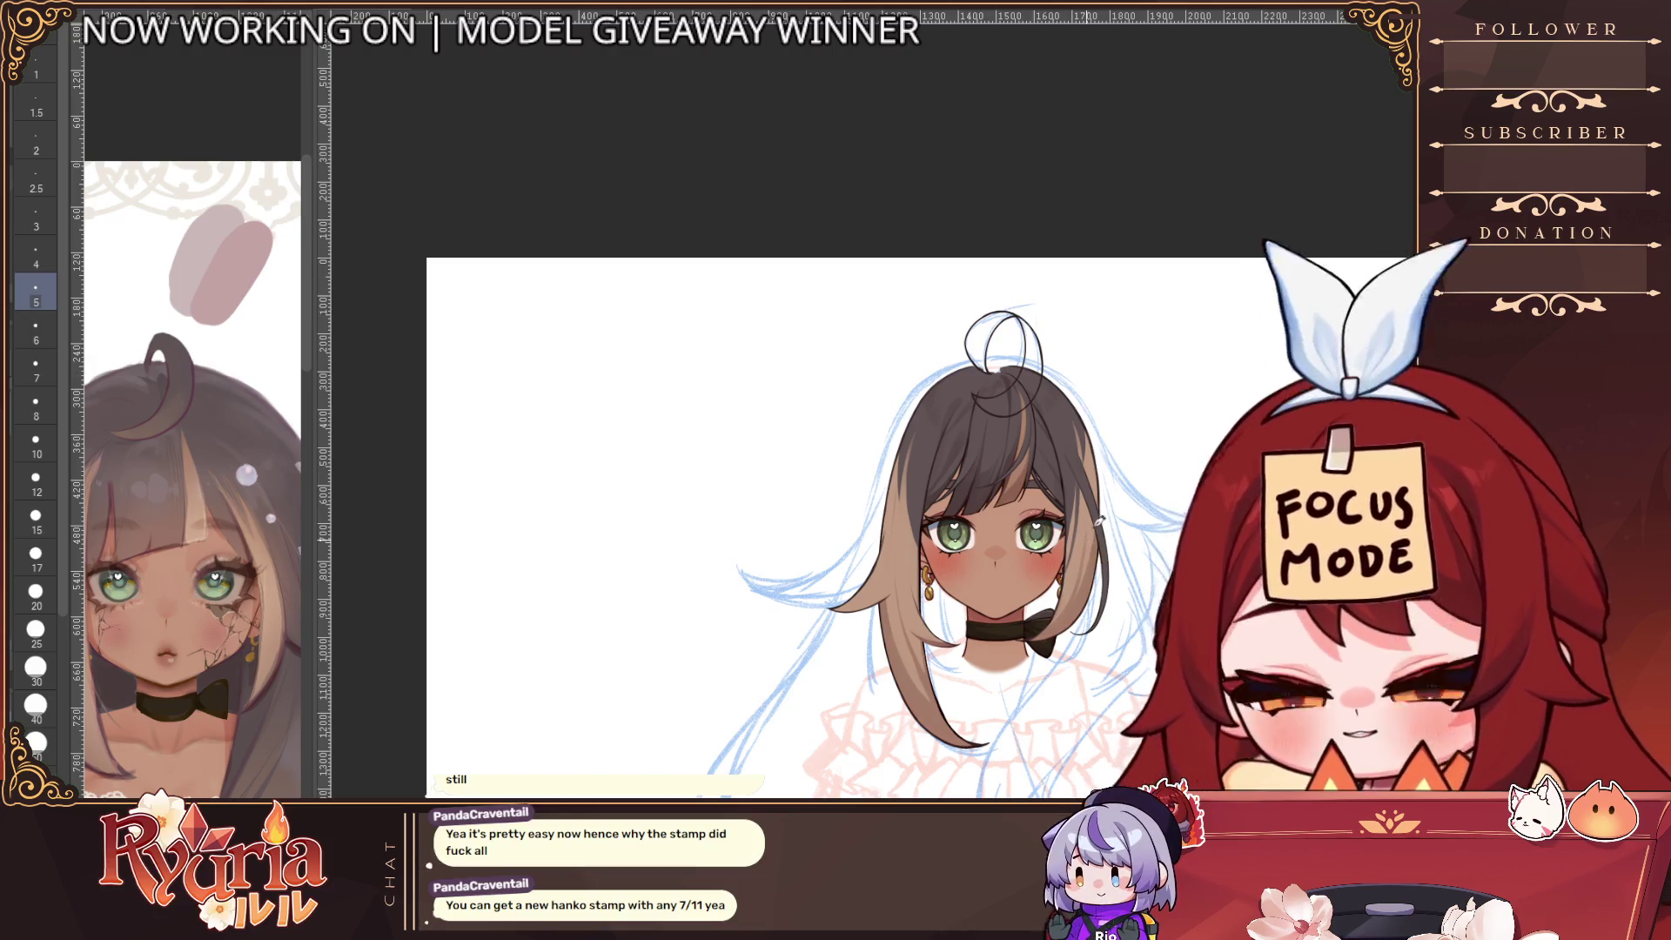
{"action": "scroll", "coordinate": [992, 357], "scroll_direction": "up", "scroll_amount": 5}
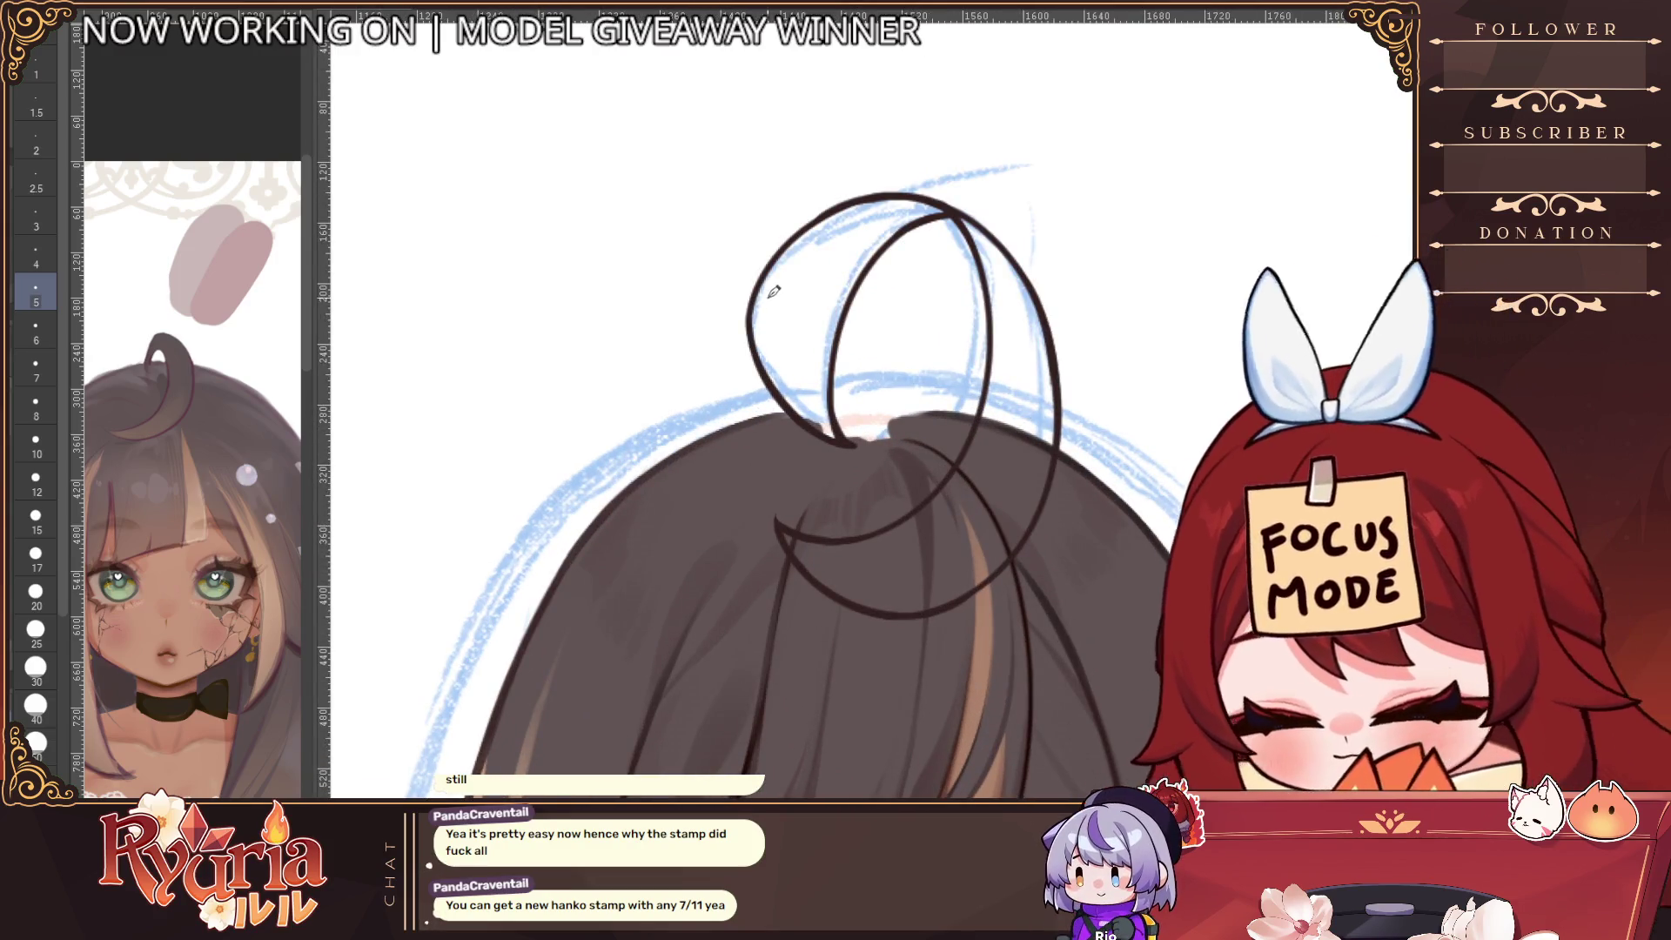
{"action": "key", "text": "bracketright"}
{"action": "key", "text": "bracketright"}
{"action": "key", "text": "bracketright"}
{"action": "key", "text": "bracketright"}
{"action": "key", "text": "bracketright"}
{"action": "key", "text": "bracketright"}
{"action": "mouse_move", "coordinate": [837, 228]}
{"action": "left_mouse_down"}
{"action": "mouse_move", "coordinate": [766, 341]}
{"action": "mouse_move", "coordinate": [771, 374]}
{"action": "left_mouse_up"}
{"action": "key", "text": "ctrl+z"}
{"action": "mouse_move", "coordinate": [883, 209]}
{"action": "left_mouse_down"}
{"action": "mouse_move", "coordinate": [793, 335]}
{"action": "mouse_move", "coordinate": [772, 335]}
{"action": "left_mouse_up"}
{"action": "mouse_move", "coordinate": [835, 228]}
{"action": "left_mouse_down"}
{"action": "mouse_move", "coordinate": [767, 365]}
{"action": "mouse_move", "coordinate": [797, 396]}
{"action": "mouse_move", "coordinate": [809, 374]}
{"action": "mouse_move", "coordinate": [826, 415]}
{"action": "left_mouse_up"}
{"action": "key", "text": "bracketleft"}
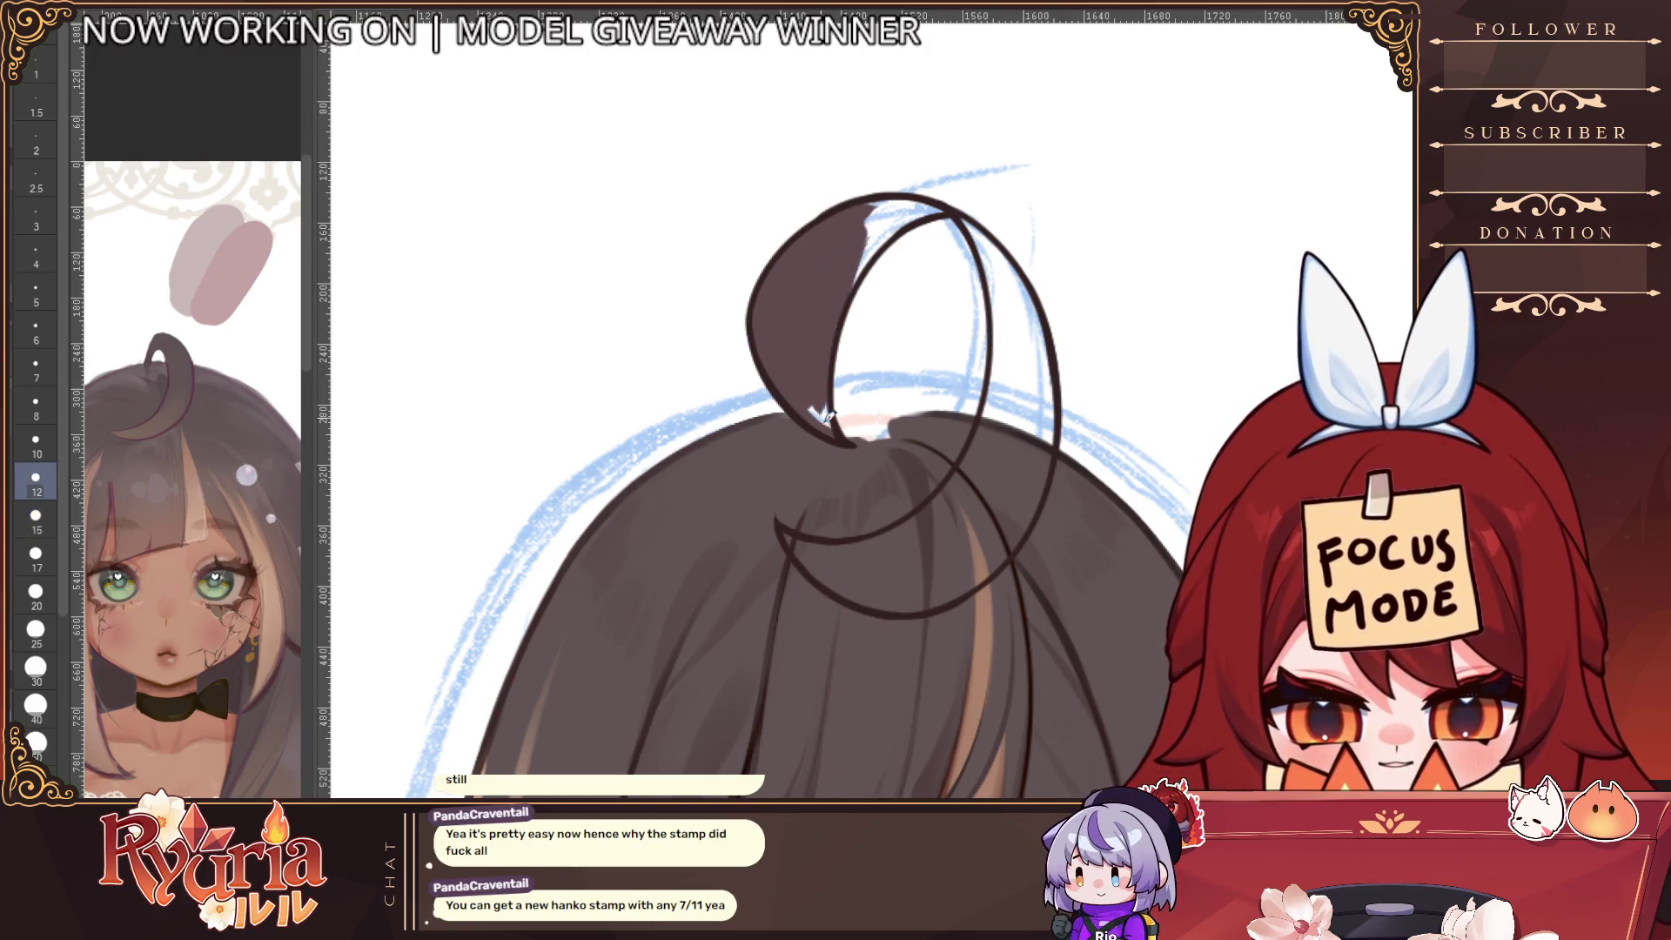
{"action": "left_click_drag", "start_coordinate": [896, 213], "coordinate": [840, 288]}
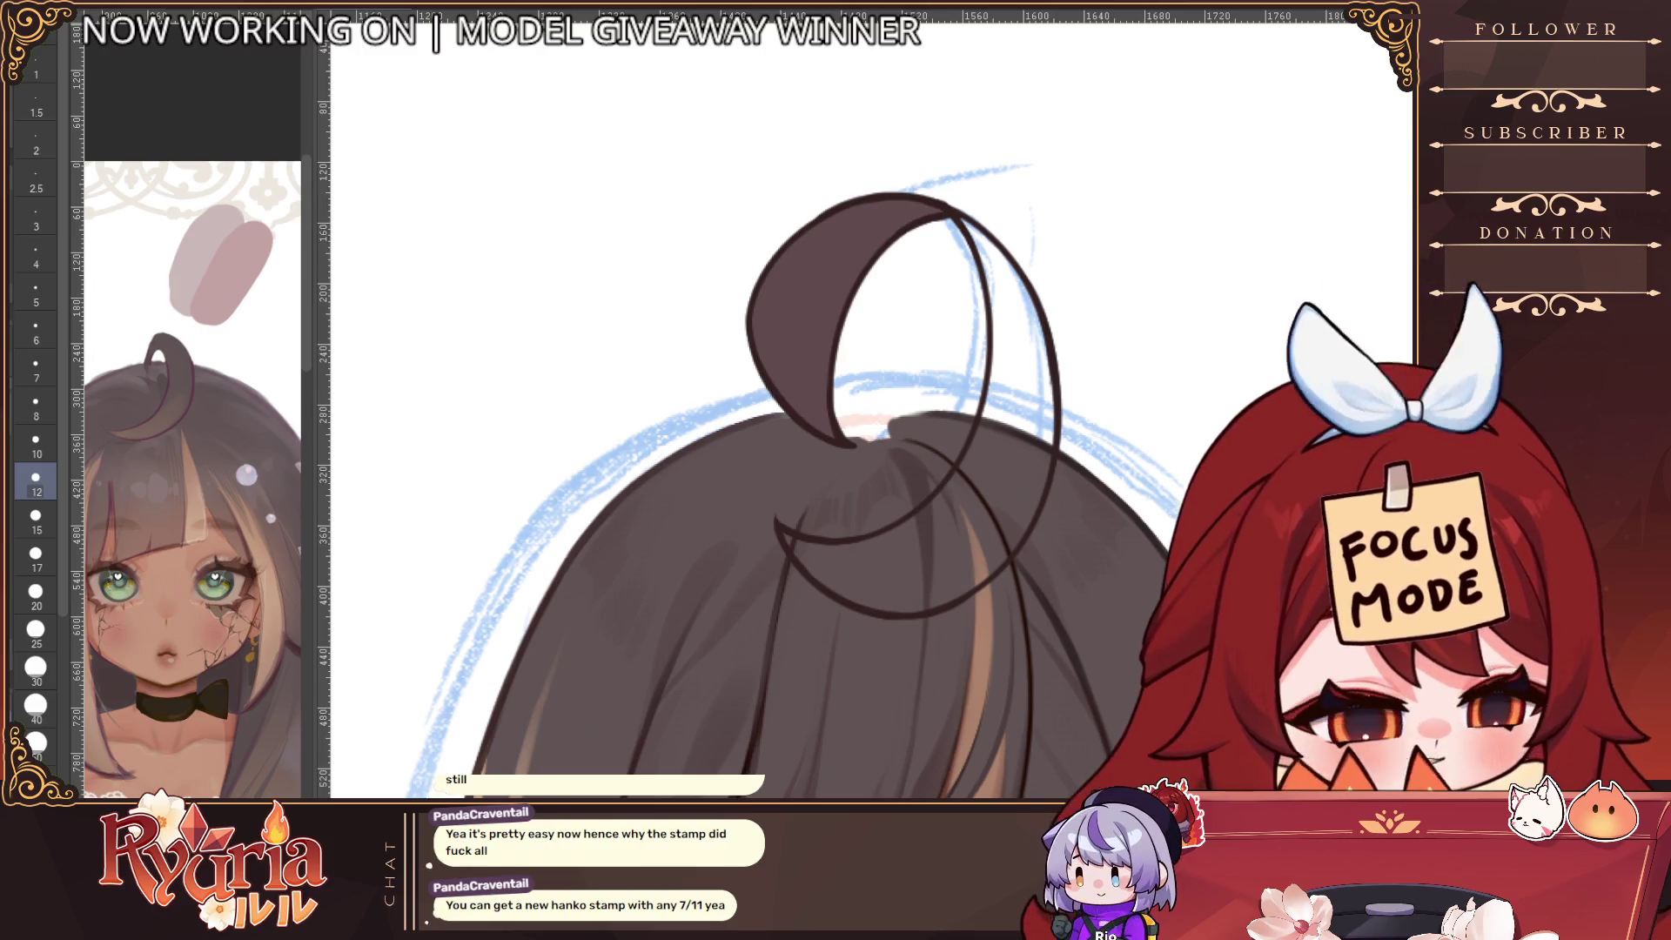
Rotate the view and paint the loop's left edge dark with a size-5 brush
{"action": "key", "text": "minus"}
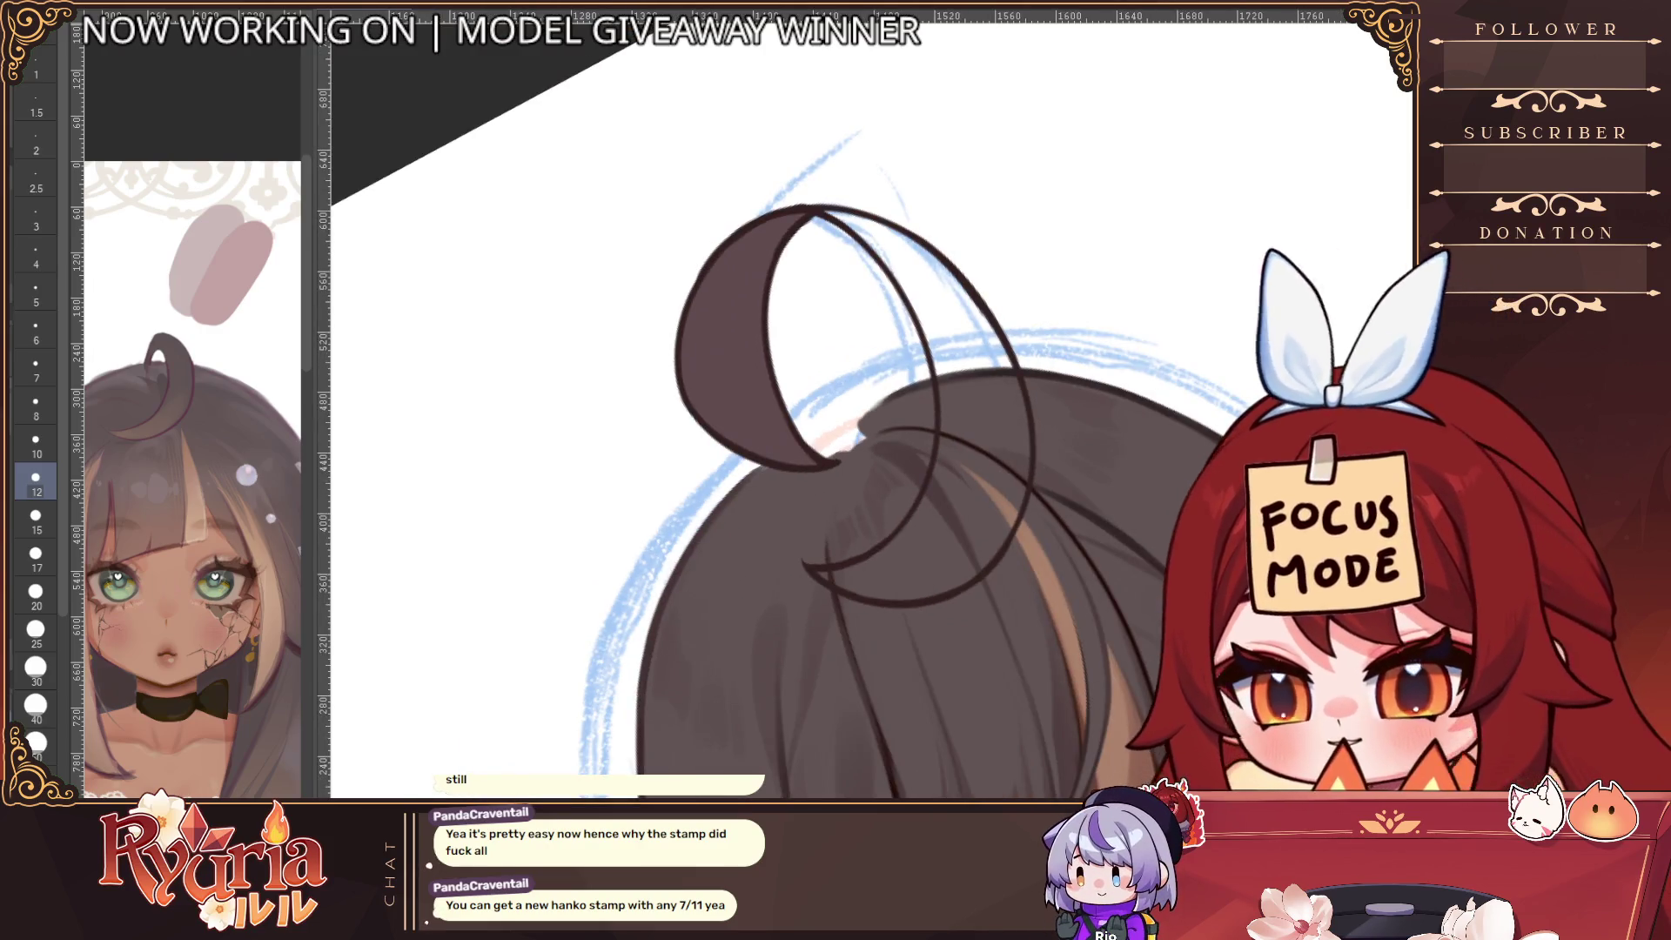
{"action": "key", "text": "bracketleft"}
{"action": "key", "text": "bracketleft"}
{"action": "key", "text": "bracketleft"}
{"action": "mouse_move", "coordinate": [735, 235]}
{"action": "left_mouse_down"}
{"action": "mouse_move", "coordinate": [692, 366]}
{"action": "mouse_move", "coordinate": [808, 202]}
{"action": "mouse_move", "coordinate": [831, 209]}
{"action": "left_mouse_up"}
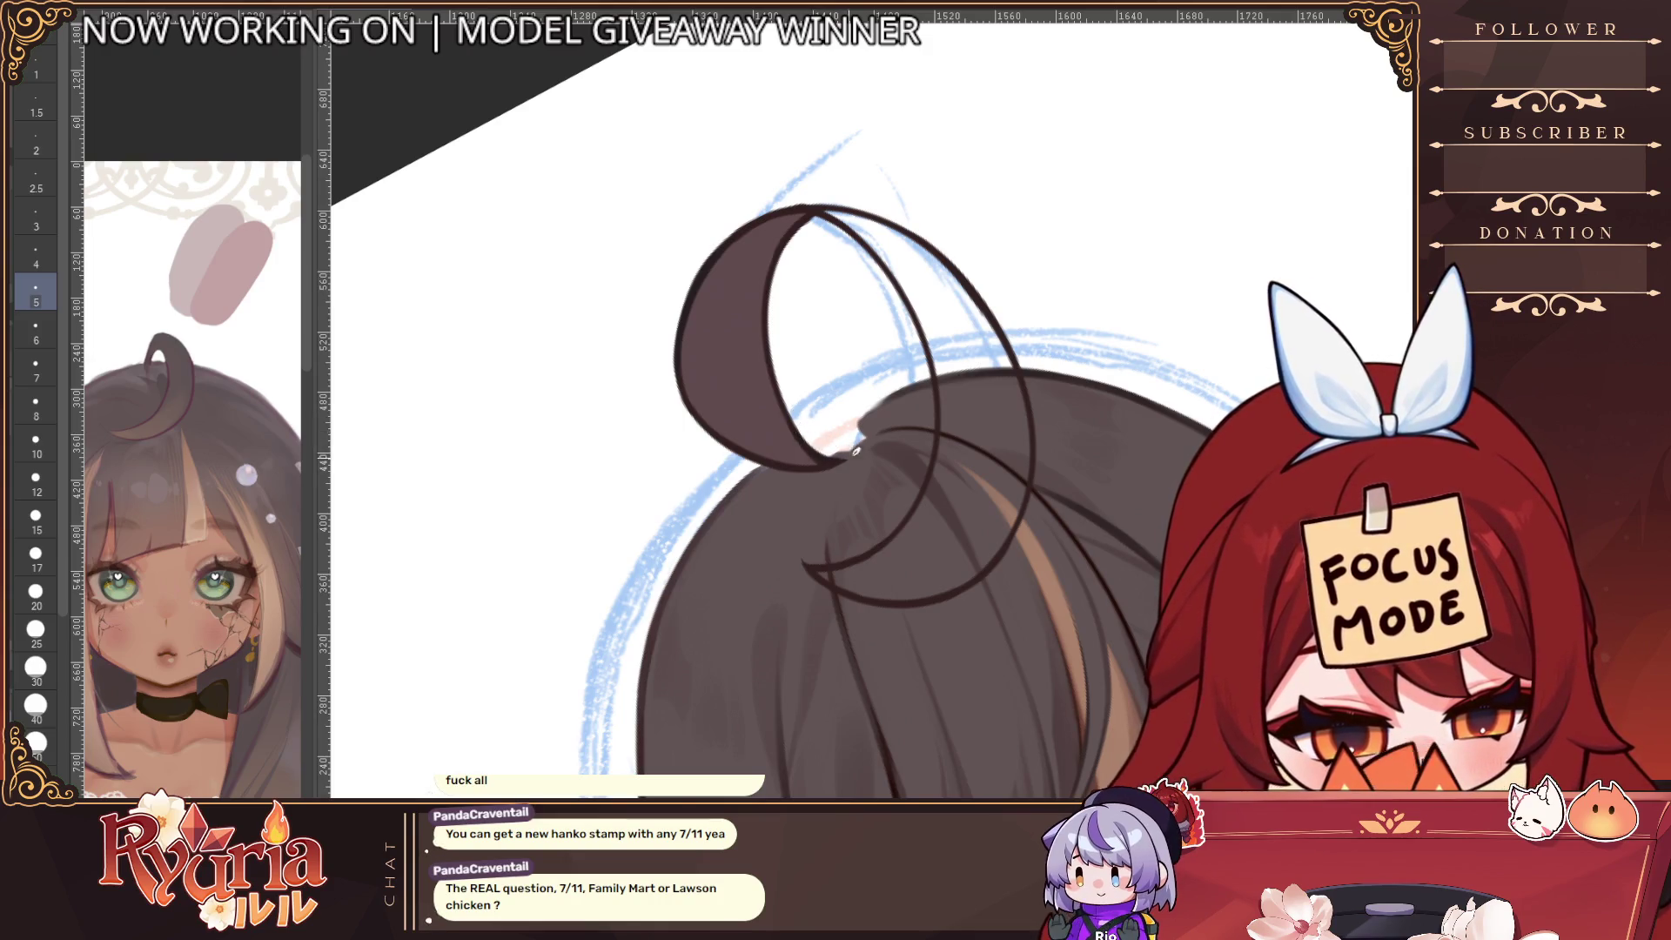
{"action": "scroll", "coordinate": [856, 450], "scroll_direction": "down", "scroll_amount": 5}
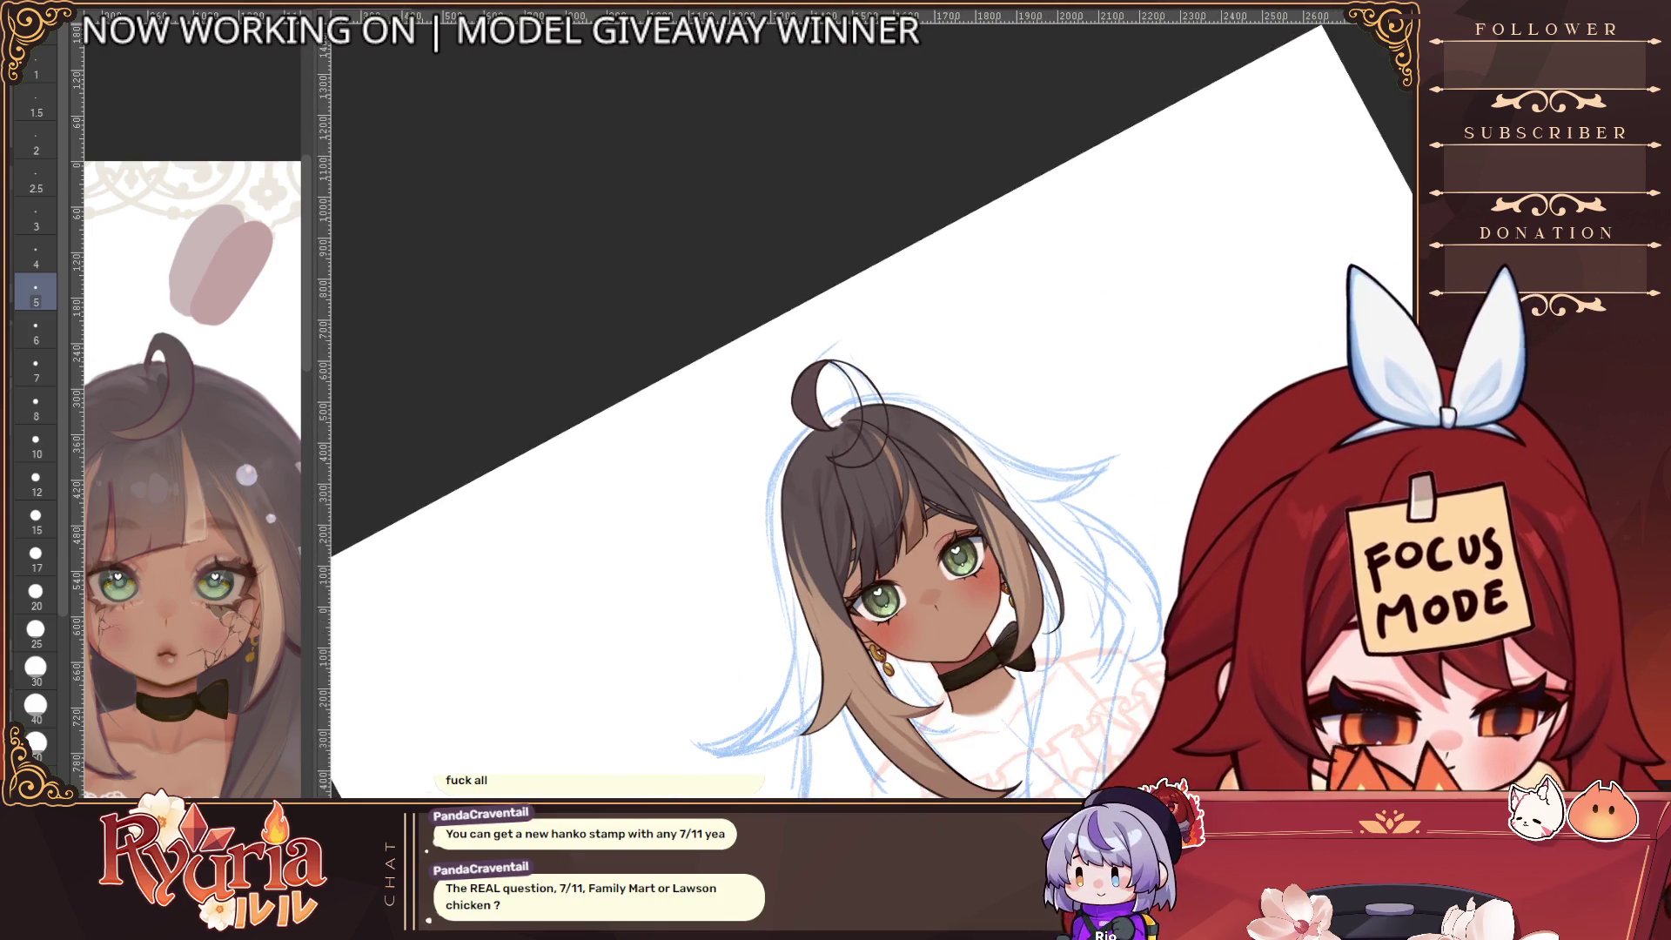
Mirror the view and cover the stray strokes and white gap inside the loop at size 10
{"action": "key", "text": "h"}
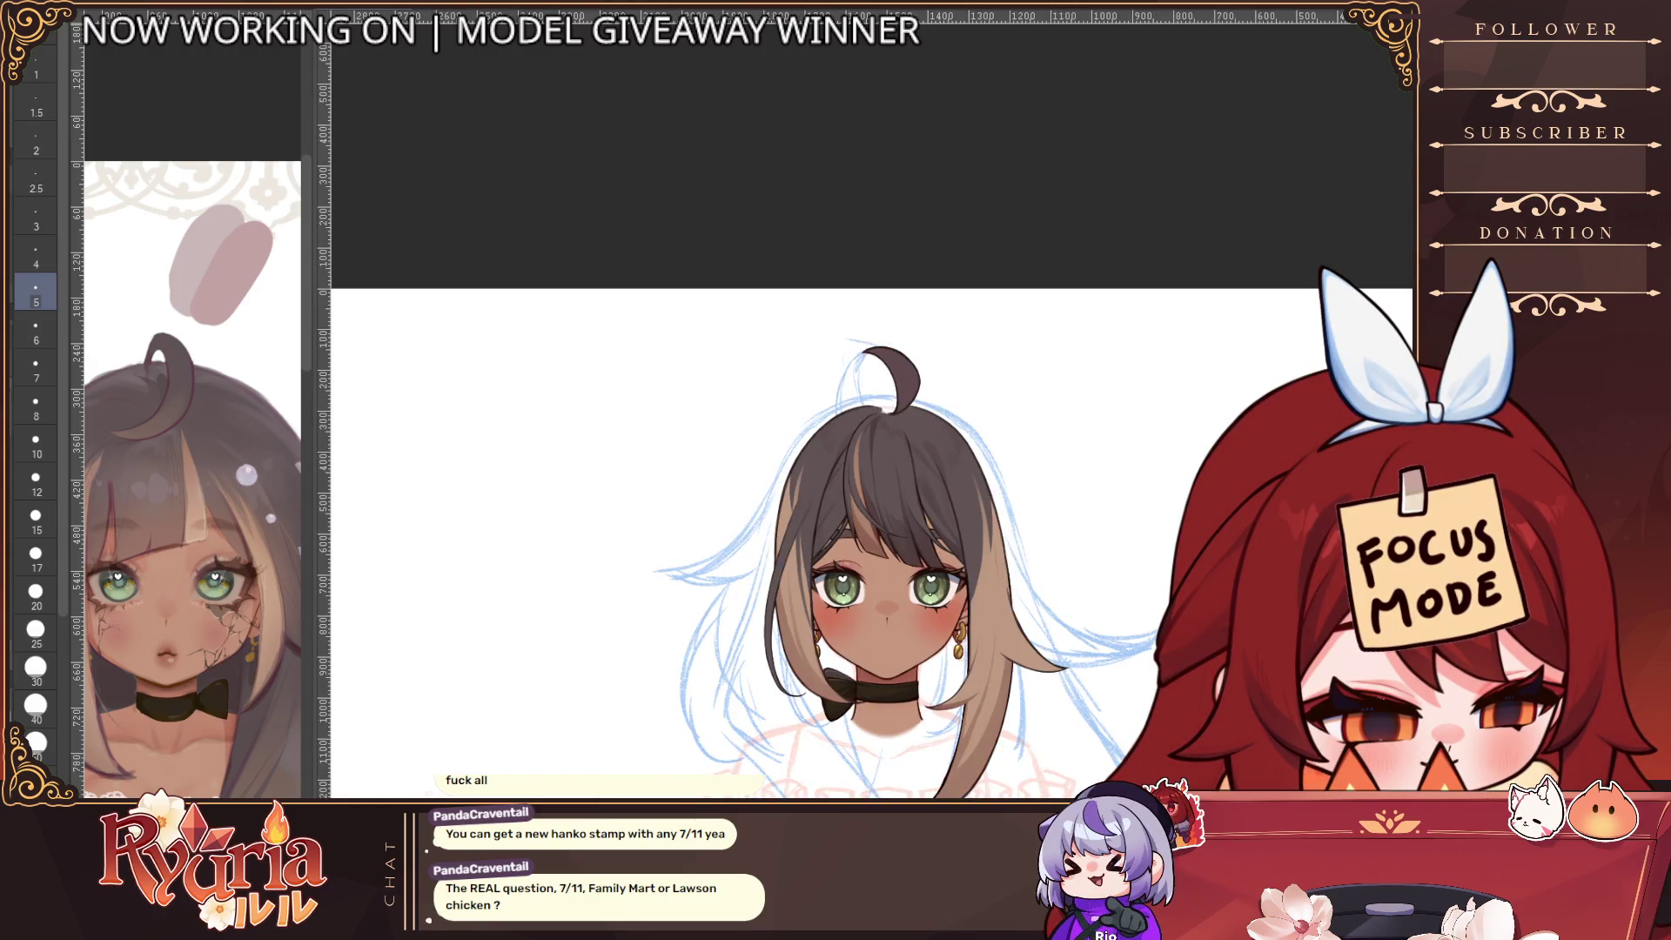
{"action": "scroll", "coordinate": [904, 450], "scroll_direction": "up", "scroll_amount": 5}
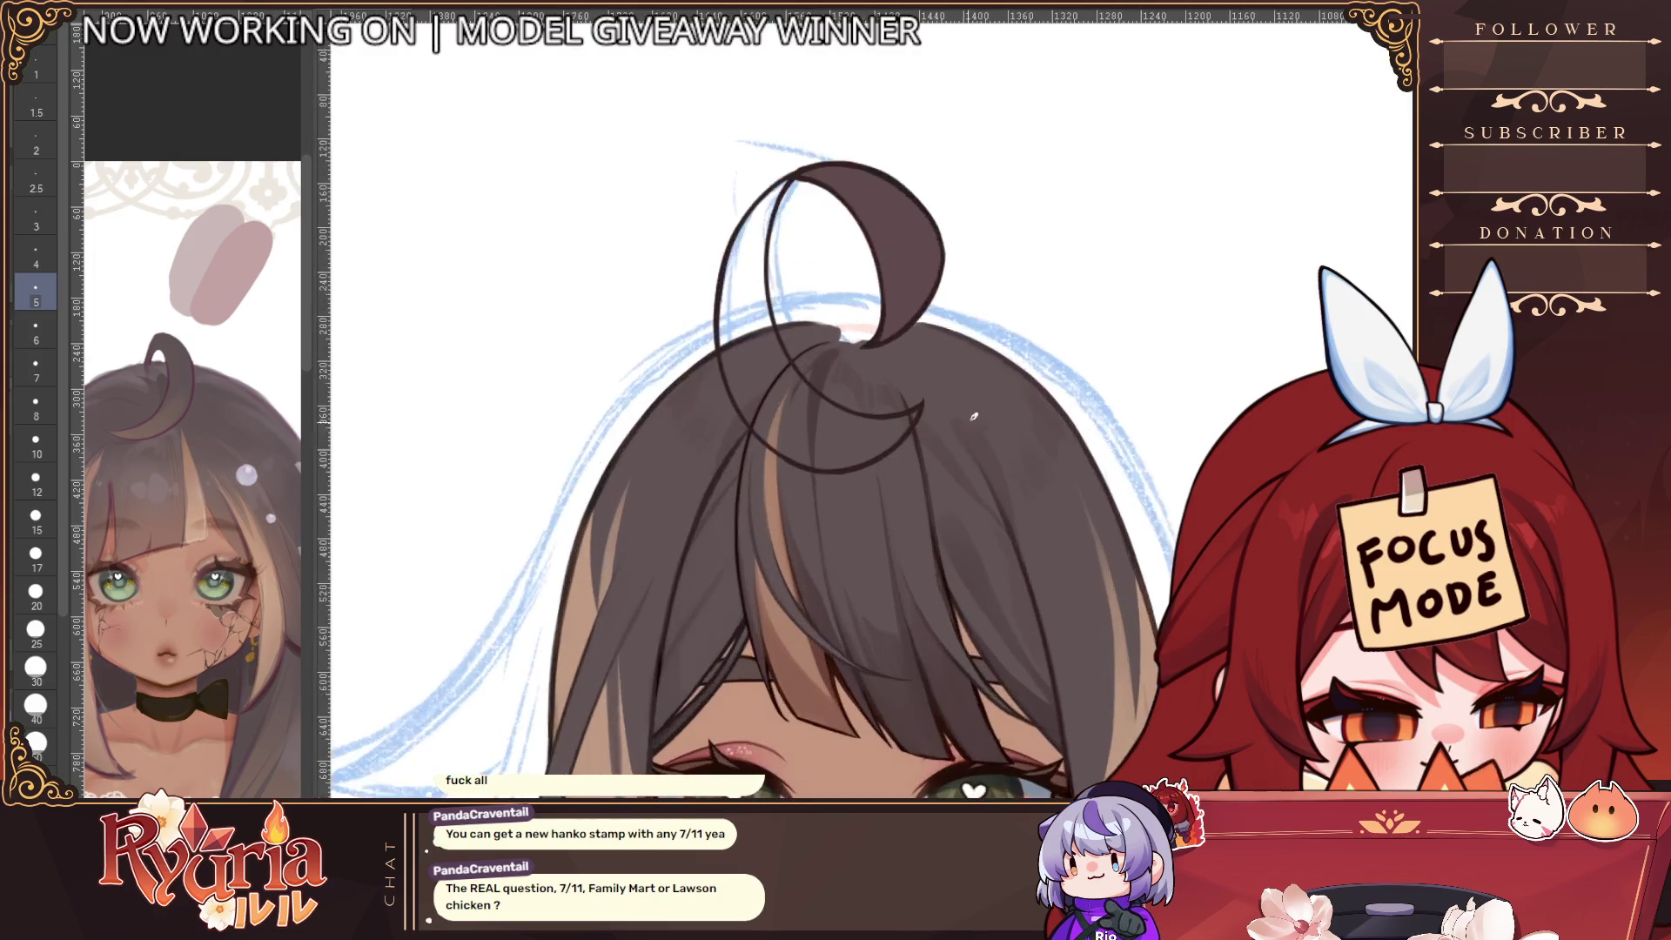
{"action": "key", "text": "bracketright"}
{"action": "key", "text": "bracketright"}
{"action": "key", "text": "bracketright"}
{"action": "key", "text": "bracketright"}
{"action": "key", "text": "bracketright"}
{"action": "key", "text": "bracketright"}
{"action": "left_click_drag", "start_coordinate": [757, 191], "coordinate": [746, 305]}
{"action": "left_click_drag", "start_coordinate": [723, 234], "coordinate": [726, 383]}
{"action": "left_click_drag", "start_coordinate": [728, 292], "coordinate": [728, 378]}
{"action": "left_click_drag", "start_coordinate": [765, 222], "coordinate": [748, 370]}
{"action": "left_click_drag", "start_coordinate": [768, 240], "coordinate": [766, 364]}
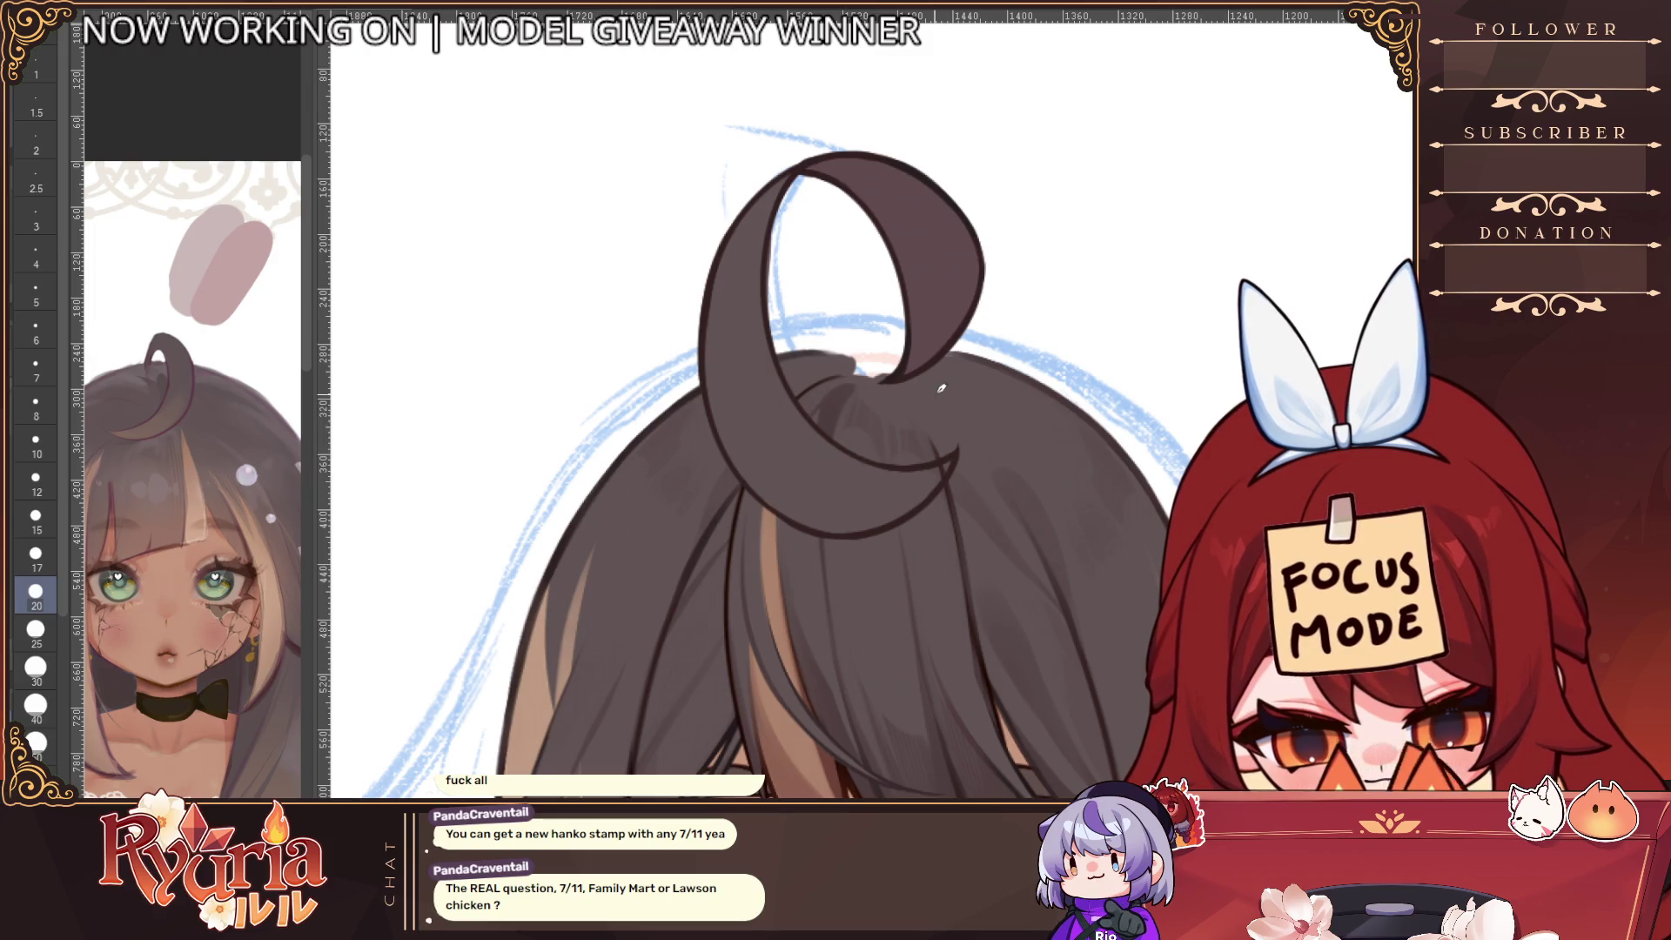
Zoom out, hide the hair, face and choker layers, and fill the gaps at the curl's bottom
{"action": "key", "text": "ctrl+minus"}
{"action": "key", "text": "ctrl+minus"}
{"action": "key", "text": "ctrl+minus"}
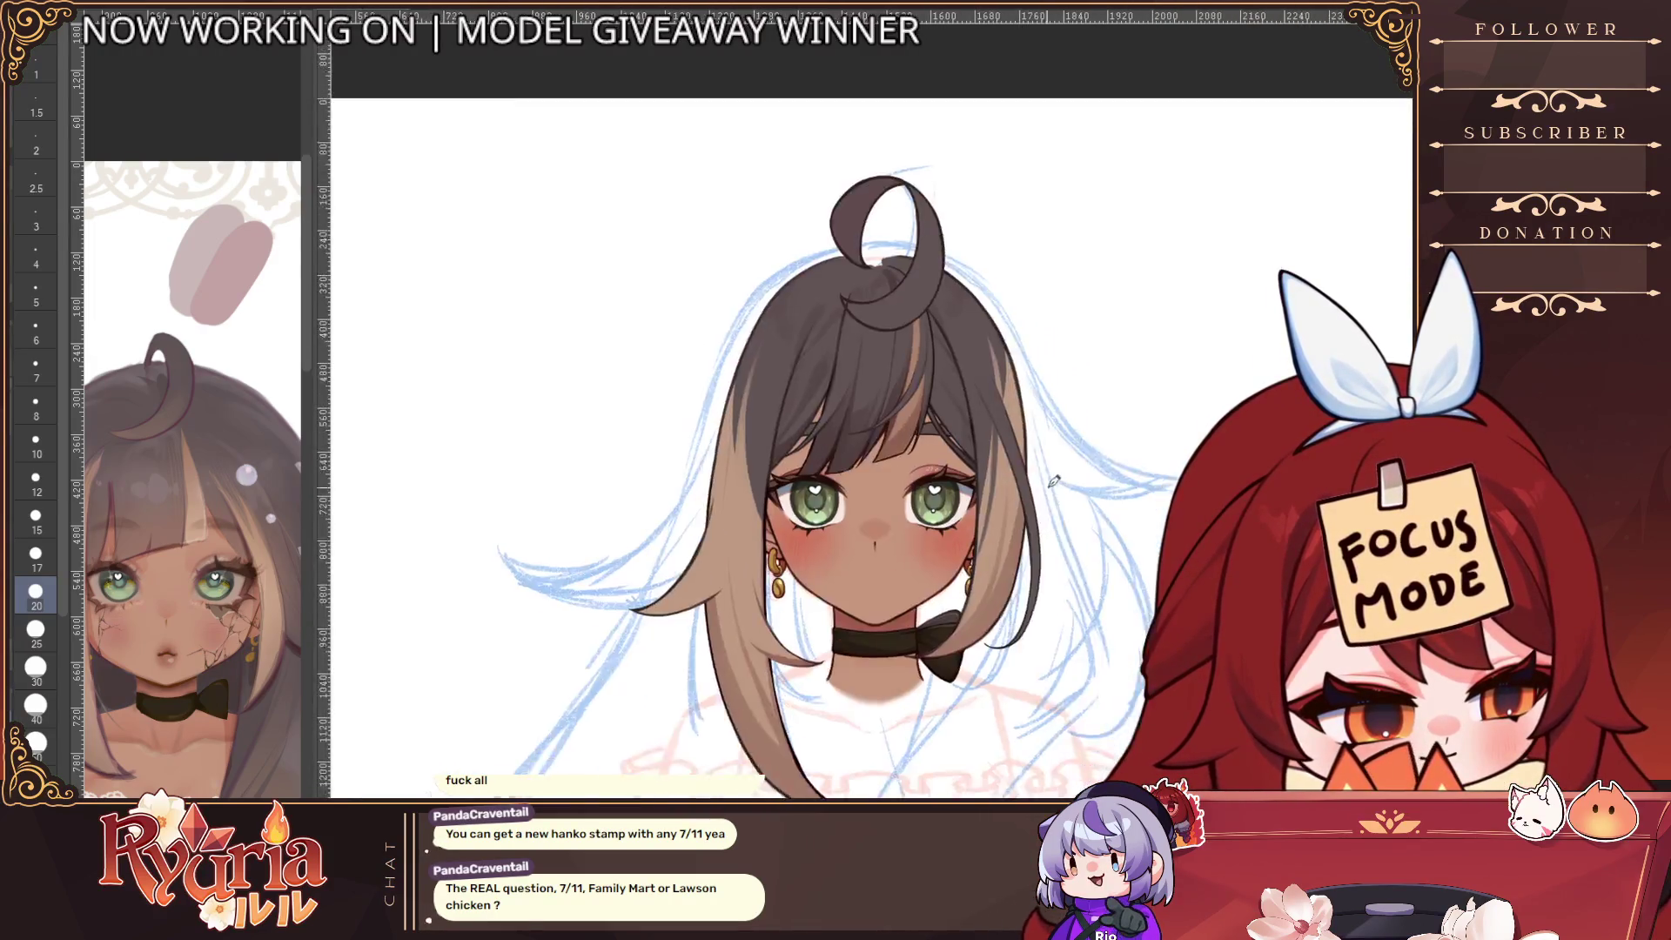
{"action": "key", "text": "ctrl+minus"}
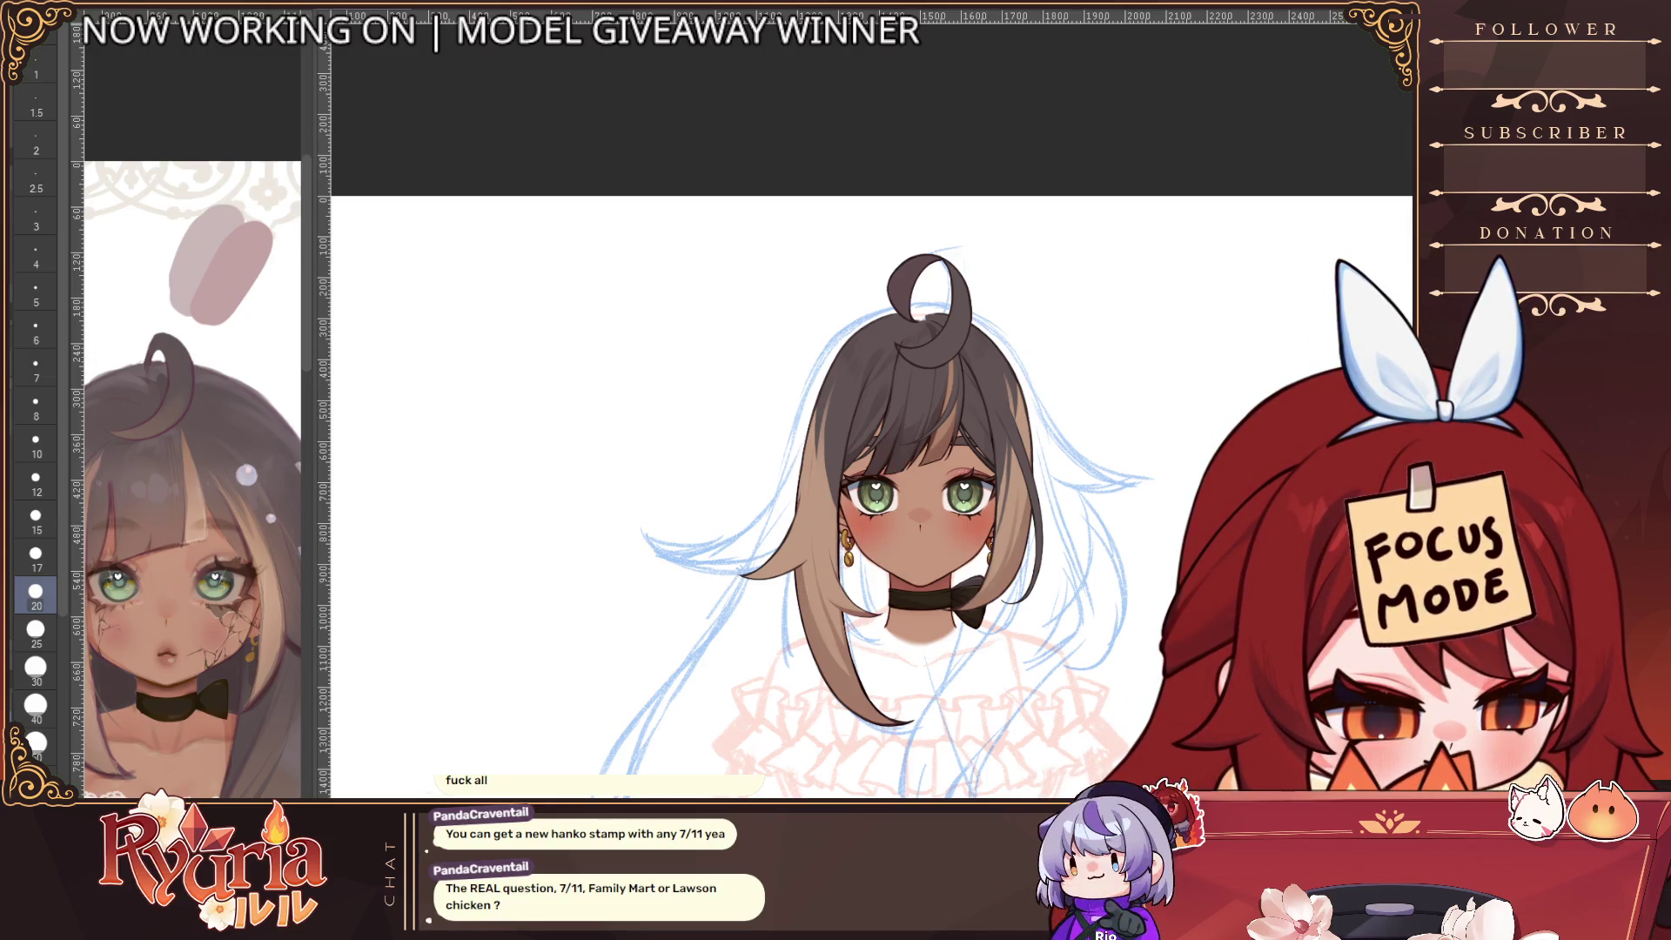
{"action": "key", "text": "Delete"}
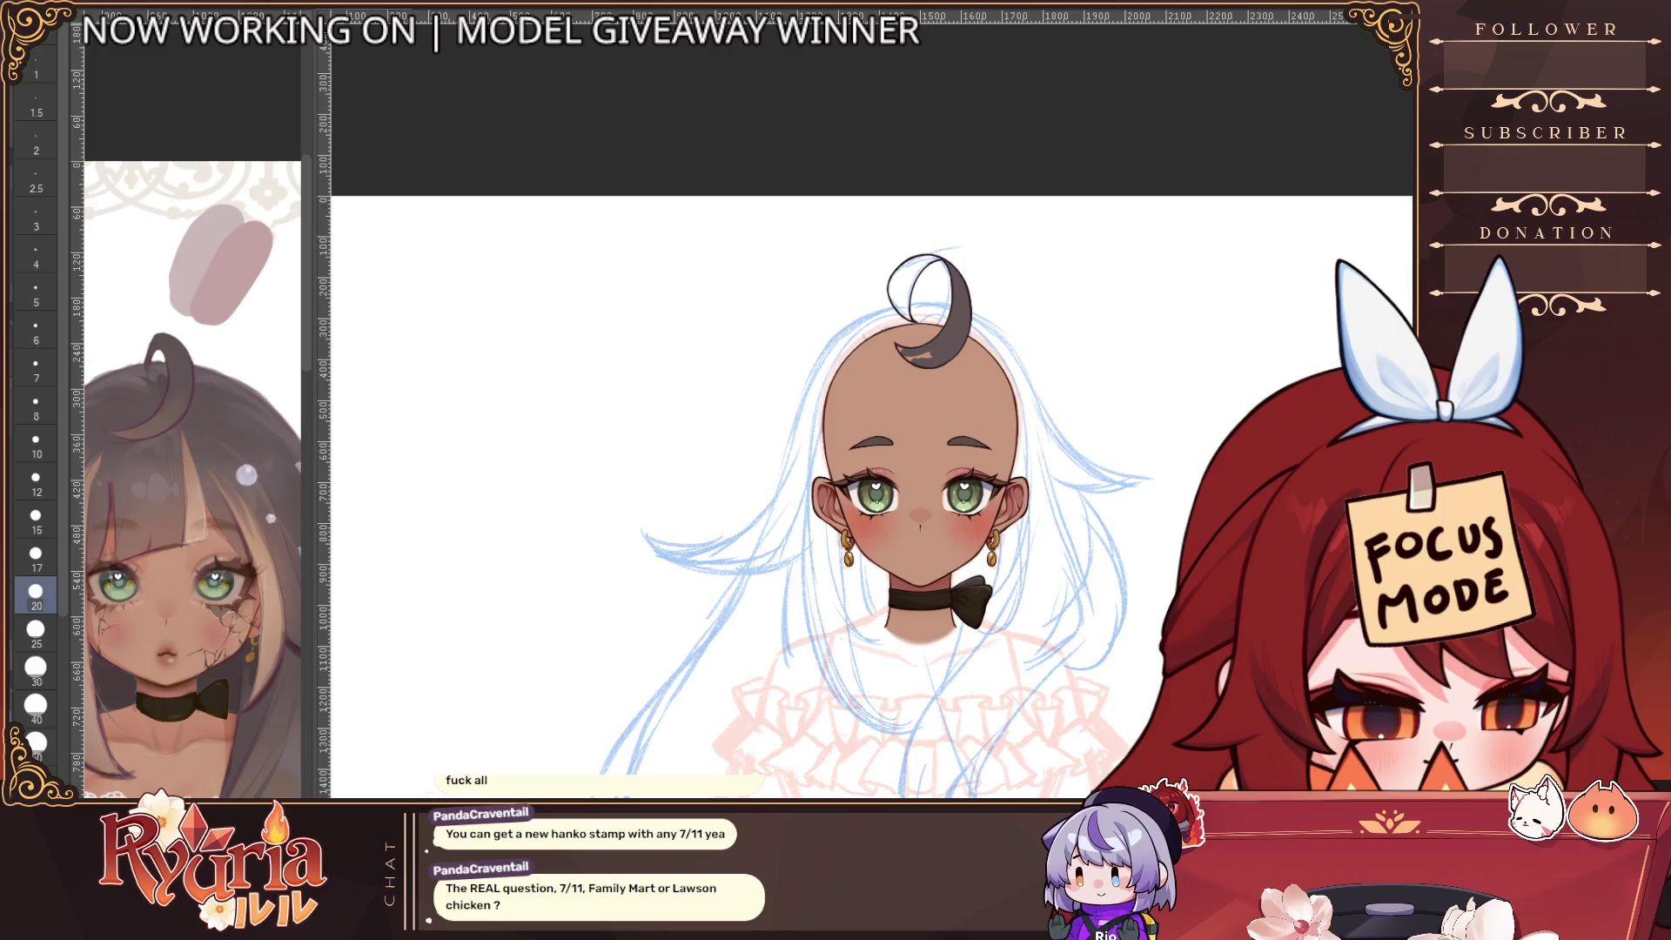
{"action": "key", "text": "Delete"}
{"action": "key", "text": "Delete"}
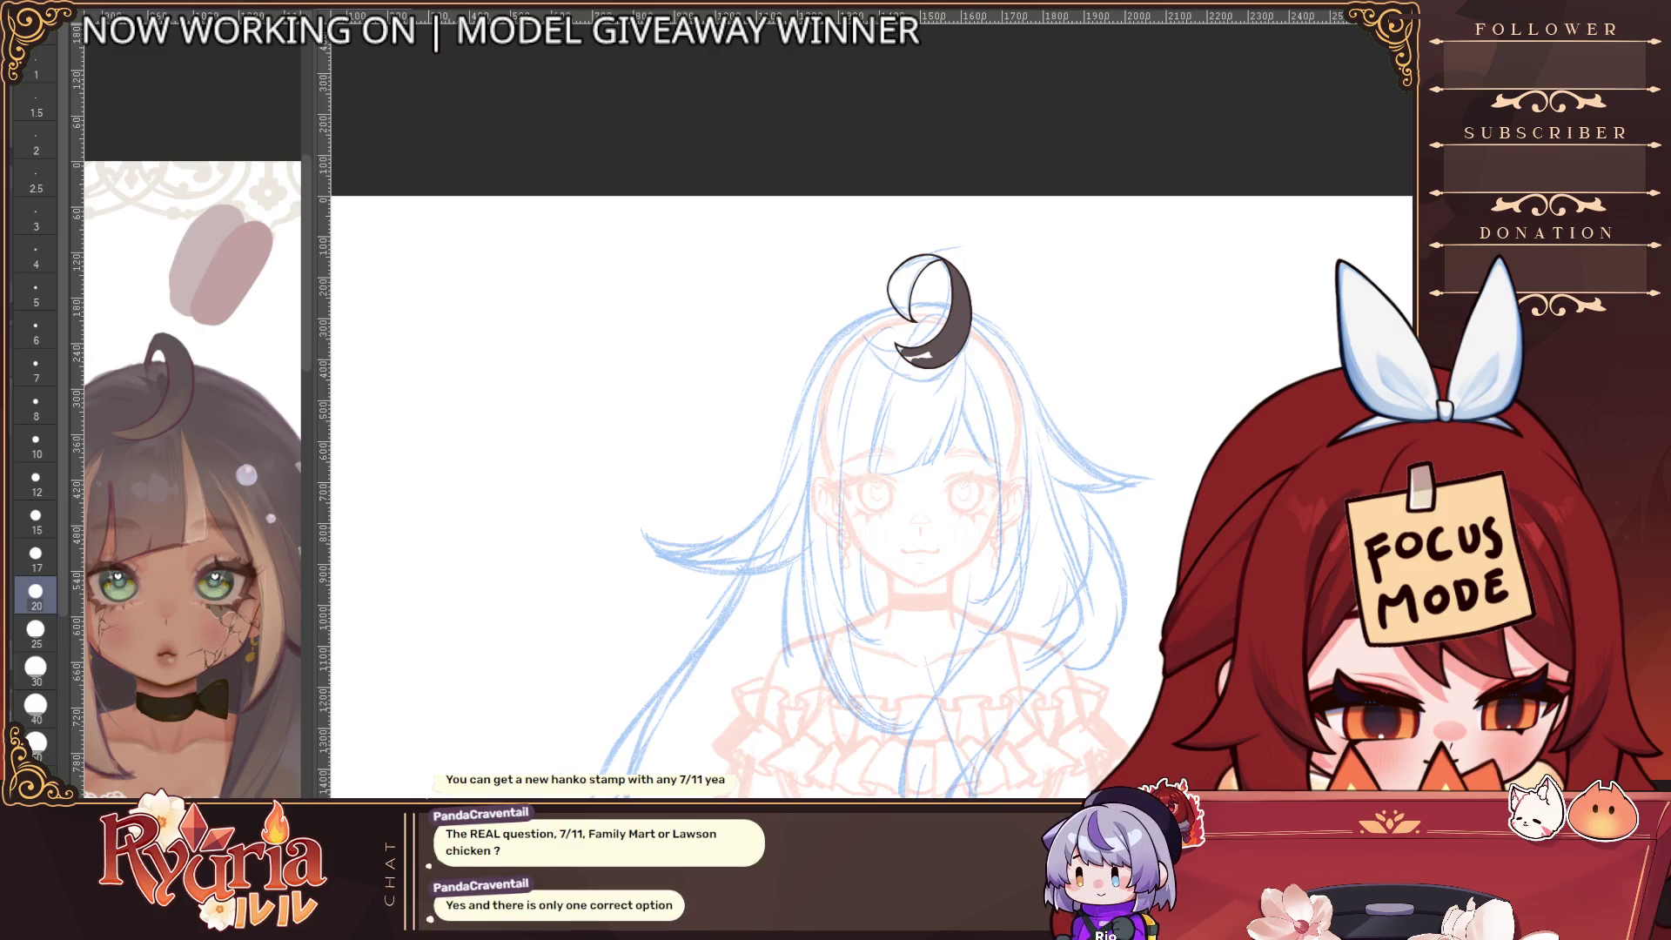
{"action": "scroll", "coordinate": [939, 326], "scroll_direction": "up", "scroll_amount": 5}
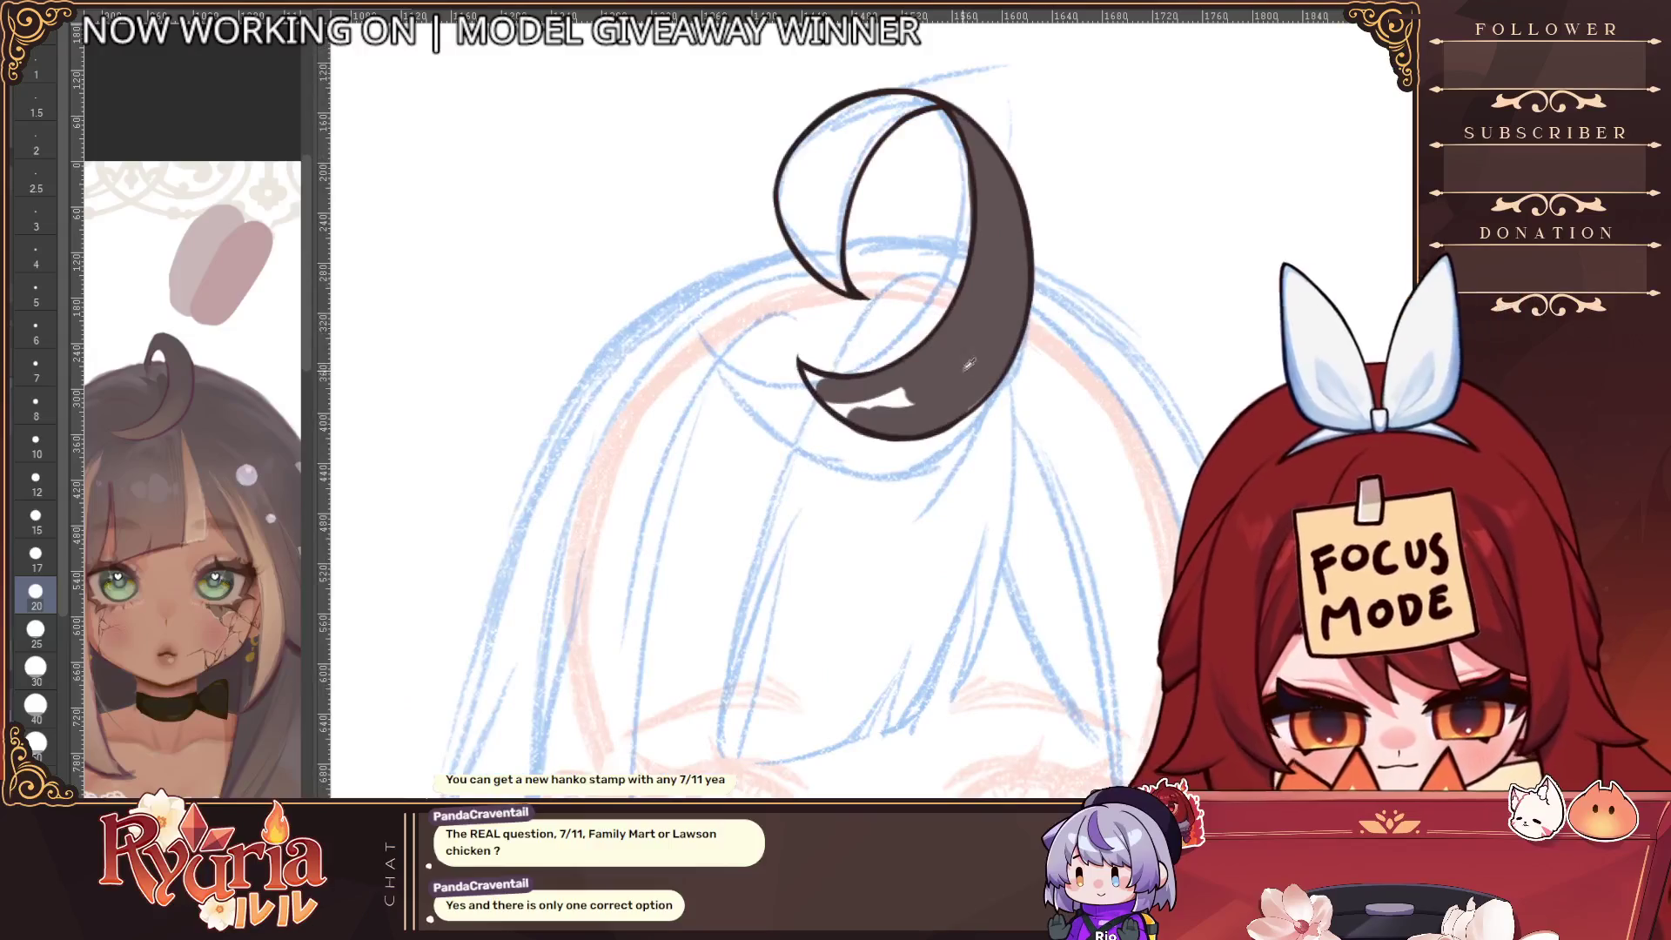
{"action": "mouse_move", "coordinate": [814, 372]}
{"action": "left_mouse_down"}
{"action": "mouse_move", "coordinate": [870, 407]}
{"action": "mouse_move", "coordinate": [853, 387]}
{"action": "left_mouse_up"}
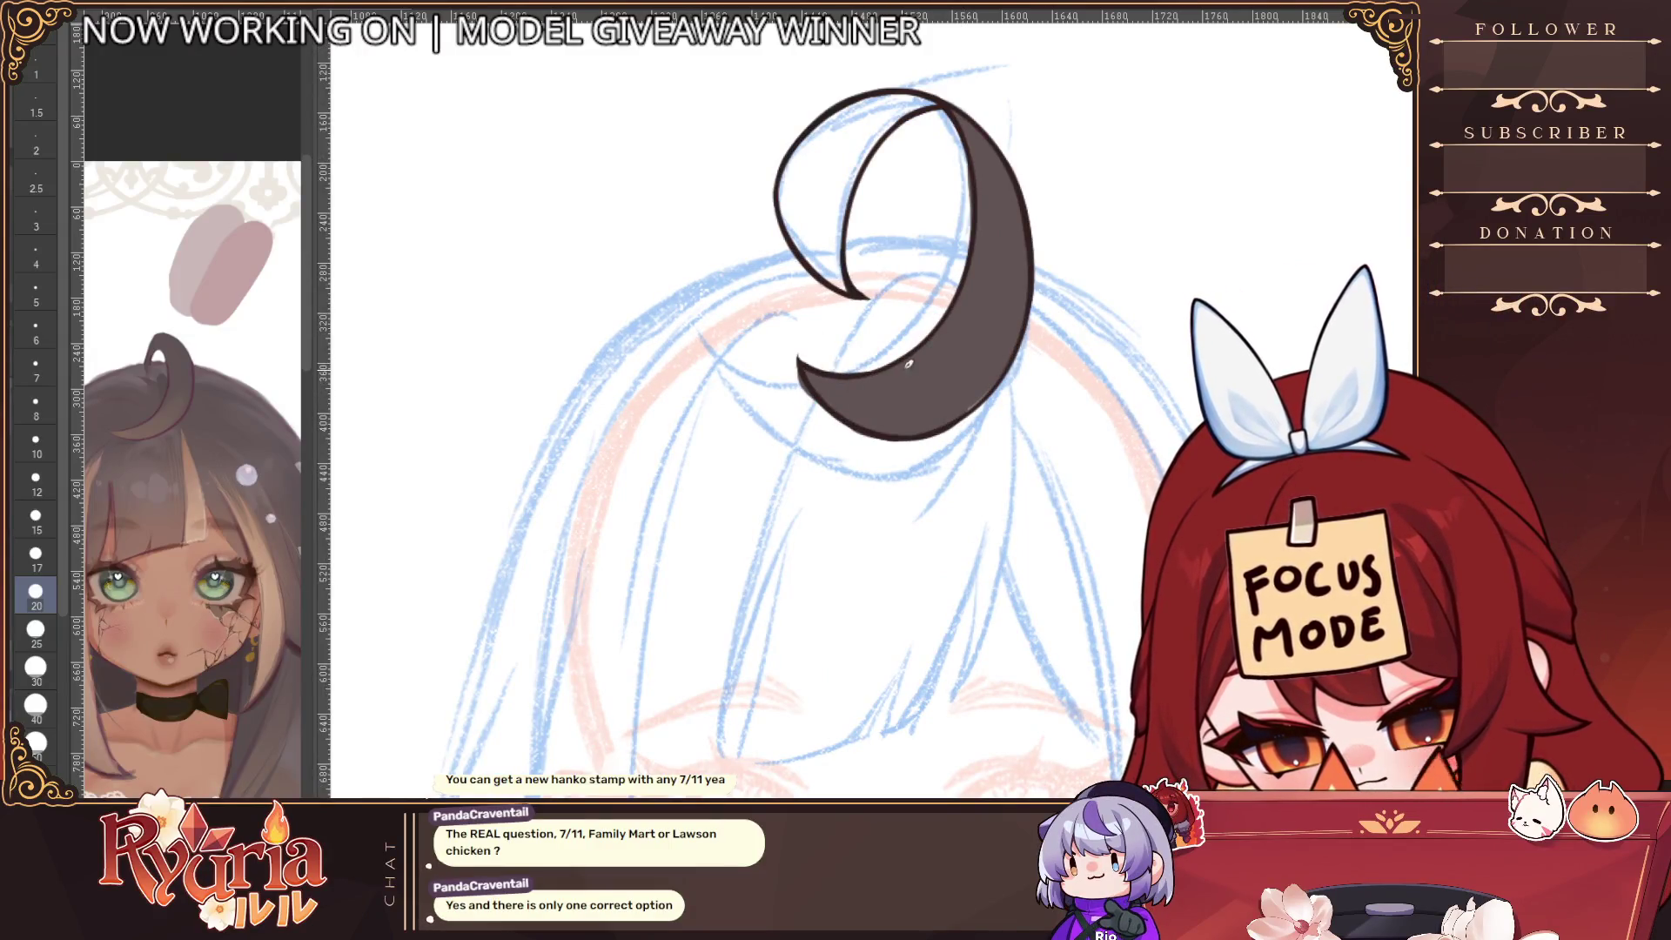
Step the brush down from 17 to 8 to 5 while mirroring the view to check the curl
{"action": "scroll", "coordinate": [527, 151], "scroll_direction": "up", "scroll_amount": 1}
{"action": "key", "text": "bracketleft"}
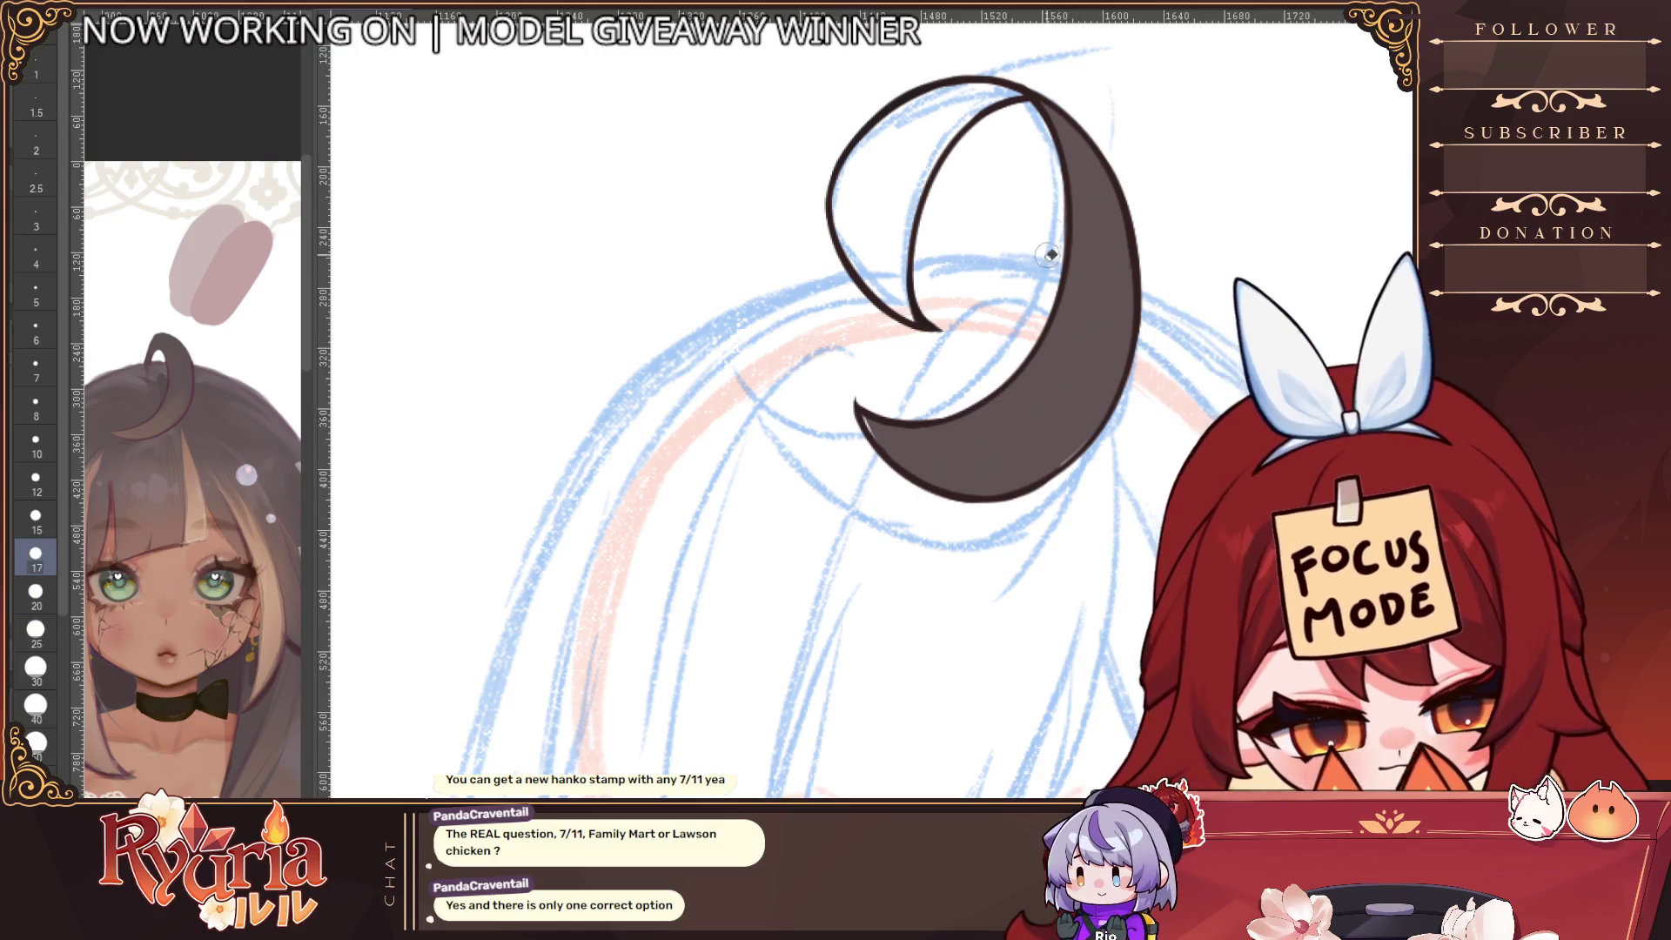
{"action": "key", "text": "h"}
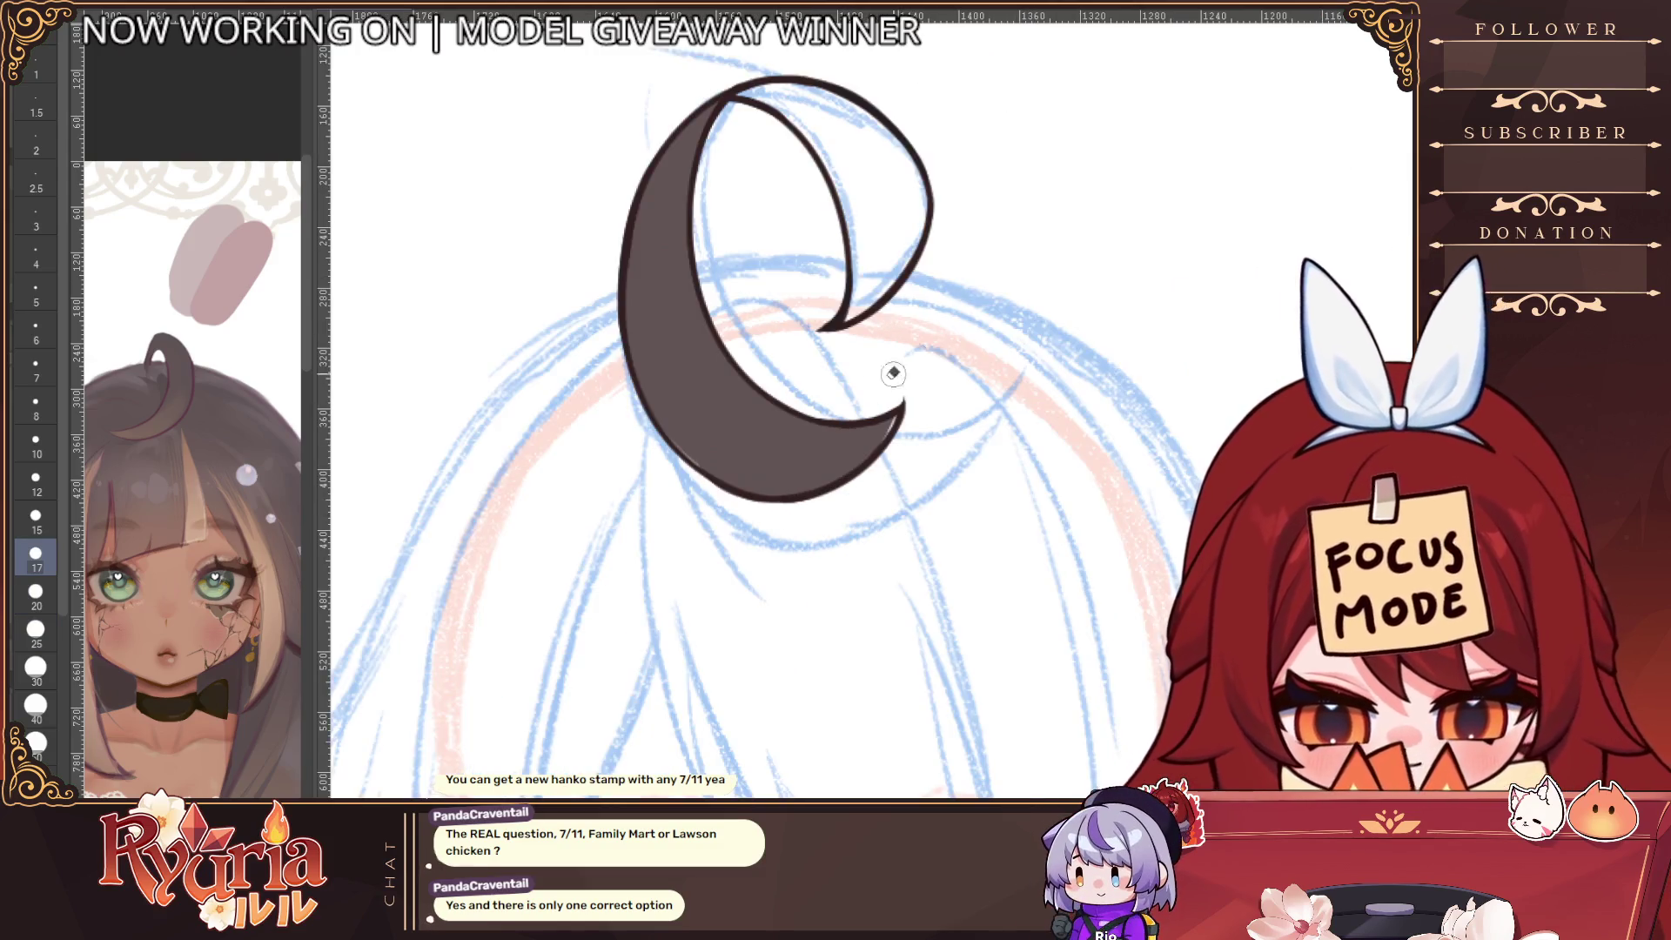
{"action": "key", "text": "bracketleft"}
{"action": "key", "text": "bracketleft"}
{"action": "key", "text": "bracketleft"}
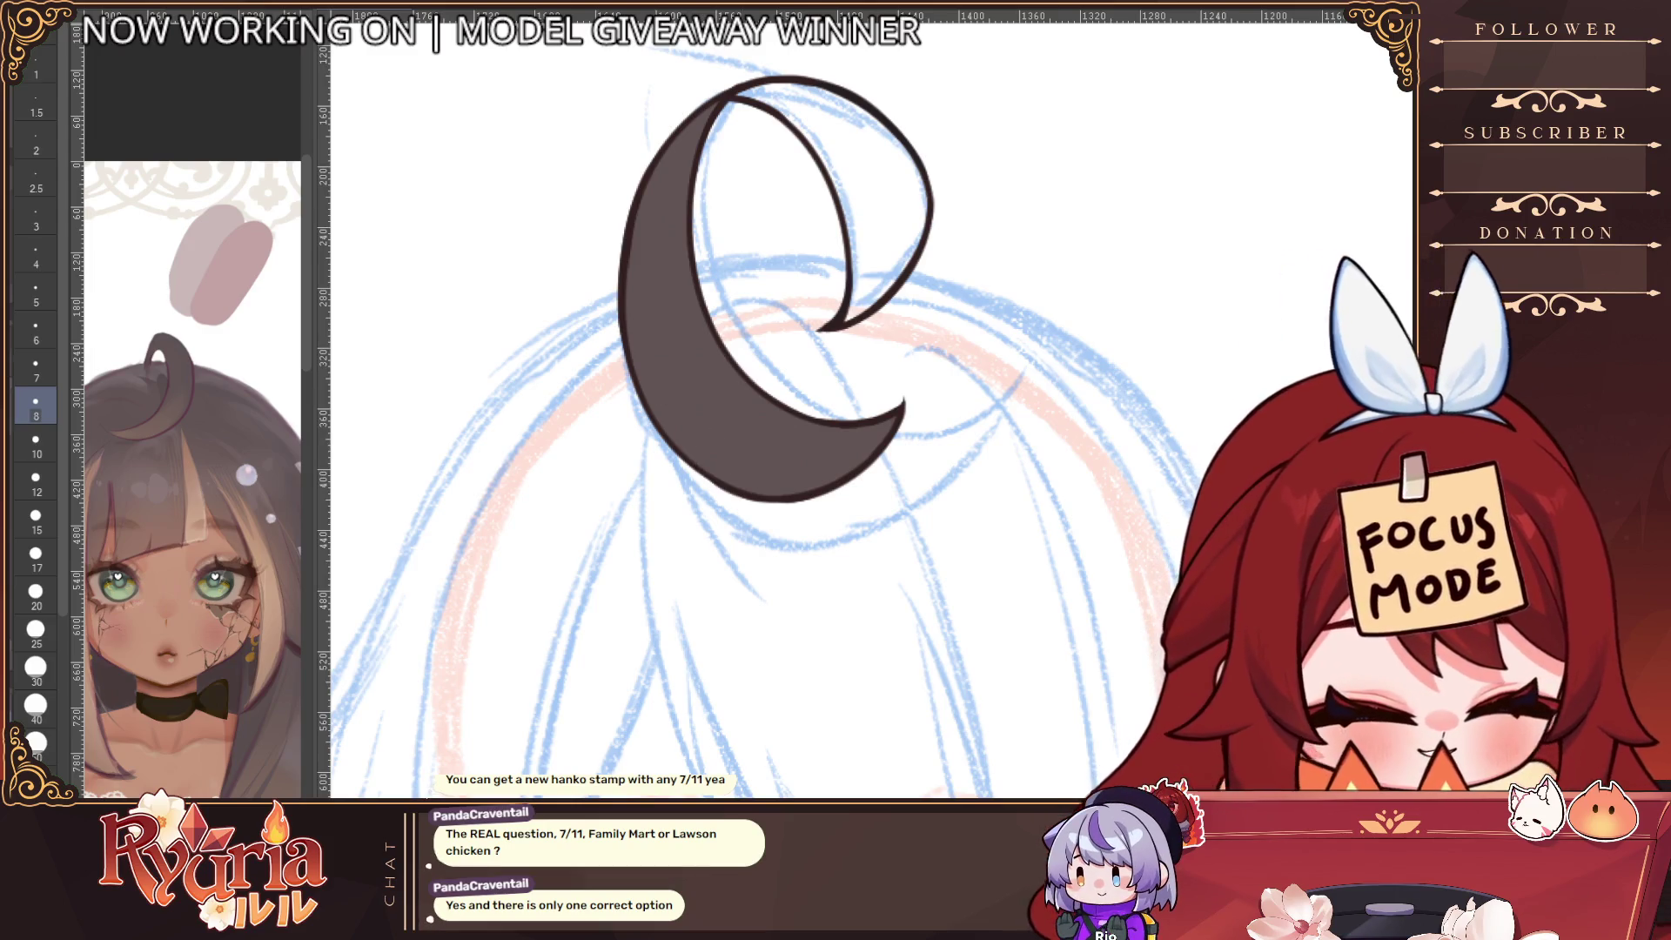
{"action": "key", "text": "bracketleft"}
{"action": "key", "text": "bracketleft"}
{"action": "key", "text": "bracketleft"}
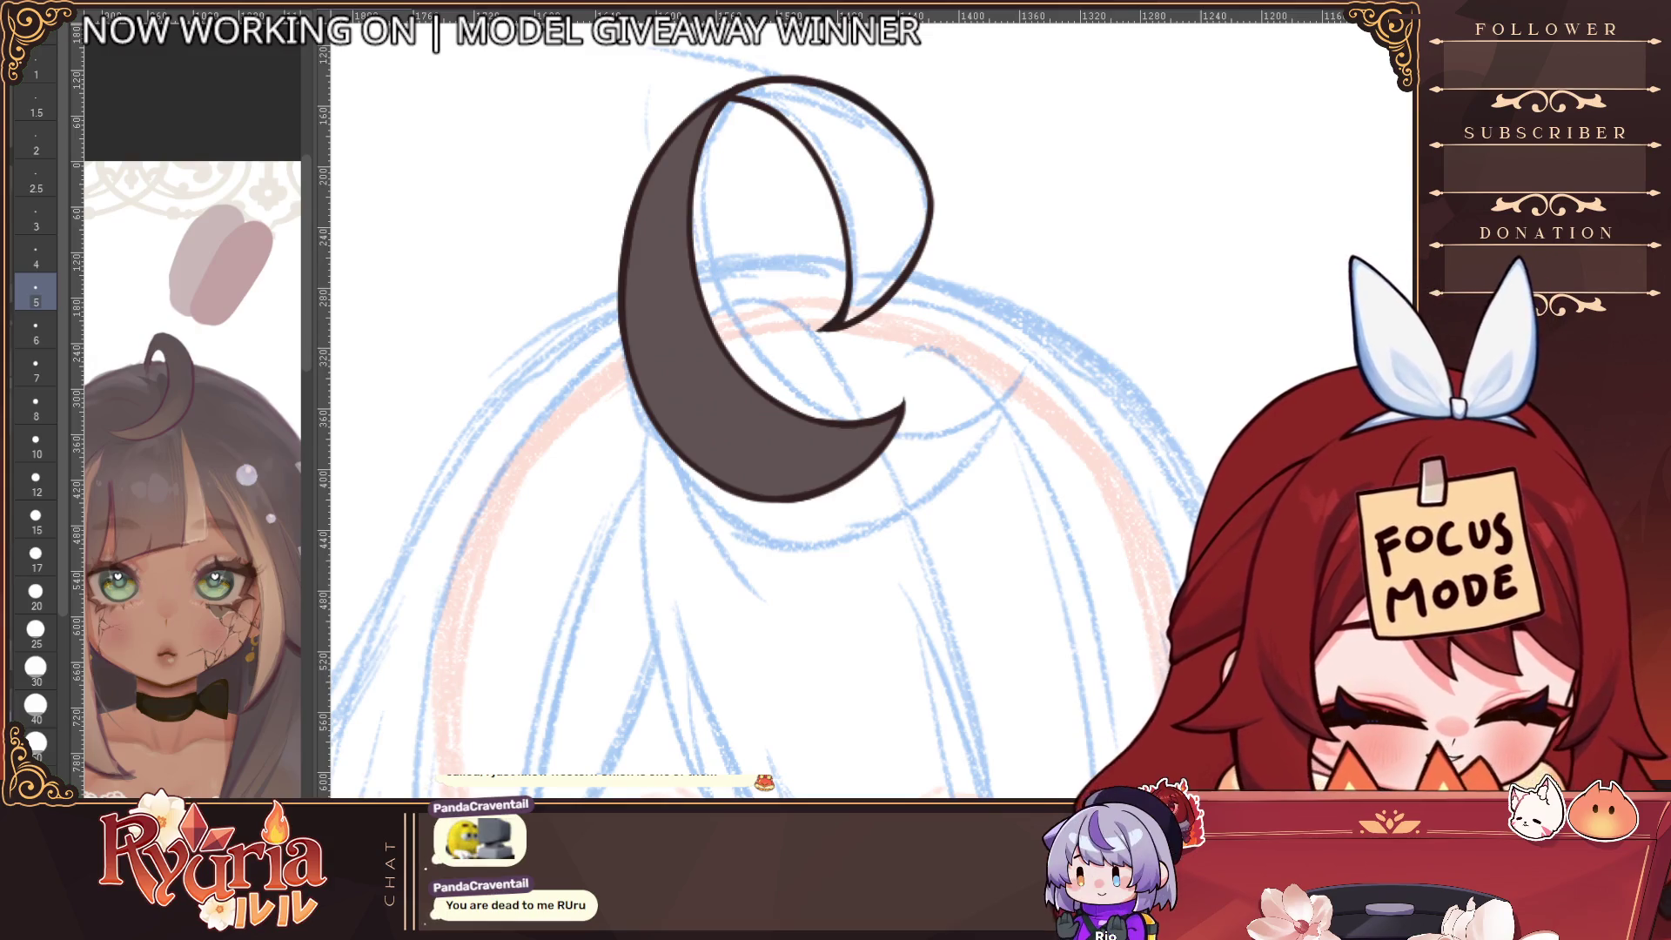
Fill the curl's open loop solid dark brown and bring the whole curl into view
{"action": "key", "text": "e"}
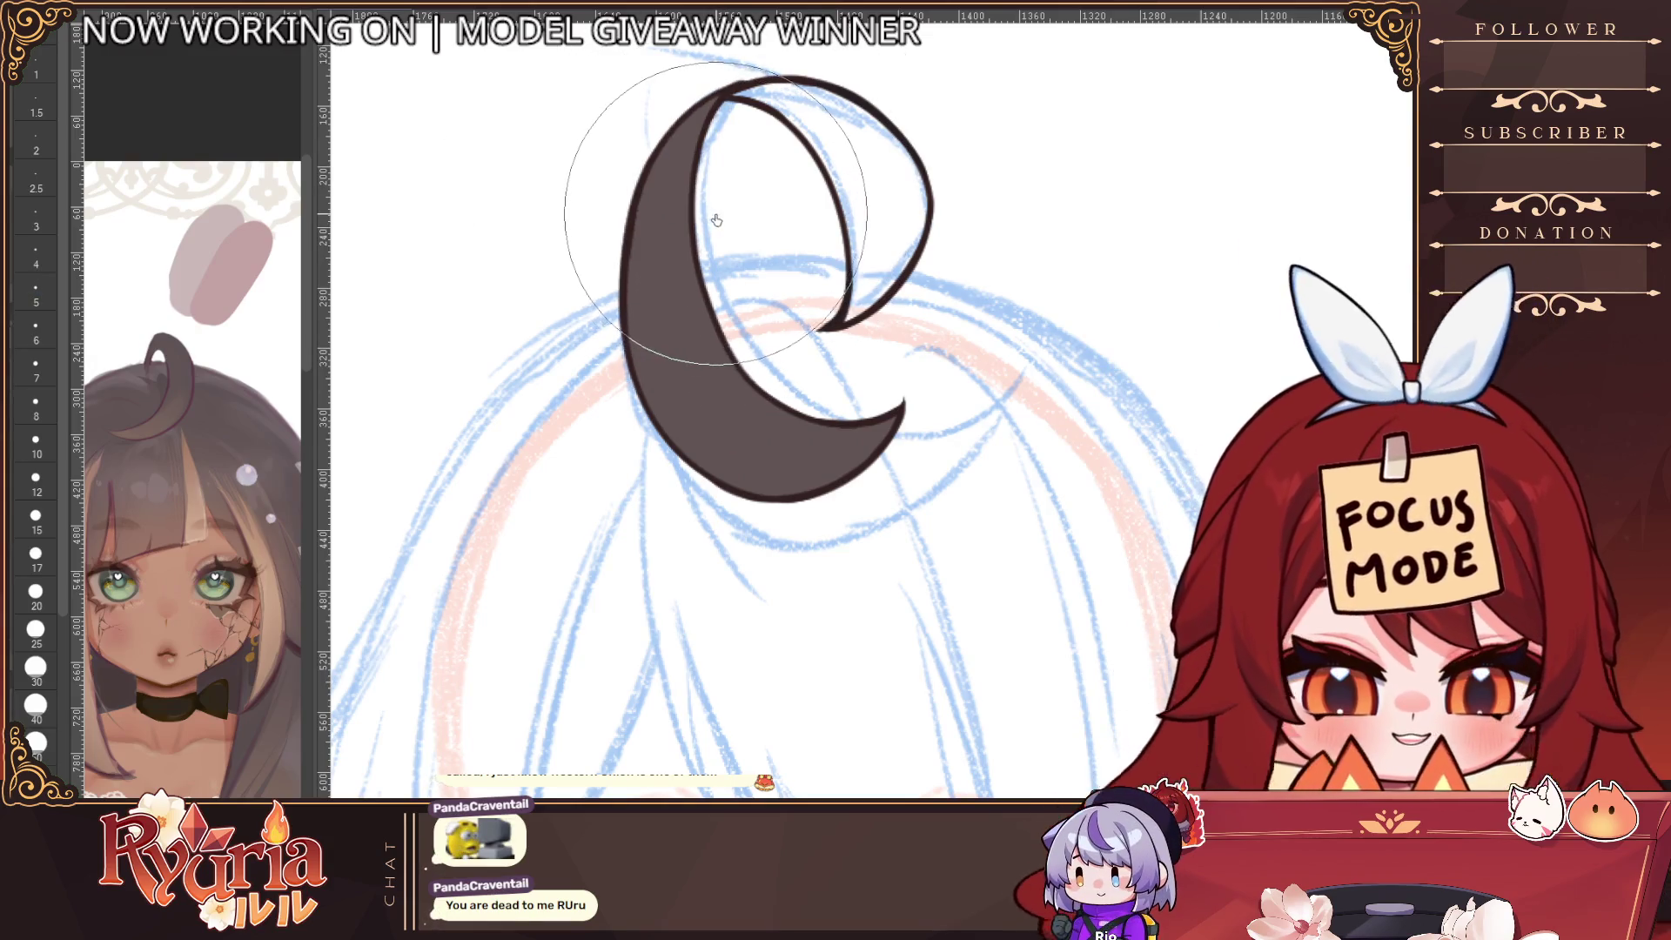
{"action": "scroll", "coordinate": [775, 122], "scroll_direction": "up", "scroll_amount": 3}
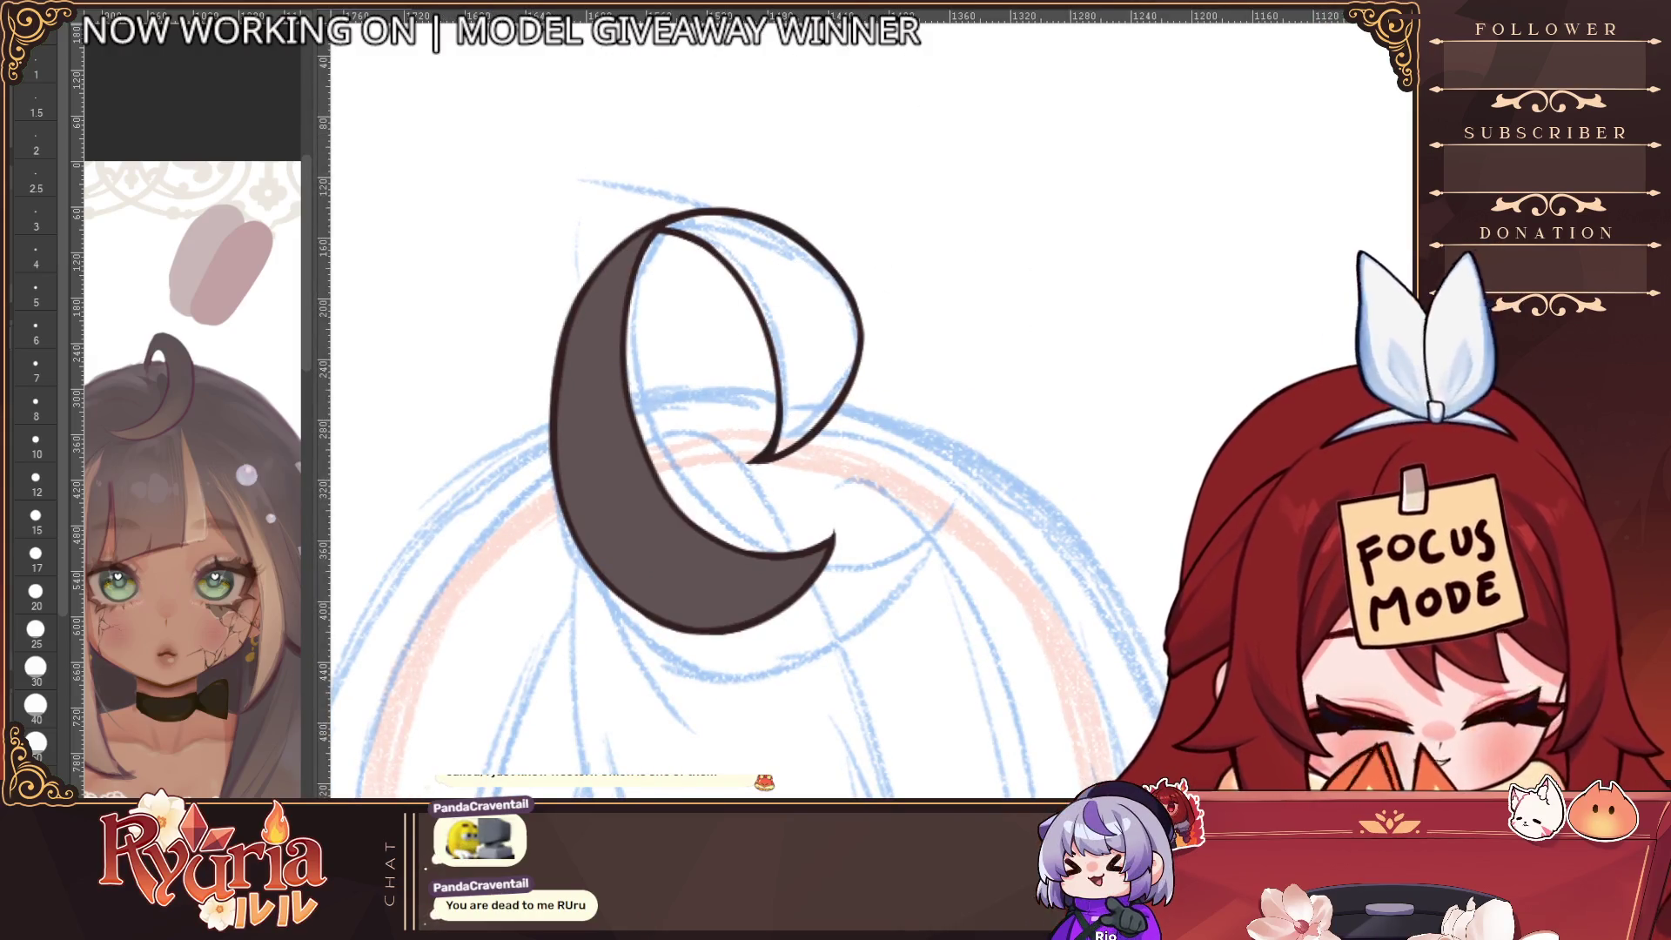
{"action": "key", "text": "h"}
{"action": "key", "text": "h"}
{"action": "scroll", "coordinate": [1205, 333], "scroll_direction": "down", "scroll_amount": 3}
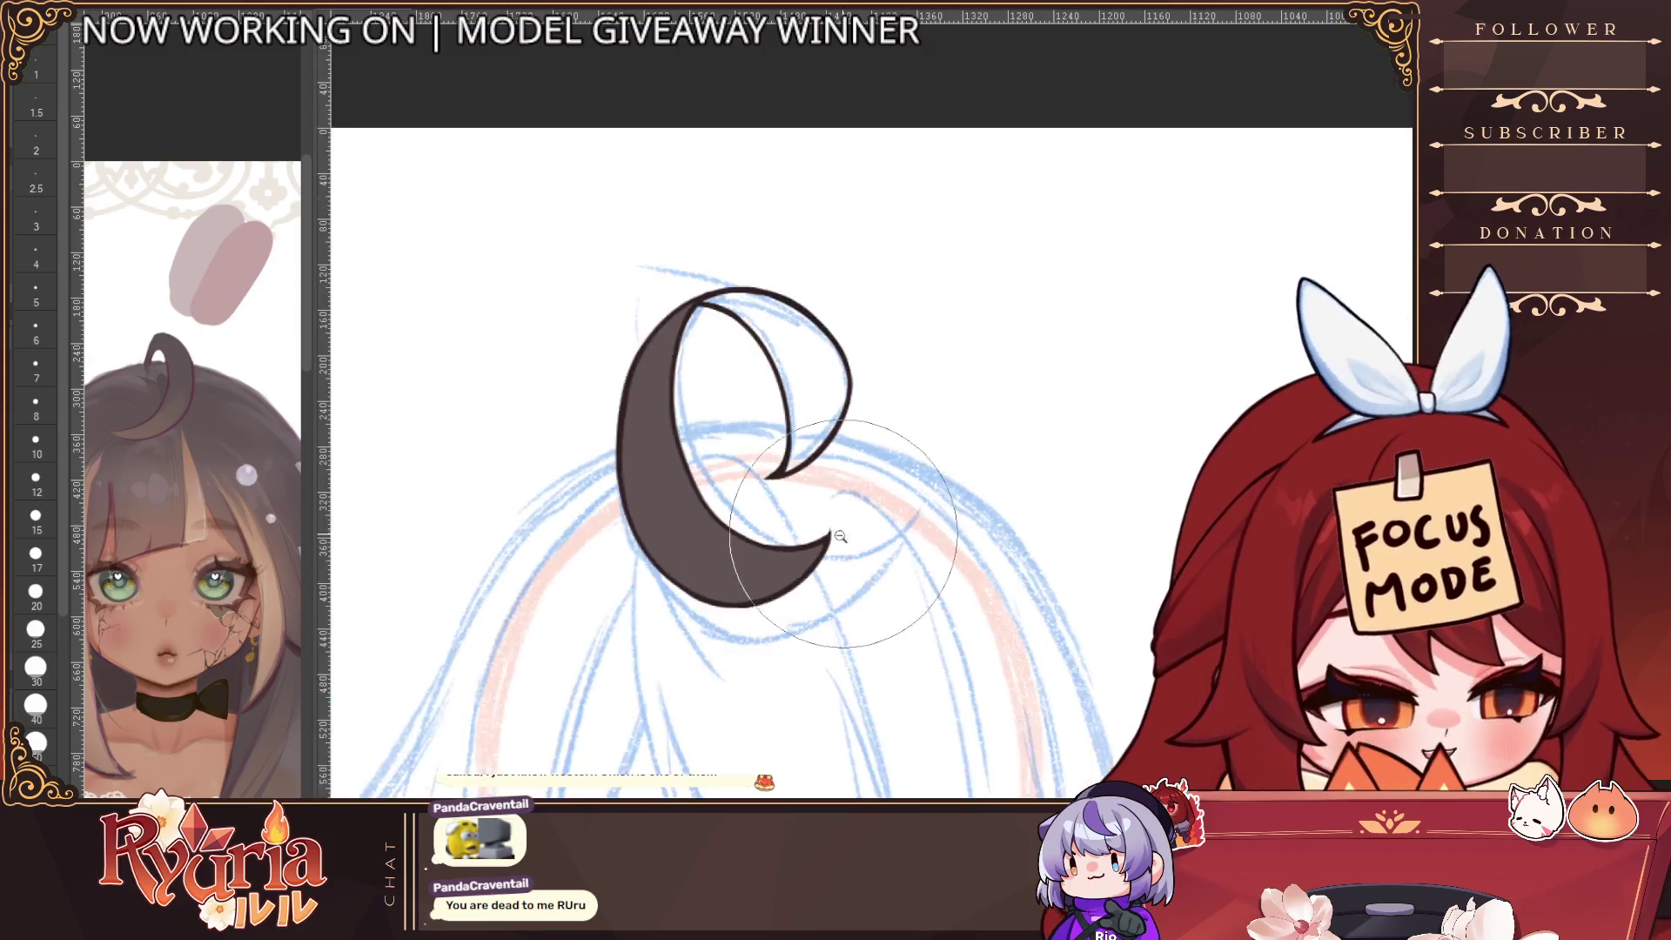
{"action": "key", "text": "h"}
{"action": "left_click", "coordinate": [957, 418]}
{"action": "left_click_drag", "start_coordinate": [1001, 441], "coordinate": [768, 371]}
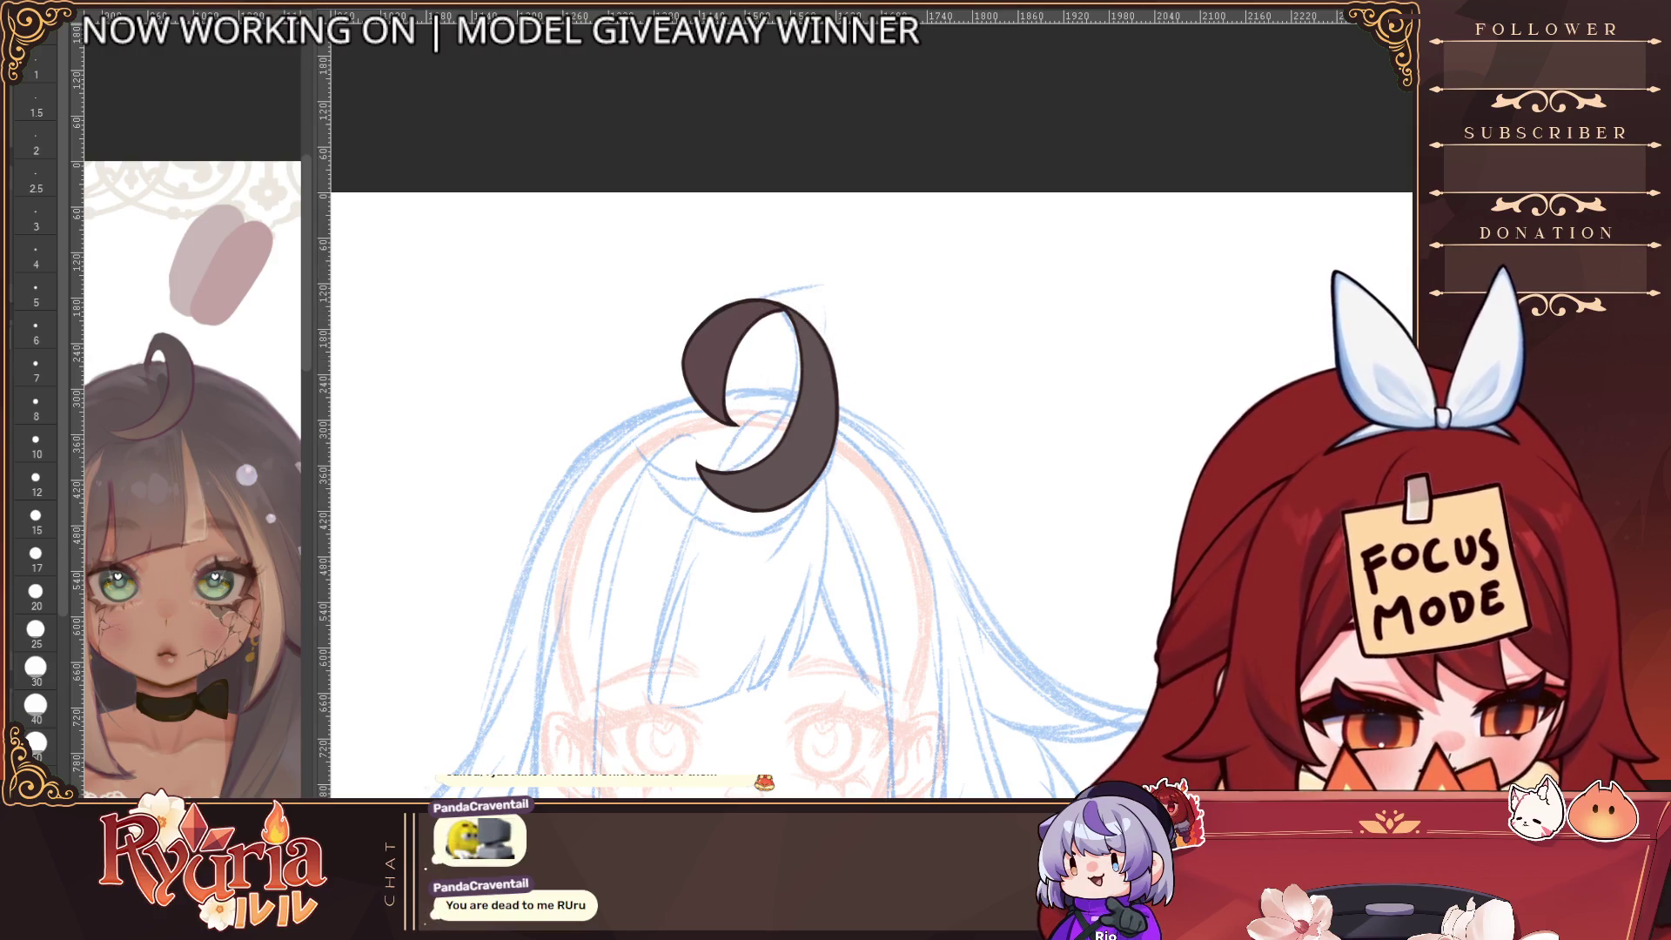
{"action": "scroll", "coordinate": [800, 373], "scroll_direction": "up", "scroll_amount": 1}
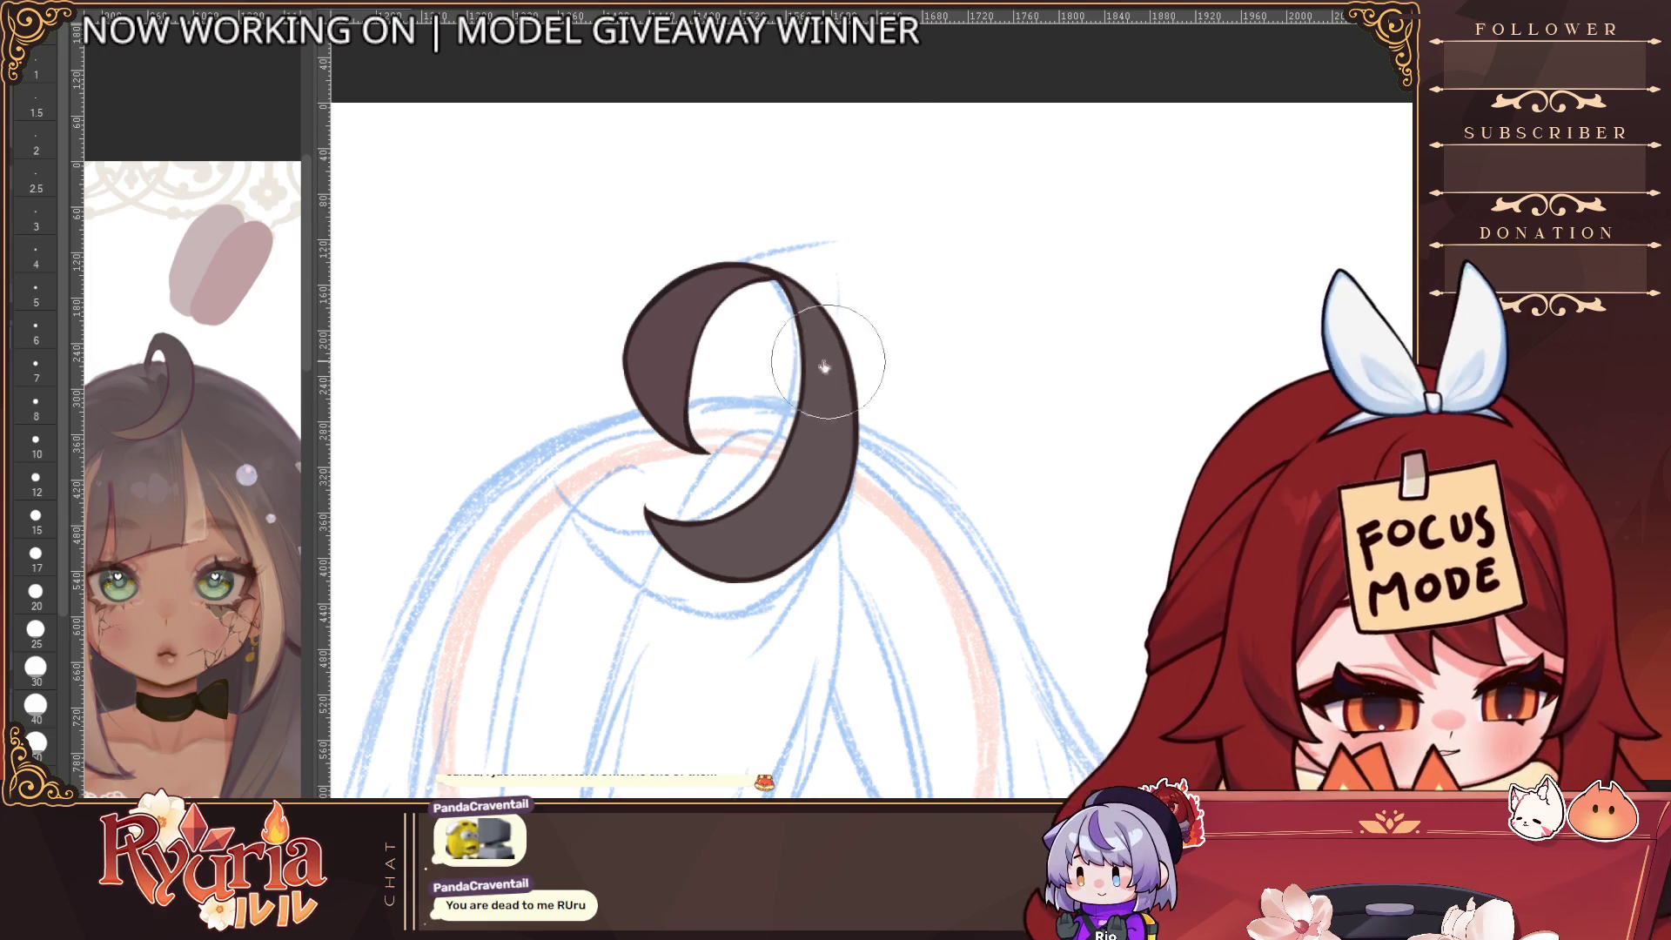
{"action": "scroll", "coordinate": [824, 366], "scroll_direction": "up", "scroll_amount": 5}
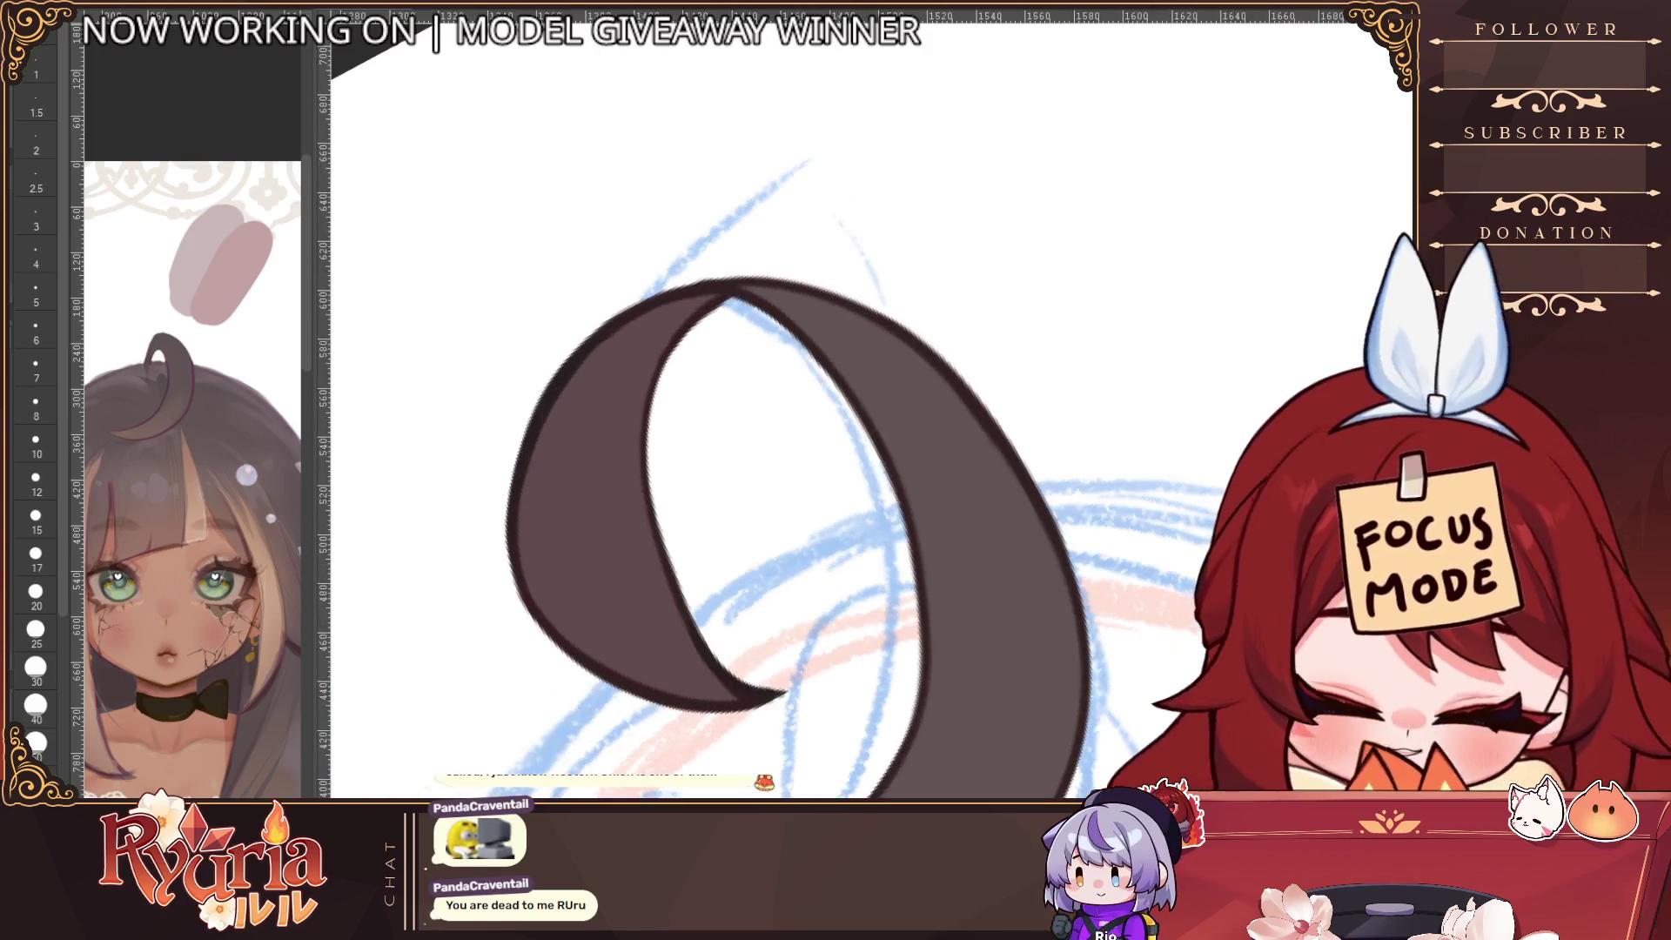
At brush size 3, darken the inner edge of the 9's hole, including its lower part
{"action": "left_click", "coordinate": [36, 254]}
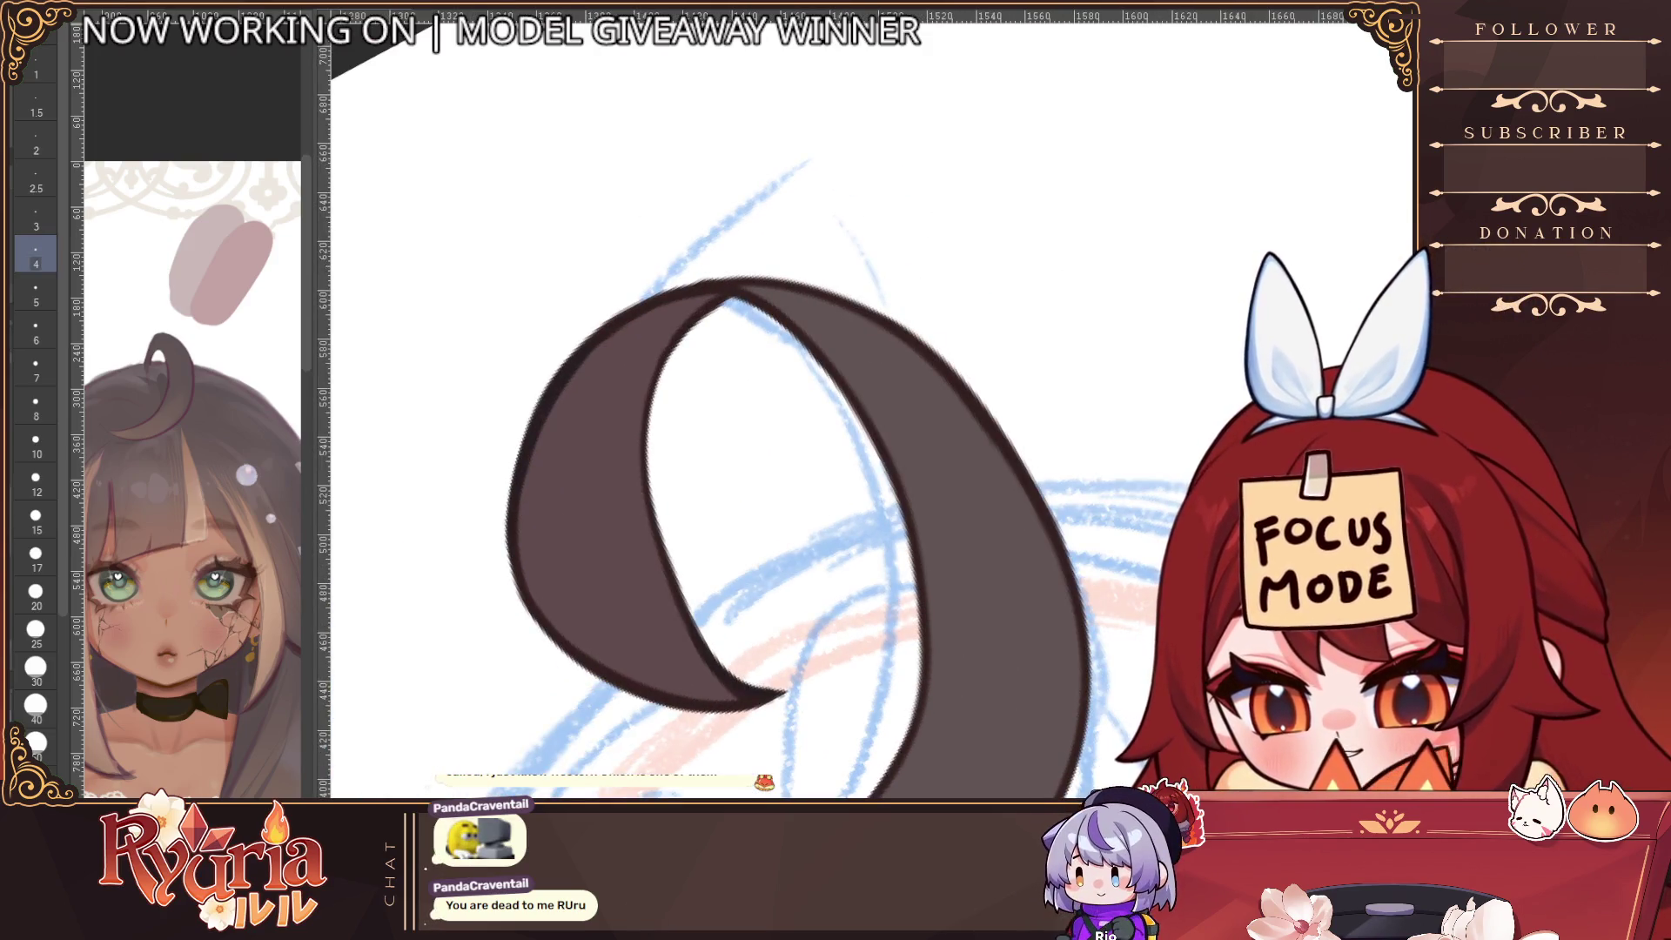
{"action": "left_click", "coordinate": [35, 216]}
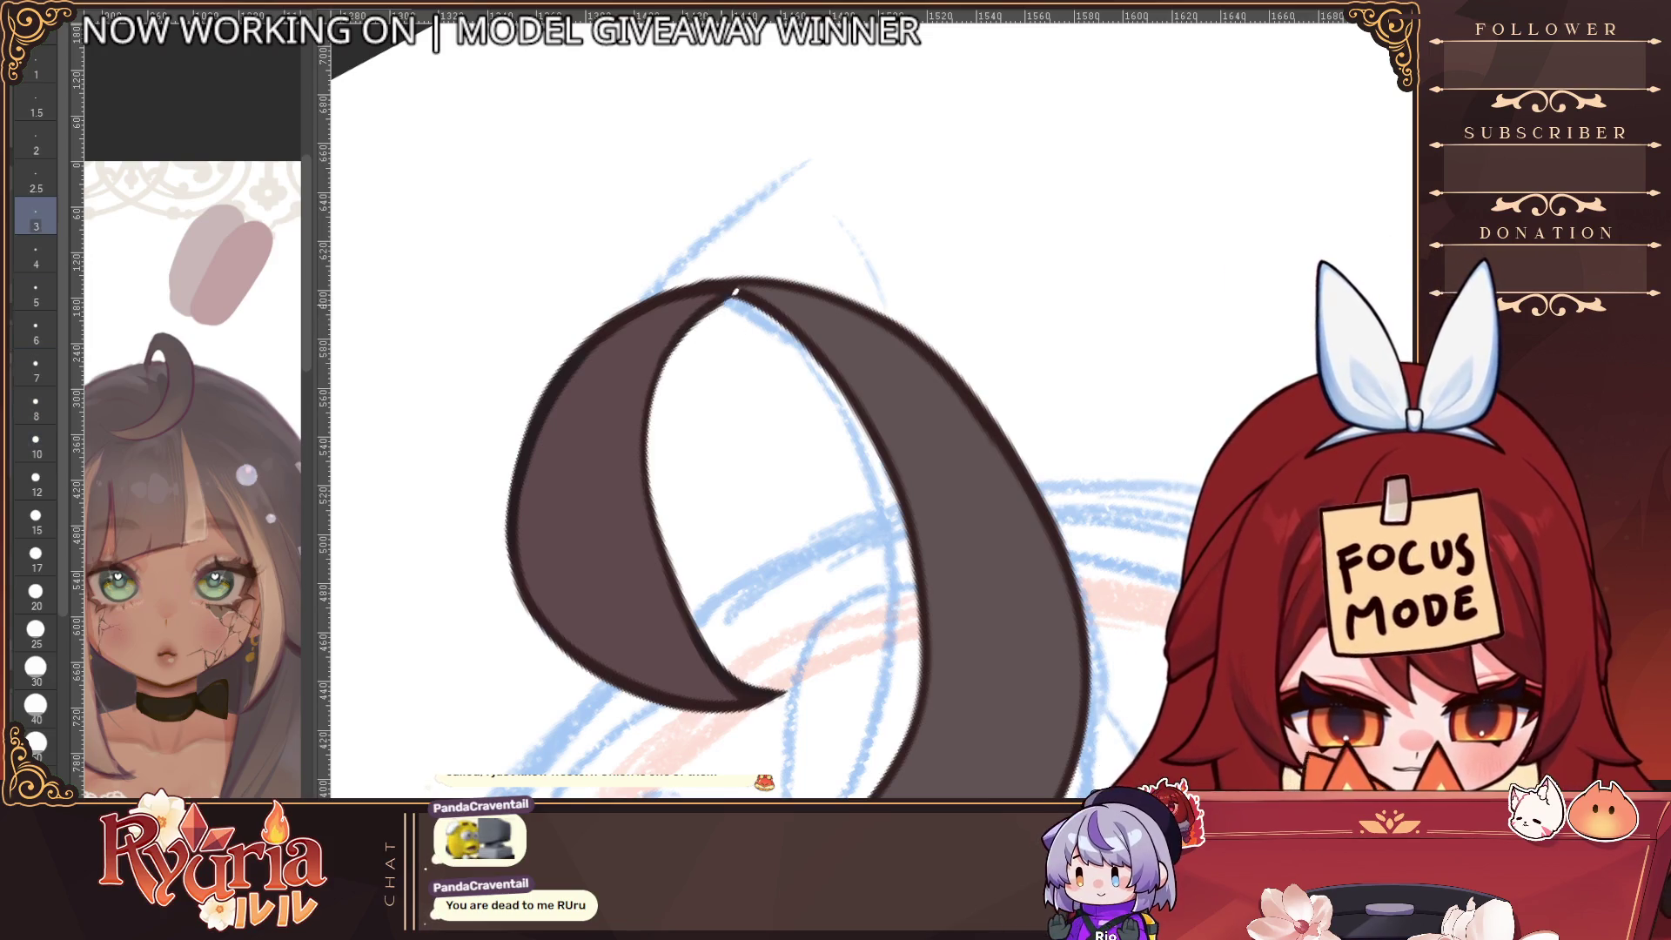
{"action": "mouse_move", "coordinate": [722, 296]}
{"action": "left_mouse_down"}
{"action": "mouse_move", "coordinate": [655, 422]}
{"action": "mouse_move", "coordinate": [659, 501]}
{"action": "mouse_move", "coordinate": [690, 317]}
{"action": "mouse_move", "coordinate": [657, 505]}
{"action": "mouse_move", "coordinate": [700, 618]}
{"action": "left_mouse_up"}
{"action": "key", "text": "ctrl+z"}
{"action": "left_click_drag", "start_coordinate": [648, 444], "coordinate": [696, 653]}
{"action": "left_click_drag", "start_coordinate": [661, 548], "coordinate": [787, 698]}
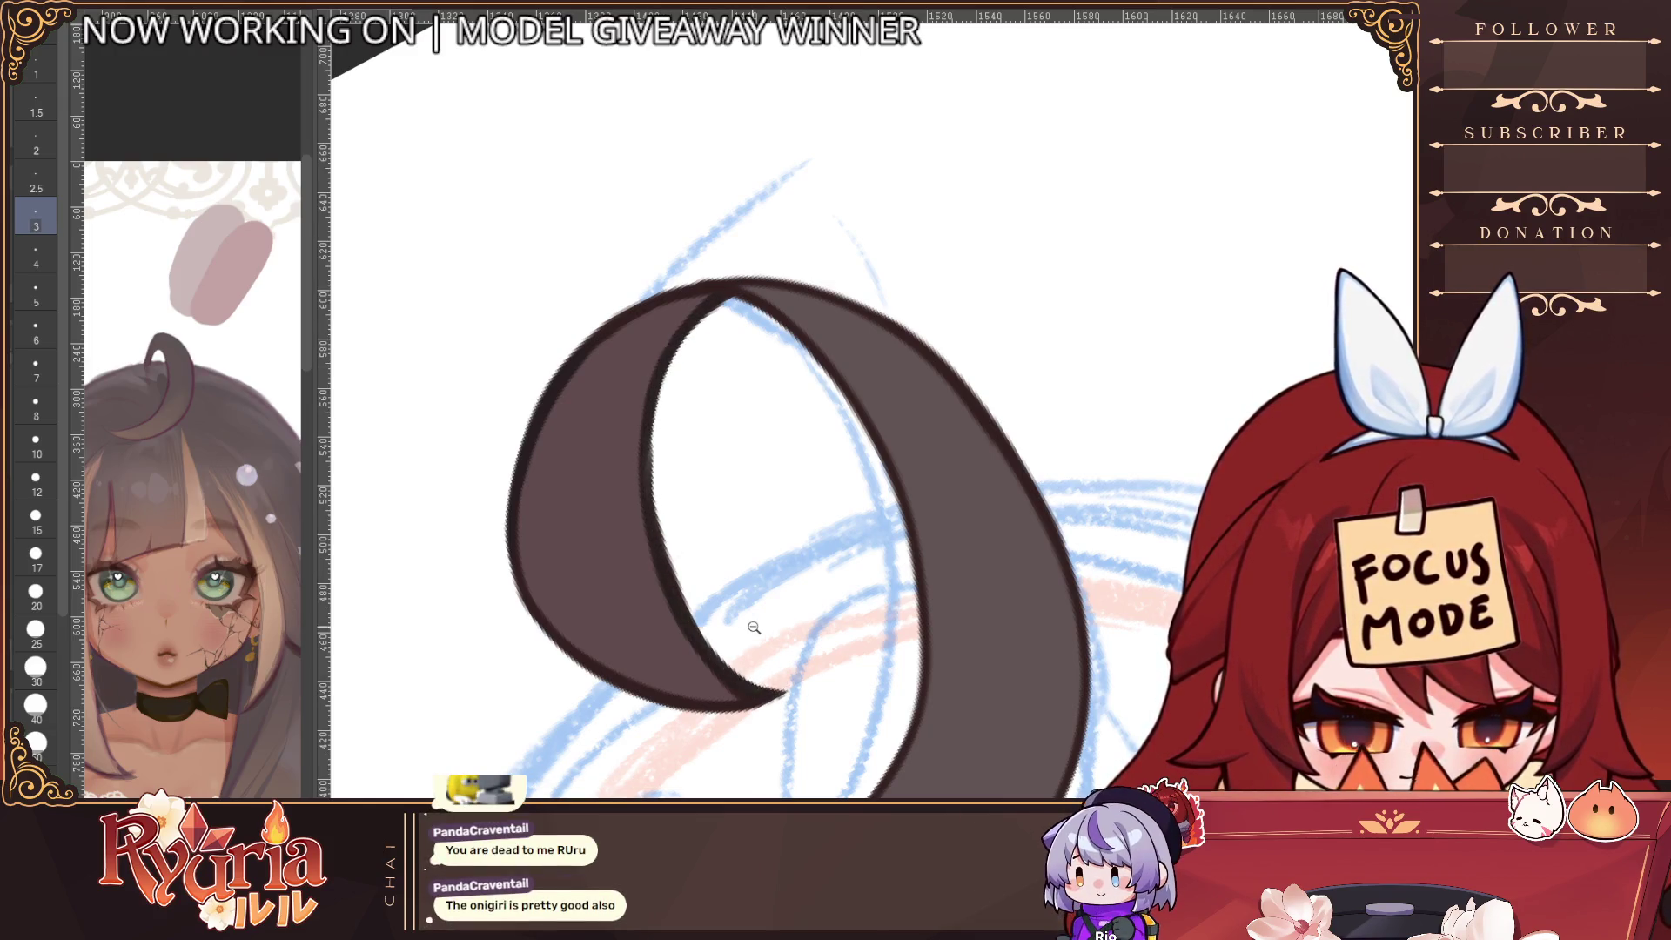
{"action": "scroll", "coordinate": [754, 627], "scroll_direction": "down", "scroll_amount": 5}
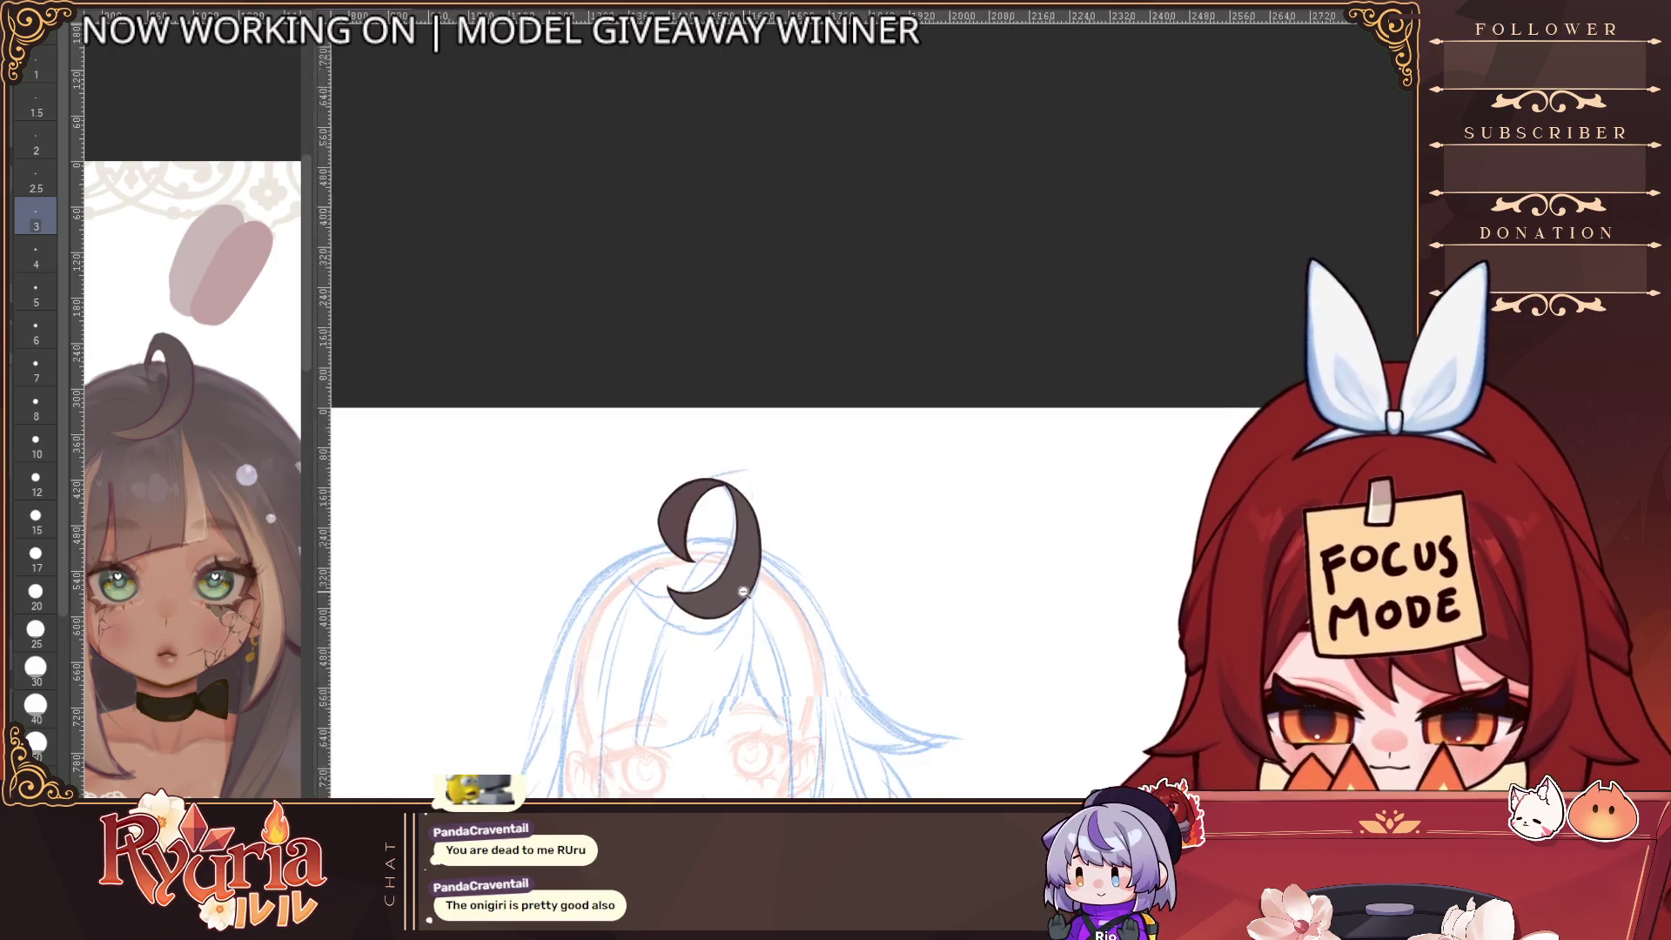
{"action": "scroll", "coordinate": [738, 462], "scroll_direction": "up", "scroll_amount": 5}
{"action": "left_click_drag", "start_coordinate": [738, 462], "coordinate": [842, 379]}
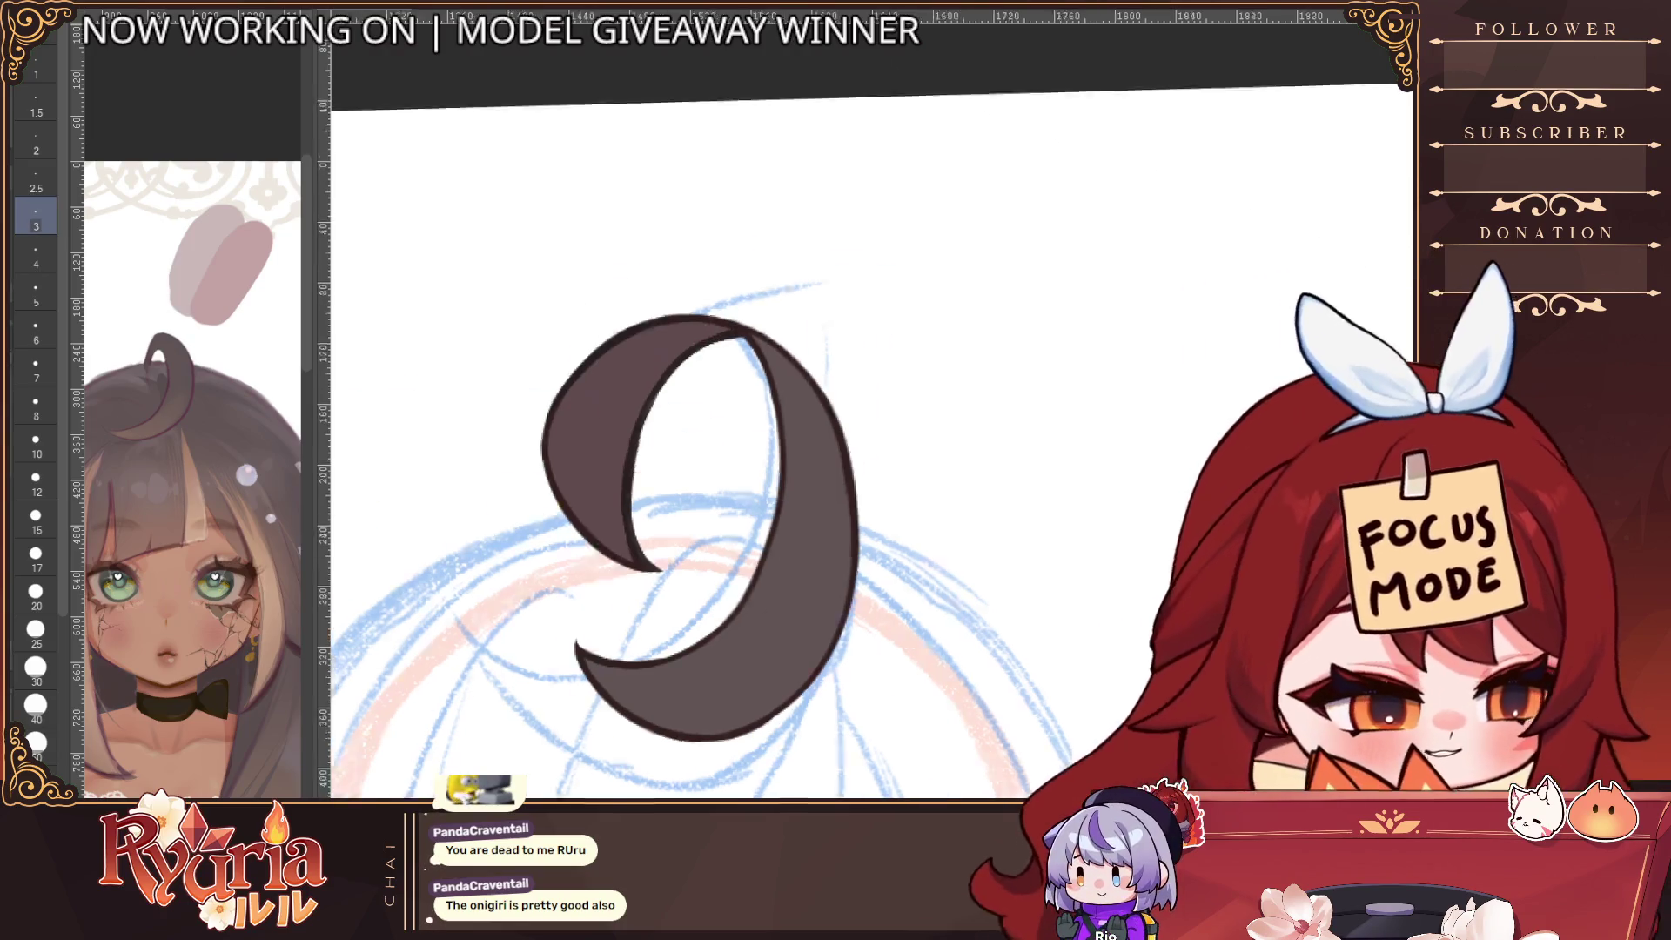
Reset the view's rotation and flip, fill the curl into a solid 9, and restore the hair beneath
{"action": "key", "text": "ctrl+plus"}
{"action": "key", "text": "ctrl+plus"}
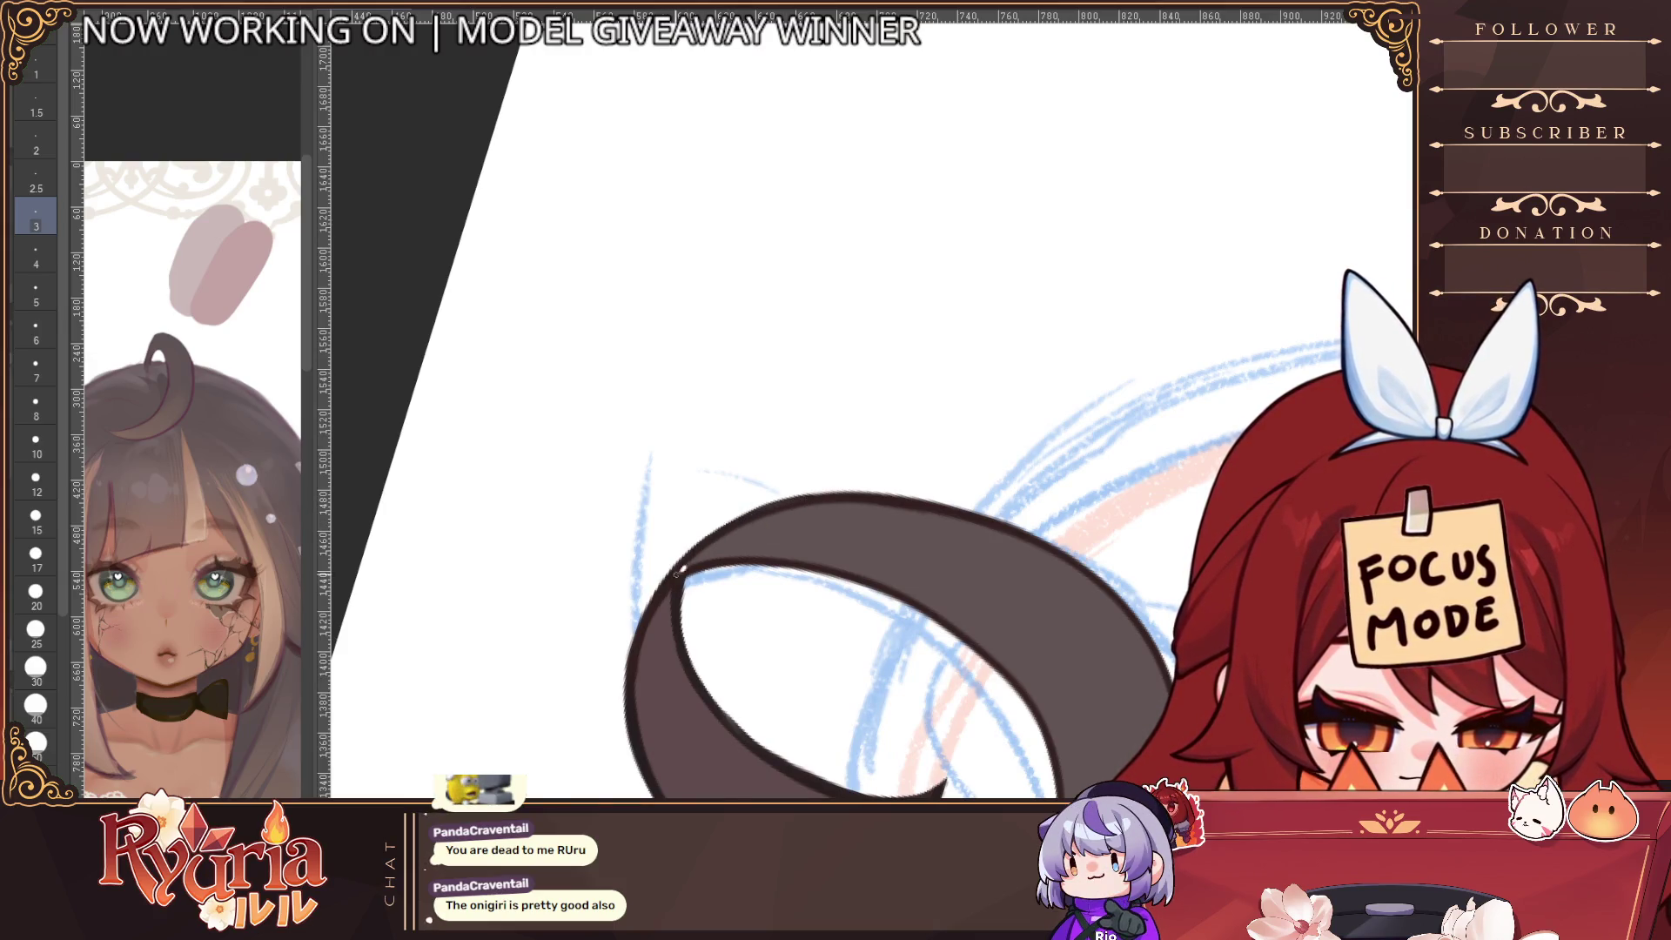
{"action": "key", "text": "ctrl+z"}
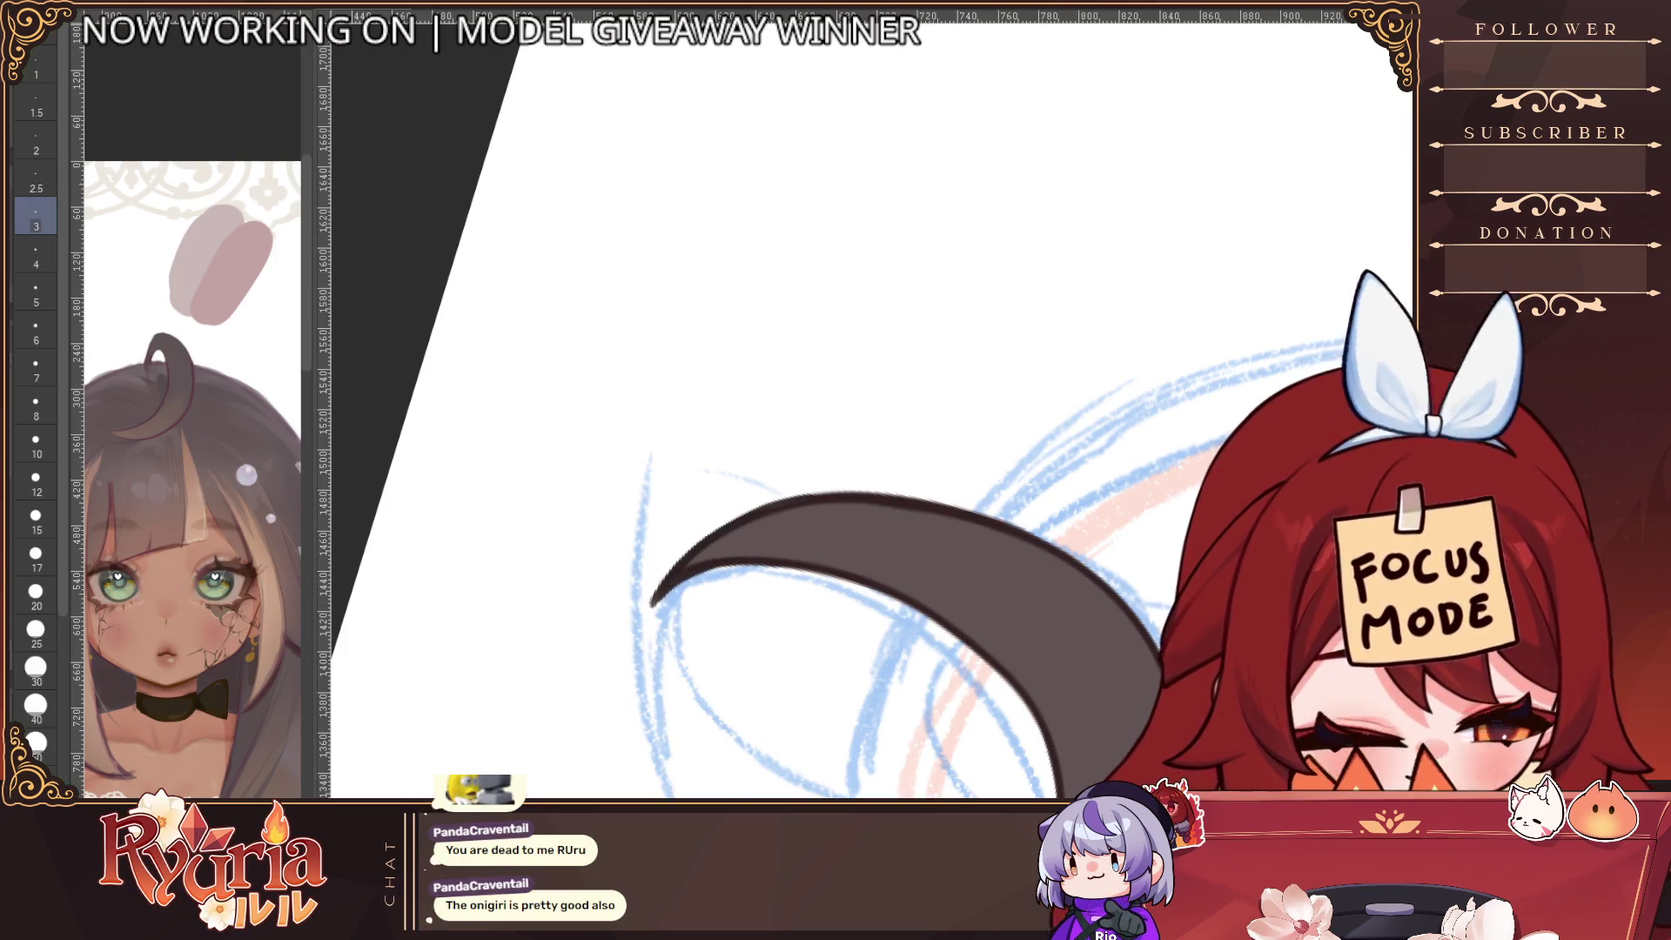
{"action": "key", "text": "h"}
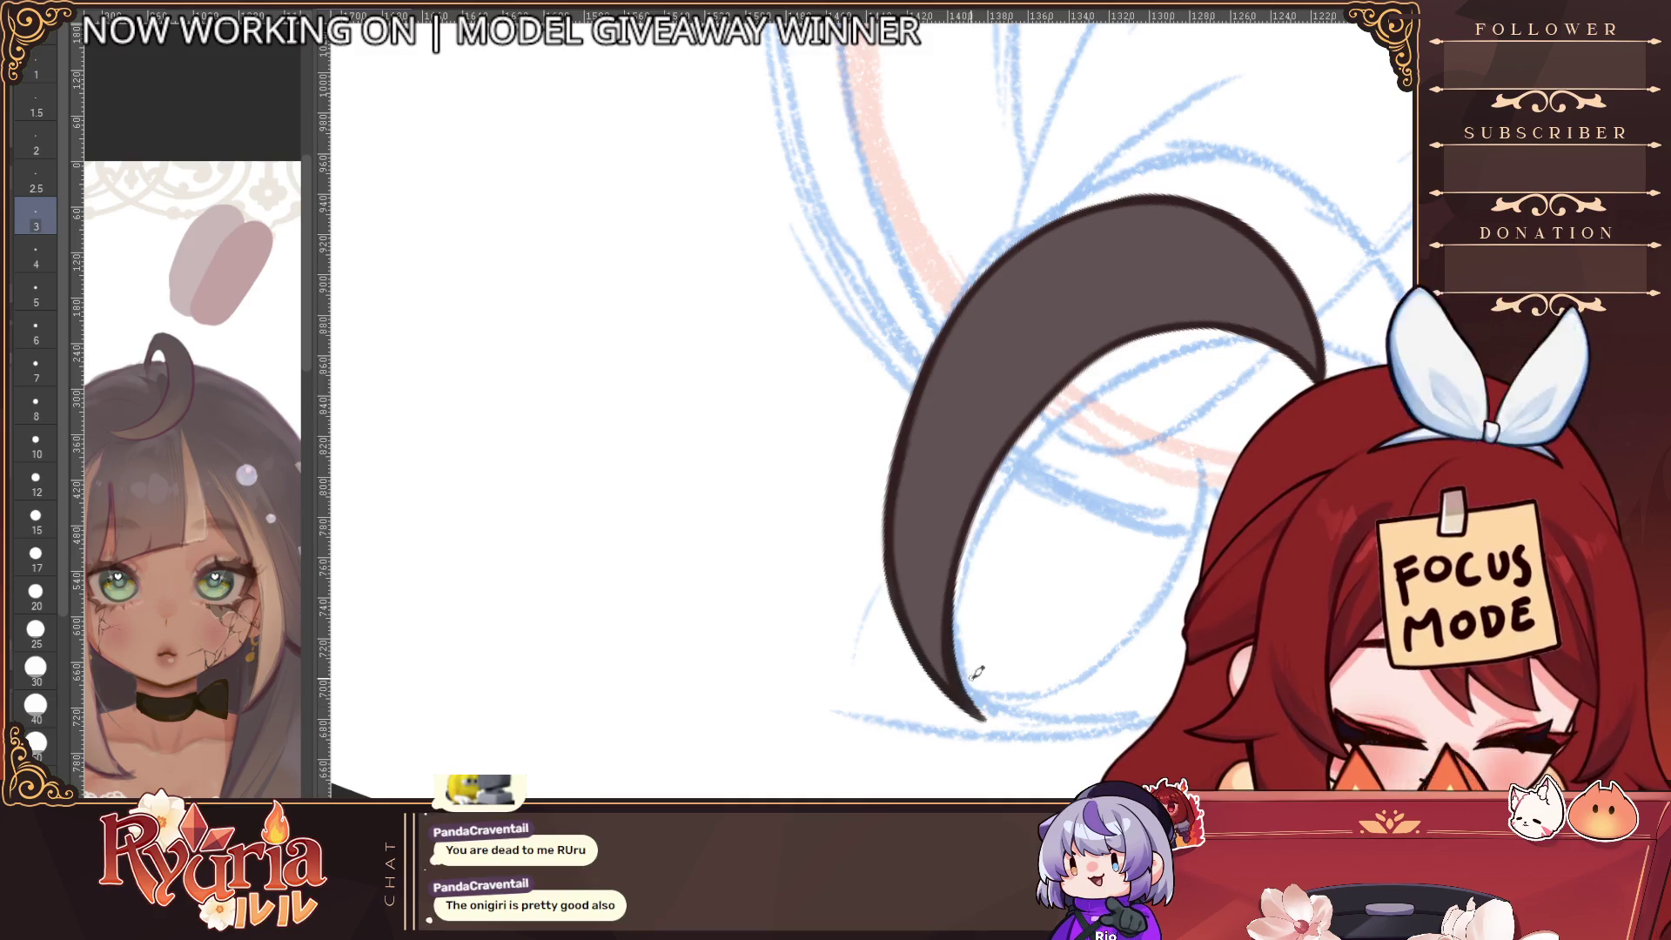
{"action": "key", "text": "-"}
{"action": "key", "text": "h"}
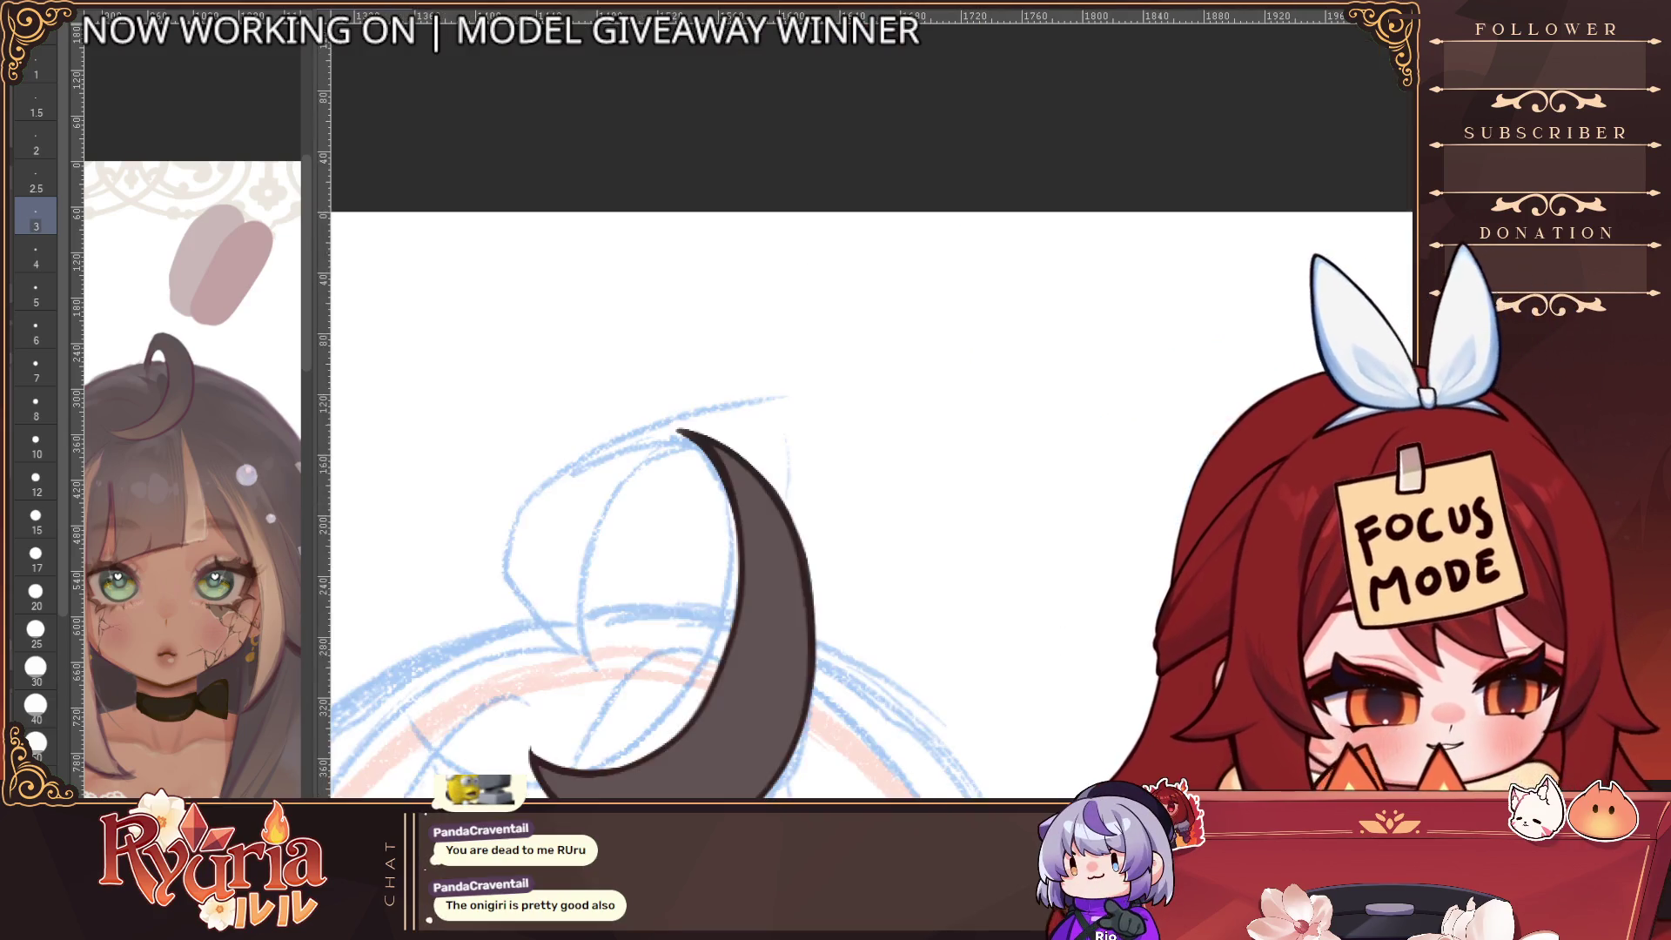
{"action": "left_click", "coordinate": [1033, 283]}
{"action": "key", "text": "ctrl+y"}
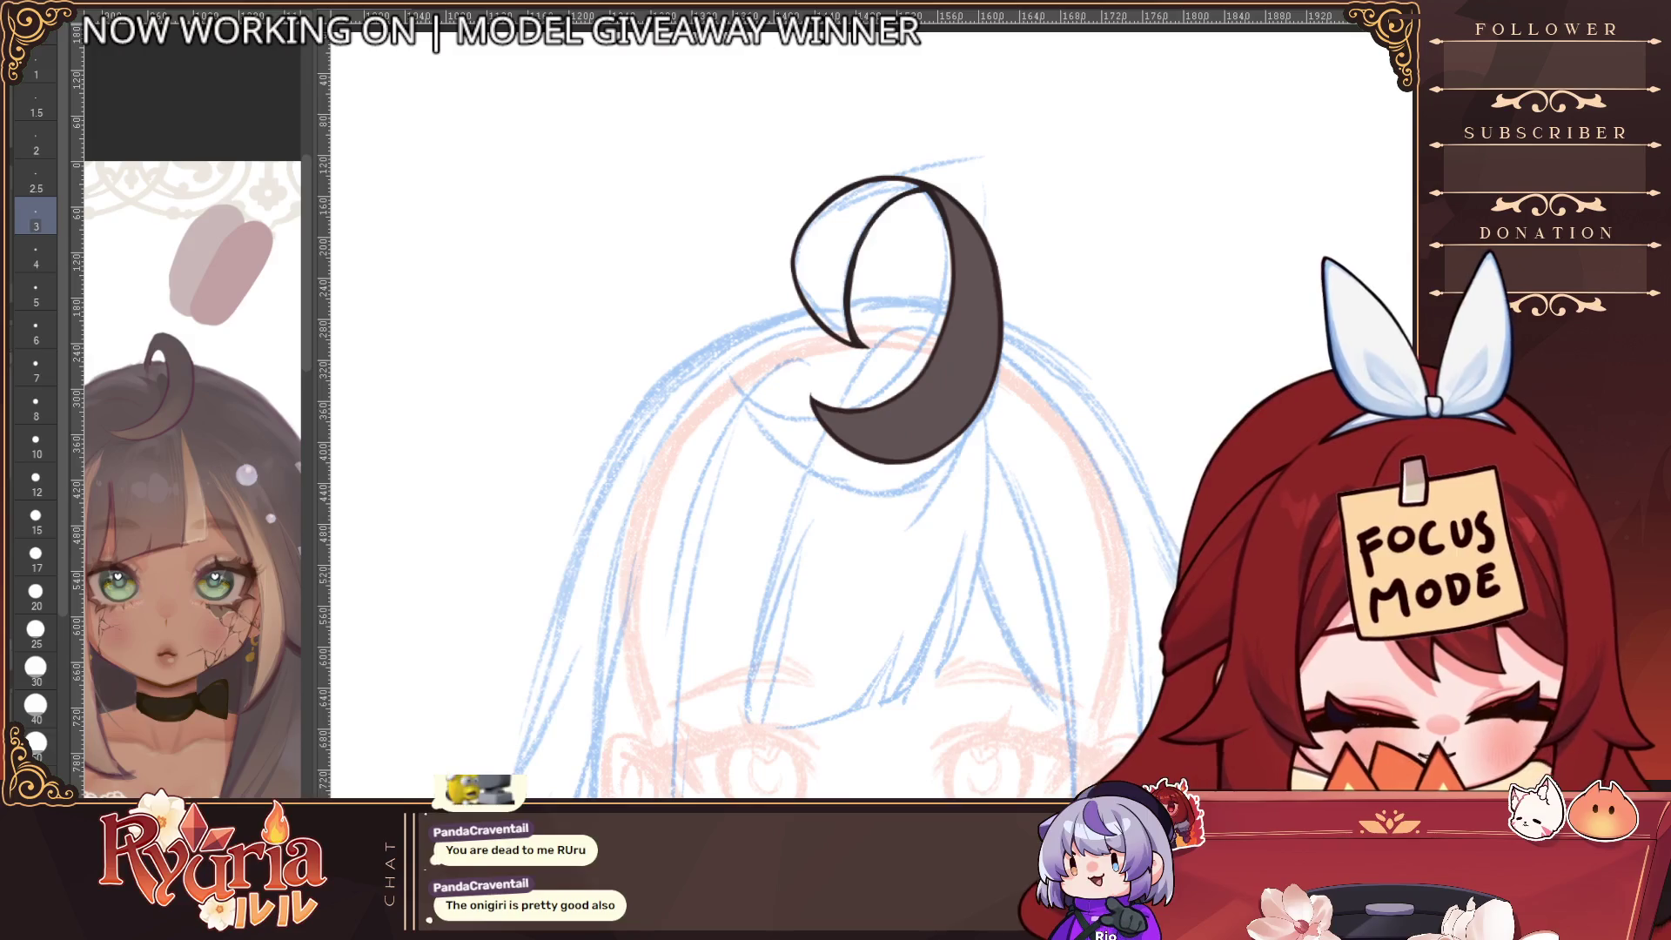
{"action": "key", "text": "ctrl+y"}
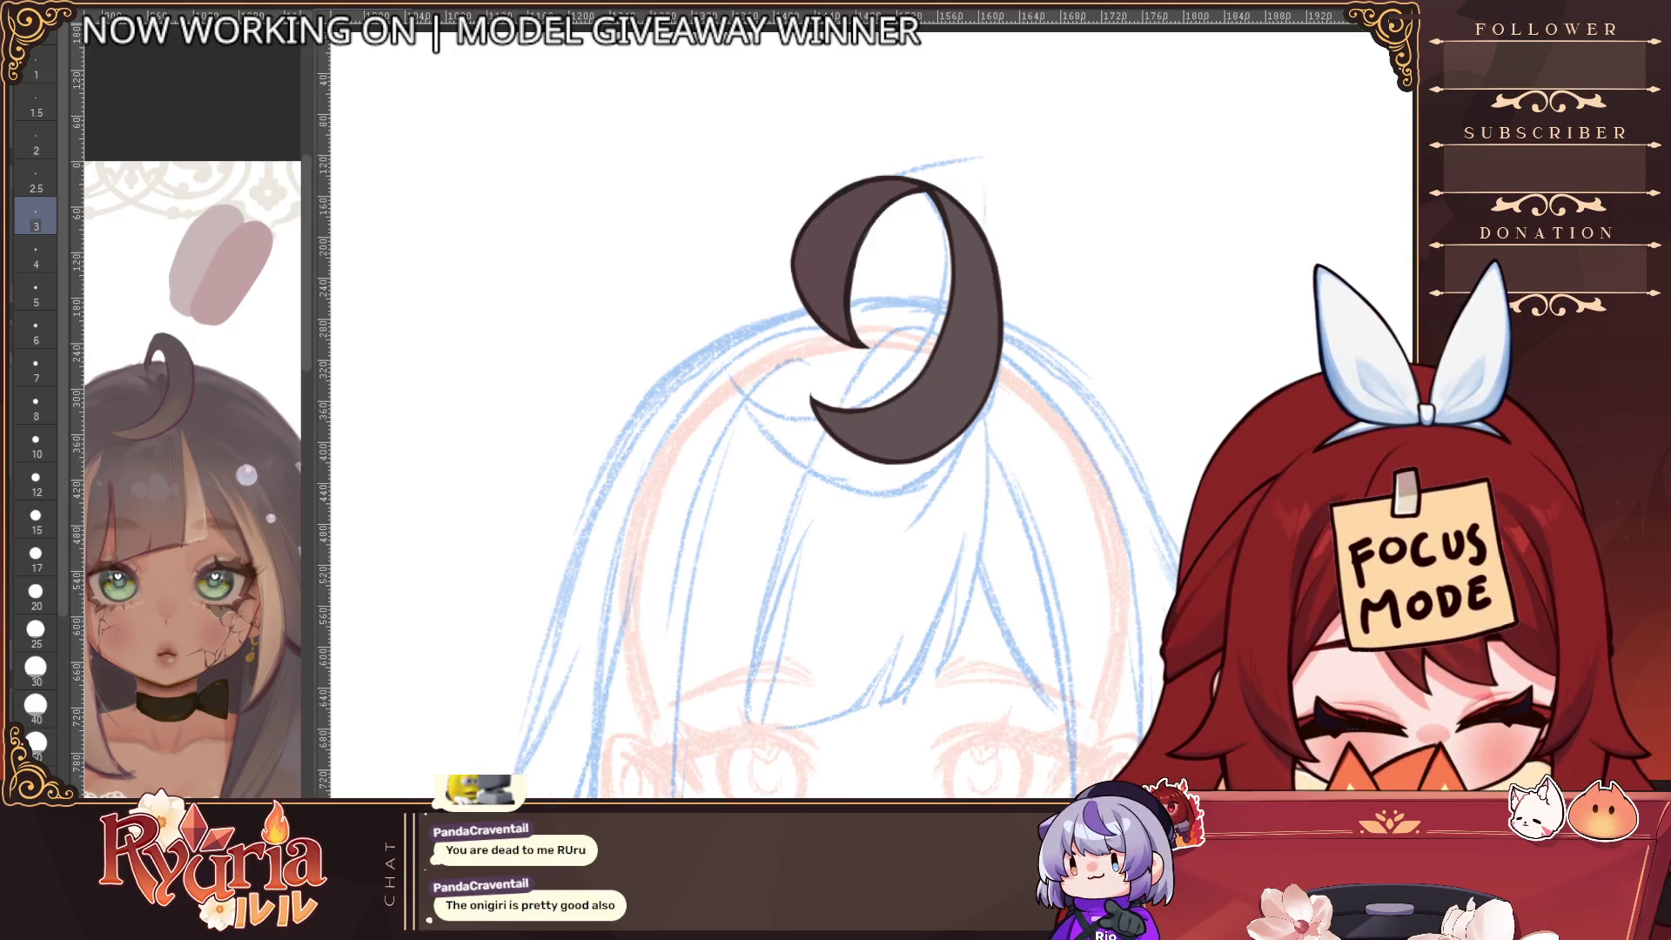
{"action": "key", "text": "ctrl+y"}
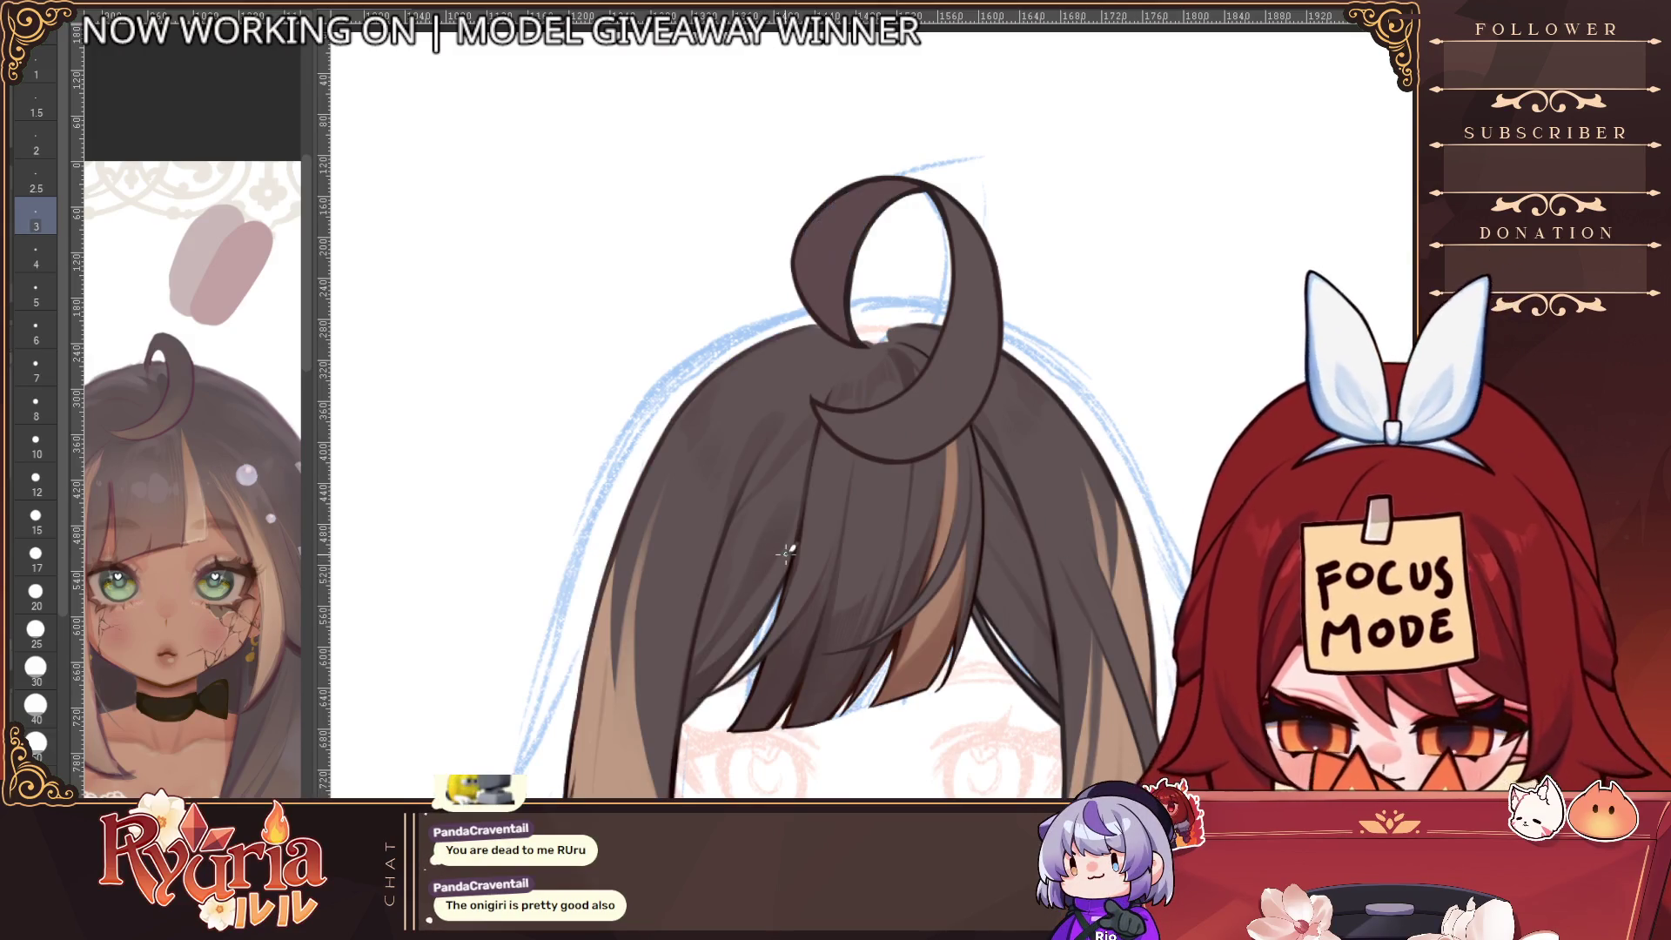
Mirror the view and try several brush sizes, settling on size 8
{"action": "key", "text": "h"}
{"action": "scroll", "coordinate": [853, 432], "scroll_direction": "up", "scroll_amount": 1}
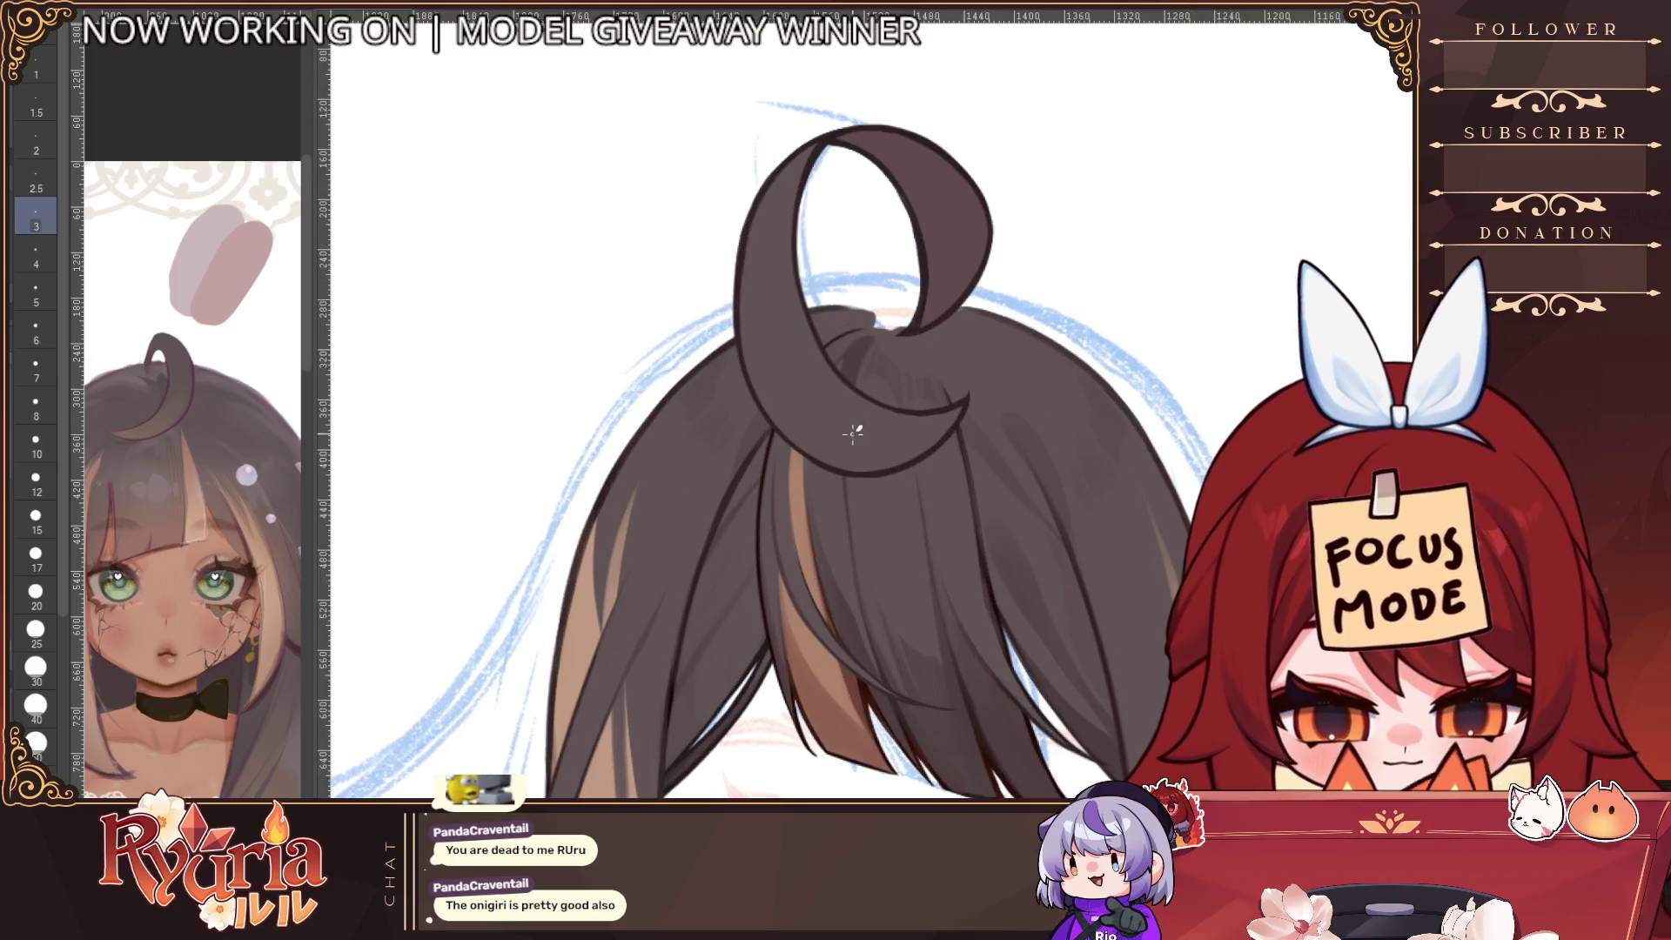
{"action": "key", "text": "bracketright"}
{"action": "key", "text": "bracketright"}
{"action": "key", "text": "bracketright"}
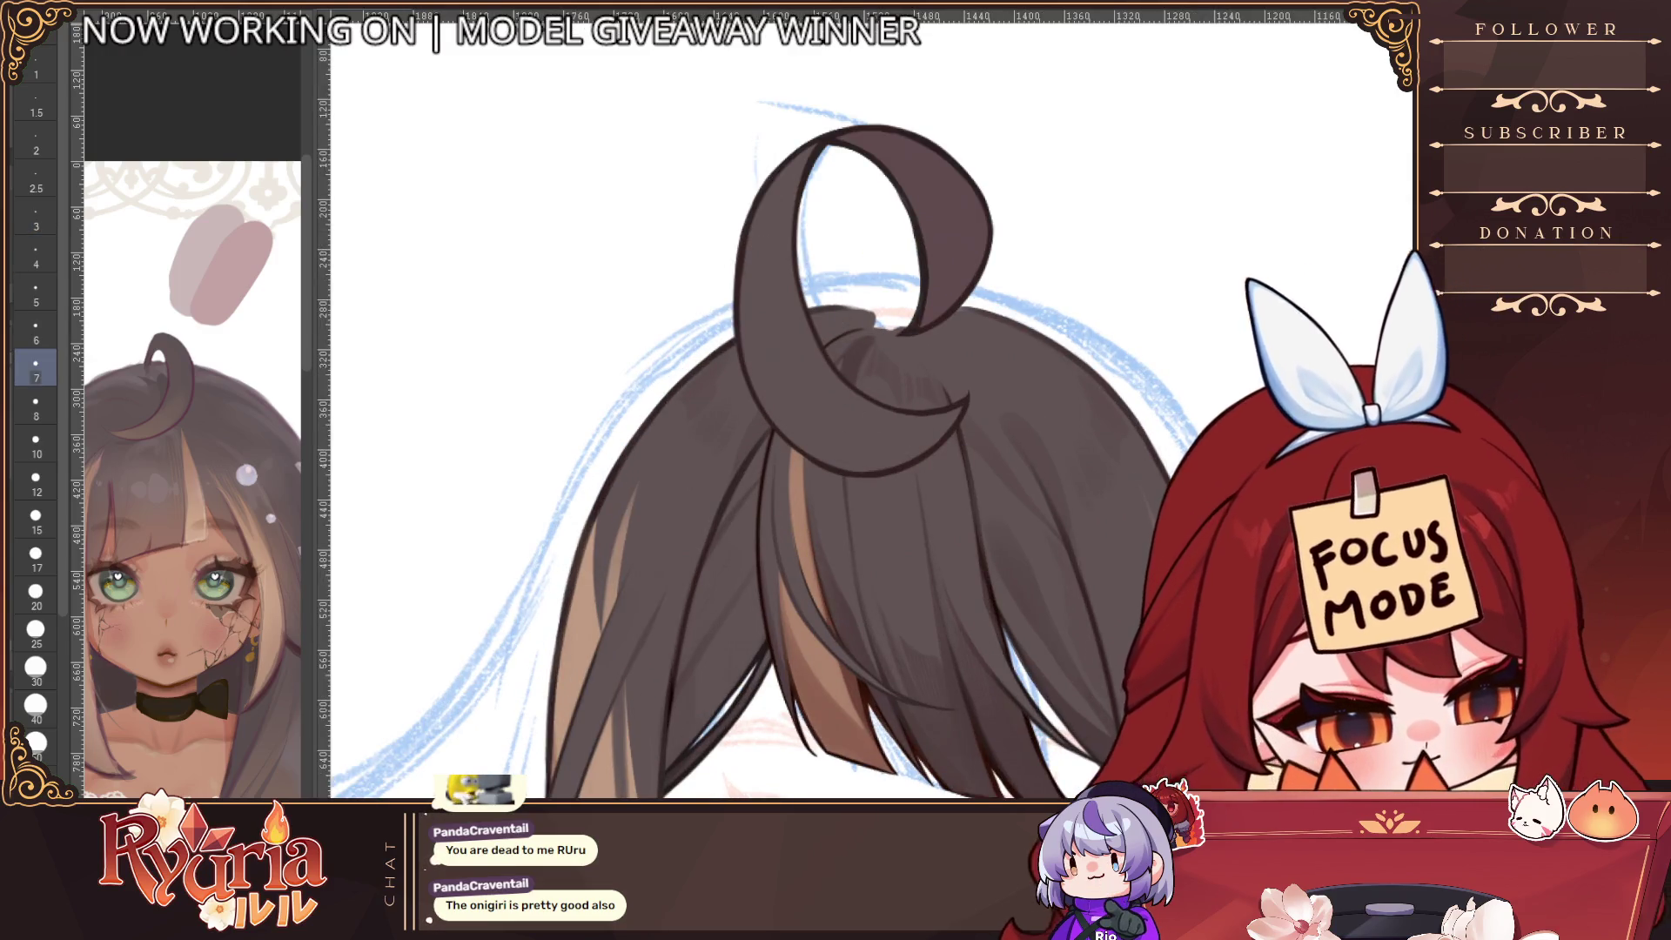
{"action": "key", "text": "bracketright"}
{"action": "key", "text": "bracketright"}
{"action": "key", "text": "bracketright"}
{"action": "key", "text": "bracketright"}
{"action": "key", "text": "bracketright"}
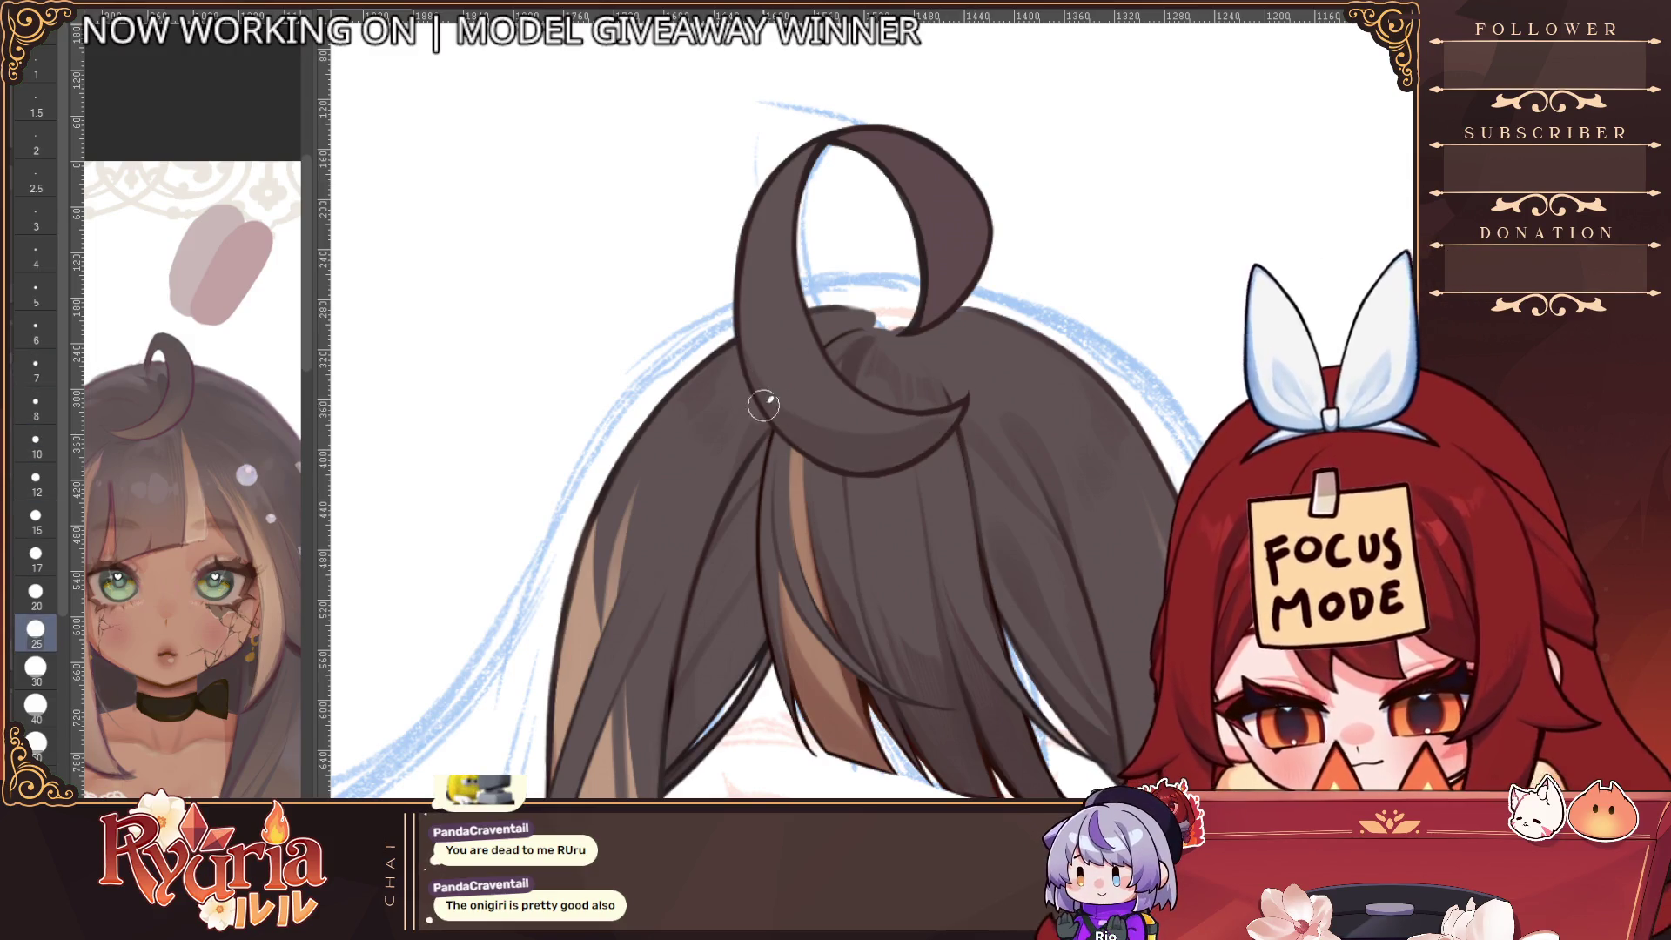
{"action": "key", "text": "bracketleft"}
{"action": "key", "text": "bracketleft"}
{"action": "key", "text": "bracketleft"}
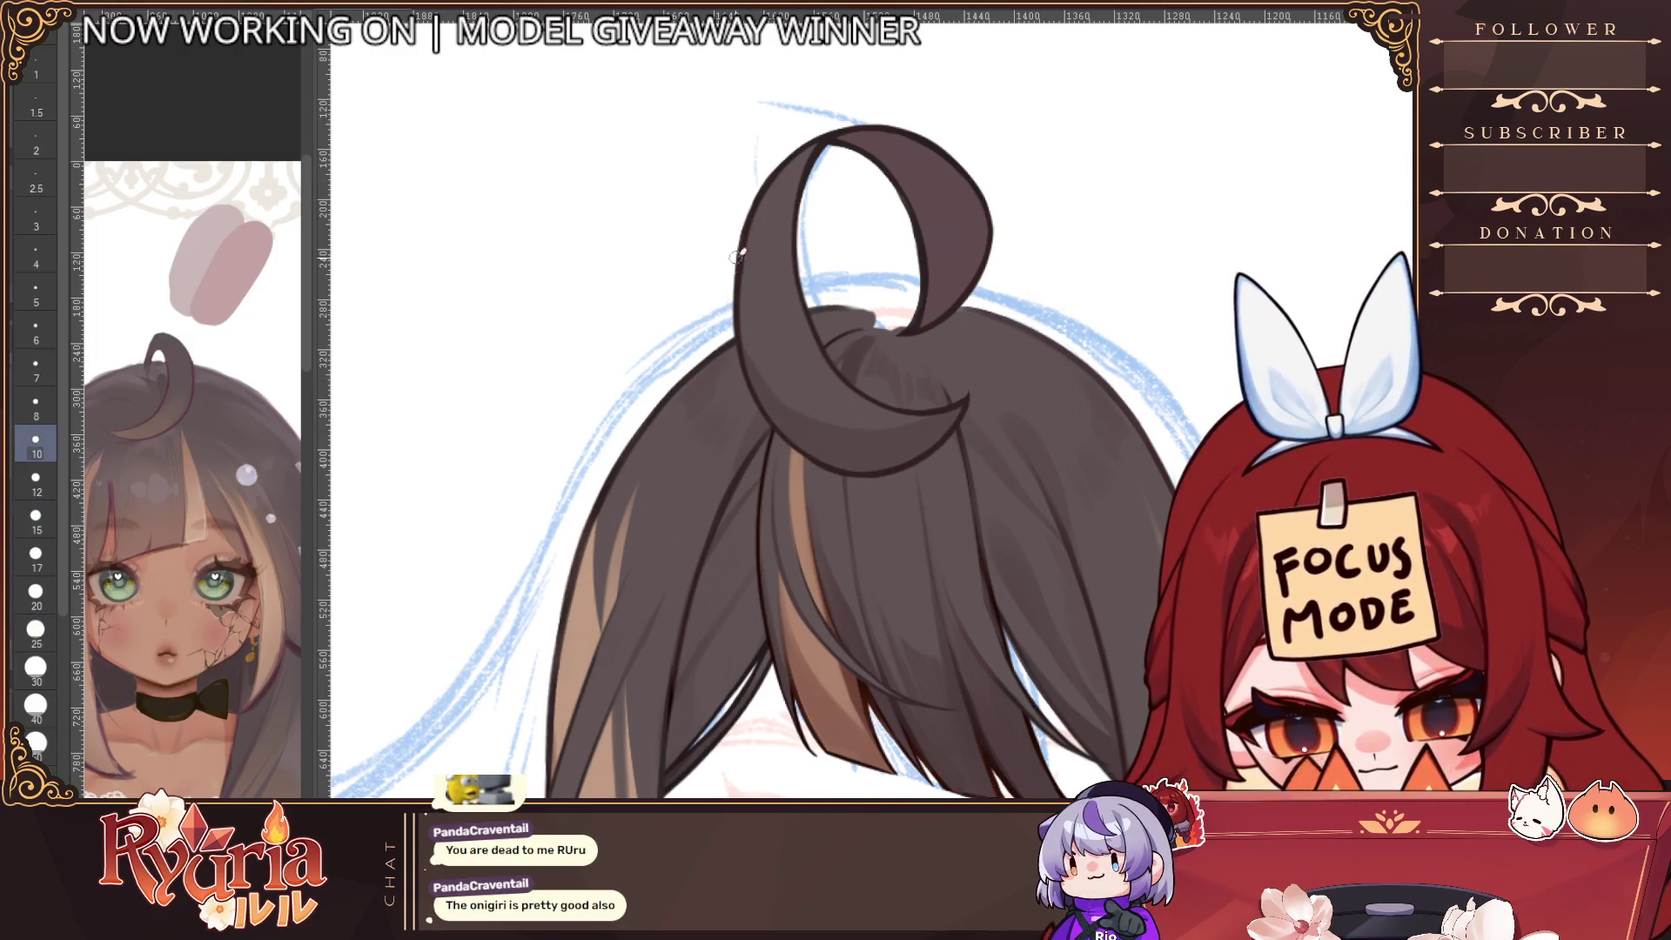
{"action": "key", "text": "bracketleft"}
{"action": "key", "text": "bracketleft"}
{"action": "key", "text": "bracketleft"}
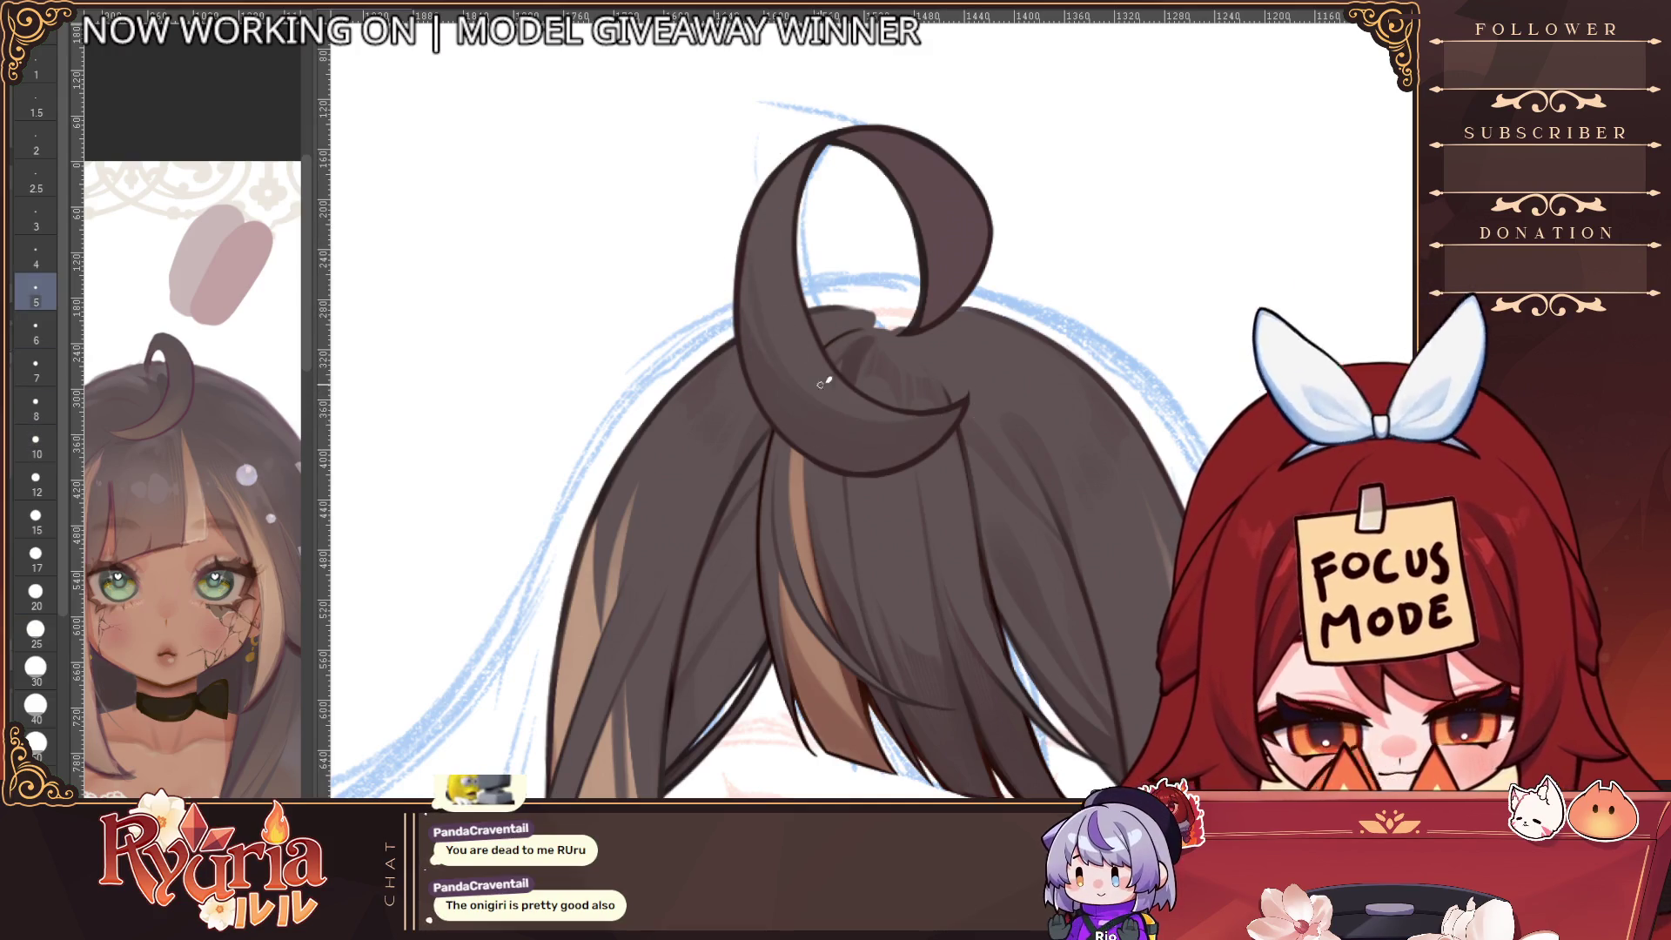
{"action": "key", "text": "bracketright"}
{"action": "key", "text": "bracketright"}
{"action": "key", "text": "bracketright"}
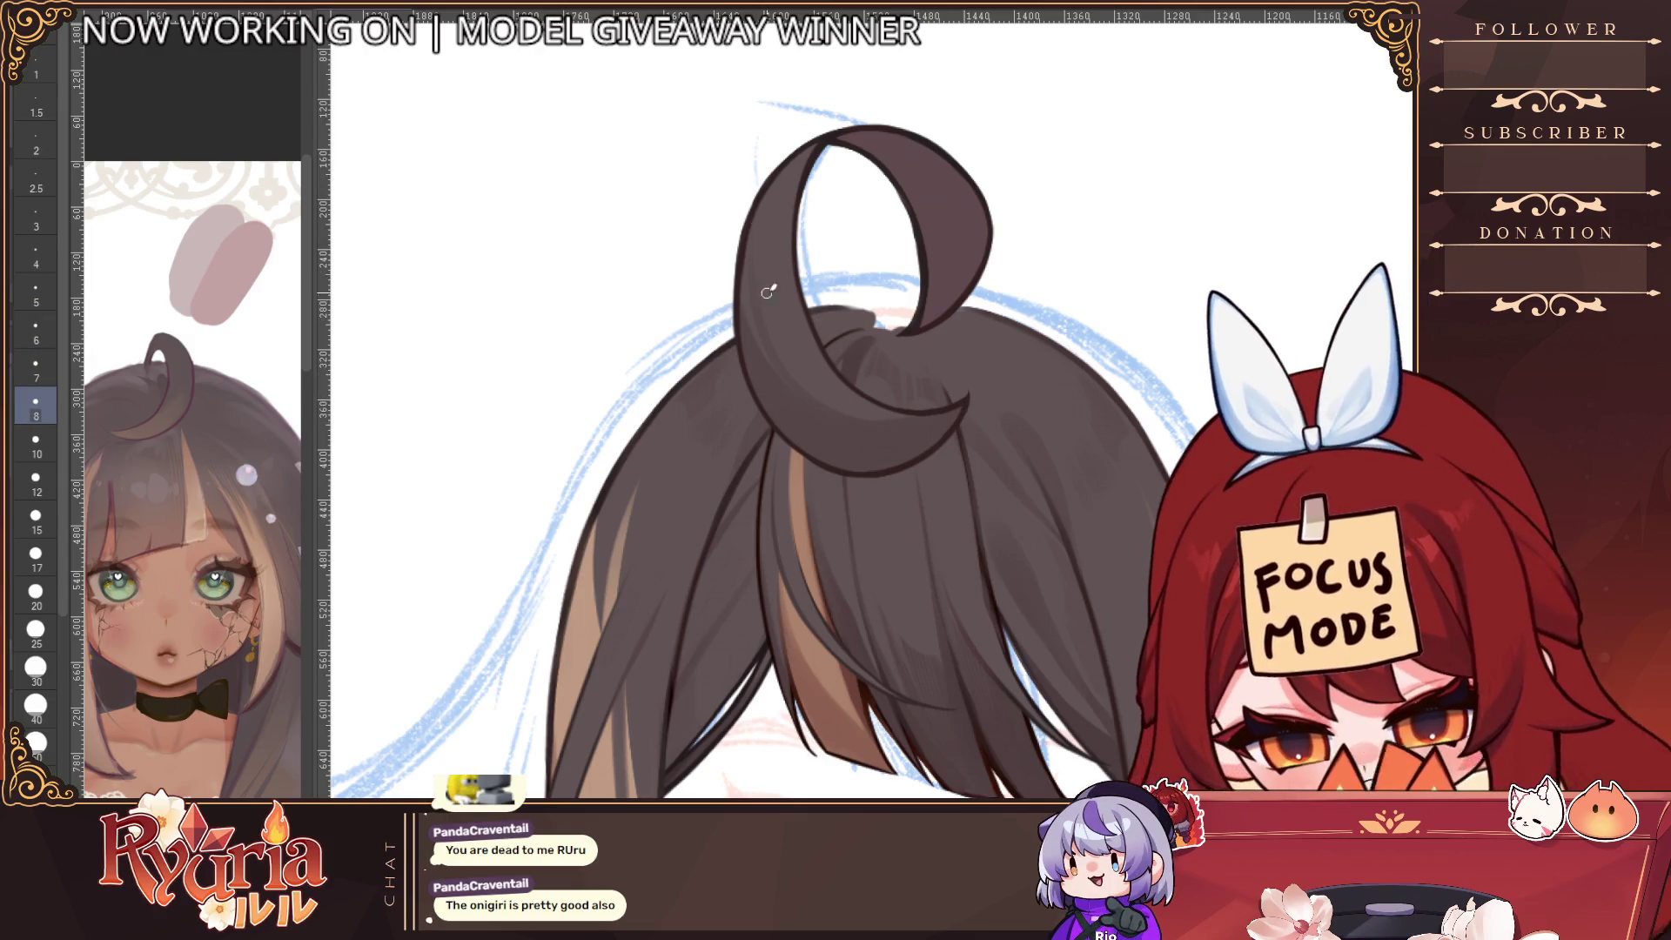
{"action": "key", "text": "bracketleft"}
{"action": "key", "text": "bracketleft"}
{"action": "key", "text": "bracketleft"}
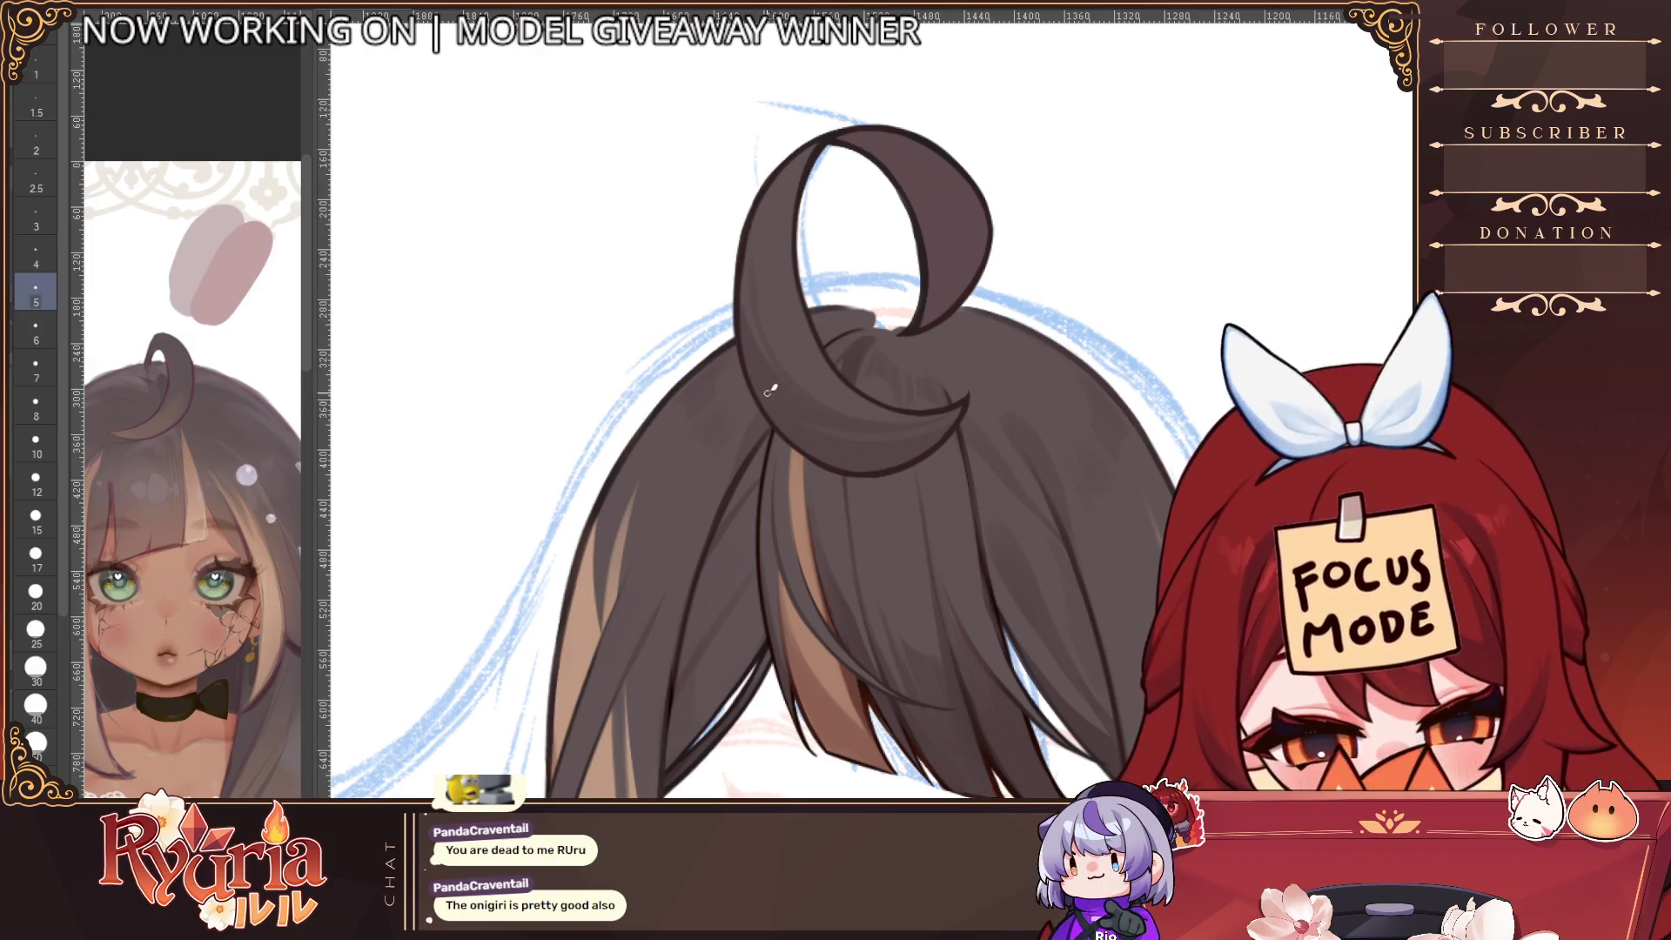
{"action": "key", "text": "bracketright"}
{"action": "key", "text": "bracketright"}
{"action": "key", "text": "bracketright"}
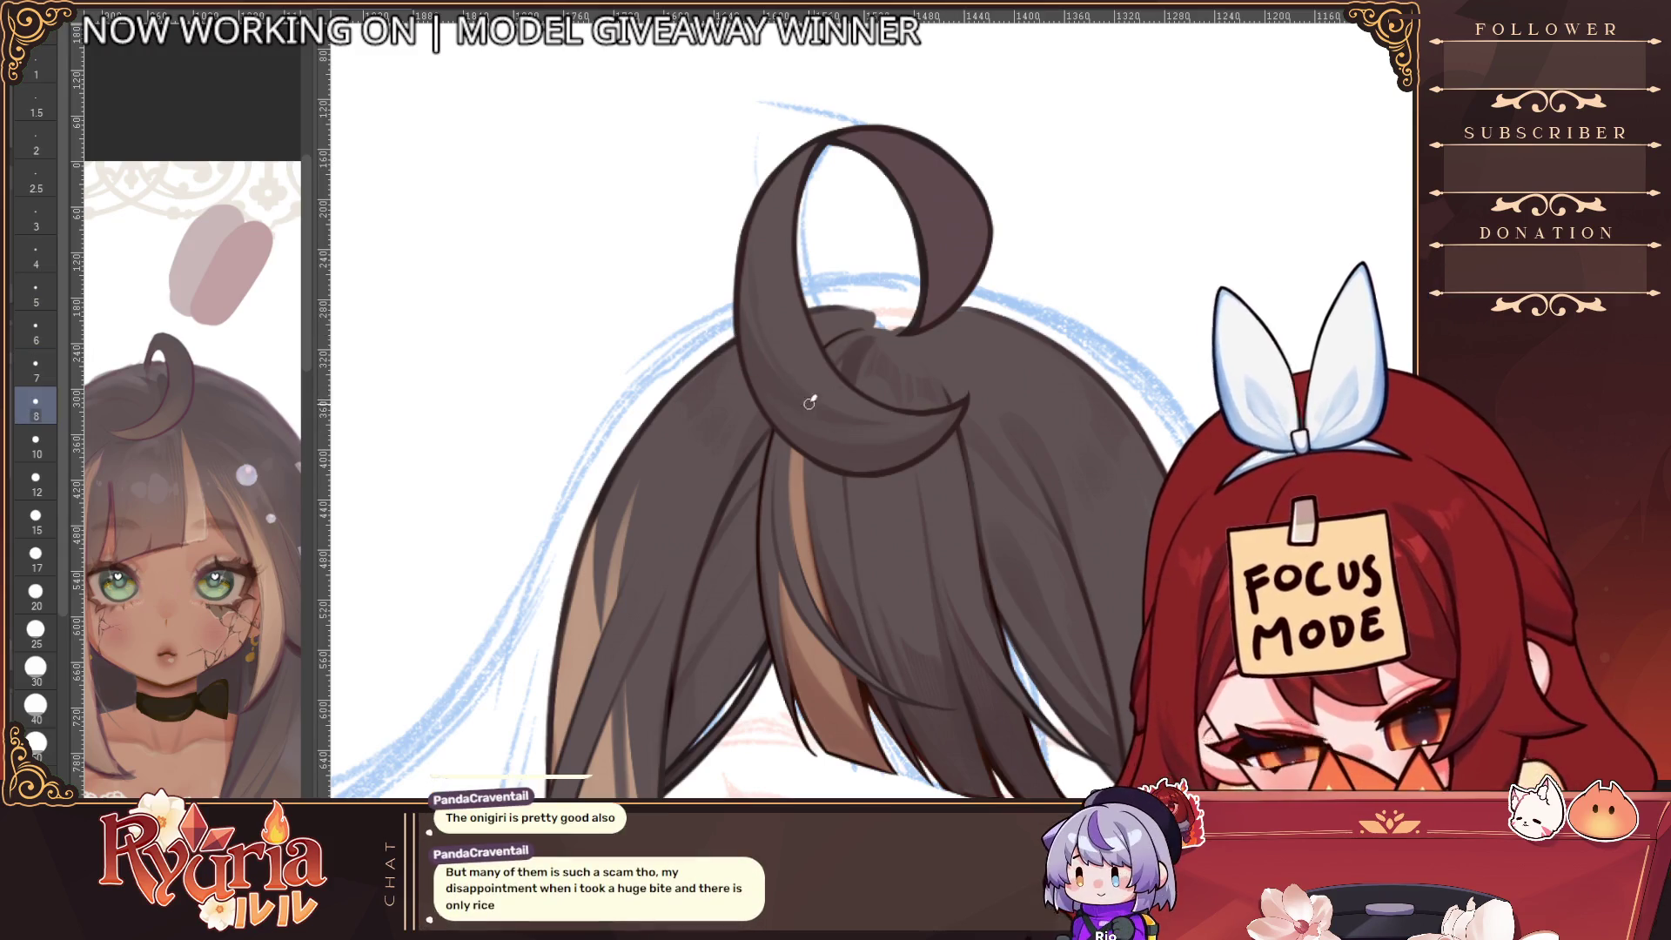
{"action": "scroll", "coordinate": [938, 417], "scroll_direction": "down", "scroll_amount": 4}
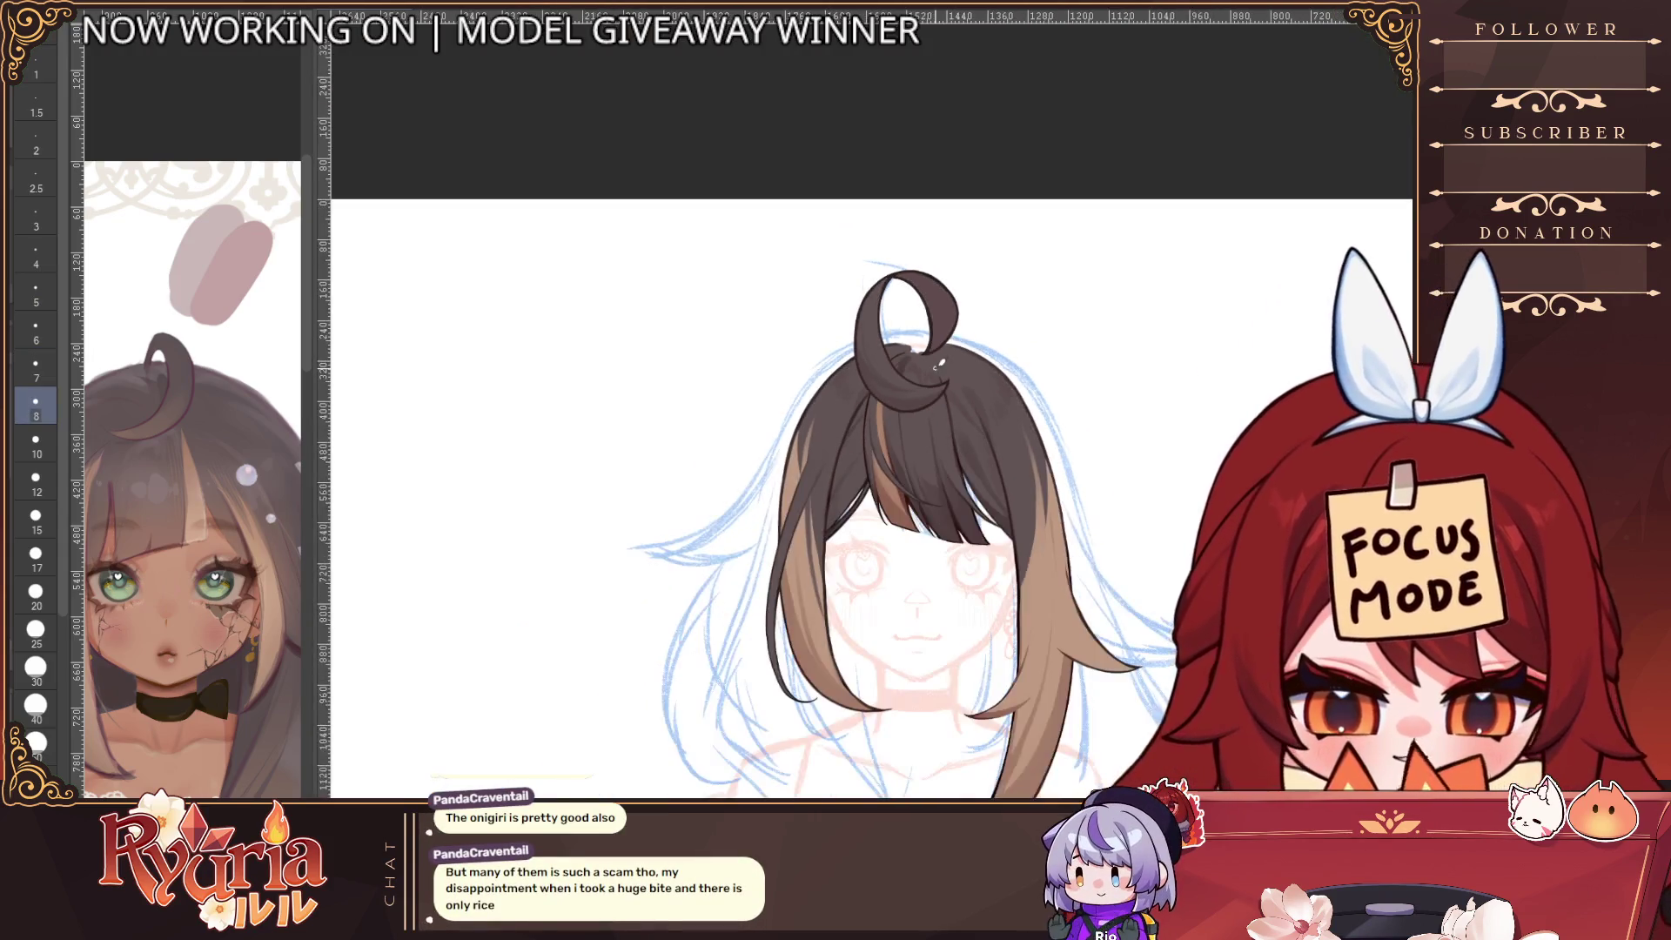
{"action": "scroll", "coordinate": [936, 369], "scroll_direction": "up", "scroll_amount": 3}
{"action": "scroll", "coordinate": [935, 369], "scroll_direction": "up", "scroll_amount": 3}
{"action": "key", "text": "bracketleft"}
{"action": "key", "text": "bracketleft"}
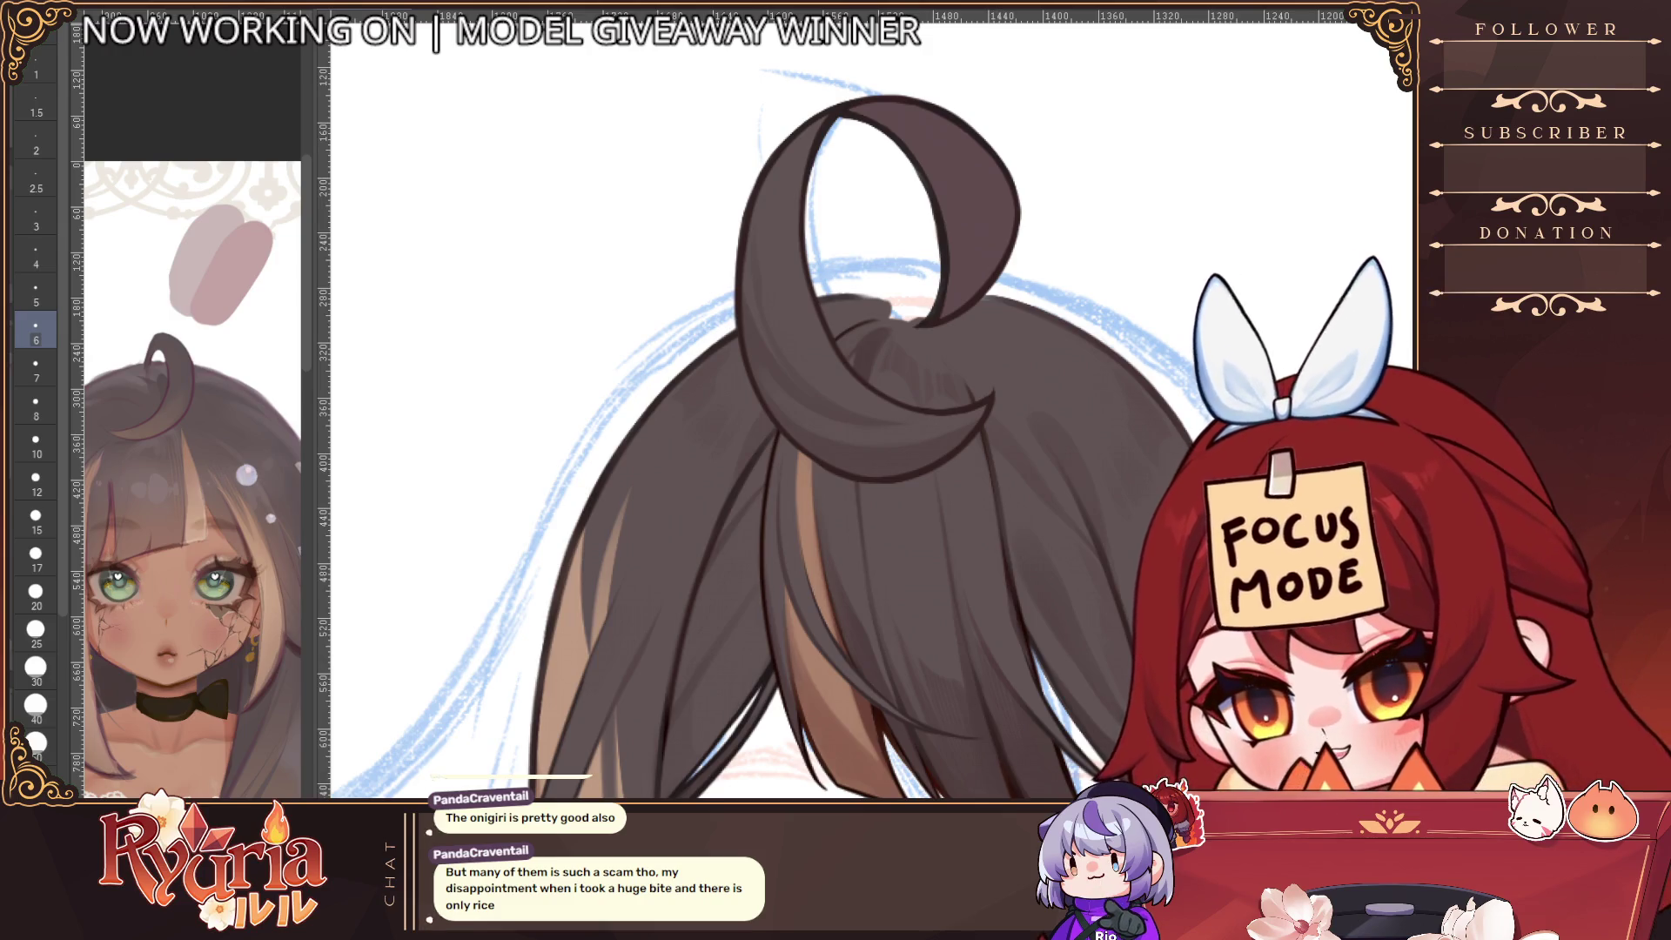
{"action": "left_click", "coordinate": [35, 405]}
Add a dark stroke inside the ahoge loop with a smaller brush, then frame the figure
{"action": "left_click_drag", "start_coordinate": [773, 186], "coordinate": [766, 322]}
{"action": "key", "text": "ctrl+z"}
{"action": "key", "text": "bracketleft"}
{"action": "key", "text": "bracketleft"}
{"action": "key", "text": "bracketleft"}
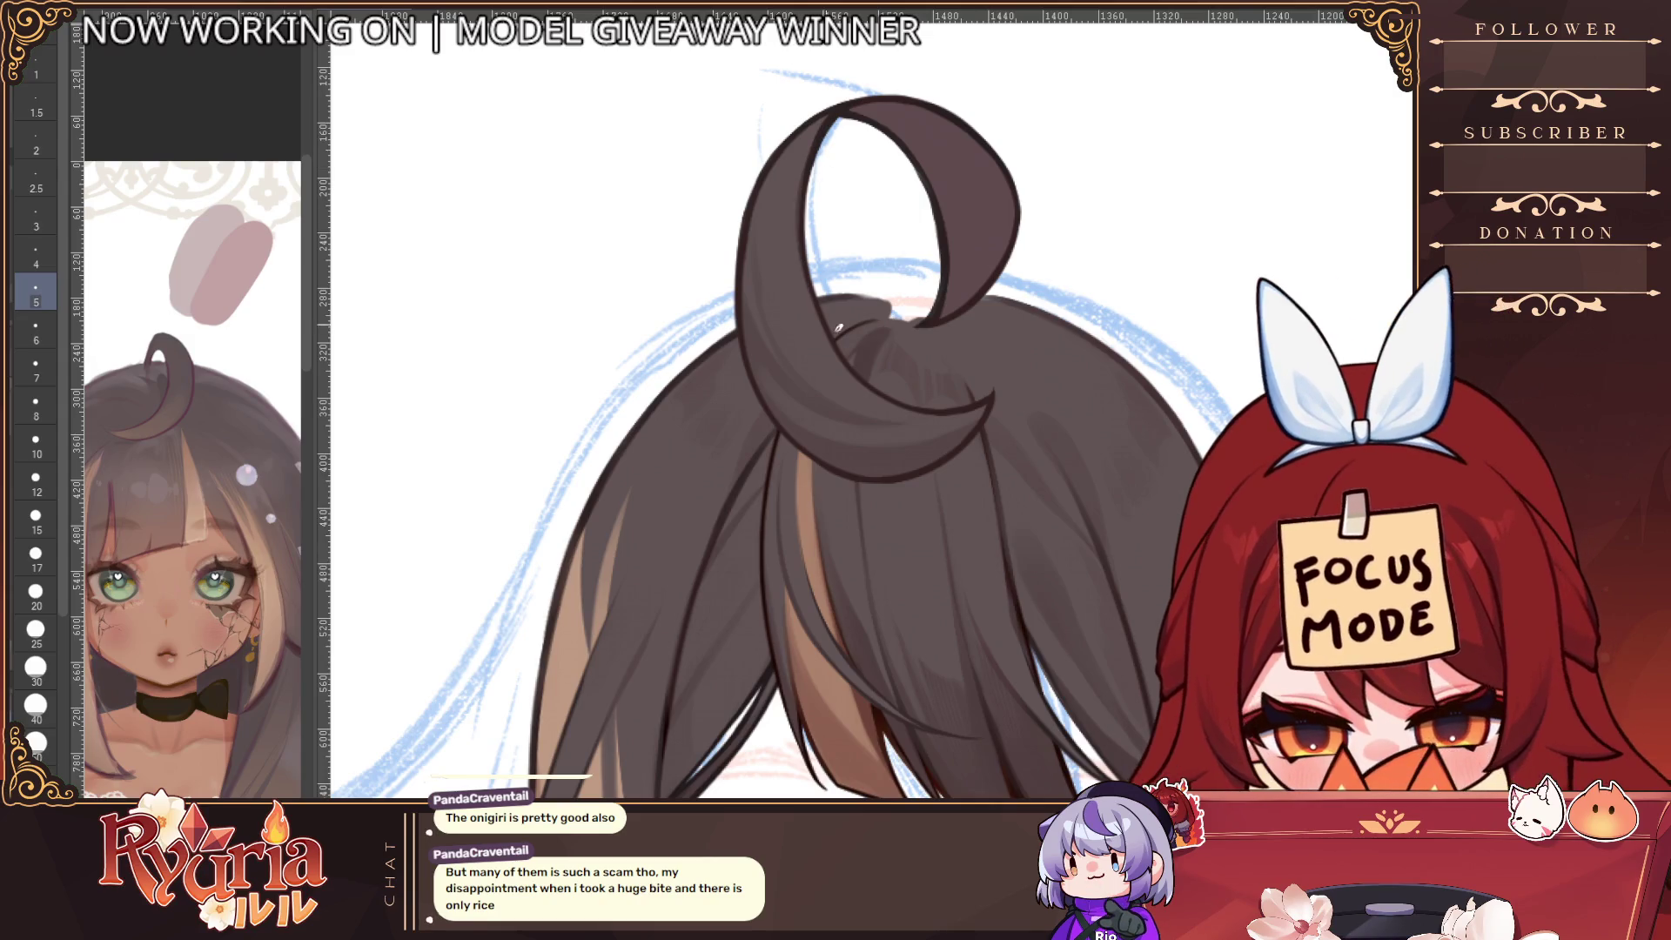
{"action": "key", "text": "bracketleft"}
{"action": "left_click_drag", "start_coordinate": [787, 192], "coordinate": [837, 295]}
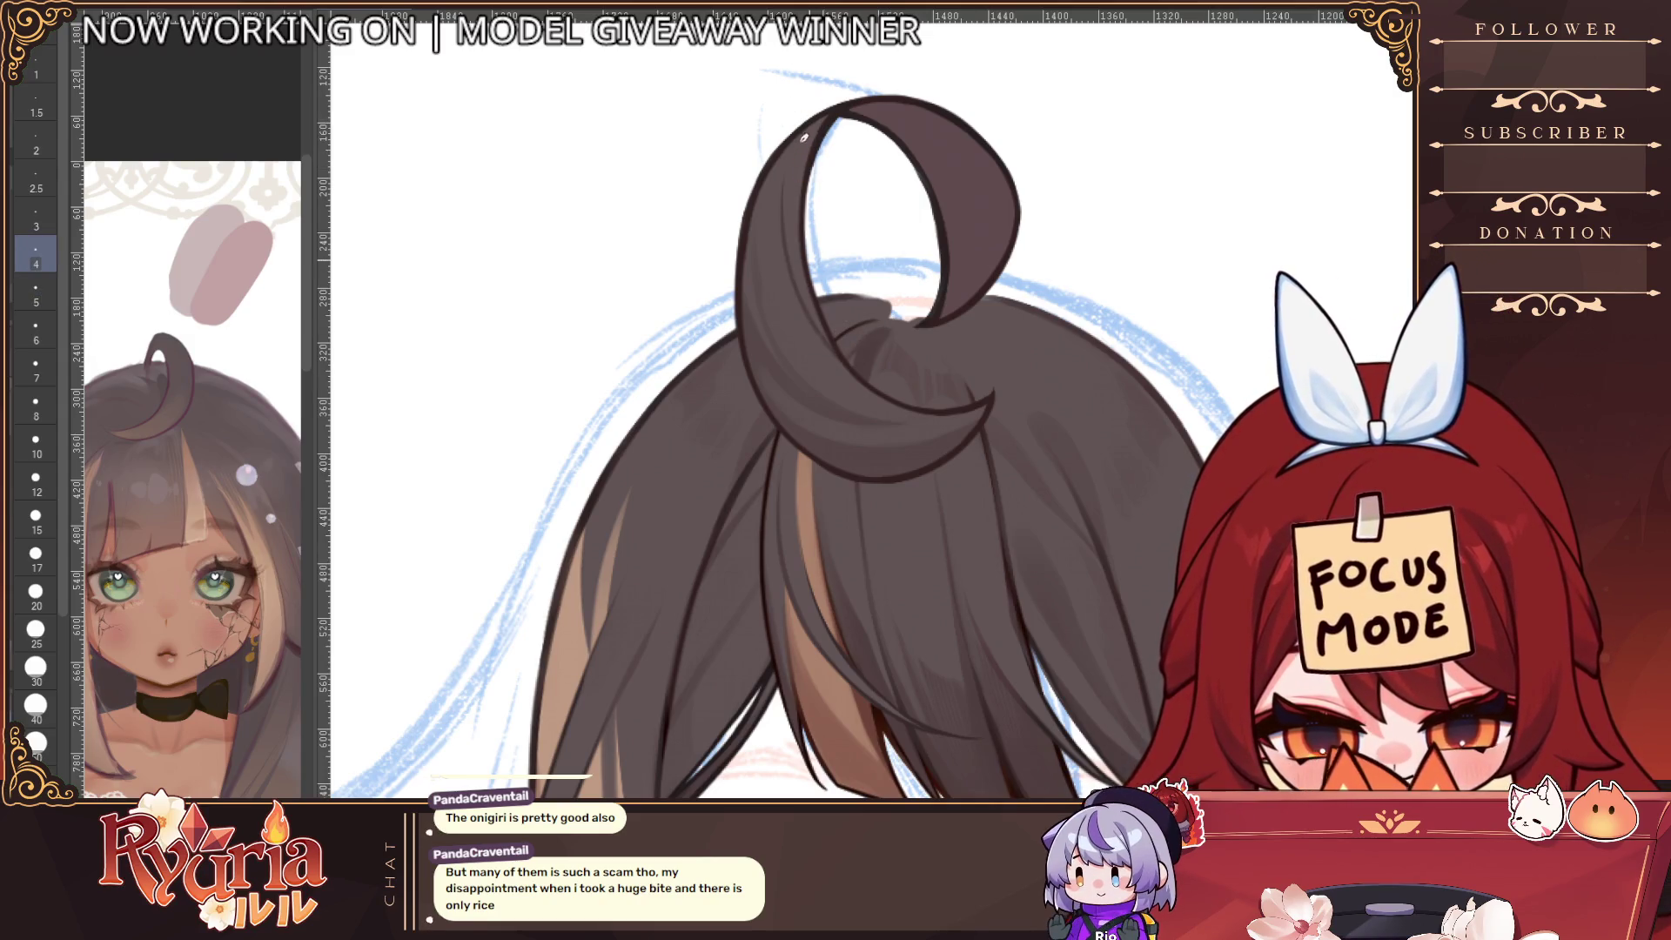
{"action": "key", "text": "bracketright"}
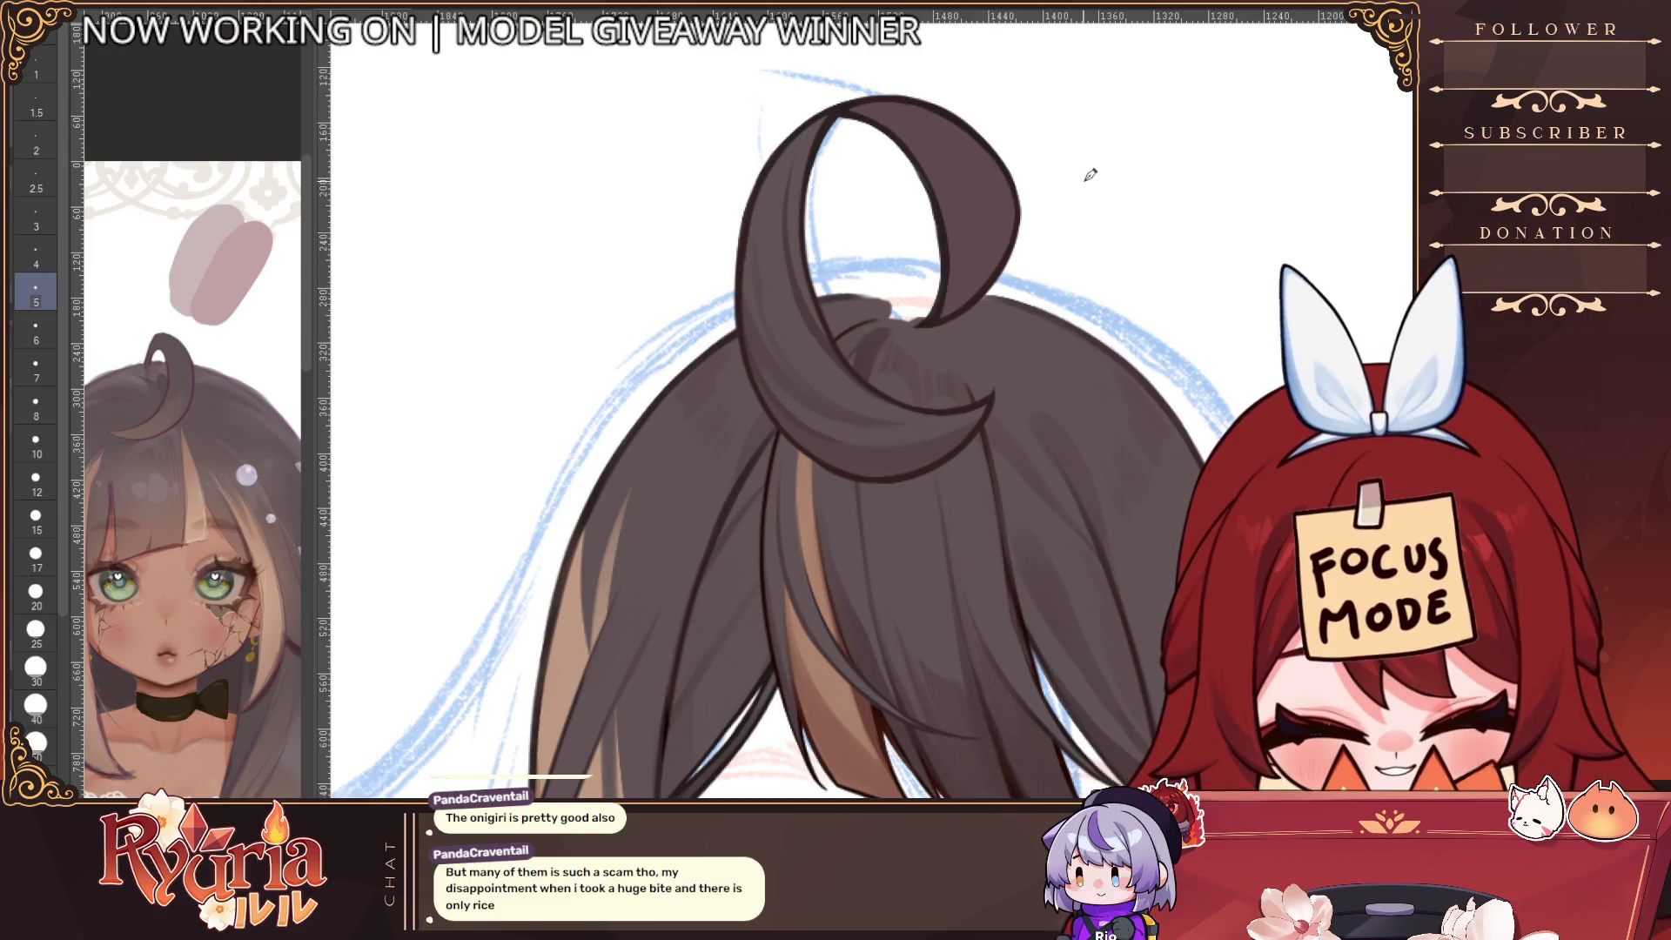
{"action": "scroll", "coordinate": [1090, 174], "scroll_direction": "down", "scroll_amount": 4}
{"action": "mouse_move", "coordinate": [1331, 464]}
{"action": "left_mouse_down"}
{"action": "mouse_move", "coordinate": [1014, 450]}
{"action": "mouse_move", "coordinate": [1164, 441]}
{"action": "left_mouse_up"}
{"action": "scroll", "coordinate": [948, 157], "scroll_direction": "up", "scroll_amount": 3}
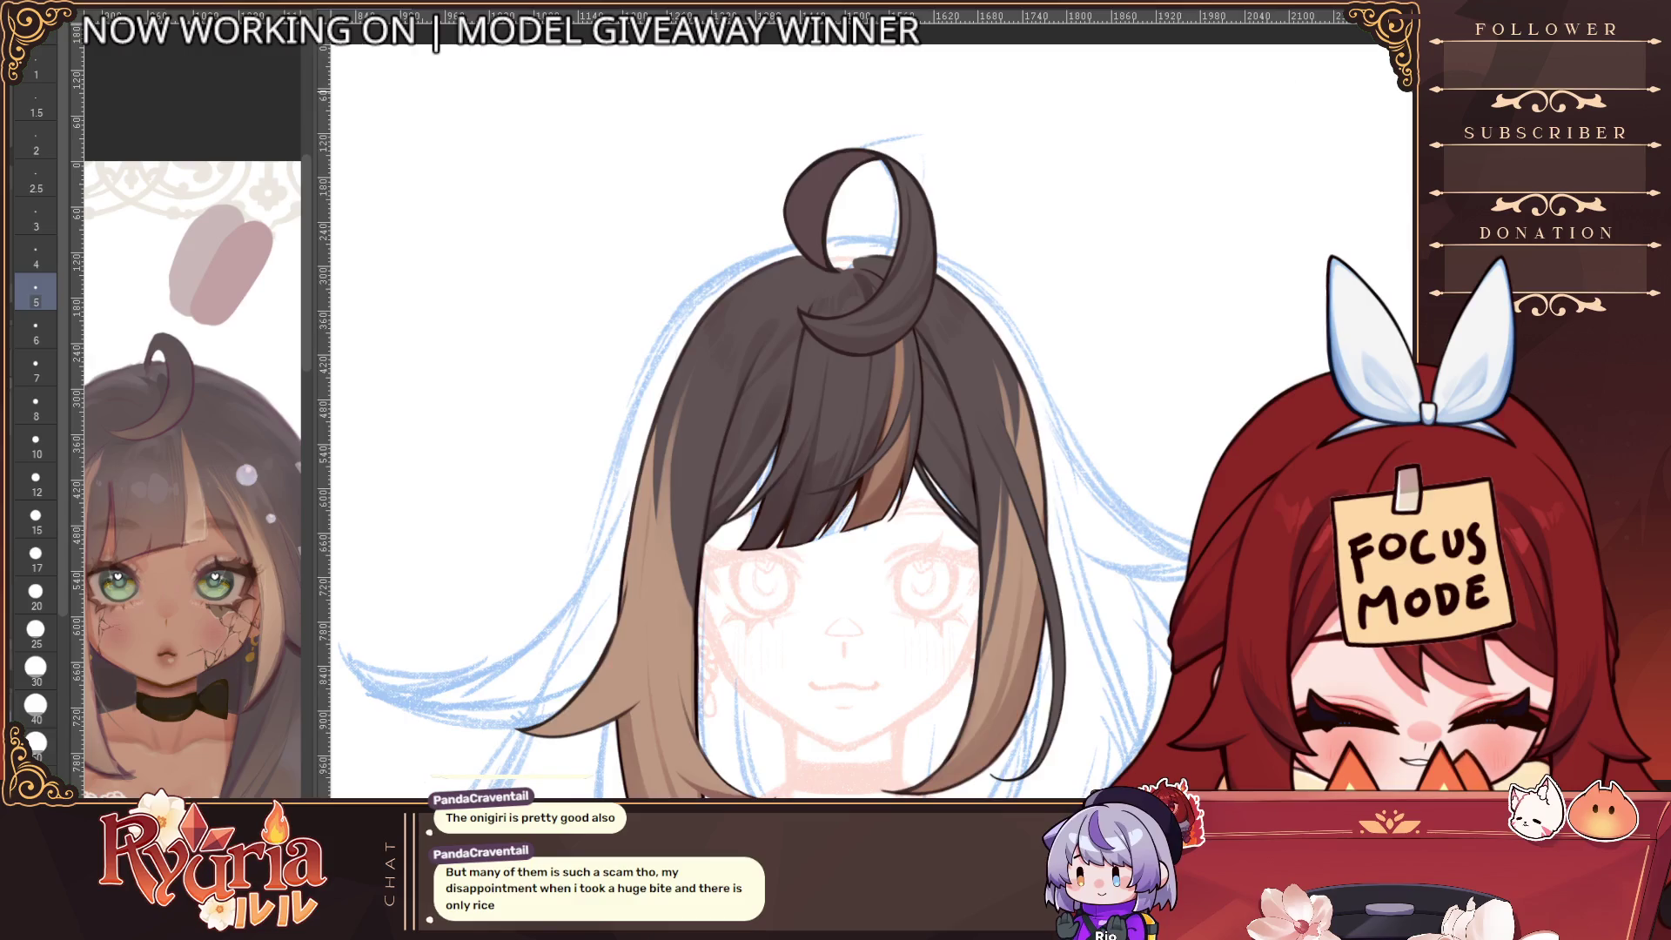
{"action": "scroll", "coordinate": [1121, 353], "scroll_direction": "down", "scroll_amount": 2}
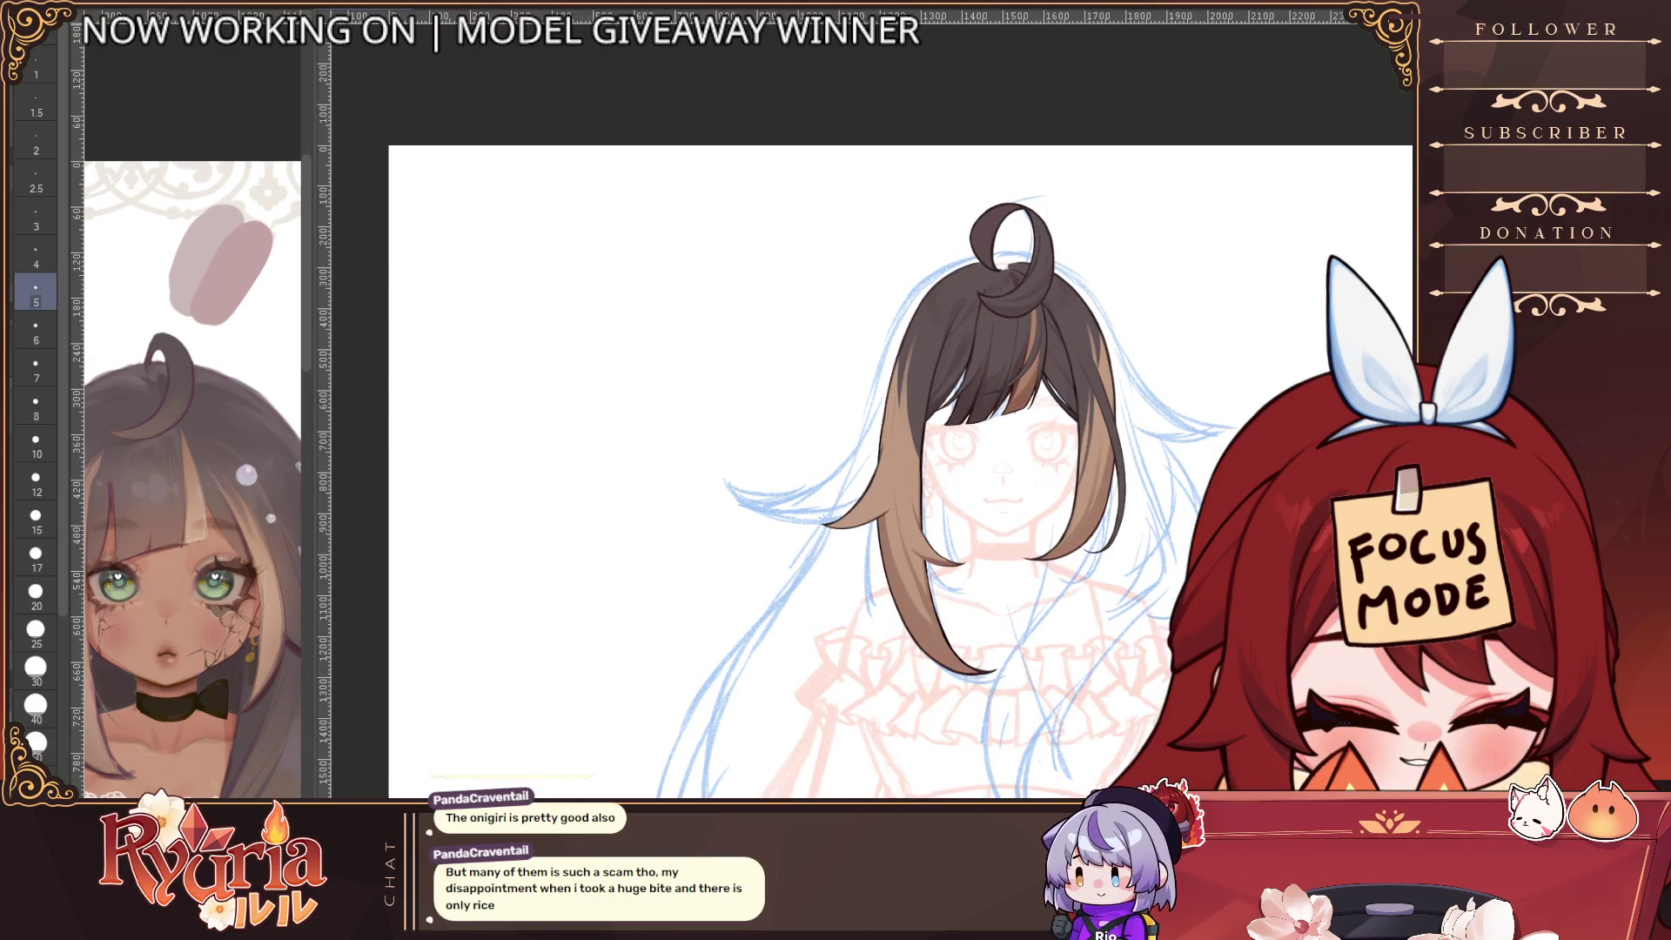
{"action": "left_click_drag", "start_coordinate": [1026, 179], "coordinate": [1037, 206]}
{"action": "key", "text": "bracketright"}
{"action": "key", "text": "bracketright"}
{"action": "key", "text": "bracketright"}
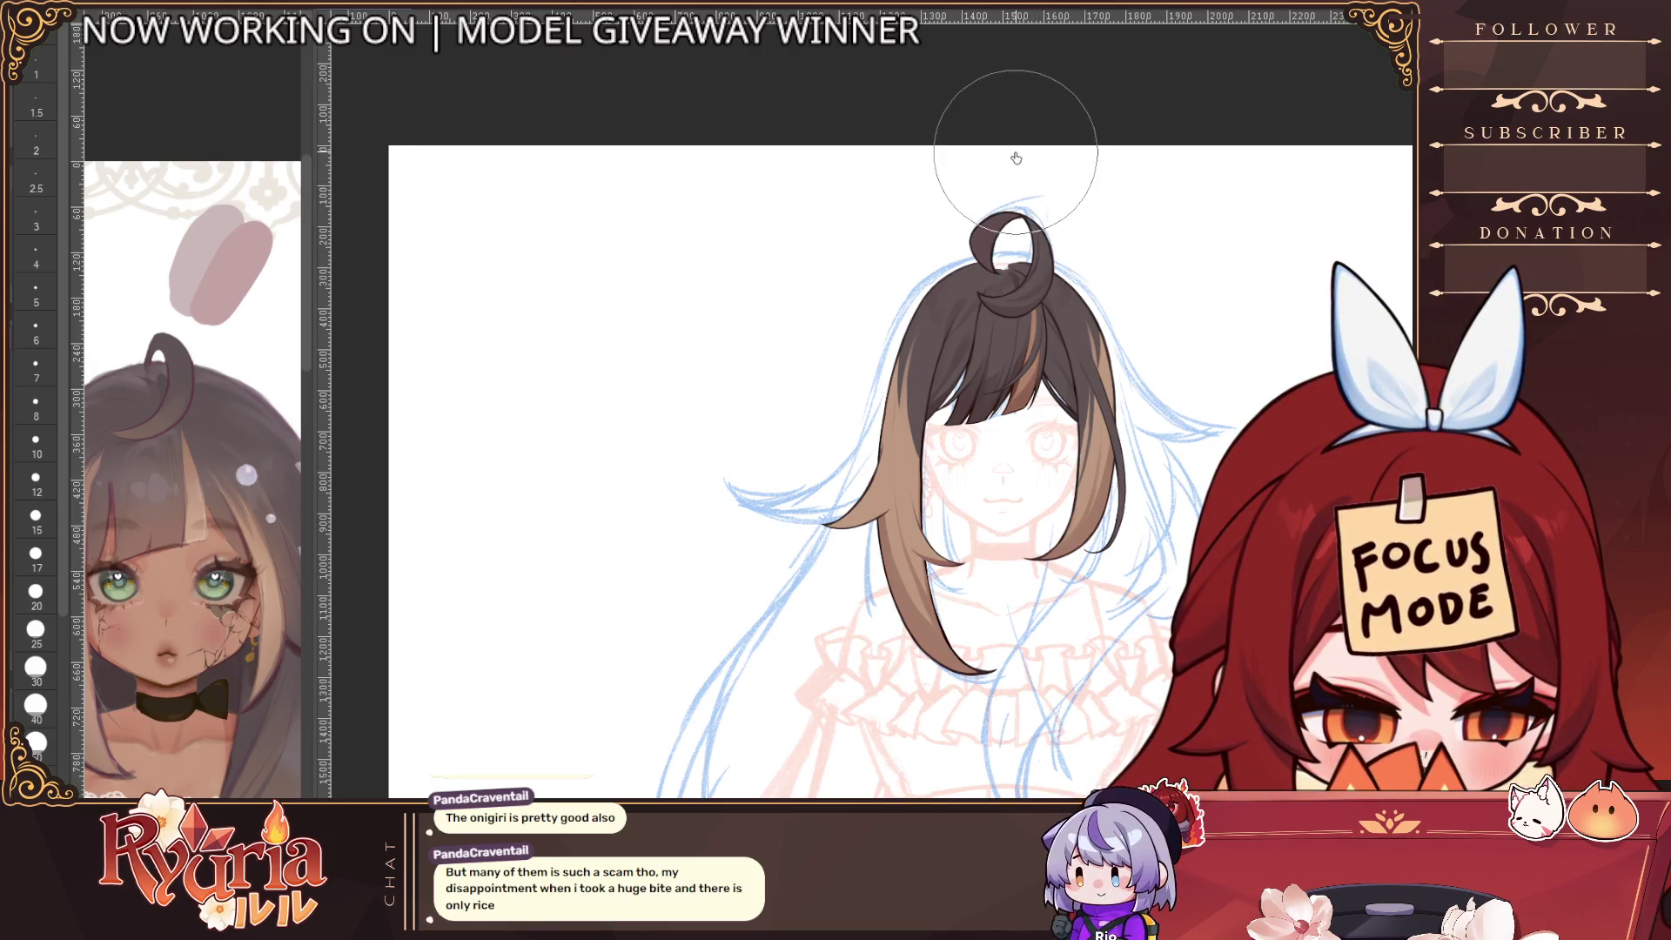
{"action": "scroll", "coordinate": [1020, 158], "scroll_direction": "down", "scroll_amount": 3}
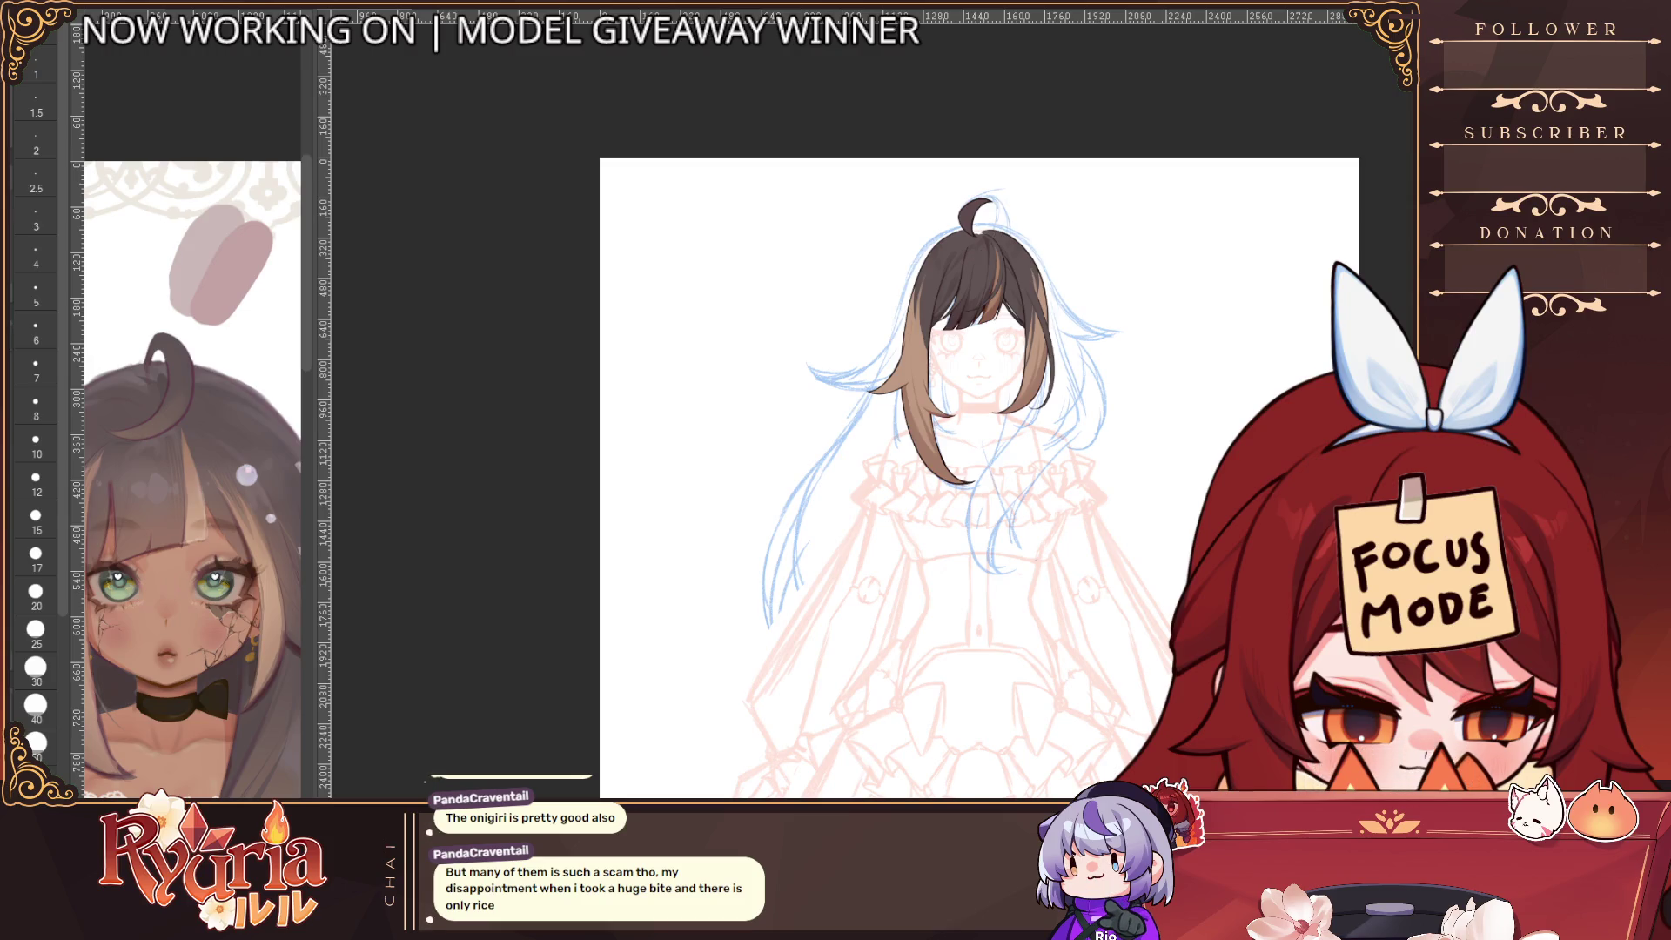
{"action": "scroll", "coordinate": [984, 227], "scroll_direction": "up", "scroll_amount": 6}
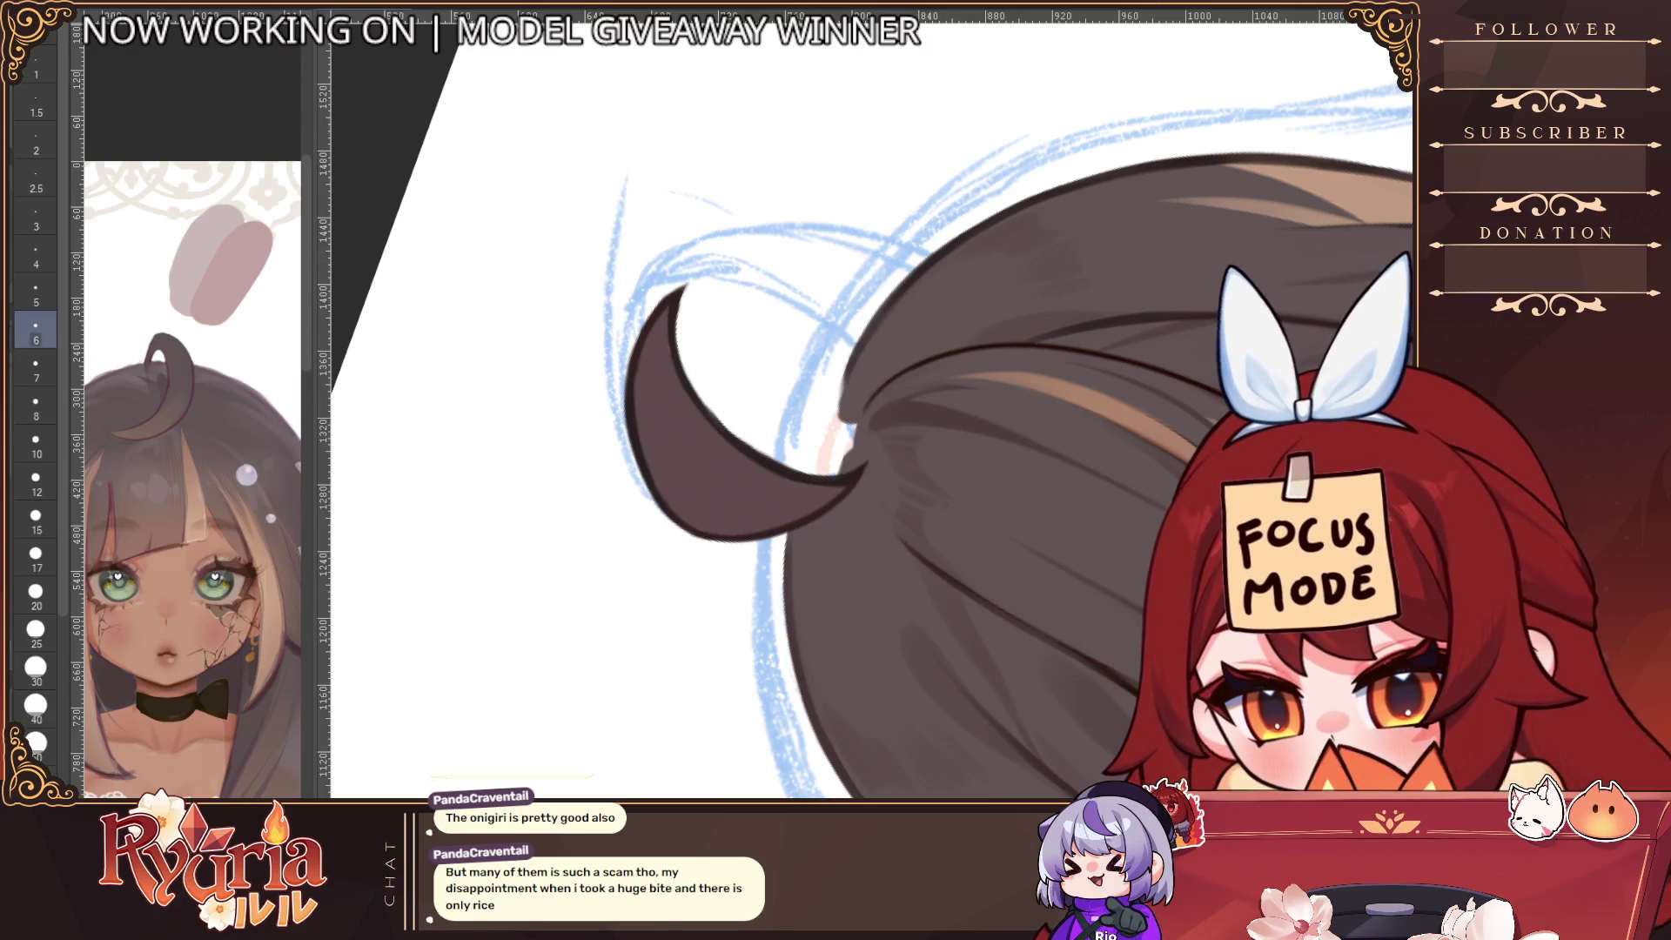
Stroke the ahoge curl's outer lower edge at pen size 3, undo it, then step up to size 4 and zoom out
{"action": "scroll", "coordinate": [640, 246], "scroll_direction": "up", "scroll_amount": 3}
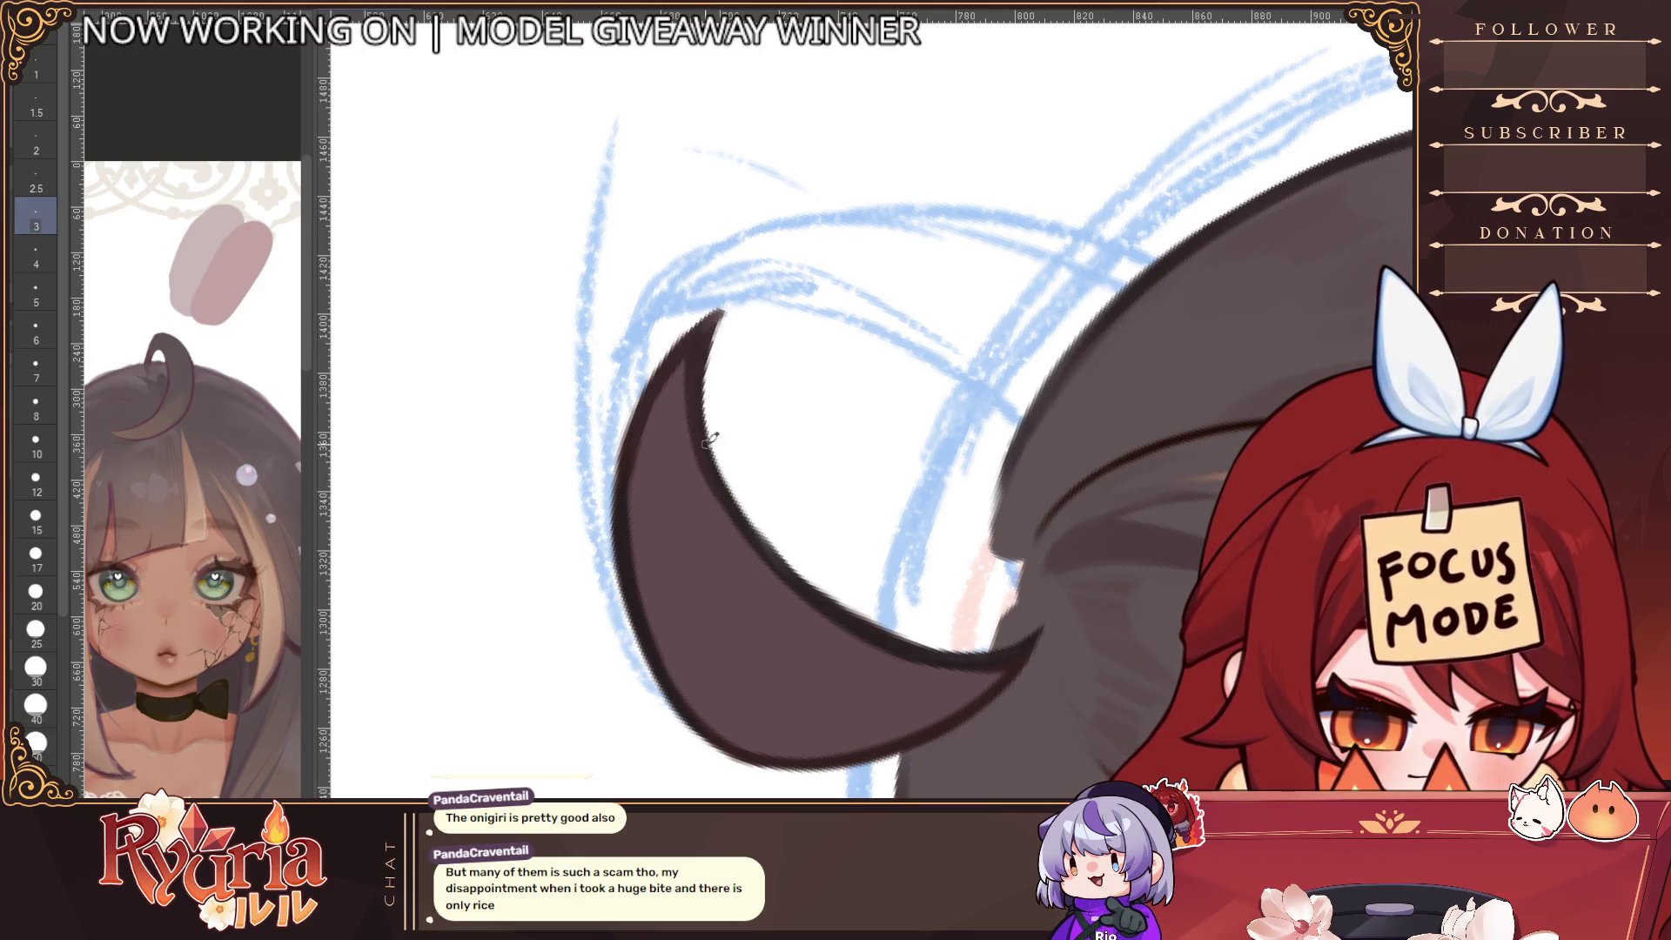
{"action": "left_click_drag", "start_coordinate": [655, 650], "coordinate": [694, 685]}
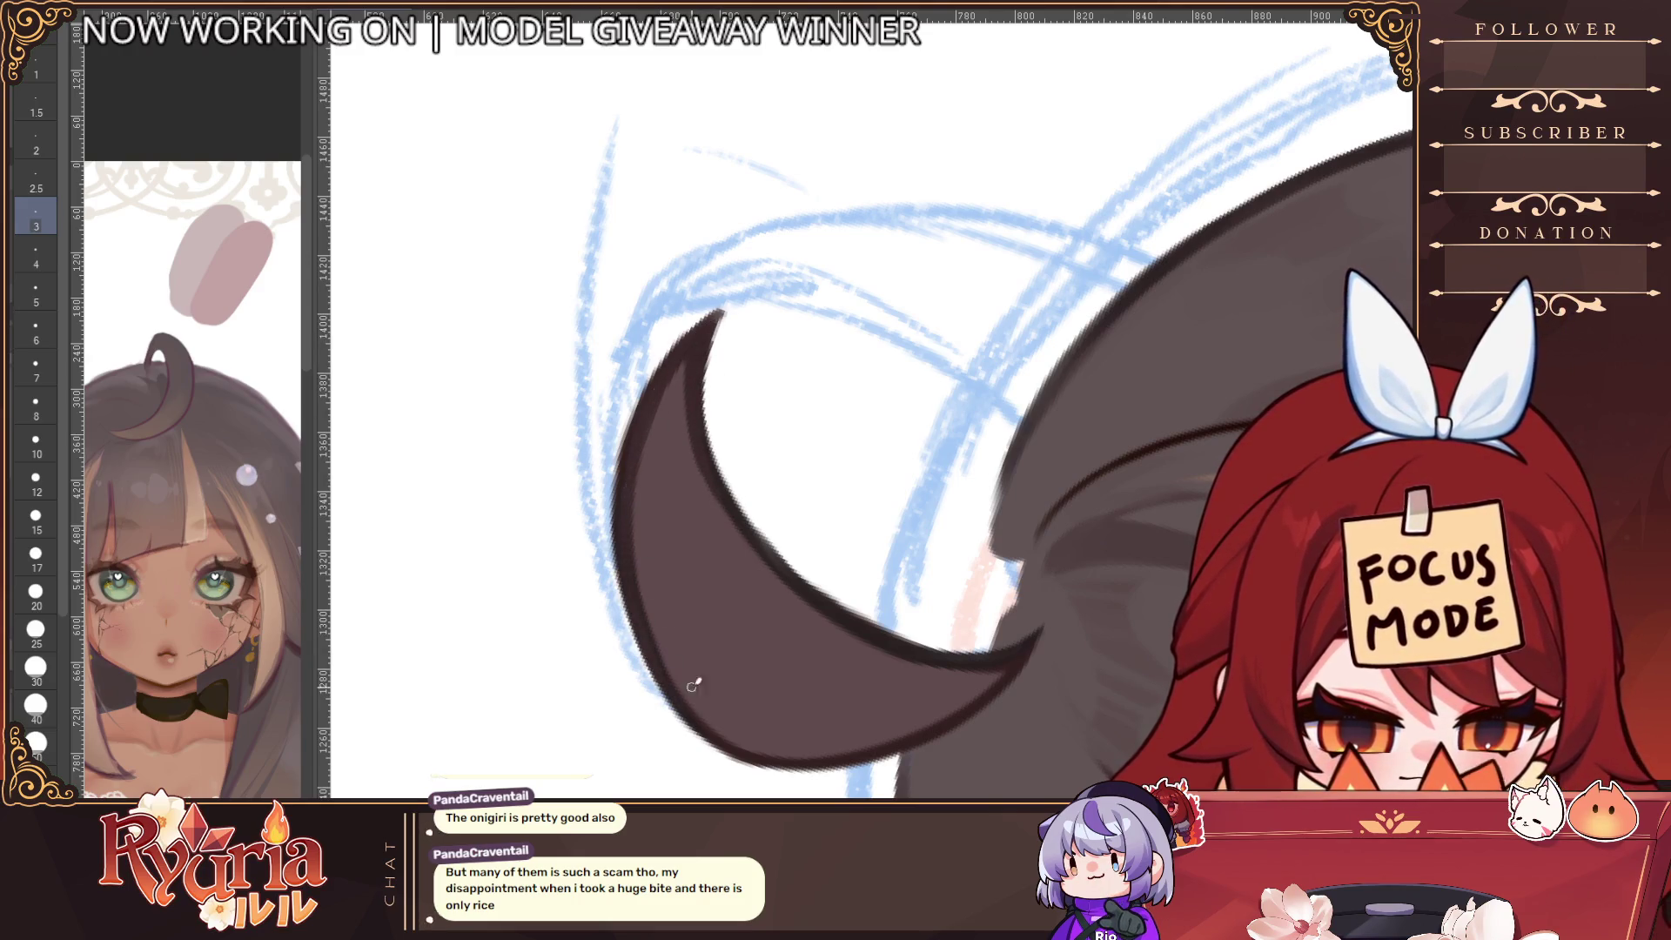
{"action": "key", "text": "ctrl+z"}
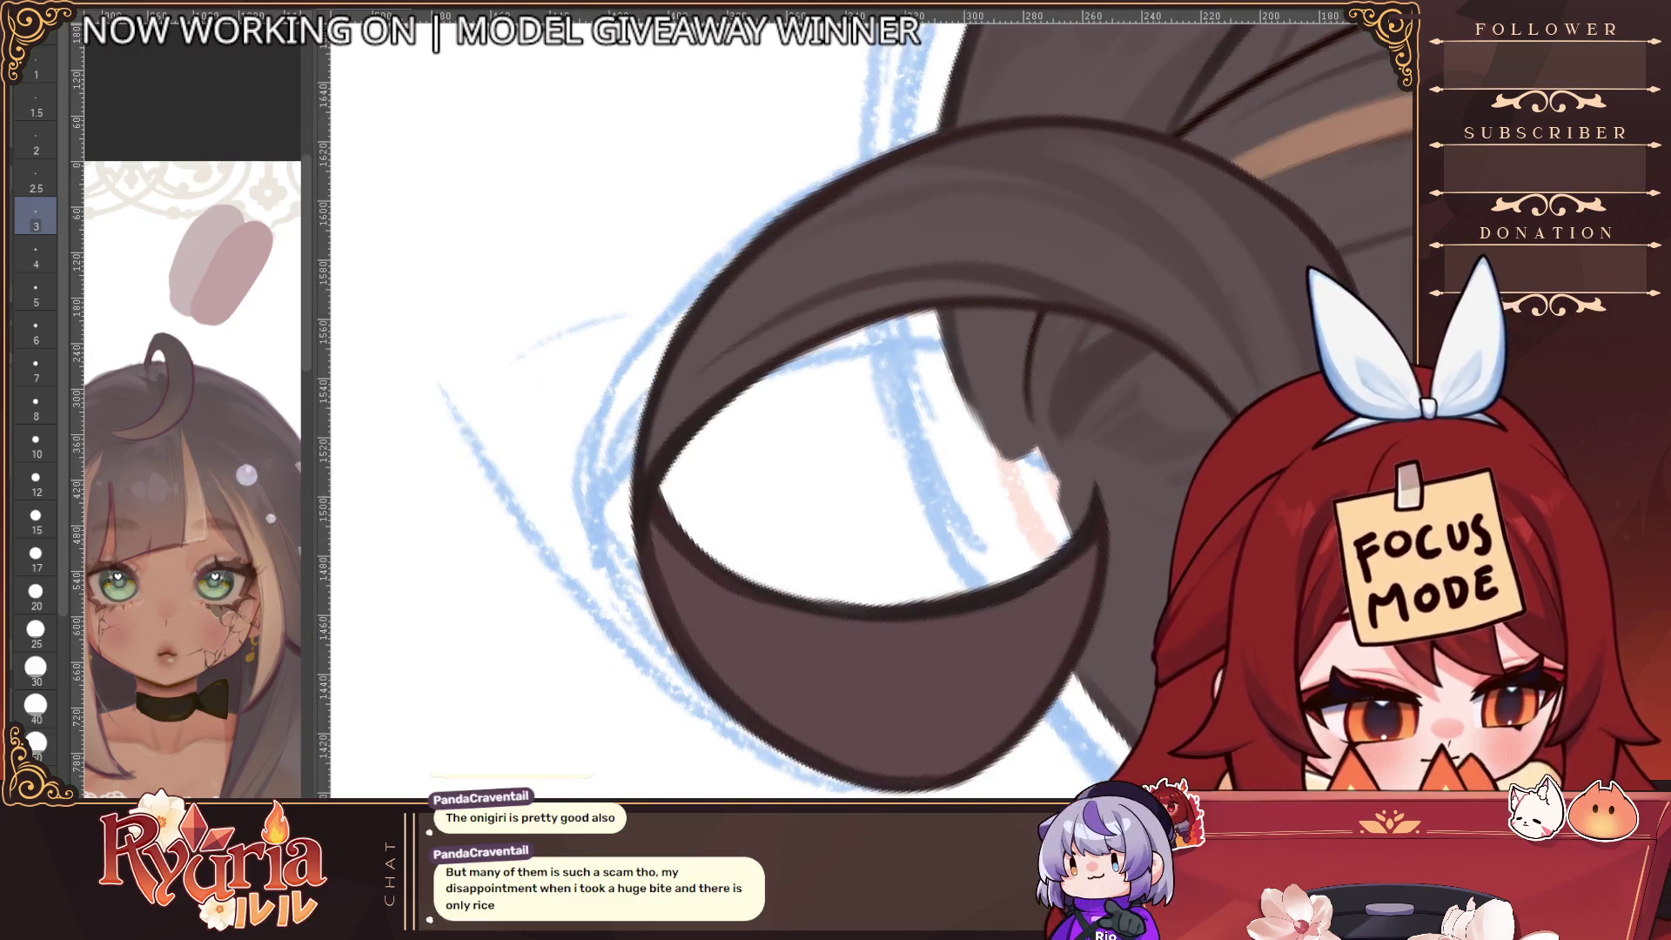
{"action": "key", "text": "bracketright"}
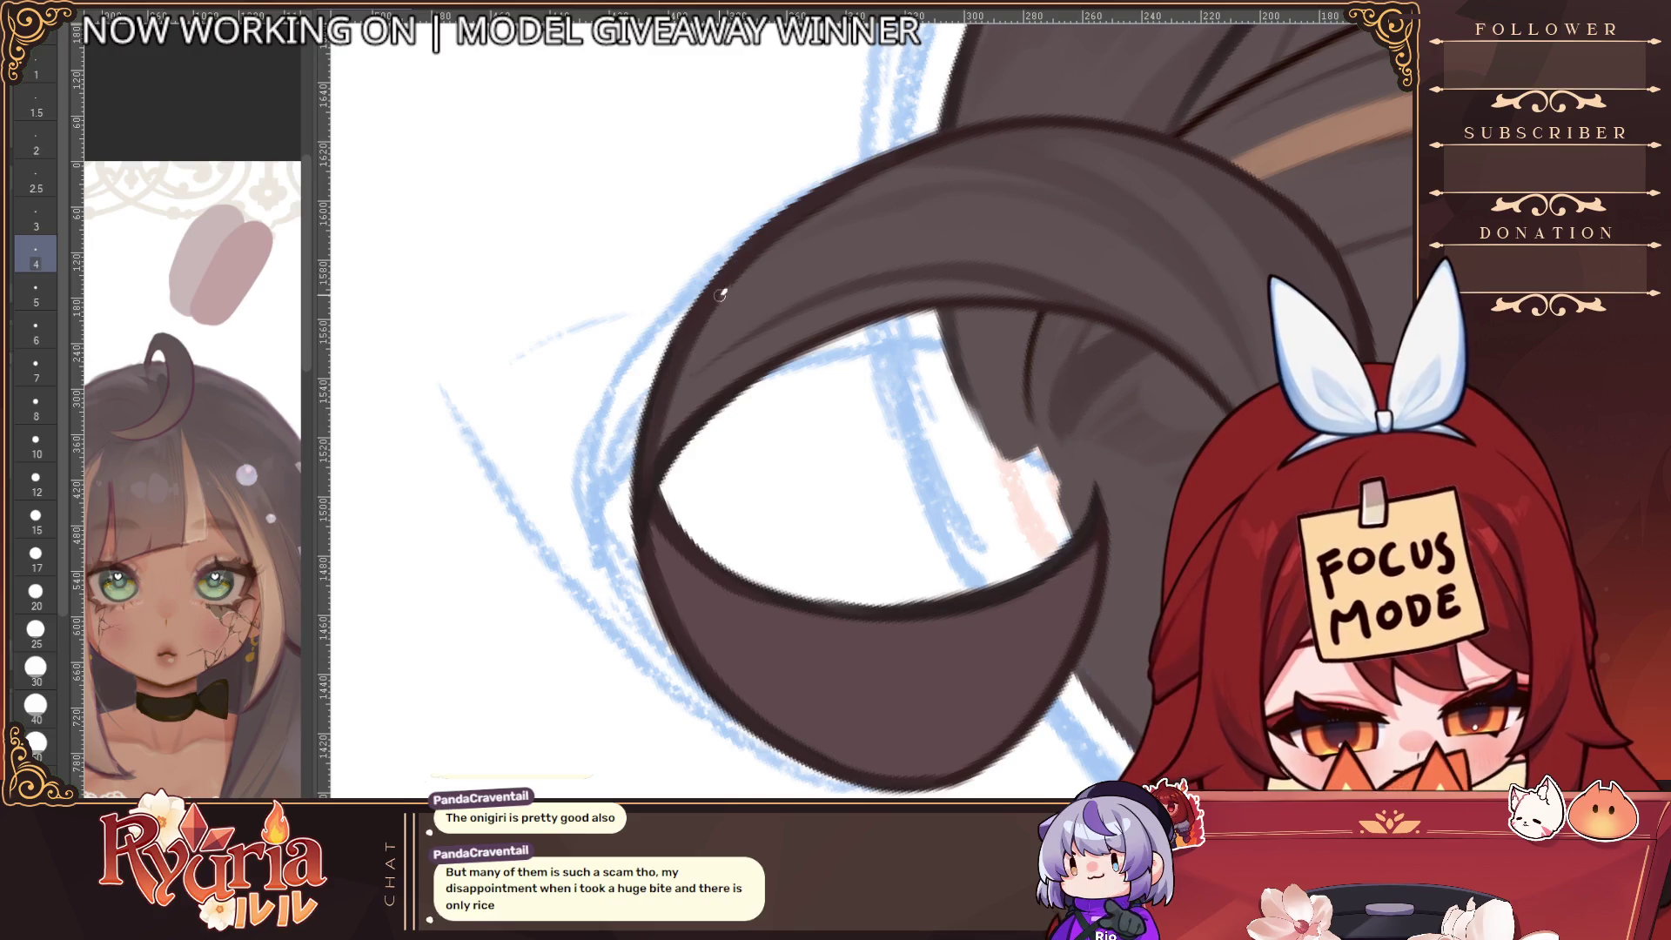
{"action": "scroll", "coordinate": [648, 531], "scroll_direction": "down", "scroll_amount": 5}
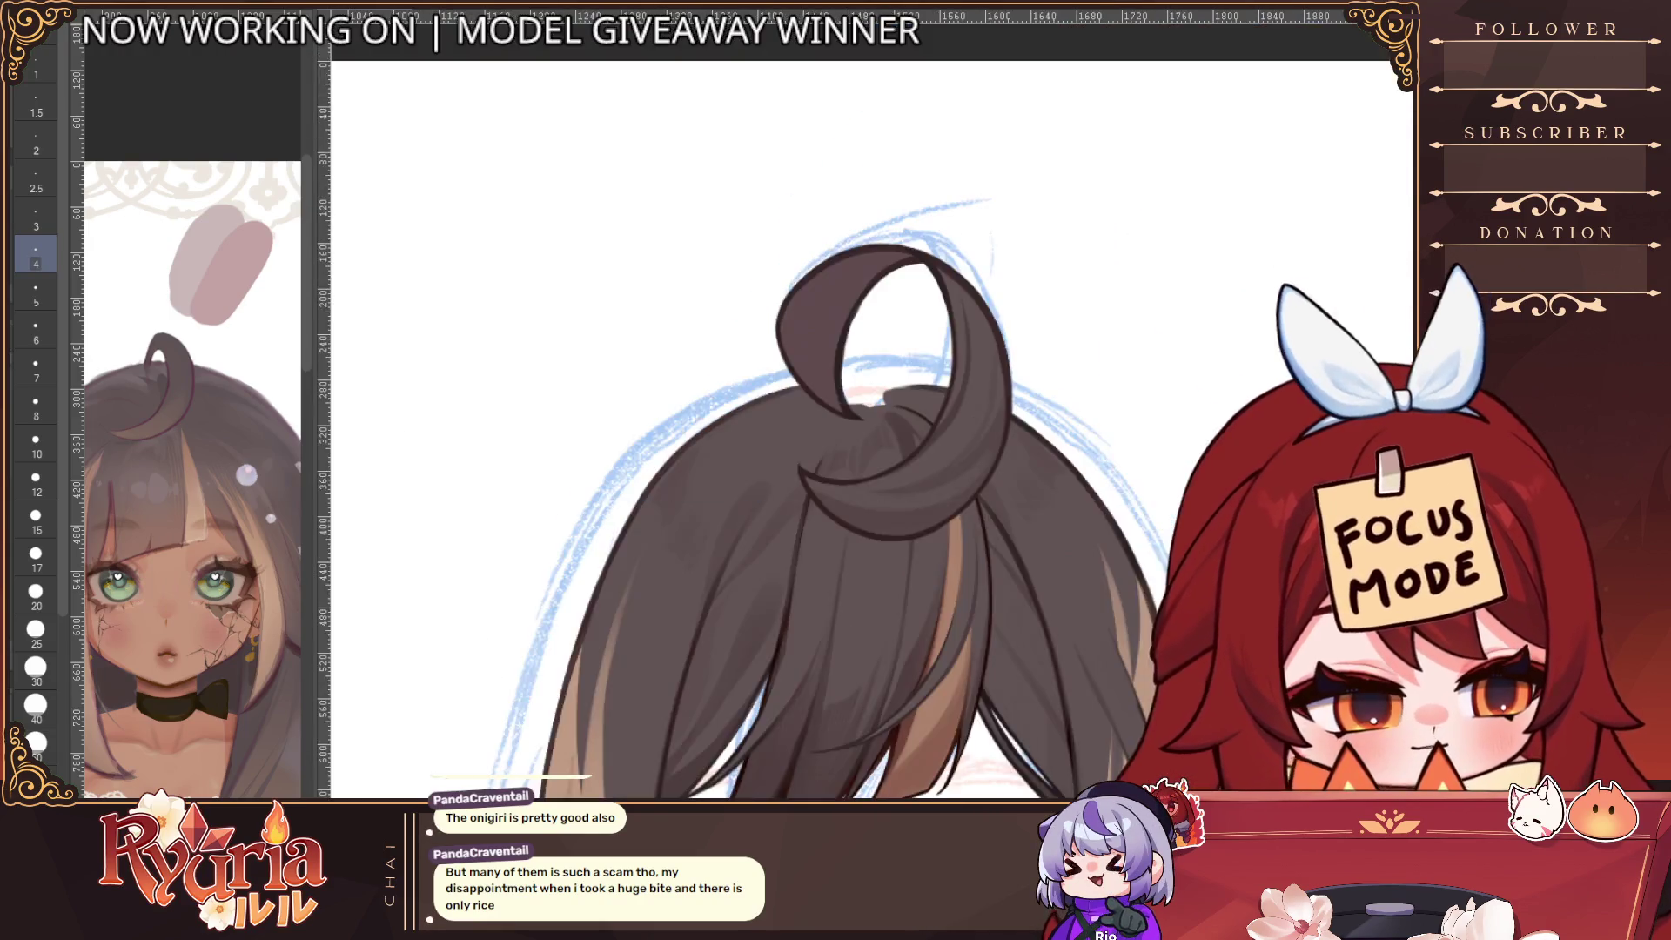
{"action": "scroll", "coordinate": [979, 557], "scroll_direction": "down", "scroll_amount": 3}
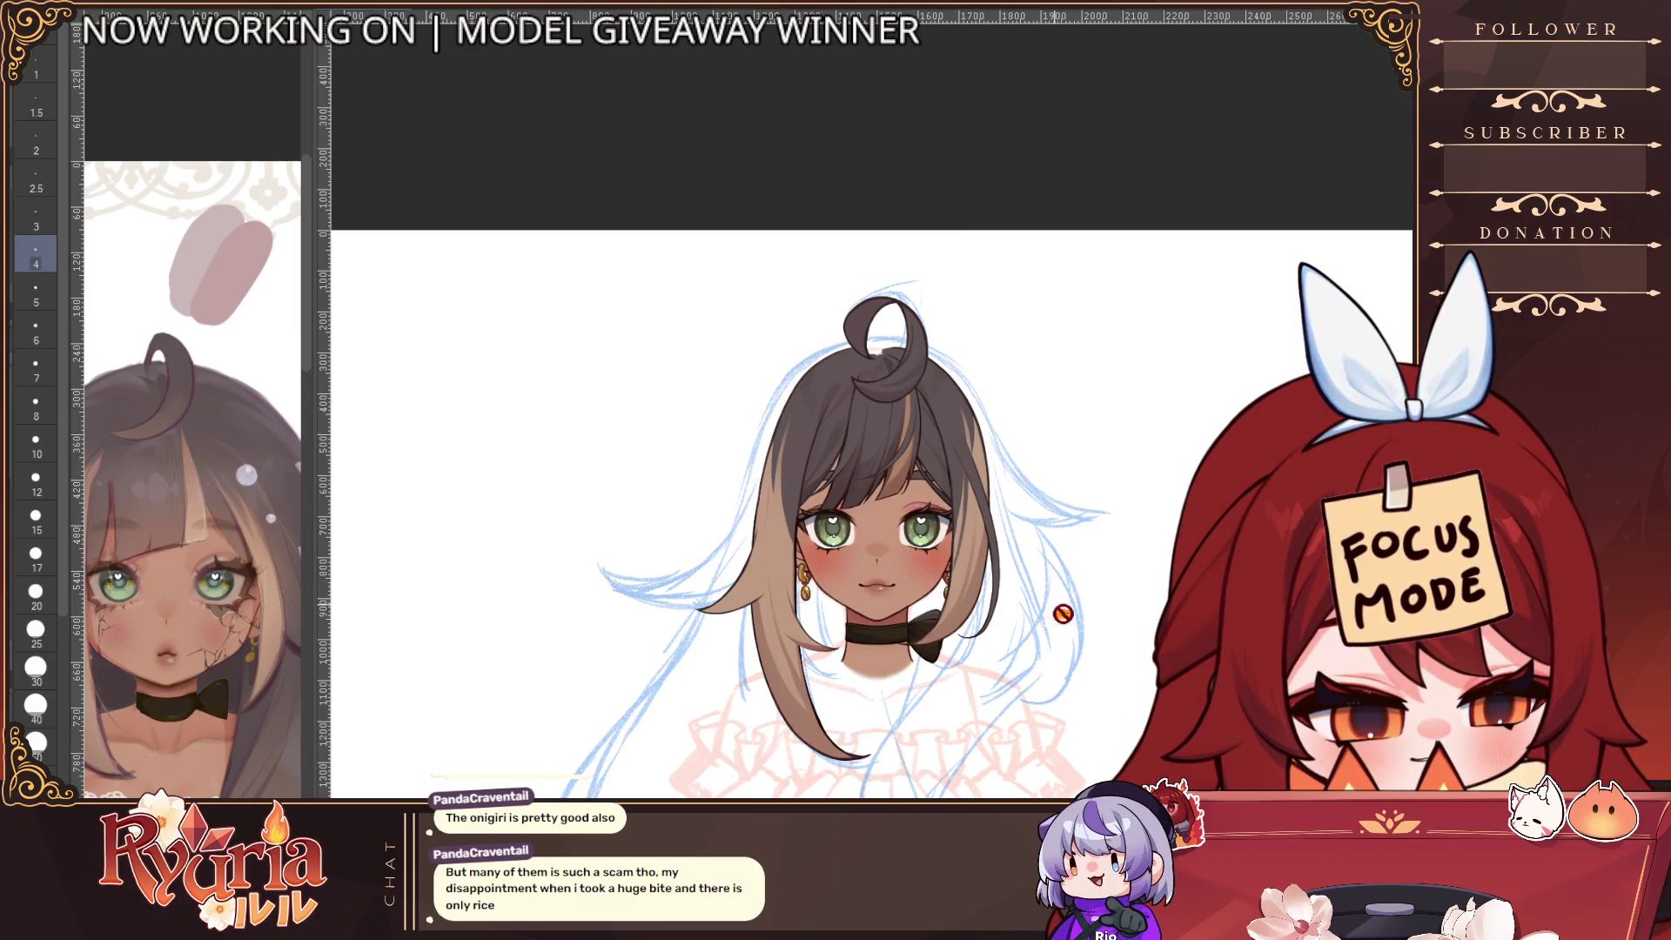
{"action": "scroll", "coordinate": [1063, 614], "scroll_direction": "down", "scroll_amount": 2}
{"action": "left_click_drag", "start_coordinate": [962, 783], "coordinate": [849, 634]}
{"action": "scroll", "coordinate": [861, 688], "scroll_direction": "up", "scroll_amount": 2}
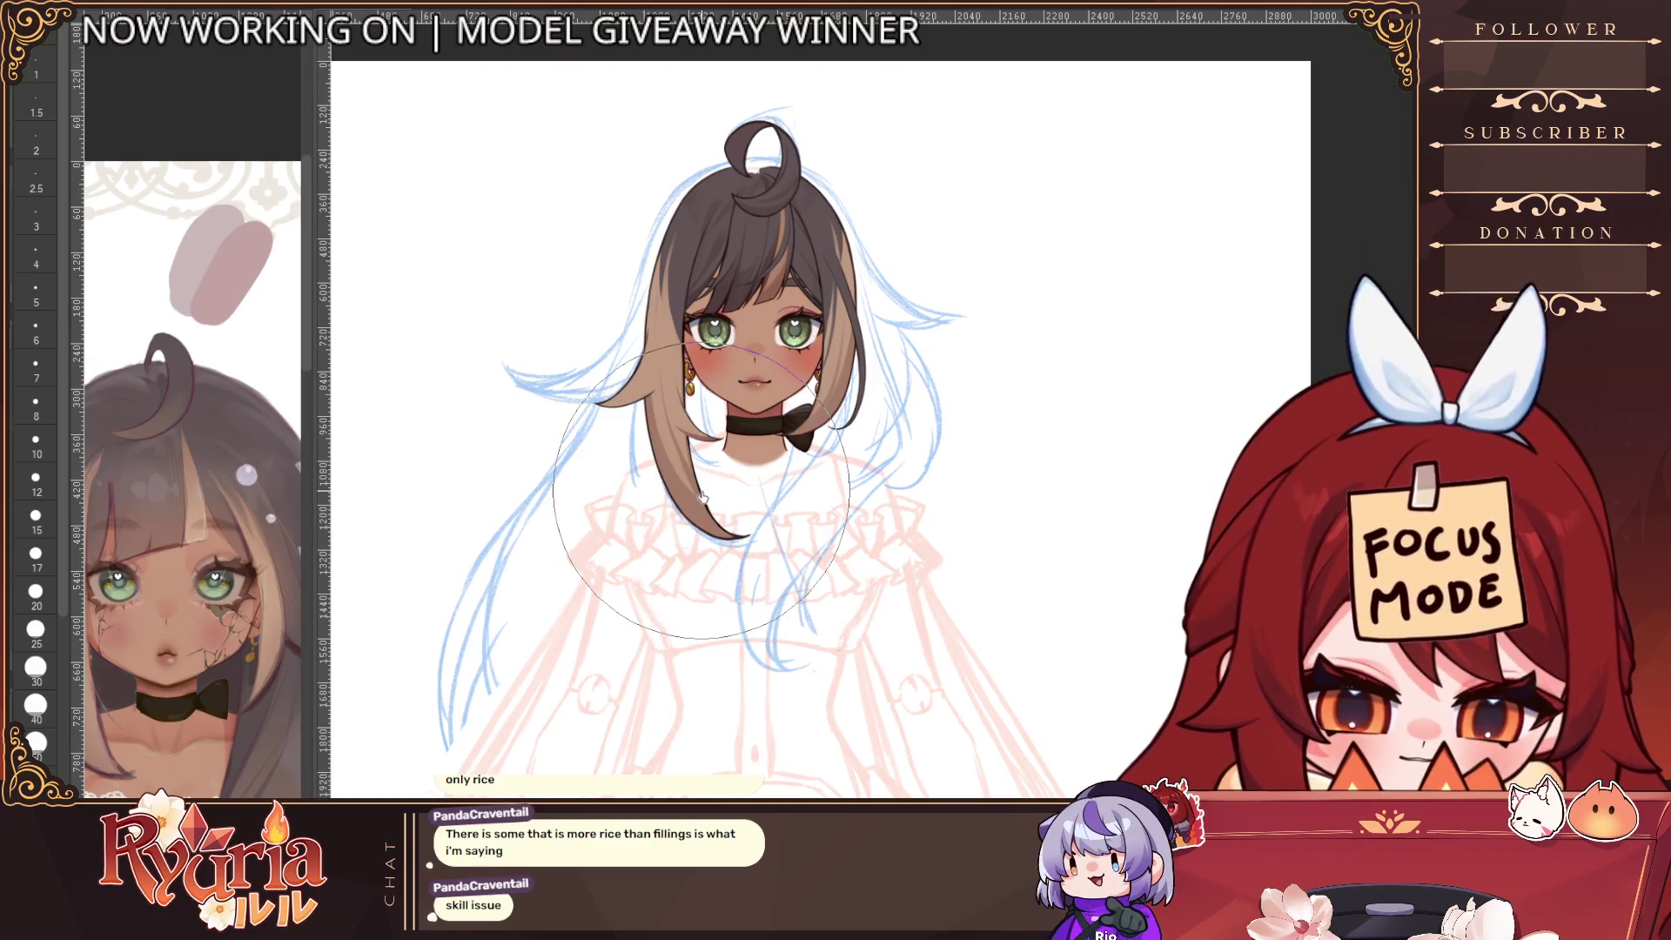
Nudge the brush size up, down and back up with the bracket keys
{"action": "key", "text": "bracketright"}
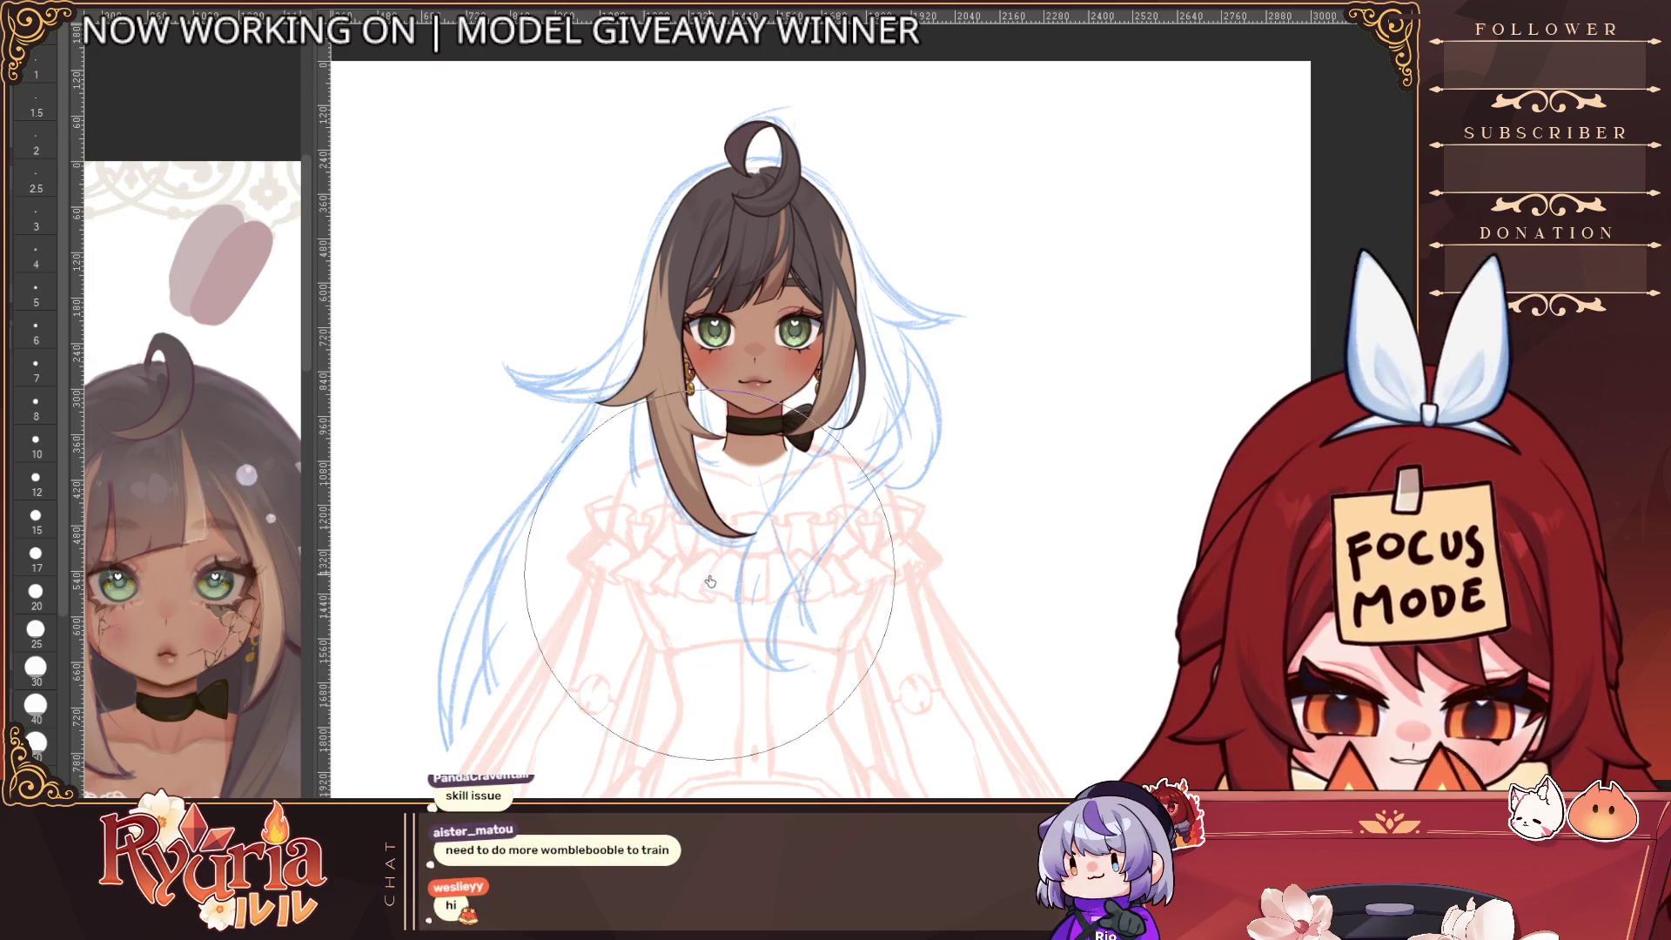
{"action": "key", "text": "bracketleft"}
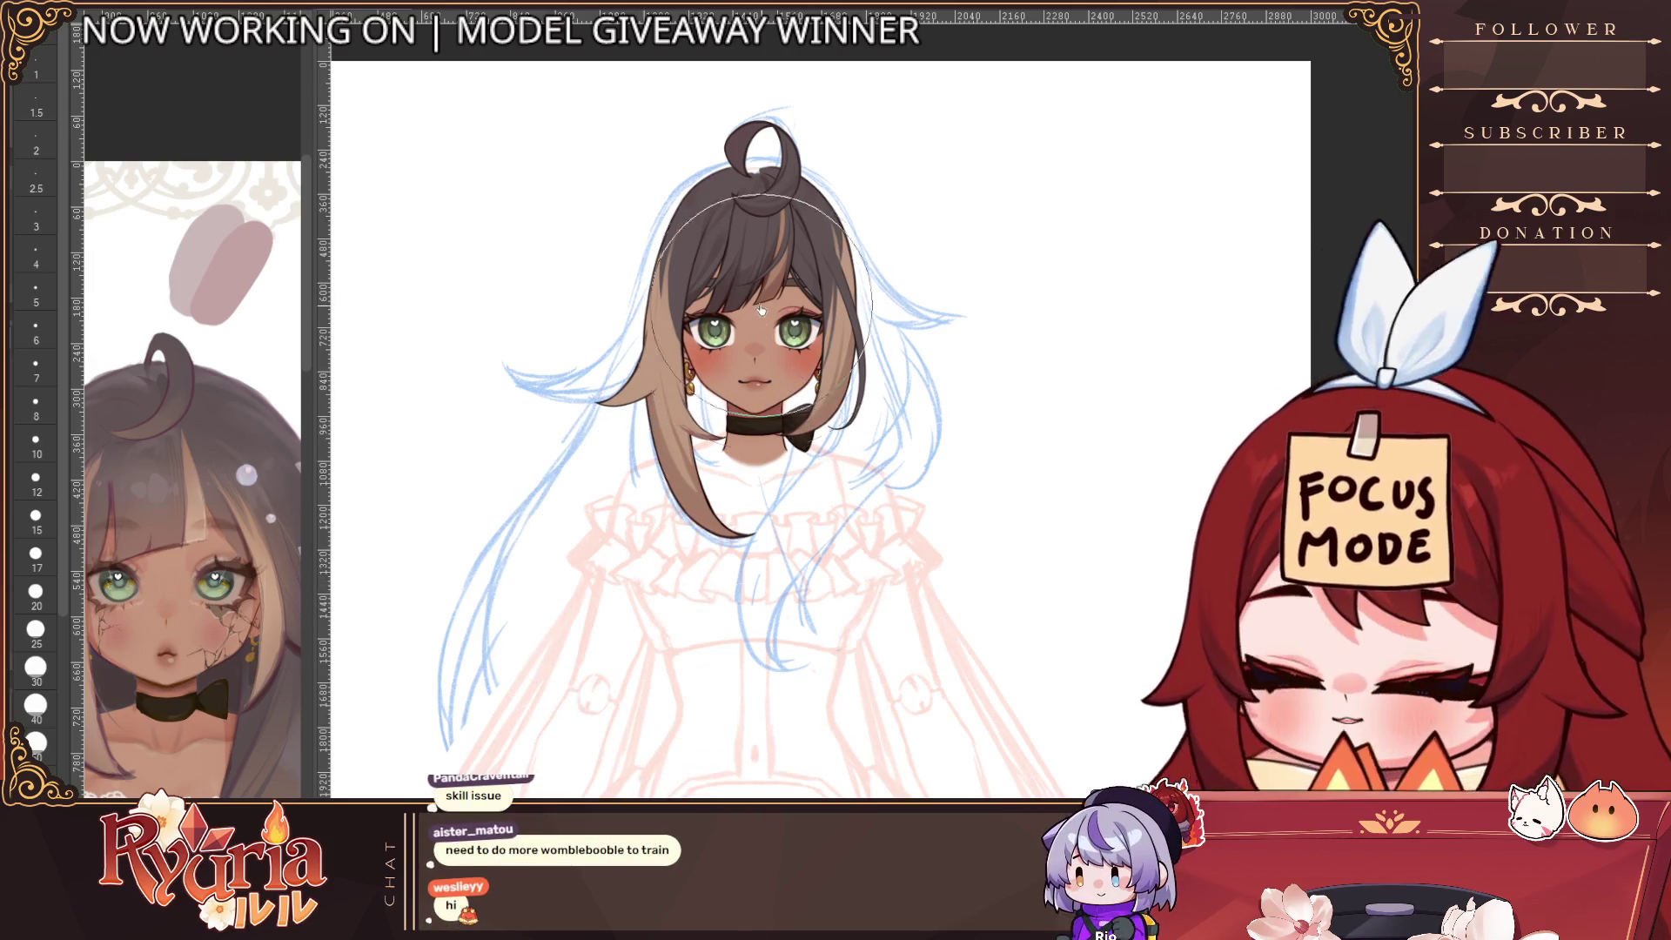
{"action": "key", "text": "bracketright"}
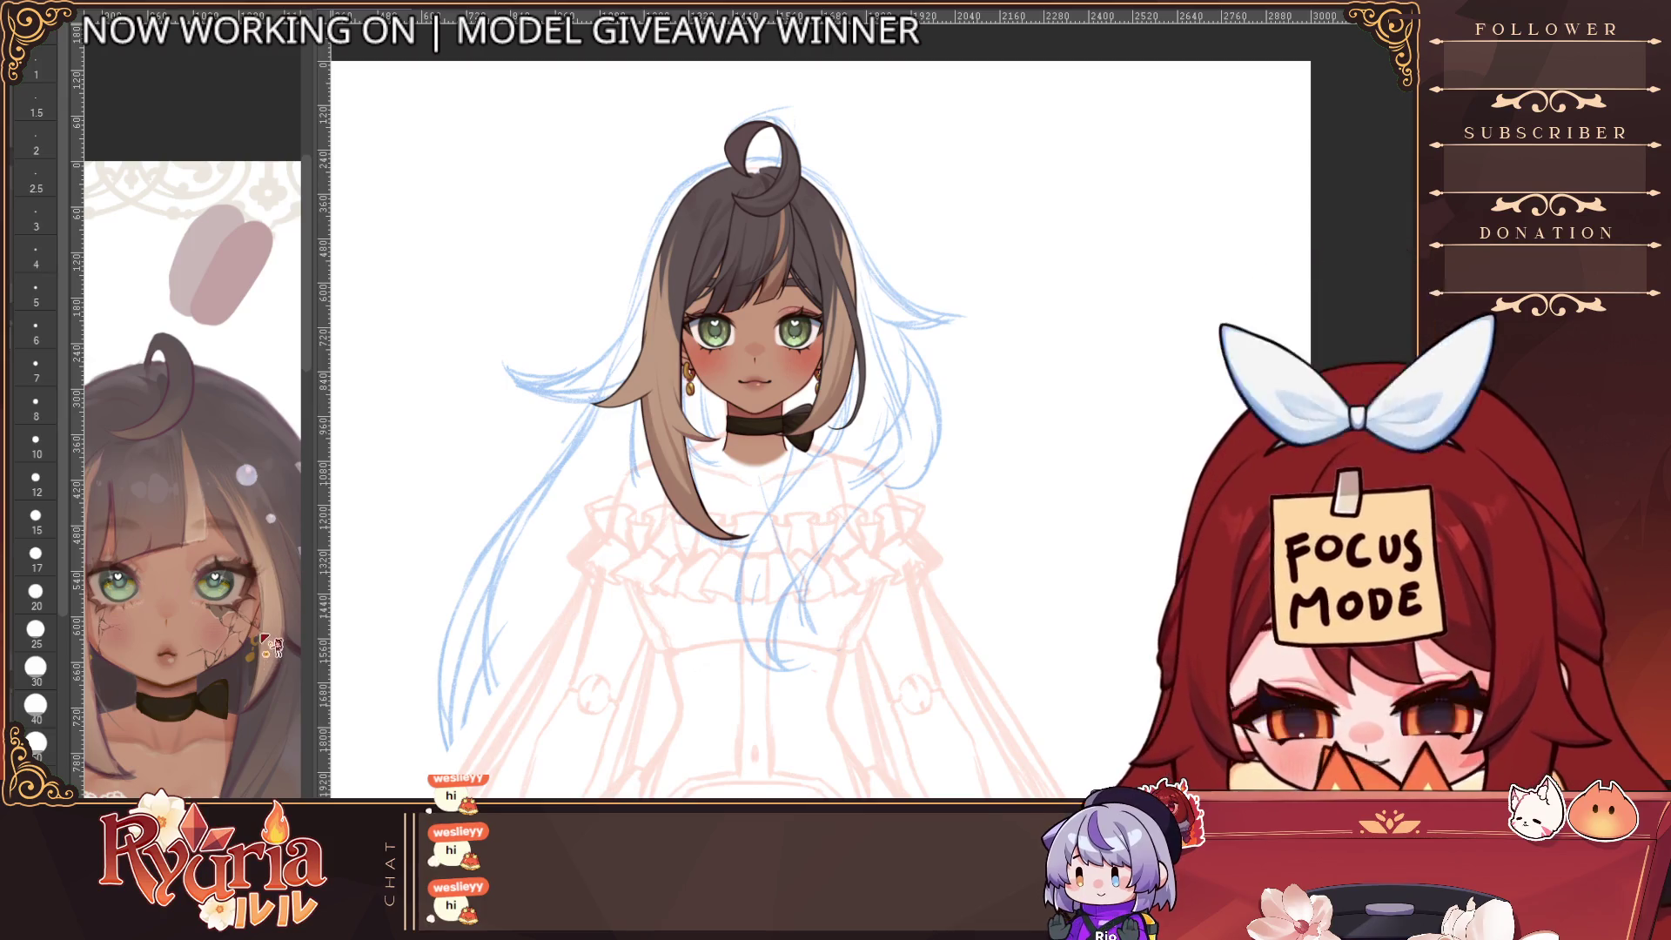
Start a Mesh/Puppet Warp on the left side strand and pin it at five points from top to tip
{"action": "key", "text": "ctrl+t"}
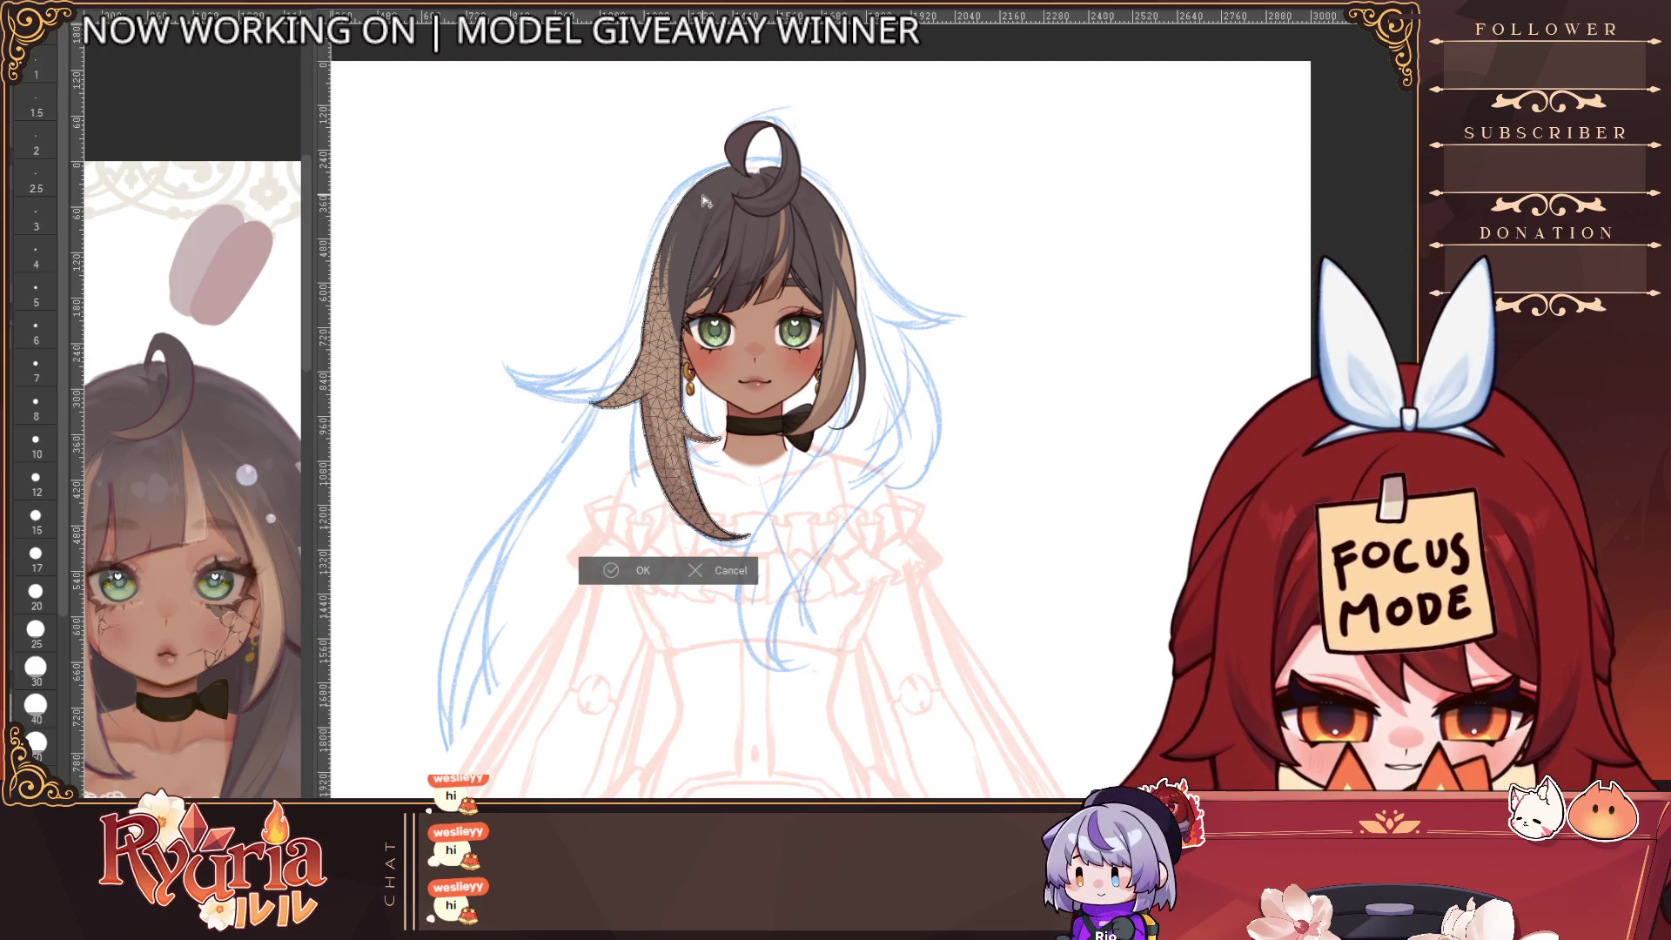
{"action": "left_click", "coordinate": [703, 194]}
{"action": "left_click", "coordinate": [667, 287]}
{"action": "left_click", "coordinate": [661, 386]}
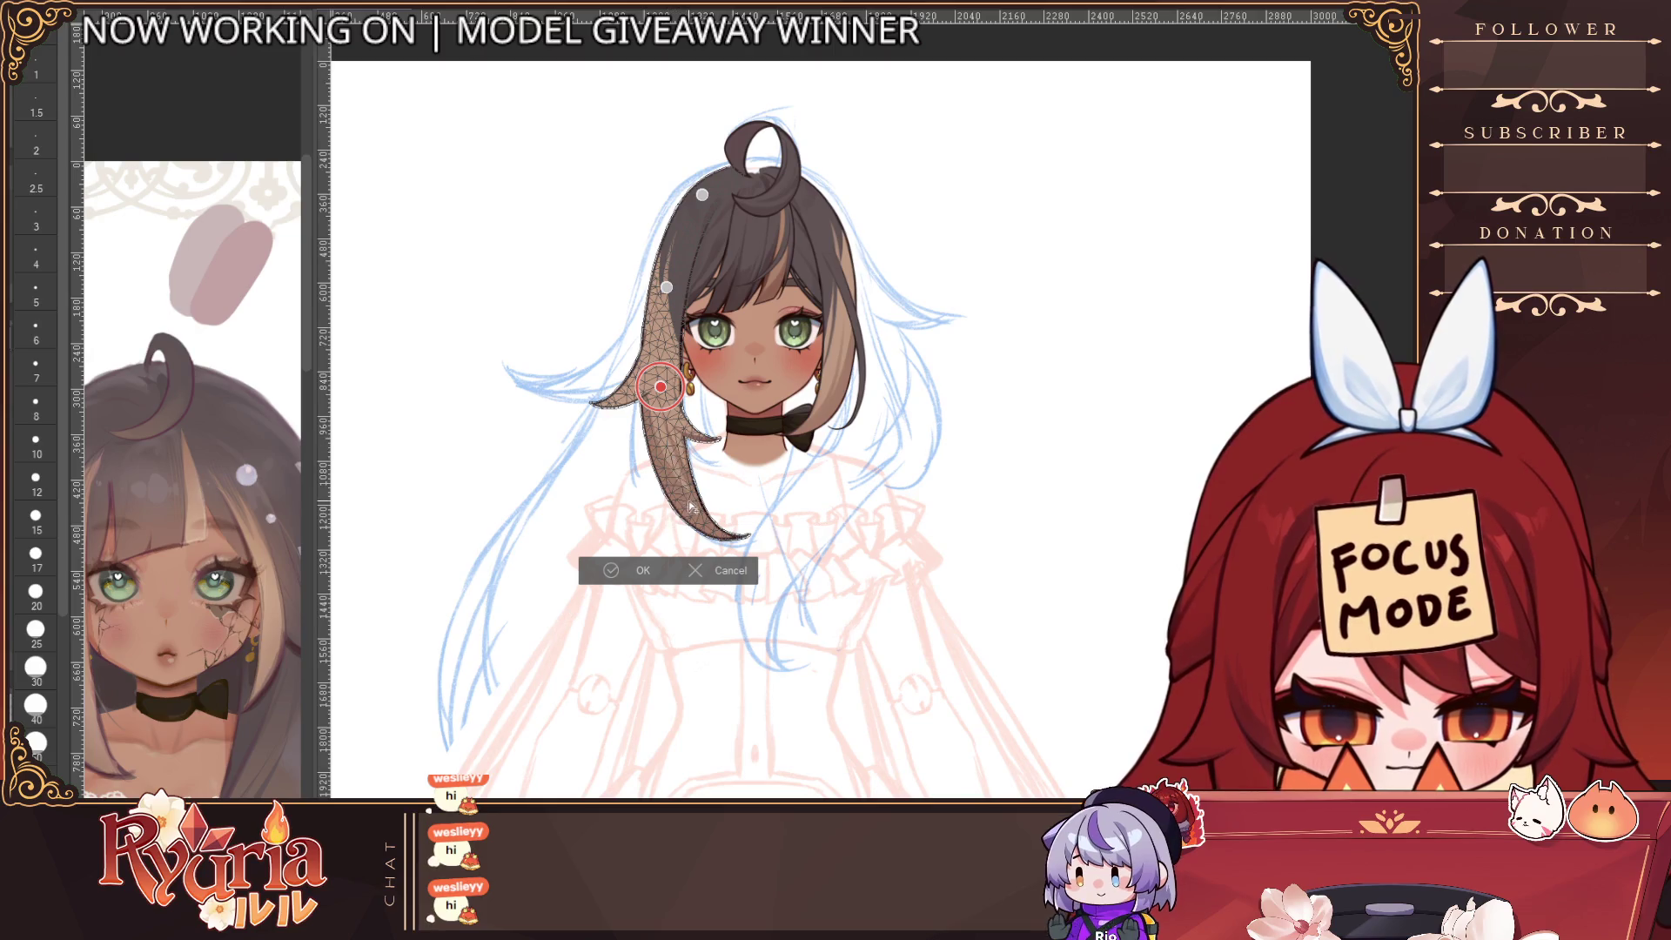
{"action": "left_click", "coordinate": [672, 451]}
{"action": "left_click", "coordinate": [706, 529]}
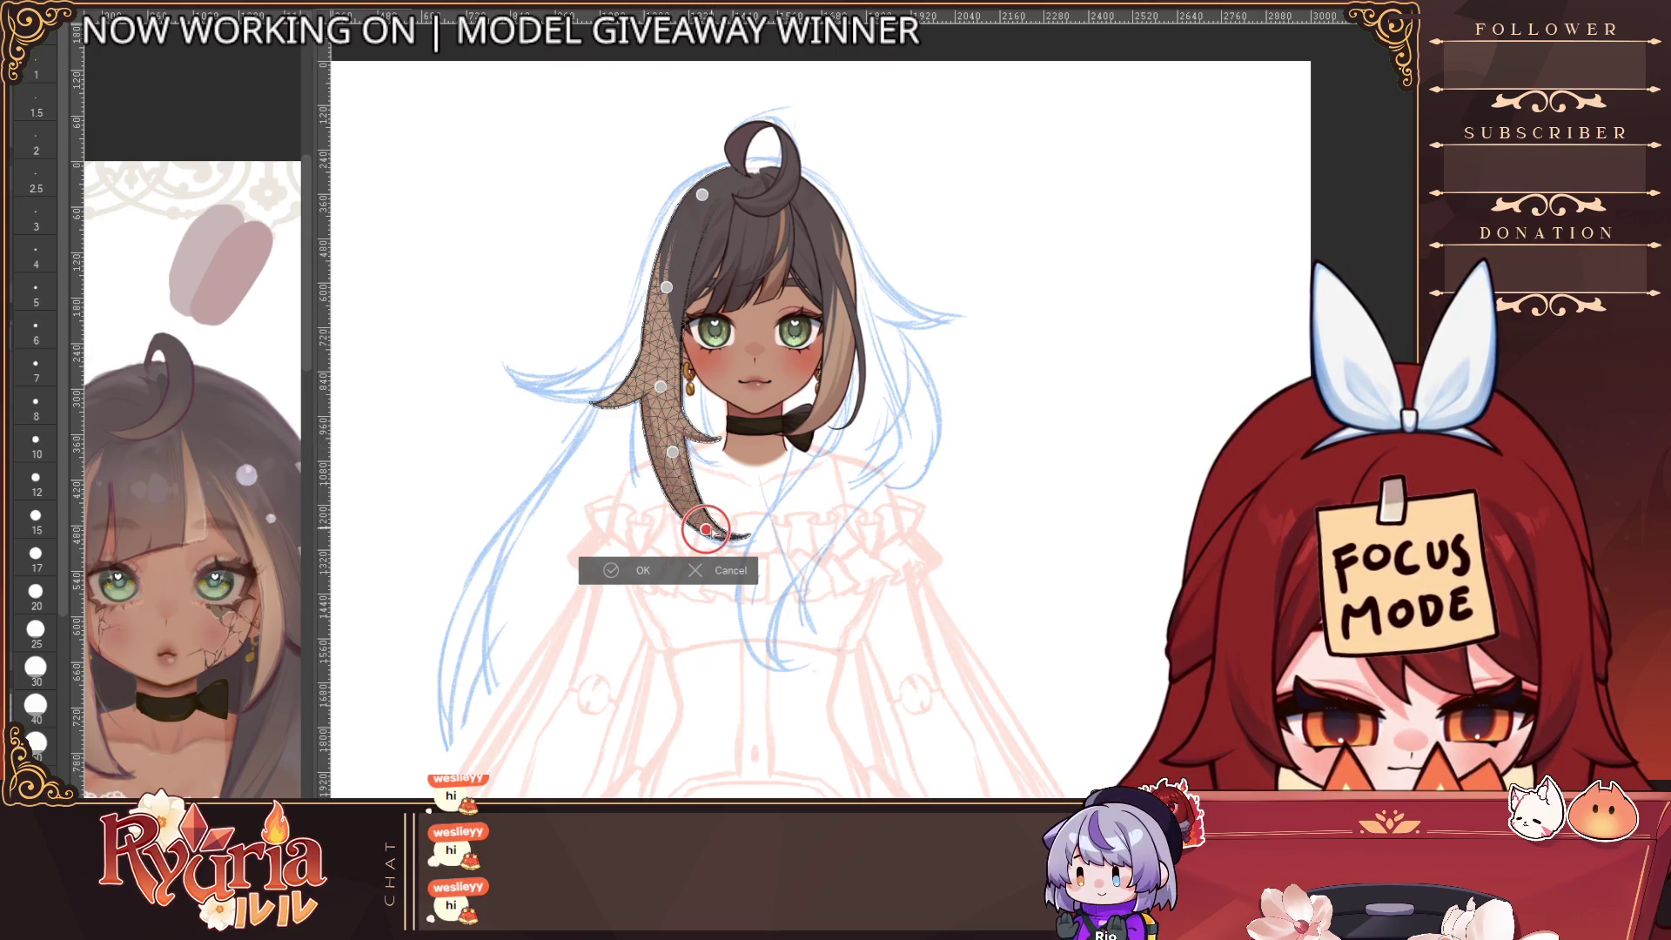
Drag the lower pins rightward so the strand sweeps outward, then commit the warp
{"action": "left_click_drag", "start_coordinate": [705, 529], "coordinate": [719, 526]}
{"action": "left_click_drag", "start_coordinate": [672, 452], "coordinate": [681, 448]}
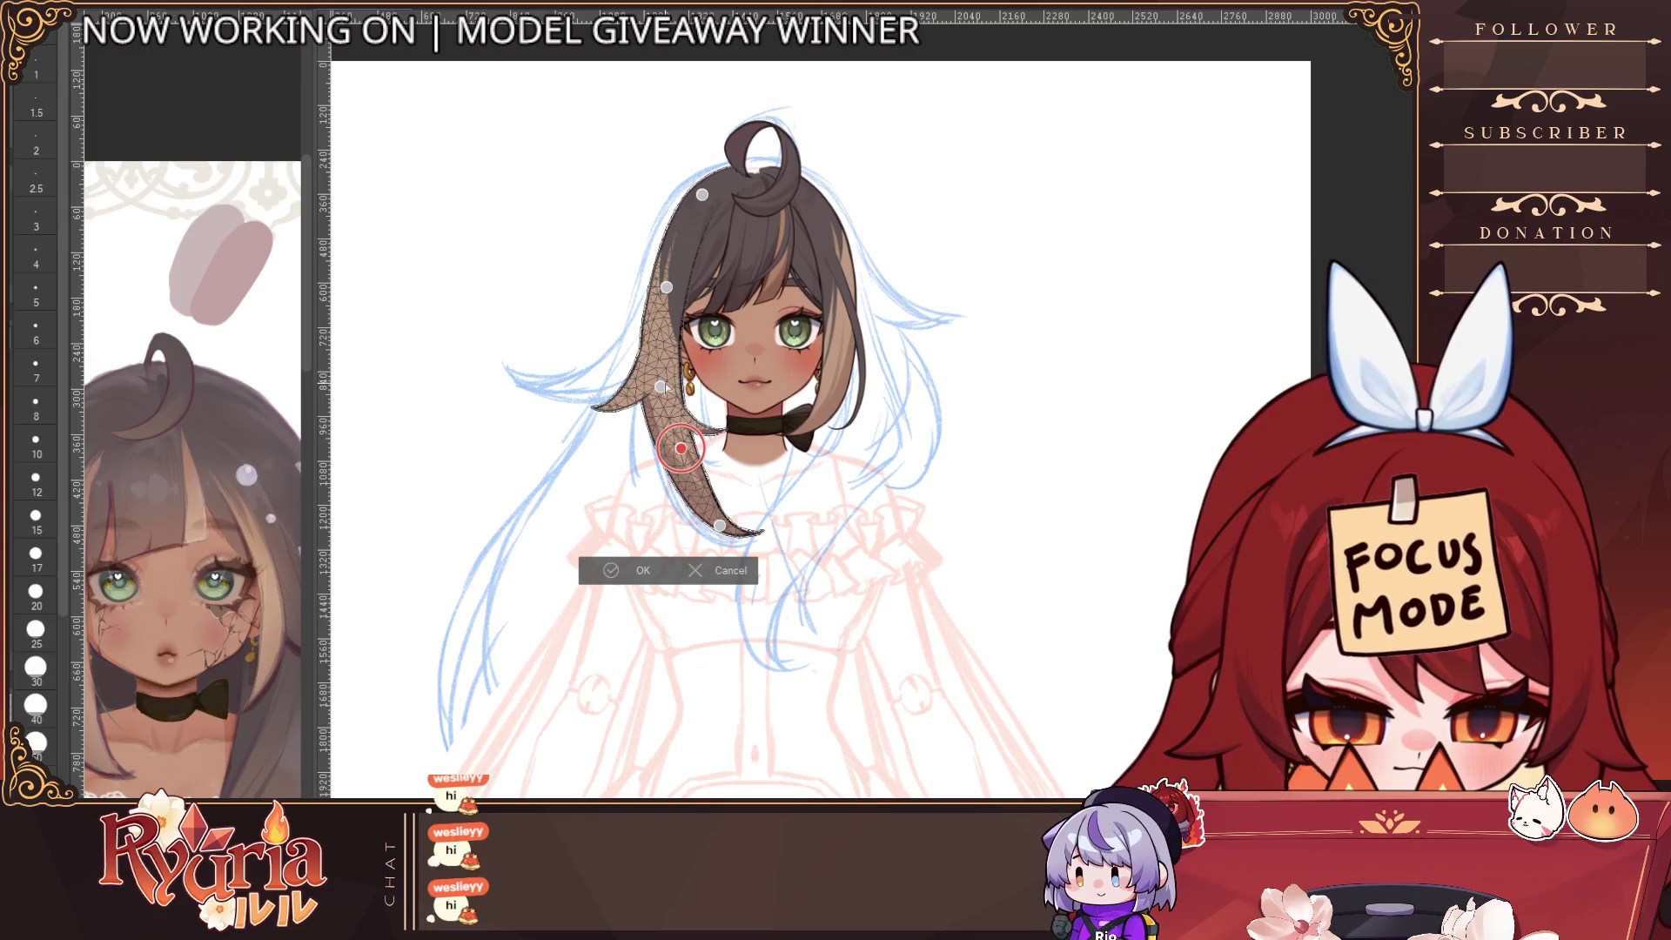
{"action": "left_click_drag", "start_coordinate": [661, 387], "coordinate": [668, 385]}
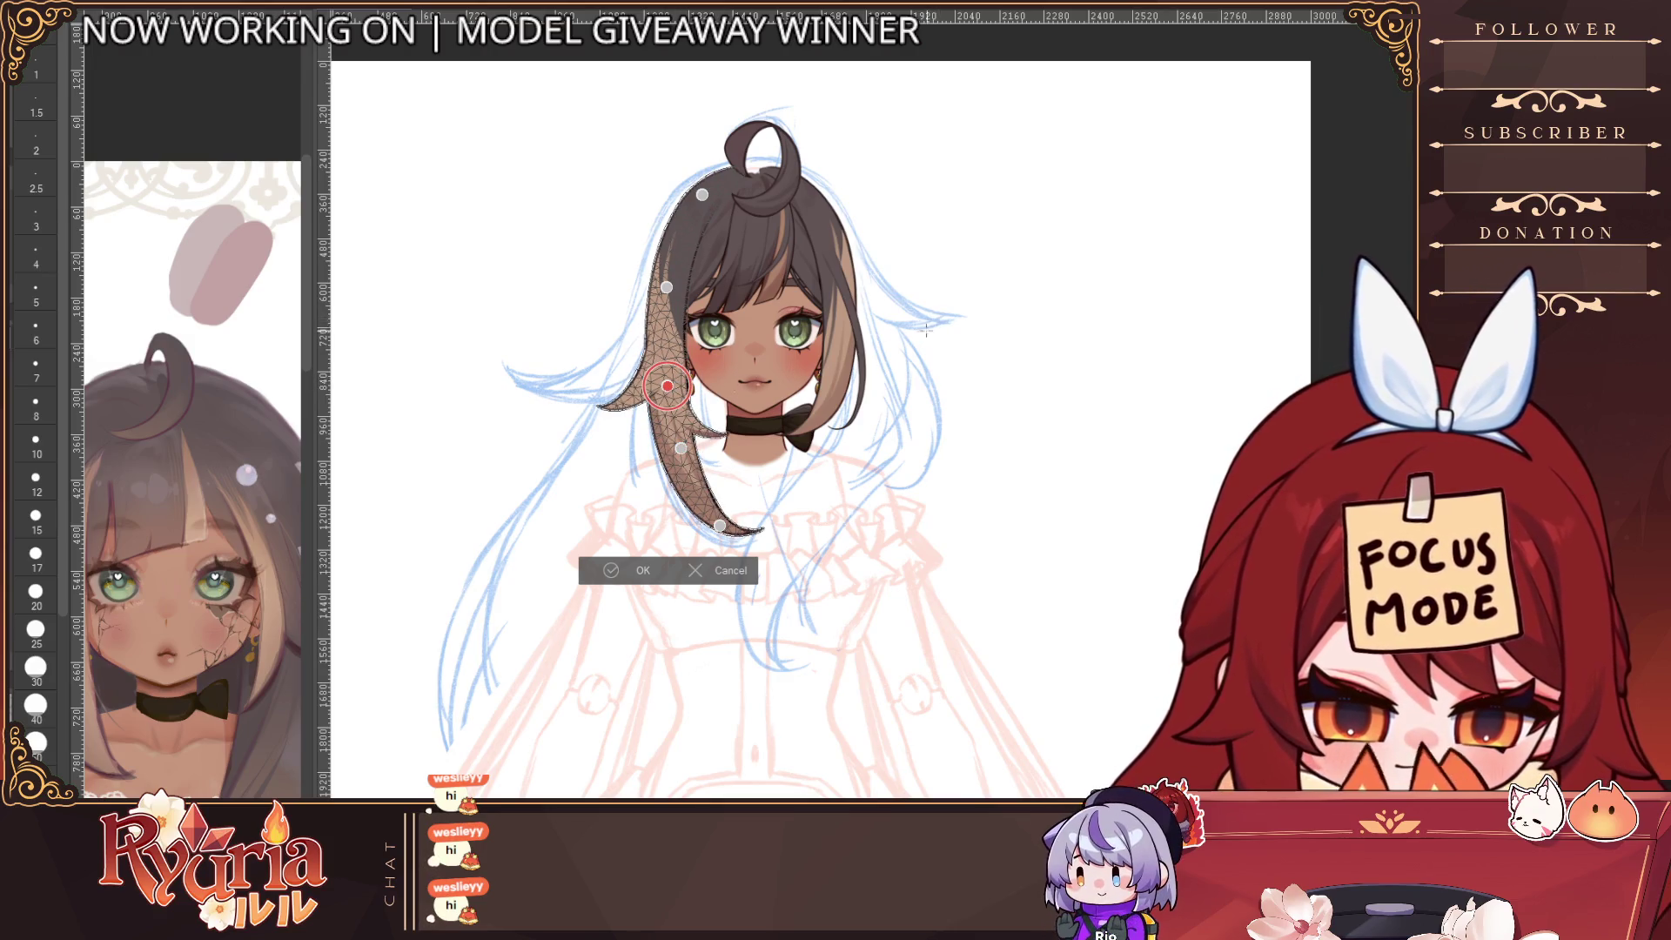
{"action": "key", "text": "ctrl+z"}
{"action": "key", "text": "ctrl+z"}
{"action": "key", "text": "ctrl+z"}
{"action": "key", "text": "ctrl+z"}
{"action": "key", "text": "ctrl+z"}
{"action": "key", "text": "ctrl+shift+z"}
{"action": "key", "text": "ctrl+shift+z"}
{"action": "key", "text": "ctrl+shift+z"}
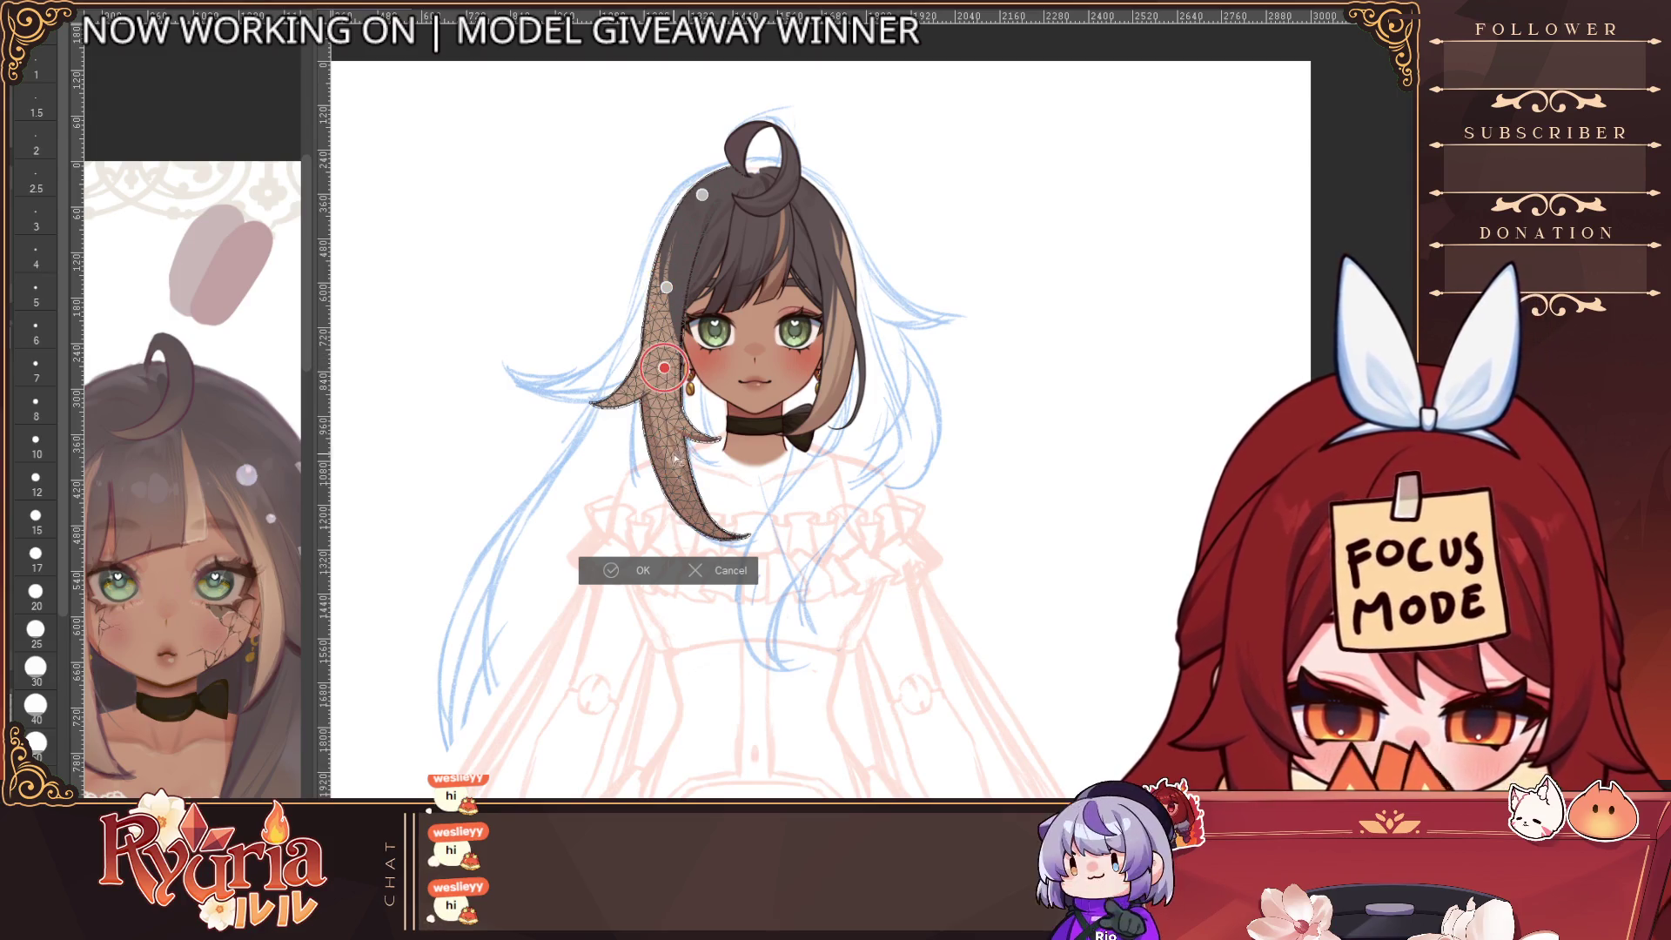
{"action": "left_click", "coordinate": [665, 367]}
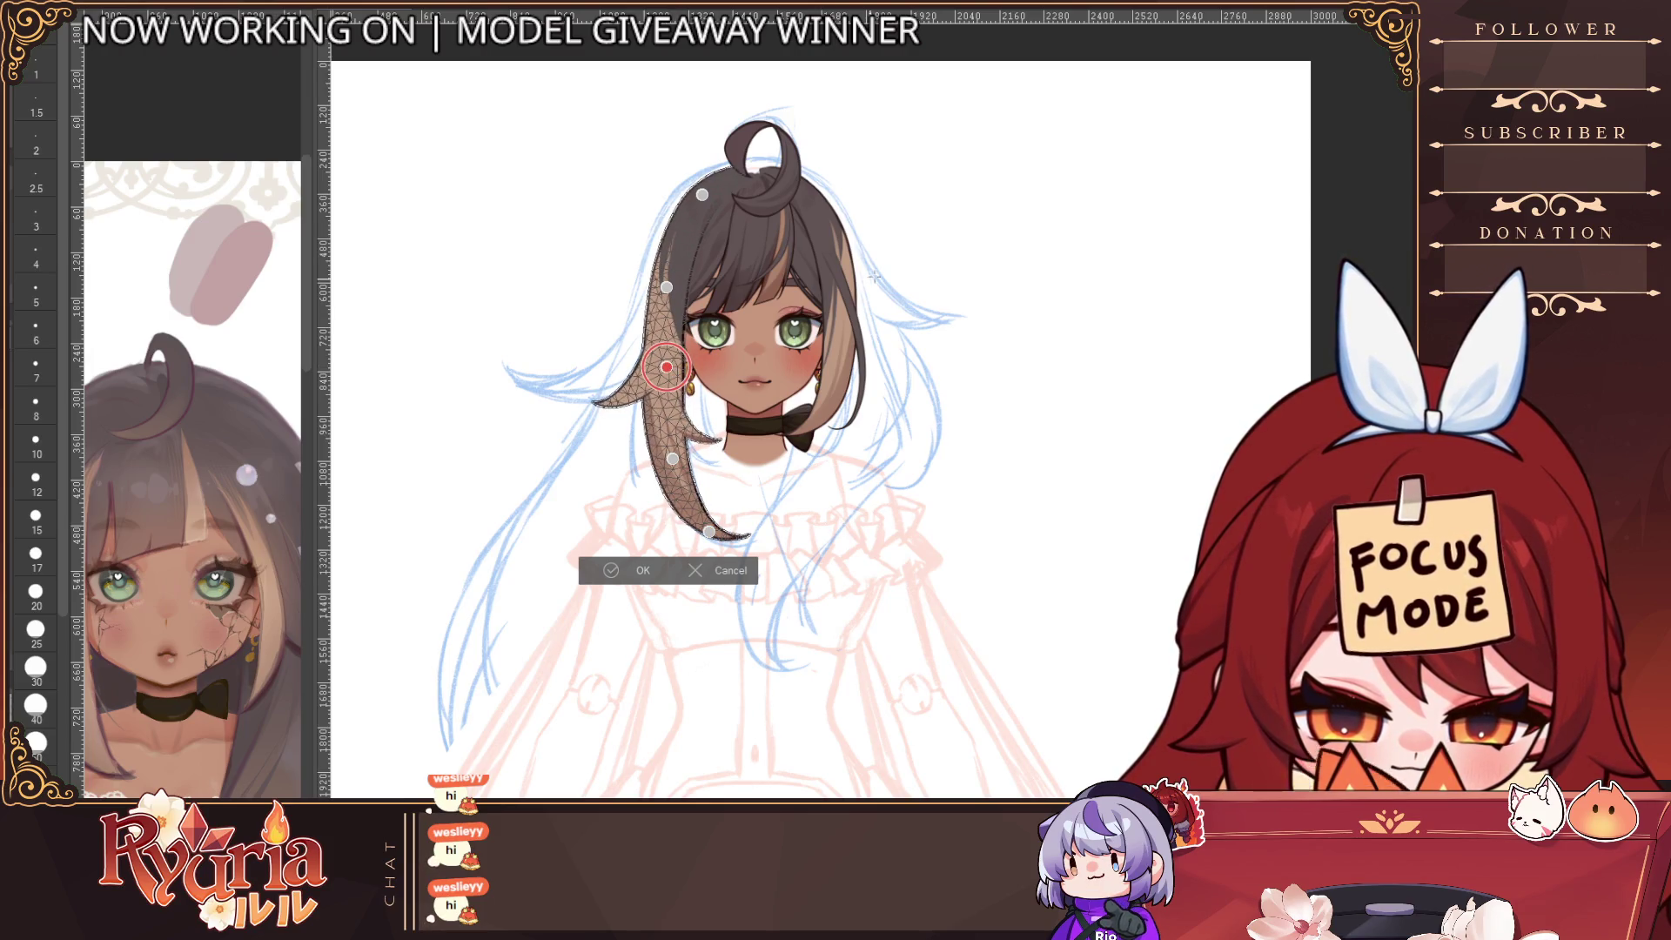
{"action": "key", "text": "Return"}
{"action": "key", "text": "ctrl+minus"}
{"action": "key", "text": "ctrl+minus"}
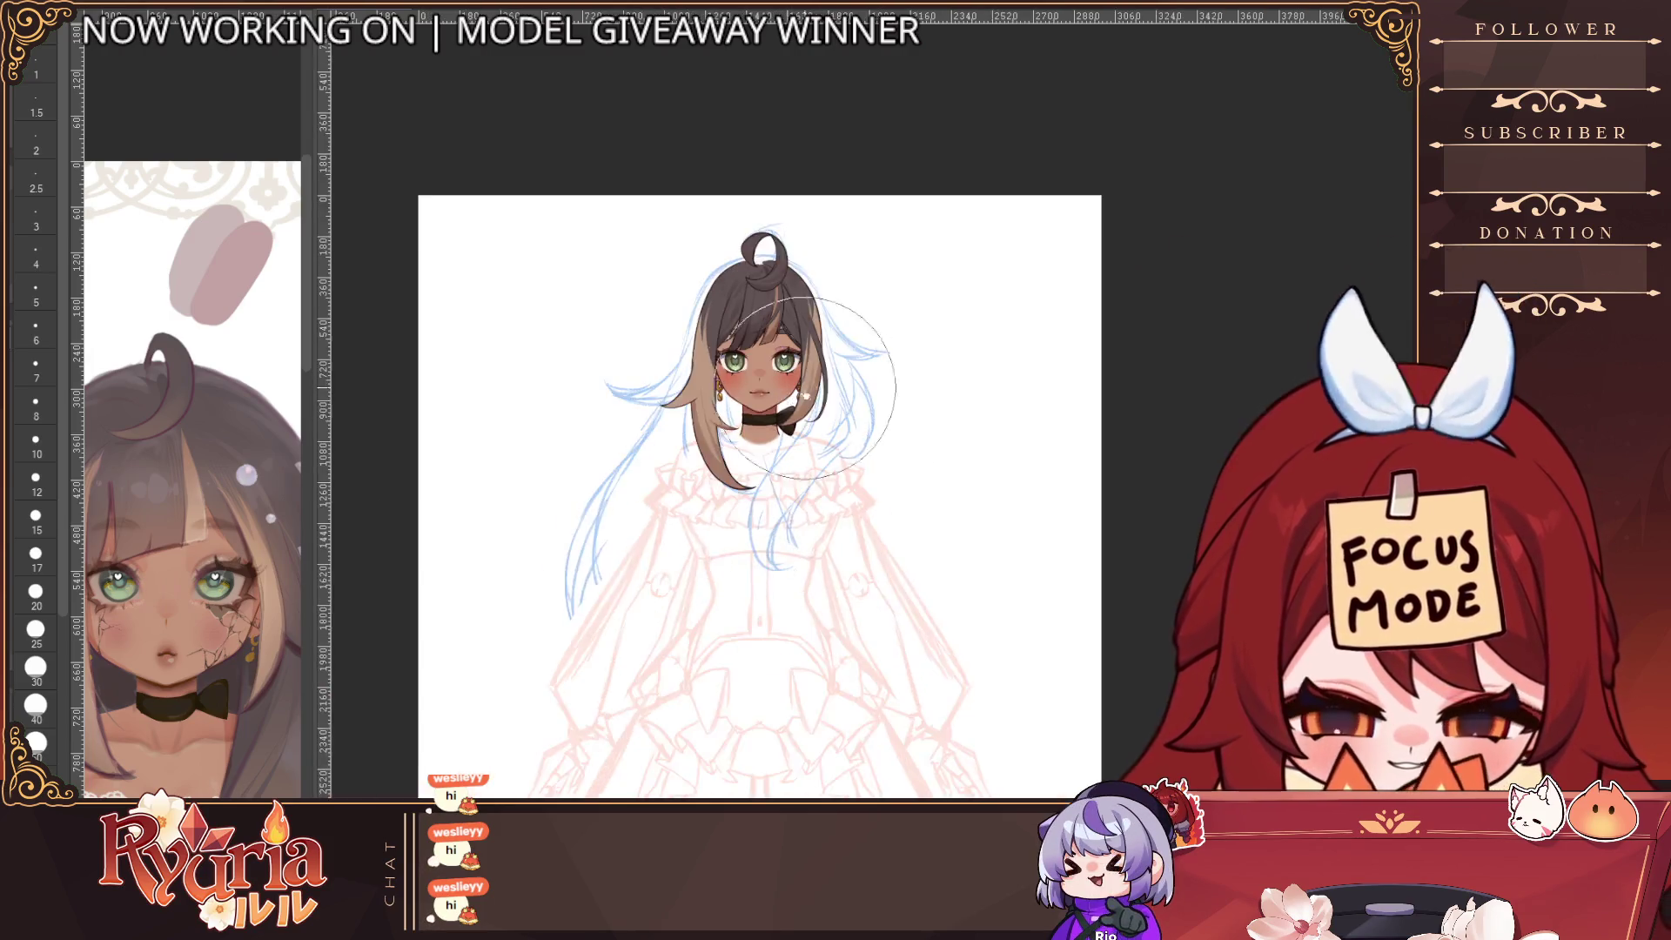
Zoom in and briefly mirror the canvas to check the head's proportions
{"action": "key", "text": "ctrl+plus"}
{"action": "key", "text": "ctrl+plus"}
{"action": "scroll", "coordinate": [262, 789], "scroll_direction": "down", "scroll_amount": 3}
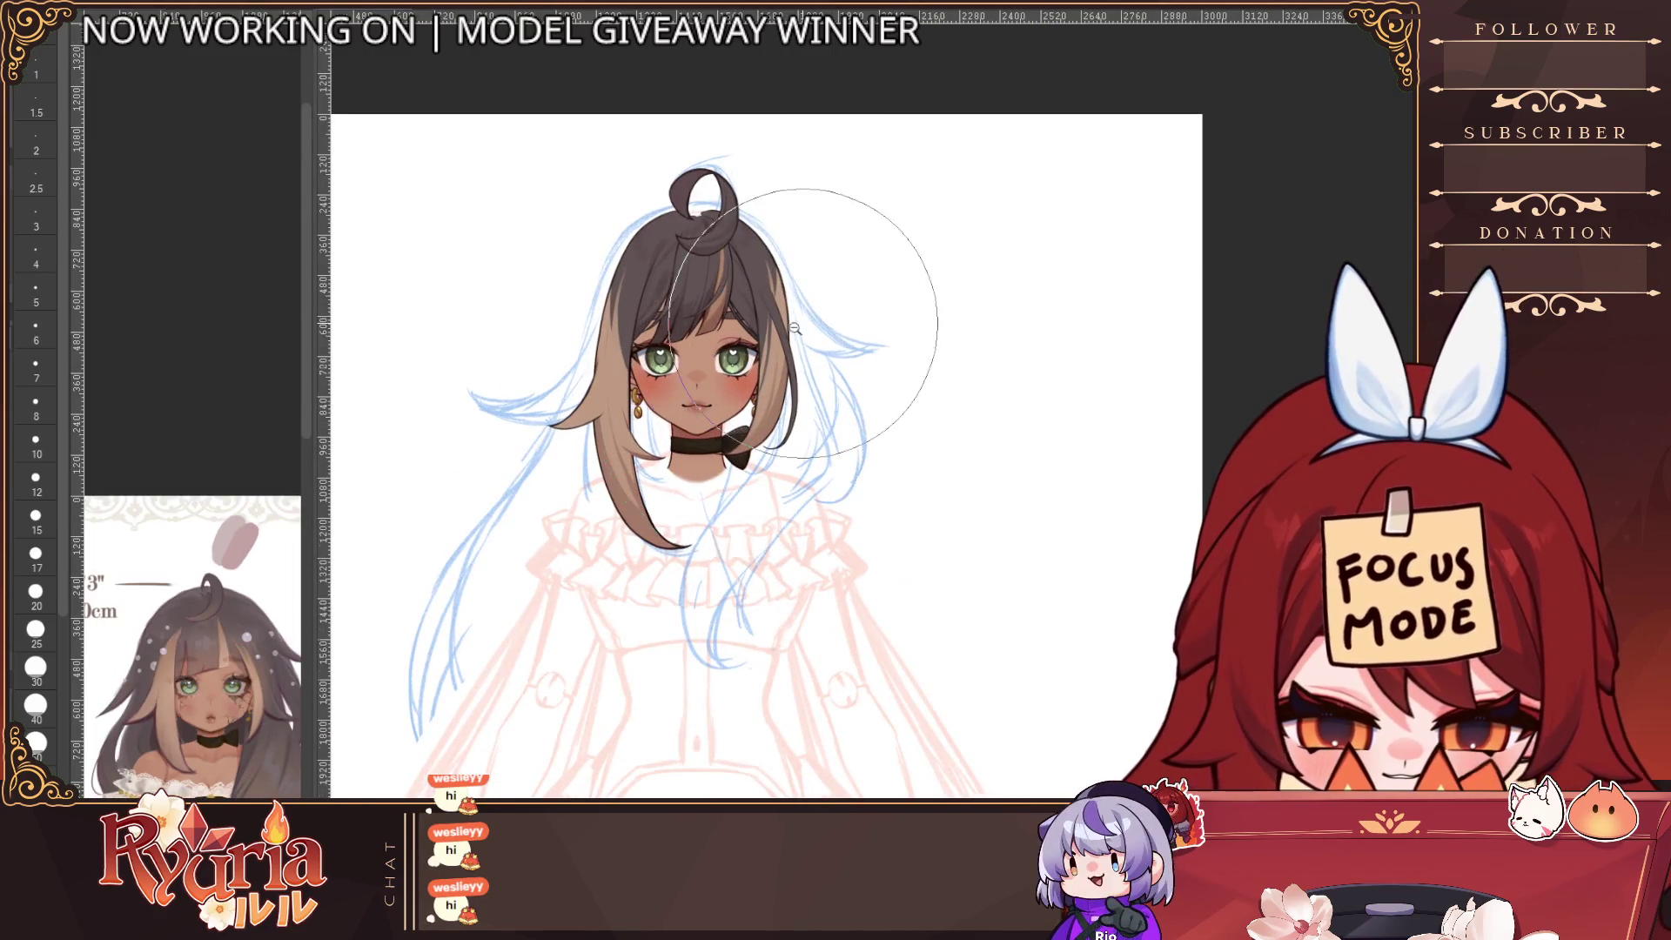
{"action": "scroll", "coordinate": [813, 411], "scroll_direction": "up", "scroll_amount": 1}
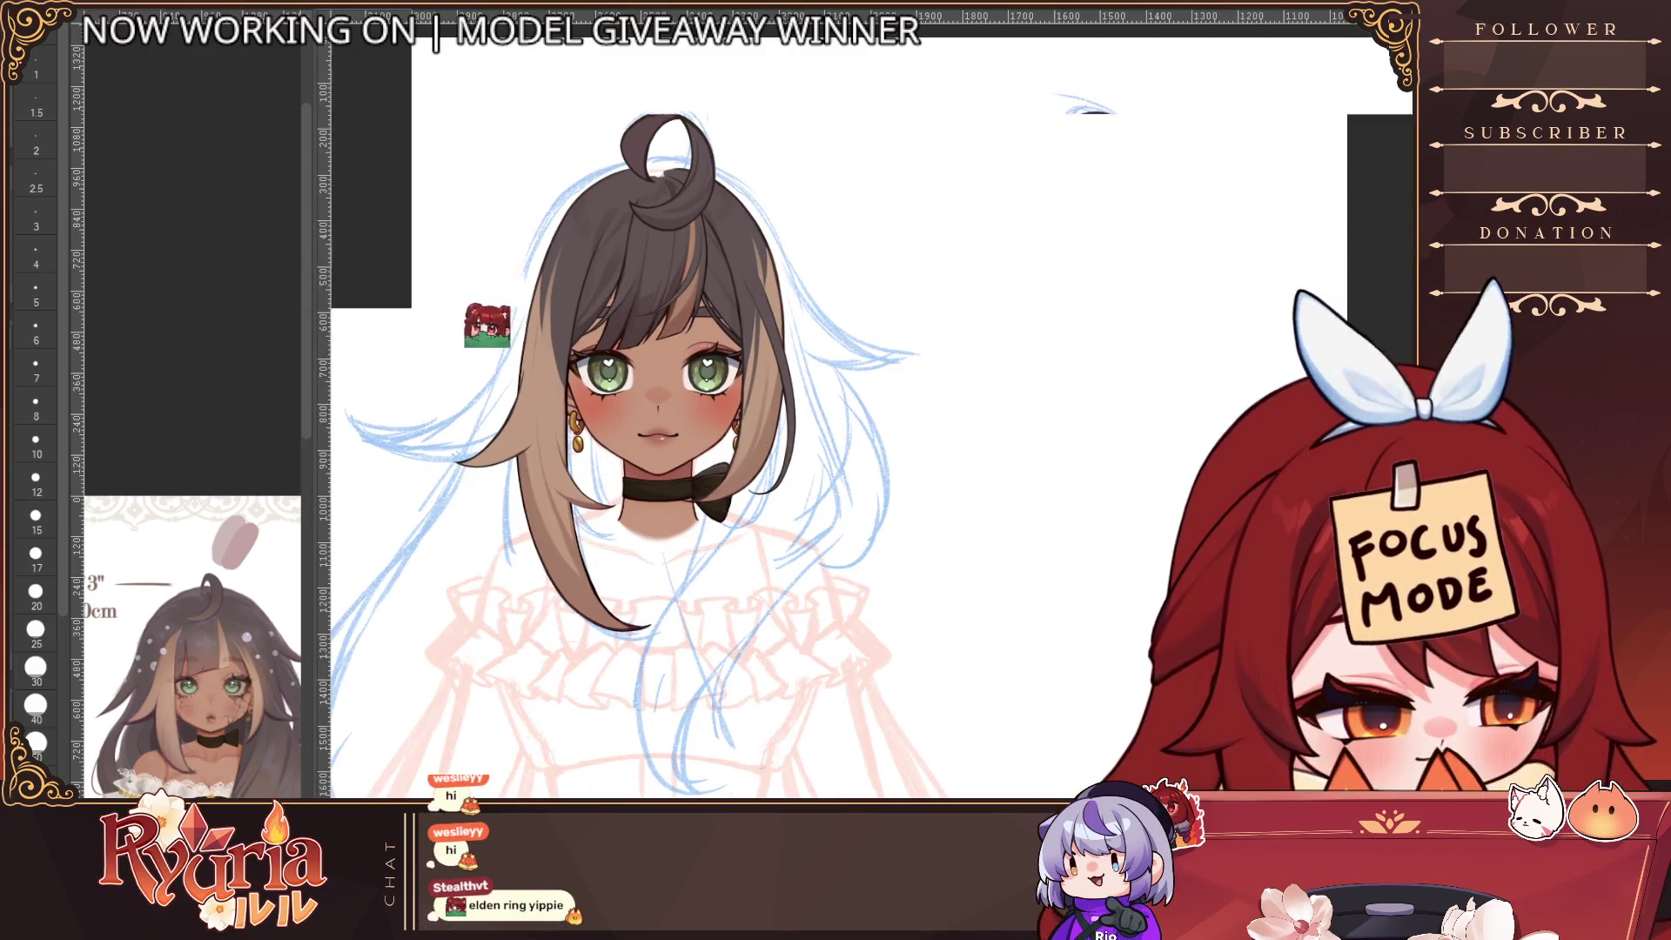
{"action": "key", "text": "h"}
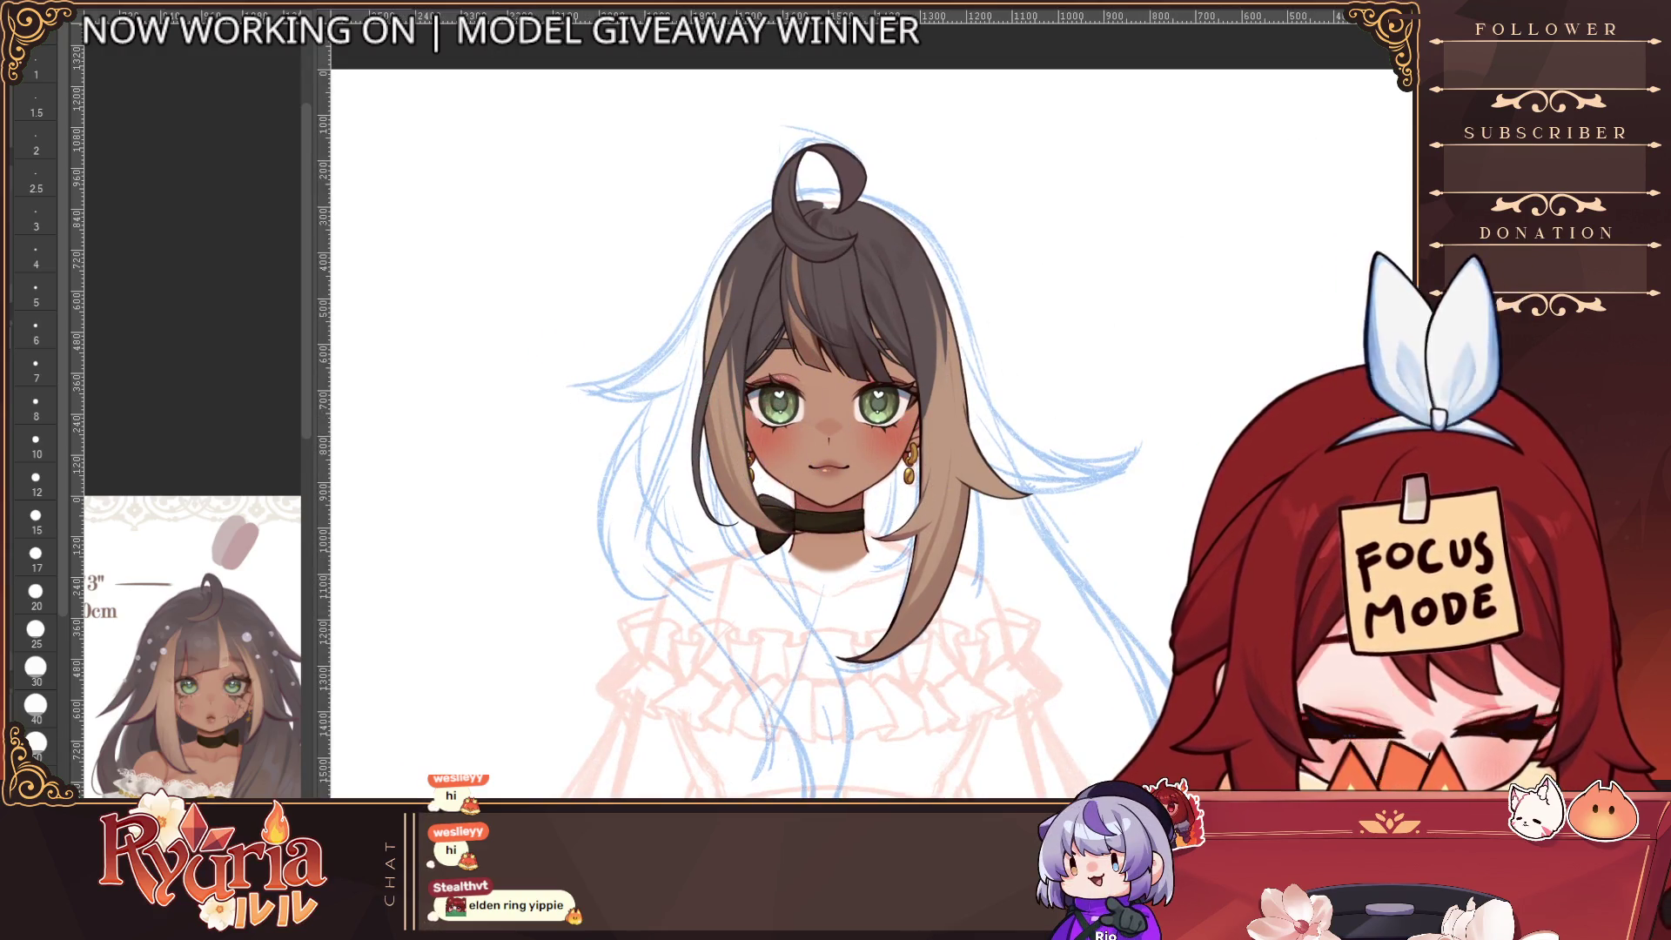
{"action": "key", "text": "h"}
{"action": "mouse_move", "coordinate": [1079, 607]}
{"action": "left_mouse_down"}
{"action": "mouse_move", "coordinate": [1026, 577]}
{"action": "mouse_move", "coordinate": [977, 373]}
{"action": "left_mouse_up"}
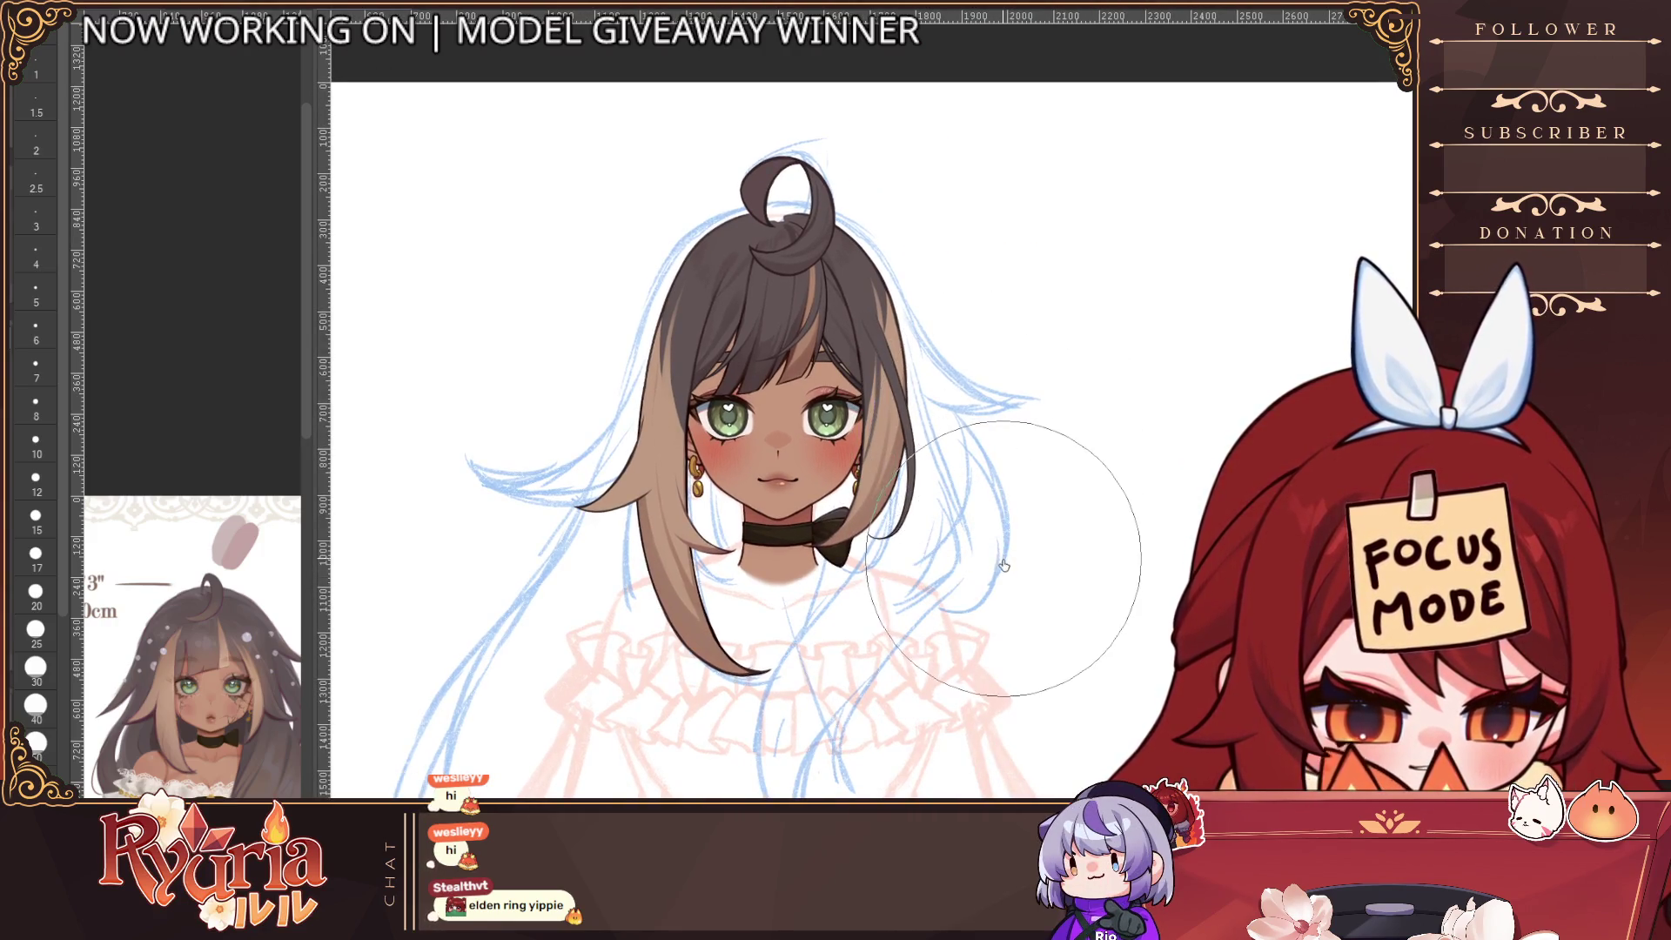
Mirror the view again and shrink the brush down to size 17
{"action": "key", "text": "bracketleft"}
{"action": "key", "text": "bracketleft"}
{"action": "key", "text": "bracketleft"}
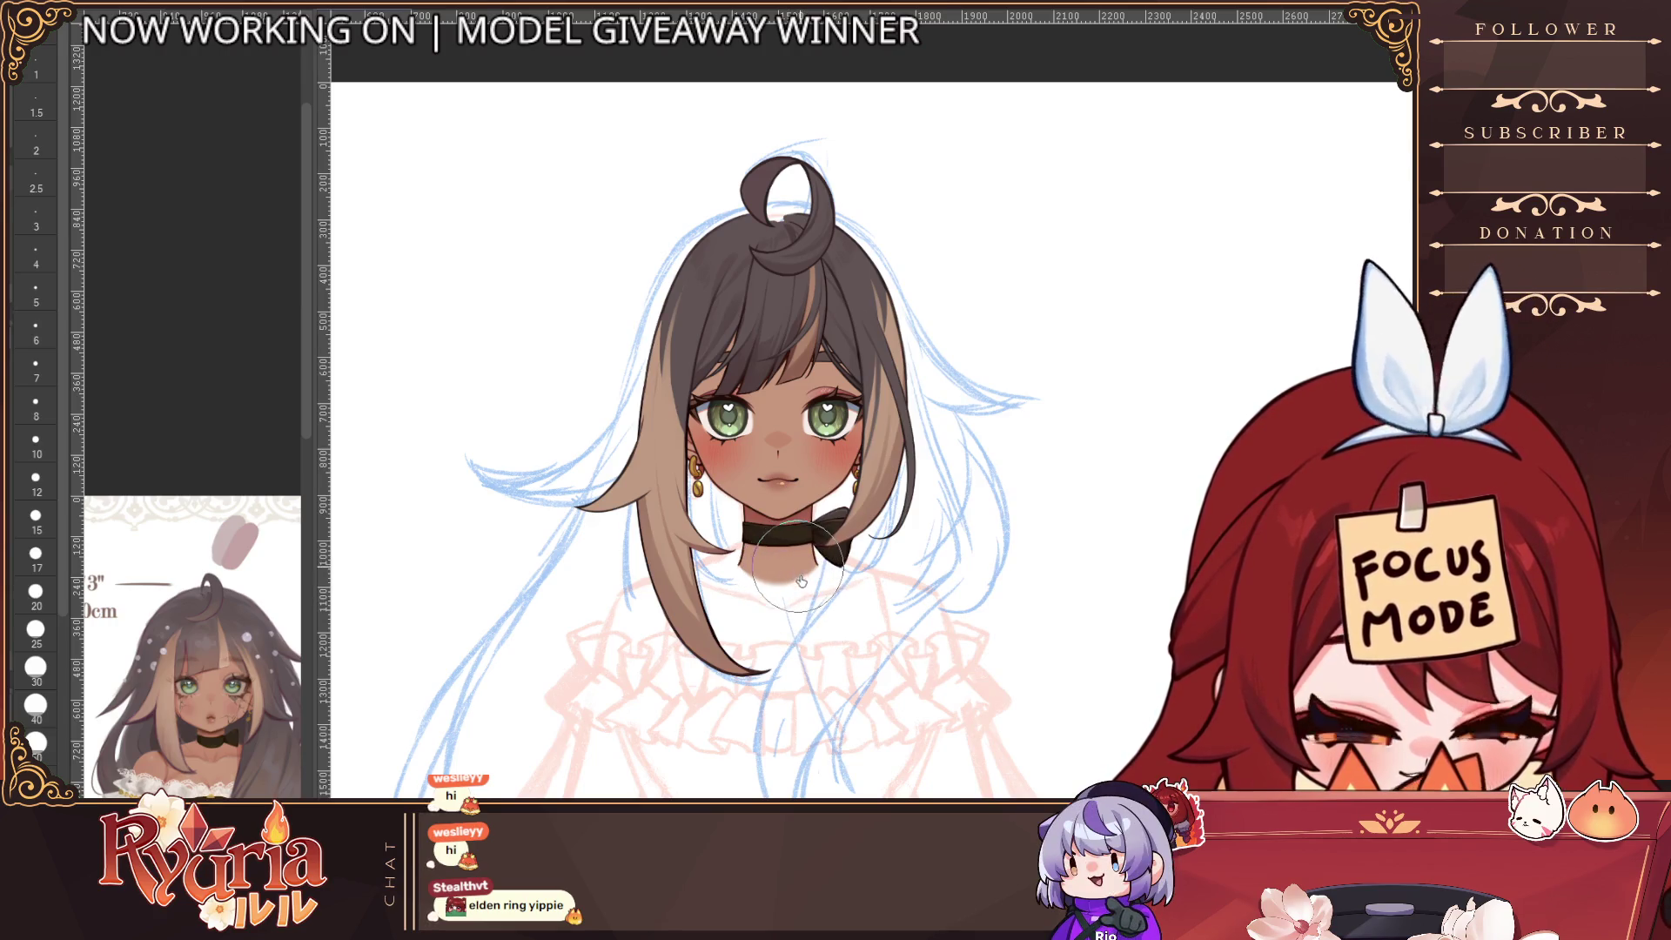
{"action": "key", "text": "h"}
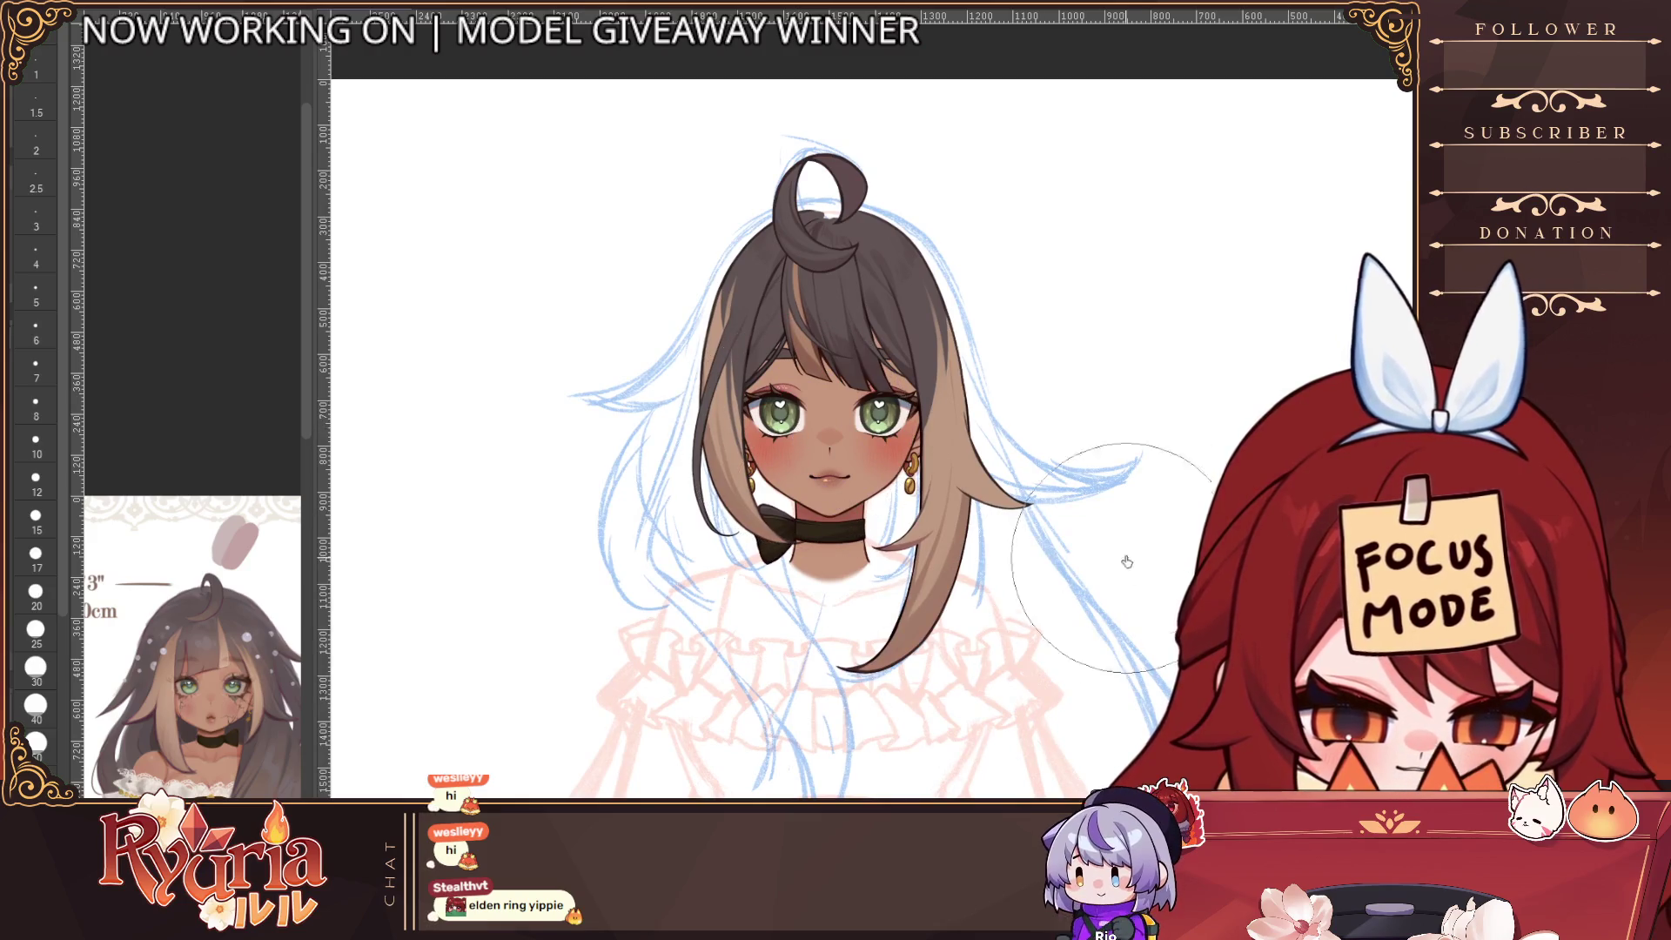
{"action": "key", "text": "ctrl+plus"}
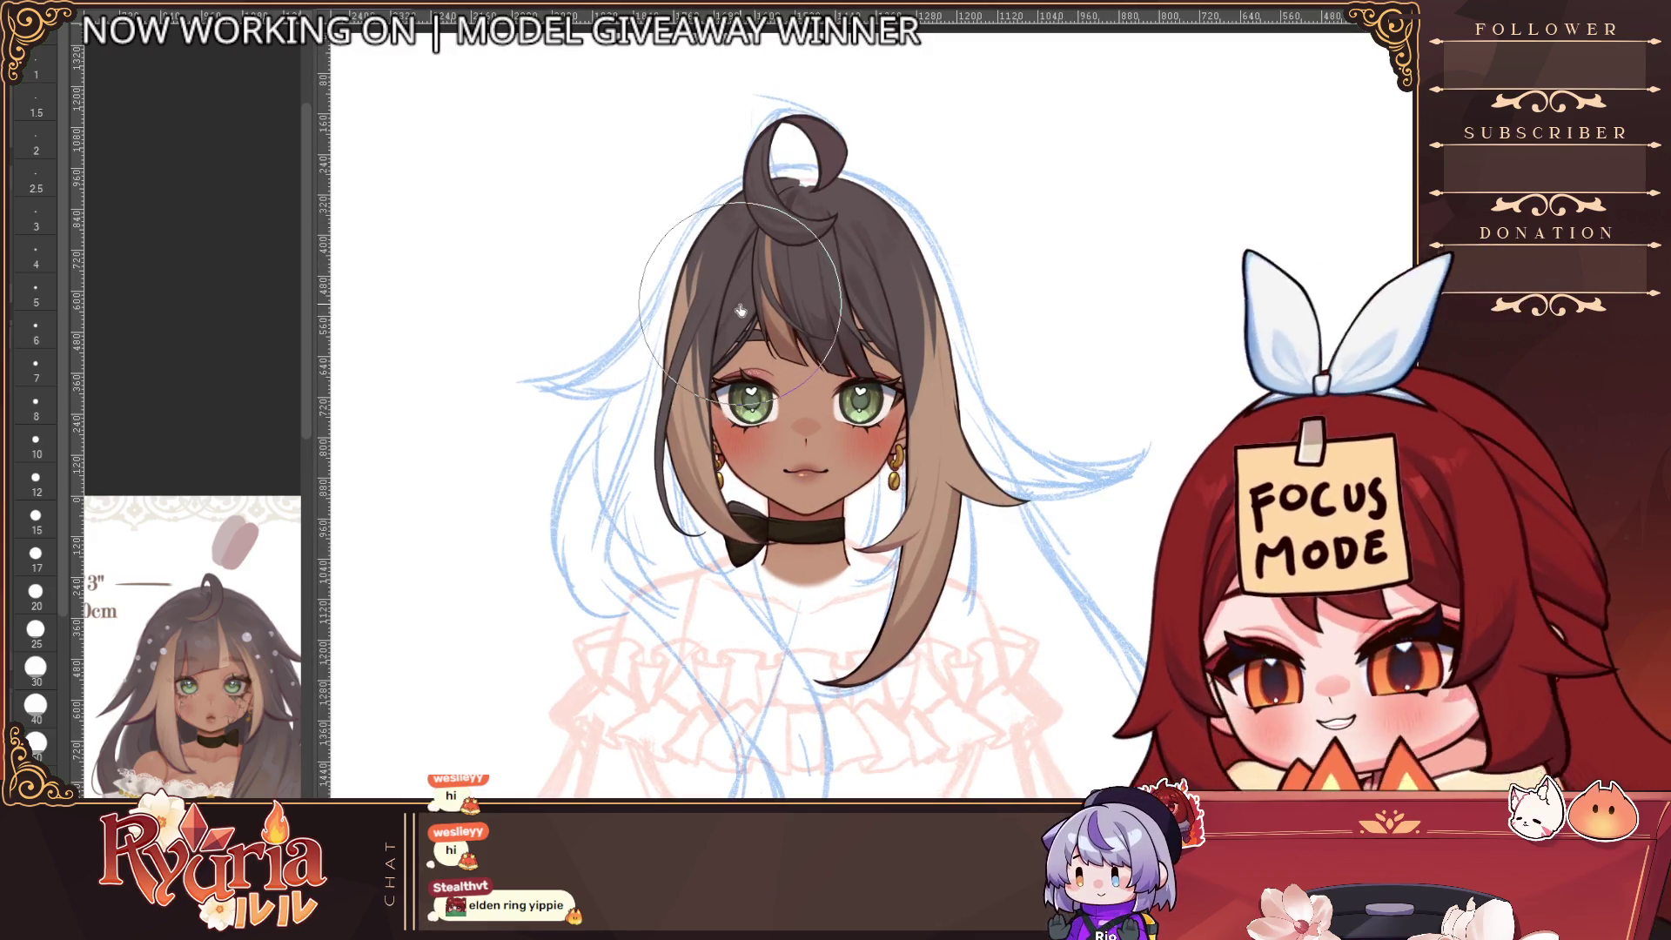
{"action": "key", "text": "bracketleft"}
{"action": "key", "text": "bracketleft"}
{"action": "key", "text": "bracketleft"}
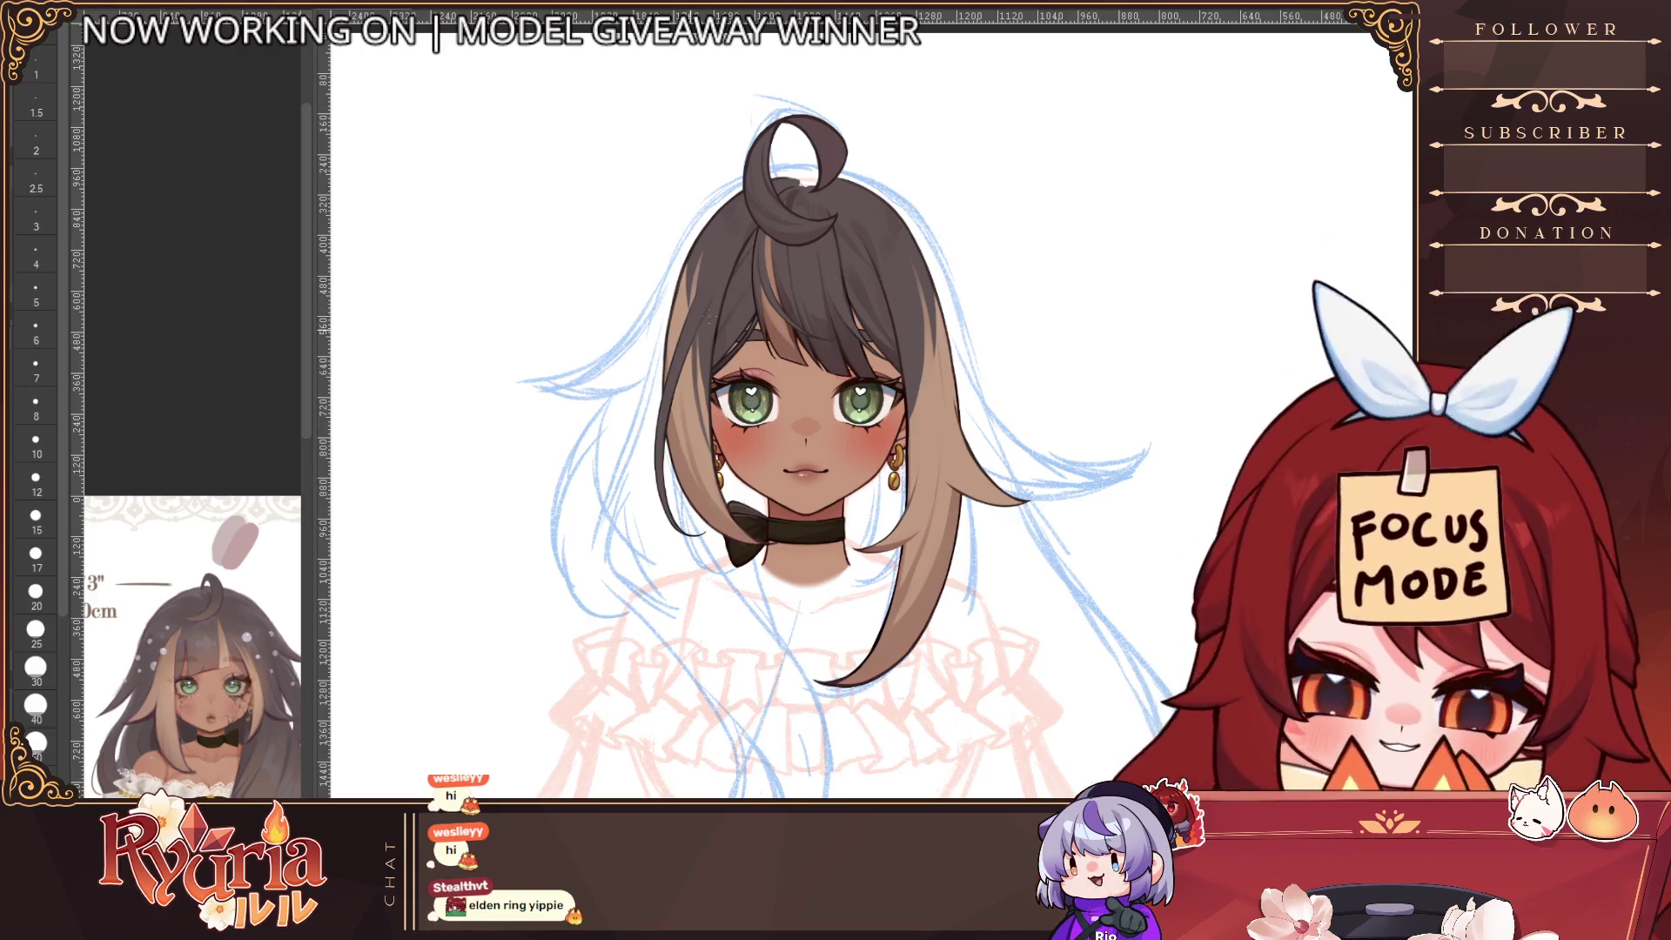
{"action": "key", "text": "bracketleft"}
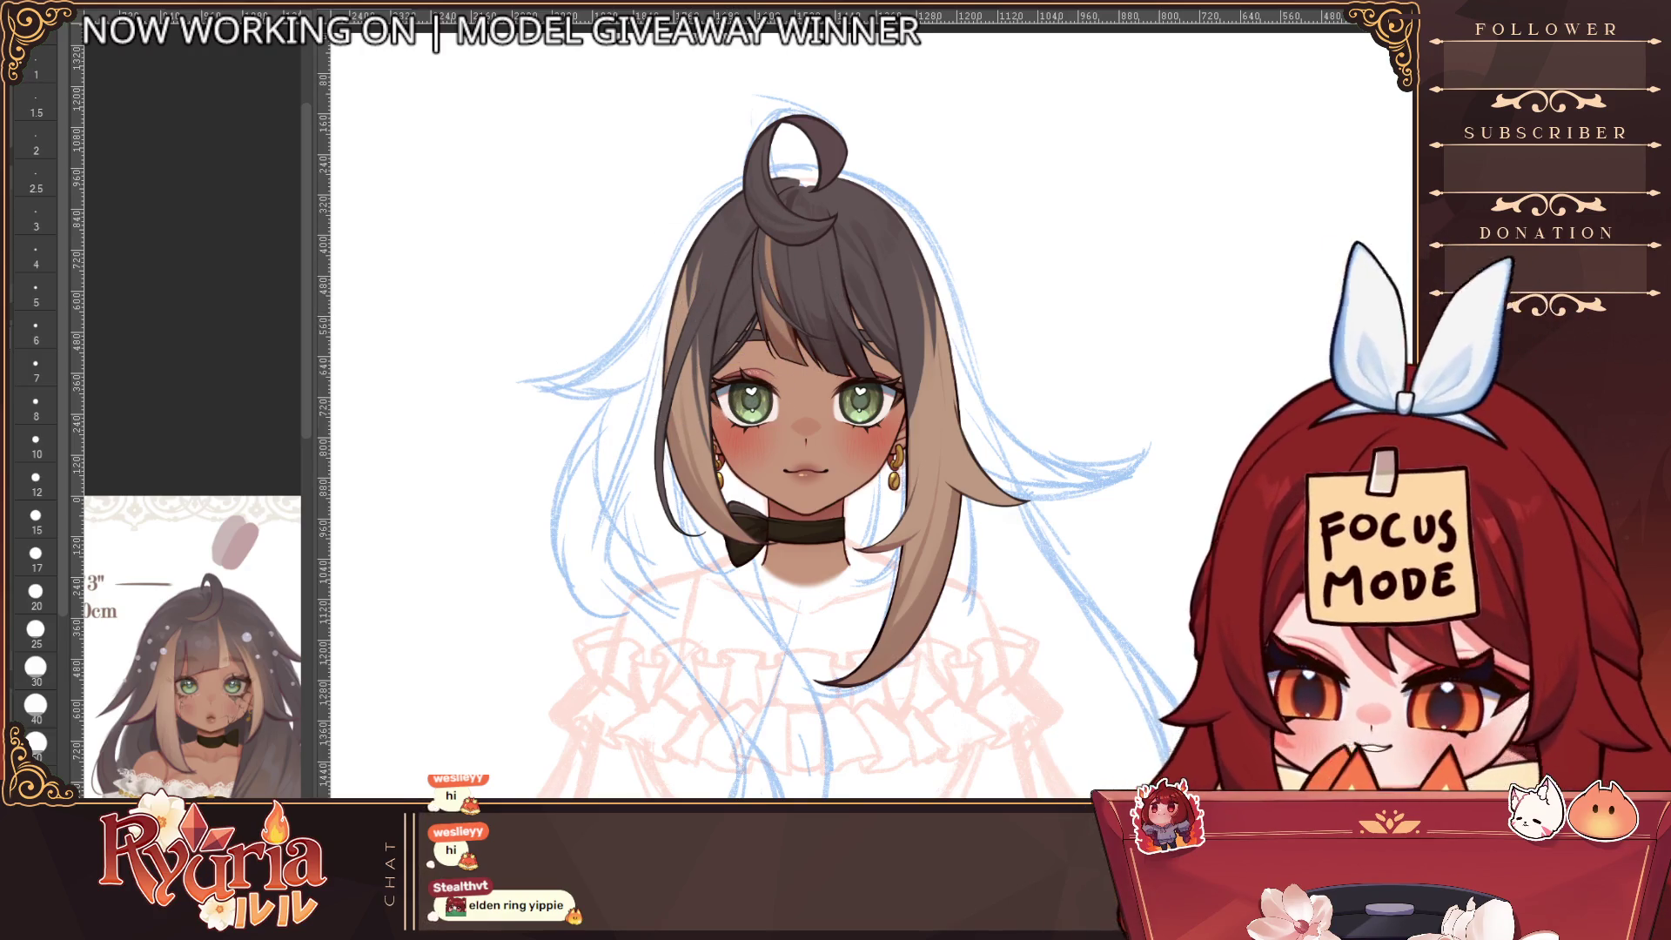
{"action": "scroll", "coordinate": [712, 261], "scroll_direction": "up", "scroll_amount": 3}
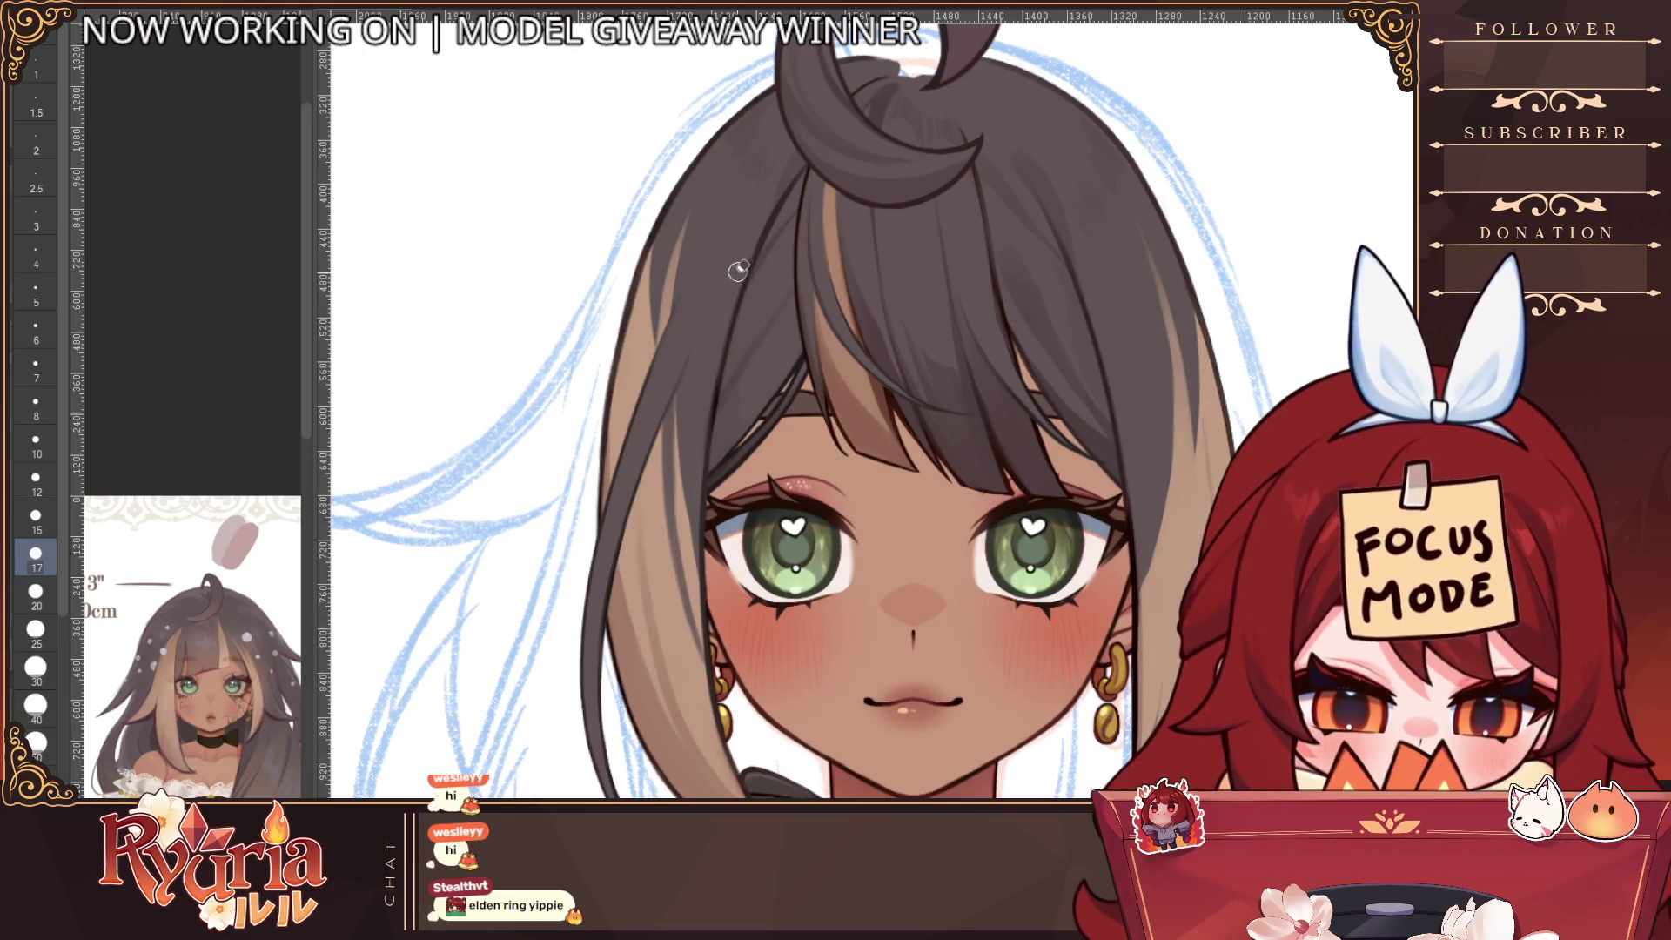
Zoom around the face while enlarging the brush to 50, then shrinking and enlarging it again
{"action": "scroll", "coordinate": [783, 452], "scroll_direction": "down", "scroll_amount": 3}
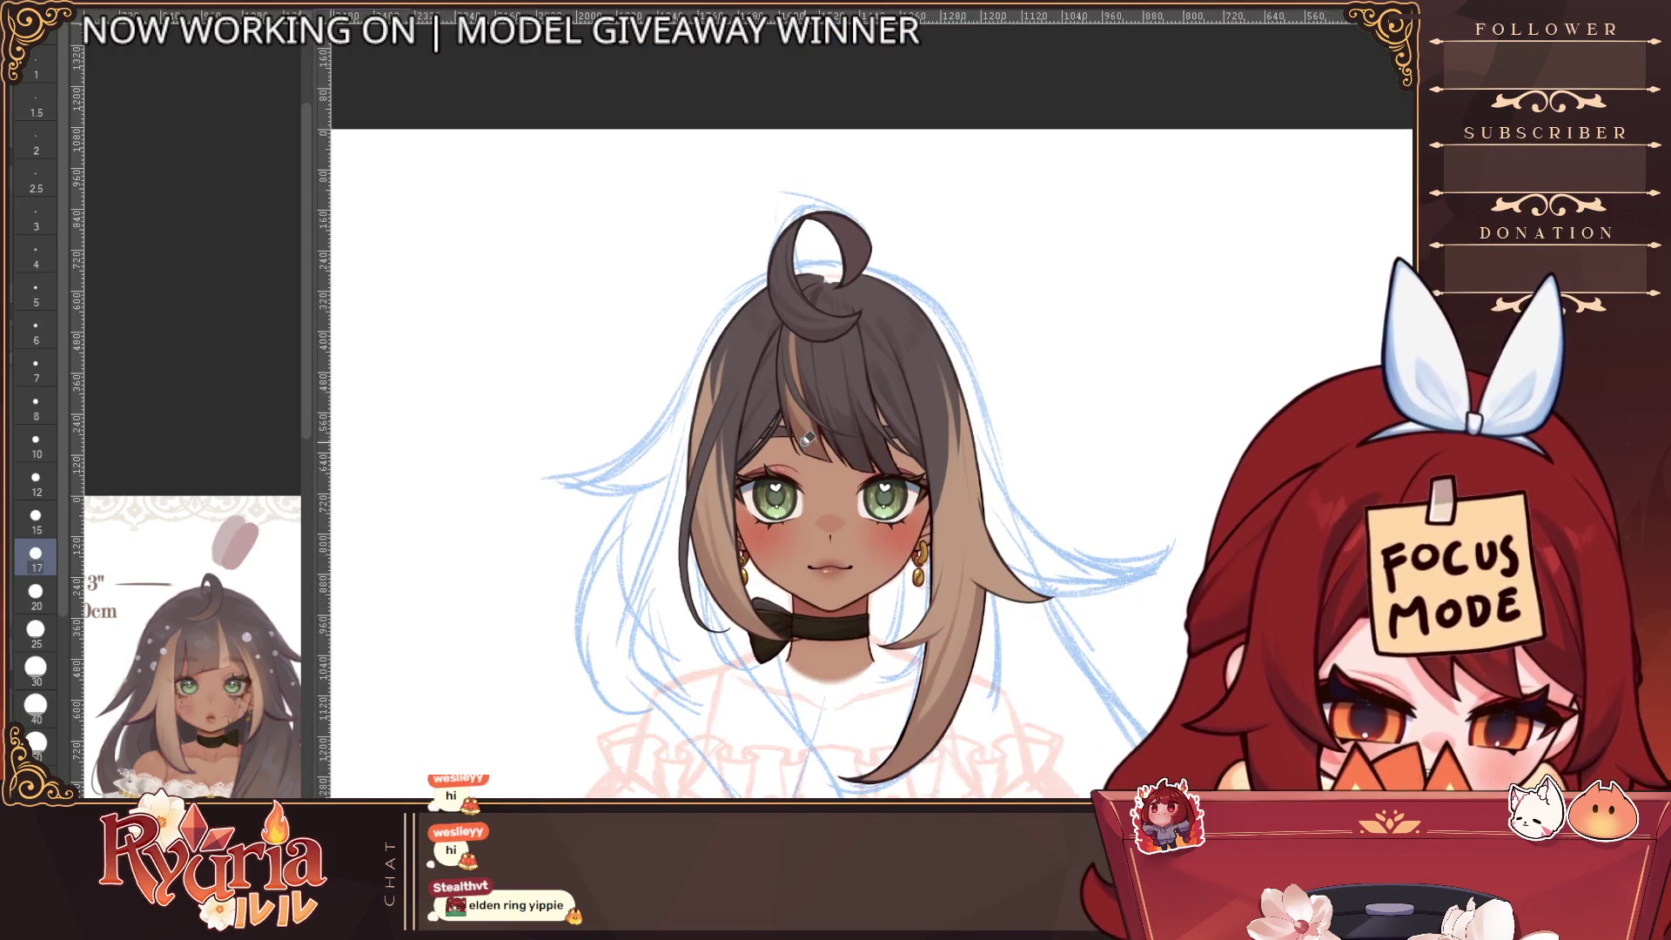
{"action": "scroll", "coordinate": [834, 310], "scroll_direction": "up", "scroll_amount": 2}
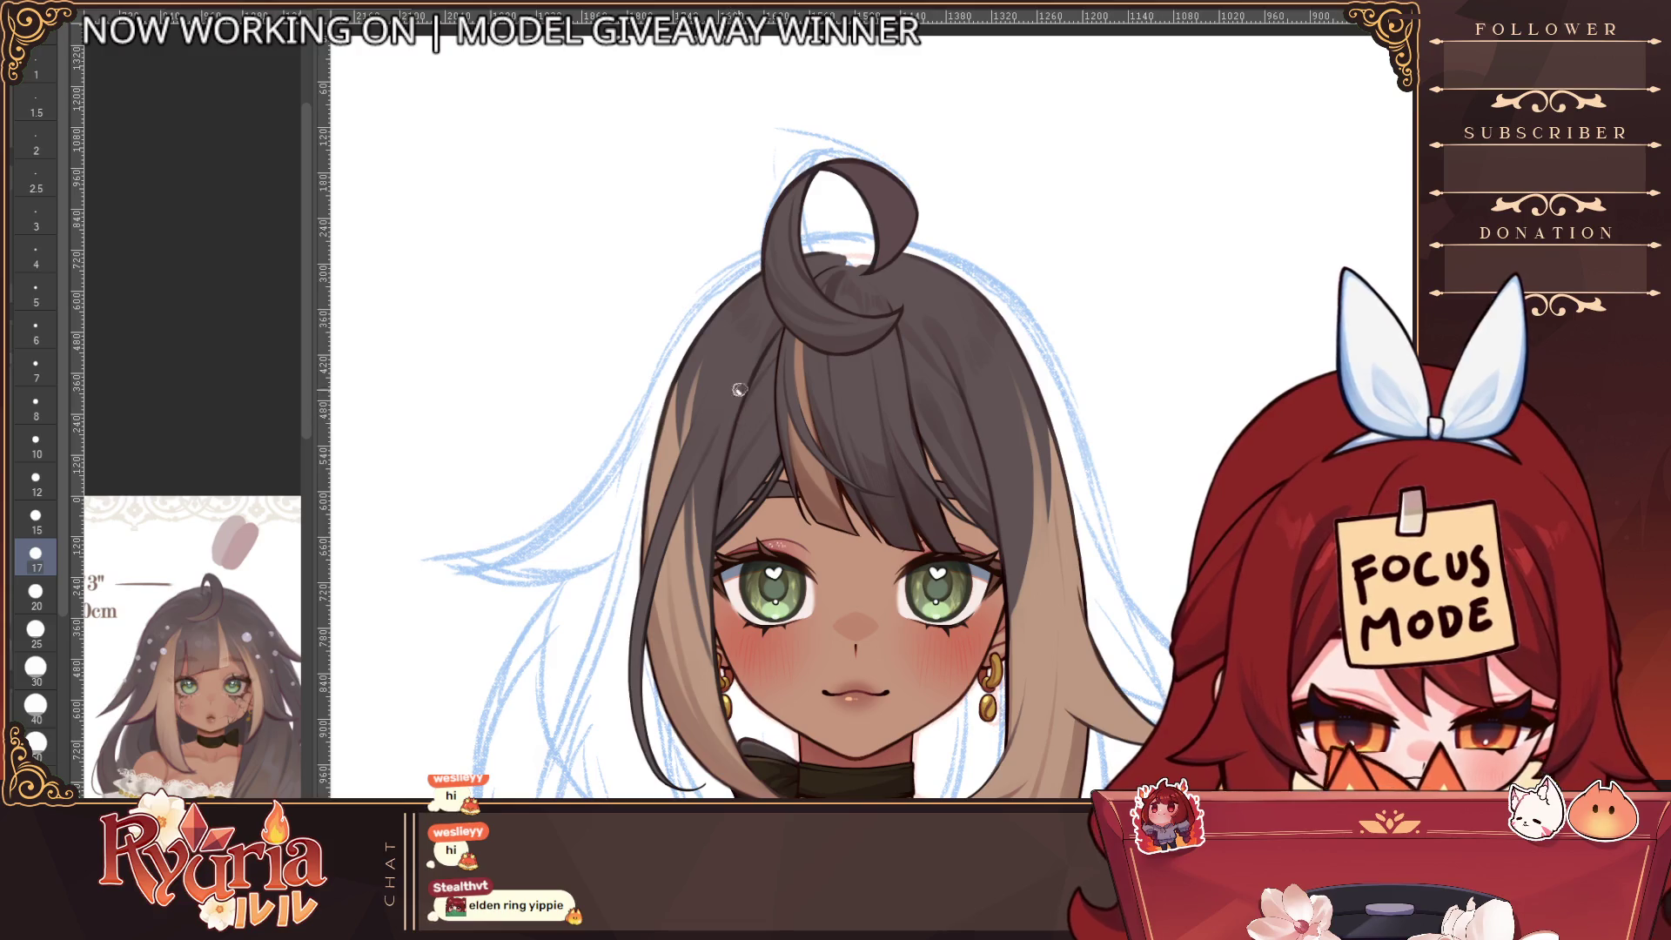
{"action": "scroll", "coordinate": [770, 374], "scroll_direction": "down", "scroll_amount": 3}
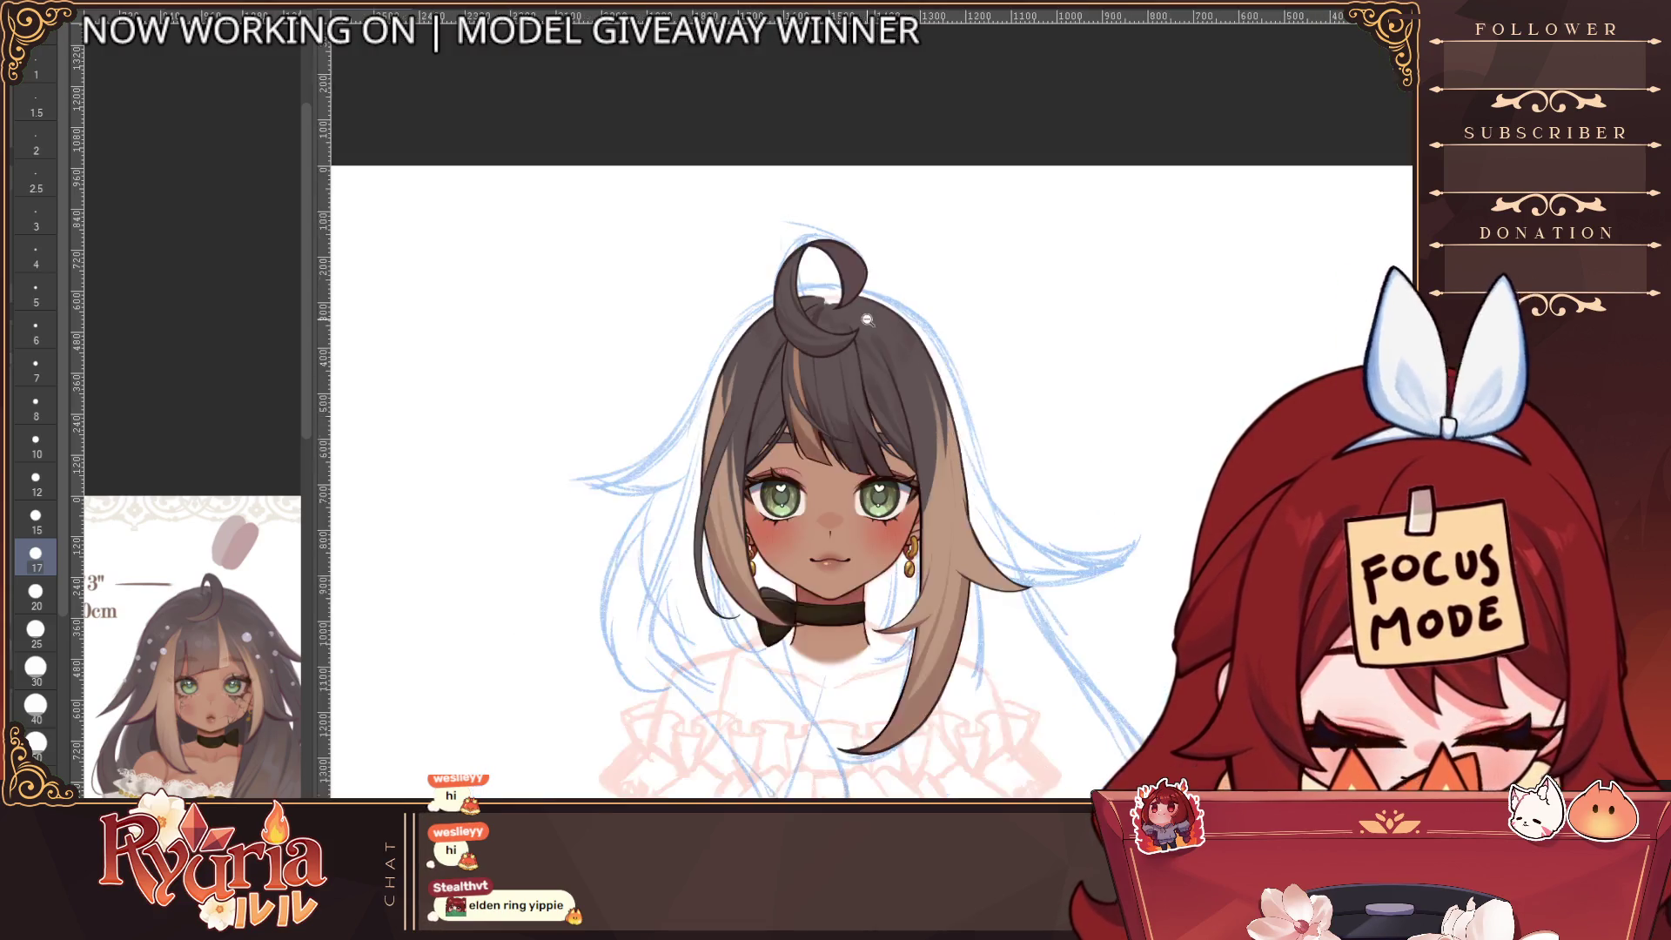
{"action": "scroll", "coordinate": [800, 366], "scroll_direction": "up", "scroll_amount": 3}
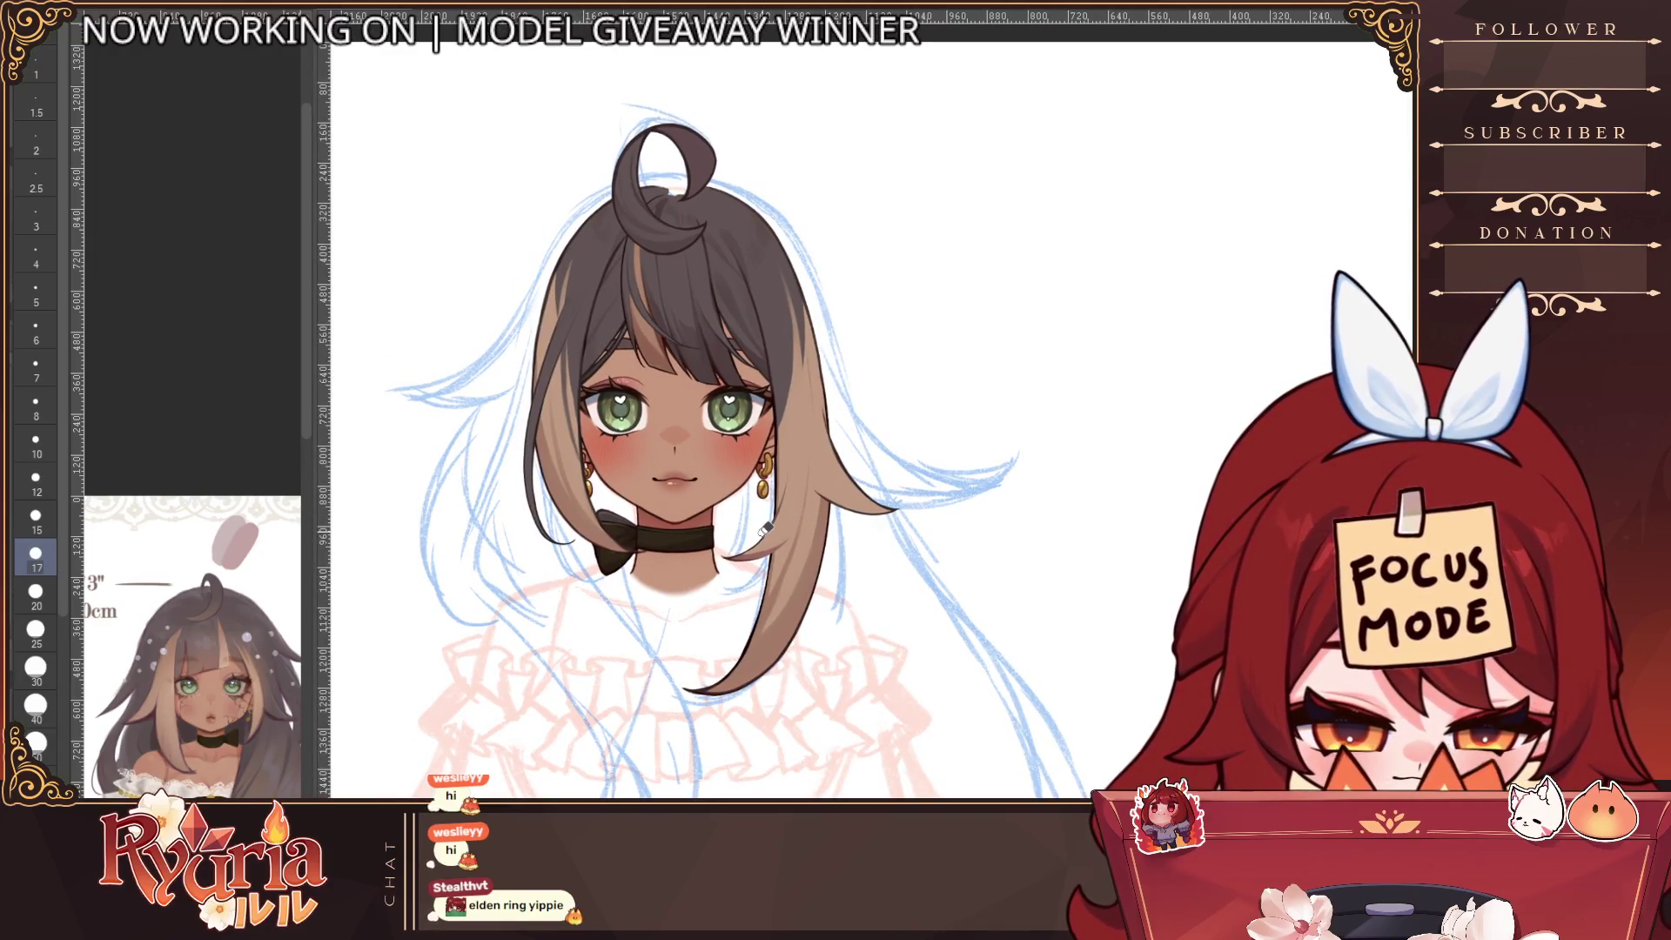
{"action": "key", "text": "bracketright"}
{"action": "key", "text": "bracketright"}
{"action": "key", "text": "bracketright"}
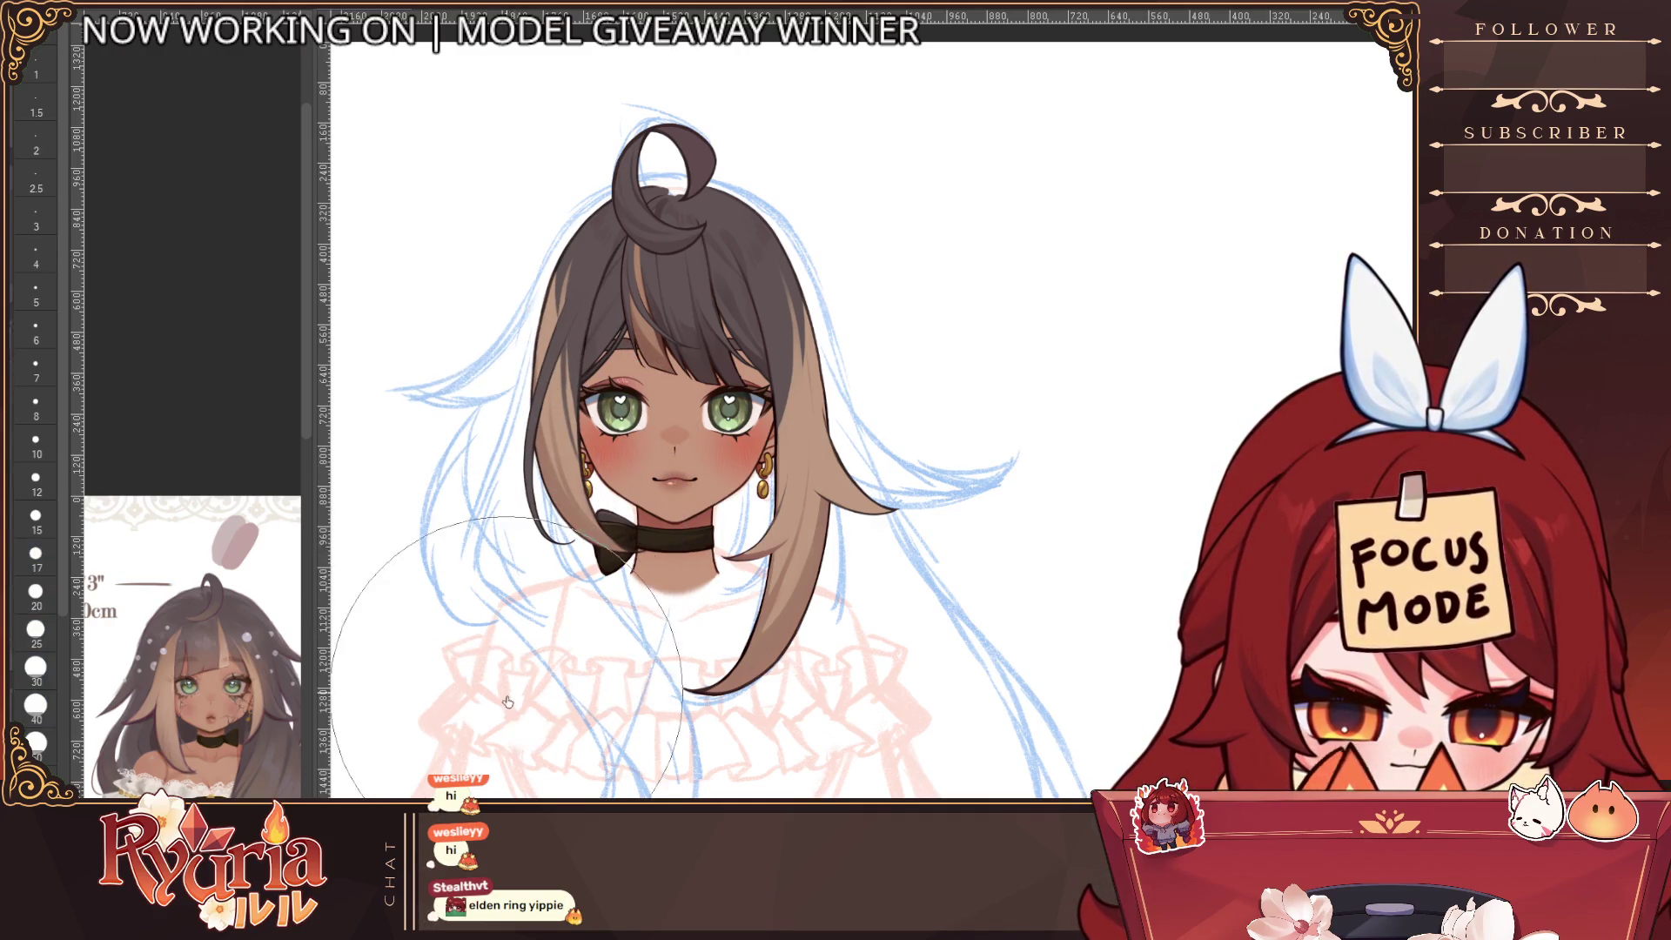
{"action": "scroll", "coordinate": [522, 261], "scroll_direction": "up", "scroll_amount": 1}
{"action": "key", "text": "bracketleft"}
{"action": "key", "text": "bracketleft"}
{"action": "key", "text": "bracketleft"}
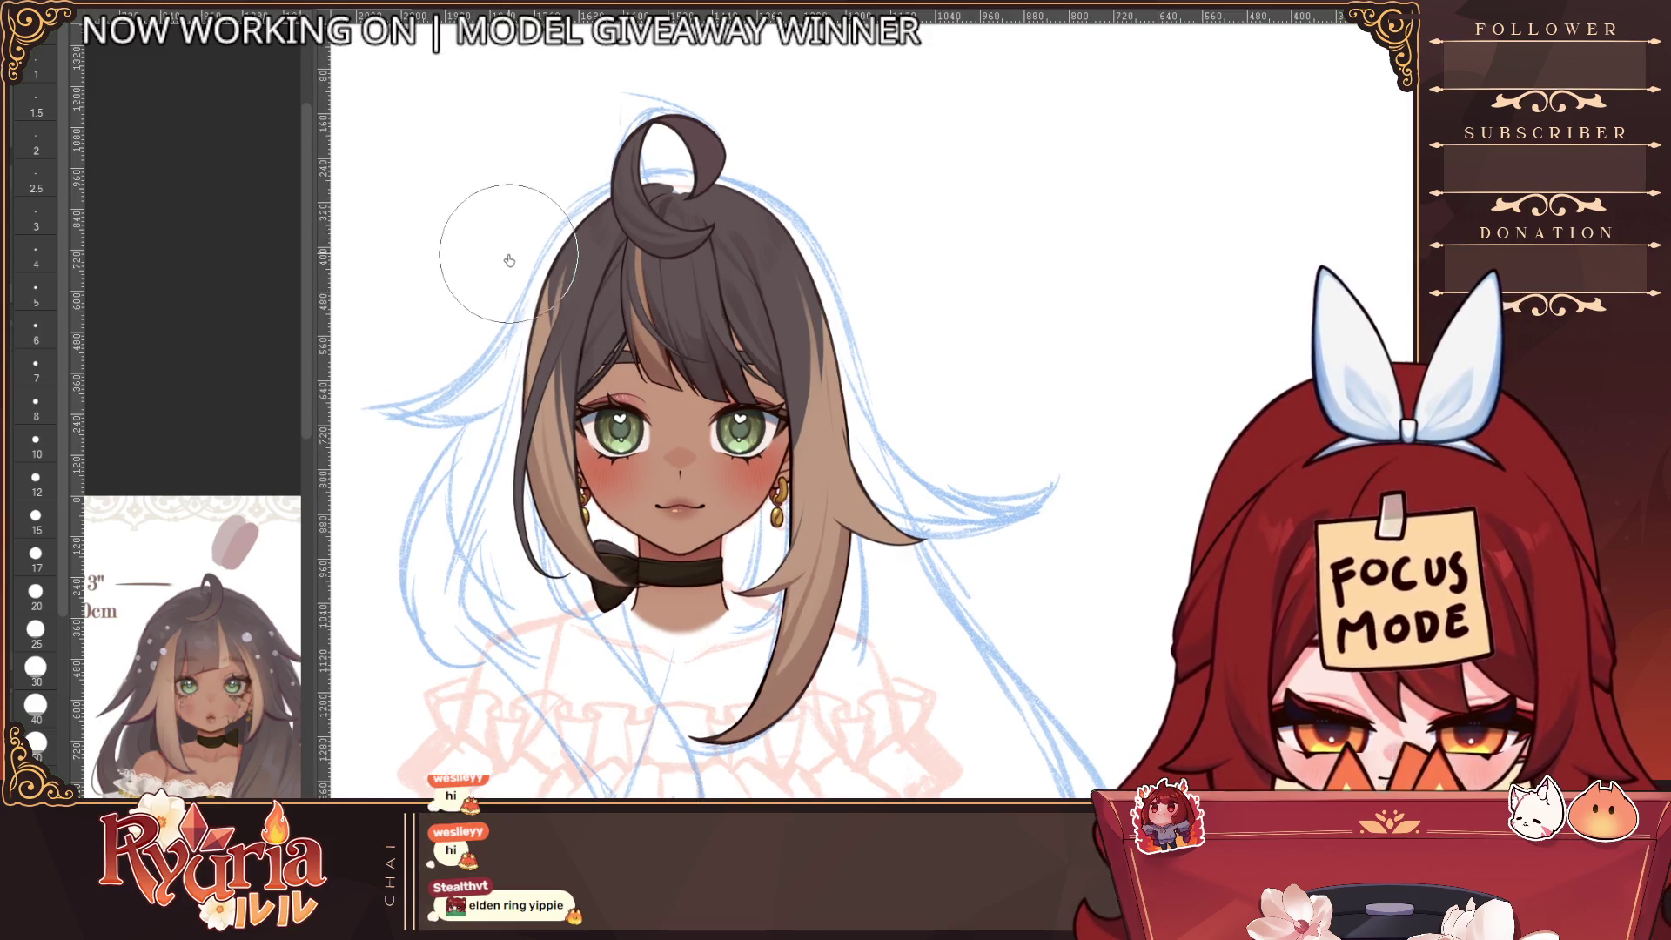
{"action": "key", "text": "bracketright"}
{"action": "key", "text": "bracketright"}
{"action": "key", "text": "bracketright"}
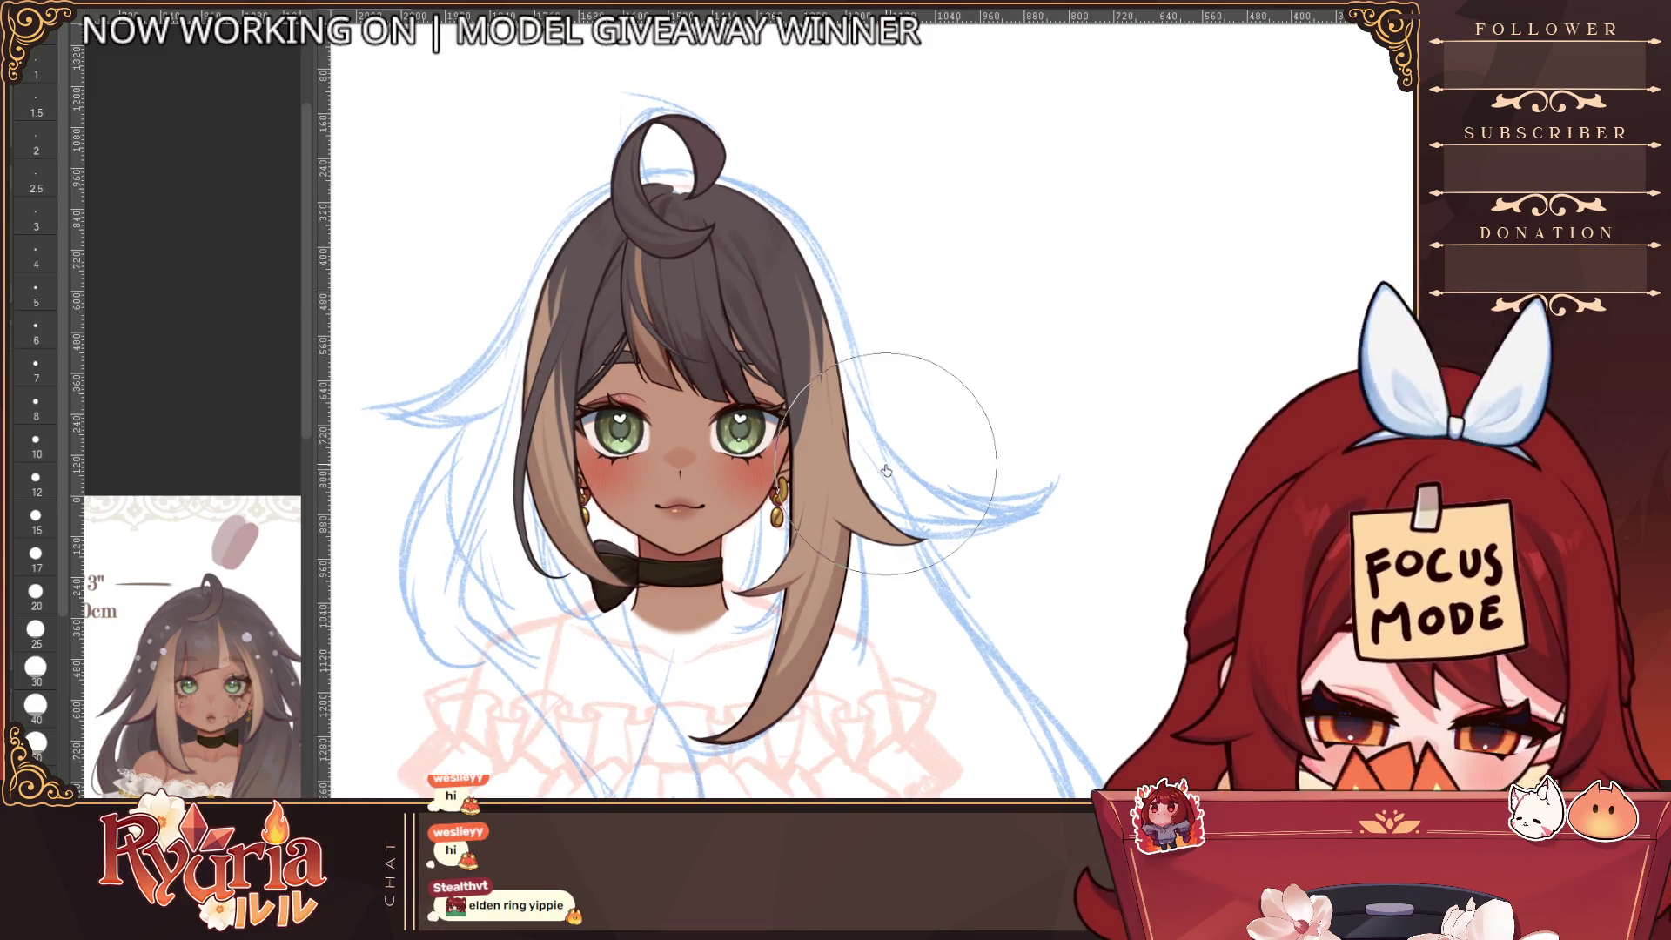
Drop the brush to 12, then 7, and settle on size 20 with the whole head in view
{"action": "scroll", "coordinate": [557, 435], "scroll_direction": "up", "scroll_amount": 2}
{"action": "key", "text": "bracketleft"}
{"action": "key", "text": "bracketleft"}
{"action": "key", "text": "bracketleft"}
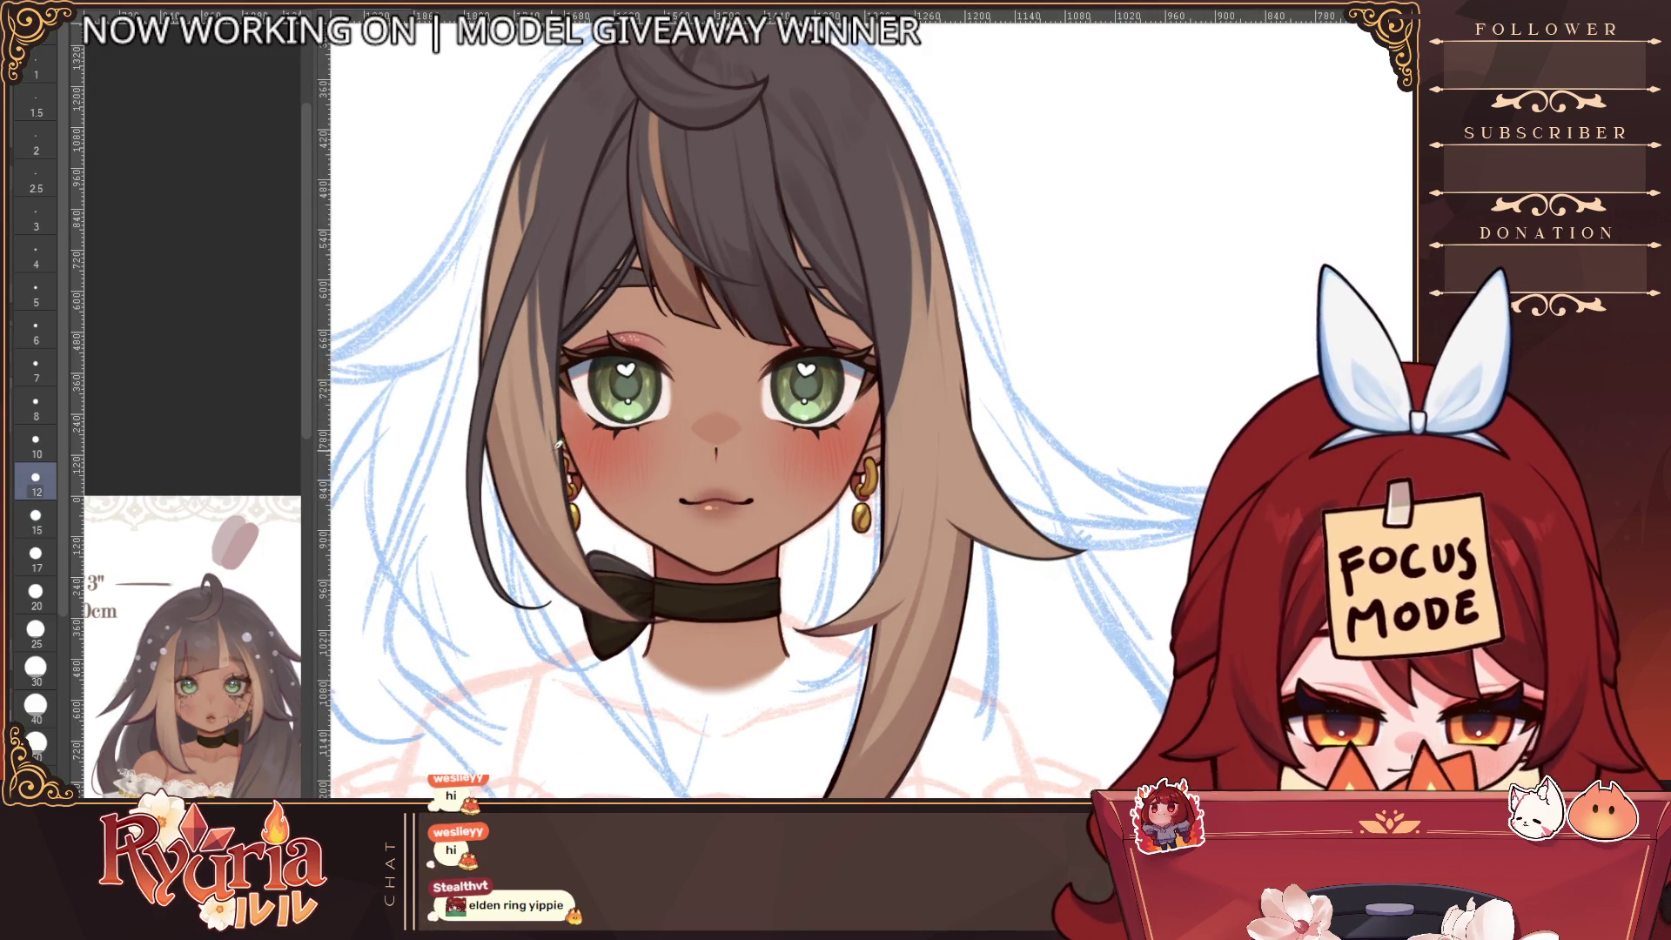
{"action": "key", "text": "bracketleft"}
{"action": "key", "text": "bracketleft"}
{"action": "key", "text": "bracketleft"}
{"action": "scroll", "coordinate": [548, 462], "scroll_direction": "up", "scroll_amount": 1}
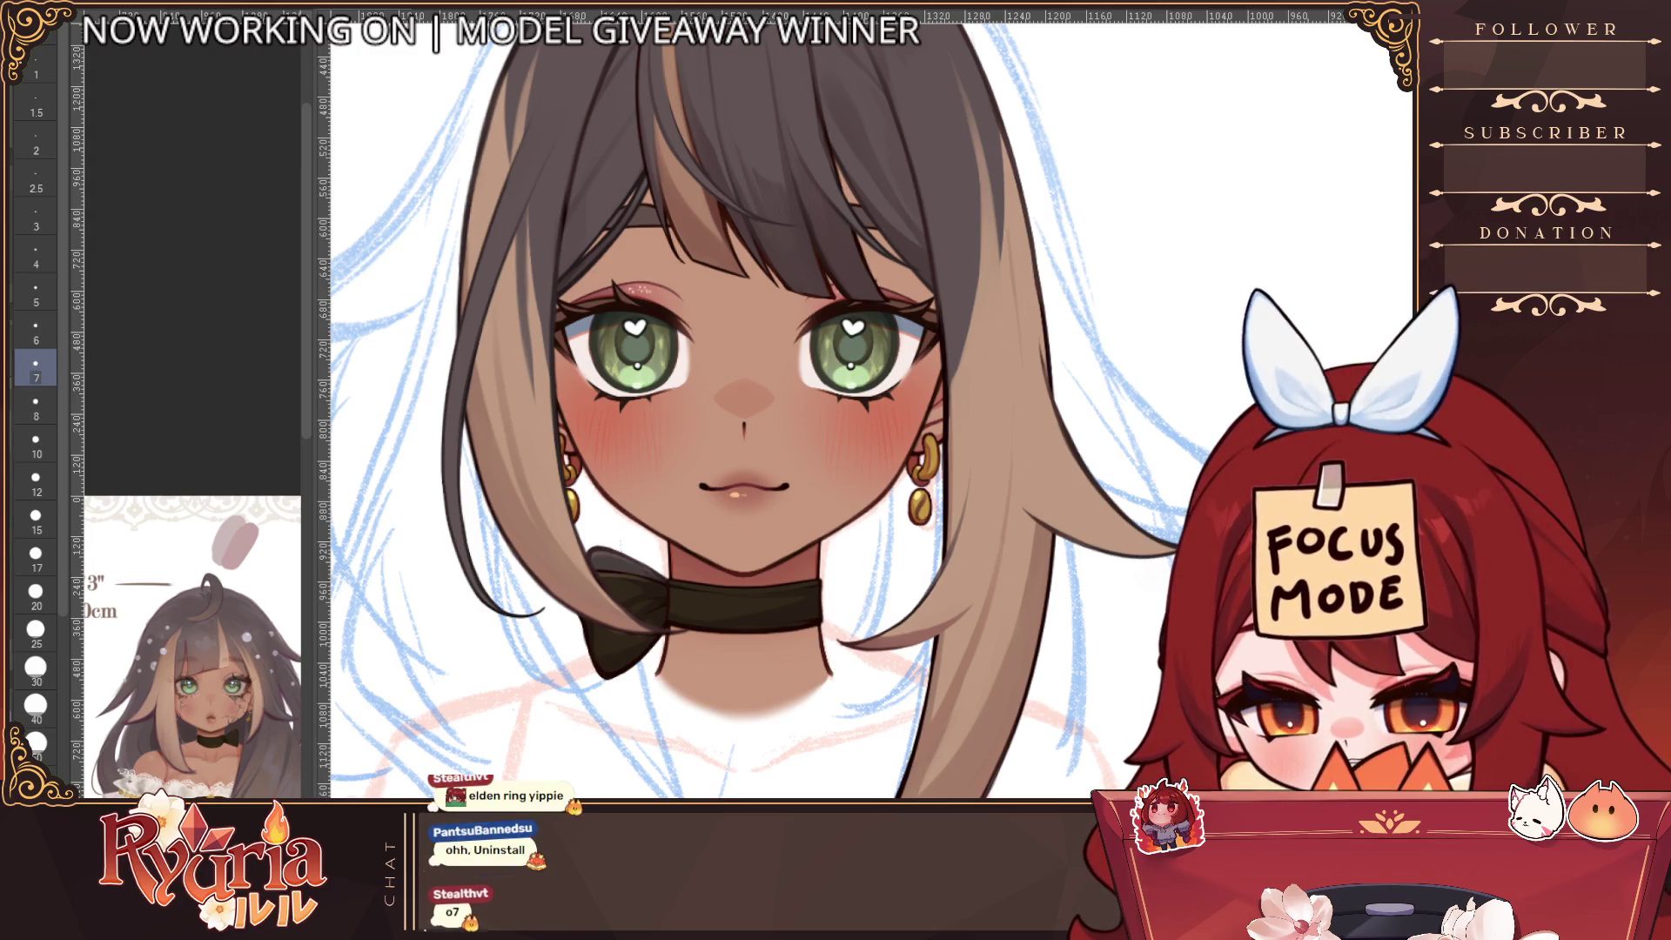
{"action": "key", "text": "bracketright"}
{"action": "key", "text": "bracketright"}
{"action": "key", "text": "bracketright"}
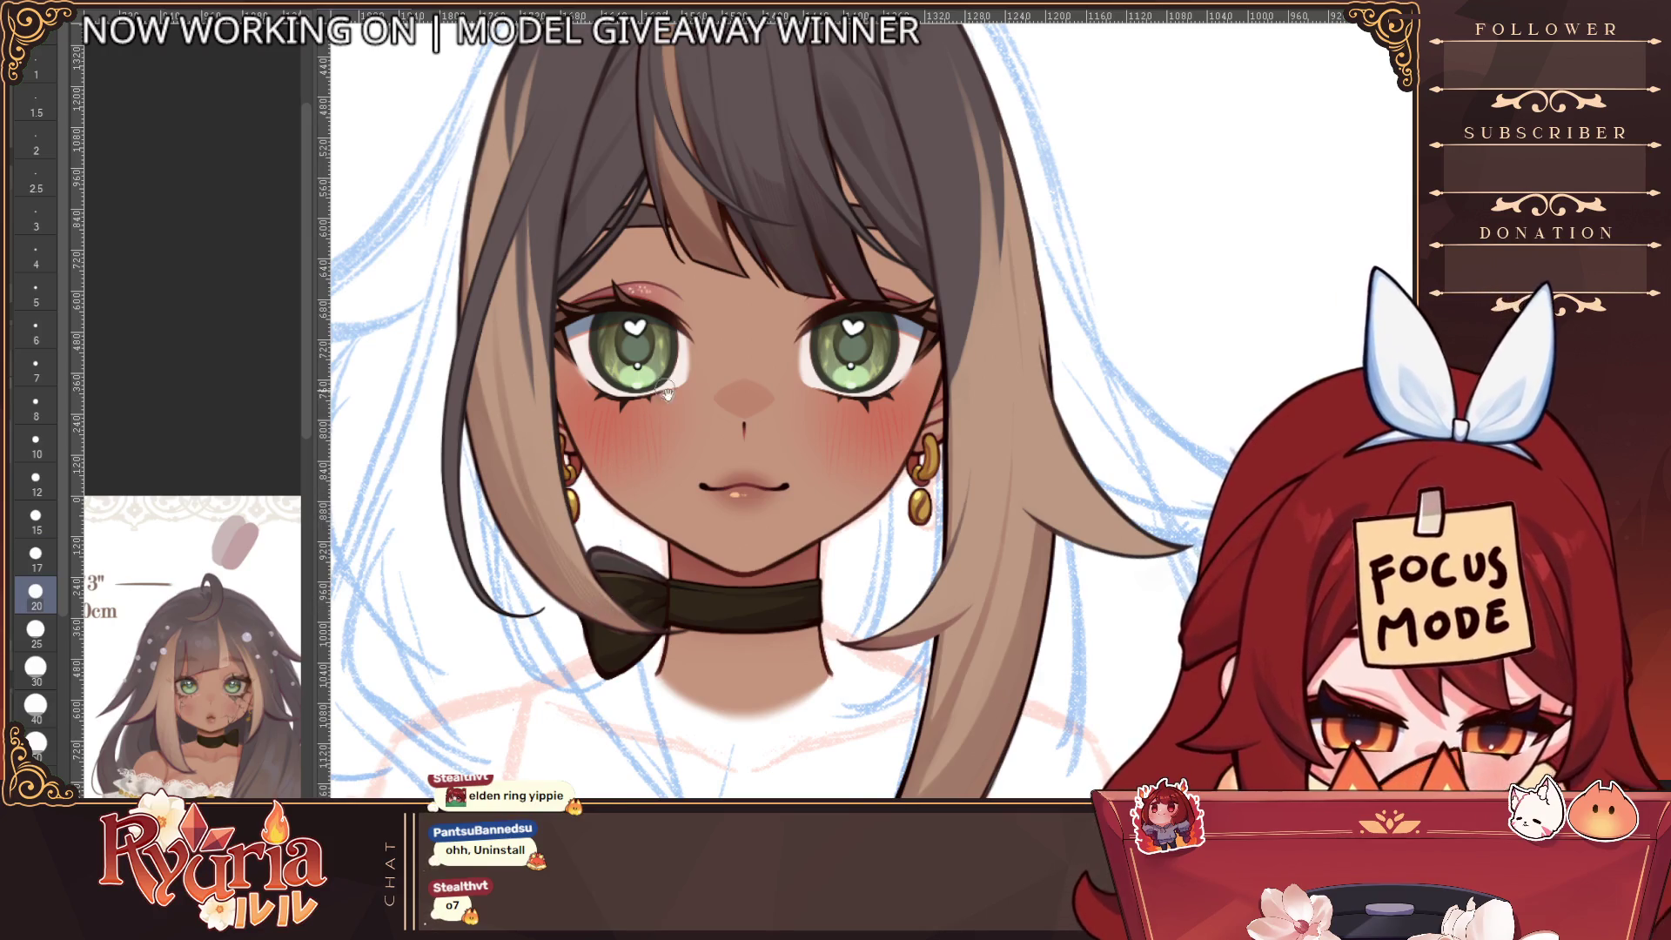
{"action": "scroll", "coordinate": [561, 366], "scroll_direction": "up", "scroll_amount": 3}
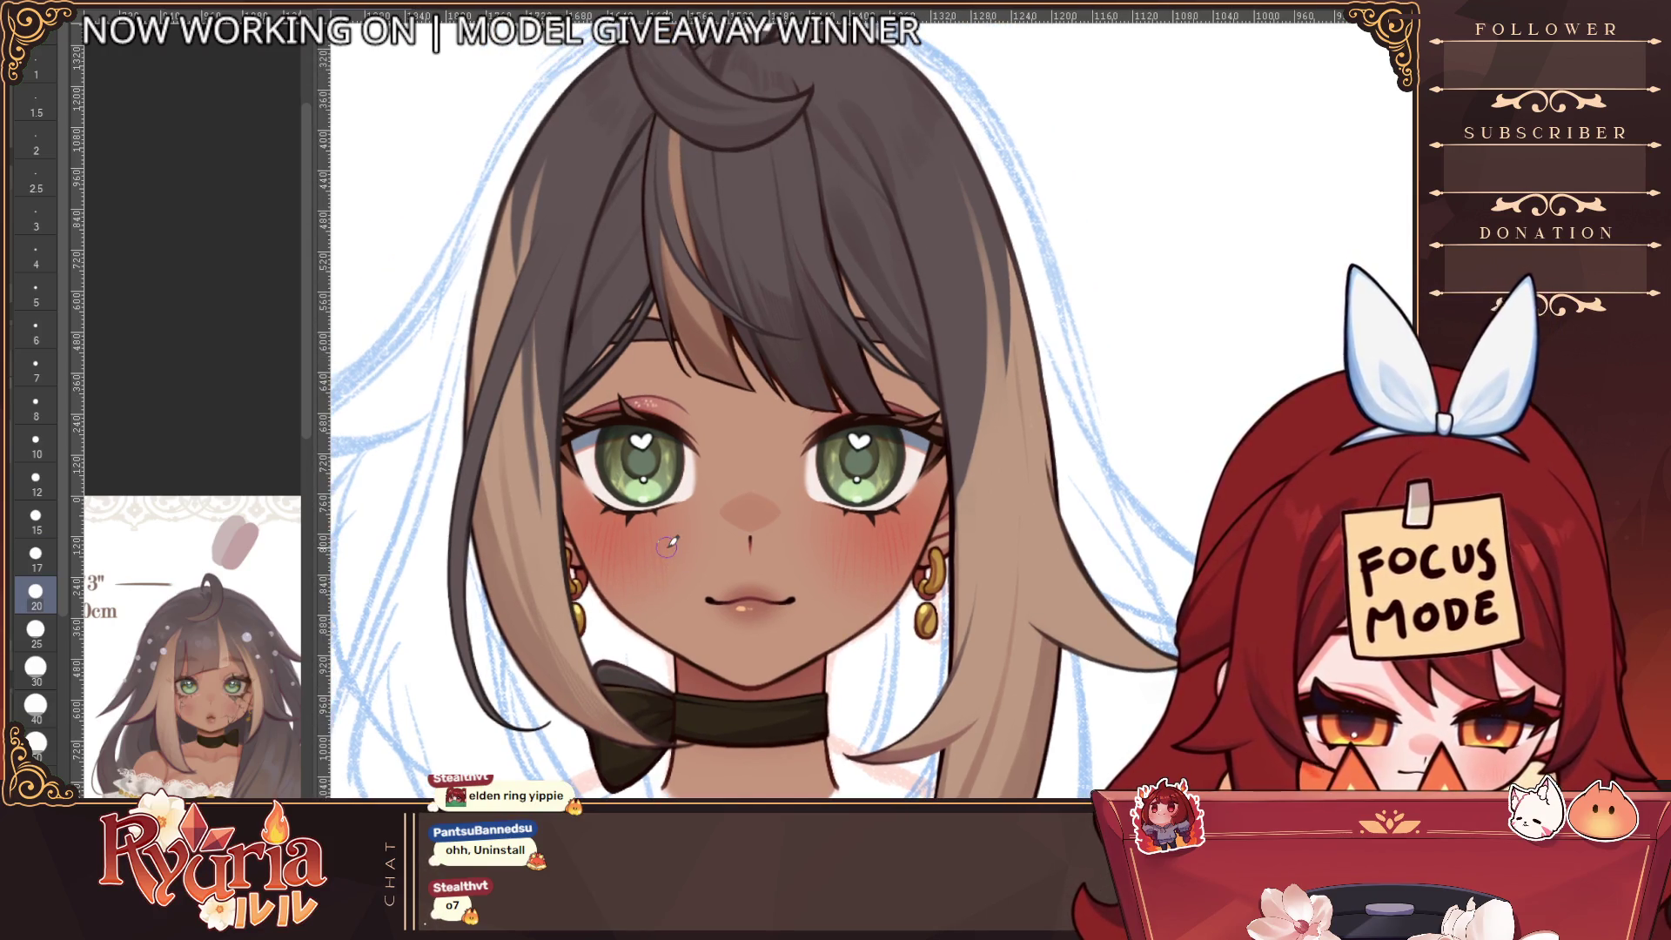
{"action": "scroll", "coordinate": [818, 426], "scroll_direction": "down", "scroll_amount": 2}
{"action": "left_click_drag", "start_coordinate": [818, 427], "coordinate": [709, 425]}
{"action": "scroll", "coordinate": [709, 425], "scroll_direction": "down", "scroll_amount": 3}
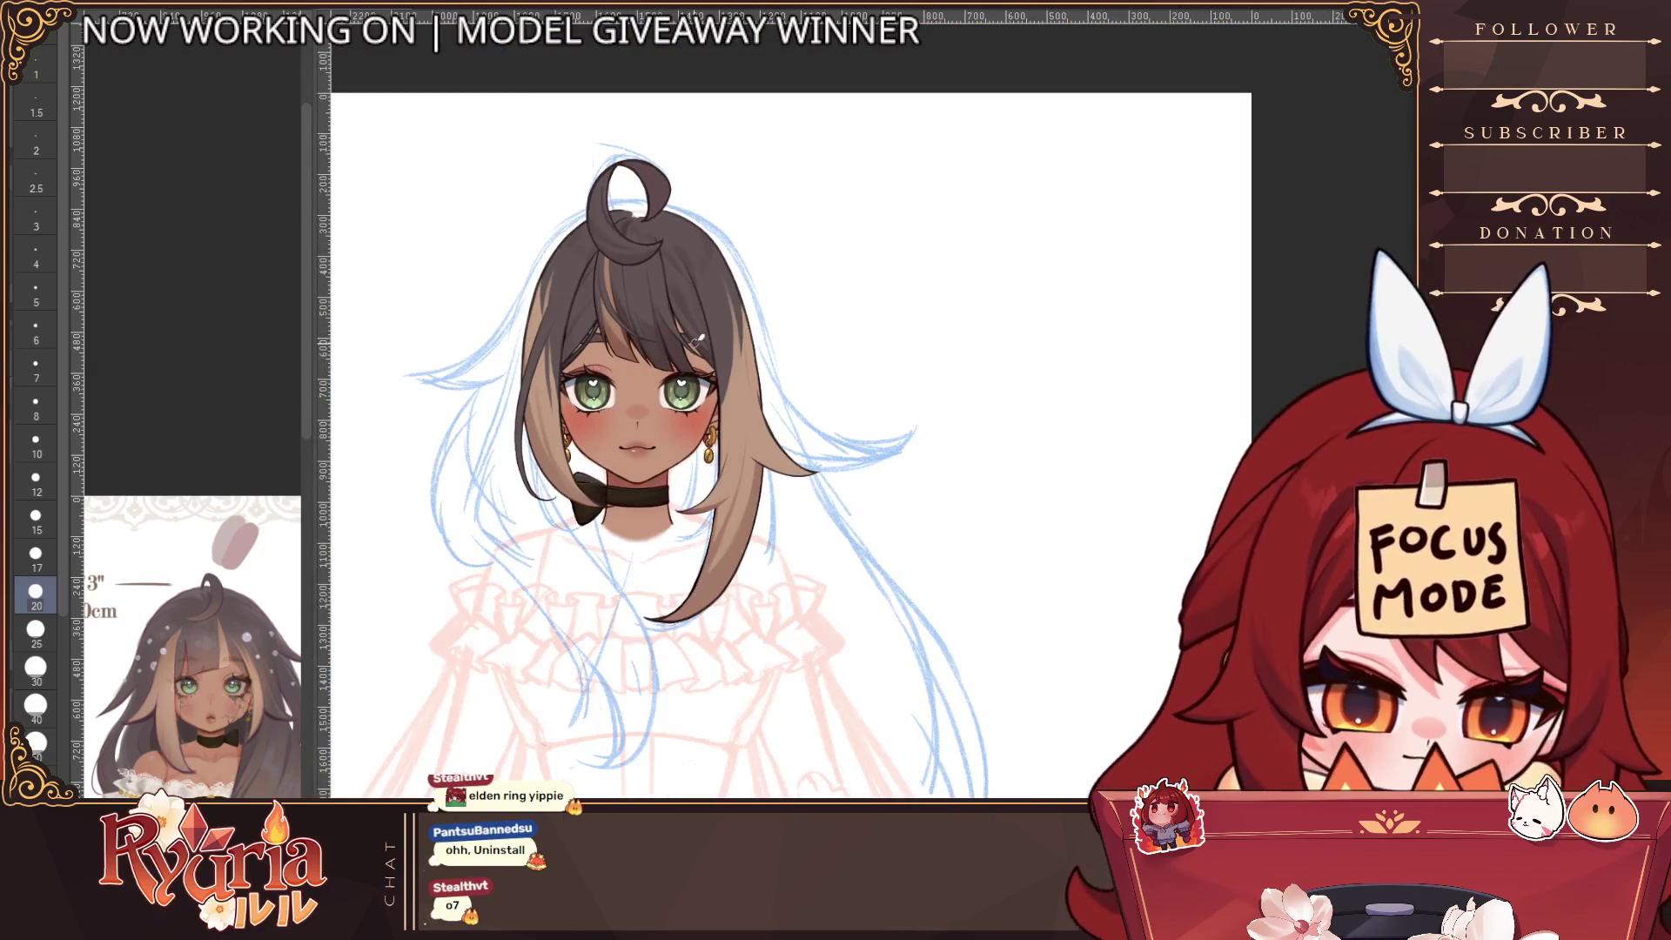
Zoom and pan around the mirrored portrait to re-centre the face
{"action": "scroll", "coordinate": [878, 411], "scroll_direction": "up", "scroll_amount": 3}
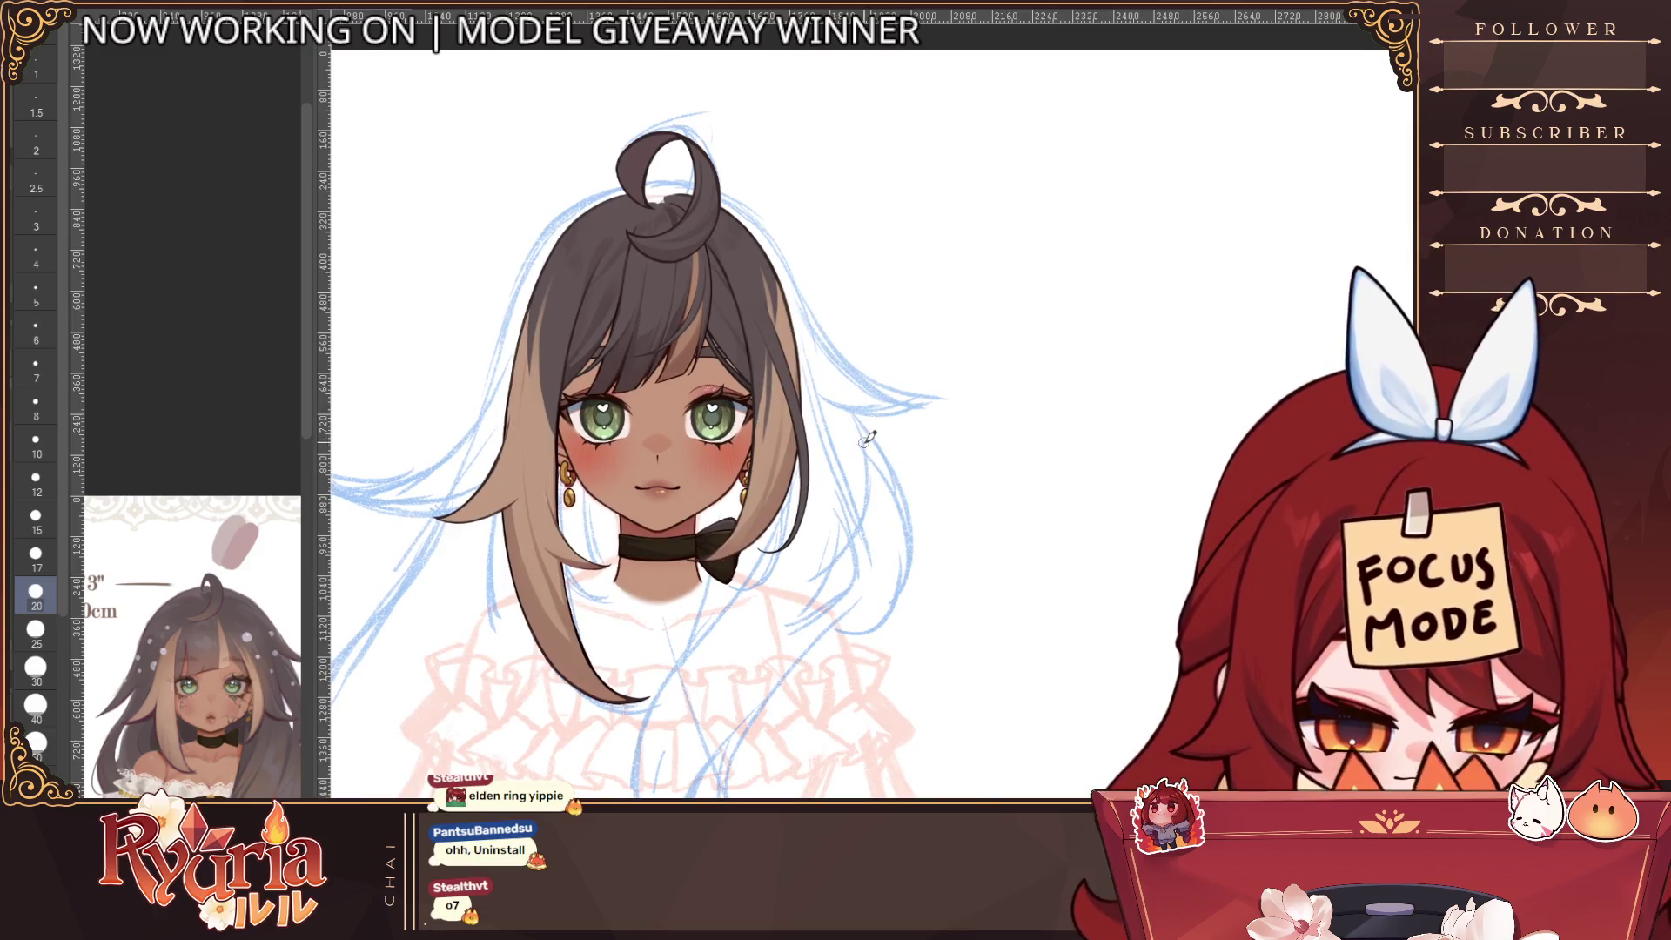
{"action": "left_click_drag", "start_coordinate": [870, 466], "coordinate": [849, 462]}
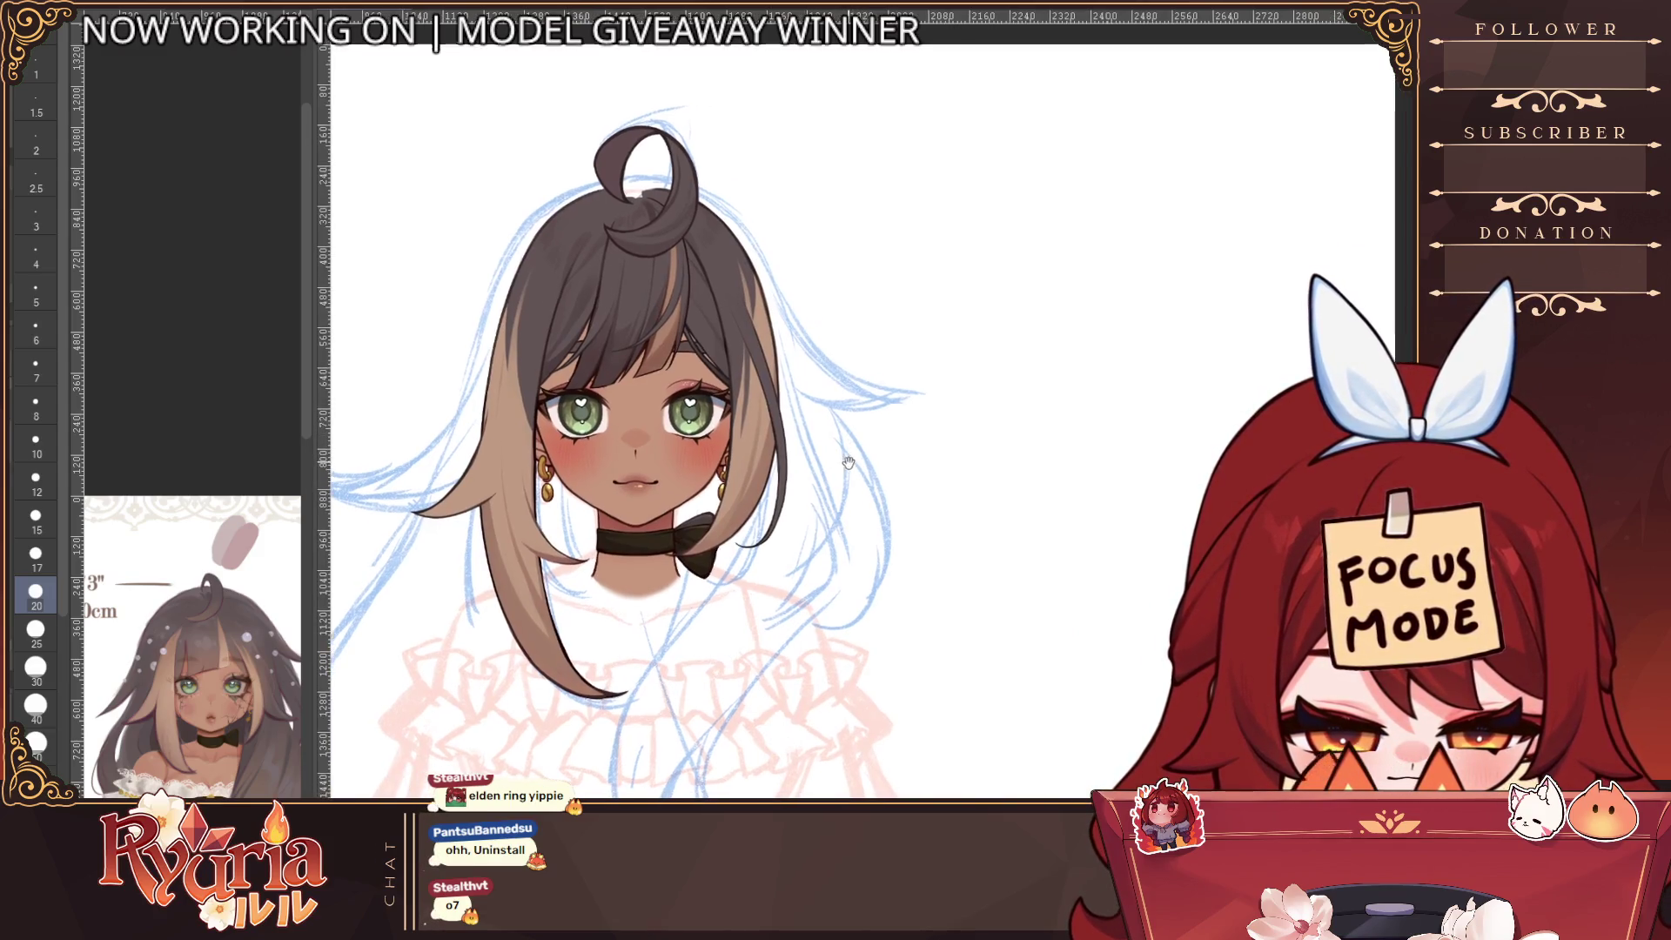
{"action": "scroll", "coordinate": [849, 462], "scroll_direction": "down", "scroll_amount": 2}
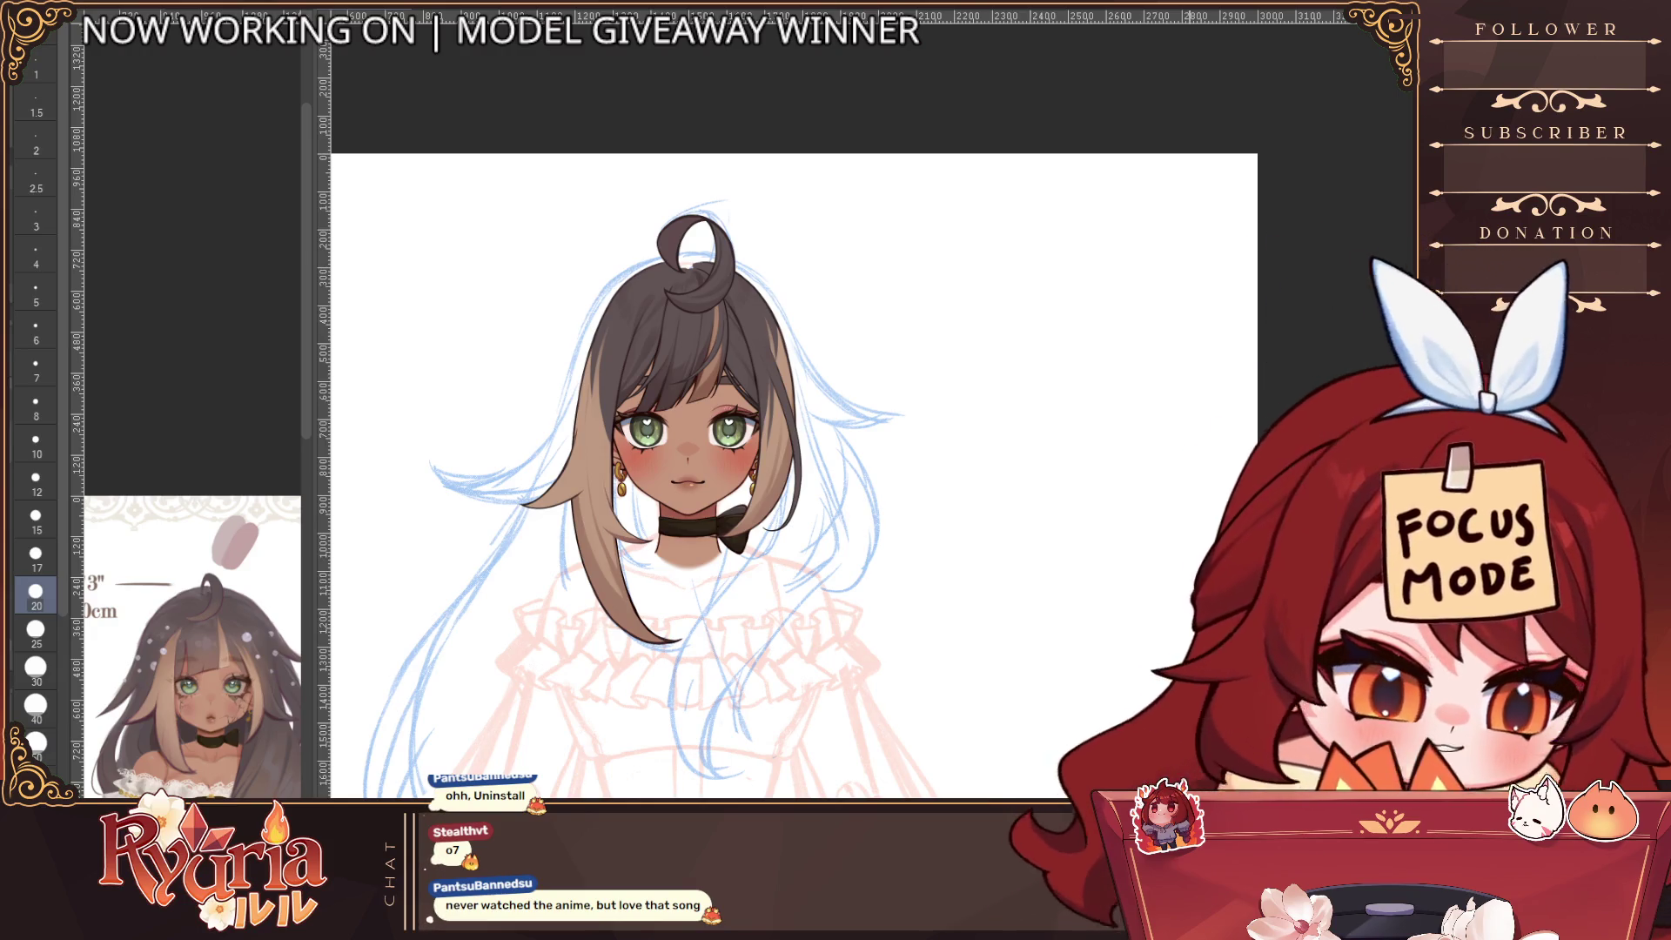
{"action": "scroll", "coordinate": [542, 431], "scroll_direction": "up", "scroll_amount": 5}
{"action": "scroll", "coordinate": [870, 409], "scroll_direction": "down", "scroll_amount": 2}
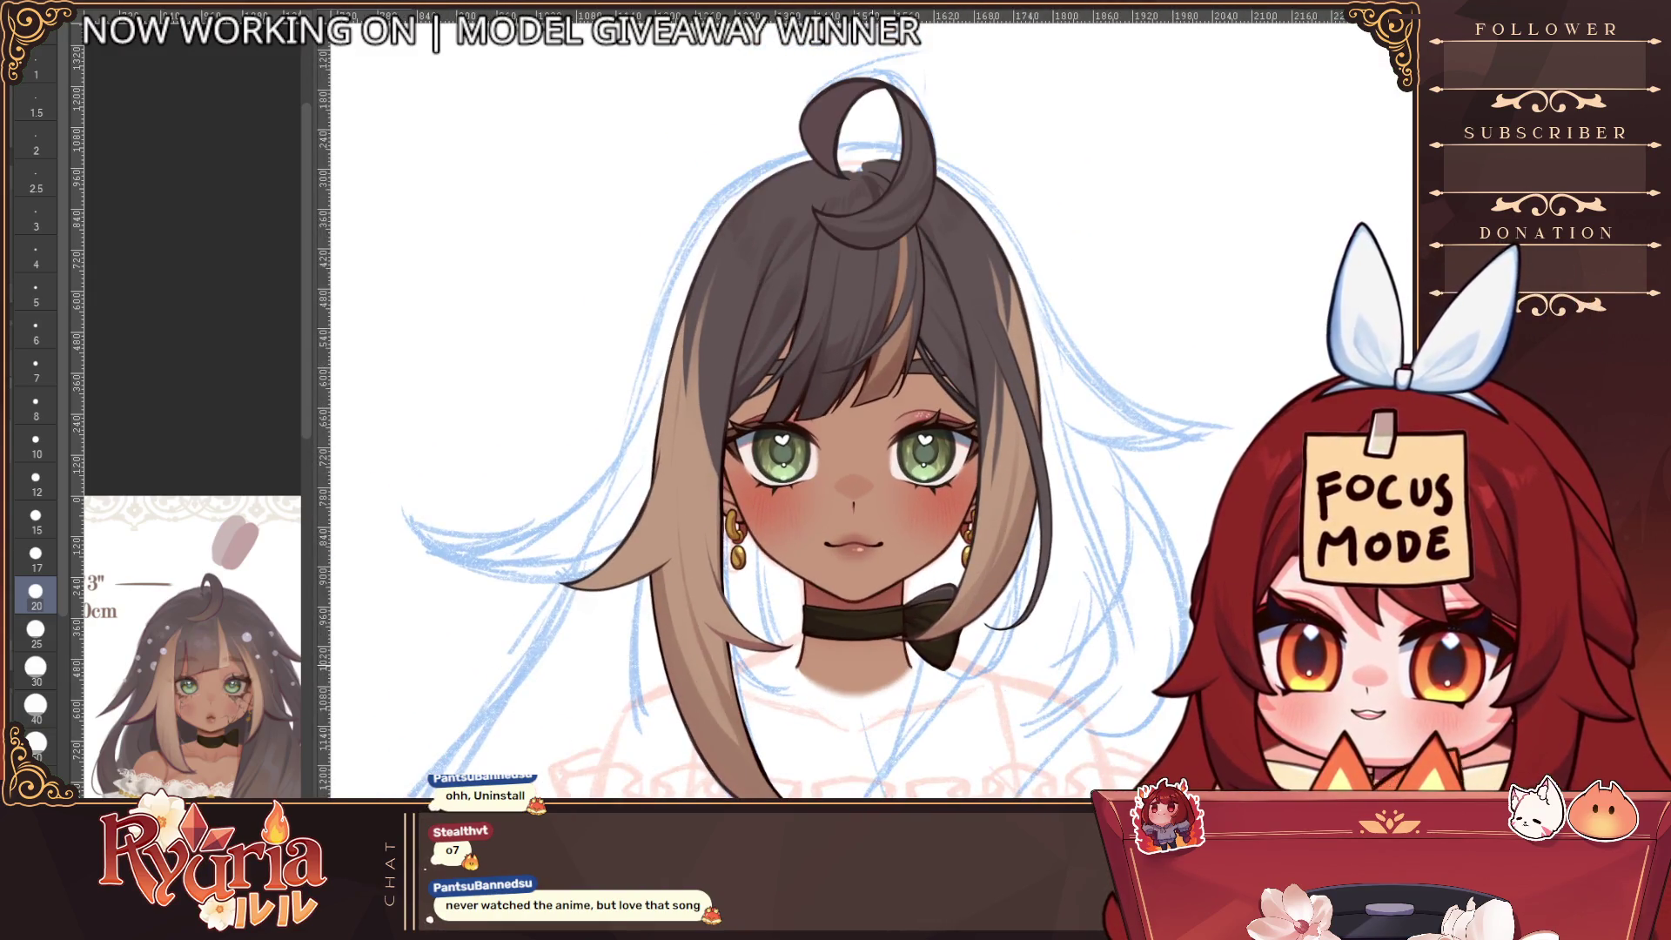
{"action": "mouse_move", "coordinate": [853, 543]}
{"action": "left_mouse_down"}
{"action": "mouse_move", "coordinate": [802, 540]}
{"action": "mouse_move", "coordinate": [965, 513]}
{"action": "left_mouse_up"}
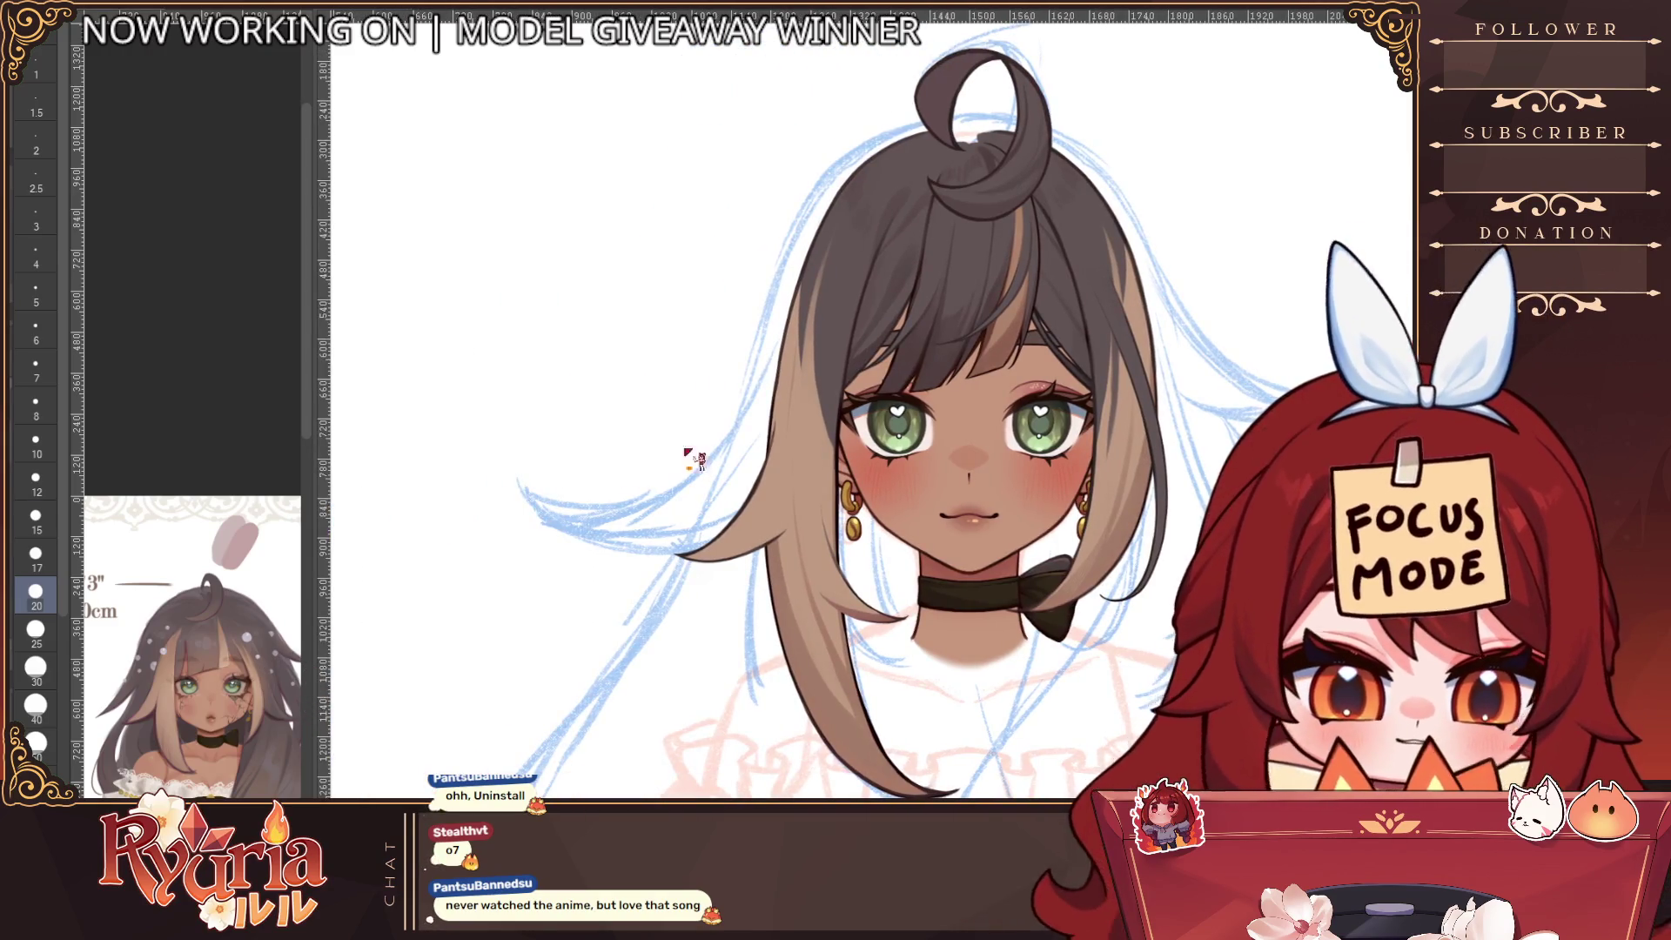
{"action": "scroll", "coordinate": [191, 418], "scroll_direction": "down", "scroll_amount": 5}
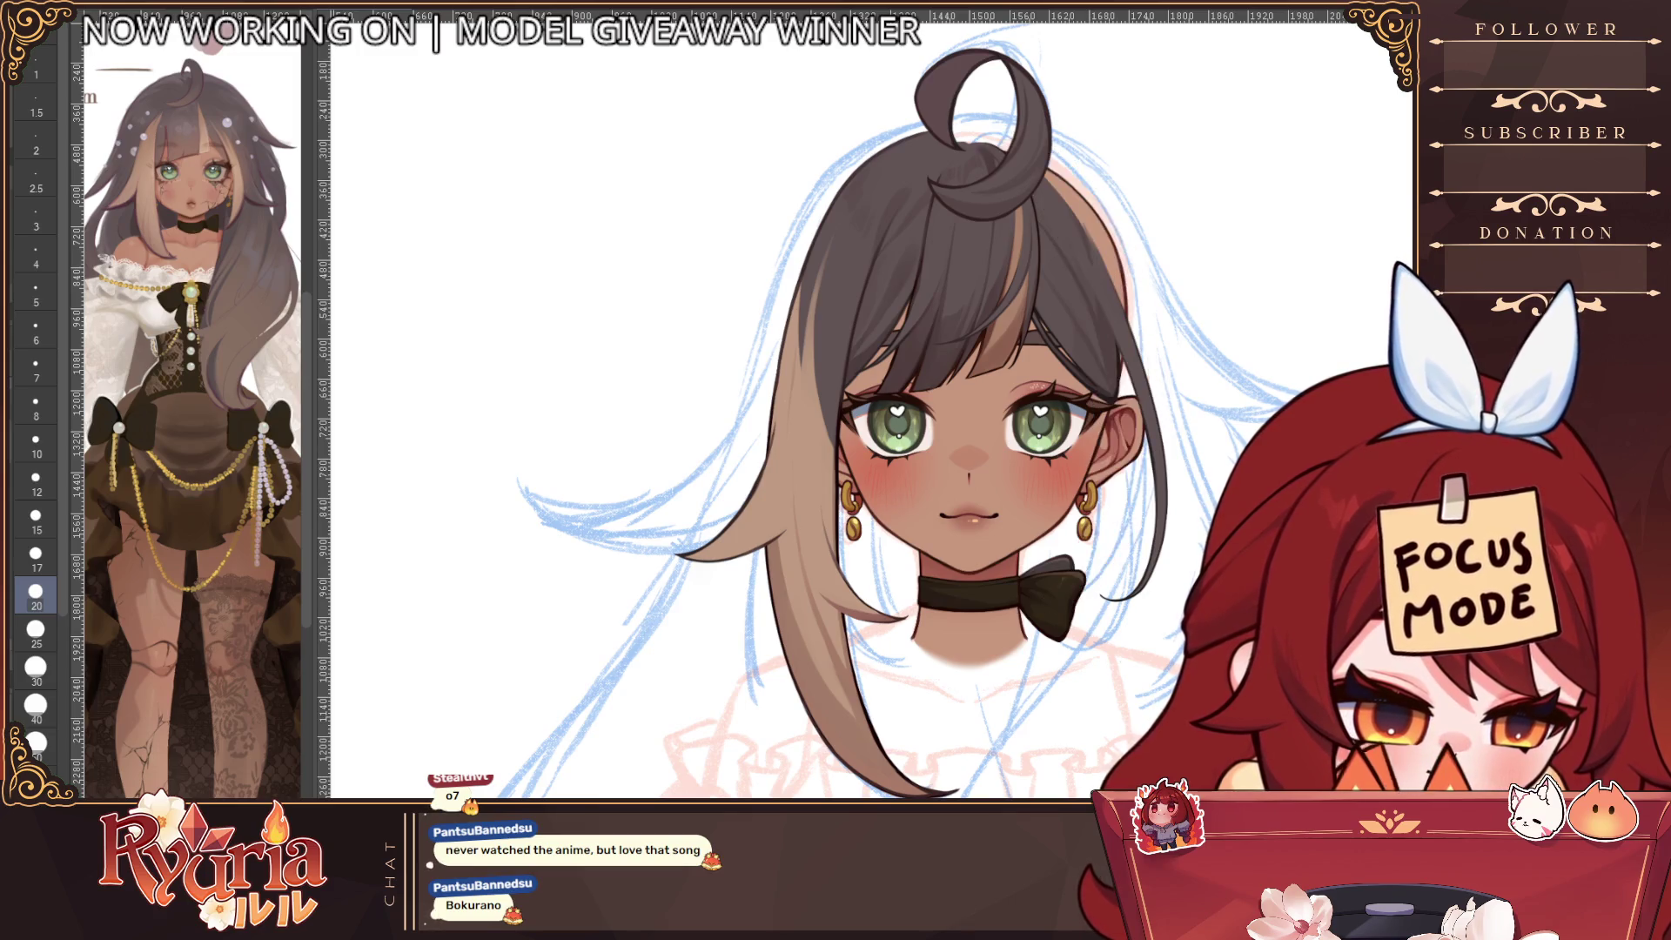
Shift the character left in view, then pick size 12 in the Brush Size palette
{"action": "left_click_drag", "start_coordinate": [911, 439], "coordinate": [809, 462]}
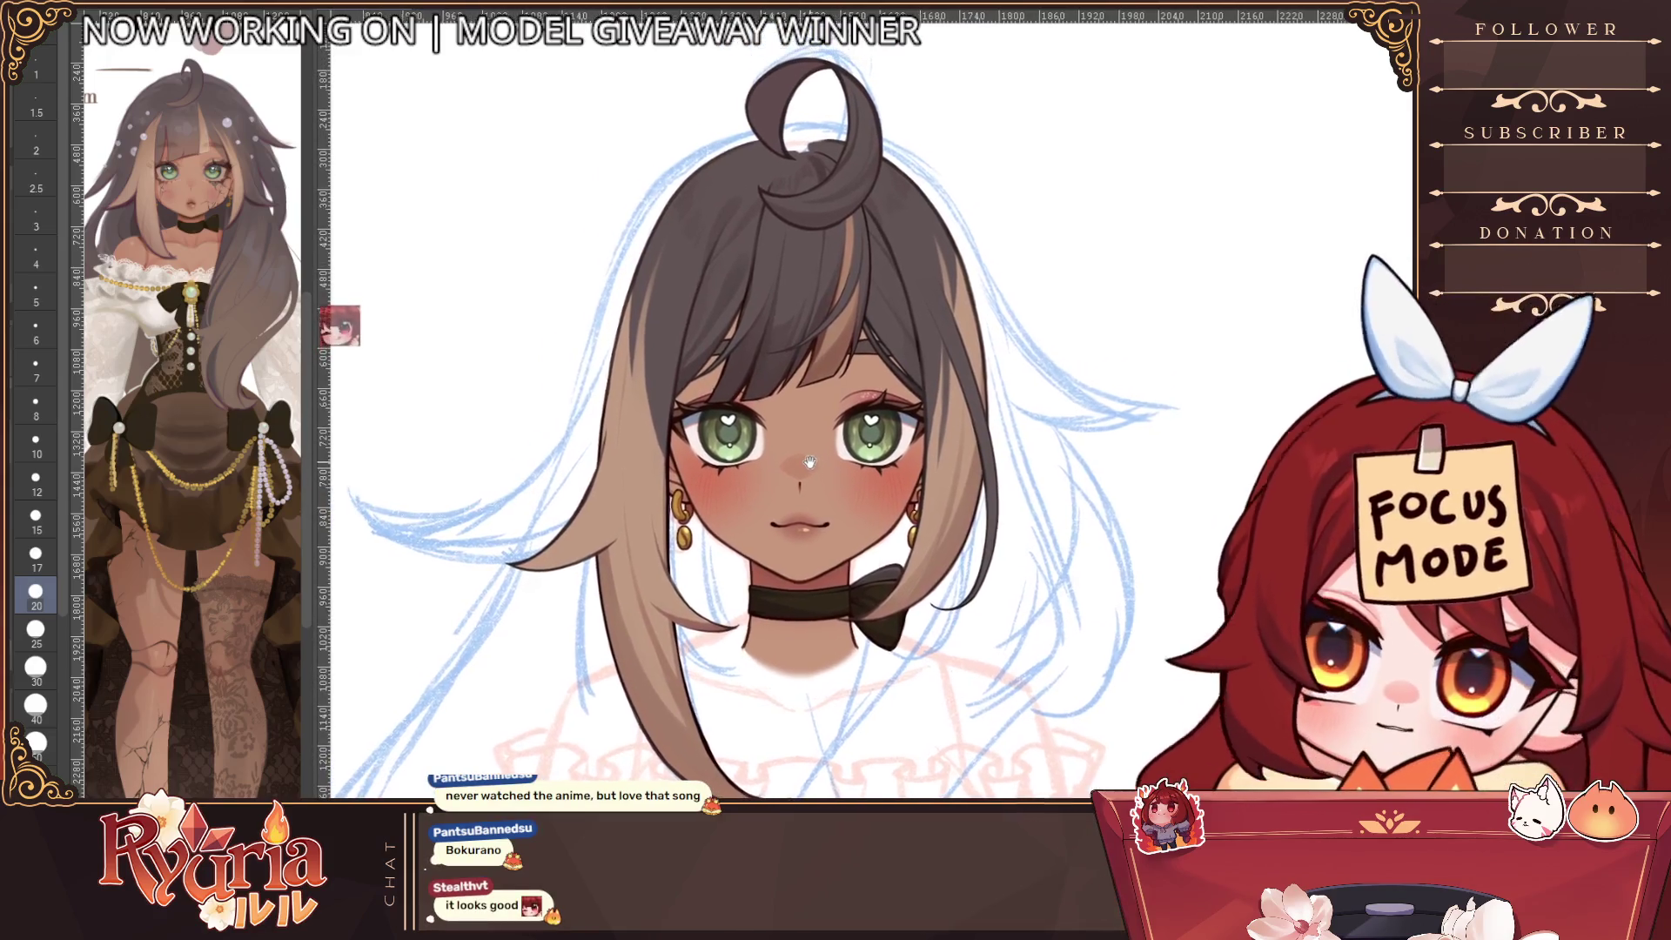
{"action": "scroll", "coordinate": [809, 462], "scroll_direction": "down", "scroll_amount": 3}
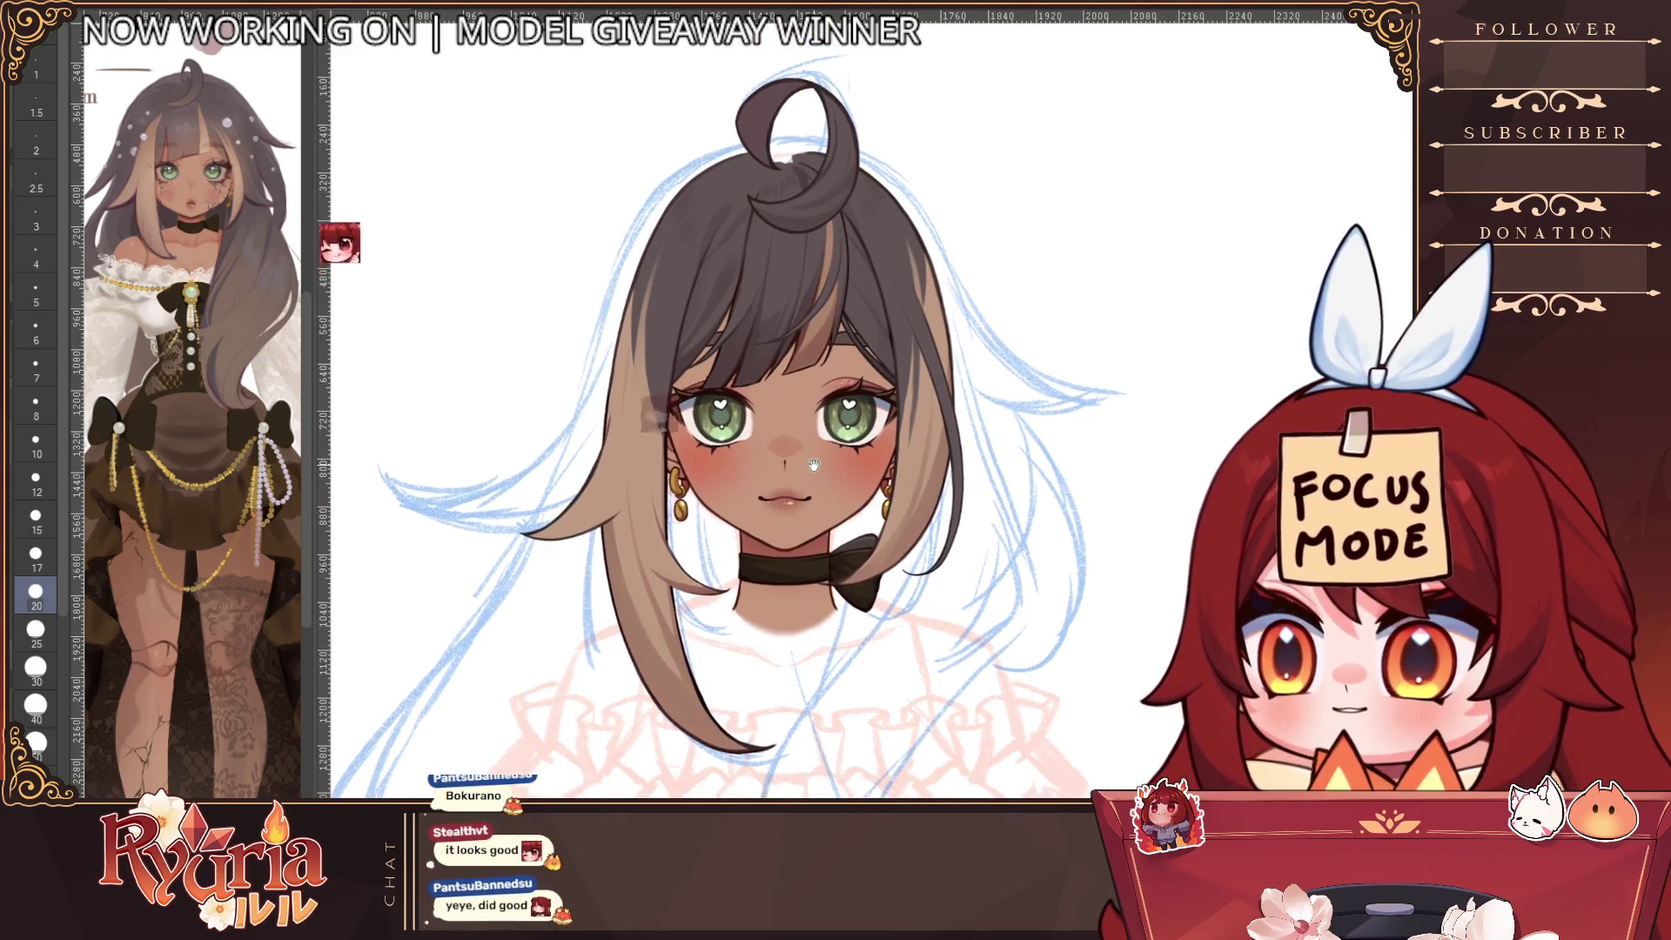
{"action": "scroll", "coordinate": [813, 465], "scroll_direction": "up", "scroll_amount": 1}
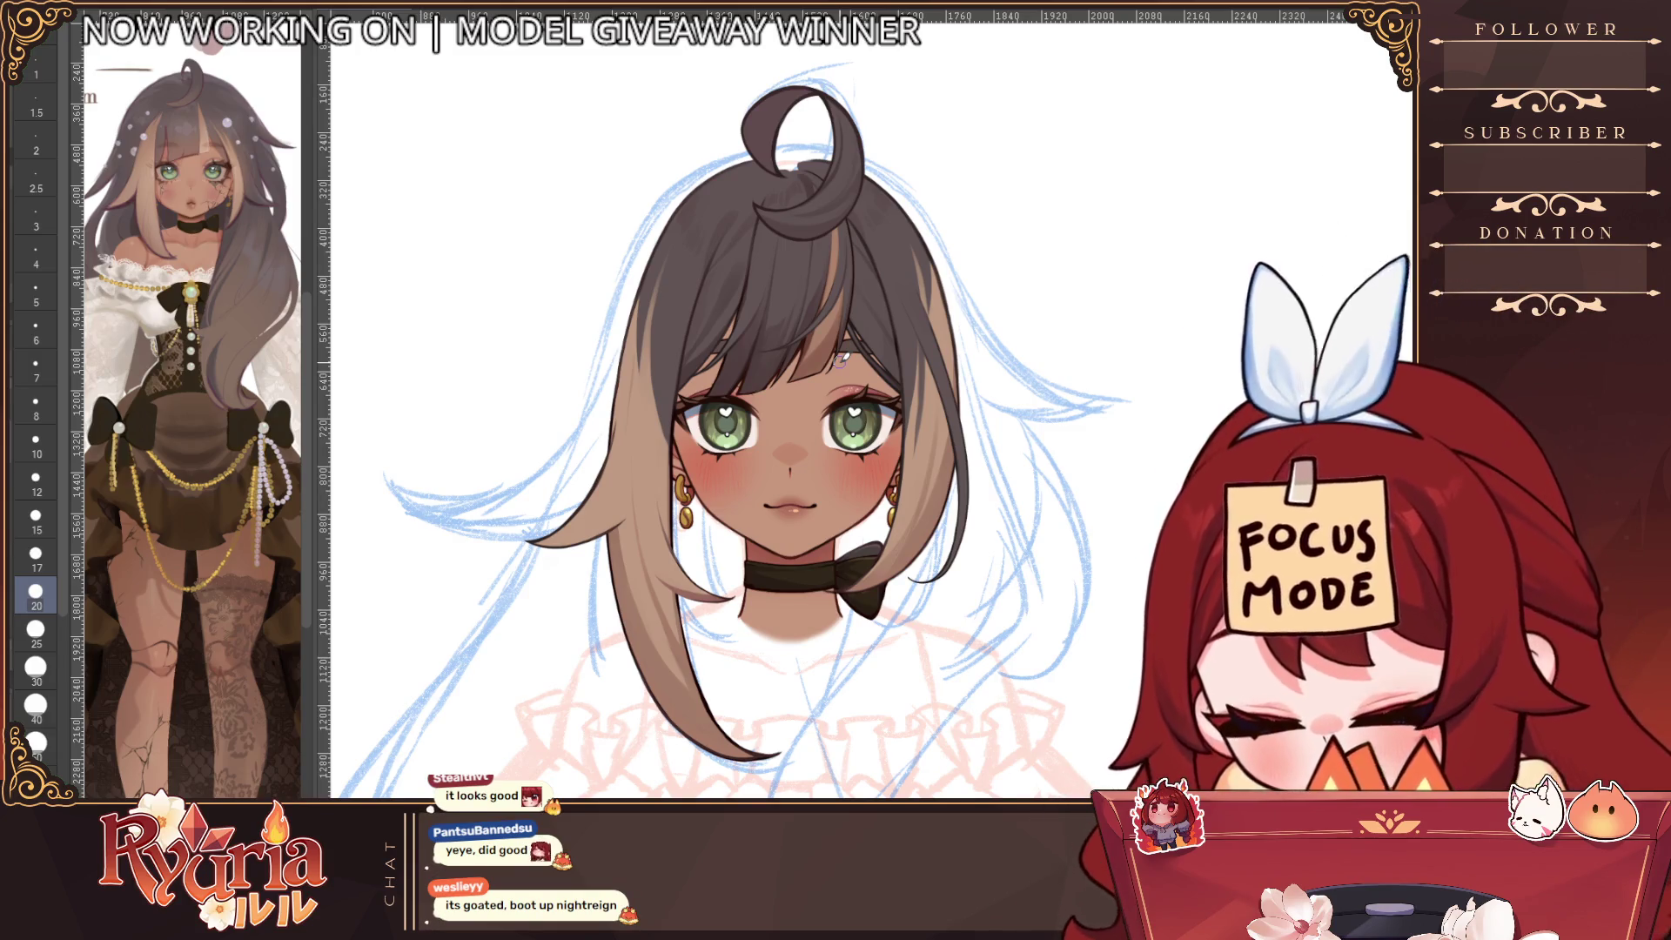
{"action": "left_click", "coordinate": [36, 479]}
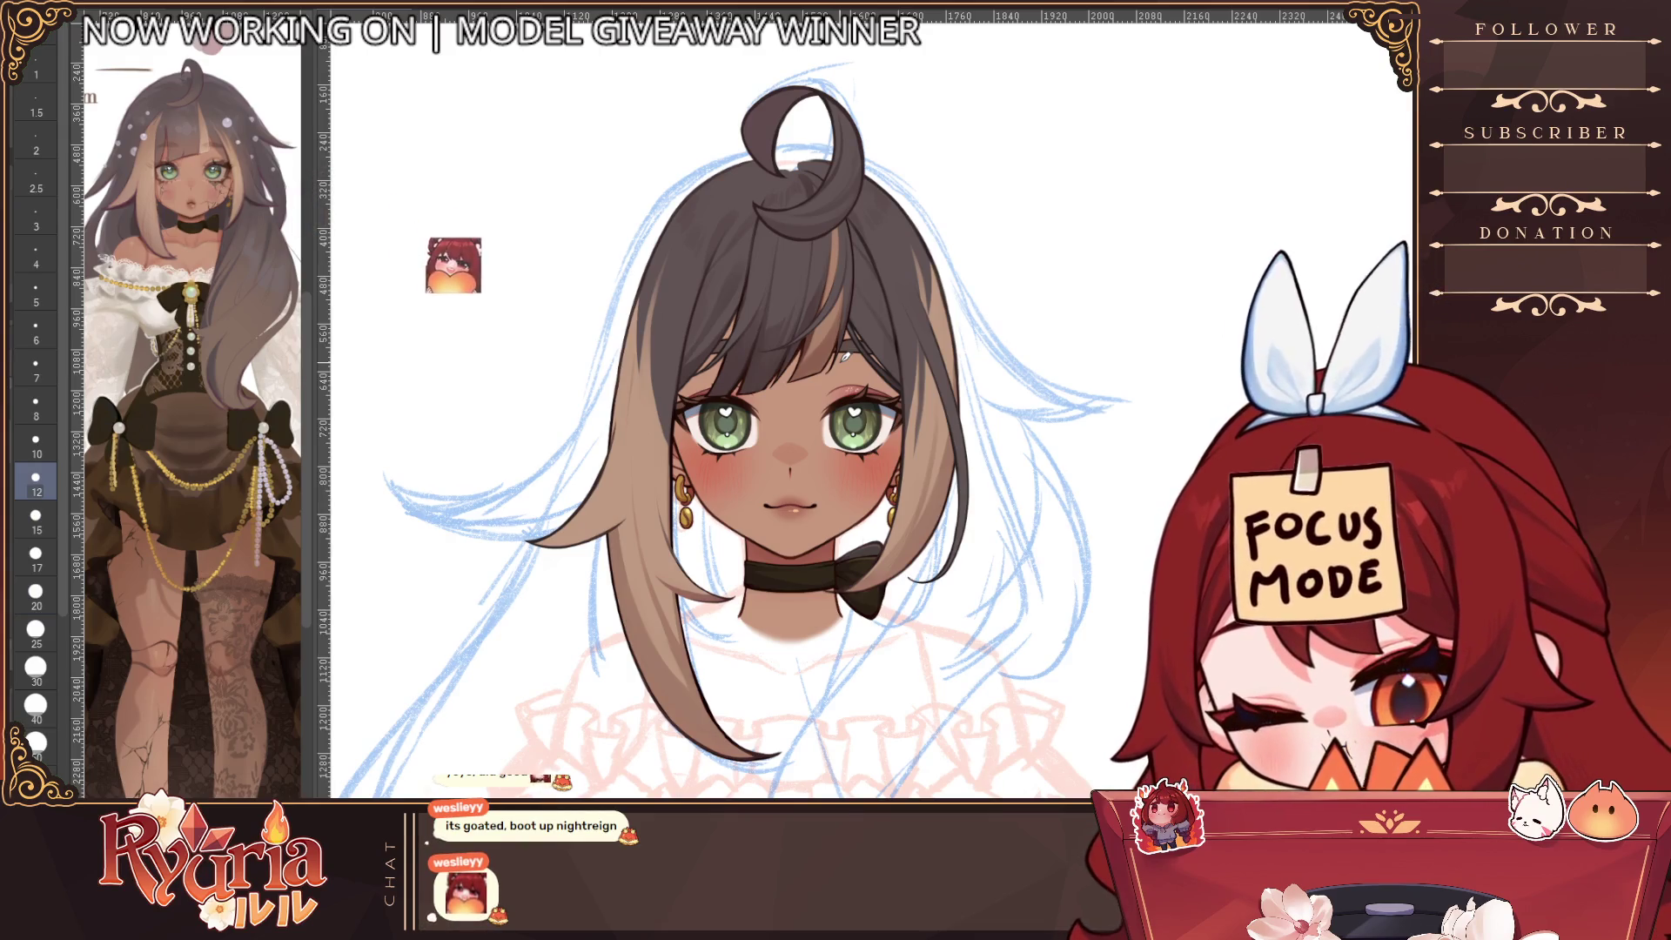
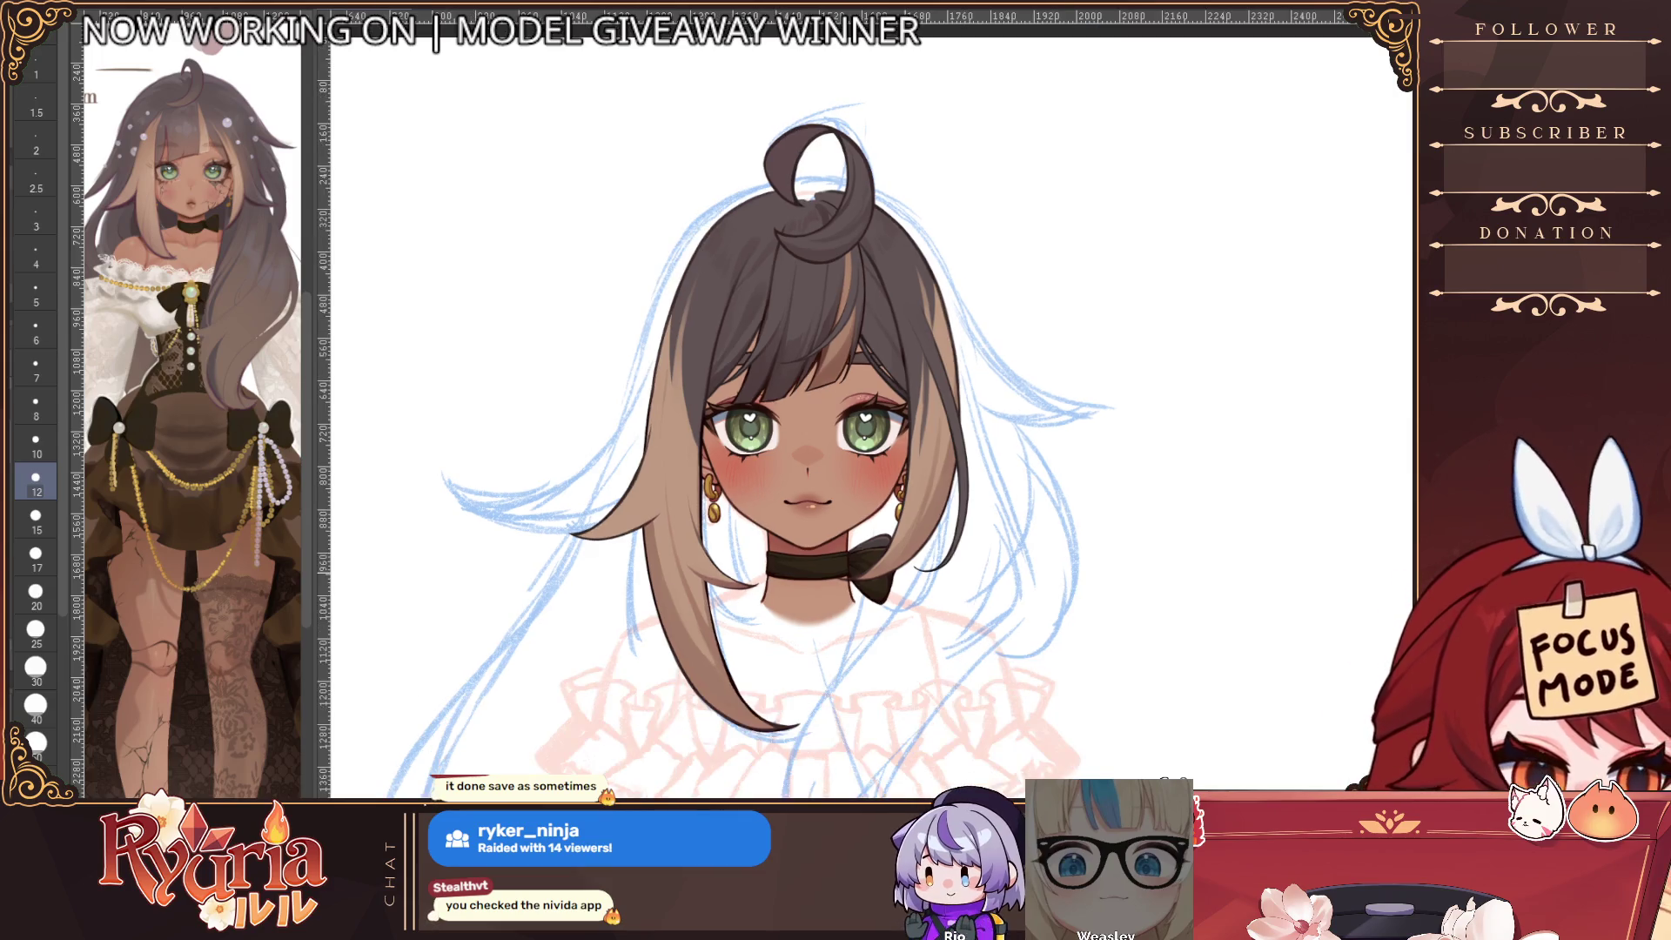
Zoom and pan the Clip Studio canvas to recentre the figure
{"action": "scroll", "coordinate": [817, 409], "scroll_direction": "up", "scroll_amount": 2}
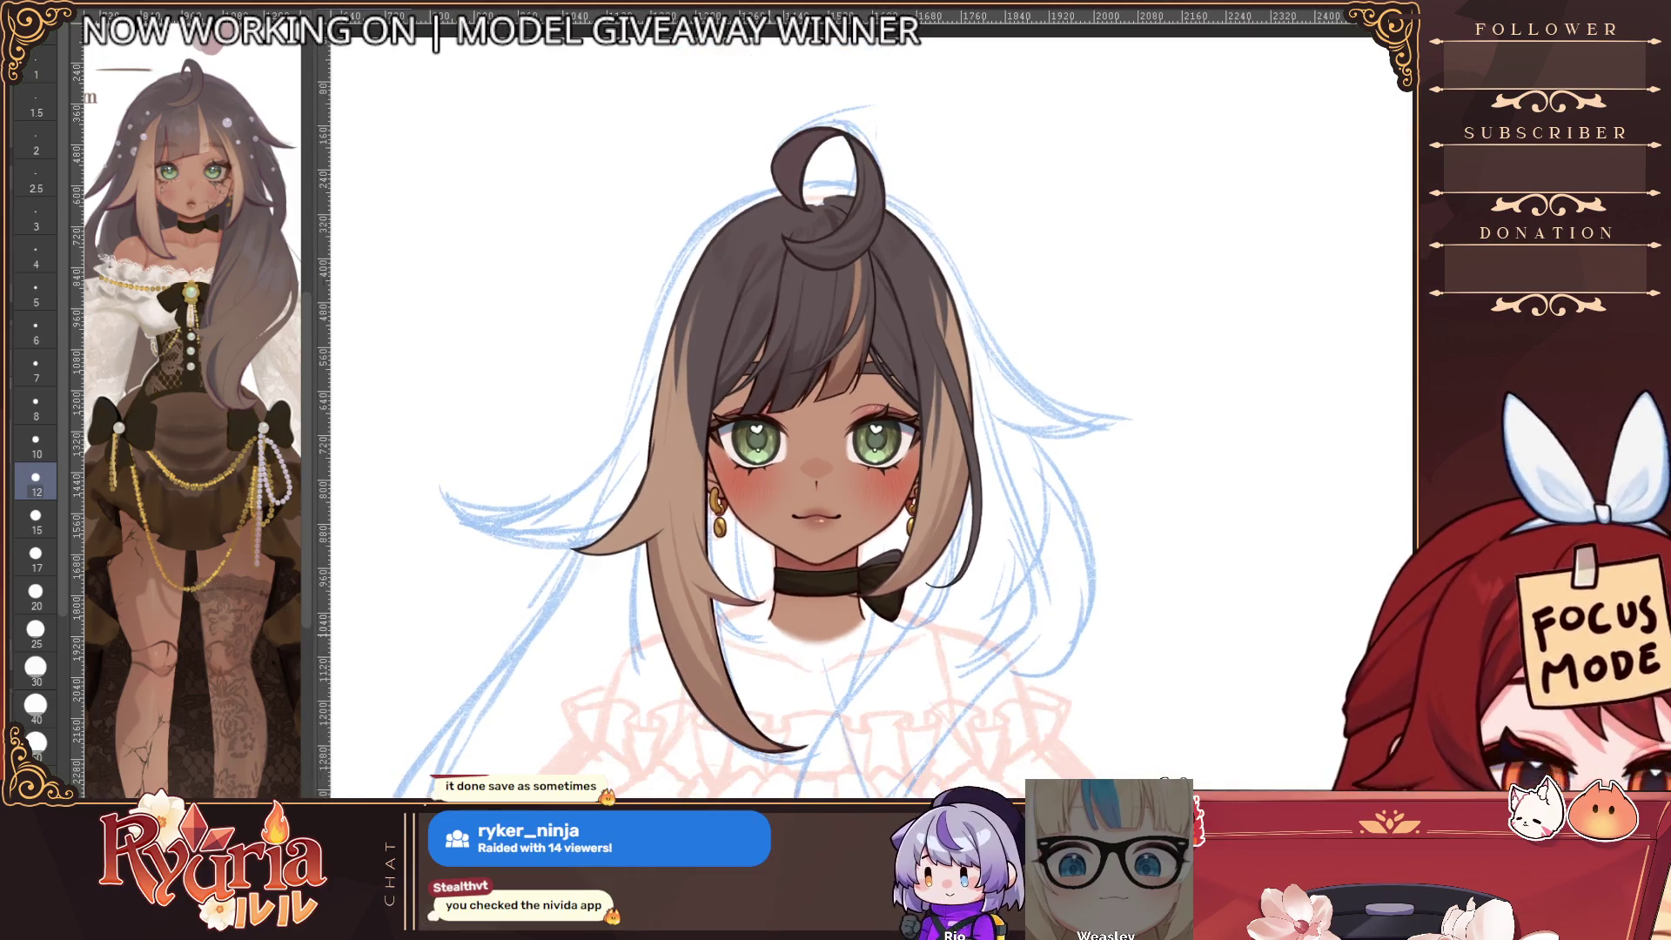
{"action": "scroll", "coordinate": [826, 409], "scroll_direction": "up", "scroll_amount": 1}
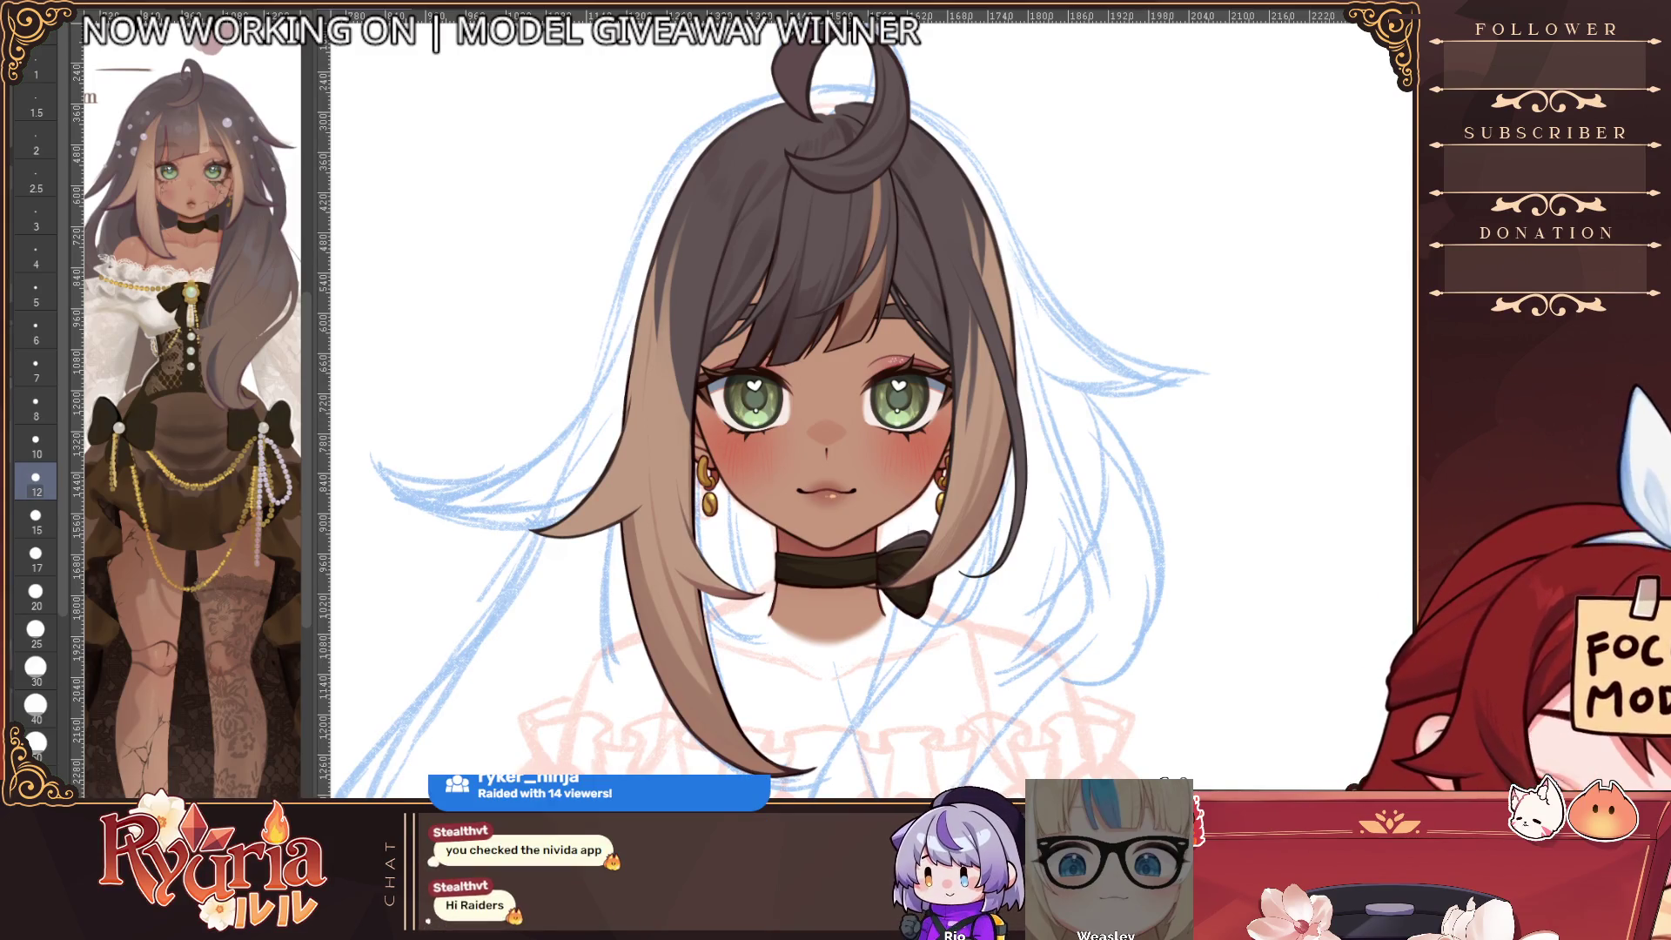
{"action": "scroll", "coordinate": [836, 409], "scroll_direction": "down", "scroll_amount": 2}
{"action": "scroll", "coordinate": [835, 409], "scroll_direction": "up", "scroll_amount": 1}
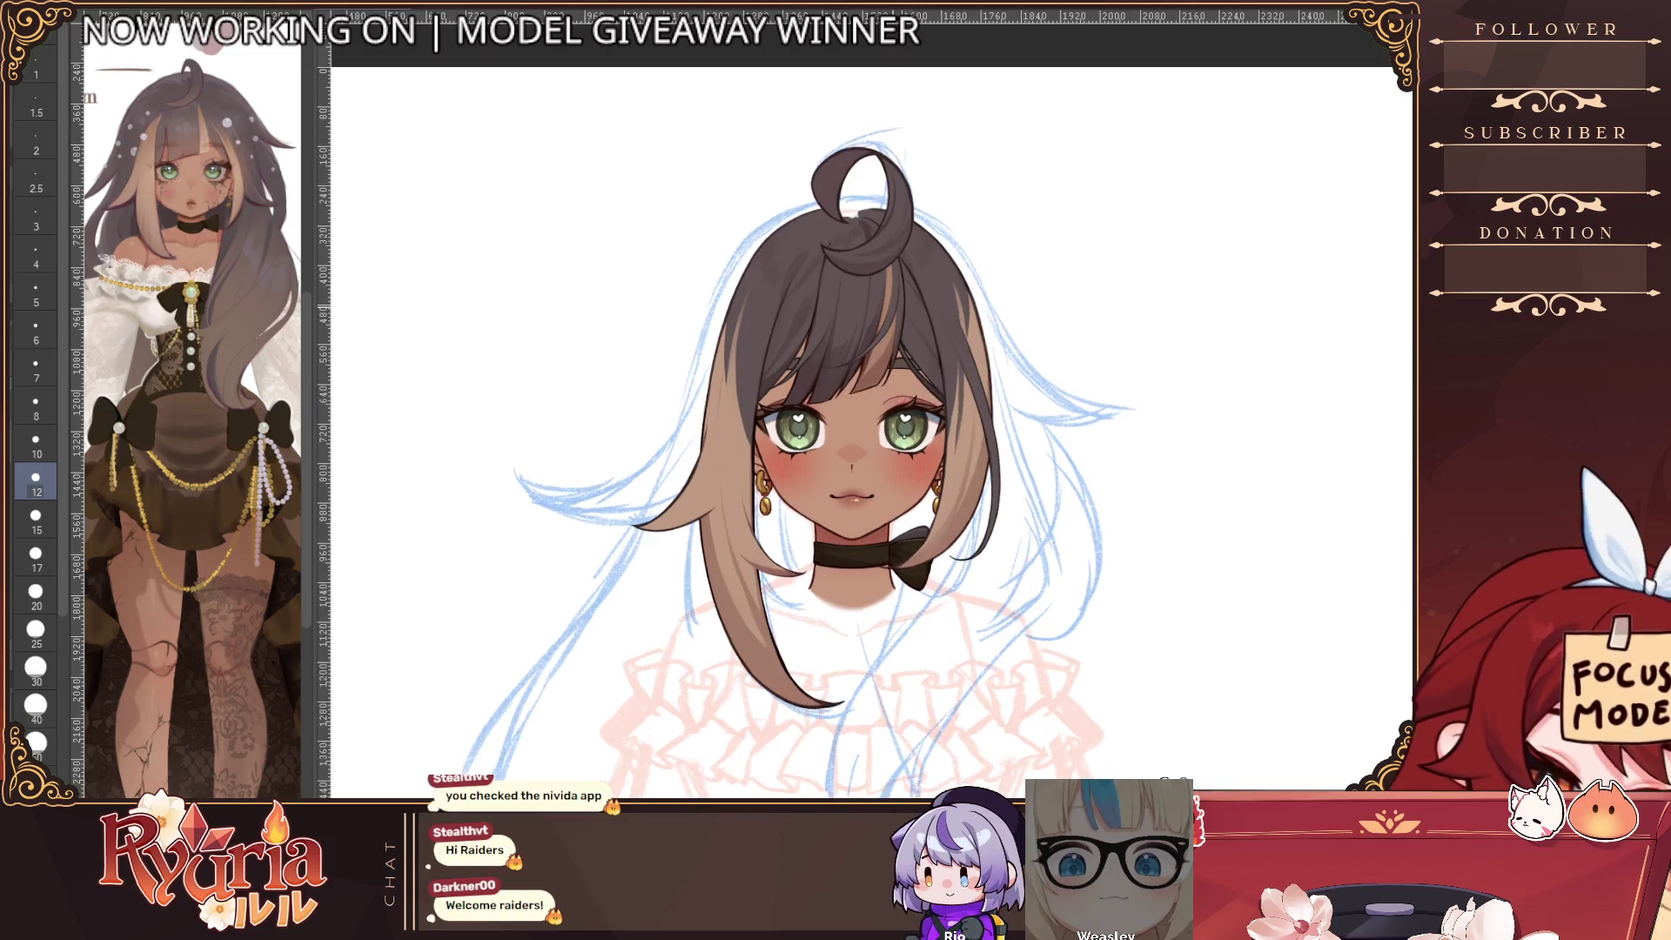
{"action": "scroll", "coordinate": [835, 409], "scroll_direction": "up", "scroll_amount": 2}
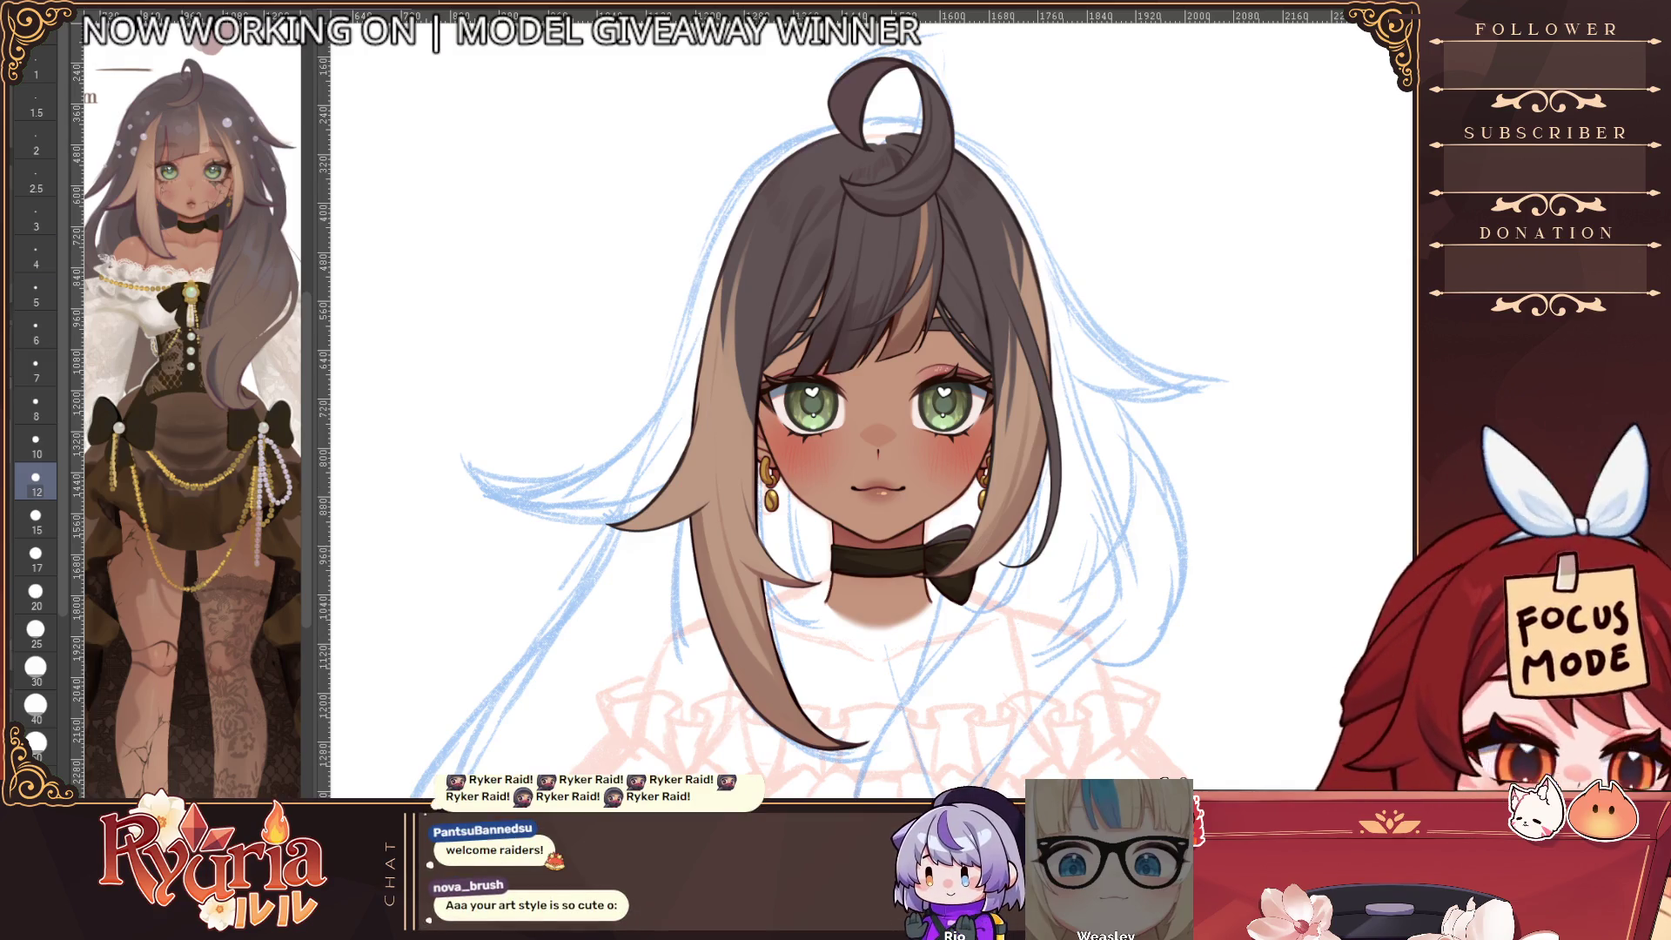
{"action": "scroll", "coordinate": [1011, 448], "scroll_direction": "up", "scroll_amount": 5}
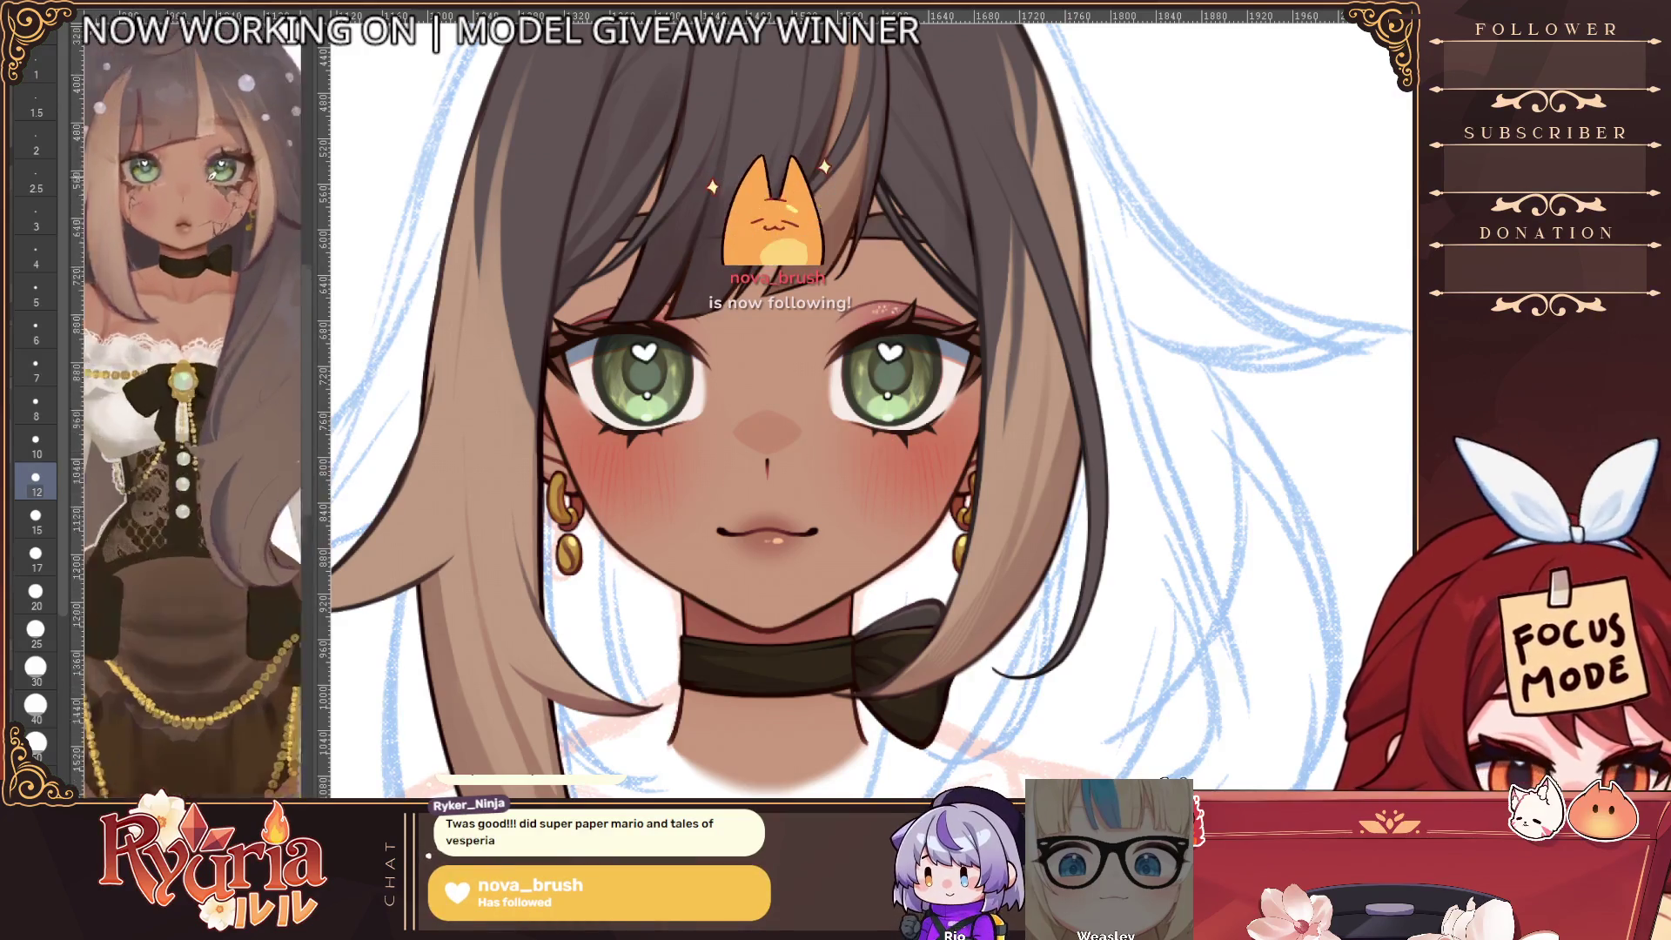
{"action": "scroll", "coordinate": [1273, 440], "scroll_direction": "down", "scroll_amount": 5}
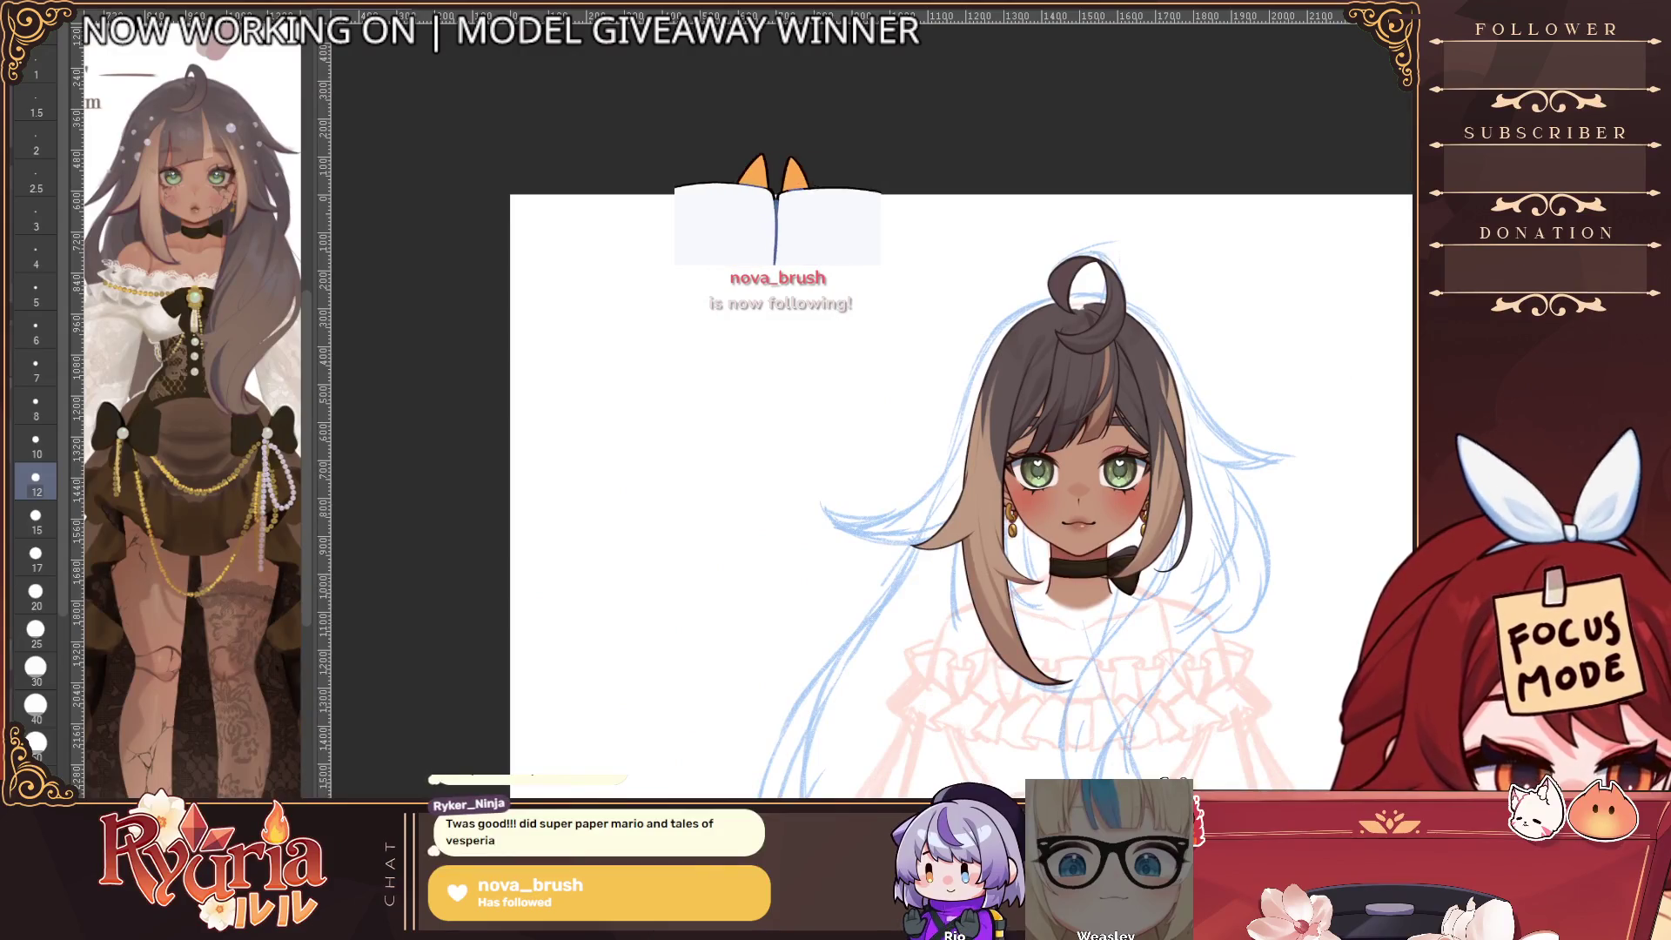
{"action": "mouse_move", "coordinate": [1273, 441]}
{"action": "left_mouse_down"}
{"action": "mouse_move", "coordinate": [1052, 455]}
{"action": "mouse_move", "coordinate": [1042, 388]}
{"action": "left_mouse_up"}
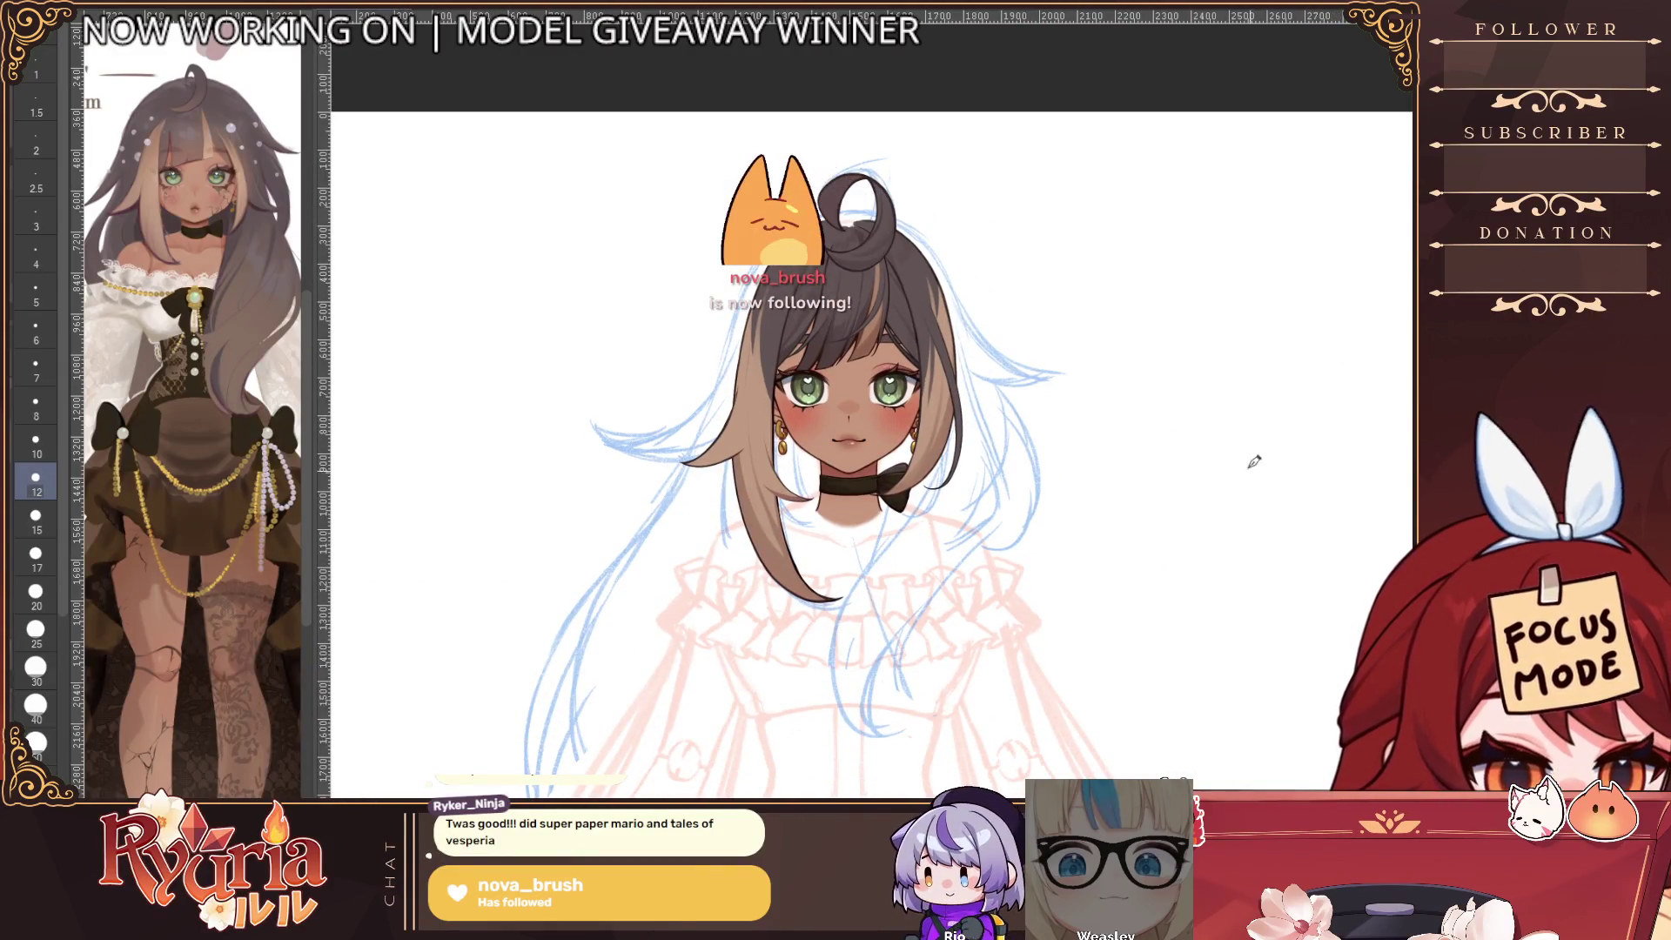
{"action": "scroll", "coordinate": [939, 427], "scroll_direction": "up", "scroll_amount": 4}
{"action": "scroll", "coordinate": [870, 493], "scroll_direction": "down", "scroll_amount": 3}
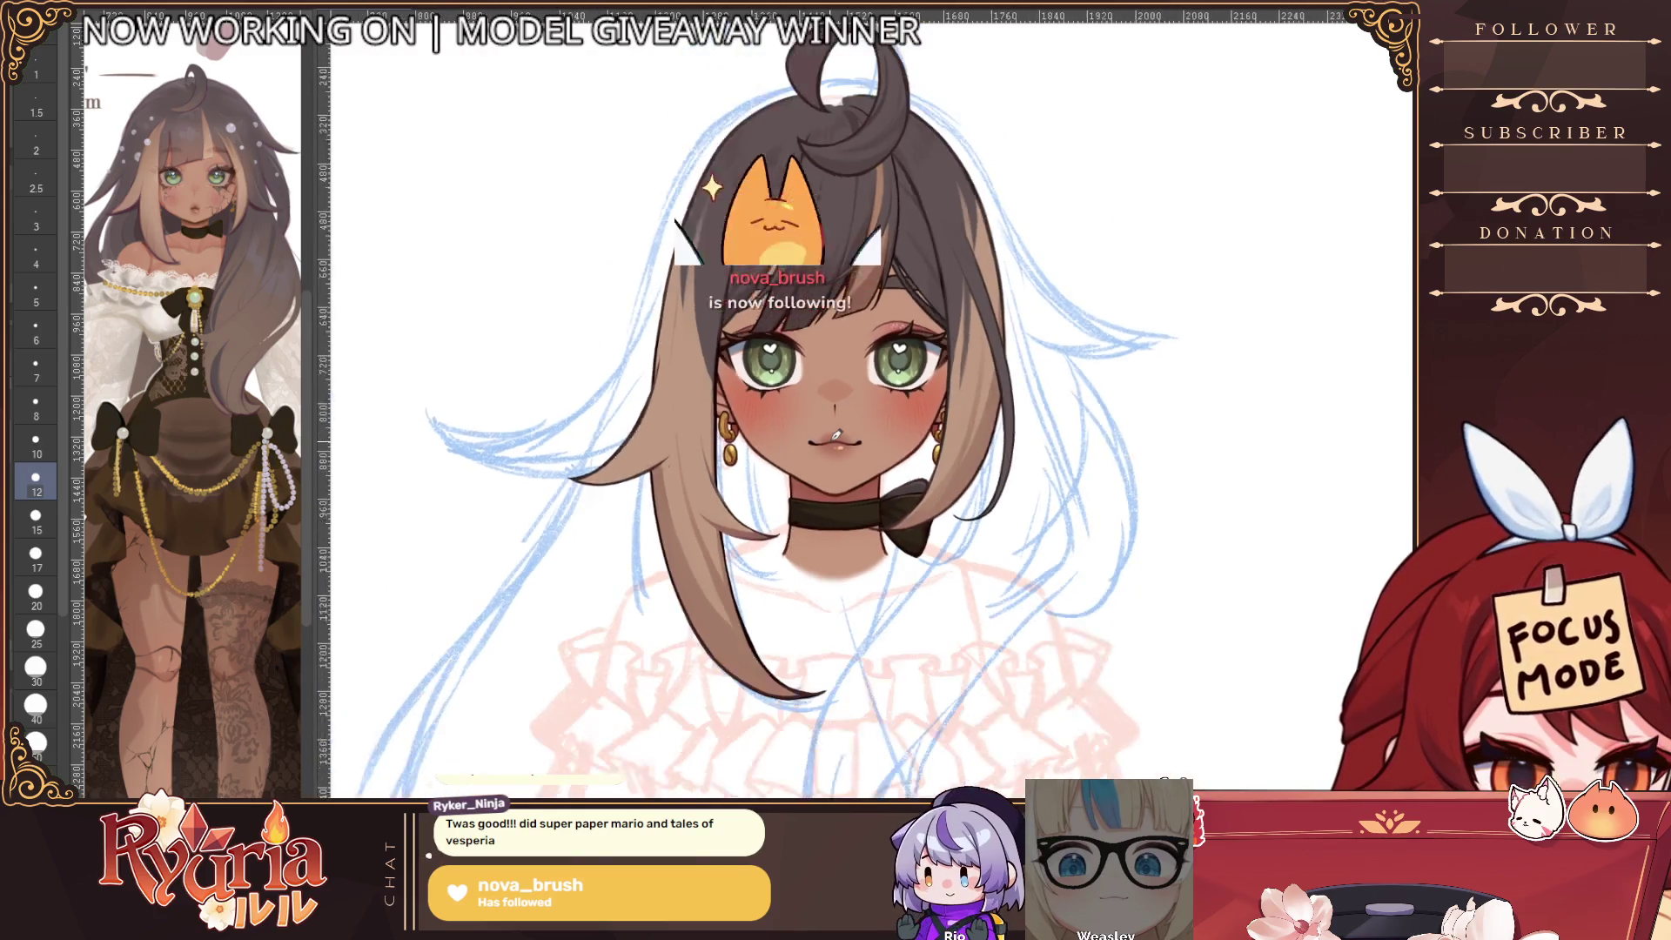
{"action": "scroll", "coordinate": [836, 426], "scroll_direction": "down", "scroll_amount": 3}
{"action": "scroll", "coordinate": [842, 522], "scroll_direction": "up", "scroll_amount": 4}
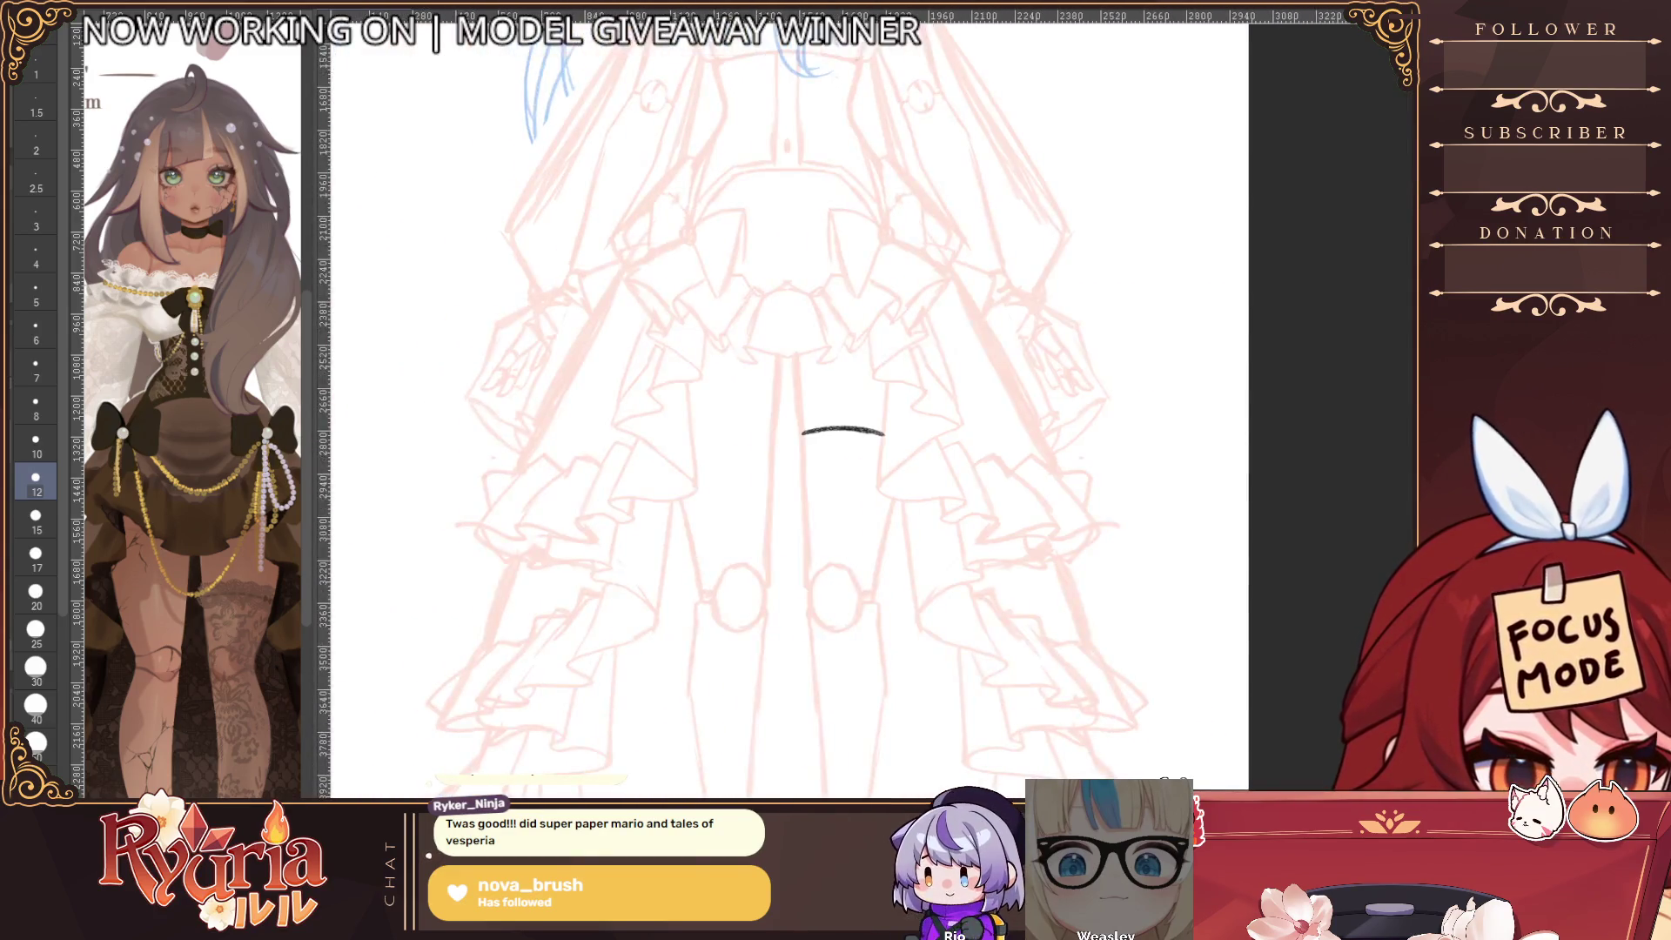
Nudge the view across the skirt and outfit sketch, bringing the face to centre
{"action": "left_click_drag", "start_coordinate": [842, 525], "coordinate": [815, 566]}
{"action": "scroll", "coordinate": [809, 566], "scroll_direction": "down", "scroll_amount": 3}
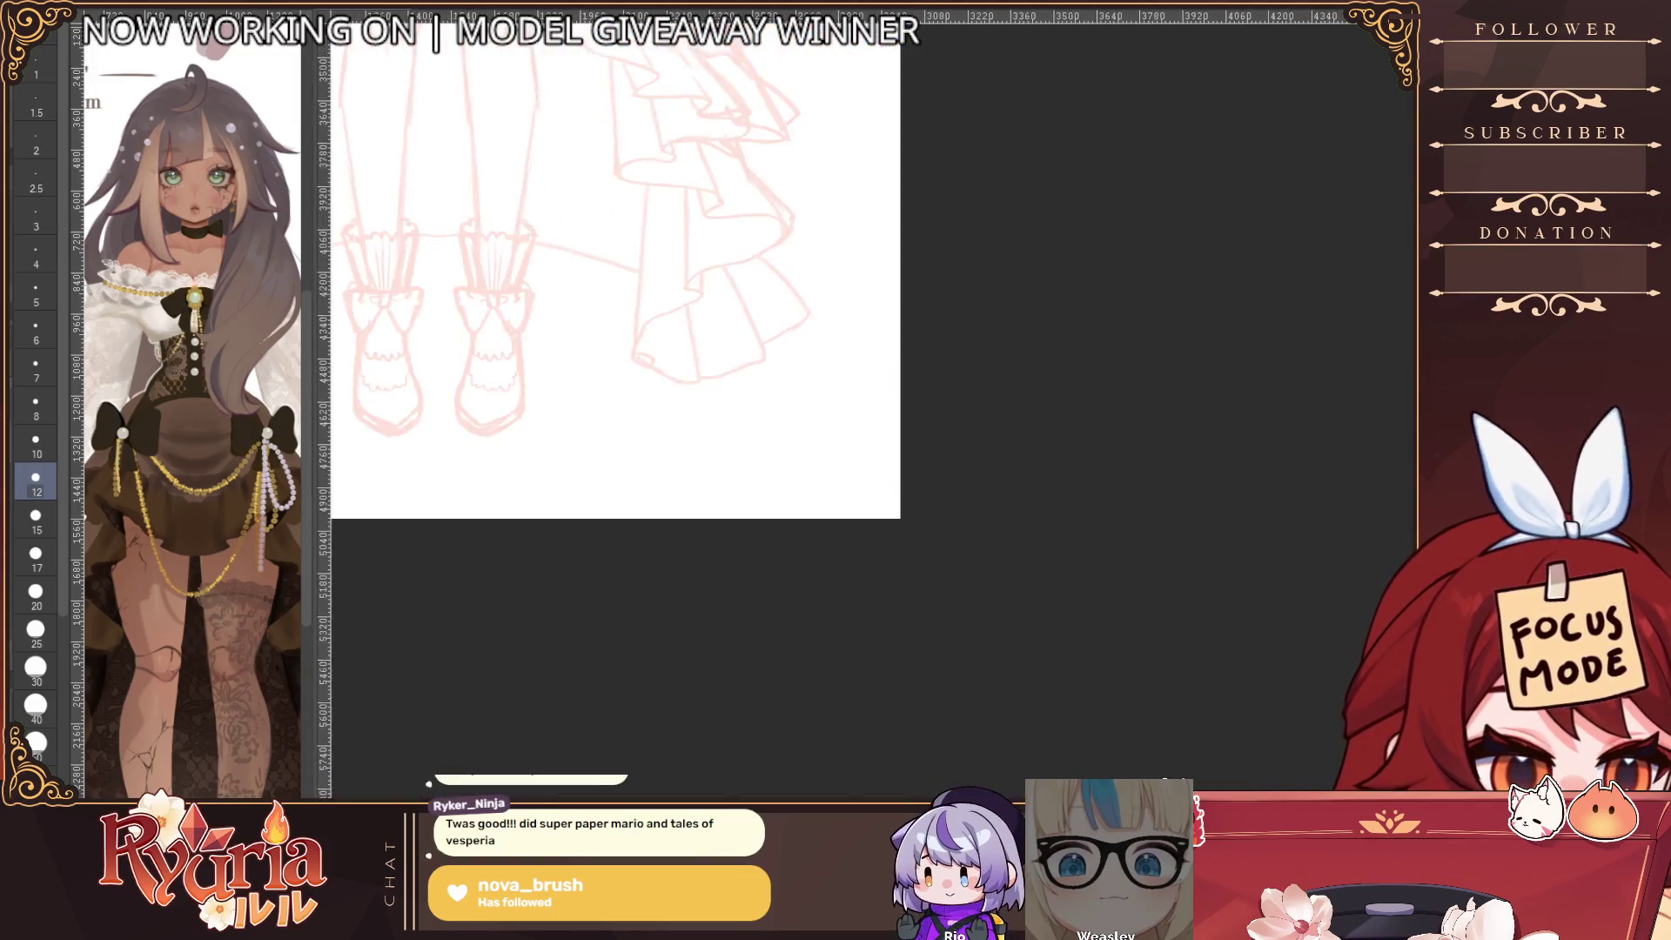
{"action": "scroll", "coordinate": [809, 565], "scroll_direction": "up", "scroll_amount": 3}
{"action": "scroll", "coordinate": [805, 565], "scroll_direction": "down", "scroll_amount": 3}
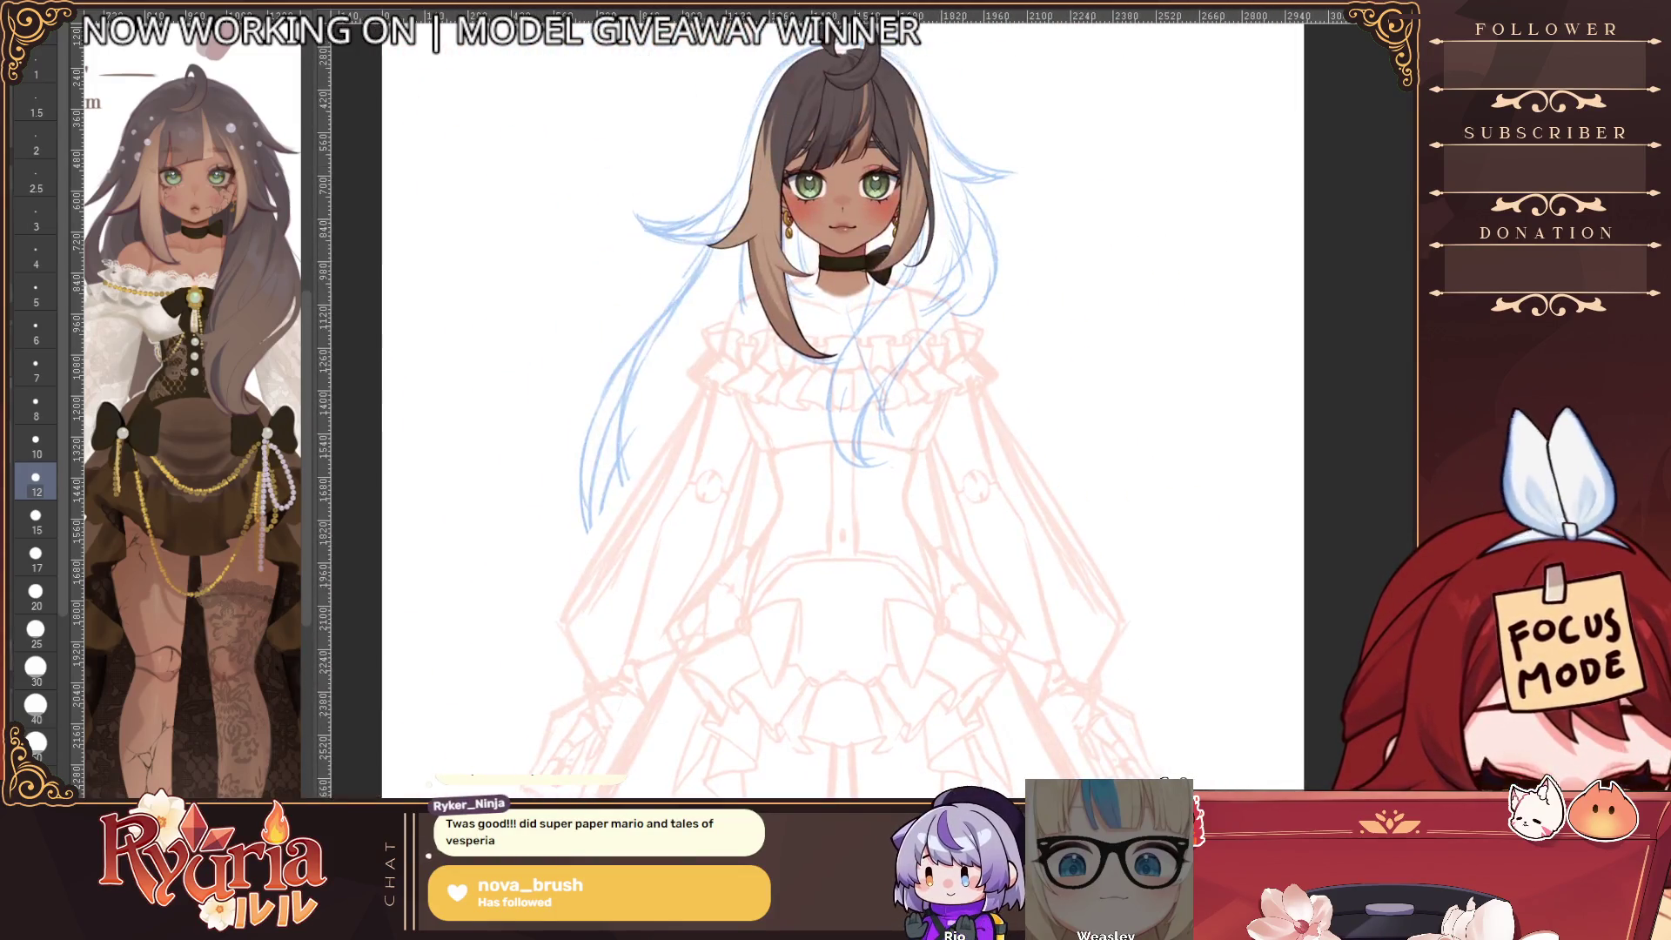
{"action": "scroll", "coordinate": [805, 565], "scroll_direction": "up", "scroll_amount": 3}
{"action": "left_click_drag", "start_coordinate": [805, 565], "coordinate": [831, 565]}
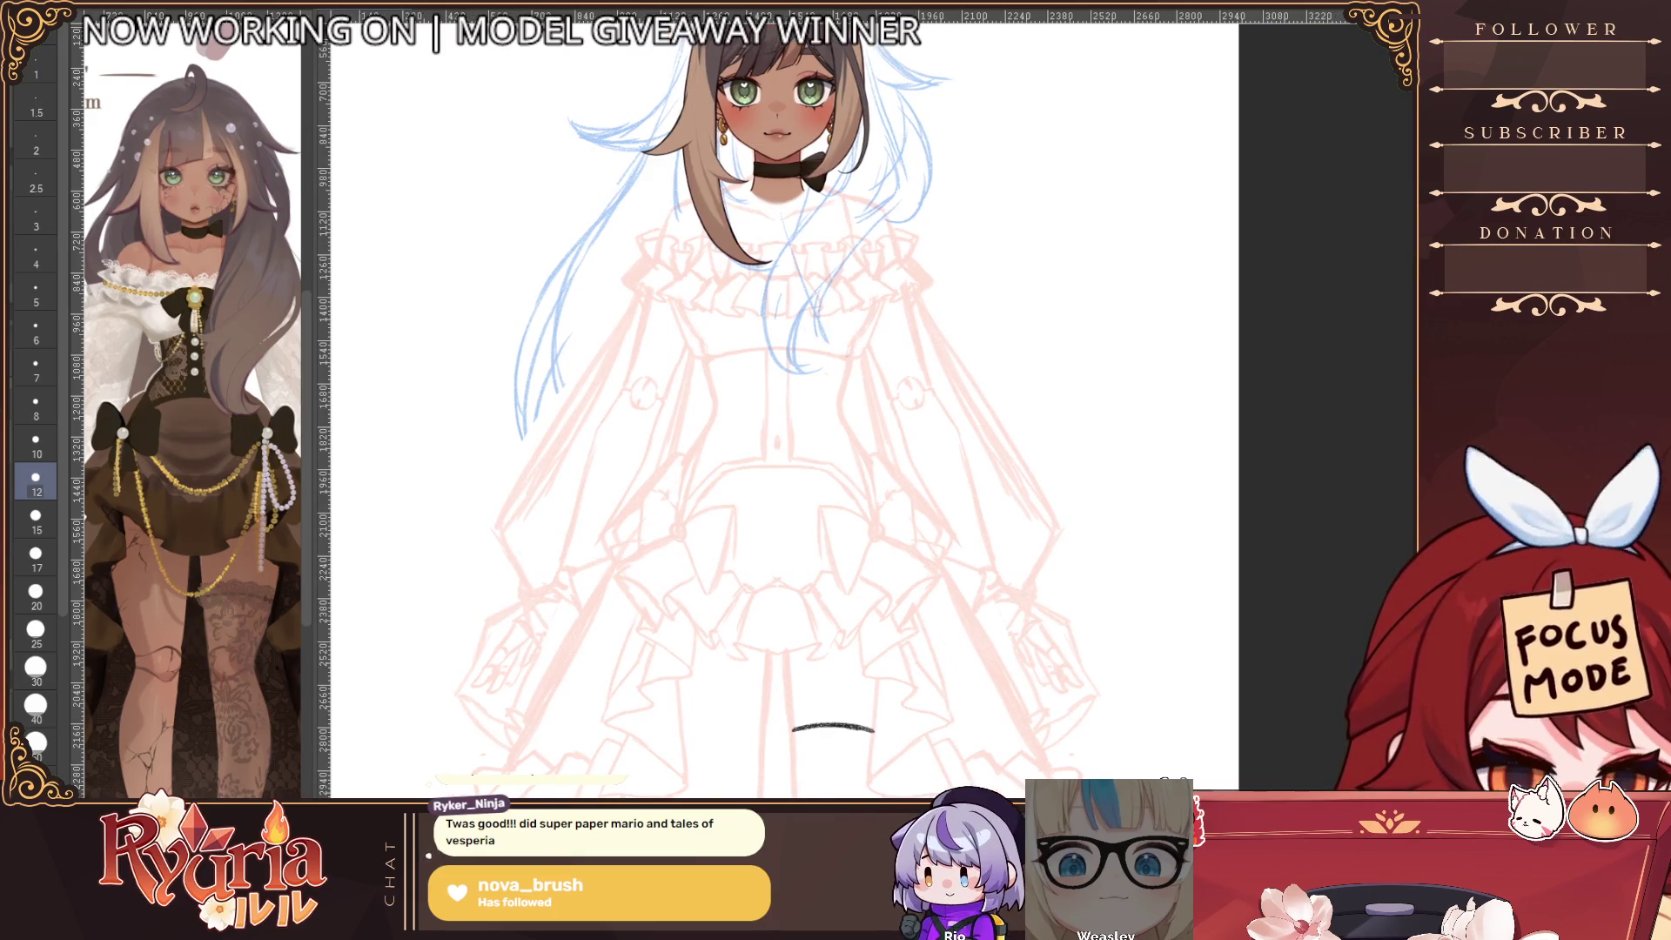
{"action": "scroll", "coordinate": [805, 566], "scroll_direction": "down", "scroll_amount": 3}
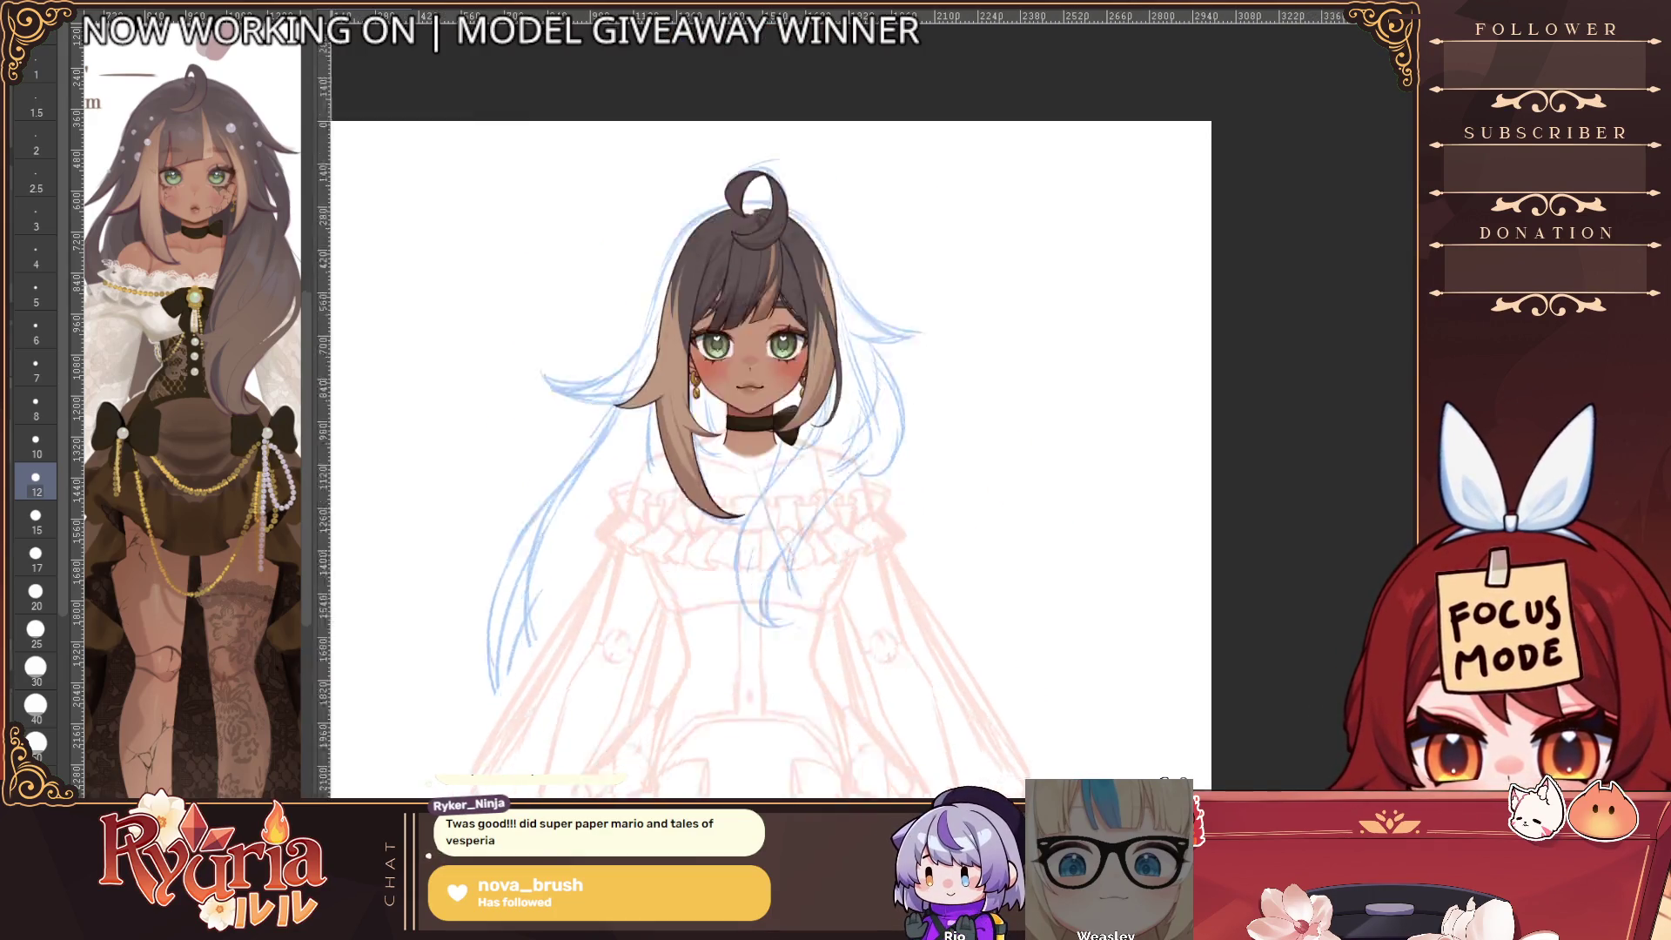
{"action": "scroll", "coordinate": [805, 566], "scroll_direction": "up", "scroll_amount": 3}
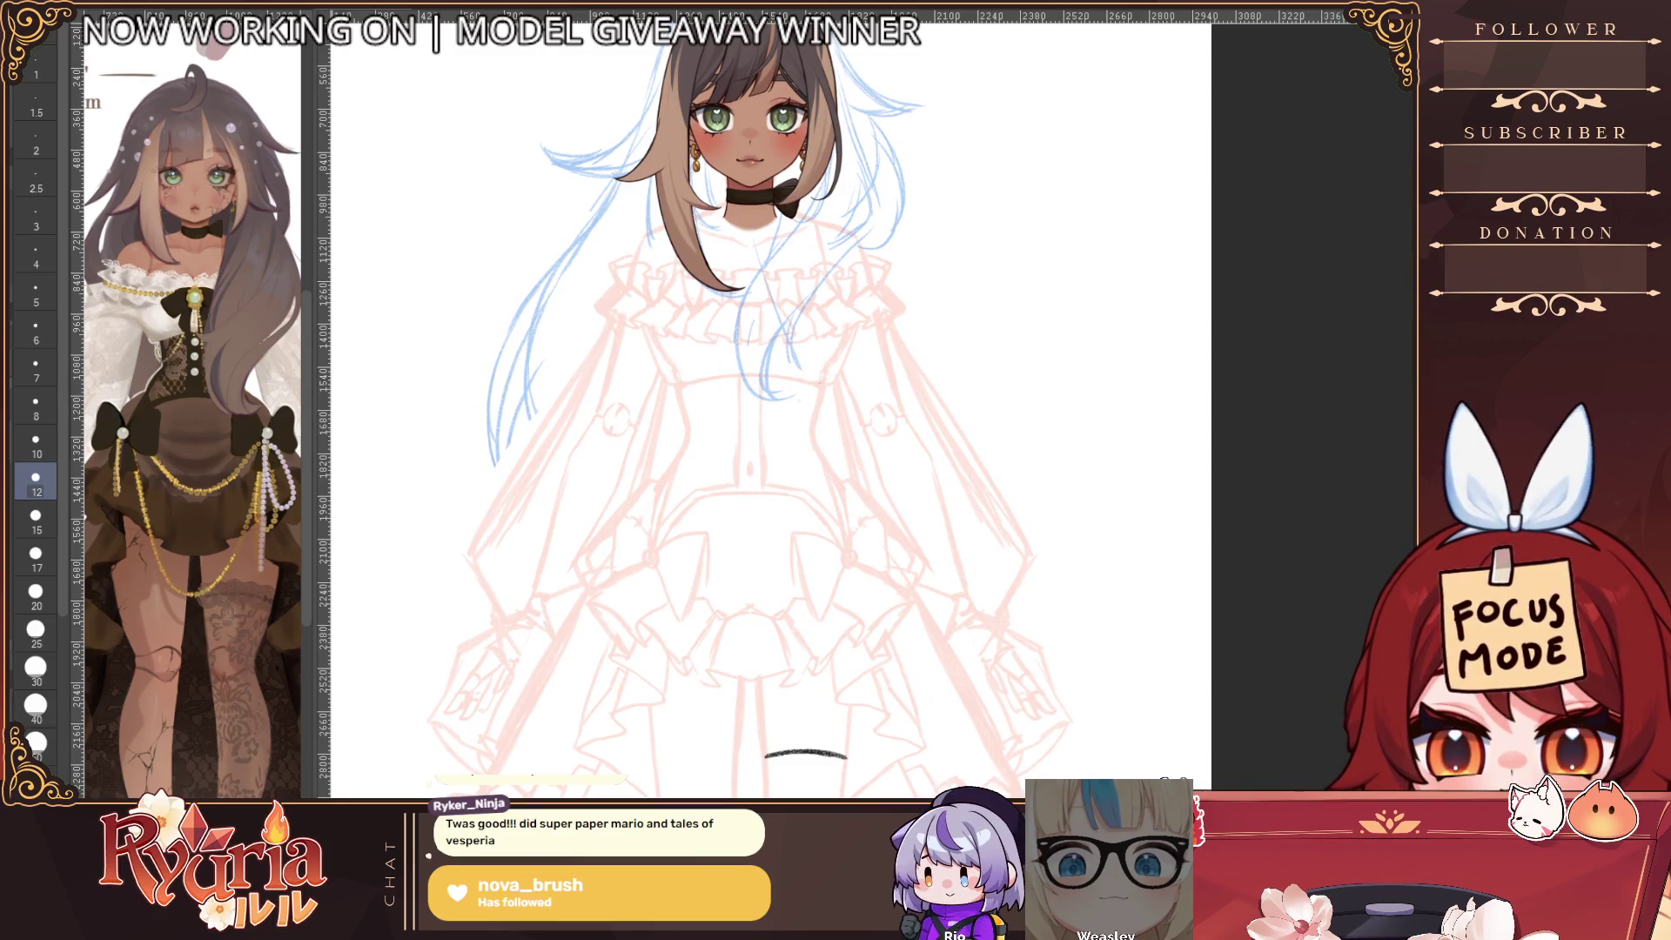
{"action": "mouse_move", "coordinate": [805, 565]}
{"action": "left_mouse_down"}
{"action": "mouse_move", "coordinate": [910, 174]}
{"action": "mouse_move", "coordinate": [735, 300]}
{"action": "mouse_move", "coordinate": [735, 914]}
{"action": "left_mouse_up"}
{"action": "scroll", "coordinate": [1013, 448], "scroll_direction": "up", "scroll_amount": 4}
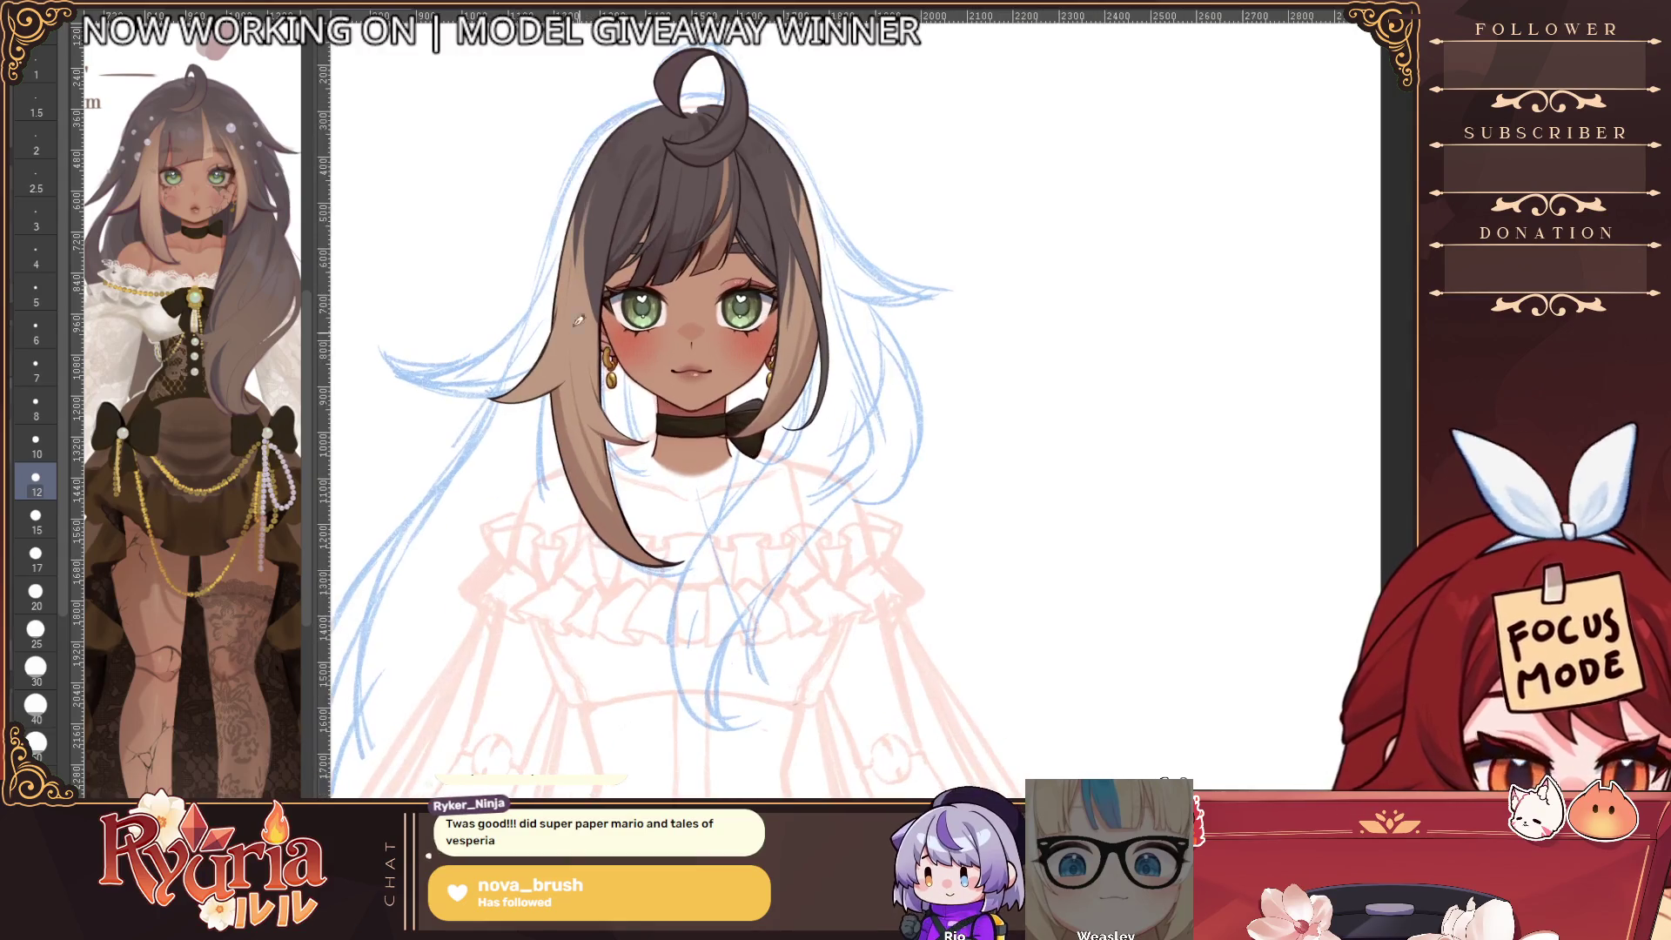
{"action": "scroll", "coordinate": [836, 301], "scroll_direction": "down", "scroll_amount": 2}
{"action": "scroll", "coordinate": [726, 233], "scroll_direction": "up", "scroll_amount": 2}
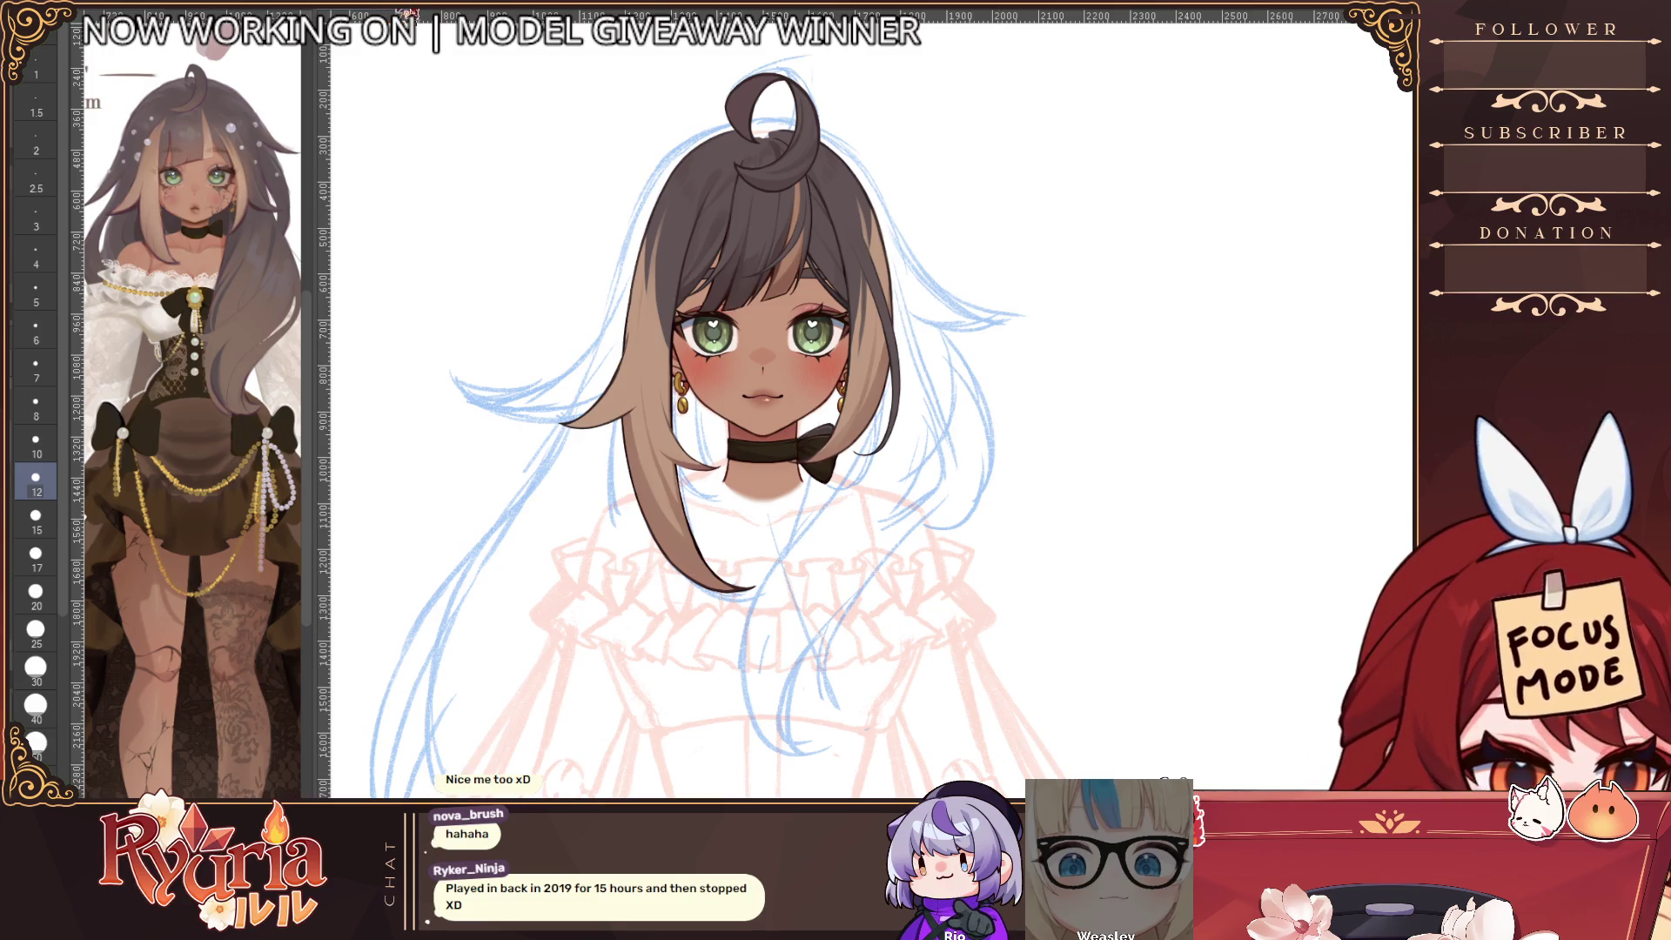
In the game, review the Shader, Water Surface, Lighting and Reflection Quality settings
{"action": "key", "text": "ctrl+Tab"}
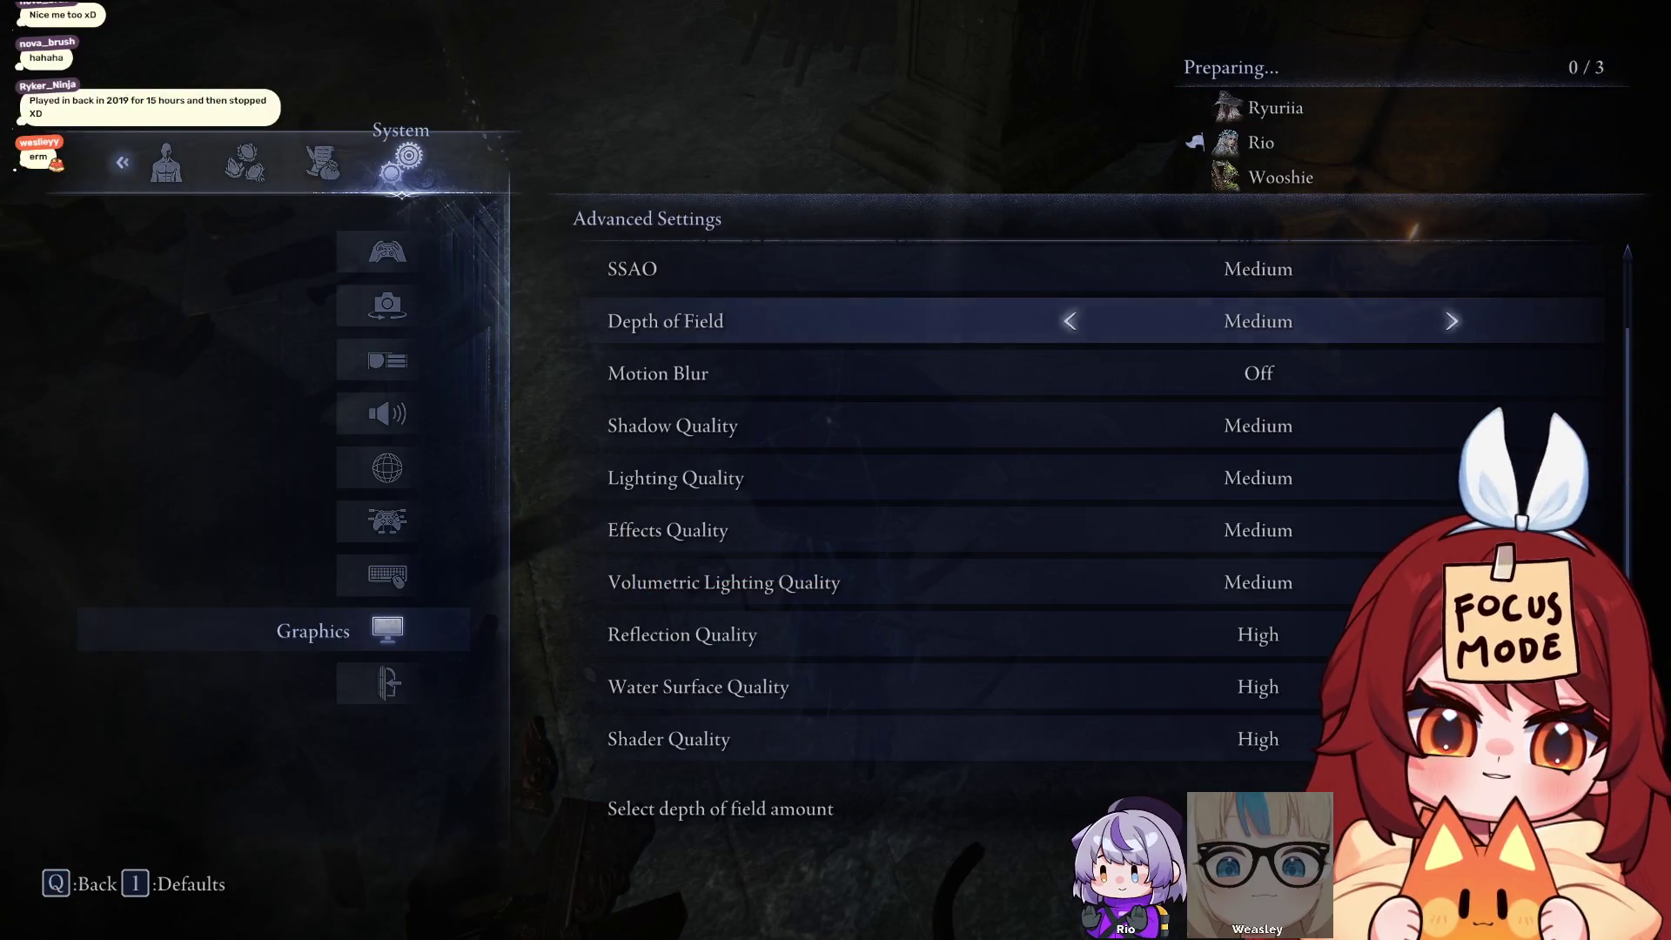
{"action": "left_click", "coordinate": [668, 739]}
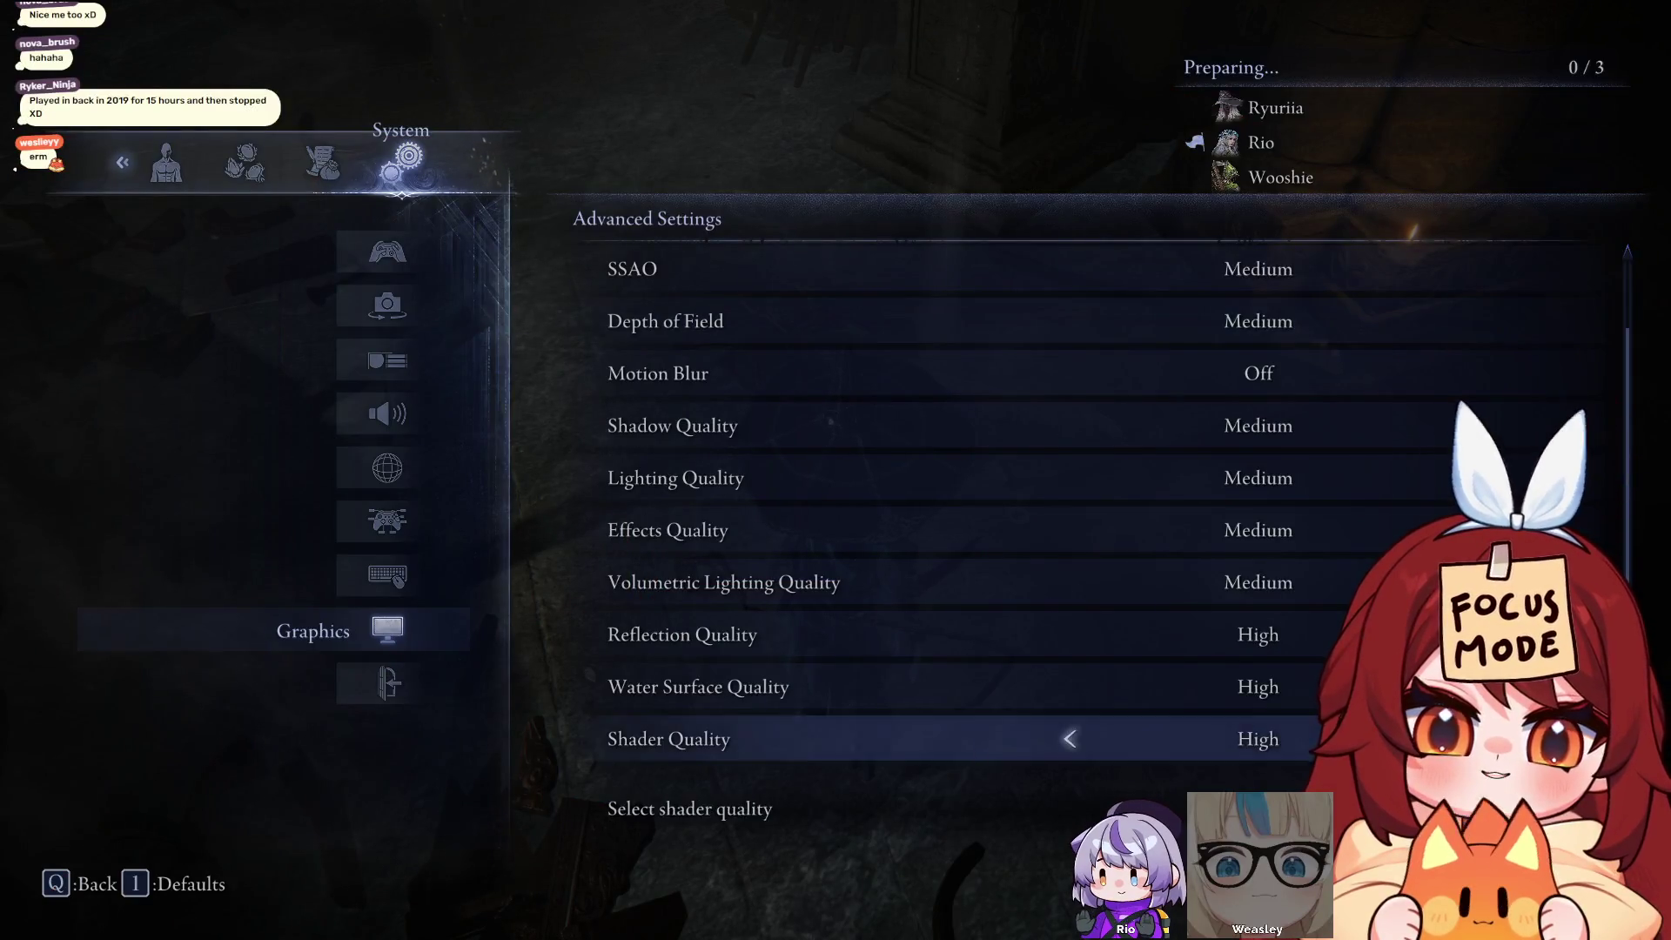
{"action": "left_click", "coordinate": [698, 687]}
{"action": "left_click", "coordinate": [675, 478]}
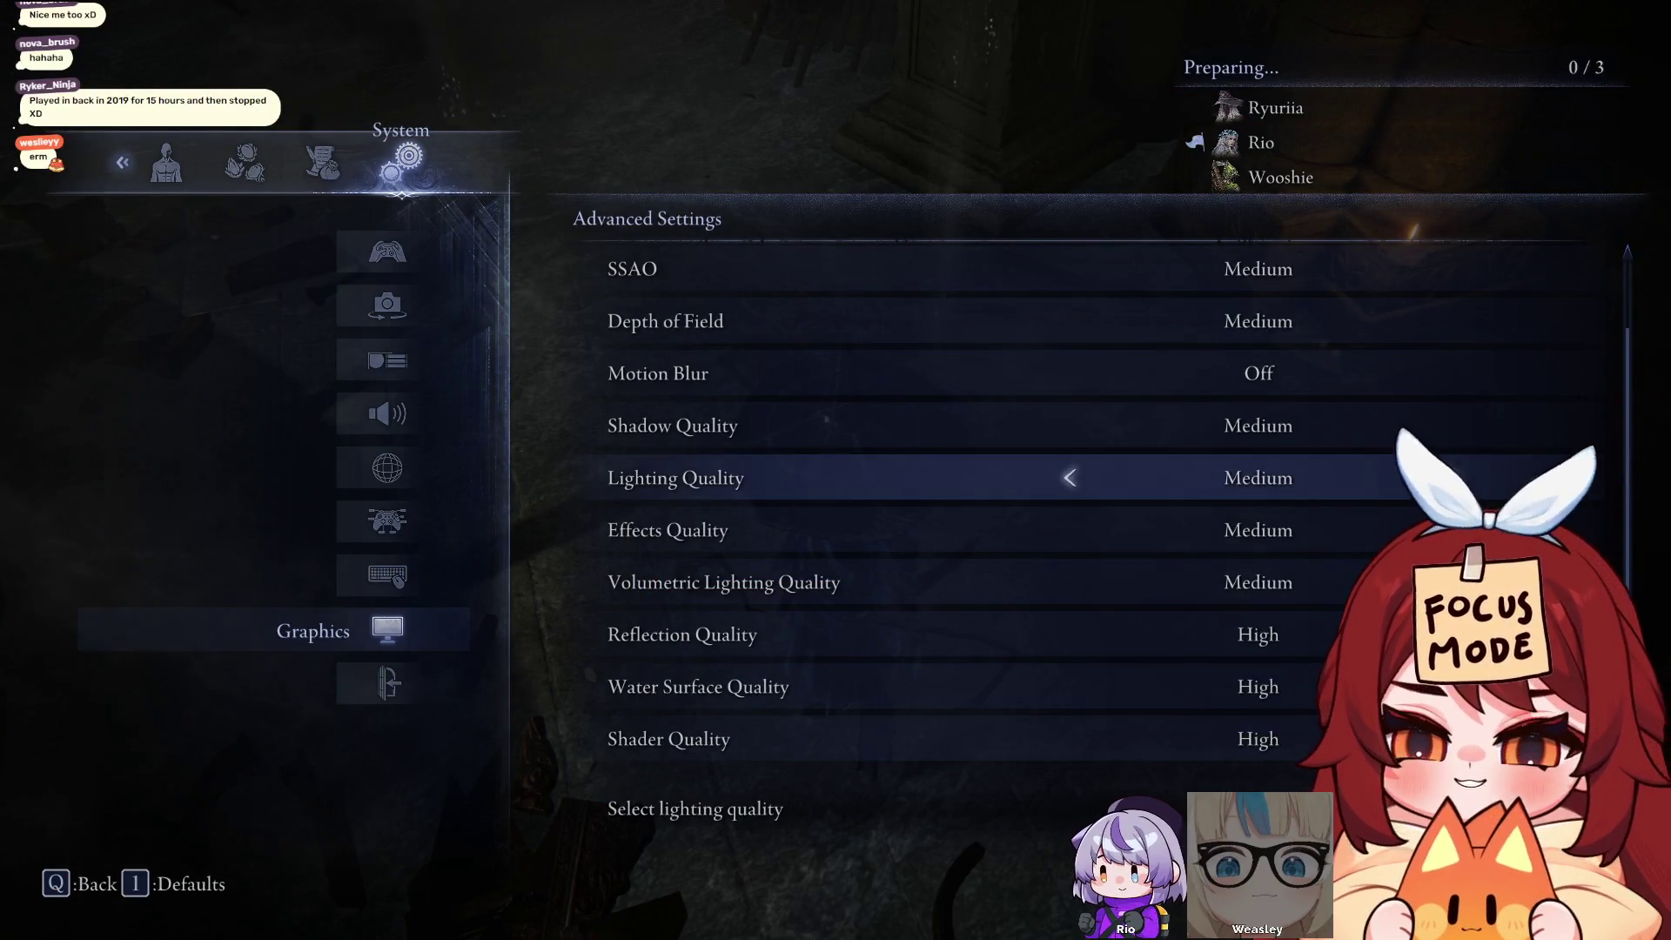
{"action": "left_click", "coordinate": [682, 635]}
{"action": "left_click", "coordinate": [697, 687]}
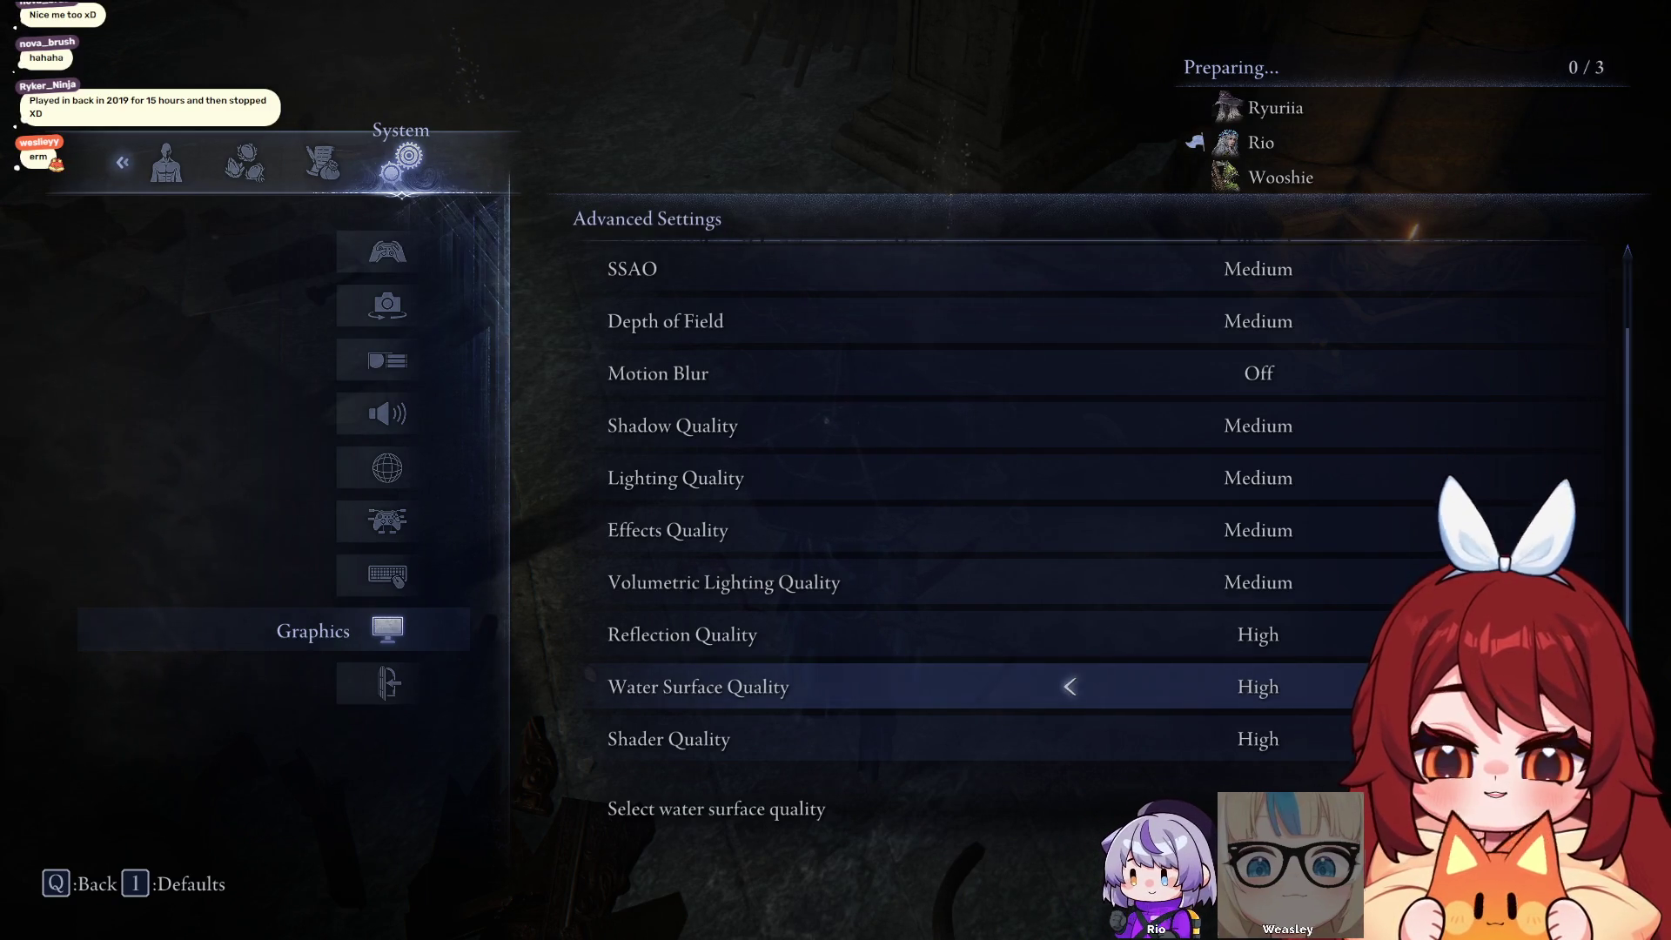
Leave Advanced Settings unchanged and close the settings menu
{"action": "key", "text": "Up"}
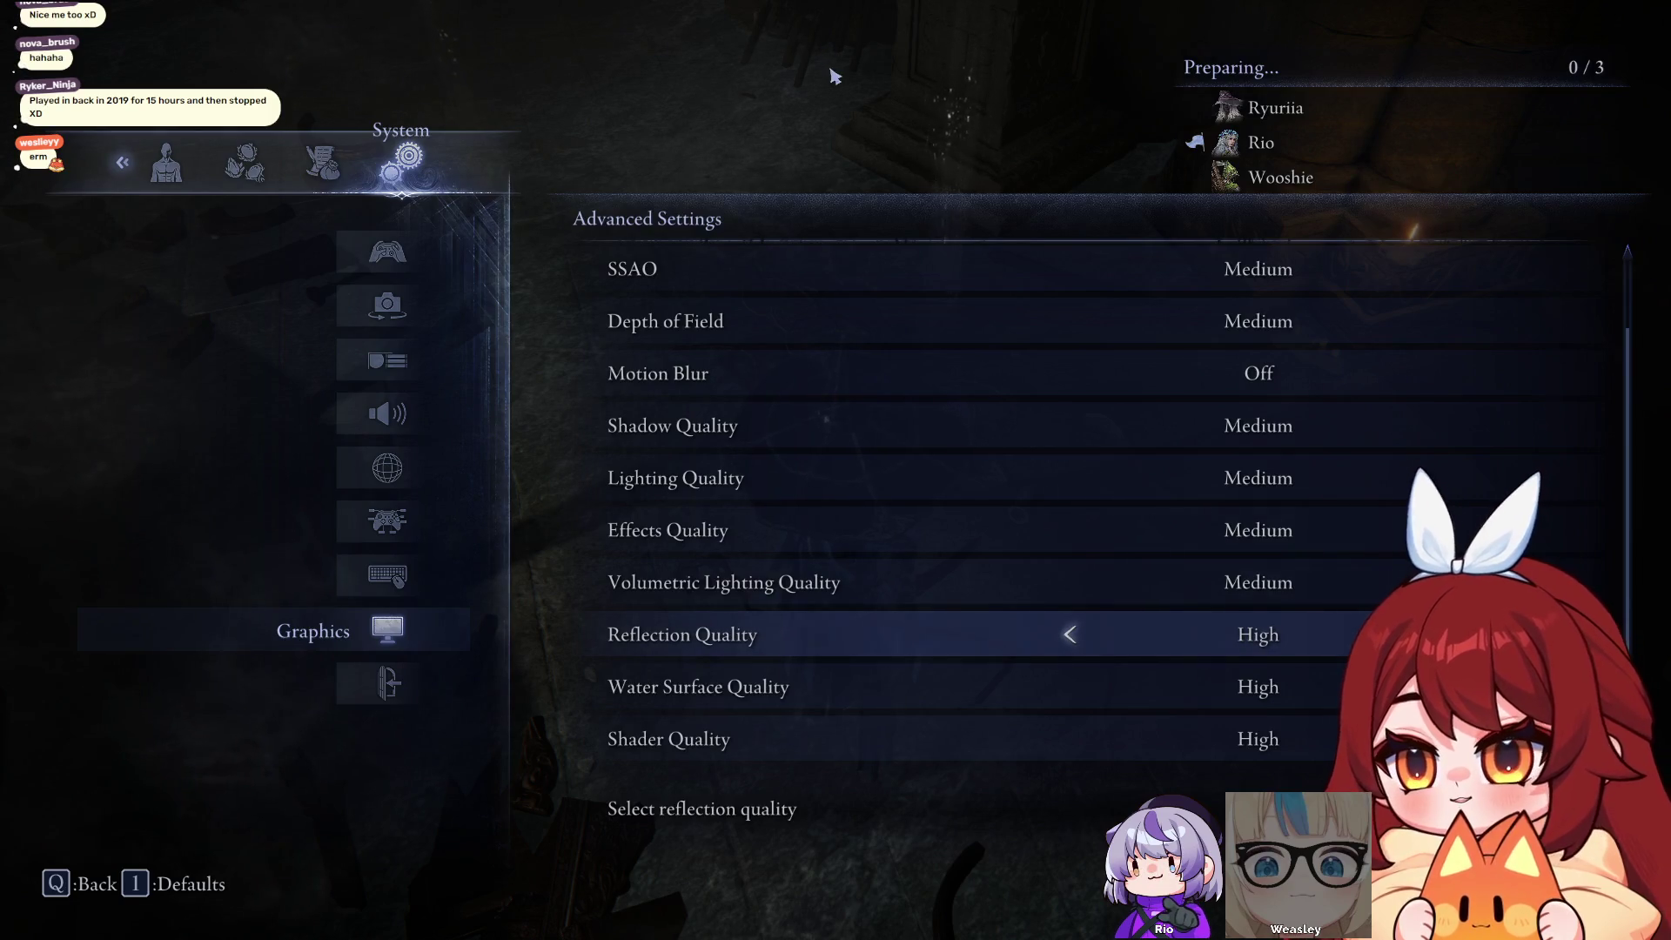
{"action": "key", "text": "q"}
{"action": "key", "text": "Escape"}
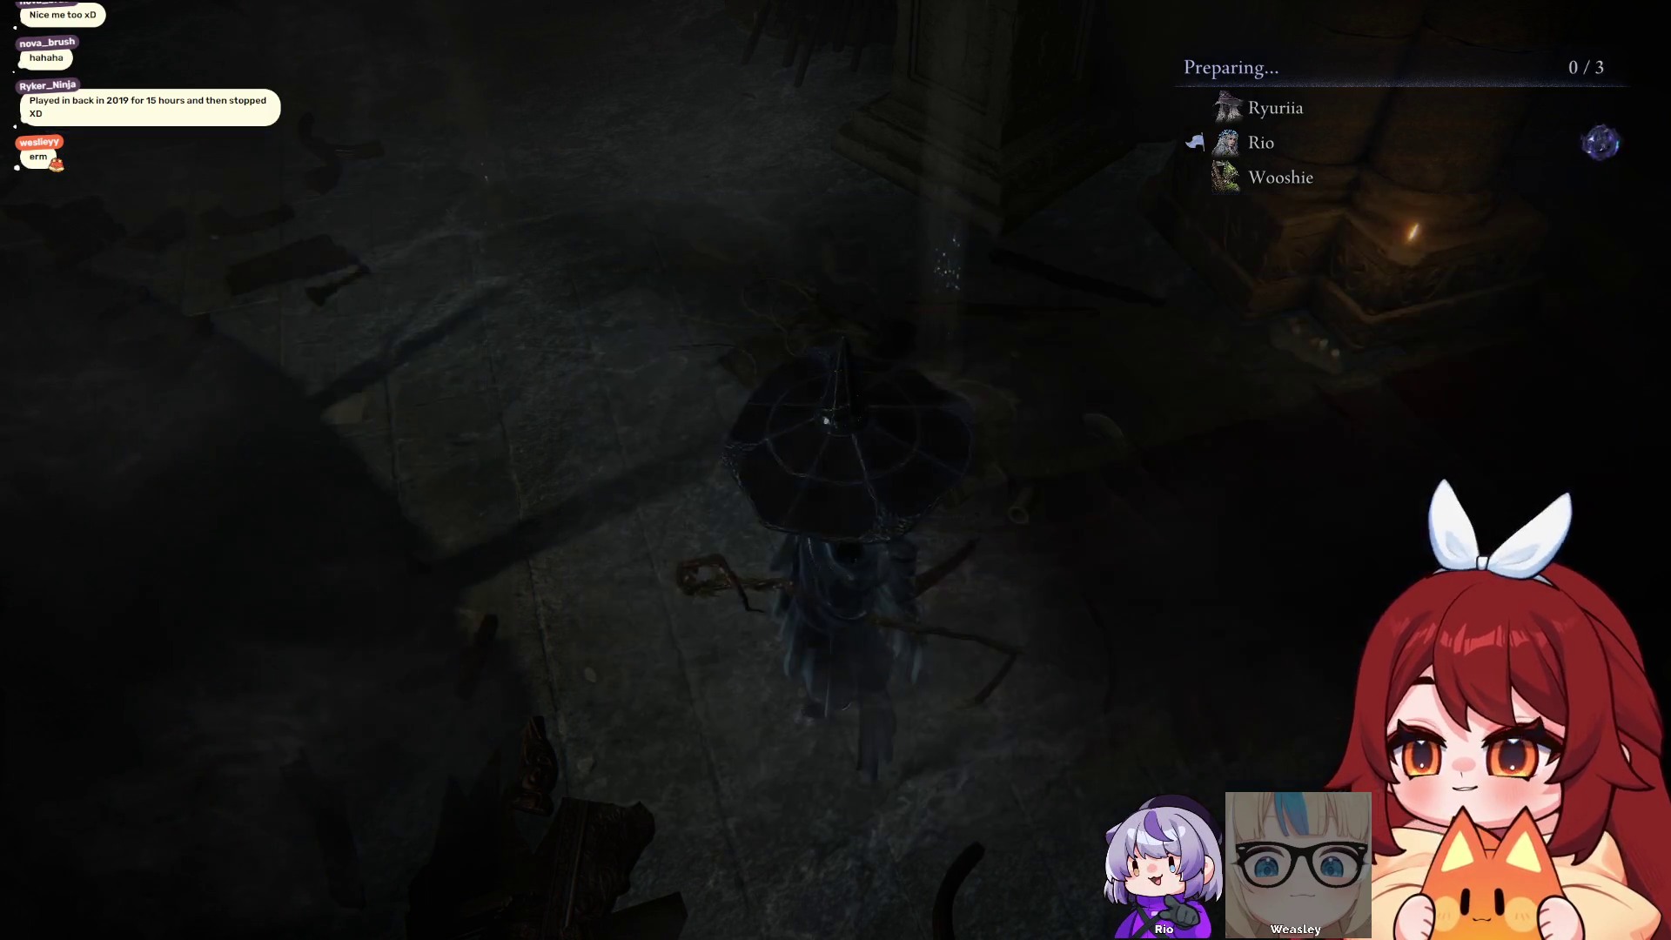
Walk to the altar, pick Tricephalos as the expedition target and confirm readiness
{"action": "key", "text": "w"}
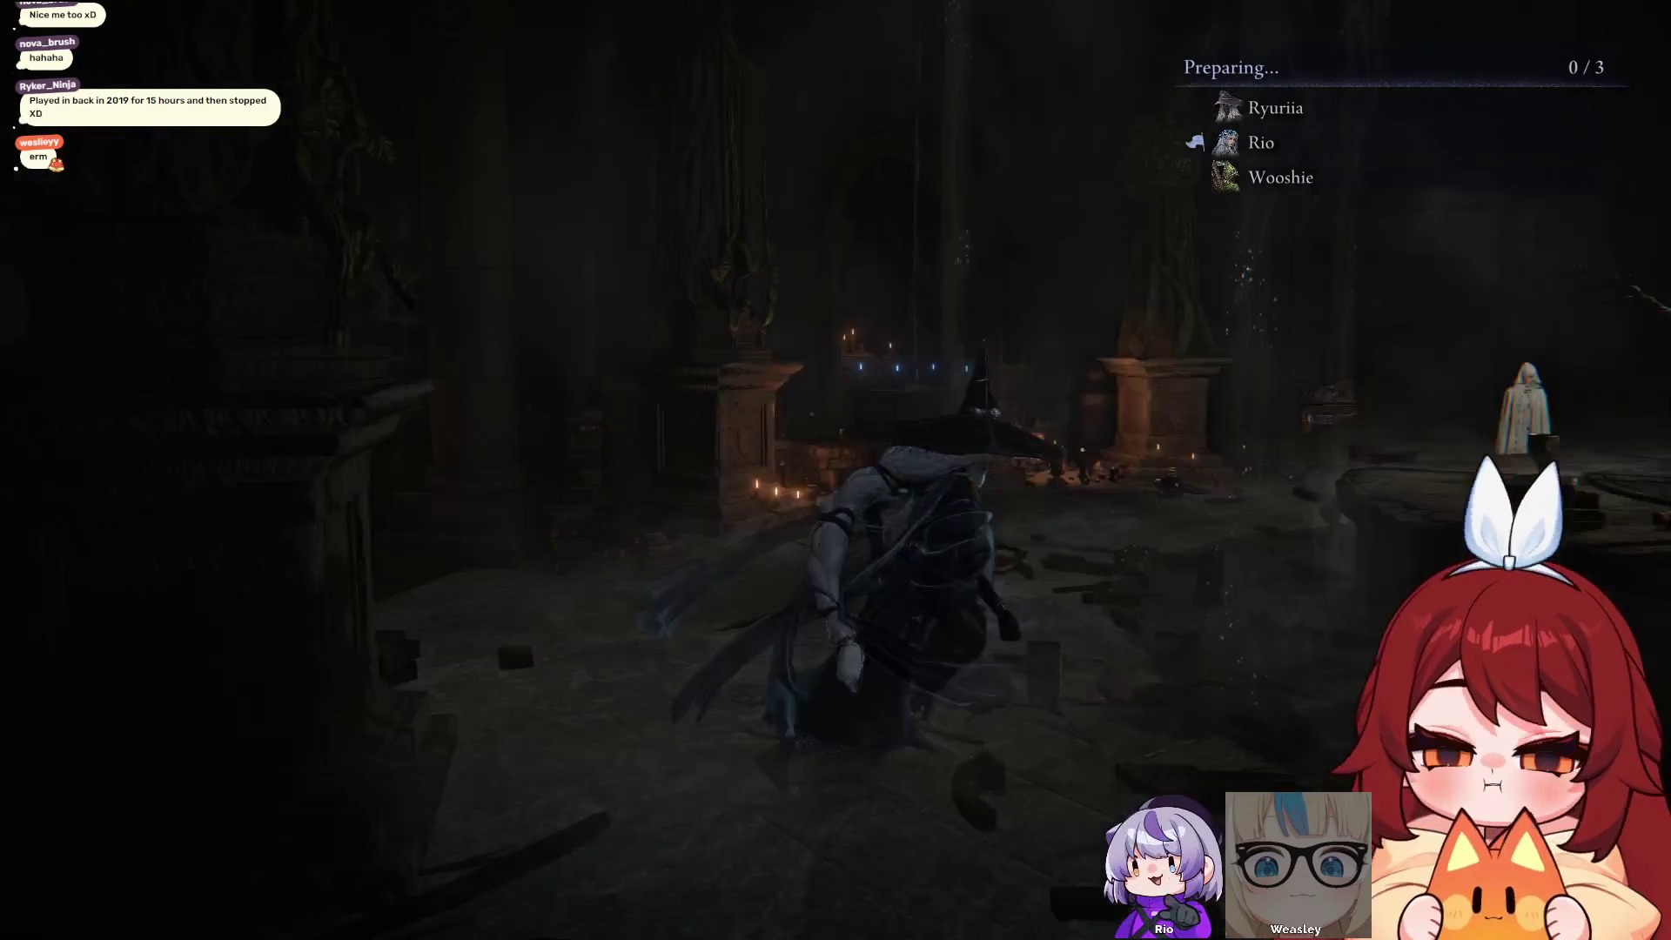
{"action": "key", "text": "e"}
{"action": "key", "text": "Up"}
{"action": "key", "text": "Up"}
{"action": "key", "text": "Down"}
{"action": "key", "text": "Up"}
{"action": "key", "text": "Up"}
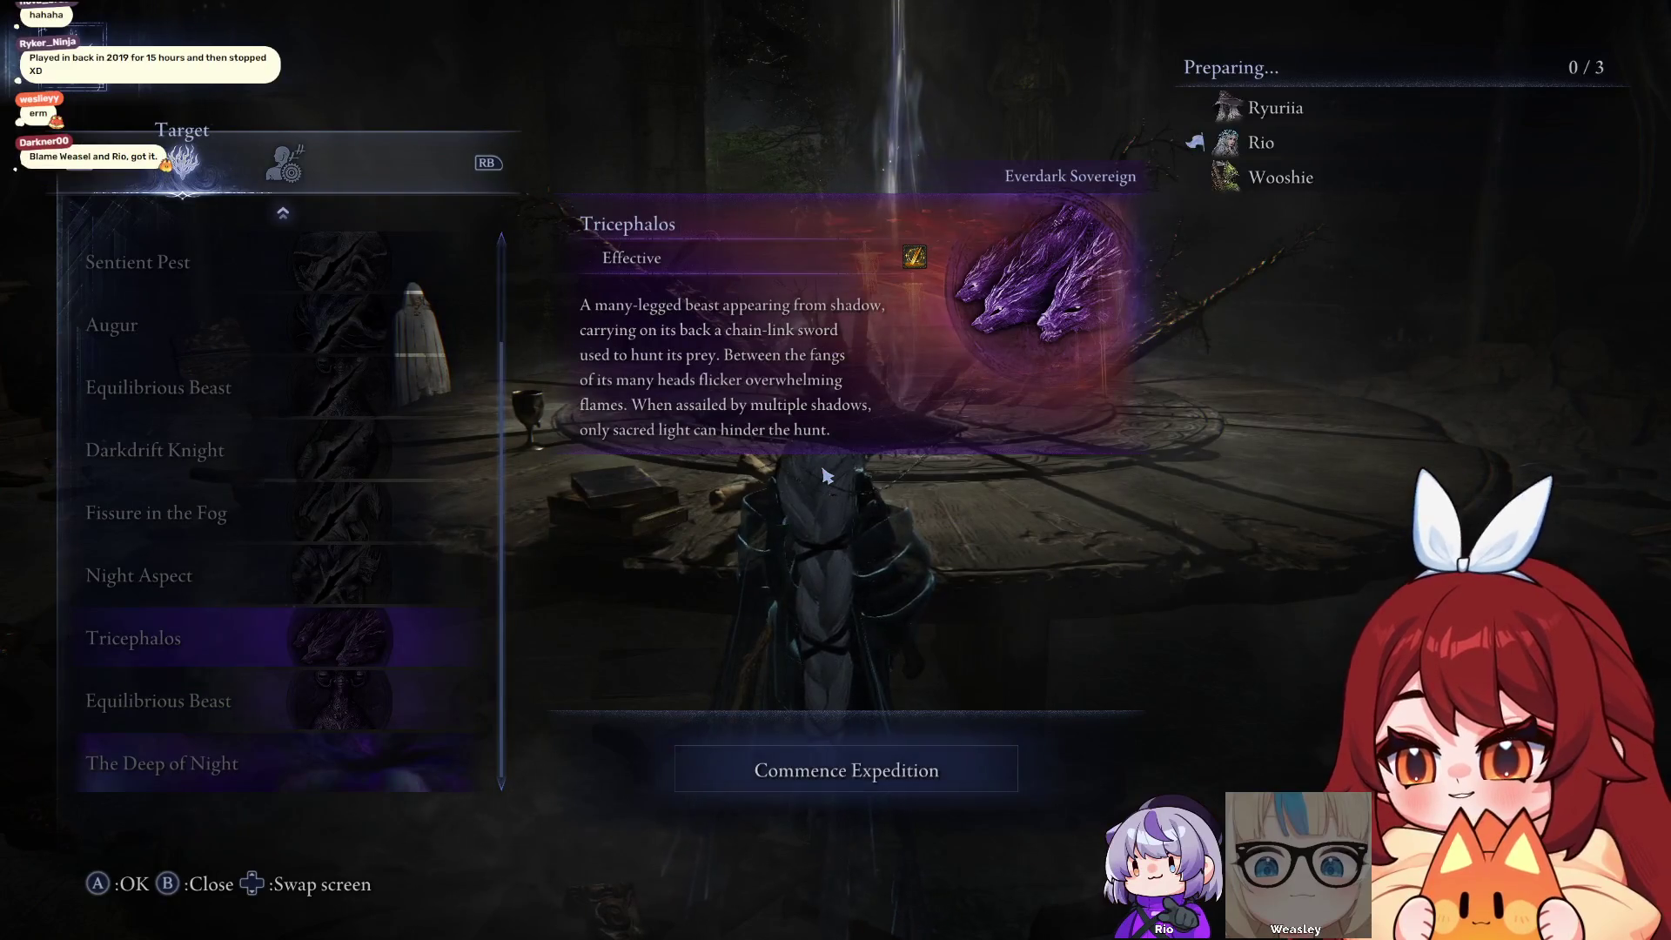
{"action": "key", "text": "Down"}
{"action": "key", "text": "Up"}
{"action": "key", "text": "Return"}
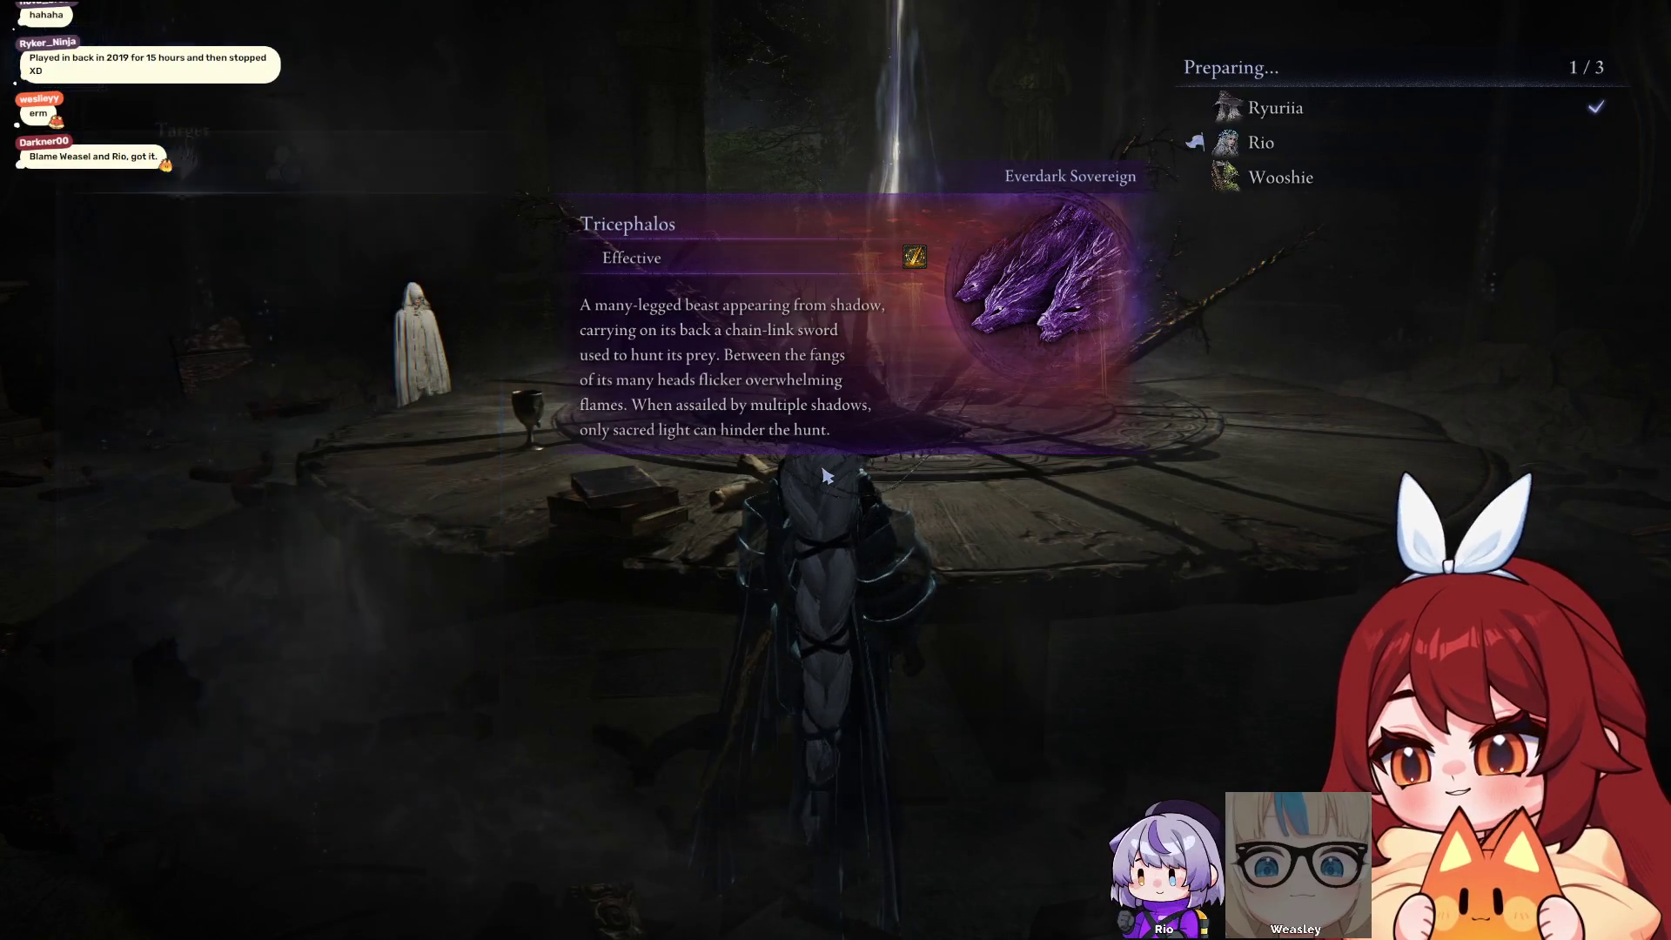
Cross to the candlelit pillars, perform Relic Rites and cycle to another character
{"action": "key", "text": "s"}
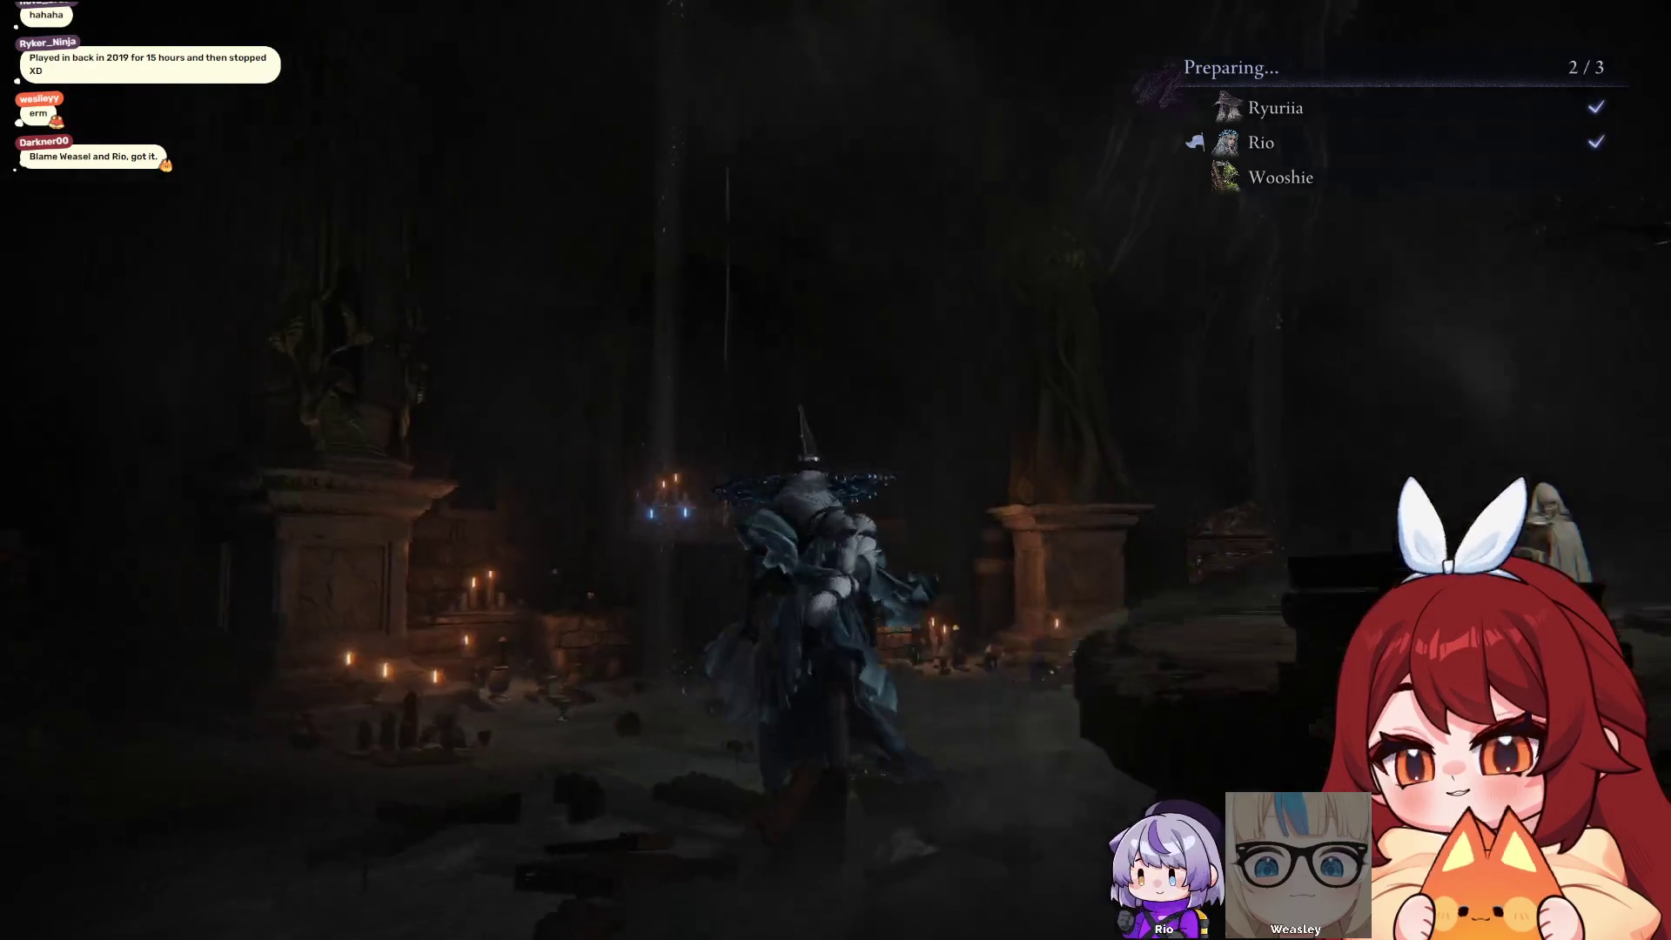
{"action": "key", "text": "d"}
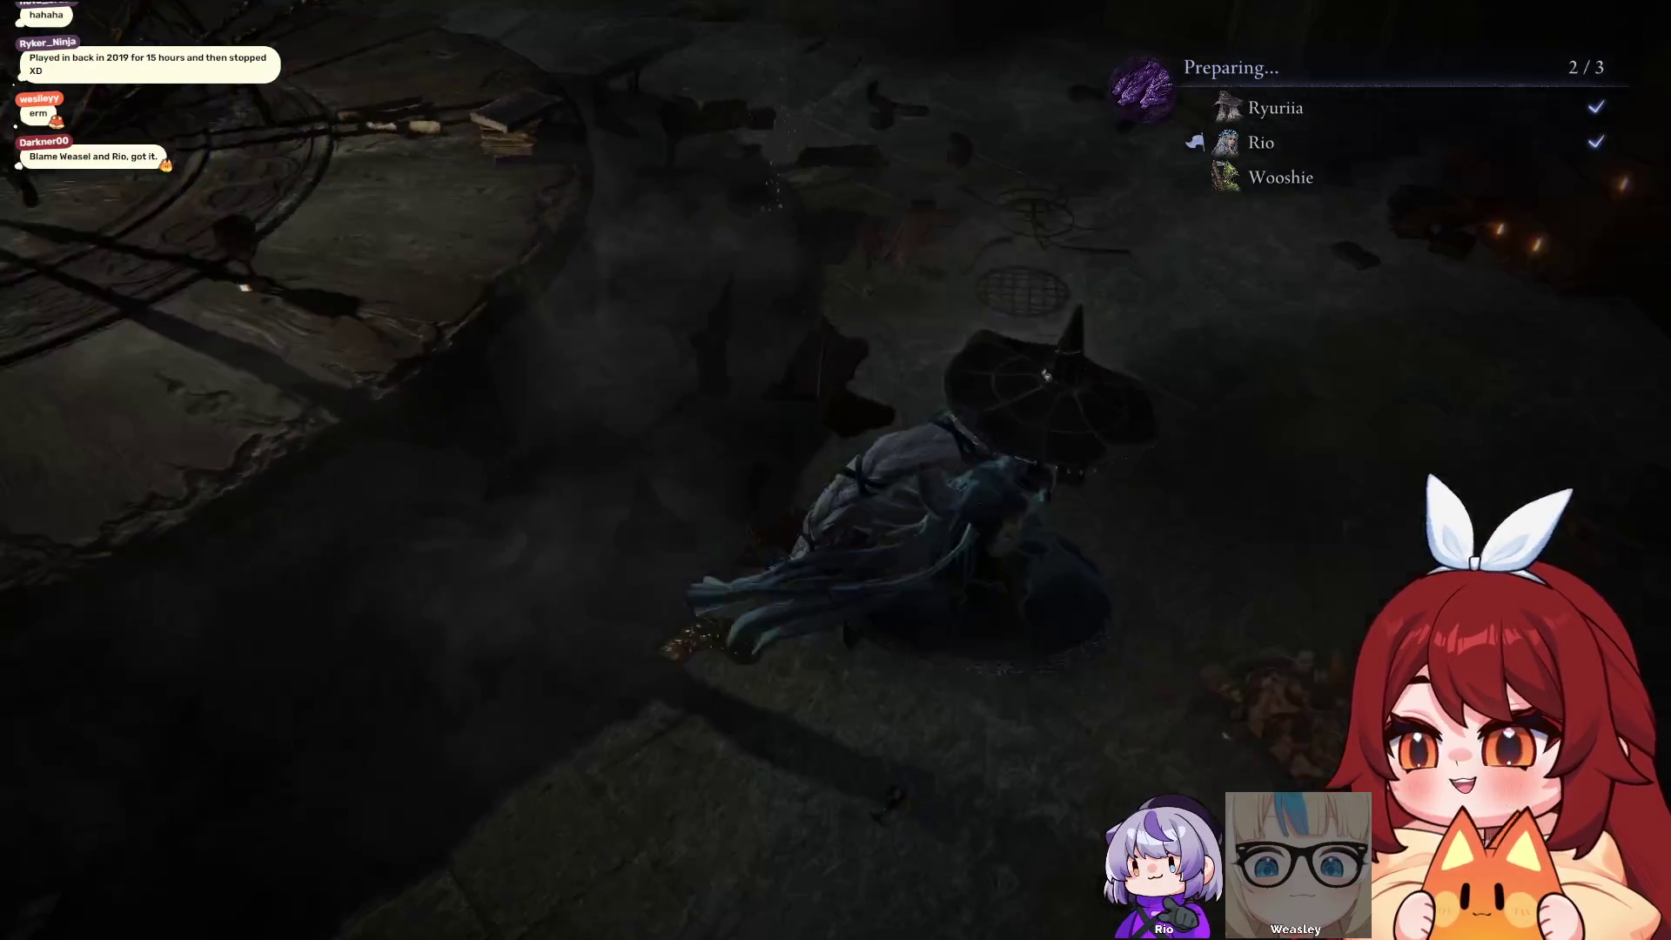
{"action": "key", "text": "w"}
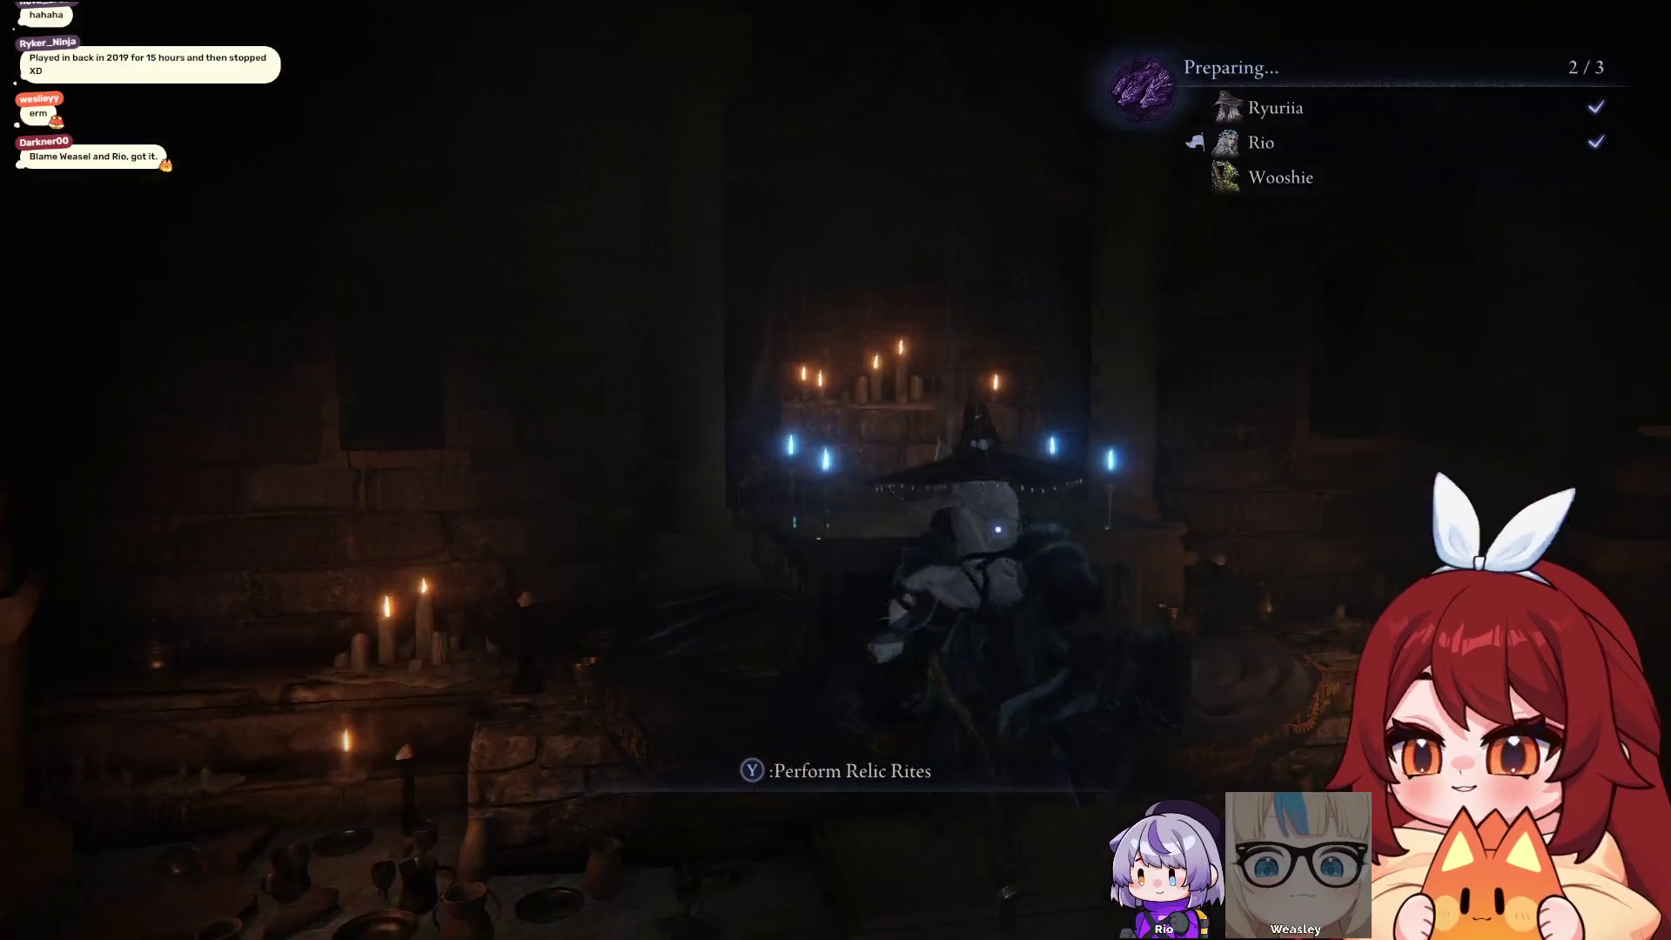
{"action": "key", "text": "e"}
{"action": "key", "text": "q"}
{"action": "key", "text": "q"}
{"action": "key", "text": "q"}
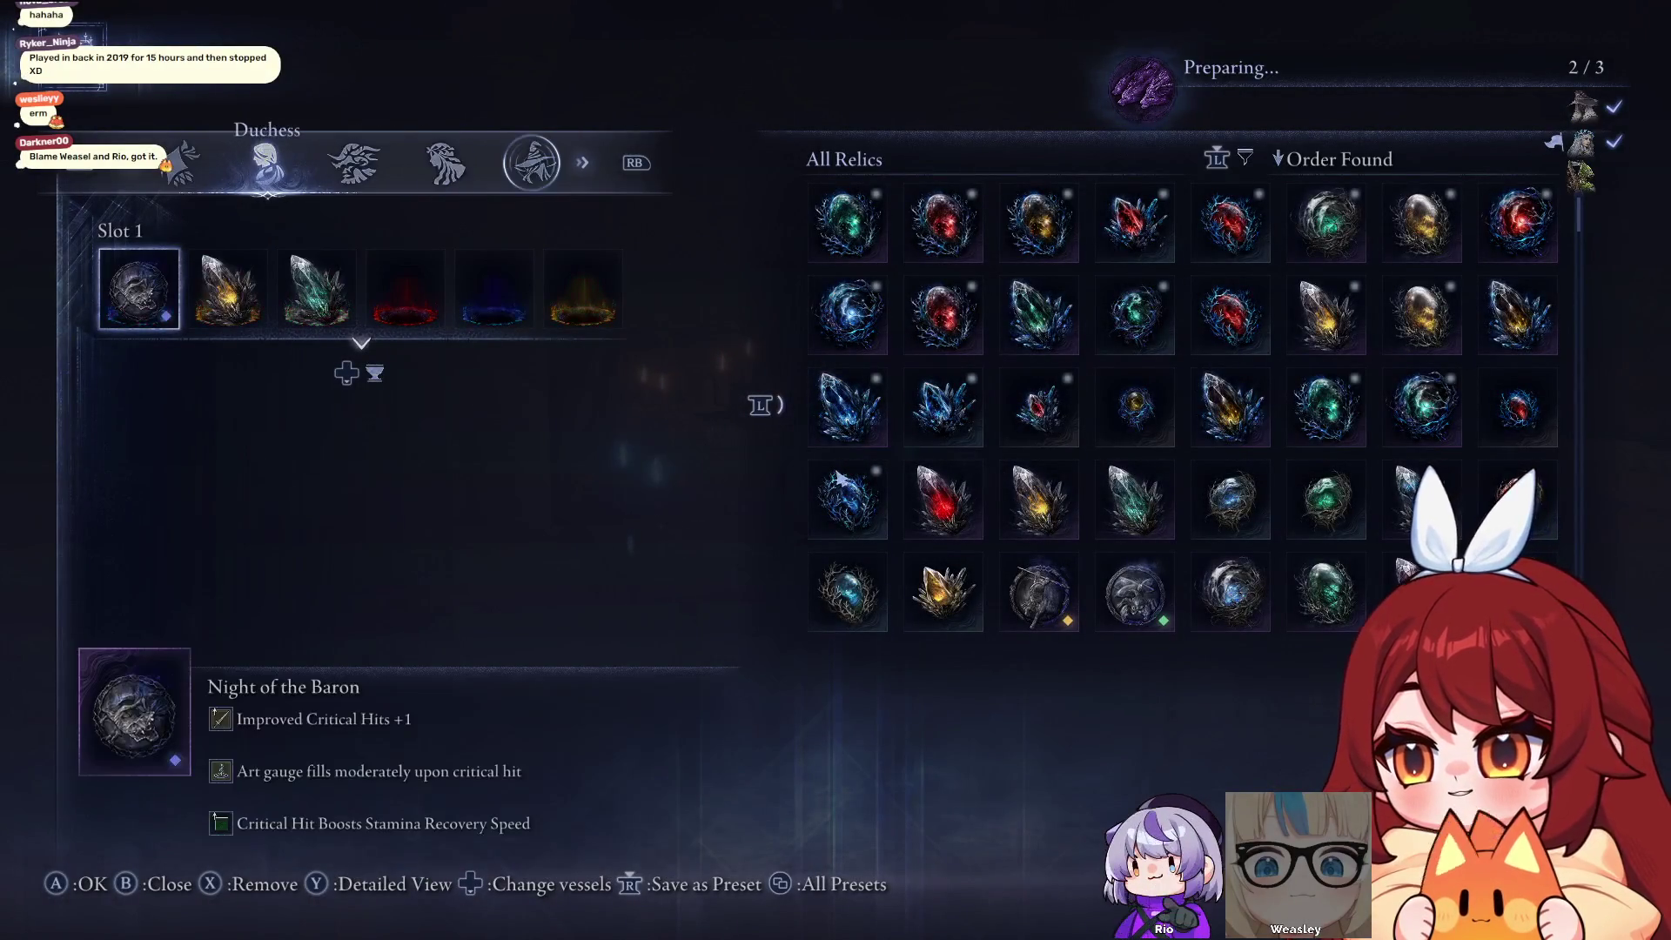
Look over Ironeye's equipped relics and open Slot 1's red relic list
{"action": "key", "text": "e"}
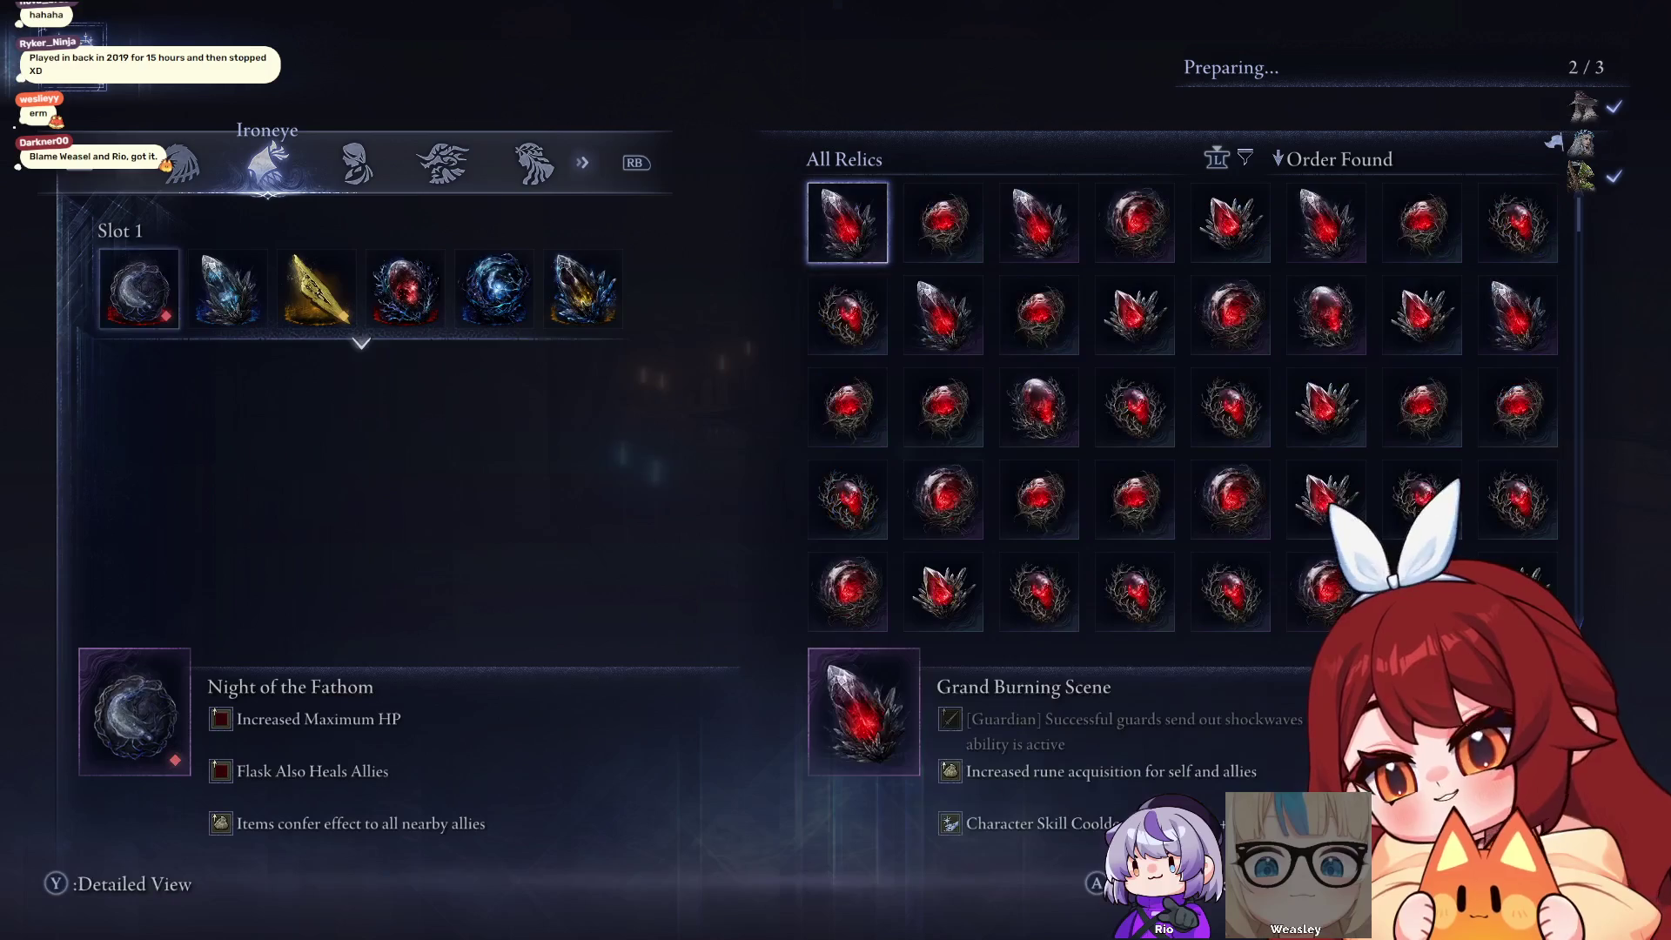
{"action": "key", "text": "Left"}
{"action": "key", "text": "Left"}
{"action": "key", "text": "Escape"}
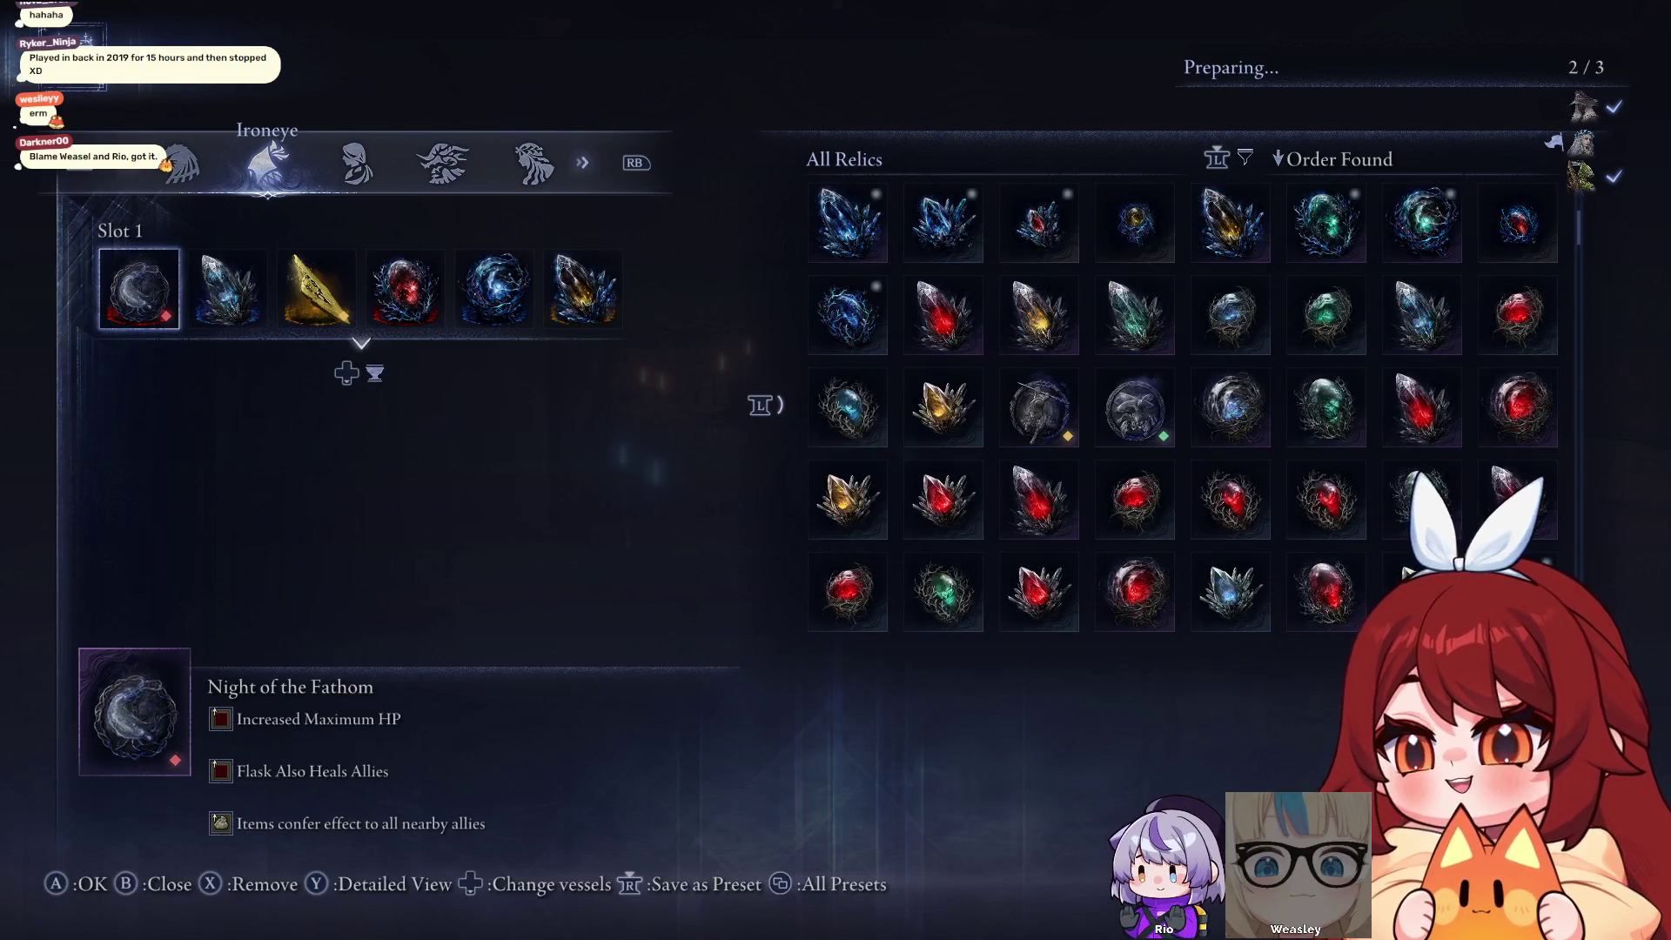
{"action": "key", "text": "Right"}
{"action": "key", "text": "Right"}
Compare the Polished and Grand Burning Scene relics' effects against Night of the Fathom
{"action": "key", "text": "Left"}
{"action": "key", "text": "Left"}
{"action": "key", "text": "e"}
{"action": "key", "text": "Right"}
{"action": "key", "text": "Right"}
{"action": "key", "text": "Right"}
{"action": "key", "text": "Down"}
{"action": "key", "text": "Down"}
{"action": "key", "text": "Down"}
{"action": "key", "text": "Right"}
{"action": "key", "text": "Right"}
{"action": "key", "text": "Right"}
{"action": "key", "text": "Left"}
{"action": "key", "text": "Left"}
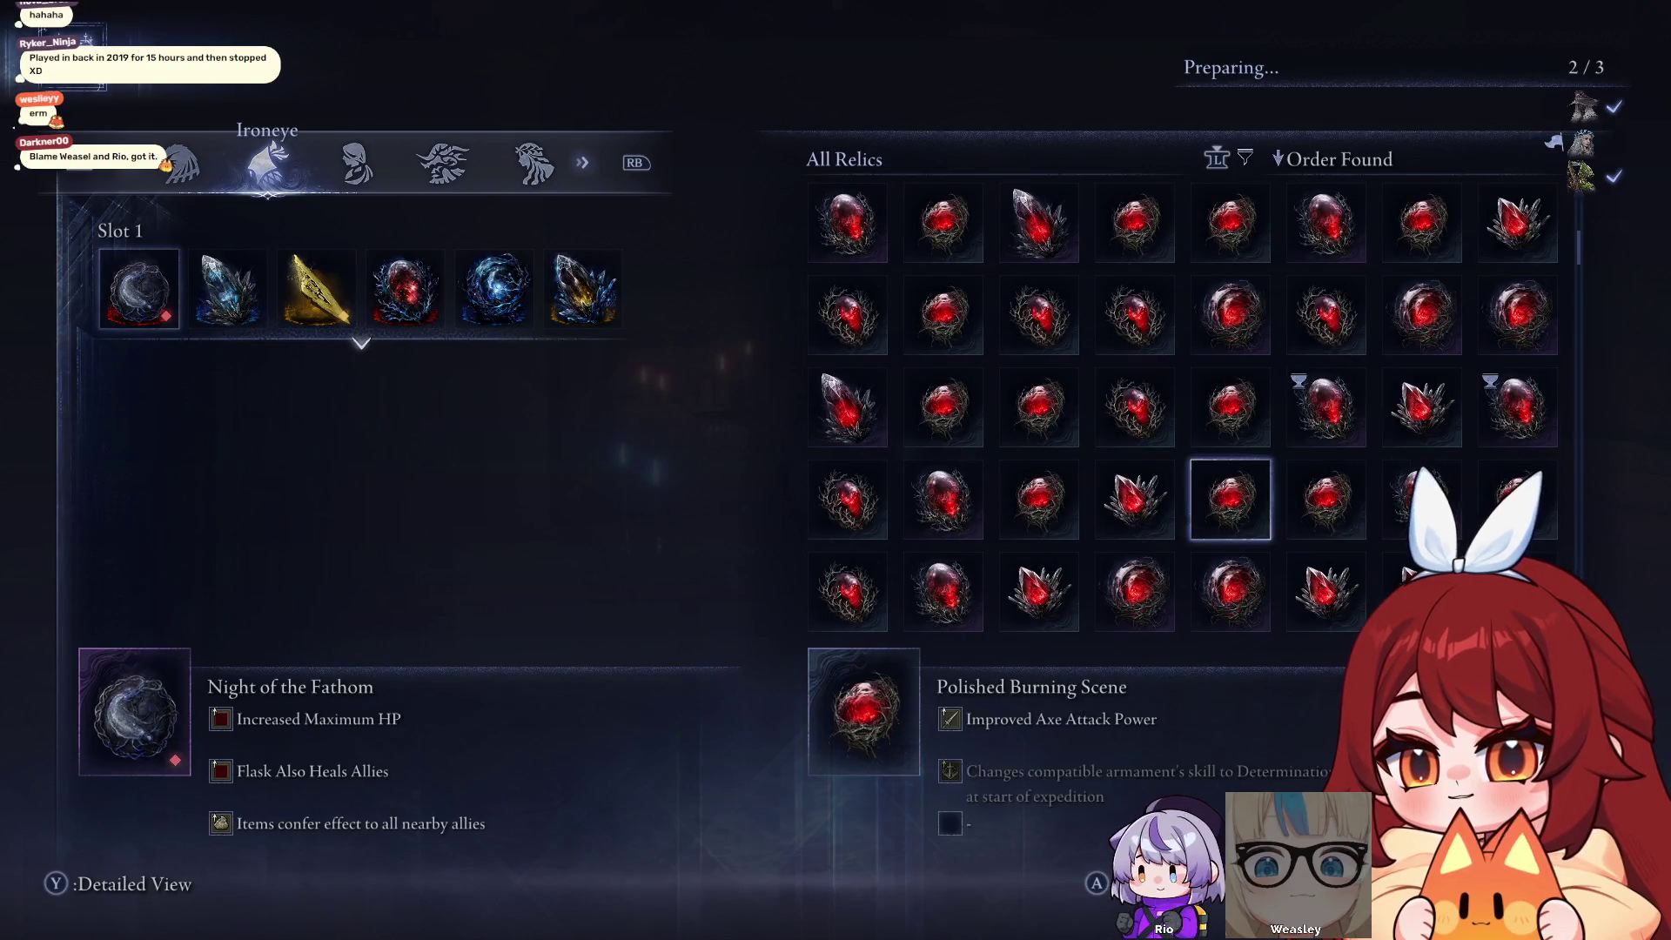
{"action": "key", "text": "Down"}
{"action": "key", "text": "Left"}
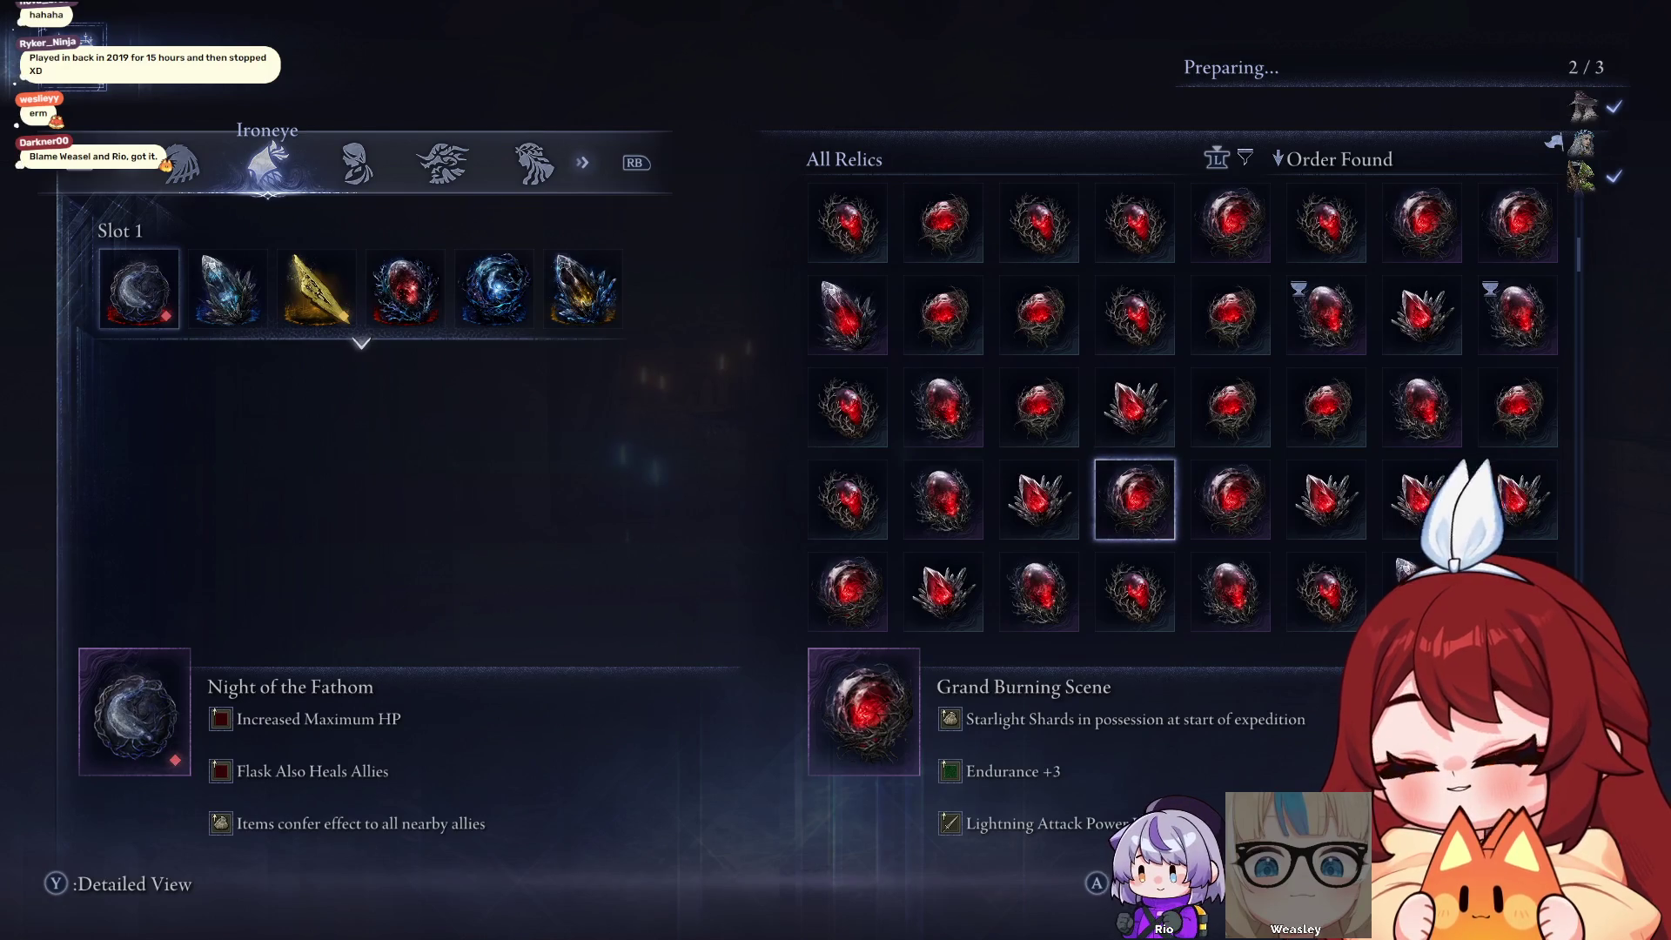
{"action": "key", "text": "Down"}
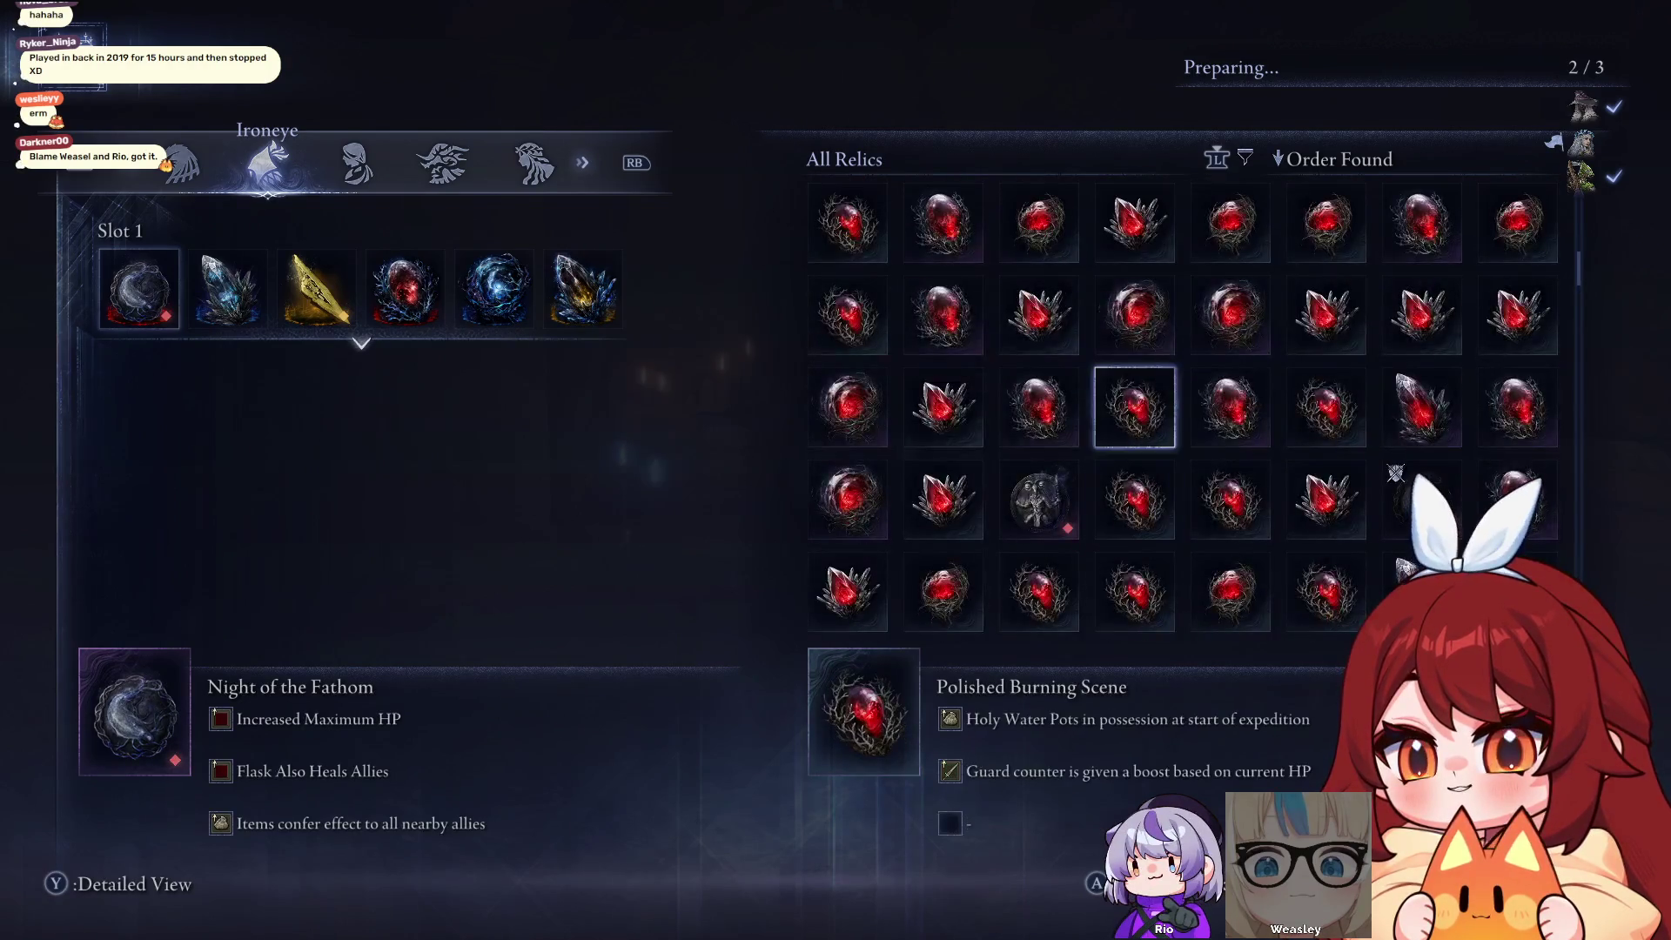
{"action": "key", "text": "Up"}
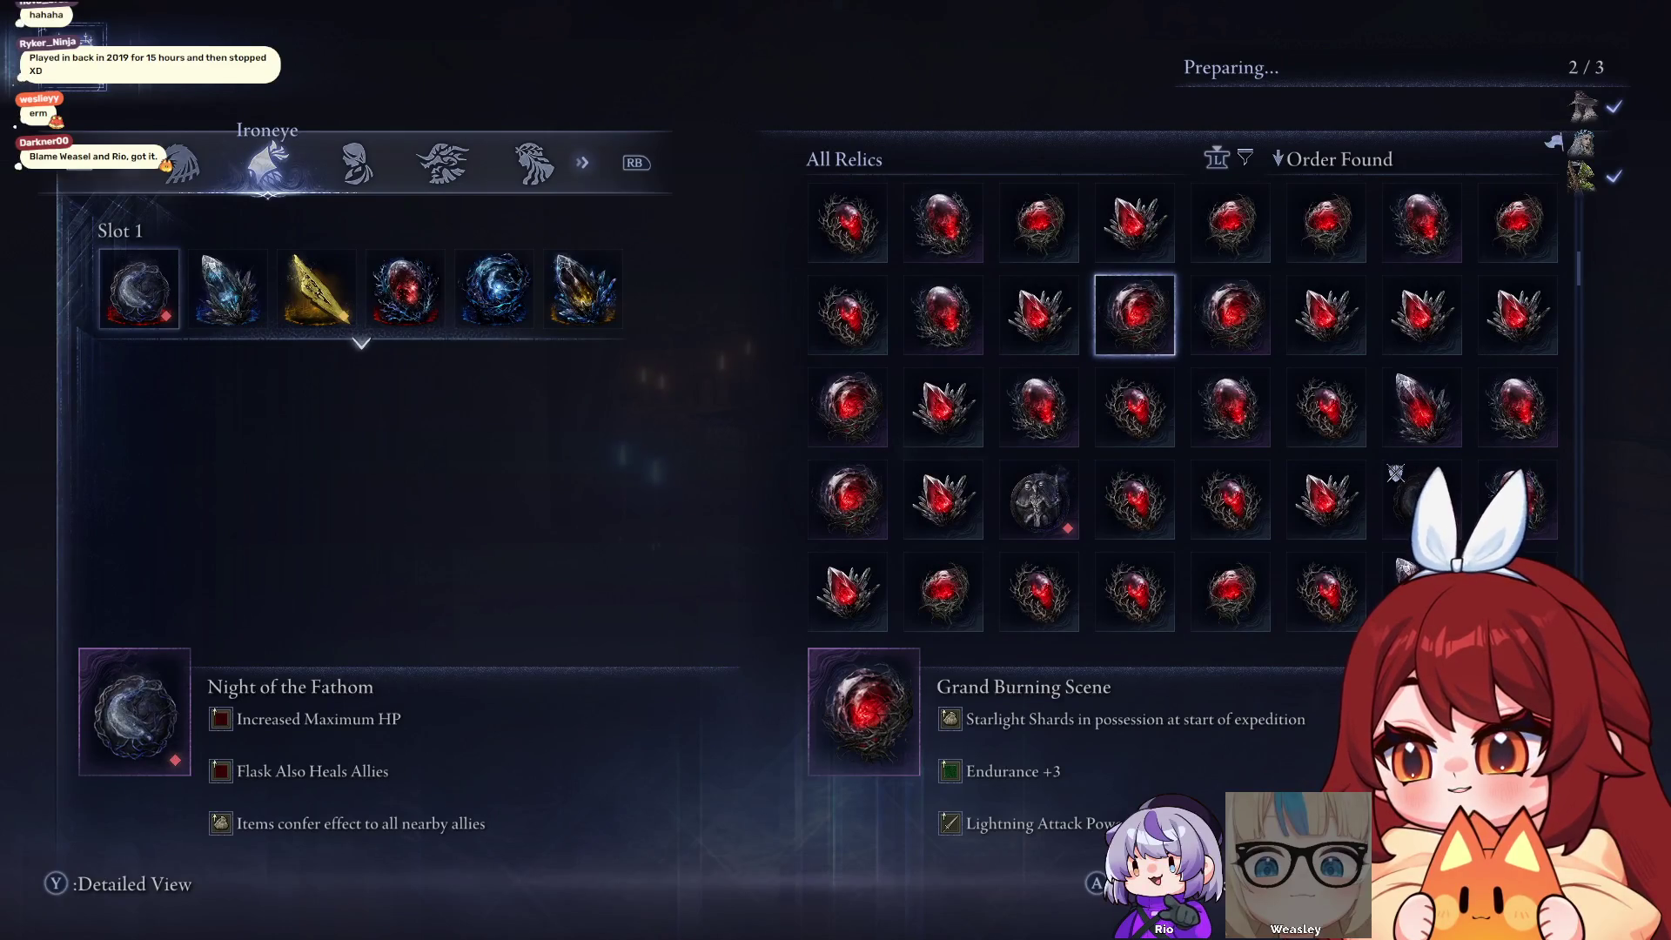
{"action": "key", "text": "Down"}
{"action": "key", "text": "Down"}
{"action": "key", "text": "Up"}
{"action": "key", "text": "Down"}
{"action": "key", "text": "Down"}
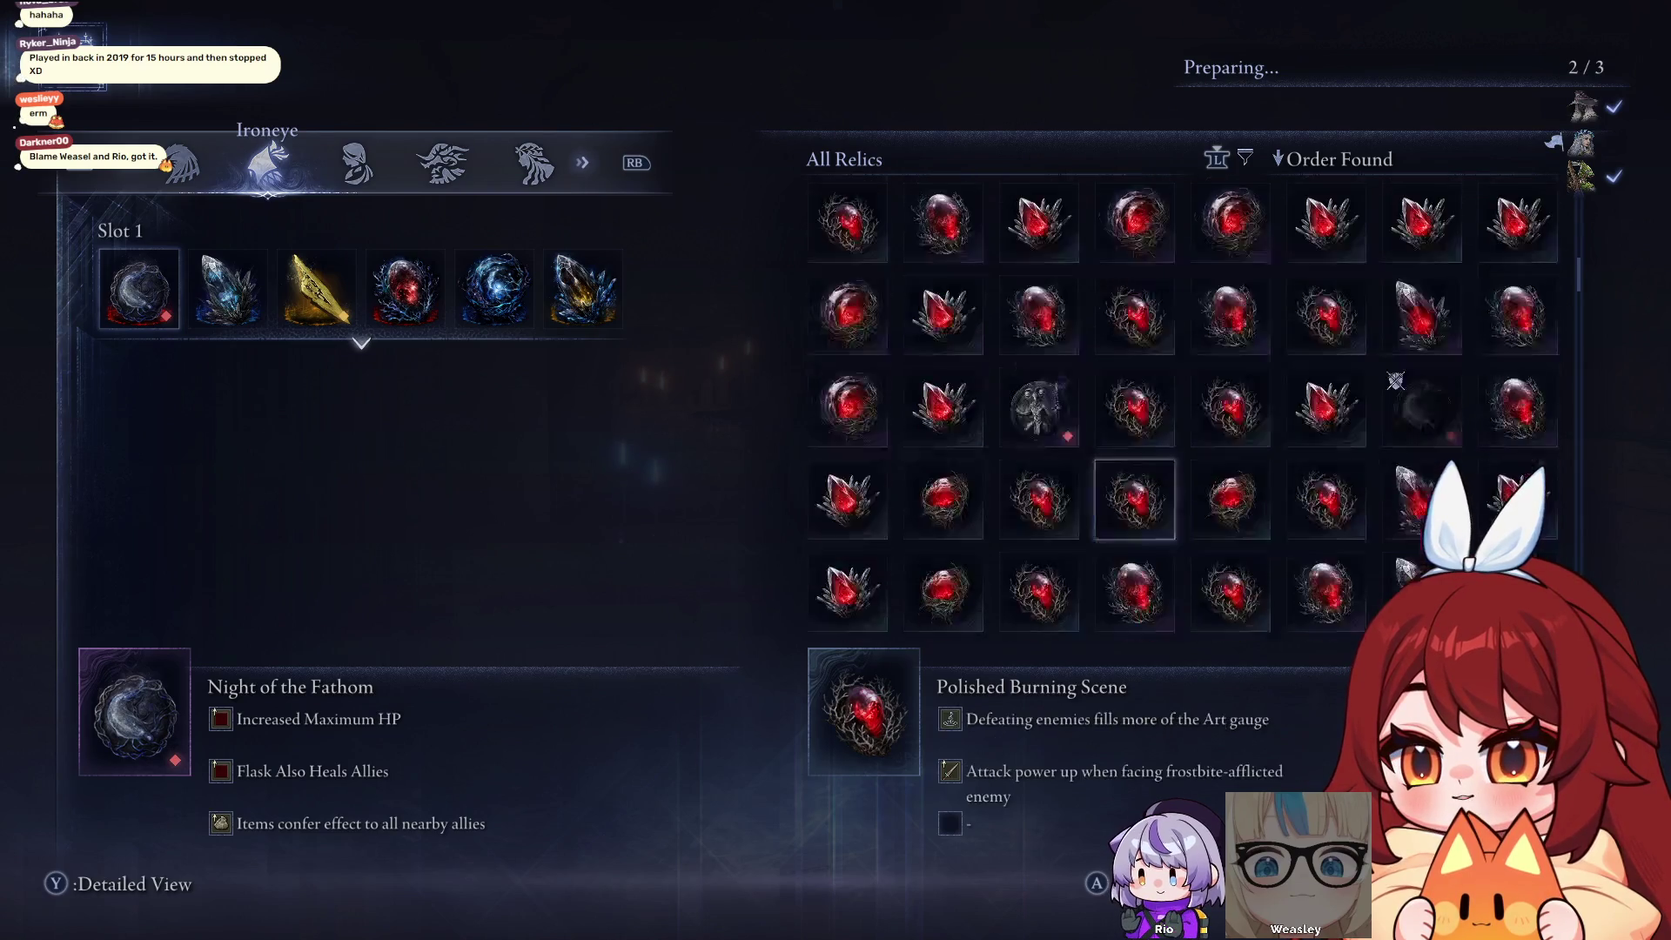
{"action": "key", "text": "Down"}
{"action": "key", "text": "Down"}
Inspect more Burning Scene relics, then exit keeping Night of the Fathom in Slot 1
{"action": "key", "text": "Left"}
{"action": "key", "text": "Left"}
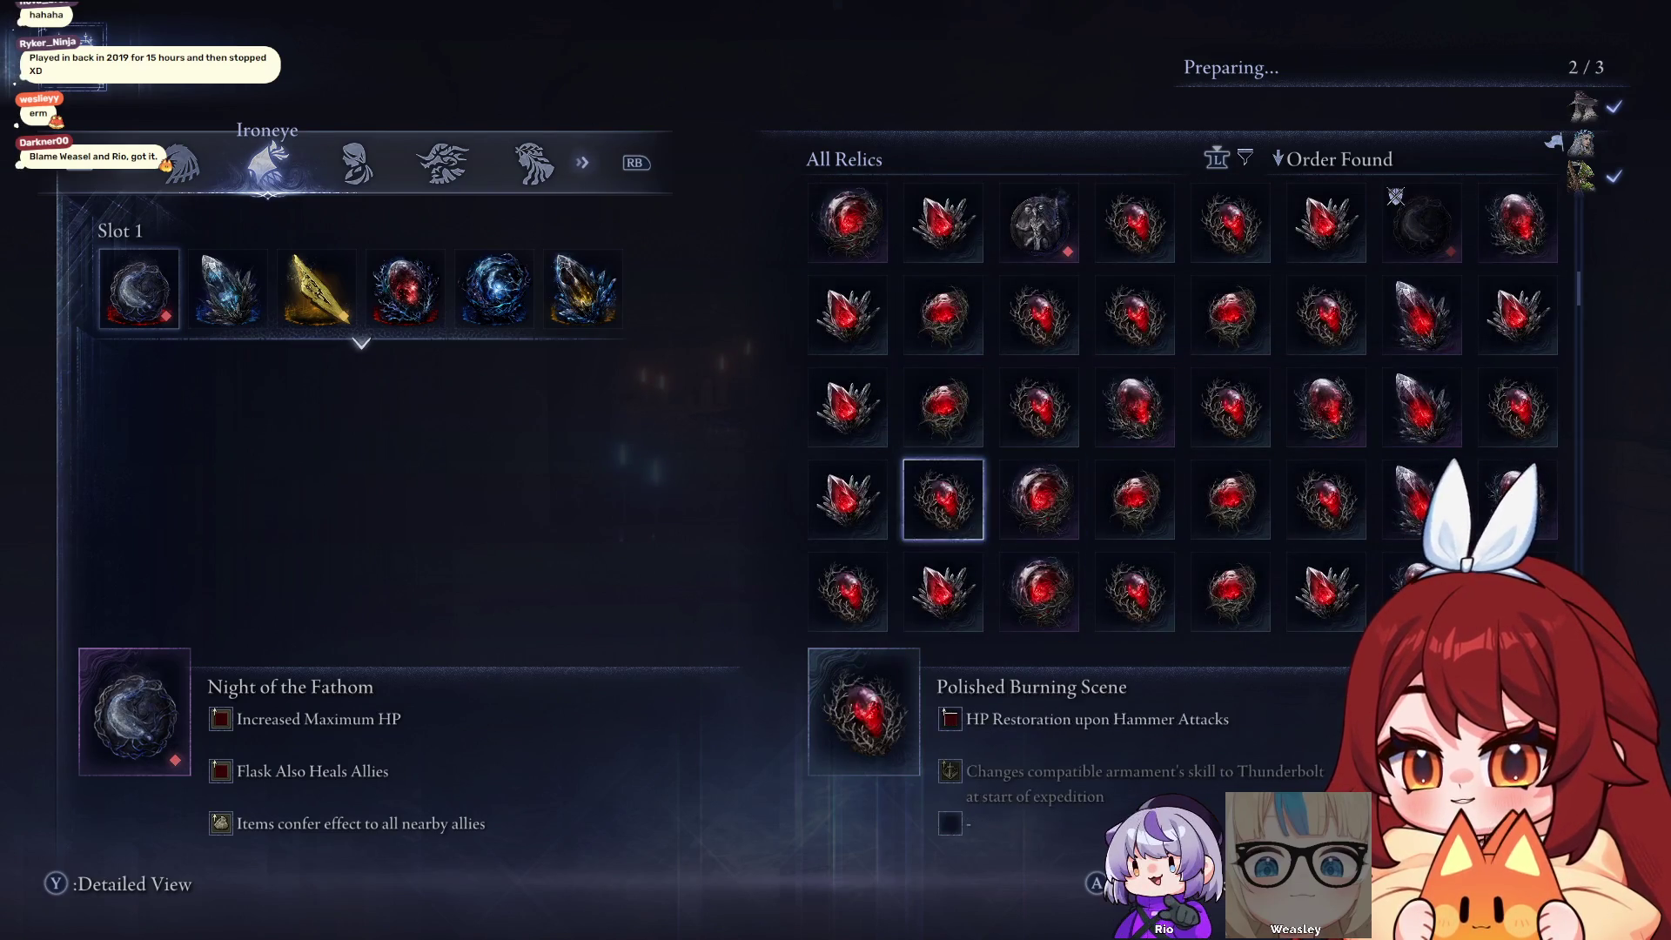
{"action": "key", "text": "Down"}
{"action": "key", "text": "Right"}
{"action": "key", "text": "Right"}
{"action": "key", "text": "Right"}
{"action": "key", "text": "Down"}
{"action": "key", "text": "Up"}
{"action": "key", "text": "Up"}
{"action": "key", "text": "Up"}
{"action": "key", "text": "Up"}
{"action": "key", "text": "Up"}
{"action": "key", "text": "Up"}
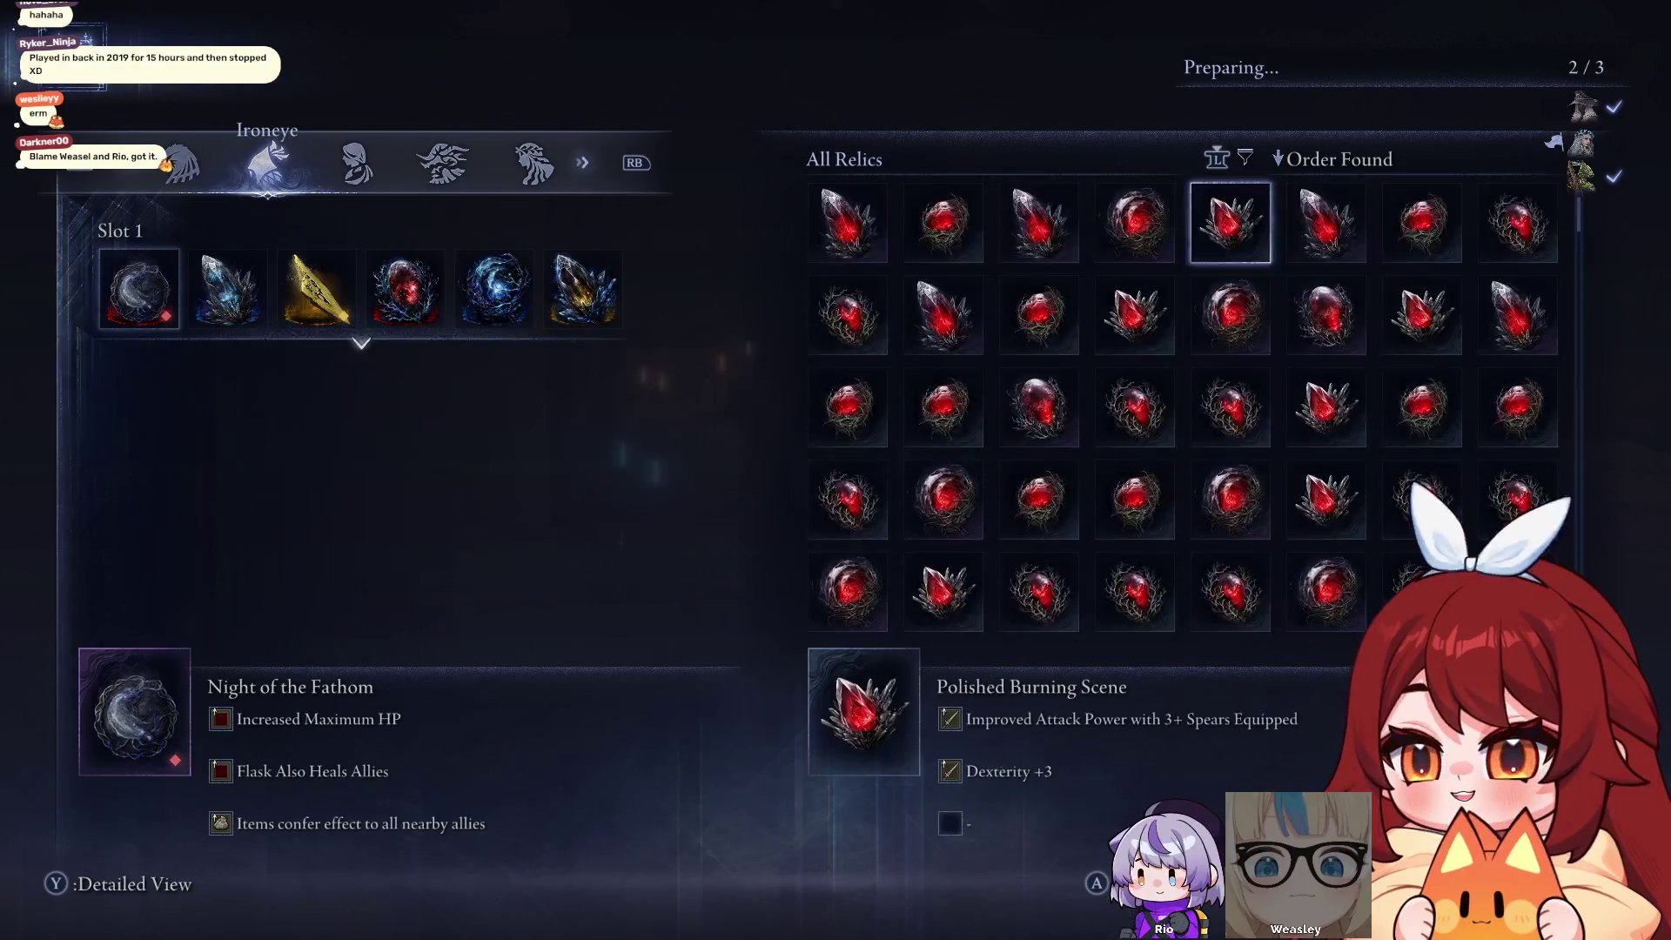
{"action": "key", "text": "Left"}
{"action": "key", "text": "Left"}
{"action": "key", "text": "Right"}
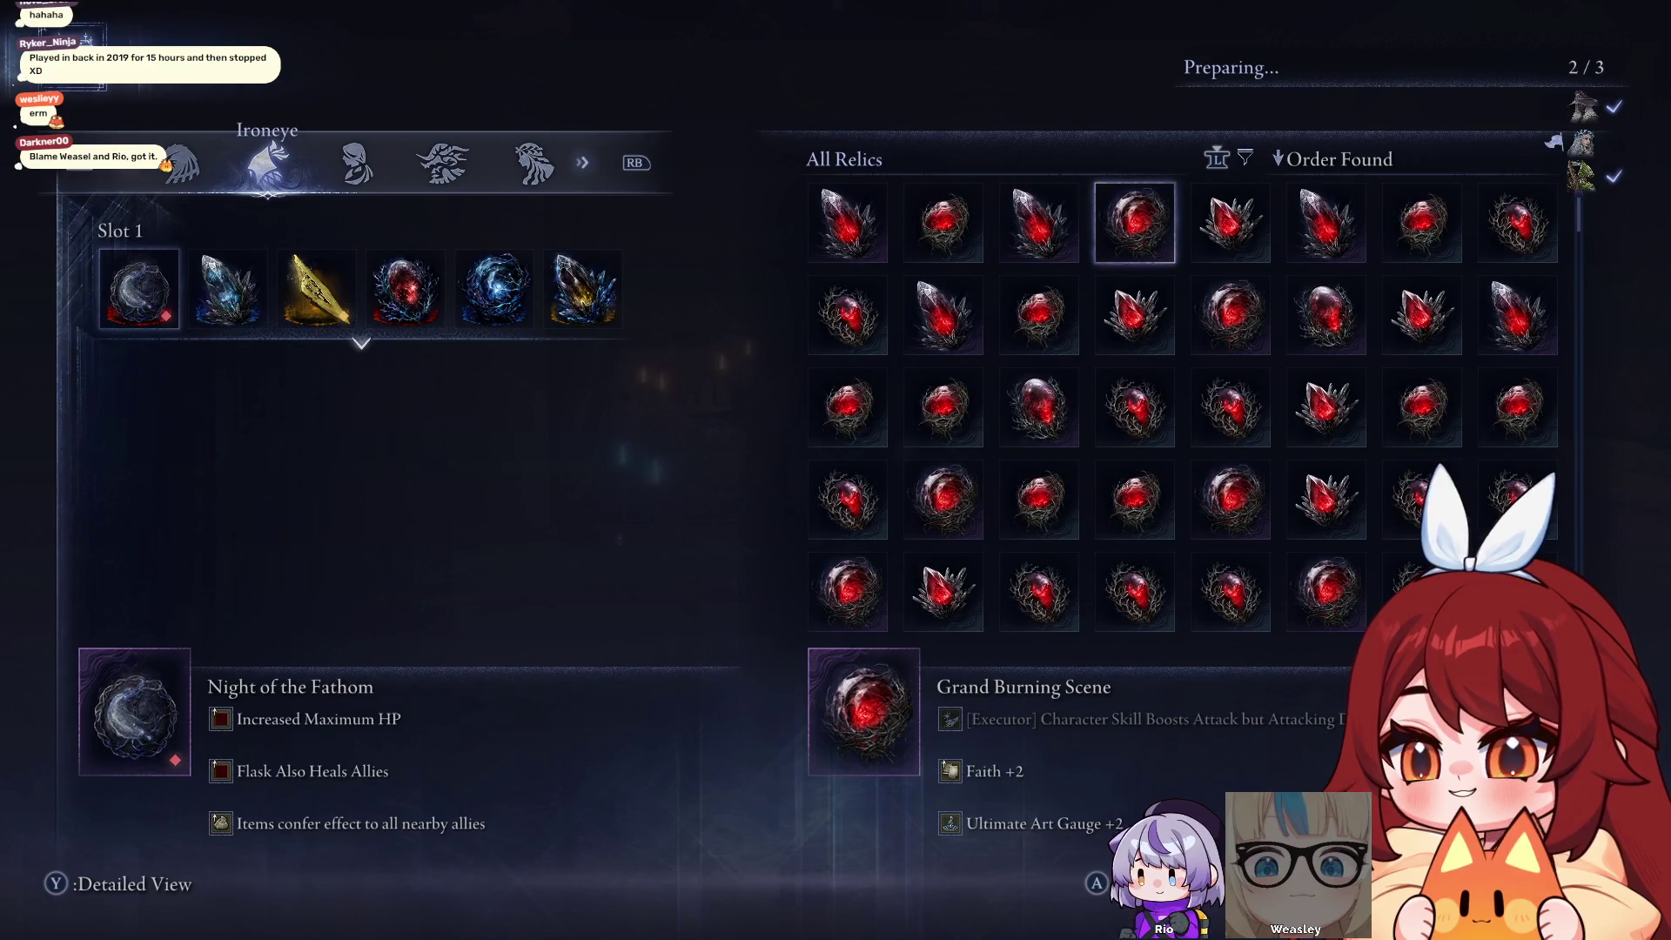
{"action": "key", "text": "Right"}
{"action": "key", "text": "Right"}
{"action": "key", "text": "Down"}
{"action": "key", "text": "Left"}
{"action": "key", "text": "Left"}
{"action": "key", "text": "Down"}
{"action": "key", "text": "Down"}
{"action": "key", "text": "Down"}
{"action": "key", "text": "Down"}
{"action": "key", "text": "Down"}
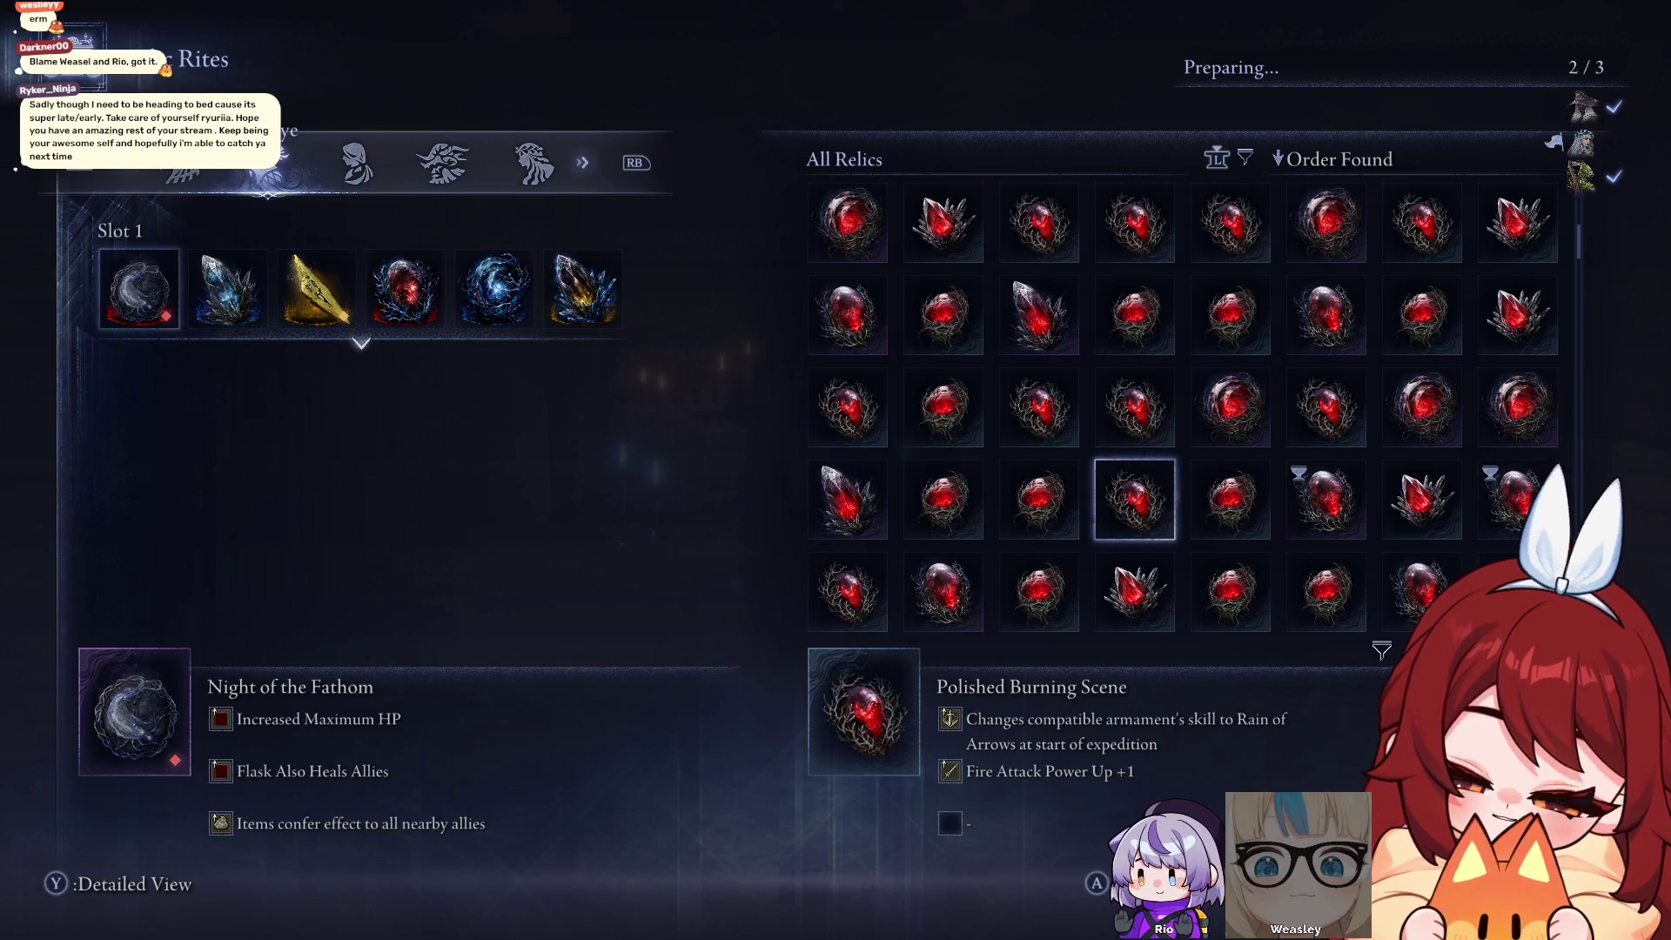
{"action": "key", "text": "Right"}
{"action": "key", "text": "Right"}
{"action": "key", "text": "Right"}
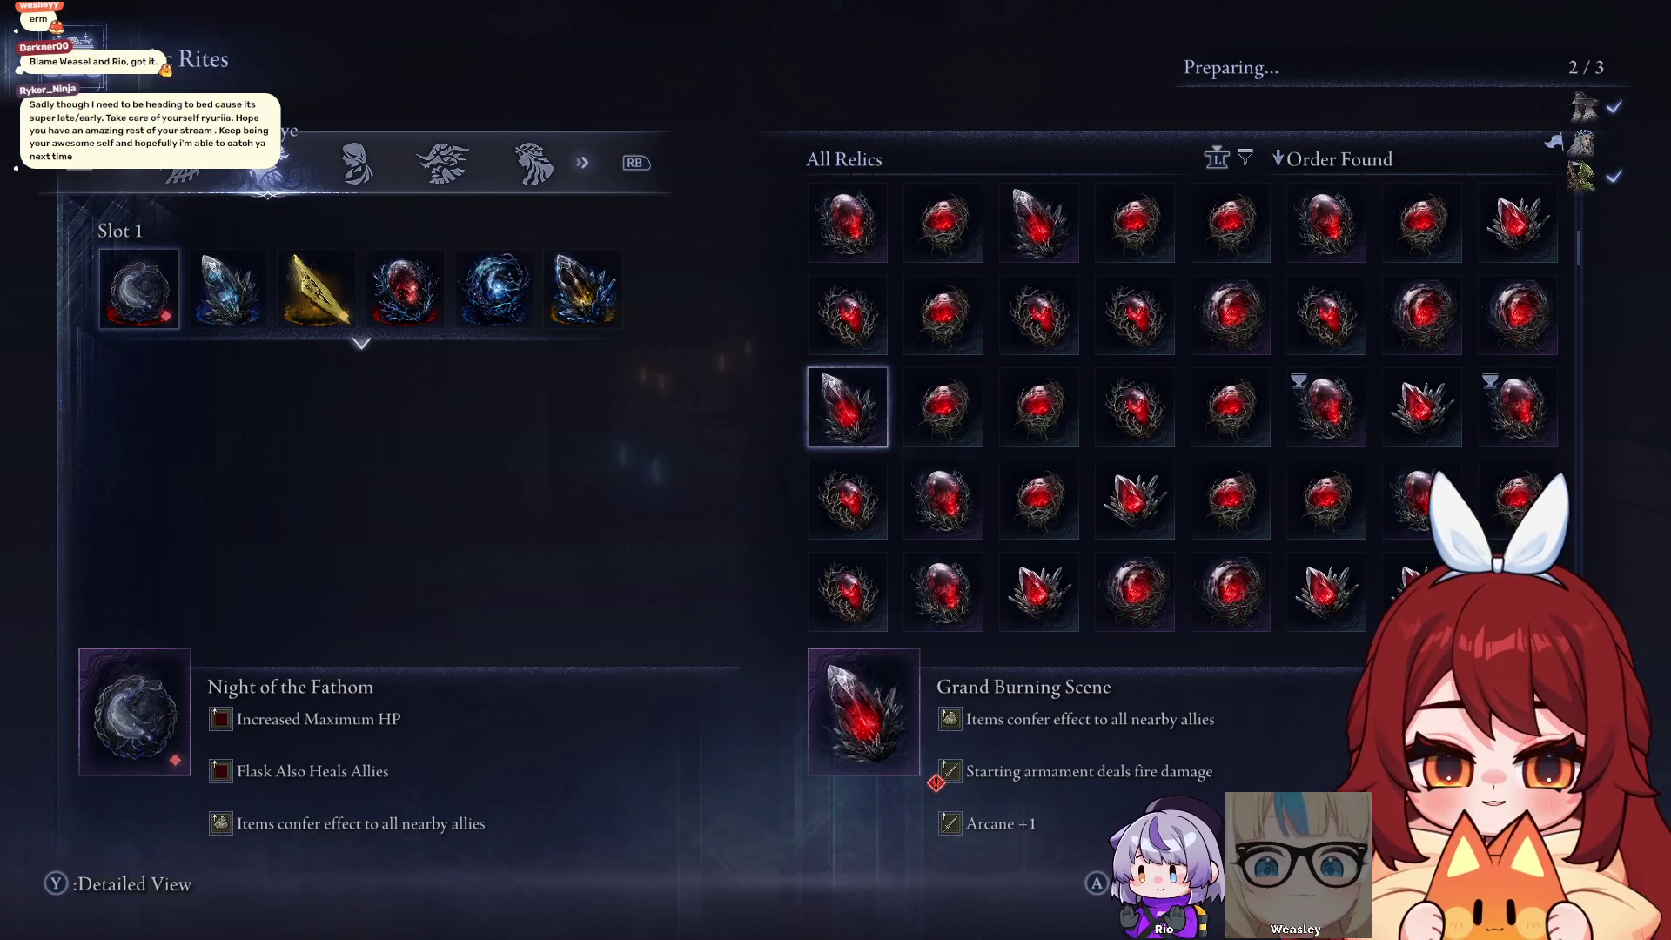
{"action": "key", "text": "Escape"}
{"action": "key", "text": "Escape"}
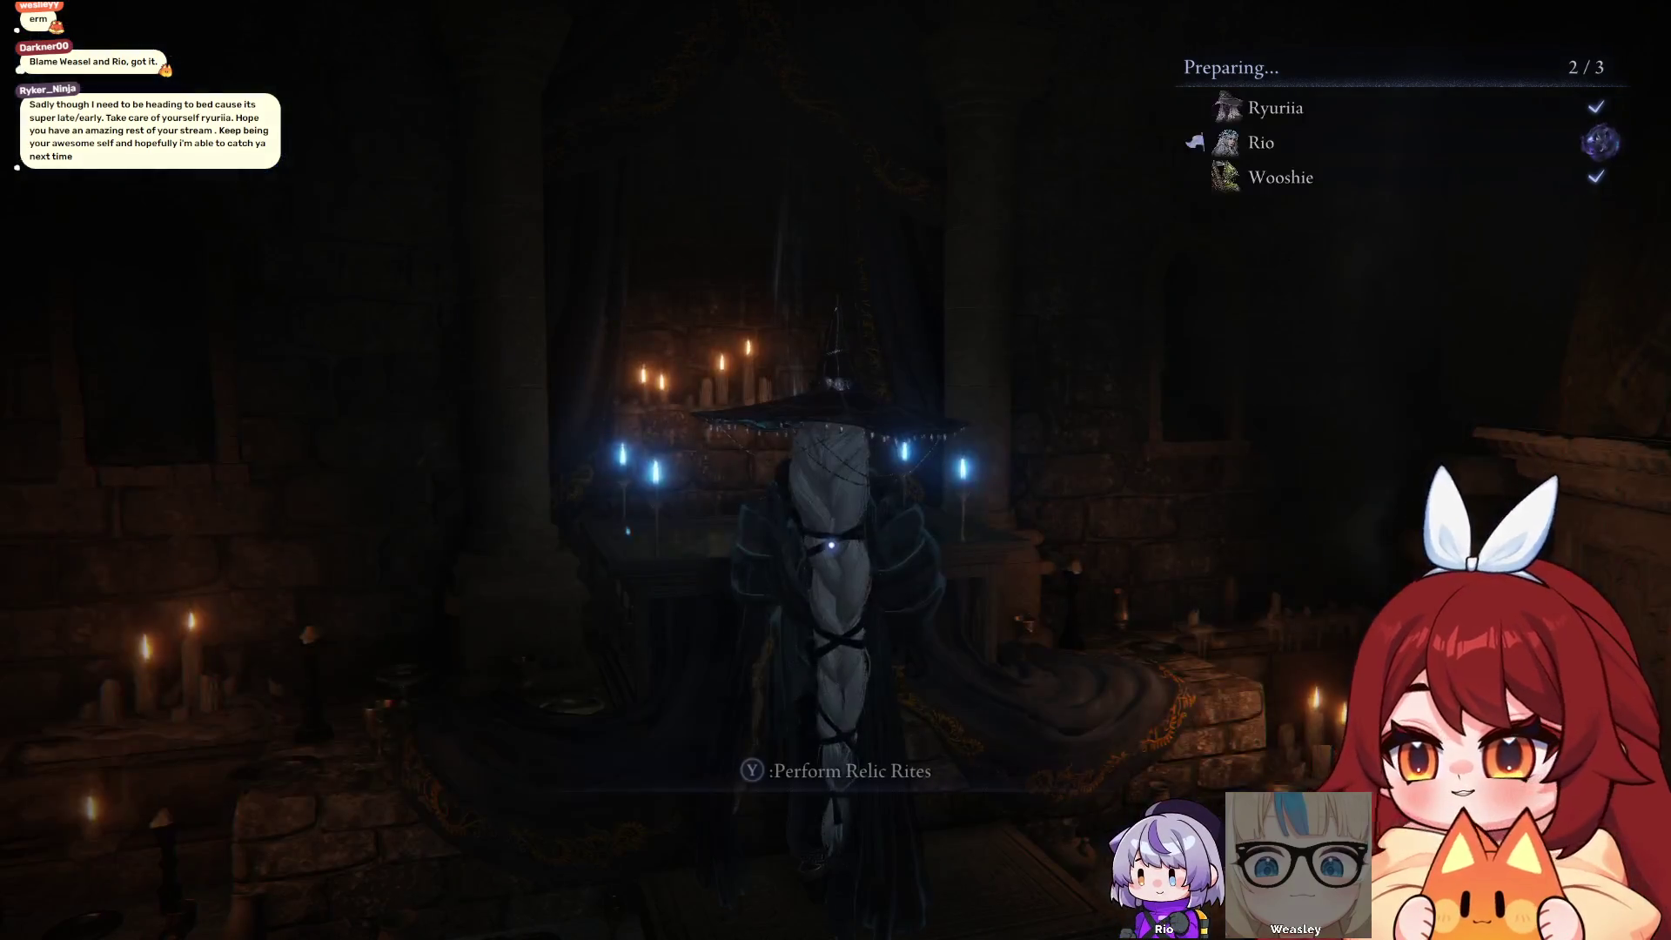
{"action": "key", "text": "Escape"}
Set the graphics Quality Settings preset to Medium
{"action": "key", "text": "e"}
{"action": "key", "text": "e"}
{"action": "key", "text": "e"}
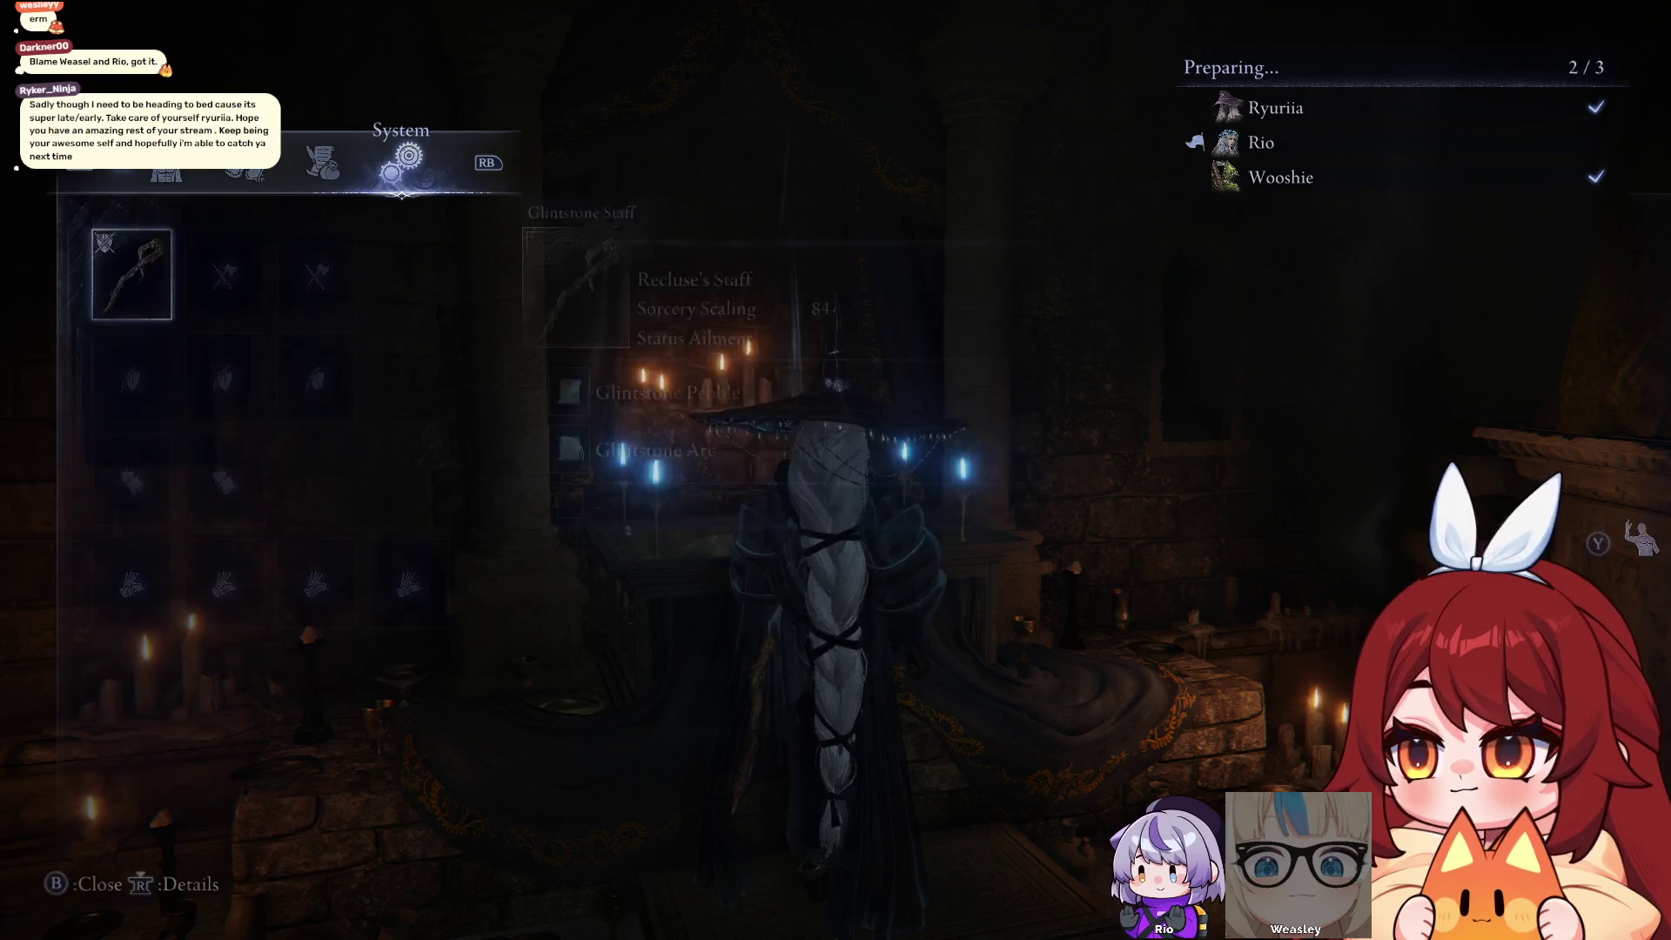
{"action": "key", "text": "Down"}
{"action": "key", "text": "Down"}
{"action": "key", "text": "Down"}
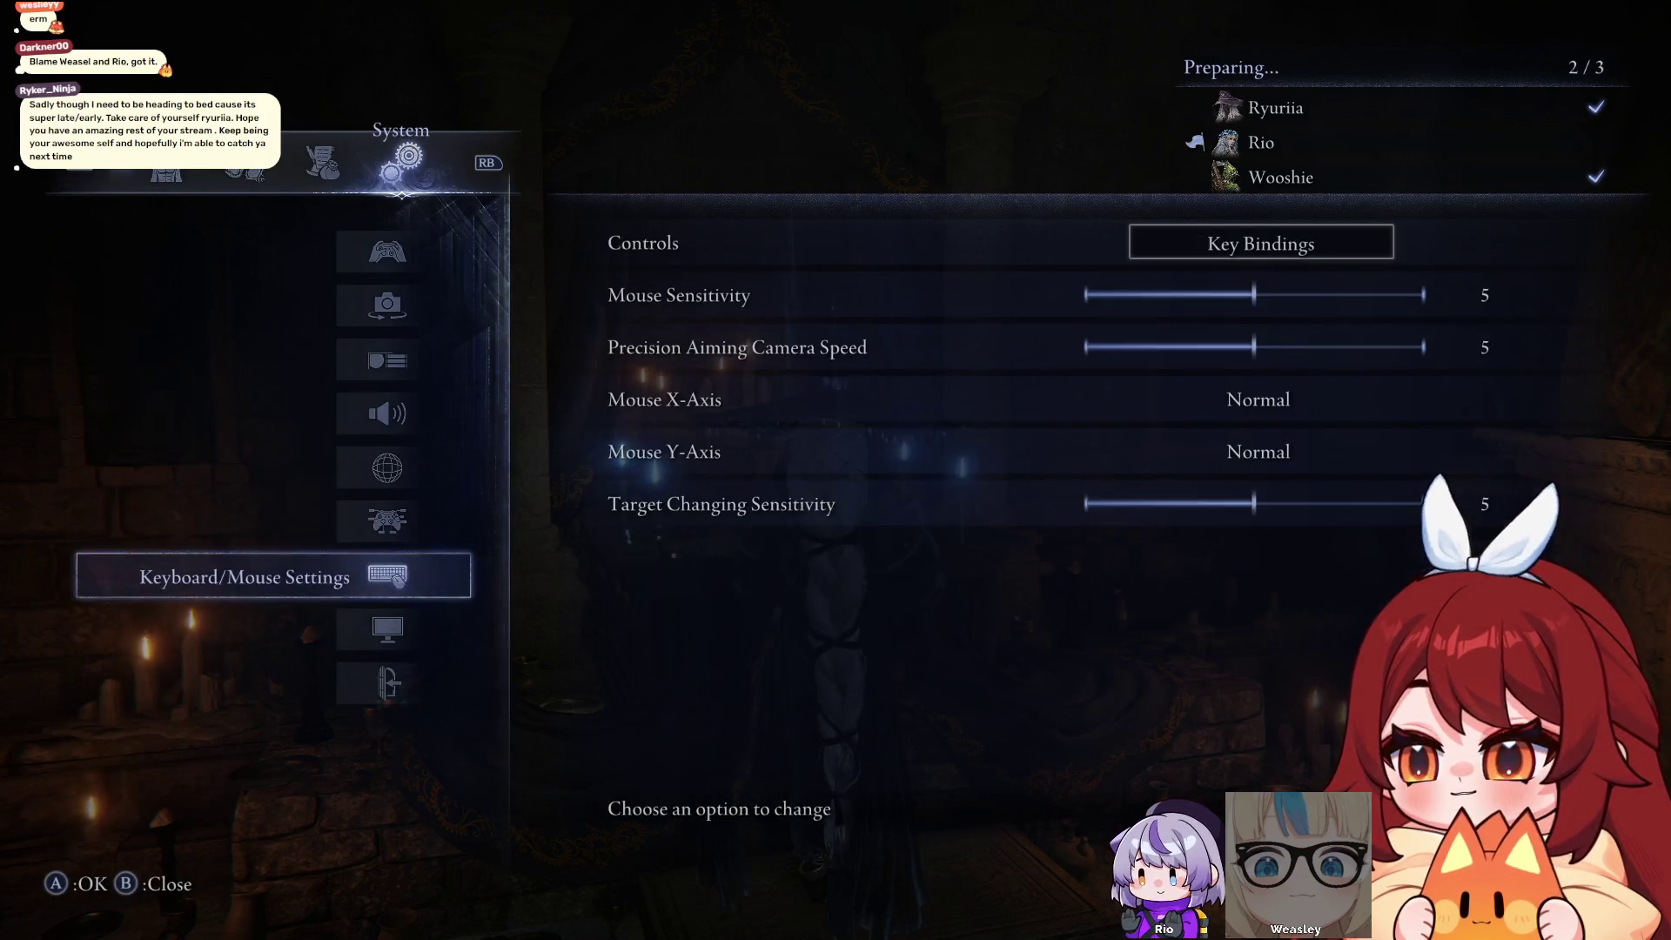
{"action": "key", "text": "Down"}
{"action": "key", "text": "Right"}
{"action": "key", "text": "Down"}
{"action": "key", "text": "Down"}
{"action": "key", "text": "Down"}
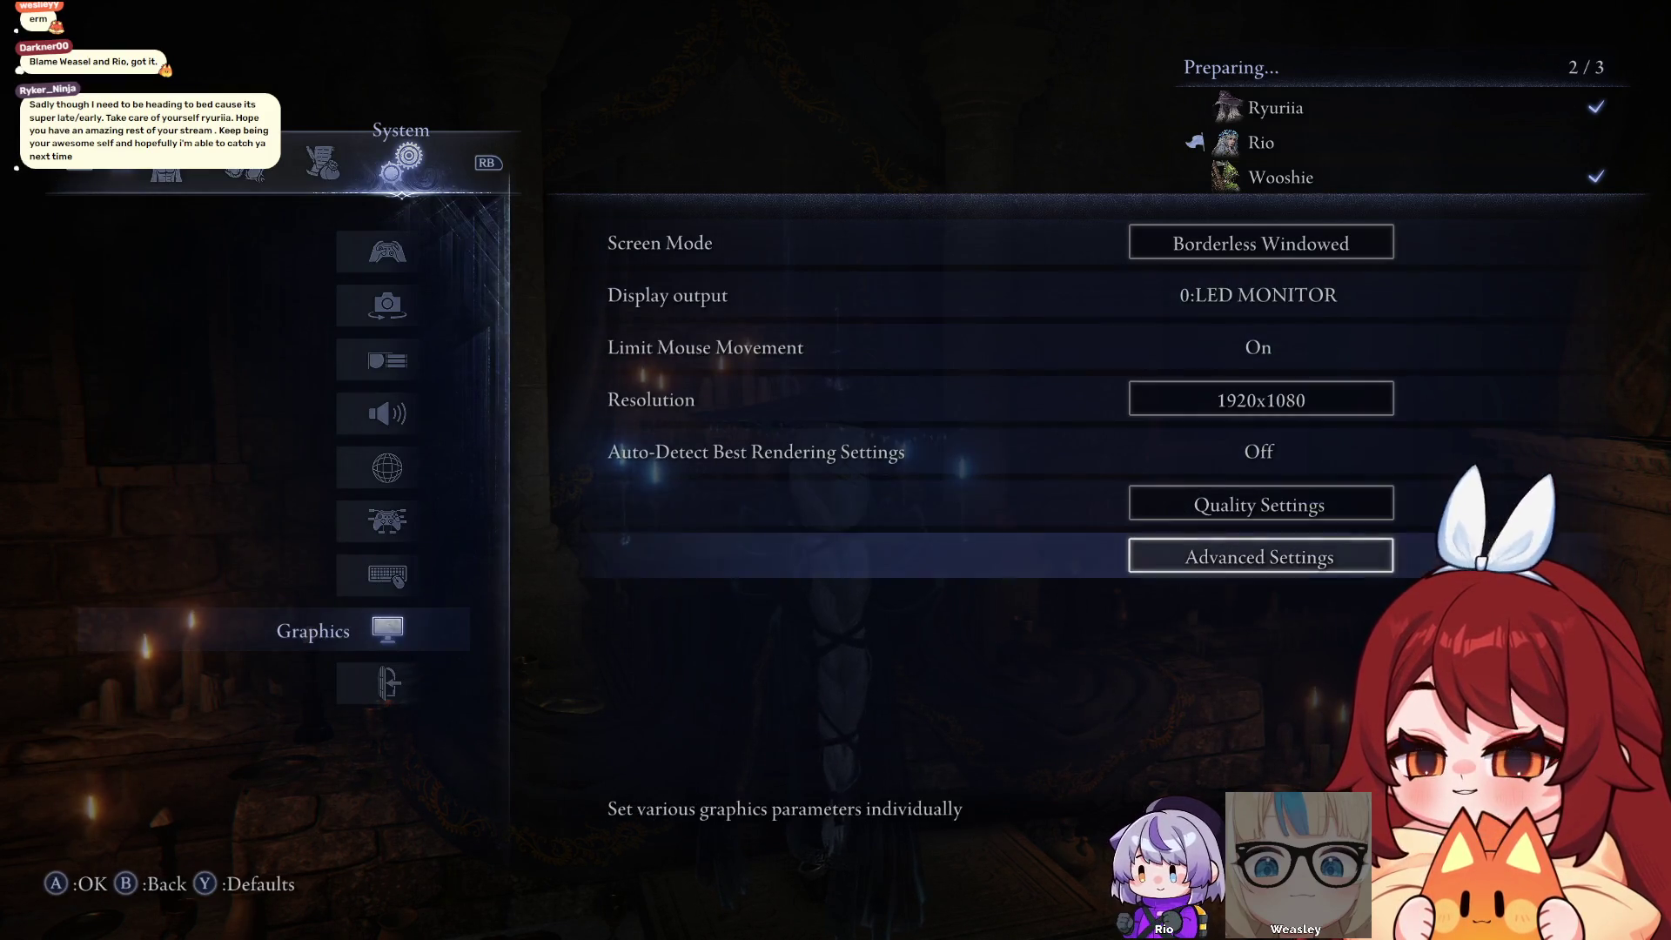
{"action": "key", "text": "Up"}
{"action": "key", "text": "Return"}
{"action": "key", "text": "Up"}
{"action": "key", "text": "Up"}
{"action": "key", "text": "Up"}
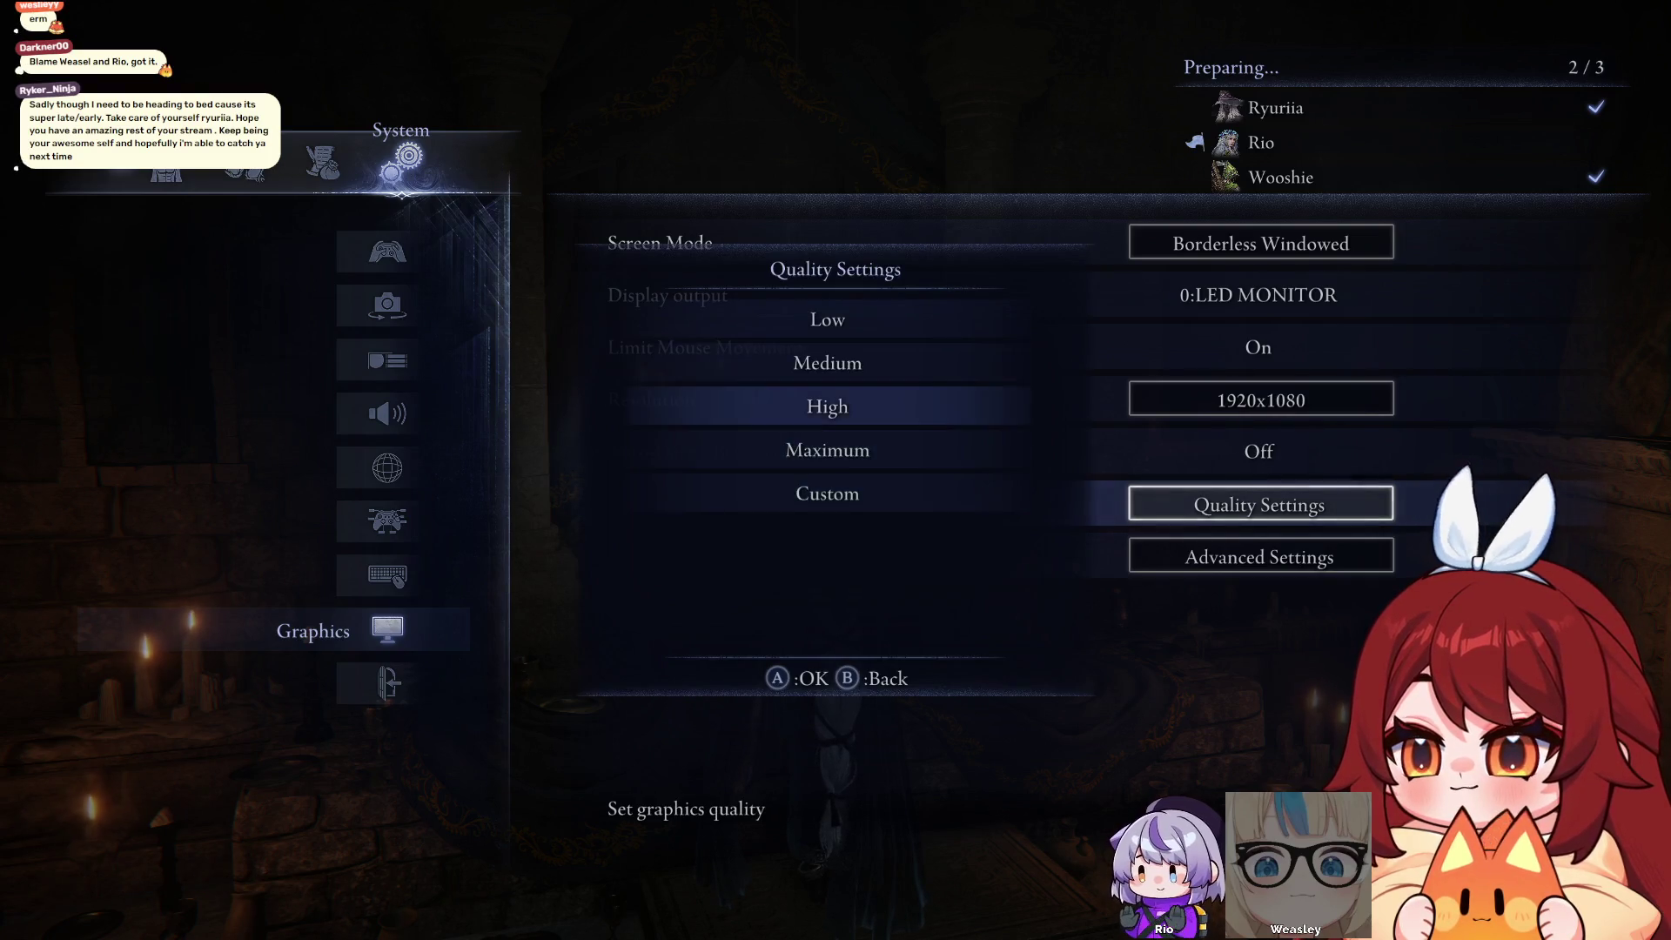
{"action": "key", "text": "Return"}
Review the Advanced Settings values, acknowledge the unapplied-changes notice and close settings
{"action": "key", "text": "Down"}
{"action": "key", "text": "Return"}
{"action": "key", "text": "Down"}
{"action": "key", "text": "Down"}
{"action": "key", "text": "Down"}
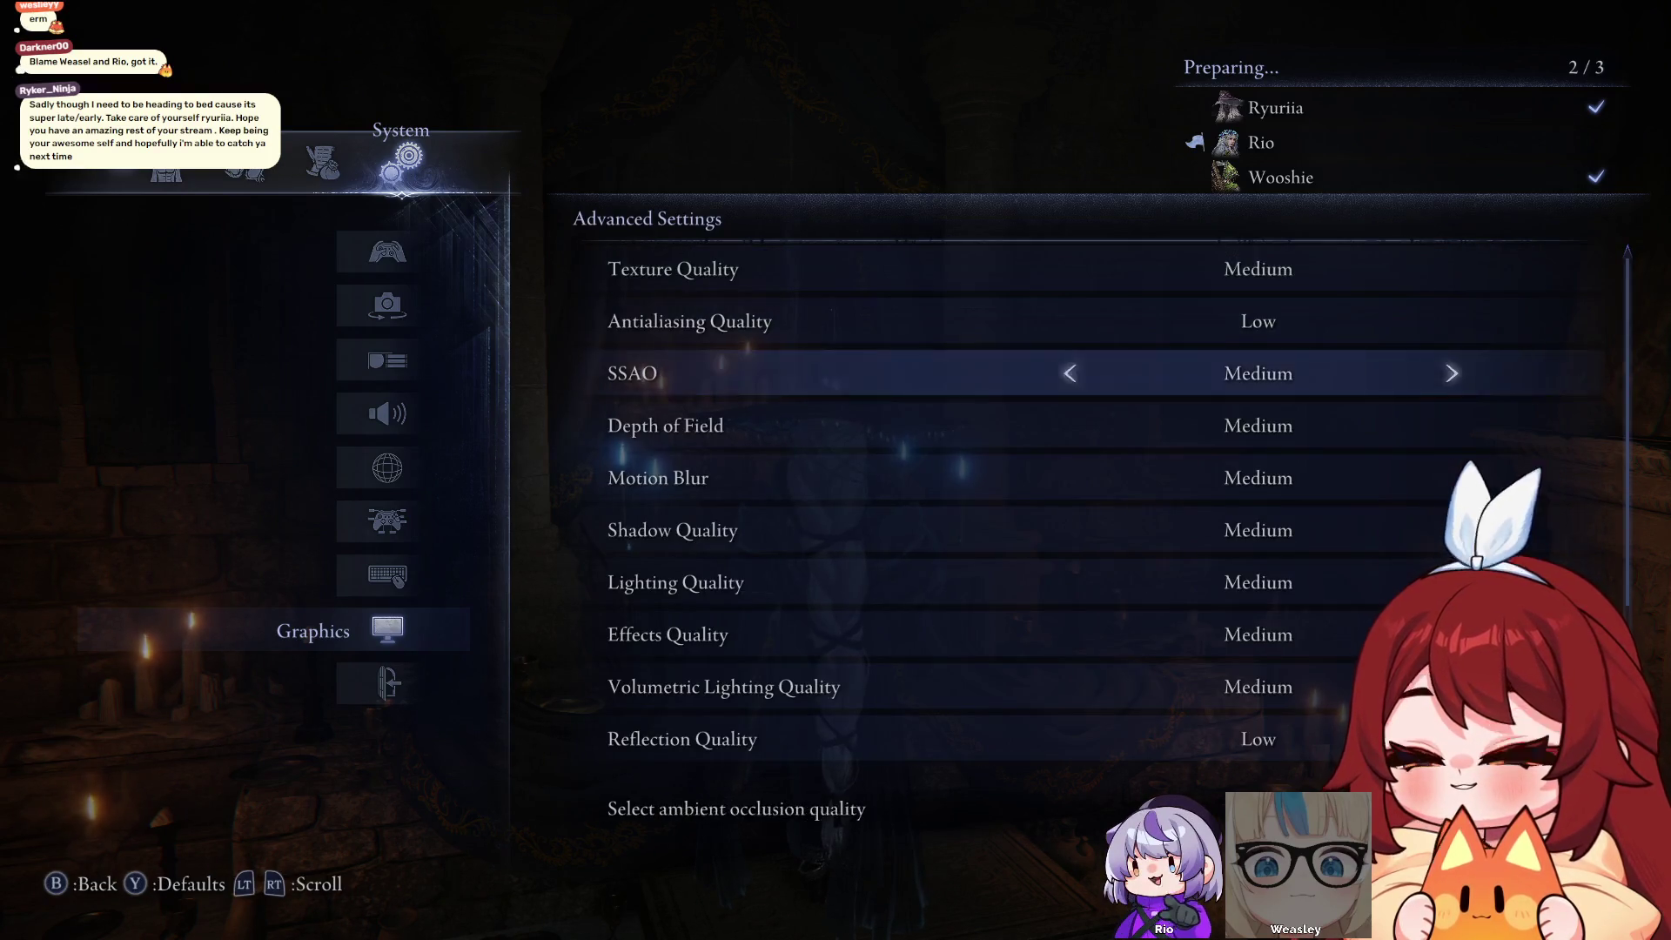
{"action": "key", "text": "Escape"}
{"action": "key", "text": "Escape"}
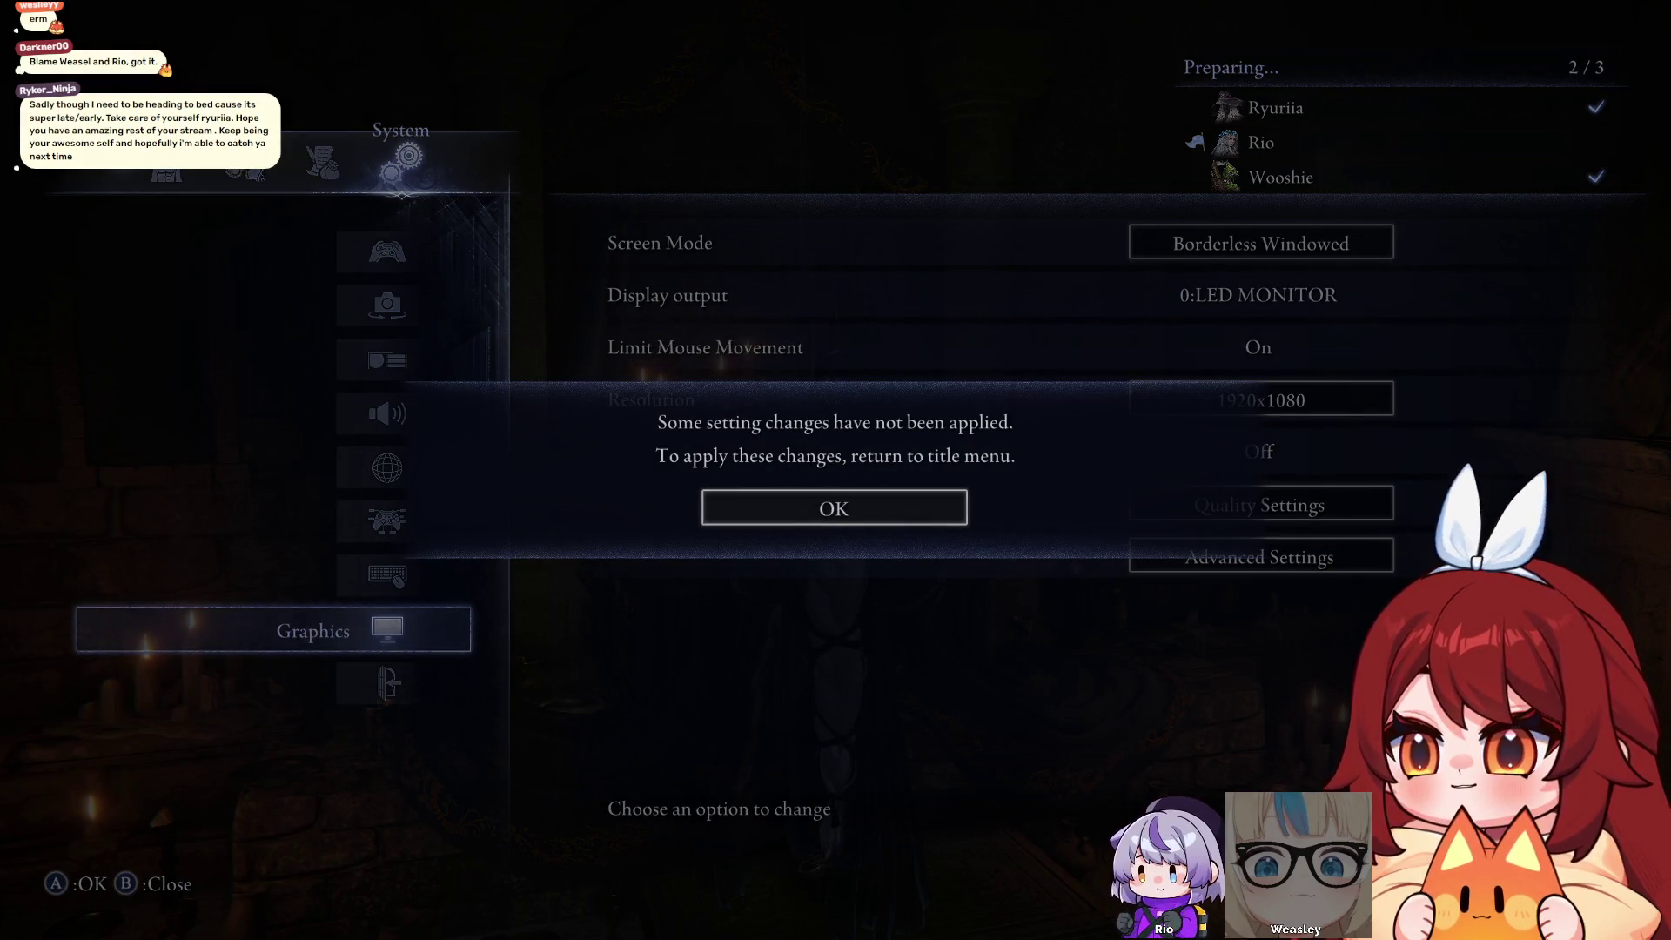
{"action": "key", "text": "Return"}
{"action": "key", "text": "Escape"}
{"action": "key", "text": "Escape"}
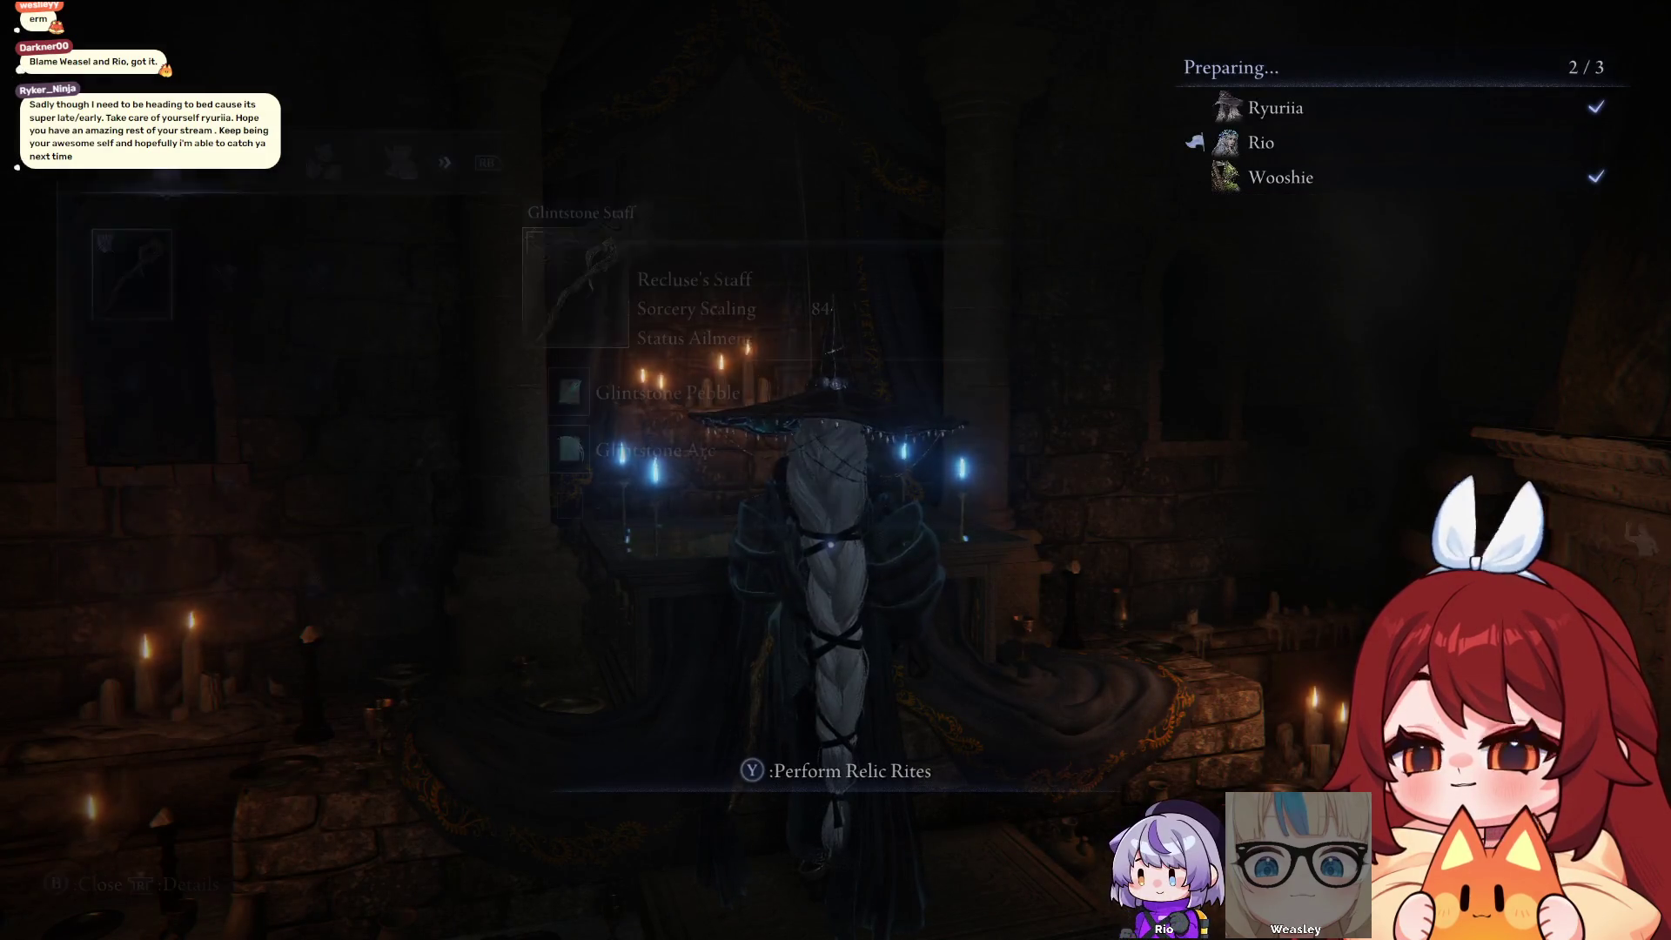
Recheck that the quality preset is Medium, then return to gameplay
{"action": "key", "text": "e"}
{"action": "key", "text": "e"}
{"action": "key", "text": "e"}
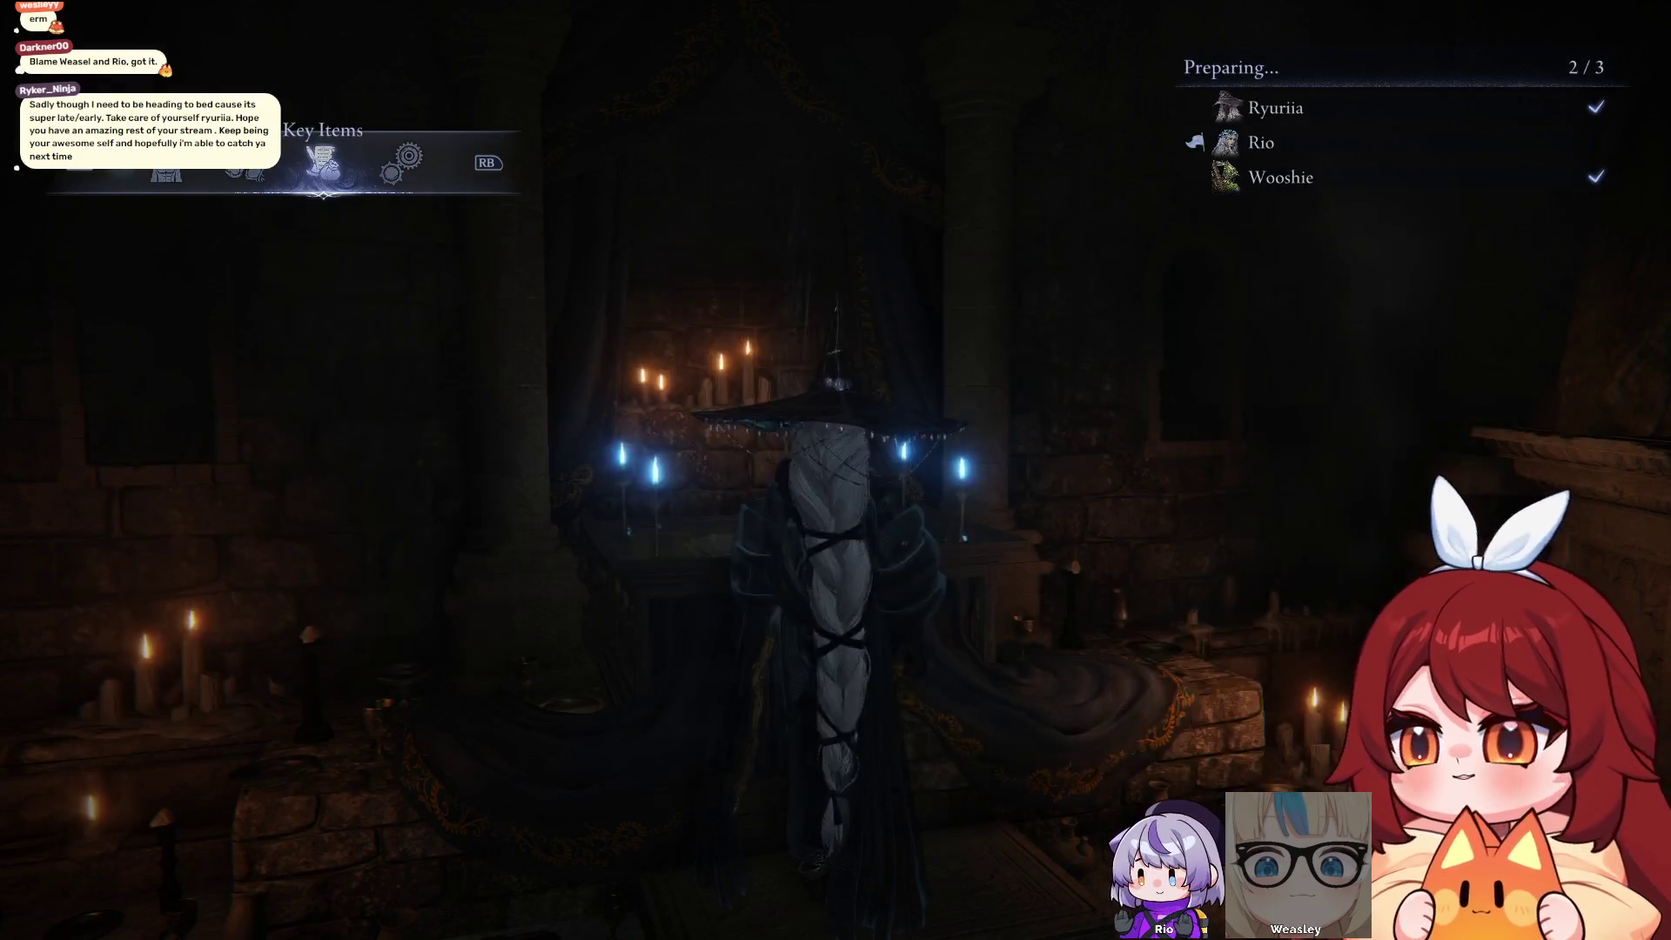
{"action": "key", "text": "Down"}
{"action": "key", "text": "Down"}
{"action": "key", "text": "Down"}
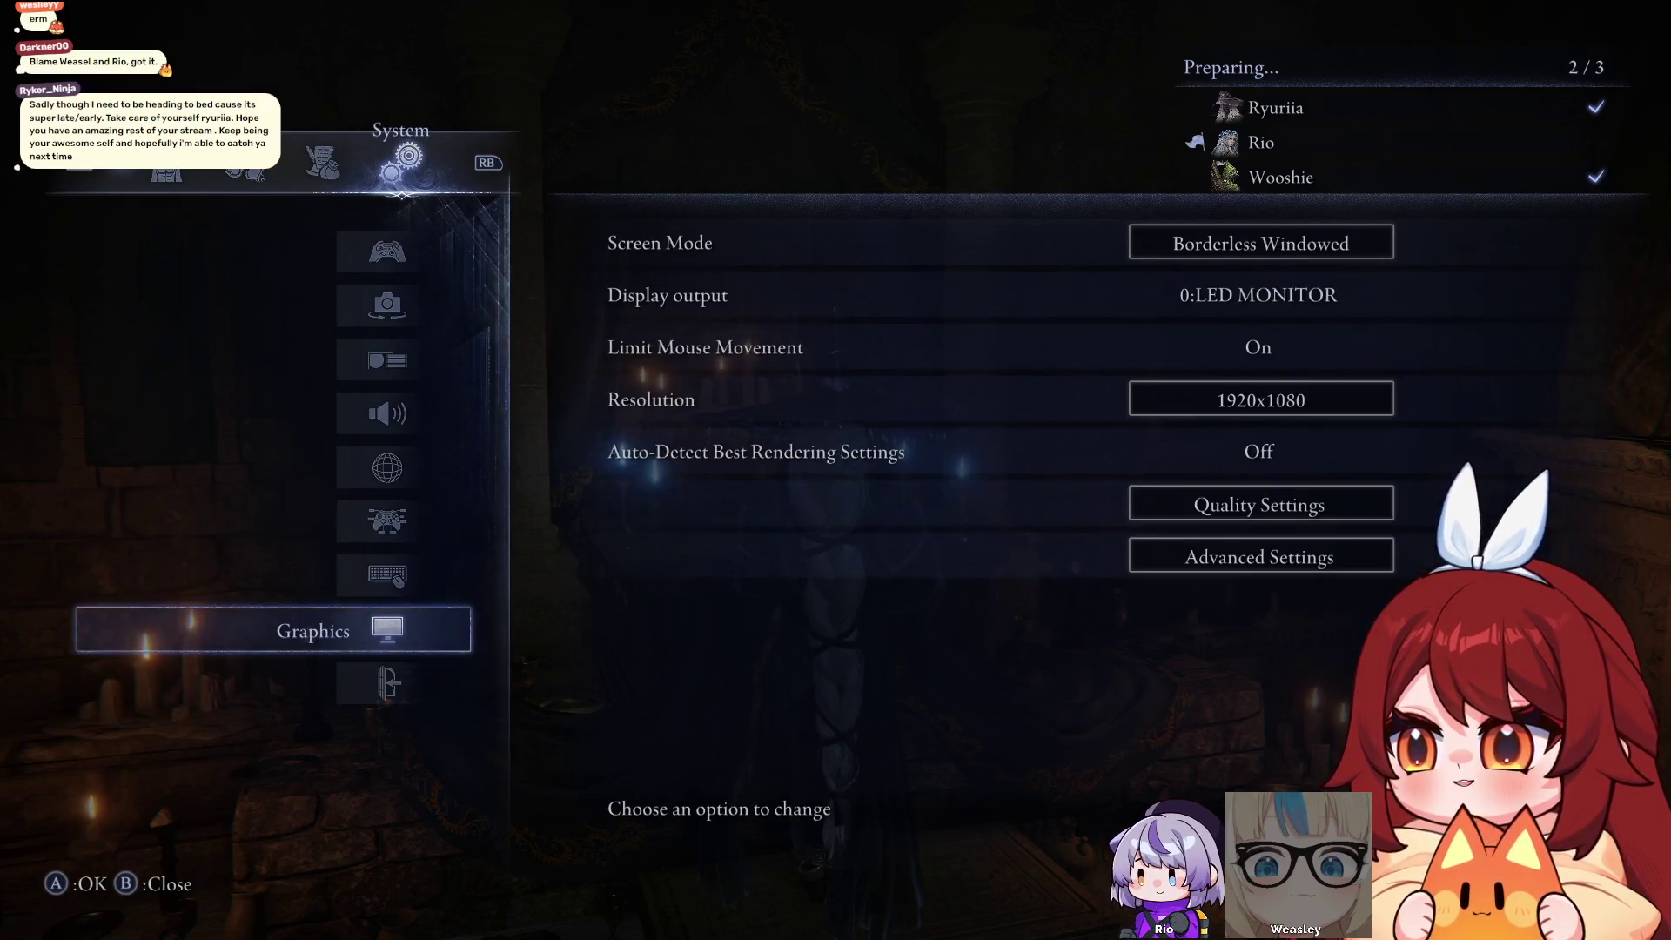
{"action": "key", "text": "Return"}
{"action": "key", "text": "Down"}
{"action": "key", "text": "Down"}
{"action": "key", "text": "Down"}
{"action": "key", "text": "Down"}
{"action": "key", "text": "Up"}
{"action": "key", "text": "Return"}
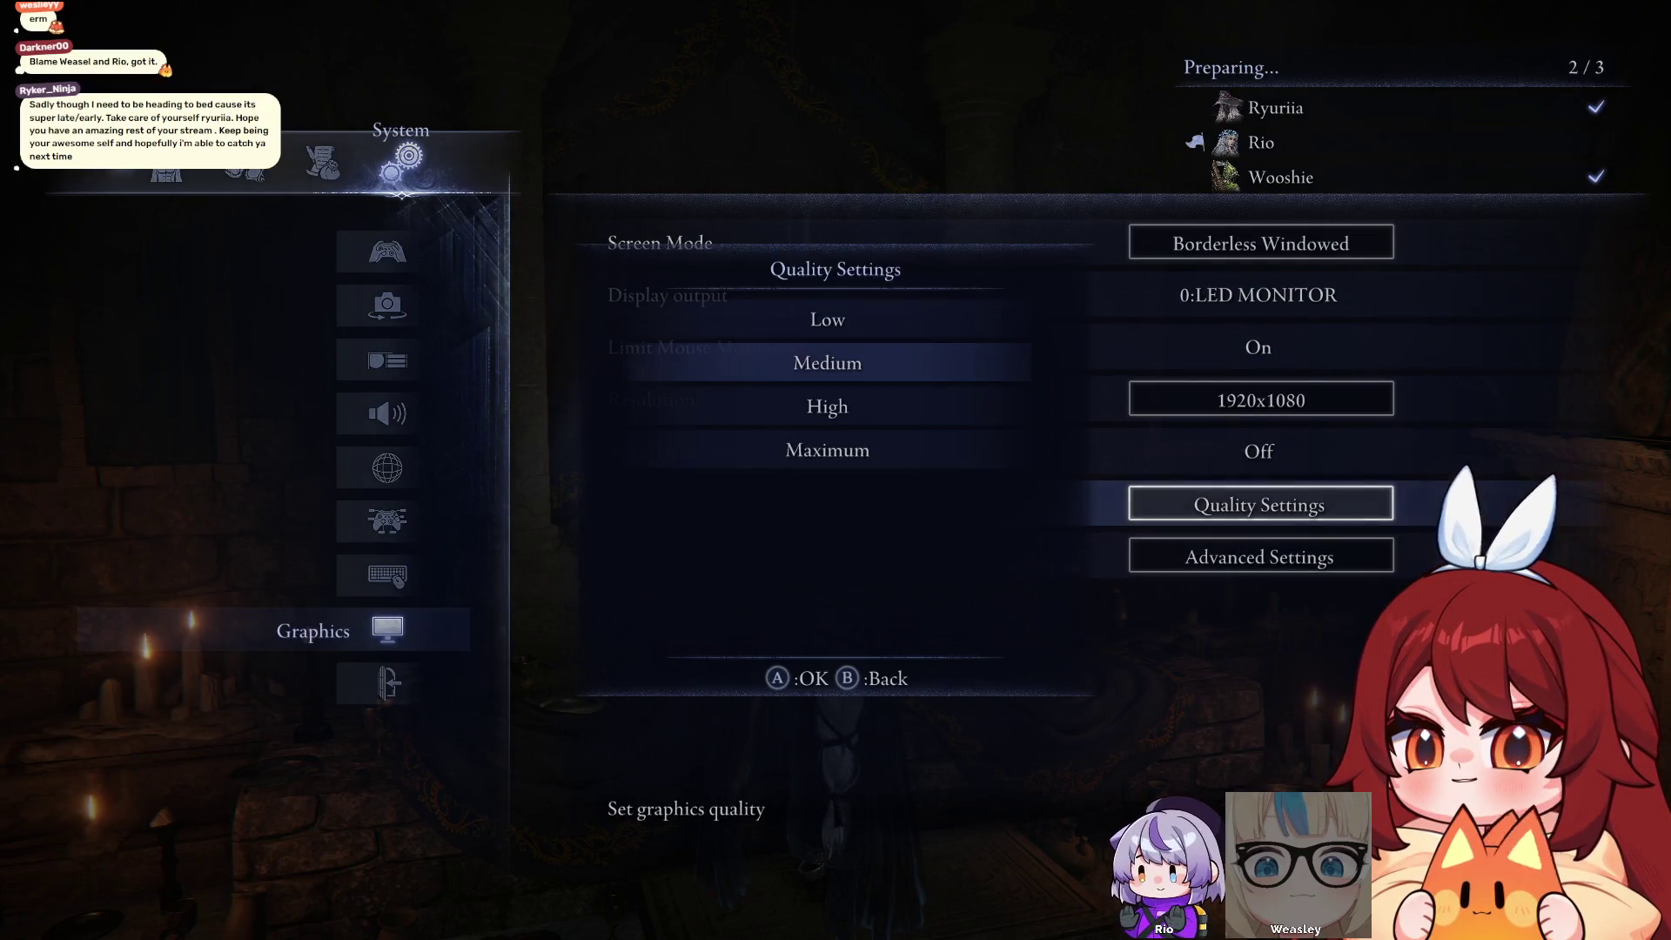
{"action": "key", "text": "Escape"}
{"action": "key", "text": "Escape"}
{"action": "key", "text": "Escape"}
{"action": "key", "text": "Return"}
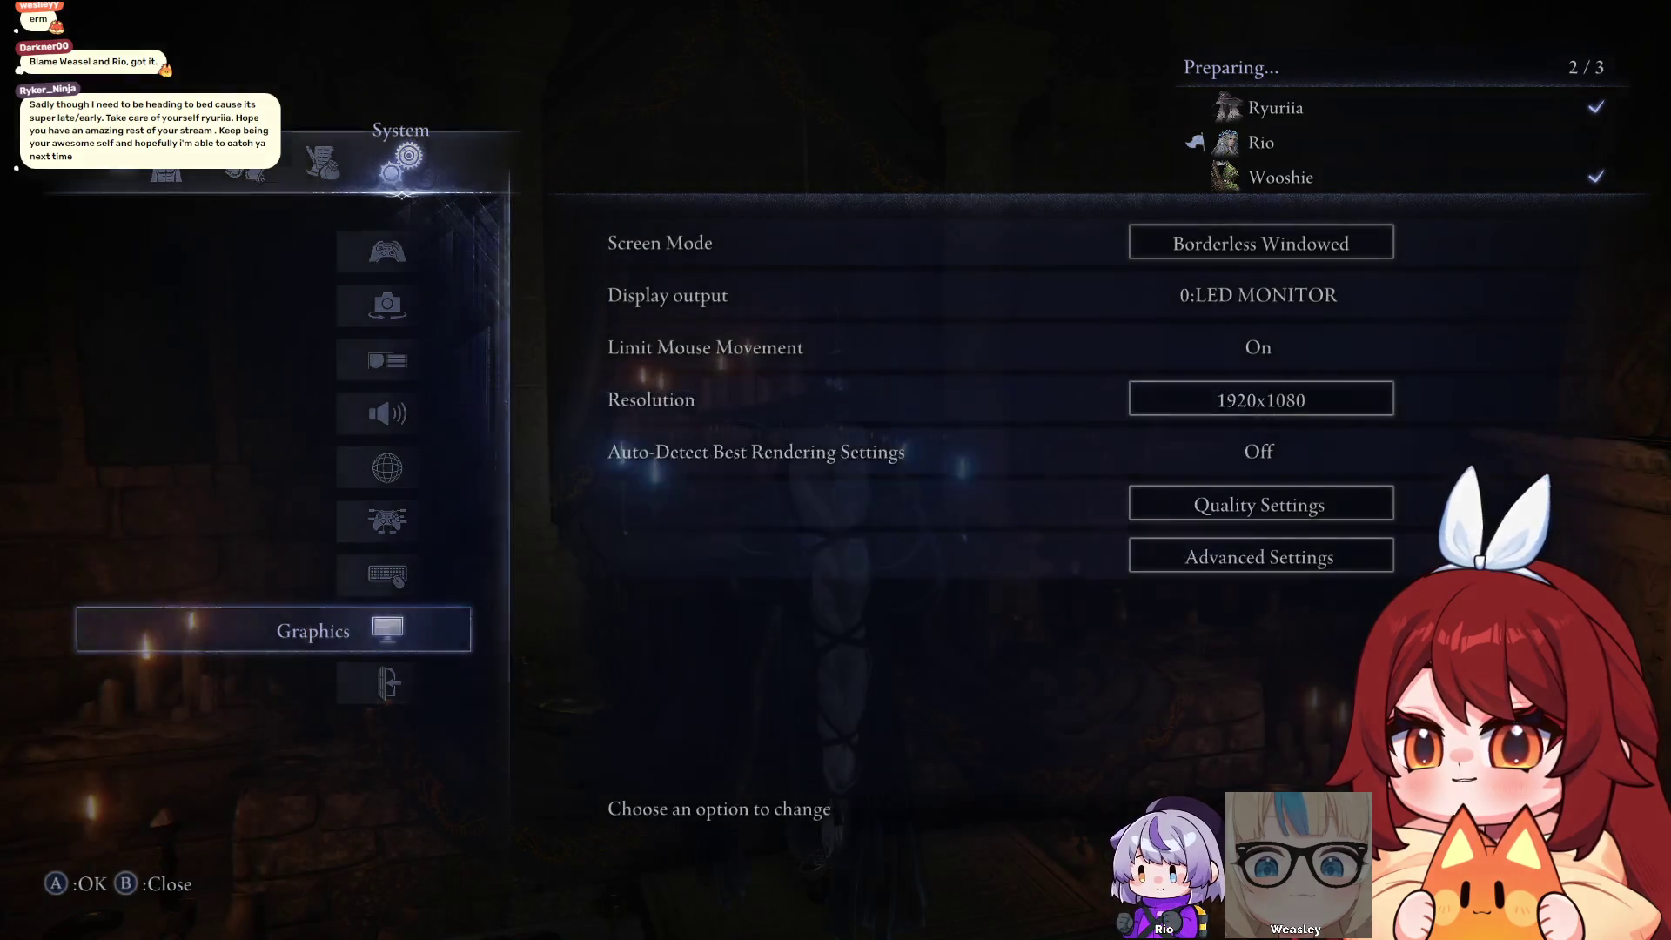
Run out to the yard, lock onto a training dummy and cast magic at it
{"action": "key", "text": "s"}
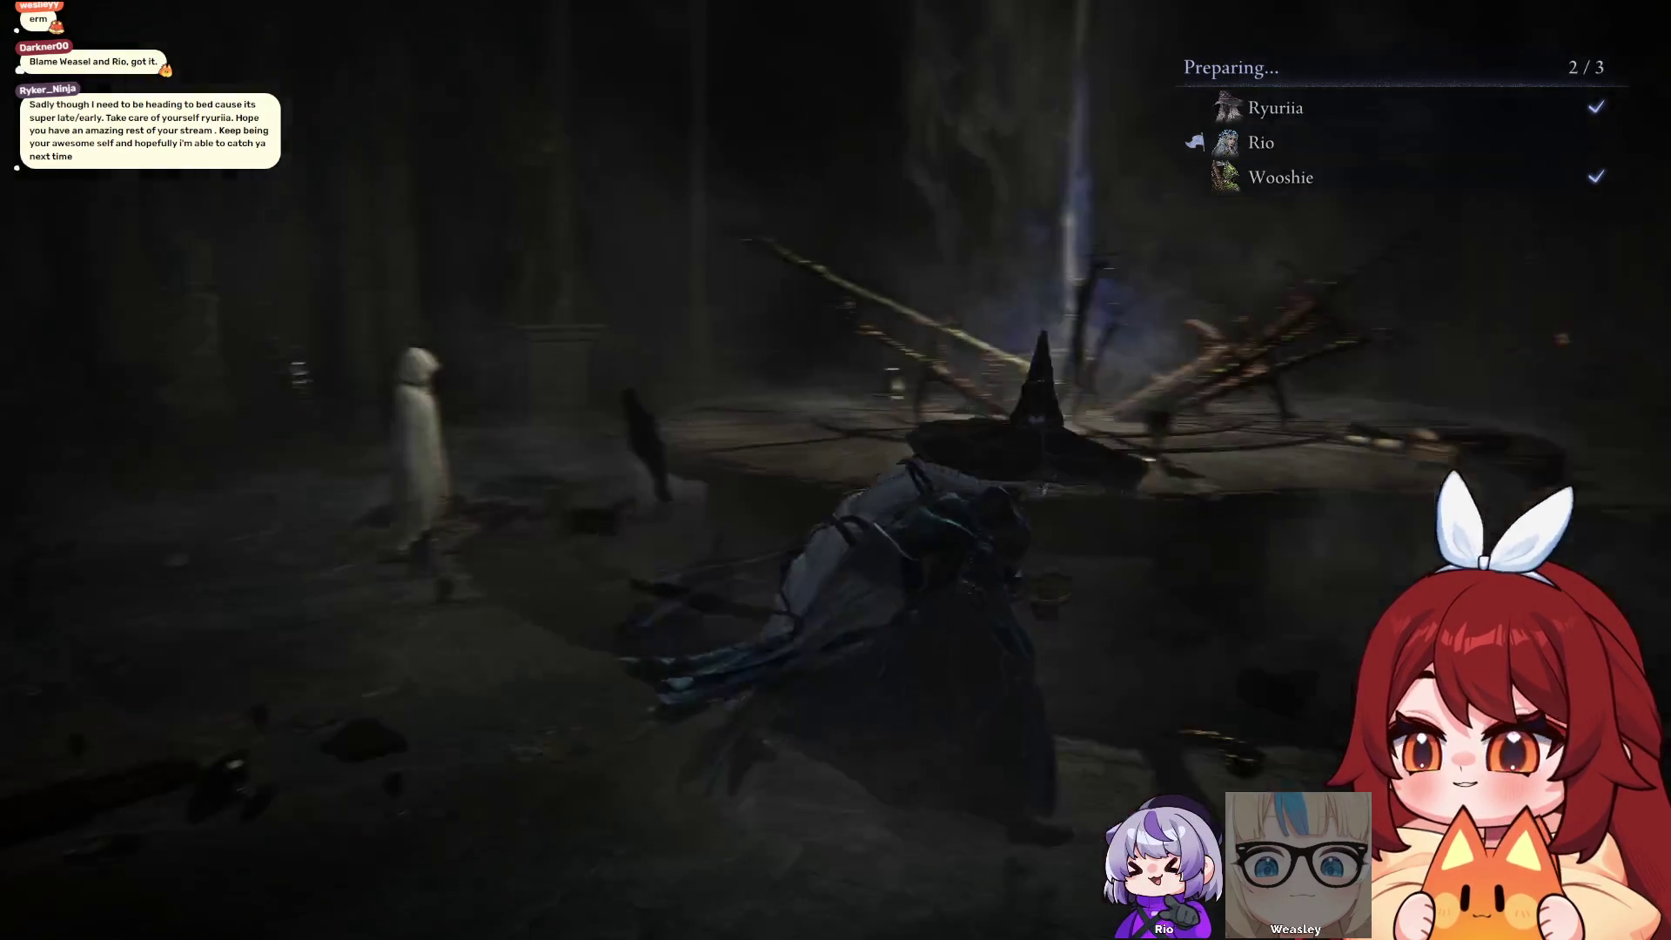
{"action": "key", "text": "w"}
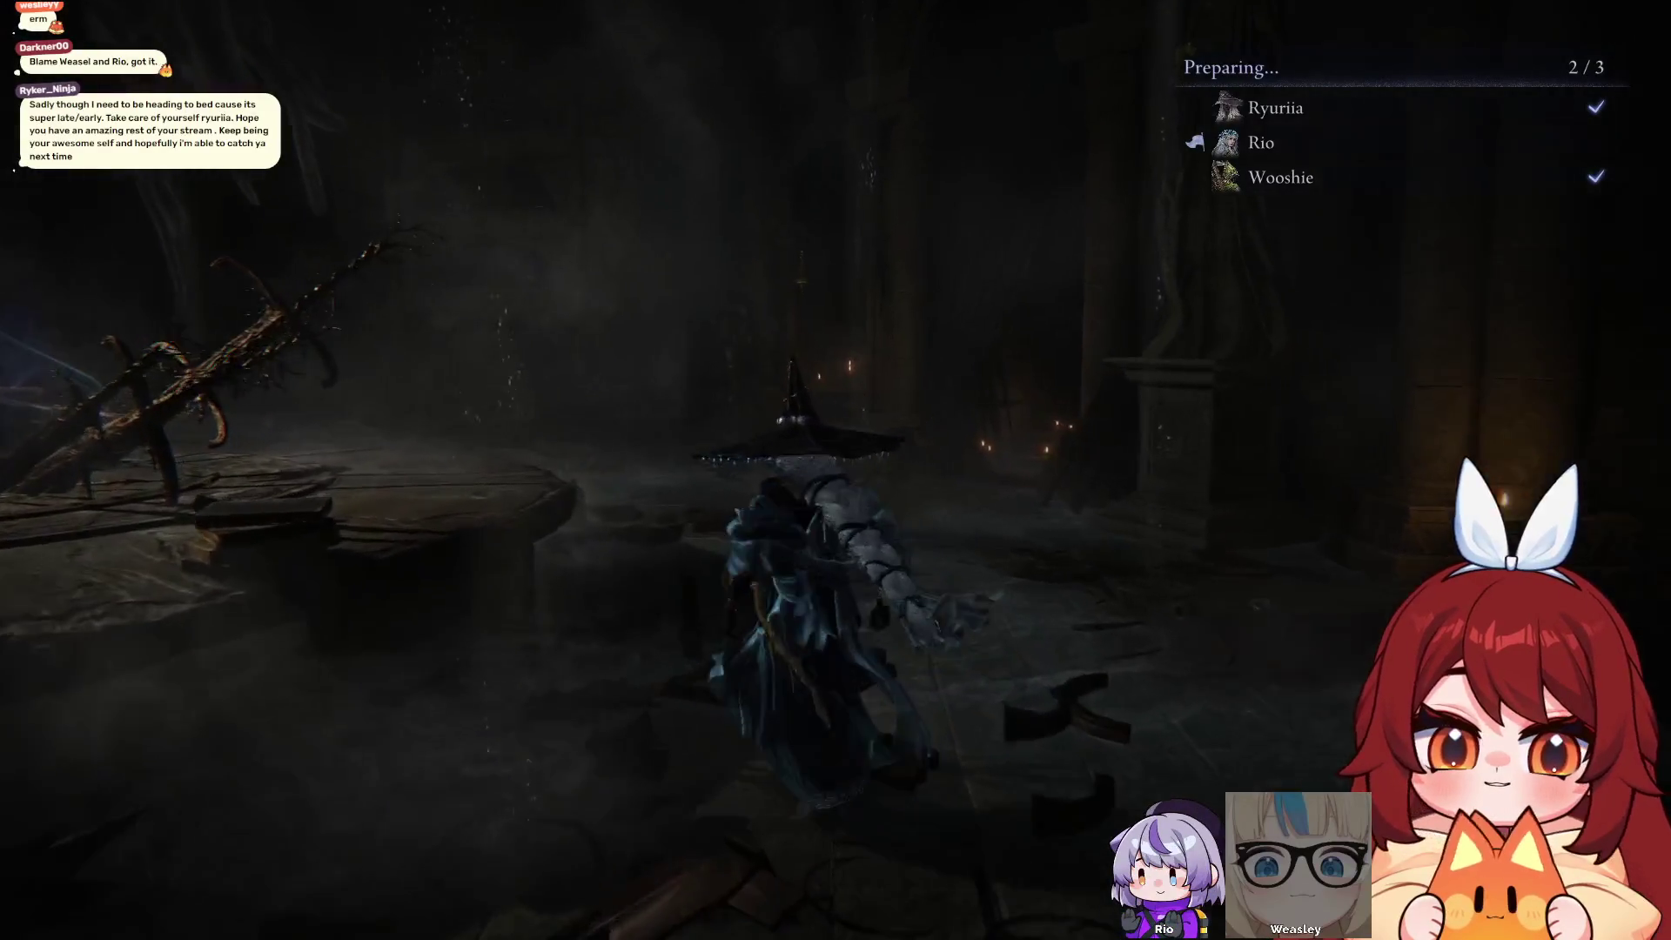
{"action": "key", "text": "w"}
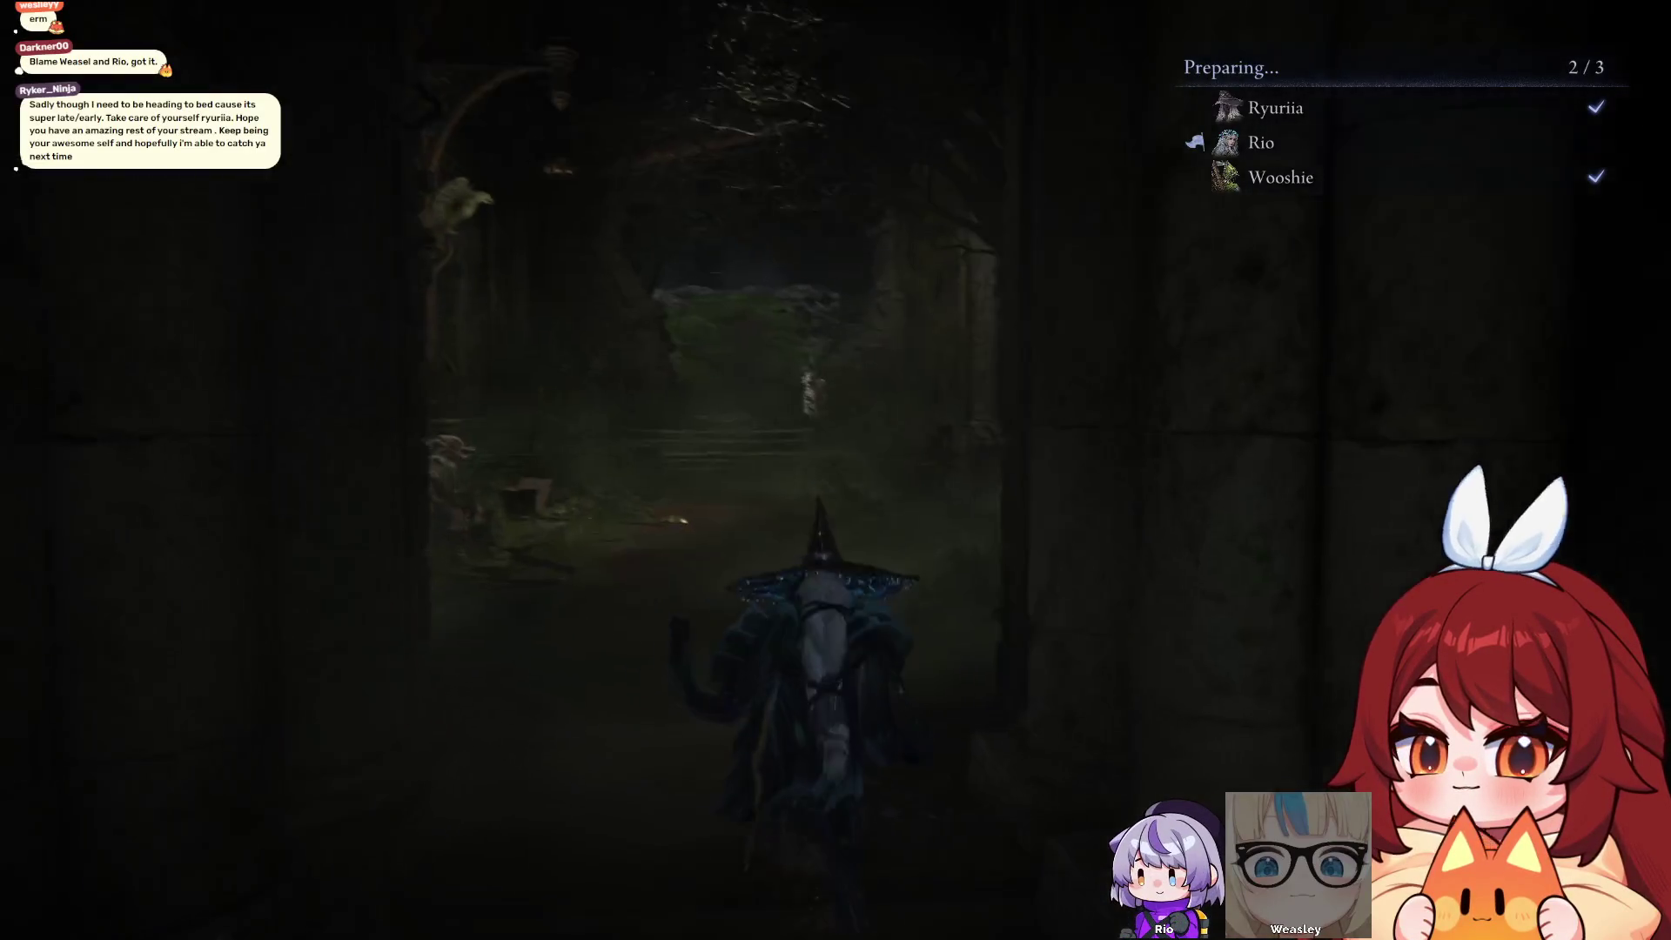
{"action": "key", "text": "w"}
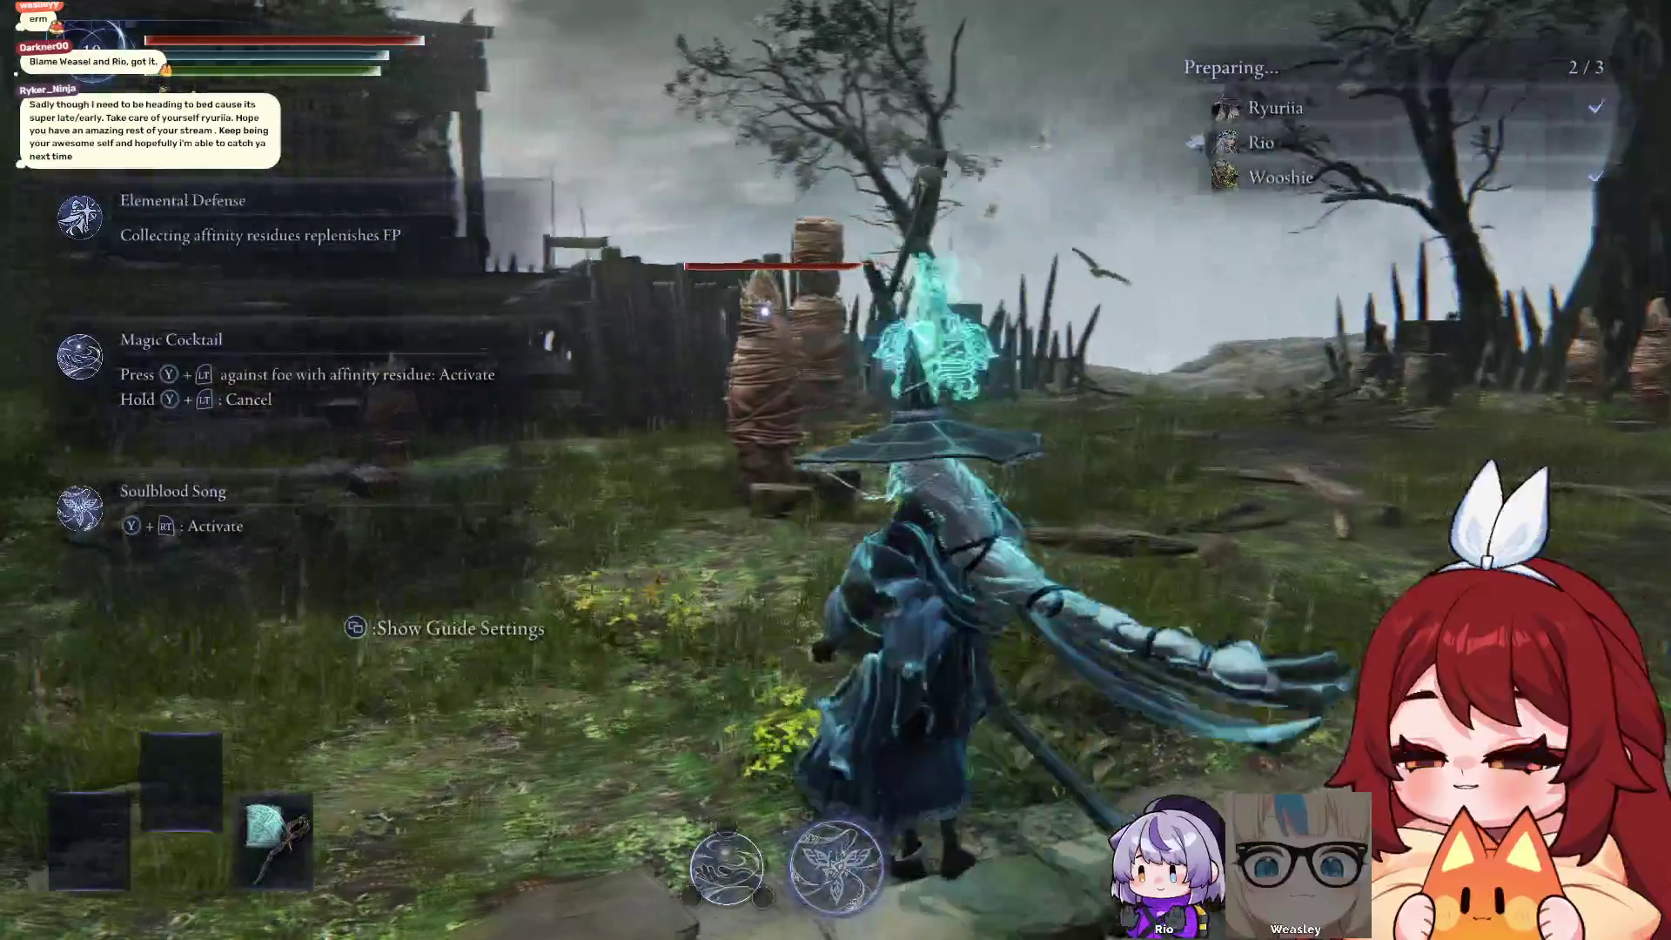
{"action": "key", "text": "w"}
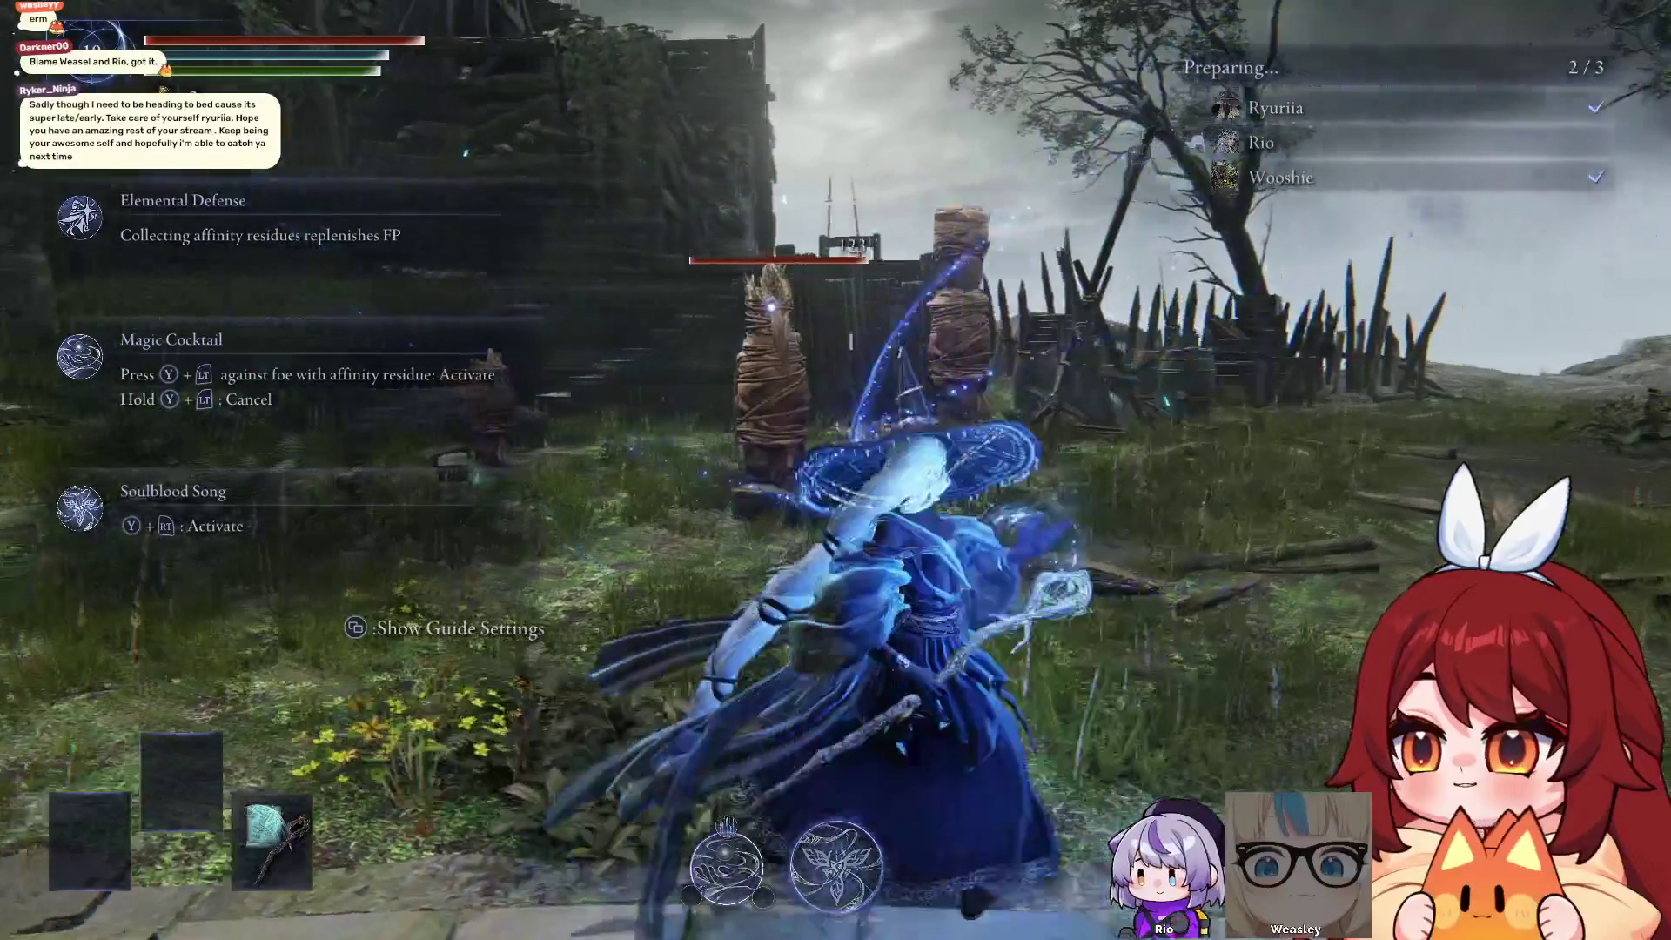
{"action": "key", "text": "w"}
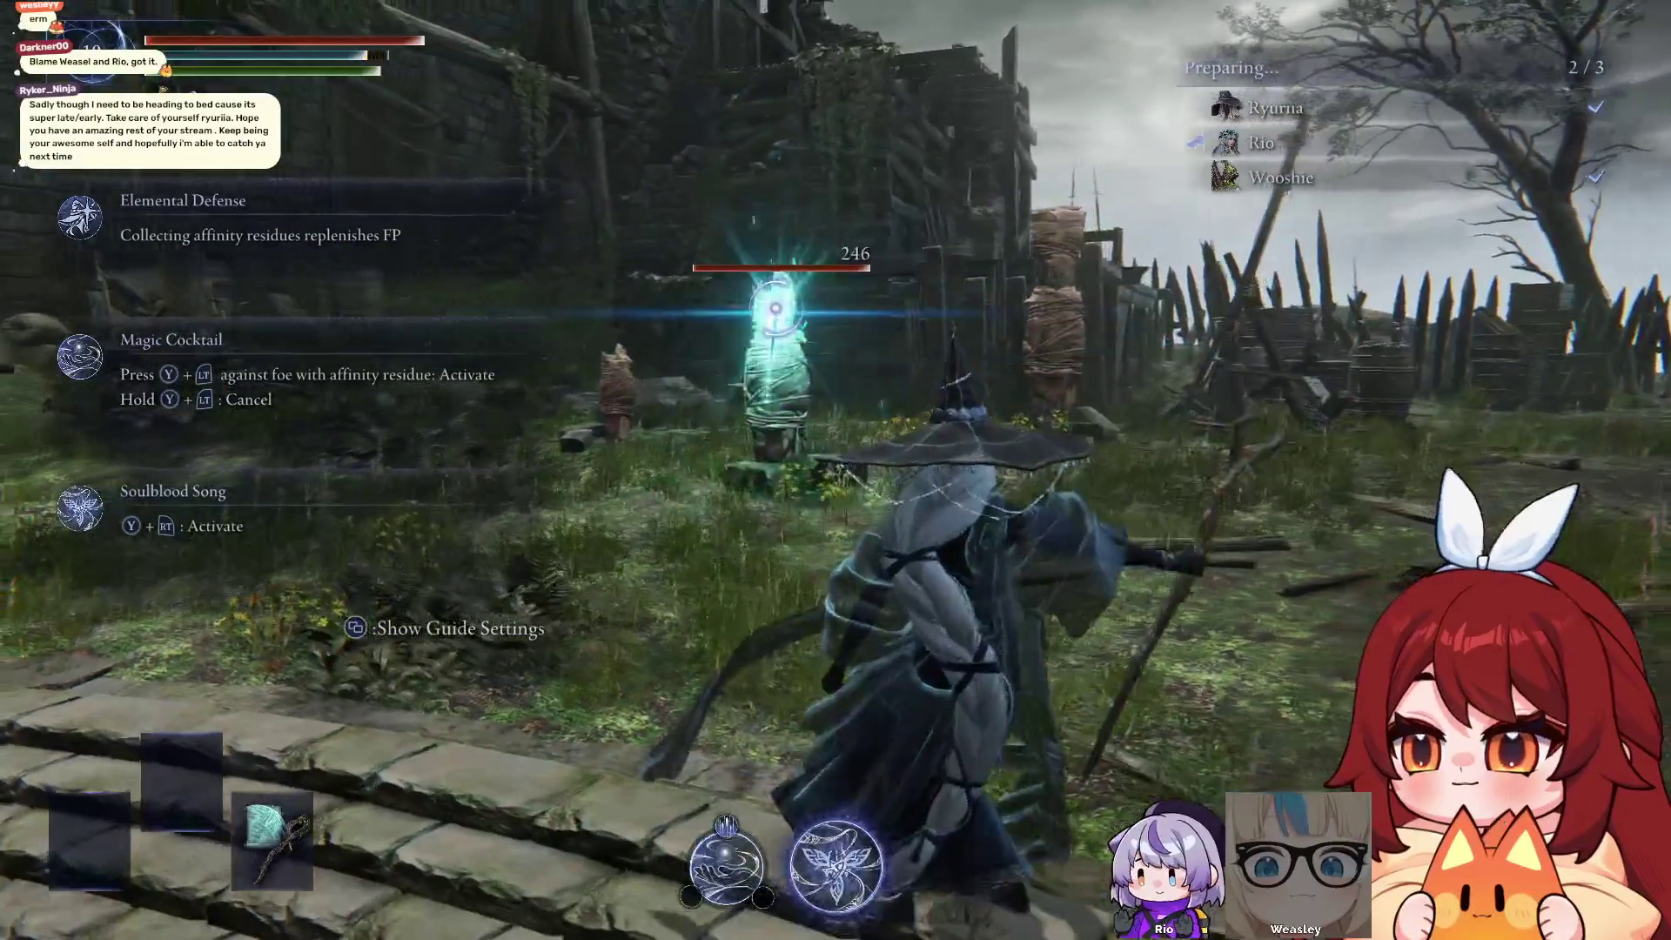
{"action": "key", "text": "w"}
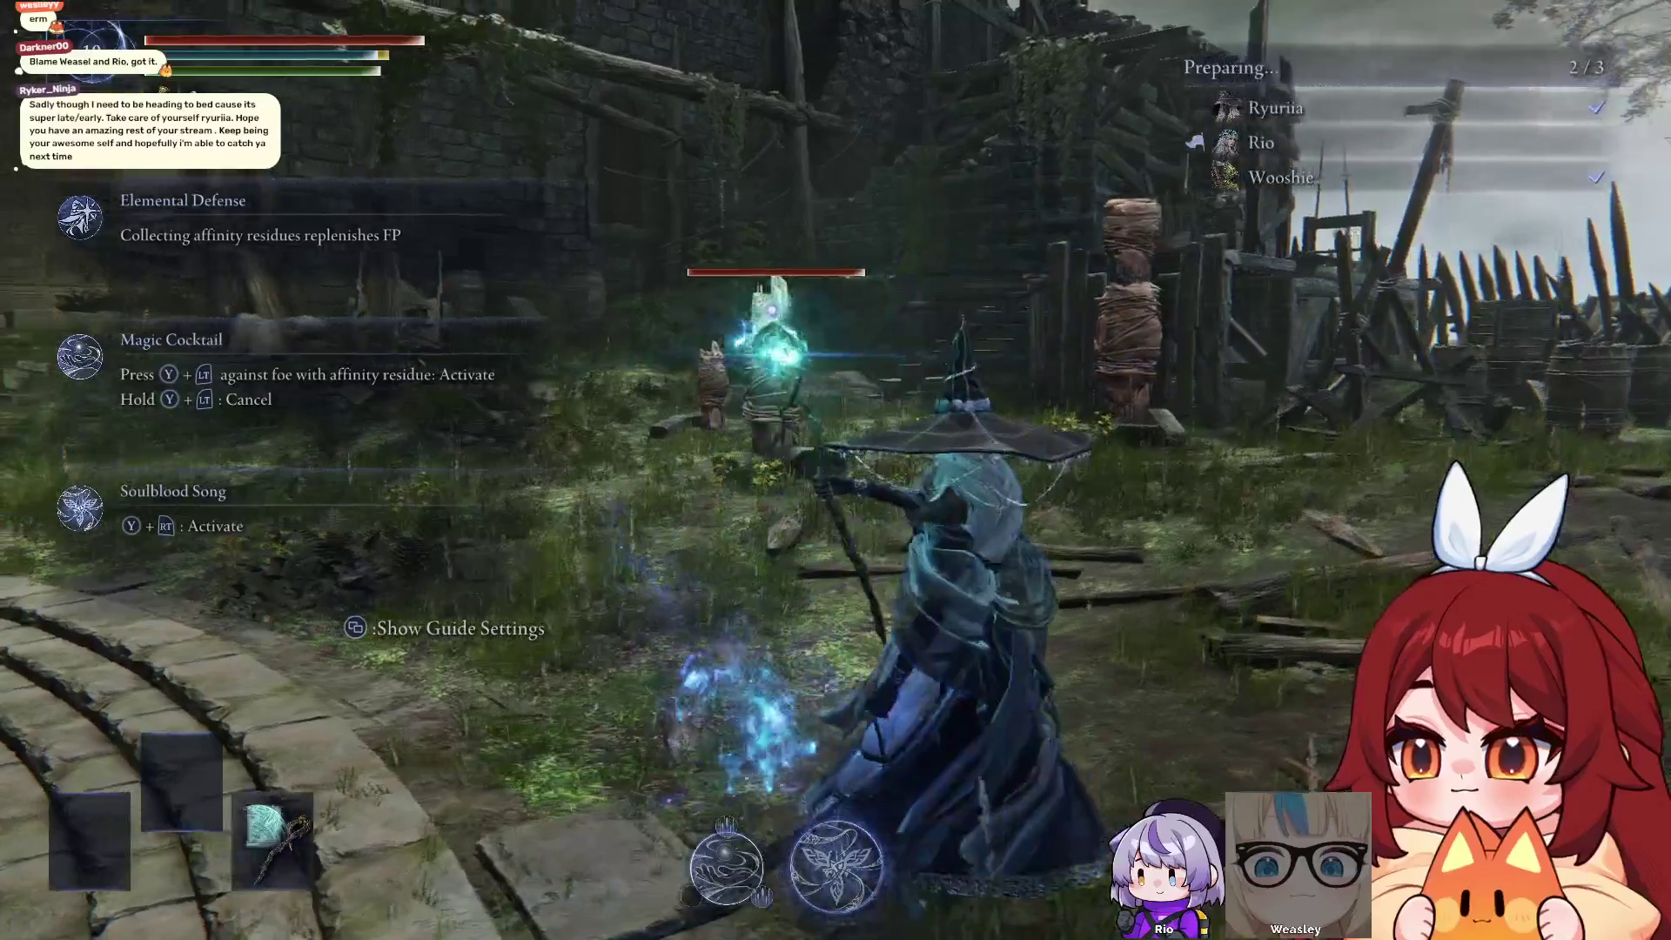
Run back to the lit chamber and open the Recluse's Relic Rites at the altar
{"action": "key", "text": "w"}
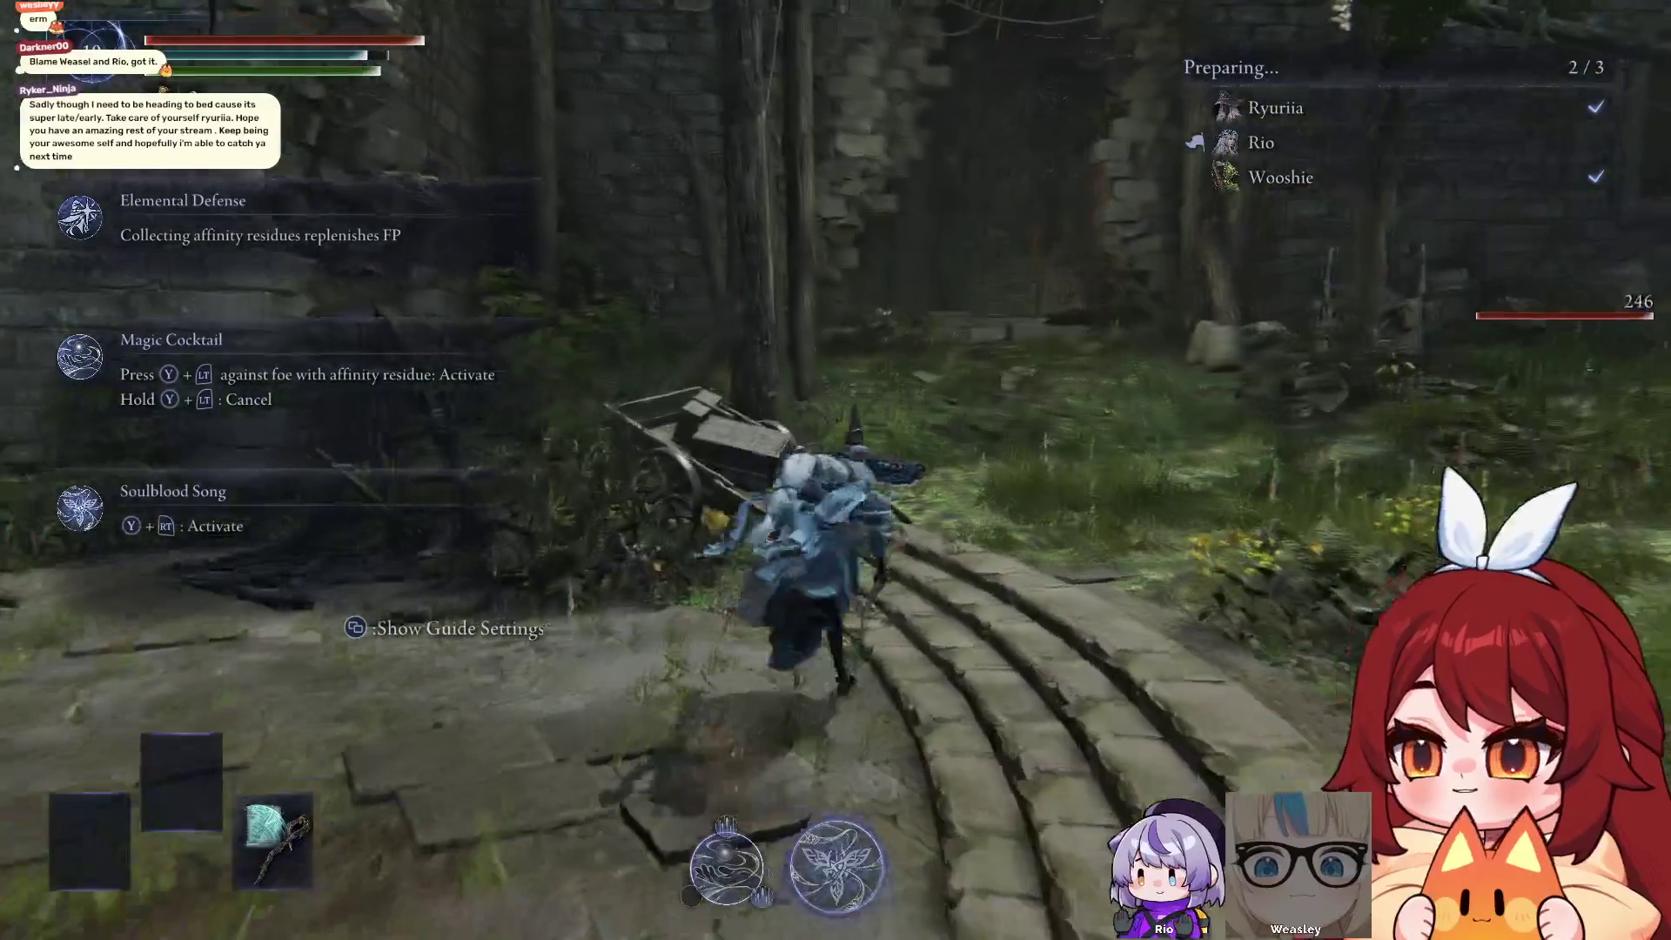
{"action": "key", "text": "w"}
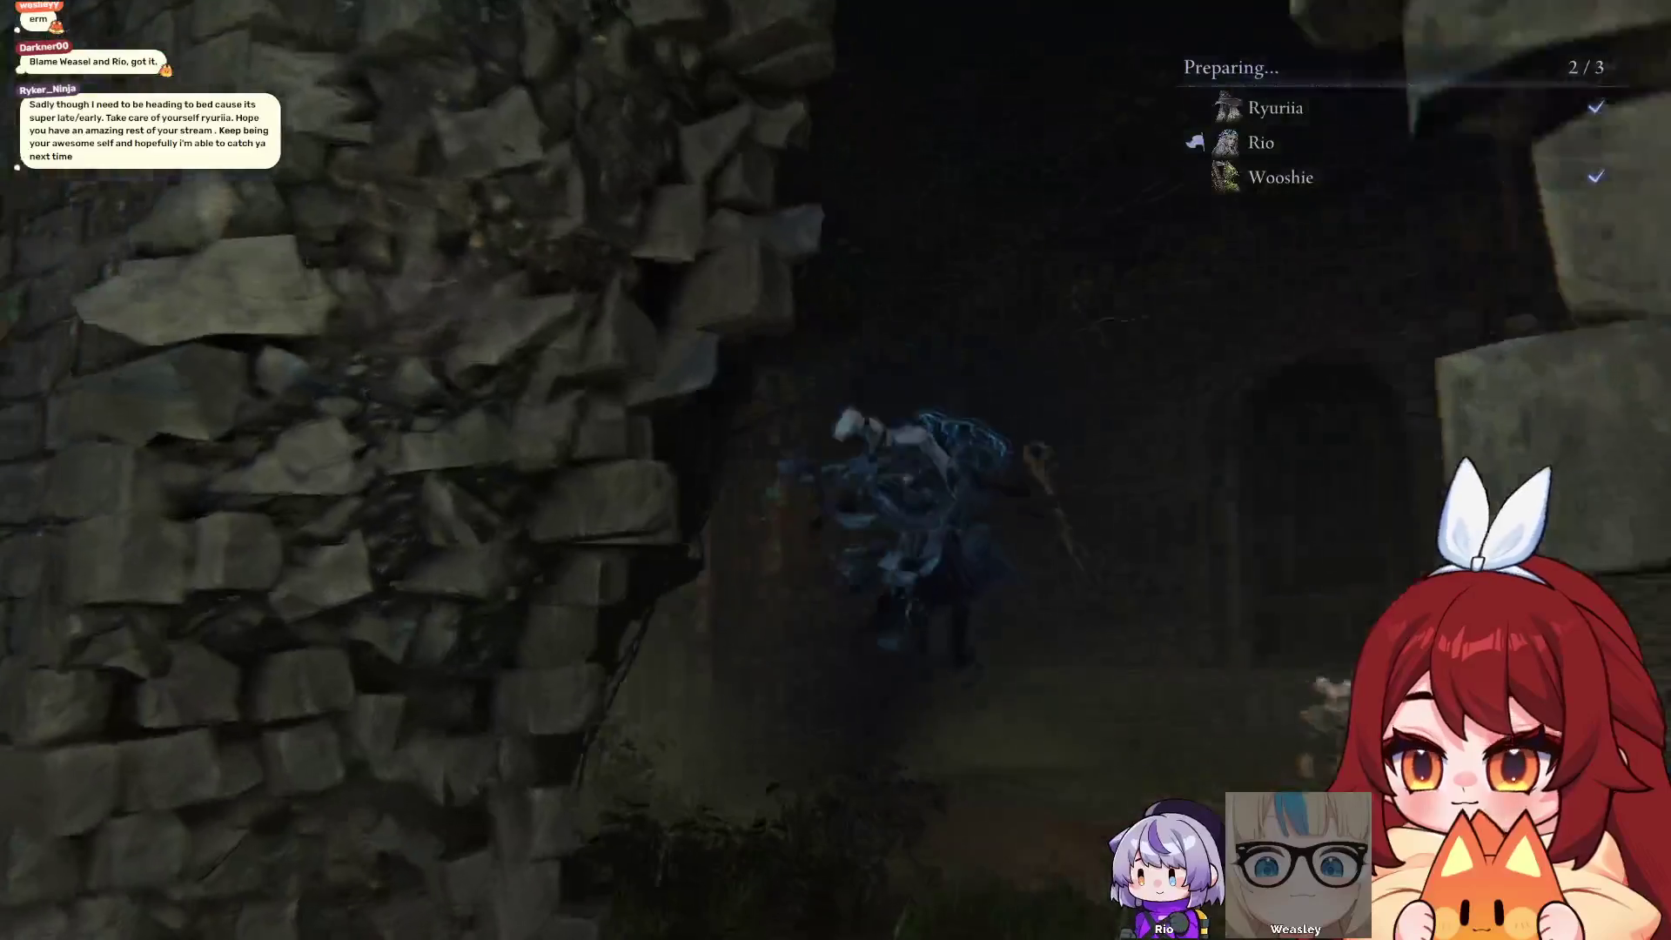
{"action": "key", "text": "w"}
{"action": "key", "text": "w"}
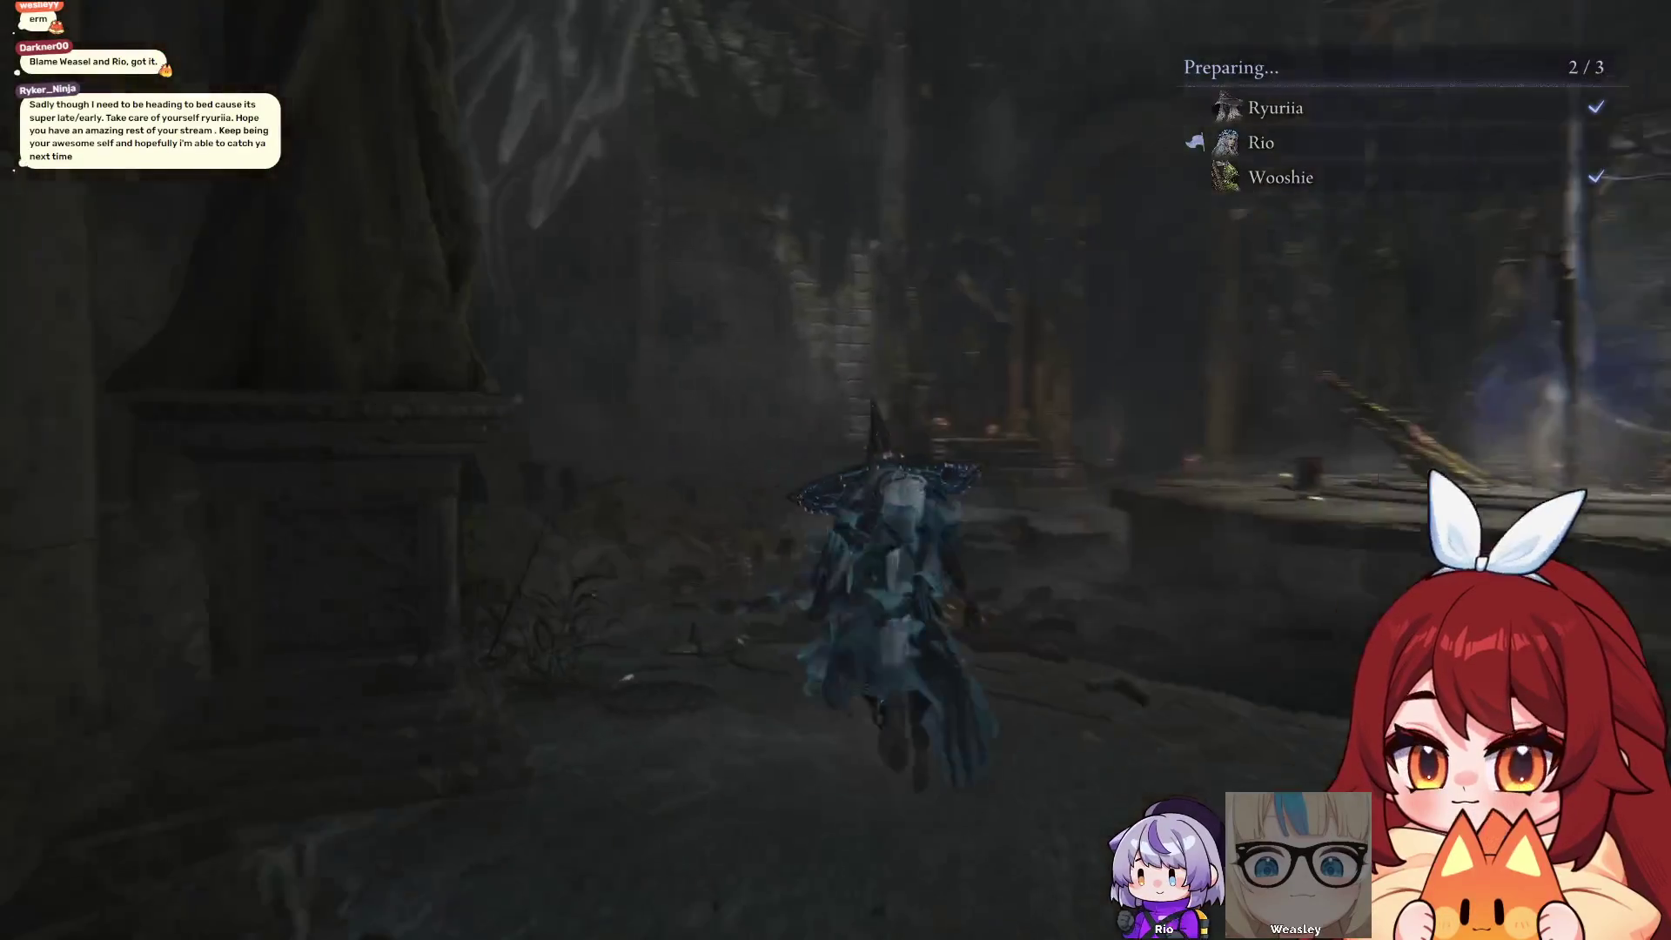
{"action": "key", "text": "e"}
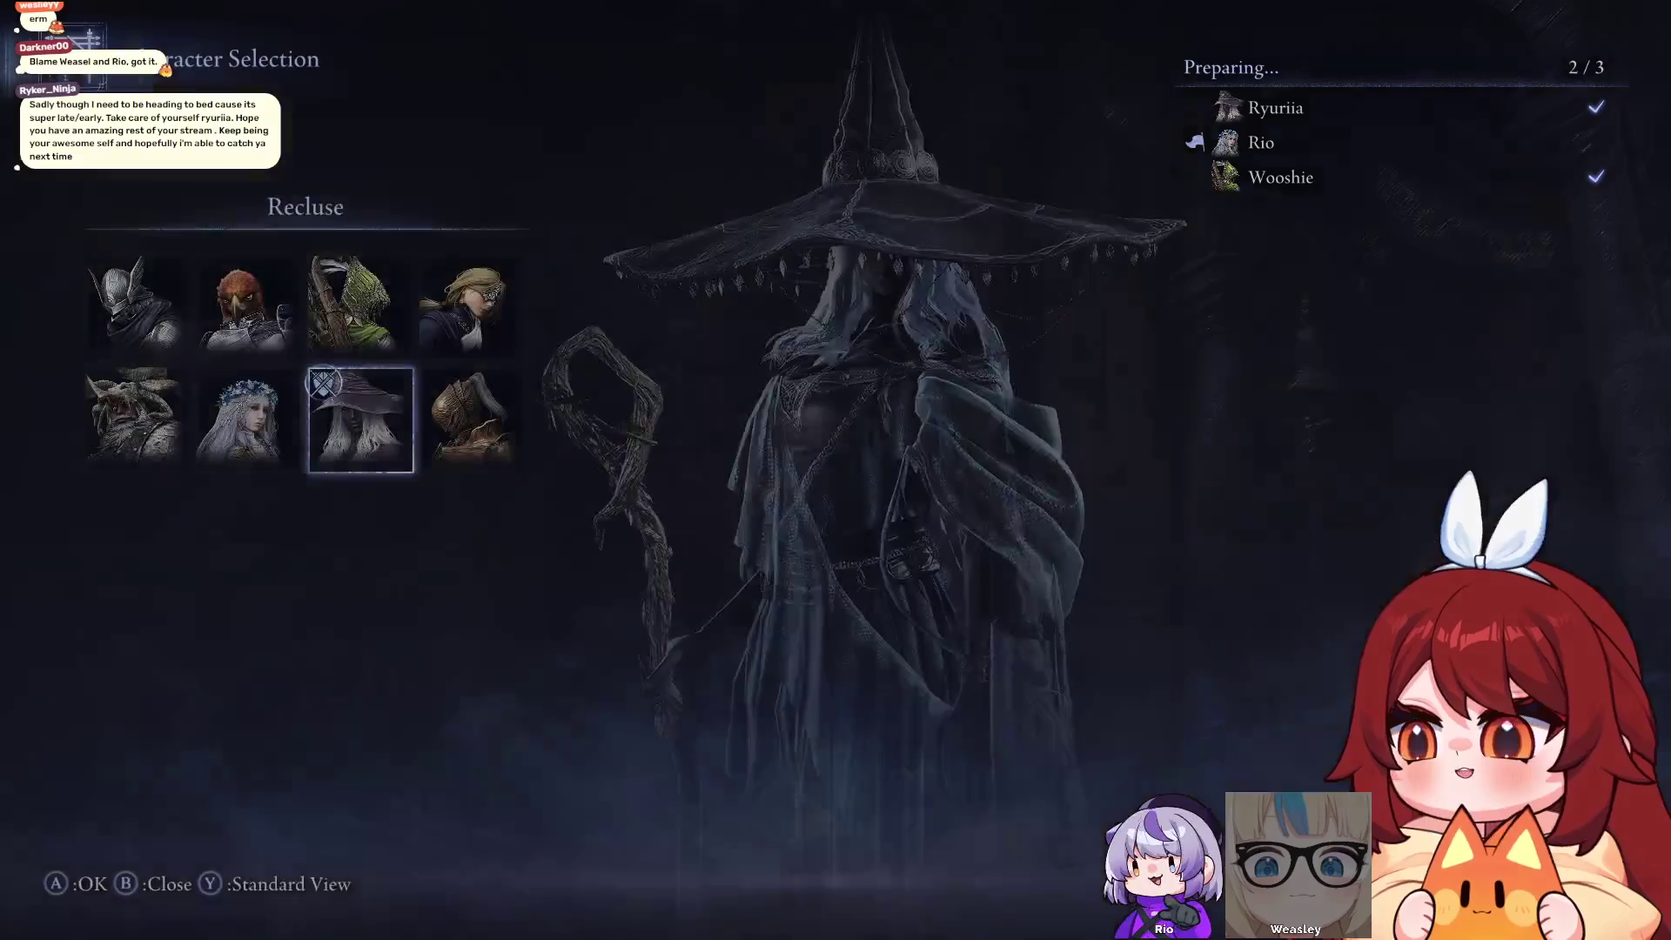
{"action": "key", "text": "Escape"}
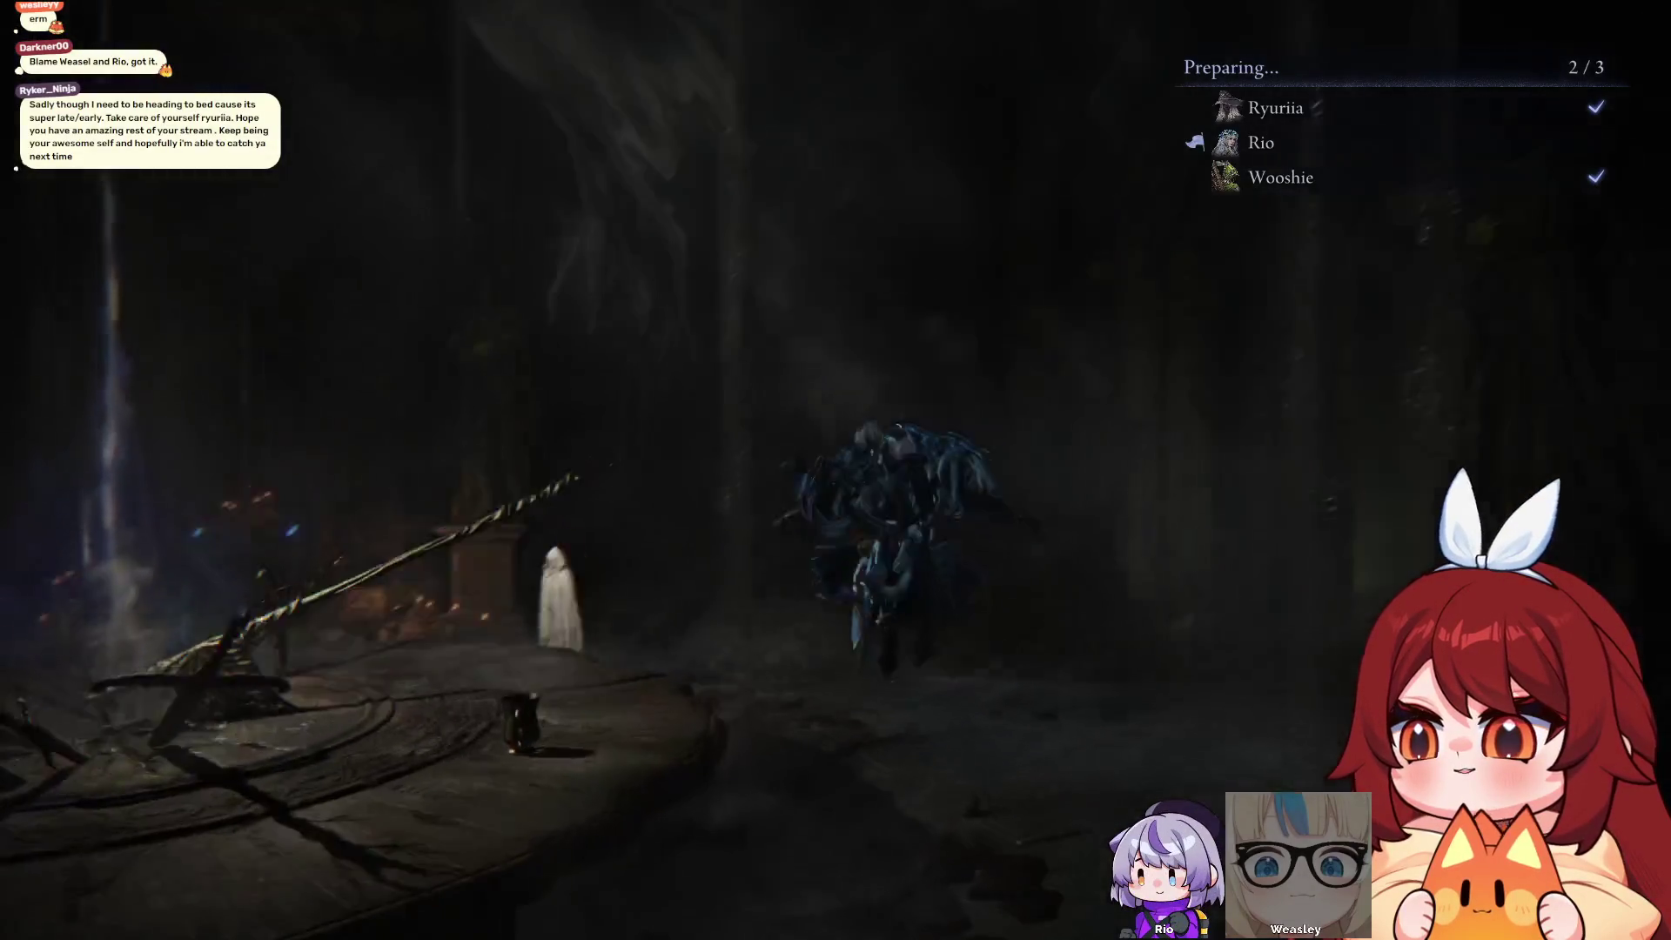
{"action": "key", "text": "w"}
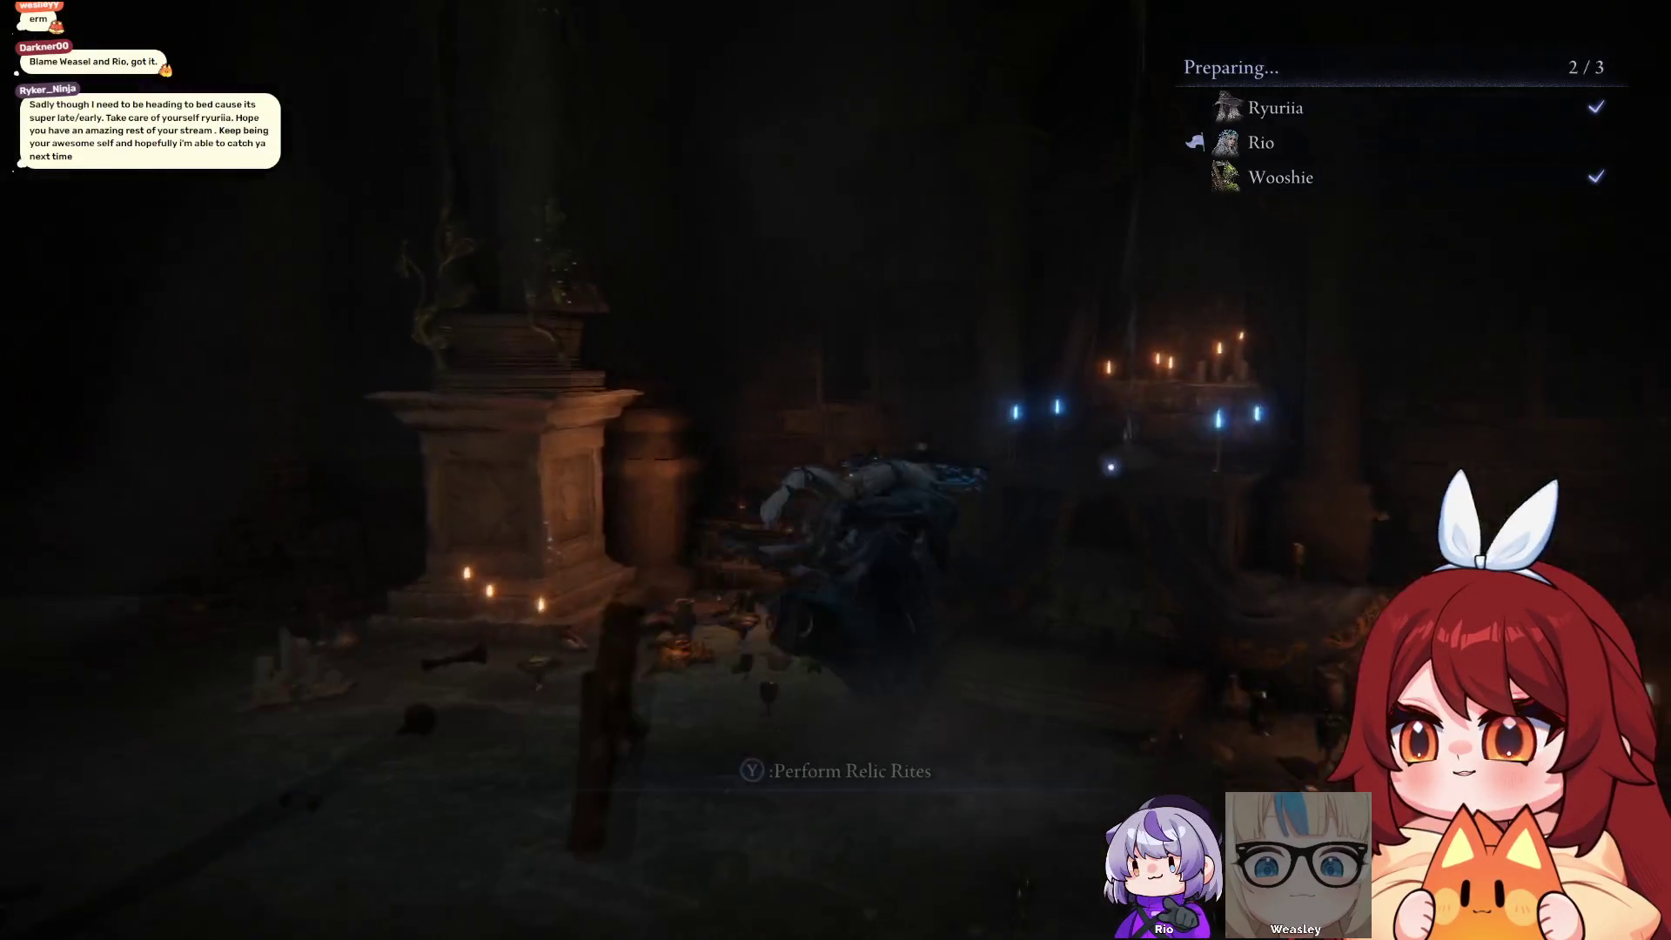
{"action": "key", "text": "e"}
{"action": "key", "text": "e"}
{"action": "key", "text": "Left"}
{"action": "key", "text": "Escape"}
Choose Recluse's Chalice as the vessel and check its relic slots
{"action": "key", "text": "Left"}
{"action": "key", "text": "Right"}
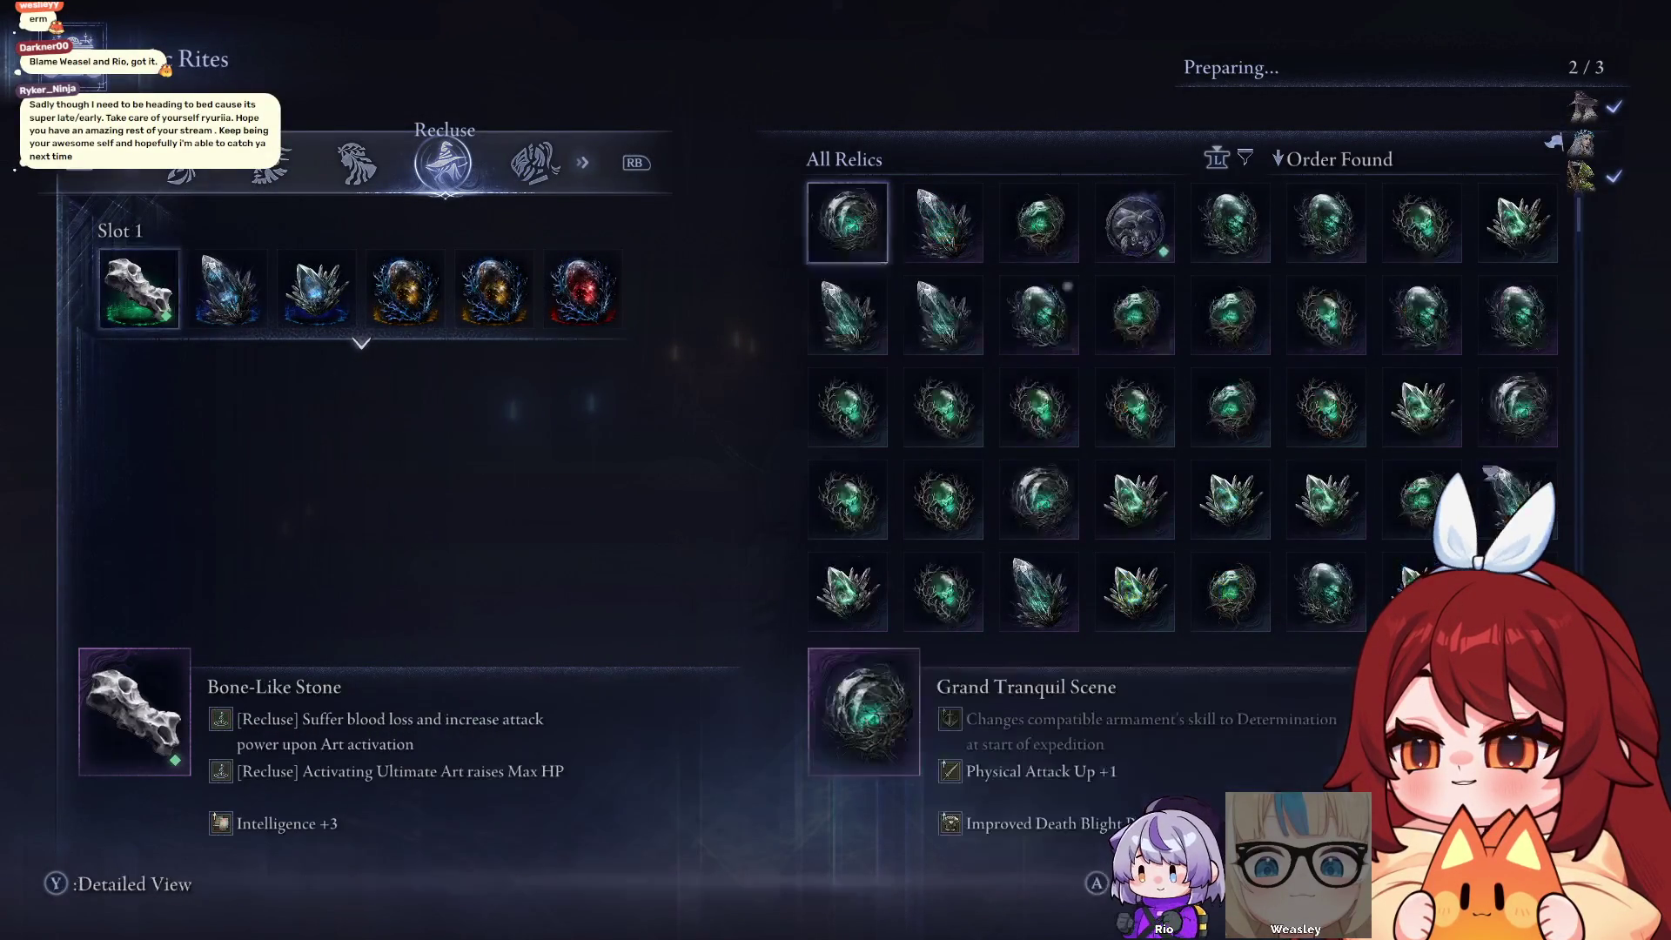
{"action": "key", "text": "Down"}
{"action": "key", "text": "Down"}
{"action": "key", "text": "Down"}
{"action": "key", "text": "Down"}
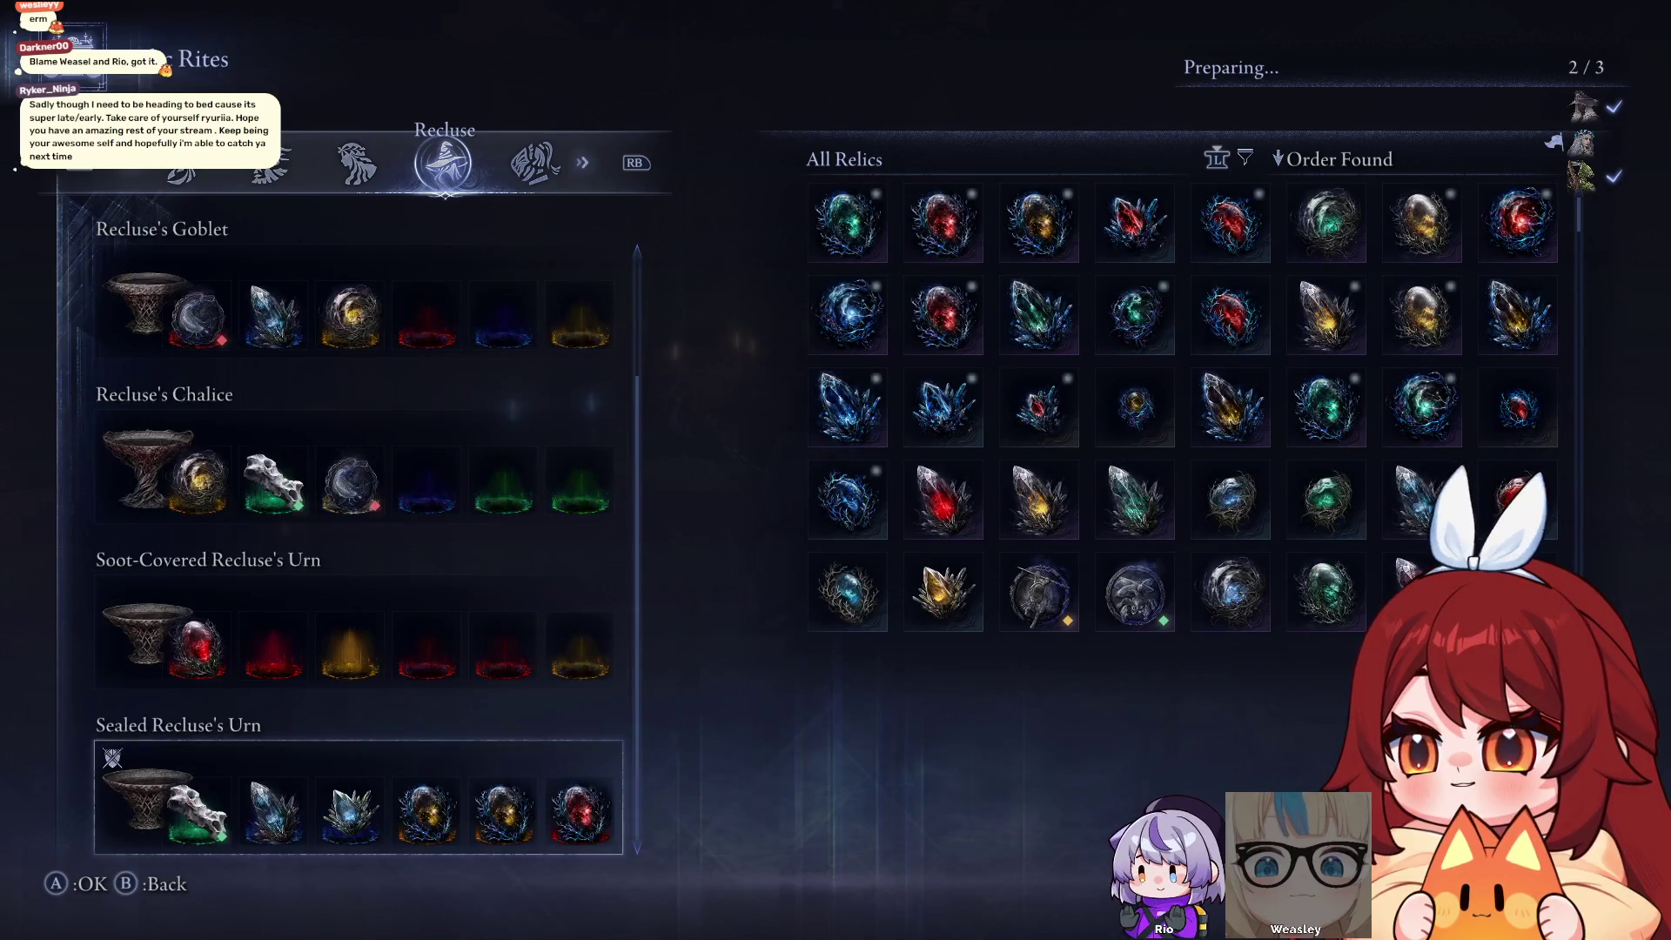
{"action": "key", "text": "Down"}
{"action": "key", "text": "Down"}
{"action": "key", "text": "Down"}
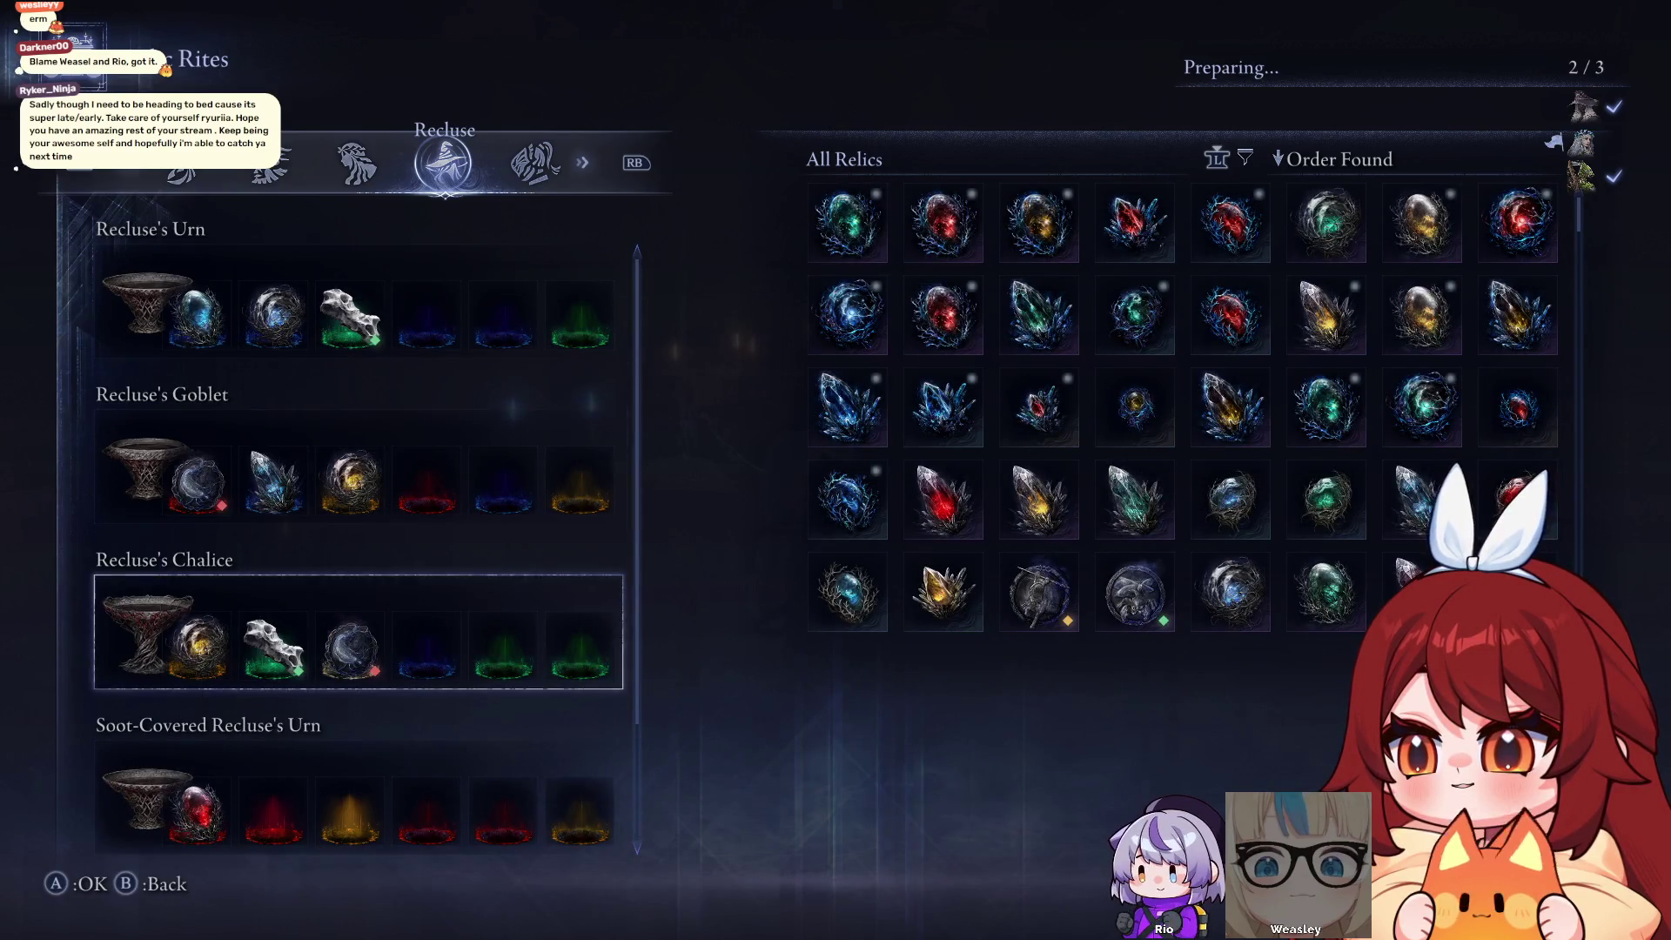
{"action": "key", "text": "Return"}
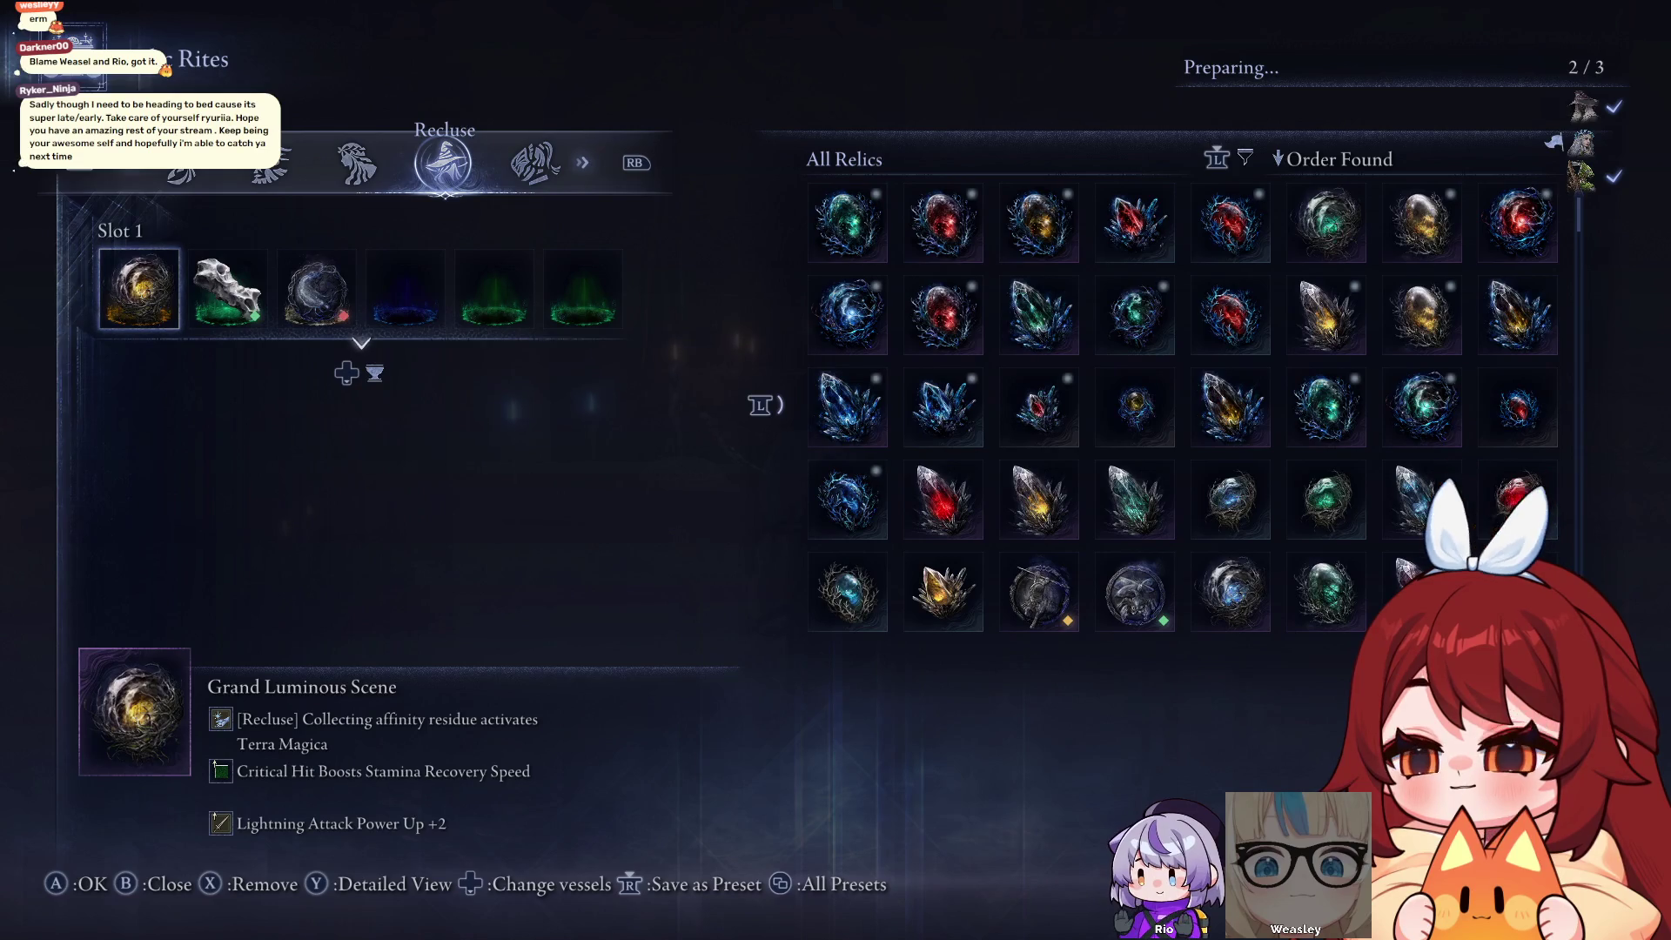
{"action": "key", "text": "Right"}
{"action": "key", "text": "Right"}
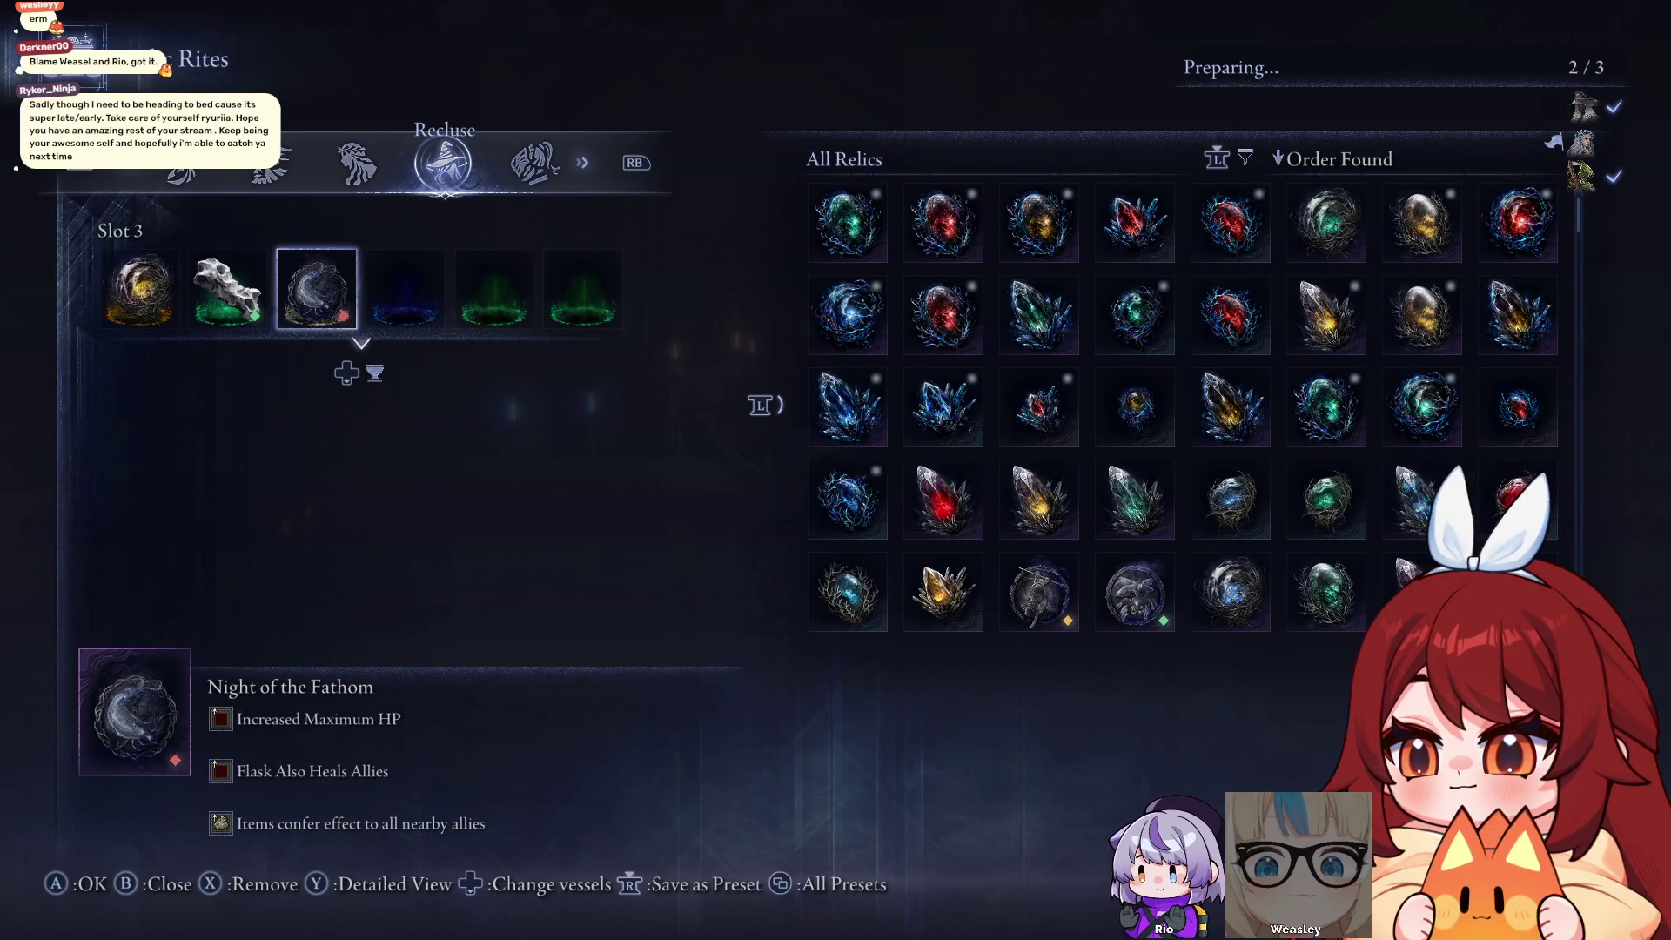
{"action": "key", "text": "Escape"}
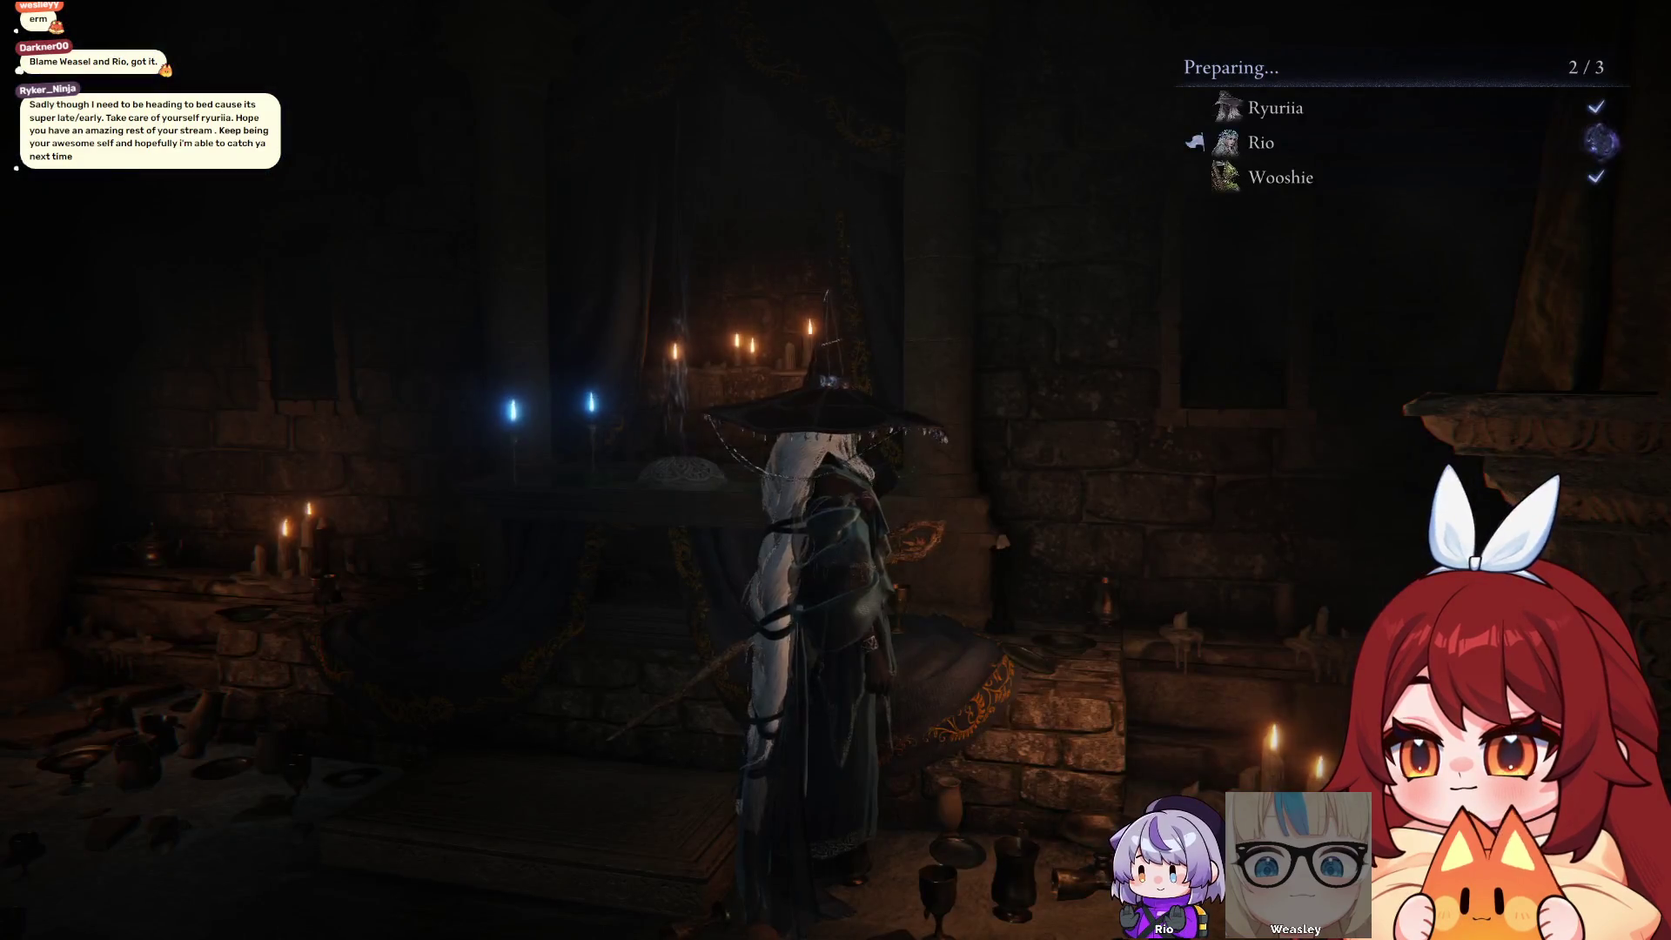
Equip Sealed Recluse's Urn as the vessel and browse its relics
{"action": "key", "text": "e"}
{"action": "key", "text": "Down"}
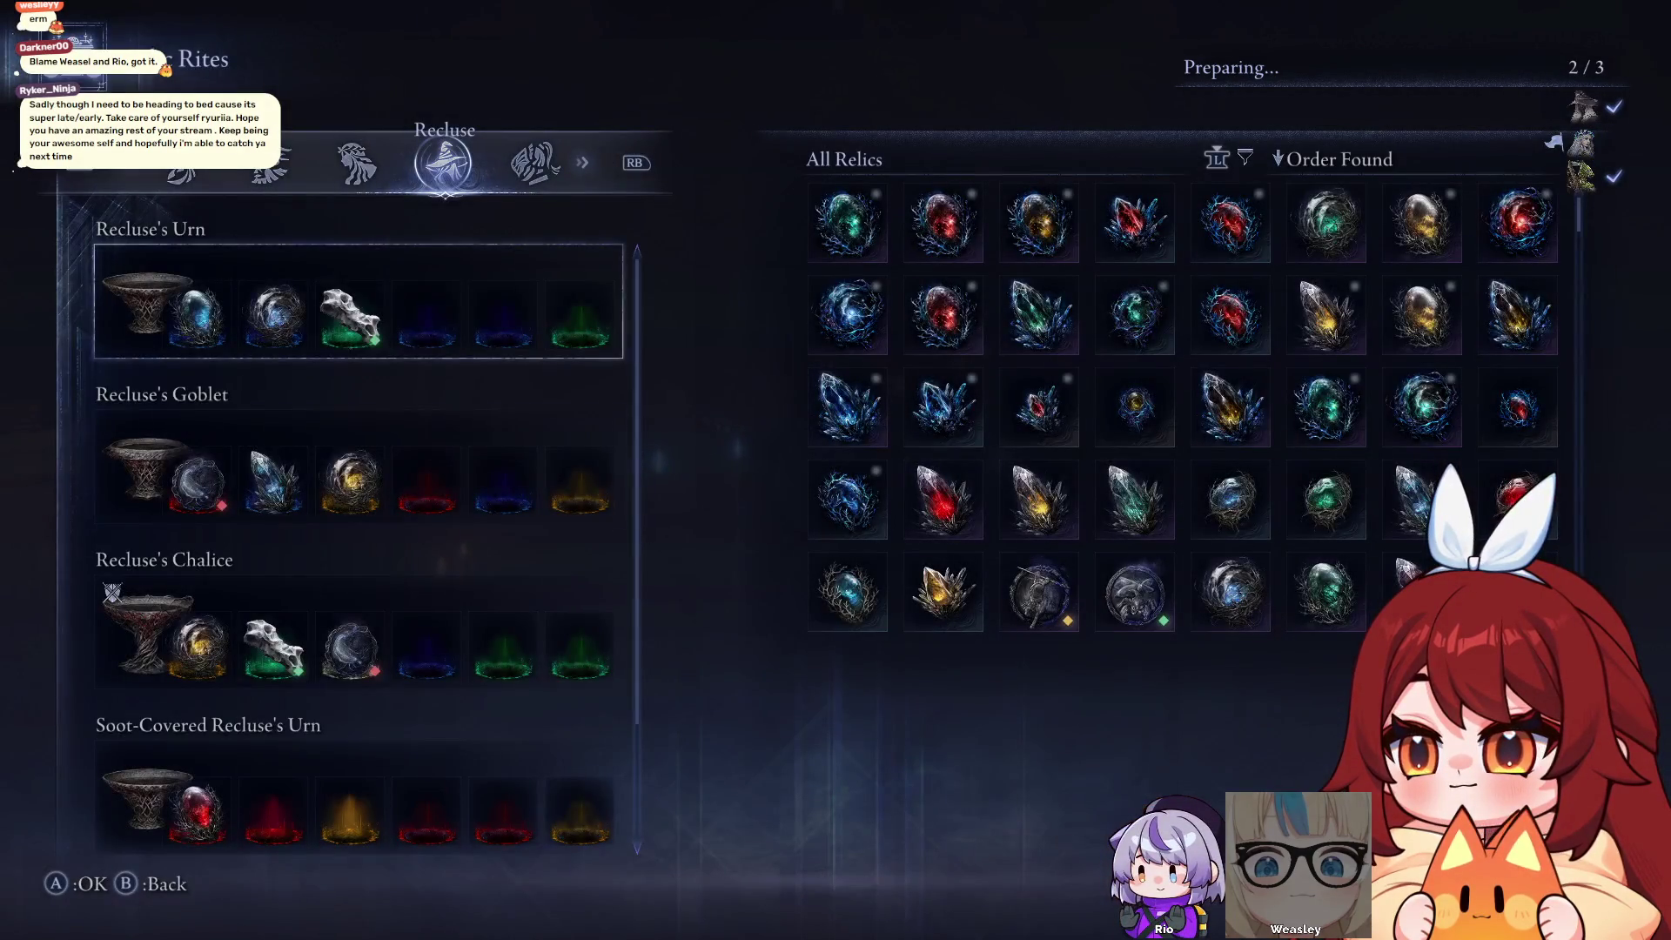
{"action": "key", "text": "Down"}
{"action": "key", "text": "Down"}
{"action": "key", "text": "Down"}
{"action": "key", "text": "Return"}
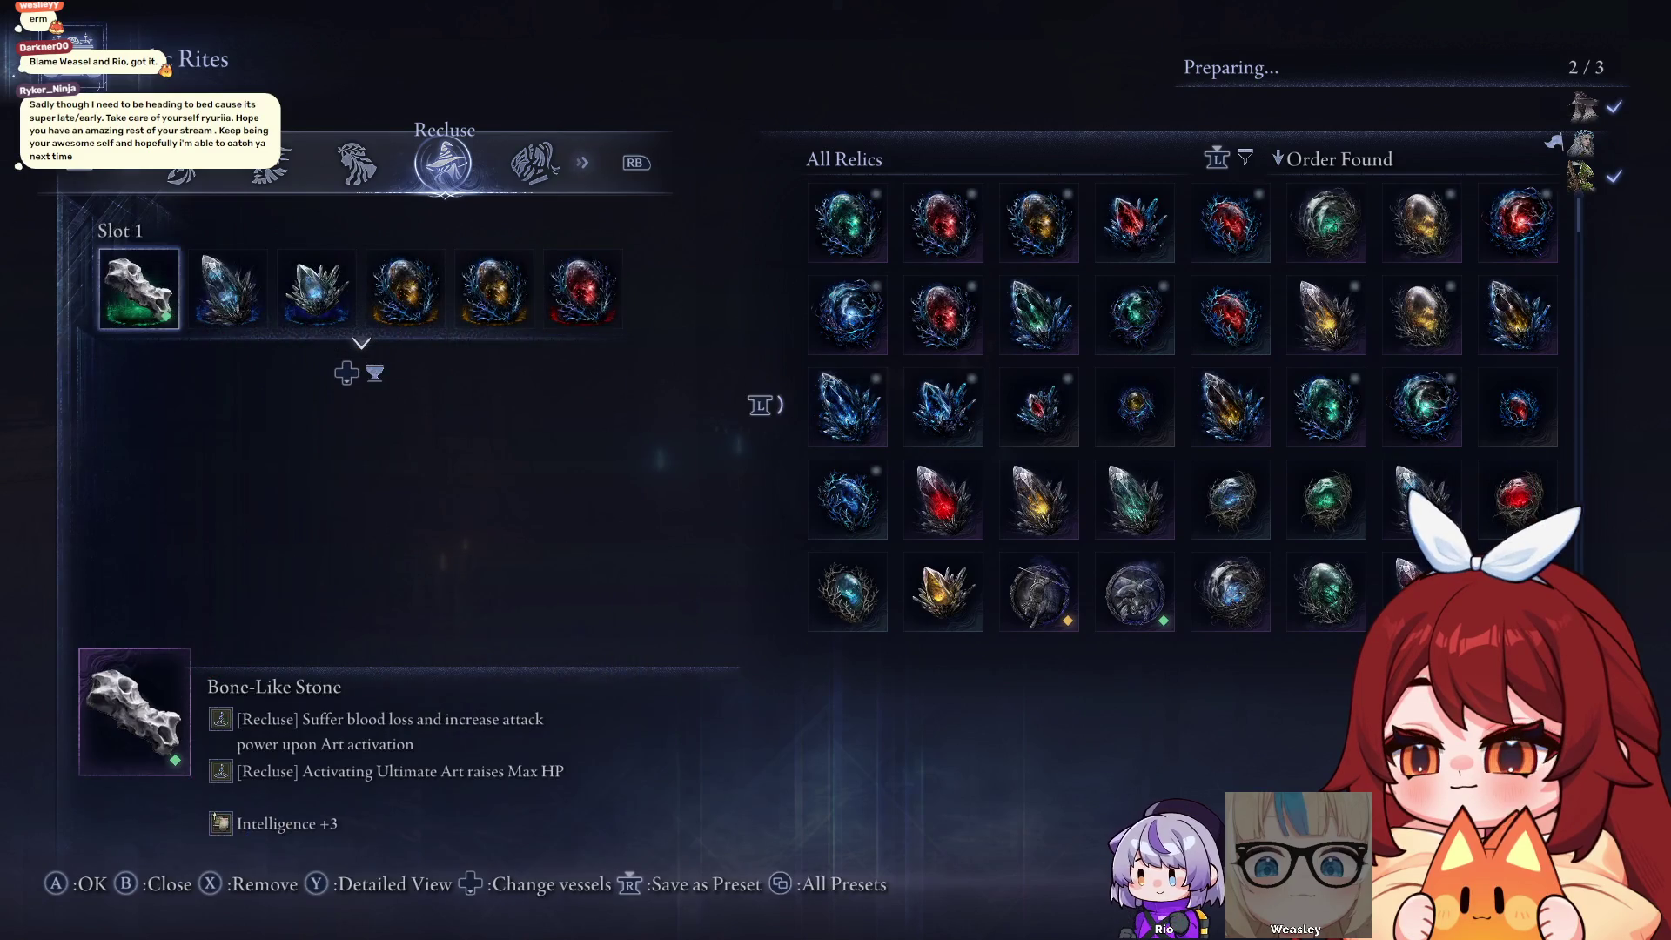
{"action": "key", "text": "Right"}
{"action": "key", "text": "Right"}
{"action": "key", "text": "Escape"}
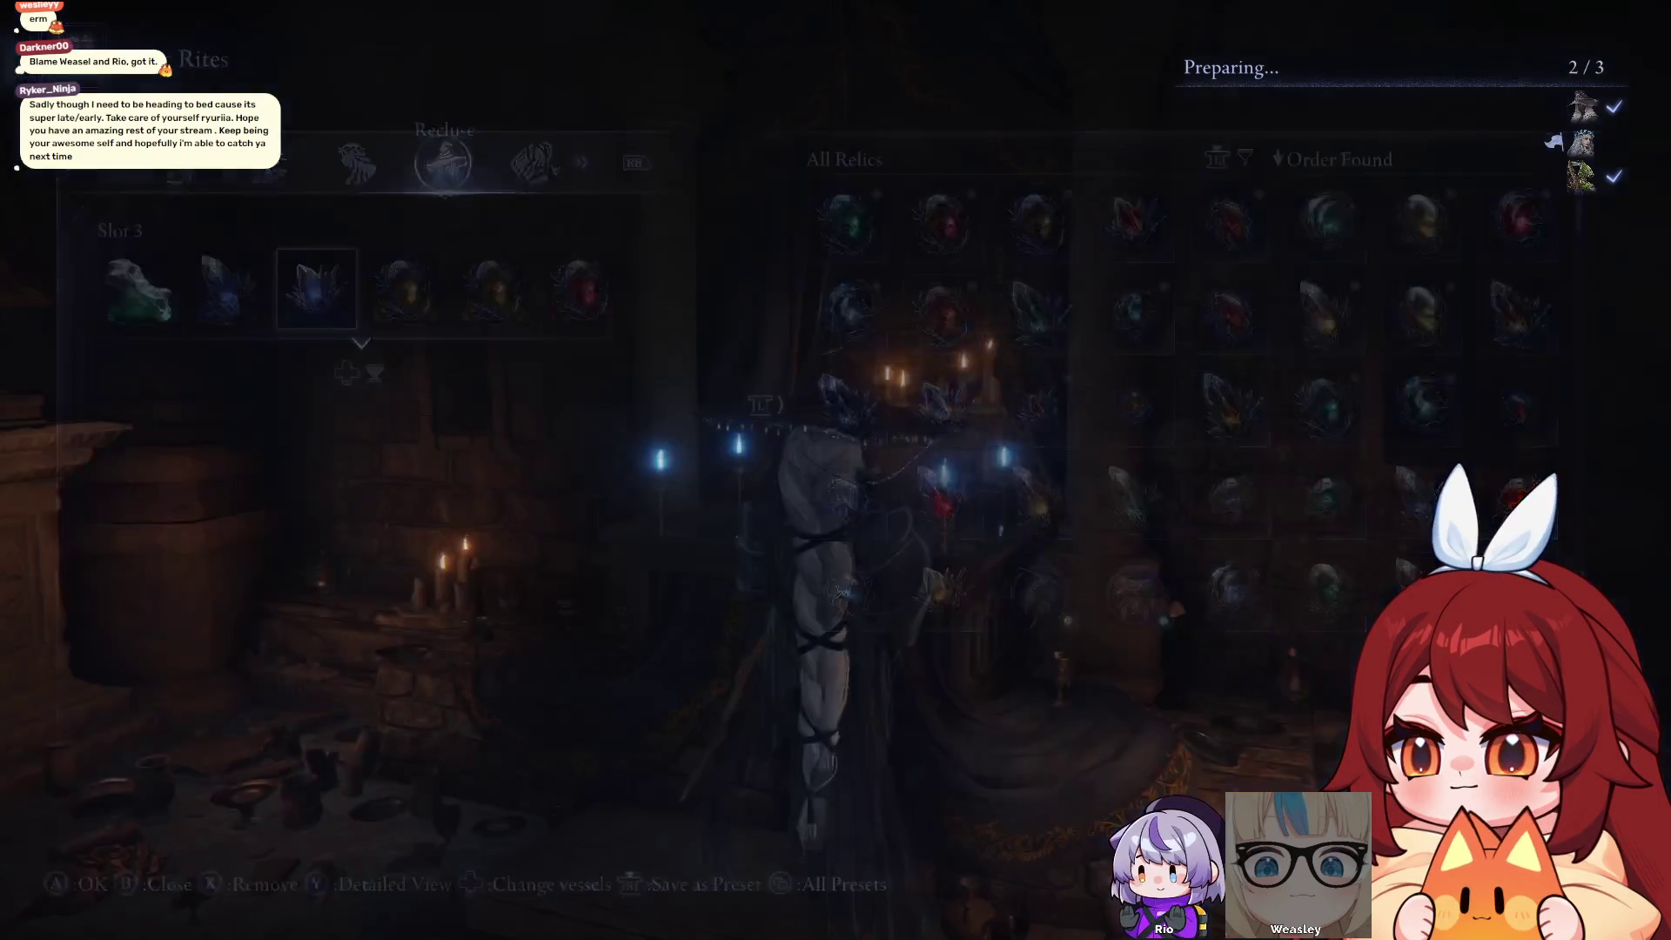
Browse the vessels toward Recluse's Goblet, then mark the Recluse ready for Tricephalos
{"action": "key", "text": "e"}
{"action": "key", "text": "e"}
{"action": "key", "text": "Down"}
{"action": "key", "text": "Down"}
{"action": "key", "text": "Down"}
{"action": "key", "text": "Down"}
{"action": "key", "text": "Up"}
{"action": "key", "text": "Up"}
{"action": "key", "text": "Up"}
{"action": "key", "text": "Up"}
{"action": "key", "text": "Down"}
{"action": "key", "text": "Down"}
{"action": "key", "text": "e"}
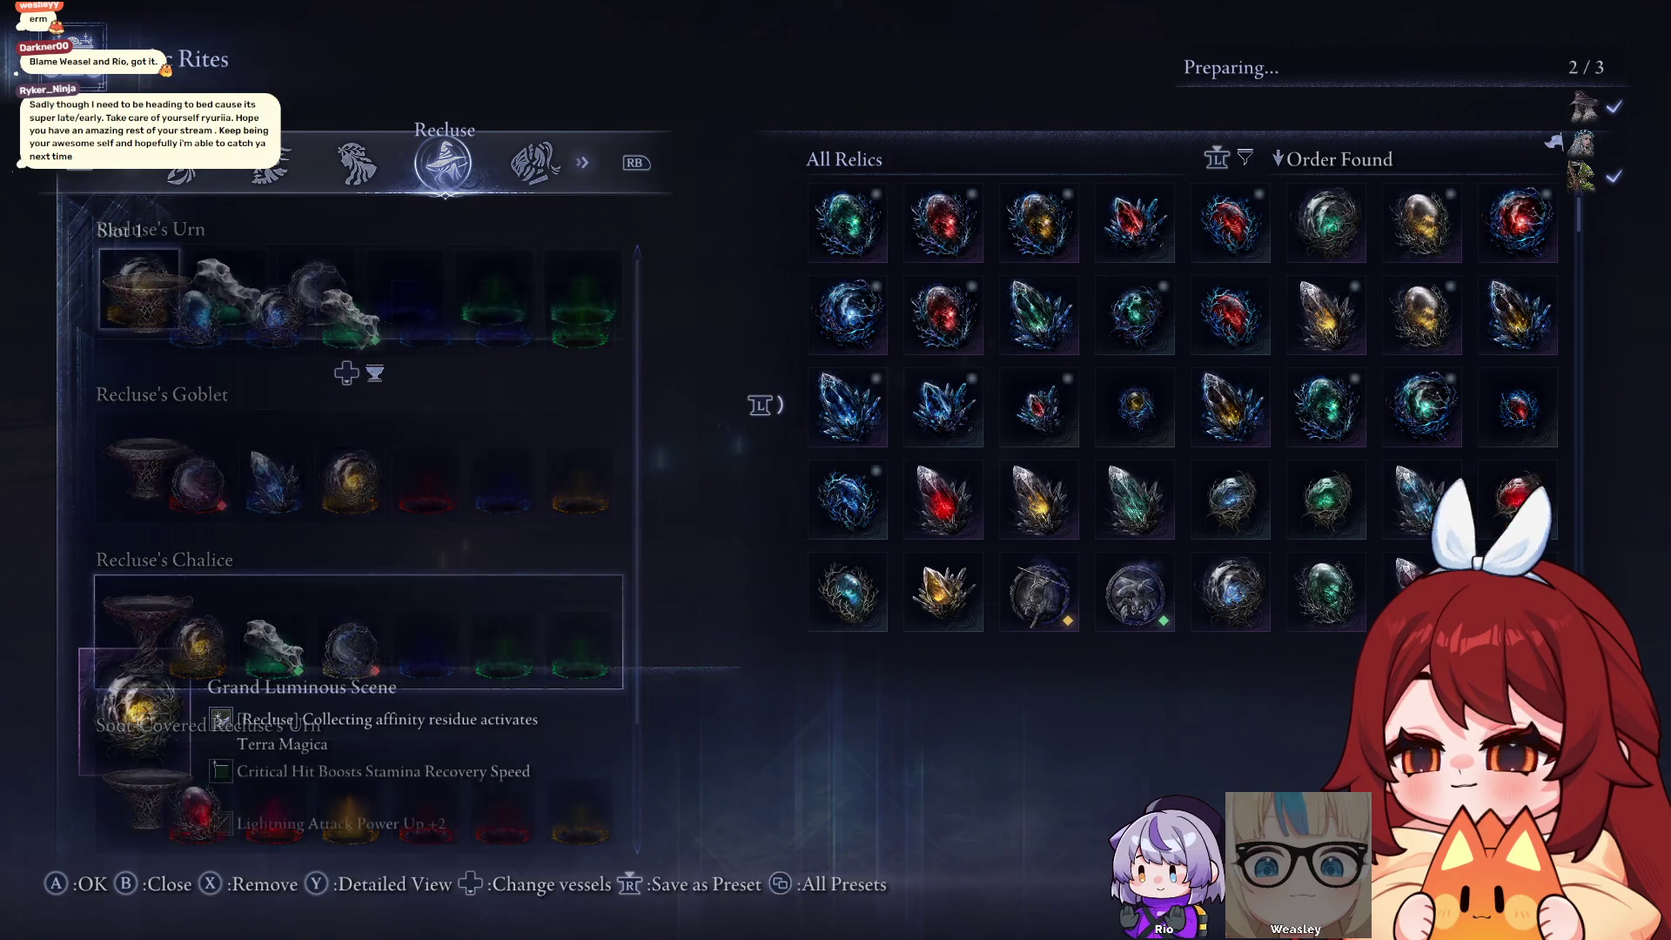
{"action": "key", "text": "Right"}
{"action": "key", "text": "Right"}
{"action": "key", "text": "Escape"}
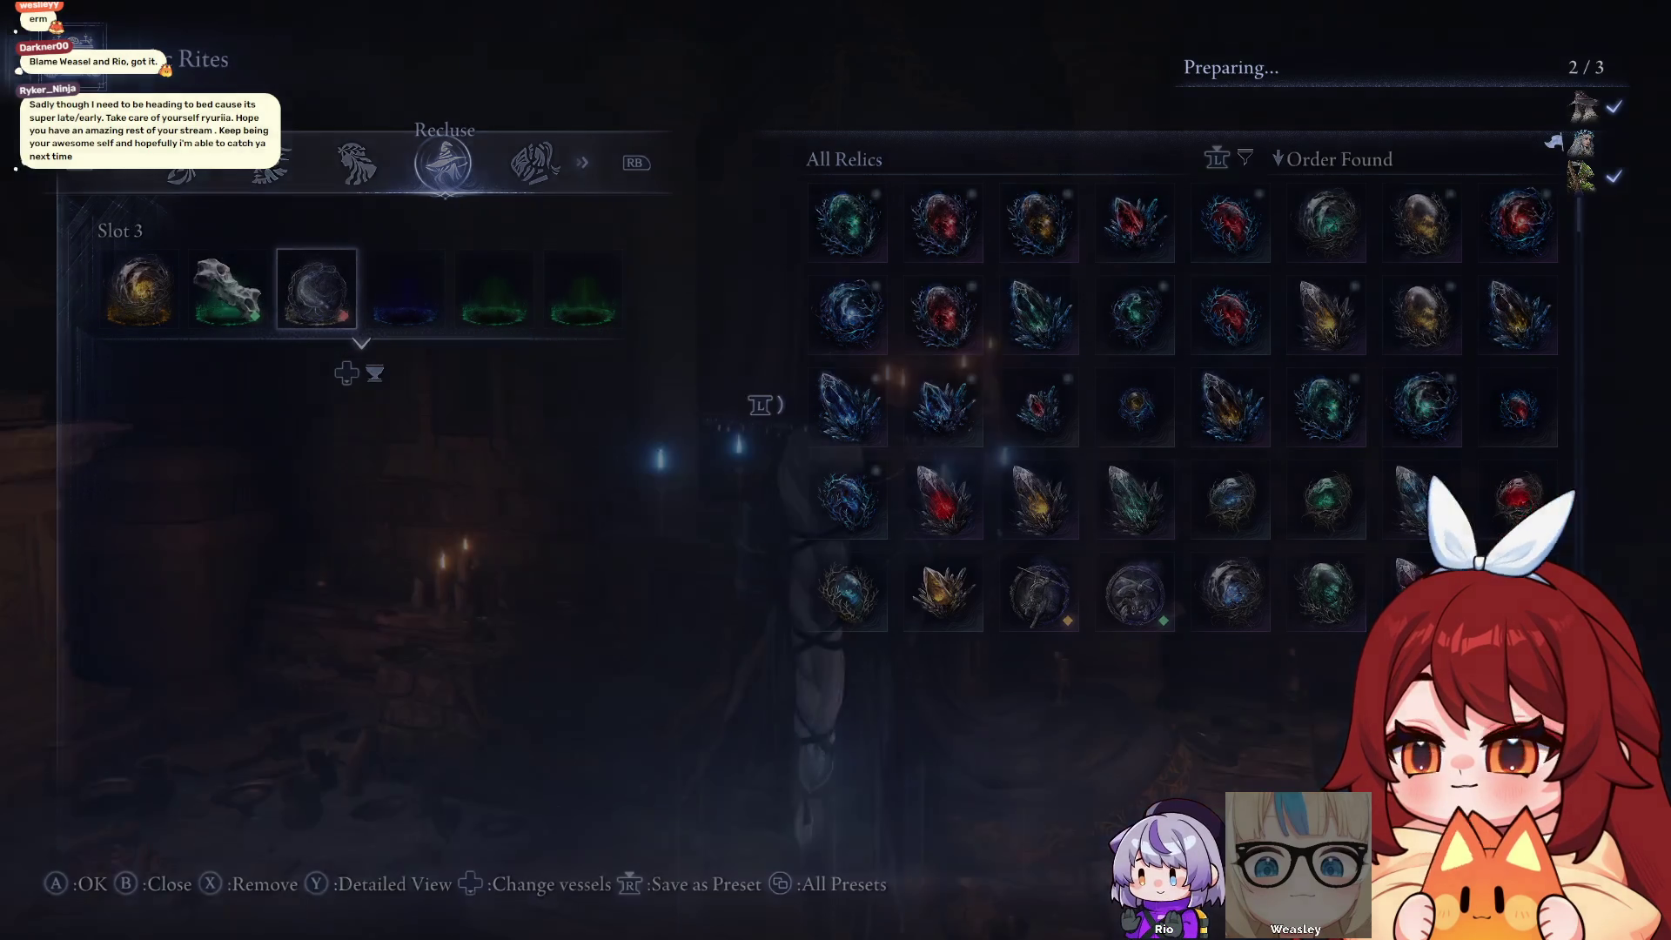
{"action": "key", "text": "w"}
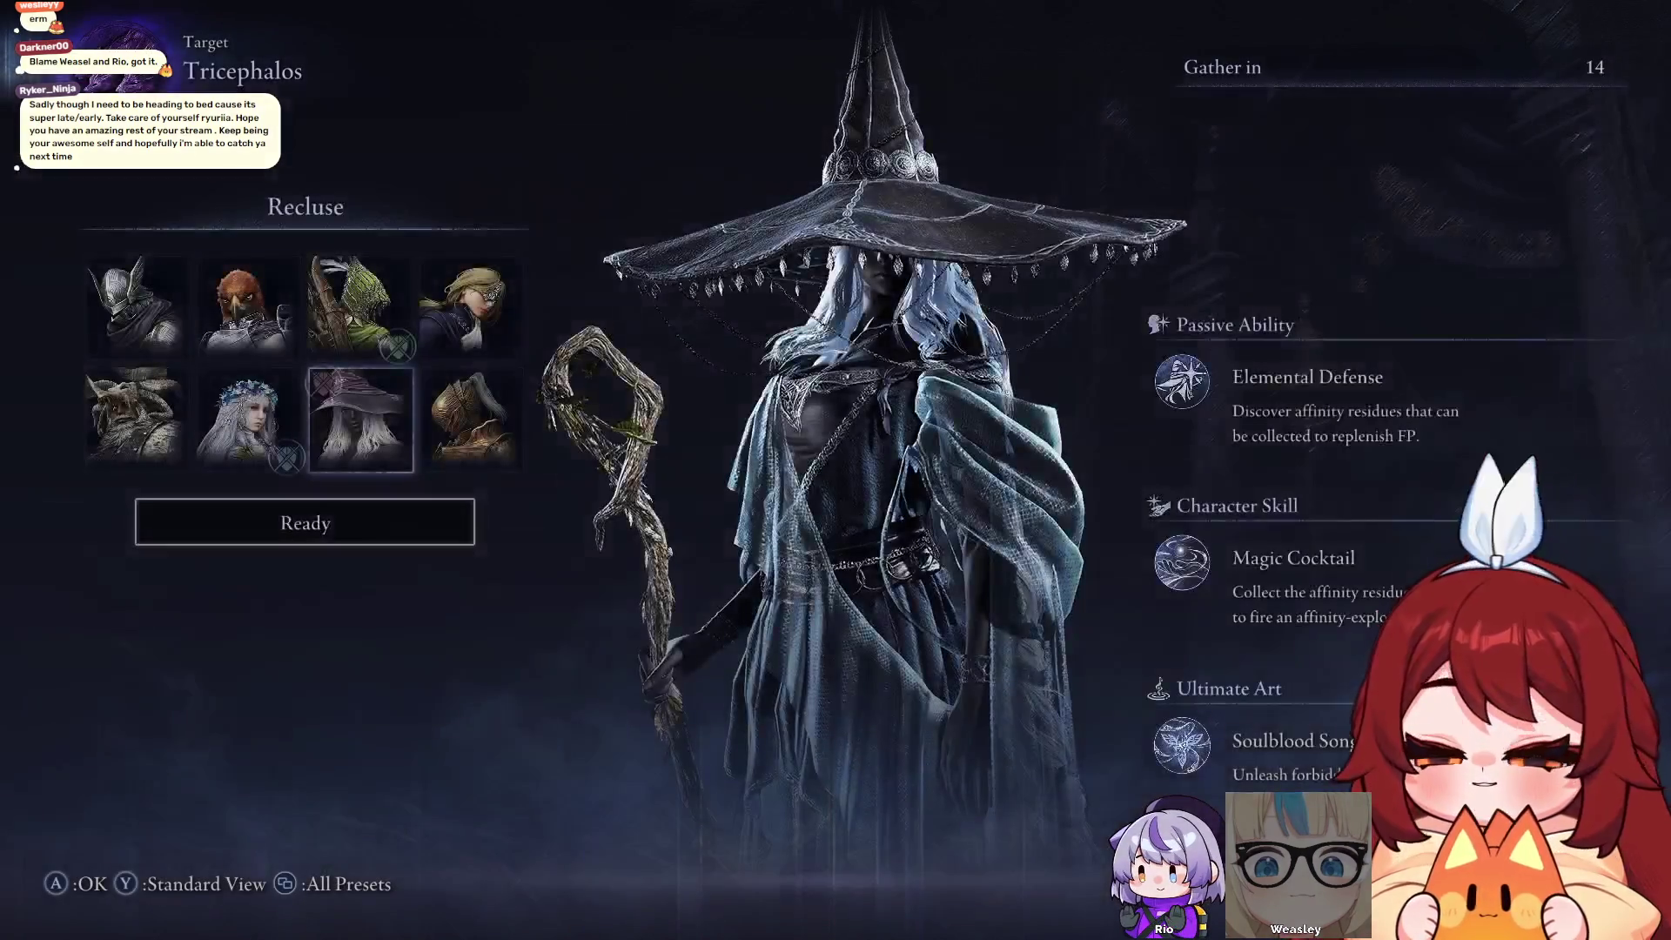
{"action": "key", "text": "Return"}
{"action": "key", "text": "Return"}
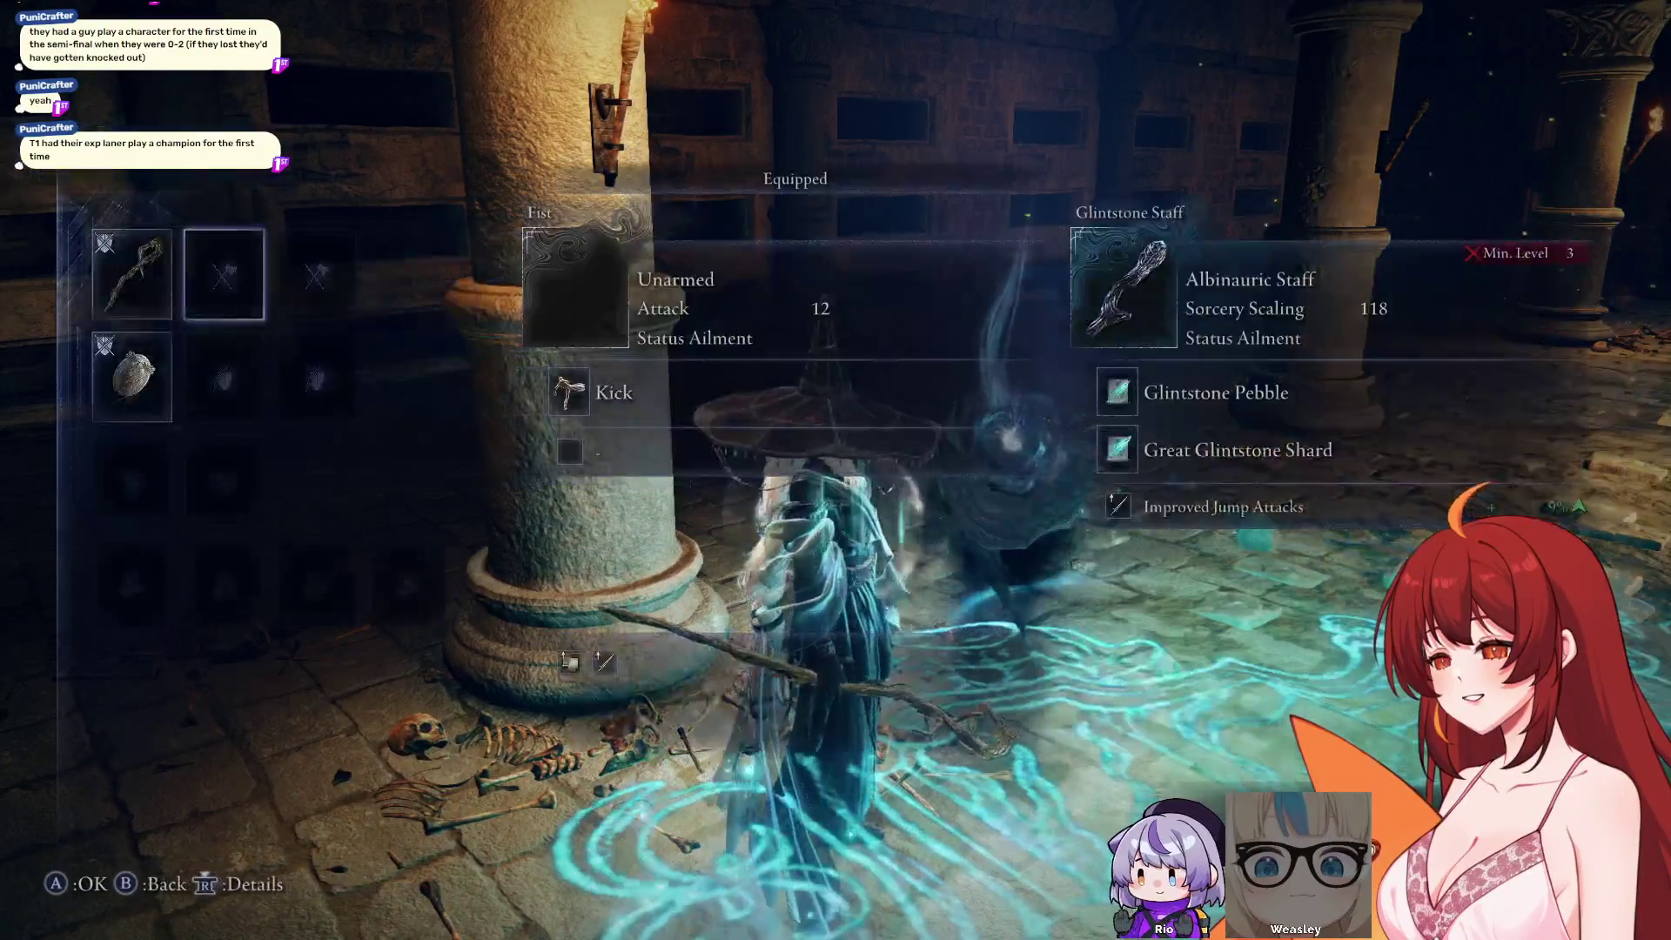
Close the weapon comparison and buy one level with runes
{"action": "key", "text": "Escape"}
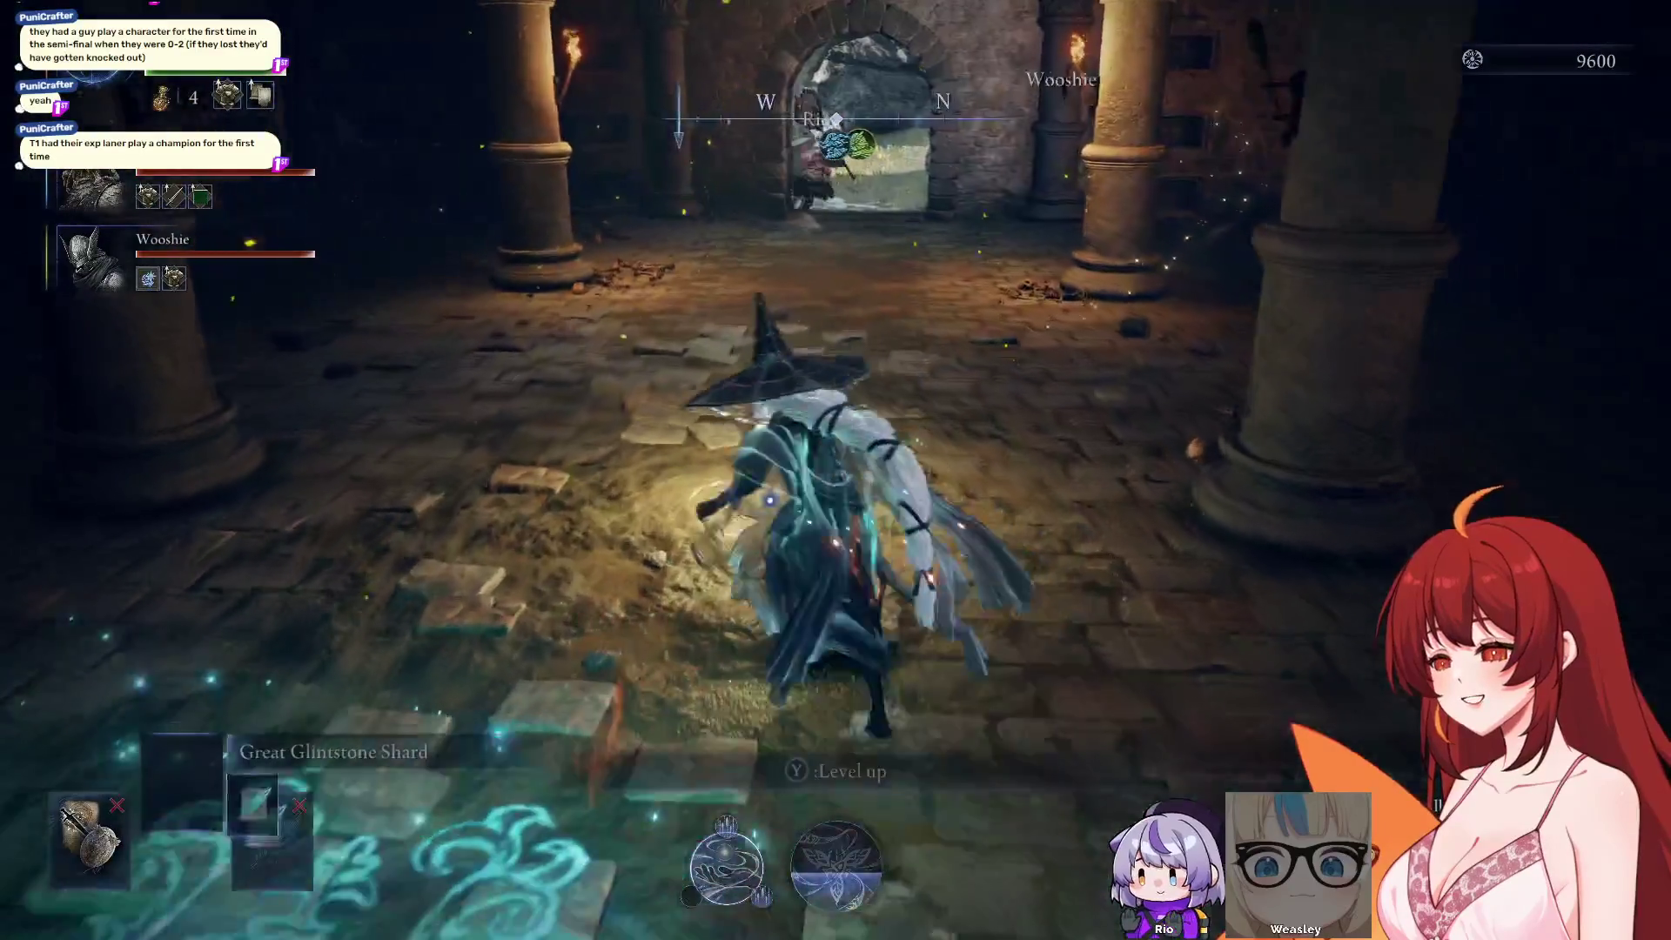
{"action": "key", "text": "y"}
{"action": "key", "text": "Return"}
{"action": "key", "text": "Escape"}
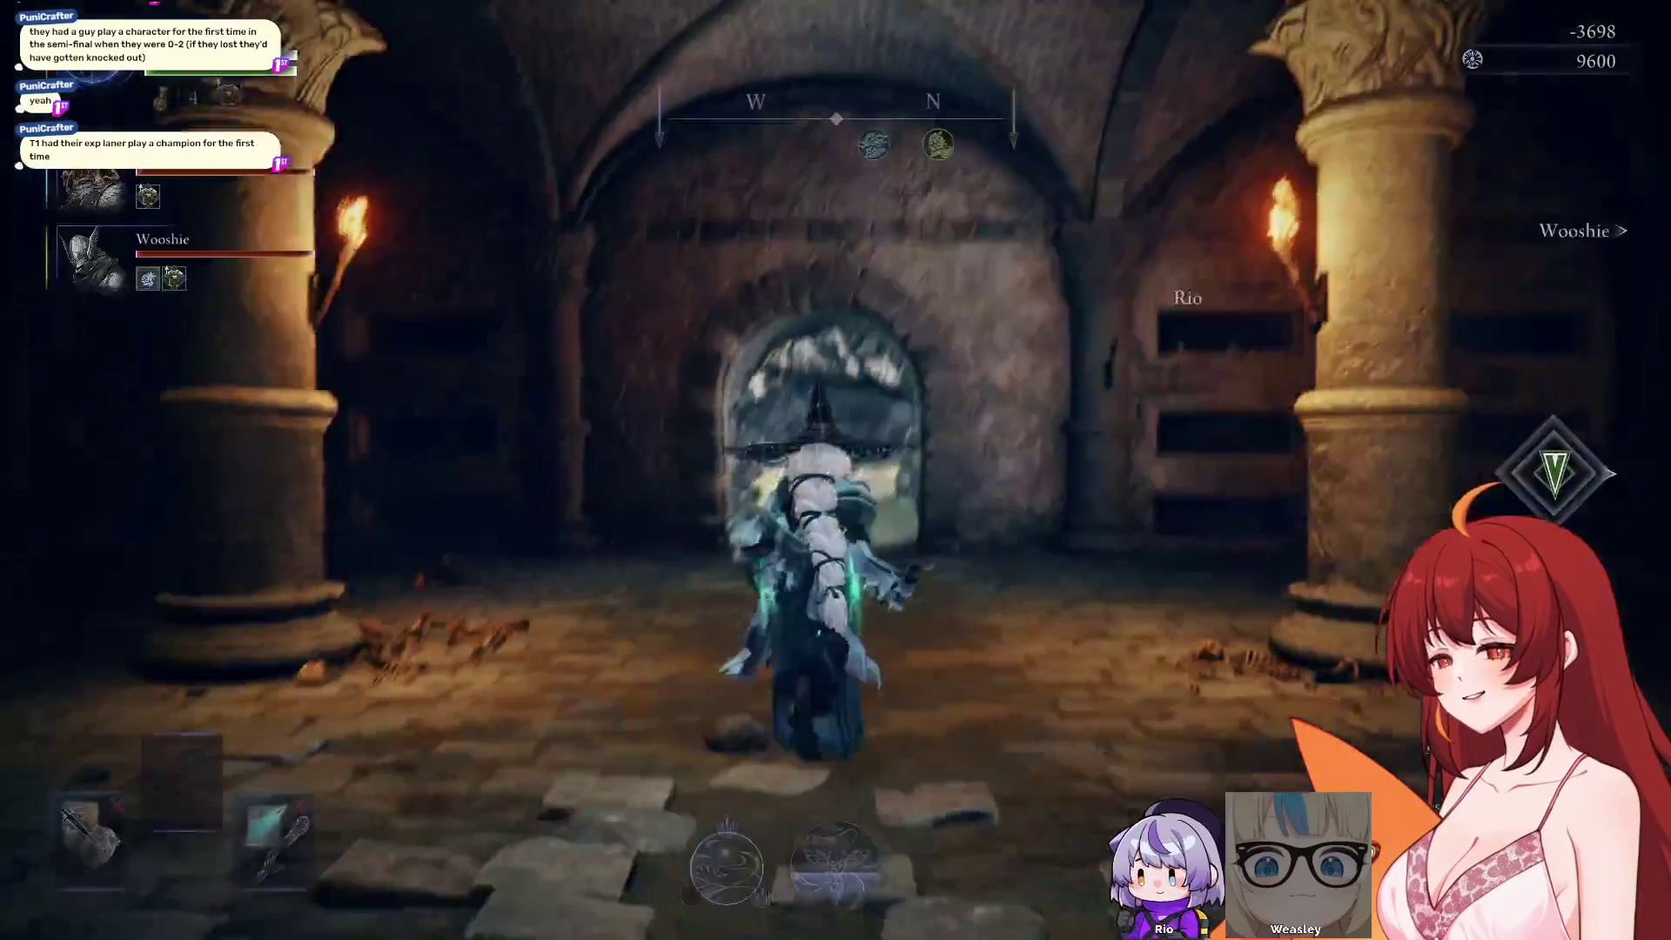
Run from the dungeon up the canyon and across the fields, dropping into the arena to face the enemies
{"action": "key", "text": "w"}
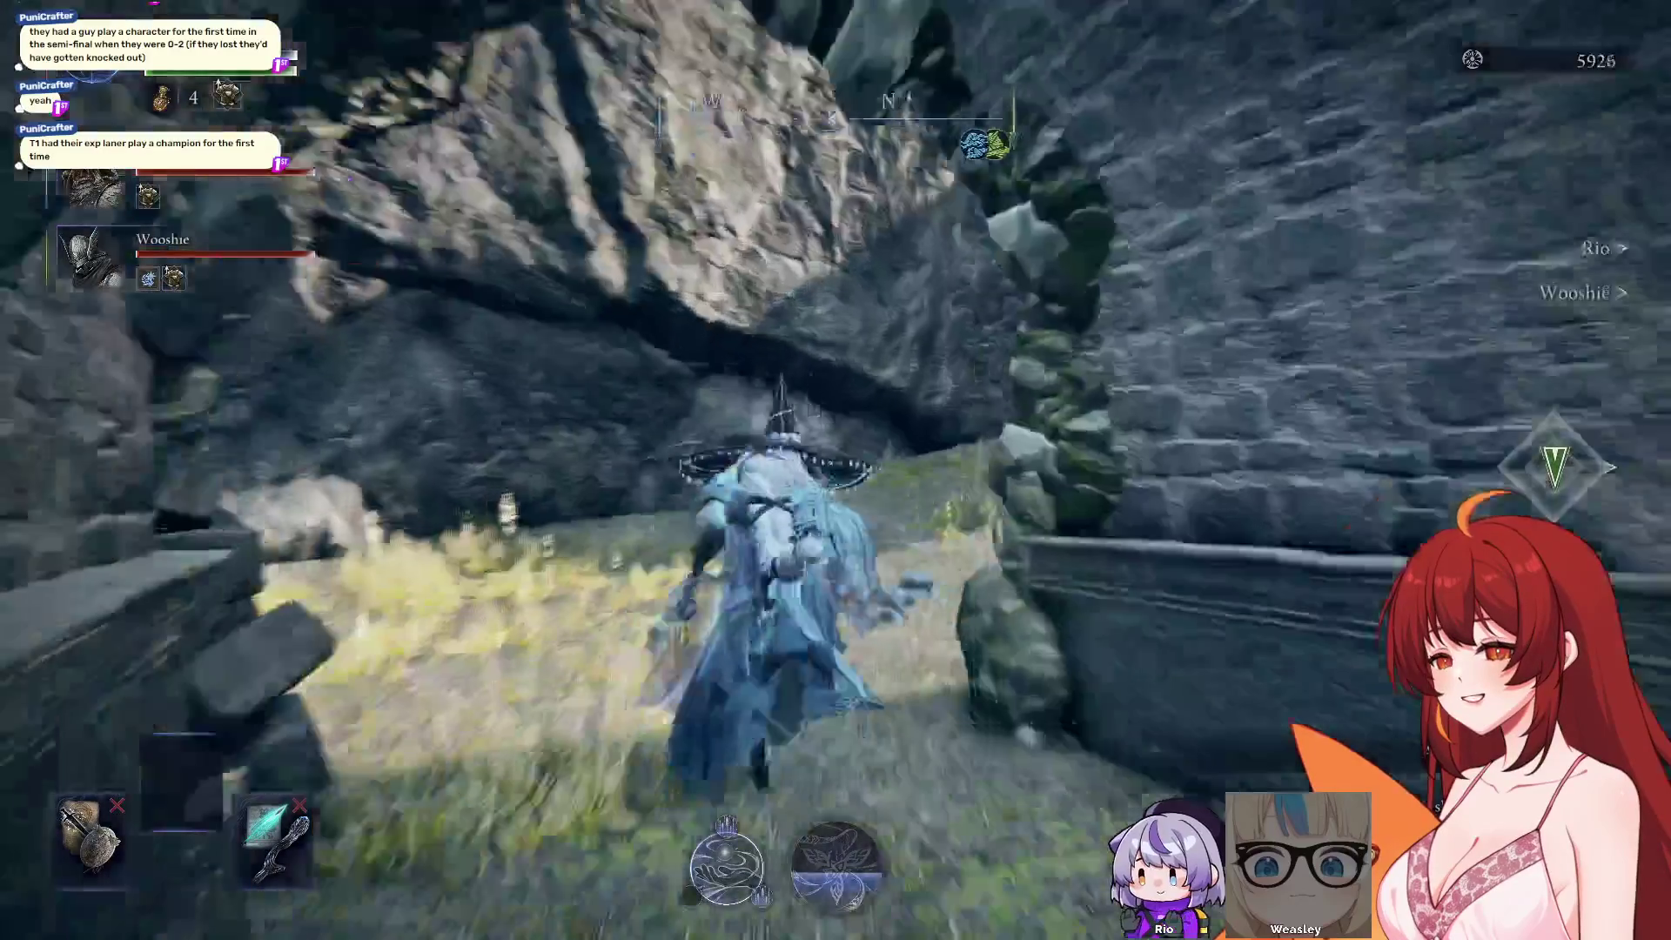
{"action": "key", "text": "w"}
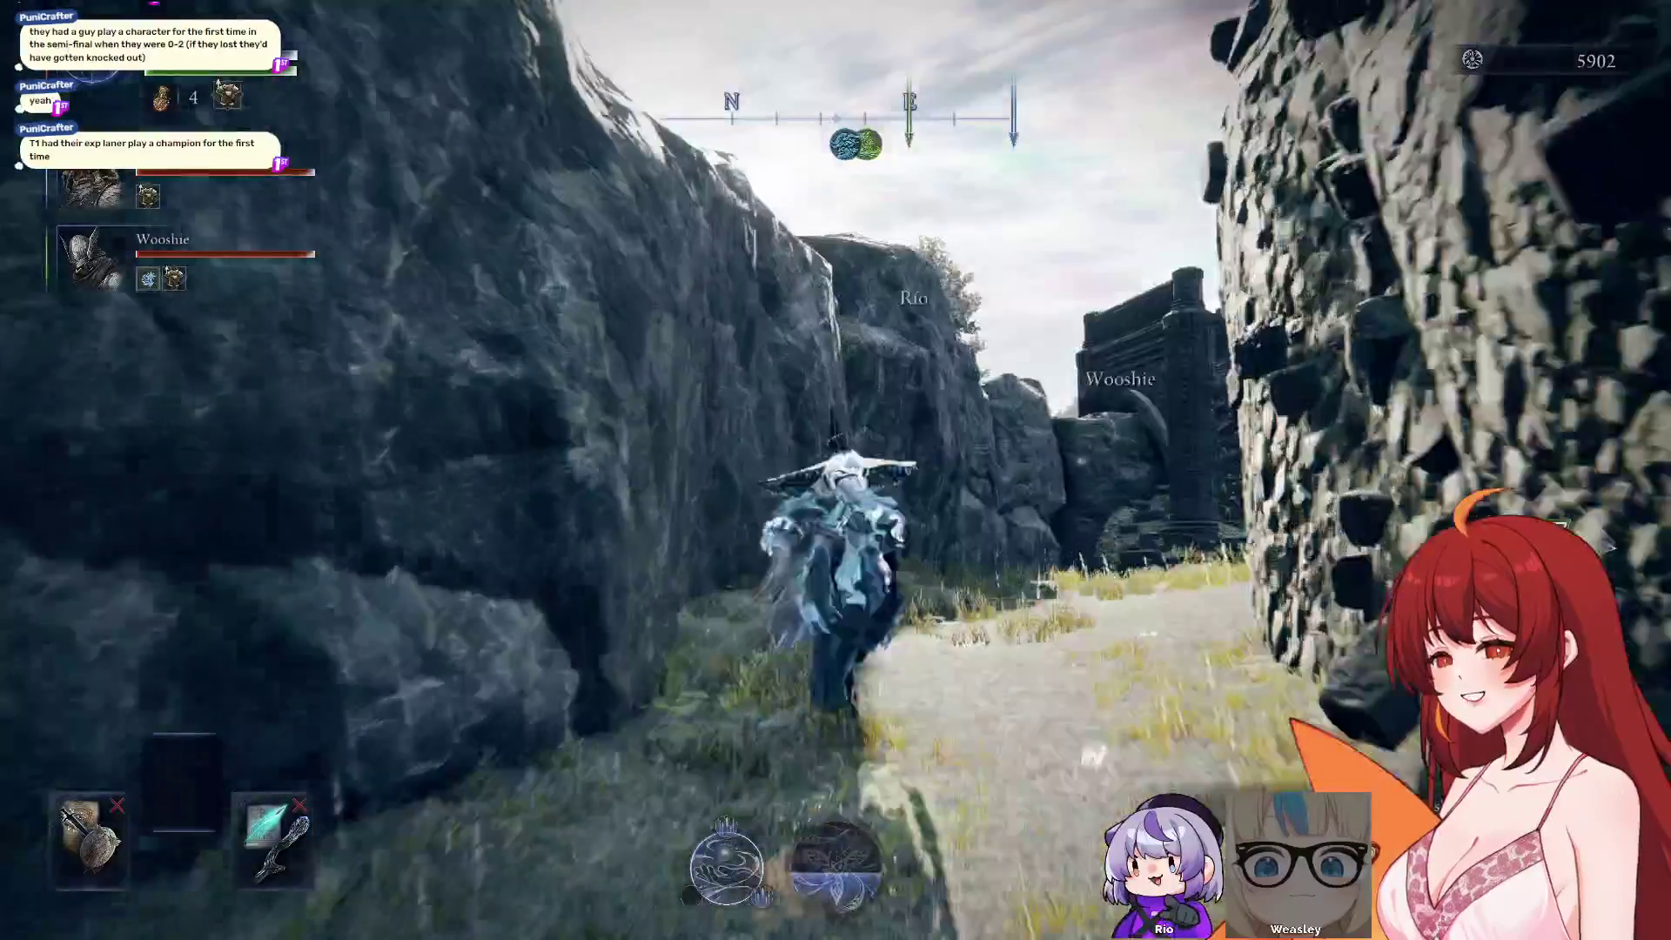
{"action": "key", "text": "w"}
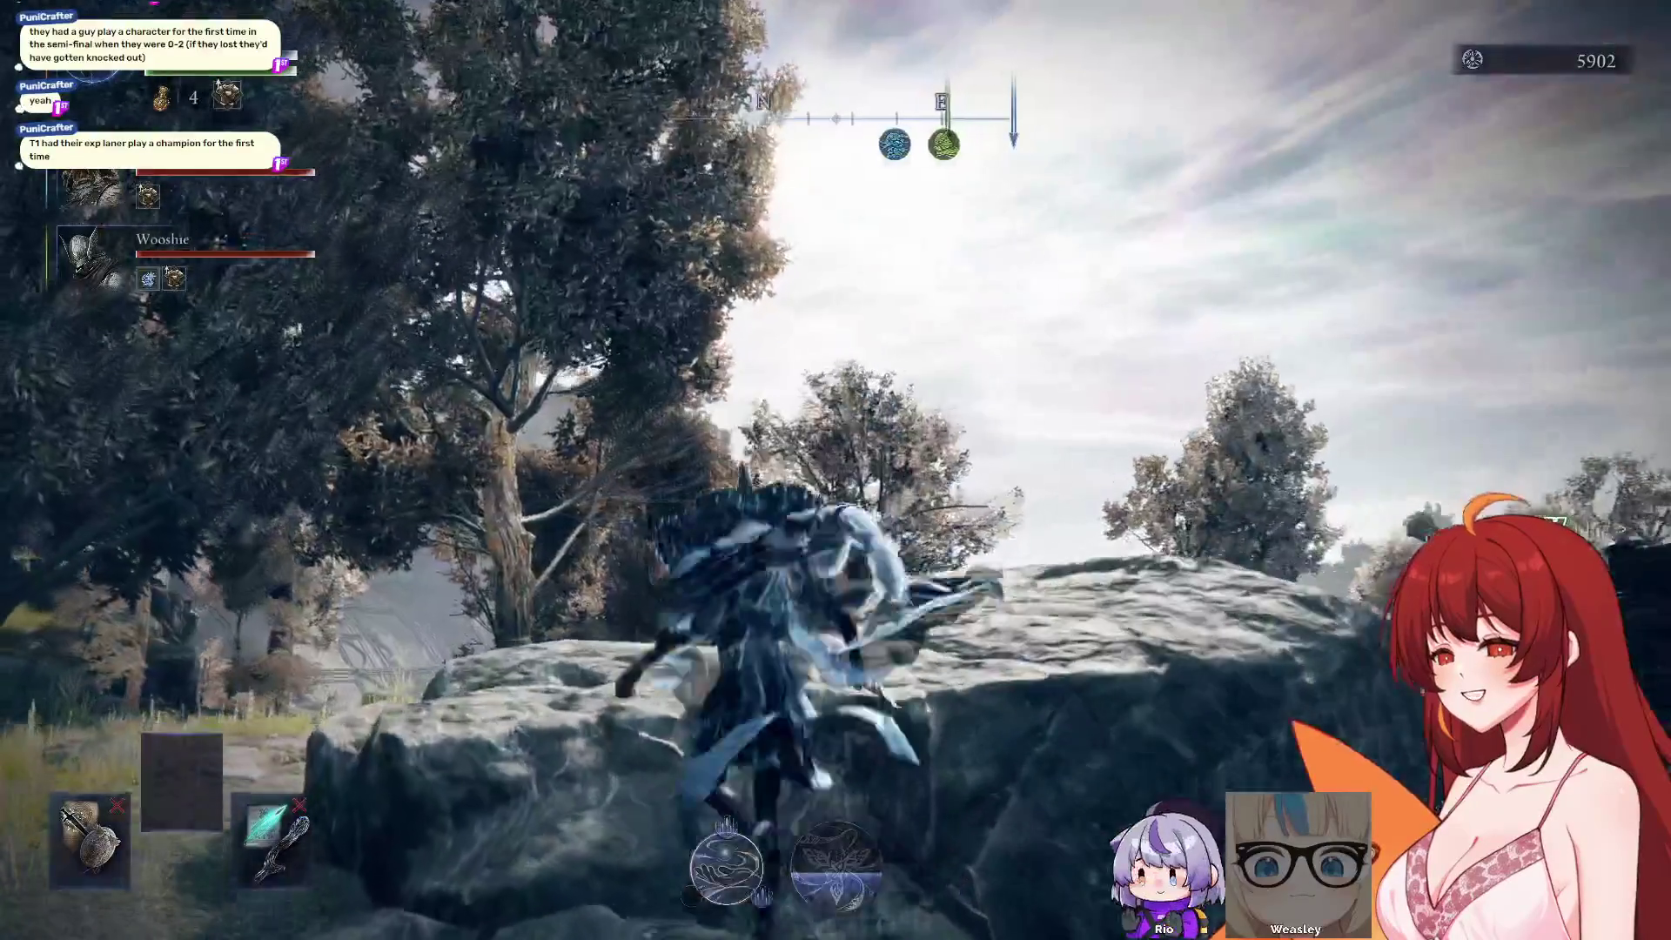
{"action": "key", "text": "w"}
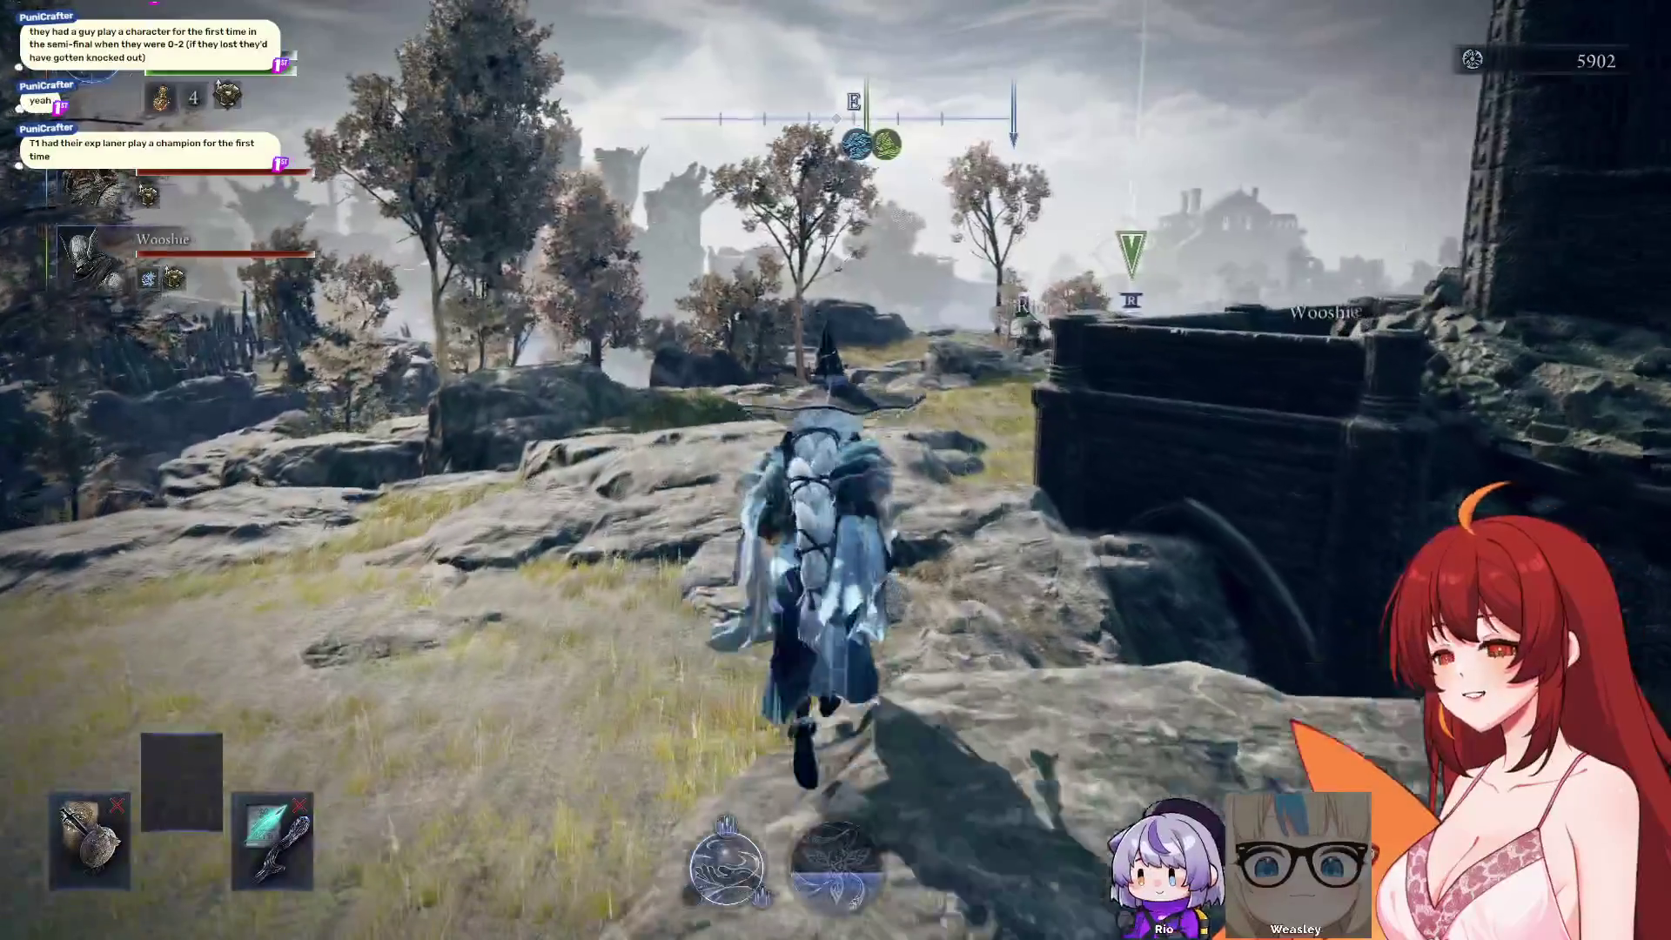
{"action": "key", "text": "w"}
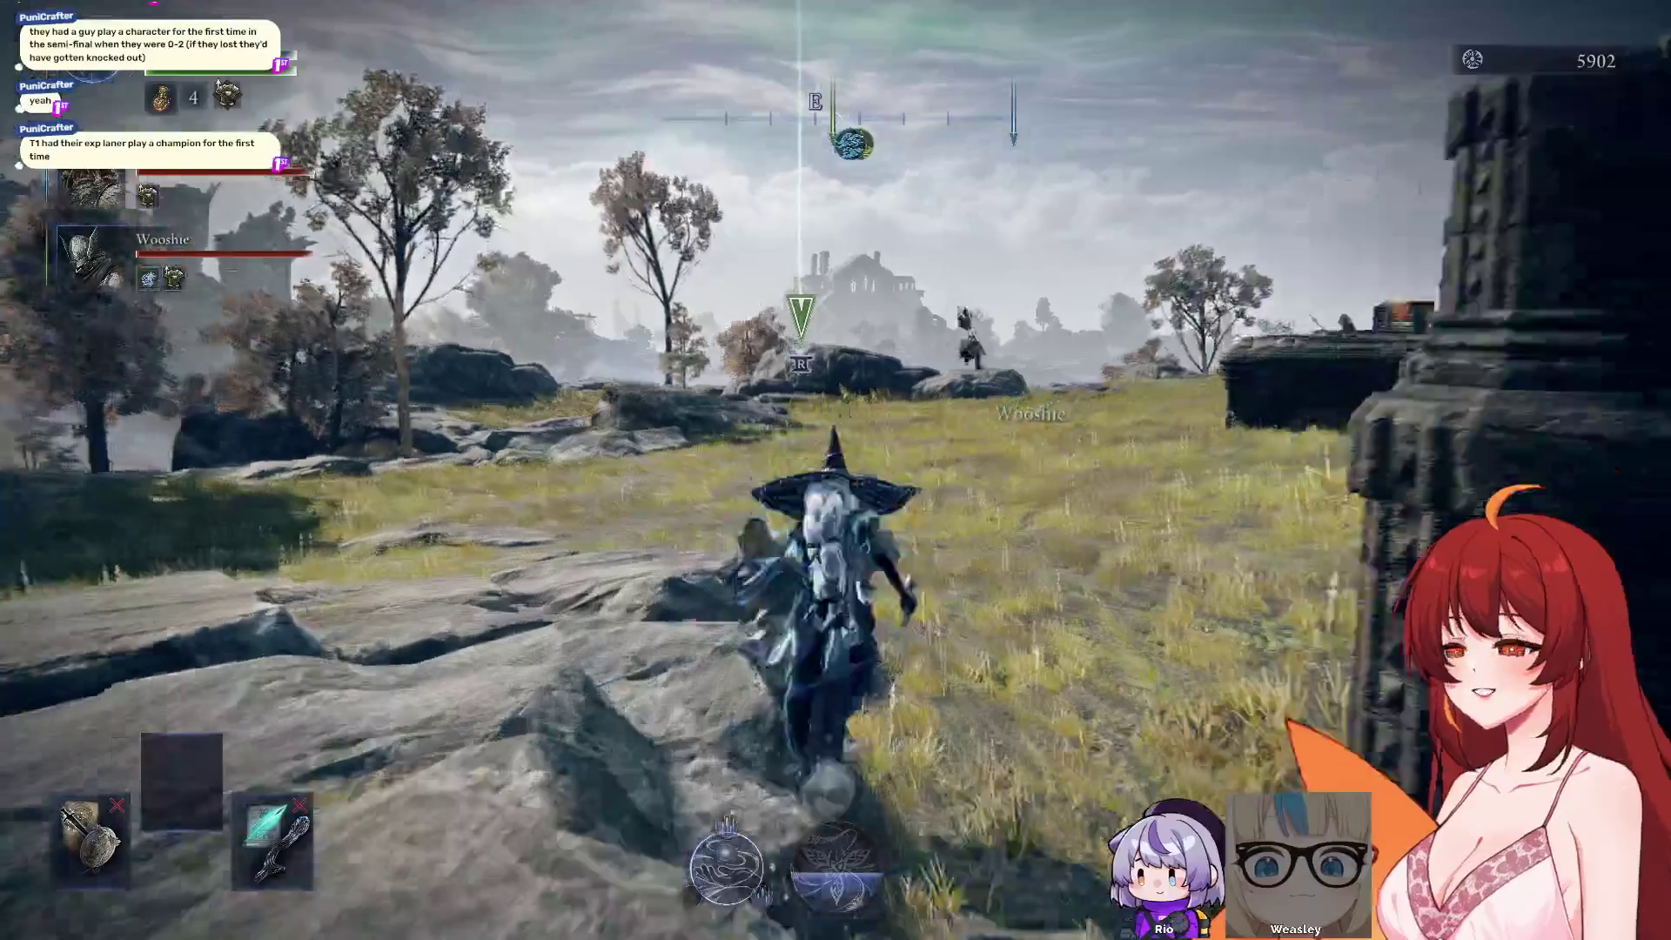
{"action": "key", "text": "w"}
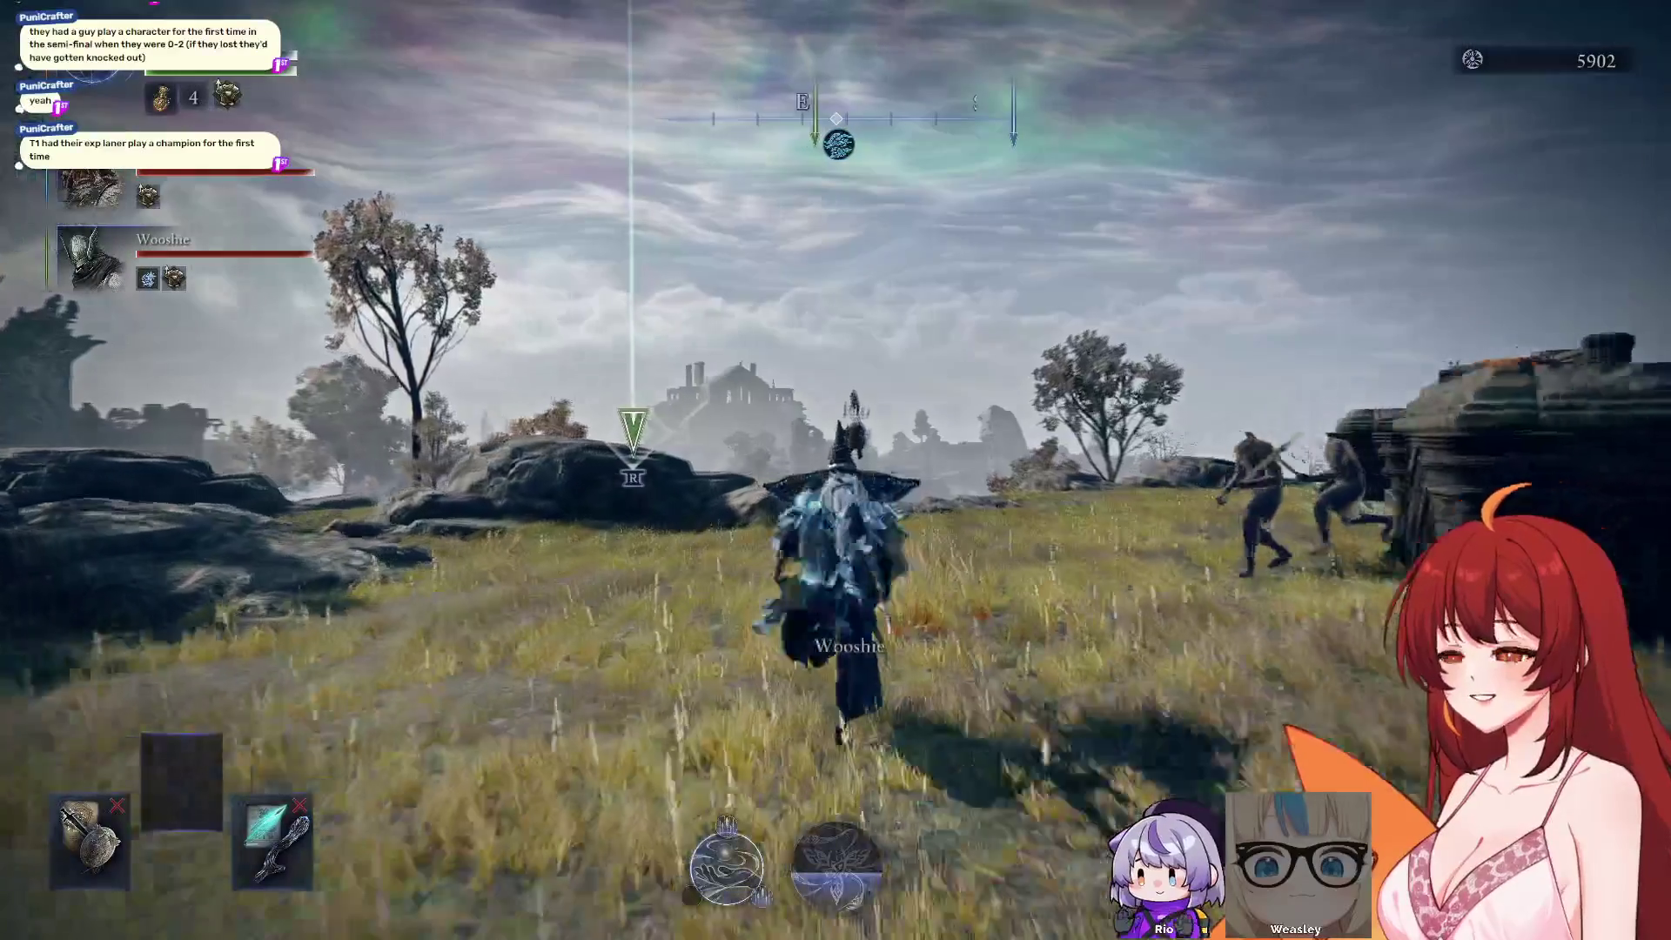
{"action": "key", "text": "w"}
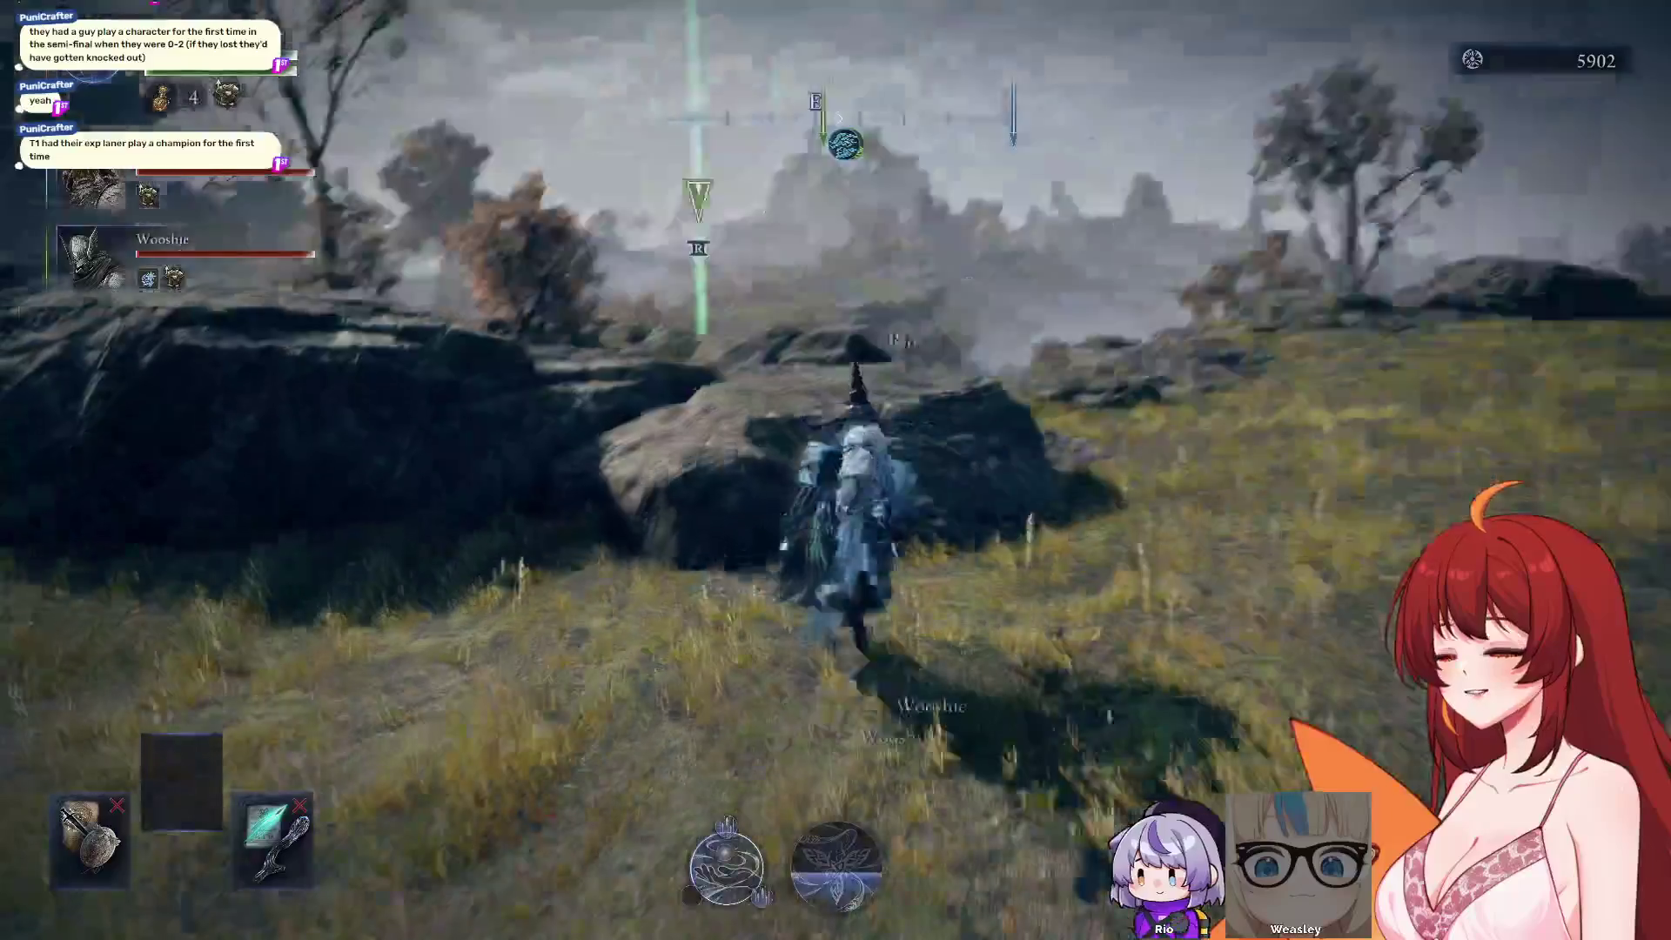
{"action": "key", "text": "w"}
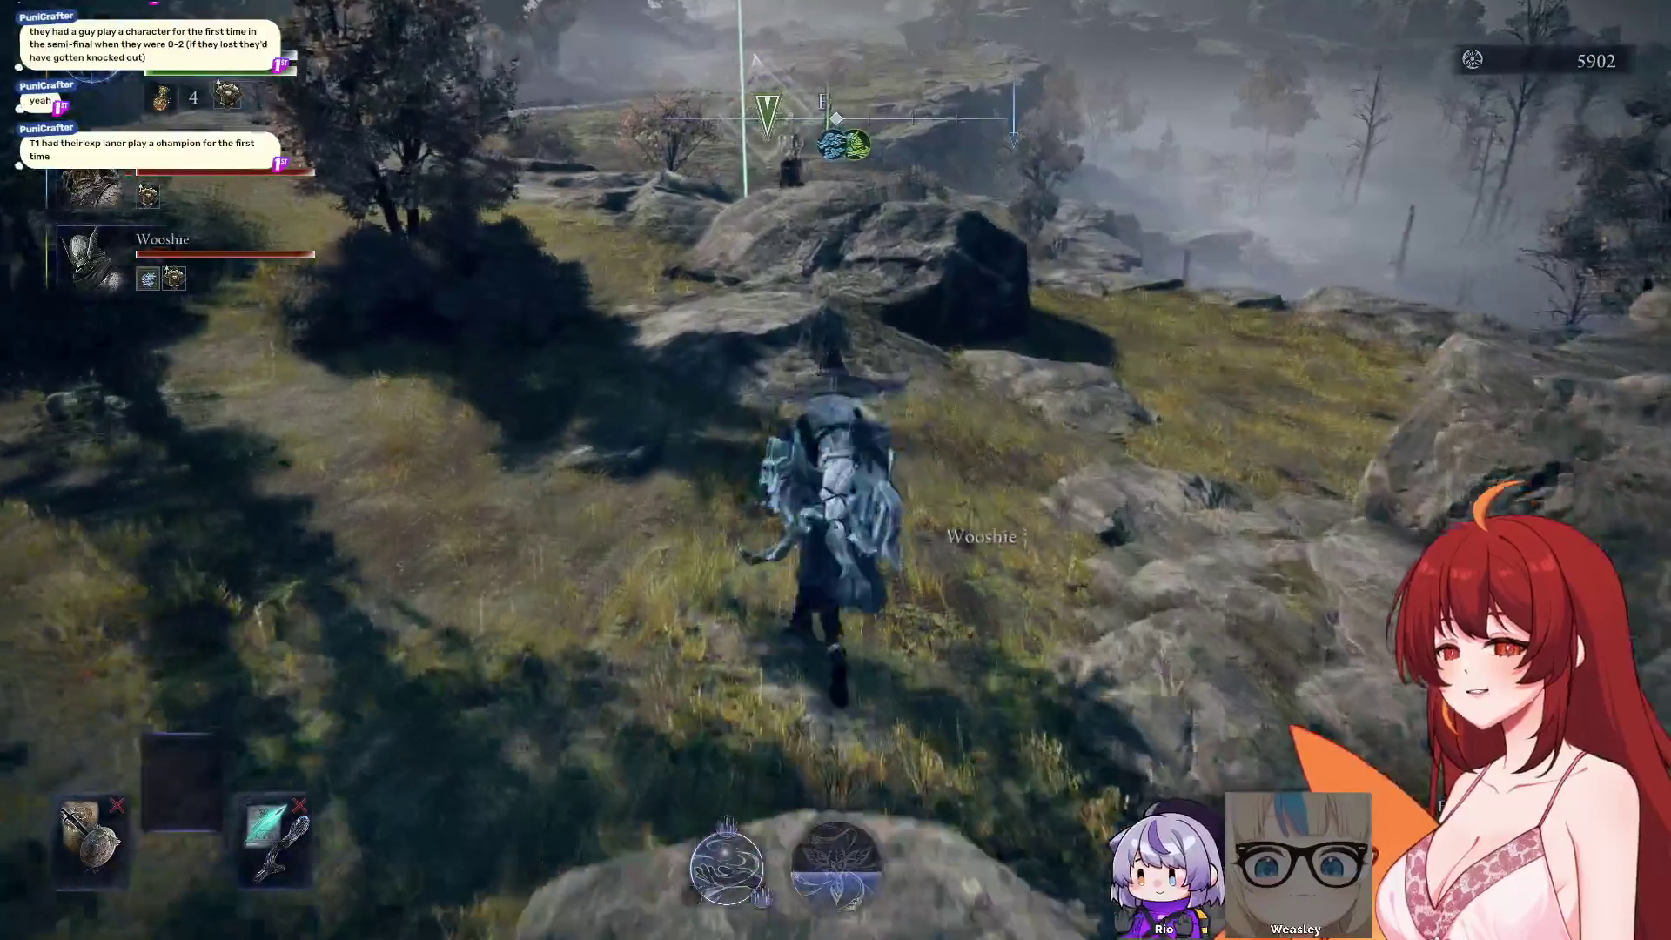
{"action": "key", "text": "w"}
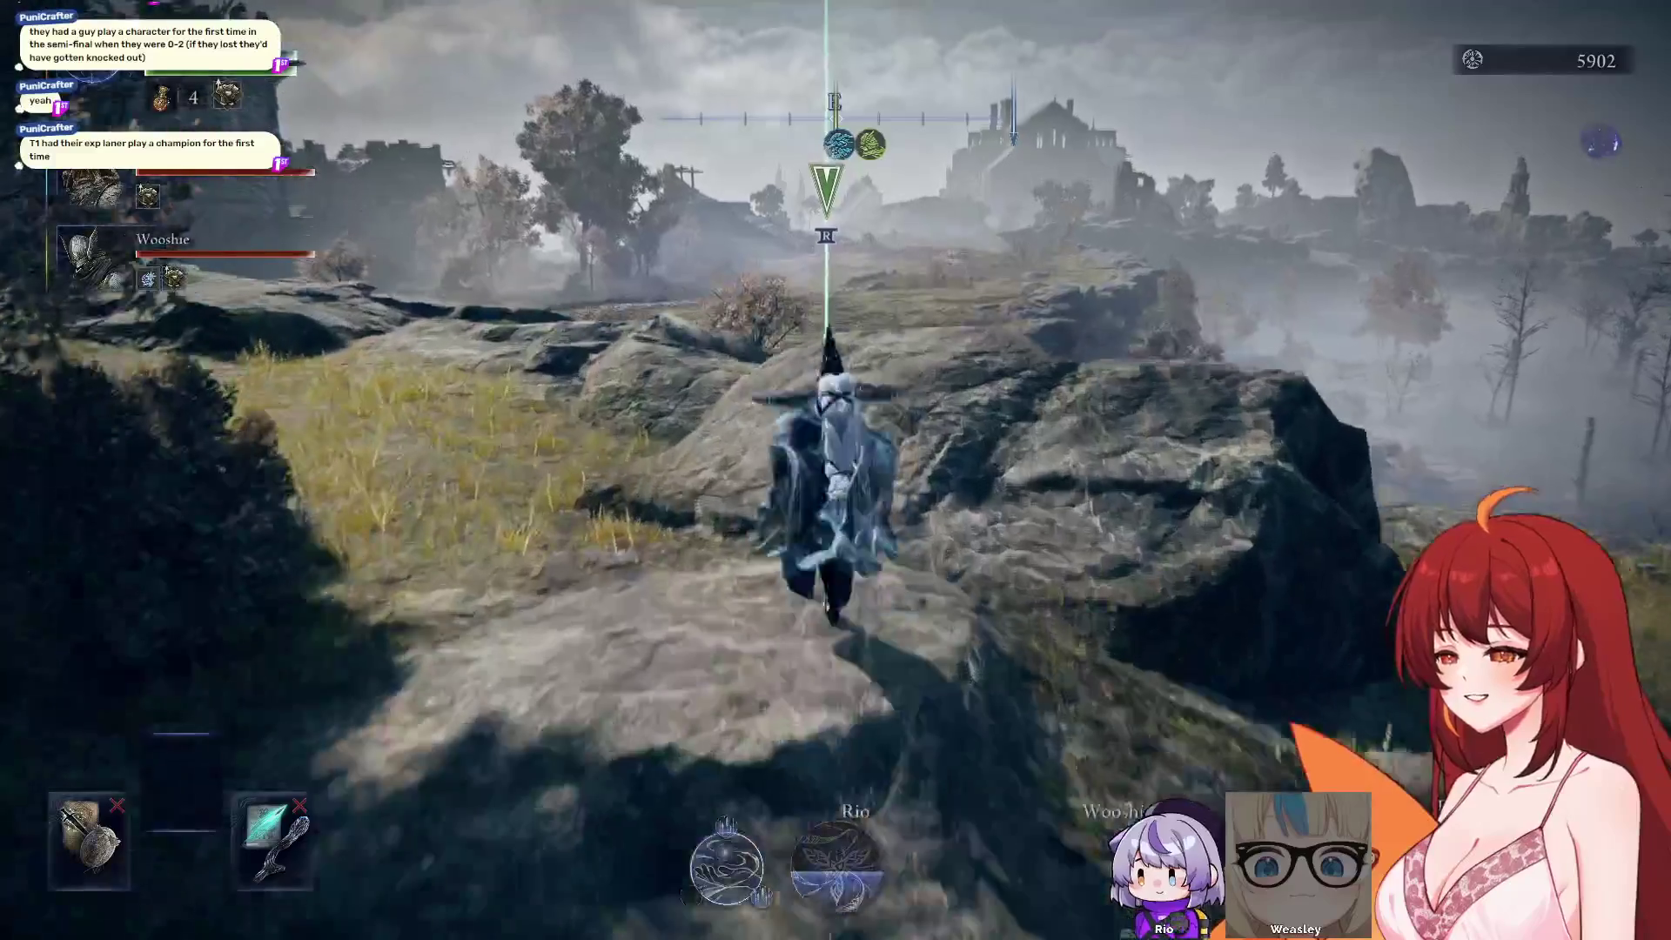
{"action": "key", "text": "w"}
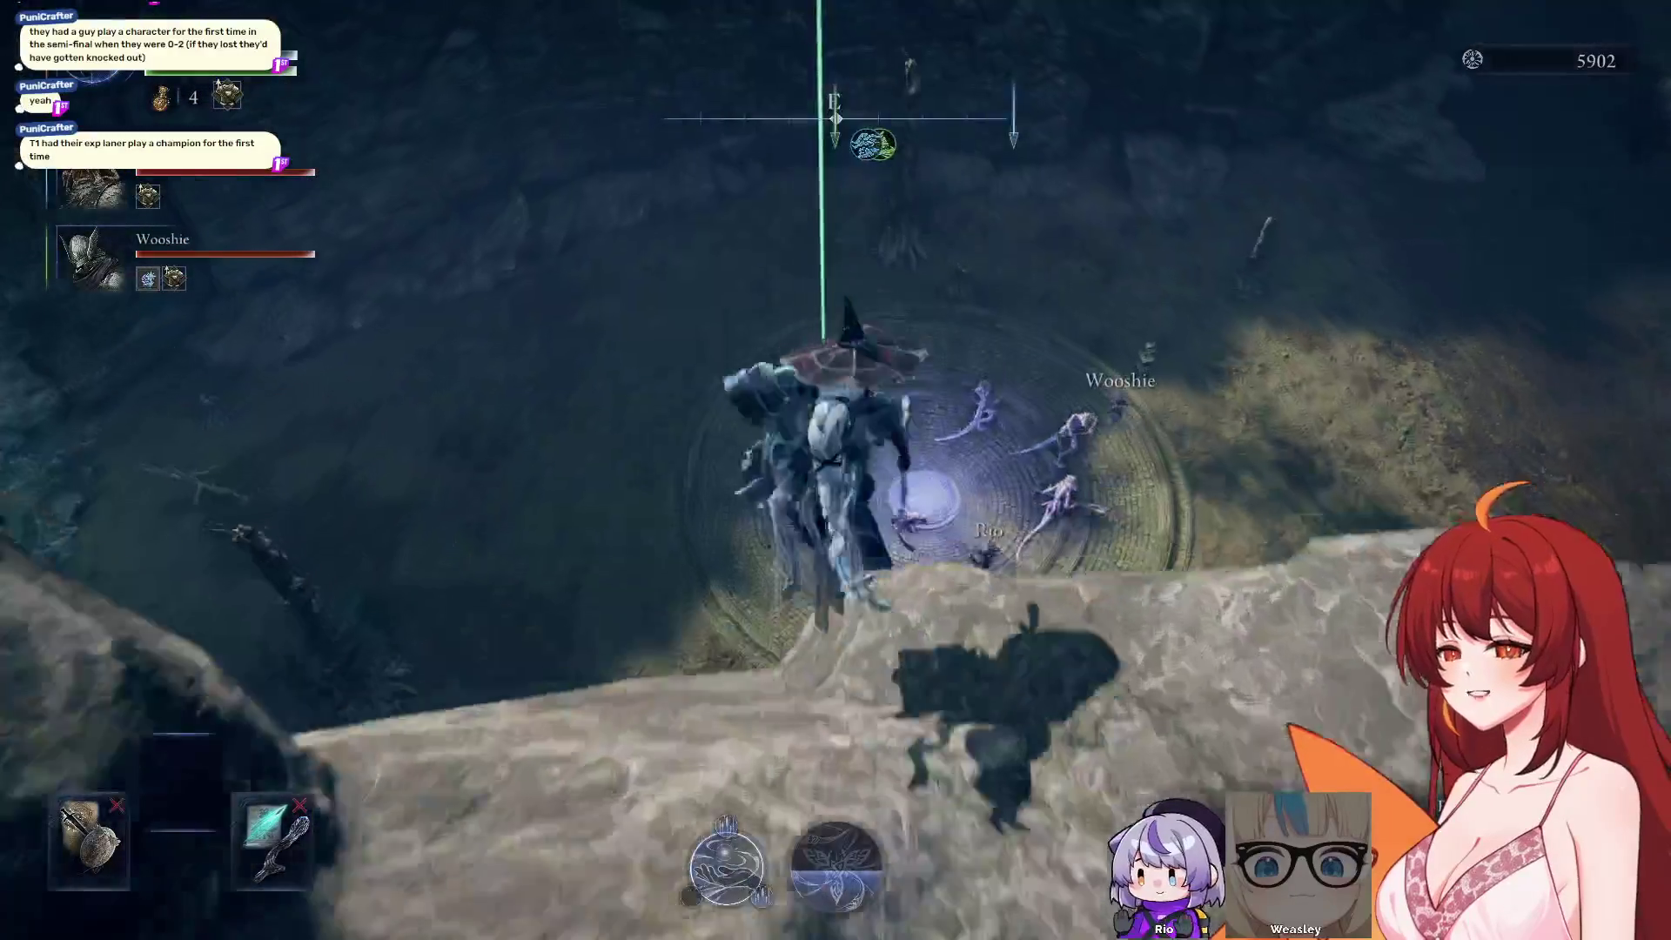
{"action": "key", "text": "w"}
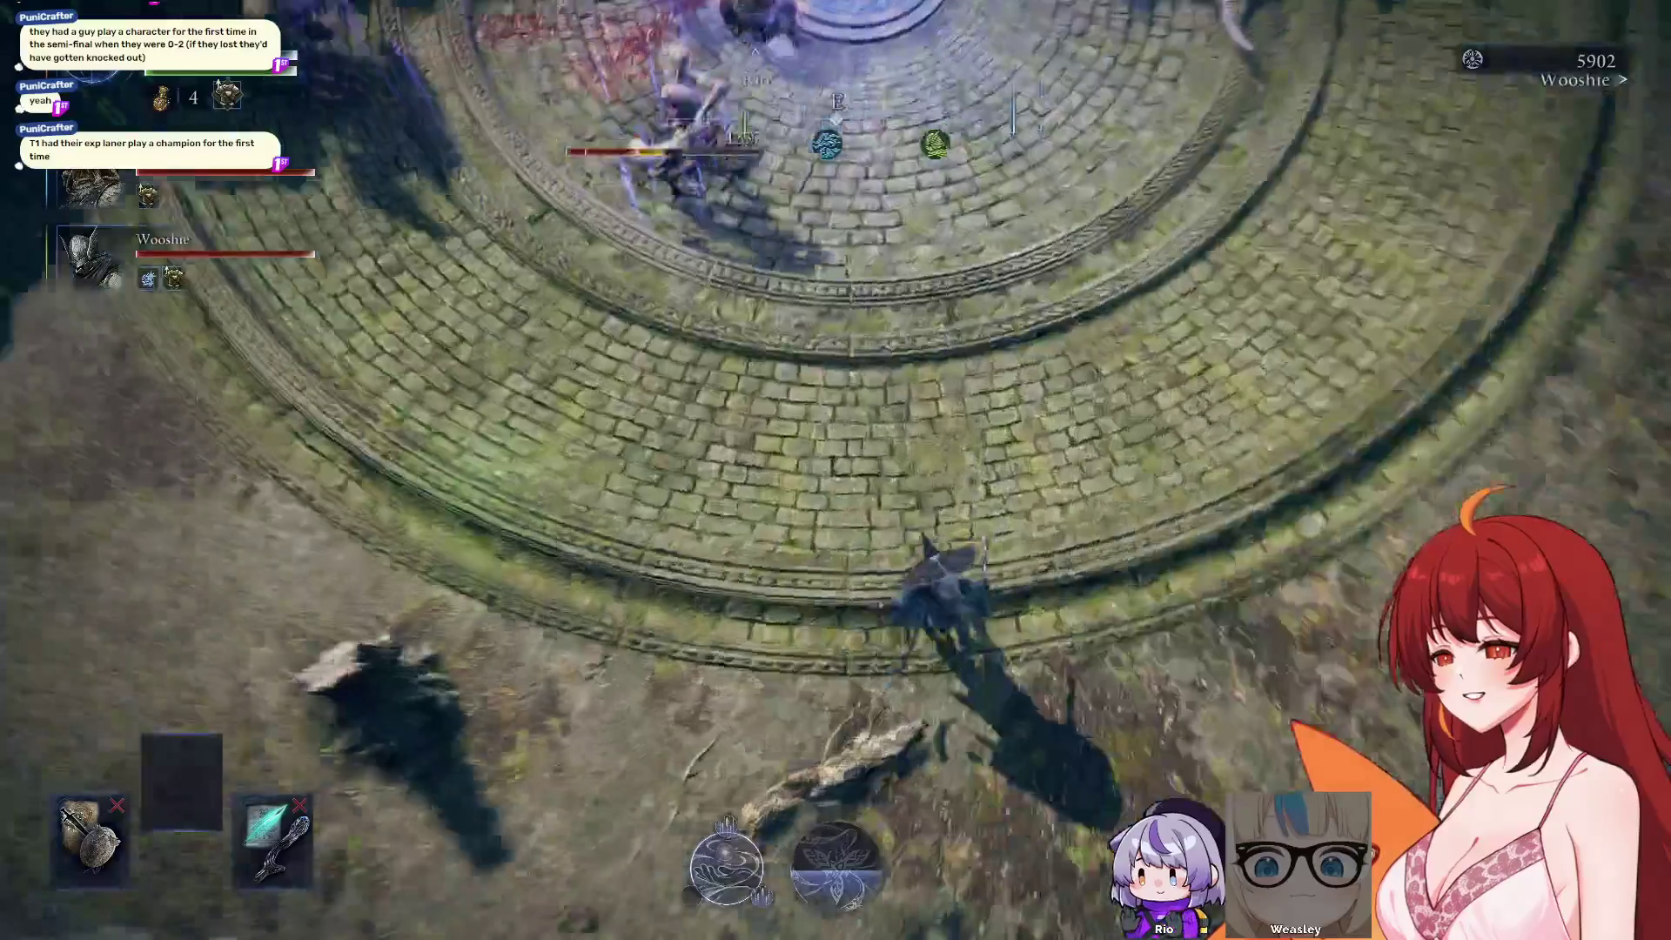
{"action": "key", "text": "w"}
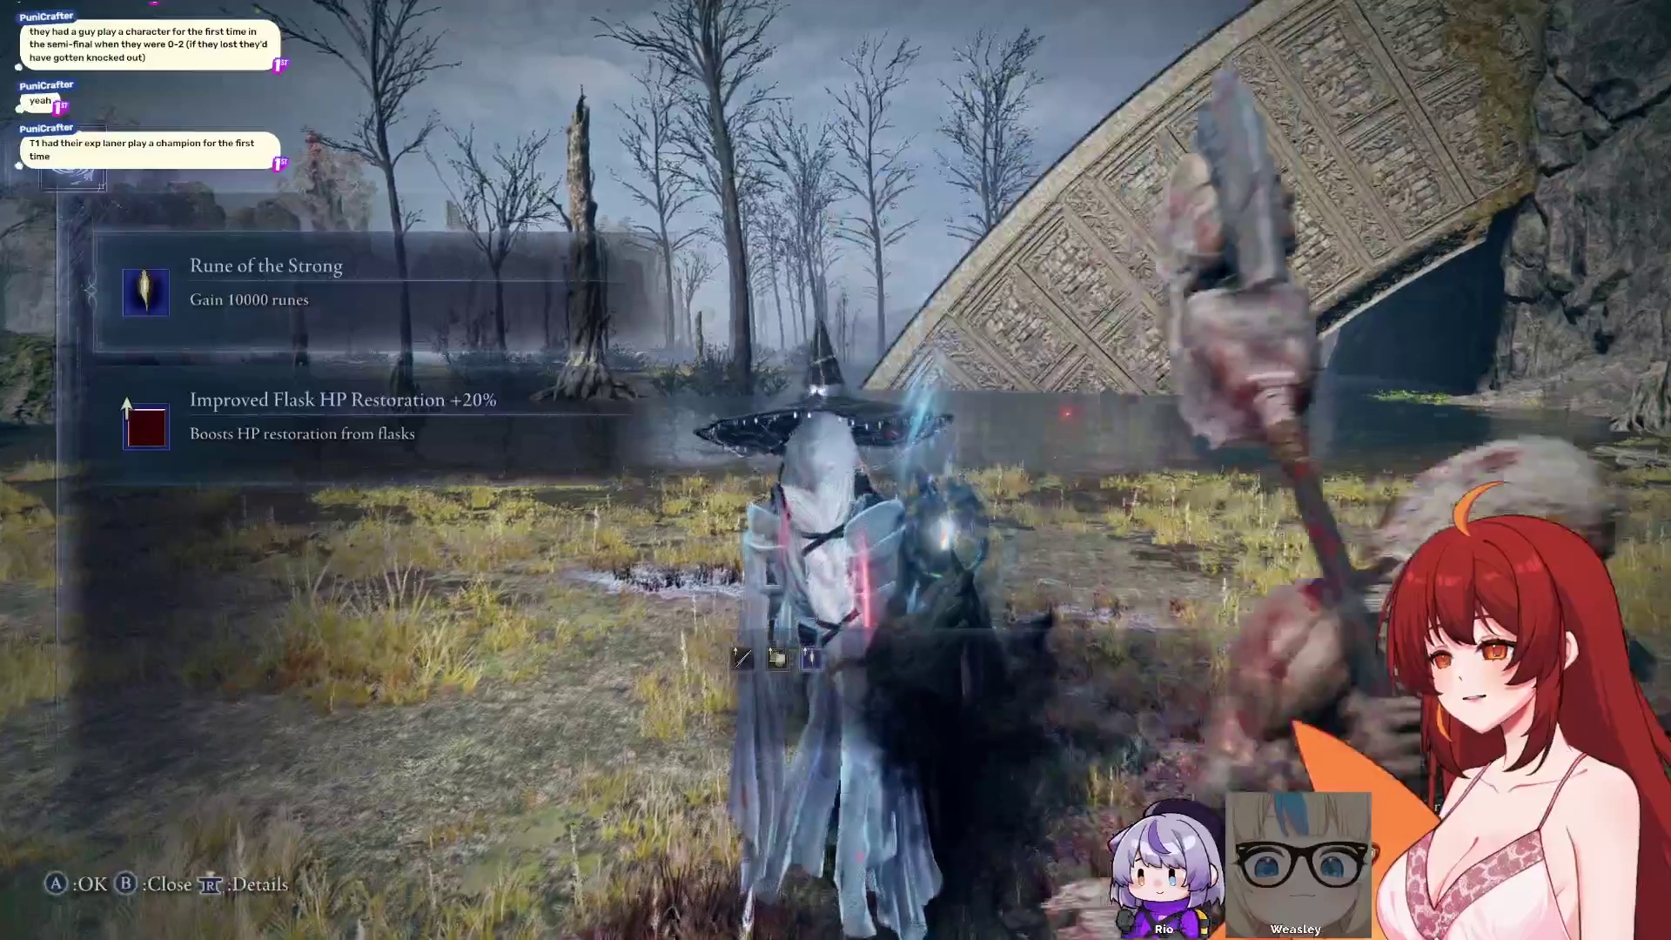
Select the Improved Flask HP Restoration reward
{"action": "key", "text": "Down"}
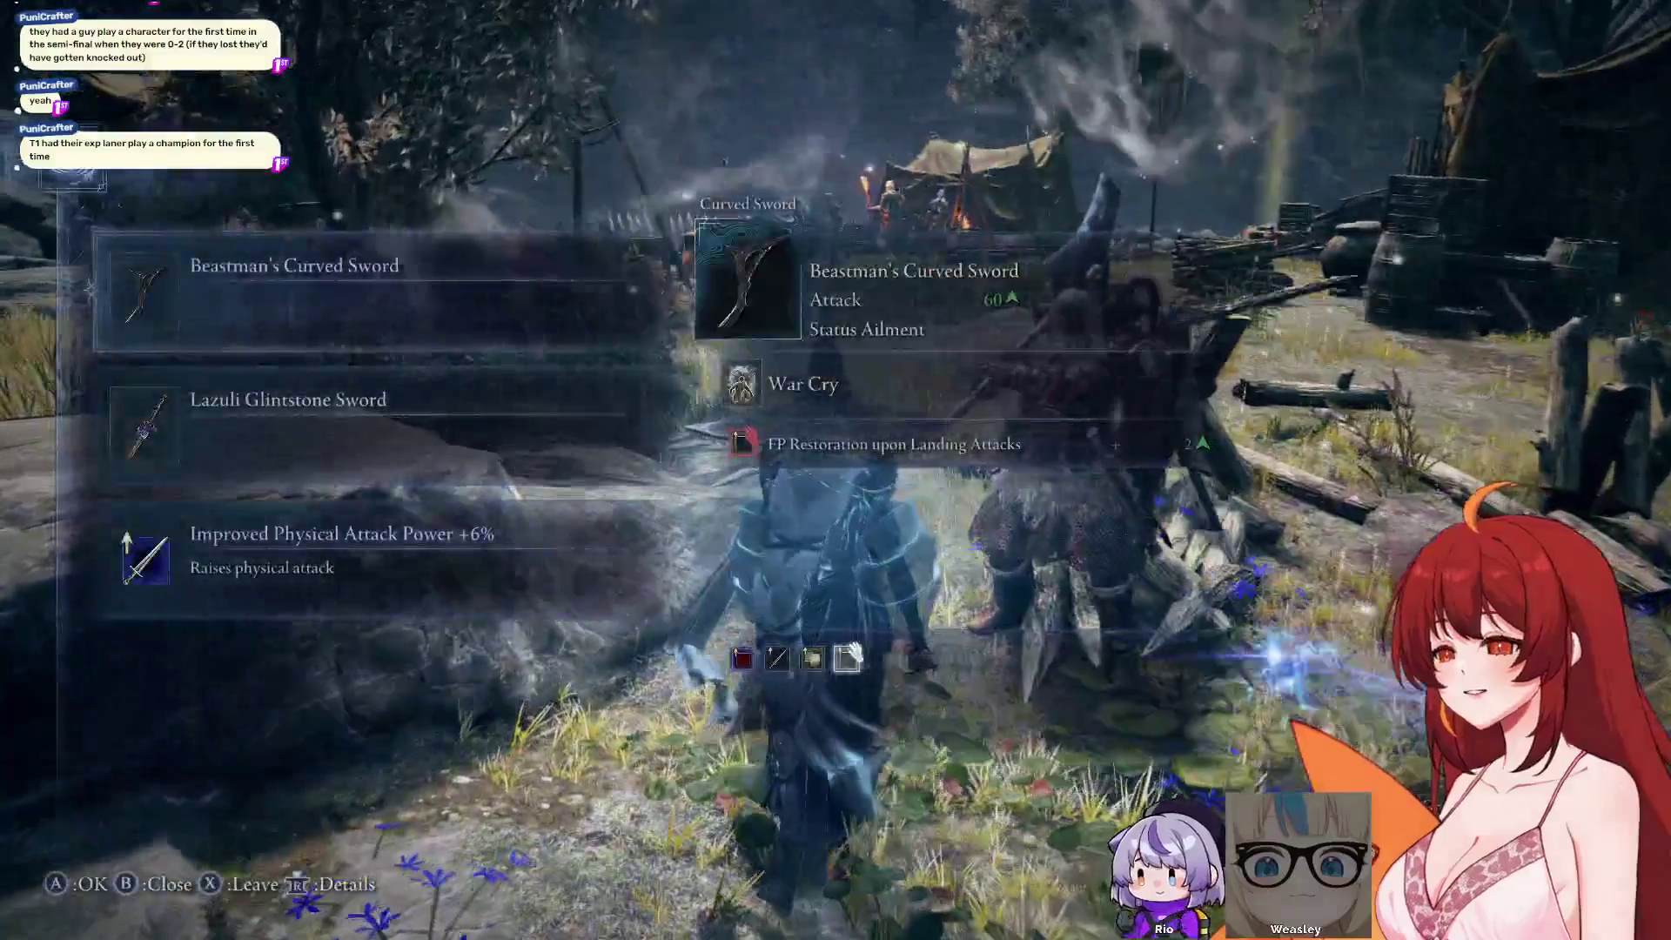
Pick the Lazuli Glintstone Sword reward and check its details
{"action": "left_click", "coordinate": [365, 426]}
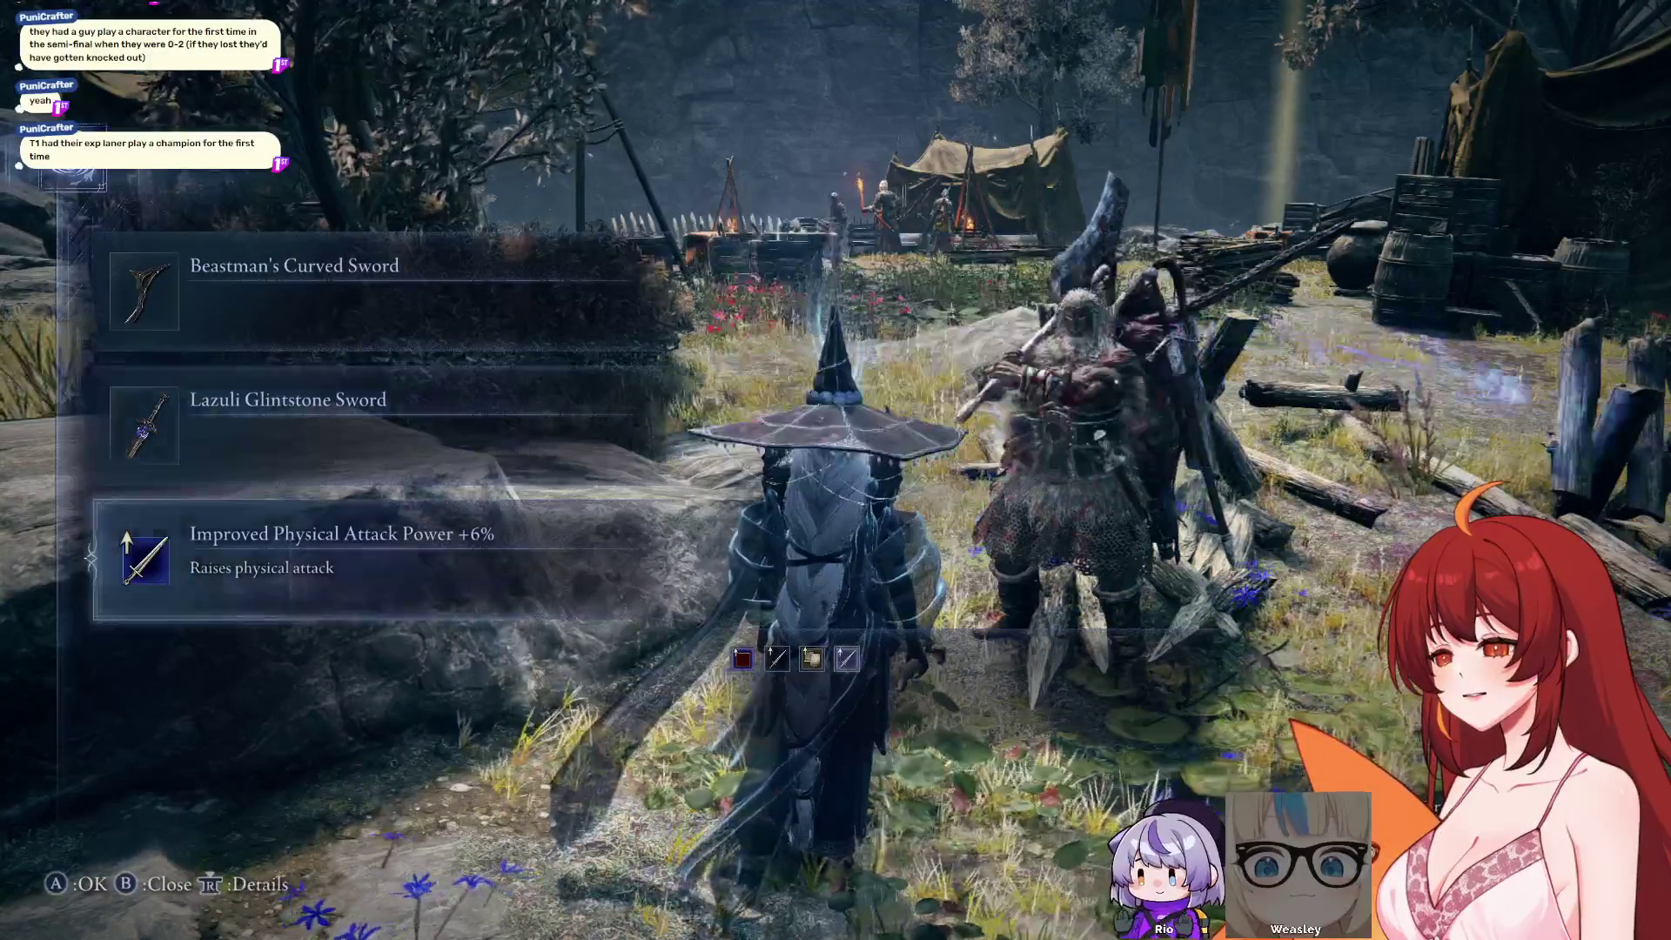
{"action": "left_click", "coordinate": [366, 427]}
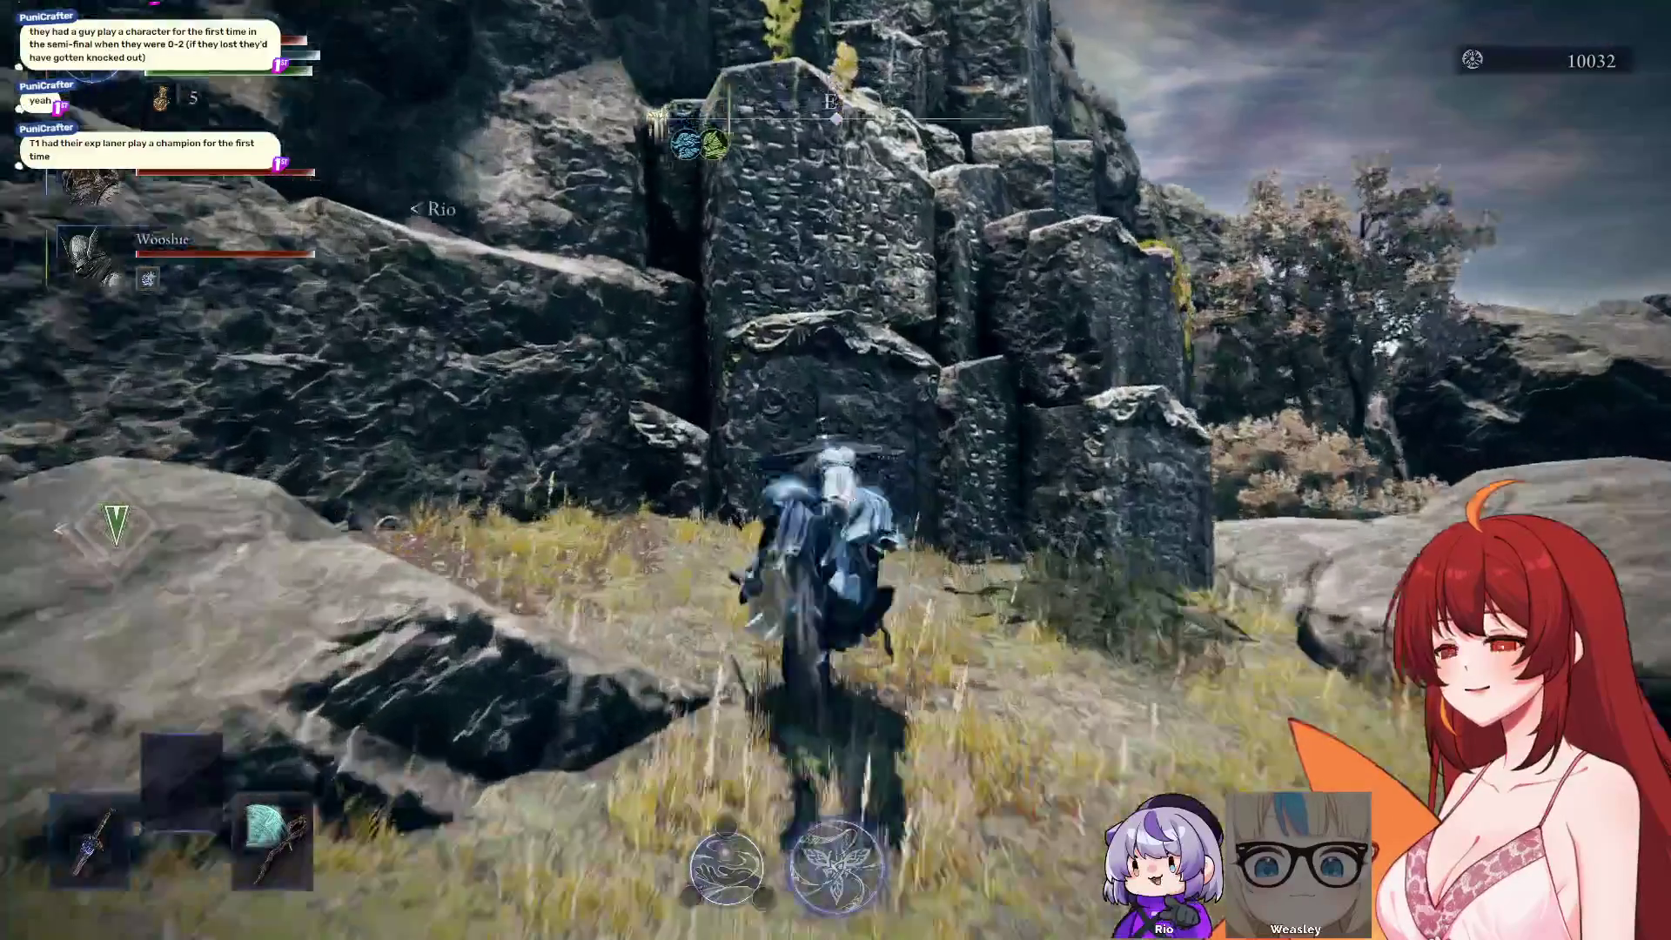
Climb the rock face onto the plateau and ride Torrent toward the Dragonkin Soldier
{"action": "key", "text": "space"}
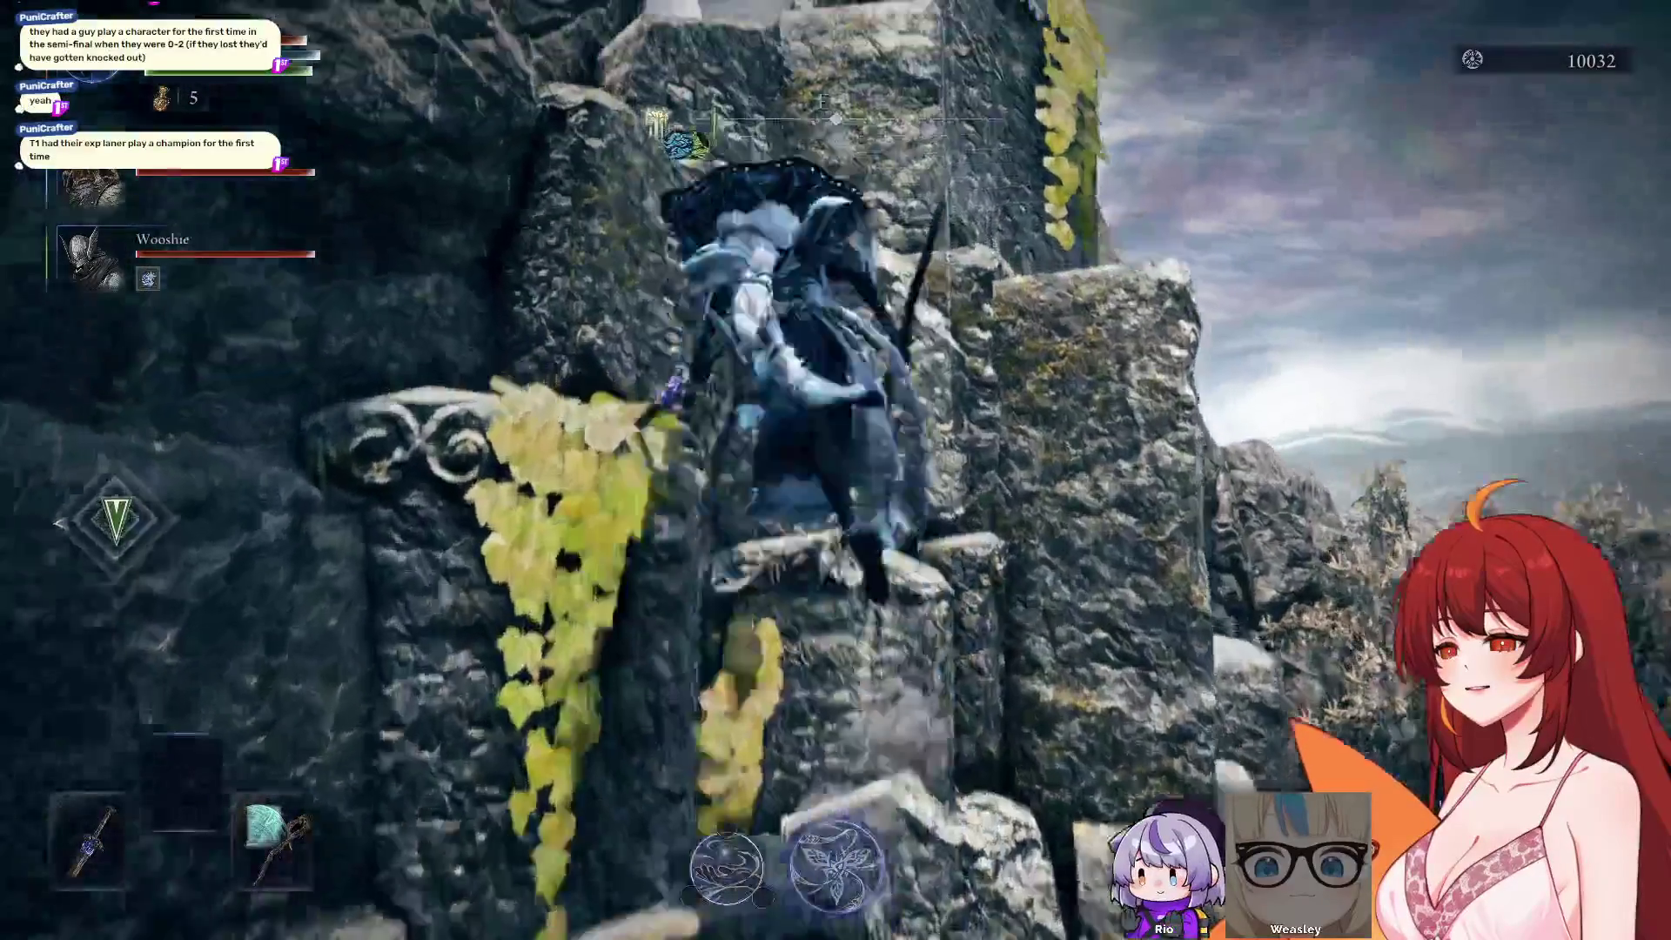
{"action": "key", "text": "space"}
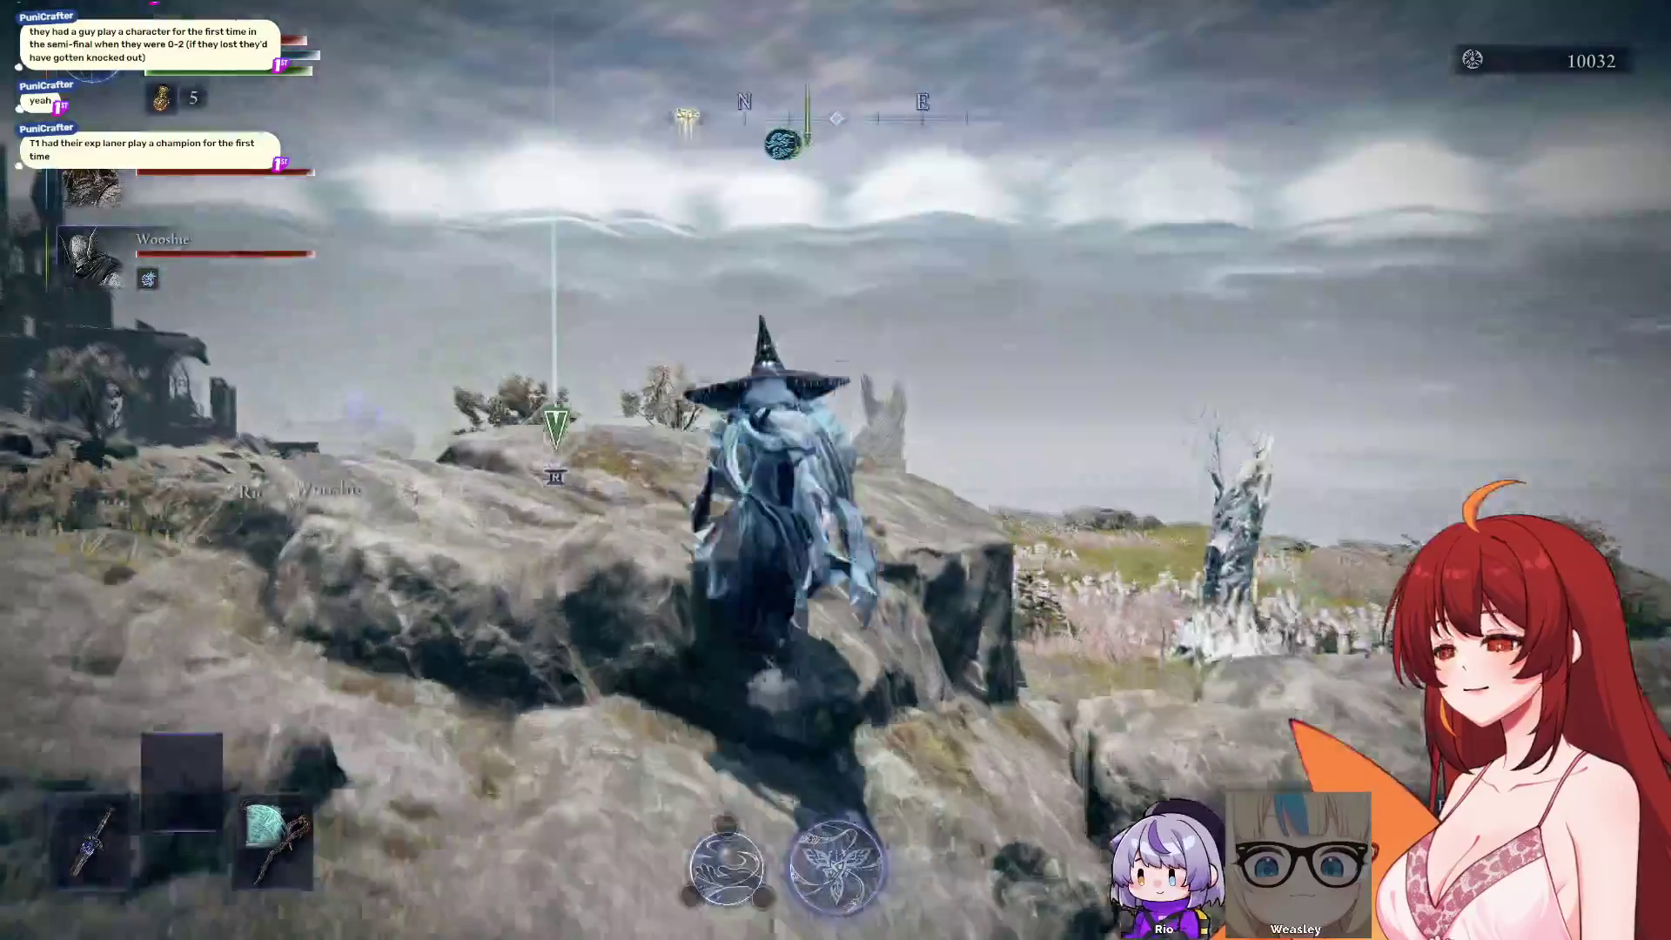
{"action": "key", "text": "e"}
{"action": "key", "text": "w"}
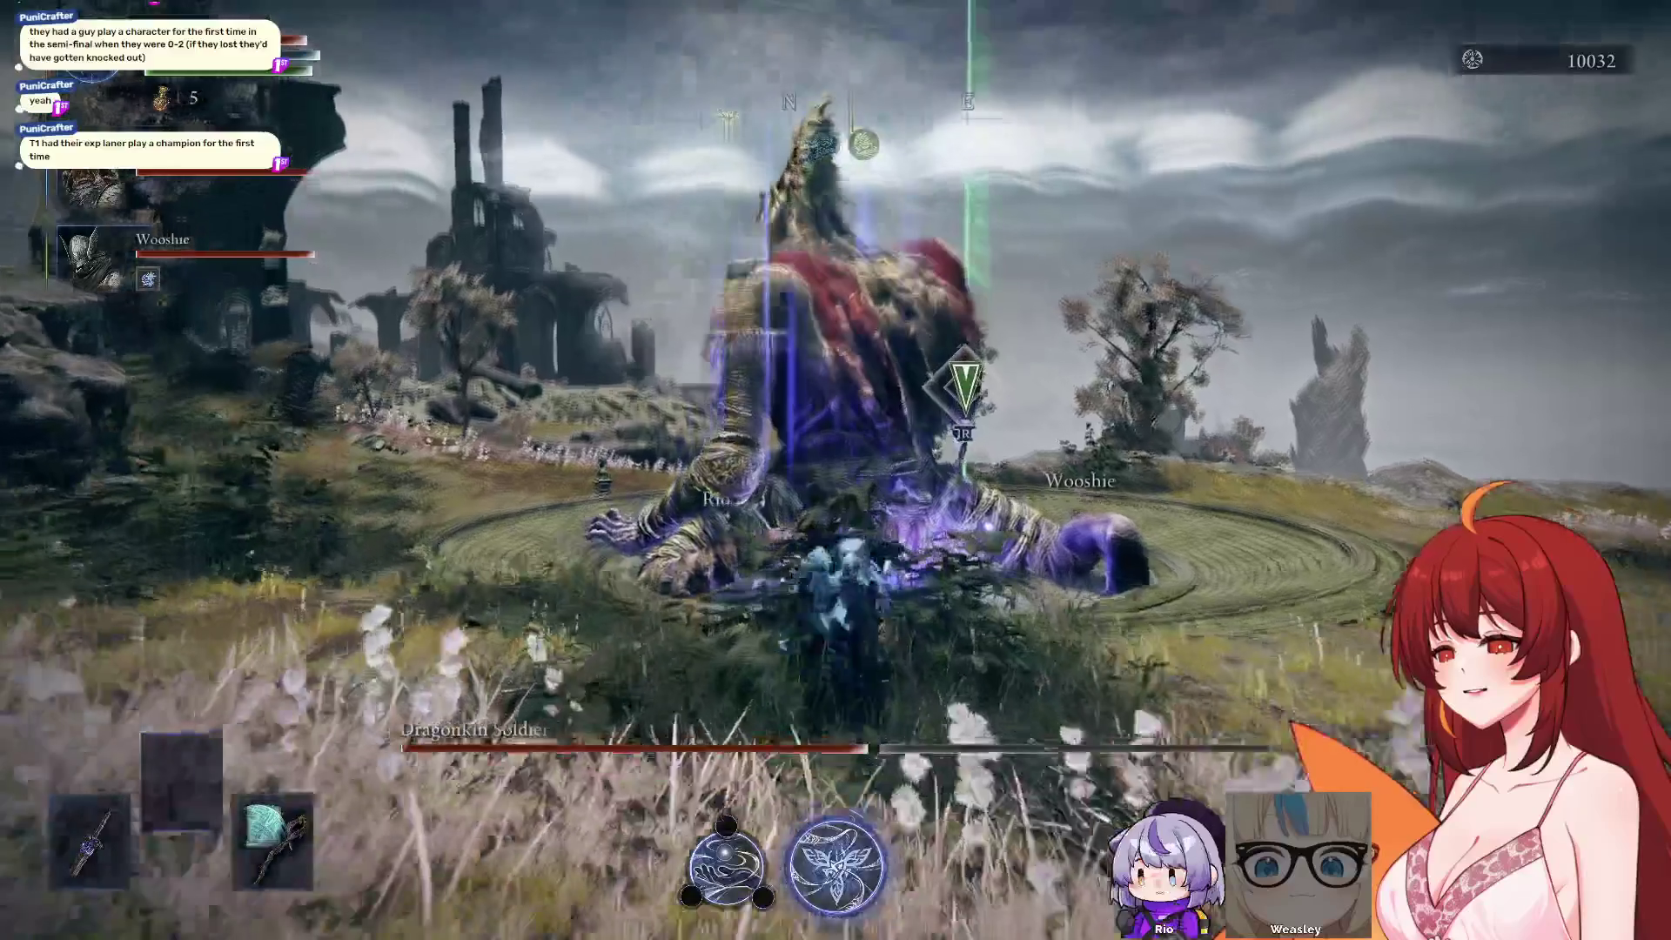
Strike the Dragonkin Soldier with blood slashes to build blood loss, then cast a spell at it
{"action": "left_click", "coordinate": [835, 470]}
{"action": "left_click", "coordinate": [836, 470]}
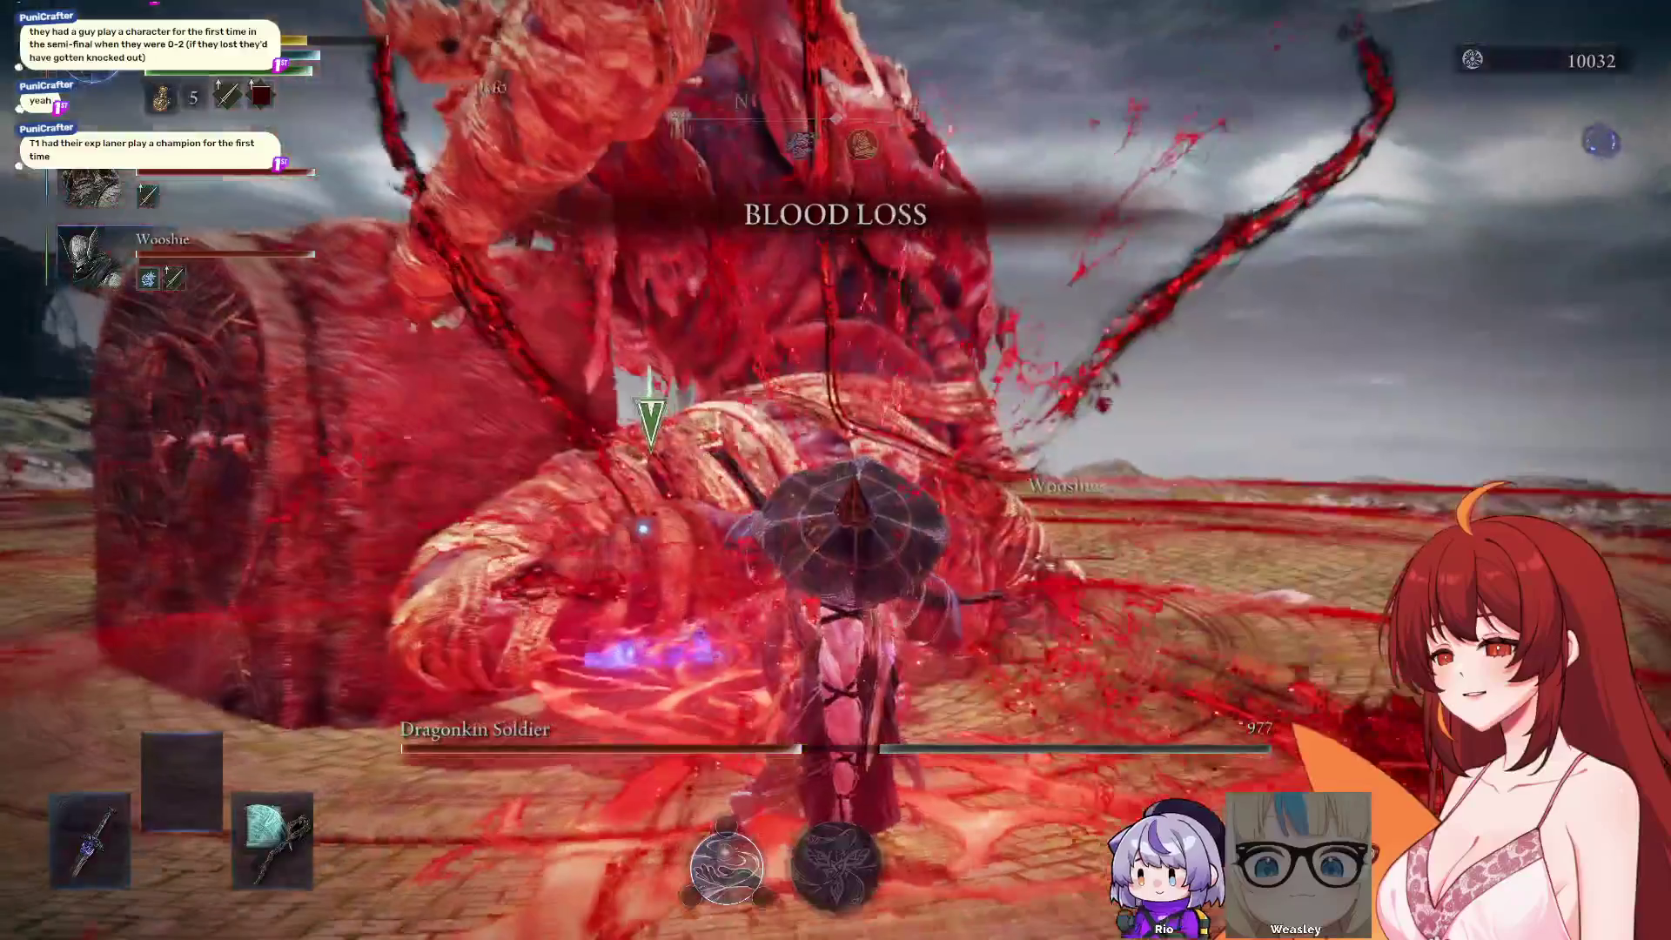
{"action": "key", "text": "Up"}
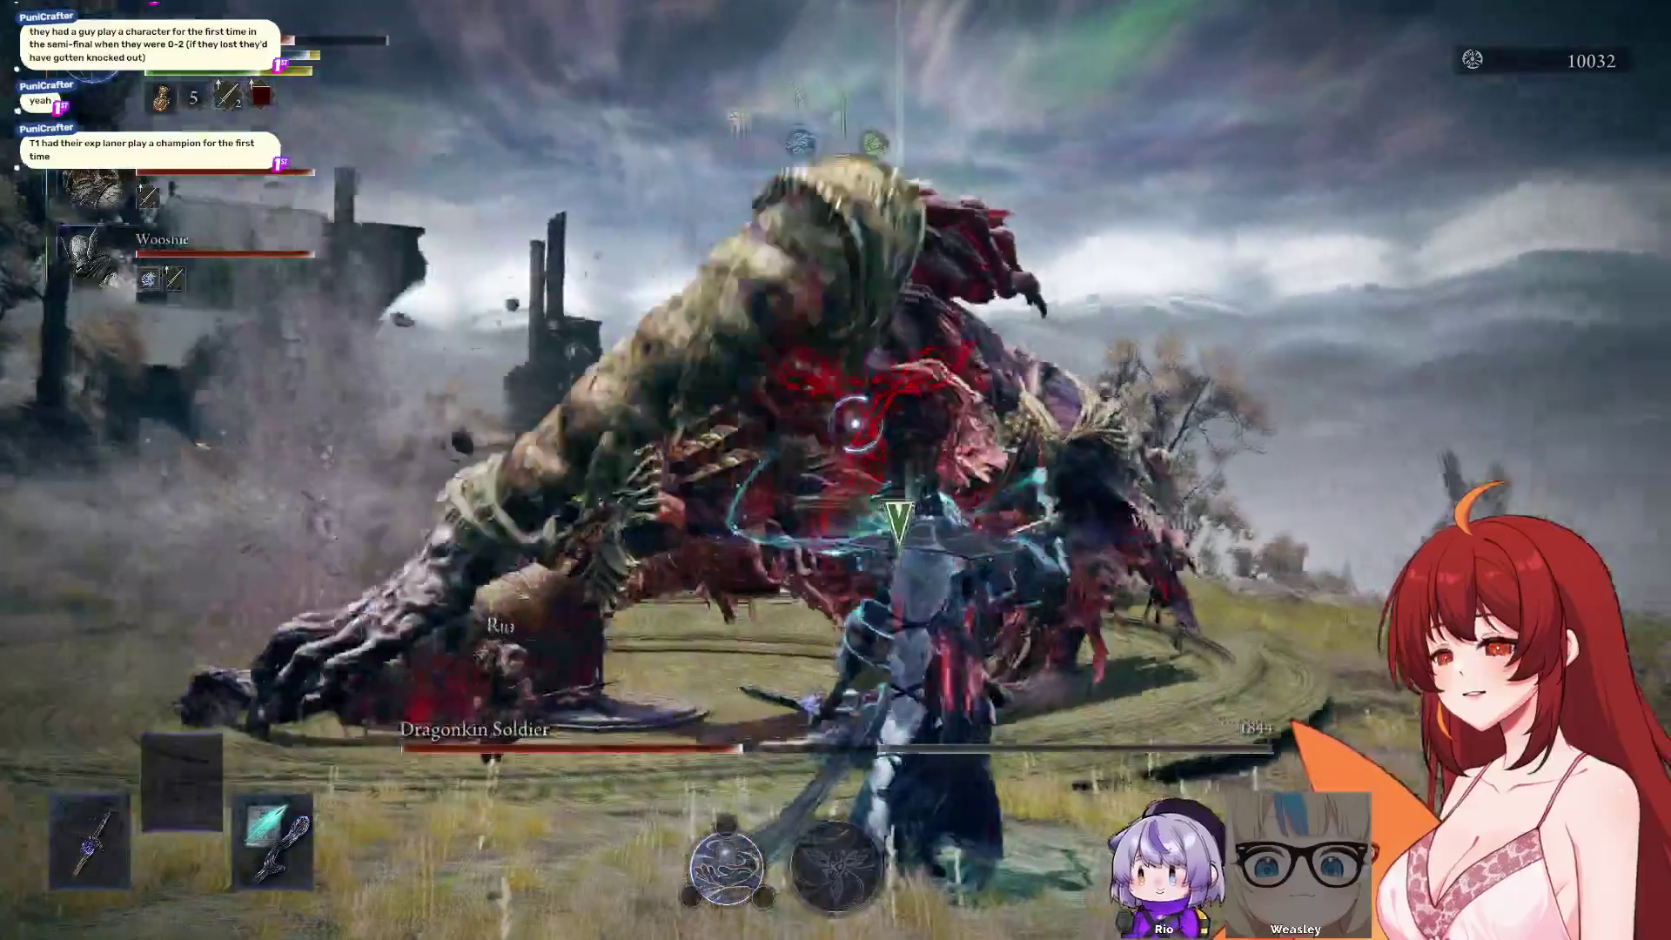
{"action": "left_click", "coordinate": [836, 470]}
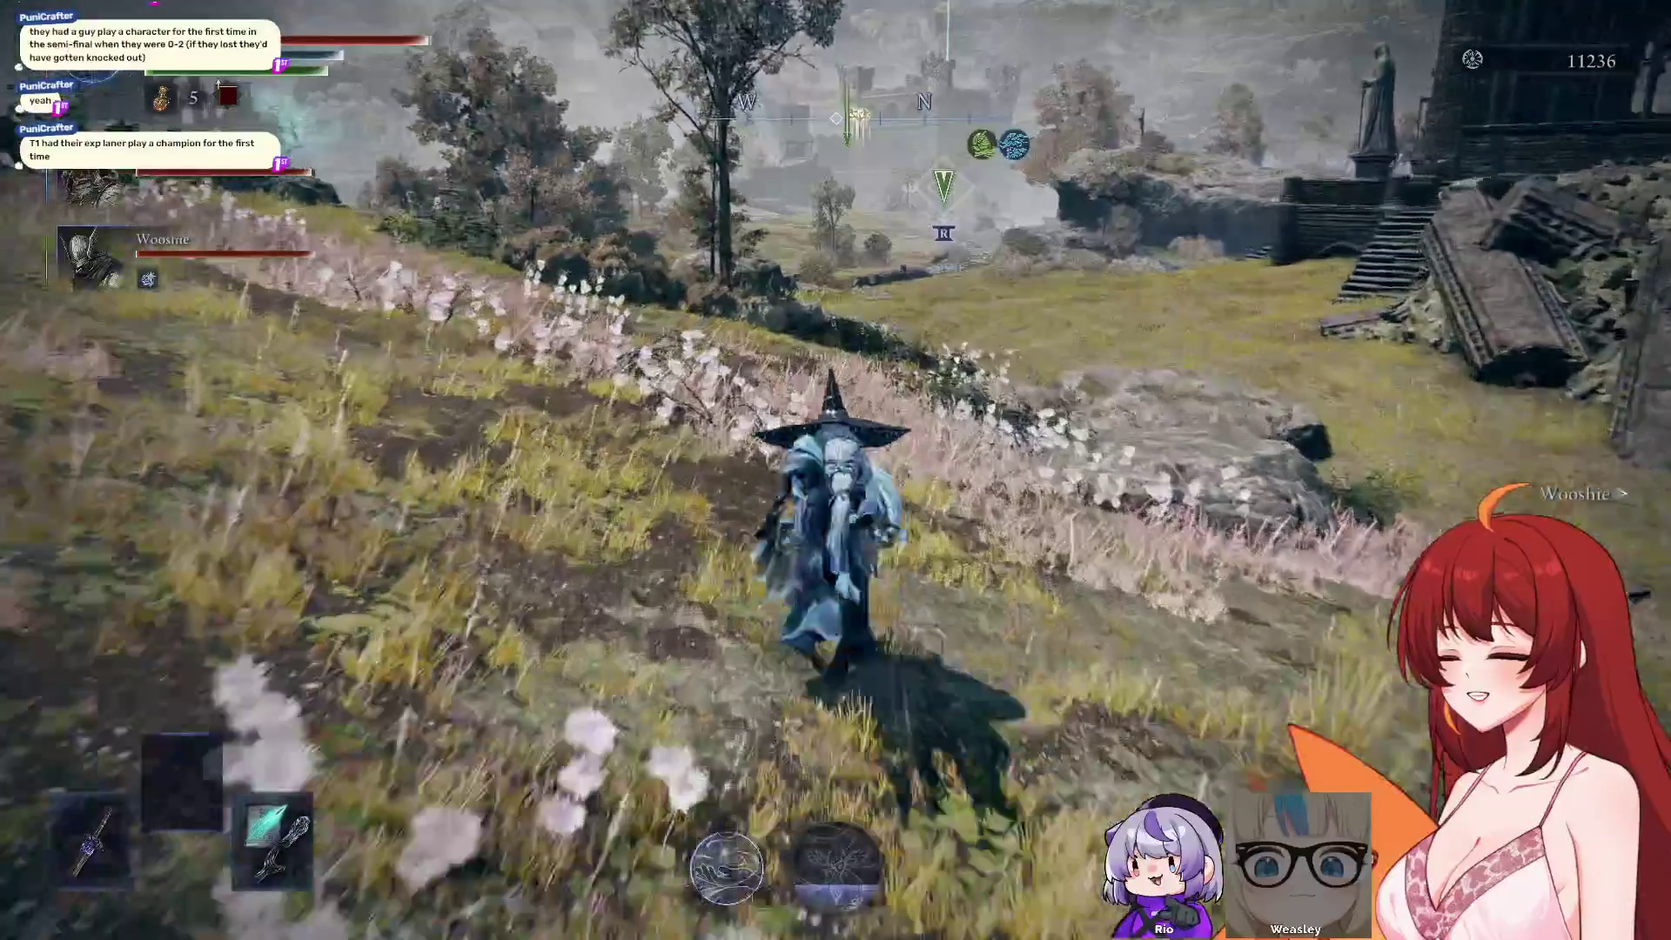
Check the map and dodge-roll across the grass toward the castle ruins
{"action": "key", "text": "g"}
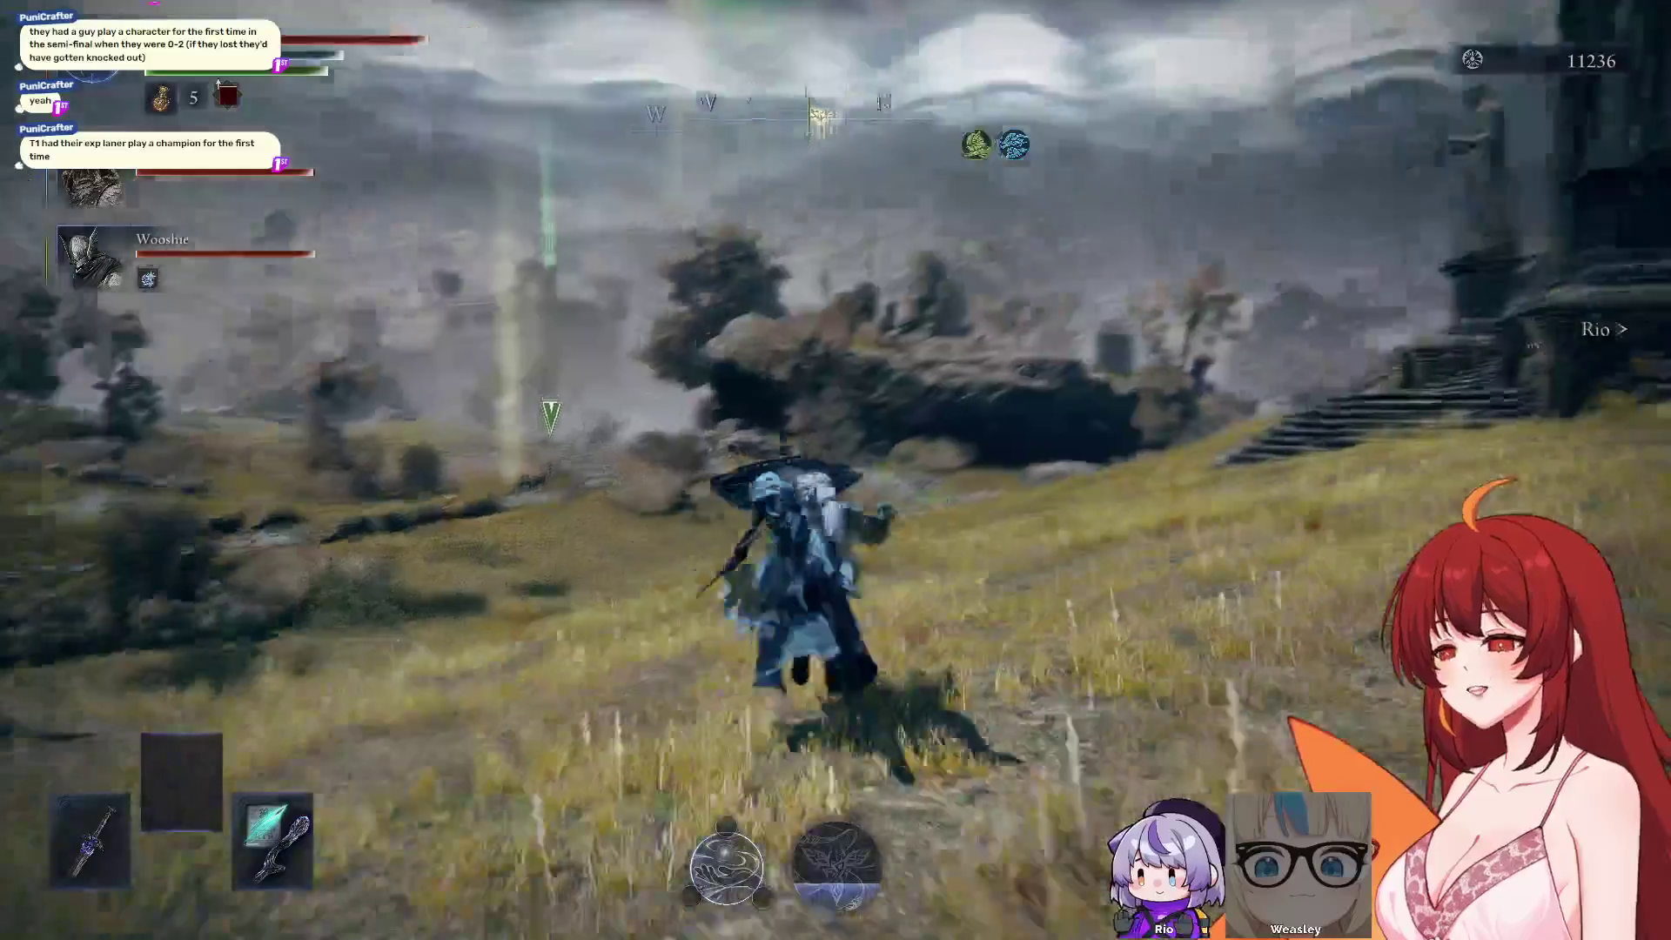
{"action": "key", "text": "space"}
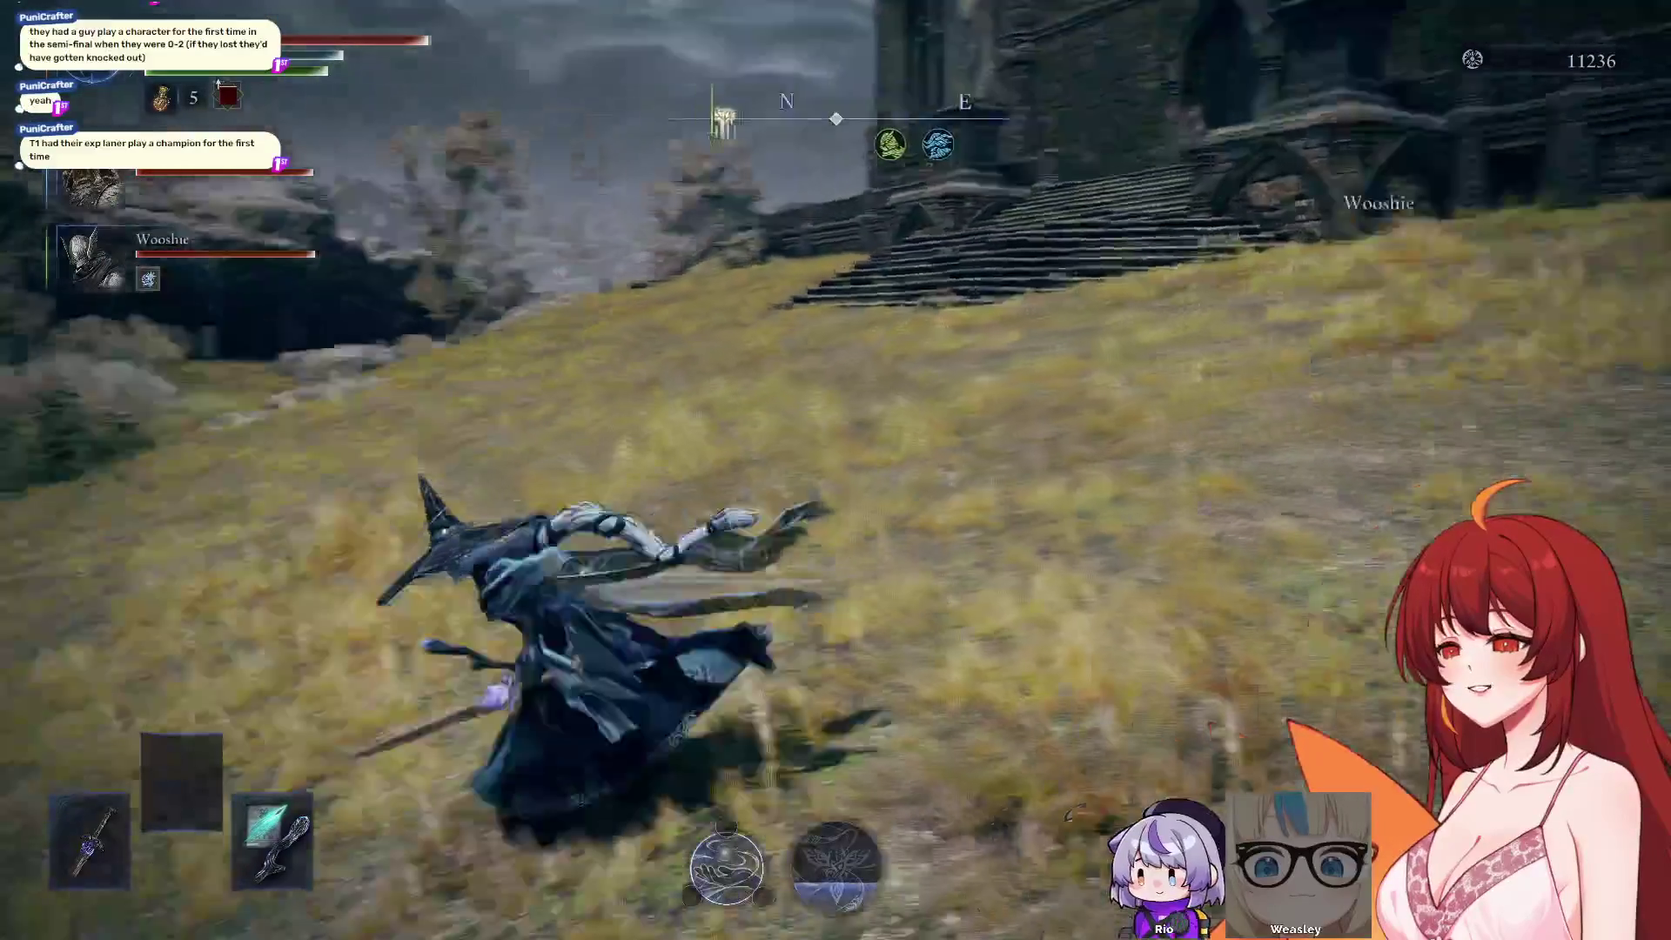
{"action": "key", "text": "space"}
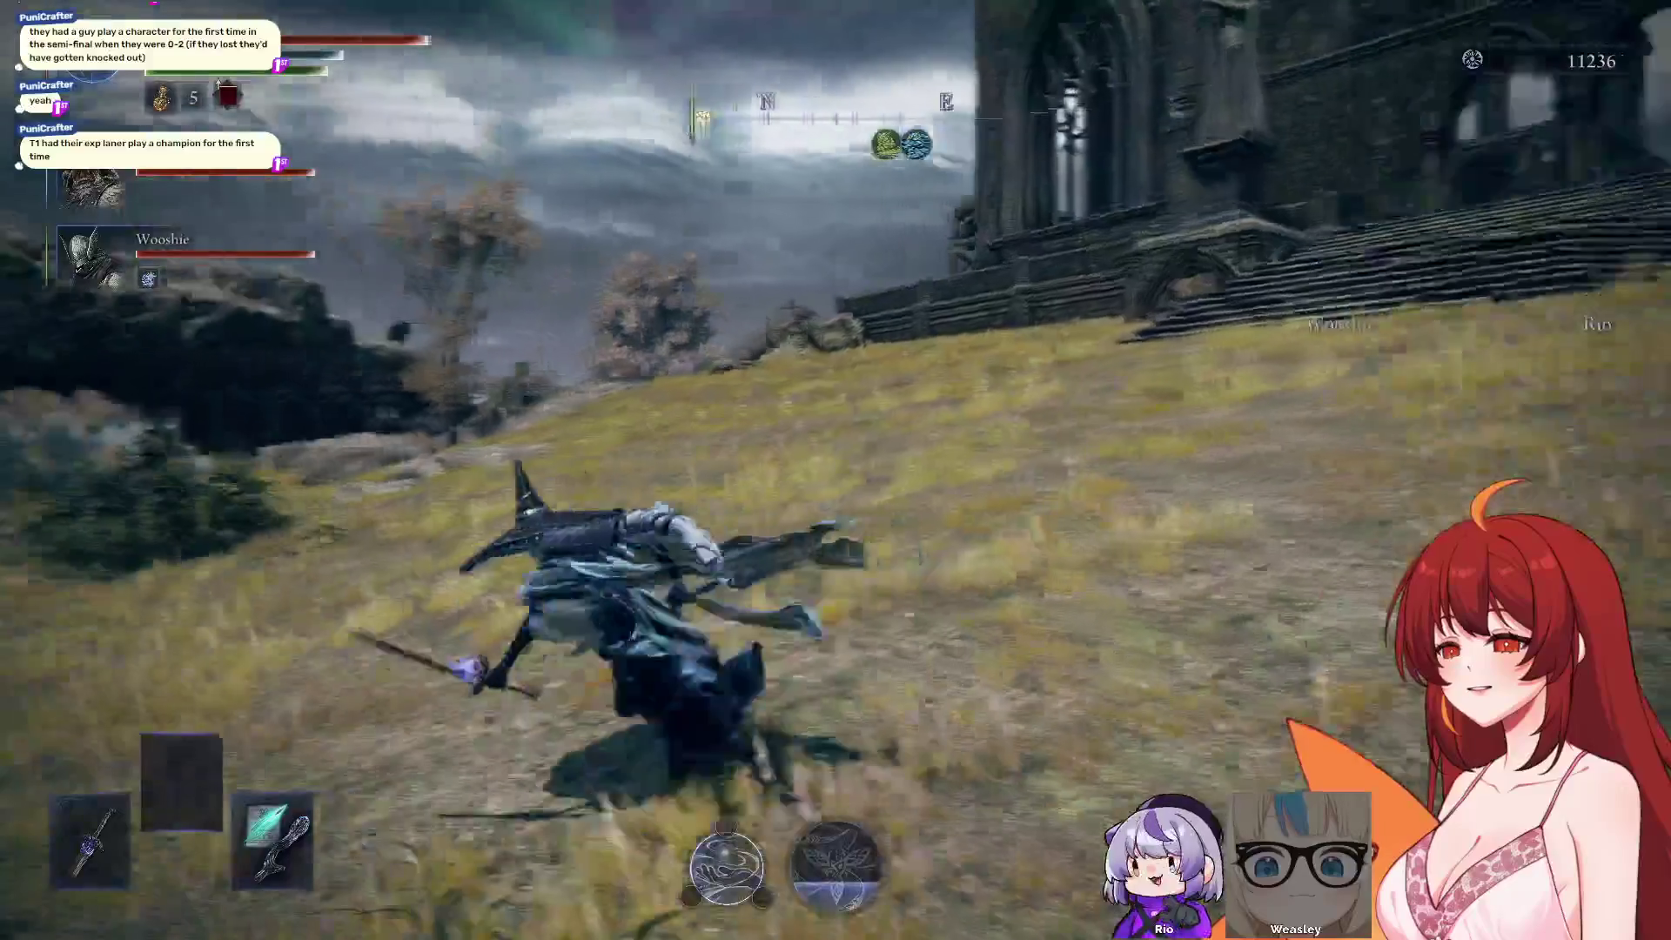
{"action": "key", "text": "g"}
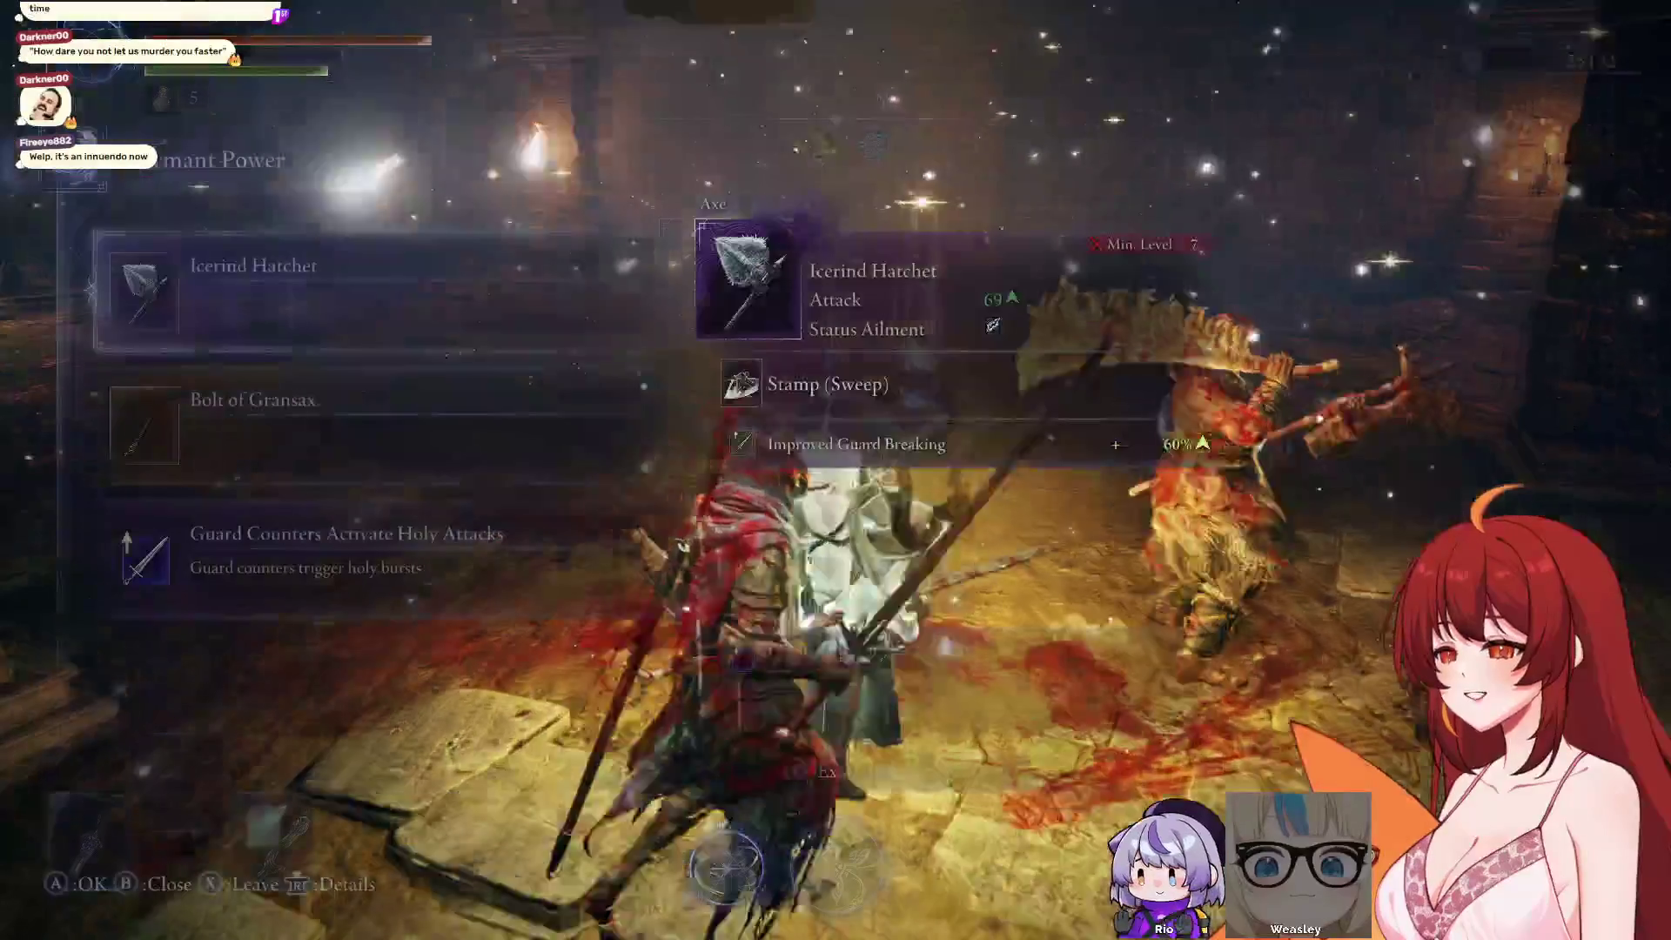
Claim the Bolt of Gransax, then view Arrow's Sting effects and close the talisman choice
{"action": "left_click", "coordinate": [383, 424]}
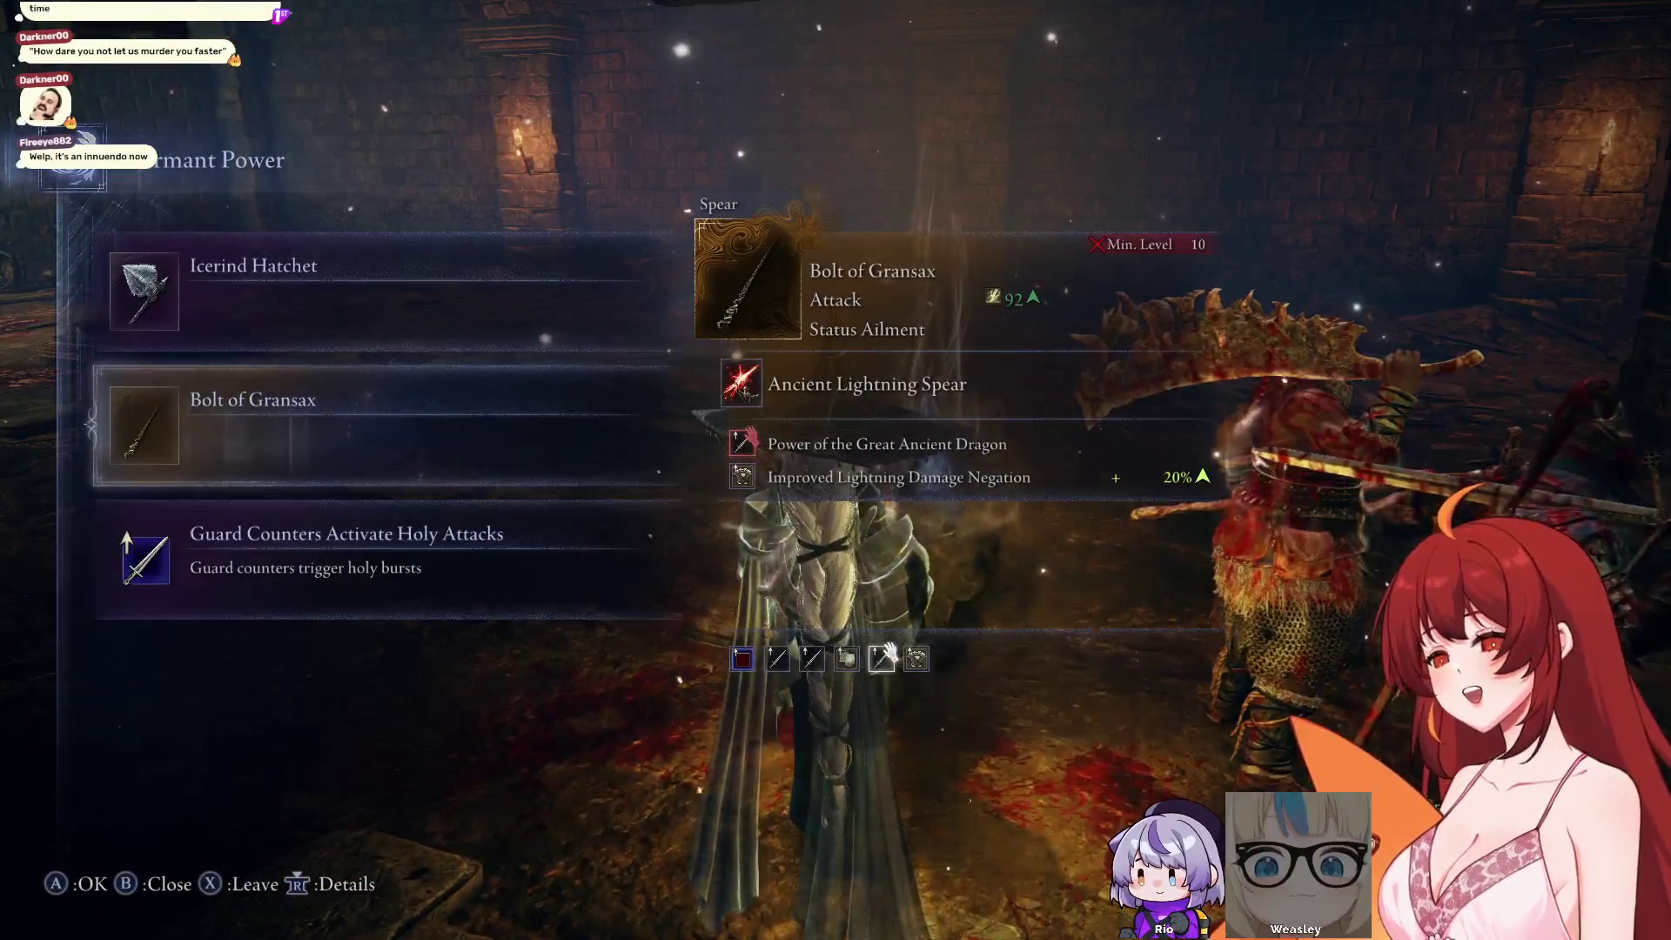
{"action": "key", "text": "Return"}
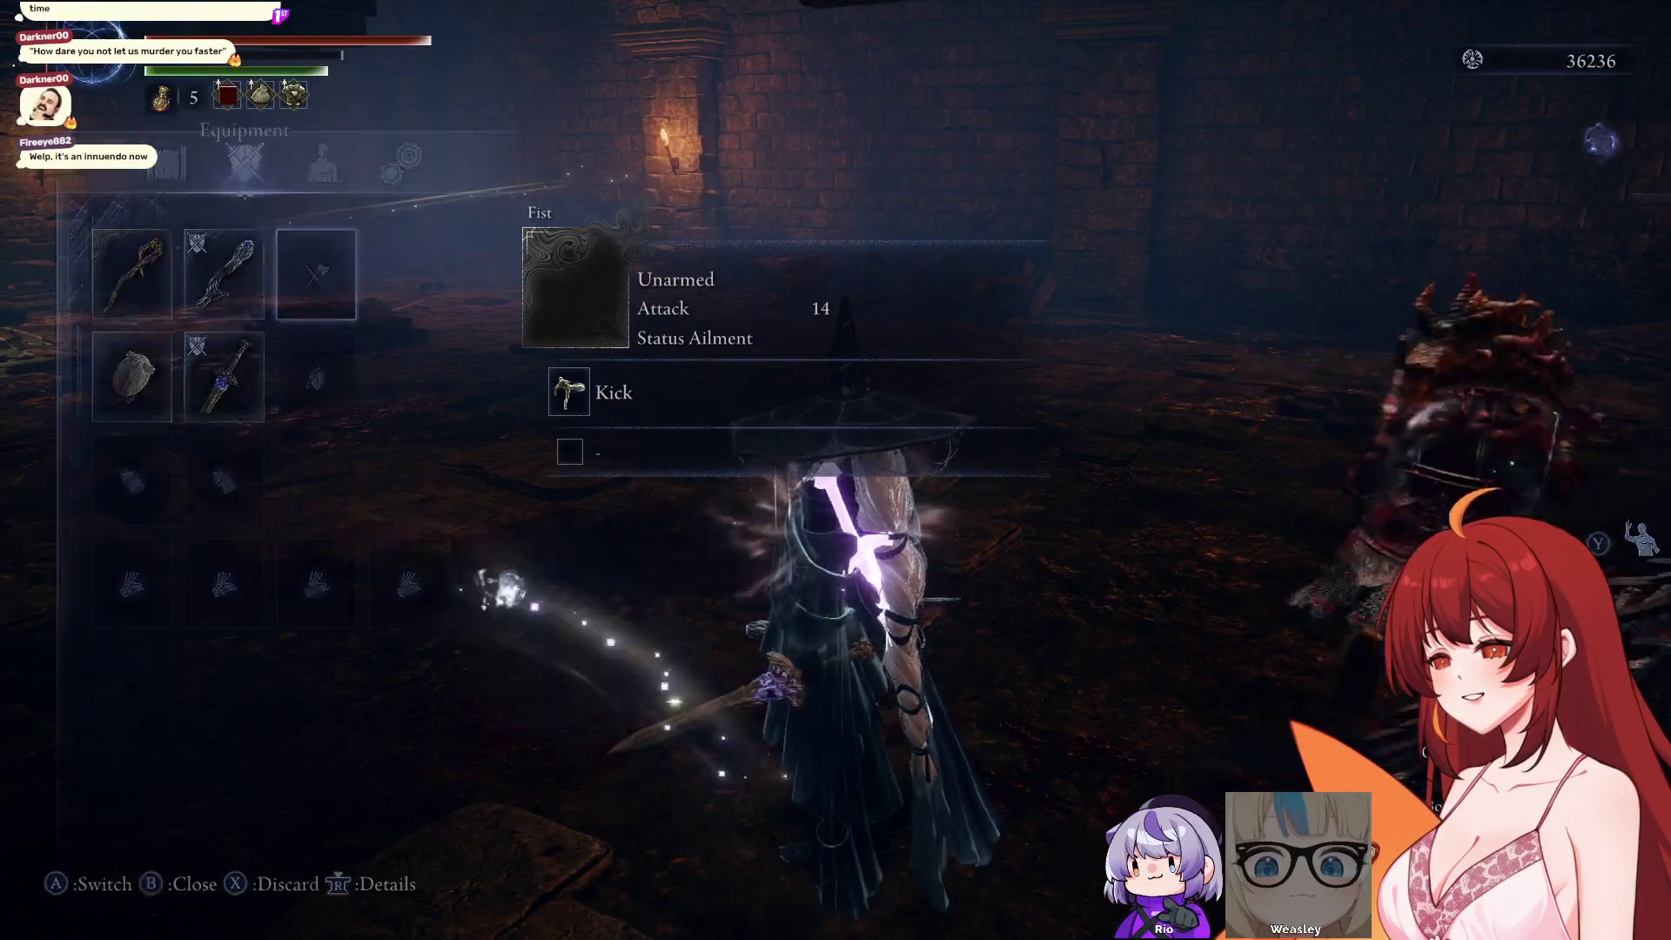
{"action": "key", "text": "Escape"}
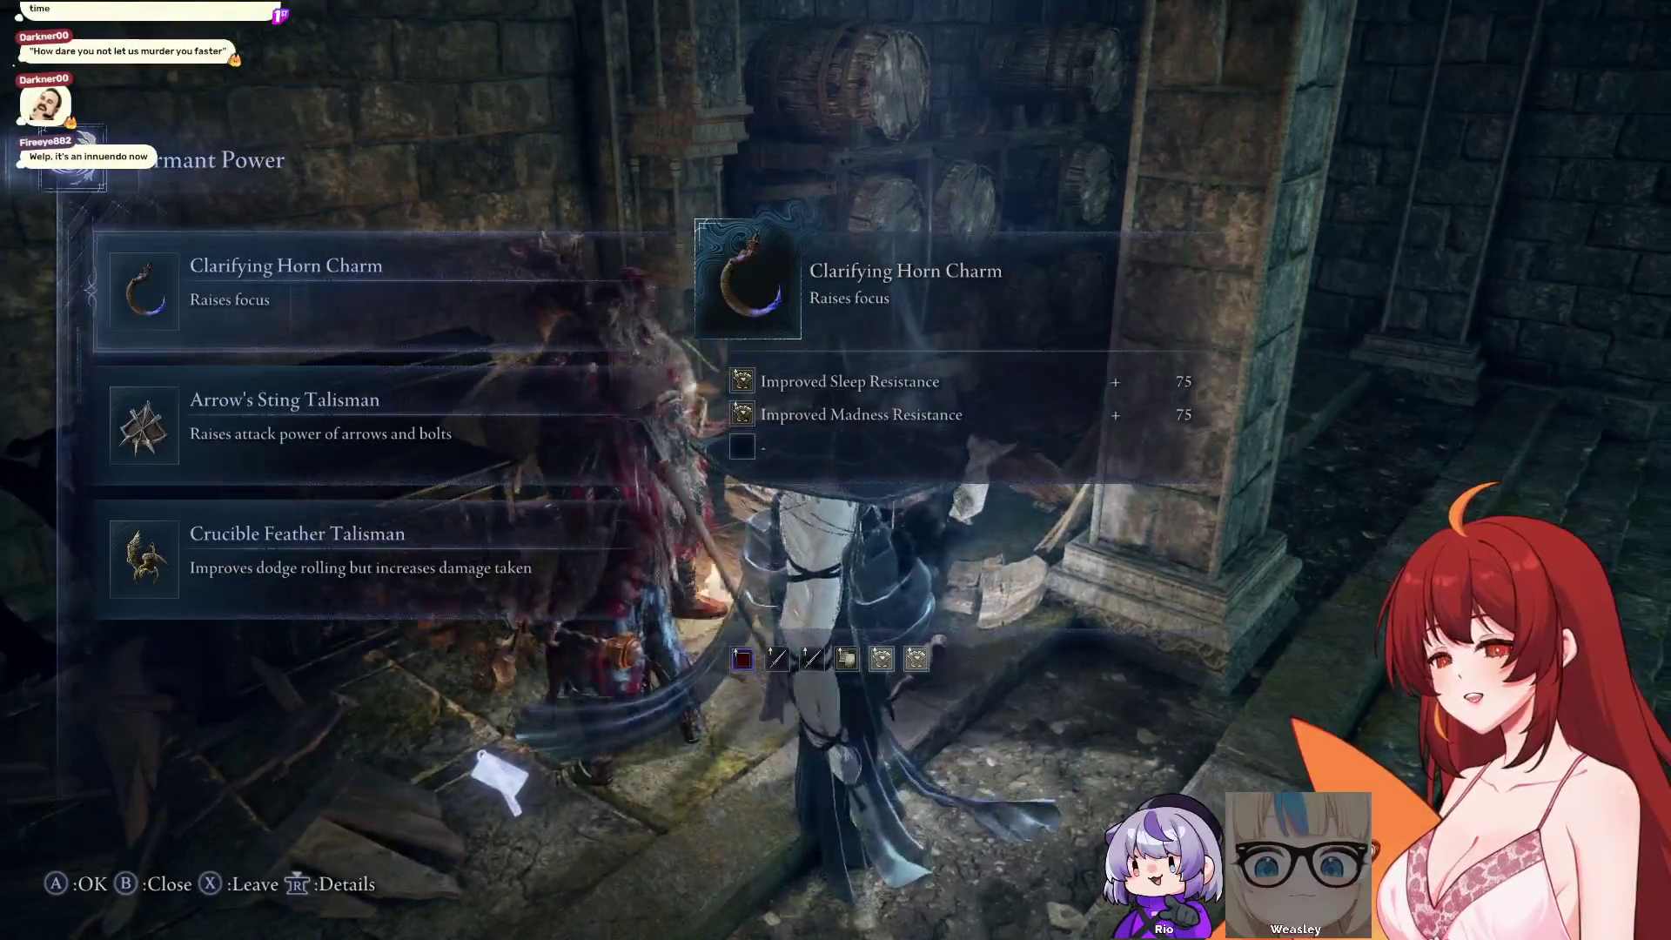
{"action": "left_click", "coordinate": [287, 418]}
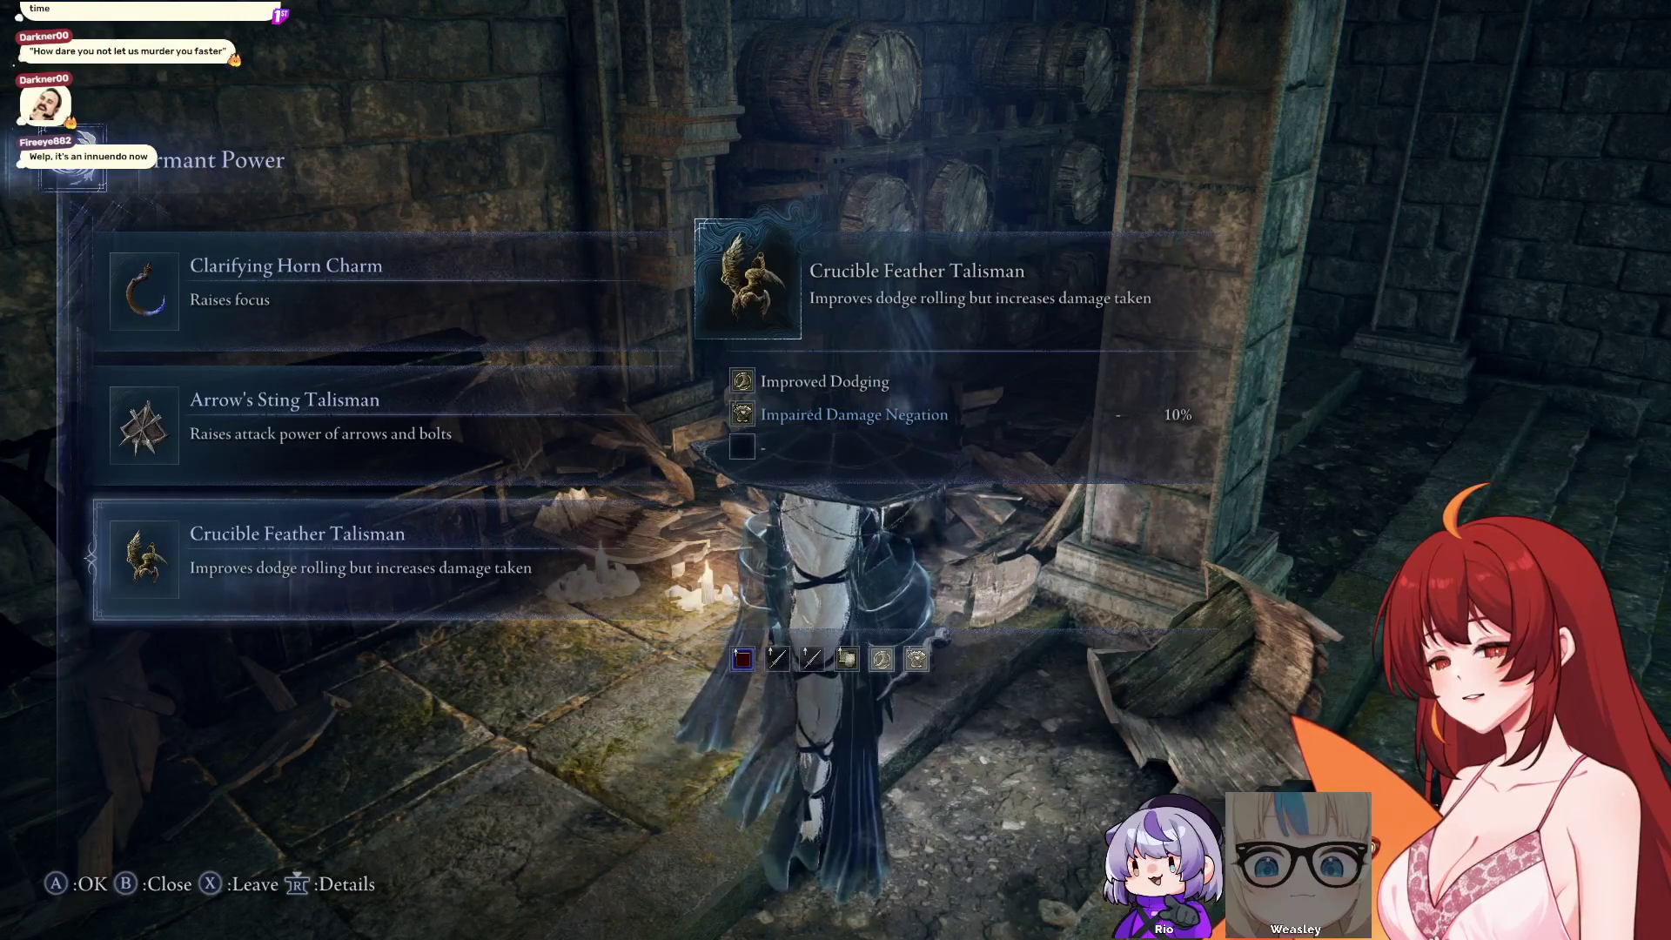
{"action": "key", "text": "Return"}
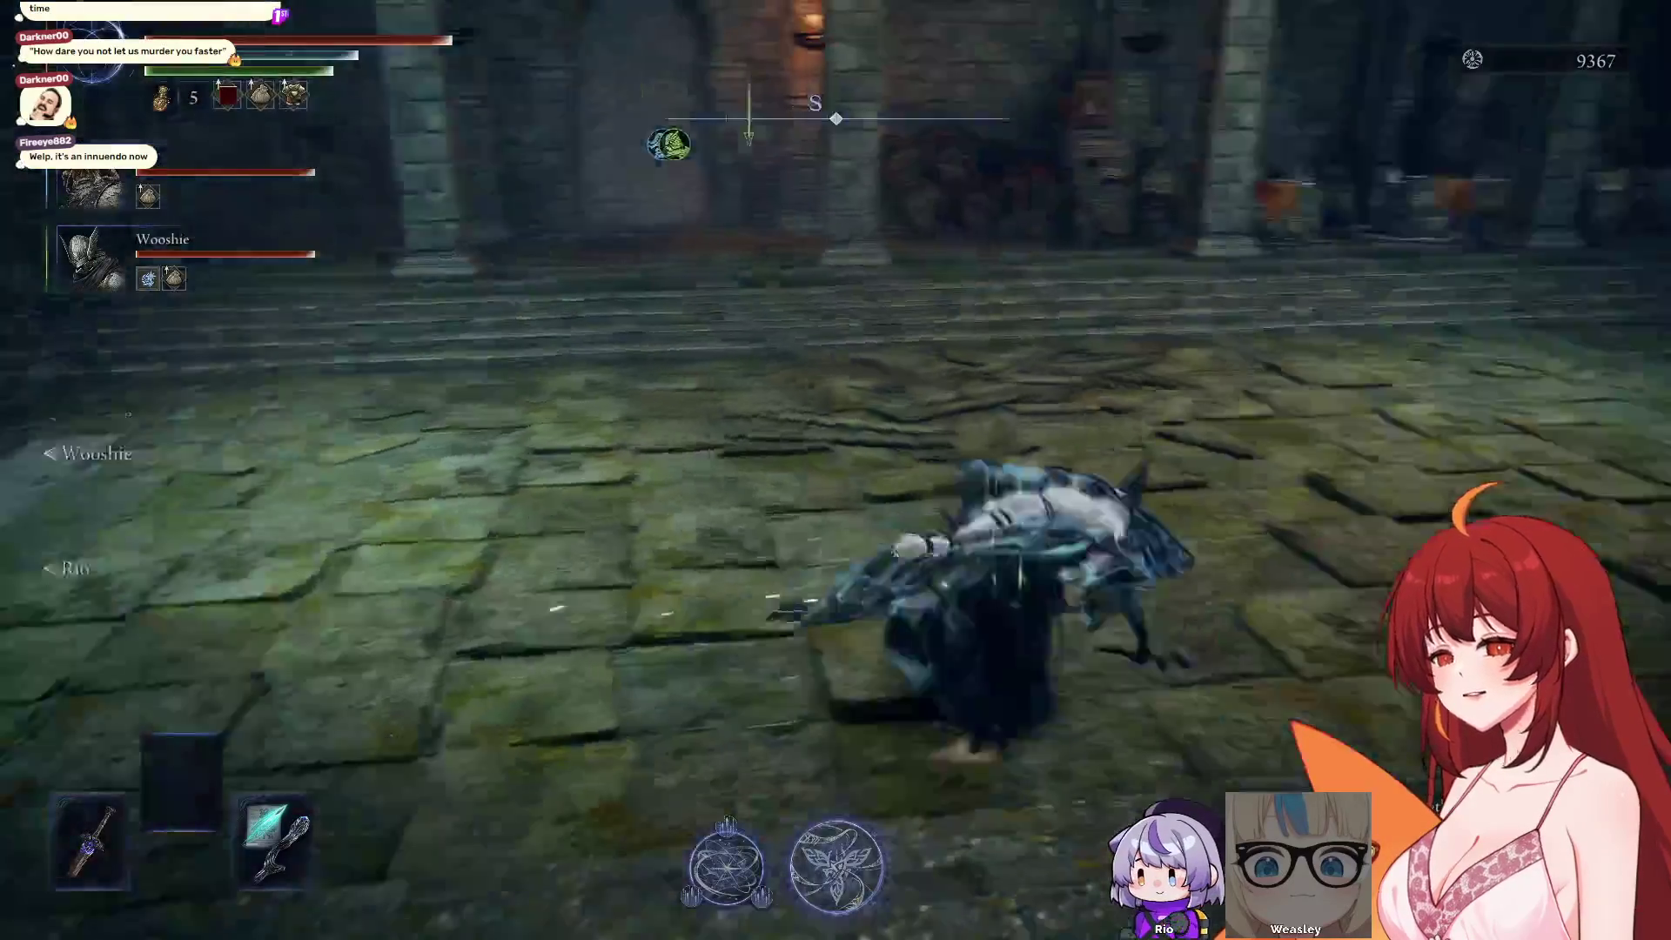